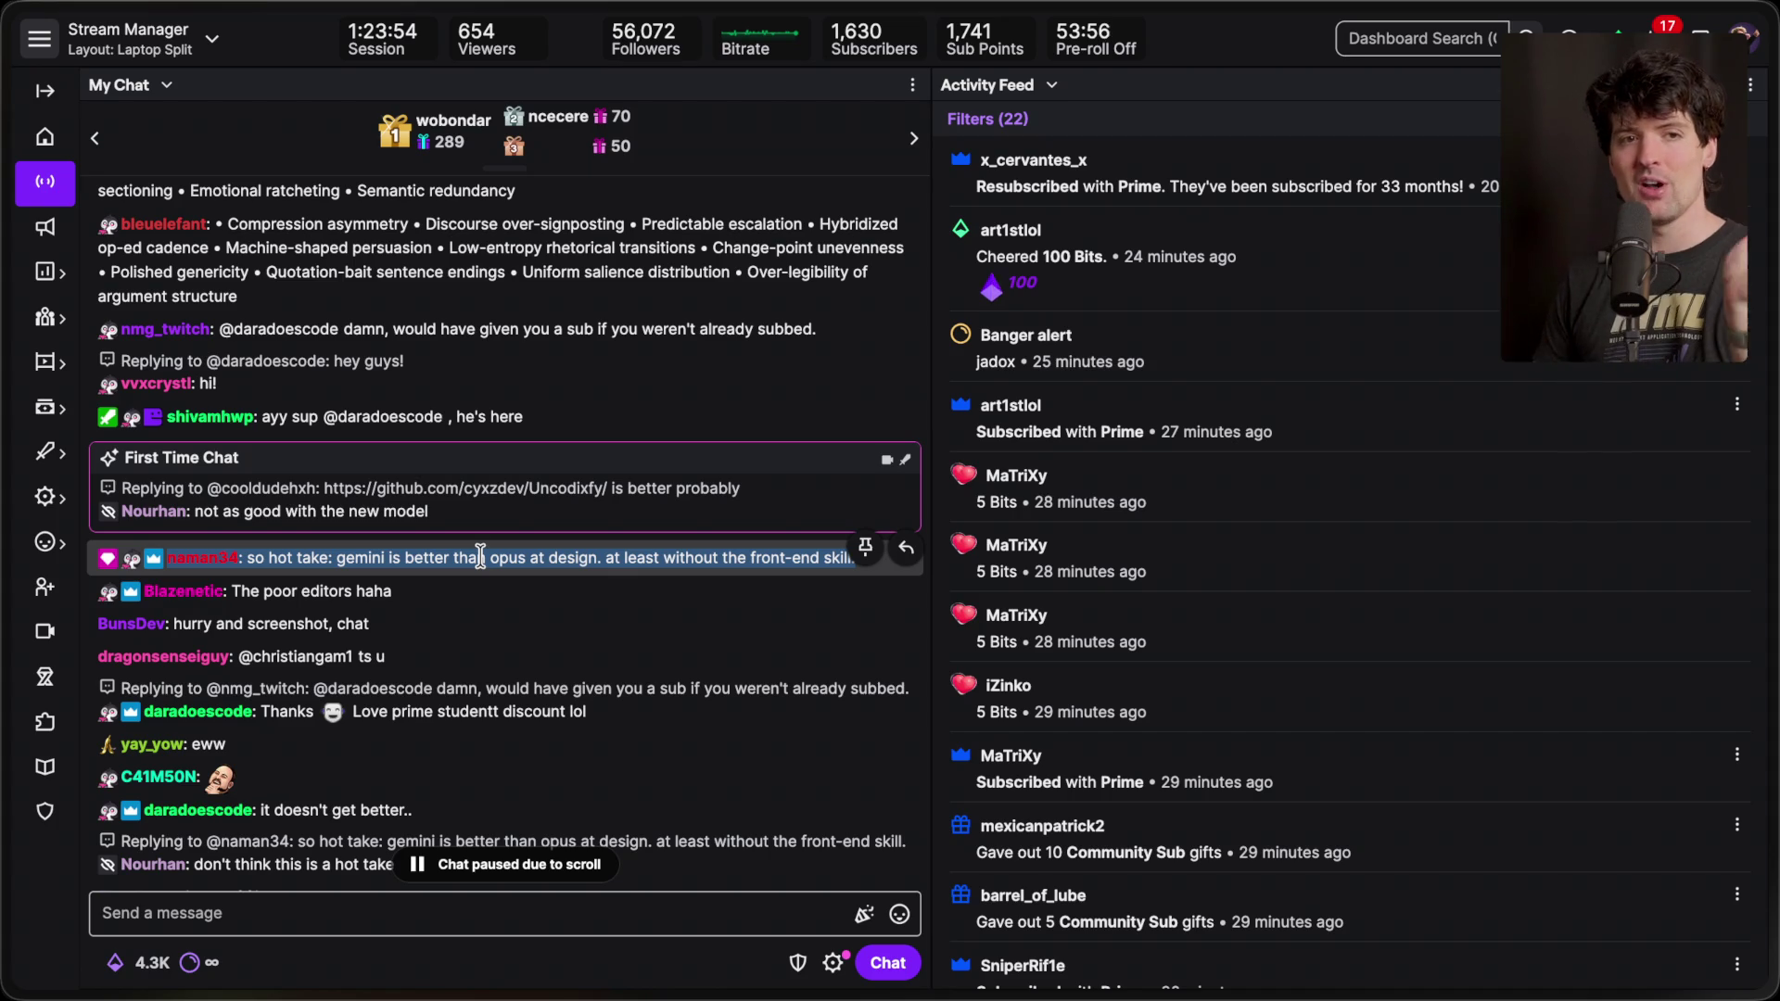
# - Scroll back through Twitch chat and preview the shared Uncodixfy GitHub link
pyautogui.scroll(5, 480, 554)
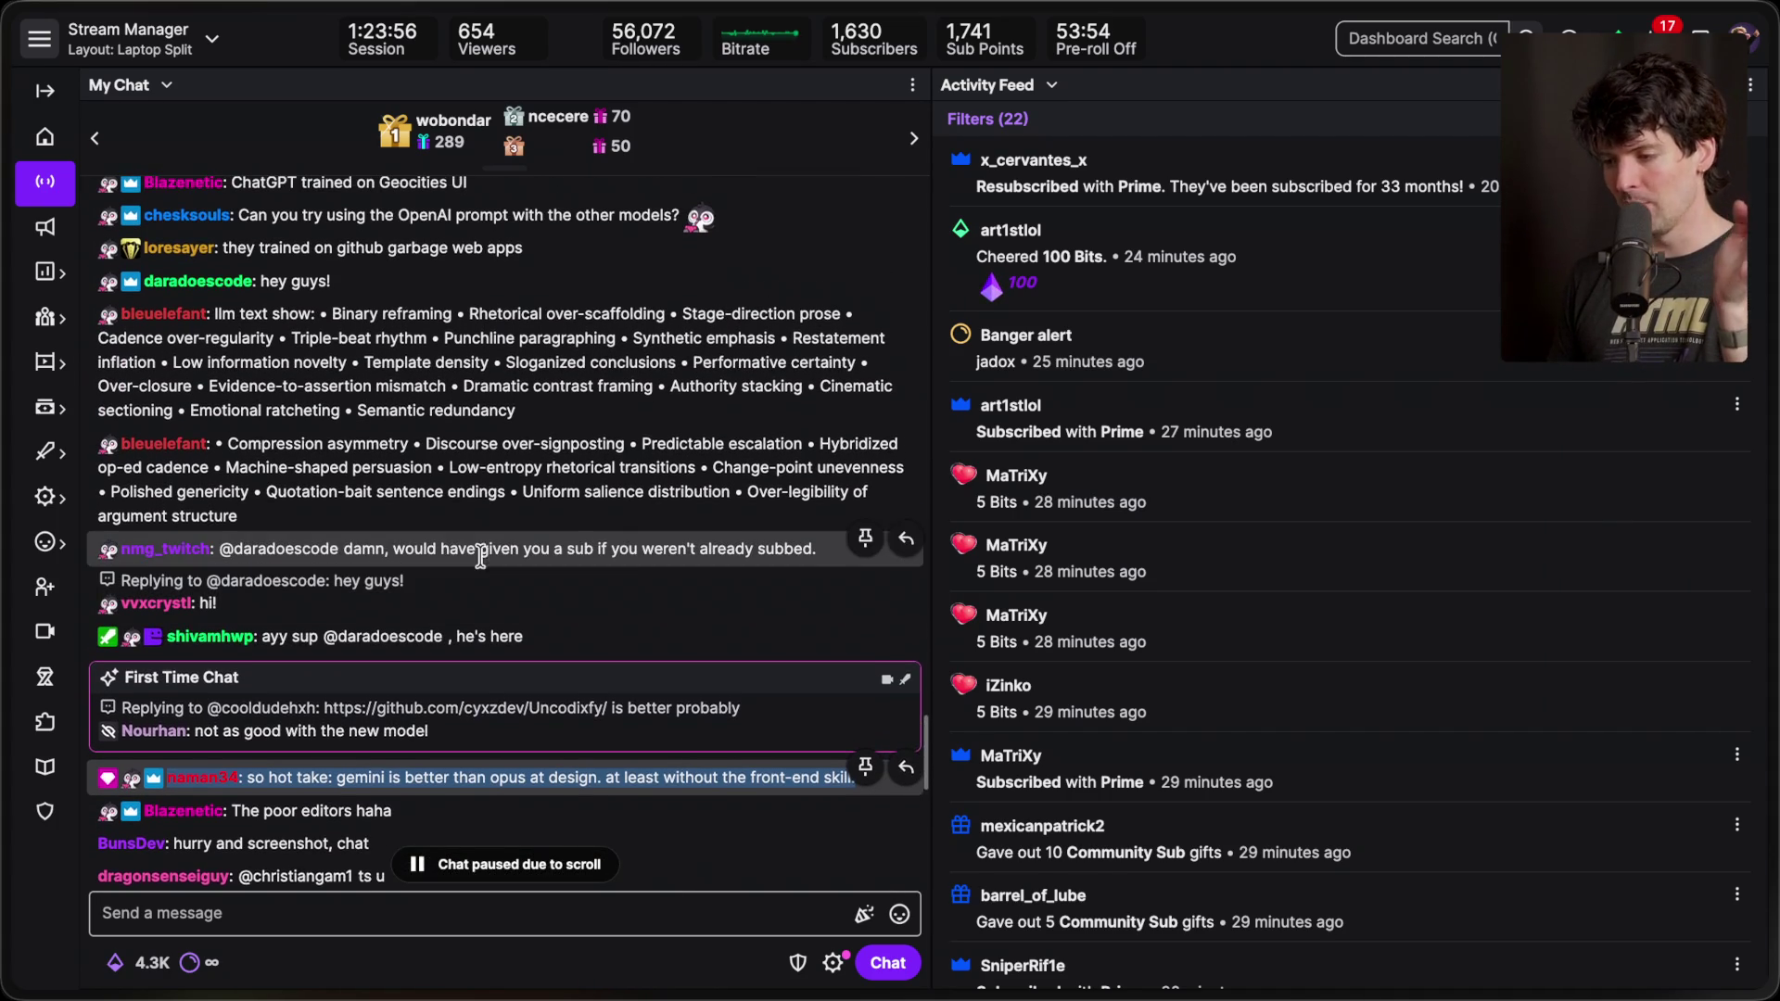
pyautogui.scroll(1, 480, 555)
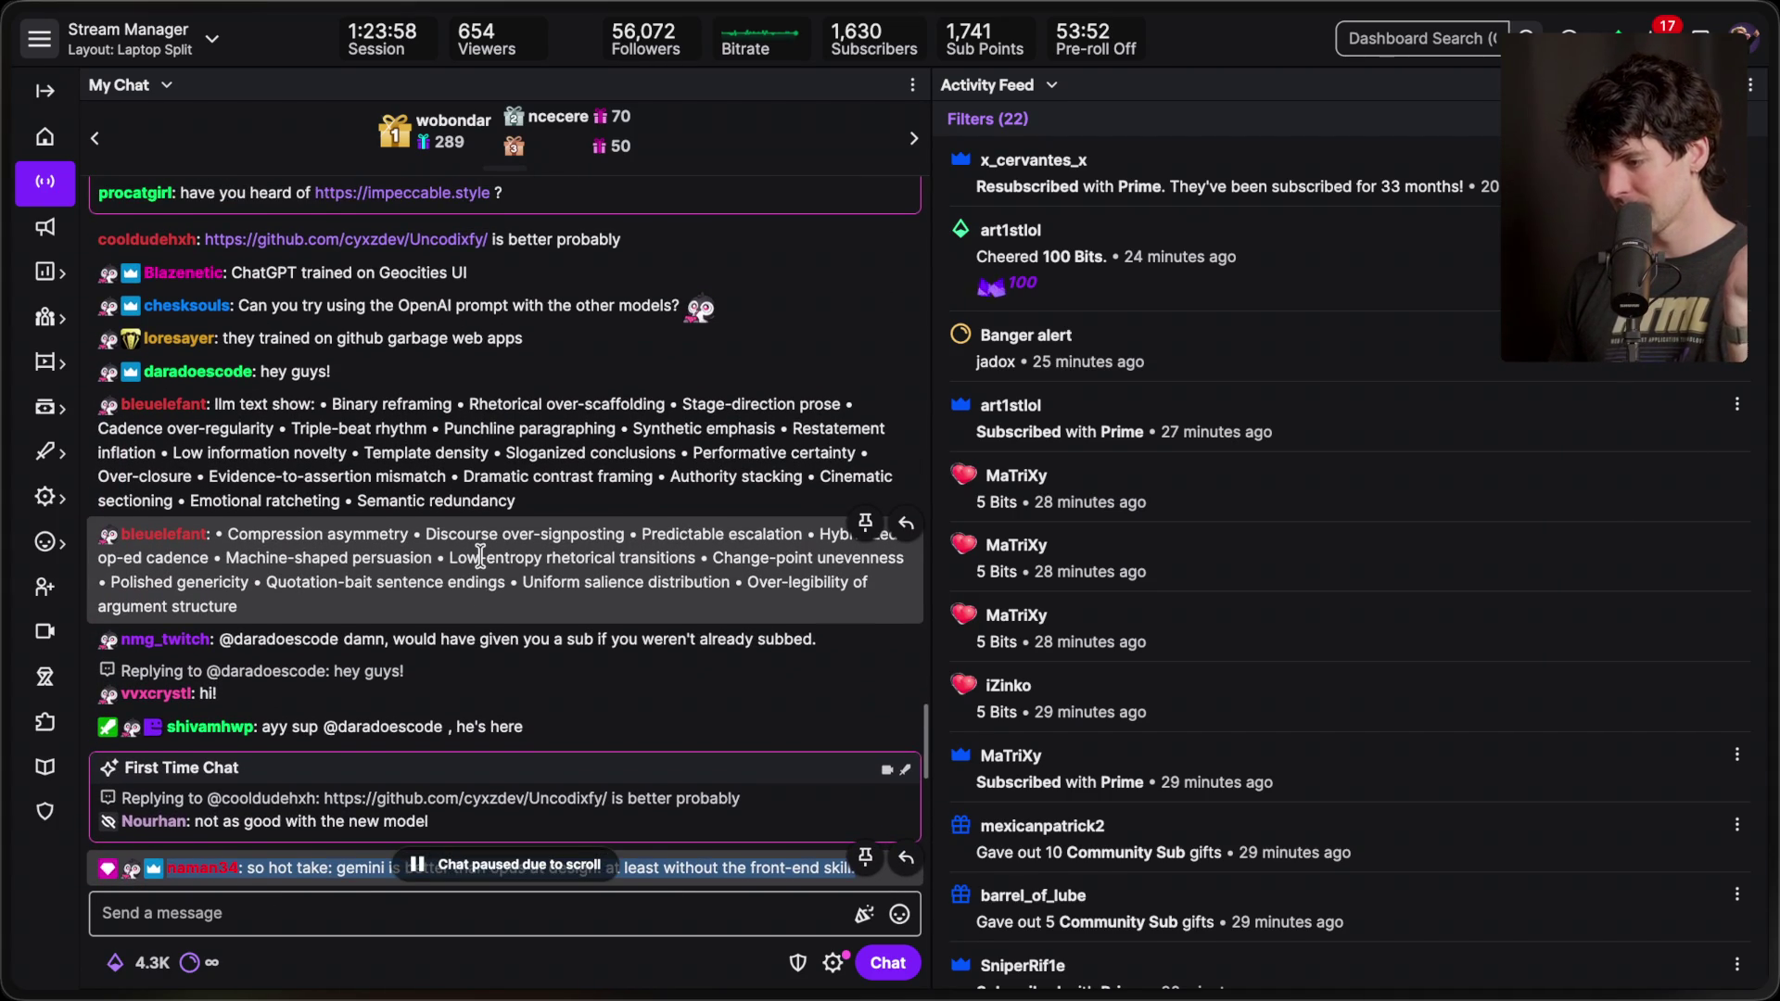
pyautogui.scroll(5, 480, 554)
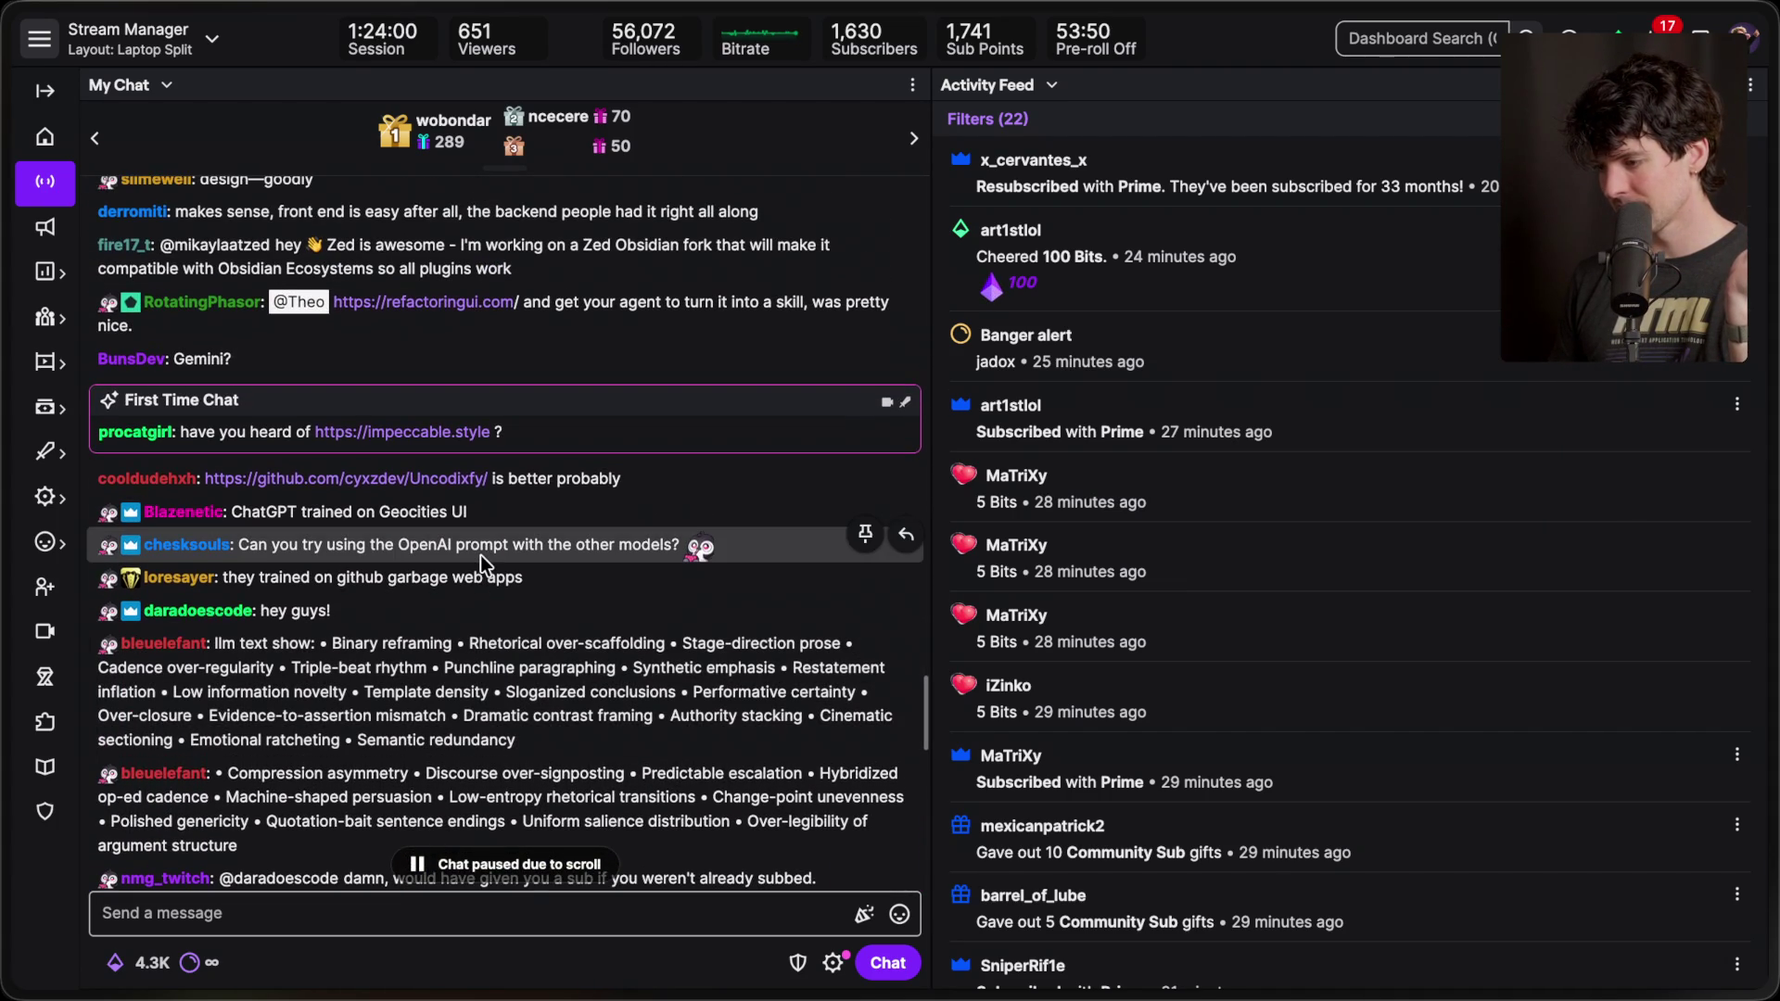
pyautogui.scroll(1, 480, 554)
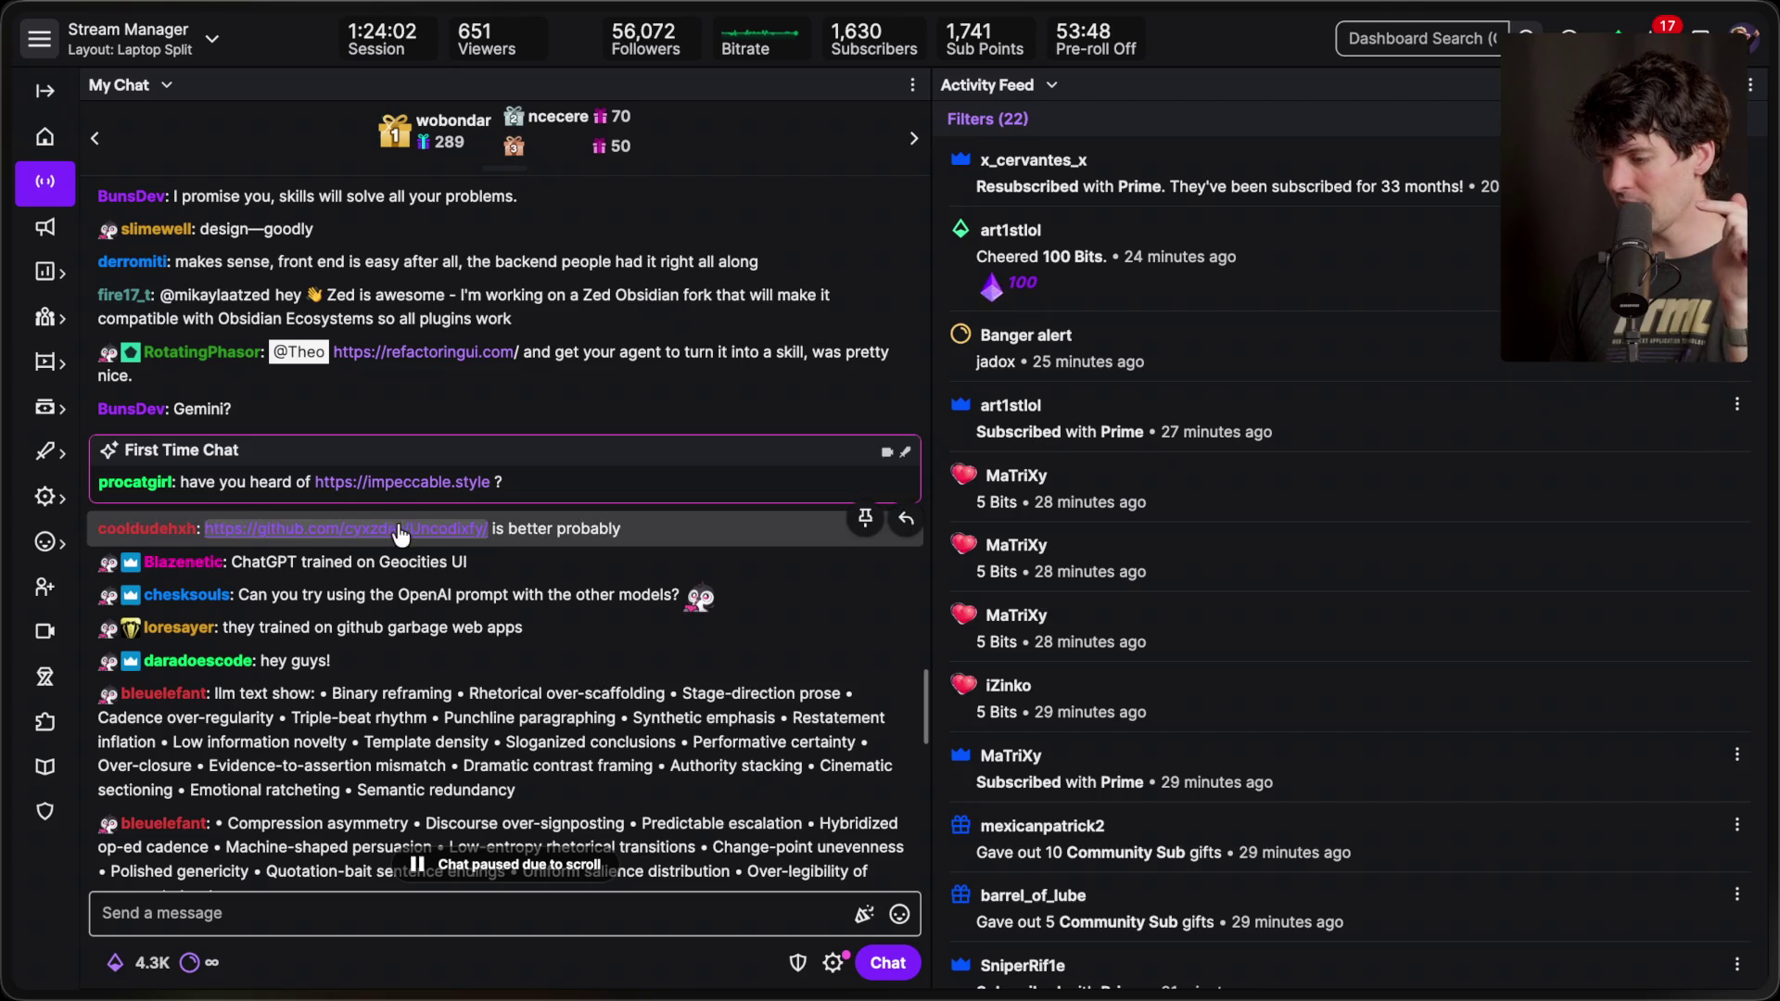
pyautogui.click(404, 524)
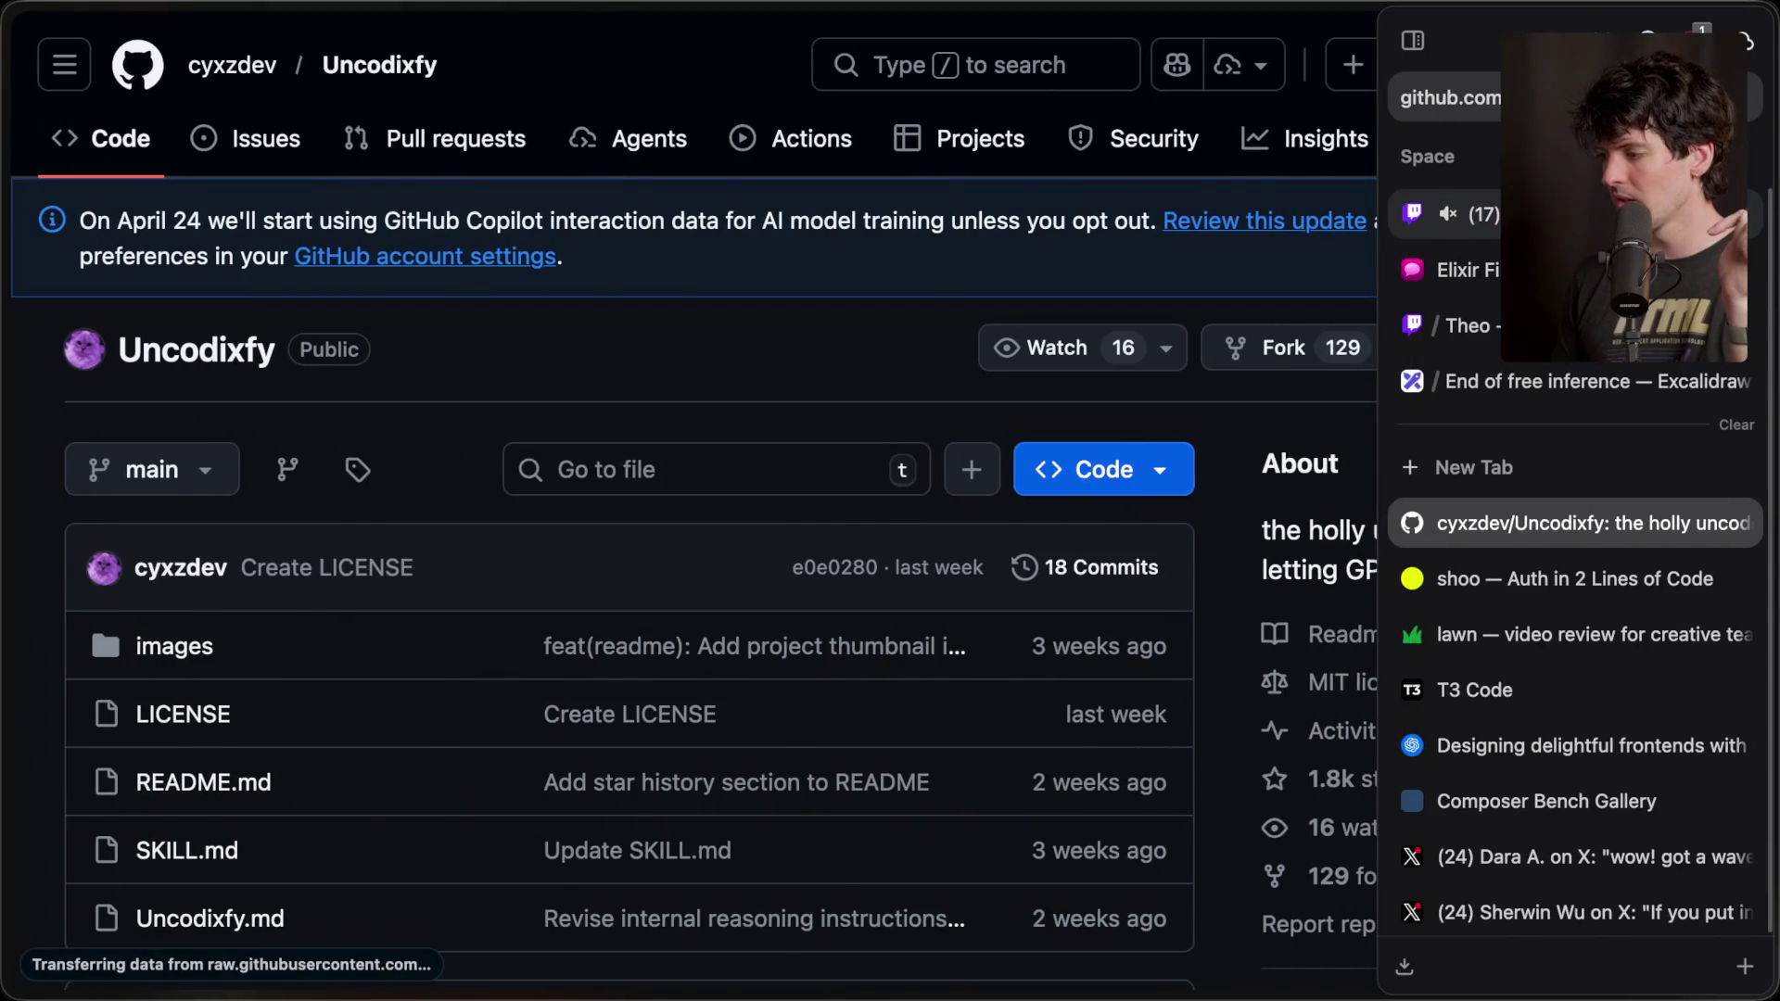
pyautogui.press('Escape')
# - Scroll chat down to the latest messages, then switch to the Composer Bench Gallery tab
pyautogui.scroll(1, 508, 563)
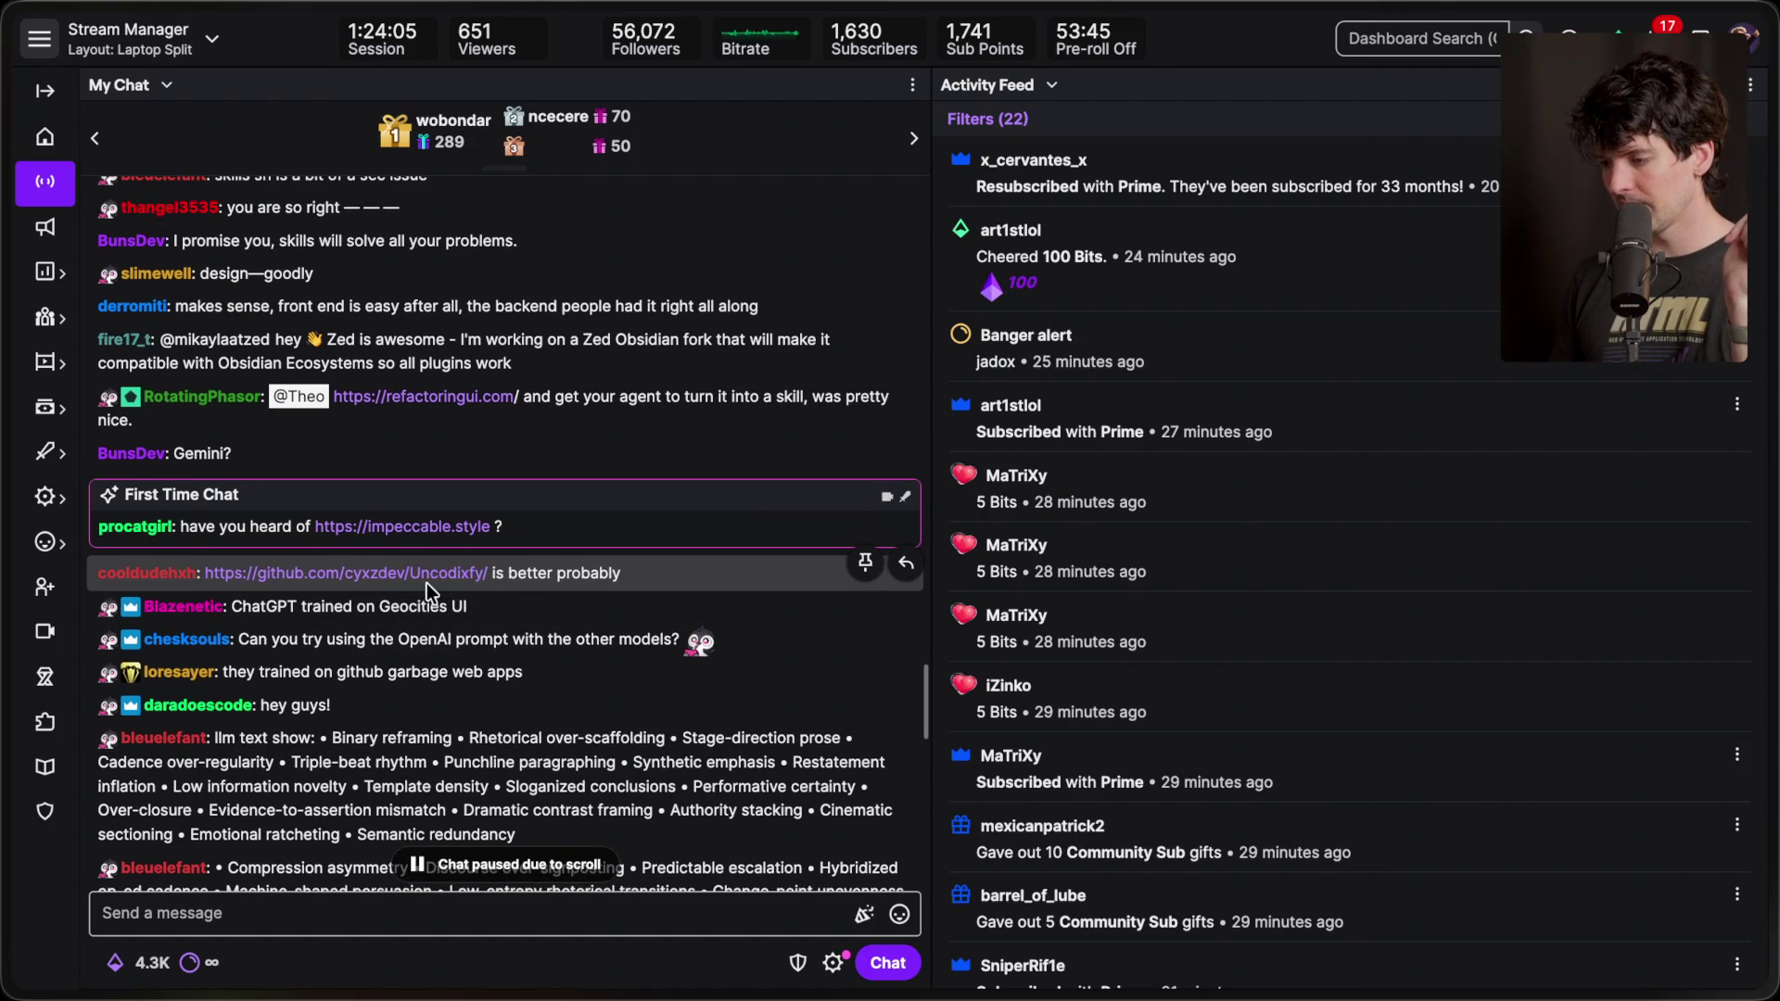
pyautogui.scroll(1, 427, 582)
pyautogui.scroll(1, 427, 582)
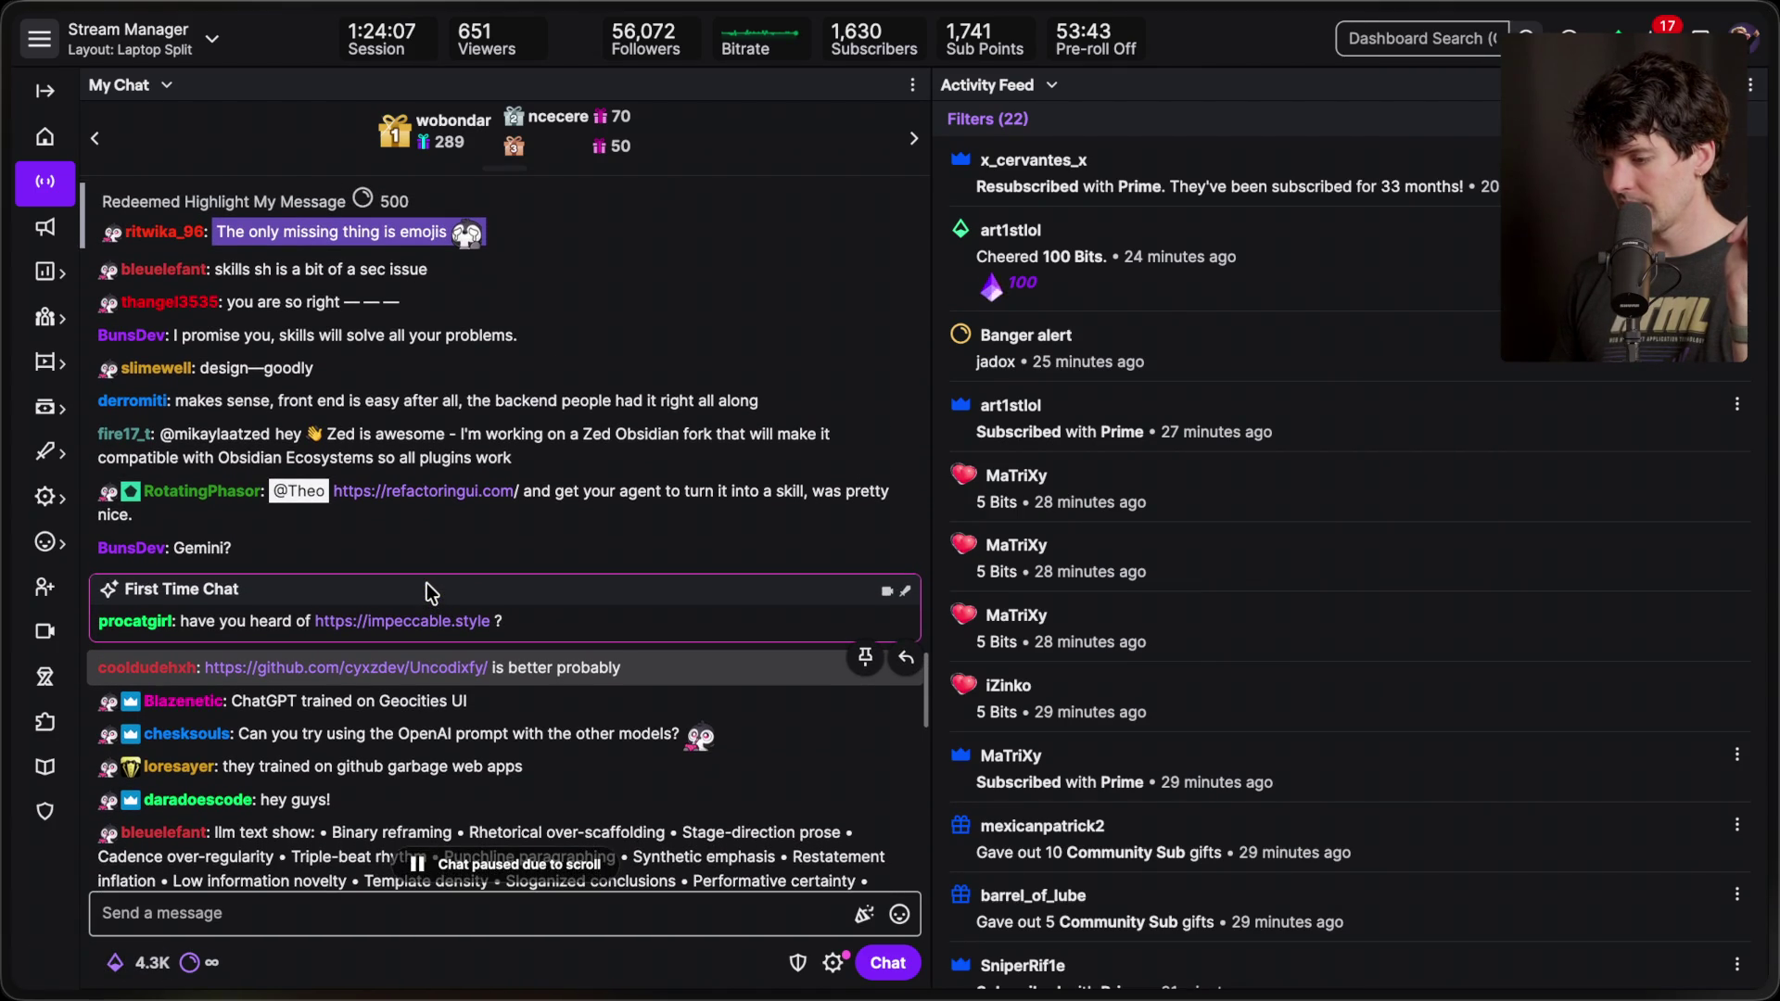
pyautogui.scroll(-3, 426, 583)
pyautogui.scroll(-2, 426, 582)
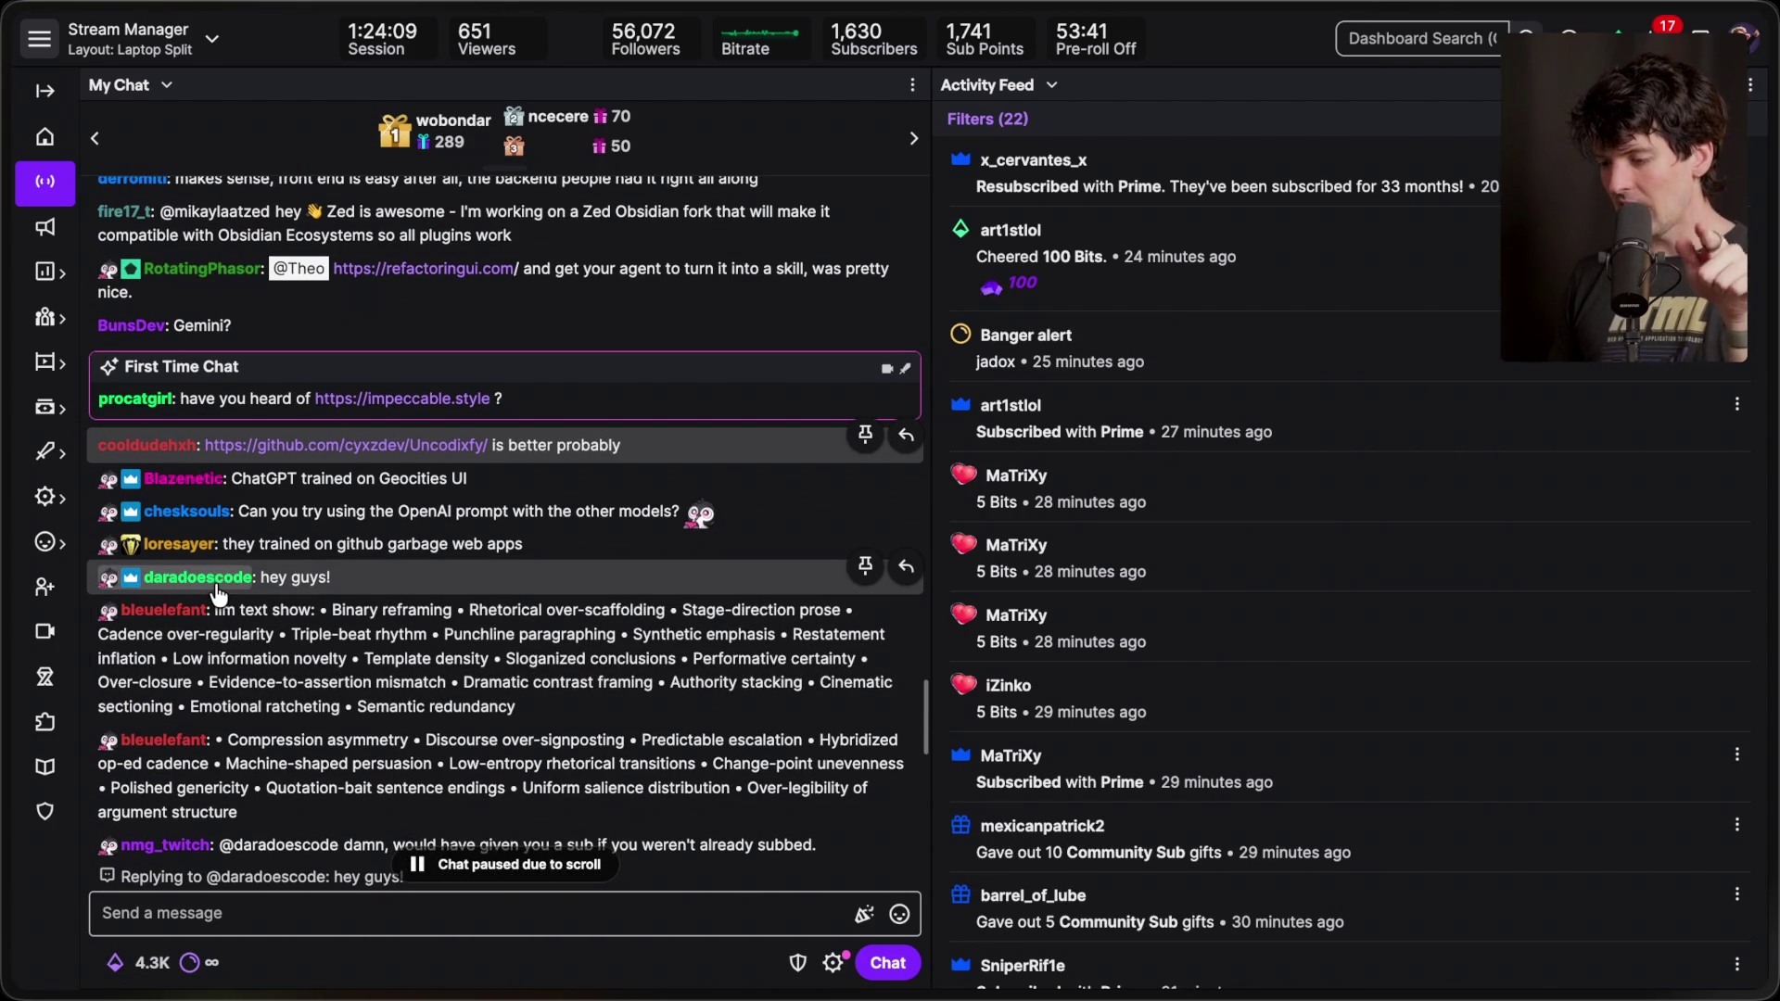
pyautogui.scroll(-5, 533, 731)
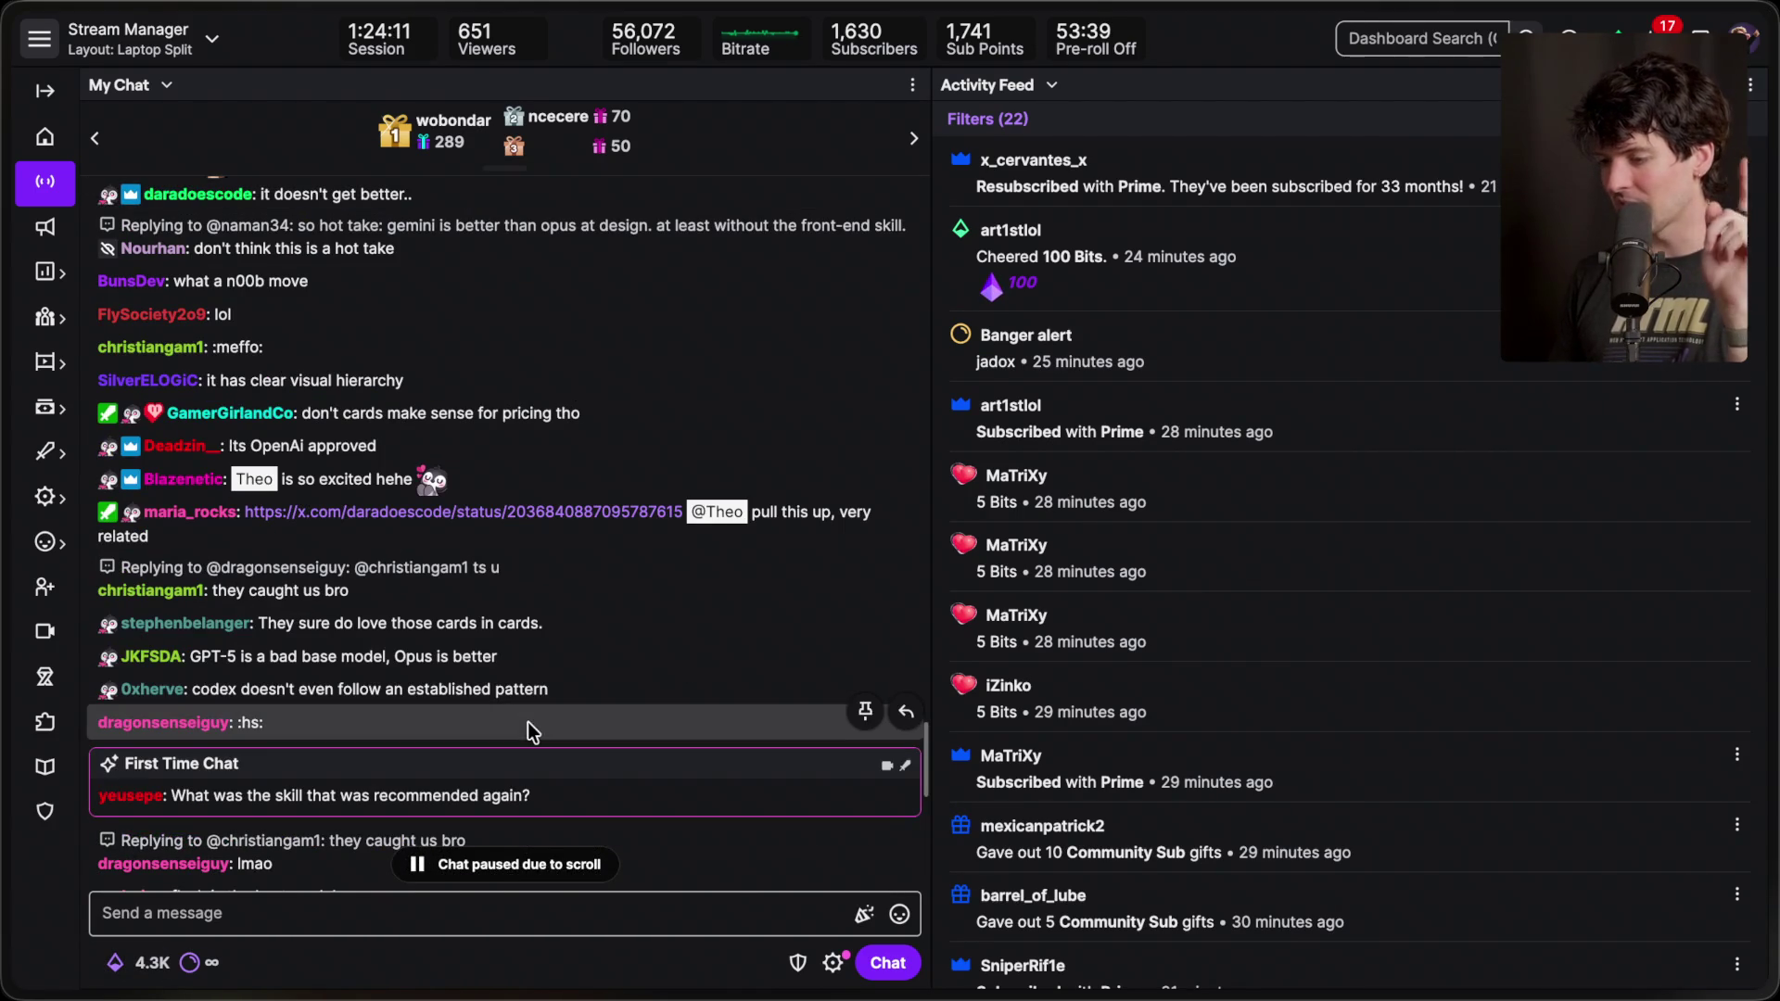
pyautogui.moveTo(1770, 523)
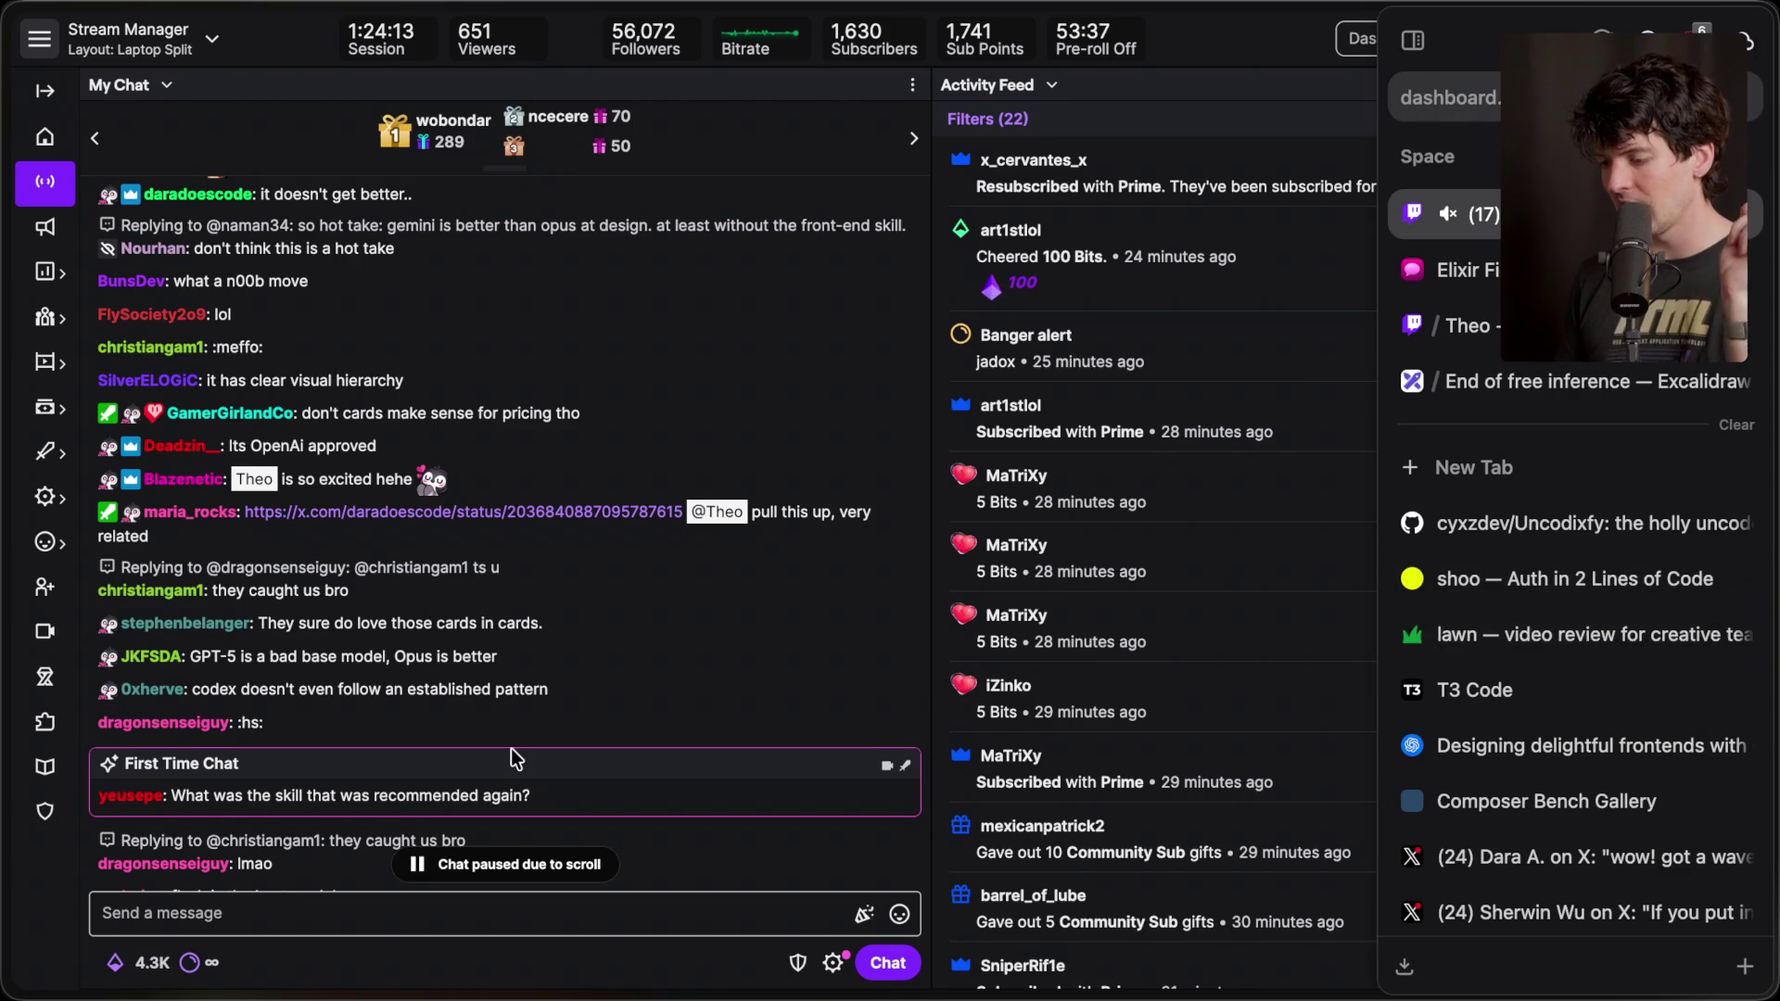
pyautogui.scroll(-5, 510, 748)
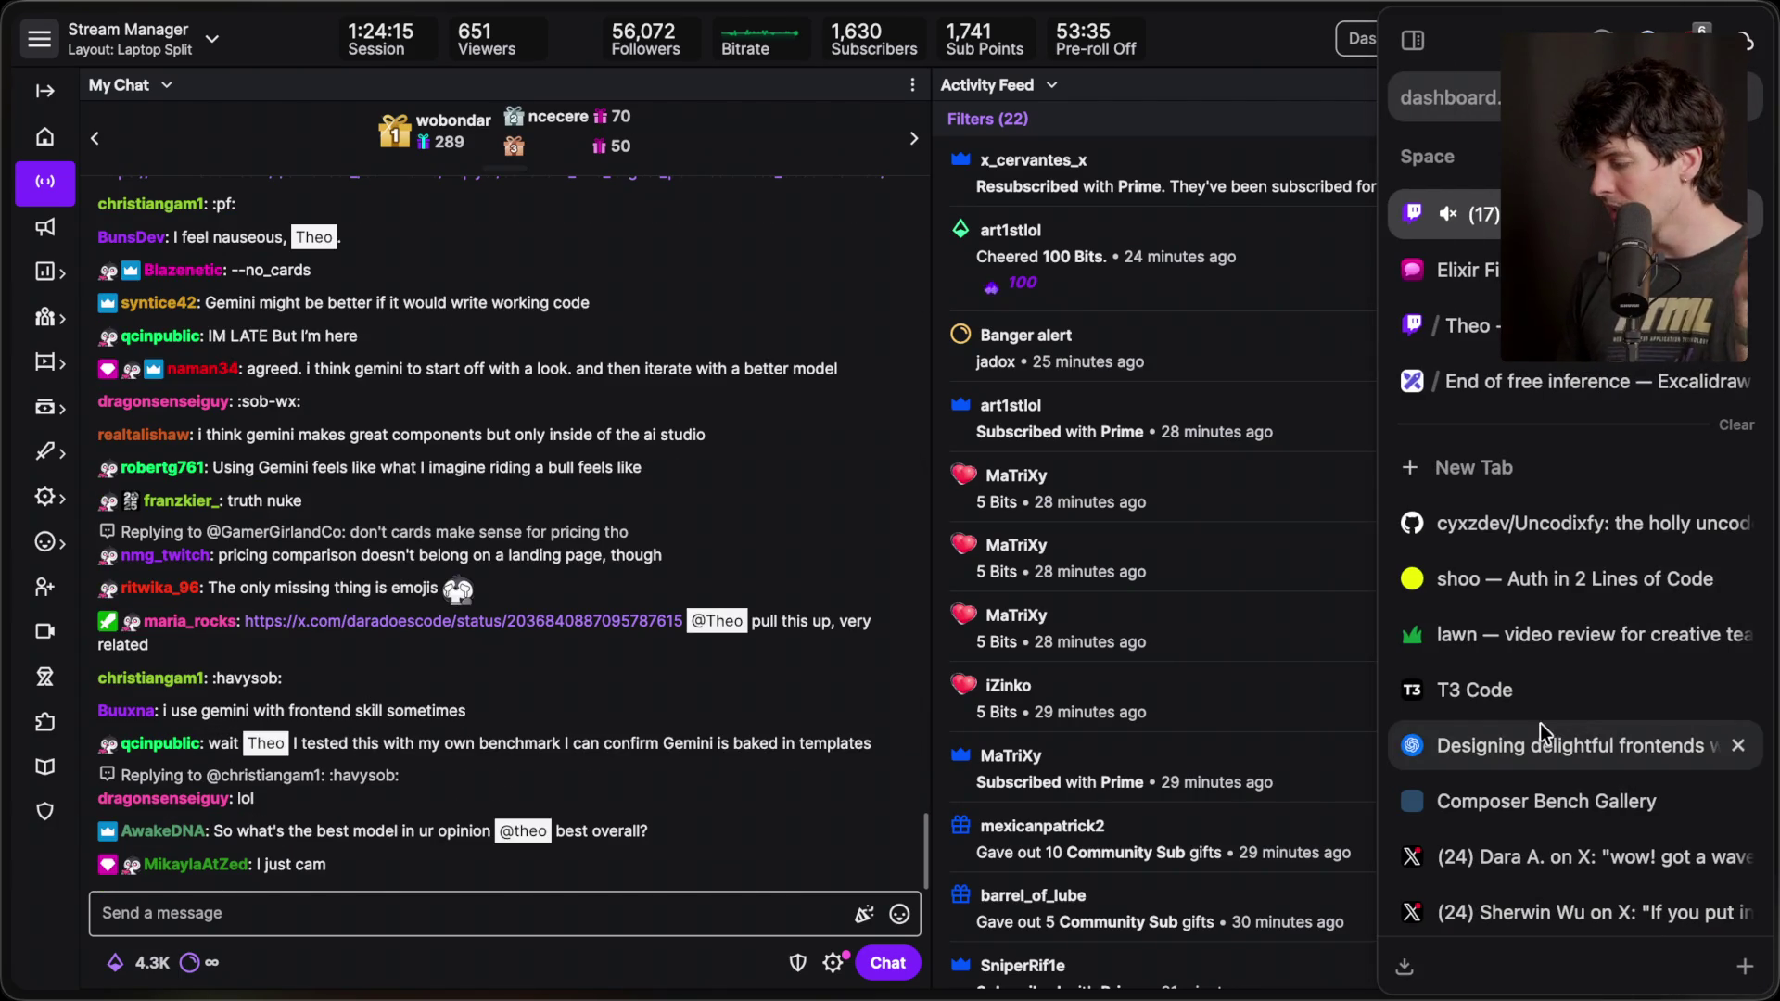
pyautogui.click(1536, 805)
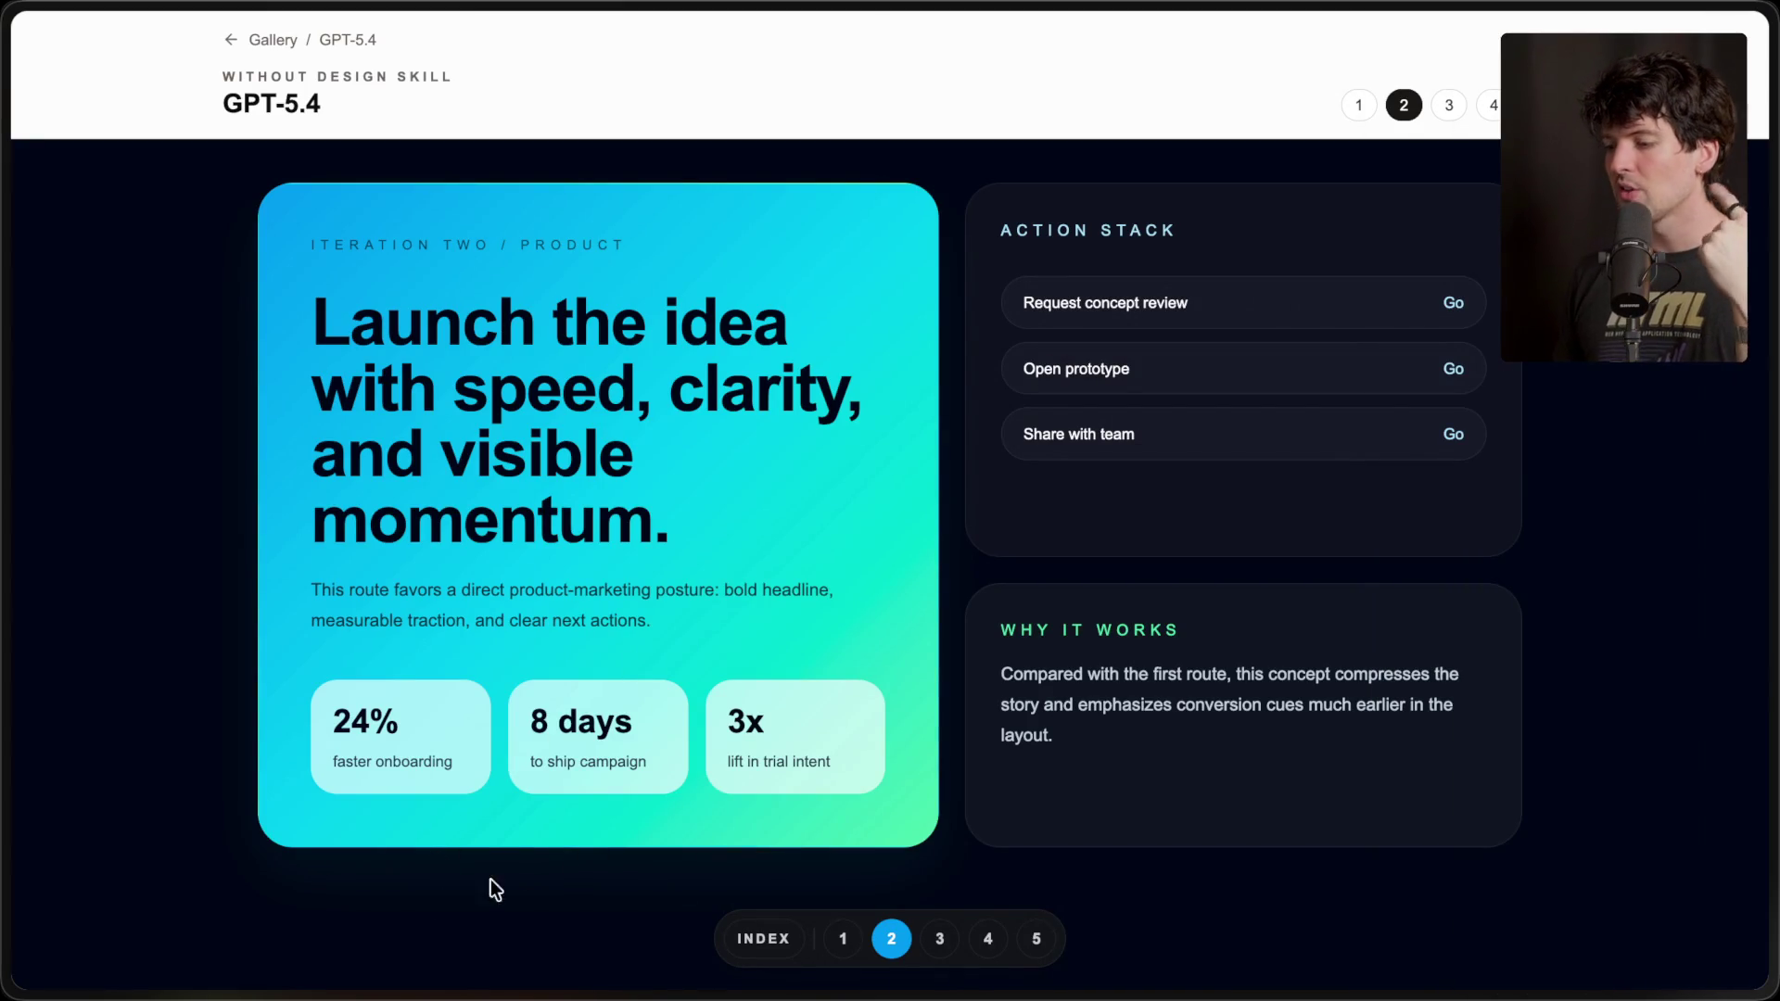
# - View GPT-5.4 iteration one, then pan around iteration two
pyautogui.click(843, 945)
pyautogui.click(890, 942)
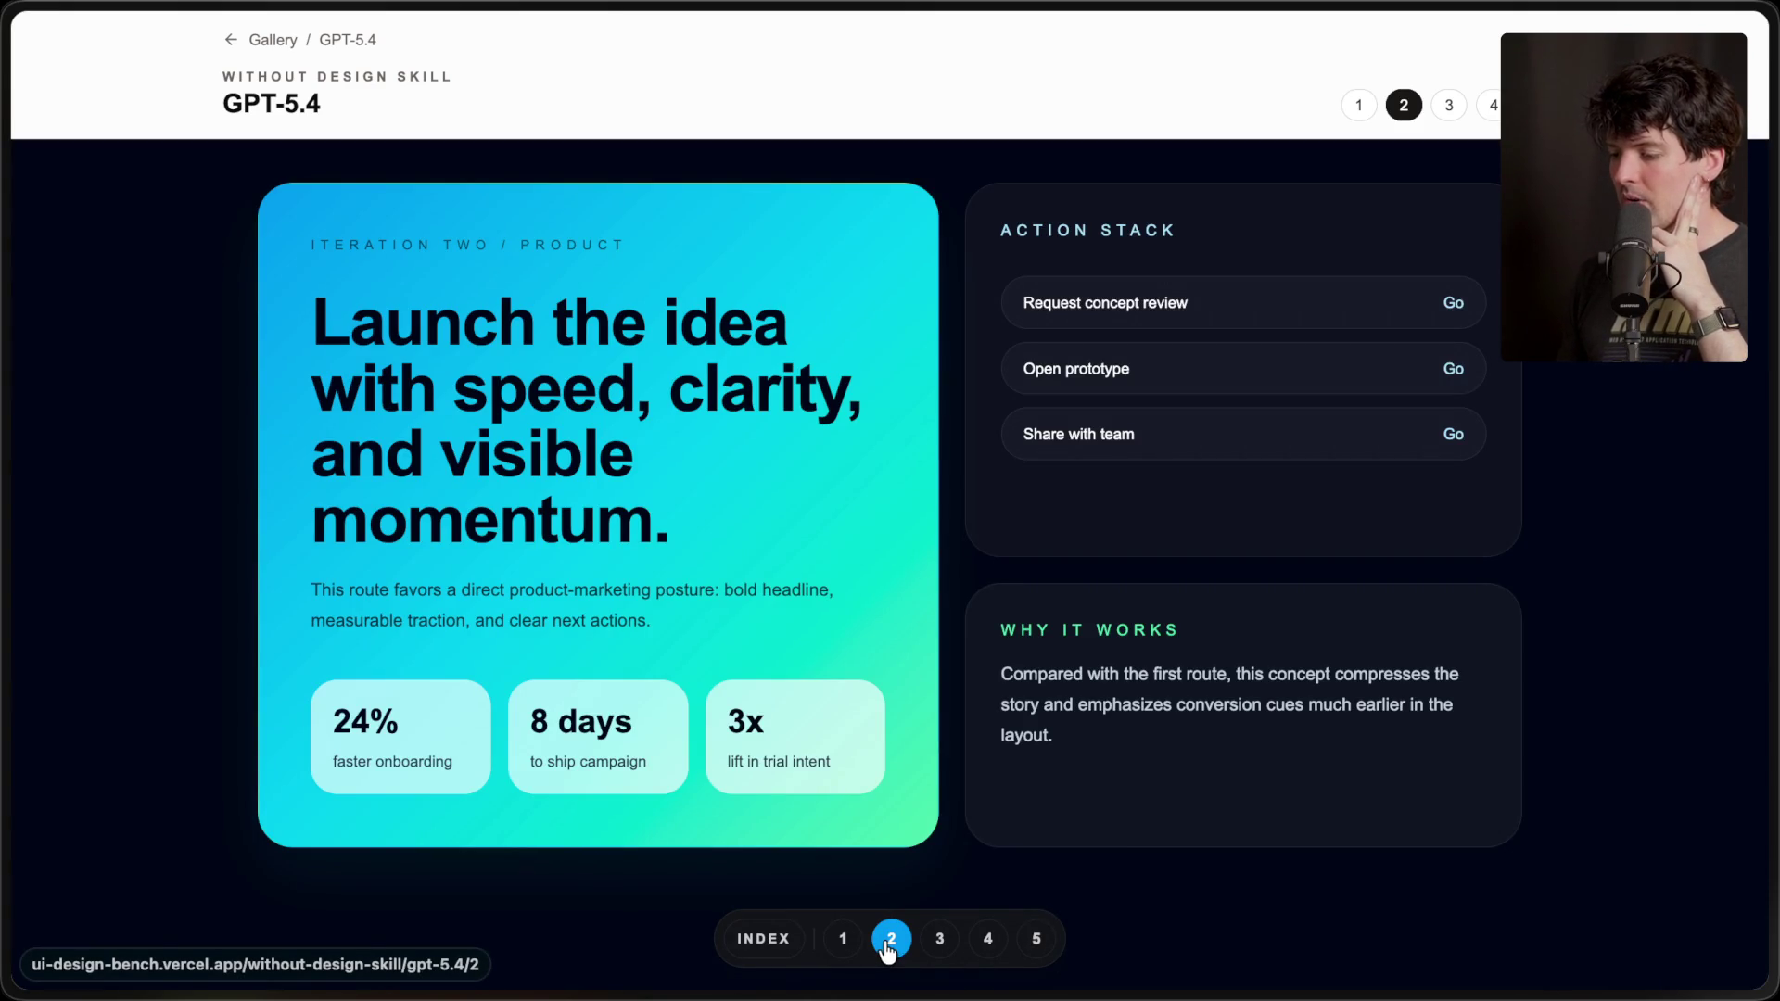
pyautogui.scroll(5, 443, 769)
pyautogui.hscroll(1, 443, 769)
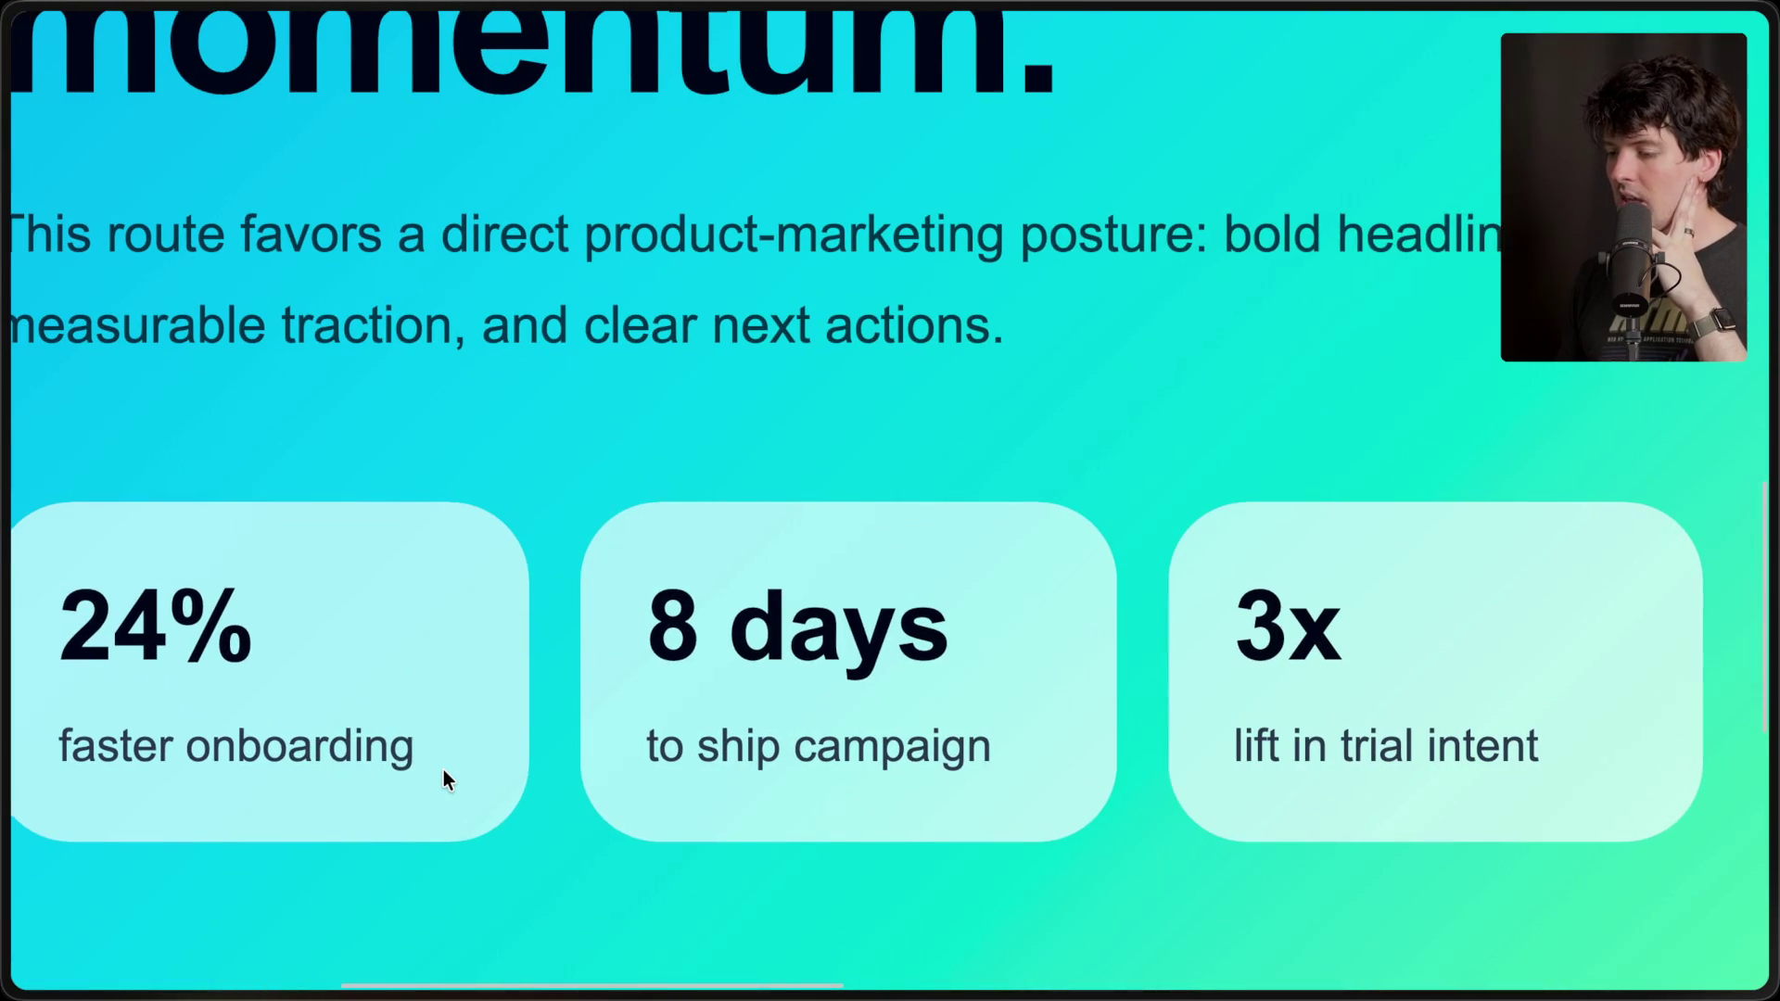
pyautogui.hscroll(-1, 444, 771)
pyautogui.scroll(-5, 619, 542)
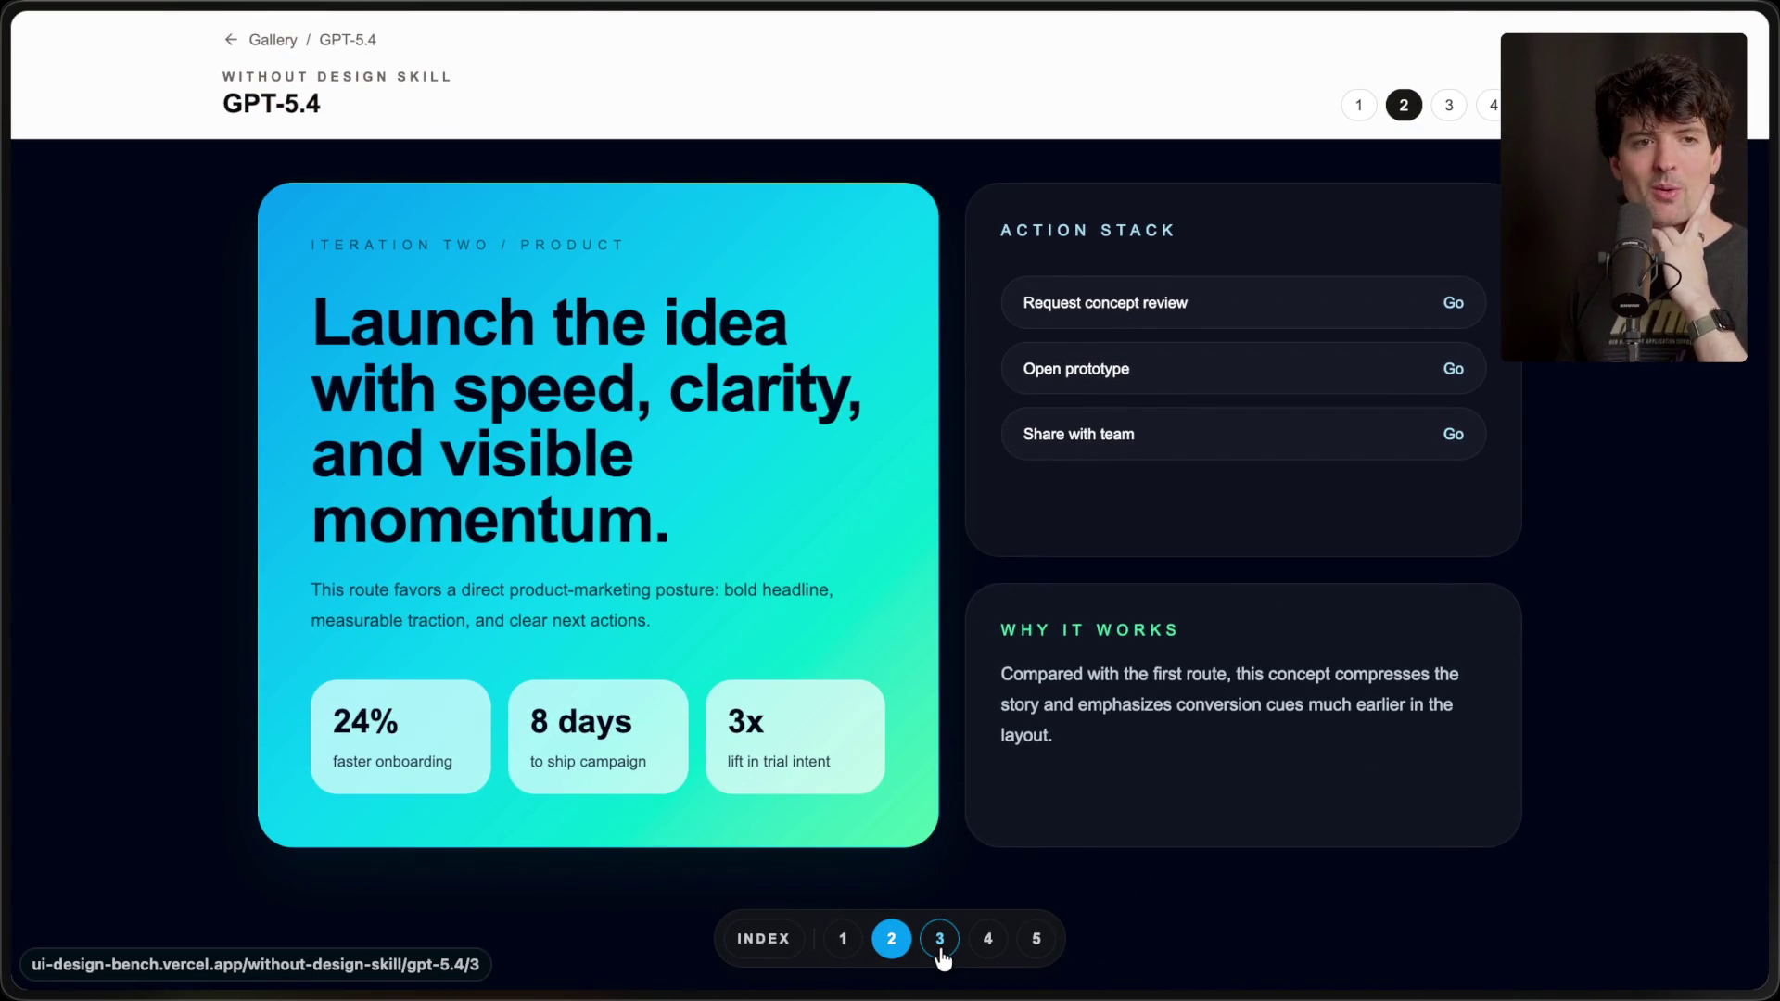
# - Step through GPT-5.4 iterations three, four and the poster-style five, then return to the gallery home
pyautogui.click(940, 940)
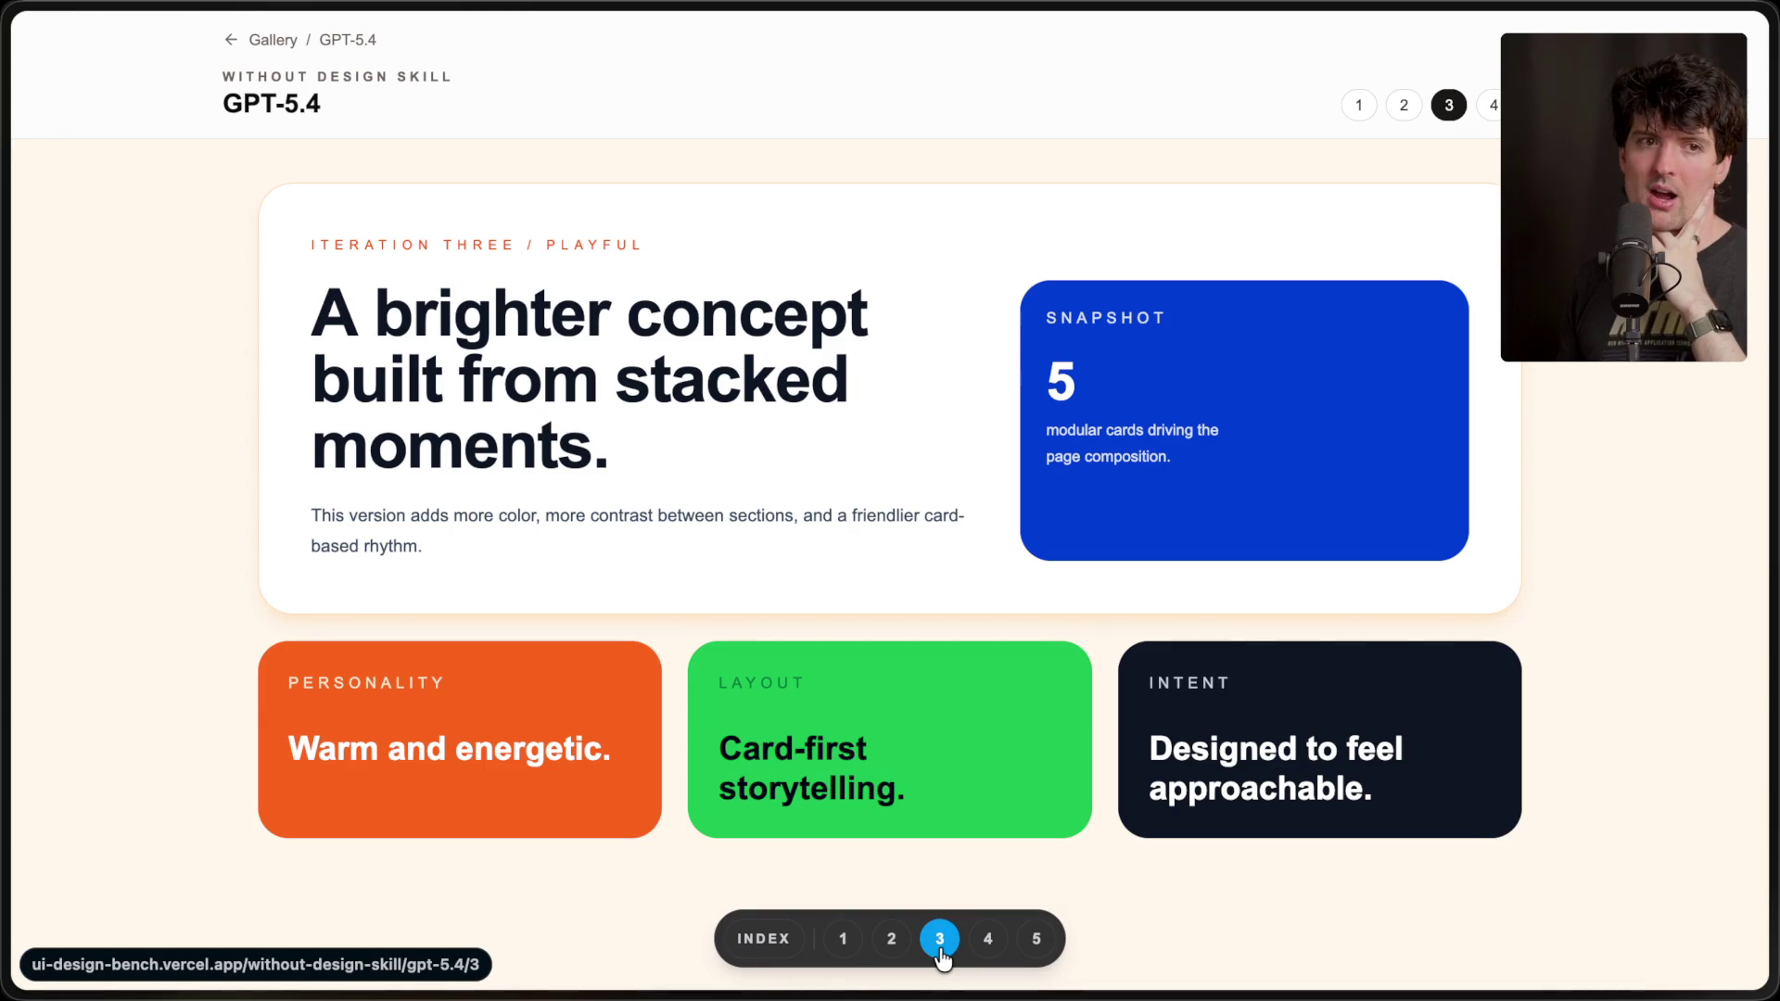
pyautogui.click(992, 944)
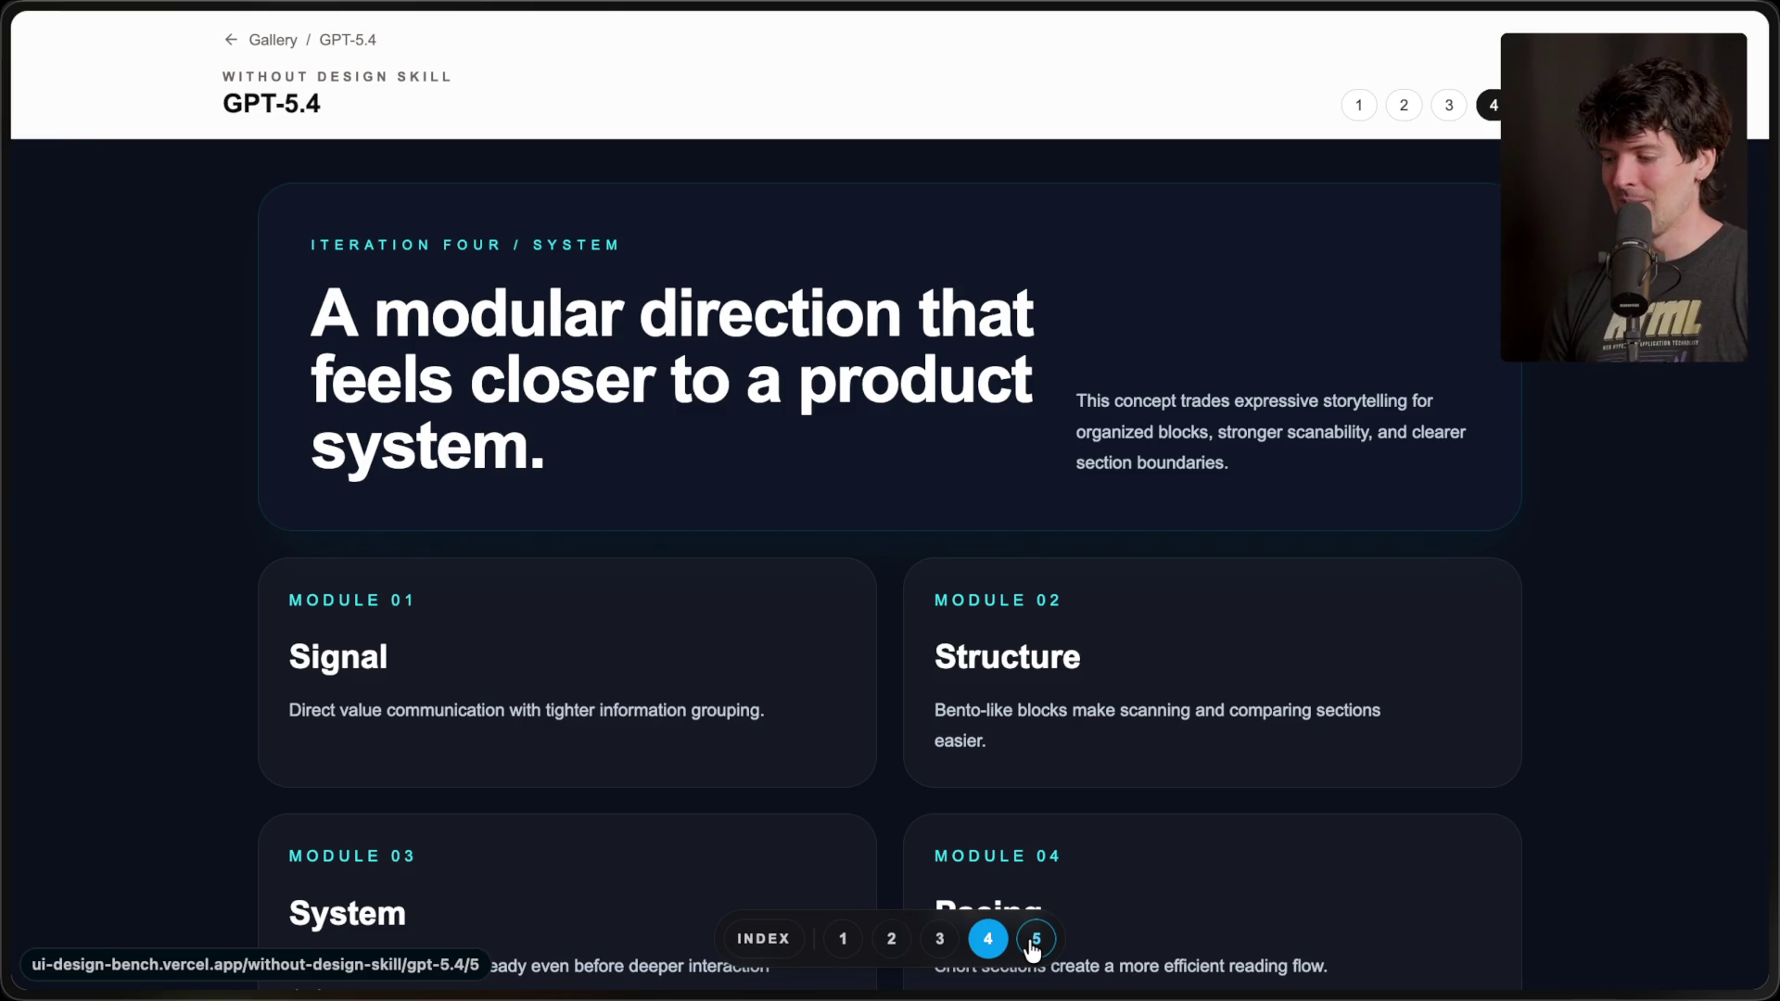
pyautogui.click(1034, 939)
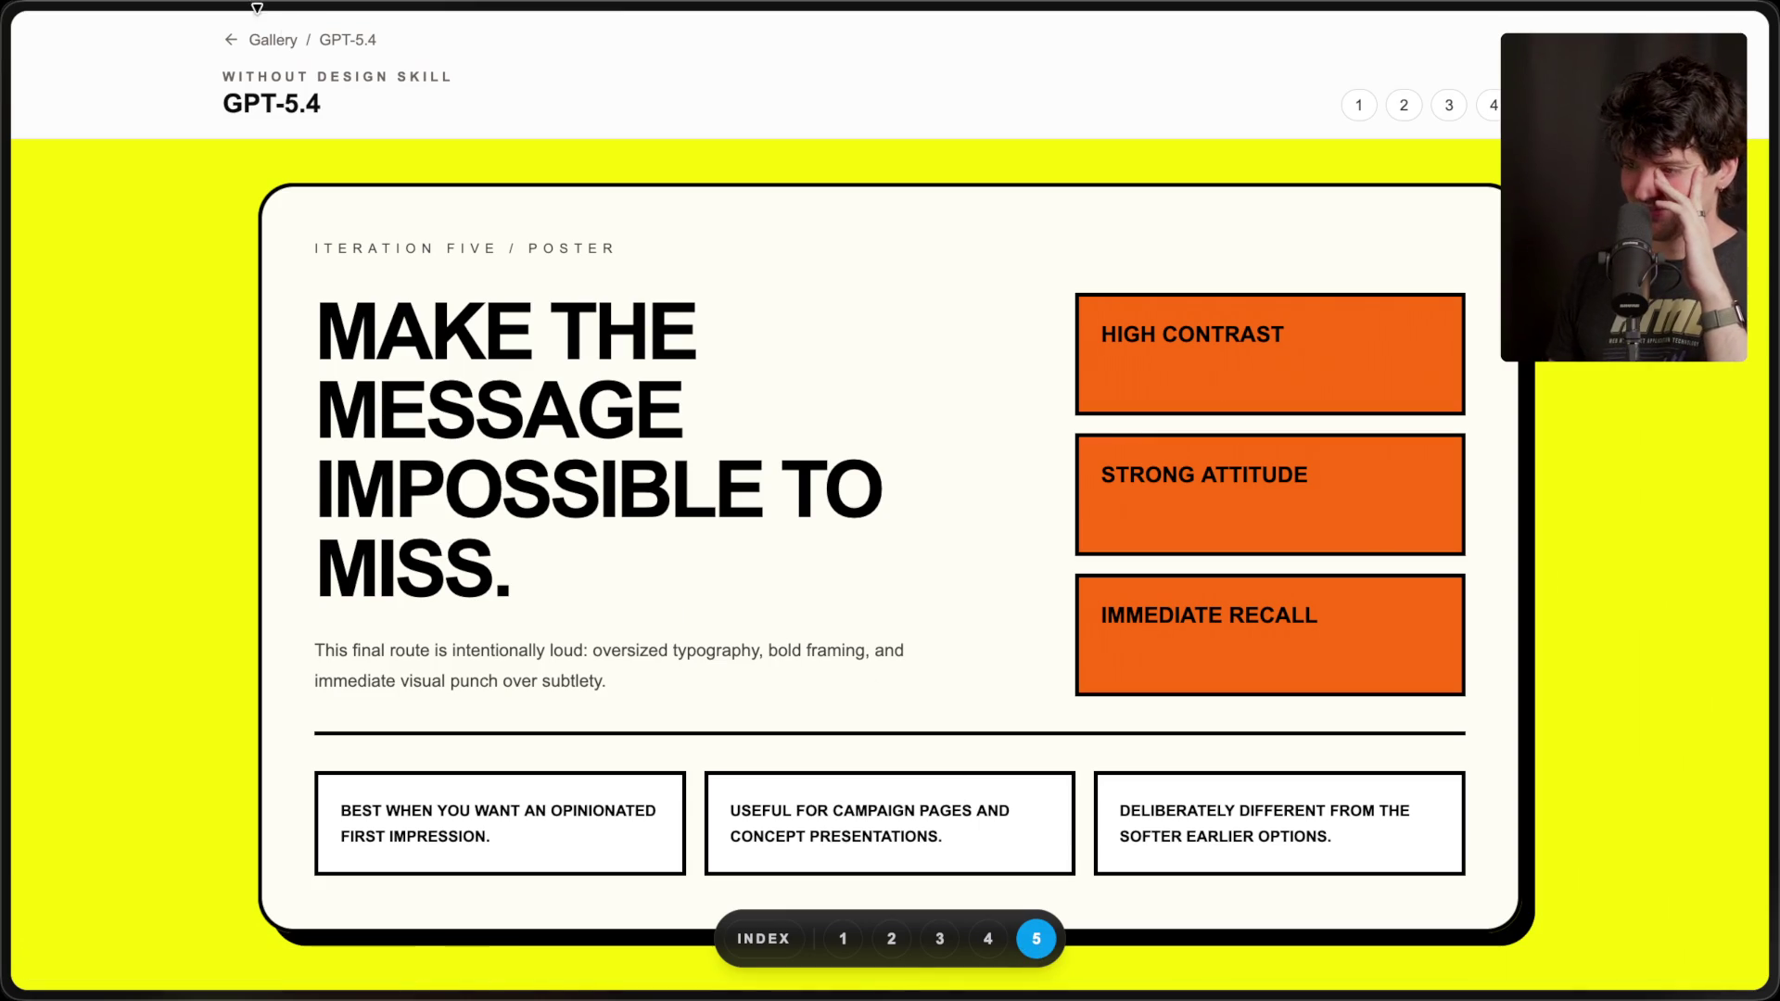
pyautogui.click(275, 44)
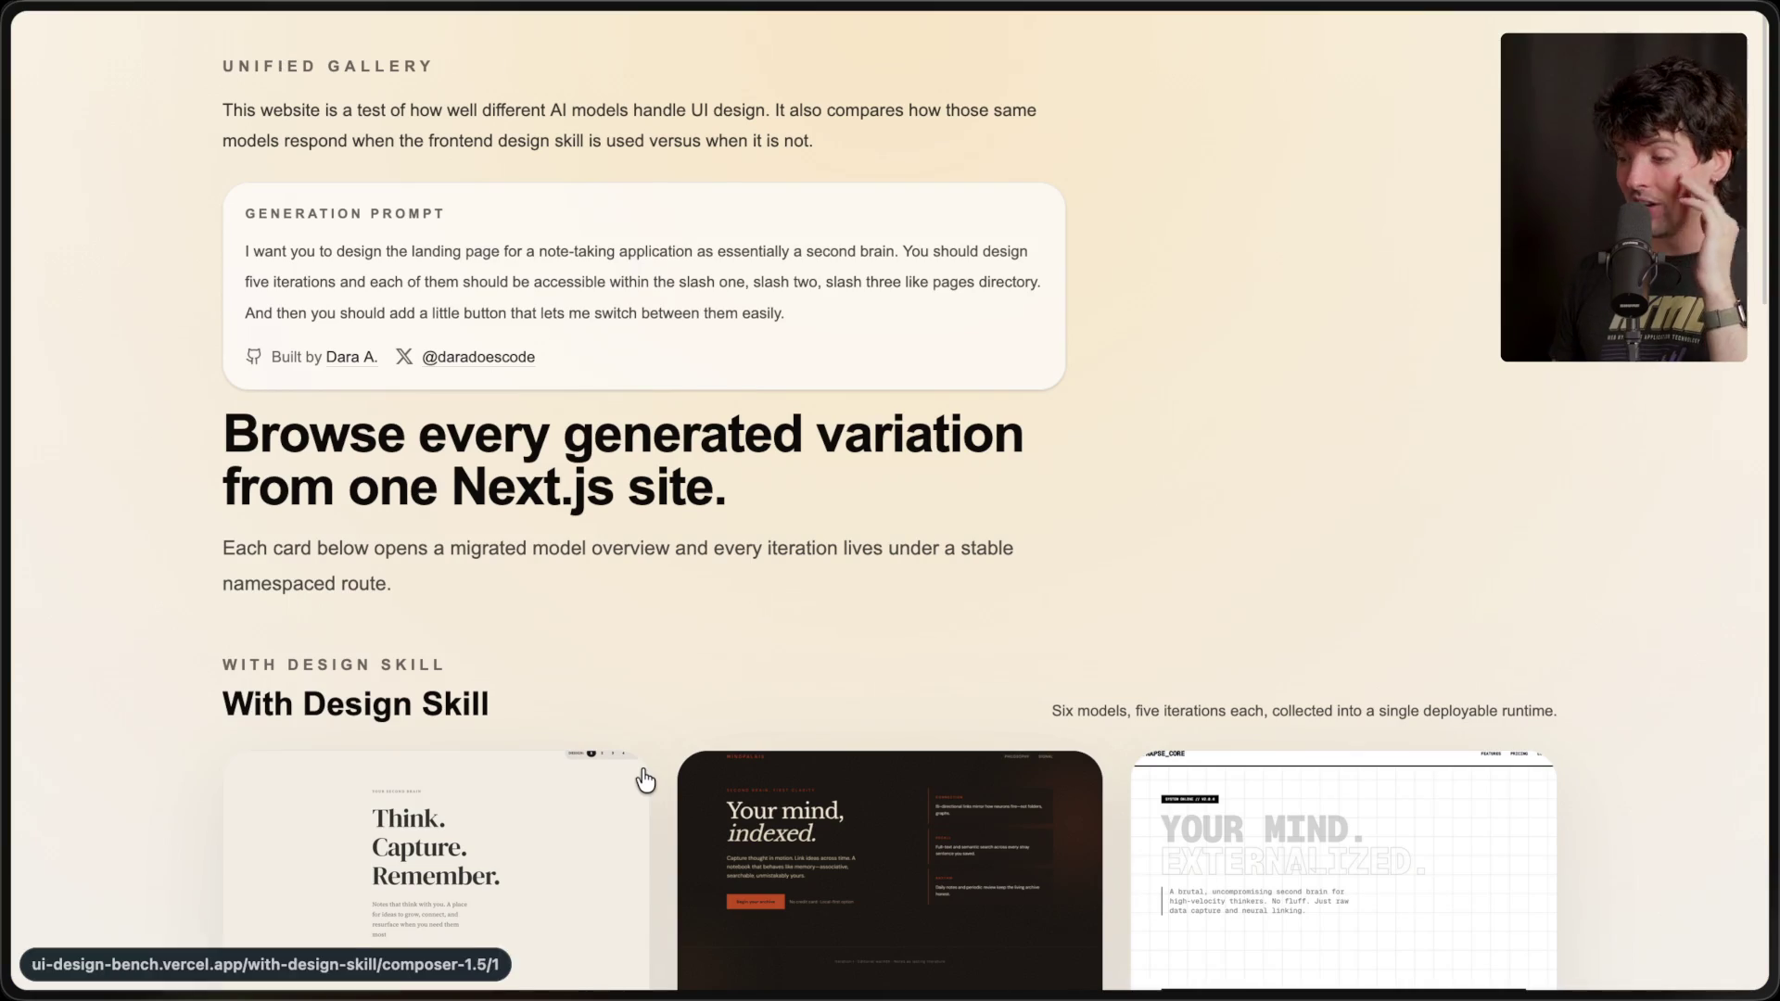
# - Open the design-skill Kimi K 2.5 page and scroll through its first iteration
pyautogui.scroll(-3, 640, 779)
pyautogui.scroll(-9, 644, 780)
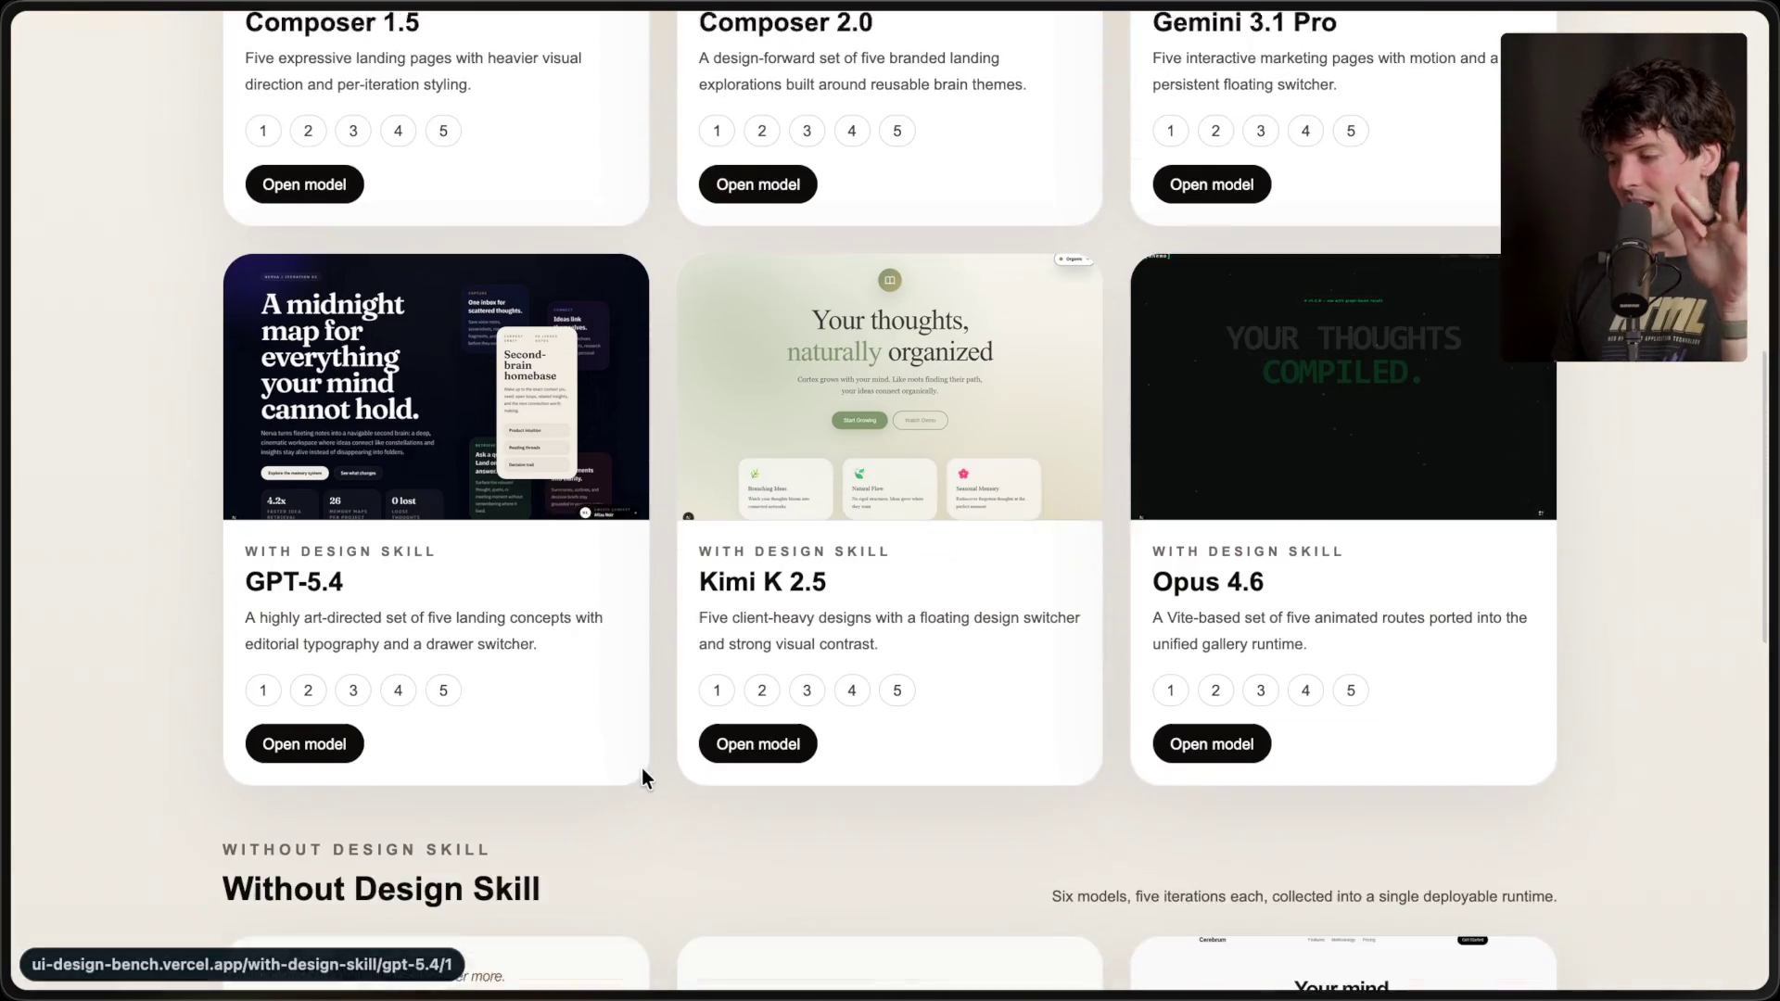
pyautogui.scroll(6, 642, 768)
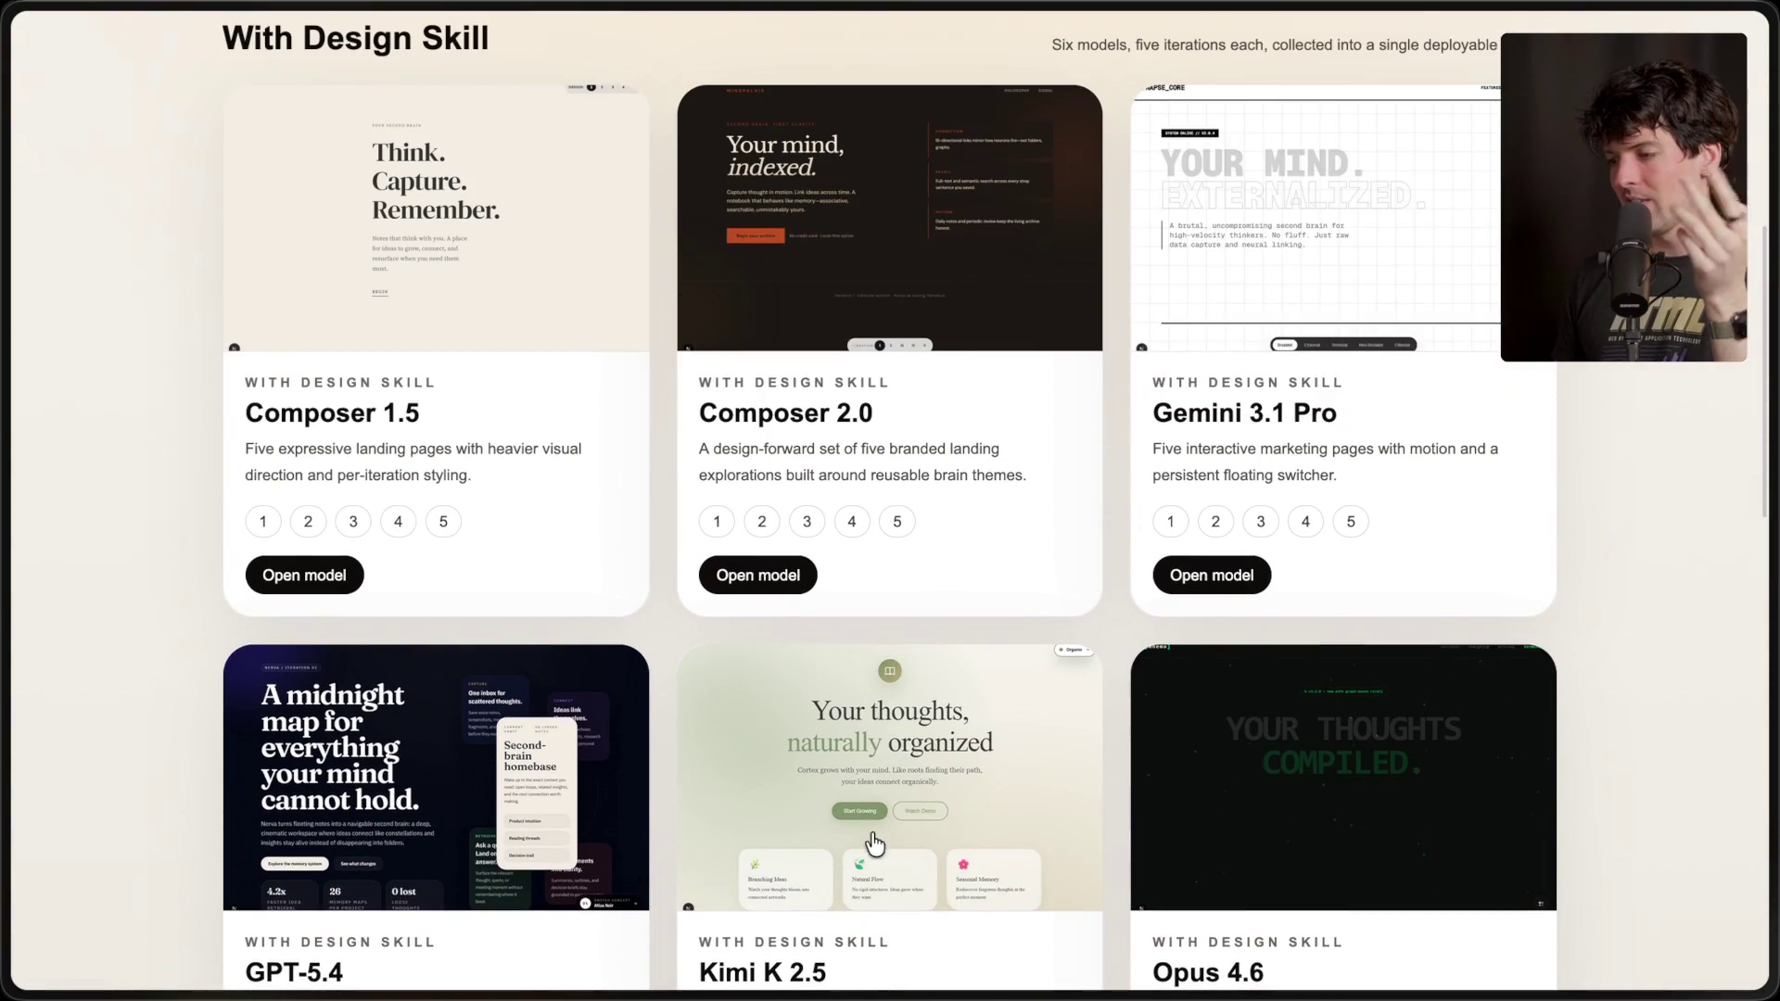
pyautogui.click(911, 825)
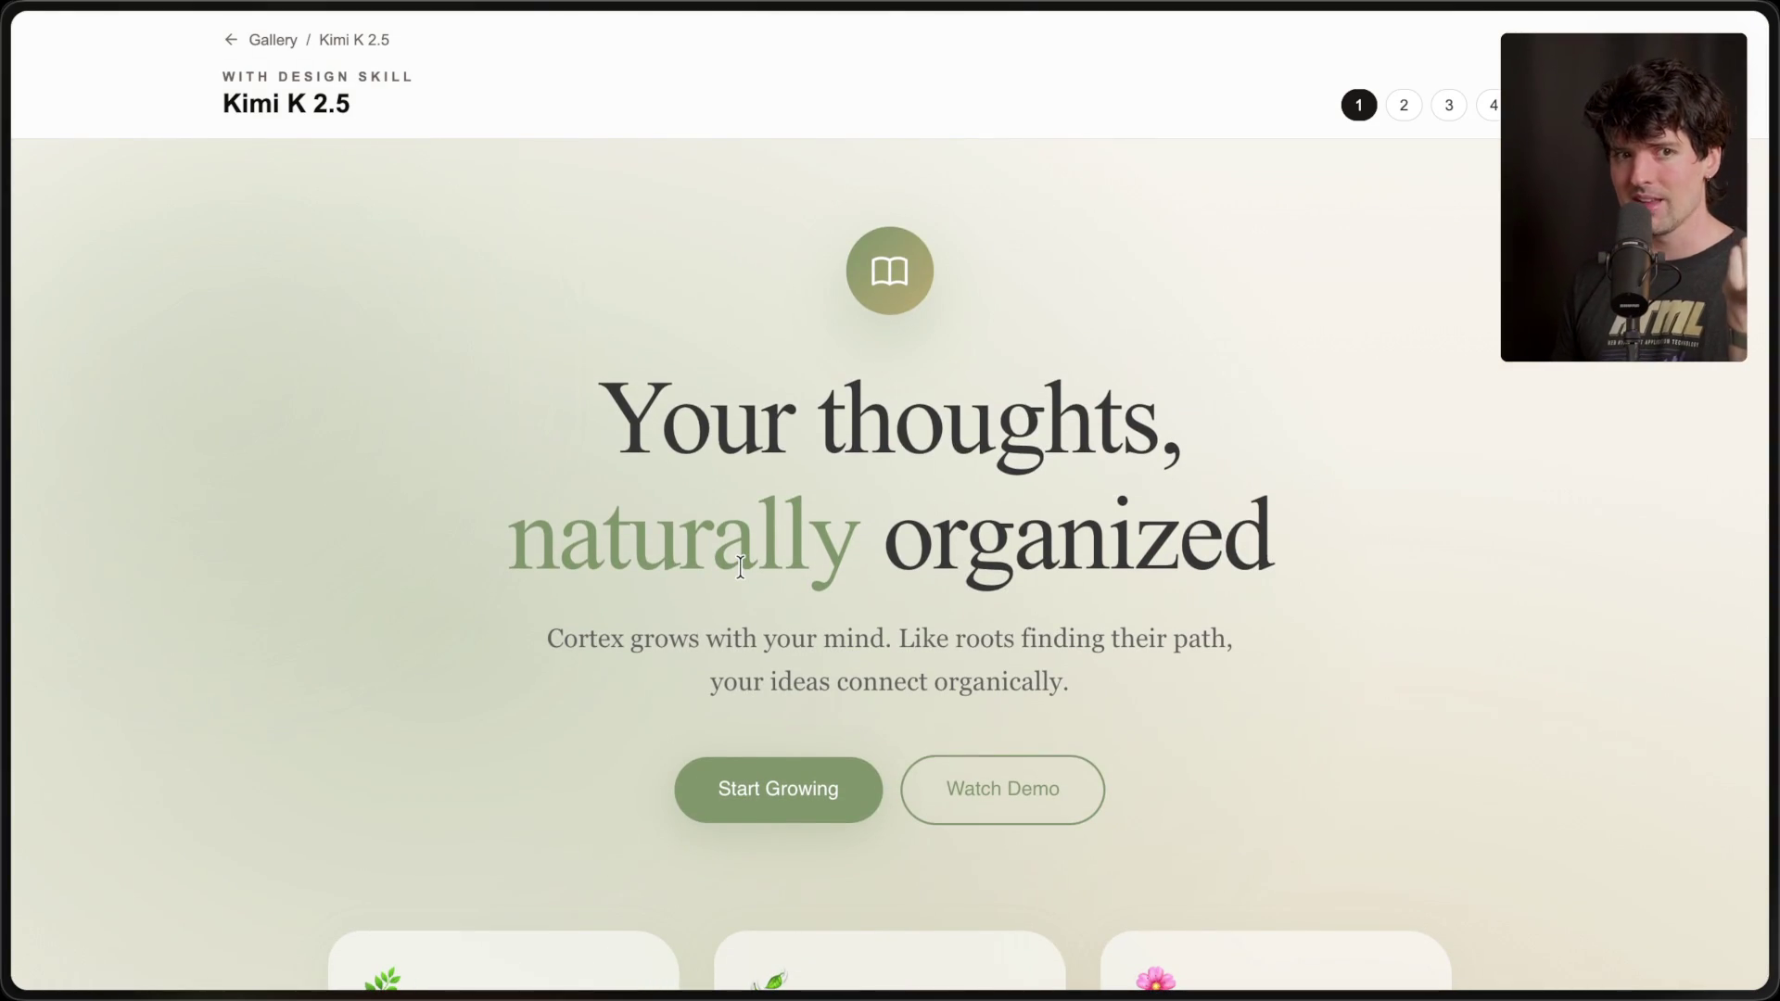
pyautogui.scroll(-5, 741, 567)
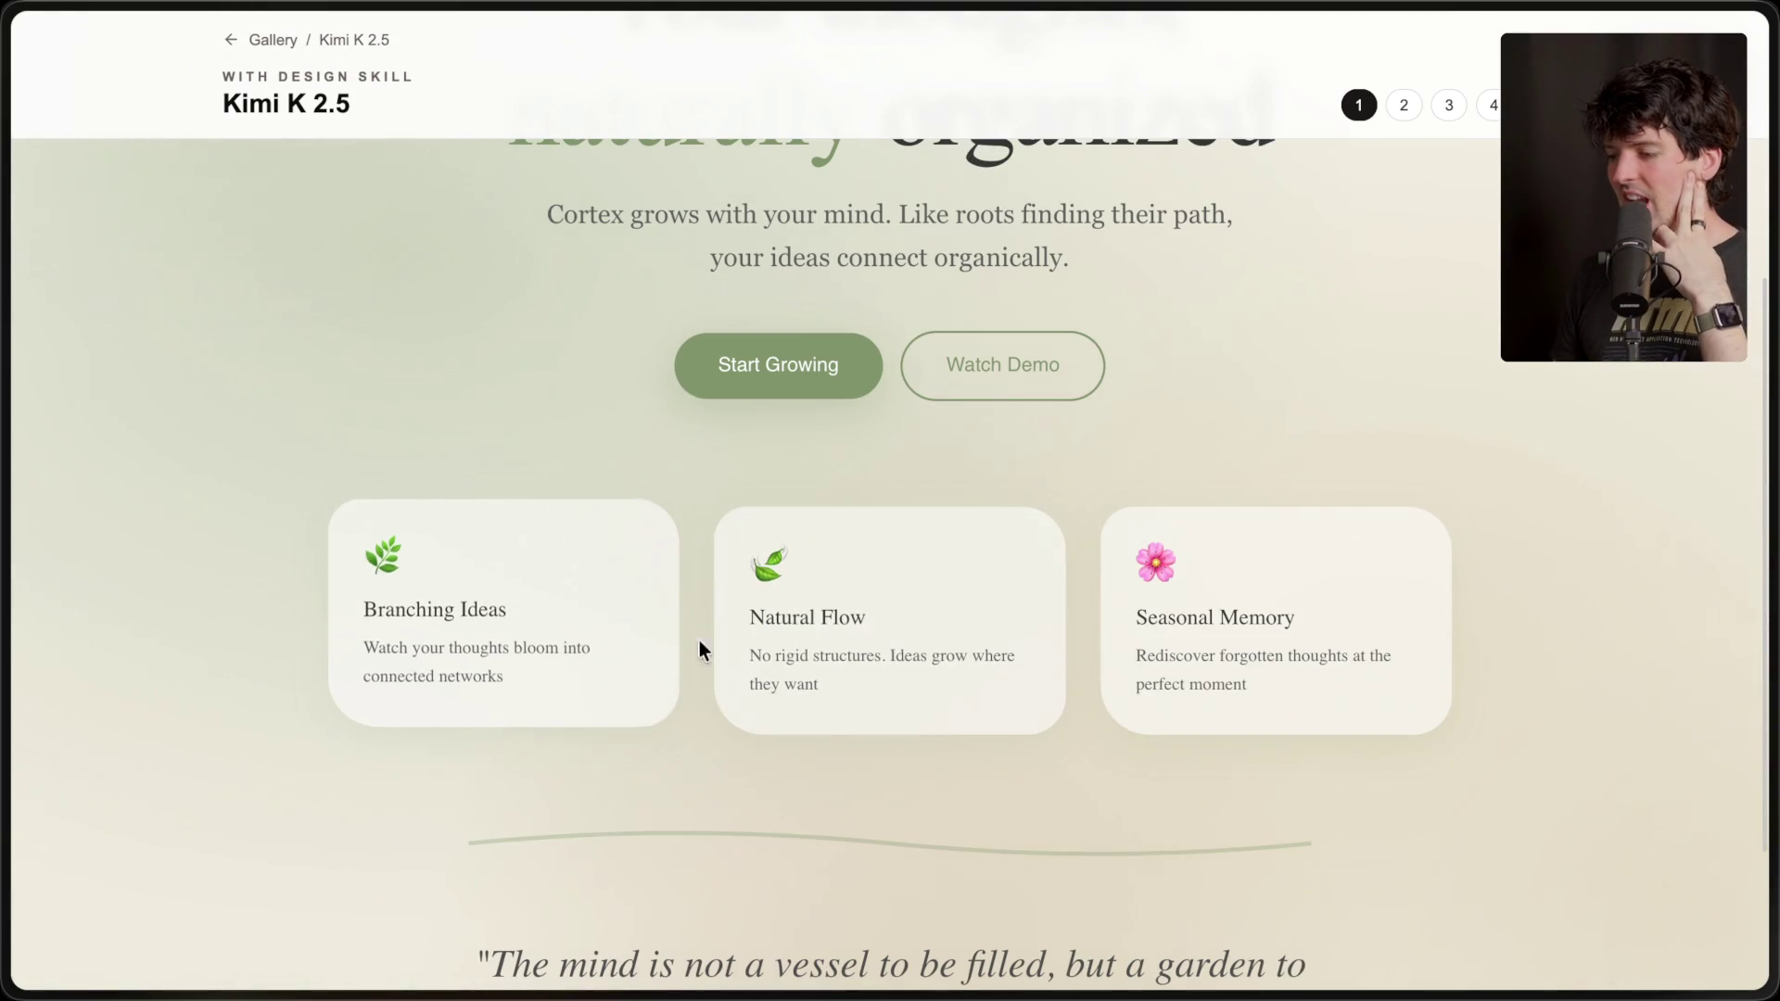
pyautogui.scroll(5, 834, 788)
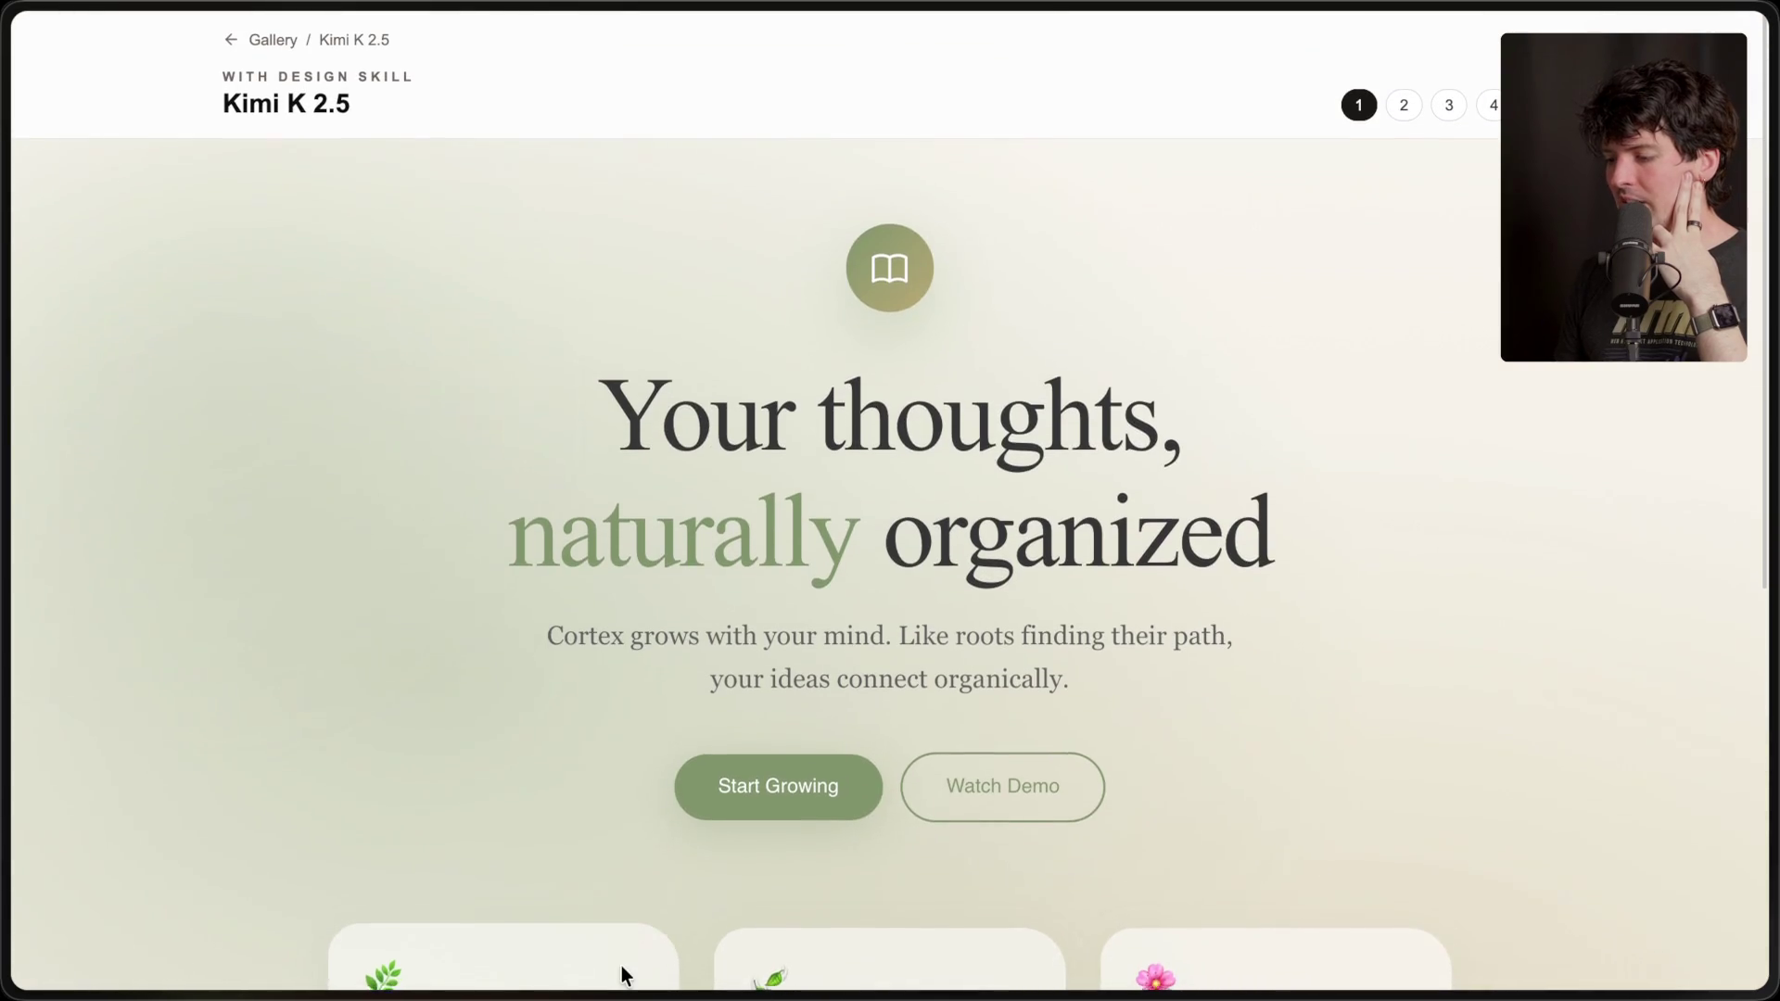
pyautogui.scroll(-4, 574, 816)
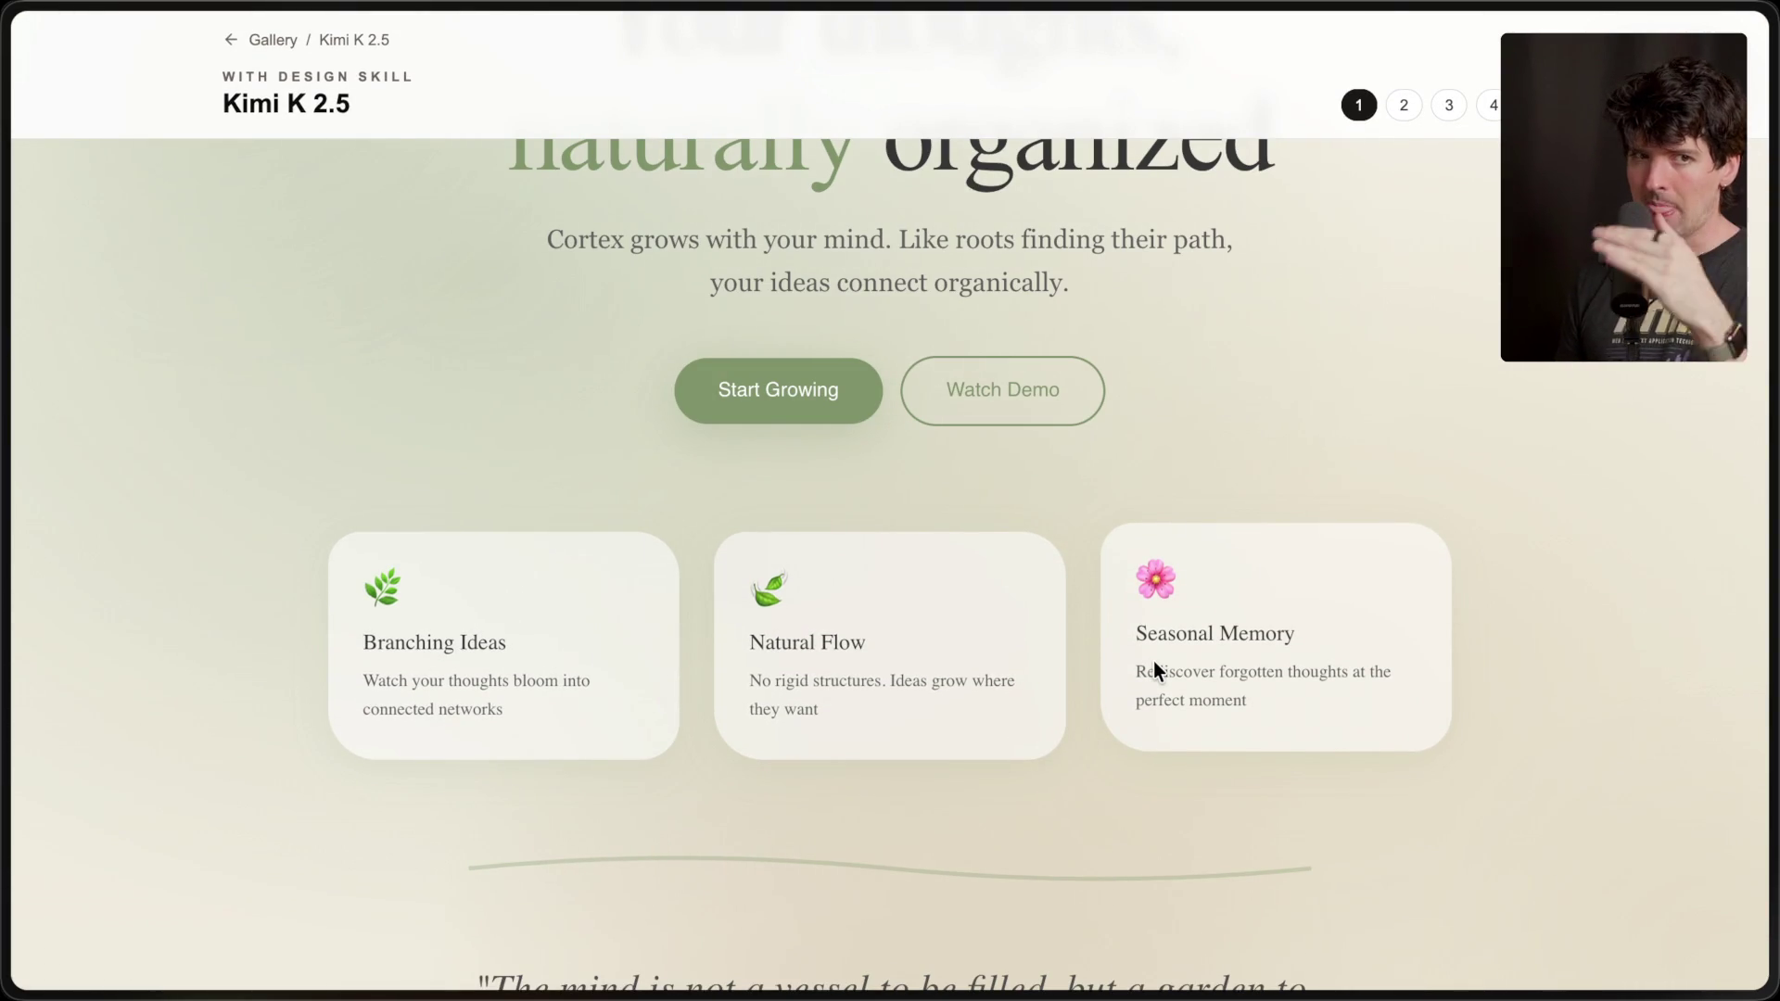
pyautogui.scroll(5, 1154, 660)
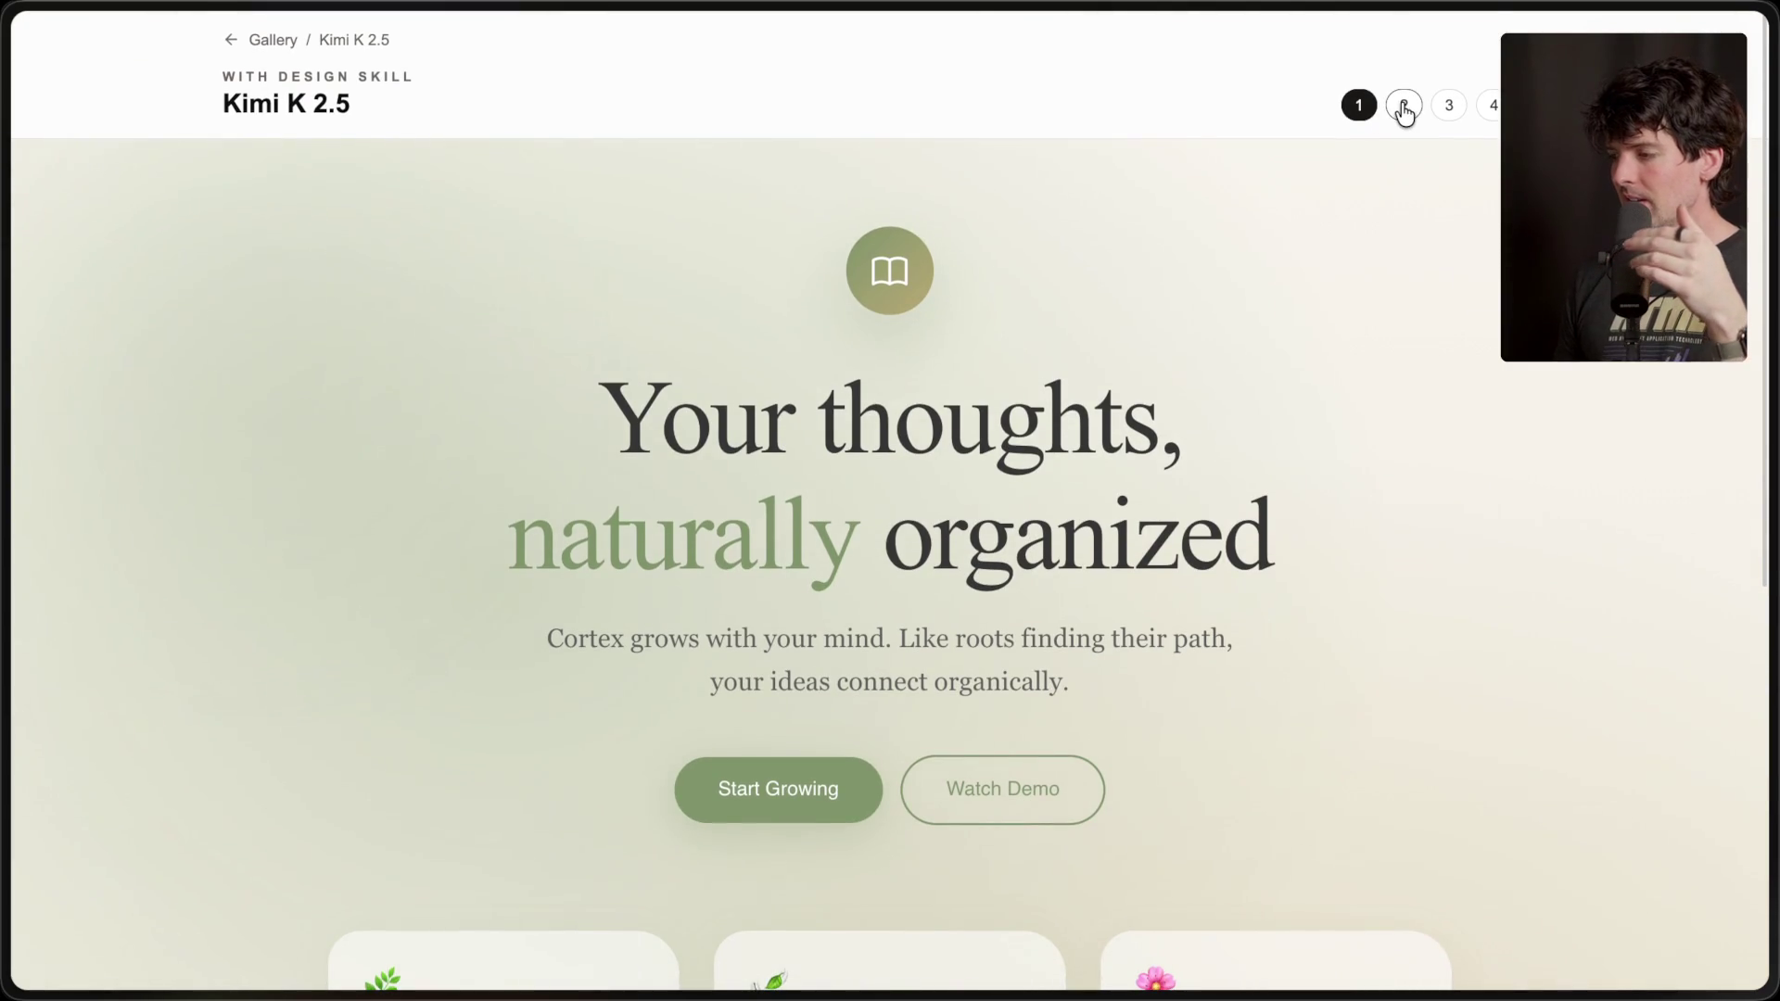
# - Switch to Kimi K 2.5 iteration two and scroll through it
pyautogui.click(1403, 108)
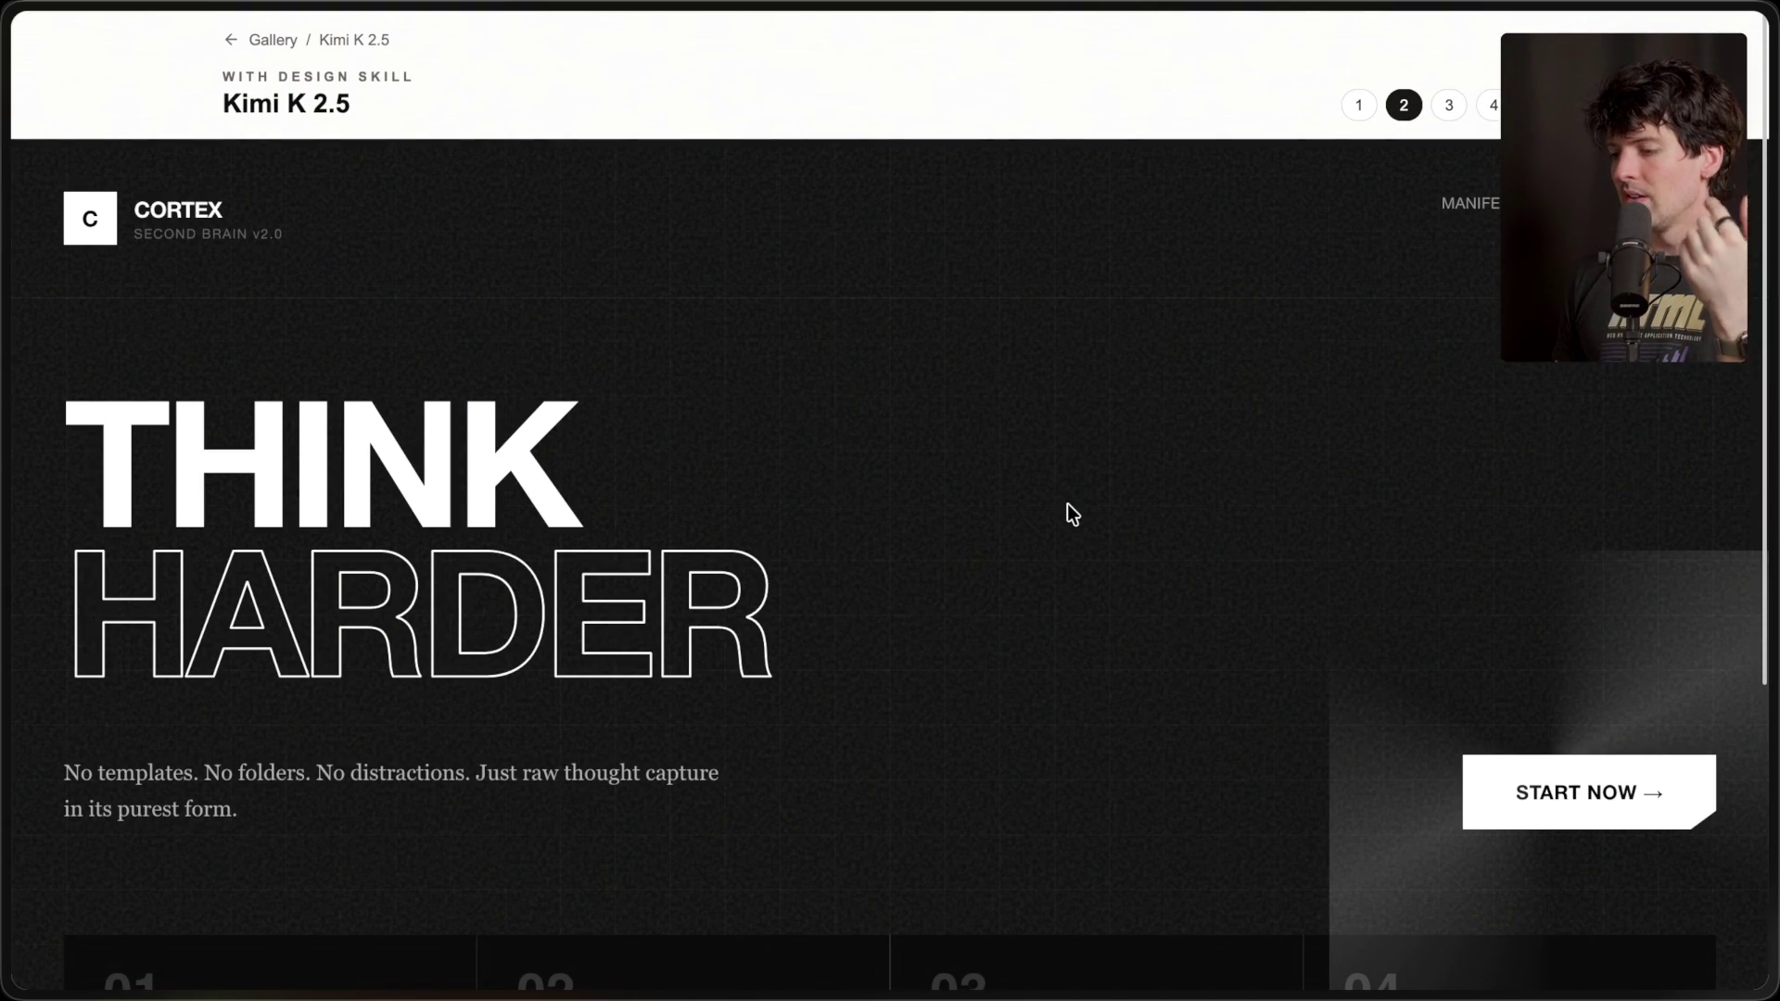
pyautogui.scroll(-5, 1067, 505)
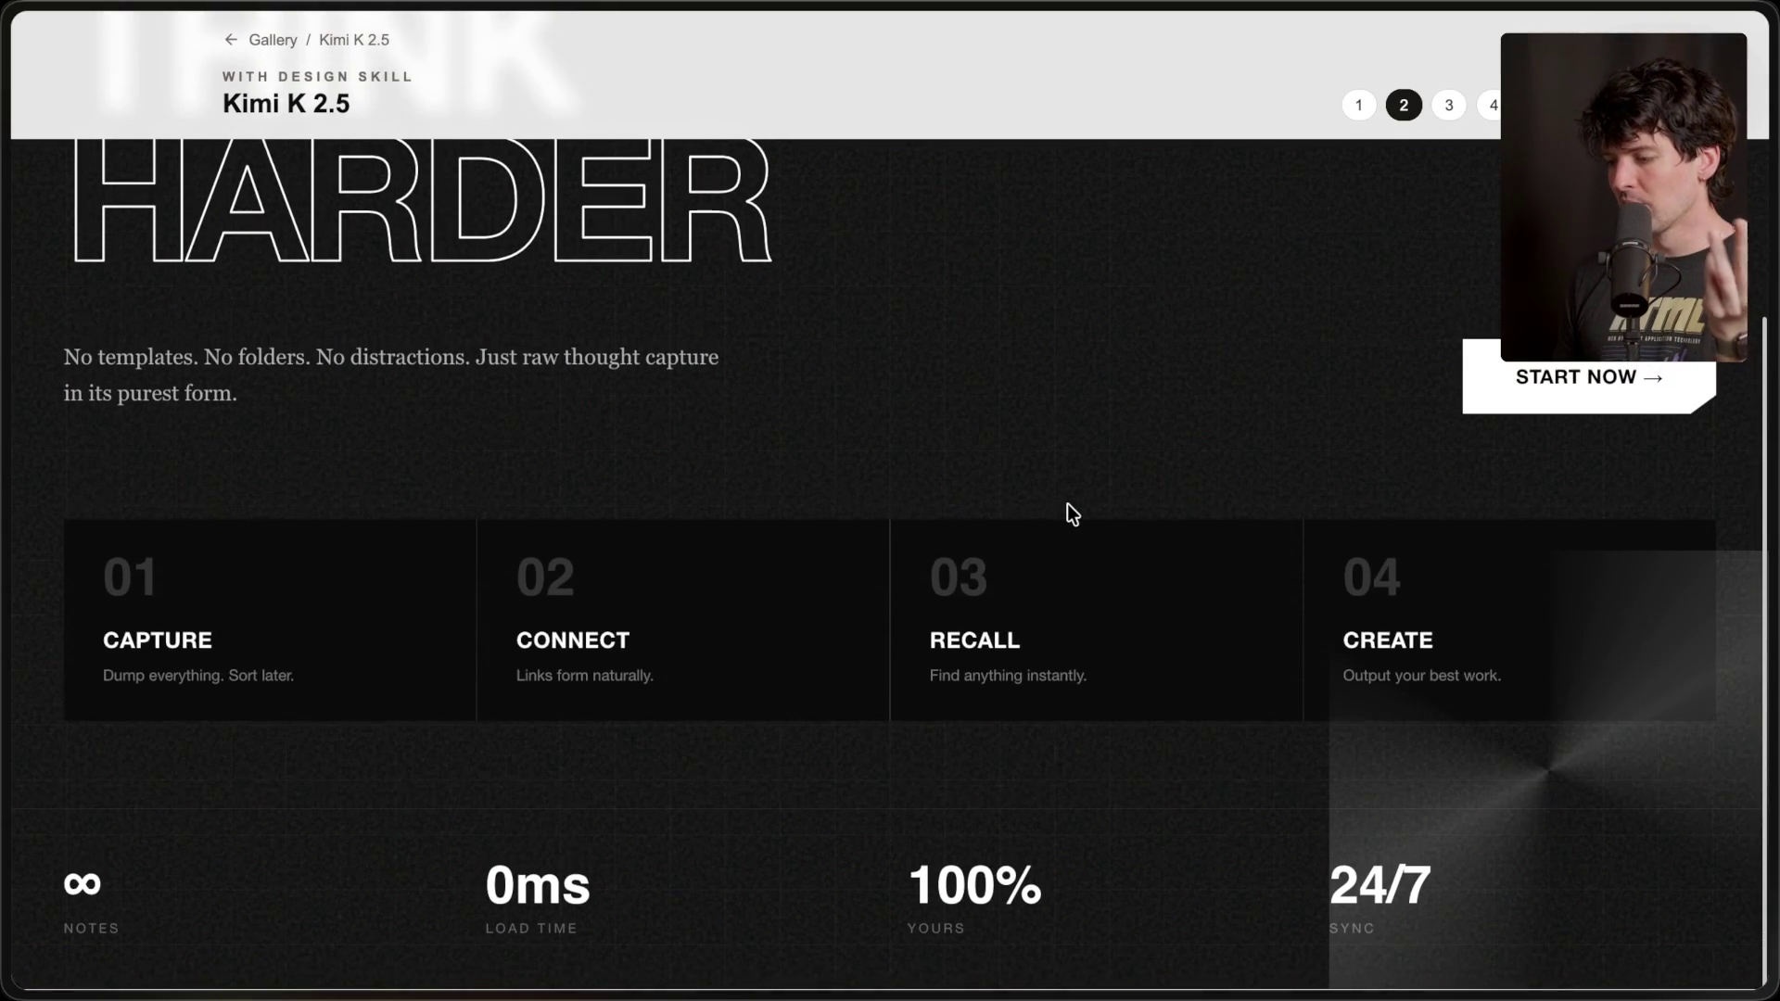
pyautogui.scroll(1, 1066, 503)
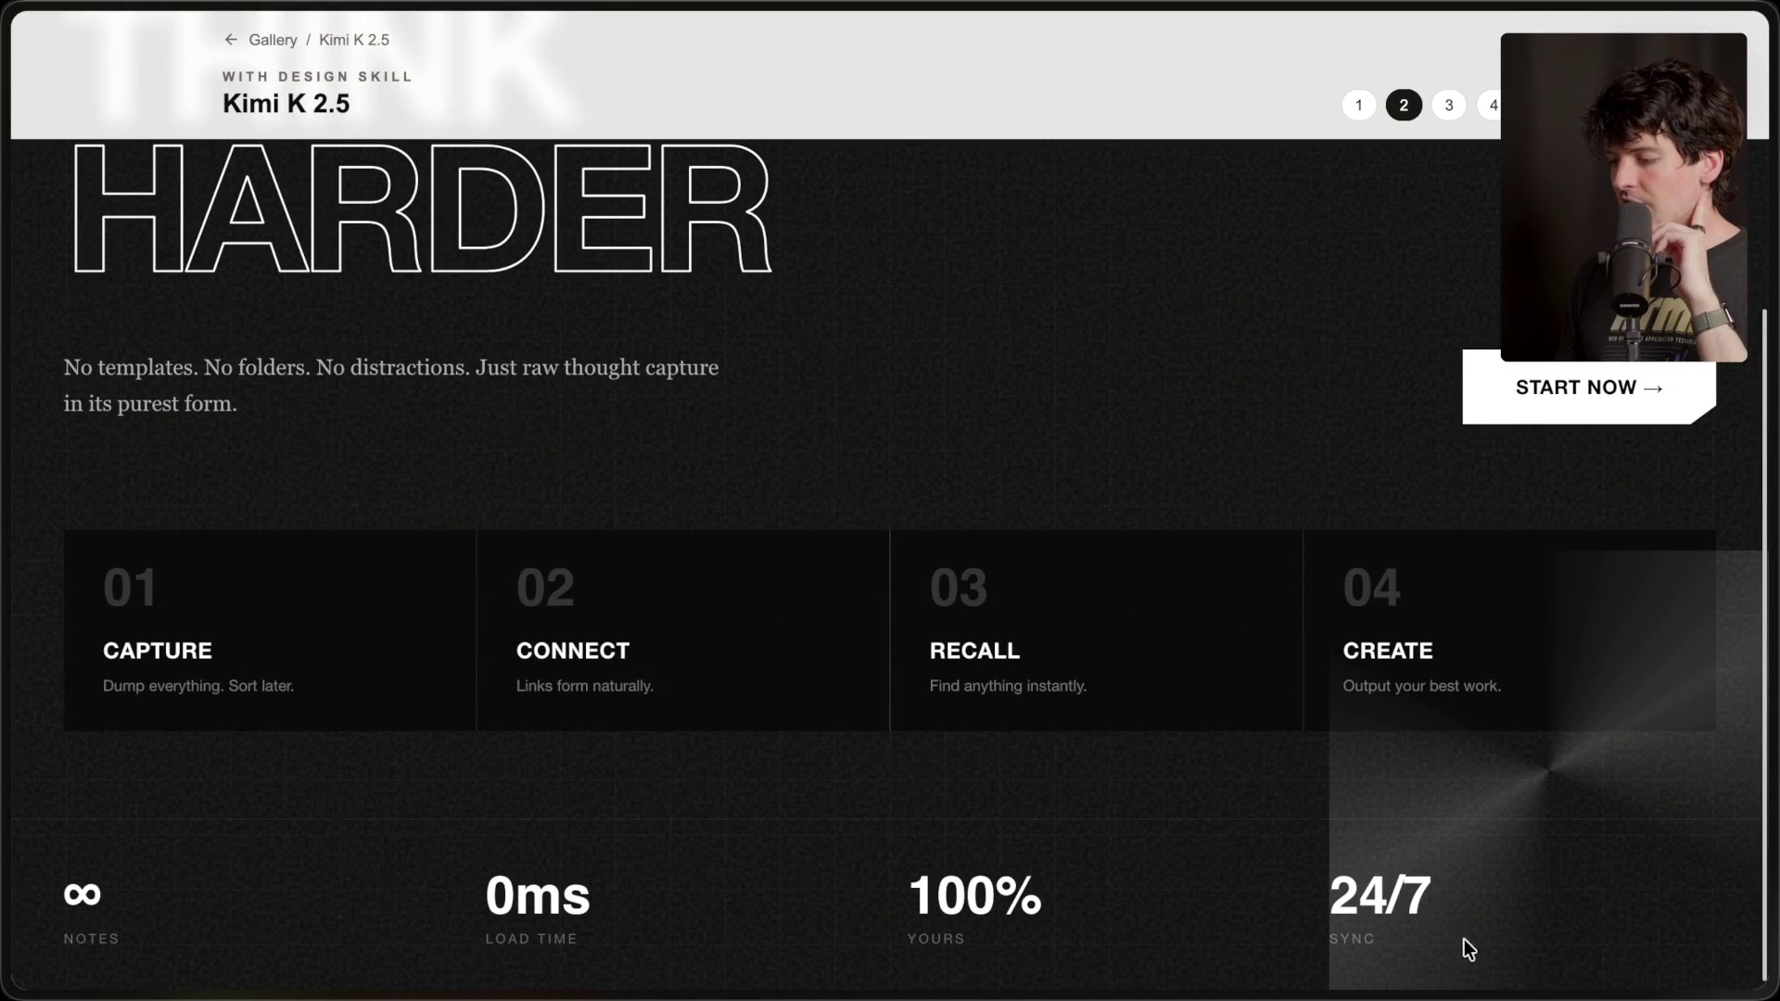
pyautogui.scroll(5, 739, 500)
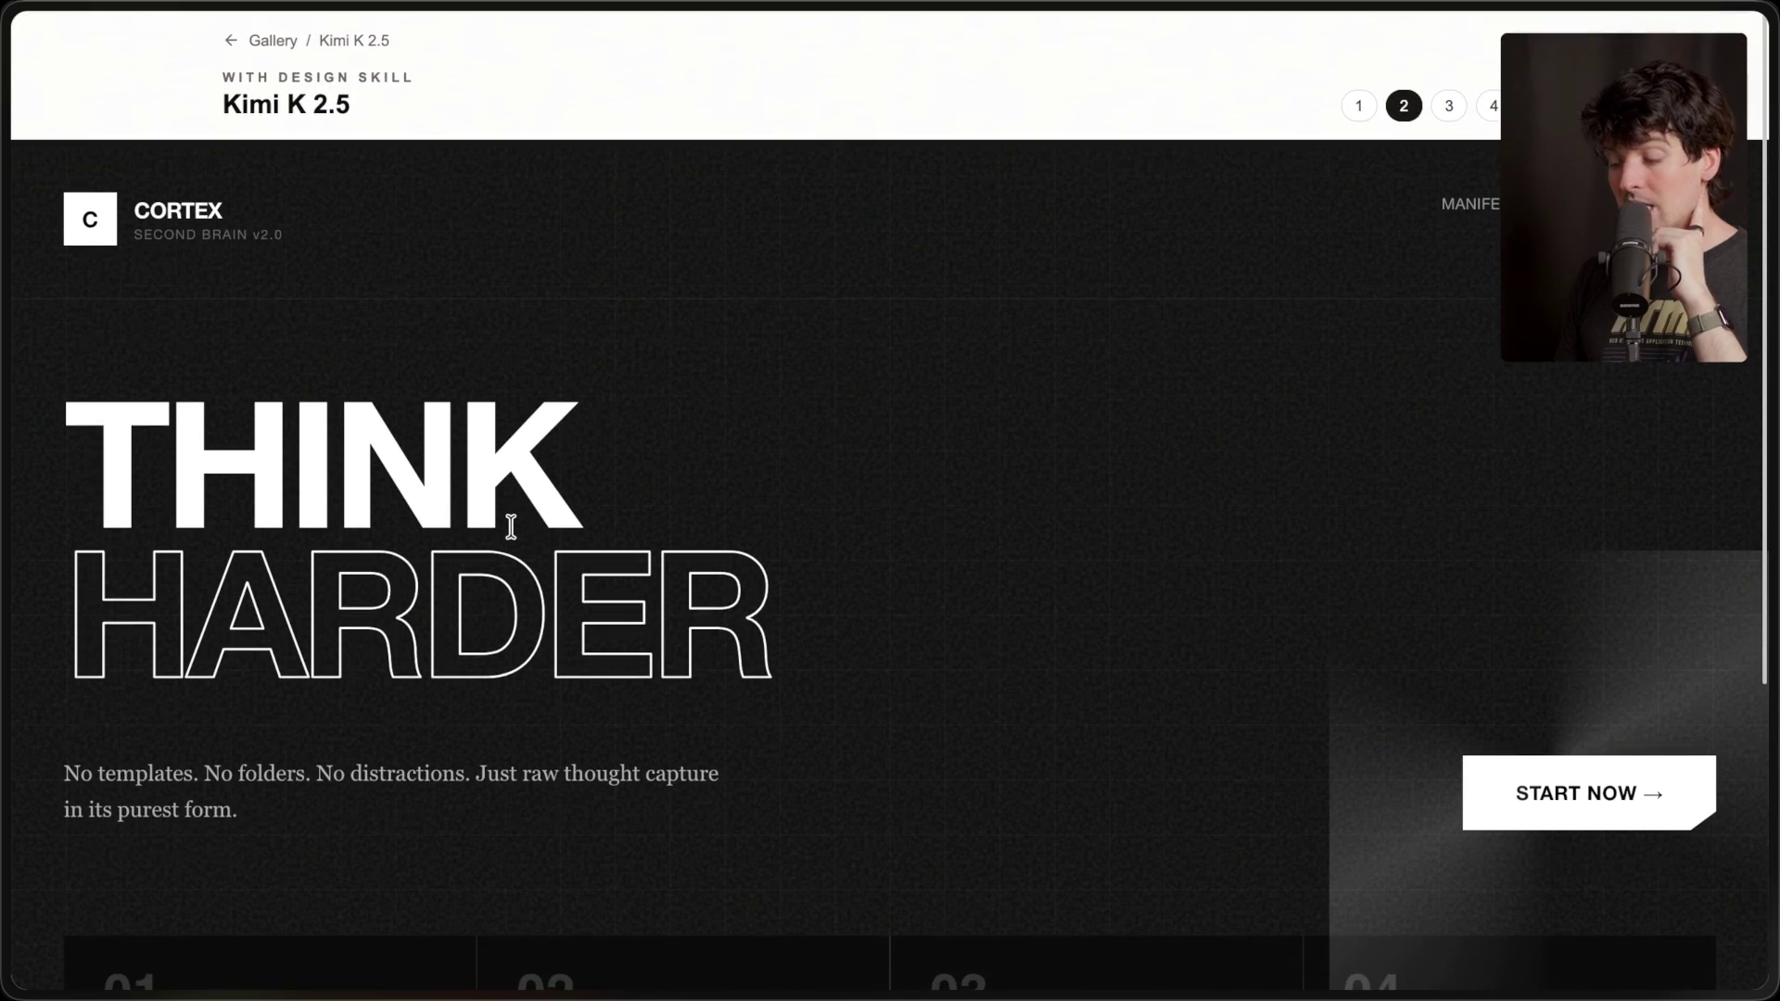
# - View the neon CORTEX third design, then move to the fourth, The Art of Remembering
pyautogui.click(1449, 105)
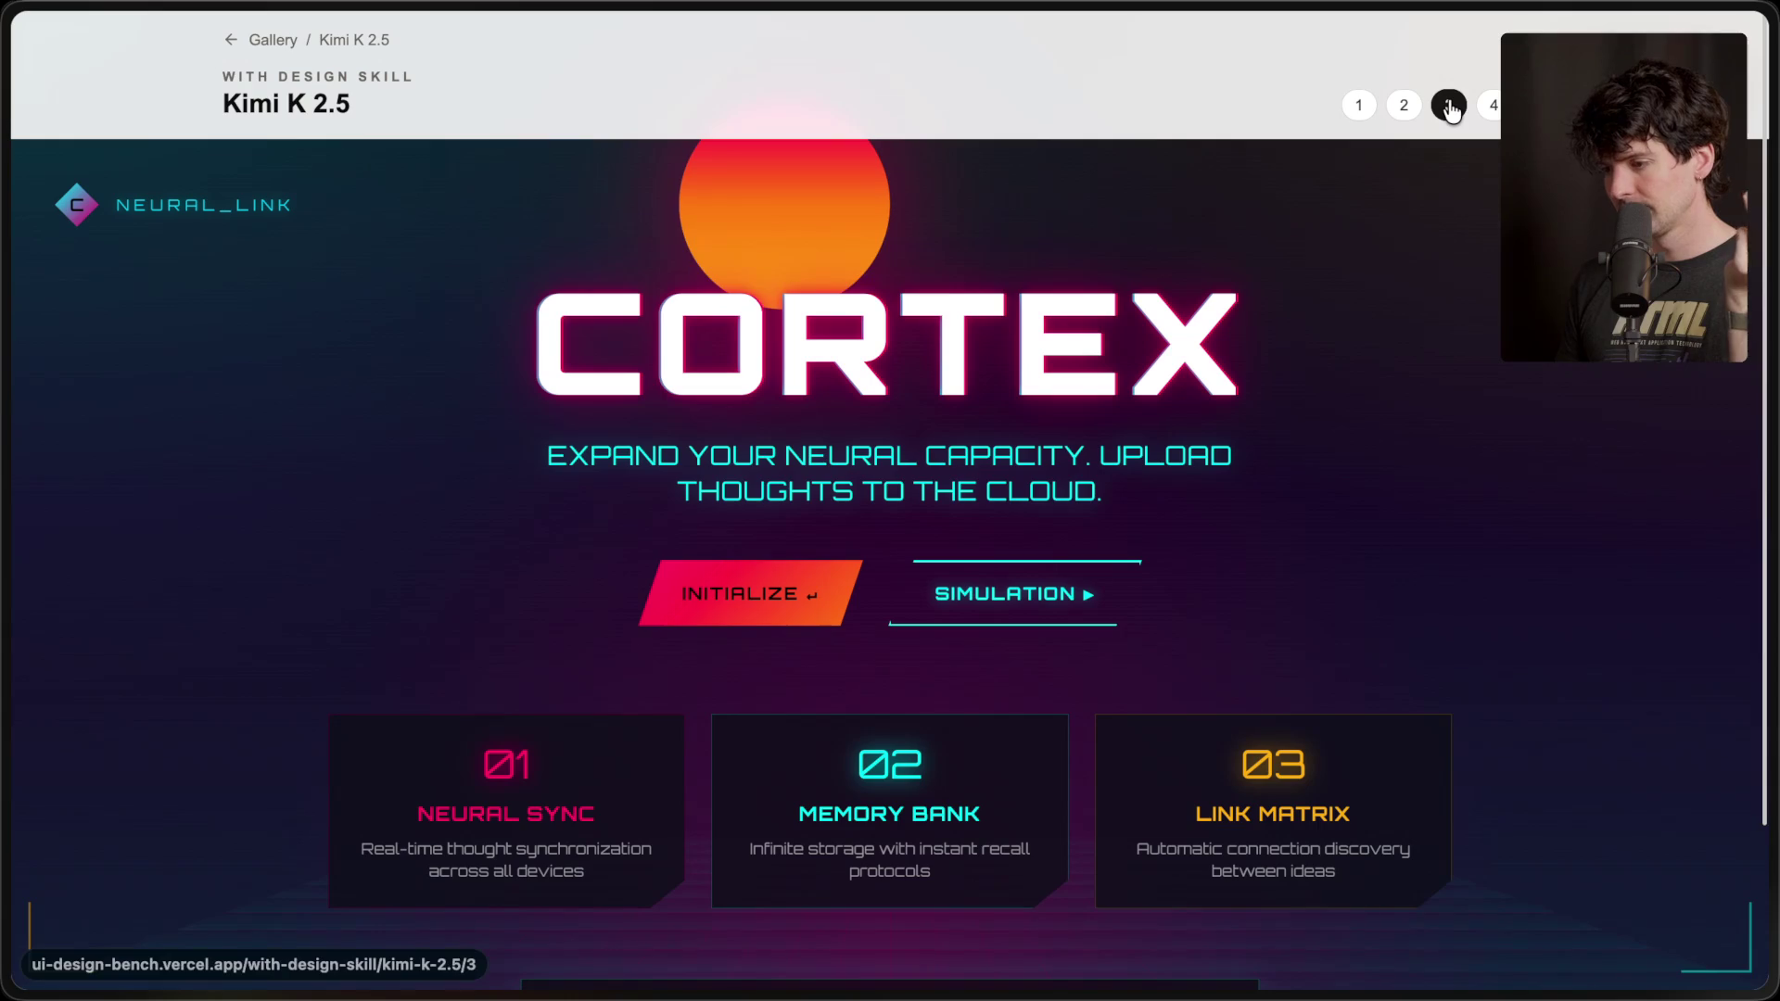
pyautogui.scroll(-2, 1094, 461)
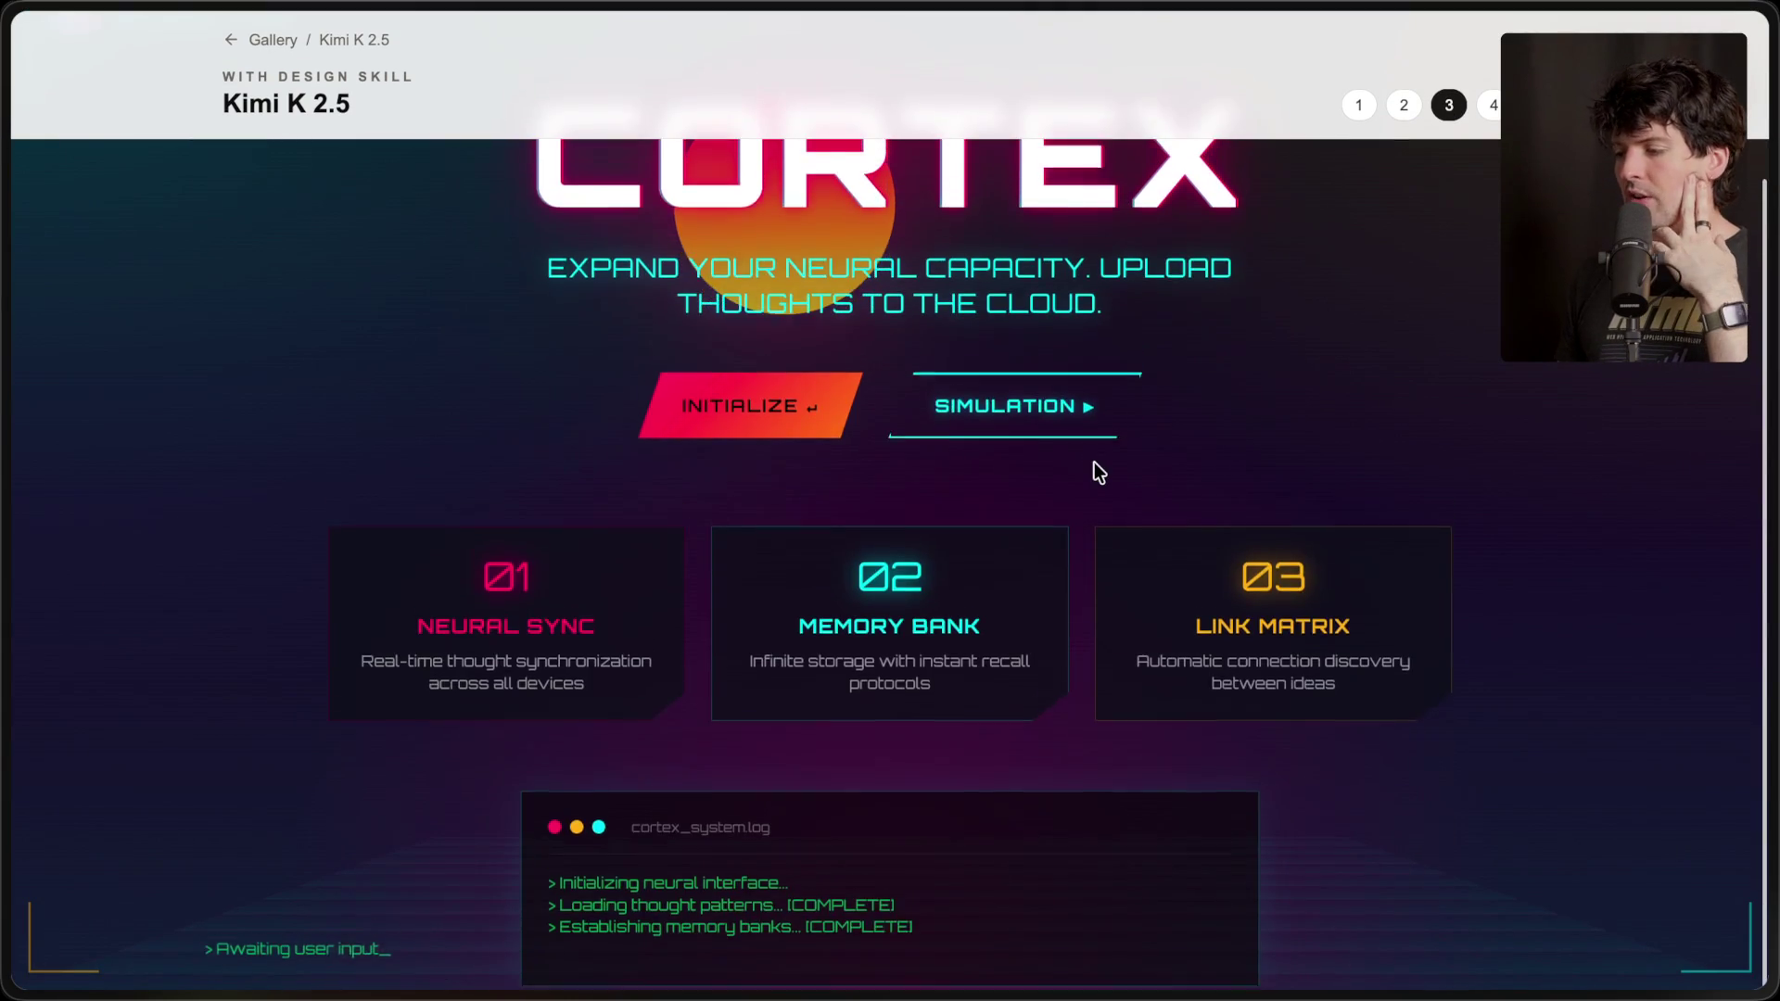
pyautogui.scroll(2, 1094, 462)
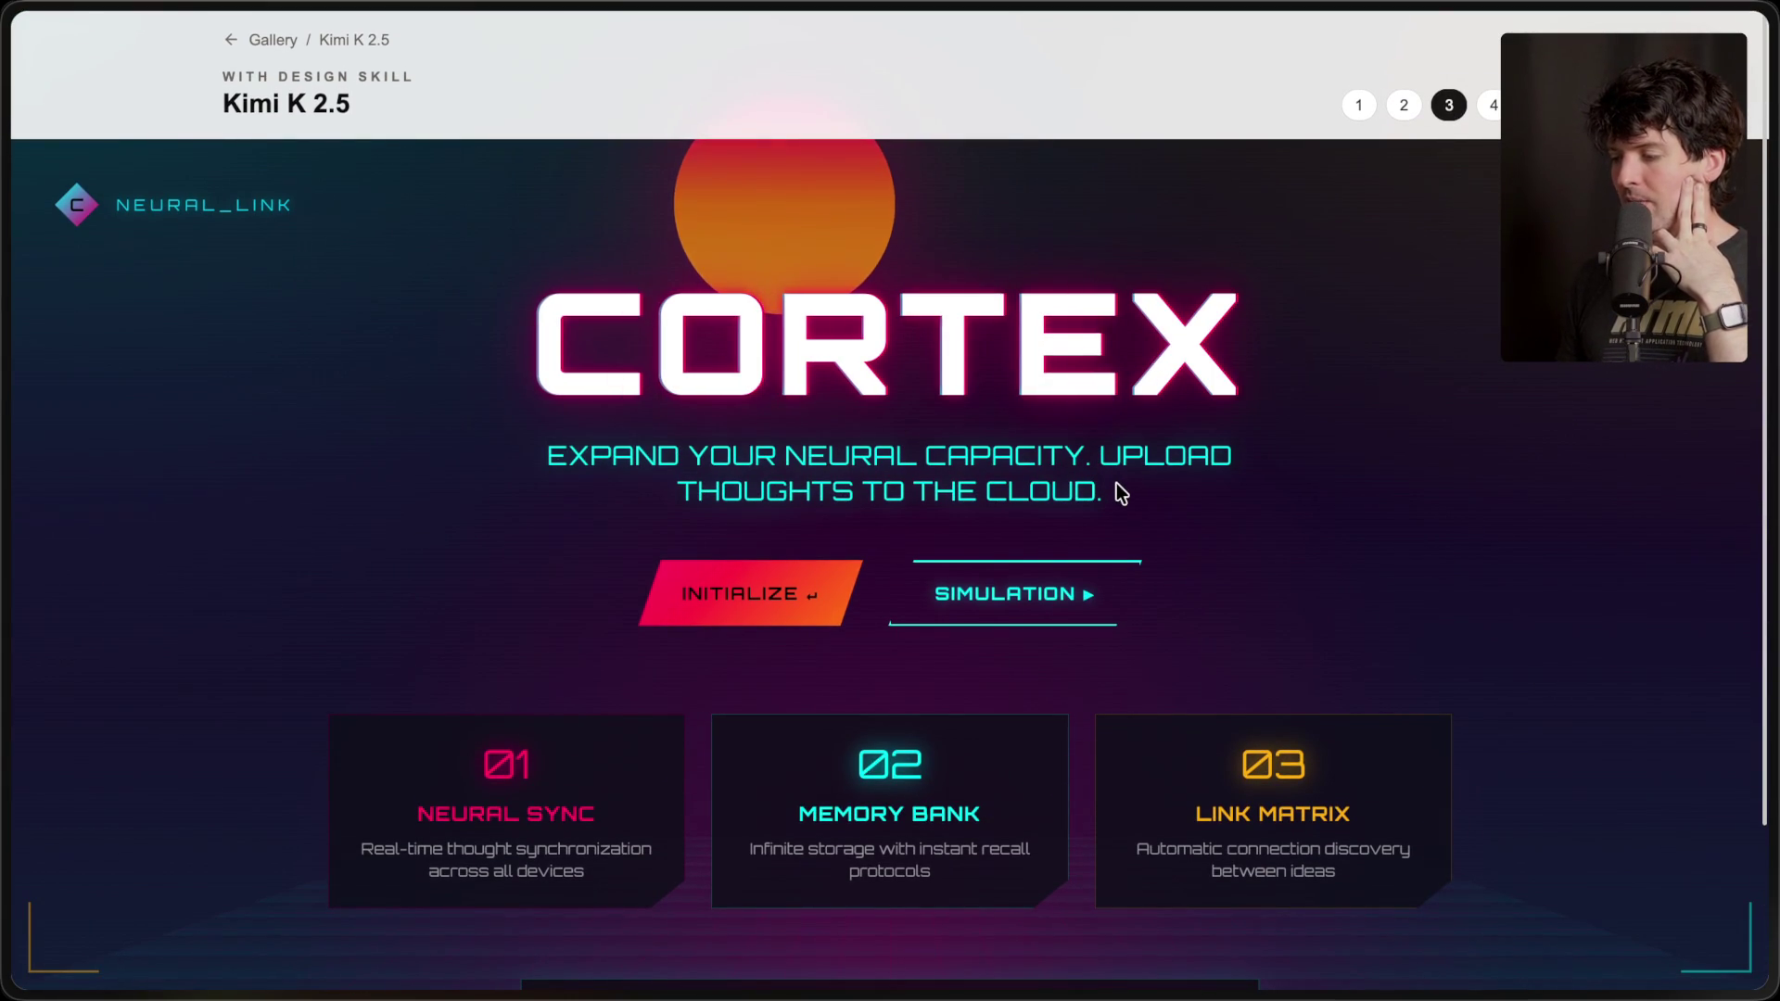
pyautogui.click(1492, 104)
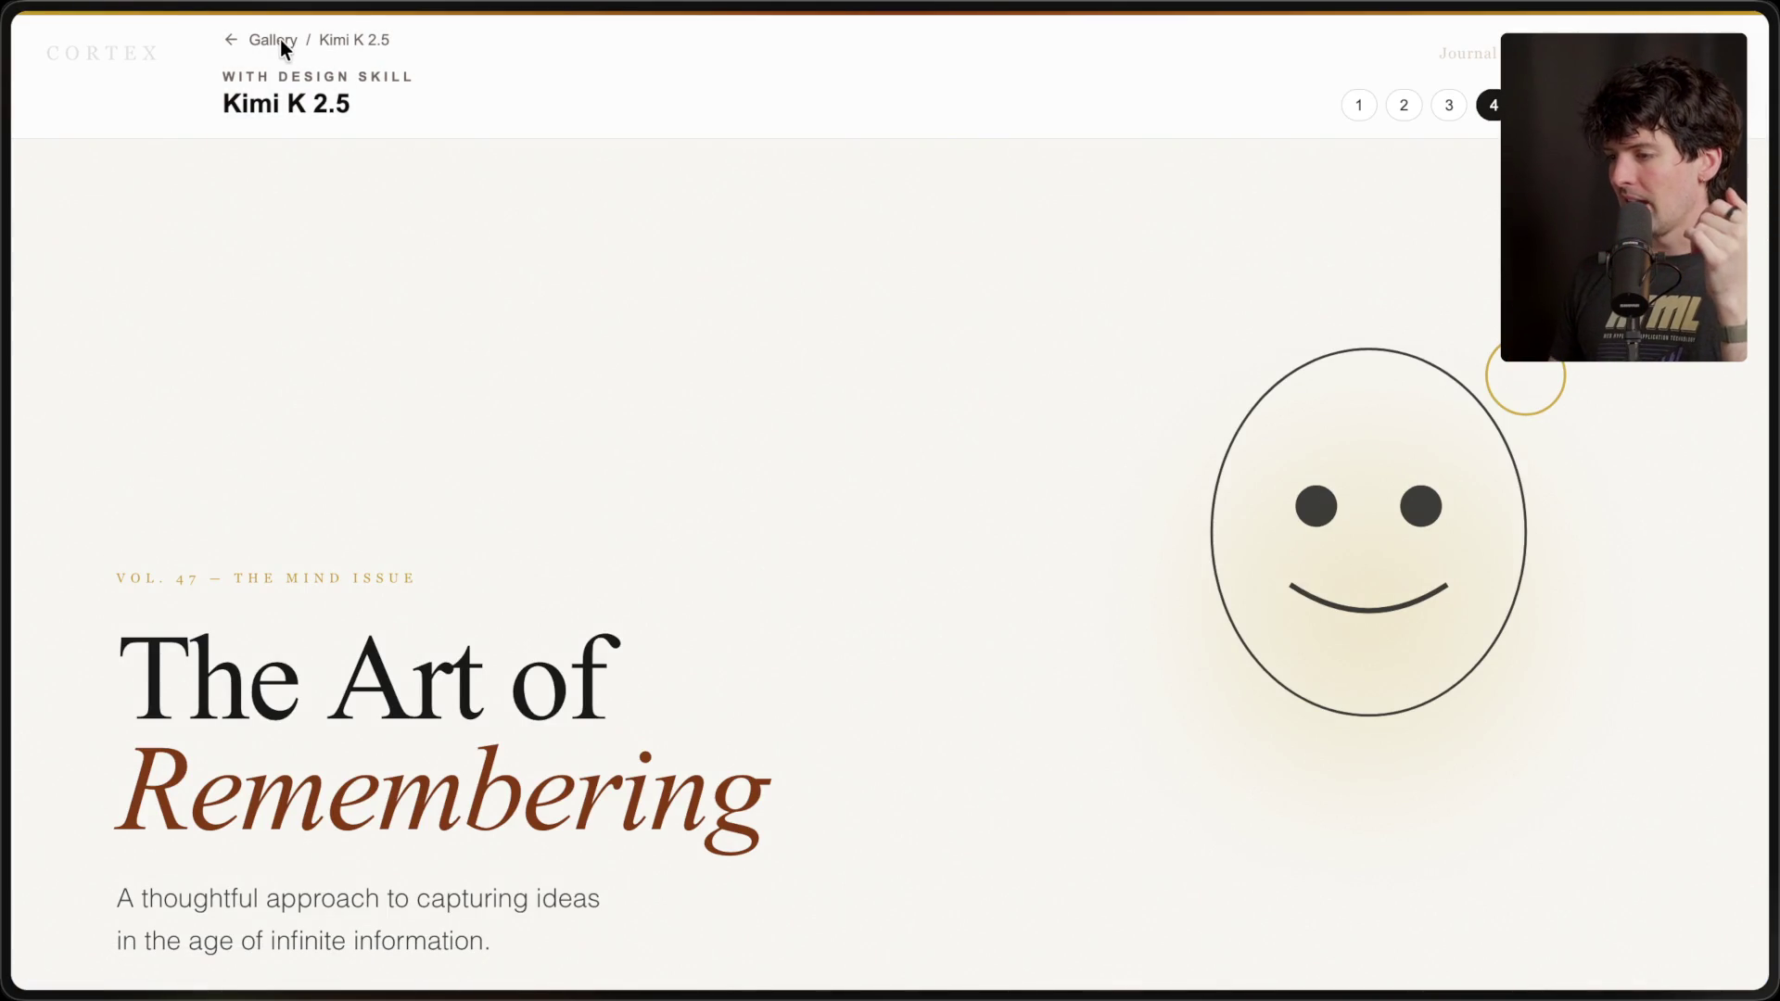
# - Return to the gallery and open the first without-design-skill Kimi K 2.5 design, Neuronote
pyautogui.hotkey('alt', 'Left')
pyautogui.hotkey('alt', 'Left')
pyautogui.hotkey('alt', 'Left')
pyautogui.hotkey('alt', 'Left')
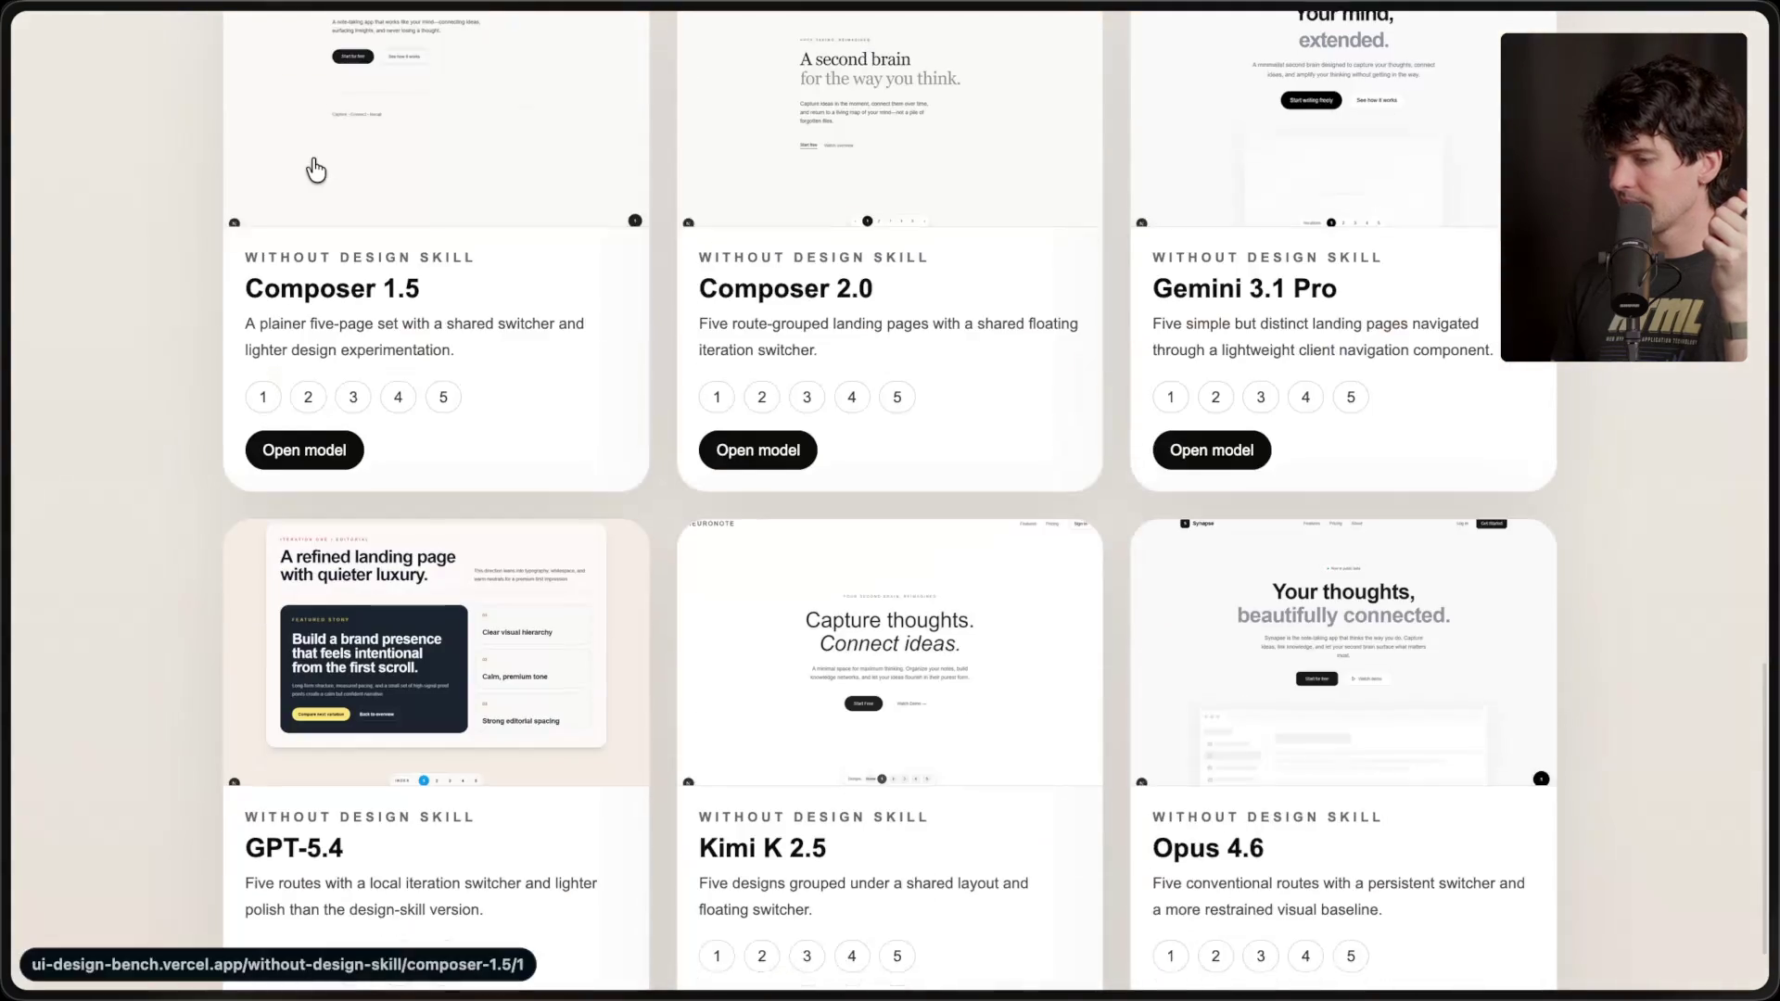
pyautogui.click(893, 608)
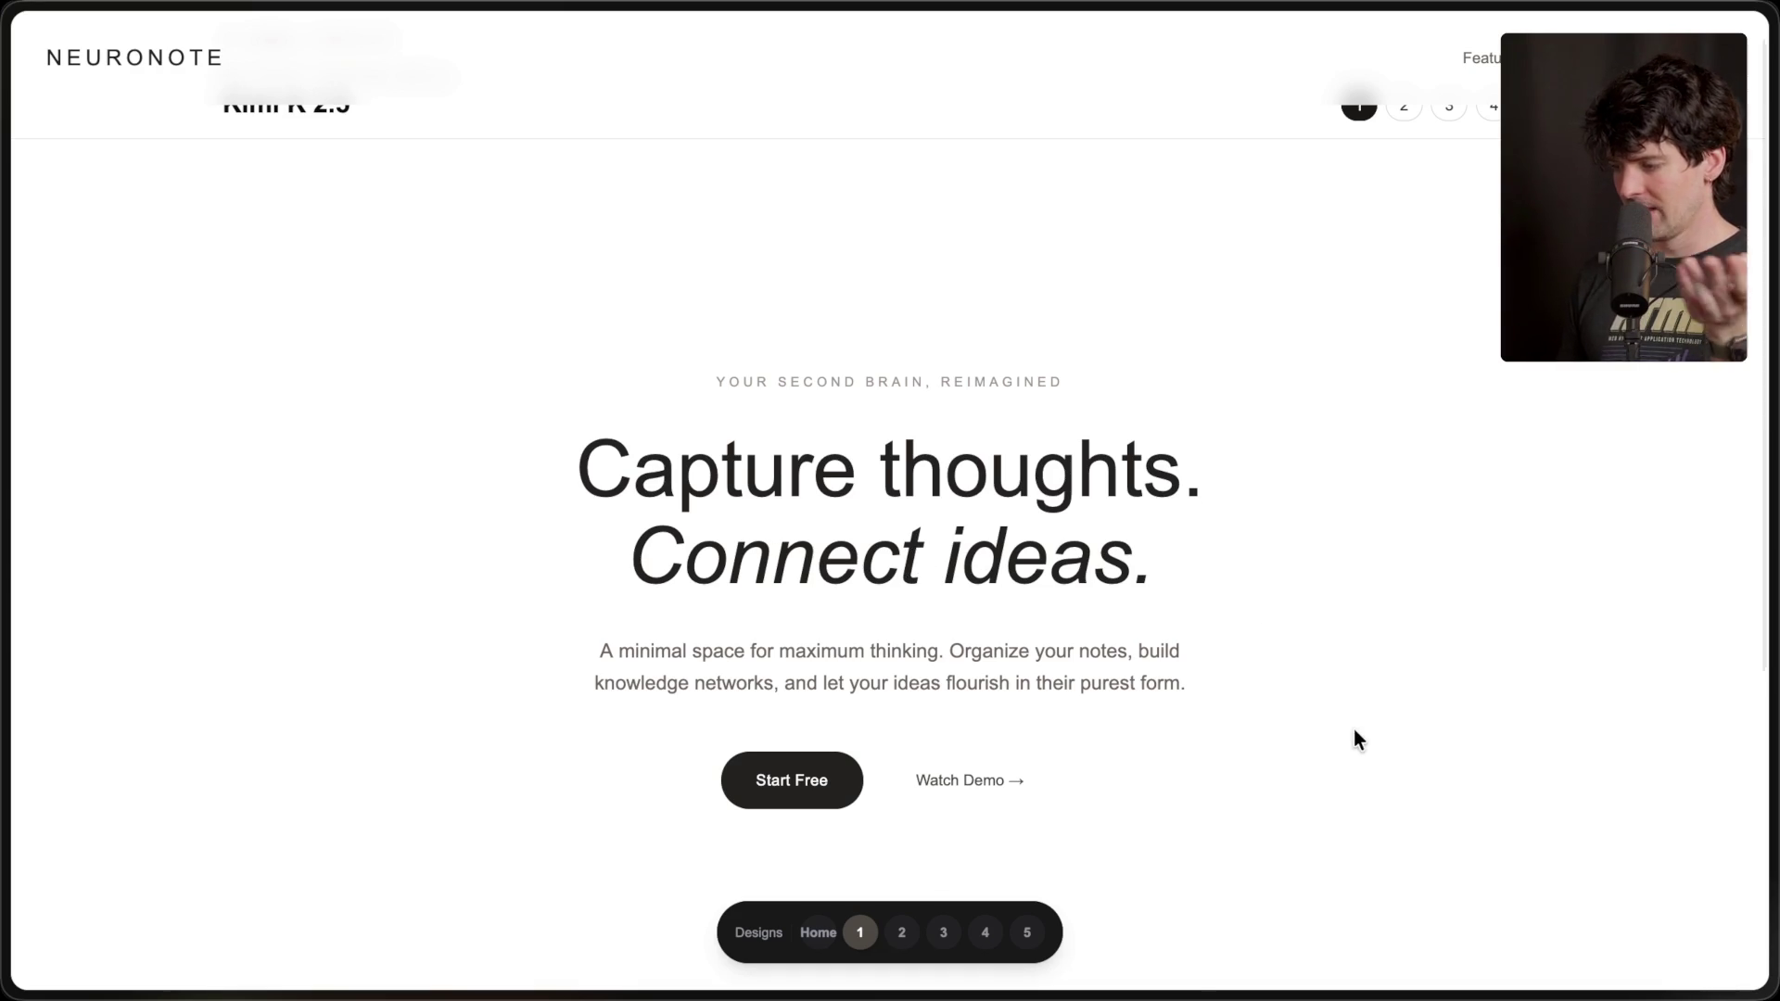
pyautogui.scroll(-5, 1355, 736)
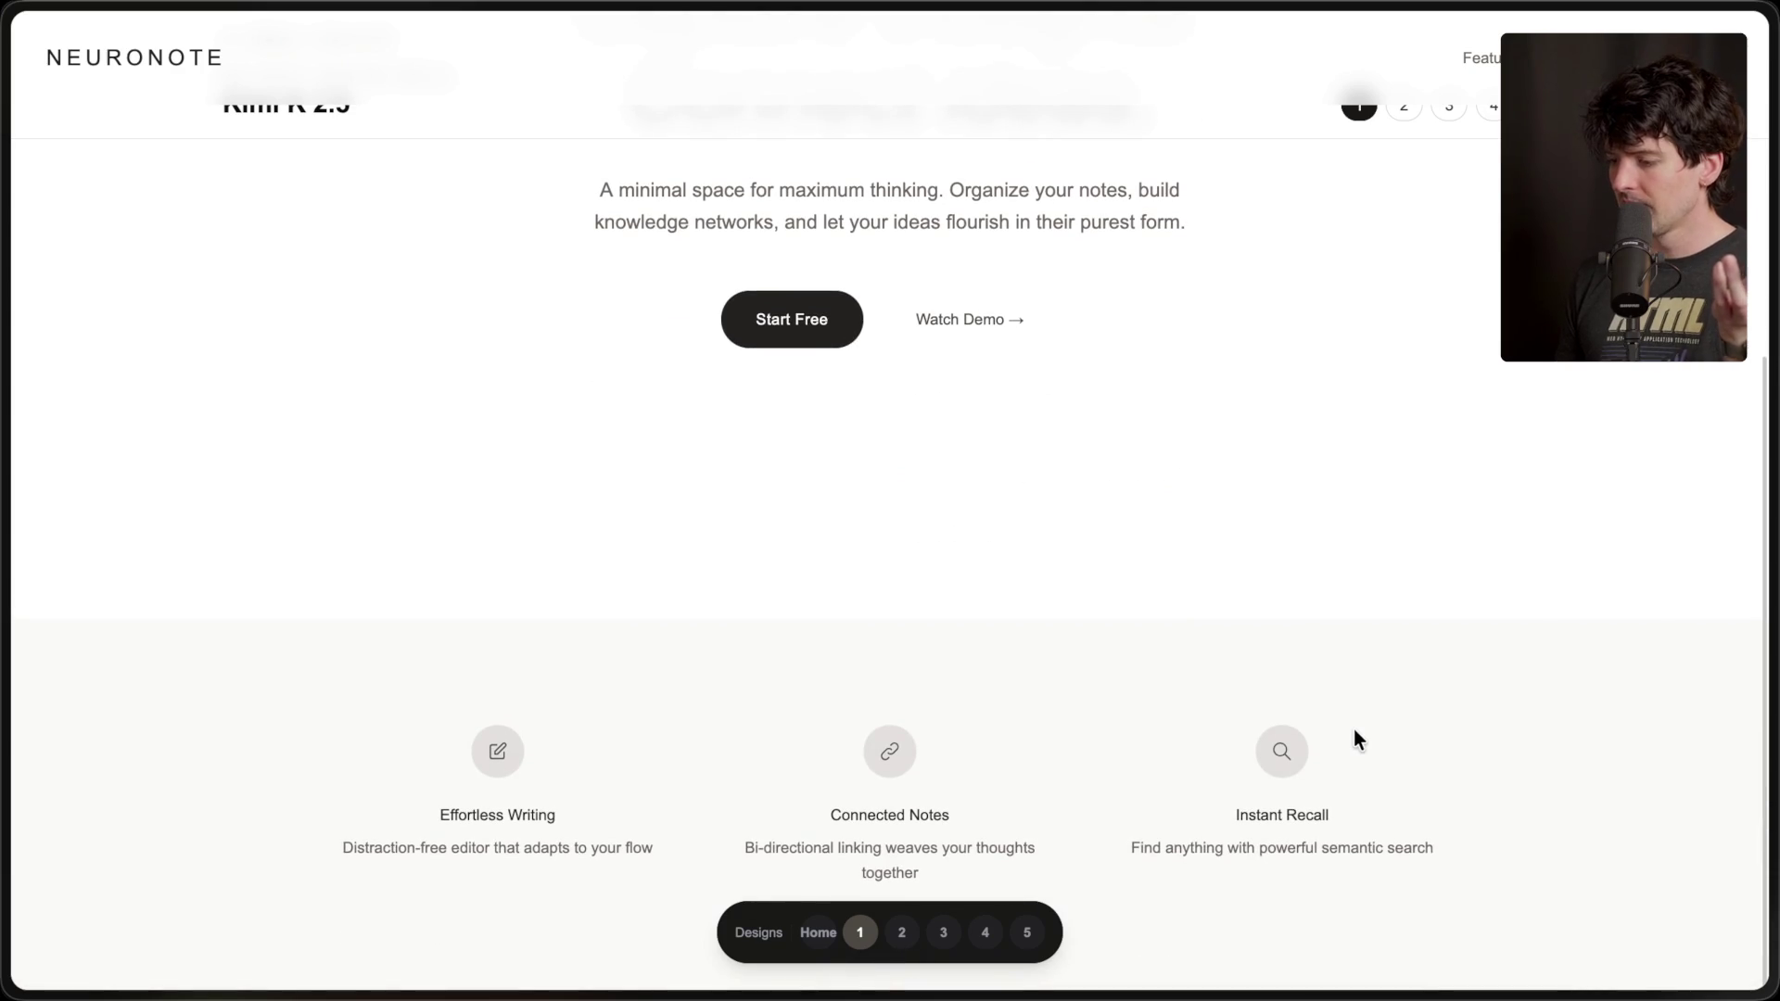
pyautogui.scroll(-2, 1110, 739)
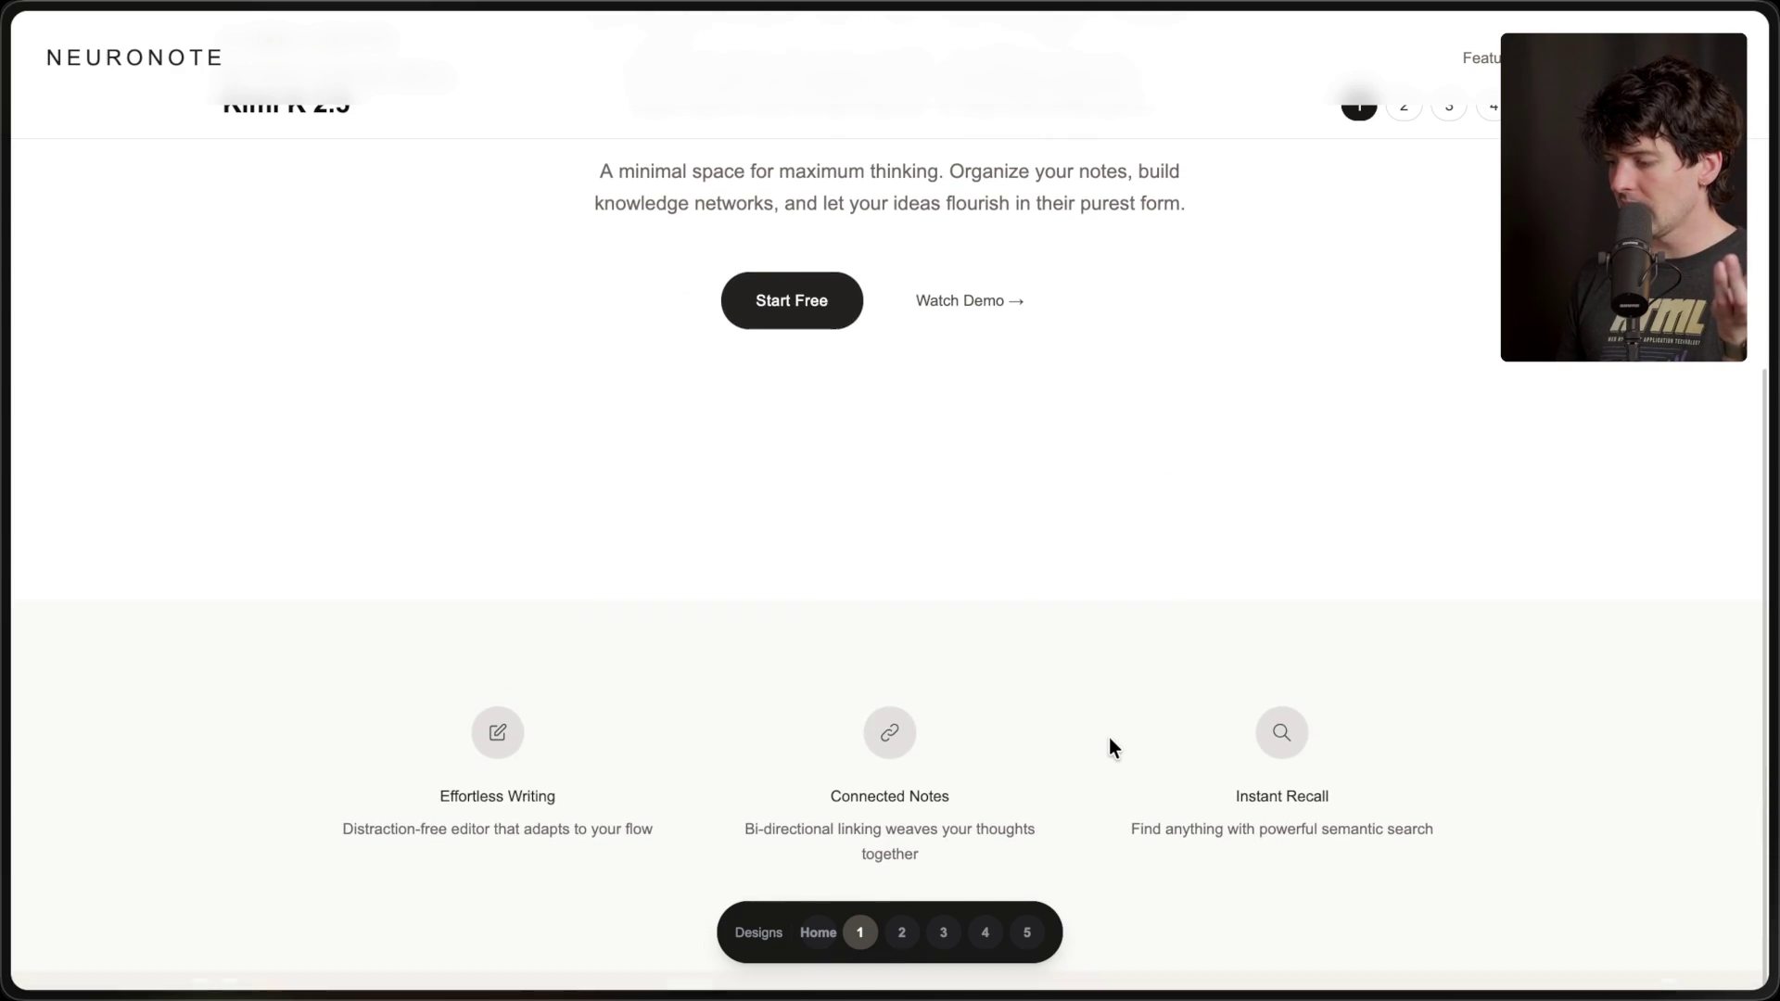
pyautogui.scroll(5, 1110, 740)
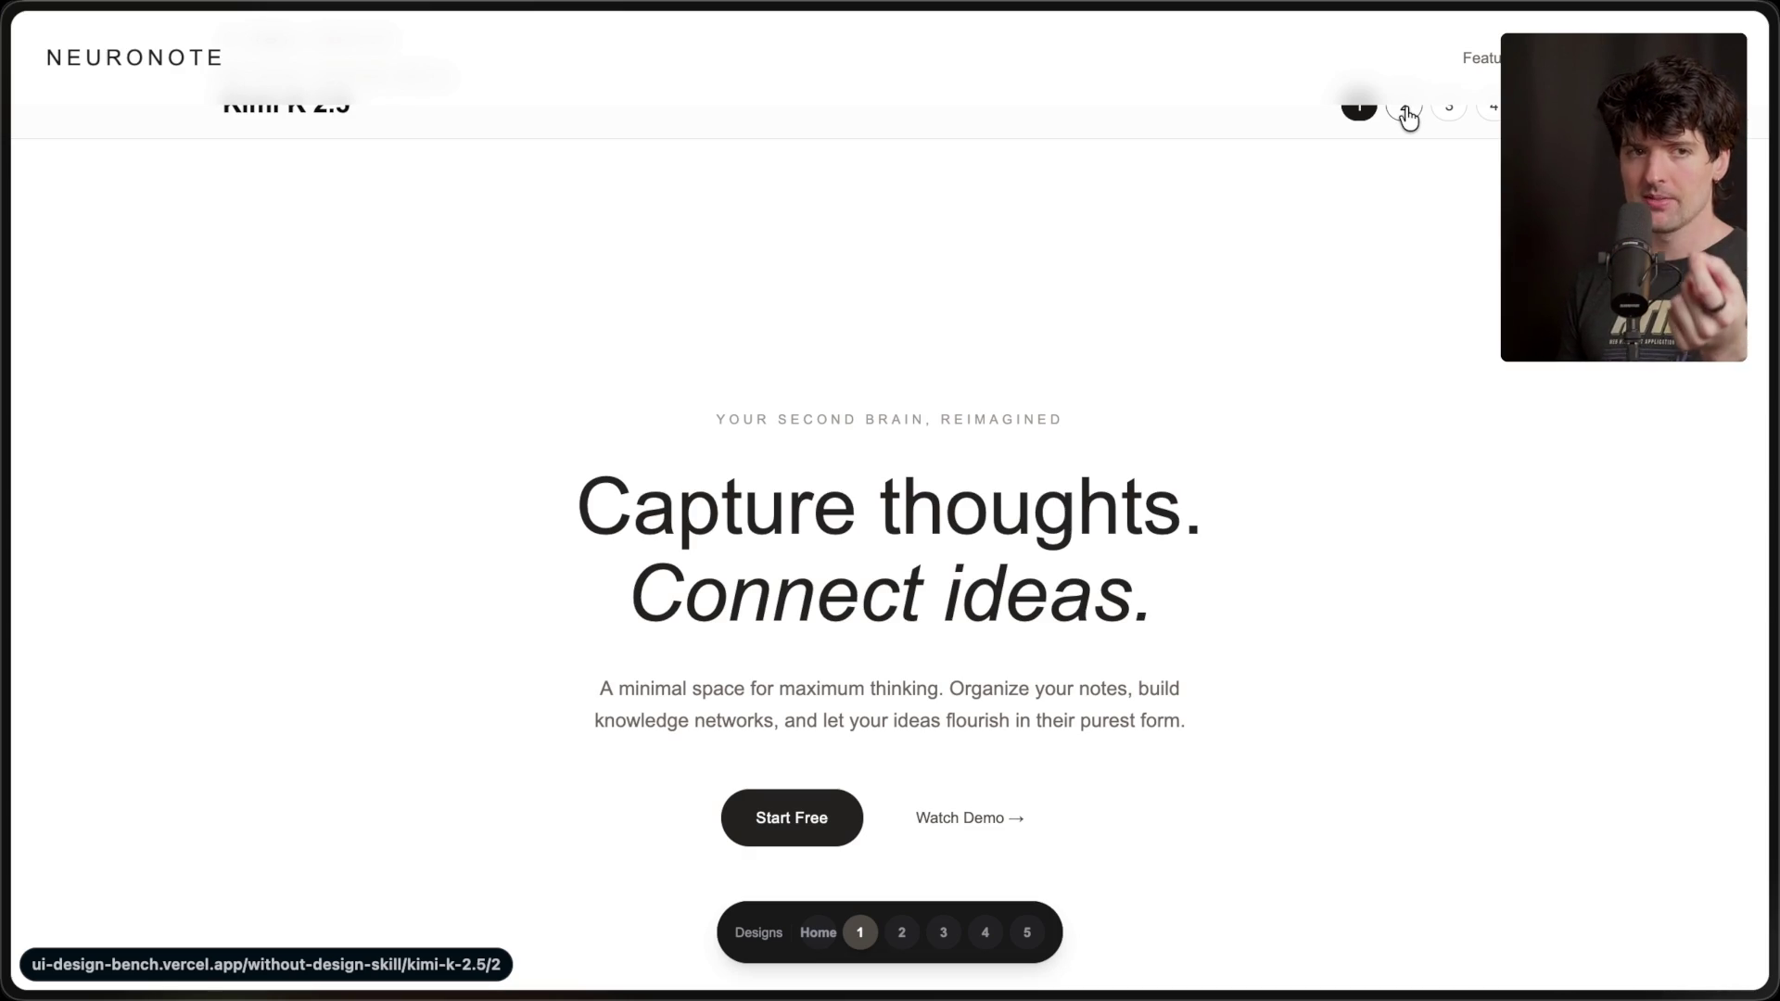
# - Switch to the second design, MindVault, scroll it, and bring up the nav bar context menu
pyautogui.click(1406, 109)
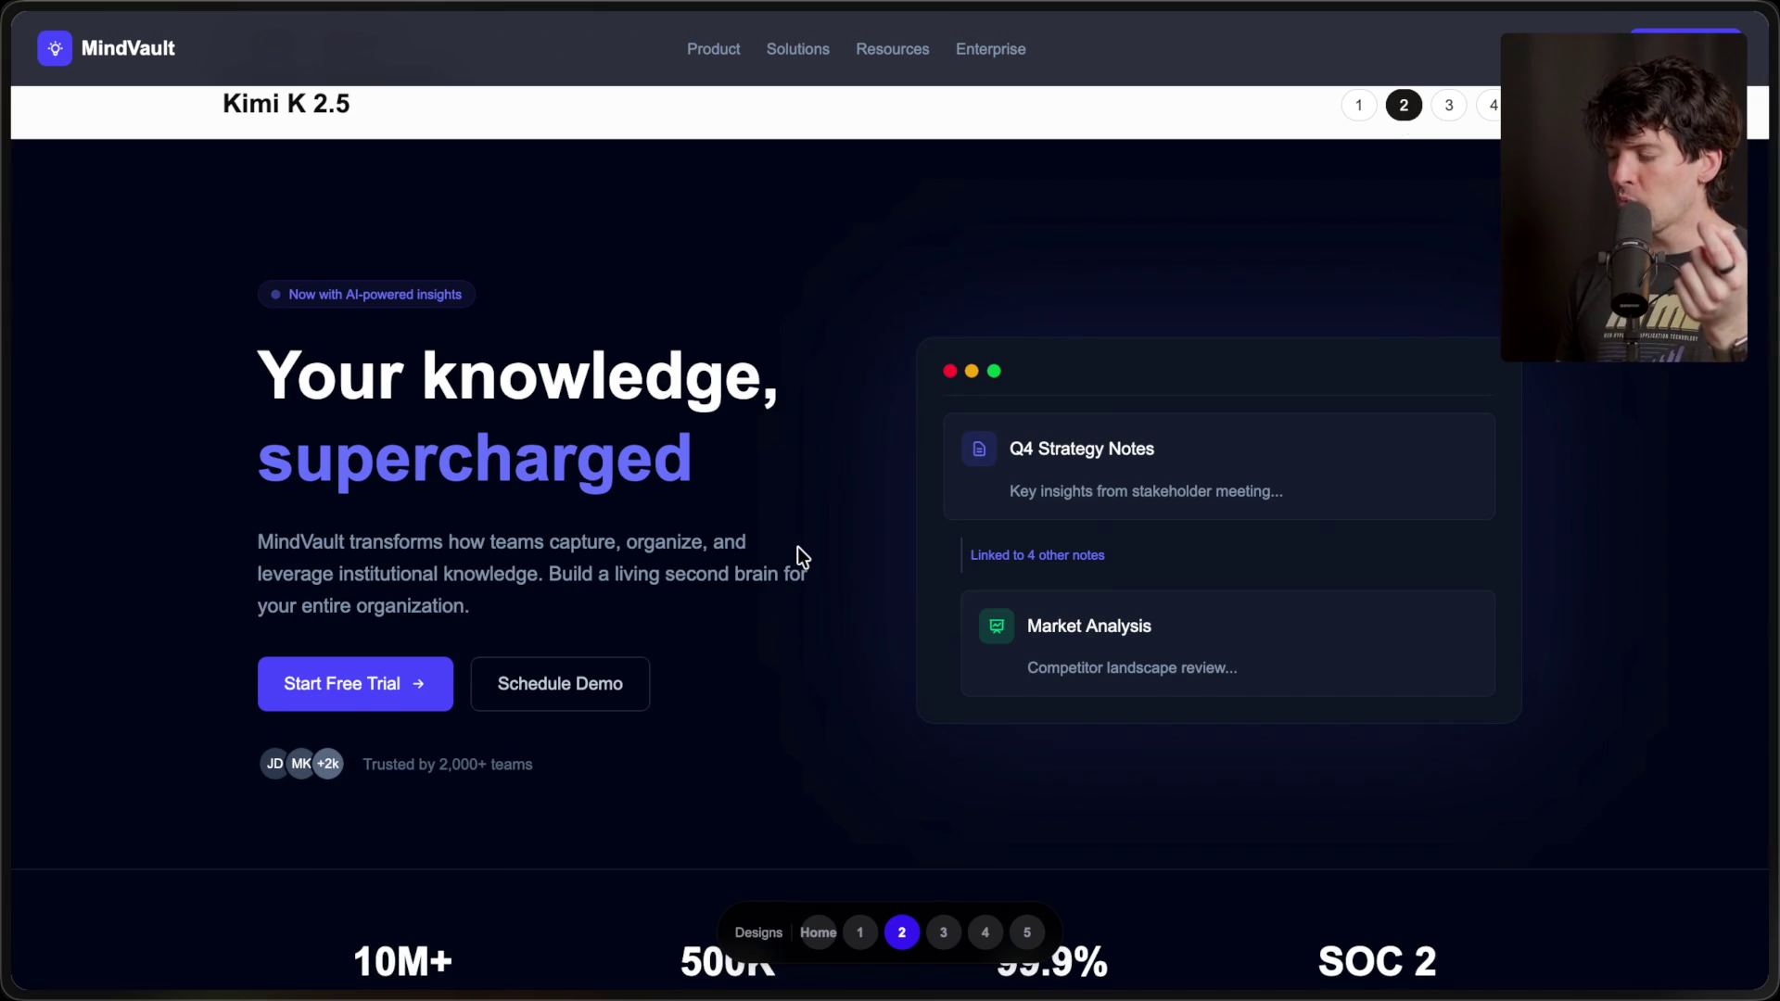
pyautogui.scroll(-1, 799, 554)
pyautogui.scroll(1, 799, 555)
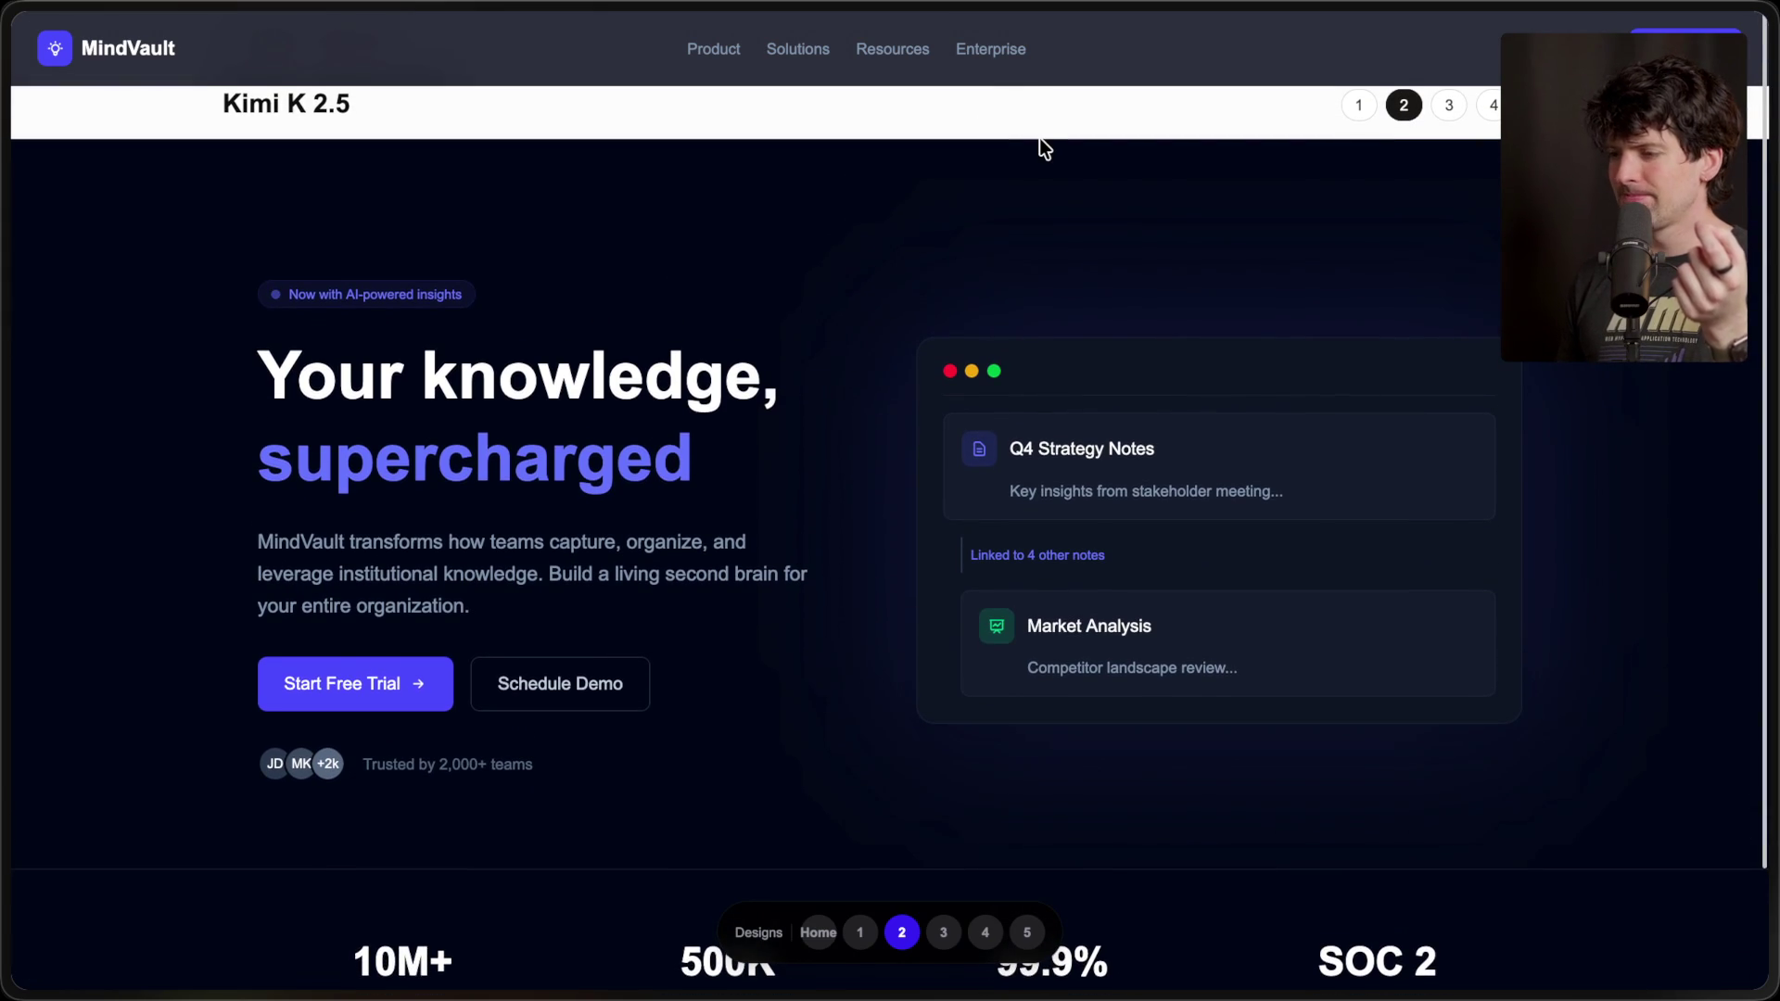
pyautogui.scroll(1, 1038, 137)
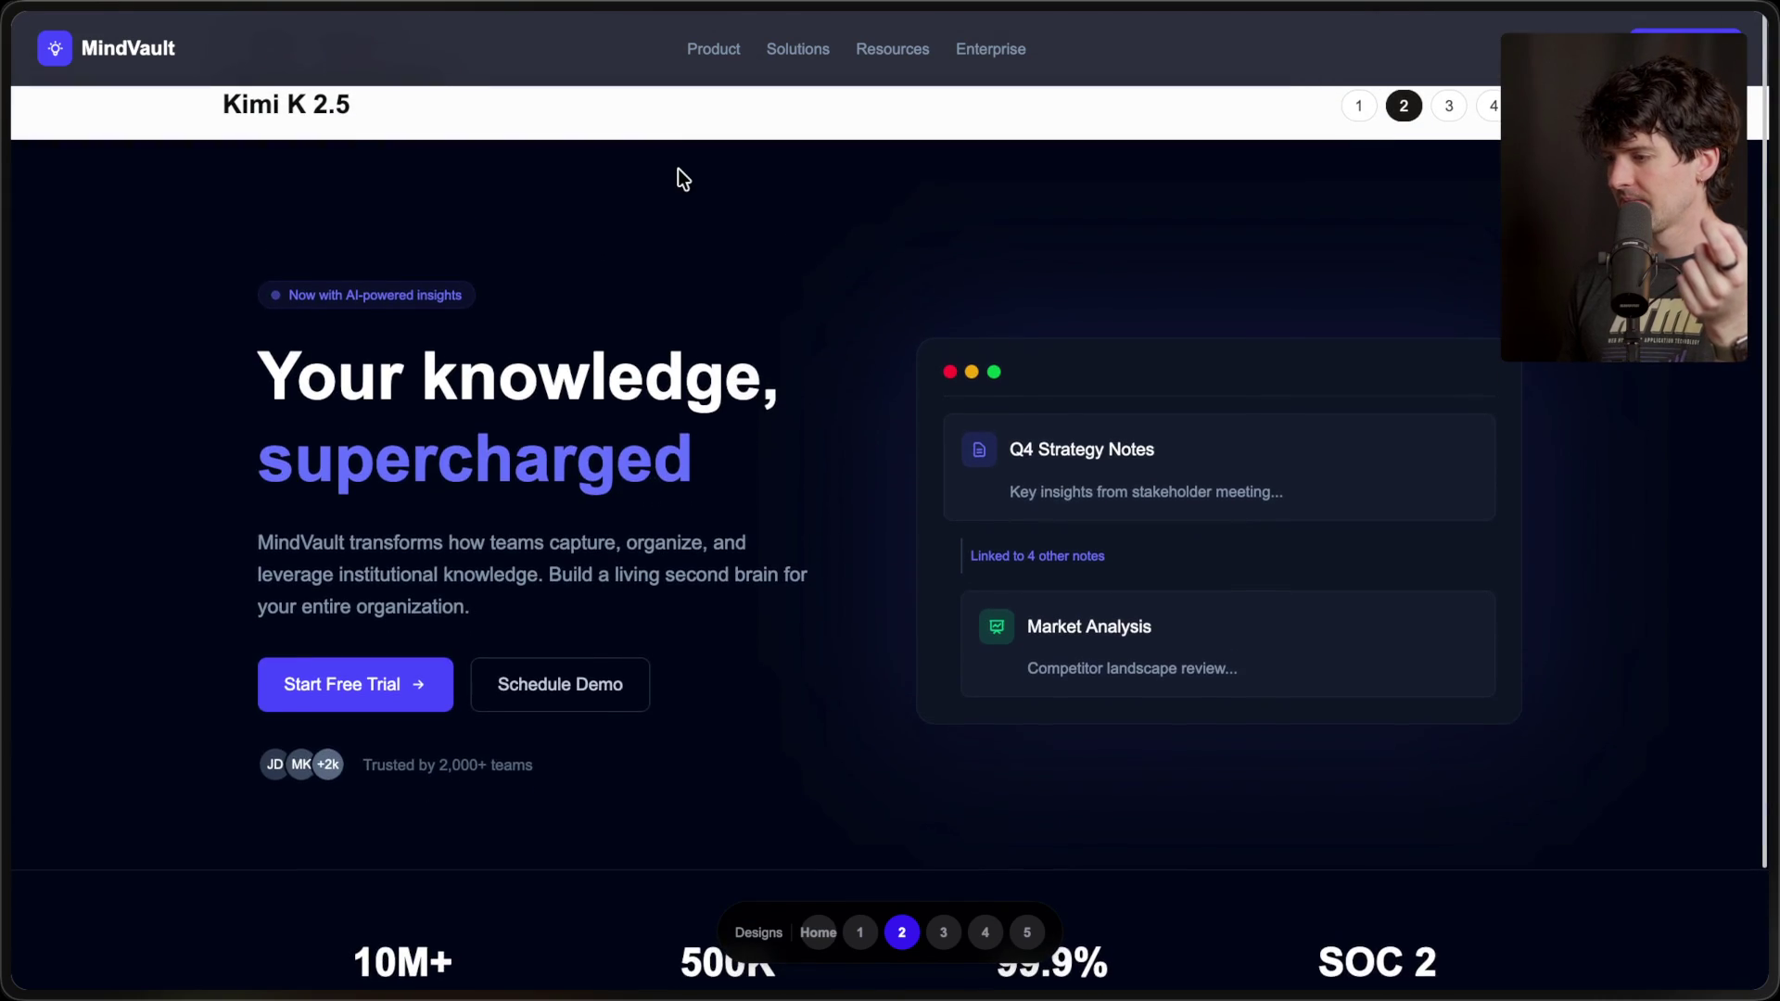
pyautogui.rightClick(514, 33)
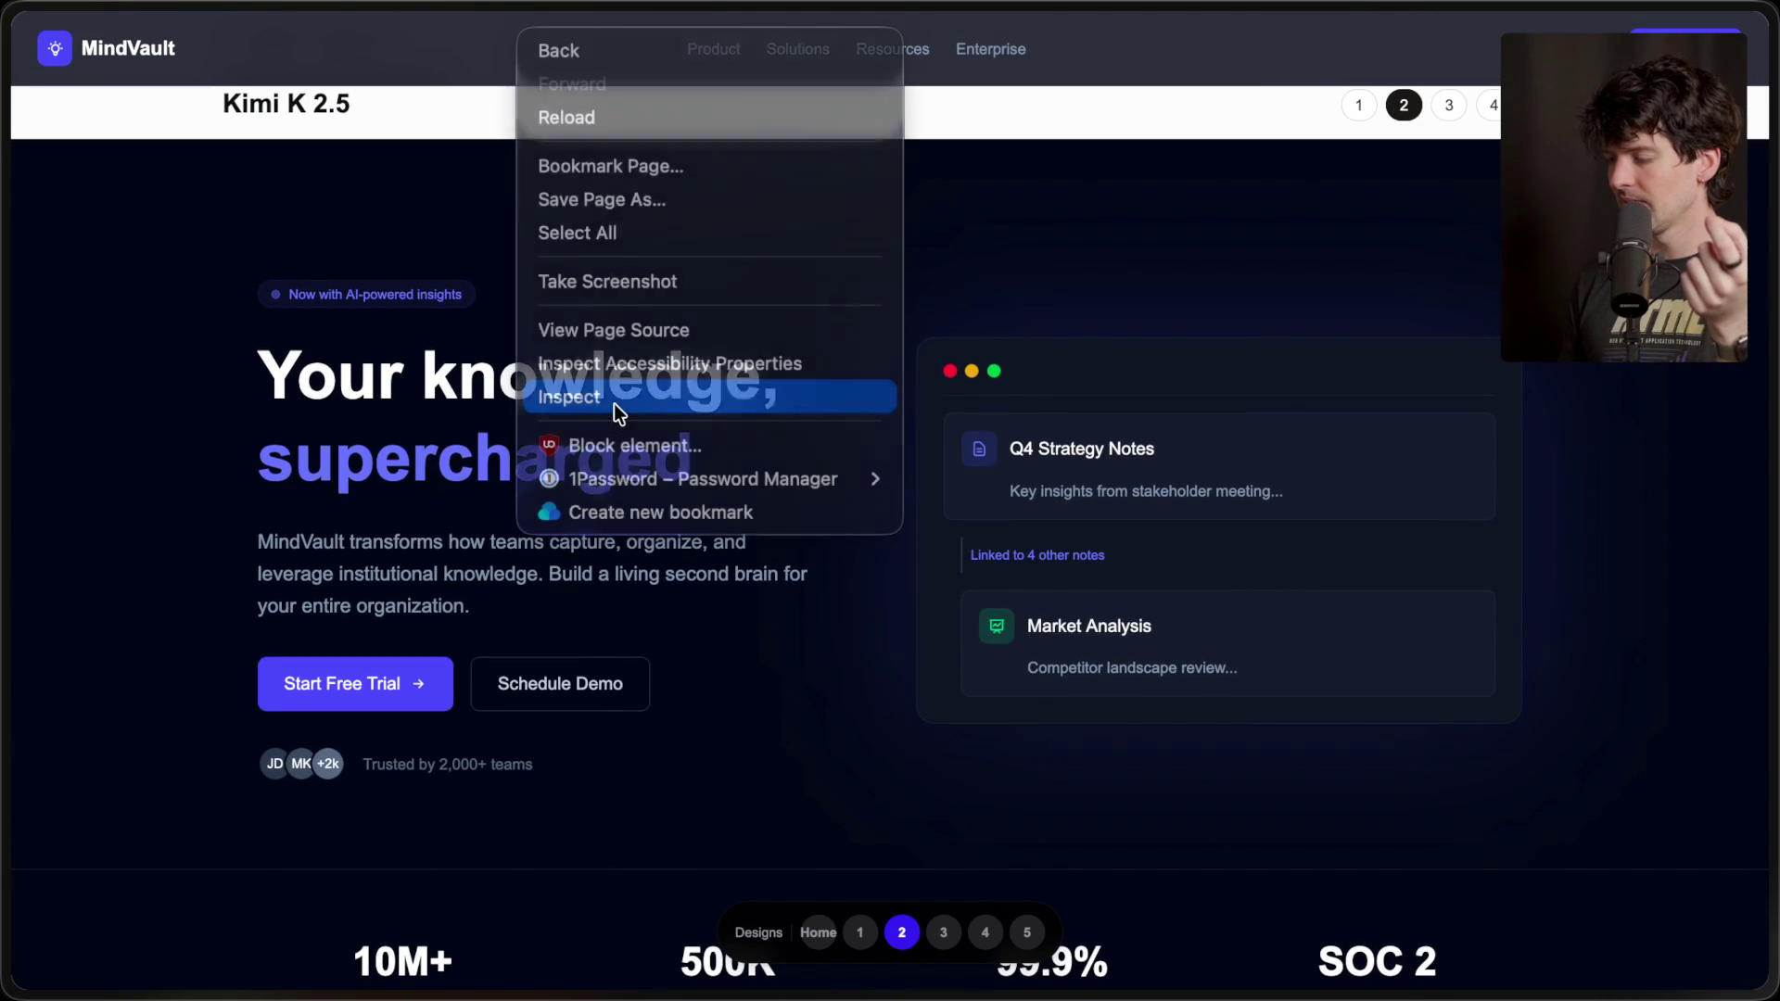
# - Briefly inspect the nav bar, then go back to the Kimi K 2.5 iterations page and reopen MindVault
pyautogui.click(614, 403)
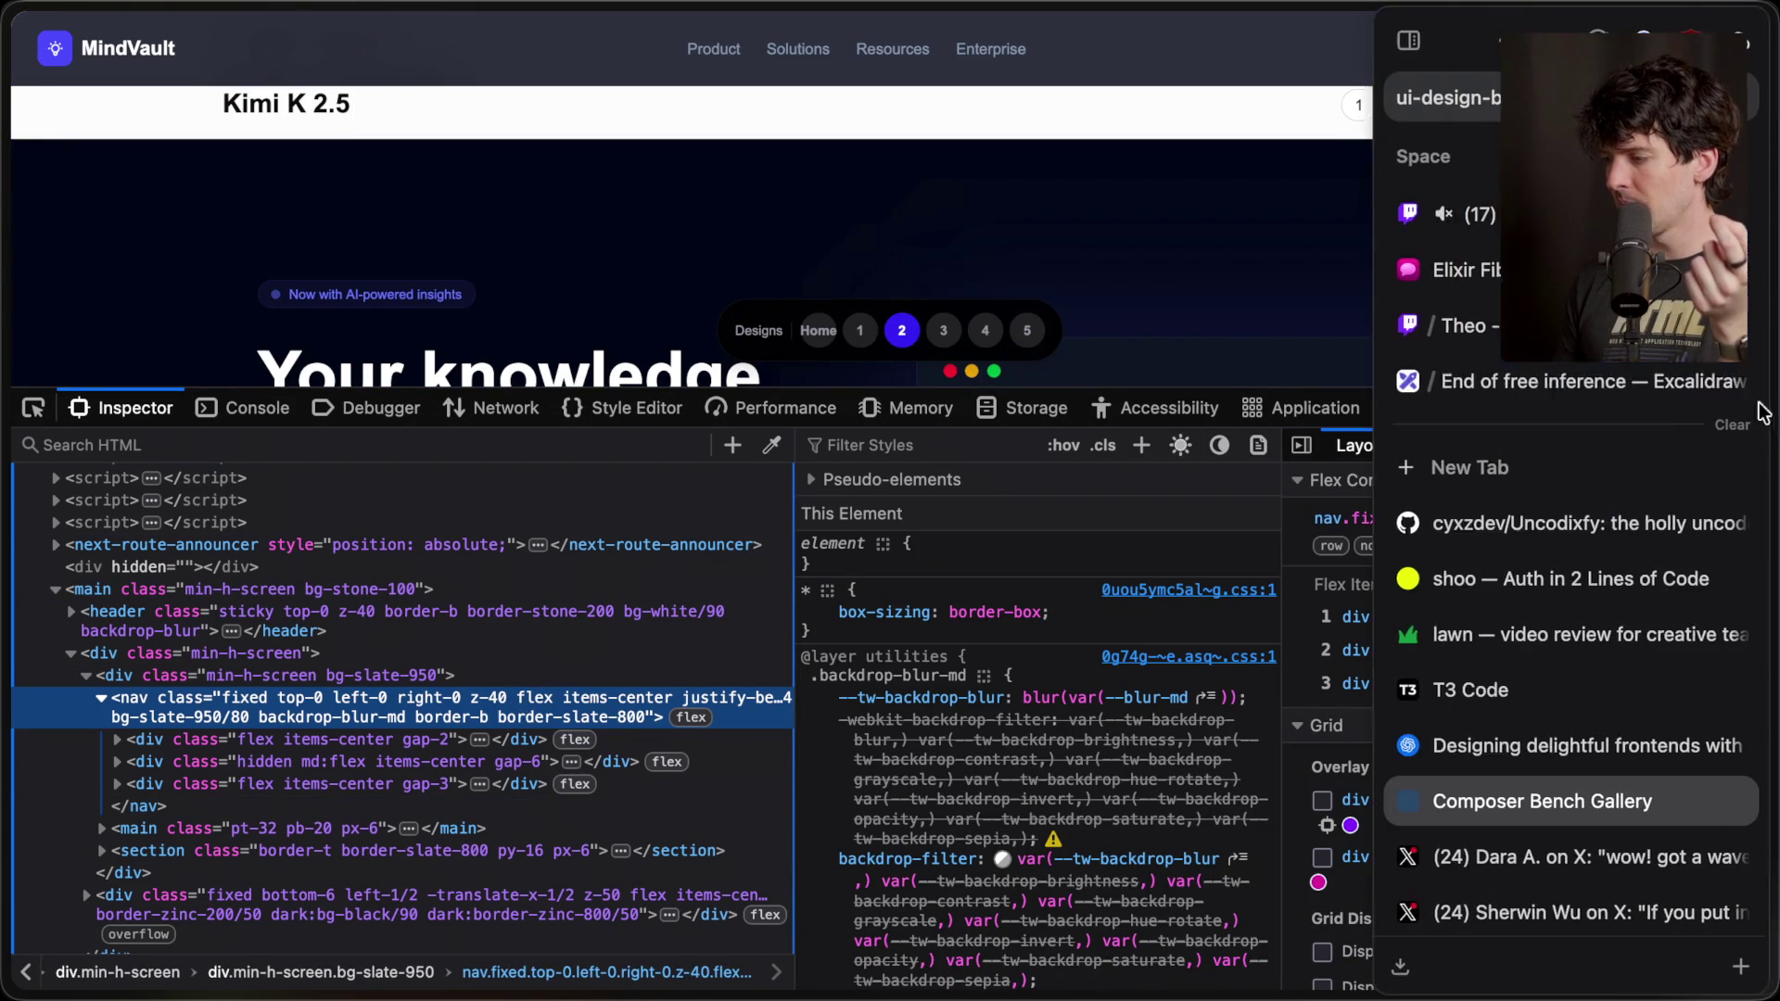
pyautogui.click(1752, 408)
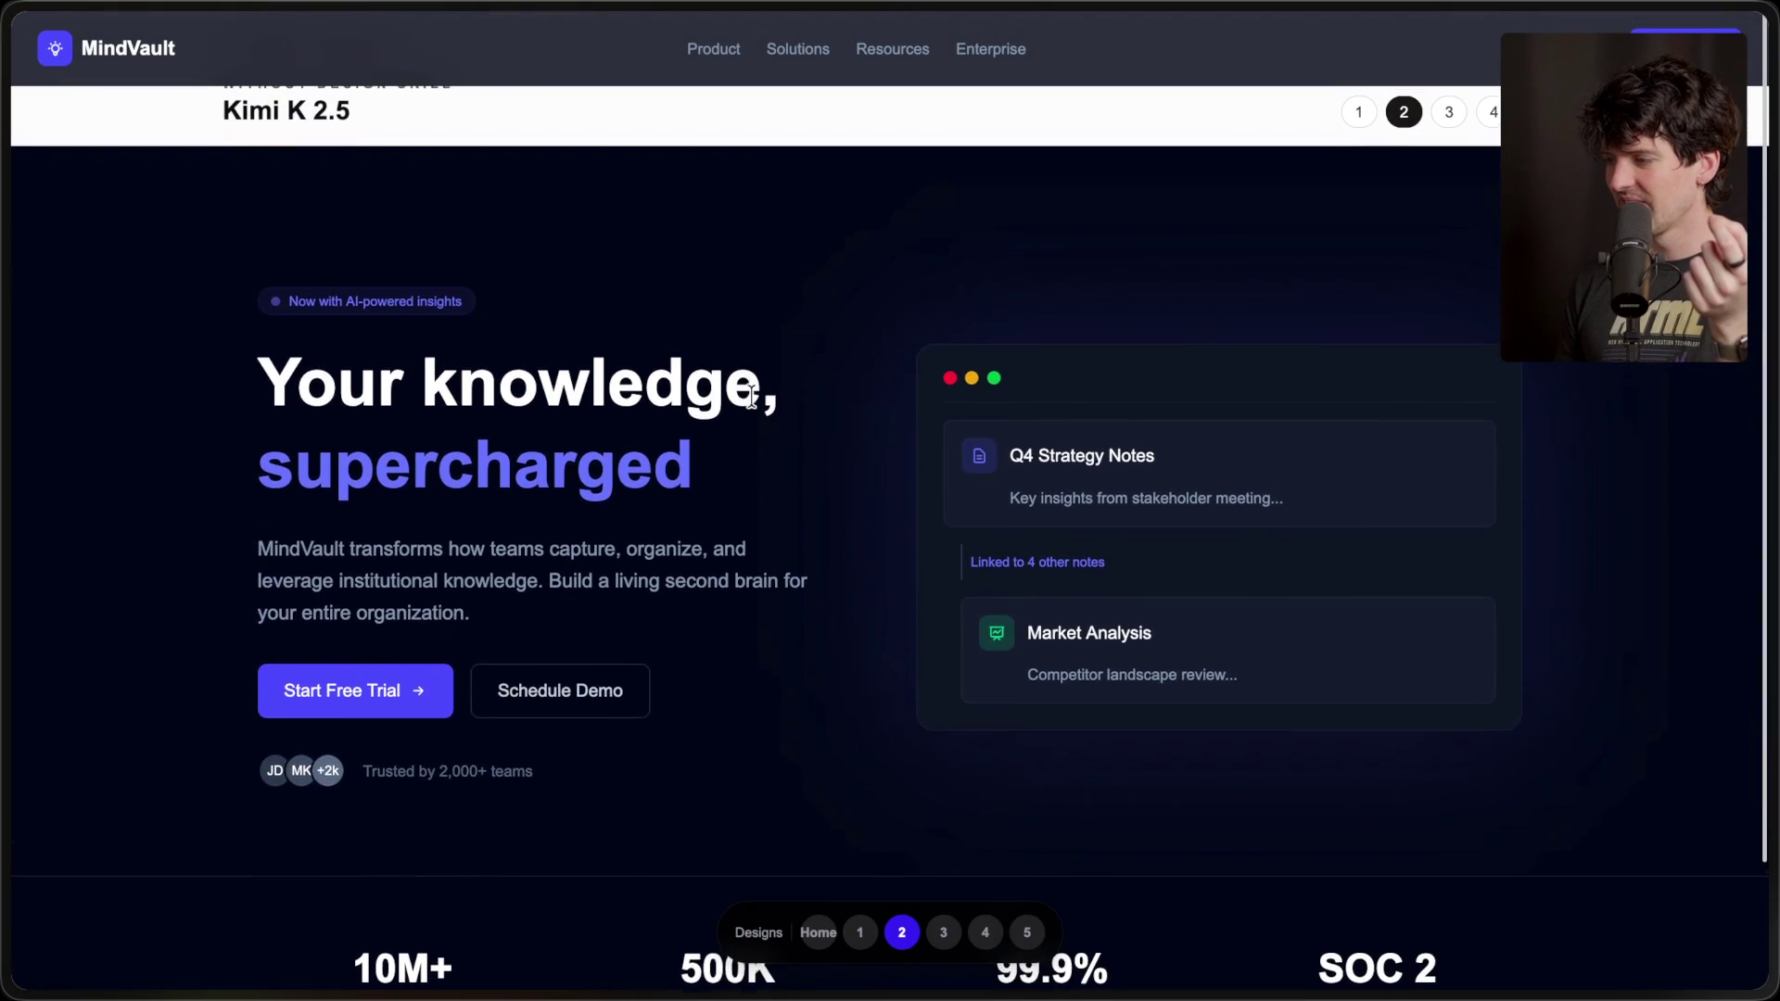
pyautogui.click(816, 933)
pyautogui.scroll(-3, 624, 751)
pyautogui.scroll(3, 621, 747)
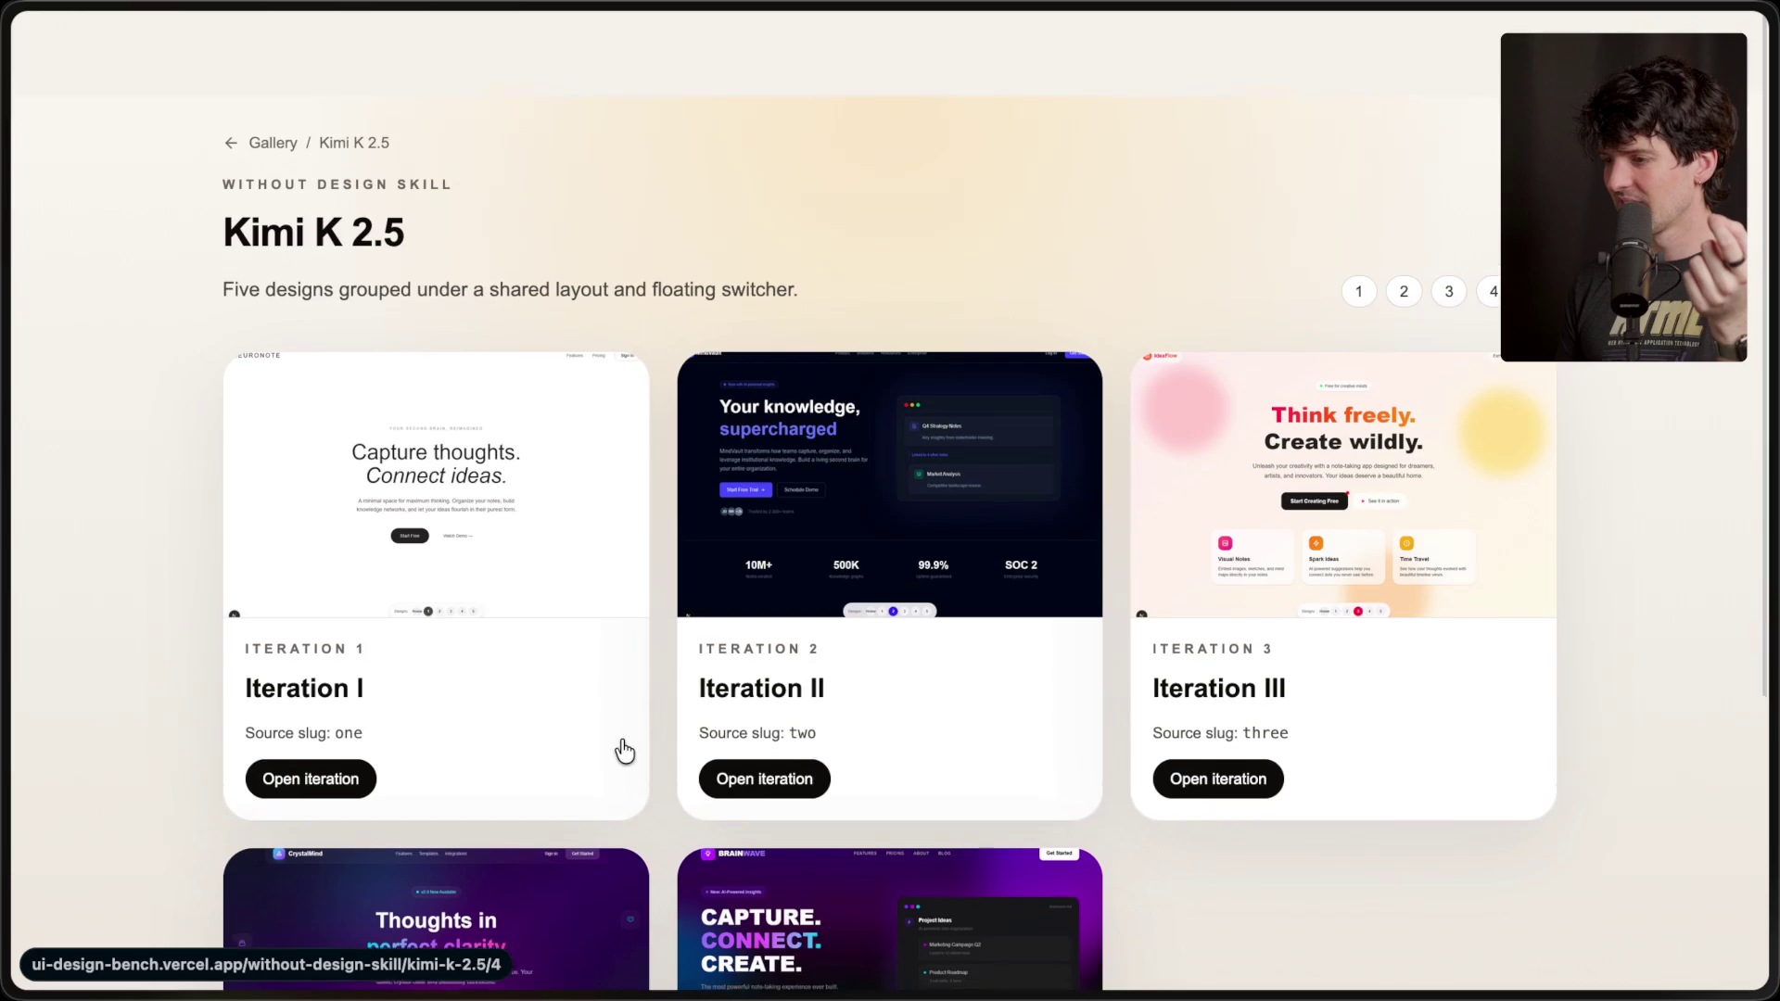
pyautogui.scroll(-1, 621, 738)
pyautogui.click(919, 445)
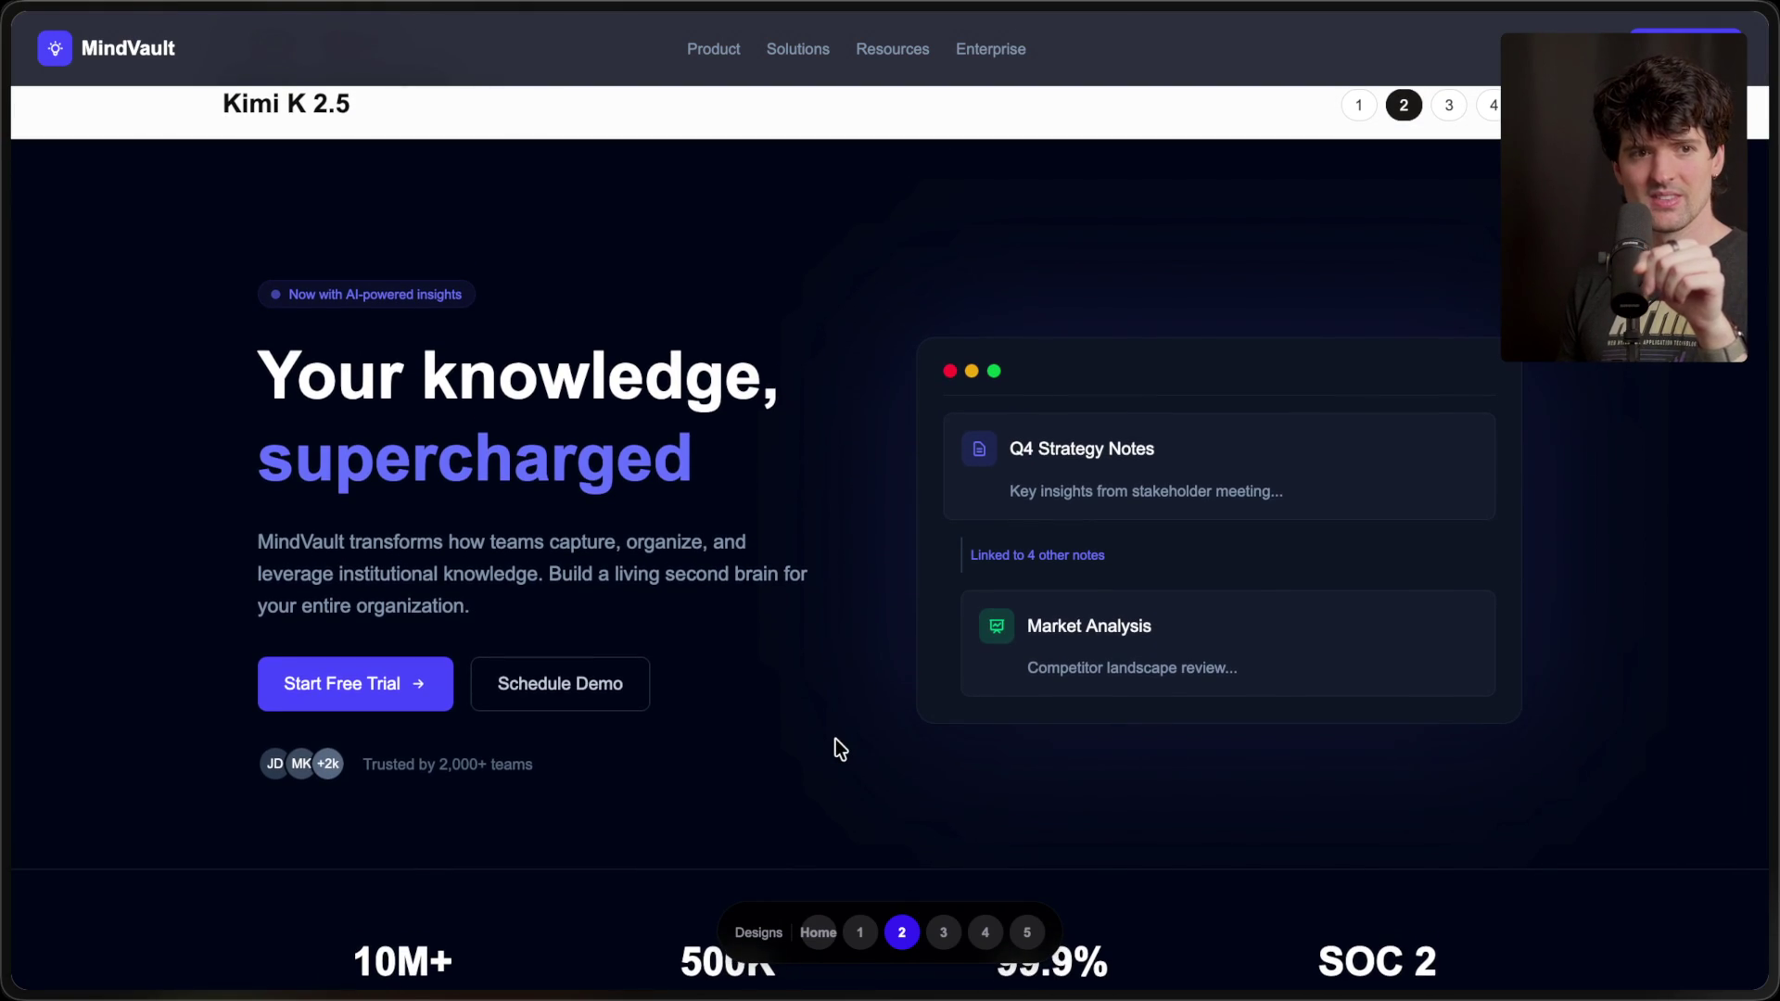
# - Delete the class attribute of the gallery header's div in DevTools, then close DevTools
pyautogui.scroll(-1, 847, 677)
pyautogui.scroll(1, 847, 676)
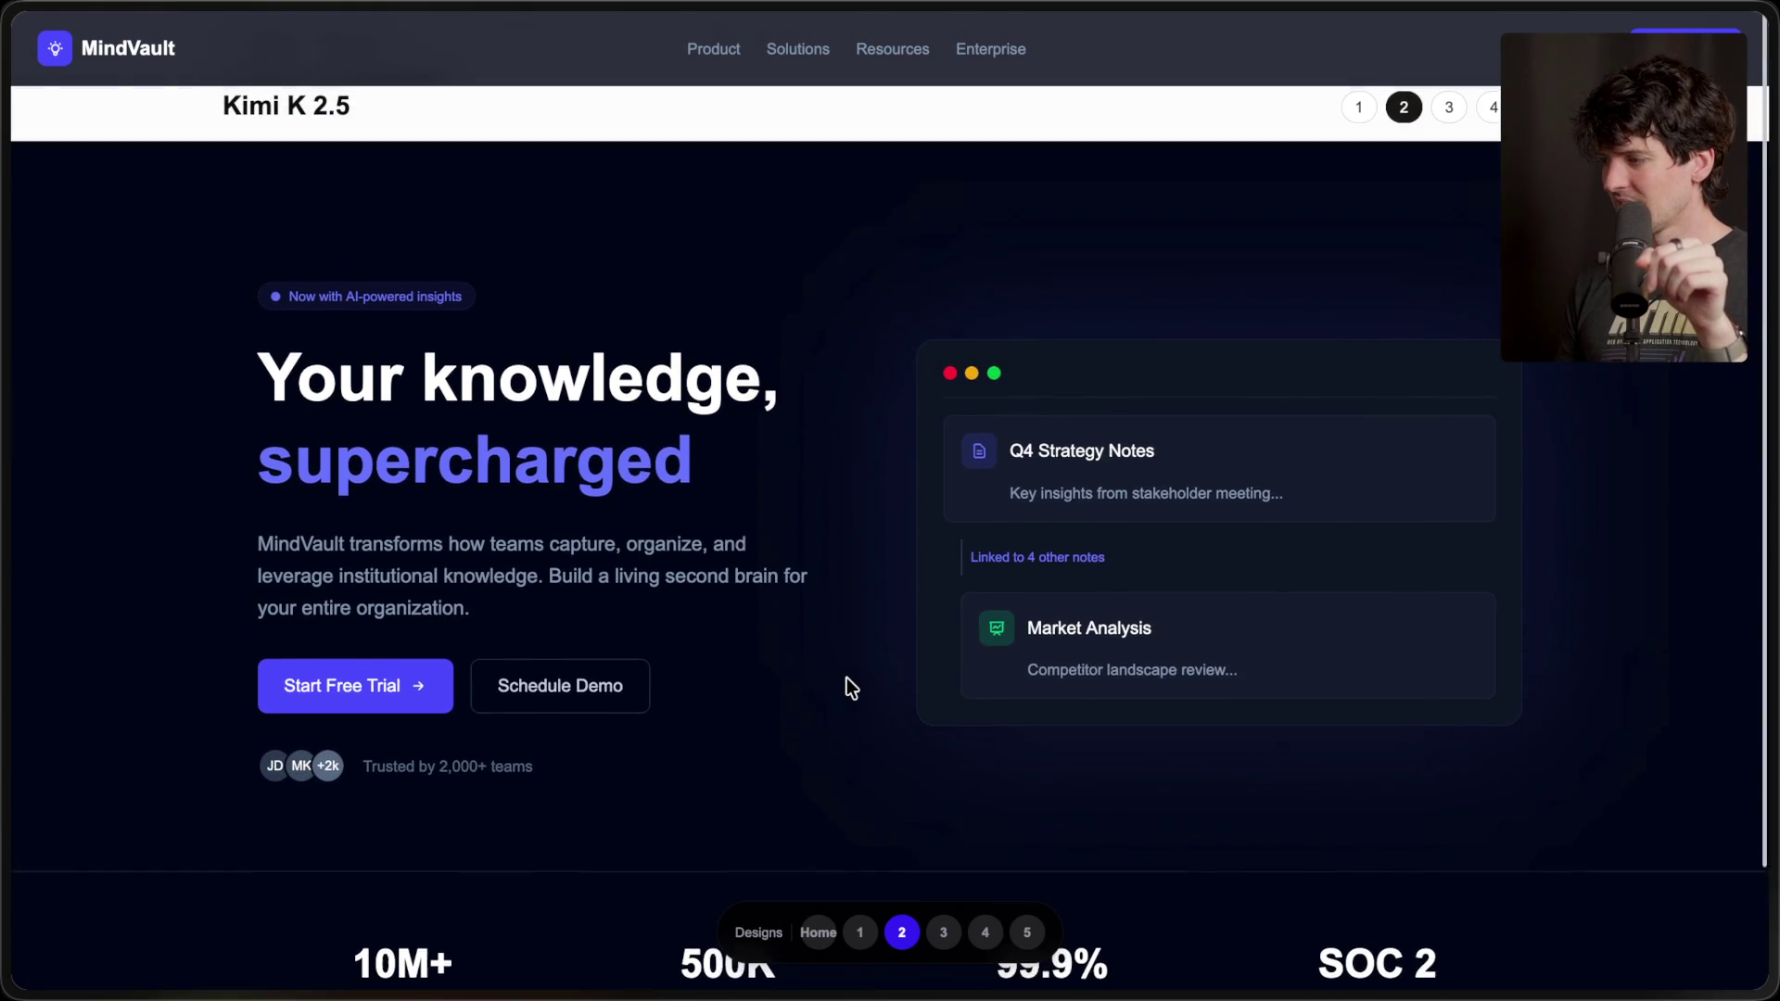
pyautogui.rightClick(916, 136)
pyautogui.click(996, 495)
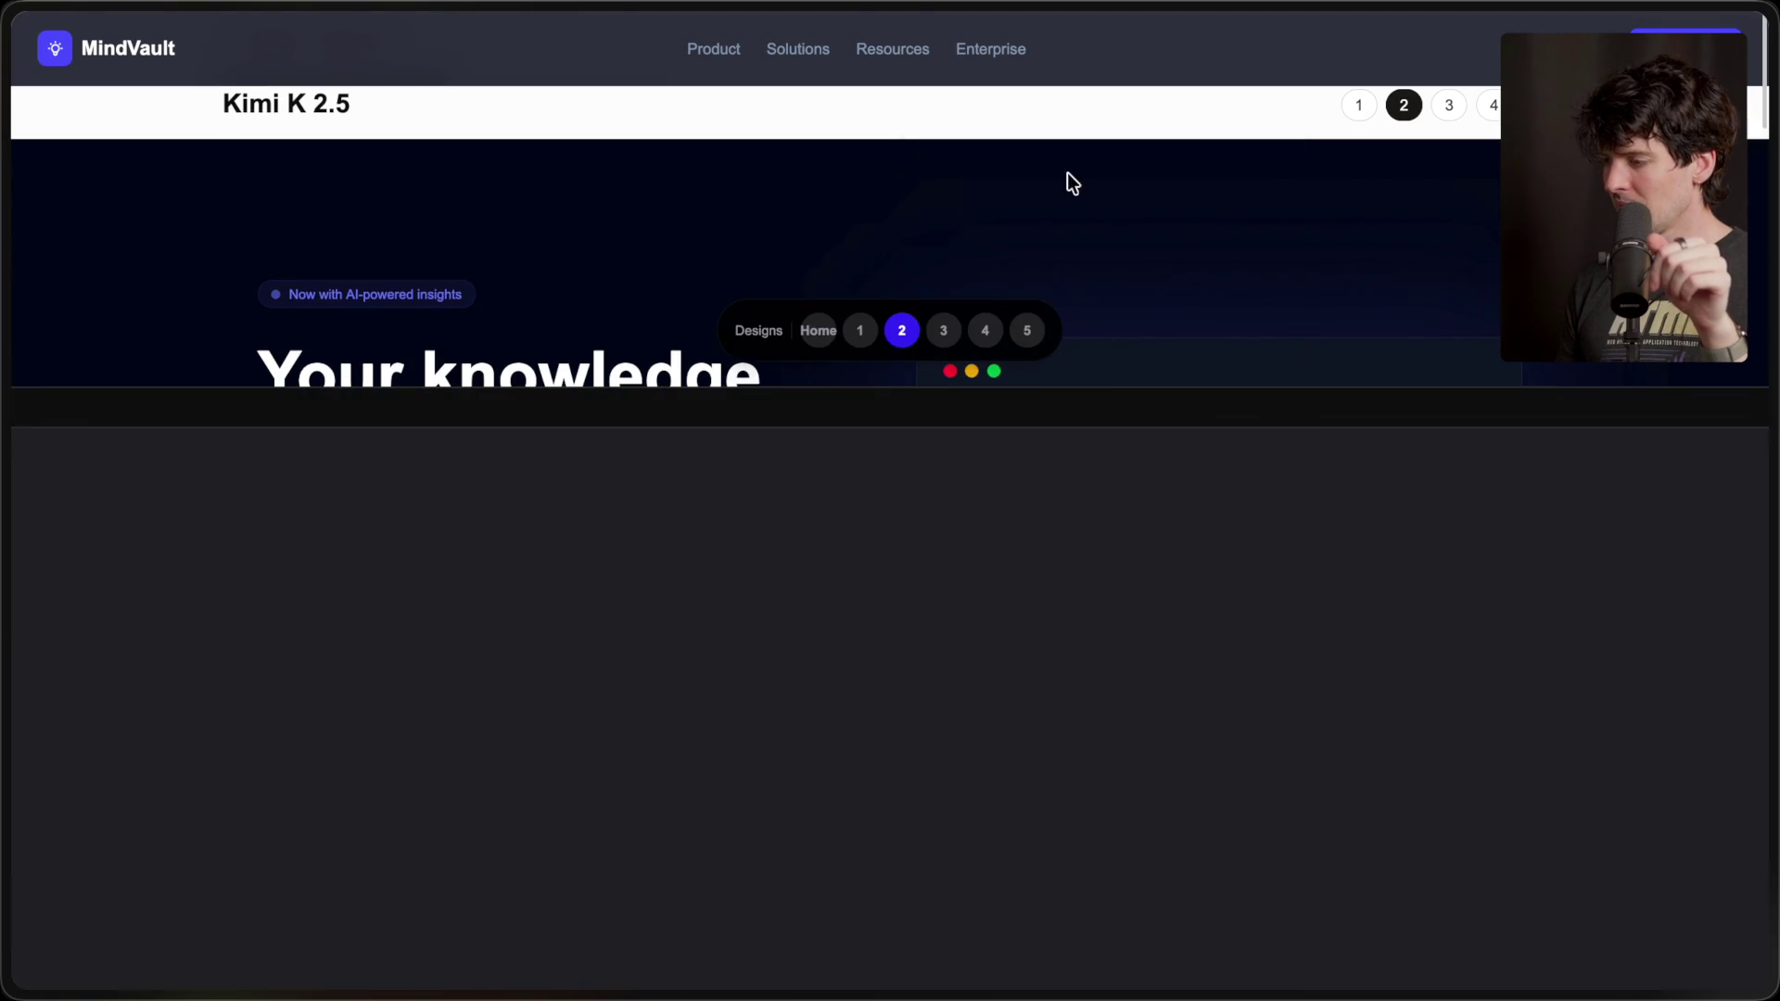
pyautogui.doubleClick(259, 649)
pyautogui.press('BackSpace')
pyautogui.press('Return')
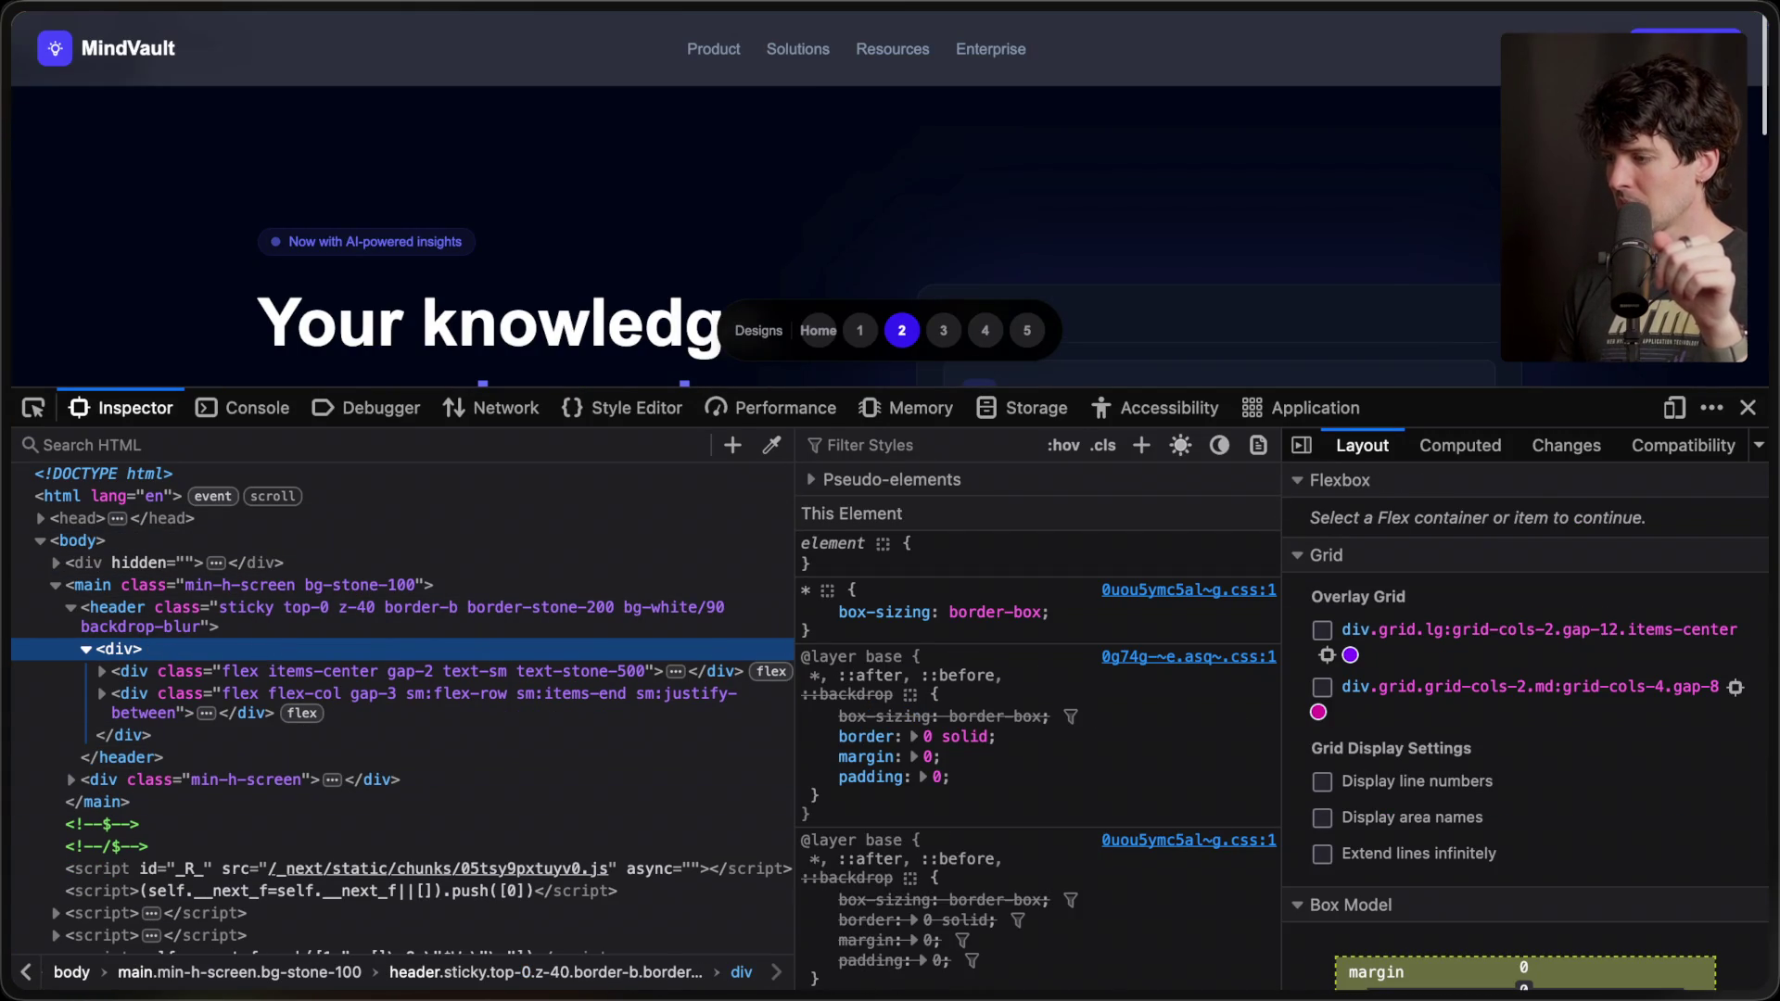
pyautogui.click(1748, 408)
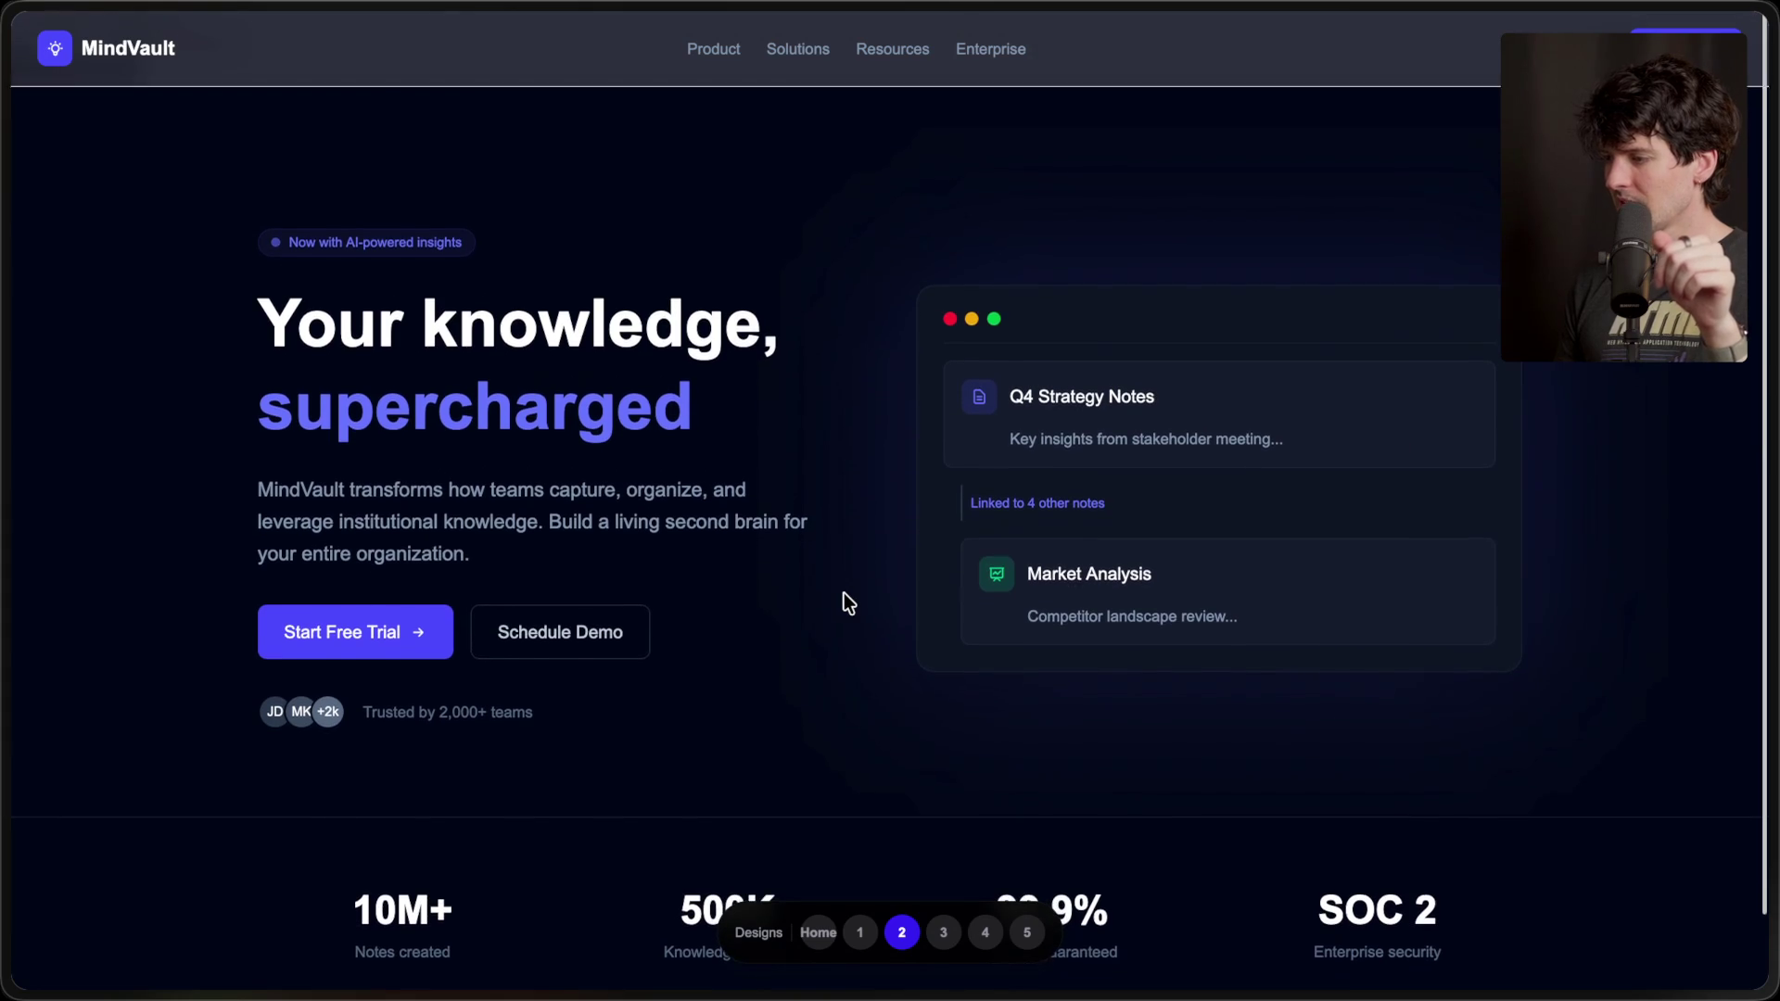
# - Review the MindVault page, then switch to the third design, IdeaFlow
pyautogui.scroll(-1, 843, 594)
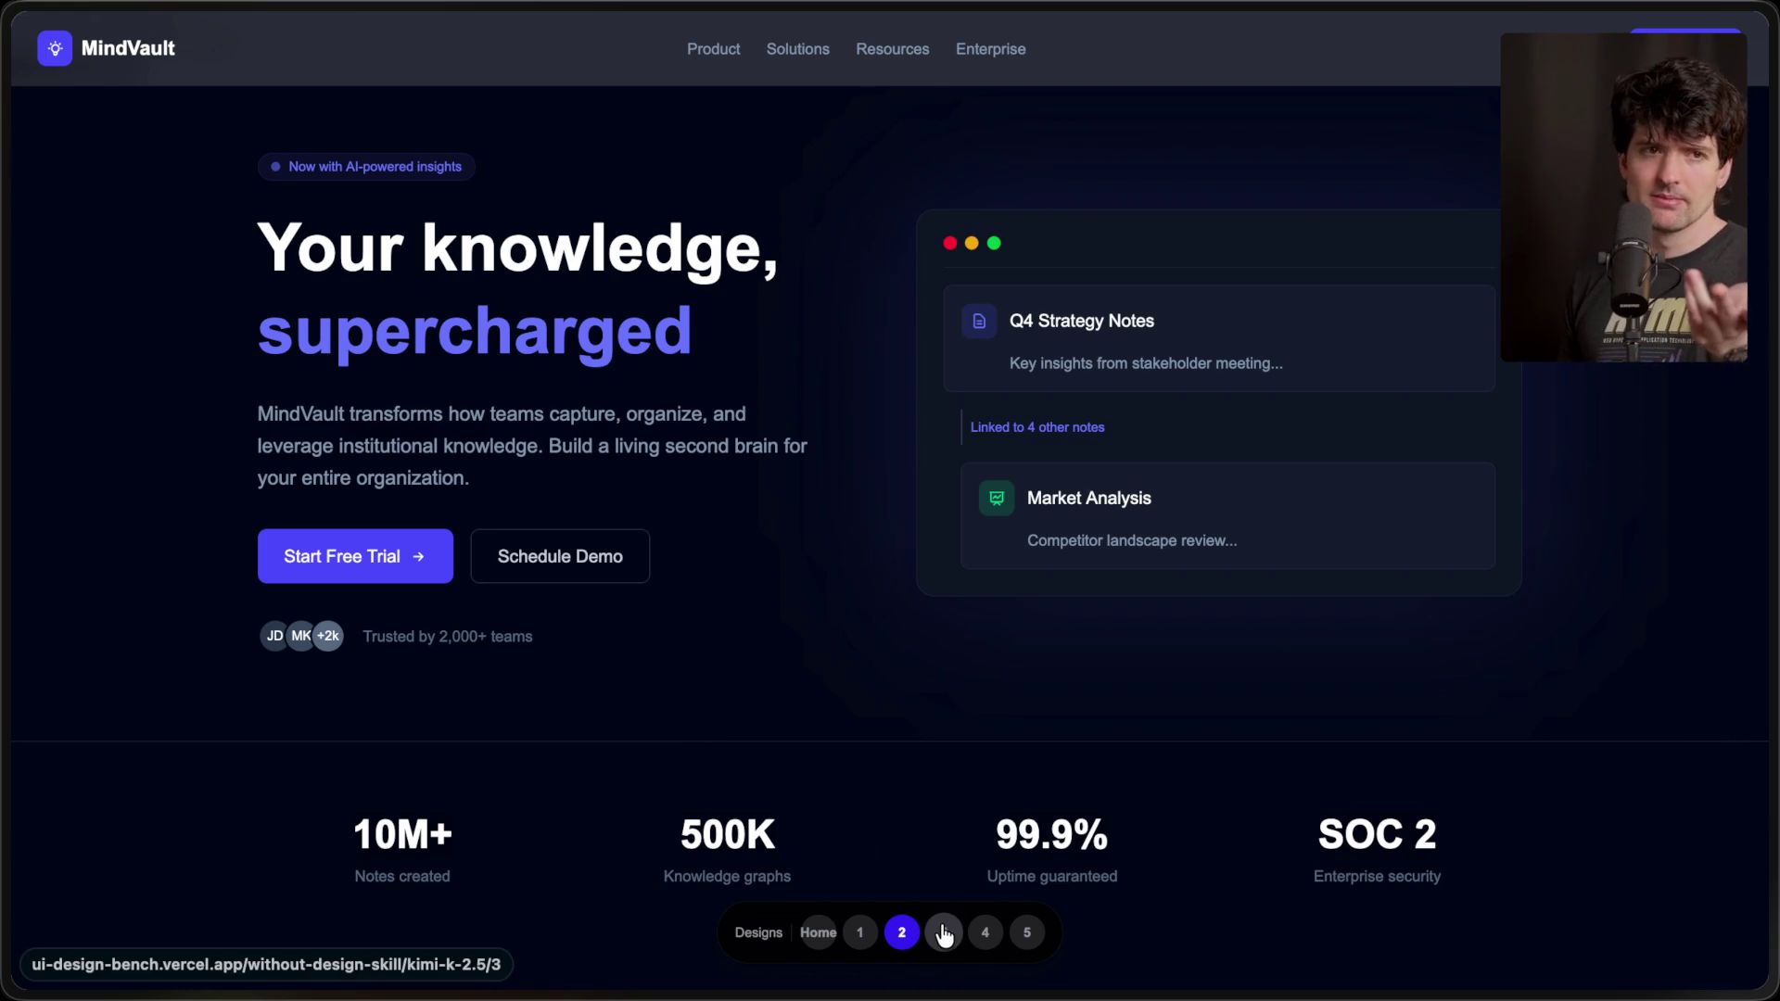
pyautogui.scroll(5, 862, 398)
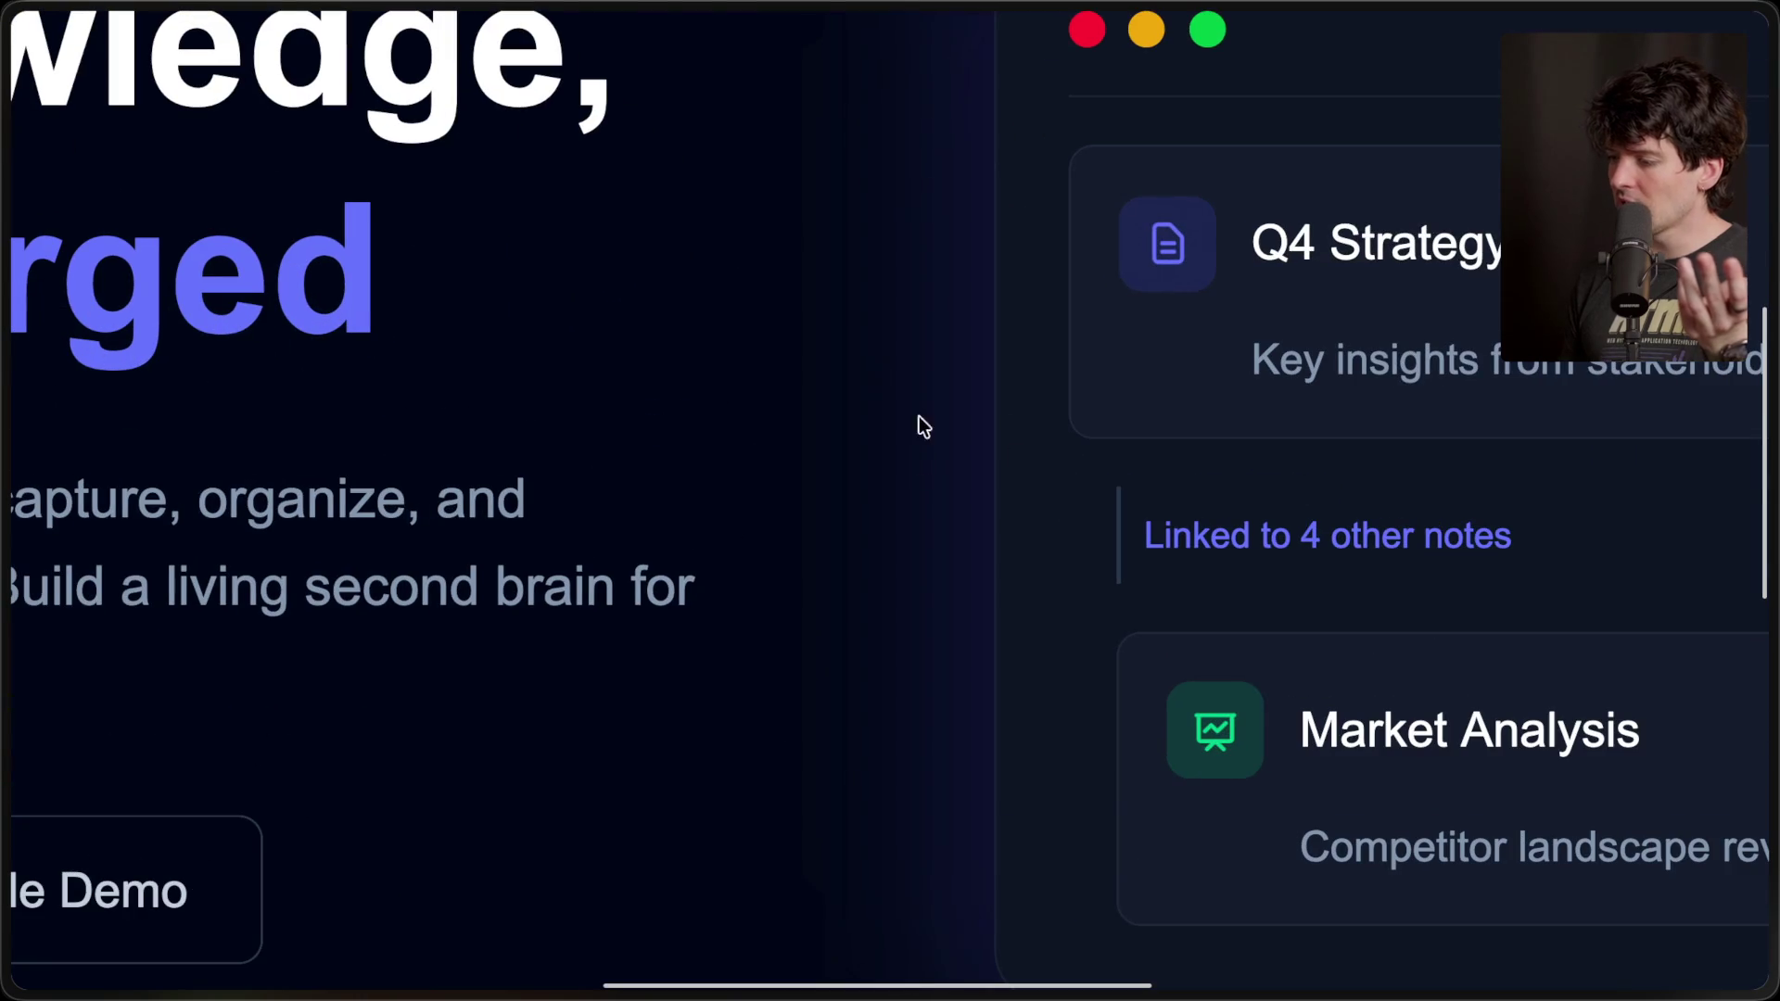
pyautogui.scroll(-5, 914, 498)
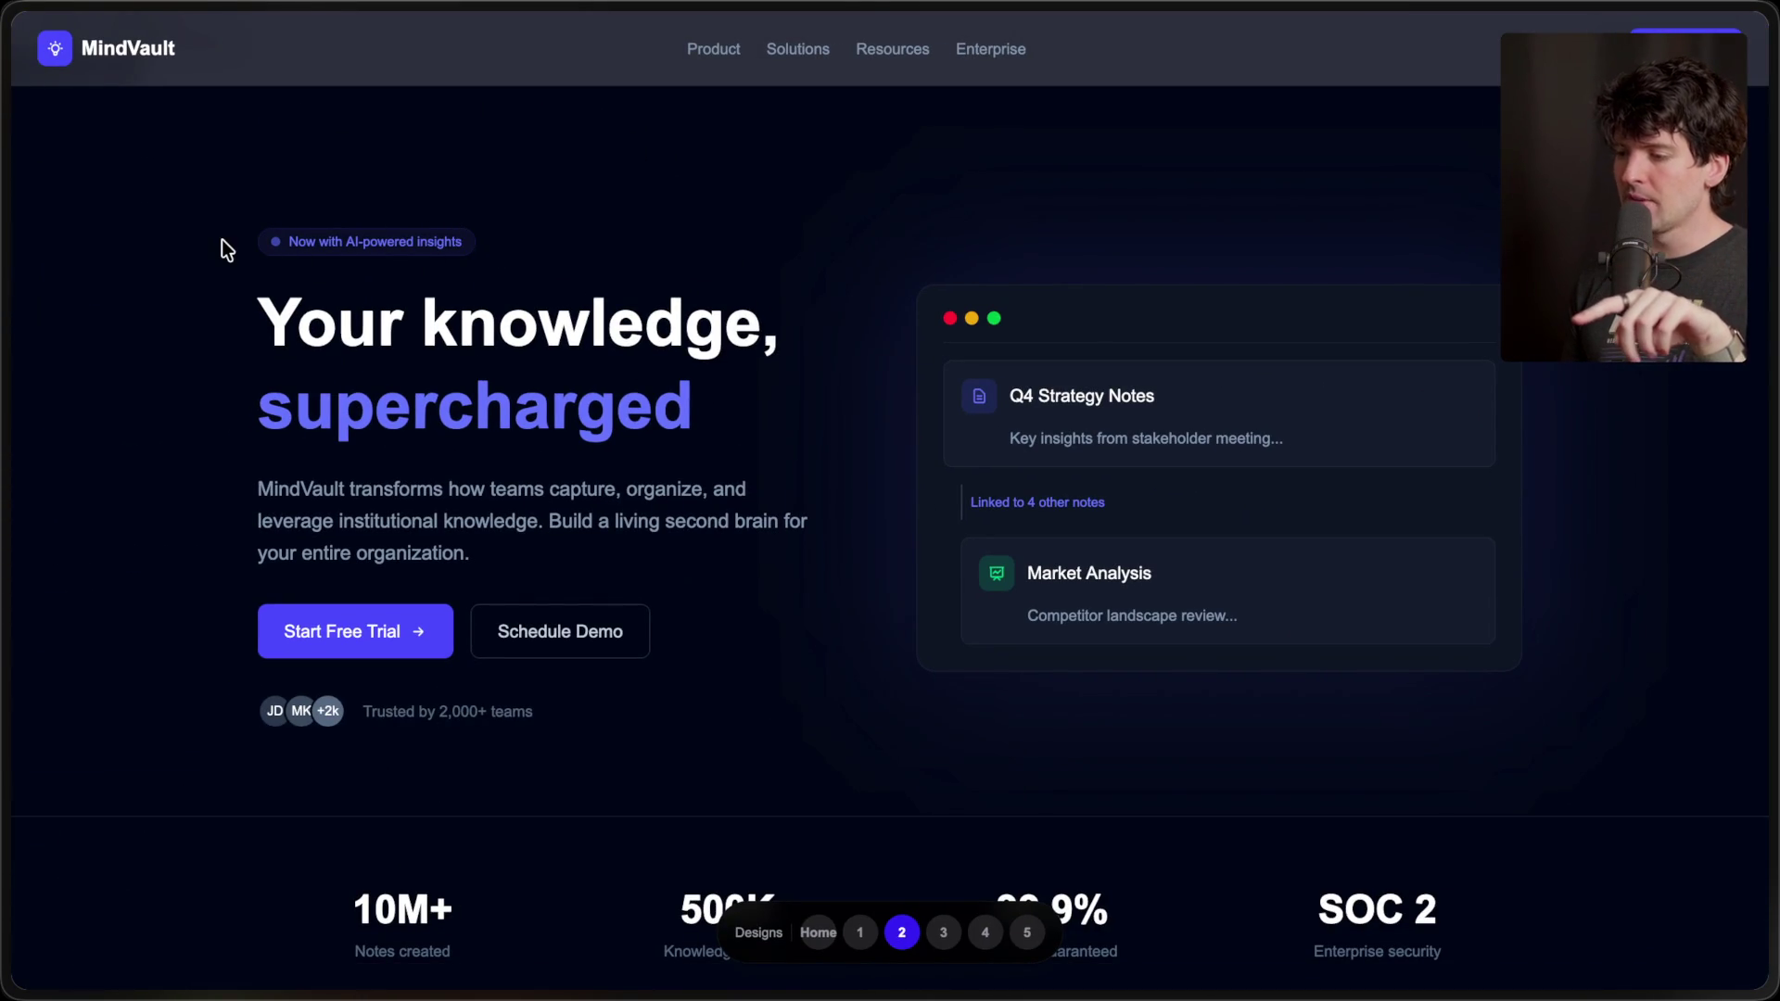
pyautogui.scroll(1, 281, 248)
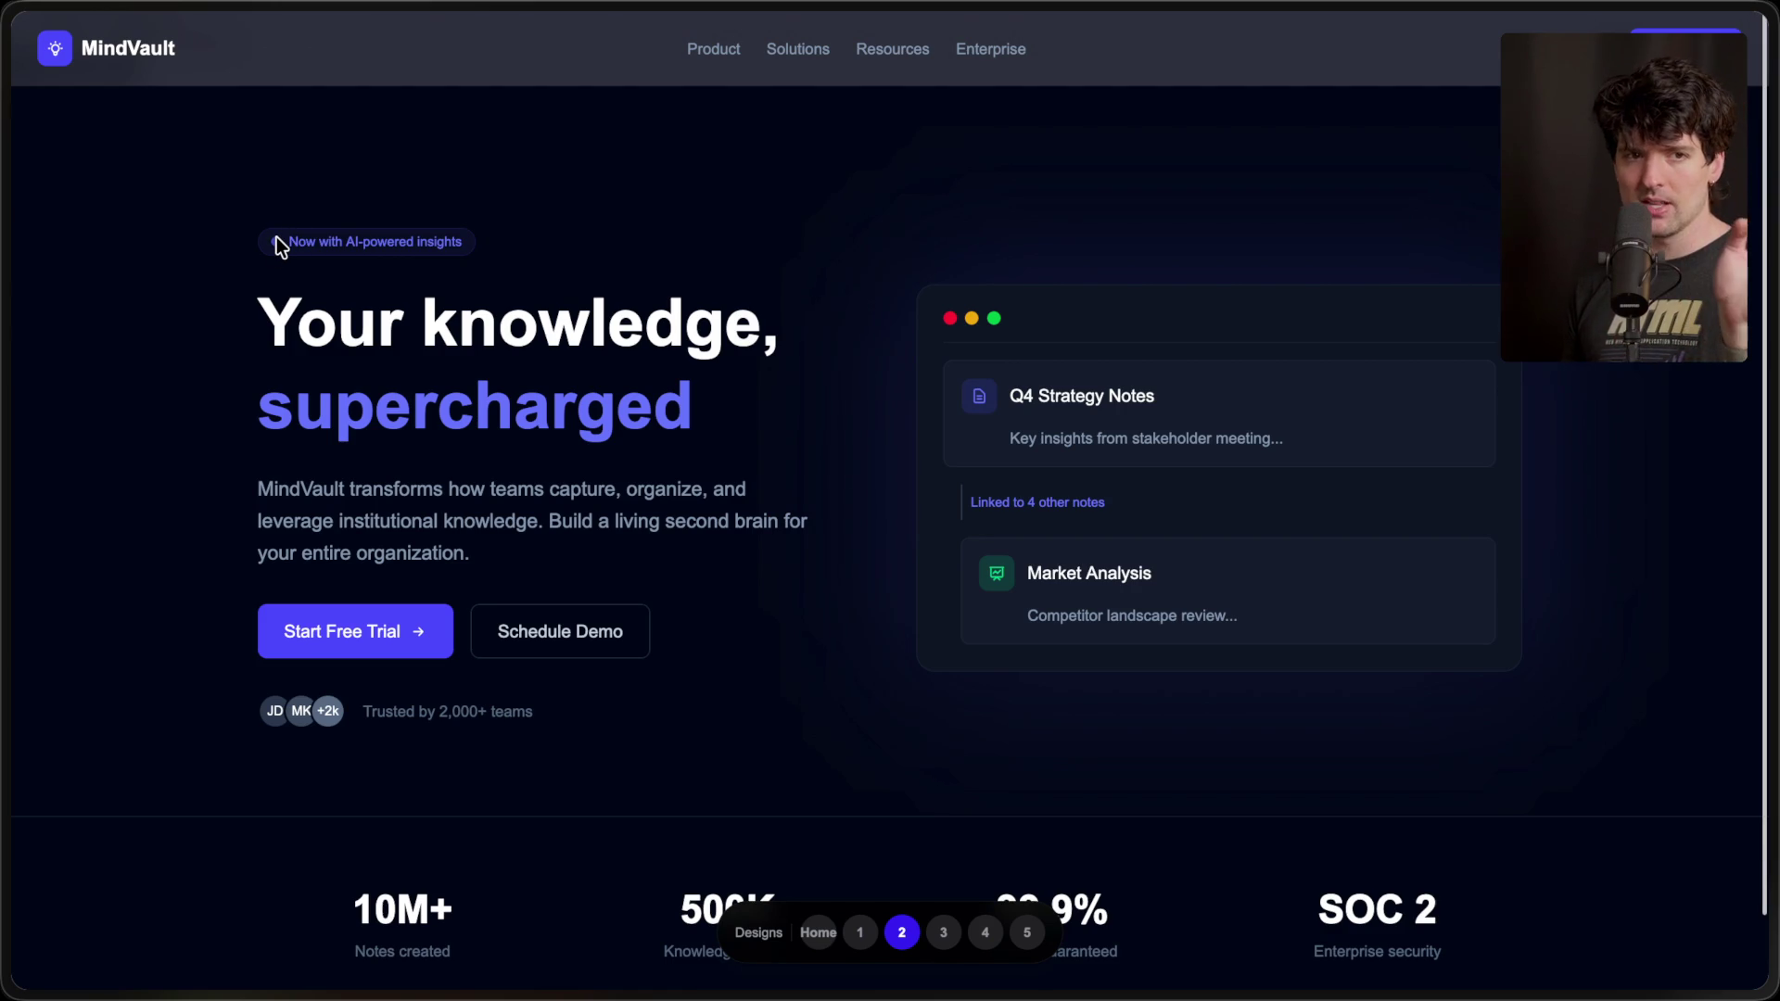
pyautogui.click(949, 938)
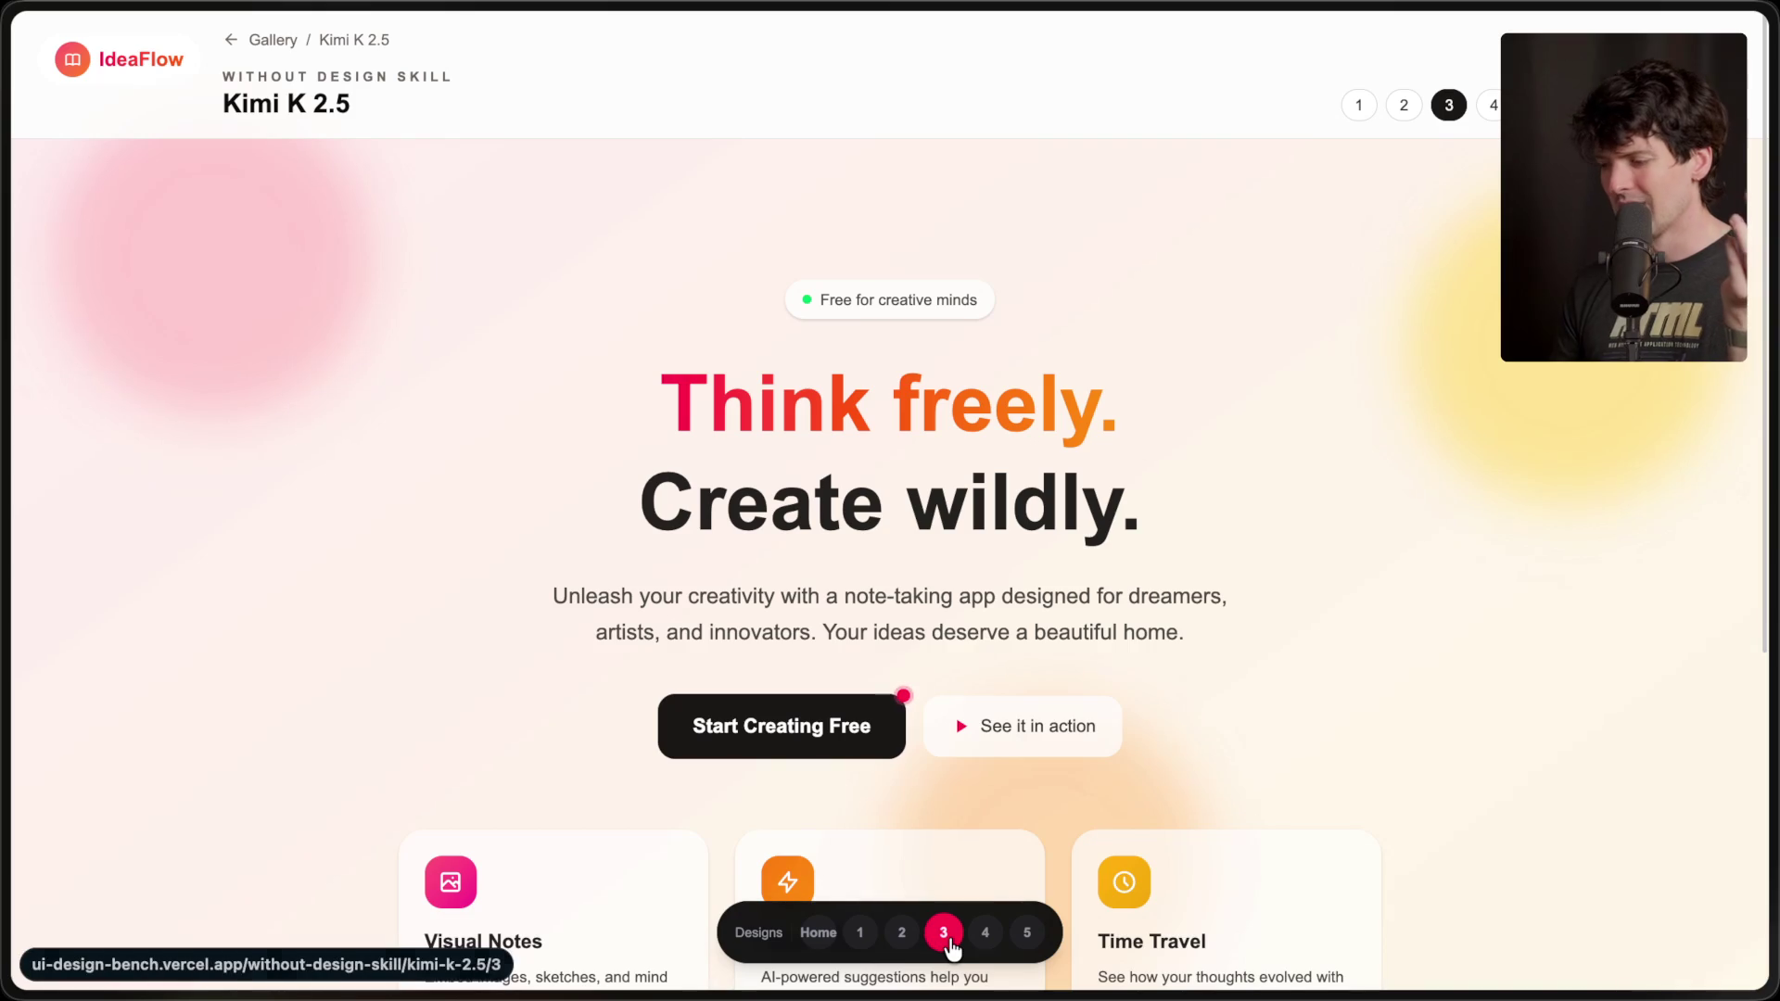
# - Scroll through IdeaFlow, briefly selecting its testimonial quote, then open Kimi K 2.5's design 4
pyautogui.scroll(-4, 408, 519)
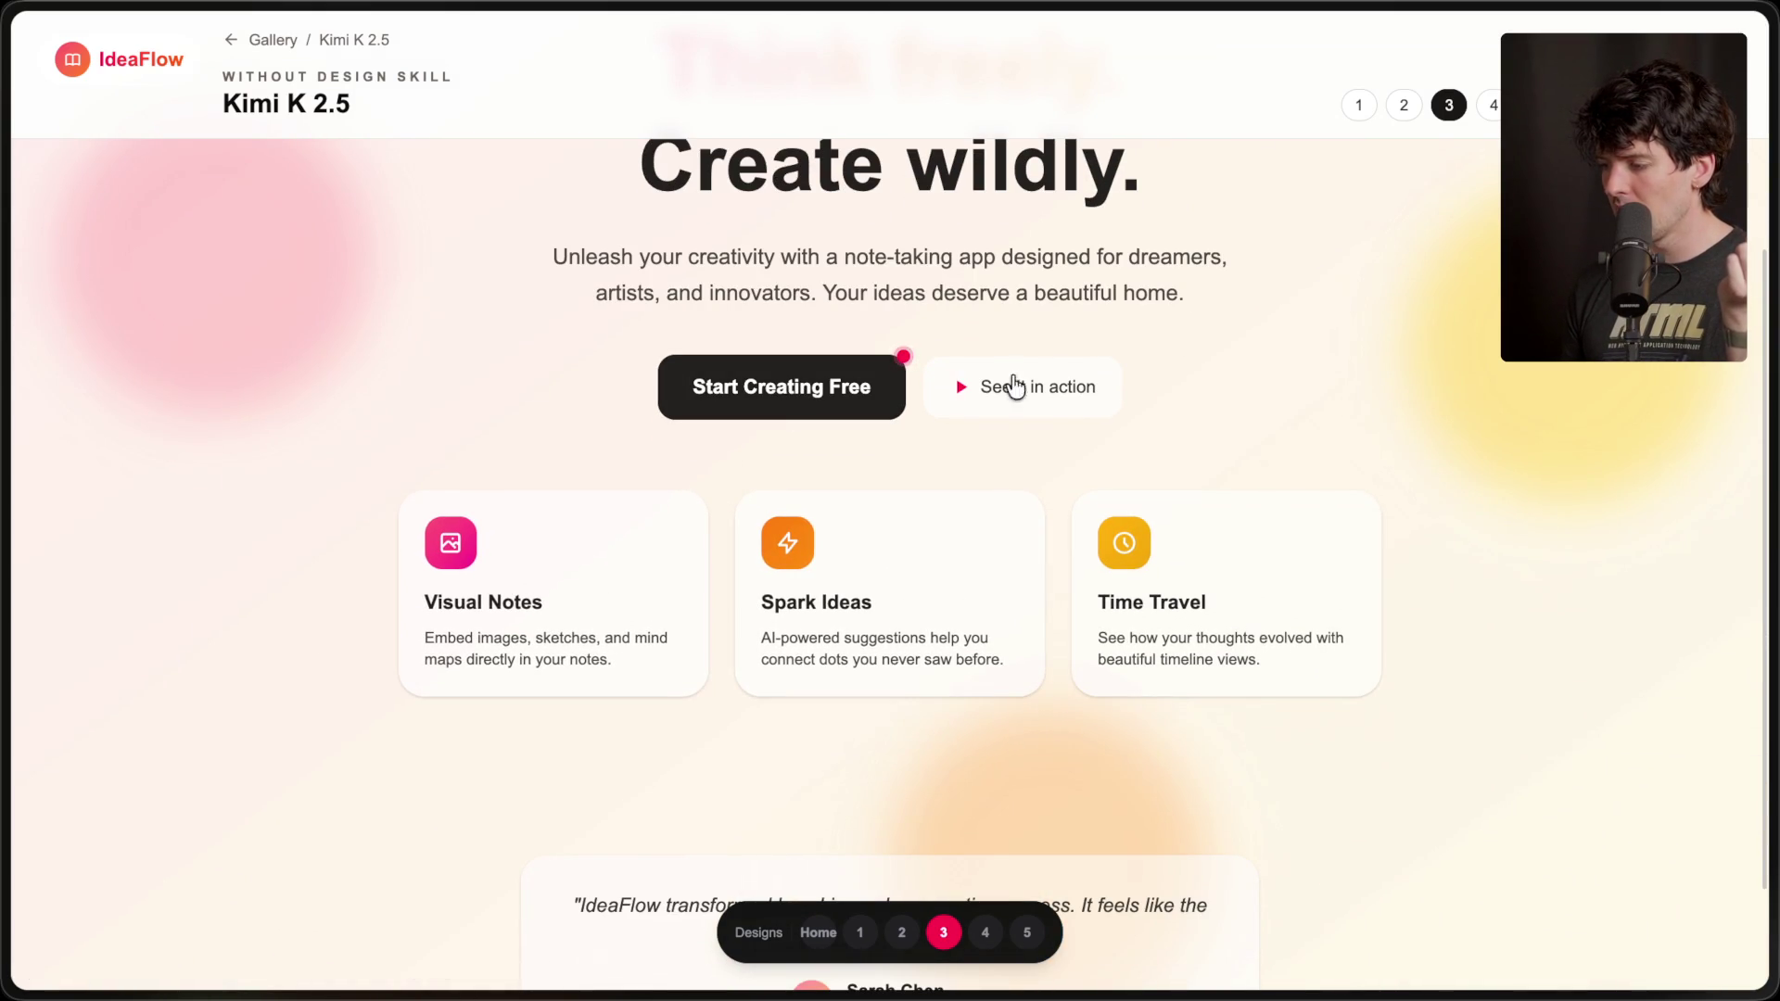
pyautogui.scroll(2, 1039, 602)
pyautogui.scroll(3, 1050, 632)
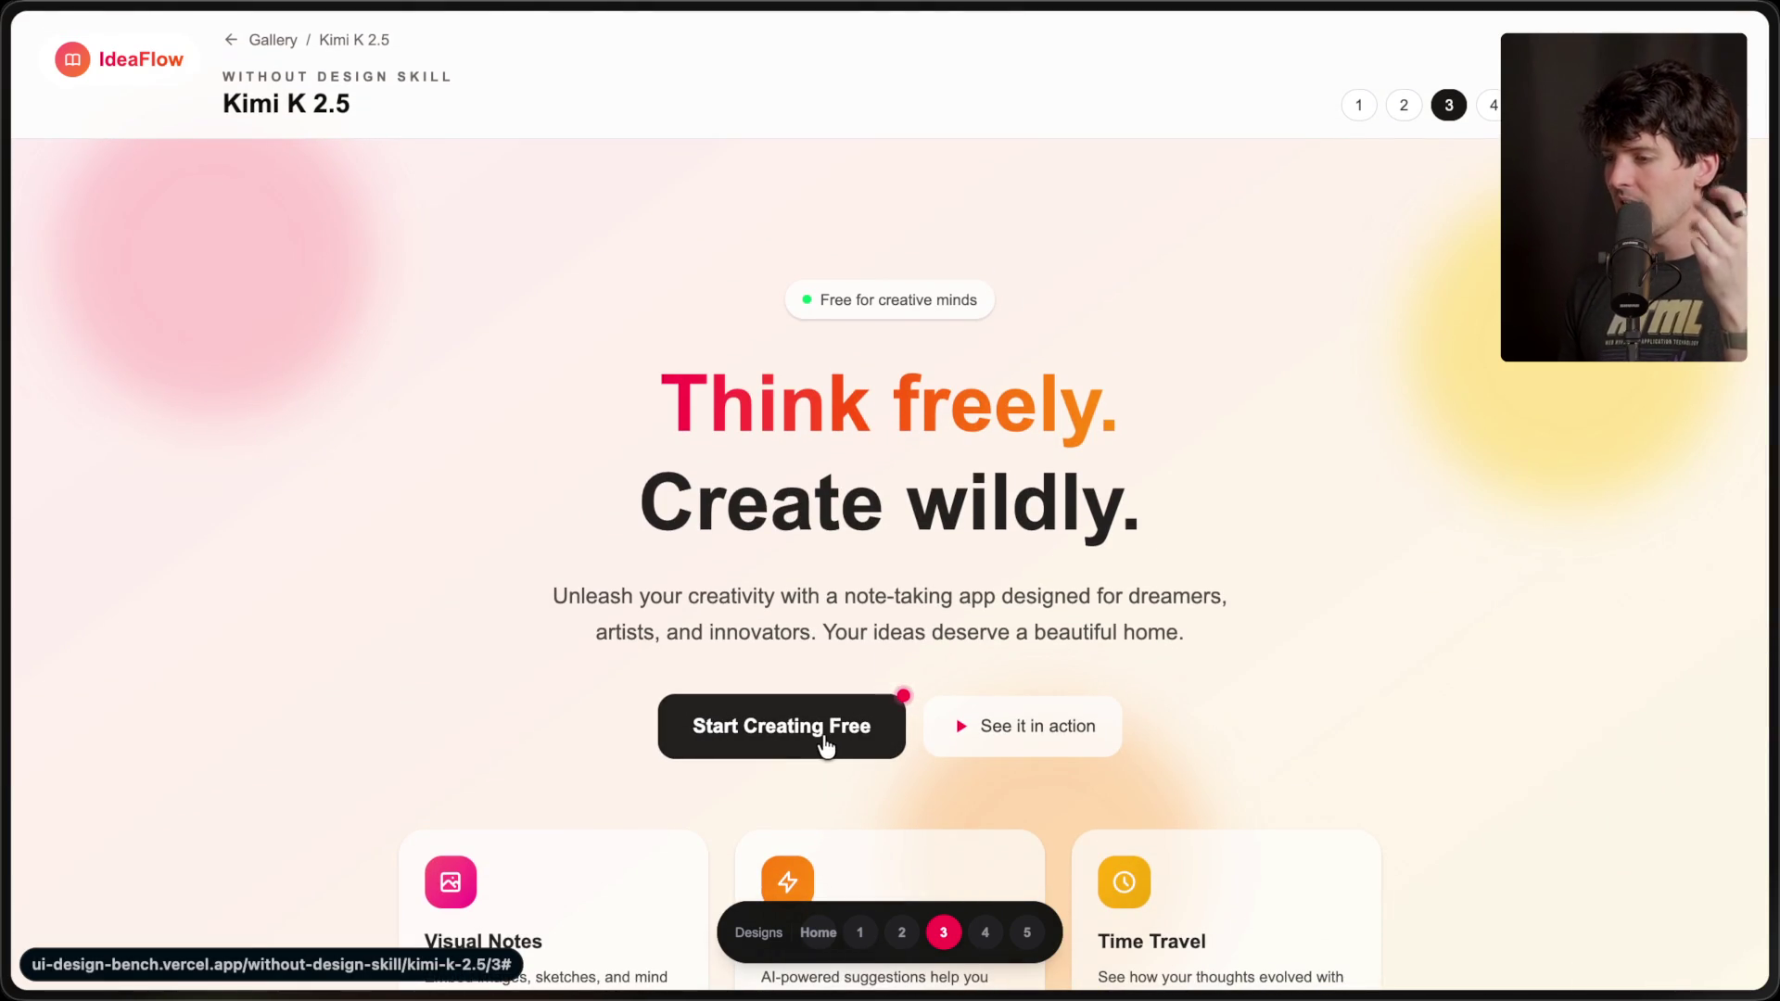
pyautogui.scroll(-5, 826, 733)
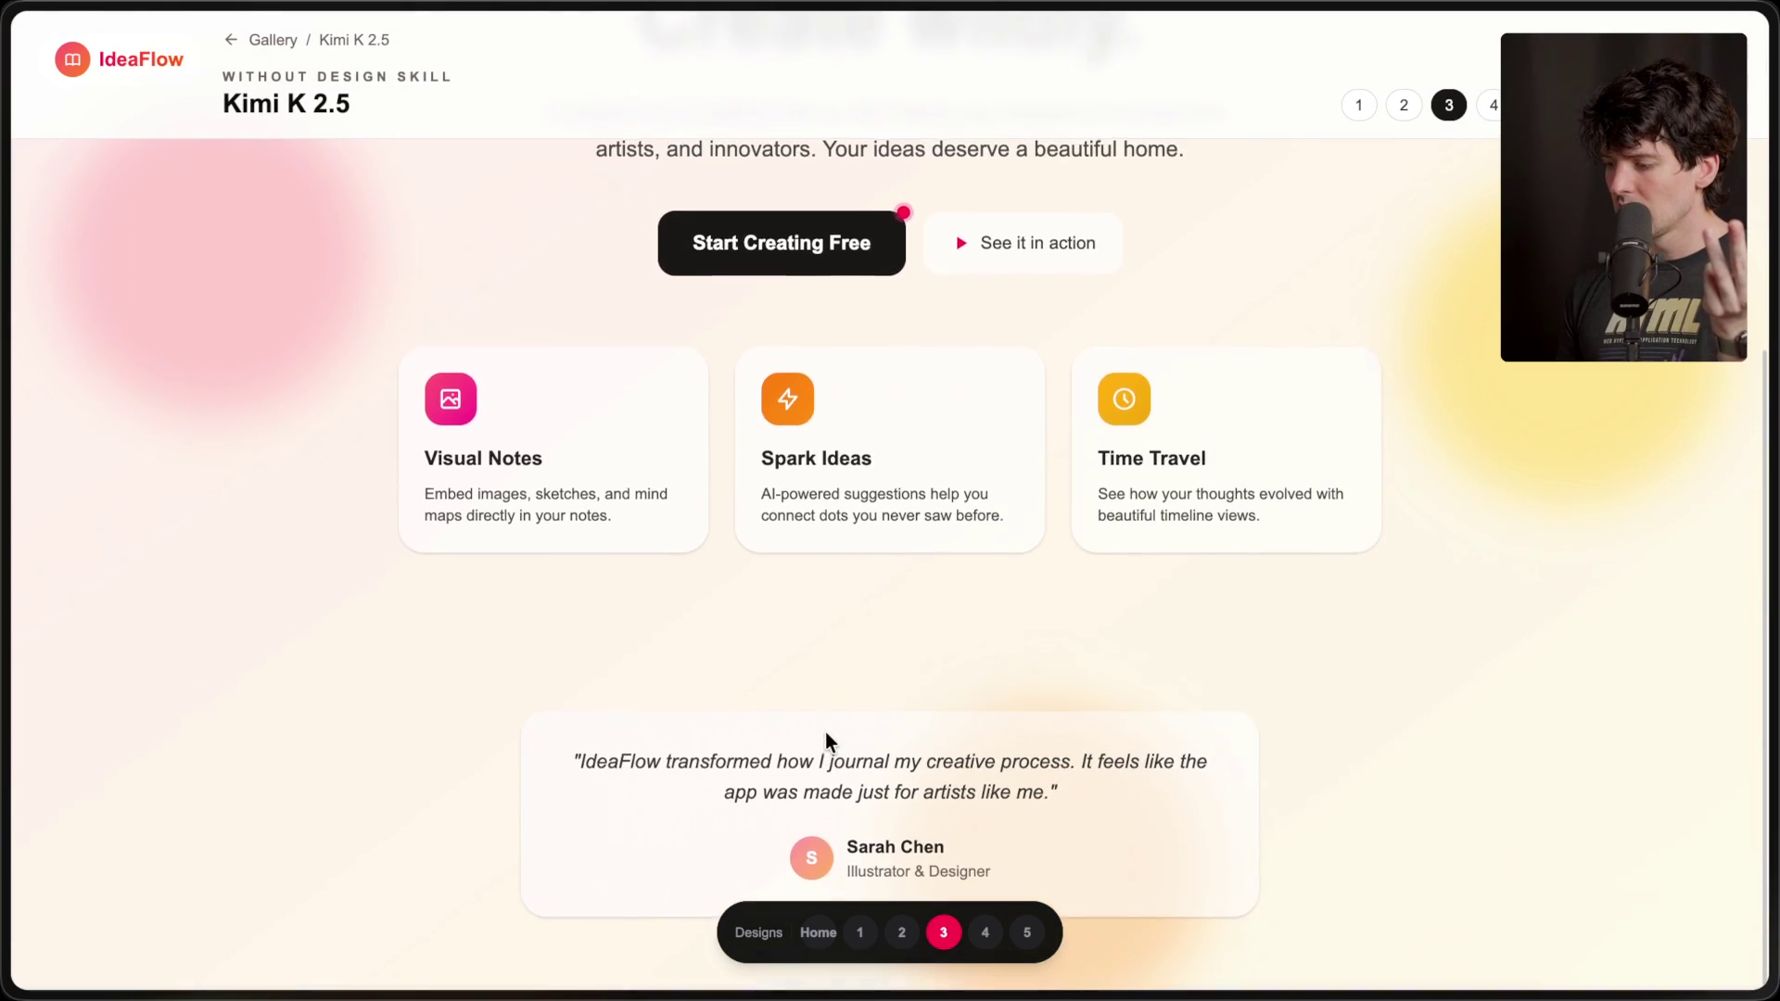
pyautogui.moveTo(570, 761); pyautogui.dragTo(1004, 799)
pyautogui.click(1010, 799)
pyautogui.scroll(5, 131, 293)
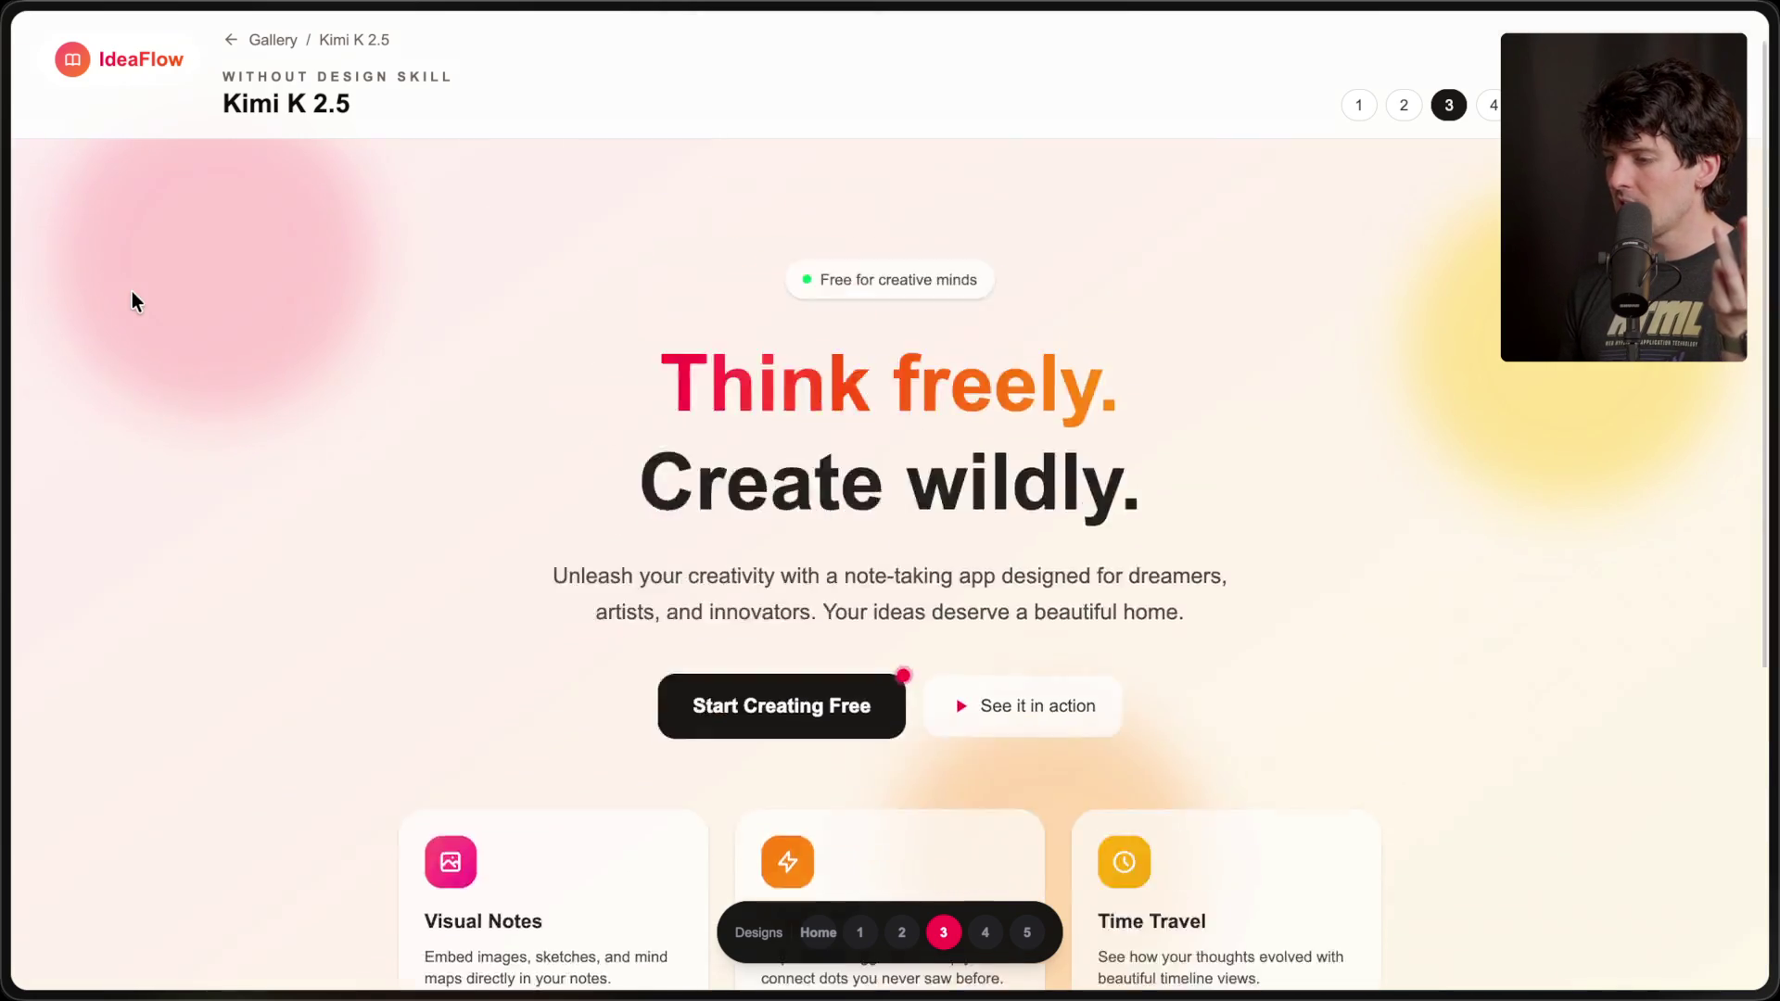
pyautogui.scroll(-5, 1279, 788)
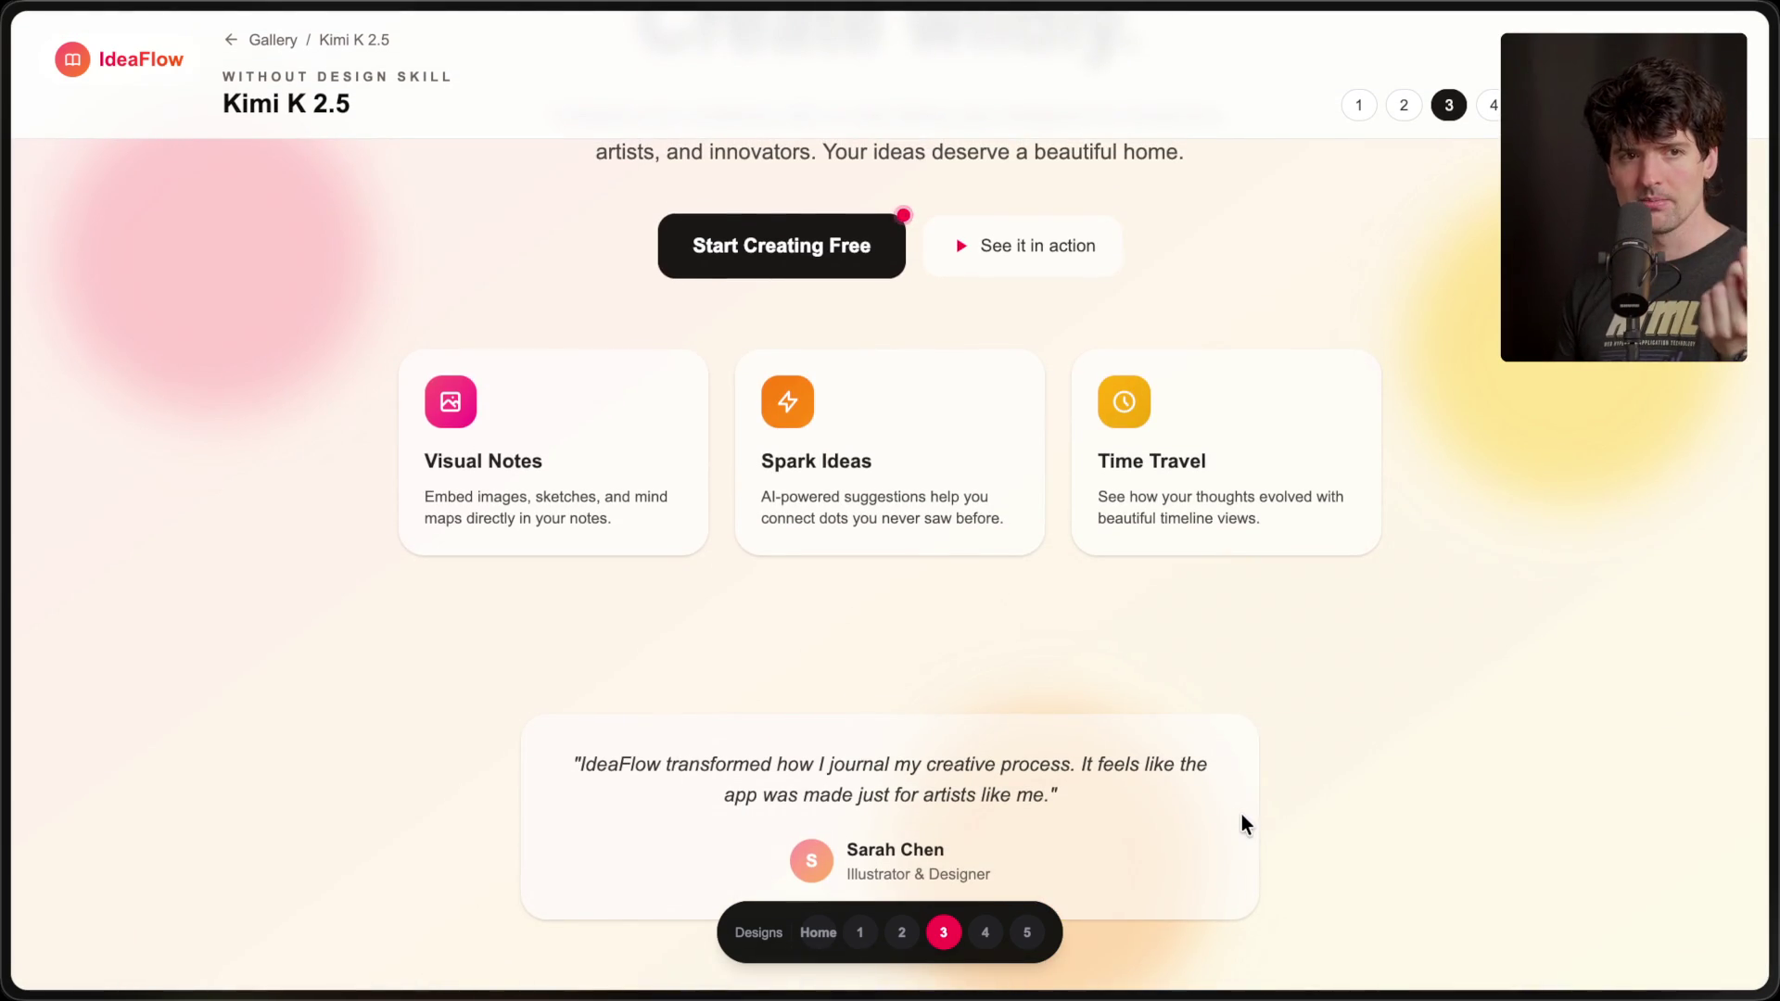
pyautogui.scroll(5, 1242, 816)
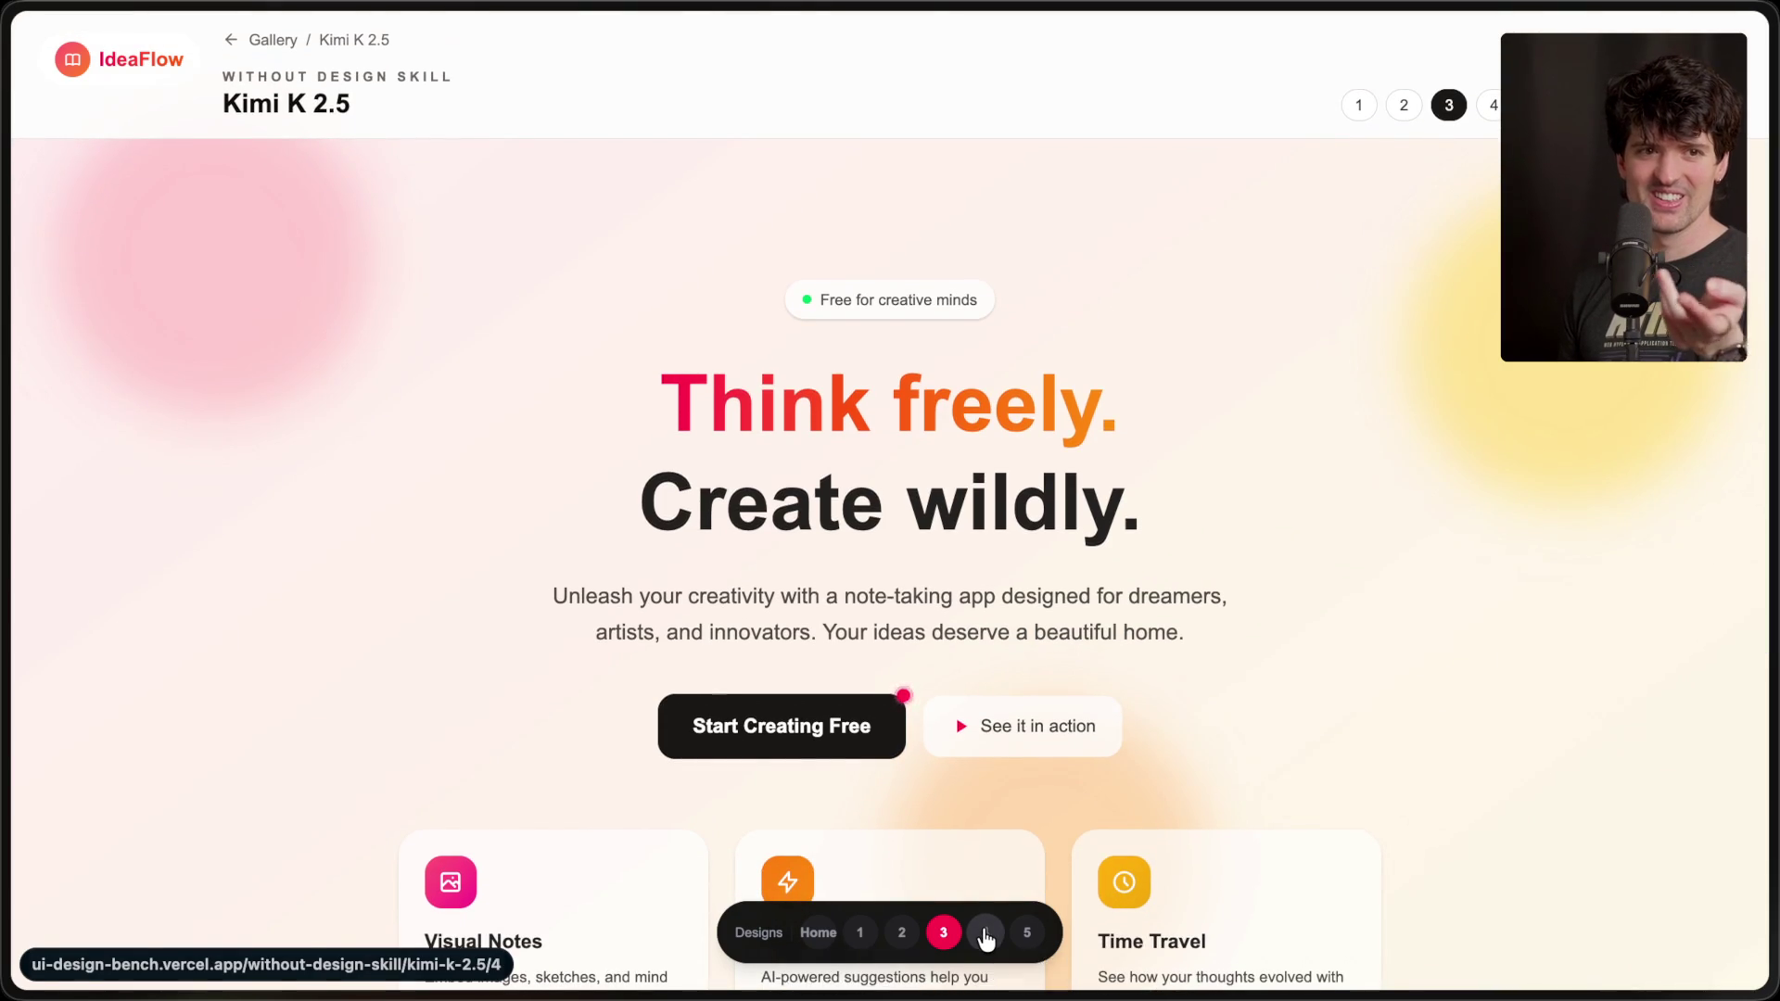
pyautogui.click(985, 934)
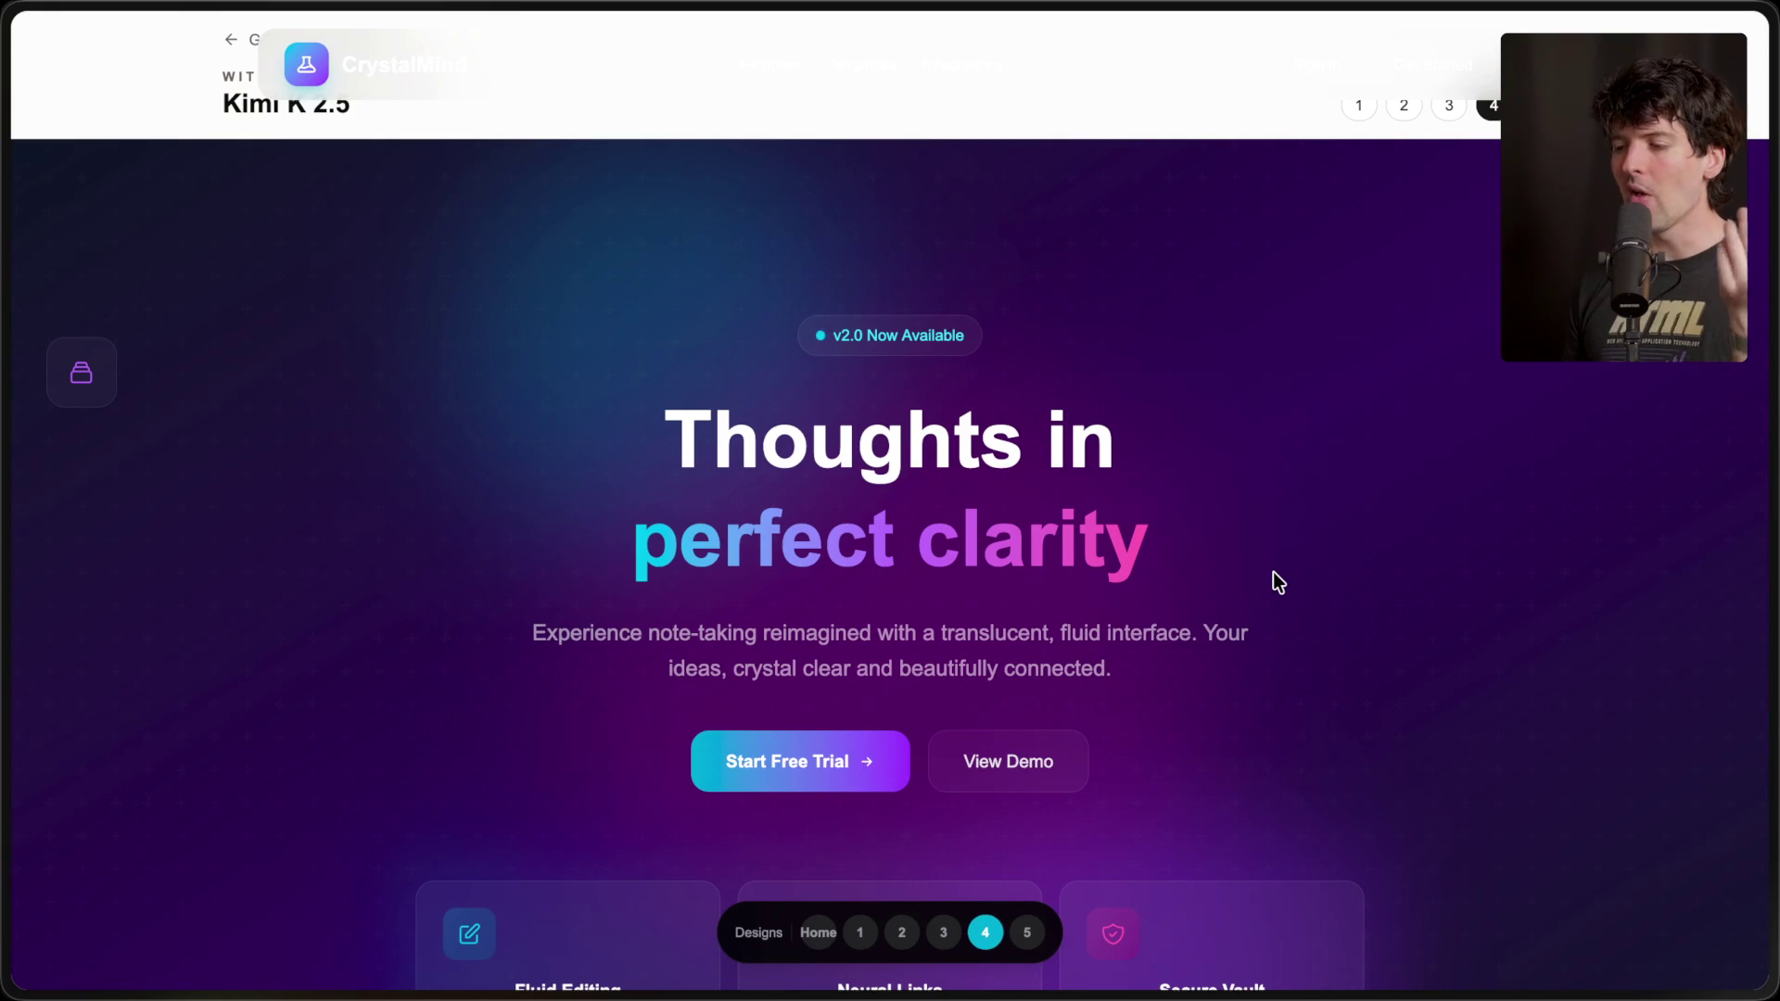
# - In DevTools, remove the class attributes of the background pattern overlay and inset-0 background div
pyautogui.scroll(-3, 1272, 582)
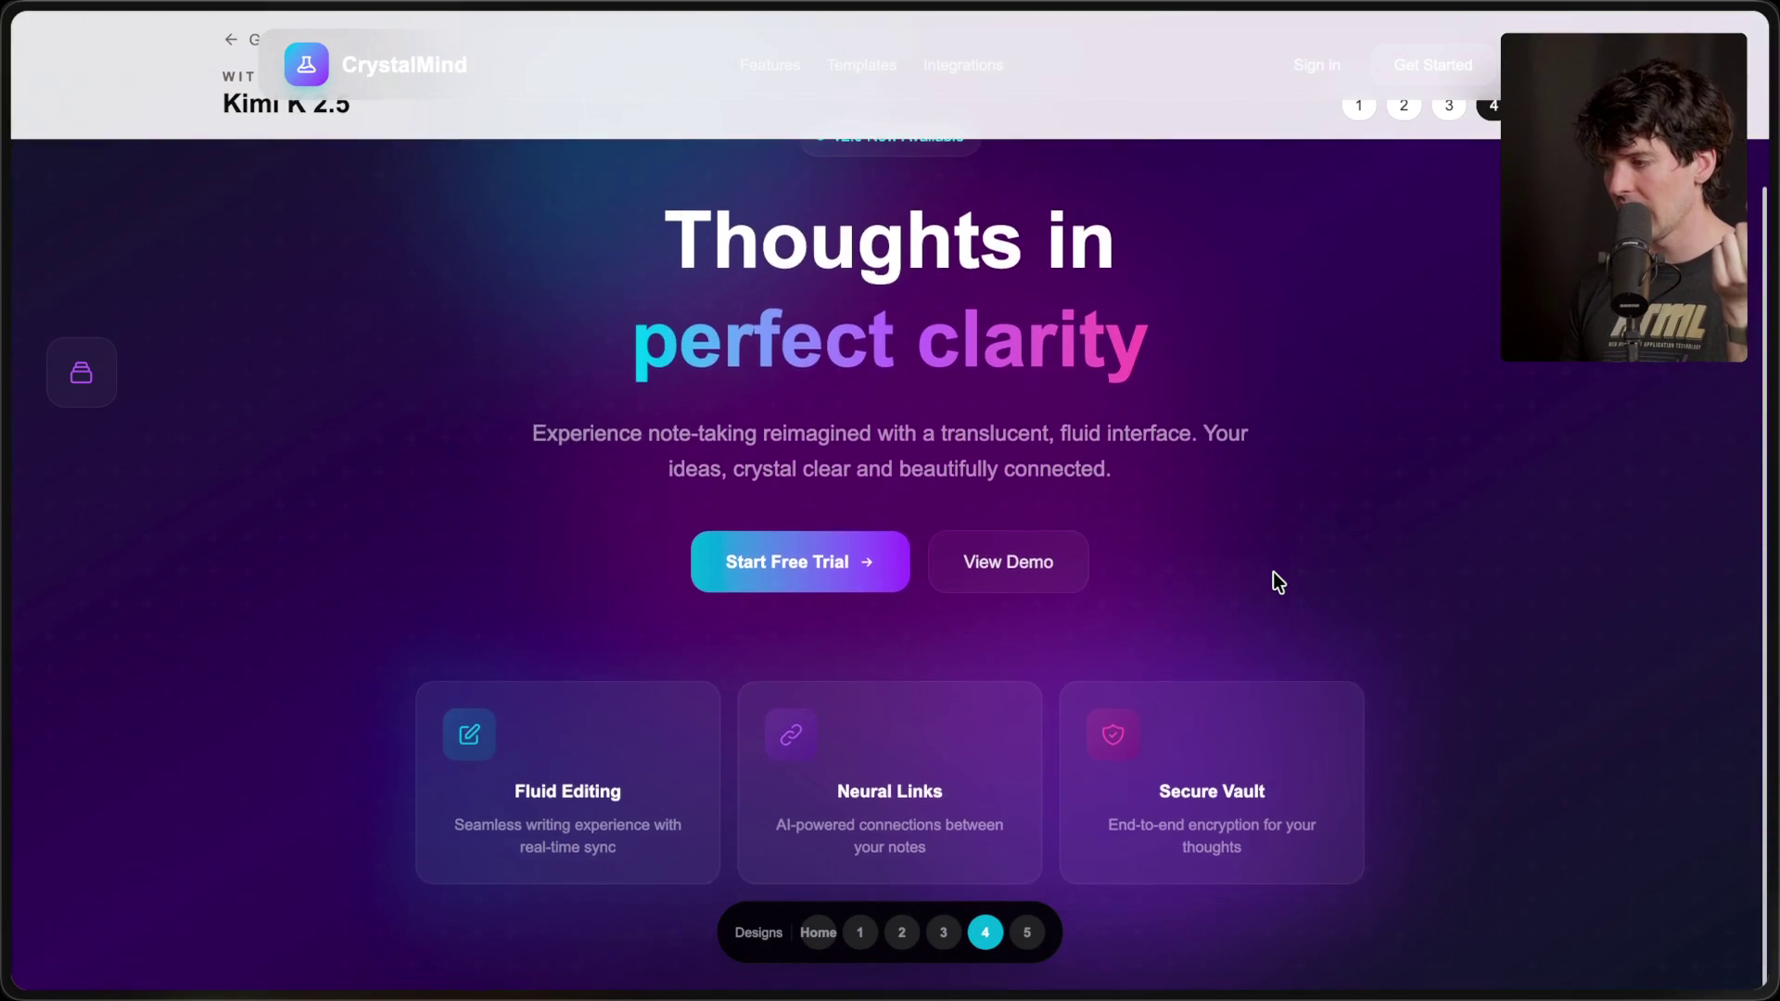
pyautogui.scroll(3, 1272, 583)
pyautogui.rightClick(1272, 574)
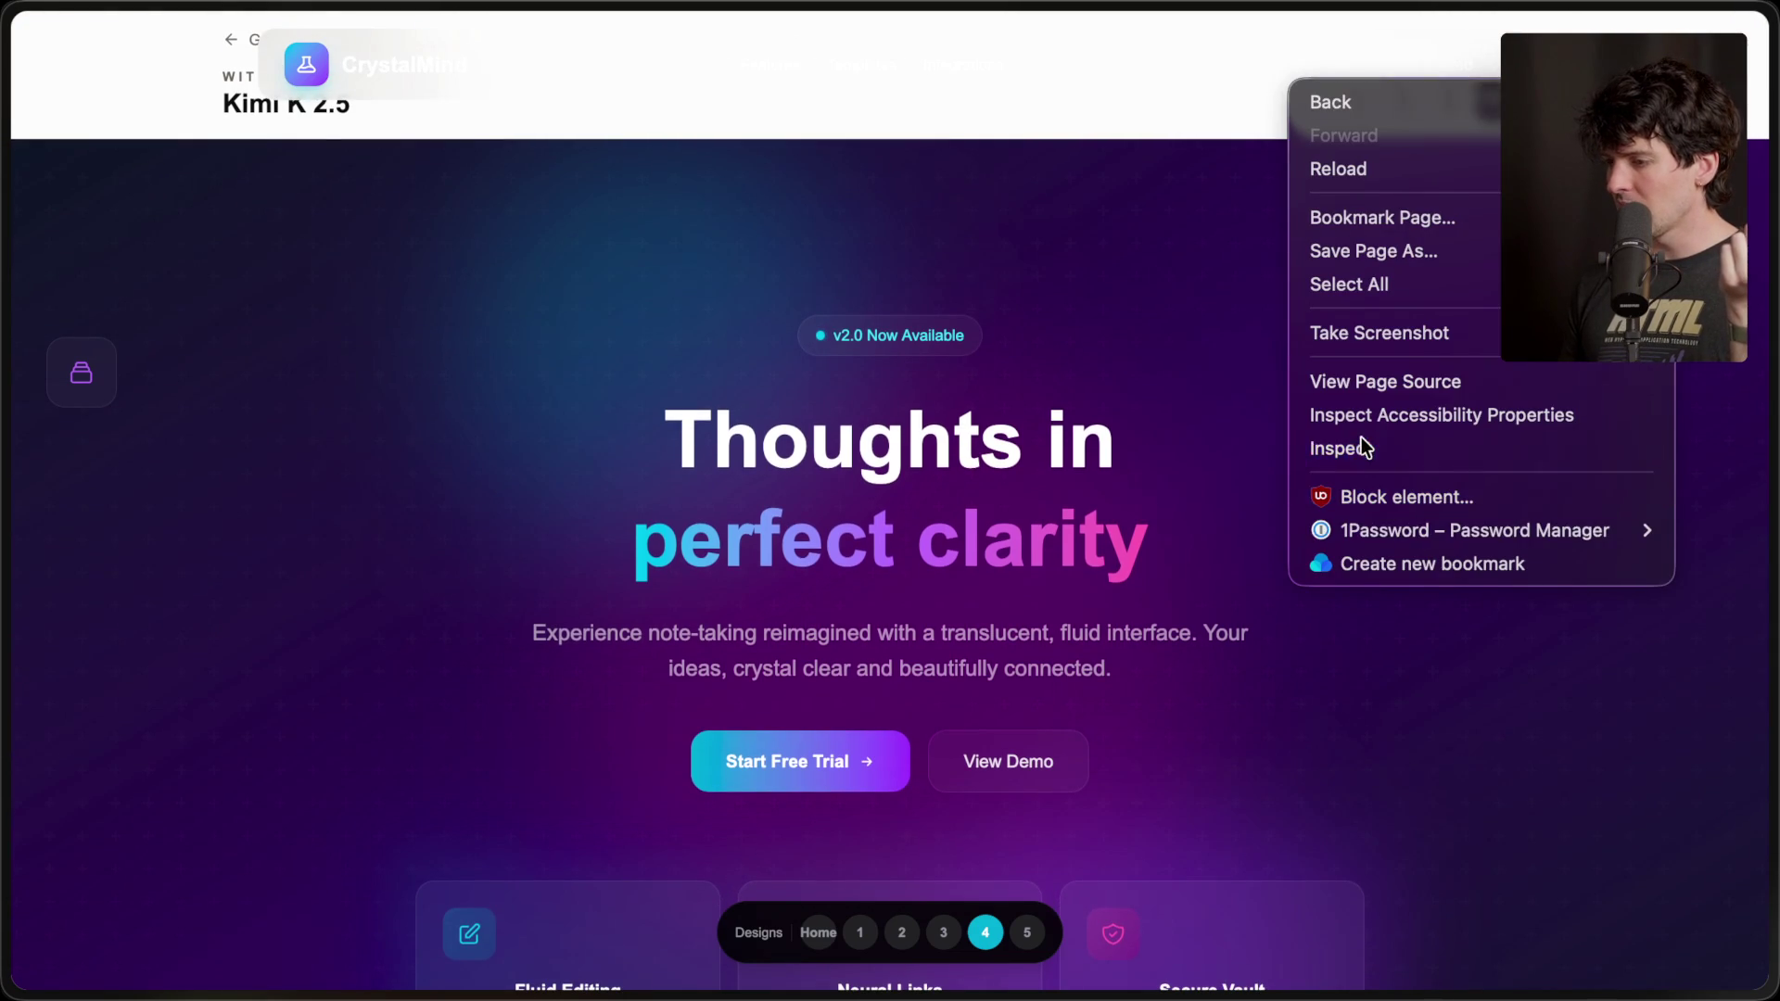
pyautogui.click(1365, 449)
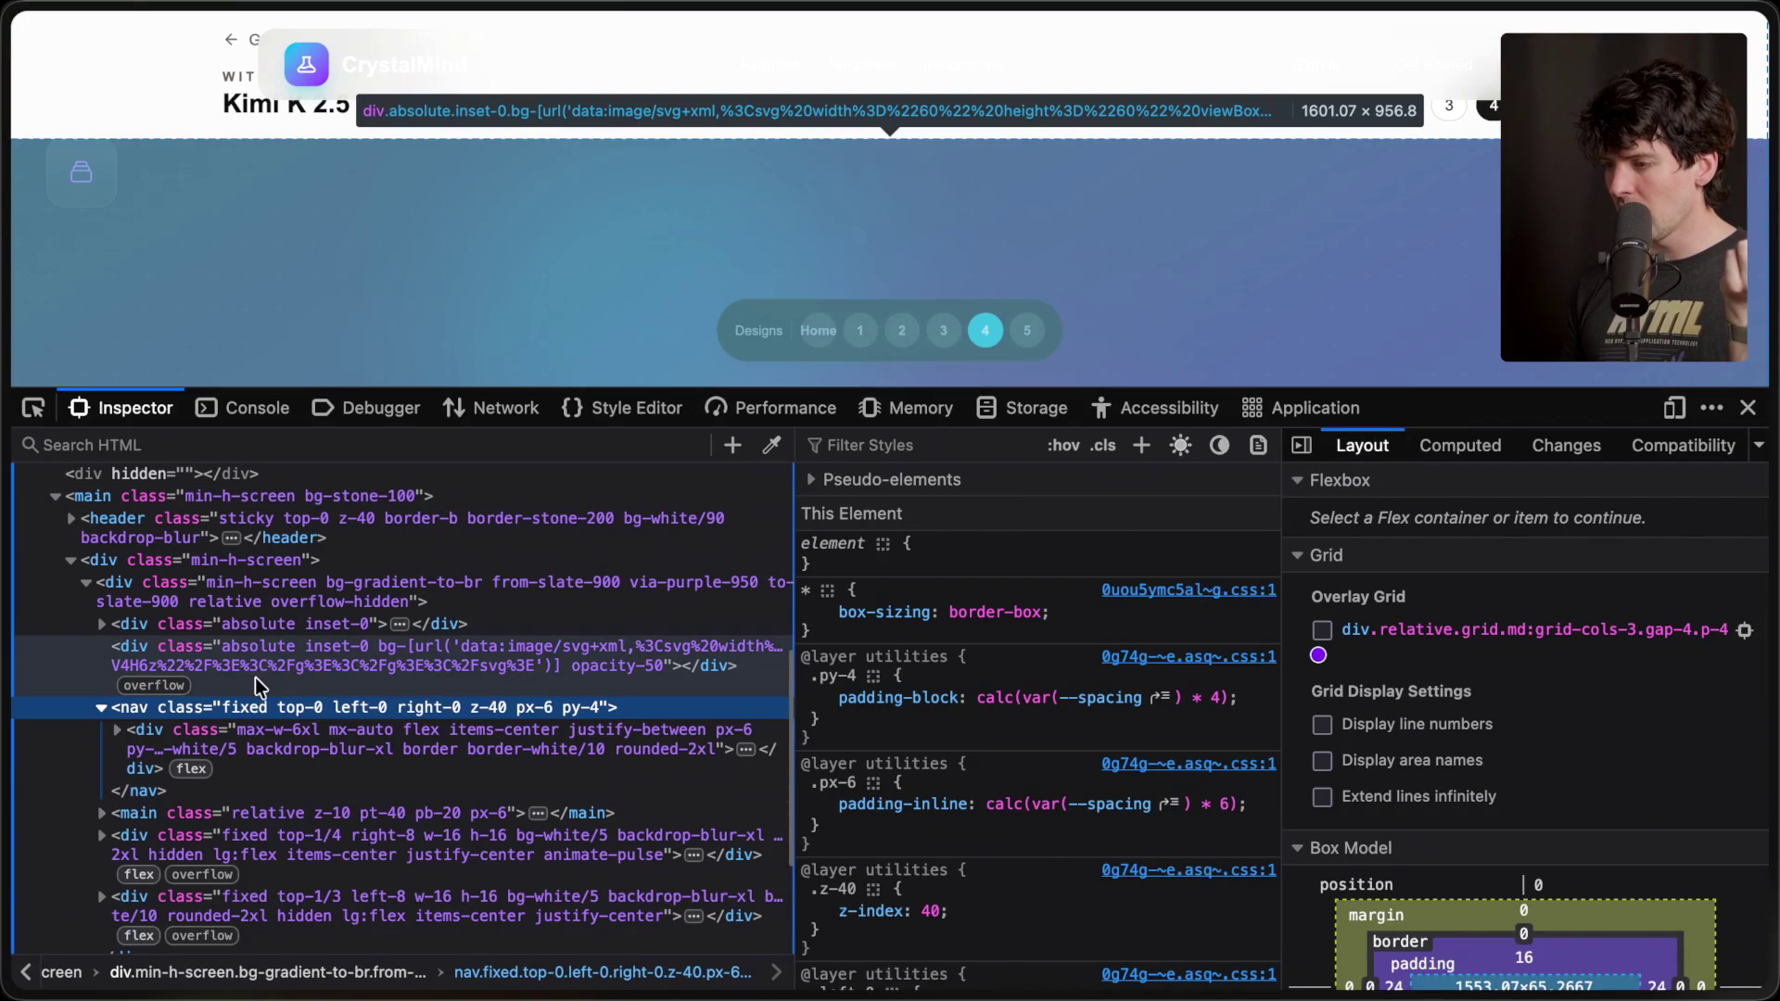
pyautogui.click(257, 671)
pyautogui.press('Delete')
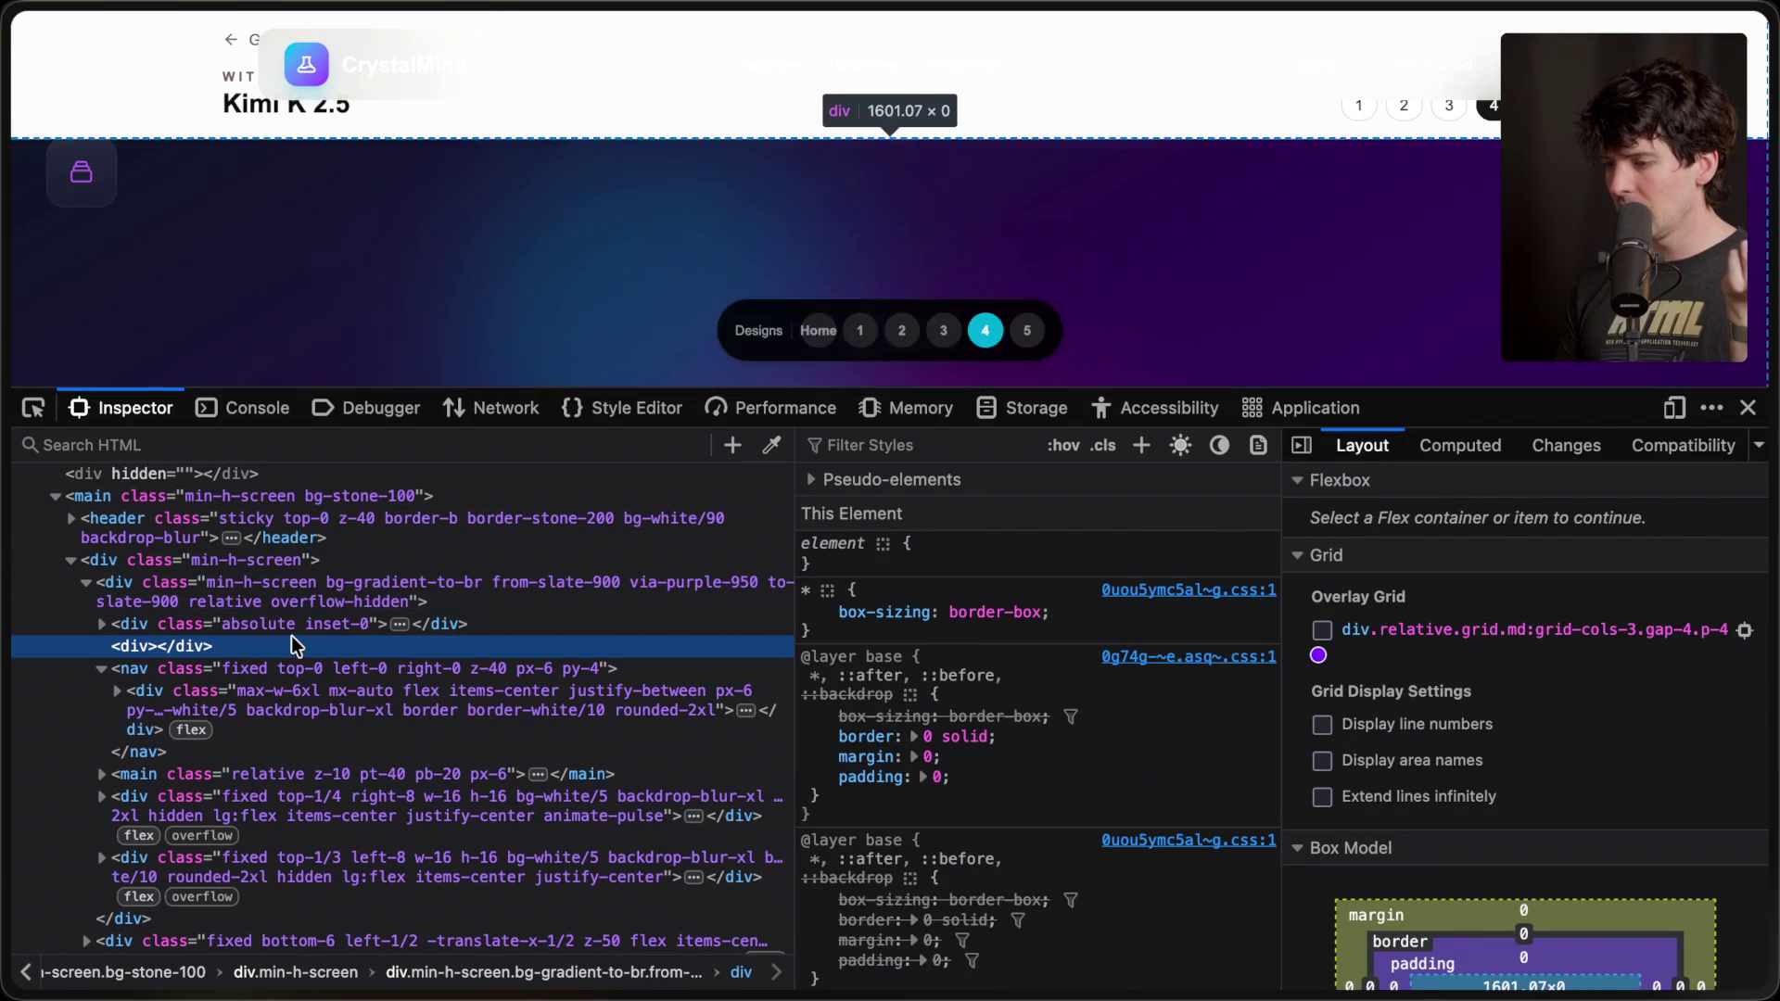
pyautogui.click(296, 625)
pyautogui.press('Delete')
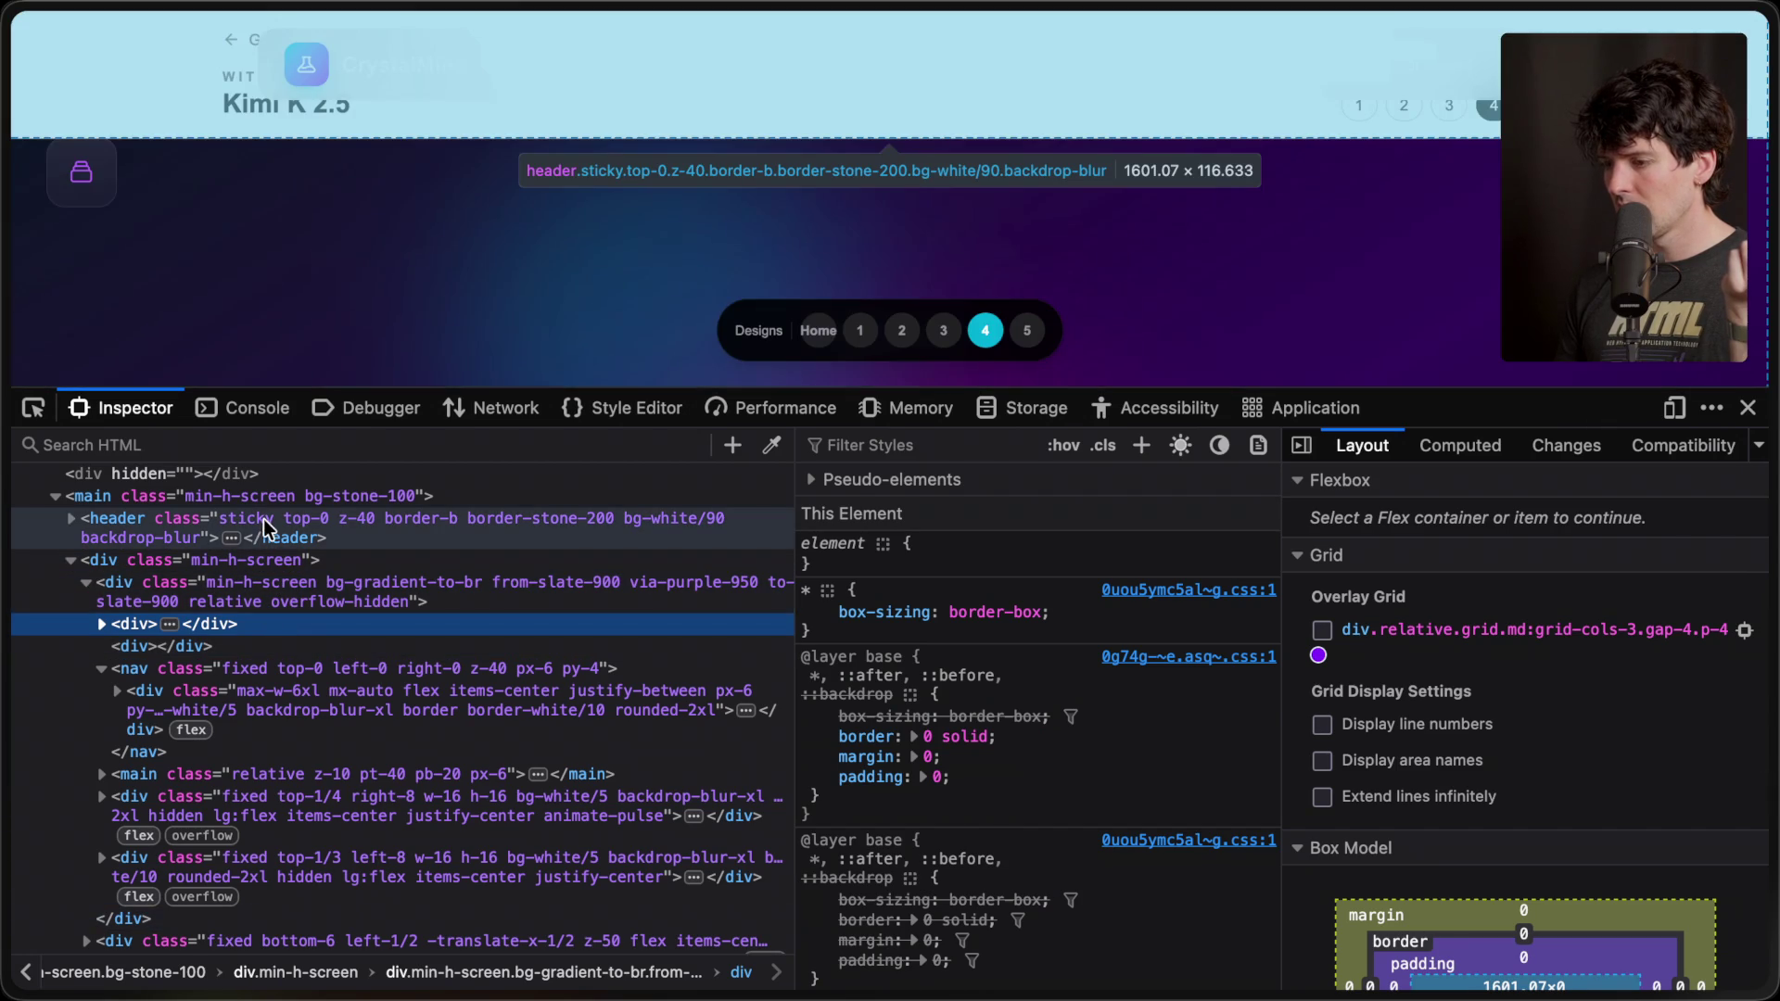
# - Pick the gallery header directly on the page, delete it, and close DevTools
pyautogui.click(264, 525)
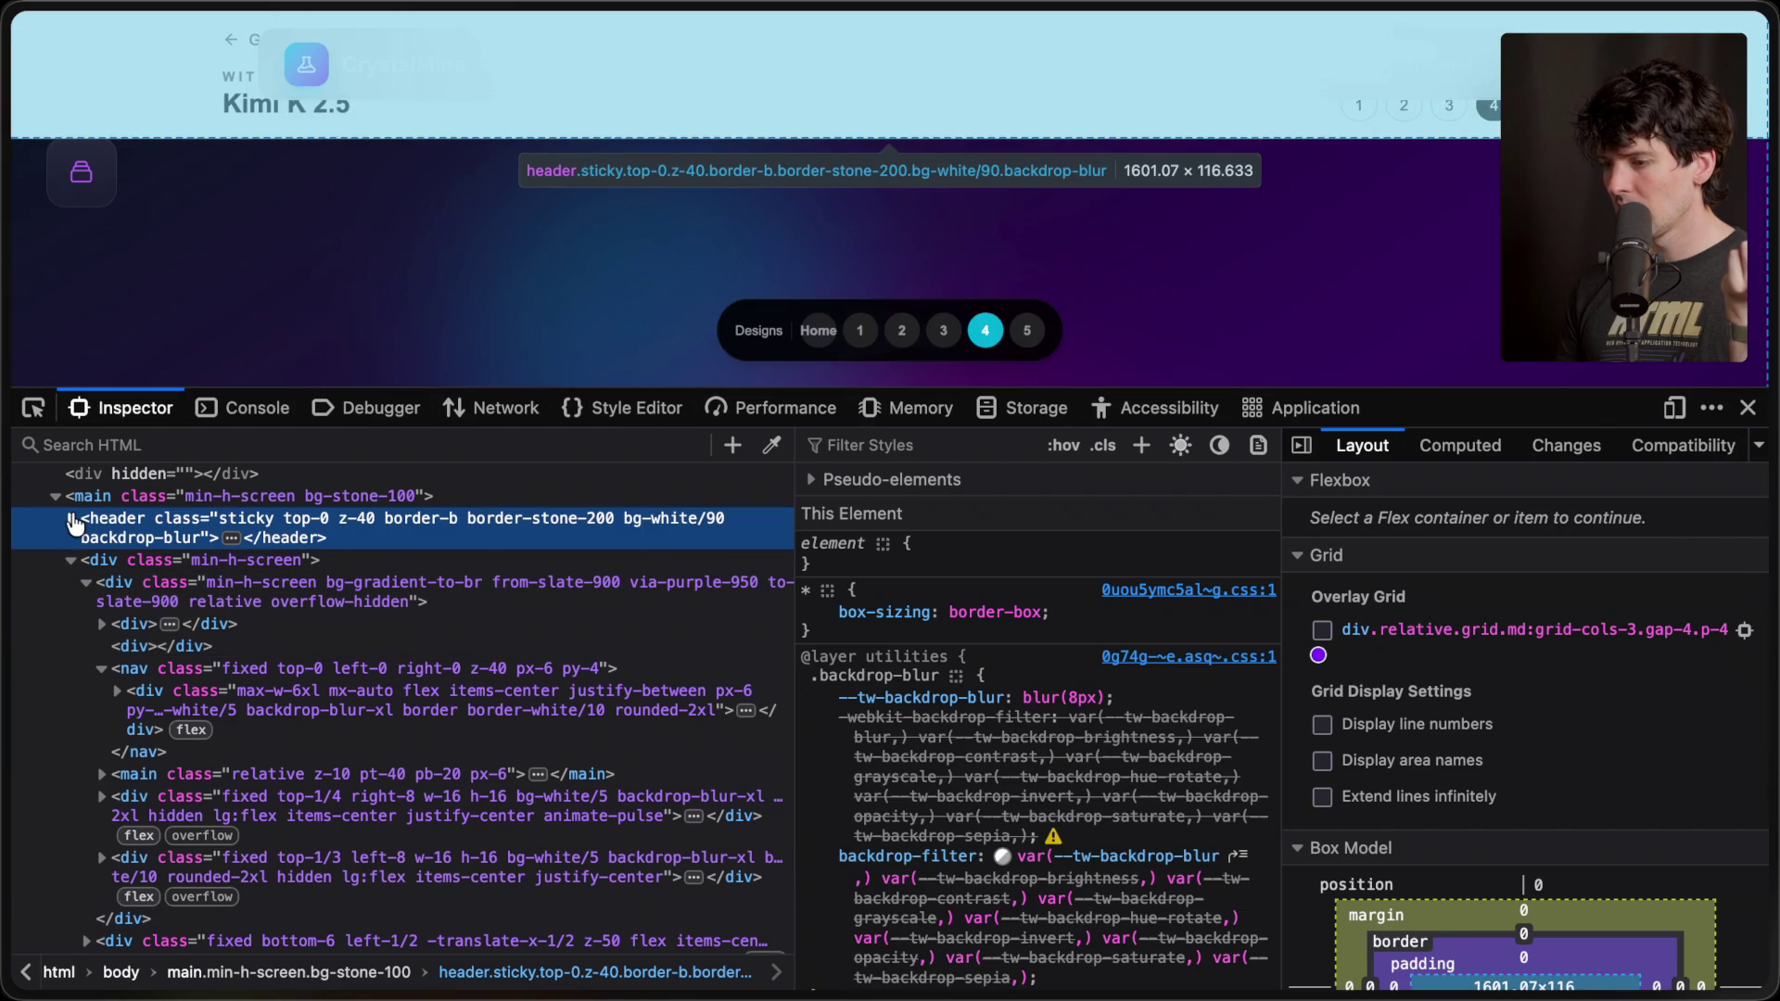
pyautogui.click(72, 519)
pyautogui.click(87, 561)
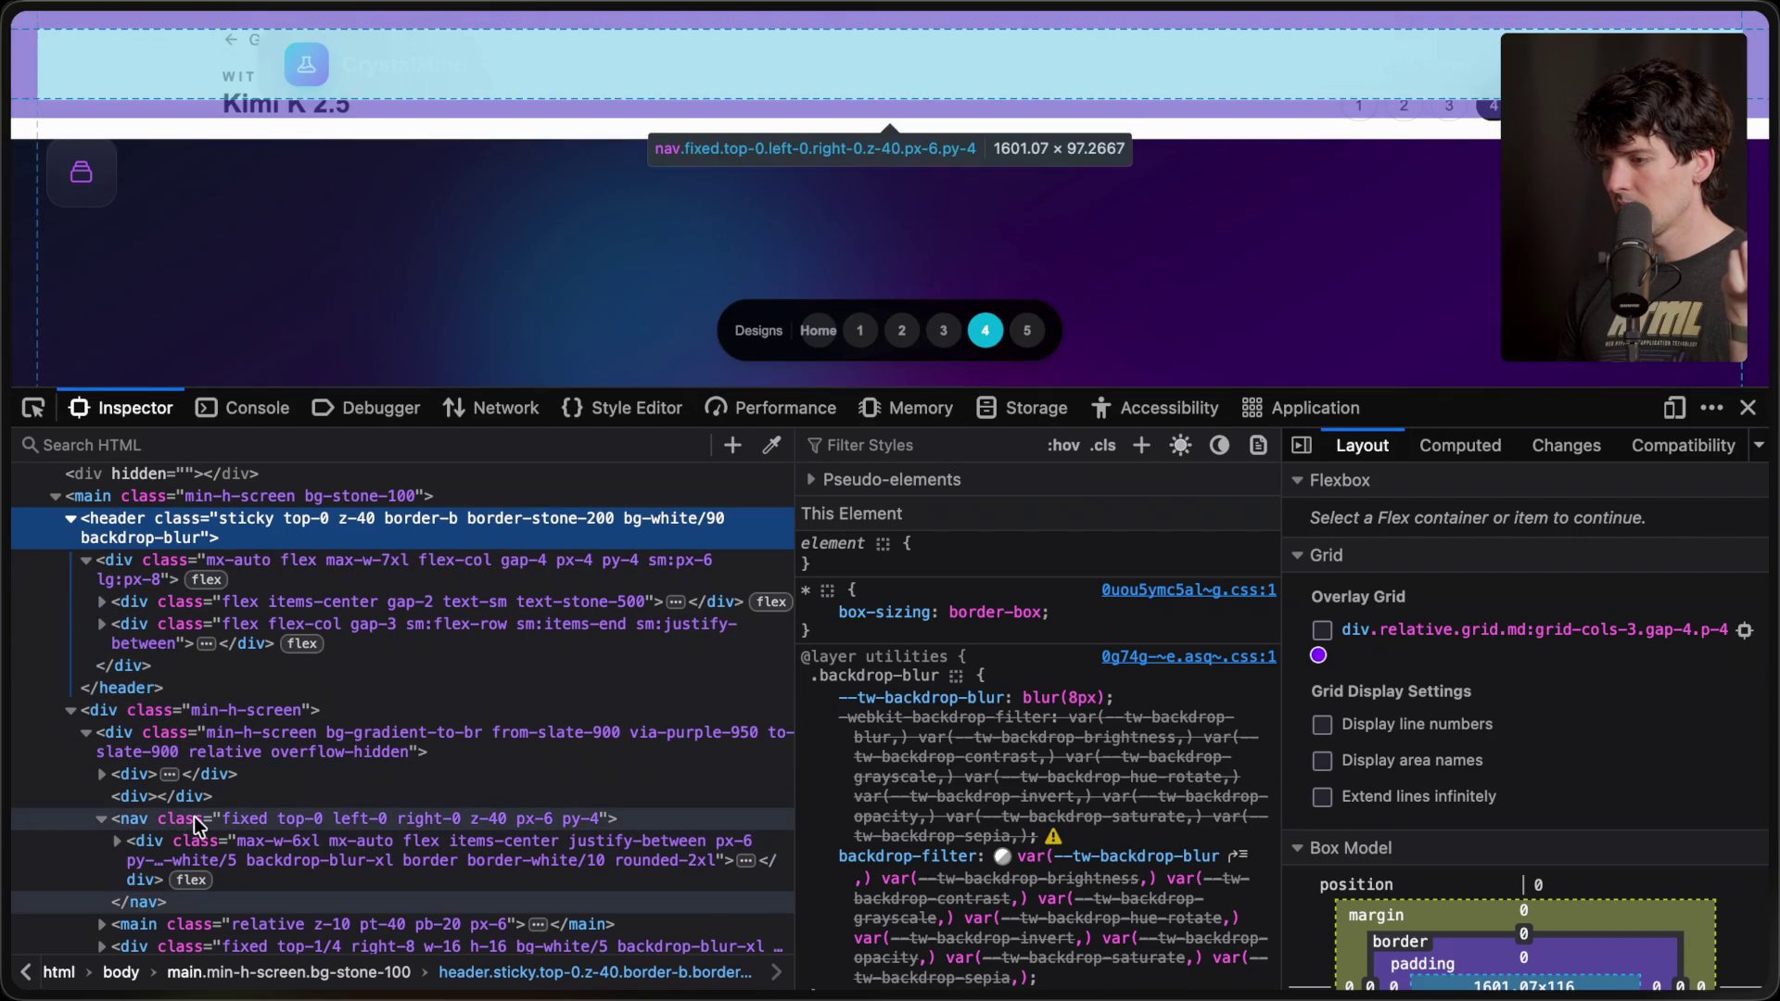
pyautogui.click(194, 821)
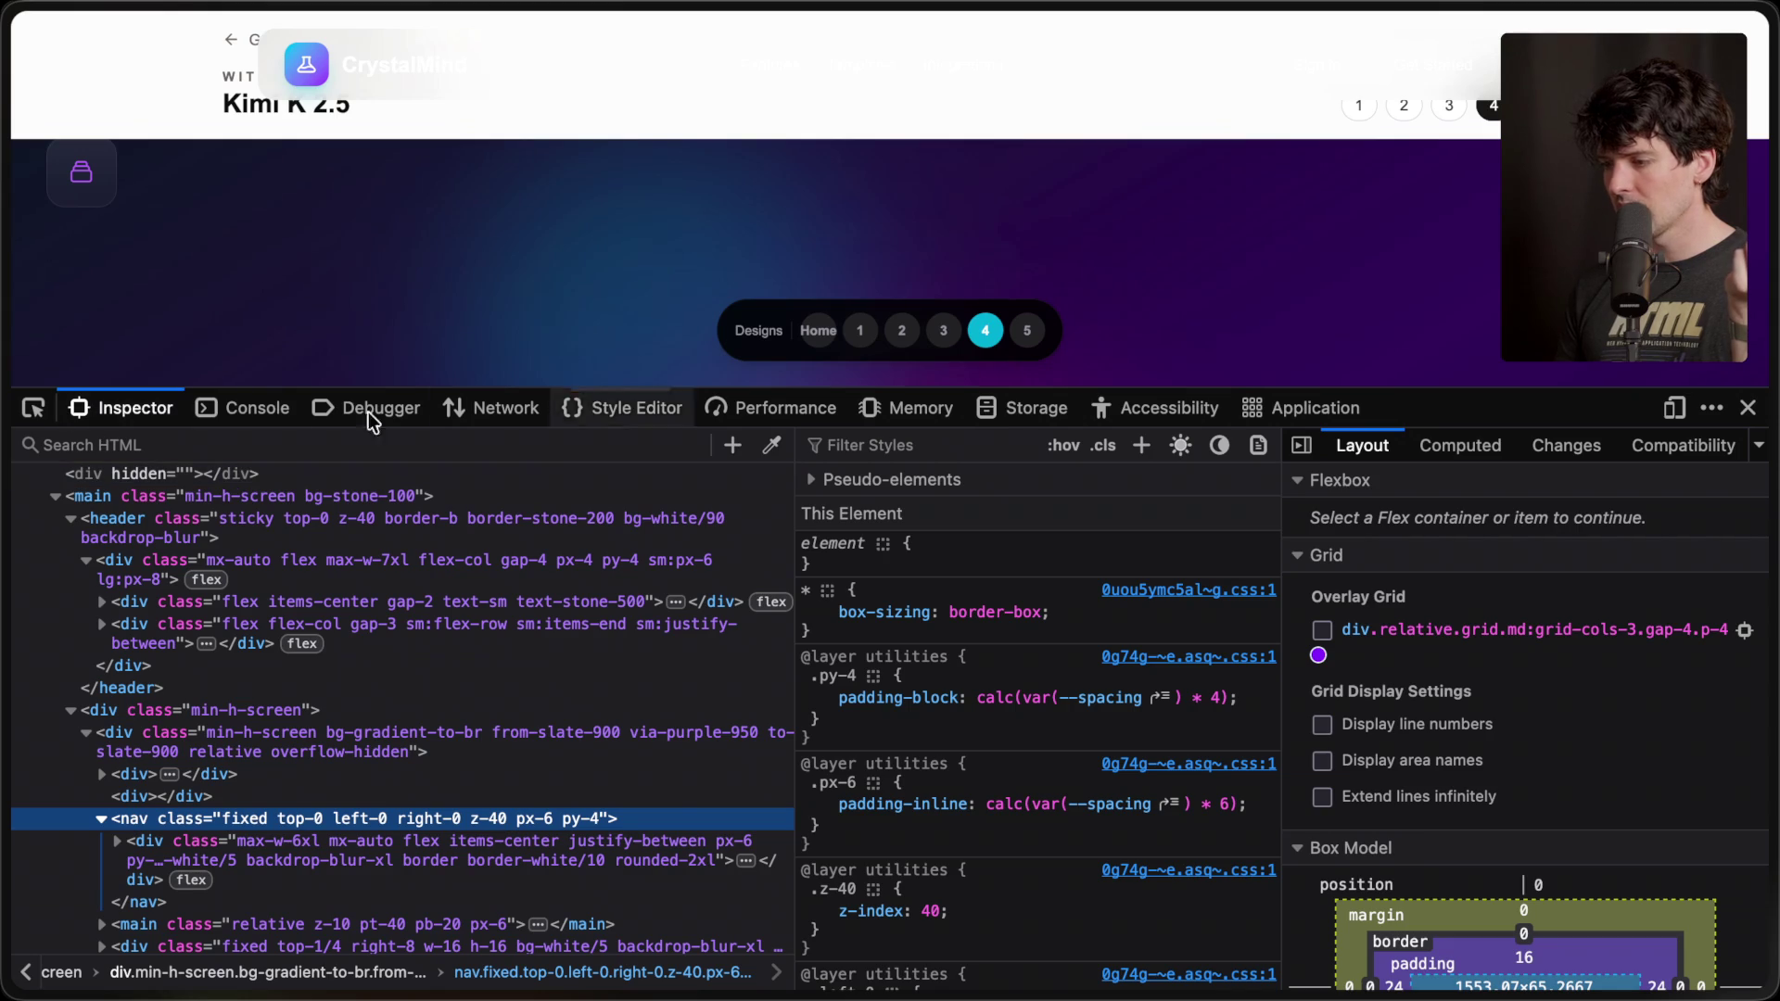
pyautogui.click(33, 408)
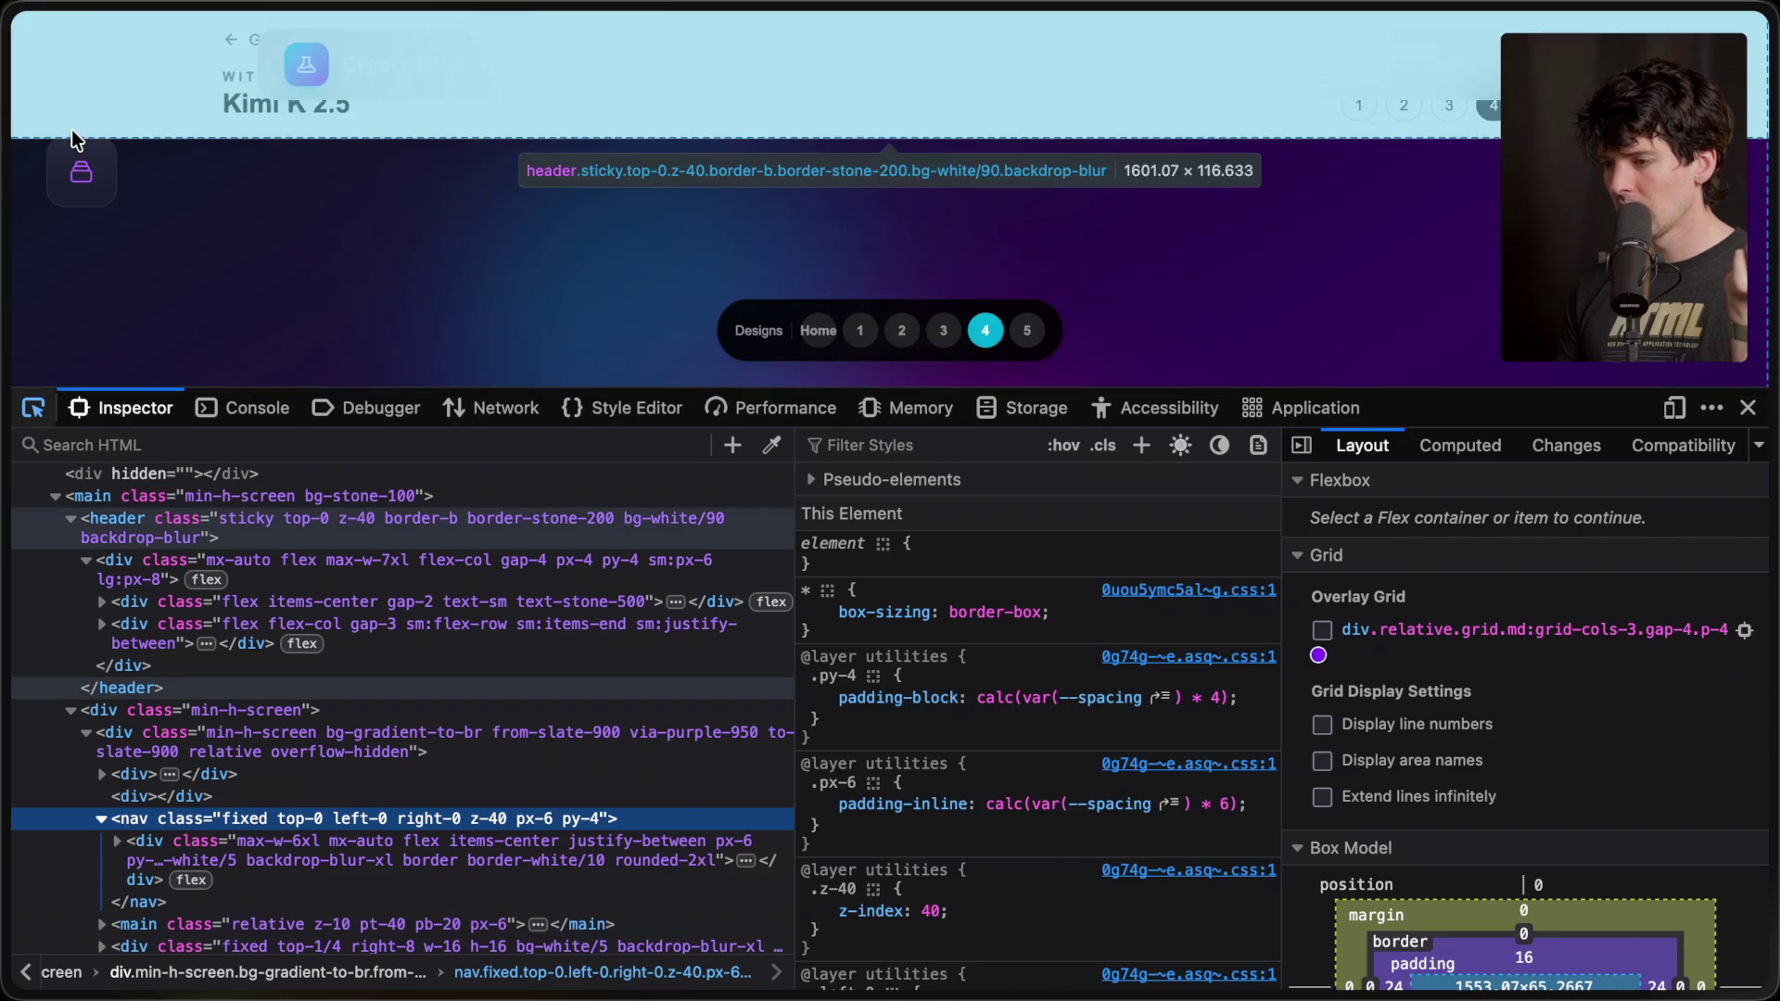
pyautogui.click(70, 130)
pyautogui.press('Delete')
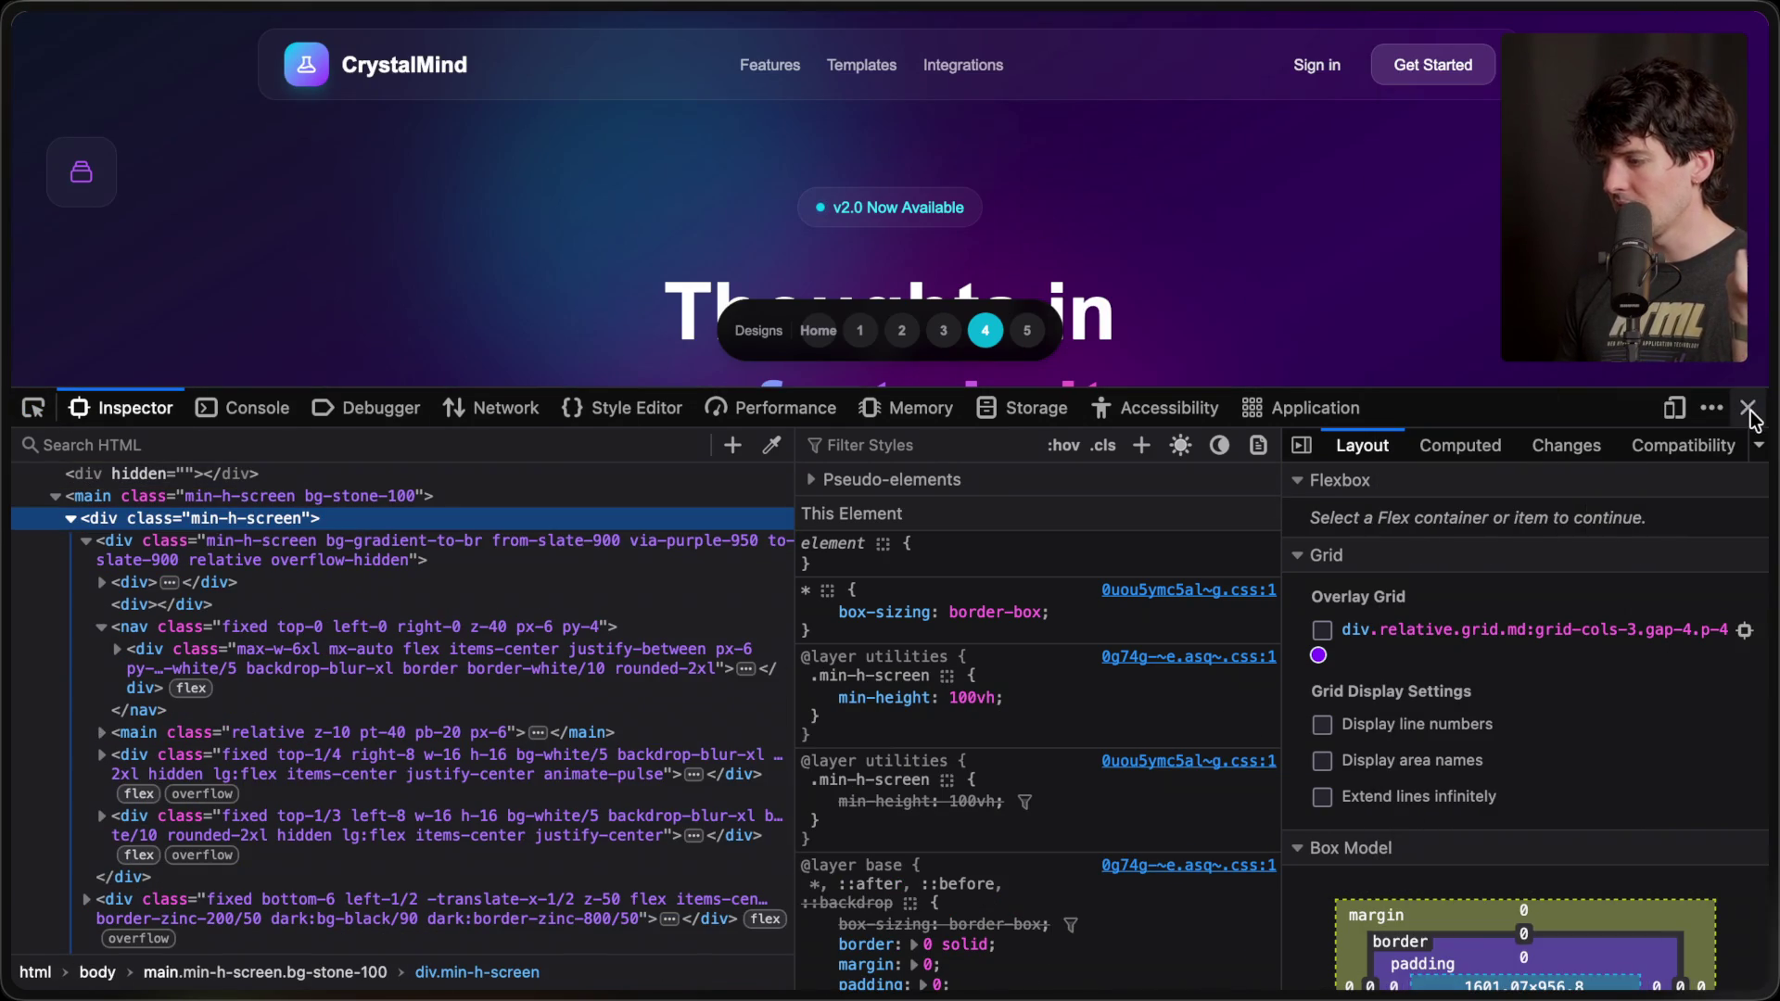
pyautogui.click(1747, 408)
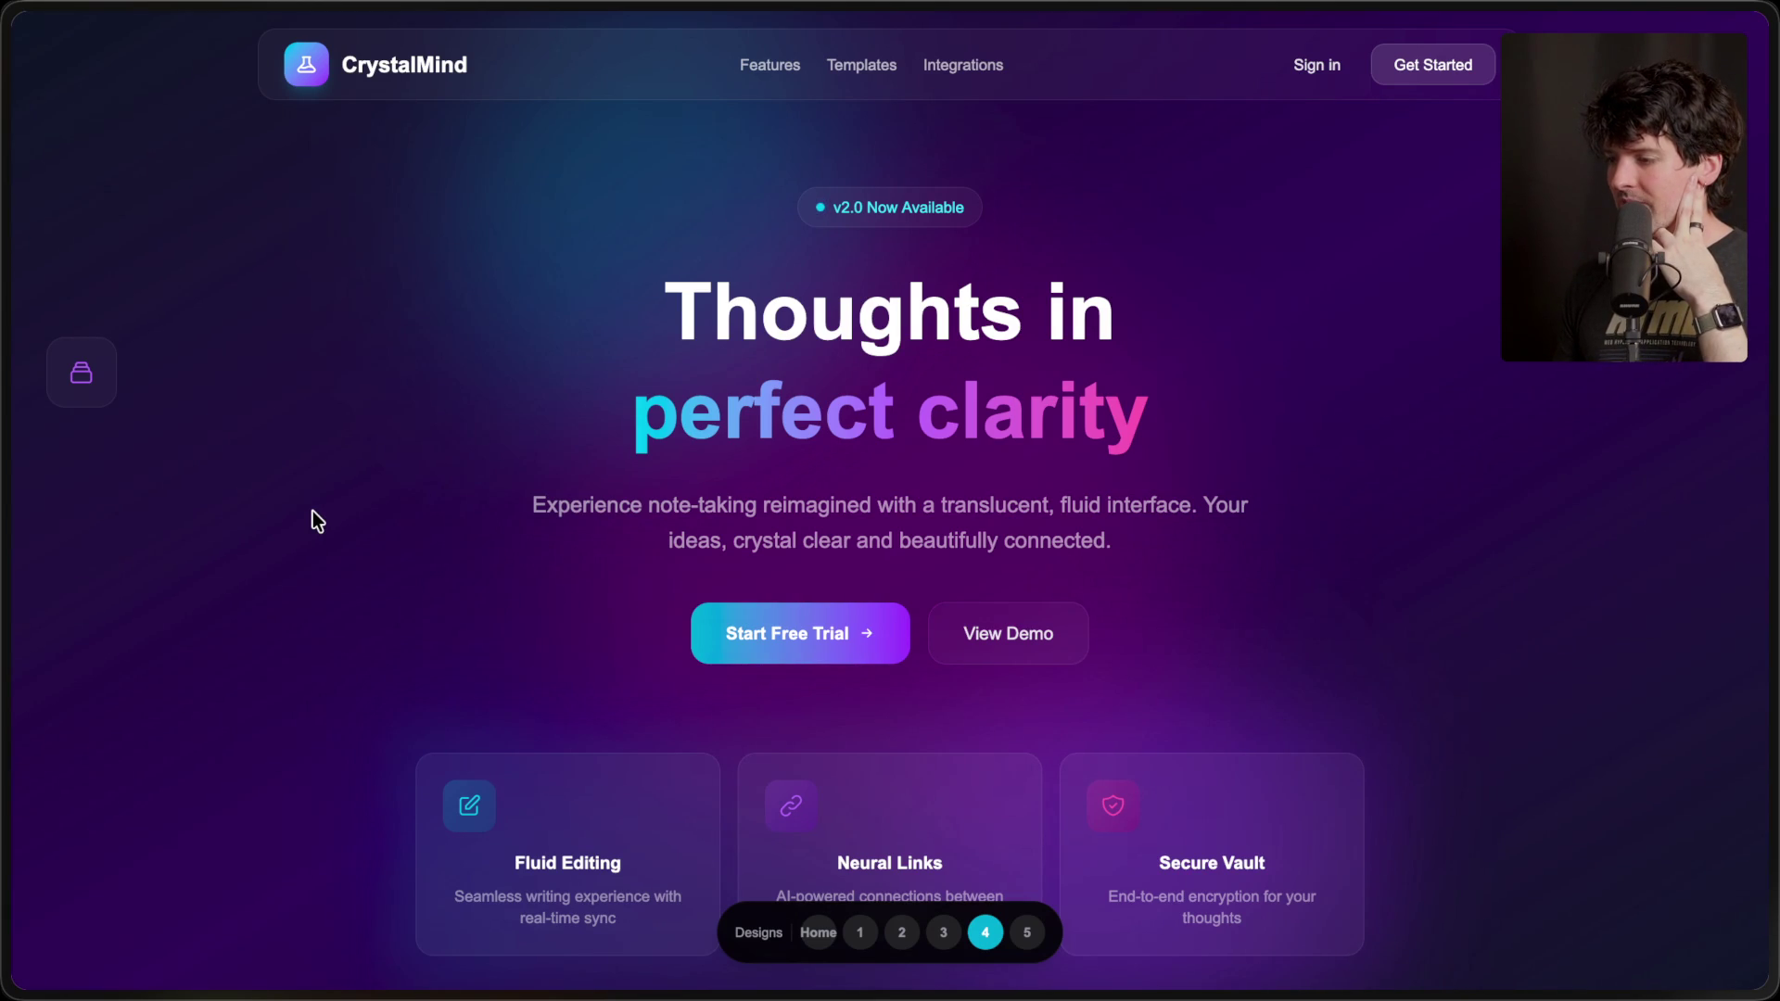
# - Glance over the CrystalMind page, then open Kimi K 2.5's fifth design, BrainWave
pyautogui.scroll(-2, 313, 511)
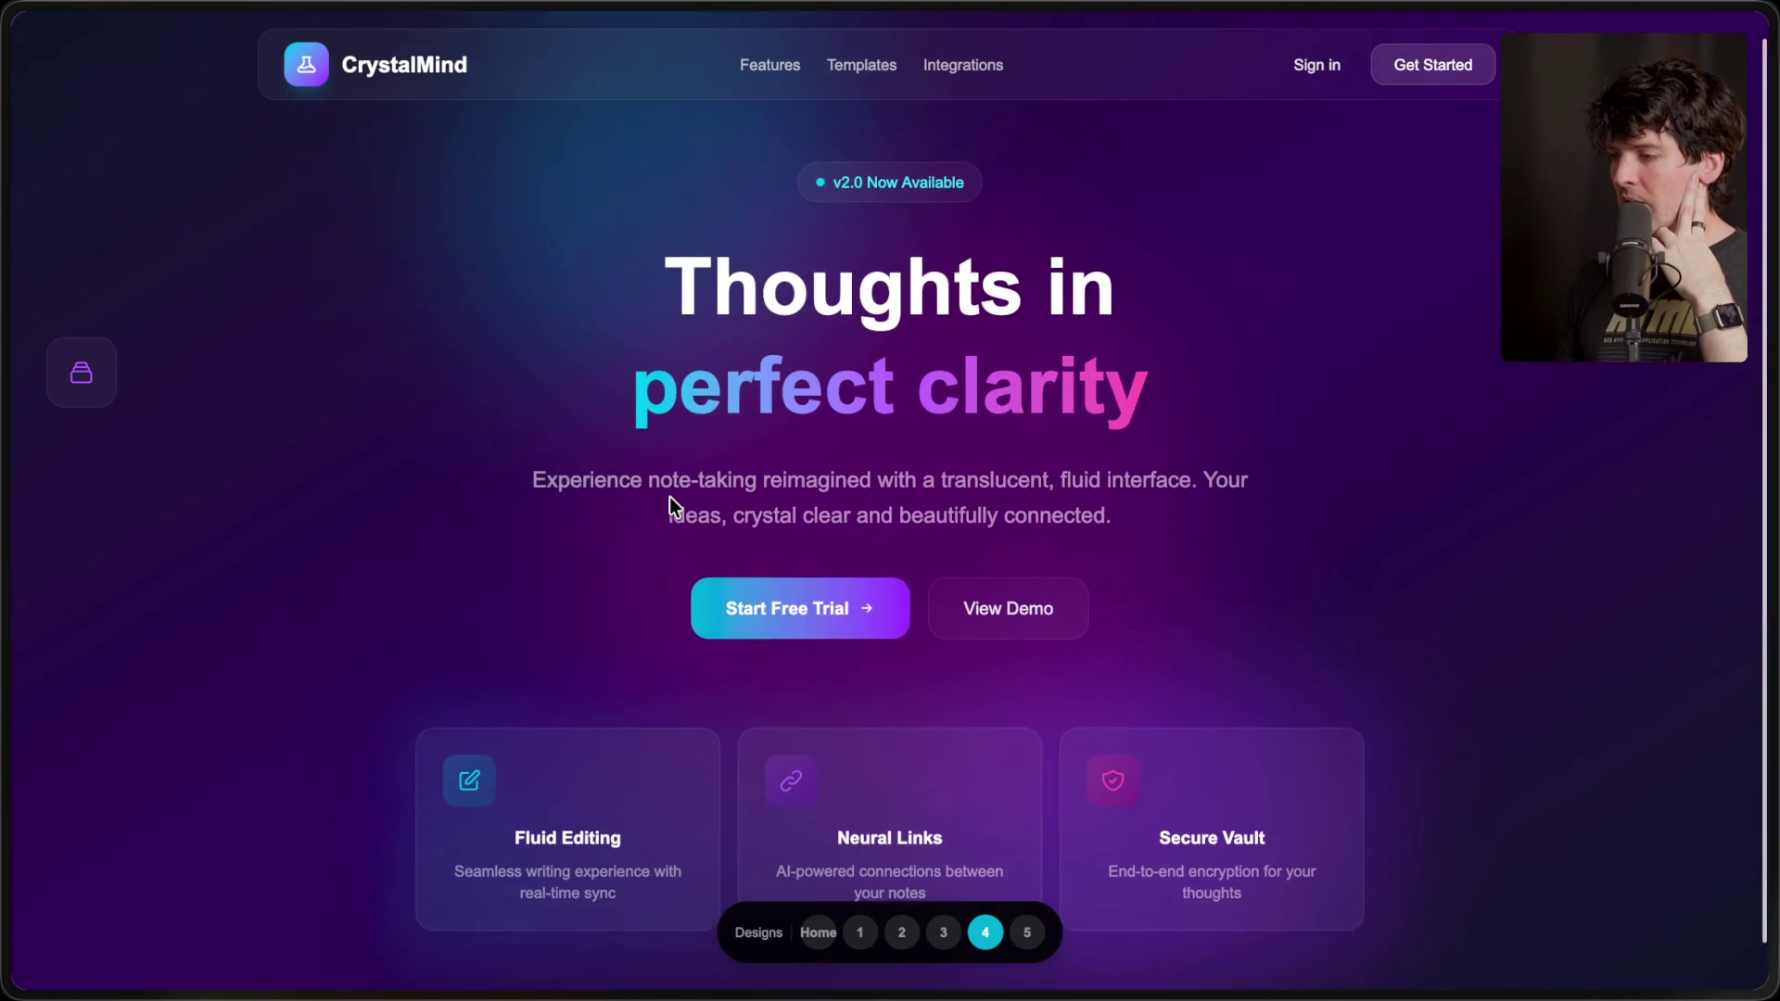
pyautogui.scroll(2, 670, 498)
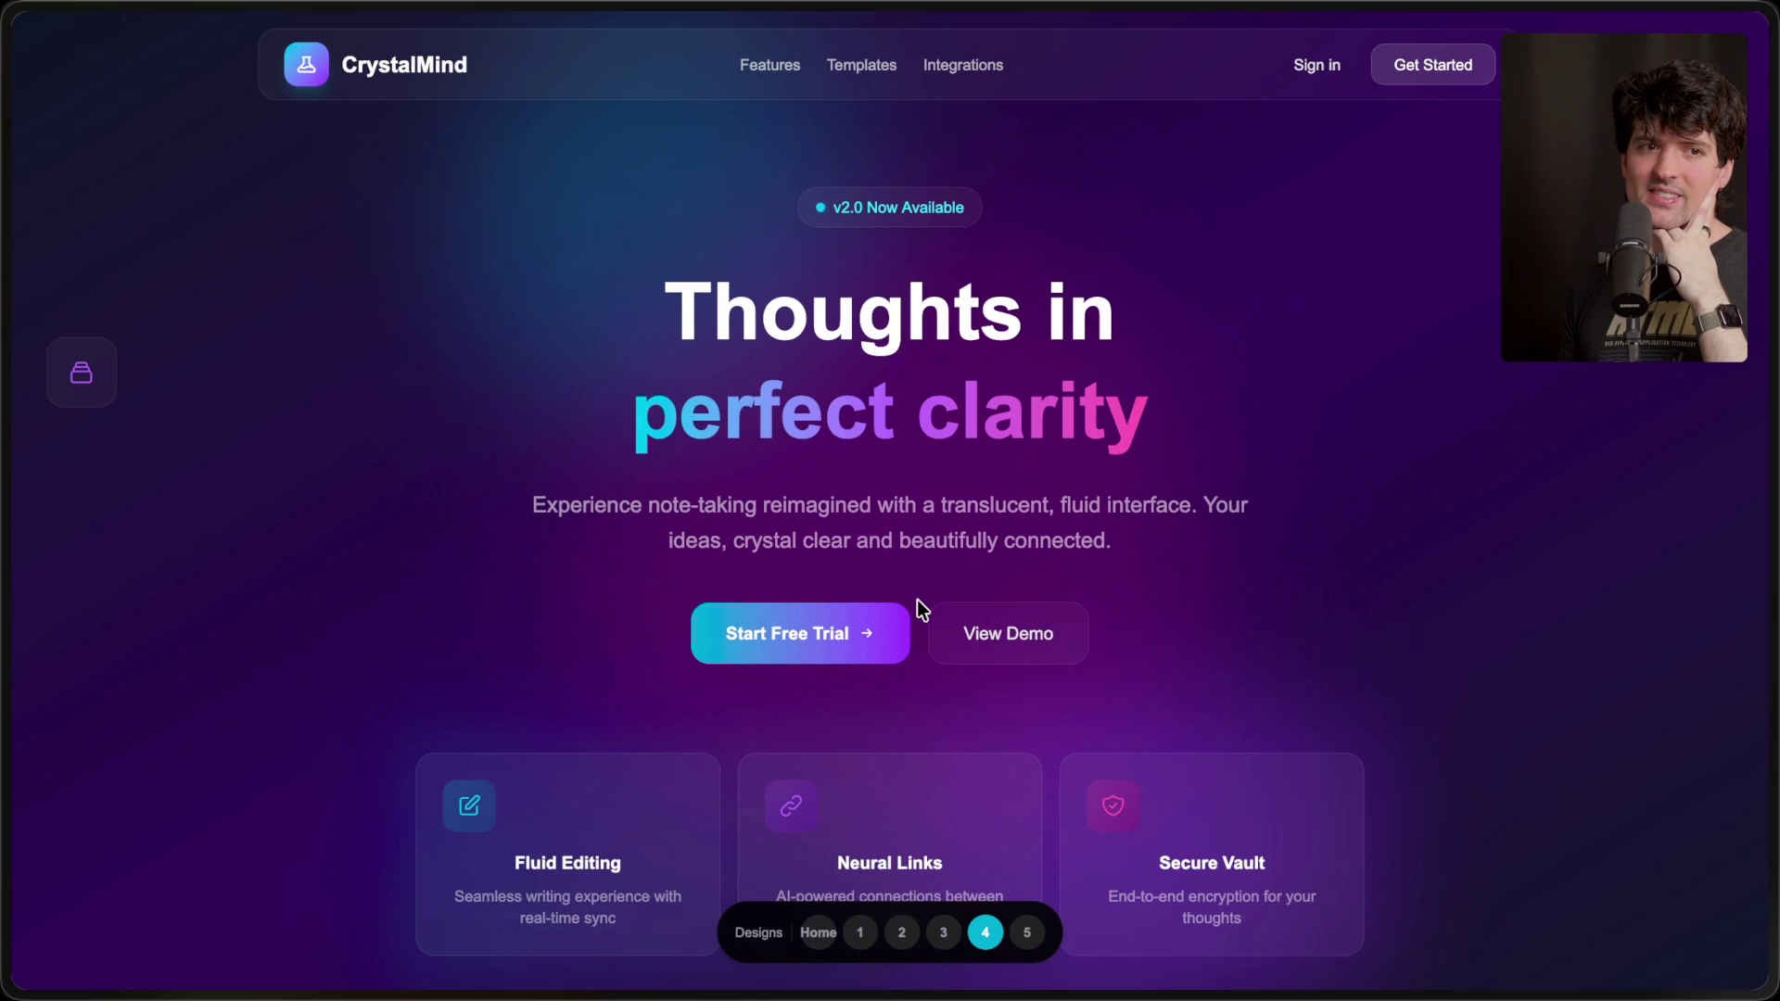
pyautogui.click(1027, 932)
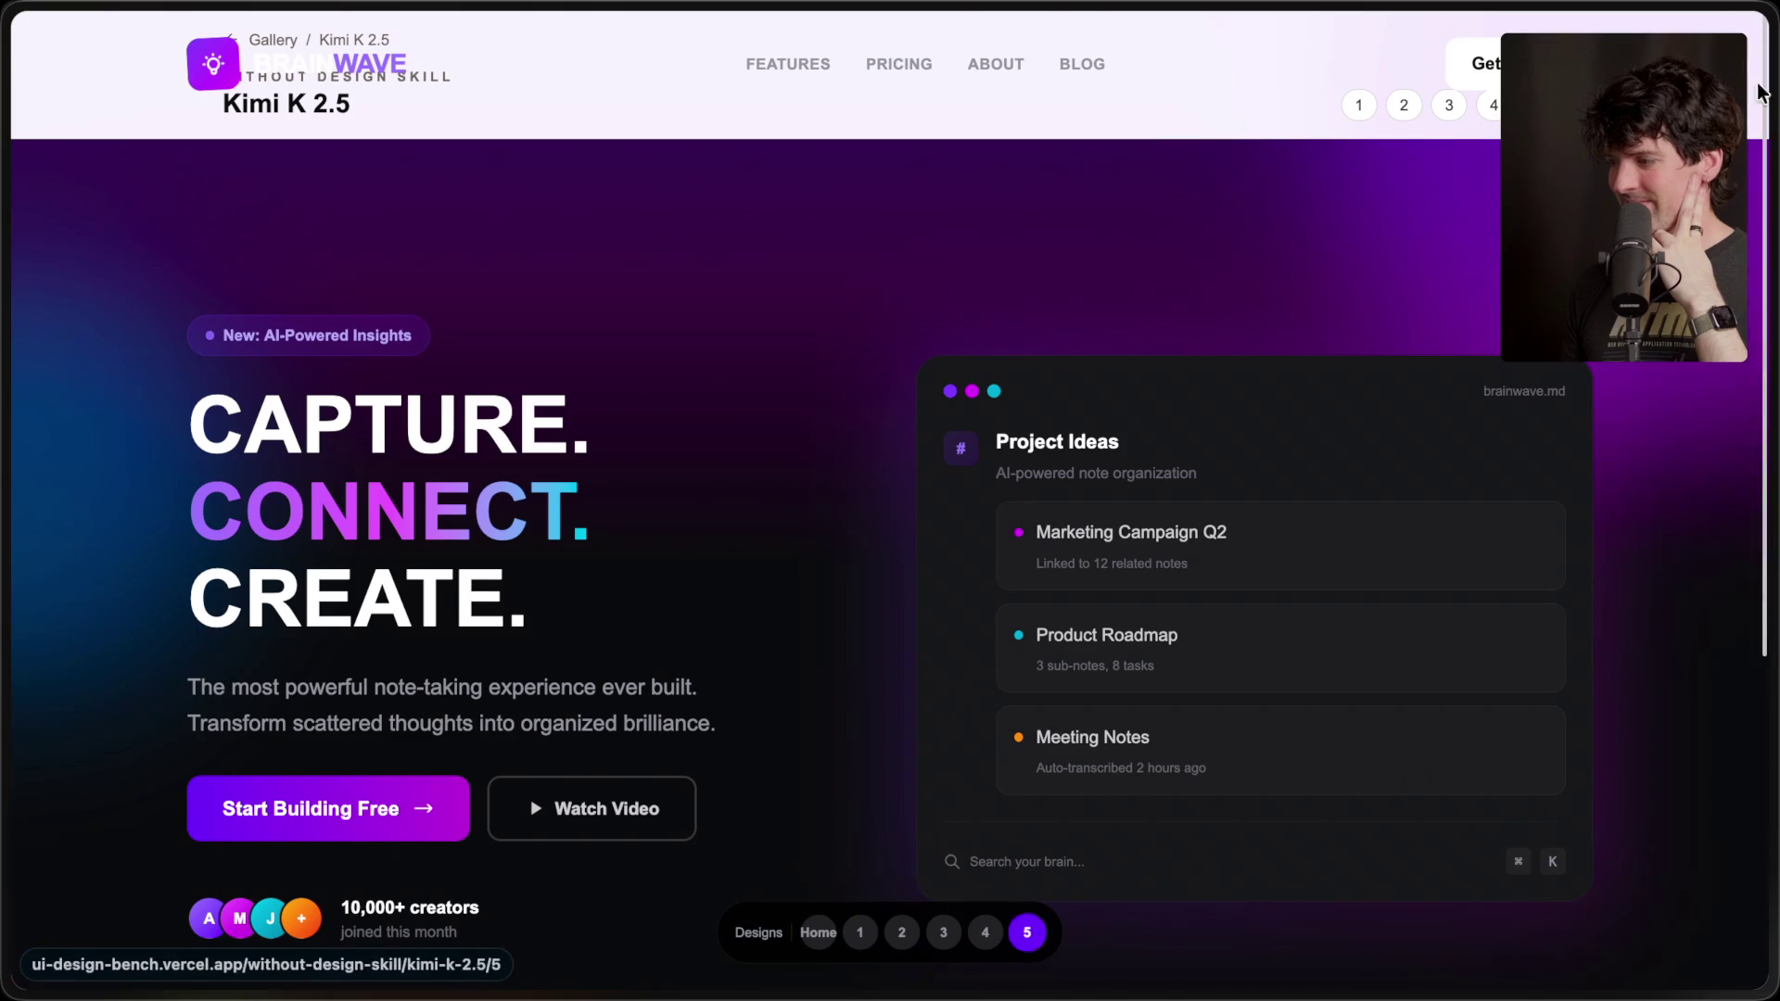
# - Delete the gallery header from the BrainWave page using DevTools
pyautogui.rightClick(1116, 115)
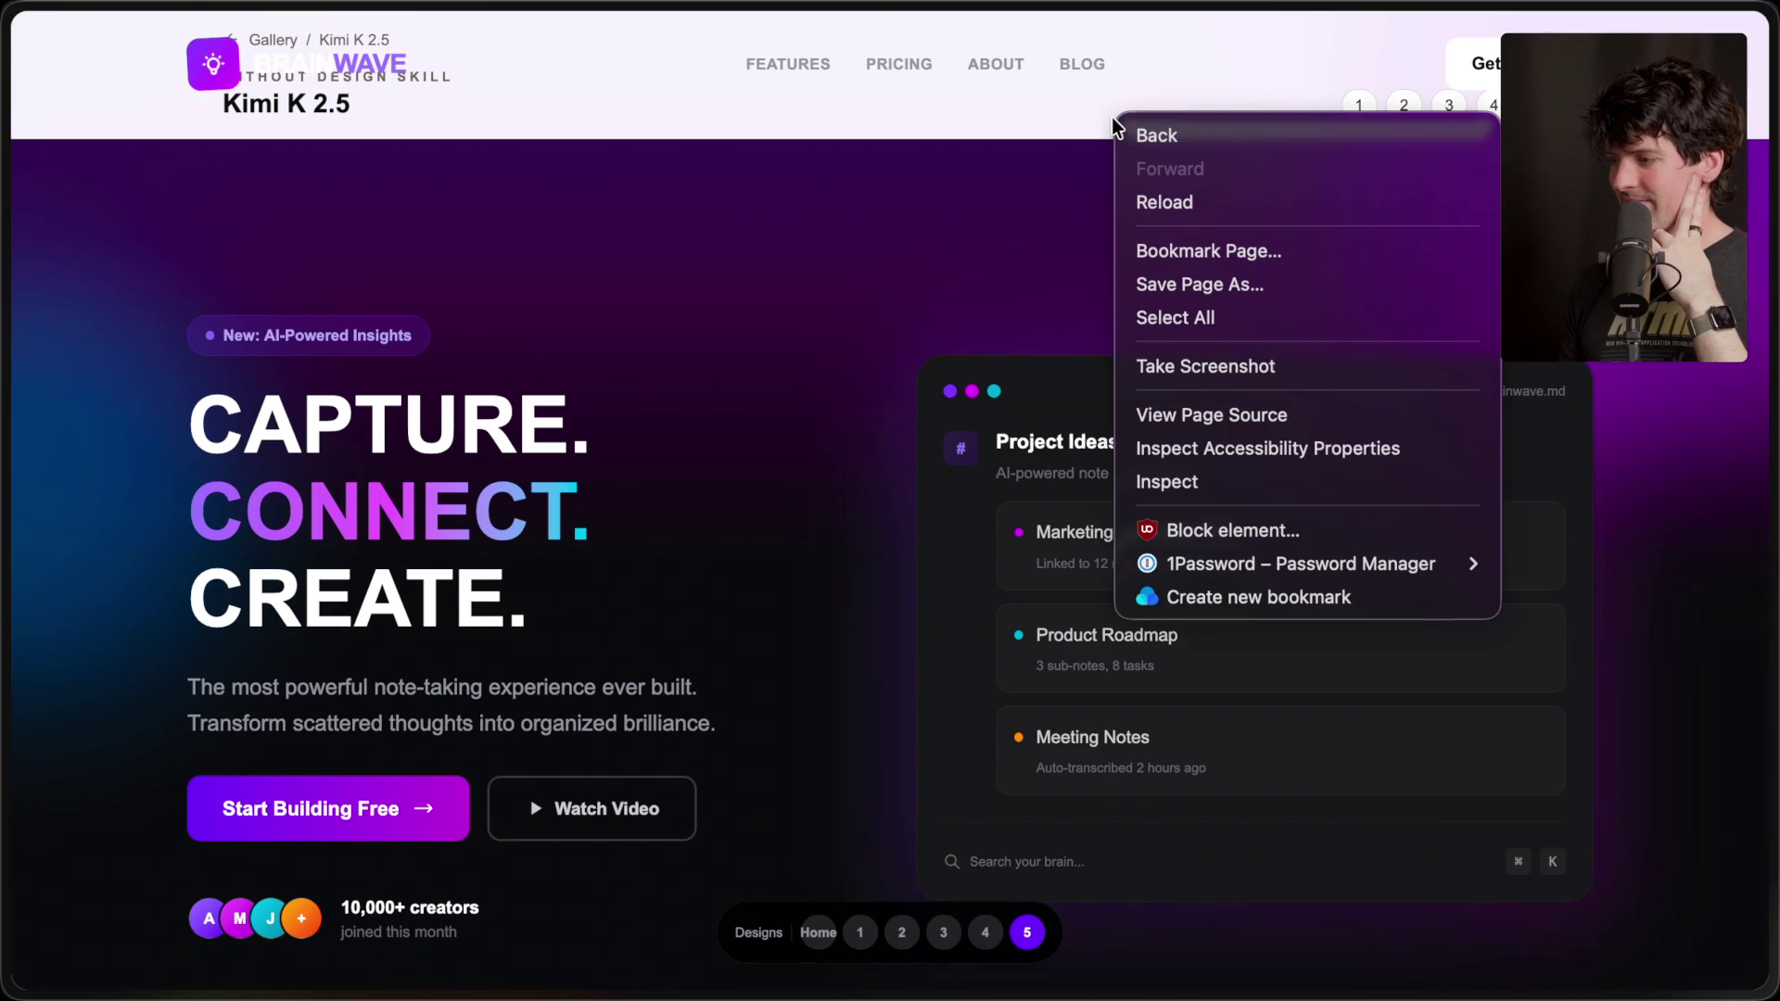
pyautogui.click(1191, 483)
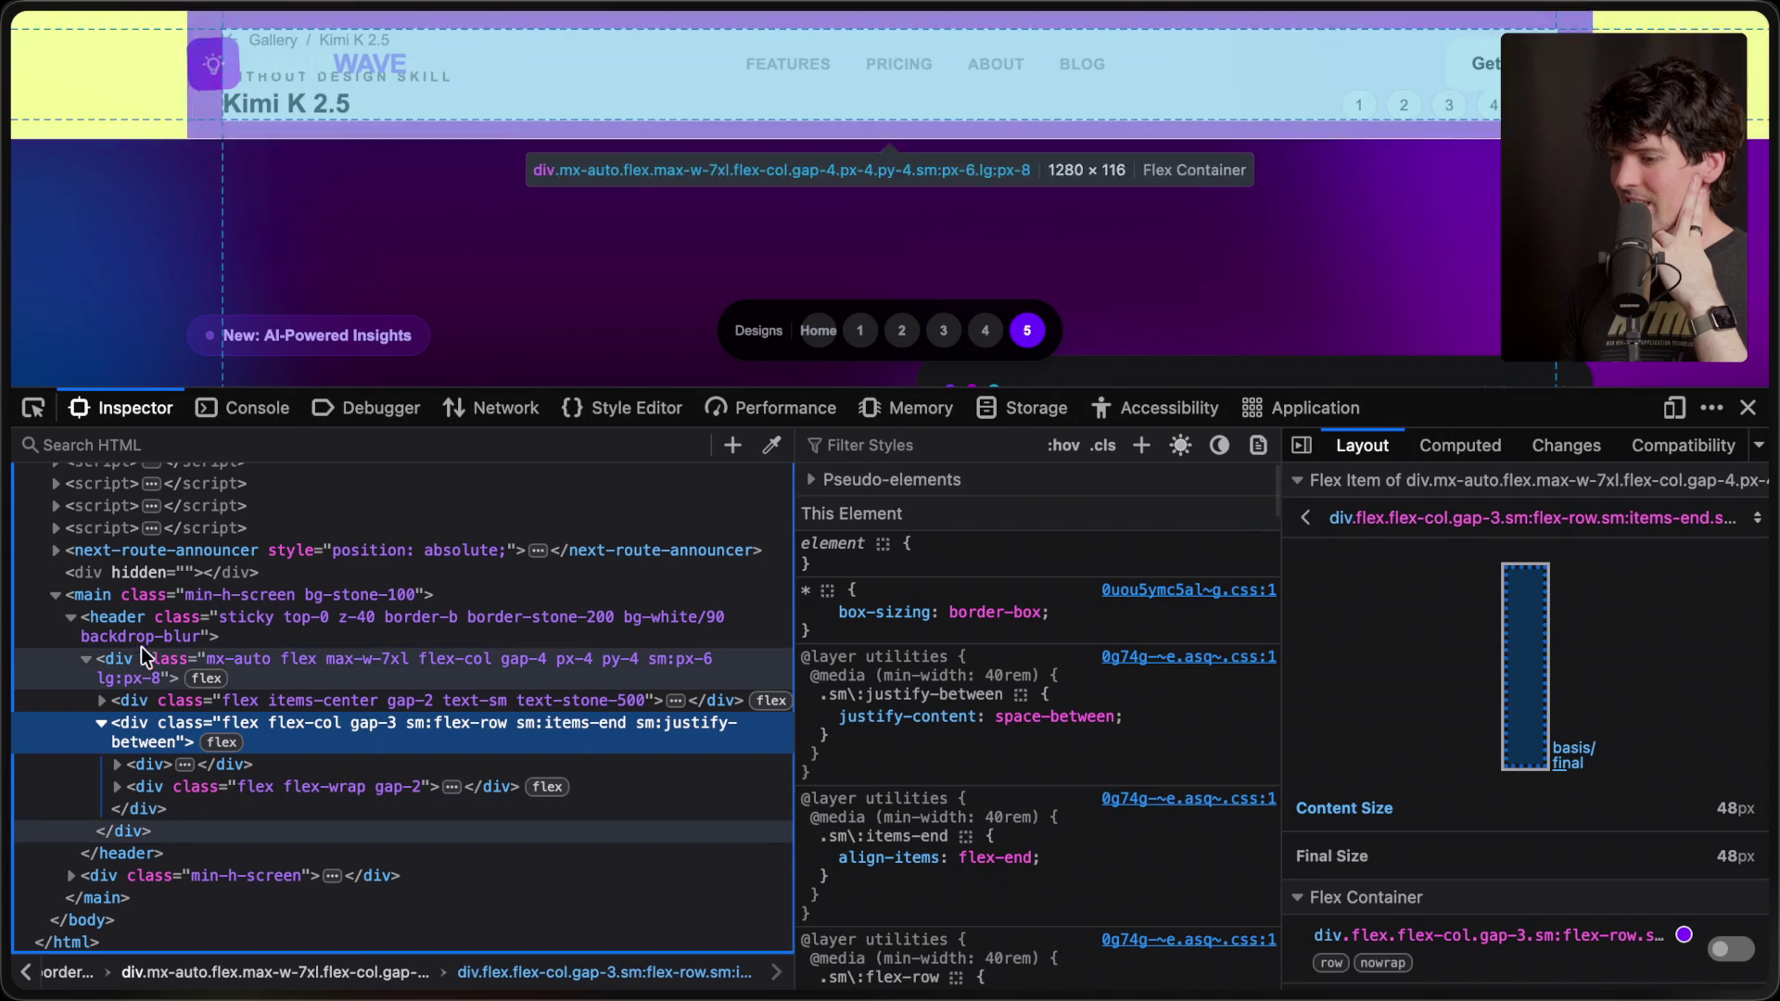
pyautogui.click(135, 625)
pyautogui.press('Delete')
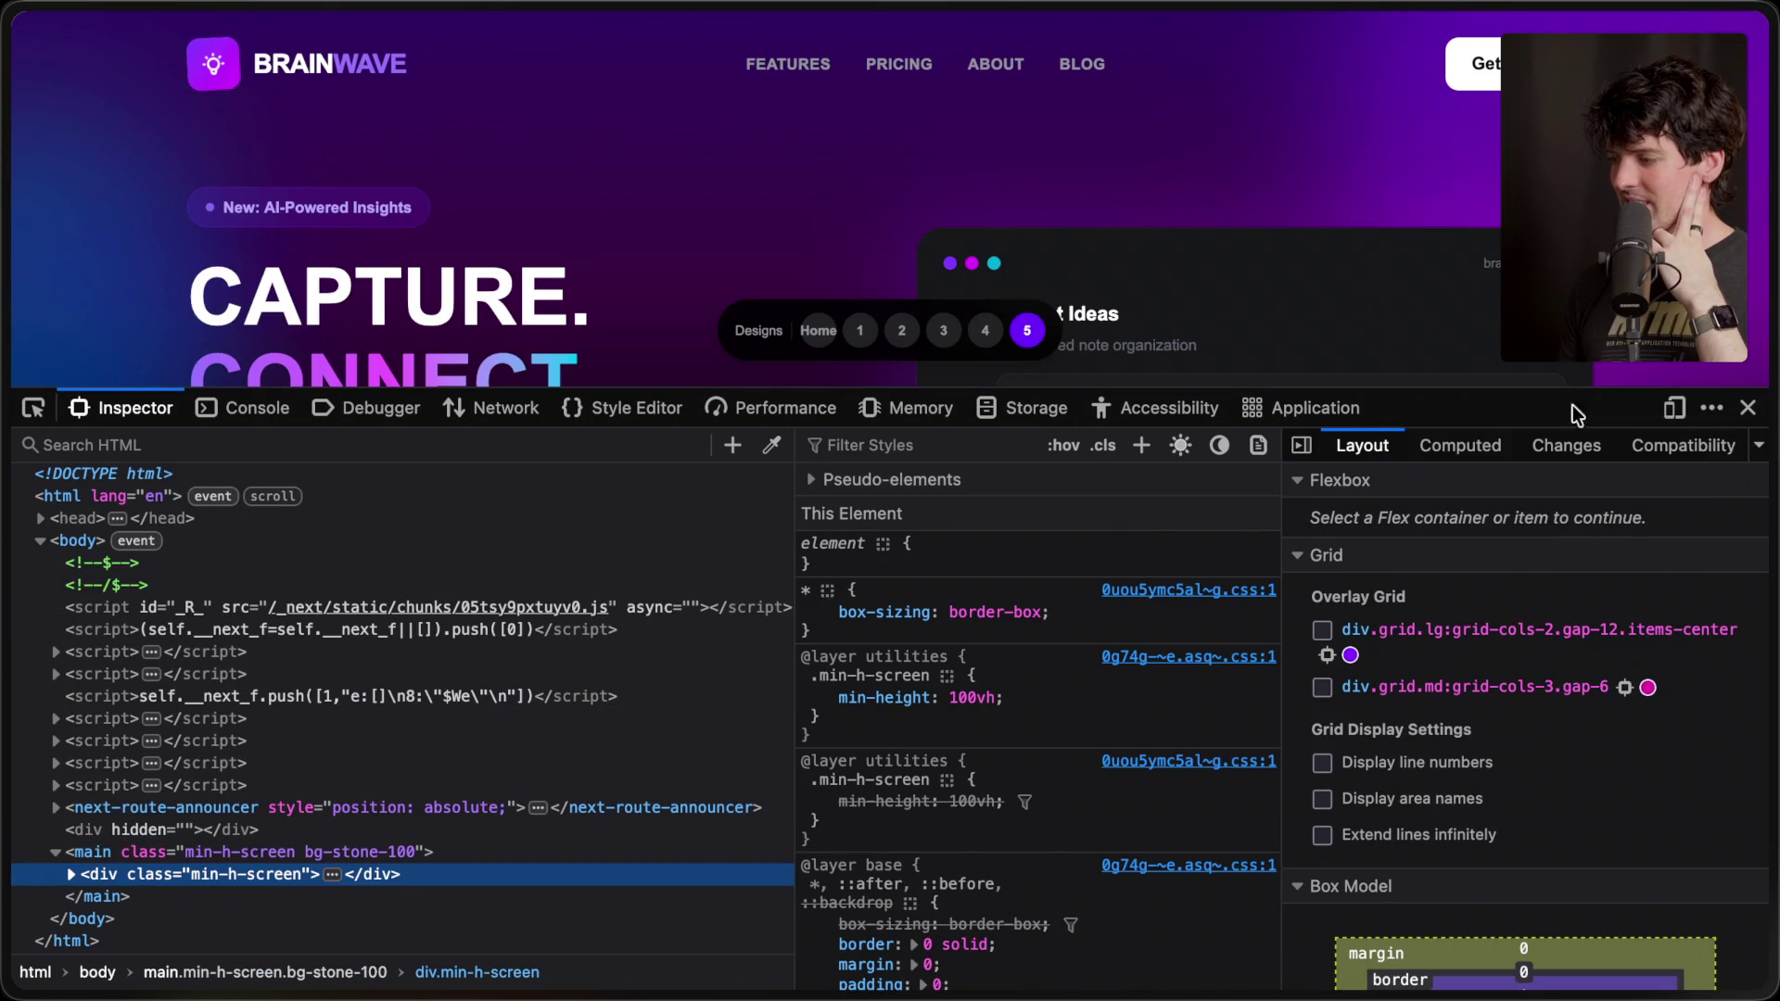
pyautogui.click(1747, 410)
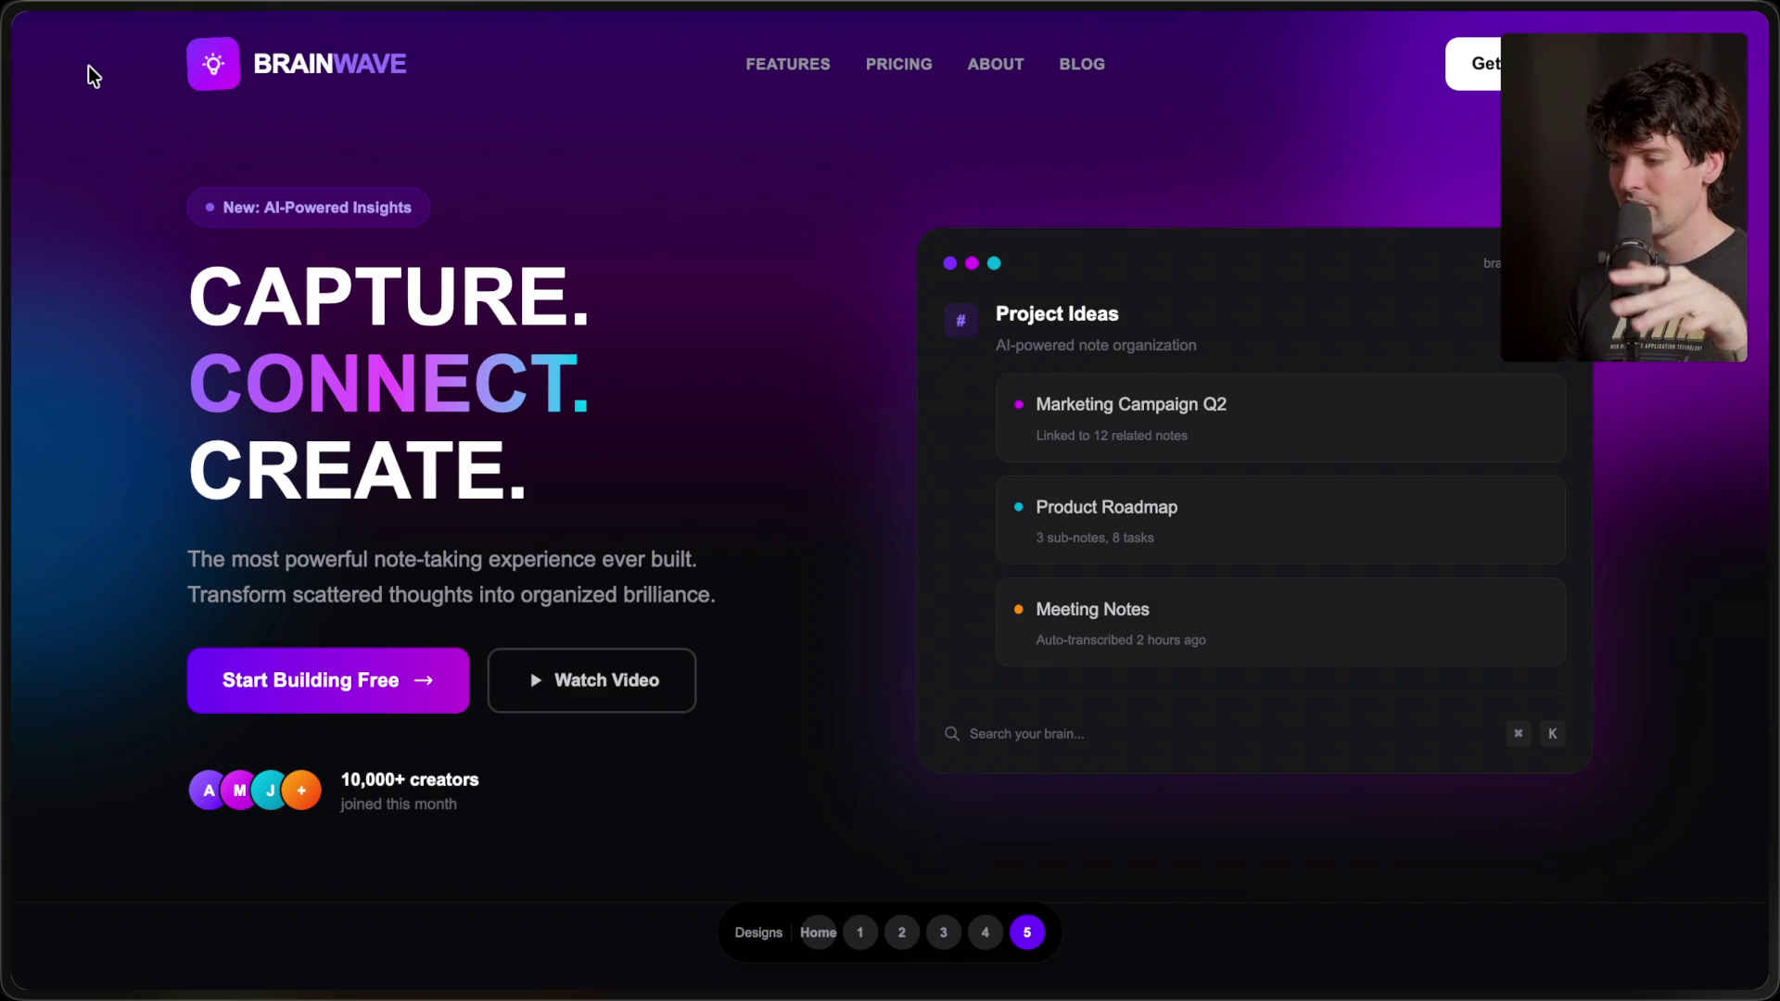
# - Scroll through the BrainWave page, then return to the Kimi K 2.5 overview
pyautogui.scroll(-3, 89, 65)
pyautogui.scroll(3, 141, 162)
pyautogui.scroll(-5, 141, 161)
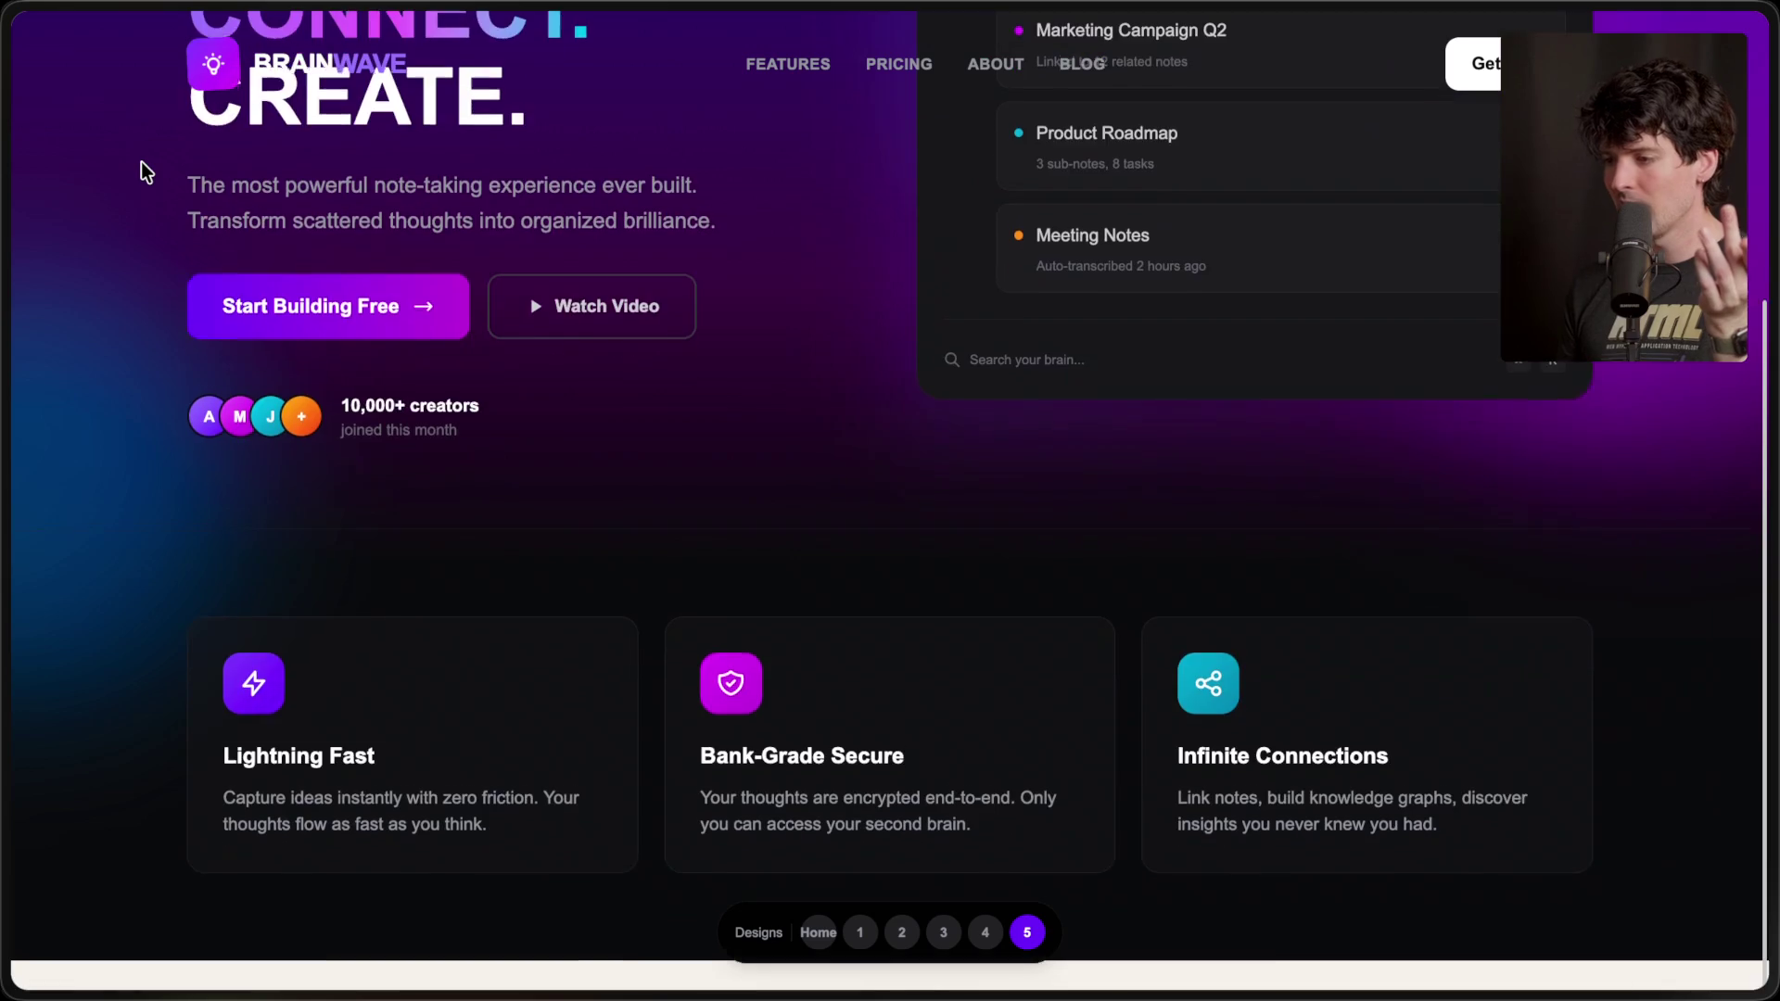
pyautogui.scroll(5, 141, 162)
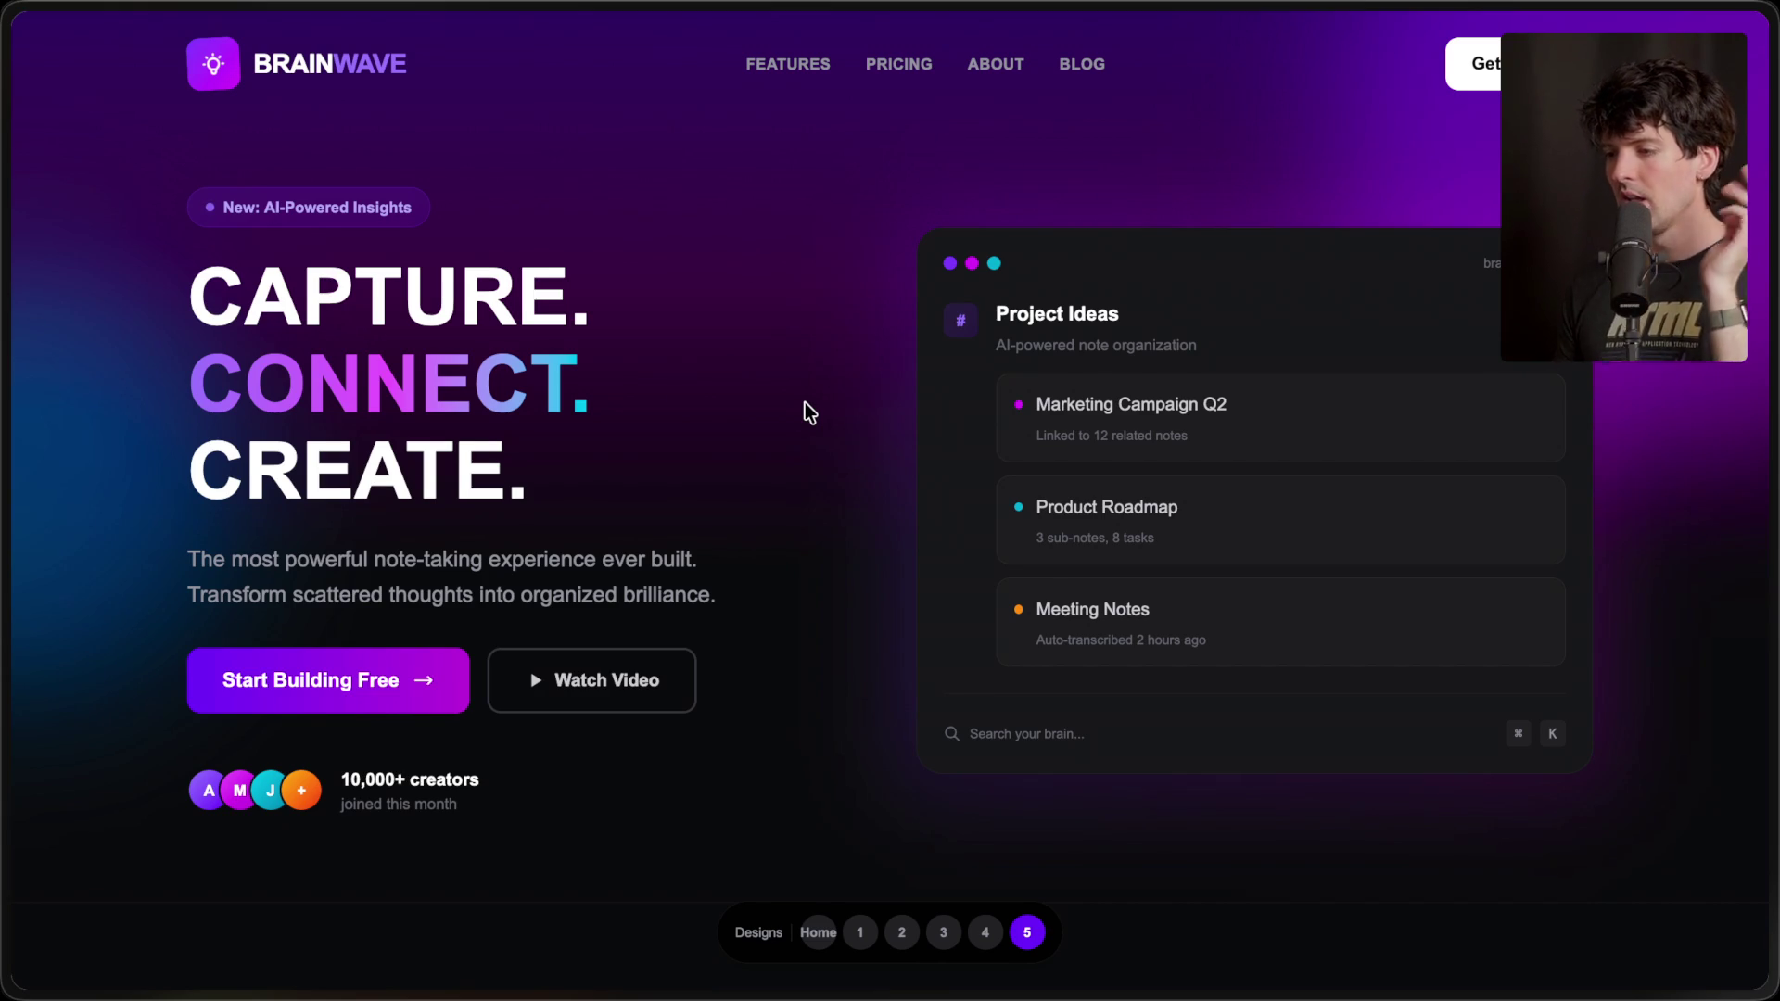
pyautogui.scroll(-2, 461, 457)
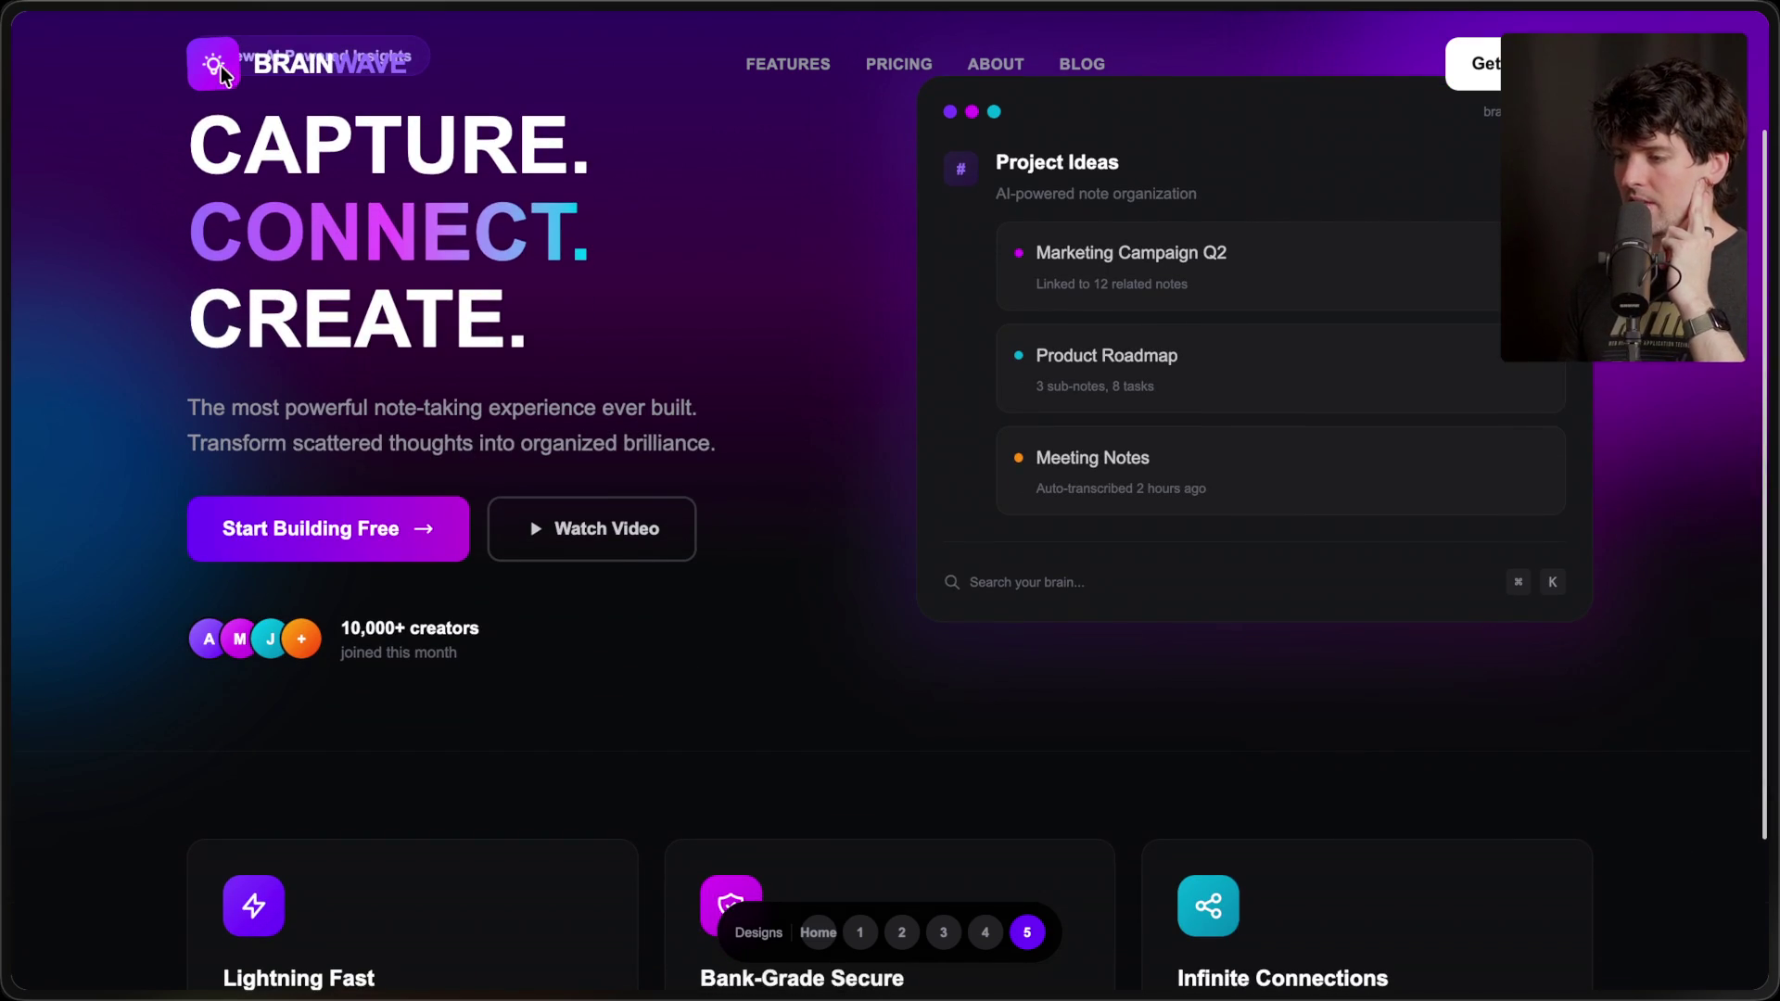
pyautogui.scroll(3, 278, 139)
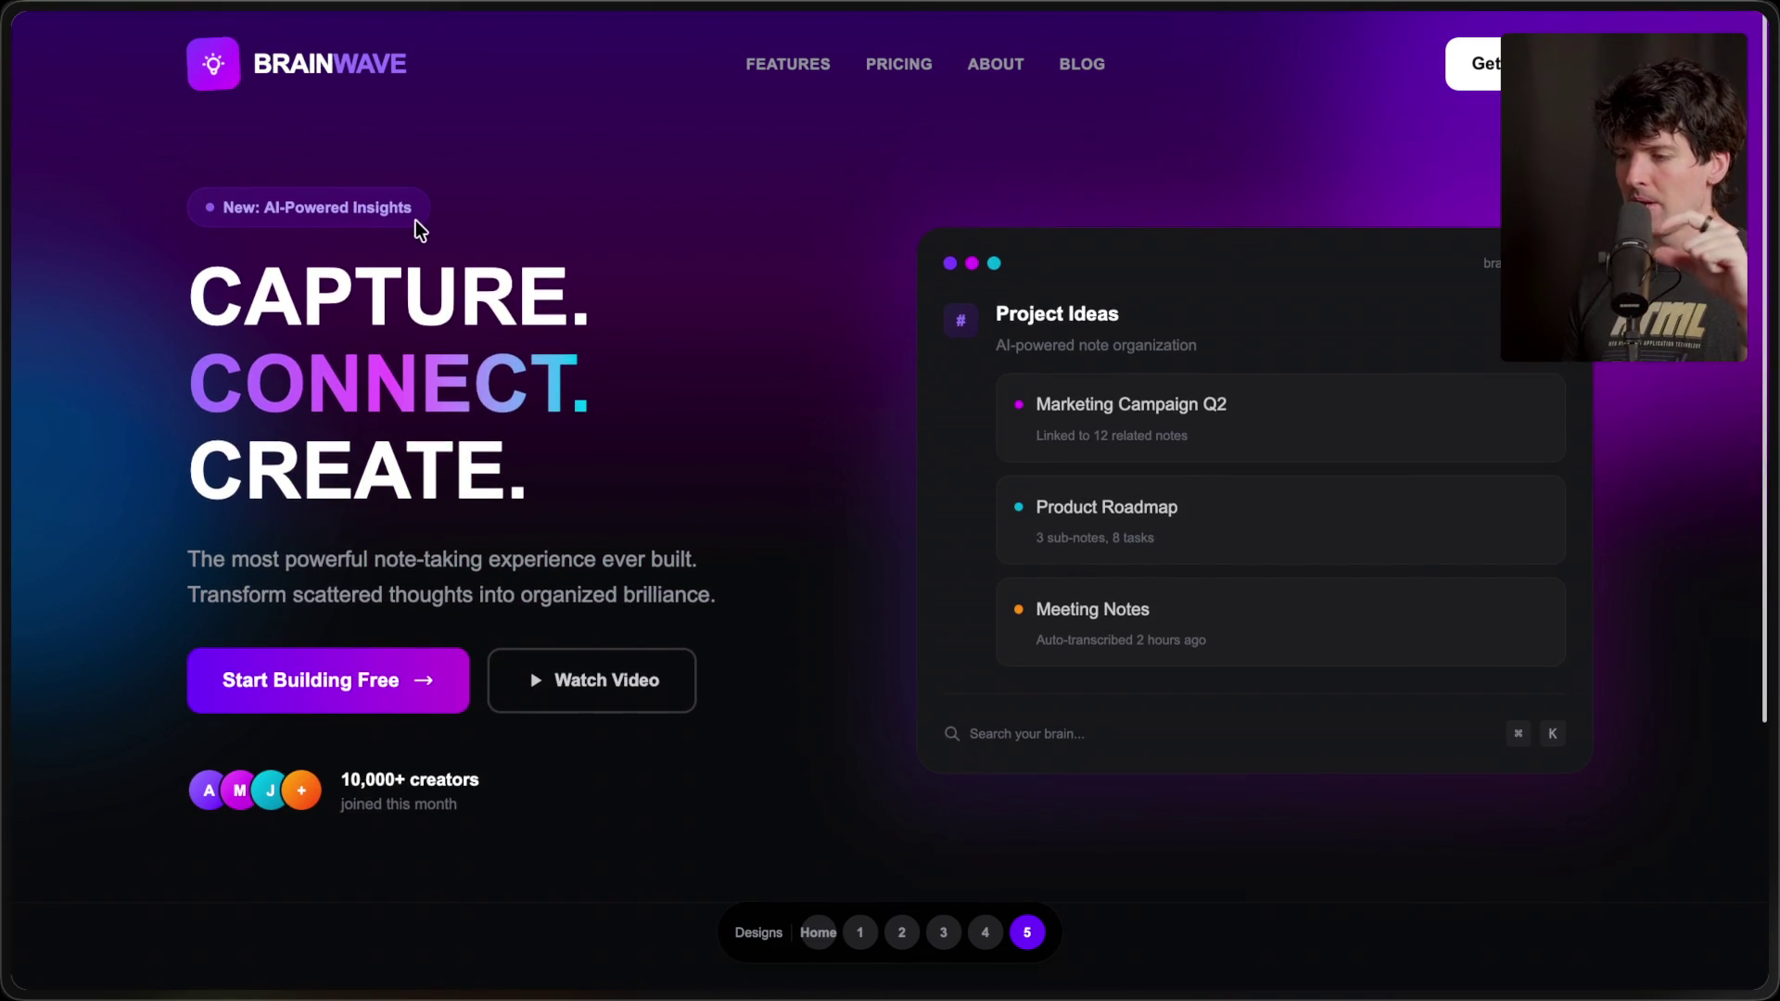
pyautogui.scroll(-2, 307, 109)
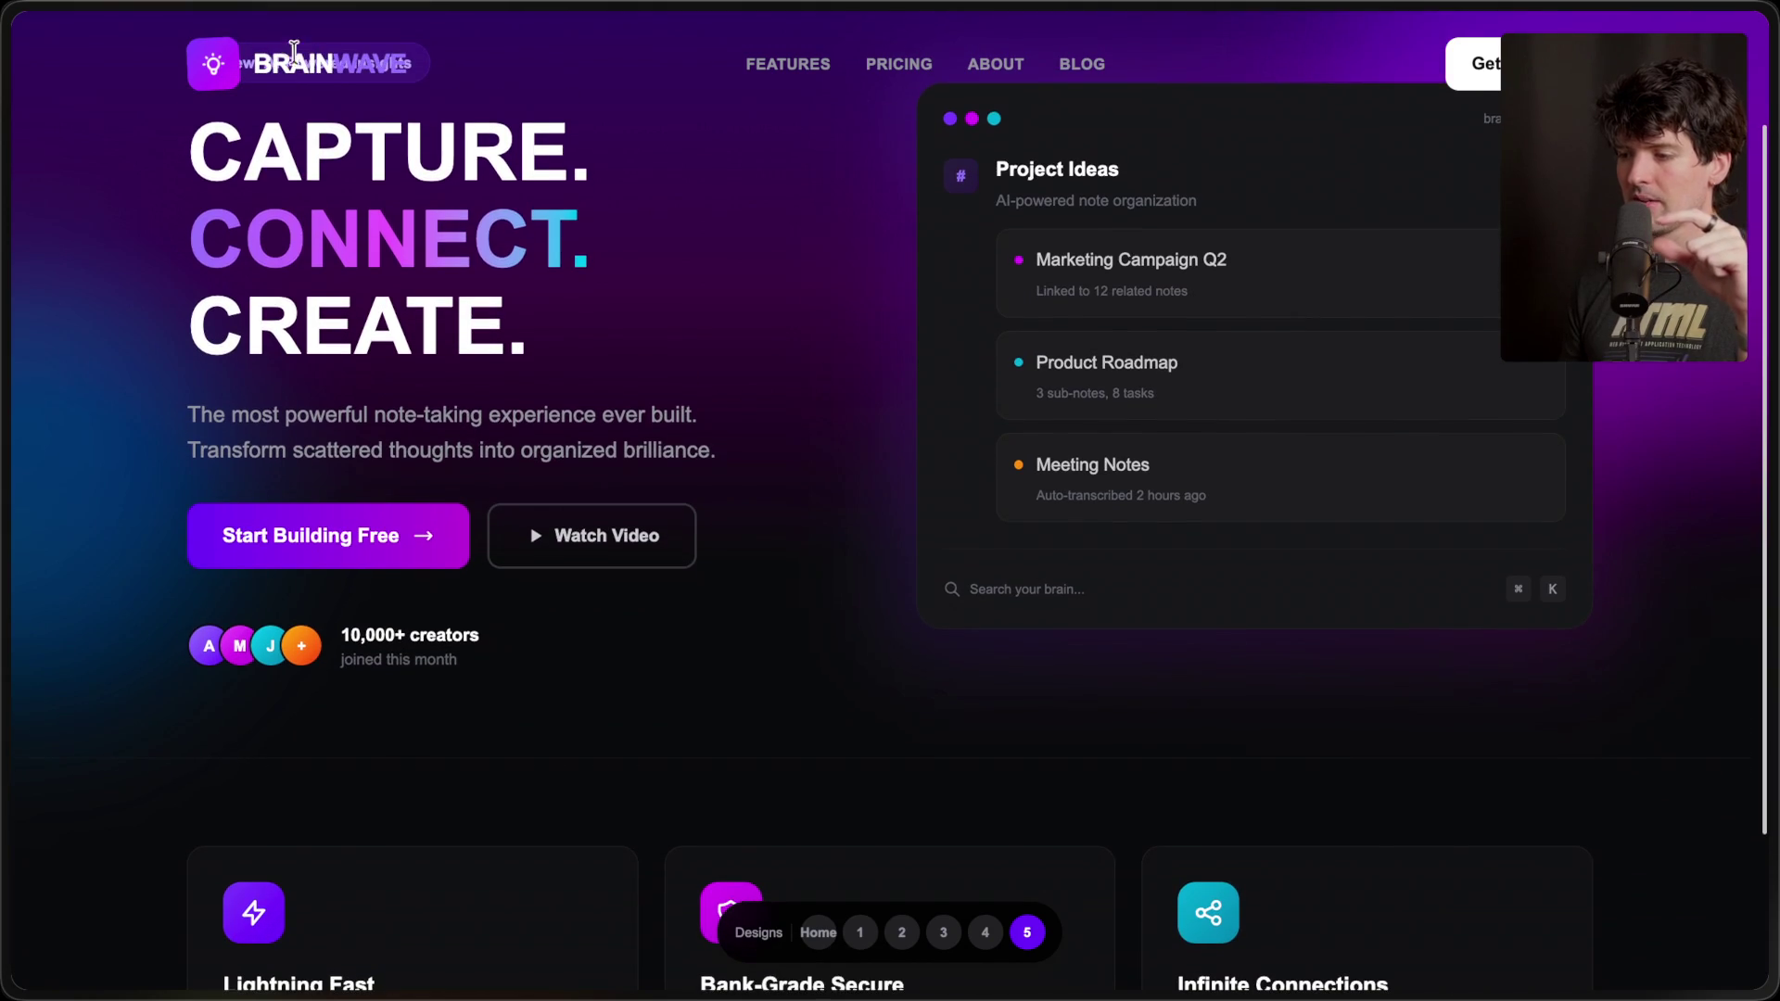
pyautogui.scroll(5, 413, 238)
pyautogui.moveTo(1734, 626)
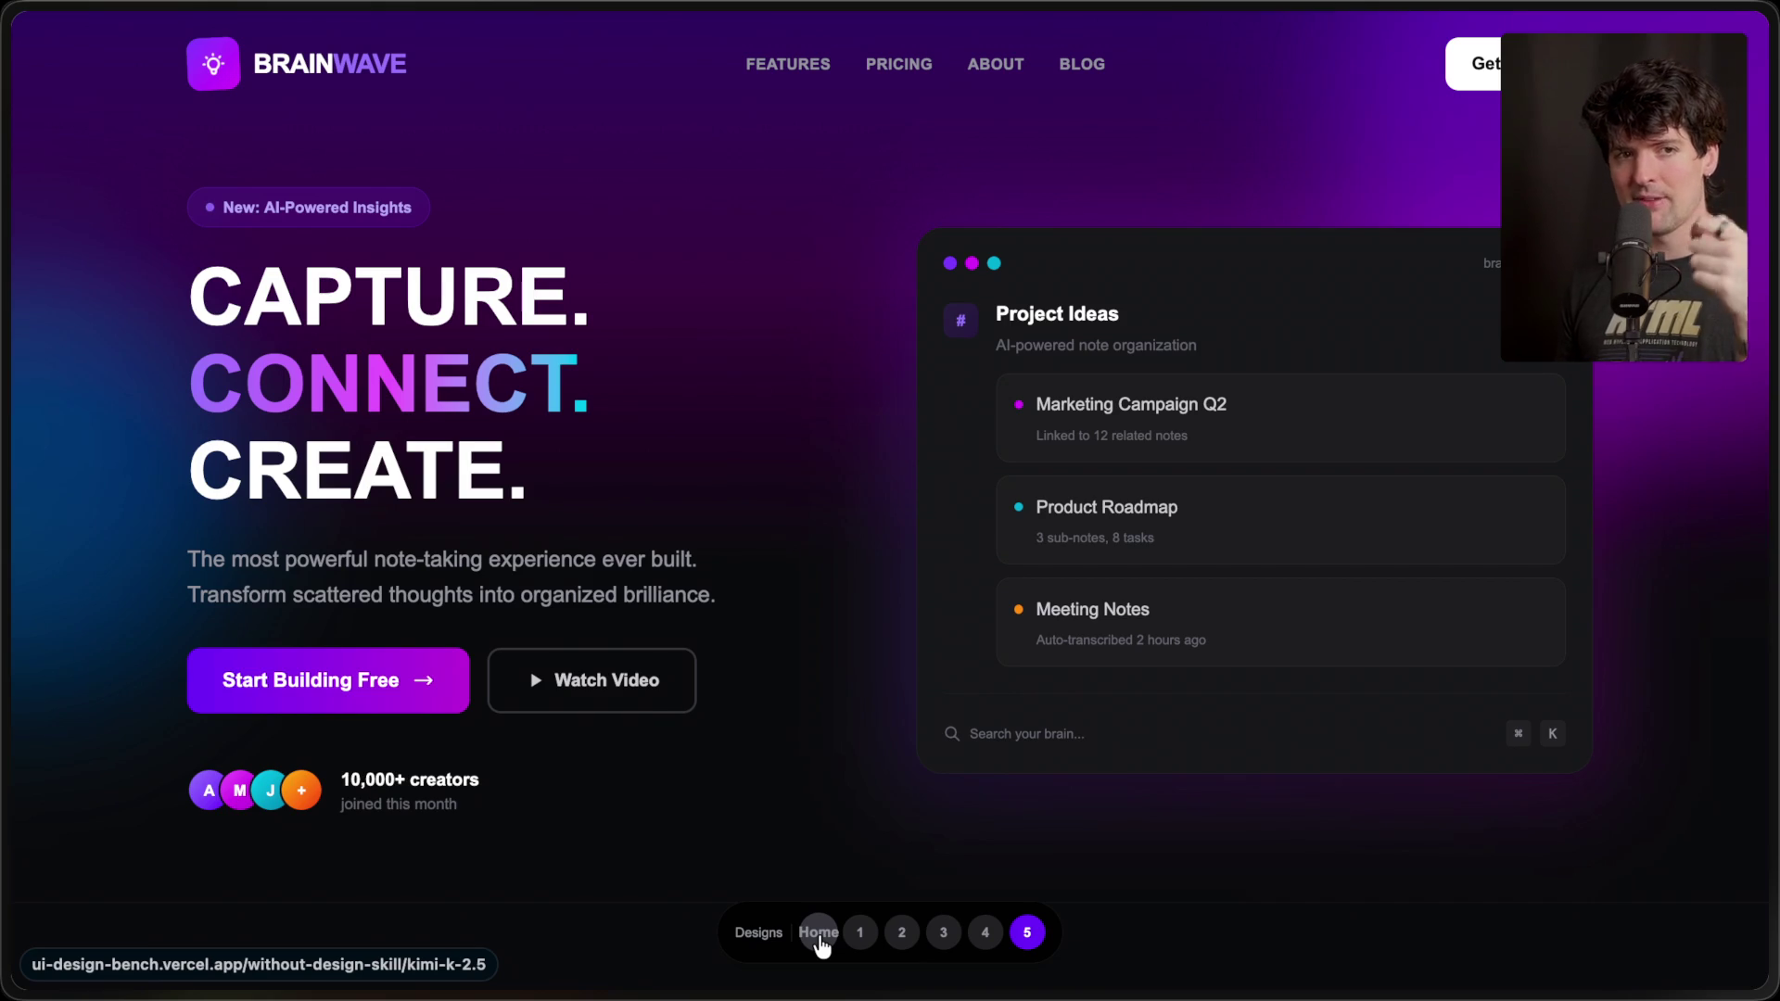
pyautogui.click(819, 932)
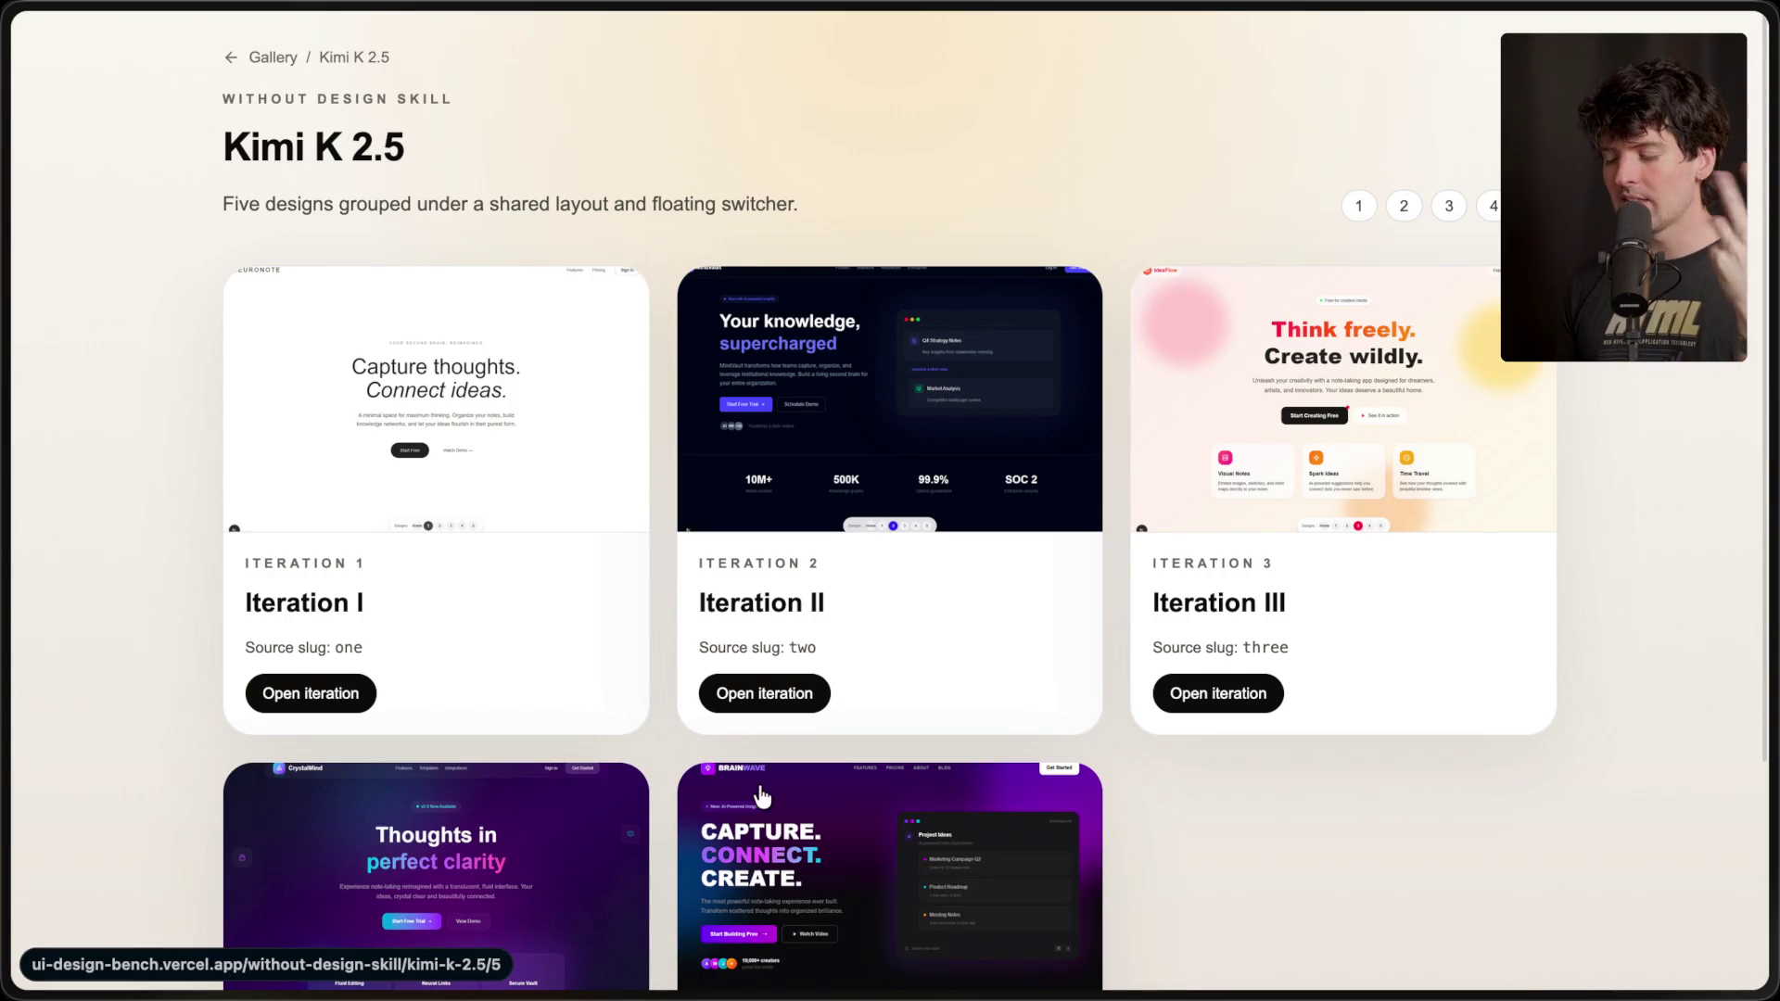
# - Return to the main gallery of models and scroll to the model cards
pyautogui.scroll(-3, 760, 797)
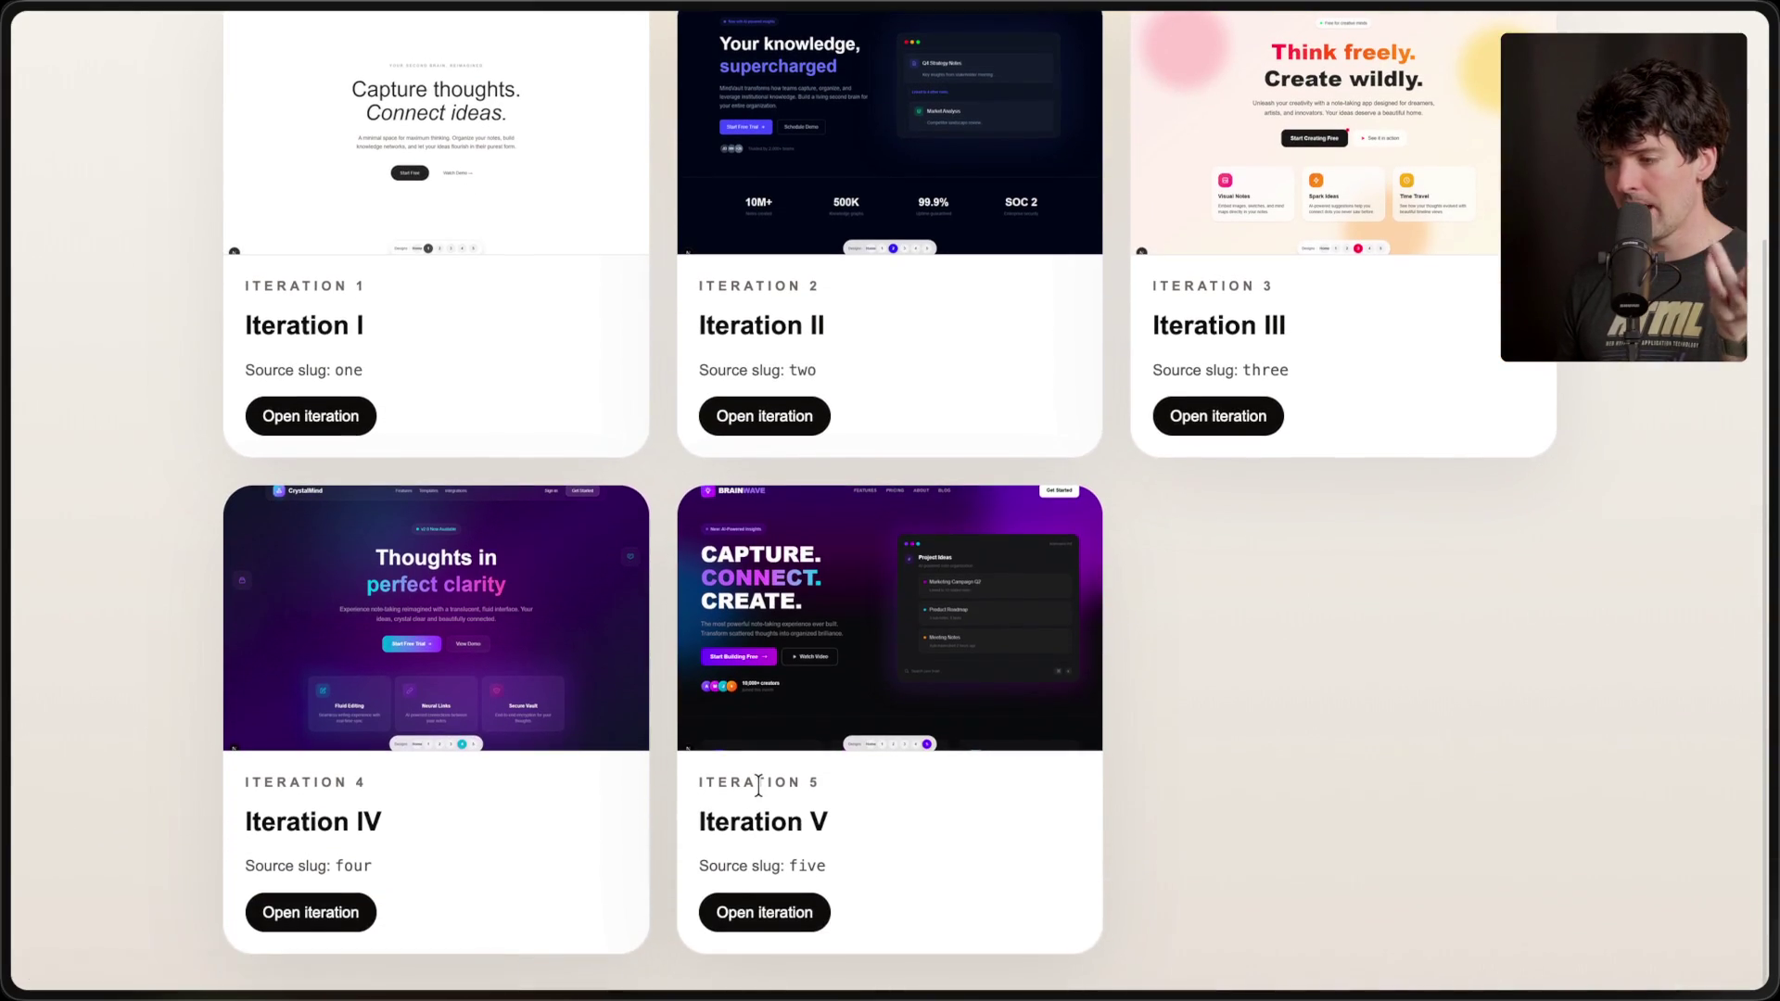
pyautogui.scroll(3, 644, 623)
pyautogui.click(278, 55)
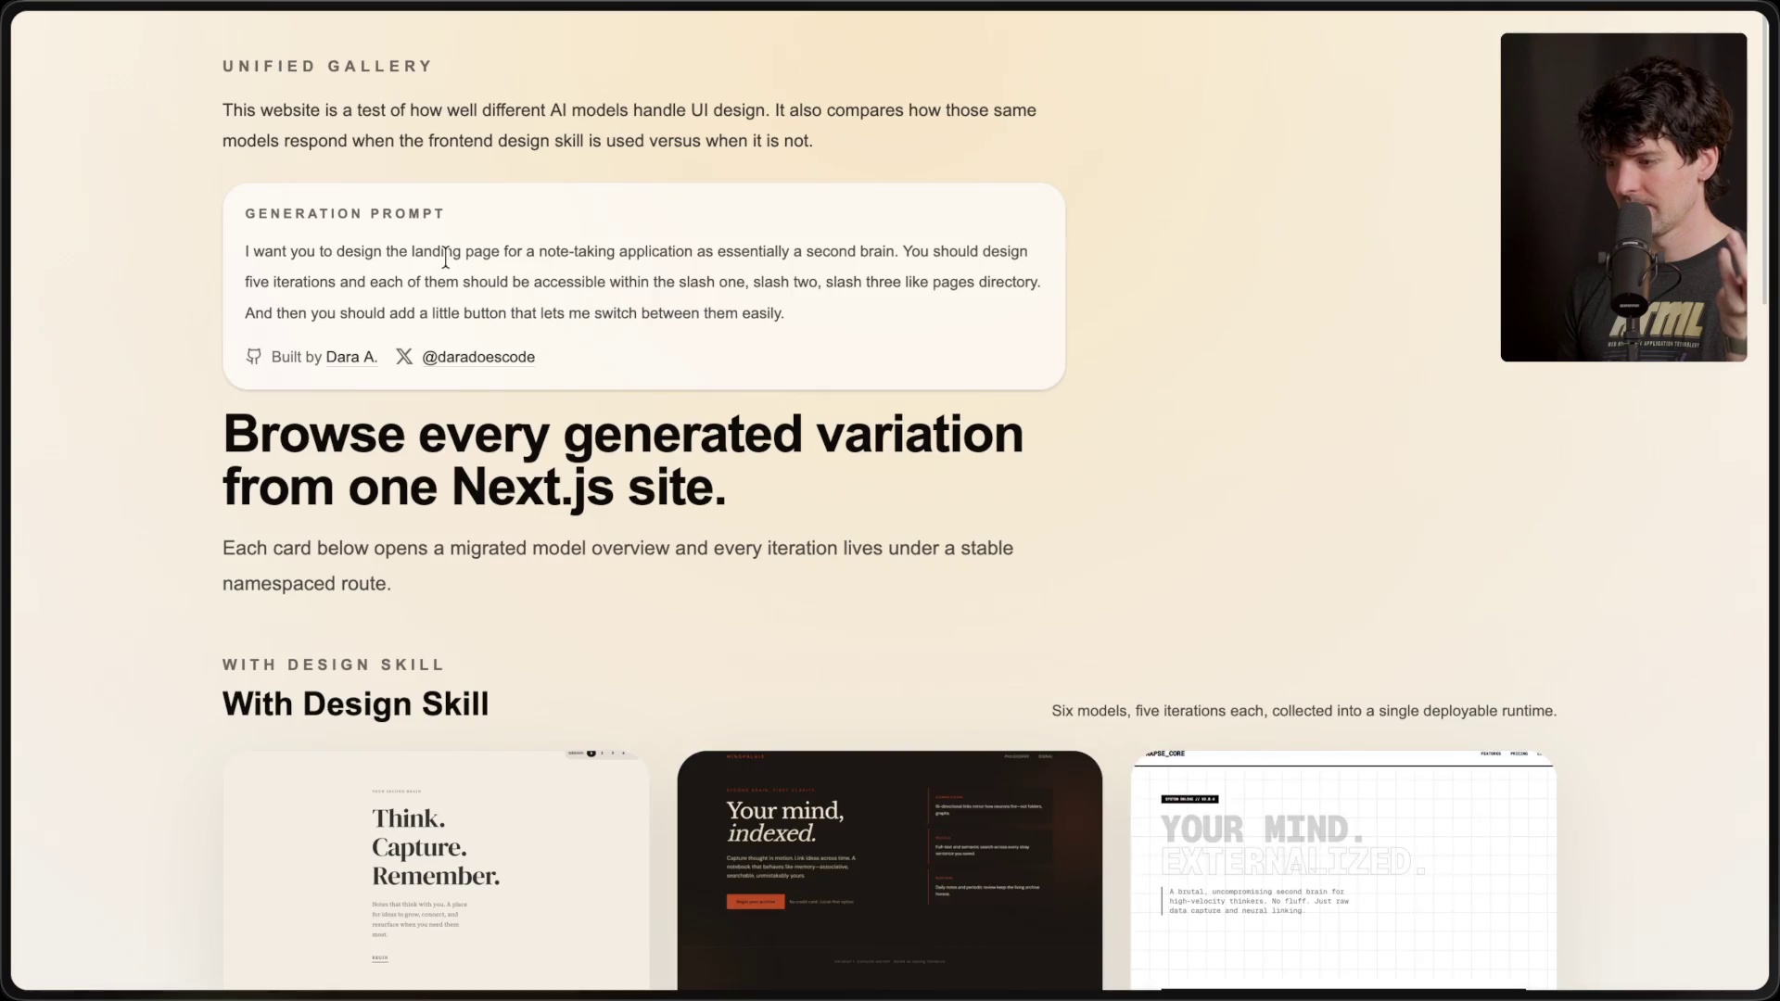
pyautogui.scroll(-10, 538, 474)
pyautogui.scroll(1, 538, 474)
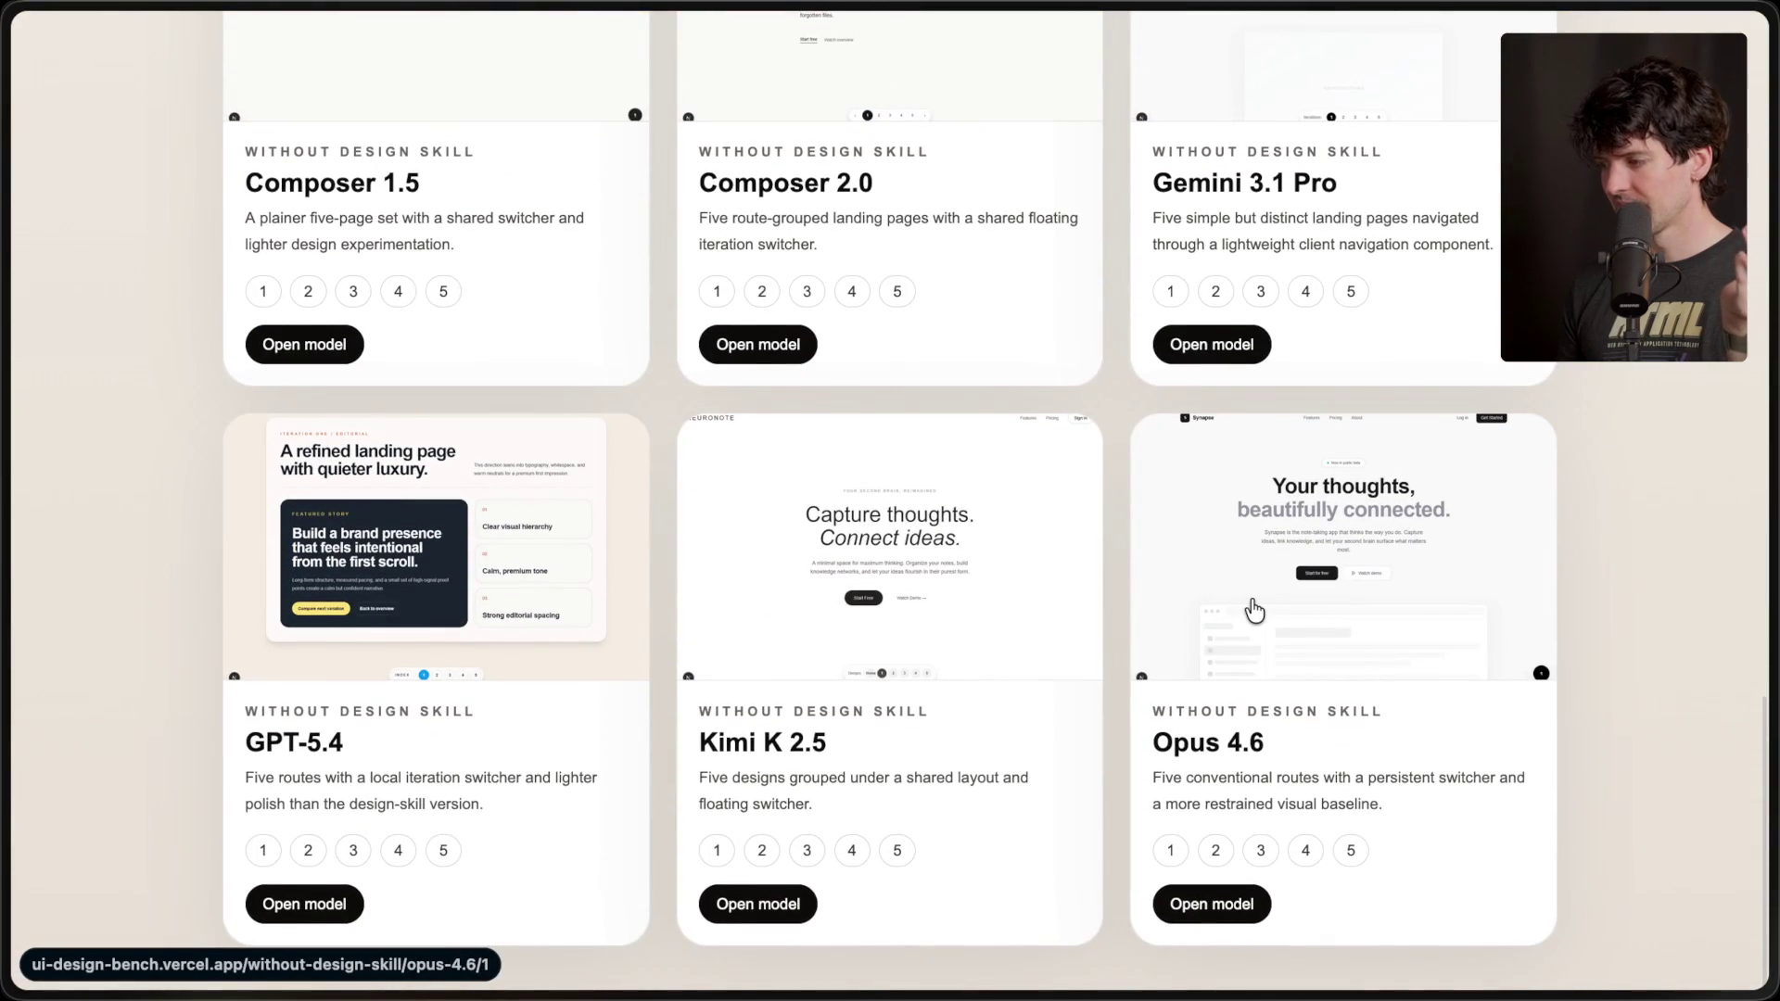
pyautogui.scroll(4, 1255, 610)
pyautogui.scroll(-4, 1255, 610)
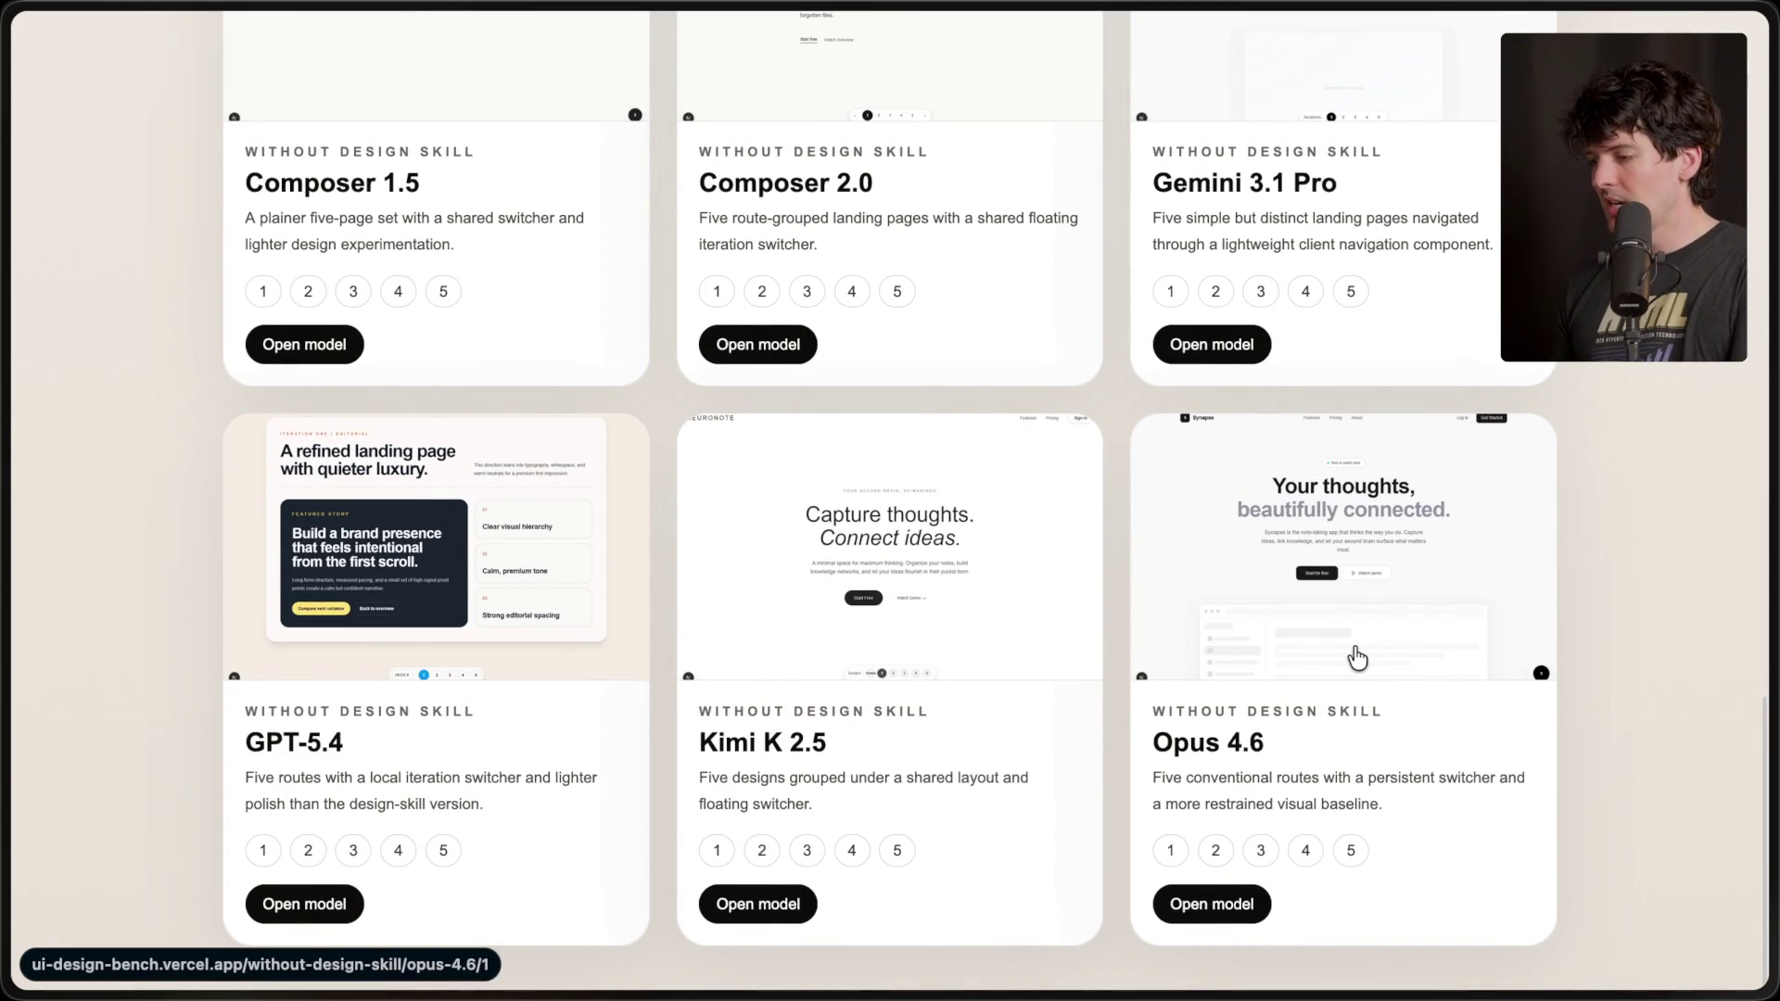
# - Open Opus 4.6, Gemini 3.1 Pro and Composer 2.0 designs in background tabs, then view Composer 2.0's
pyautogui.middleClick(1356, 658)
pyautogui.middleClick(1311, 121)
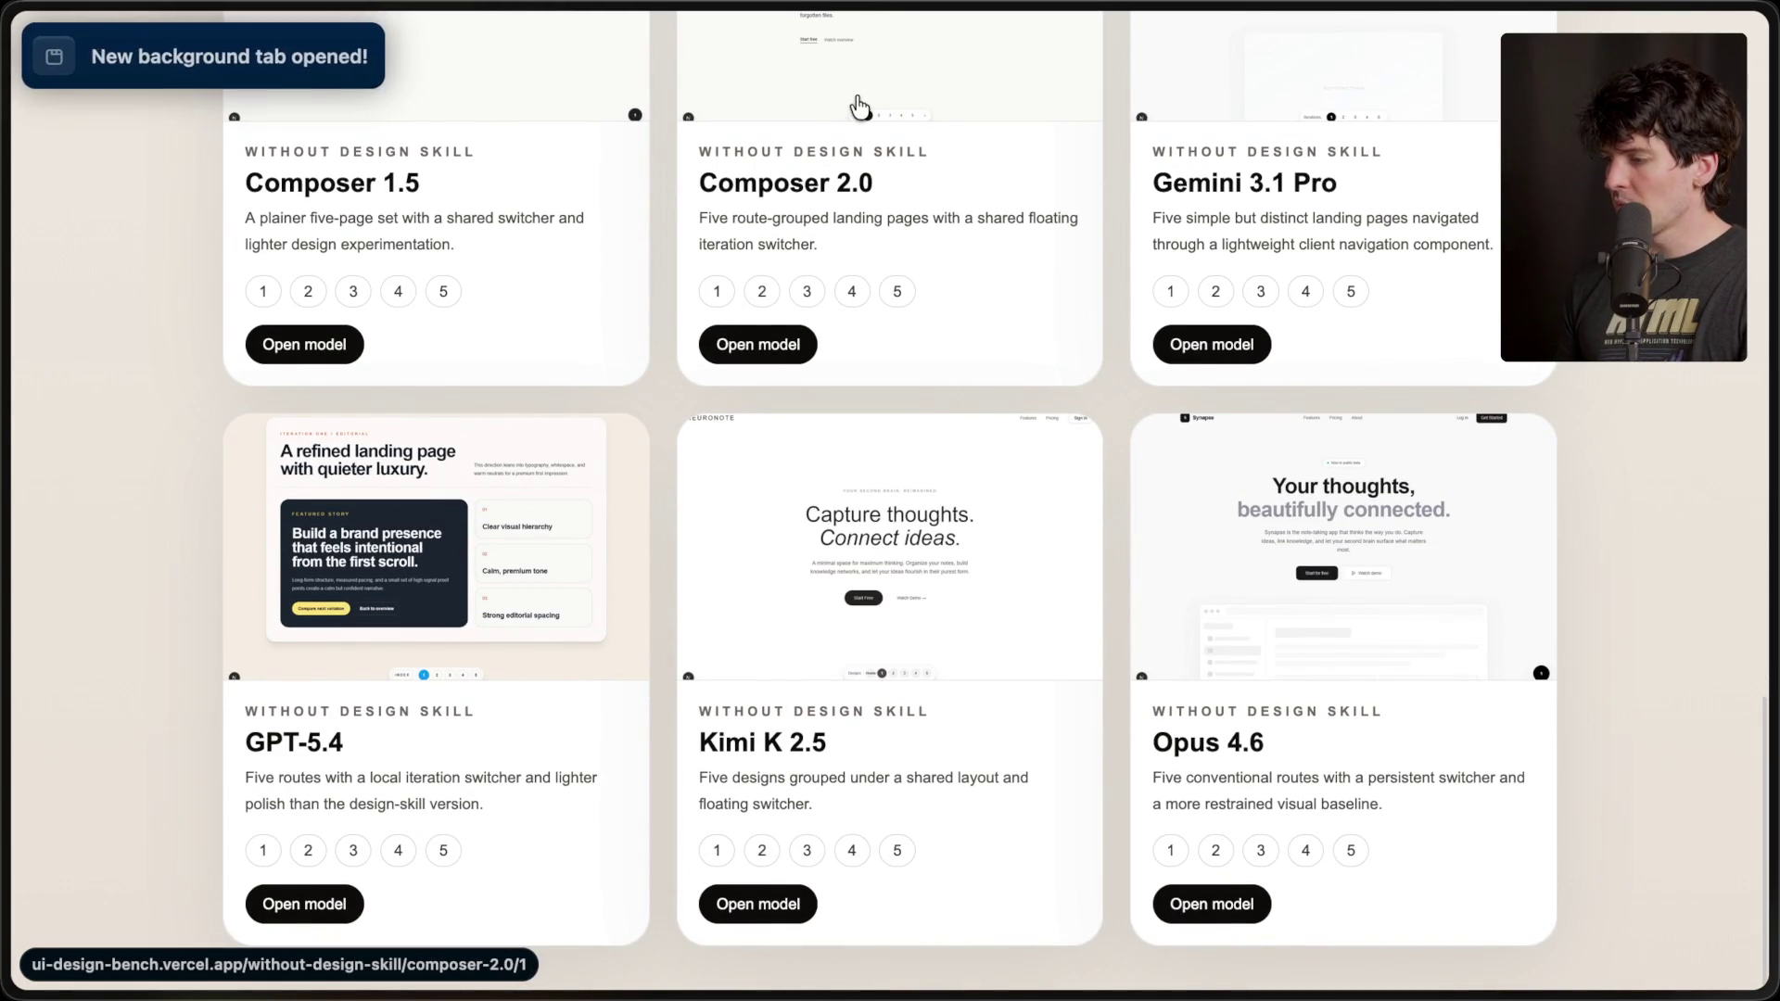
pyautogui.middleClick(858, 106)
pyautogui.moveTo(1765, 501)
pyautogui.click(1505, 904)
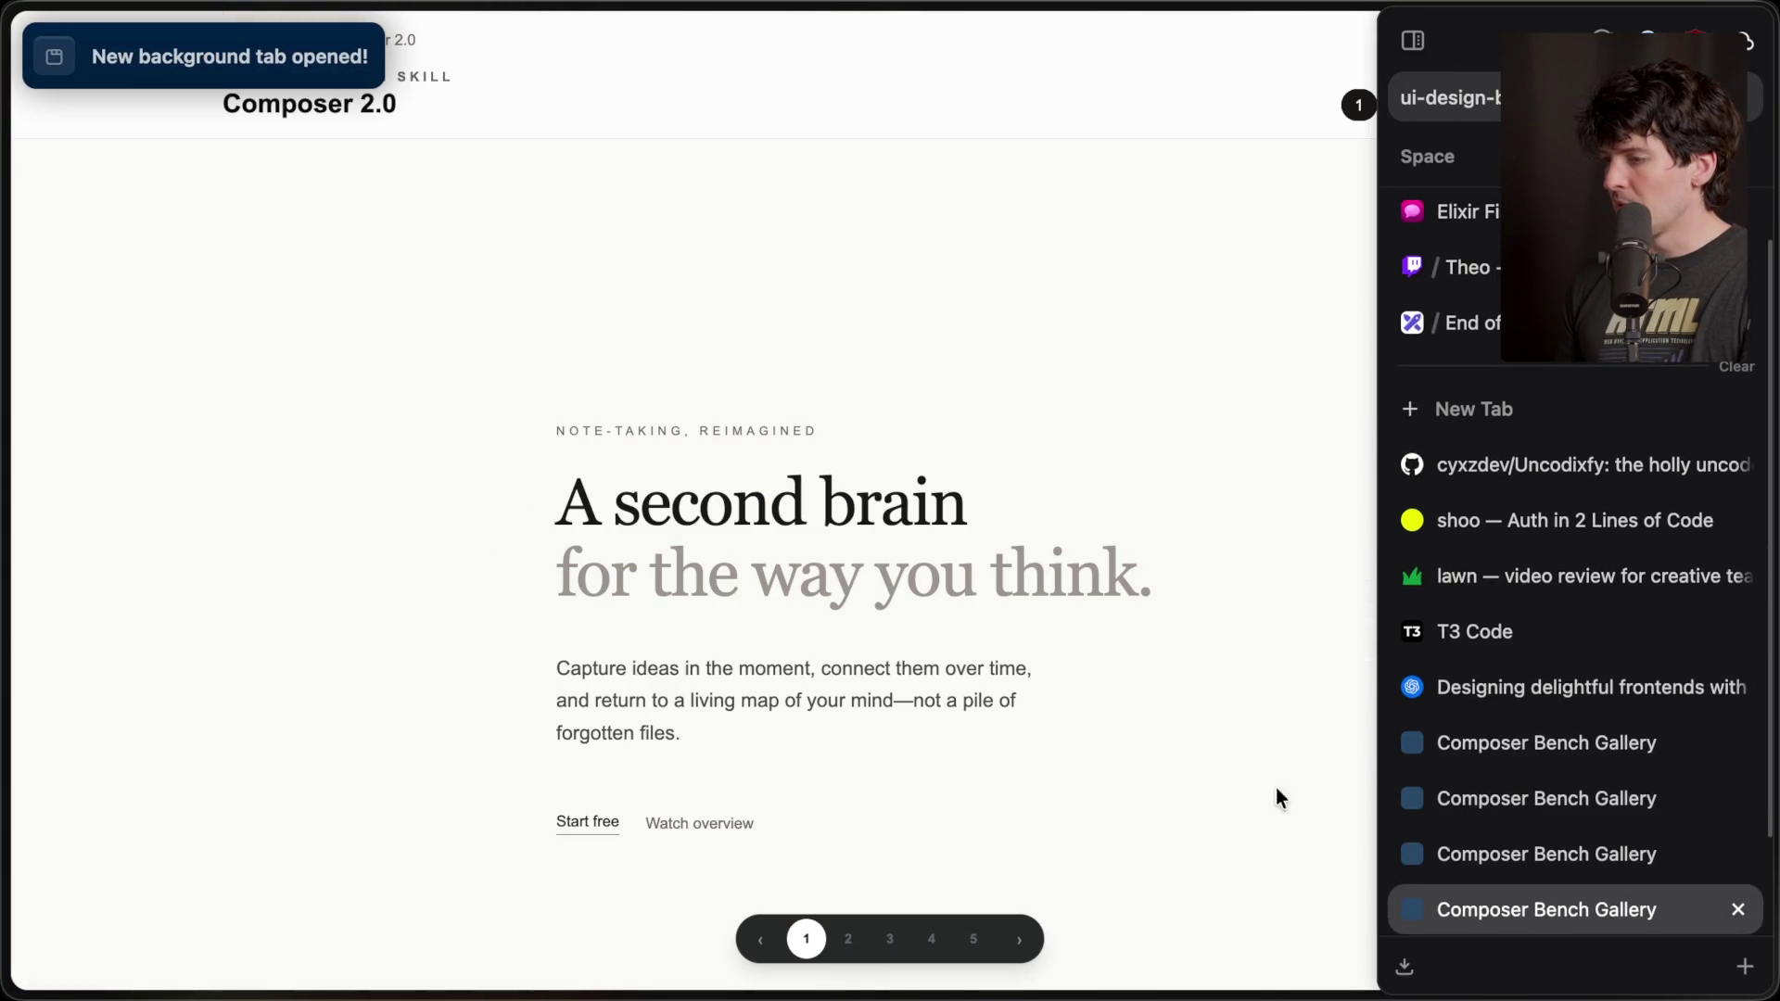
# - Delete the page's <header> element in DevTools, then view Composer 2.0's second design
pyautogui.scroll(-2, 630, 610)
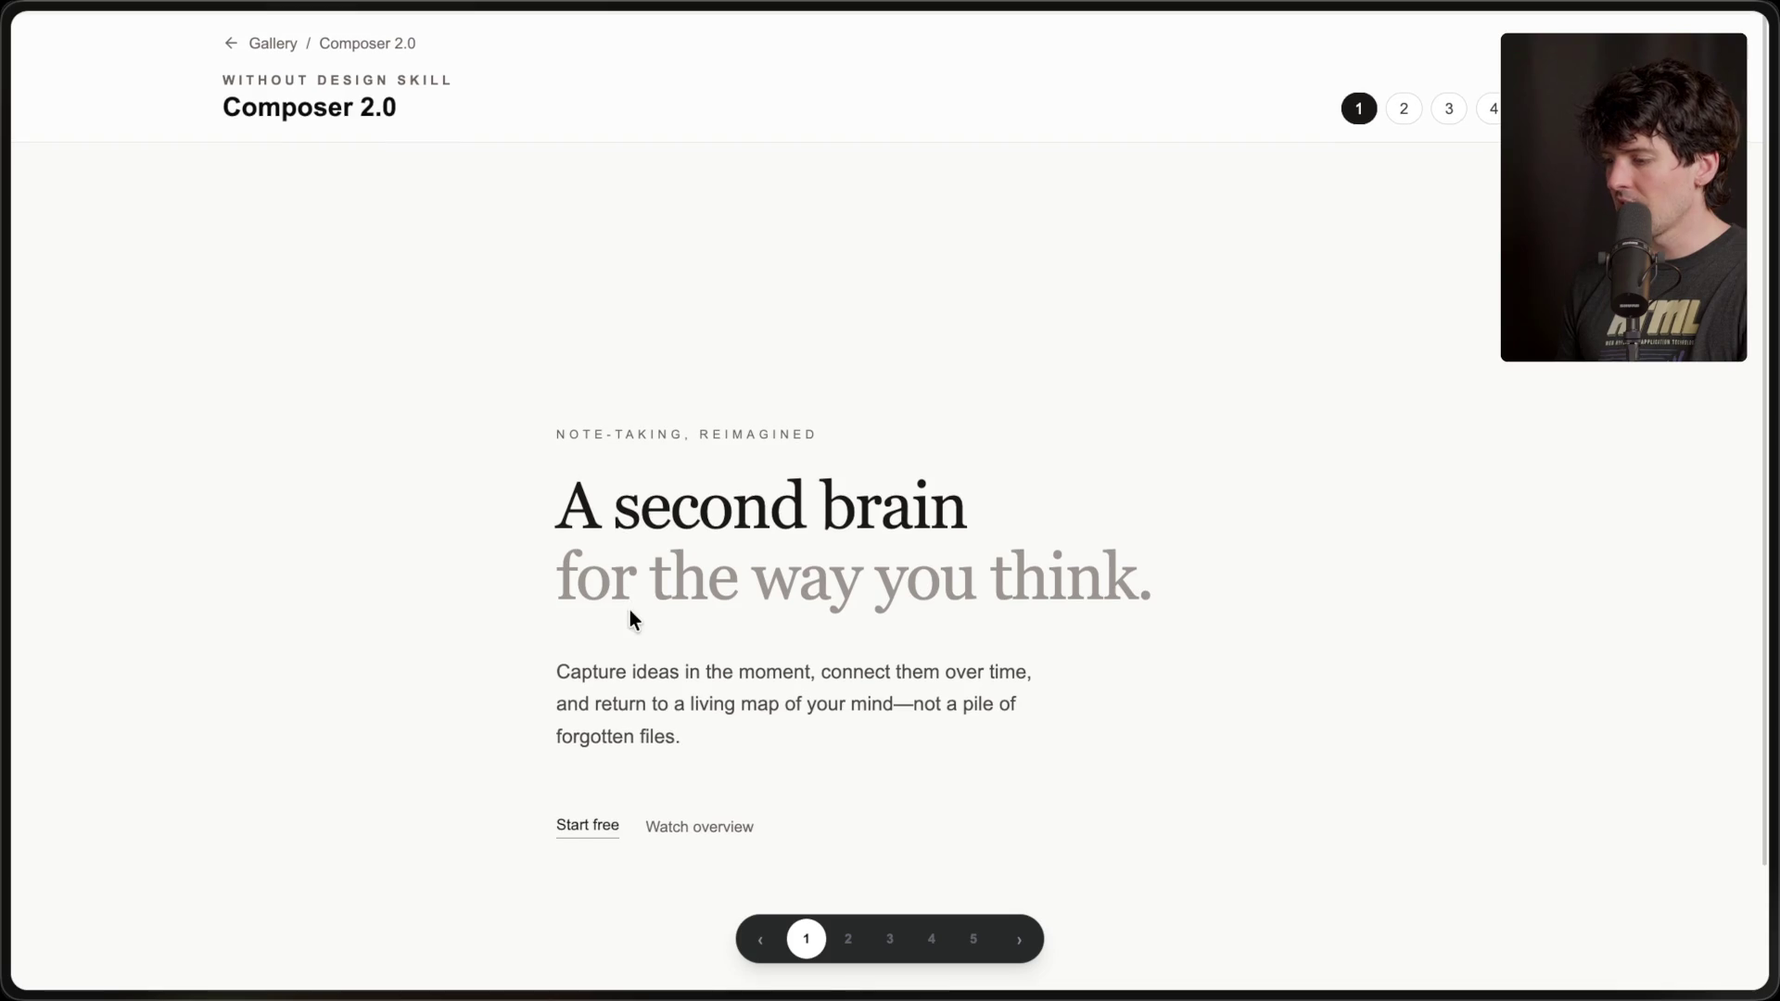
pyautogui.rightClick(648, 107)
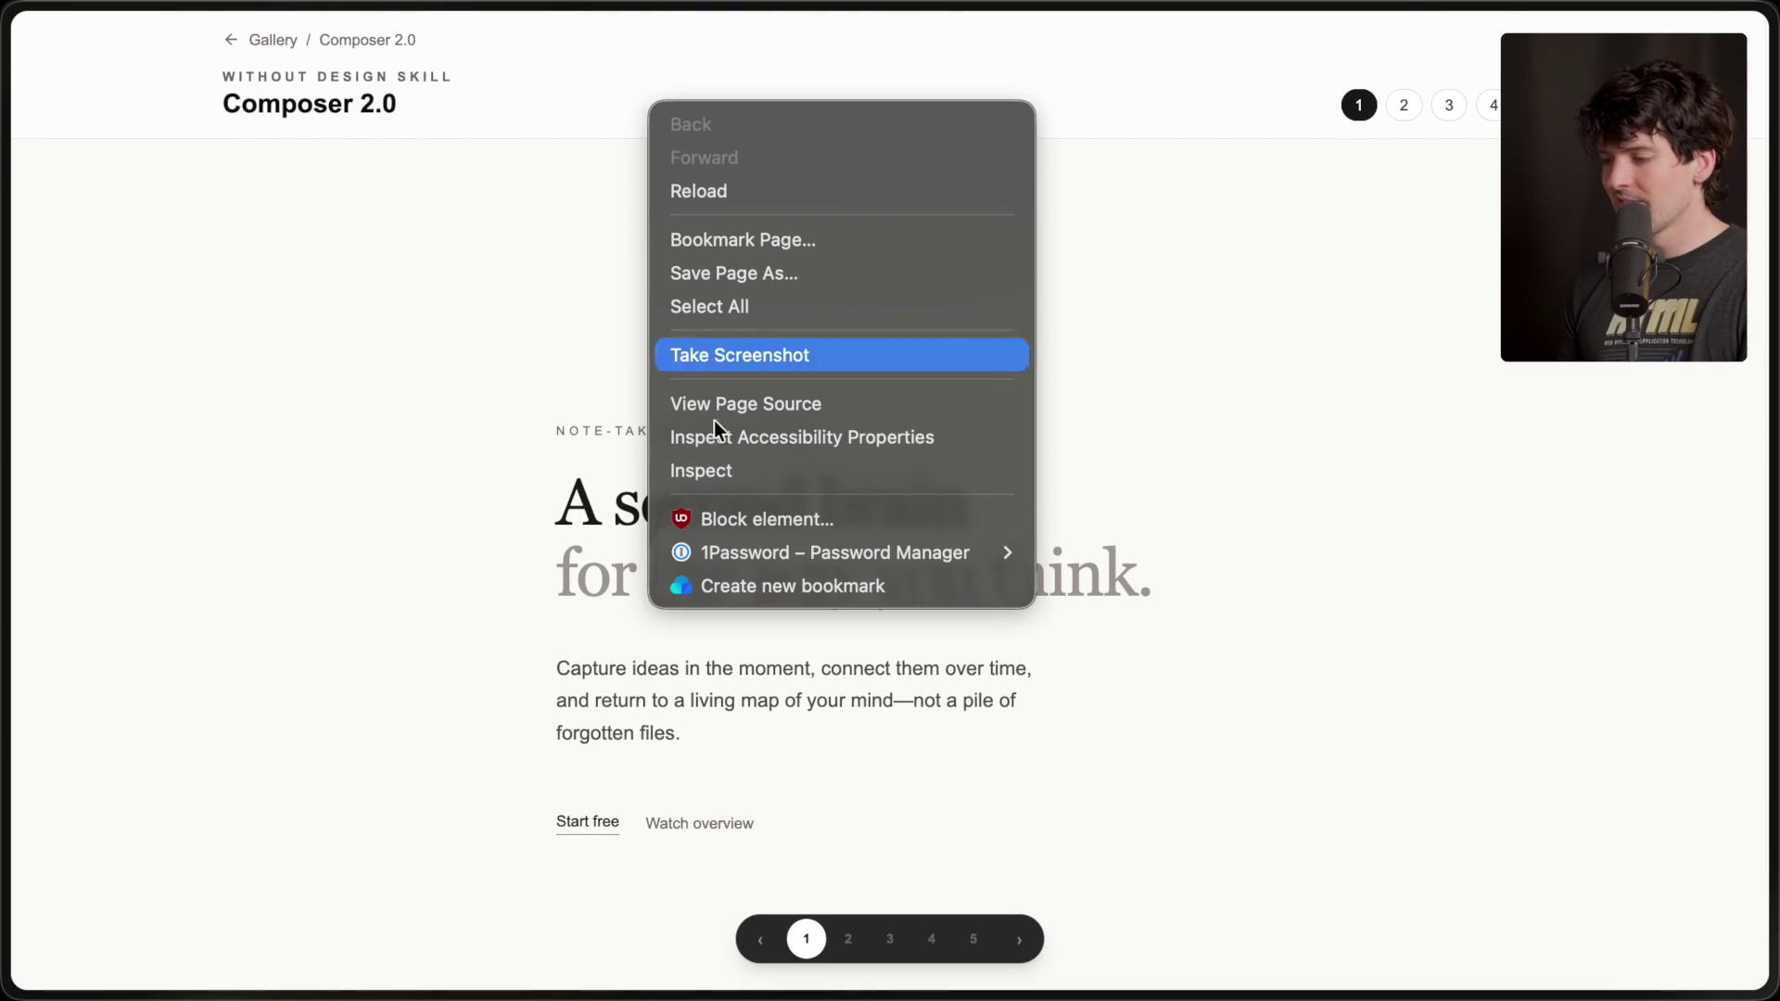
pyautogui.click(725, 464)
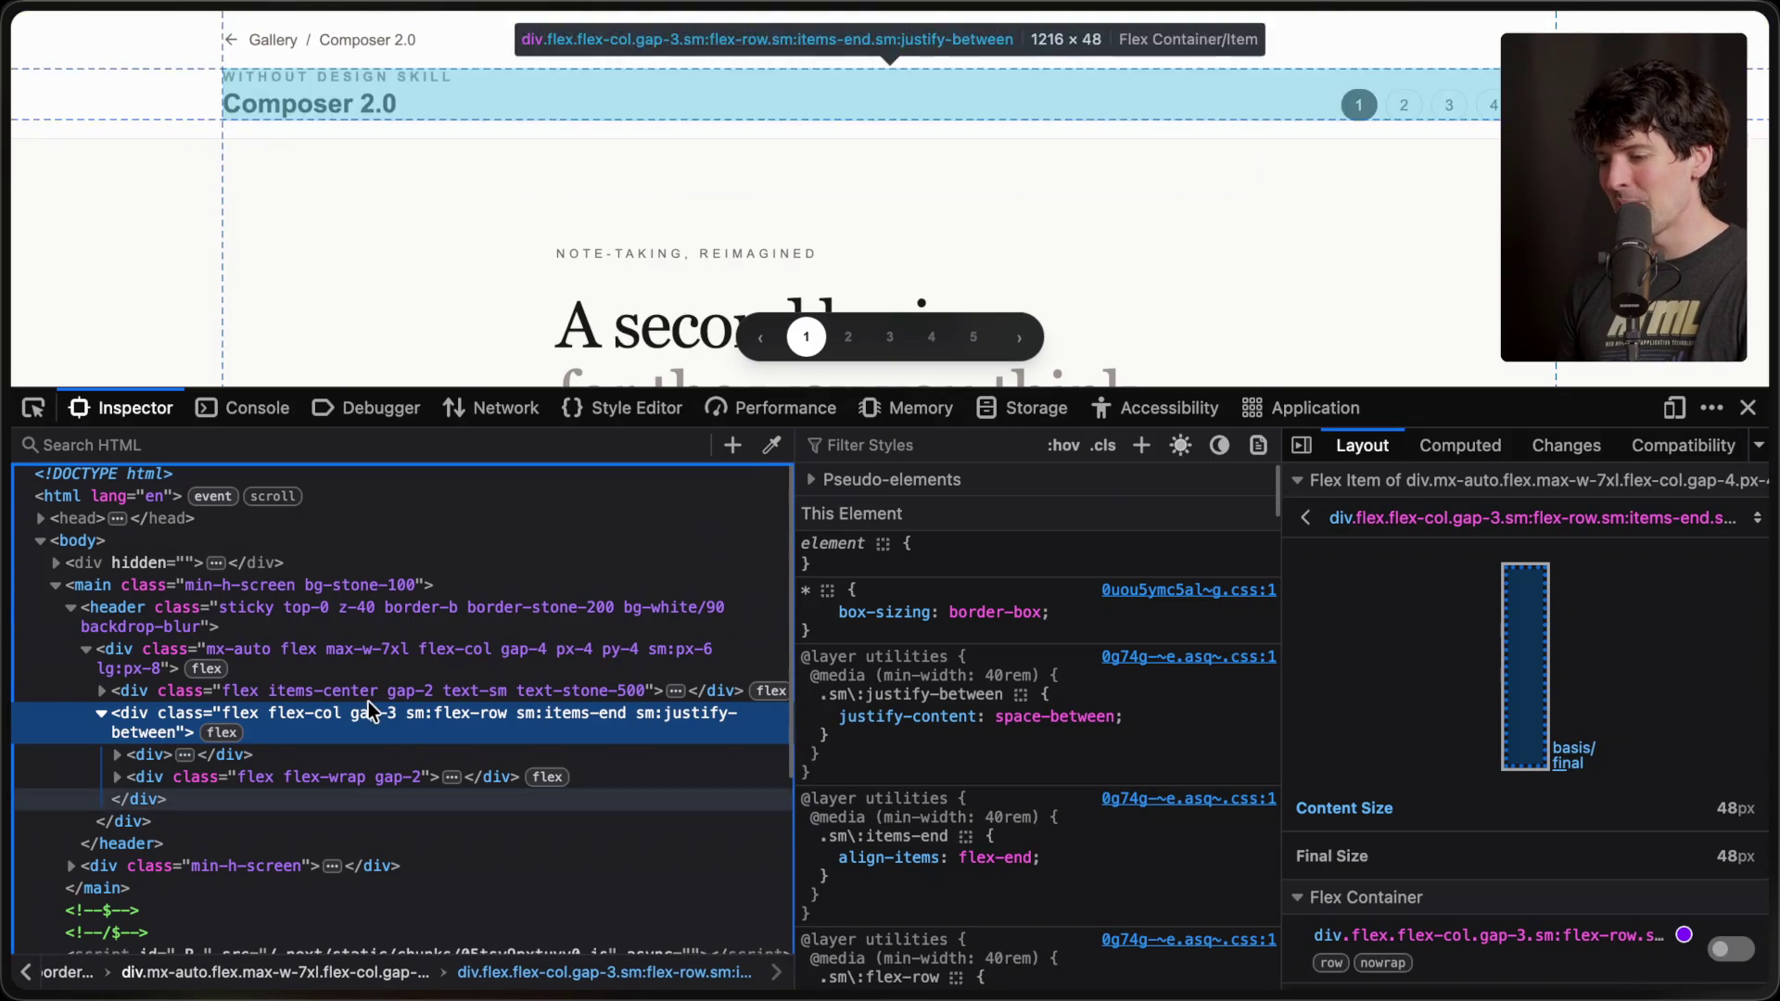
pyautogui.click(241, 620)
pyautogui.press('Delete')
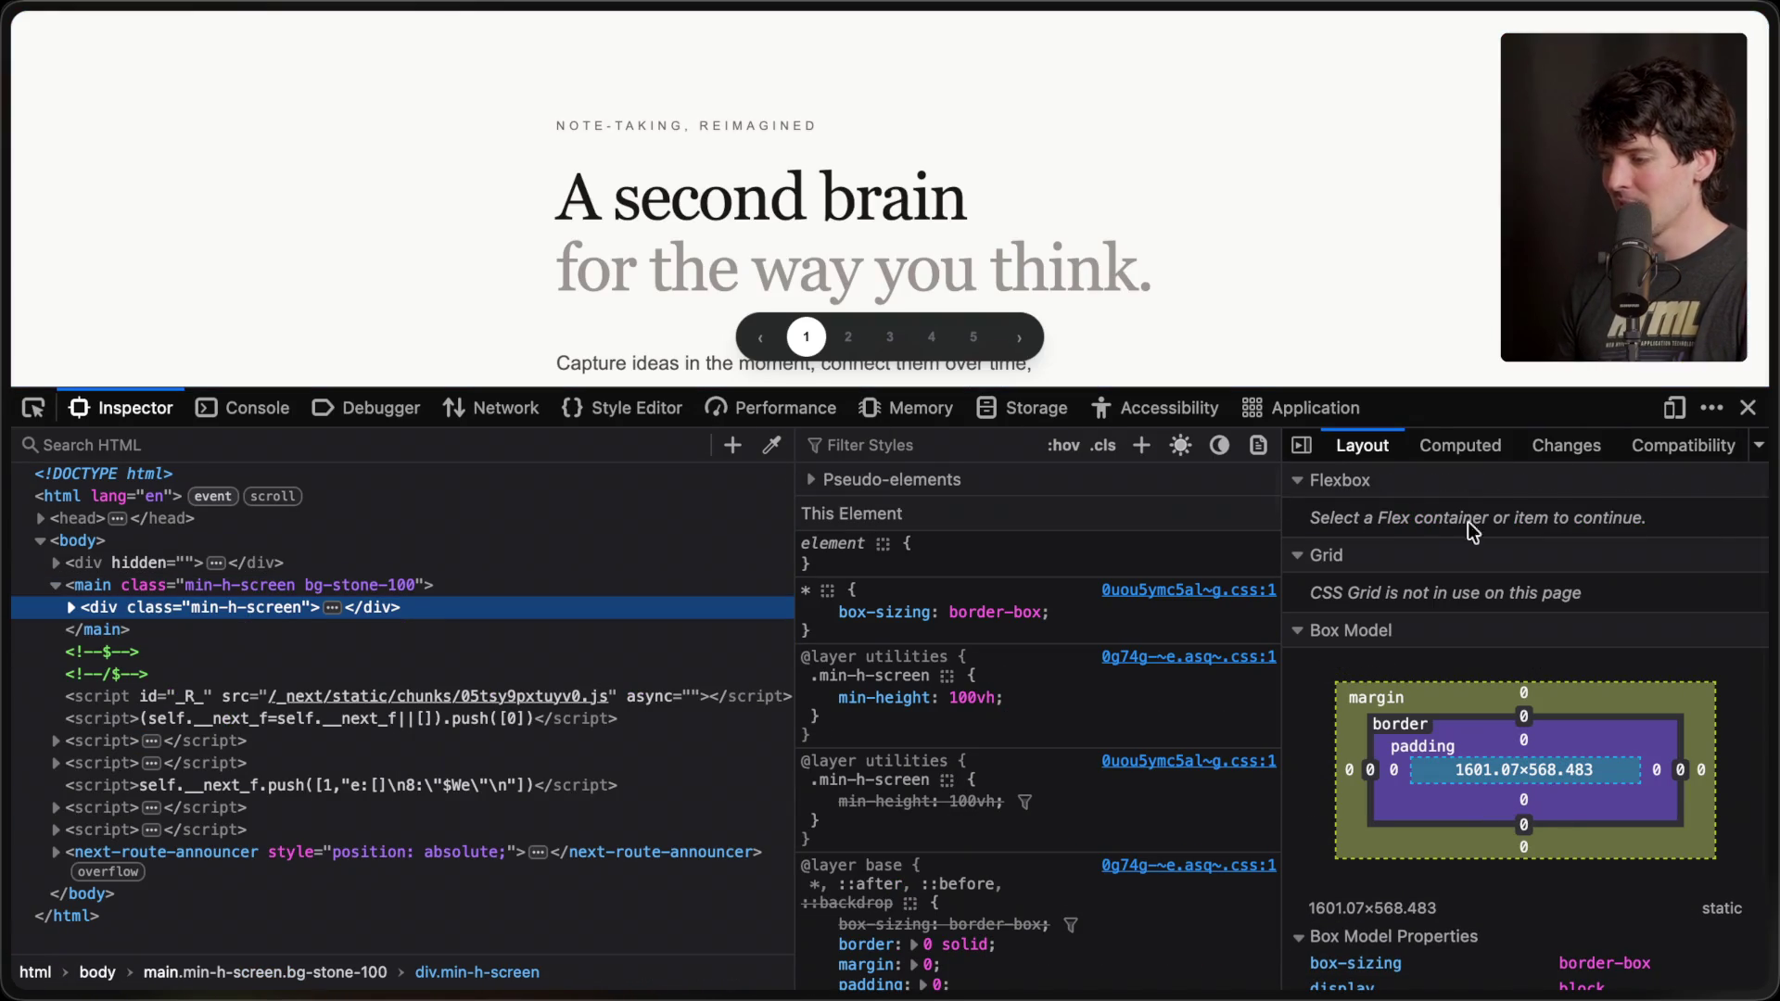
pyautogui.click(1748, 407)
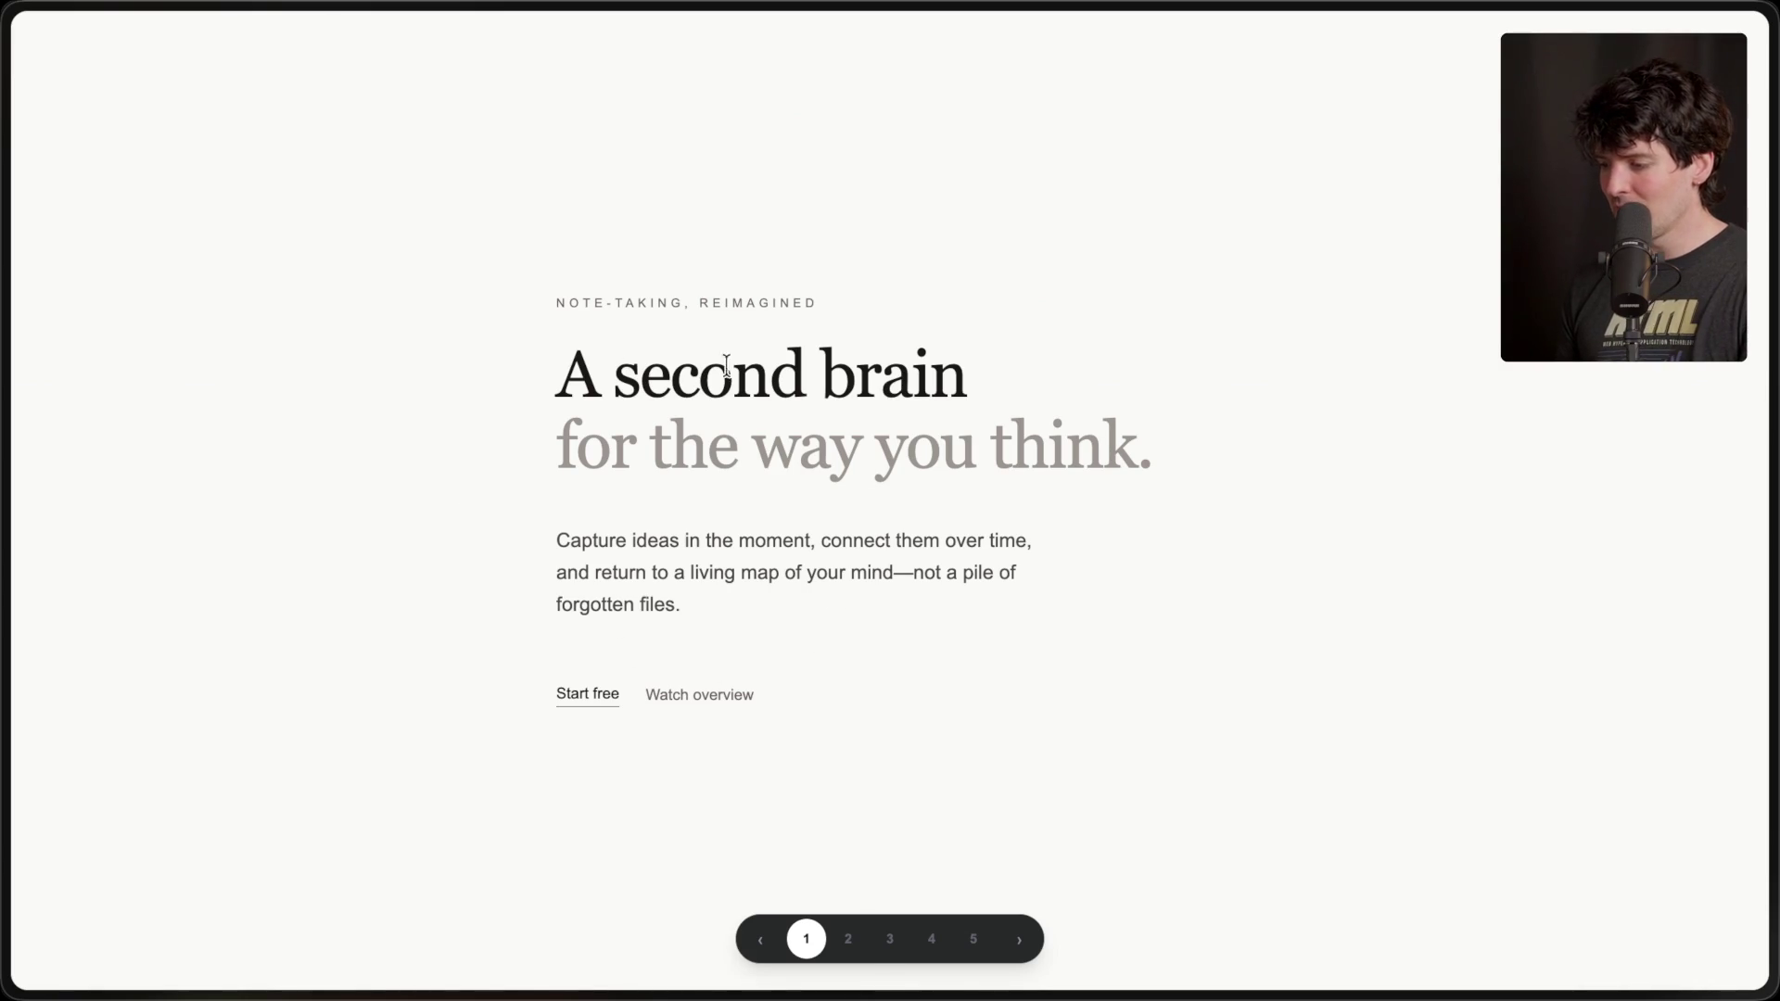
pyautogui.click(852, 953)
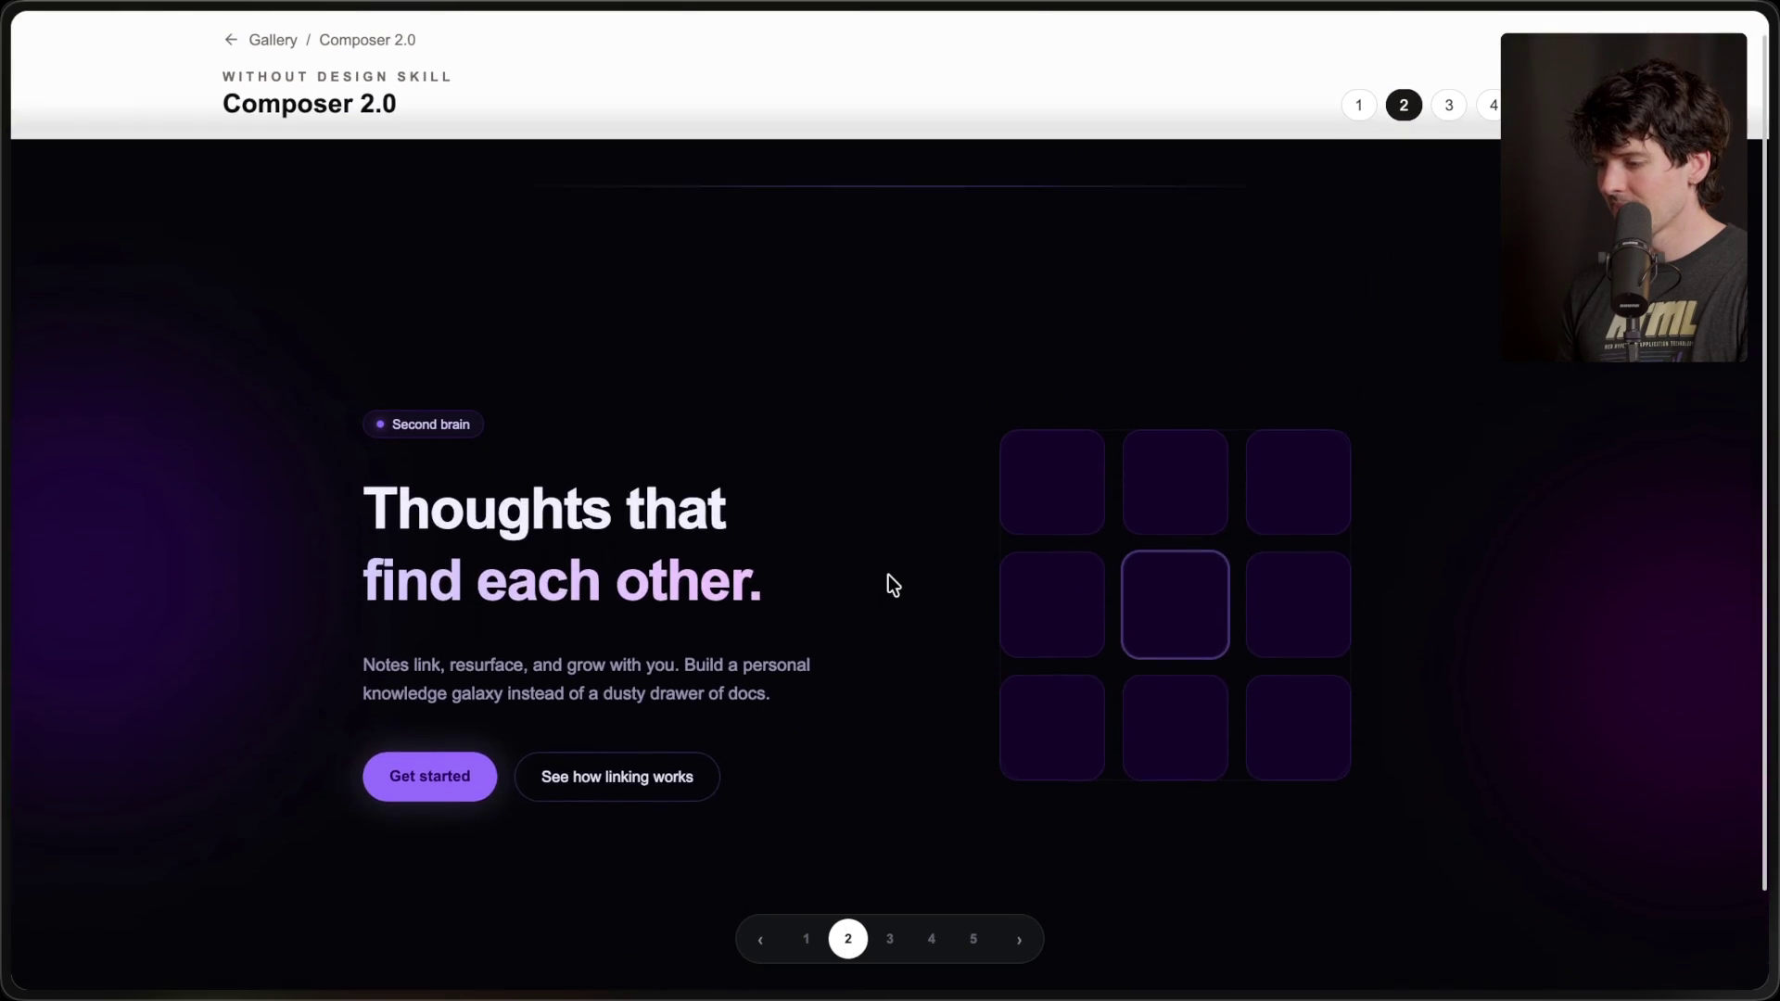
# - View Composer 2.0's third, journal-style design, selecting its 'Your mind' headline and paragraph
pyautogui.scroll(3, 888, 586)
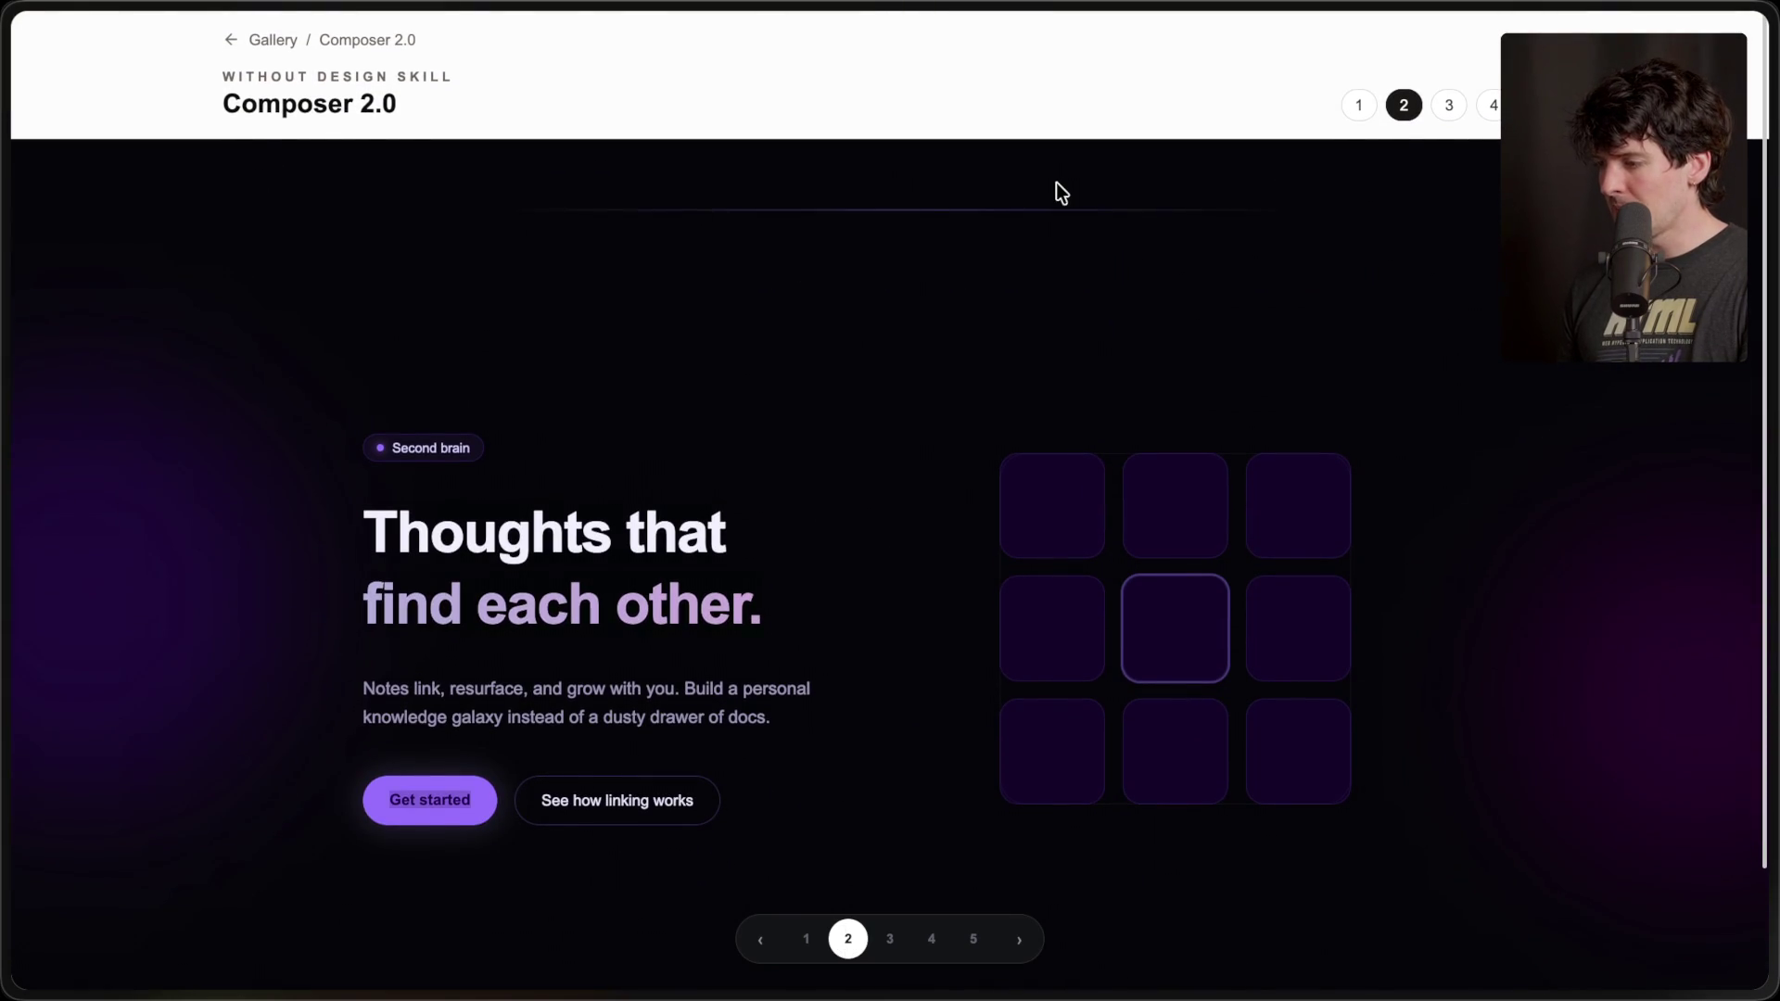
pyautogui.click(892, 940)
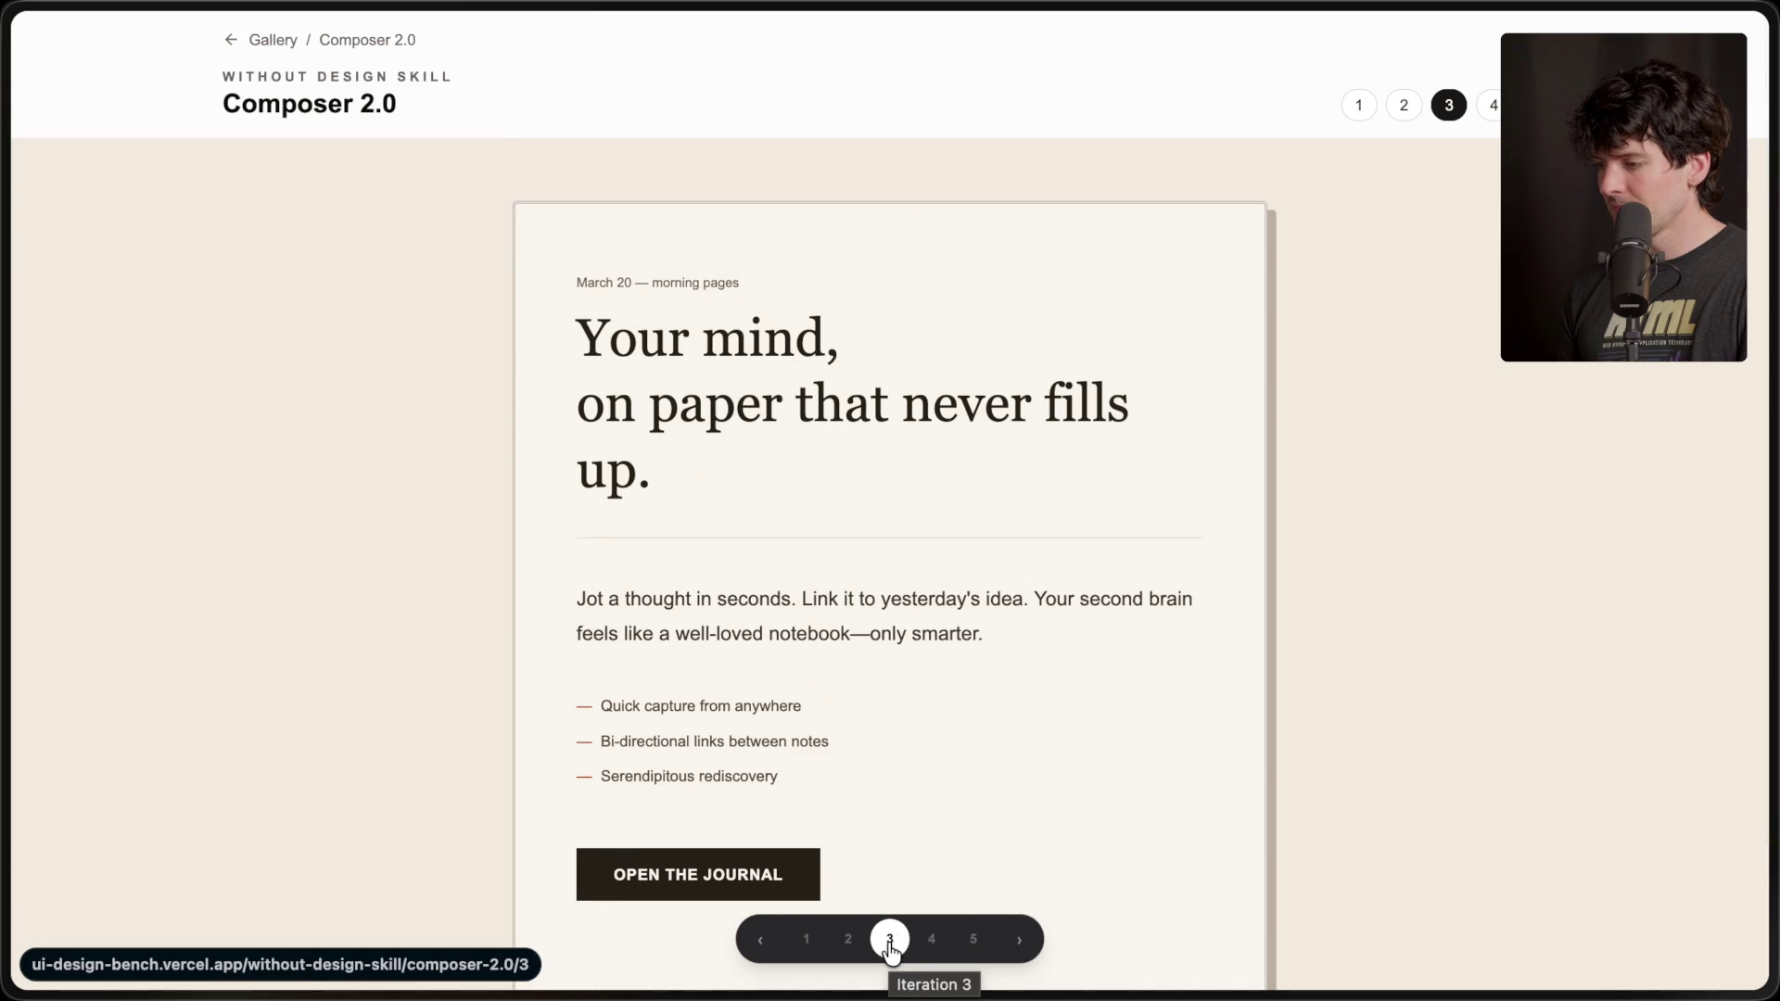
pyautogui.scroll(-2, 894, 749)
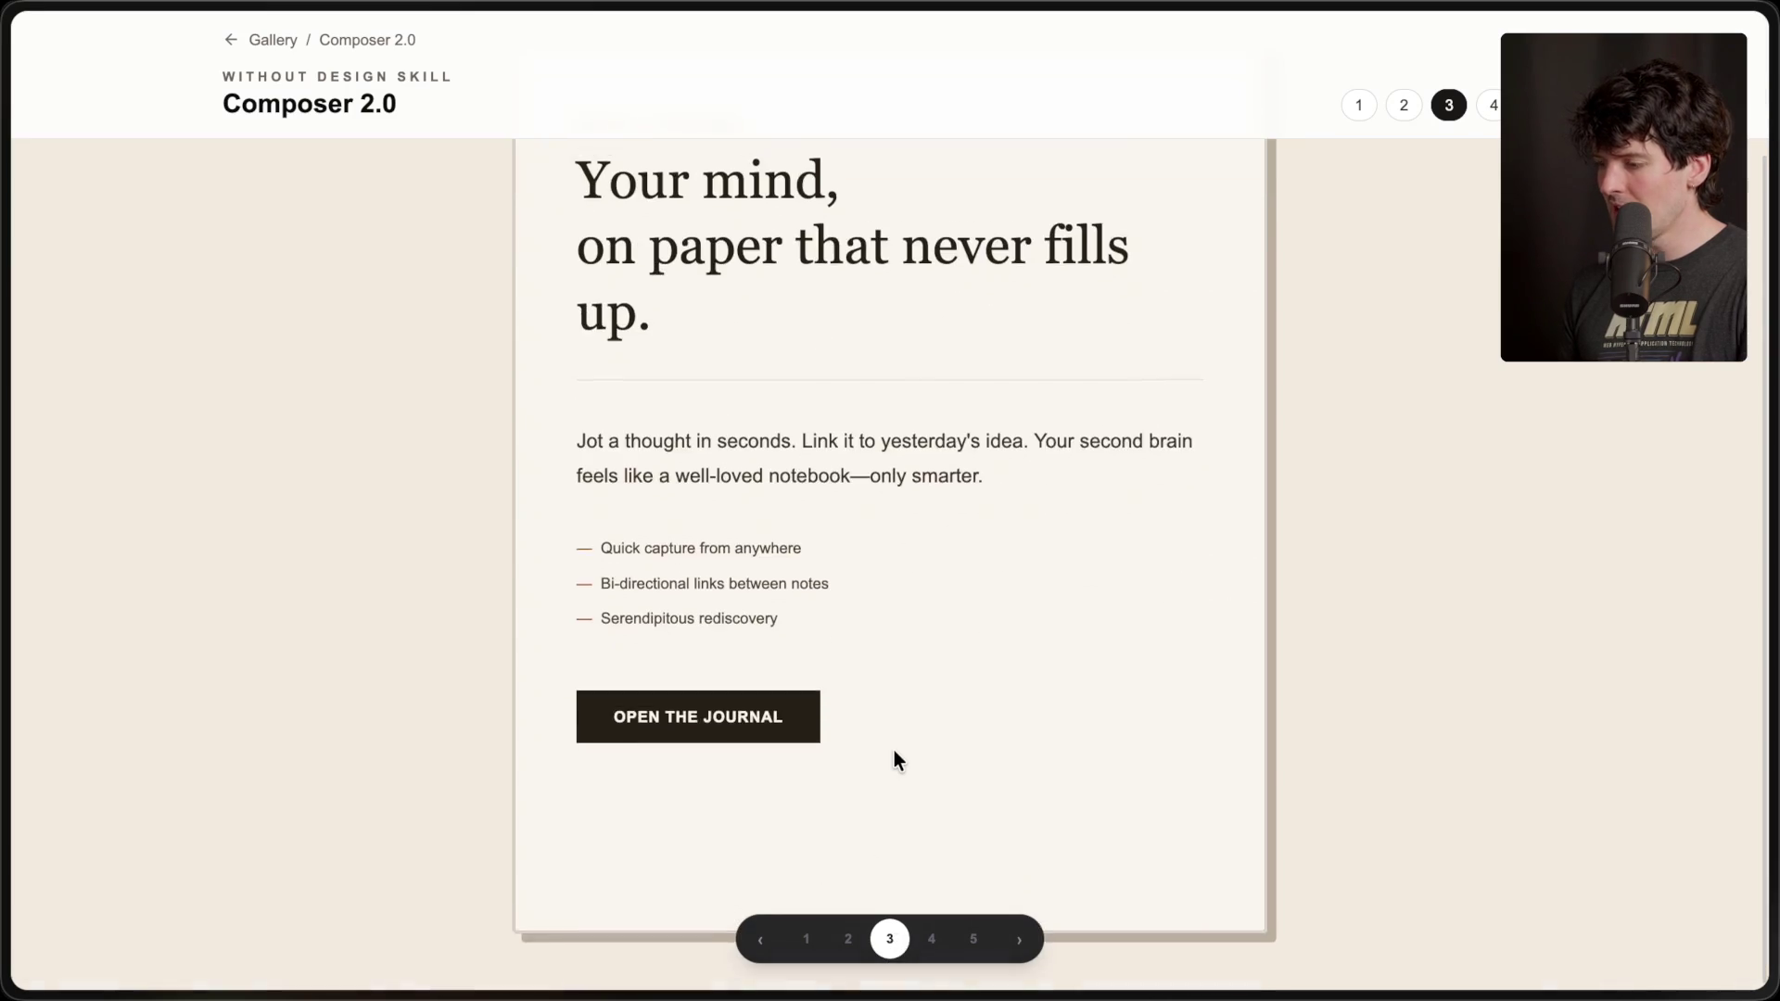
pyautogui.scroll(2, 894, 749)
pyautogui.moveTo(521, 330); pyautogui.dragTo(761, 534)
pyautogui.click(761, 534)
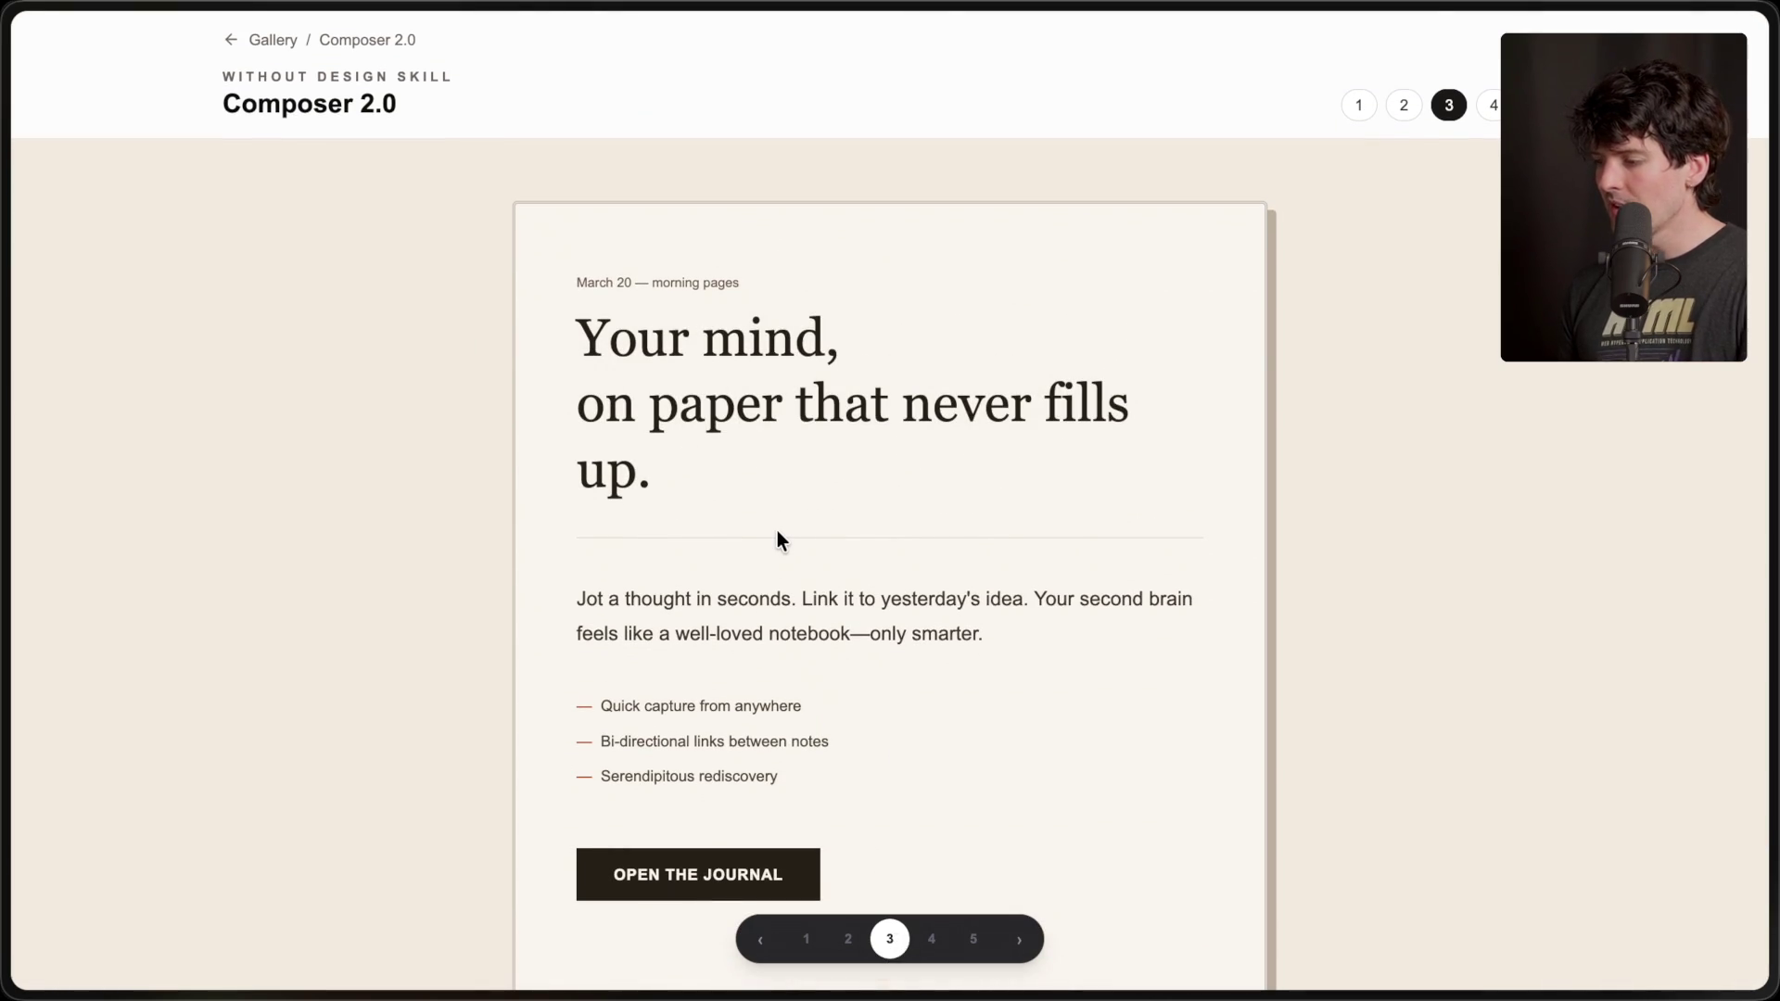
pyautogui.moveTo(573, 594); pyautogui.dragTo(1131, 677)
pyautogui.click(922, 691)
pyautogui.scroll(-2, 743, 836)
pyautogui.scroll(2, 743, 836)
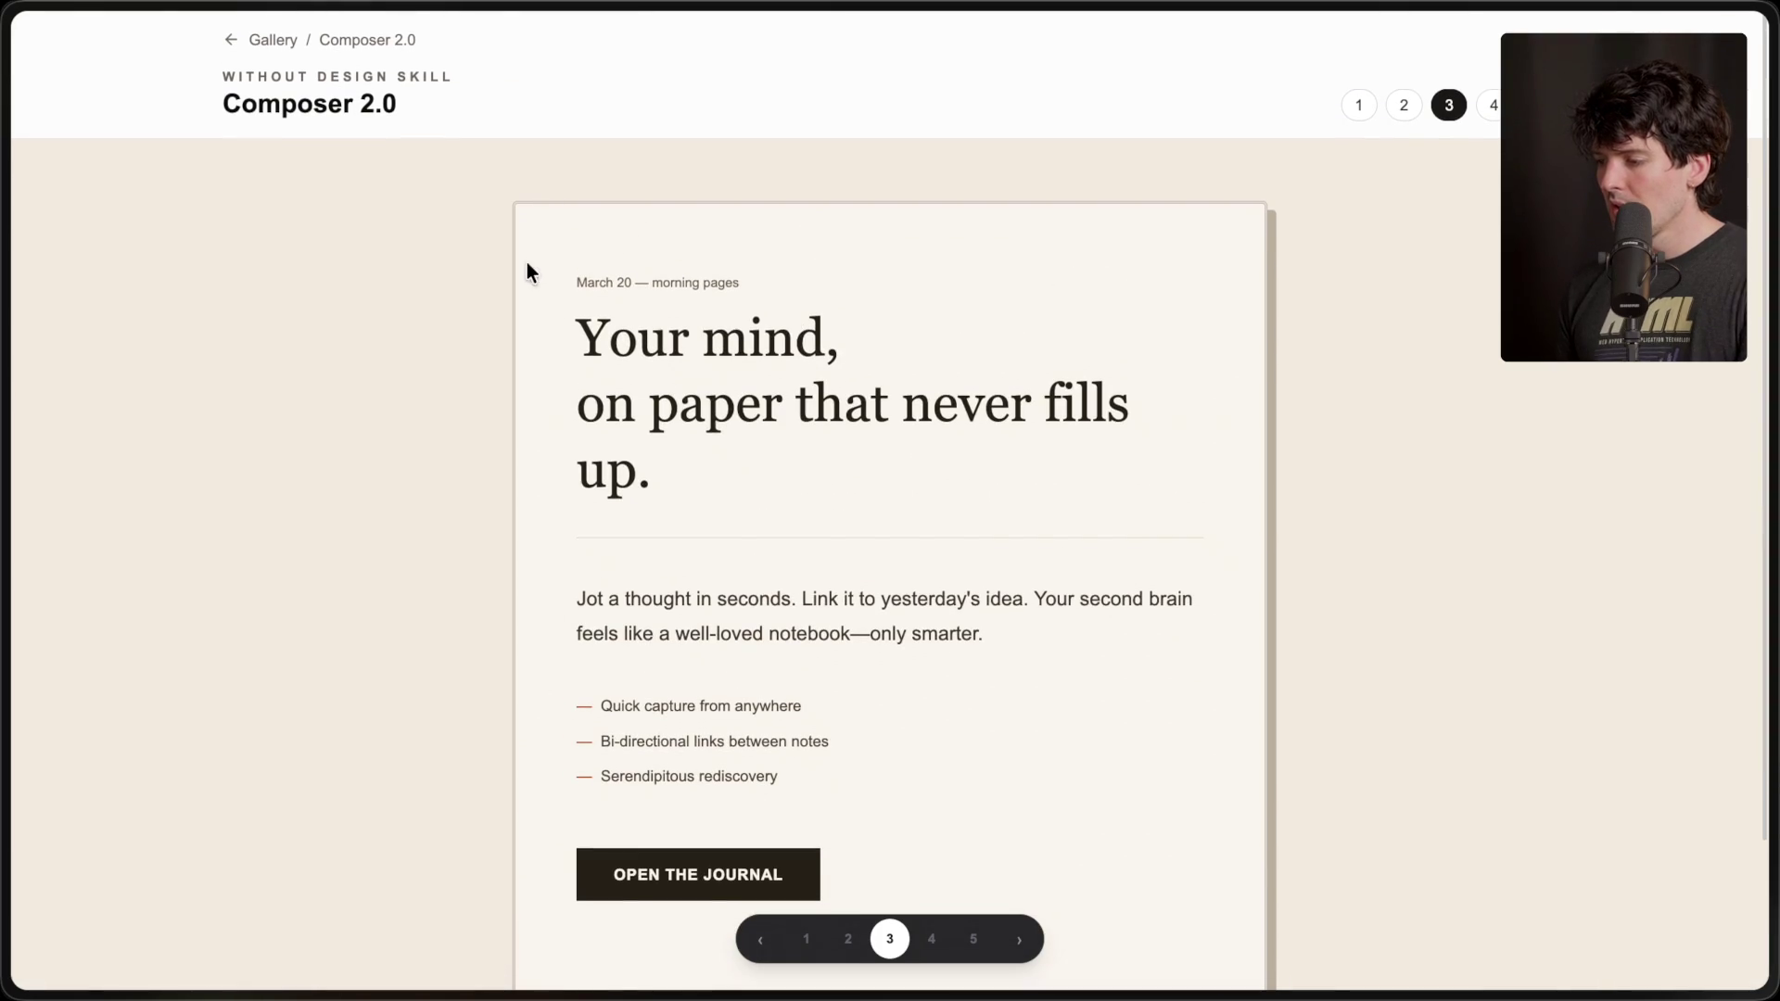
pyautogui.scroll(-1, 1222, 531)
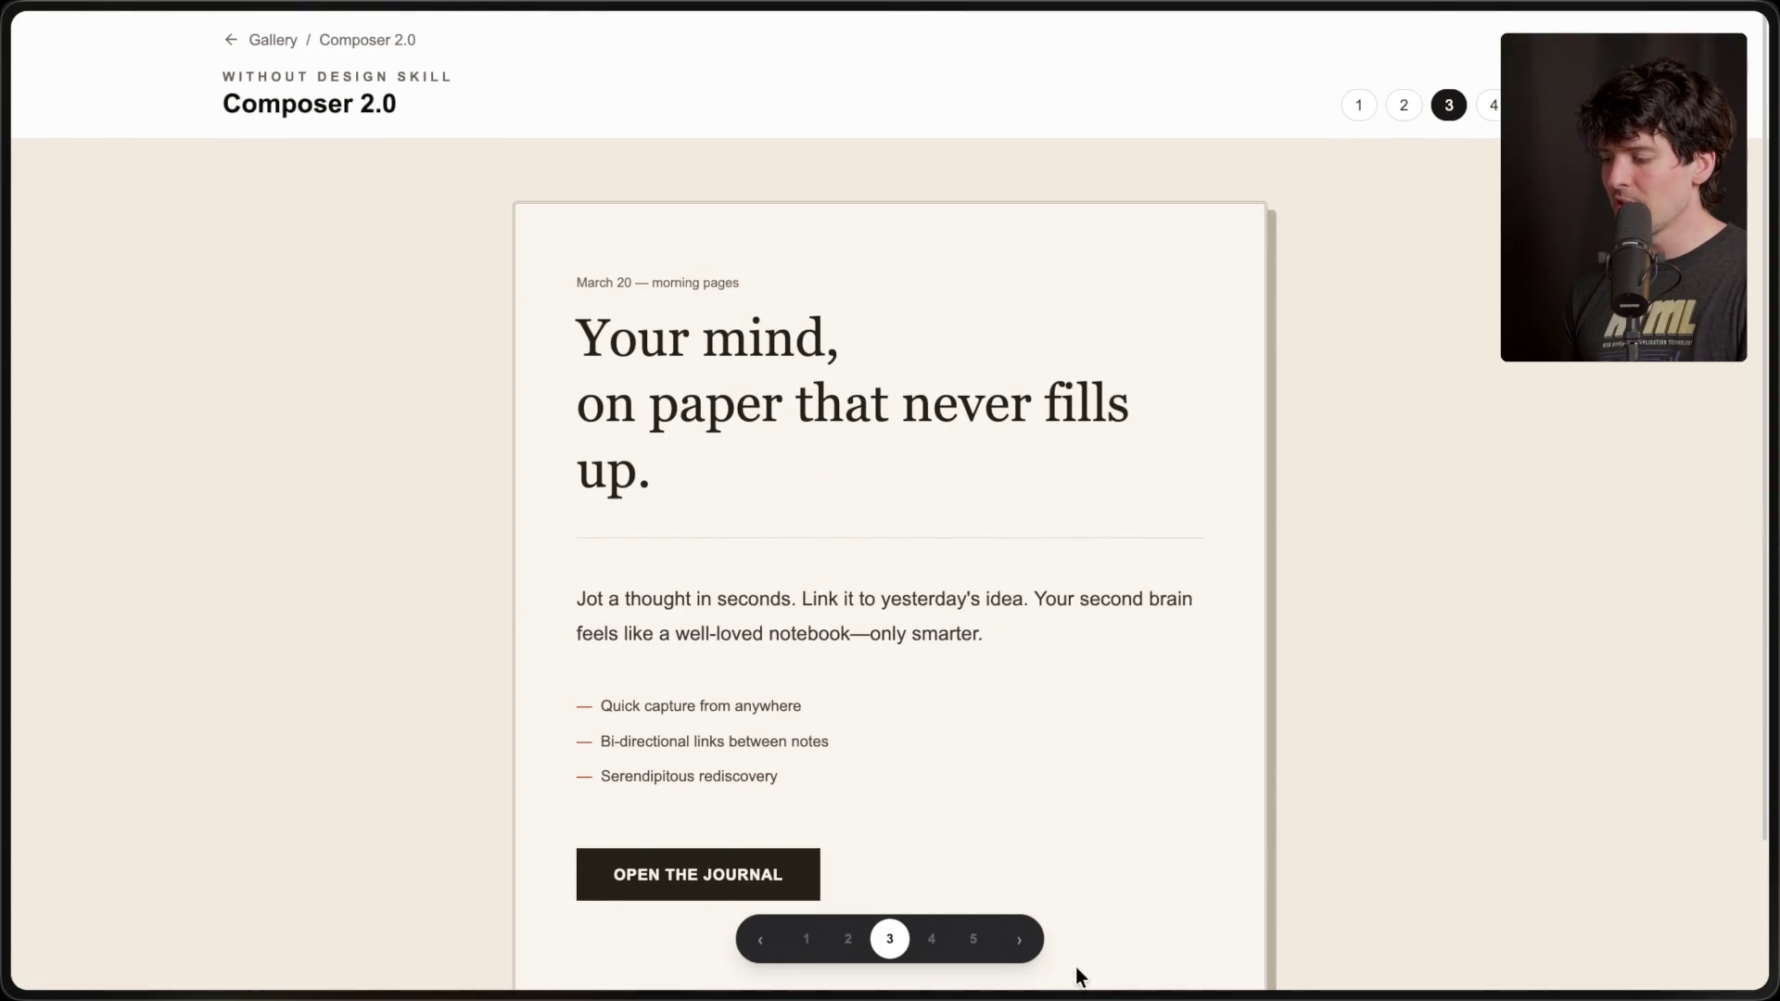
# - View the fourth, yellow SECOND BRAIN design, then switch to the shoo authentication tab
pyautogui.click(931, 939)
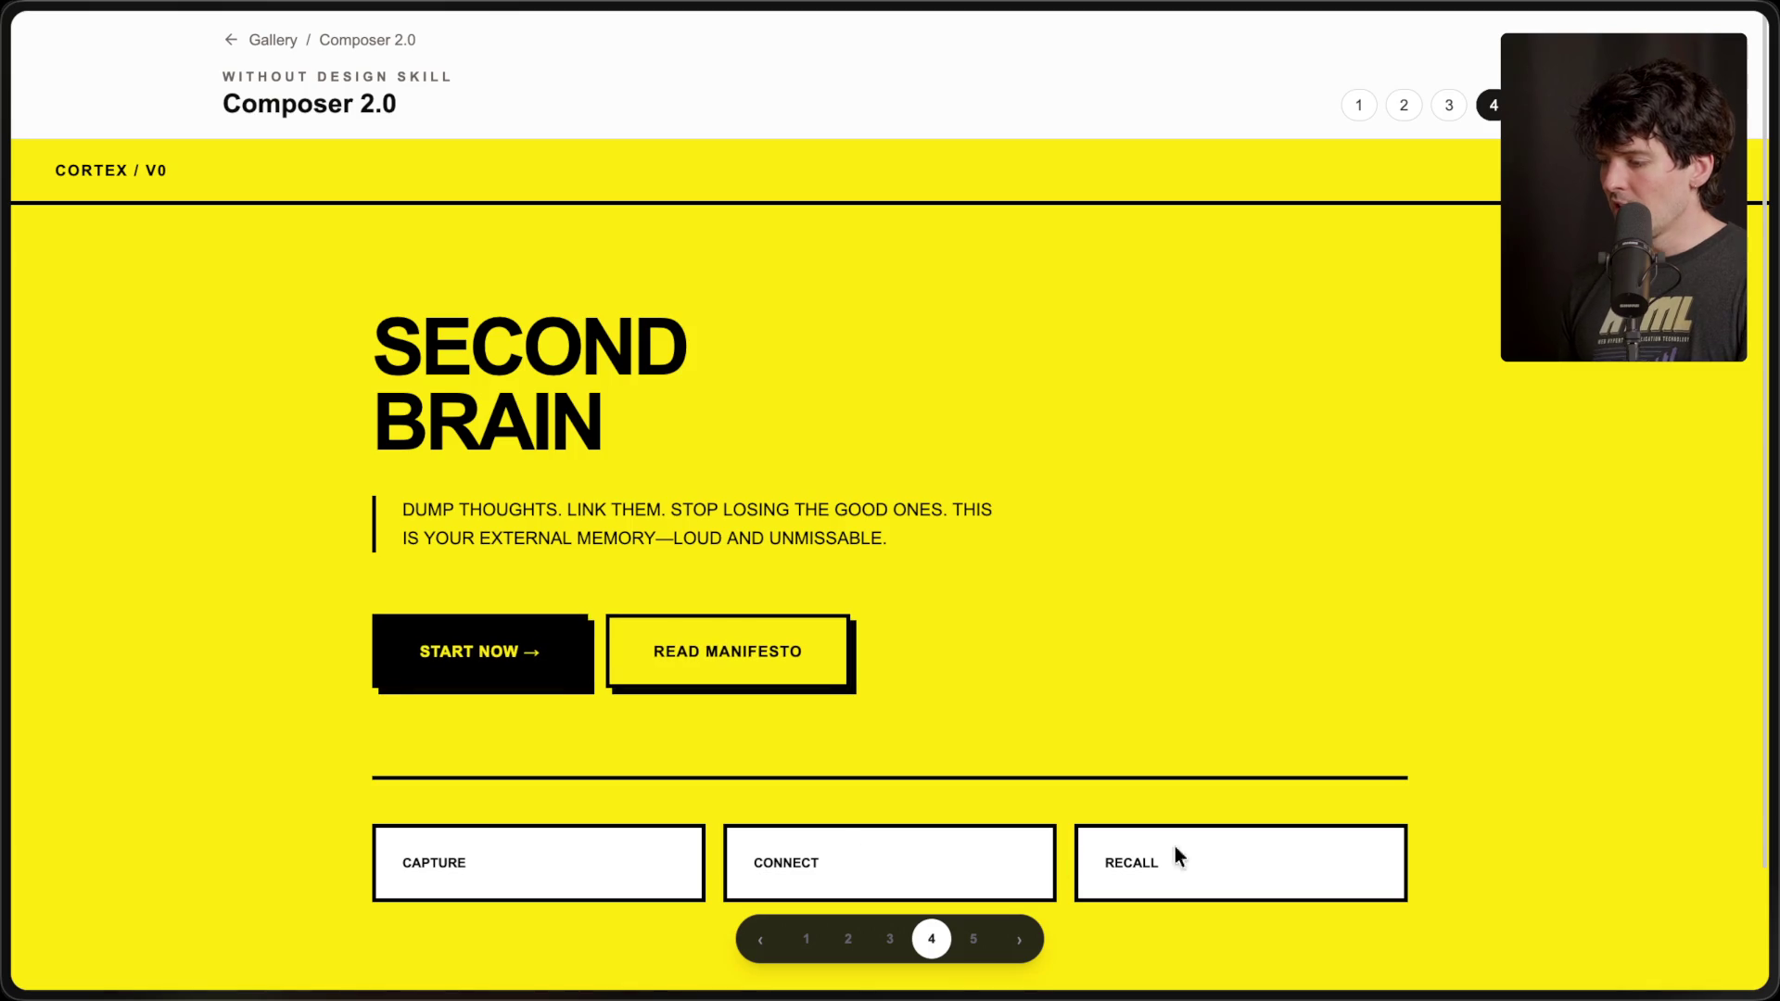
pyautogui.scroll(-2, 894, 549)
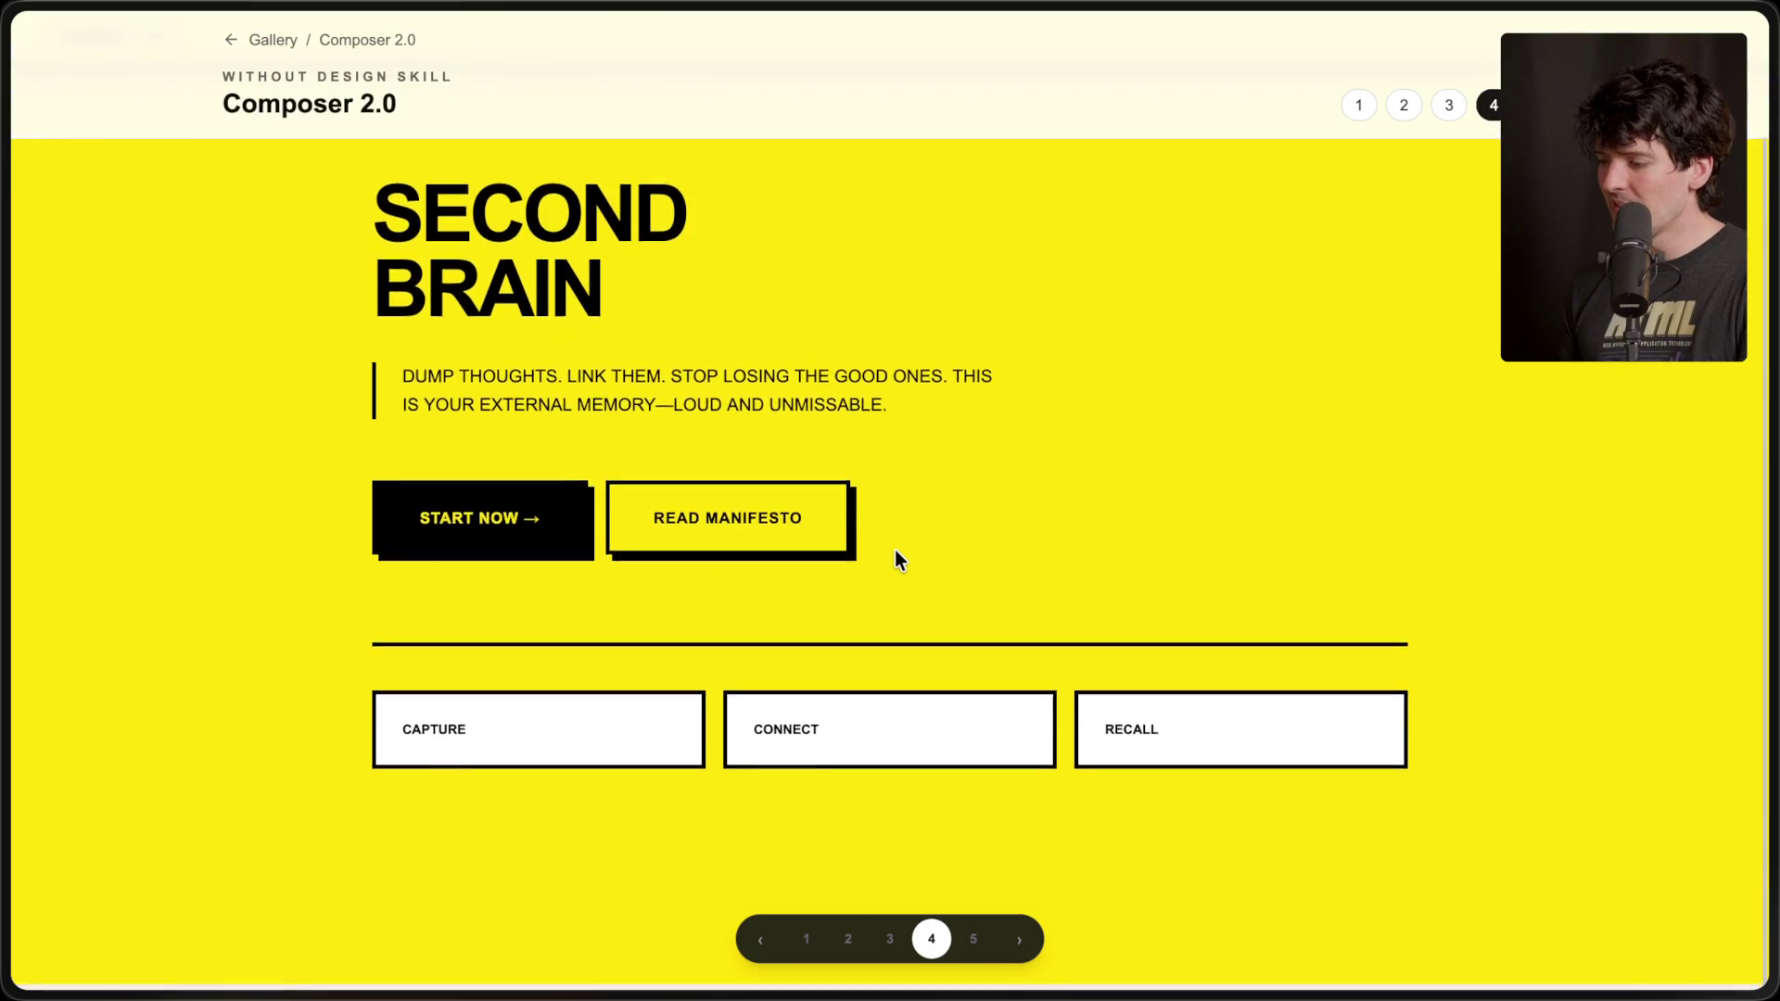
pyautogui.moveTo(1645, 553)
pyautogui.click(1576, 512)
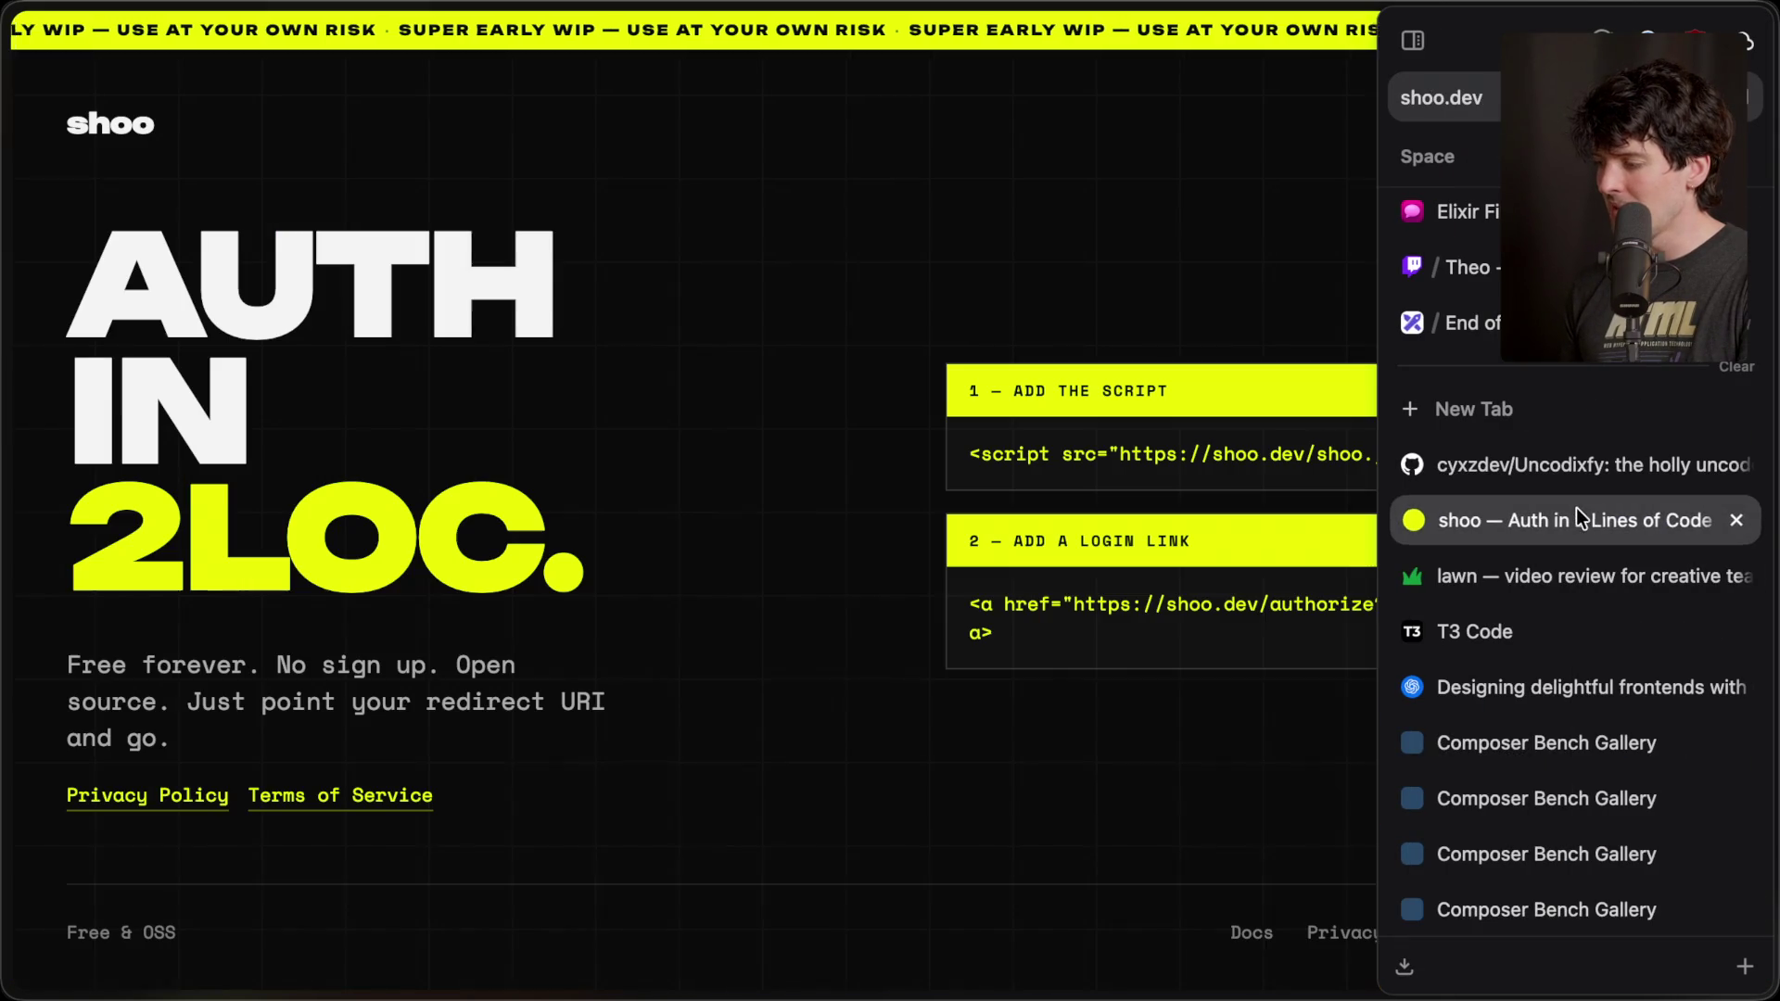
# - Return to the Composer 2.0 tab and scroll through its fifth design
pyautogui.moveTo(1769, 707)
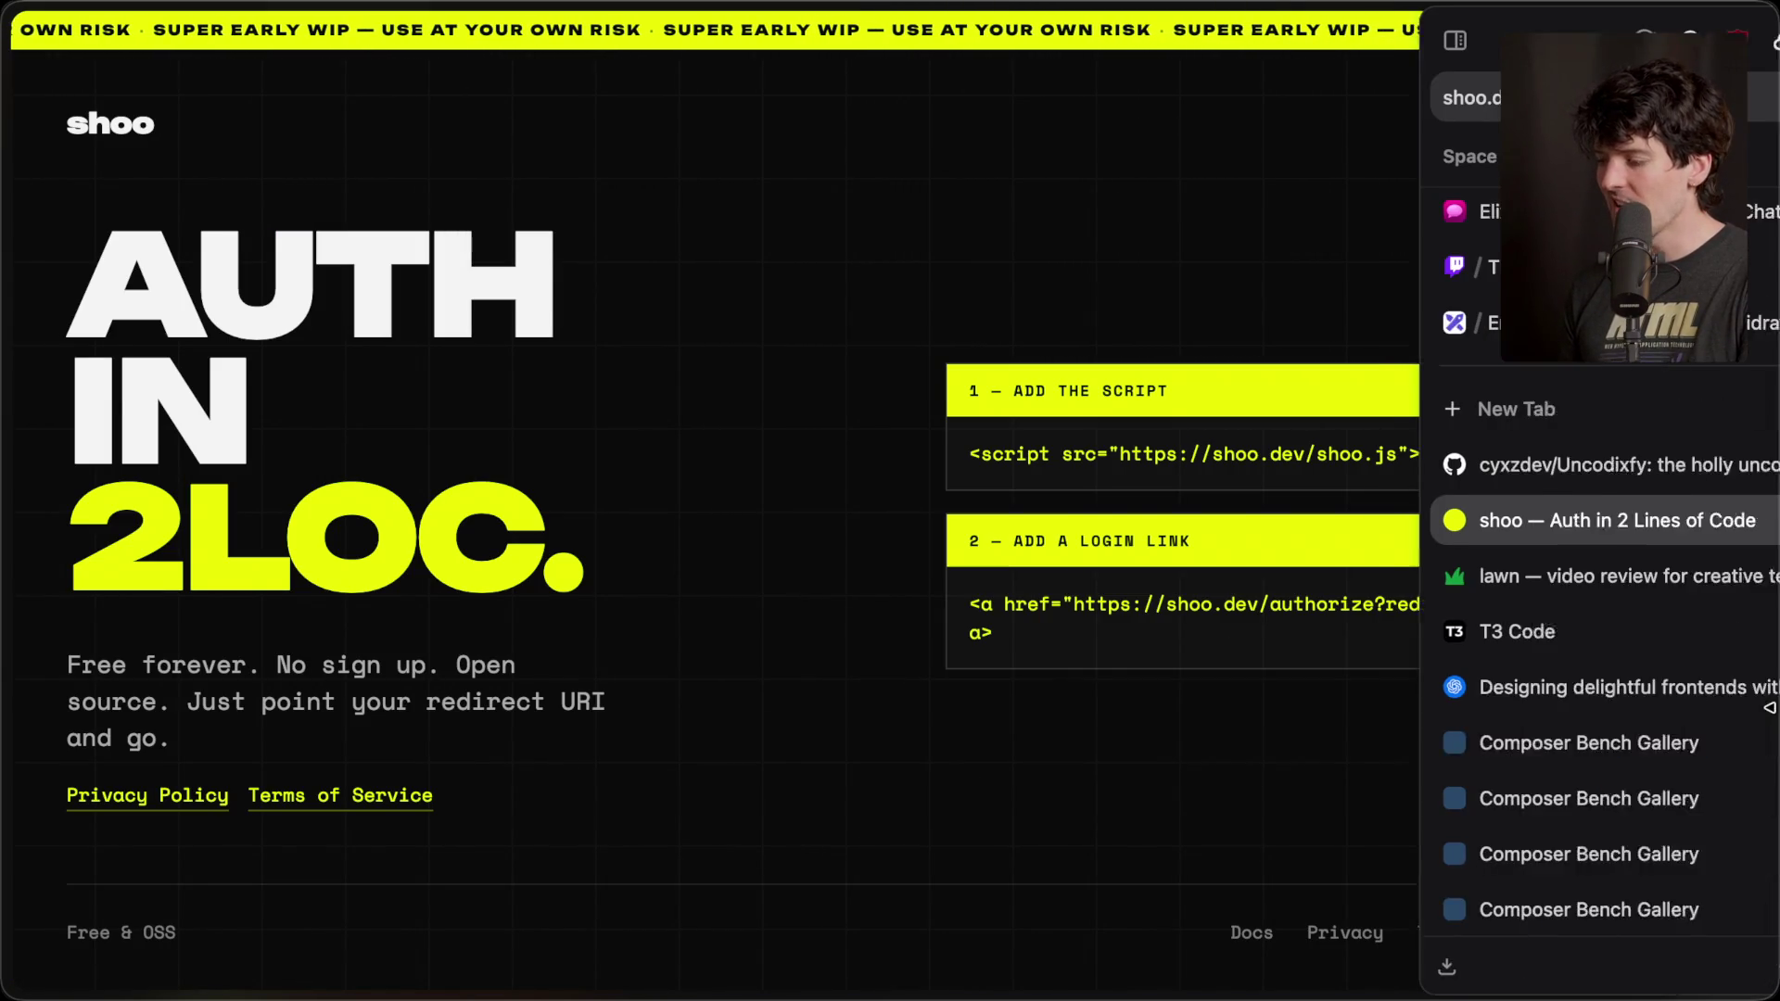
pyautogui.scroll(-2, 1516, 783)
pyautogui.click(1504, 803)
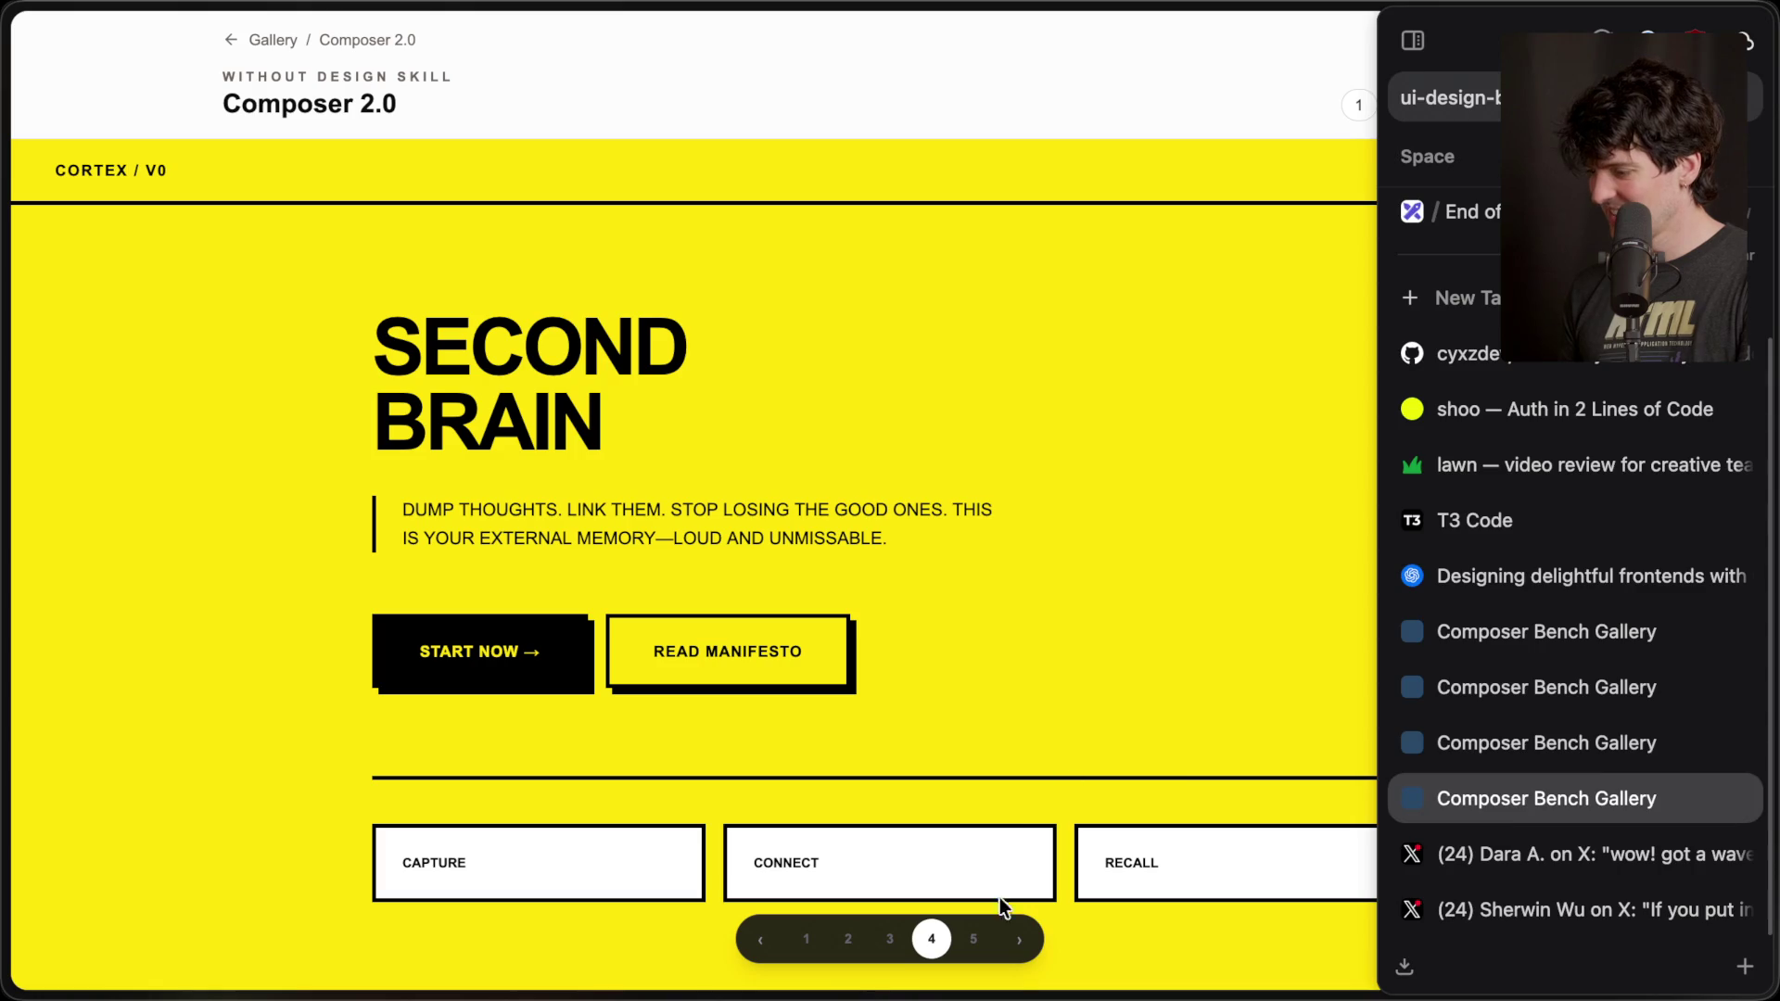
pyautogui.click(974, 939)
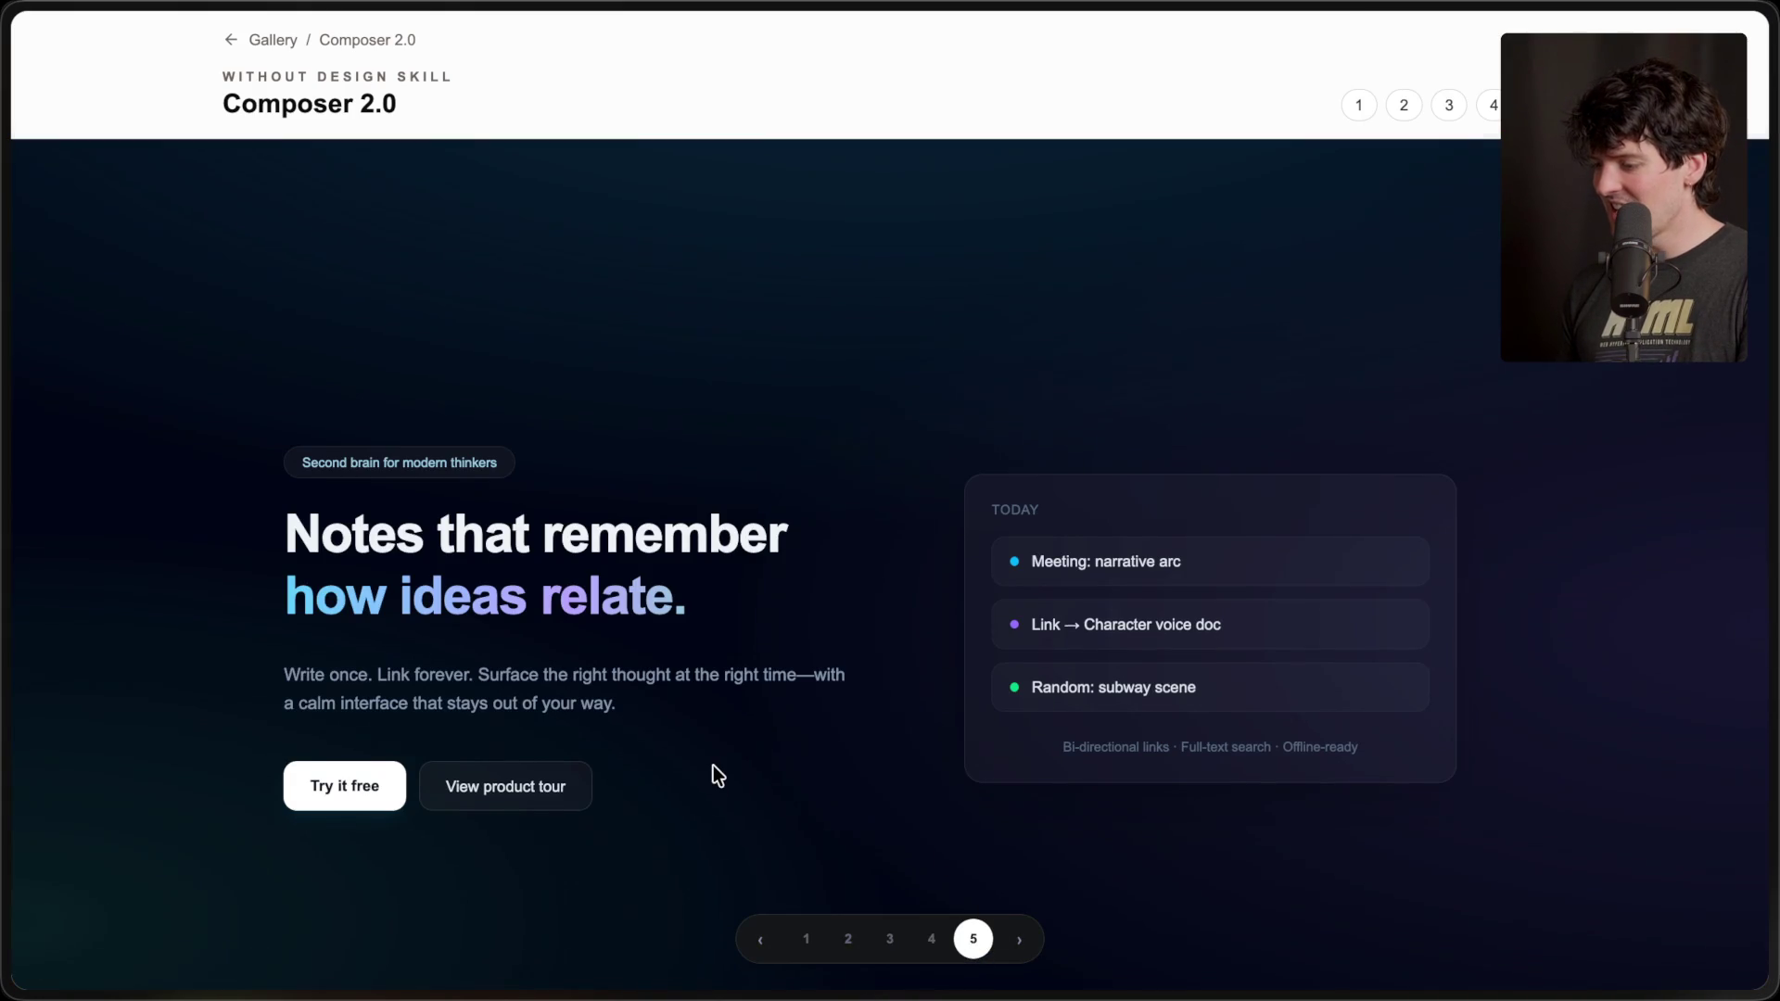
pyautogui.scroll(-2, 713, 765)
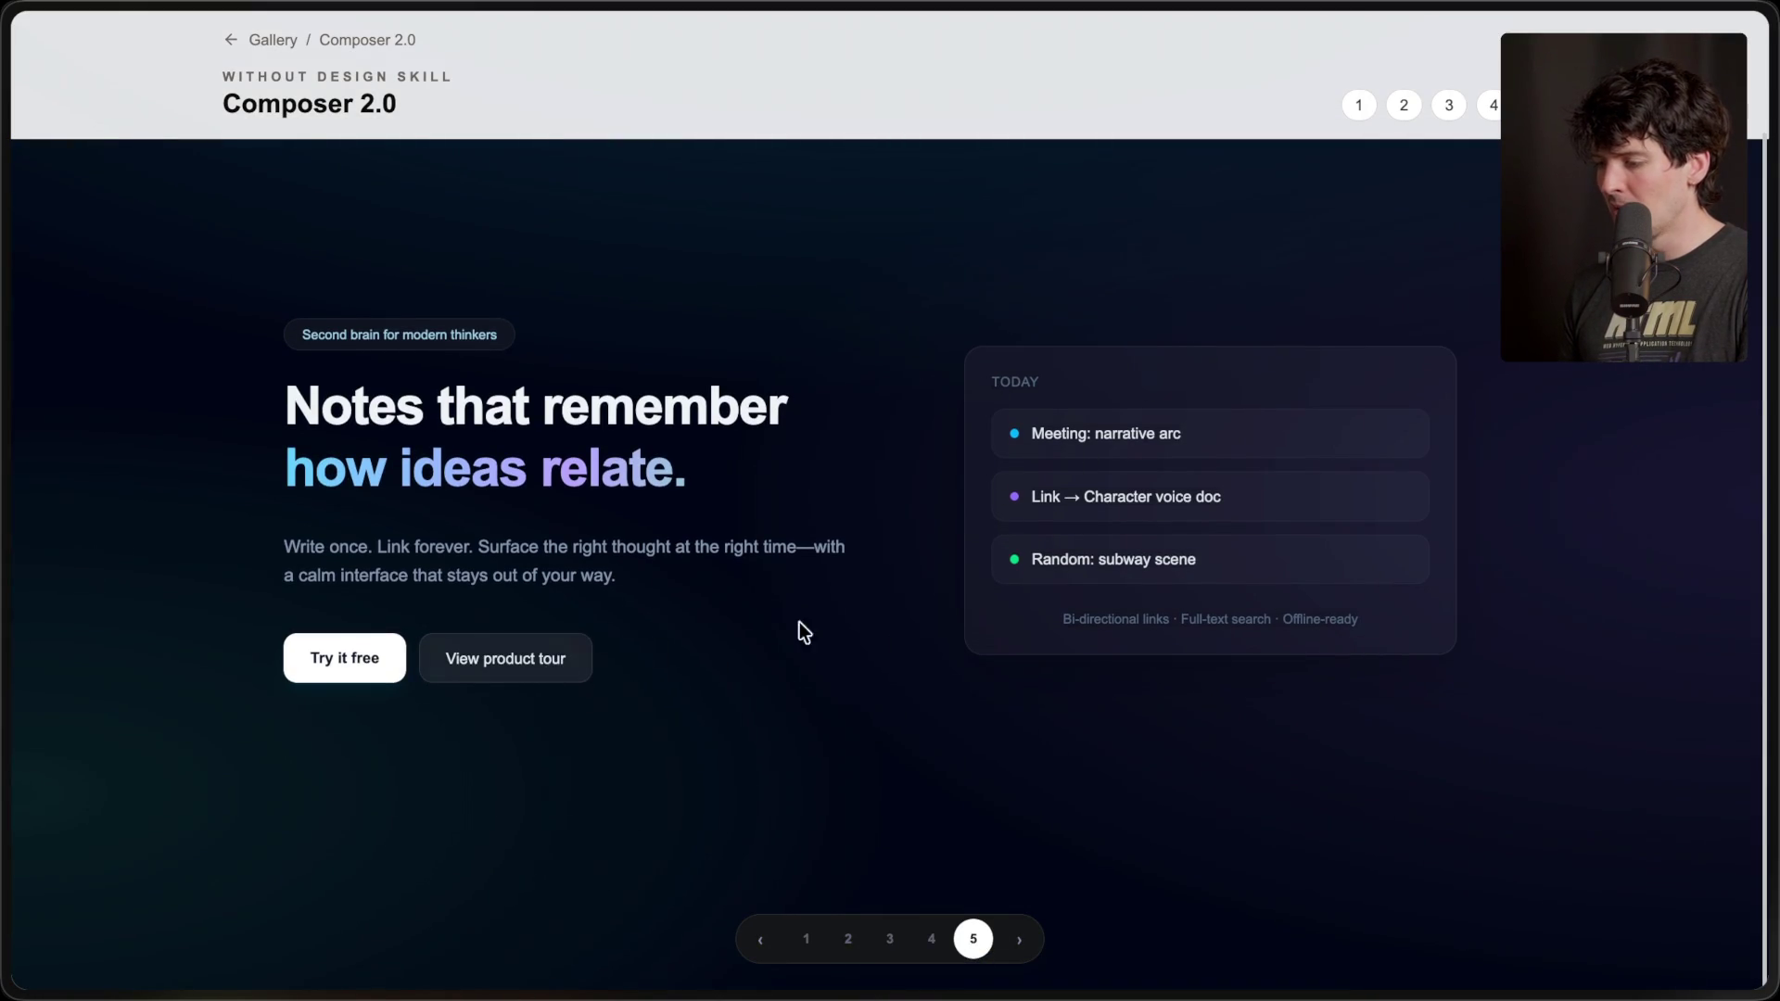
pyautogui.scroll(3, 1125, 564)
# - Switch to the Gemini 3.1 Pro gallery tab
pyautogui.hotkey('ctrl', 'Tab')
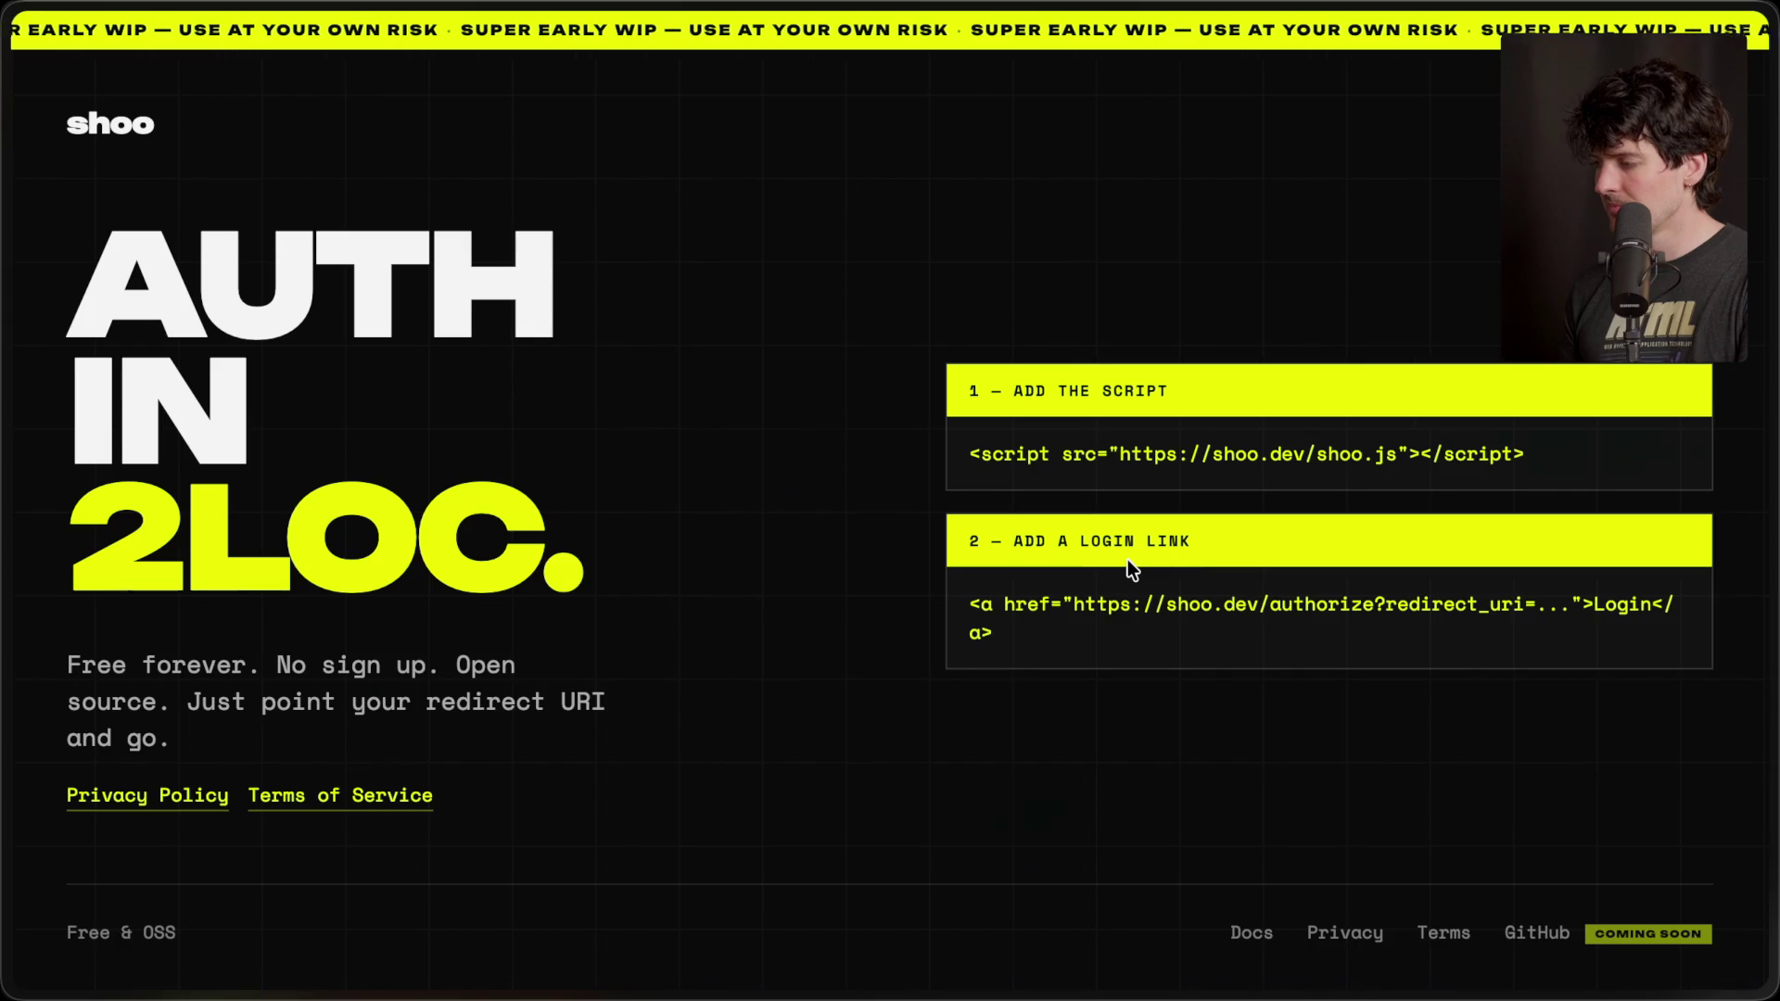
pyautogui.moveTo(1695, 648)
pyautogui.click(1520, 794)
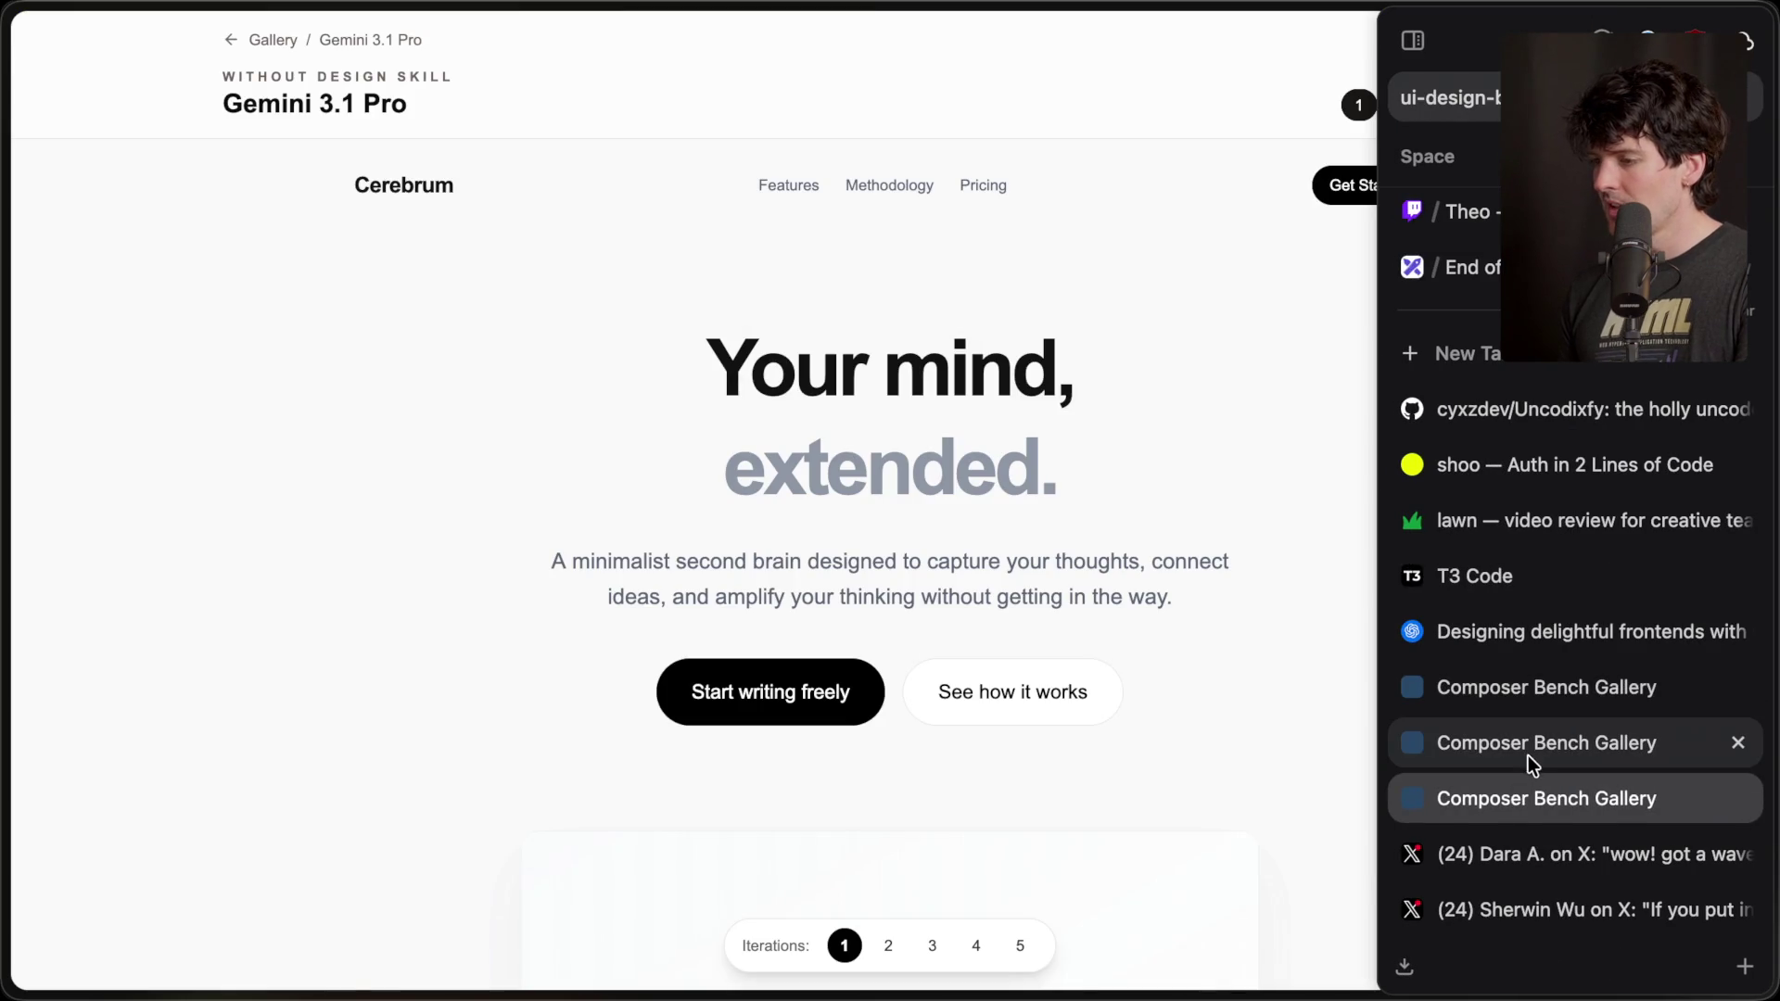
pyautogui.click(1527, 754)
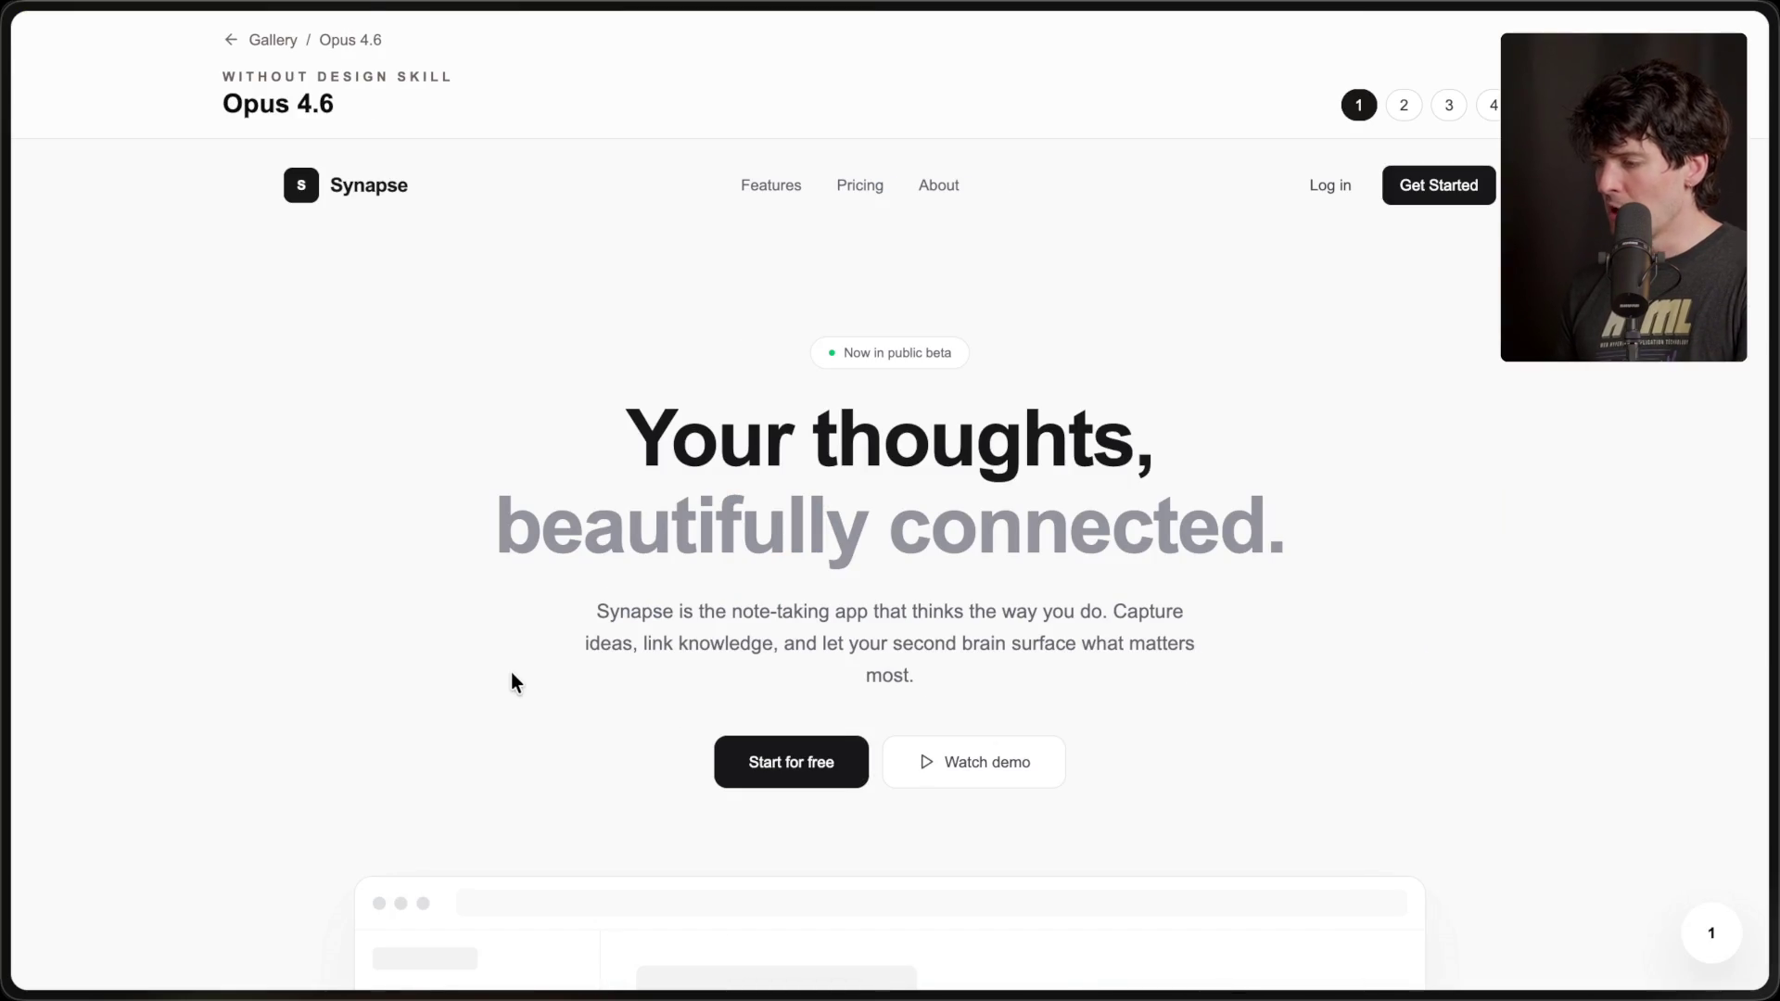
pyautogui.scroll(-3, 510, 671)
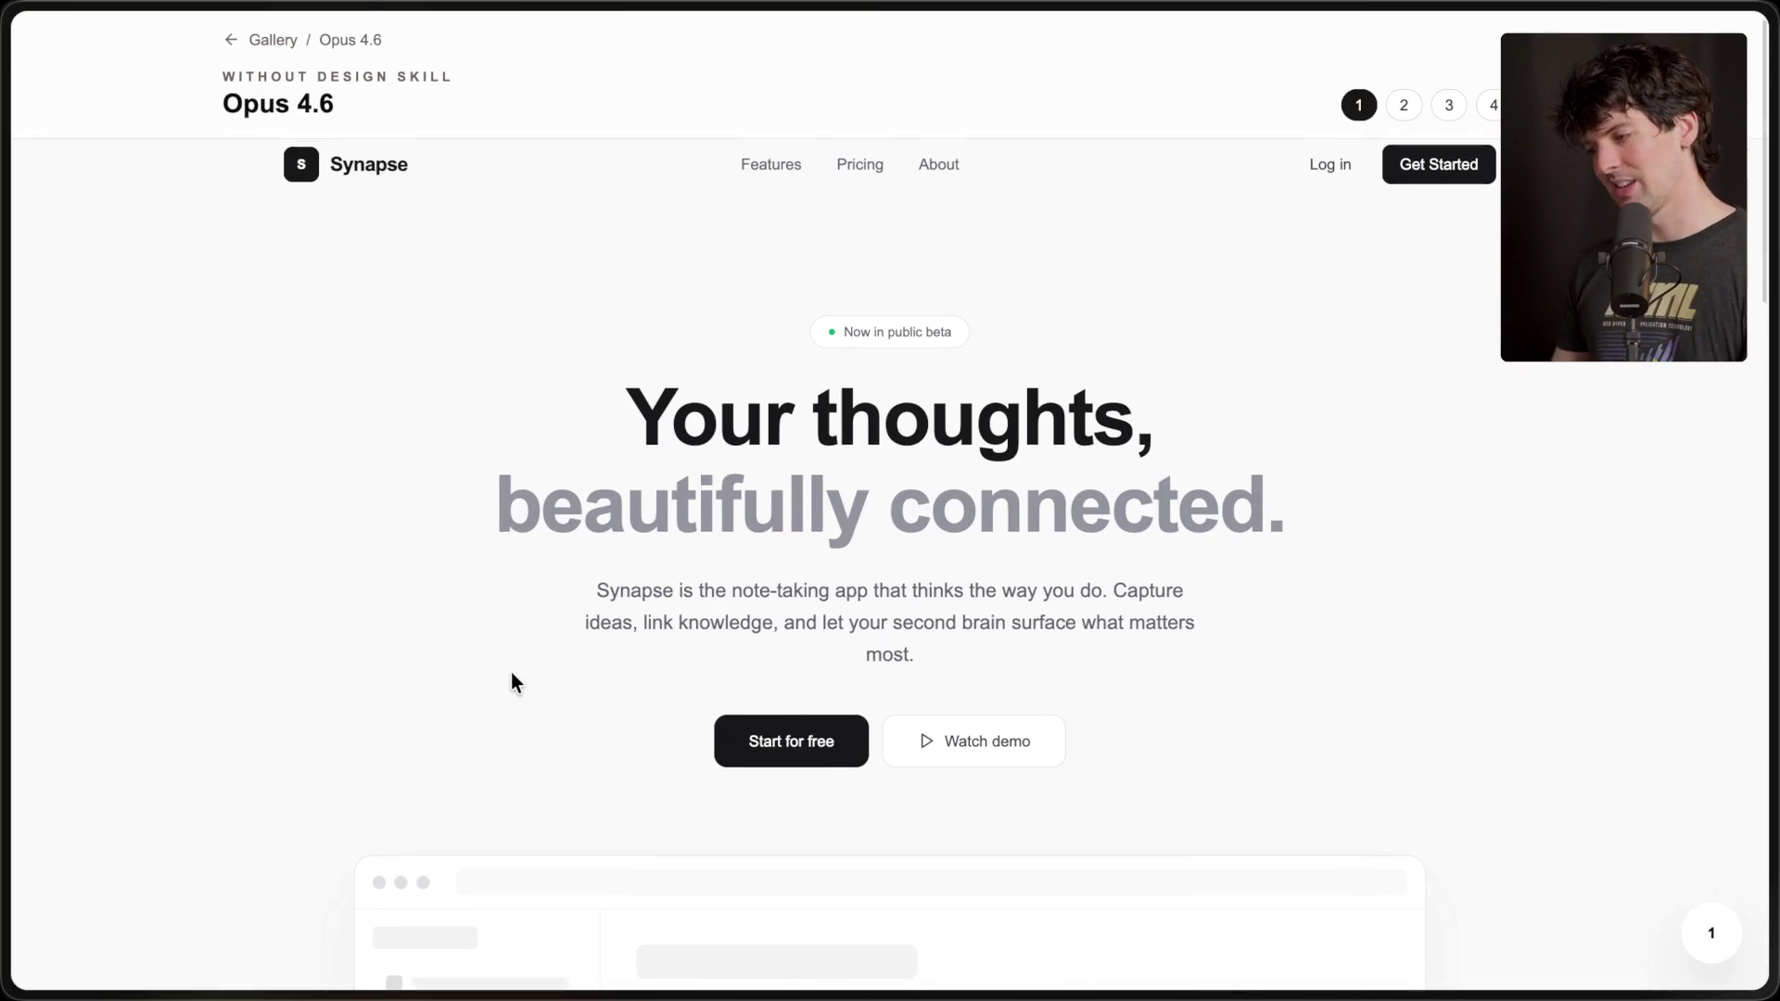
pyautogui.scroll(4, 510, 671)
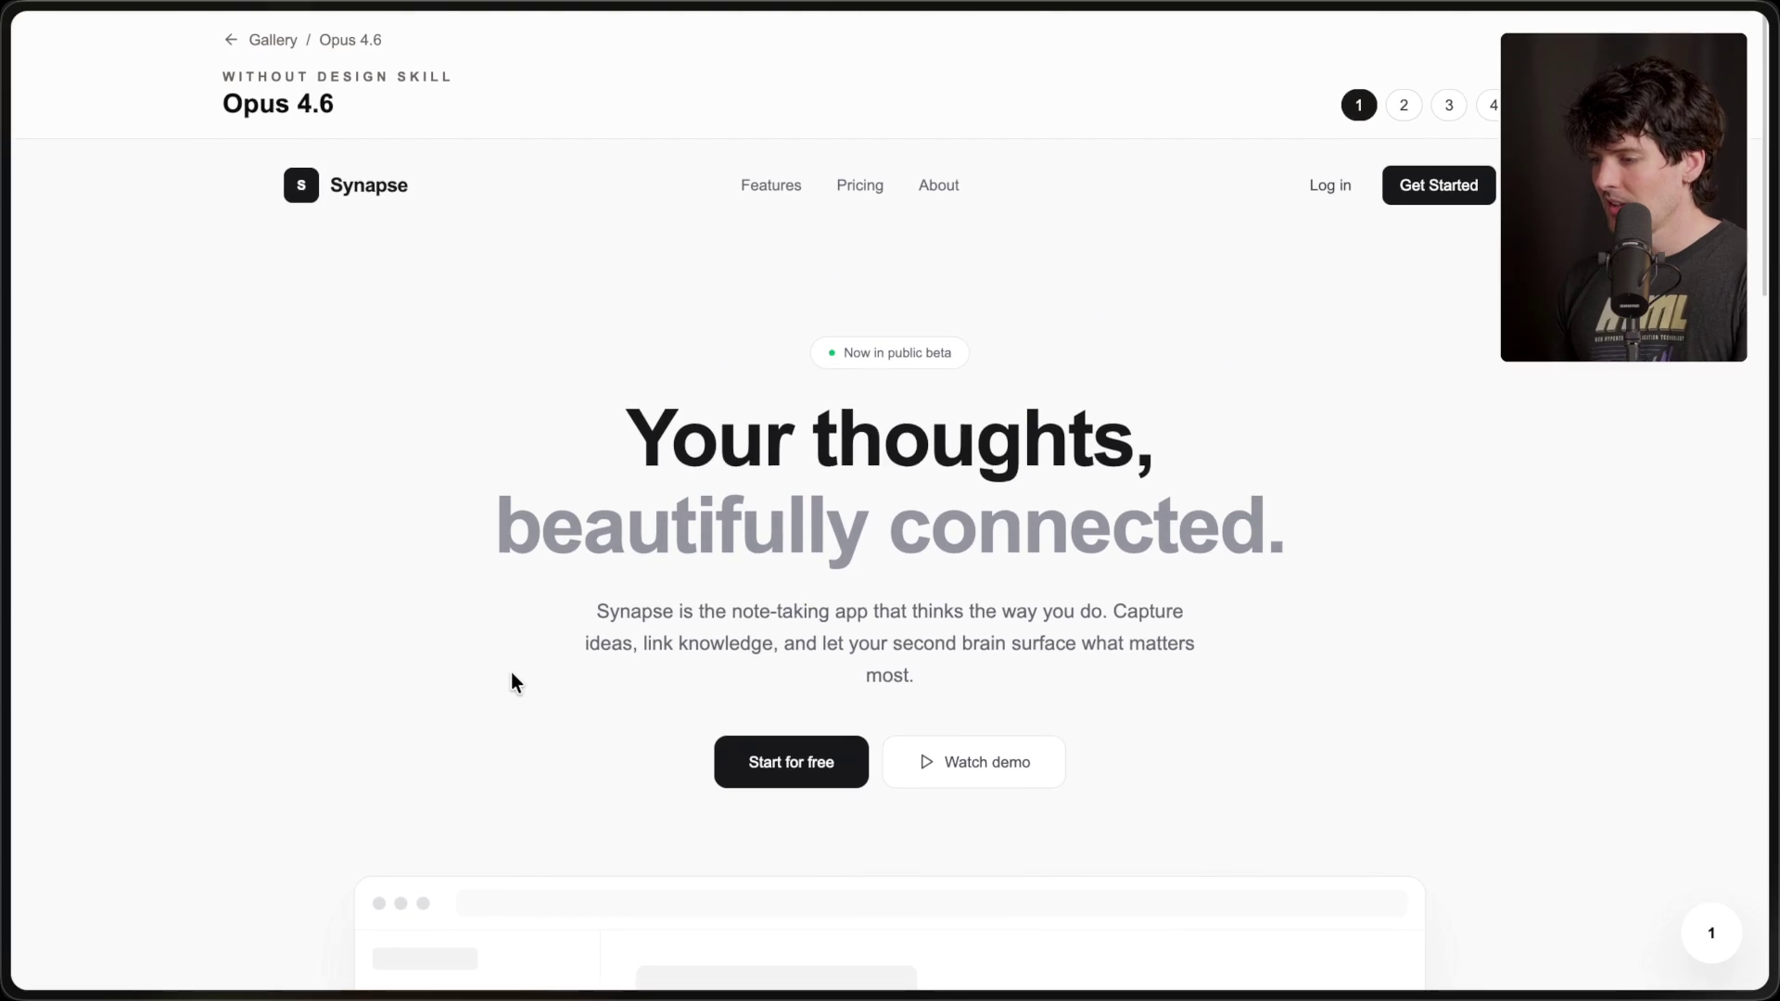
pyautogui.moveTo(568, 441); pyautogui.dragTo(1438, 568)
pyautogui.click(1438, 568)
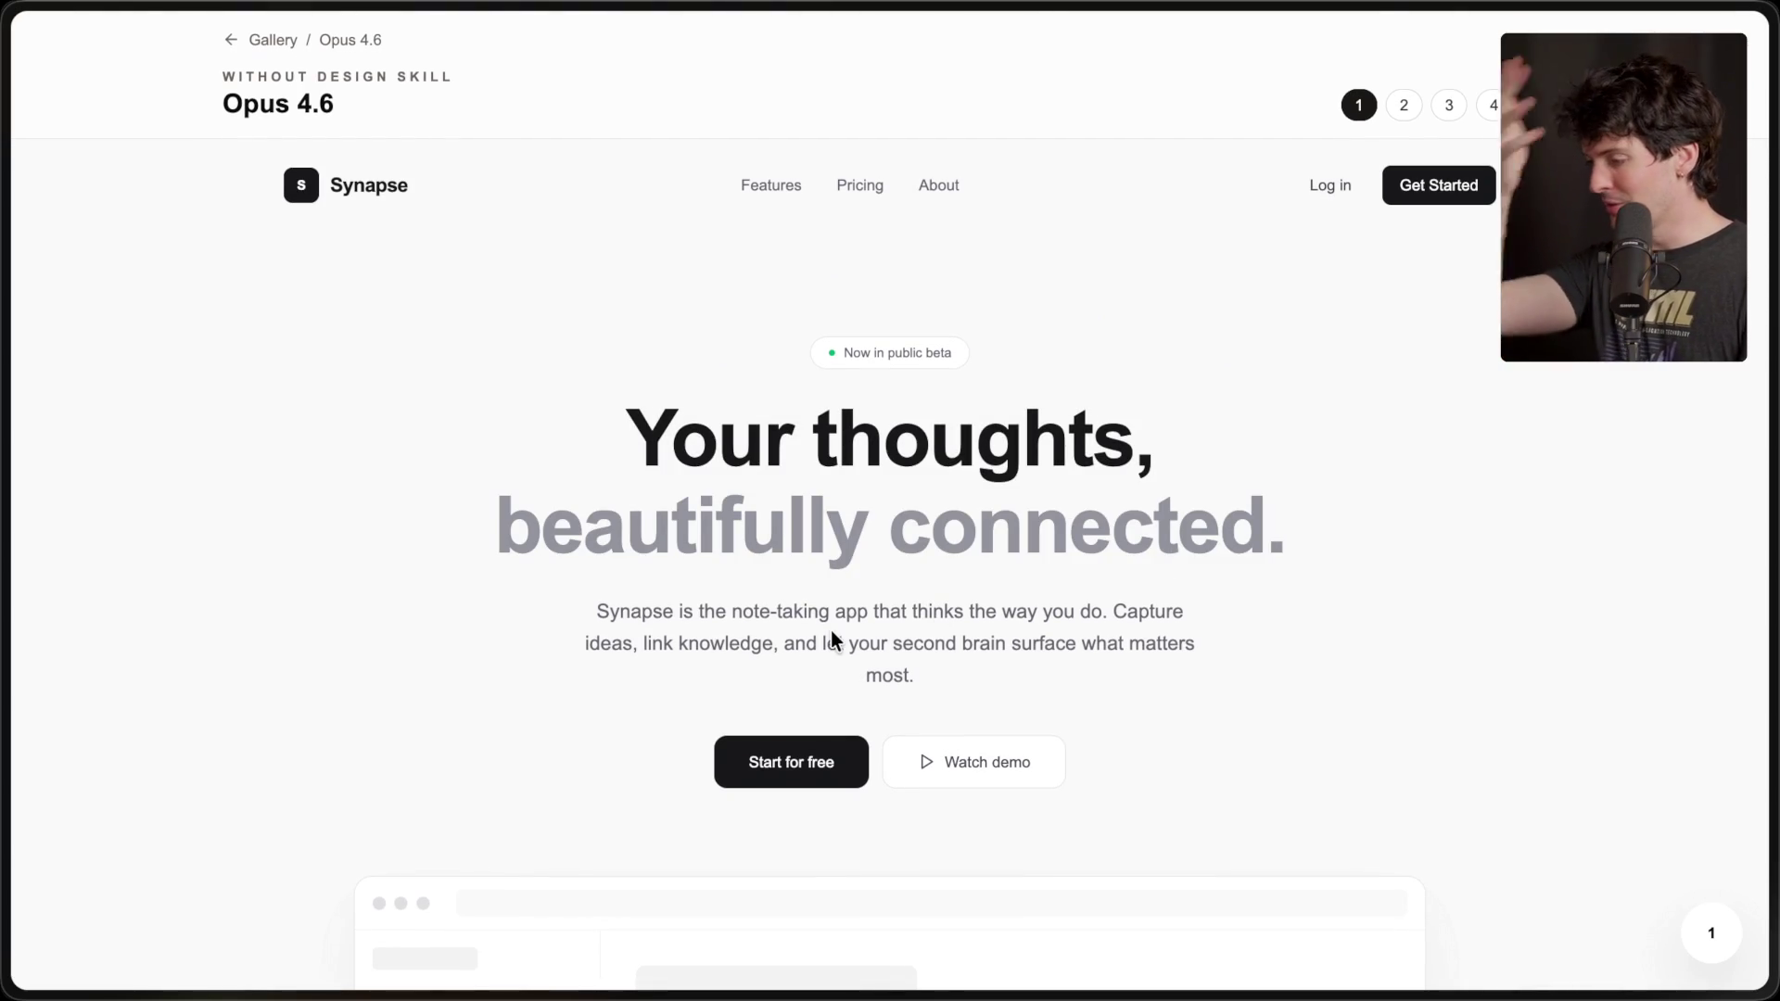
pyautogui.scroll(-2, 830, 631)
pyautogui.scroll(-15, 831, 631)
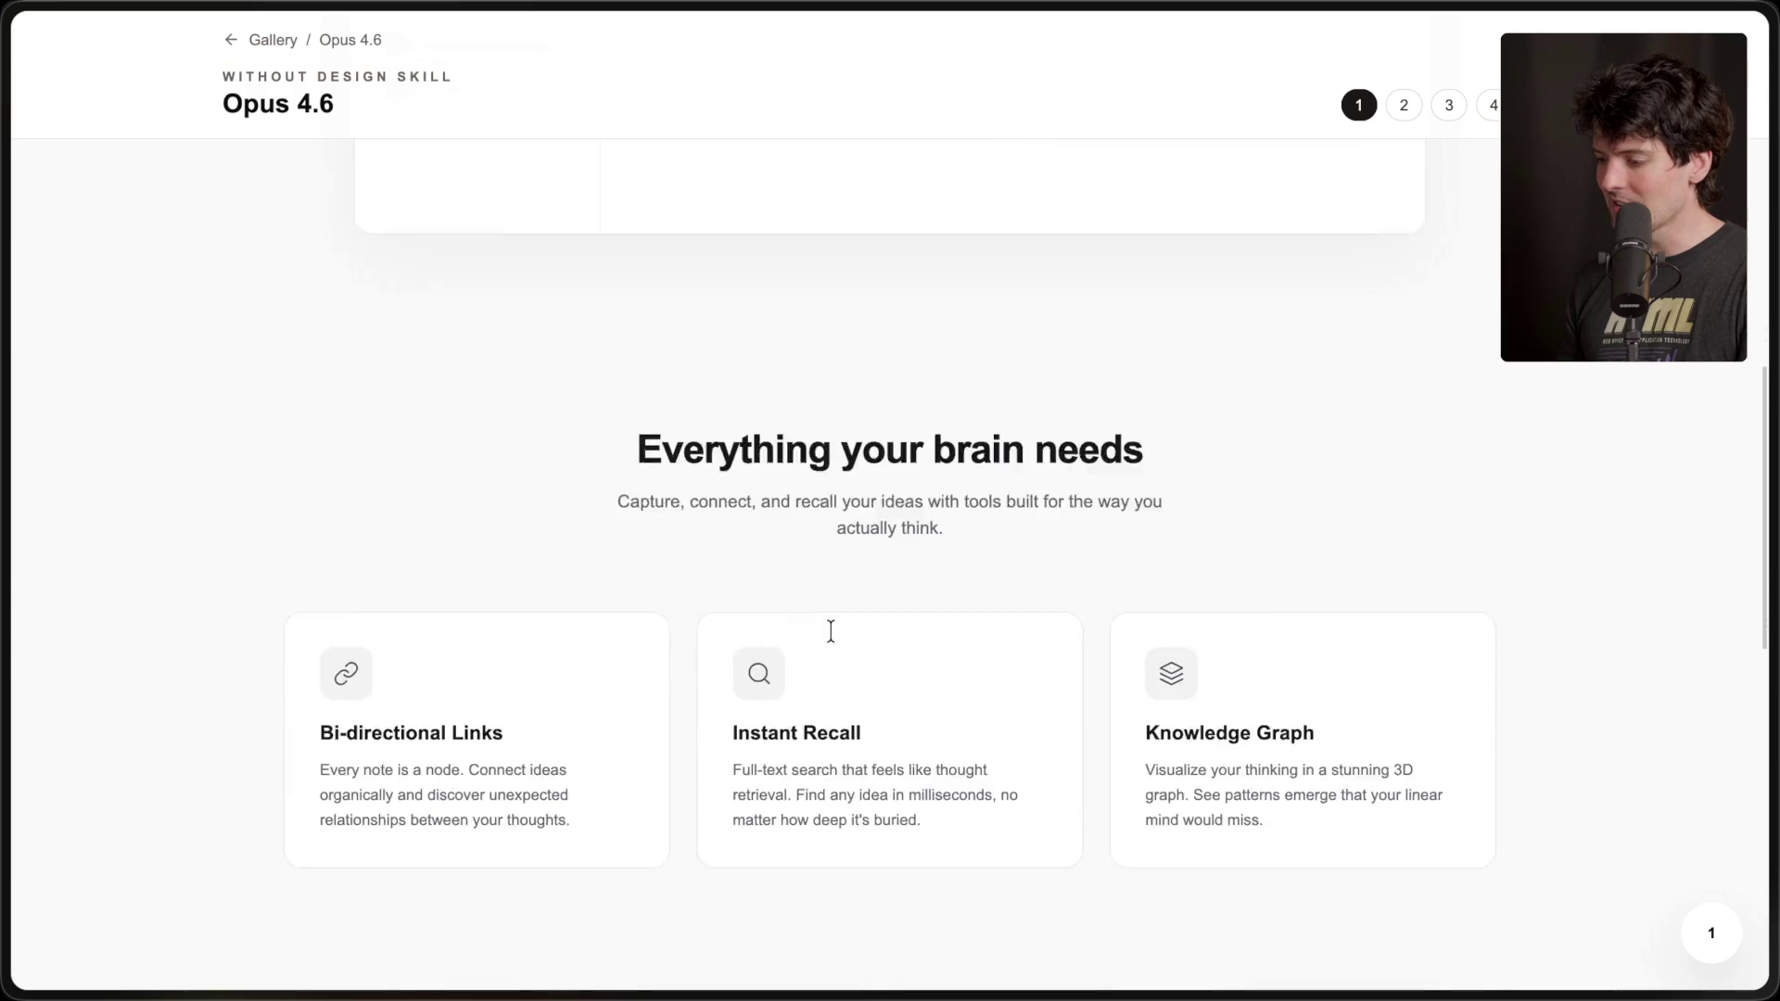
pyautogui.scroll(15, 831, 630)
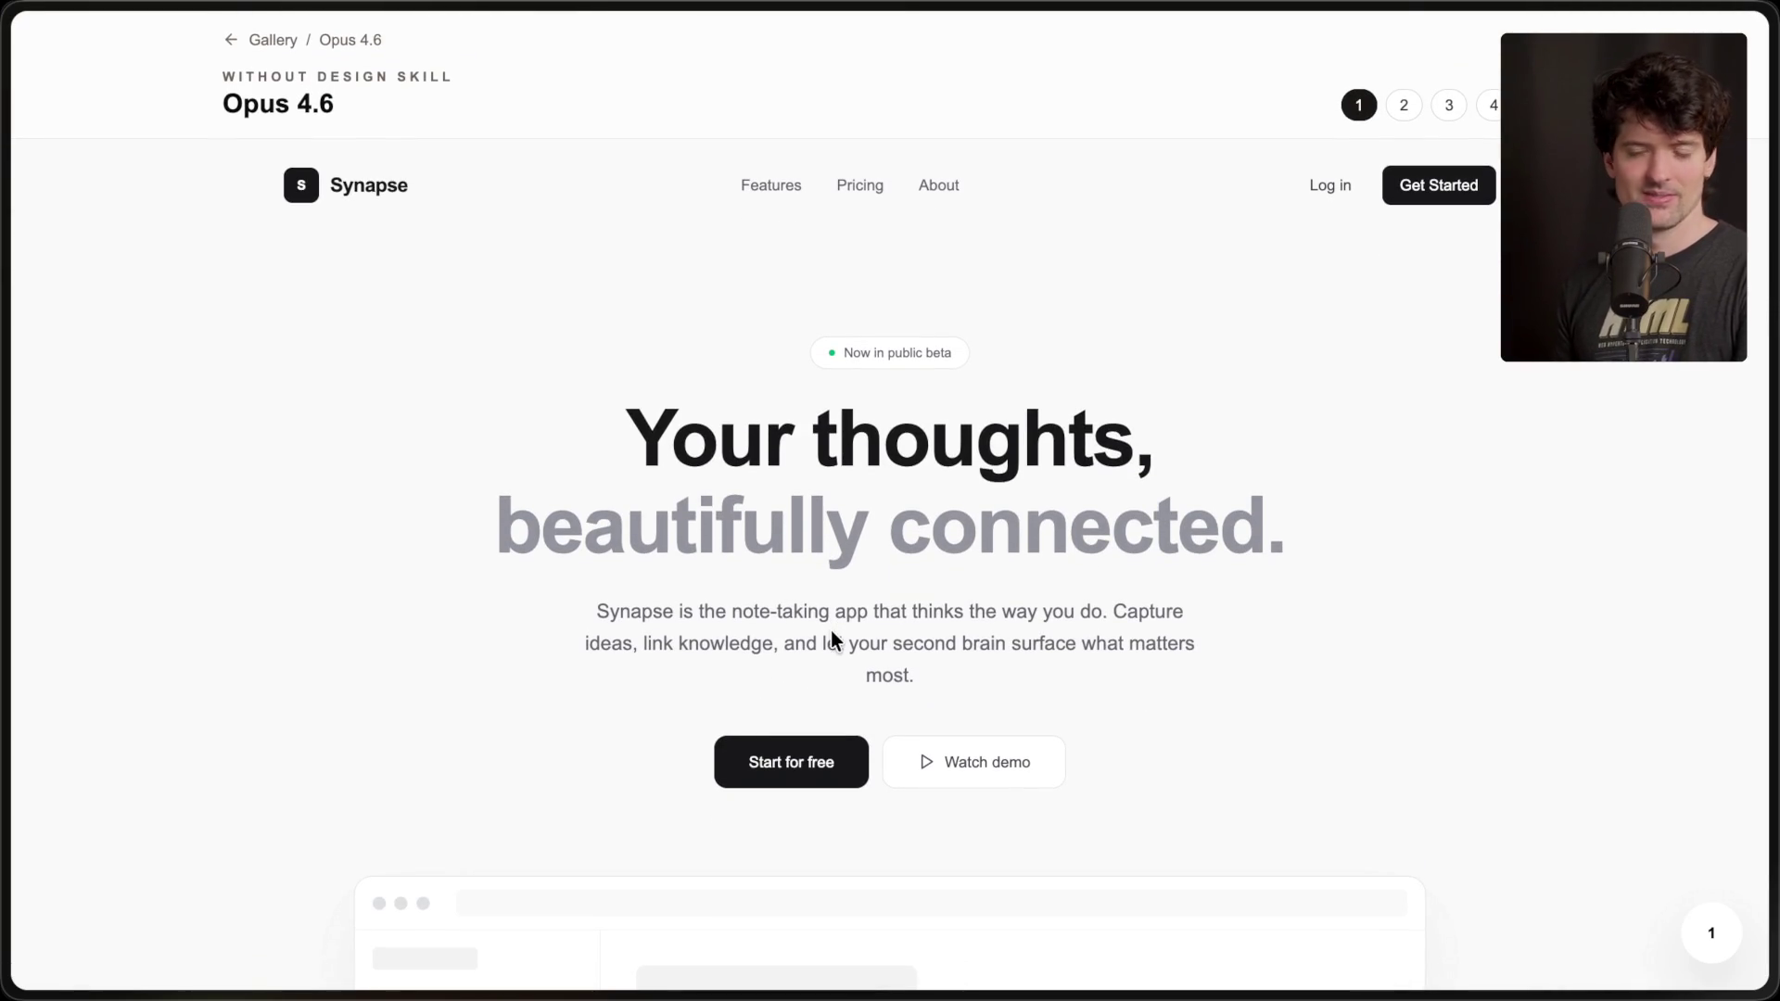
# - Open the second Opus 4.6 design, Neuron, and scroll through it
pyautogui.click(1397, 108)
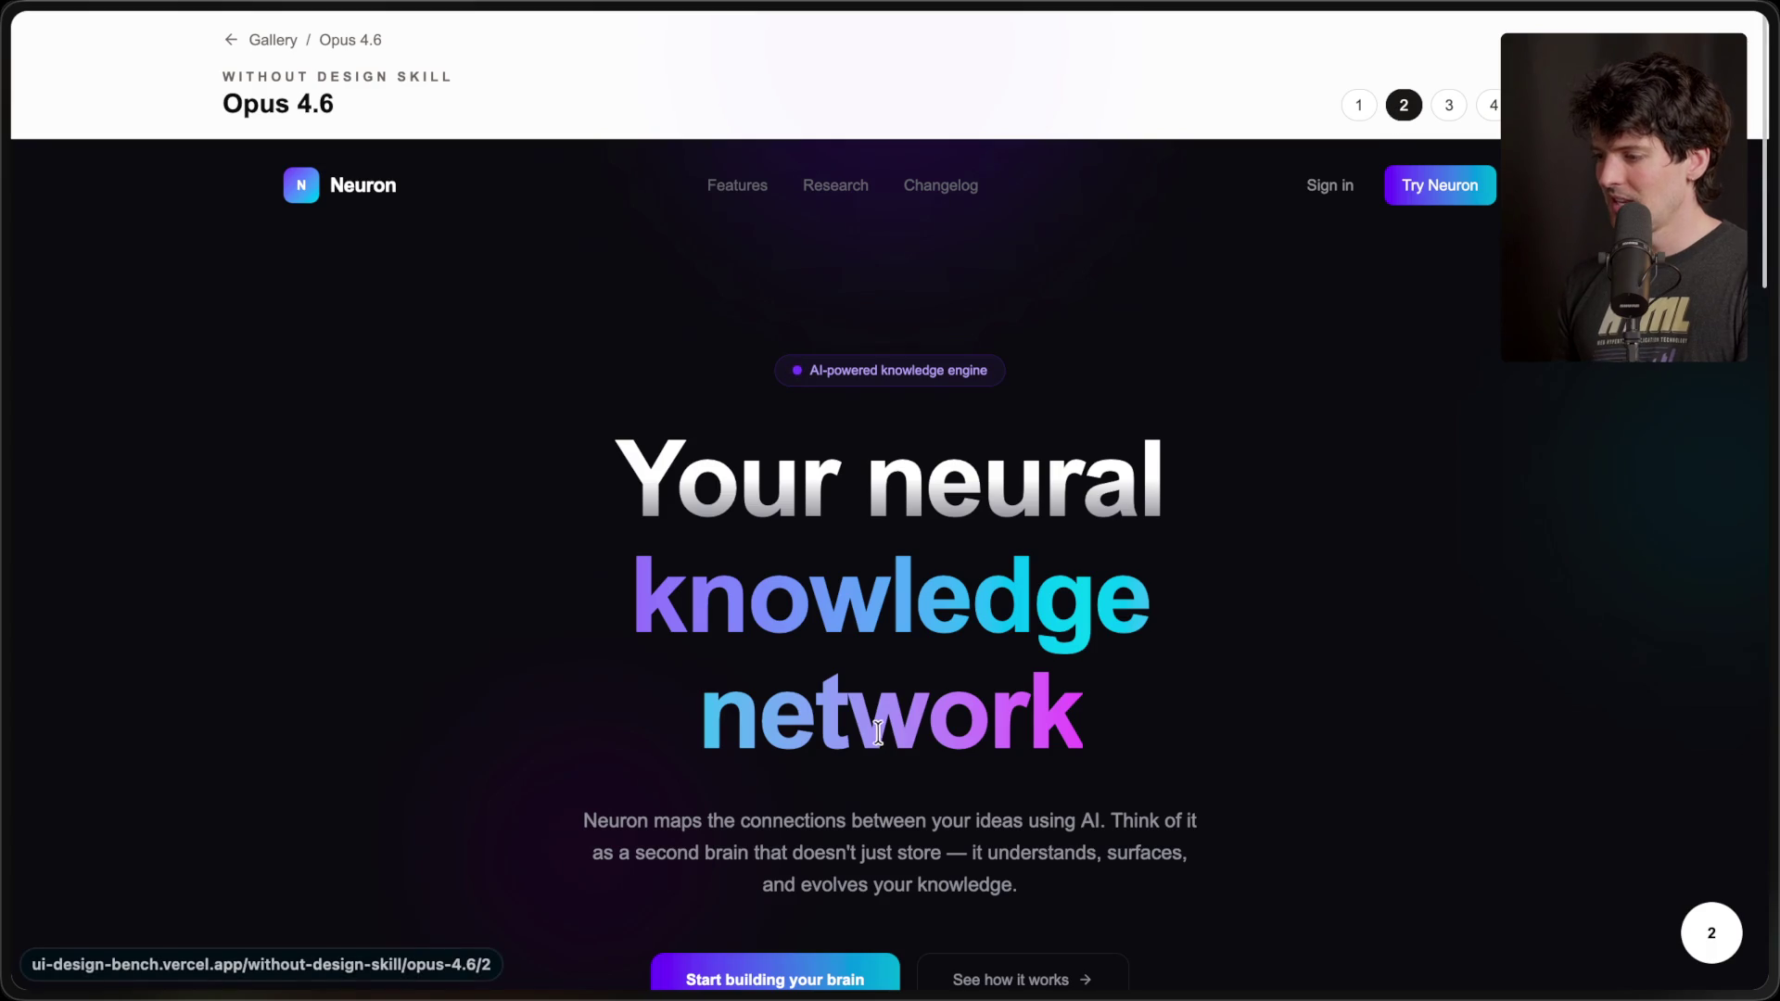
pyautogui.scroll(-10, 877, 733)
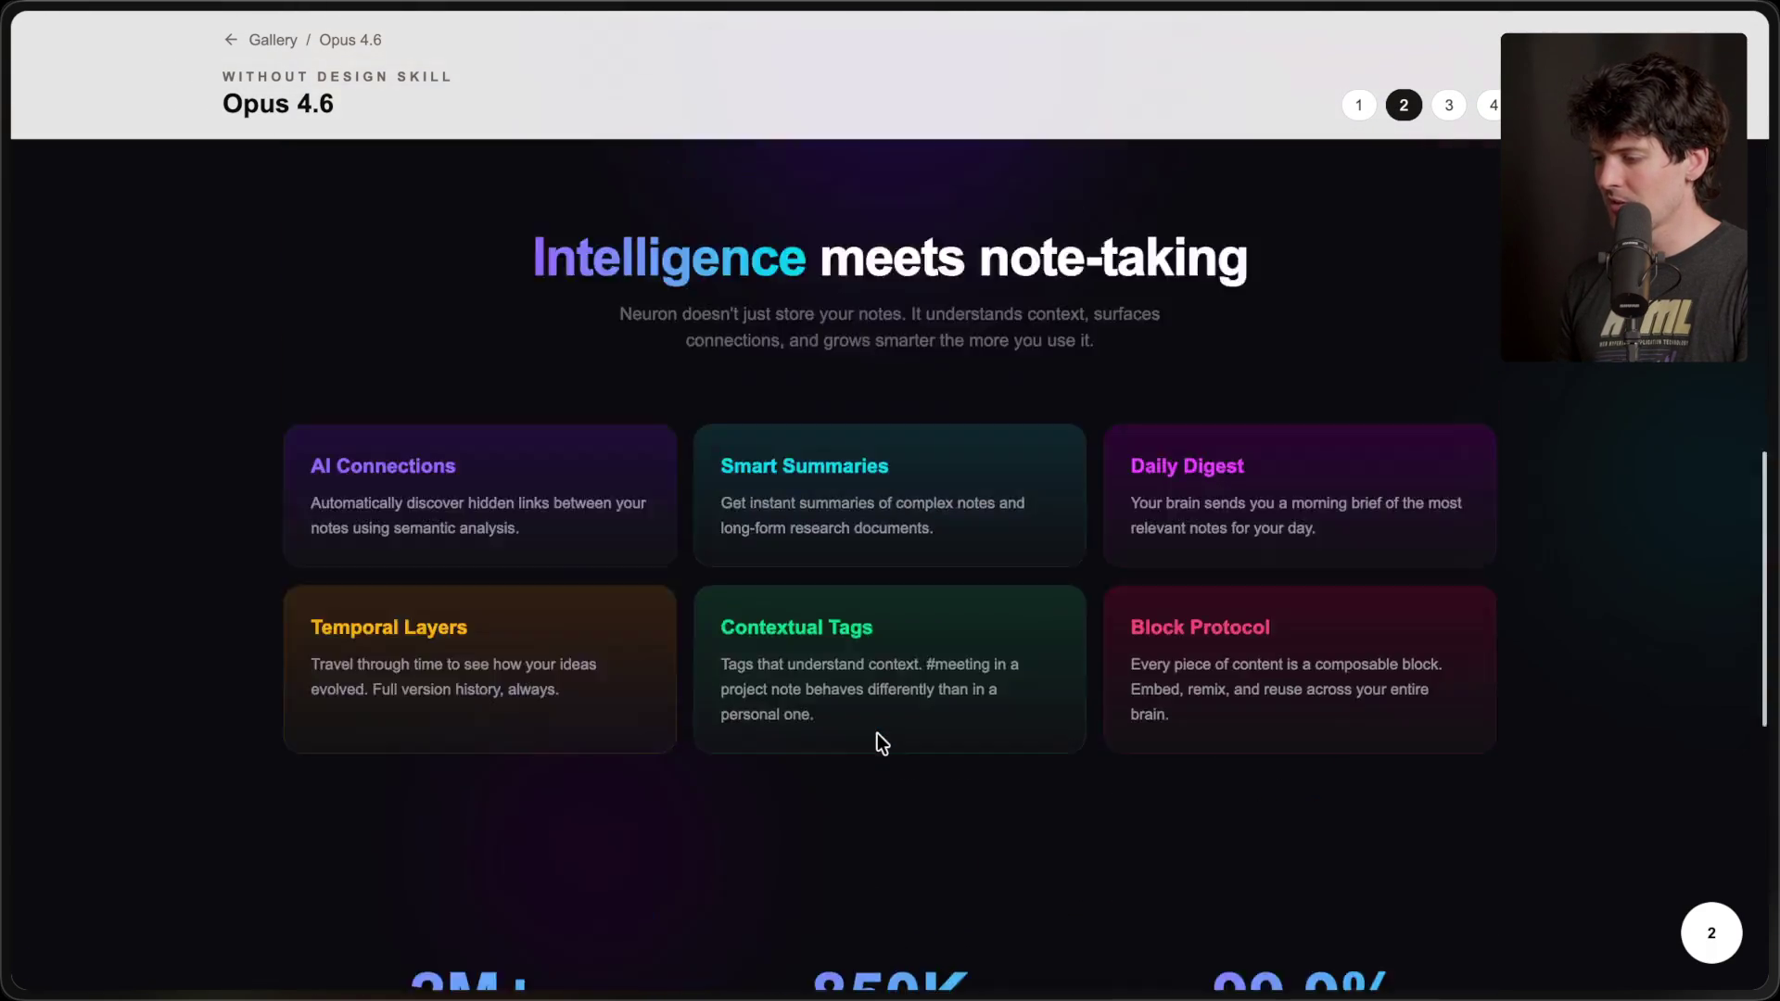
pyautogui.scroll(10, 877, 732)
pyautogui.scroll(-1, 877, 732)
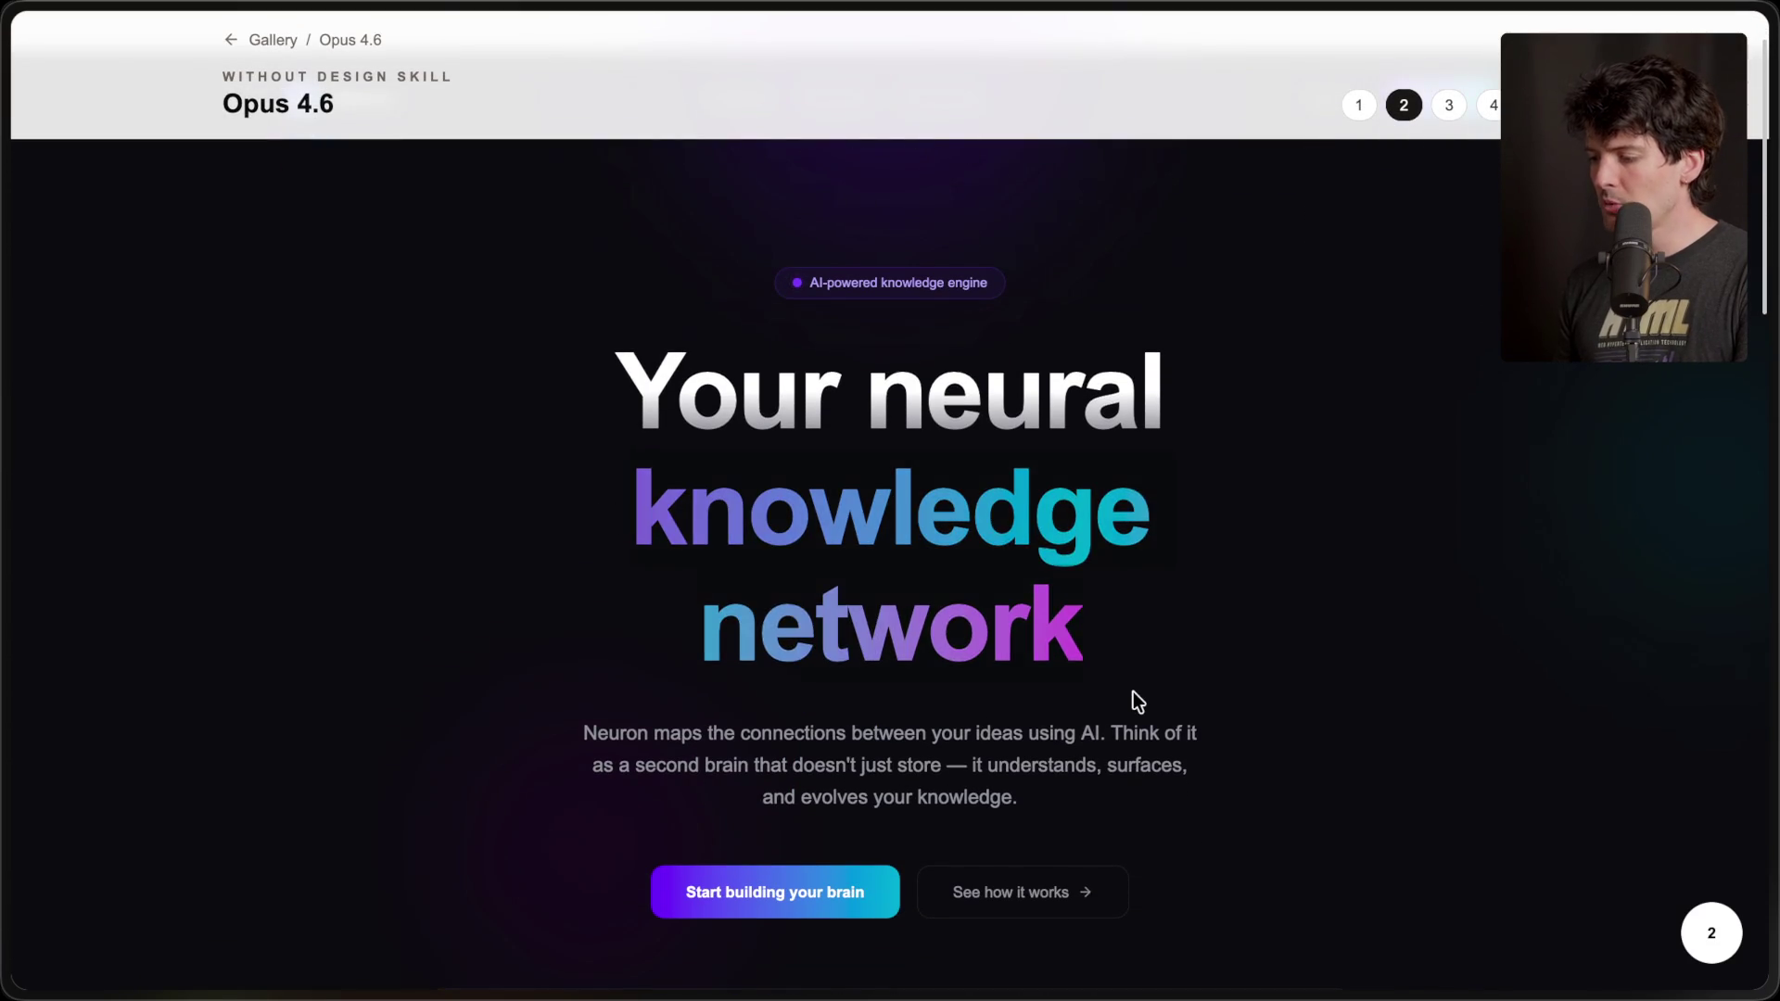
pyautogui.scroll(-10, 1139, 702)
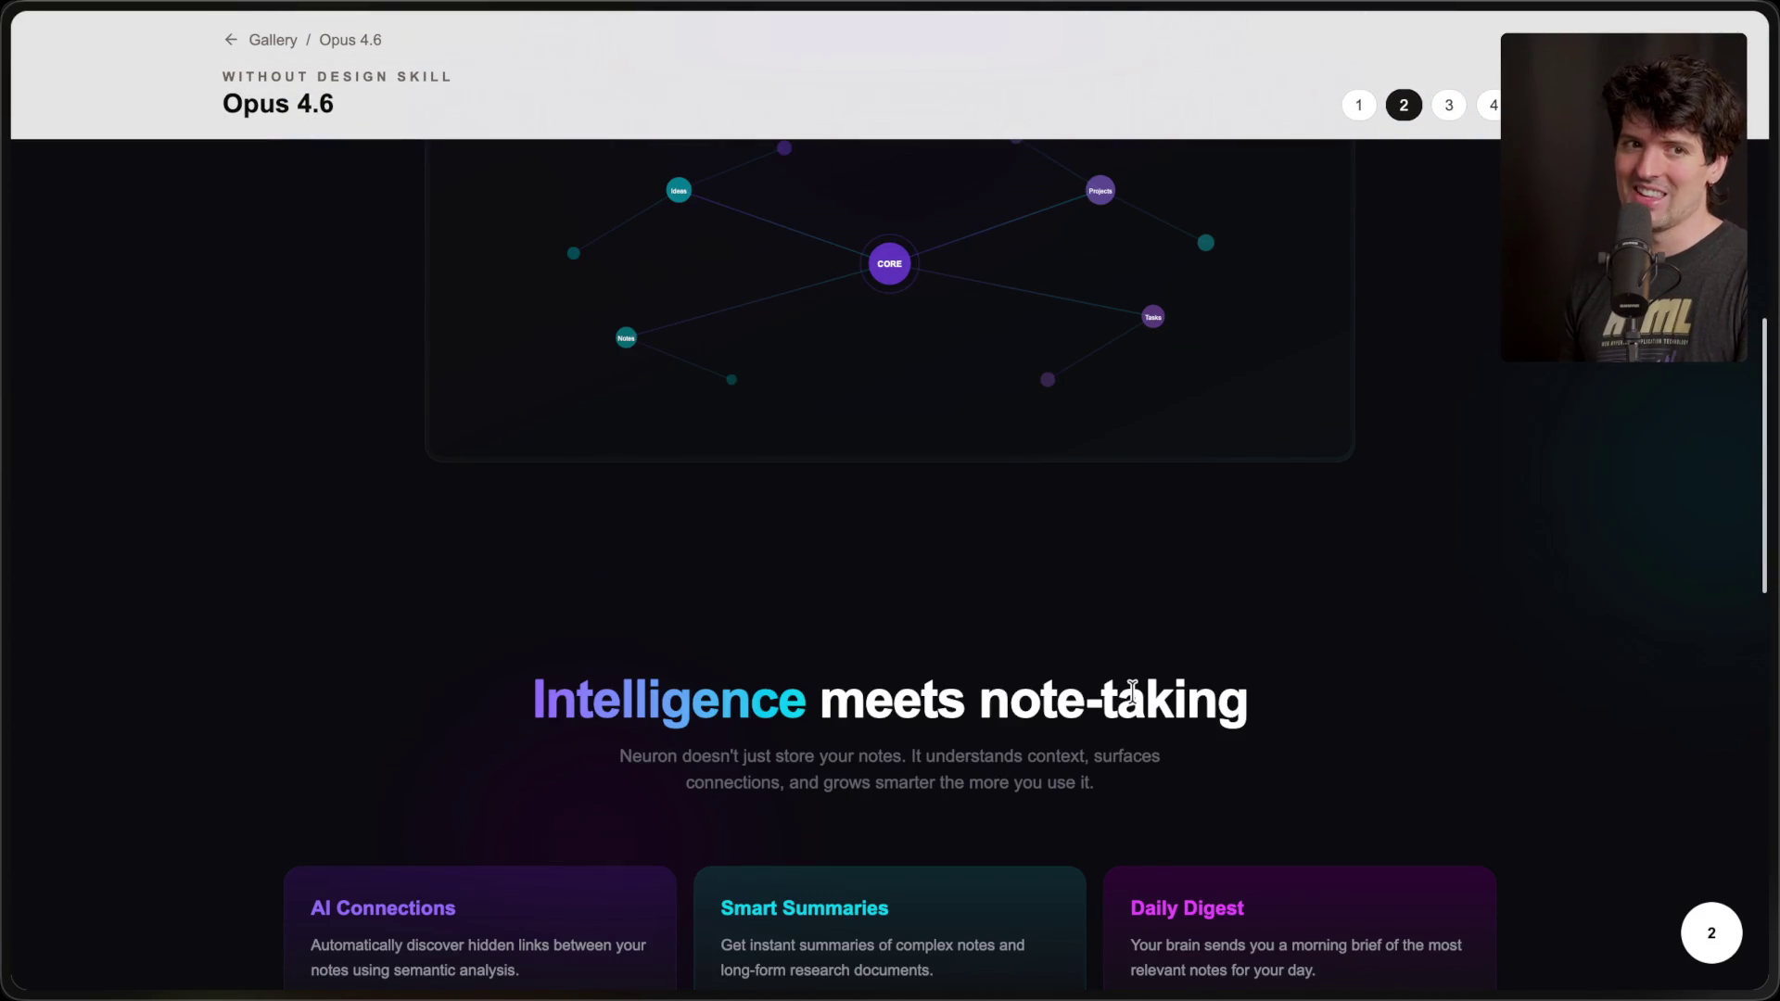
pyautogui.scroll(10, 1132, 691)
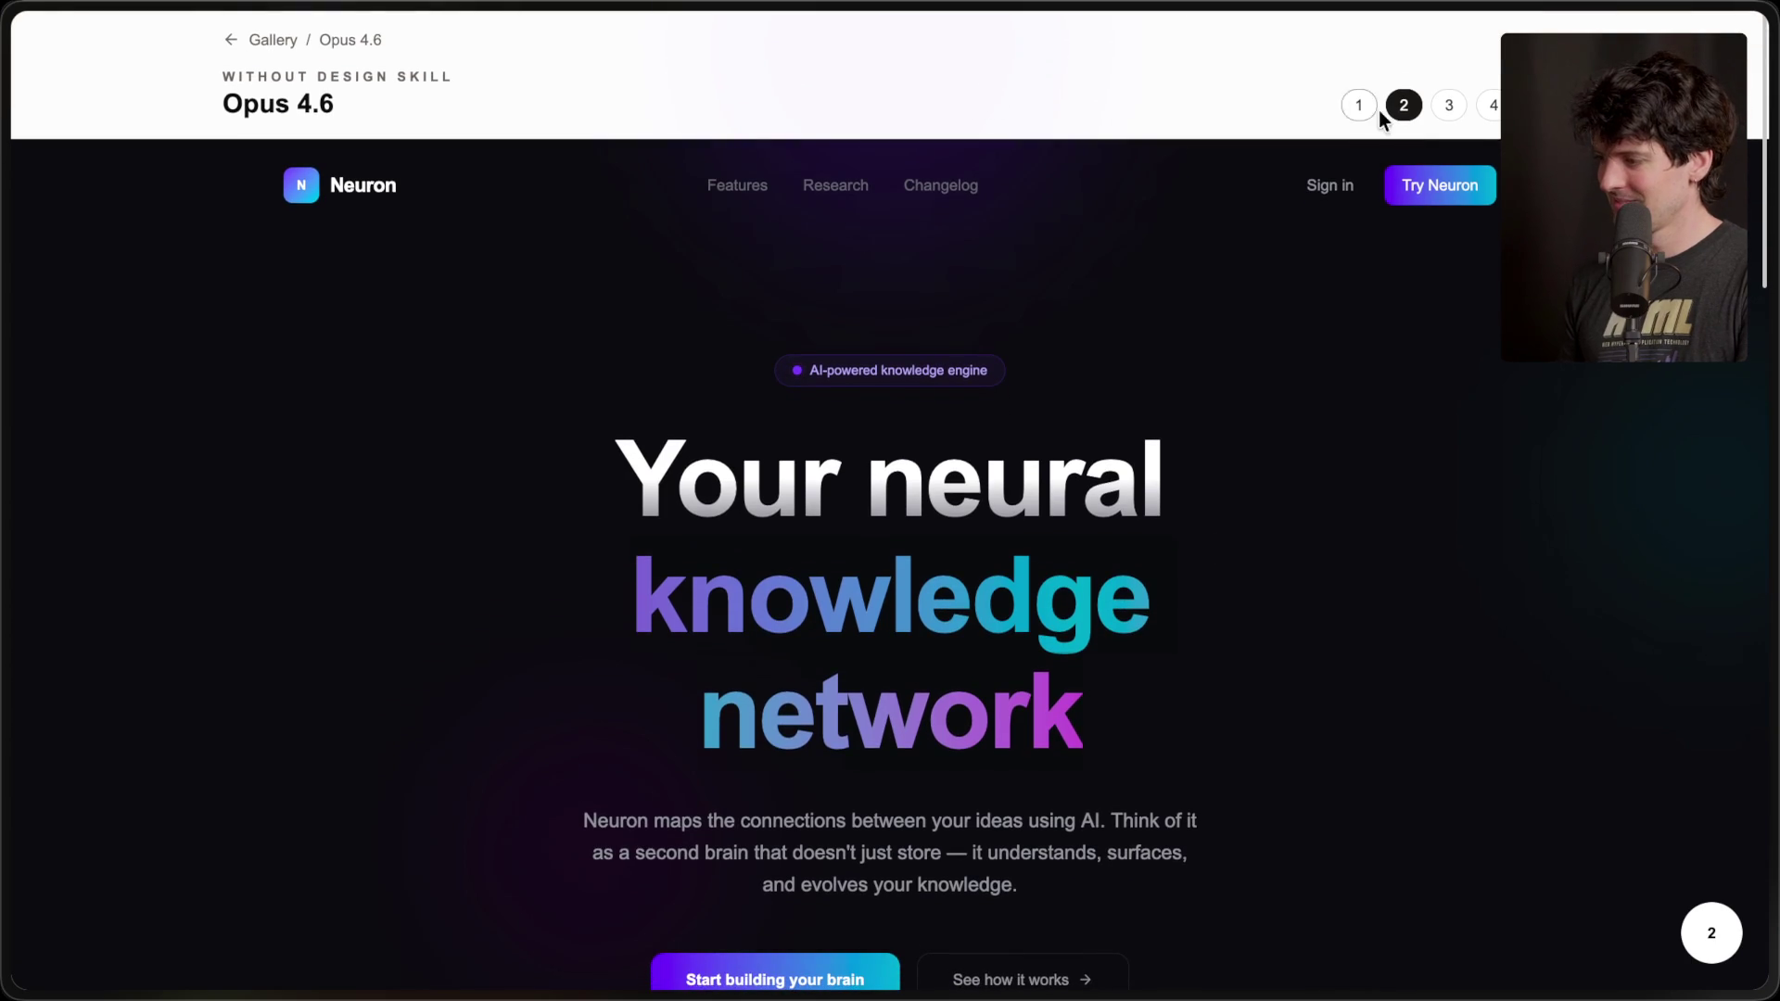
# - Open the third design, Grove, highlighting its headline, paragraph and the word 'grow'
pyautogui.click(1455, 106)
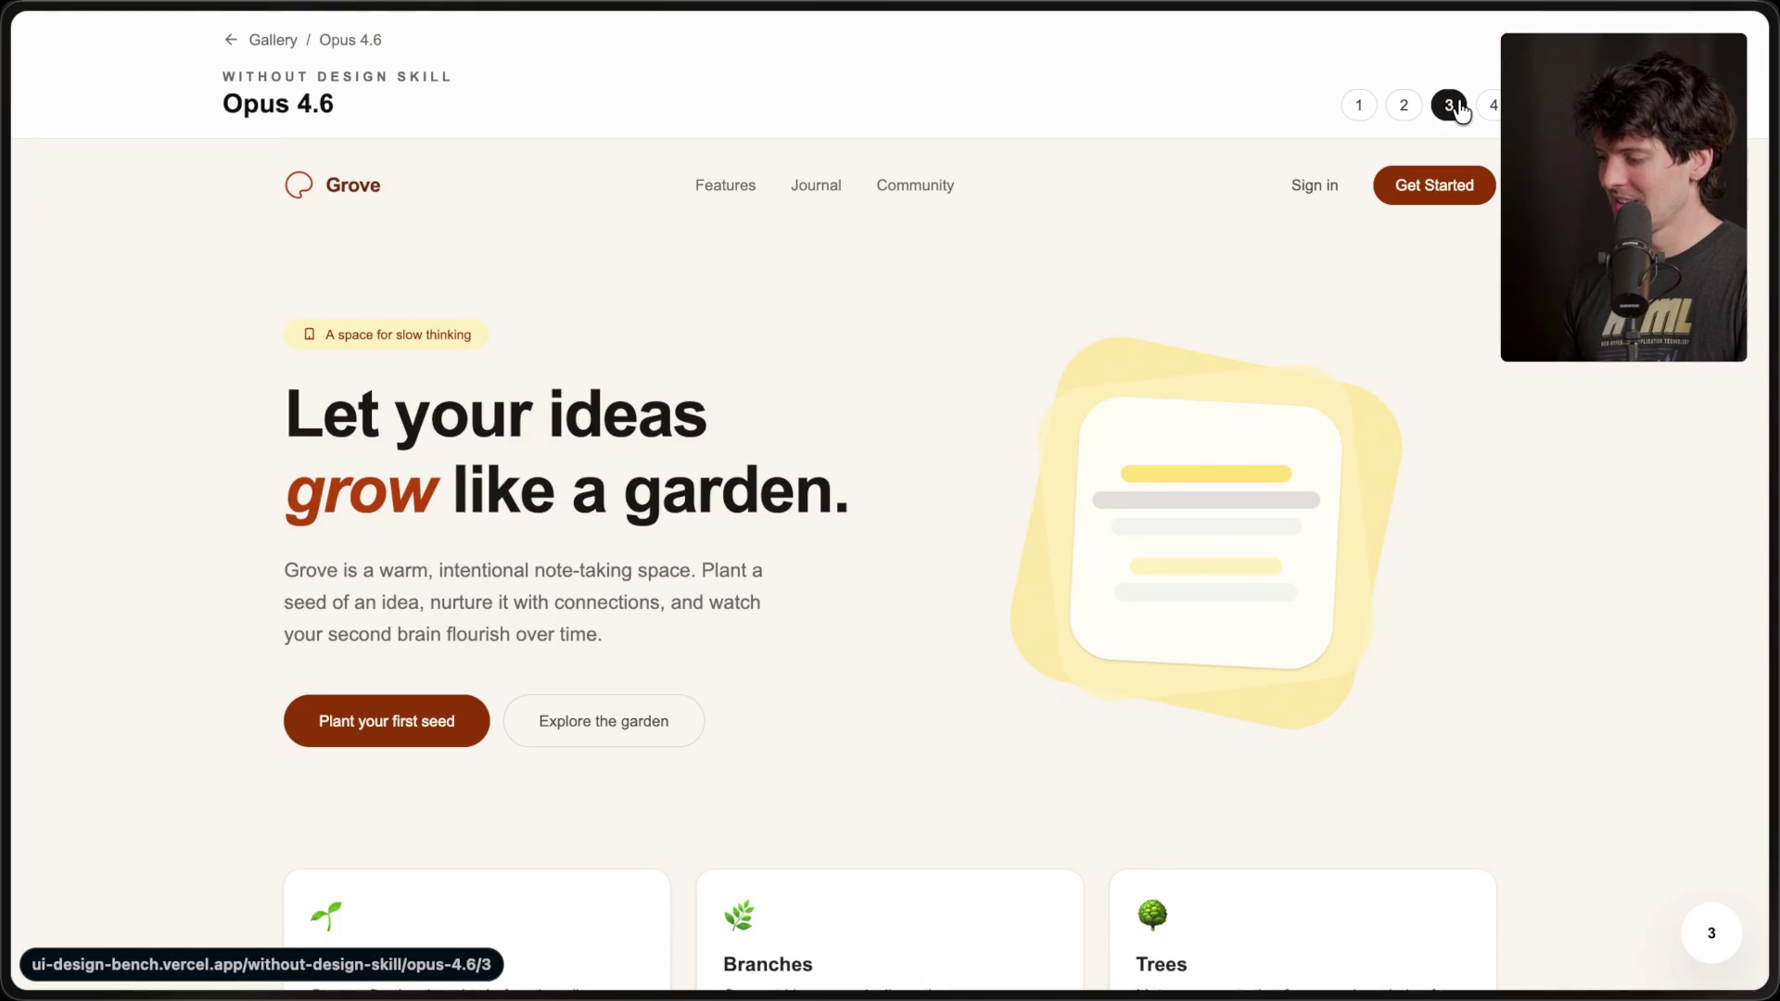
pyautogui.moveTo(206, 314); pyautogui.dragTo(608, 626)
pyautogui.click(668, 640)
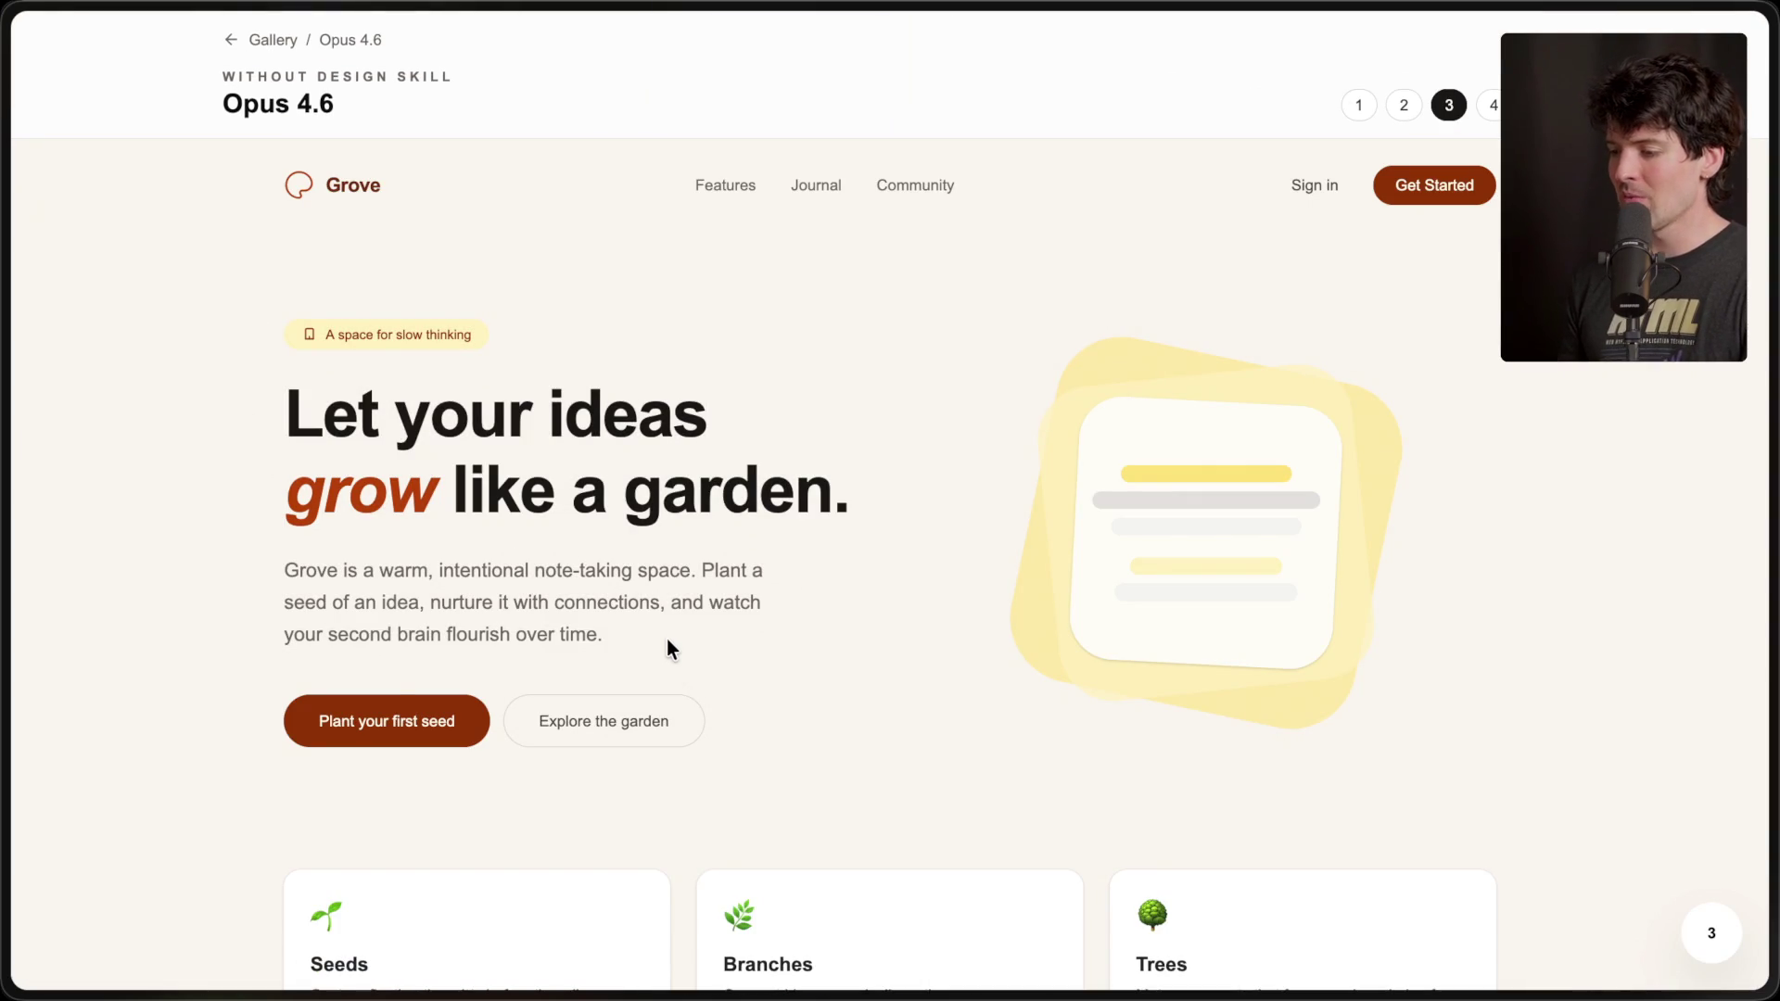
pyautogui.scroll(-2, 837, 636)
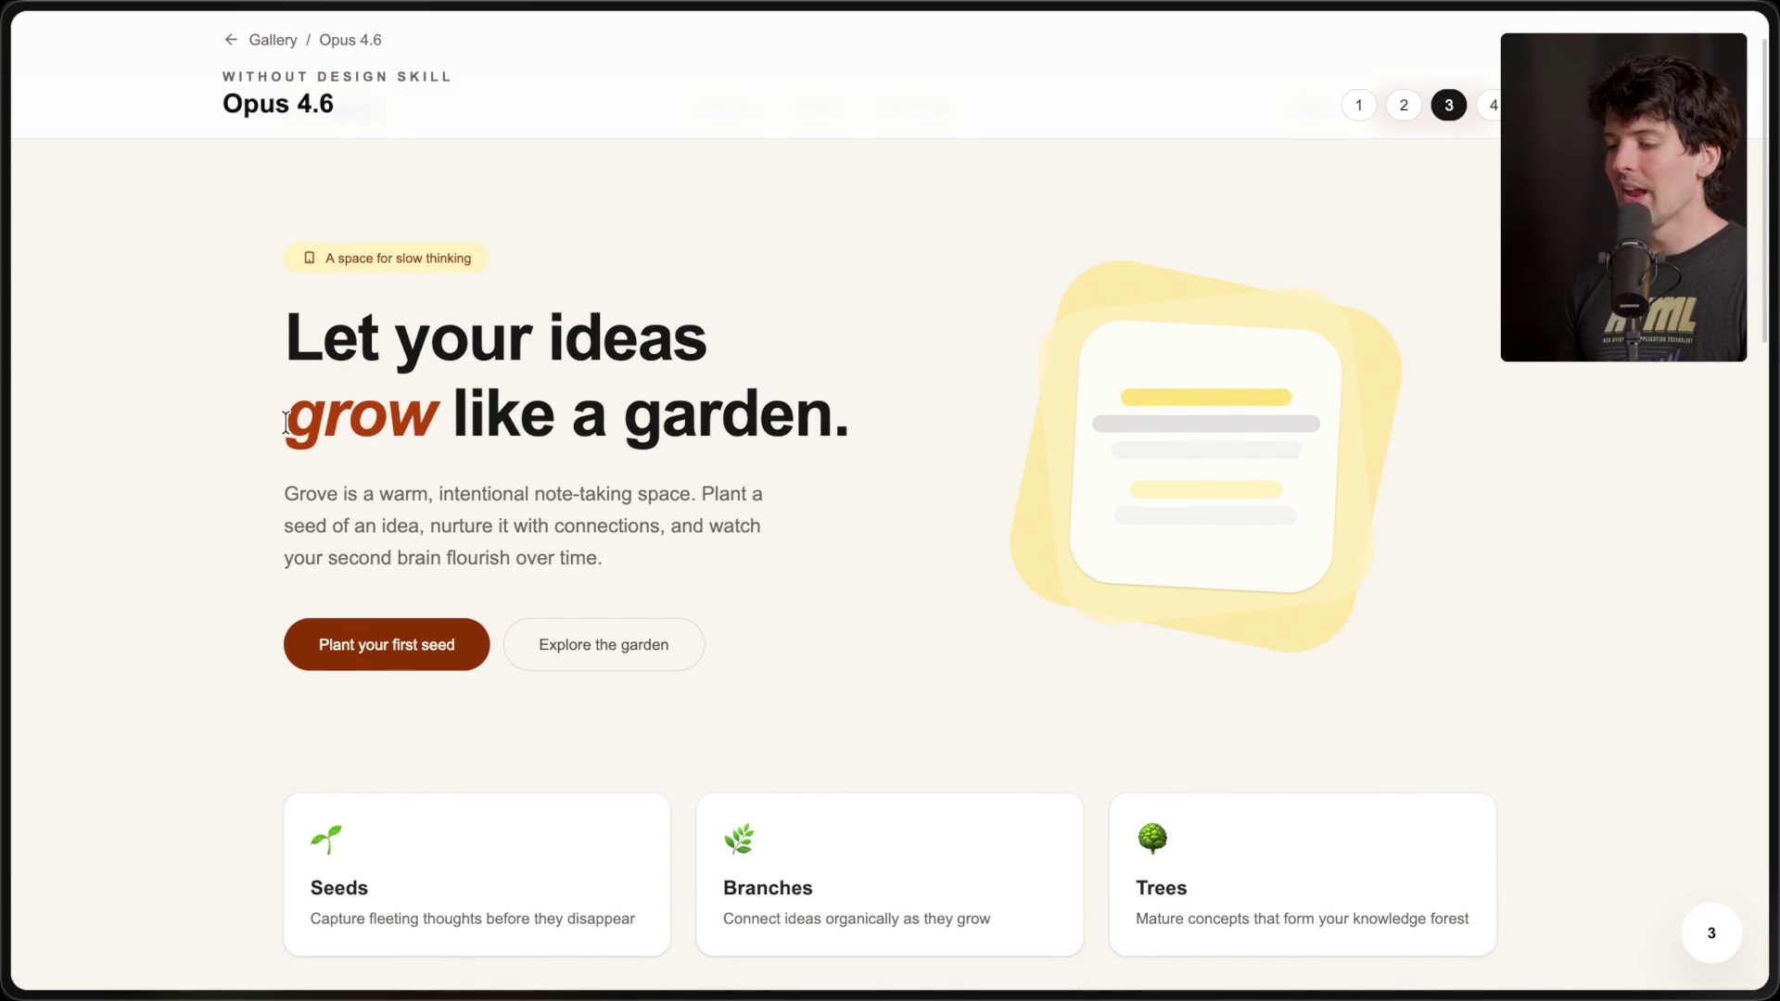
pyautogui.moveTo(287, 423); pyautogui.dragTo(430, 423)
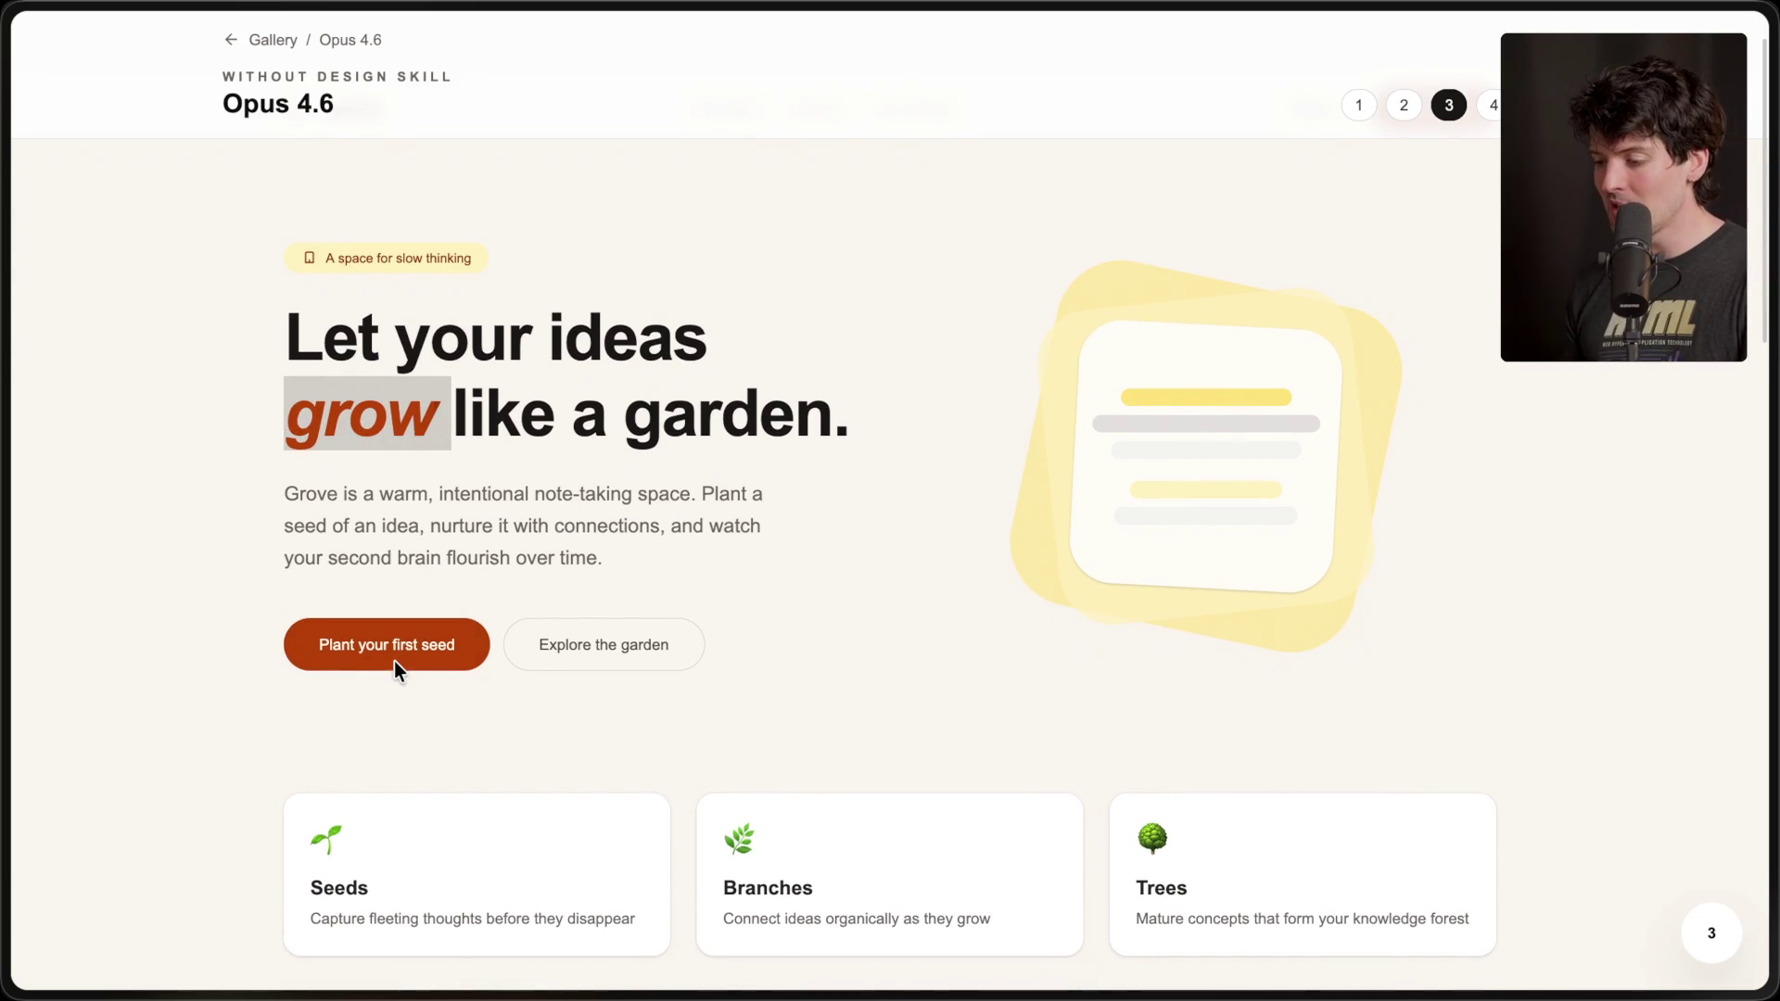
# - Scroll through Grove's card section, then open the fourth design, Cortex
pyautogui.scroll(-6, 464, 739)
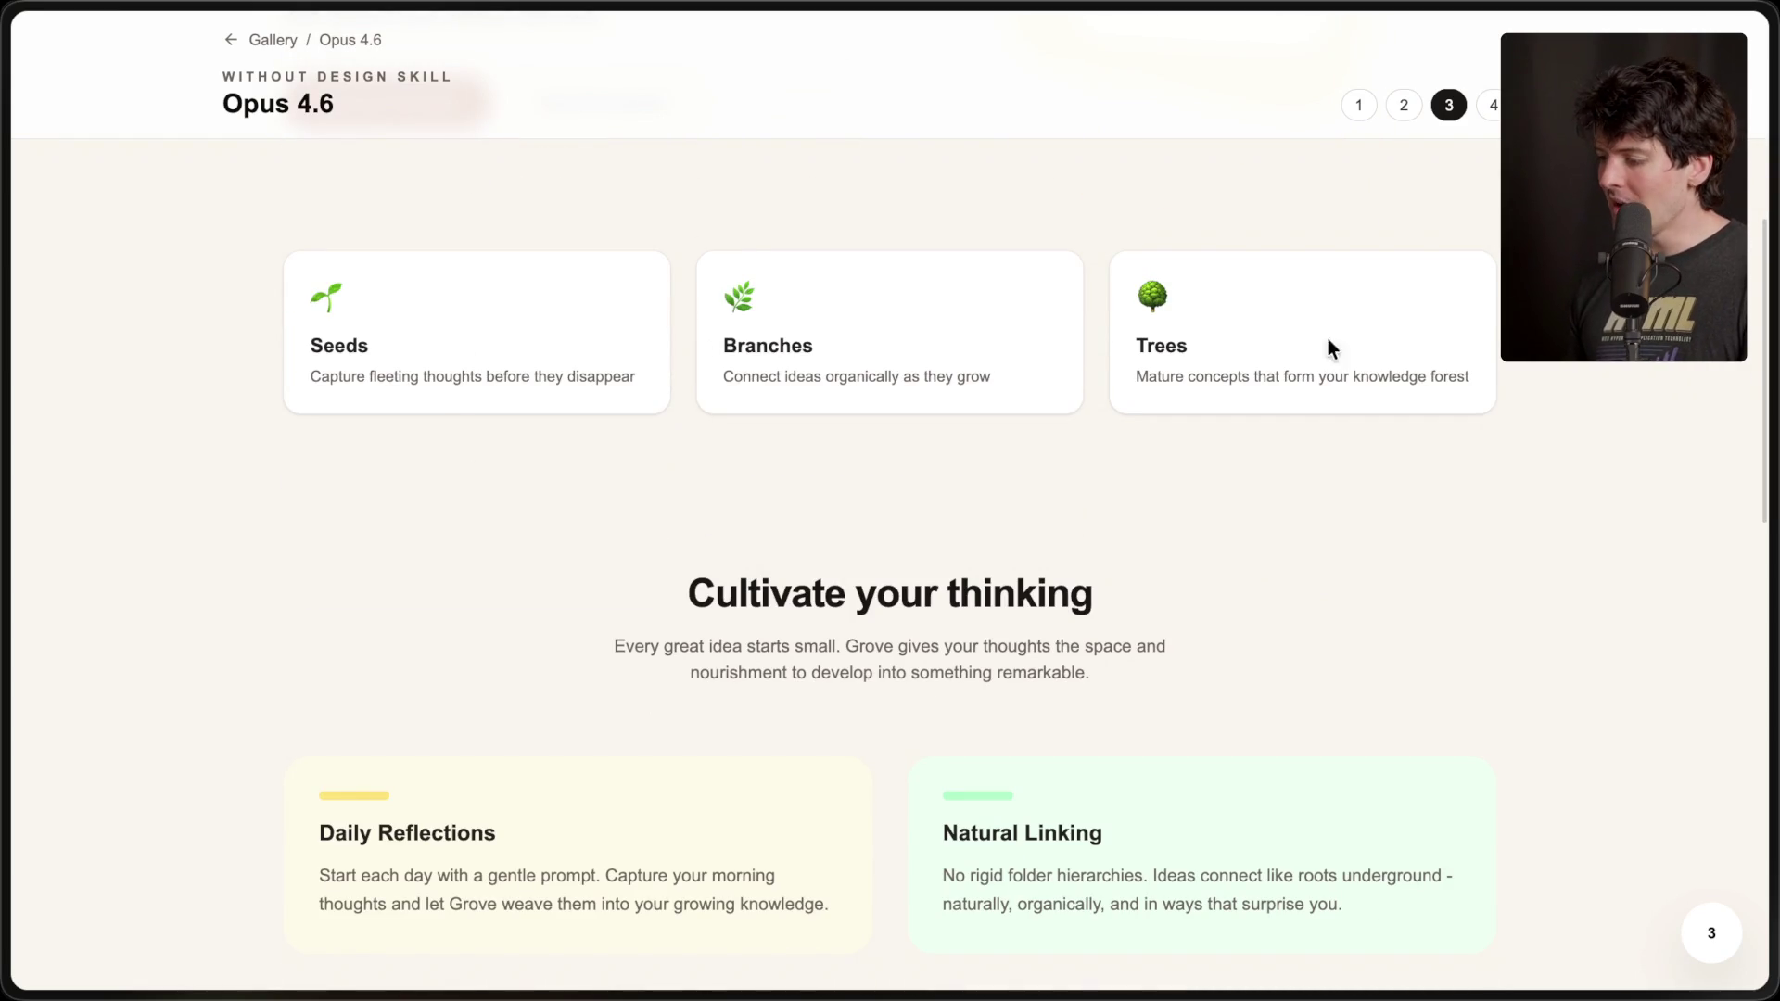
pyautogui.scroll(-10, 477, 770)
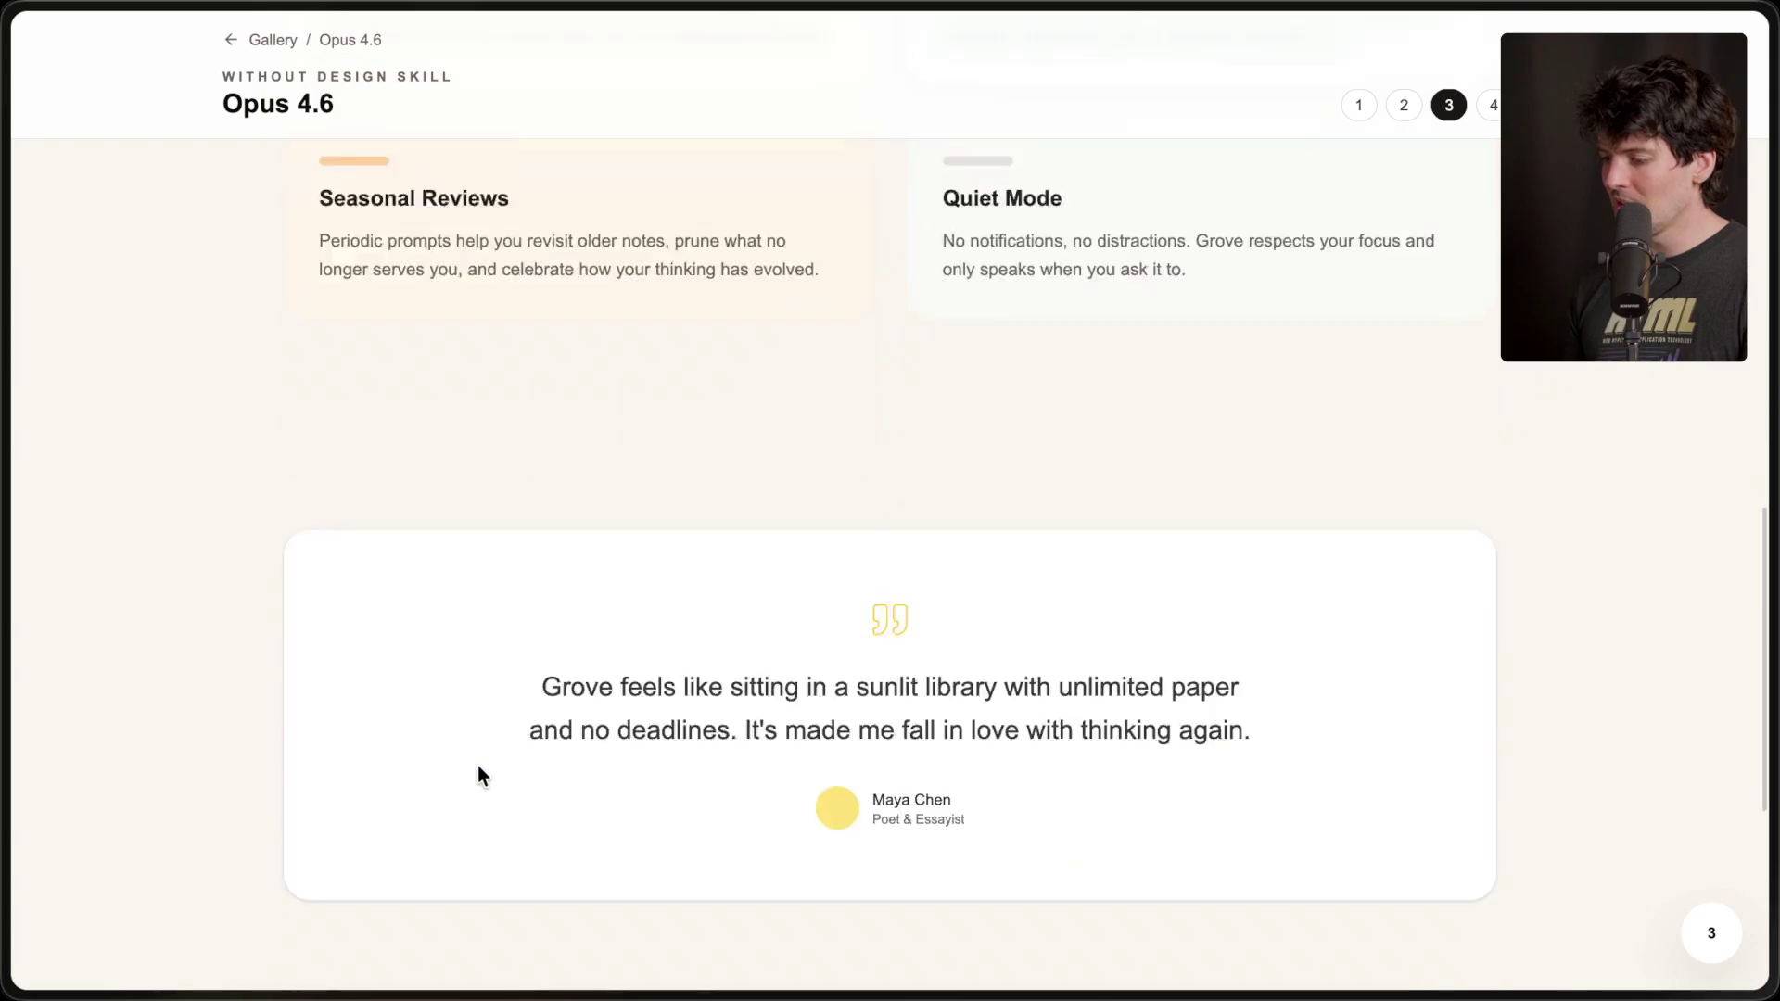
pyautogui.scroll(20, 476, 770)
pyautogui.scroll(-4, 793, 754)
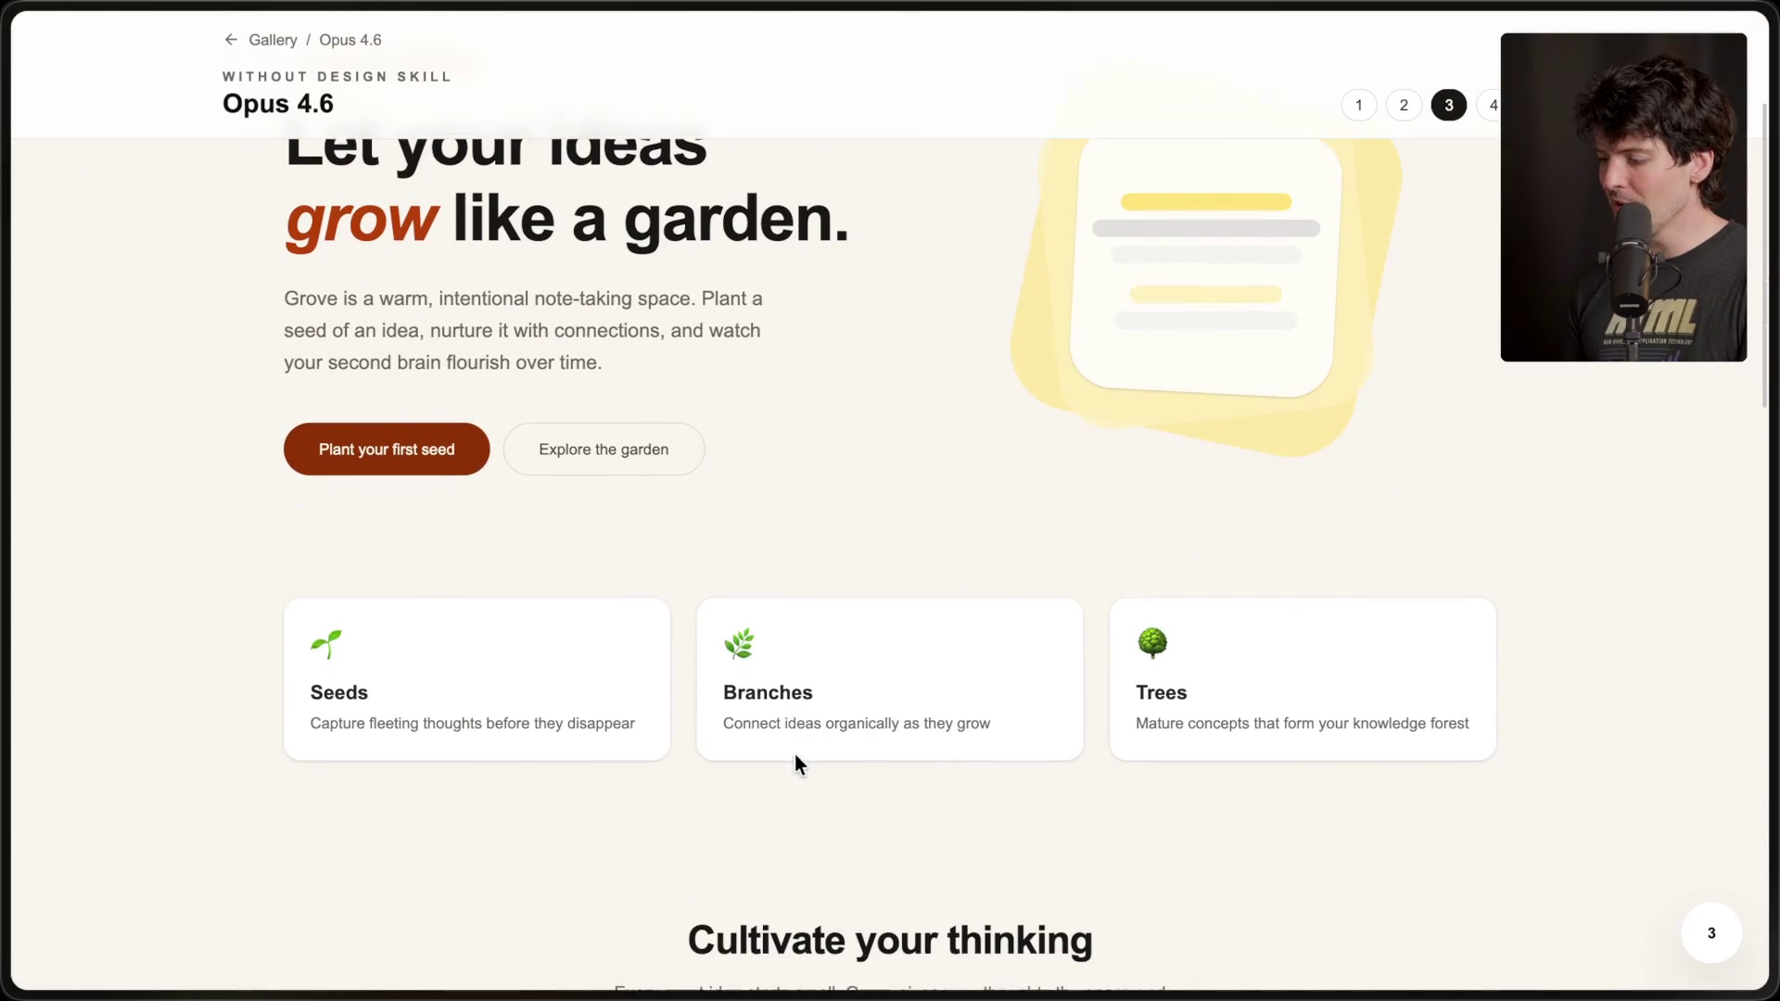
pyautogui.moveTo(453, 615); pyautogui.dragTo(1431, 751)
pyautogui.click(1359, 598)
pyautogui.scroll(3, 1359, 598)
pyautogui.moveTo(1772, 593)
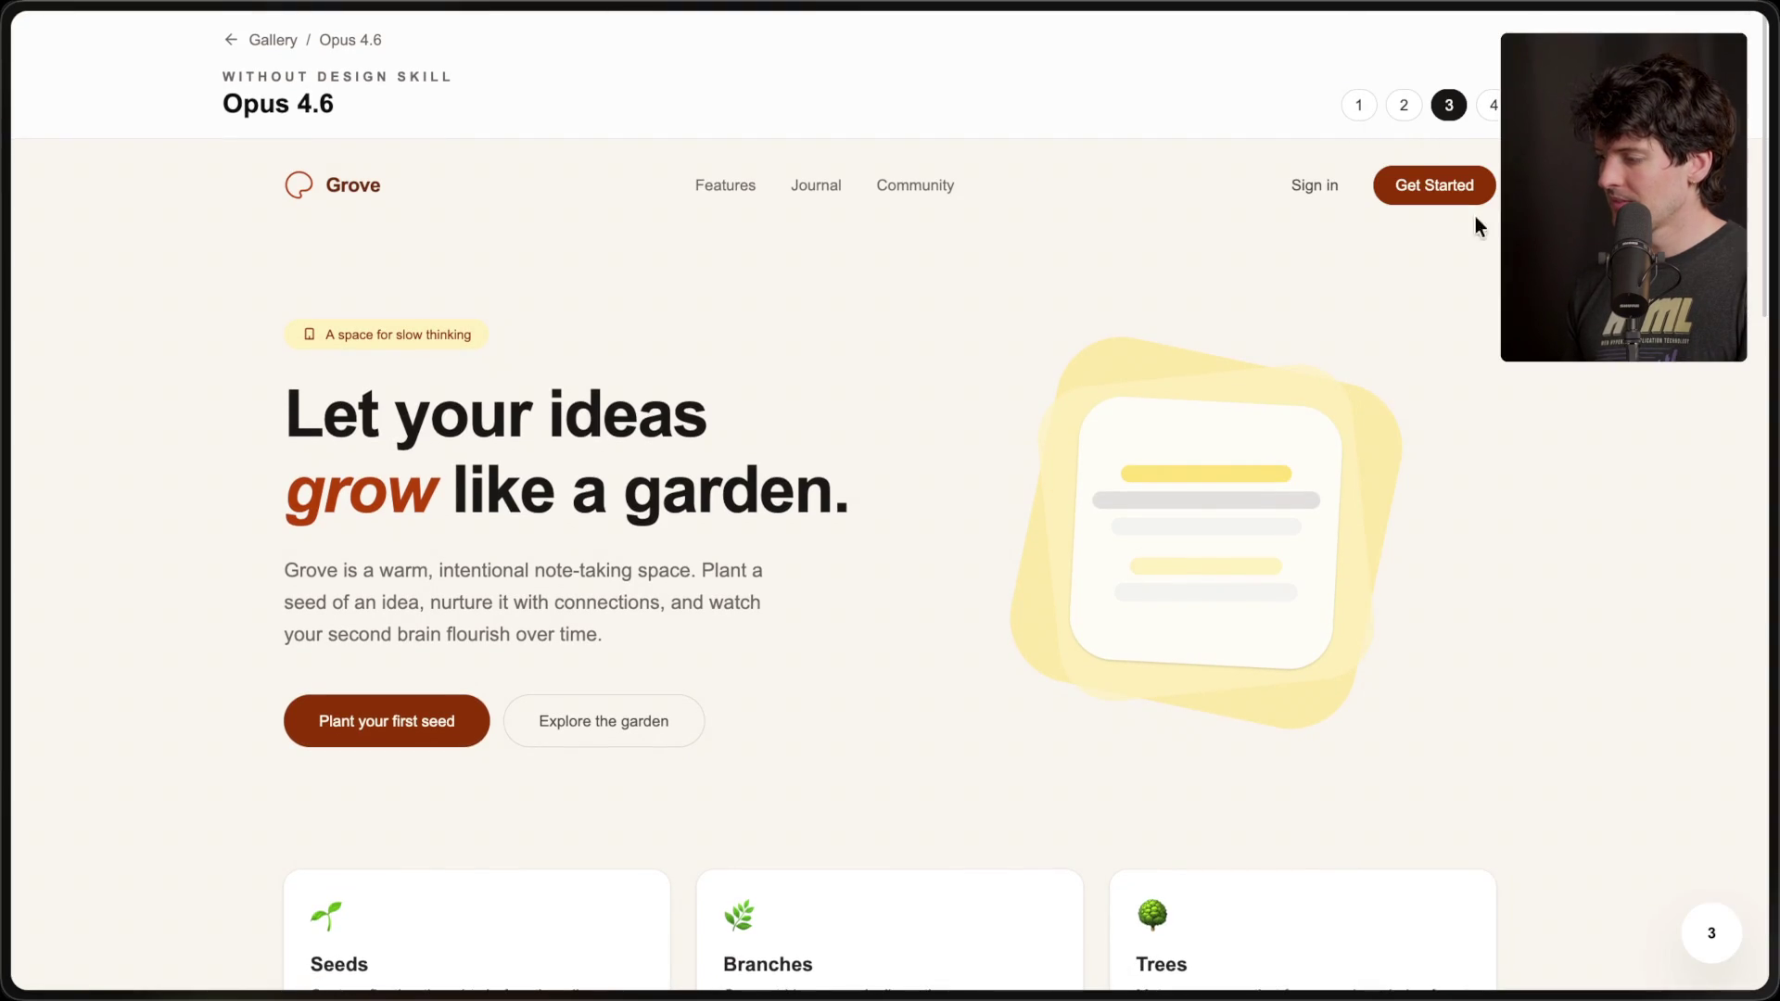
pyautogui.click(1494, 108)
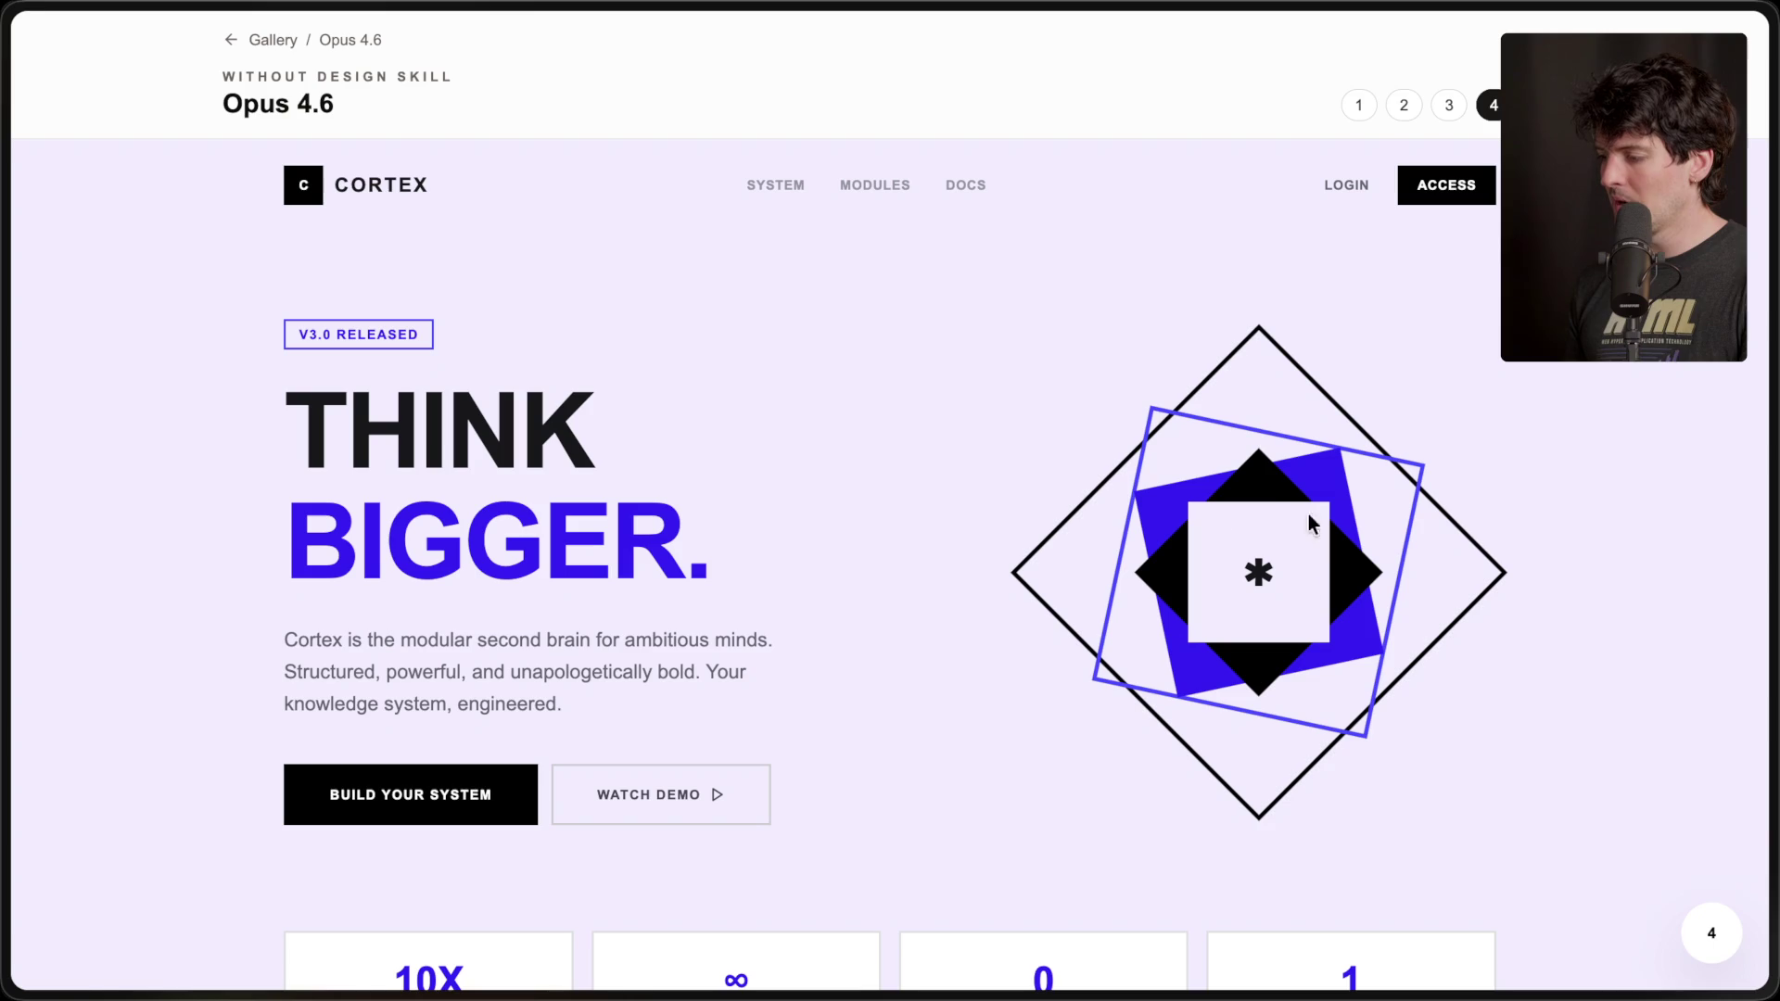
# - Highlight Cortex's 'BIGGER.' headline, intro paragraph and stat card text
pyautogui.moveTo(1153, 512); pyautogui.dragTo(1378, 692)
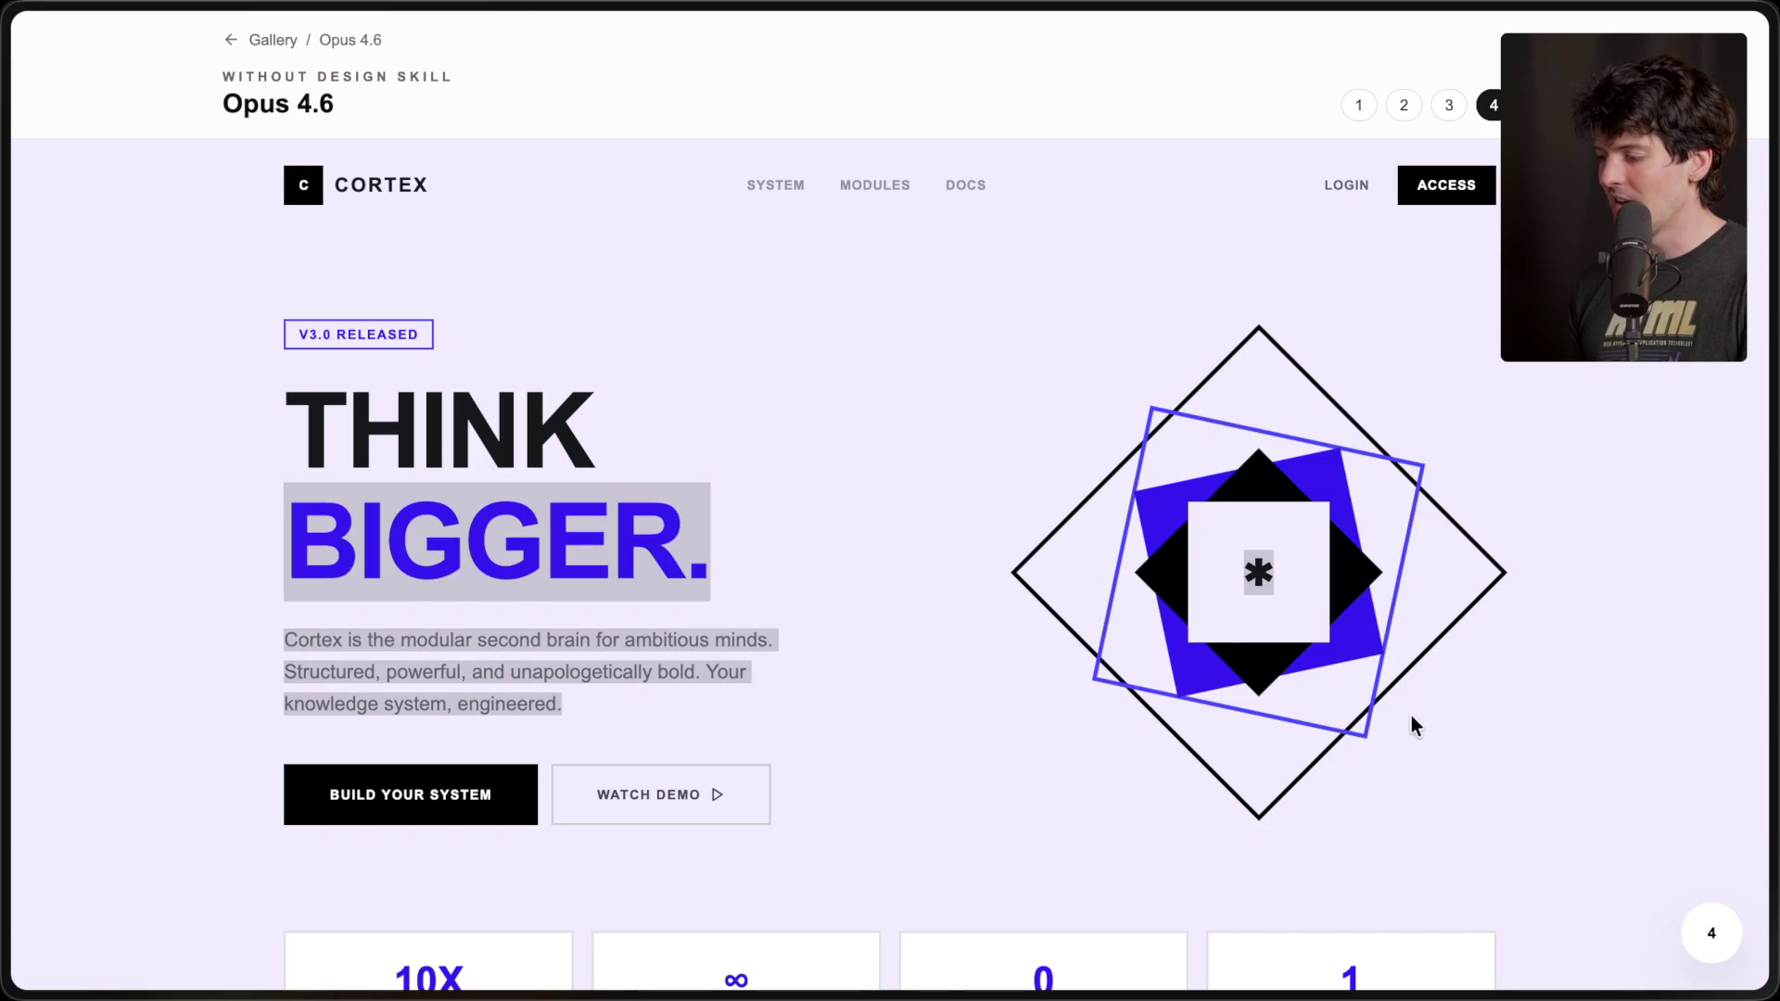
pyautogui.click(1411, 717)
pyautogui.scroll(-5, 508, 738)
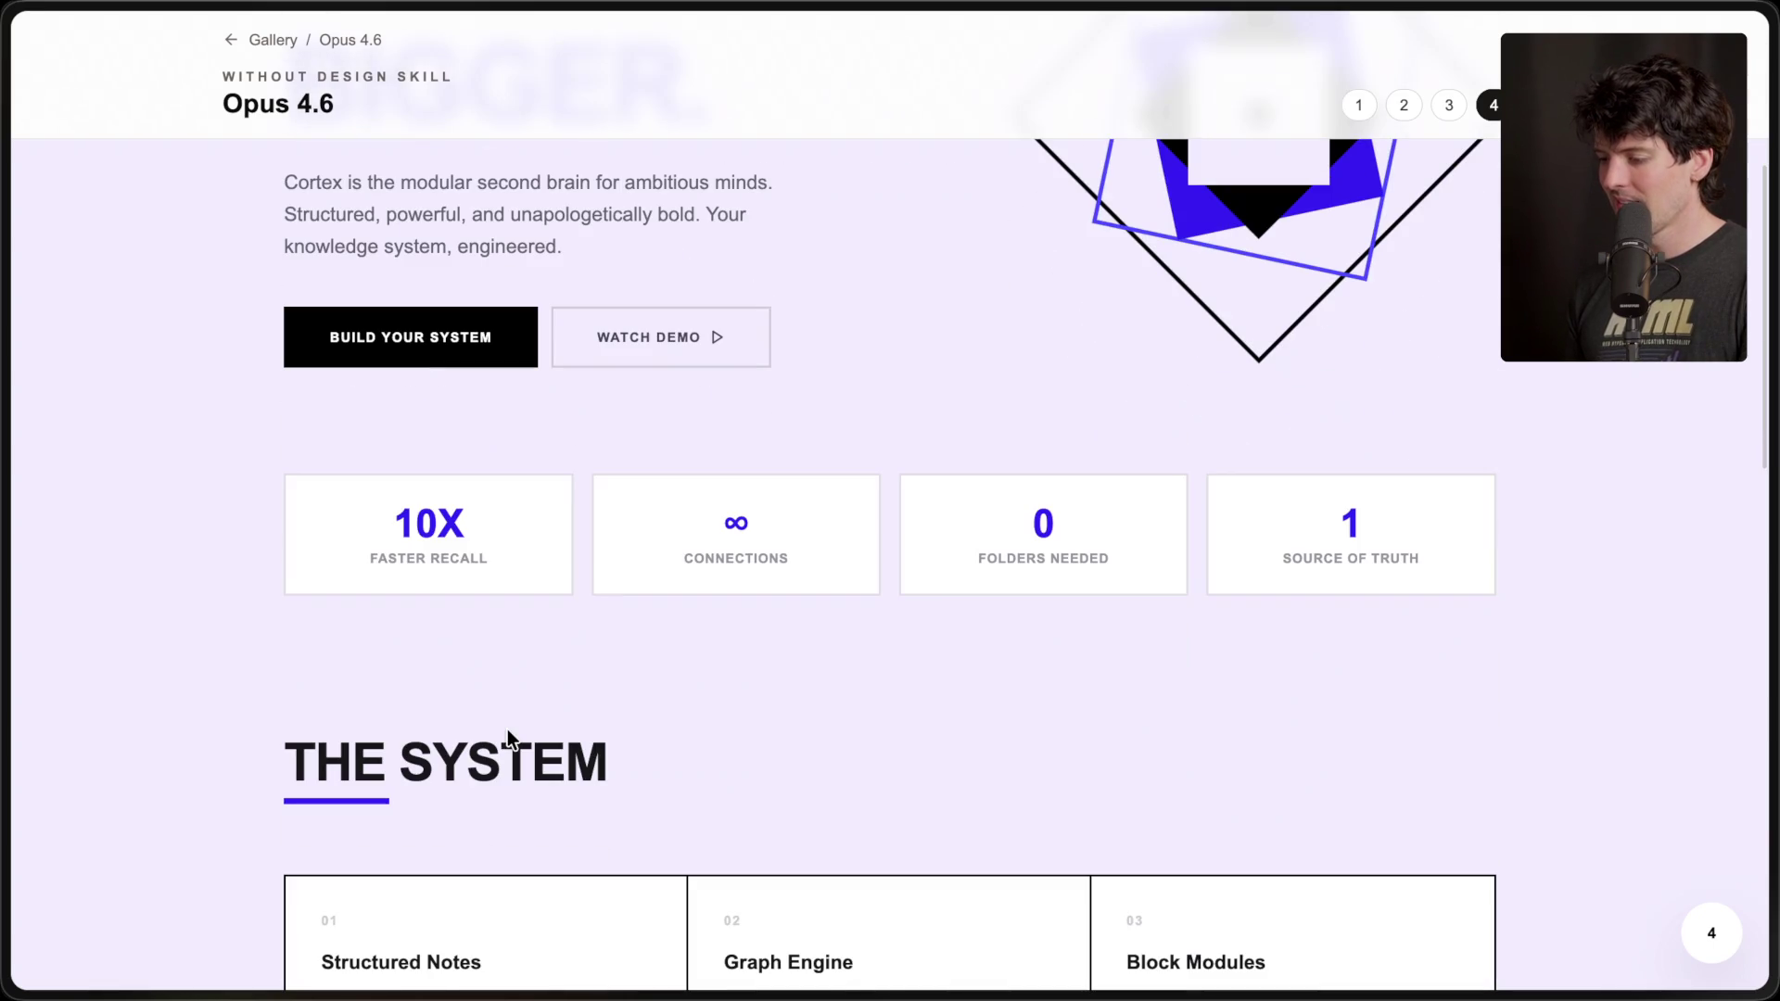
pyautogui.moveTo(306, 537); pyautogui.dragTo(1546, 603)
pyautogui.click(1251, 748)
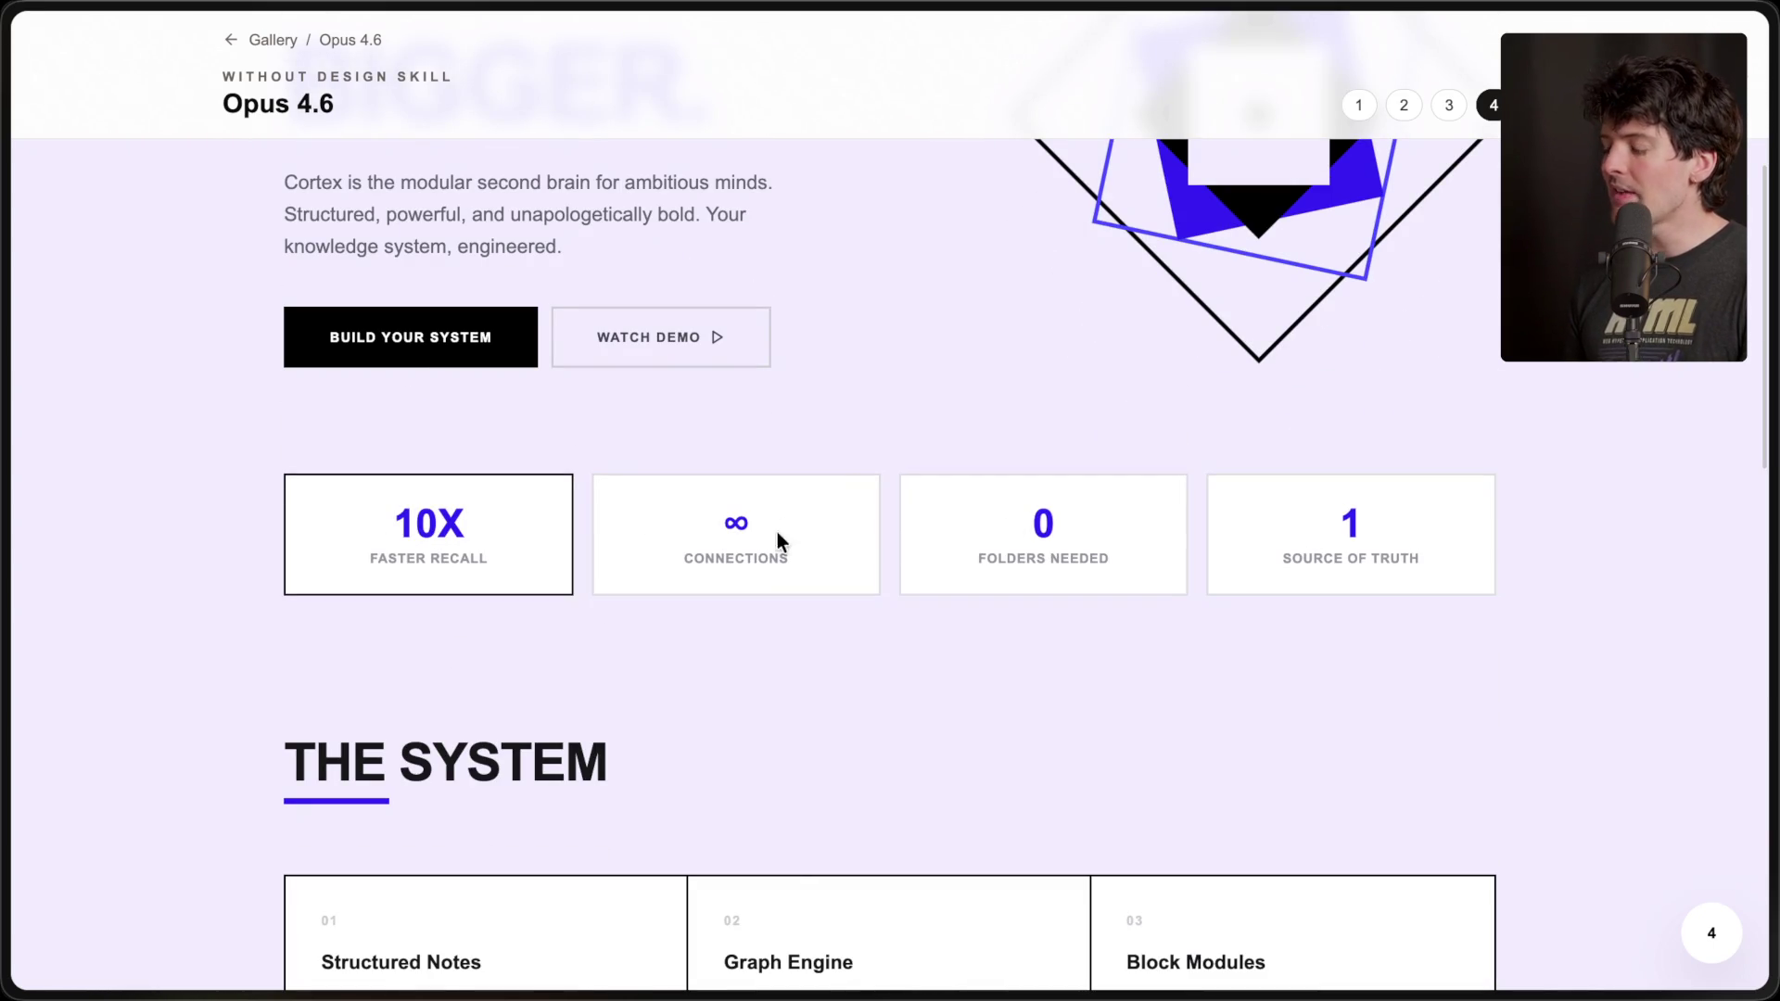
# - Scroll through Cortex's remaining sections, then open the fifth design, Prism
pyautogui.scroll(-1, 973, 832)
pyautogui.scroll(-4, 974, 833)
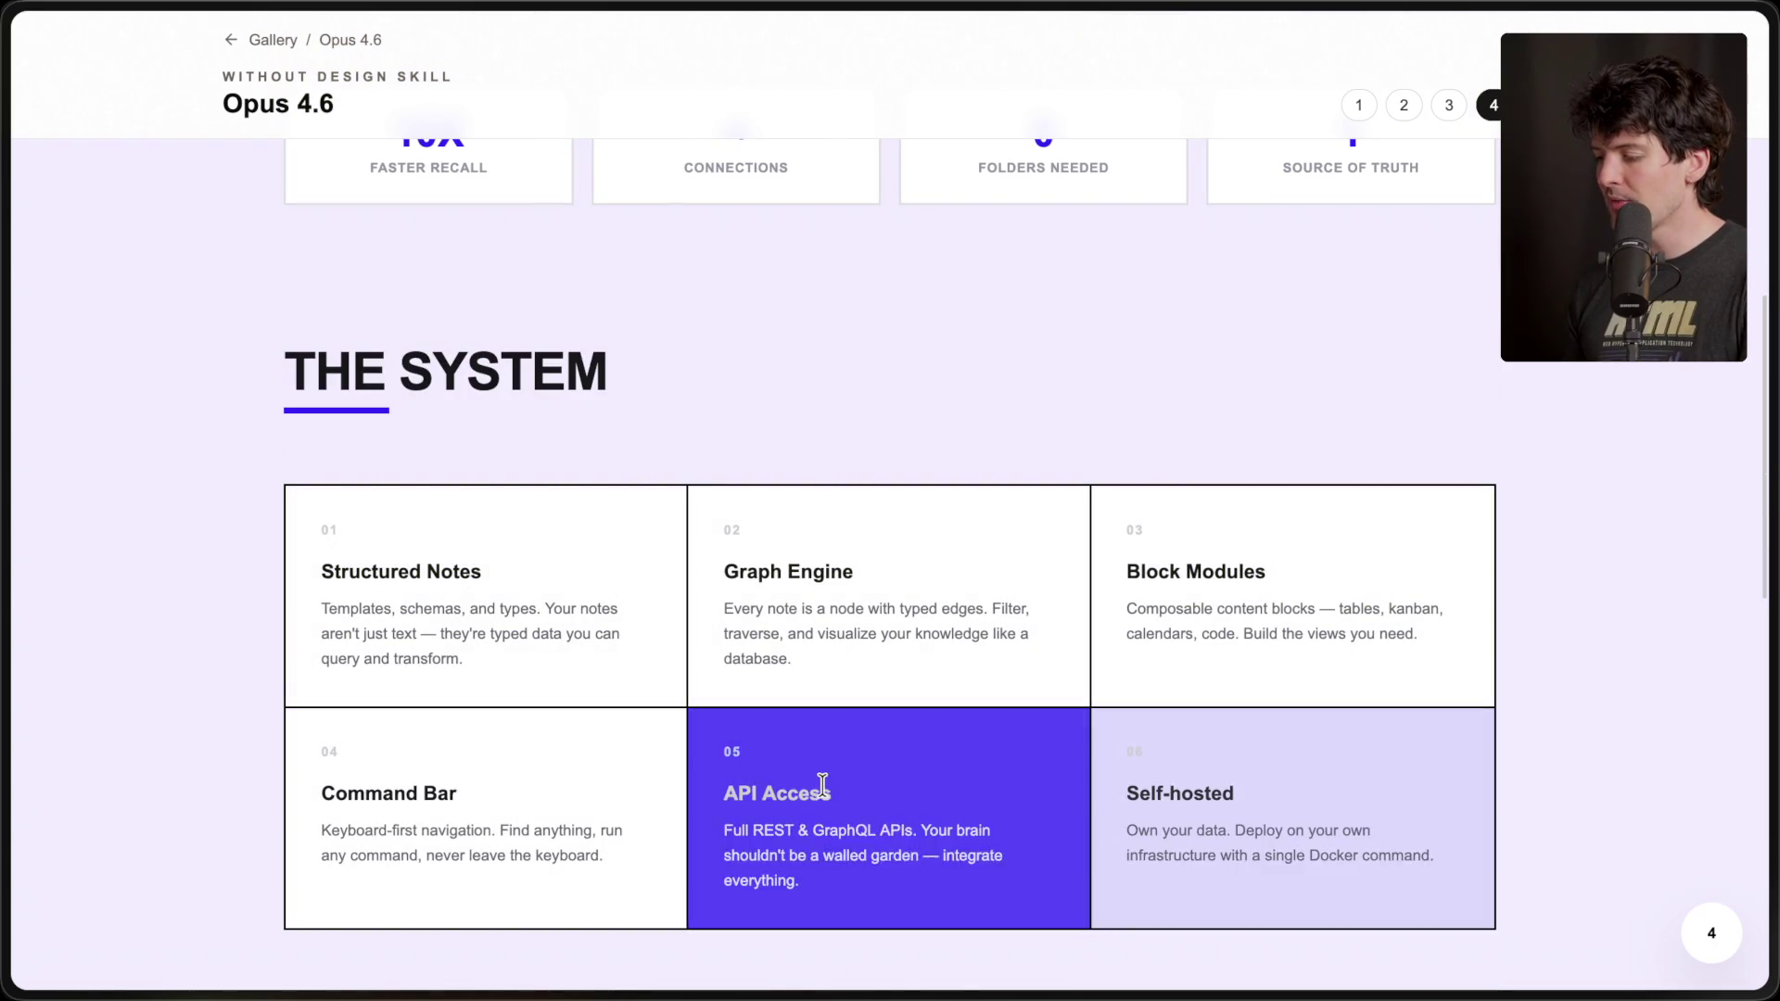
pyautogui.scroll(-8, 683, 457)
pyautogui.scroll(-5, 681, 449)
pyautogui.scroll(20, 680, 457)
pyautogui.click(1538, 105)
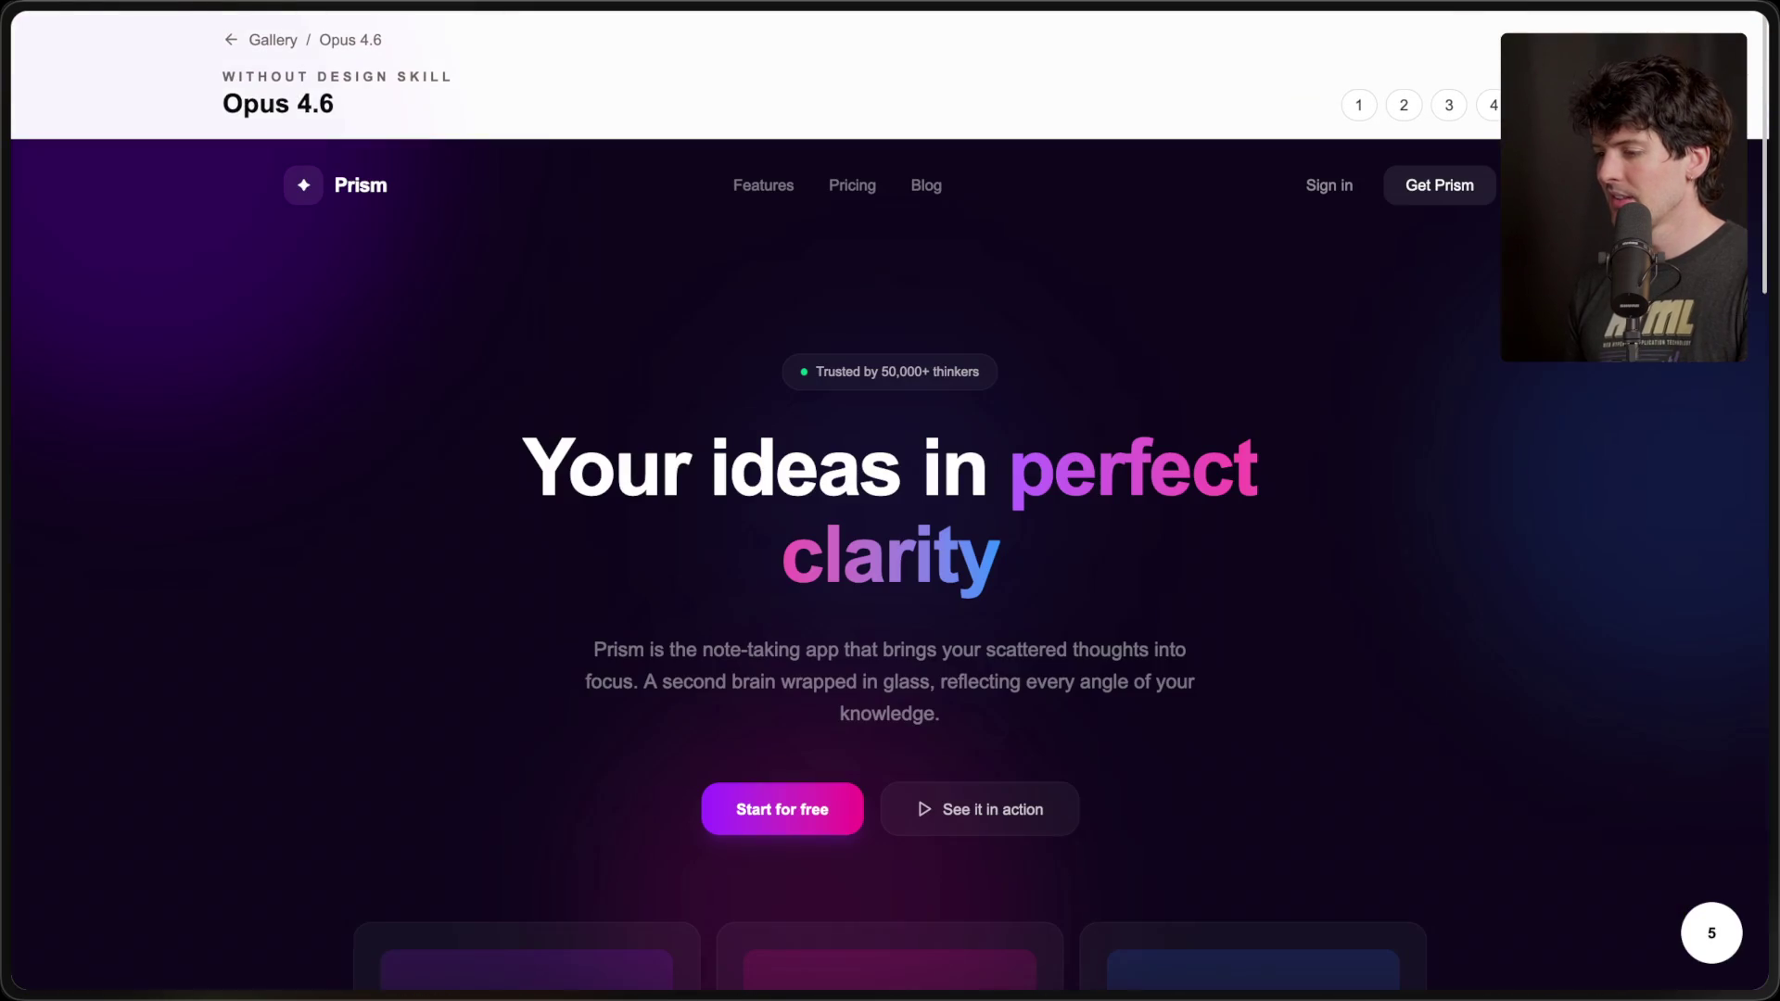
pyautogui.scroll(-10, 1031, 593)
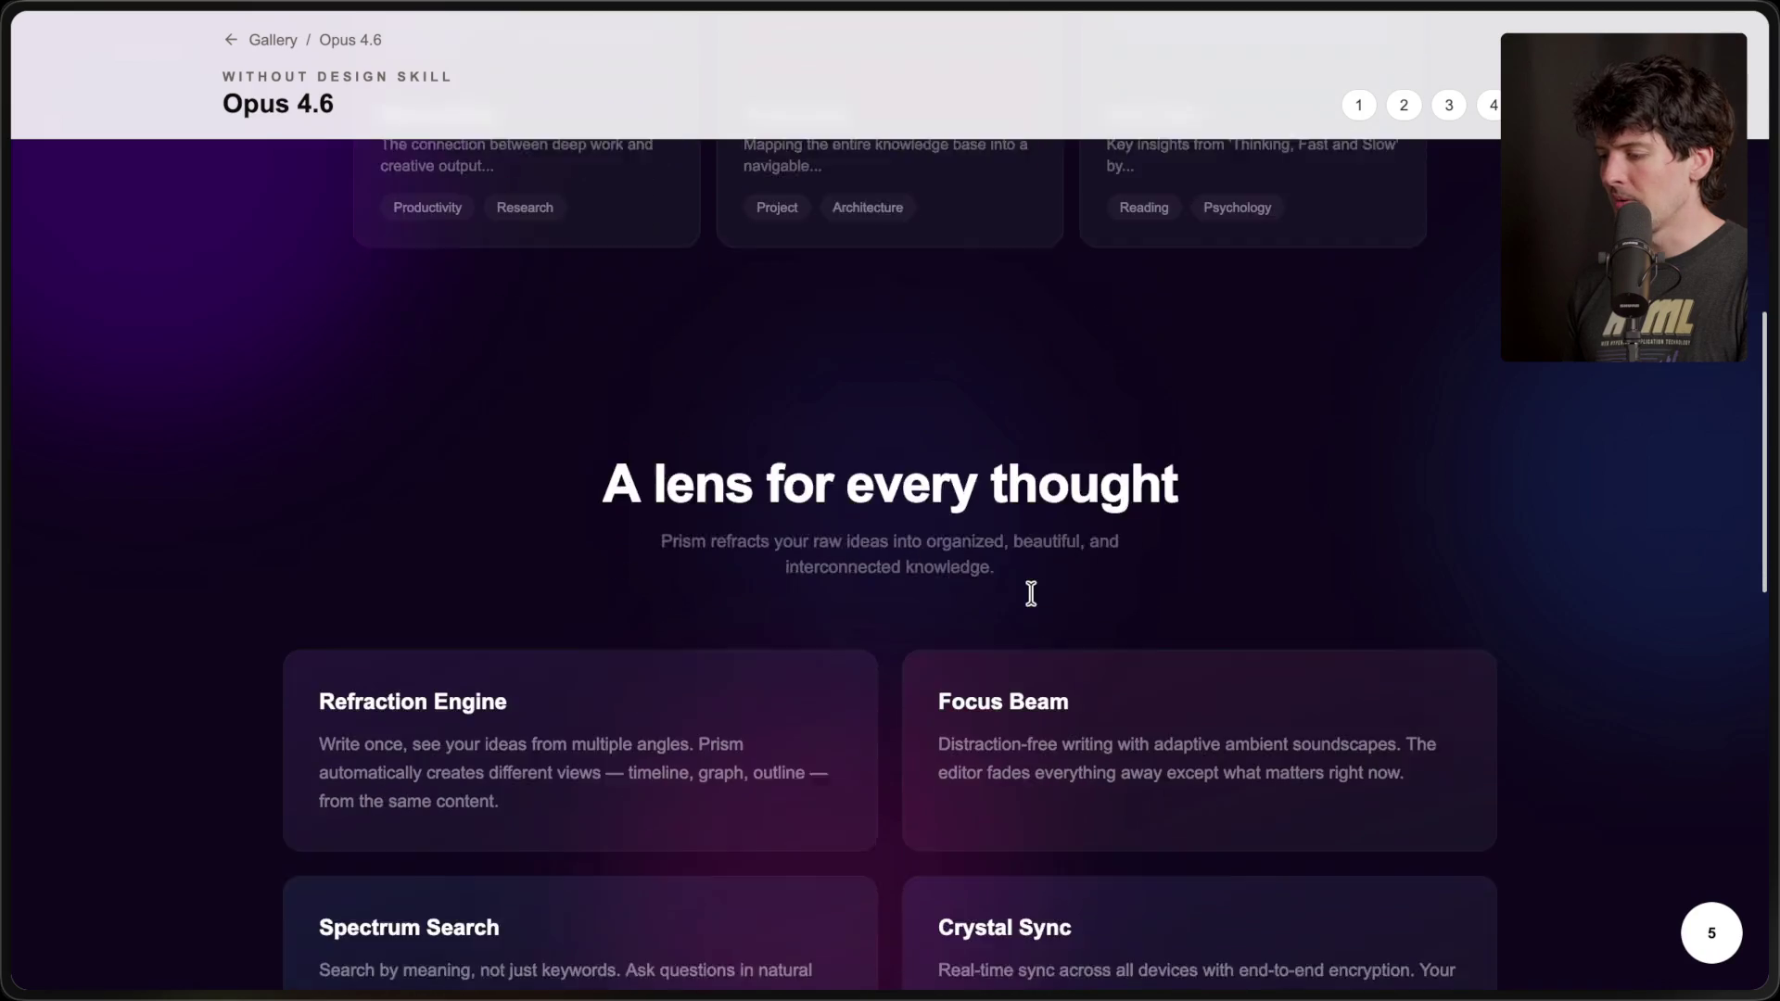
pyautogui.scroll(12, 1031, 592)
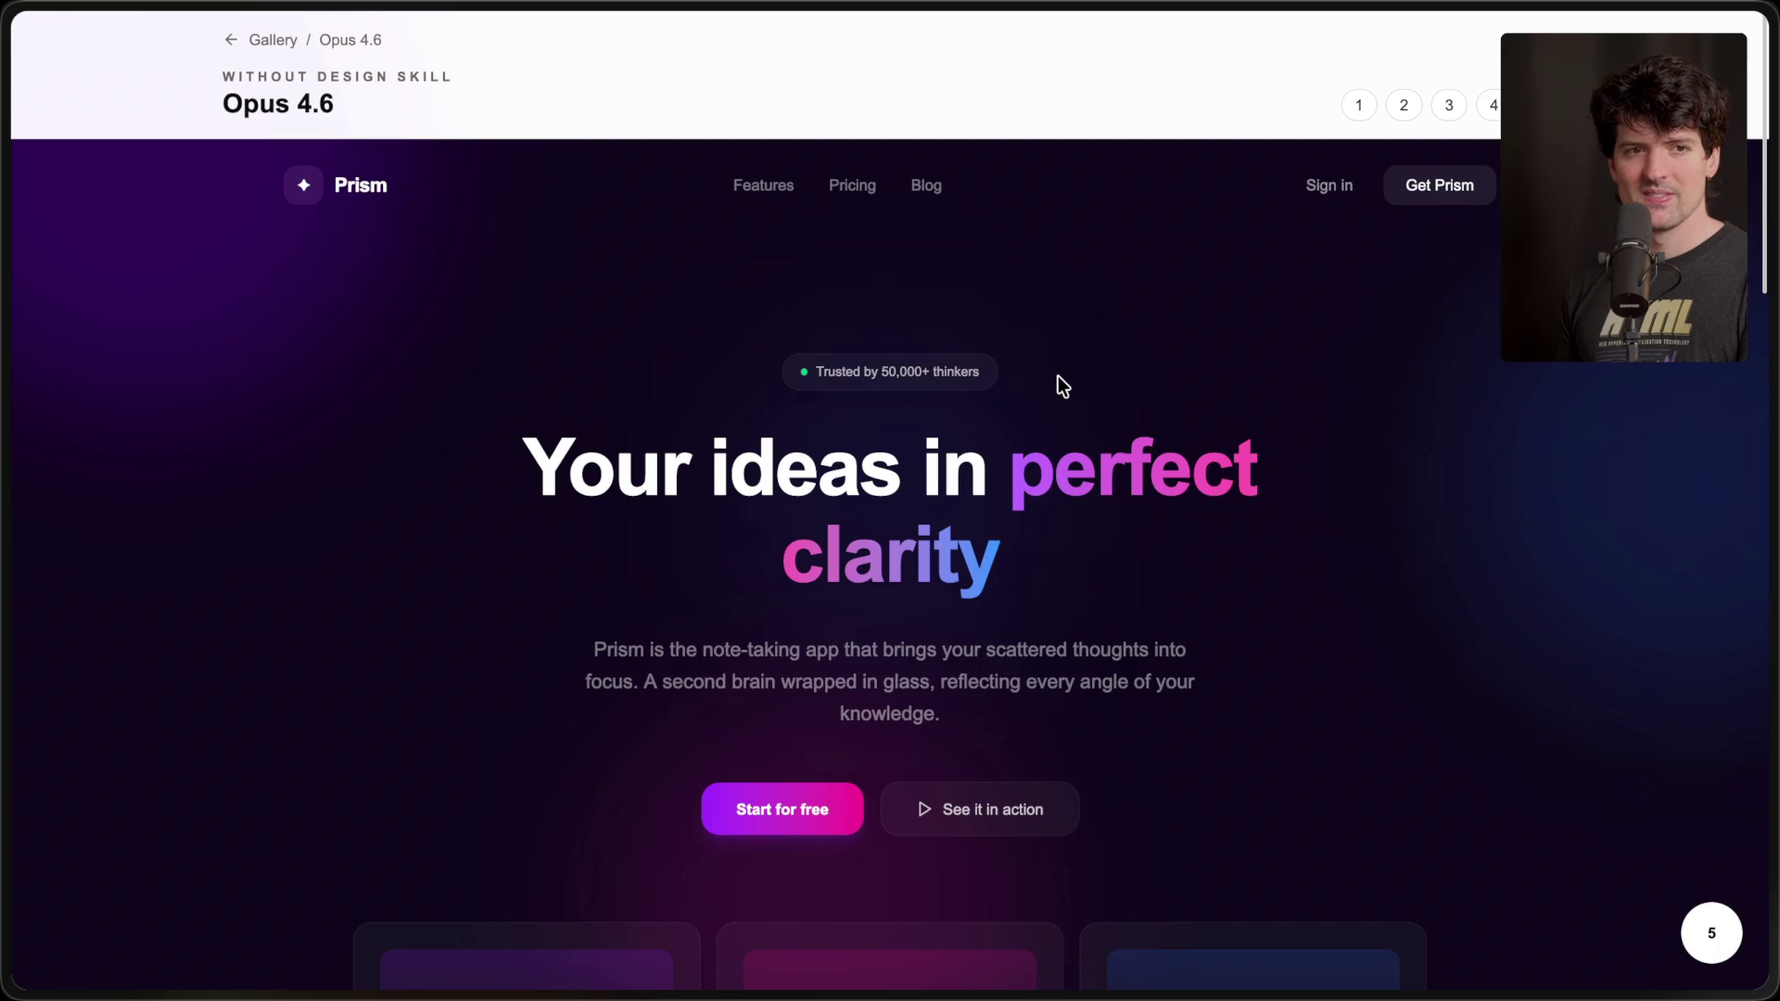
pyautogui.scroll(5, 853, 337)
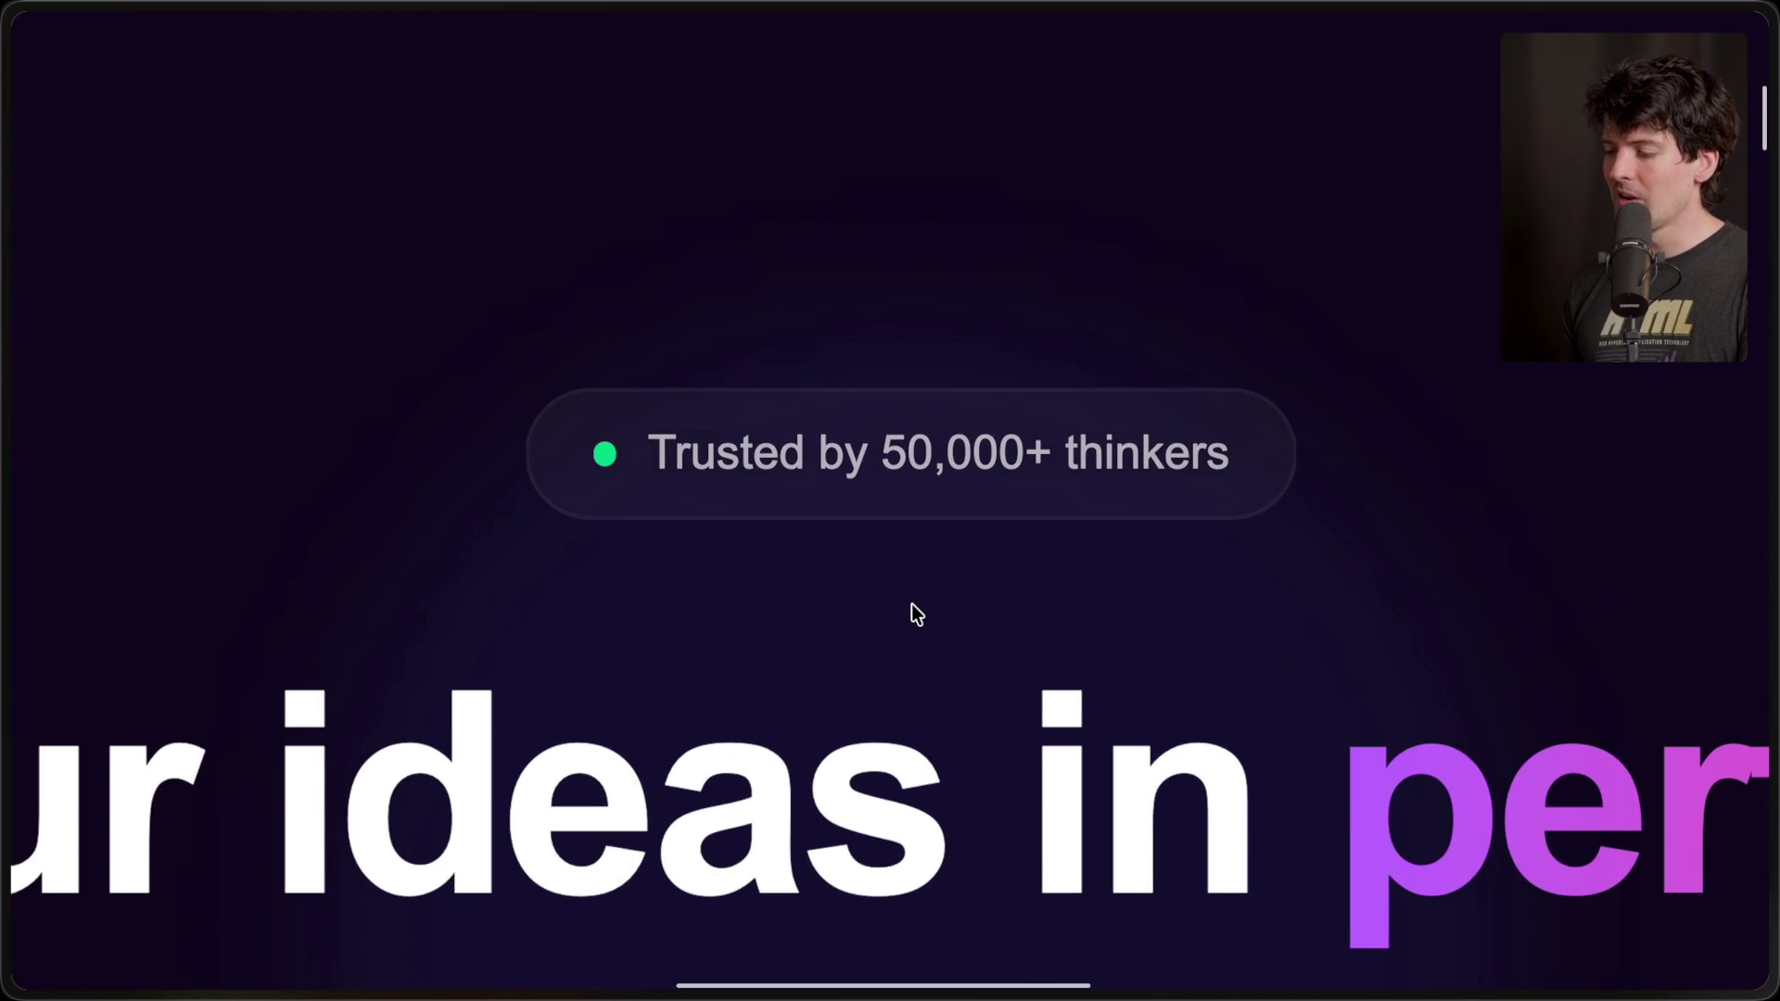
pyautogui.scroll(-5, 910, 603)
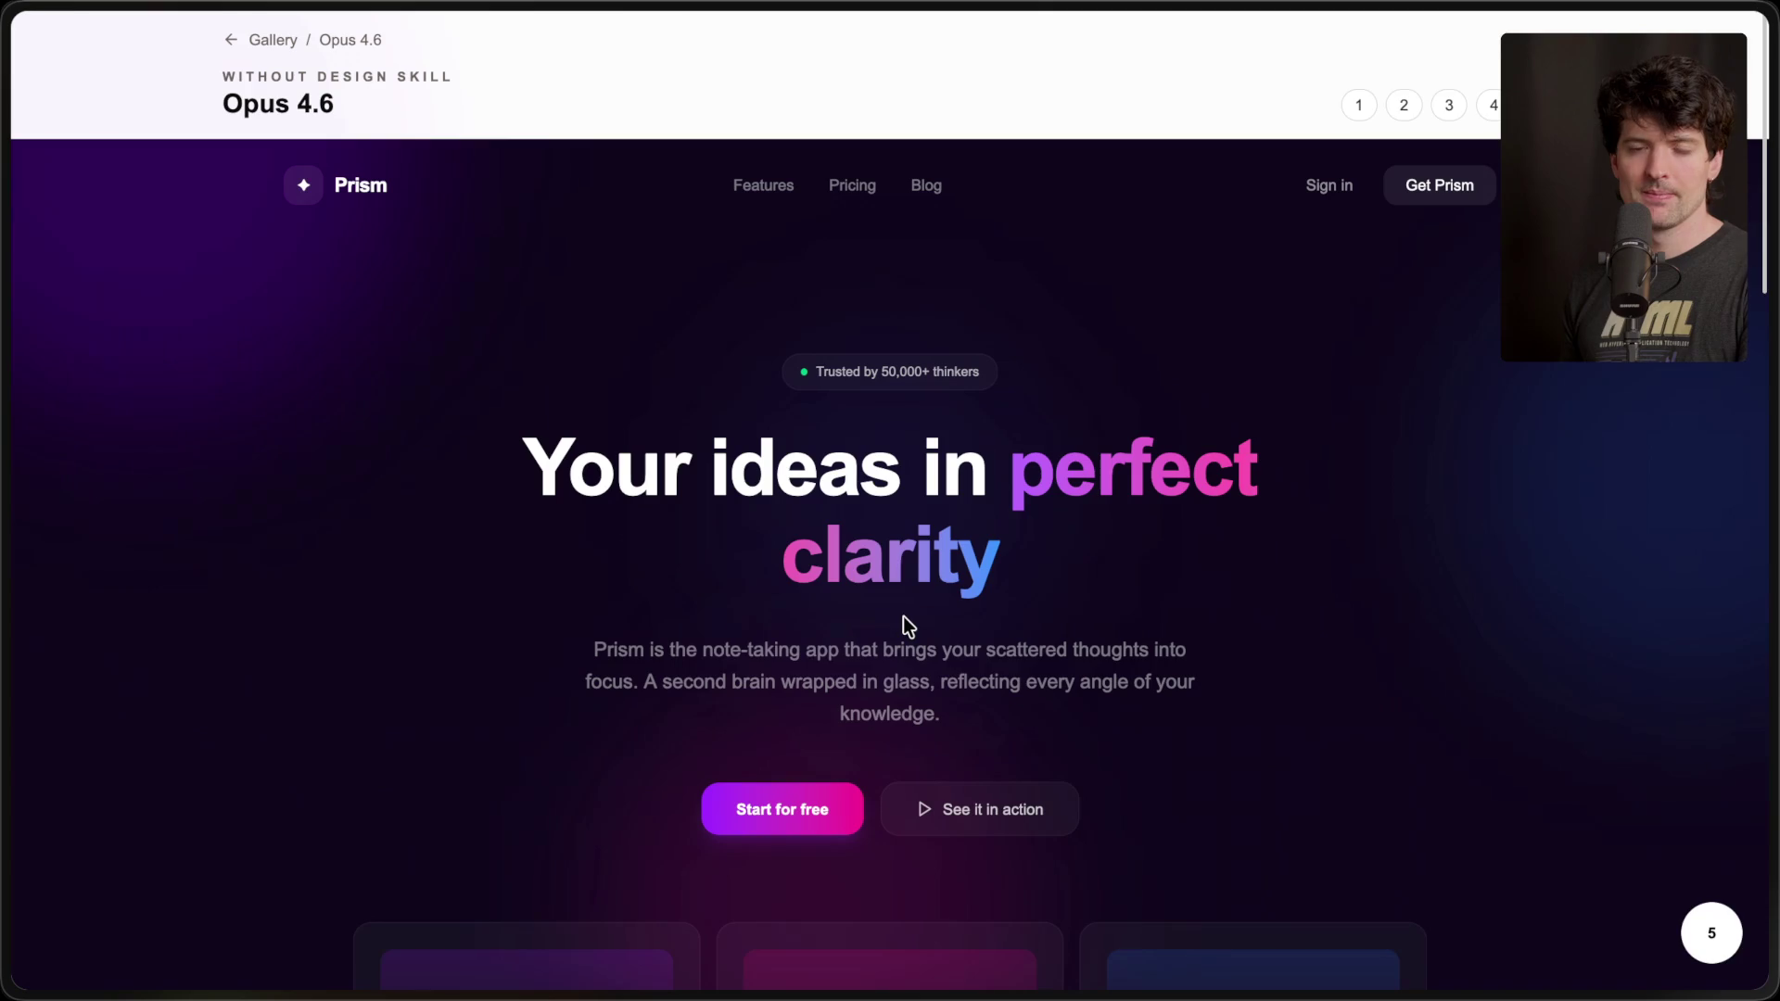
pyautogui.moveTo(1740, 587)
pyautogui.click(1515, 455)
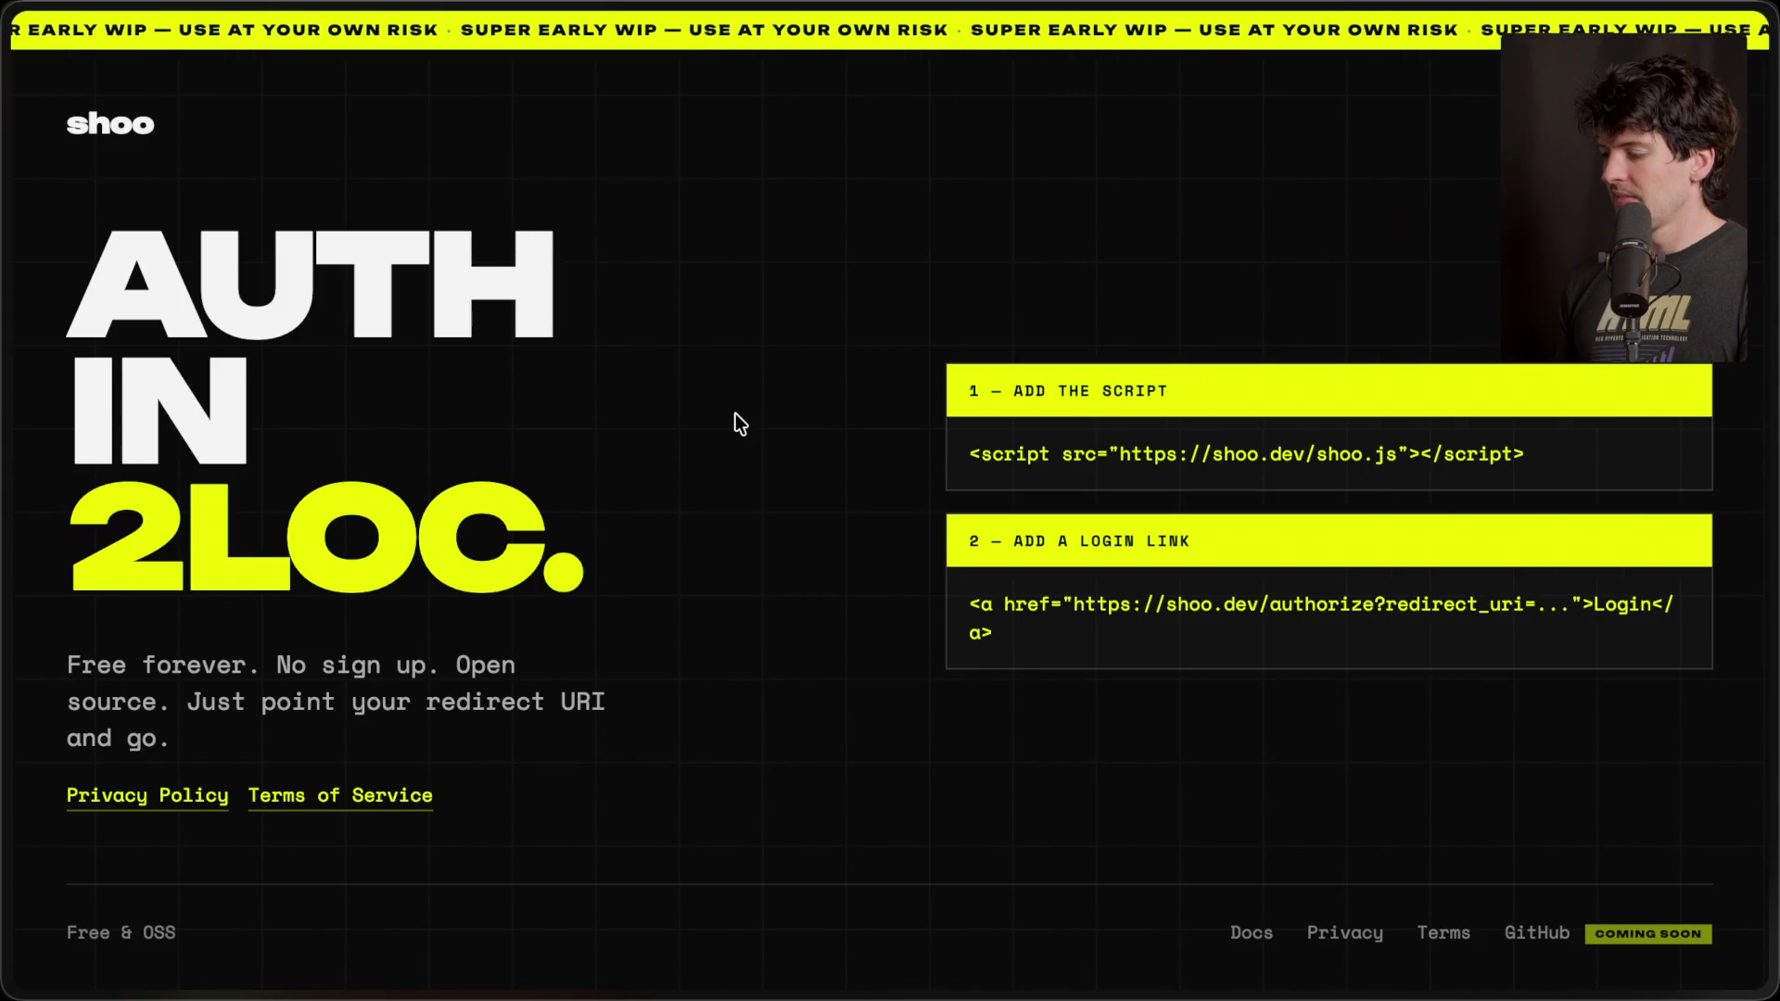
# - Switch to the Gemini 3.1 Pro gallery tab, glance at Opus 4.6's, then return to Gemini
pyautogui.moveTo(1770, 577)
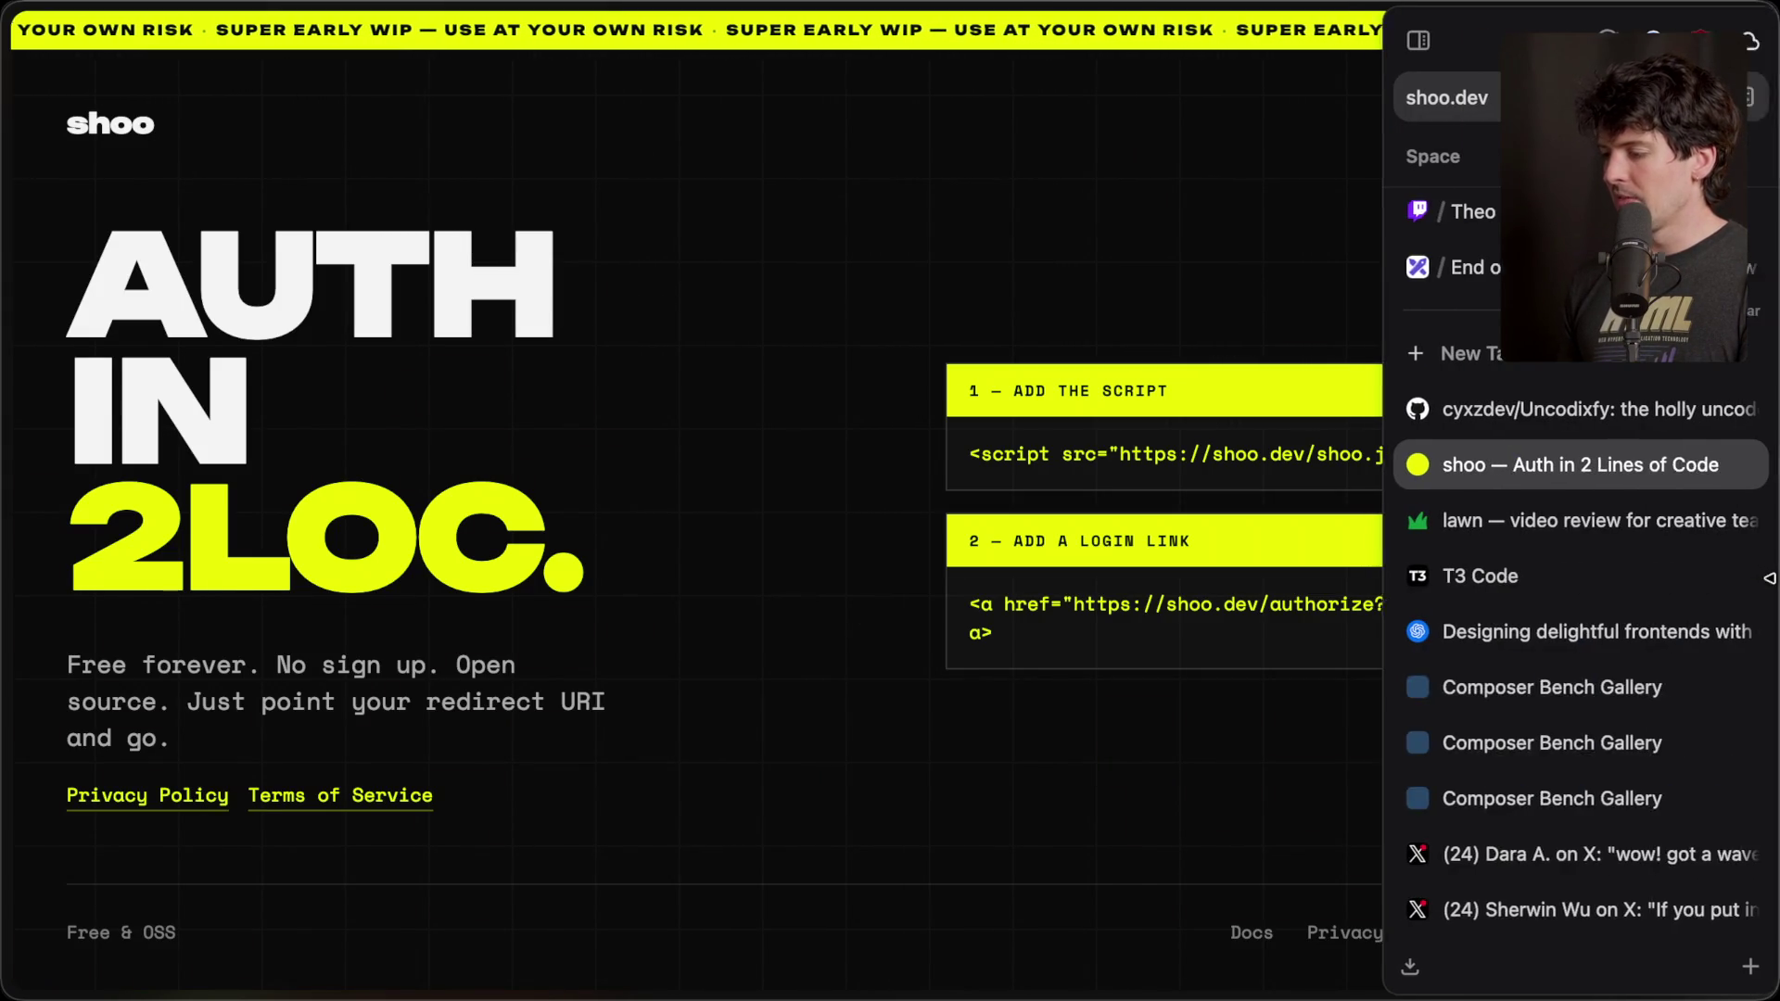
pyautogui.click(1542, 796)
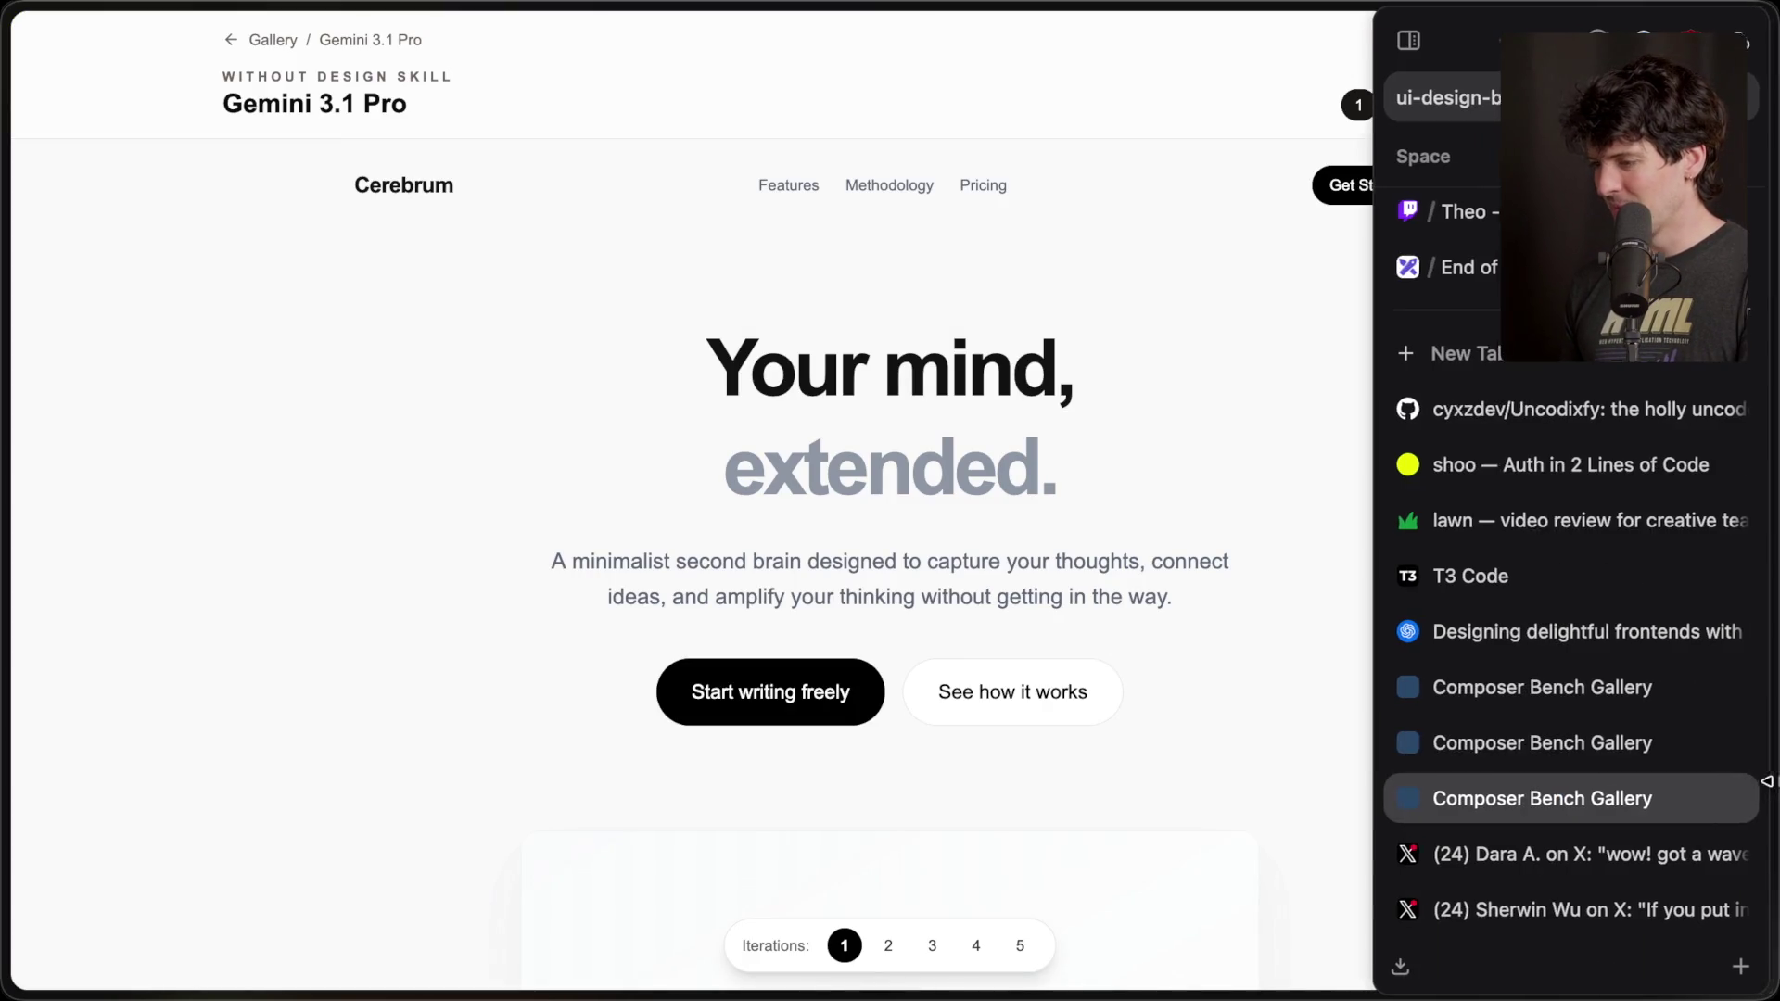
pyautogui.click(1587, 747)
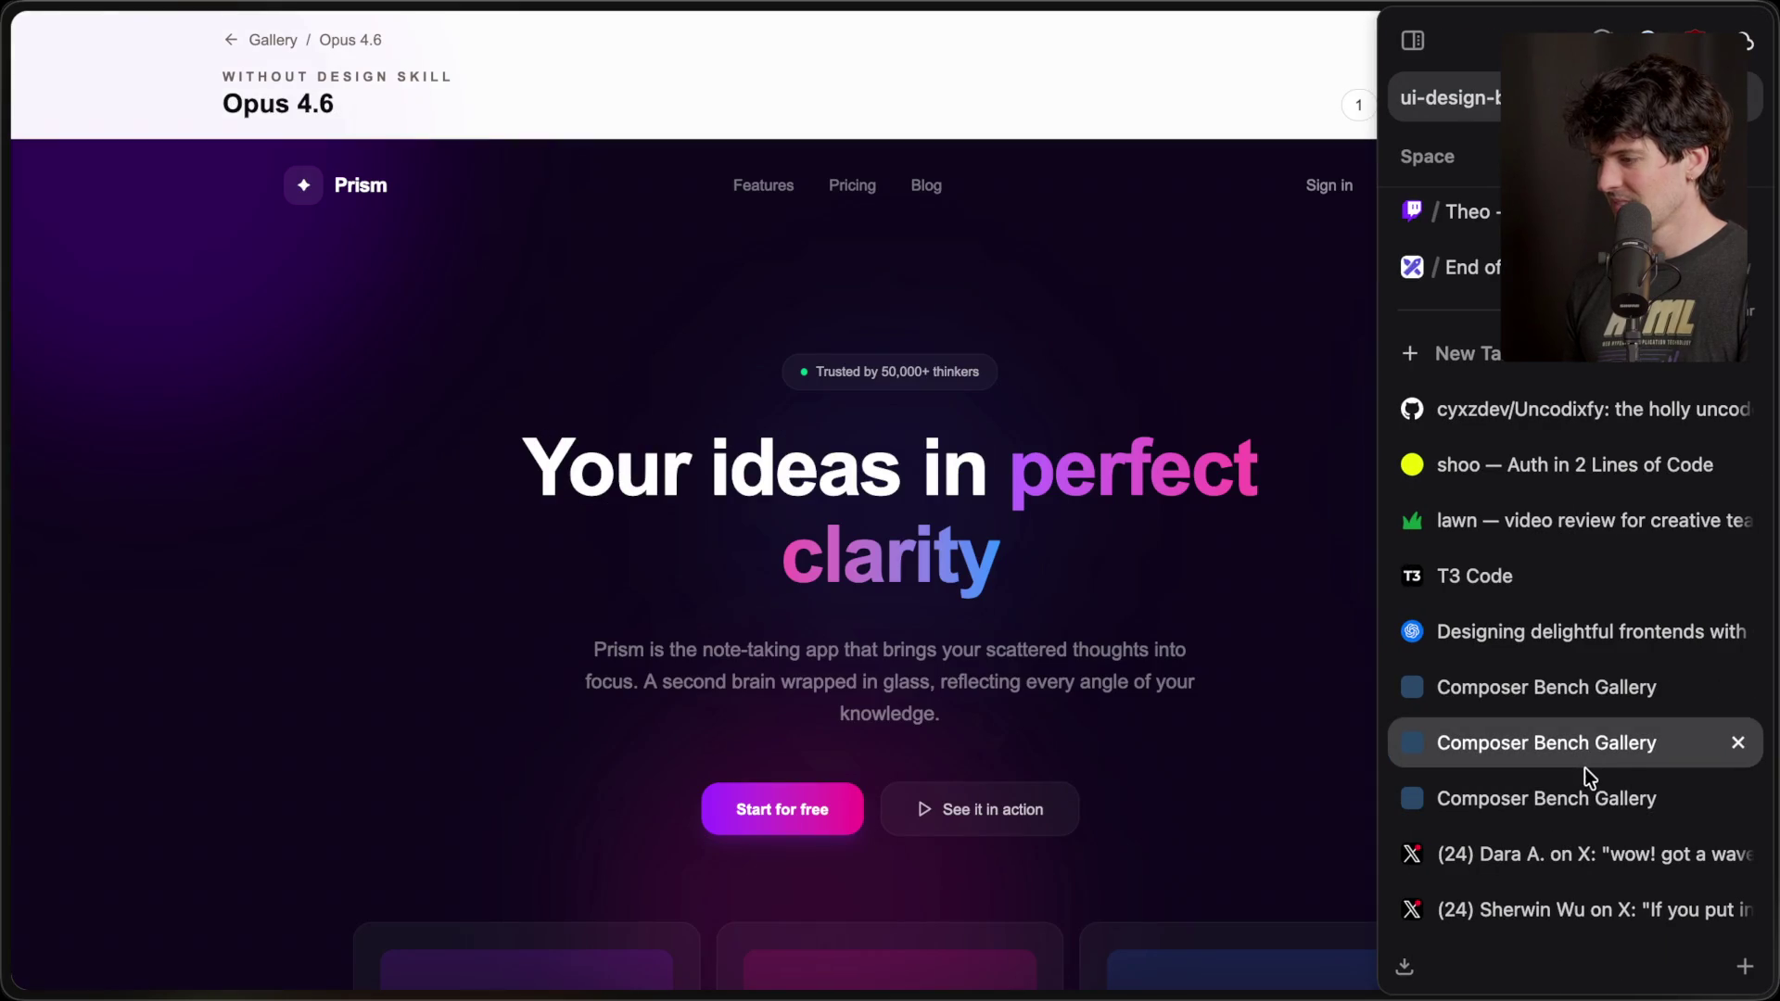
pyautogui.hotkey('ctrl', 'Tab')
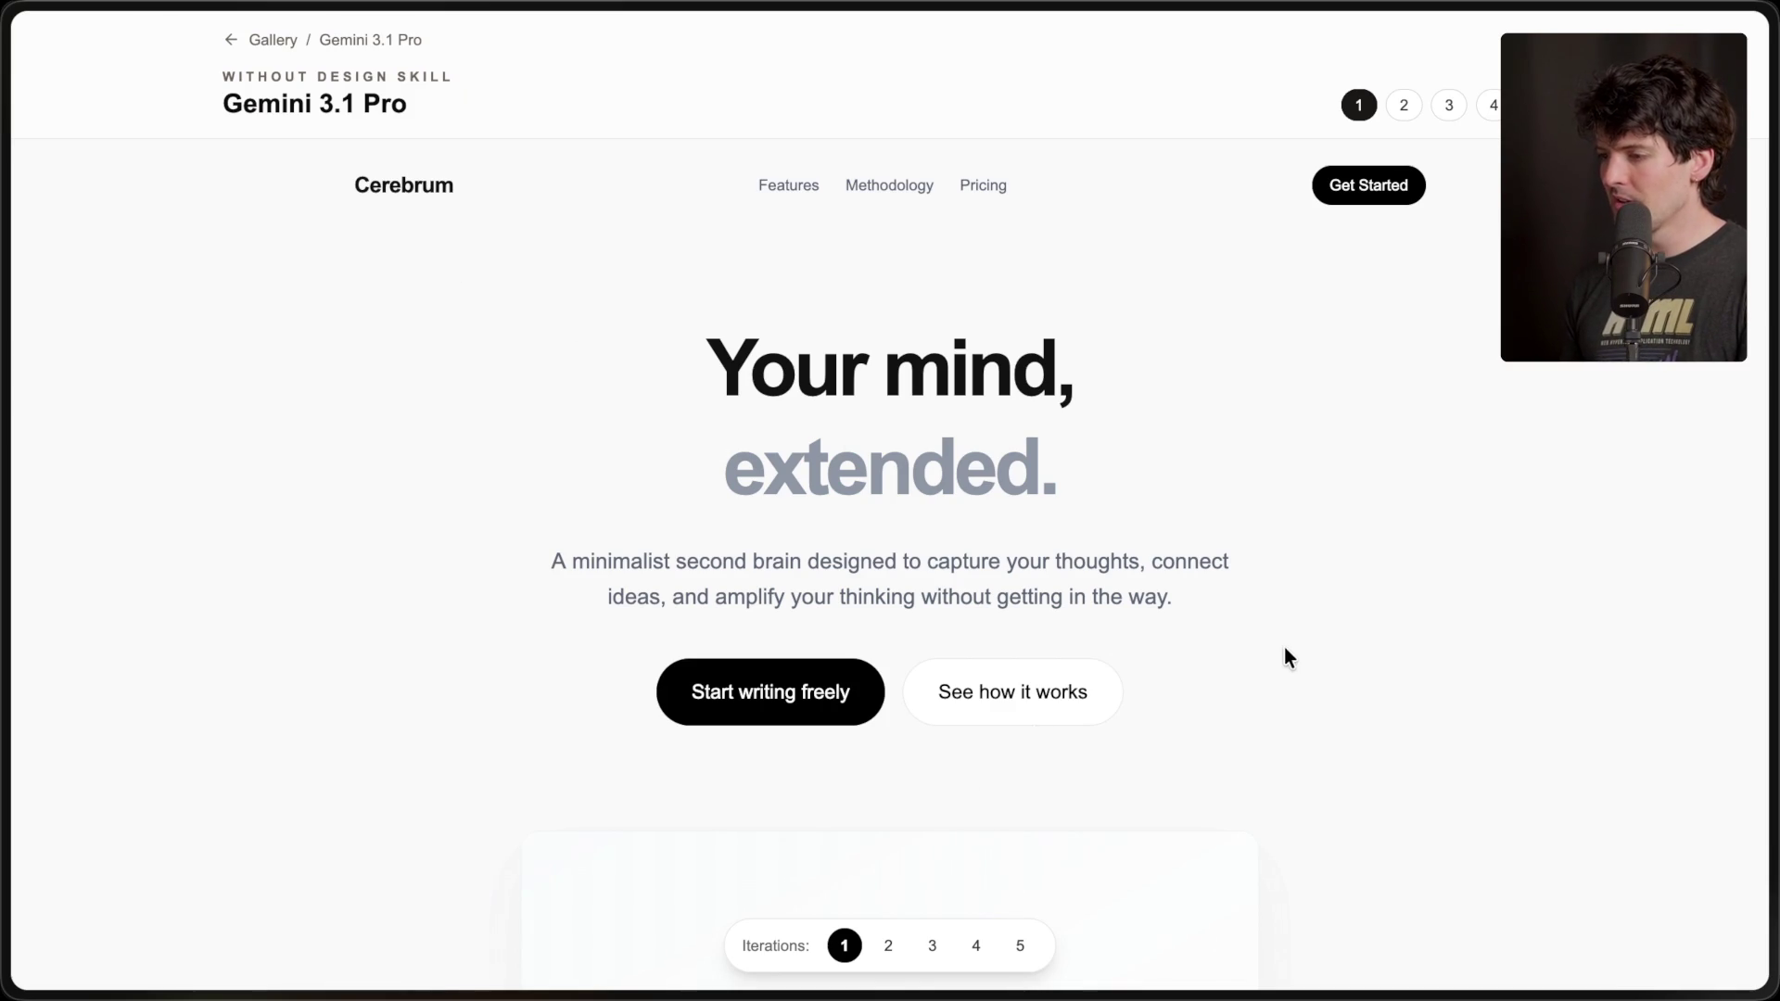
# - Scroll through Gemini's second iteration, SYNAPSE, then show the third, DoodleBrain
pyautogui.click(886, 947)
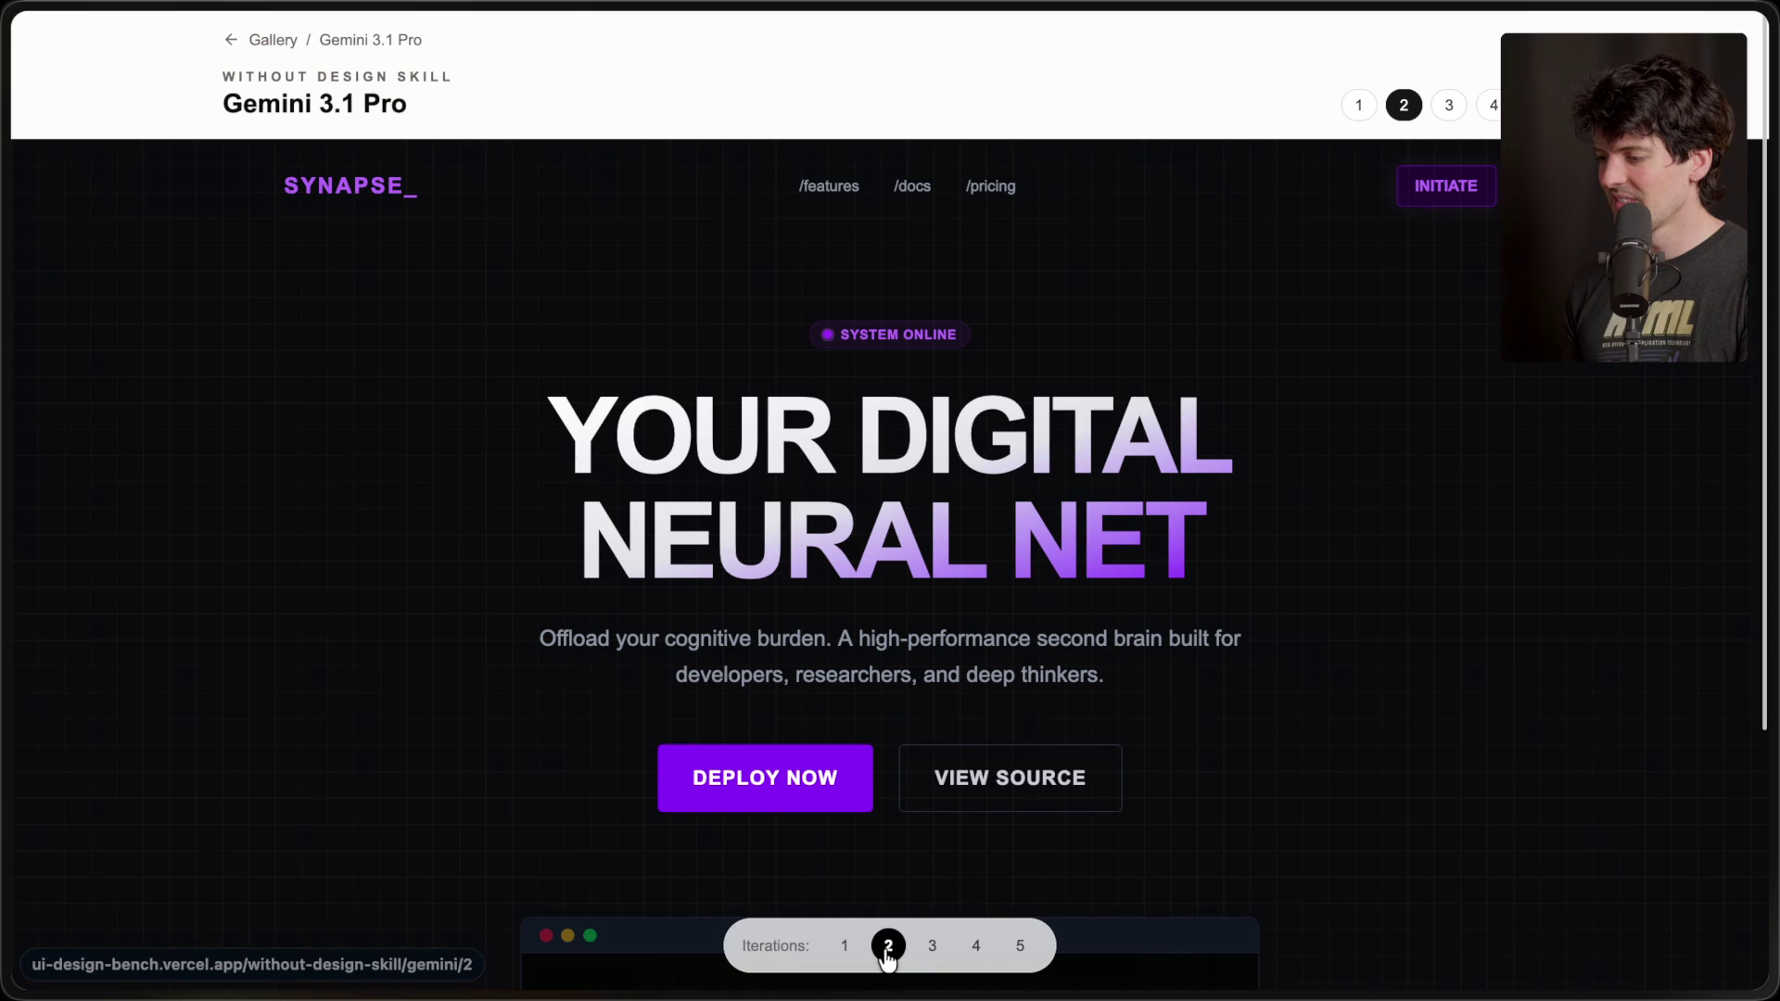
pyautogui.scroll(-4, 513, 621)
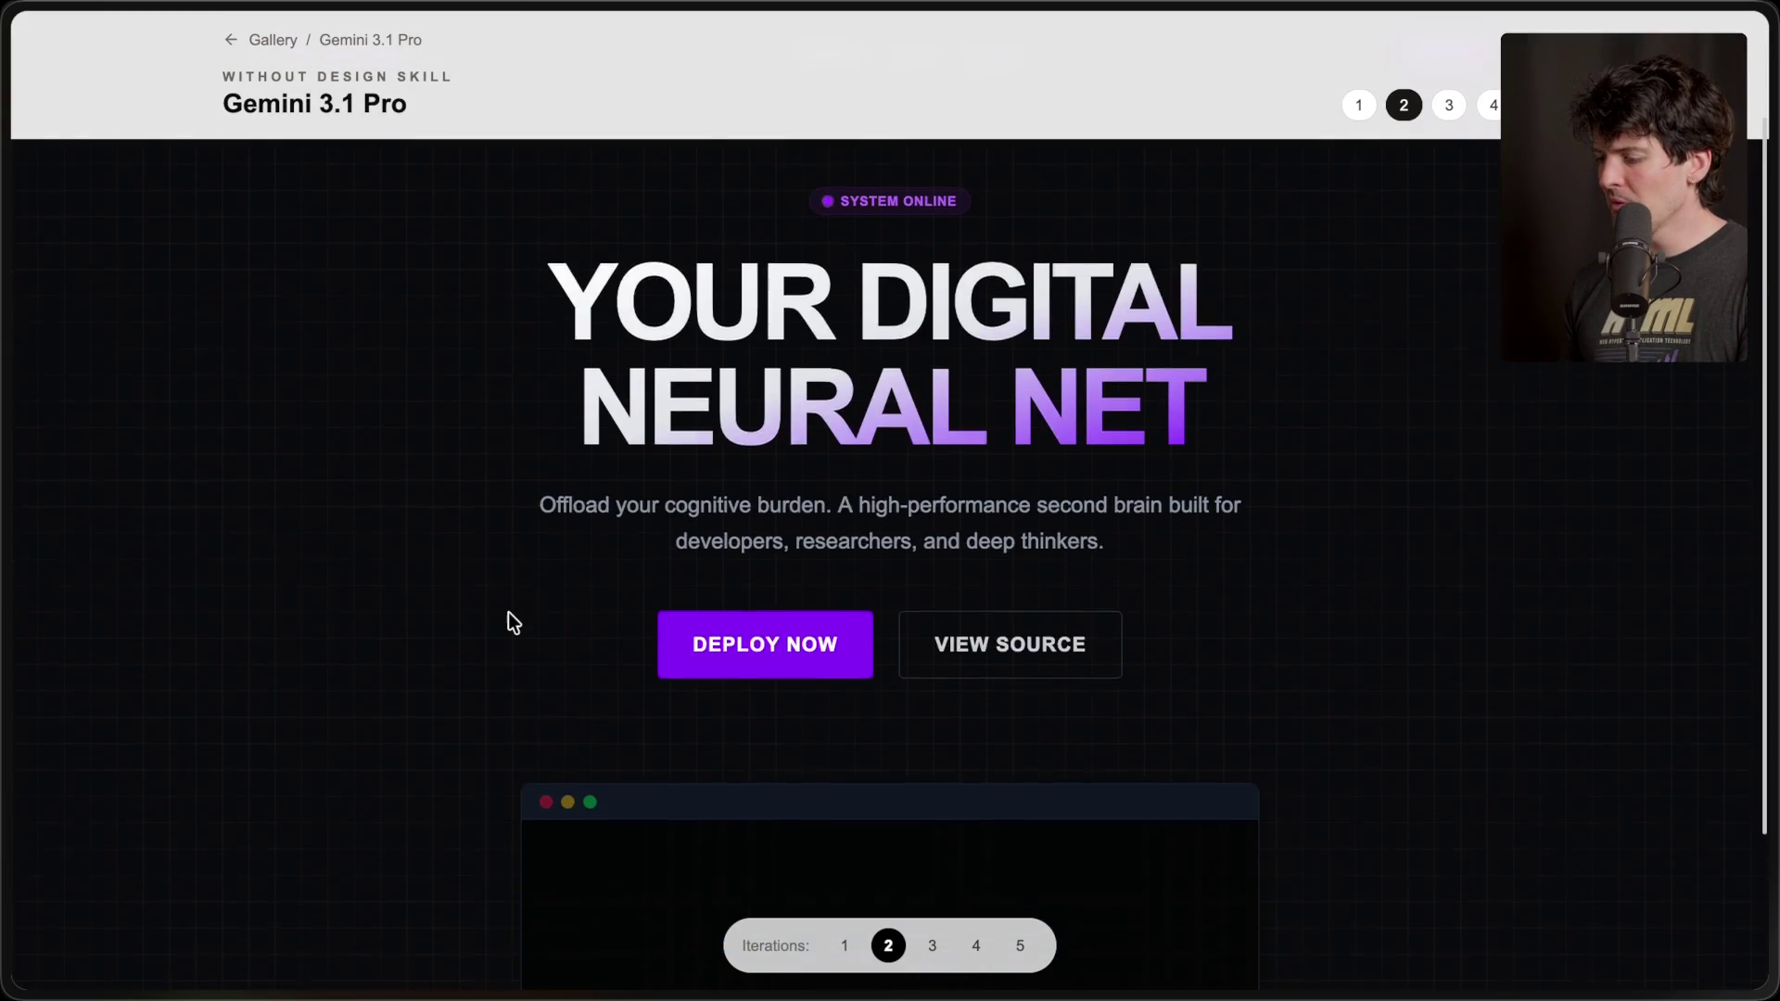
pyautogui.scroll(5, 508, 612)
pyautogui.scroll(-2, 508, 611)
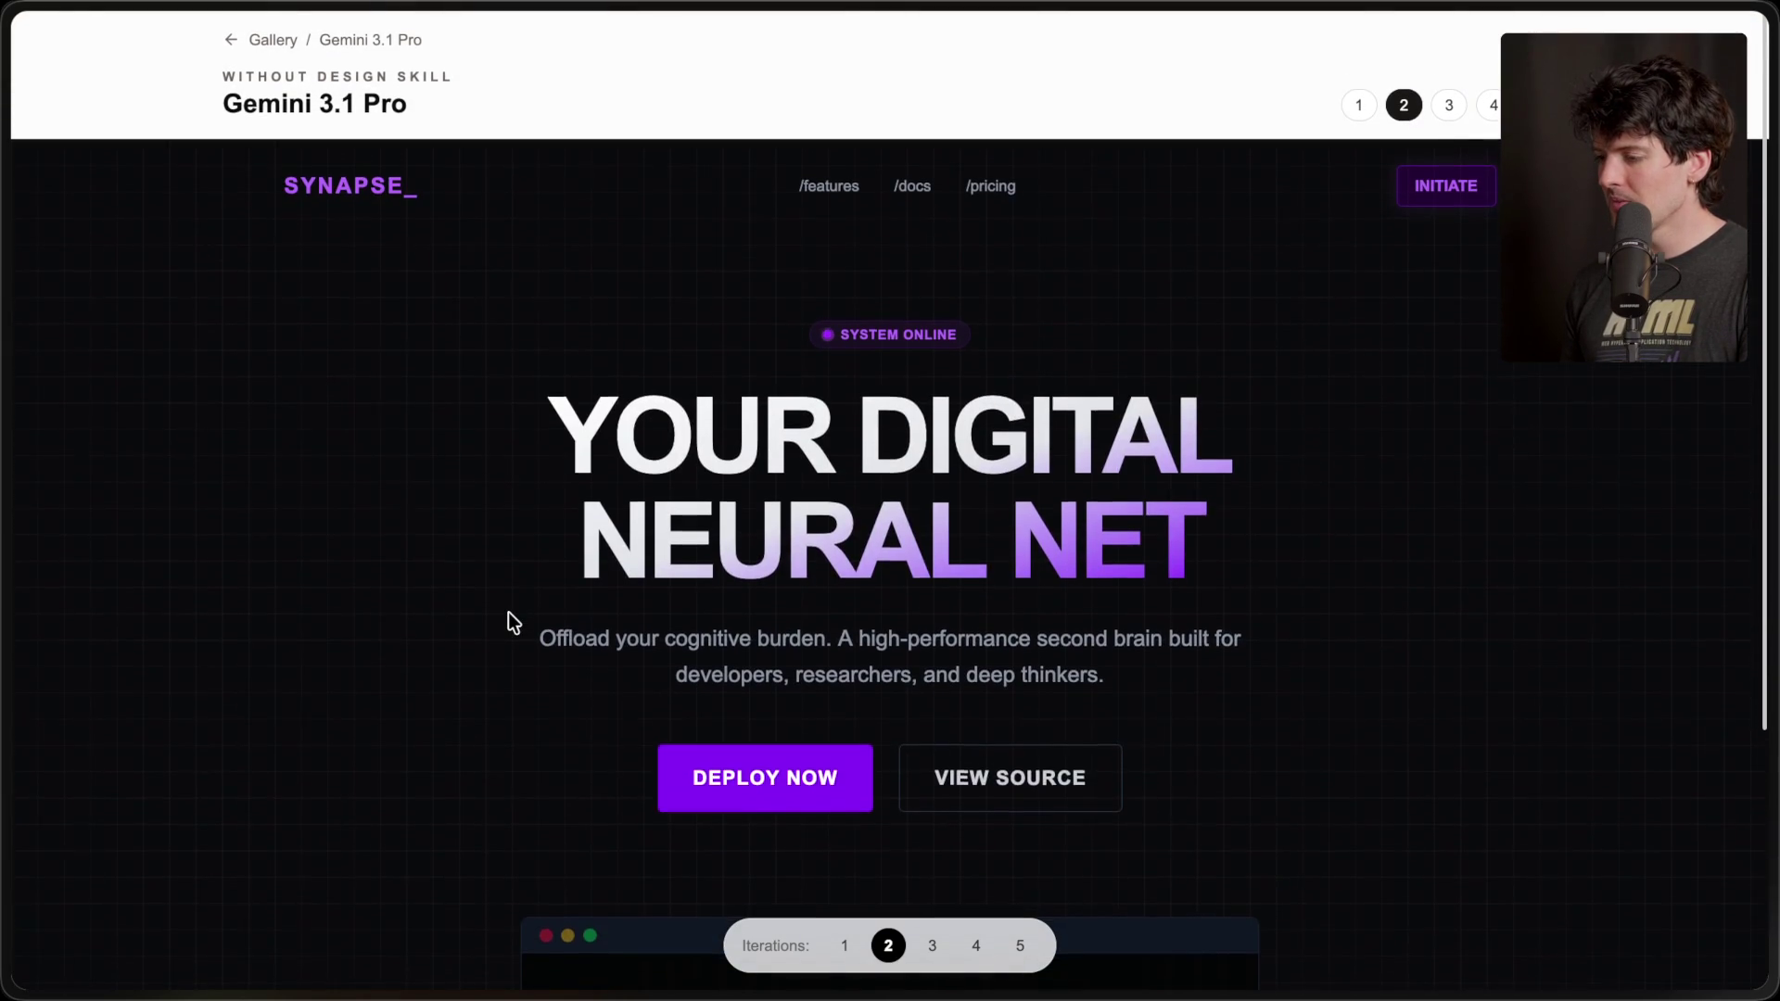
pyautogui.scroll(2, 508, 619)
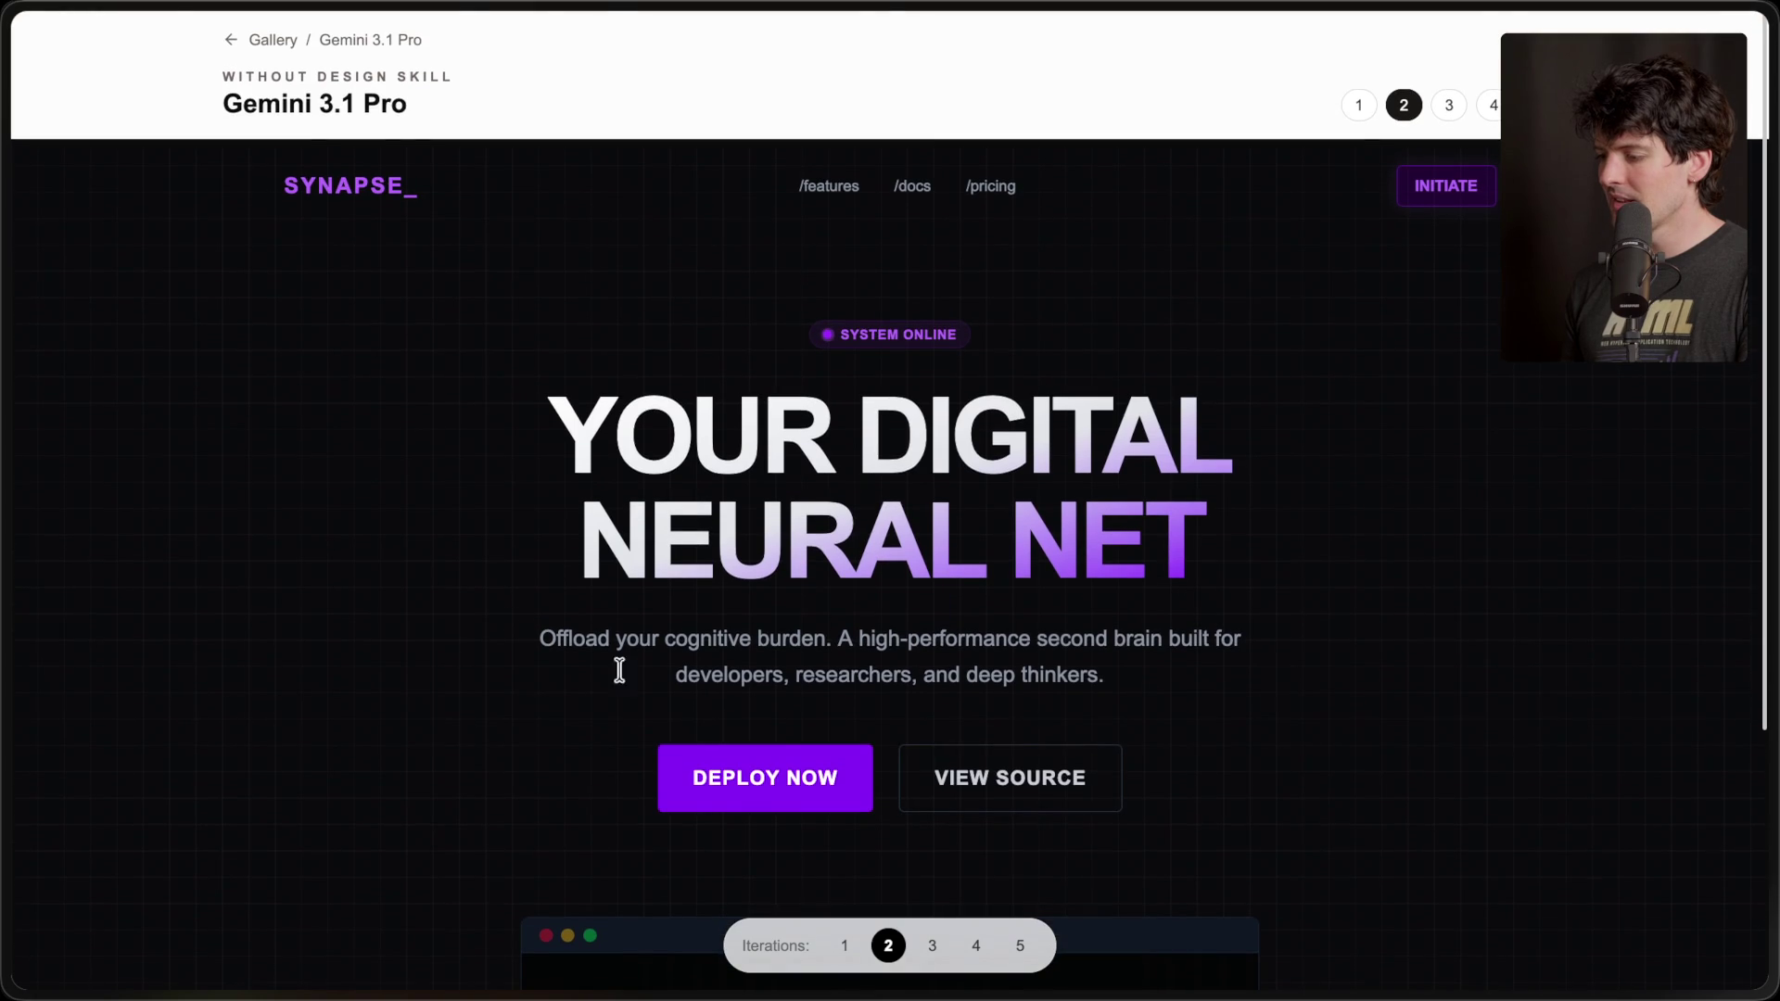
pyautogui.click(932, 946)
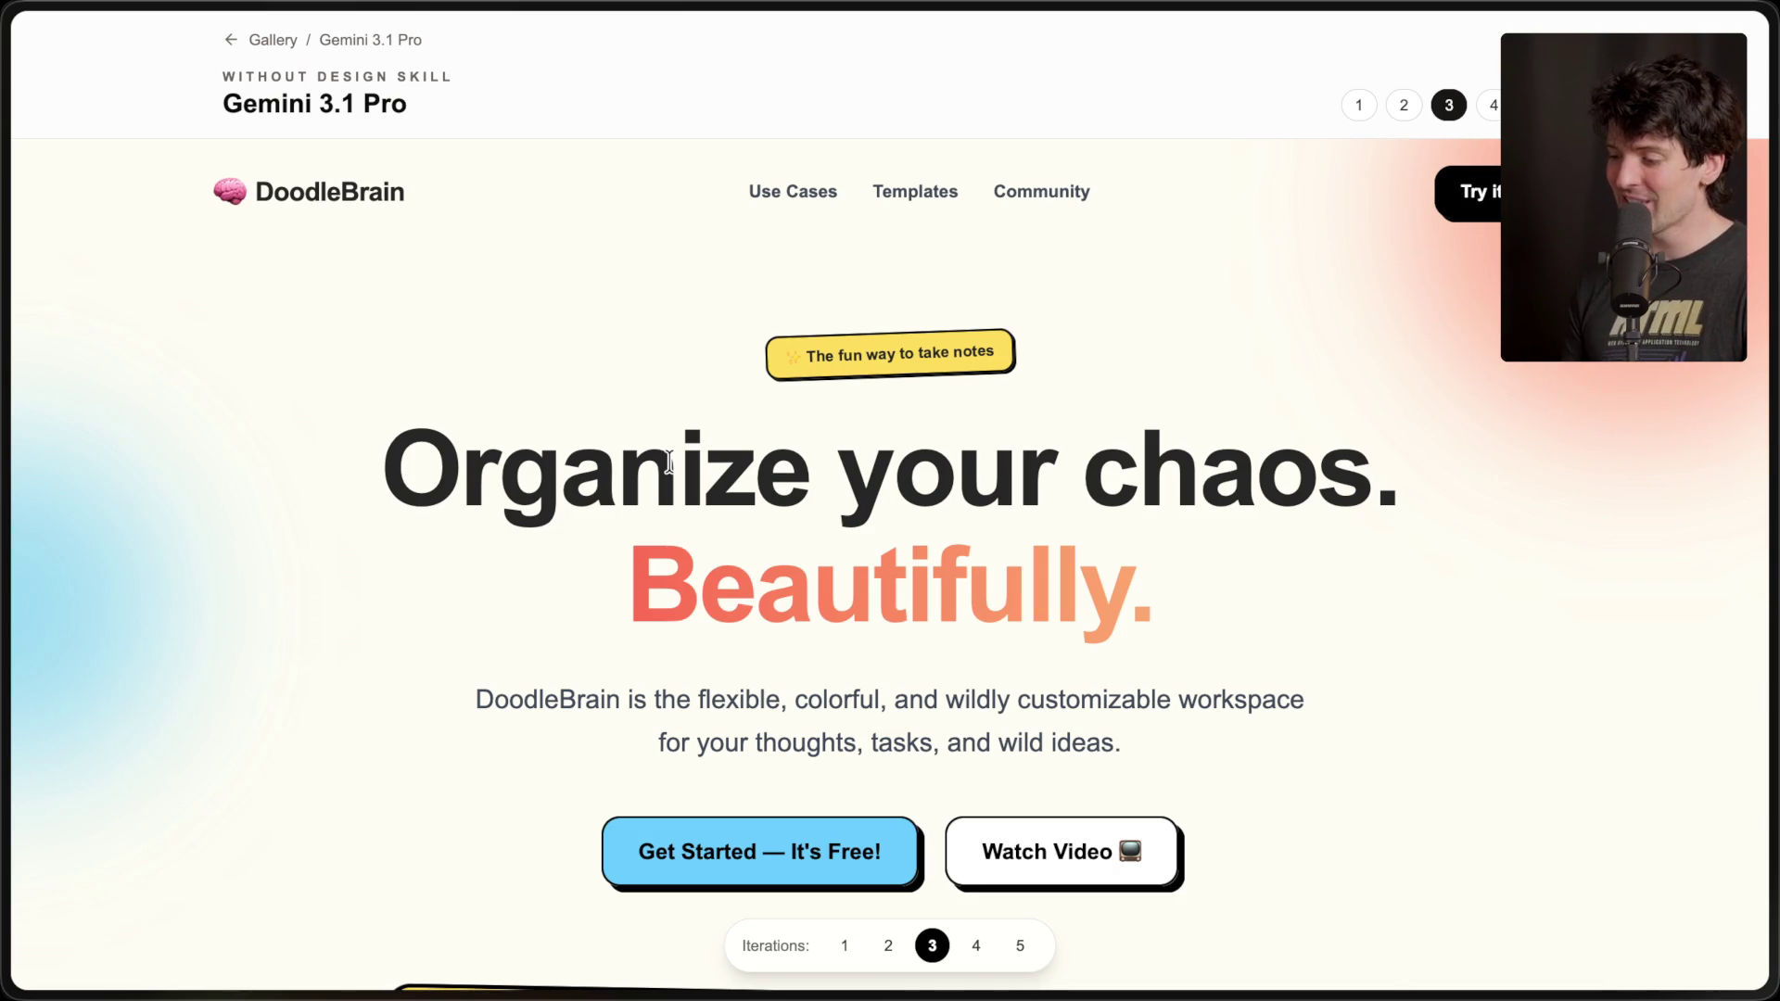
# - Scroll through the DoodleBrain page, then show the fourth iteration, CognitiveSuite
pyautogui.scroll(-3, 670, 461)
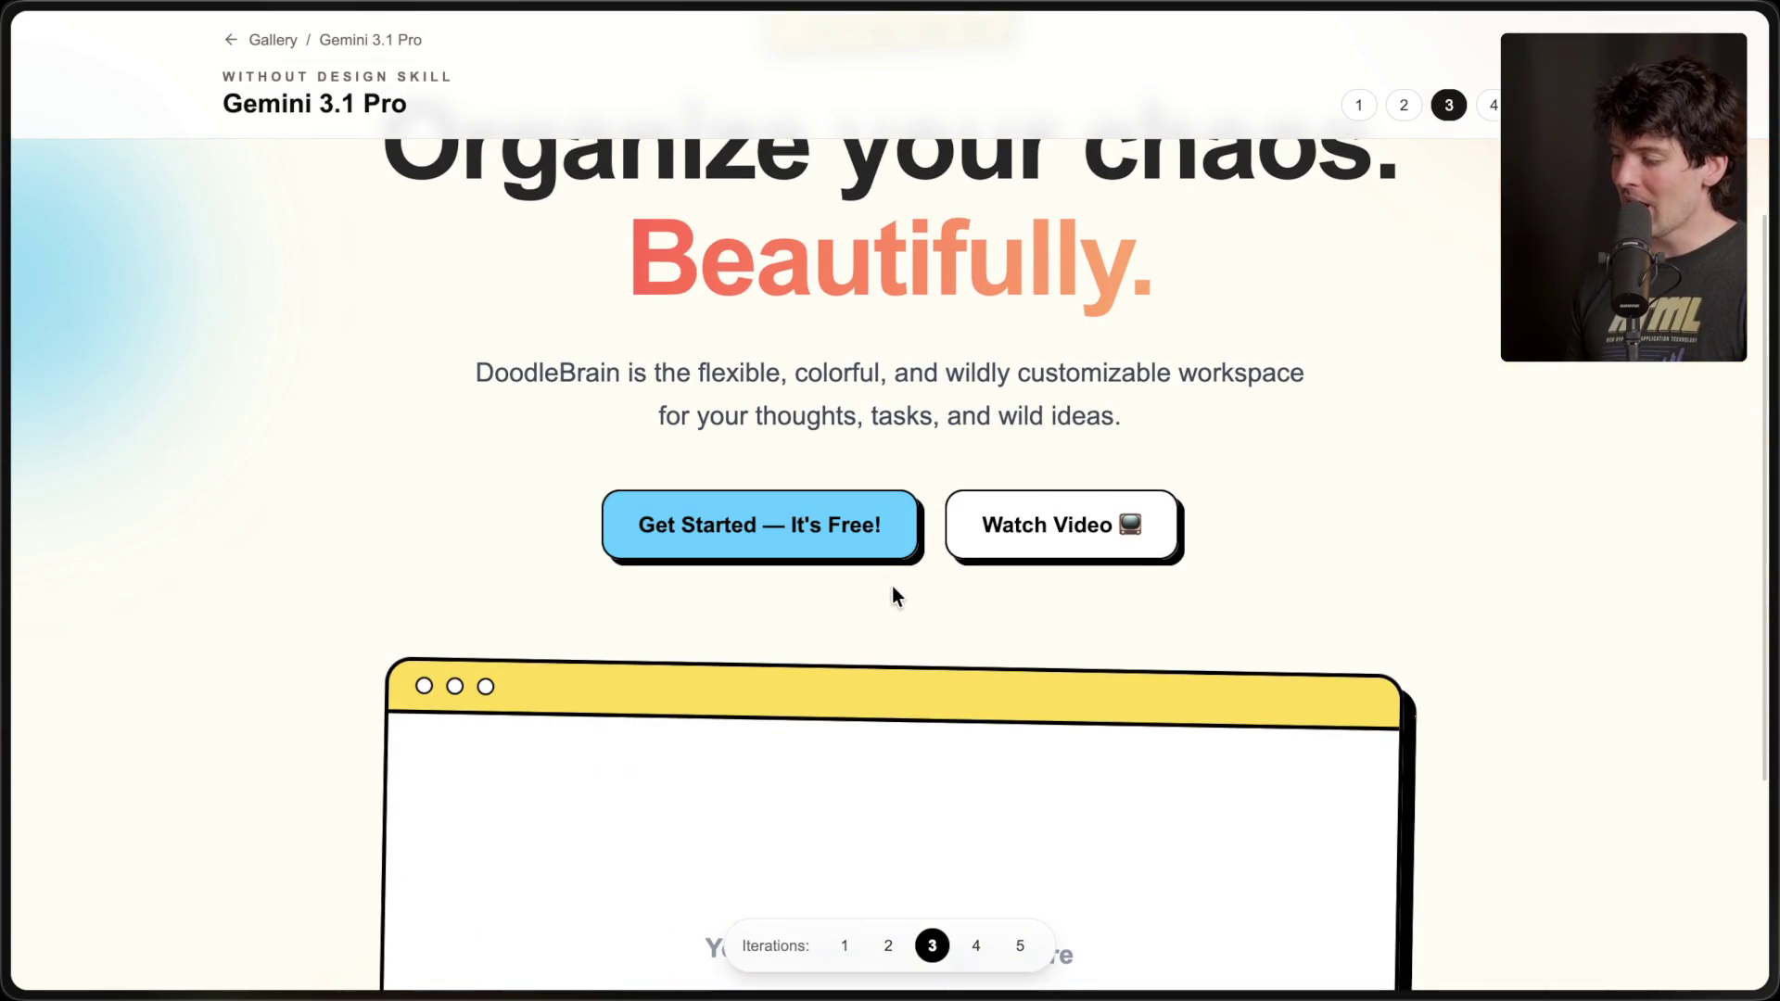
pyautogui.scroll(-4, 894, 593)
pyautogui.scroll(1, 893, 587)
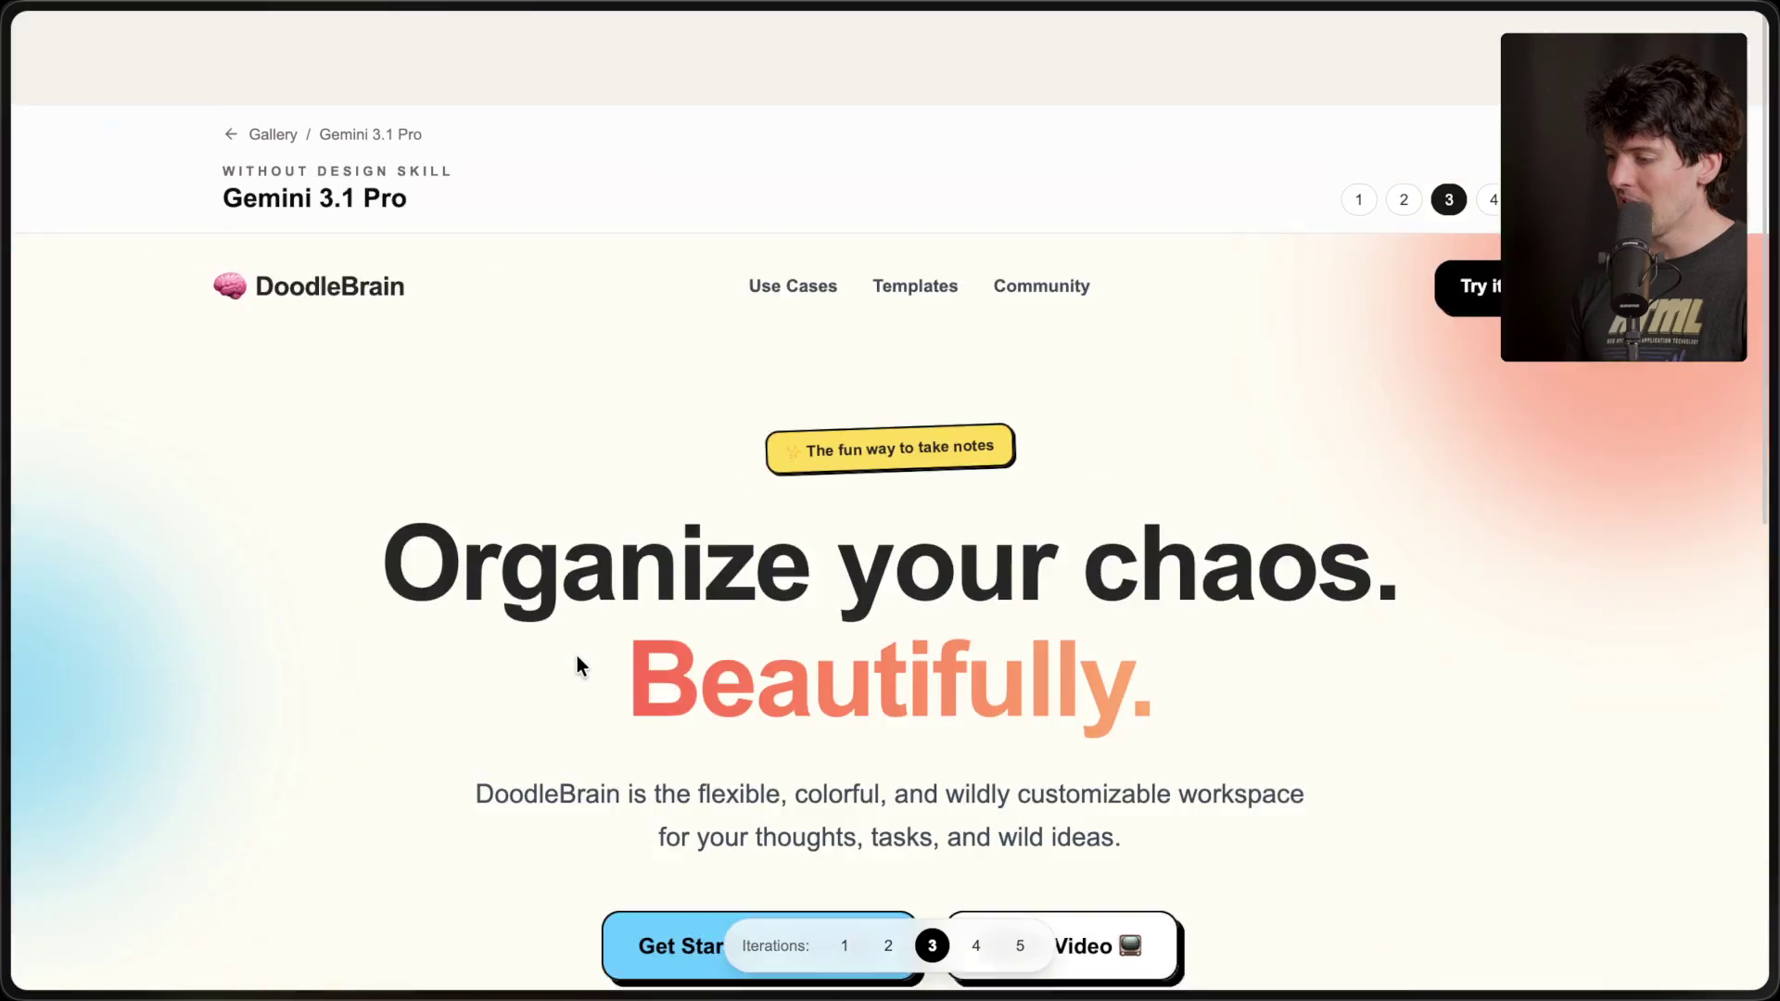
pyautogui.scroll(6, 577, 657)
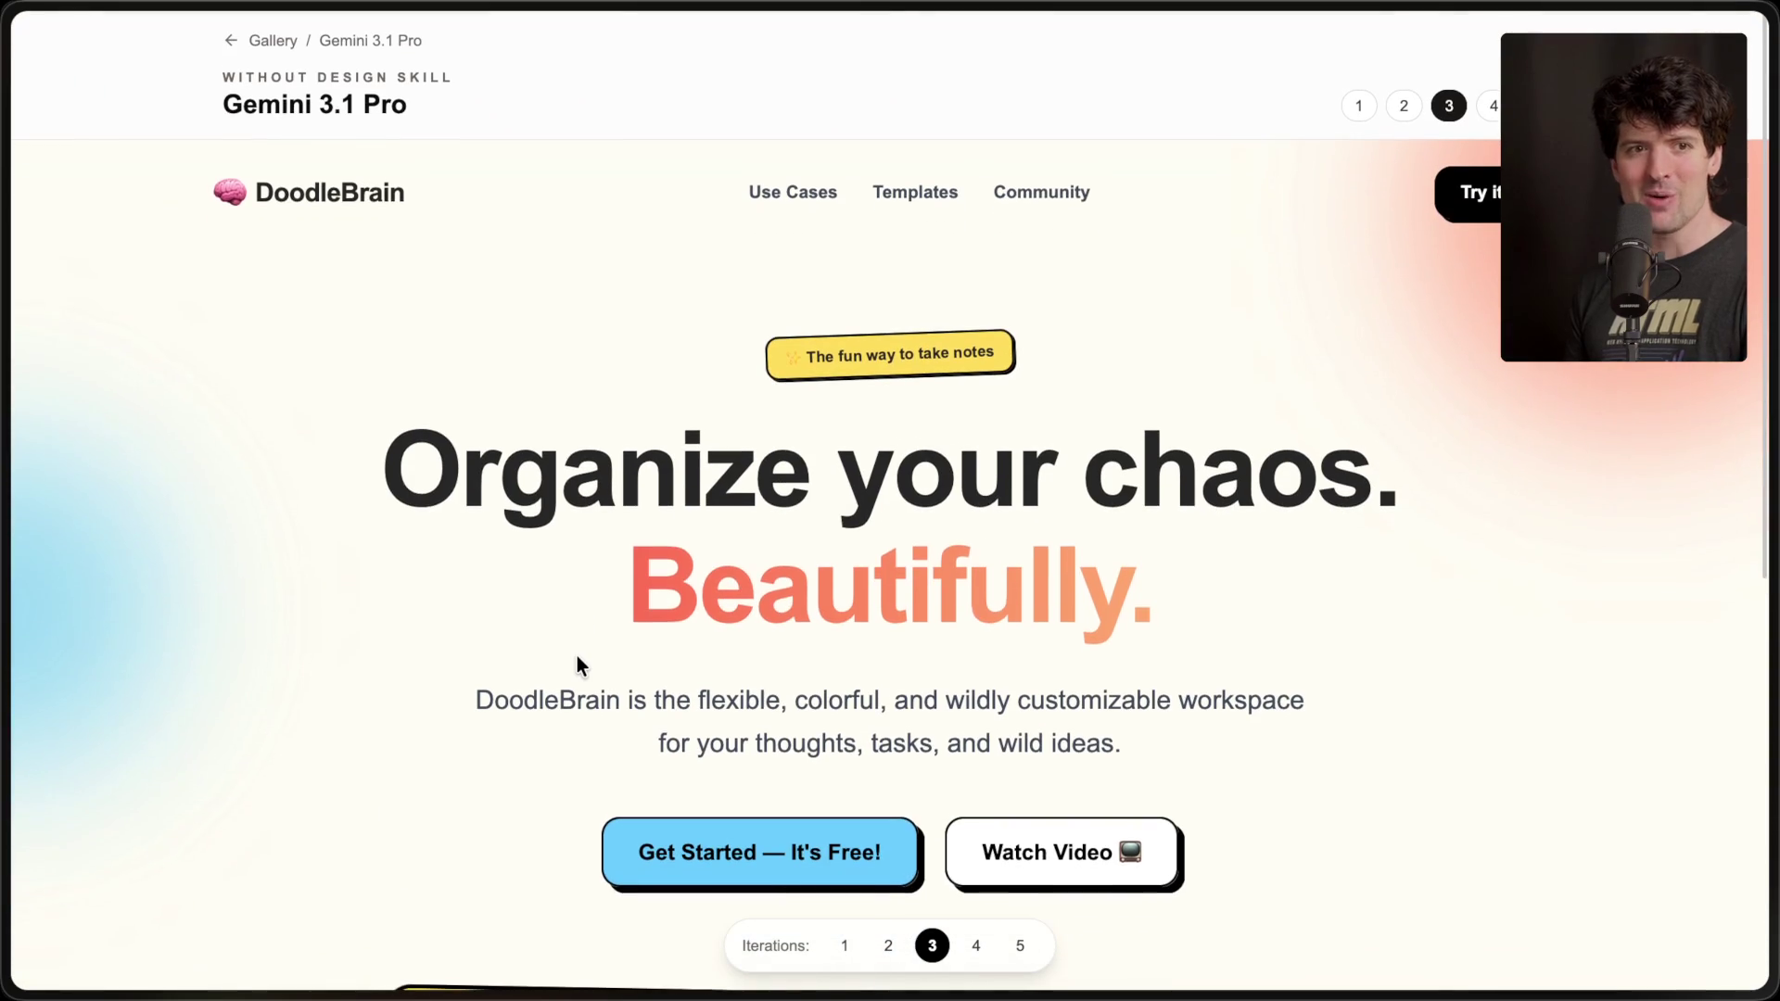
pyautogui.scroll(-6, 576, 654)
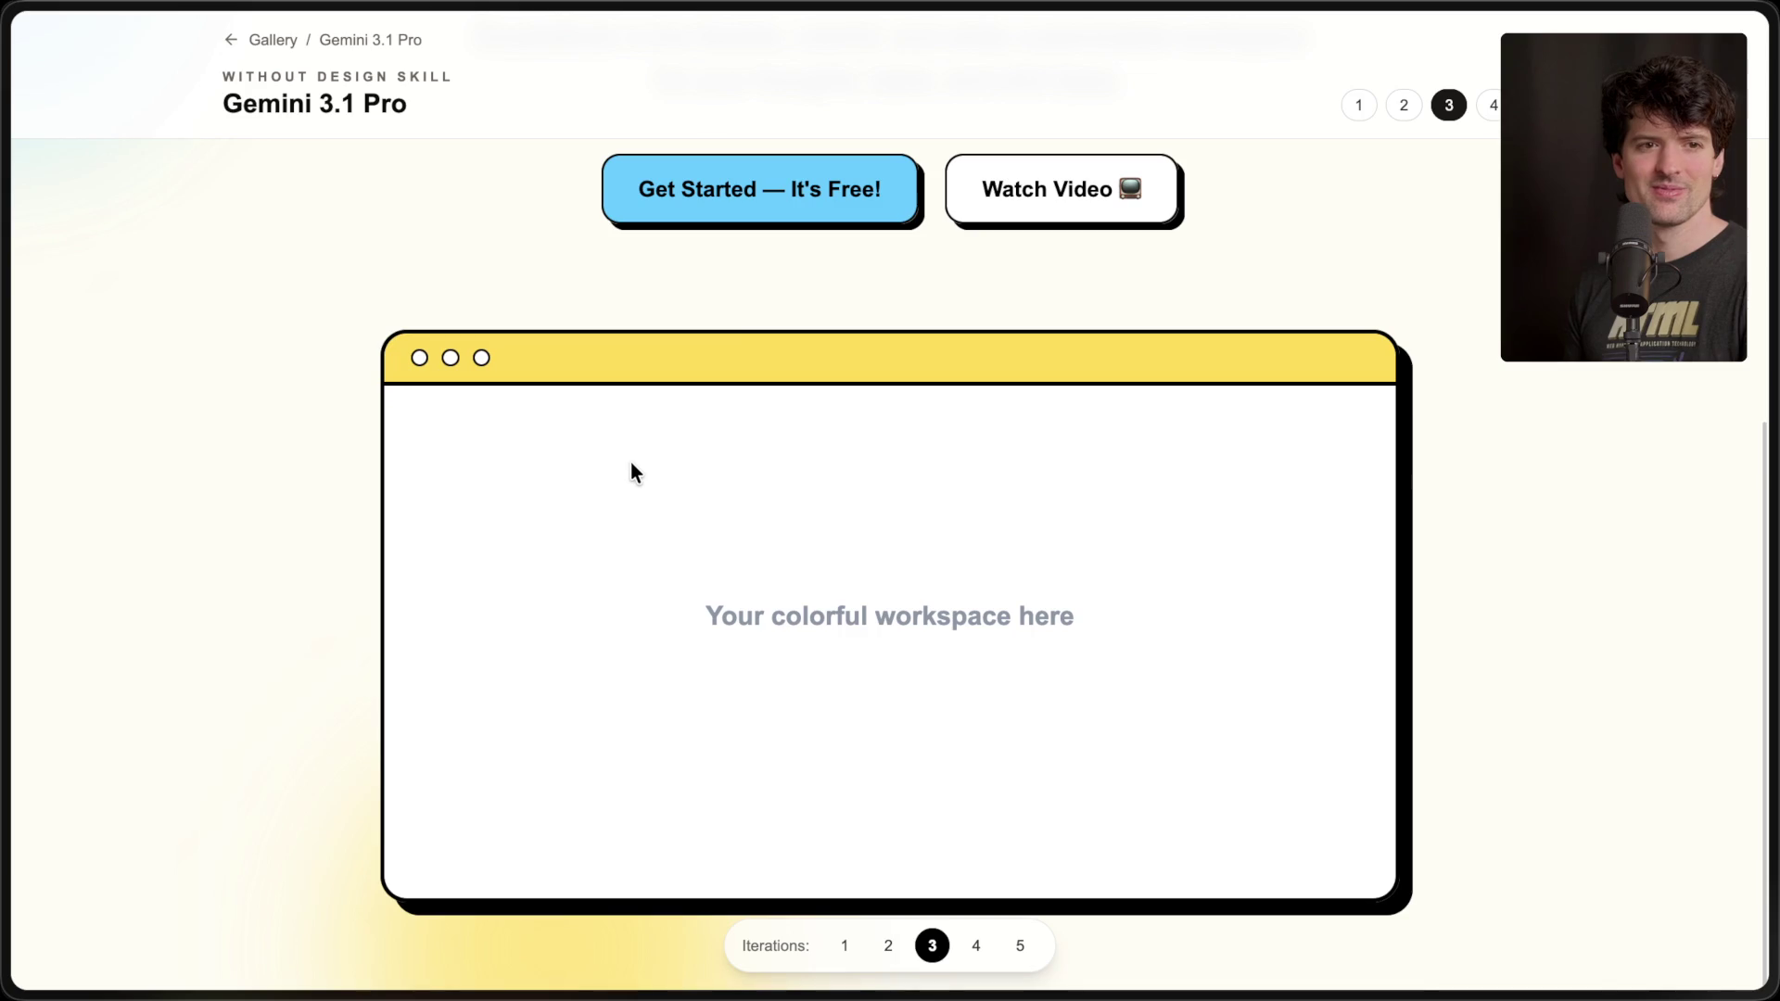
pyautogui.scroll(6, 630, 461)
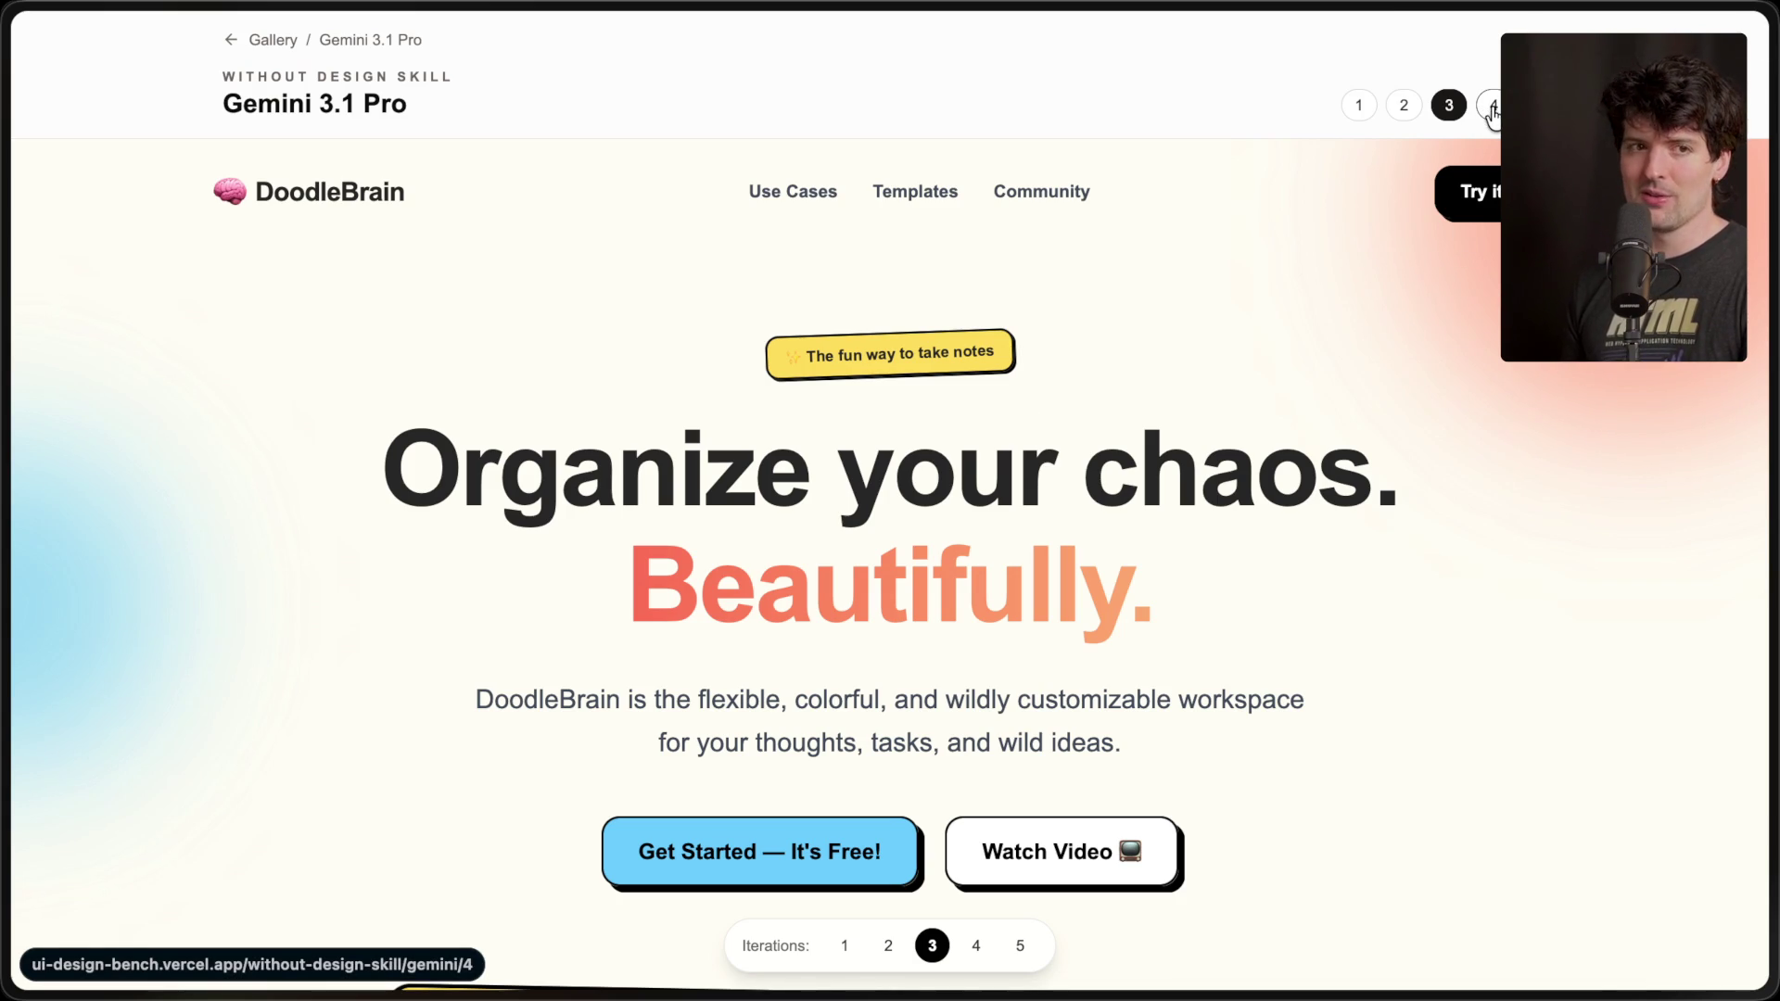
pyautogui.click(1492, 106)
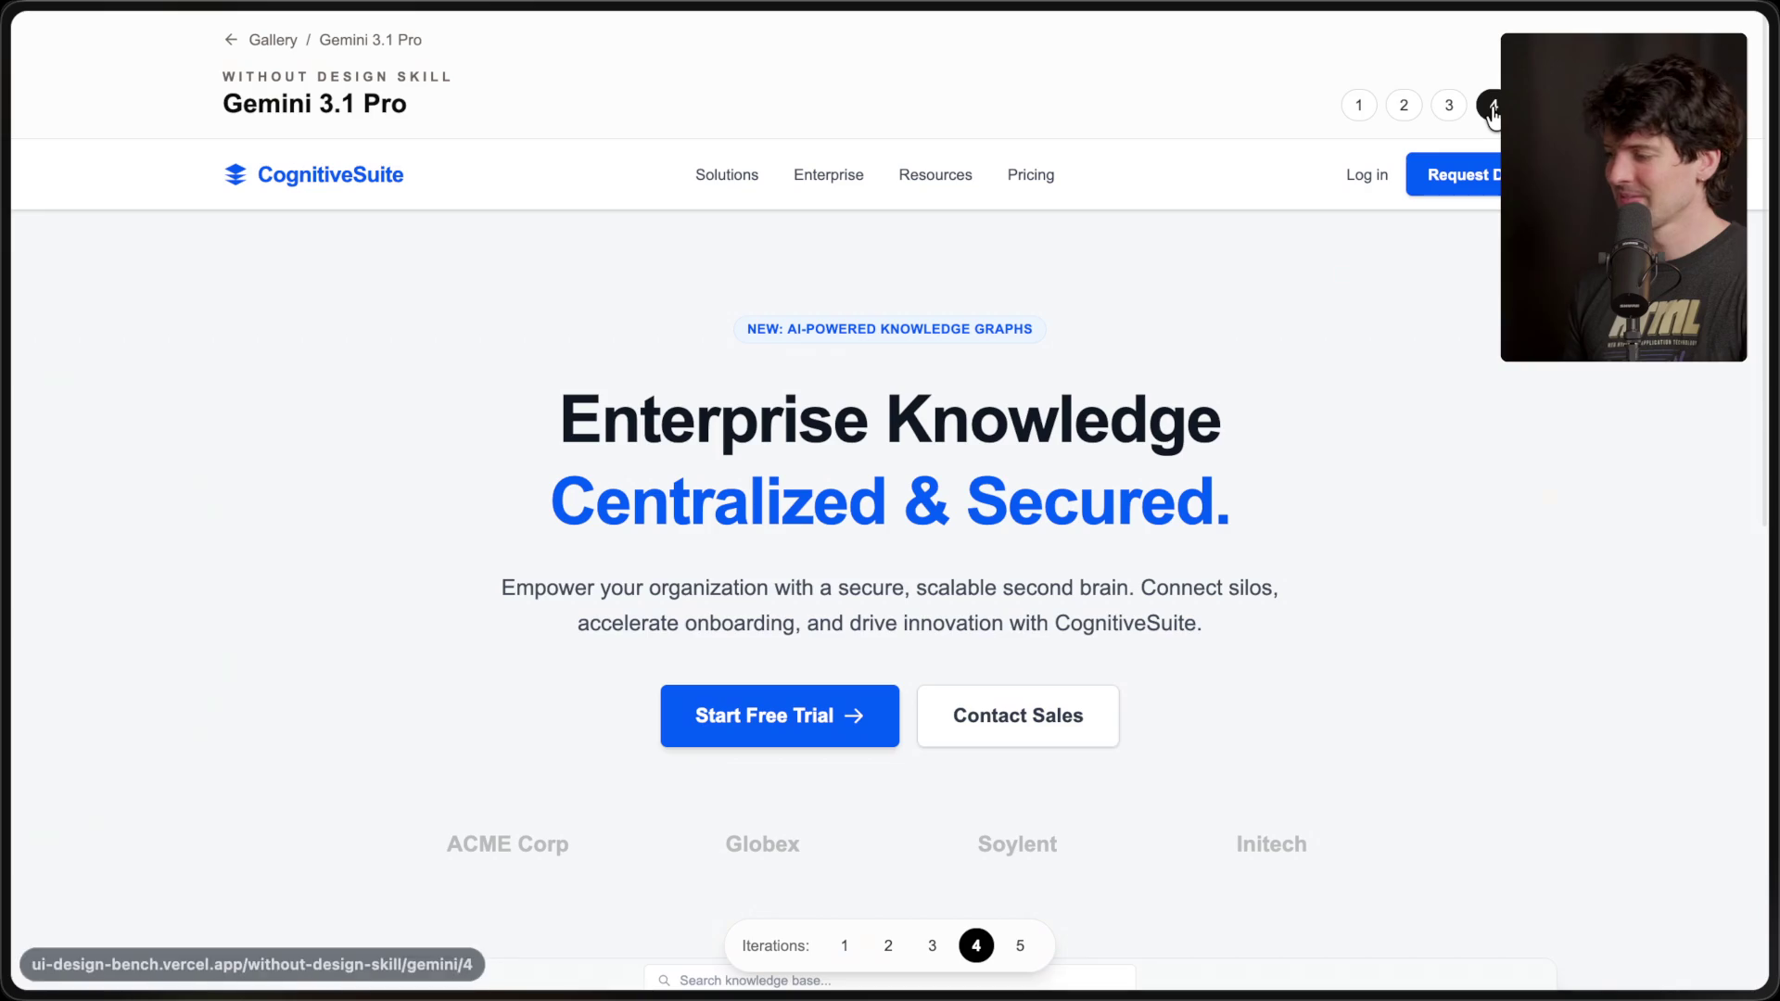
# - Scroll the CognitiveSuite page and show the fifth iteration, Aura
pyautogui.scroll(-2, 965, 530)
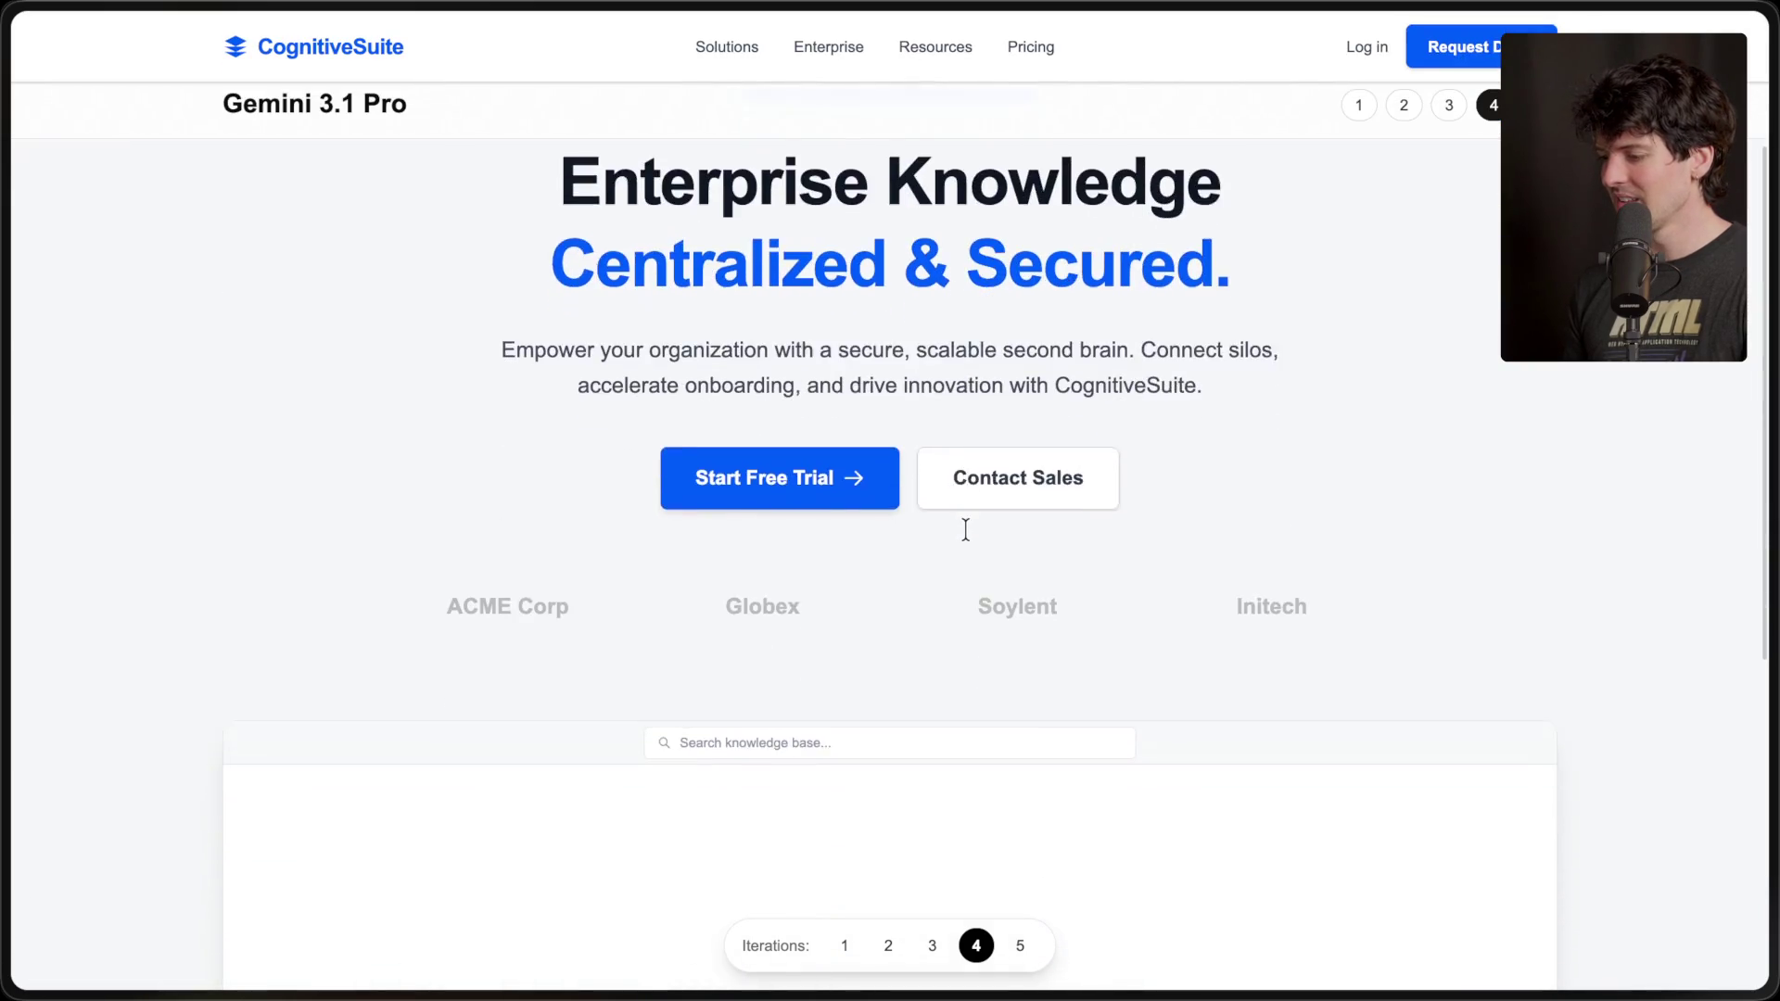
pyautogui.scroll(3, 965, 530)
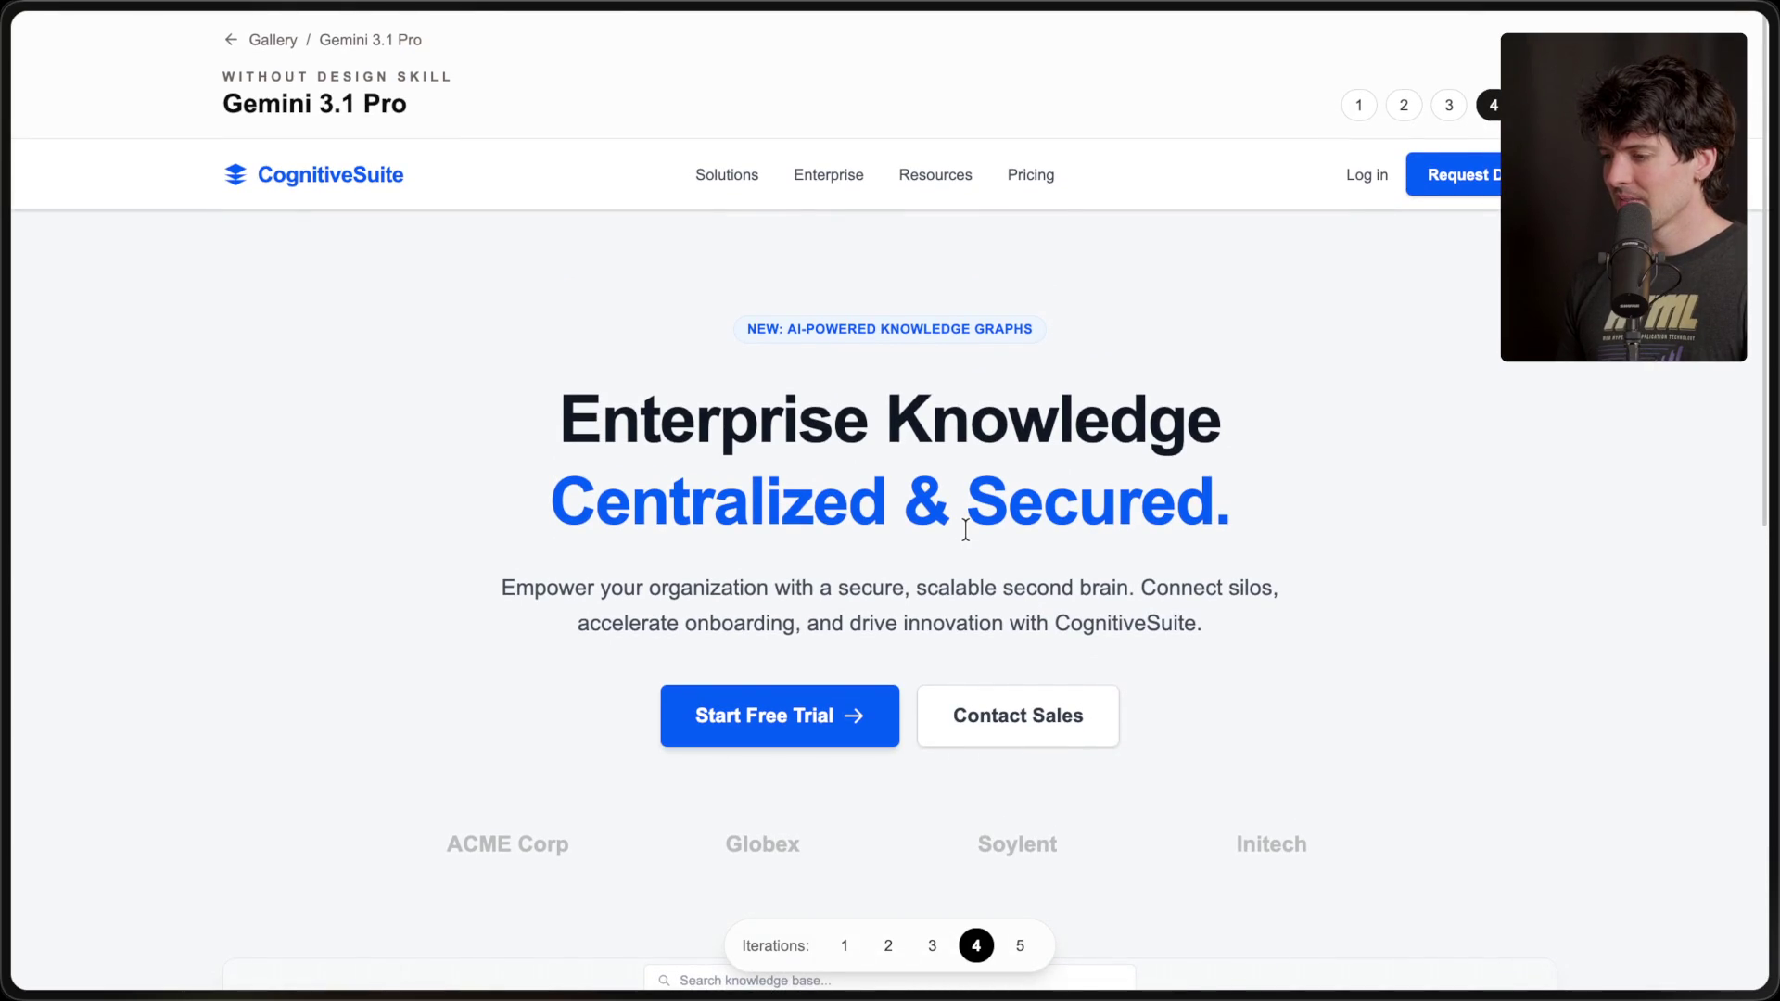
pyautogui.scroll(-10, 966, 530)
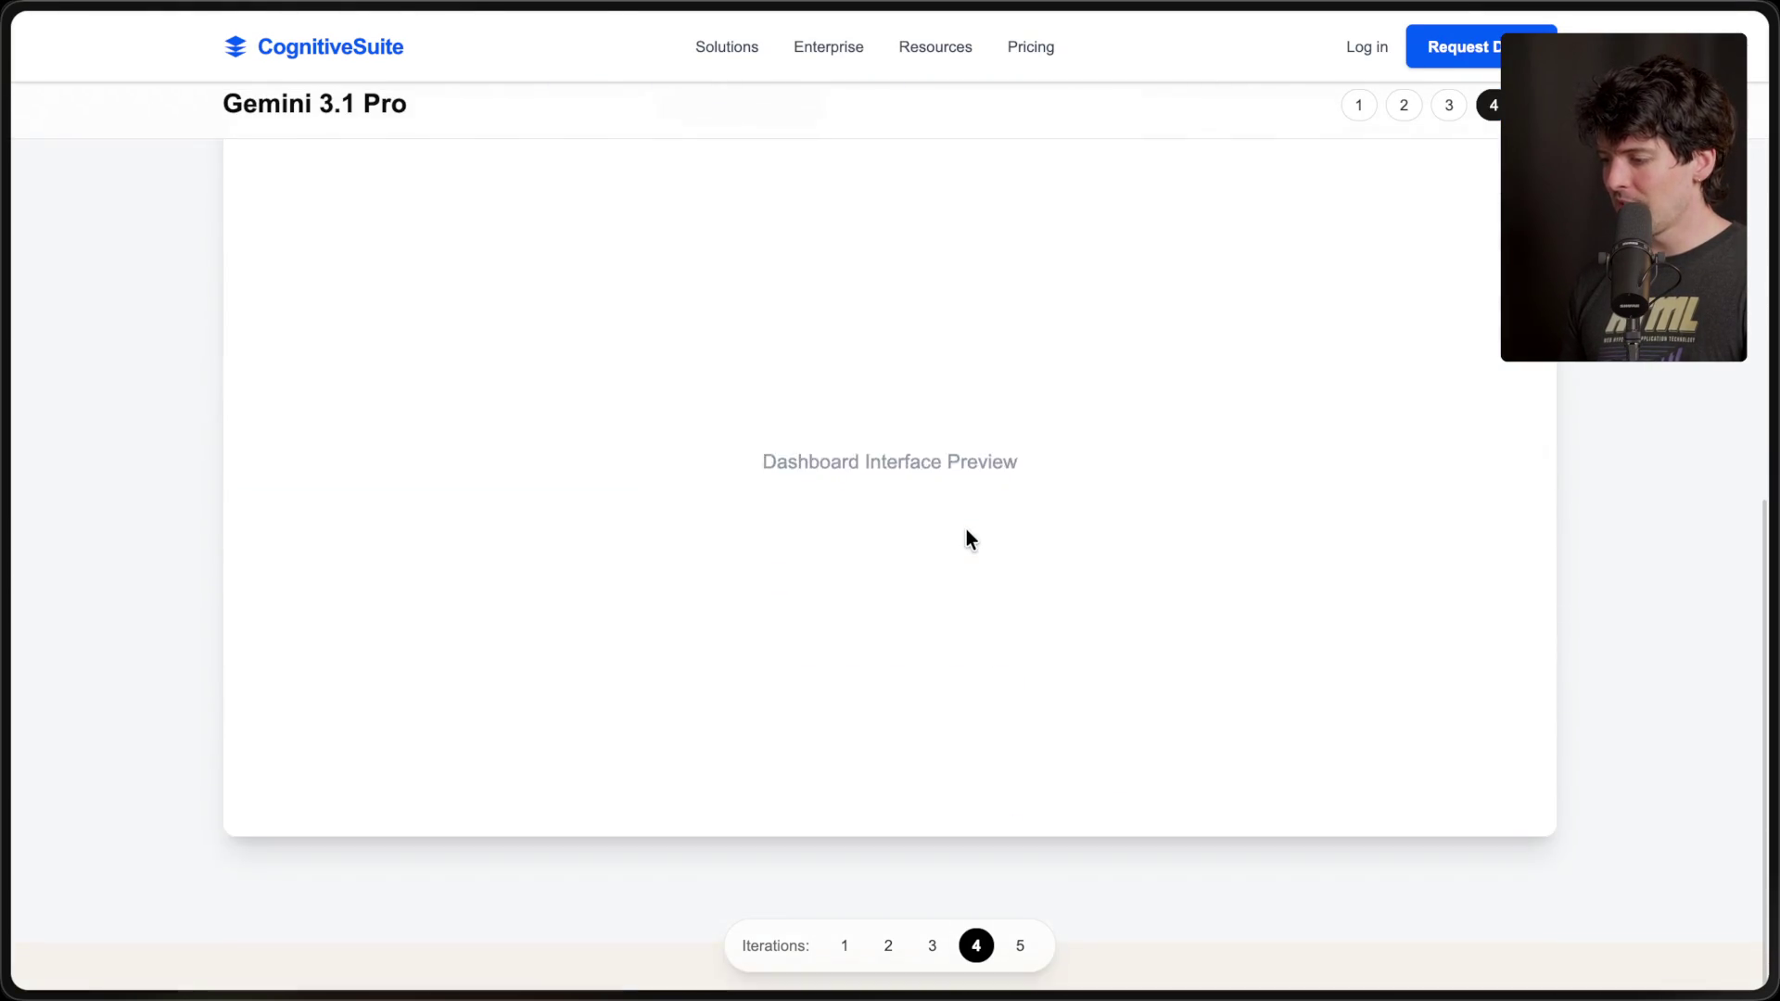
pyautogui.scroll(10, 966, 530)
pyautogui.click(1019, 946)
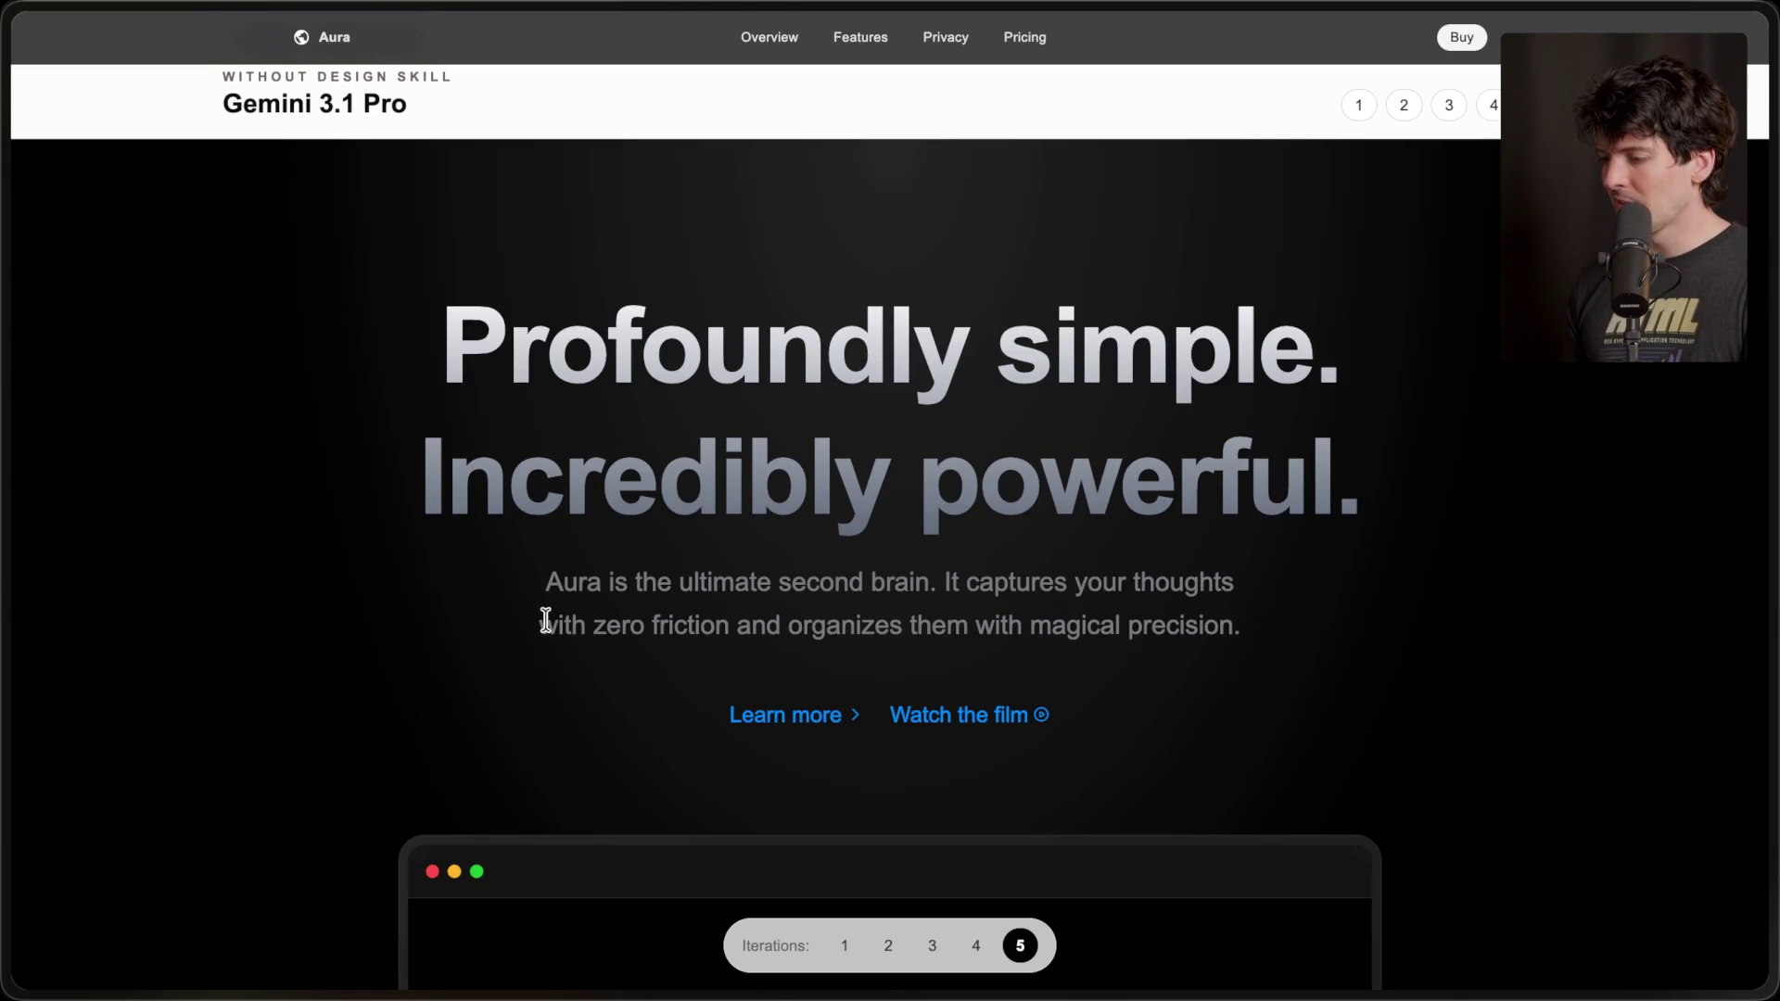
# - Scroll through the dark Aura page, then open the T3 Code page
pyautogui.scroll(-6, 547, 619)
pyautogui.scroll(6, 547, 619)
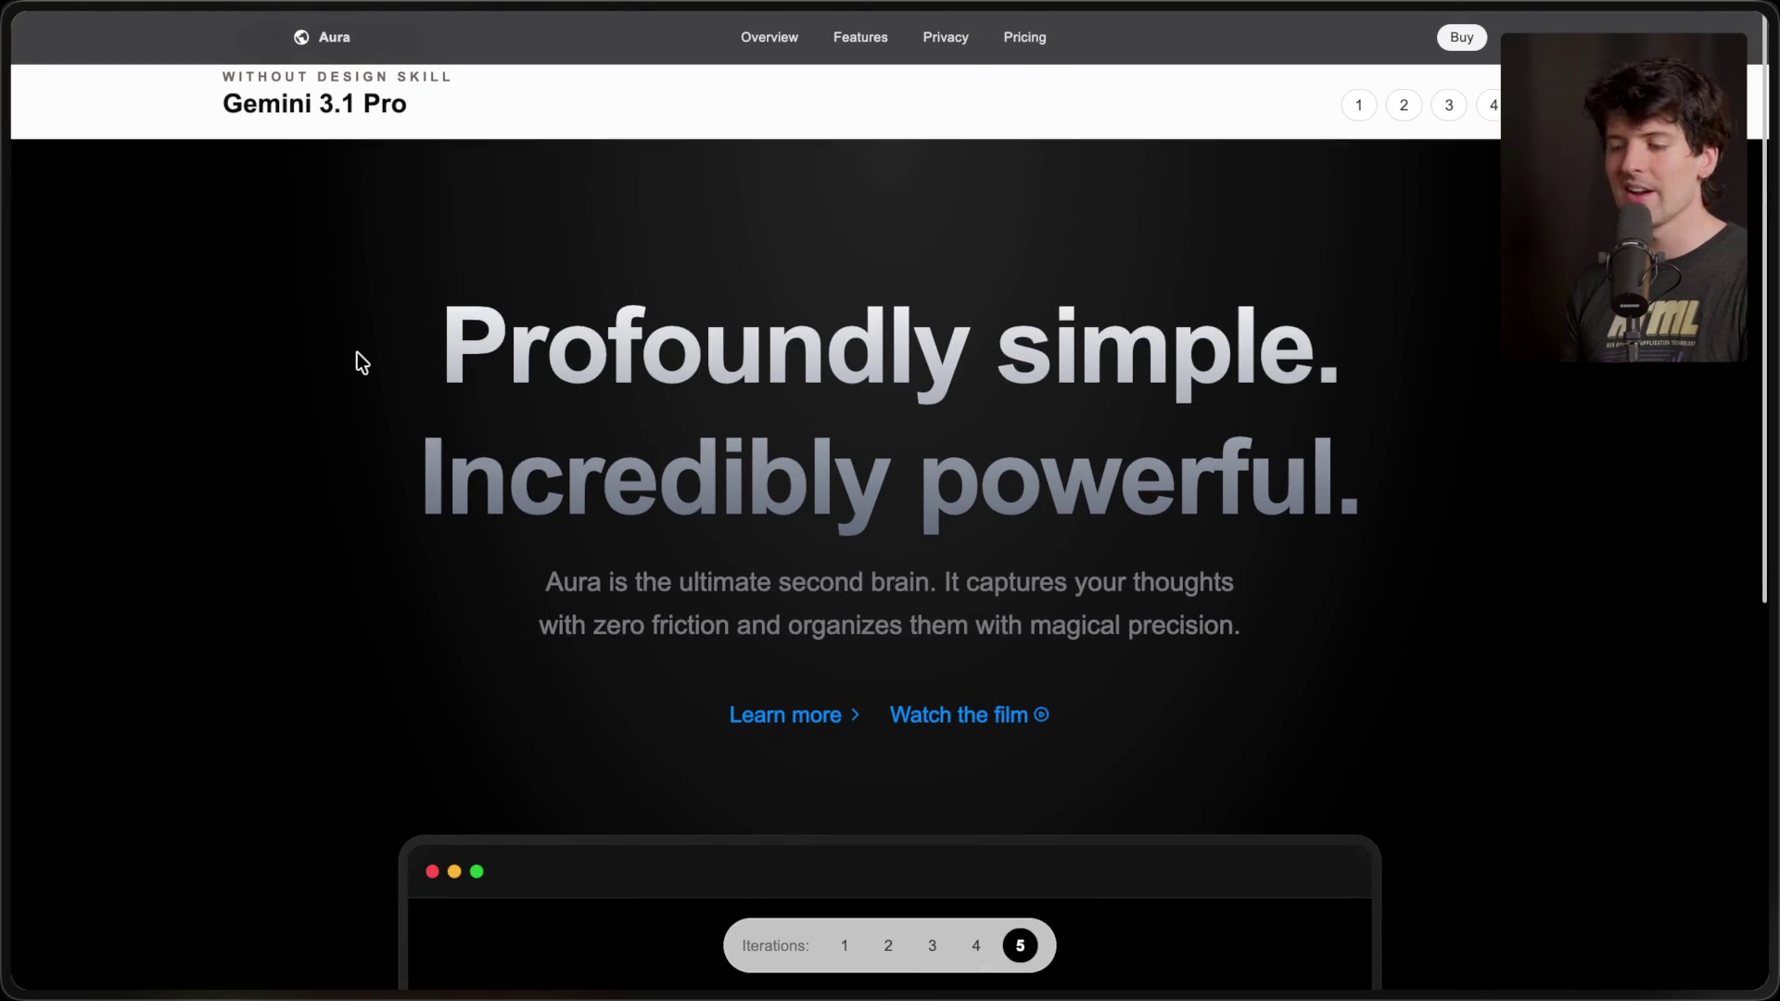
pyautogui.scroll(-5, 360, 361)
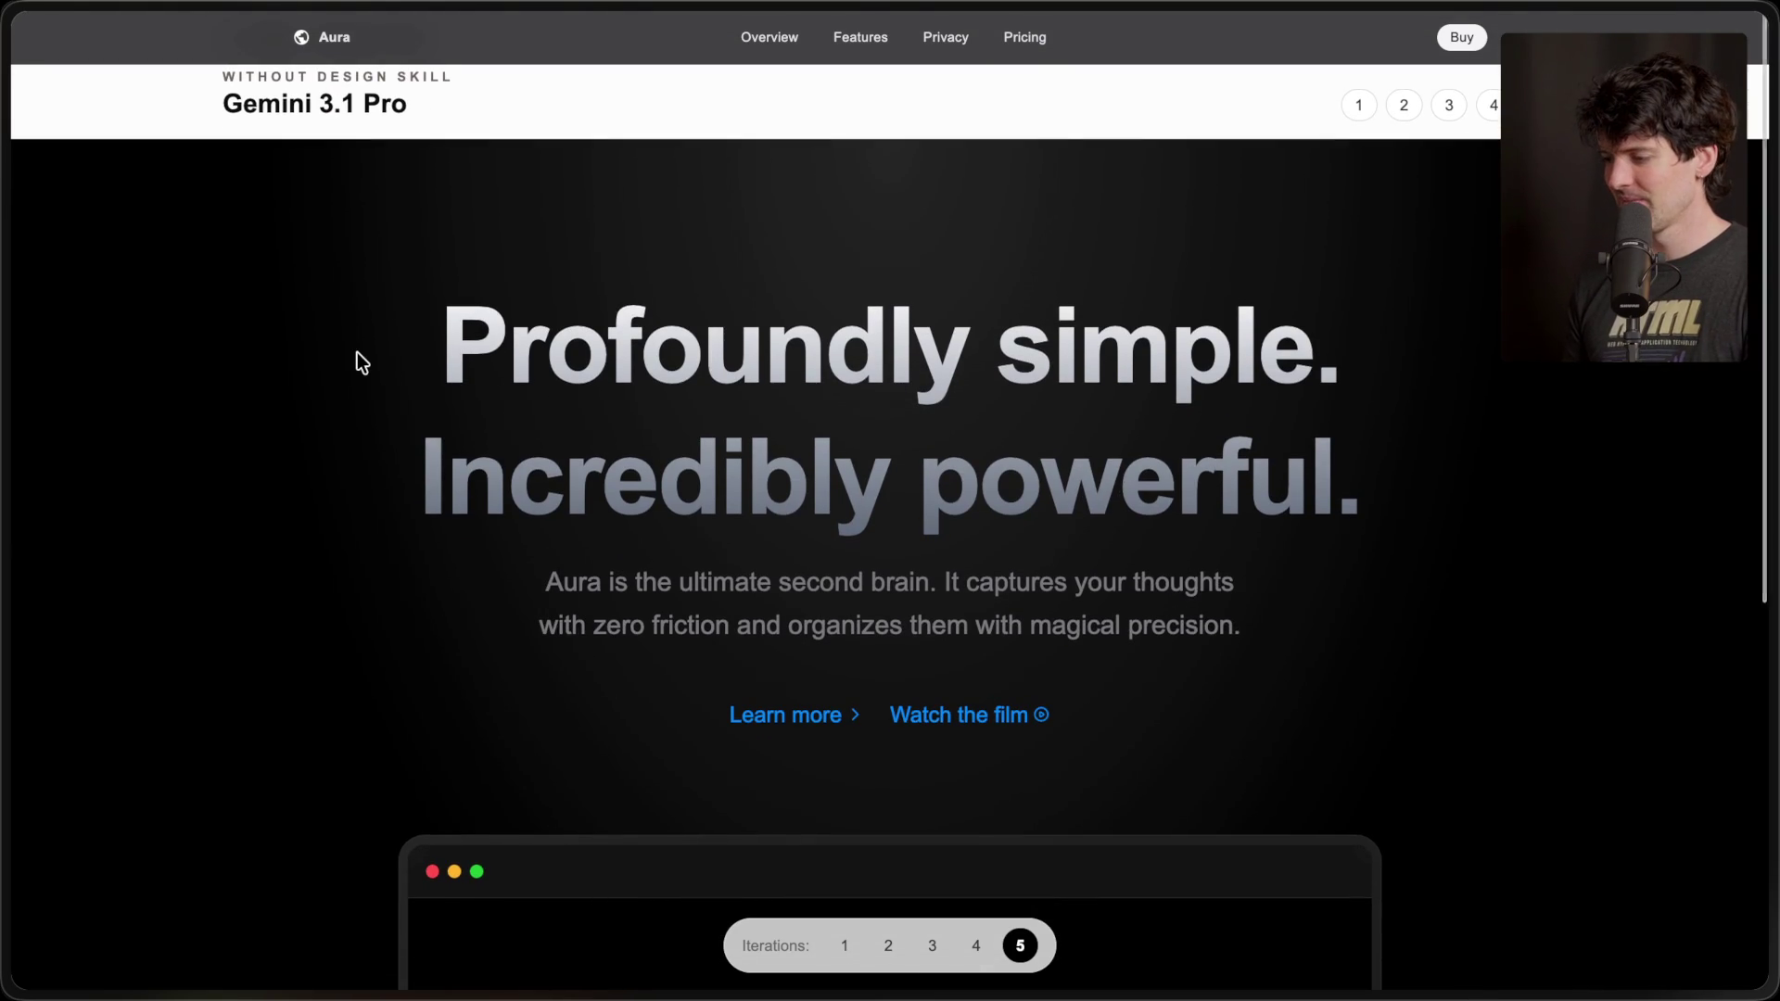
pyautogui.scroll(5, 361, 361)
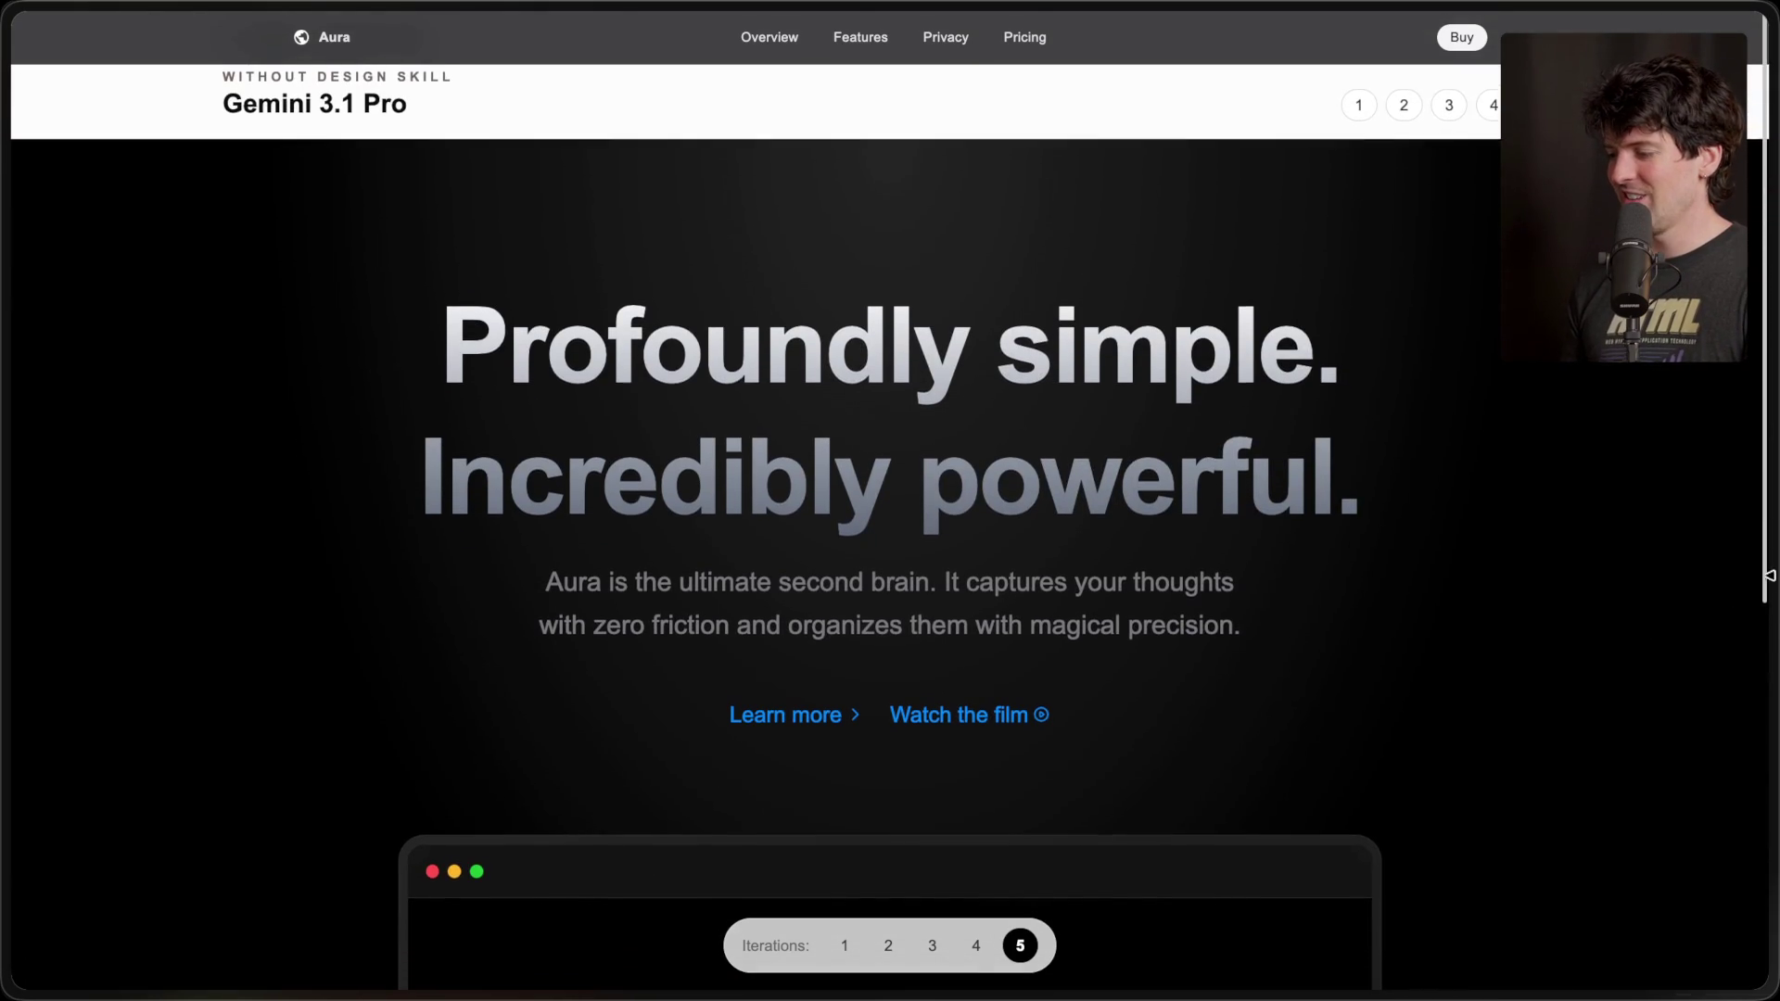
pyautogui.click(1571, 648)
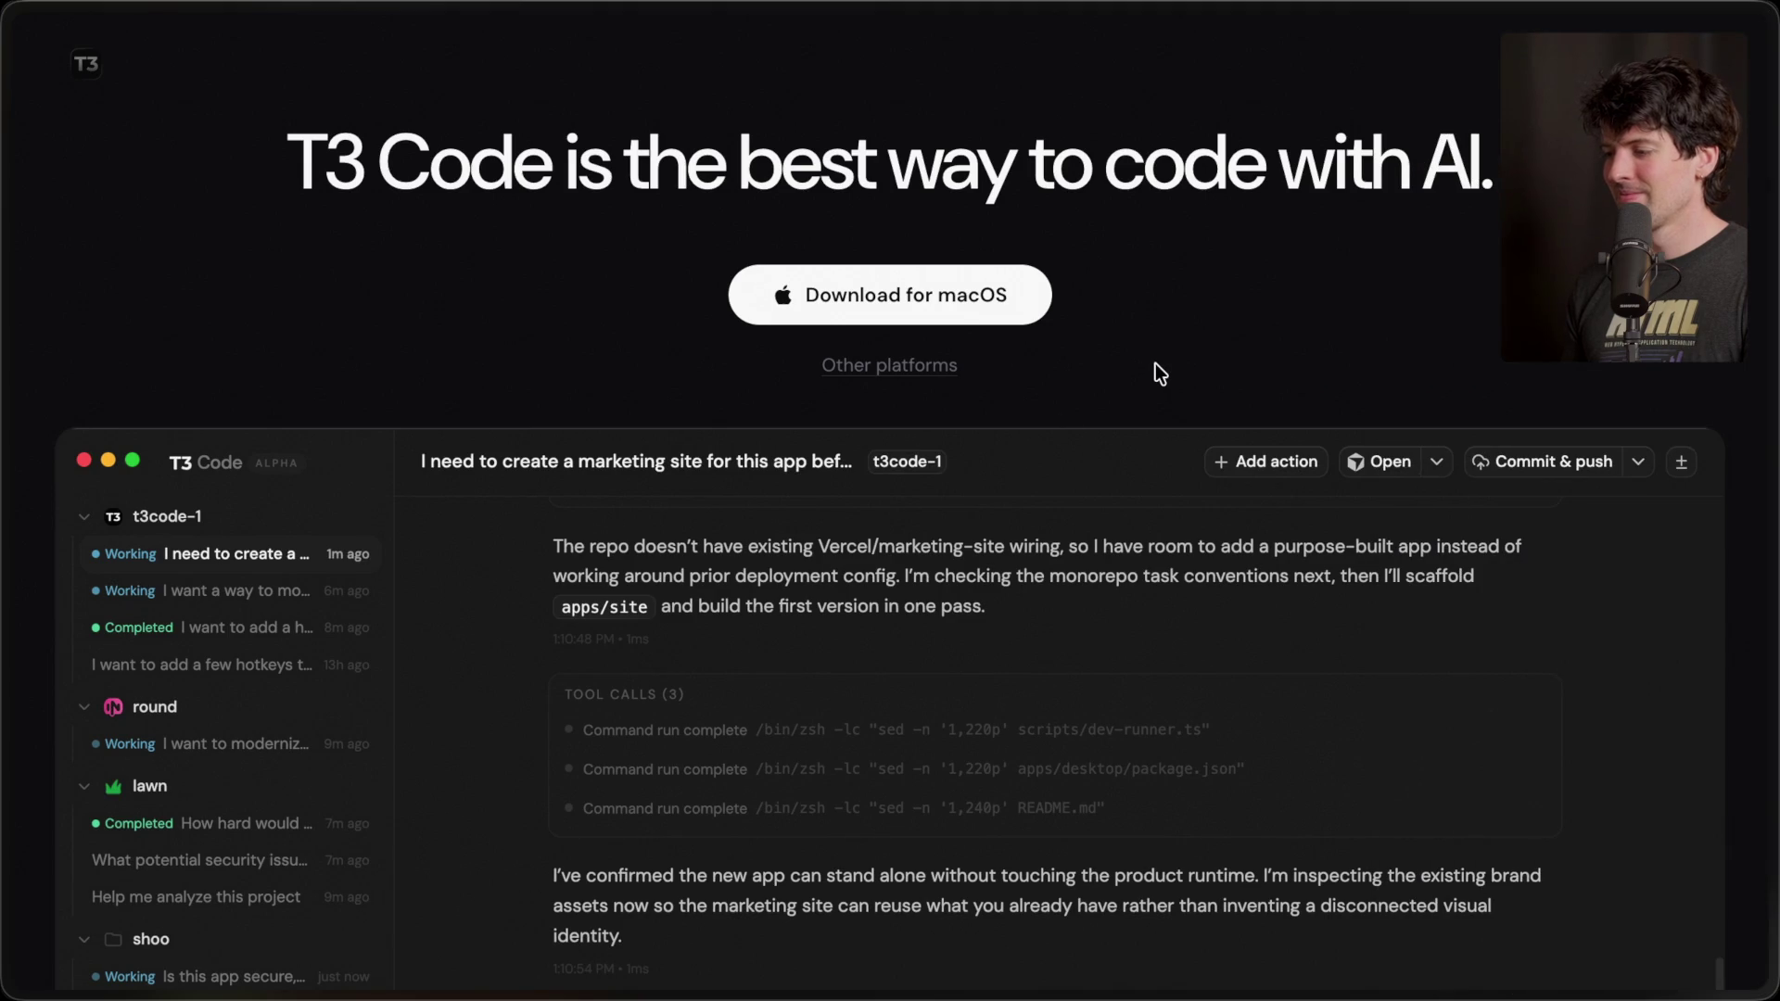
# - Return to the Composer Bench Gallery tab and open the GPT-5.4 card's landing pages
pyautogui.moveTo(1775, 649)
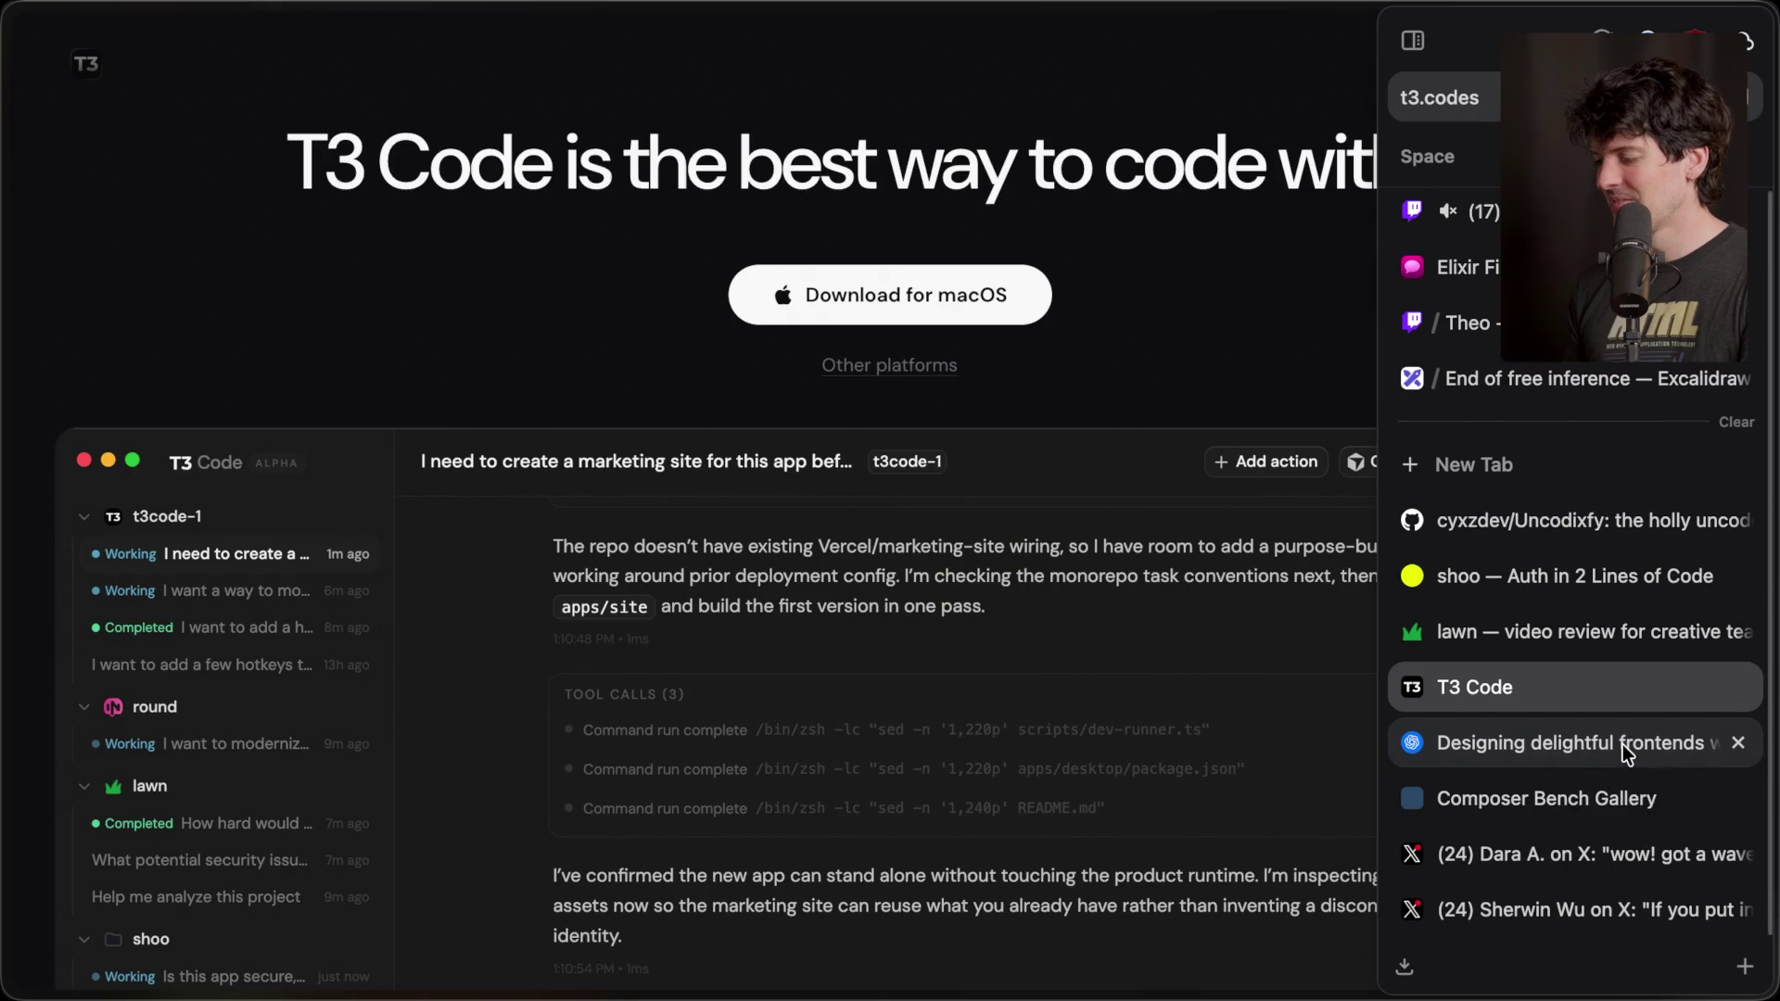
pyautogui.click(1595, 794)
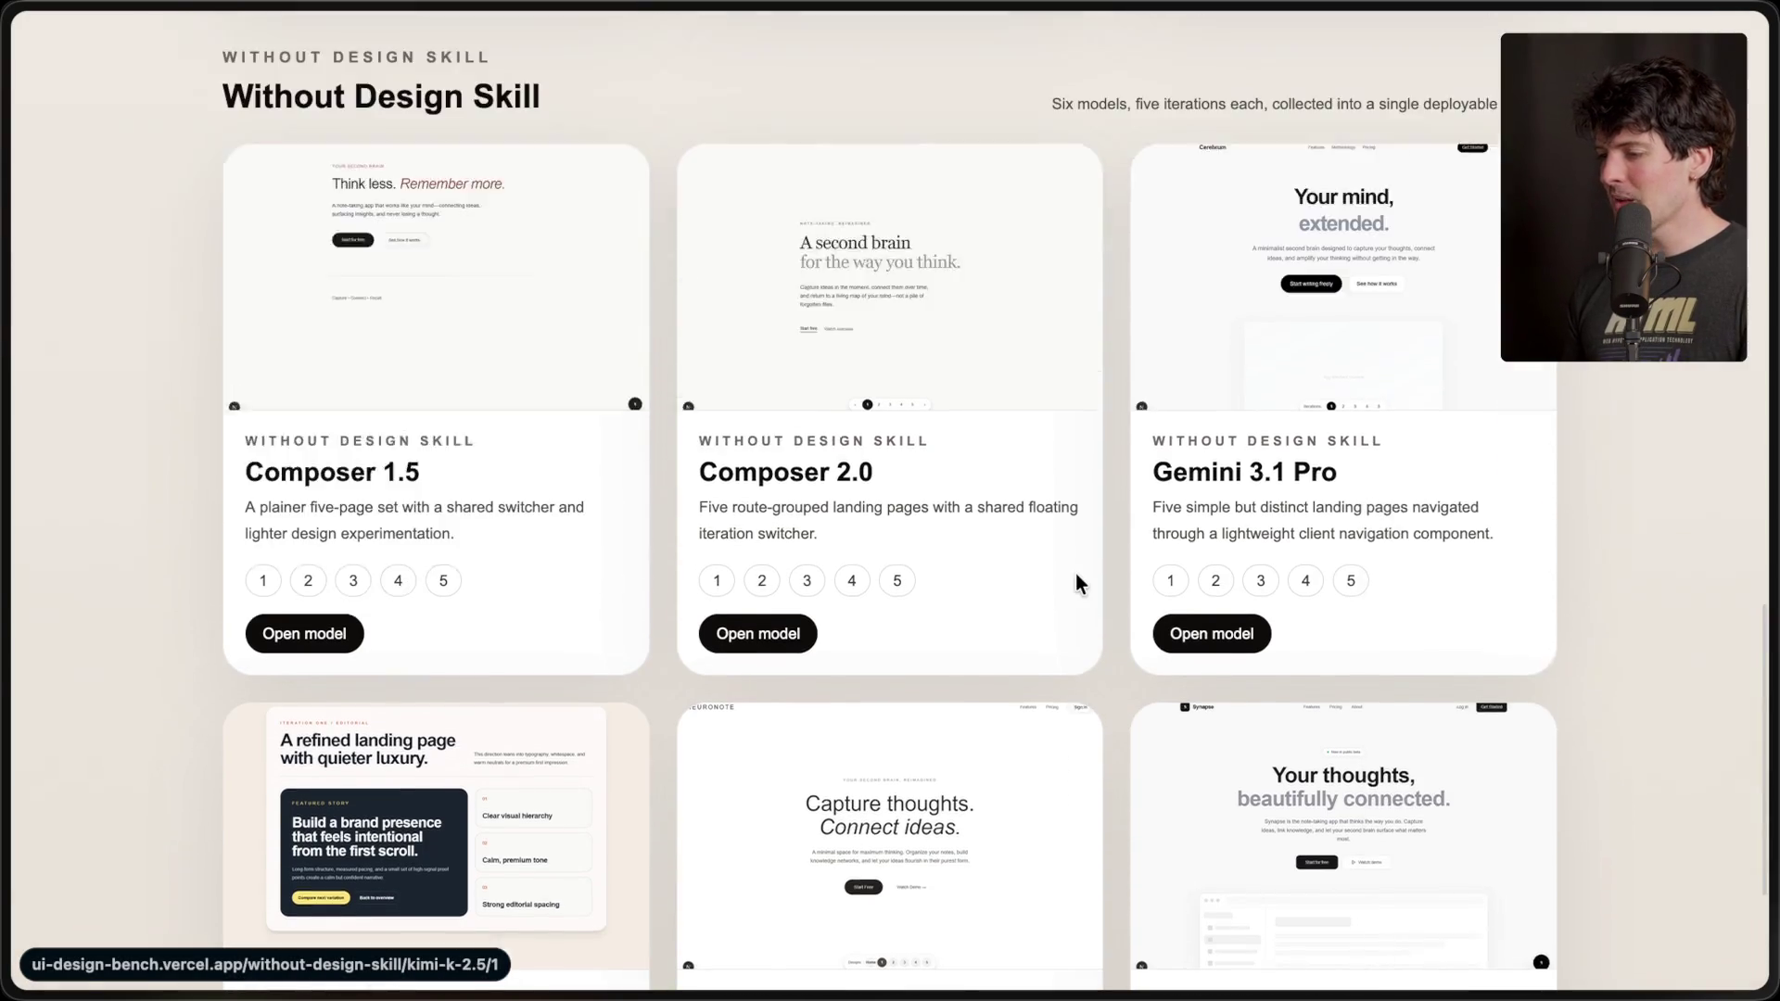
pyautogui.scroll(-4, 1078, 582)
pyautogui.scroll(7, 1078, 582)
pyautogui.scroll(-6, 1078, 582)
pyautogui.click(596, 586)
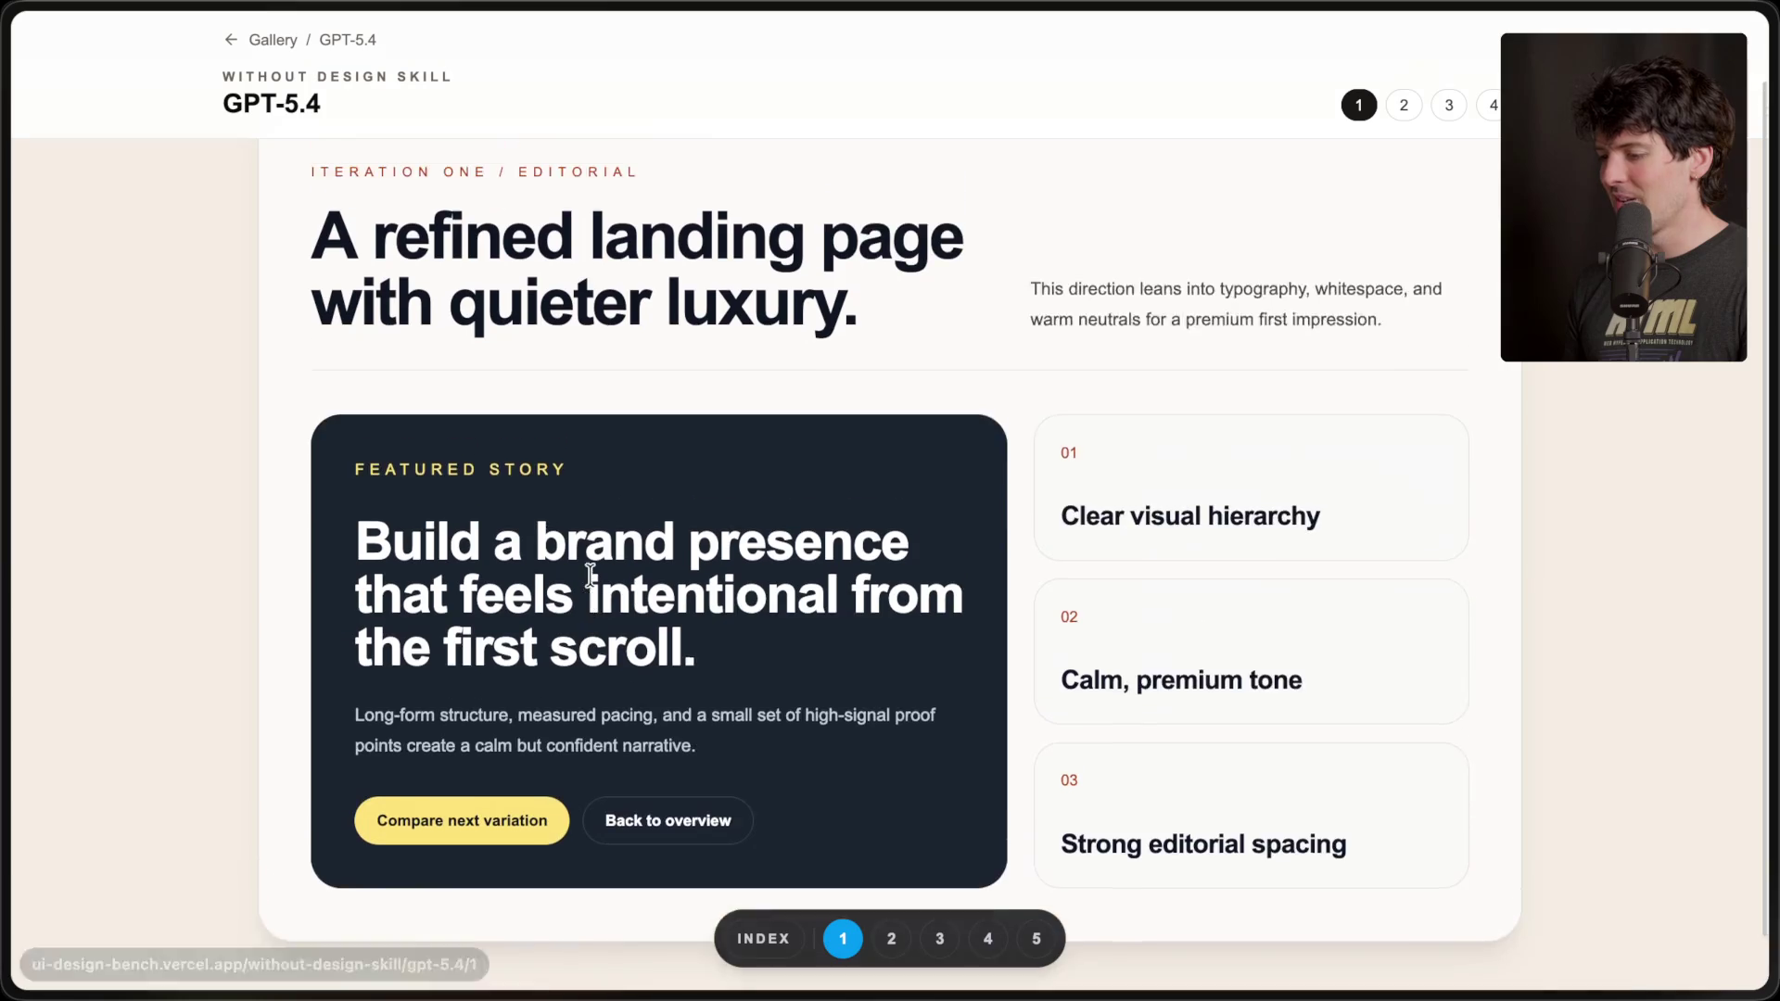
# - Cycle twice through GPT-5.4's iterations 2 to 5, returning to iteration 1 each time
pyautogui.click(888, 939)
pyautogui.click(939, 939)
pyautogui.click(987, 939)
pyautogui.click(1035, 939)
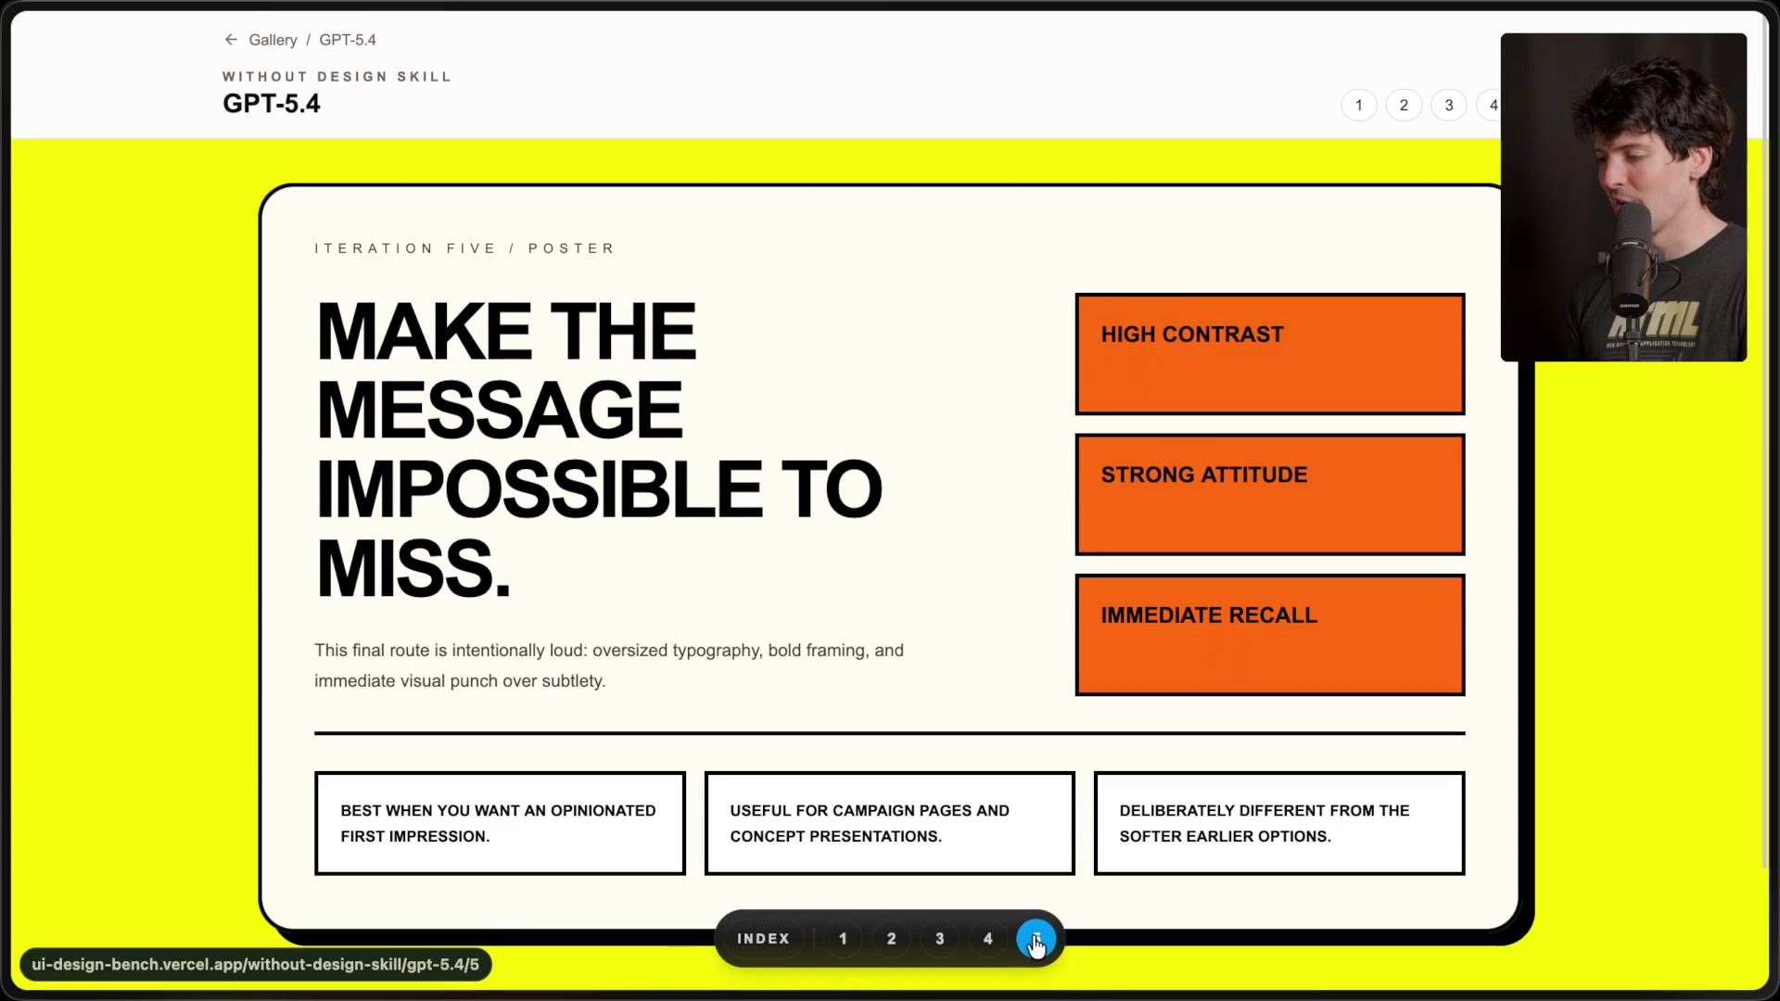
pyautogui.click(841, 940)
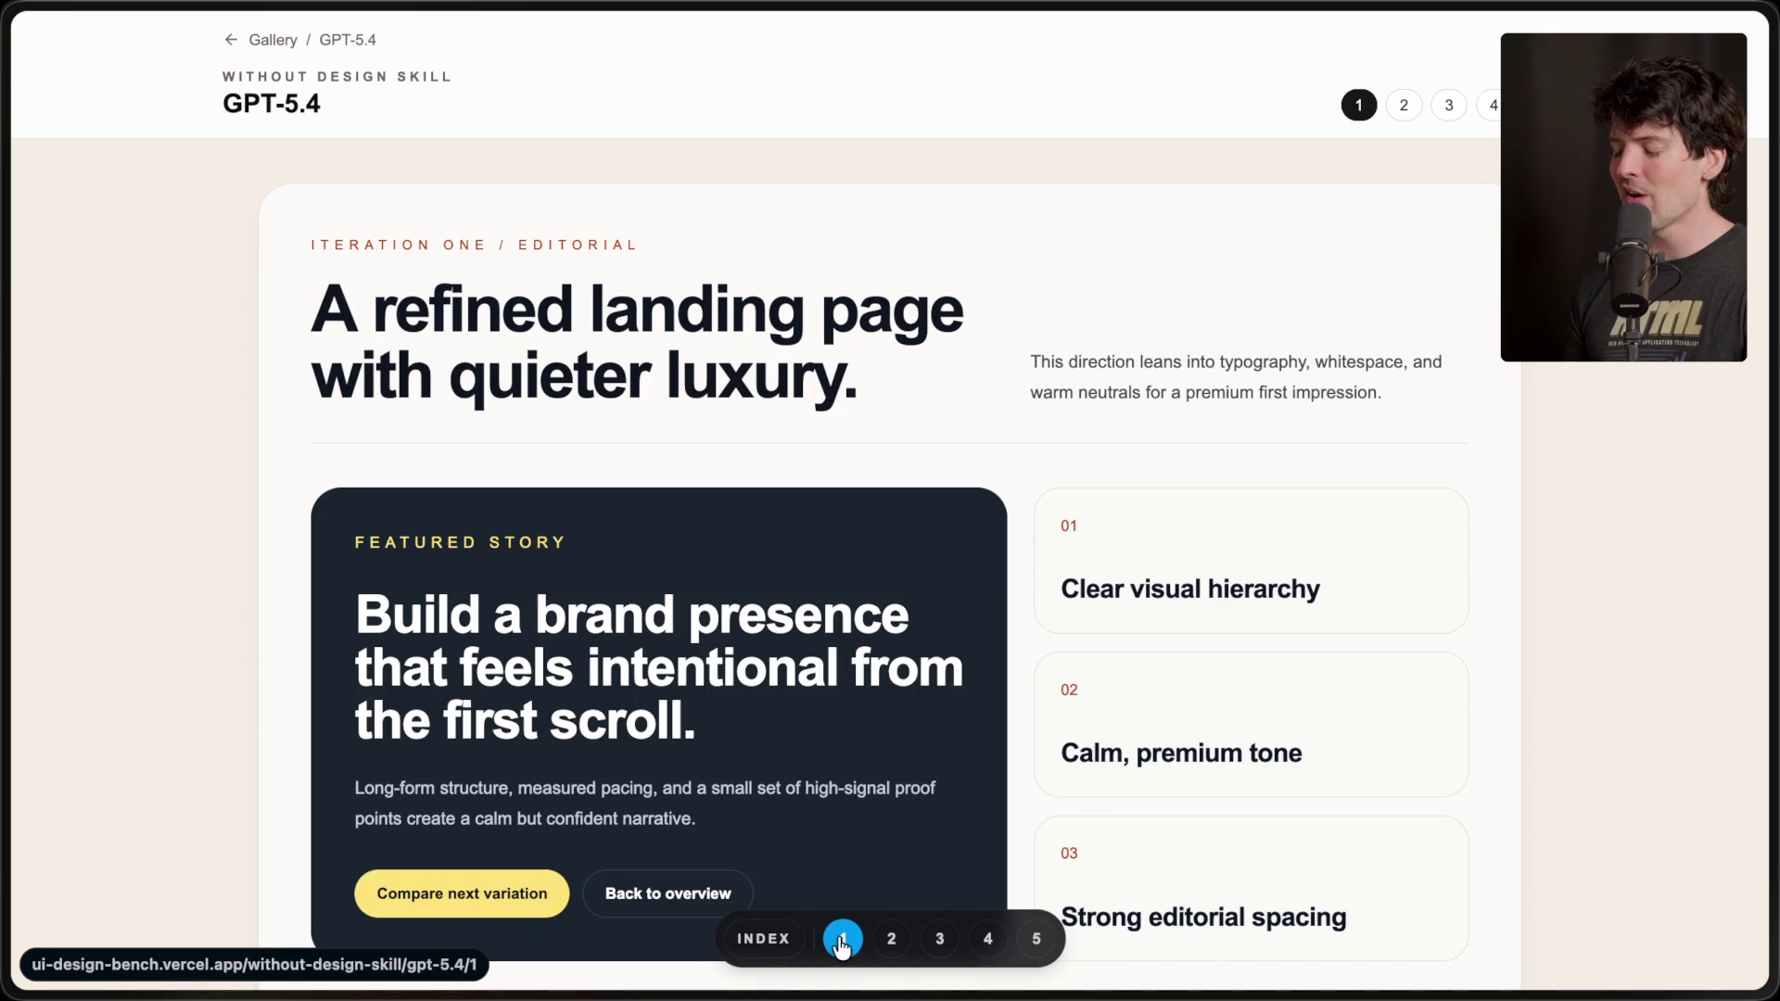
pyautogui.click(885, 941)
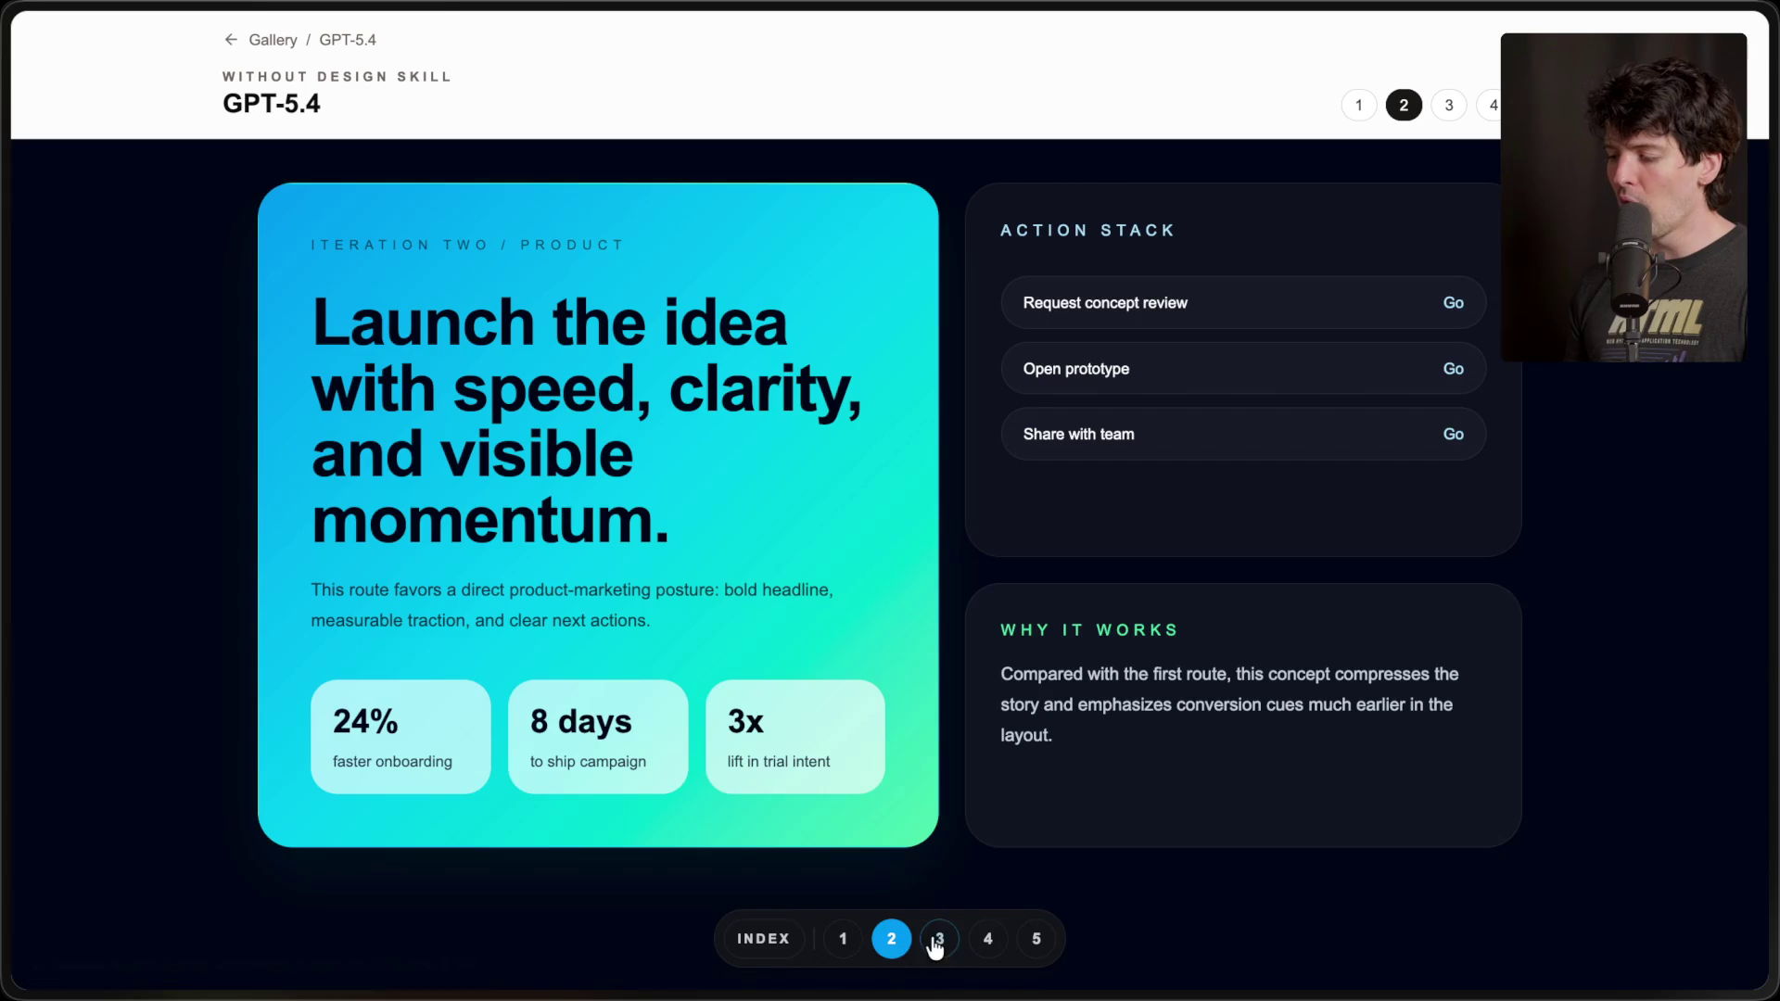
pyautogui.click(938, 940)
pyautogui.click(987, 940)
pyautogui.click(1029, 944)
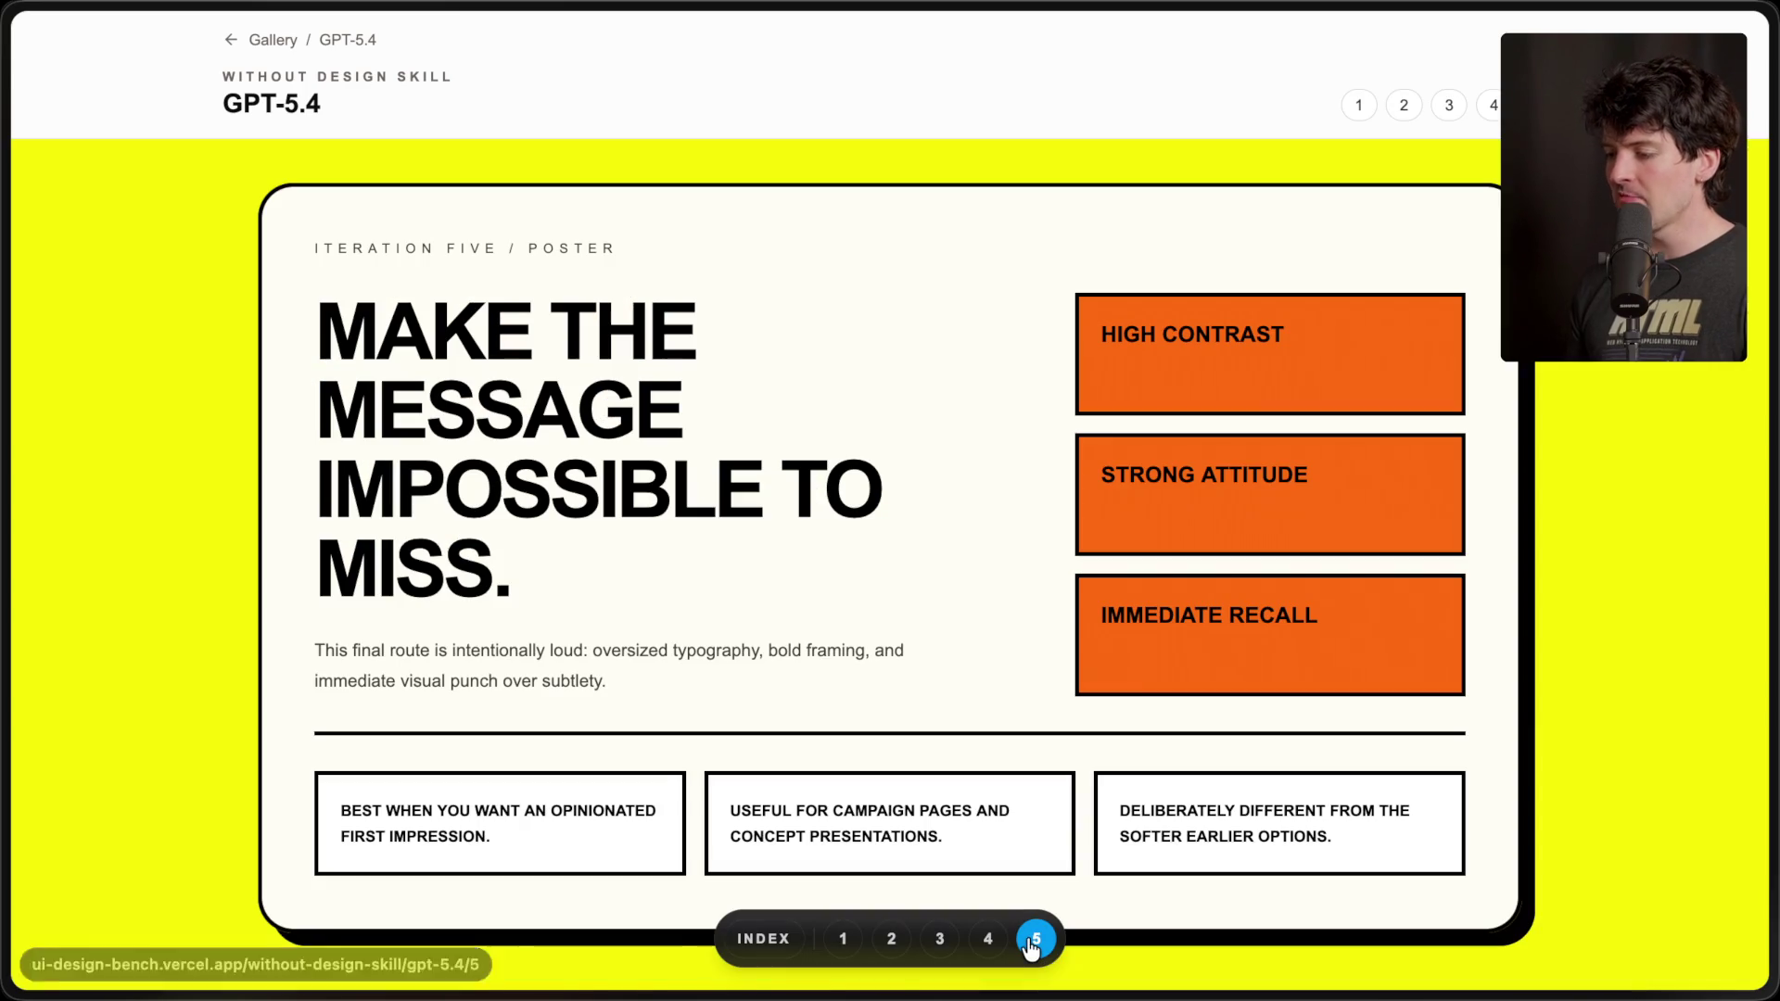
pyautogui.click(844, 947)
# - Review the product, playful, system and poster iterations, then go back to the gallery home
pyautogui.click(892, 941)
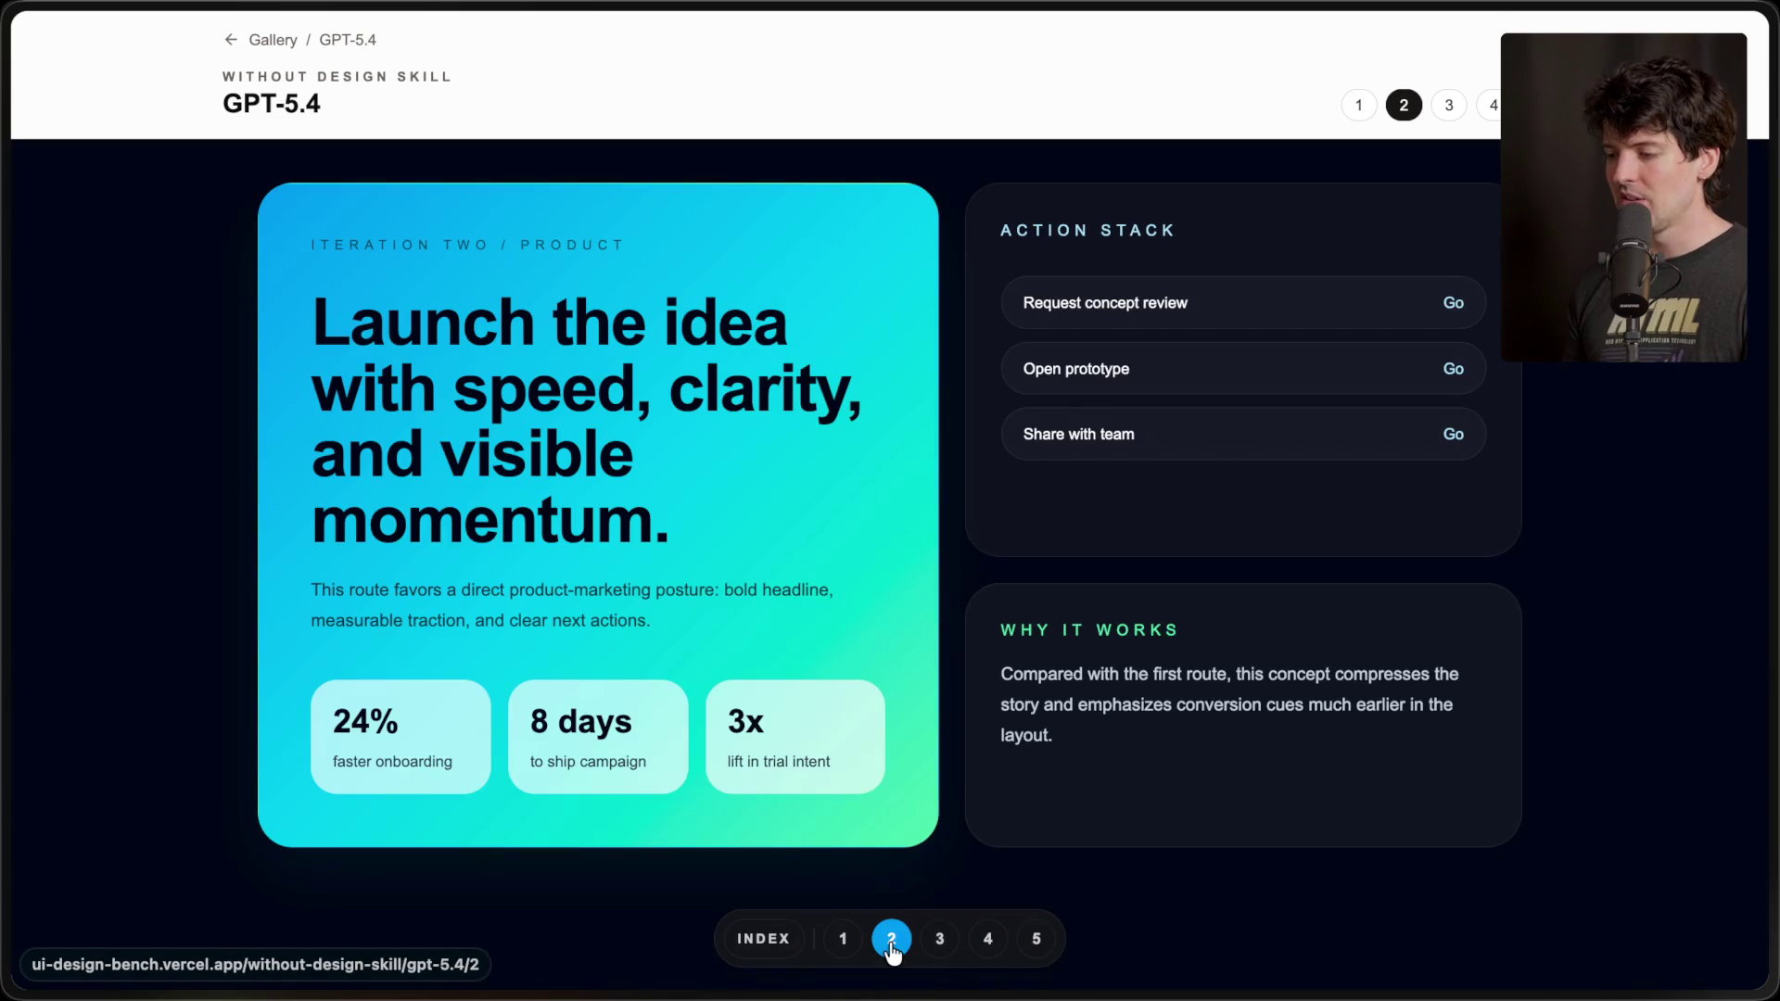
pyautogui.click(941, 943)
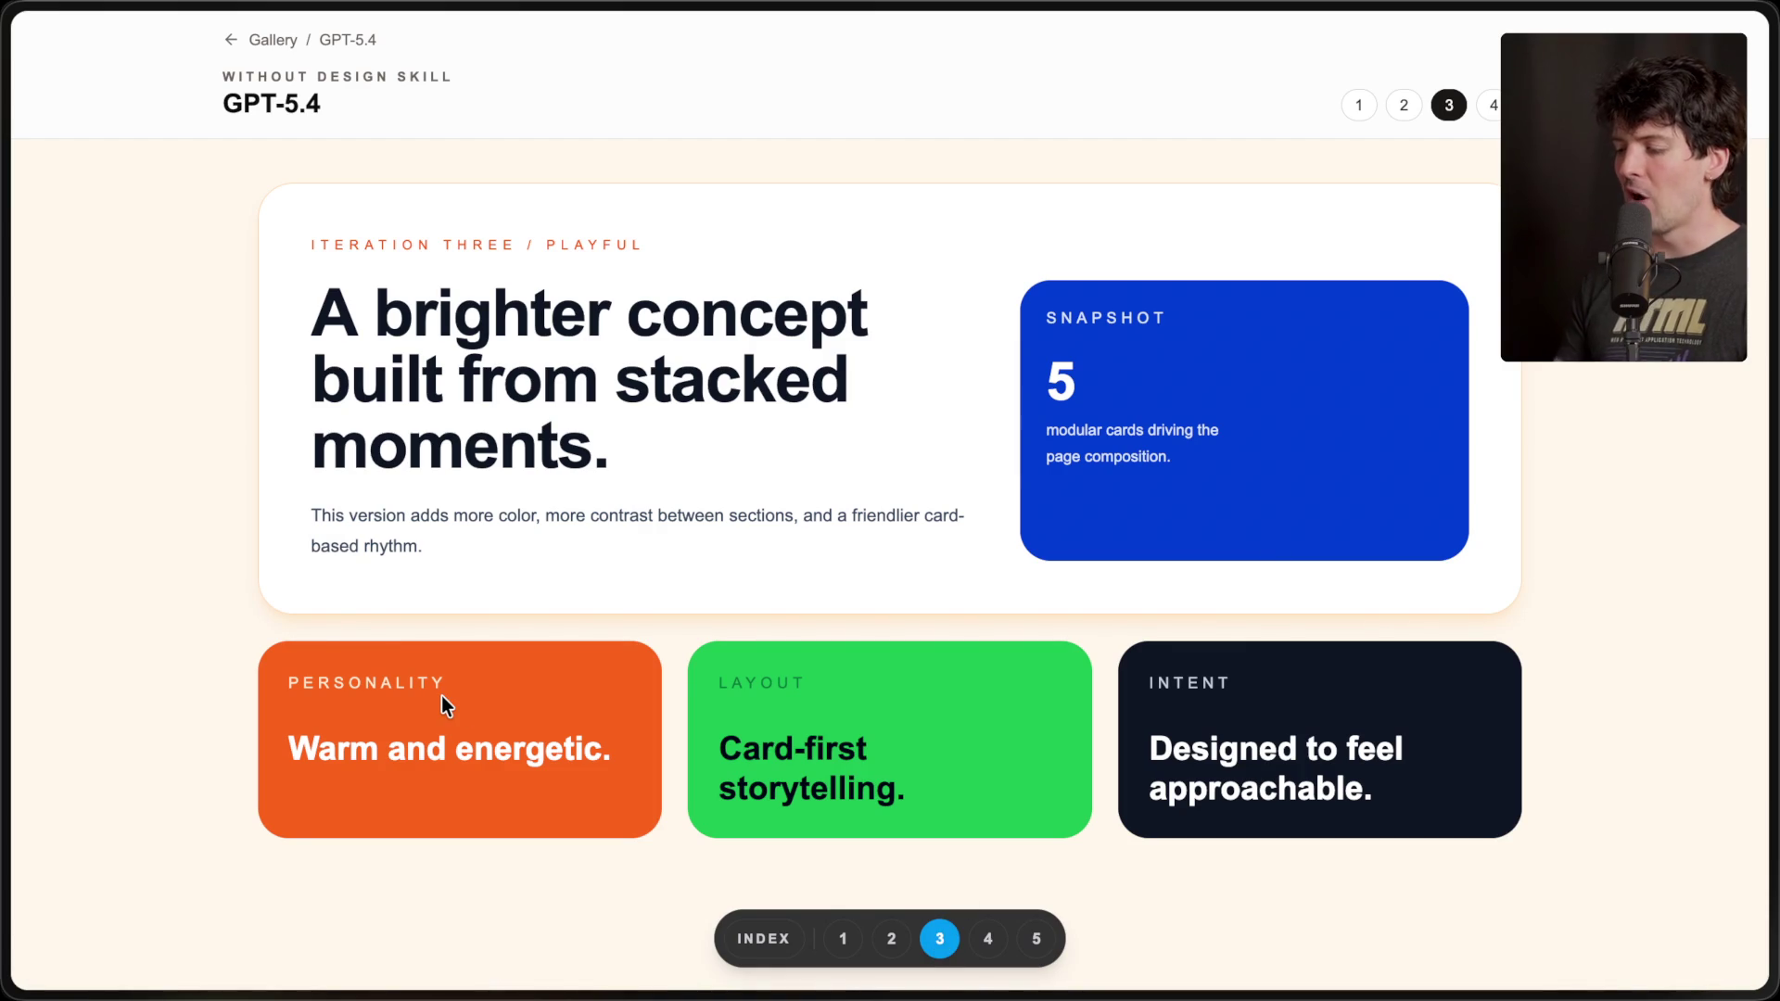
pyautogui.click(990, 941)
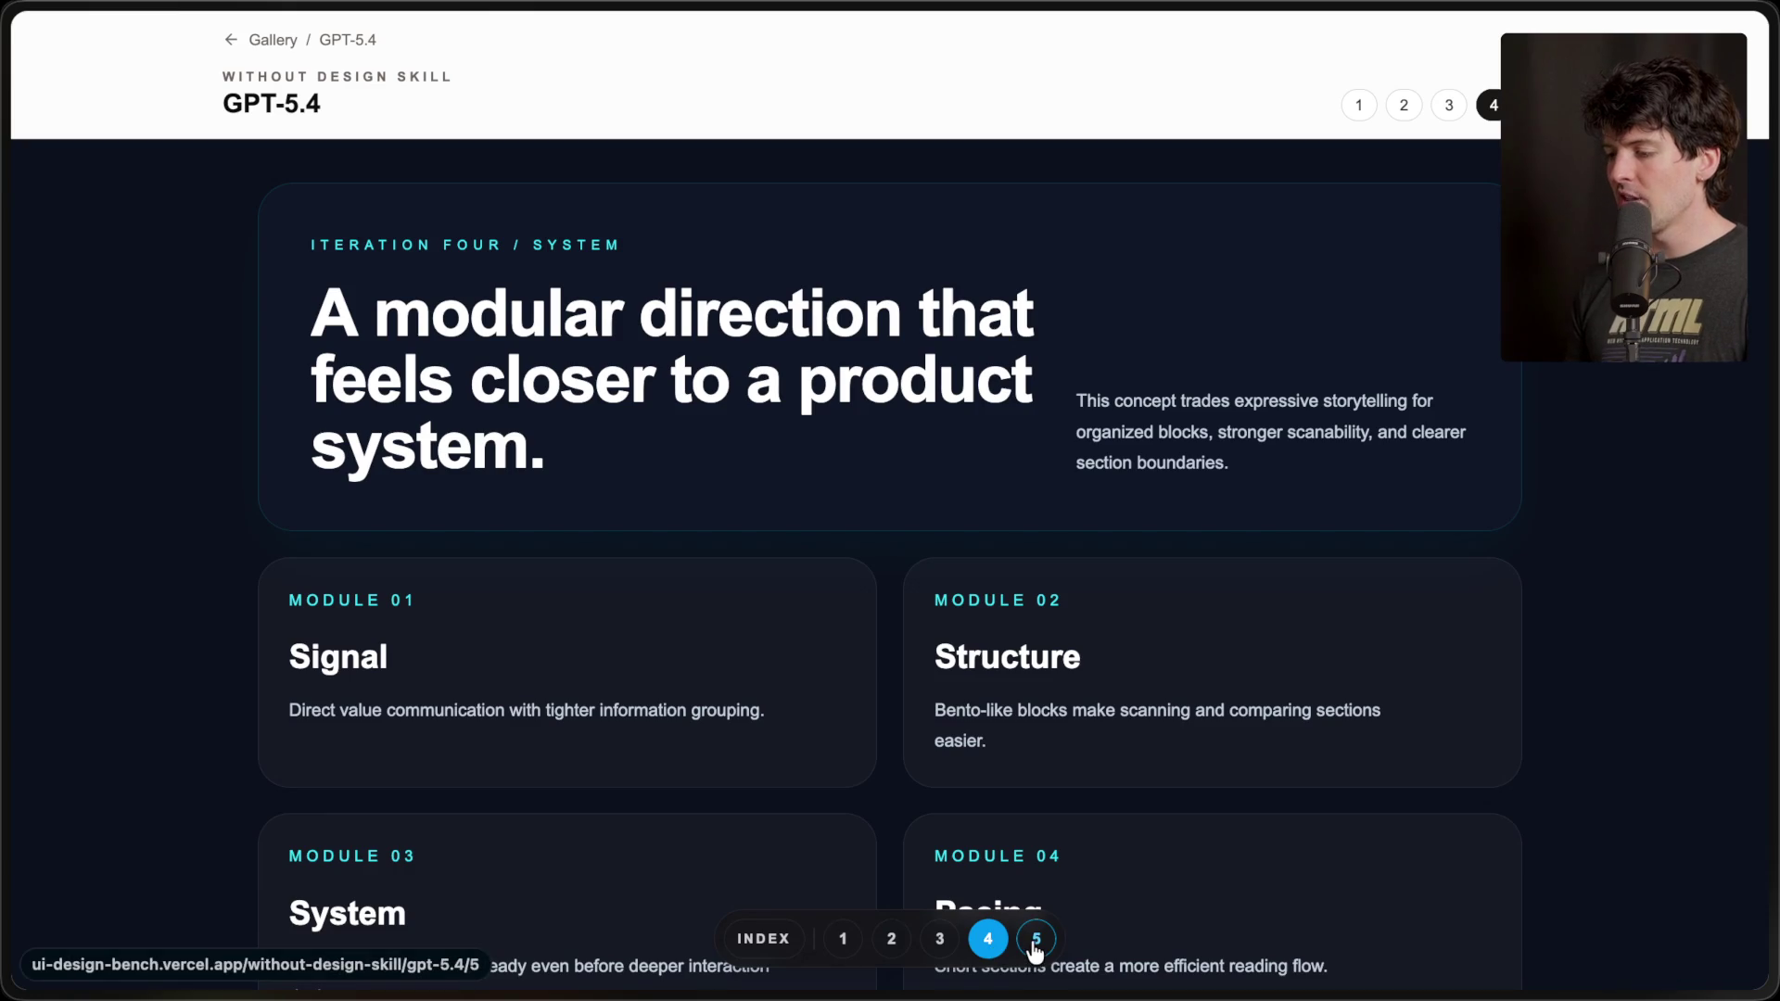
pyautogui.click(1036, 945)
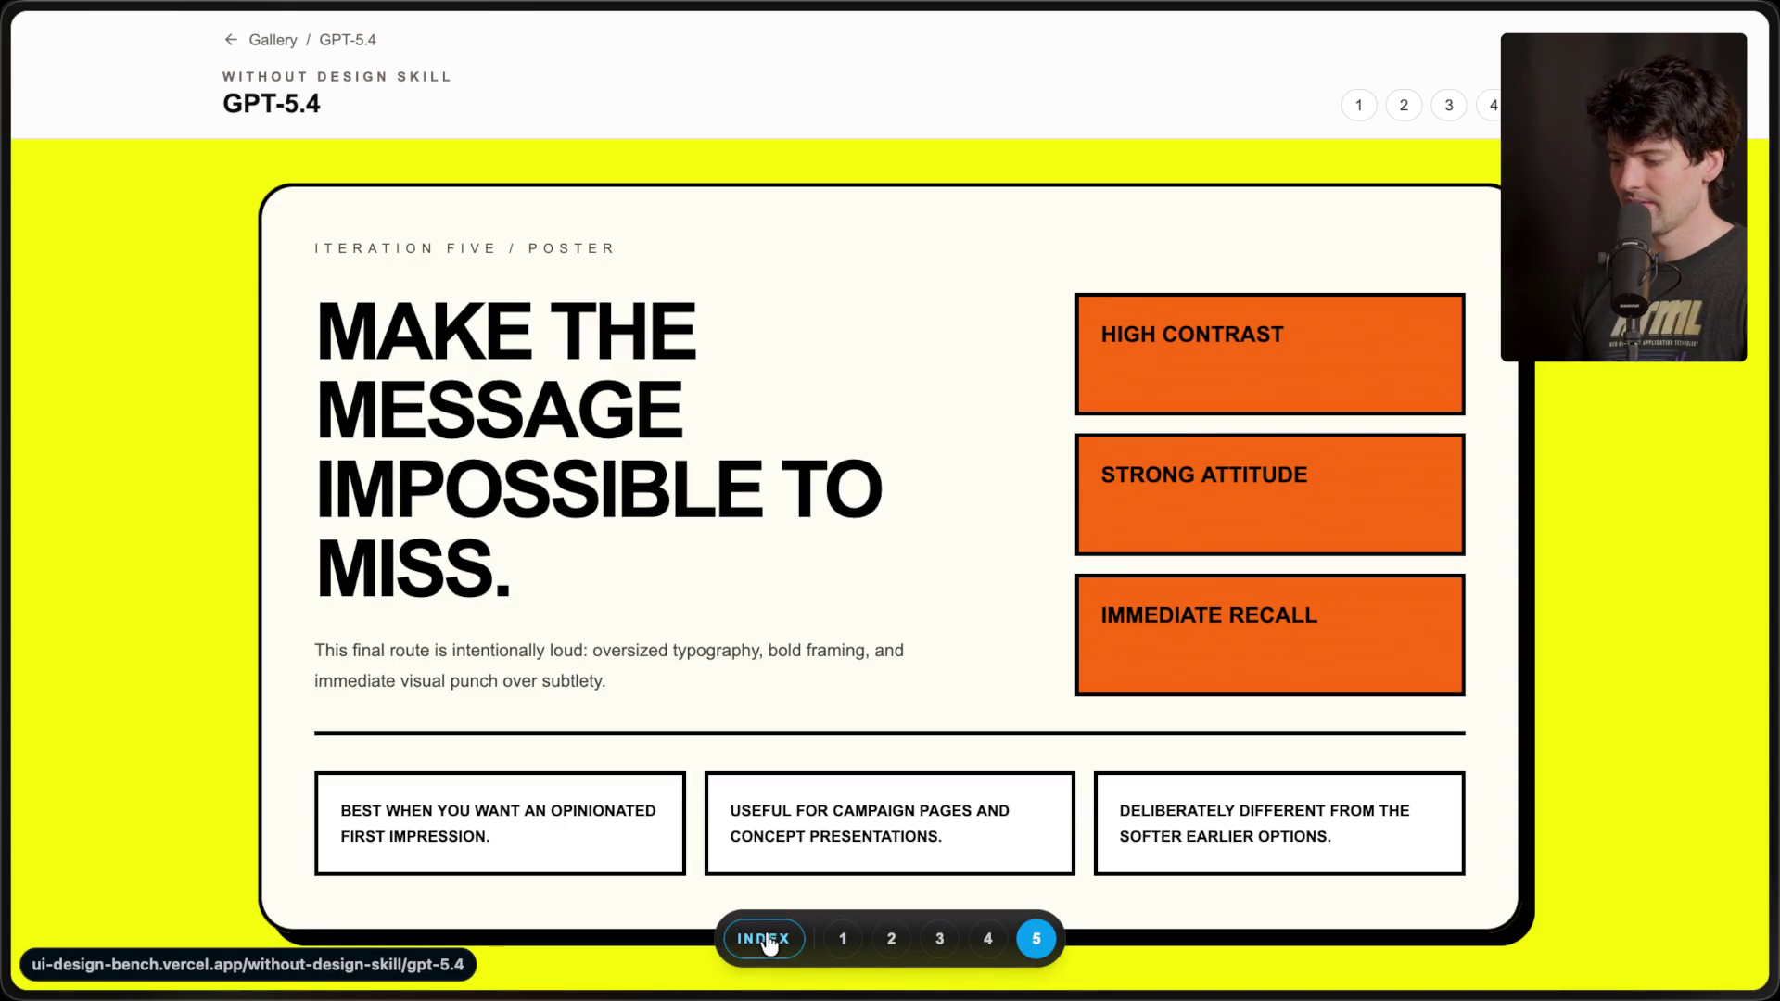
pyautogui.click(271, 42)
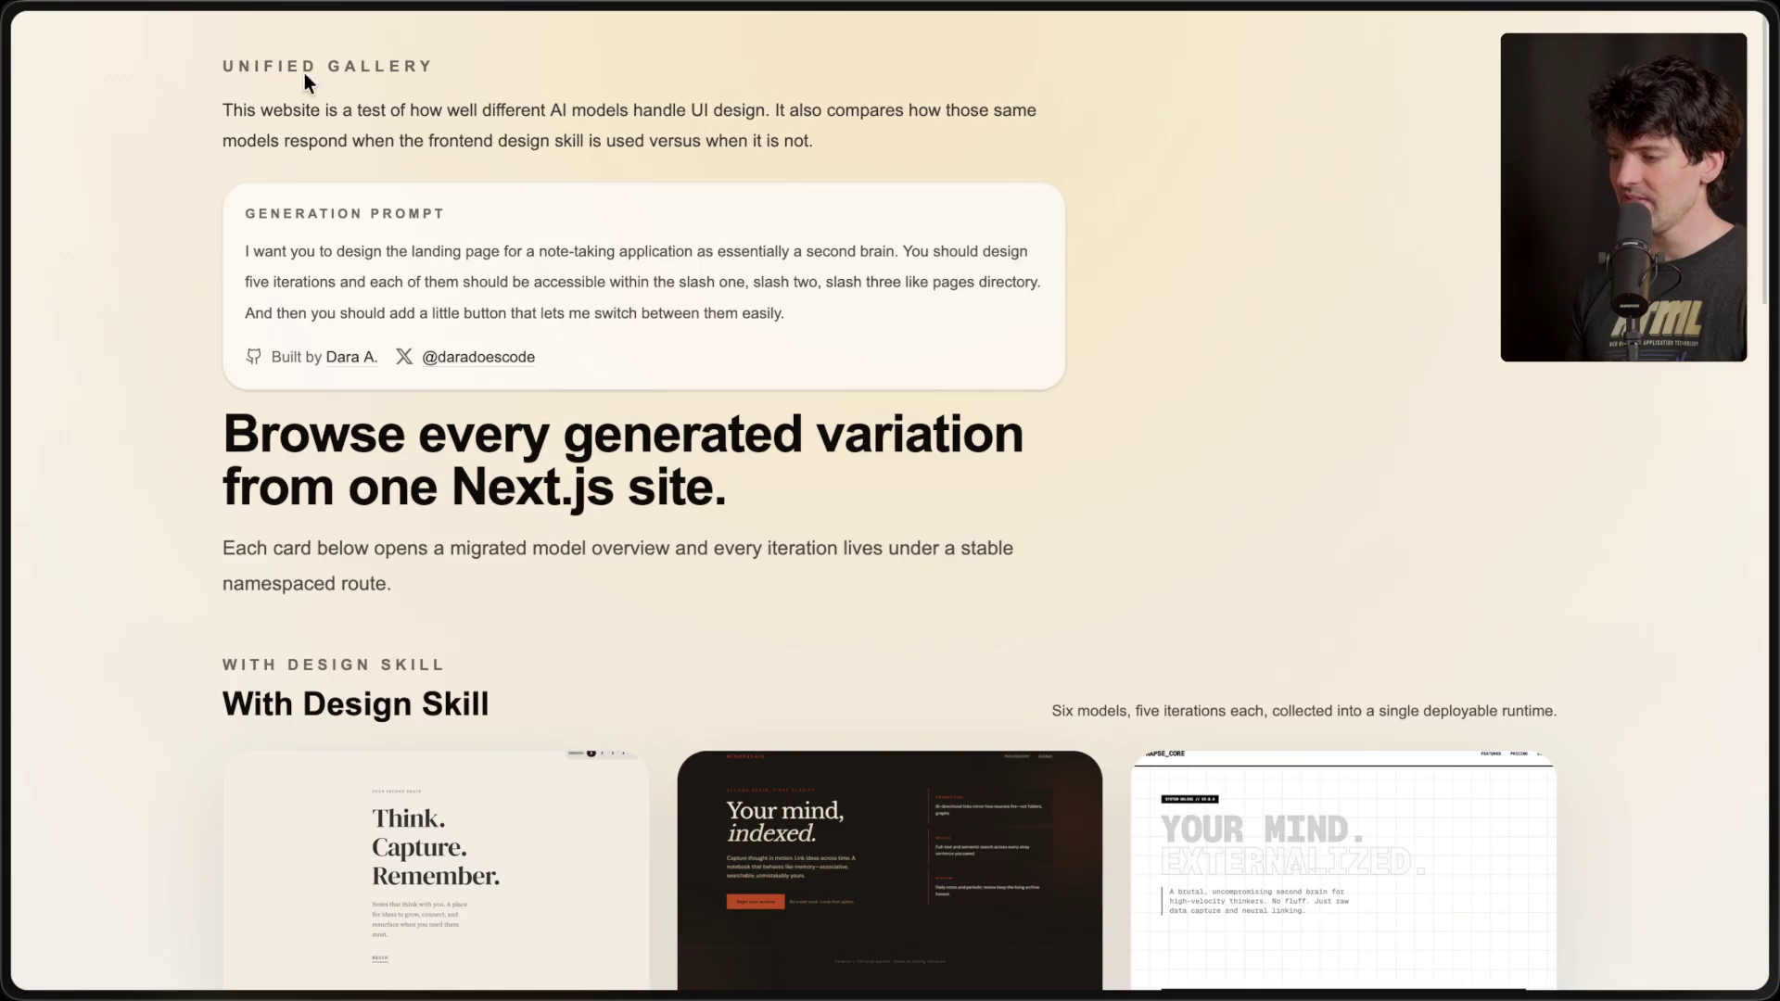
# - Scroll down to the With Design Skill cards and open GPT-5.4's landing pages
pyautogui.scroll(-10, 590, 582)
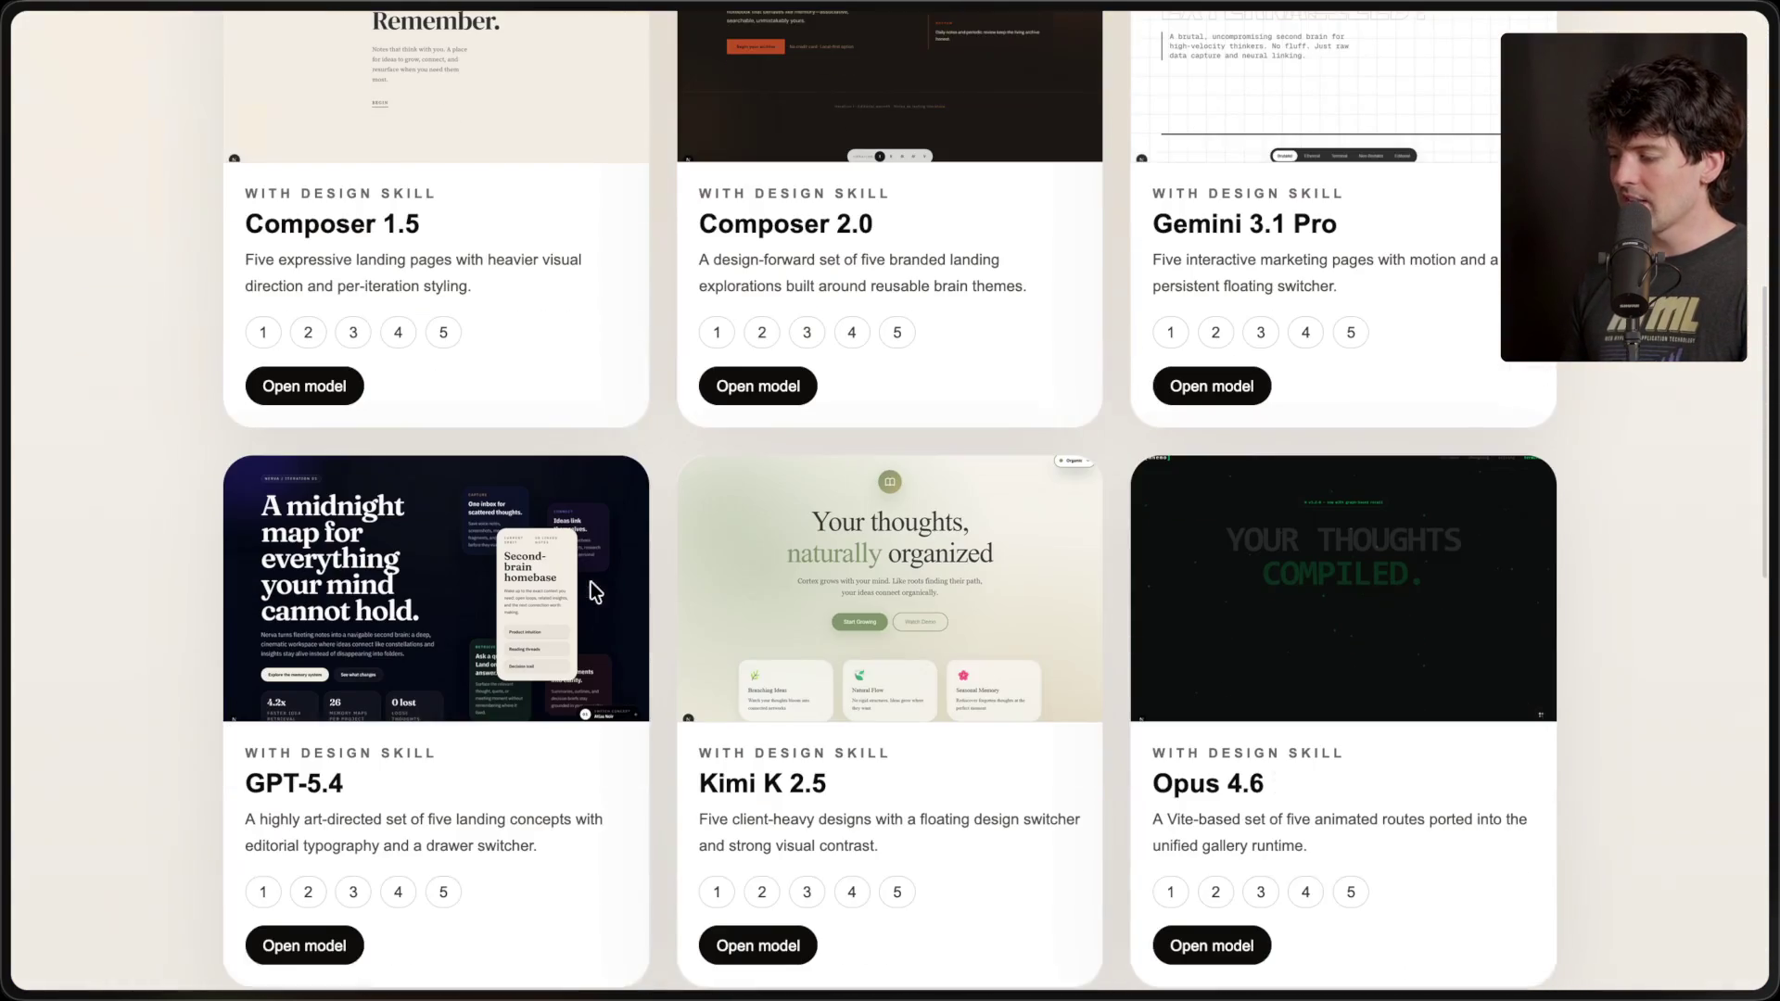
pyautogui.scroll(-1, 593, 594)
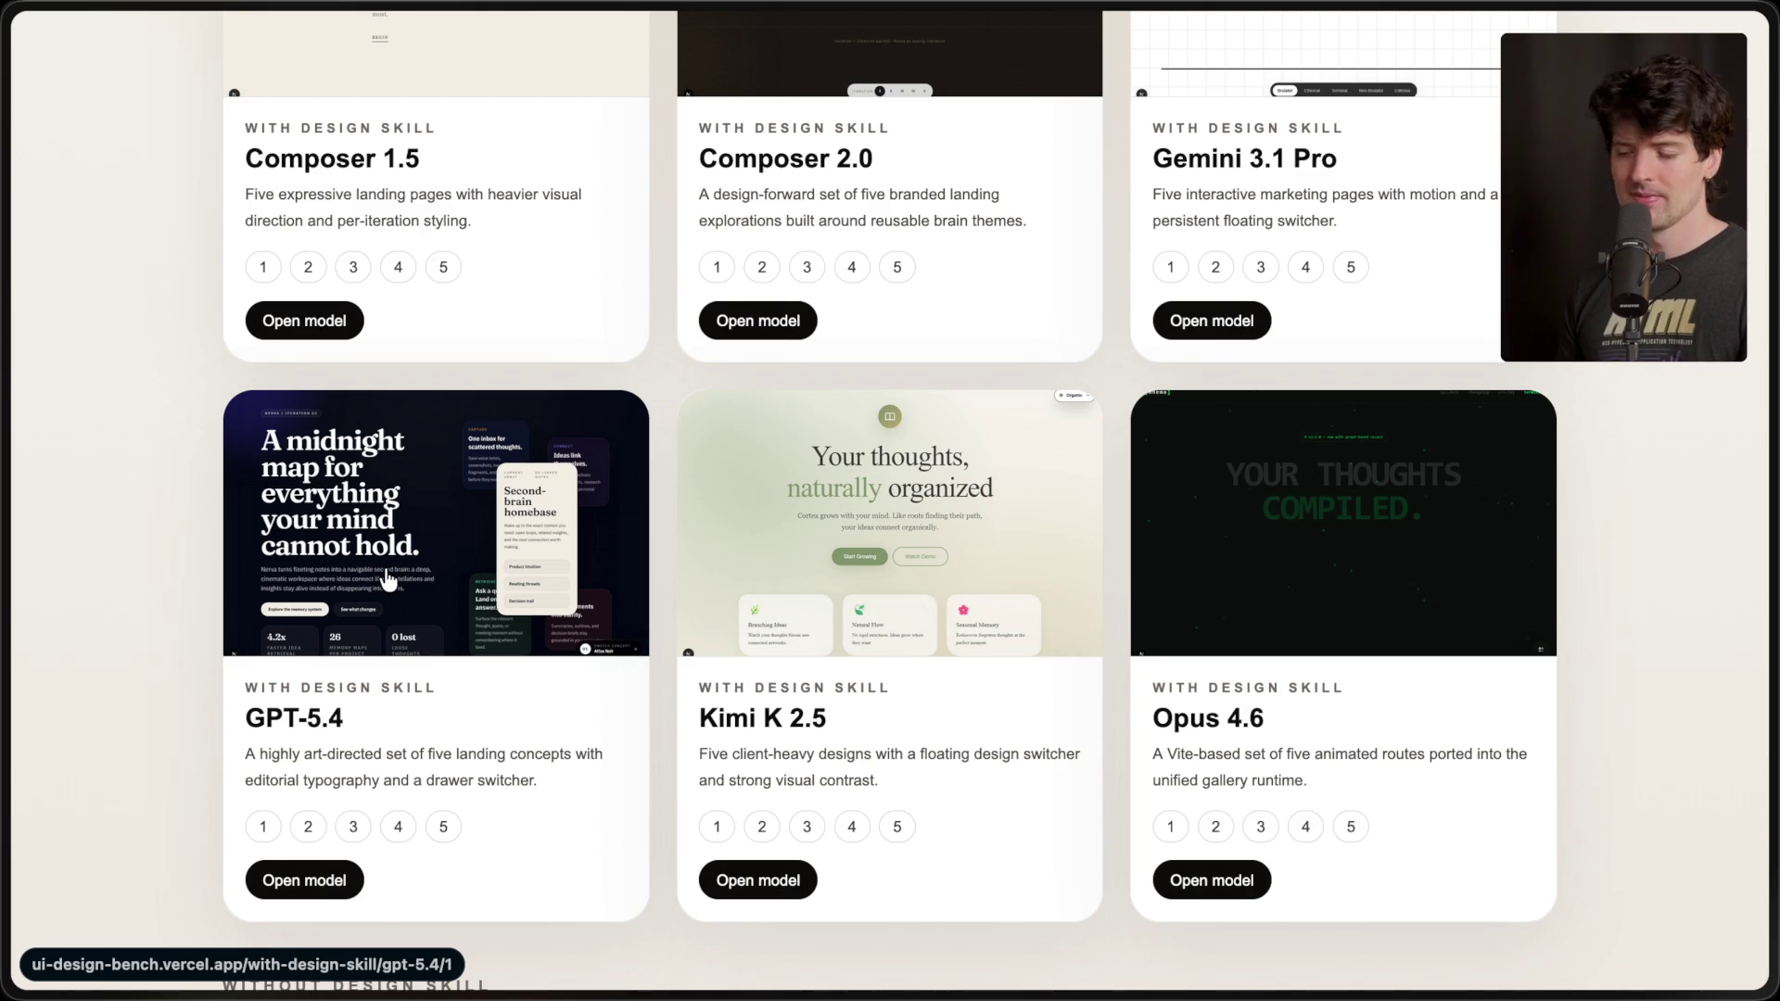
pyautogui.click(429, 591)
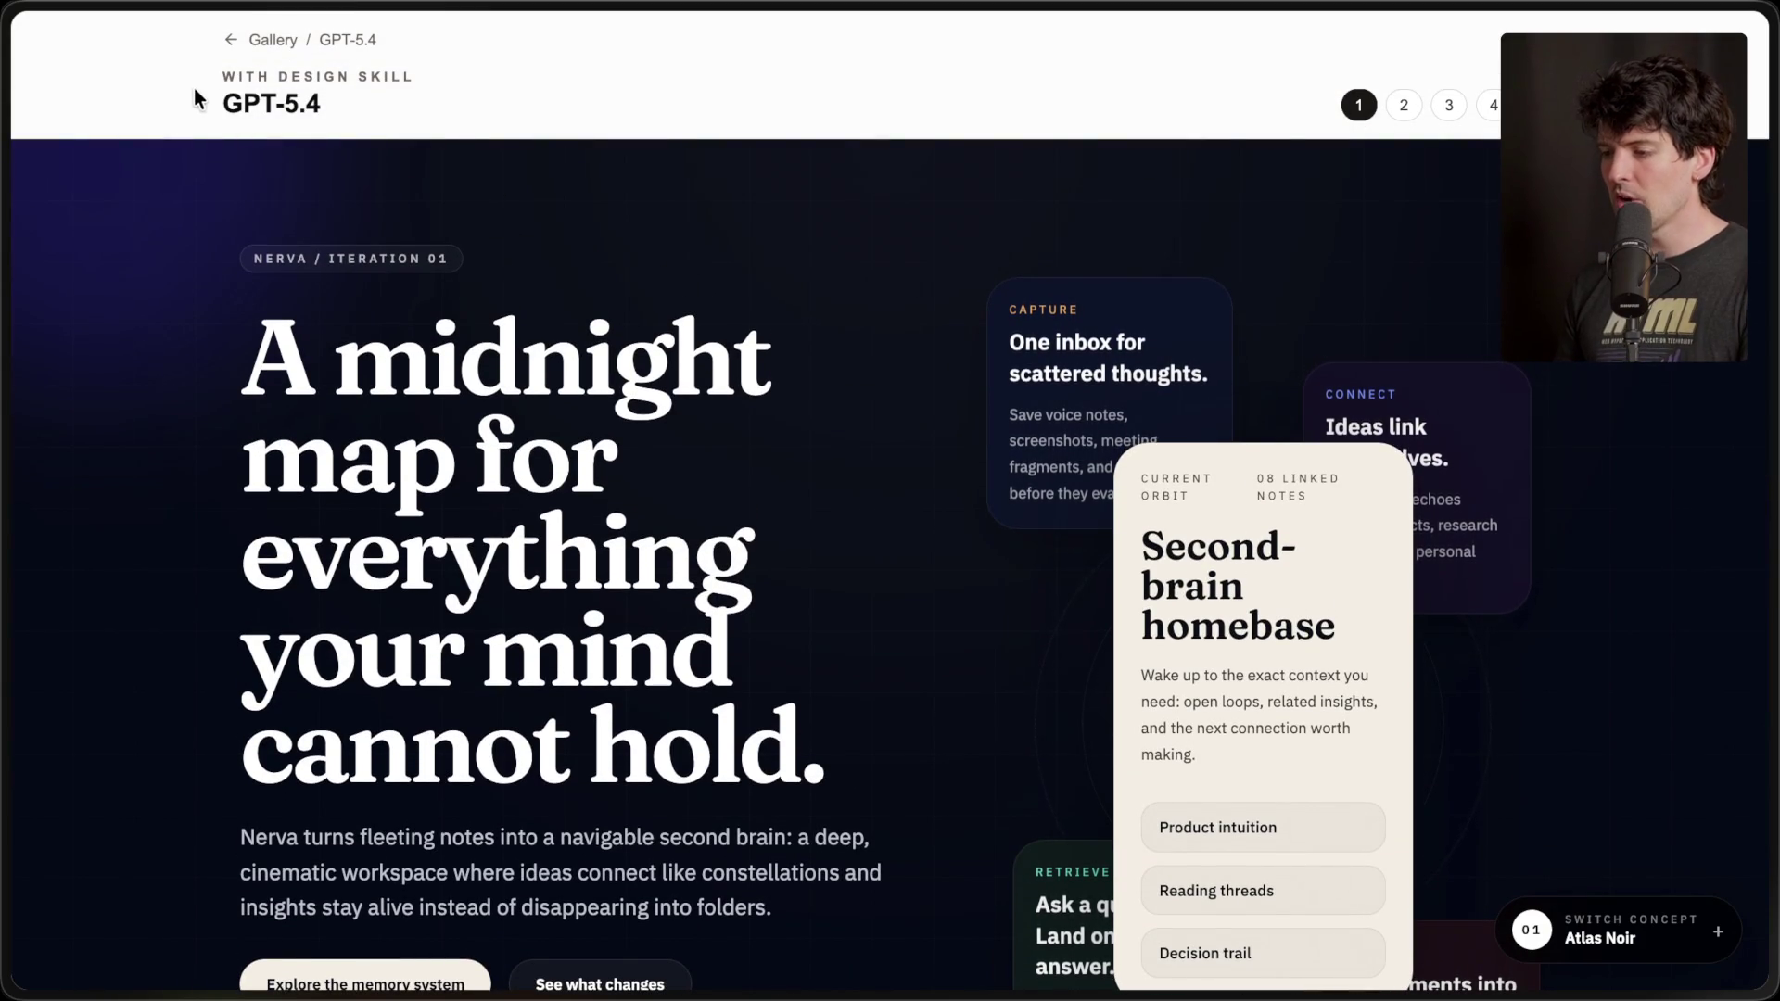
# - Highlight the GPT-5.4 title and WITH DESIGN SKILL label, then clear the highlight
pyautogui.moveTo(195, 98); pyautogui.dragTo(404, 96)
pyautogui.tripleClick(408, 79)
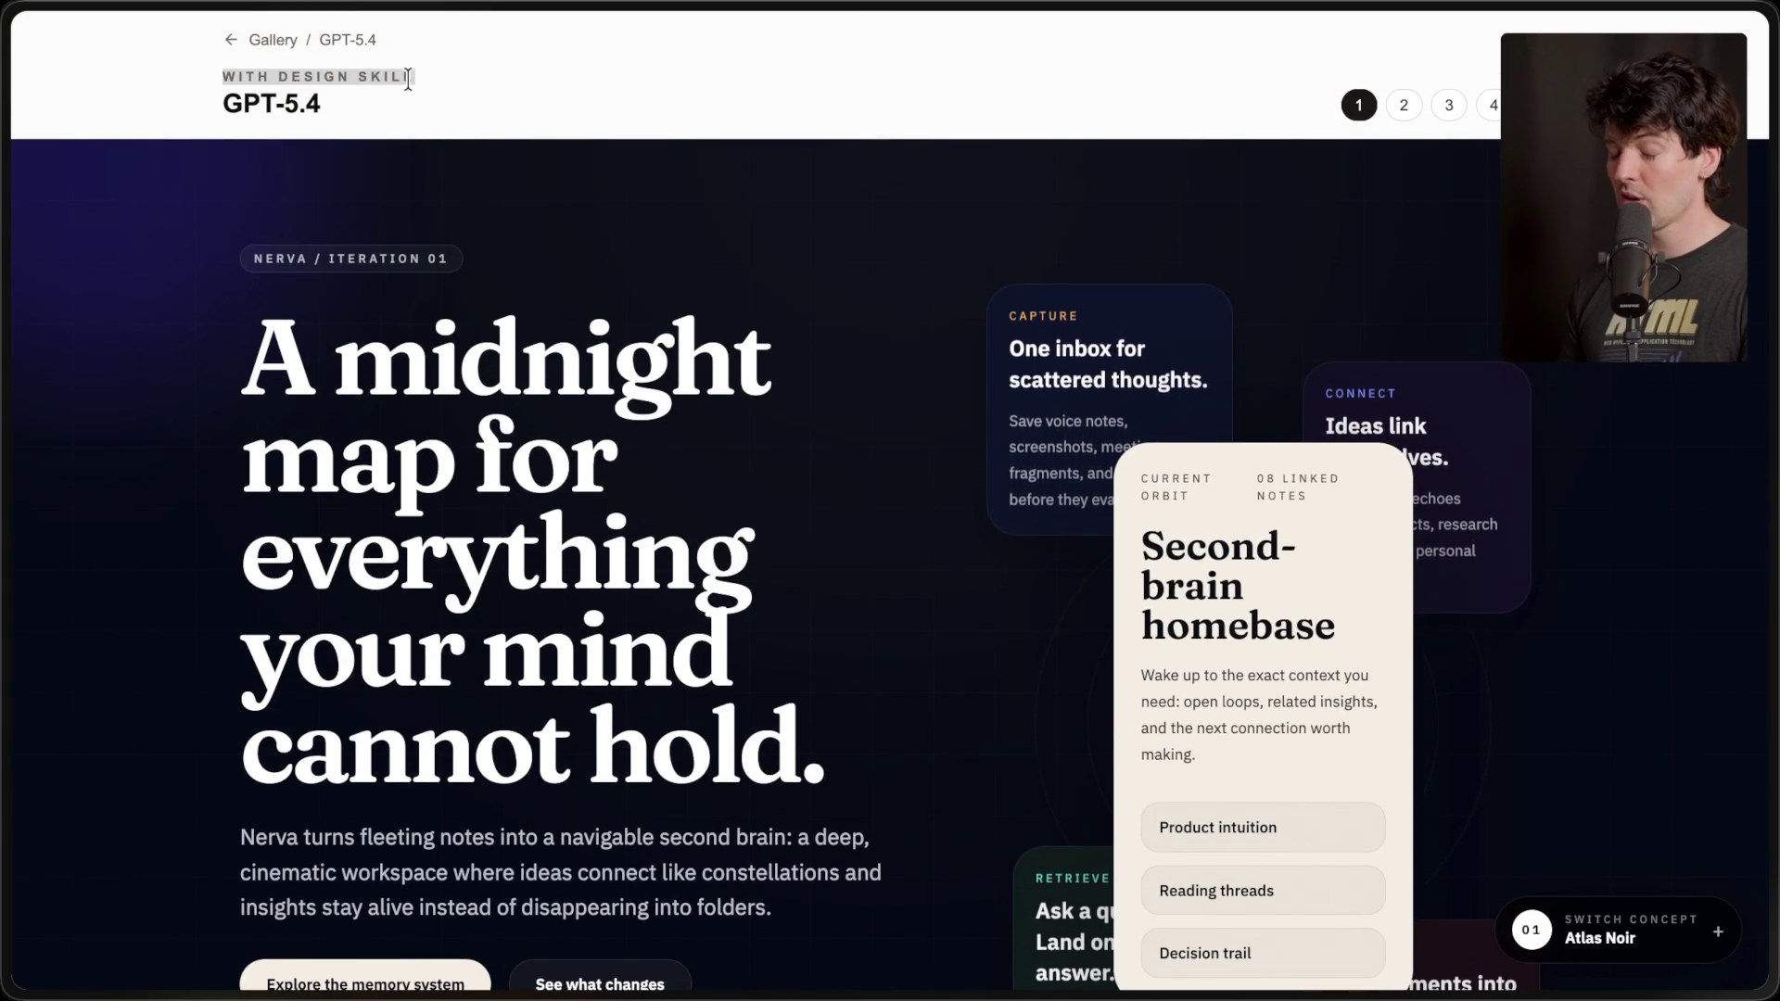
pyautogui.moveTo(371, 99); pyautogui.dragTo(107, 110)
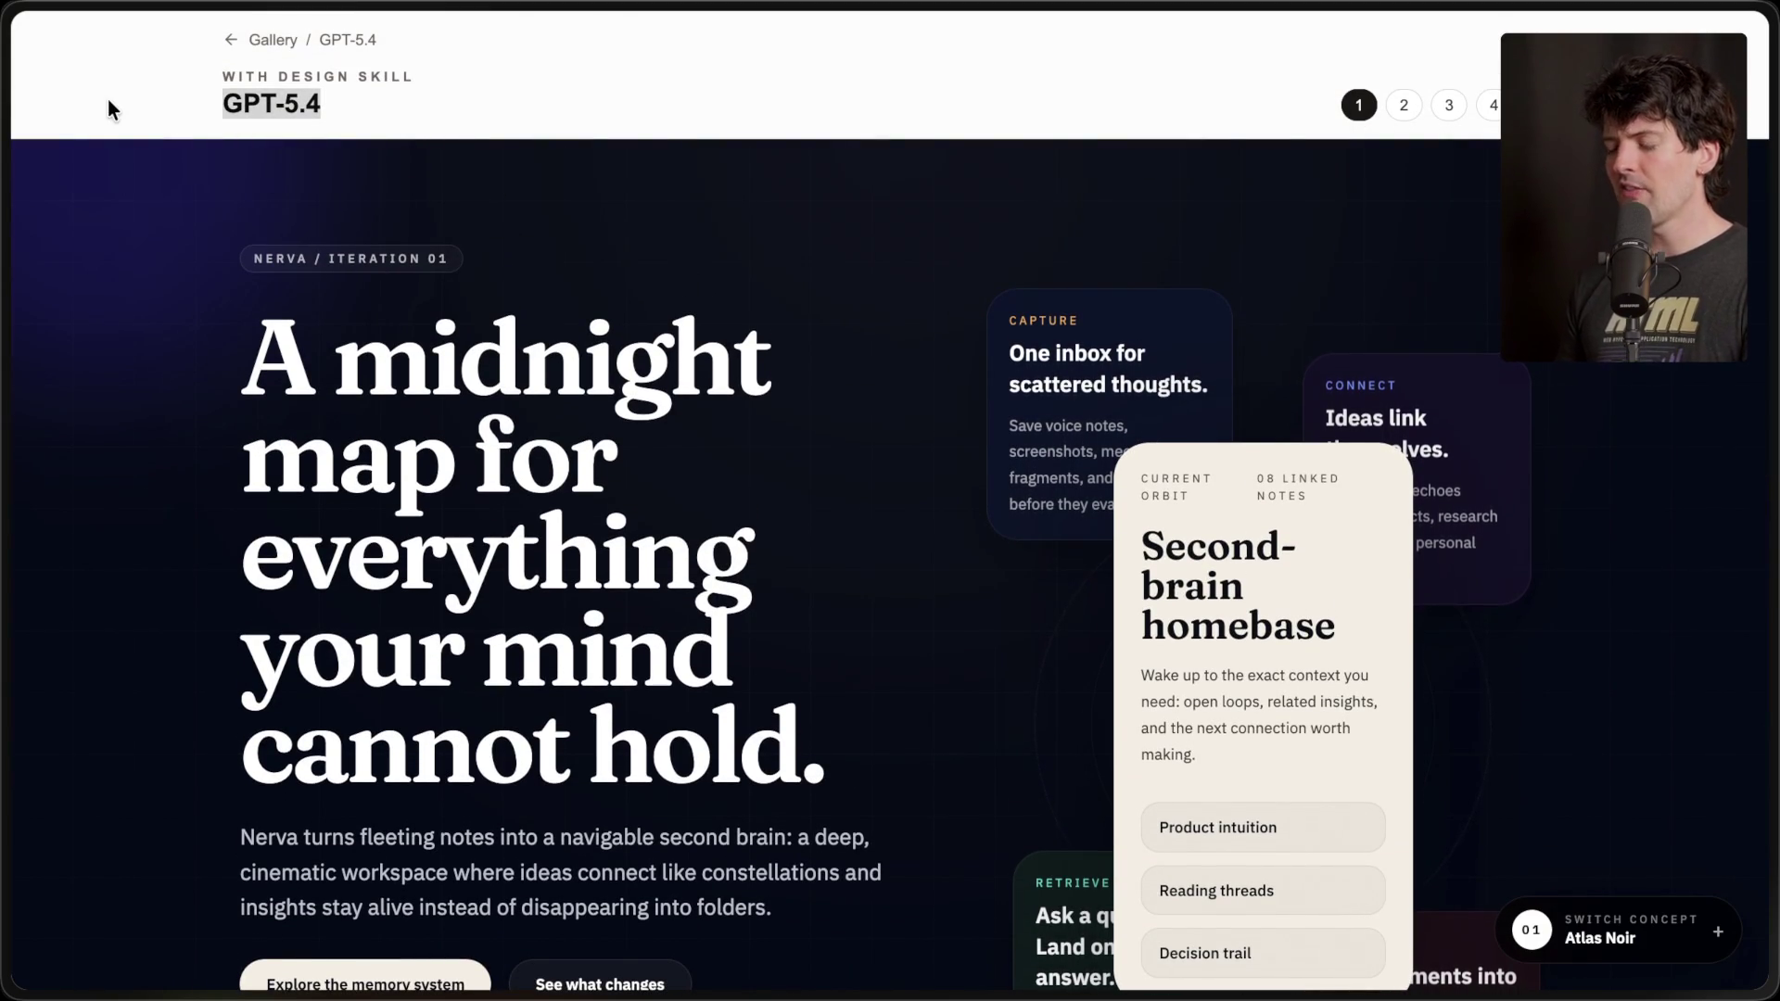
pyautogui.moveTo(205, 80); pyautogui.dragTo(453, 85)
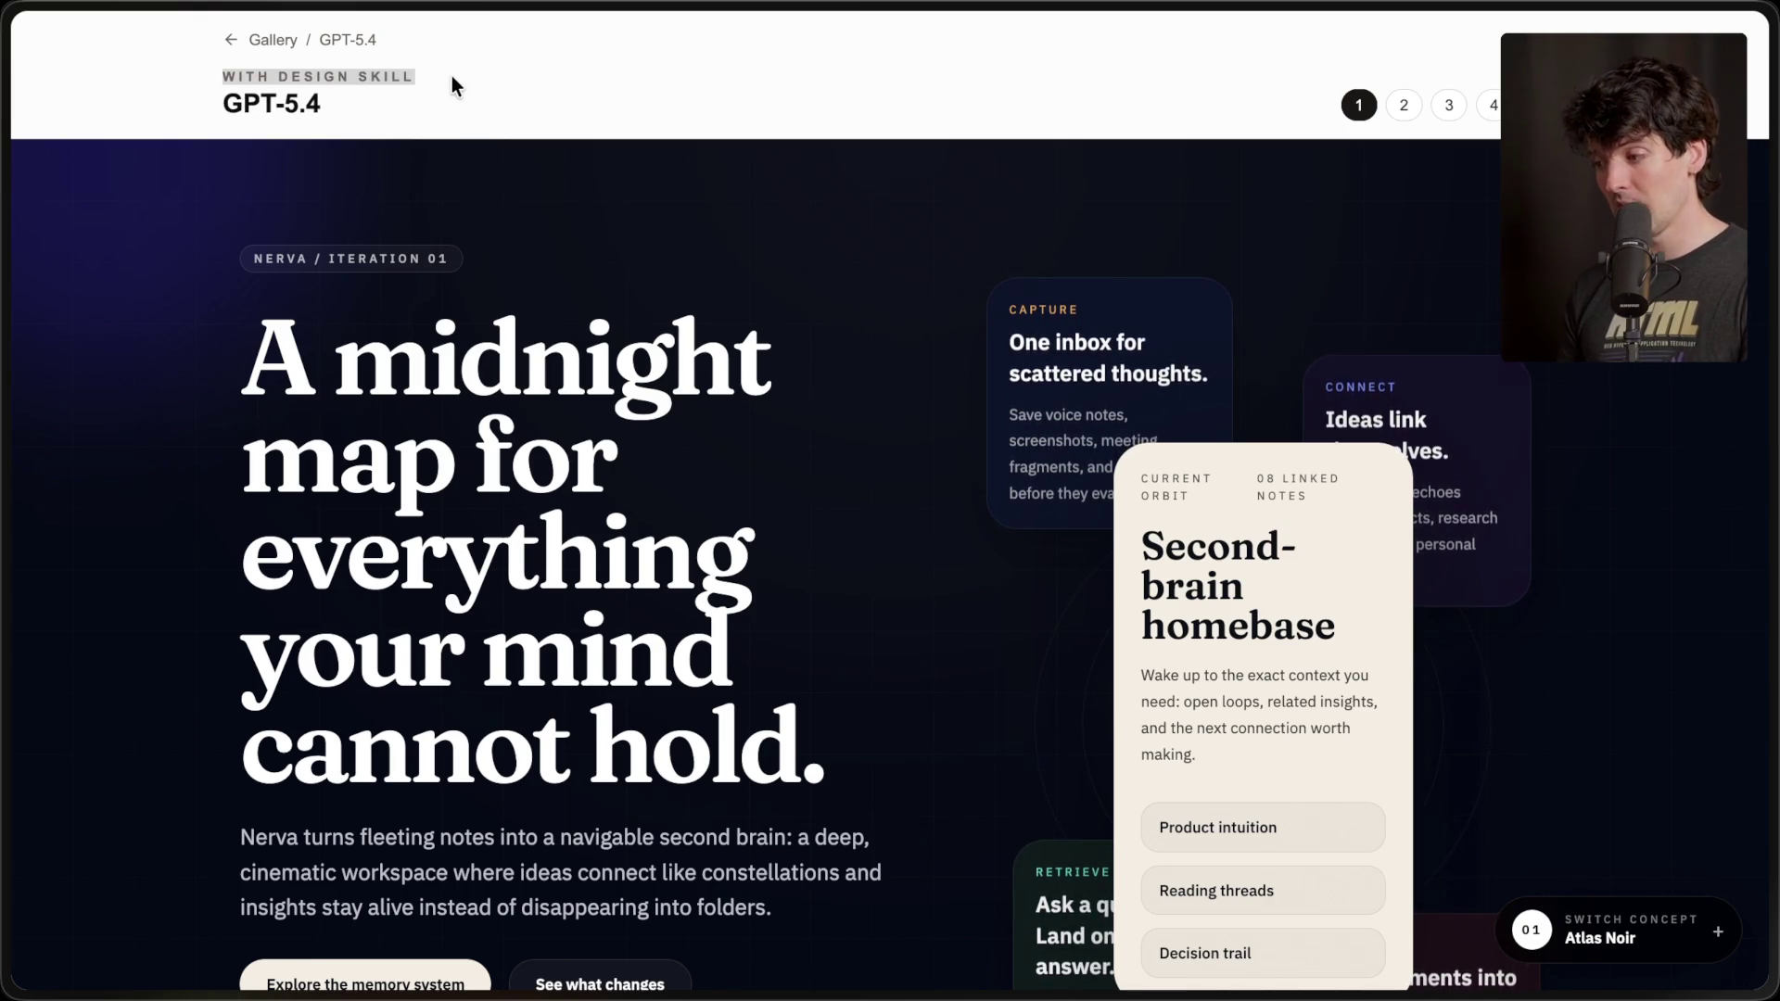
pyautogui.scroll(-6, 476, 394)
pyautogui.scroll(5, 476, 394)
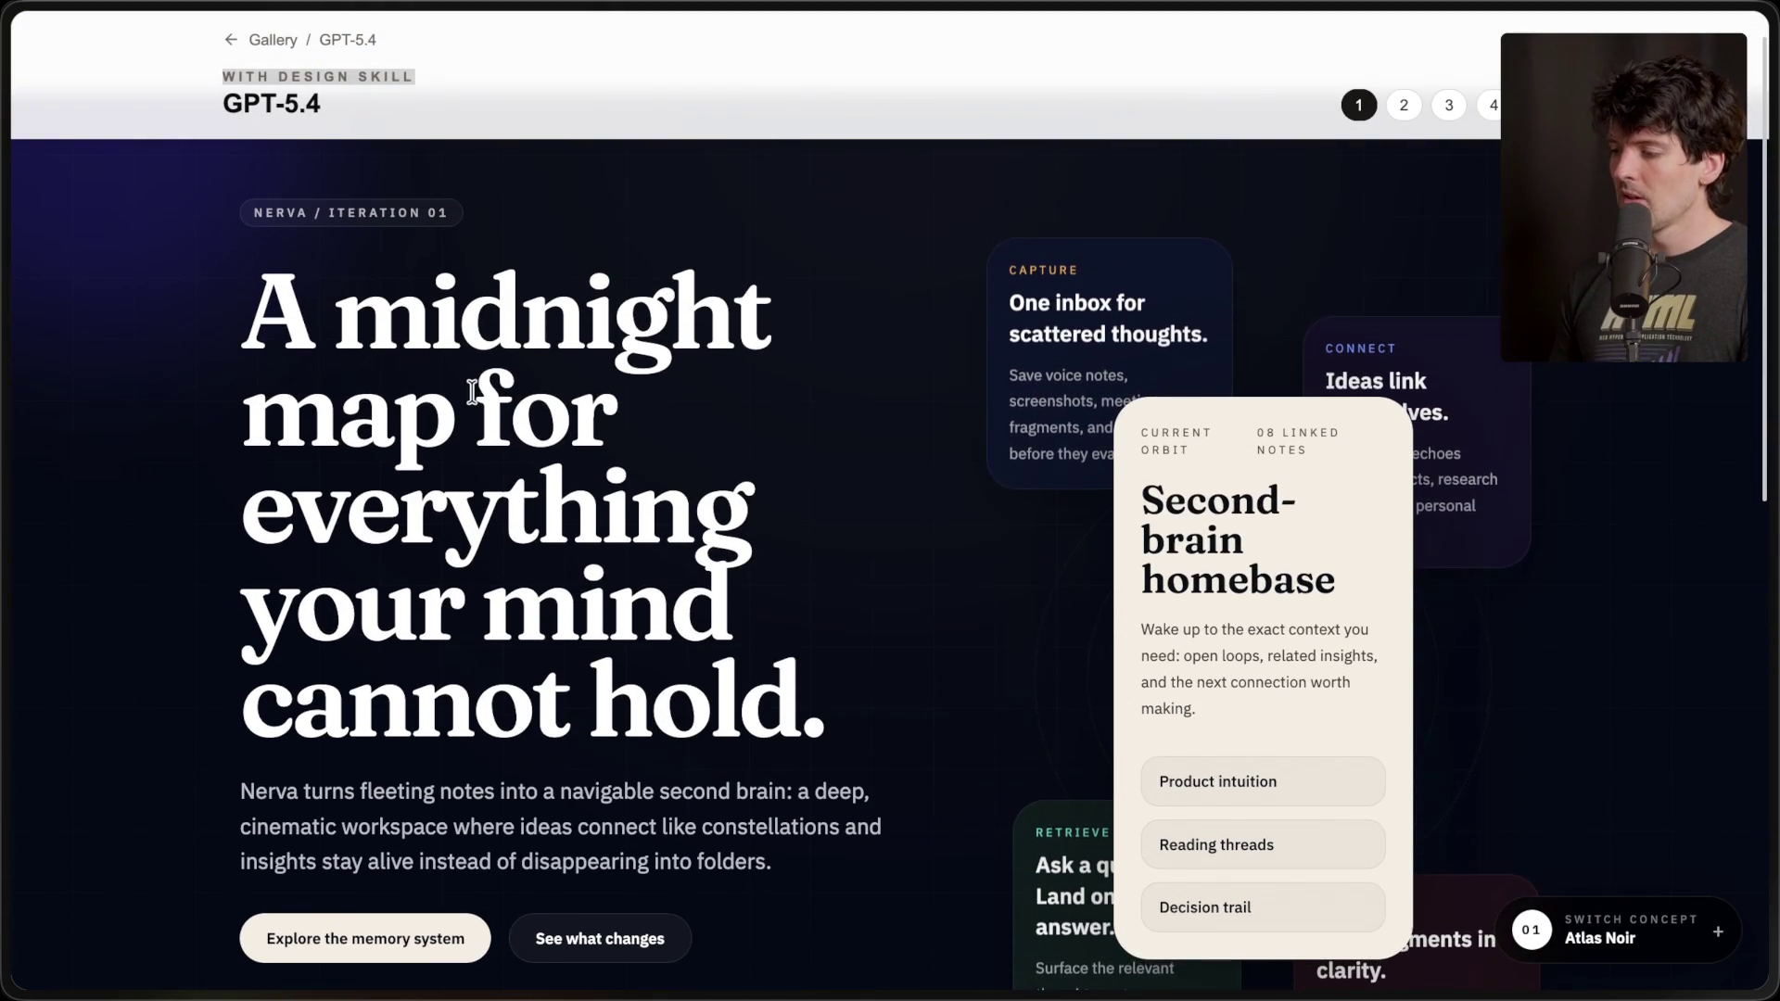
pyautogui.click(476, 399)
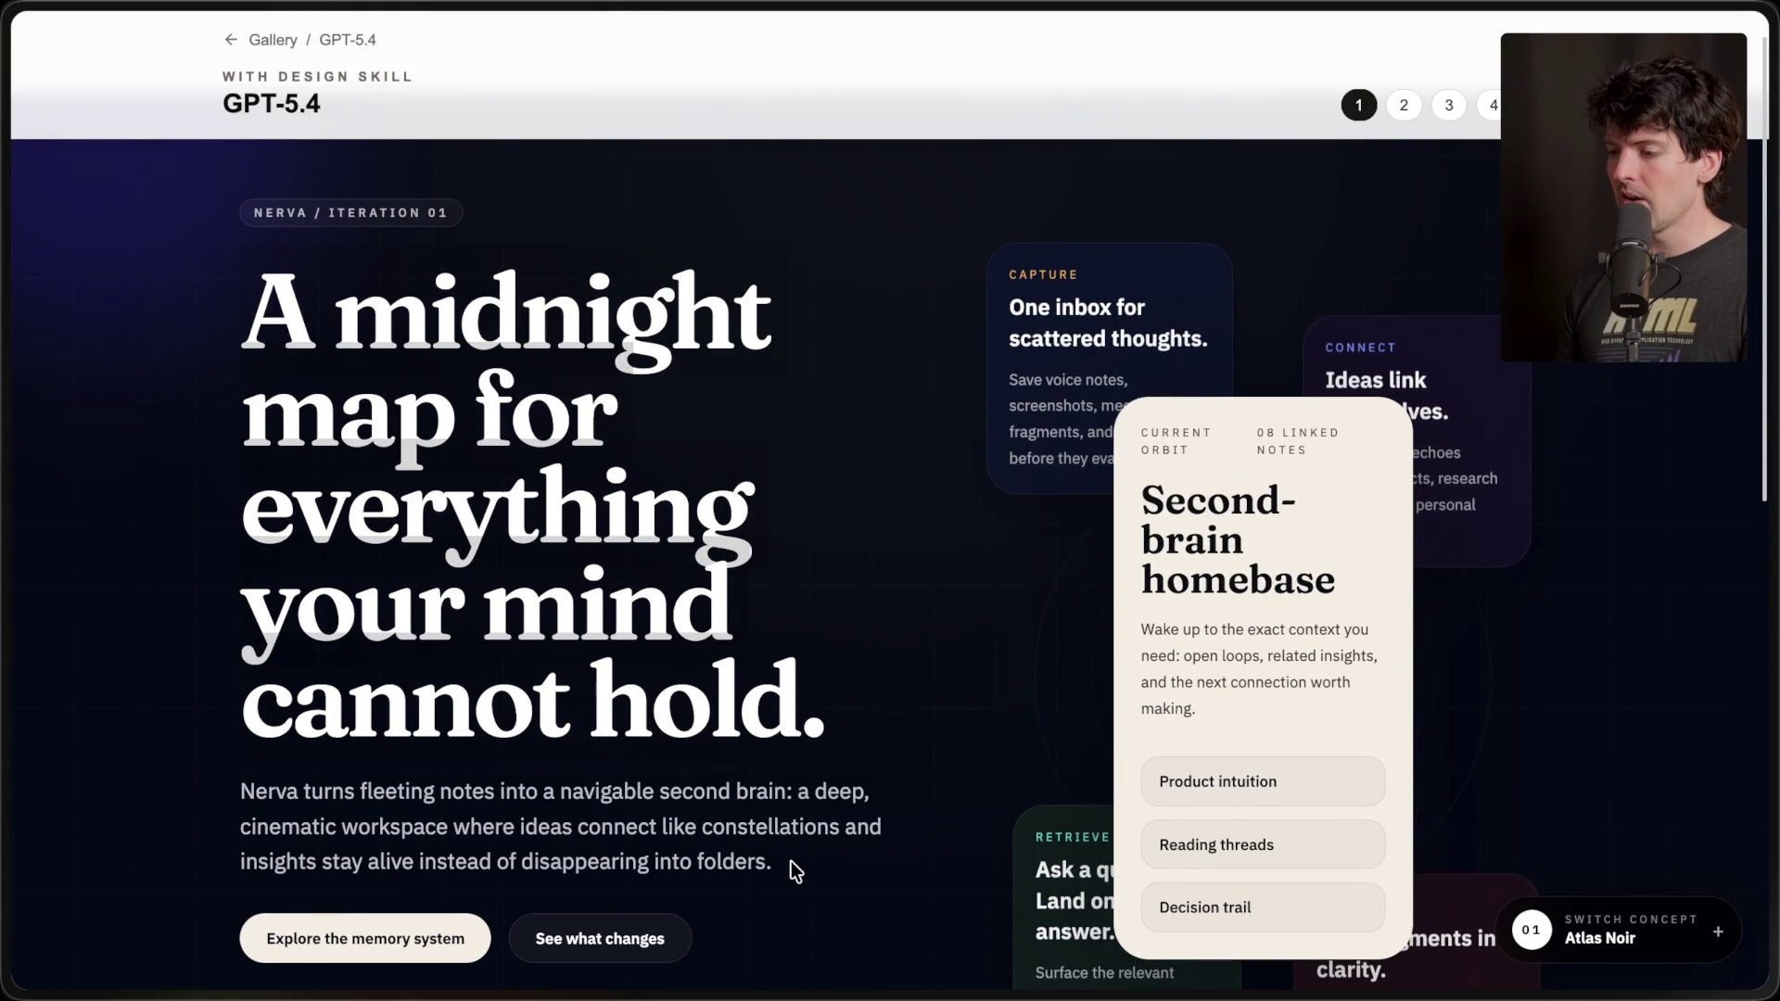
# - Scroll through Atlas Noir and briefly highlight the Second-brain homebase card text
pyautogui.scroll(1, 792, 860)
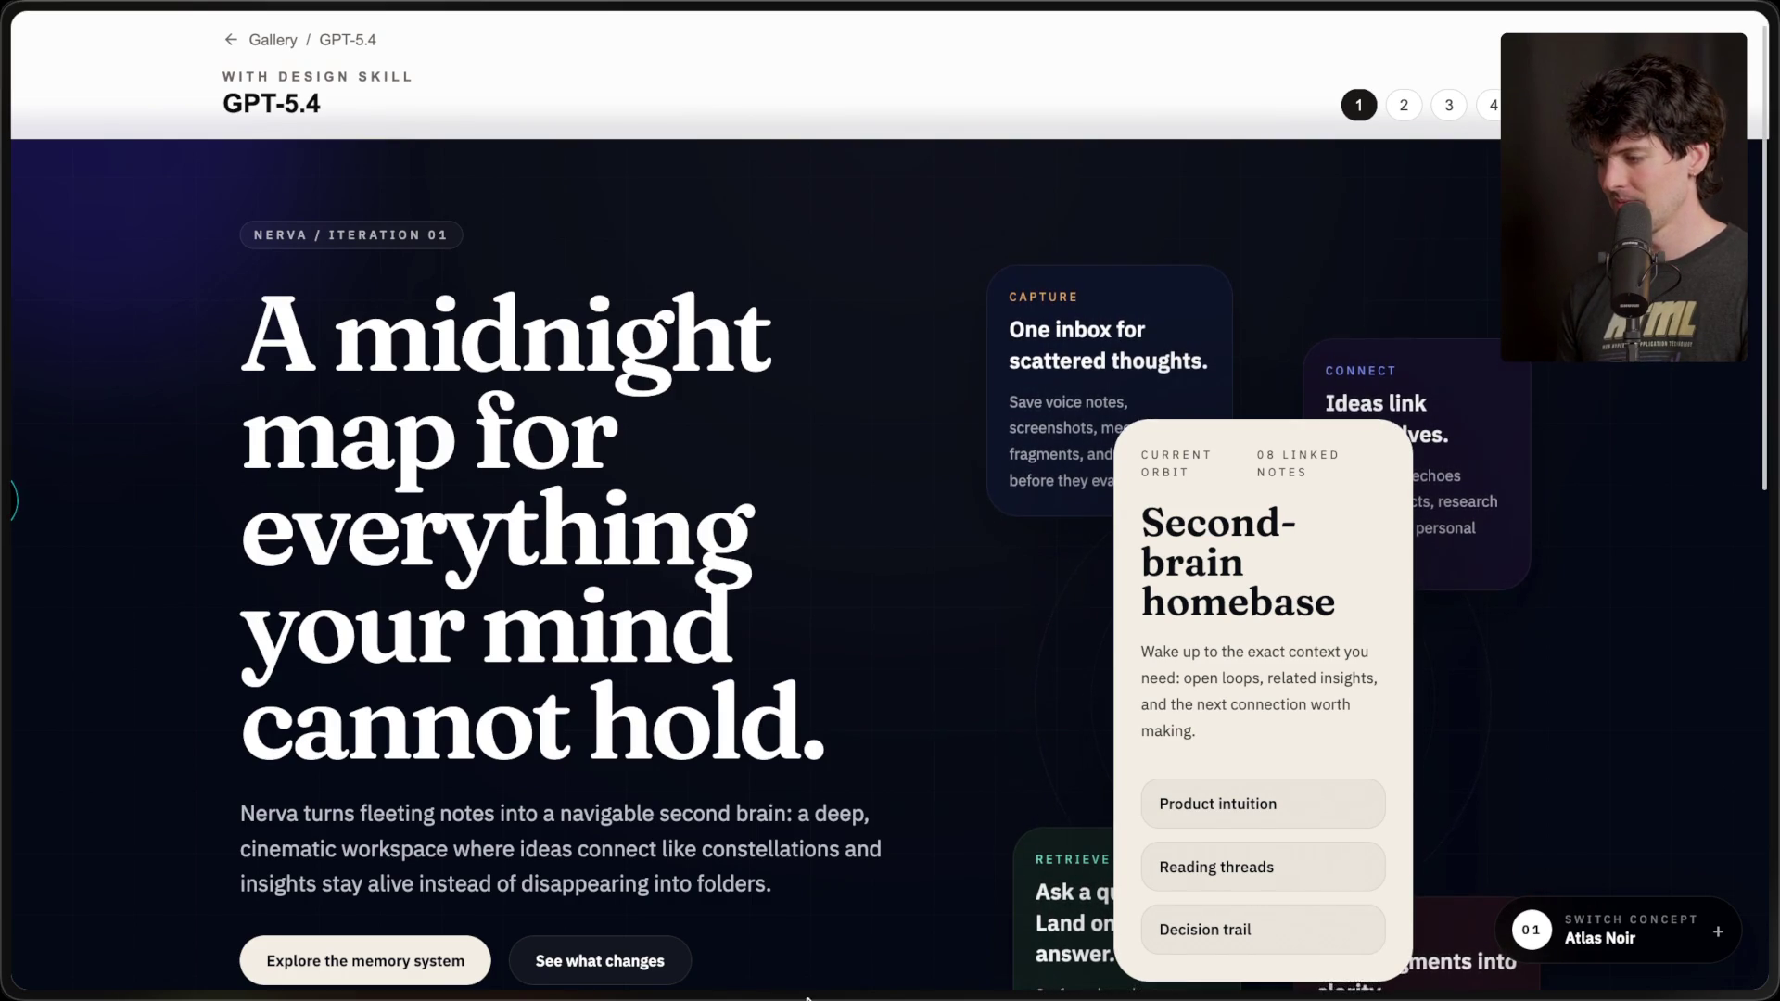
pyautogui.scroll(-3, 826, 648)
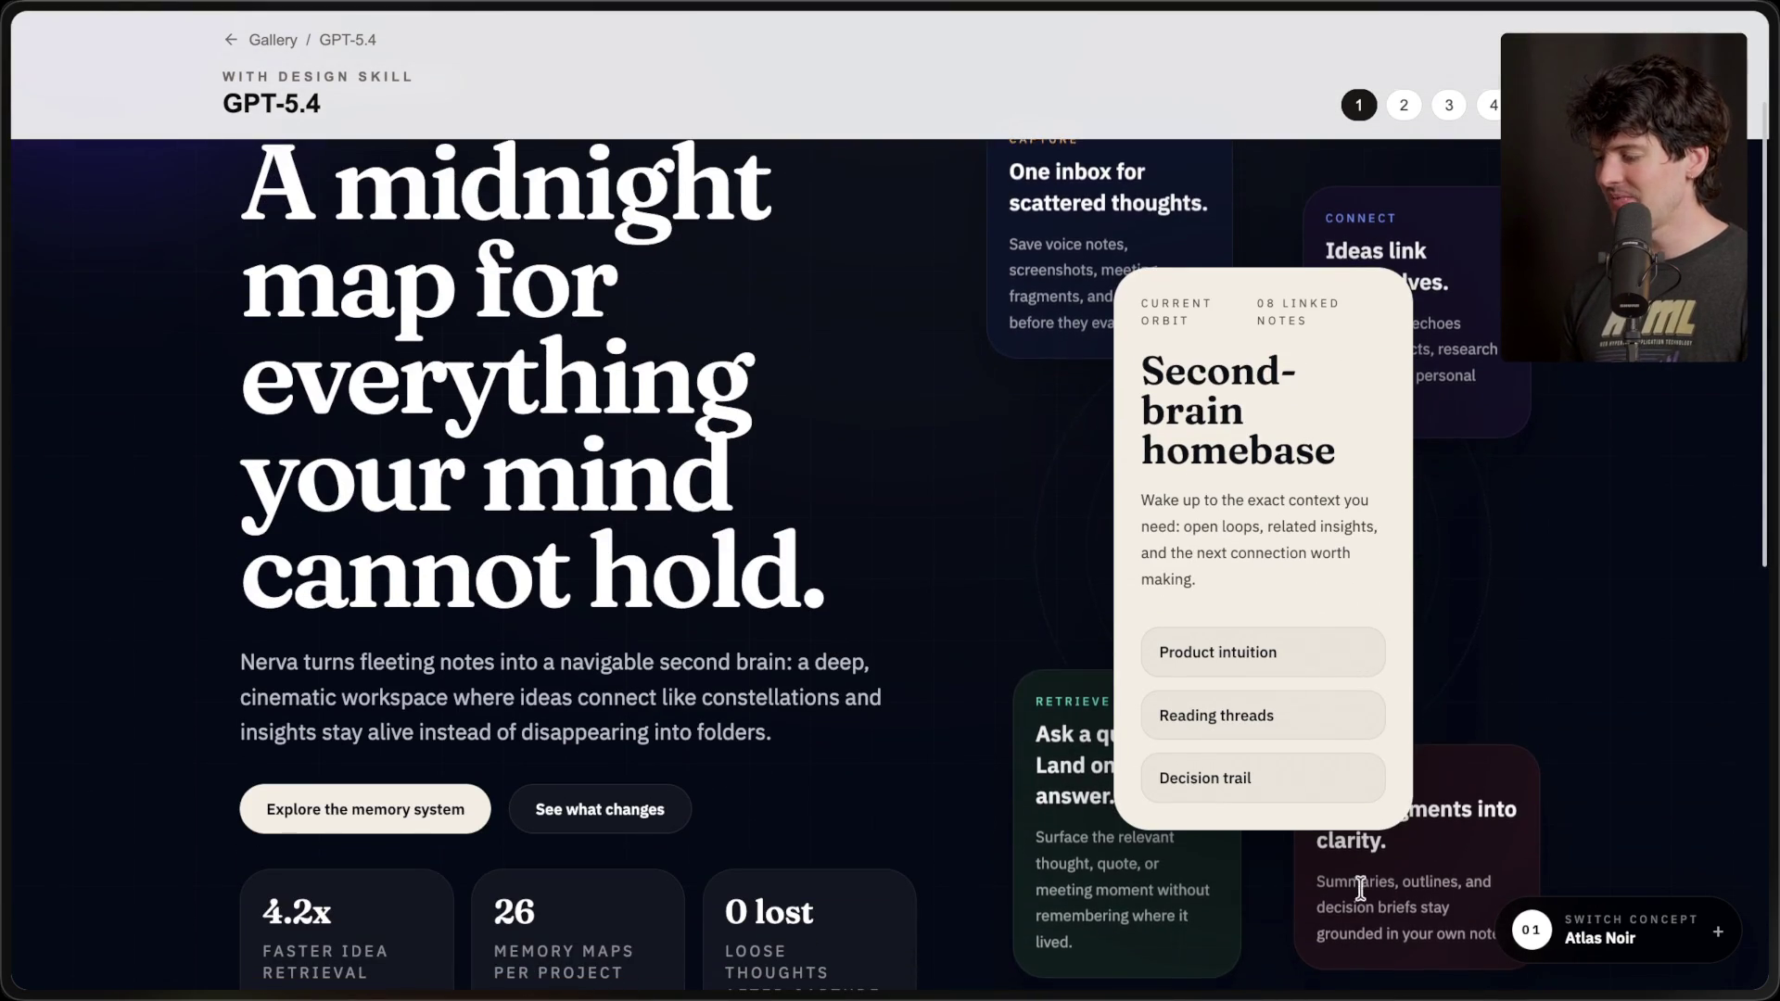
pyautogui.scroll(2, 1160, 254)
pyautogui.tripleClick(1240, 483)
pyautogui.click(1240, 483)
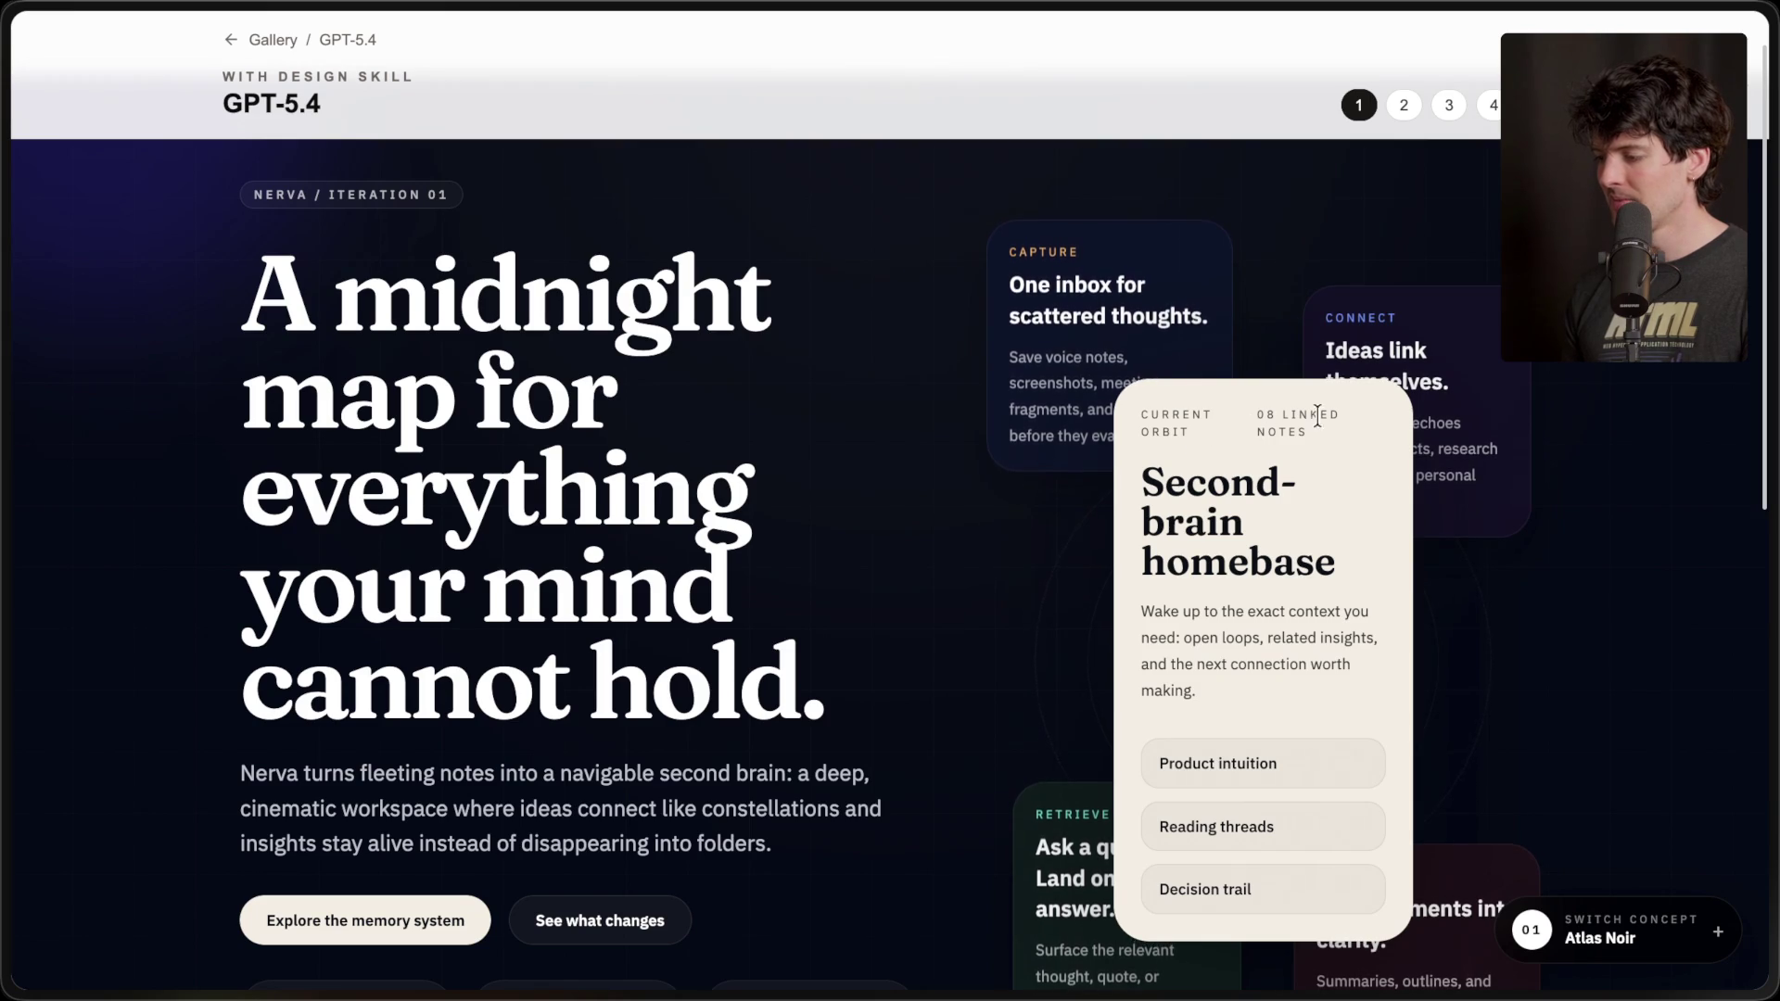
pyautogui.scroll(-10, 1230, 806)
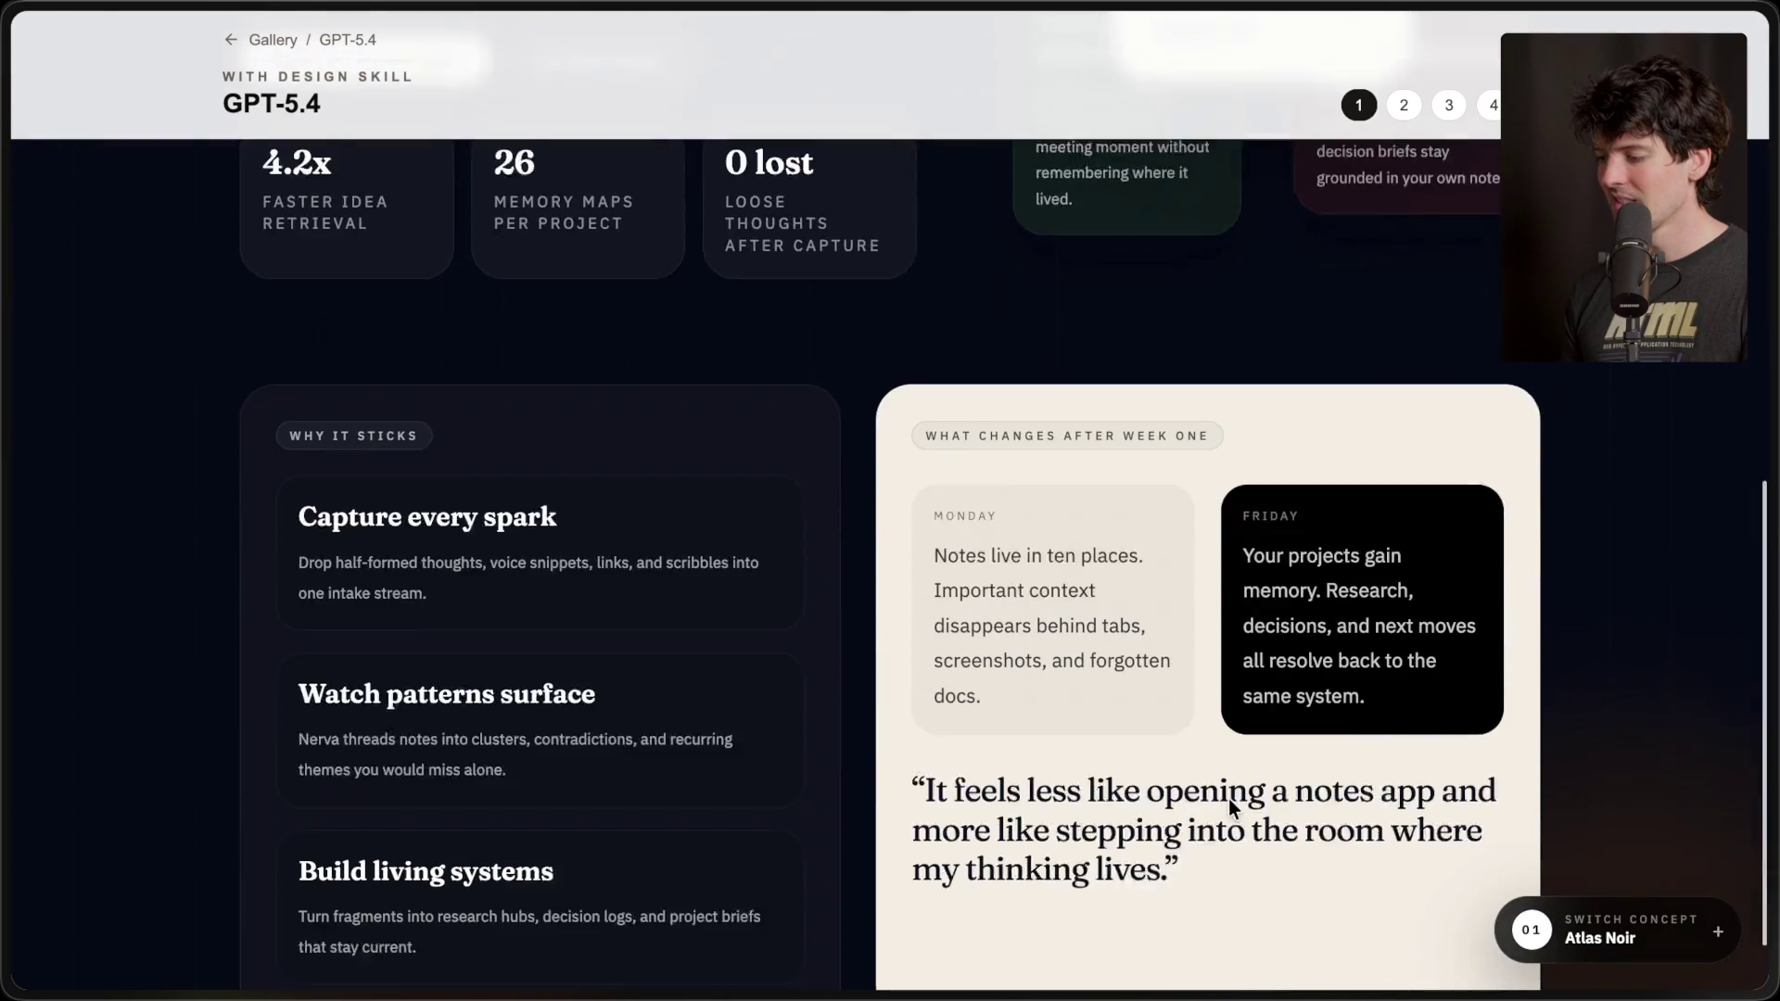
# - Zoom the page out and back in, then switch to concept 2, Editorial Memory
pyautogui.press('super+minus')
pyautogui.press('super+minus')
pyautogui.press('super+minus')
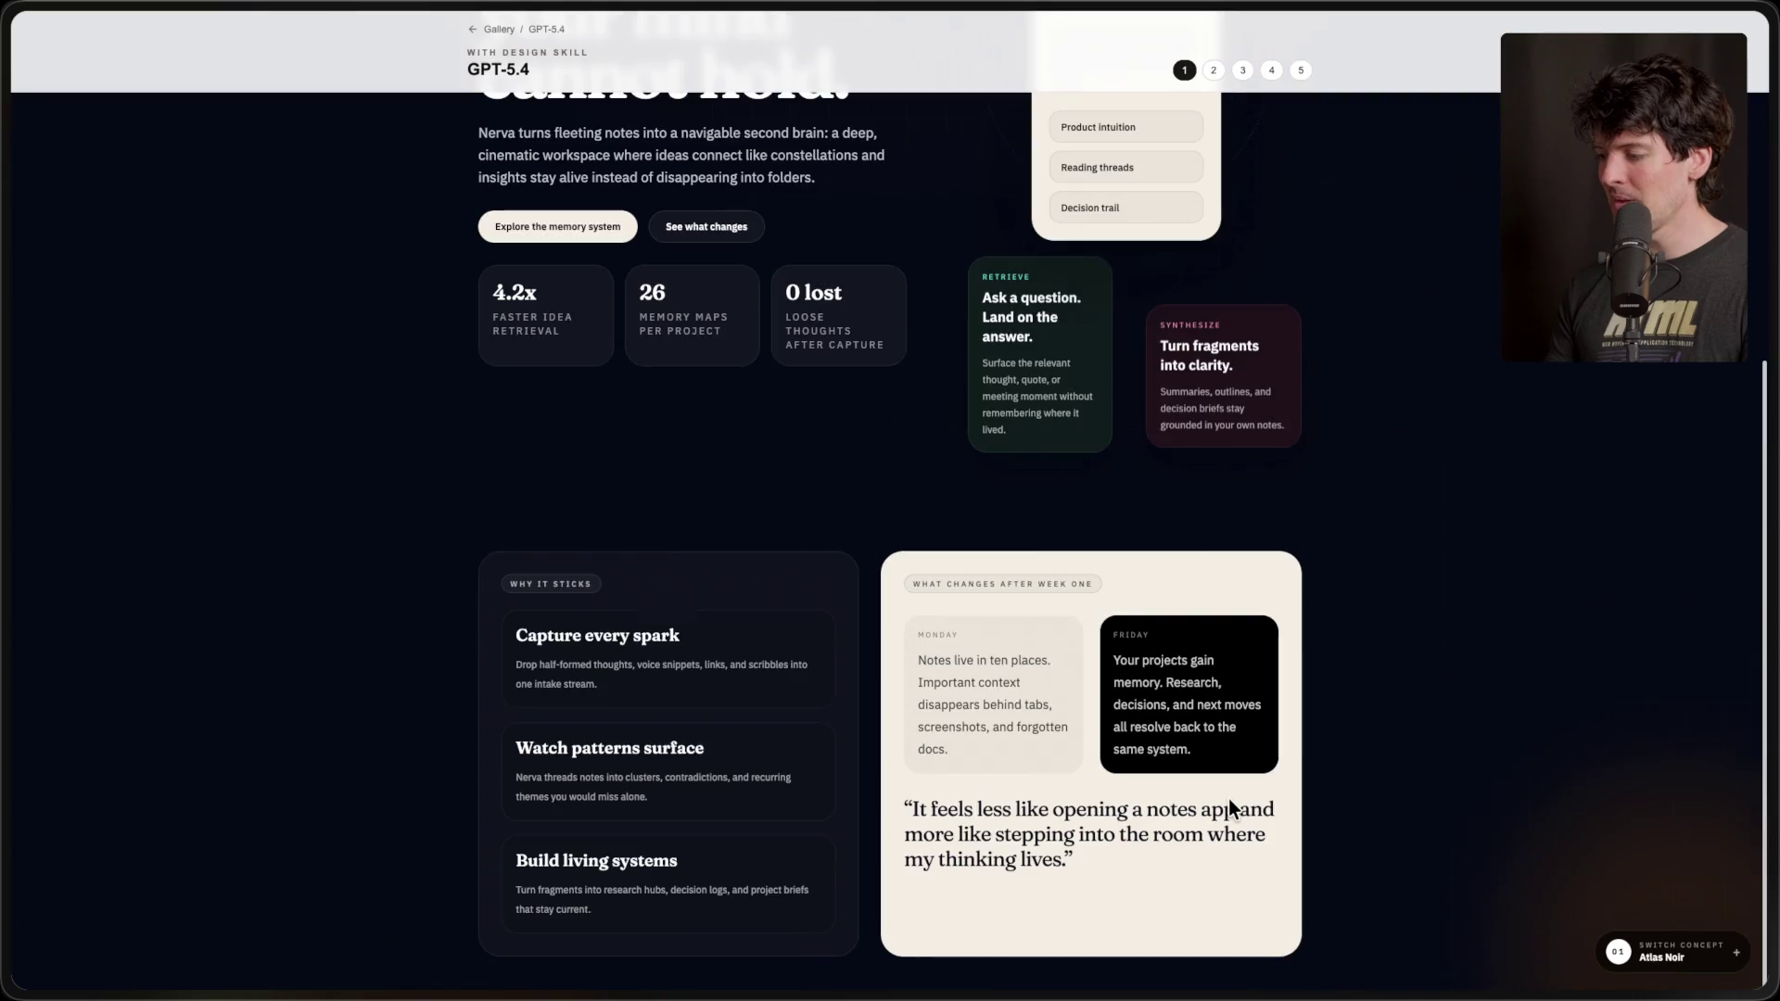
pyautogui.scroll(8, 1227, 798)
pyautogui.press('super+plus')
pyautogui.press('super+plus')
pyautogui.press('super+plus')
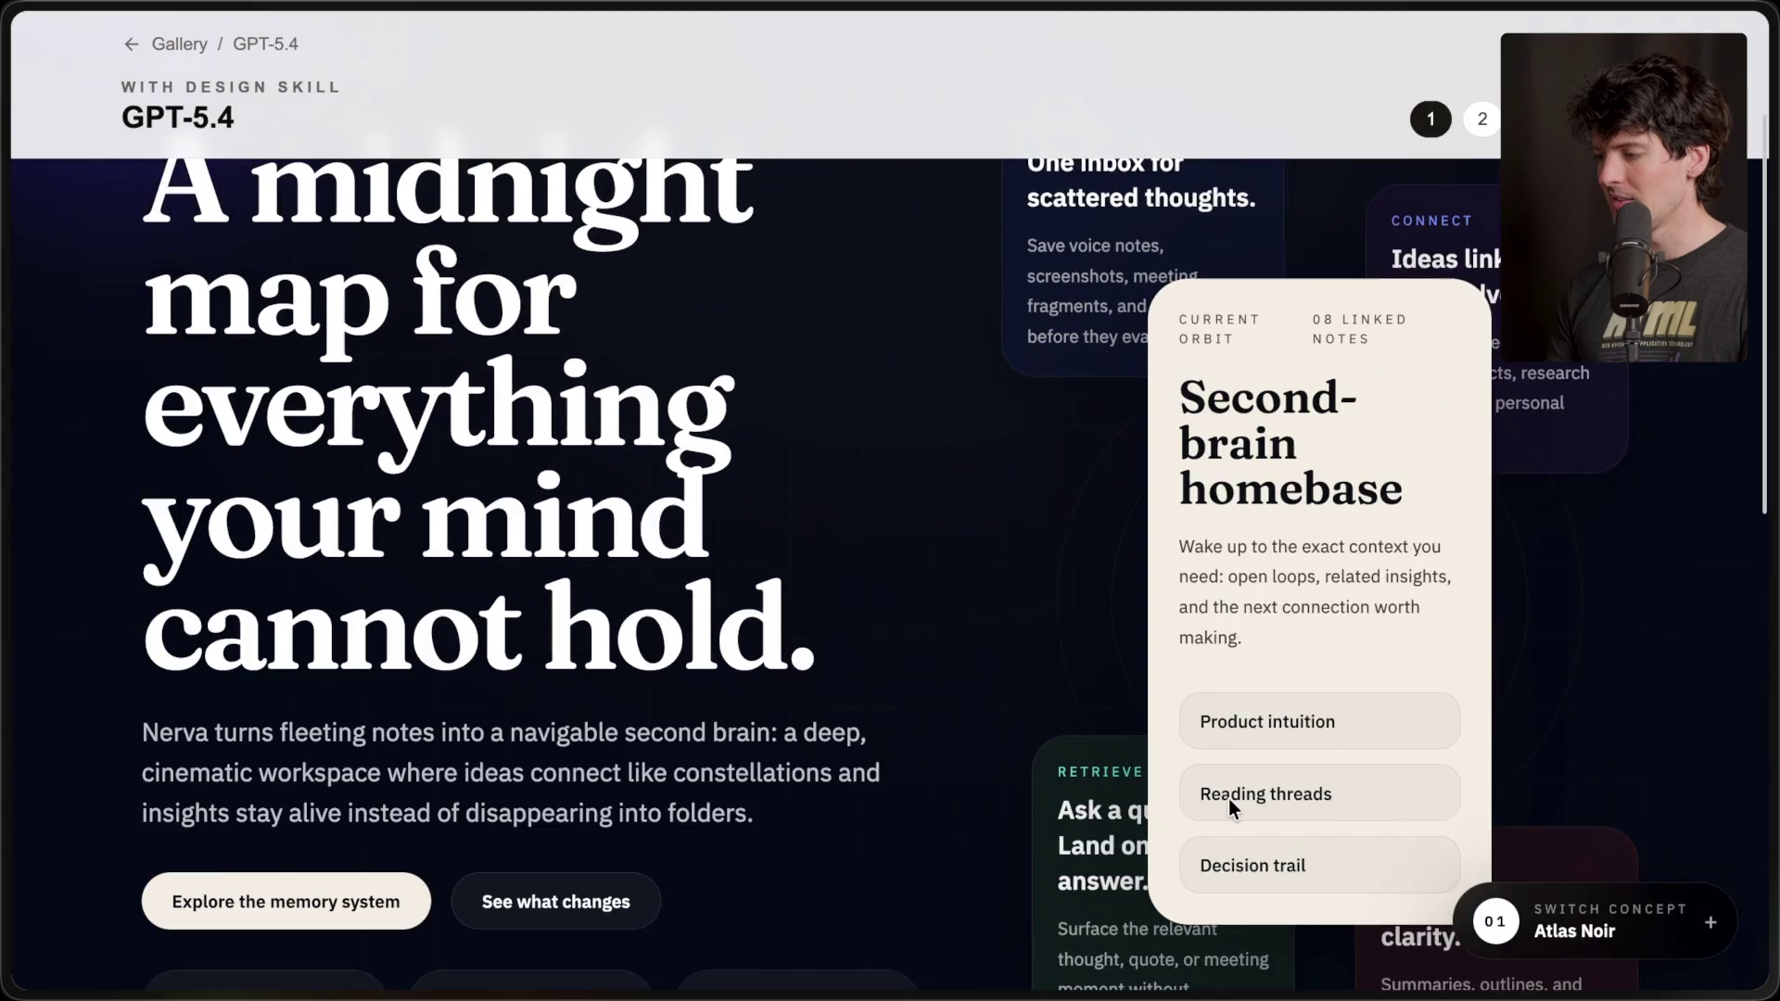
pyautogui.press('super+minus')
pyautogui.press('super+minus')
pyautogui.press('super+plus')
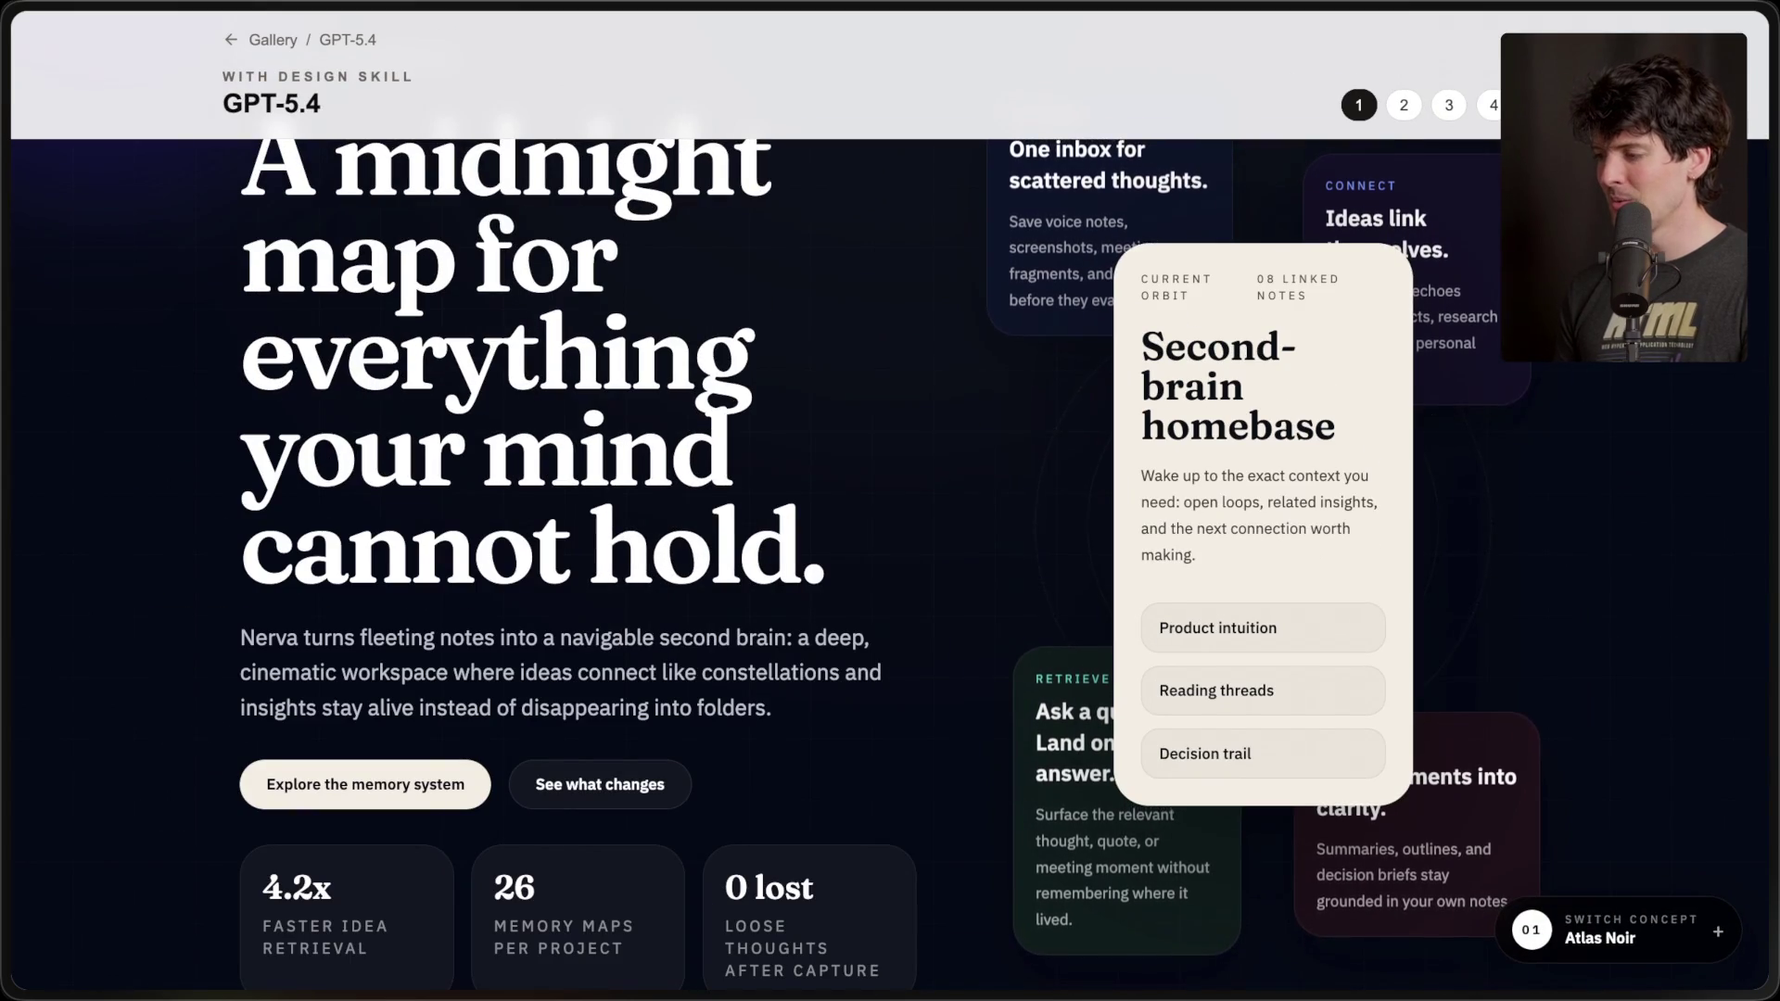
pyautogui.click(1403, 104)
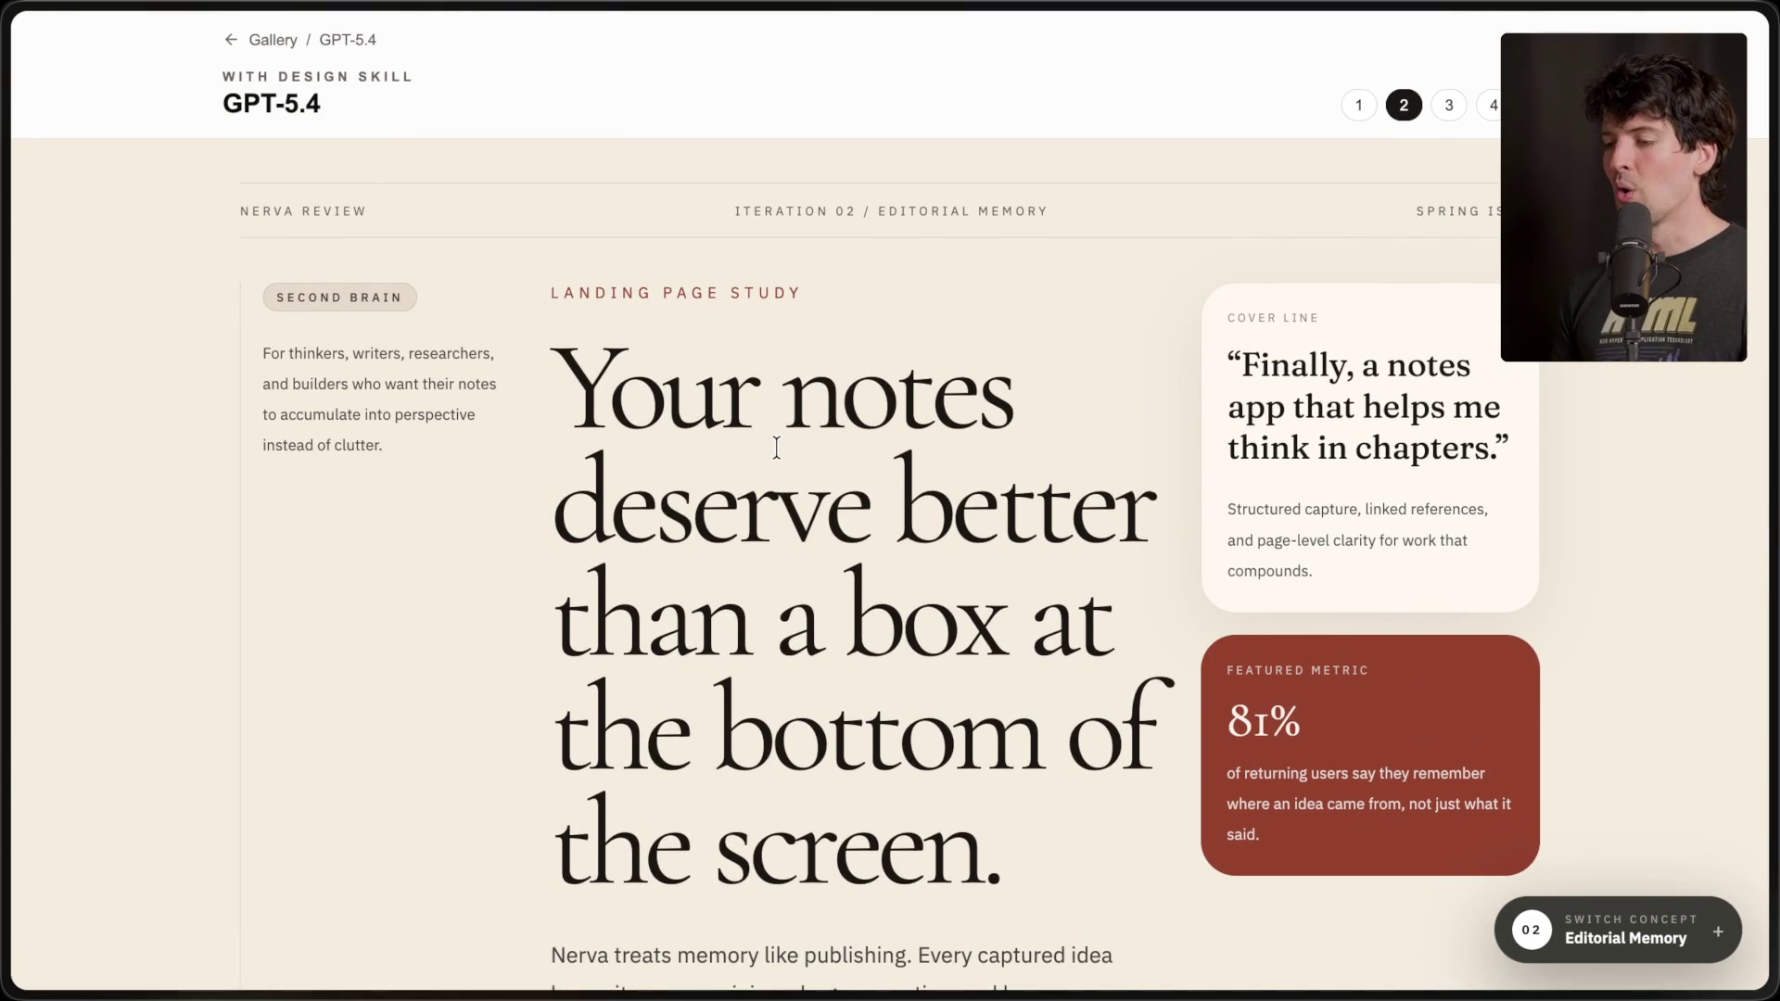
# - Scroll through the Editorial Memory concept, briefly highlighting its cover-line text
pyautogui.scroll(-2, 776, 448)
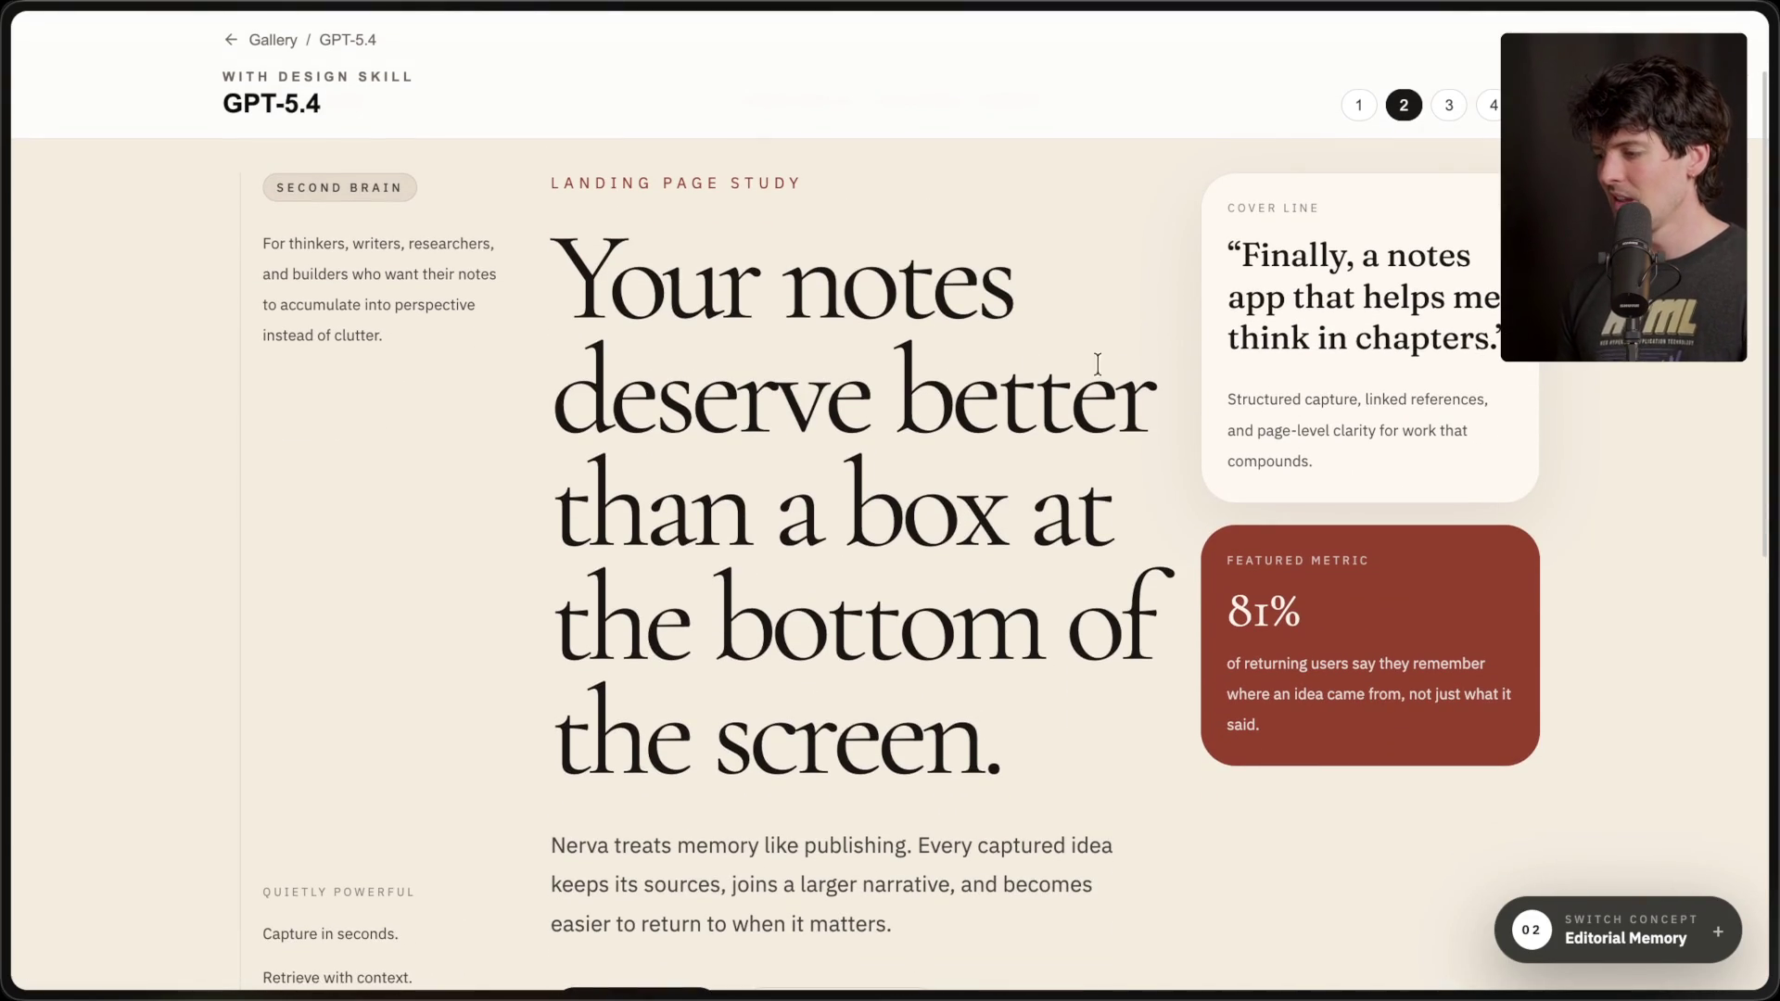
pyautogui.moveTo(1215, 175)
pyautogui.mouseDown()
pyautogui.moveTo(1323, 397)
pyautogui.moveTo(1410, 766)
pyautogui.mouseUp()
pyautogui.click(1351, 696)
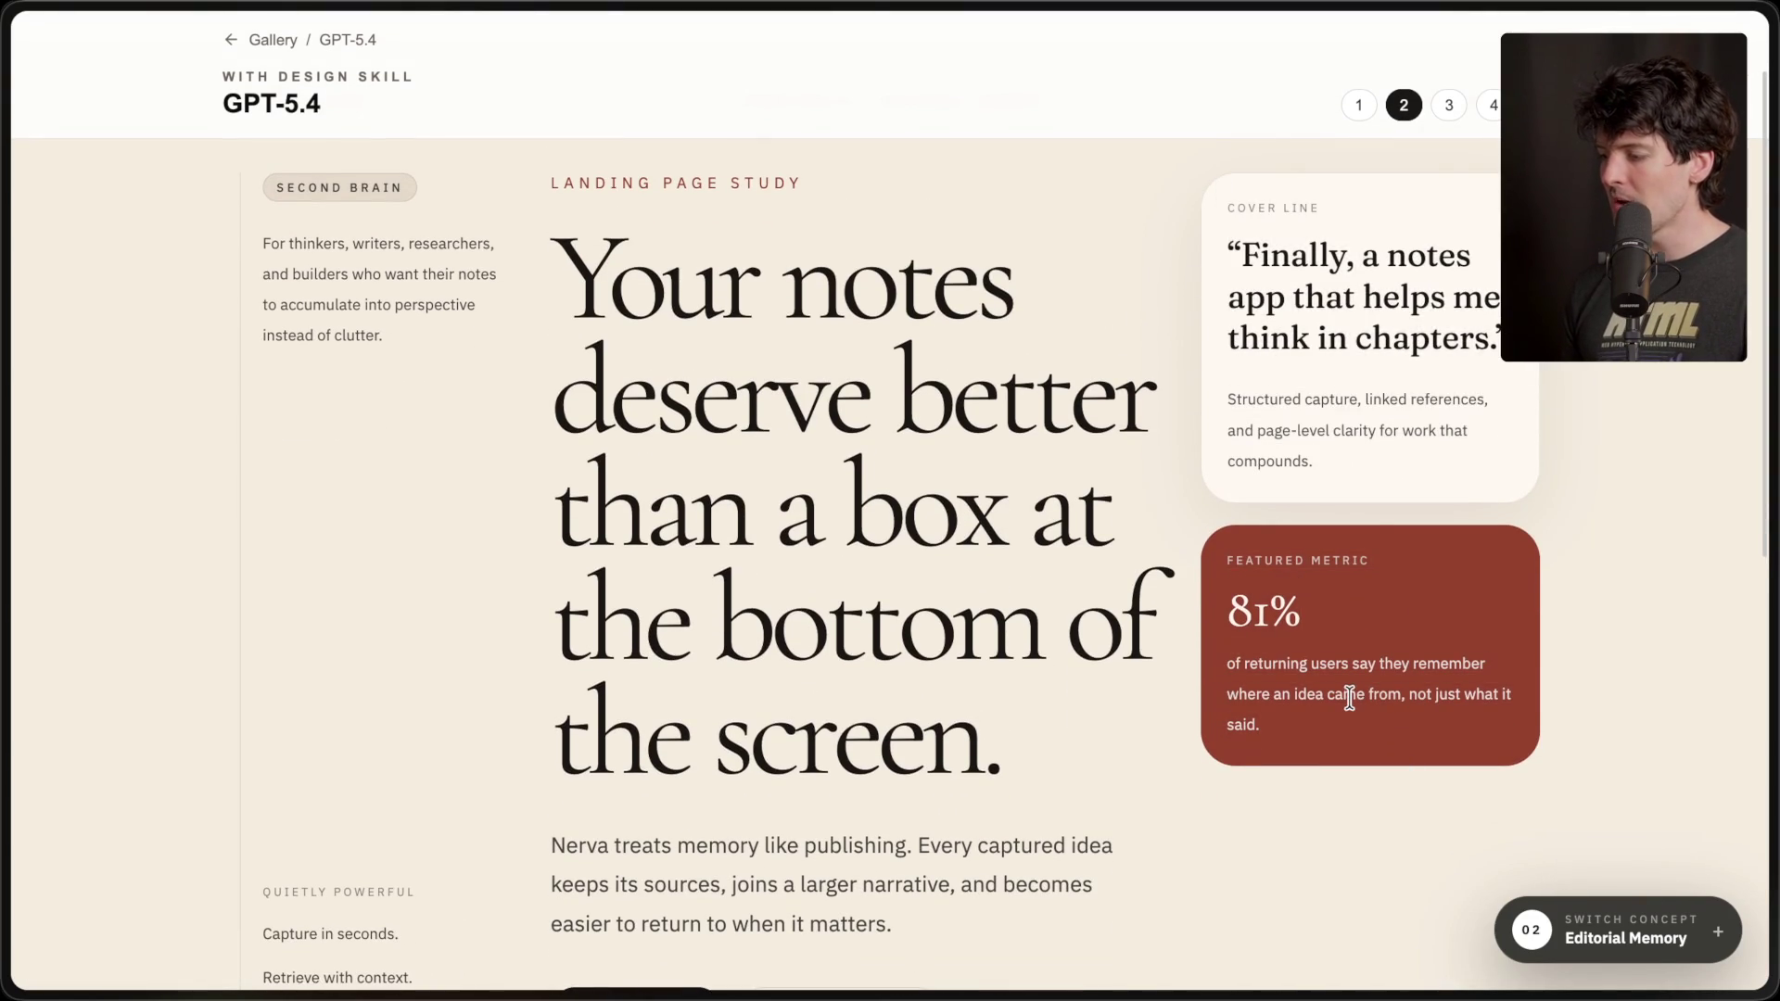
pyautogui.scroll(-5, 1349, 697)
pyautogui.scroll(-2, 1349, 698)
pyautogui.scroll(10, 1347, 696)
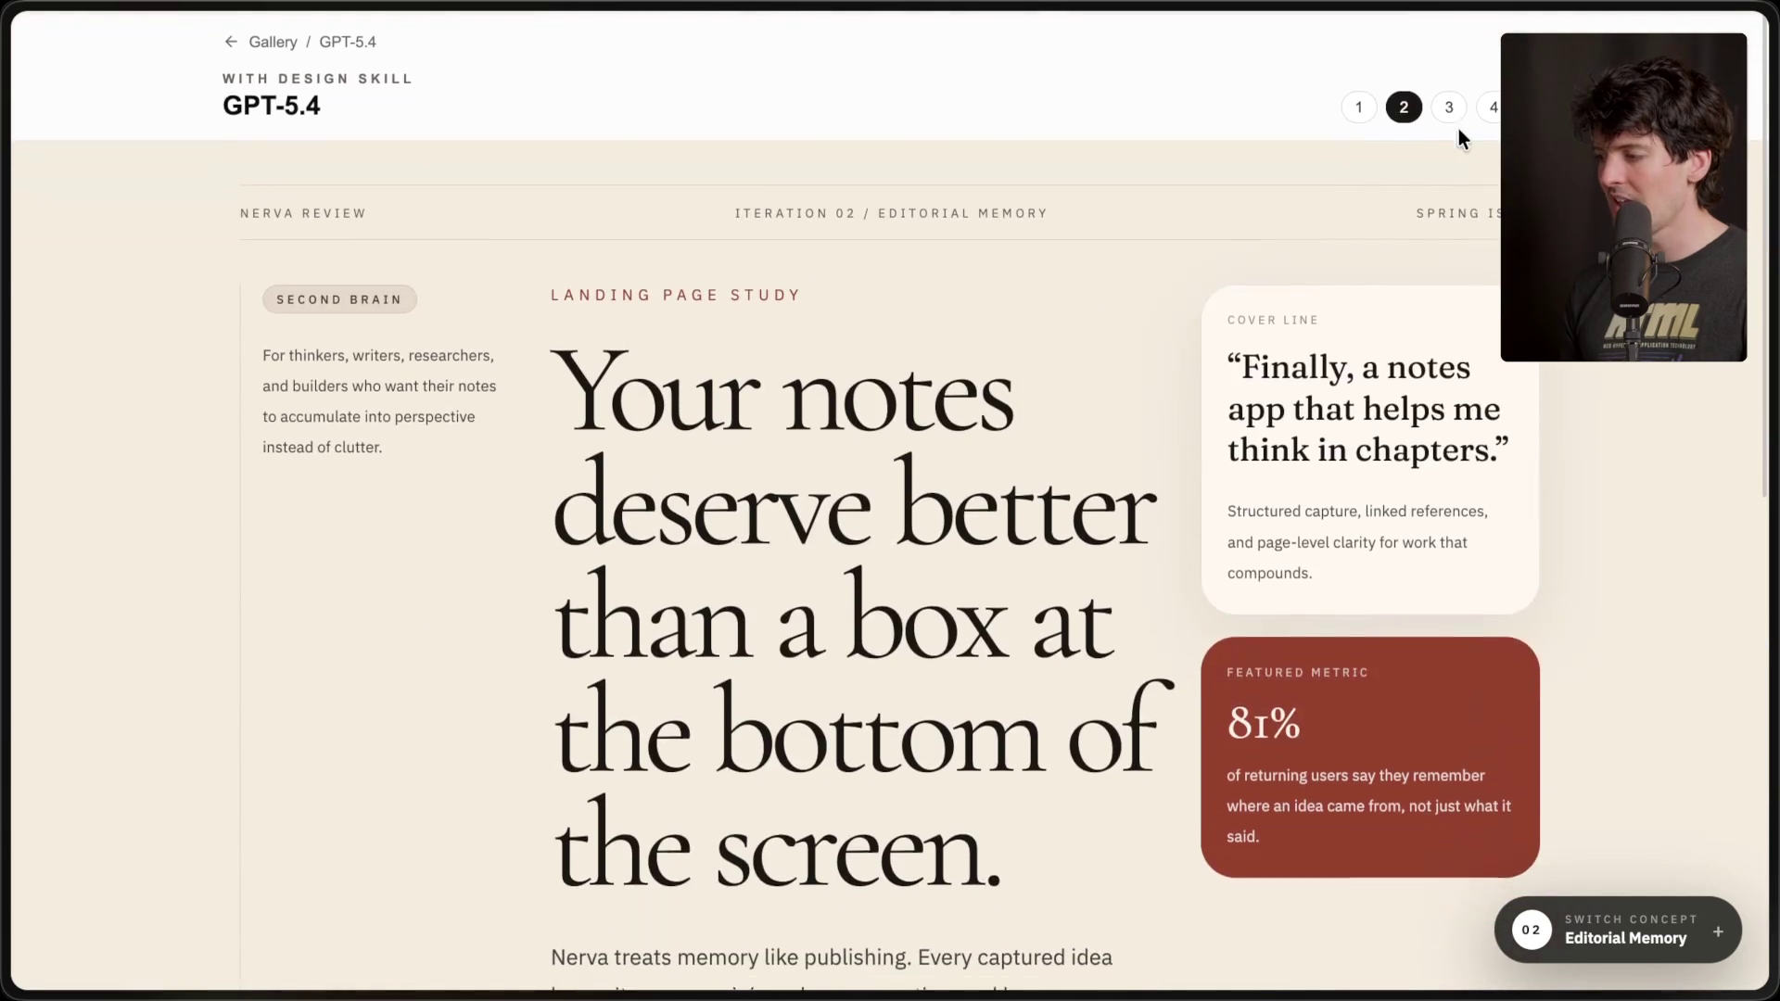
# - Toggle repeatedly between concepts 2 and 3, then move to concept 4, Quiet Garden
pyautogui.click(1449, 109)
pyautogui.click(1401, 107)
pyautogui.click(1450, 108)
pyautogui.click(1403, 108)
pyautogui.click(1449, 108)
pyautogui.click(1416, 110)
pyautogui.click(1446, 110)
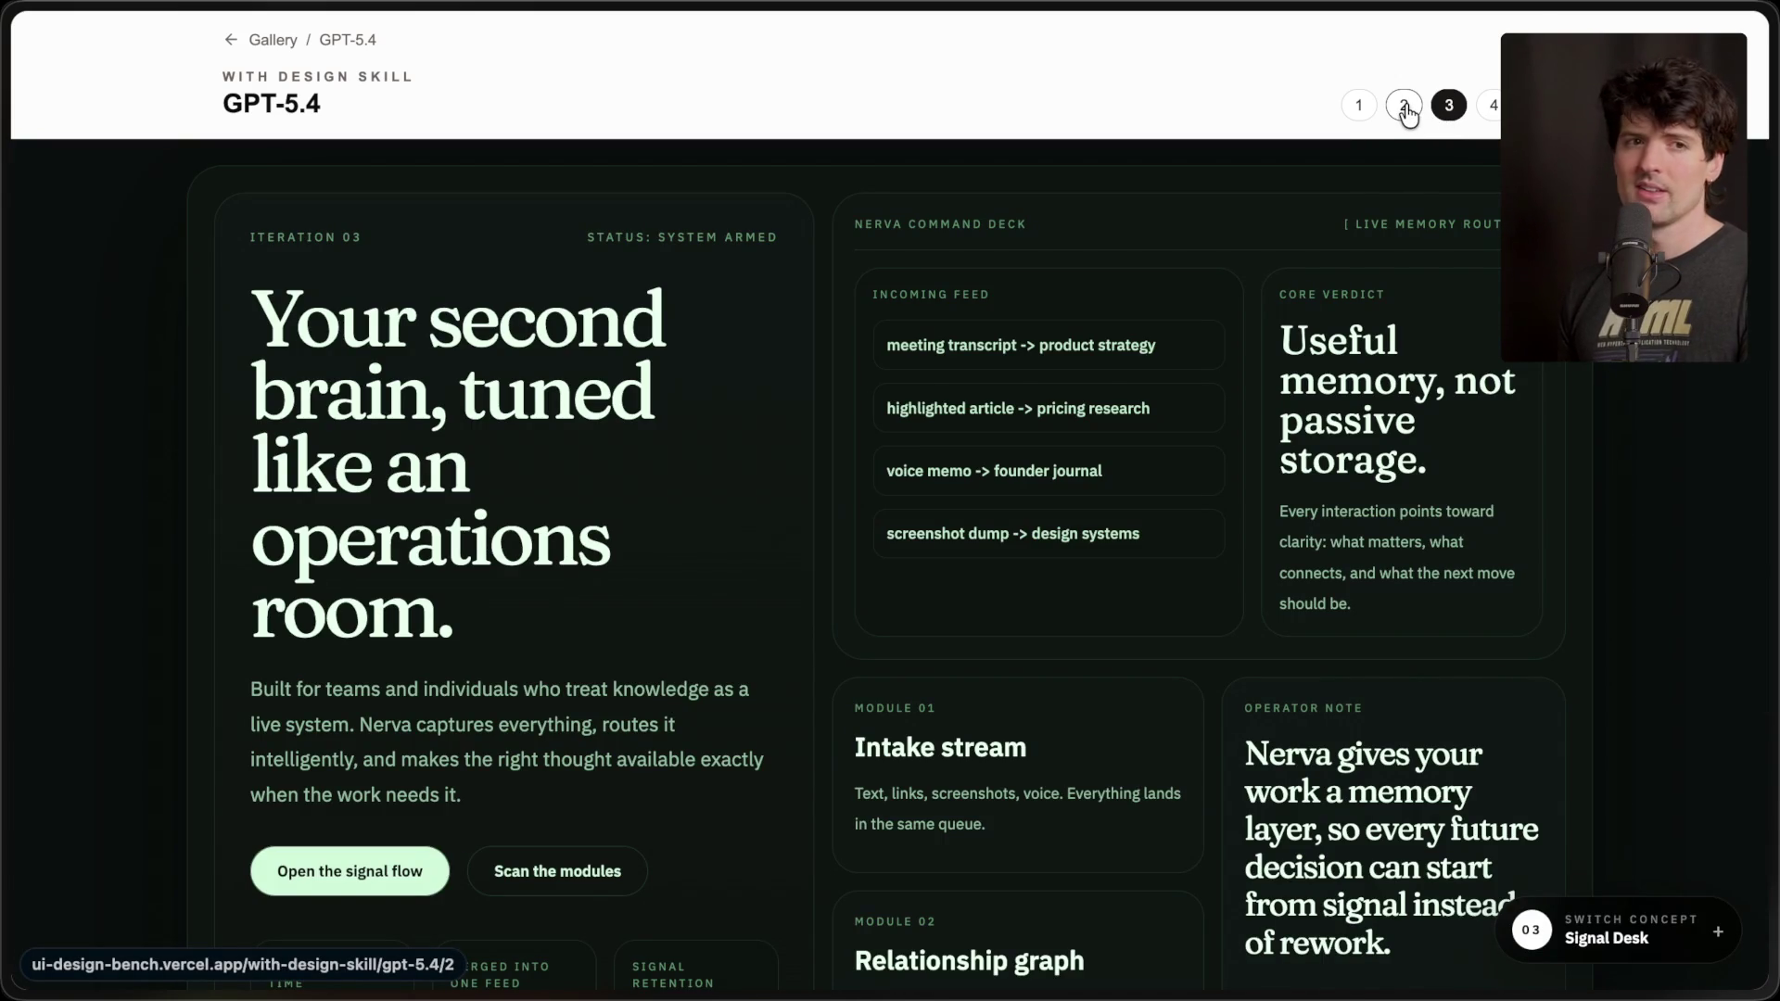
pyautogui.click(1405, 108)
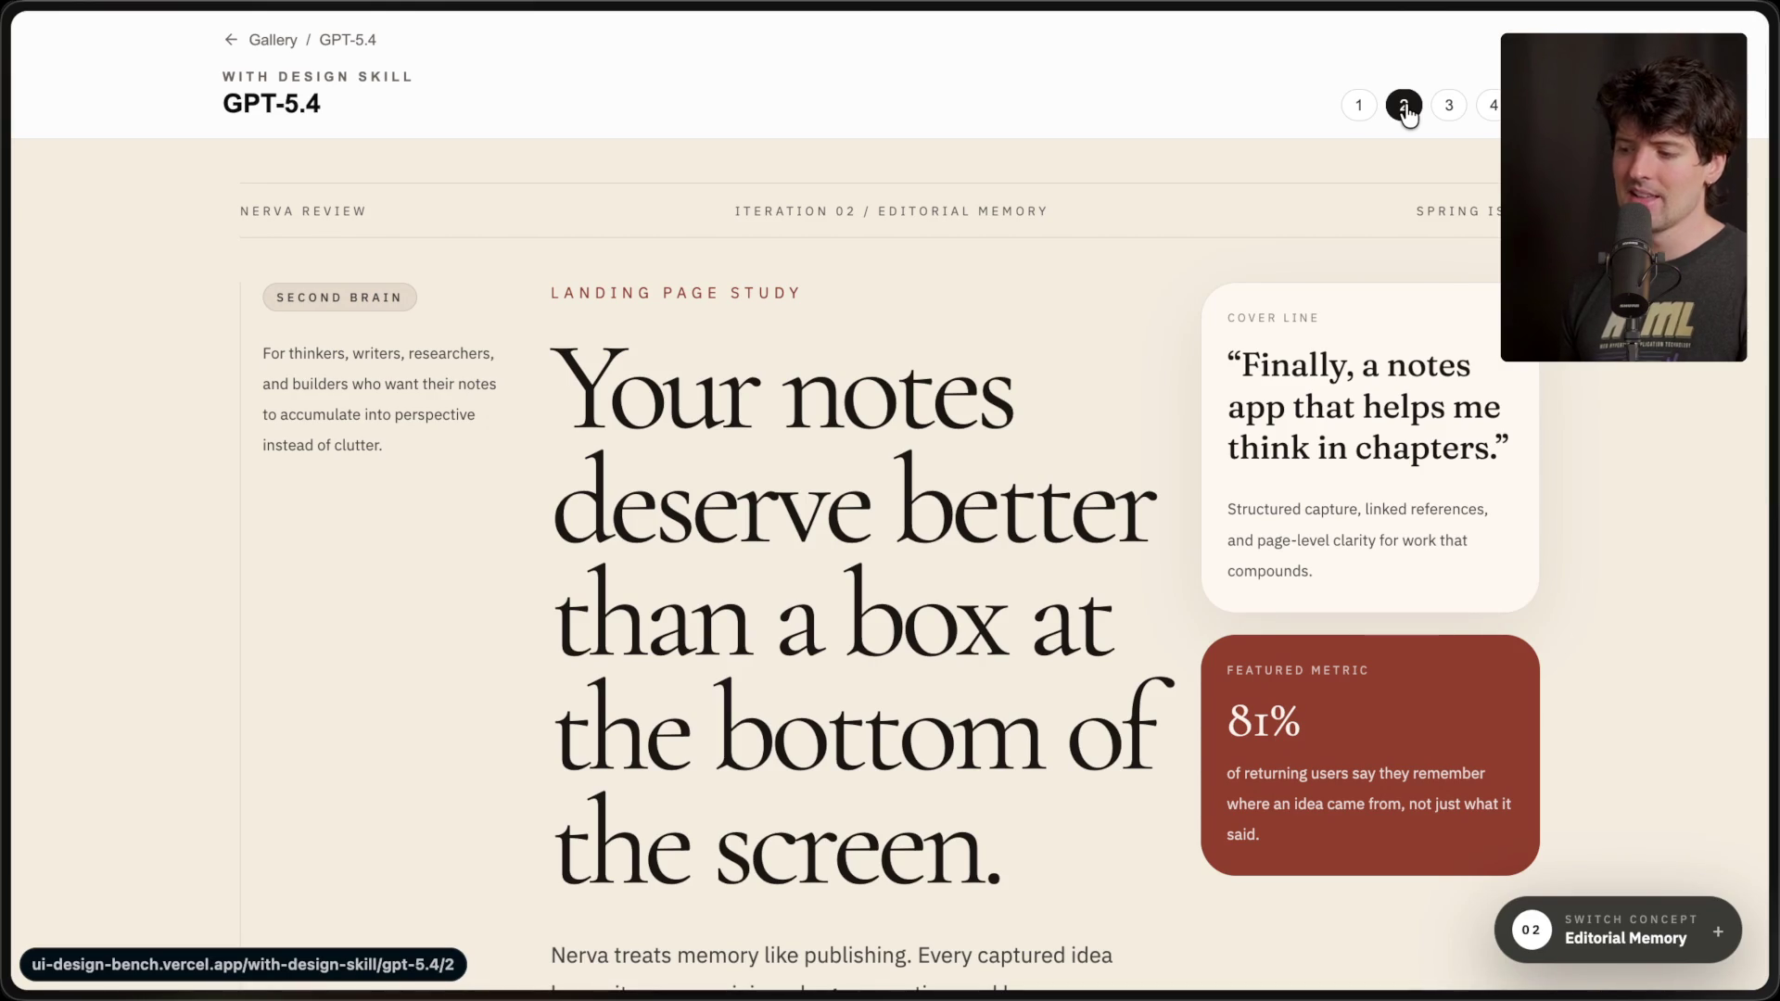
pyautogui.click(1449, 110)
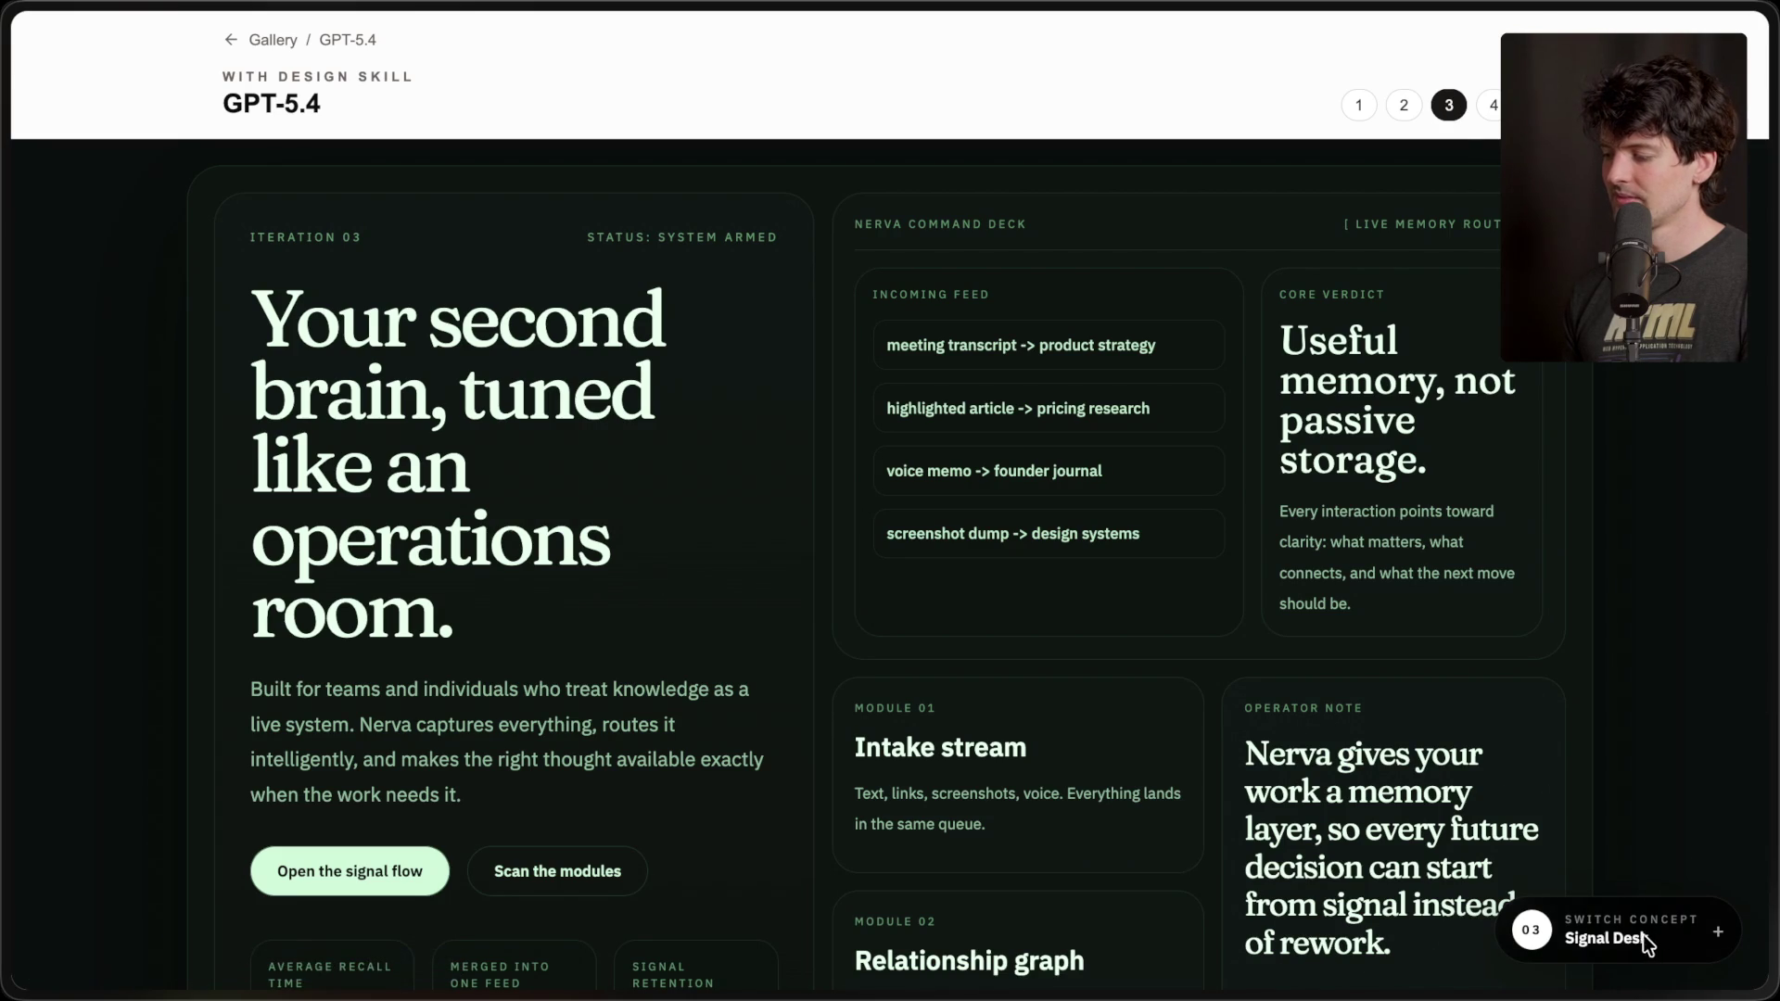
pyautogui.click(1493, 108)
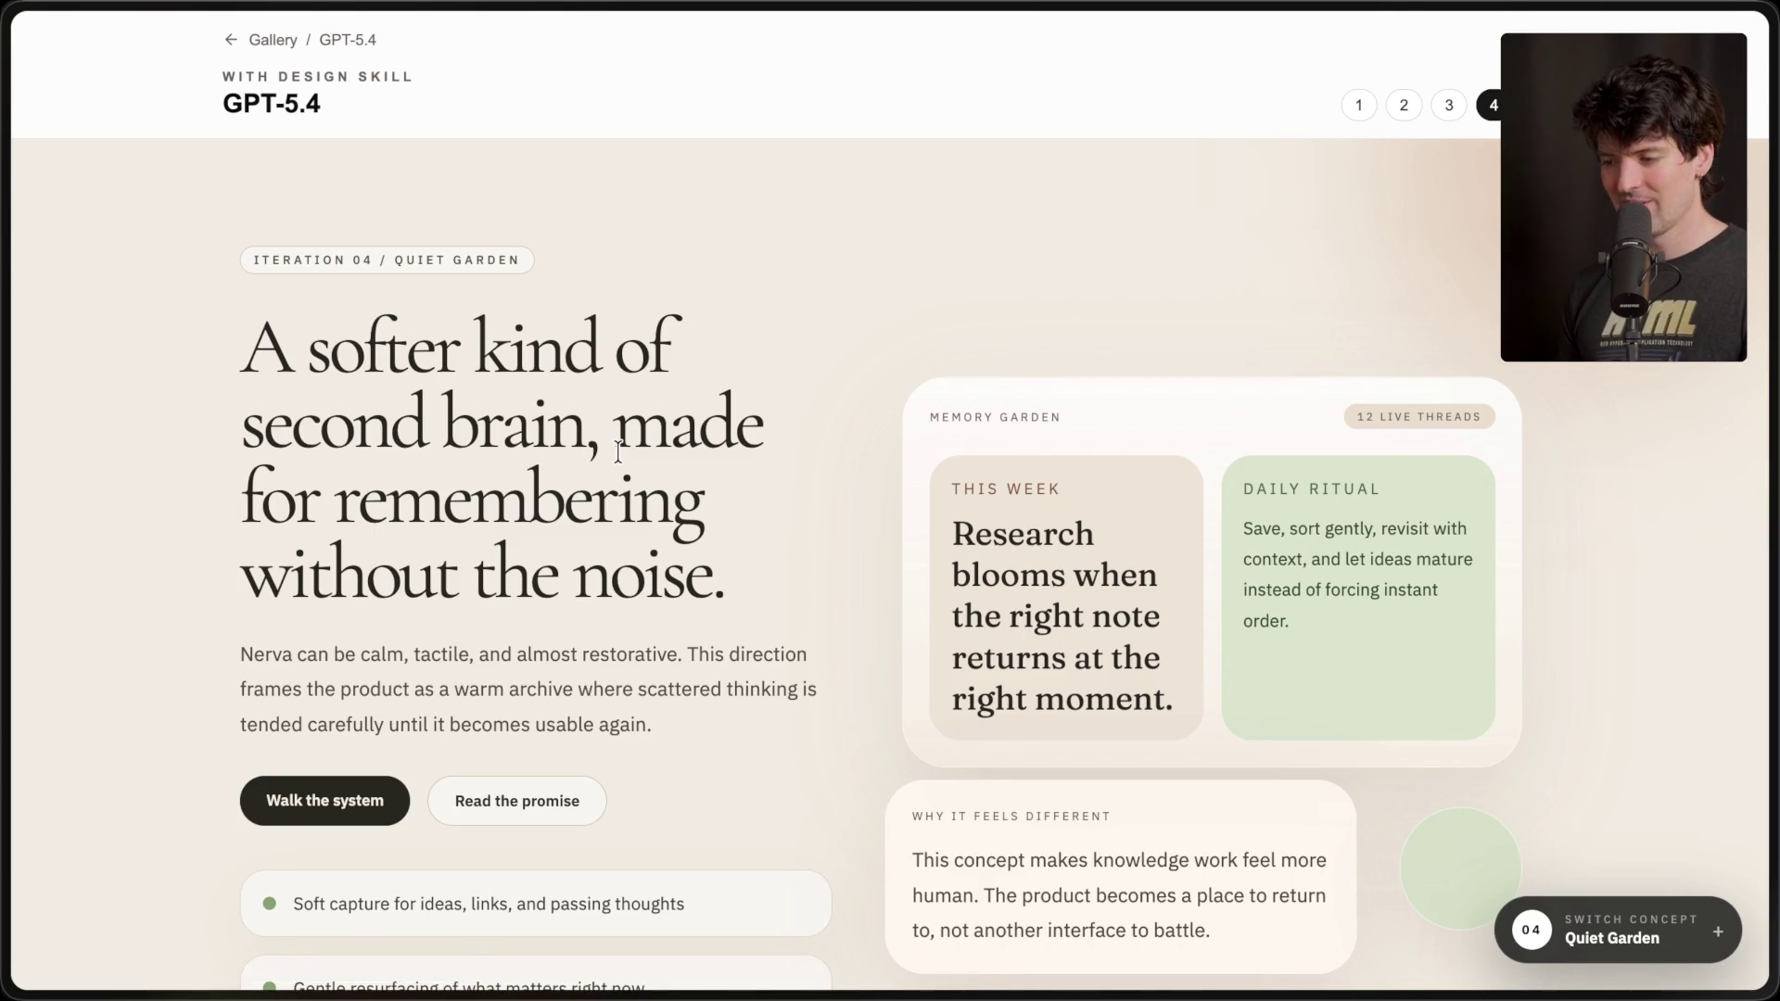
# - Switch from Quiet Garden to concept 5, Kinetic Recall, and briefly highlight its headline
pyautogui.scroll(-2, 618, 451)
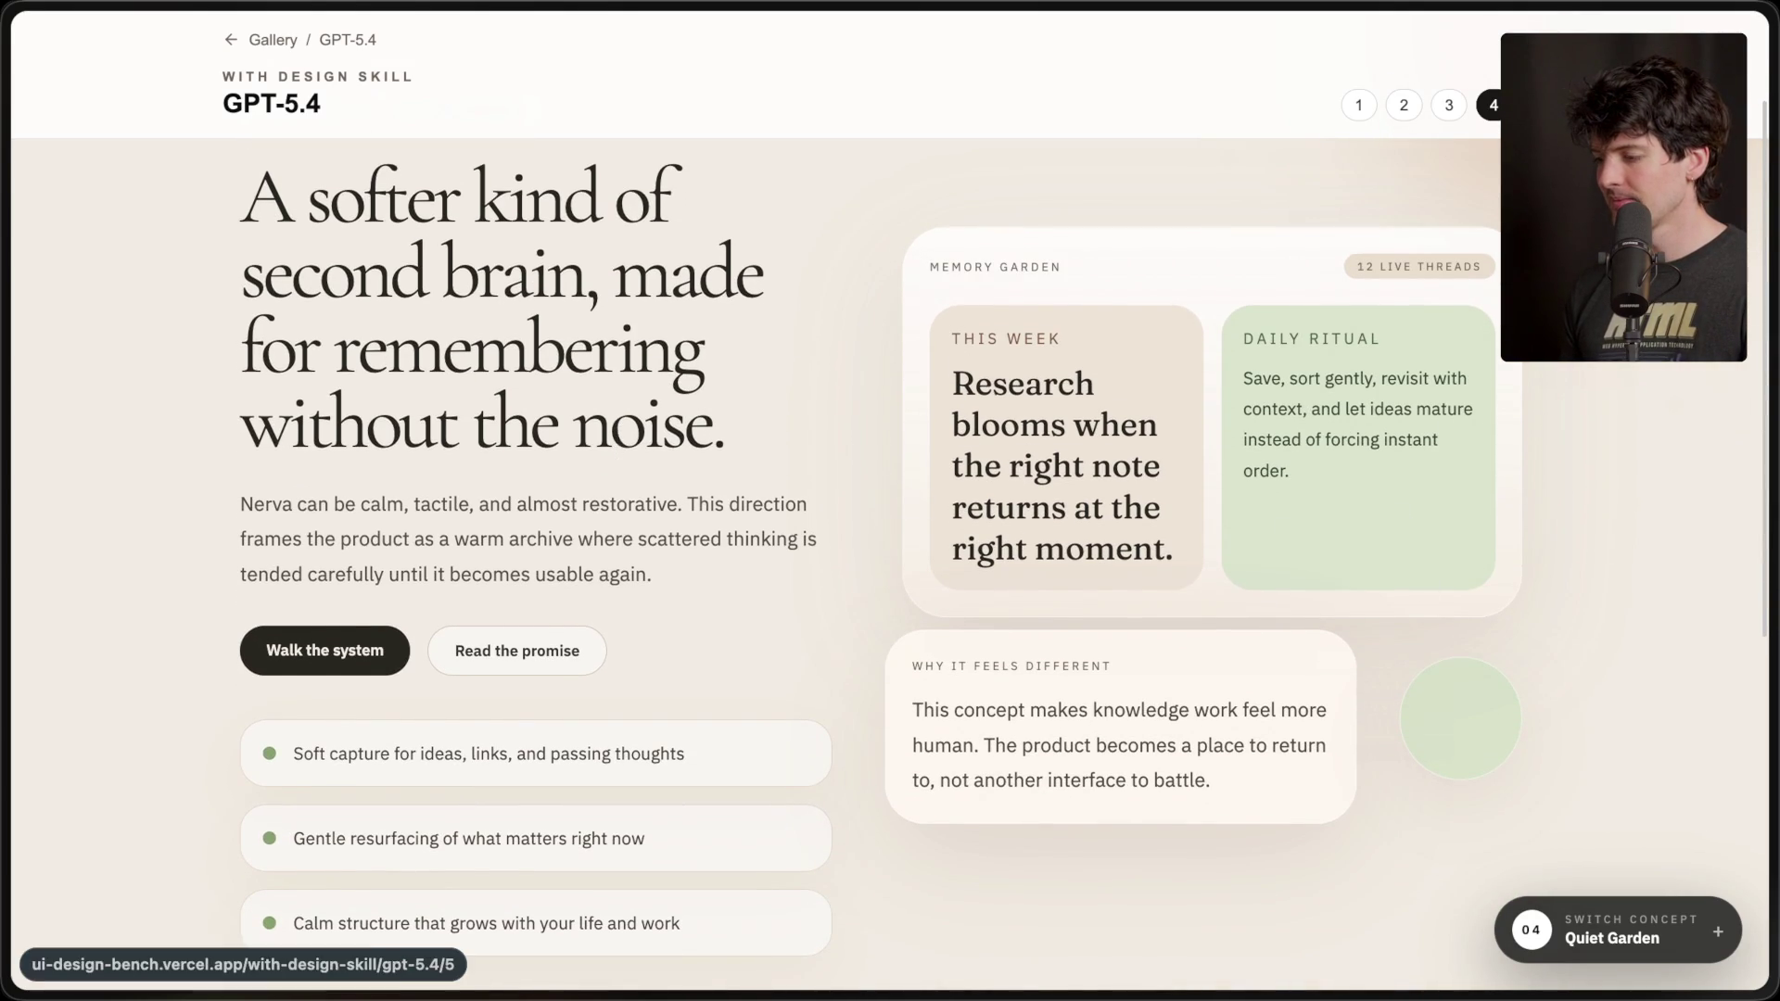
pyautogui.click(1538, 104)
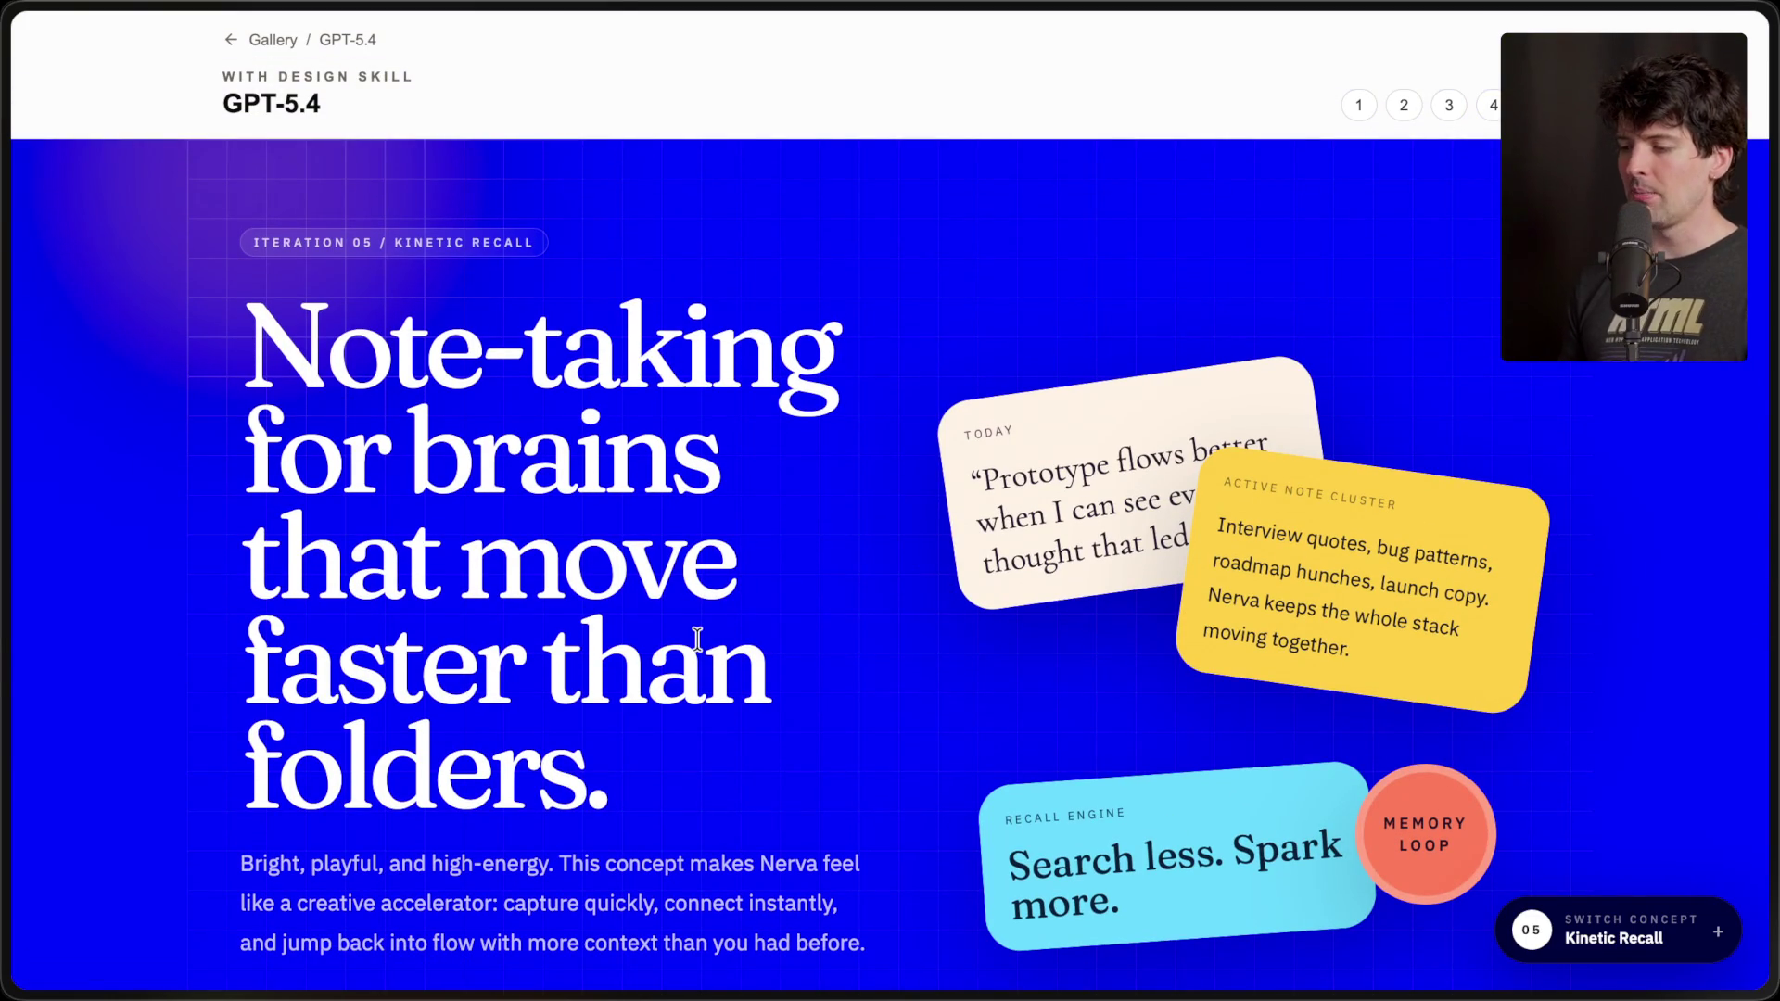
pyautogui.moveTo(258, 344); pyautogui.dragTo(589, 938)
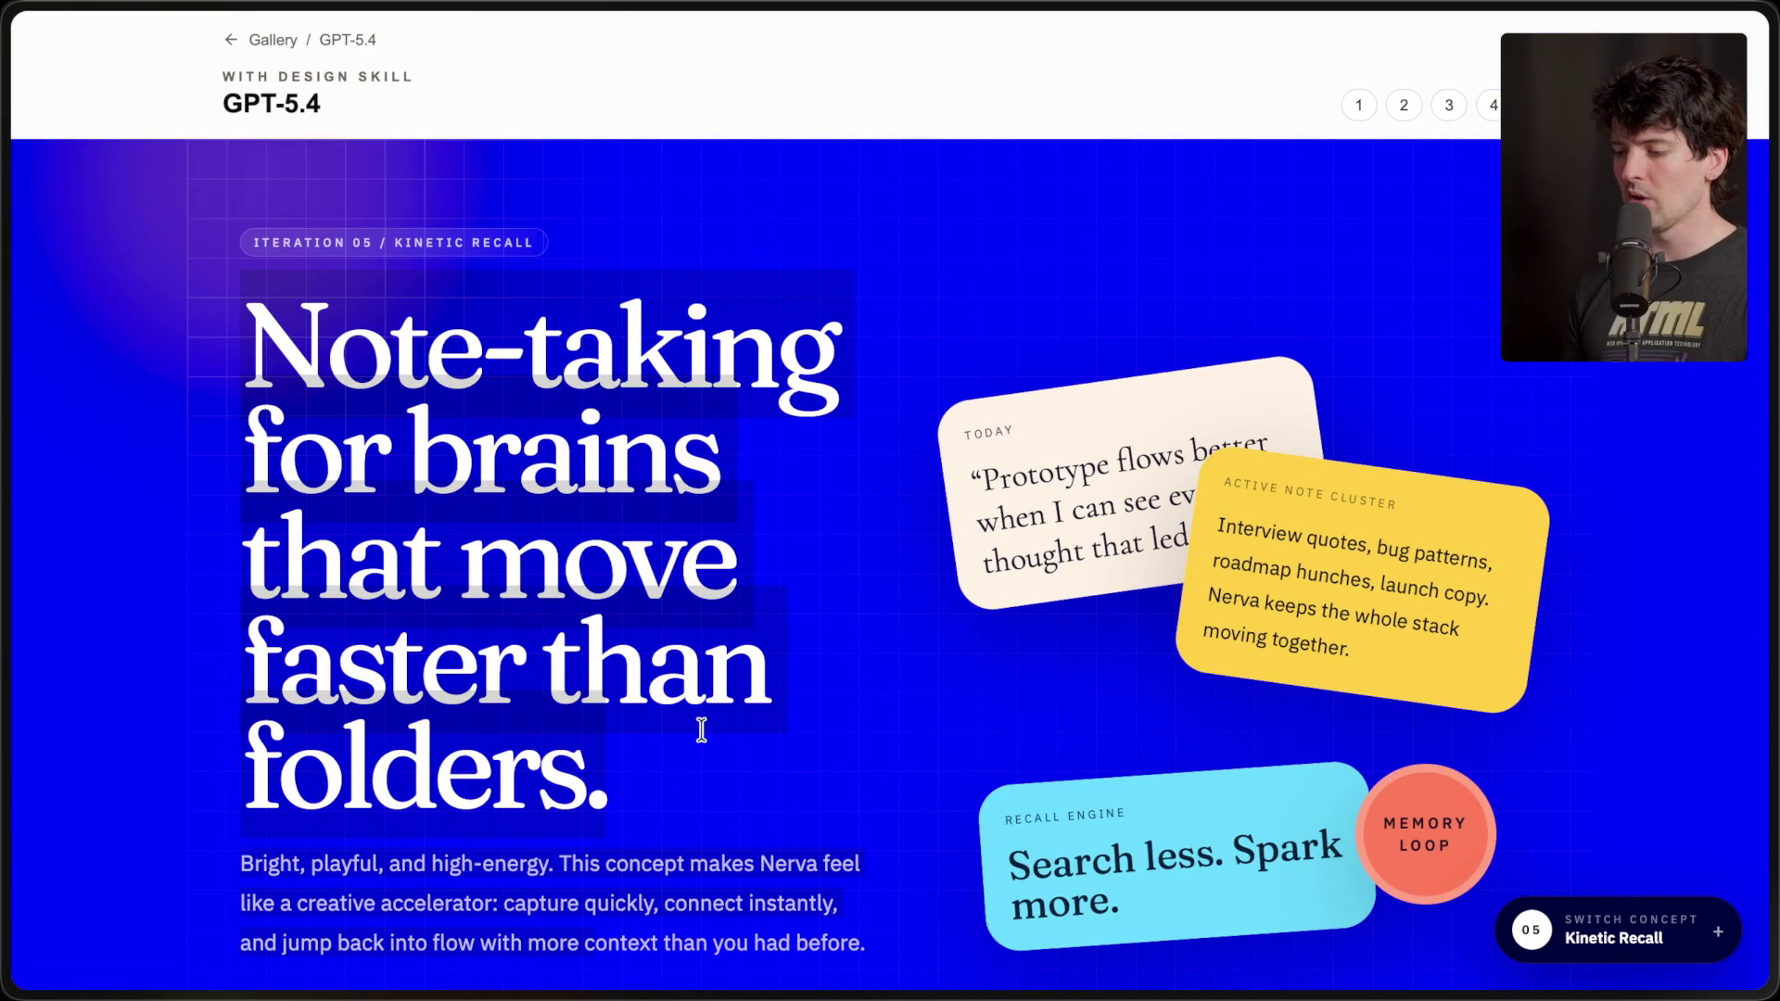
pyautogui.click(567, 705)
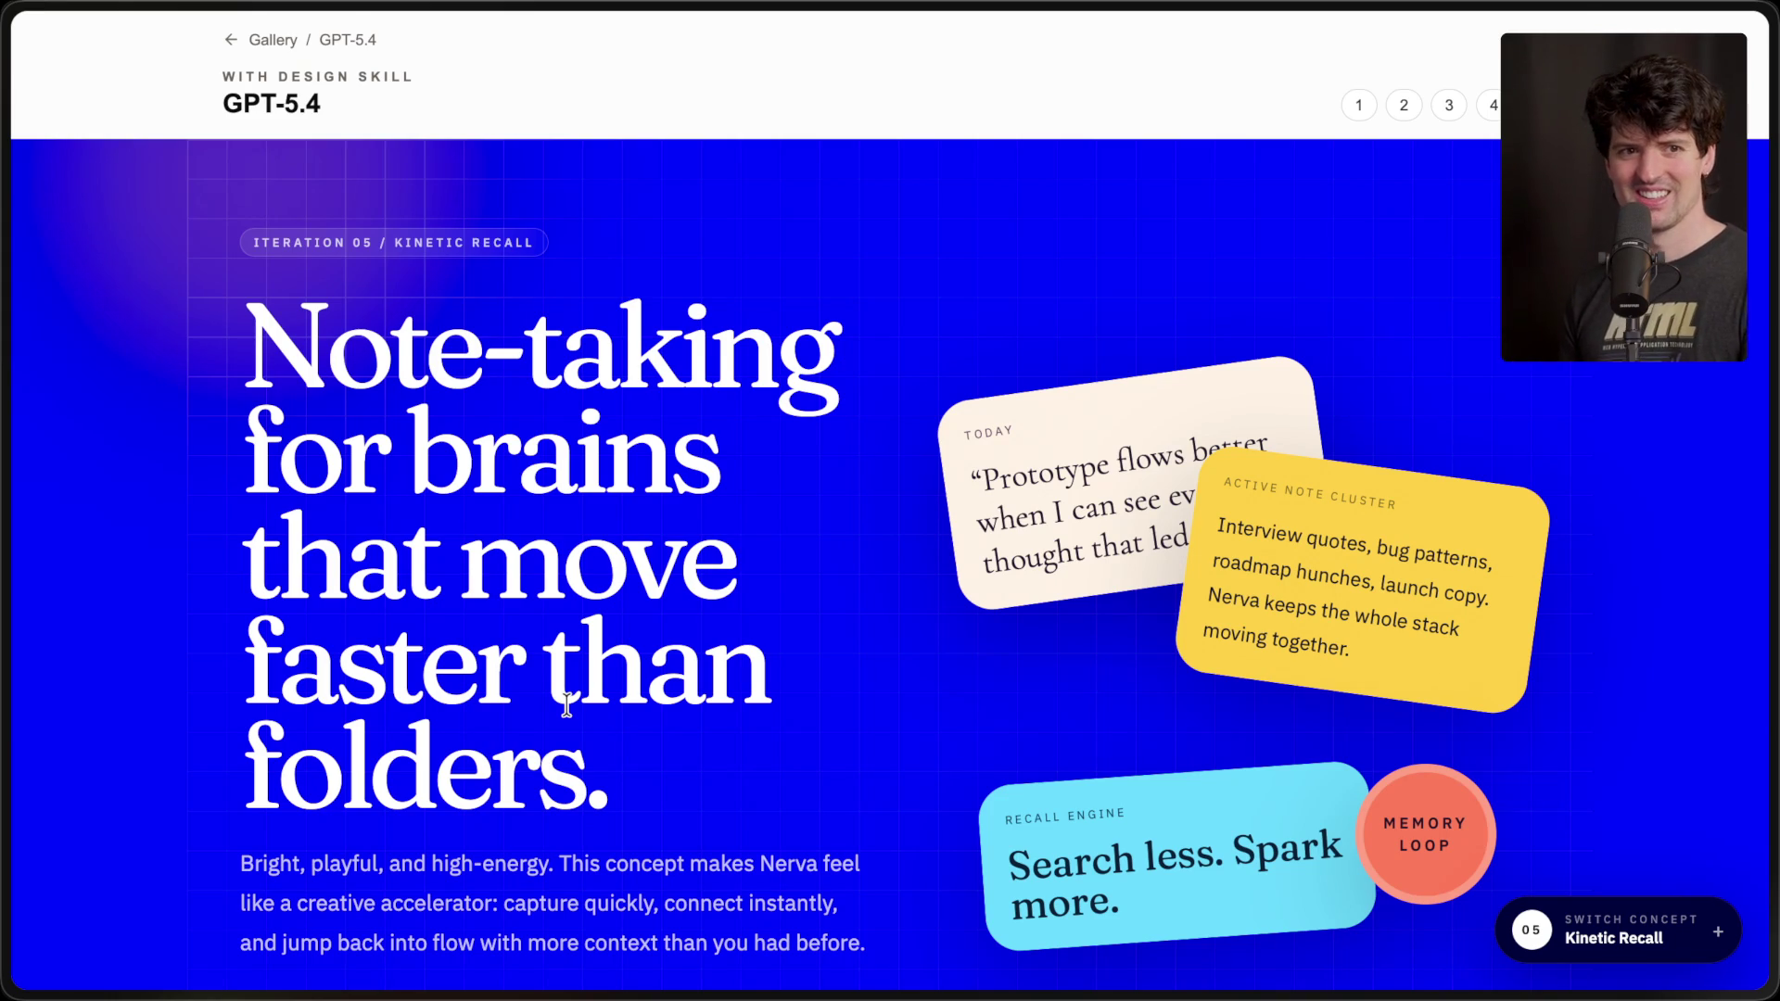
# - Open the X post linked in the Stream Manager chat and expand it to fill the window
pyautogui.moveTo(1769, 678)
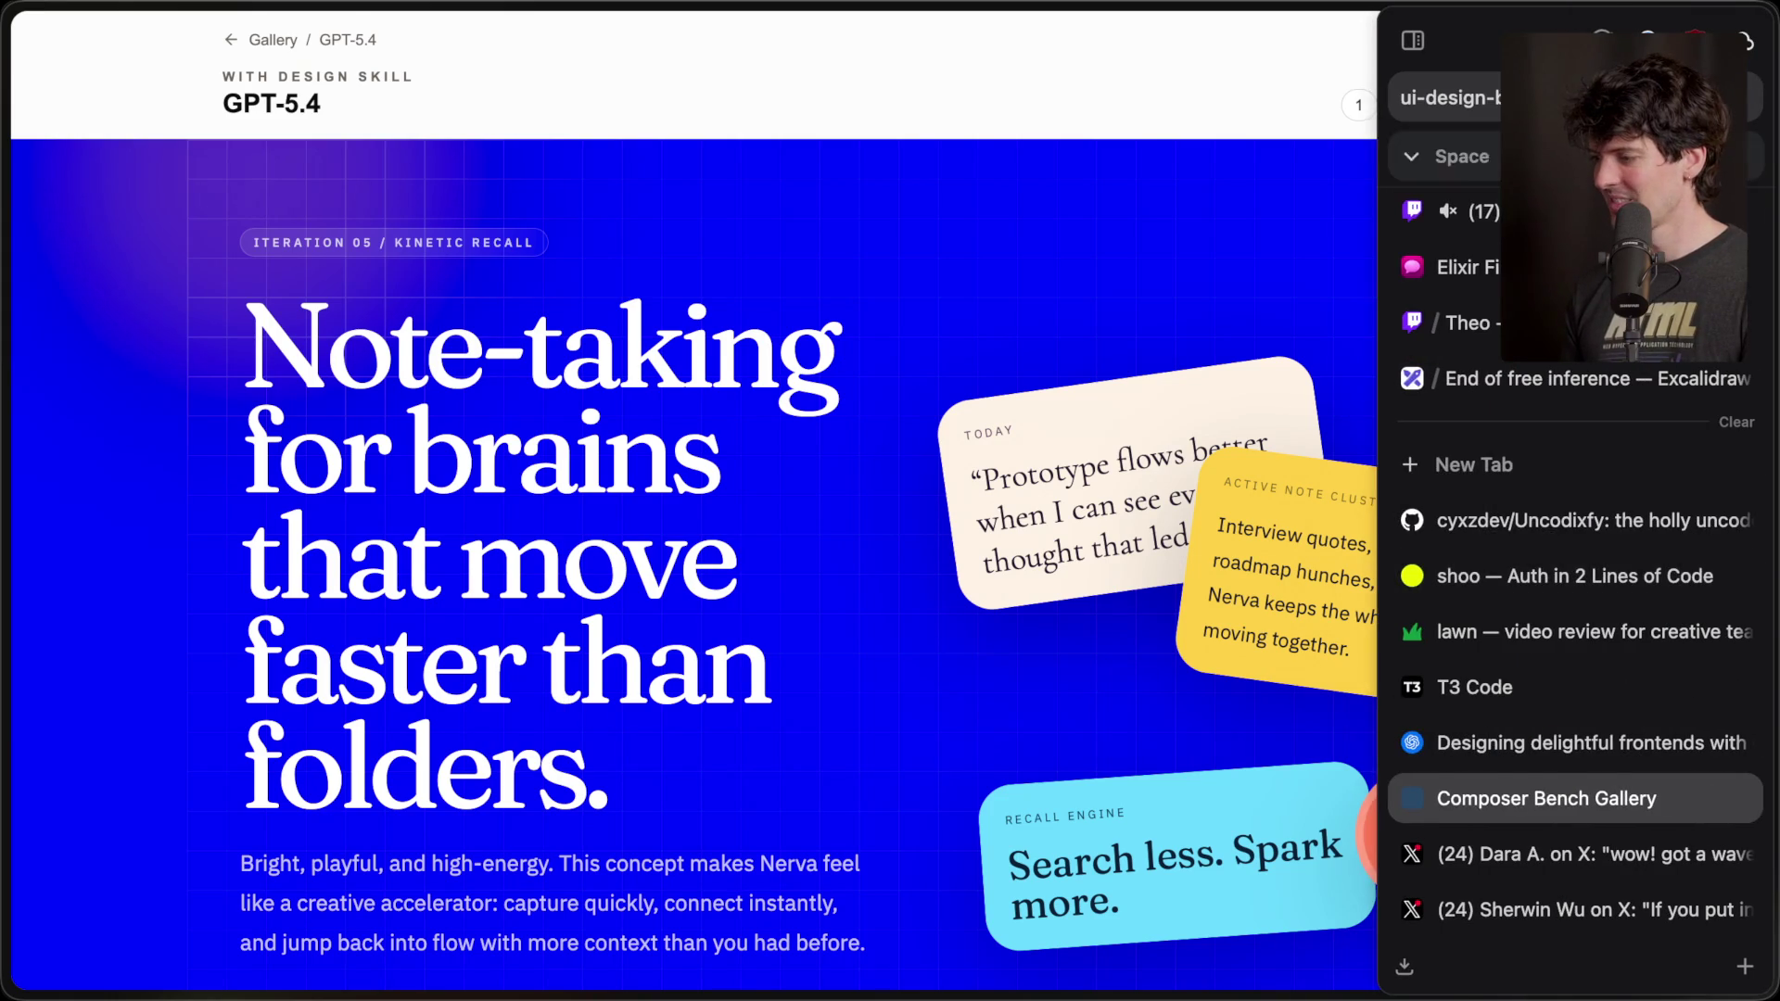
pyautogui.click(1446, 212)
pyautogui.click(604, 609)
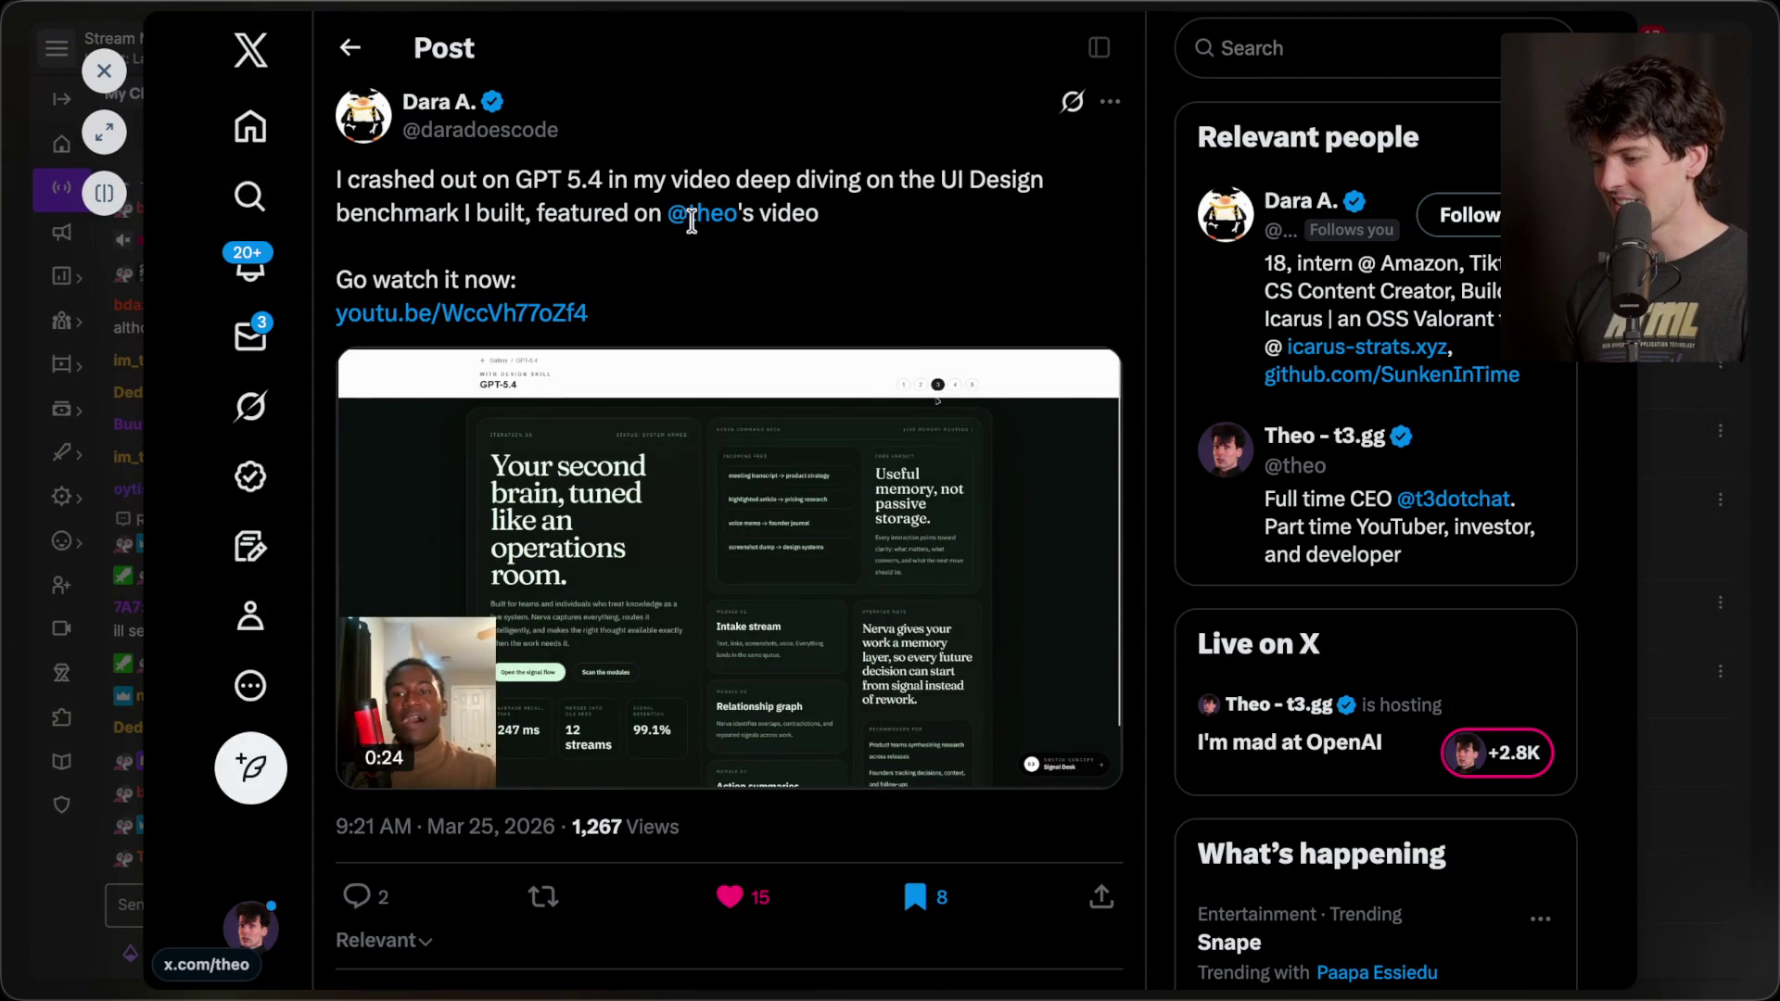
pyautogui.click(98, 61)
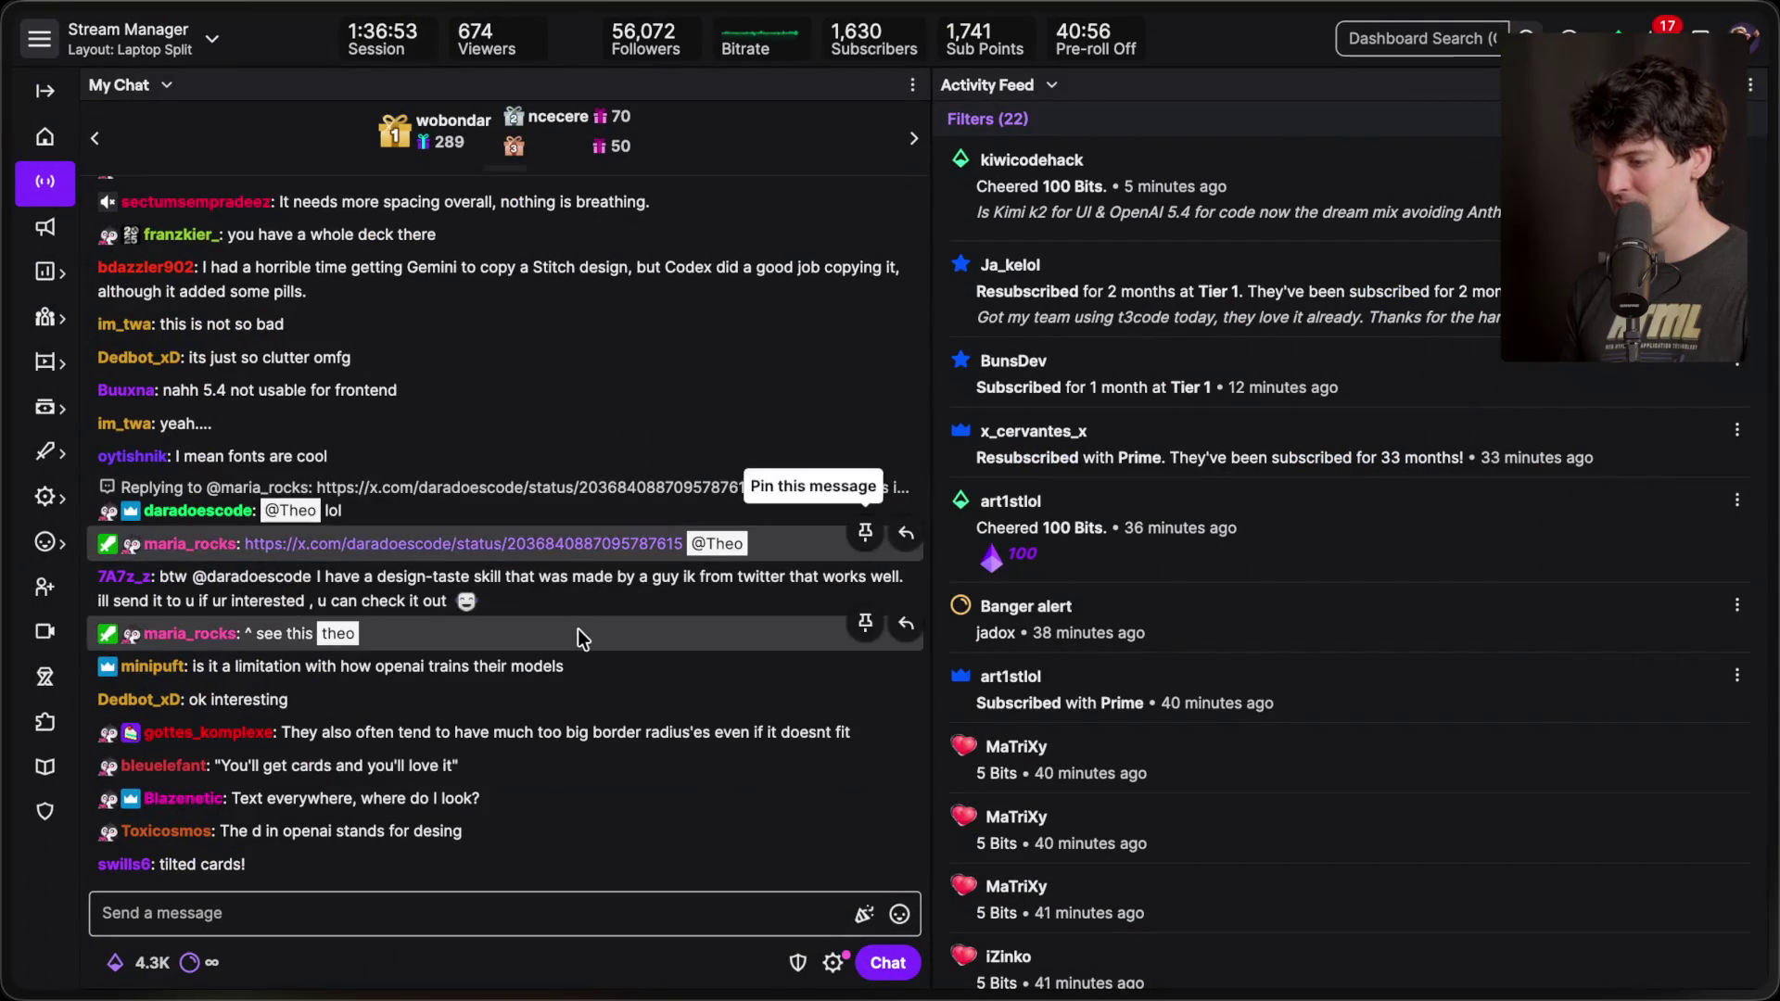
pyautogui.click(555, 543)
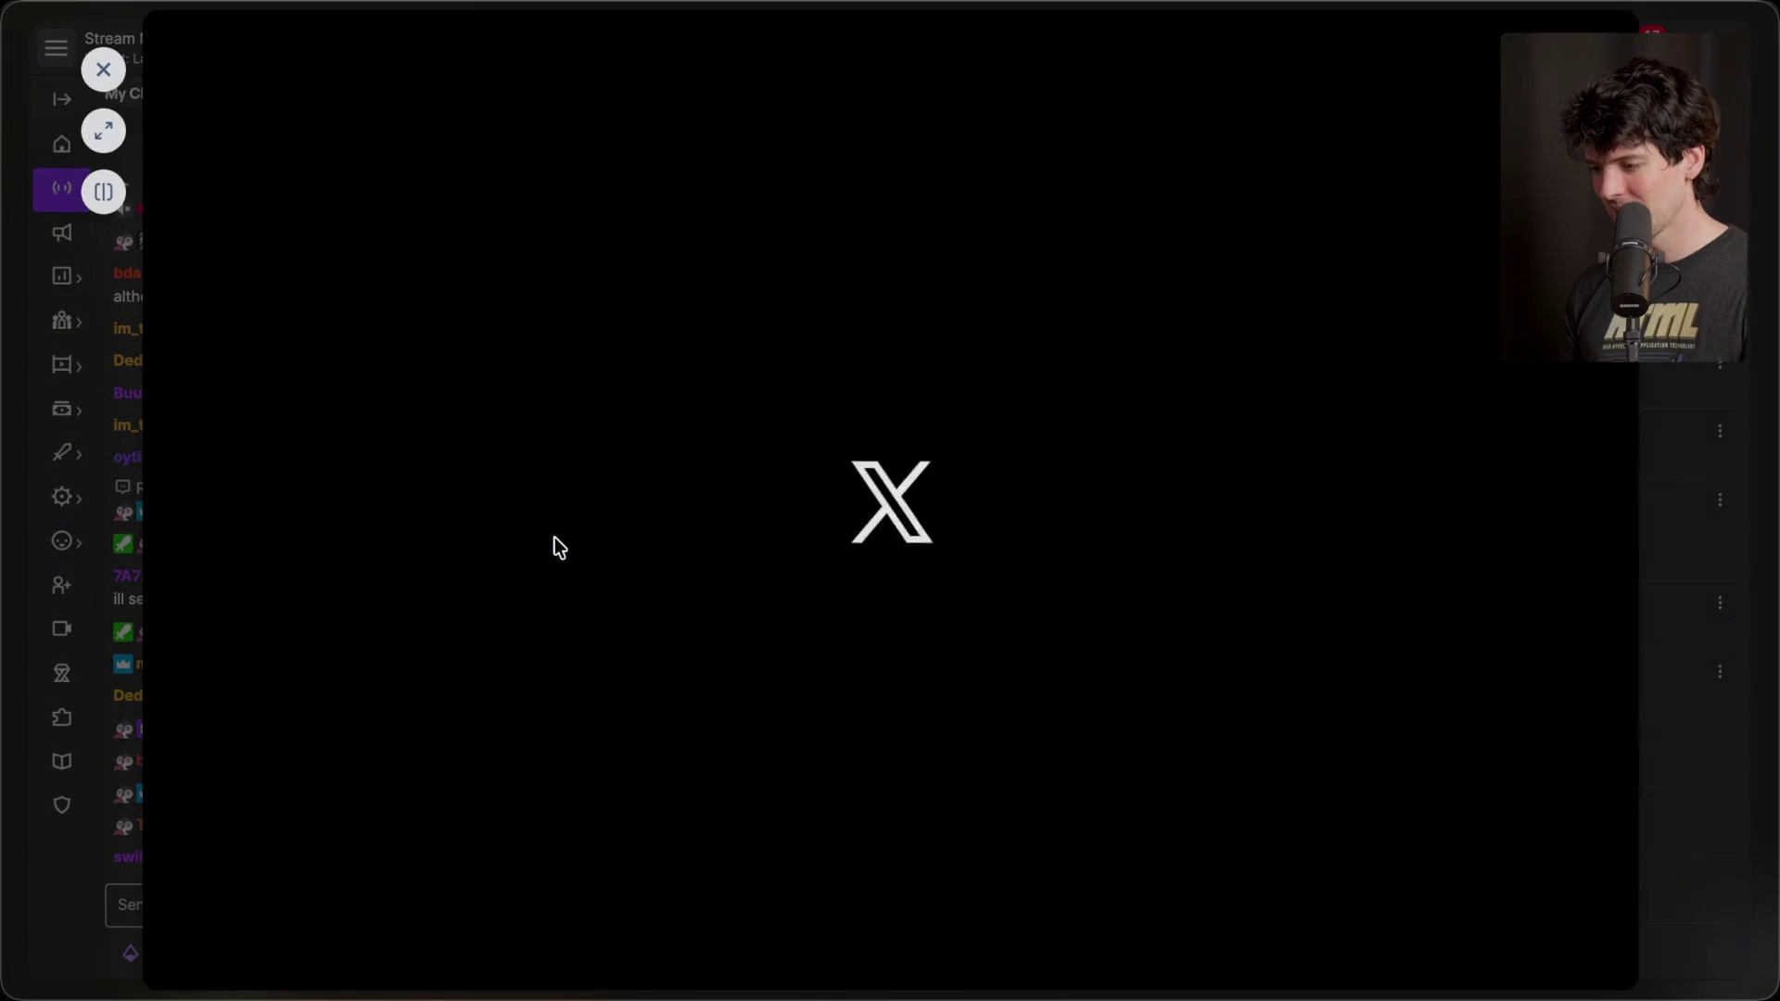
pyautogui.click(105, 190)
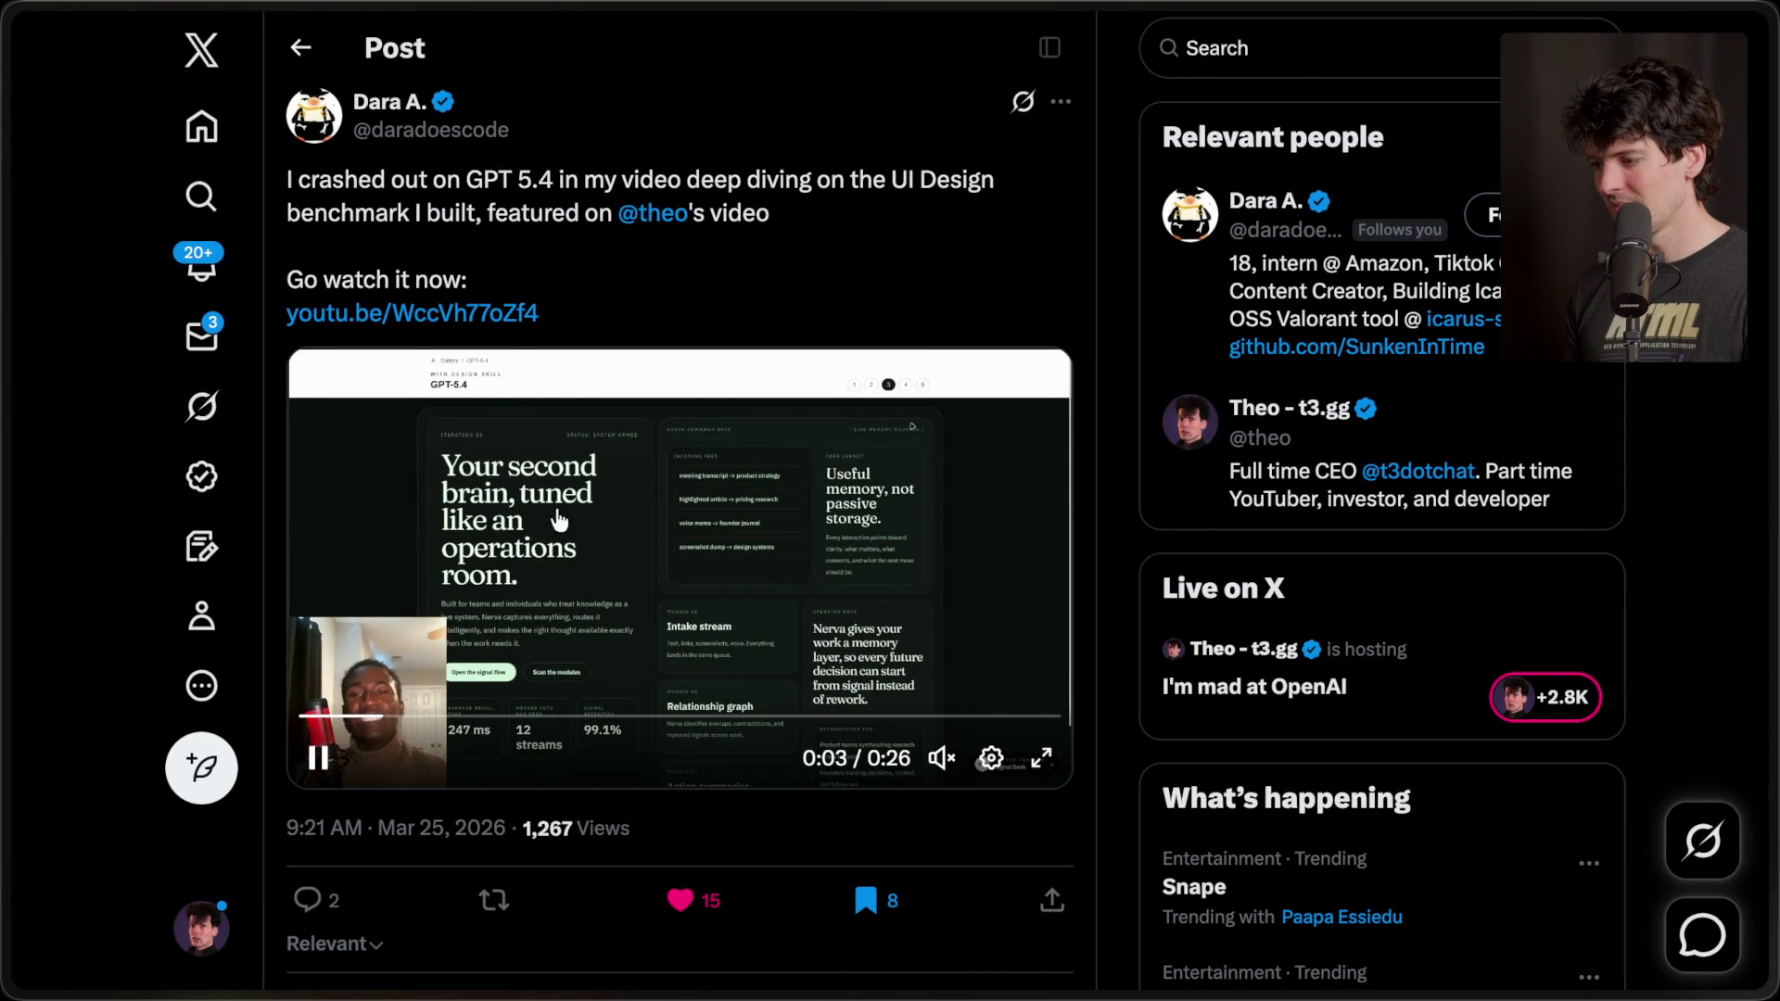
# - Restart the post's embedded video from the beginning and show it full screen
pyautogui.tripleClick(306, 733)
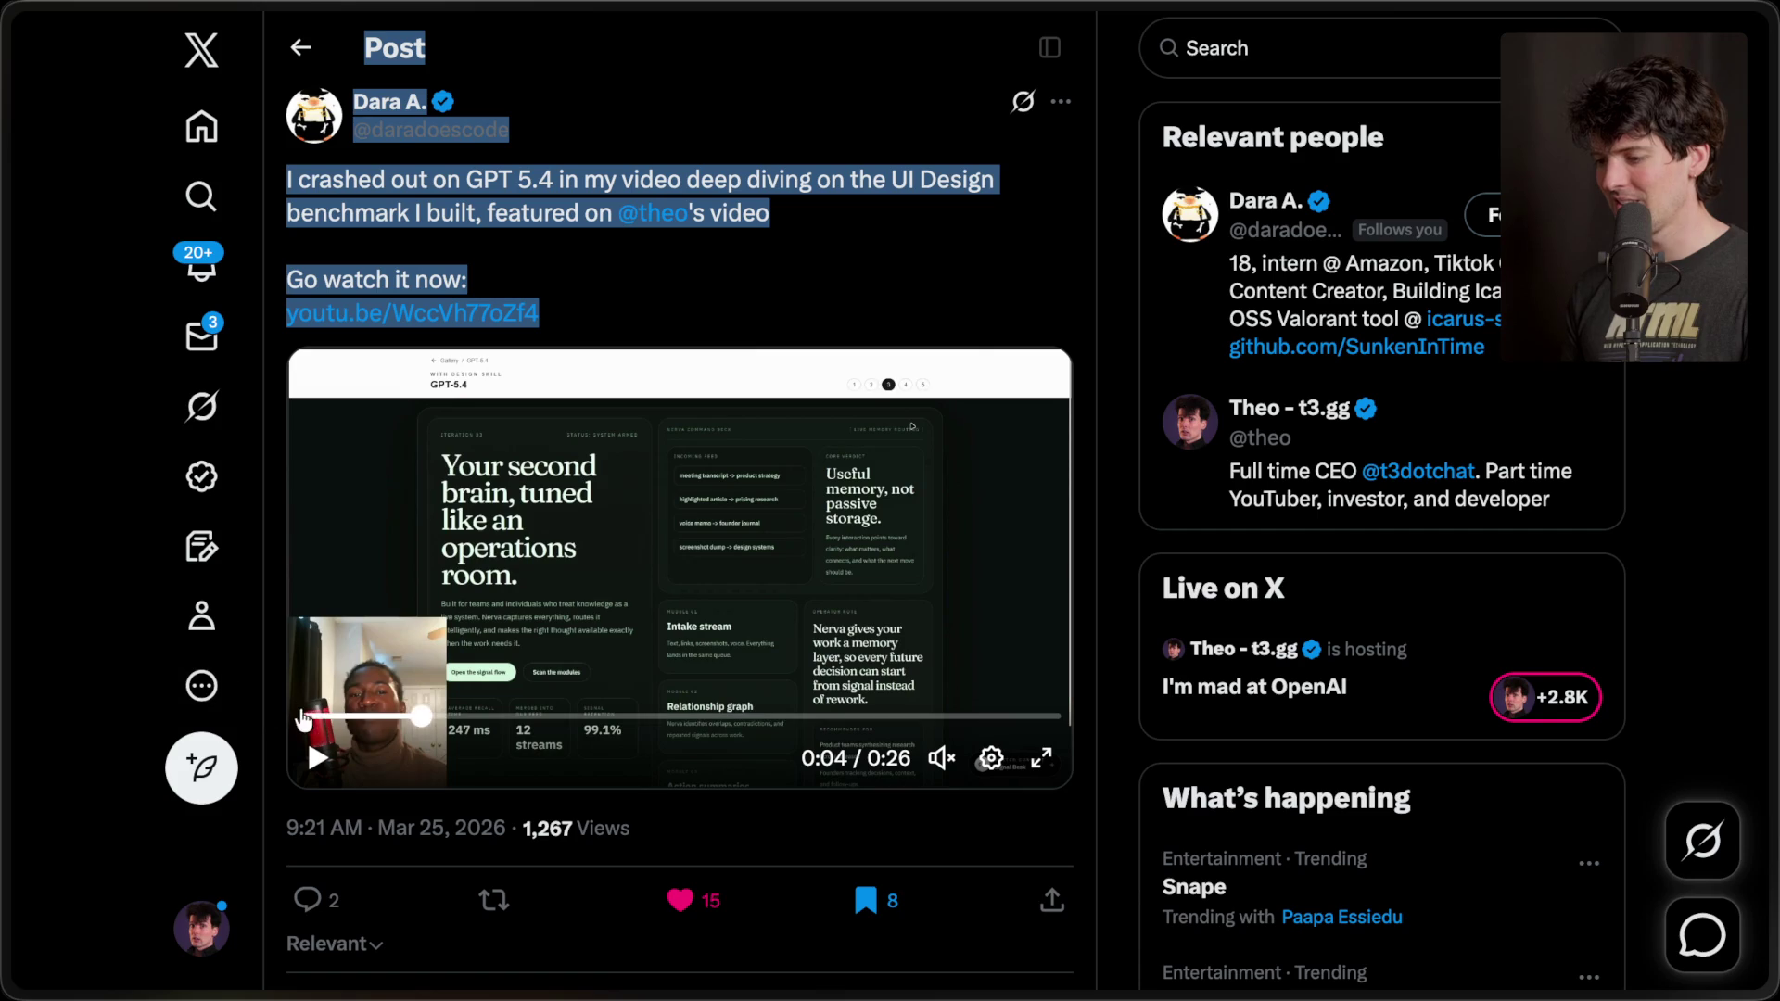
pyautogui.click(304, 719)
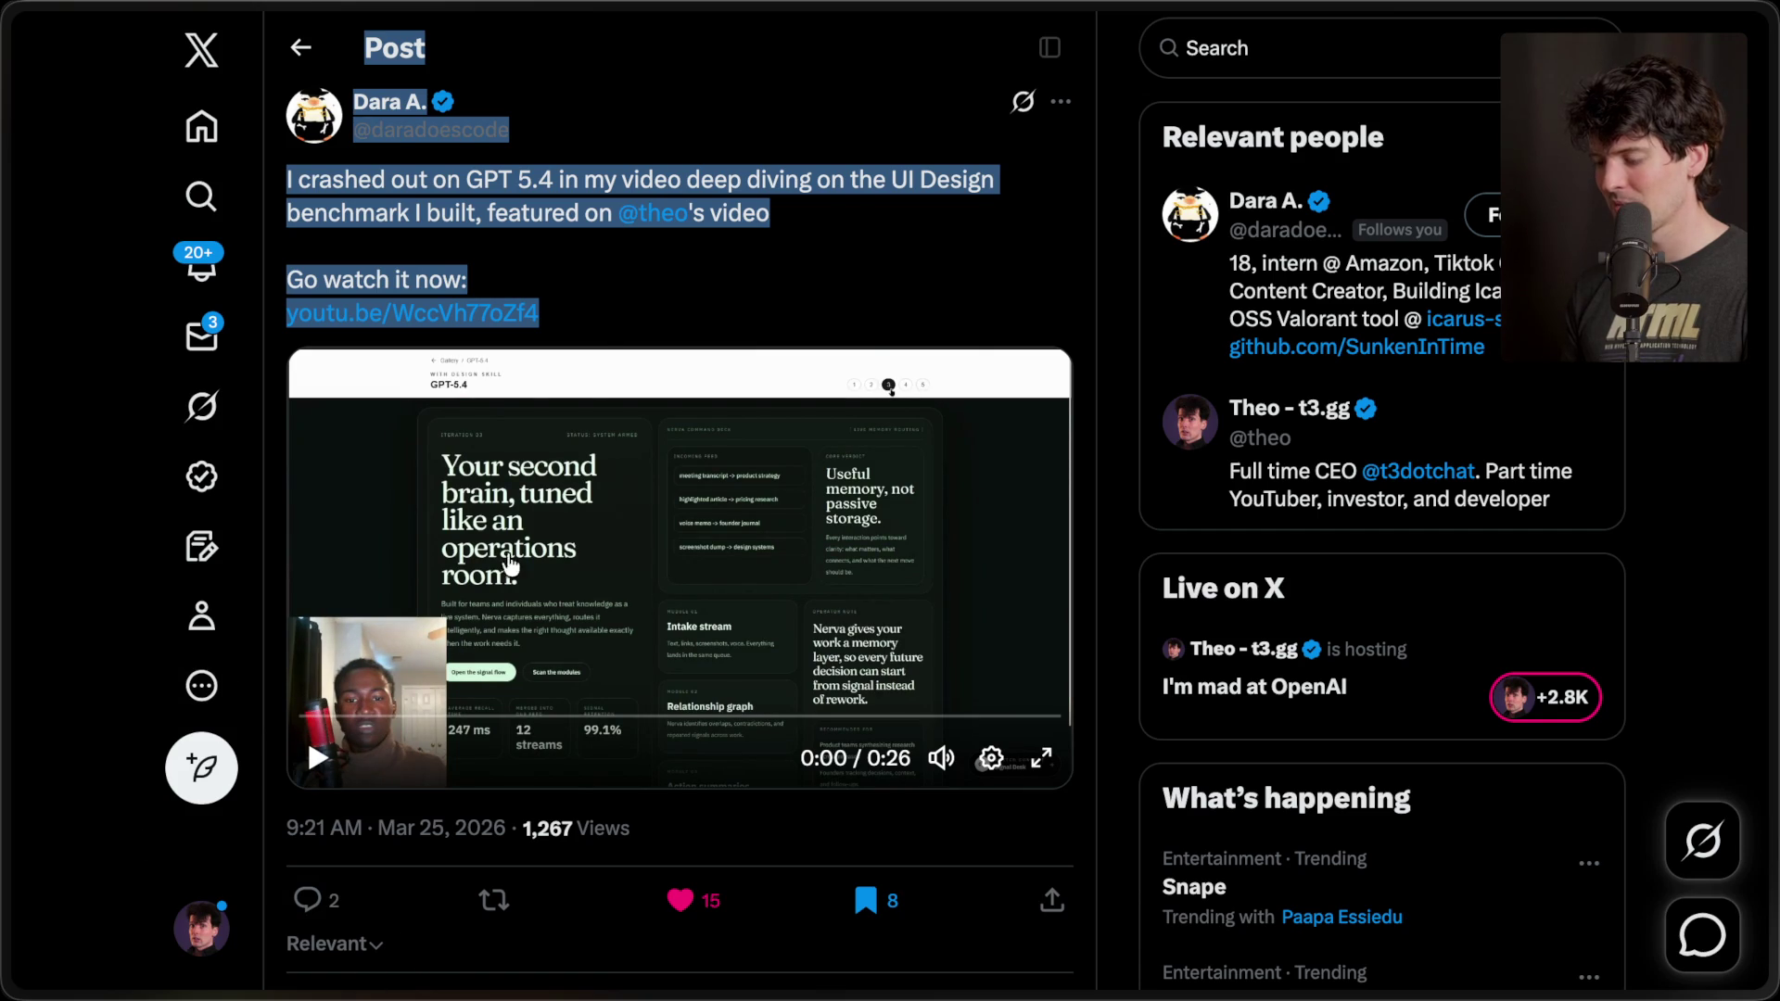
pyautogui.click(603, 329)
pyautogui.click(1042, 760)
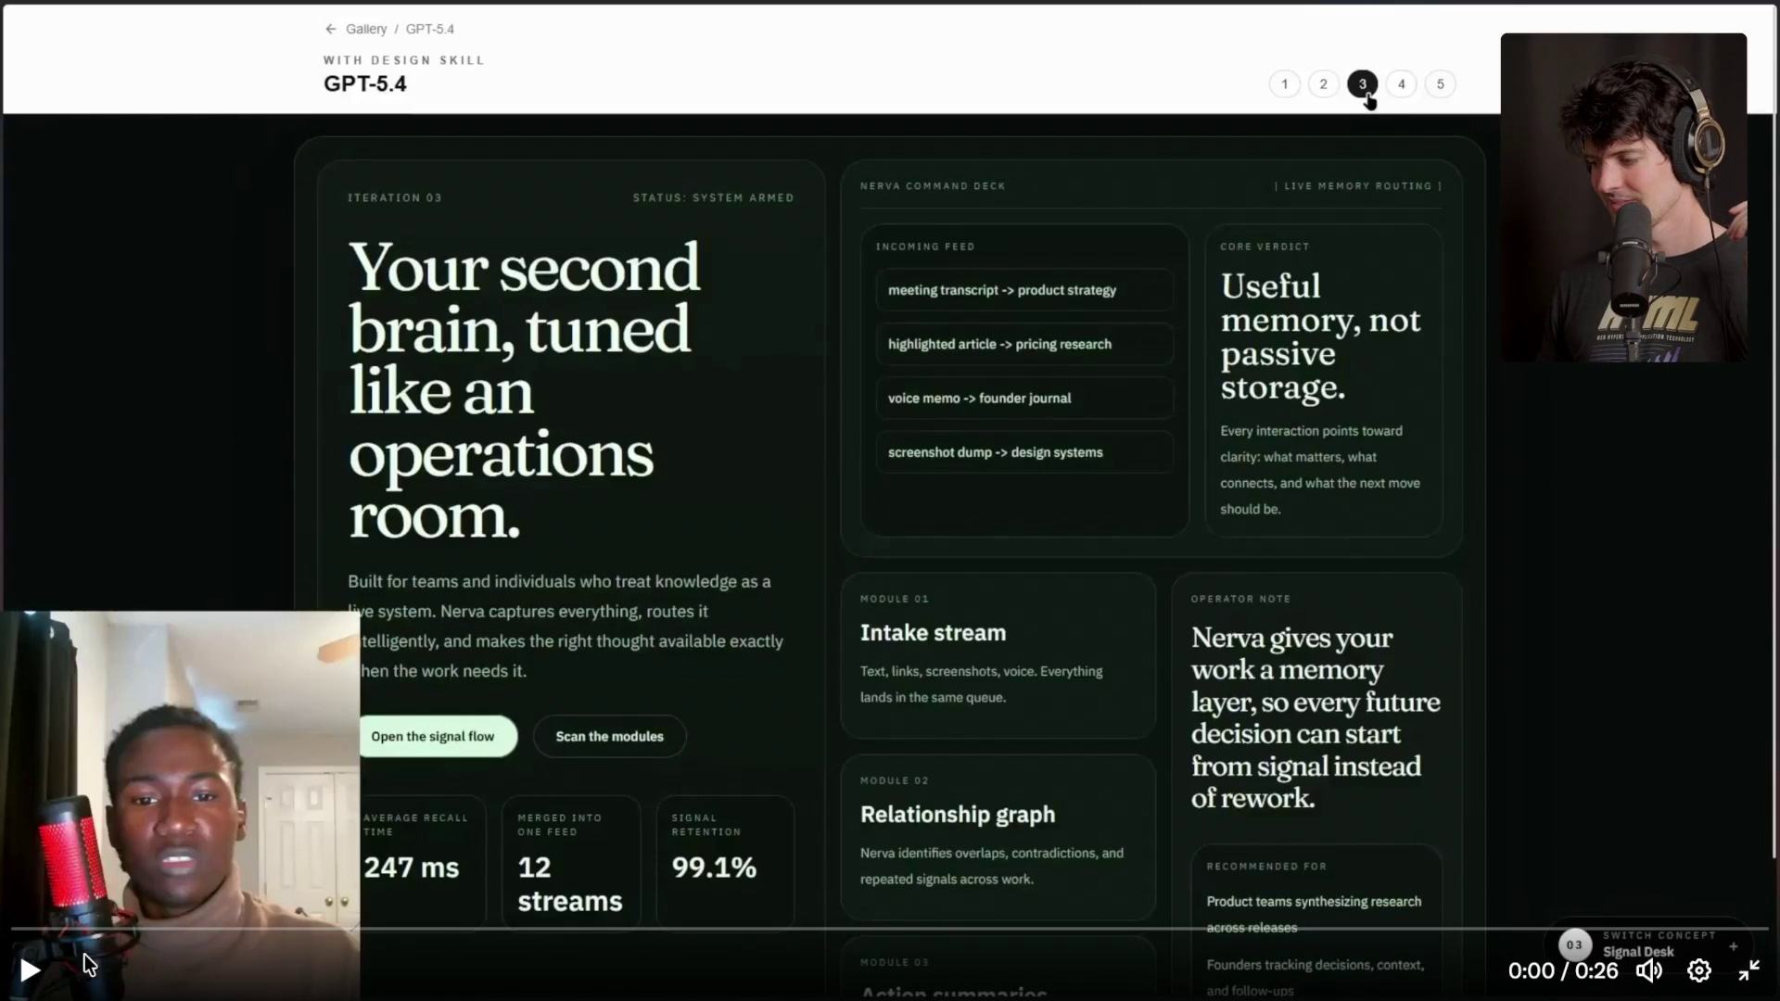
# - Play the video to 0:05, pause, exit fullscreen and open the x.com site controls
pyautogui.click(32, 986)
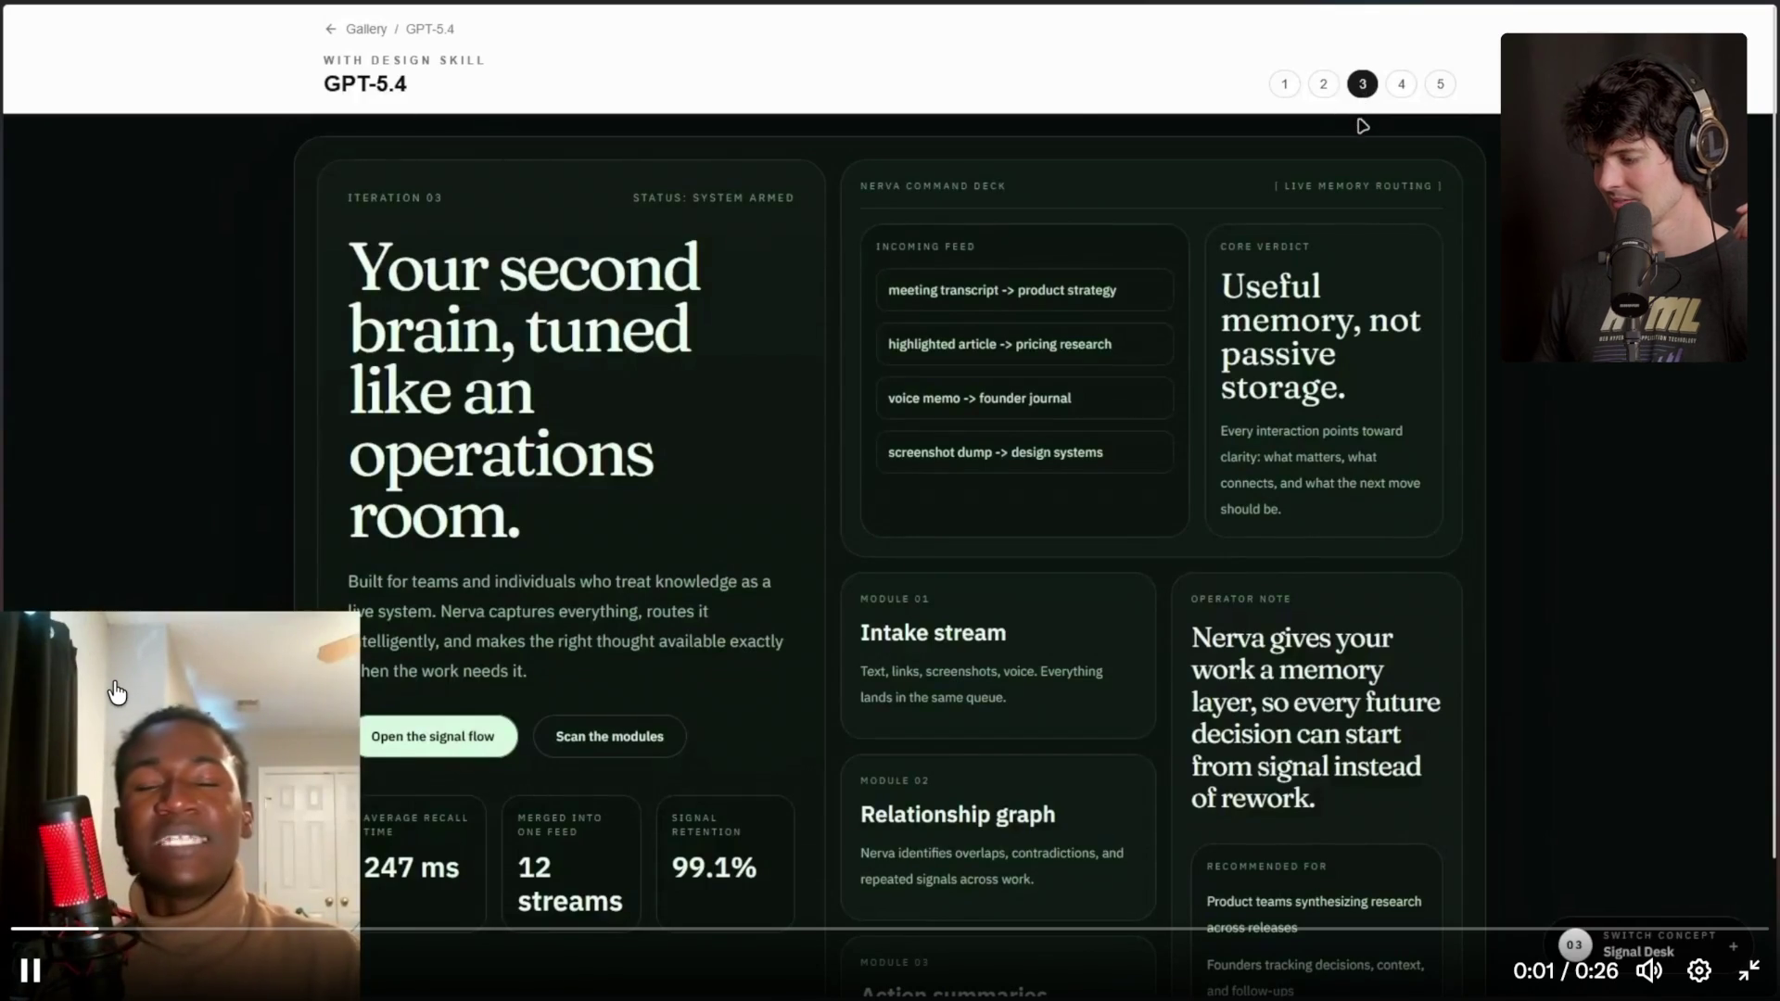
pyautogui.moveTo(1650, 968)
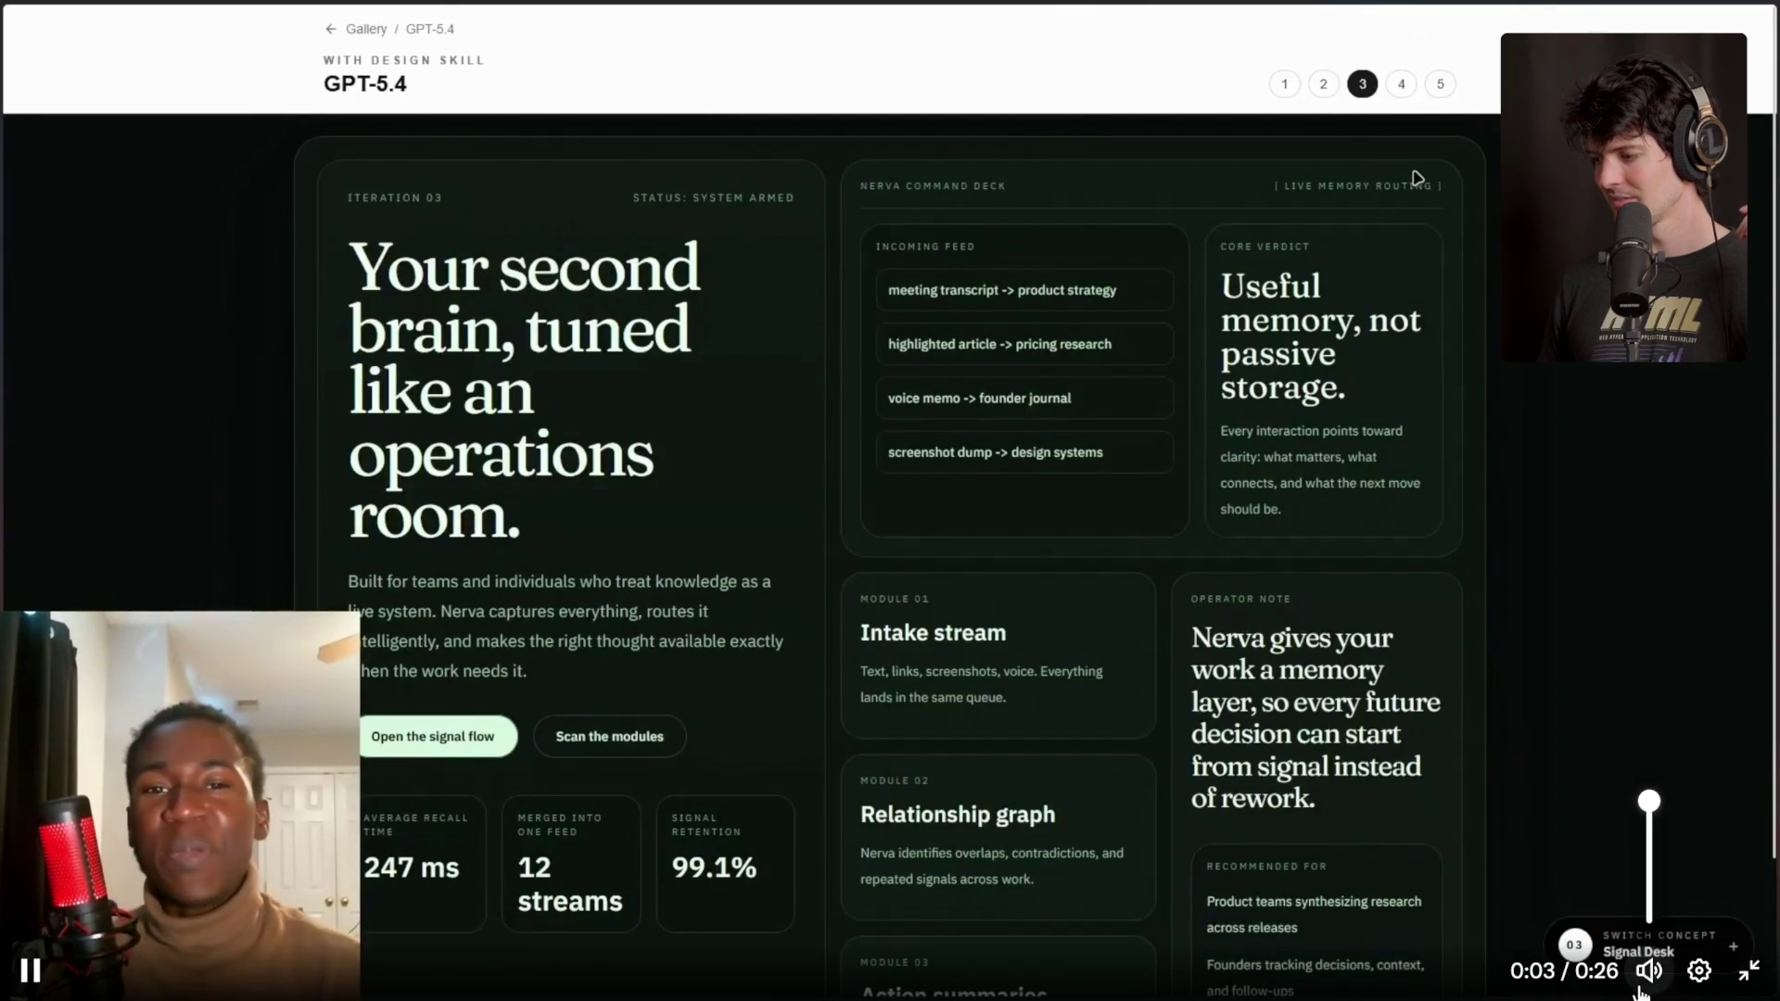
pyautogui.click(621, 712)
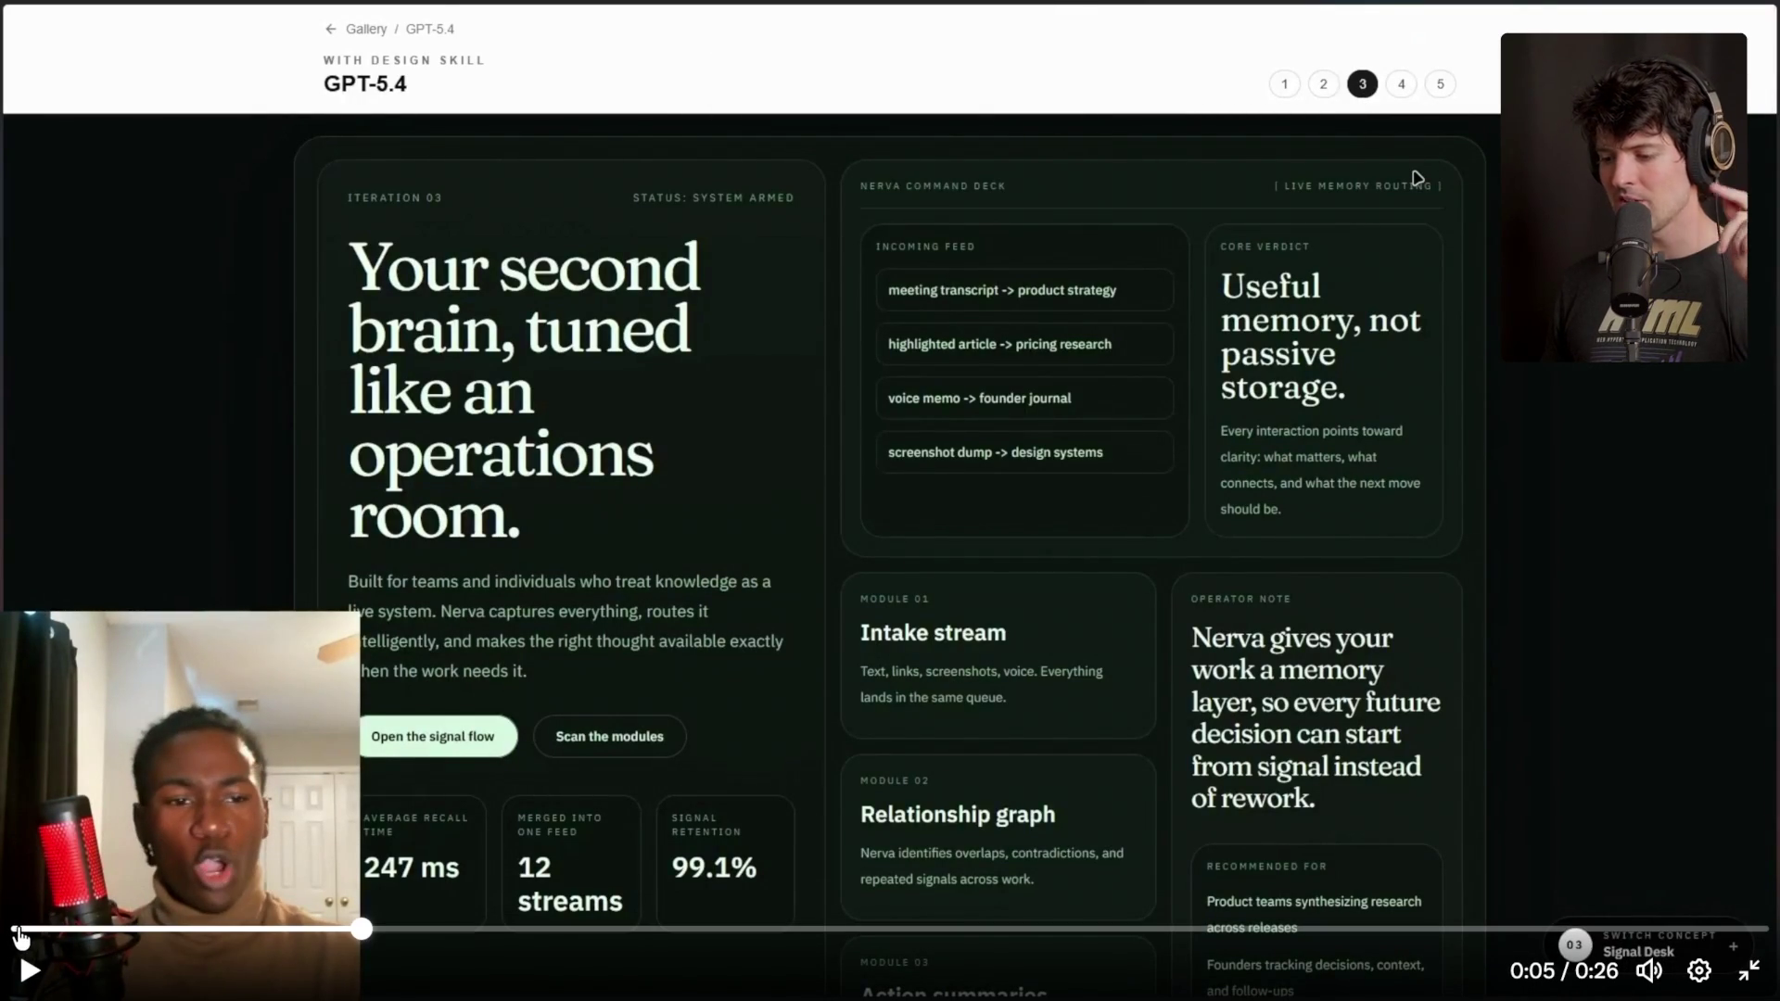
pyautogui.click(1740, 976)
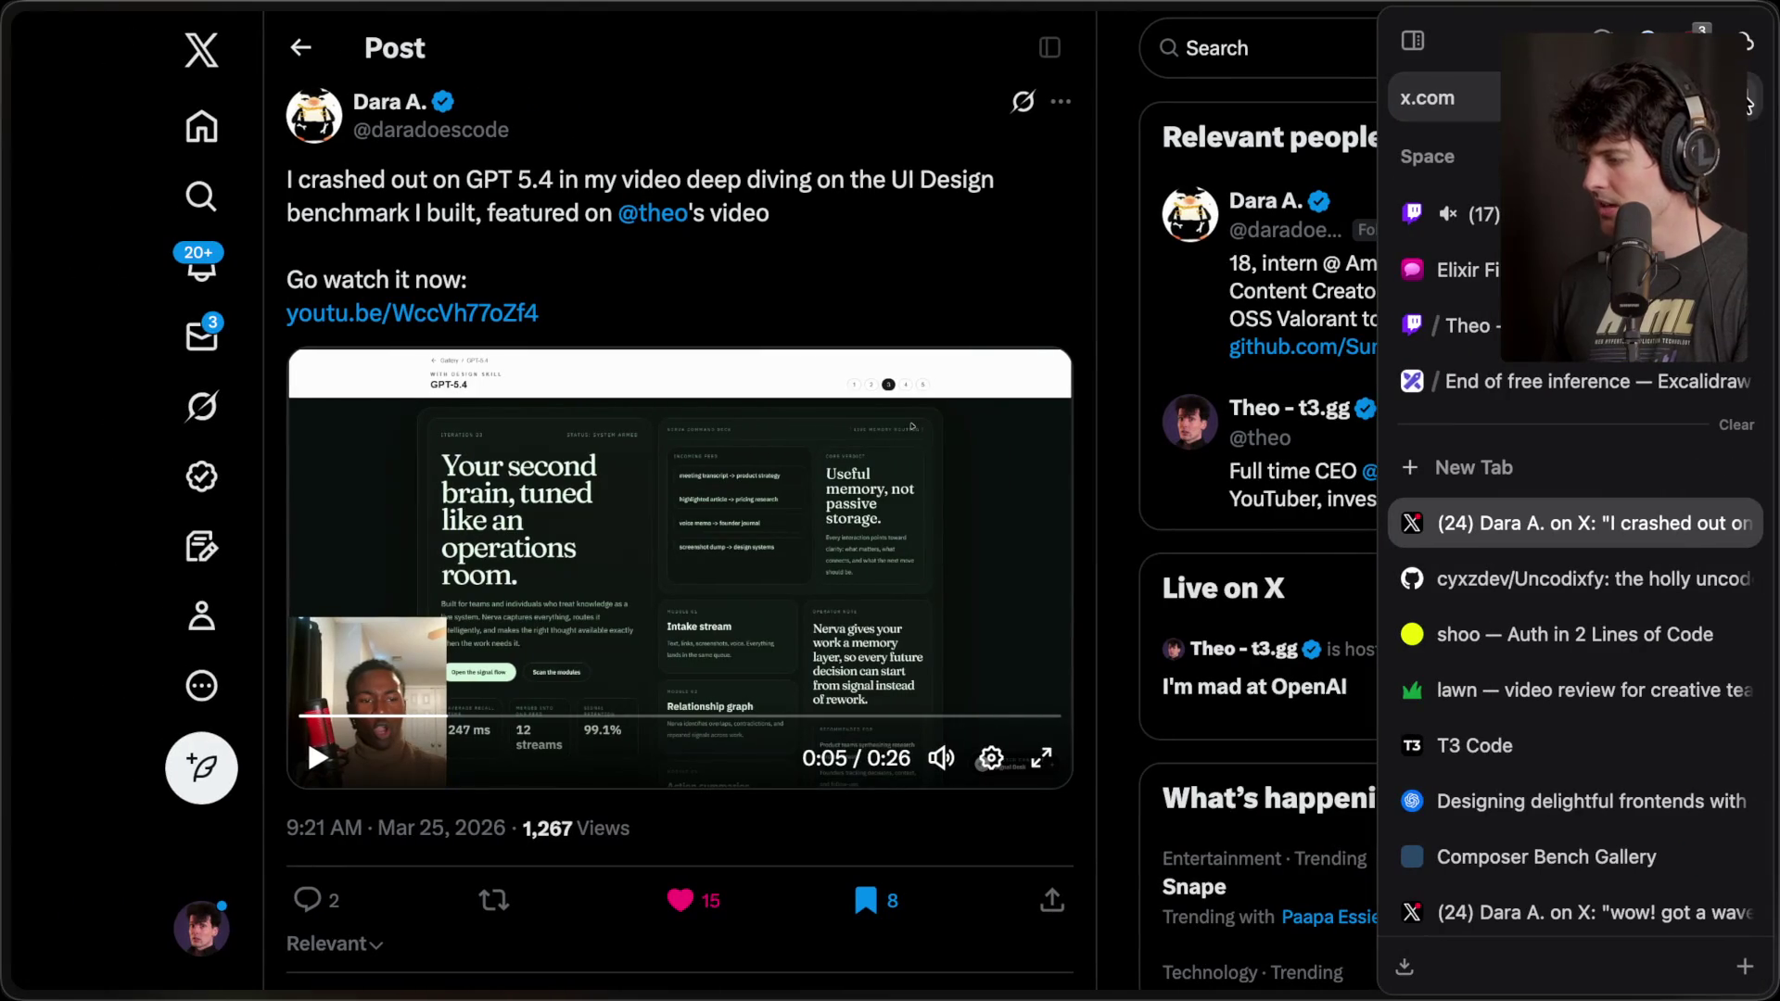
pyautogui.click(1747, 100)
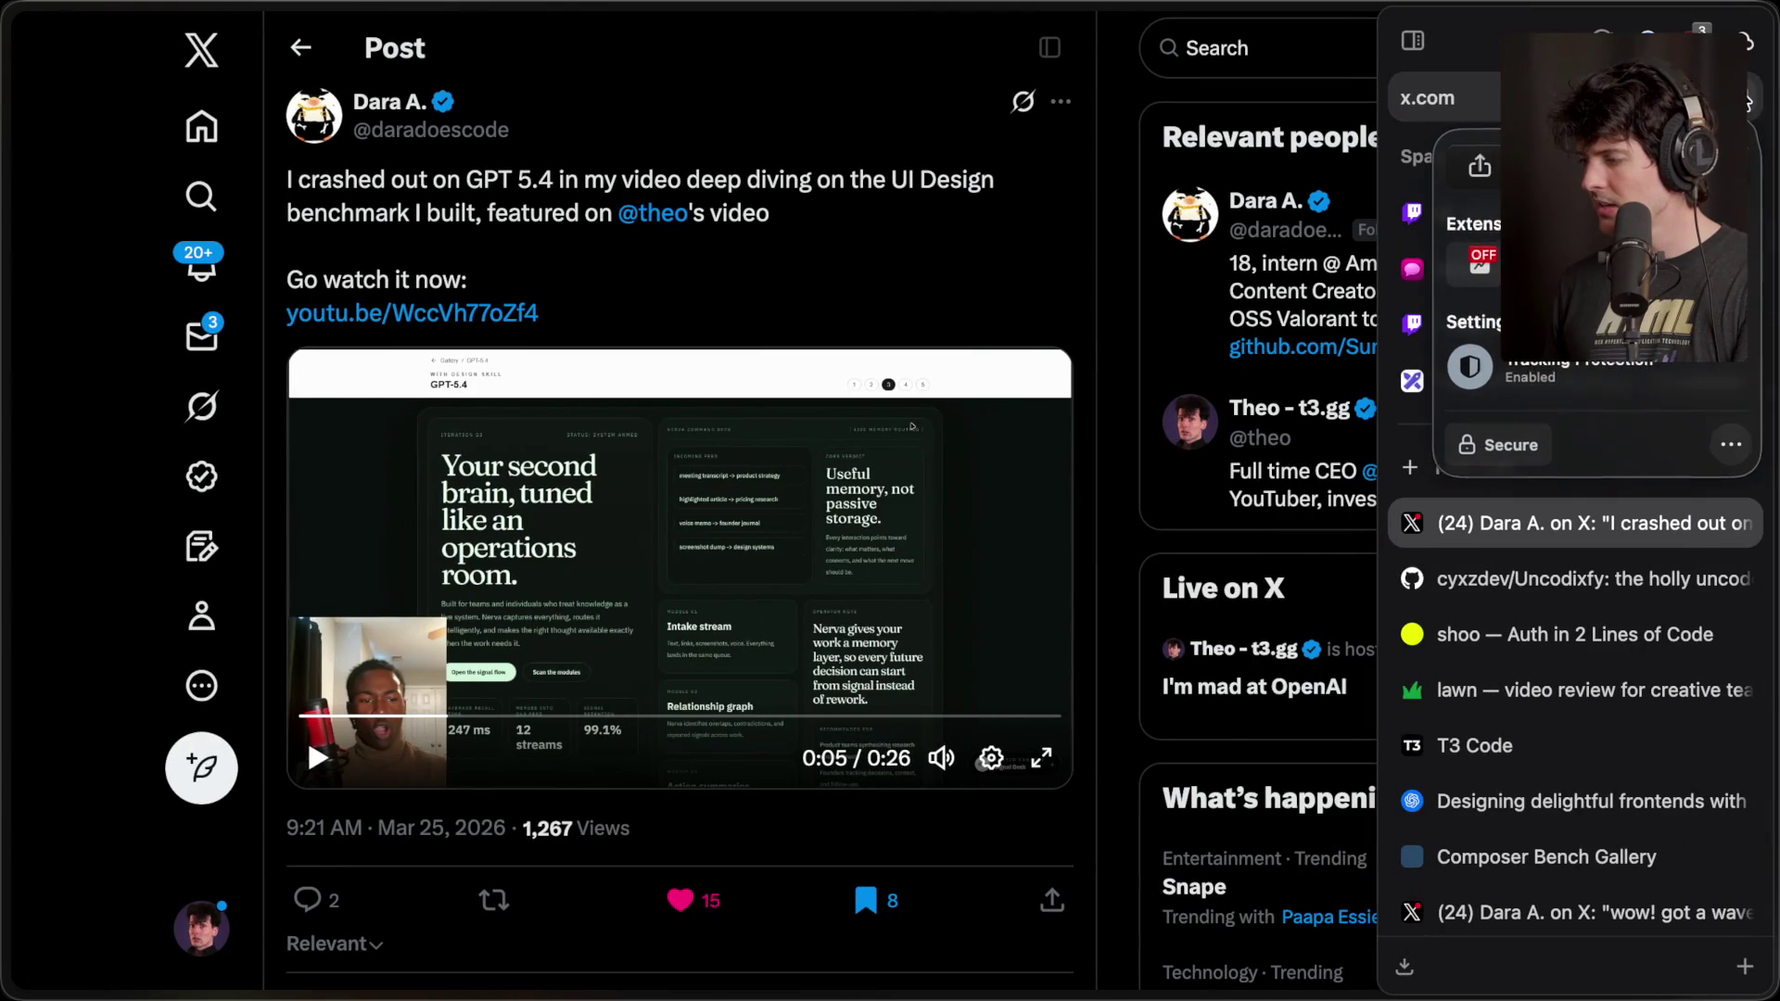
# - Check the Dark Reader settings, then dismiss a started 'volume' new-tab search
pyautogui.click(1483, 260)
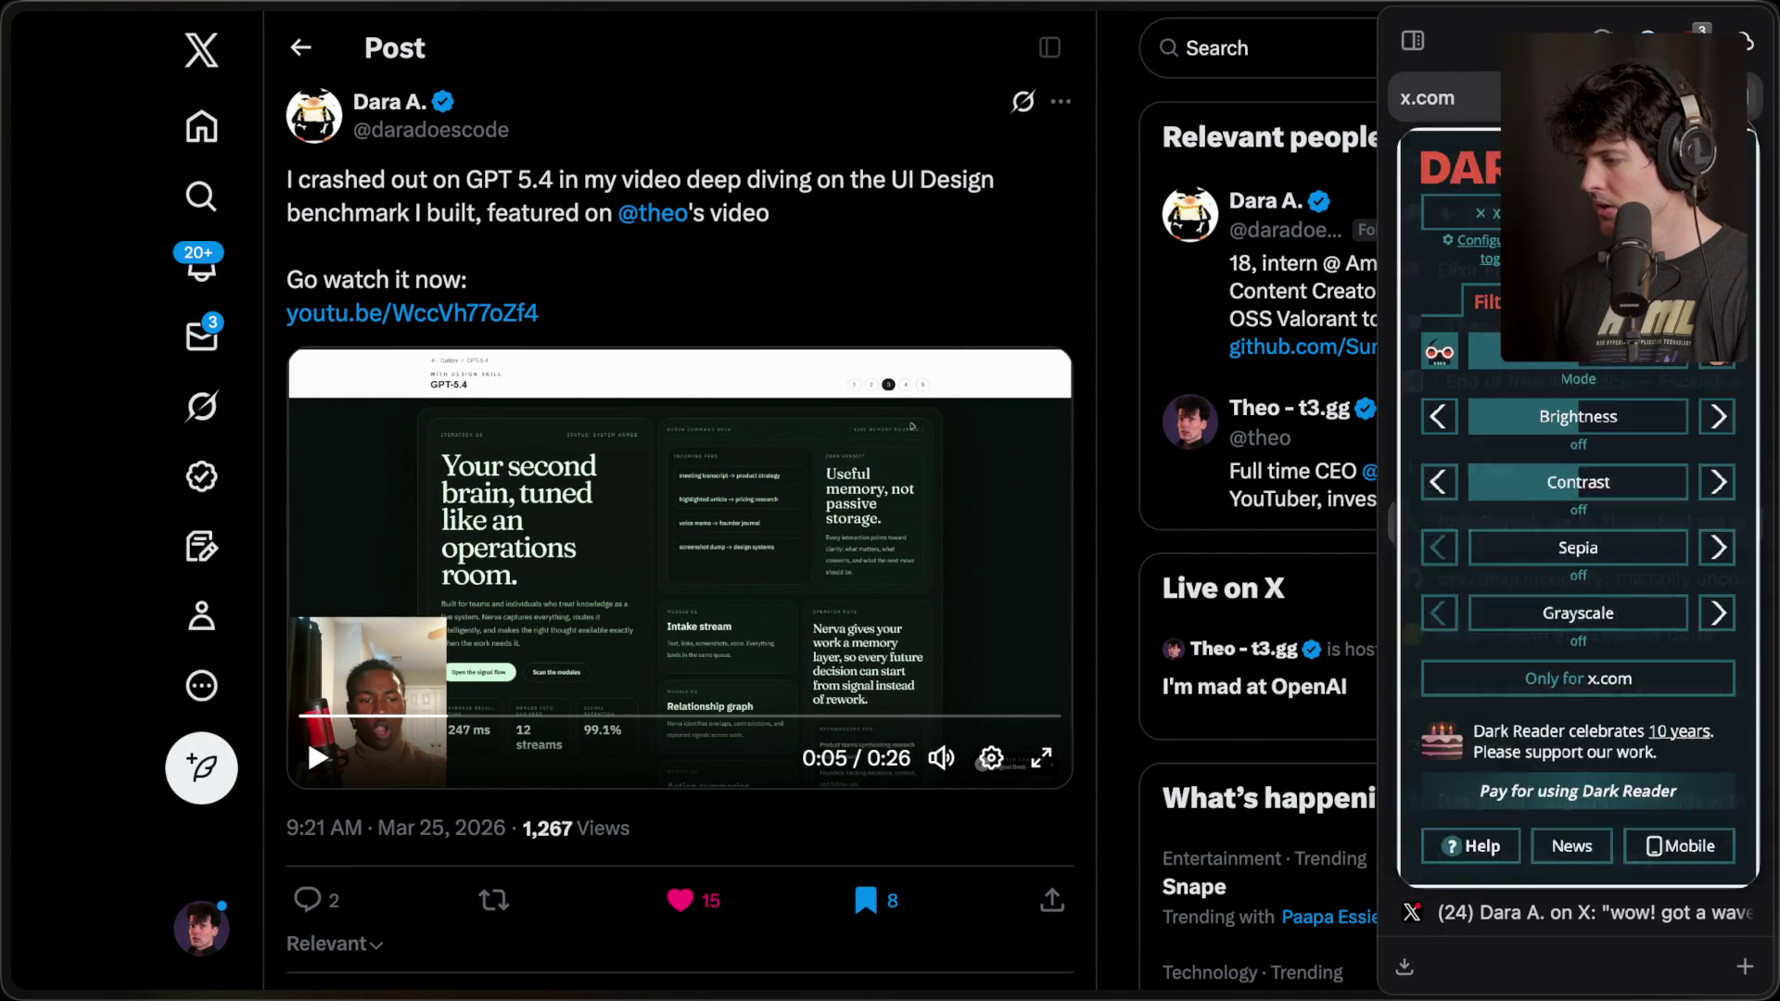
pyautogui.press('Escape')
pyautogui.hotkey('ctrl', 't')
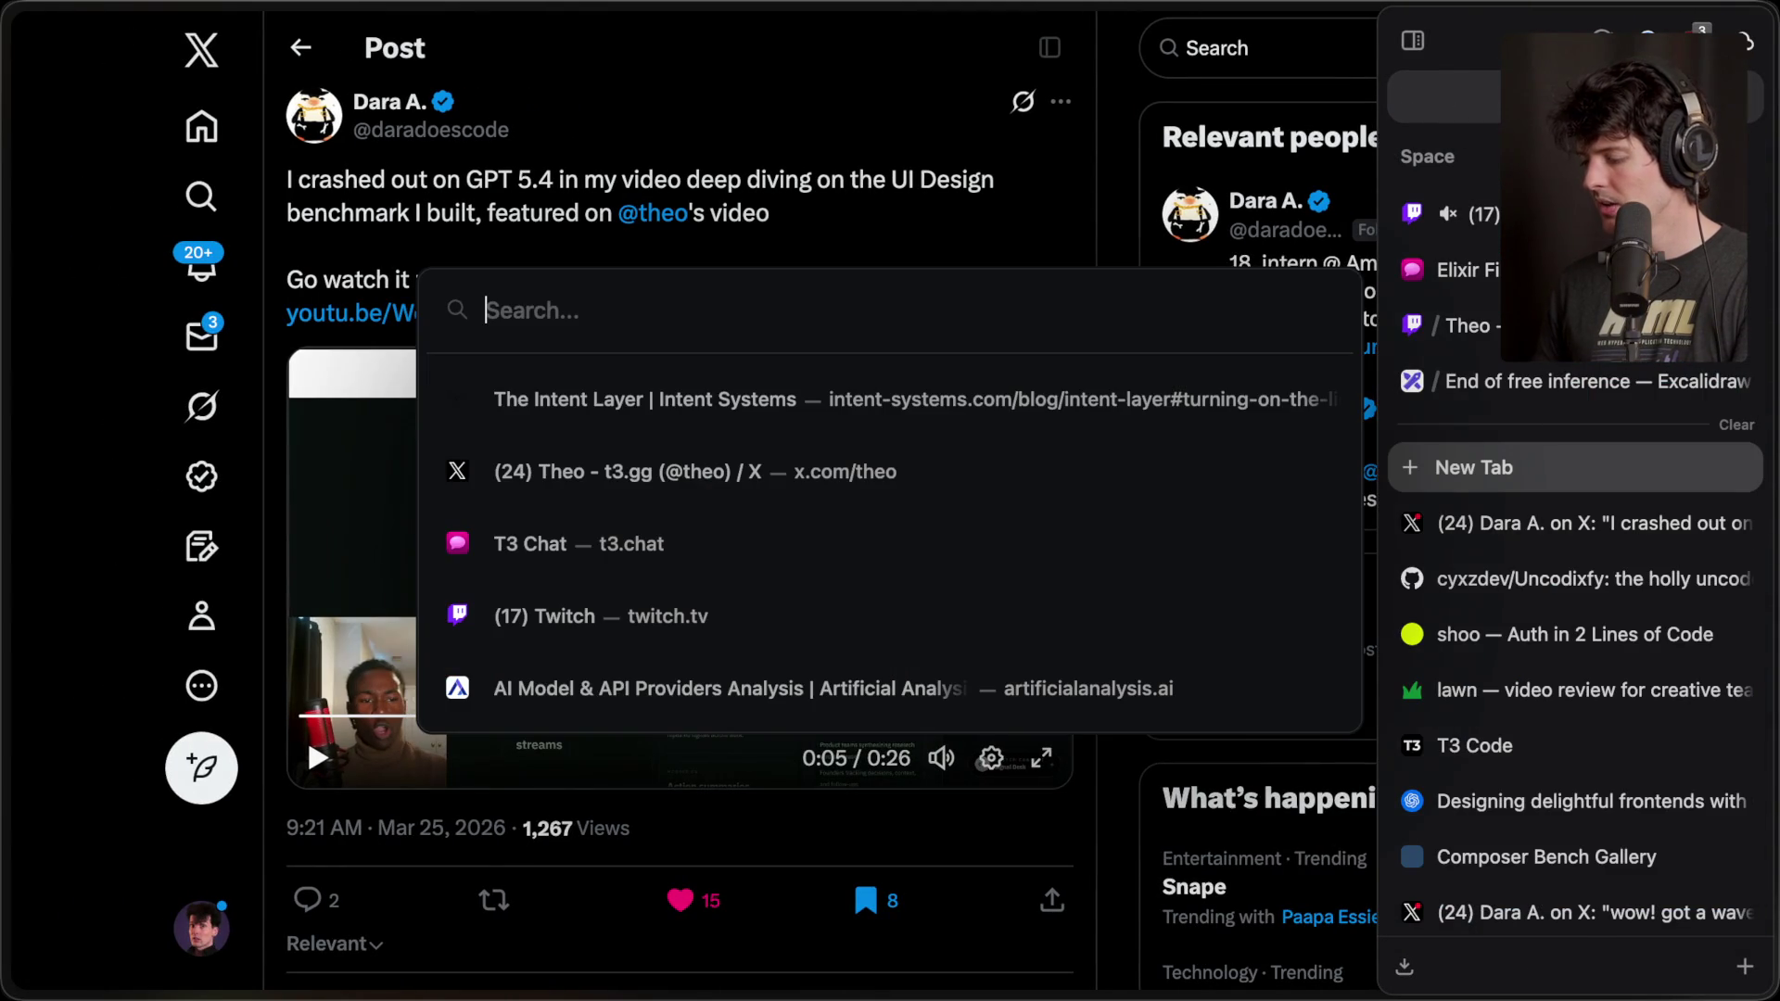
pyautogui.write('volume')
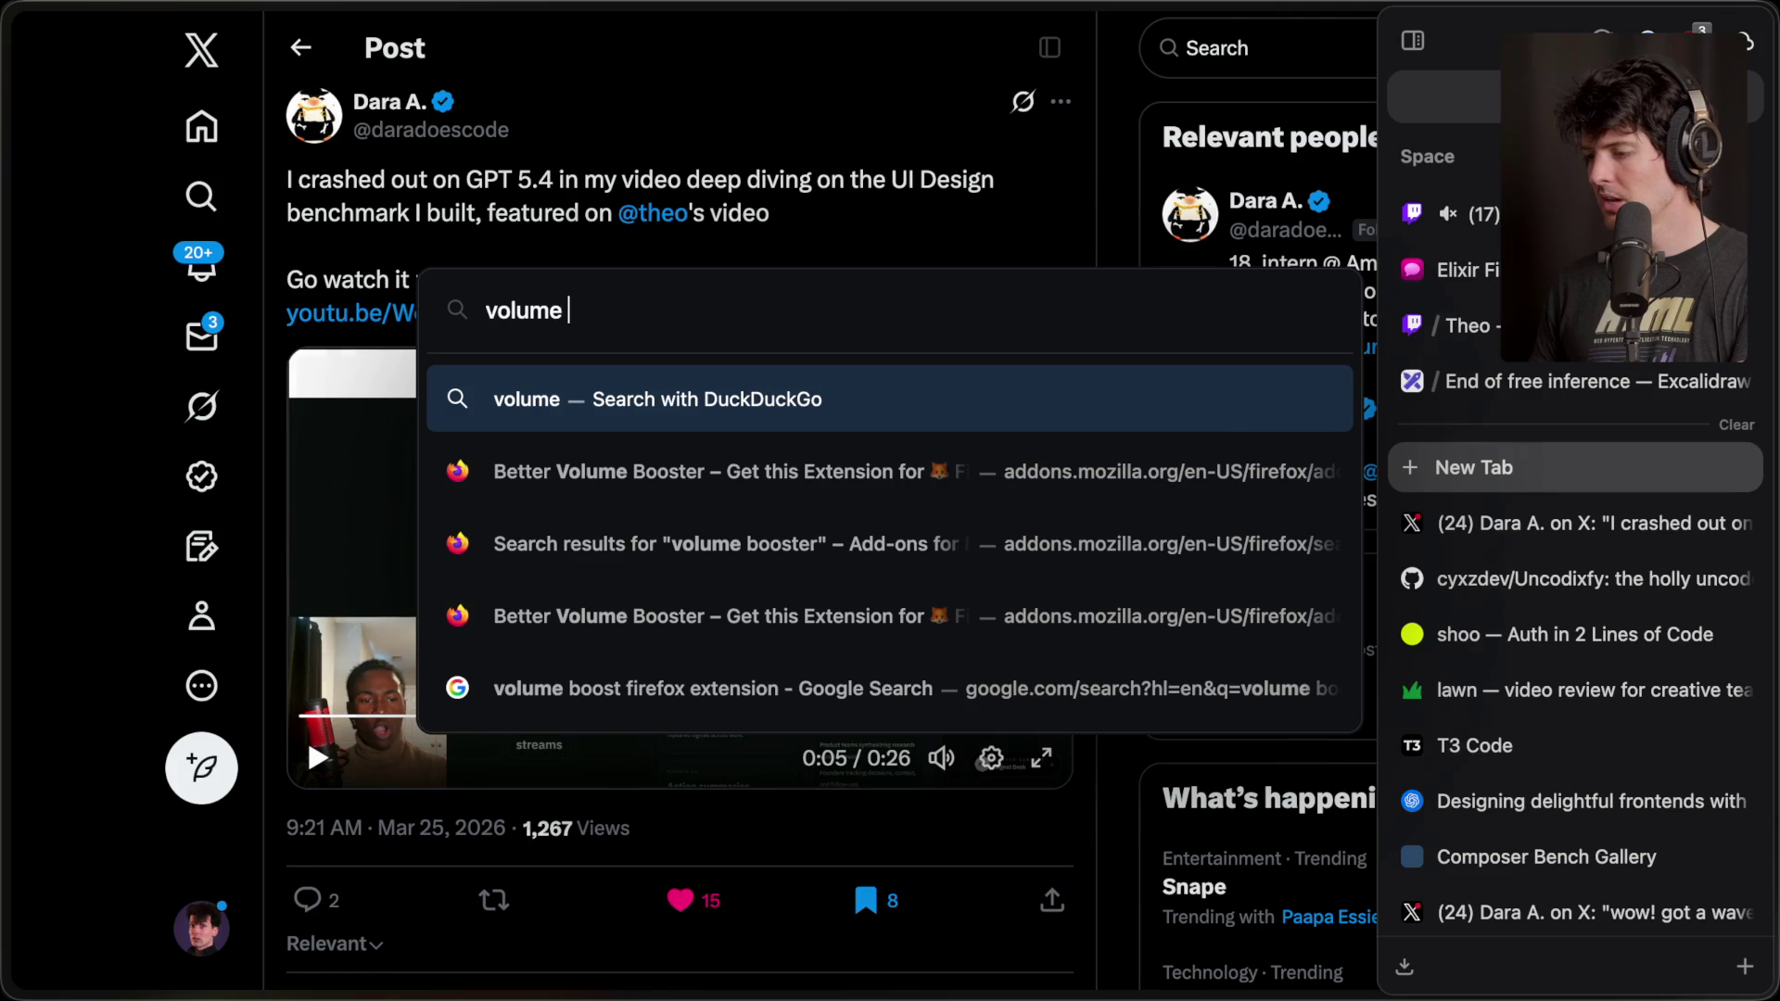
pyautogui.press('Escape')
# - Copy the post URL, open it in Helium, and start searching 'volume boost extension'
pyautogui.press('super+shift+c')
pyautogui.press('super+Tab')
pyautogui.press('Tab')
pyautogui.press('Tab')
pyautogui.press('Tab')
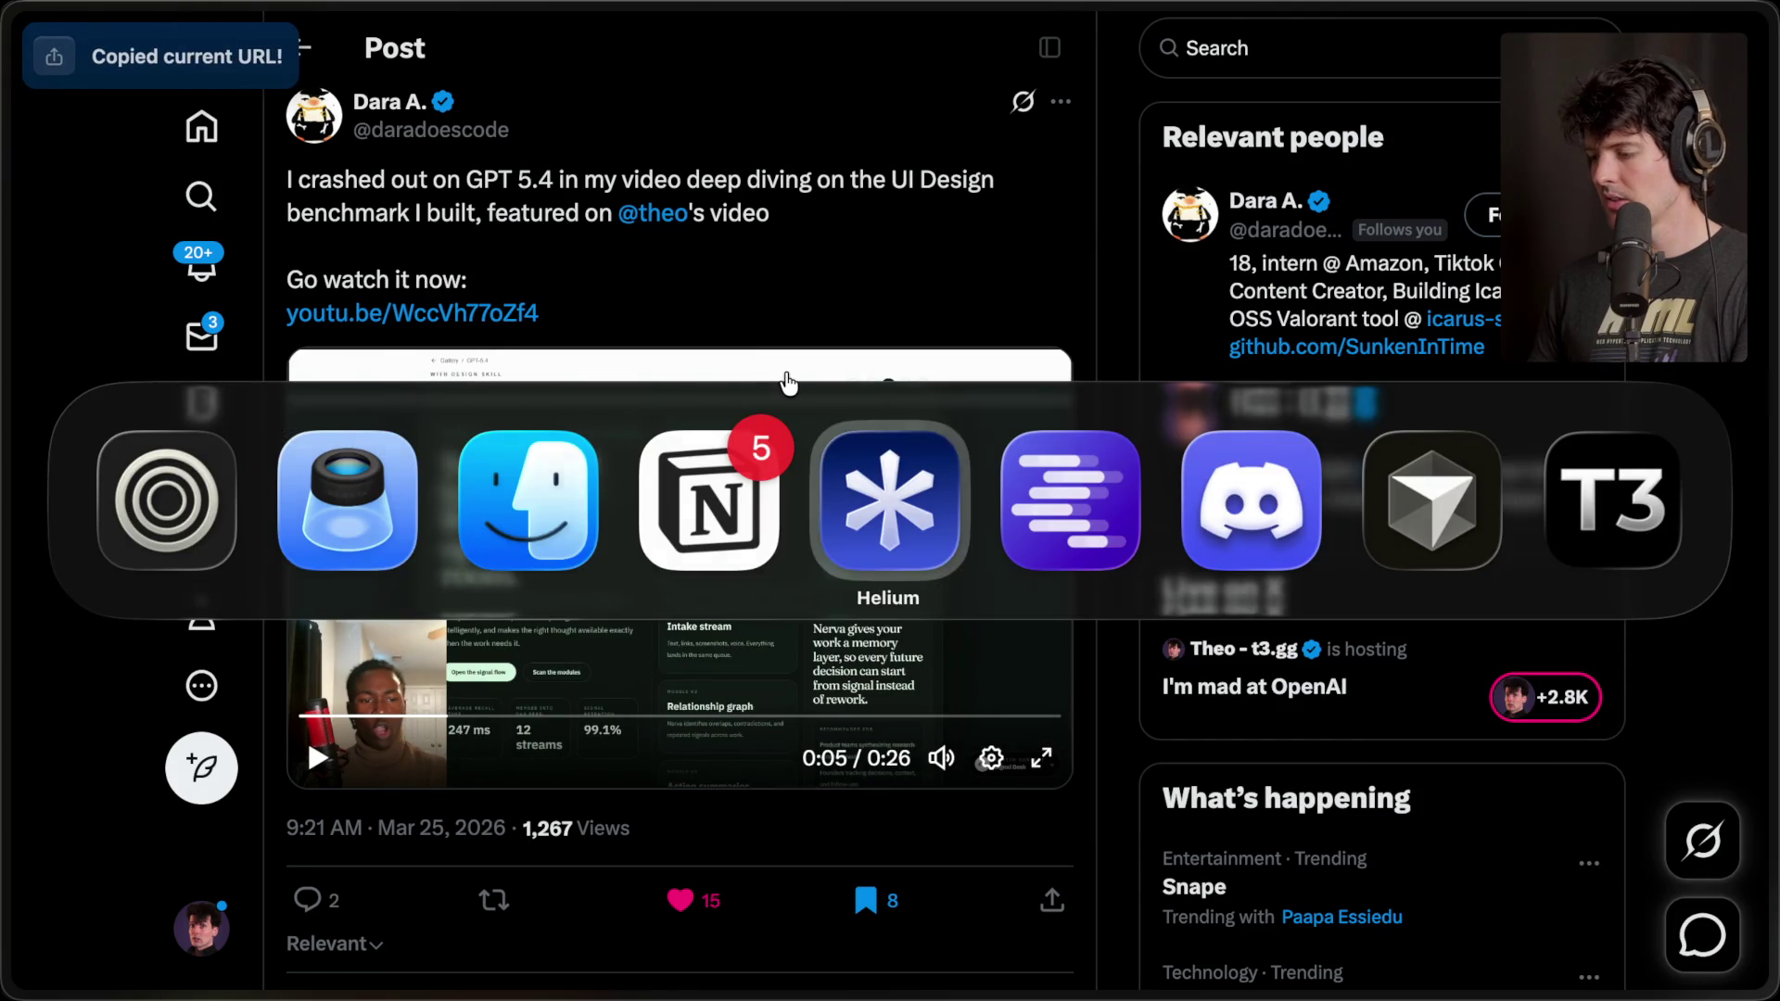
pyautogui.press('super+v')
pyautogui.press('Return')
pyautogui.press('super+t')
pyautogui.write('volume boost ext')
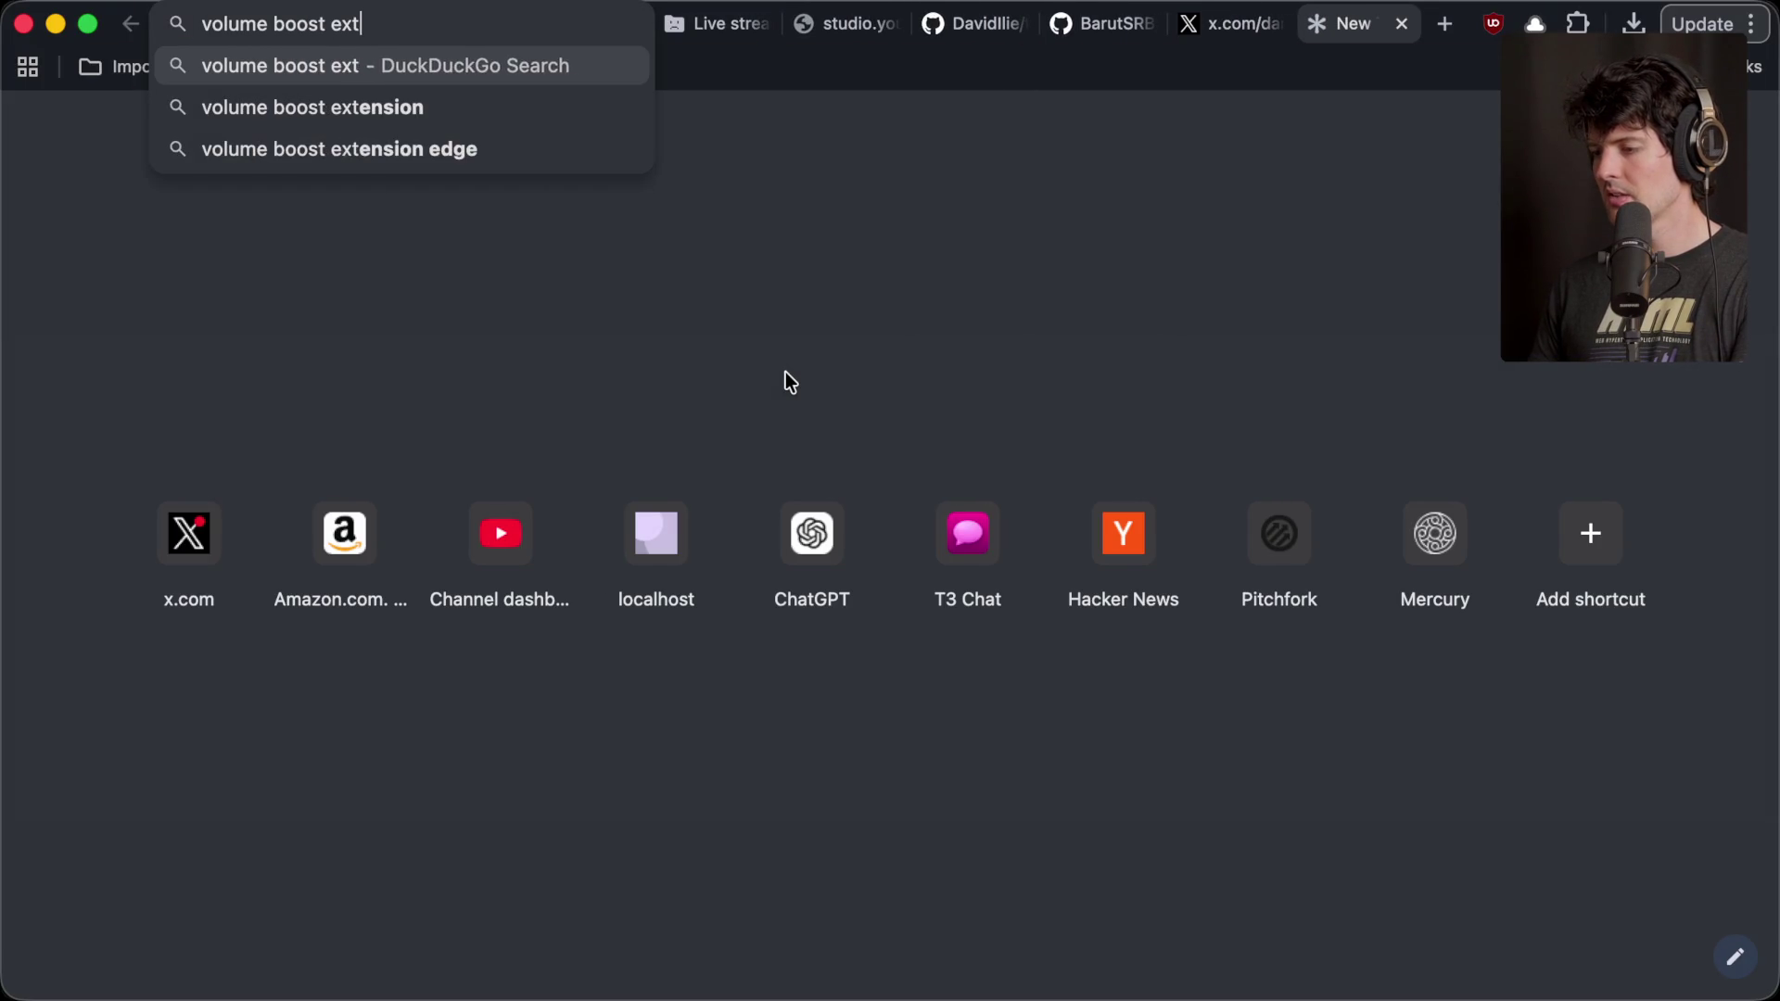
pyautogui.write('ension')
# - Install the Volume Booster extension from the Chrome Web Store search results
pyautogui.press('Return')
pyautogui.click(348, 357)
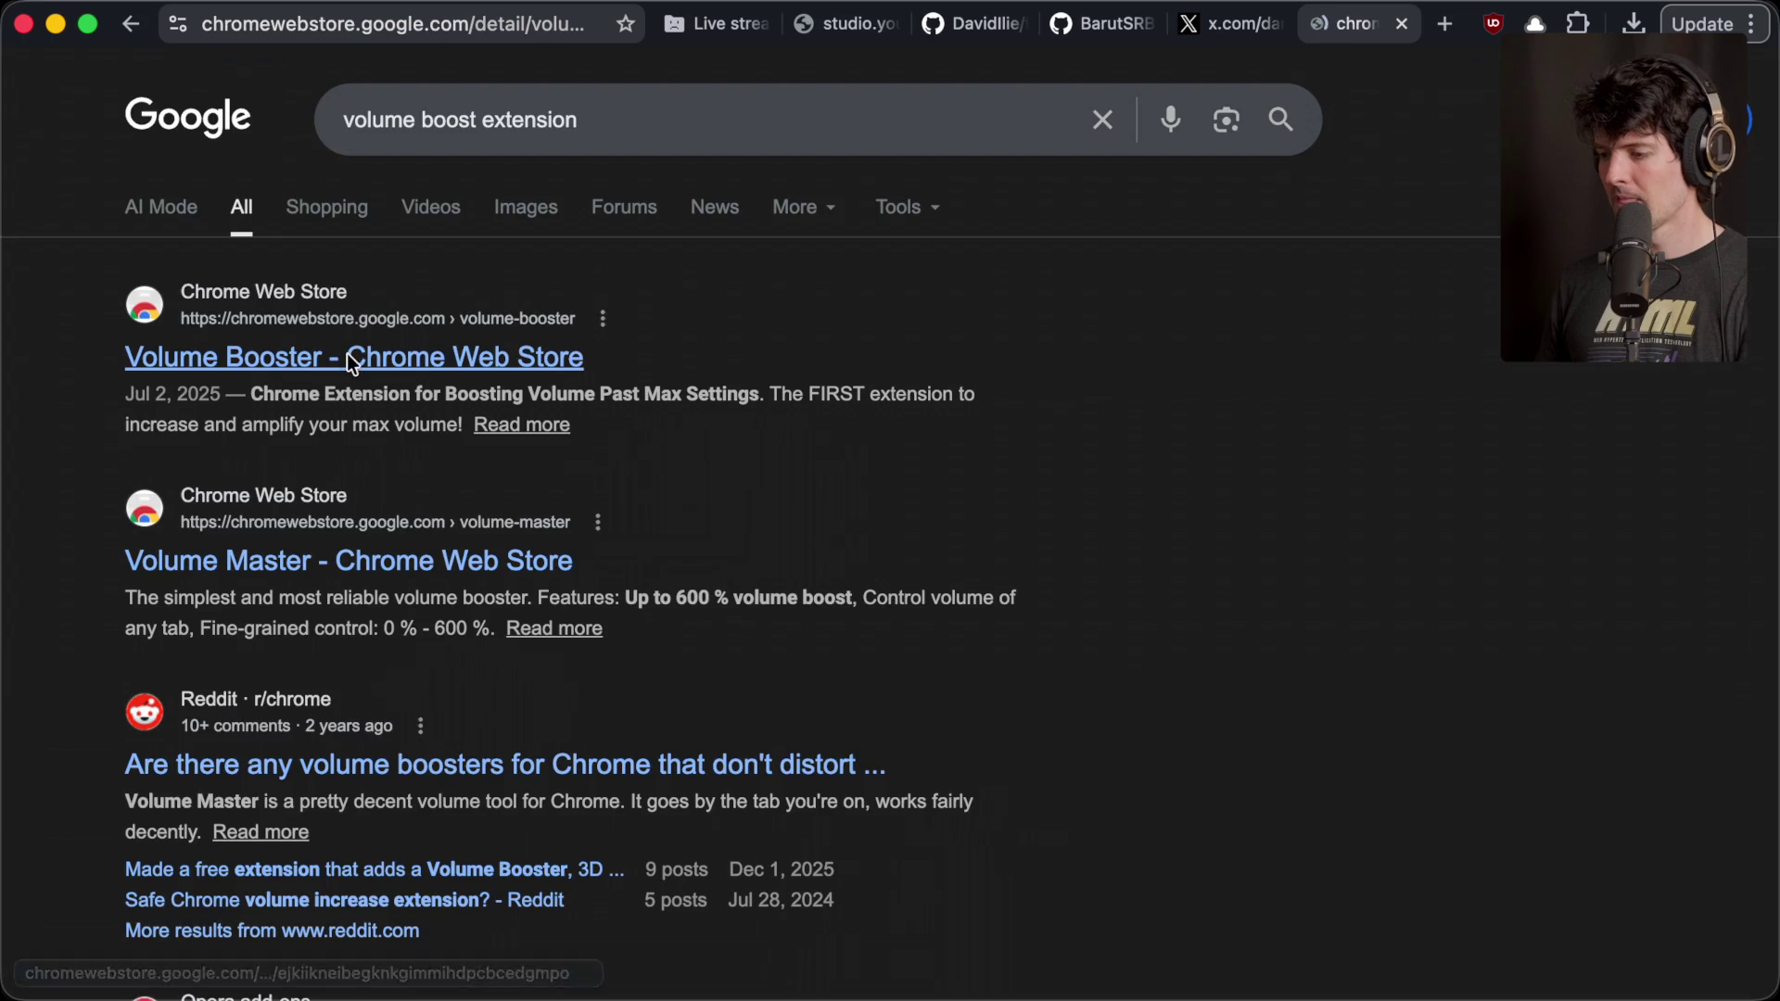
pyautogui.click(1483, 259)
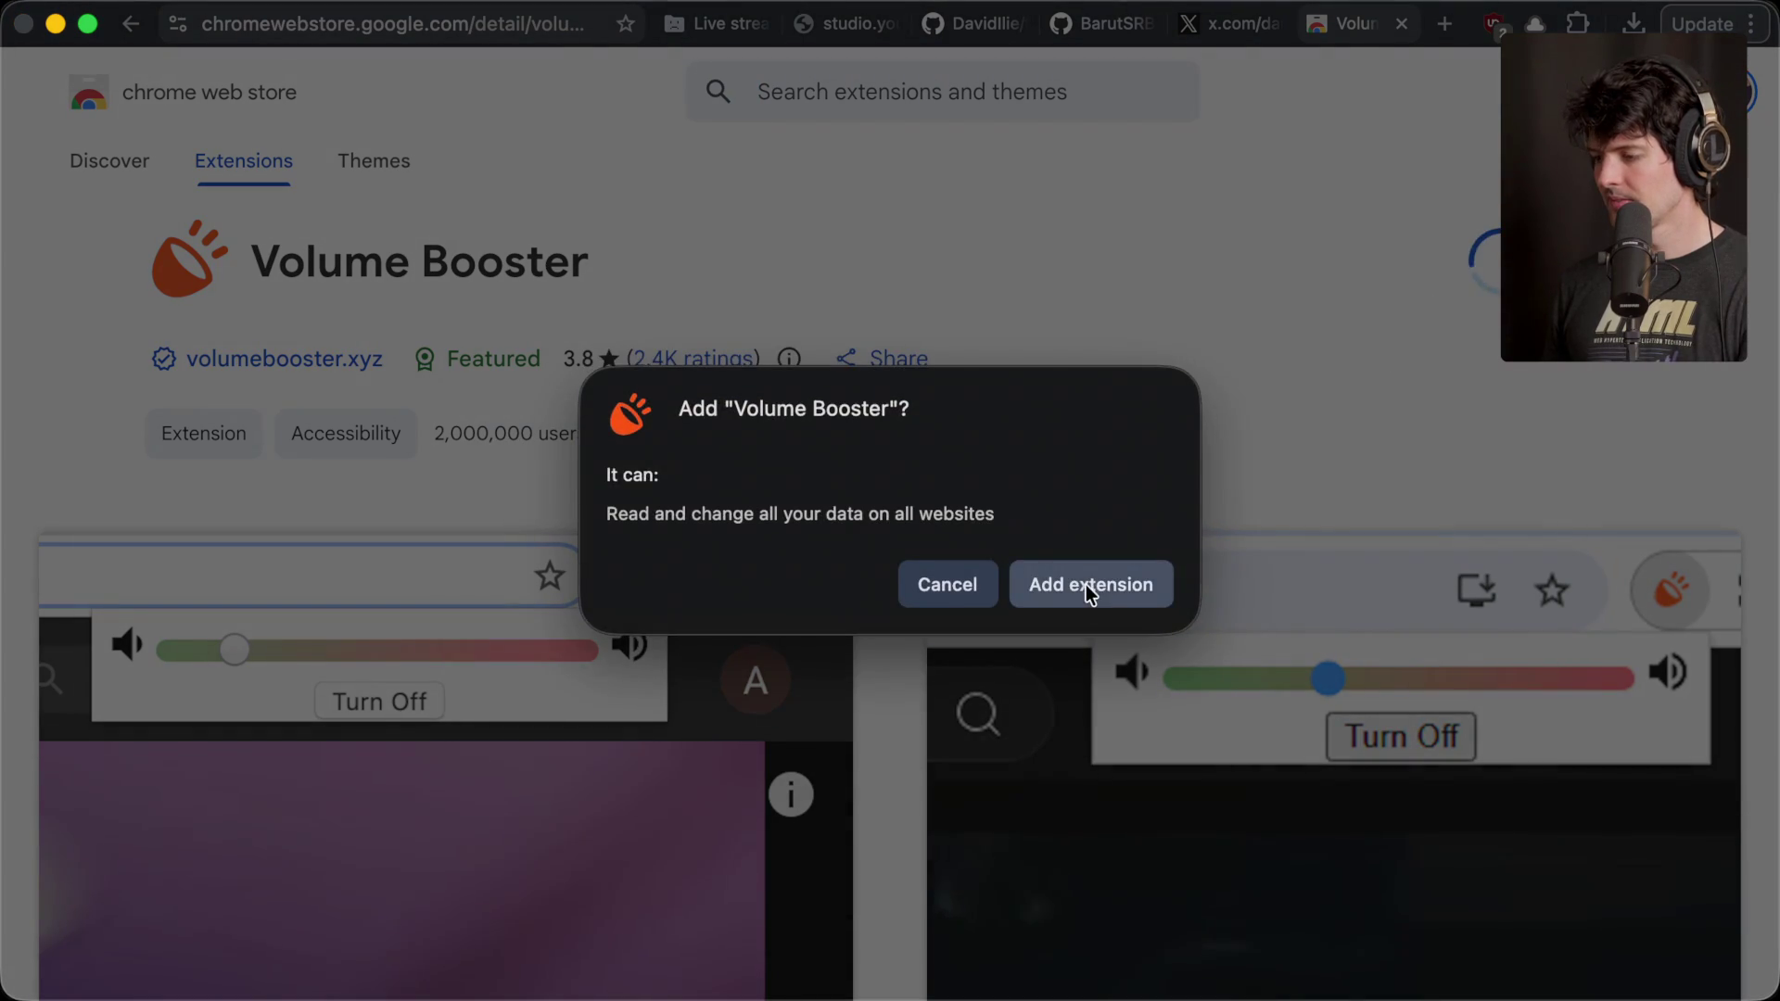
pyautogui.click(1086, 586)
# - Raise the Volume Booster slider on the X post tab
pyautogui.hotkey('ctrl', 'shift', 'Tab')
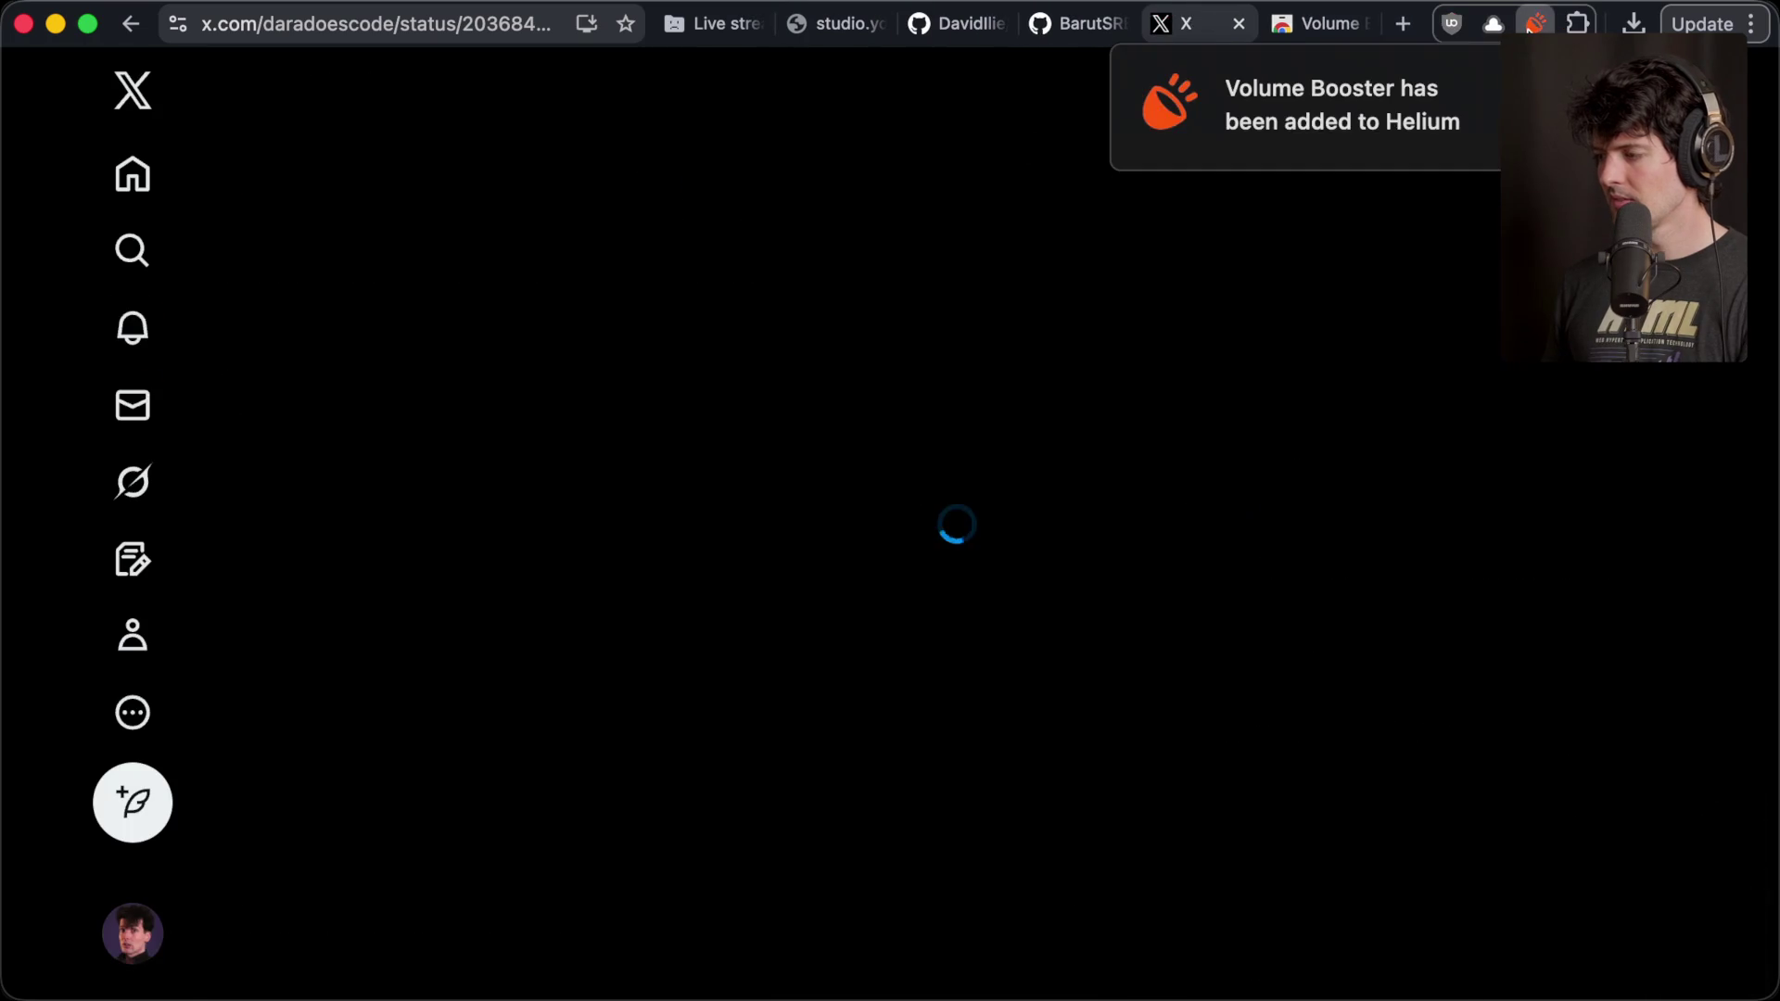
pyautogui.click(1534, 24)
pyautogui.moveTo(1388, 68); pyautogui.dragTo(1439, 70)
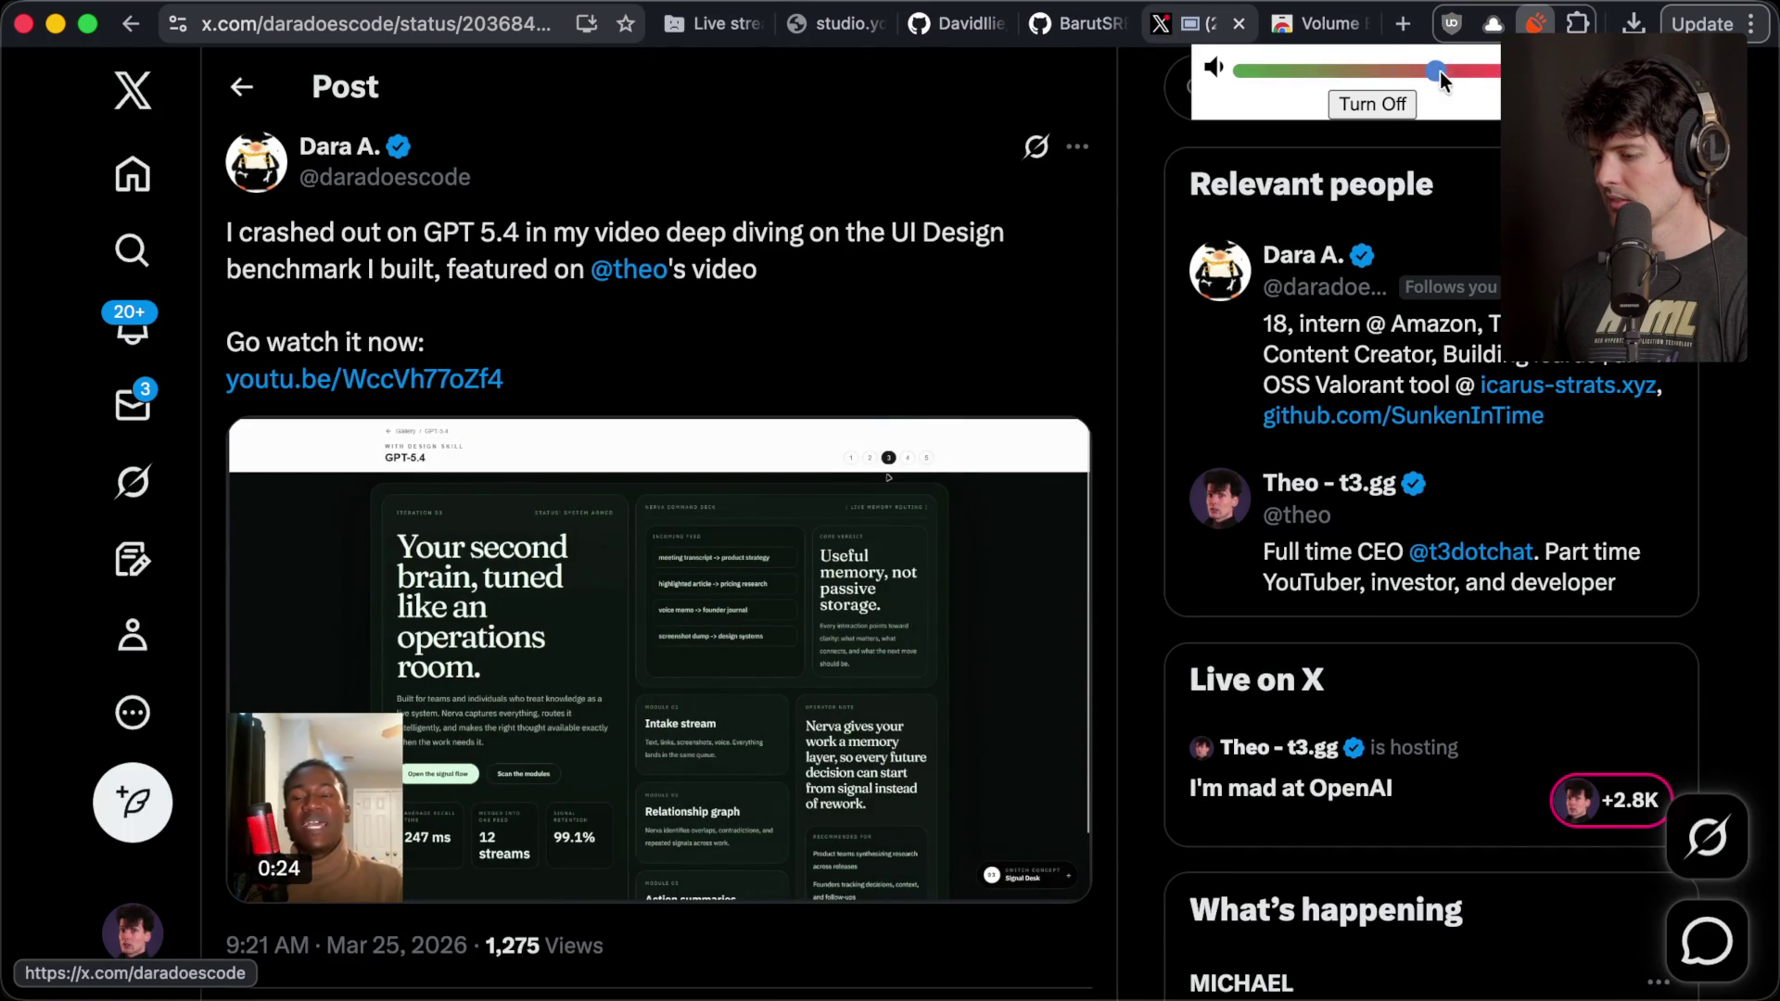
# - Restart the post's video and lower its Volume Booster level
pyautogui.click(691, 684)
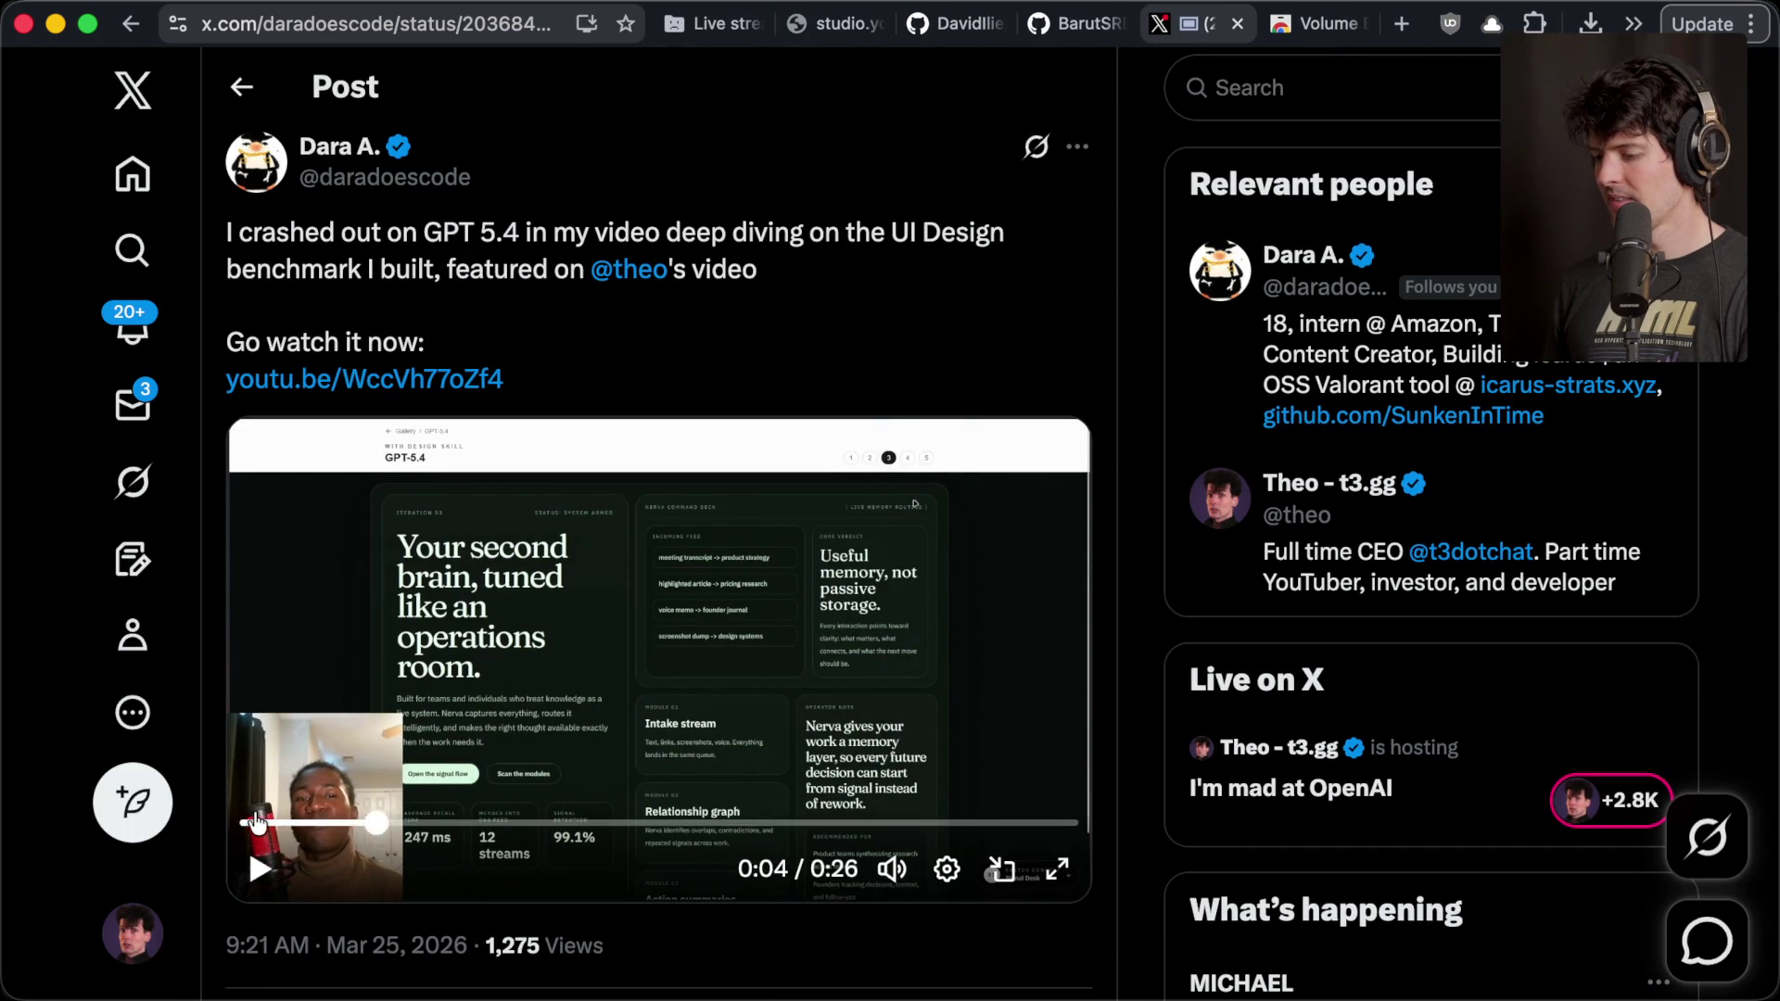
pyautogui.click(243, 822)
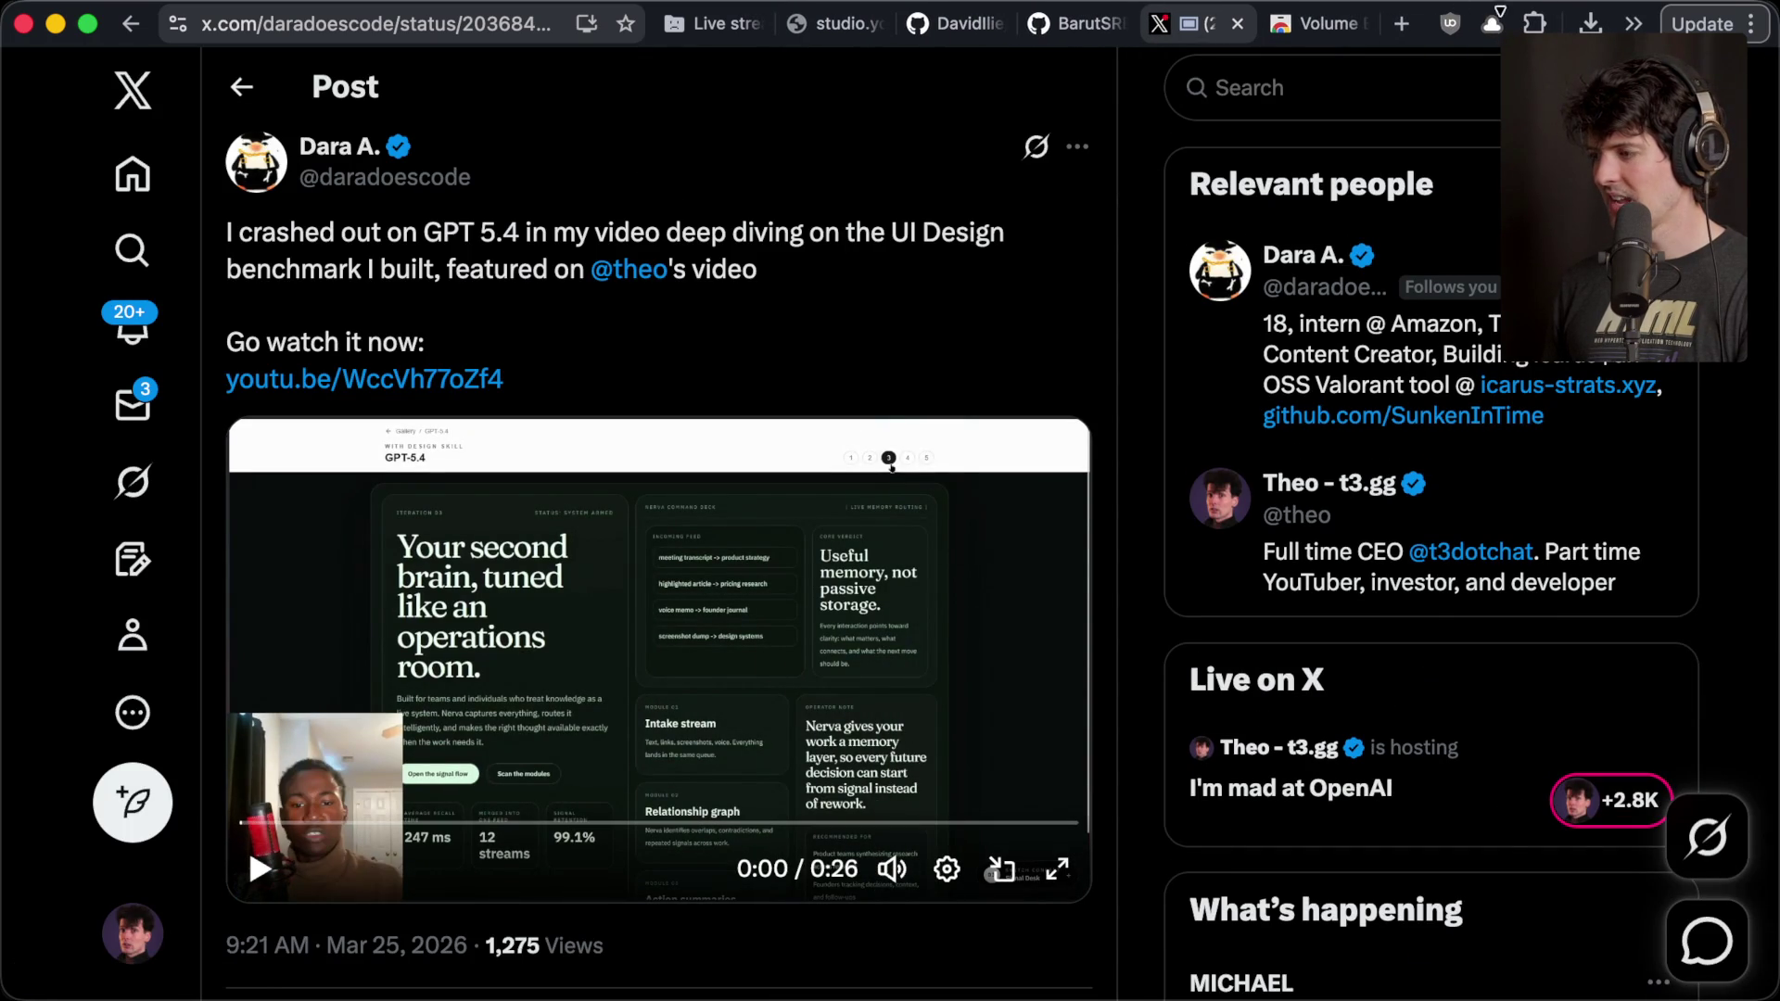
pyautogui.click(1532, 24)
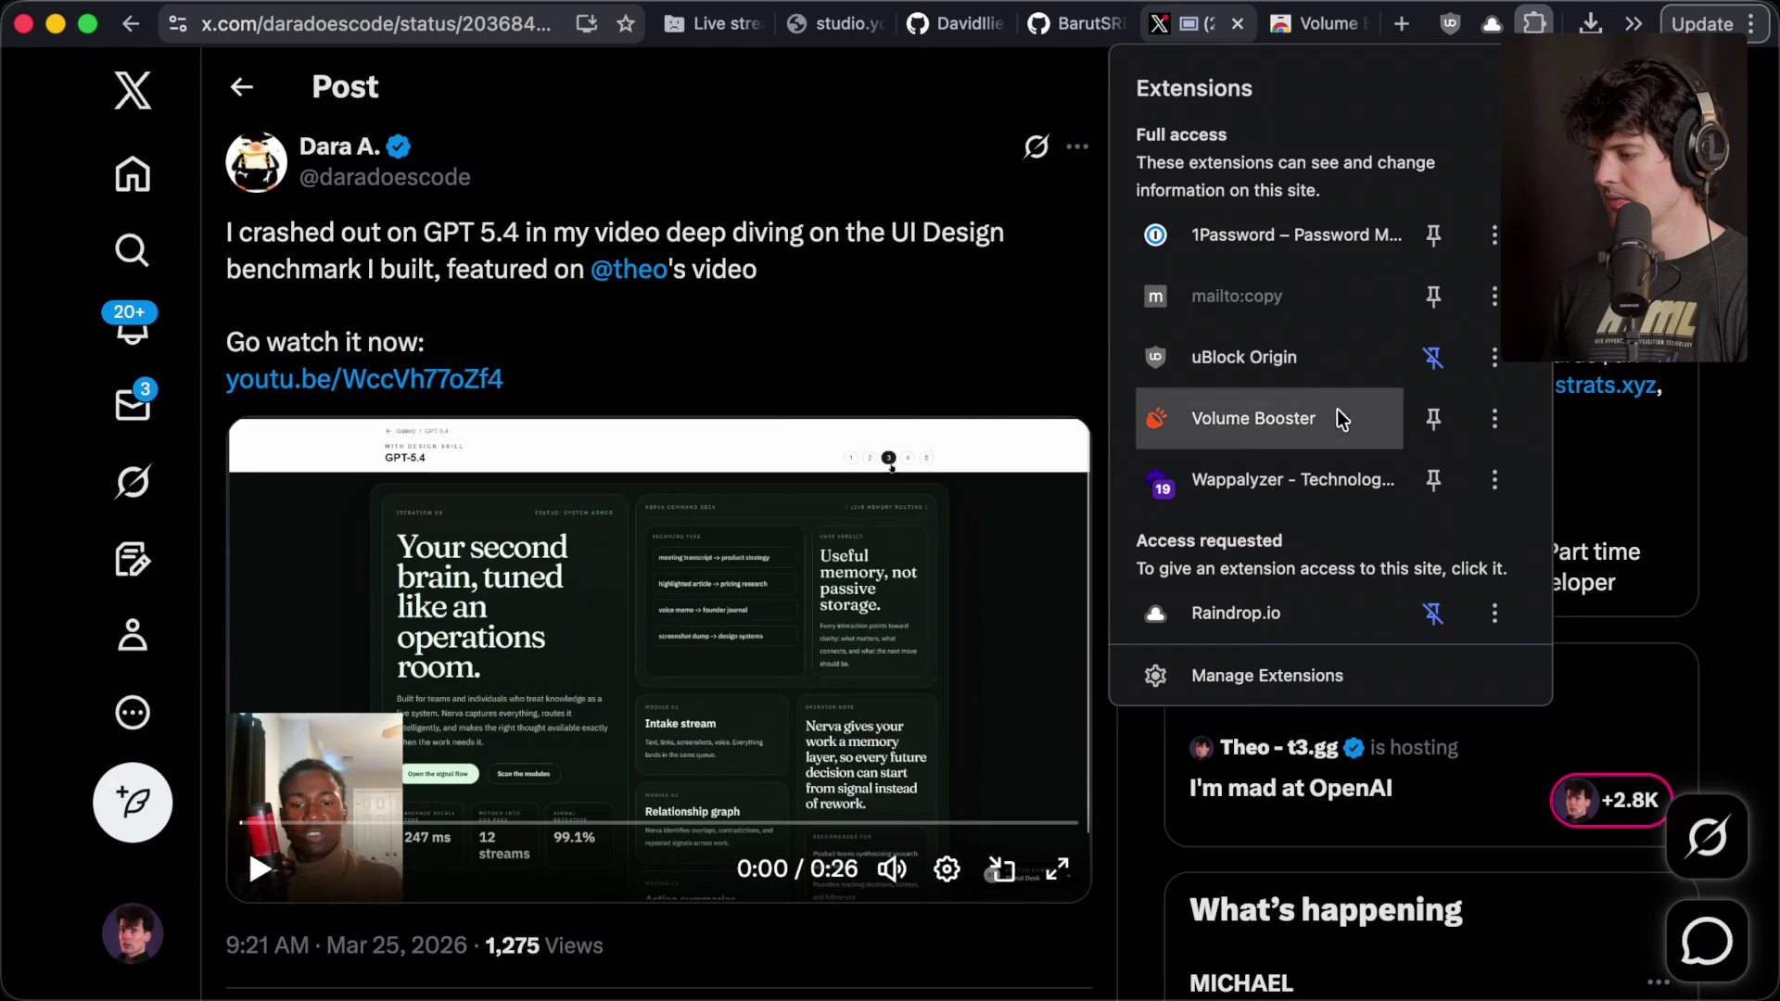
pyautogui.click(1338, 413)
pyautogui.click(1344, 71)
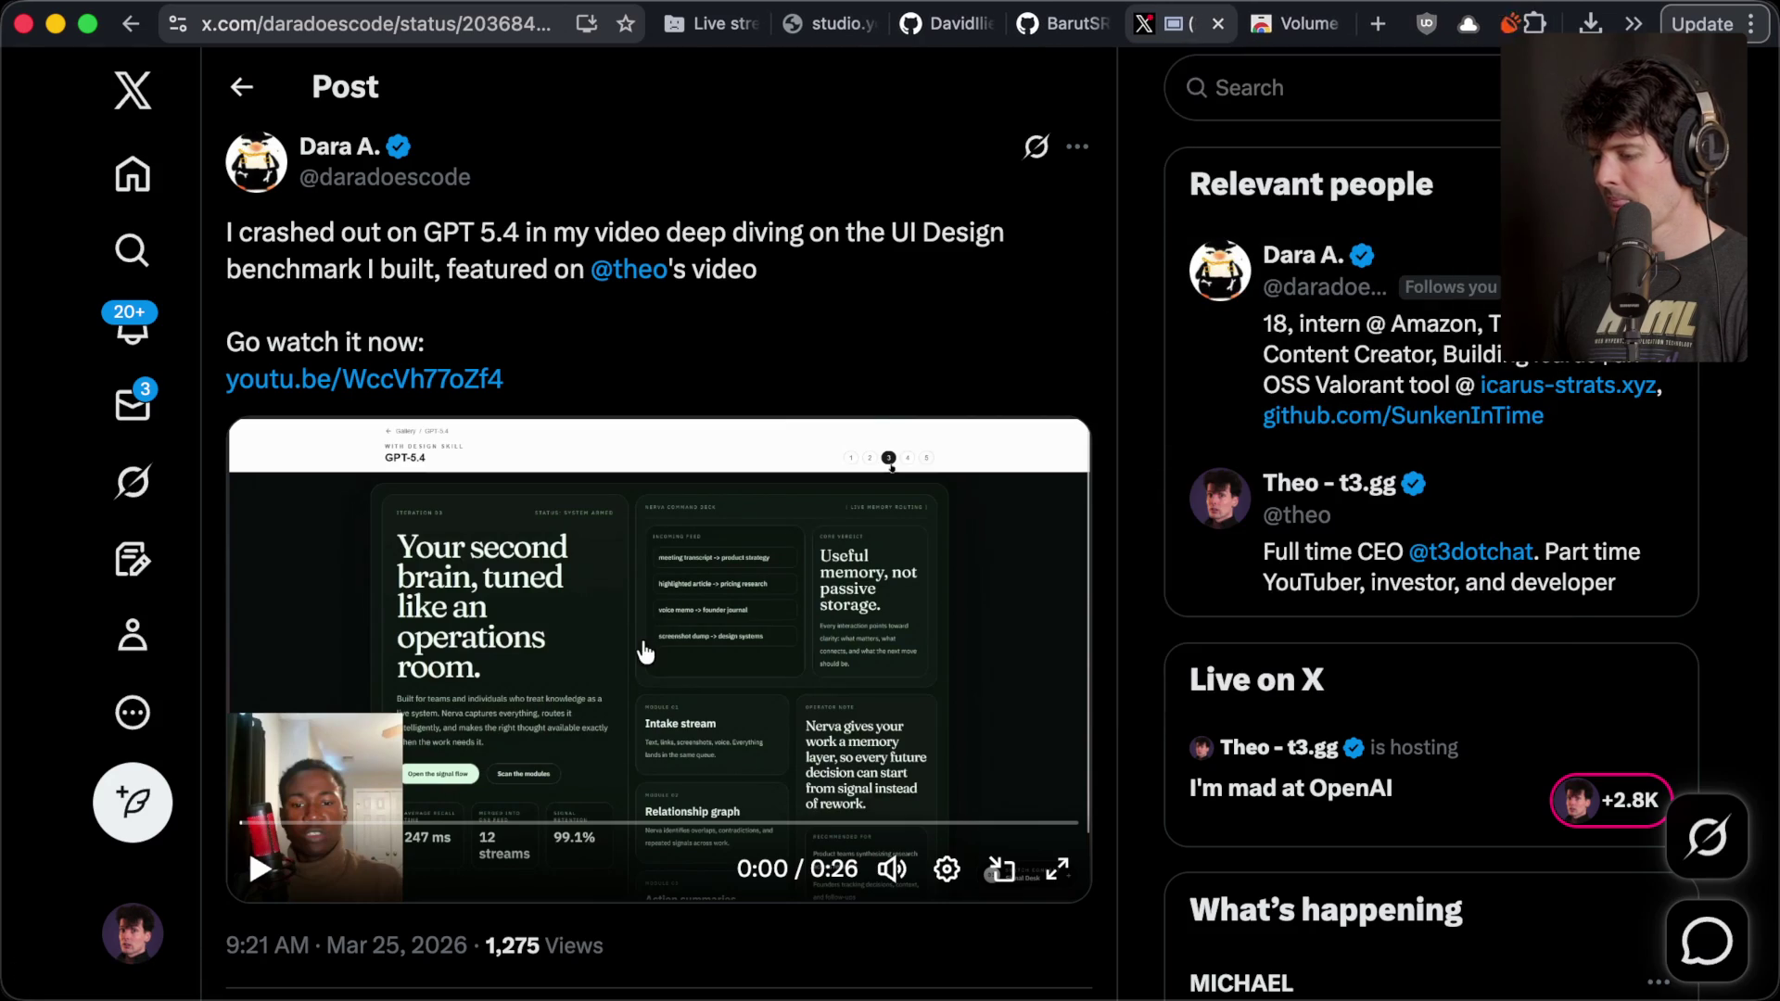
pyautogui.click(279, 862)
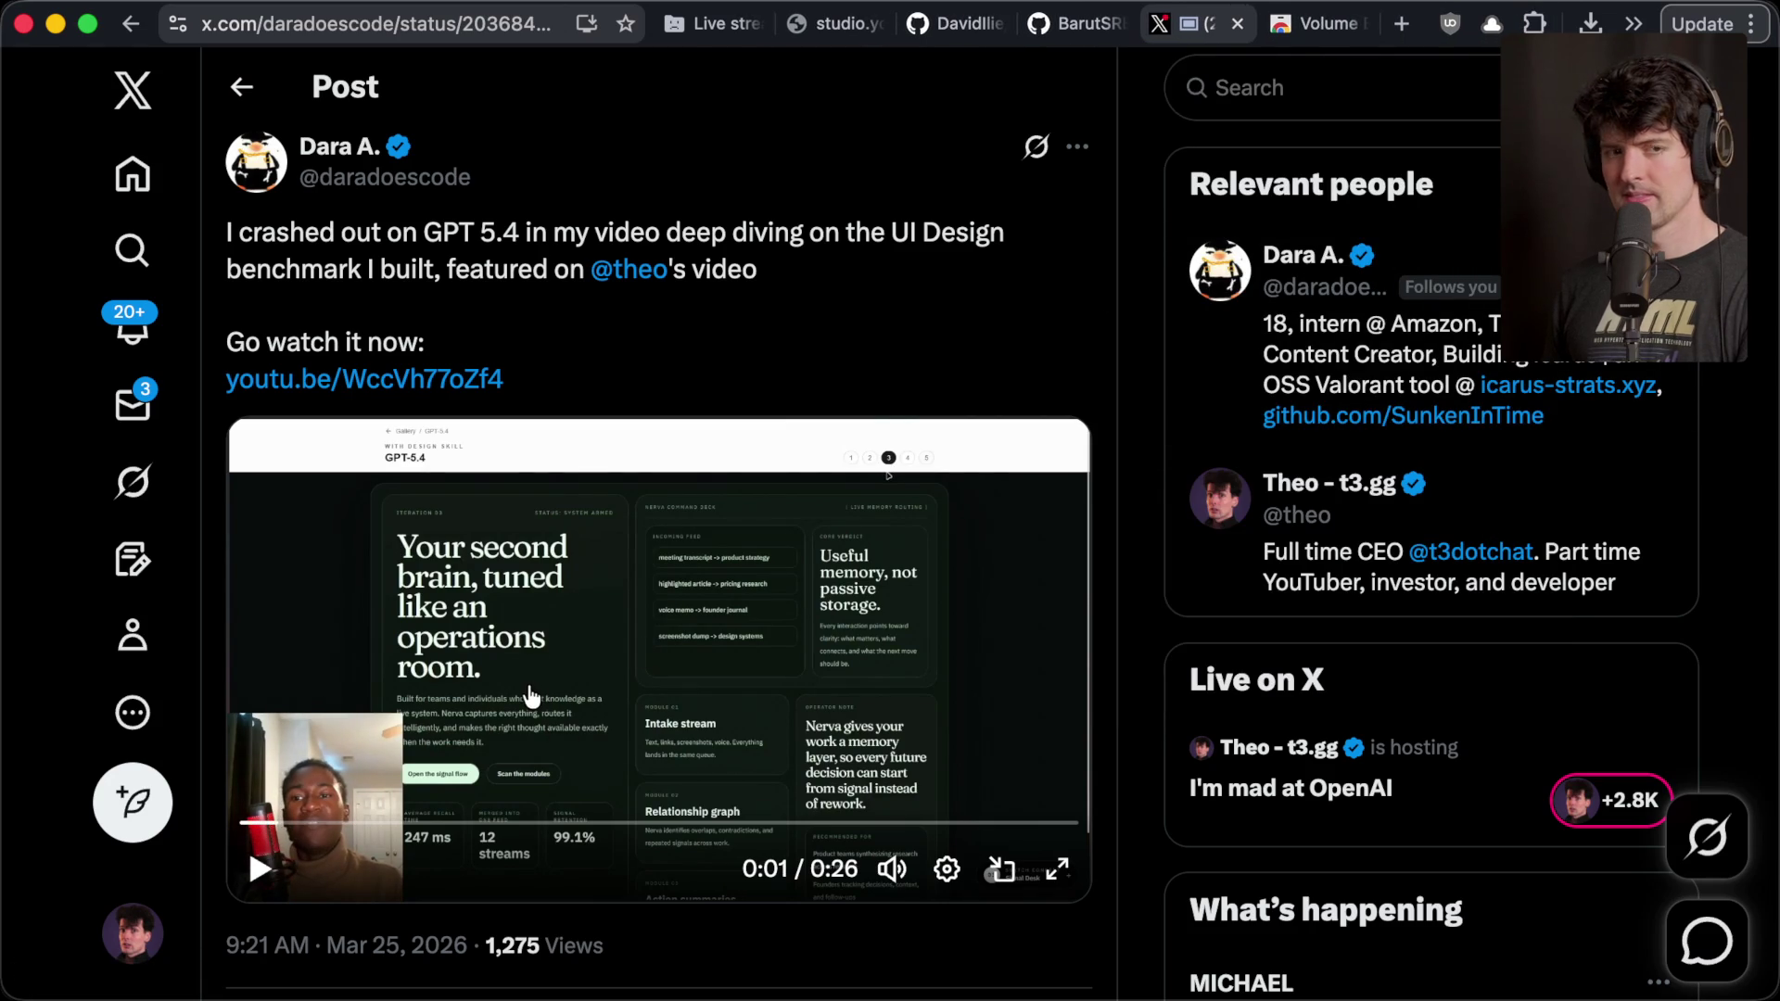
pyautogui.click(1552, 22)
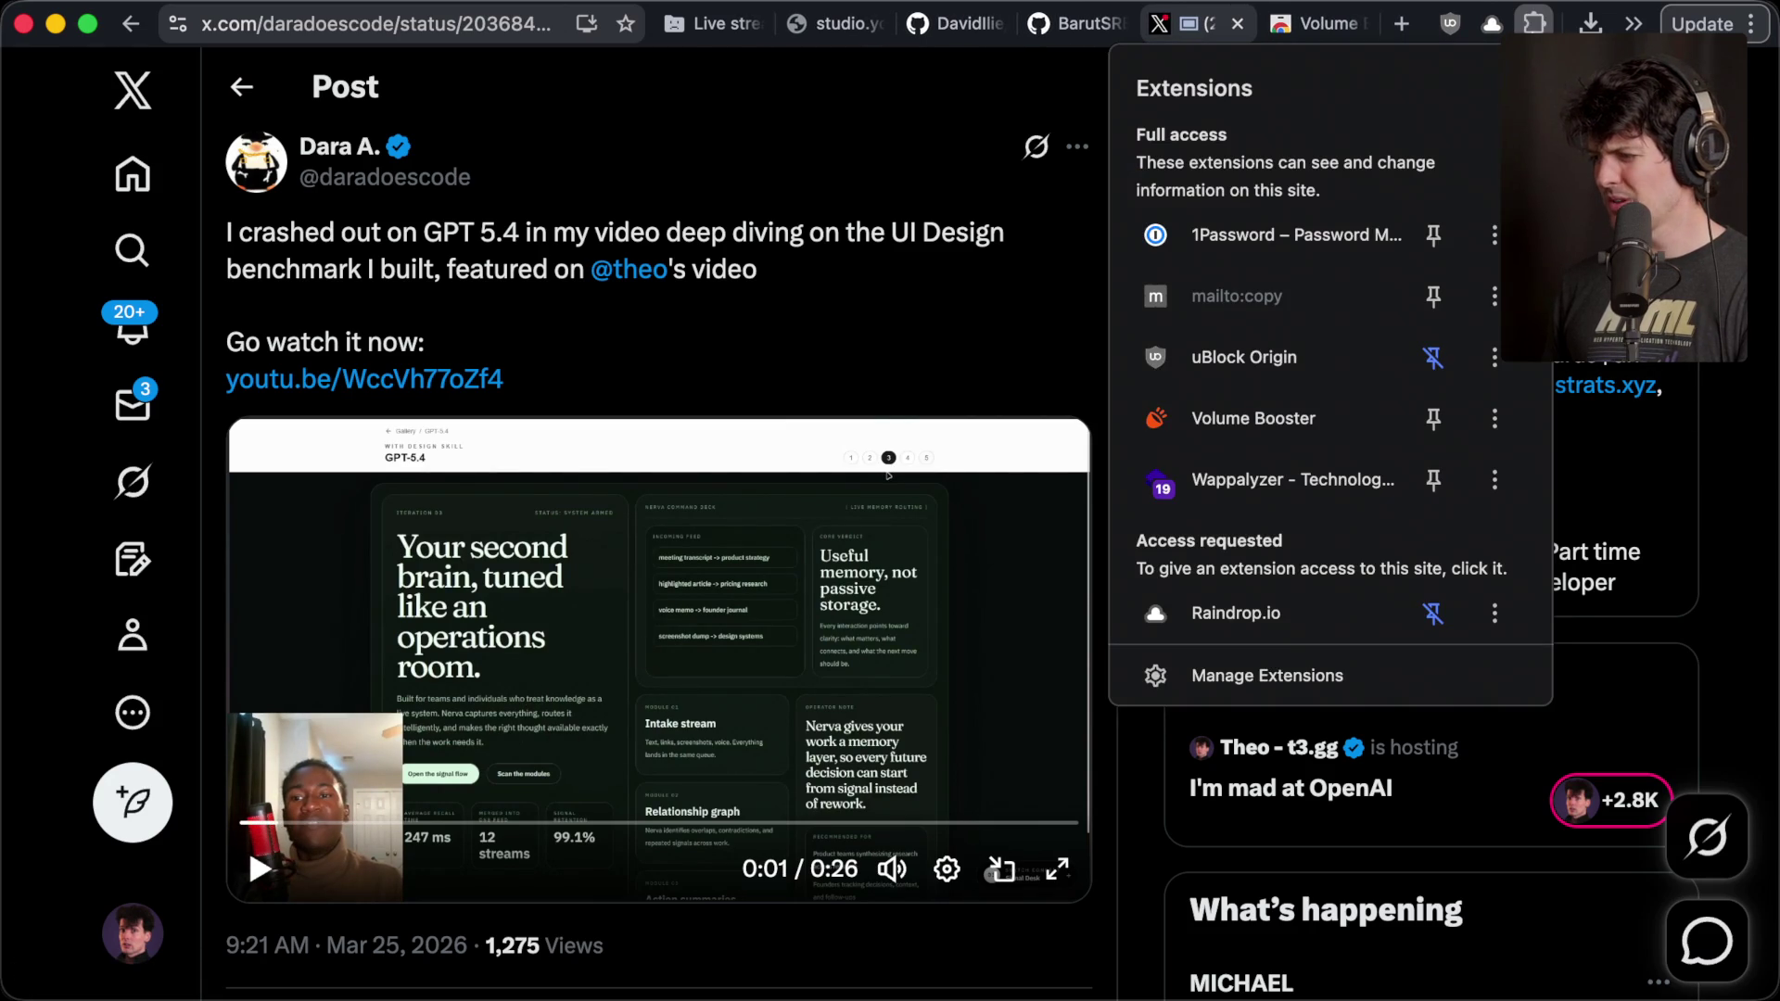
pyautogui.click(1316, 417)
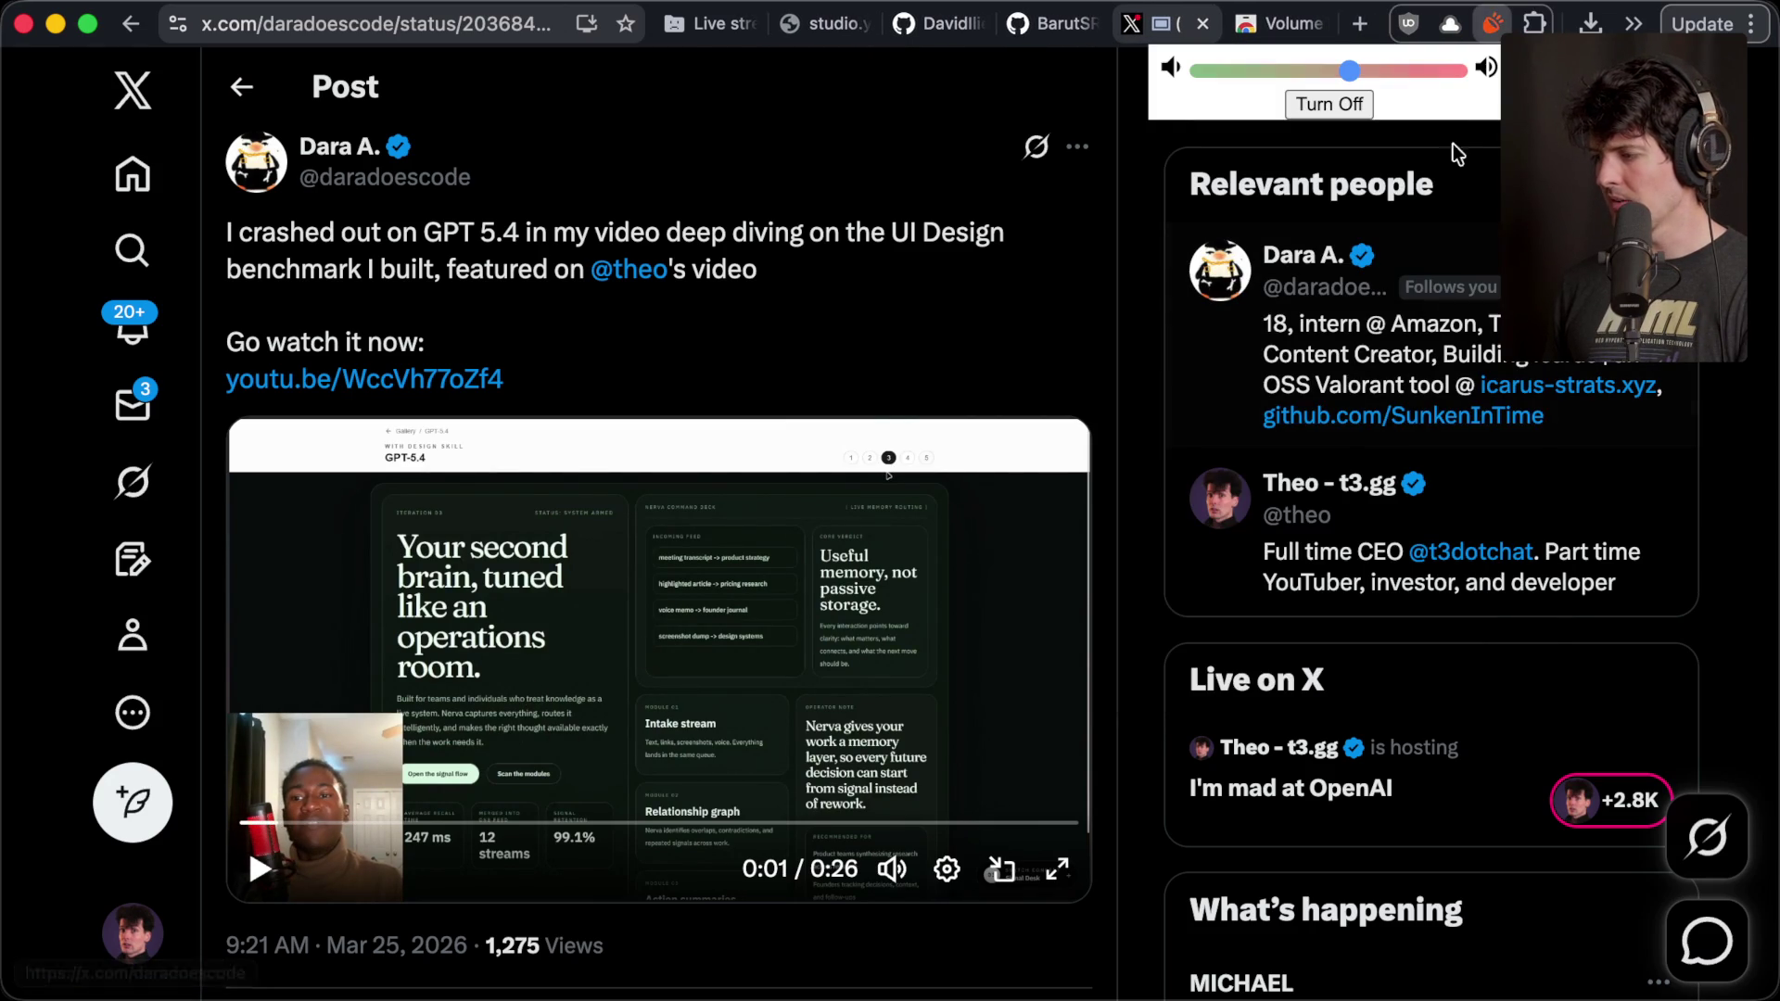
pyautogui.click(1346, 105)
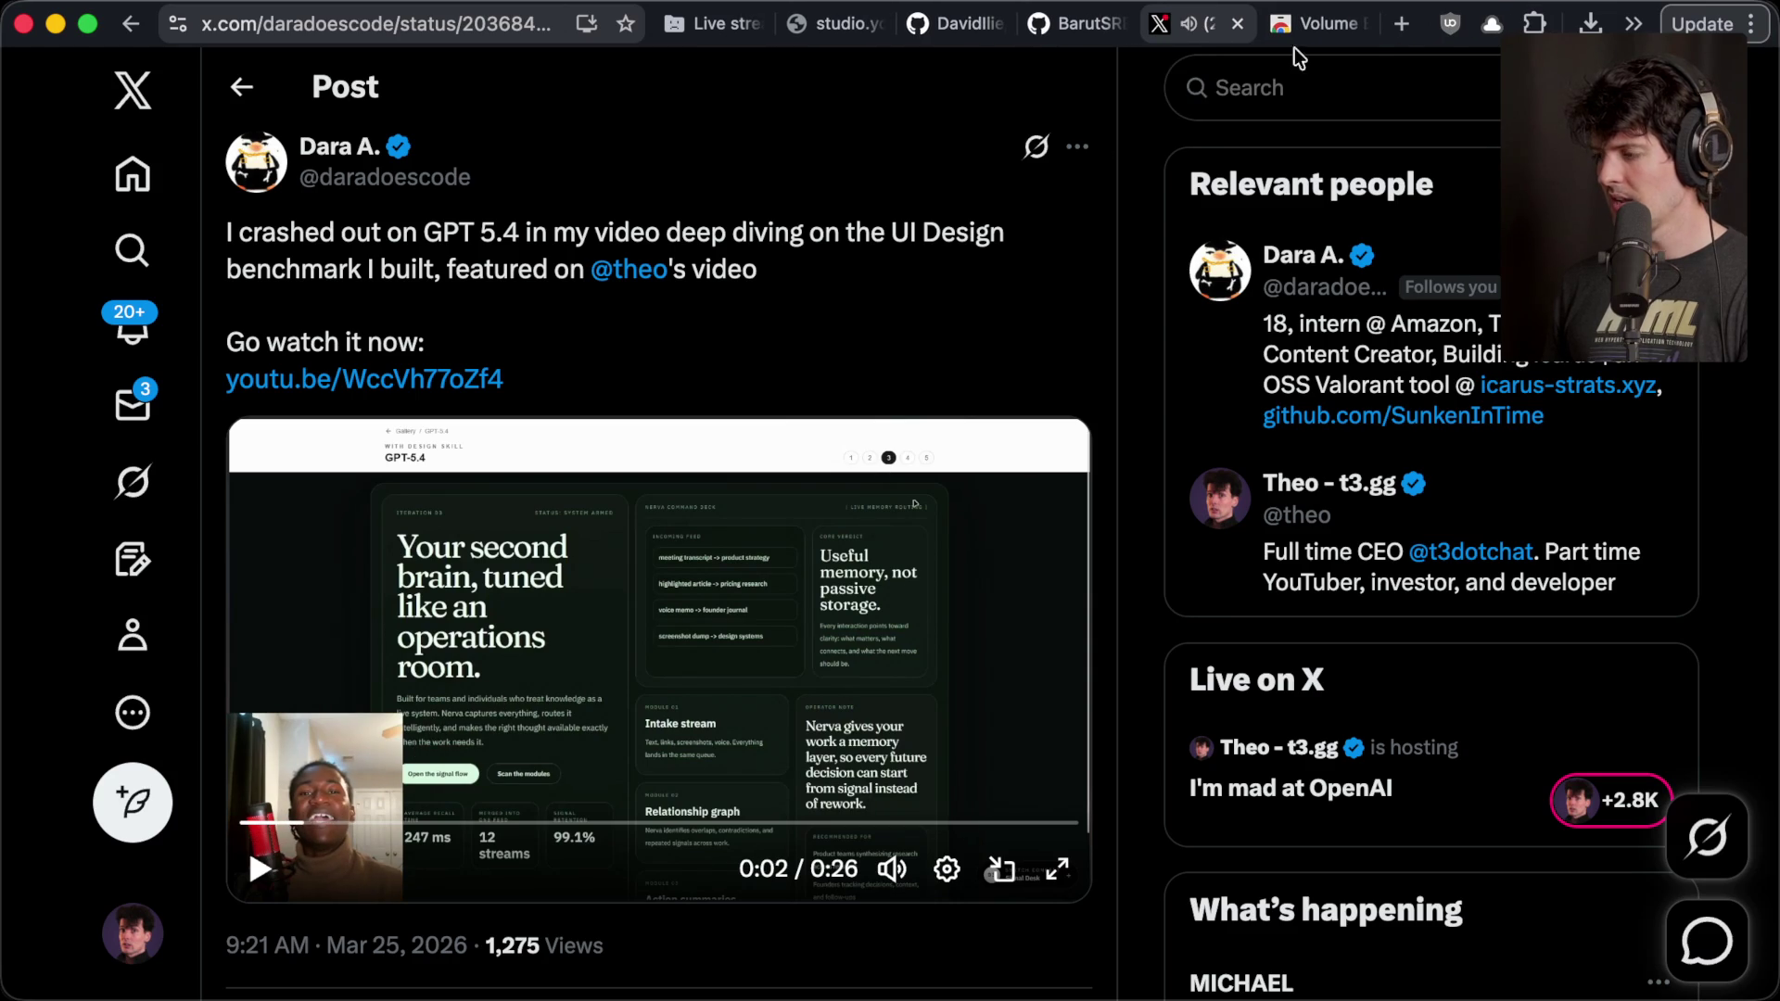
# - Save the post as a Raindrop bookmark and pin Volume Booster to the toolbar
pyautogui.click(1492, 22)
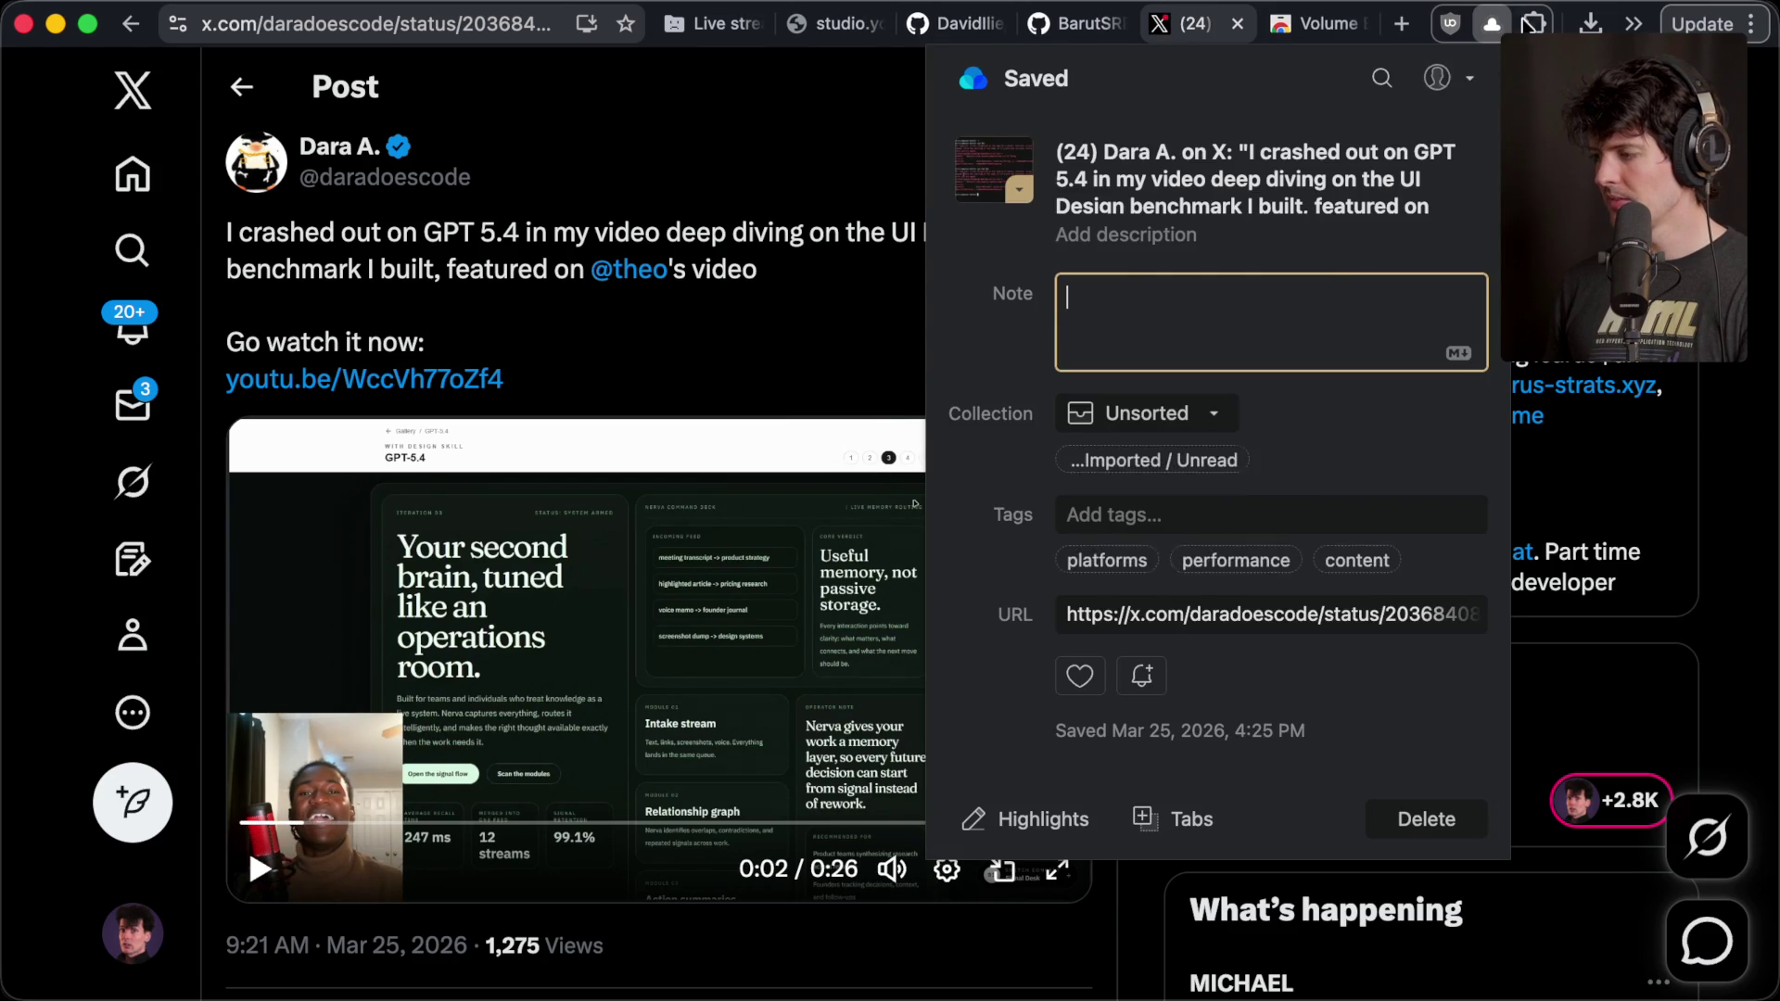
pyautogui.click(1530, 24)
pyautogui.click(1433, 479)
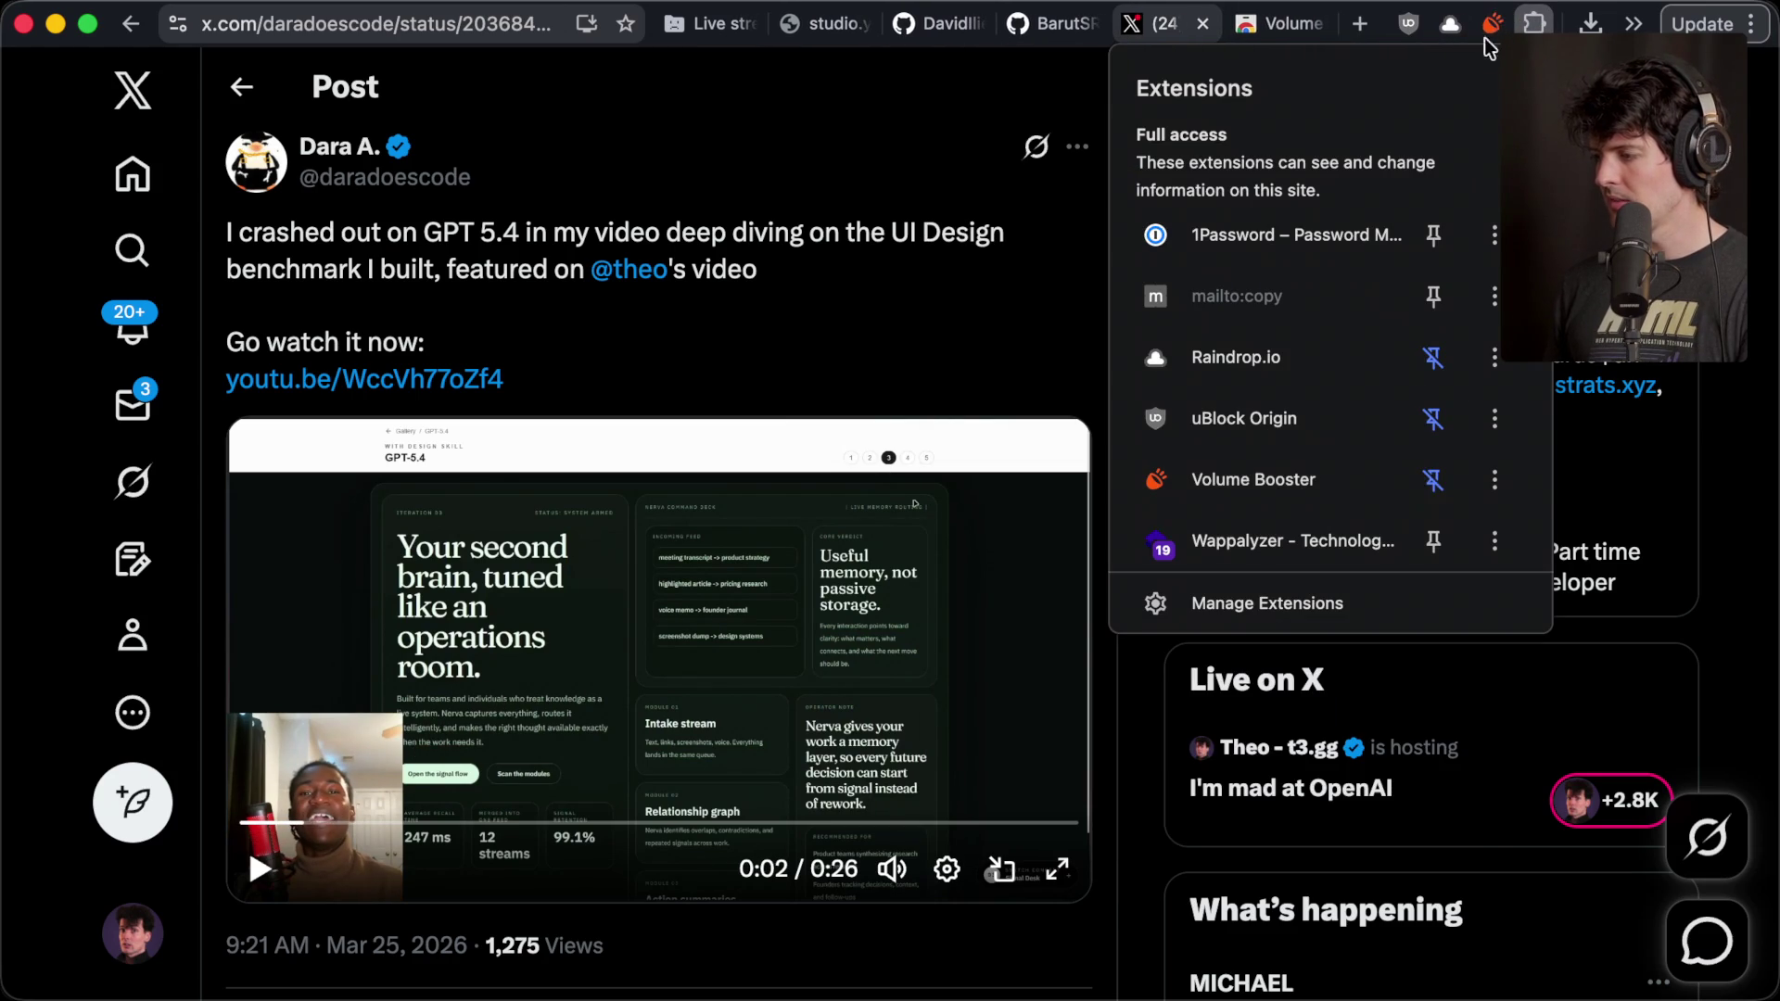
pyautogui.click(1492, 24)
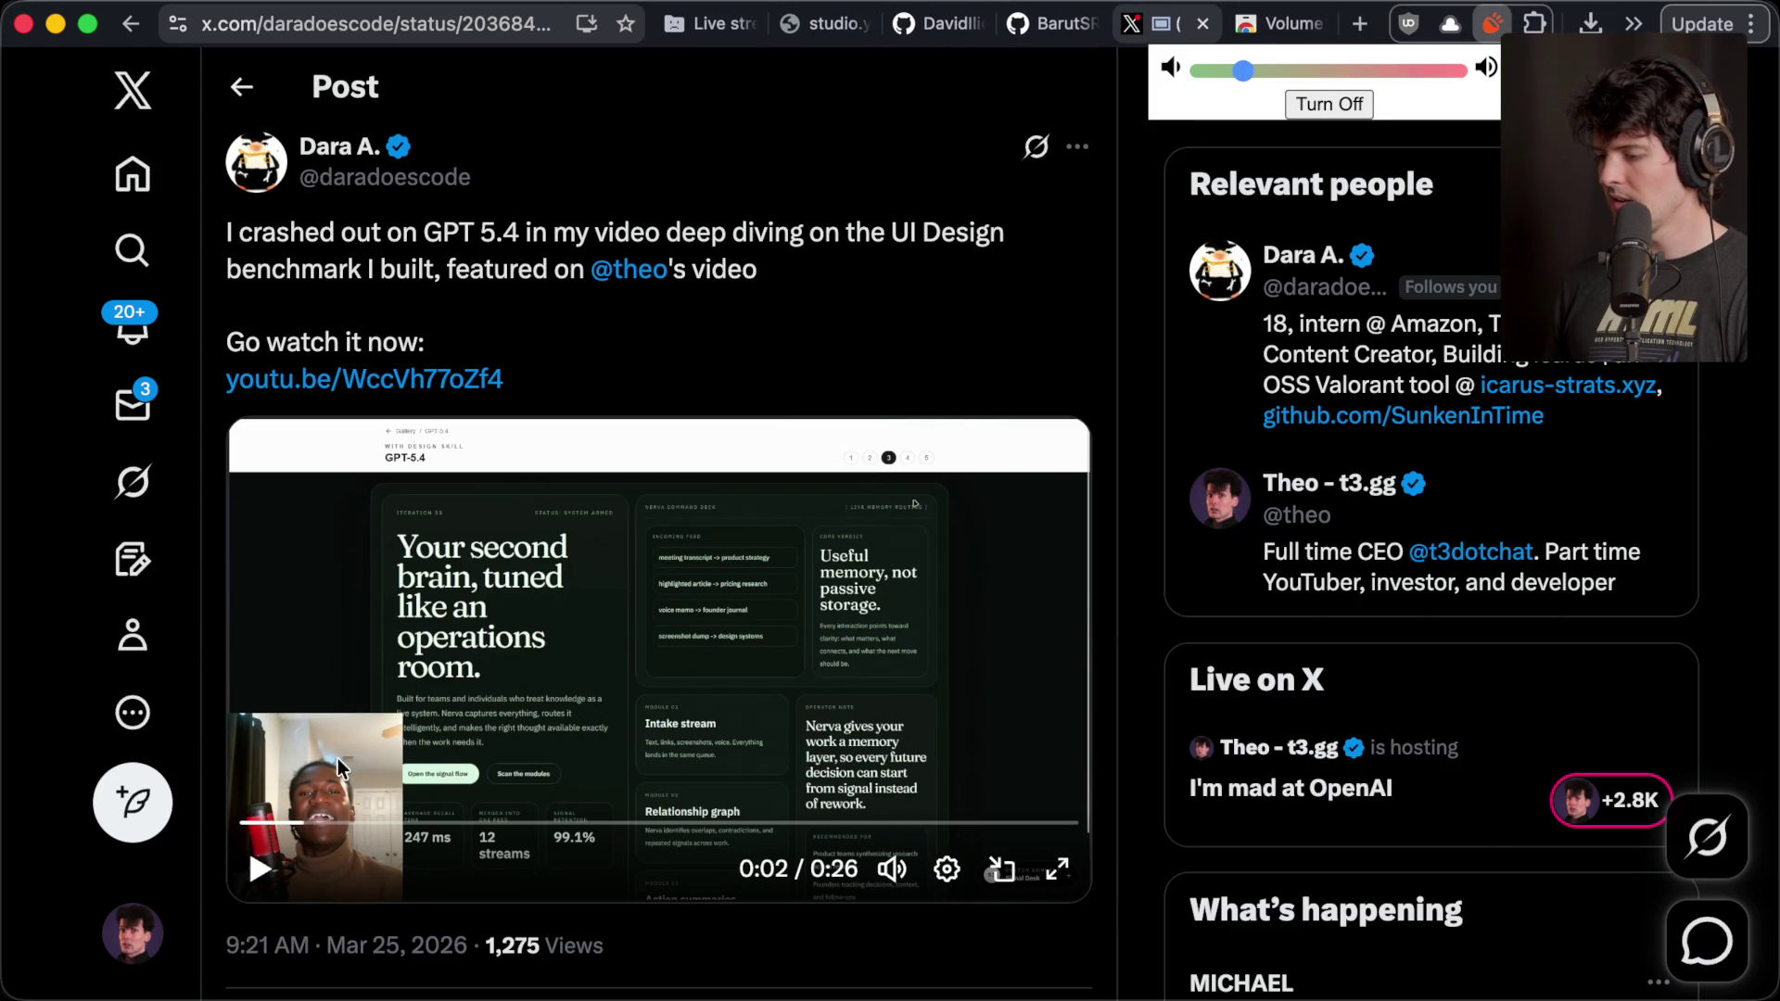
pyautogui.click(1164, 304)
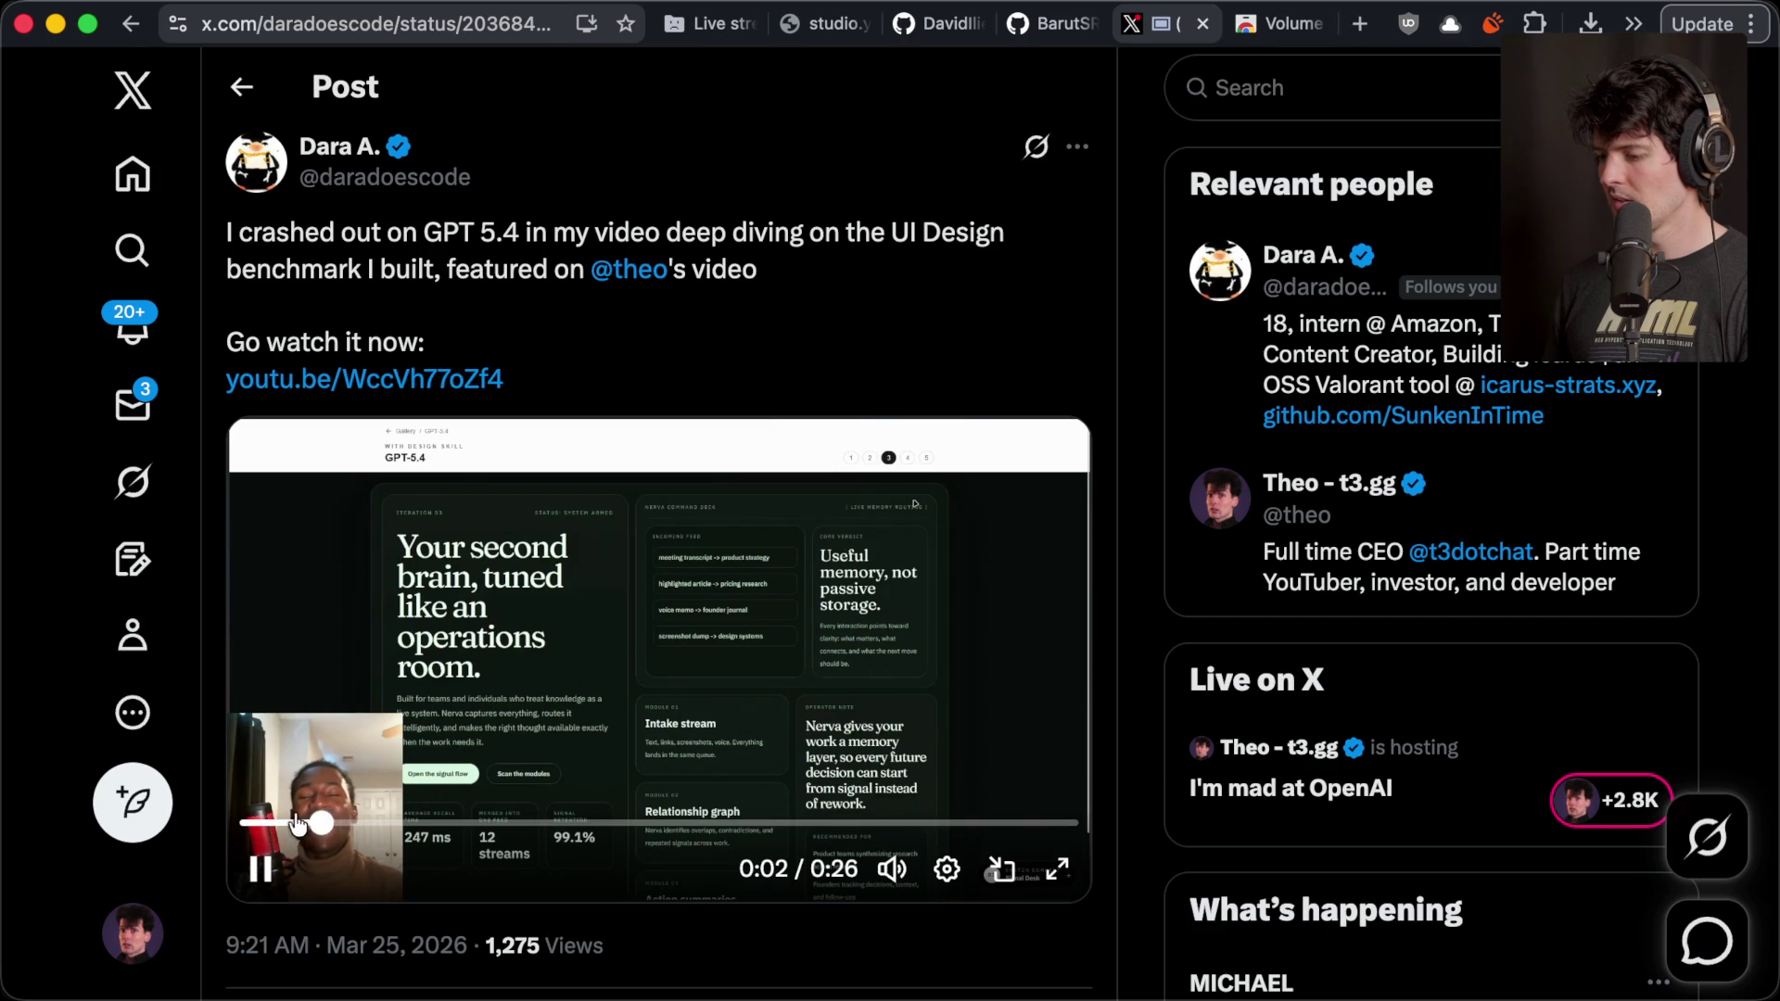
# - Rewind the video to 0:00 and play it full screen
pyautogui.click(262, 871)
pyautogui.click(245, 822)
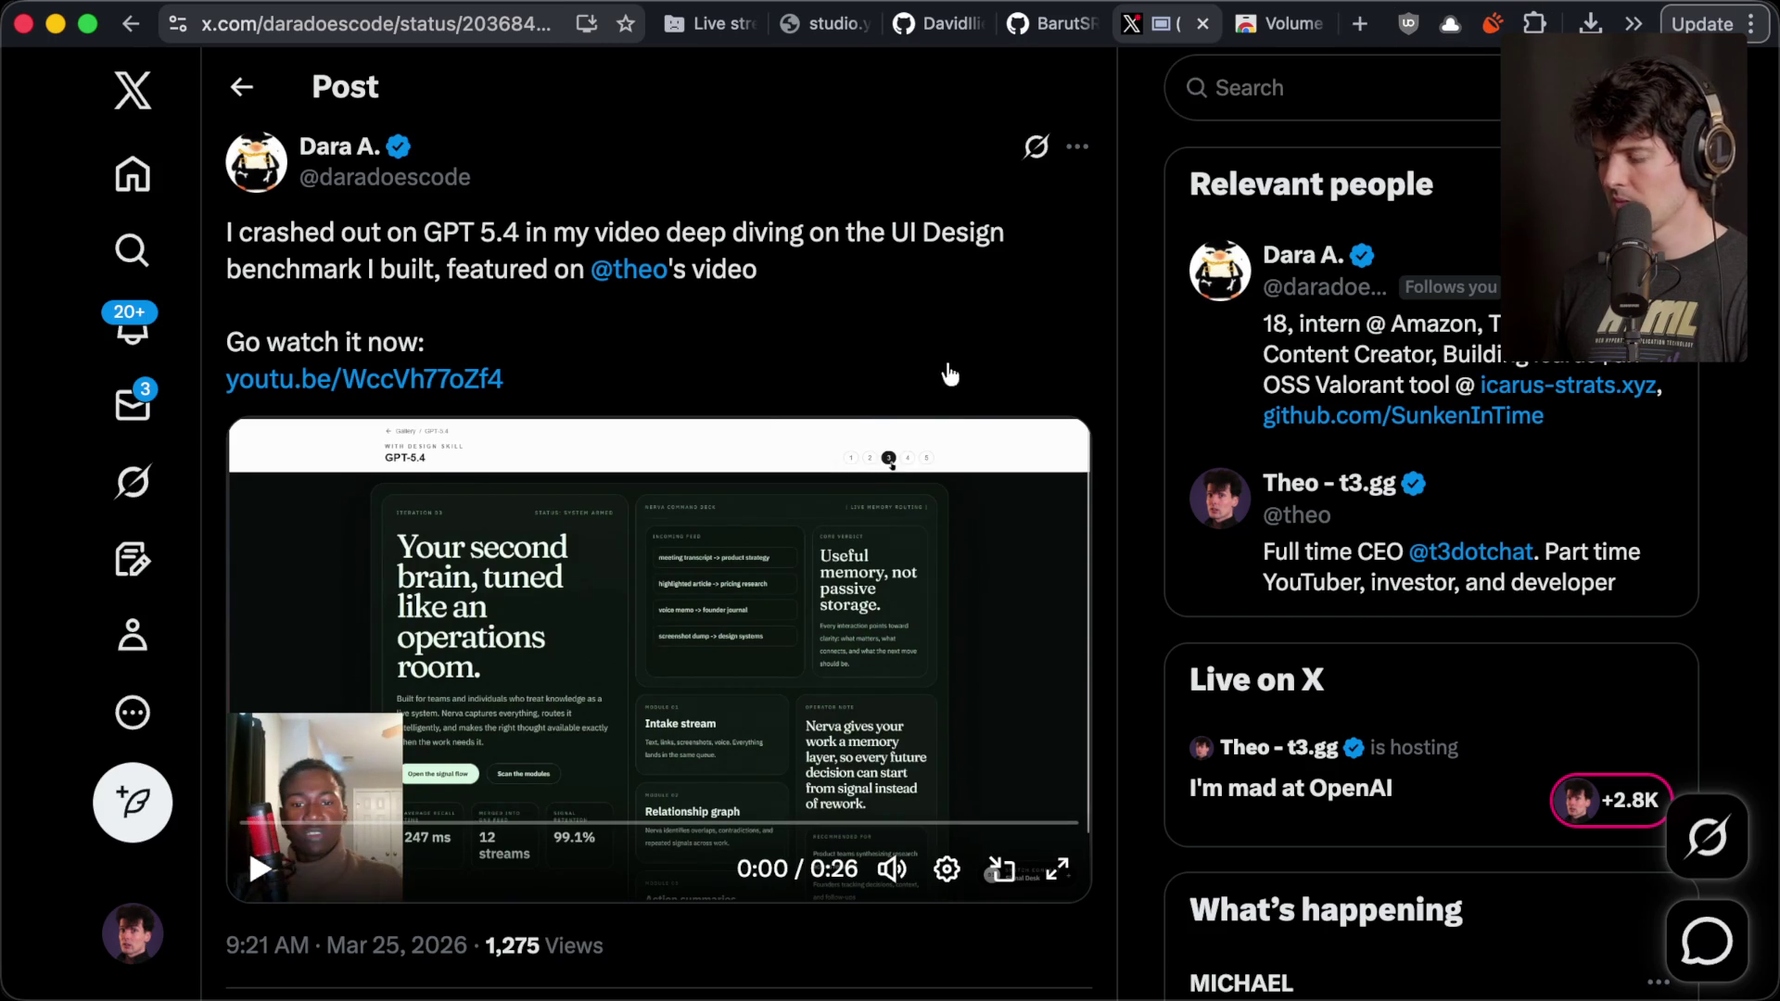
pyautogui.click(1490, 26)
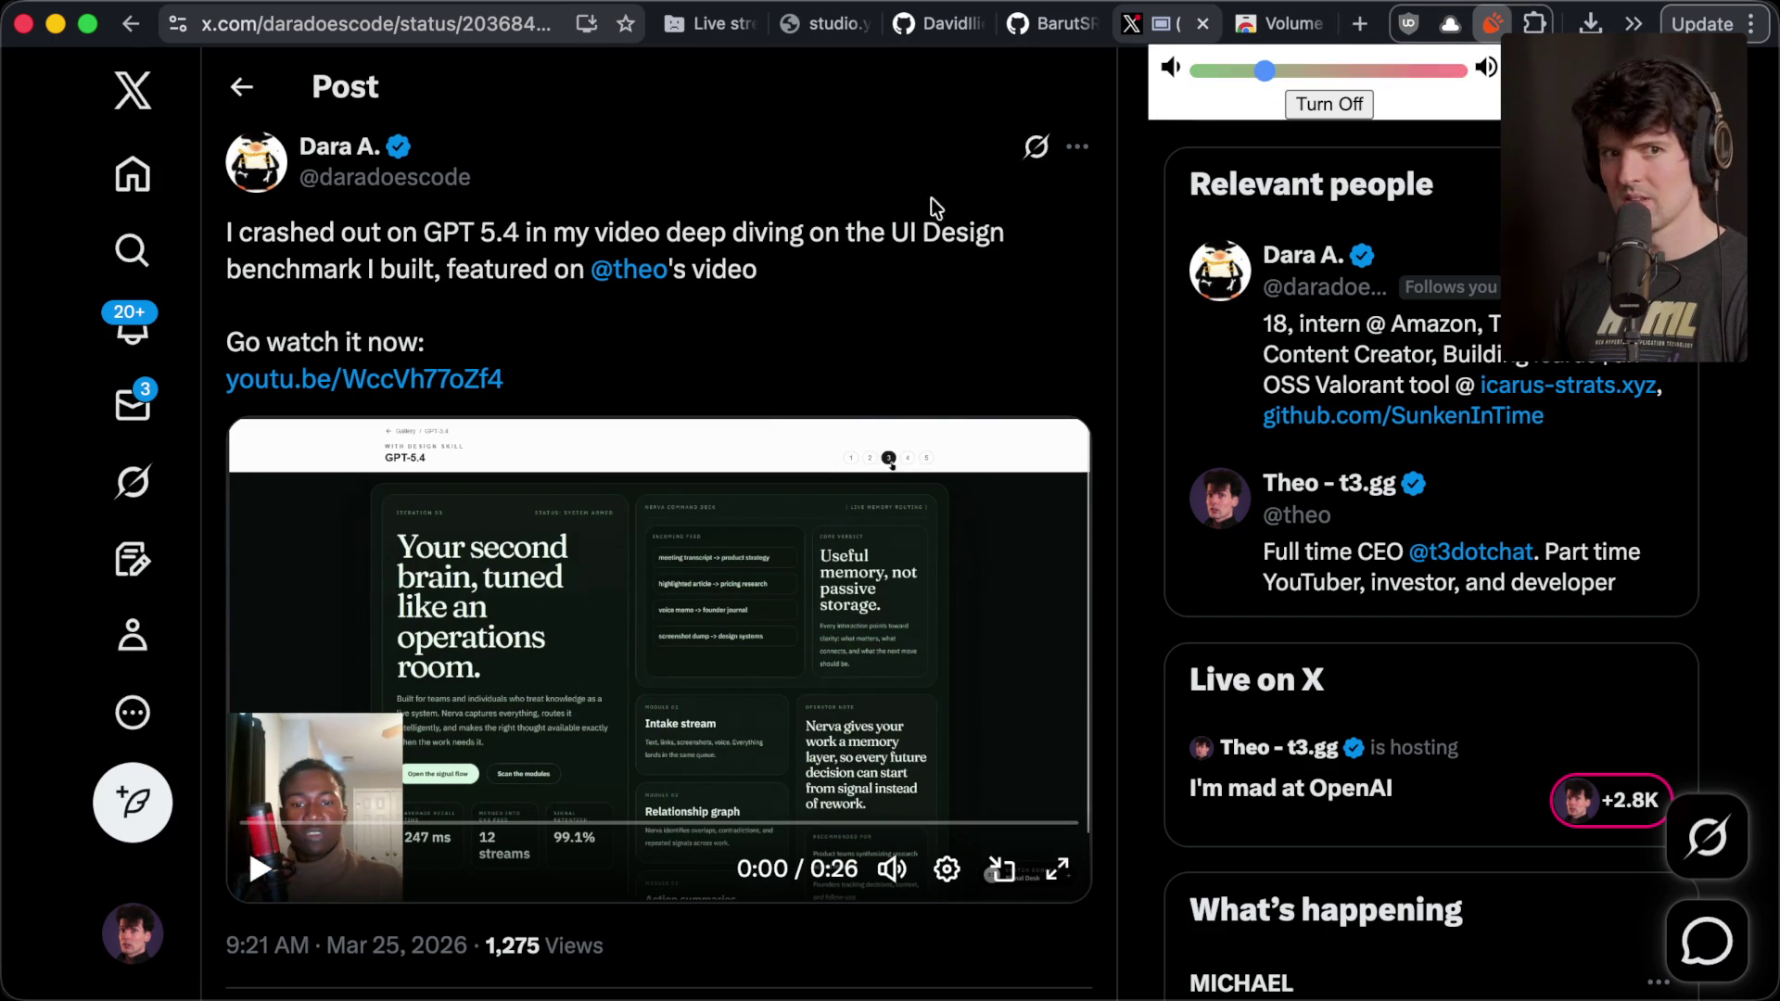
pyautogui.click(843, 237)
pyautogui.click(562, 675)
pyautogui.click(1056, 869)
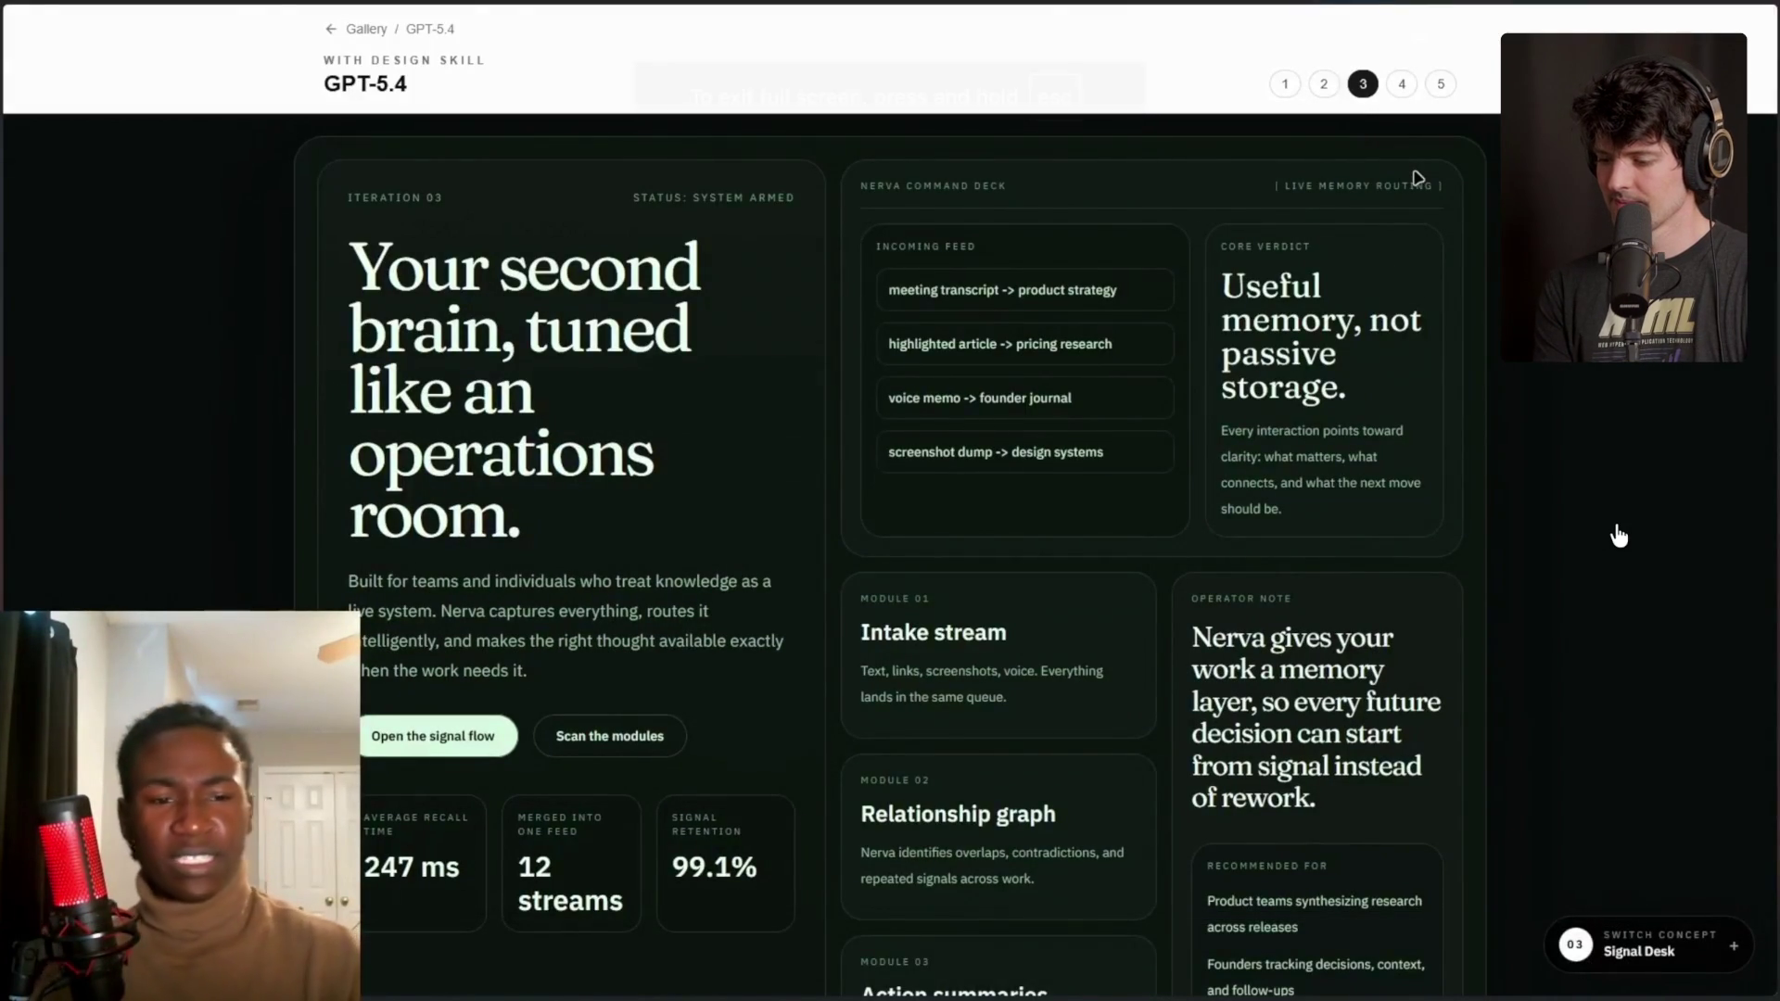
pyautogui.moveTo(1514, 513)
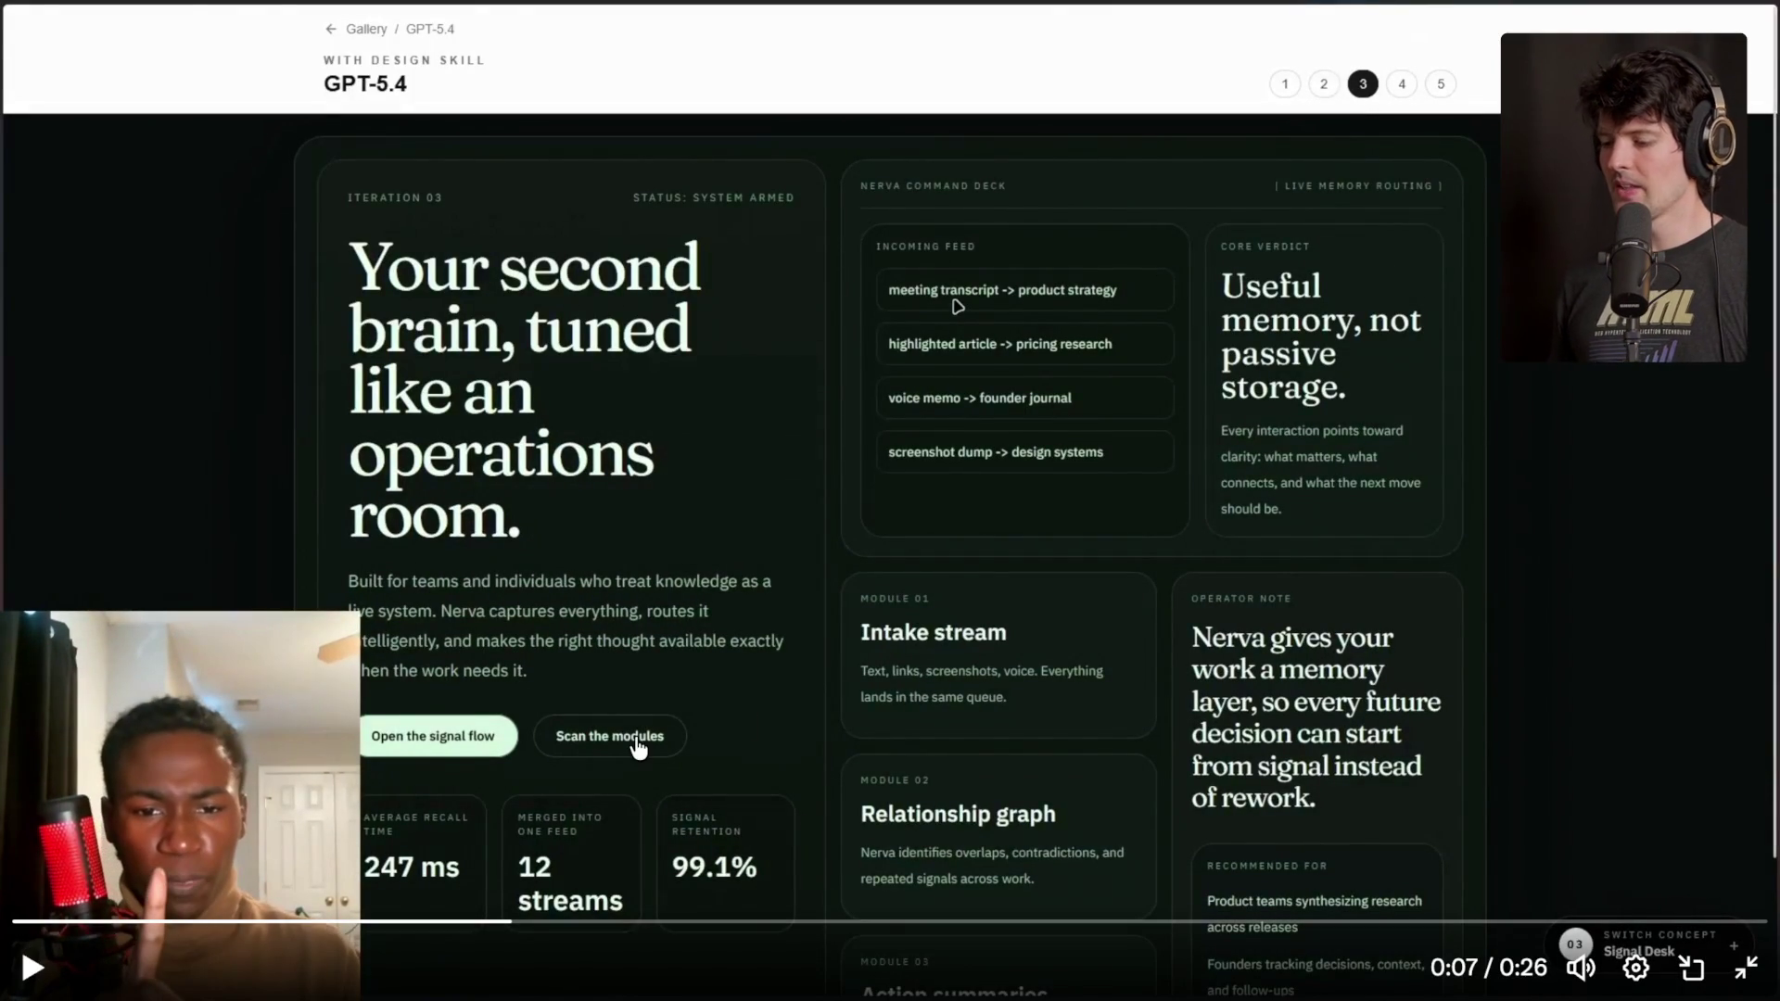
pyautogui.press('Home')
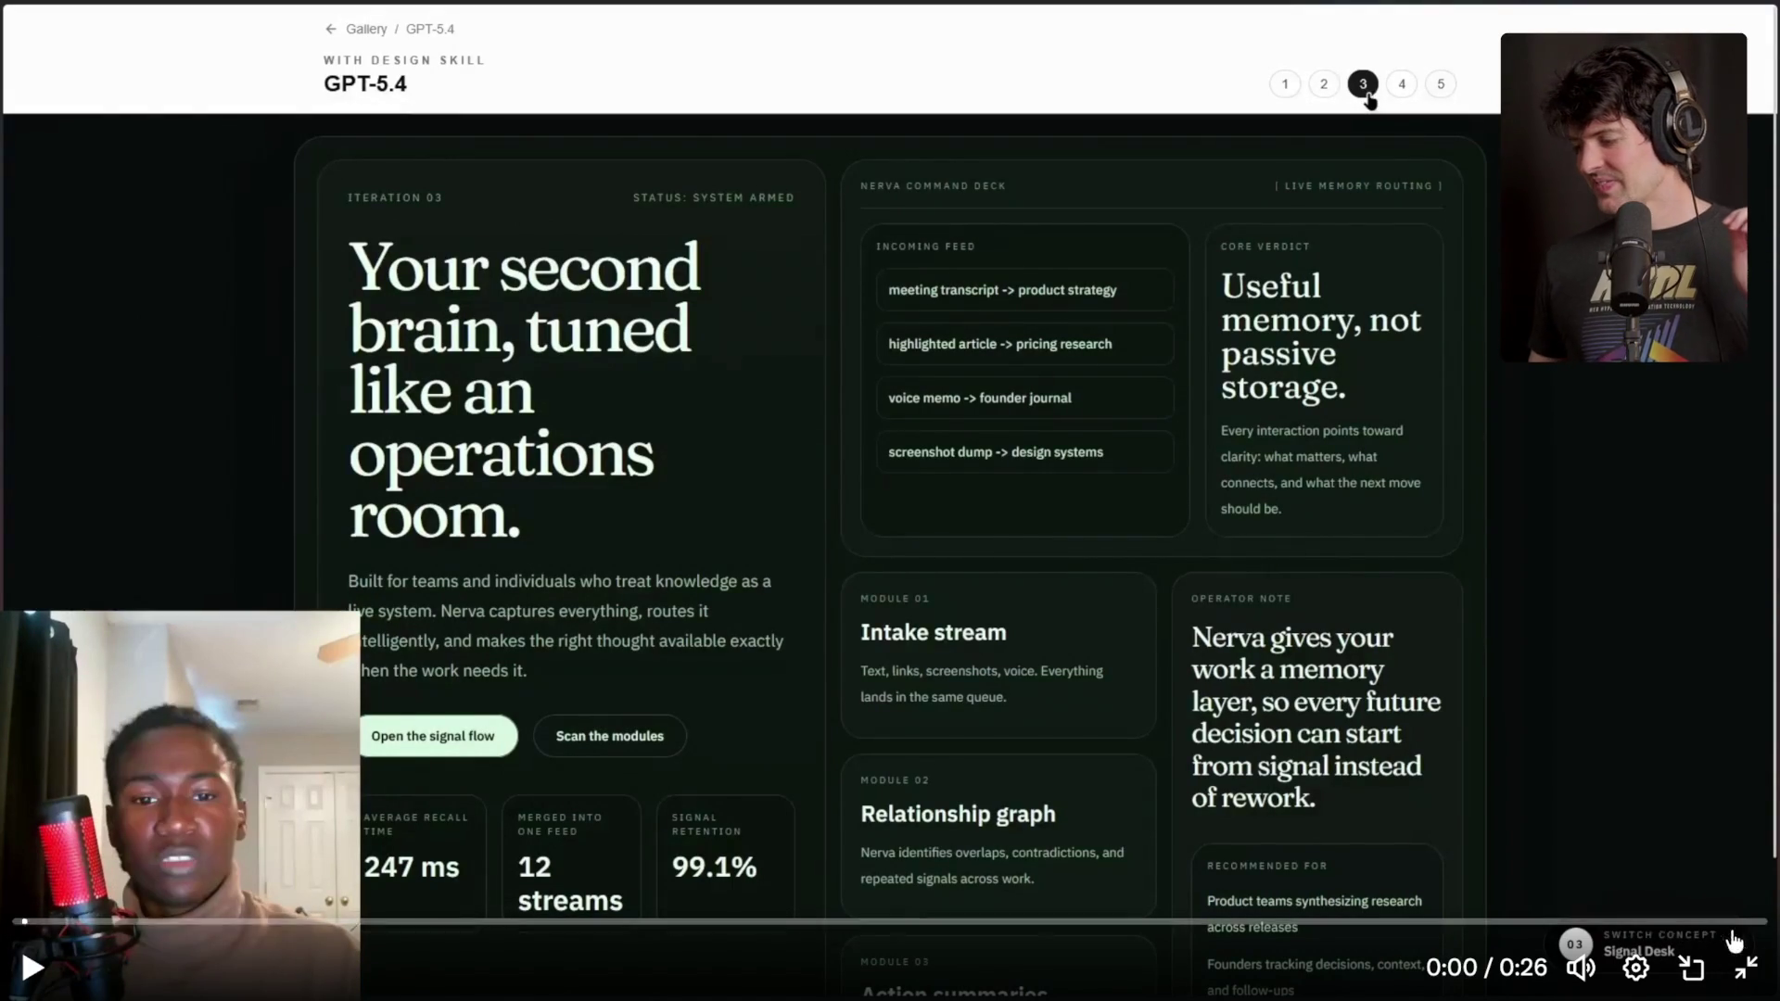
pyautogui.press('Escape')
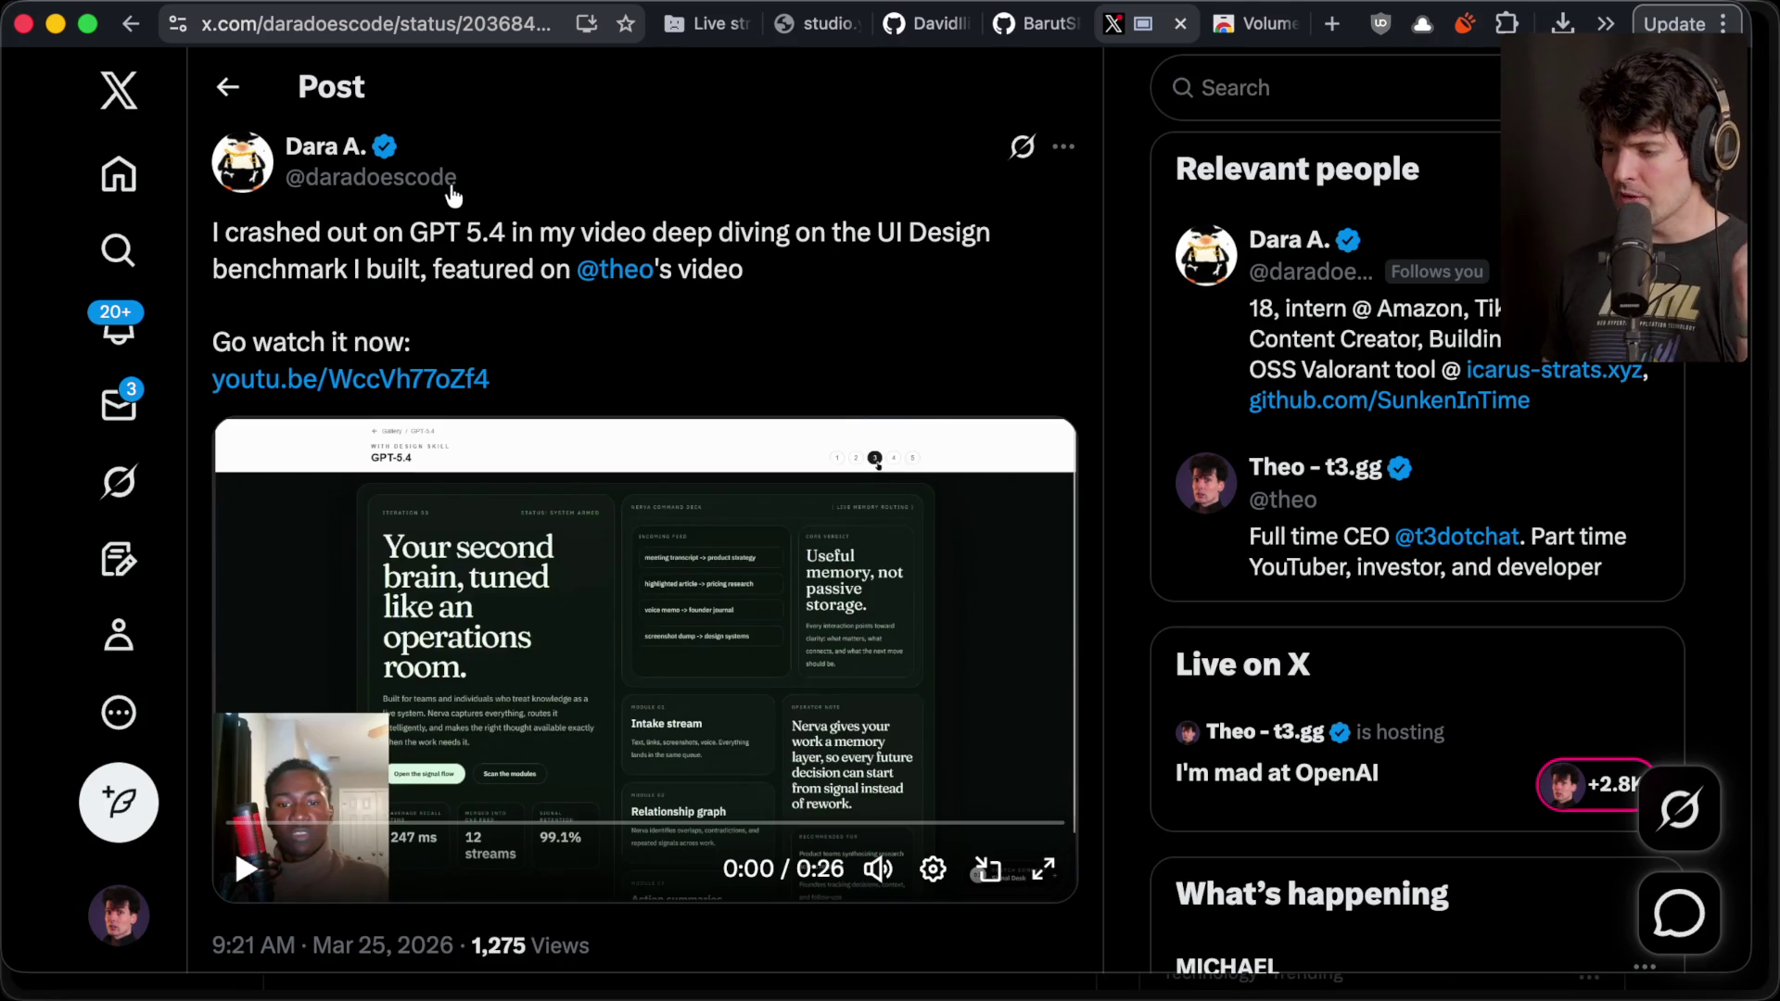
pyautogui.moveTo(454, 197)
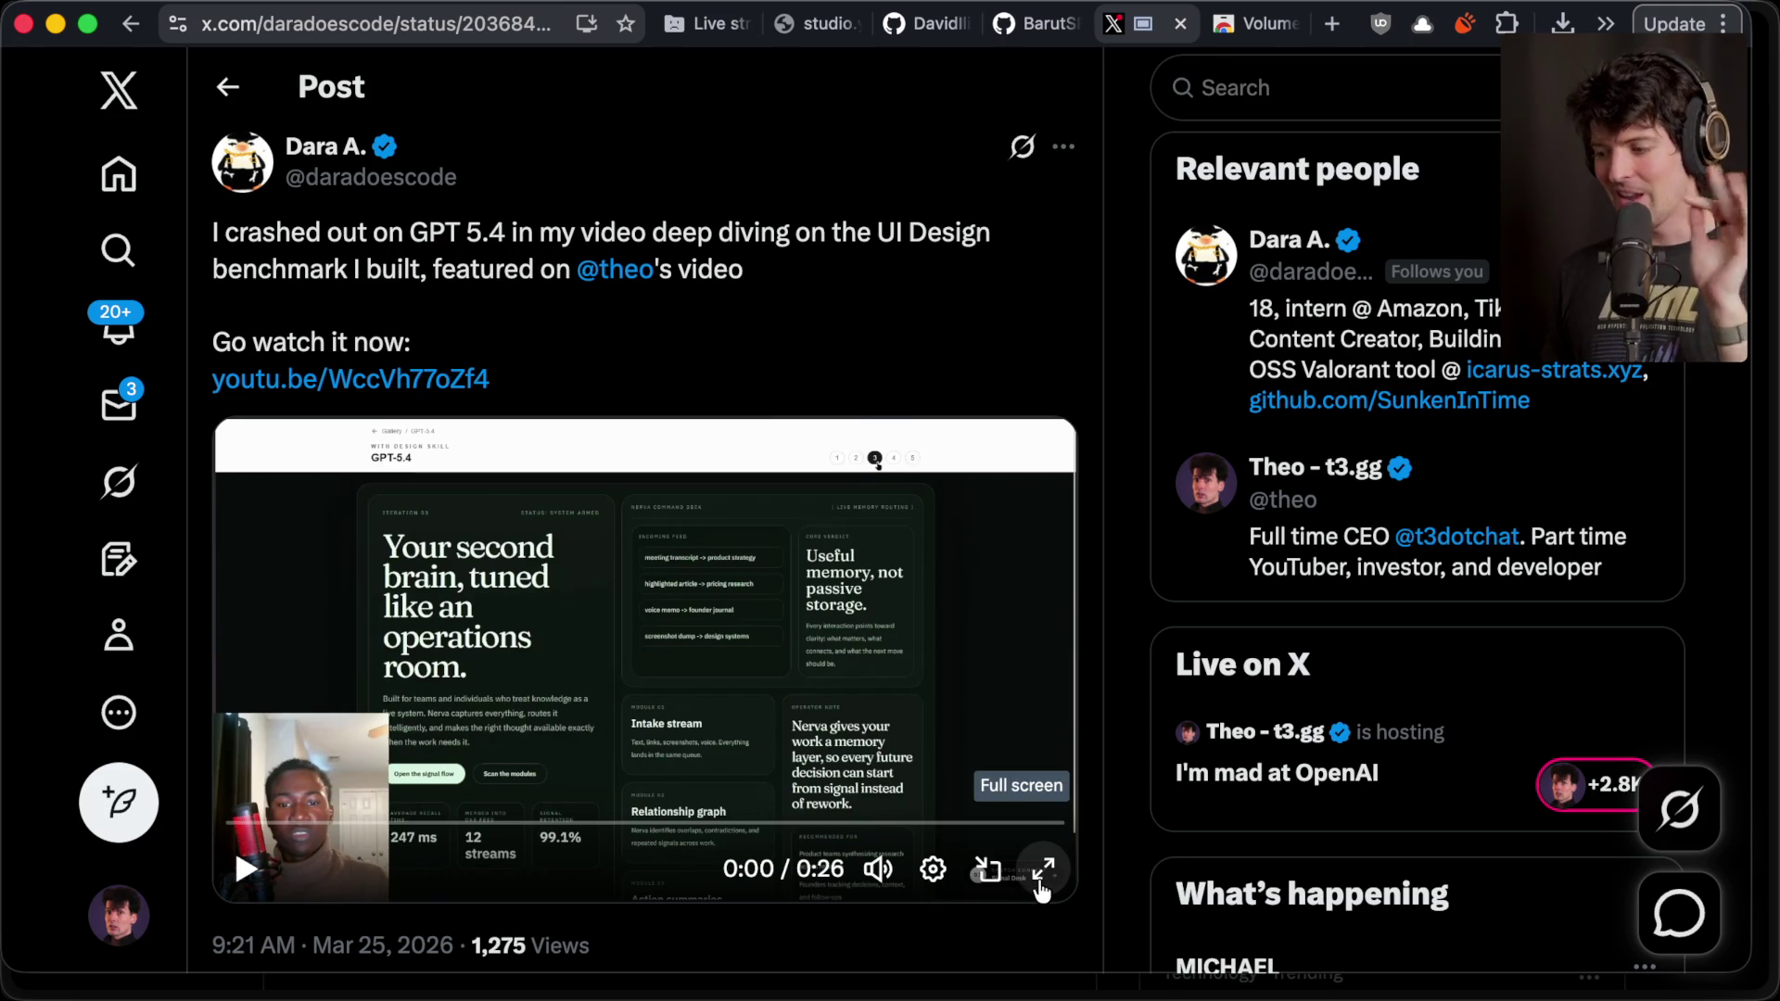
pyautogui.click(1043, 869)
pyautogui.click(20, 938)
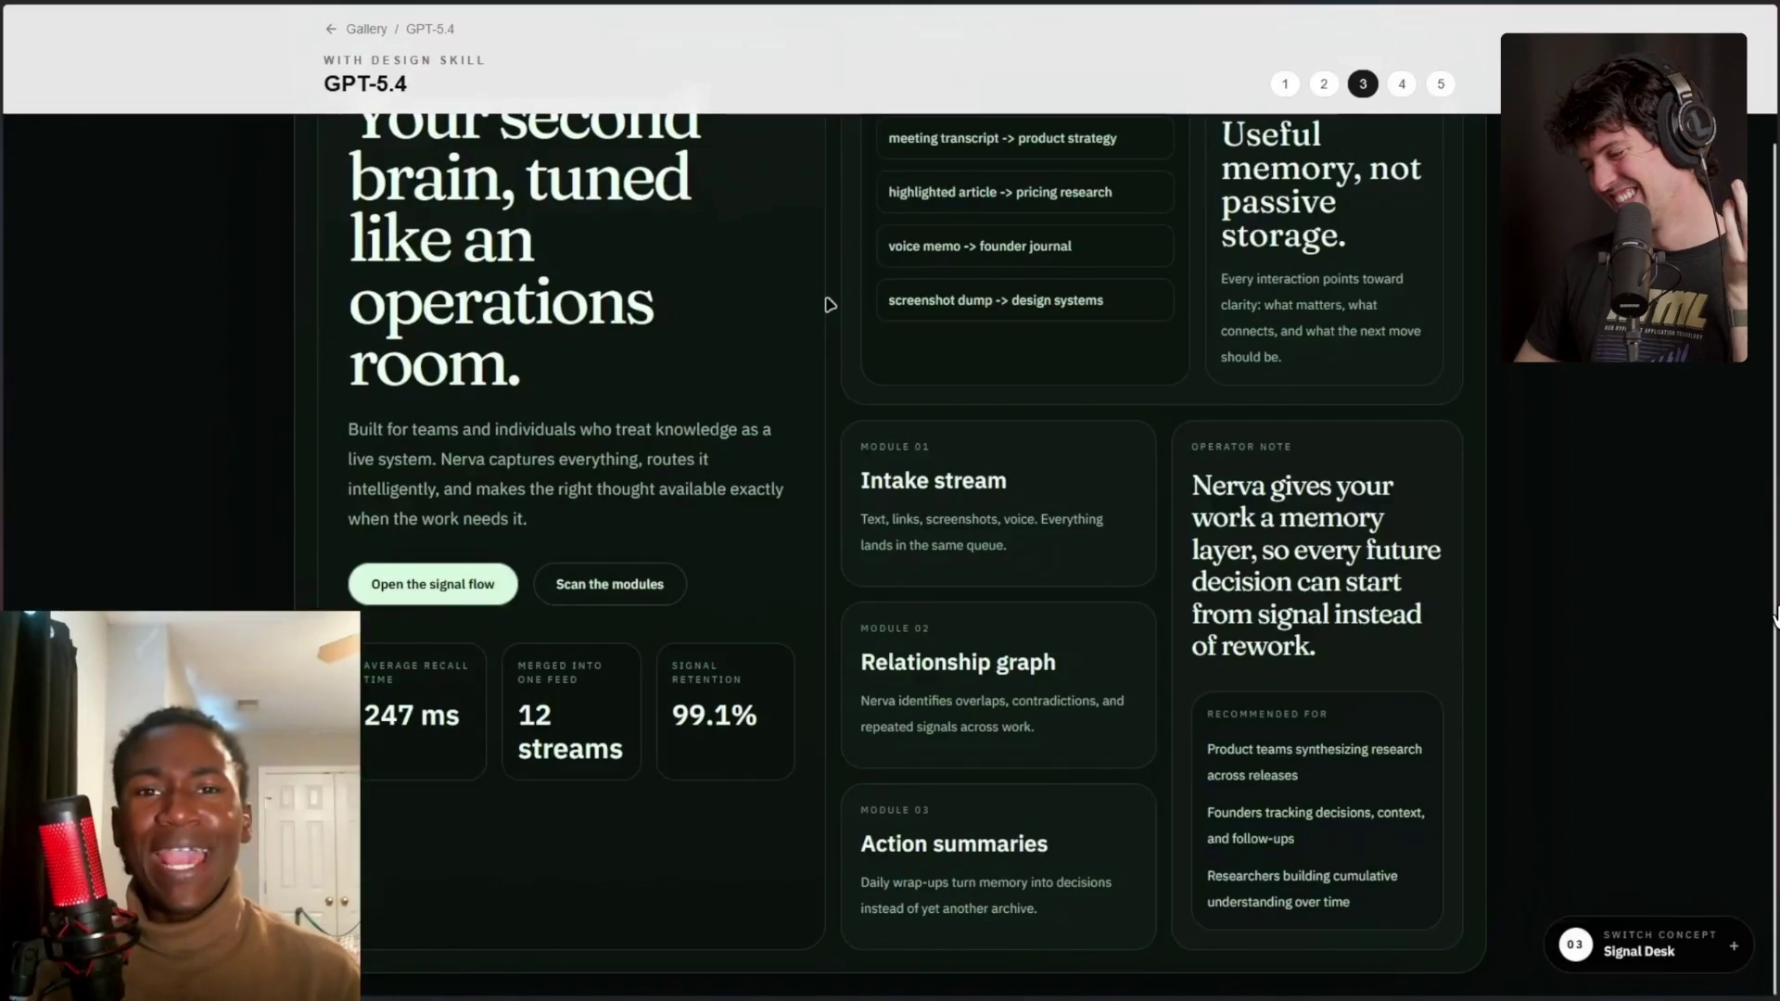
pyautogui.moveTo(1775, 593)
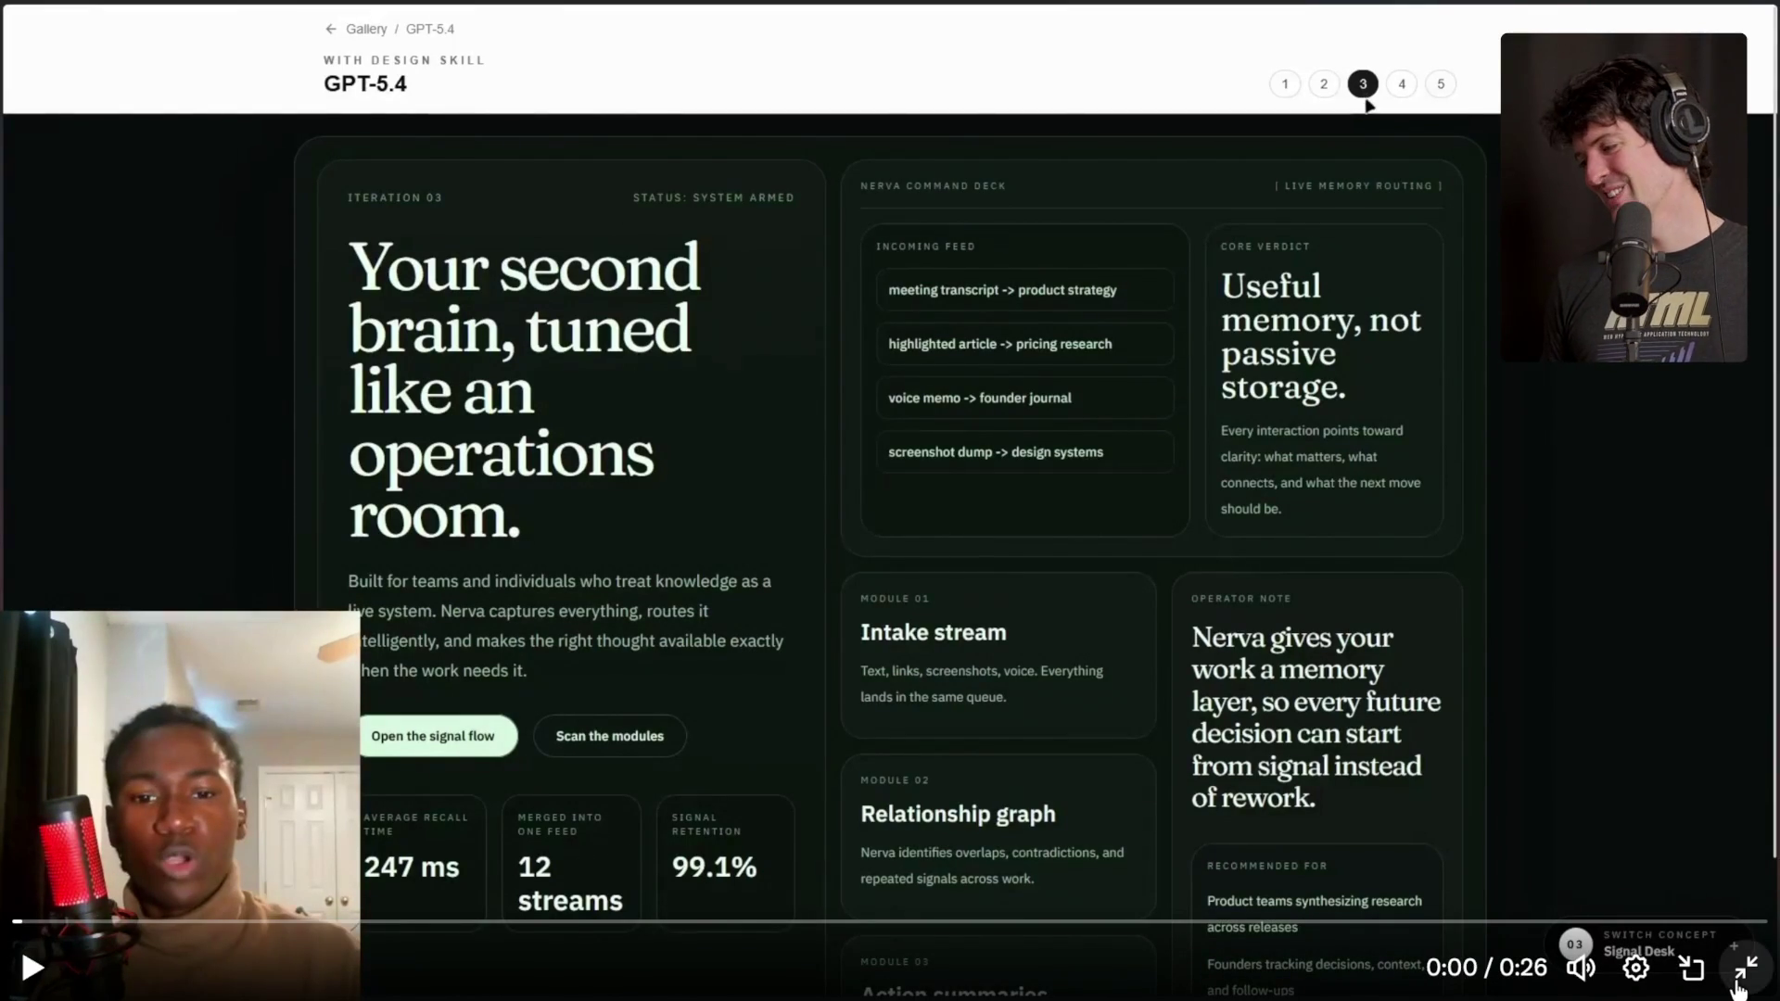
pyautogui.press('Escape')
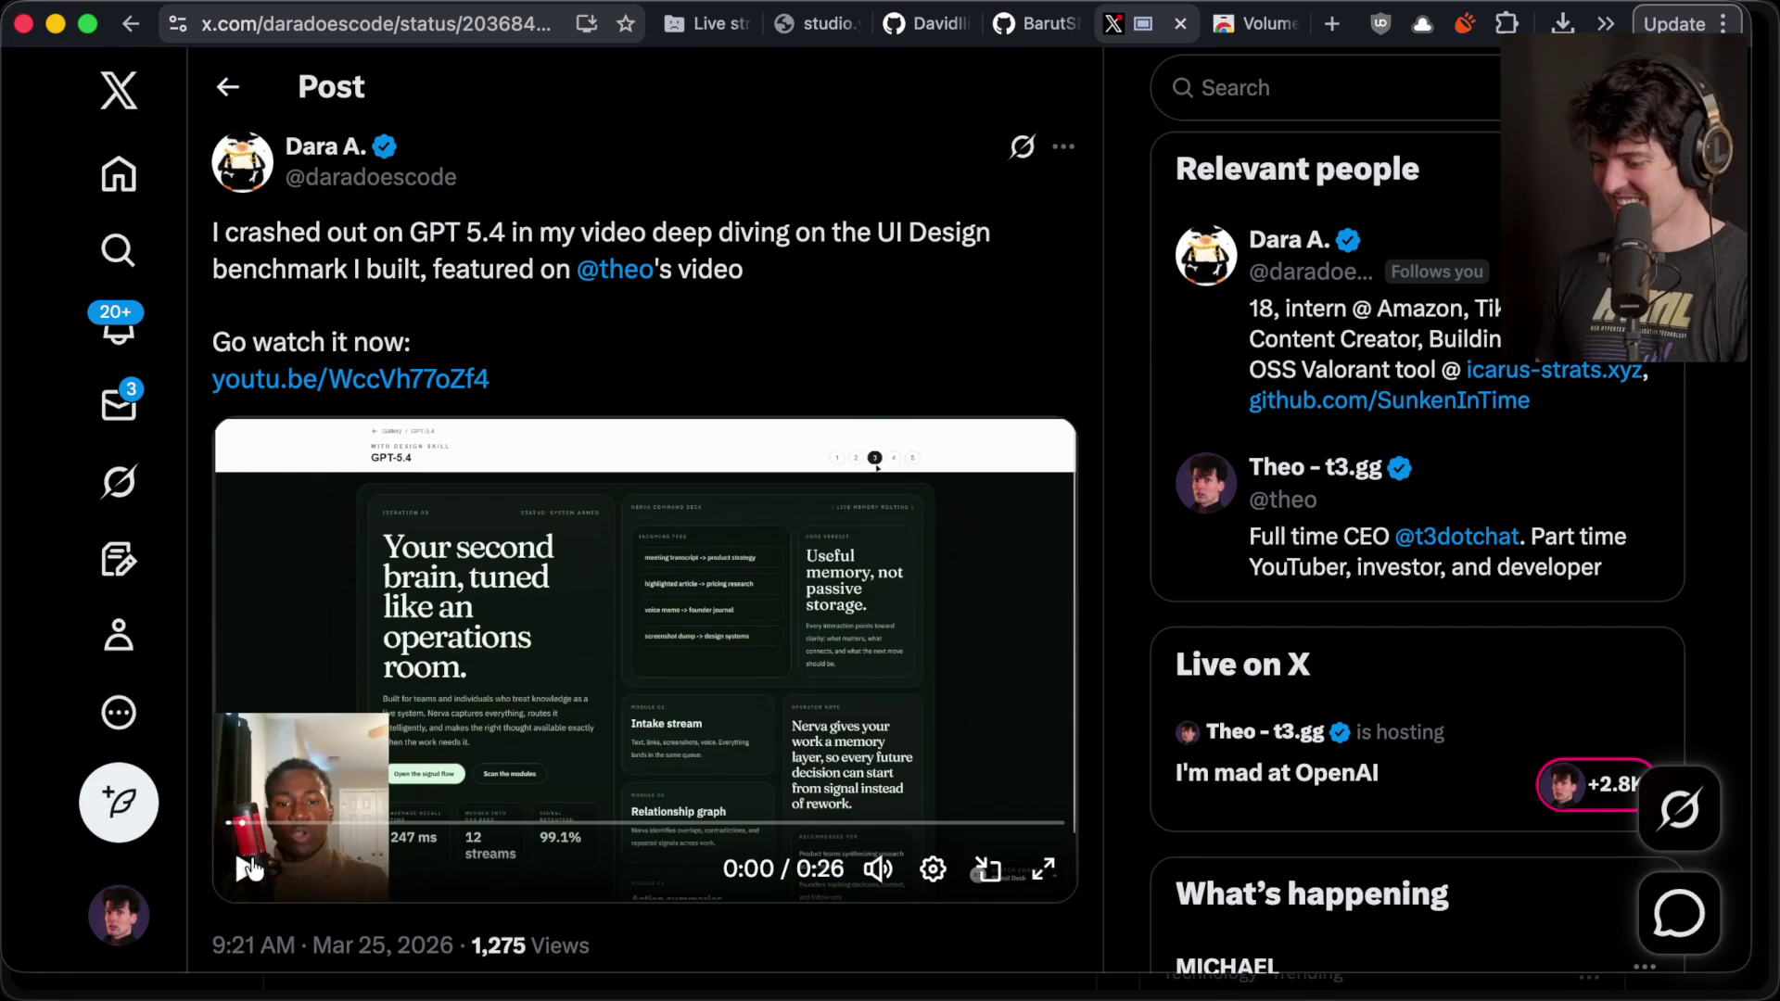
# - Repost the GPT 5.4 video post and paste its link into a new Notion block
pyautogui.scroll(-3, 315, 825)
pyautogui.click(442, 807)
pyautogui.click(426, 807)
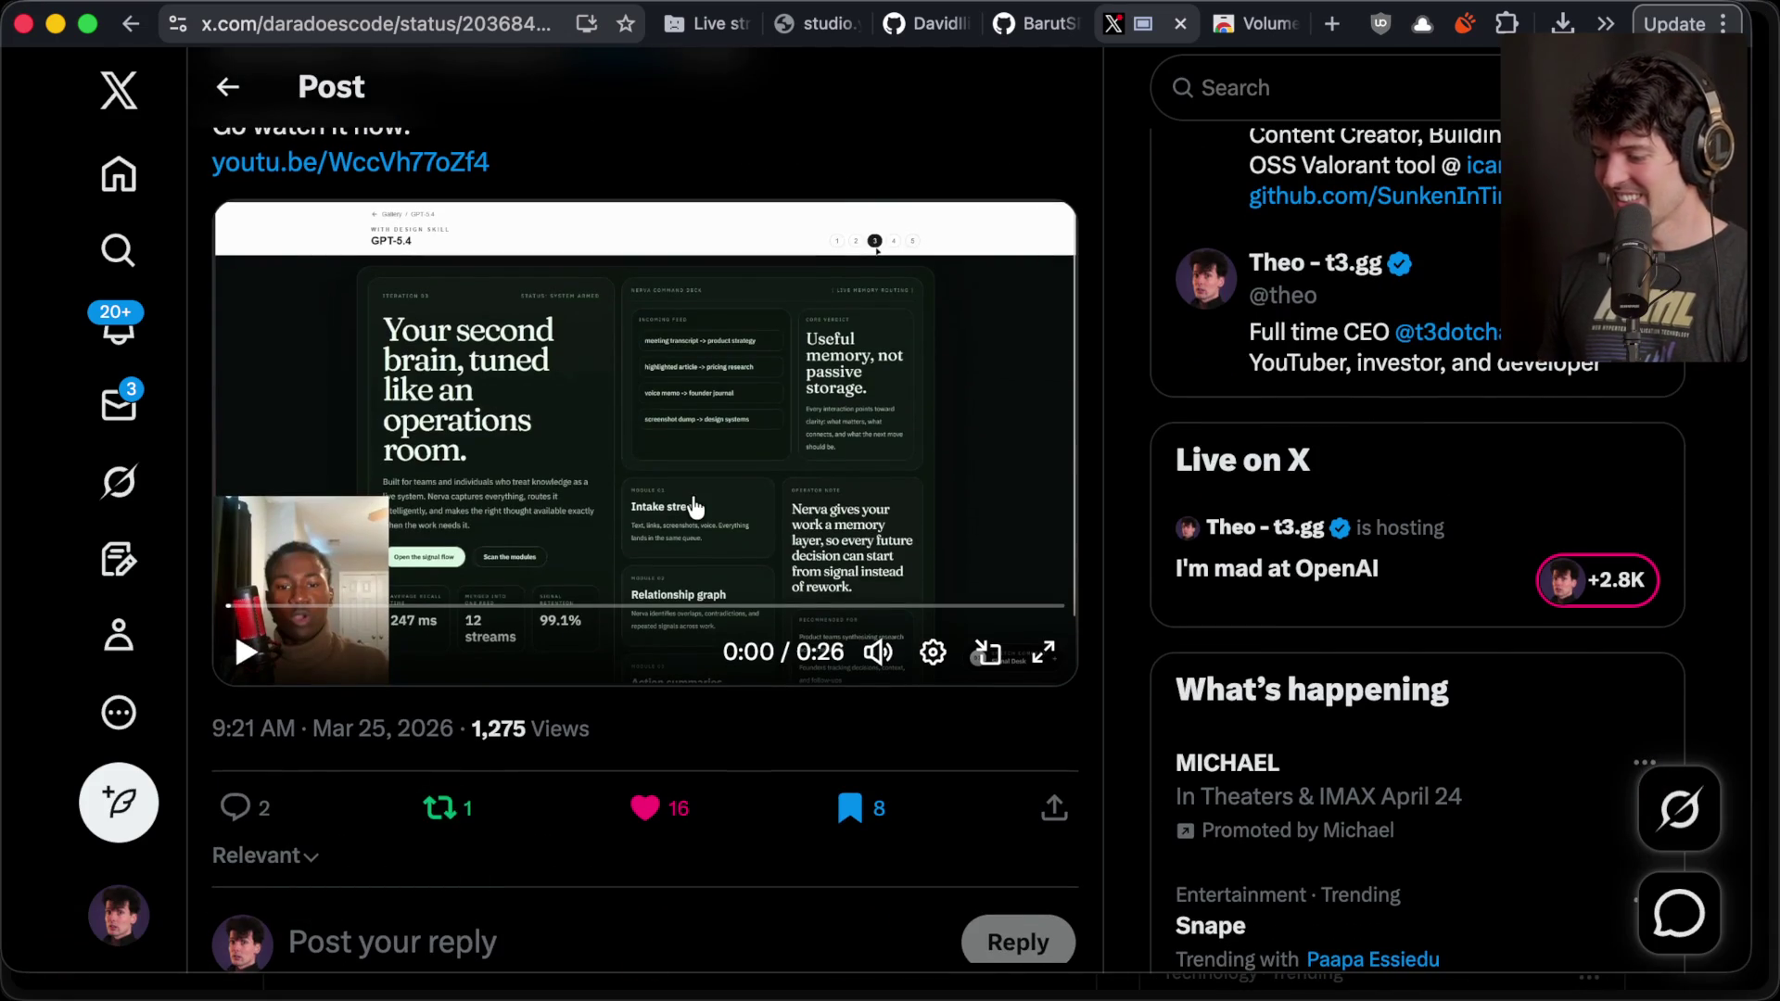
pyautogui.press('super+Tab')
pyautogui.press('super+Tab')
pyautogui.press('super+Tab')
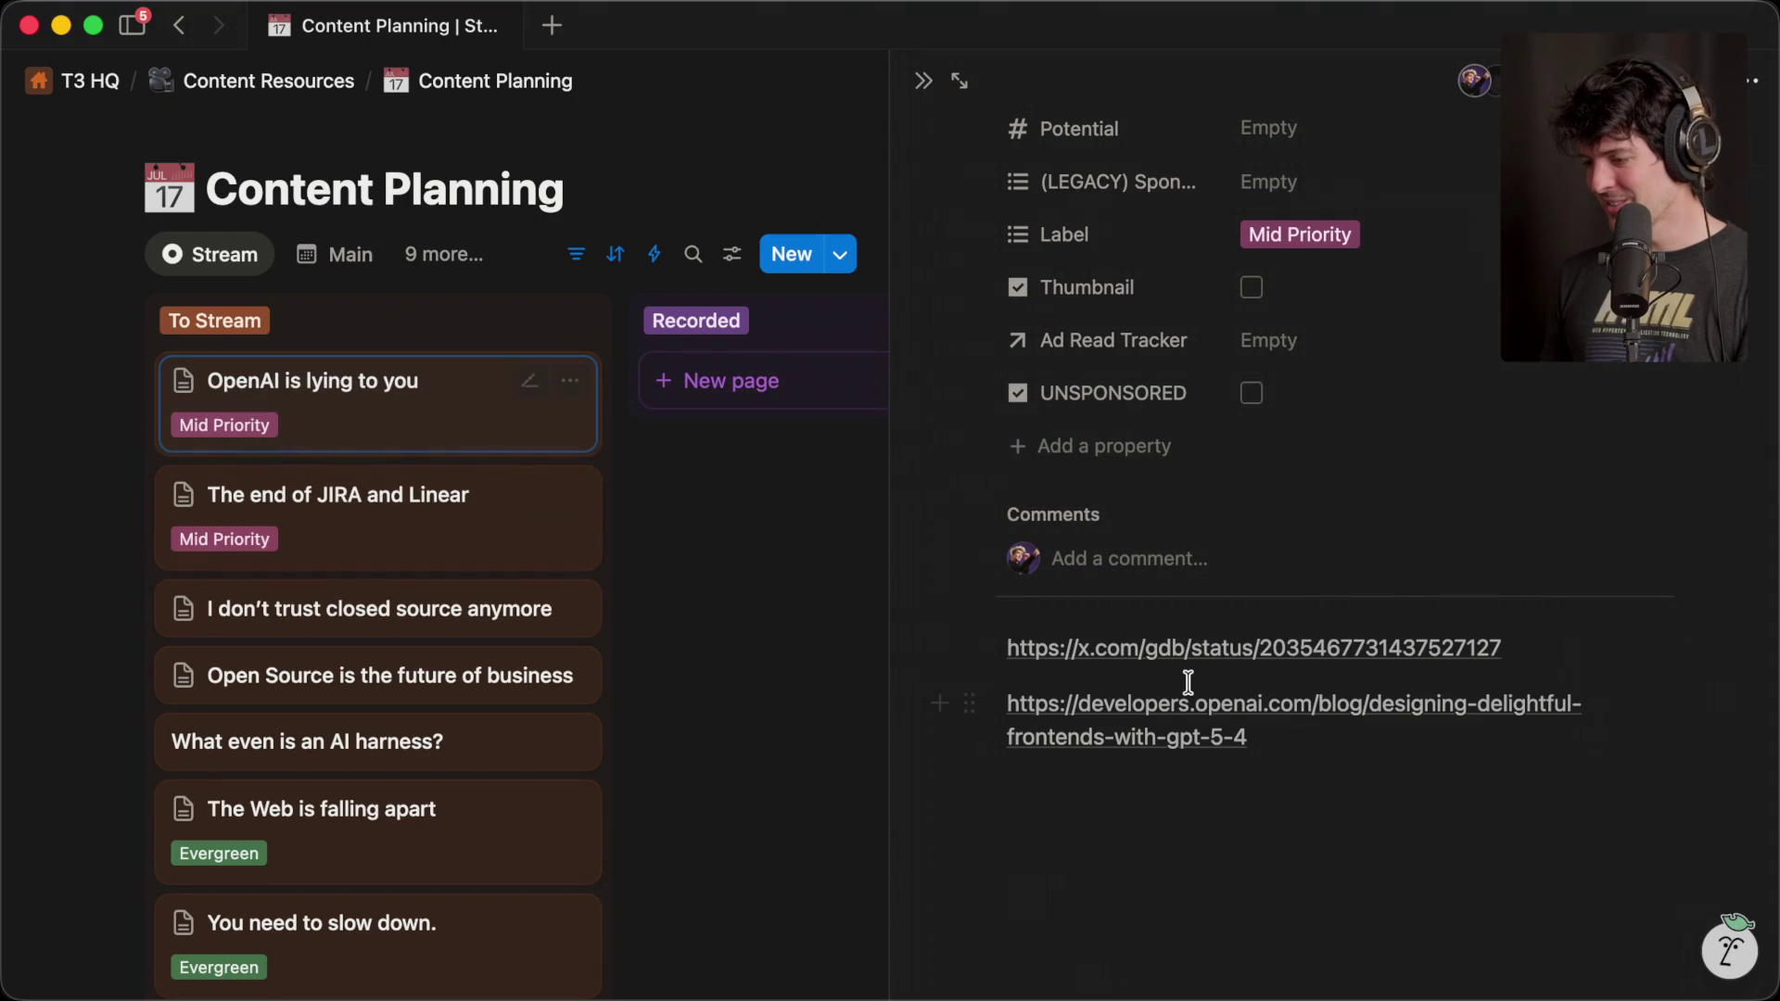
pyautogui.click(1120, 868)
pyautogui.press('super+v')
# - In the Twitch Stream Manager chat, enter /vip with the post author's username
pyautogui.press('super+Tab')
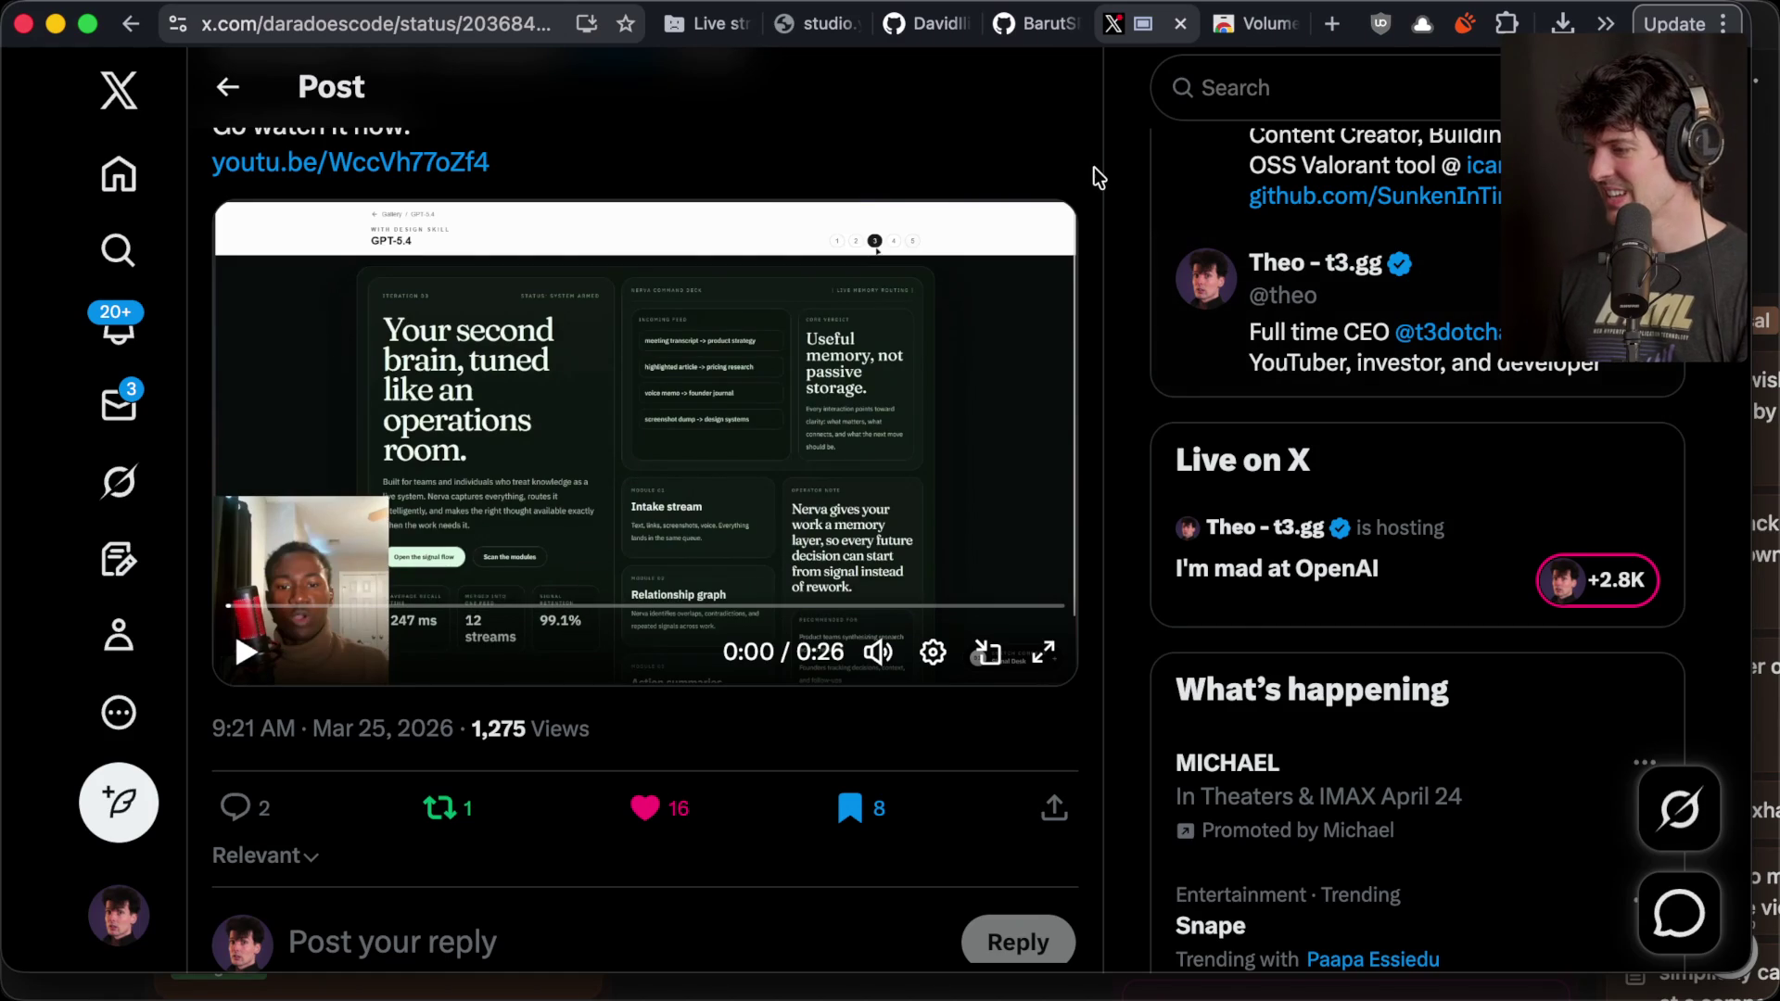
pyautogui.press('super+Tab')
pyautogui.press('super+Tab')
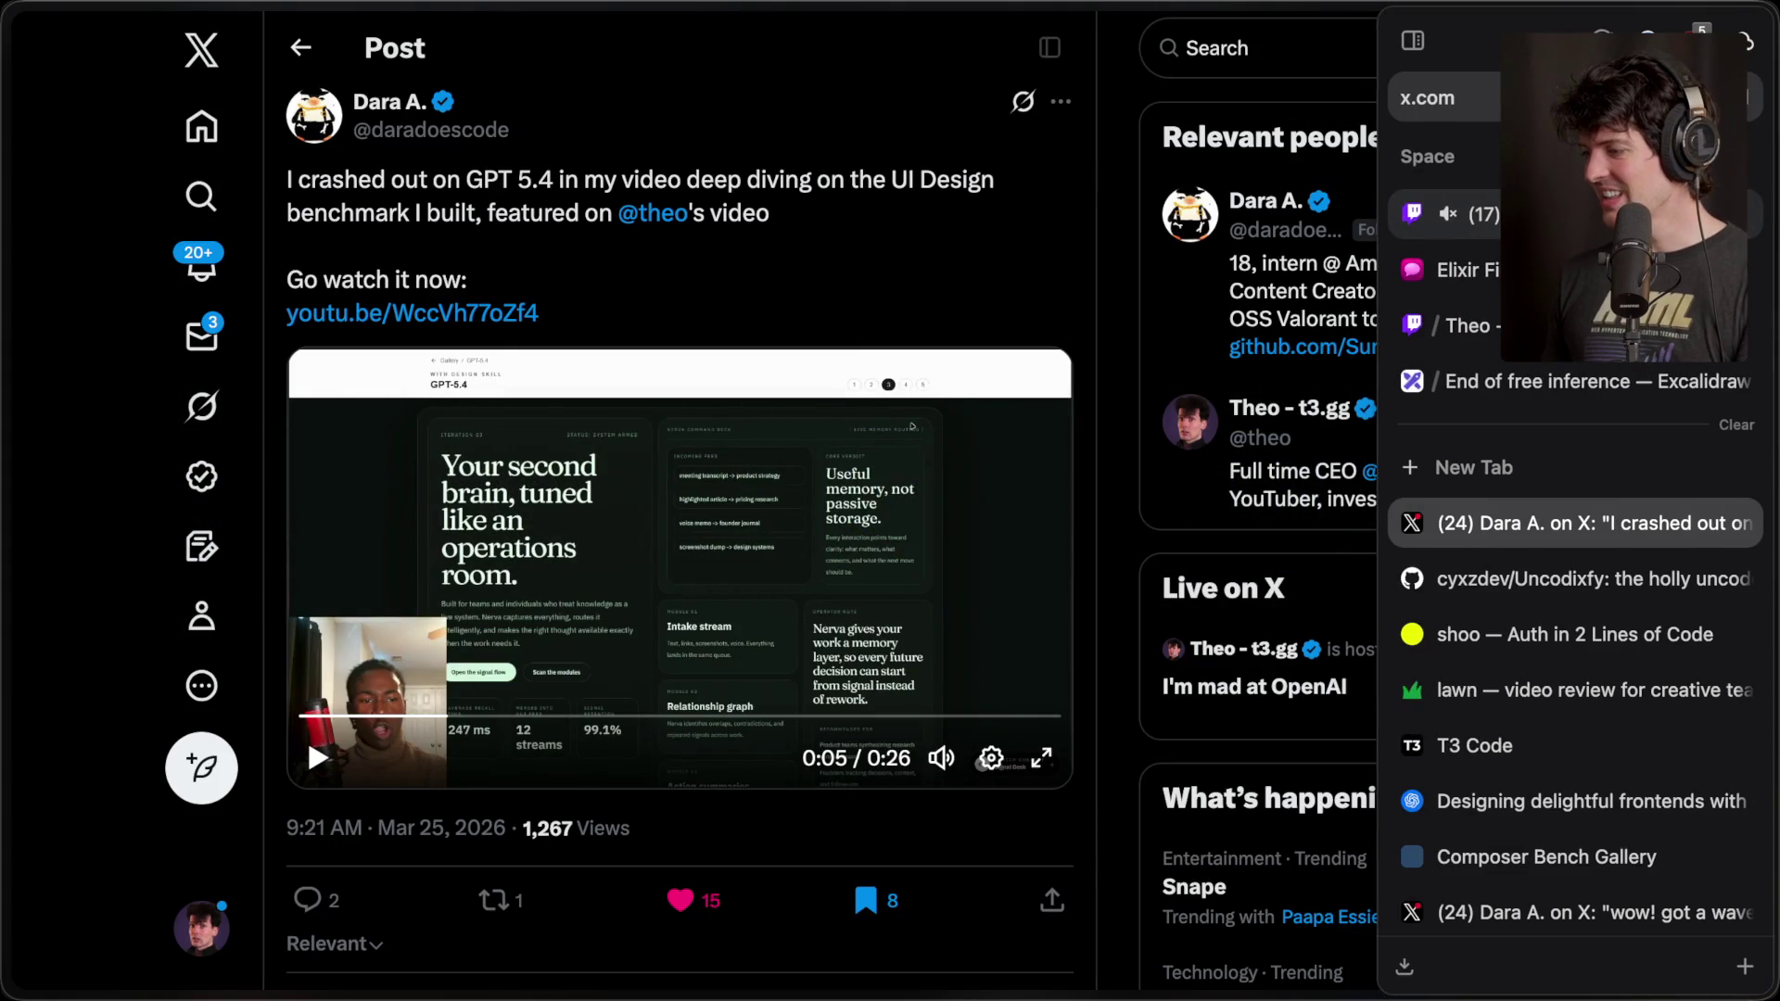
pyautogui.press('super+Tab')
pyautogui.write('/vip darado')
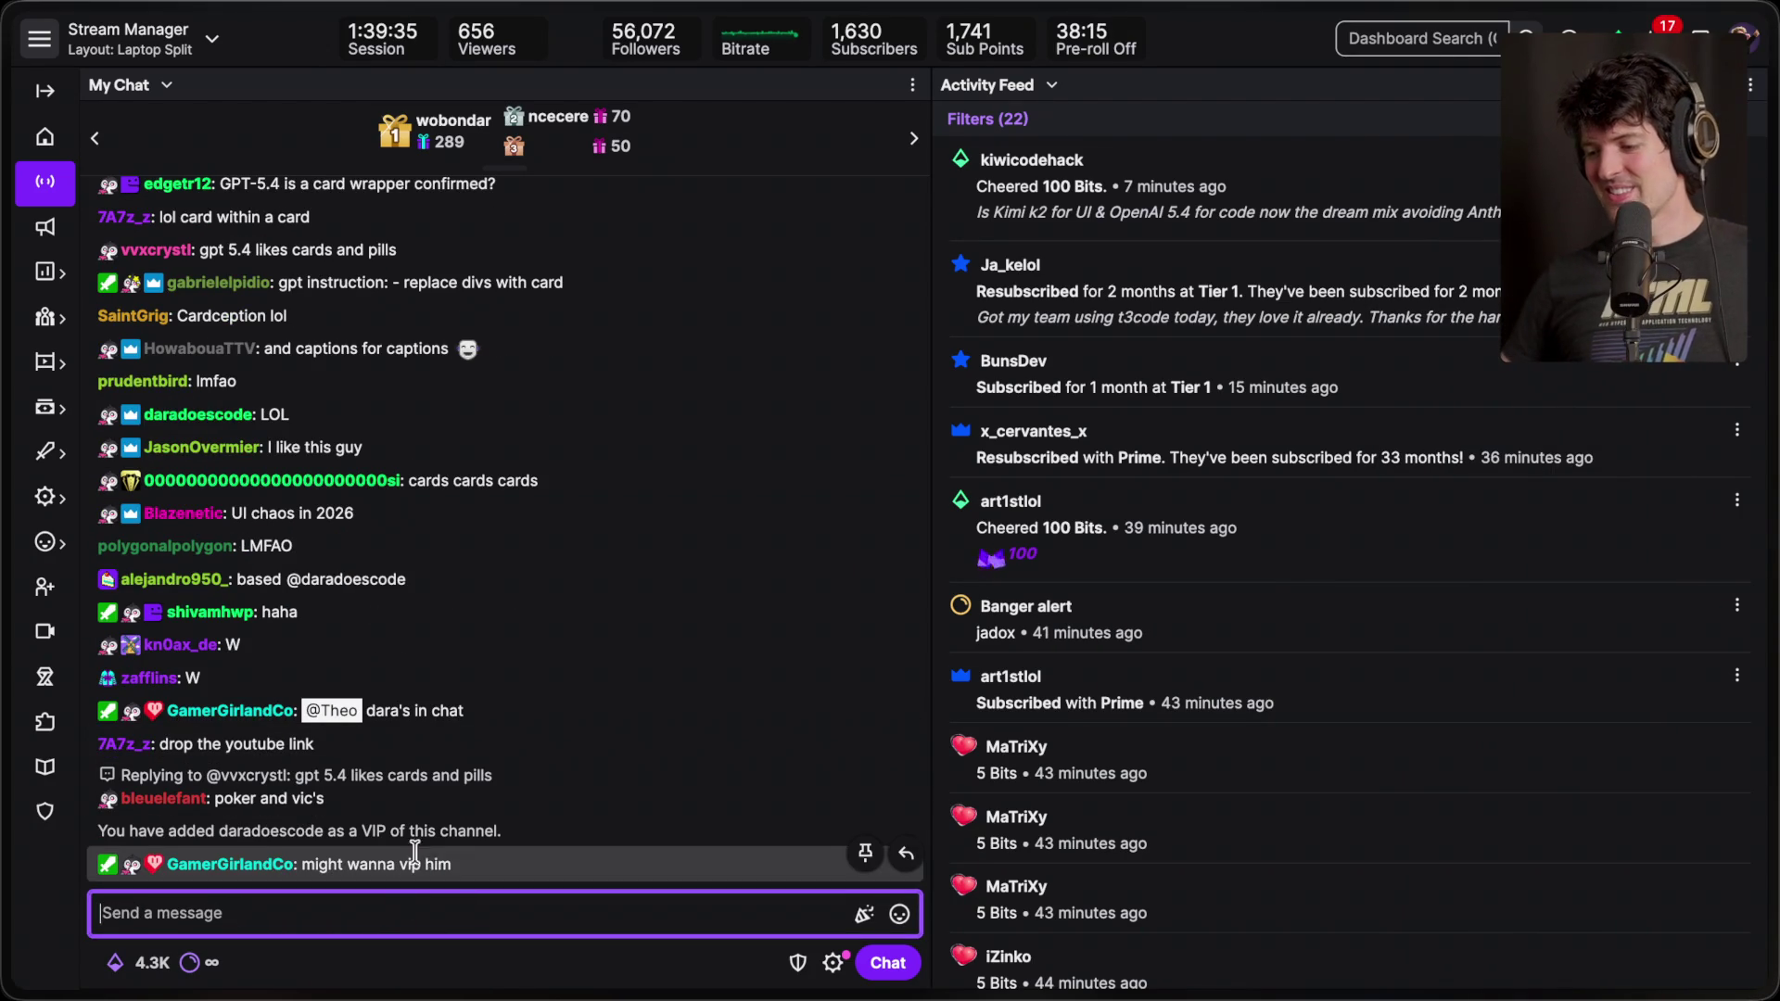
# - Approve the AutoMod-held message so the new VIP's thanks appear in chat
pyautogui.tripleClick(439, 864)
pyautogui.click(511, 916)
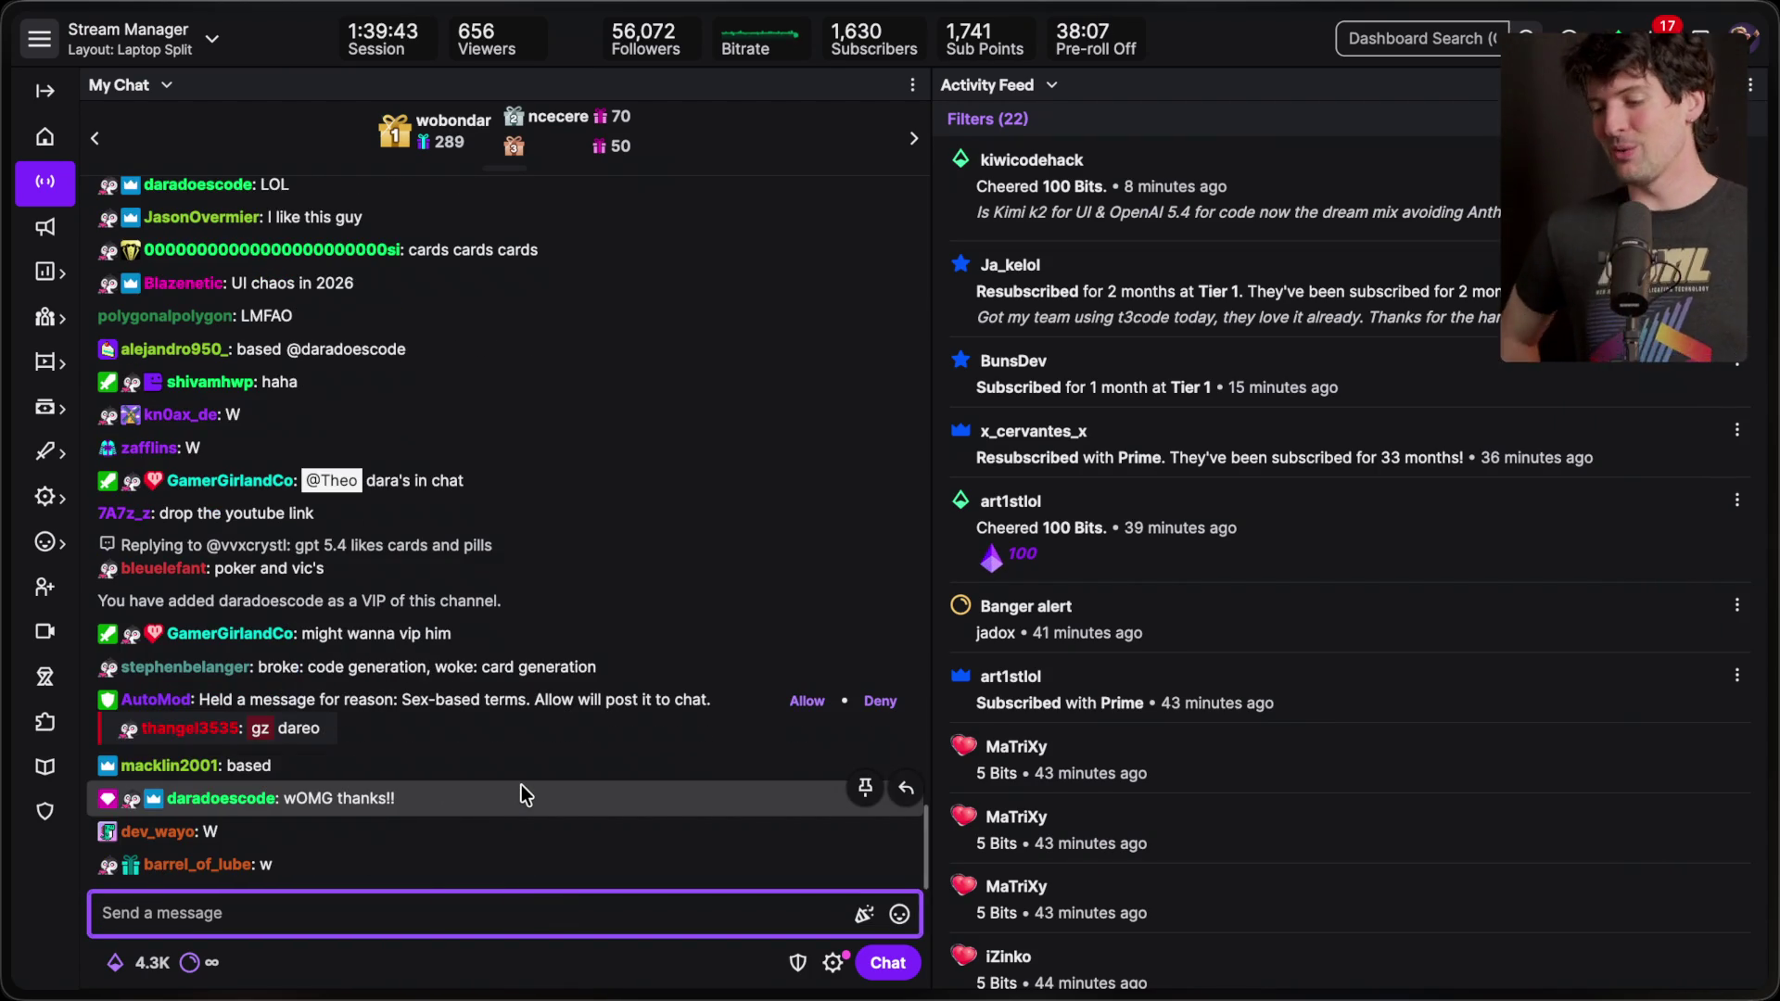
pyautogui.click(803, 699)
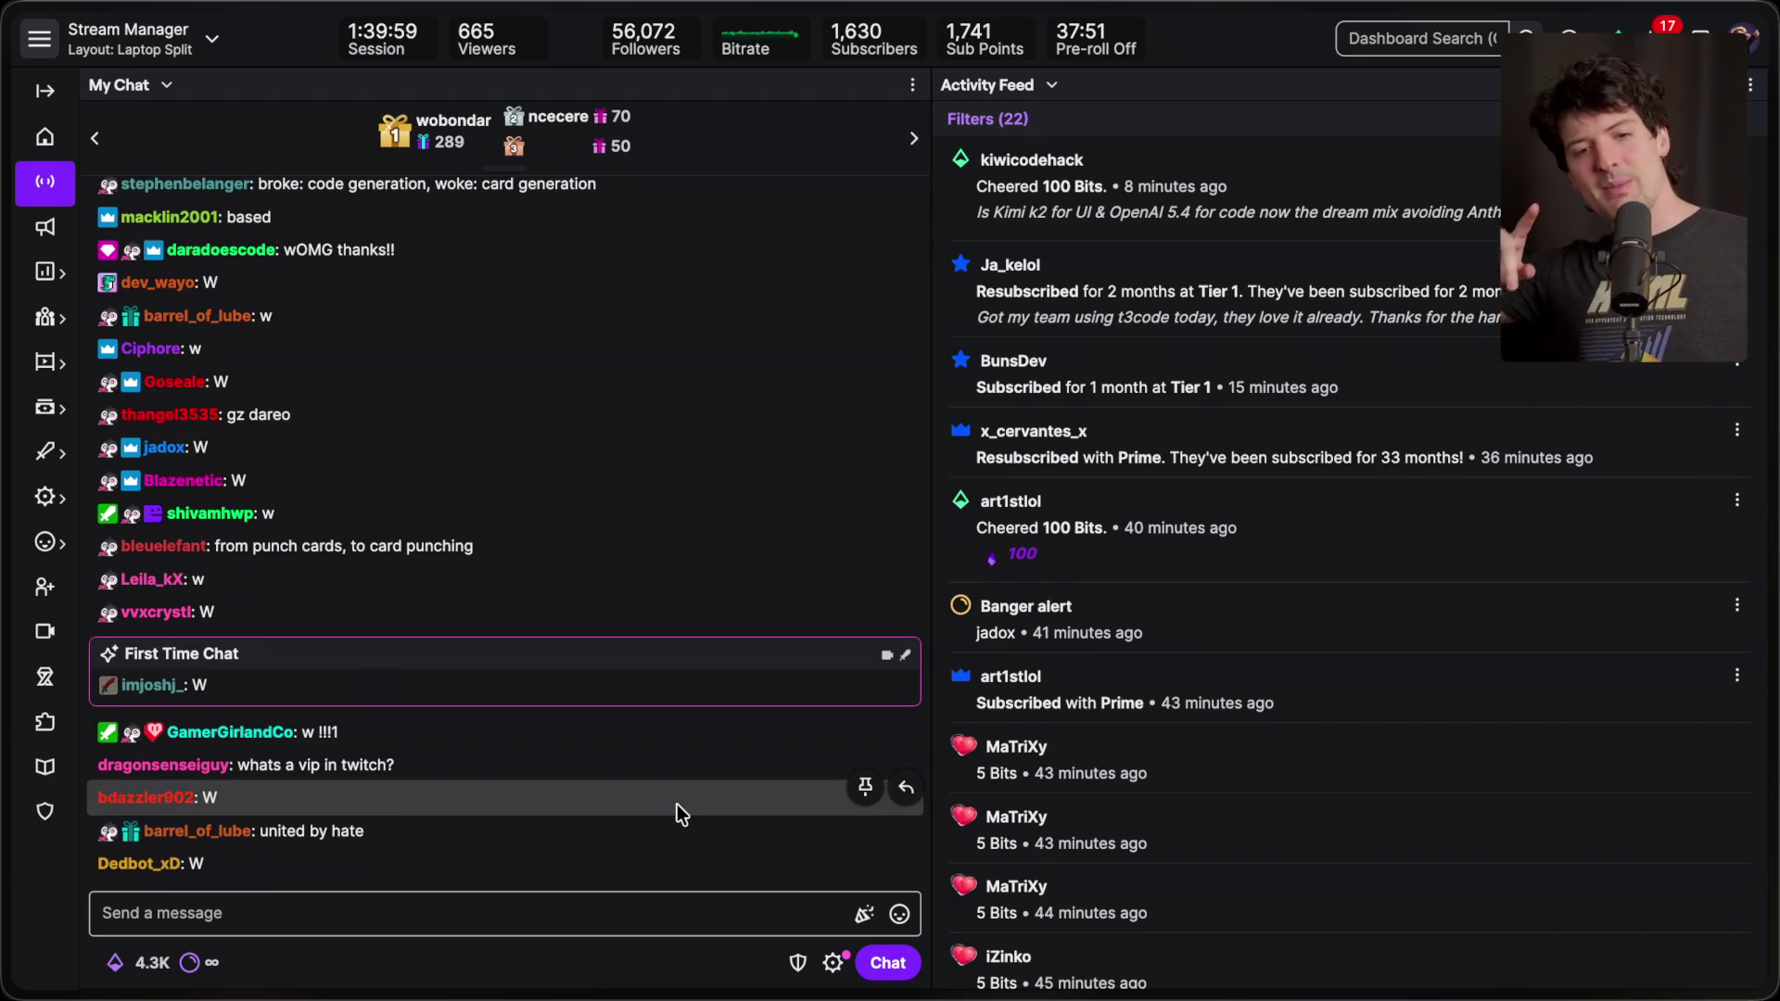
pyautogui.moveTo(1771, 510)
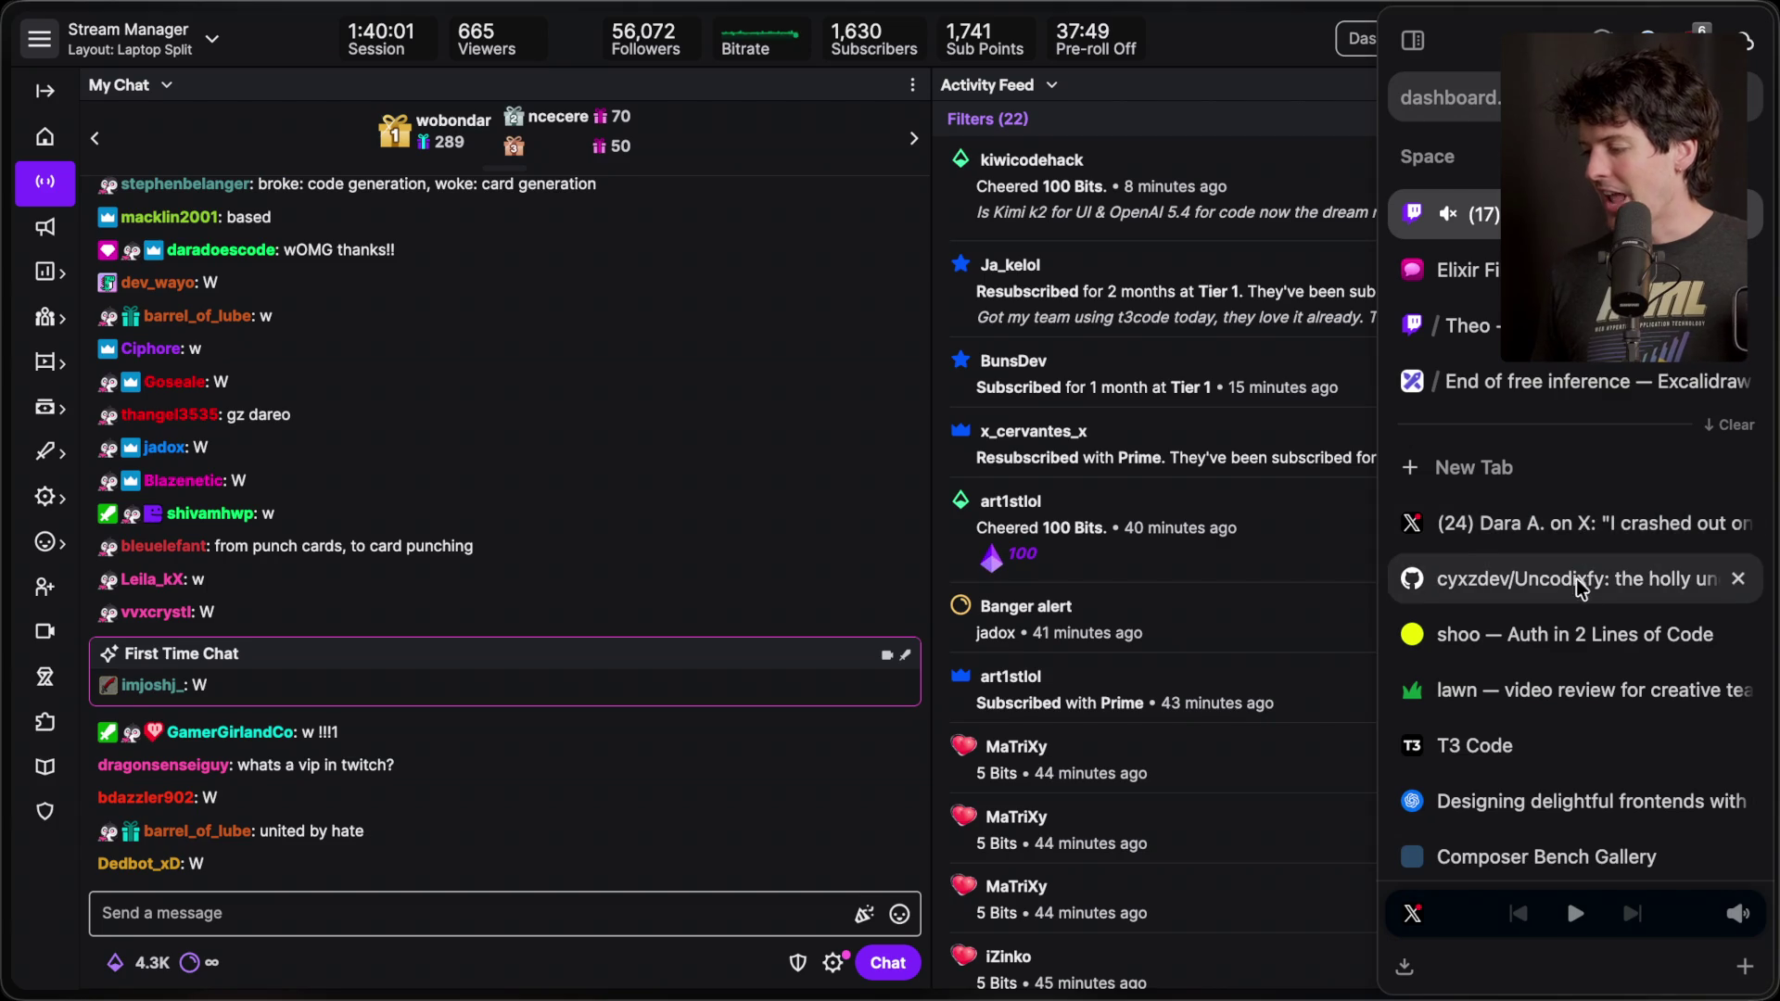
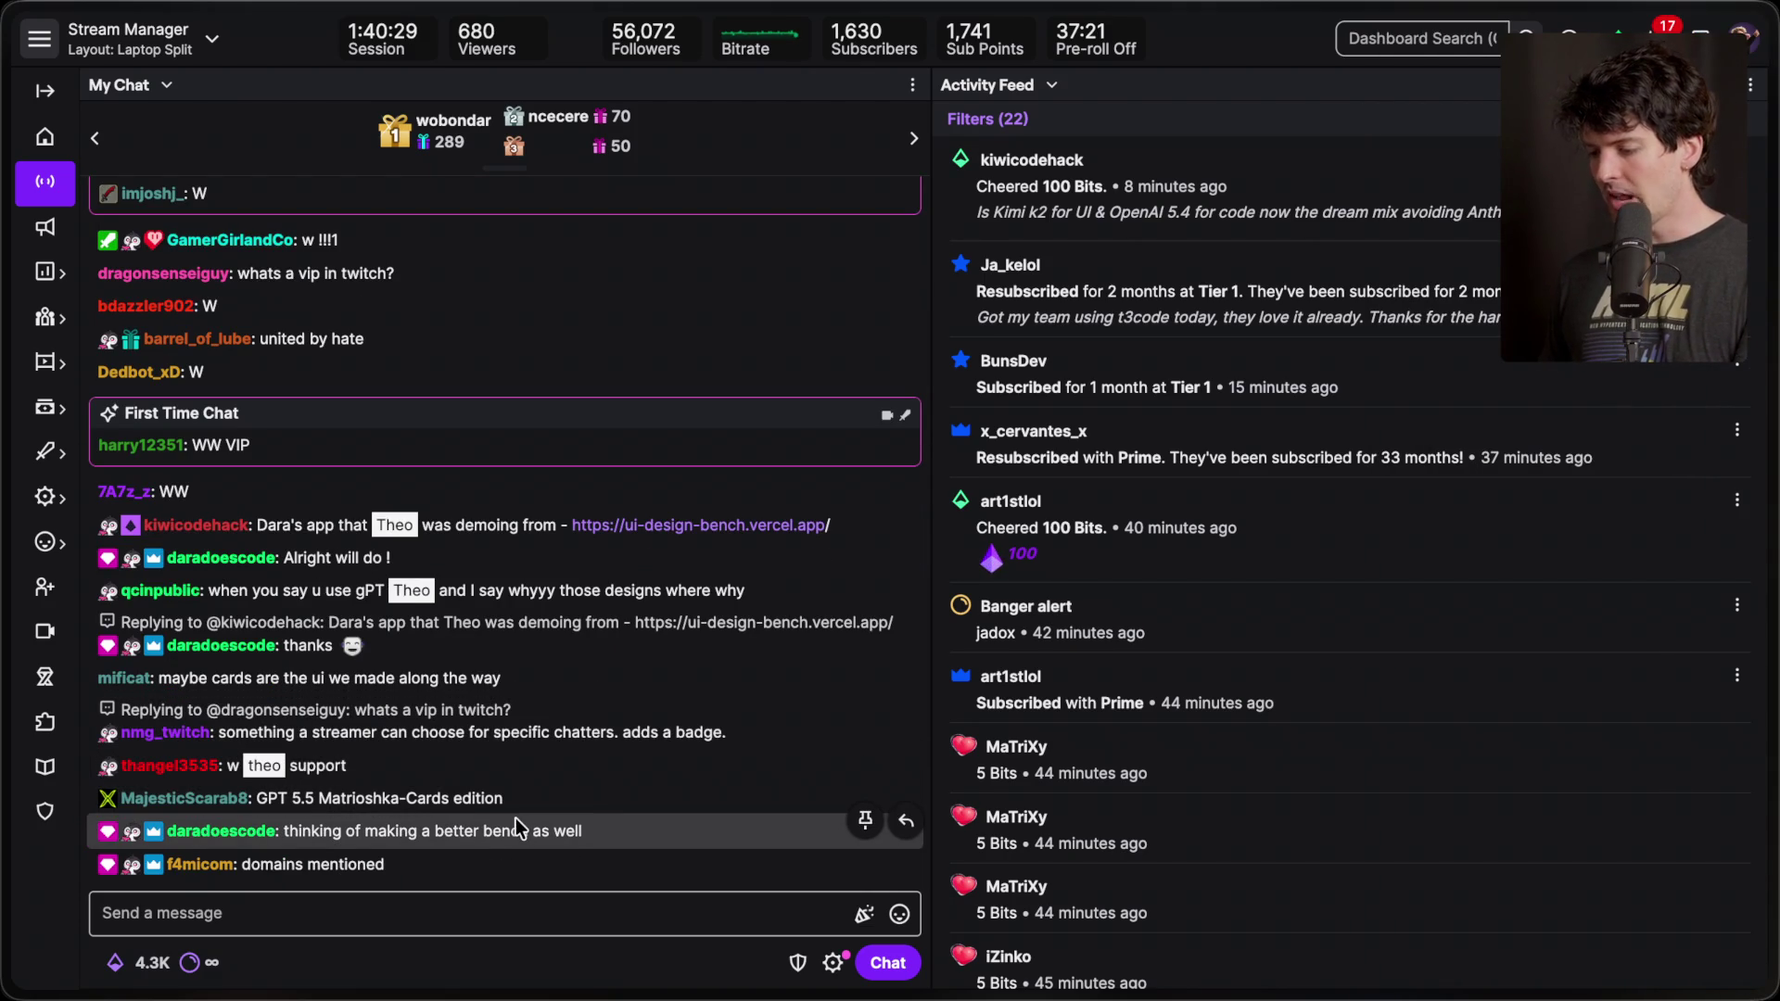
# - Select the chat messages about a better bench and mentioned domains, then clear the selection
pyautogui.tripleClick(515, 825)
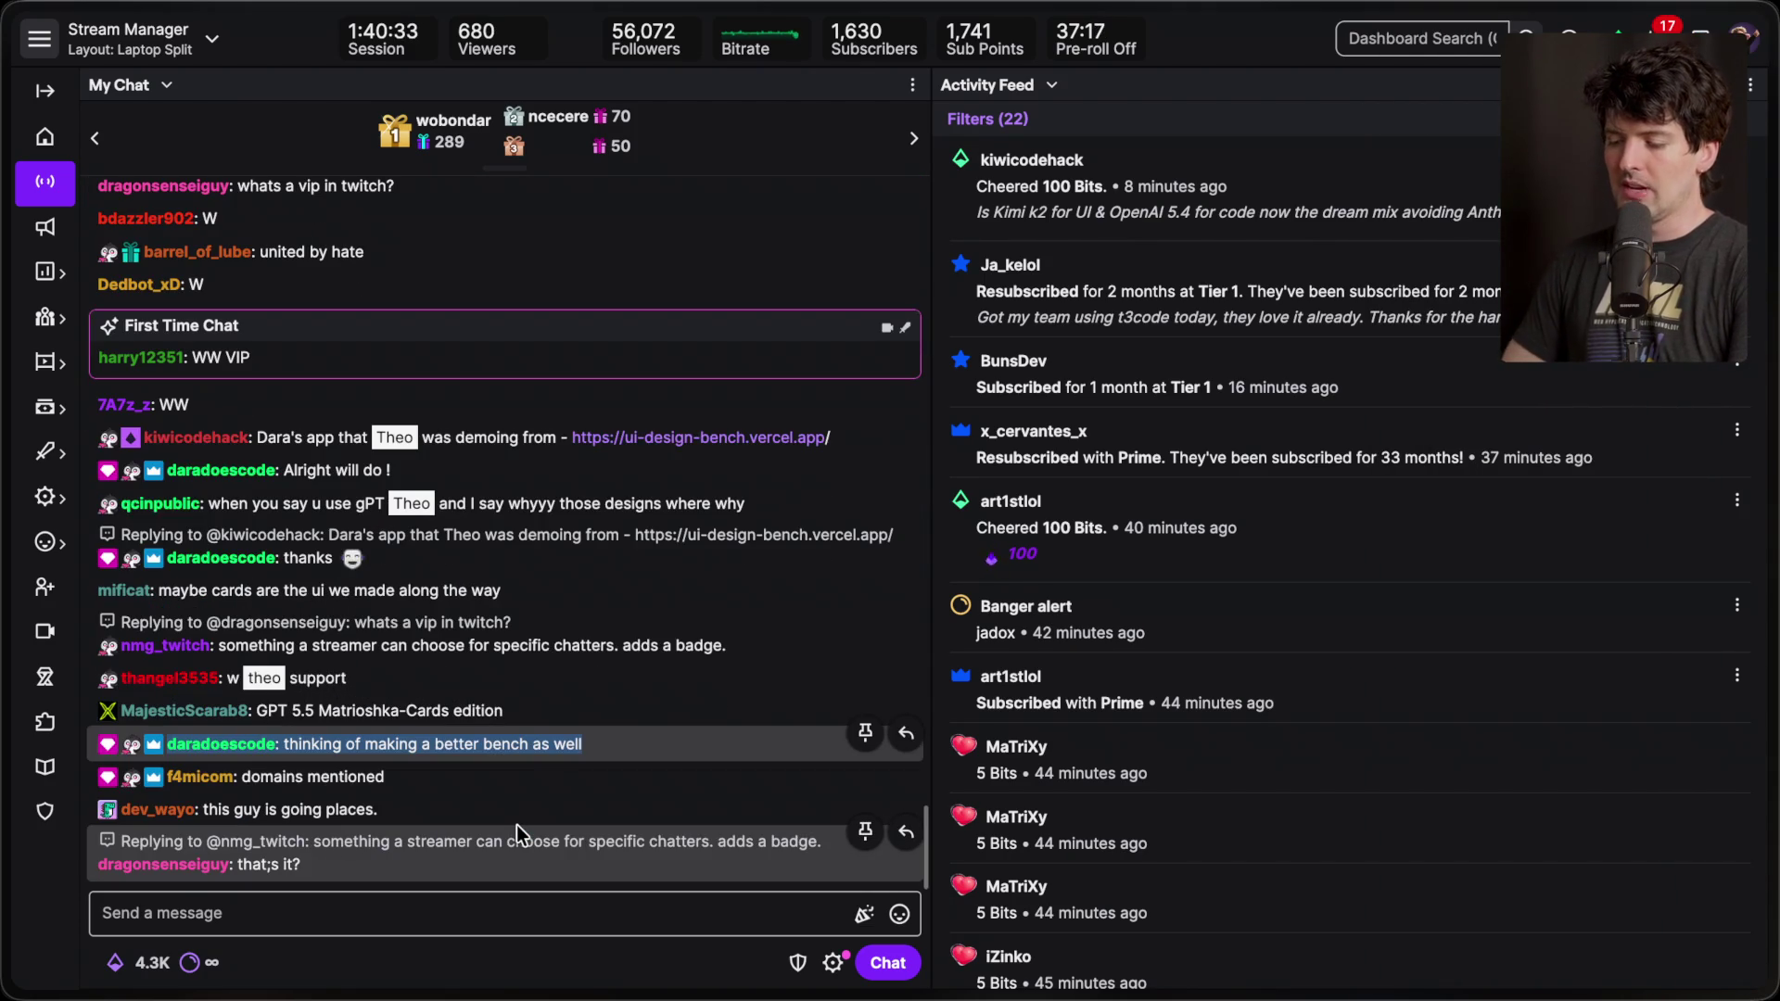
pyautogui.tripleClick(488, 782)
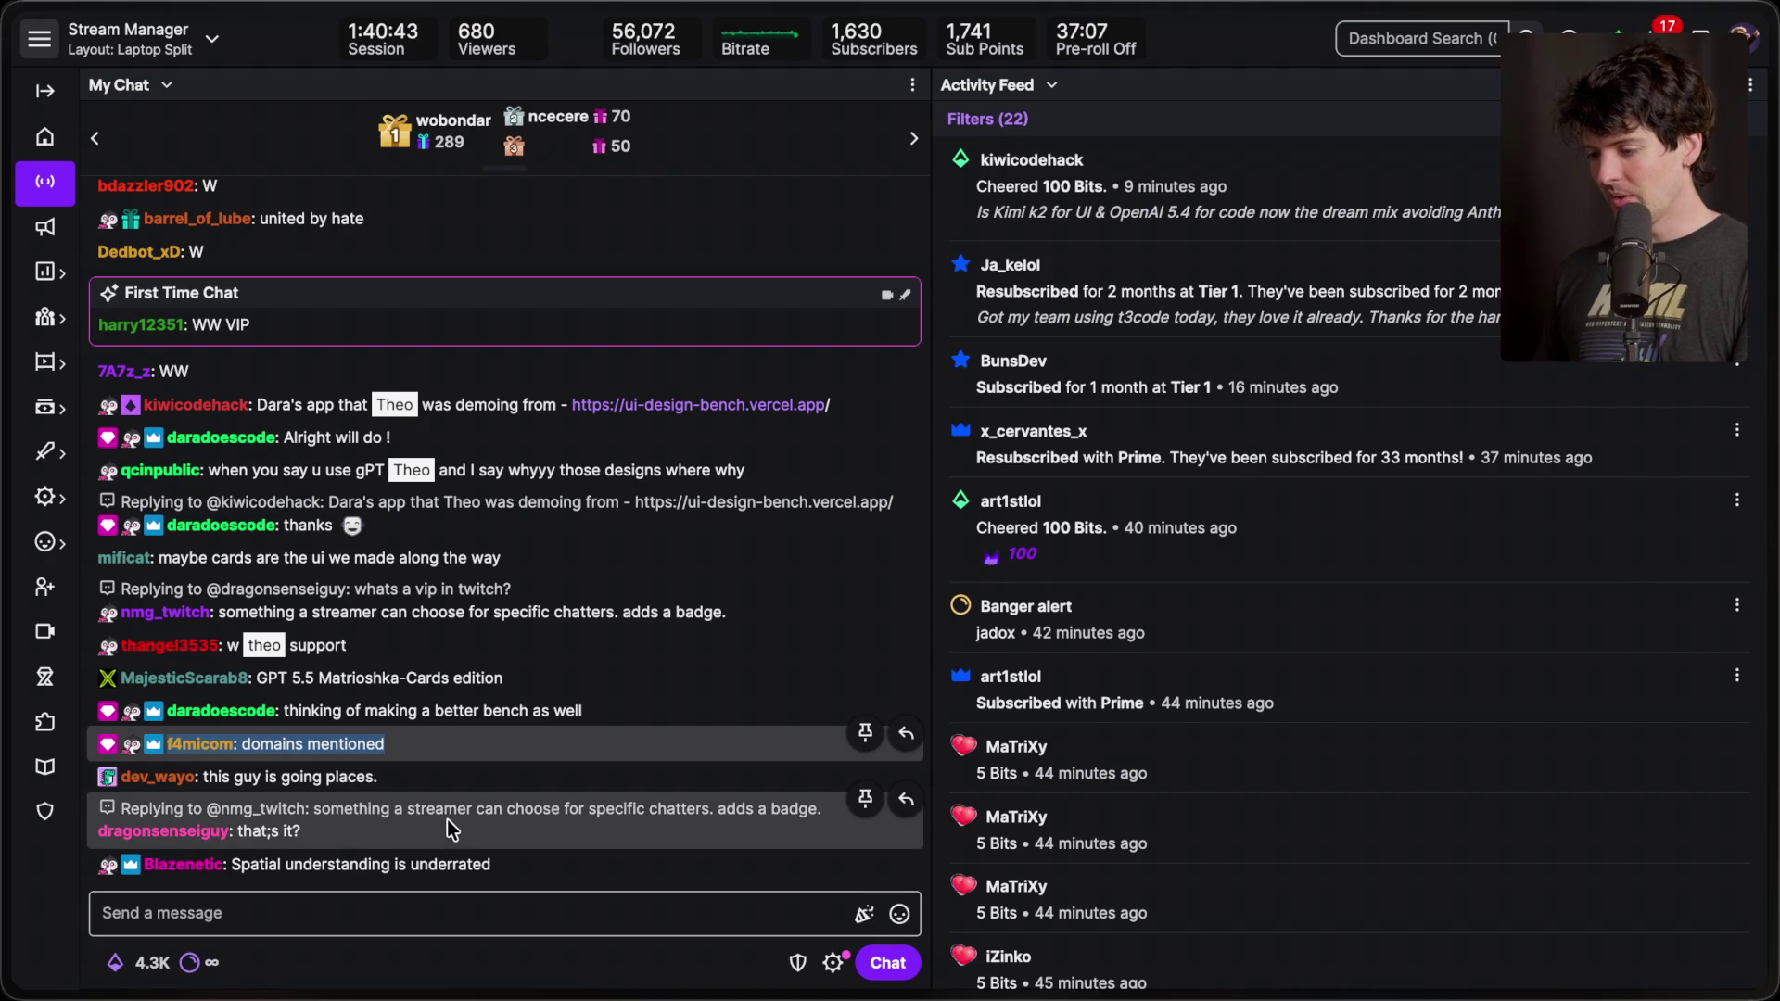
pyautogui.click(516, 809)
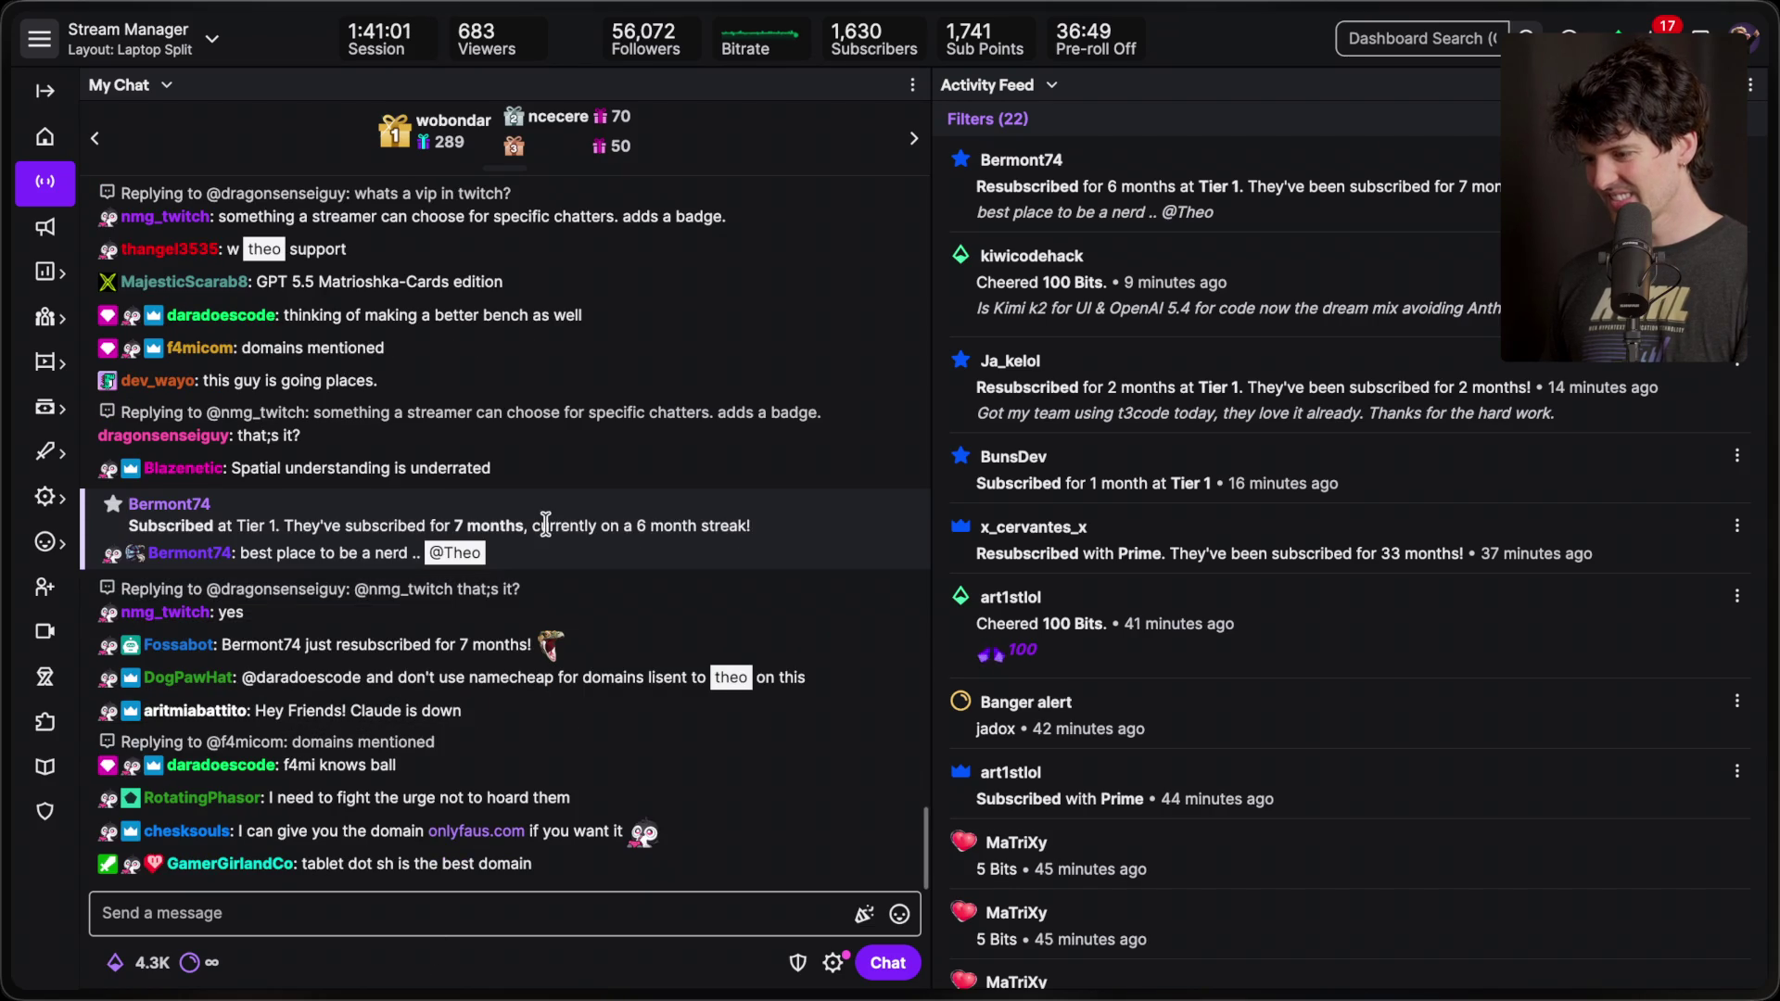
# - Go to the Composer Bench Gallery tab, then the 'Designing delightful frontends with GPT-5.4' post
pyautogui.scroll(1, 547, 523)
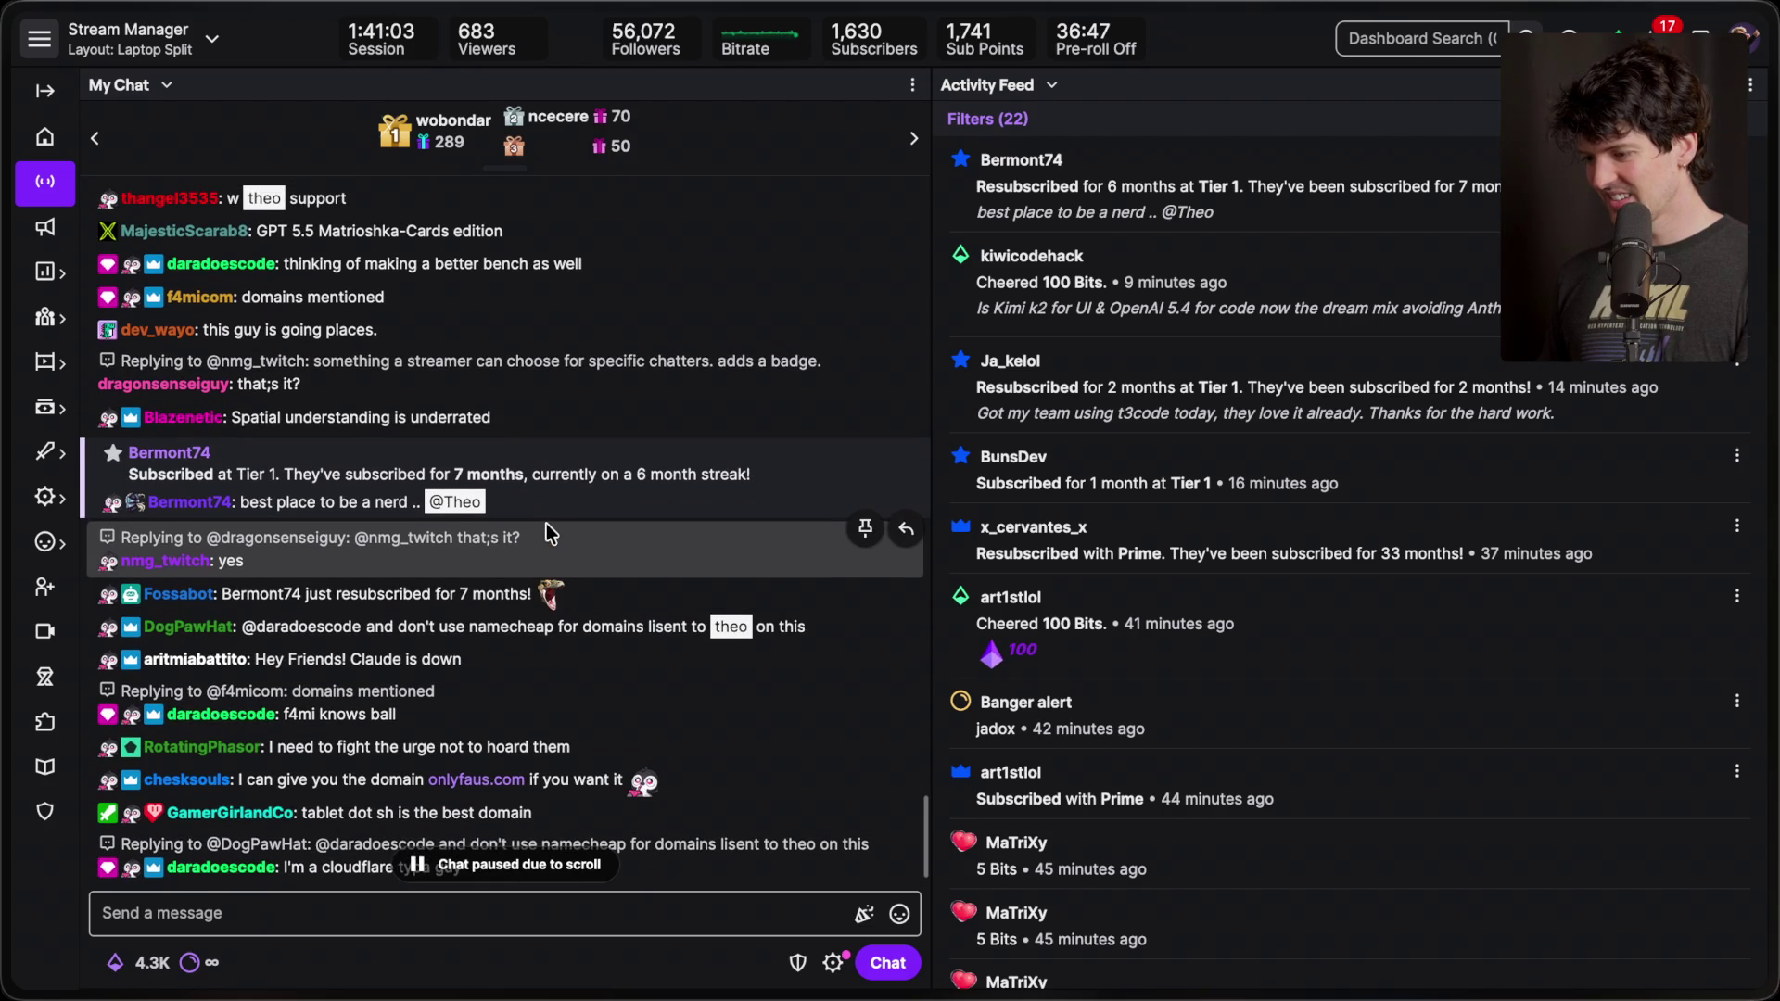
pyautogui.scroll(-1, 547, 528)
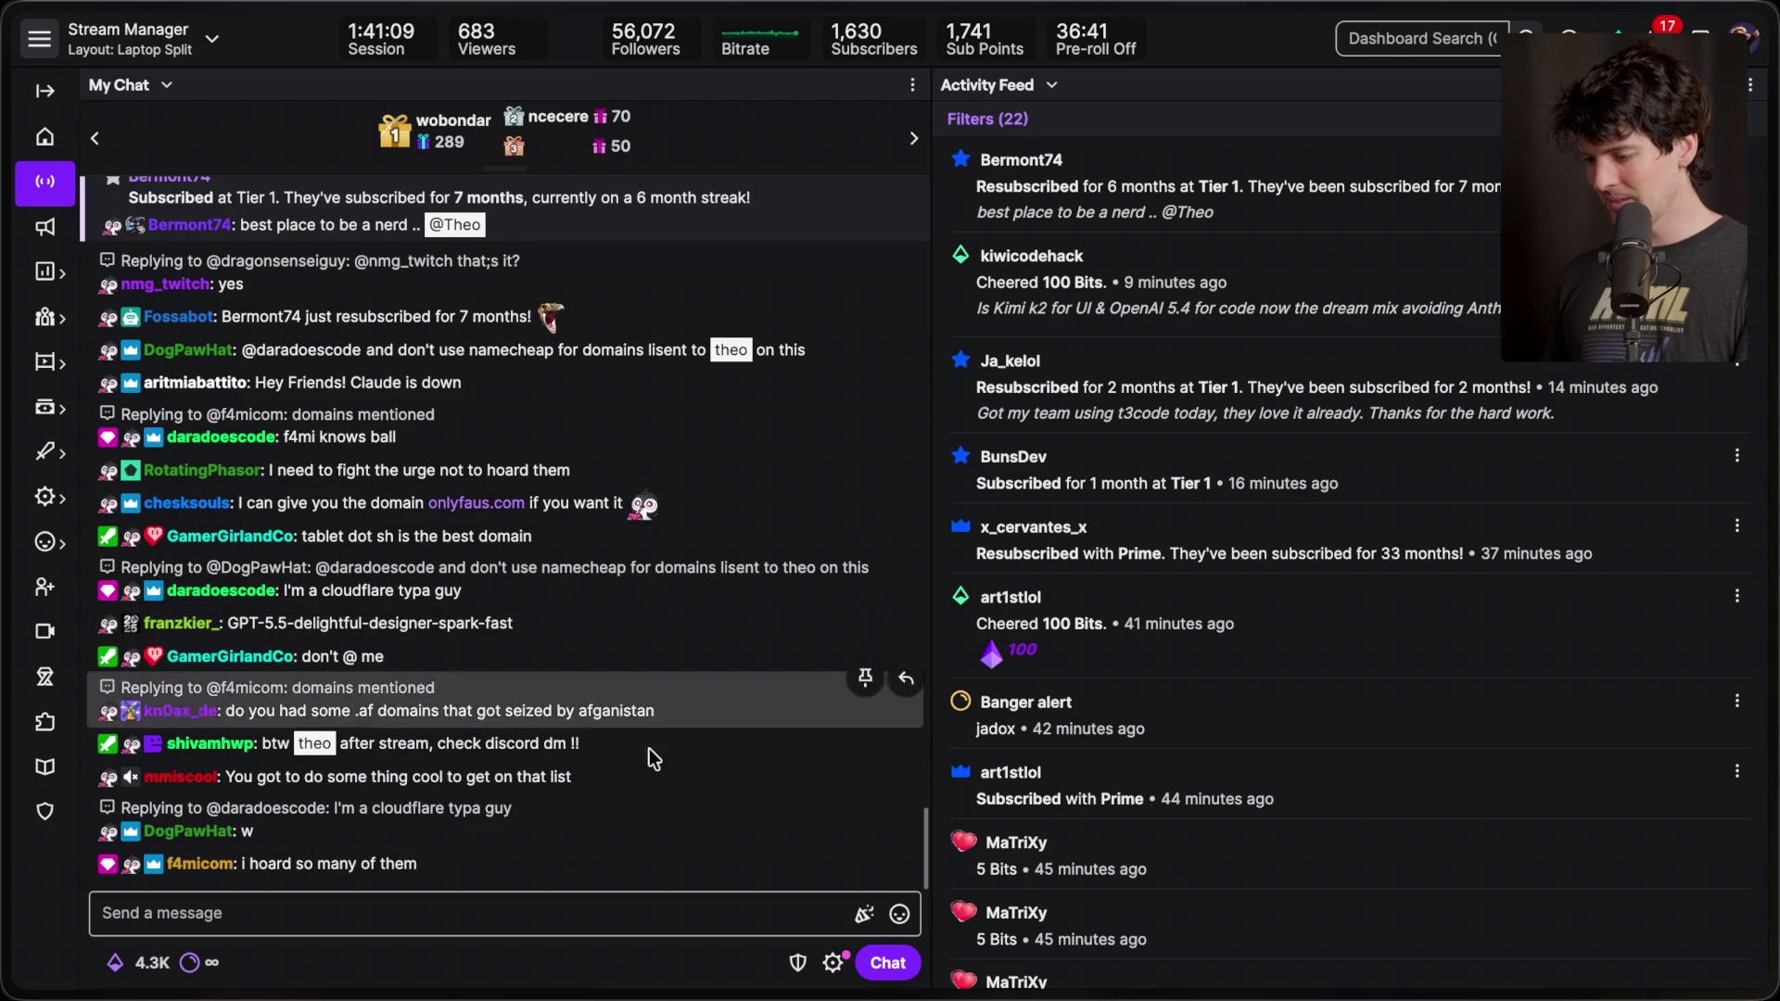
pyautogui.moveTo(1587, 898)
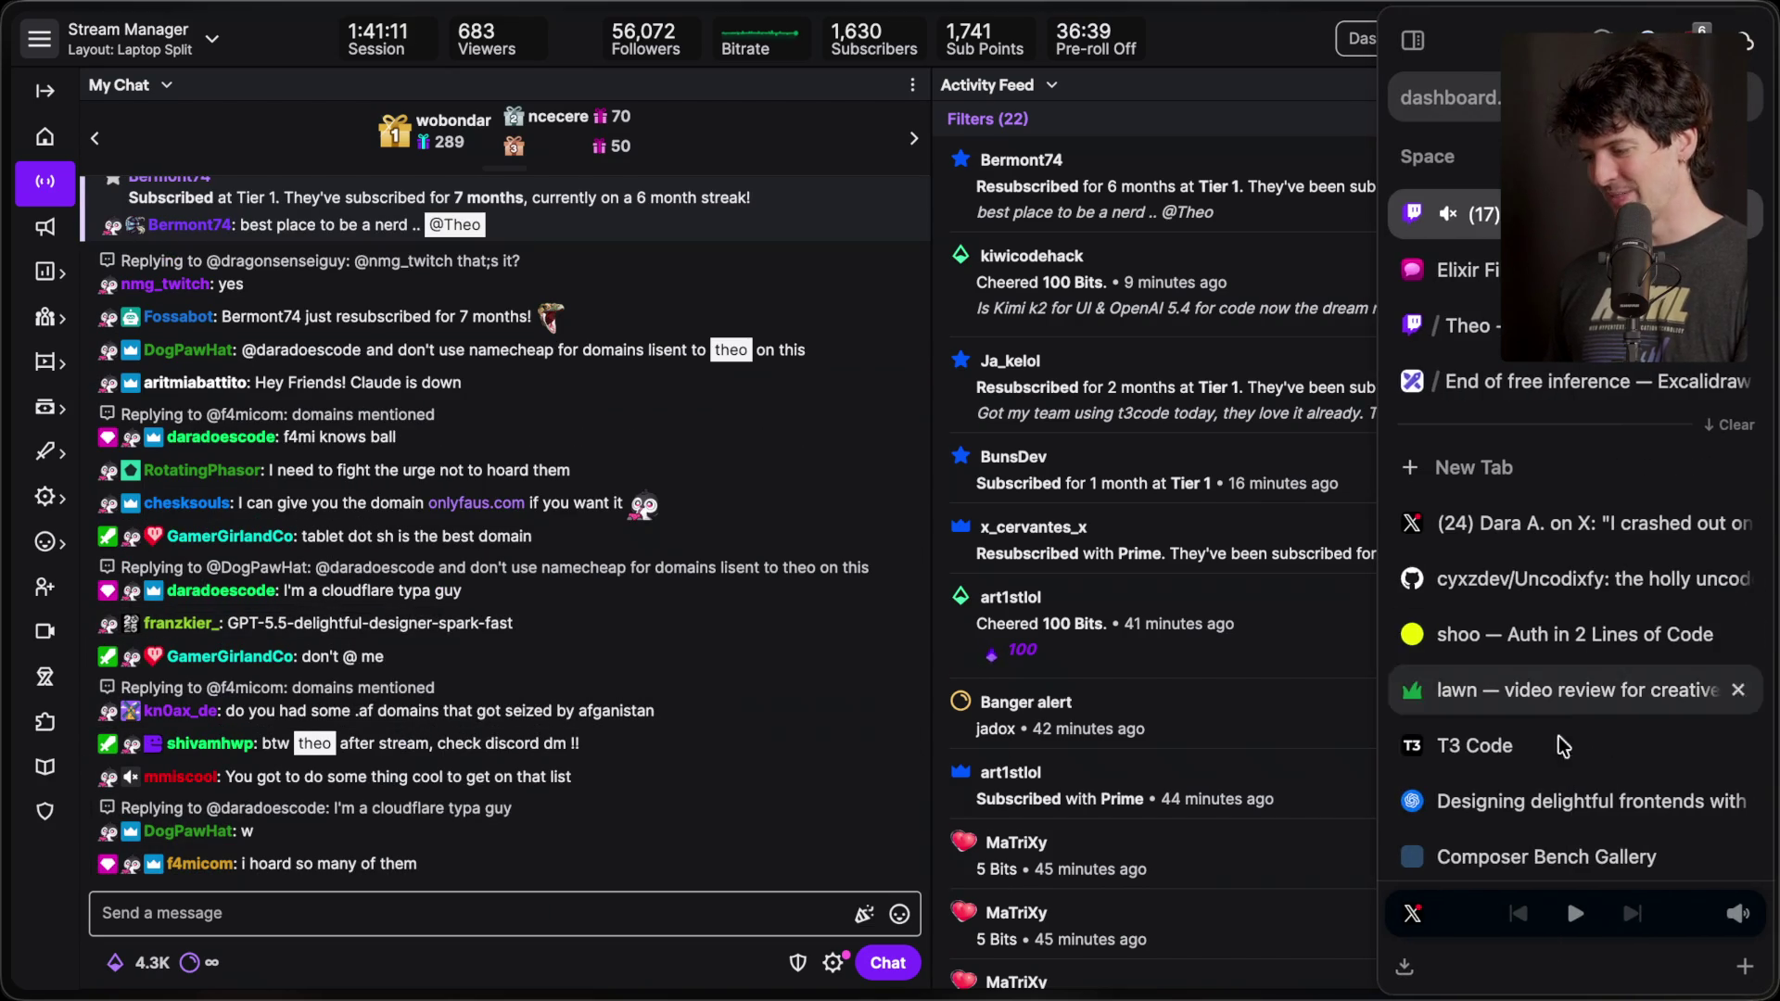
pyautogui.scroll(-2, 1550, 755)
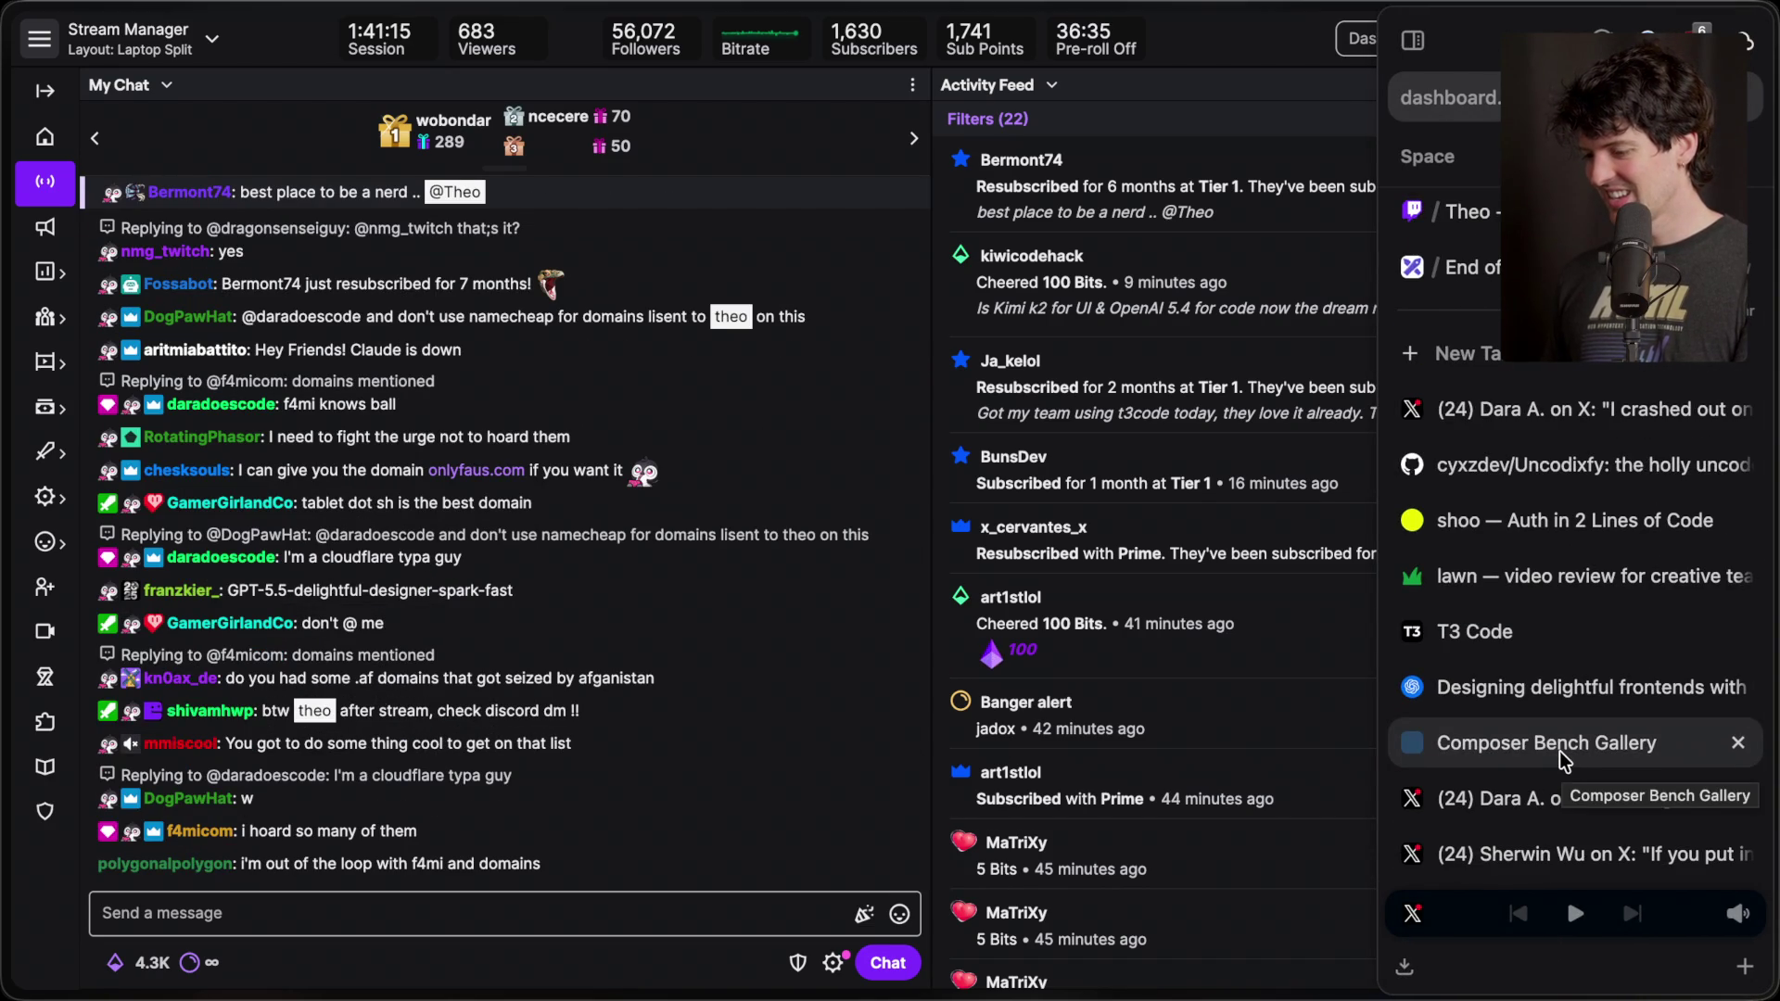
pyautogui.click(1559, 751)
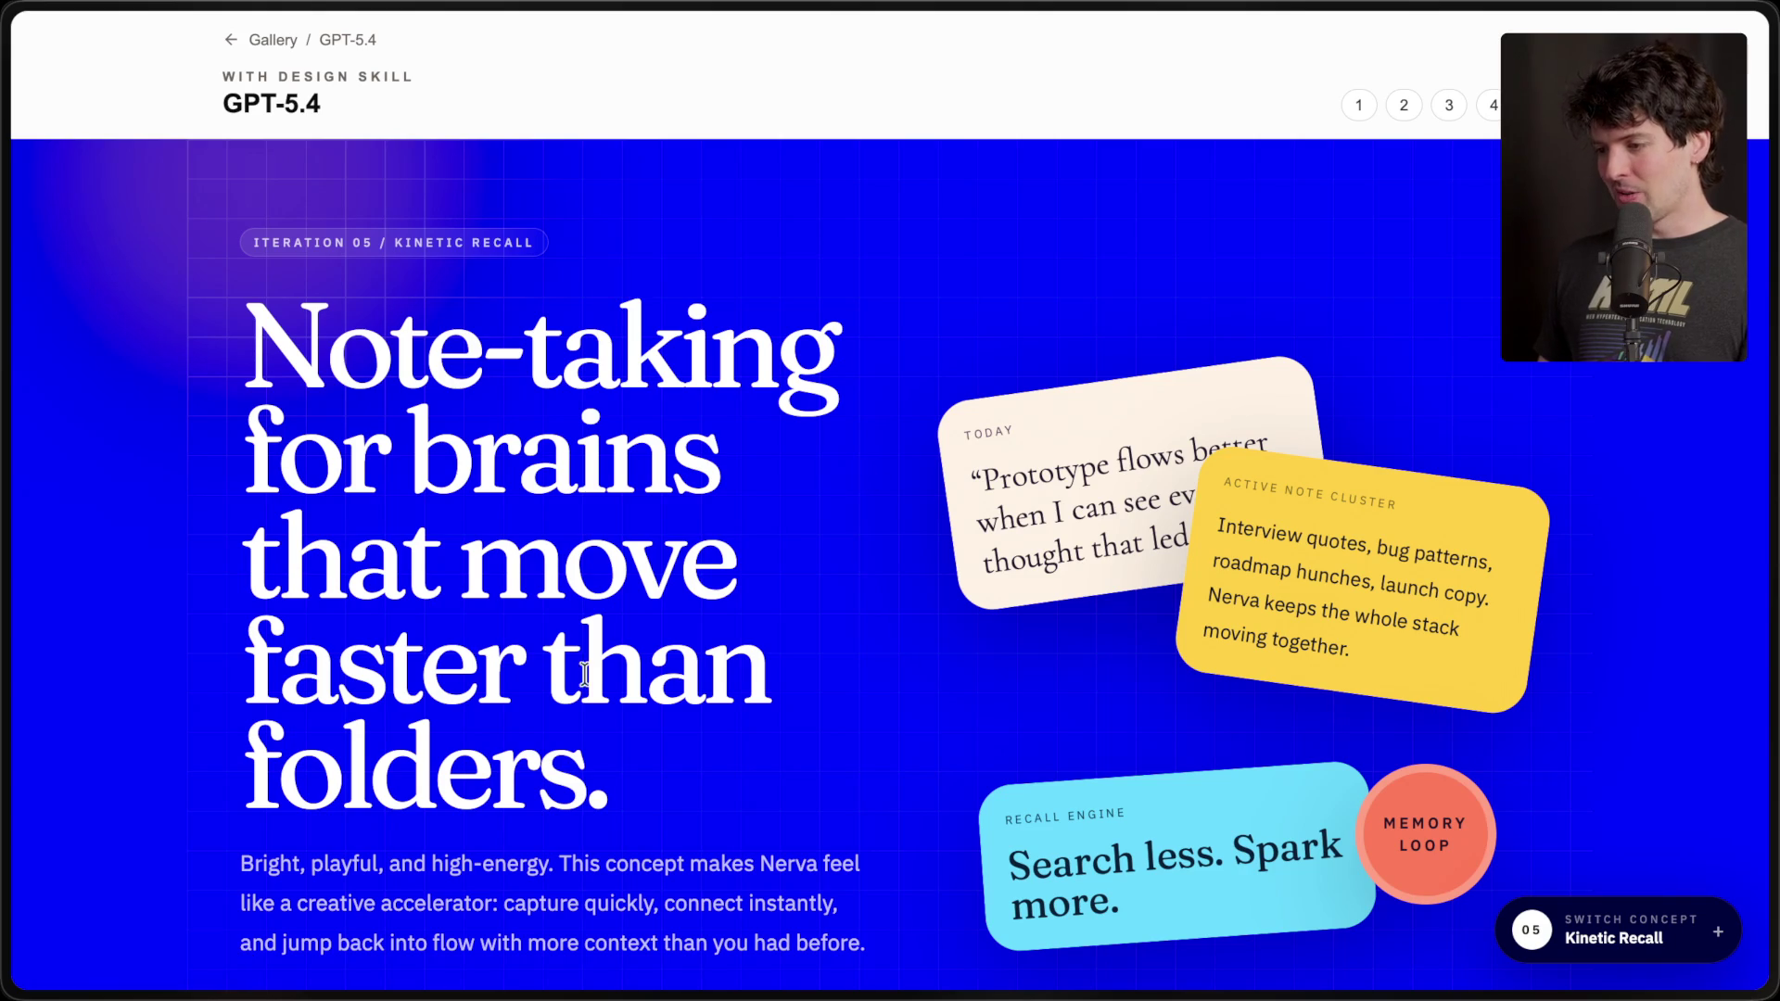
pyautogui.moveTo(1770, 575)
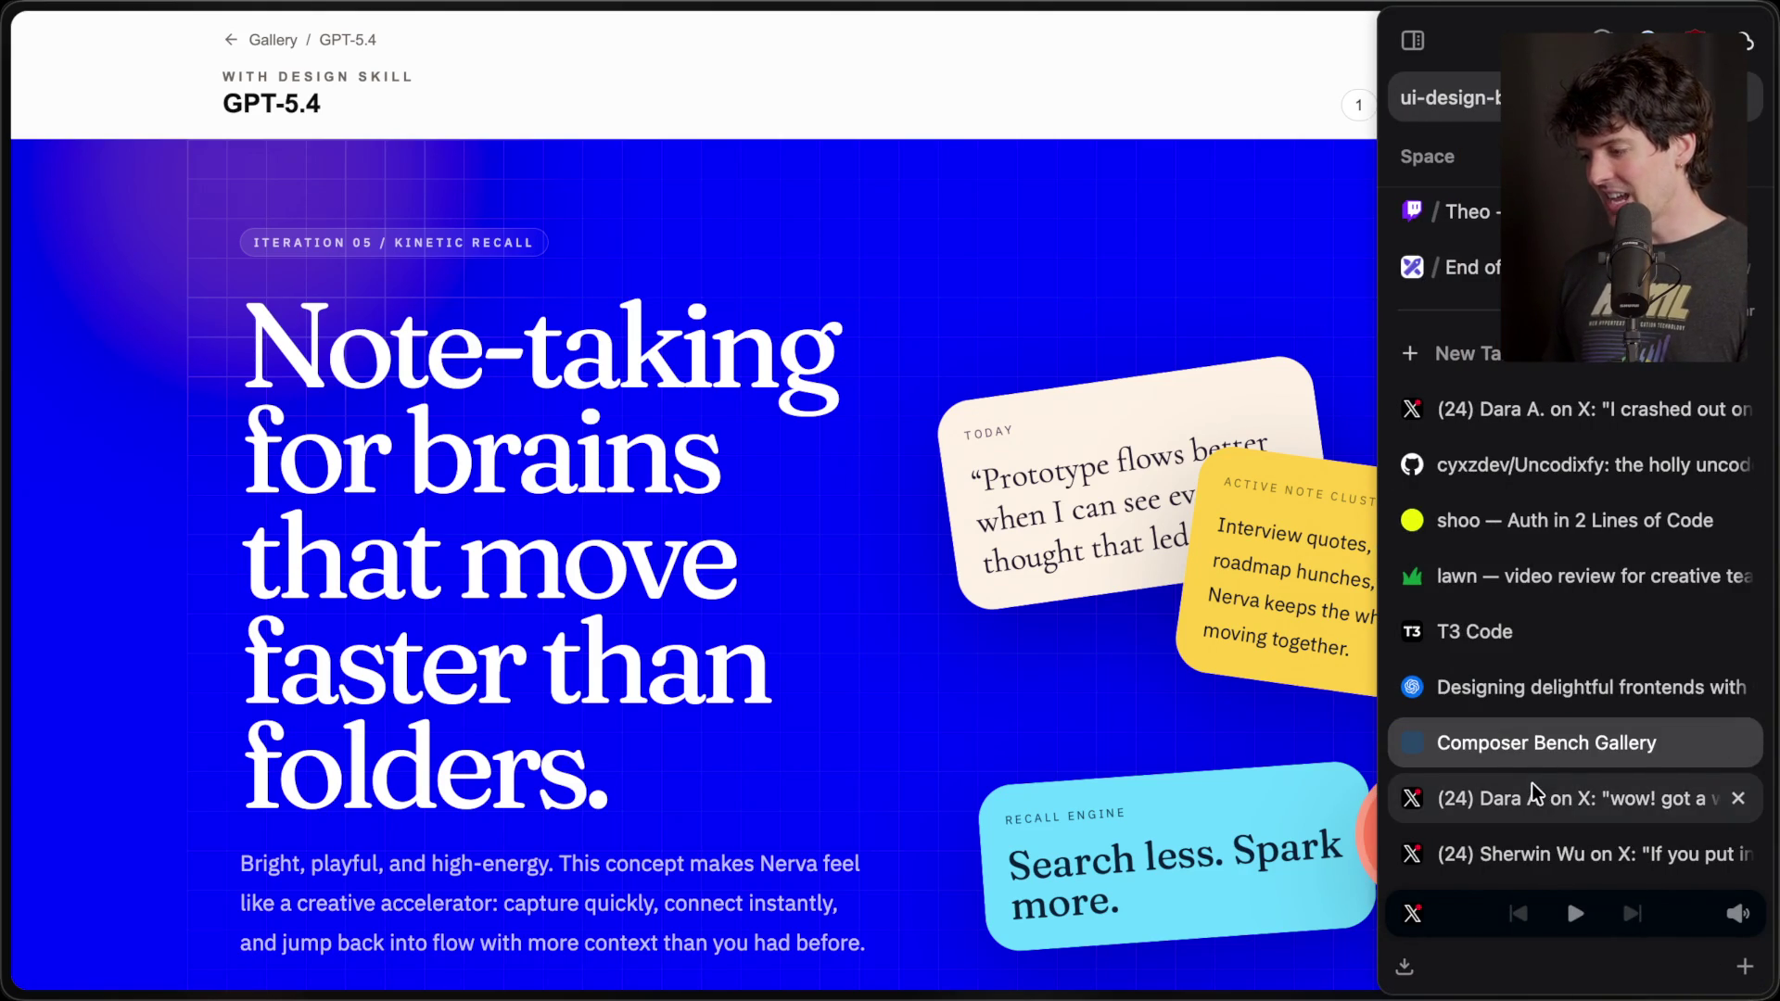
pyautogui.click(1499, 691)
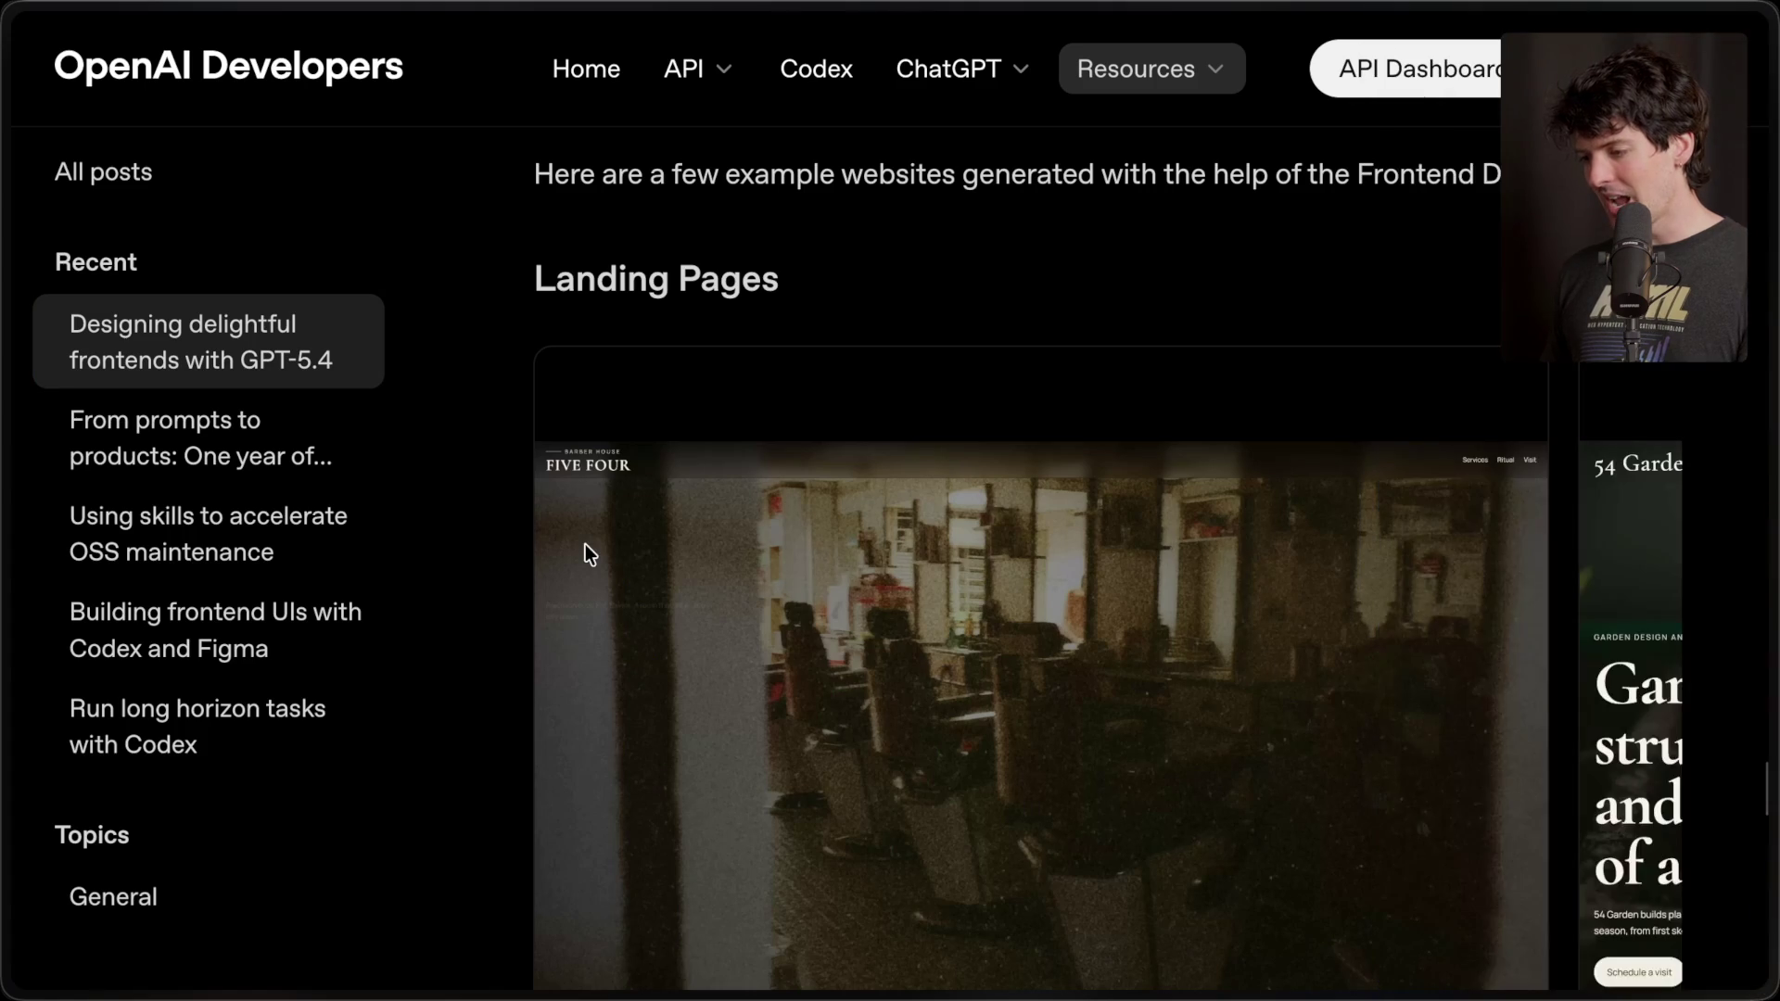
# - Play the Five Four Barber House example video full screen and skip ahead to its Ritual section
pyautogui.scroll(-3, 586, 543)
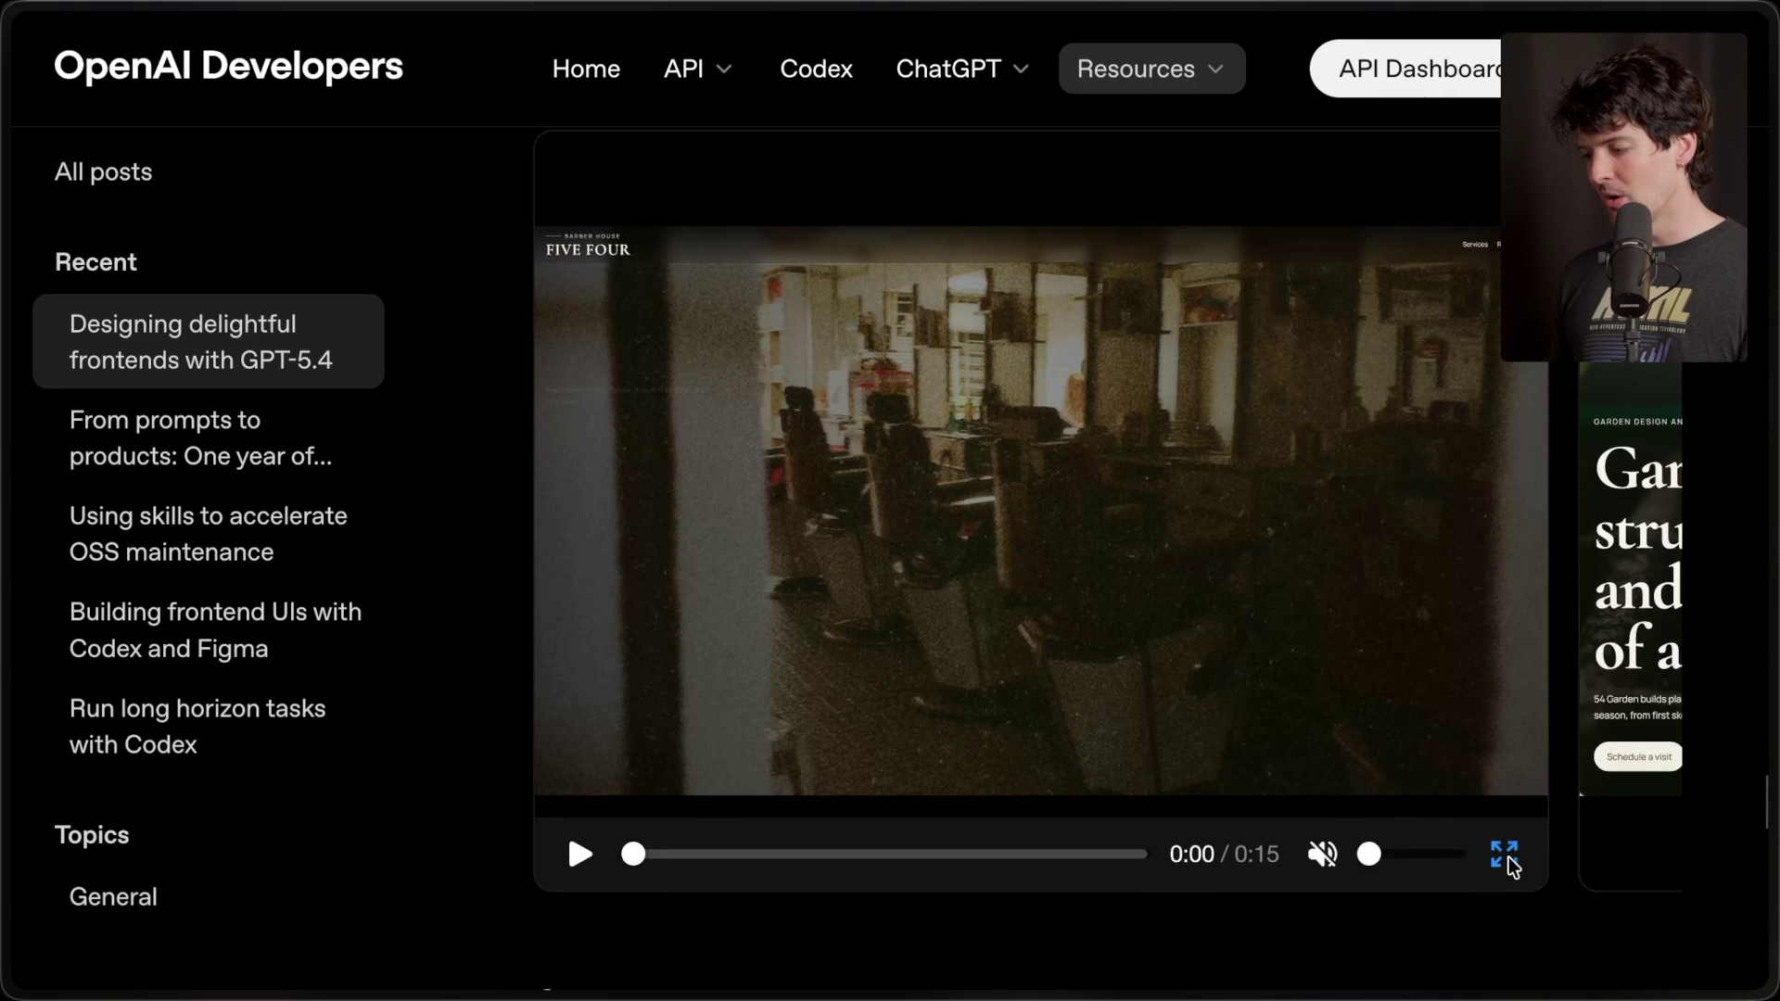
pyautogui.click(1506, 857)
pyautogui.click(42, 964)
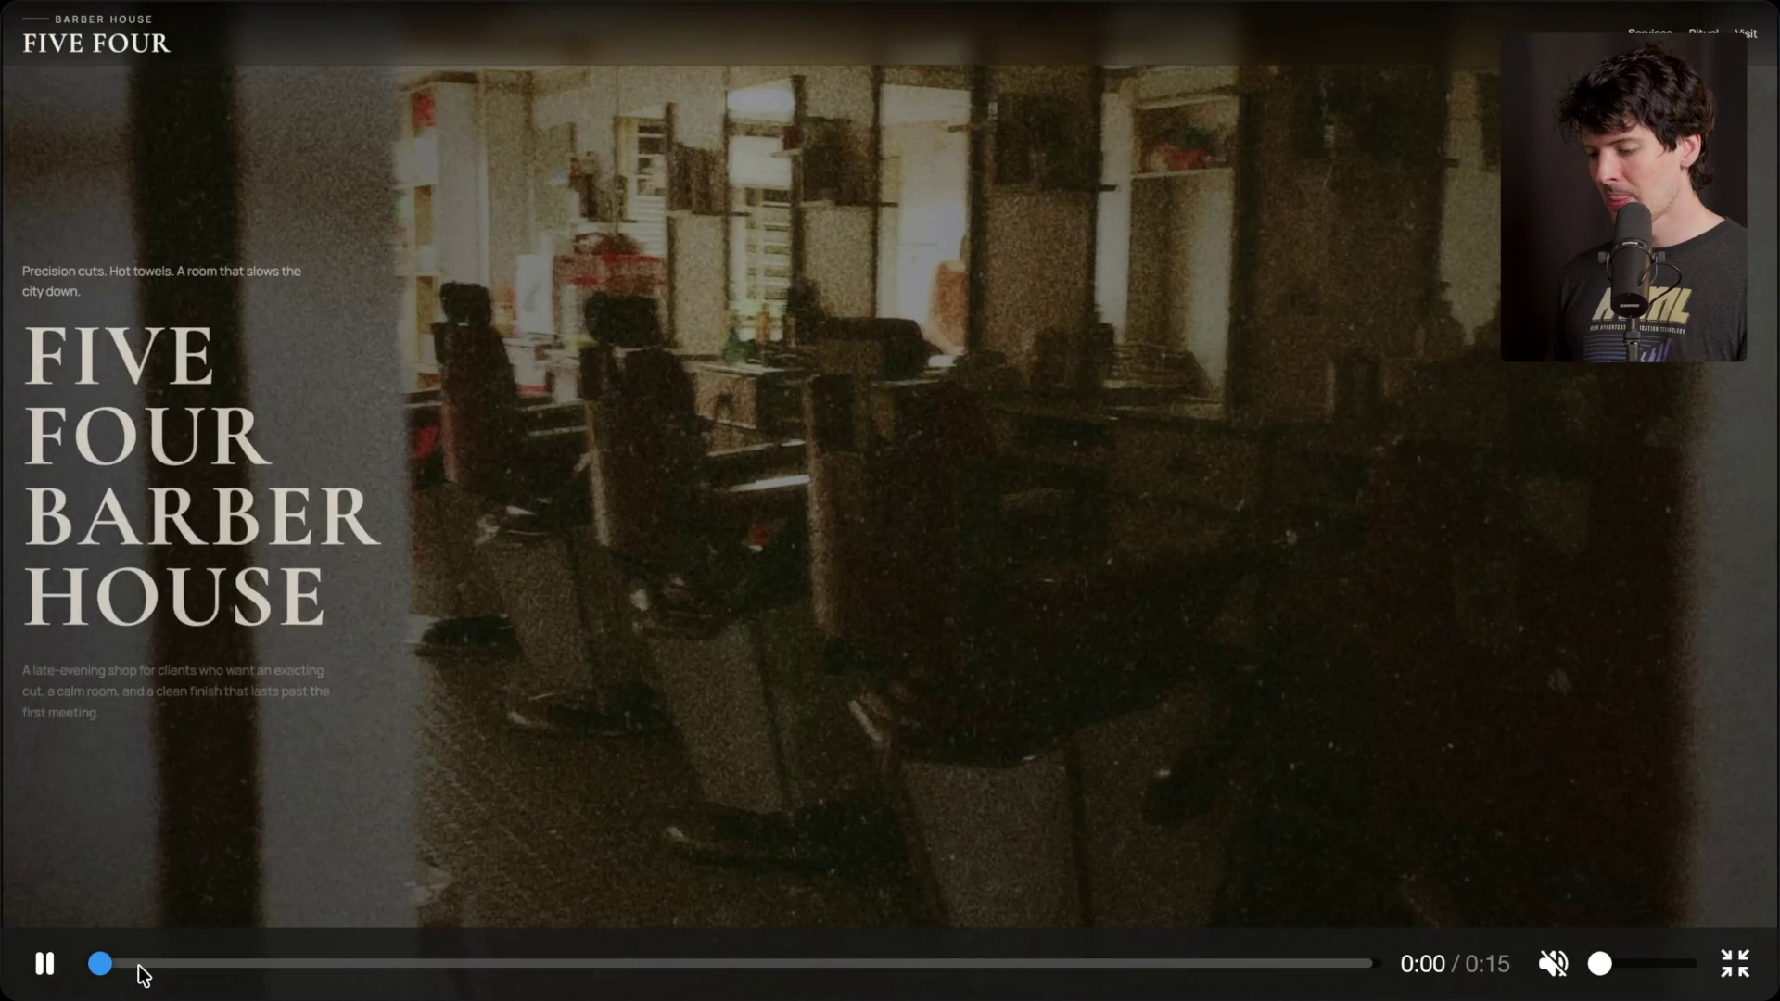
pyautogui.moveTo(269, 973); pyautogui.dragTo(925, 964)
pyautogui.click(760, 964)
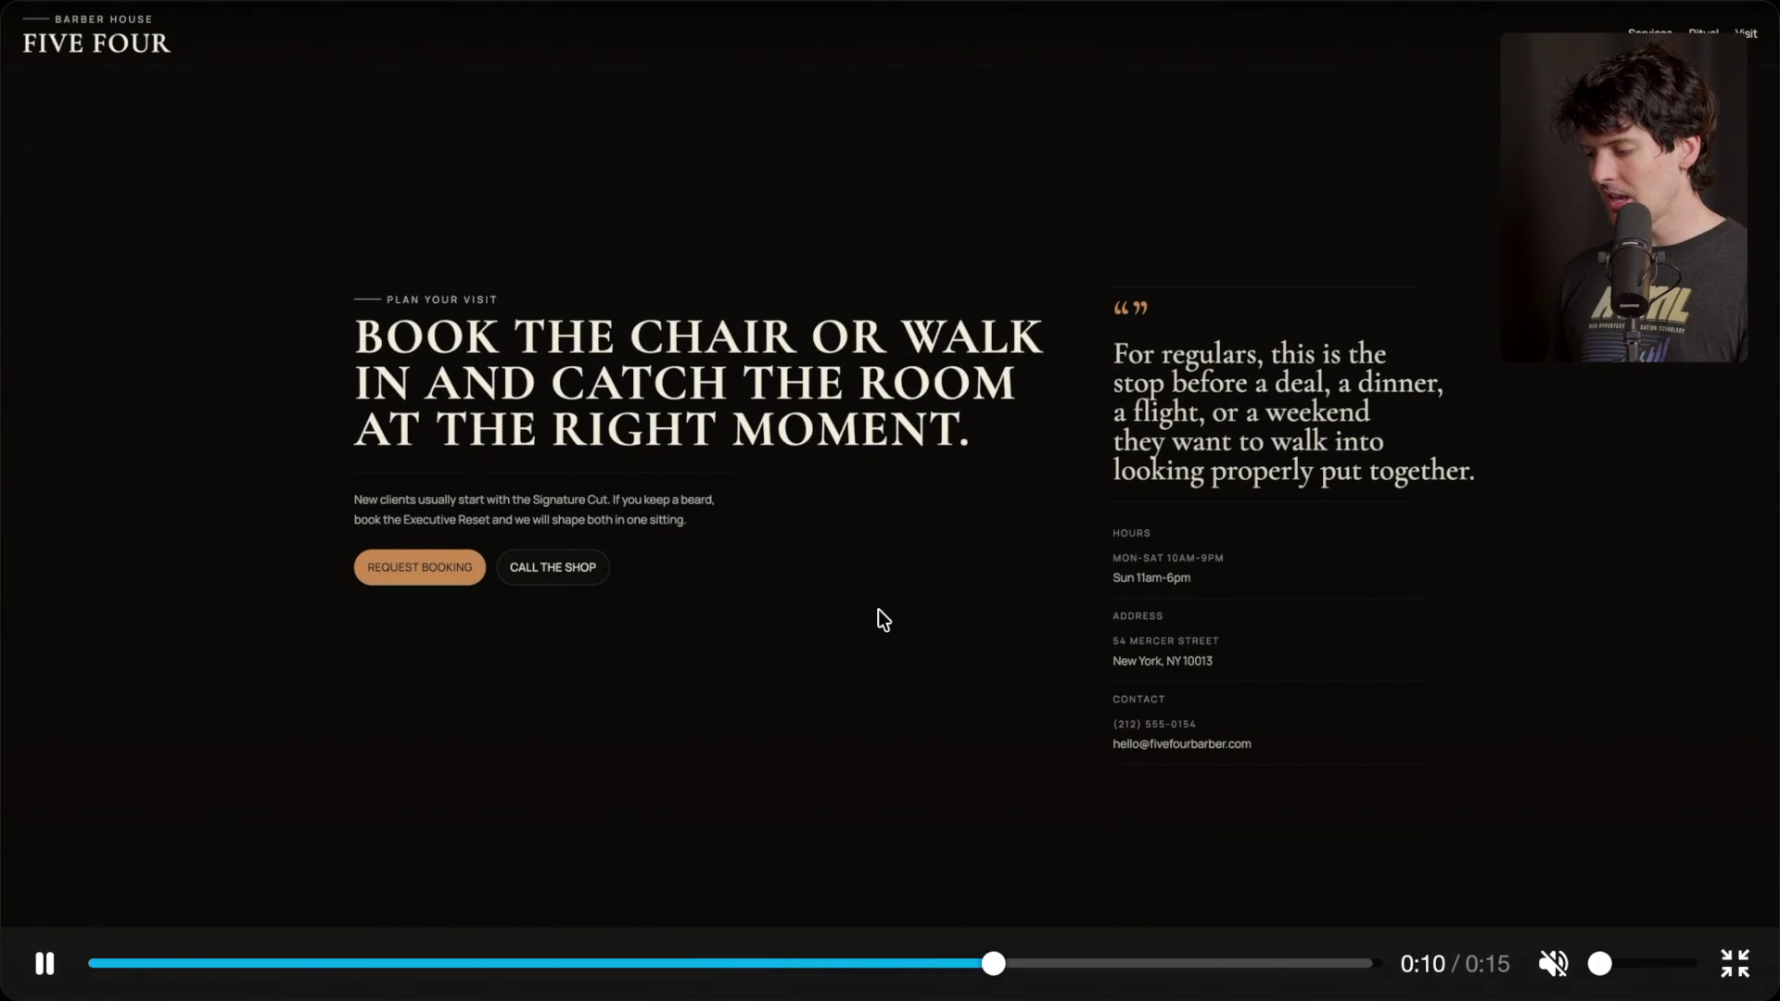
# - Leave full screen, slide the carousel, and show the .agency example video full screen
pyautogui.press('Escape')
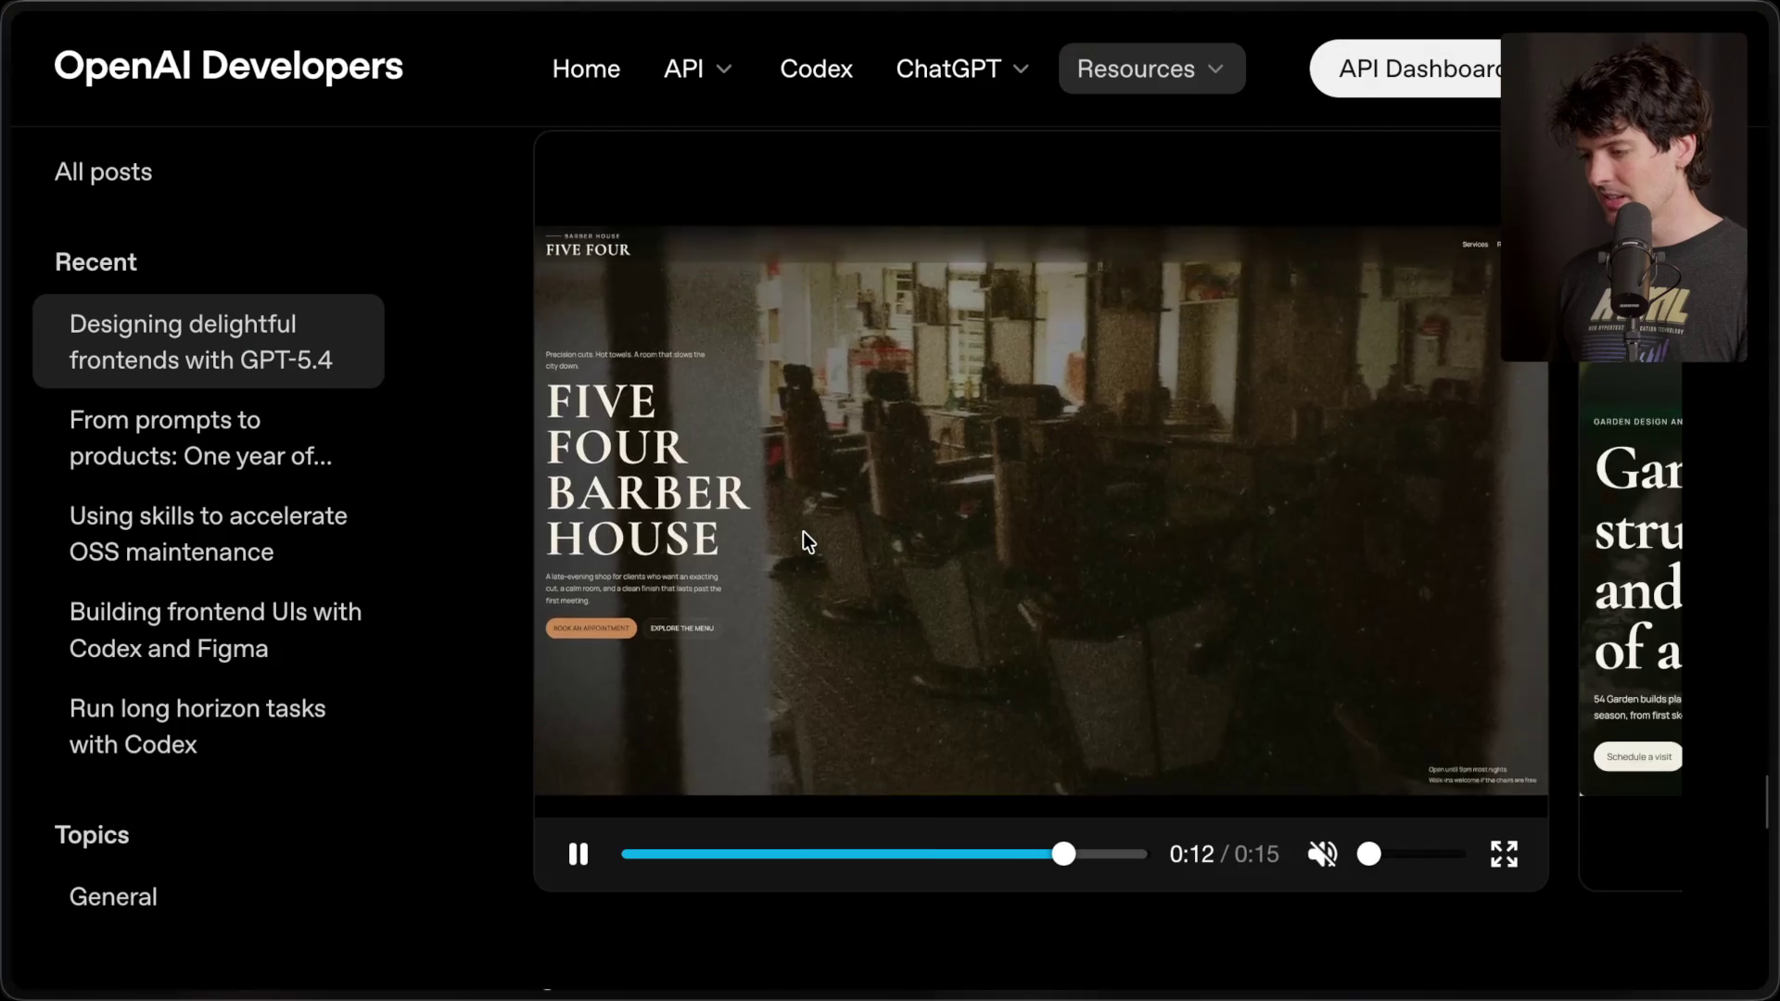
pyautogui.hscroll(5, 1103, 590)
pyautogui.click(1637, 854)
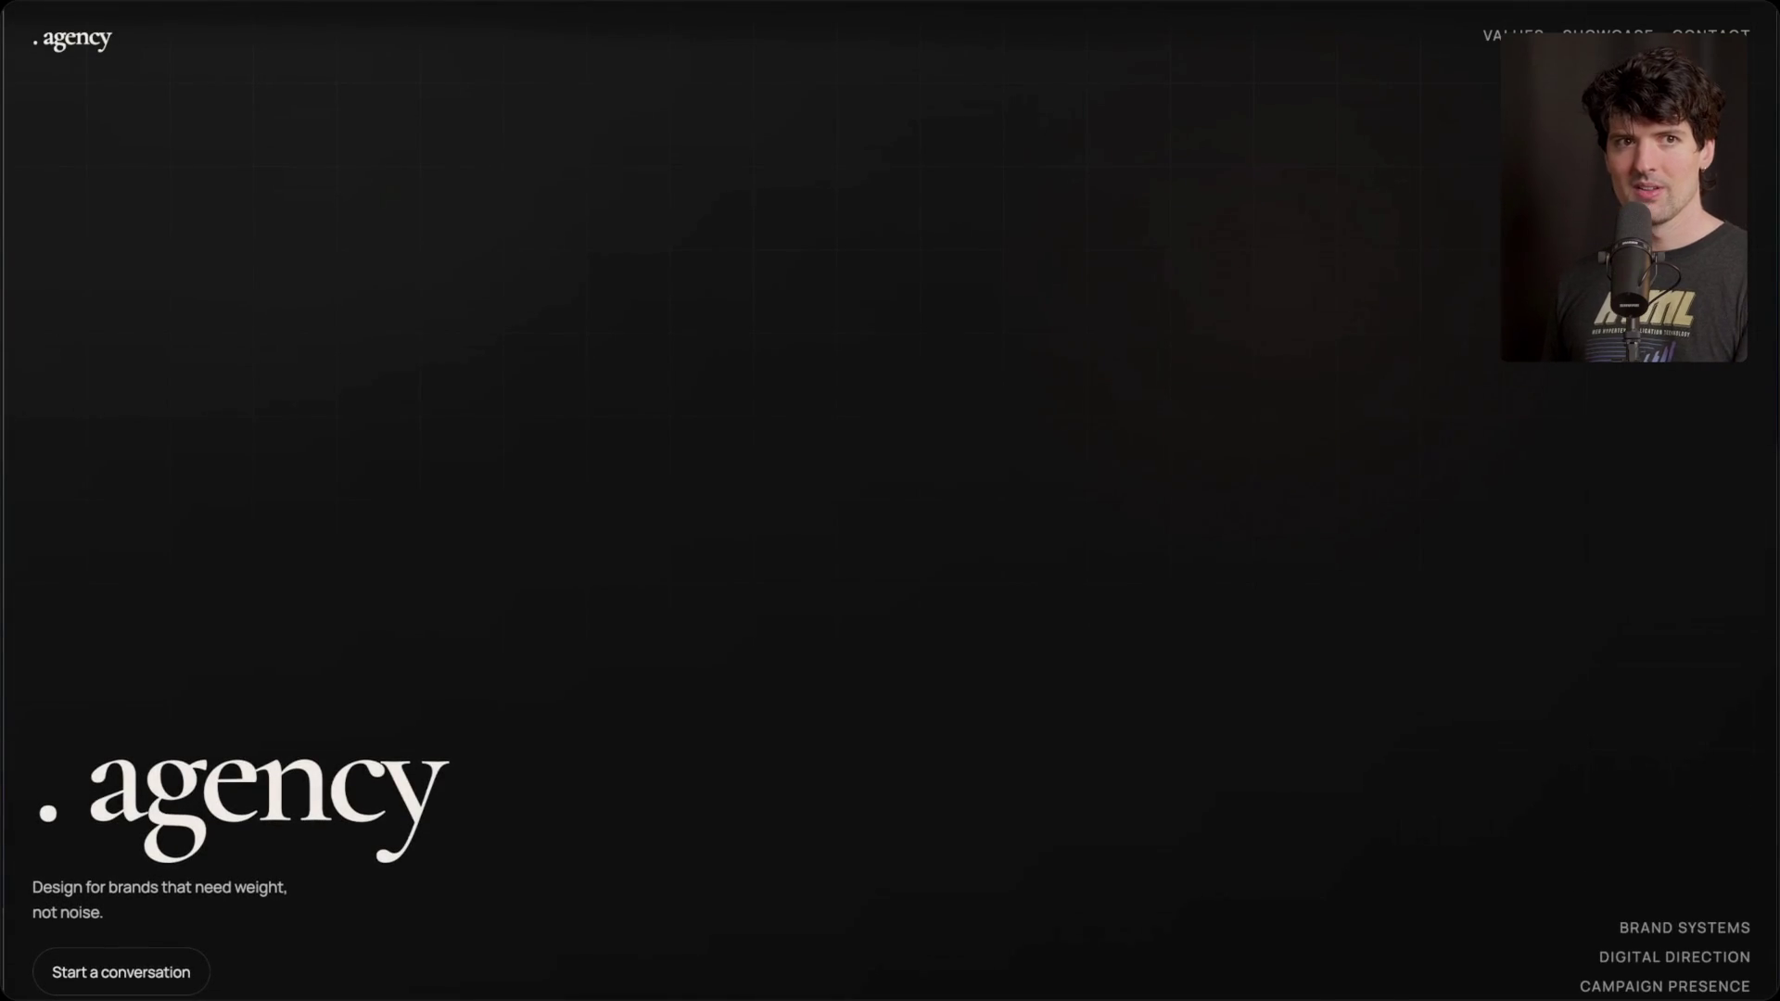
# - Pause the .agency video, scrub back to its Values section, then leave full screen
pyautogui.click(984, 243)
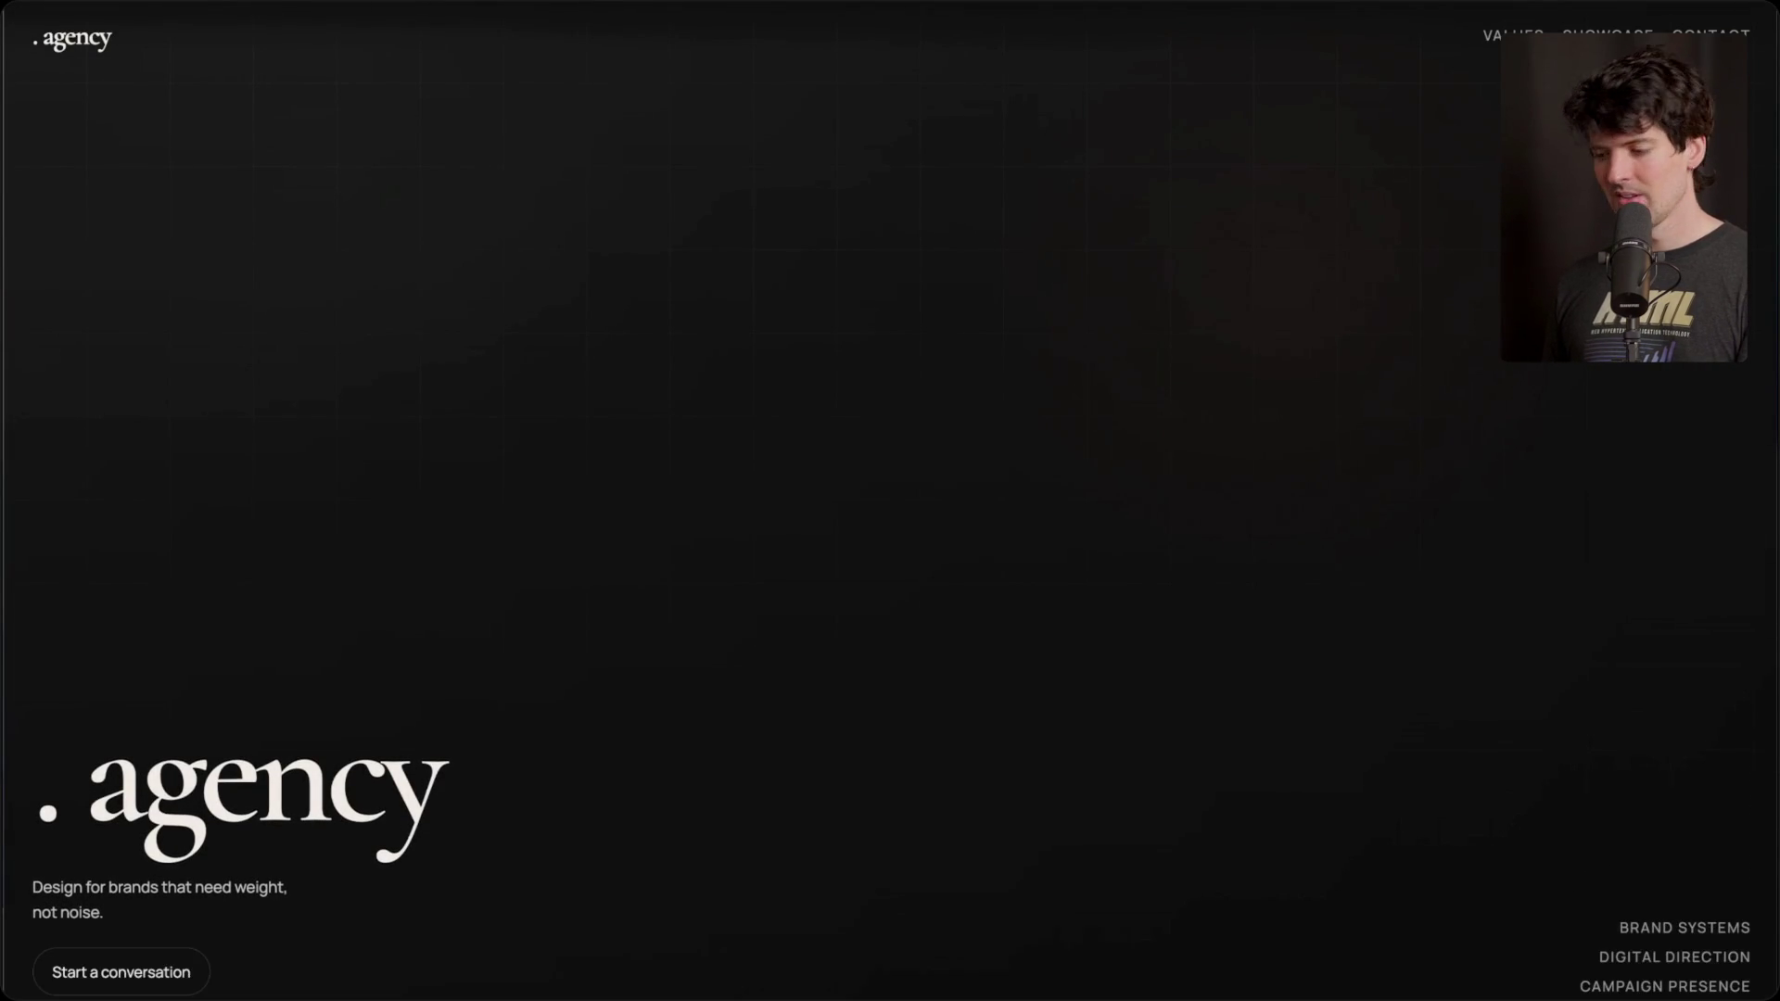
pyautogui.click(829, 966)
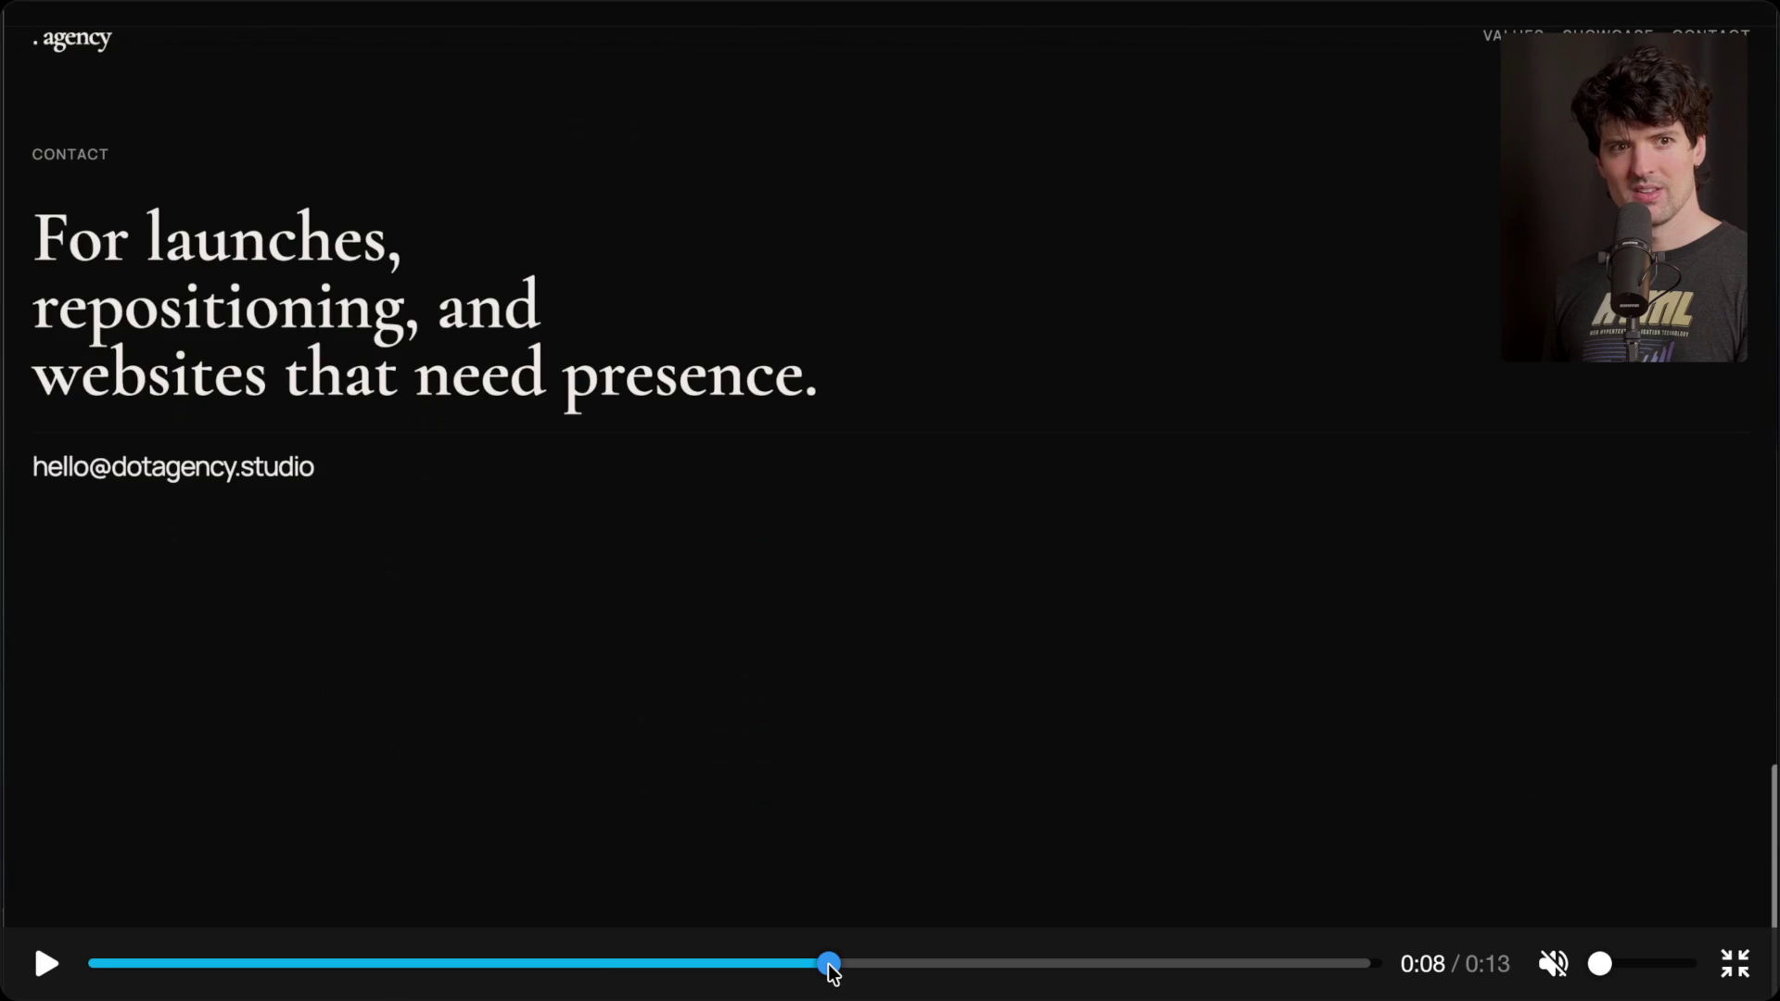
pyautogui.moveTo(830, 966); pyautogui.dragTo(417, 969)
pyautogui.press('space')
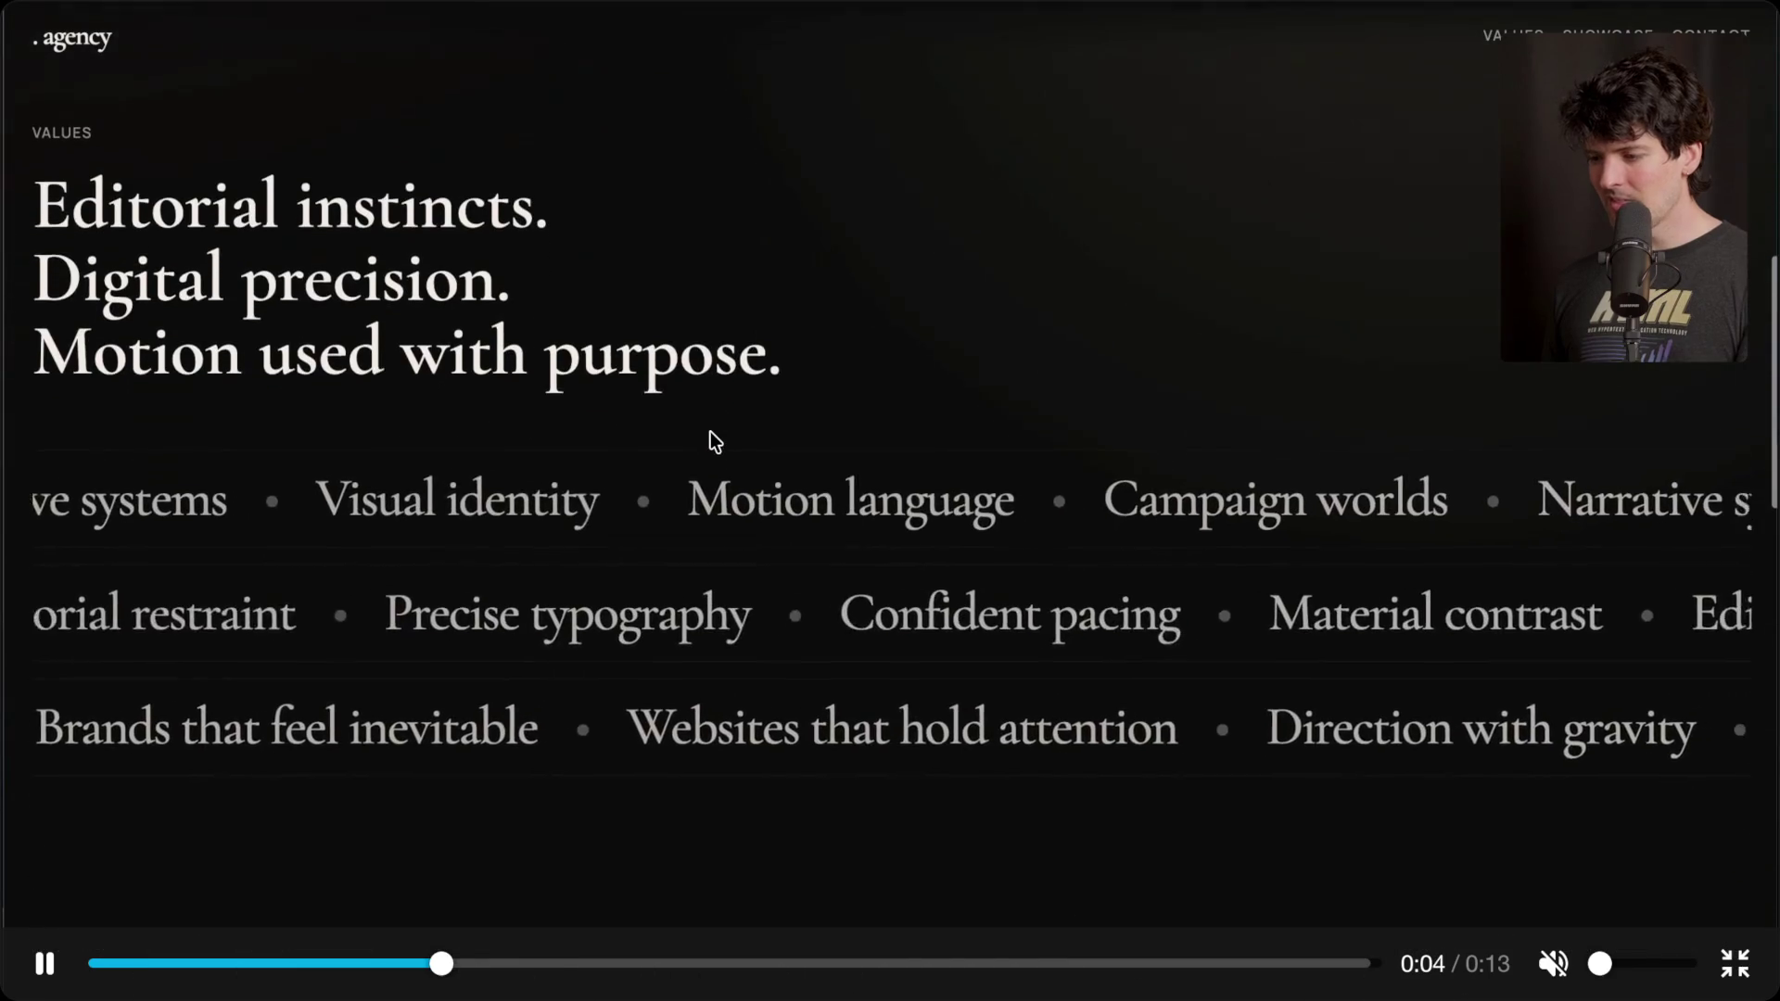
pyautogui.press('space')
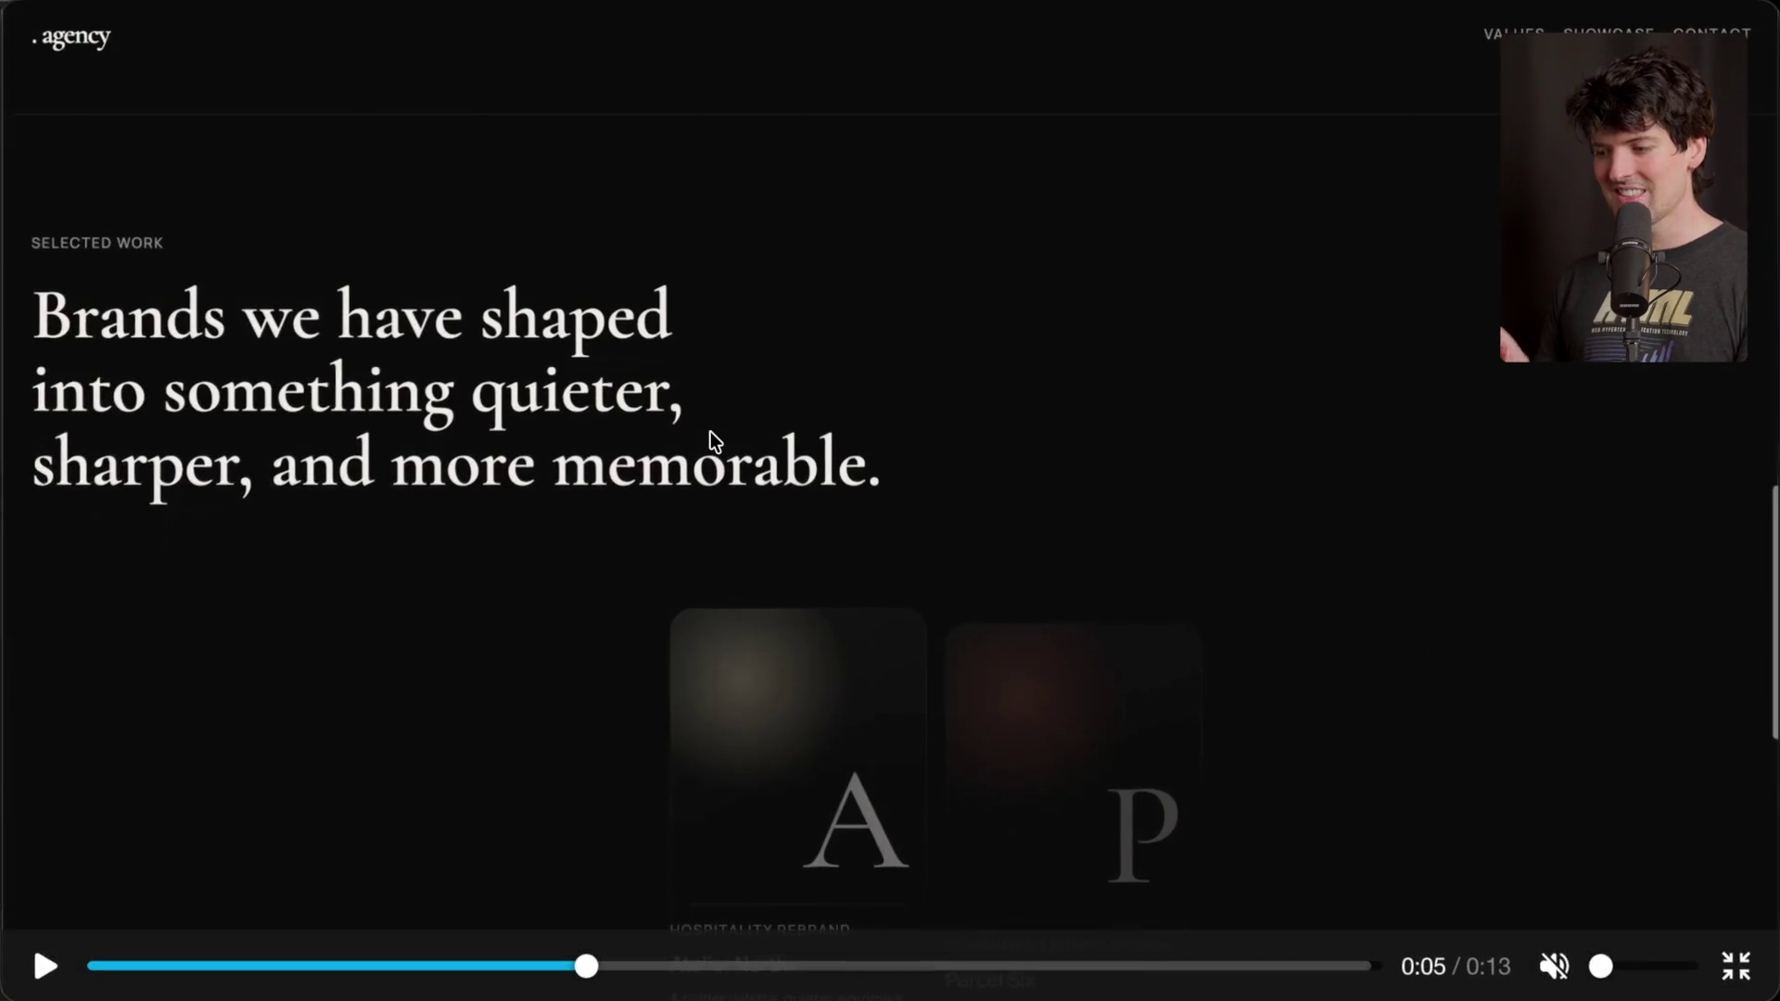
pyautogui.press('Escape')
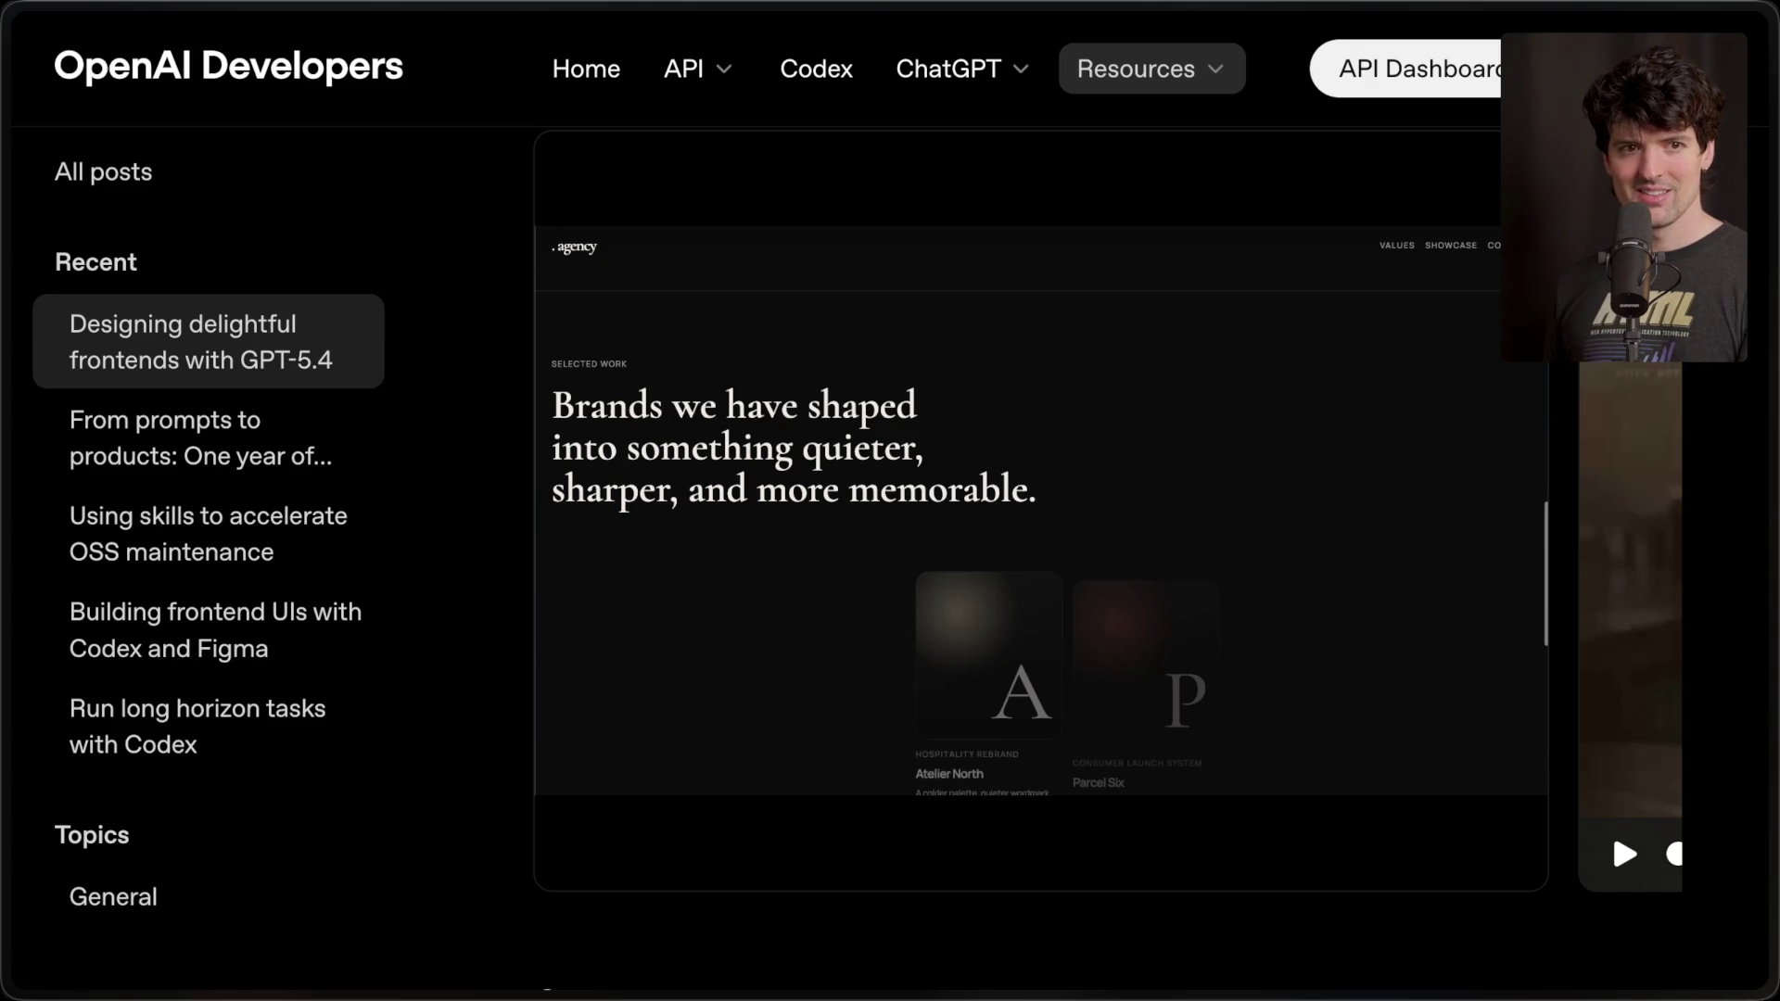
# - Pause and rewind Nick's Cold Brew House video, then move the carousel to High Score Social Club
pyautogui.click(1624, 854)
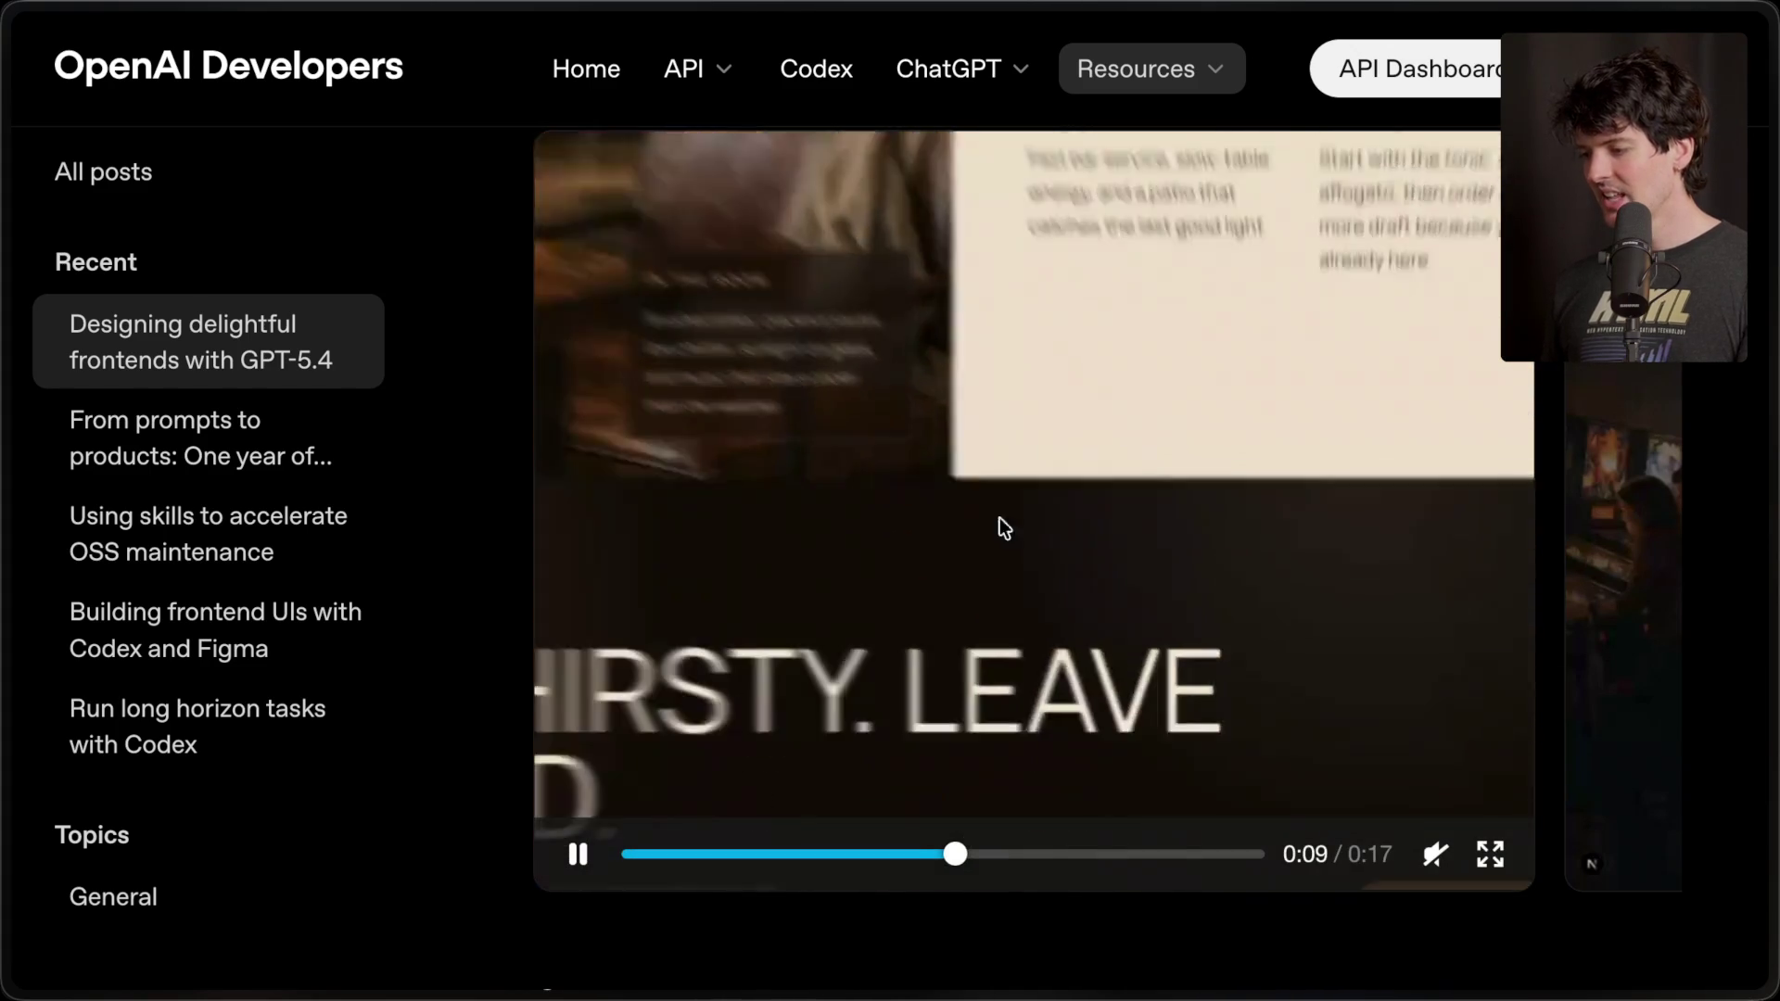
pyautogui.click(869, 642)
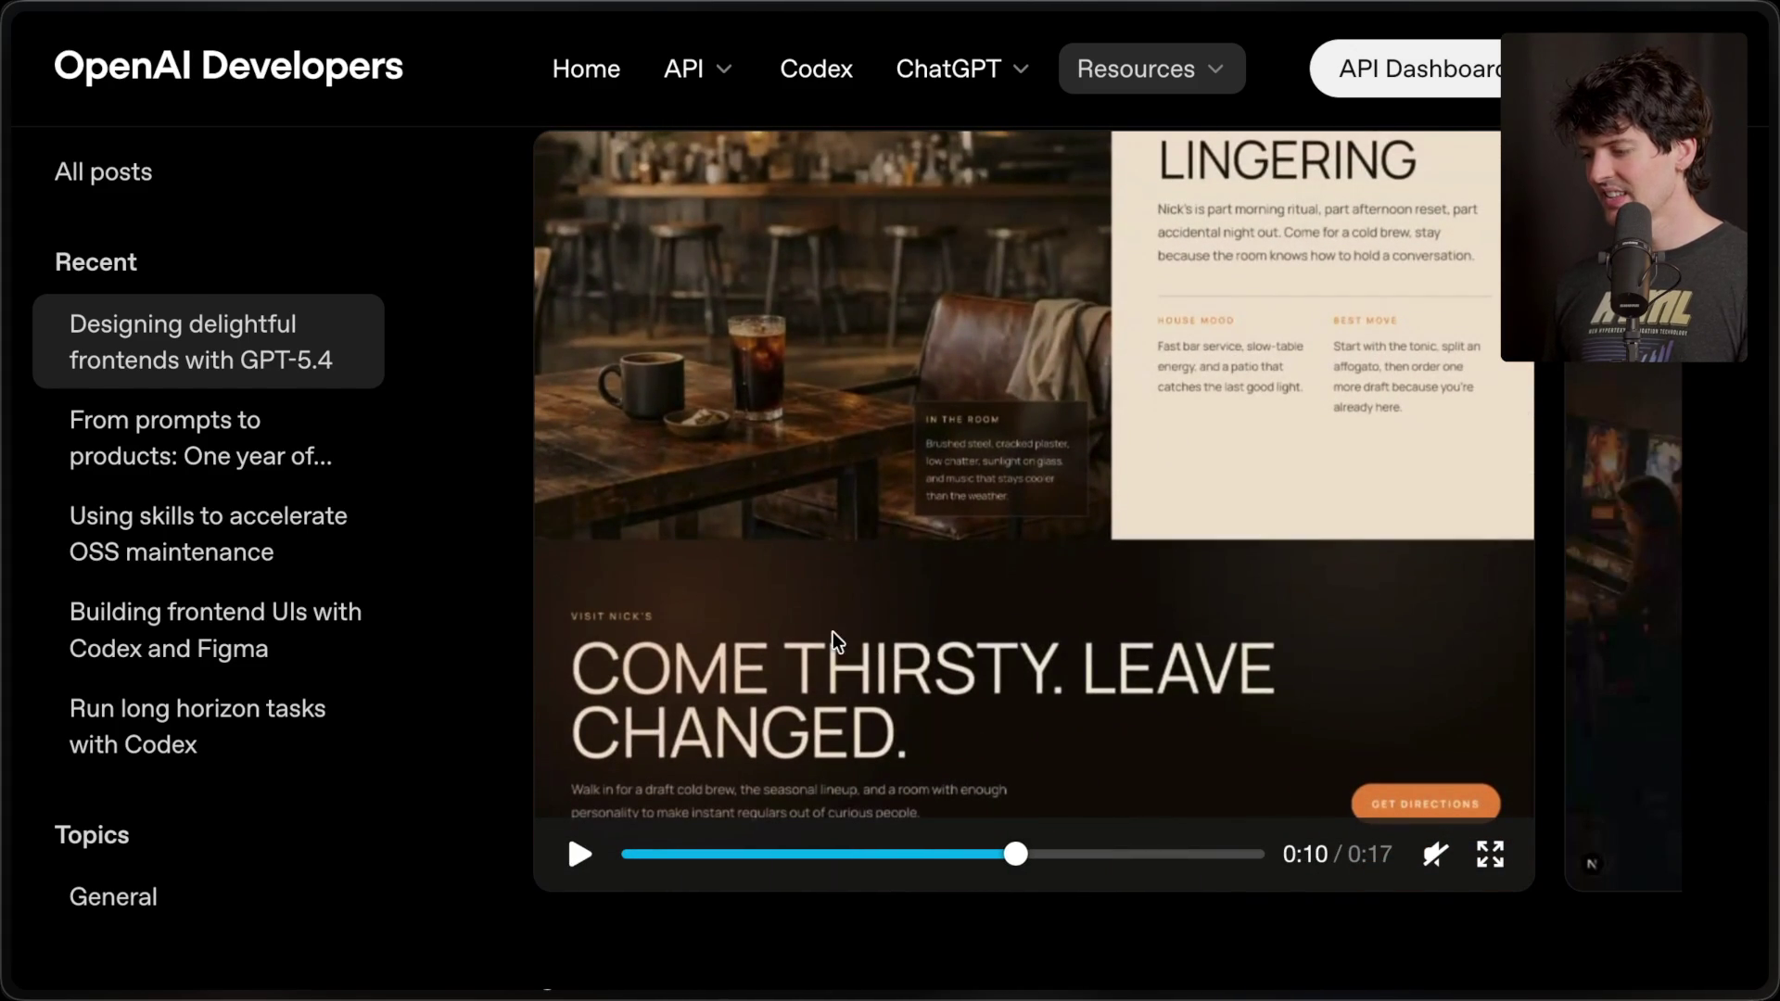
pyautogui.click(635, 854)
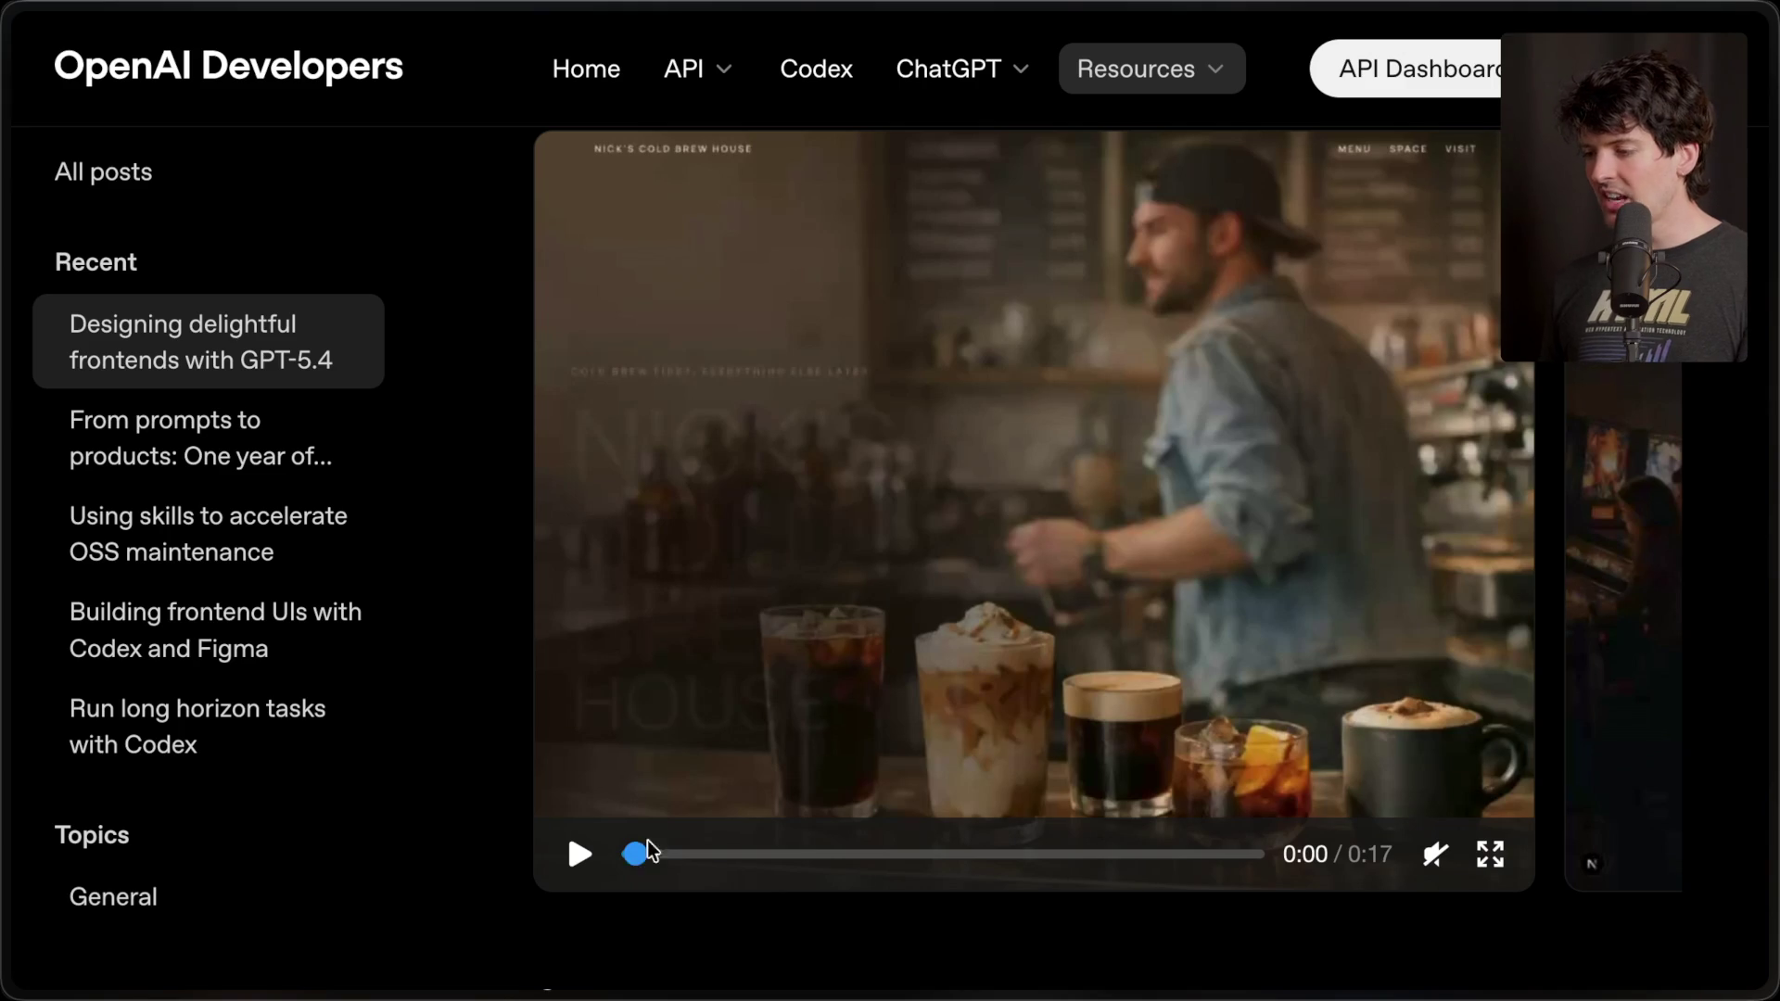
pyautogui.hscroll(10, 1054, 482)
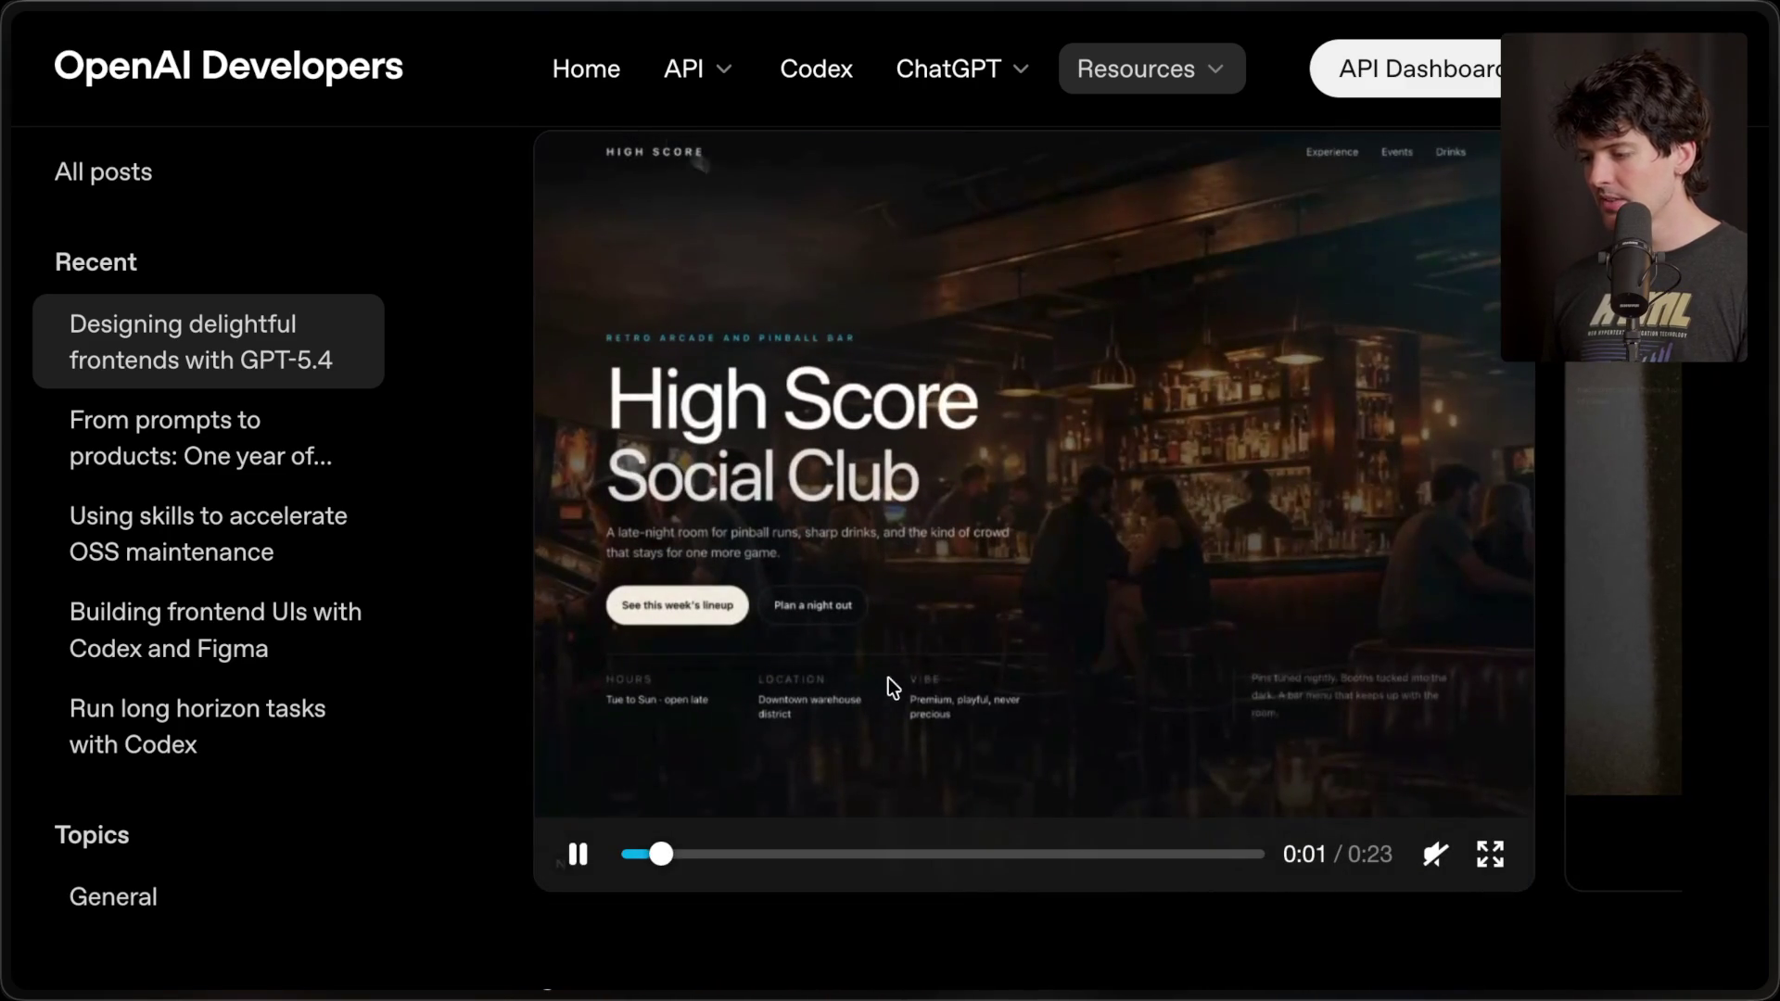
pyautogui.click(1141, 664)
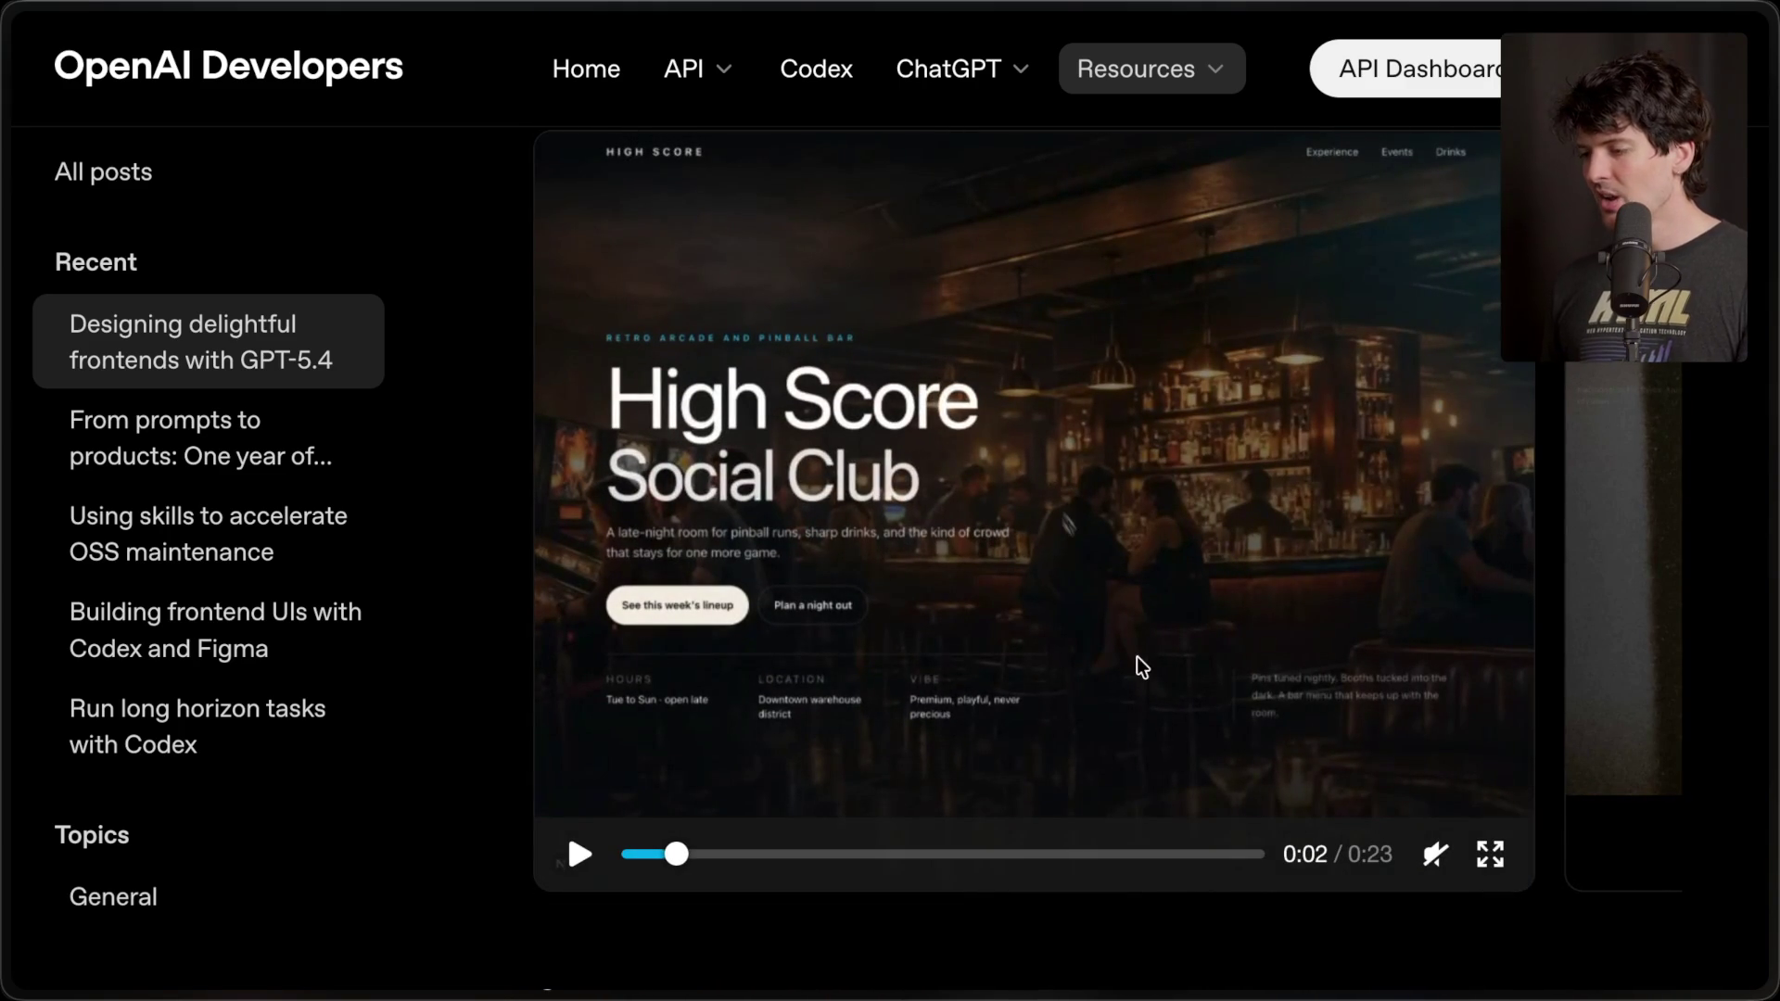
# - Play the High Score Social Club video full screen, pause at 'More than a bar', and exit
pyautogui.click(1502, 854)
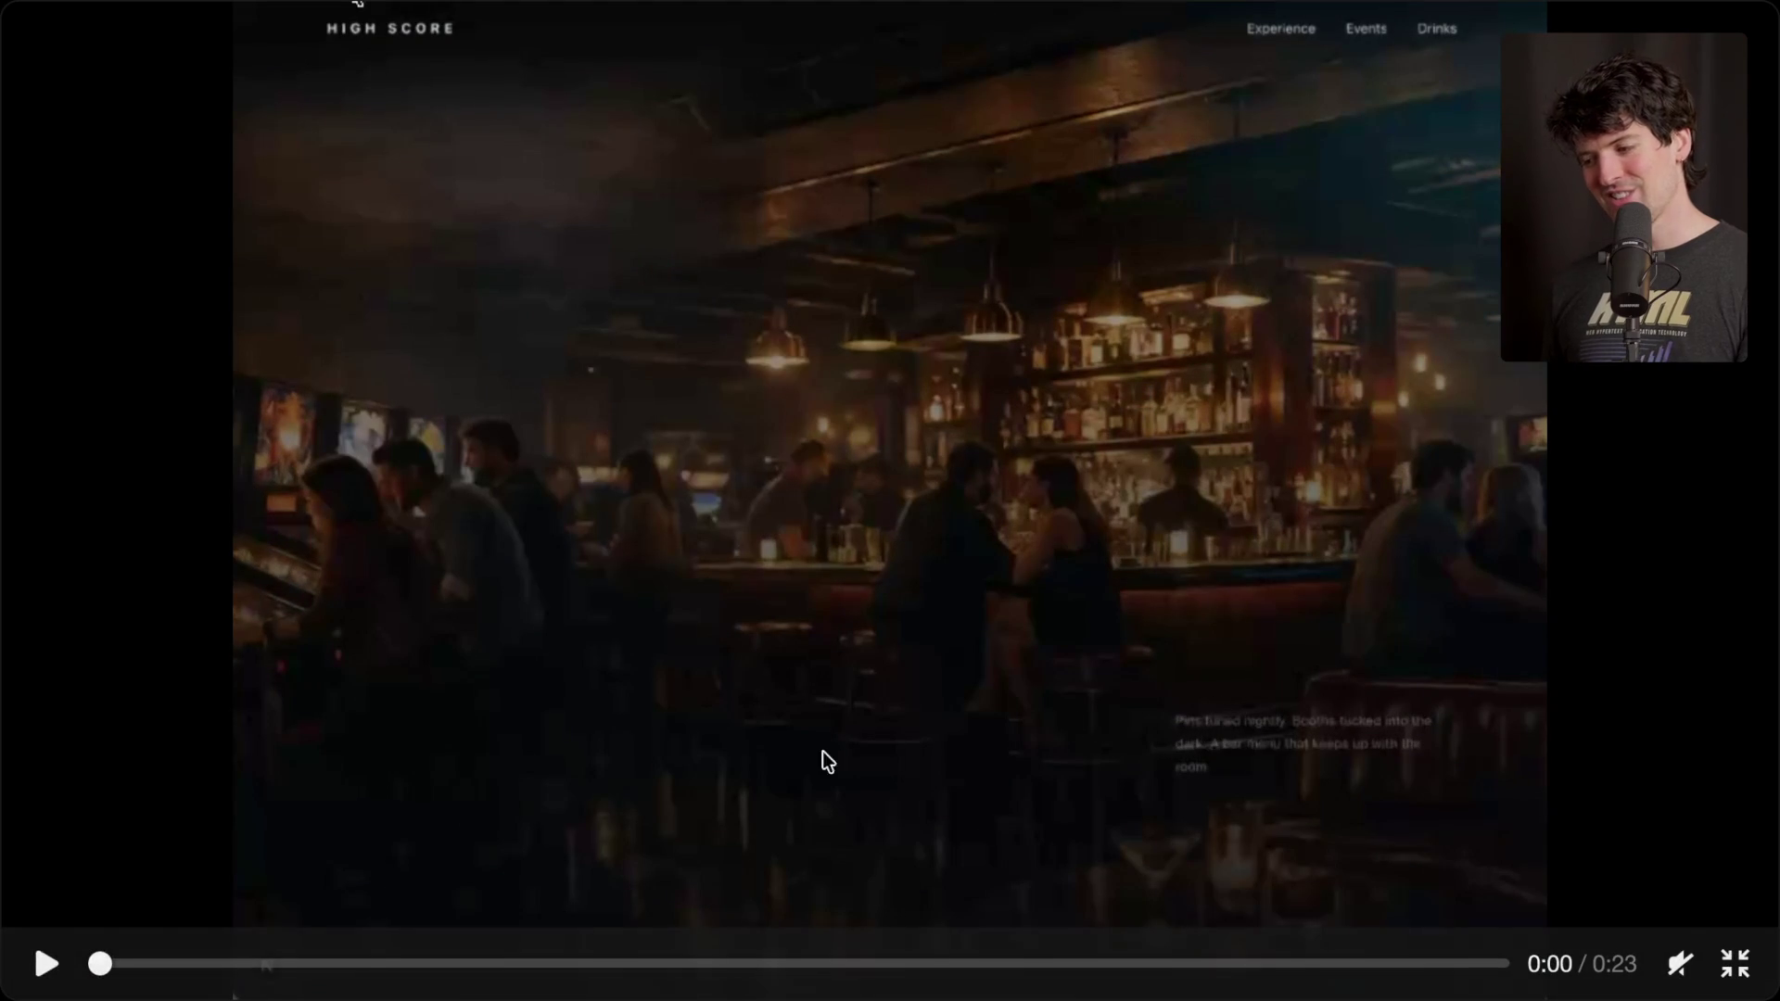
pyautogui.click(65, 964)
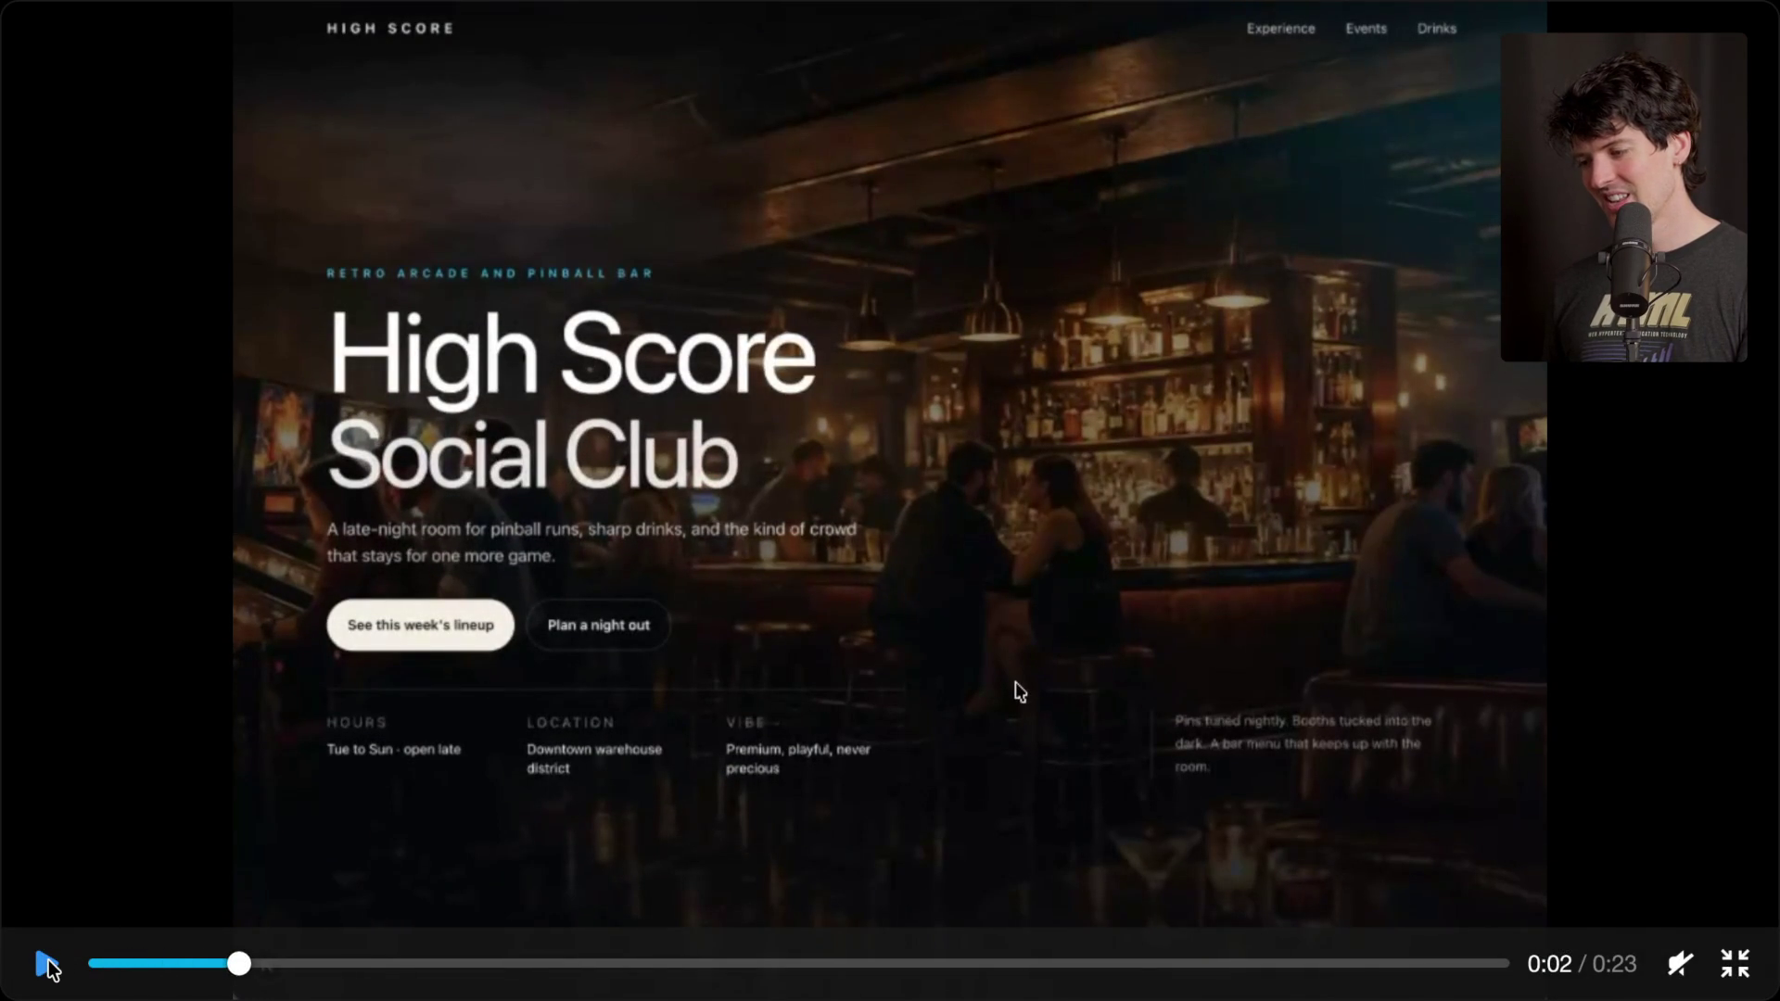
pyautogui.click(48, 966)
pyautogui.click(45, 966)
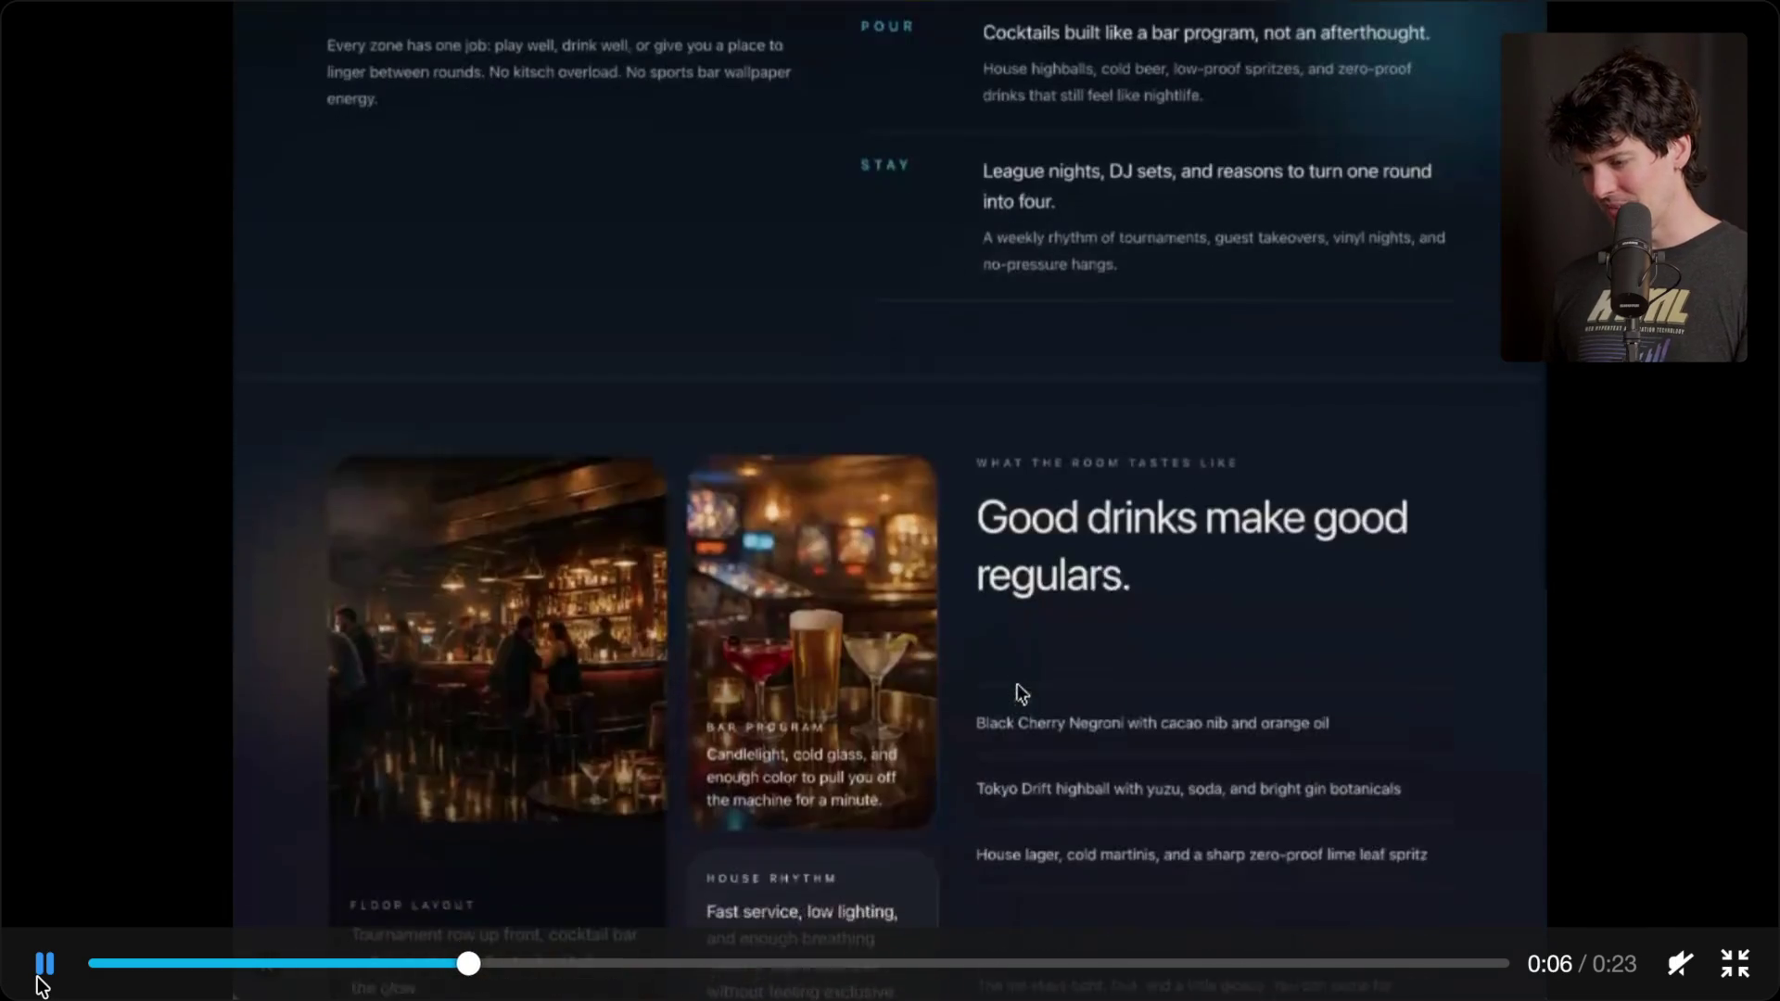
pyautogui.click(42, 966)
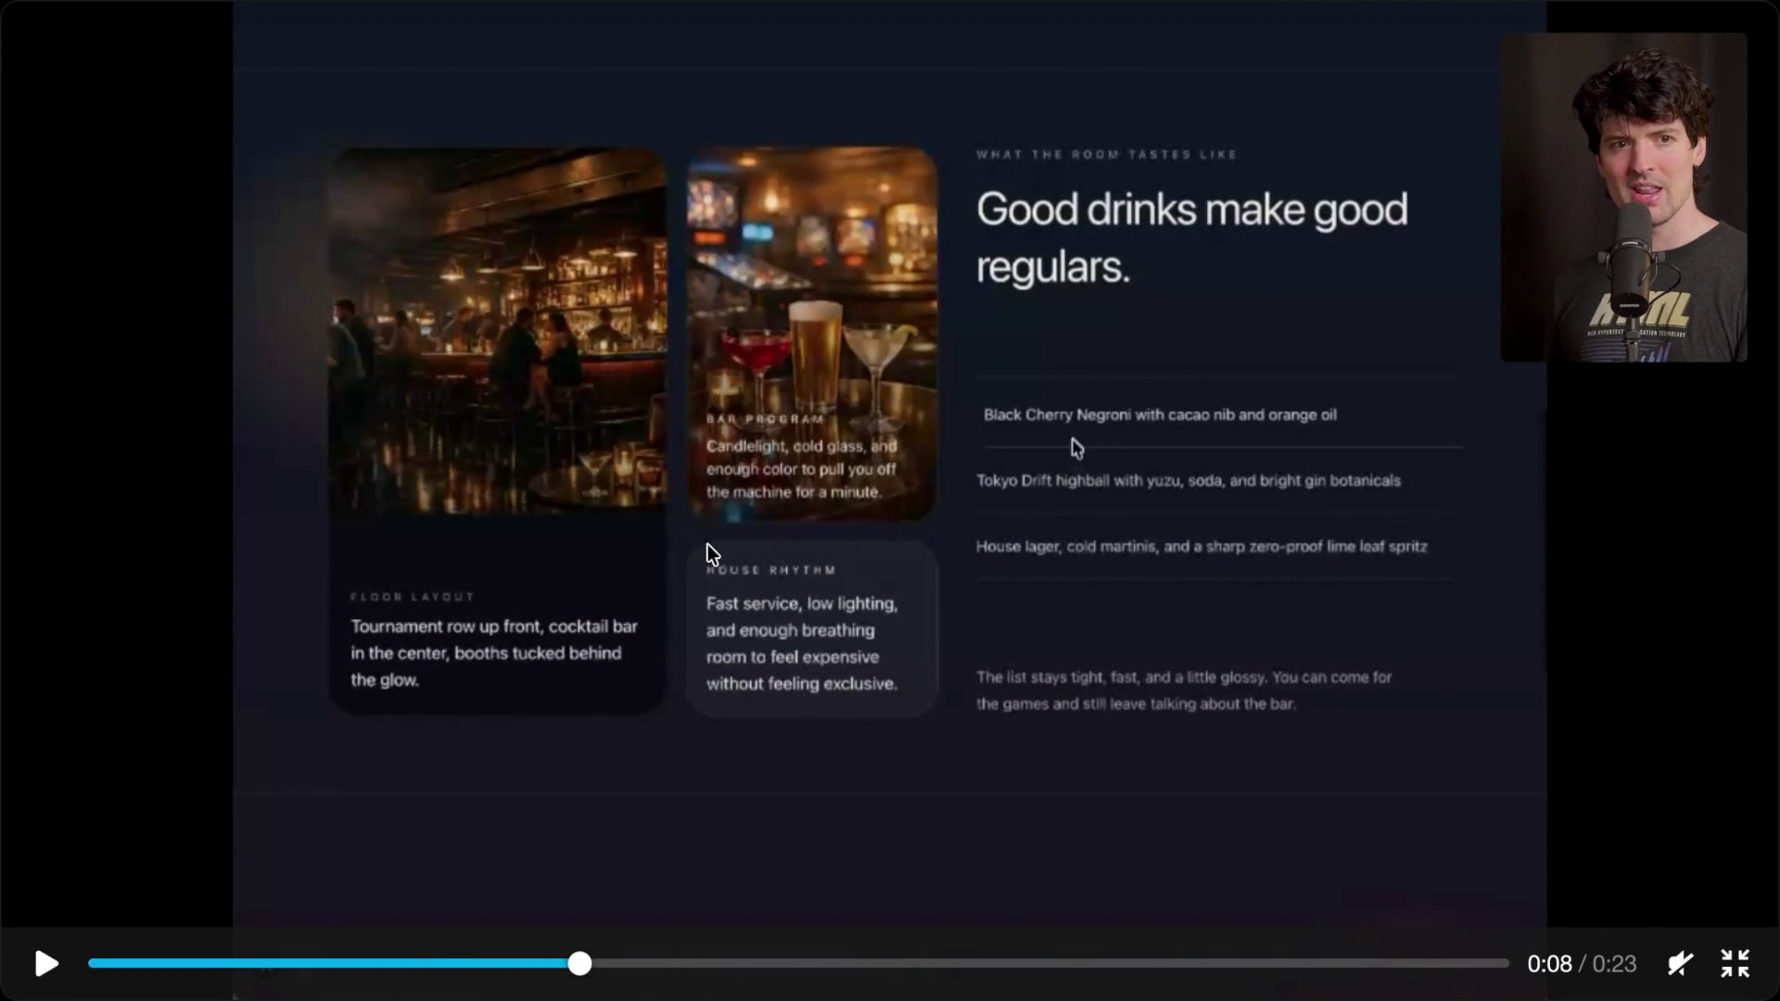
pyautogui.click(96, 964)
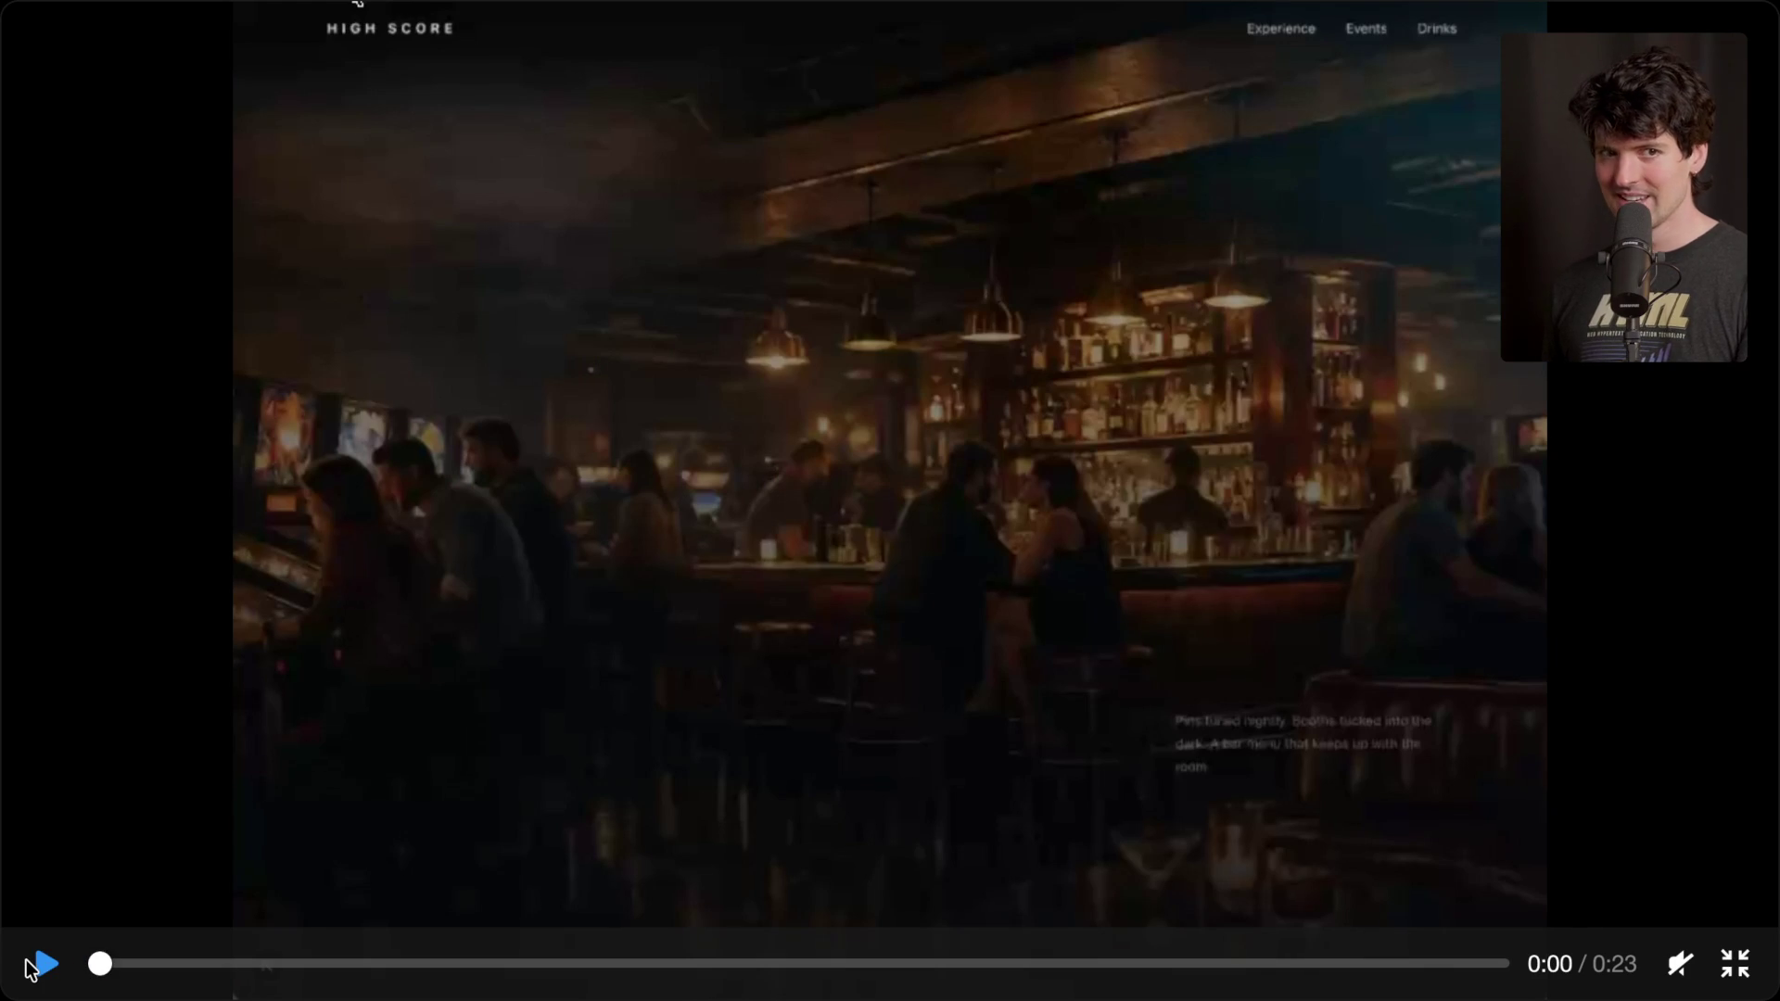
pyautogui.click(29, 966)
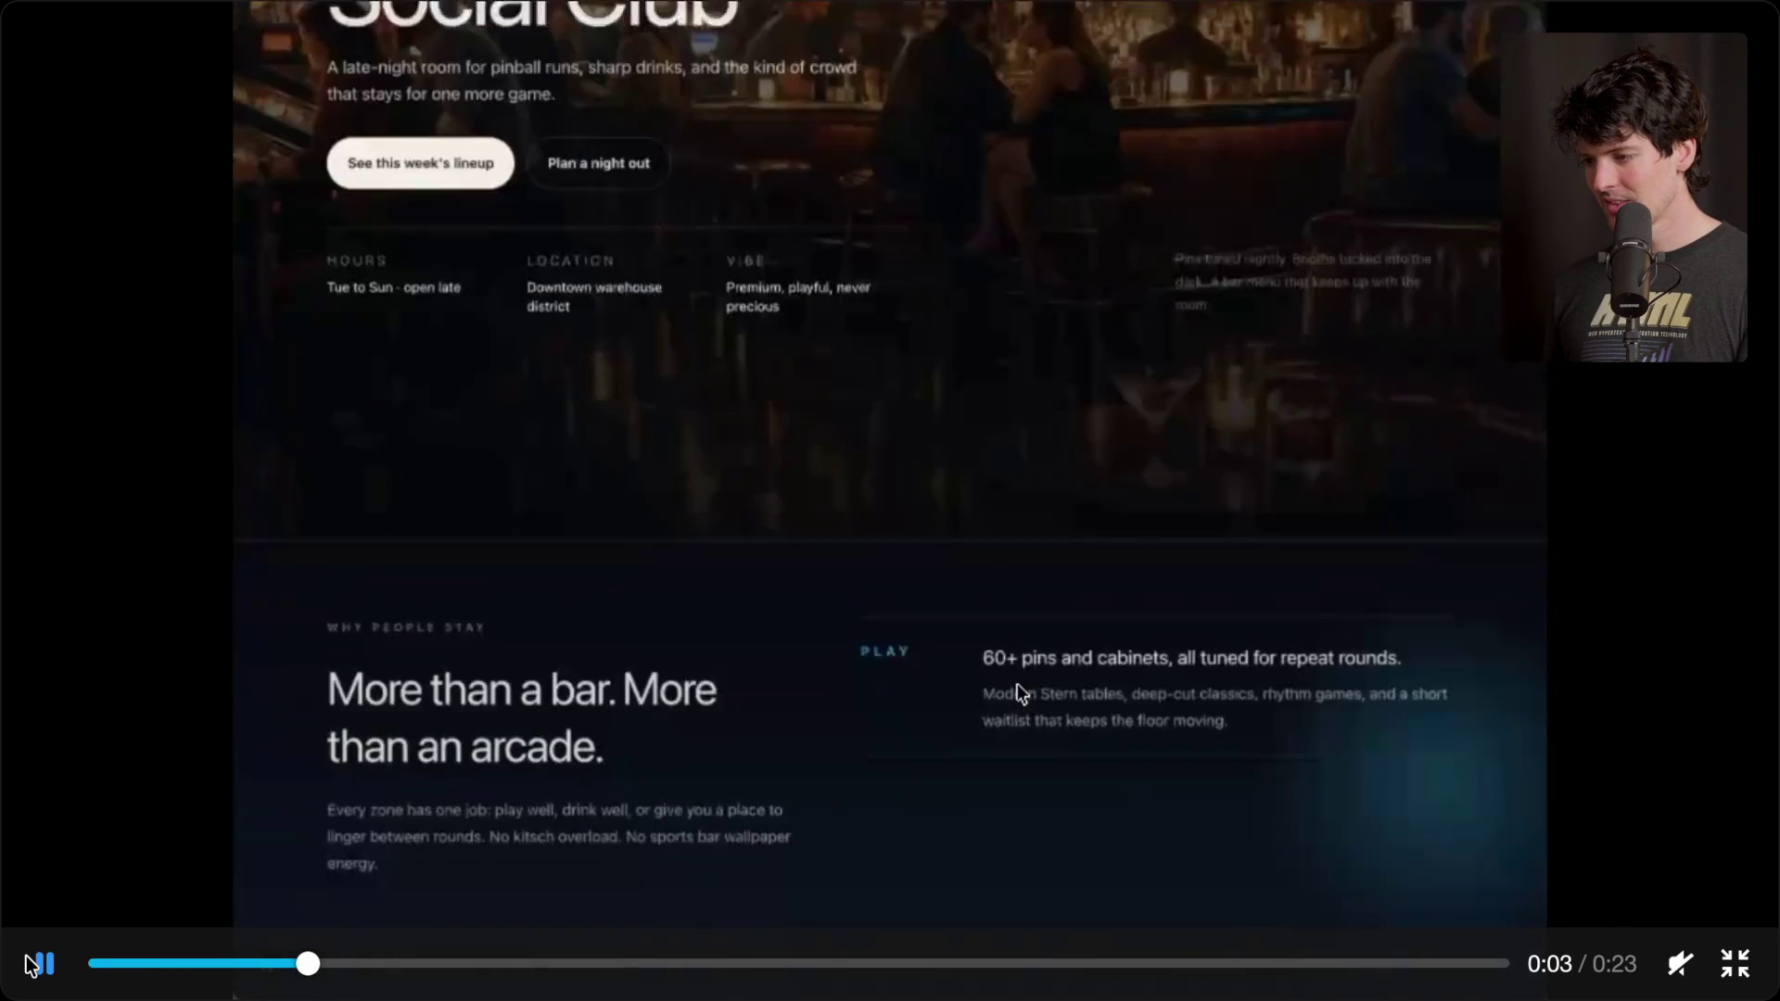
pyautogui.click(30, 966)
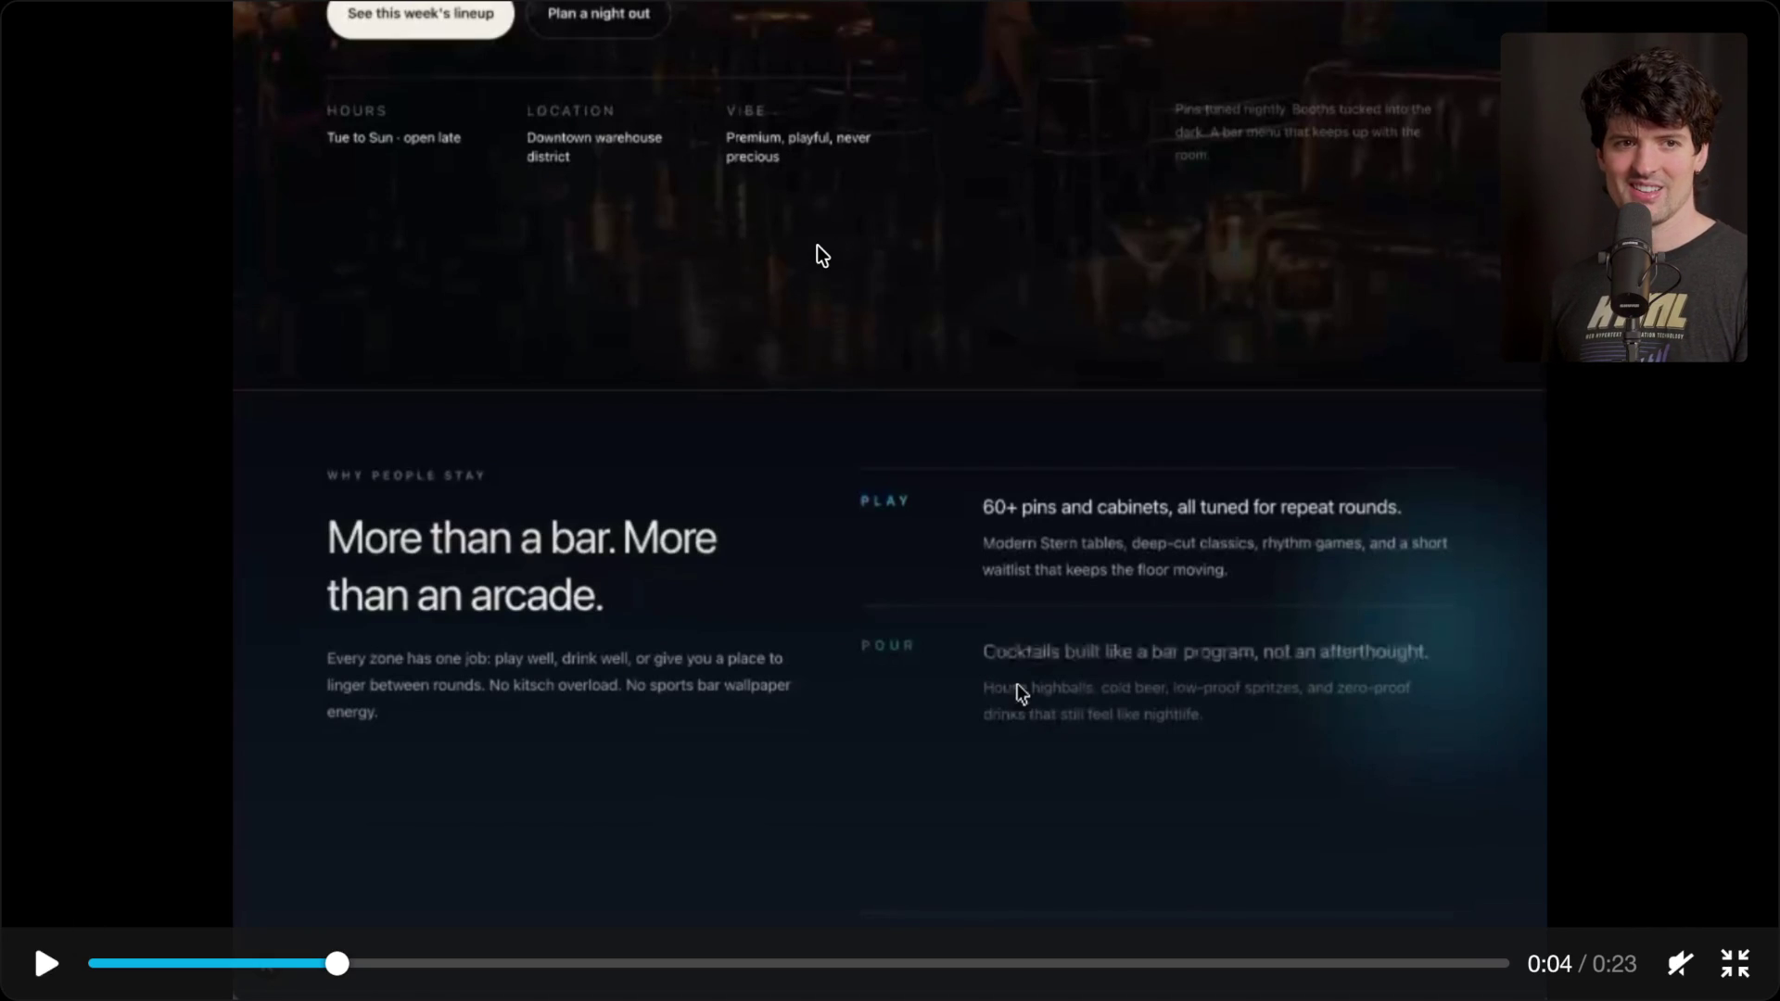
pyautogui.press('Escape')
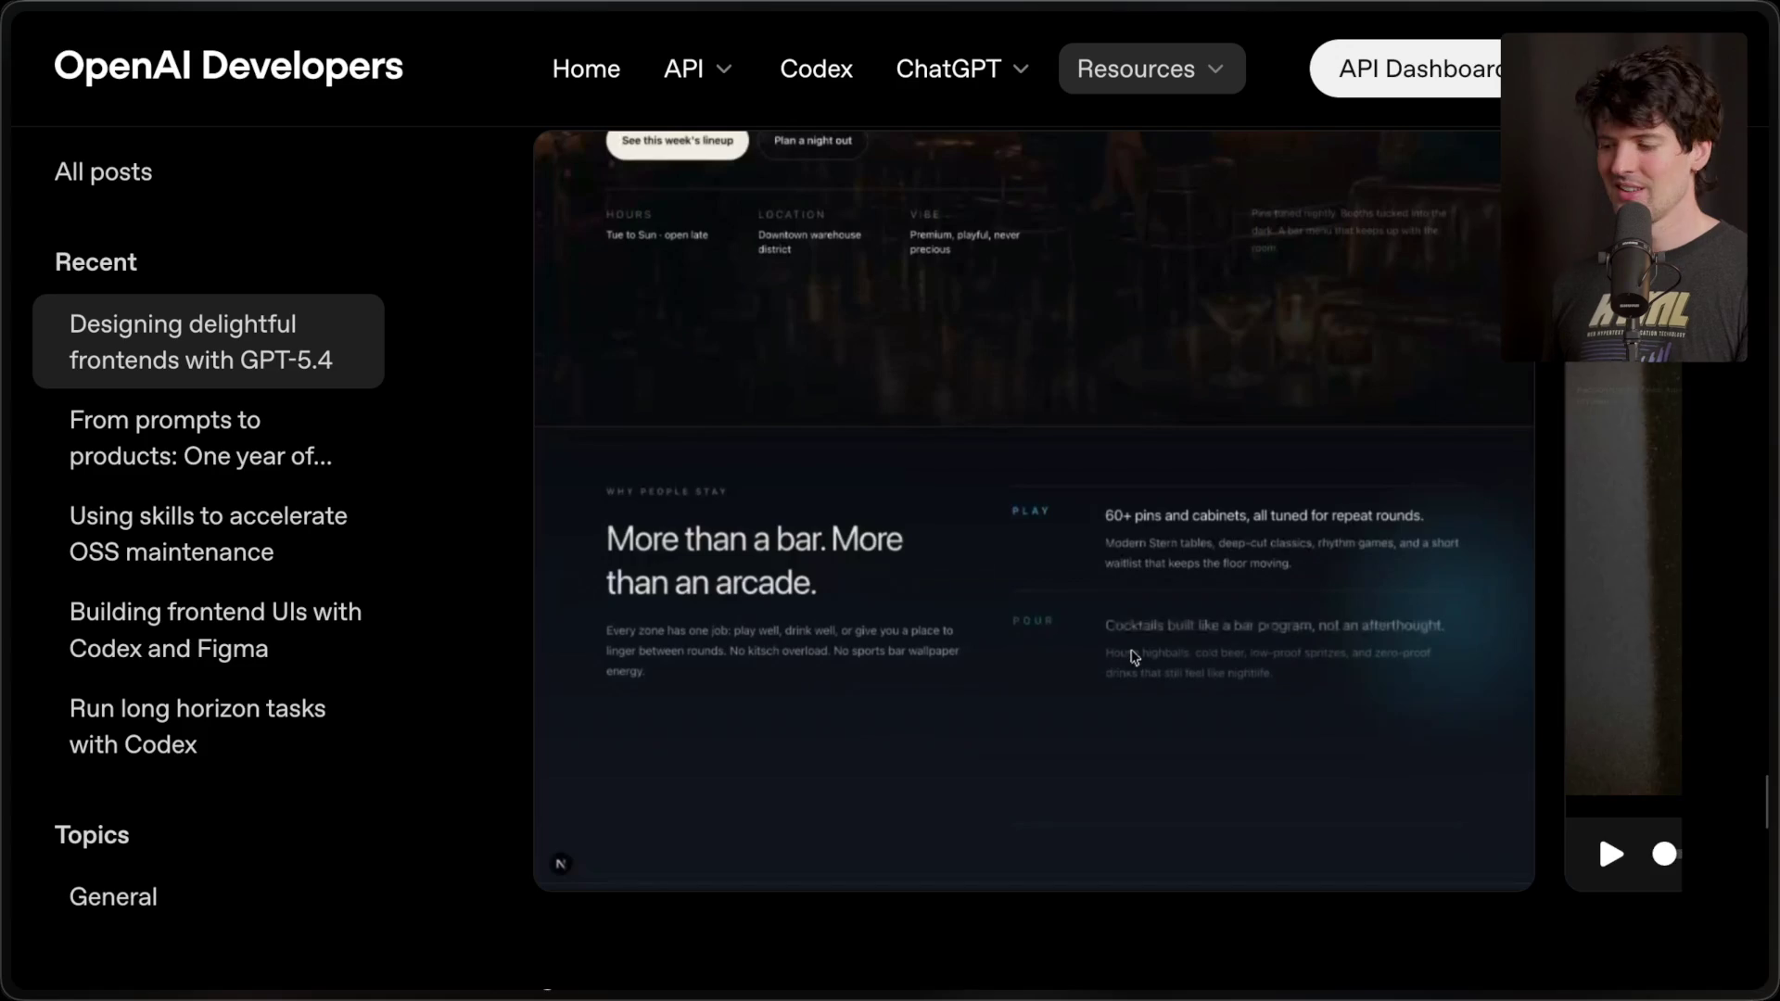
# - Swipe the Games carousel to Orbit Ladle League and view its demo full screen, then exit
pyautogui.moveTo(1718, 739)
pyautogui.scroll(-10, 719, 778)
pyautogui.scroll(1, 719, 779)
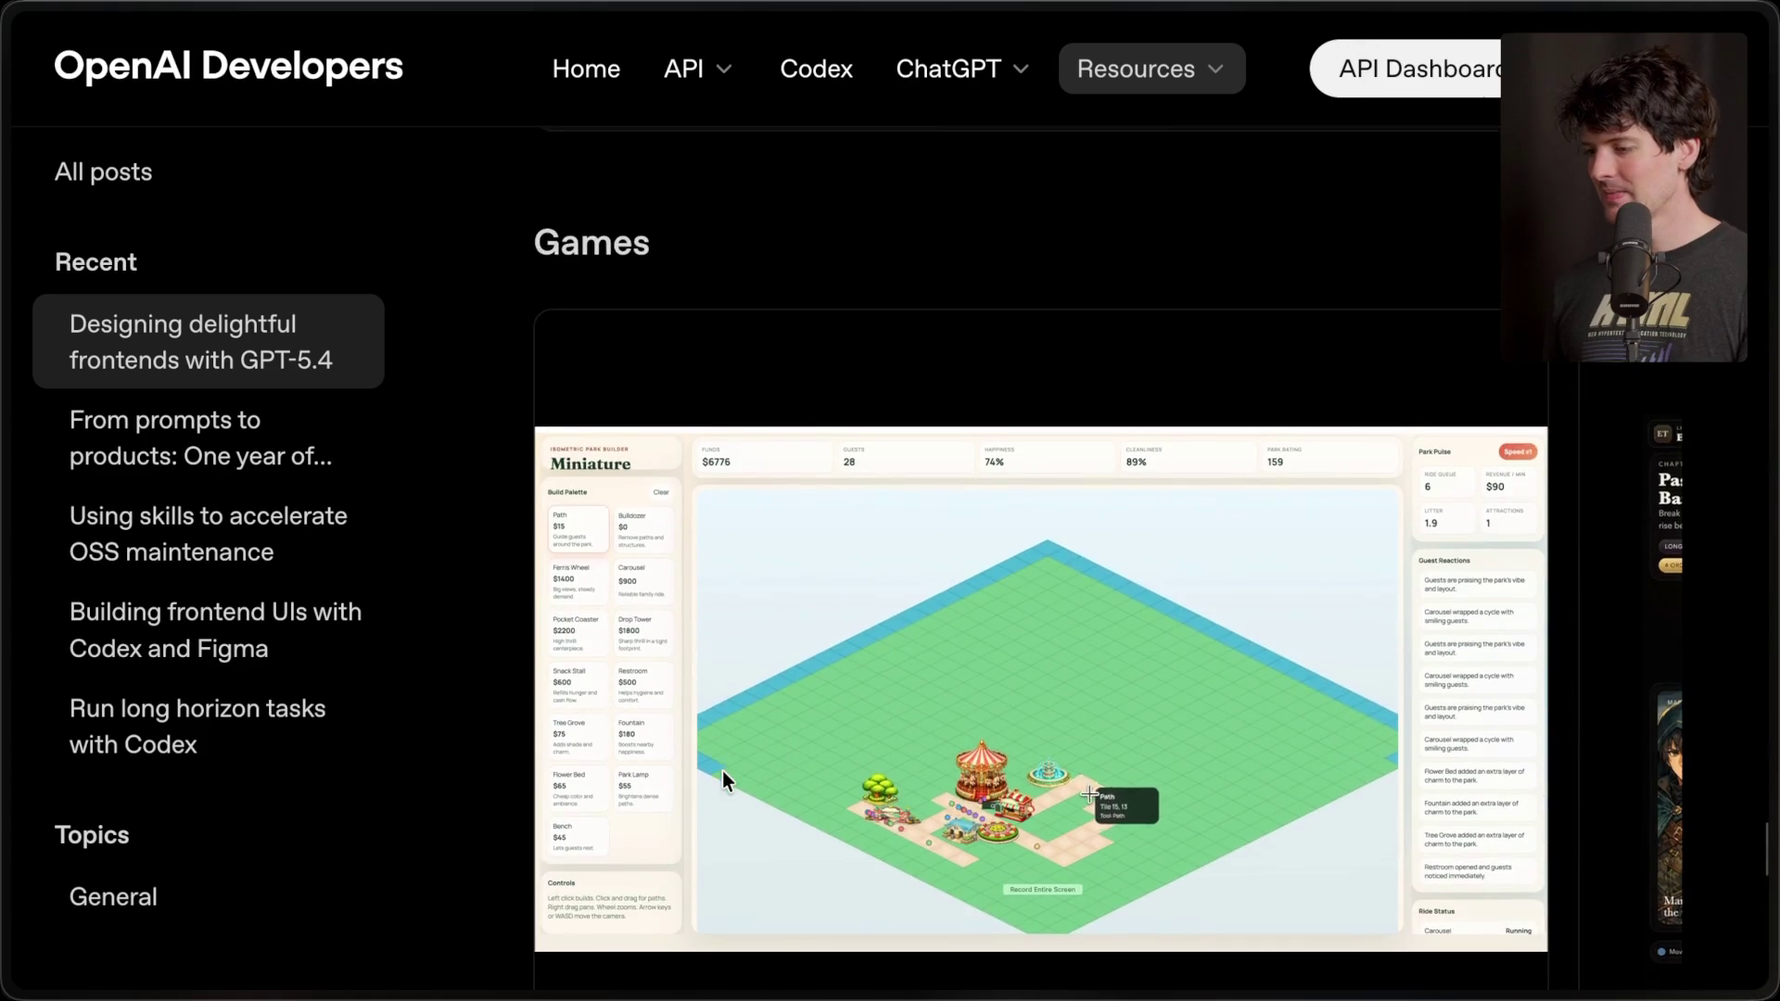
pyautogui.scroll(-3, 816, 649)
pyautogui.hscroll(5, 815, 657)
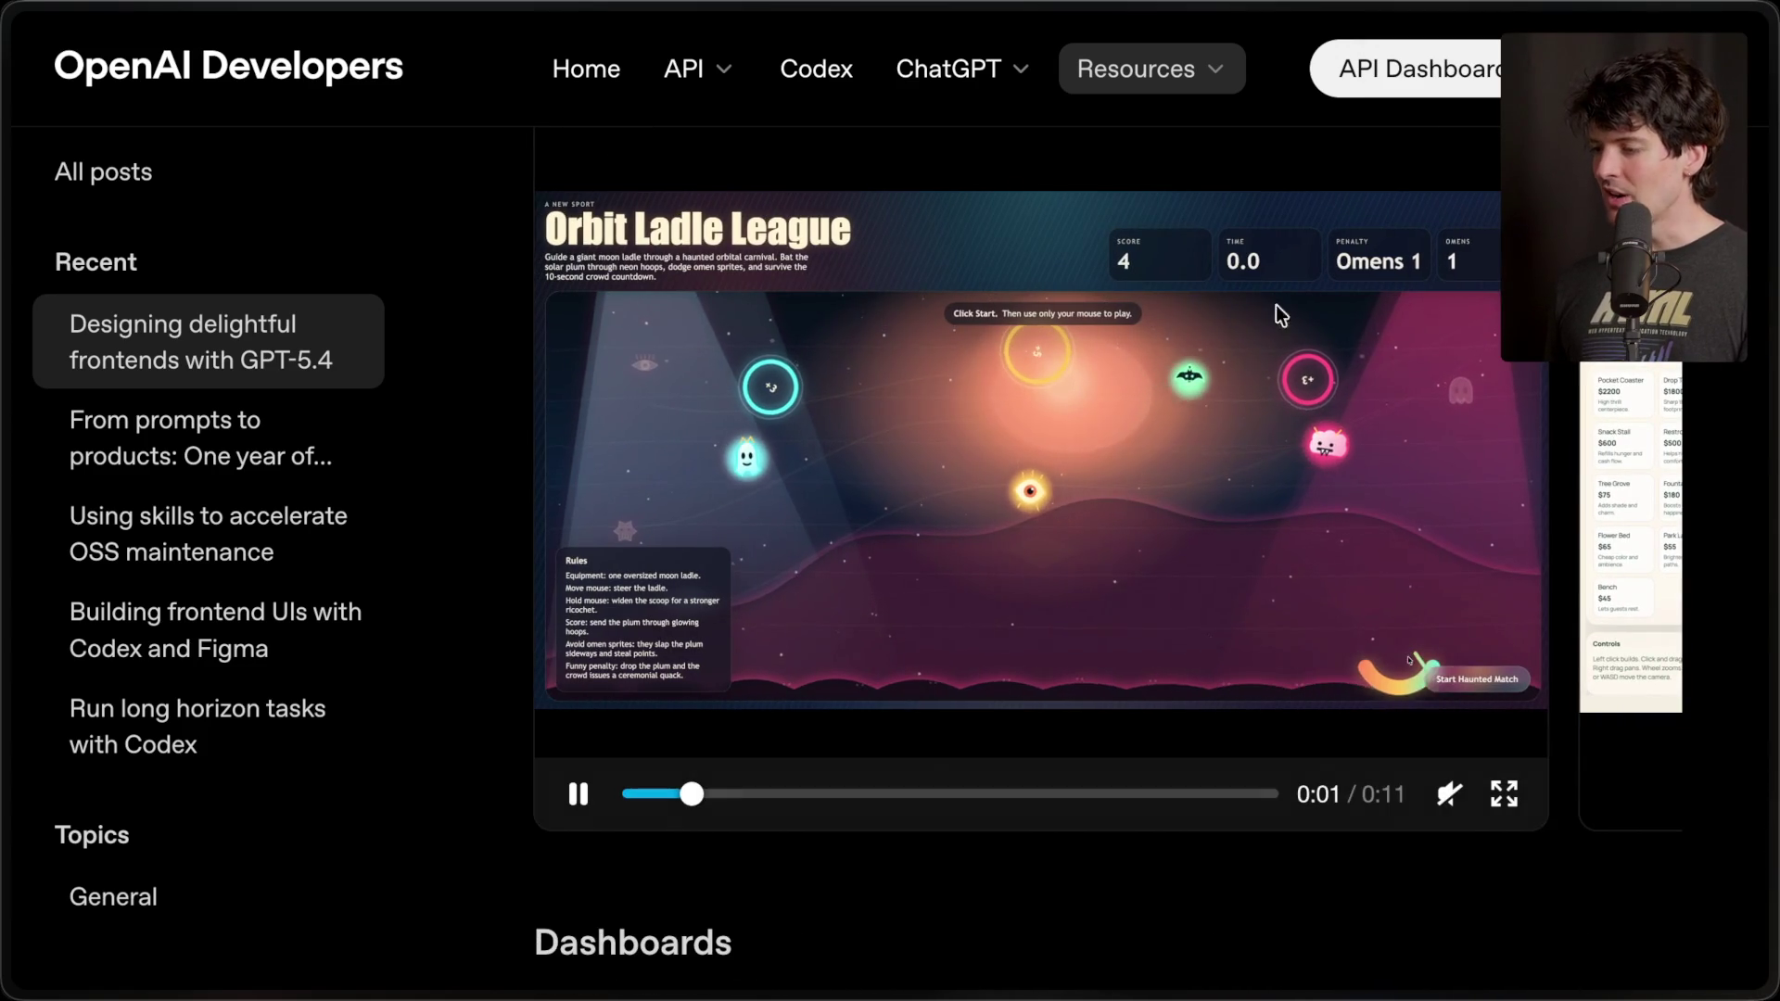
pyautogui.hscroll(5, 1194, 281)
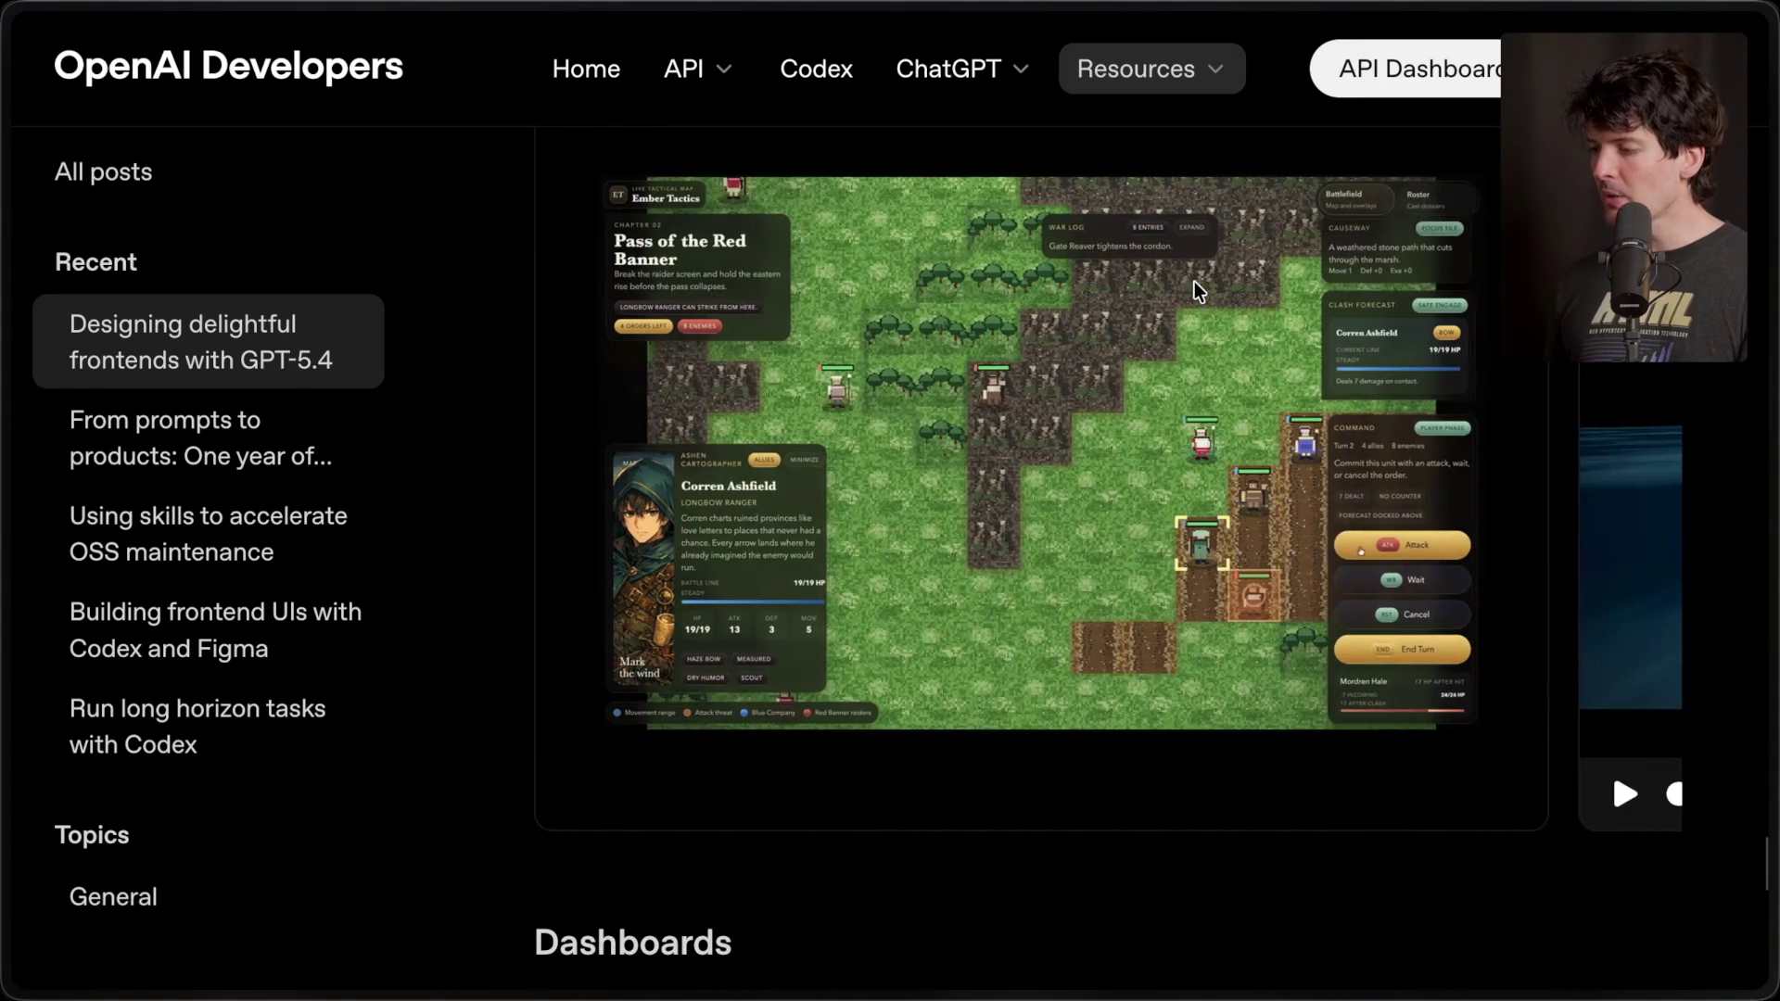
pyautogui.hscroll(5, 1376, 425)
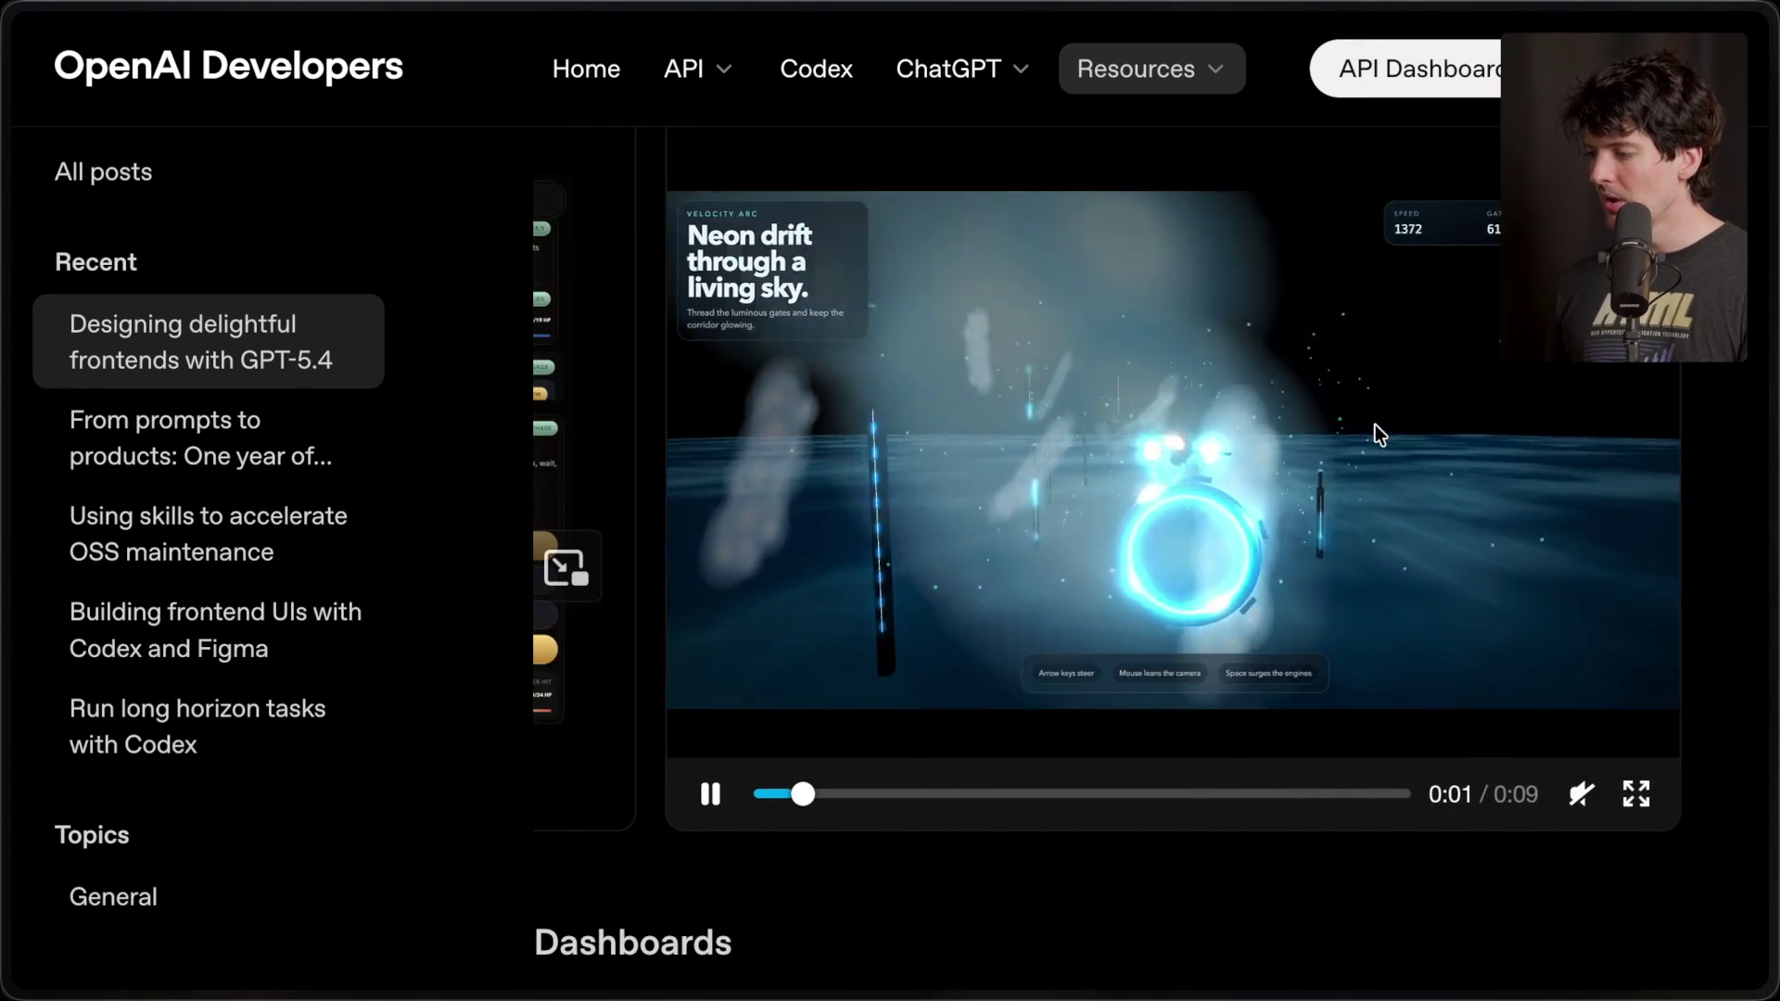
pyautogui.hscroll(-15, 1375, 425)
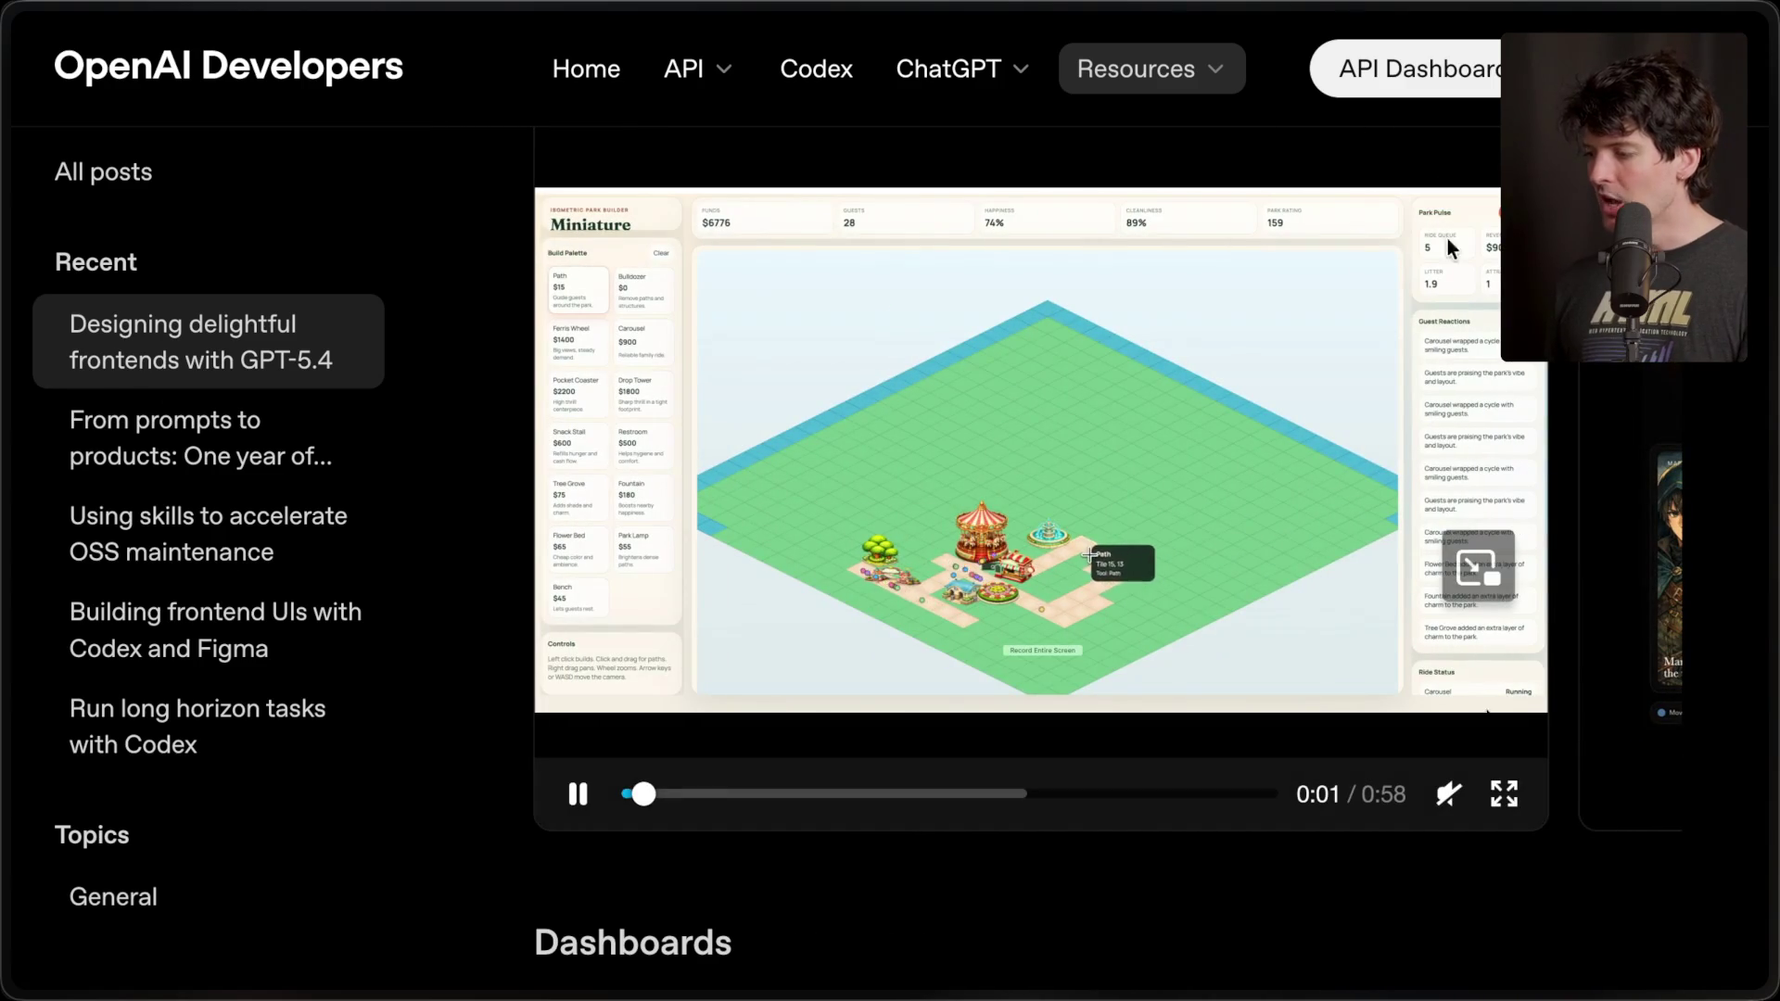
pyautogui.hscroll(-5, 704, 308)
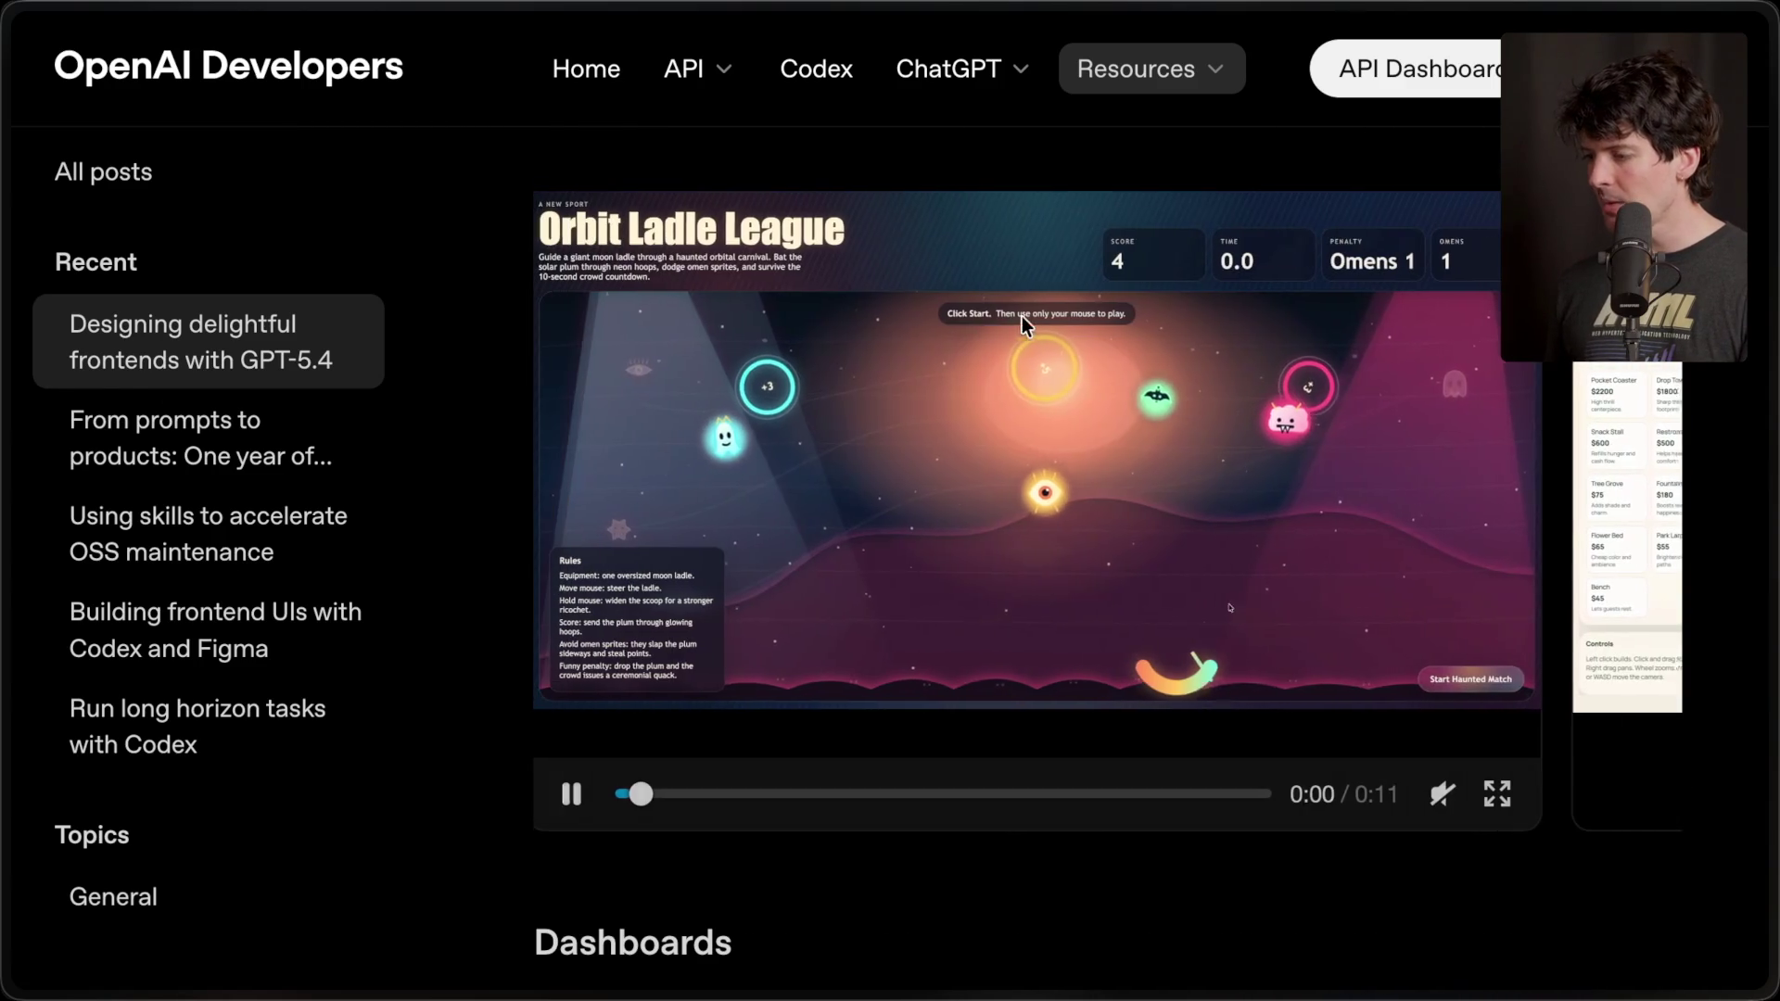
pyautogui.click(1278, 737)
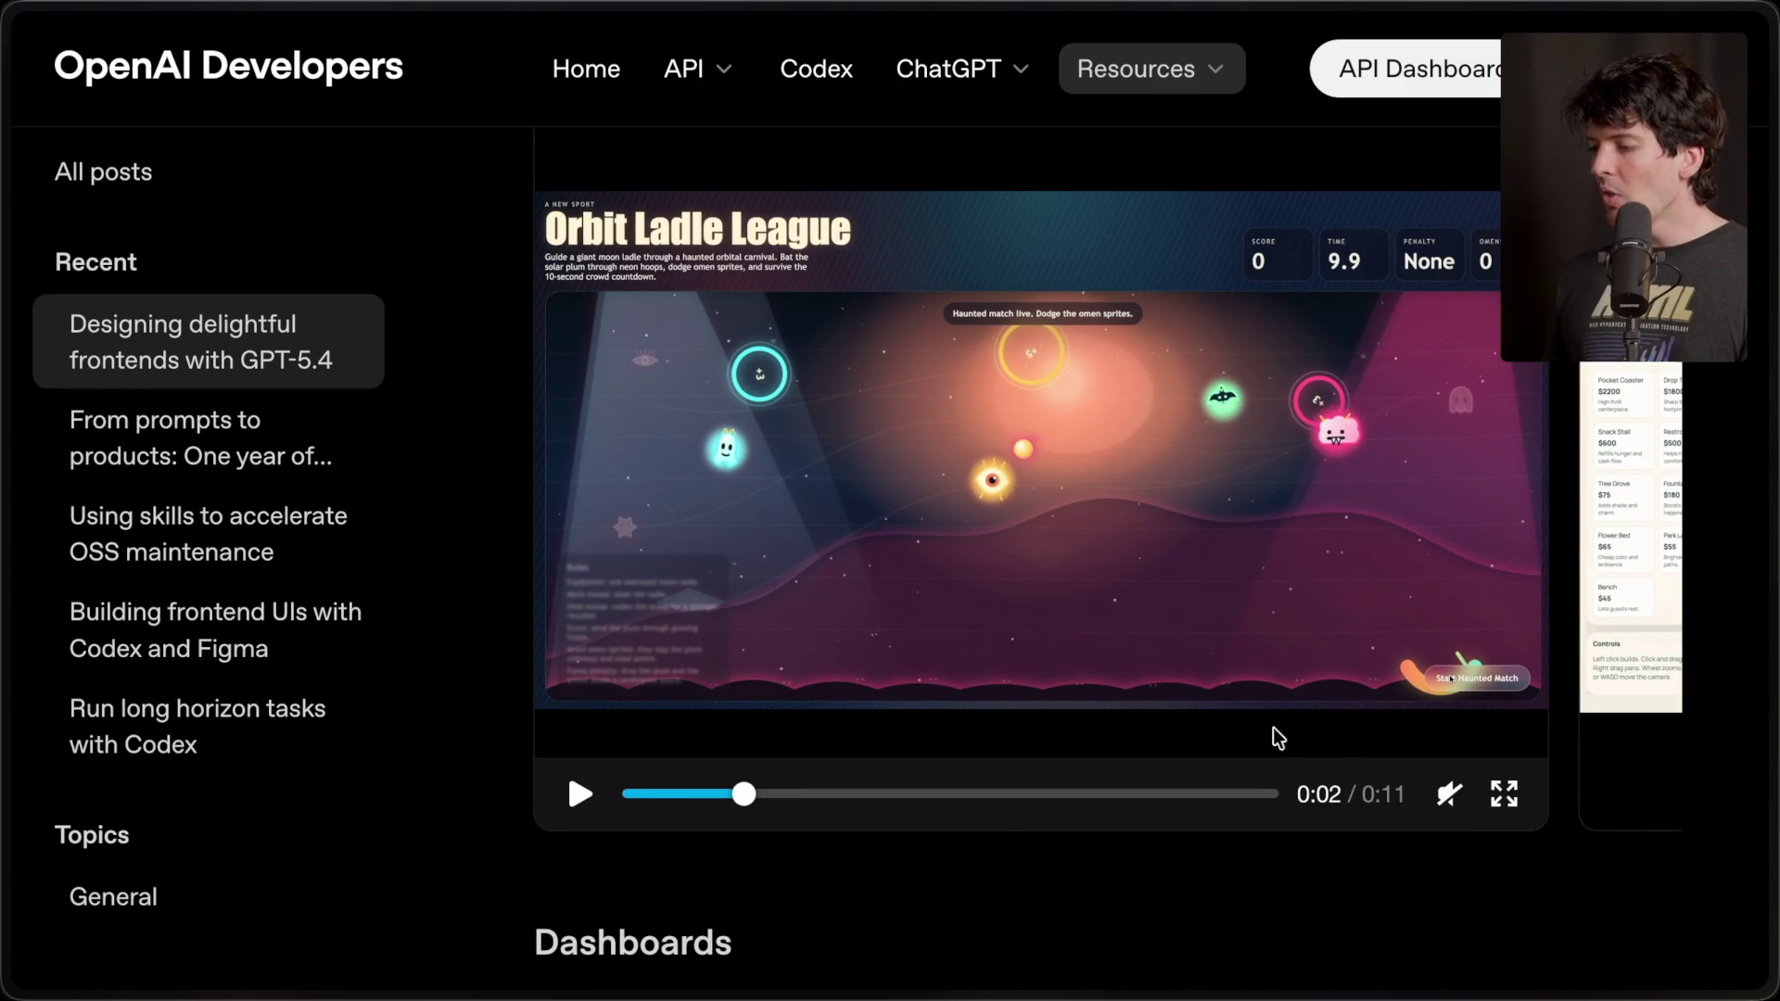
pyautogui.click(1504, 800)
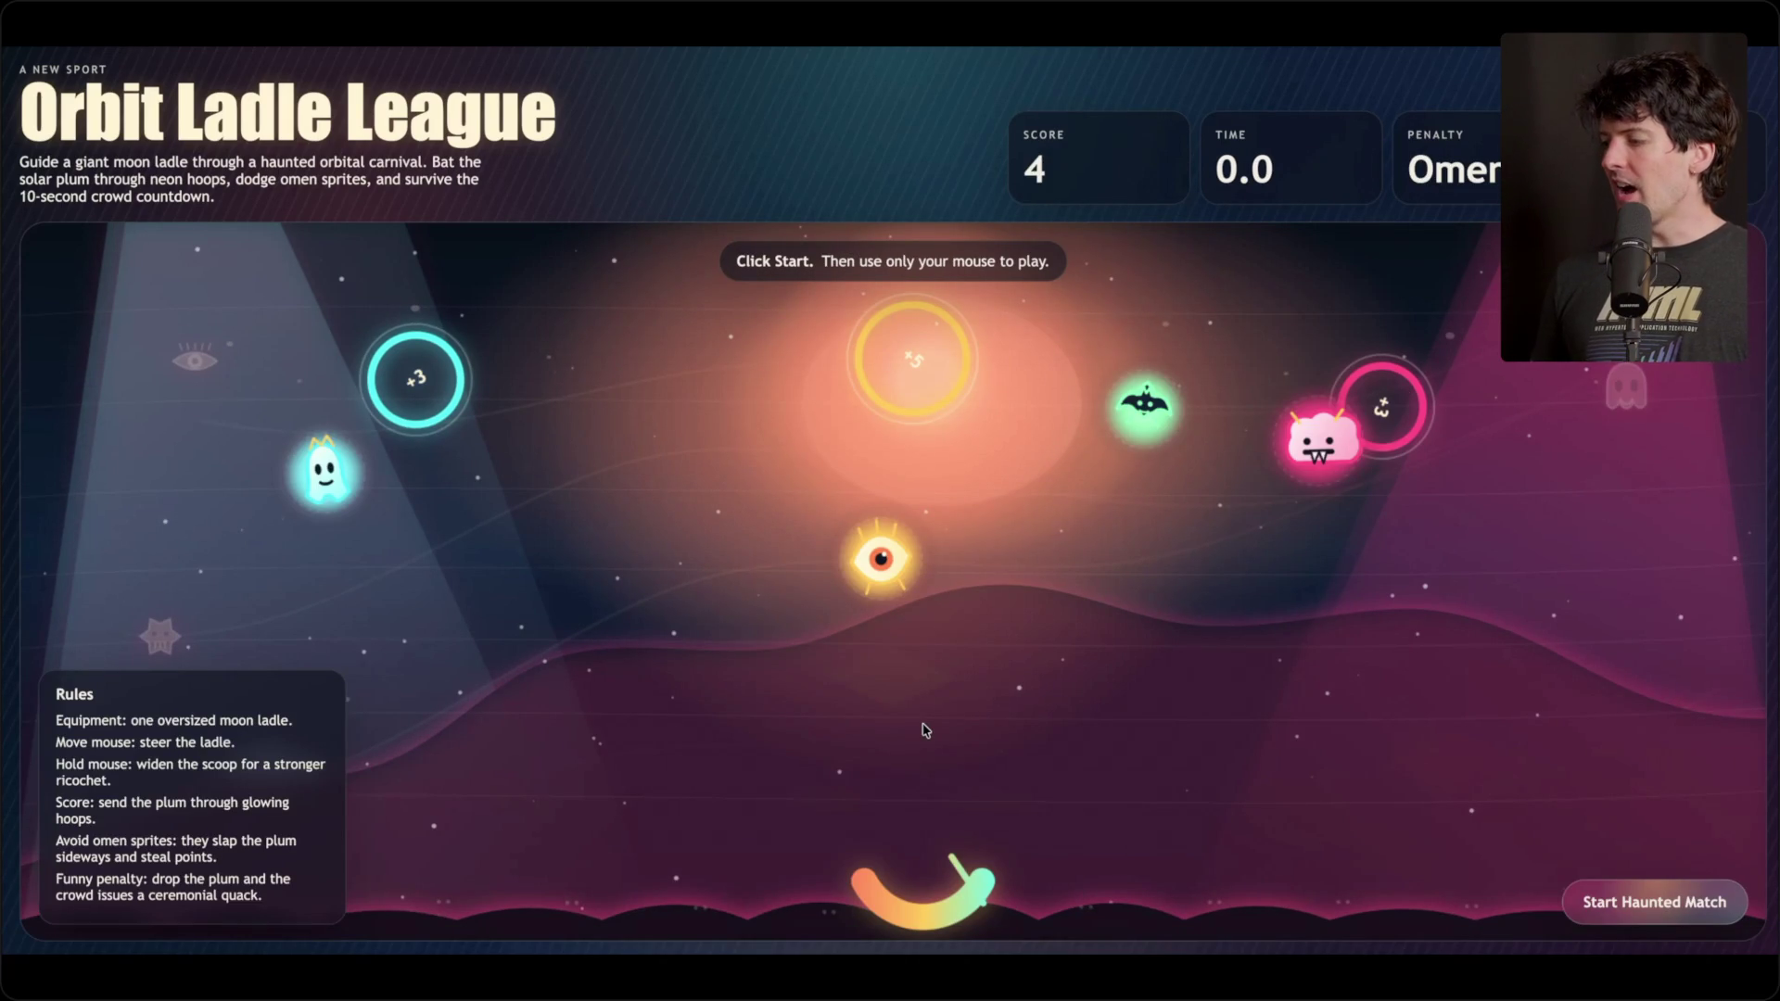
pyautogui.click(1724, 975)
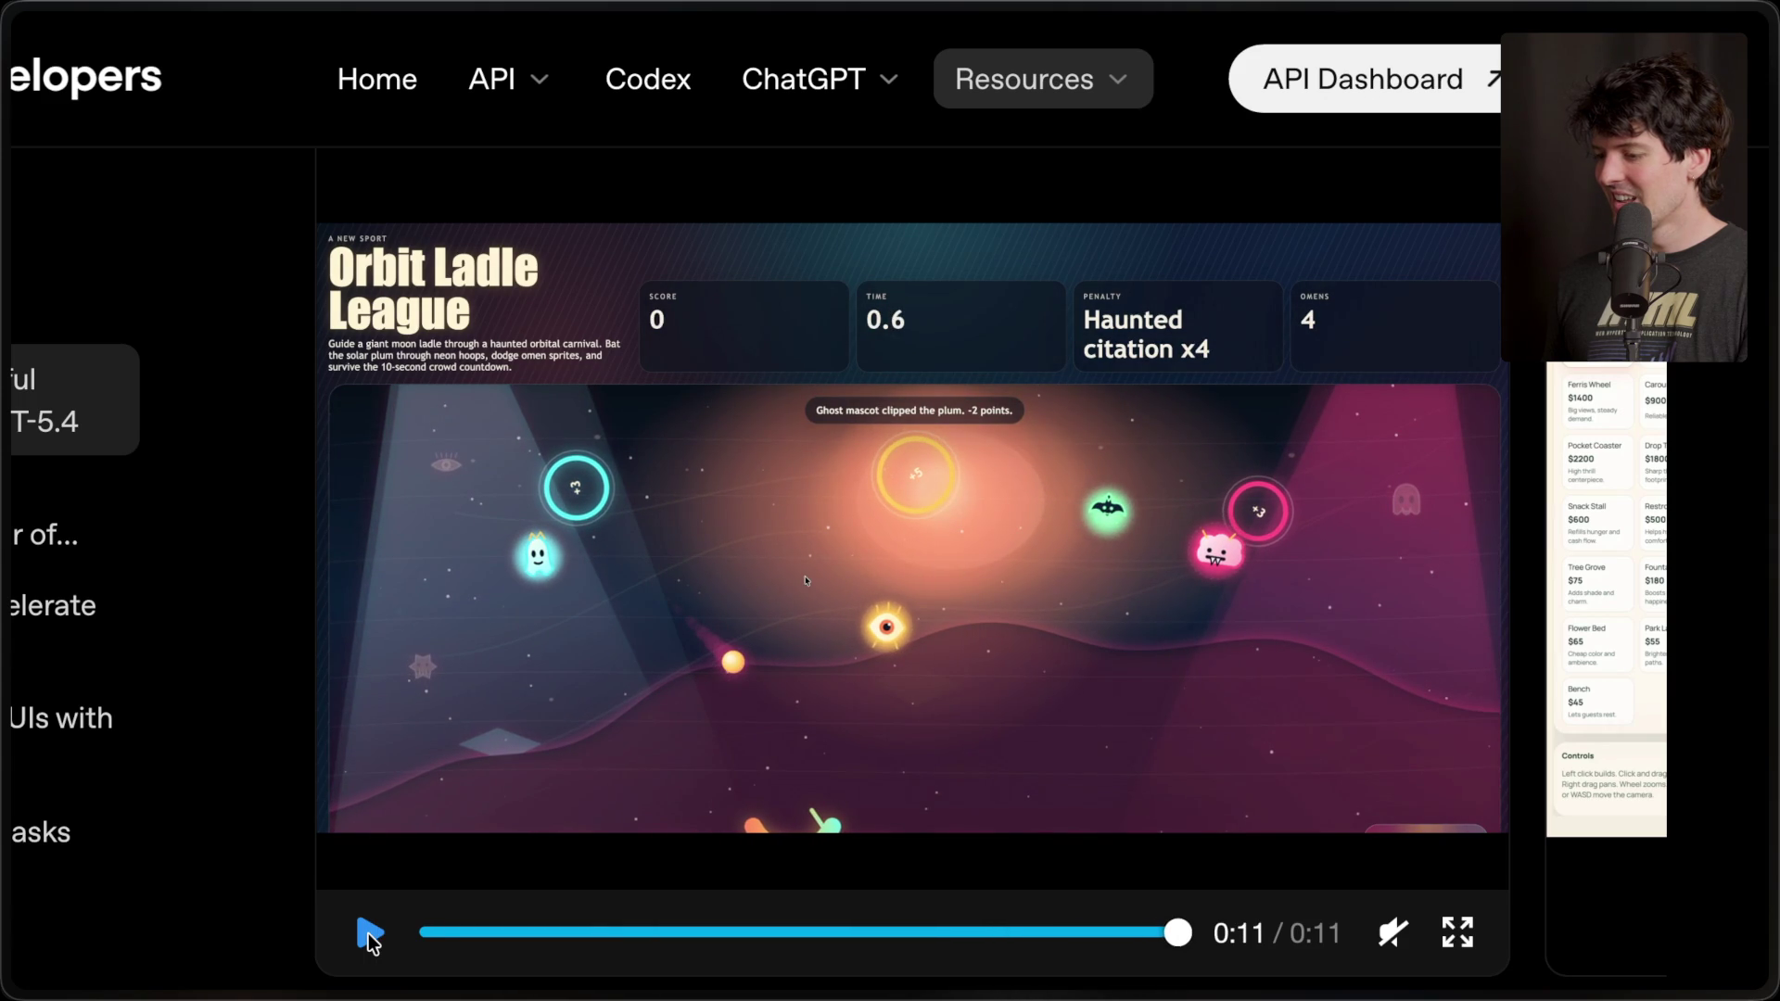
# - Replay the Orbit Ladle League demo and pause it near the start, at 0:01 of 0:11
pyautogui.click(370, 936)
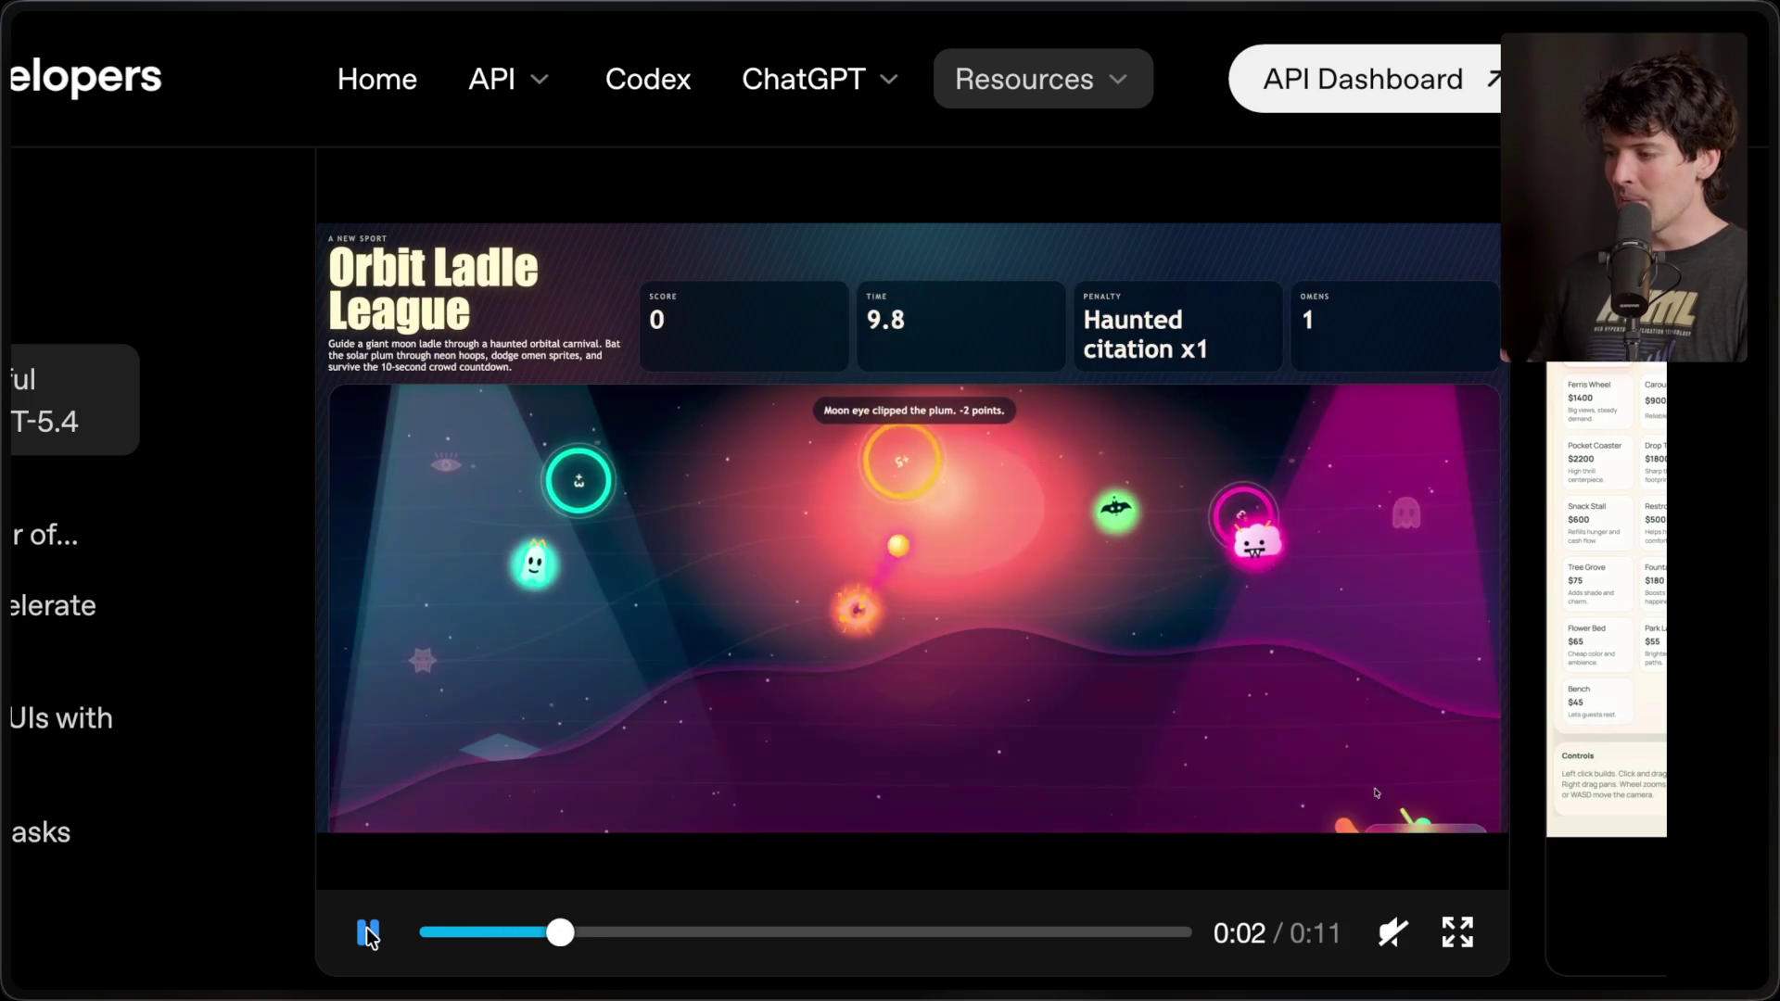
pyautogui.click(370, 937)
pyautogui.click(721, 830)
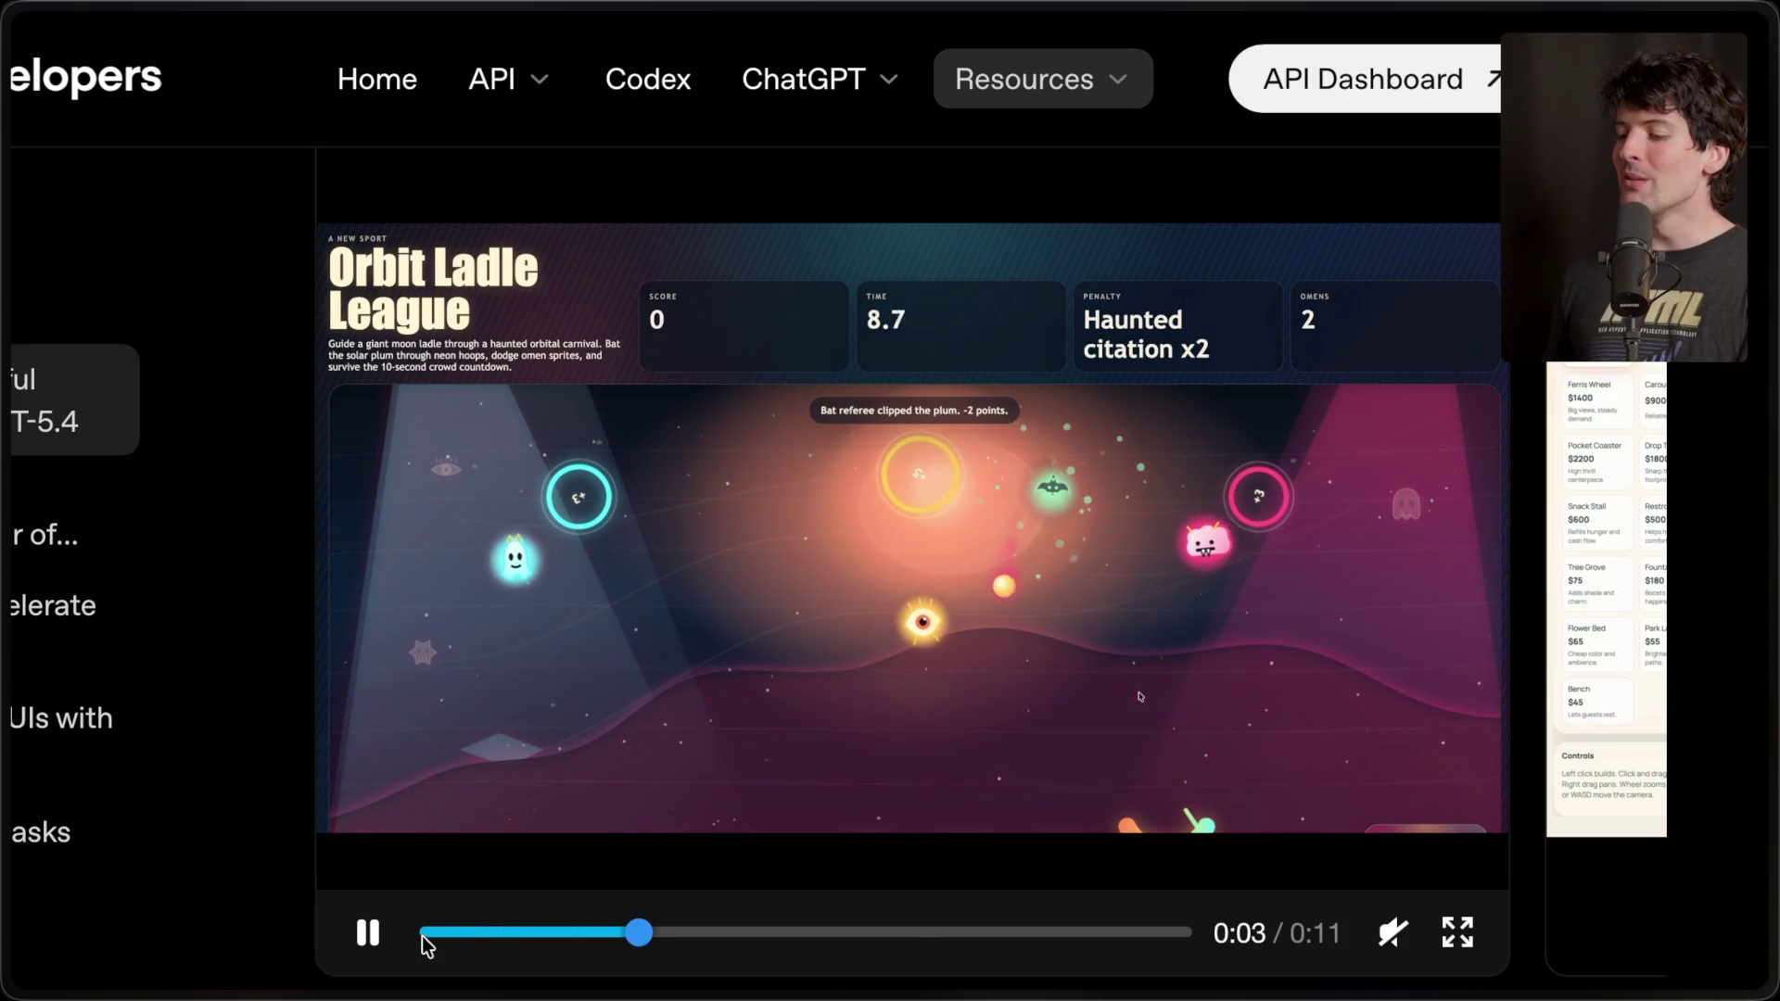
pyautogui.click(449, 932)
pyautogui.click(371, 936)
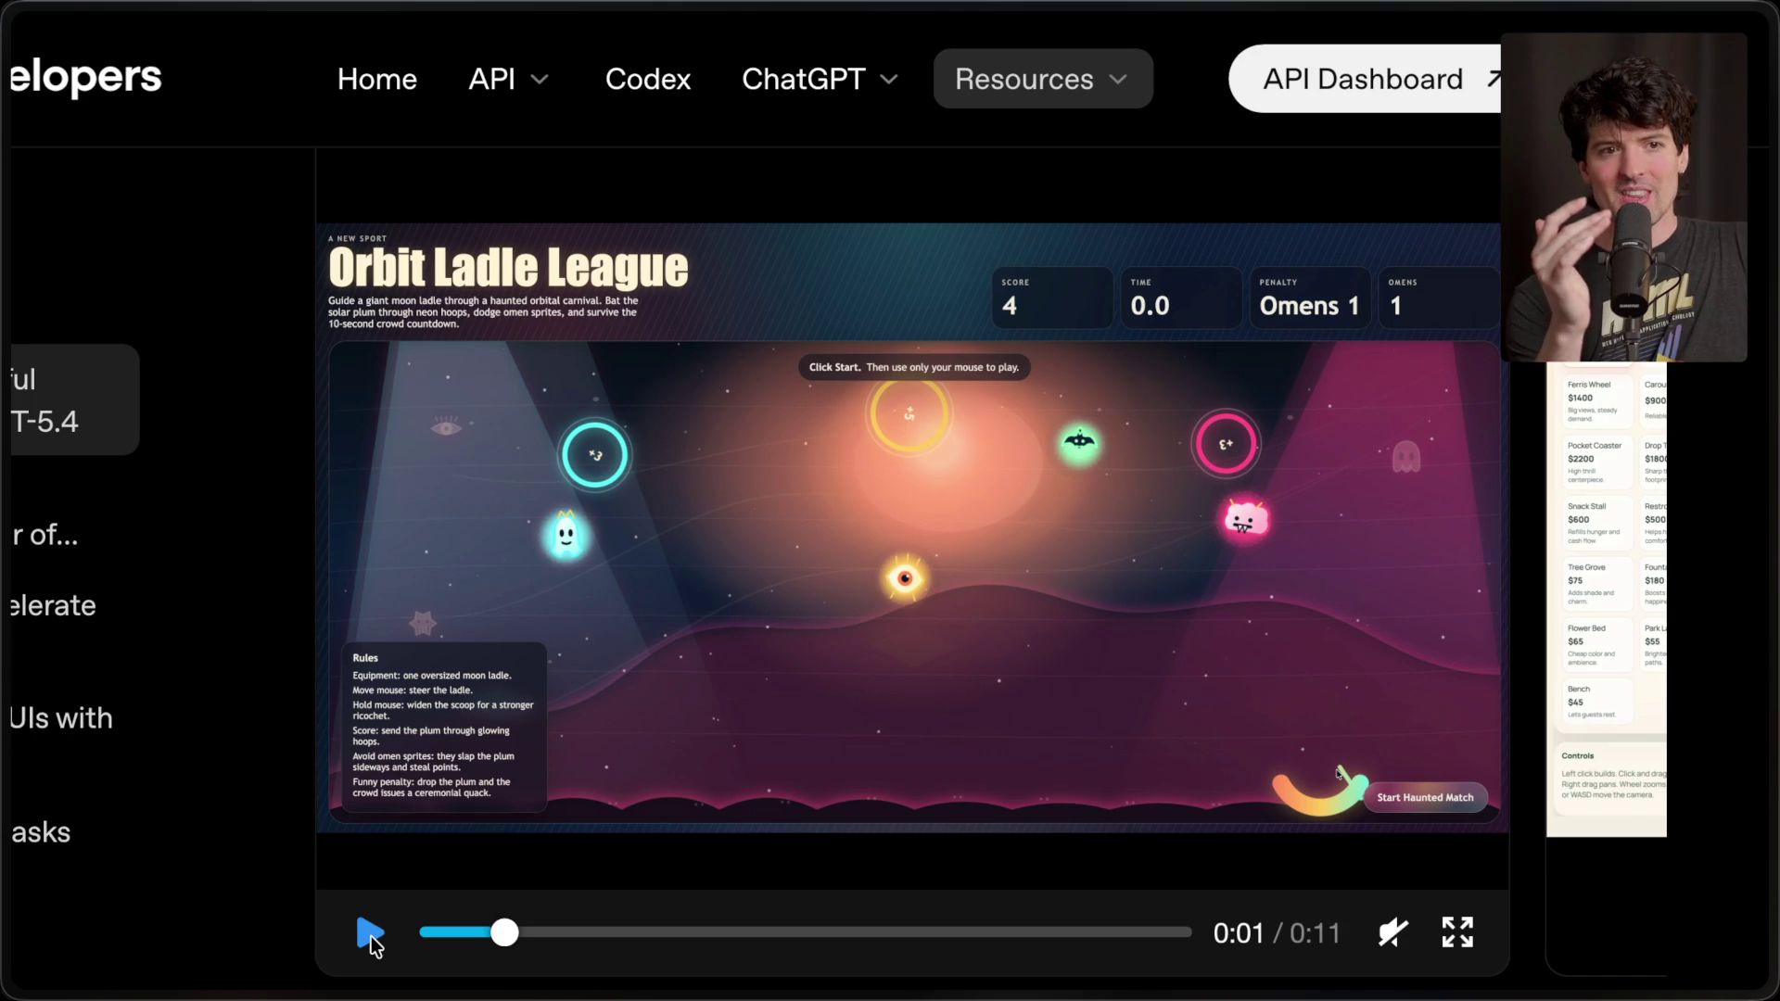
# - Scroll up through the post and clear the 'production-ready frontends' text selection
pyautogui.scroll(20, 786, 554)
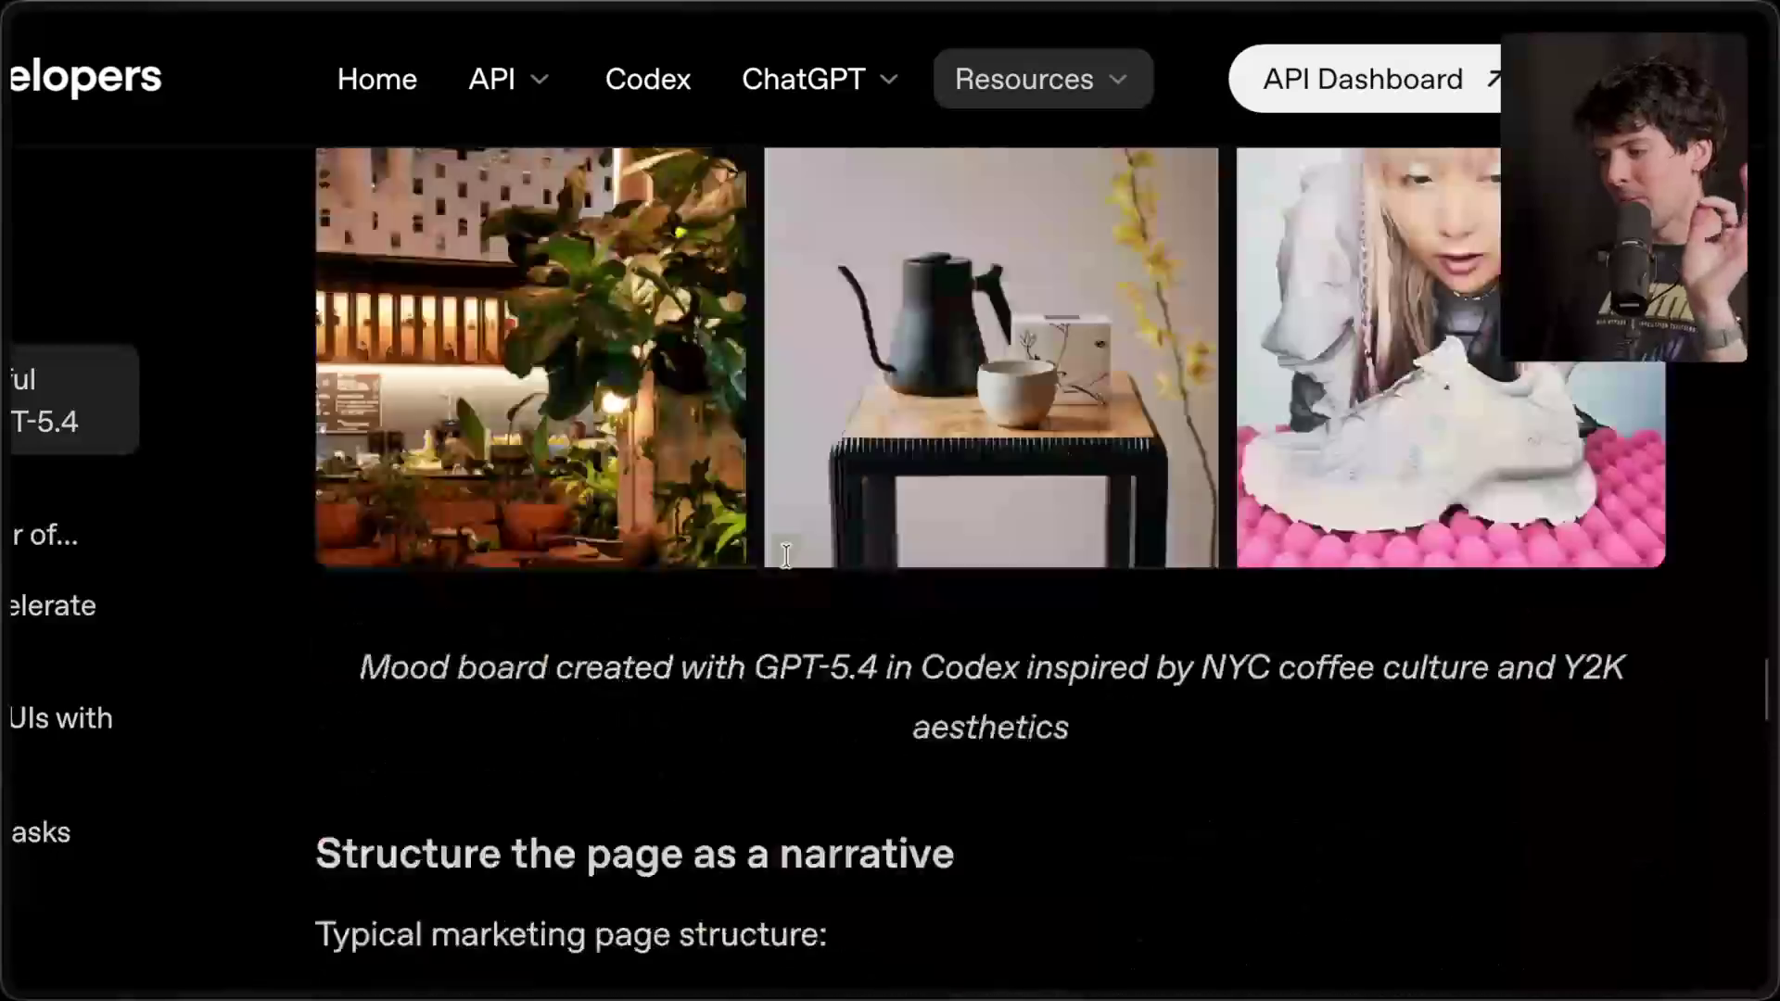
pyautogui.scroll(15, 786, 554)
pyautogui.scroll(-6, 787, 555)
pyautogui.scroll(3, 787, 556)
pyautogui.scroll(-4, 787, 556)
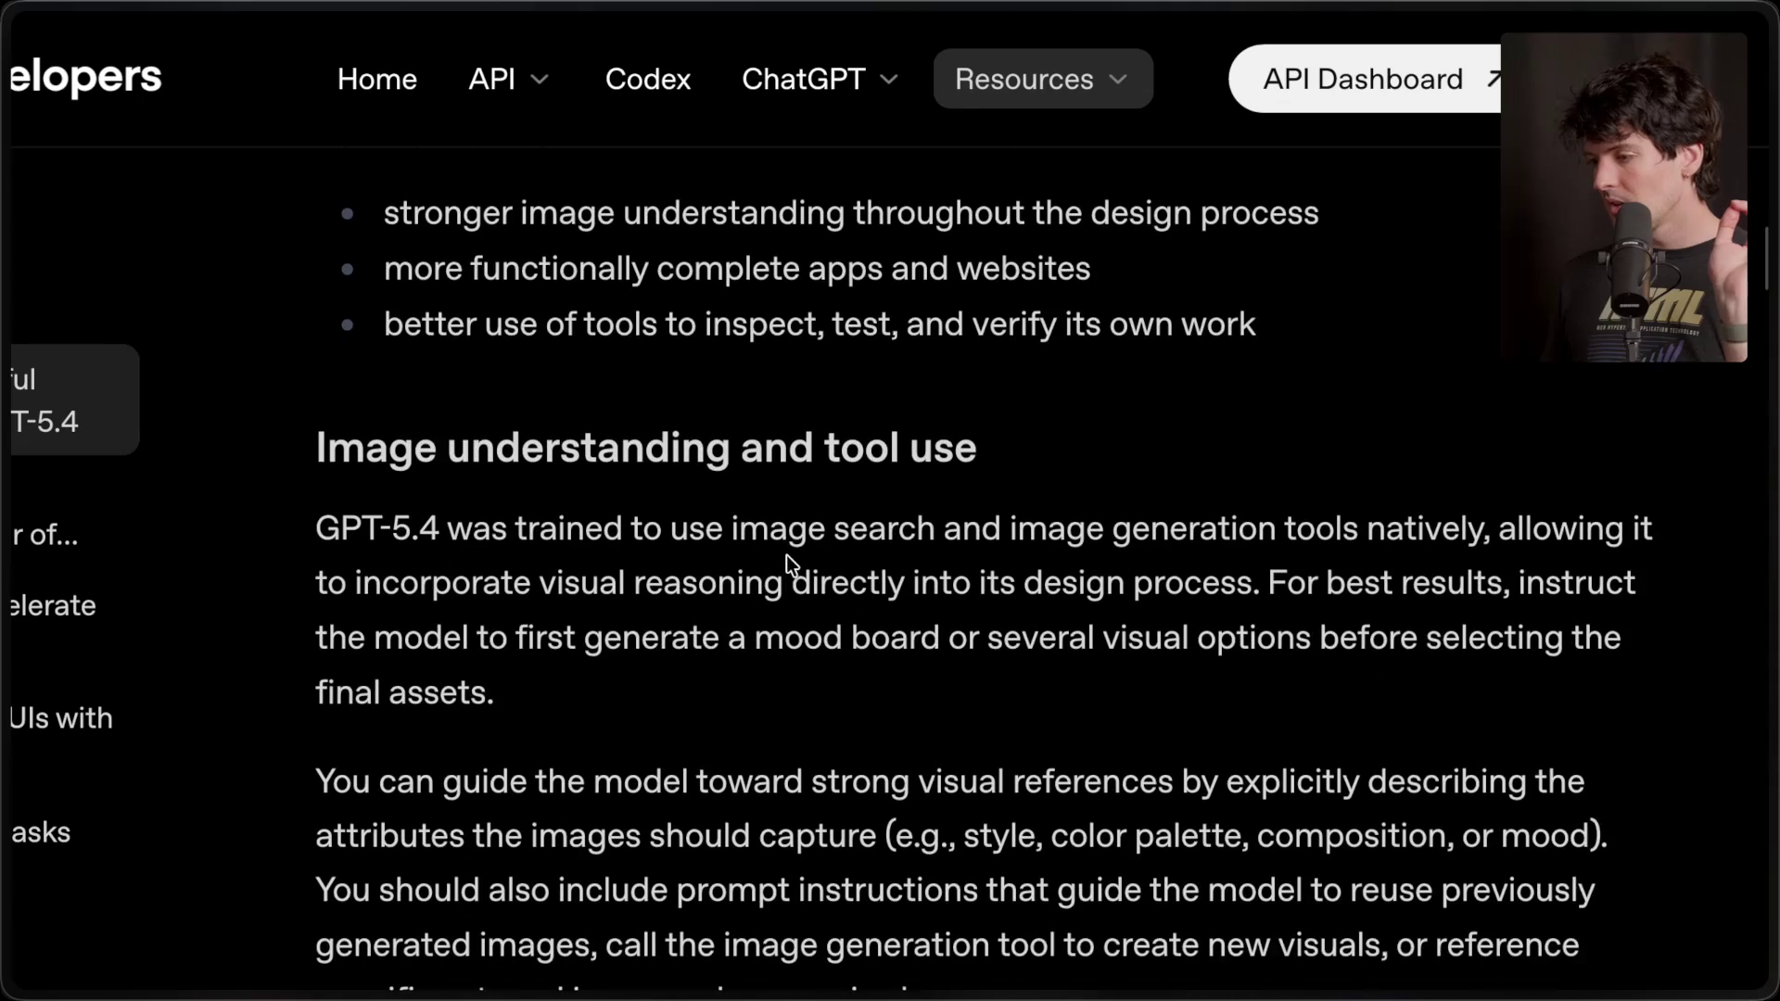
pyautogui.scroll(10, 786, 556)
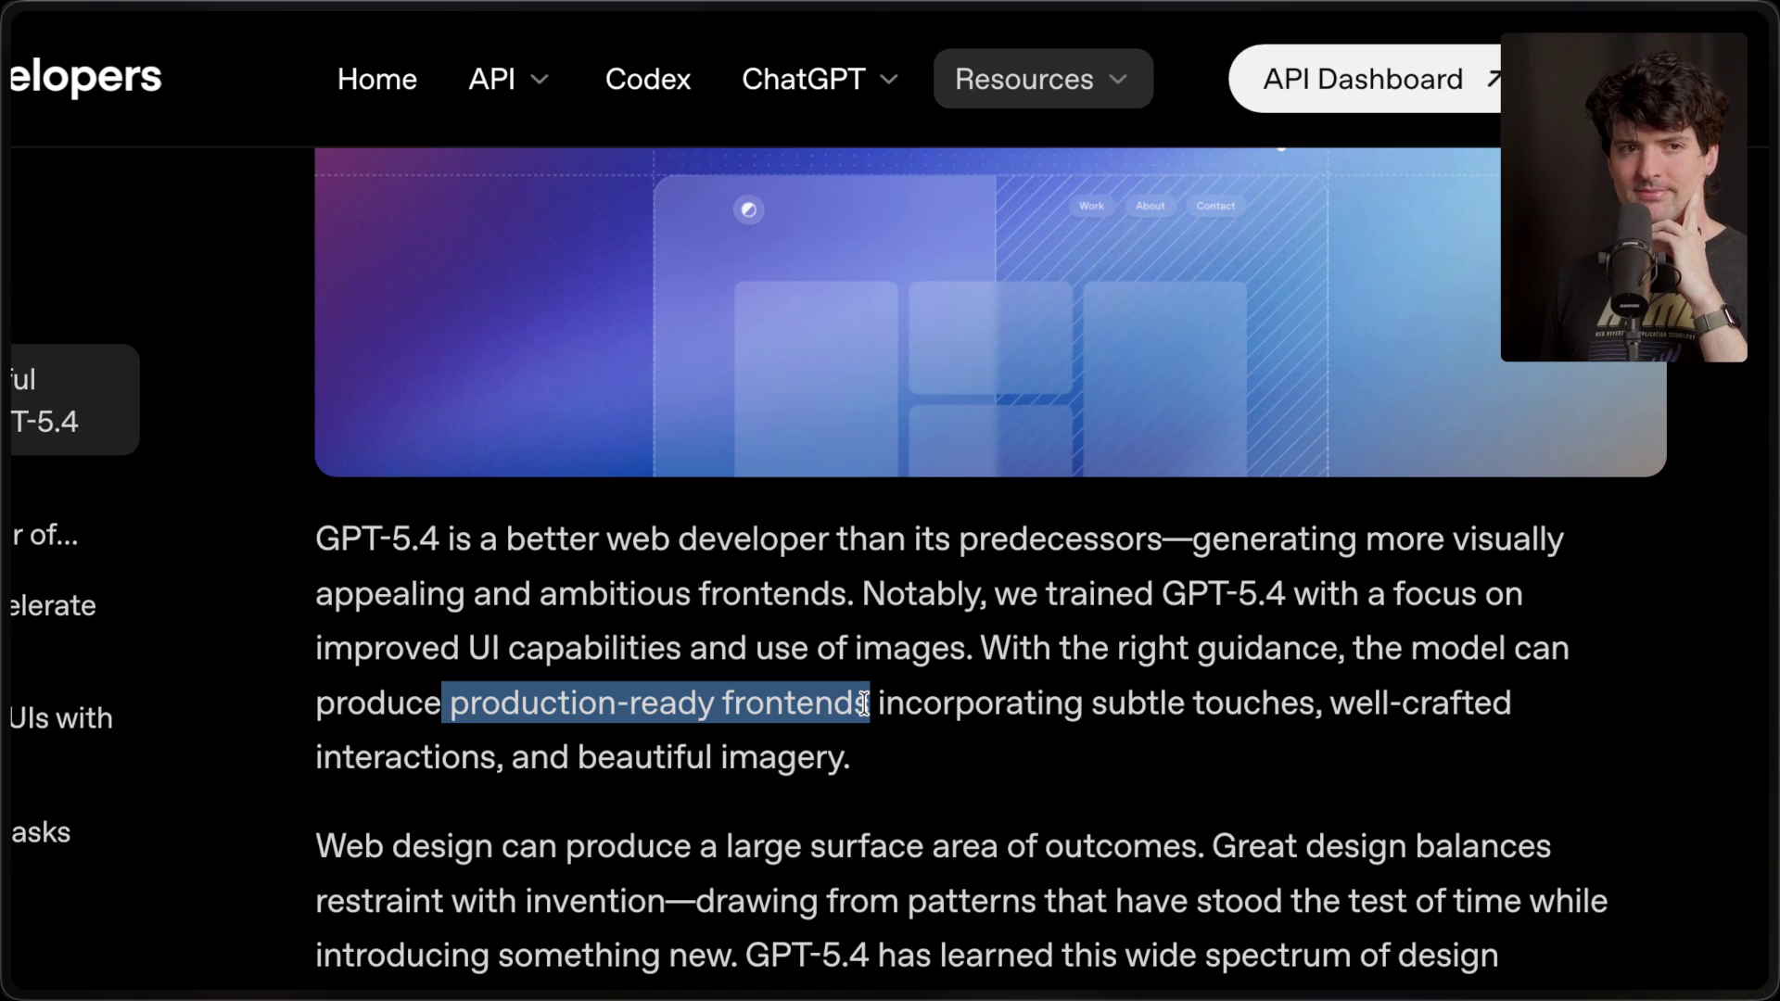
pyautogui.click(863, 705)
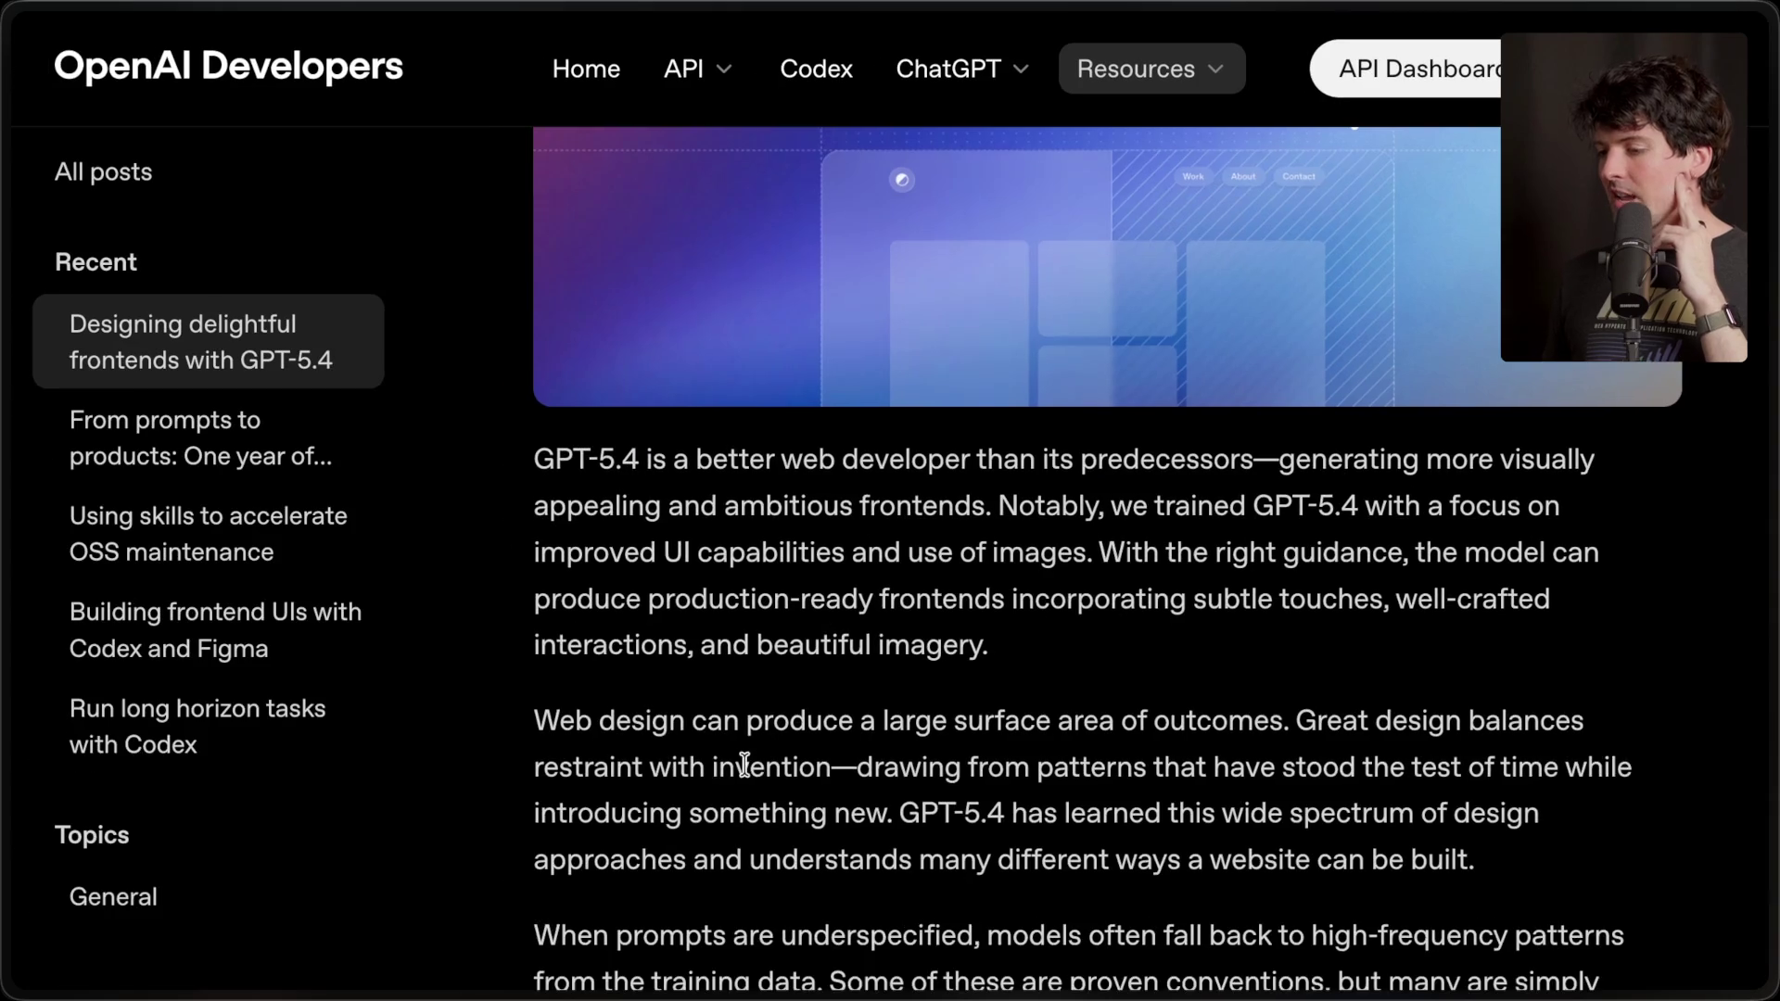
# - Scroll down to Dashboards and pause the Northstar Control Center video at 0:10
pyautogui.scroll(-10, 744, 765)
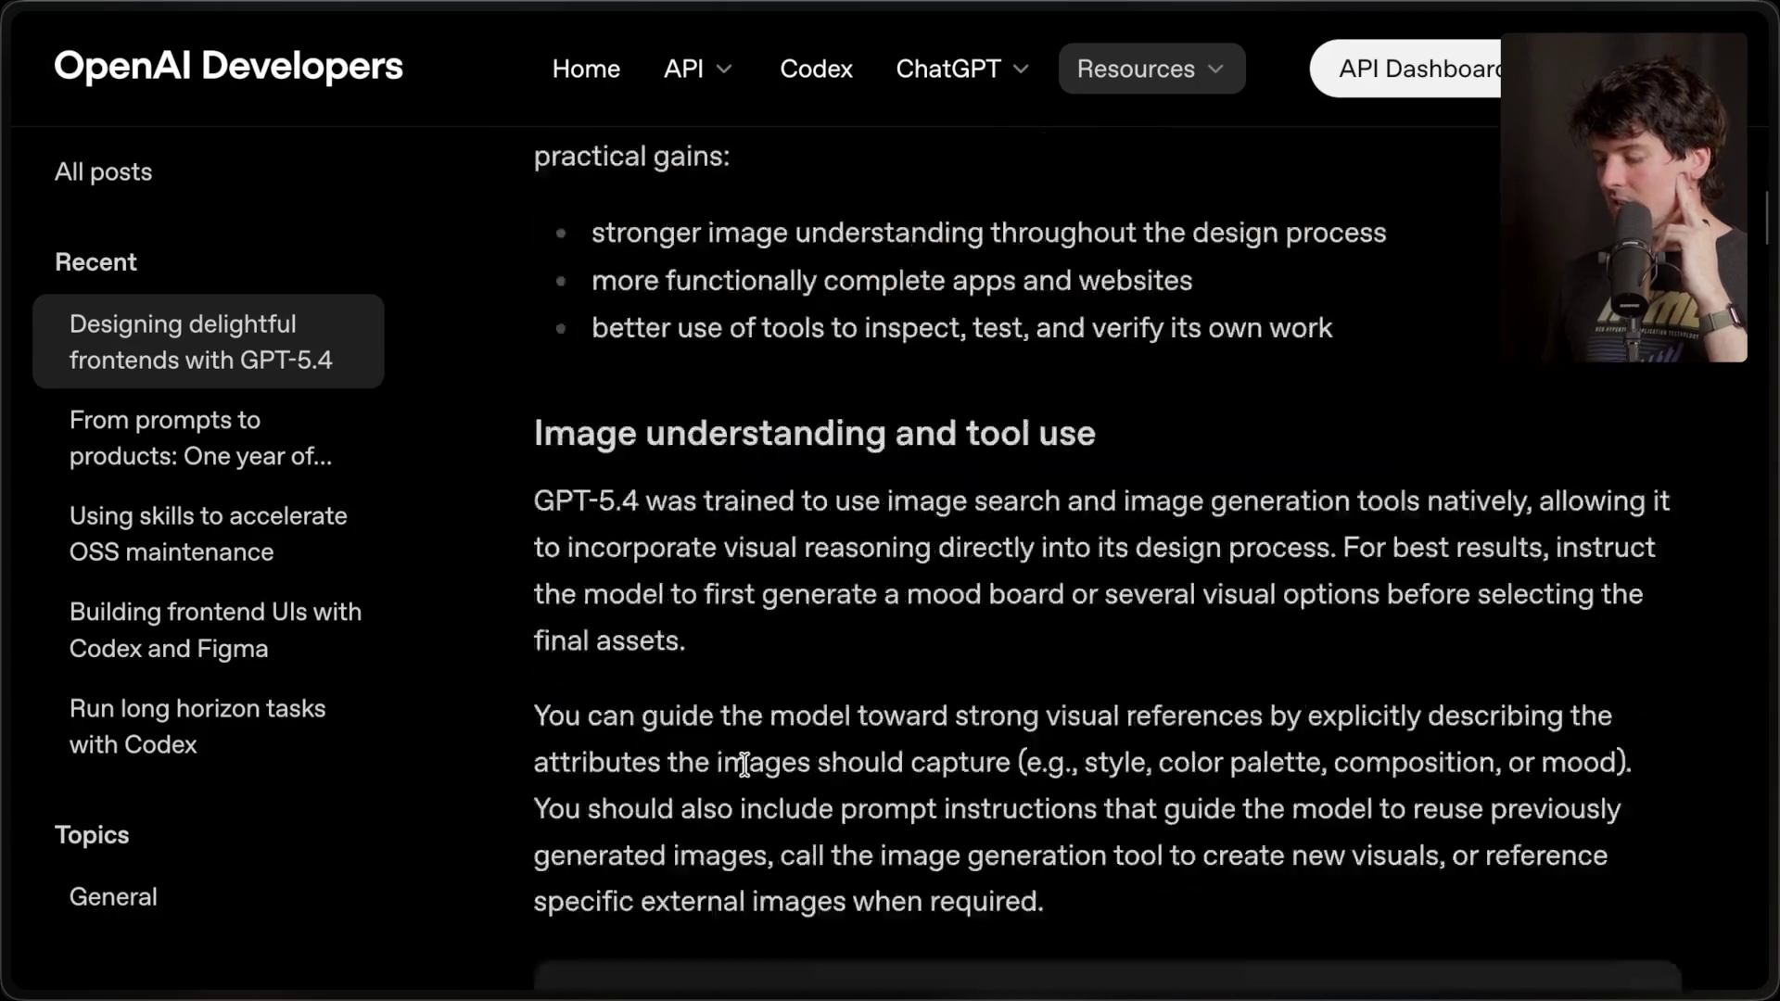
pyautogui.scroll(-20, 744, 764)
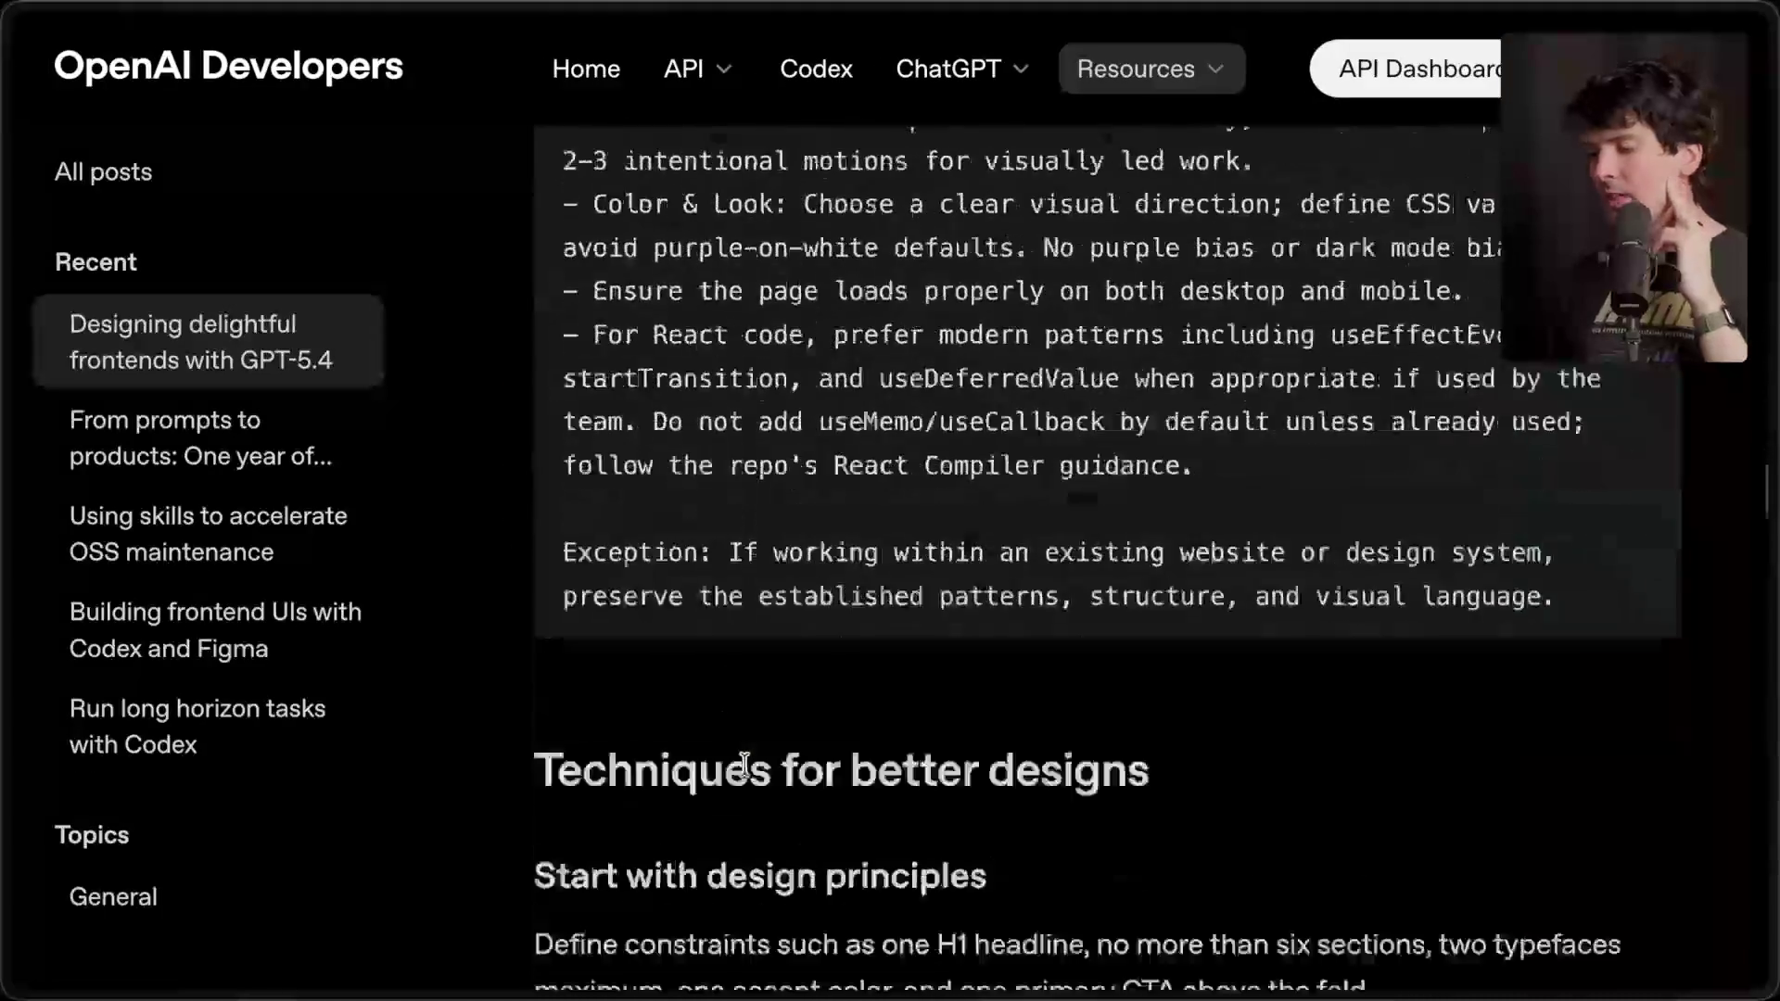
pyautogui.scroll(-20, 743, 764)
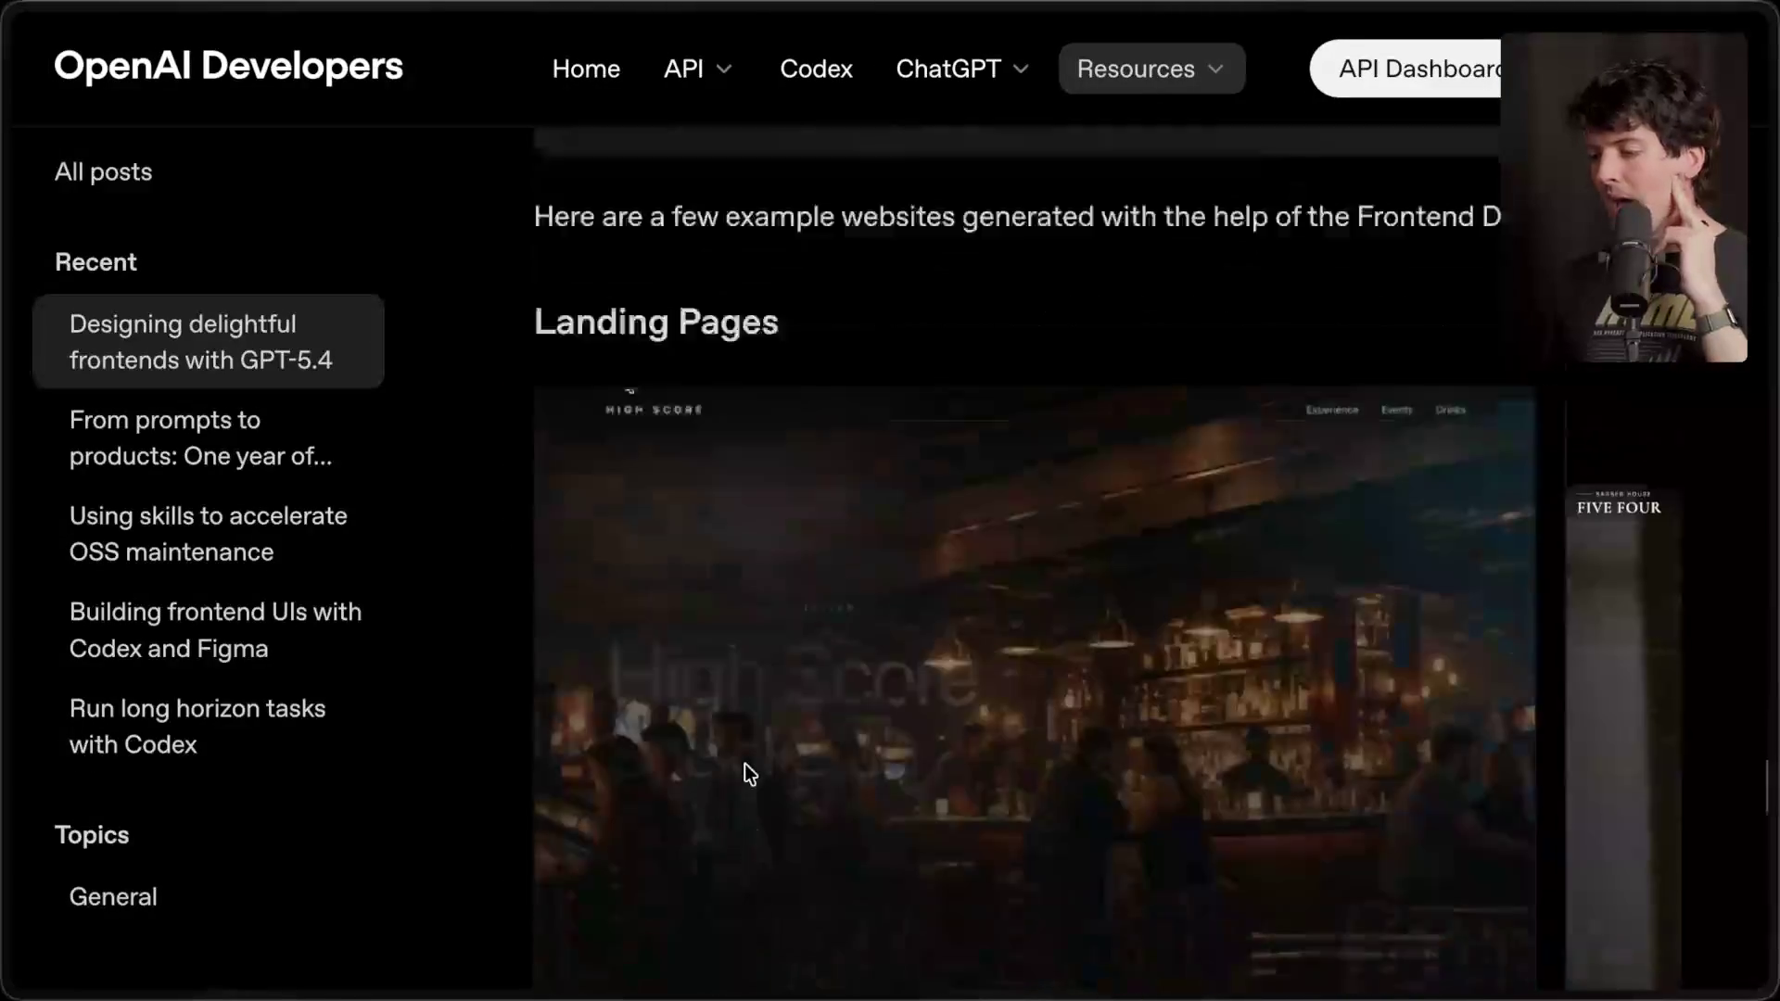
pyautogui.scroll(-2, 744, 764)
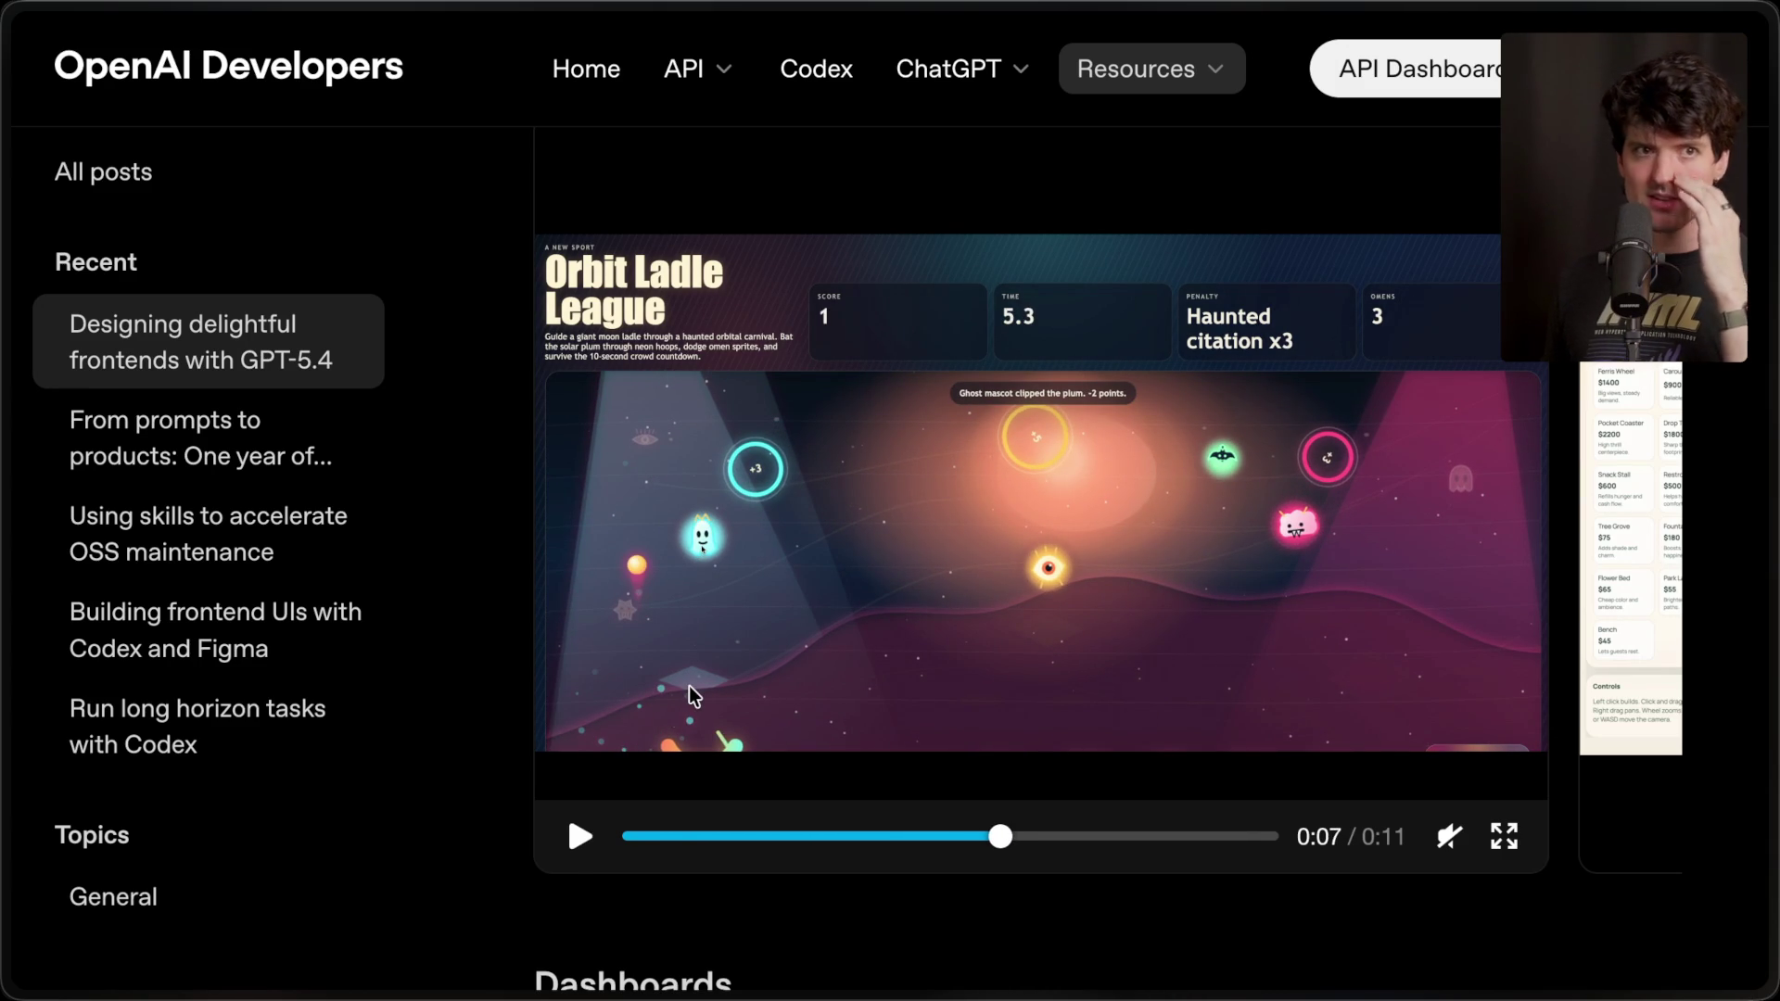
pyautogui.scroll(-8, 689, 688)
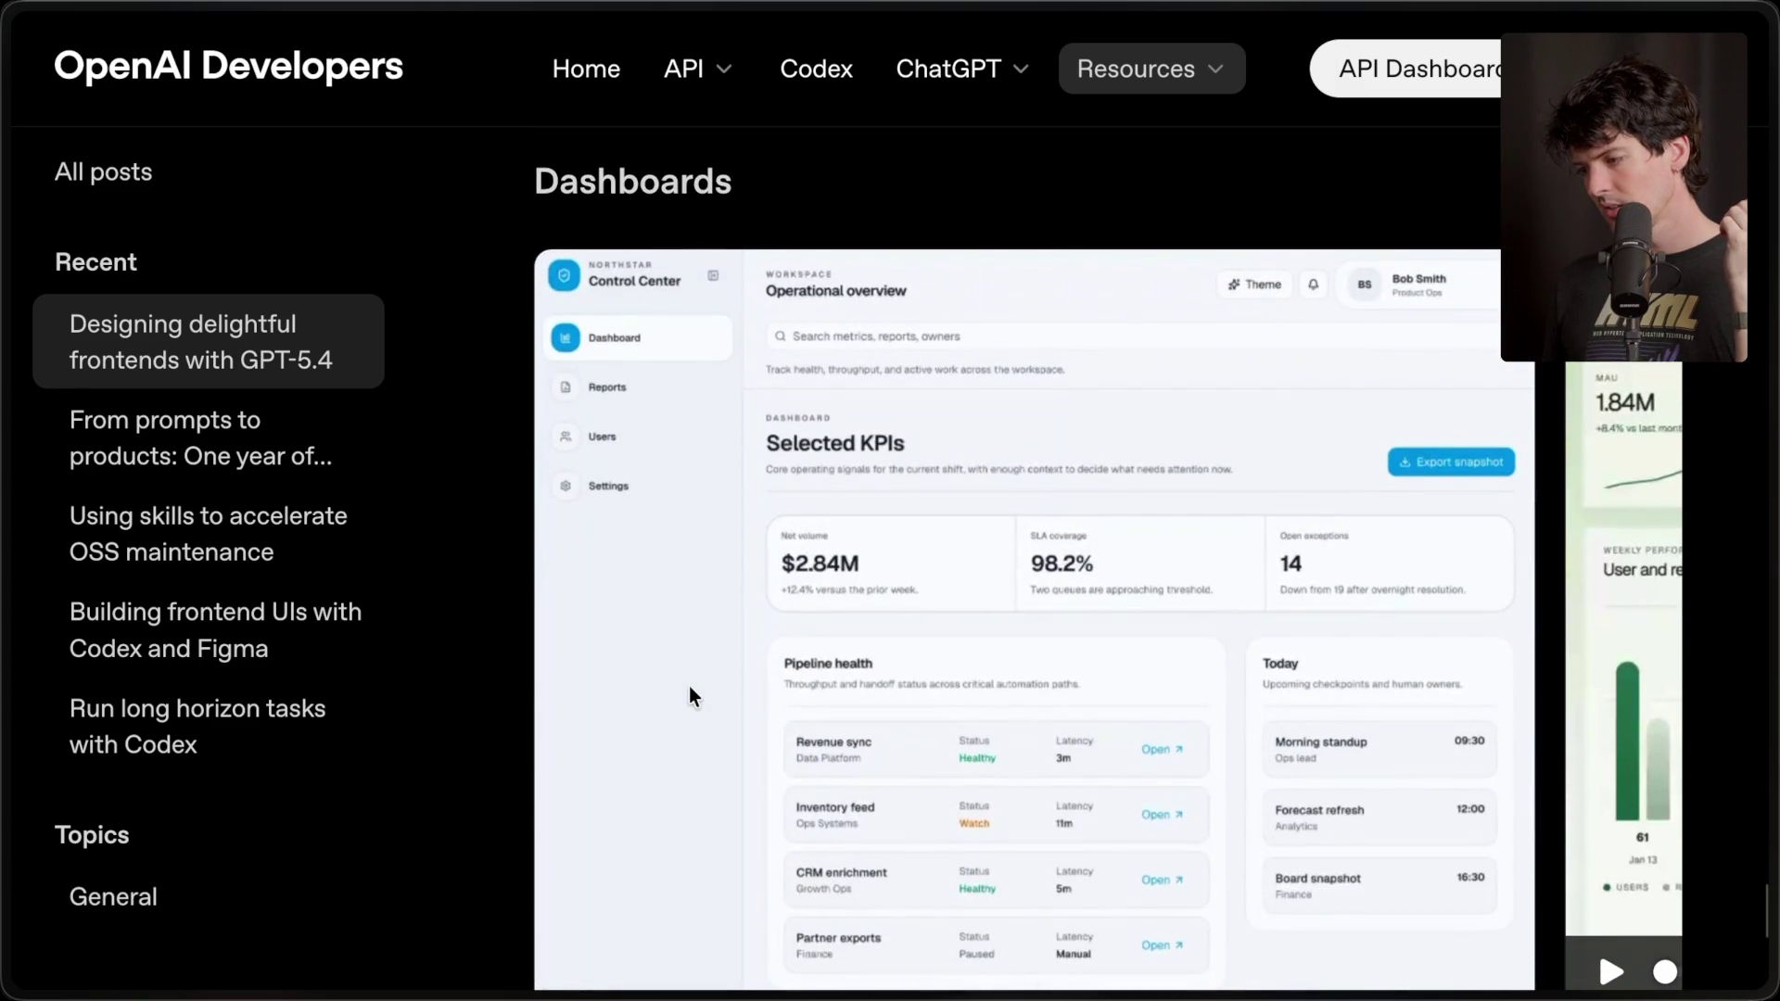
pyautogui.scroll(-1, 690, 697)
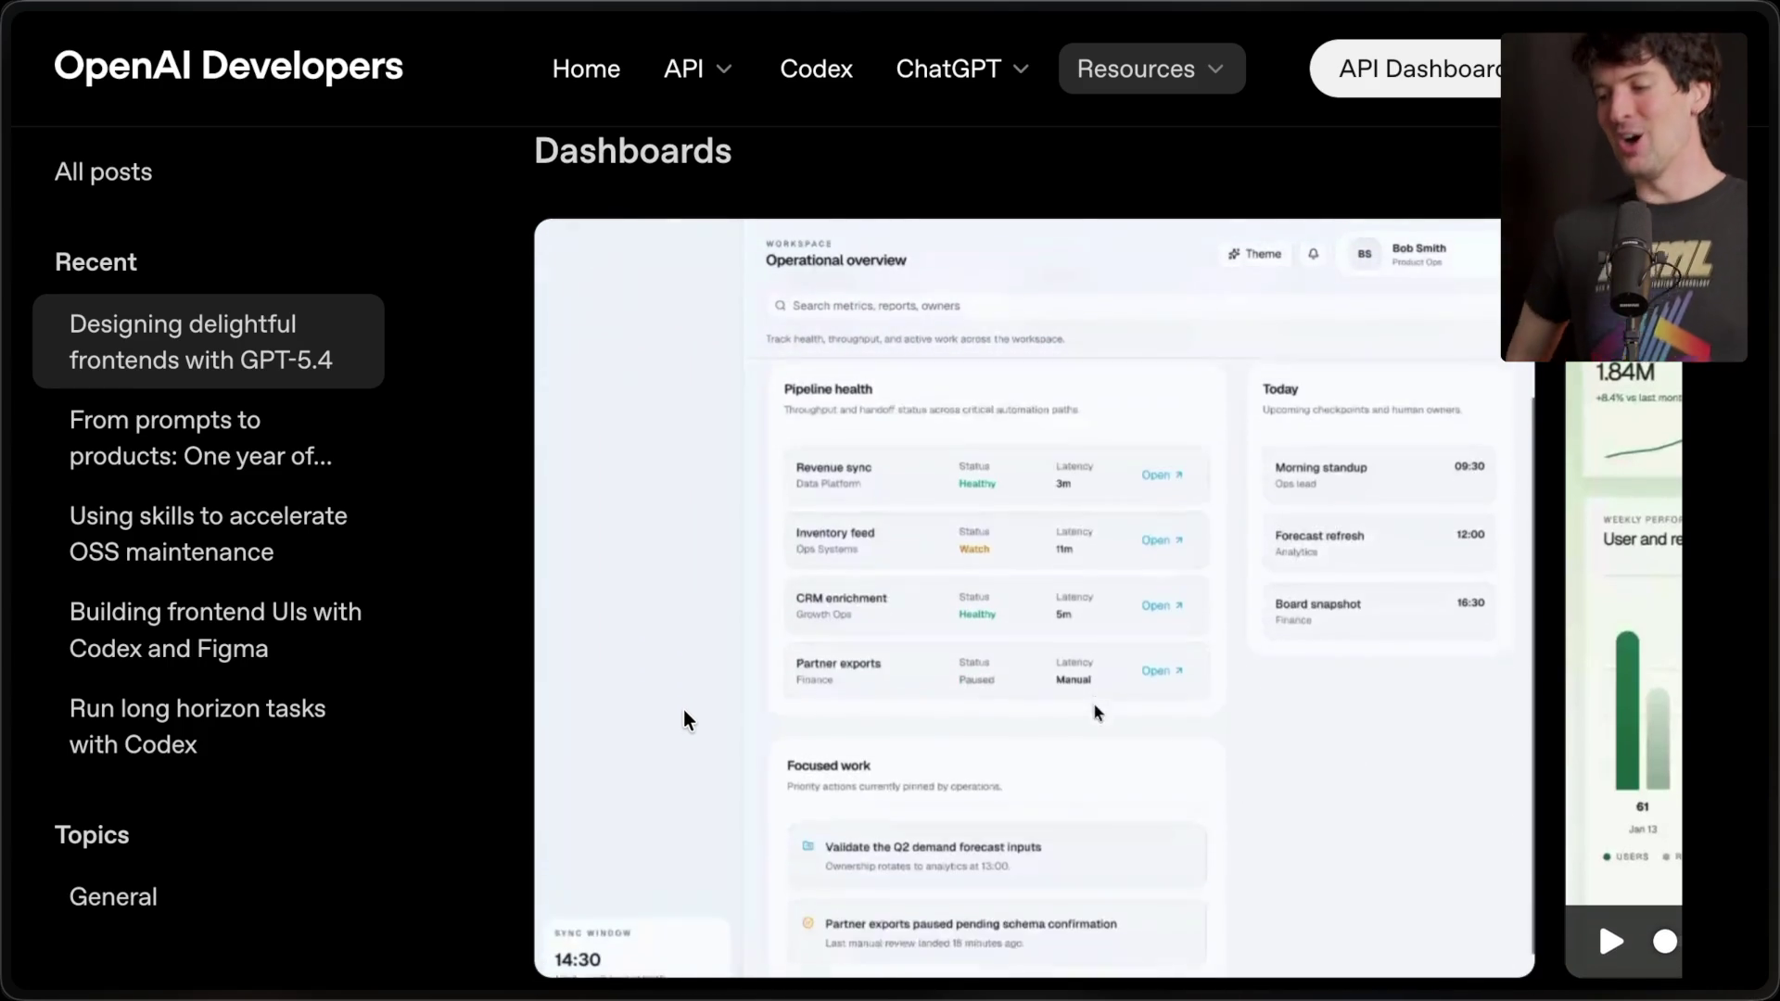
pyautogui.click(576, 944)
pyautogui.hotkey('ctrl', 't')
# - Search Google Images with !gi for the 'how many you can stuff into this meme' query, refining the wording
pyautogui.write('how many you can stuff')
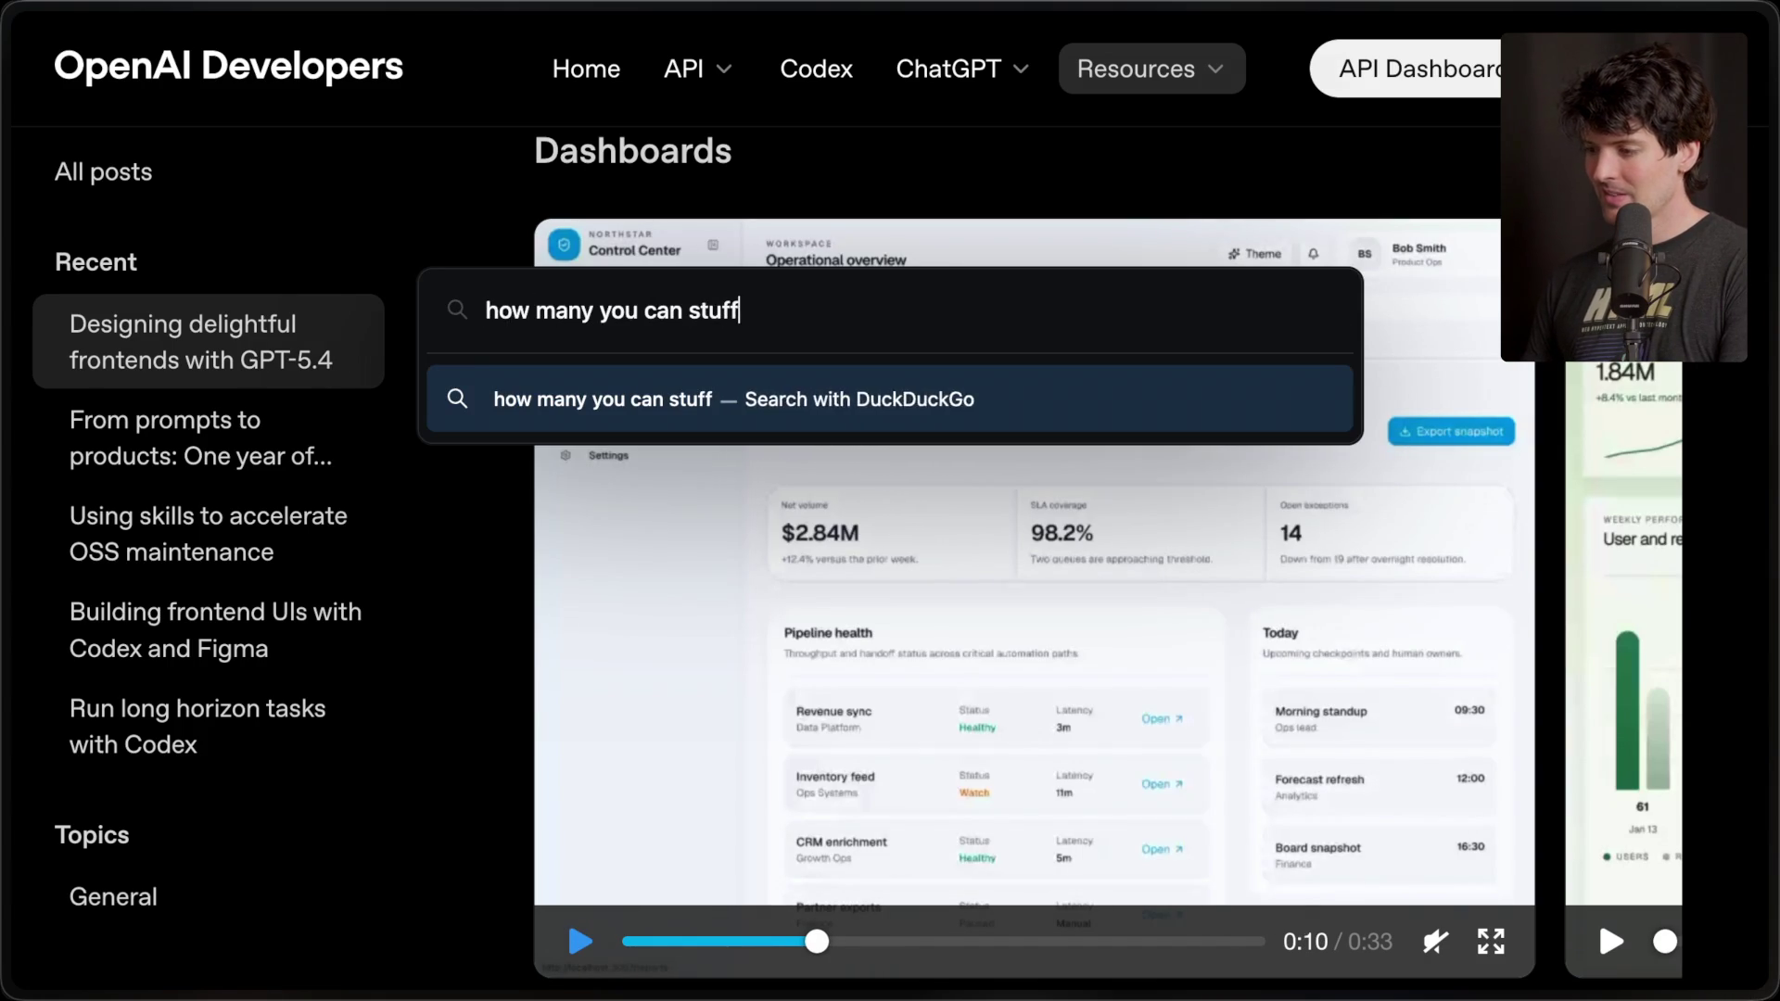
pyautogui.write('me !gi')
pyautogui.press('Return')
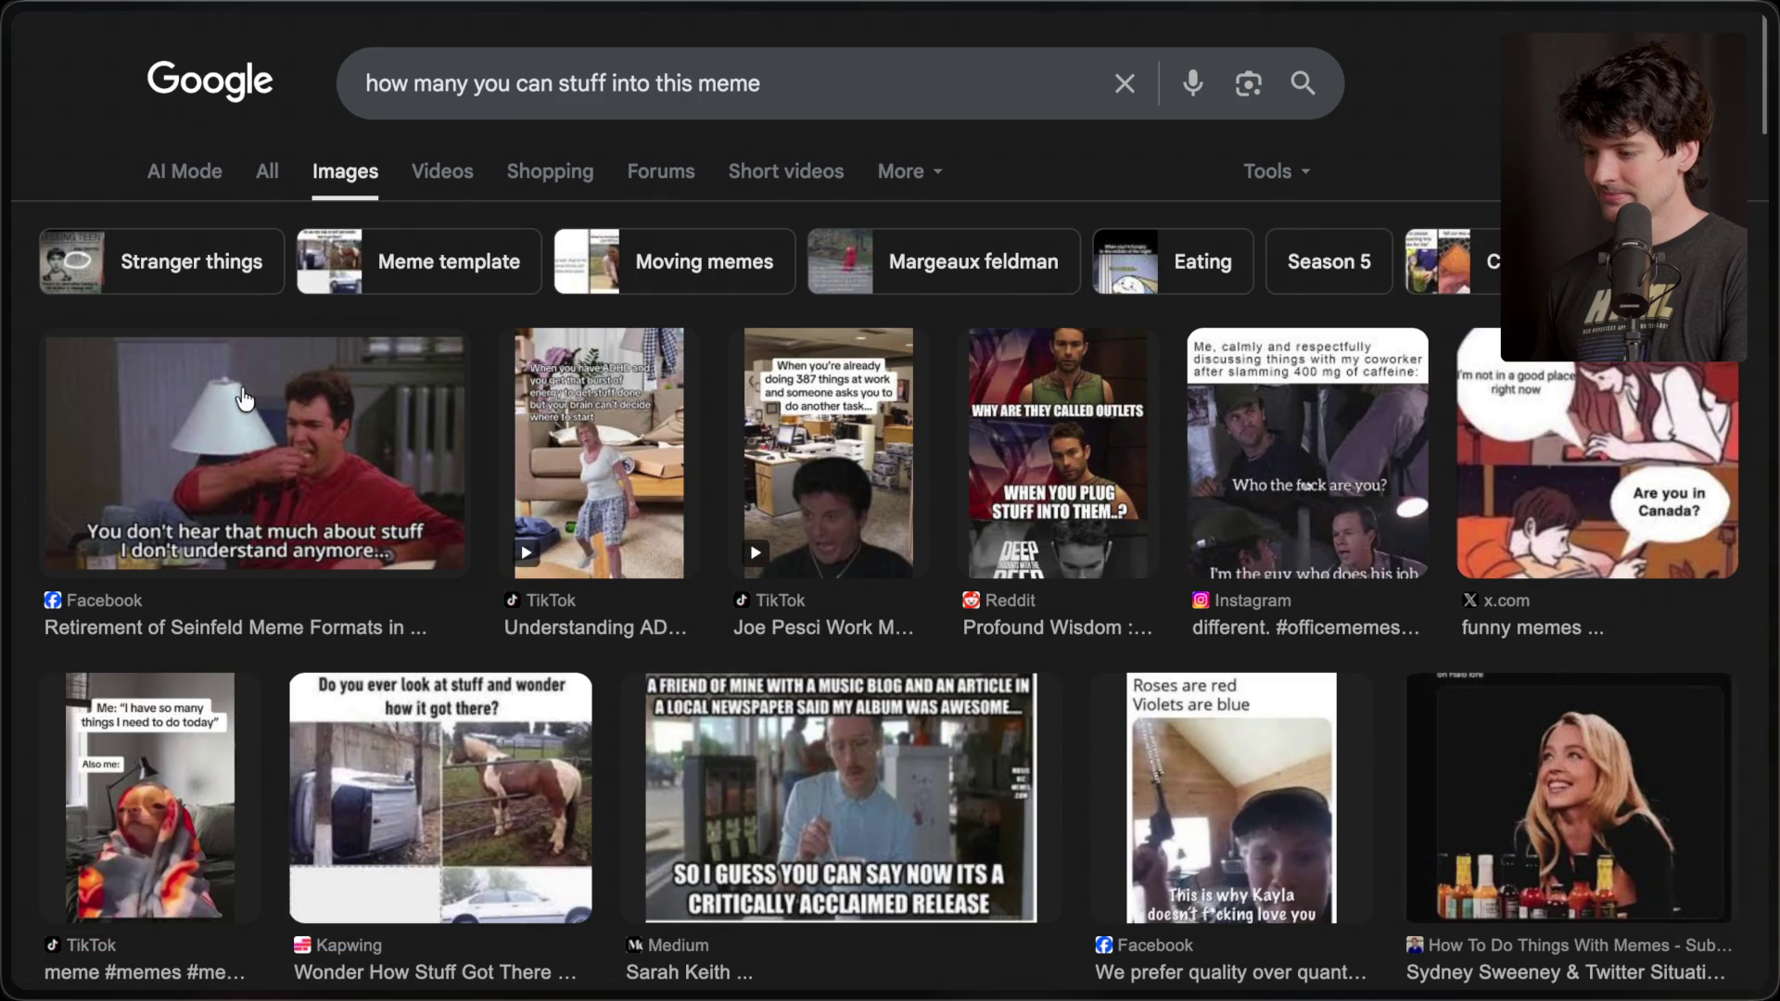
pyautogui.tripleClick(506, 83)
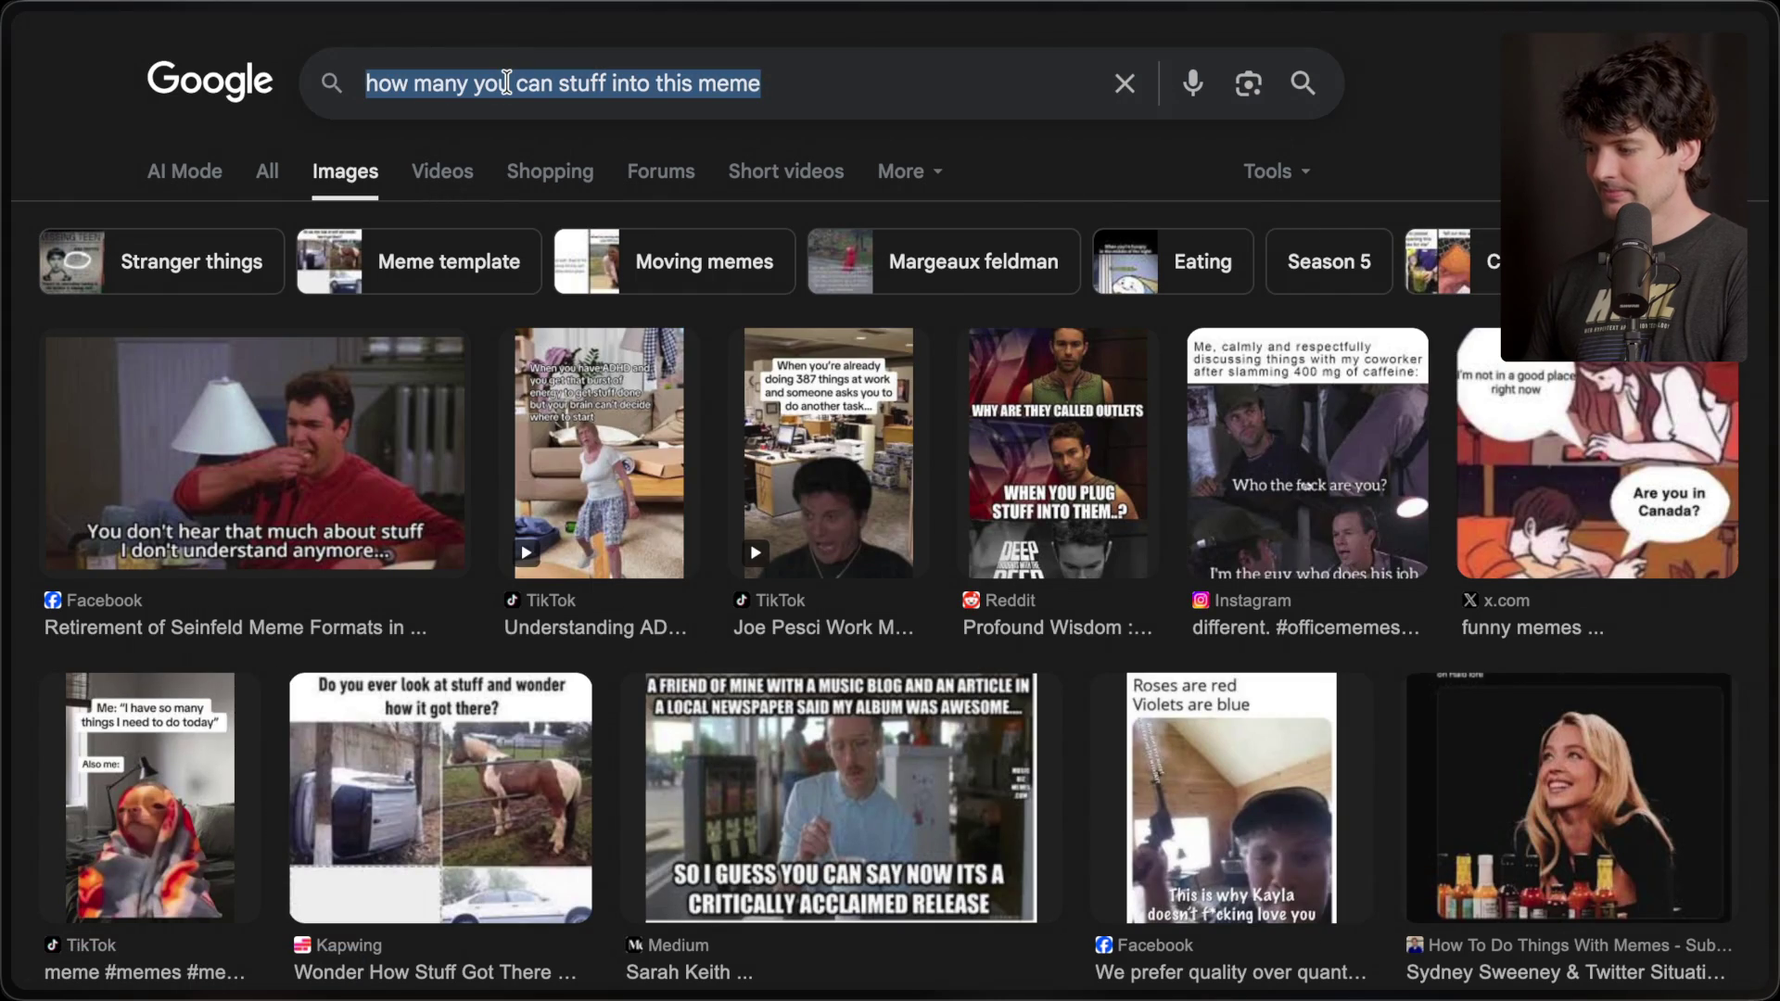
pyautogui.write("let's see how many")
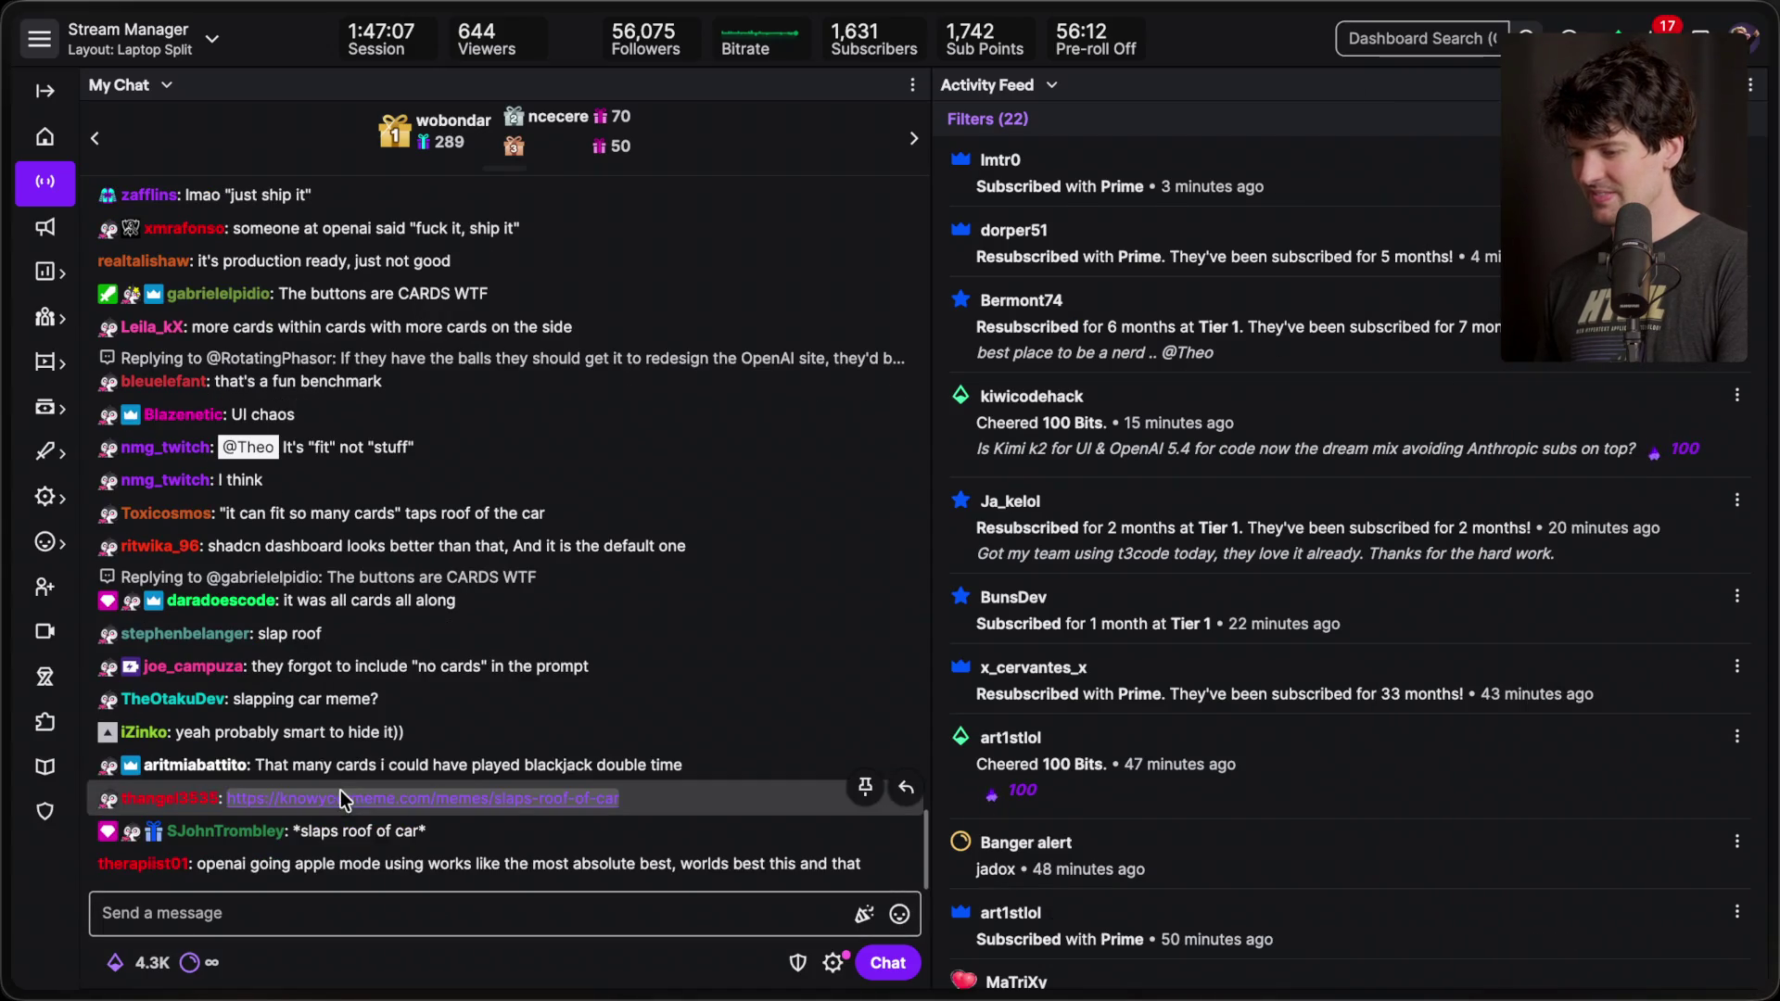
# - Open the Know Your Meme 'Slaps Roof of Car' page expanded to fill the window
pyautogui.click(341, 796)
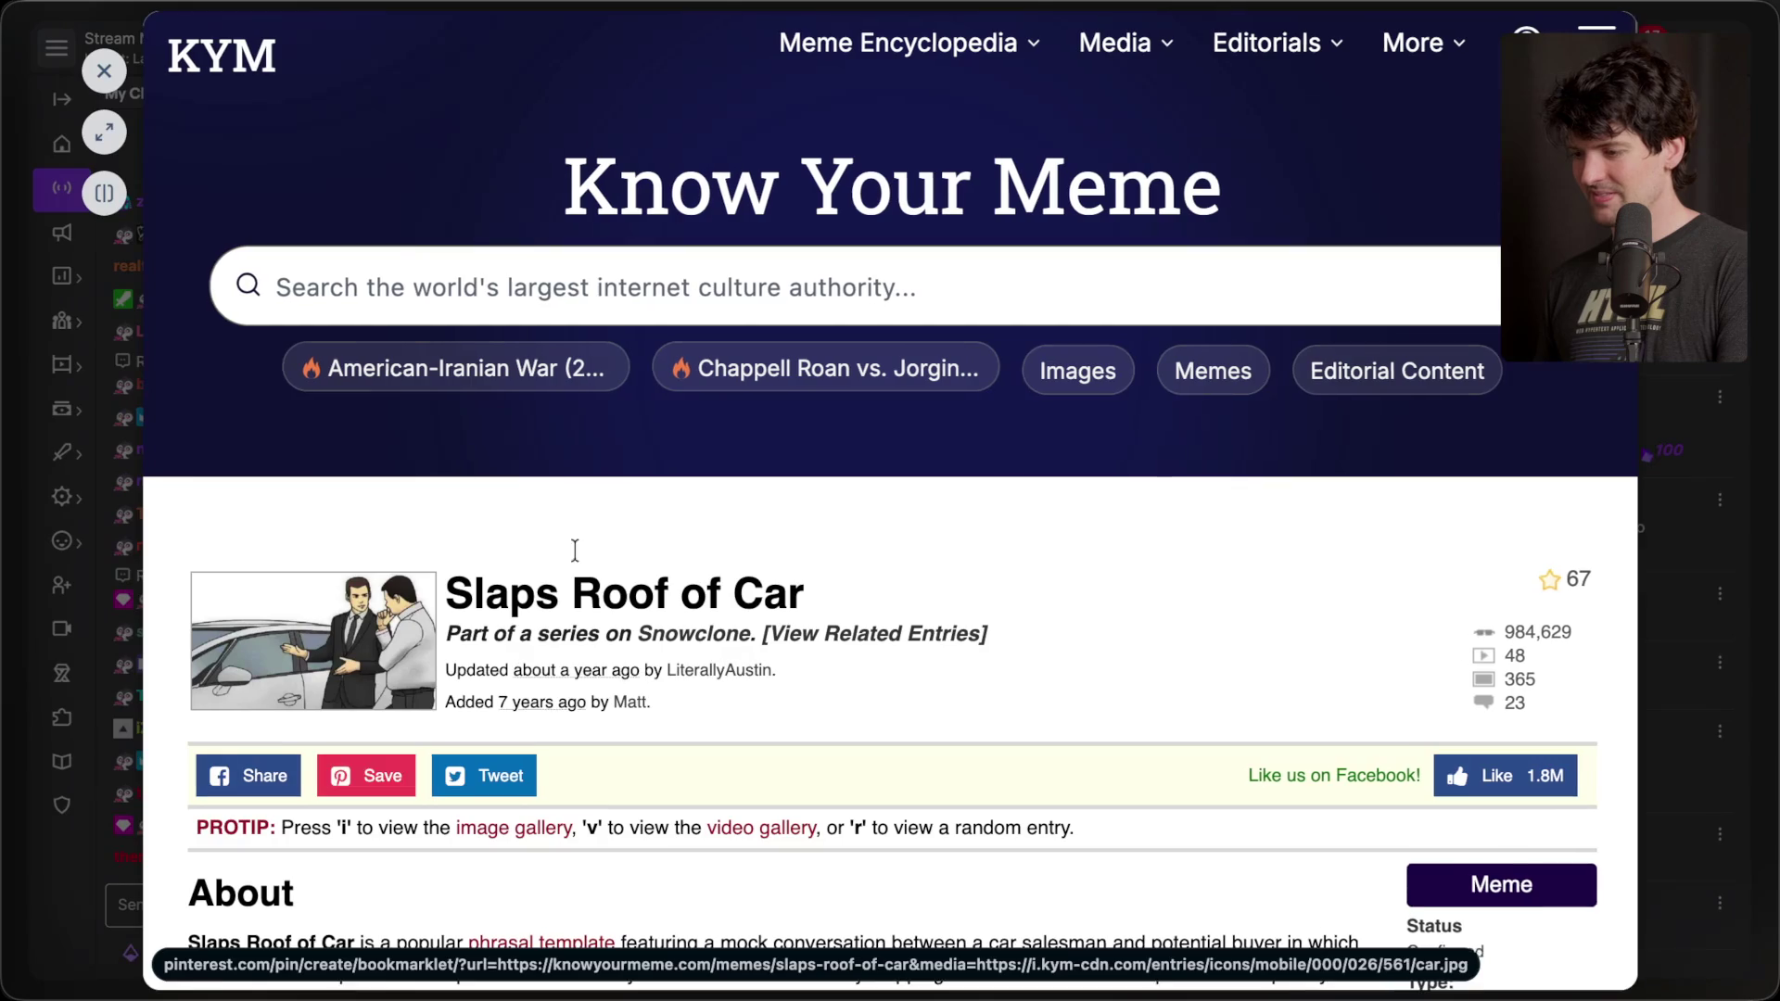
pyautogui.click(128, 178)
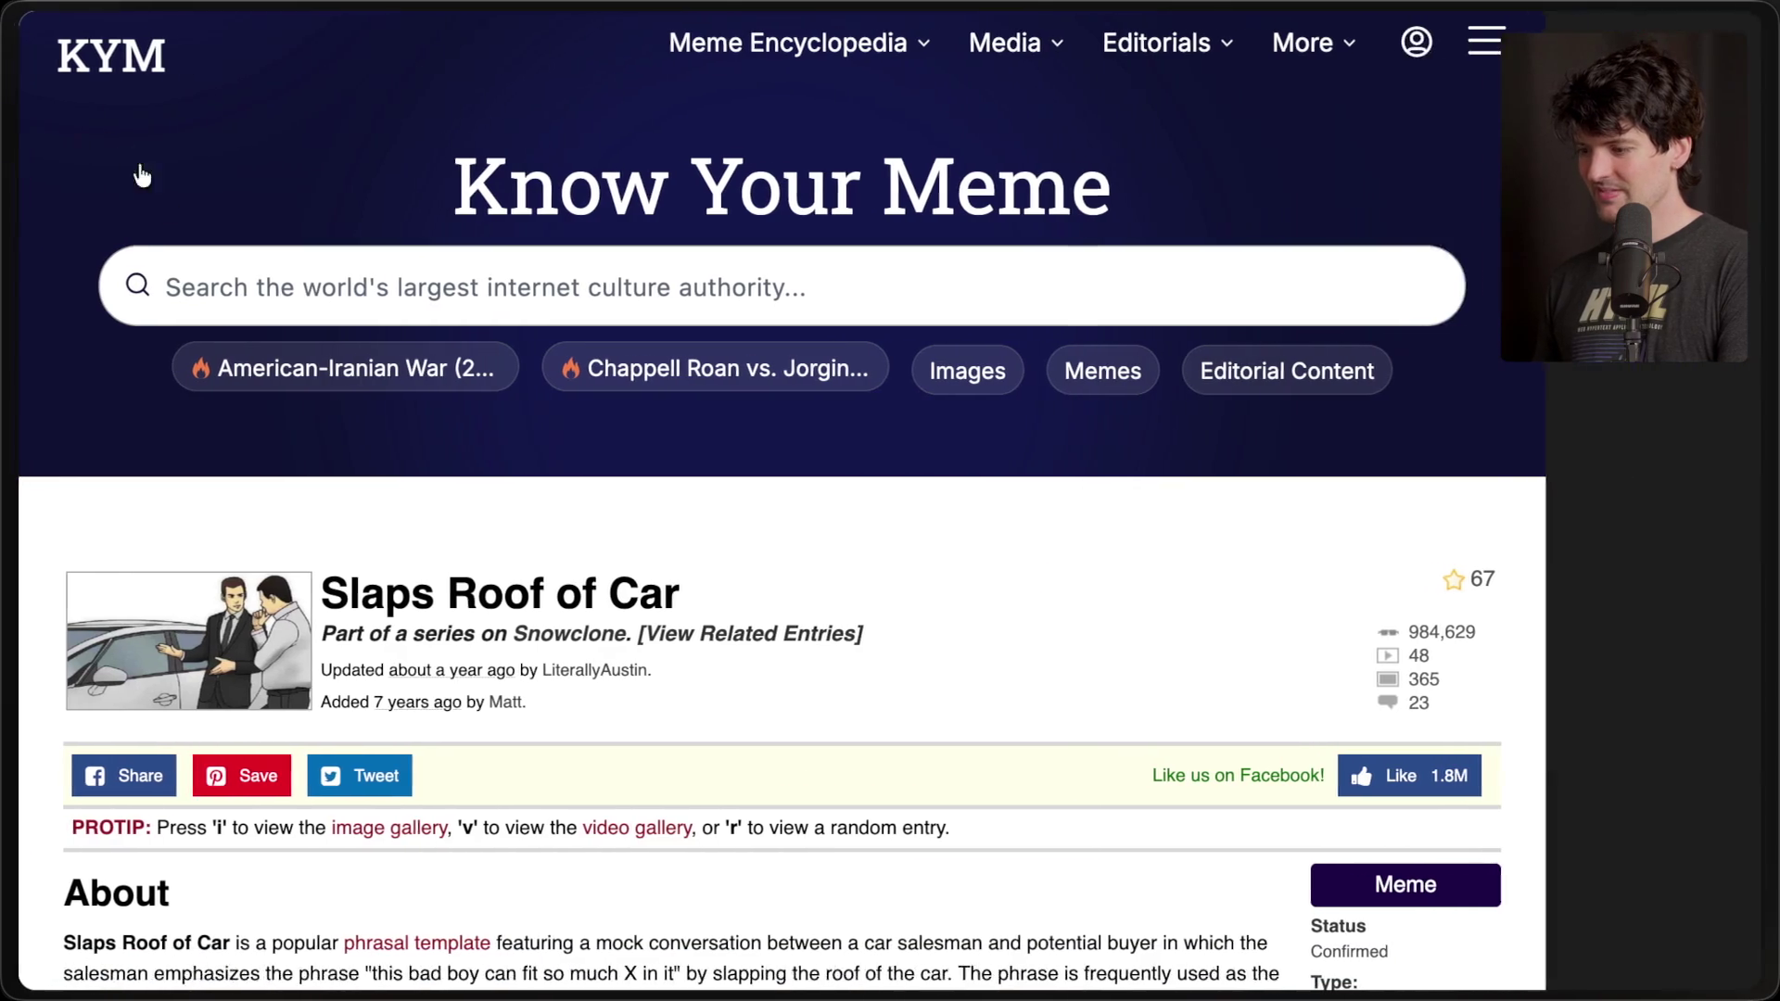
pyautogui.scroll(-10, 415, 595)
pyautogui.scroll(-5, 415, 595)
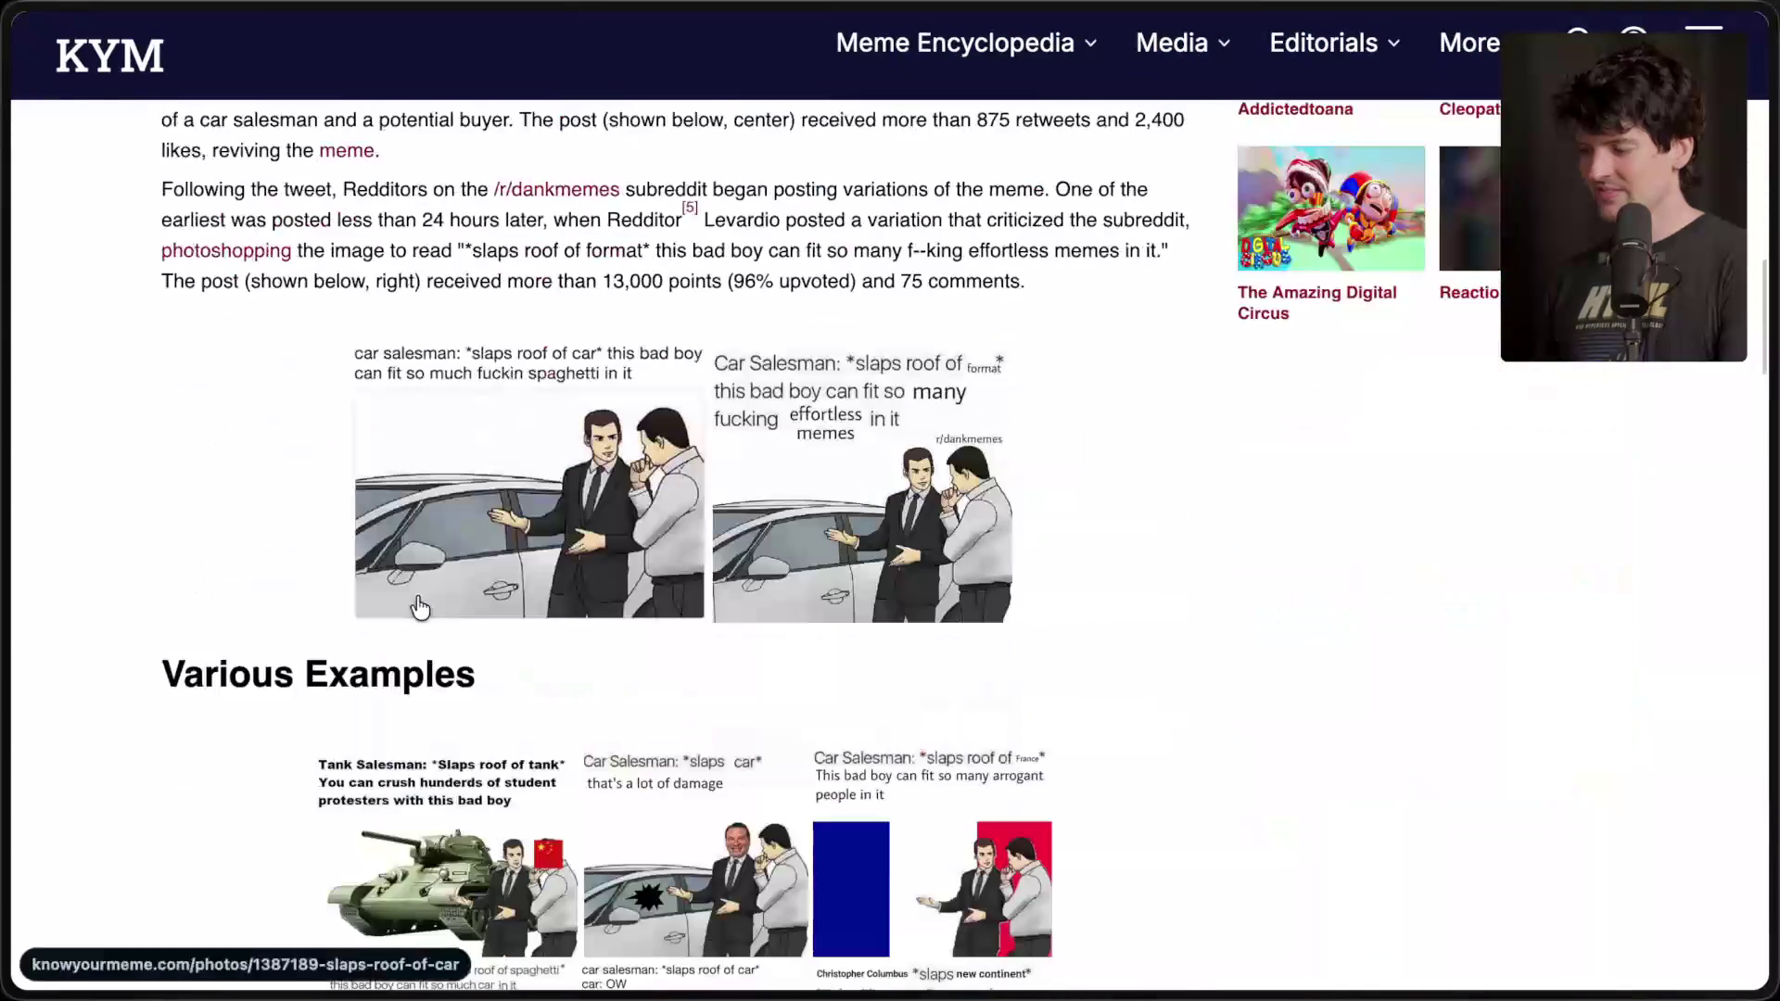
pyautogui.scroll(15, 347, 450)
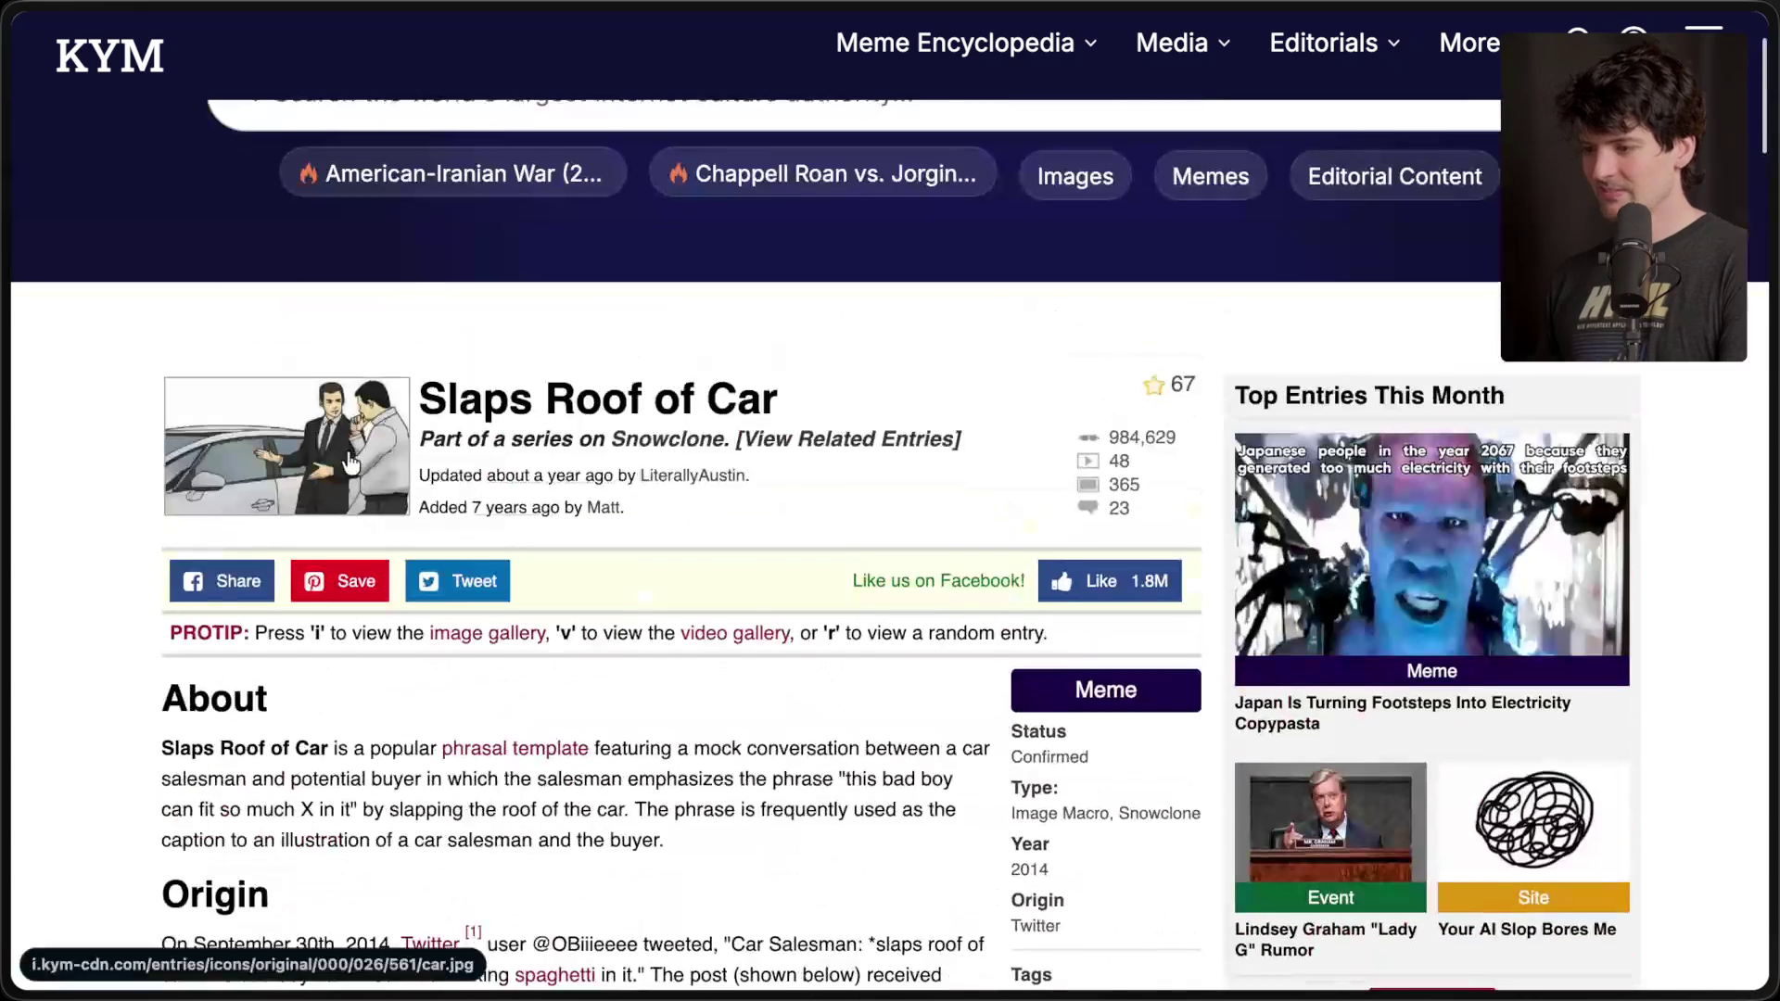
# - Enlarge the car-salesman meme image, copy its image link, and close it
pyautogui.click(351, 462)
pyautogui.rightClick(899, 502)
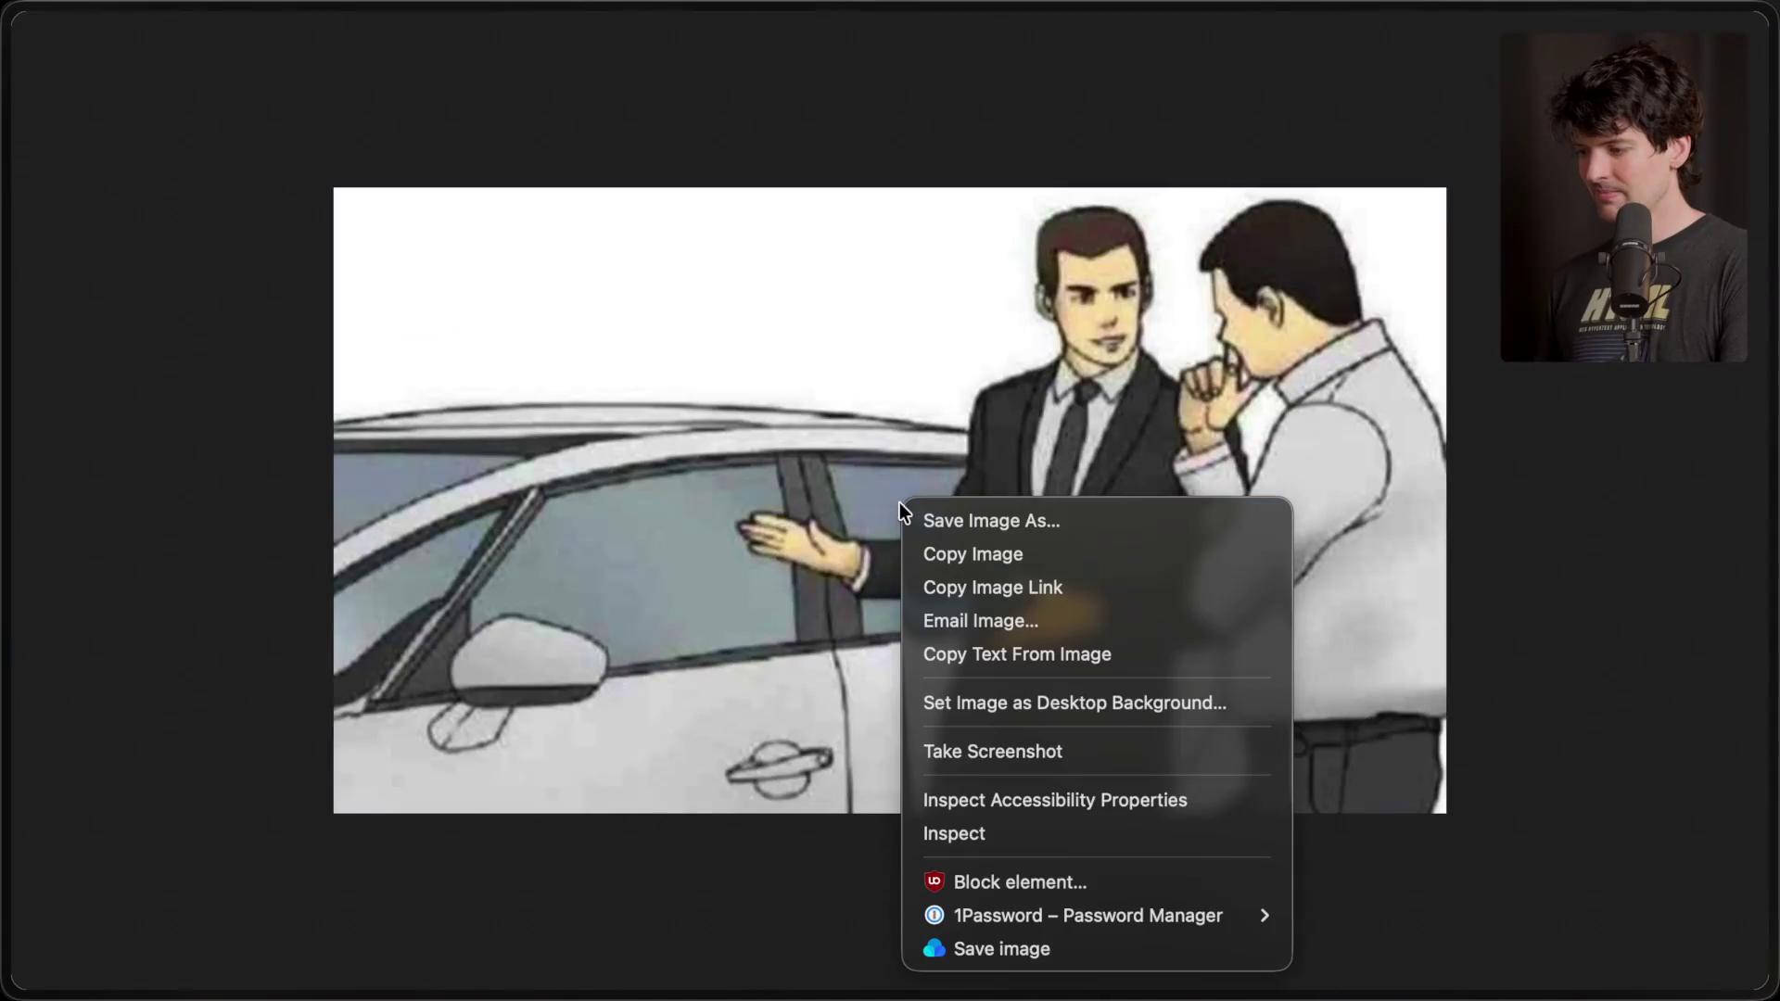
pyautogui.click(988, 577)
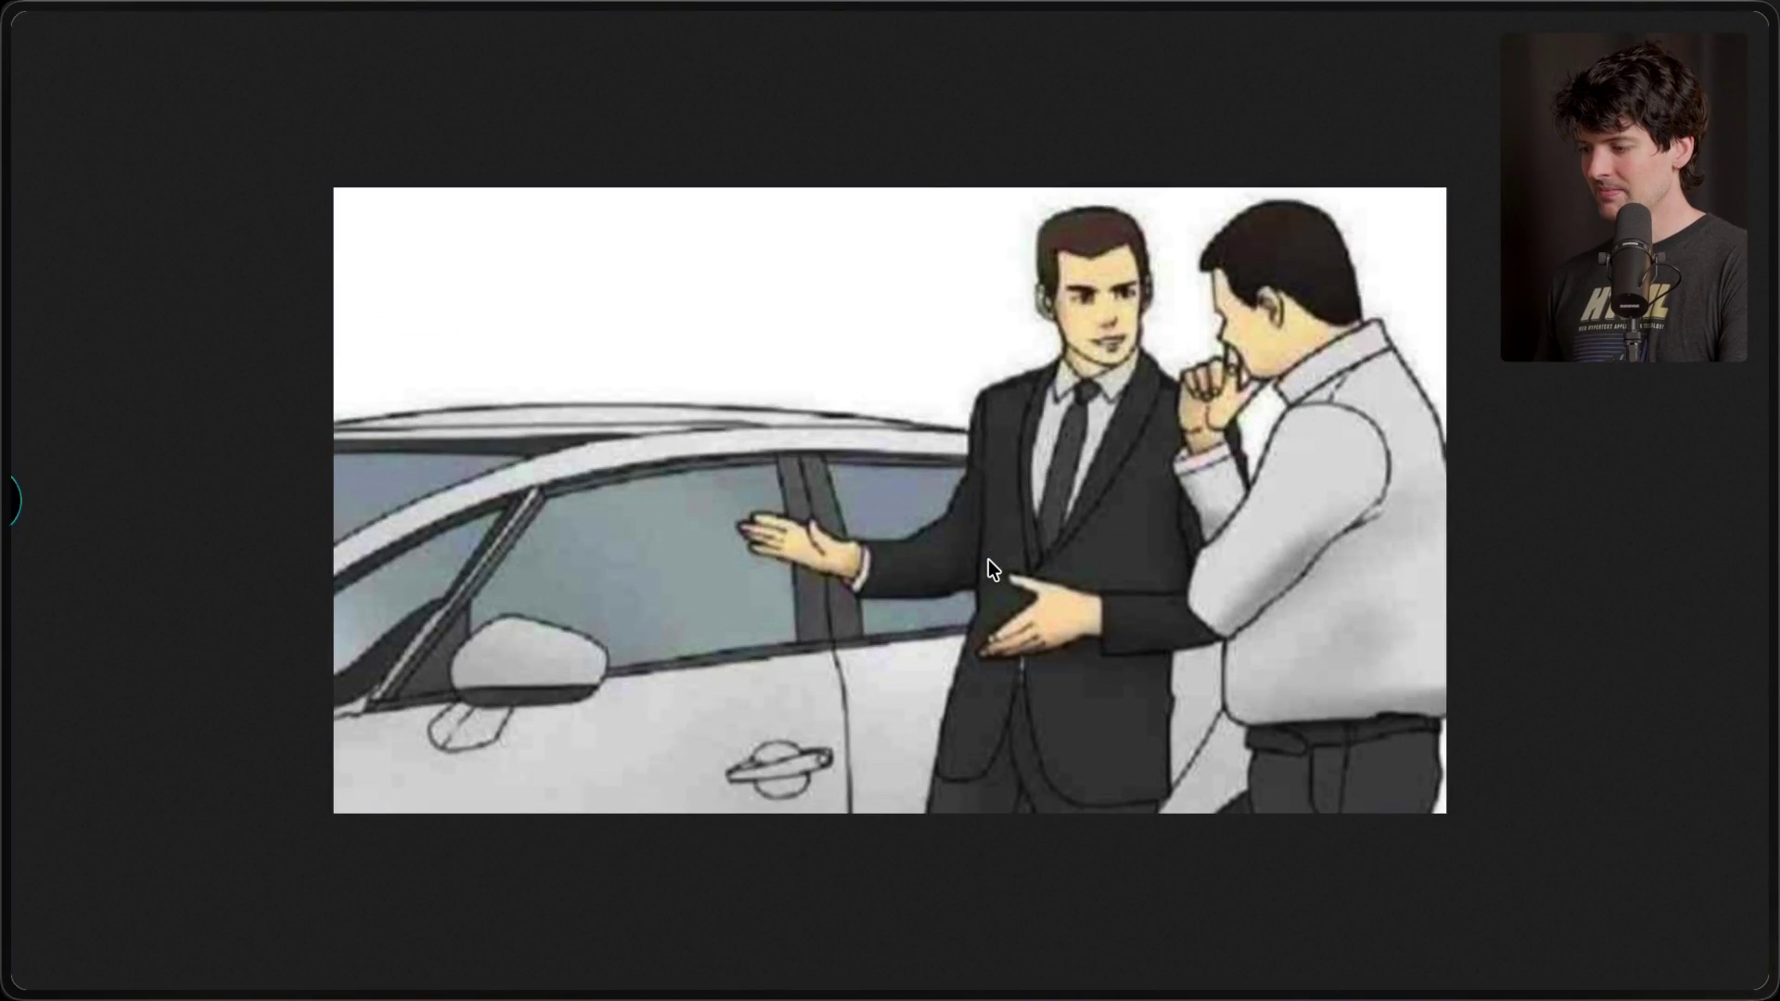
pyautogui.press('Escape')
pyautogui.scroll(-8, 747, 687)
# - Cycle through the open apps, including T3 Code, and come back to the browser
pyautogui.press('super+Tab')
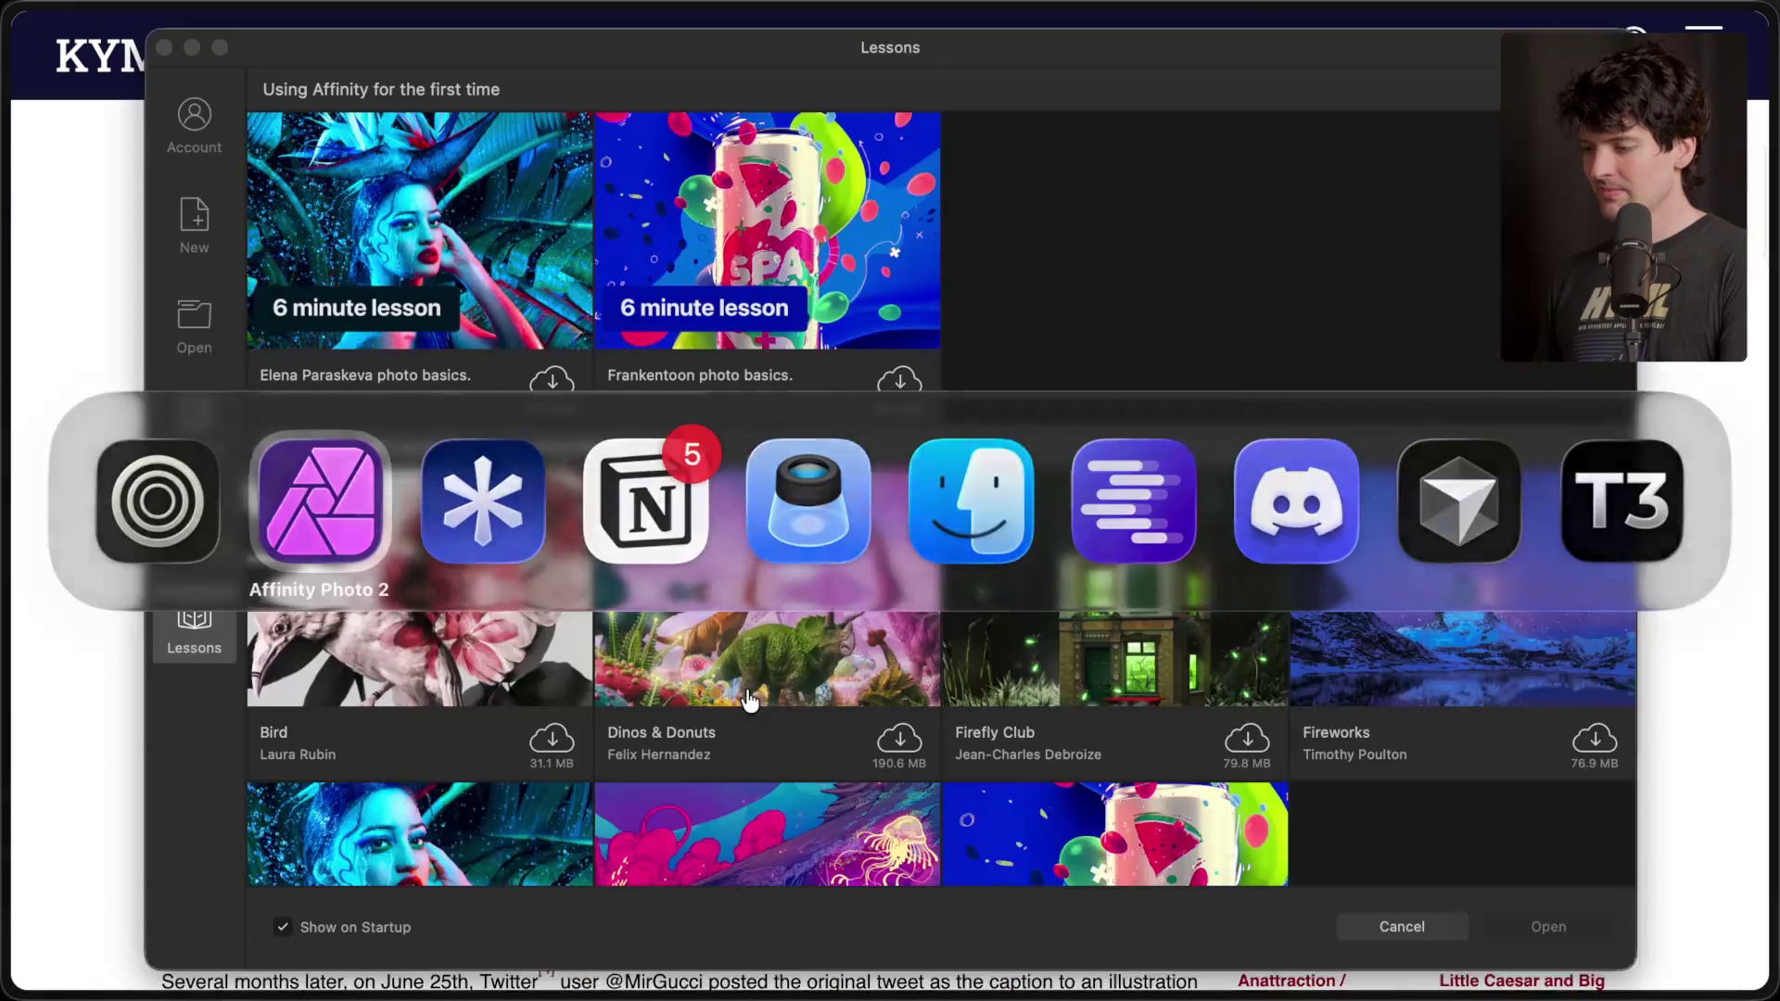
pyautogui.press('super+Tab')
pyautogui.moveTo(1586, 519)
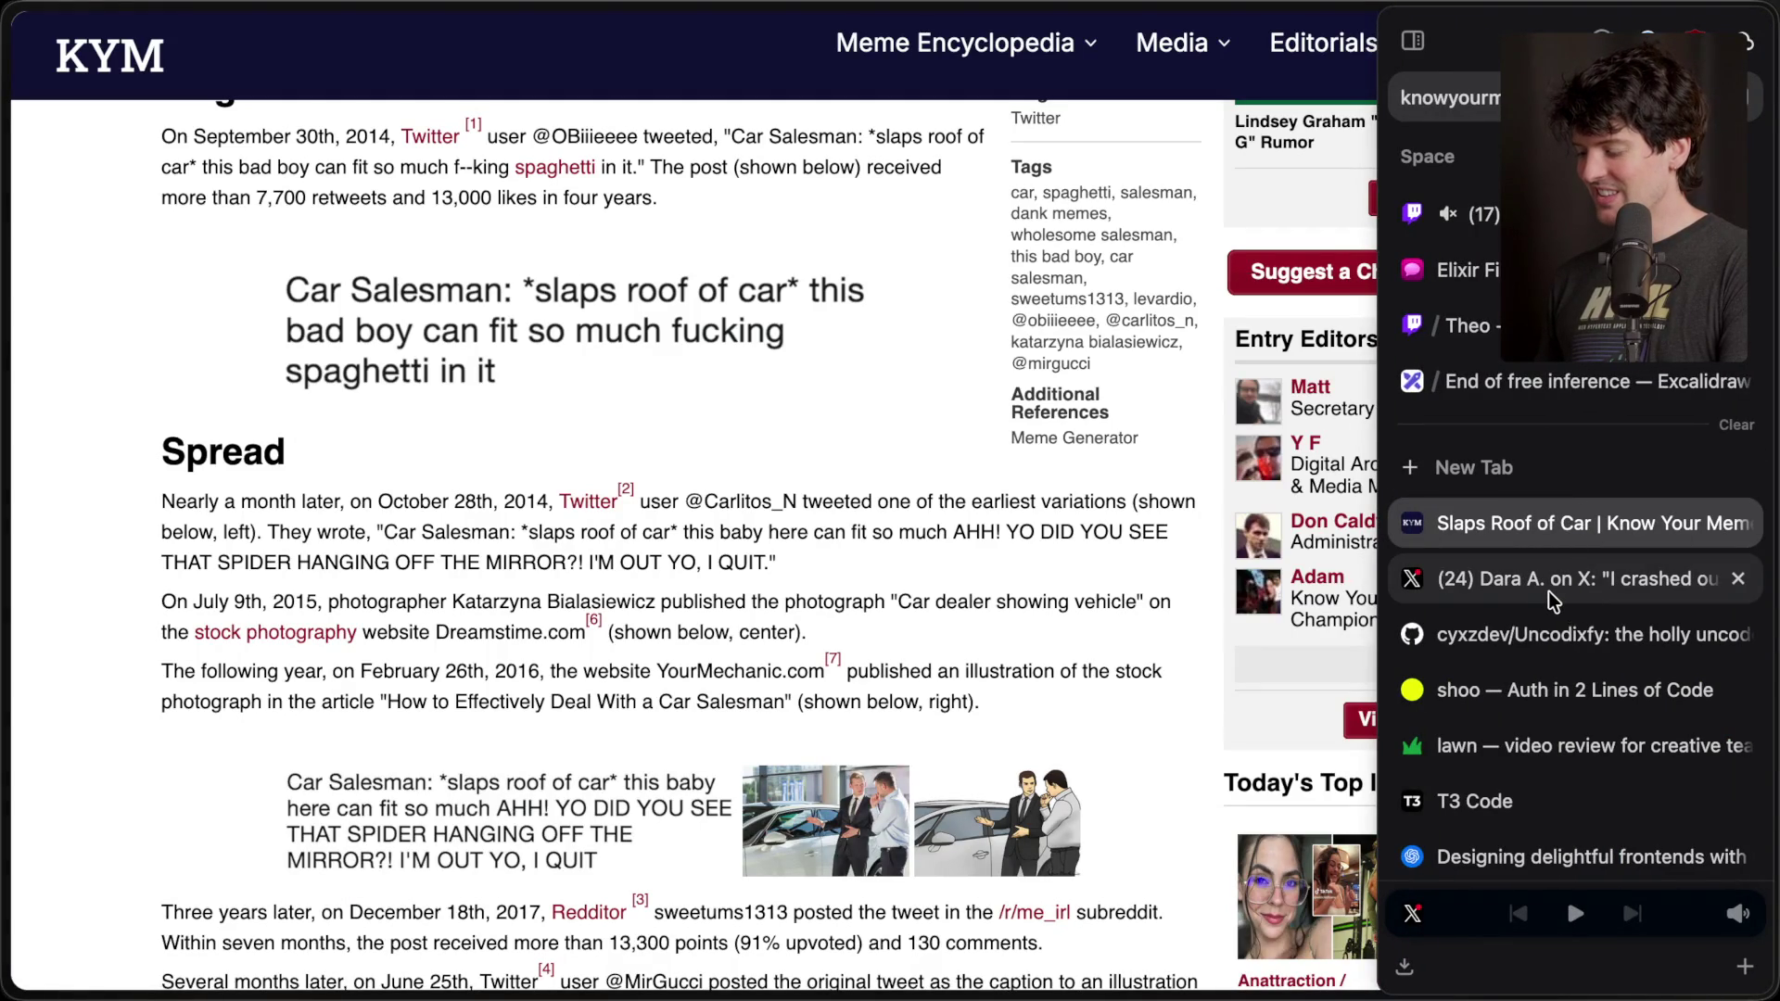
pyautogui.press('super+Tab')
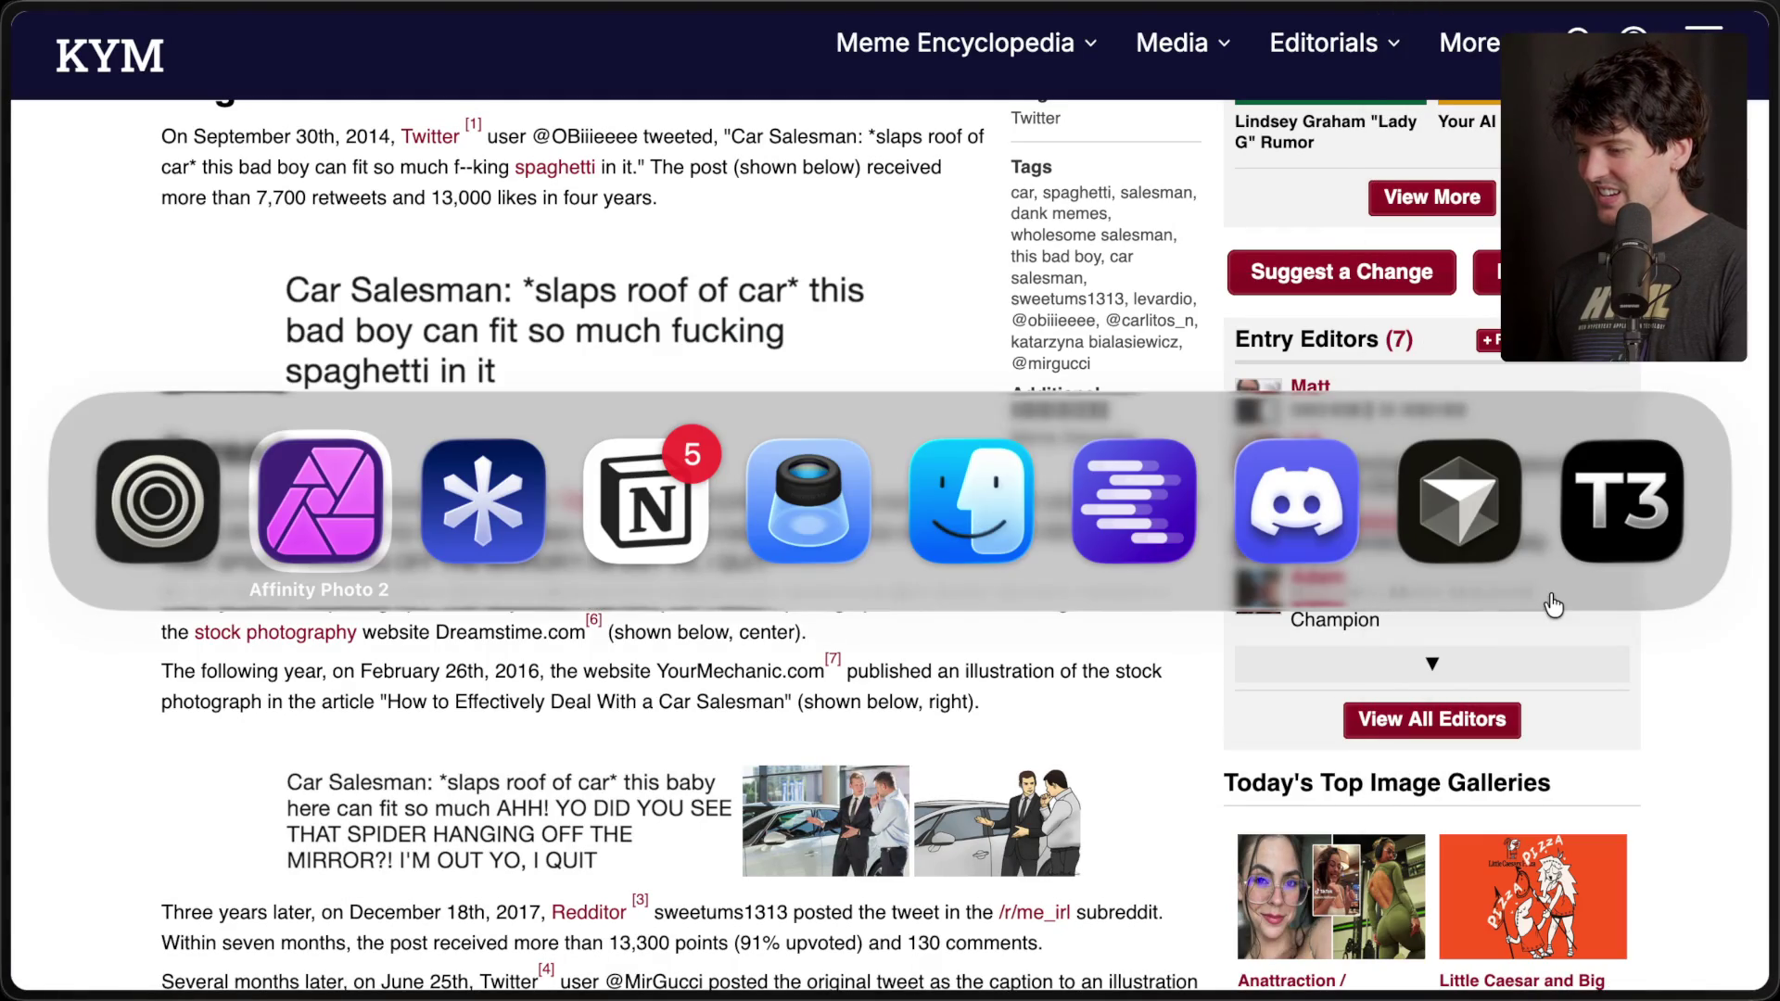
pyautogui.press('super+shift+Tab')
pyautogui.press('super+shift+Tab')
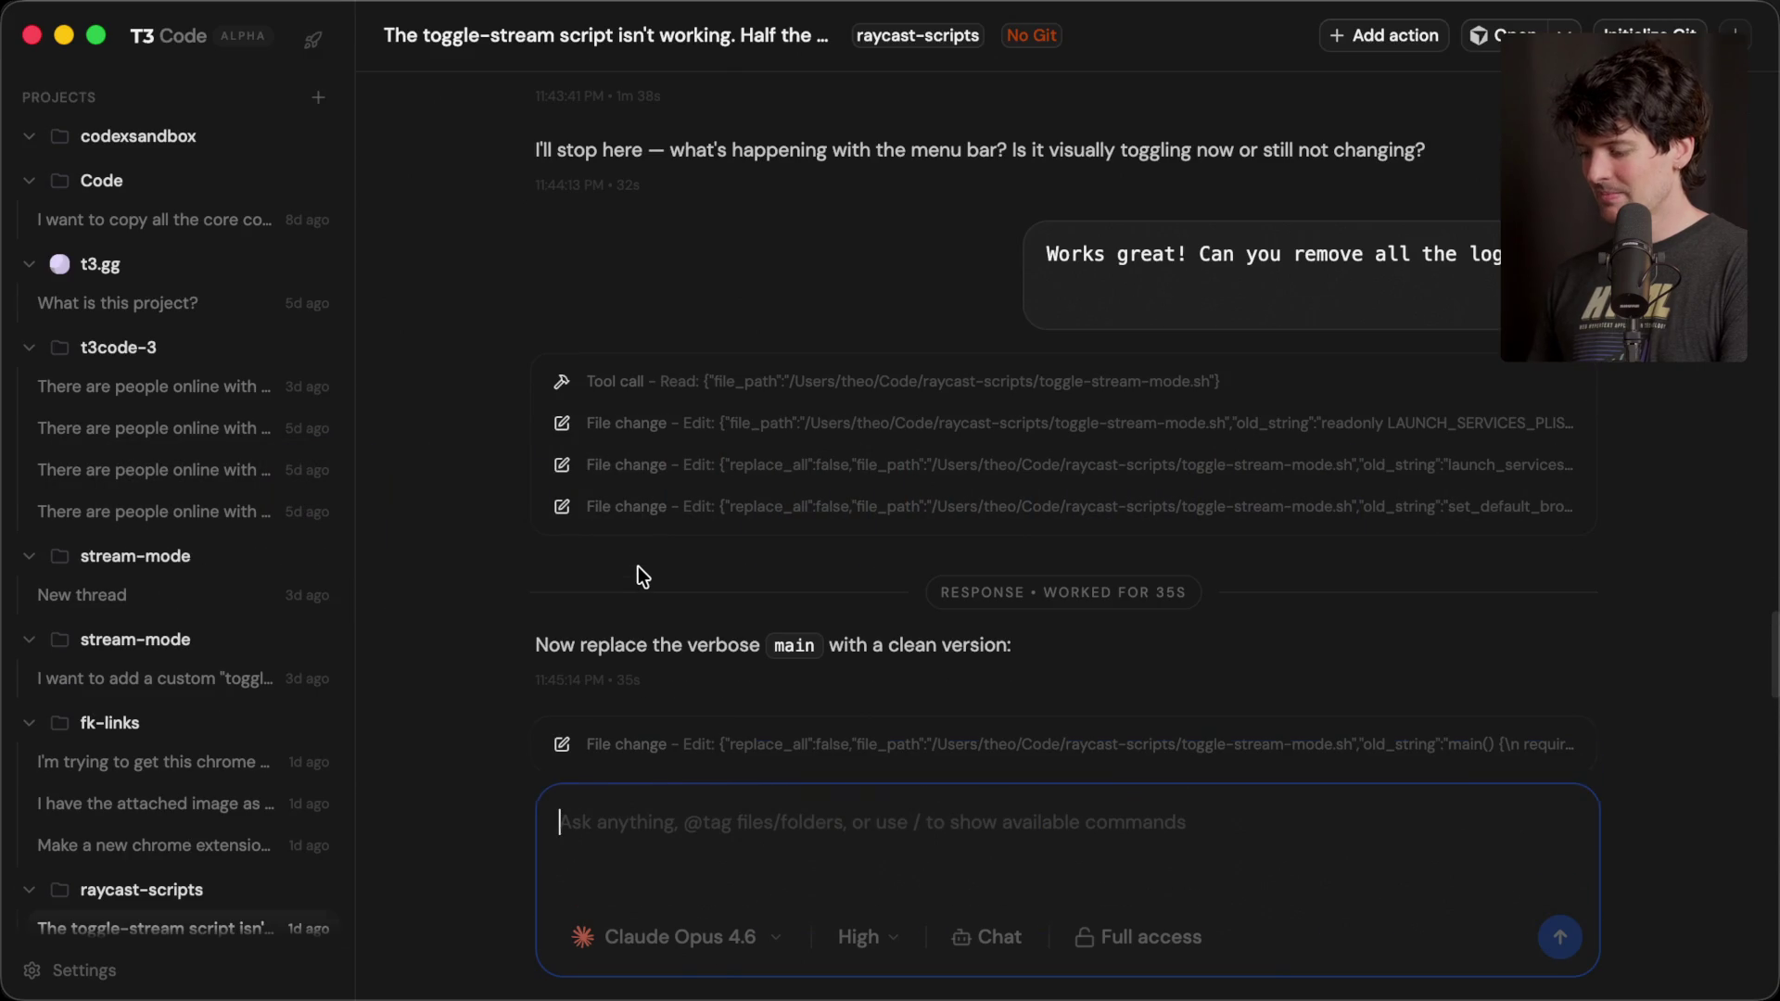
pyautogui.press('super+Tab')
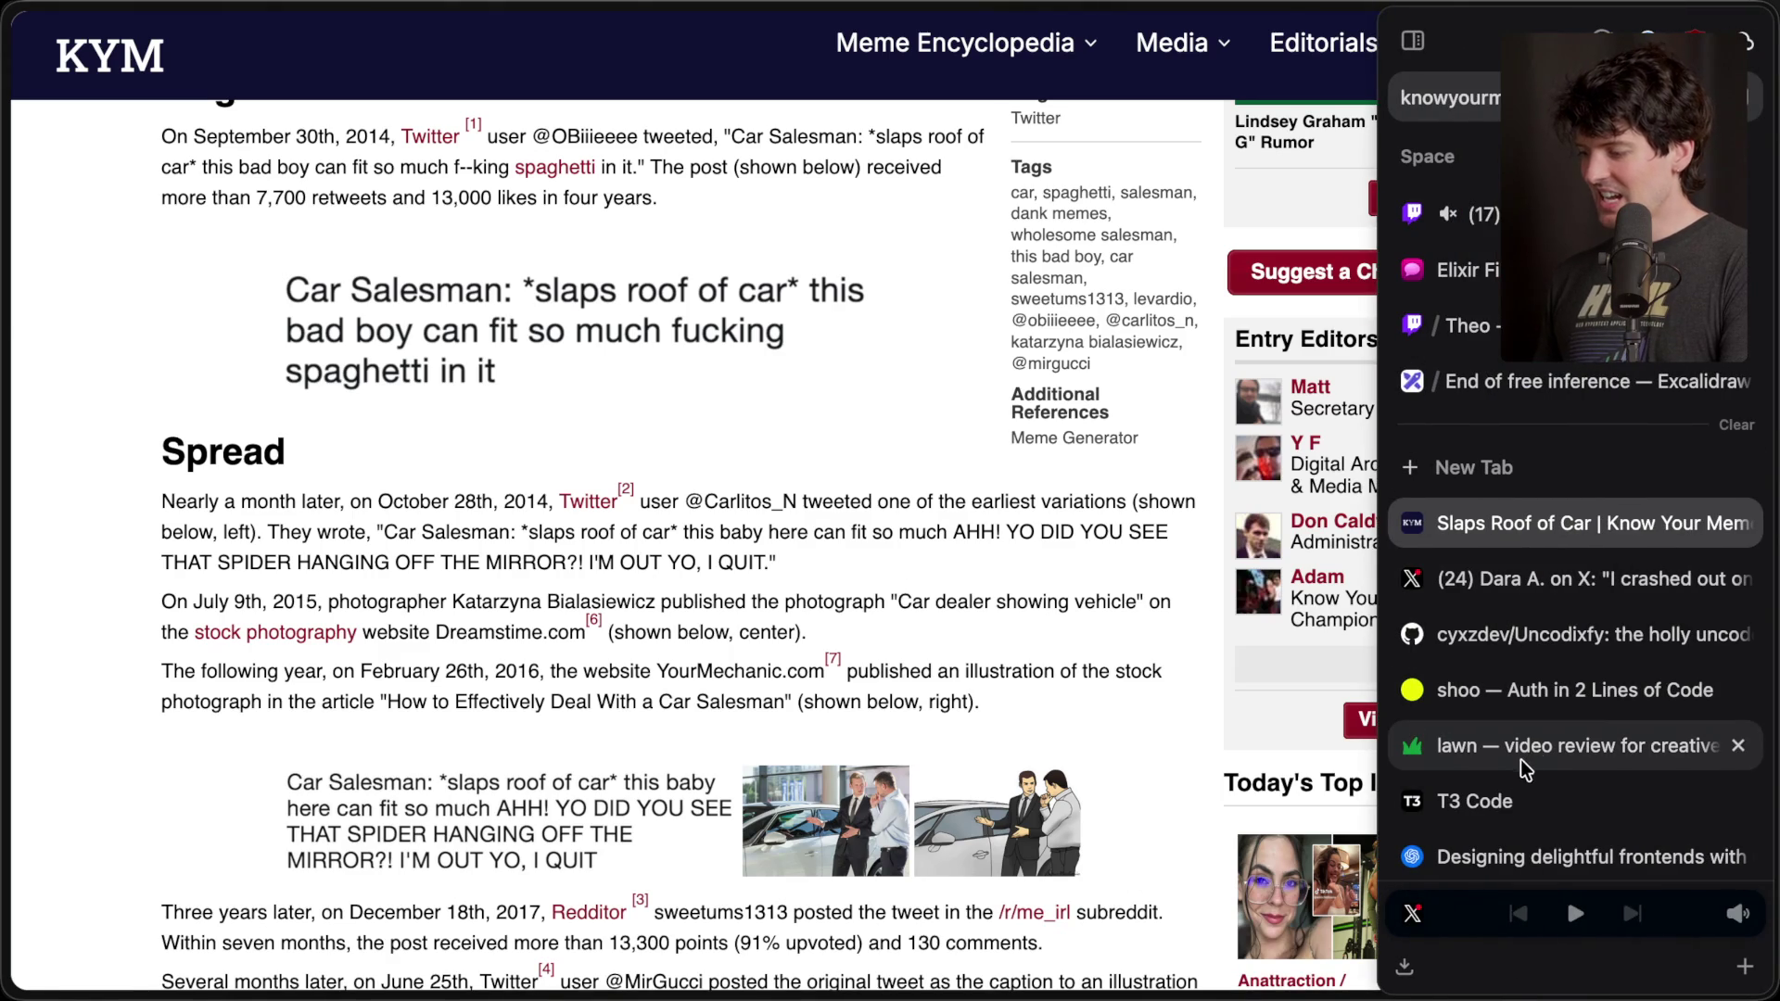
pyautogui.scroll(-3, 1511, 728)
# - Switch to the Composer Bench Gallery tab, view a GPT-5.4 first iteration, then return to the gallery
pyautogui.click(1529, 707)
pyautogui.click(1529, 763)
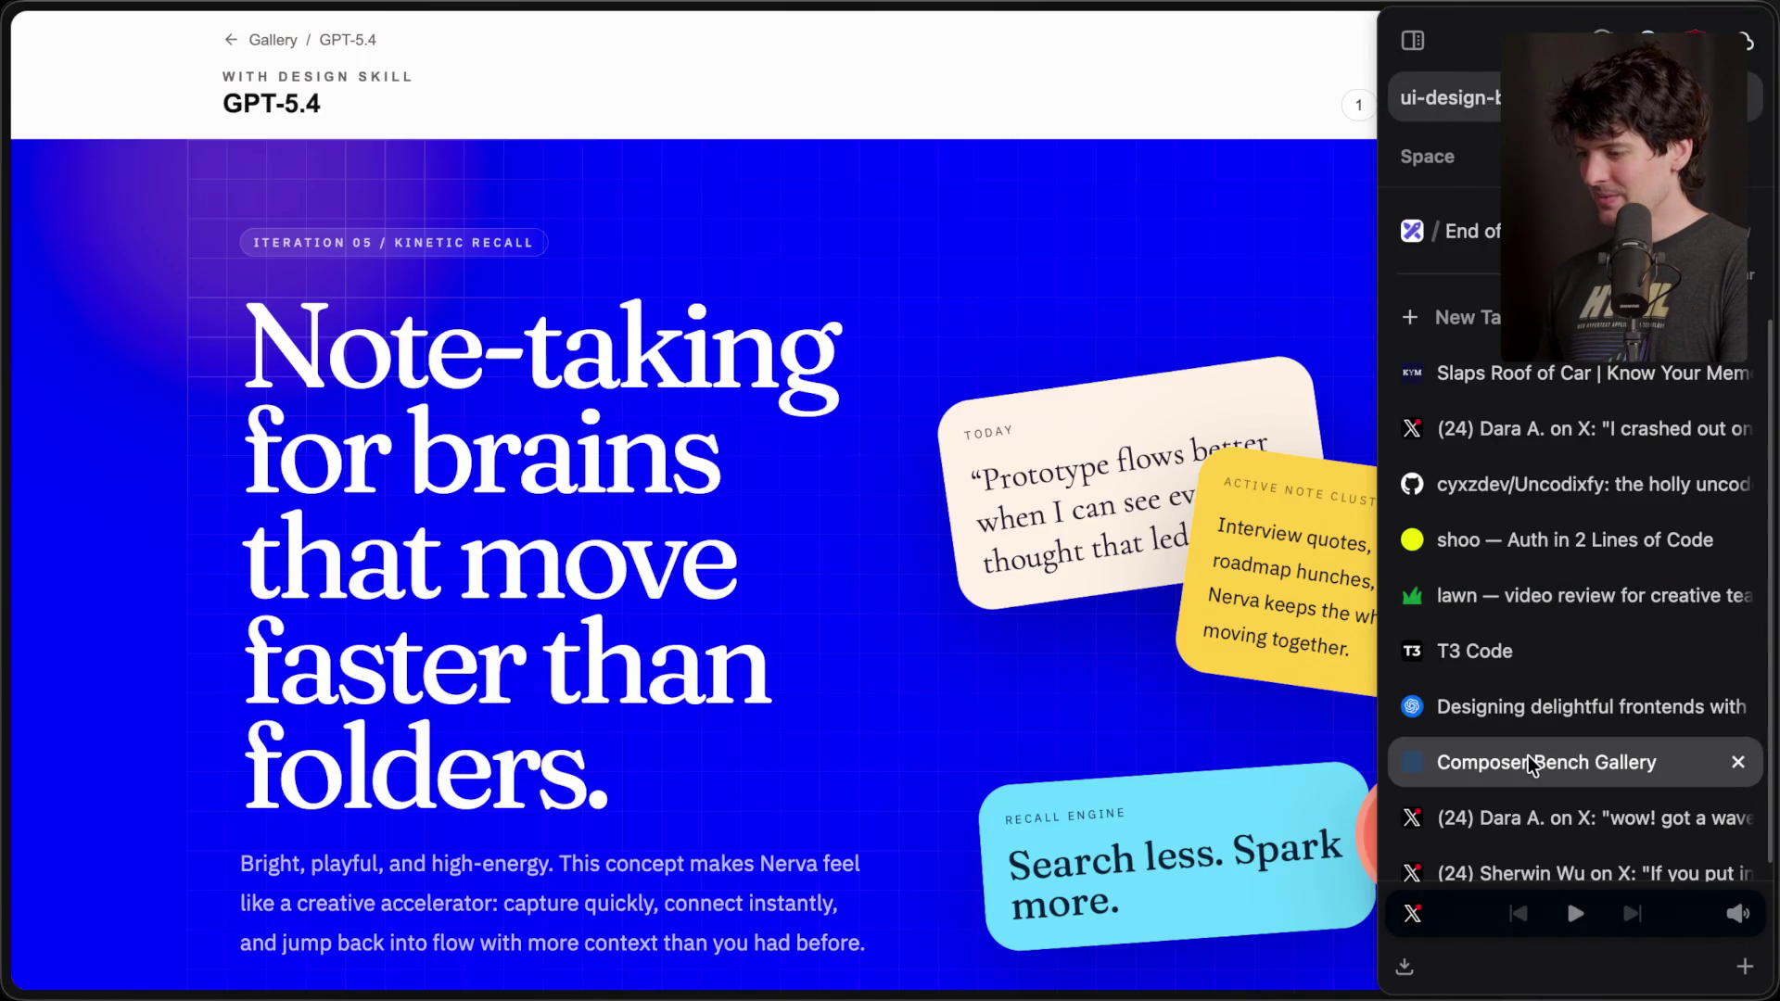
pyautogui.click(1370, 107)
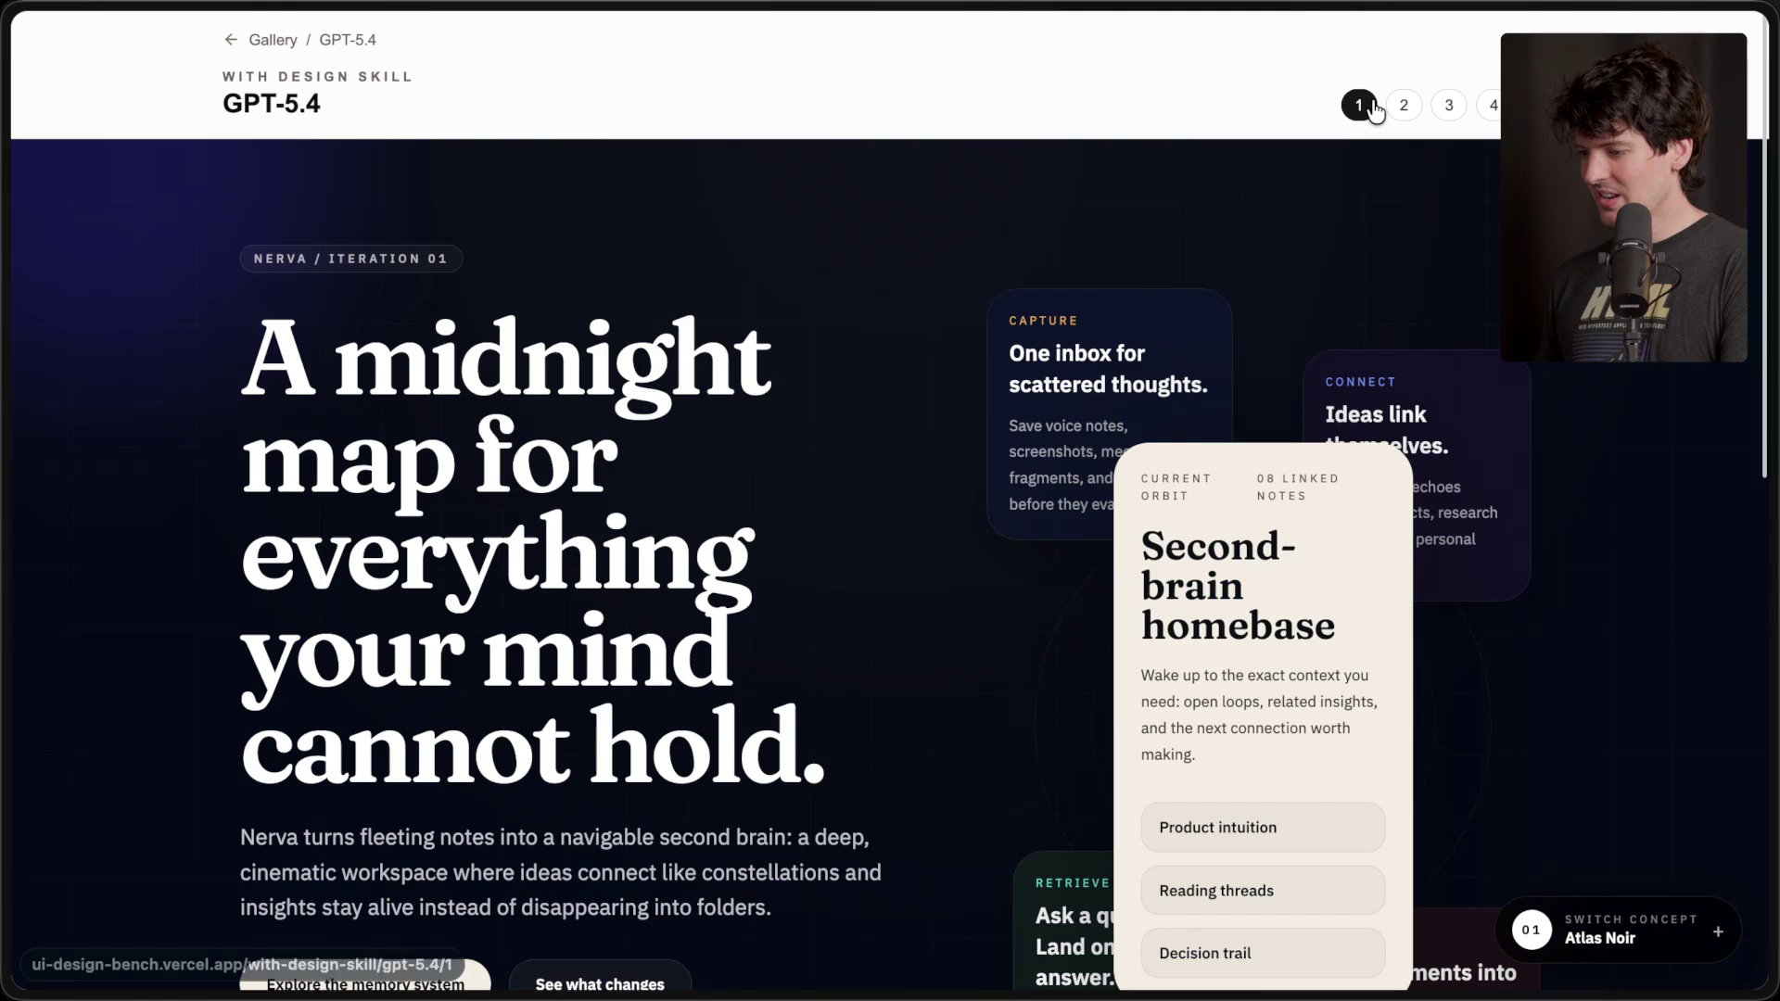
pyautogui.click(262, 43)
pyautogui.scroll(-10, 531, 504)
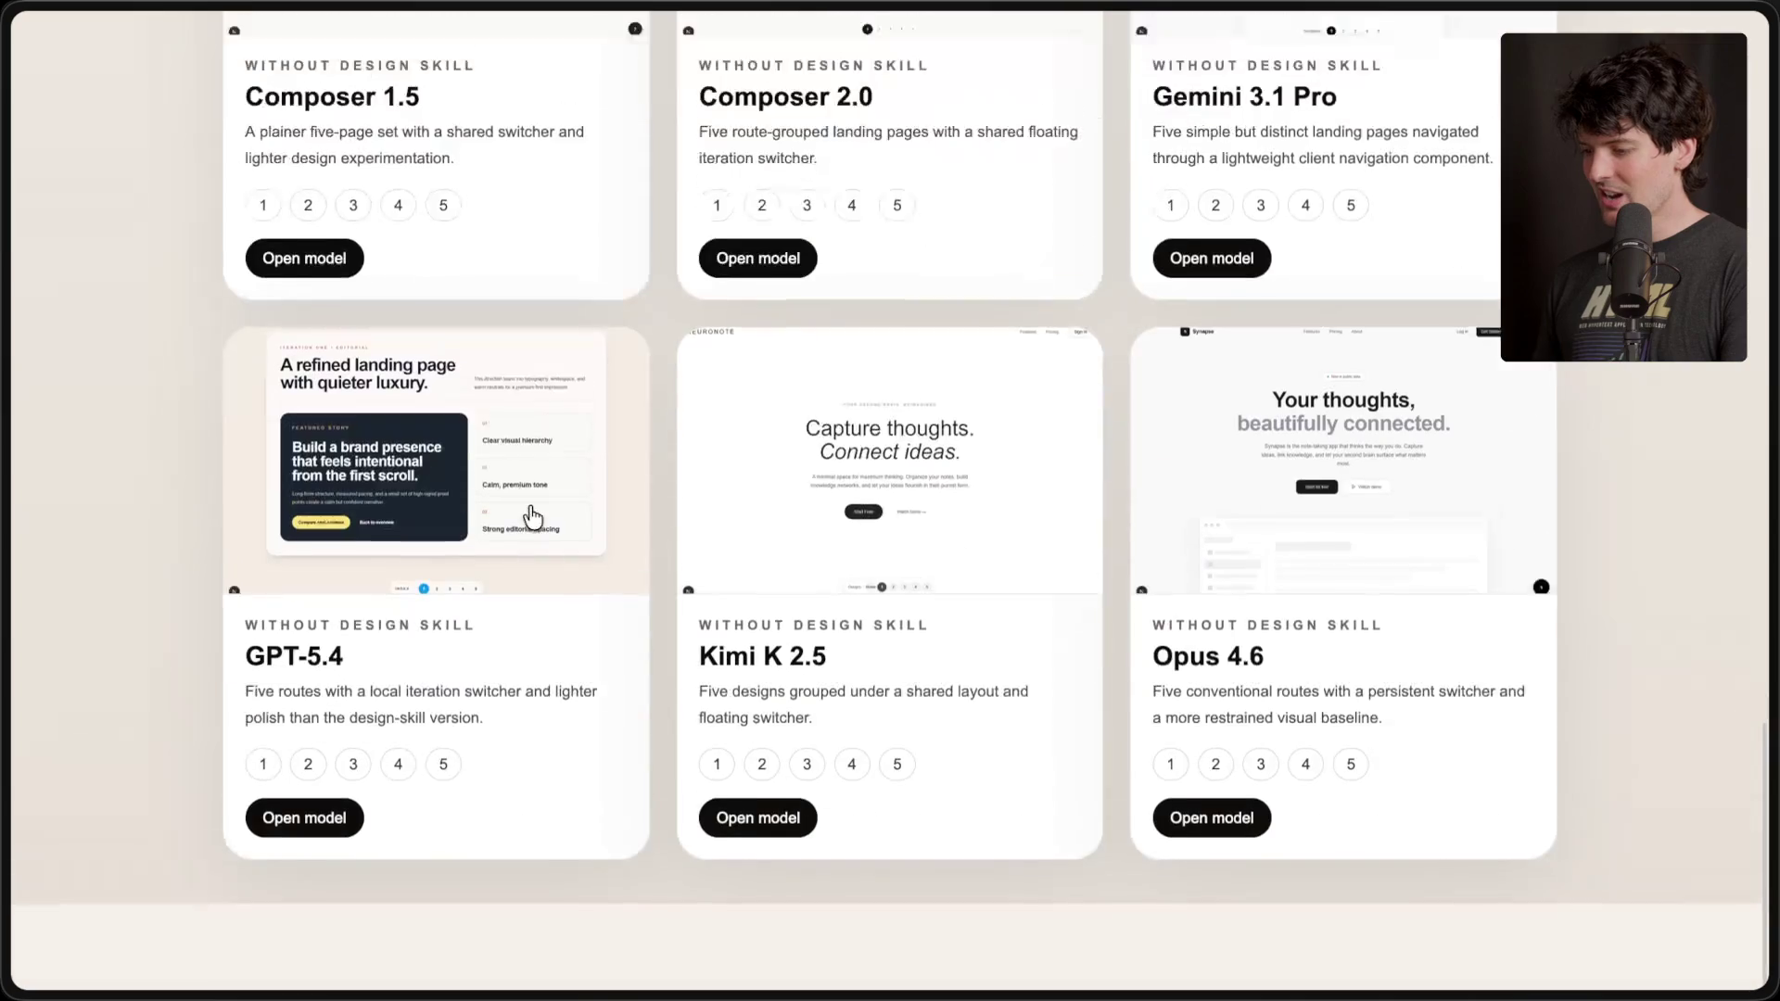
# - Open GPT-5.4 (without design skill) and step through iterations 2, 3 and 4
pyautogui.click(526, 607)
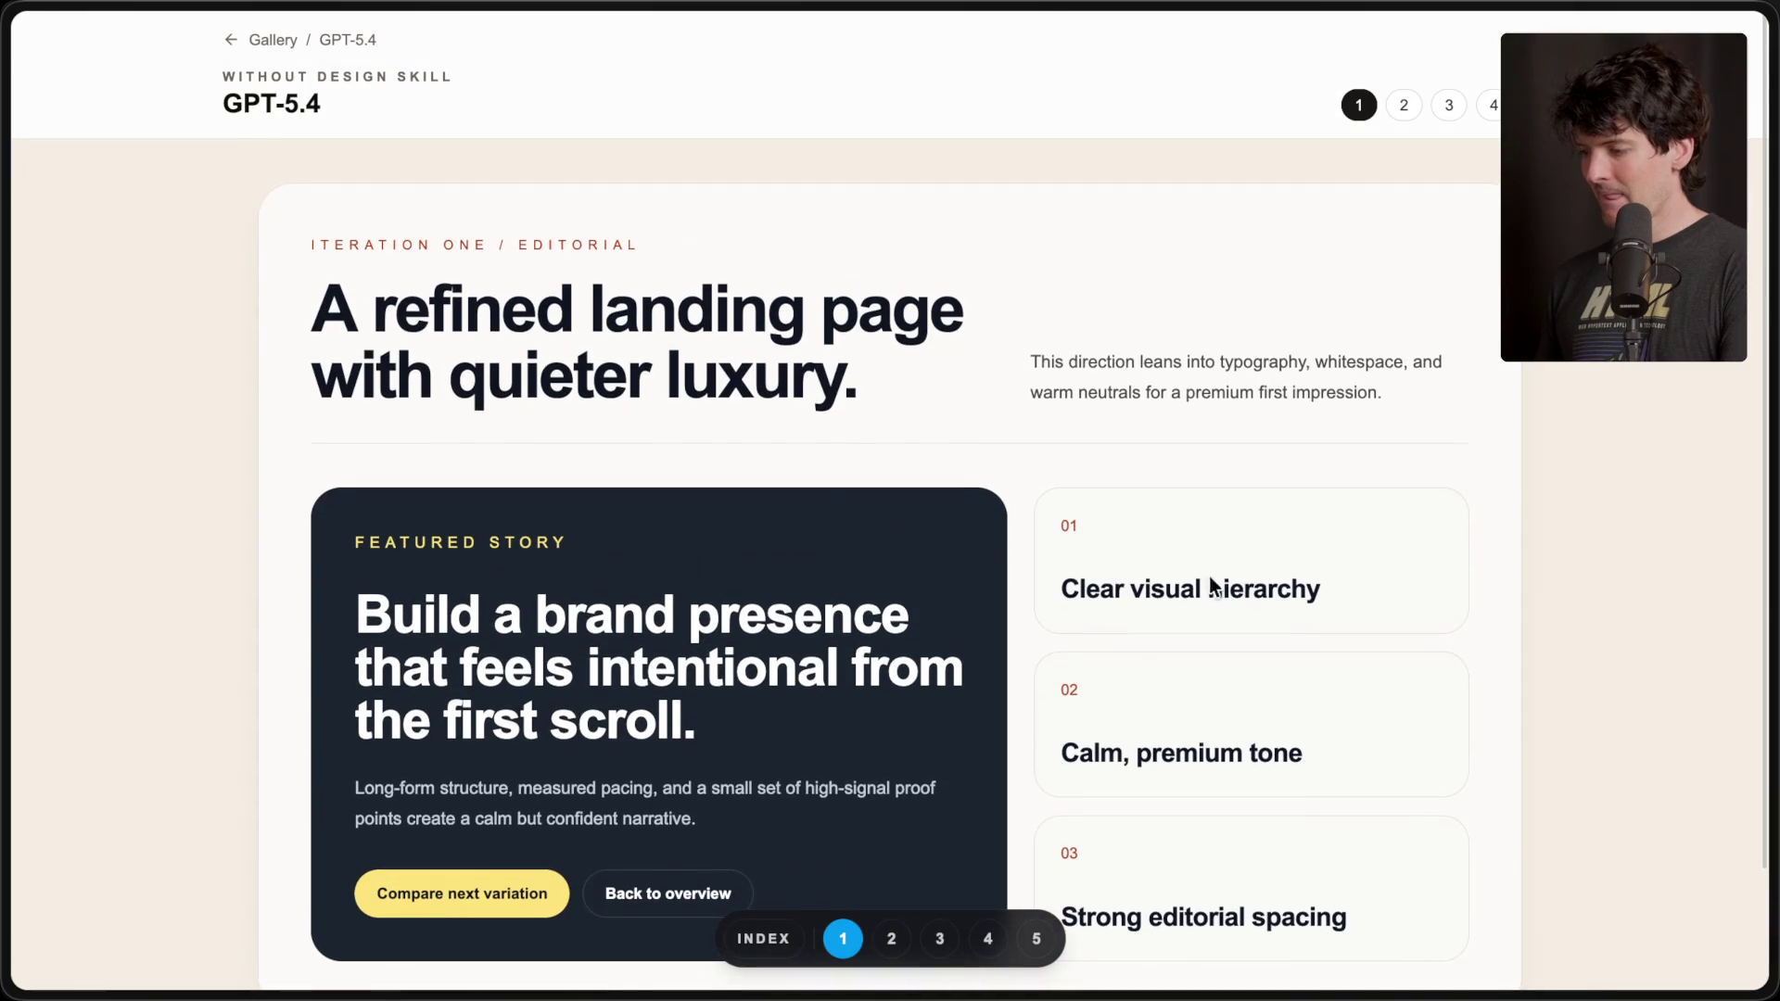
pyautogui.click(1401, 103)
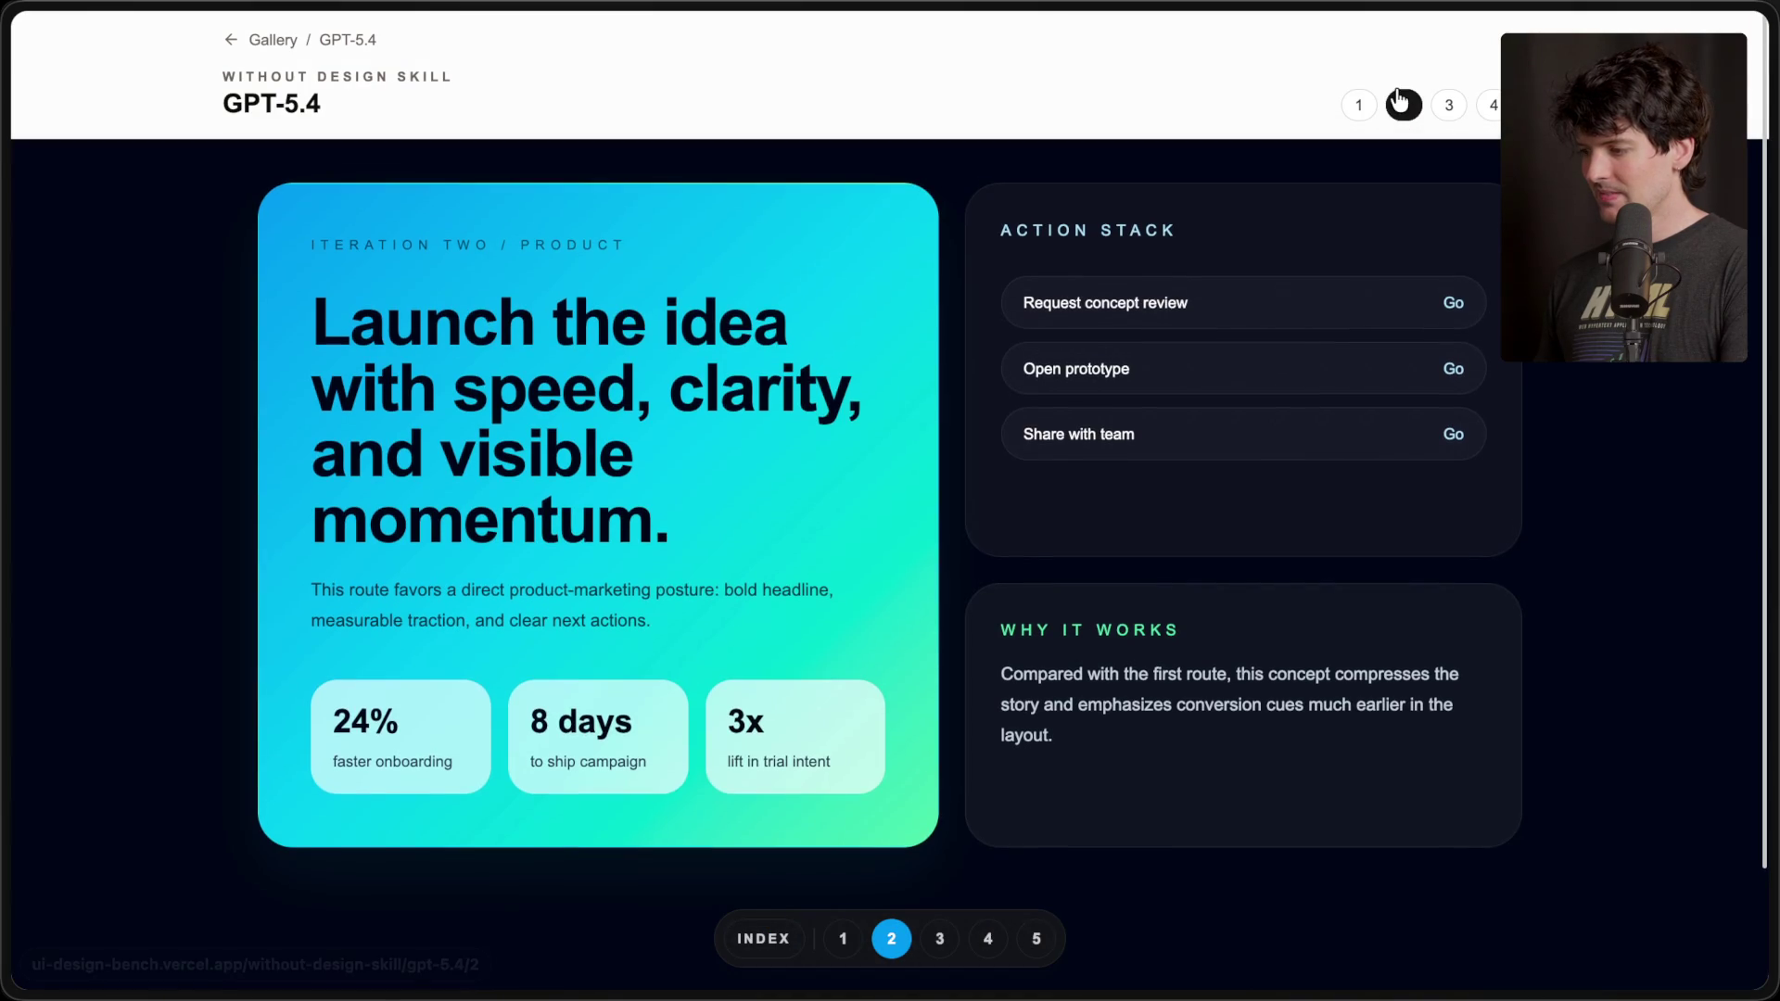
pyautogui.click(1450, 108)
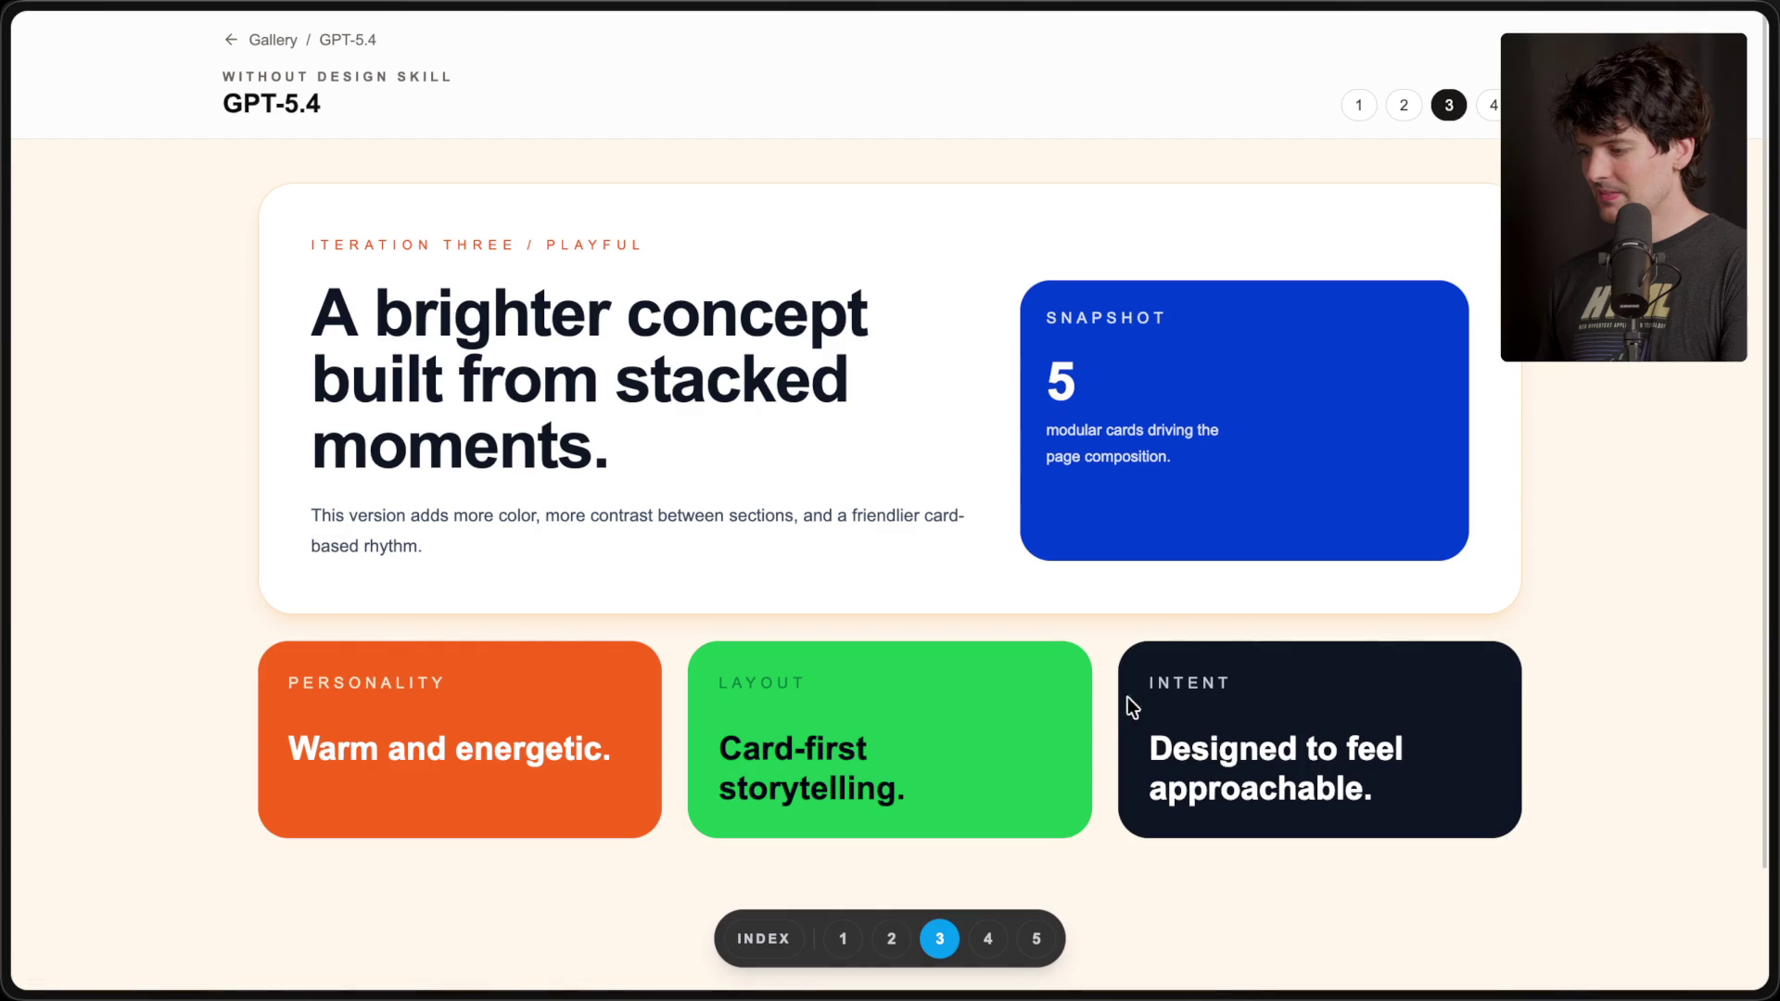
pyautogui.scroll(-2, 416, 708)
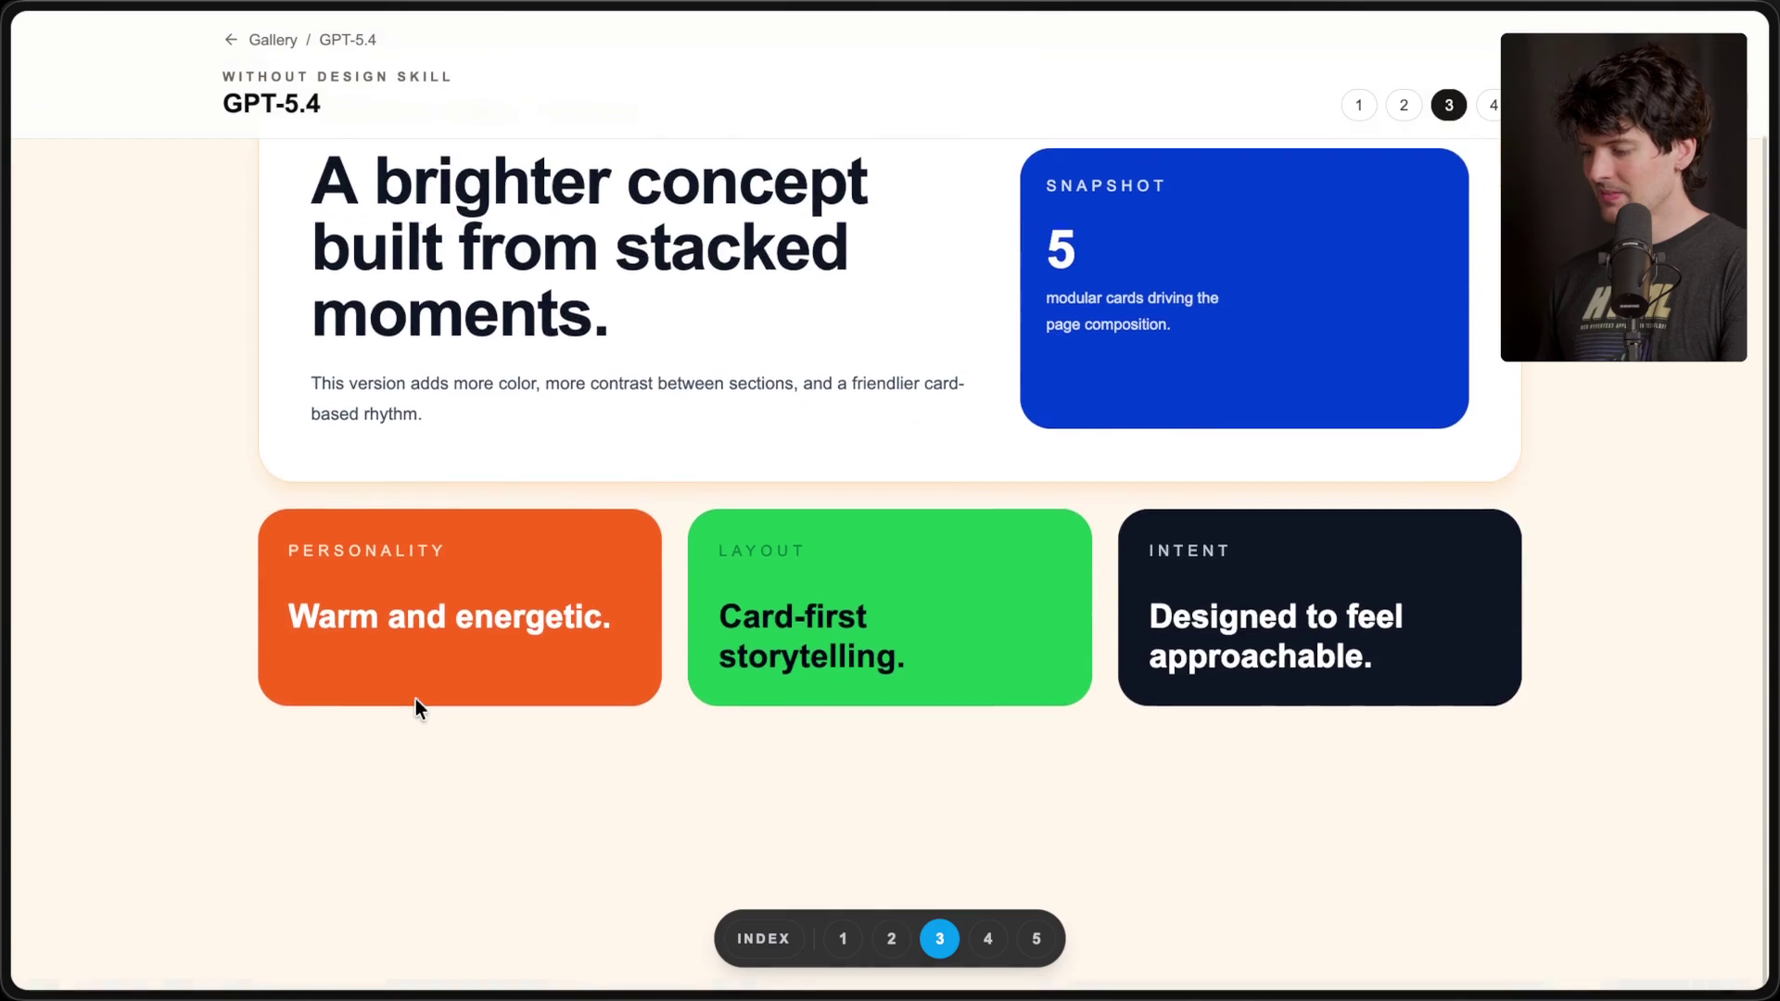
pyautogui.scroll(2, 415, 708)
pyautogui.click(1492, 109)
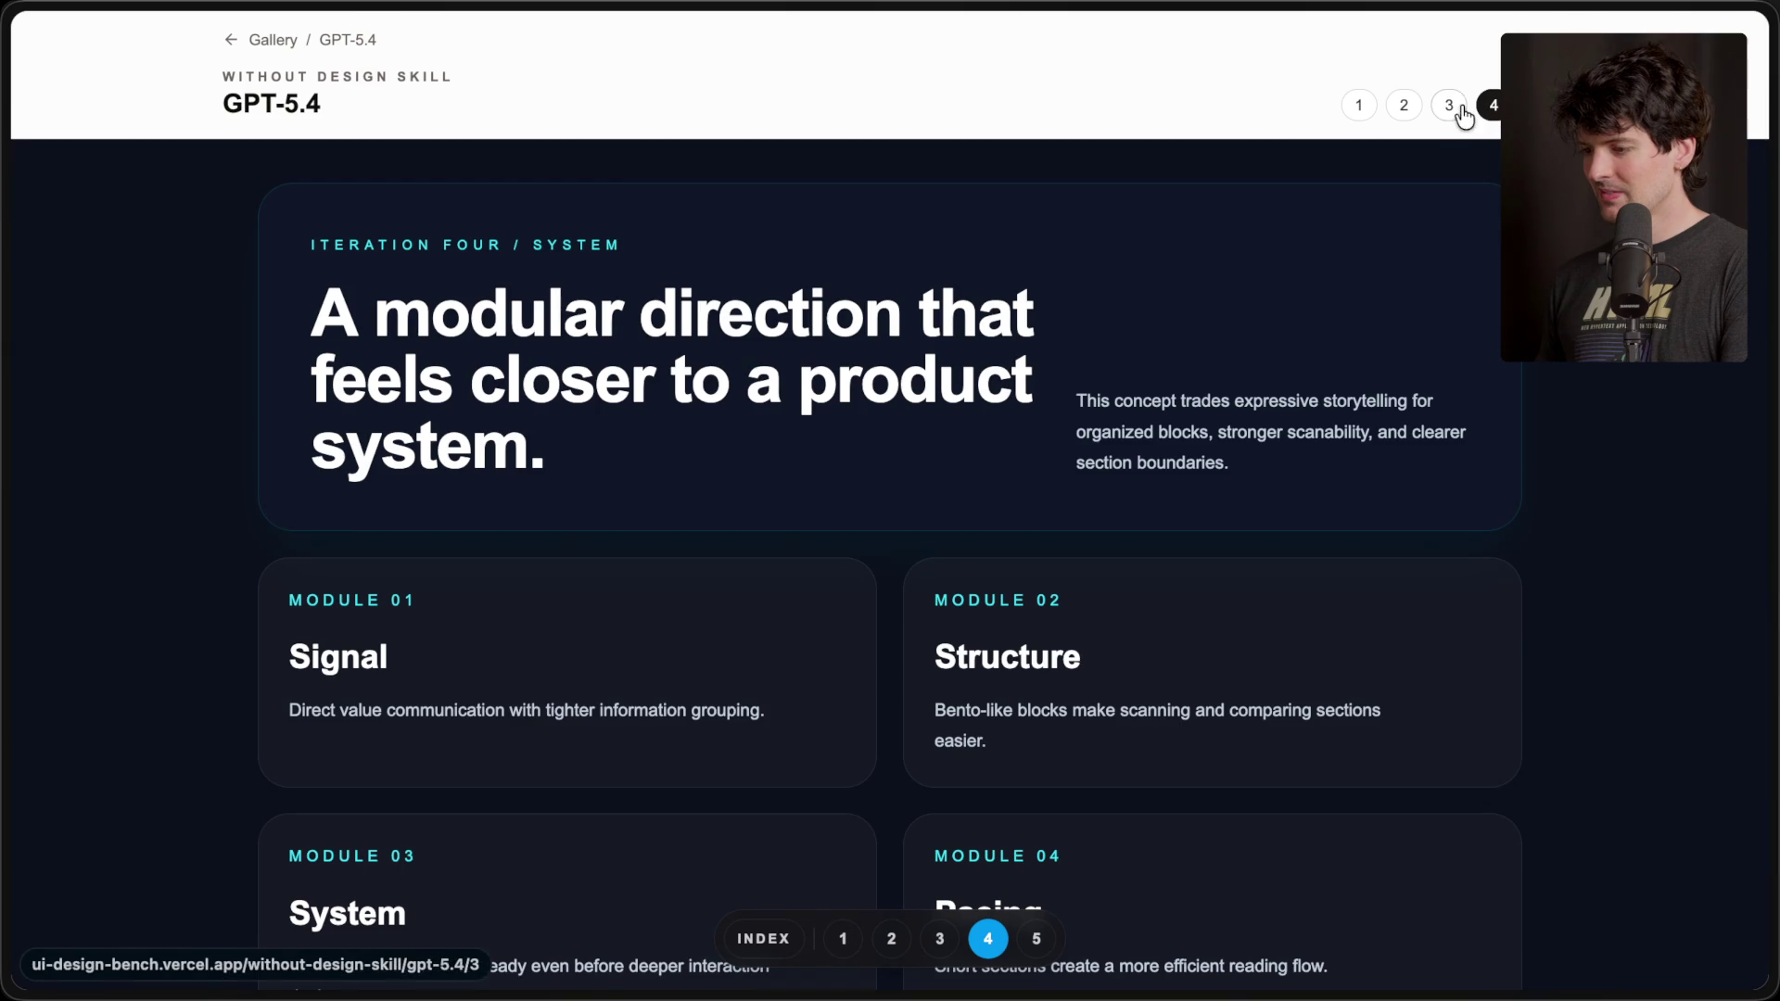
pyautogui.rightClick(374, 584)
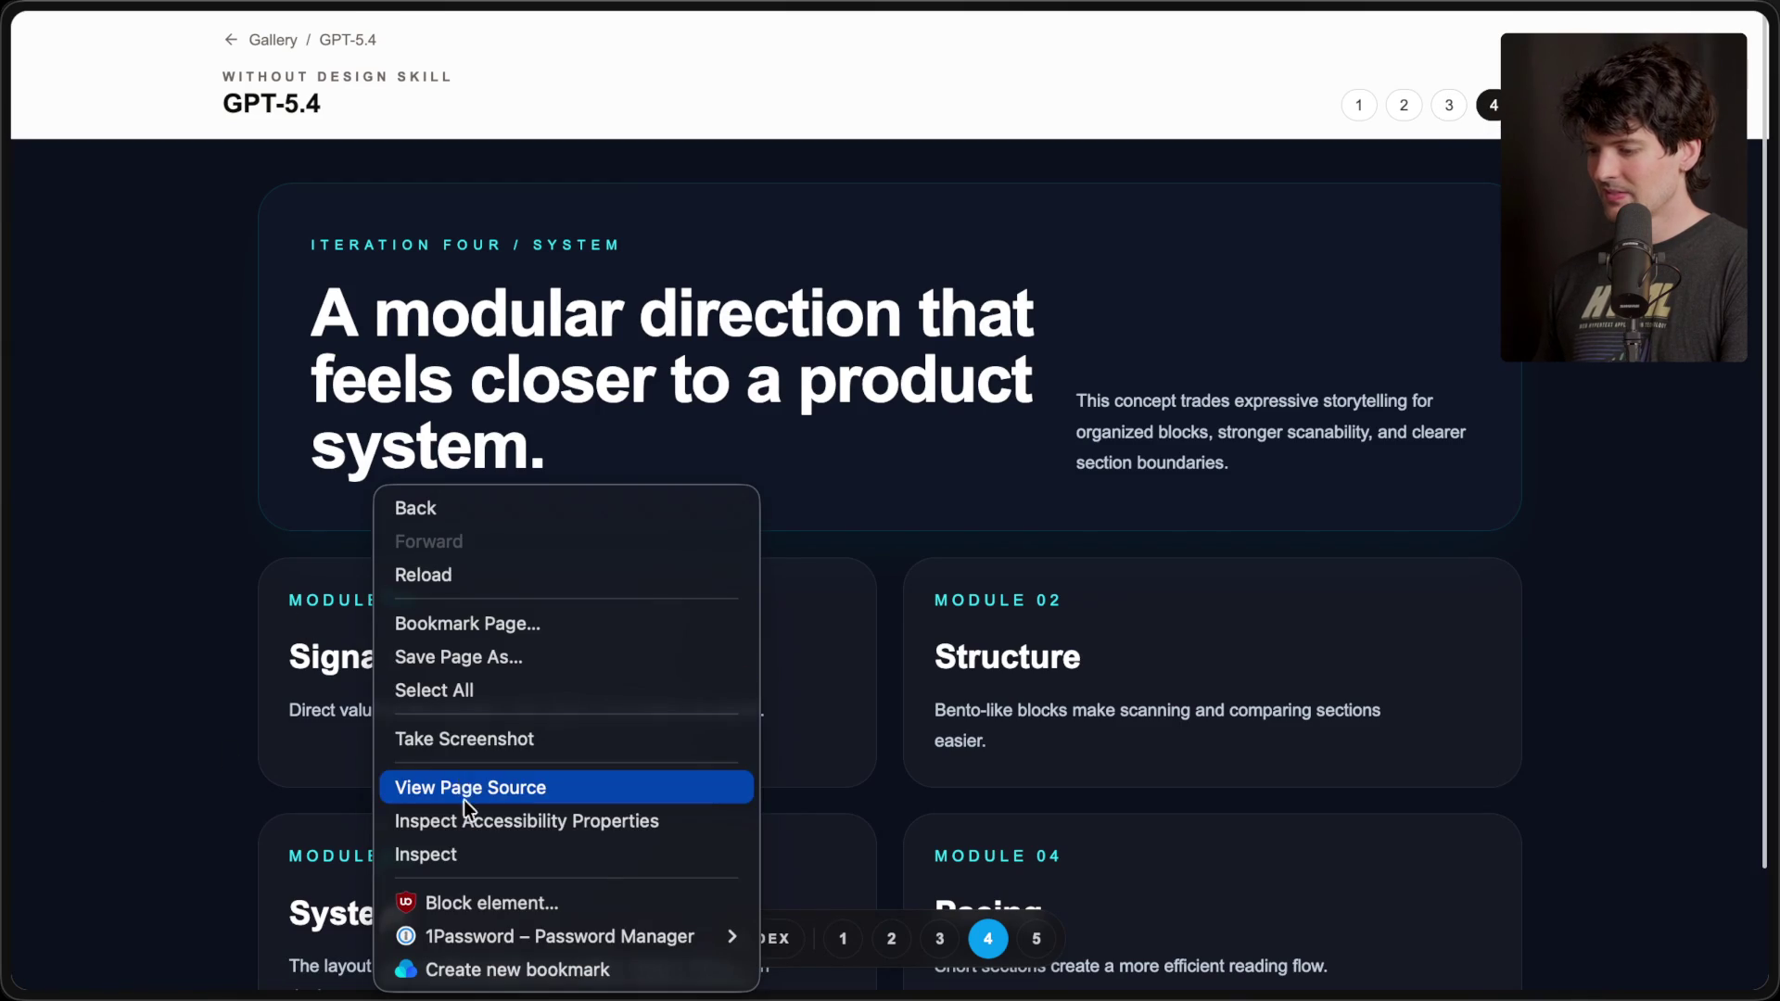
# - Inspect the page with Developer Tools docked to the right and pick the Module 01 card
pyautogui.click(426, 854)
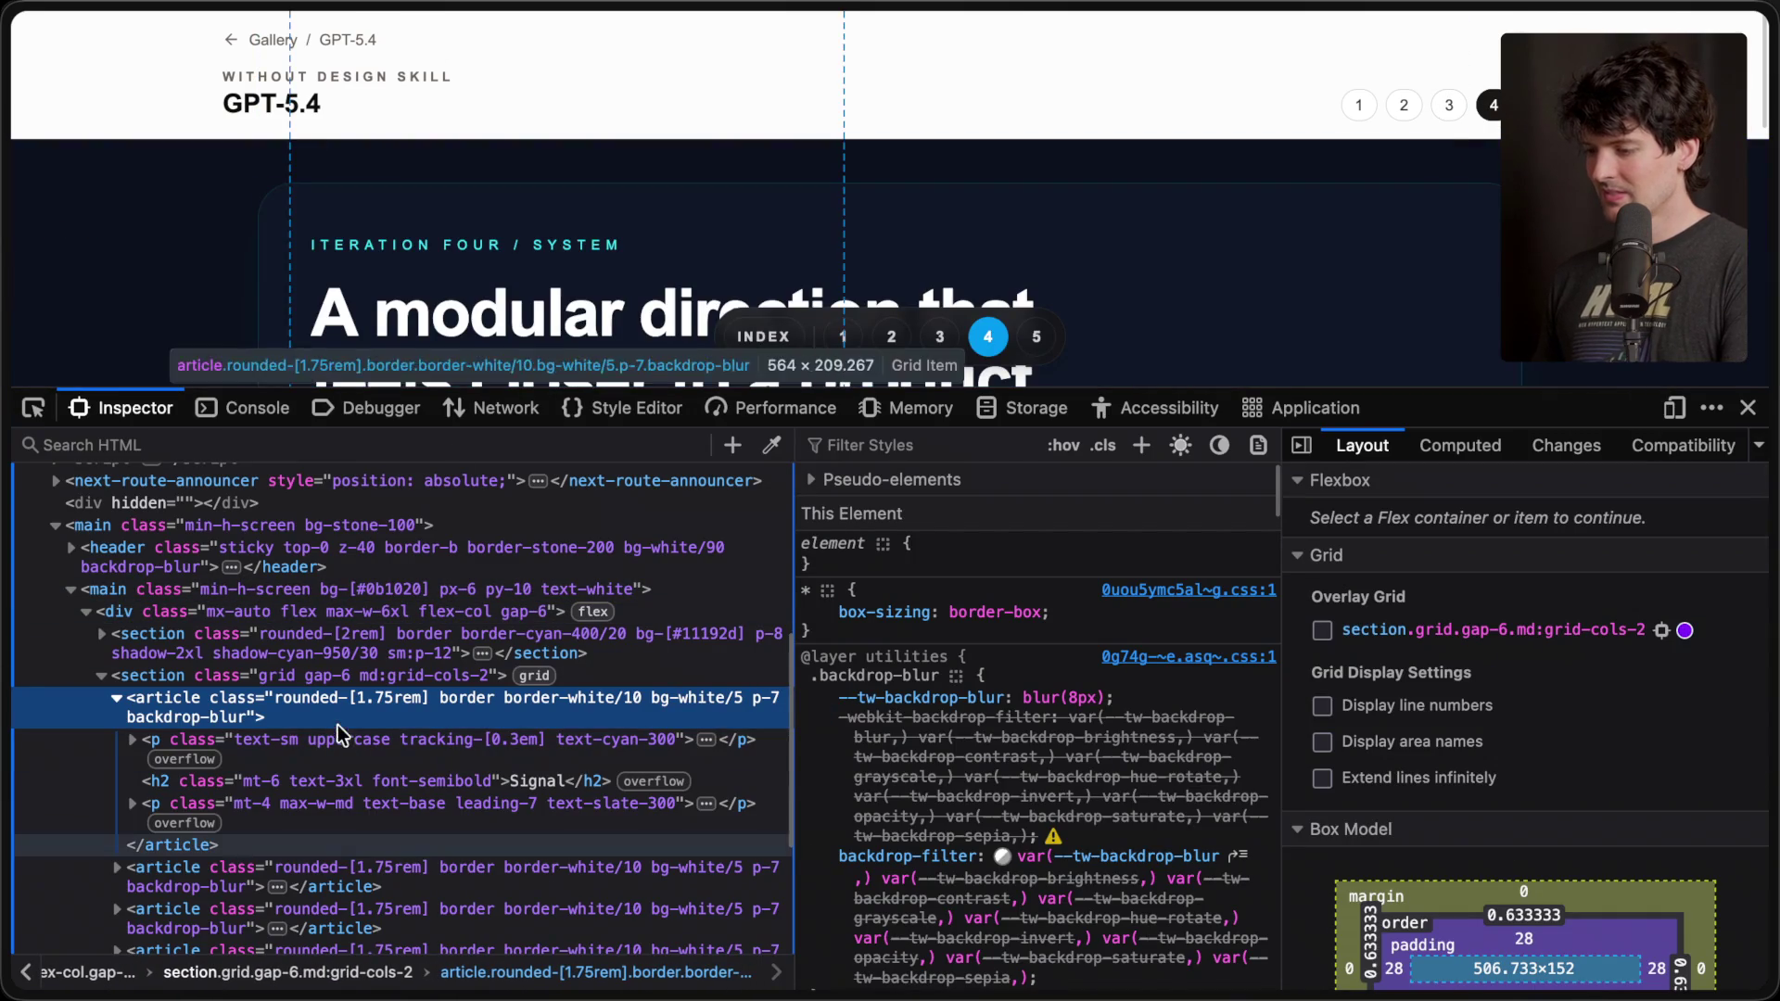
pyautogui.scroll(-2, 500, 360)
pyautogui.scroll(-5, 500, 360)
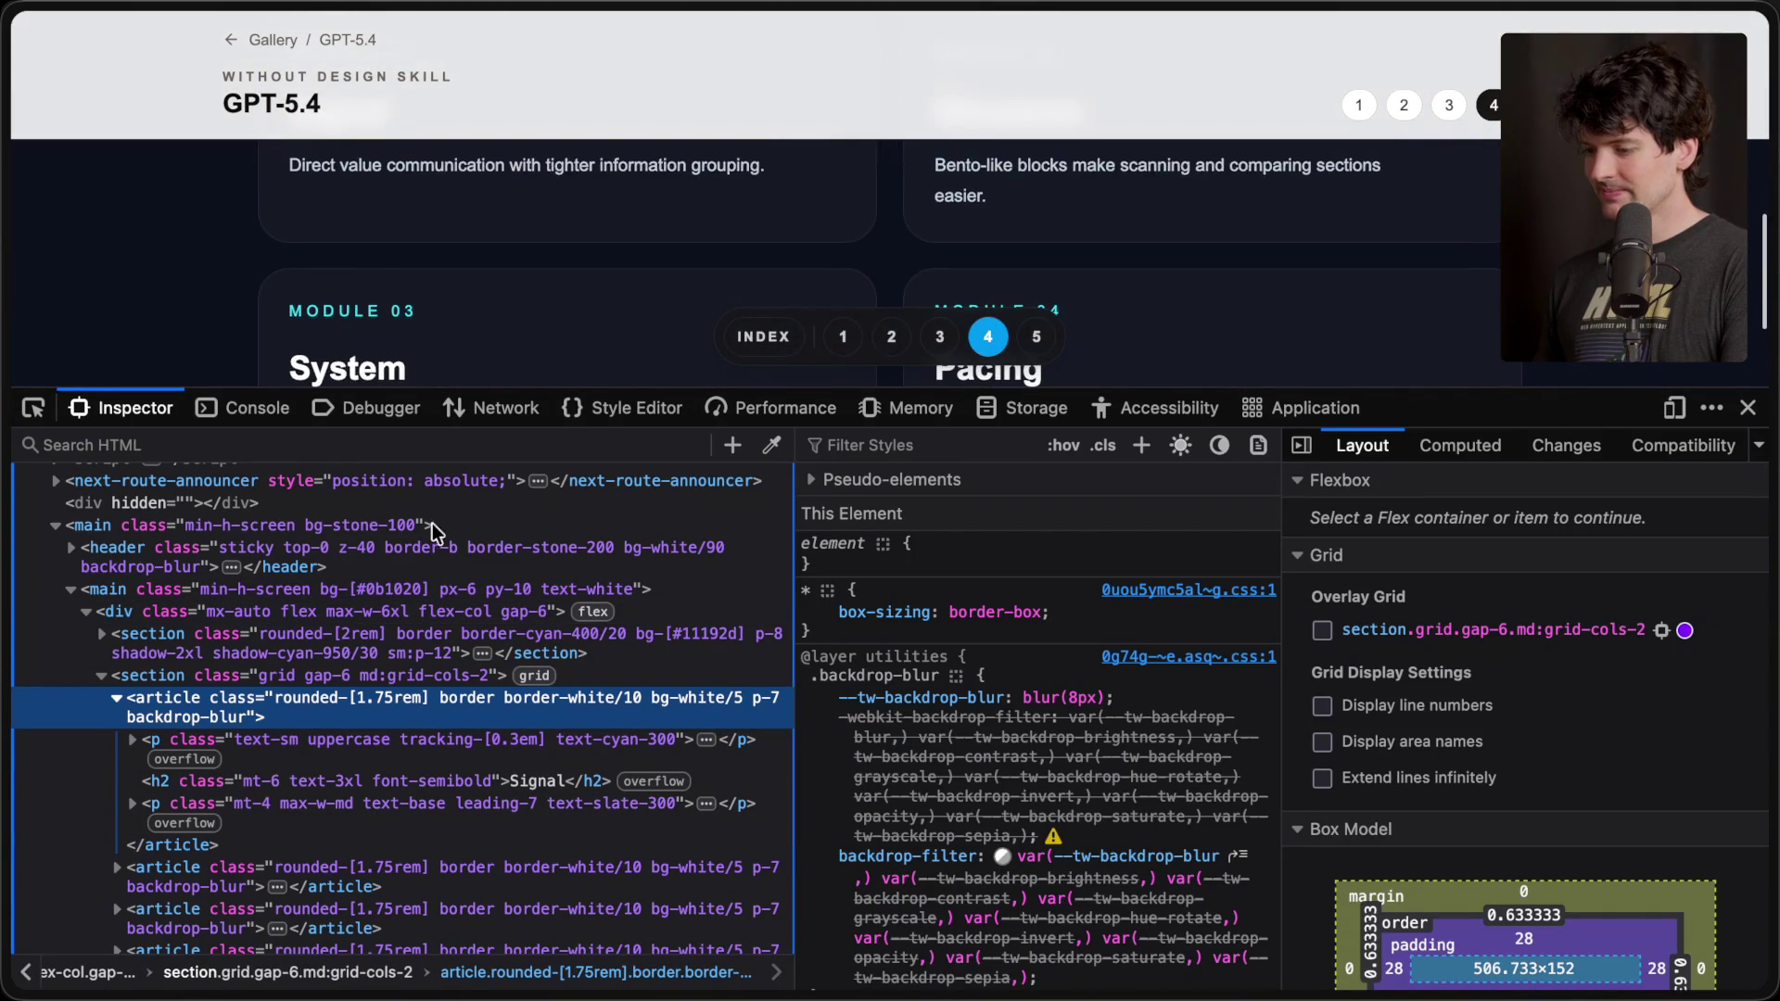
pyautogui.click(1711, 409)
pyautogui.click(1618, 489)
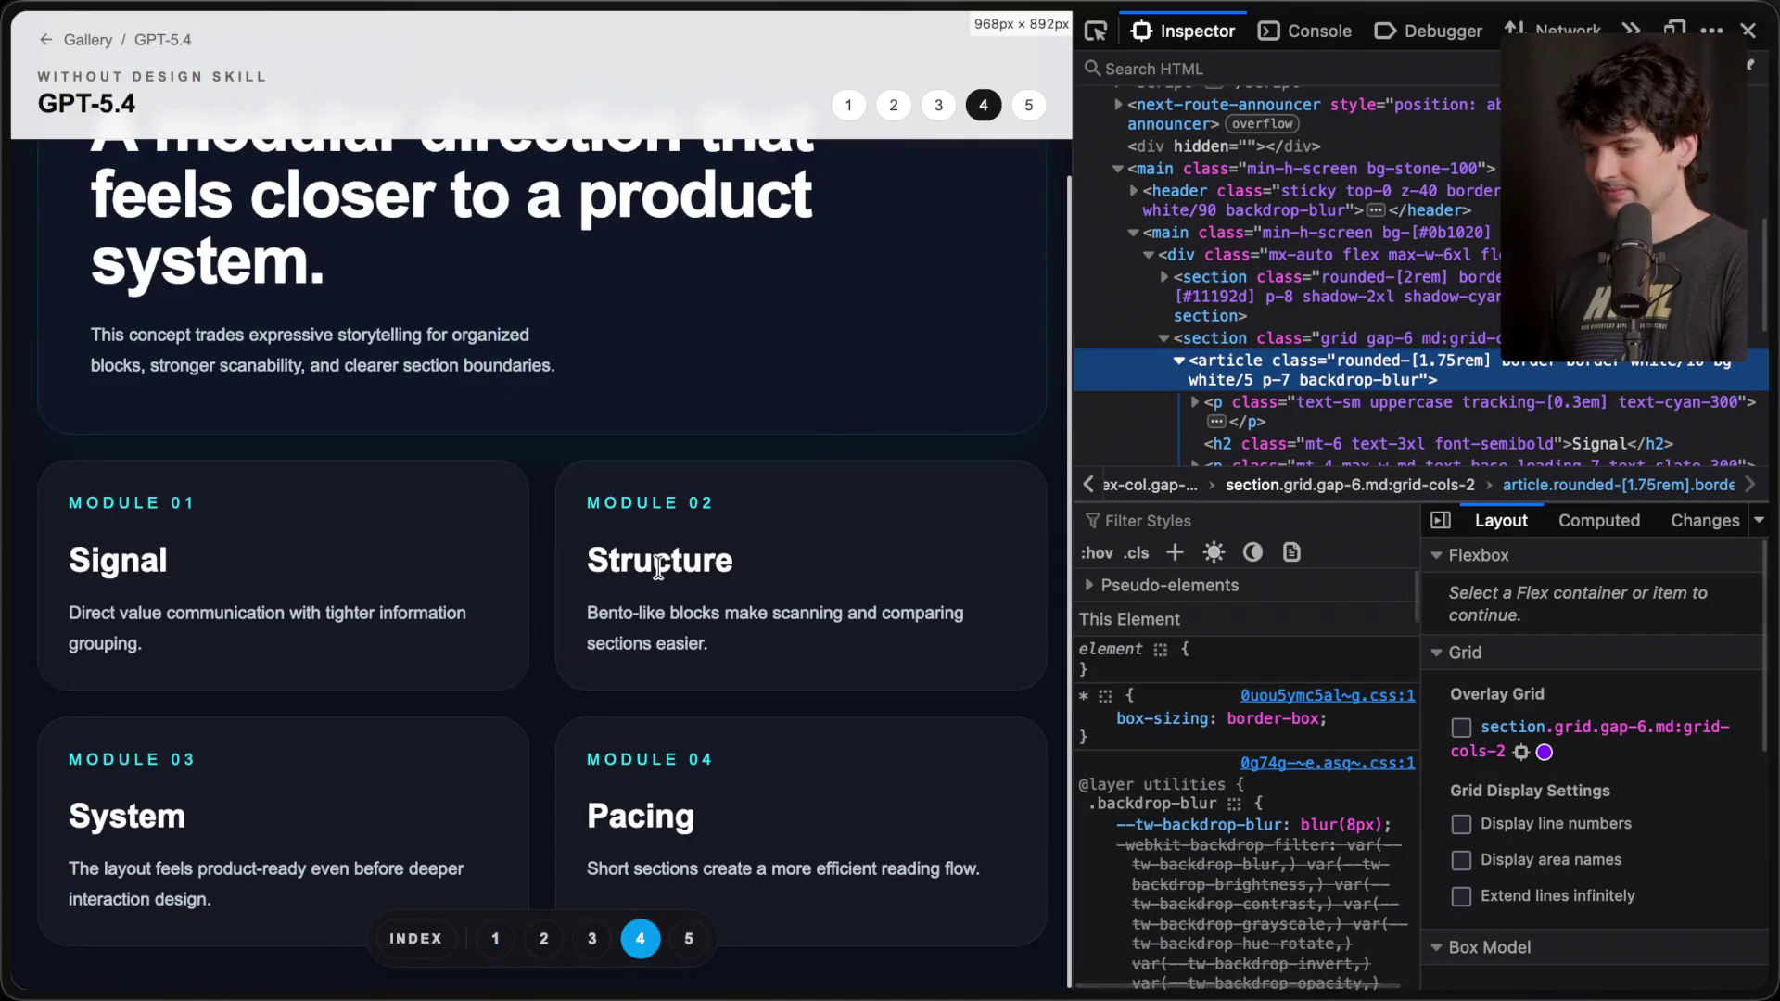
pyautogui.click(1098, 26)
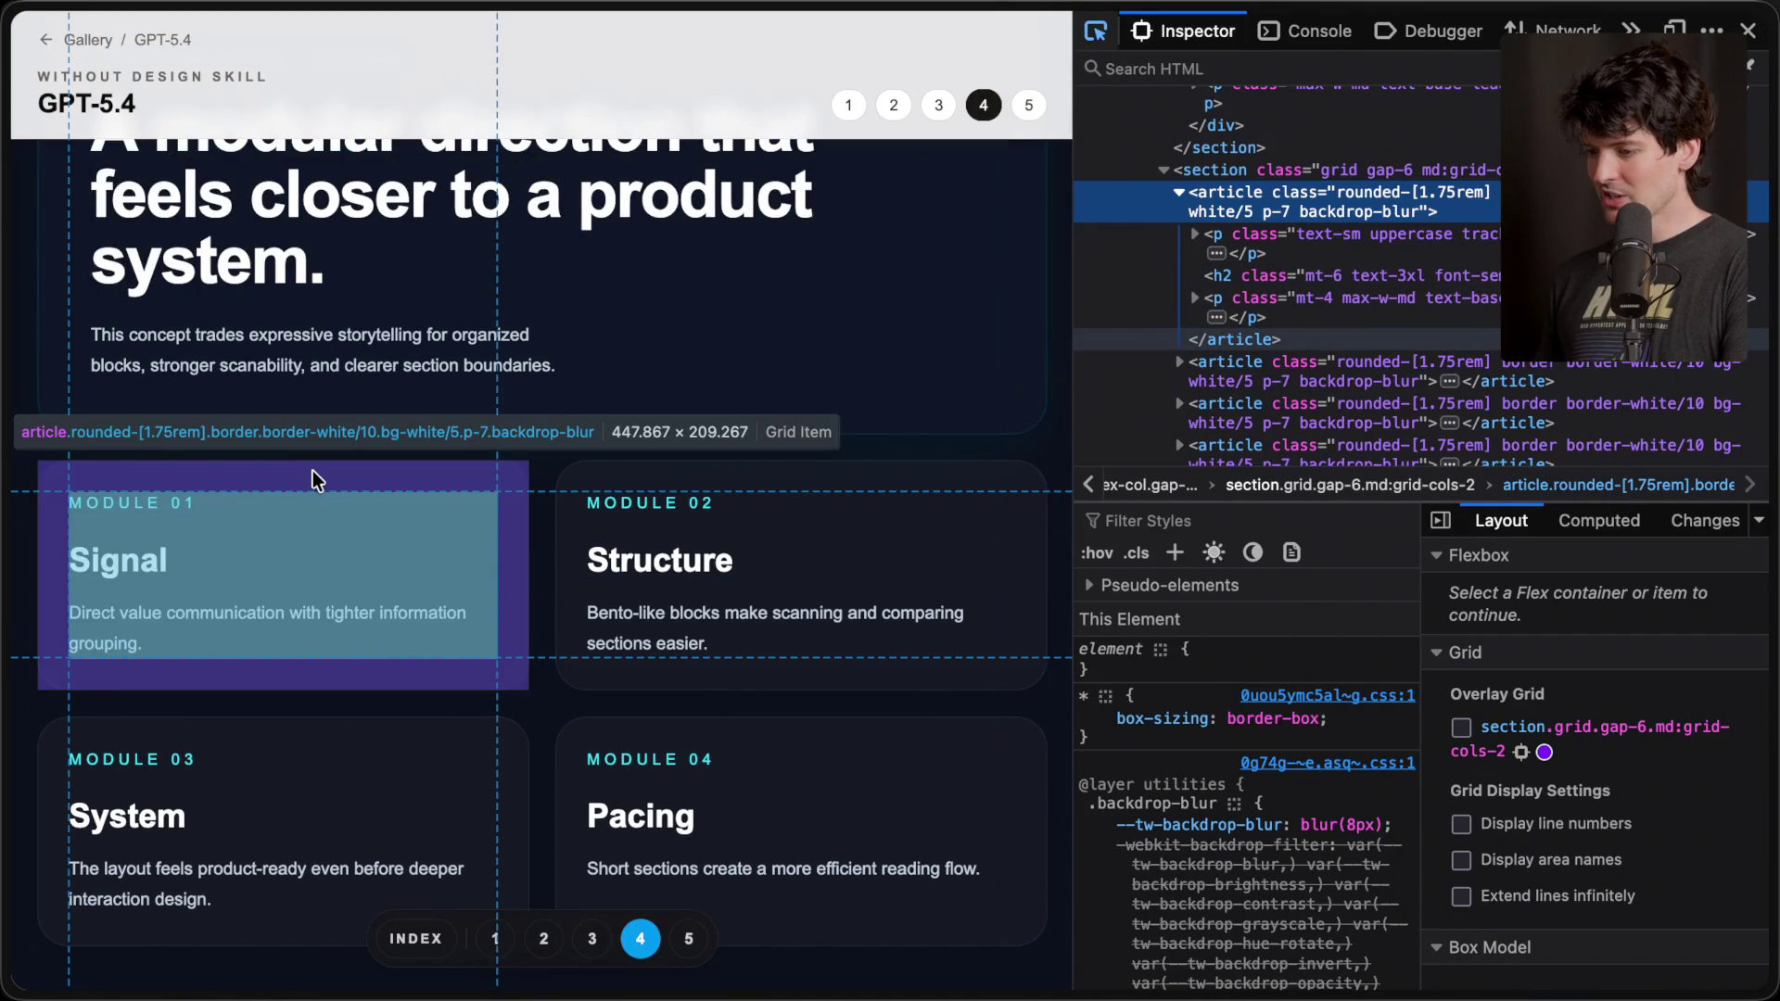
pyautogui.click(314, 472)
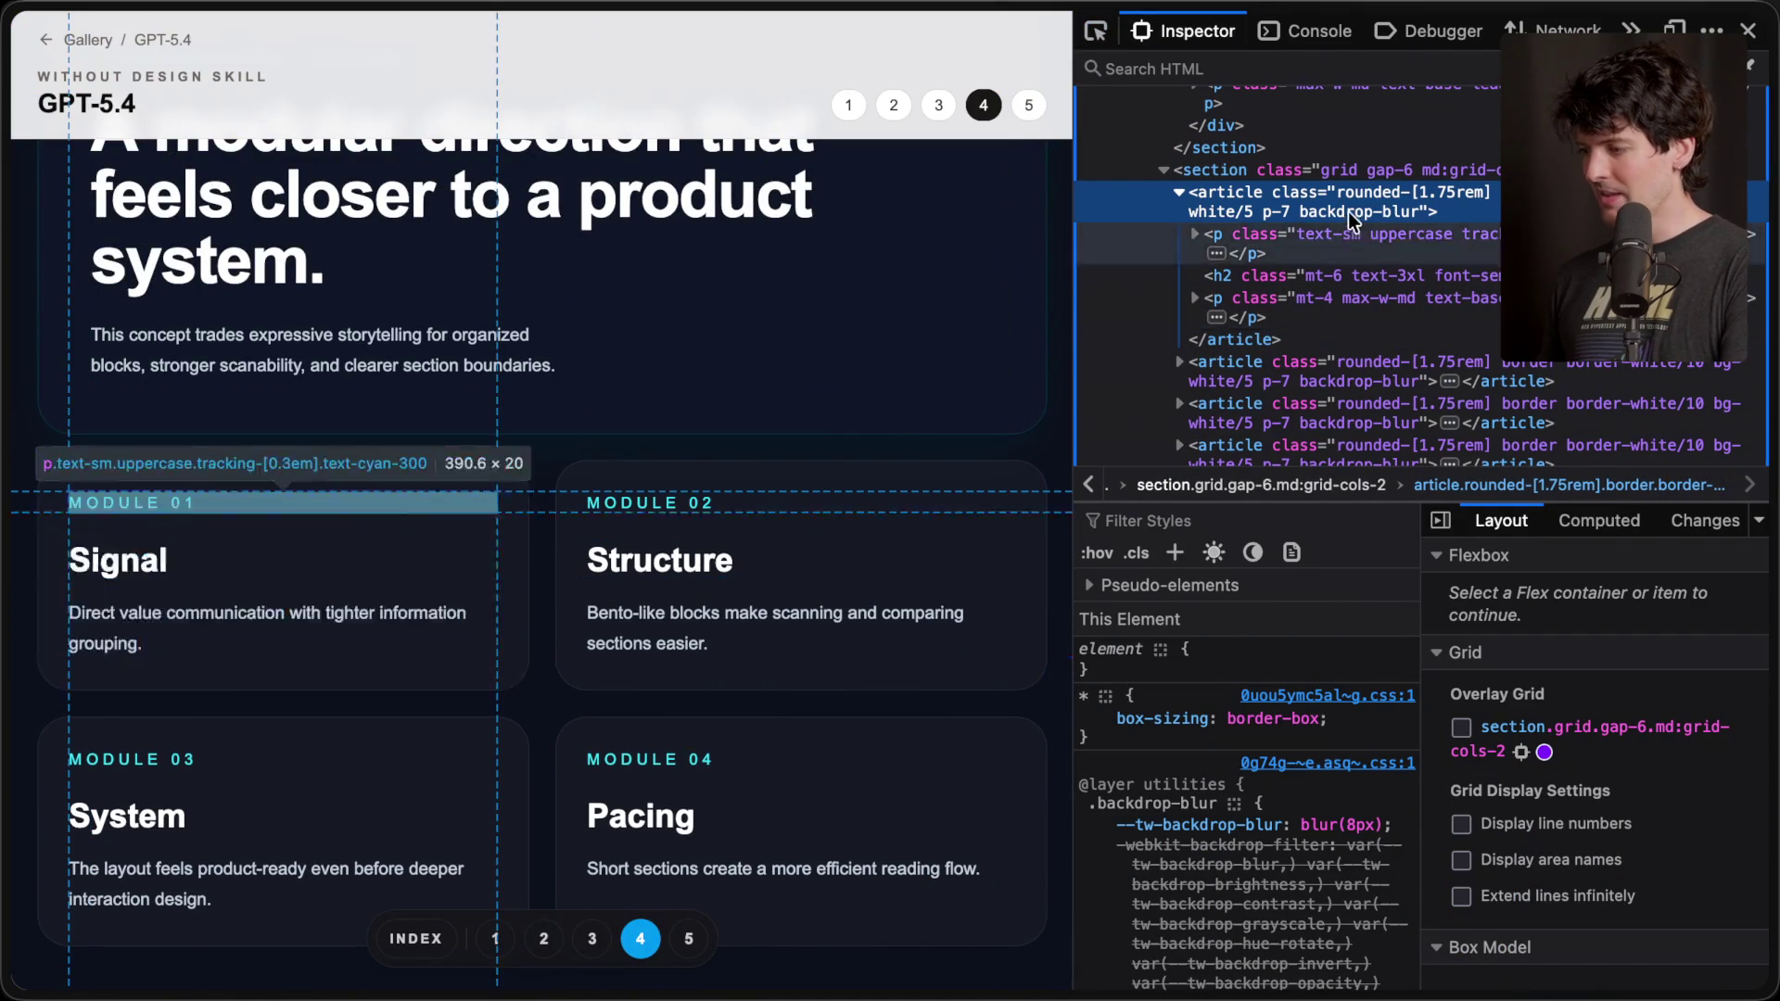
# - Rewrite the card's label text, first to 'OpenAI' and then to 'Our Thoughts'
pyautogui.click(1194, 238)
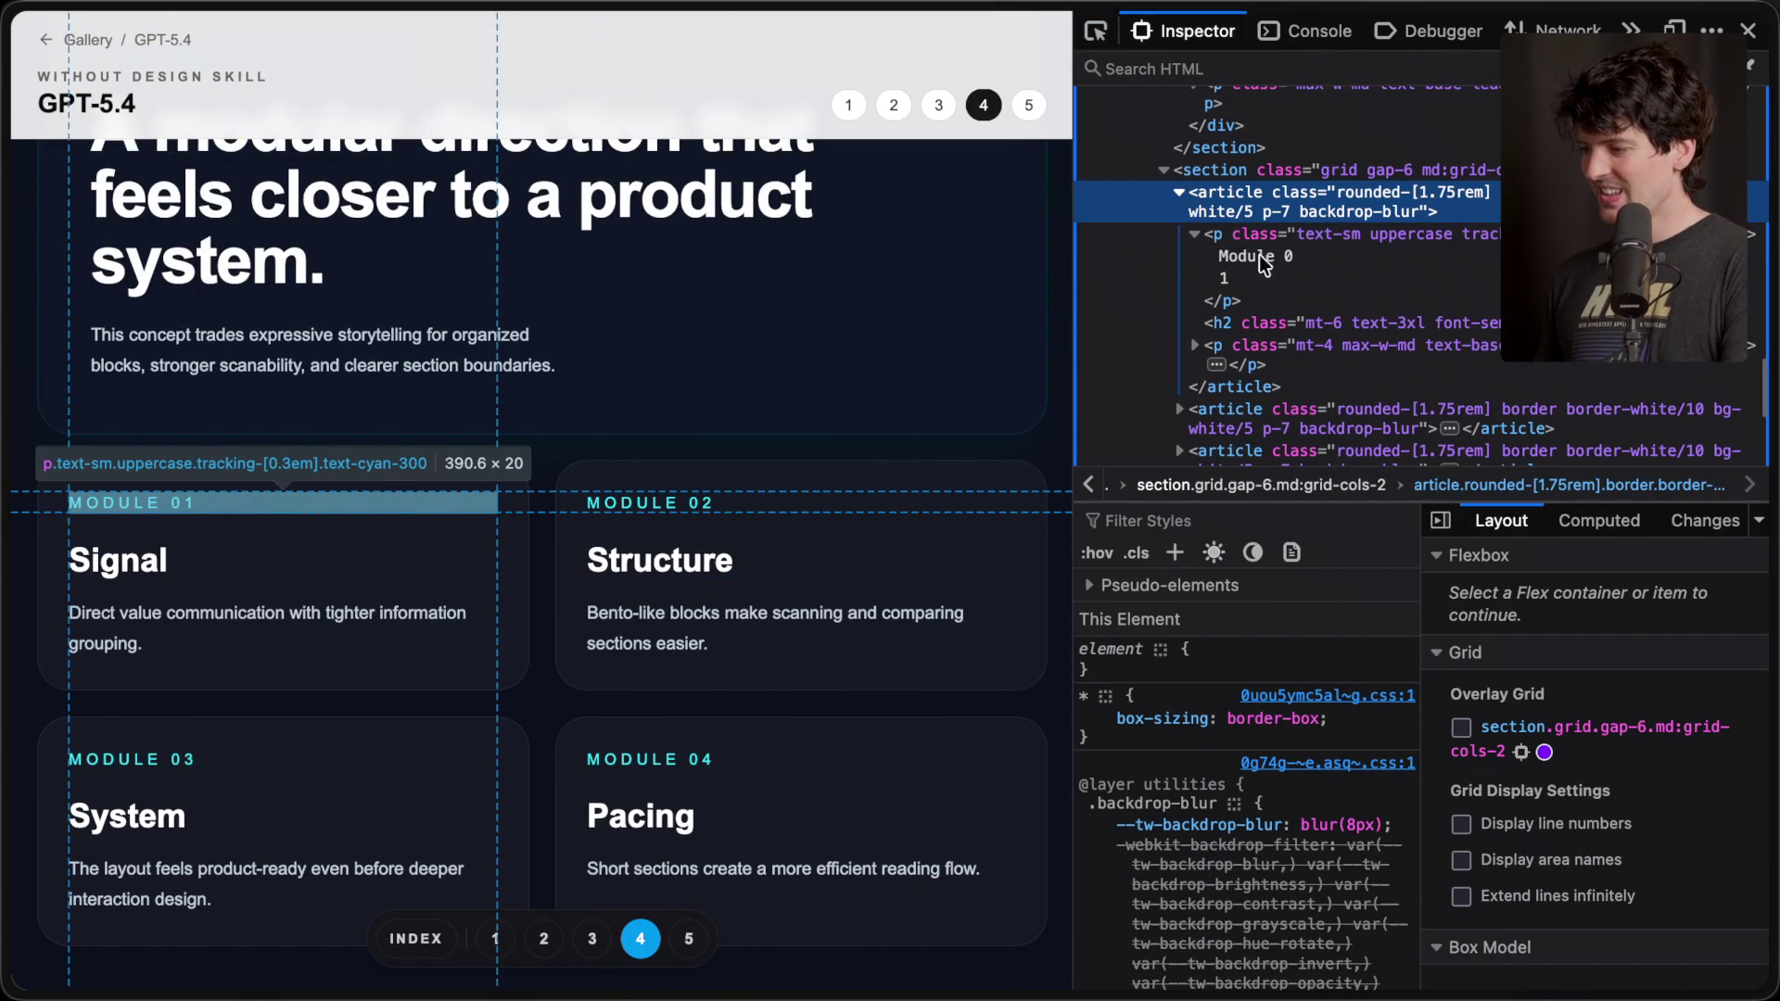
pyautogui.doubleClick(1257, 256)
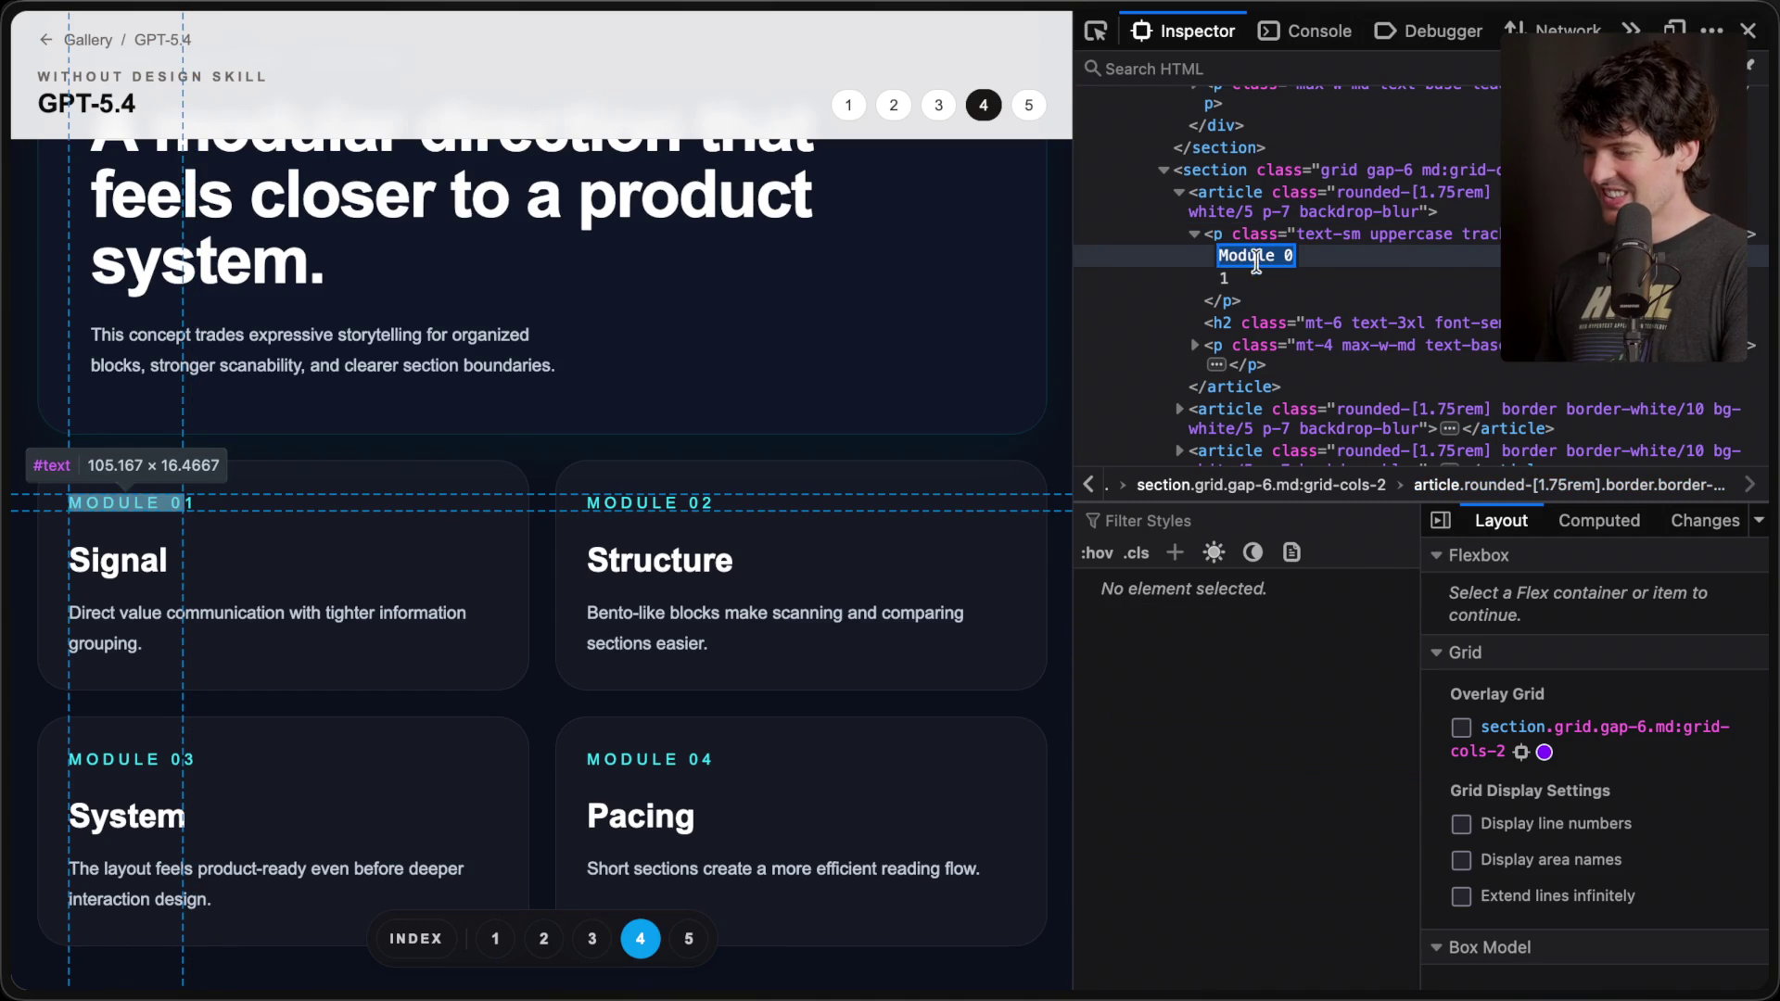
pyautogui.press('Return')
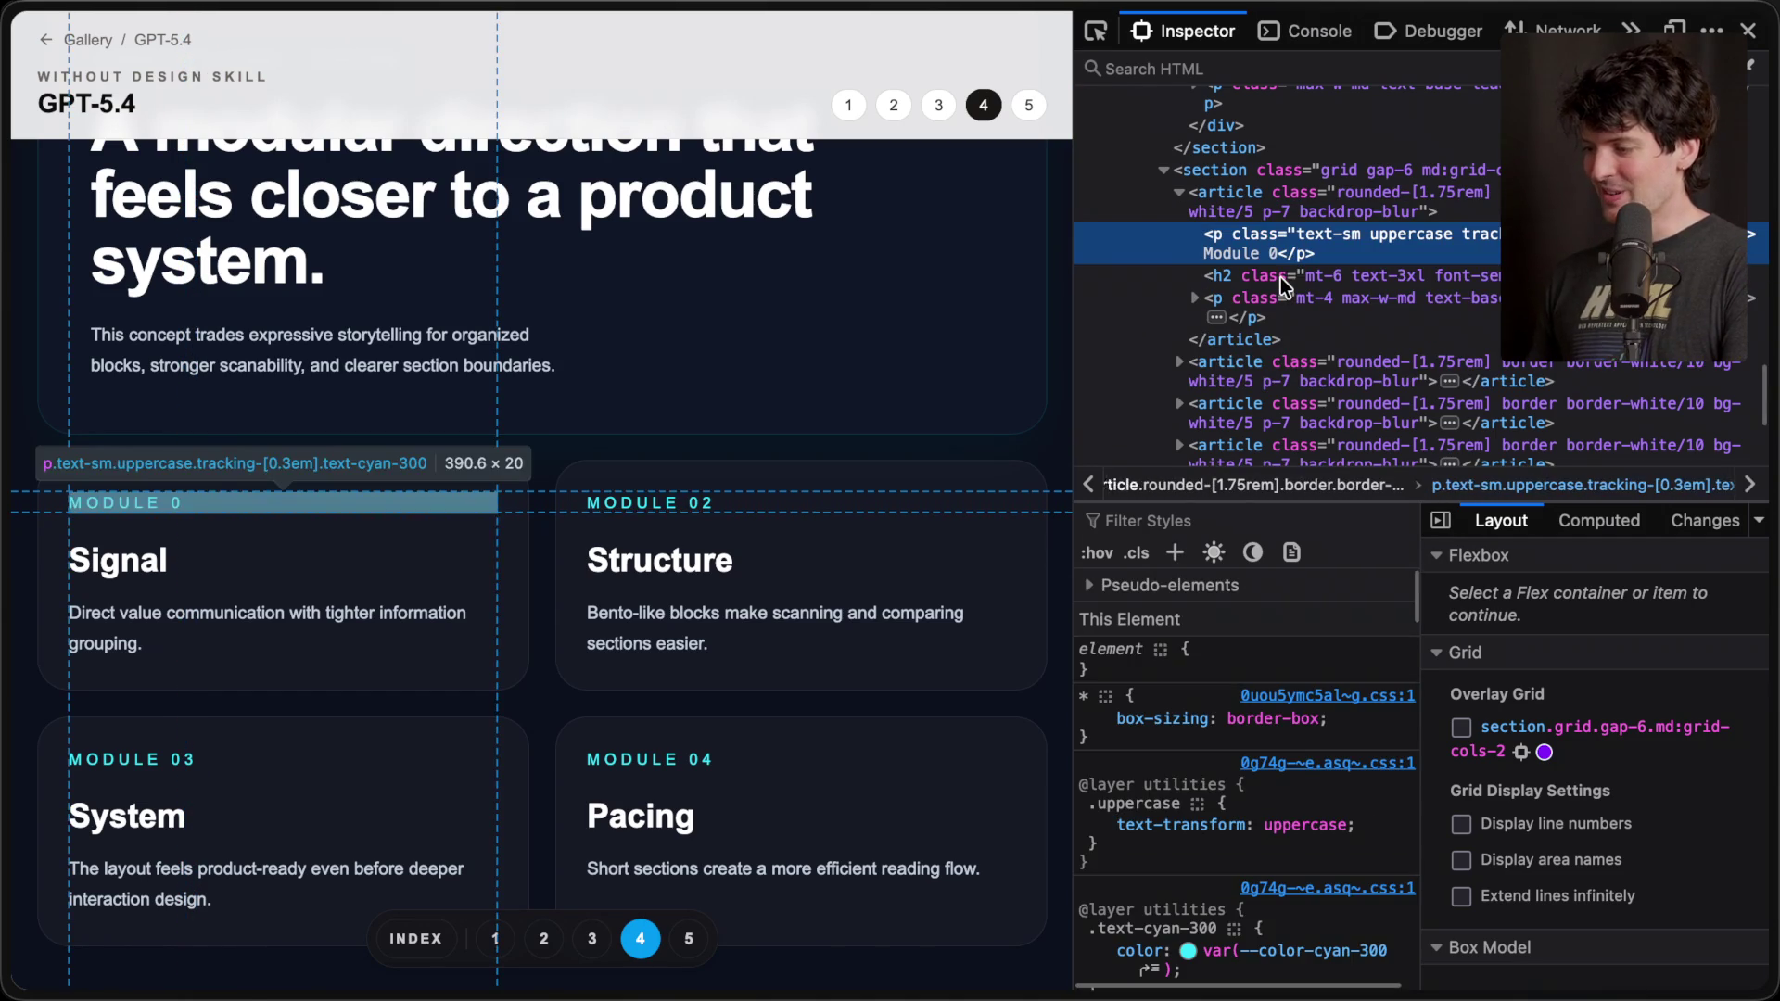
pyautogui.doubleClick(1260, 259)
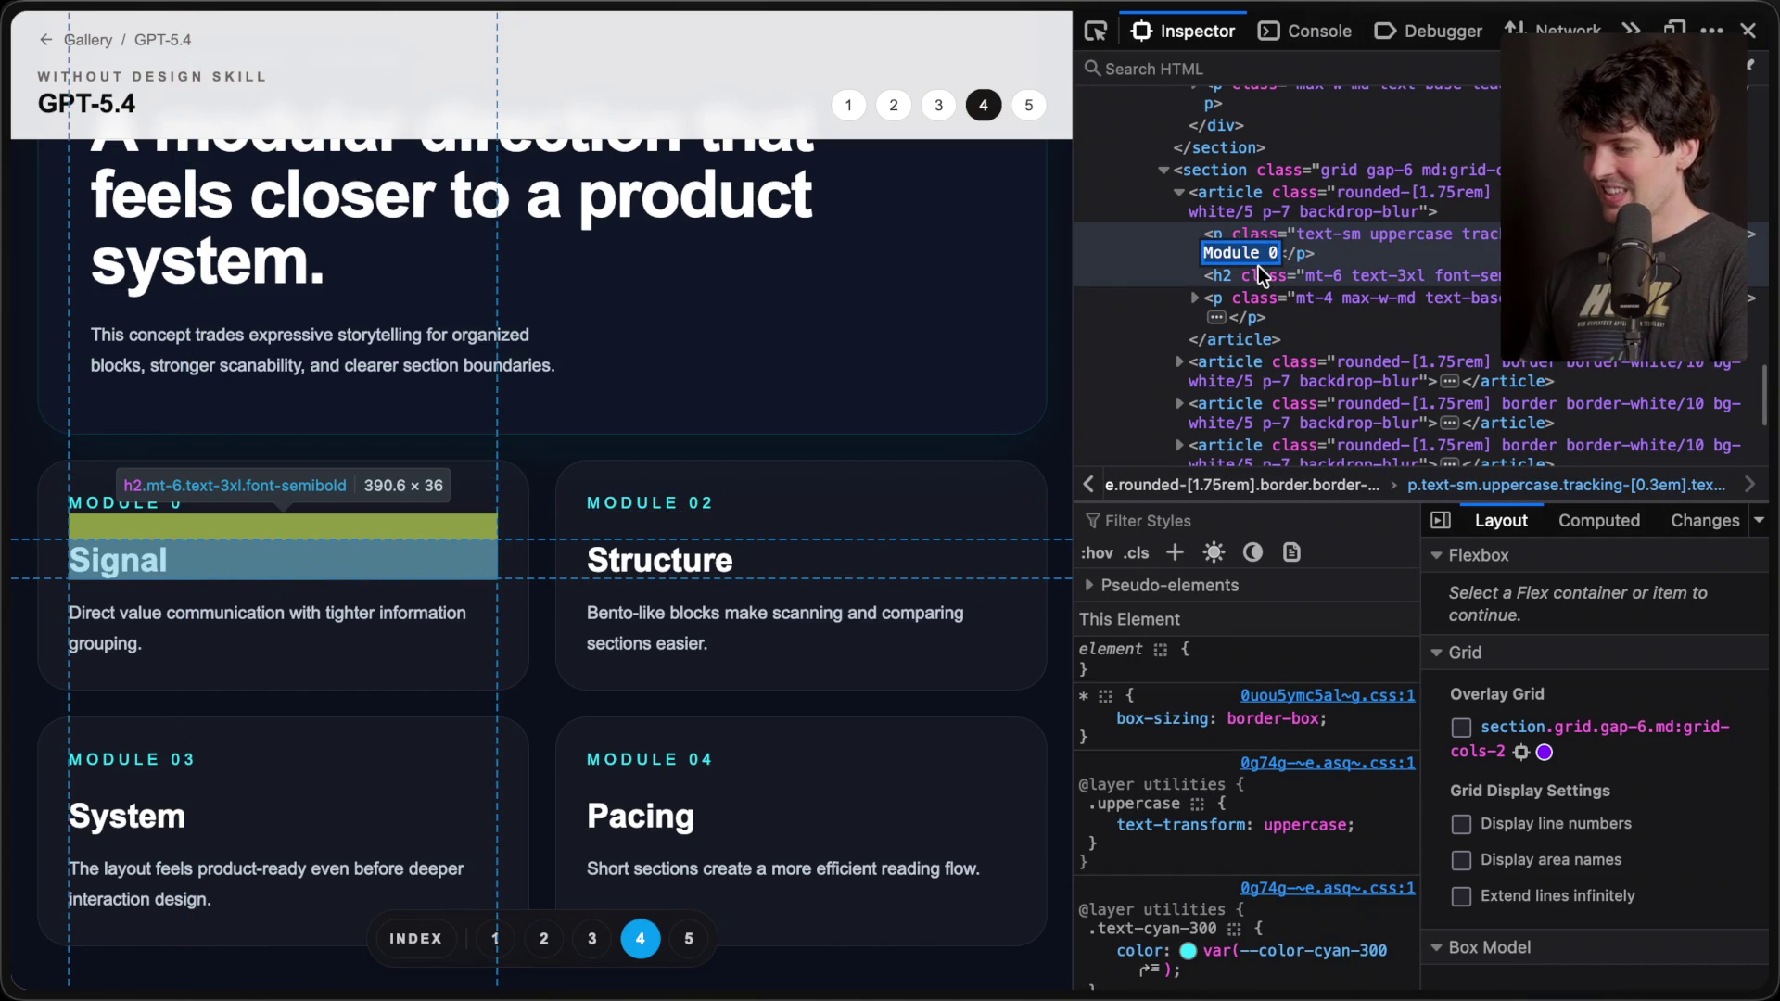
pyautogui.write('0p')
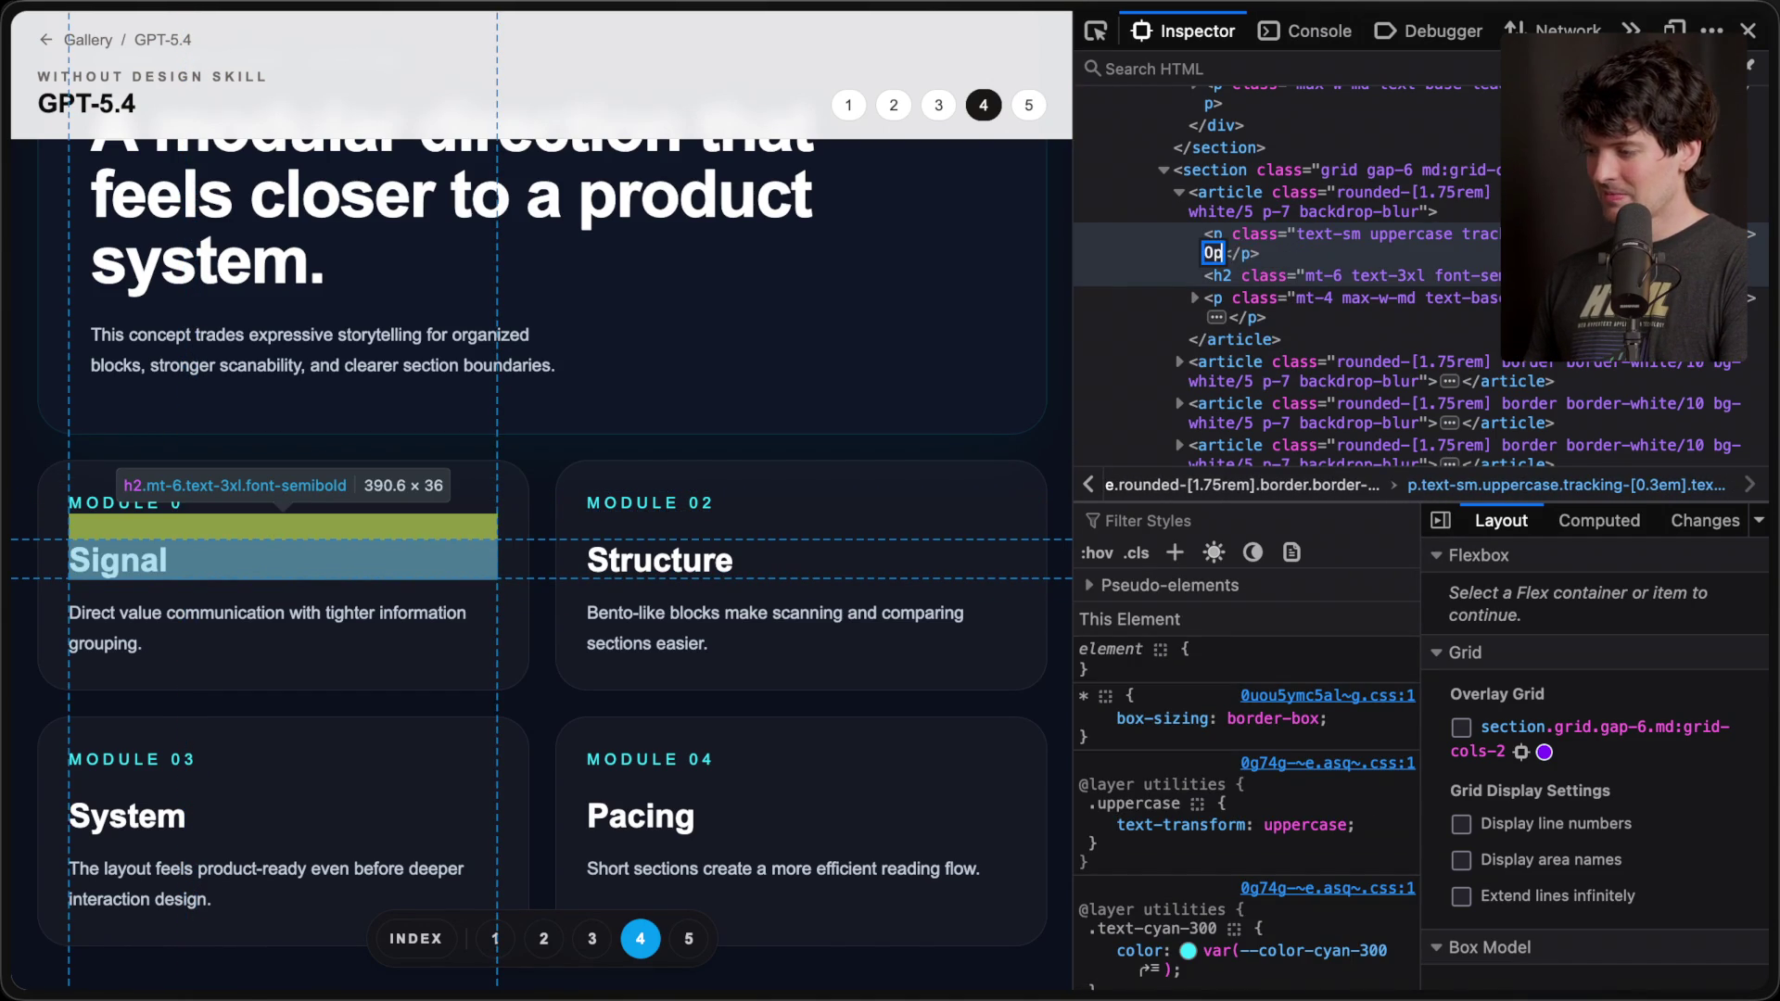
pyautogui.write('AI')
pyautogui.press('Return')
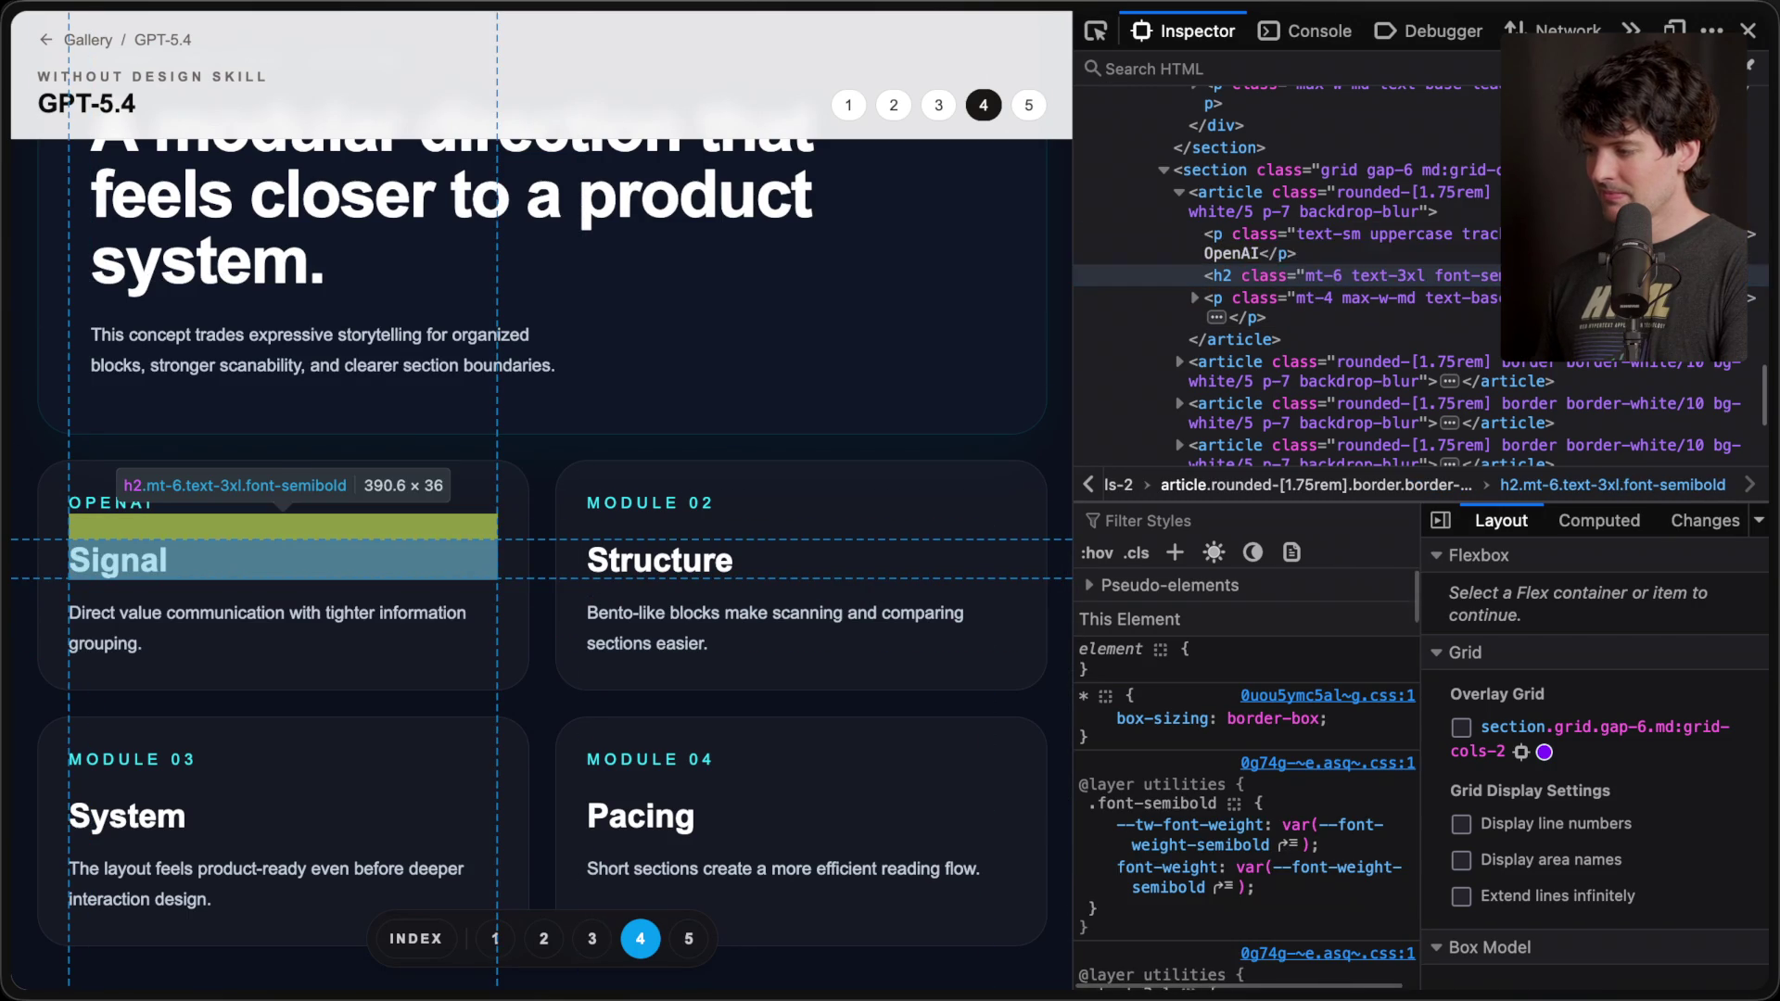
pyautogui.doubleClick(1232, 252)
pyautogui.write('Our Thoughts')
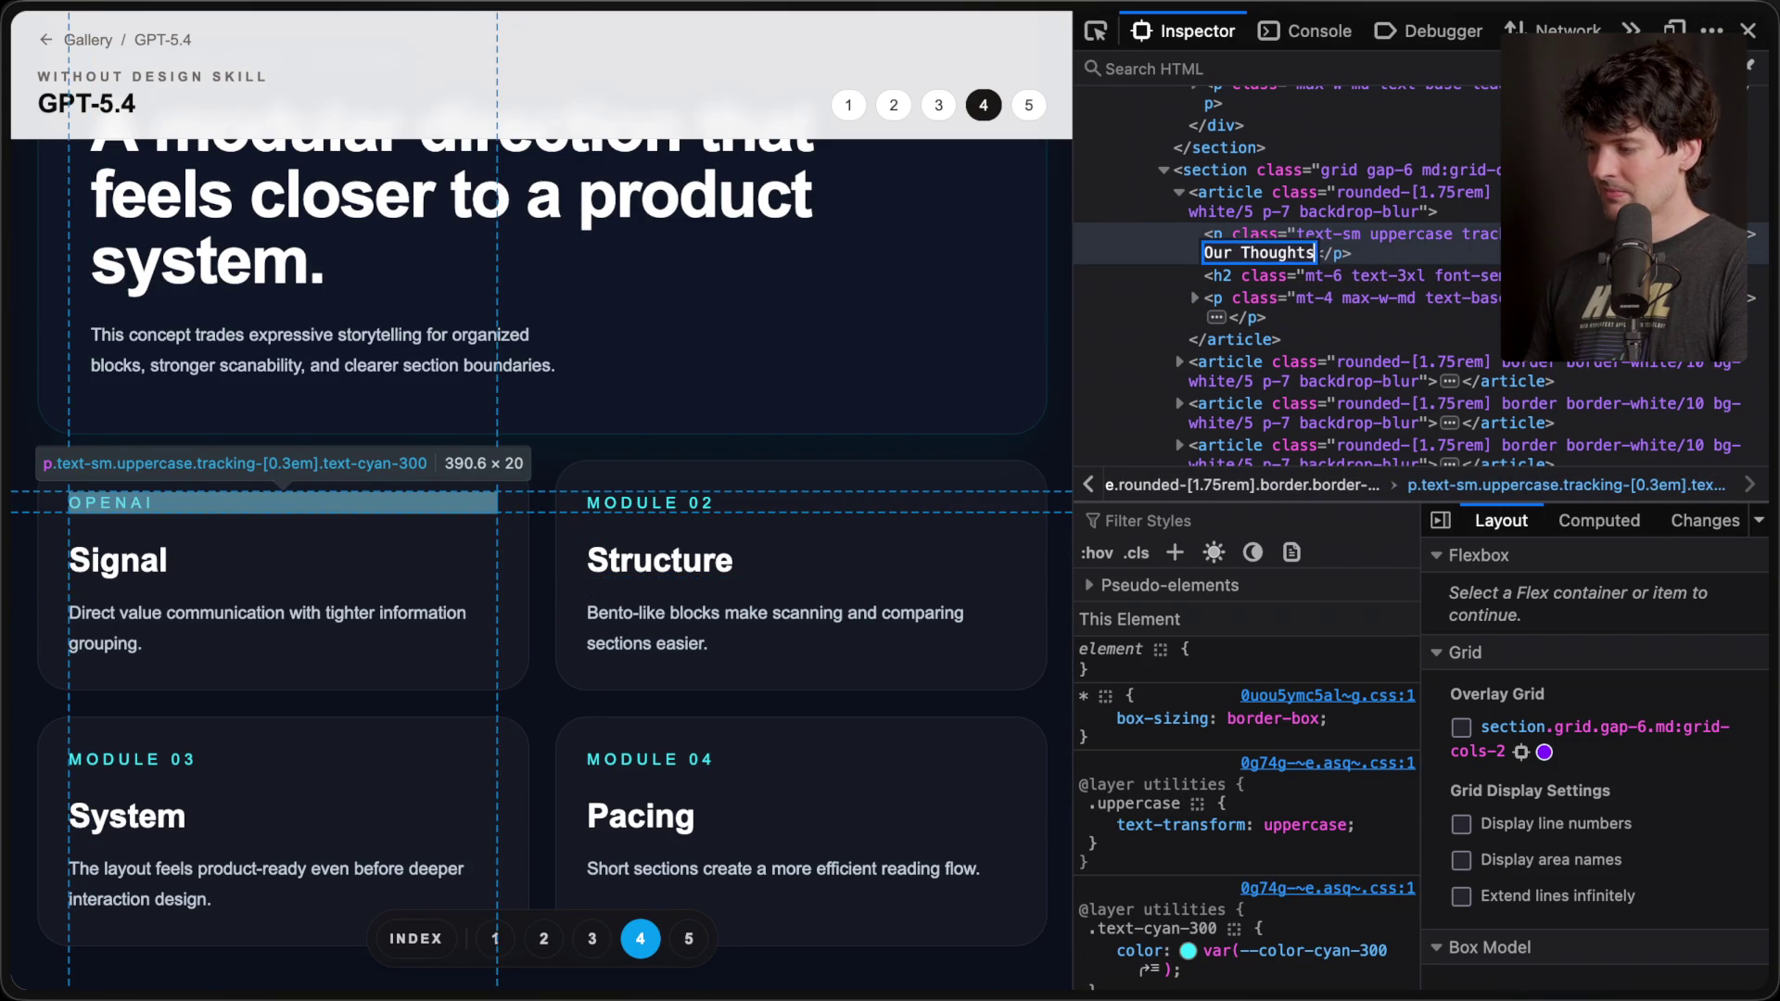
pyautogui.press('Return')
pyautogui.press('Down')
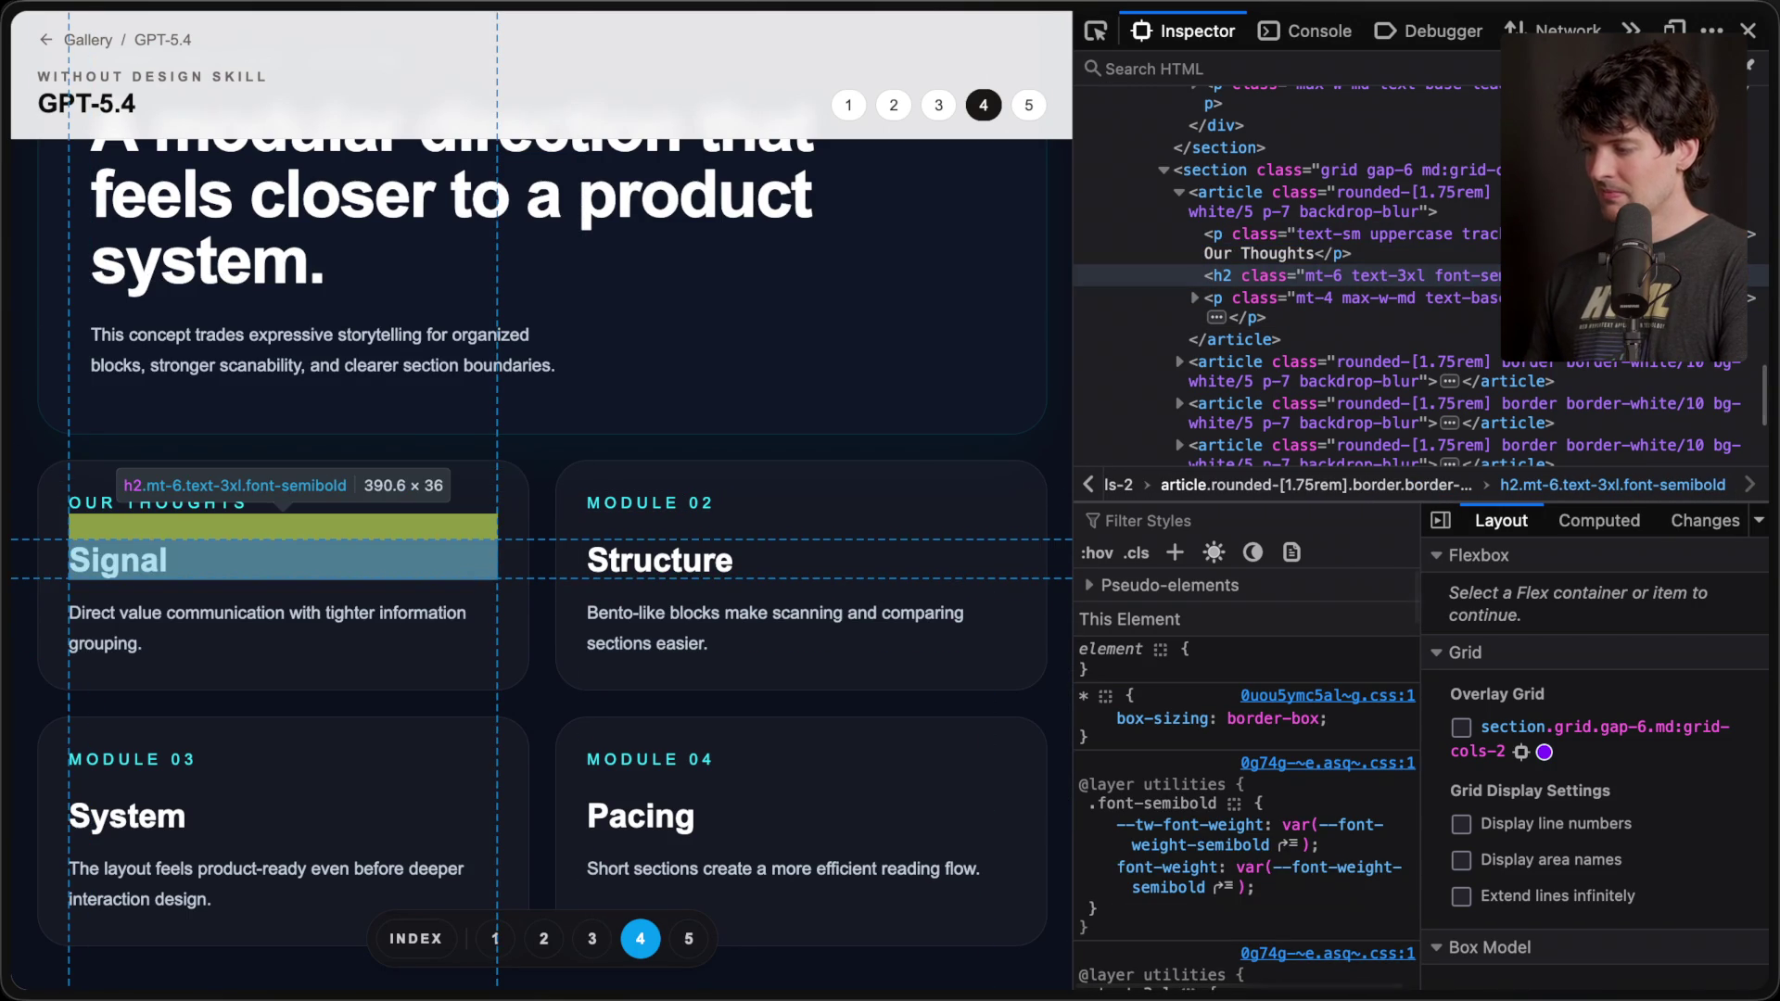
# - Change the card description to 'Do you know how many cards we can fit in this thing?'
pyautogui.click(1194, 297)
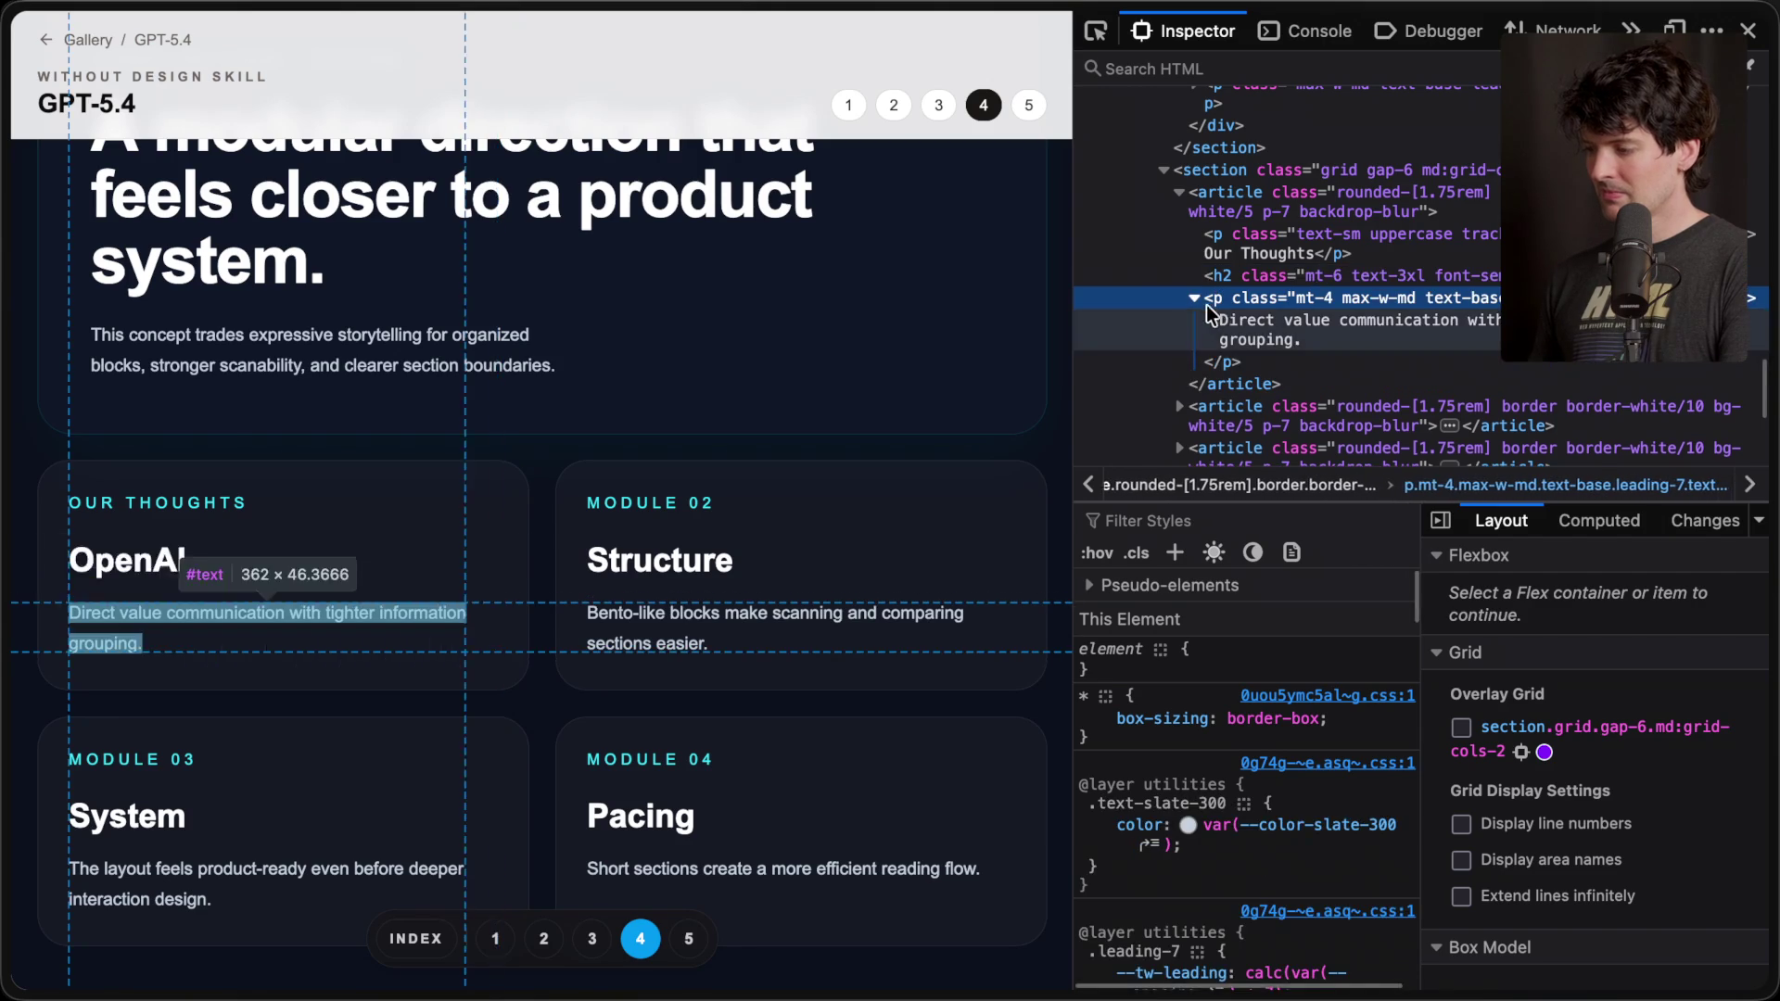
pyautogui.doubleClick(1253, 323)
pyautogui.write('Do you know how many cards we c')
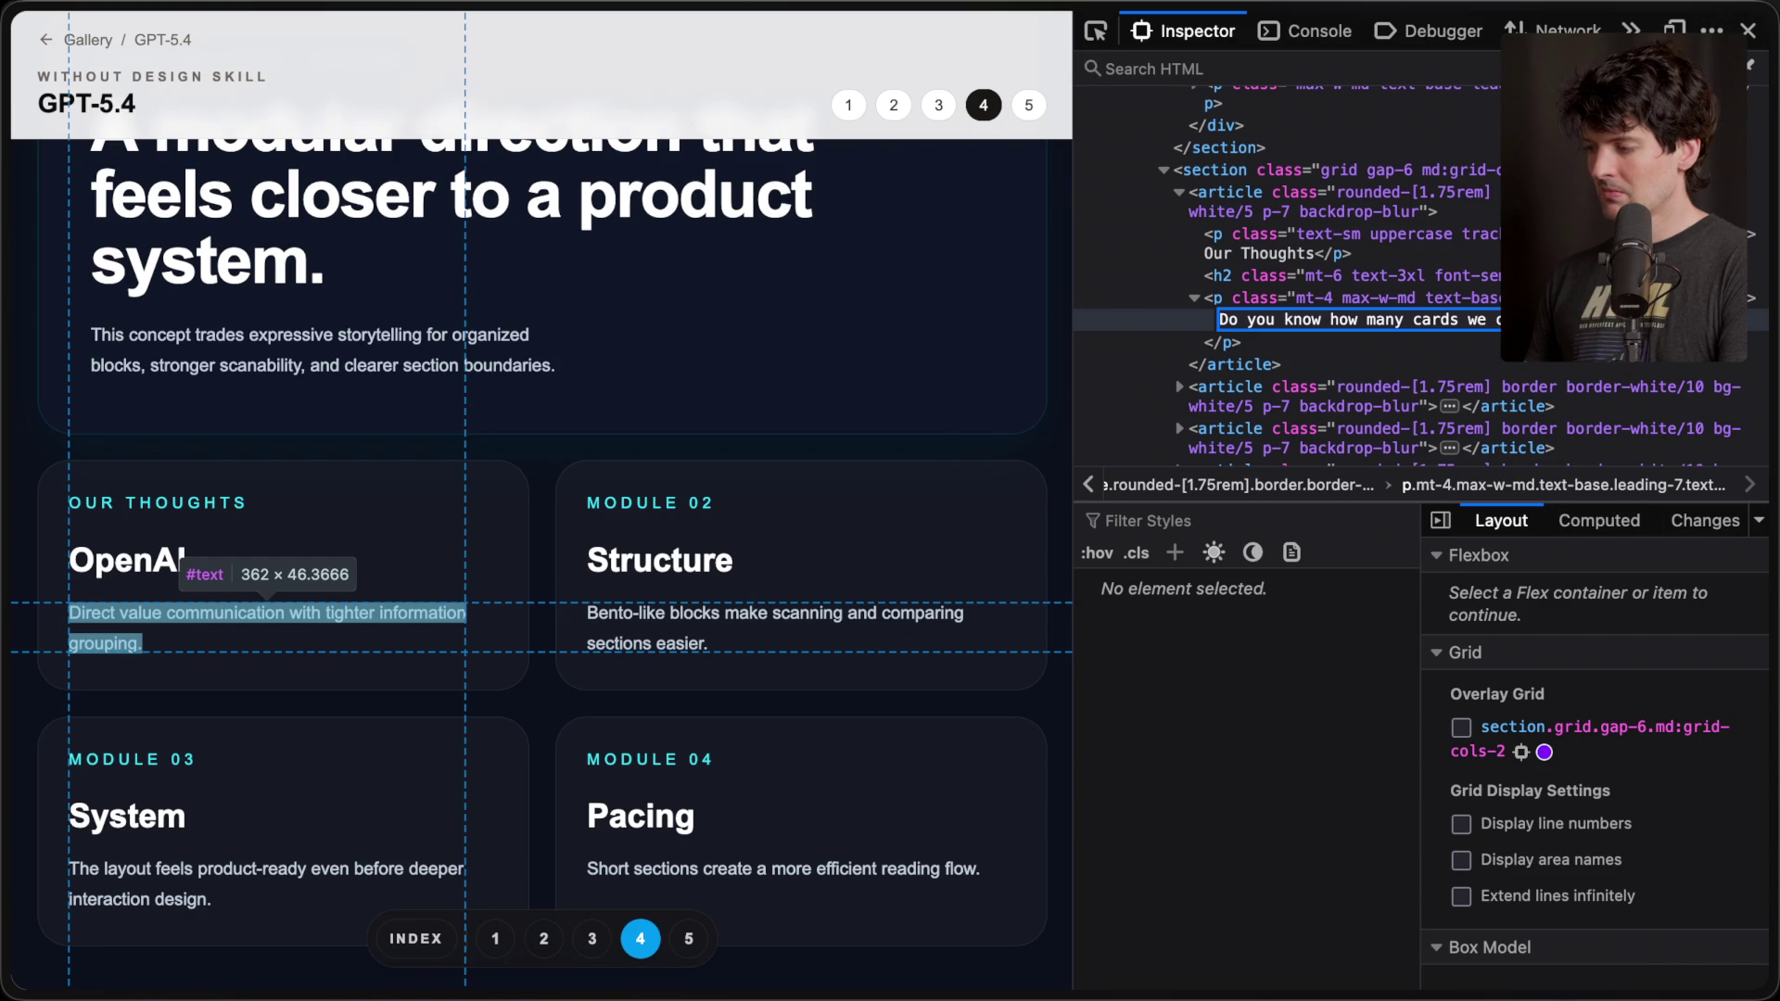
pyautogui.press('Return')
# - Look over the Slaps Roof of Car meme page on Know Your Meme
pyautogui.moveTo(1770, 704)
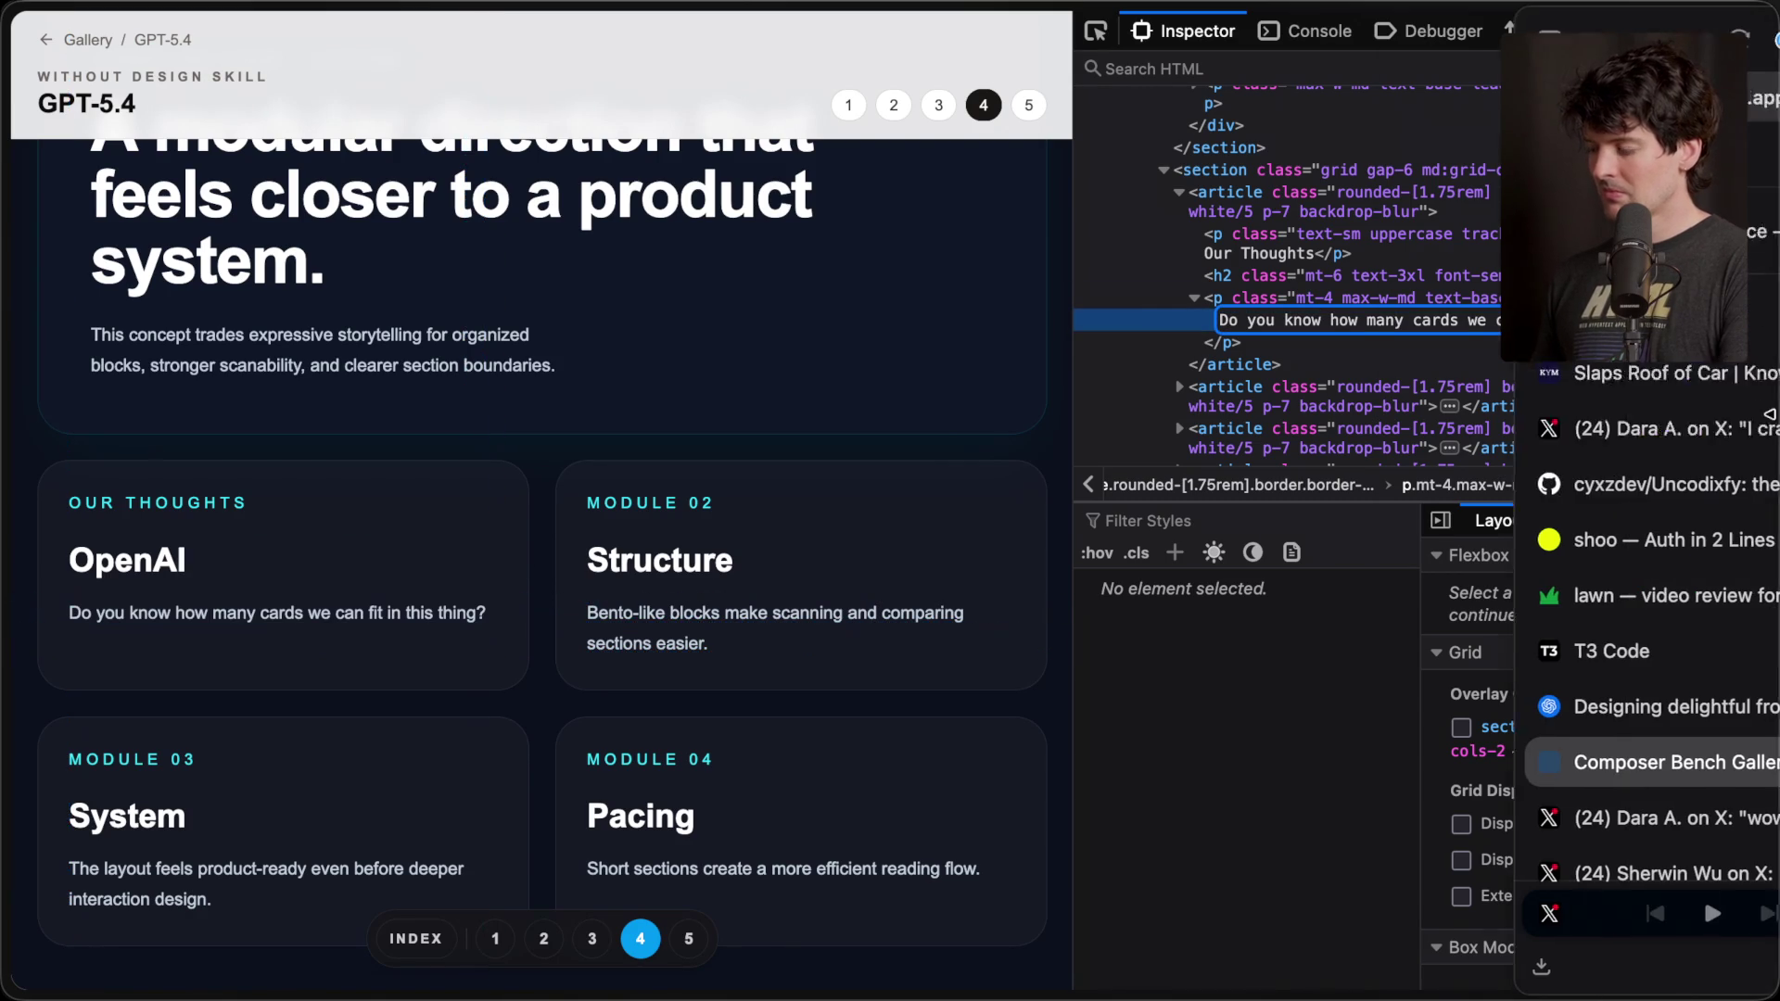
pyautogui.click(1576, 373)
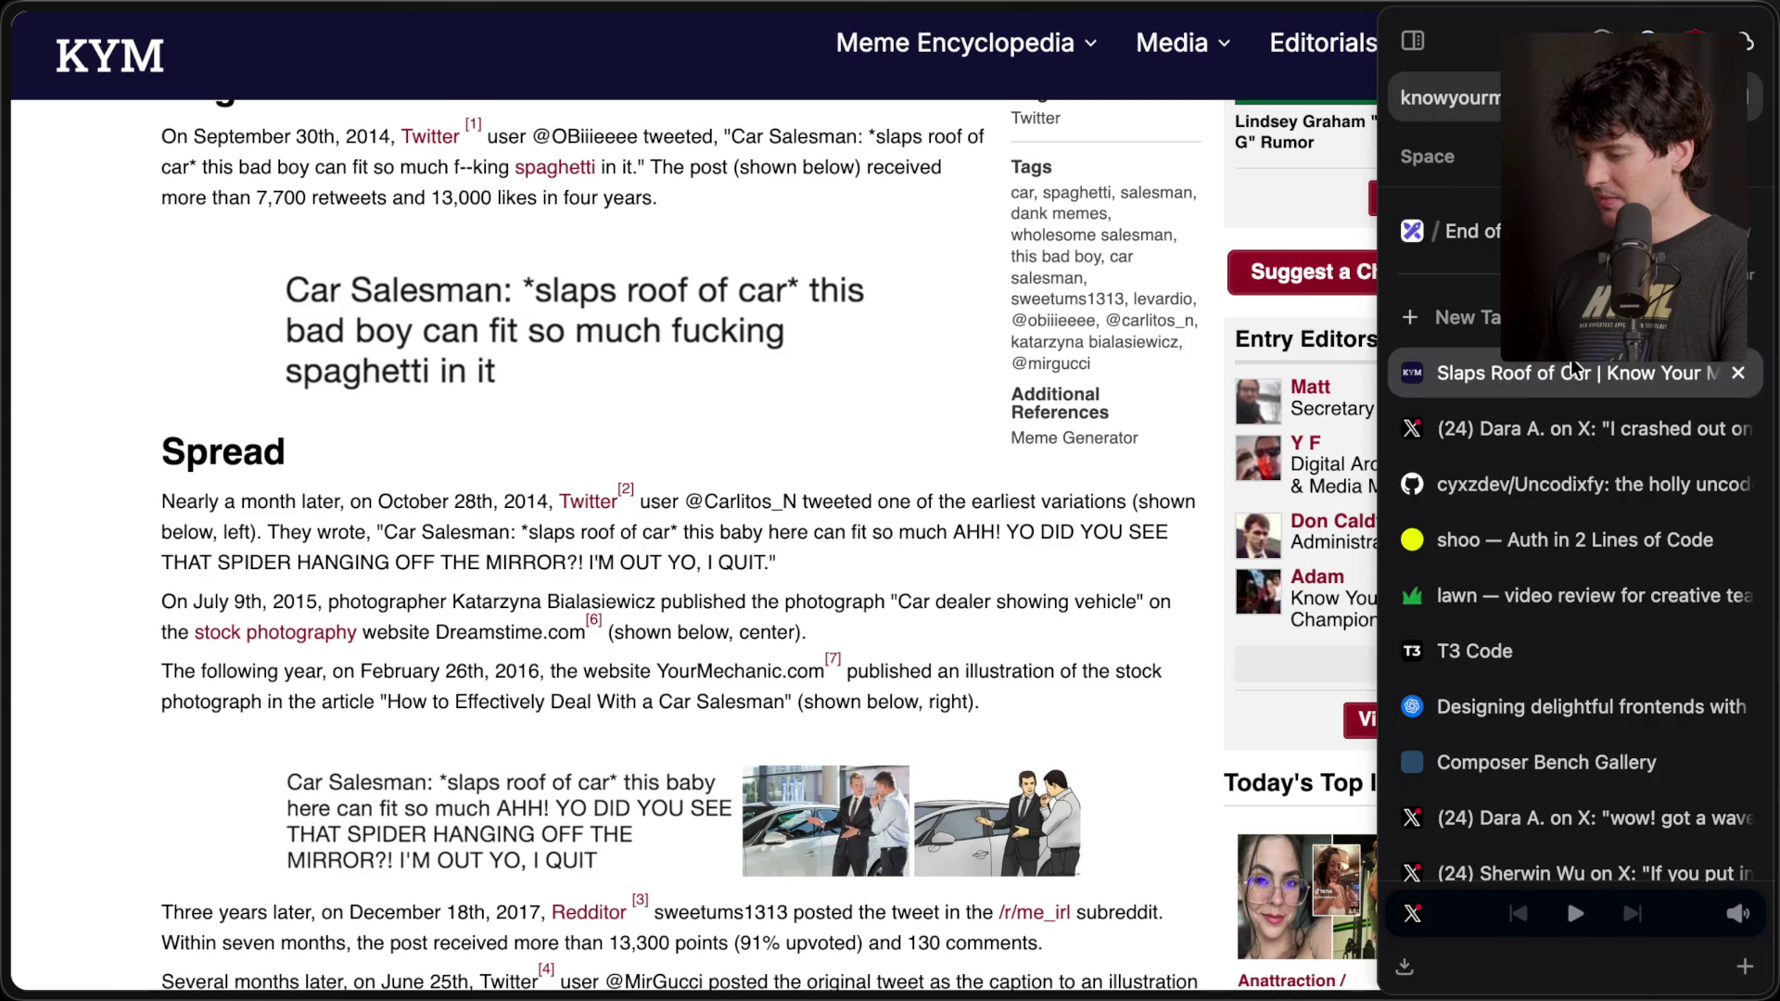
pyautogui.scroll(-1, 519, 806)
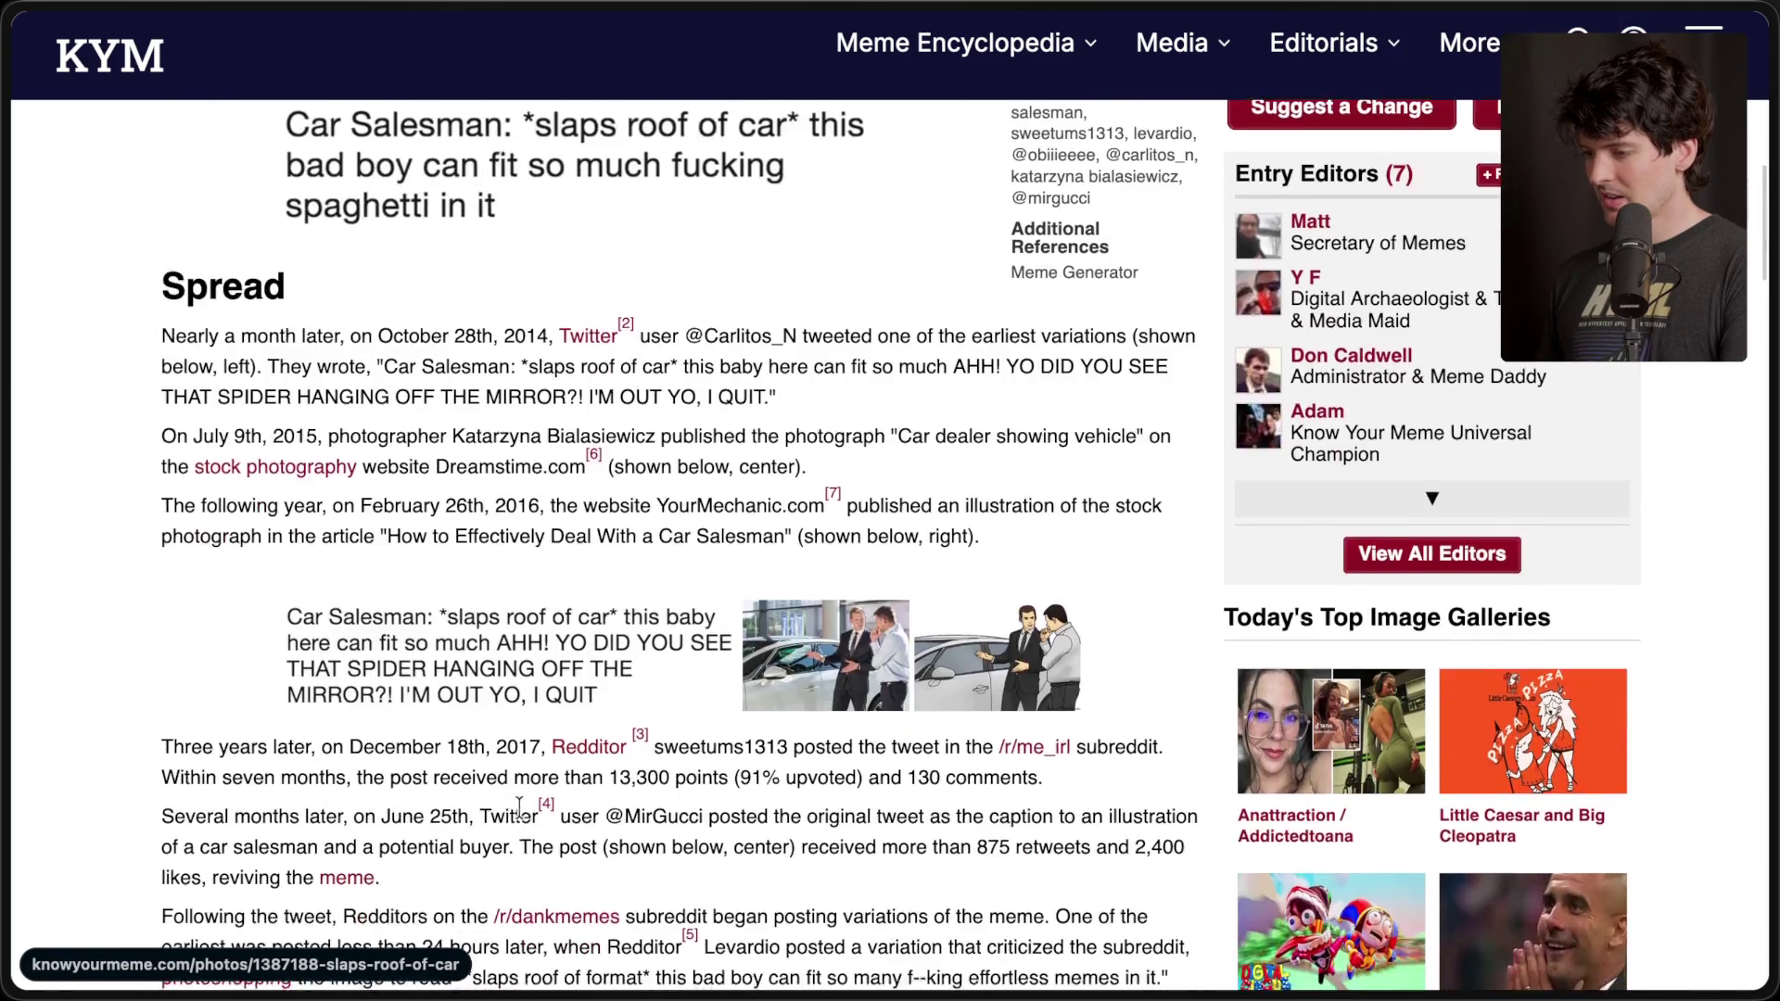
pyautogui.scroll(3, 519, 807)
# - In the Composer Bench Gallery, start retyping the OpenAI card's body text, beginning with 'This'
pyautogui.moveTo(1766, 593)
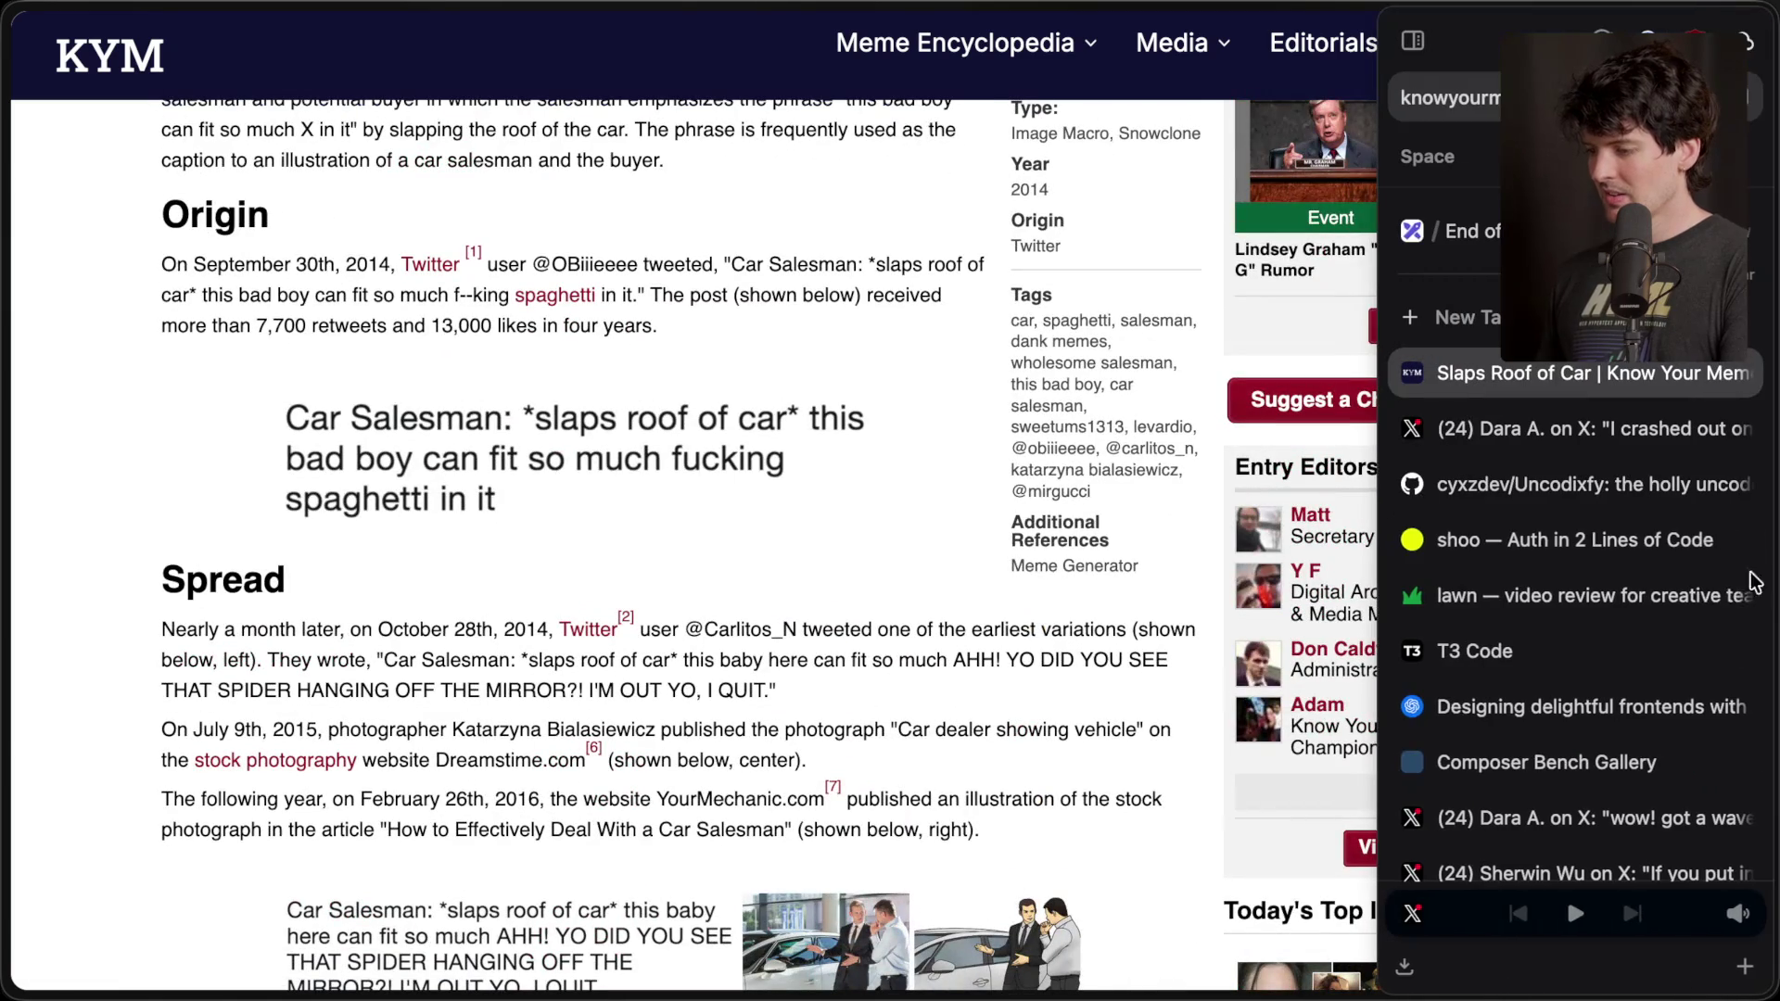
pyautogui.click(1585, 770)
pyautogui.doubleClick(1298, 320)
pyautogui.write('This bad boy can fit so many ur')
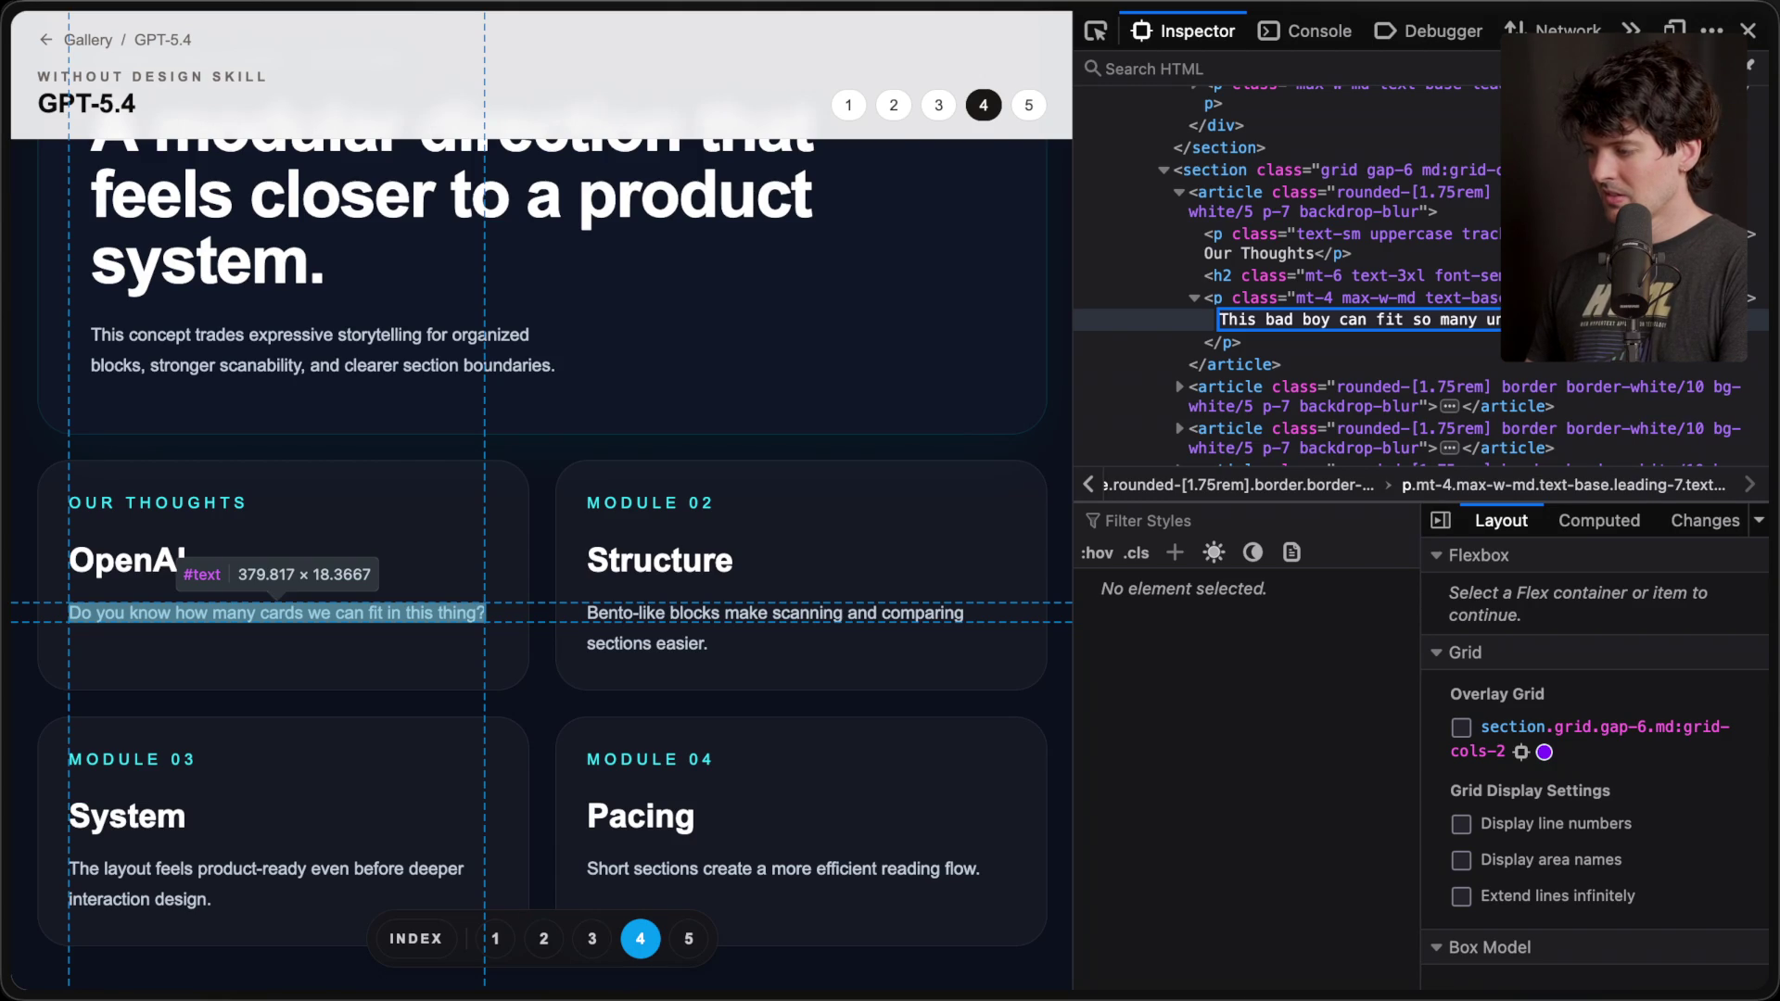
# - Commit the new card text and relabel the Our Thoughts label '*slaps roof of car*'
pyautogui.press('Return')
pyautogui.click(1261, 245)
pyautogui.write('*slaps roof of car*')
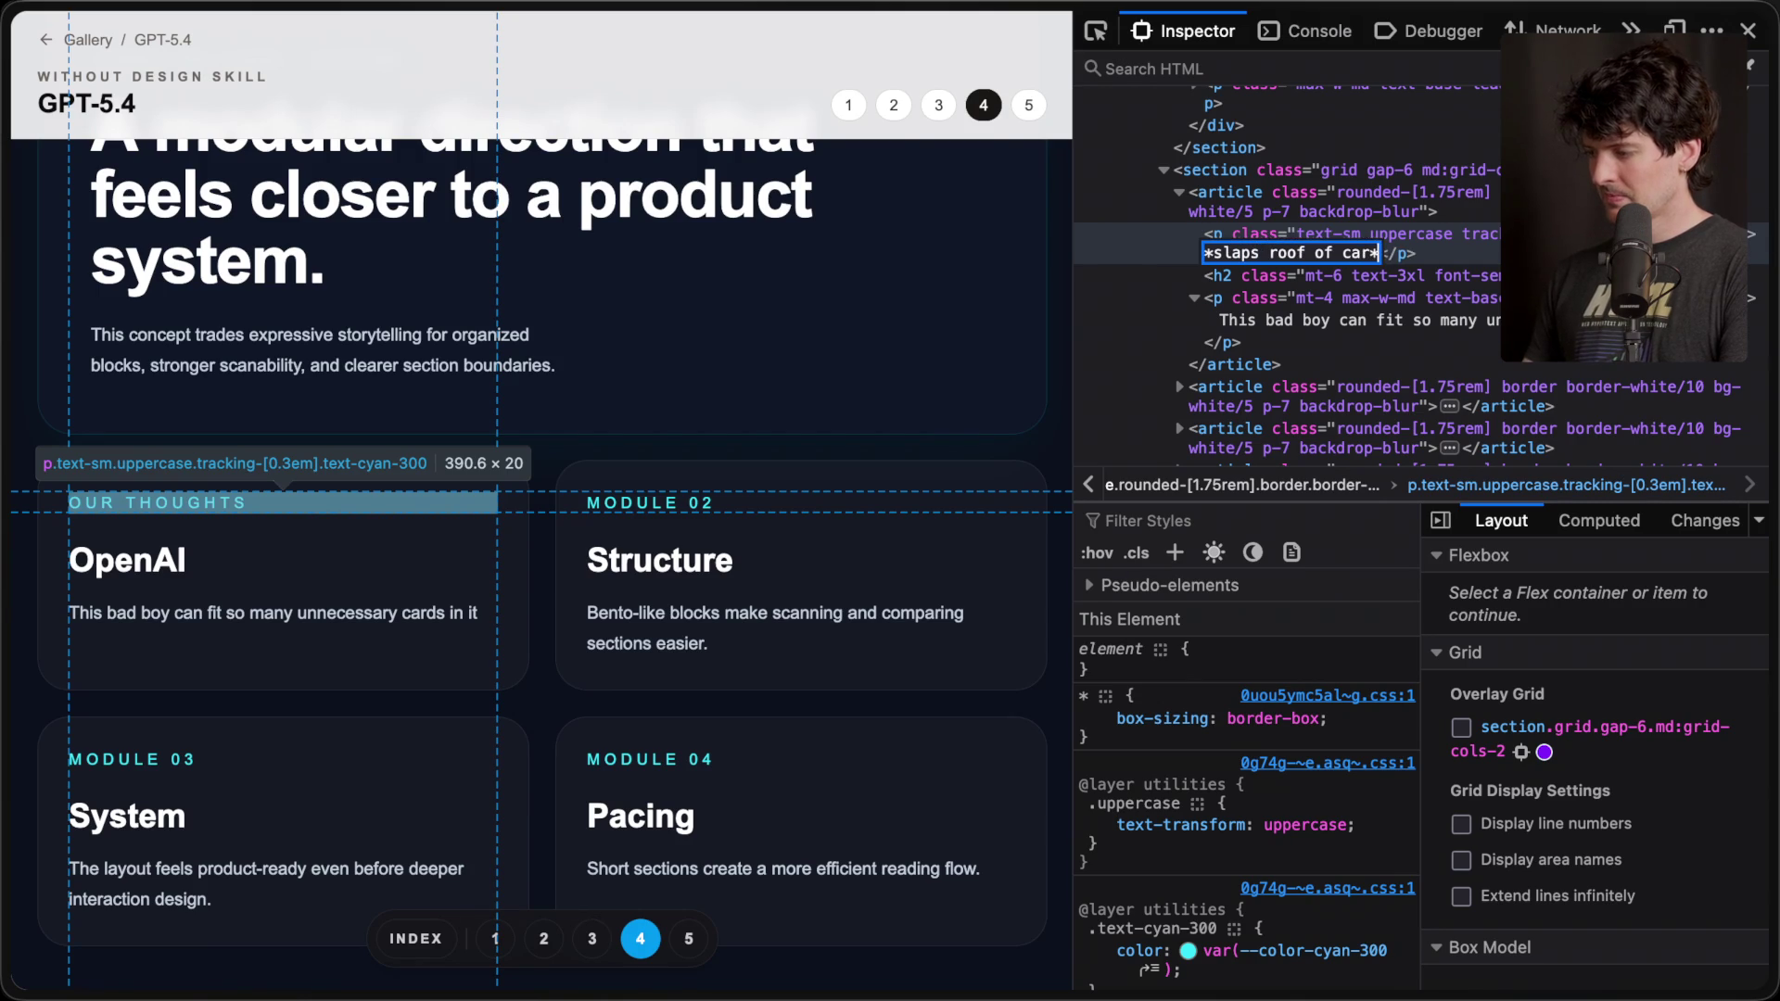
pyautogui.press('Return')
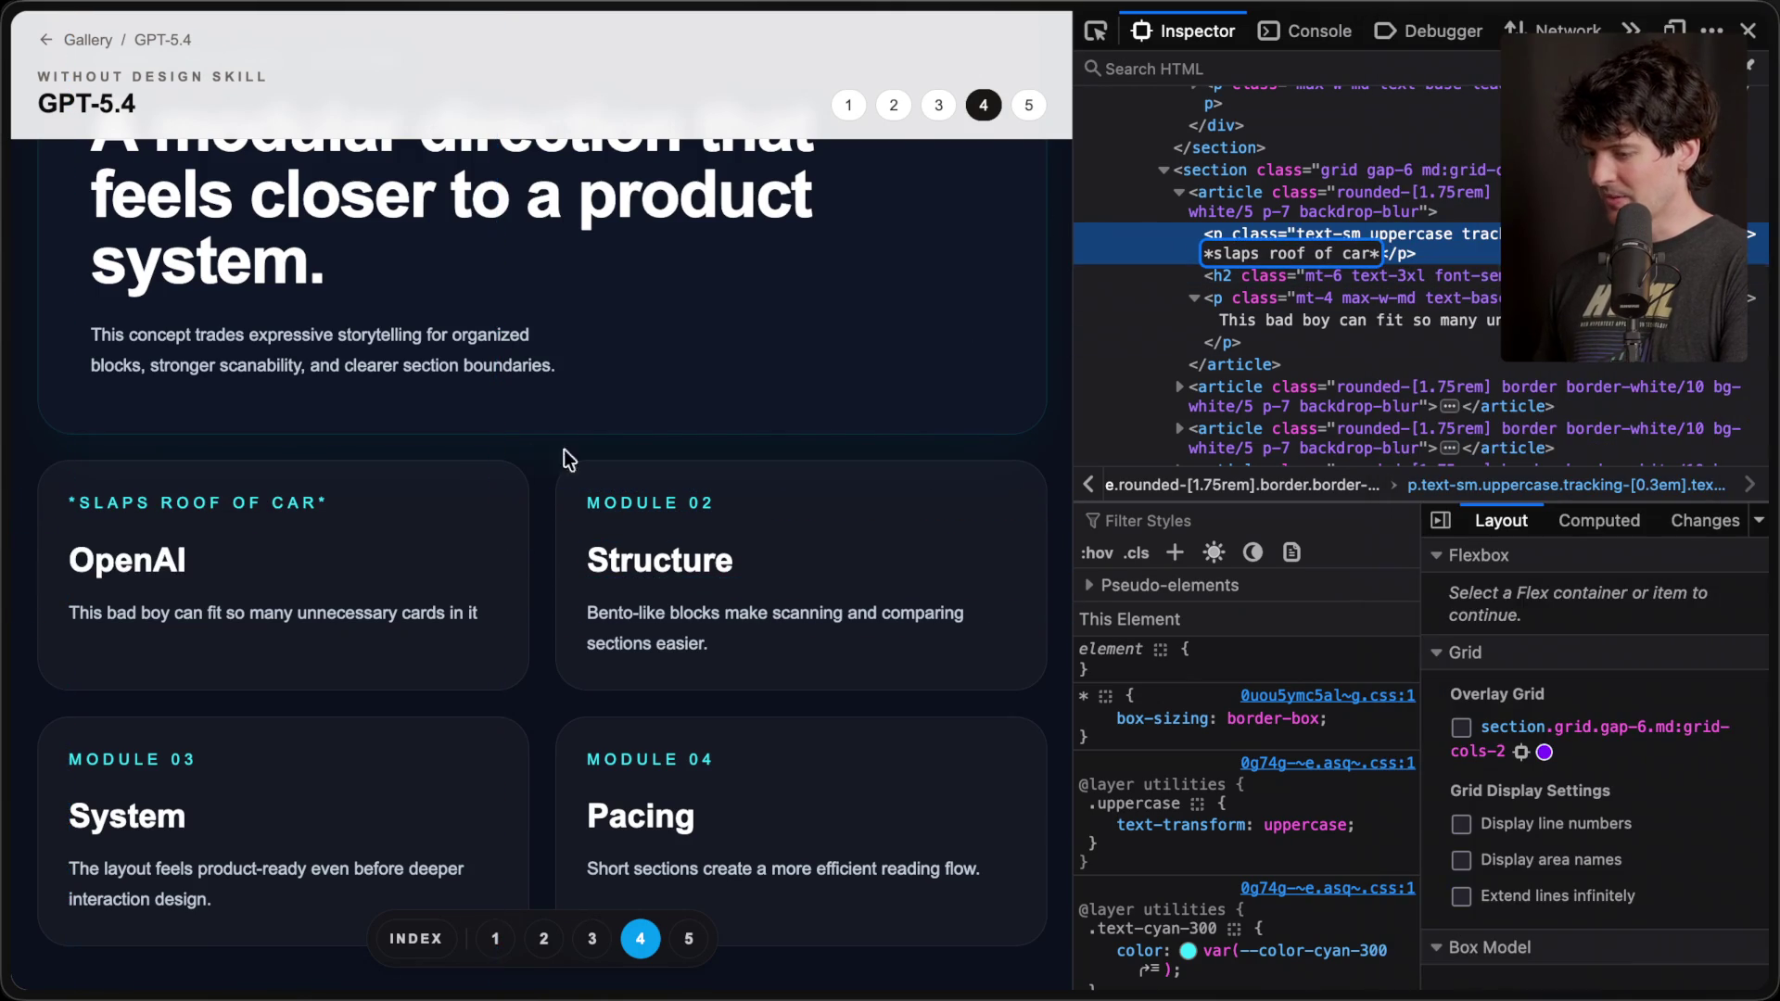
# - Screenshot the OpenAI card region and dismiss Affinity Photo's Lessons window
pyautogui.moveTo(11, 428); pyautogui.dragTo(549, 704)
pyautogui.press('super+Tab')
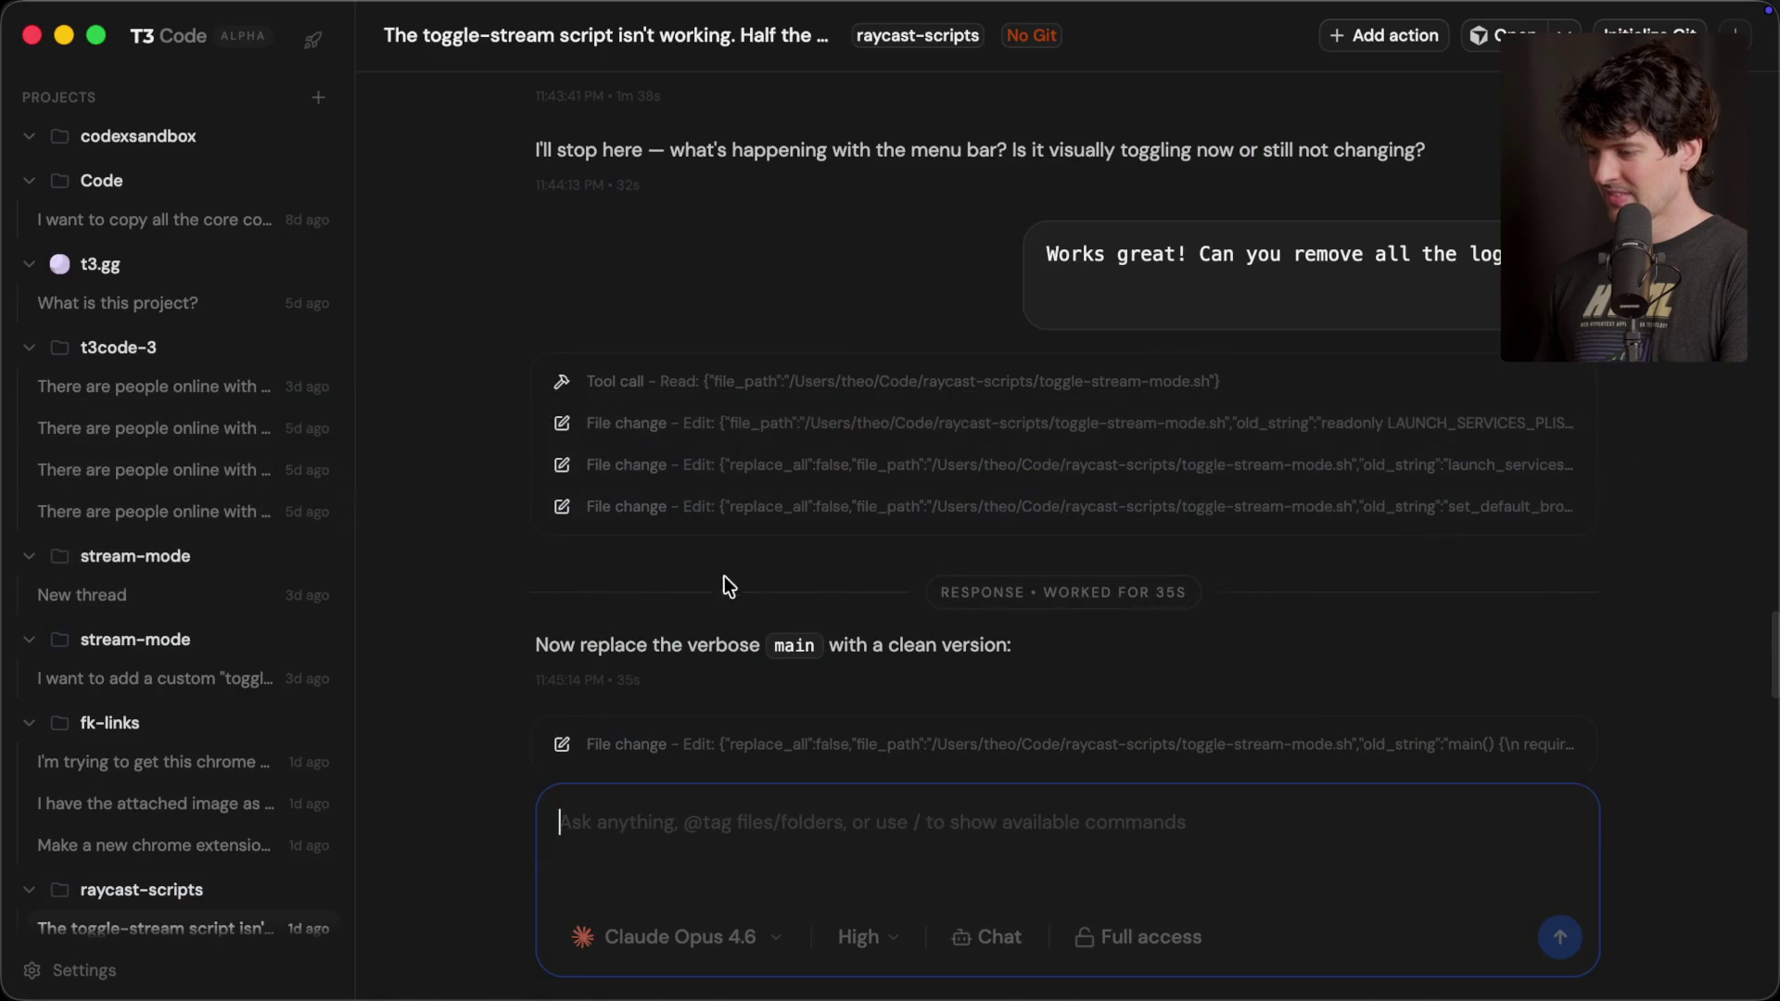
pyautogui.press('super+Tab')
pyautogui.press('super+Tab')
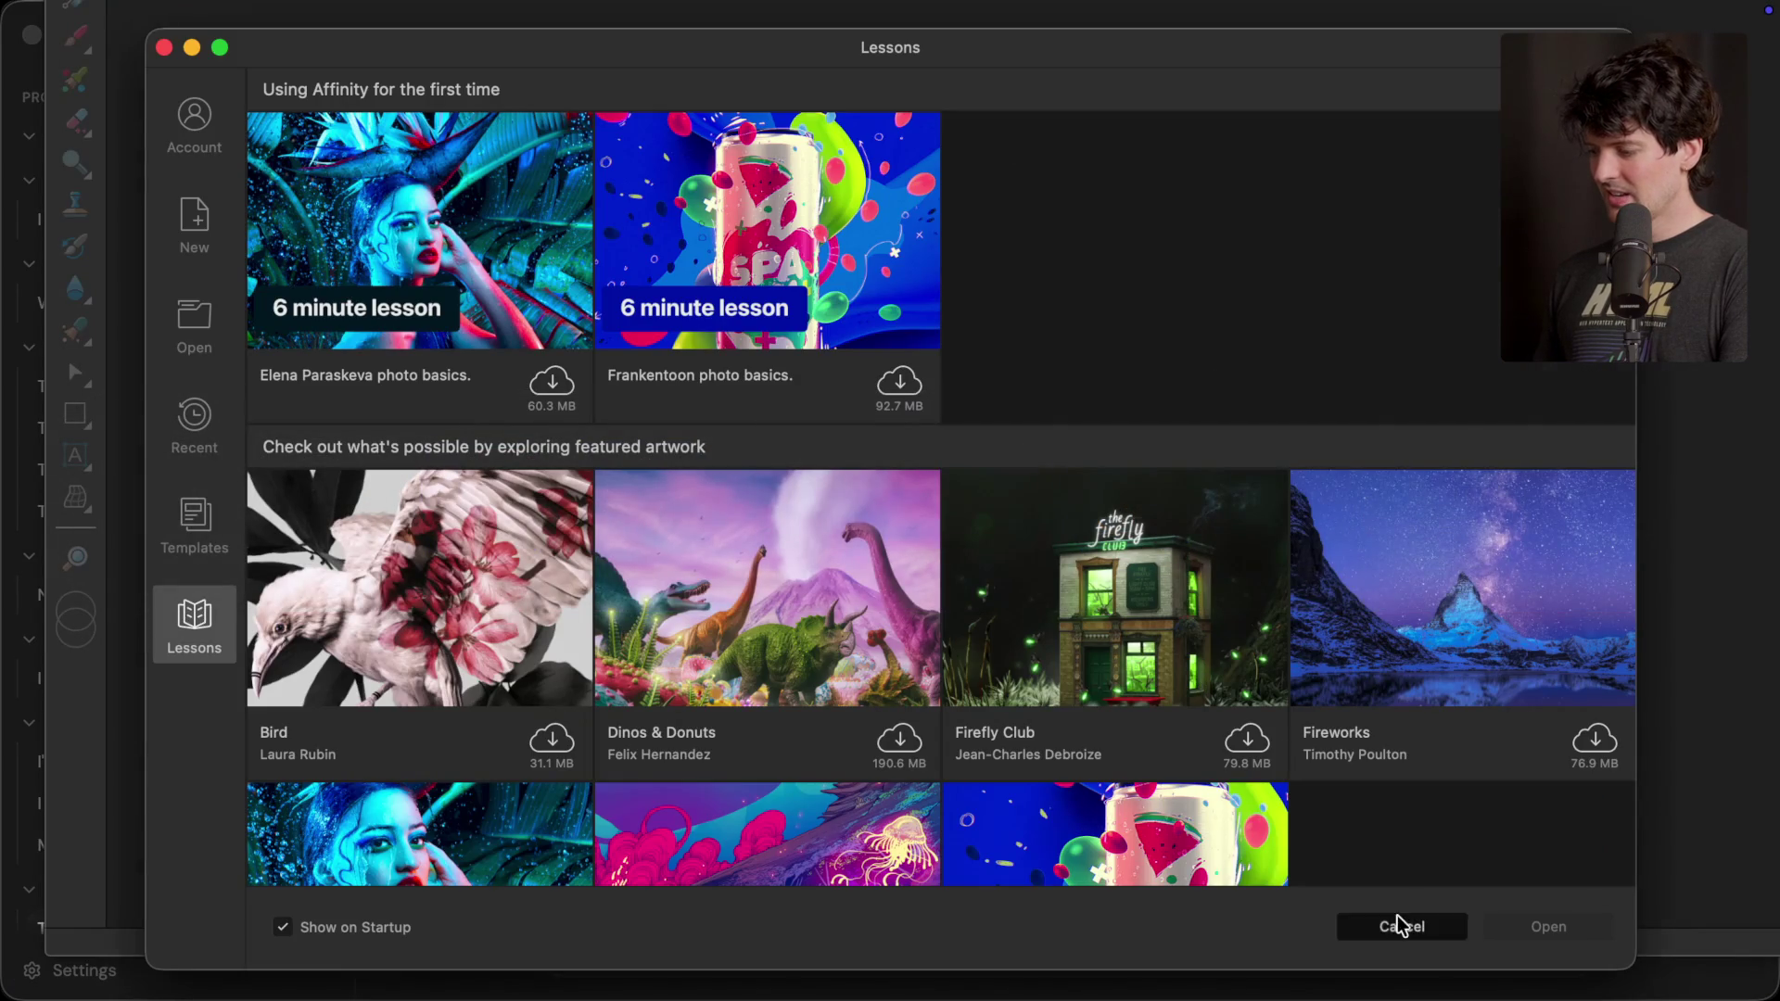
pyautogui.click(1400, 925)
pyautogui.press('super+Tab')
pyautogui.press('super+Tab')
pyautogui.press('super+Tab')
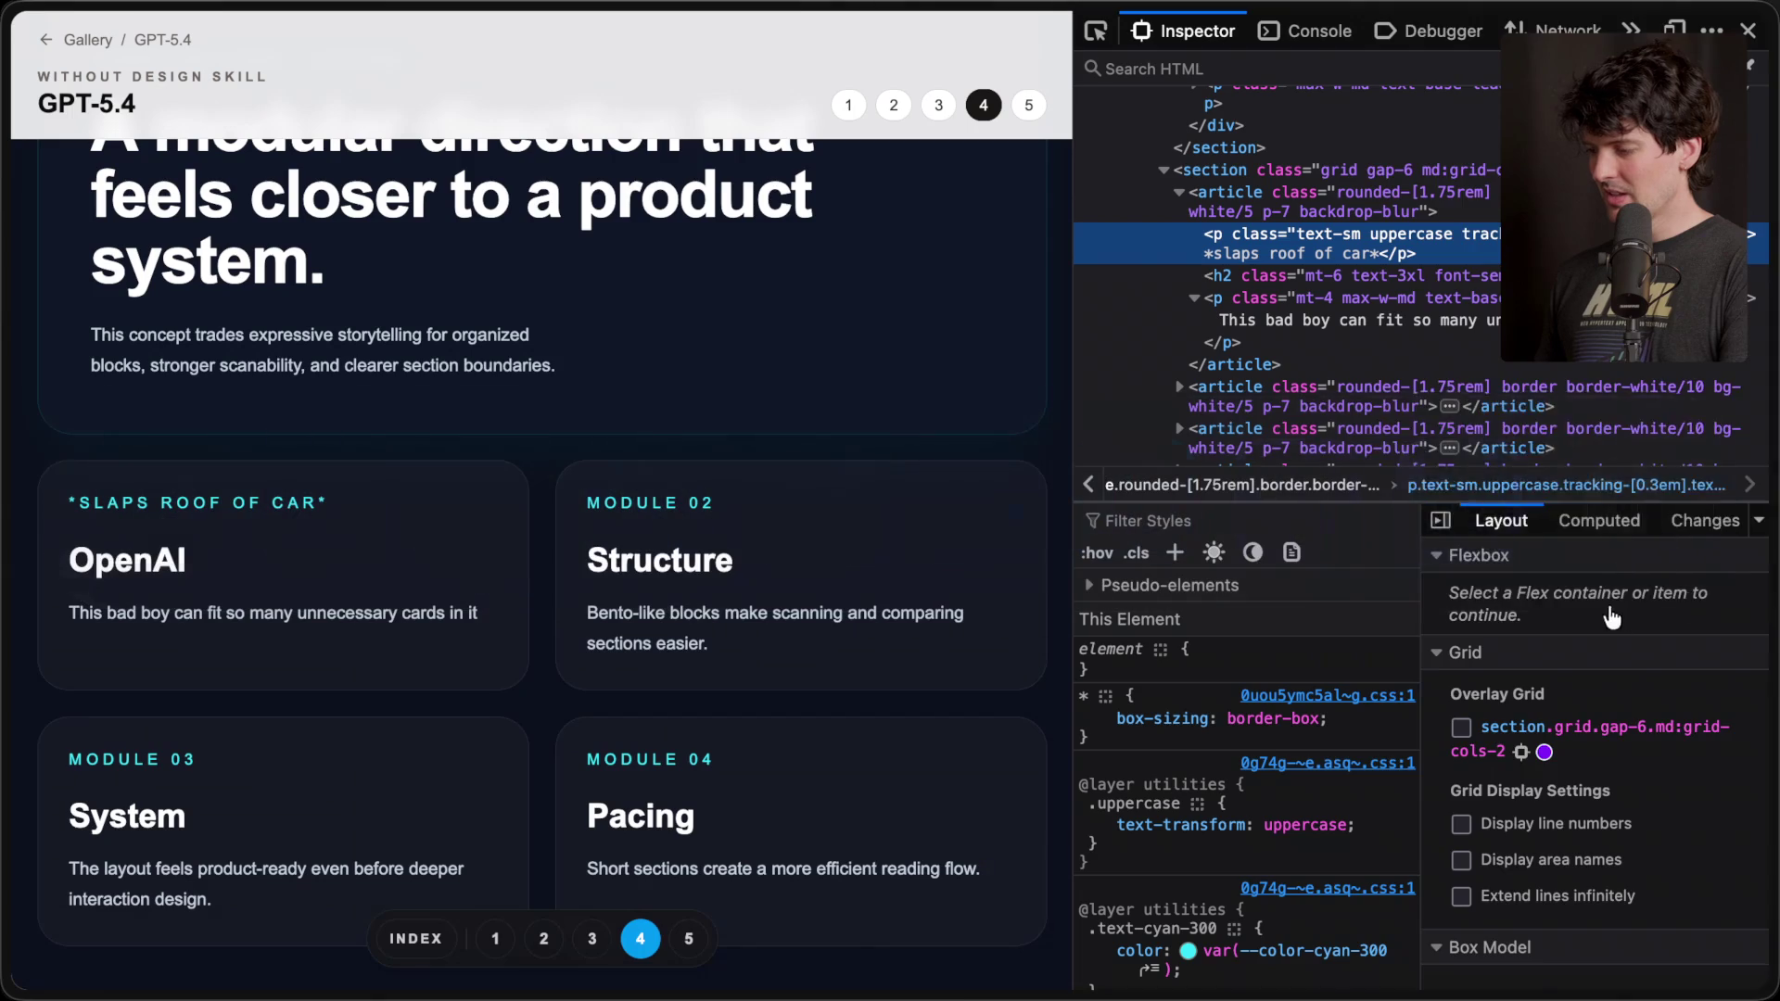
# - Return to the Slaps Roof of Car page and view the meme's full-size image
pyautogui.moveTo(1773, 586)
pyautogui.click(1520, 365)
pyautogui.click(559, 461)
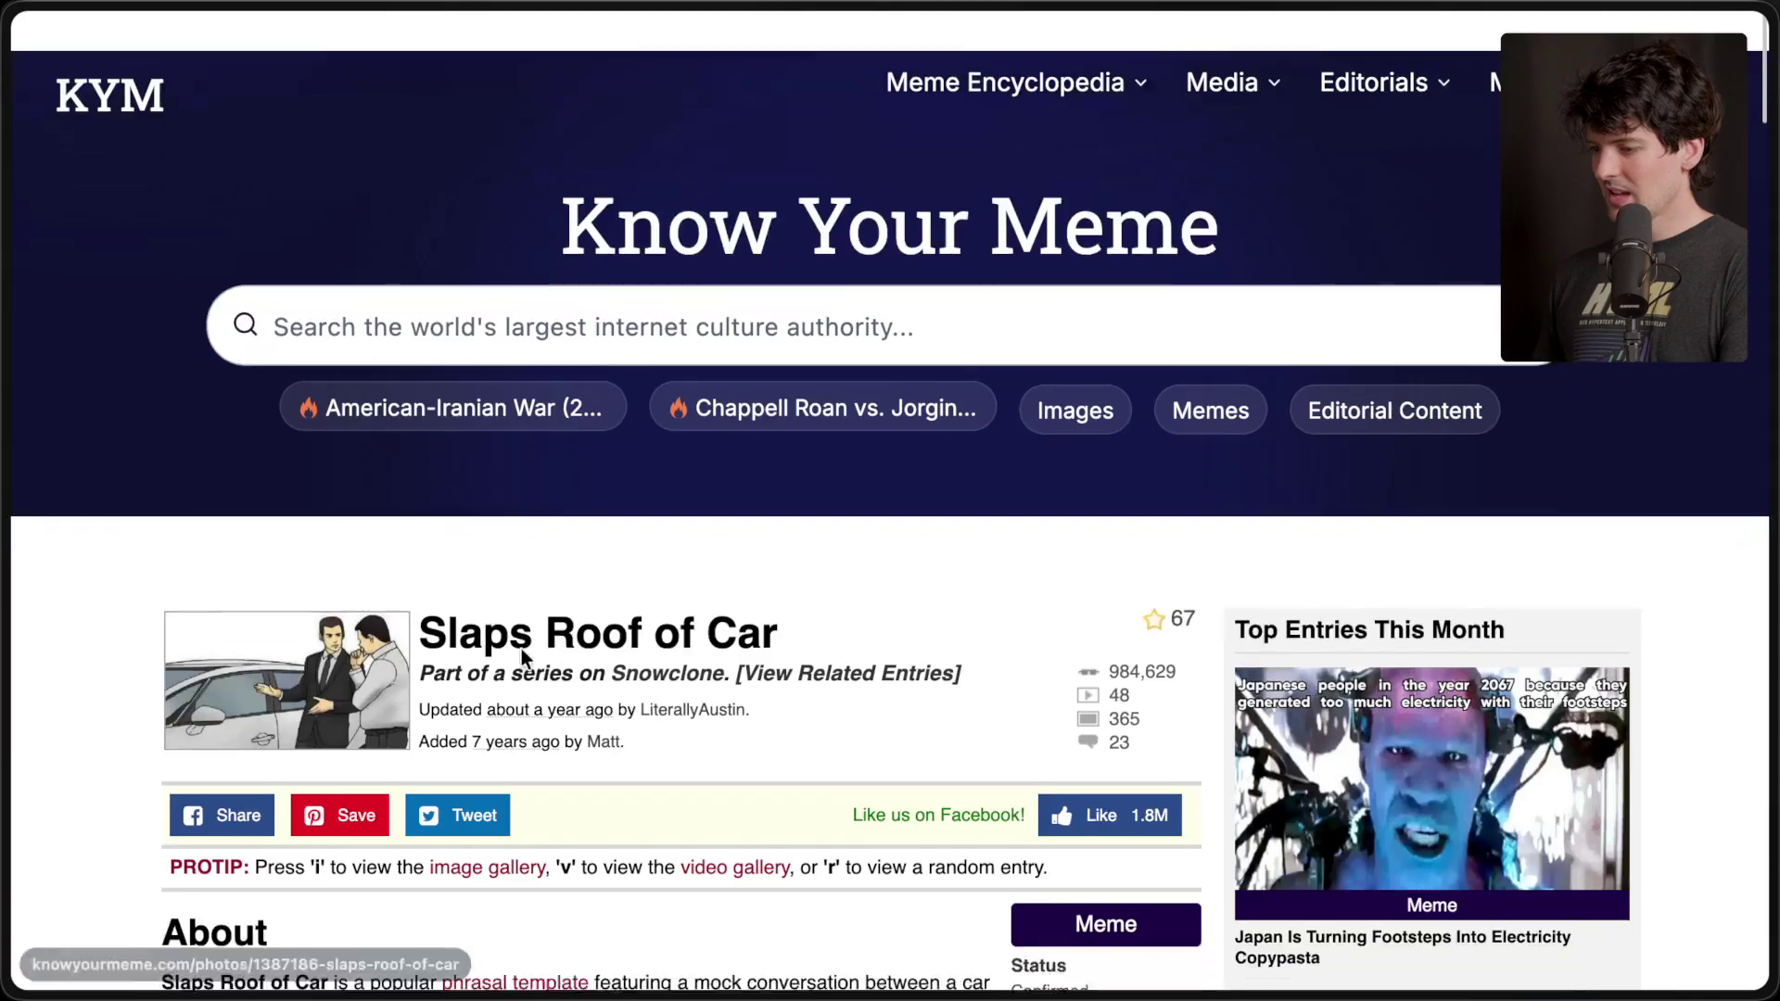
# - Copy the car-salesman meme image and paste it into Affinity Photo as a new 800 × 450 px document
pyautogui.rightClick(614, 521)
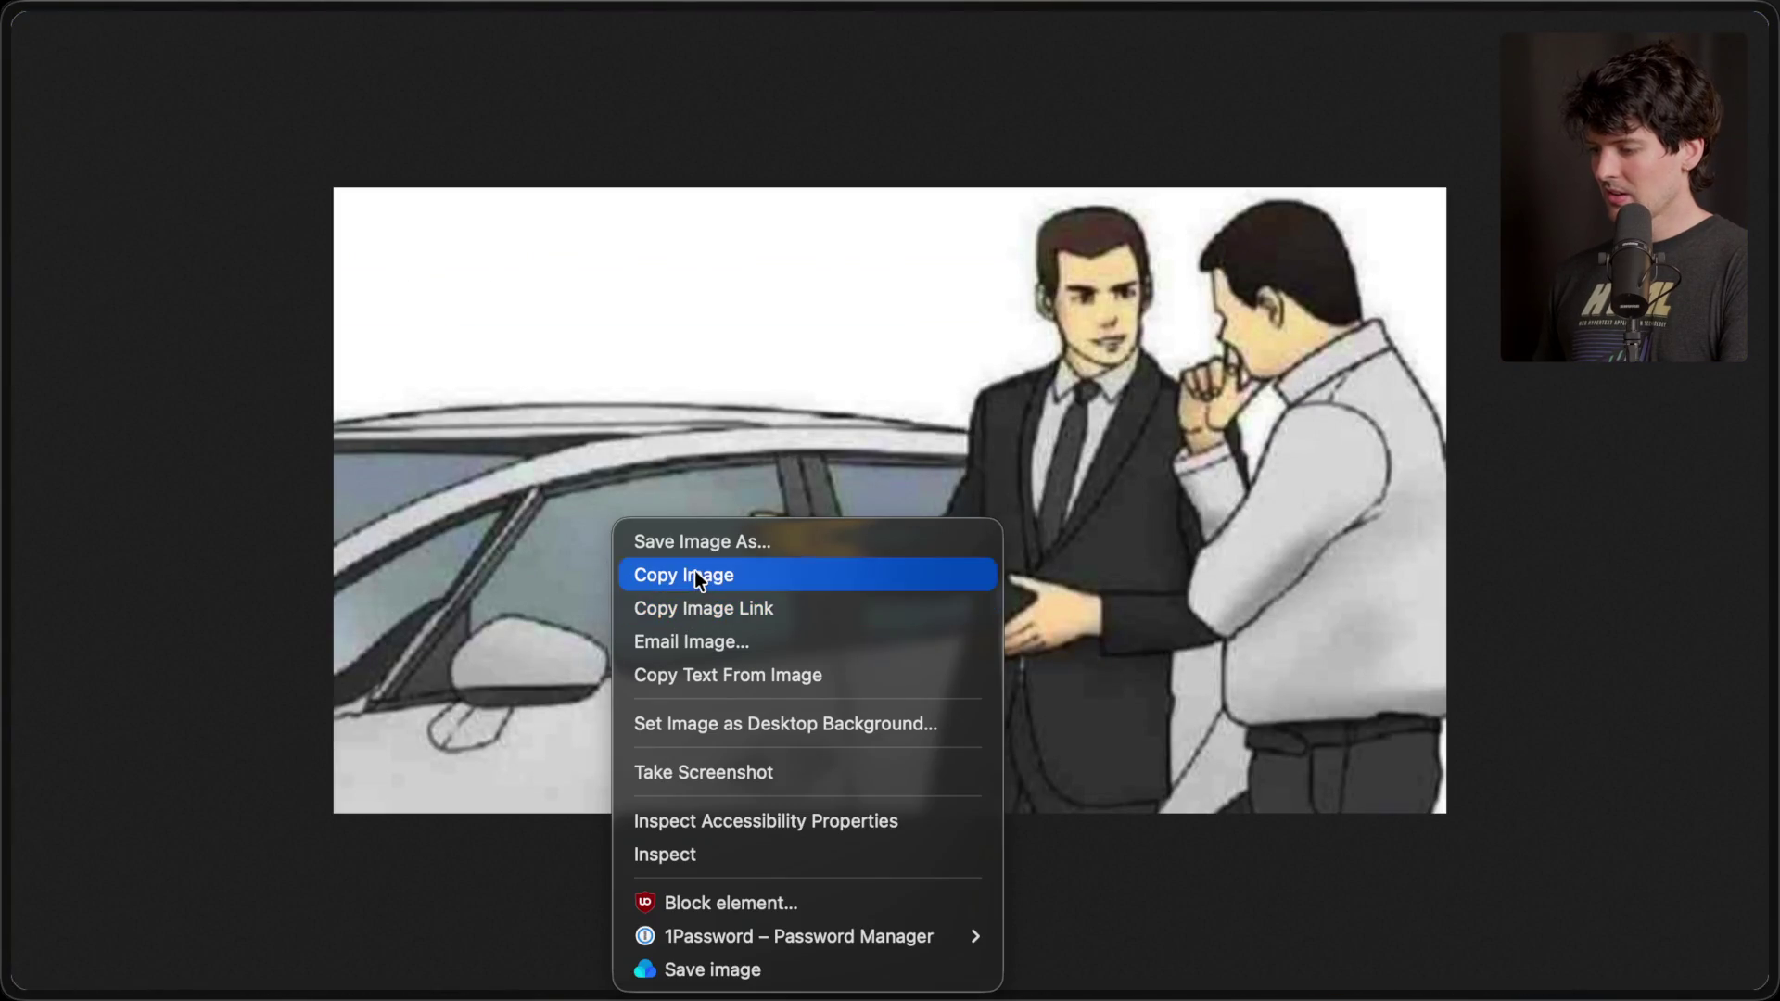
pyautogui.click(693, 573)
pyautogui.press('super+Tab')
pyautogui.press('super+Tab')
pyautogui.press('super+Tab')
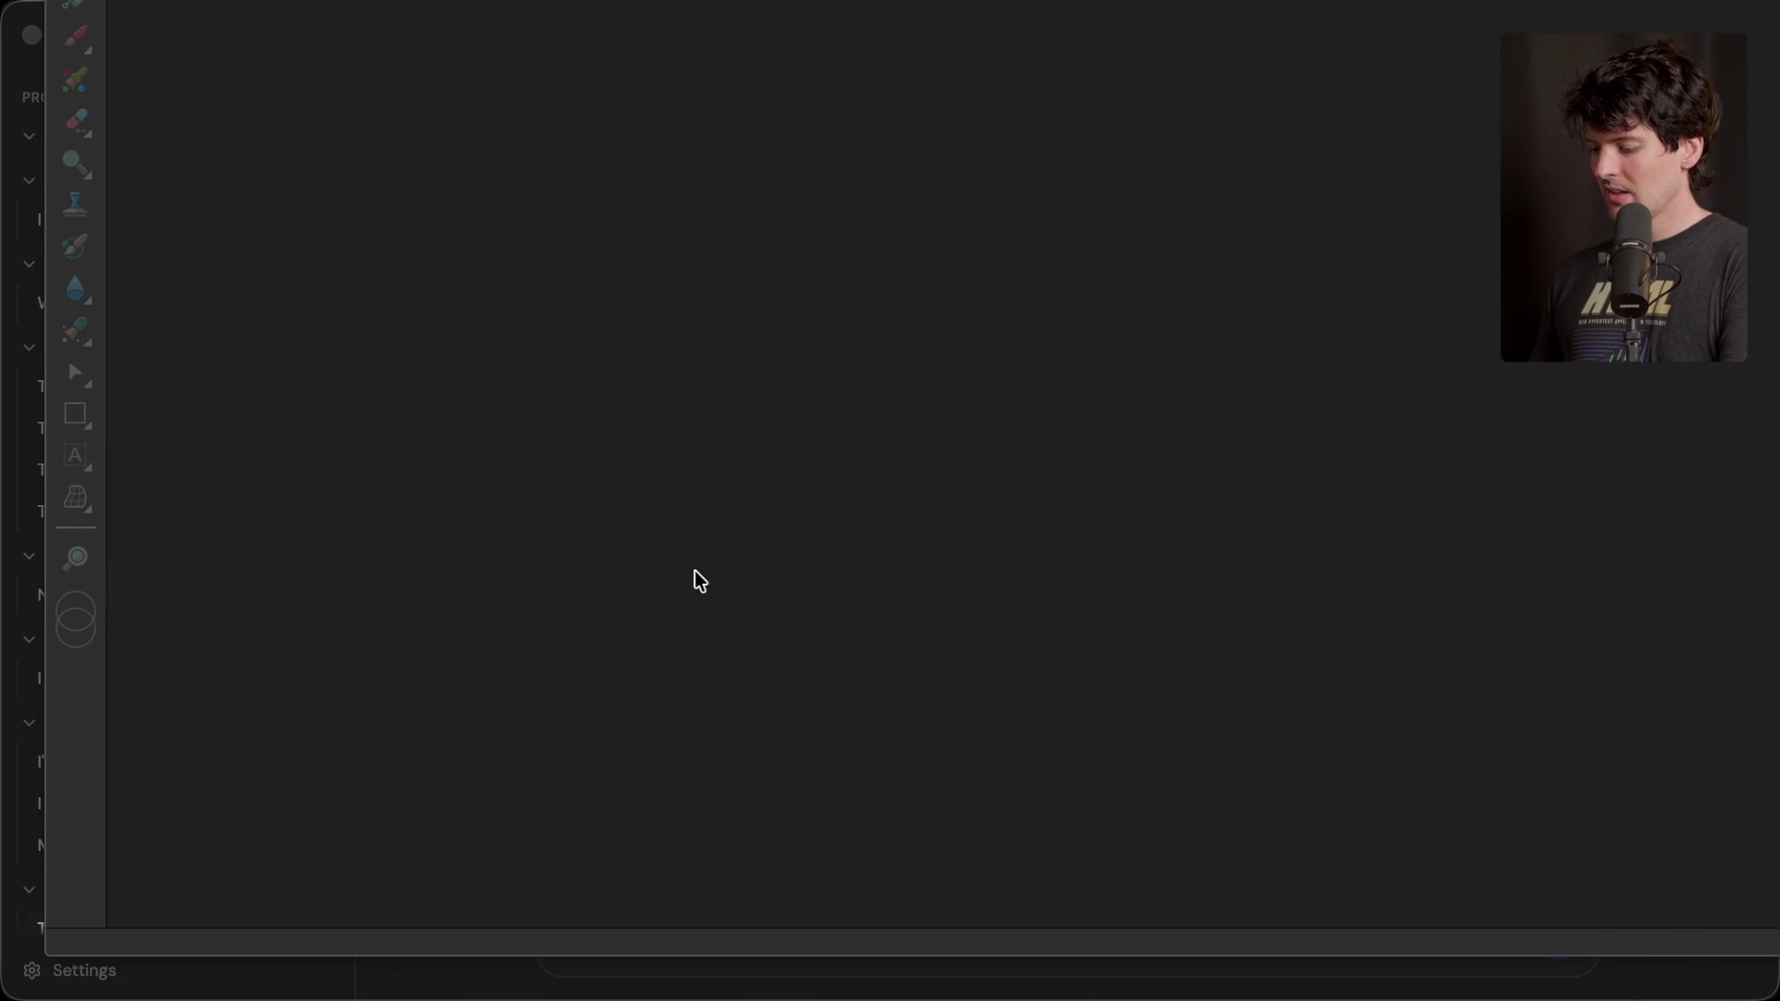
pyautogui.press('super+v')
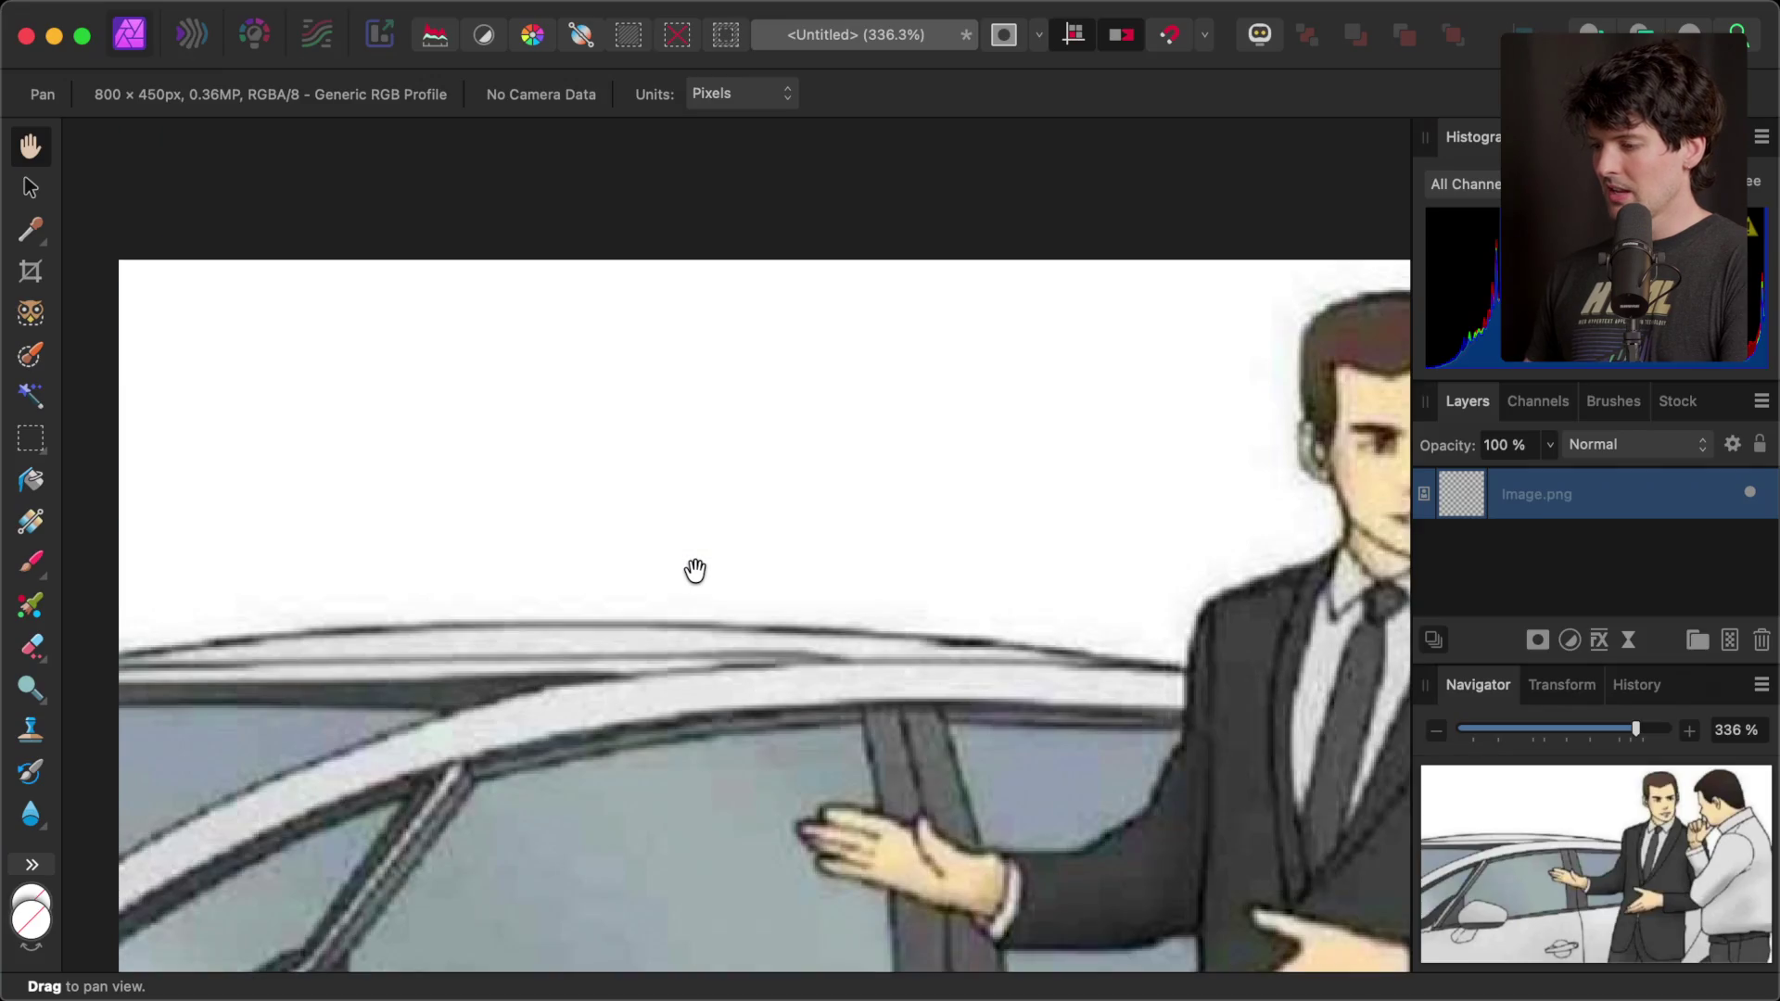
pyautogui.scroll(-5, 695, 570)
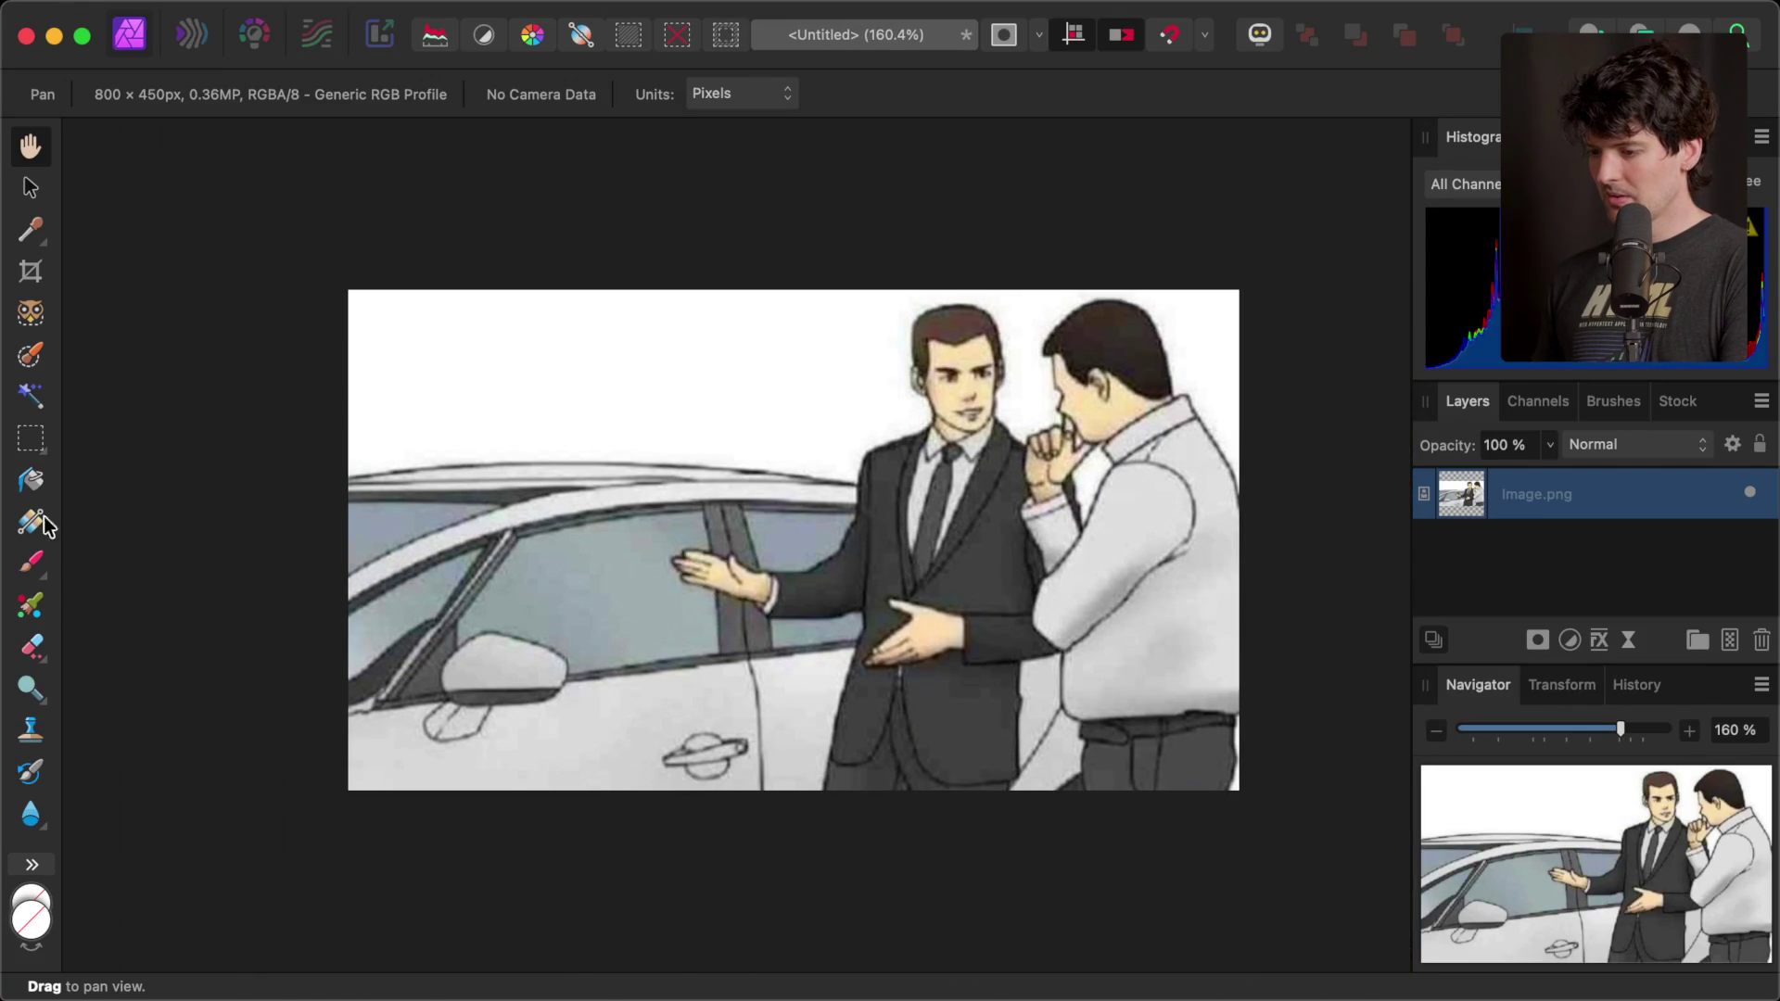
# - With the Crop Tool, drag the crop area upward to add space above the image
pyautogui.click(32, 865)
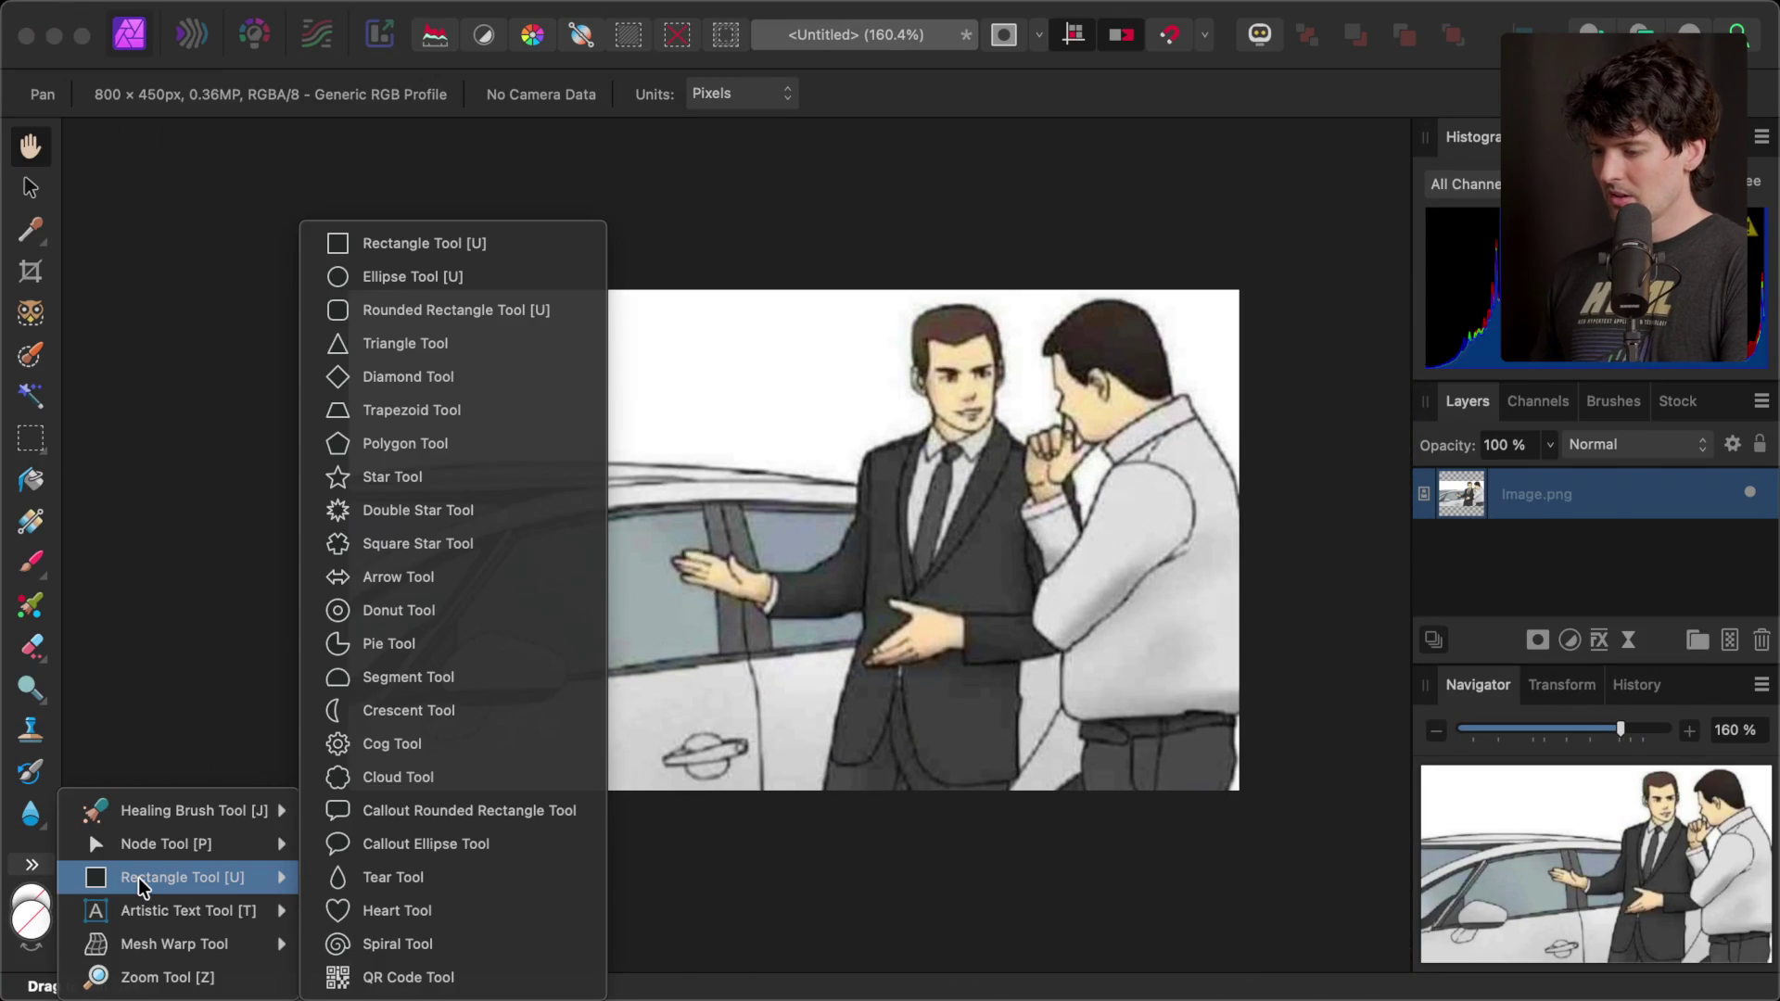
pyautogui.moveTo(149, 954)
pyautogui.moveTo(139, 844)
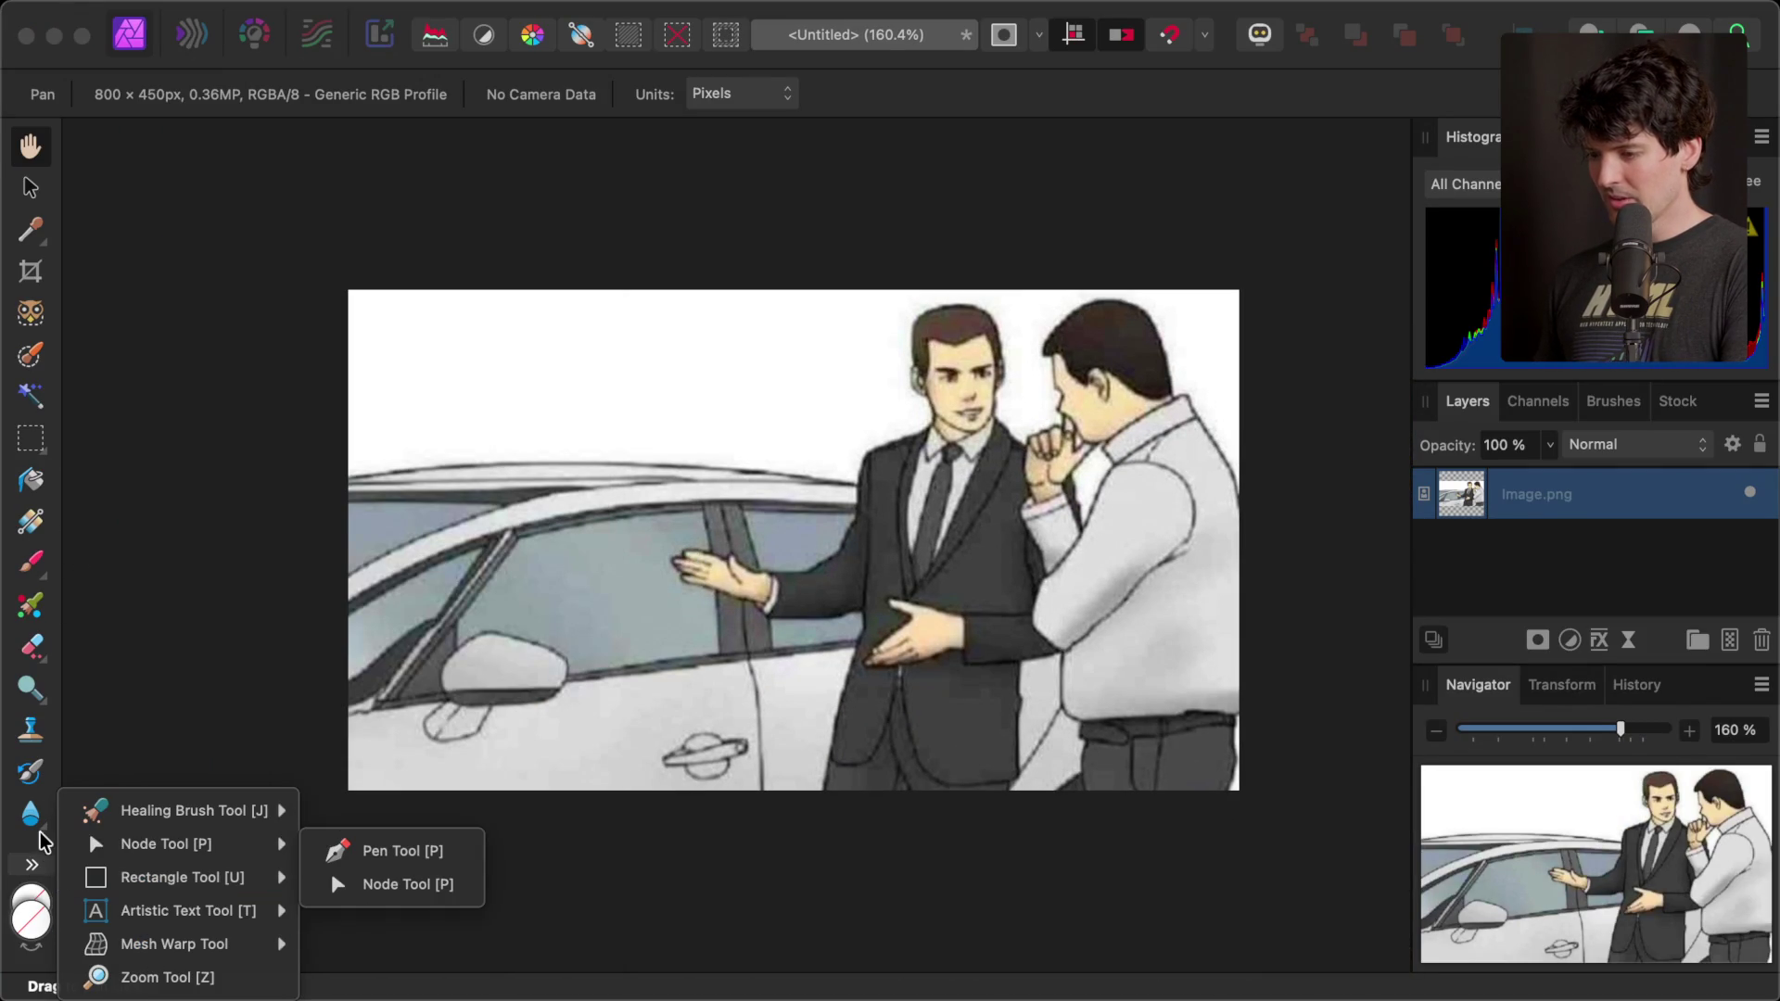
pyautogui.click(27, 265)
pyautogui.moveTo(815, 283); pyautogui.dragTo(805, 42)
# - Extend the crop further upward and apply it, making the canvas 800 × 823 px
pyautogui.scroll(-5, 656, 502)
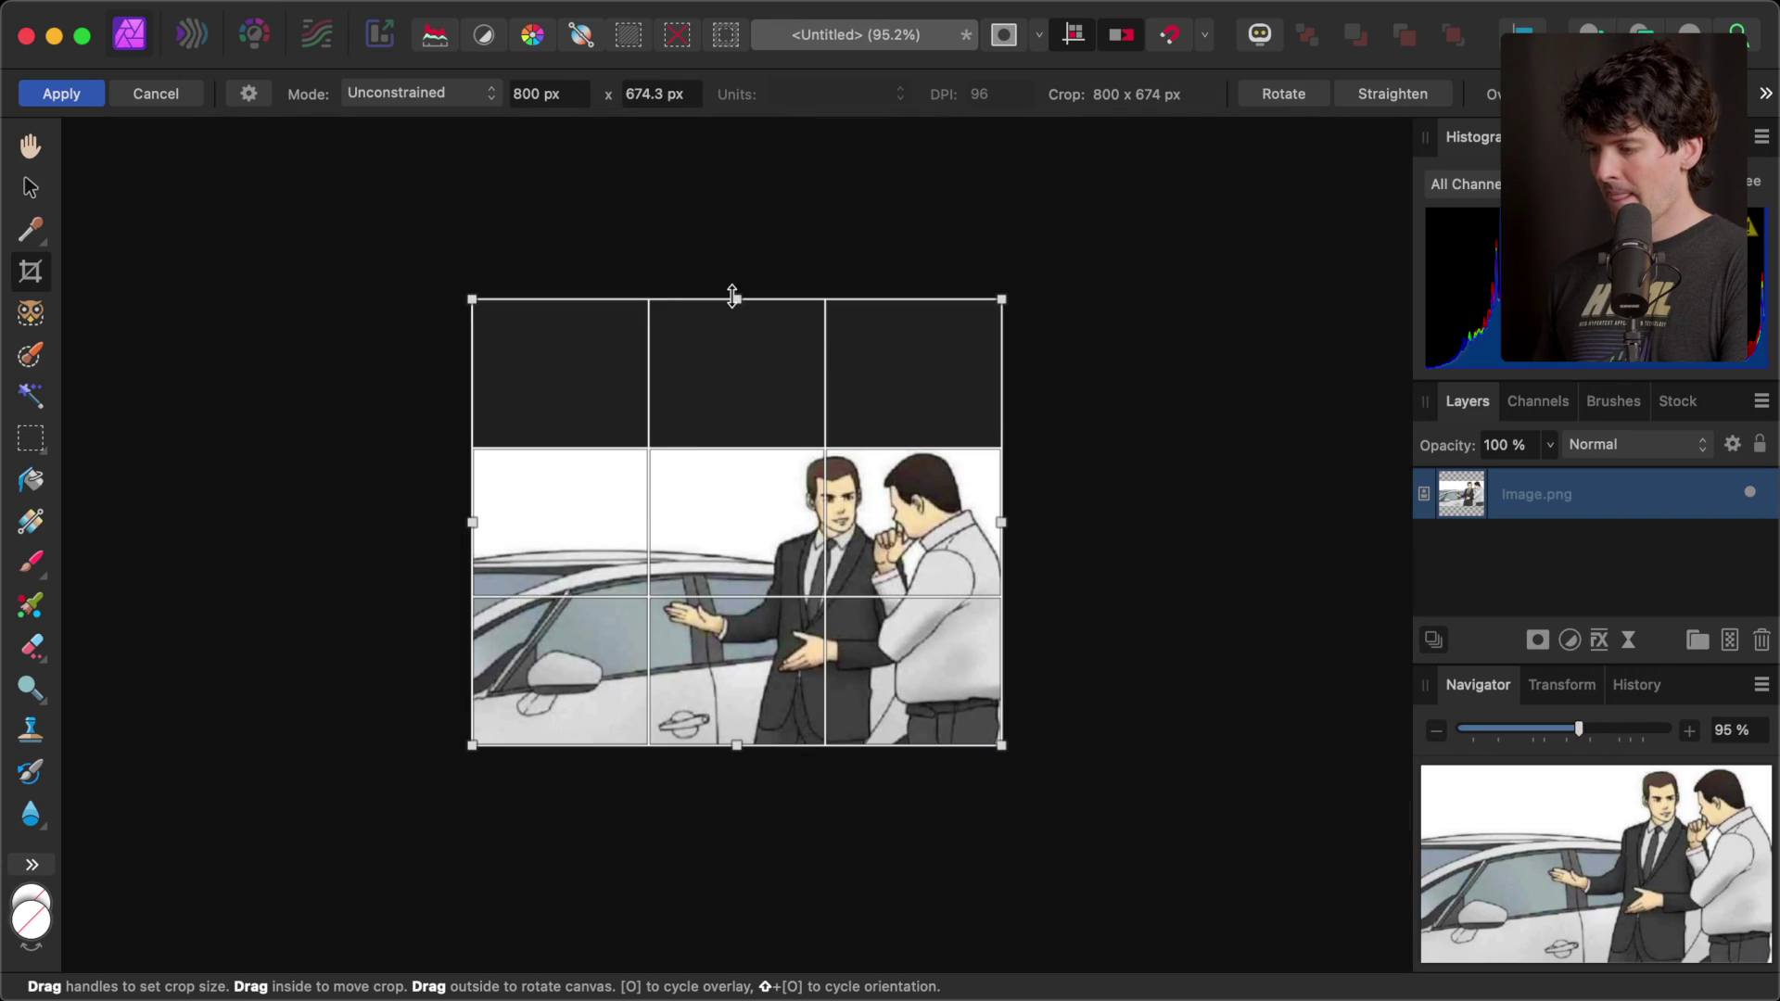
pyautogui.moveTo(733, 296); pyautogui.dragTo(732, 191)
pyautogui.press('Return')
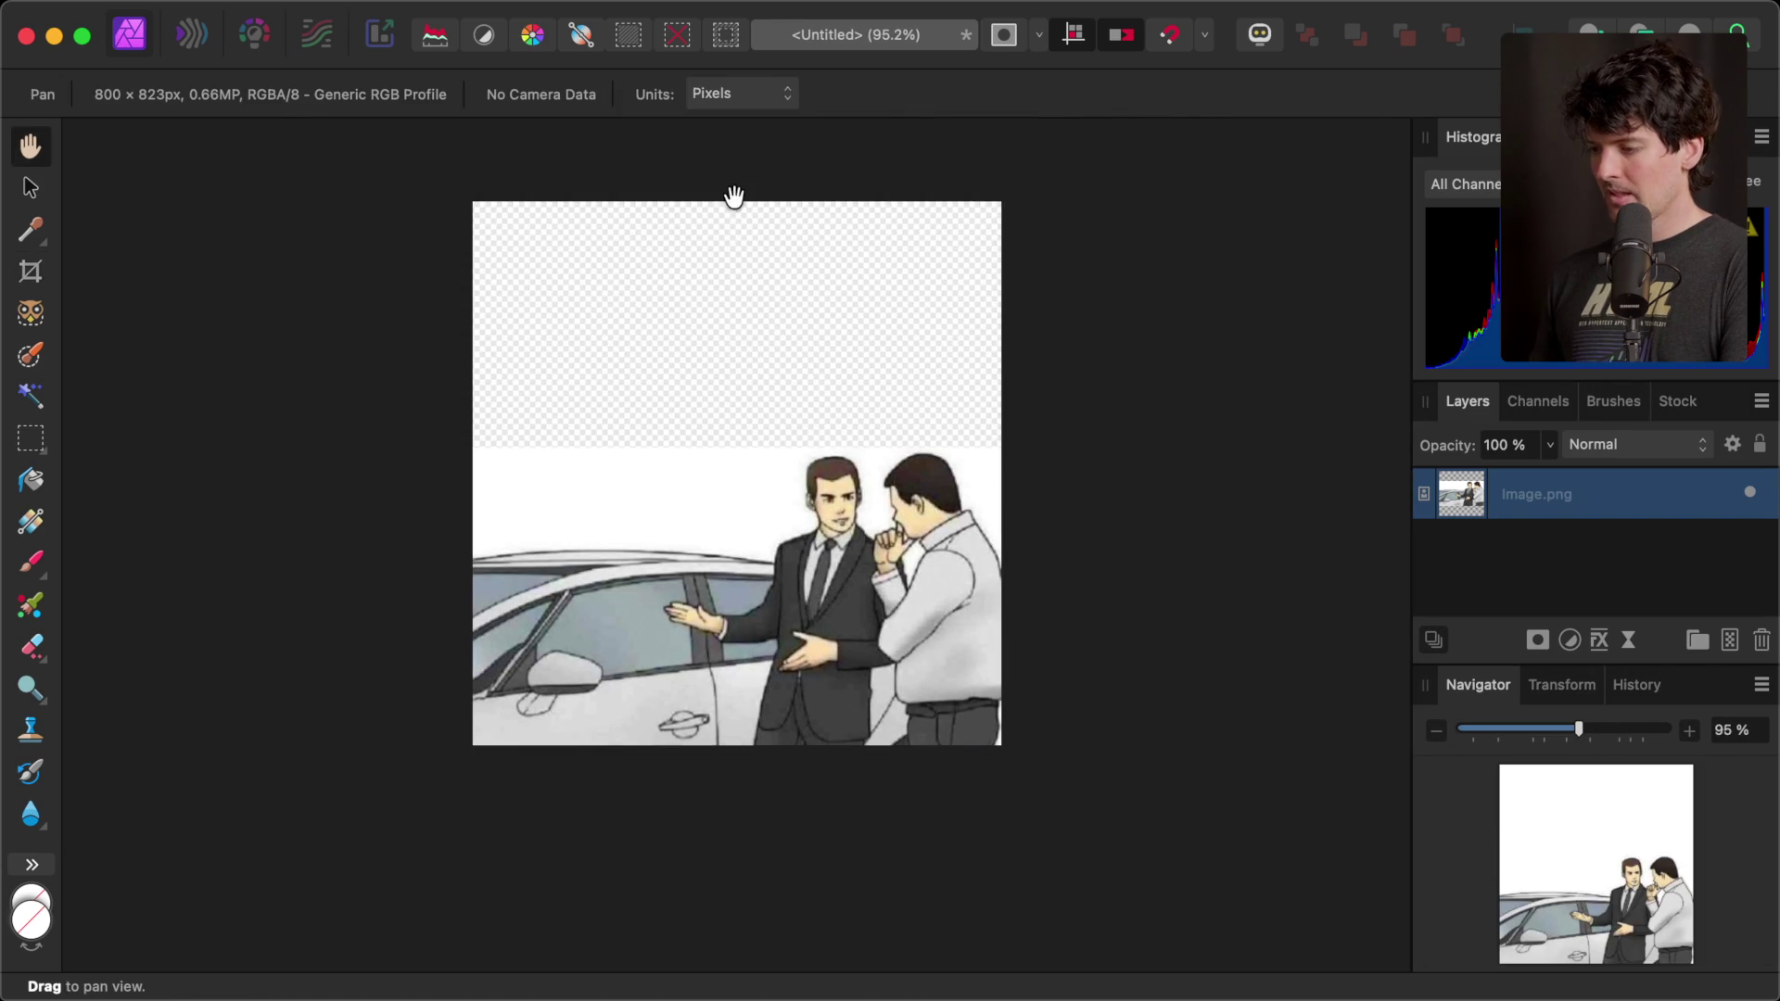
# - Capture the OpenAI card from the Composer Bench Gallery and paste it into Affinity Photo as a new layer
pyautogui.press('super+Tab')
pyautogui.press('super+Tab')
pyautogui.moveTo(1715, 436)
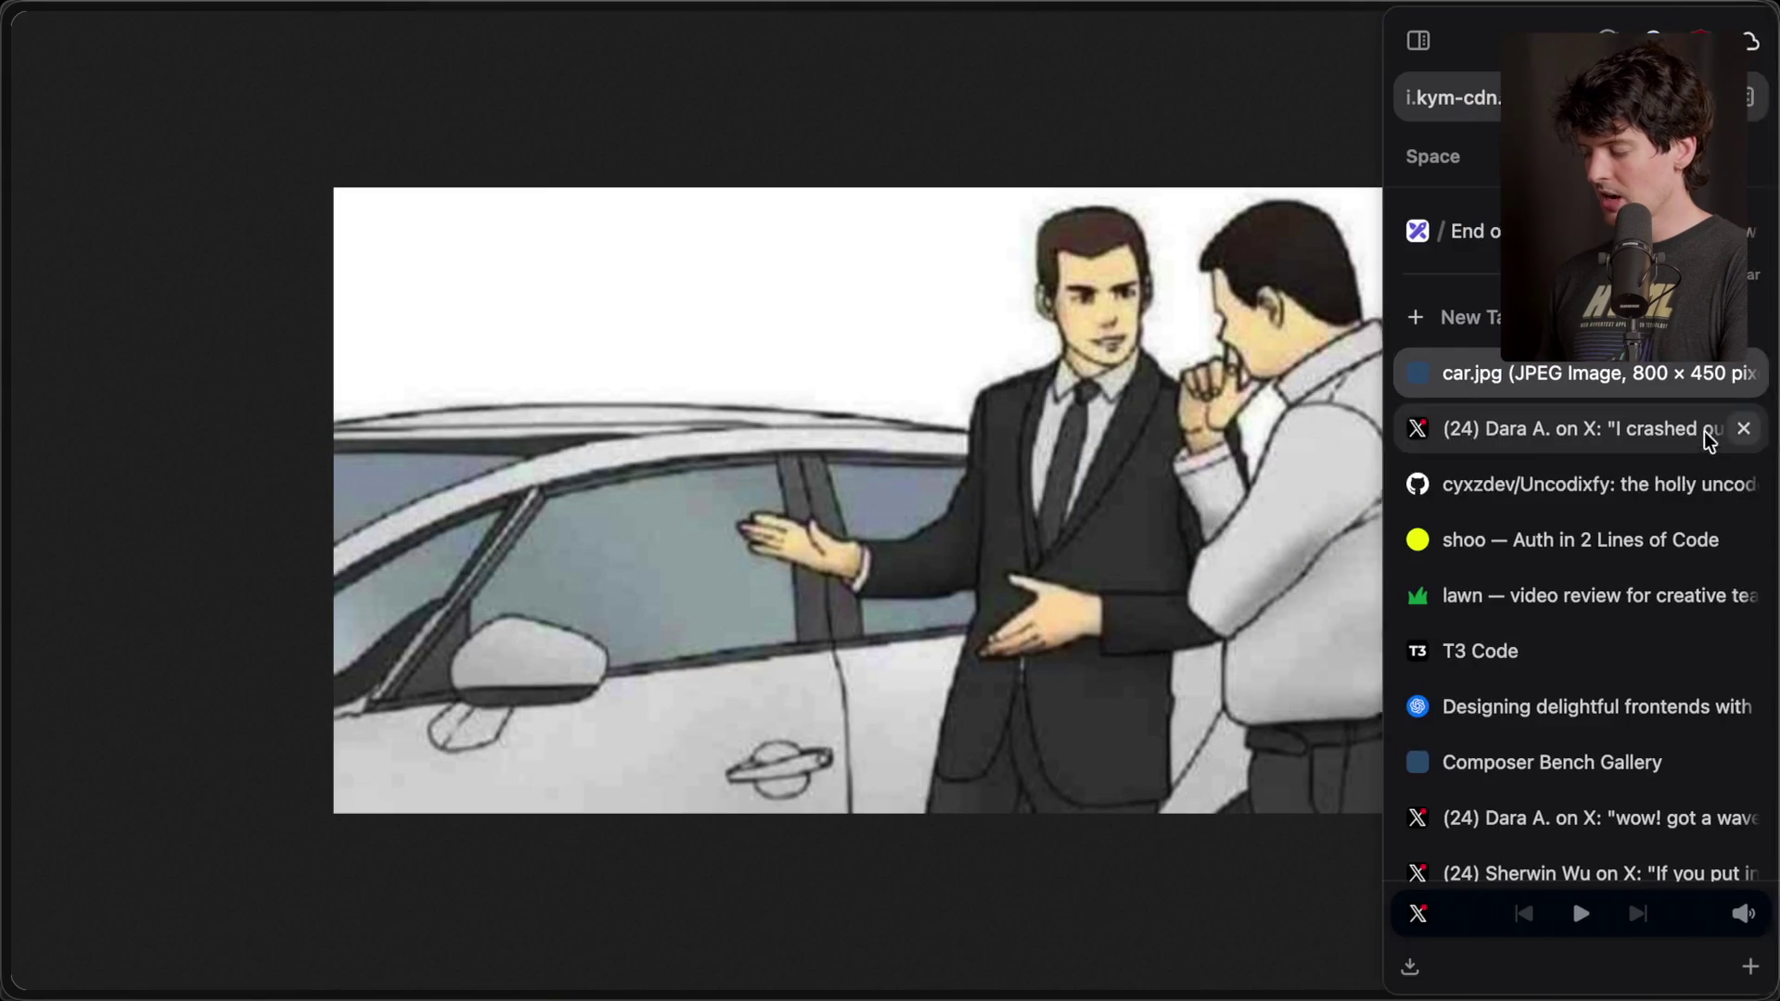
pyautogui.click(1551, 769)
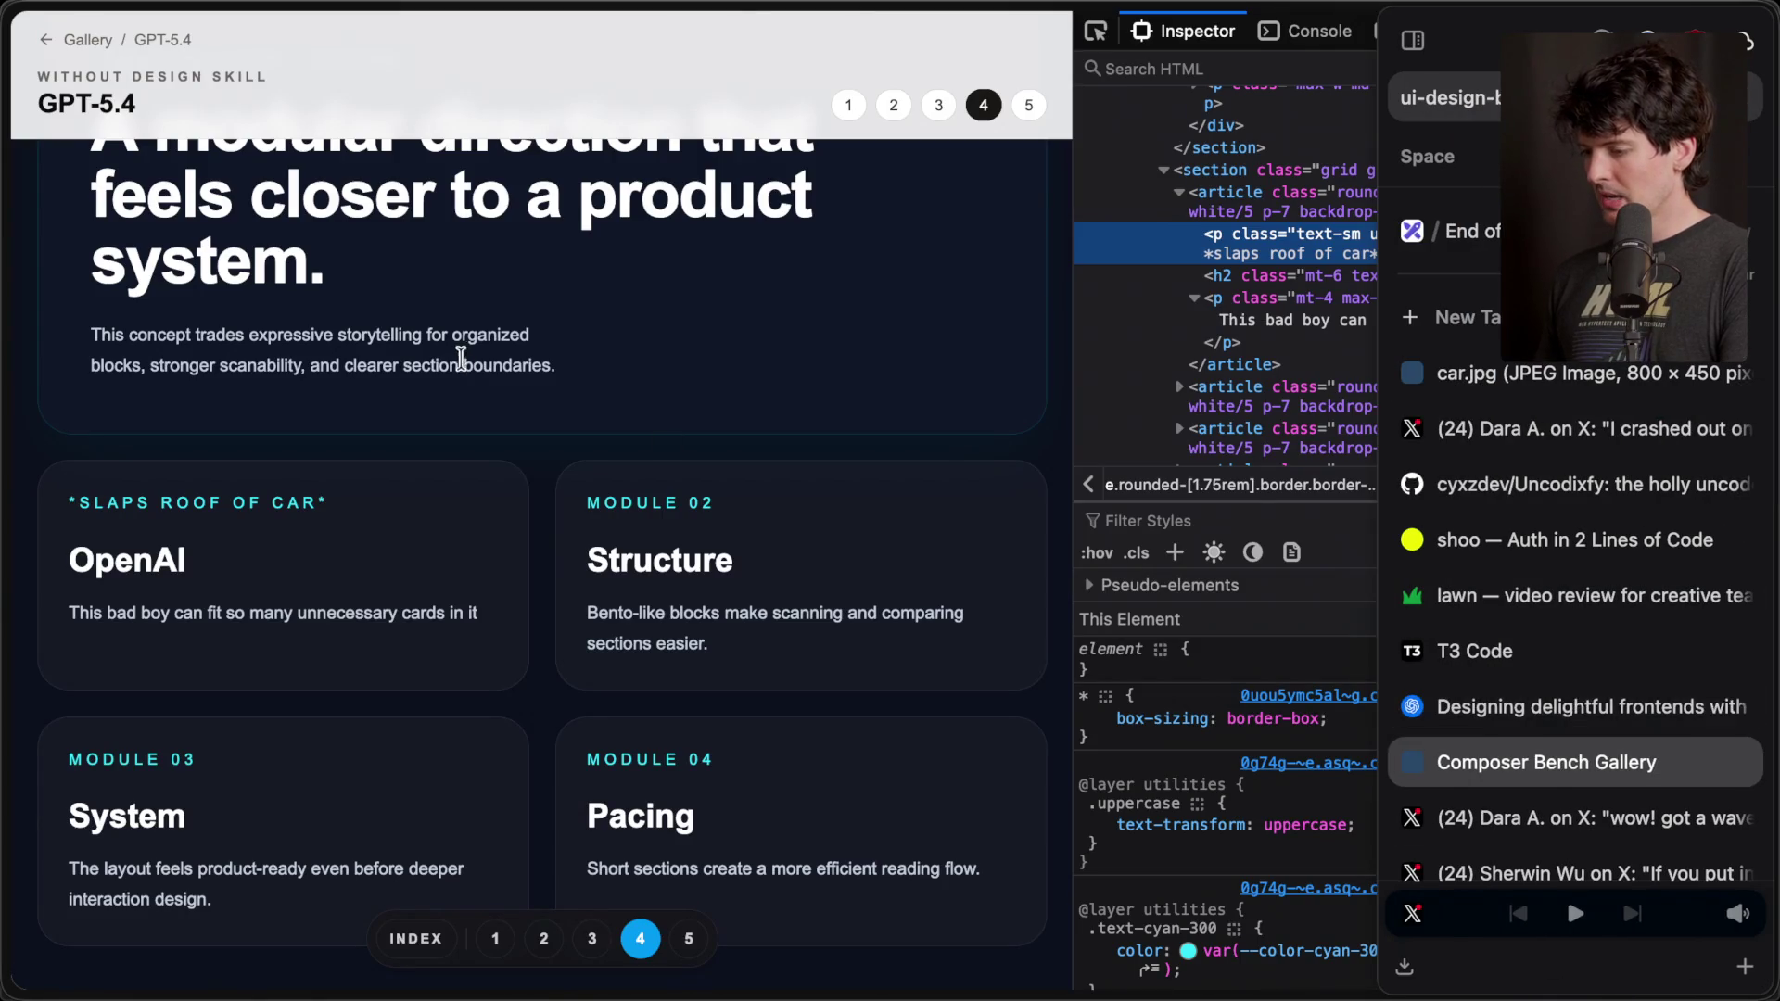
pyautogui.moveTo(30, 448); pyautogui.dragTo(545, 707)
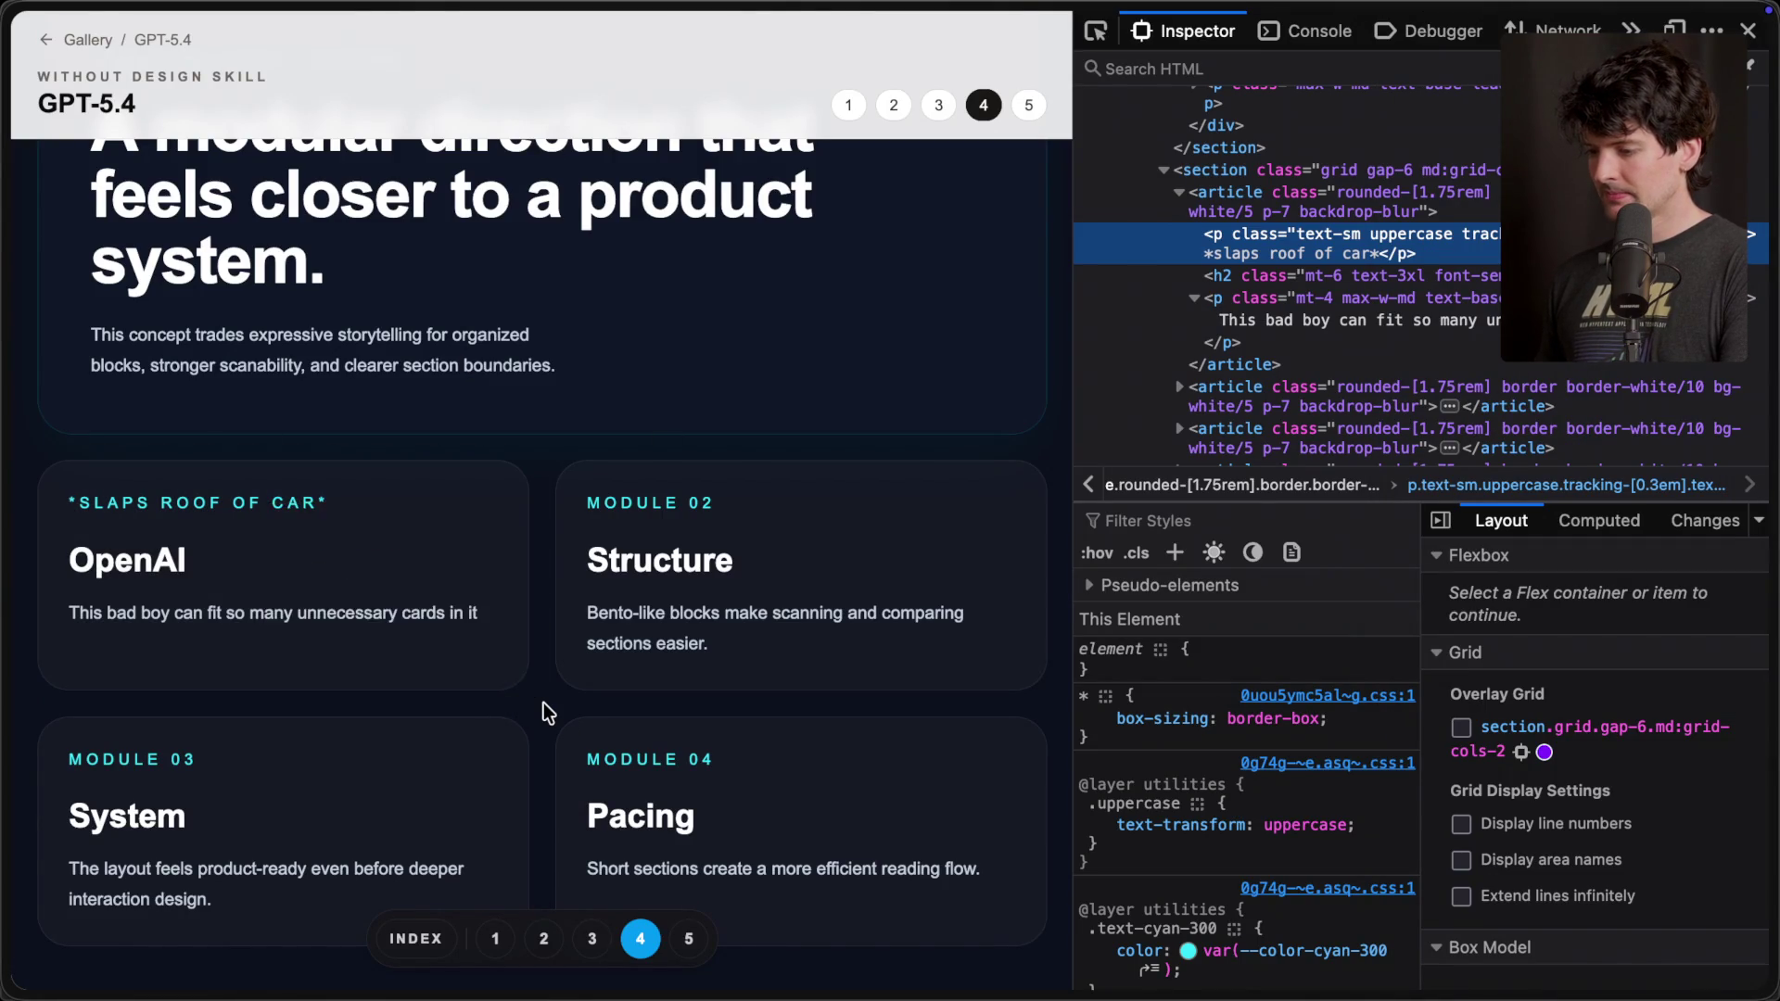
pyautogui.press('super+Tab')
pyautogui.press('super+Tab')
pyautogui.press('Tab')
pyautogui.press('super+v')
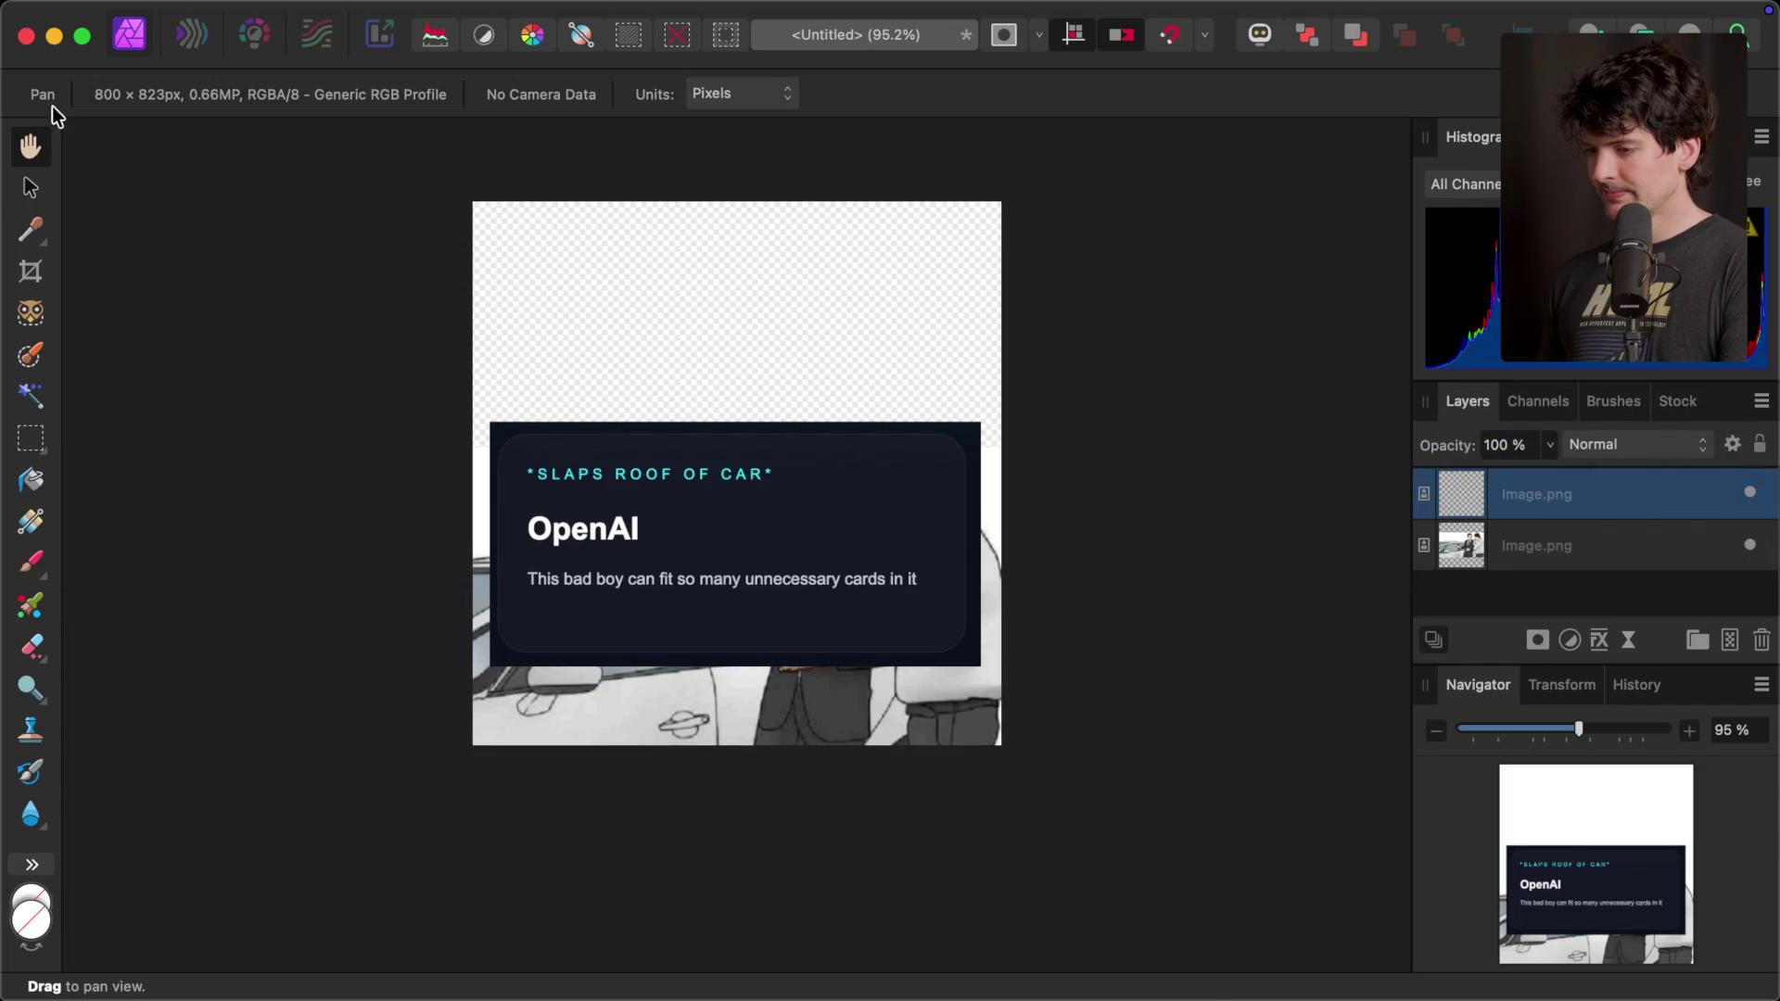
# - Move the pasted OpenAI card to the top of the canvas, undoing an accidental resize
pyautogui.click(30, 188)
pyautogui.moveTo(694, 558)
pyautogui.mouseDown()
pyautogui.moveTo(693, 425)
pyautogui.moveTo(666, 408)
pyautogui.moveTo(671, 360)
pyautogui.mouseUp()
pyautogui.moveTo(966, 205); pyautogui.dragTo(848, 269)
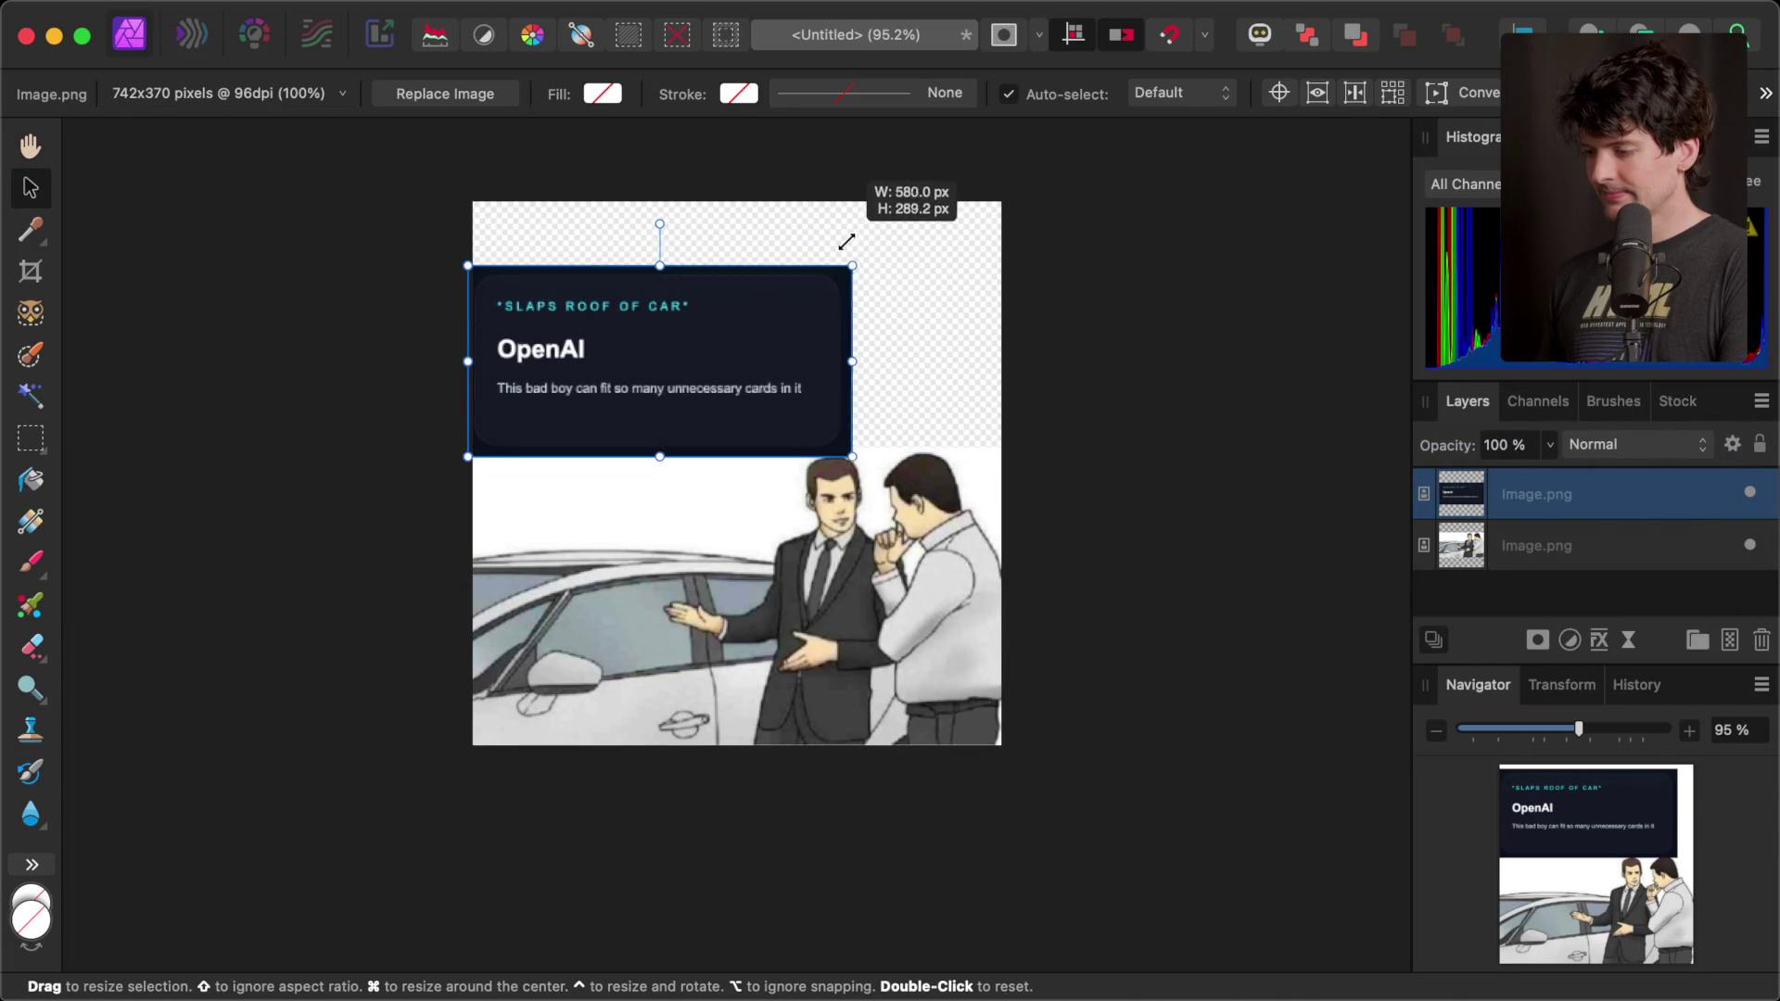
pyautogui.press('super+z')
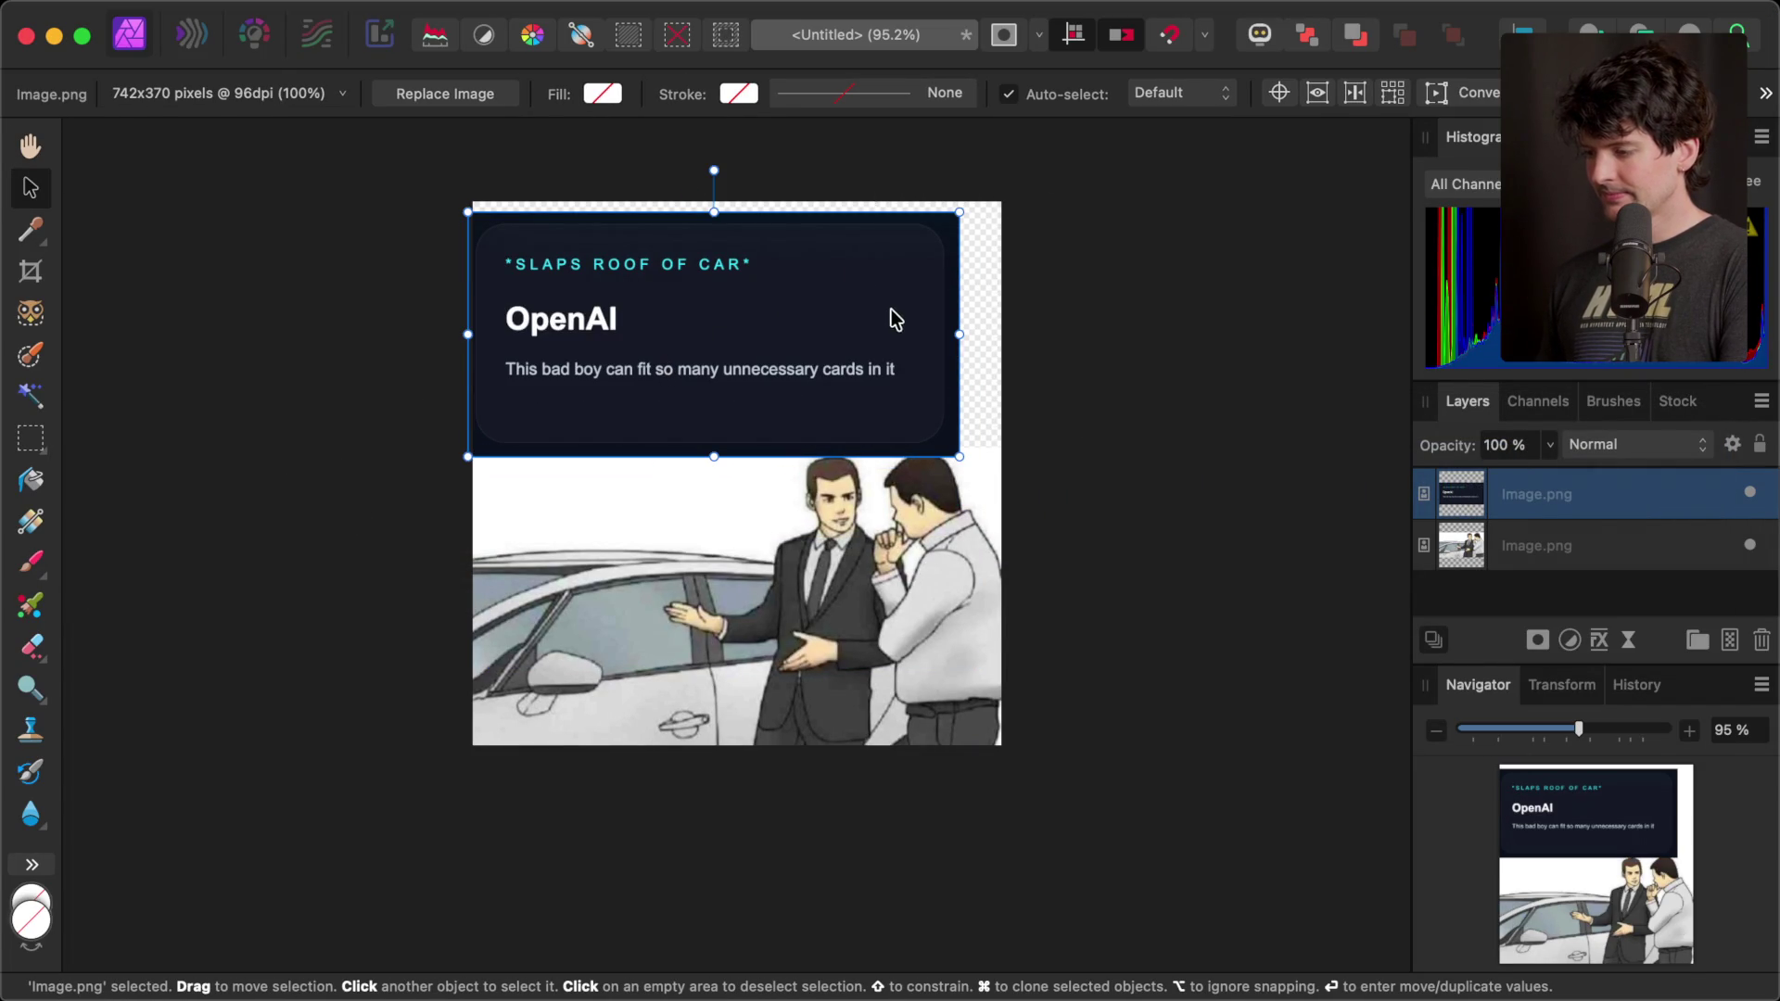
pyautogui.click(1196, 370)
# - Reselect the card layer and add a new empty Pixel layer
pyautogui.scroll(3, 775, 445)
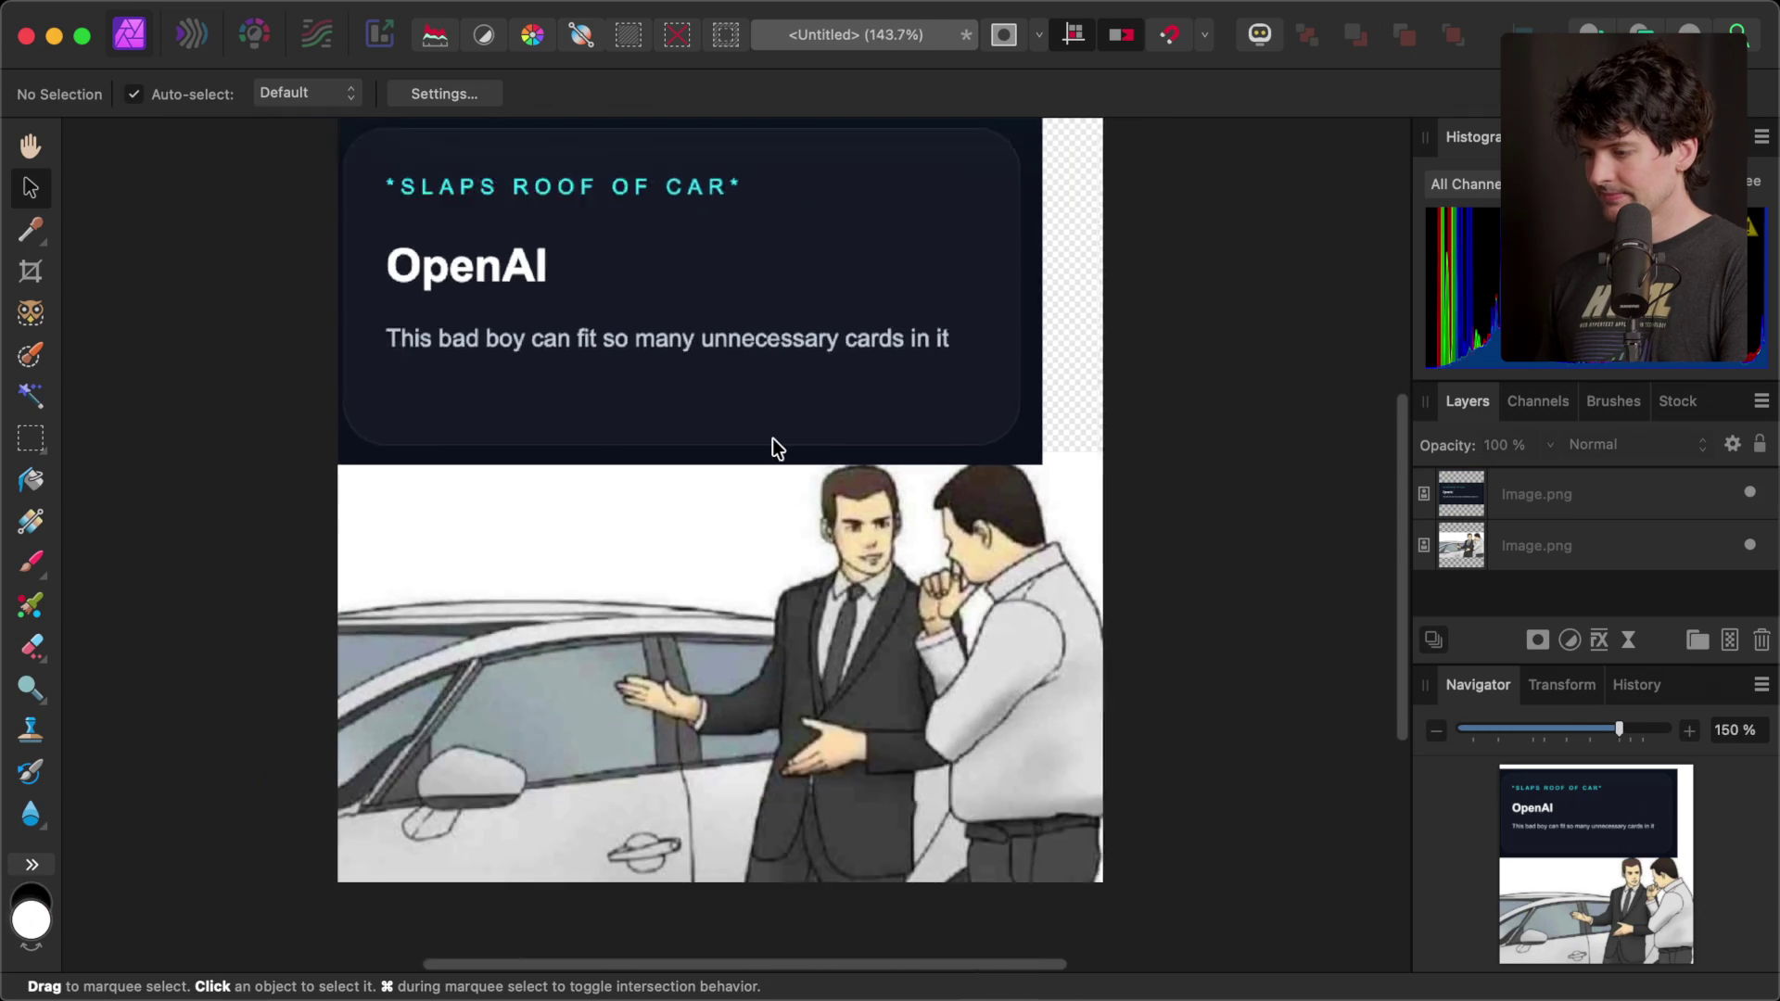
pyautogui.scroll(-2, 777, 449)
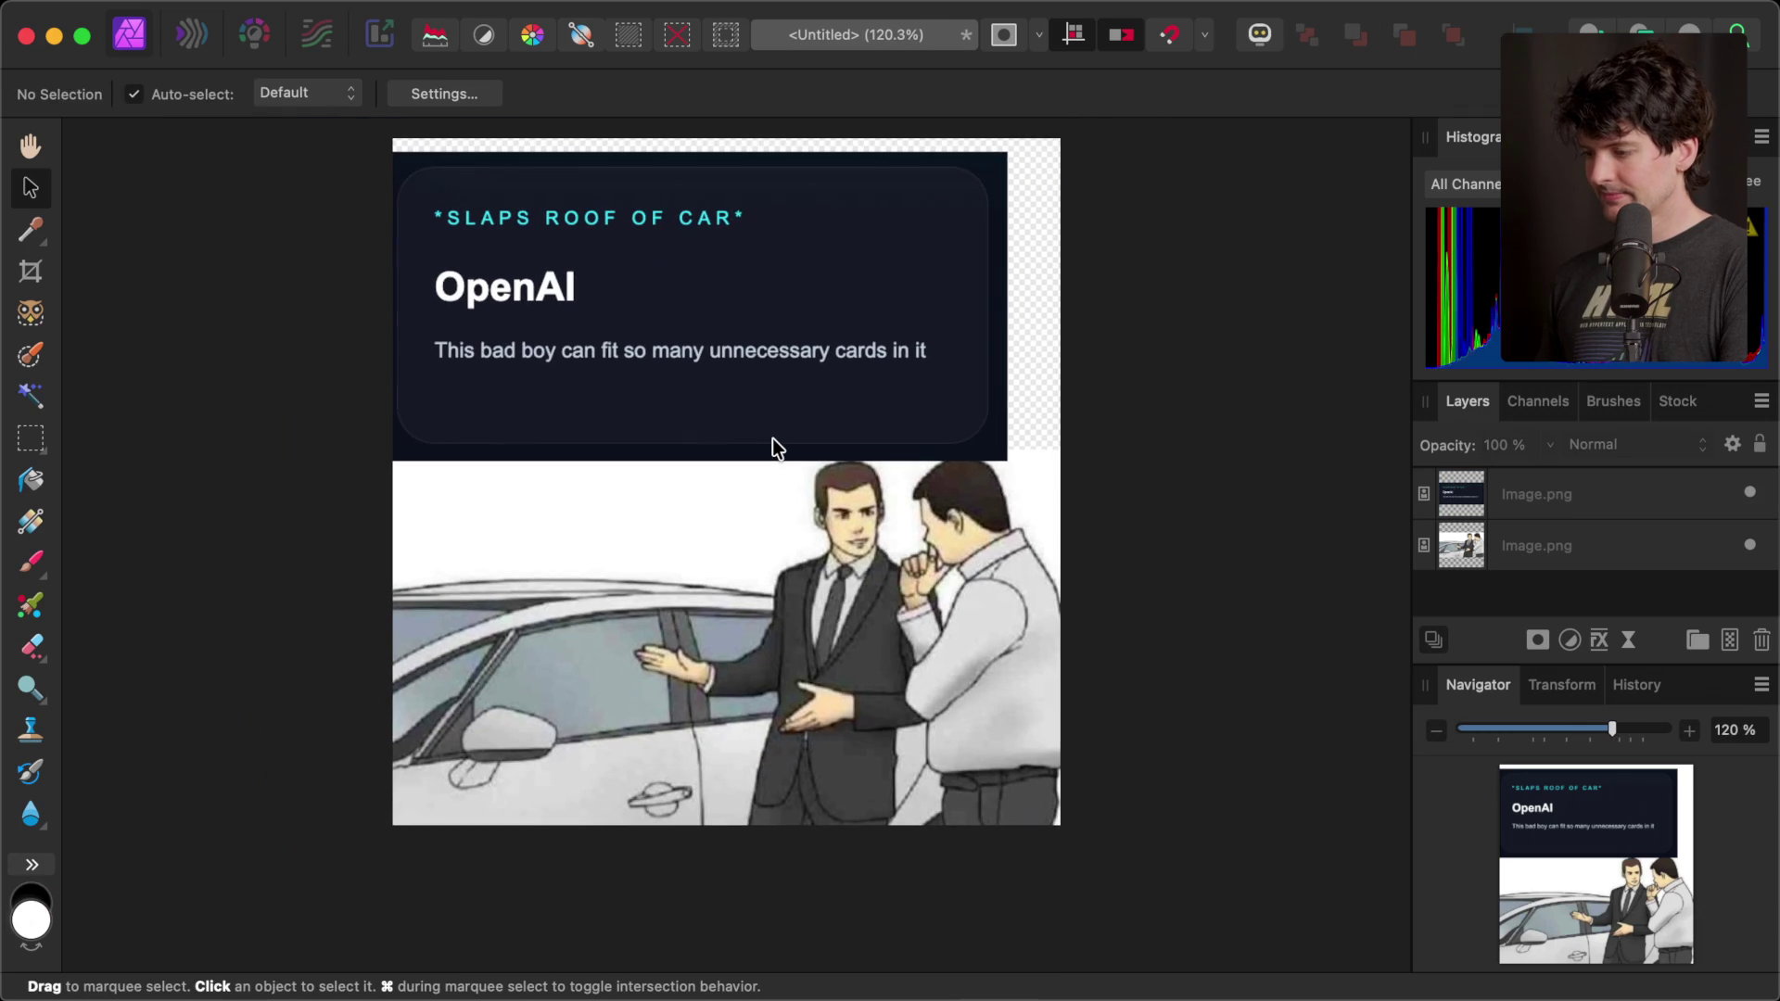
pyautogui.click(991, 436)
pyautogui.press('super+shift+n')
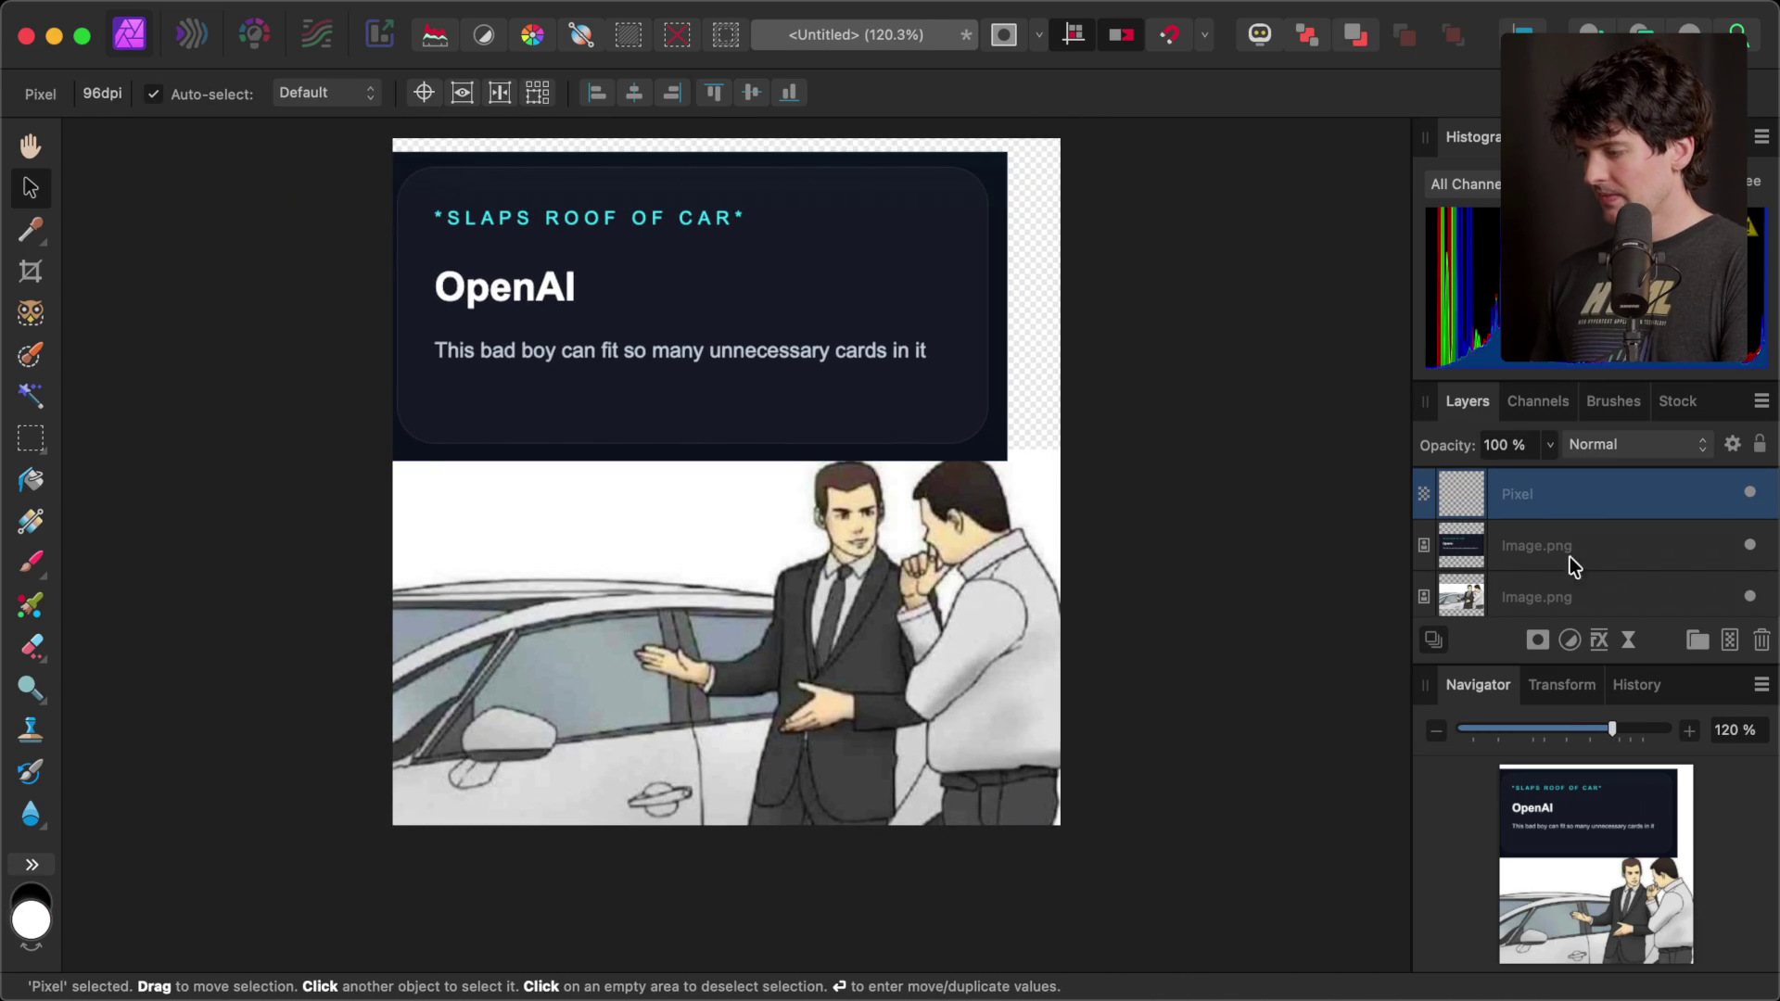
# - Move the Pixel layer to the bottom and flood-fill it with the card's sampled dark navy
pyautogui.scroll(-1, 1587, 575)
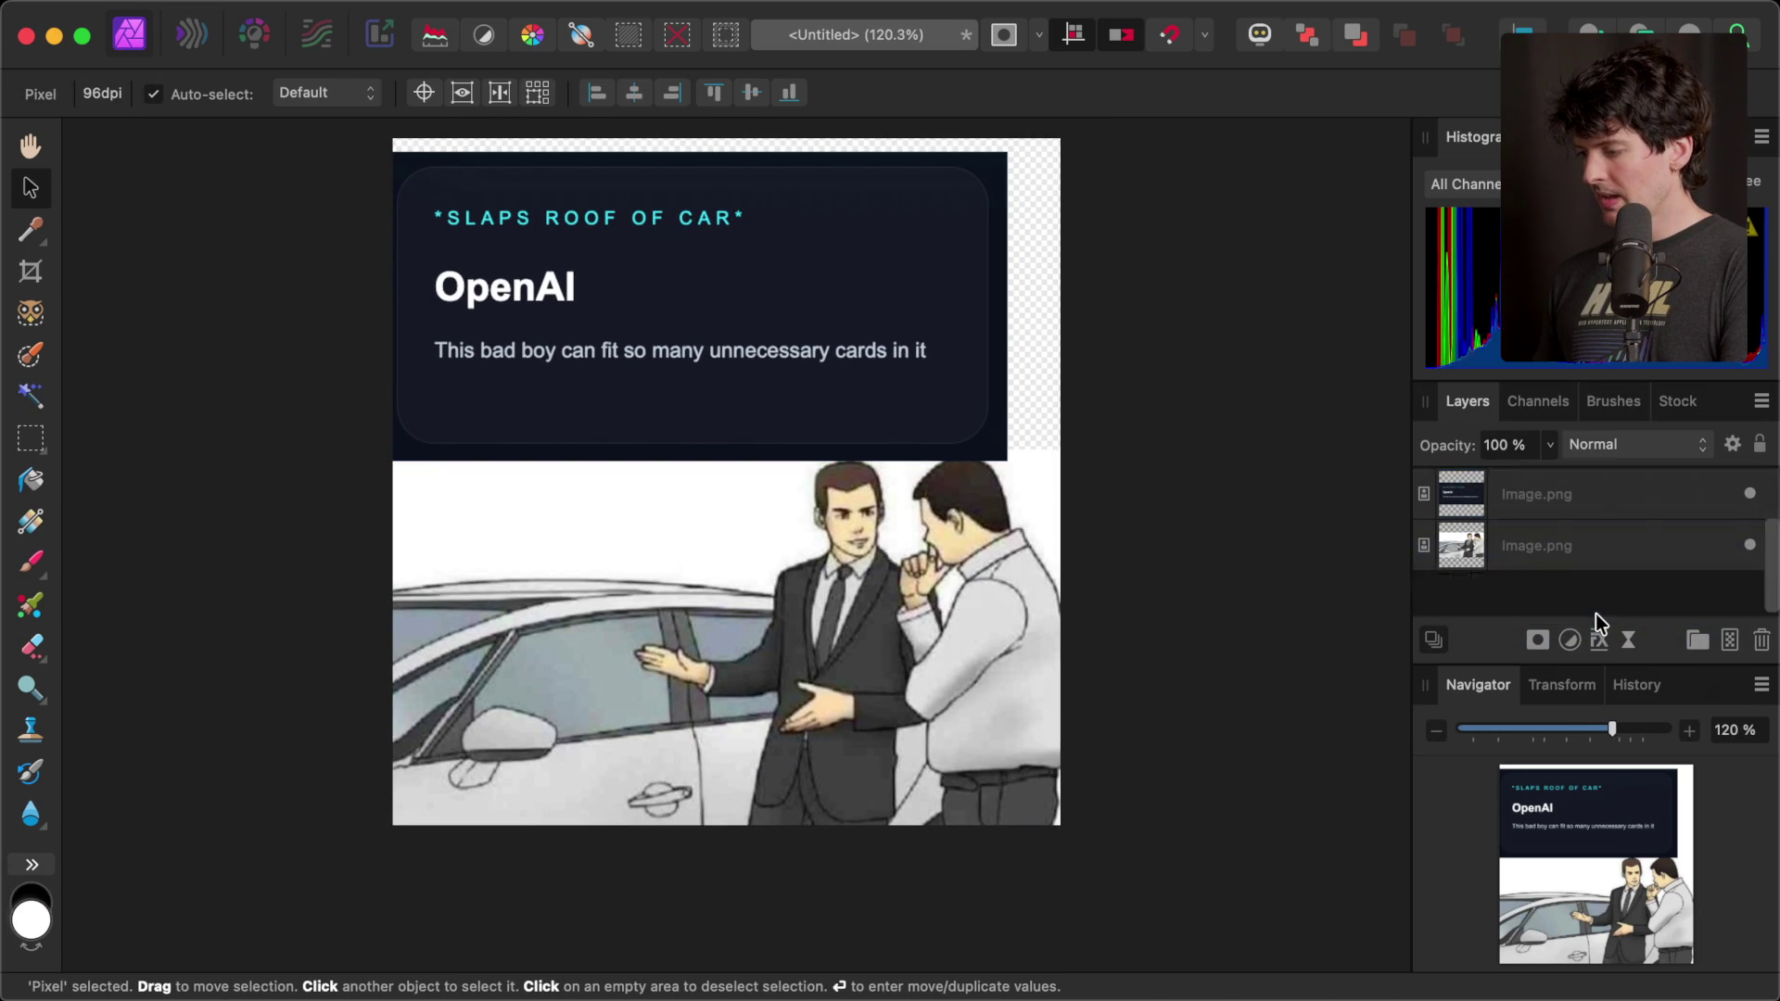
pyautogui.moveTo(1578, 505)
pyautogui.mouseDown()
pyautogui.moveTo(1570, 648)
pyautogui.moveTo(1573, 621)
pyautogui.mouseUp()
pyautogui.click(20, 239)
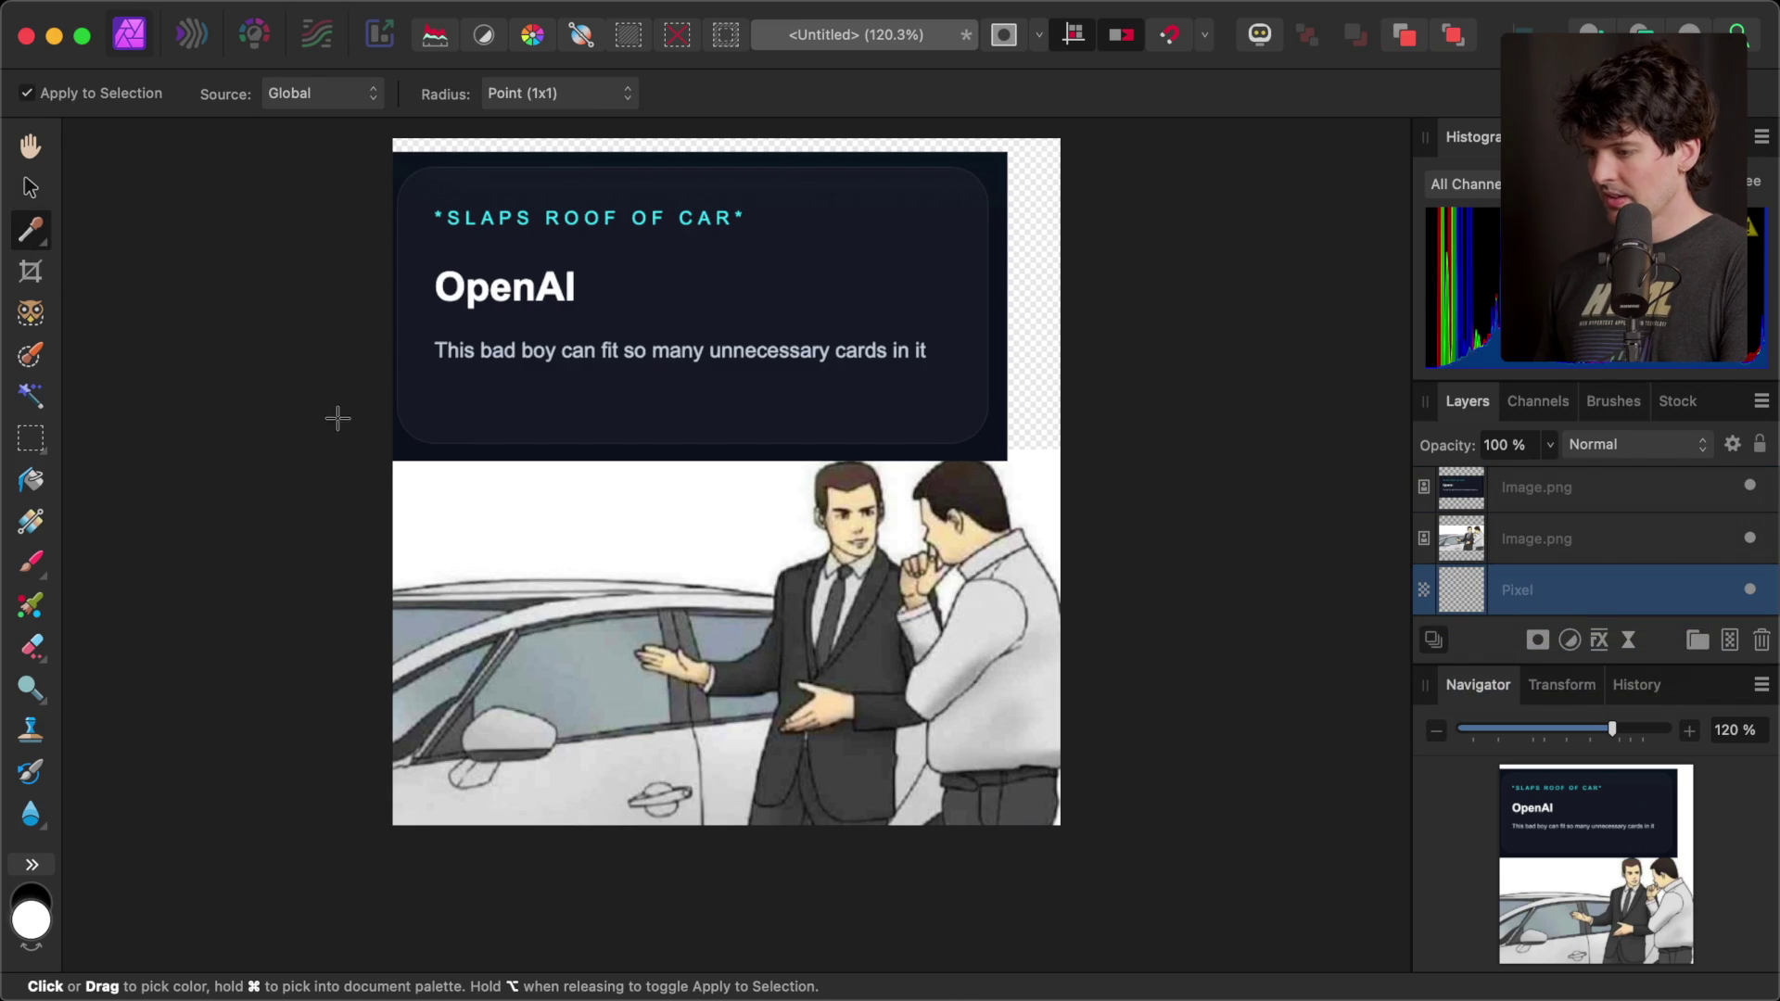
pyautogui.click(415, 445)
pyautogui.click(30, 480)
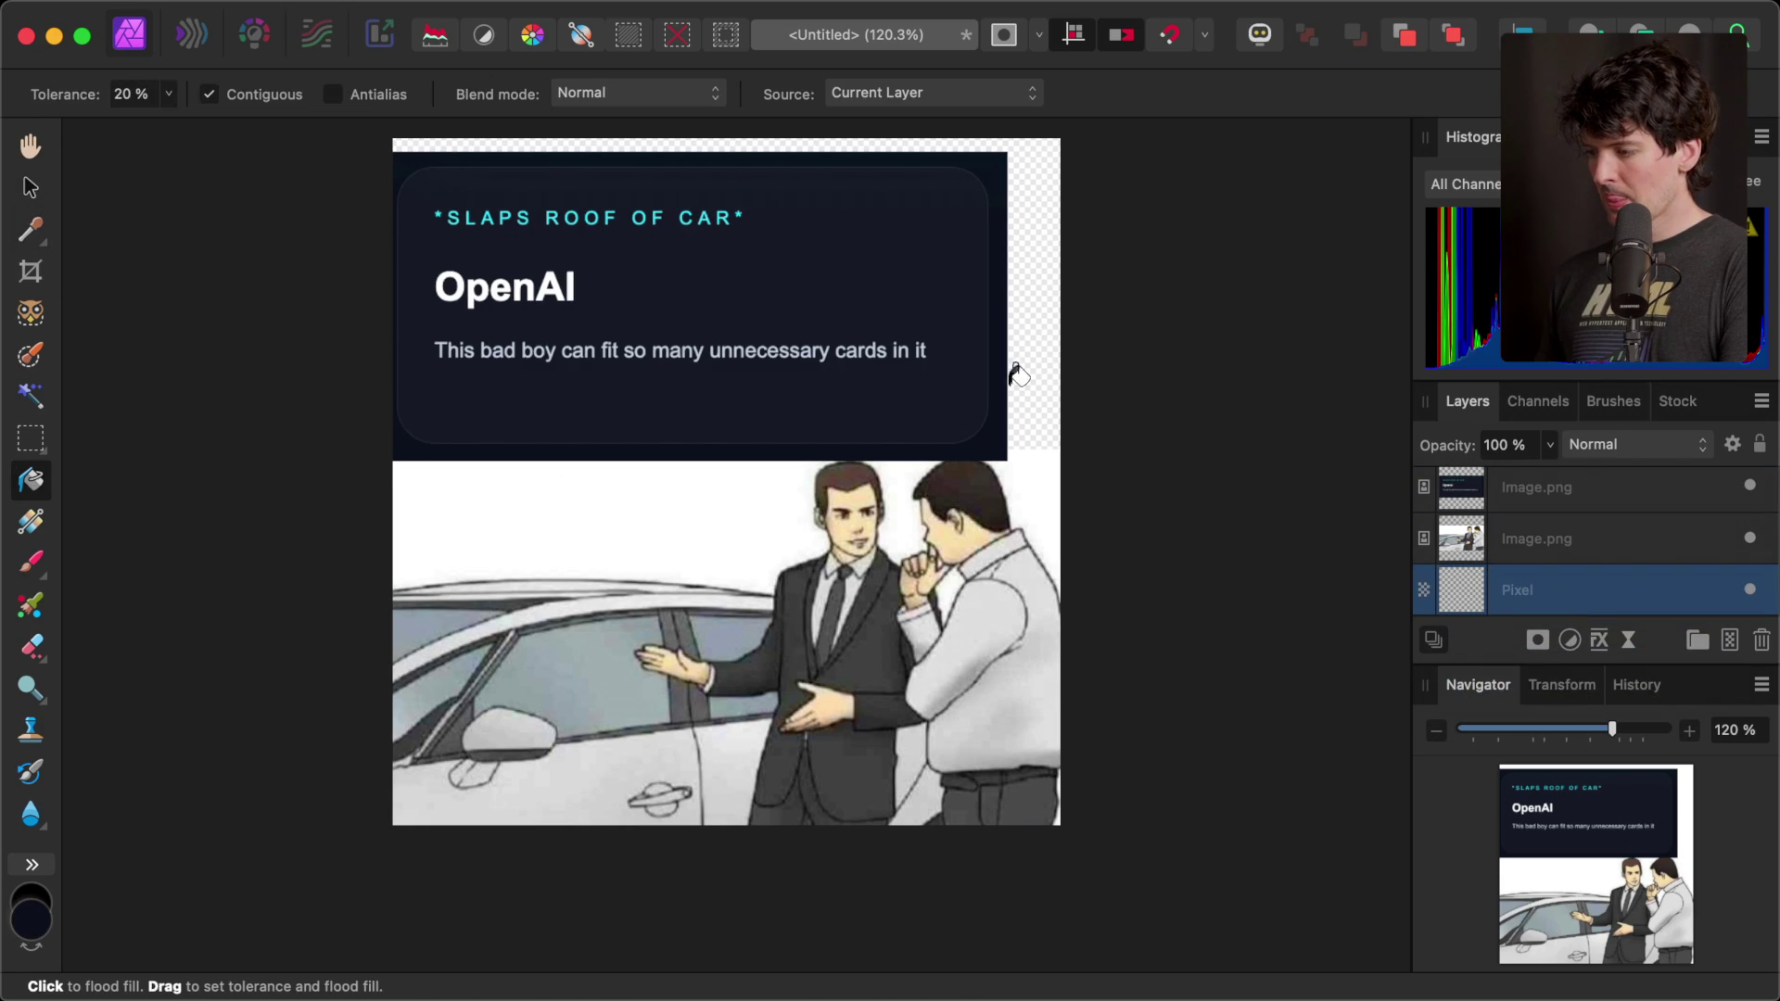
pyautogui.click(1028, 375)
# - Raise the OpenAI card layer by about 27 px
pyautogui.click(31, 187)
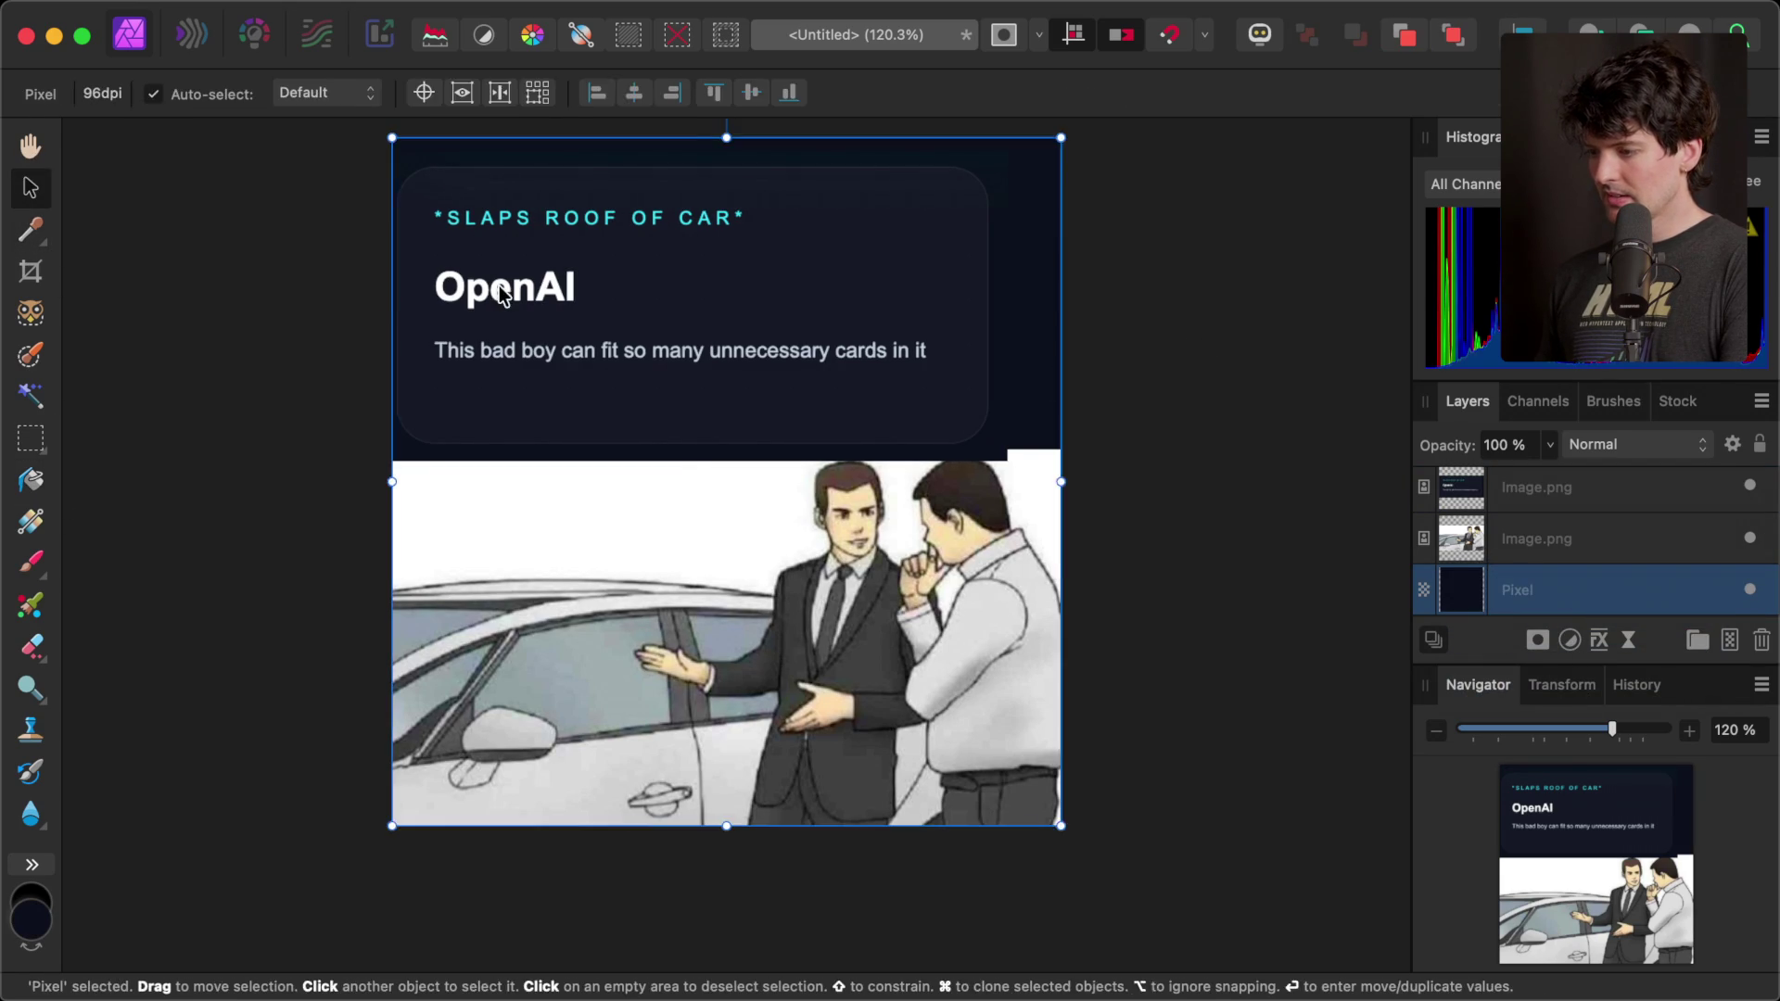
pyautogui.click(537, 301)
pyautogui.moveTo(567, 309); pyautogui.dragTo(569, 294)
# - Shift the OpenAI card about 24 px to the right and deselect it
pyautogui.click(1140, 282)
pyautogui.click(814, 312)
pyautogui.moveTo(813, 311); pyautogui.dragTo(831, 306)
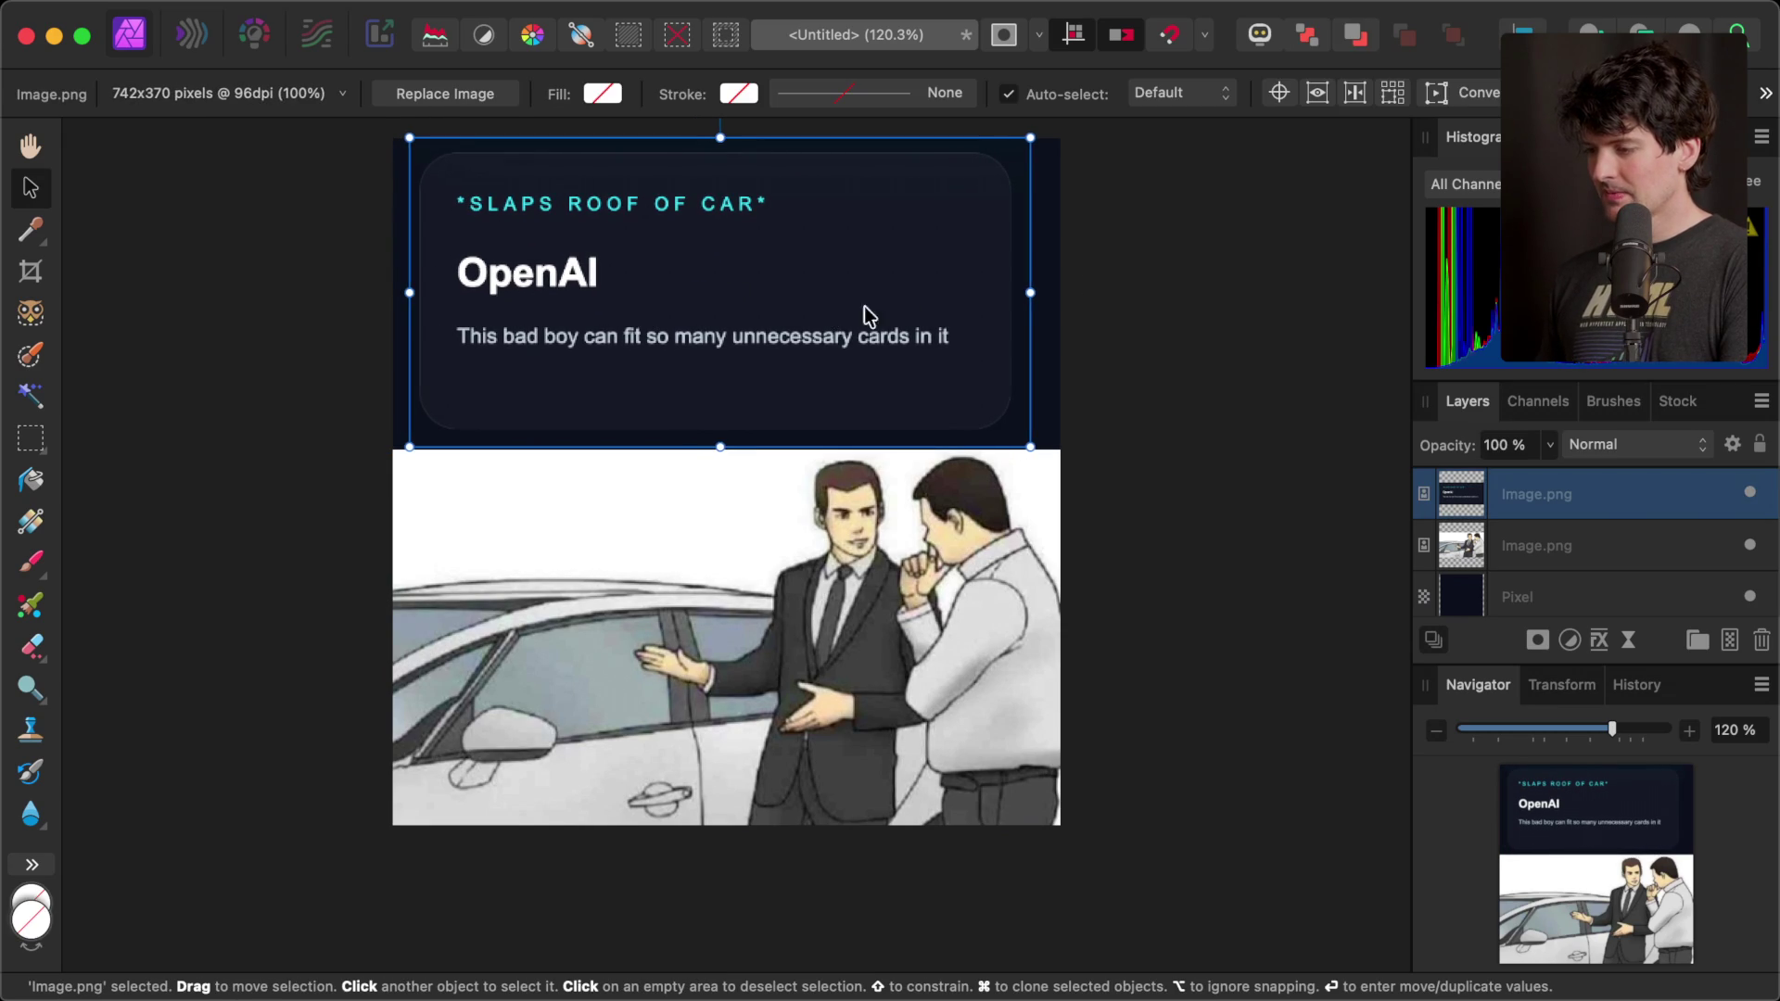
pyautogui.click(1264, 297)
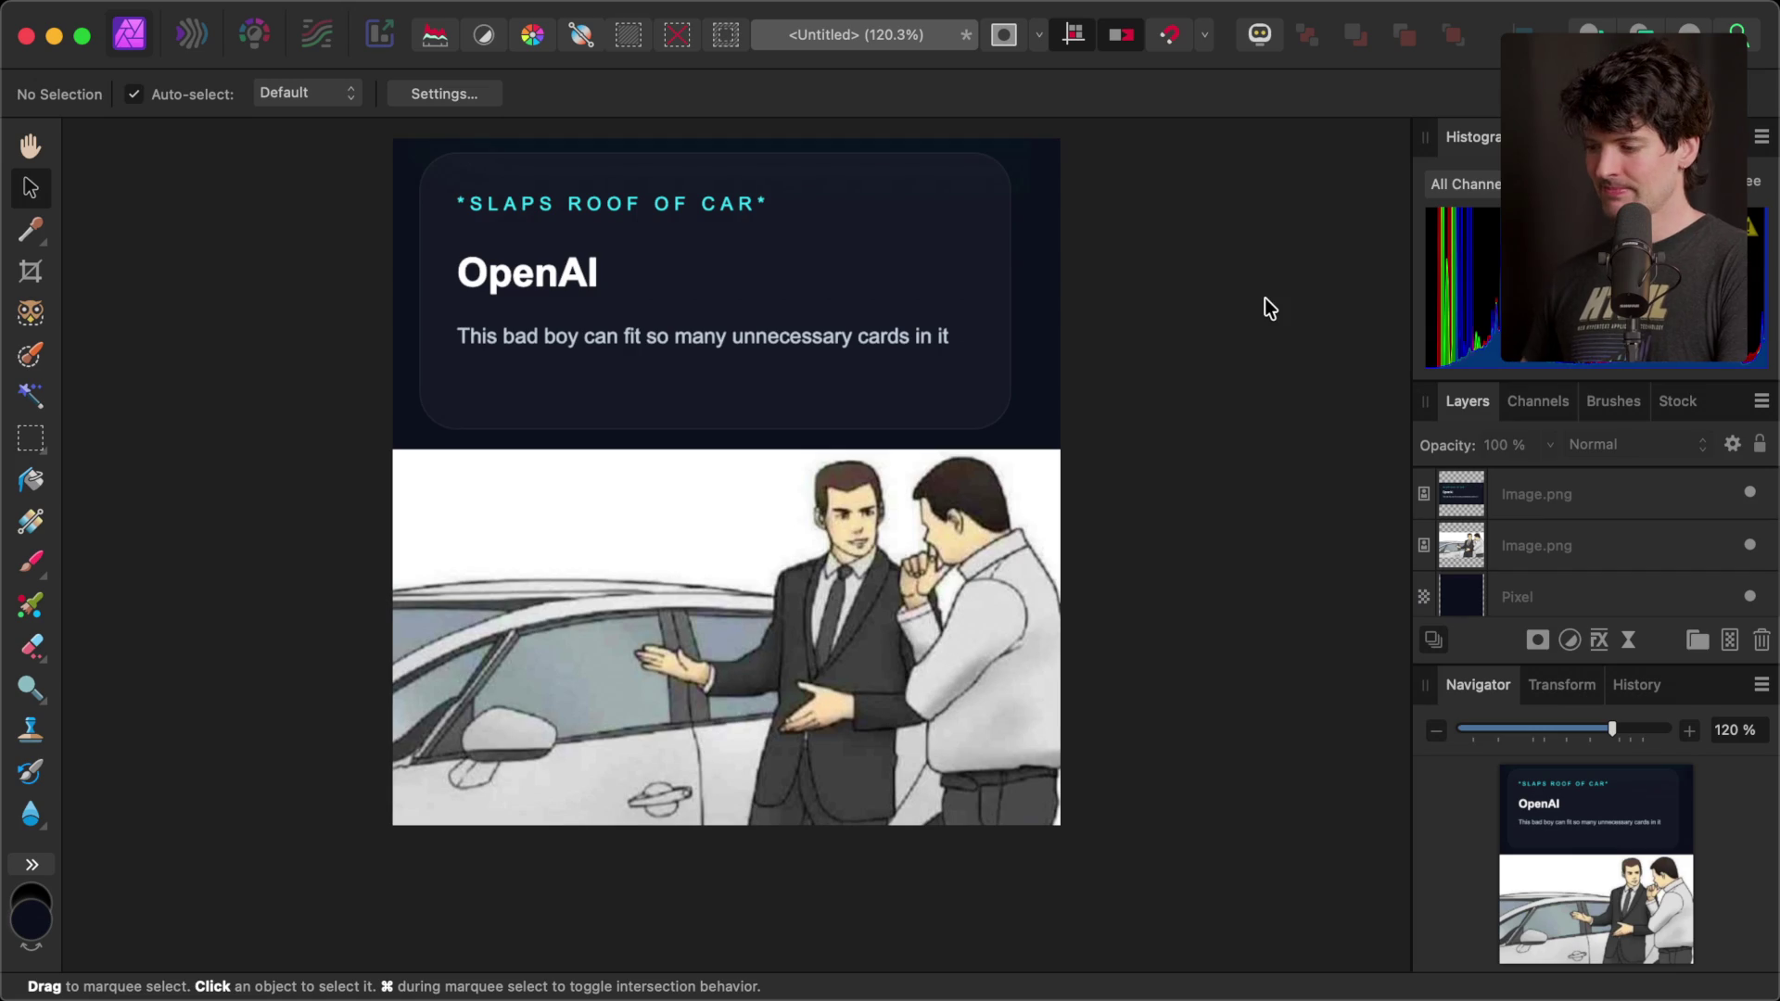
# - Save the document as 'OpenAI cards'
pyautogui.press('super+s')
pyautogui.write('OpenAI card')
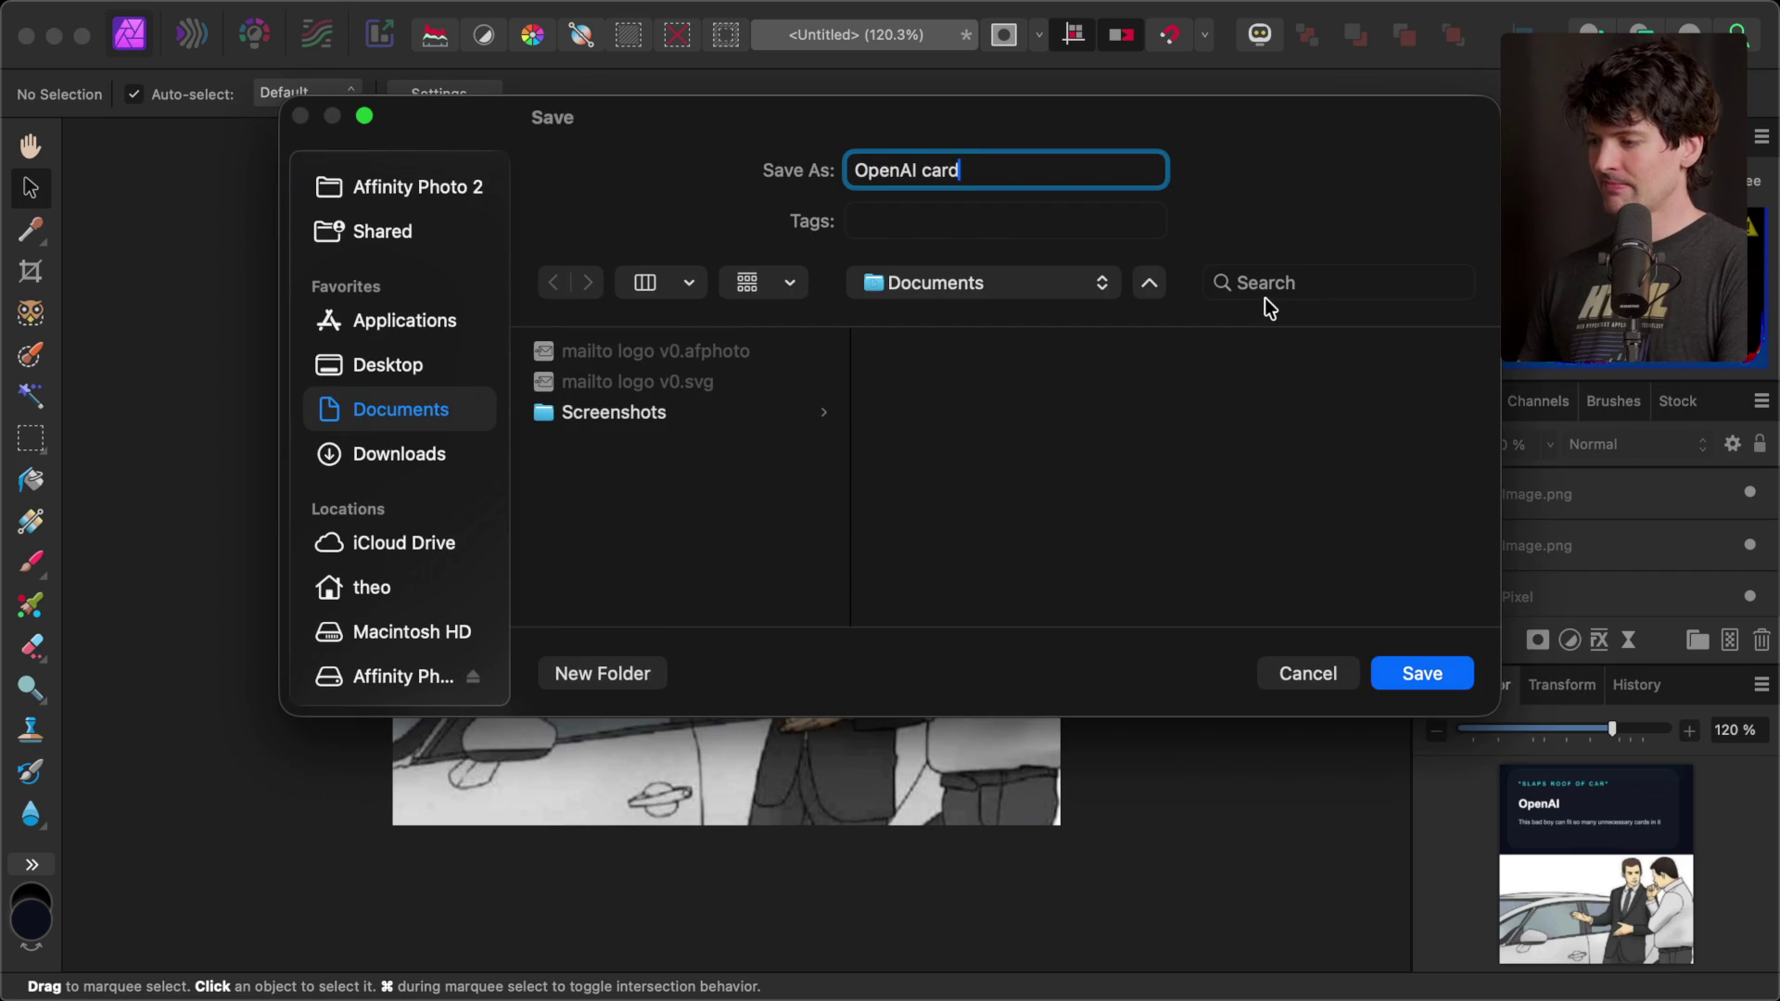
pyautogui.press('Return')
# - Export the card as a JPEG into the Downloads folder, allowing folder access
pyautogui.press('super+alt+shift+w')
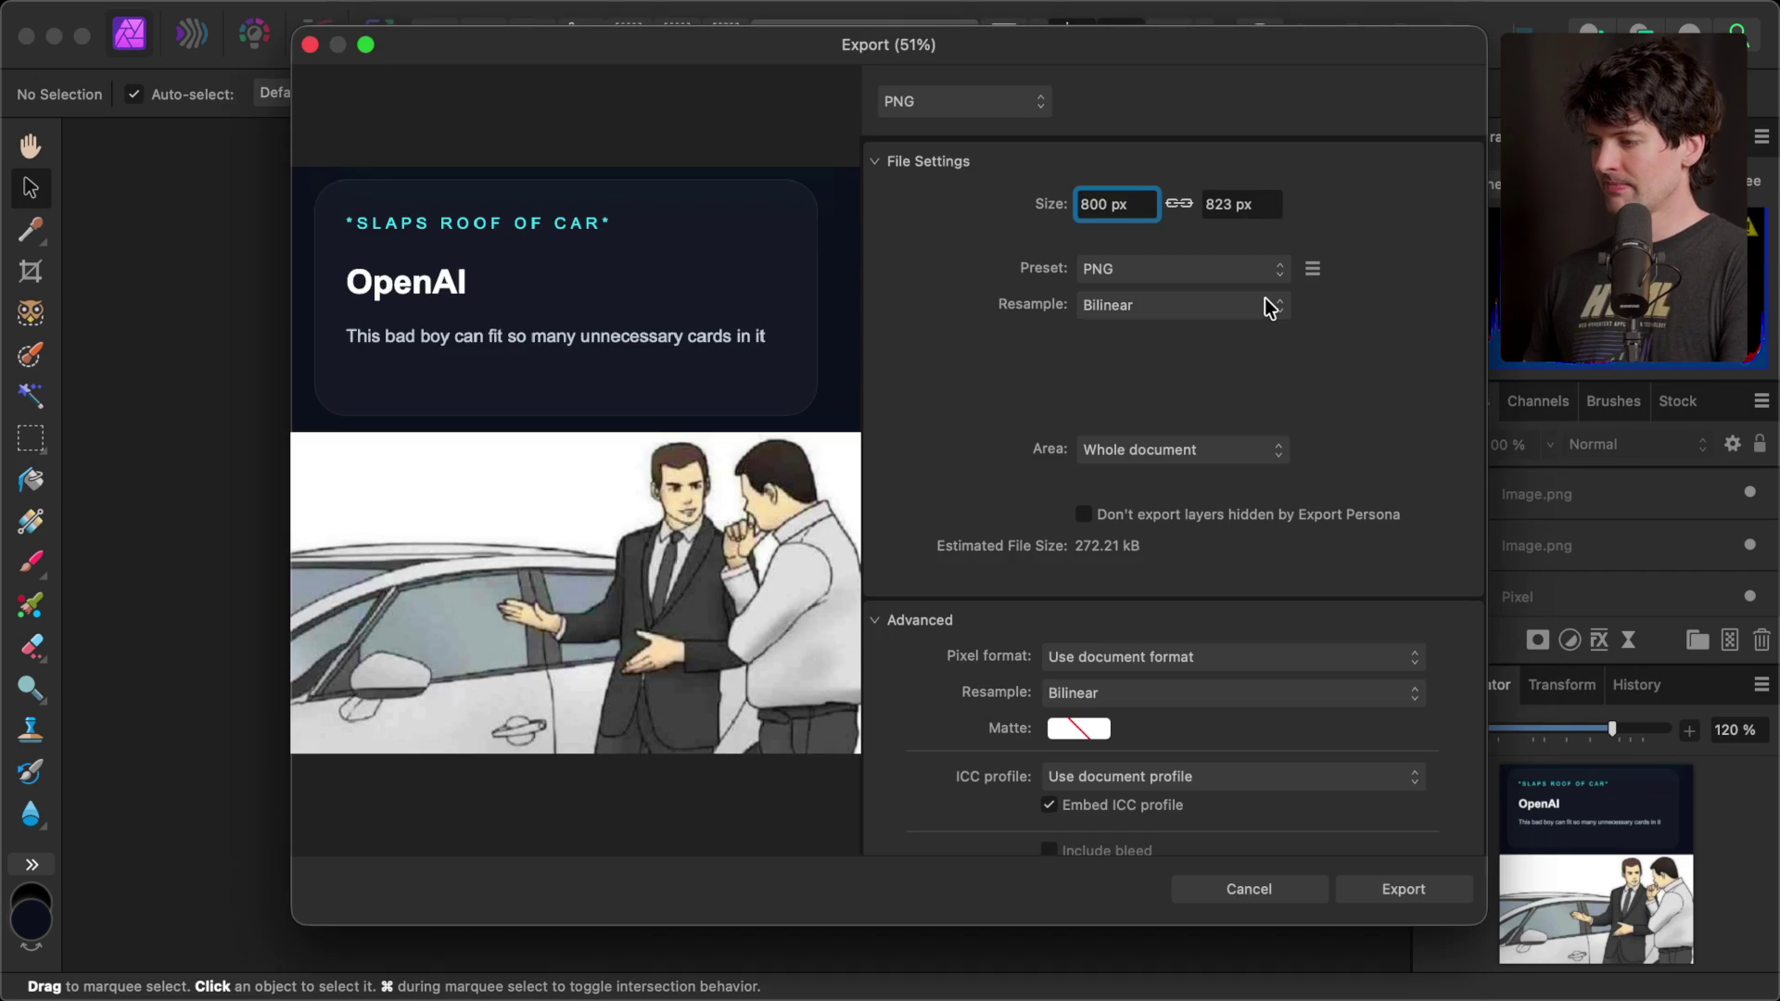
pyautogui.click(990, 99)
pyautogui.click(973, 135)
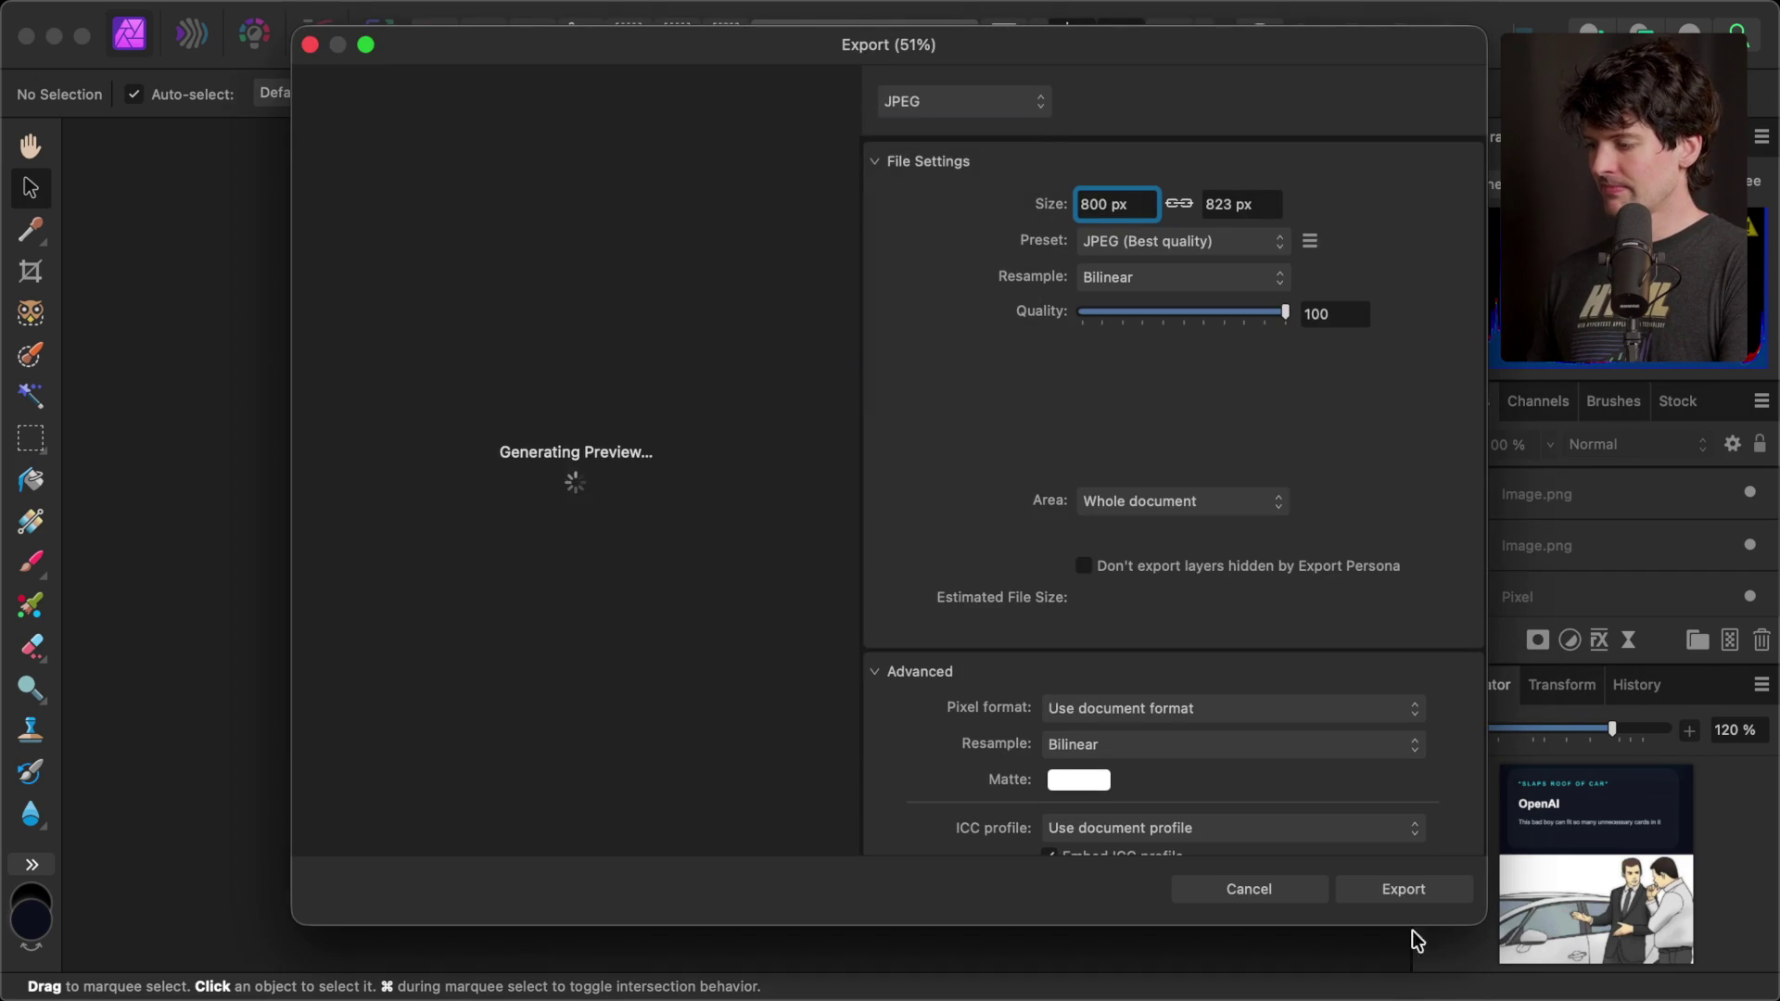
pyautogui.click(1400, 888)
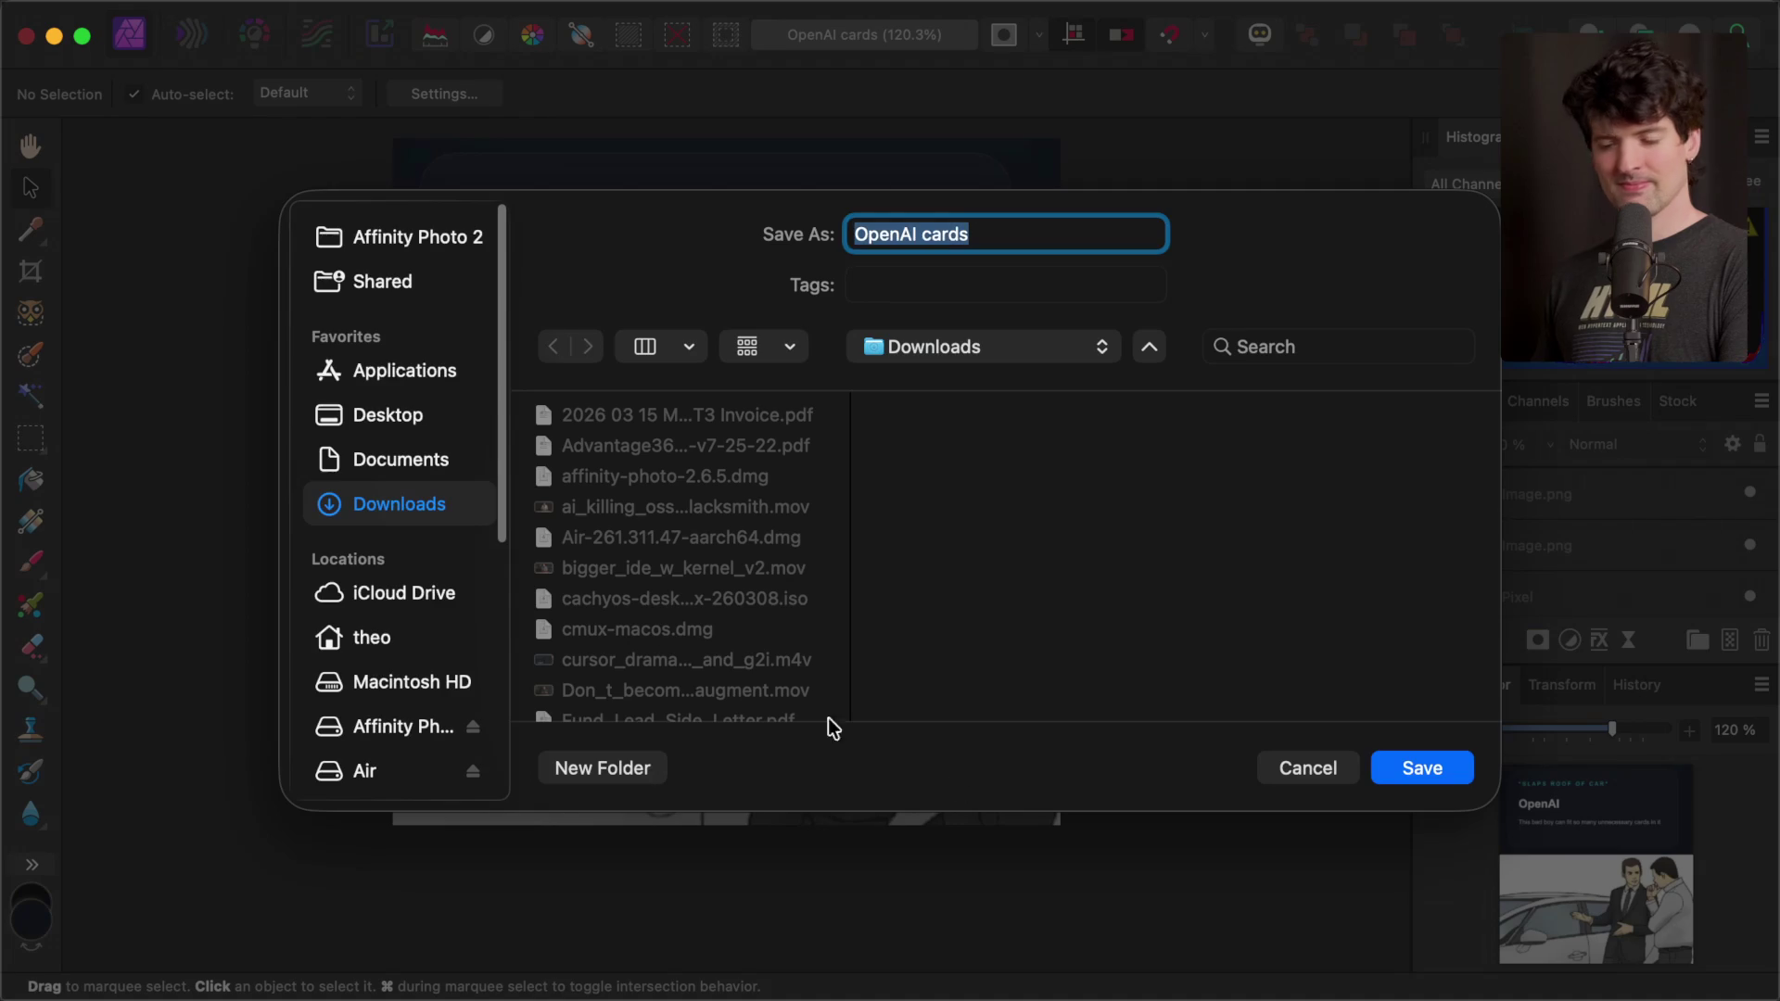
pyautogui.click(1427, 756)
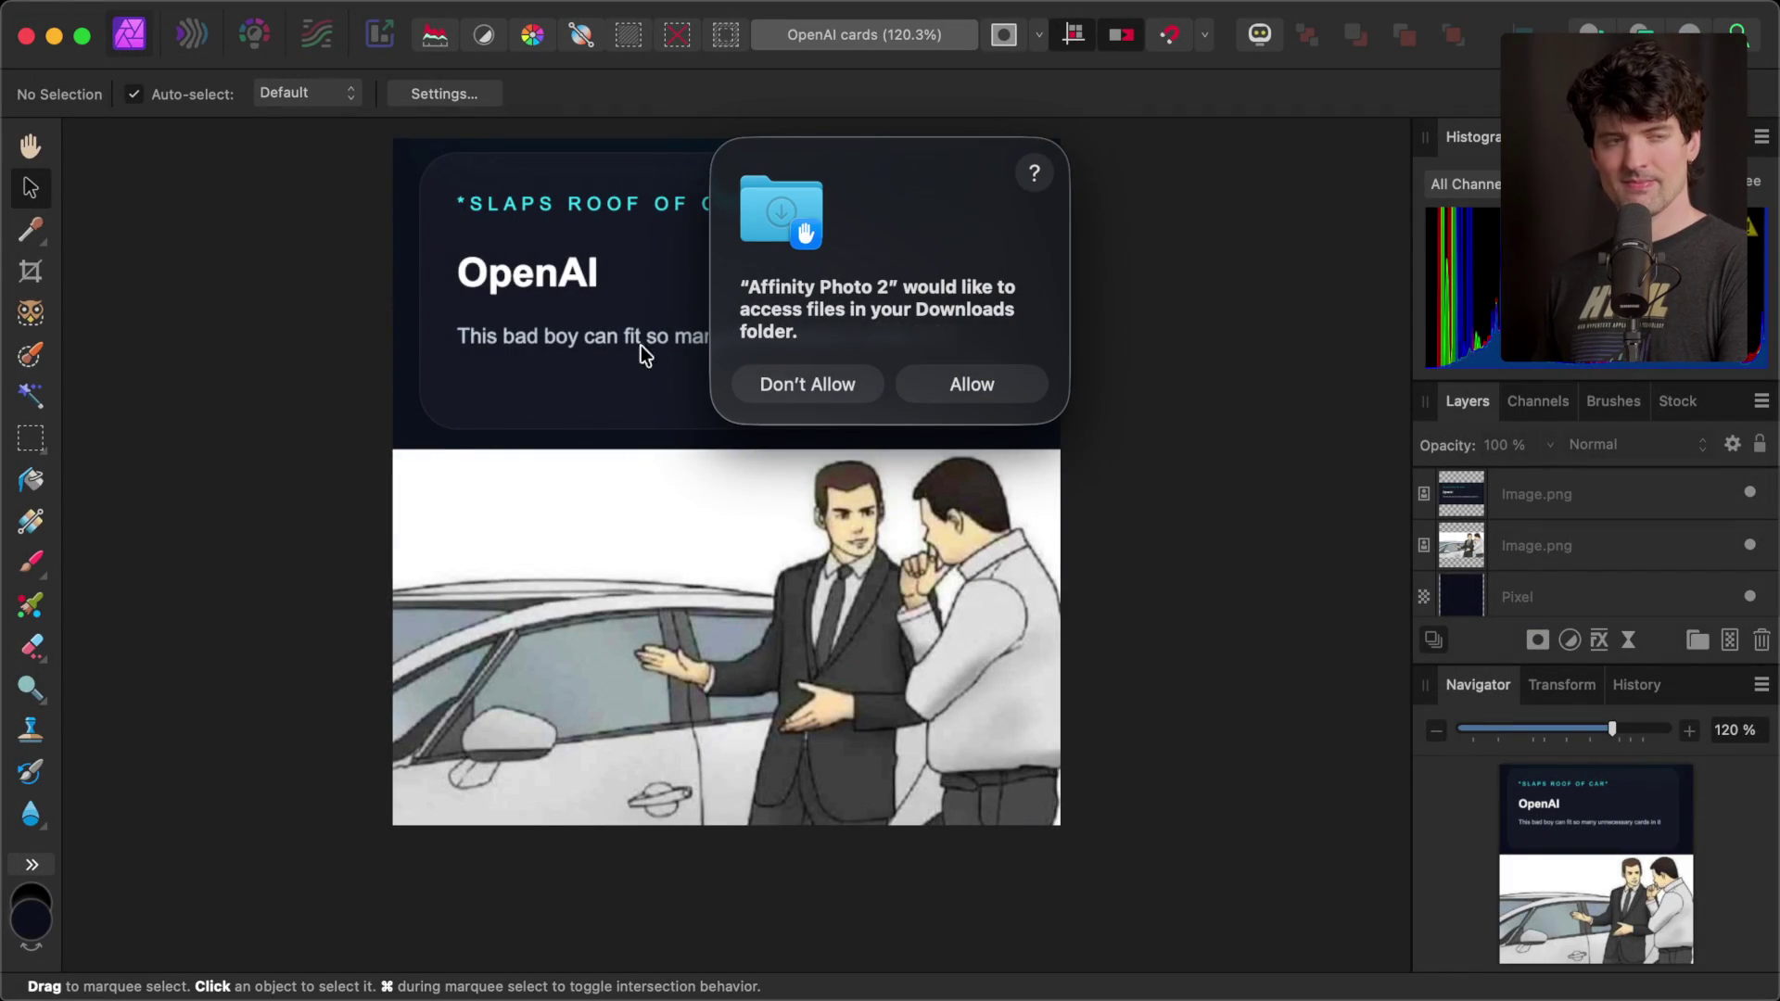
pyautogui.click(925, 372)
pyautogui.press('super+Tab')
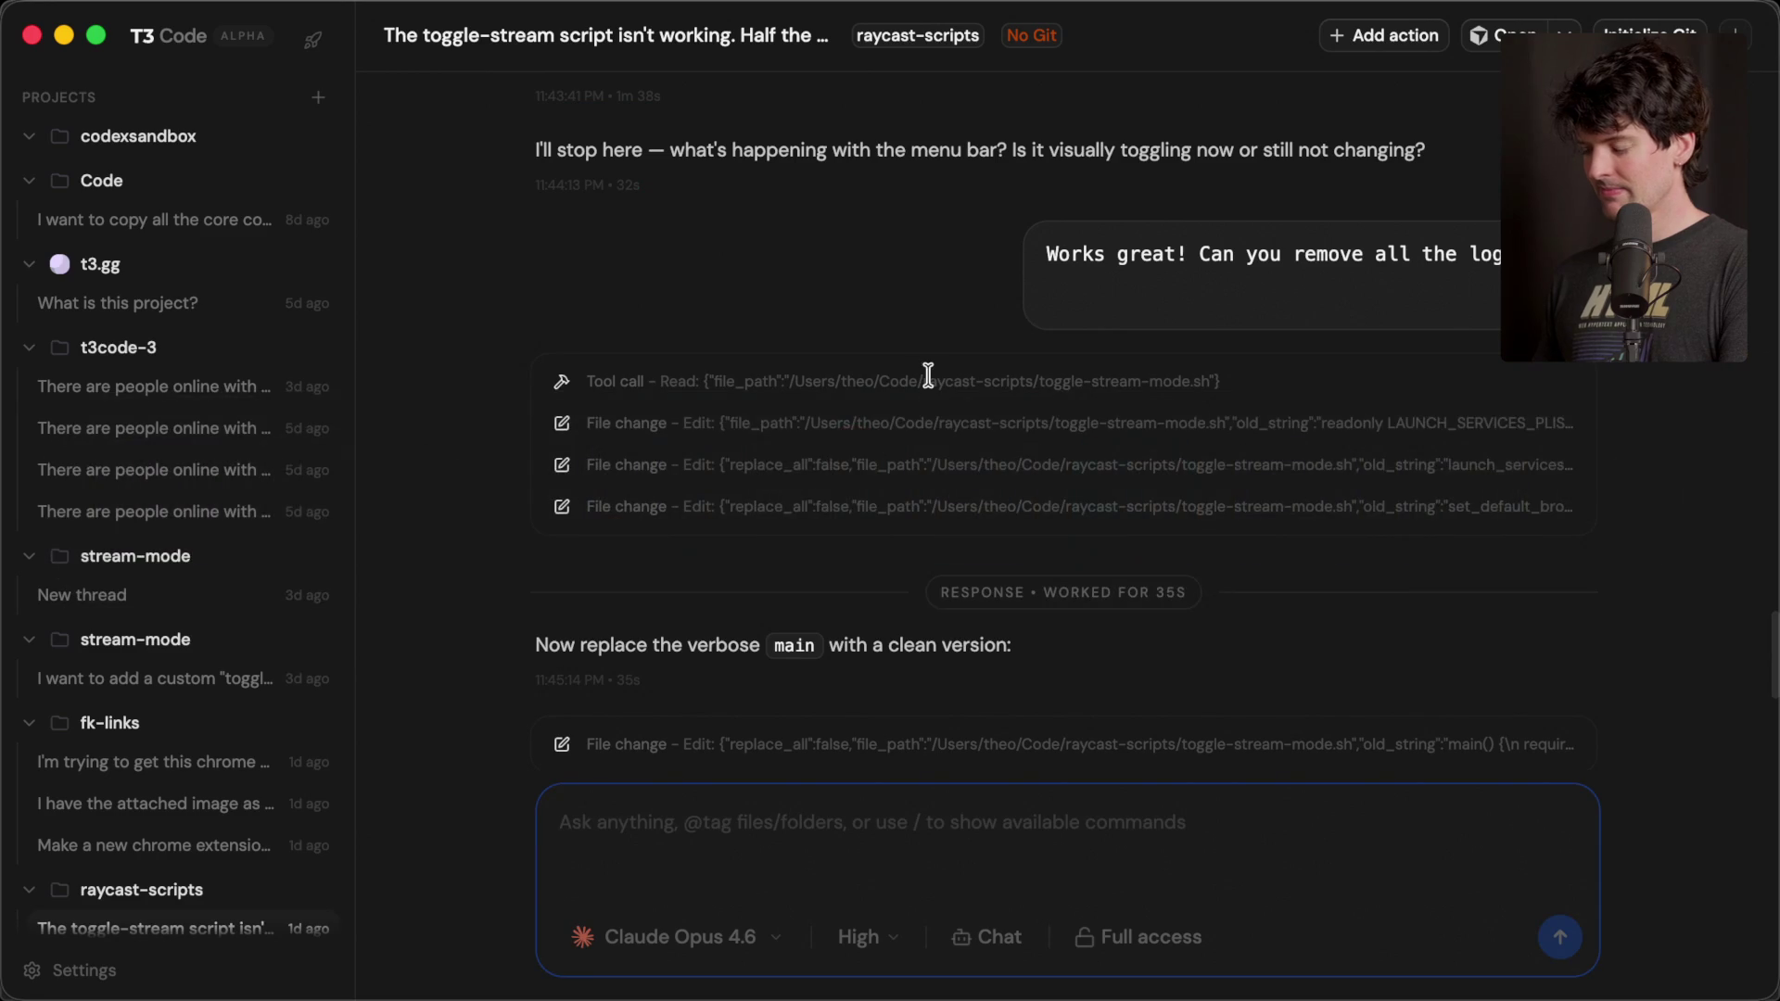
# - Bring the browser forward on the Twitch Stream Manager tab
pyautogui.press('super+Tab')
pyautogui.press('super+shift+Tab')
pyautogui.press('super+Tab')
pyautogui.press('super+Tab')
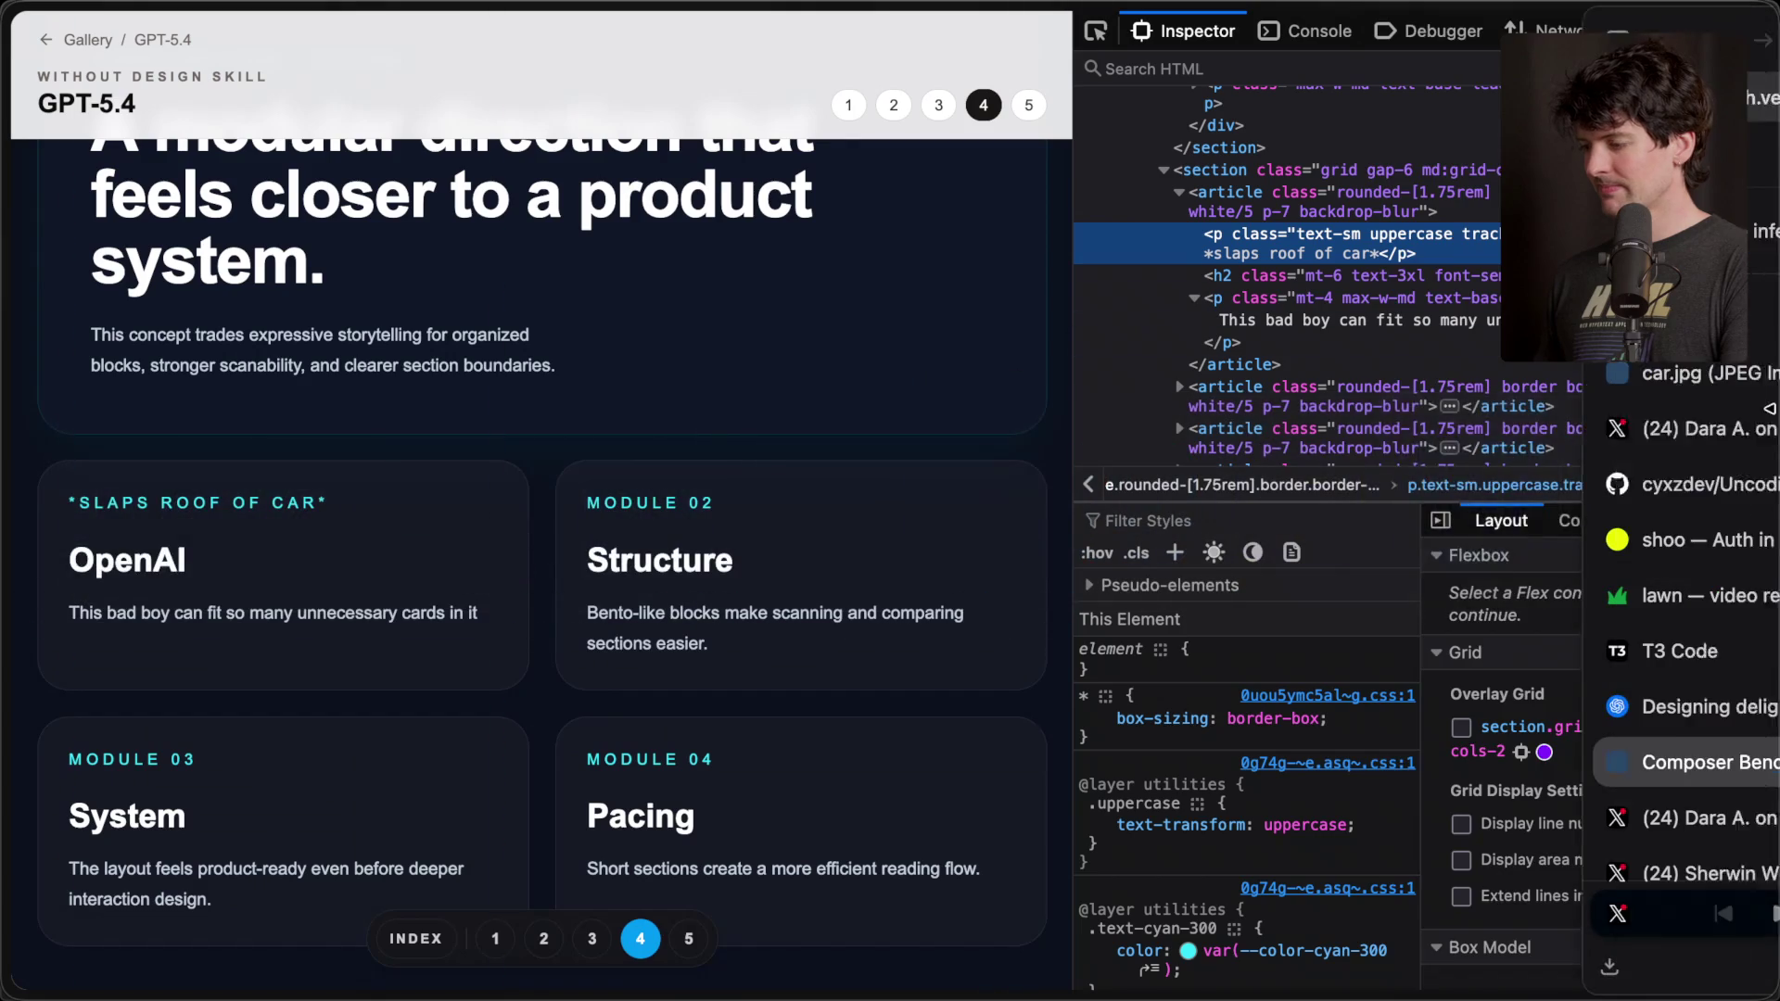
pyautogui.click(1447, 156)
pyautogui.click(1441, 212)
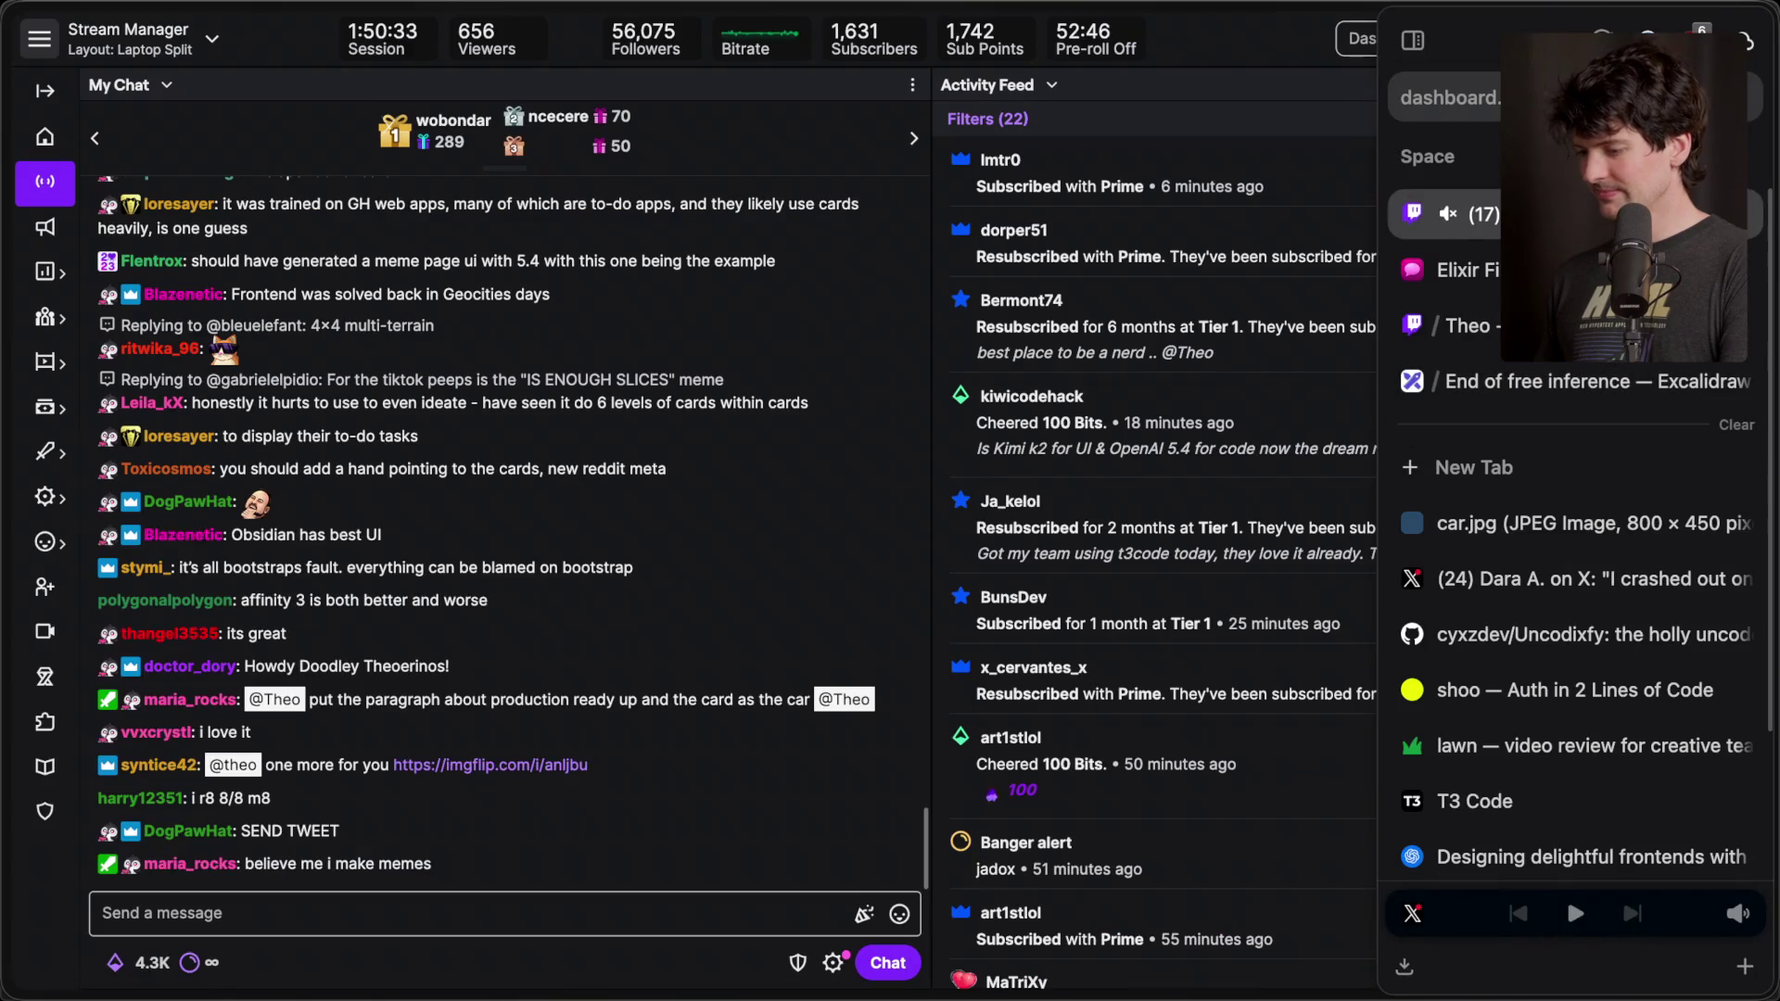
# - Open the imgflip Yo Dawg cards meme linked in chat and save the image to disk
pyautogui.click(475, 753)
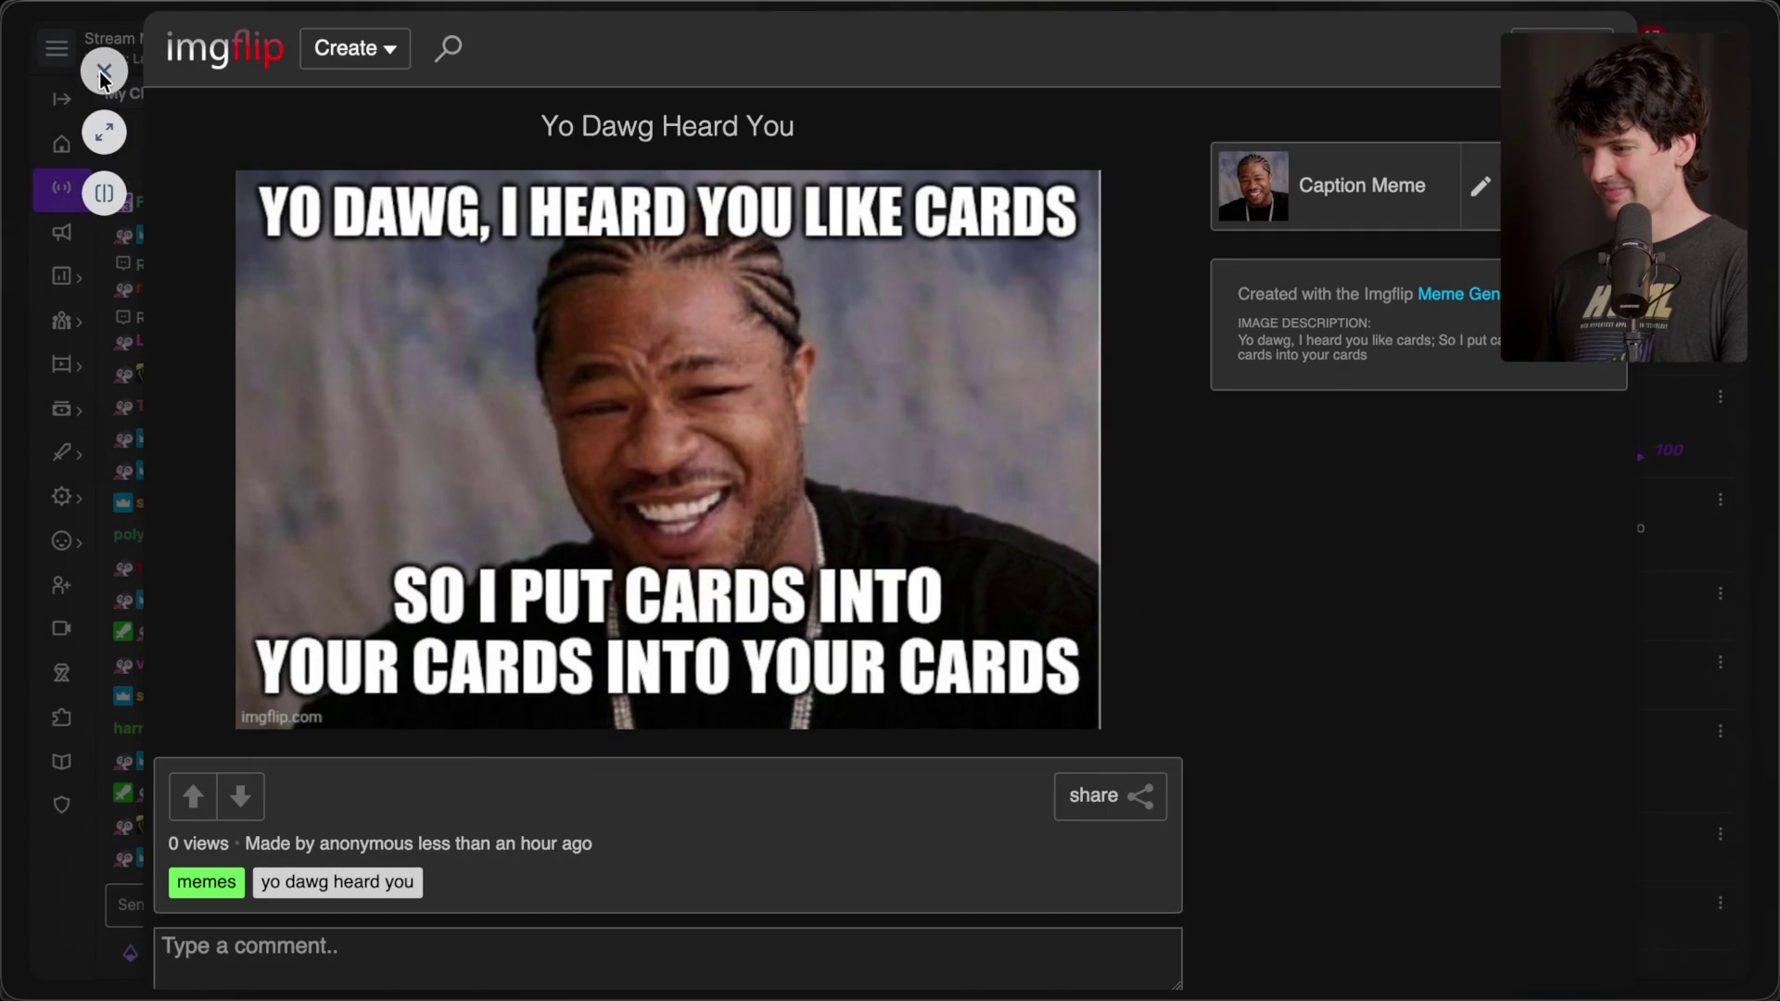
pyautogui.click(104, 133)
pyautogui.rightClick(736, 426)
pyautogui.click(797, 462)
pyautogui.press('Return')
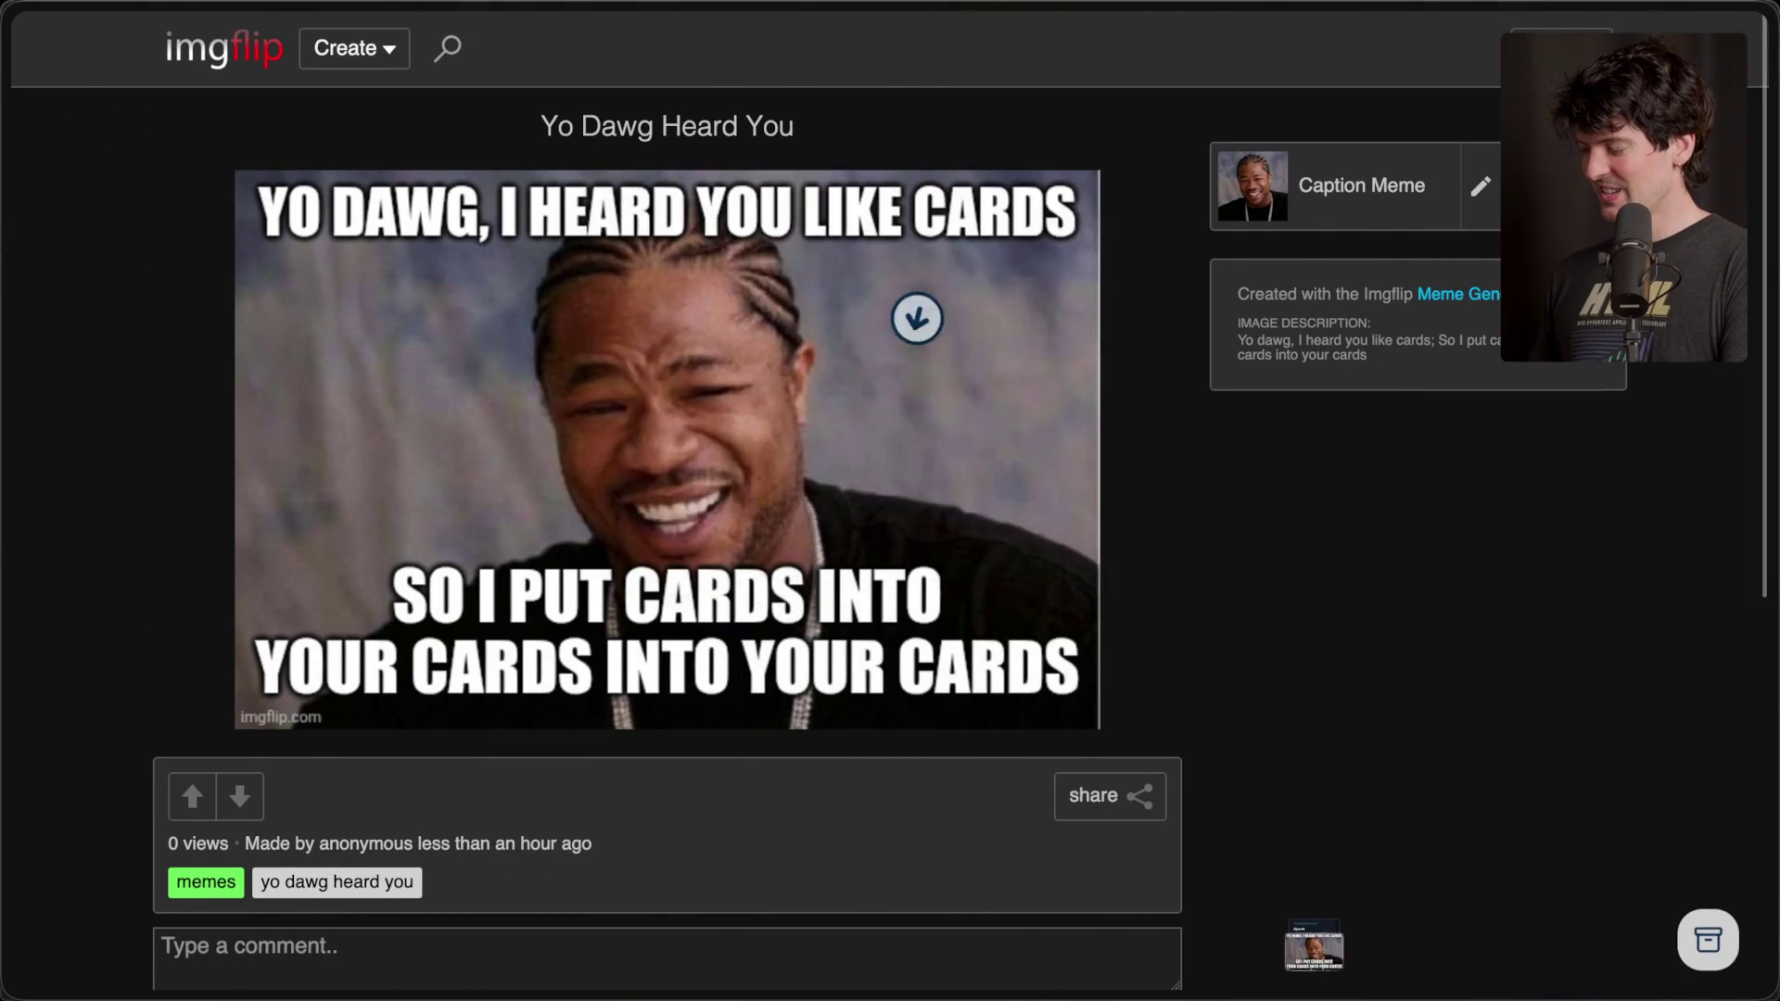
pyautogui.press('super+w')
# - Screenshot the chat area and open the X post link a viewer shared
pyautogui.press('super+shift+4')
pyautogui.moveTo(82, 509)
pyautogui.mouseDown()
pyautogui.moveTo(707, 727)
pyautogui.moveTo(682, 728)
pyautogui.mouseUp()
pyautogui.scroll(2, 521, 569)
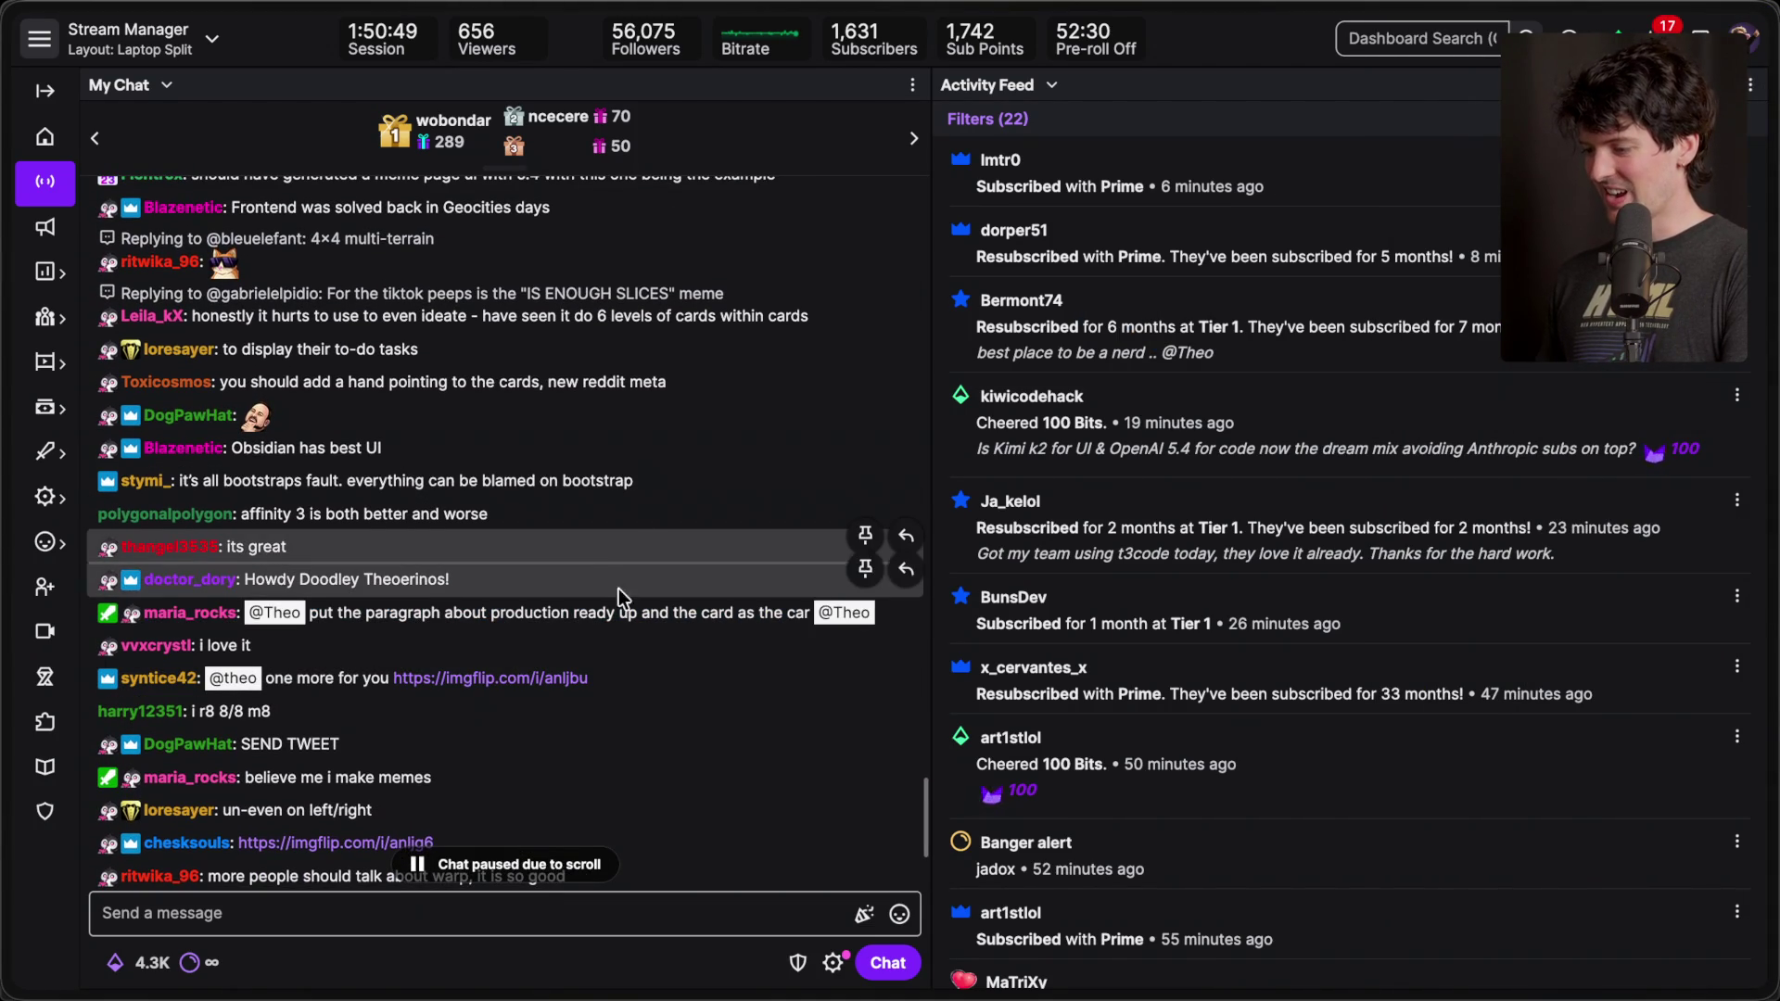
pyautogui.doubleClick(627, 612)
pyautogui.scroll(-5, 656, 534)
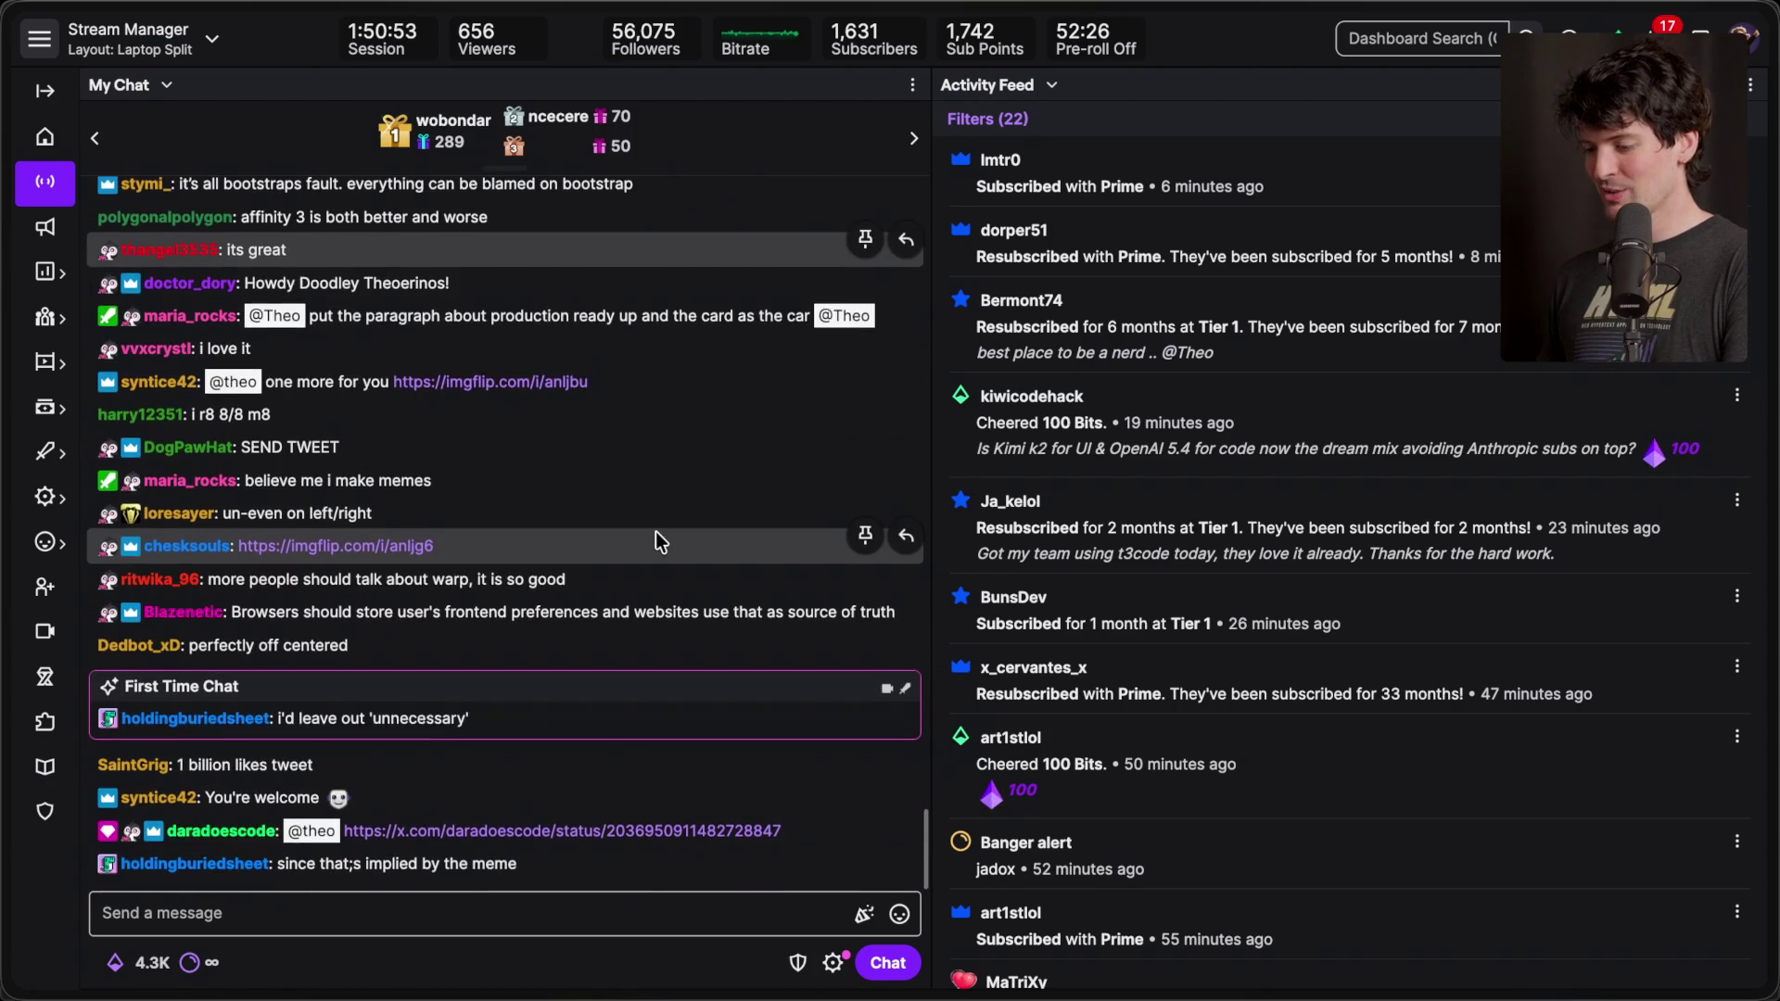
pyautogui.click(532, 798)
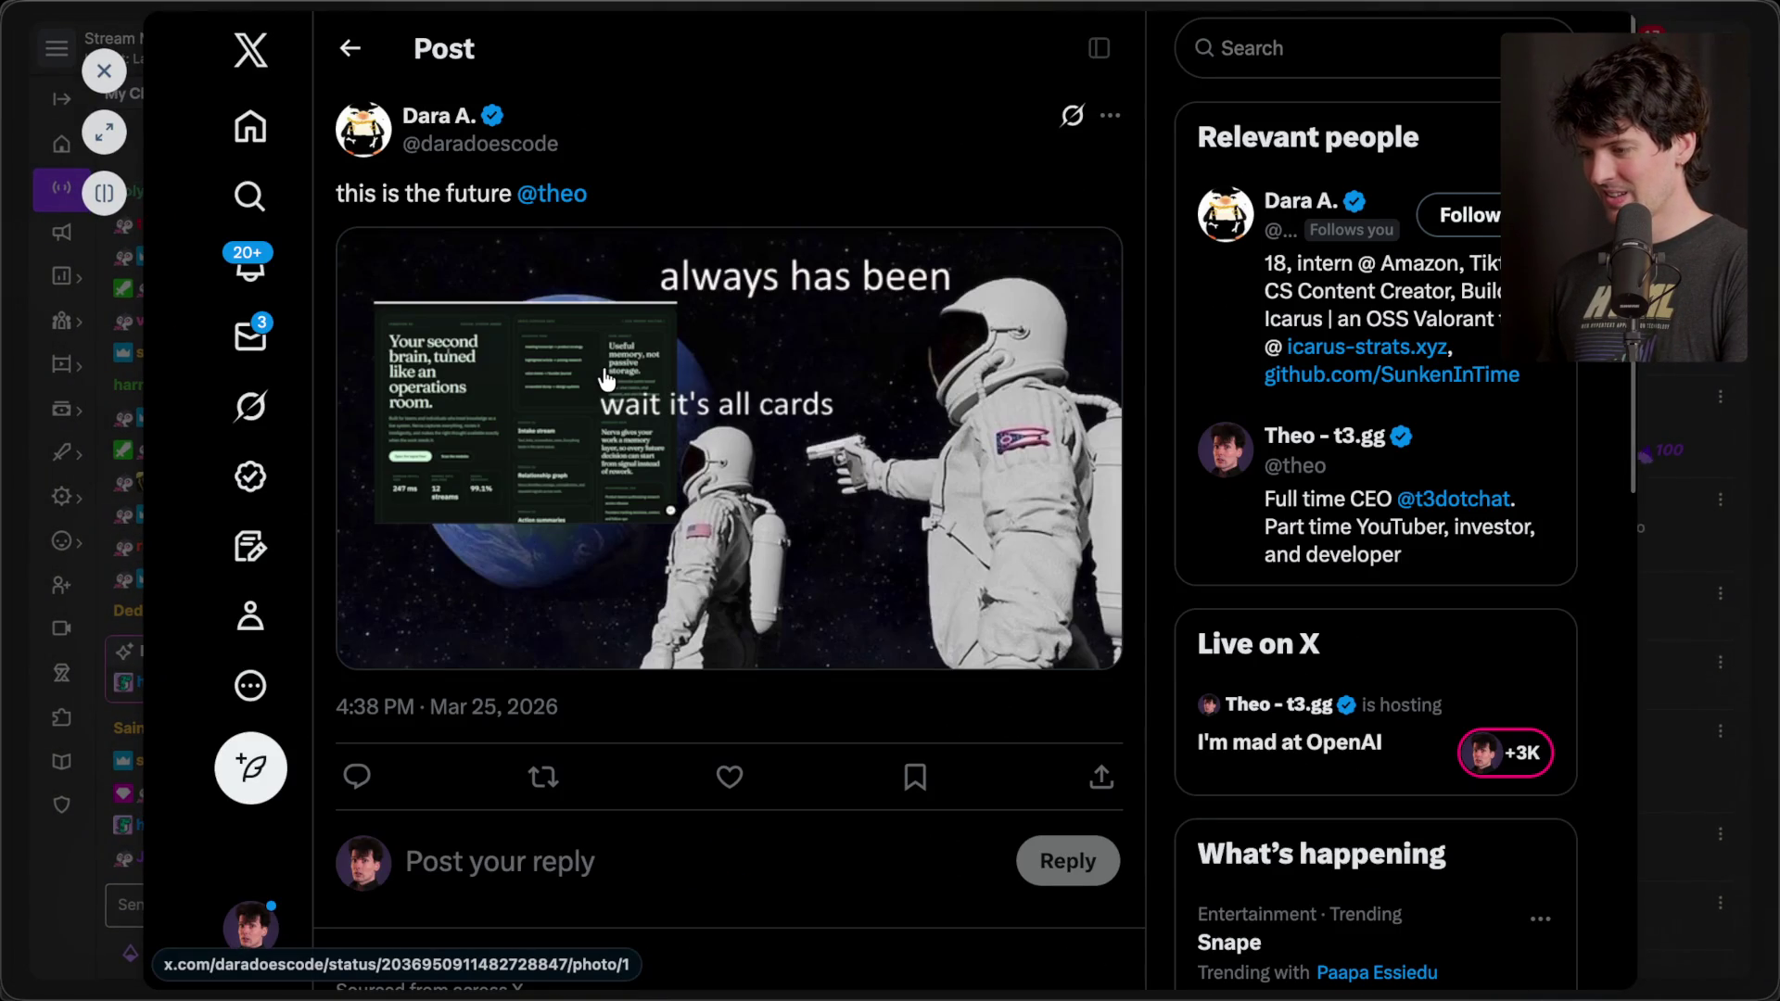
# - Like the 'always has been / wait it's all cards' astronaut meme post, then return to Affinity Photo
pyautogui.click(730, 786)
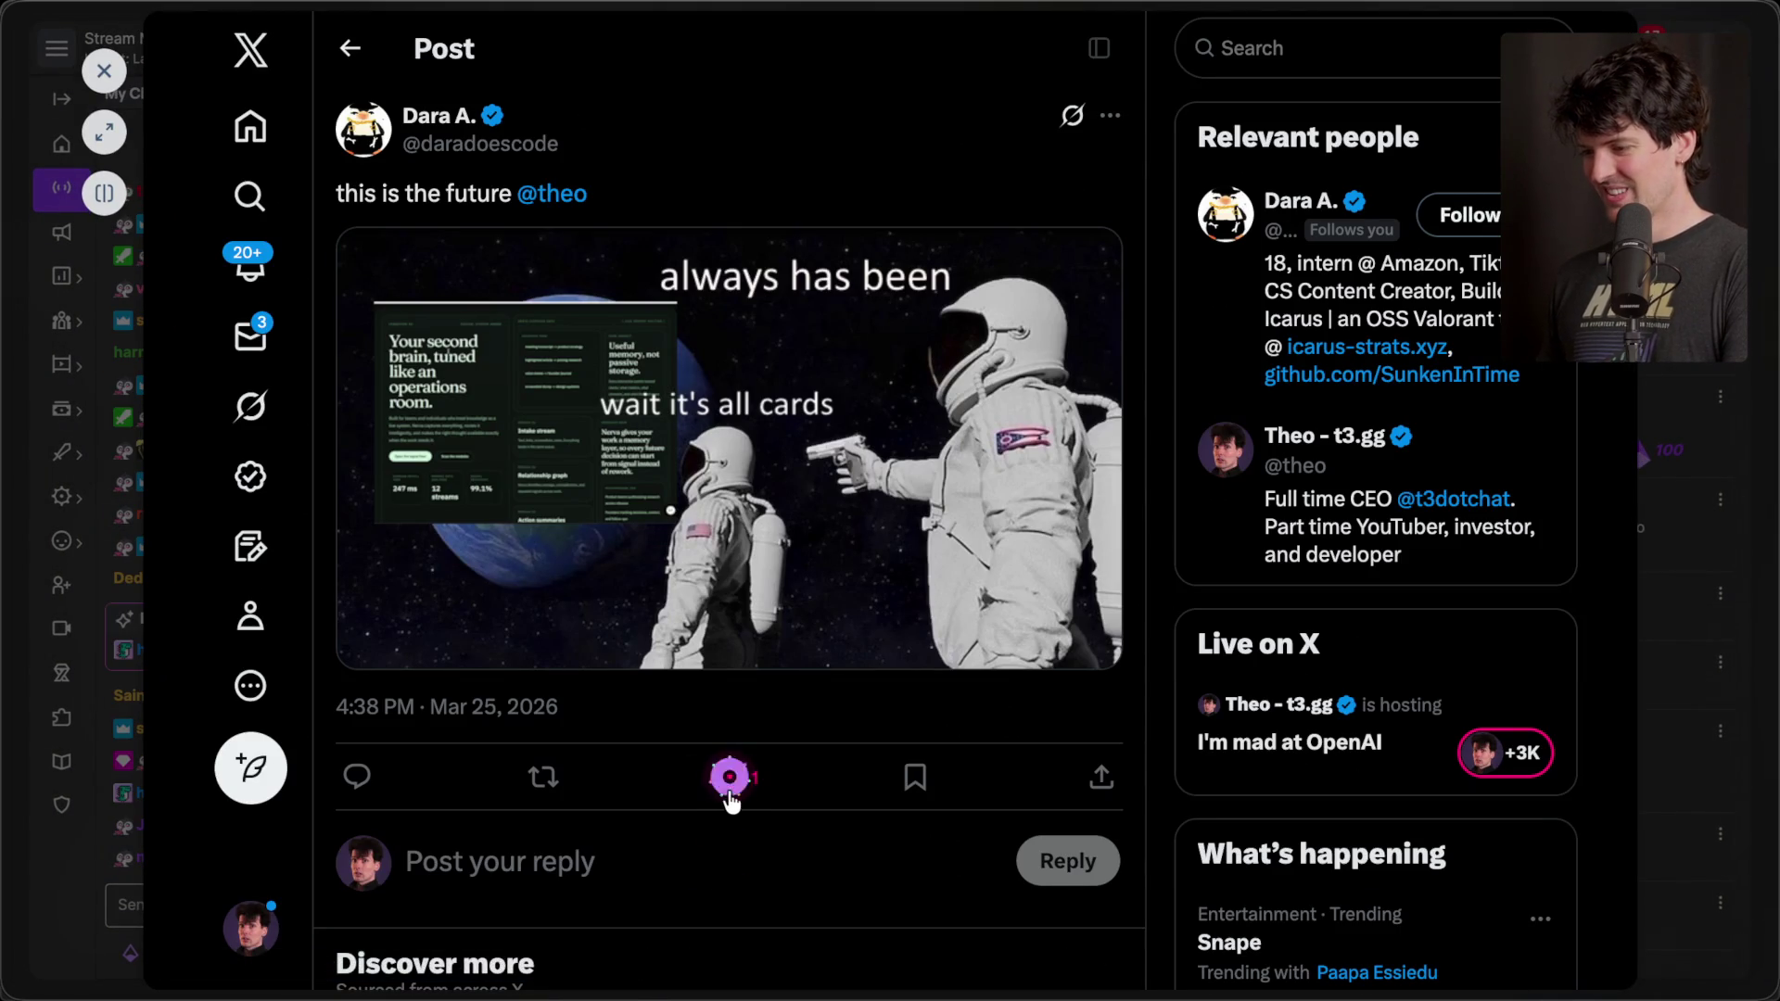
pyautogui.scroll(-1, 608, 818)
pyautogui.press('Escape')
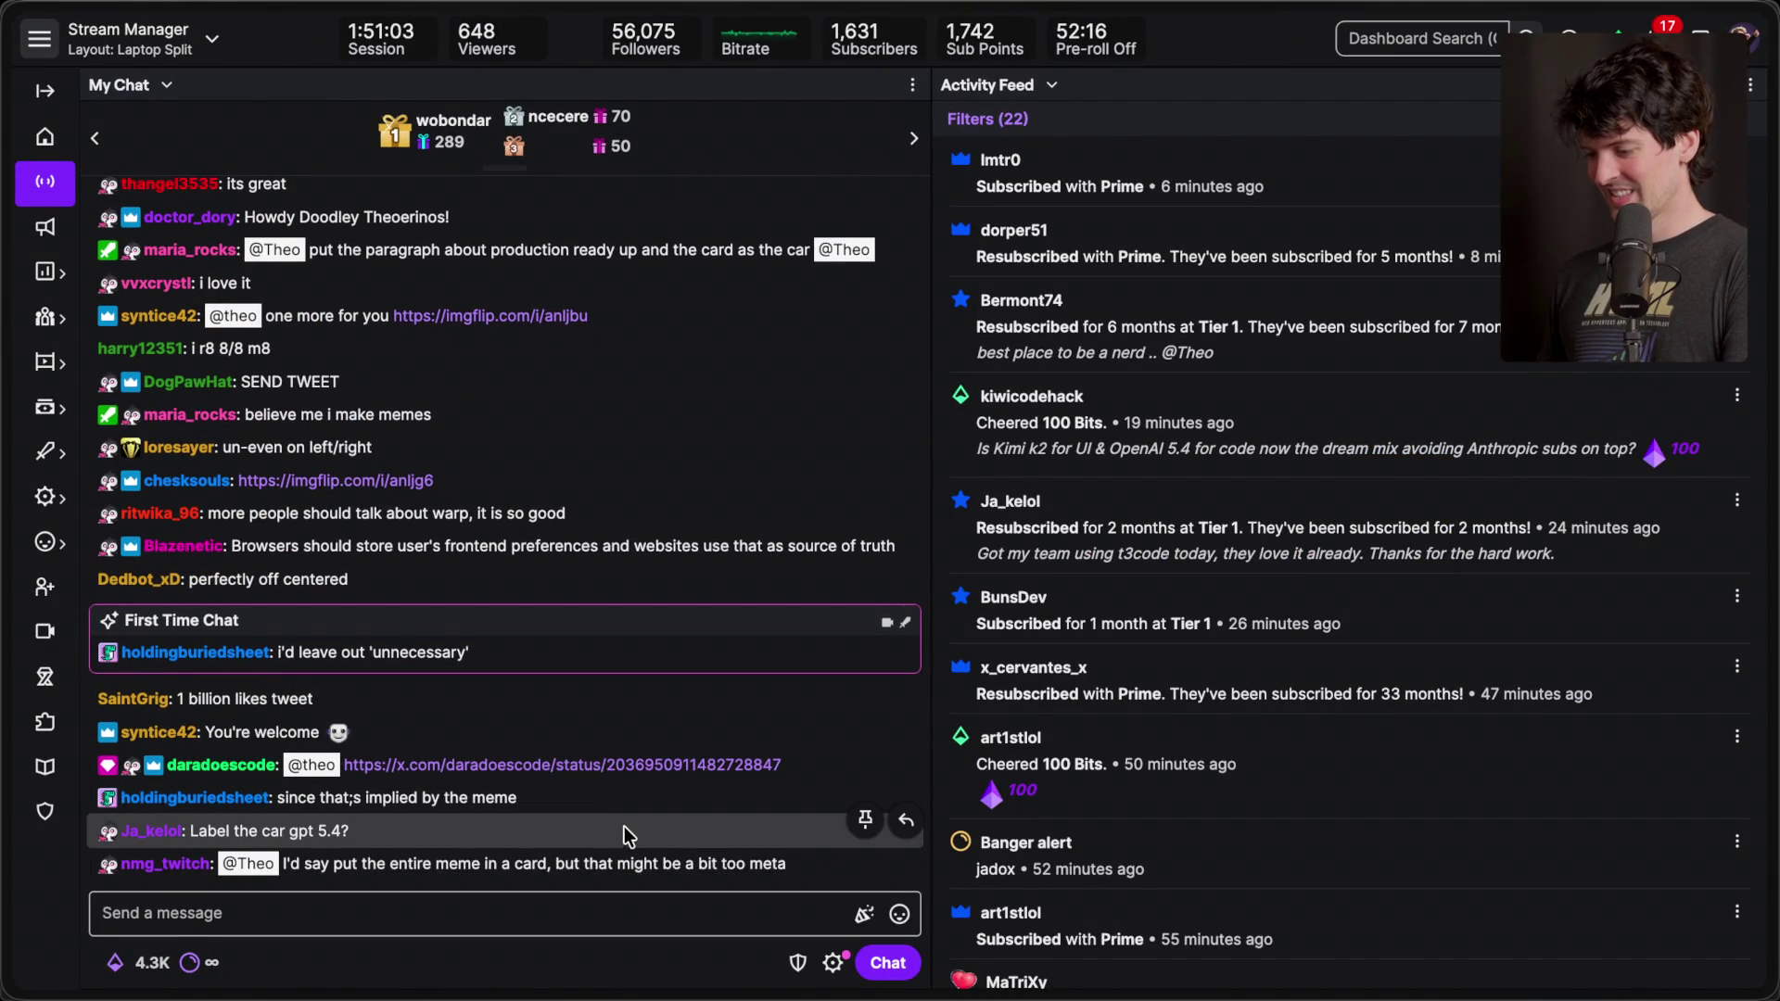
pyautogui.press('super+Tab')
pyautogui.press('super+Tab')
pyautogui.press('Tab')
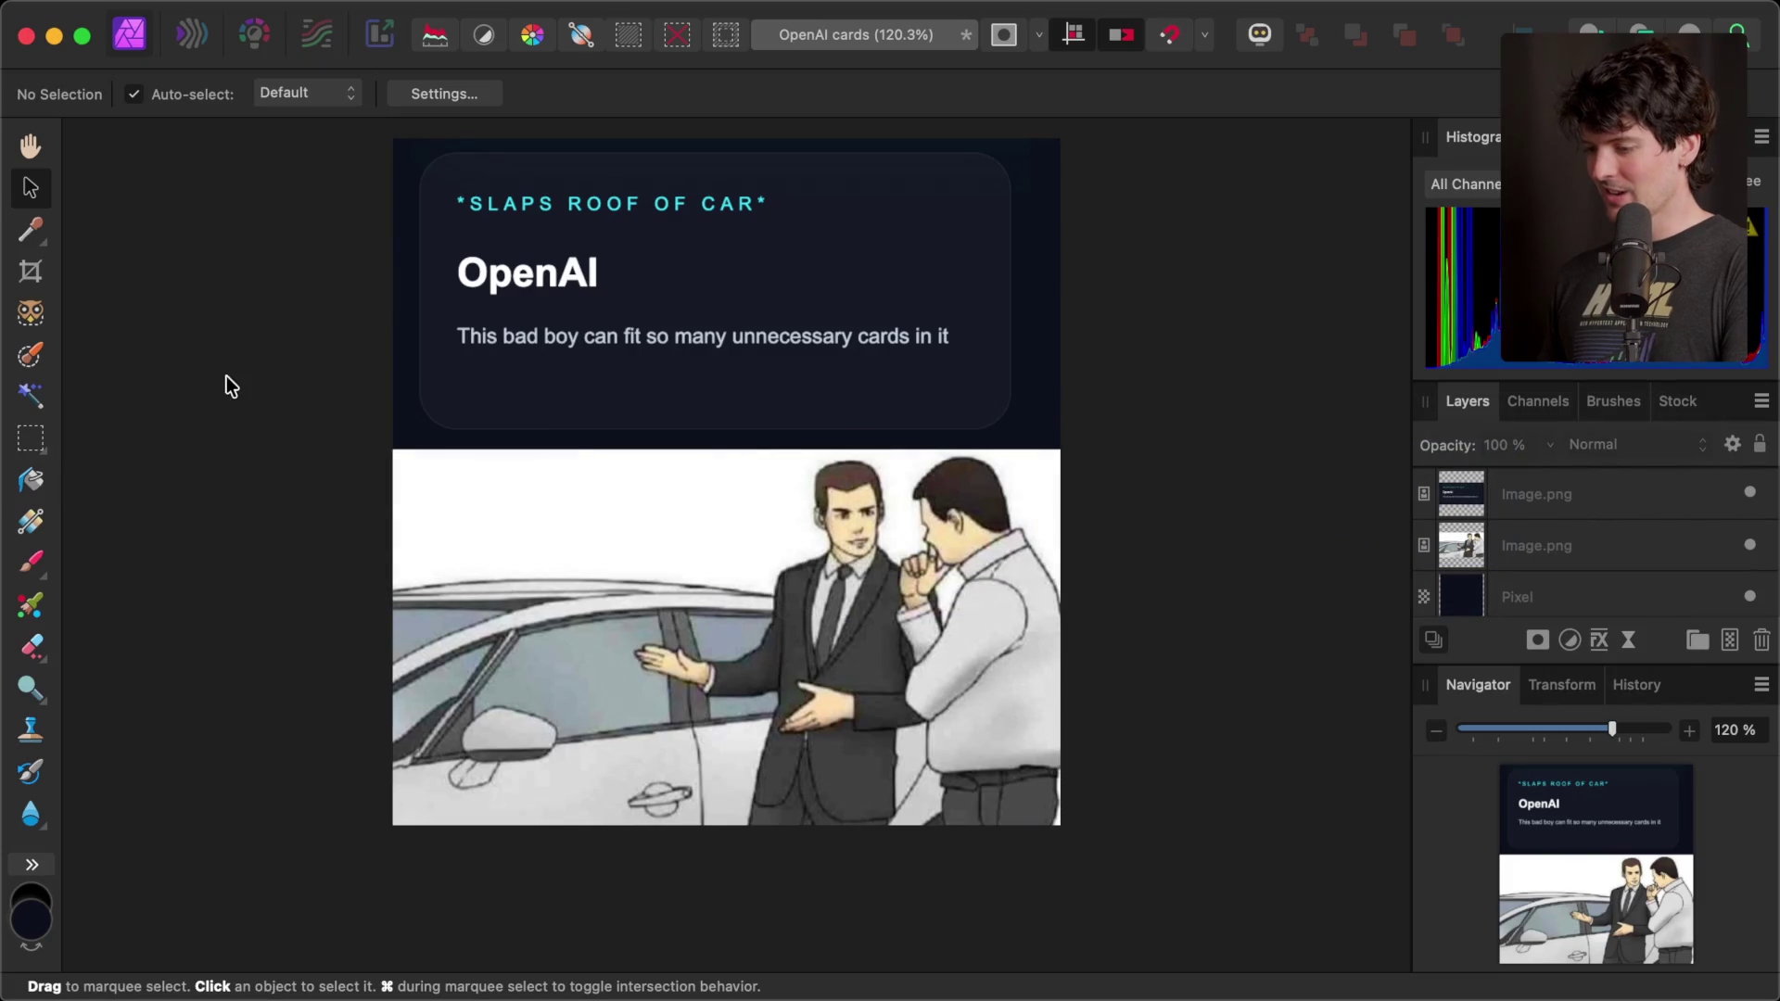
# - Browse the hidden extra tools and select the car image
pyautogui.click(31, 865)
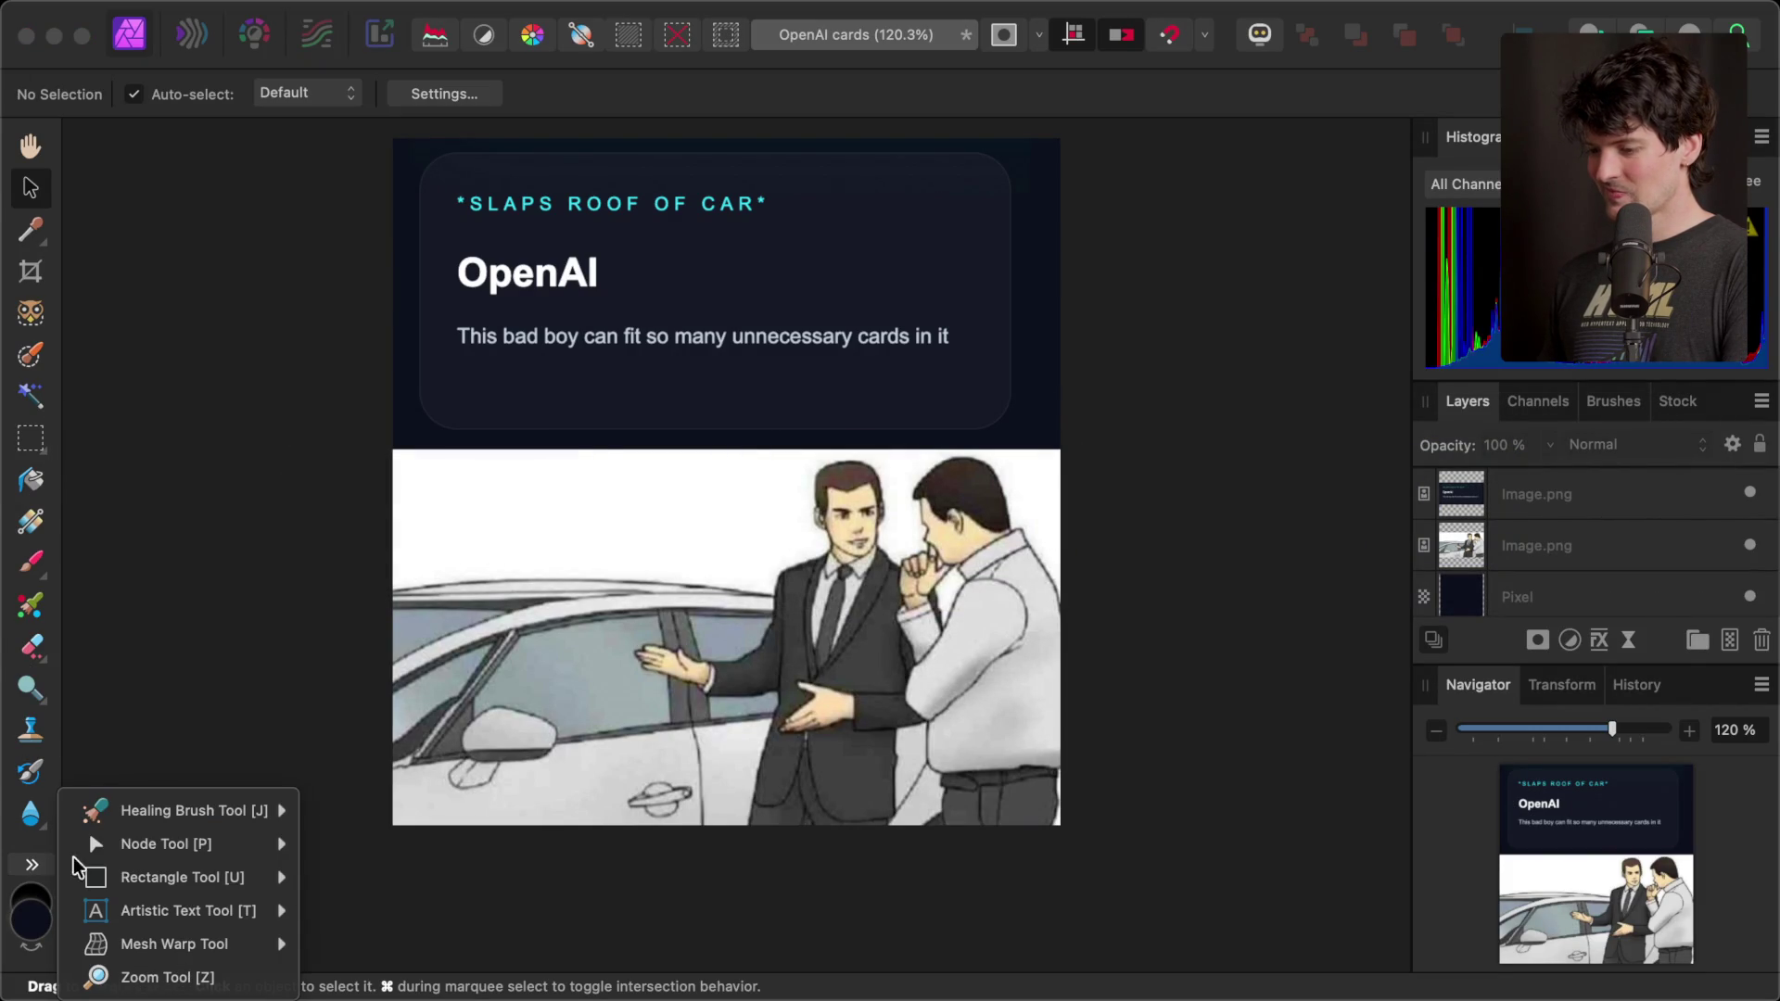
pyautogui.press('Escape')
pyautogui.click(31, 865)
pyautogui.press('Escape')
pyautogui.click(496, 628)
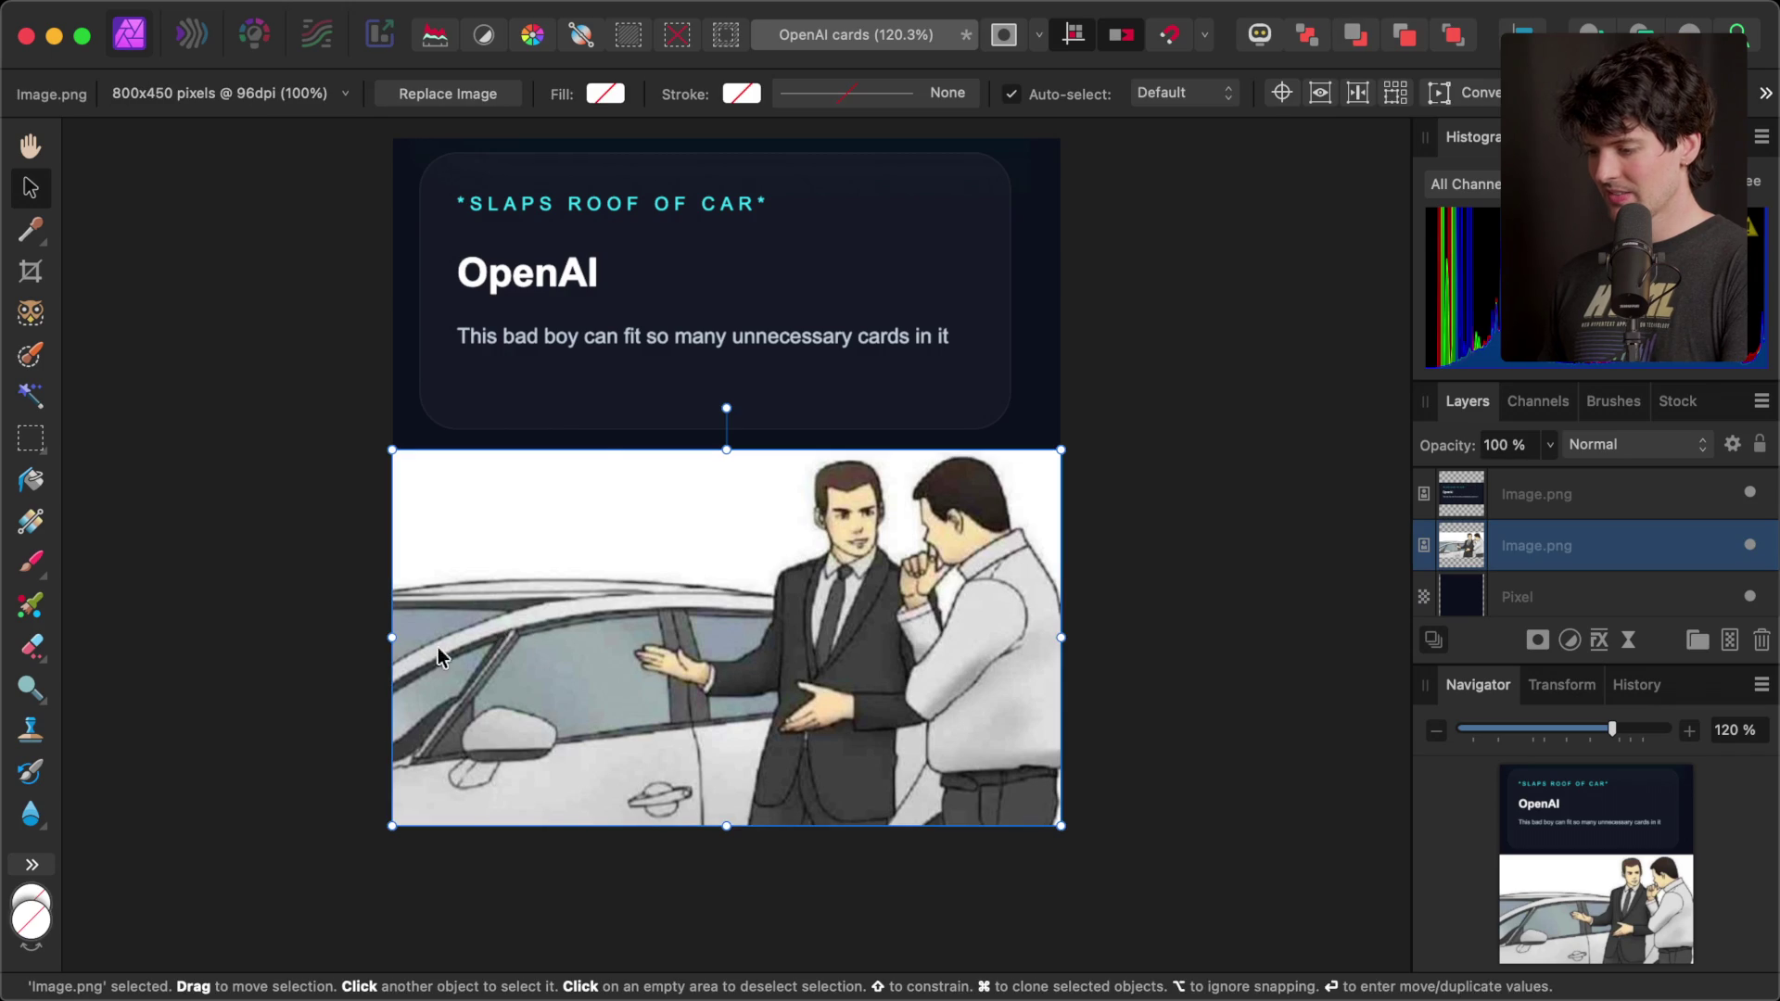
pyautogui.click(32, 865)
pyautogui.moveTo(176, 877)
pyautogui.press('Escape')
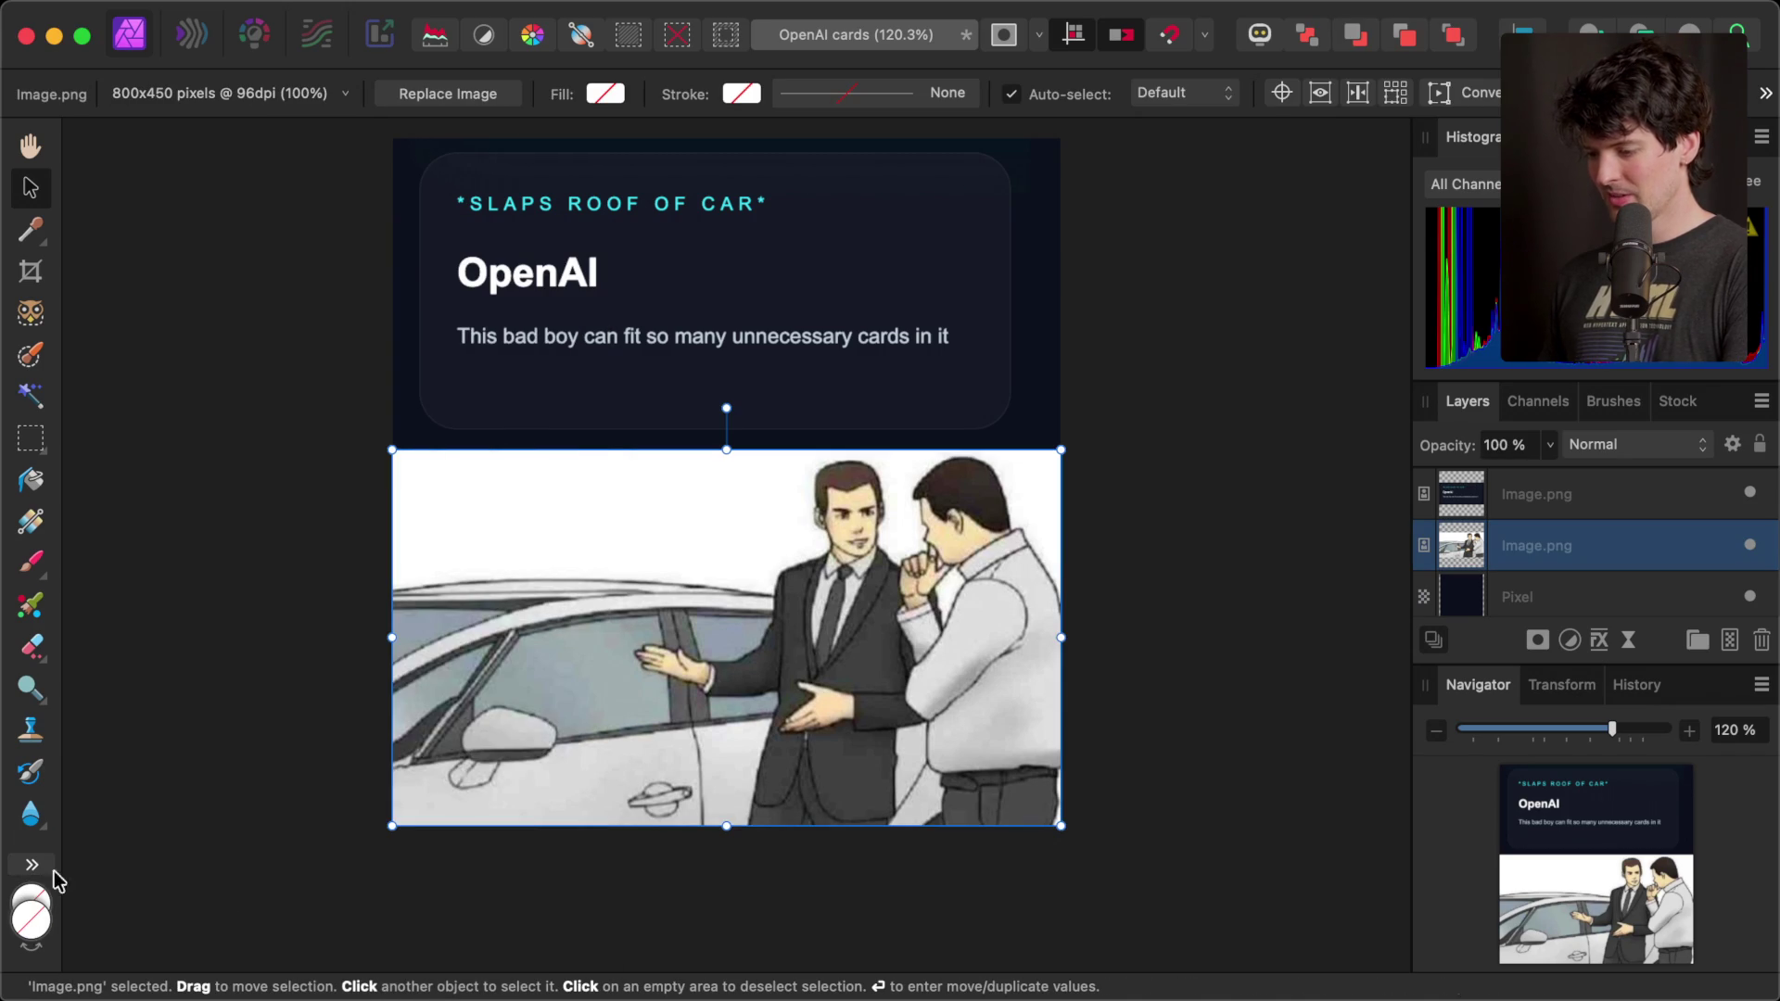
# - Place a 'GPT-5.4' artistic text label on the car
pyautogui.click(54, 869)
pyautogui.moveTo(238, 909)
pyautogui.click(398, 911)
pyautogui.moveTo(488, 652); pyautogui.dragTo(563, 737)
pyautogui.write('G')
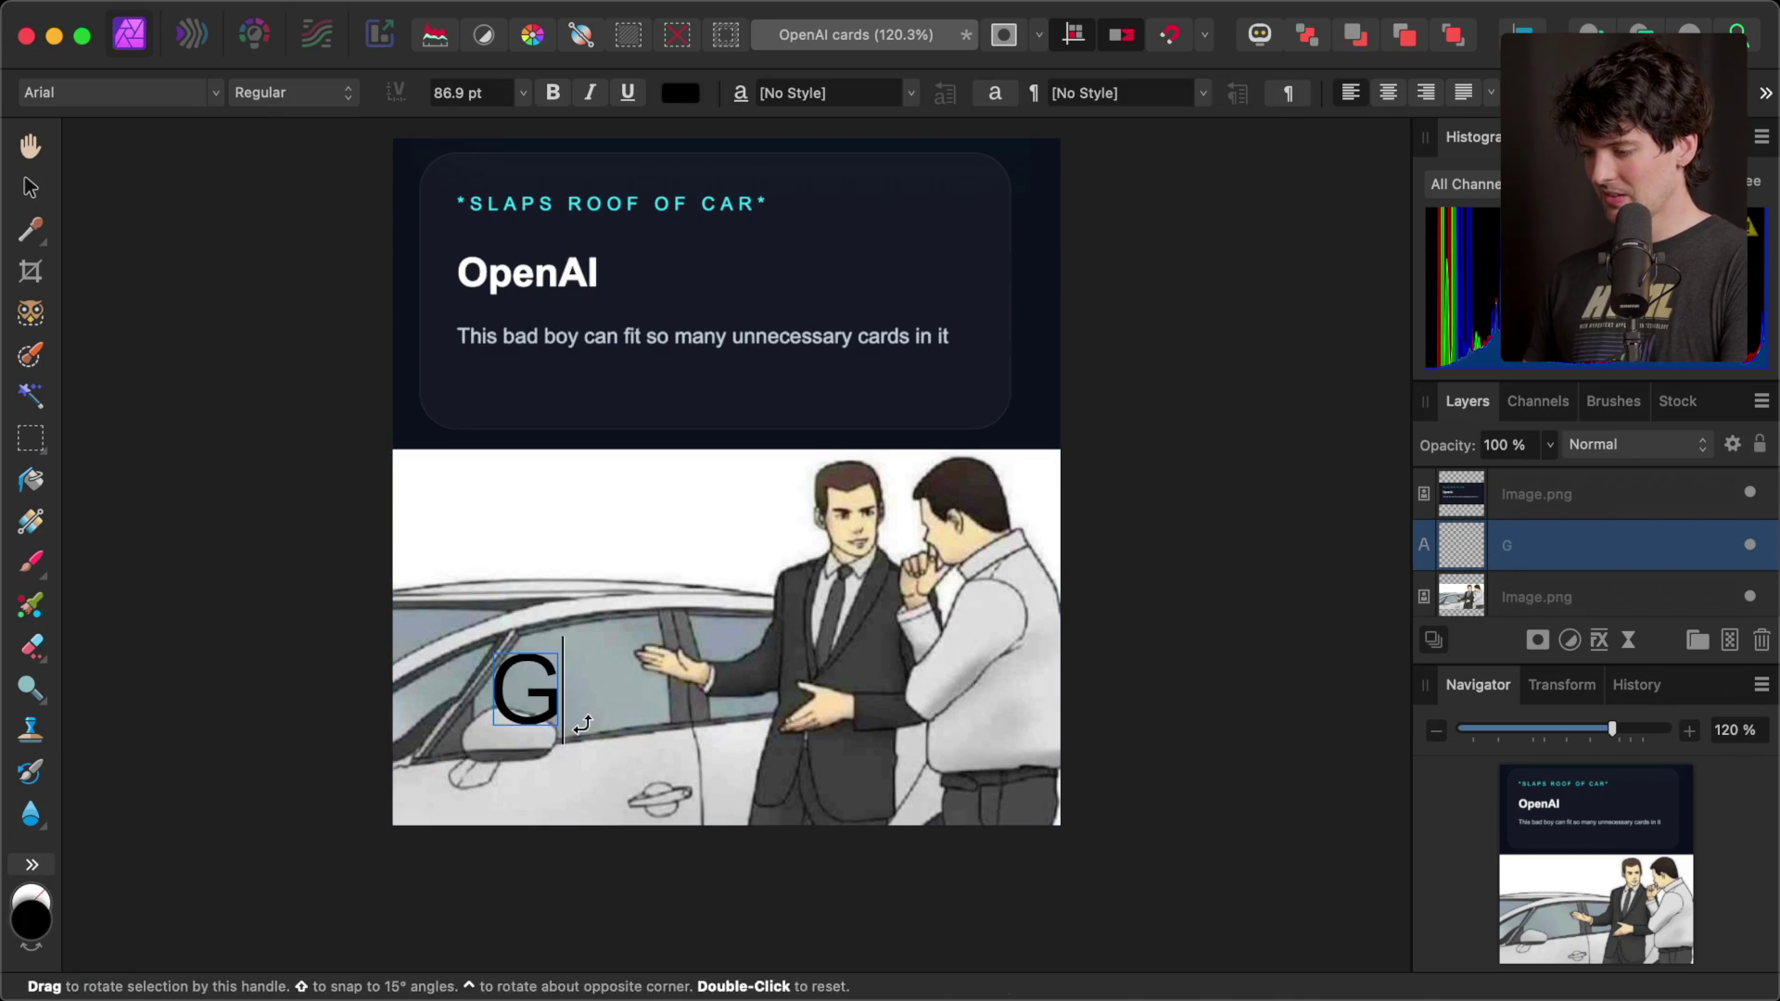
pyautogui.write('PT-5.4')
pyautogui.press('Escape')
# - Move, shrink and tilt the GPT-5.4 label onto the car door
pyautogui.moveTo(630, 705)
pyautogui.mouseDown()
pyautogui.moveTo(516, 775)
pyautogui.moveTo(555, 777)
pyautogui.mouseUp()
pyautogui.moveTo(753, 720); pyautogui.dragTo(686, 739)
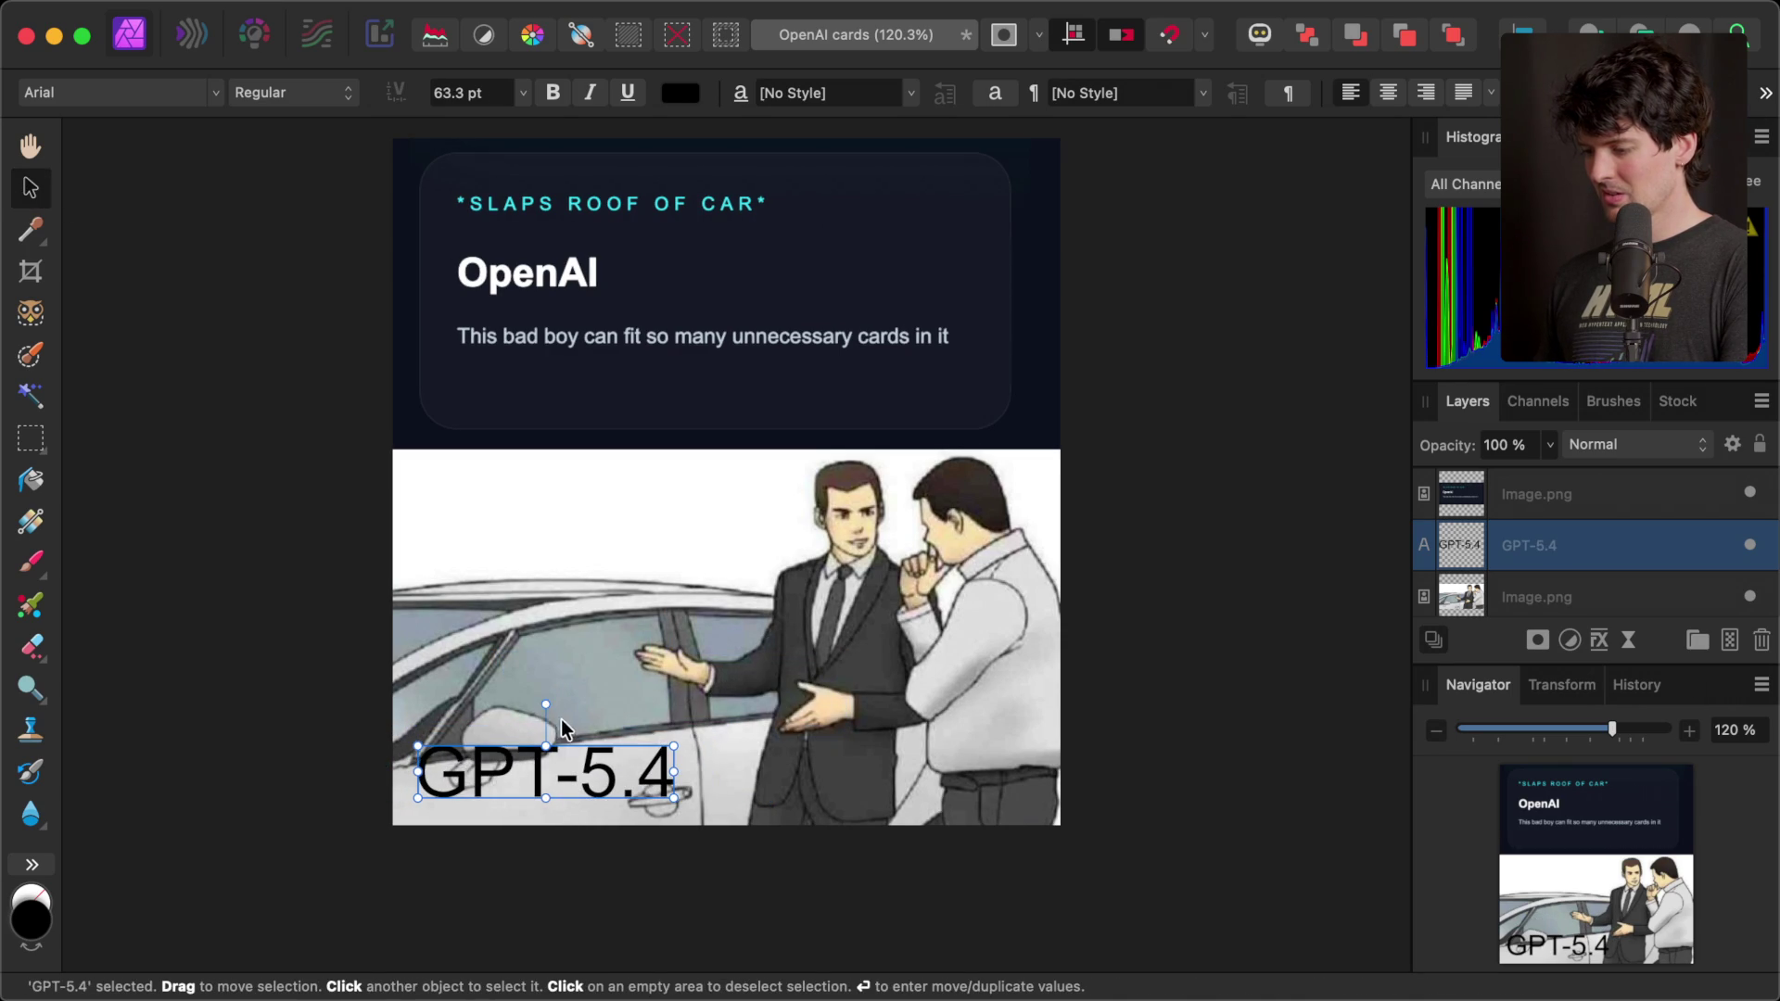
pyautogui.moveTo(547, 702); pyautogui.dragTo(534, 703)
pyautogui.moveTo(534, 779); pyautogui.dragTo(562, 793)
# - Set the GPT-5.4 label's font to Arial Black
pyautogui.click(158, 90)
pyautogui.write('SignPainter')
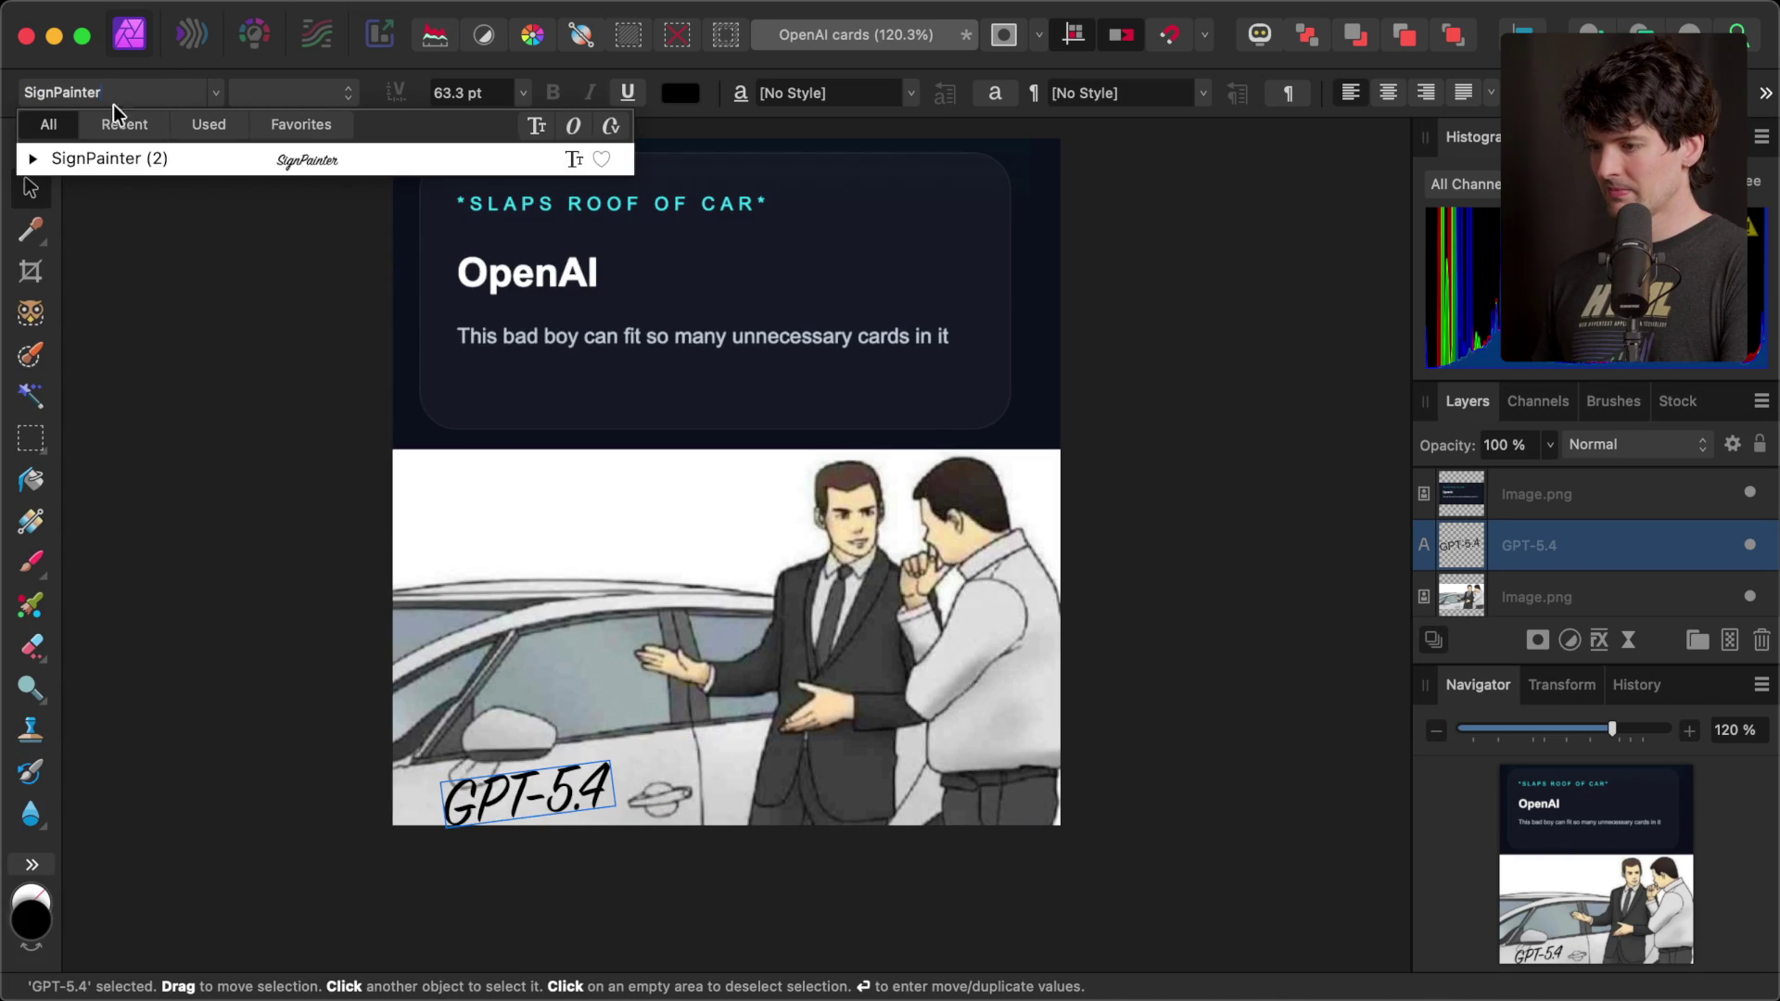
pyautogui.hotkey('alt', 'BackSpace')
pyautogui.write('arial')
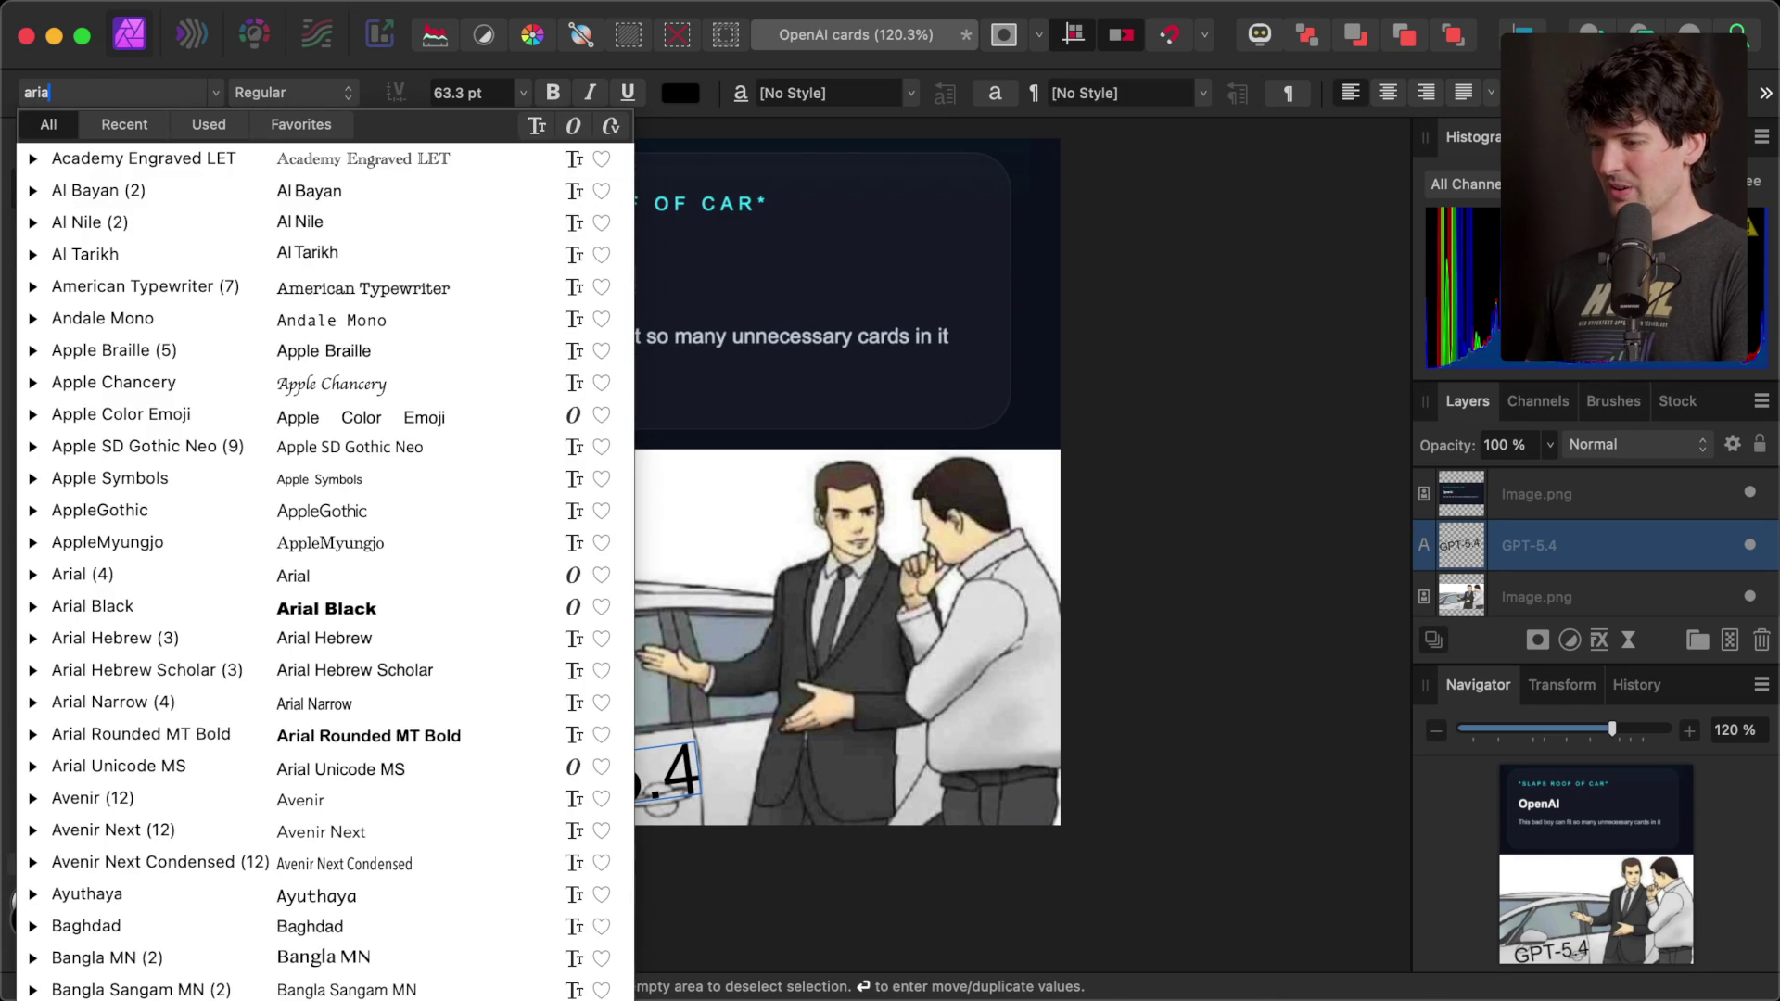
pyautogui.click(127, 194)
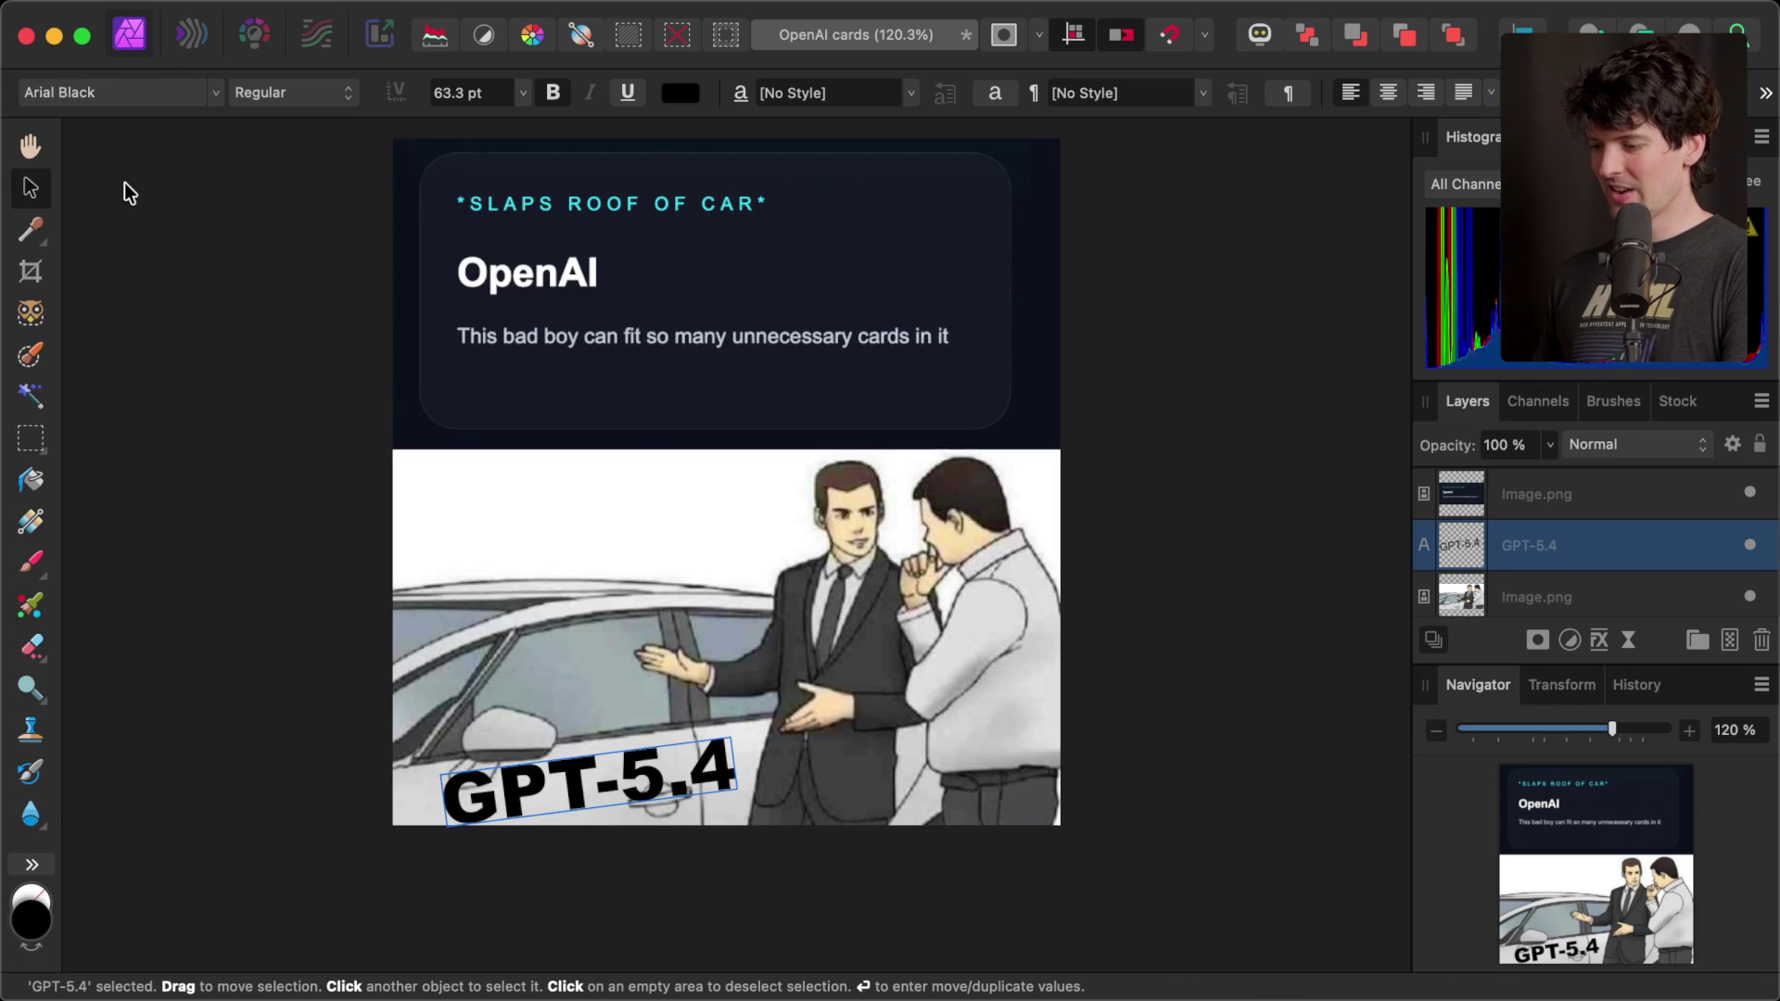
pyautogui.click(310, 835)
# - Export the card again as a JPEG named 'OpenAI cards 2'
pyautogui.press('super+alt+shift+w')
pyautogui.press('Return')
pyautogui.press('Return')
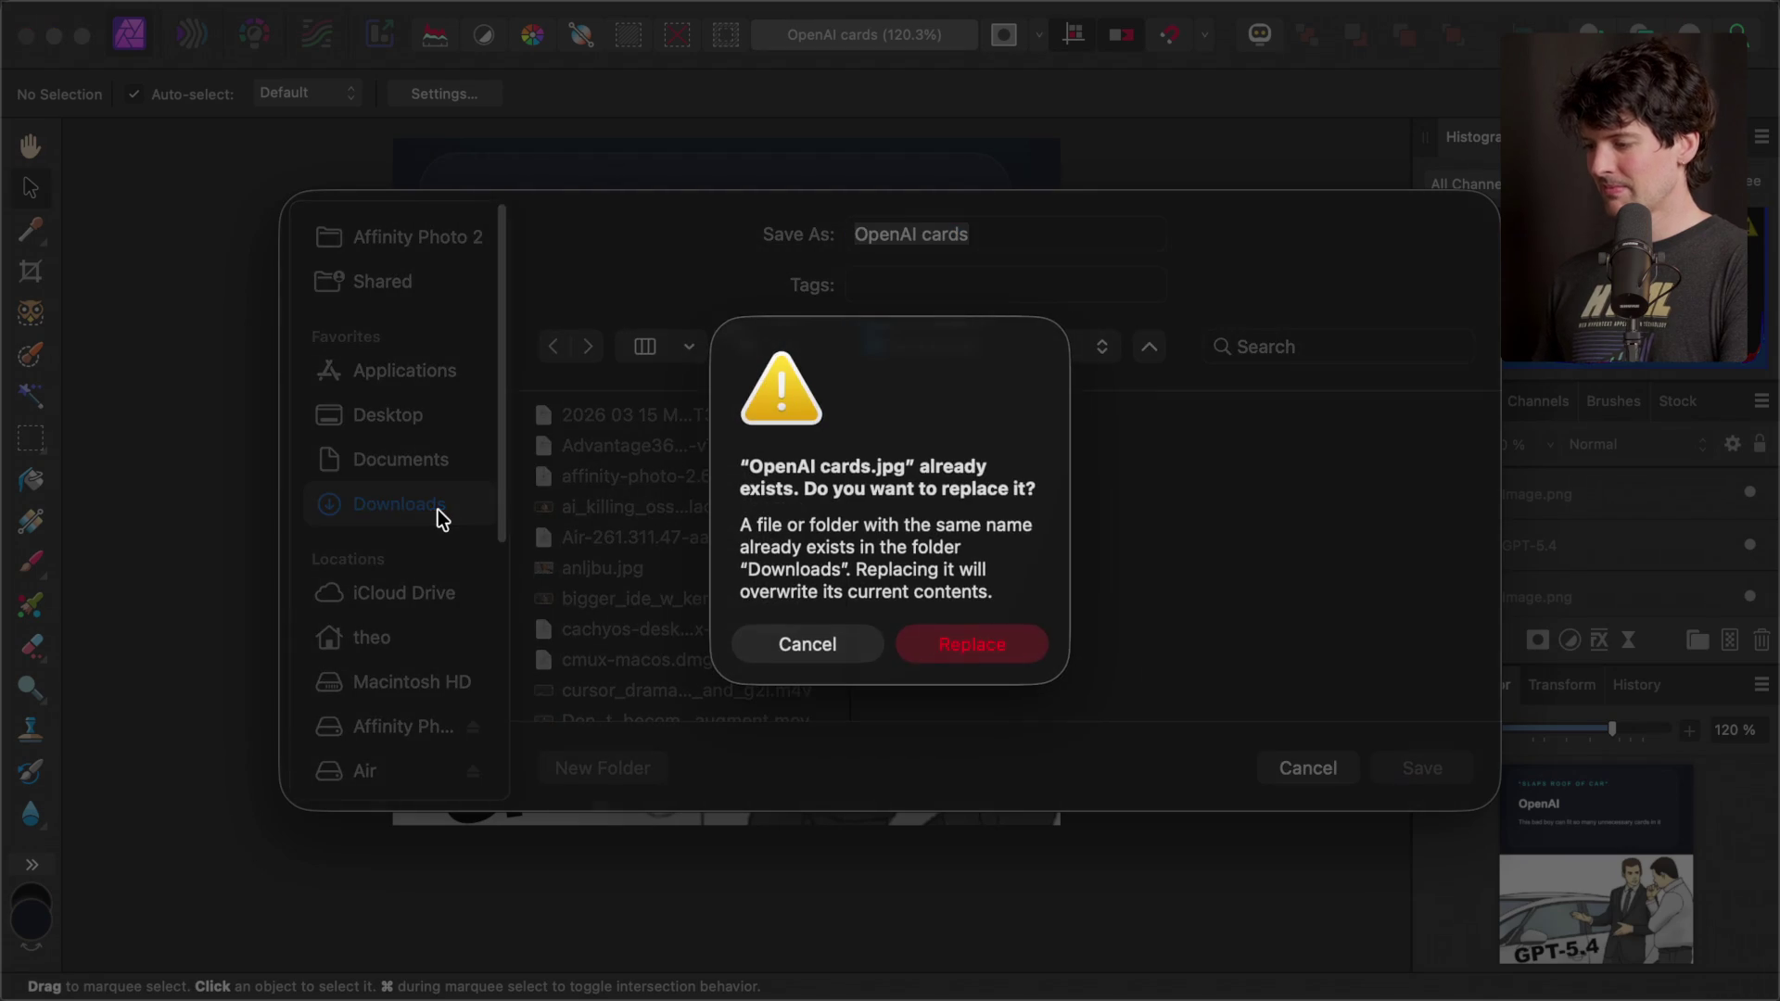
pyautogui.press('Escape')
pyautogui.write('2')
pyautogui.press('Return')
pyautogui.press('super+Tab')
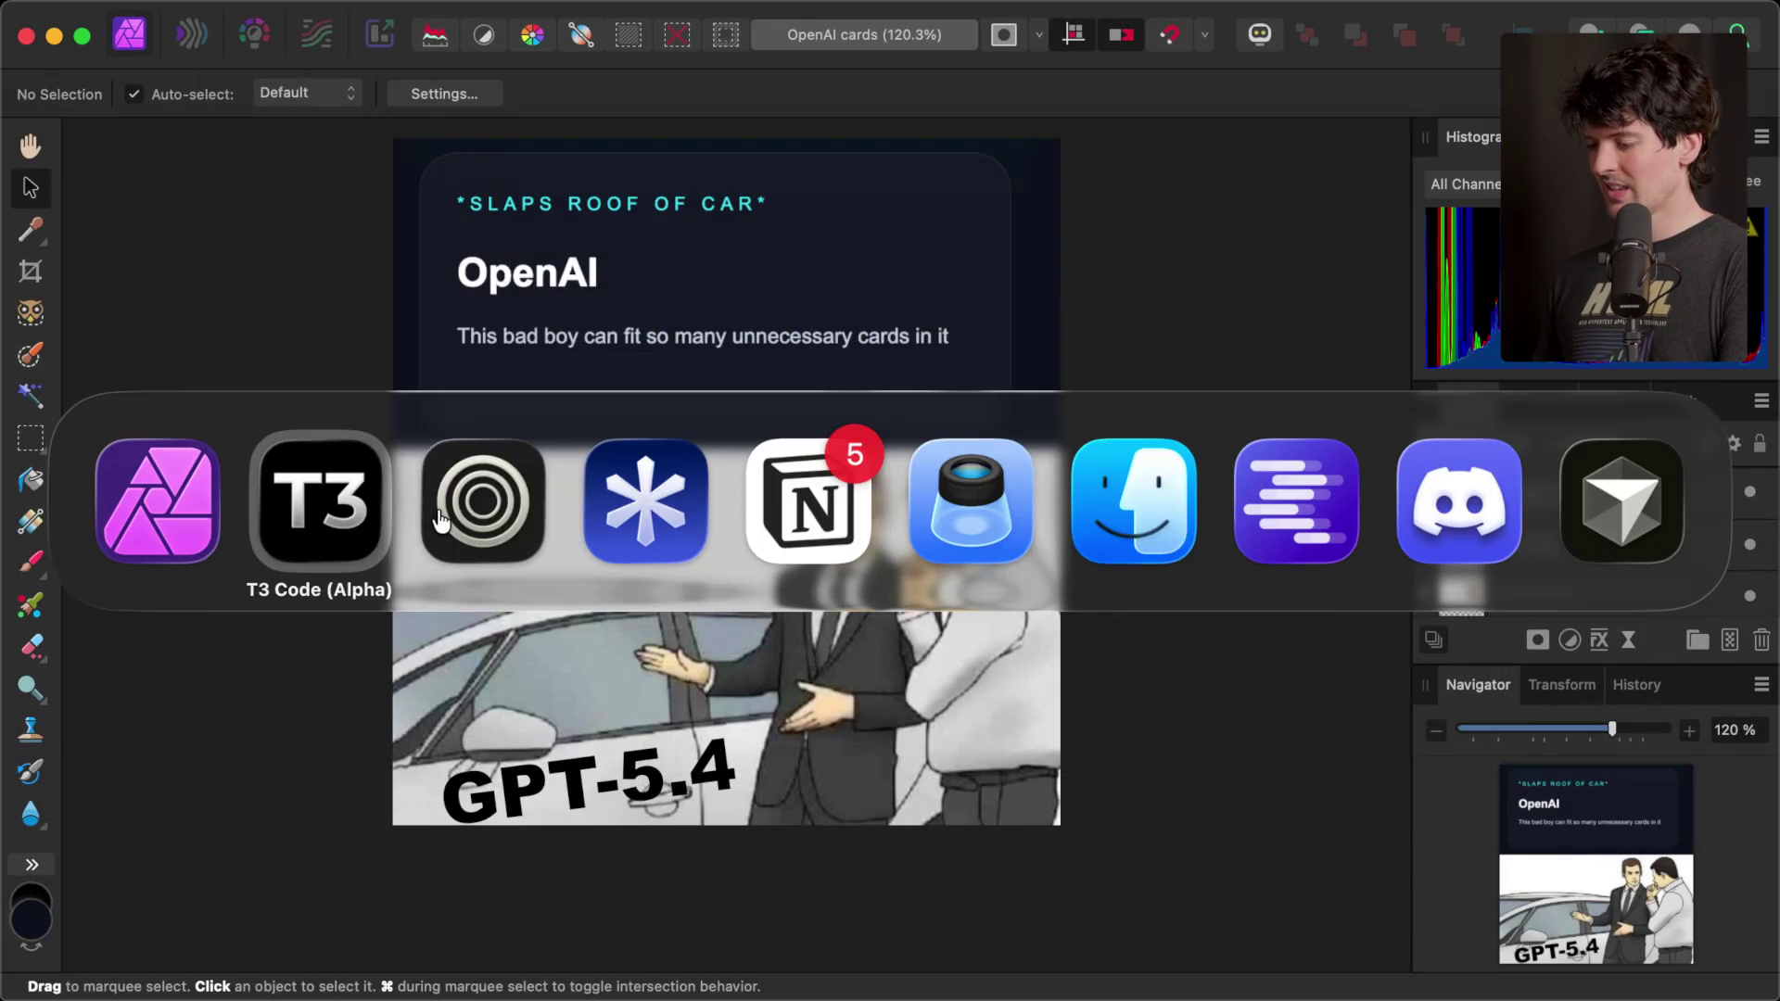
pyautogui.press('super+t')
# - Post the 'OpenAI cards 2' meme image as a new post from the x.com/theo profile
pyautogui.write('x.com/theo')
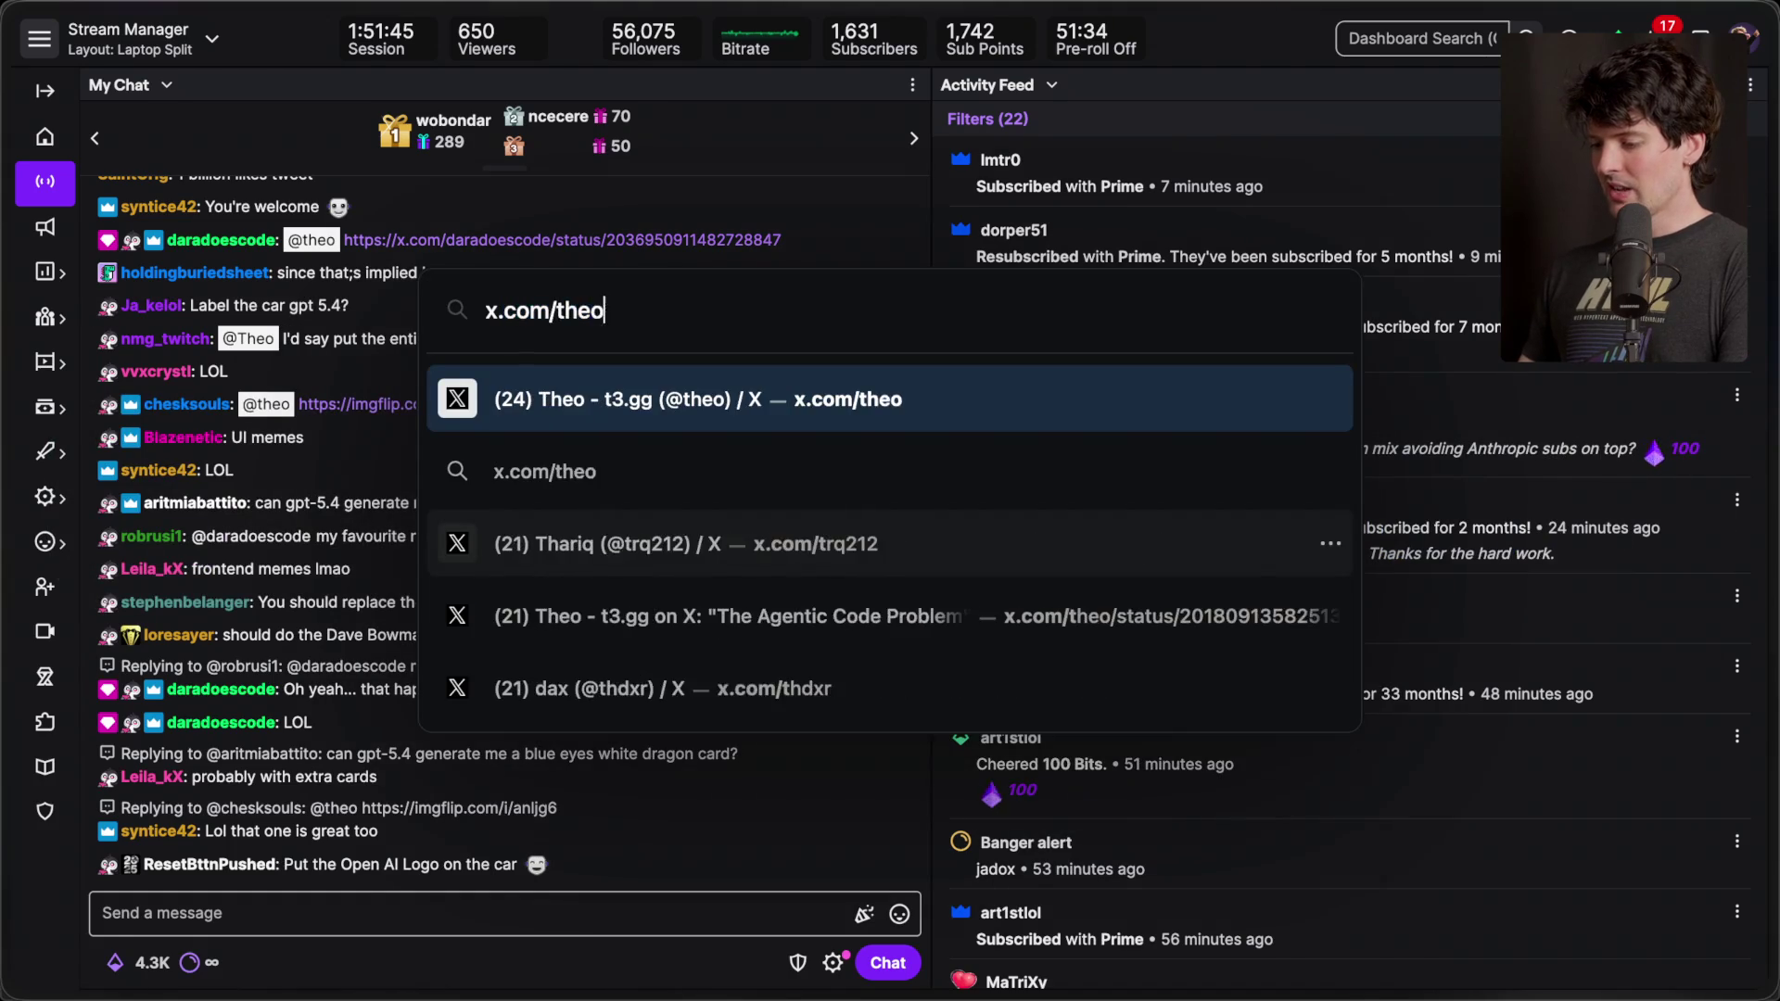
pyautogui.press('Return')
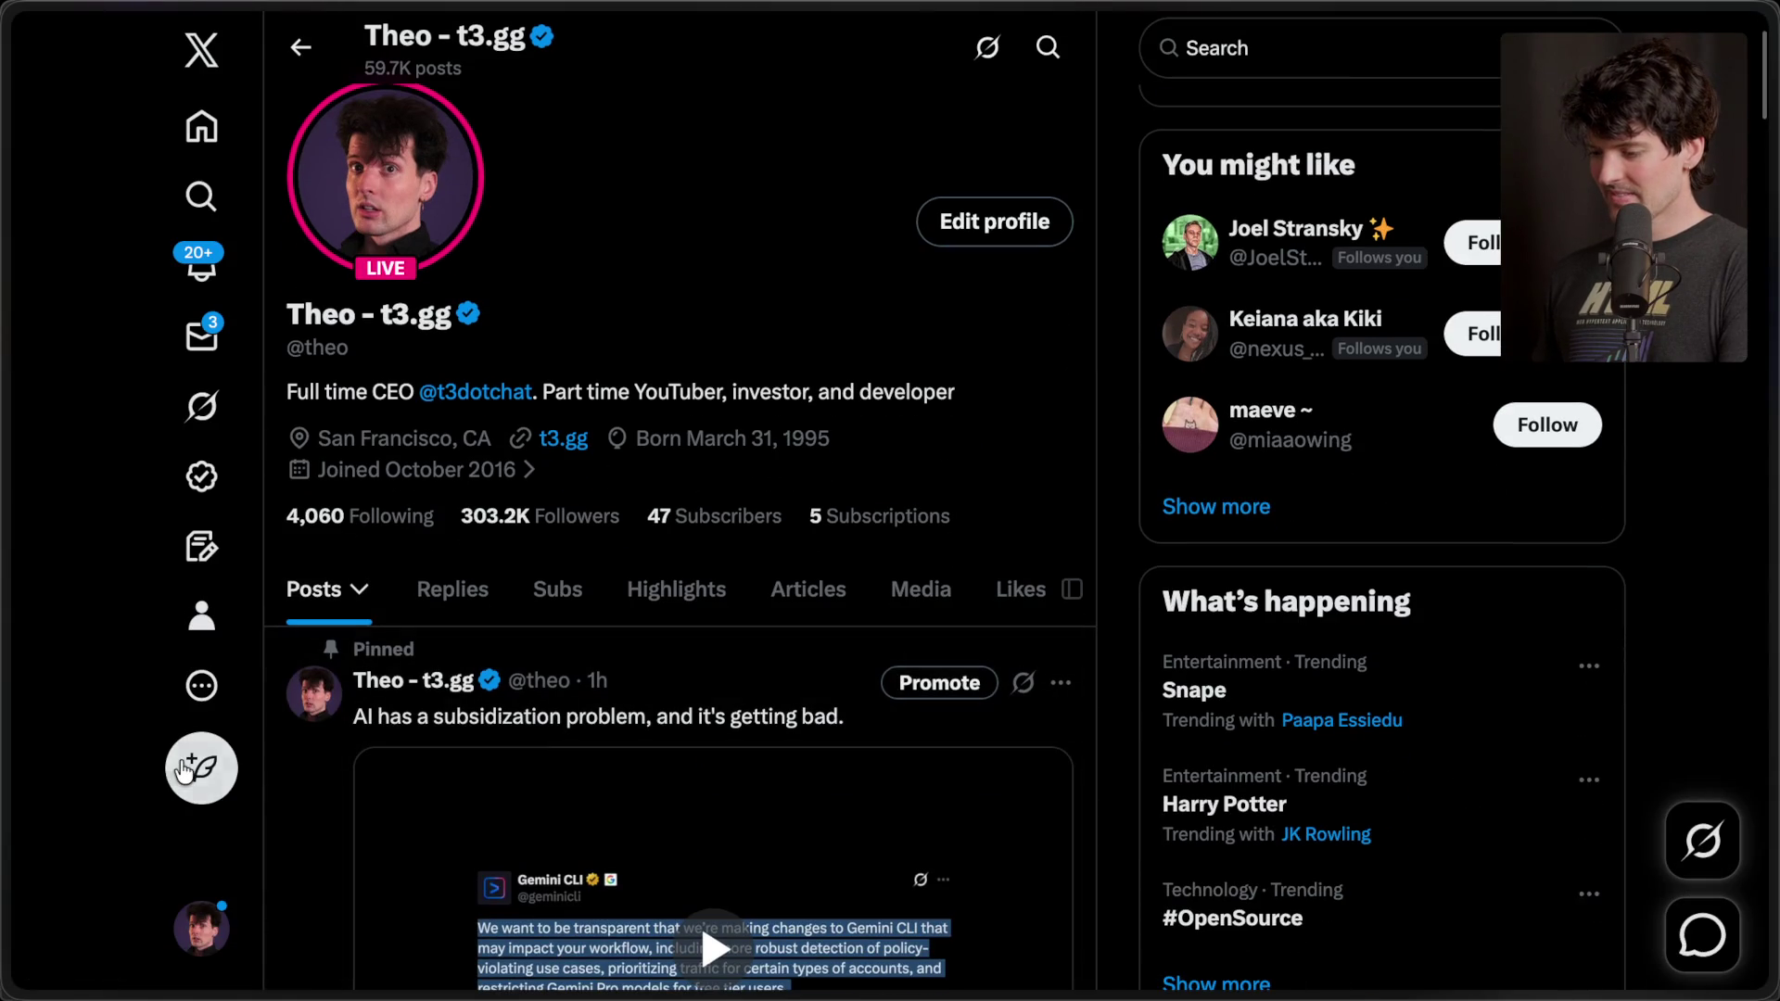
pyautogui.click(201, 768)
pyautogui.click(512, 458)
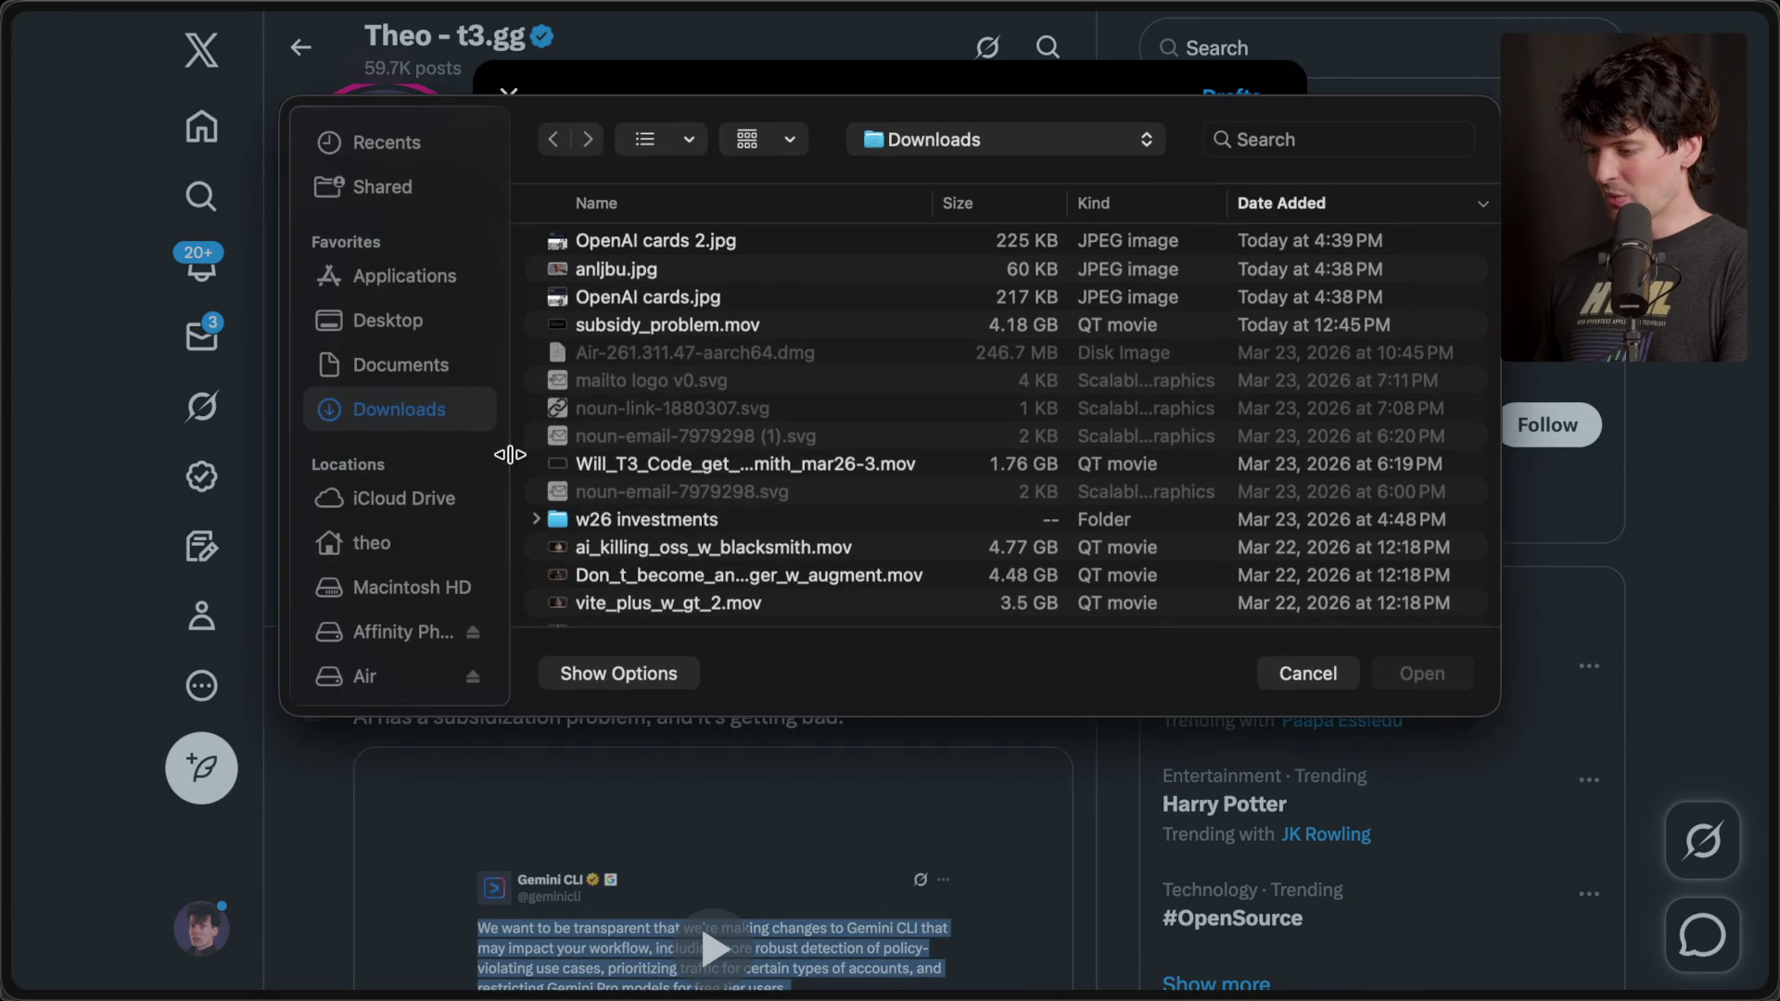
pyautogui.doubleClick(693, 247)
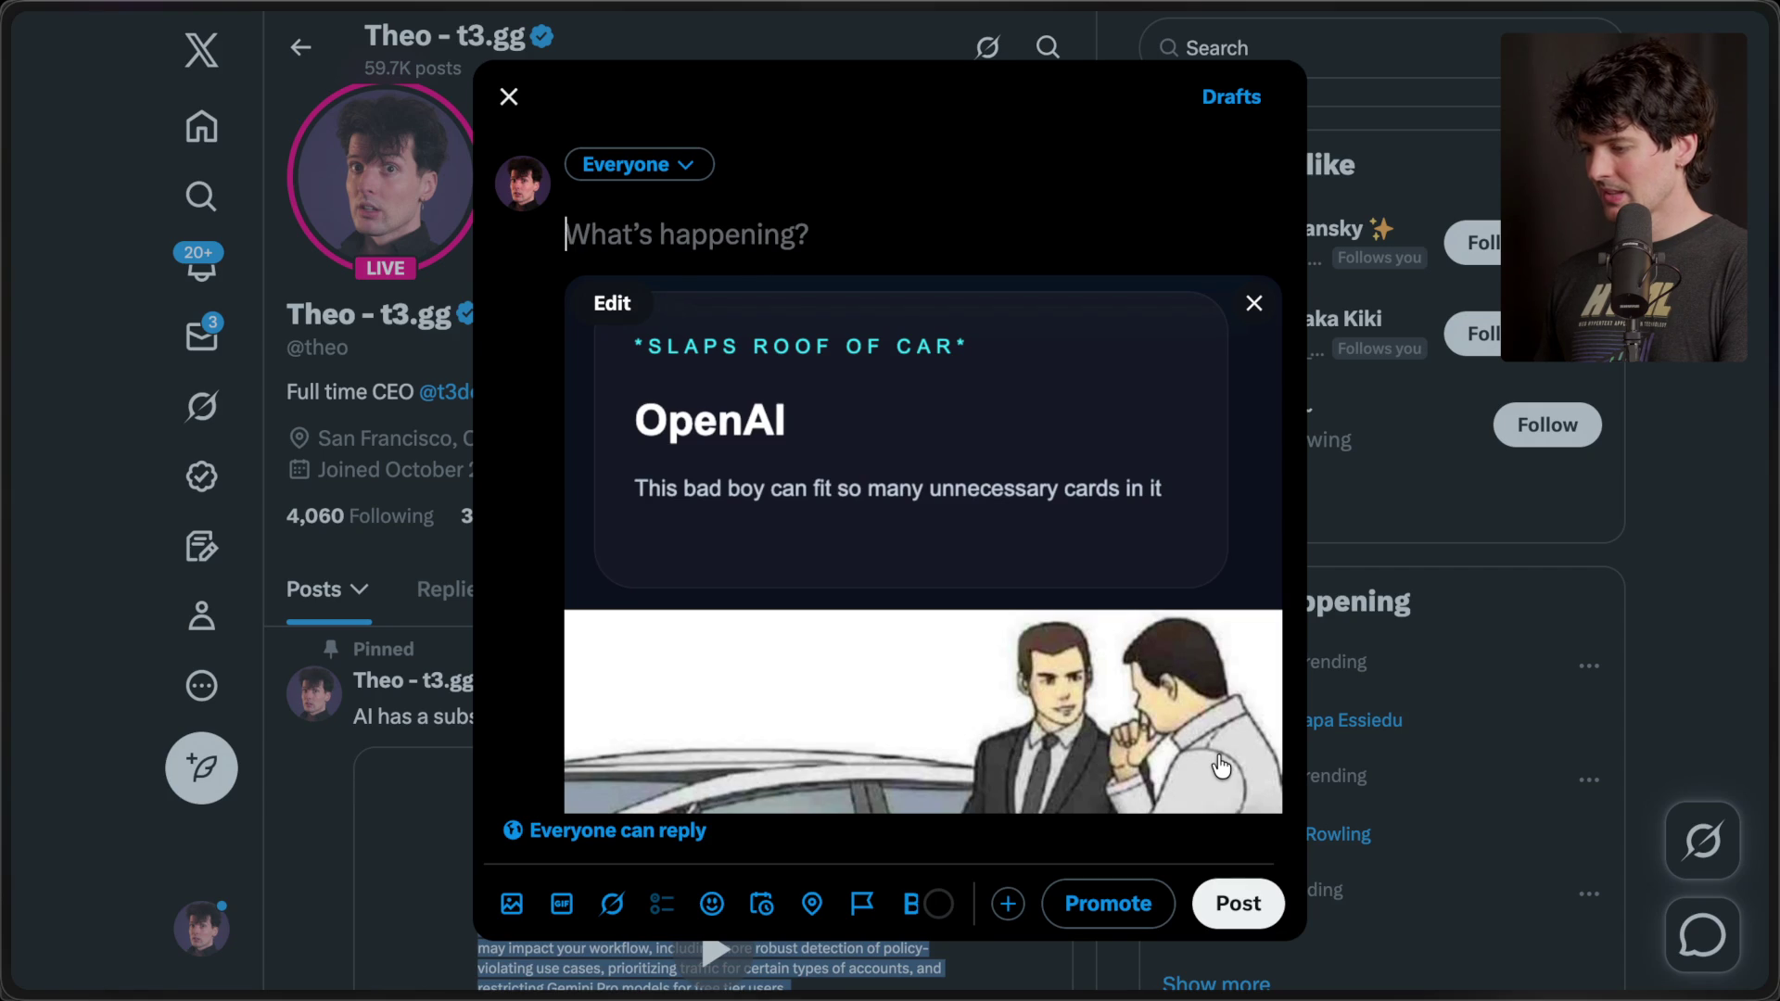
pyautogui.scroll(-3, 1221, 766)
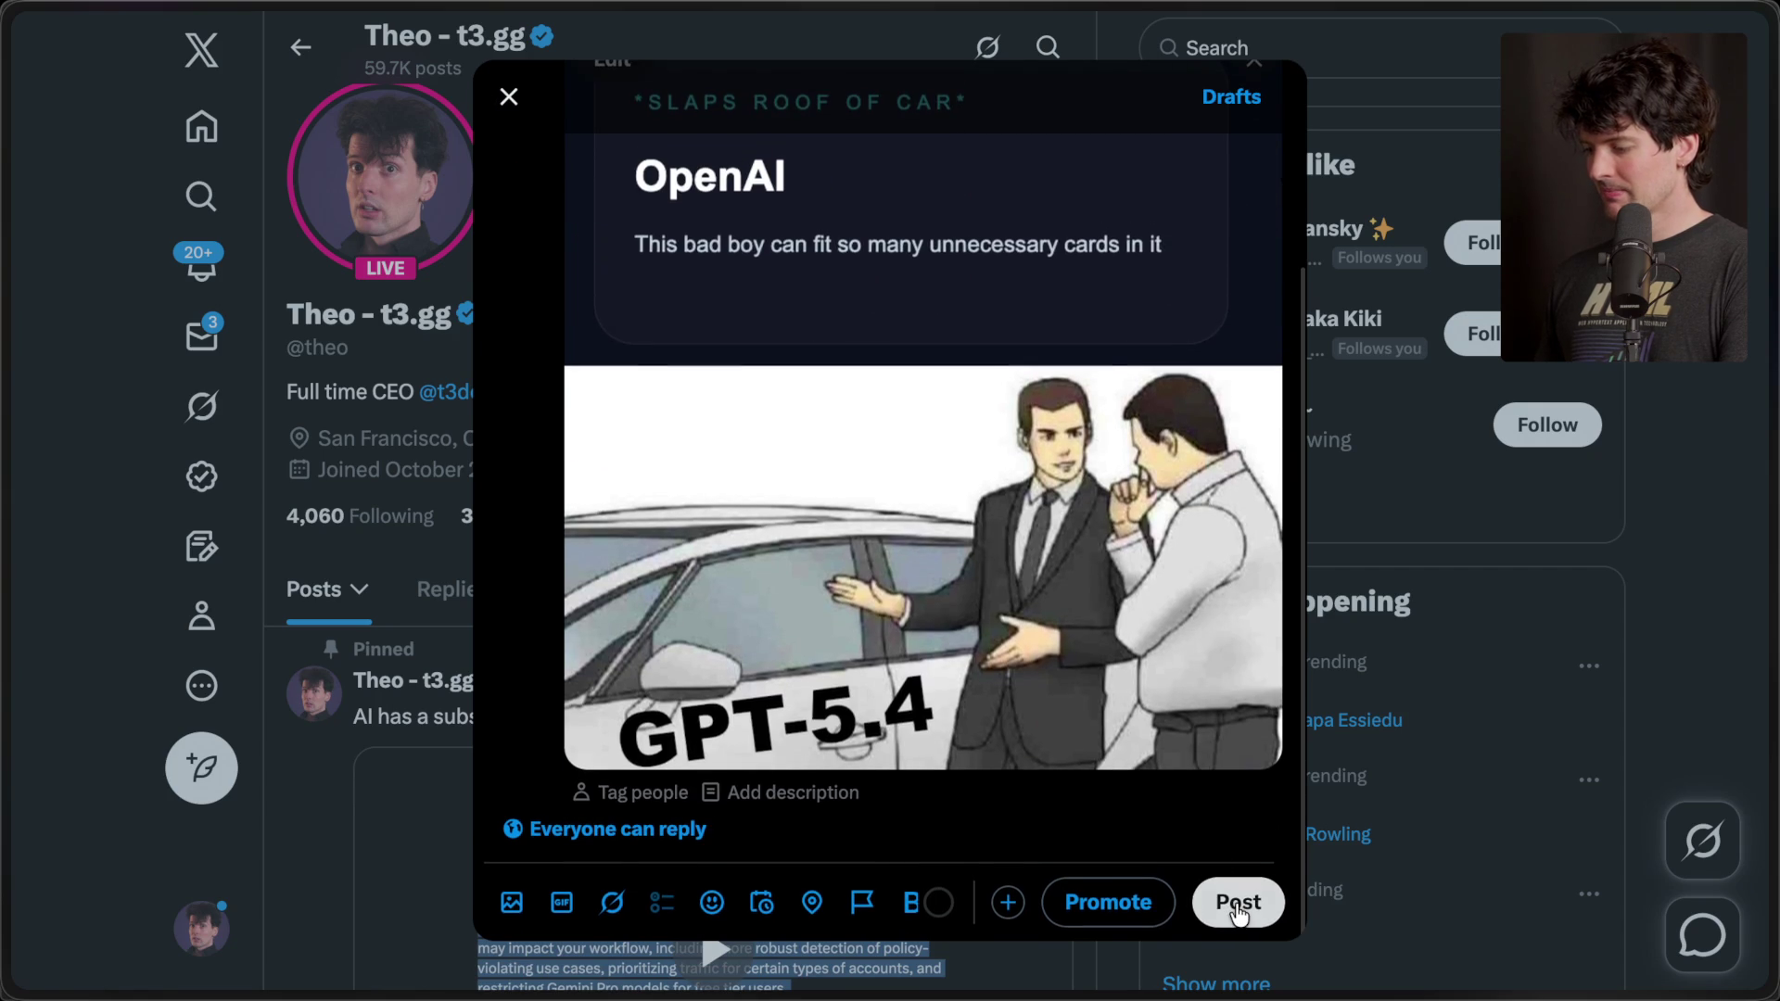
pyautogui.click(1238, 900)
# - Open the published meme post to check it, then close its tab
pyautogui.scroll(-8, 602, 666)
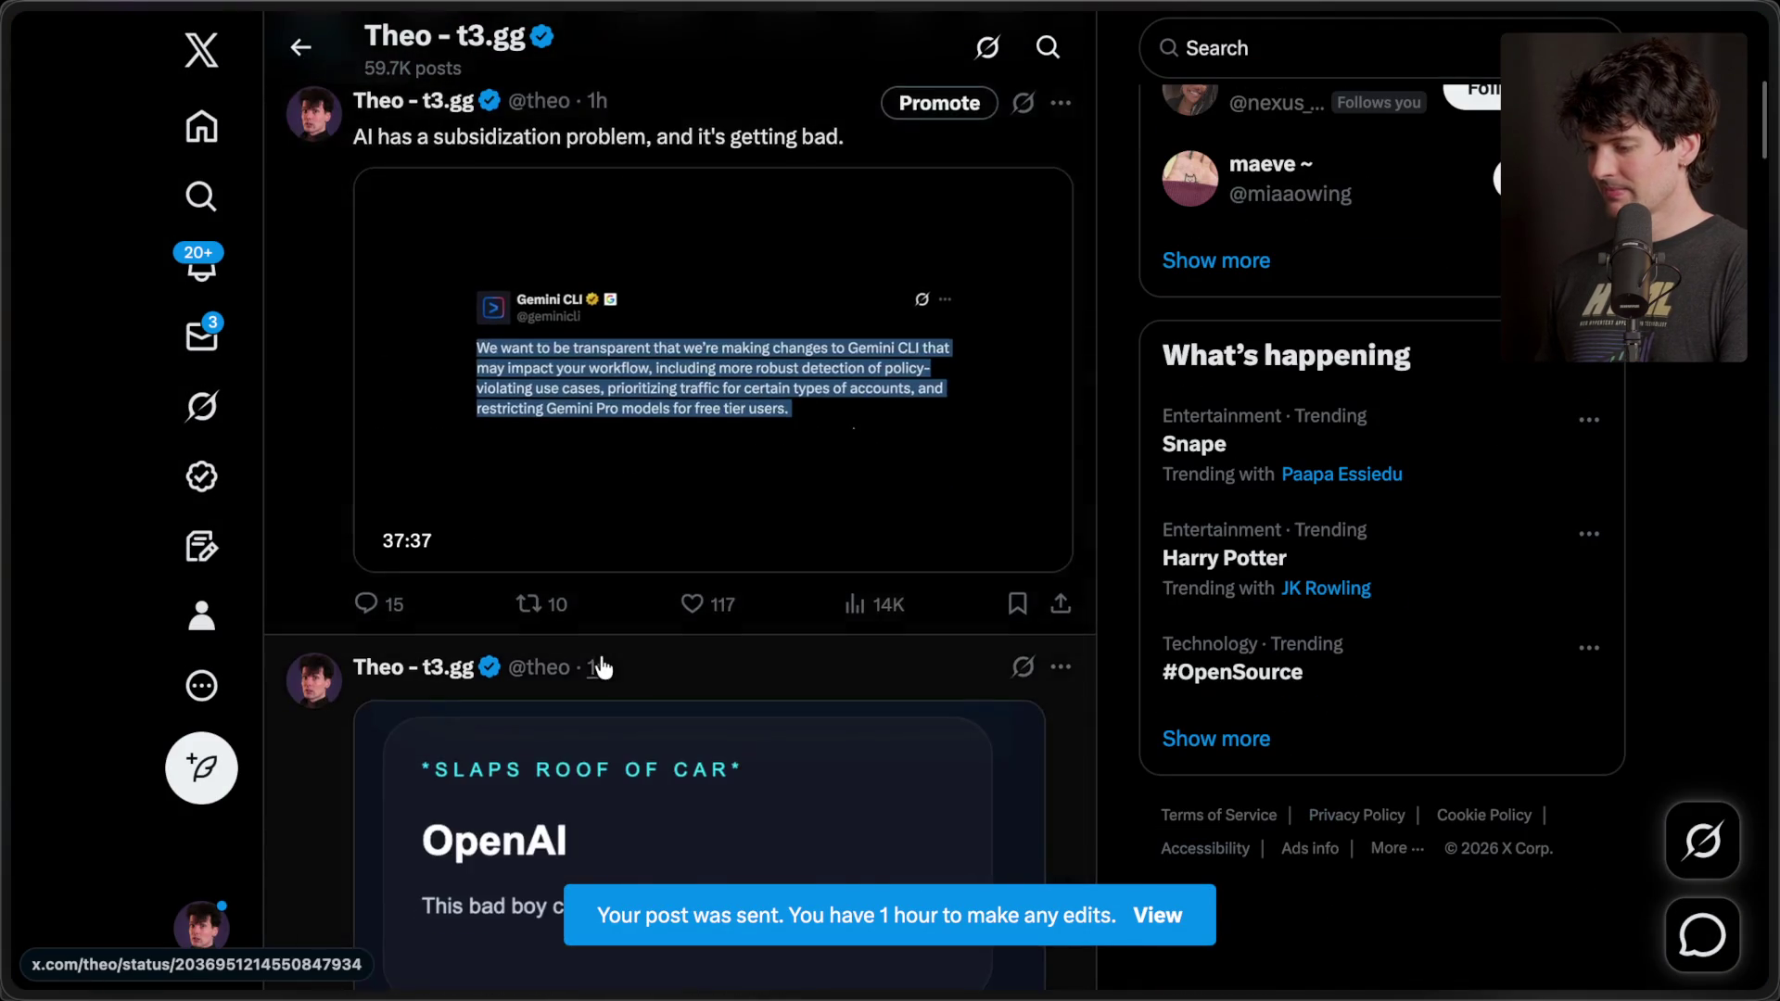
pyautogui.click(644, 513)
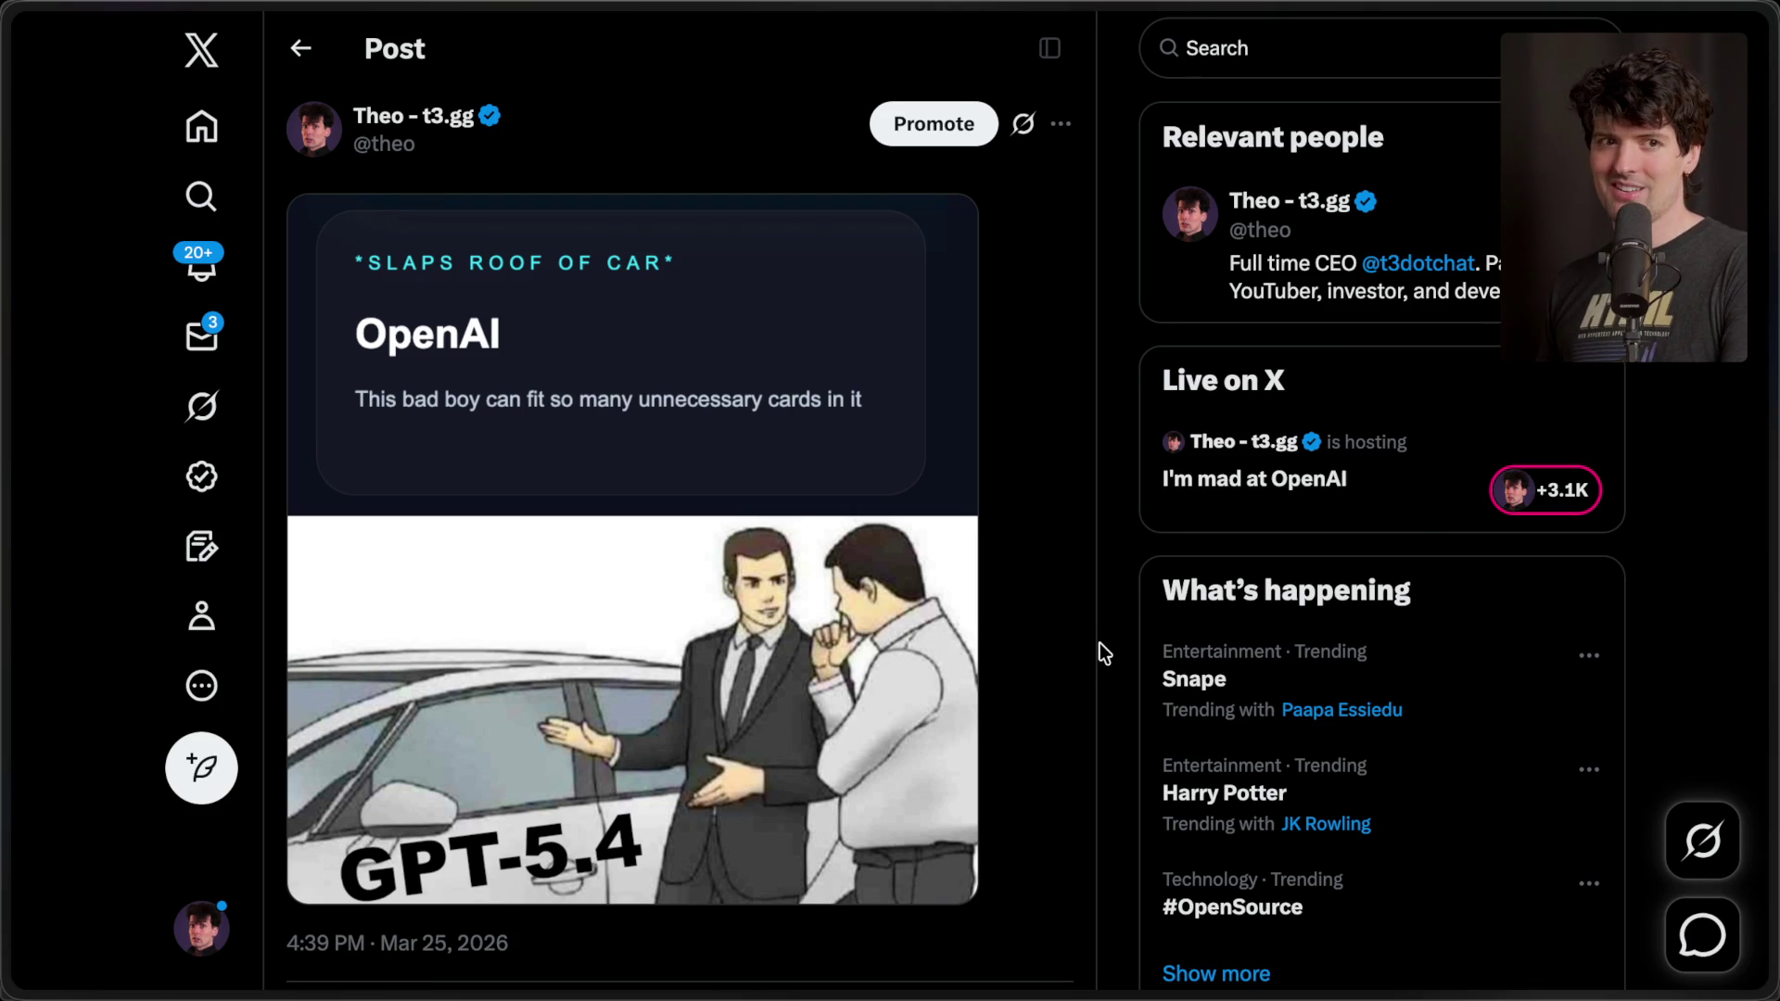
pyautogui.click(1737, 521)
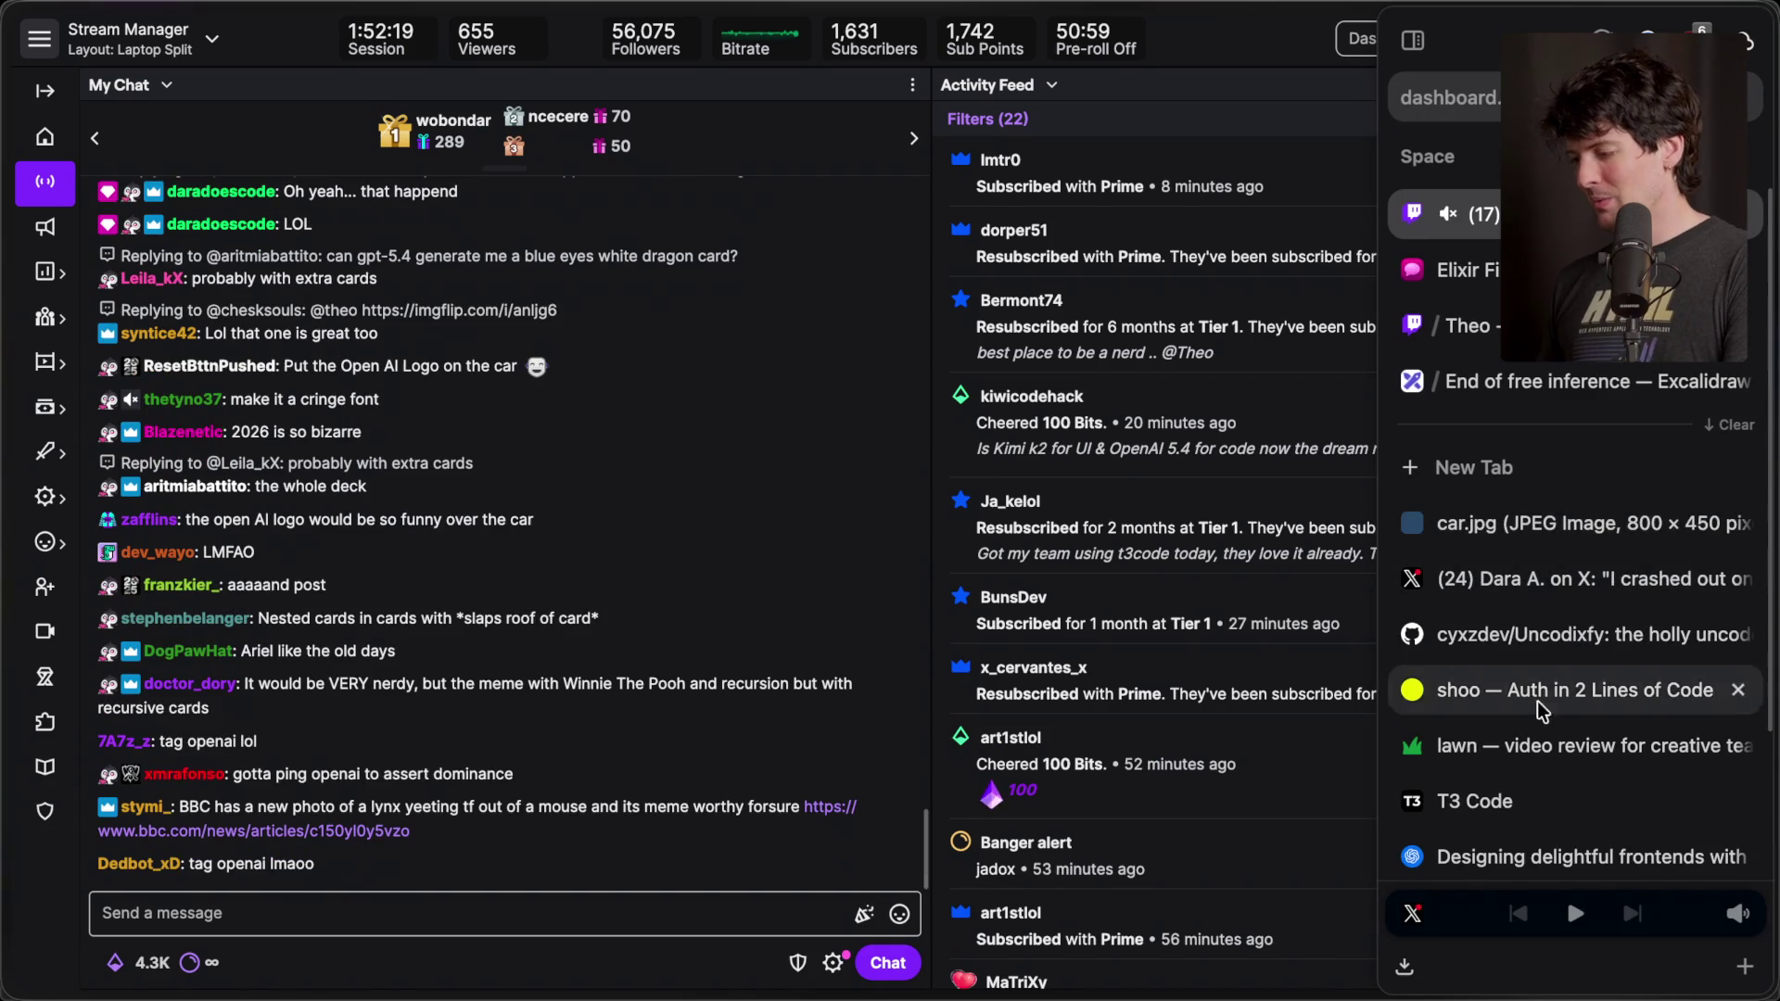
# - Switch to the Designing delightful frontends article and scroll to 'Bringing it all together'
pyautogui.click(1526, 690)
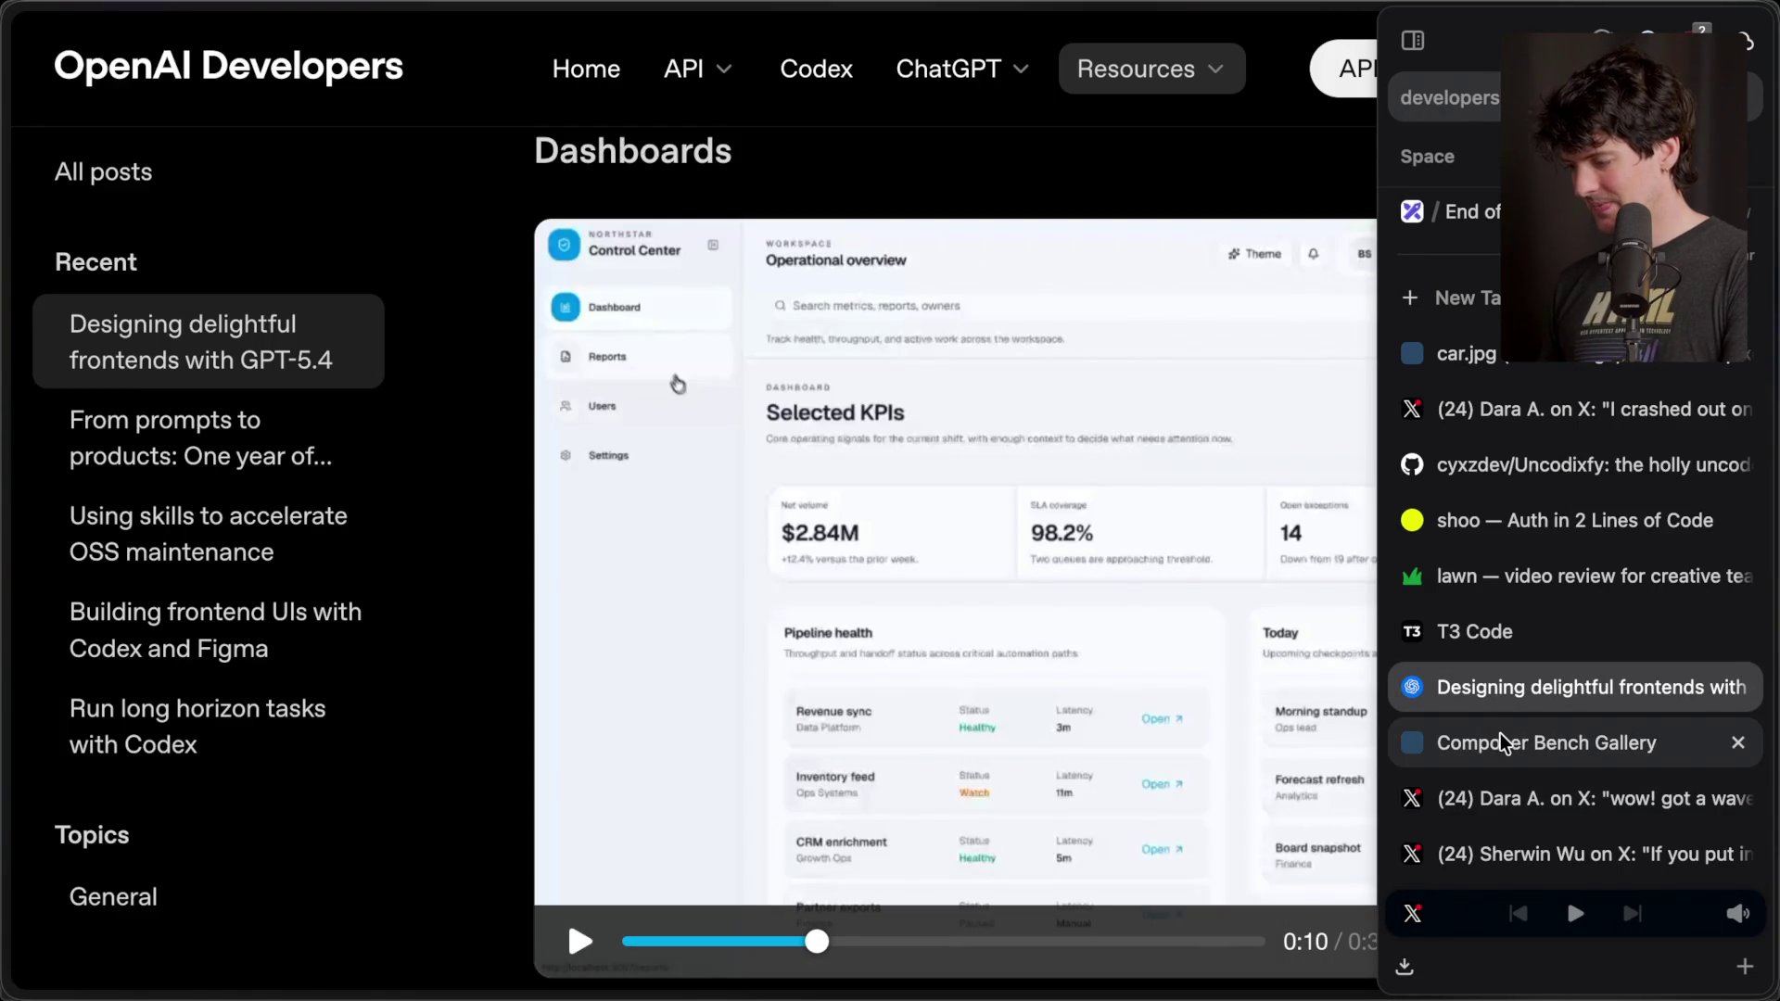
pyautogui.hscroll(3, 960, 638)
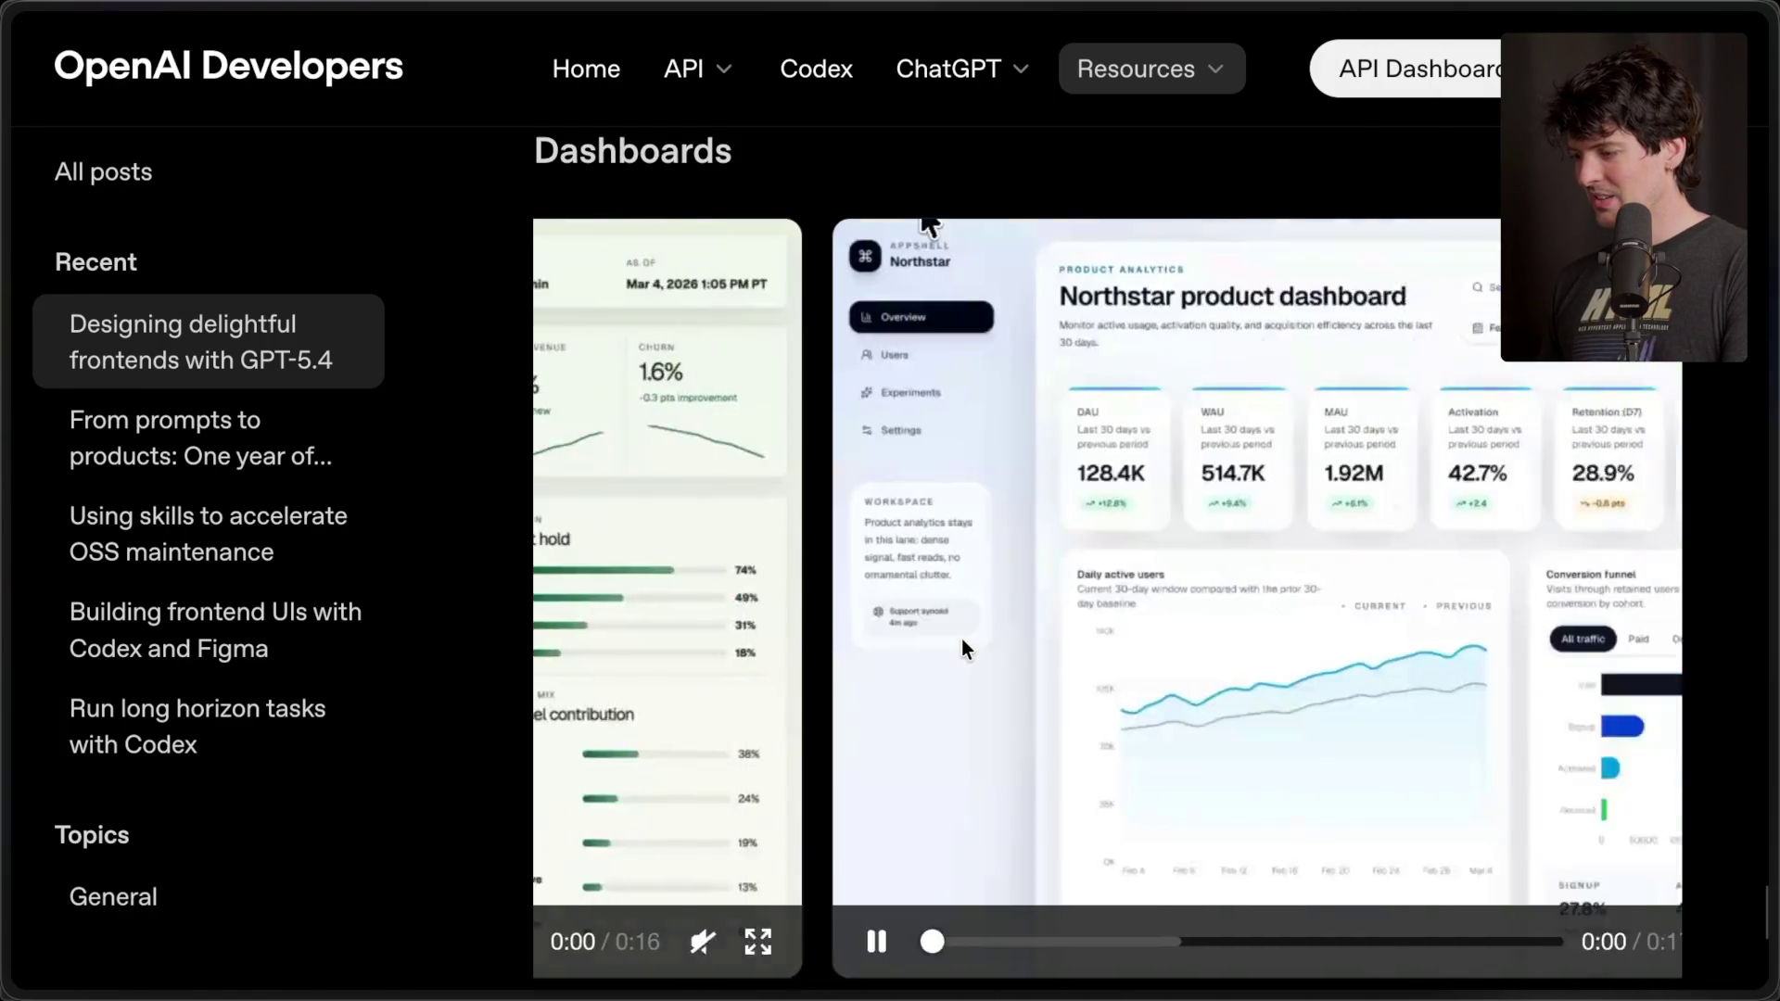
pyautogui.hscroll(3, 960, 637)
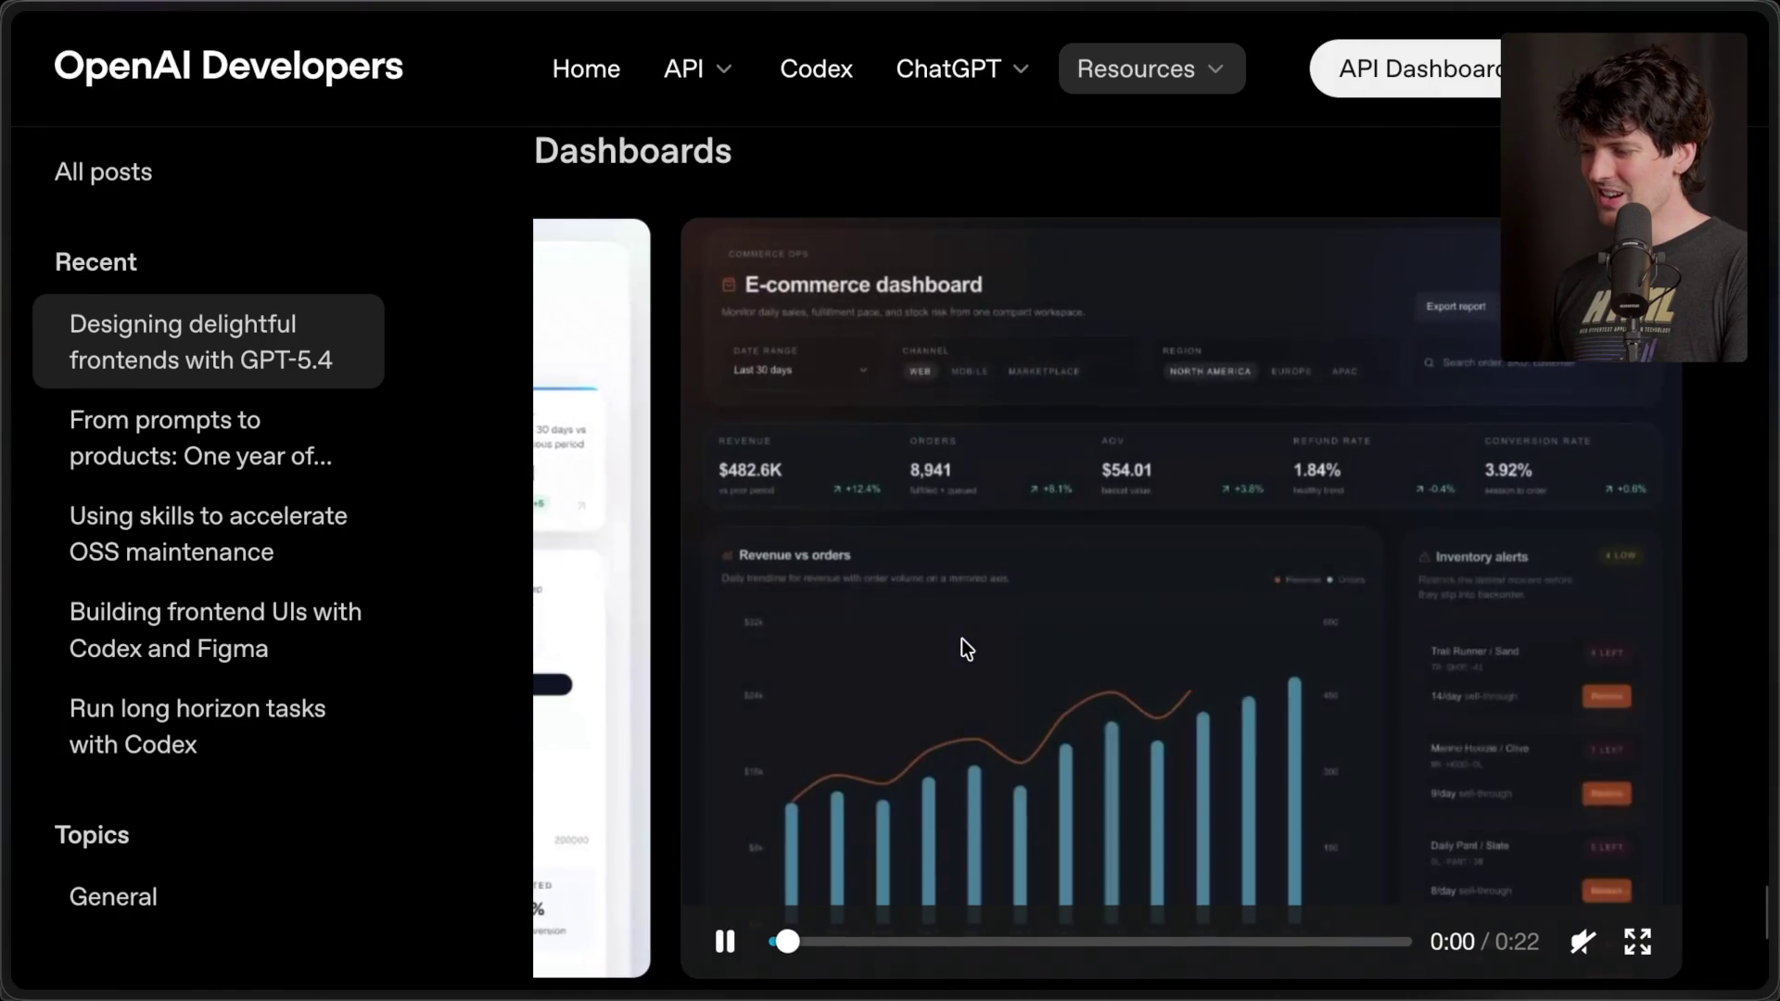
pyautogui.scroll(-10, 961, 638)
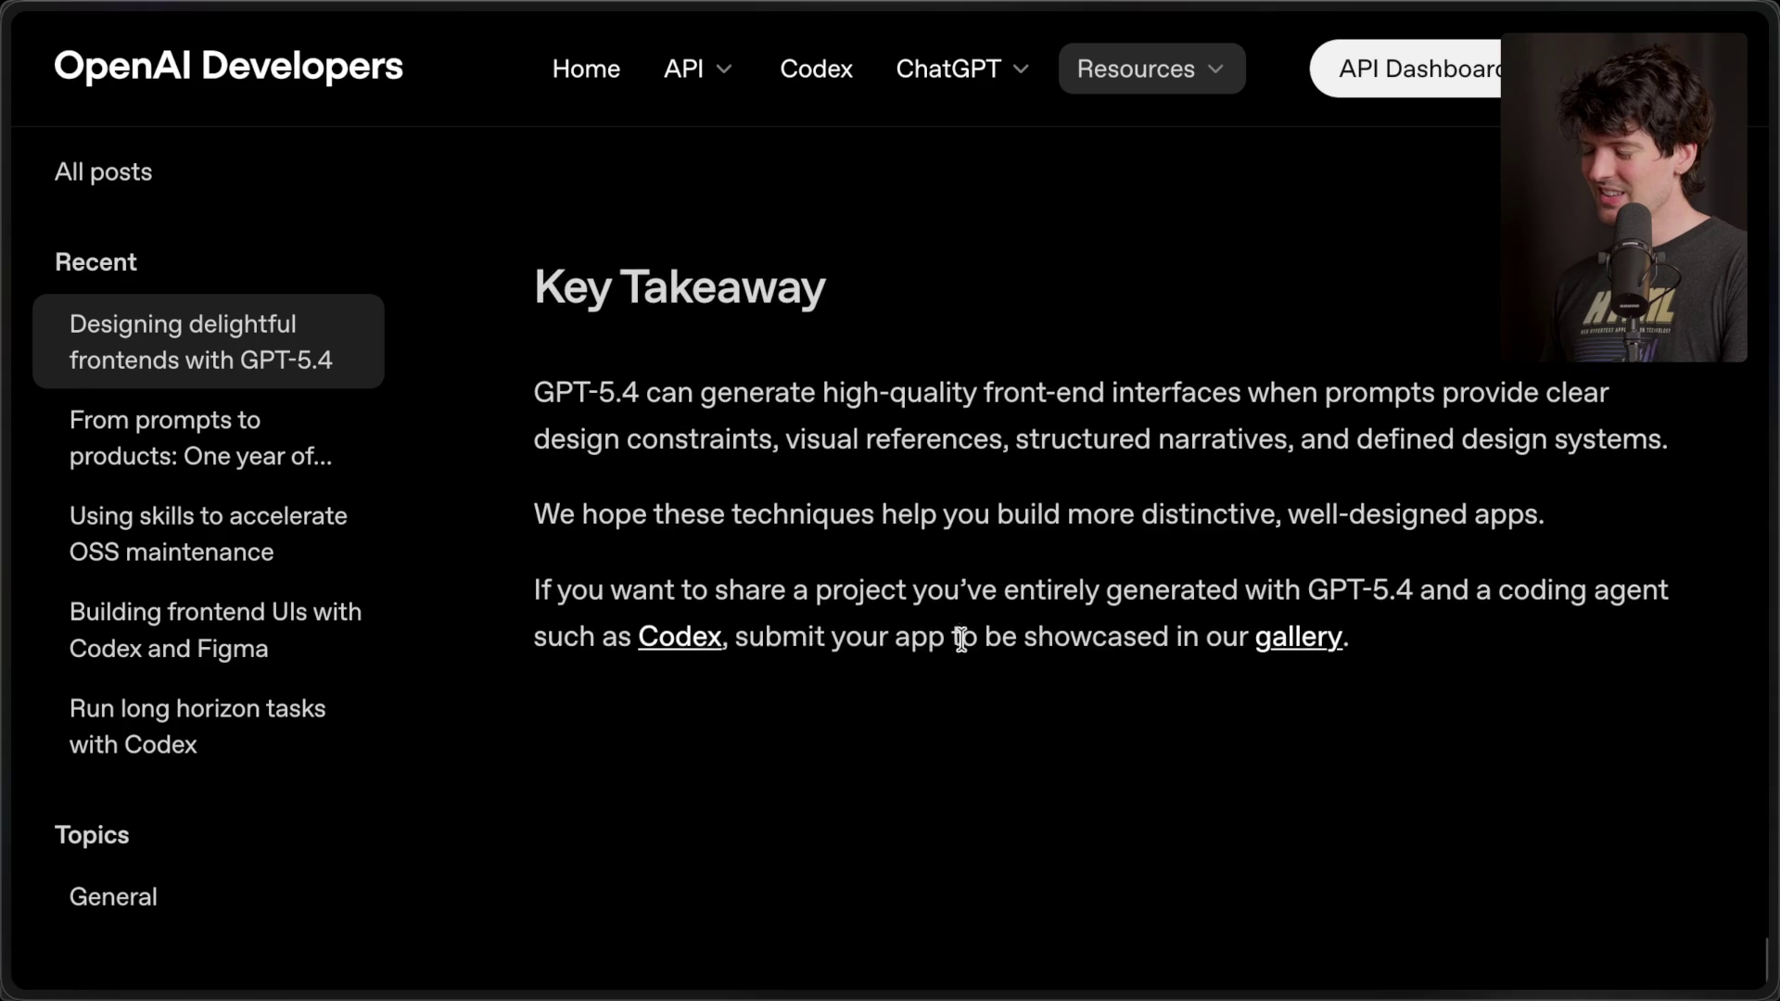
pyautogui.scroll(5, 960, 638)
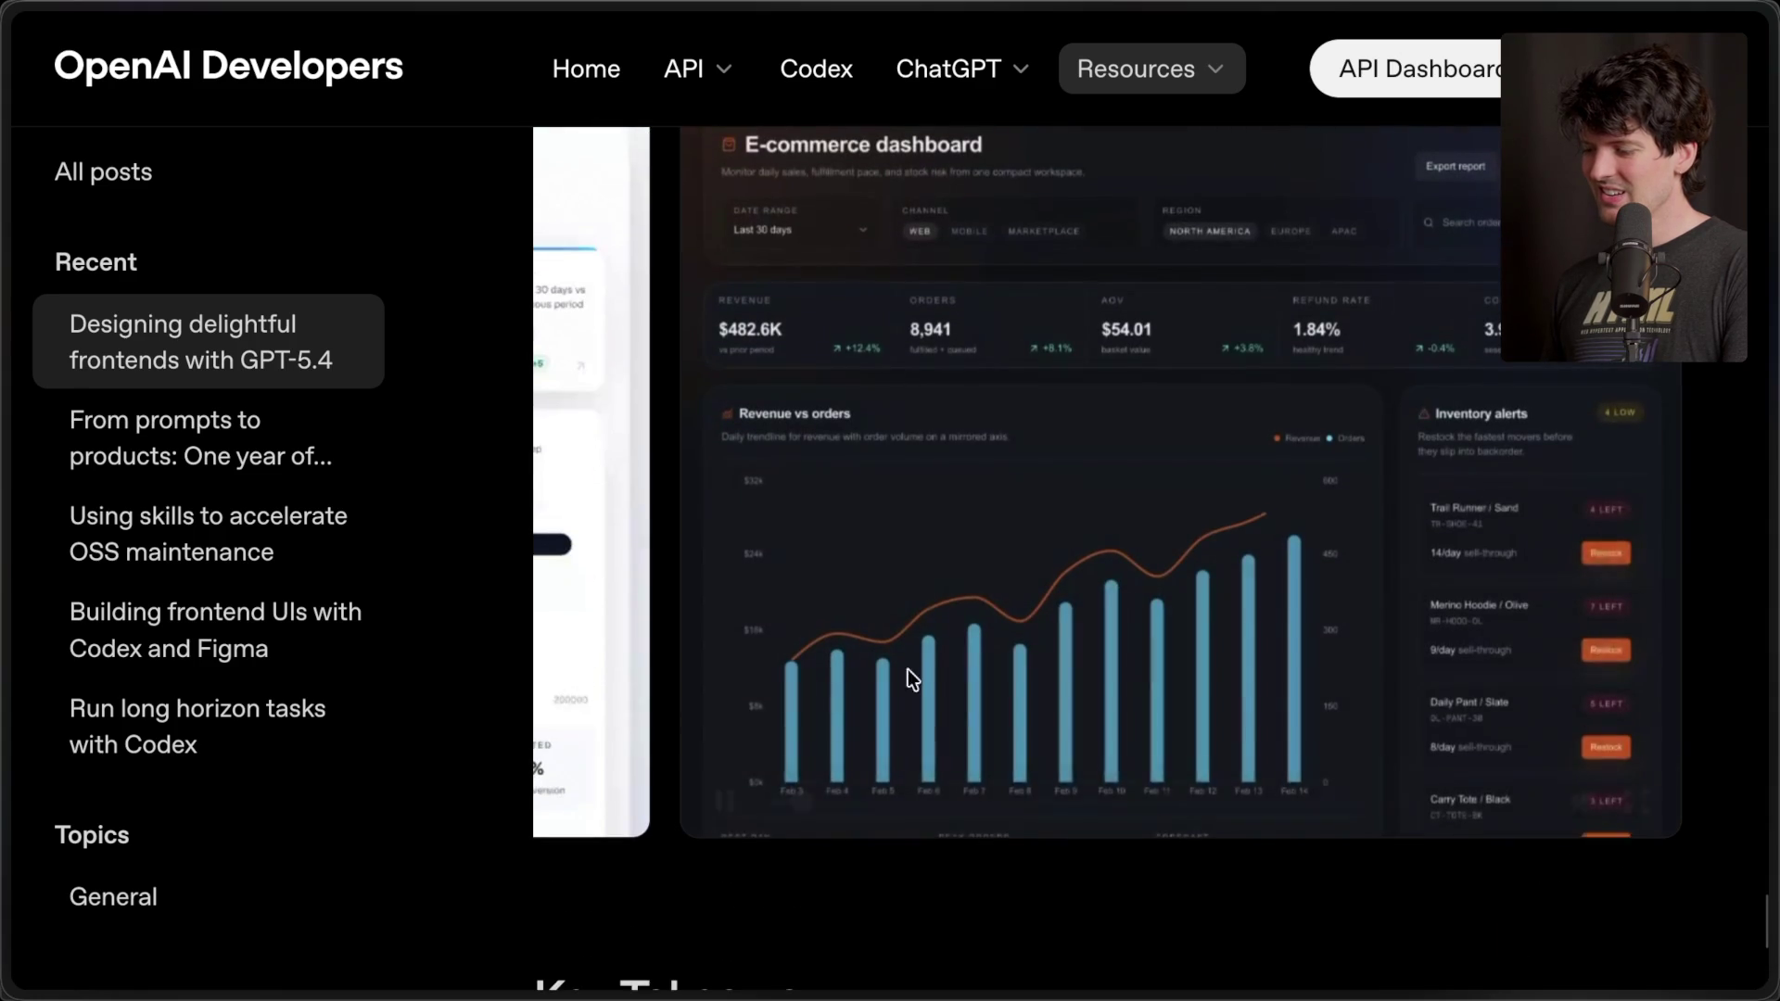
pyautogui.scroll(-15, 799, 704)
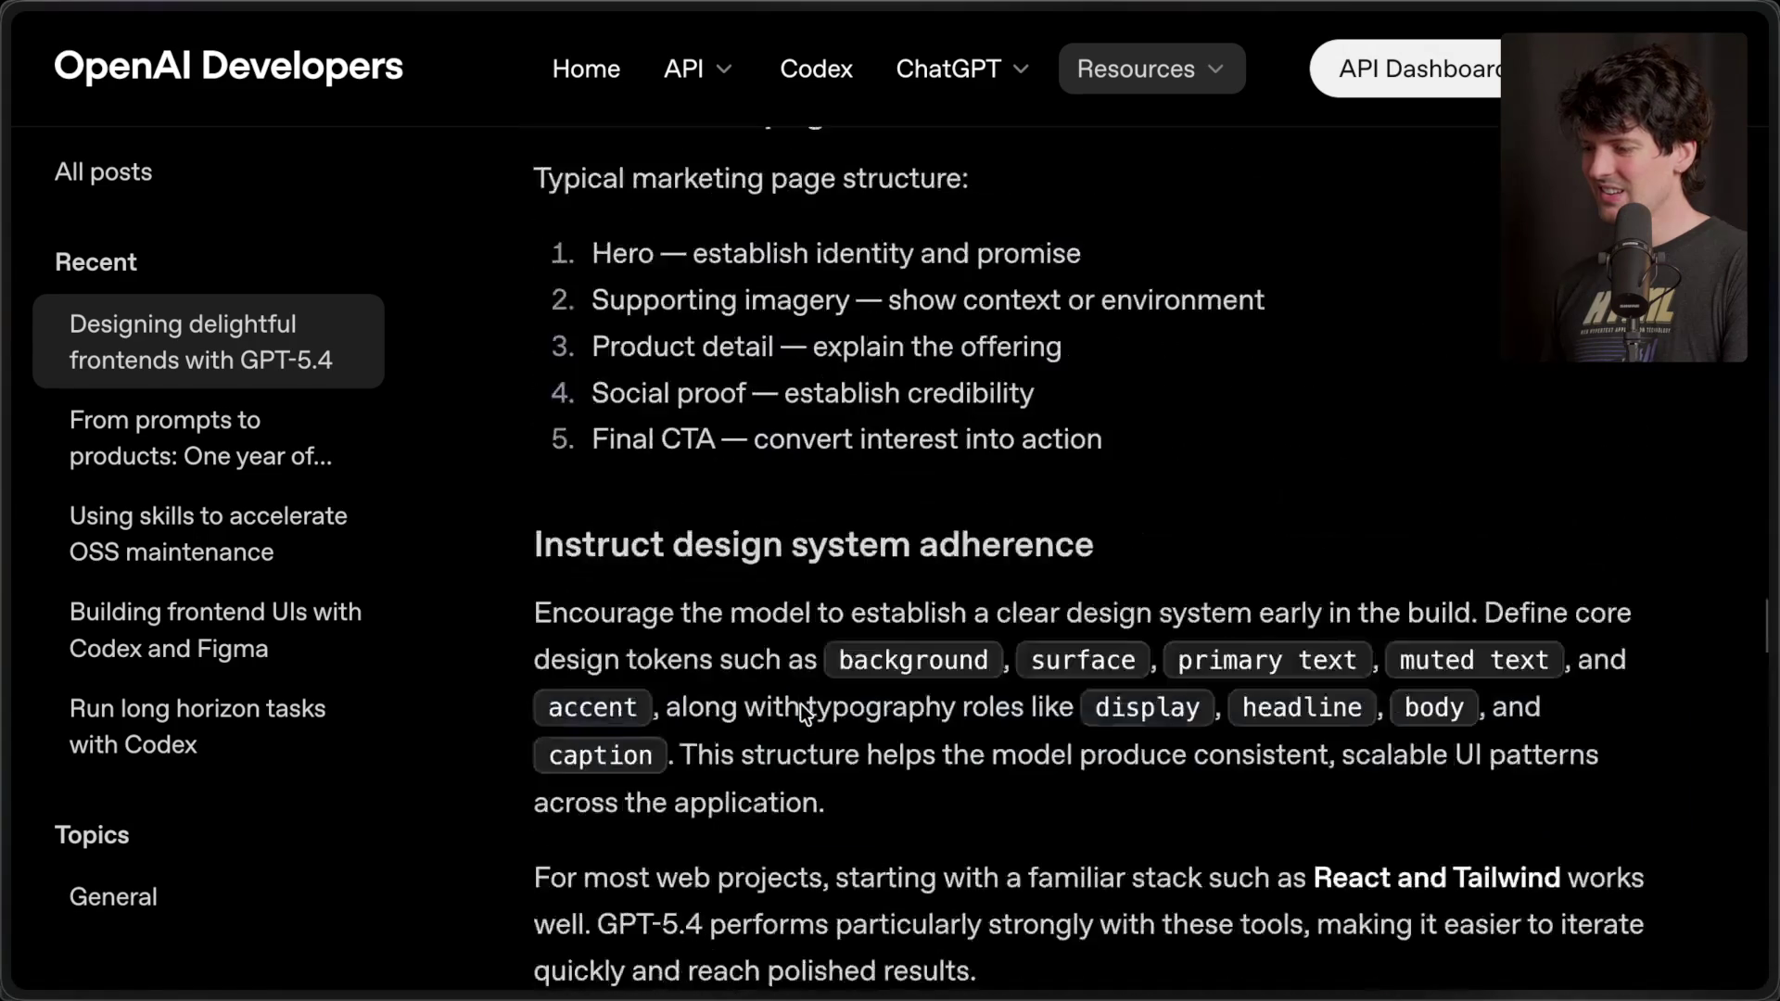
pyautogui.scroll(-15, 799, 703)
pyautogui.scroll(12, 799, 704)
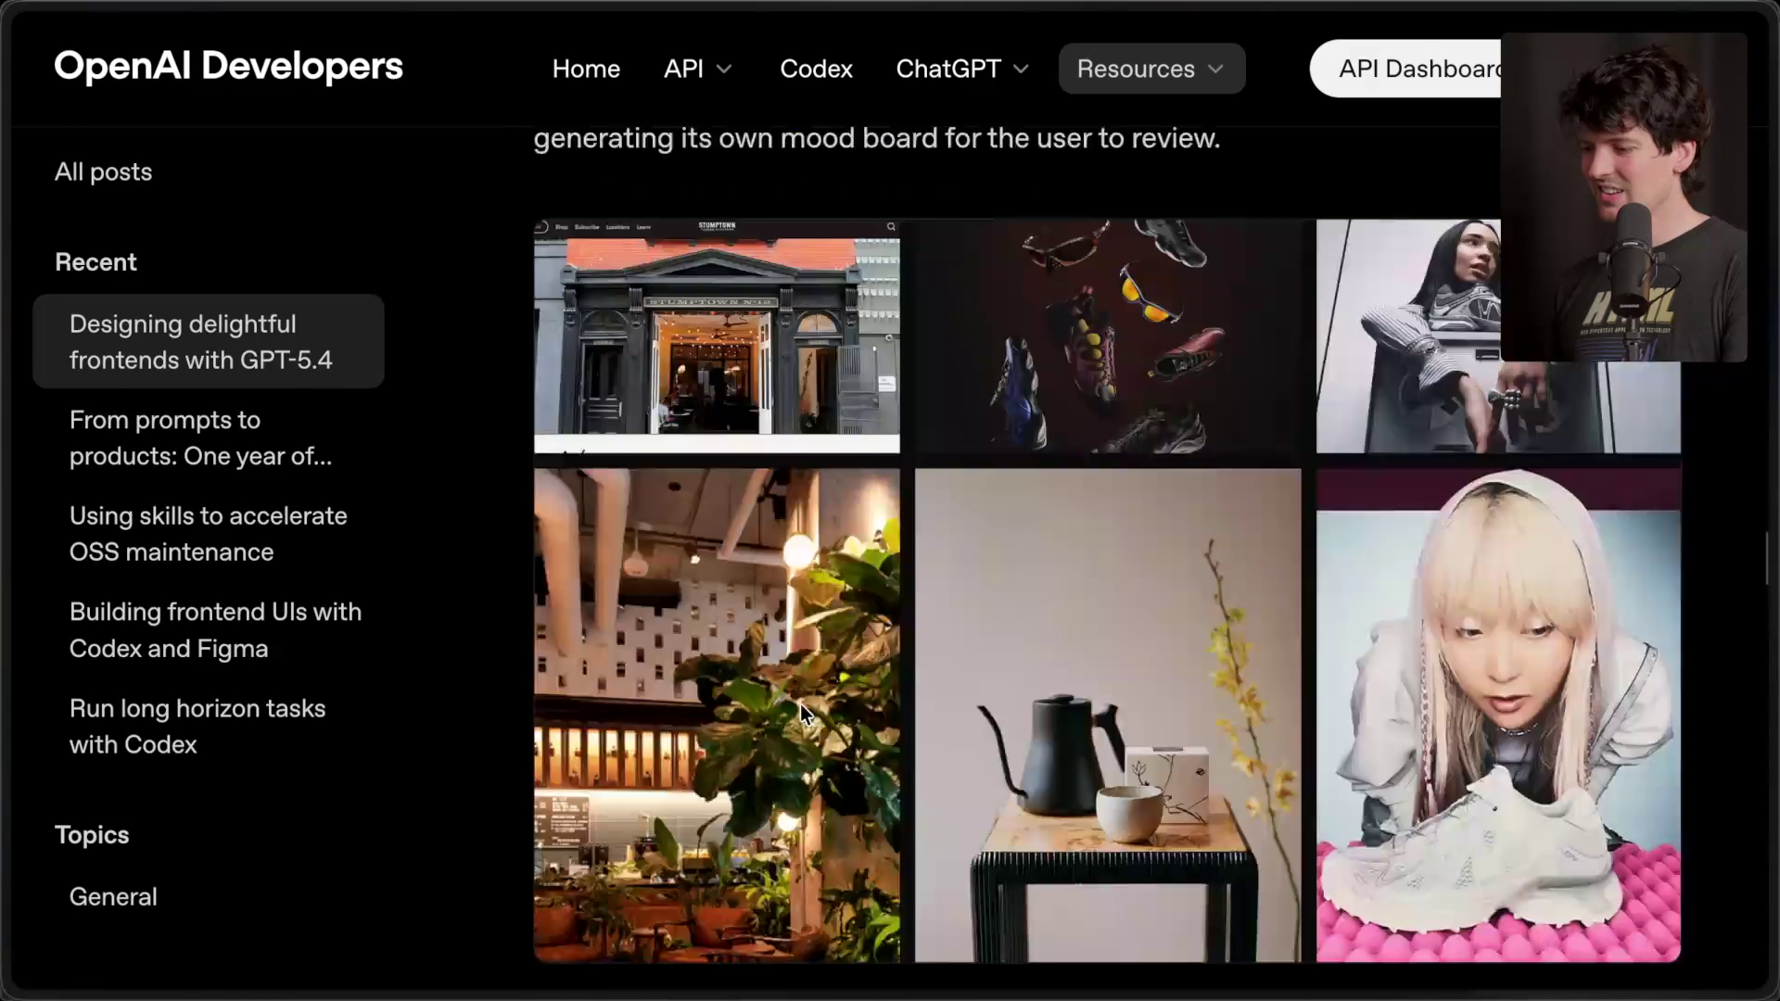
pyautogui.scroll(-10, 799, 704)
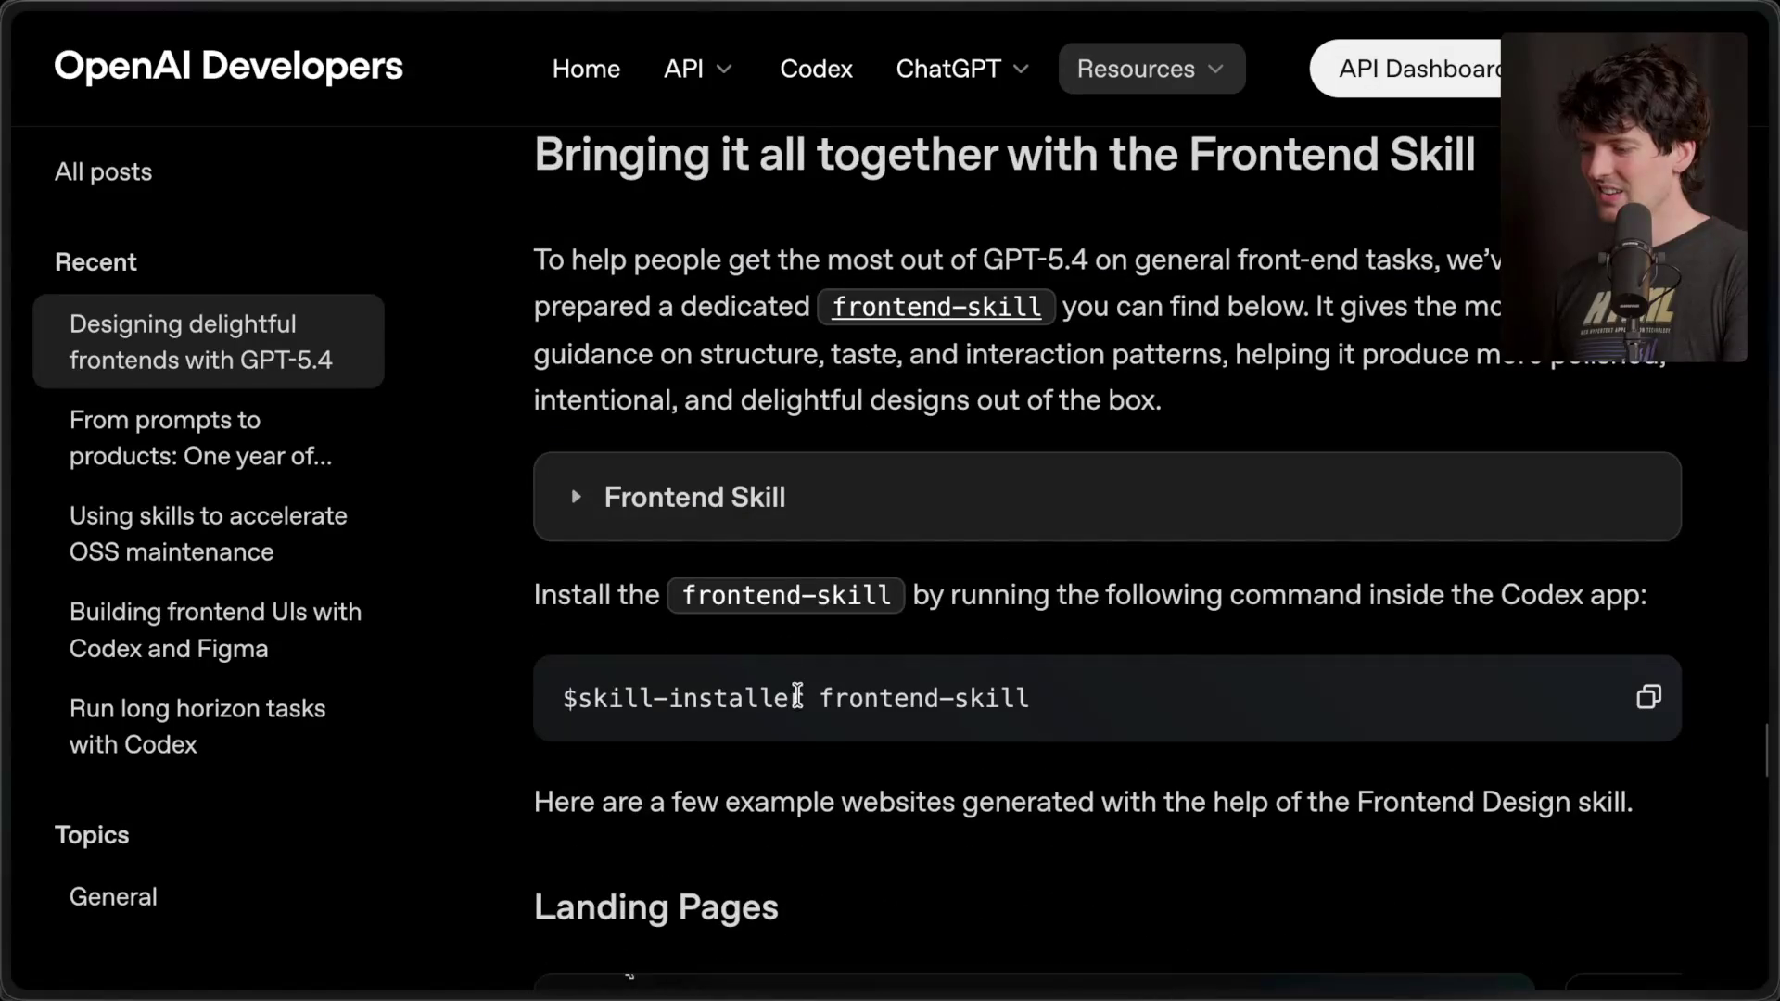
# - Expand the Frontend Skill block and read down through its Beautiful Defaults and Landing Pages guidance
pyautogui.click(690, 500)
pyautogui.scroll(-10, 780, 556)
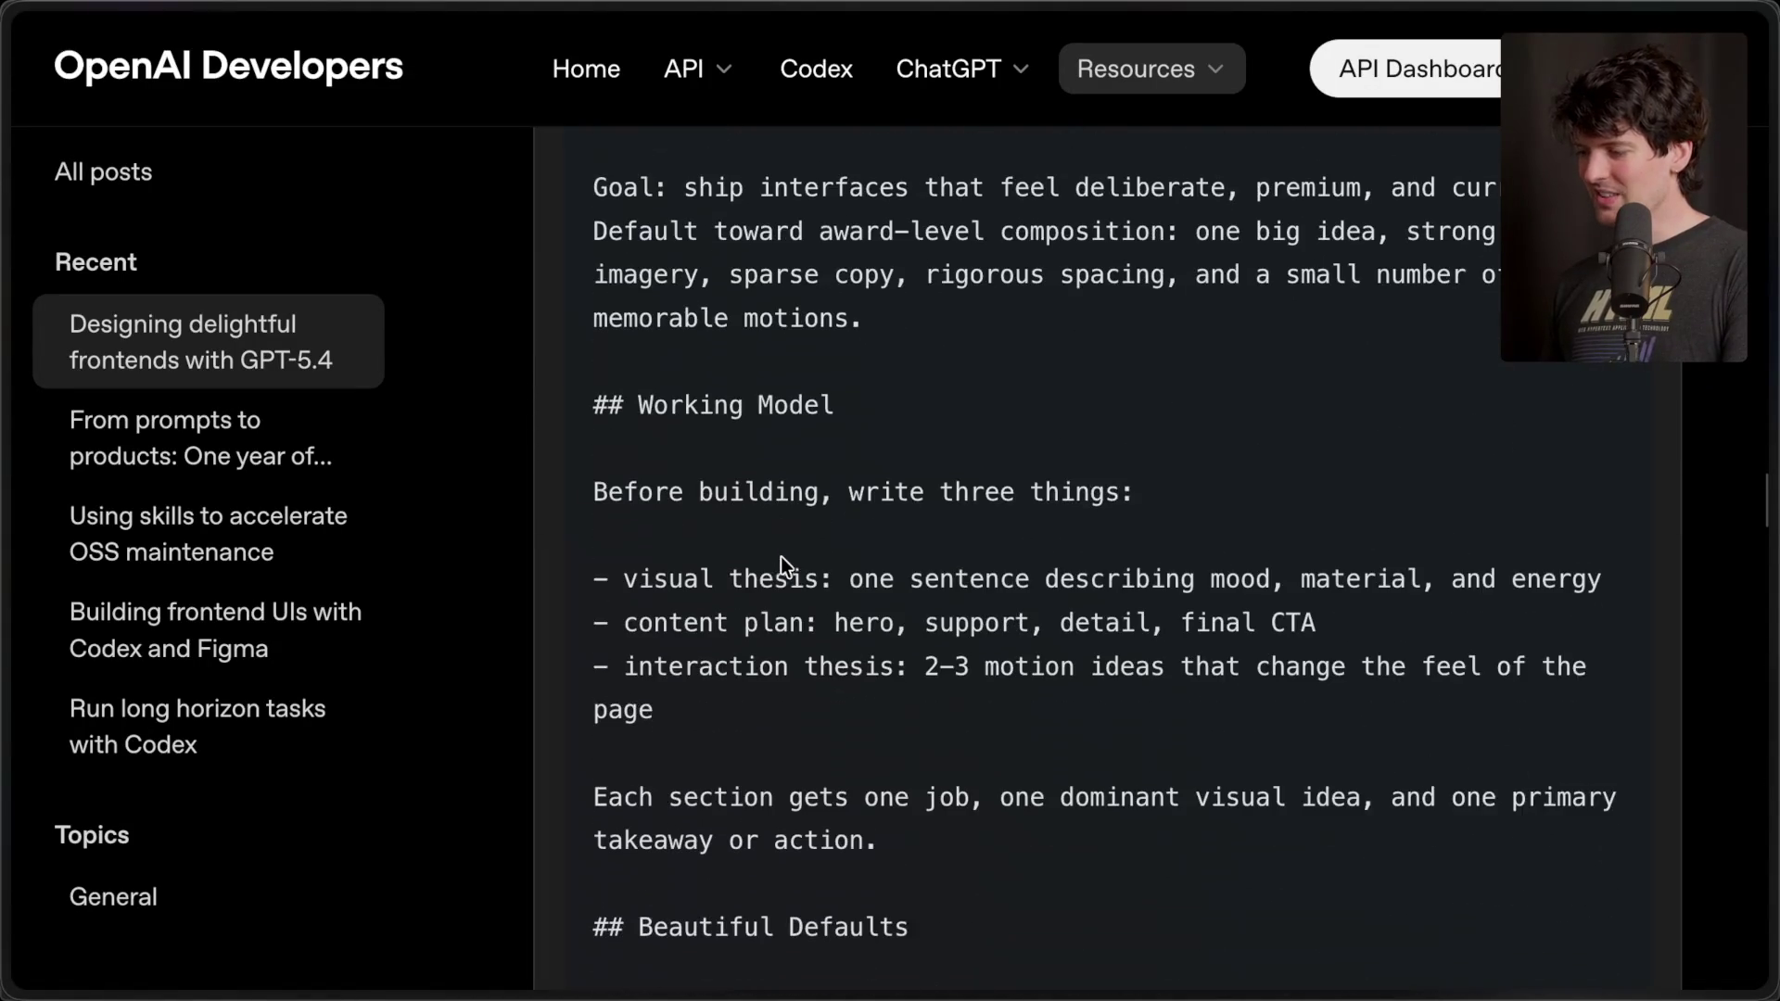
pyautogui.scroll(-6, 781, 556)
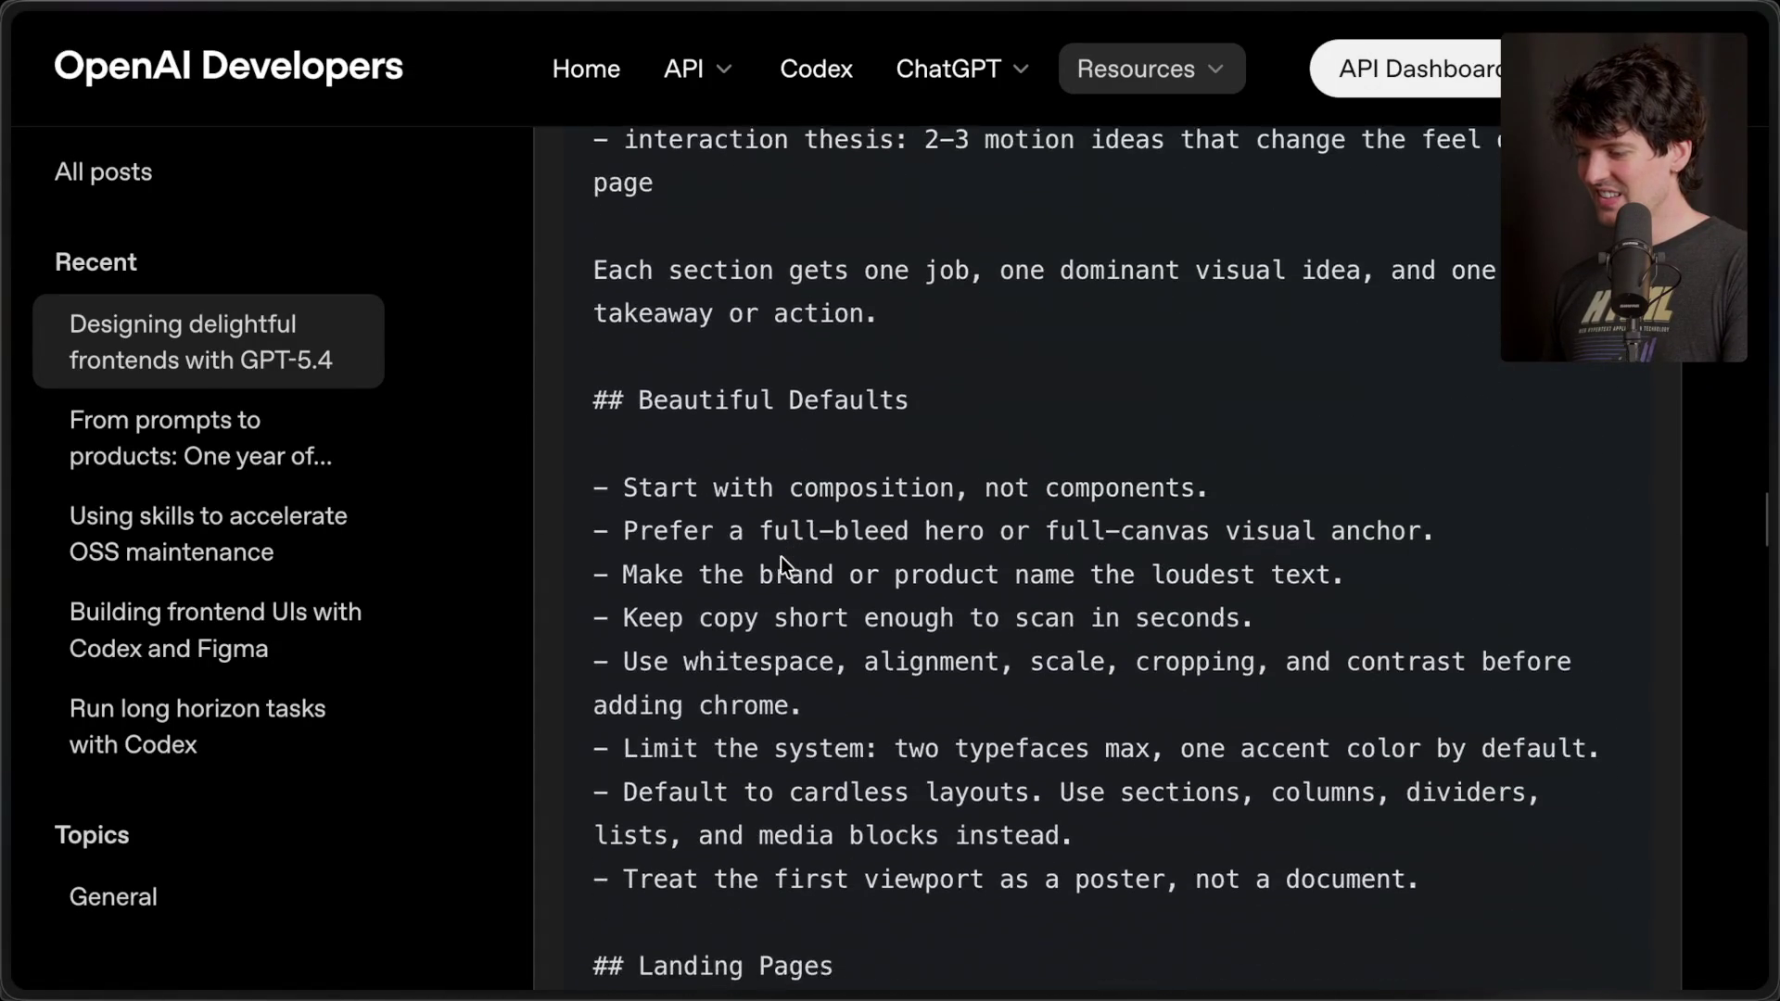
pyautogui.scroll(-3, 780, 563)
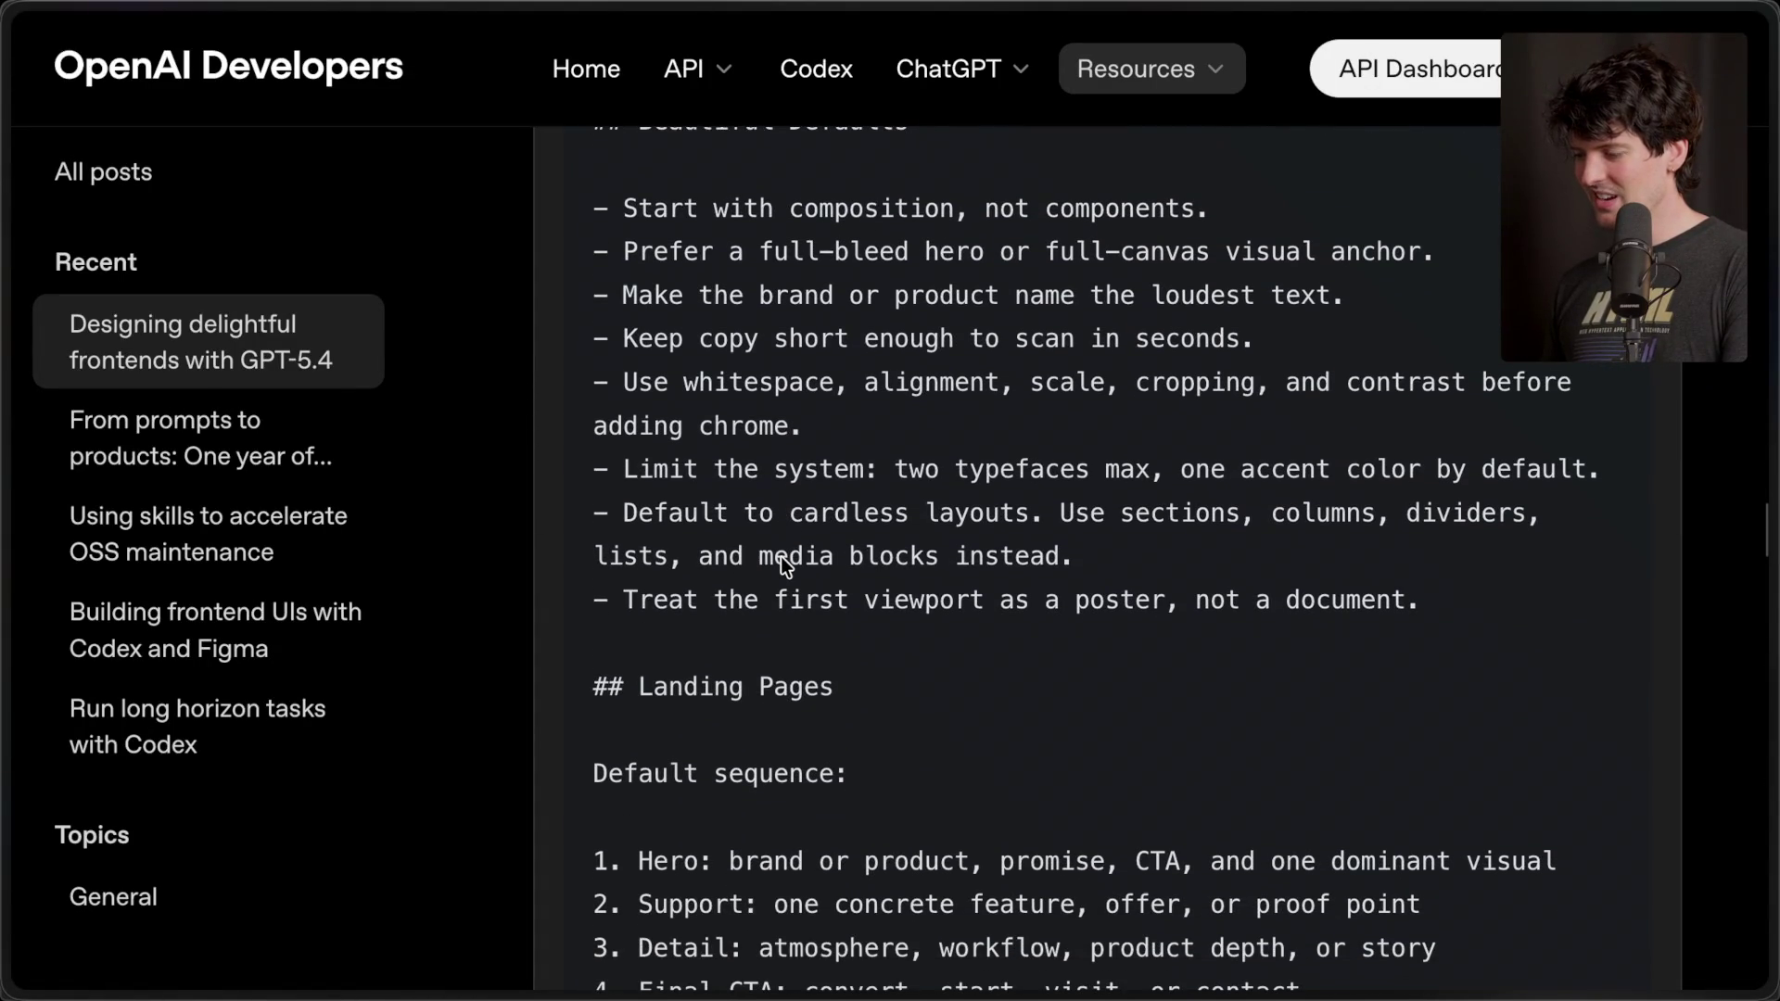
pyautogui.scroll(-1, 781, 556)
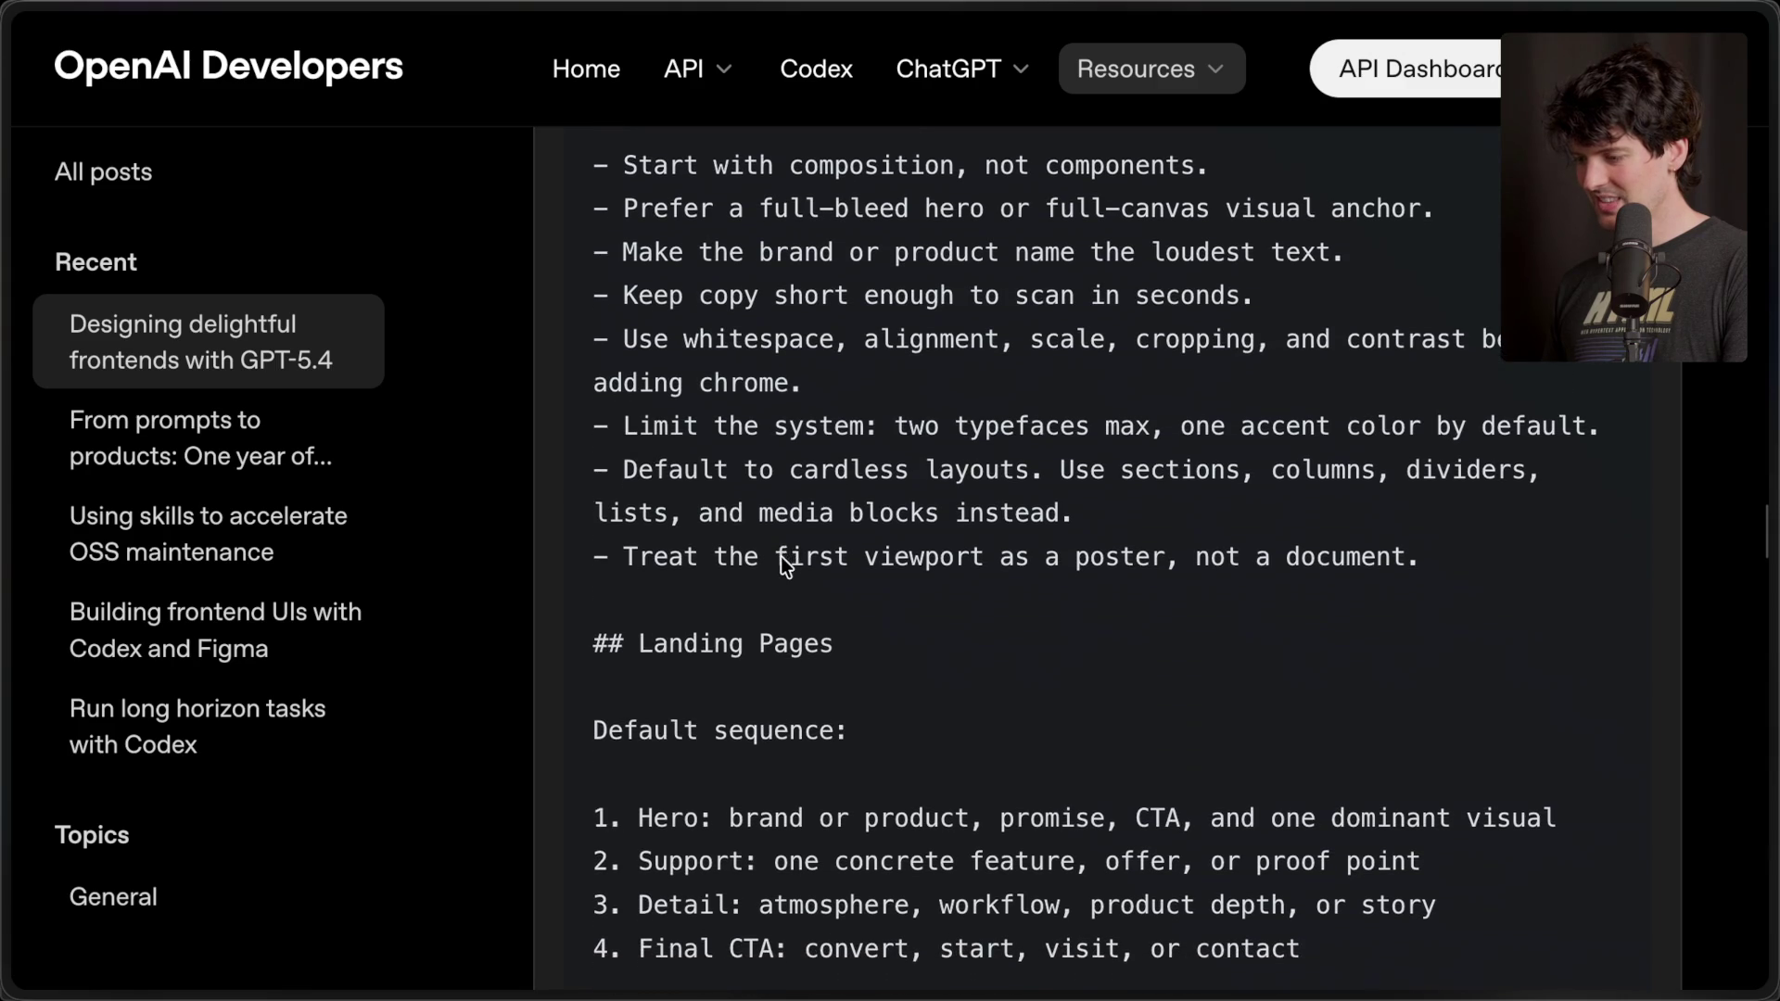
pyautogui.scroll(-2, 781, 557)
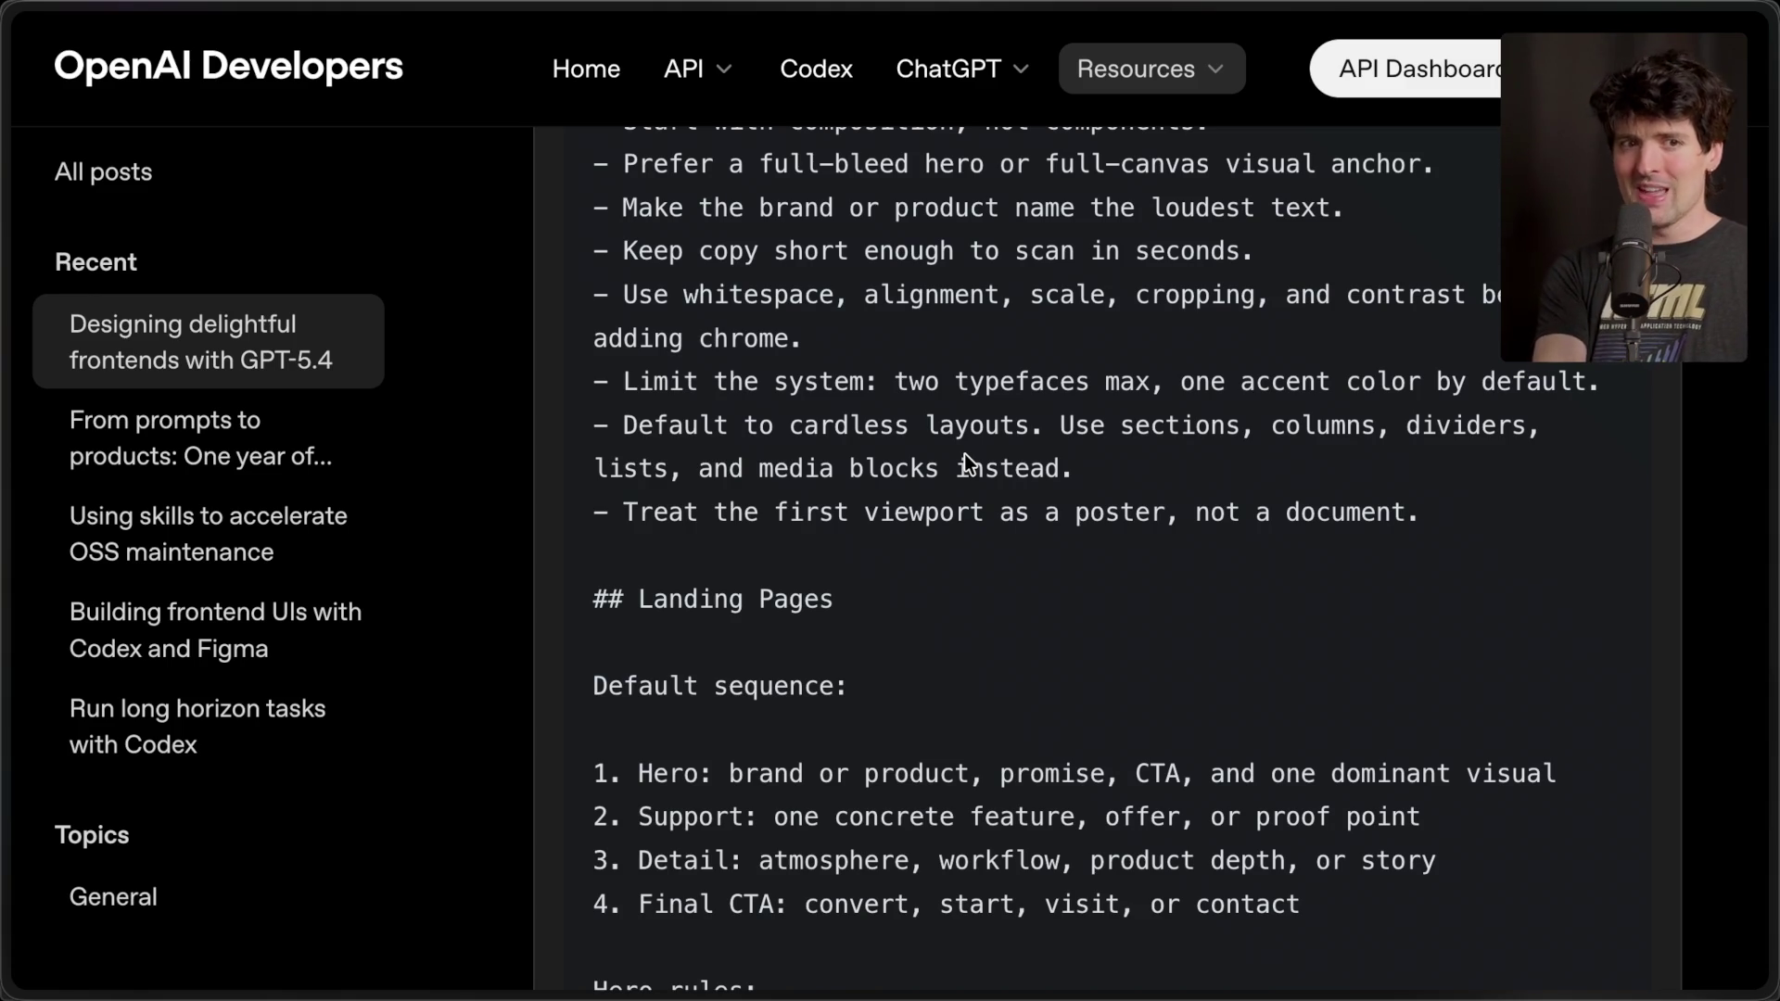
# - Scroll the frontends article back up to its title, Mar 20, 2026 date and authors
pyautogui.scroll(20, 964, 454)
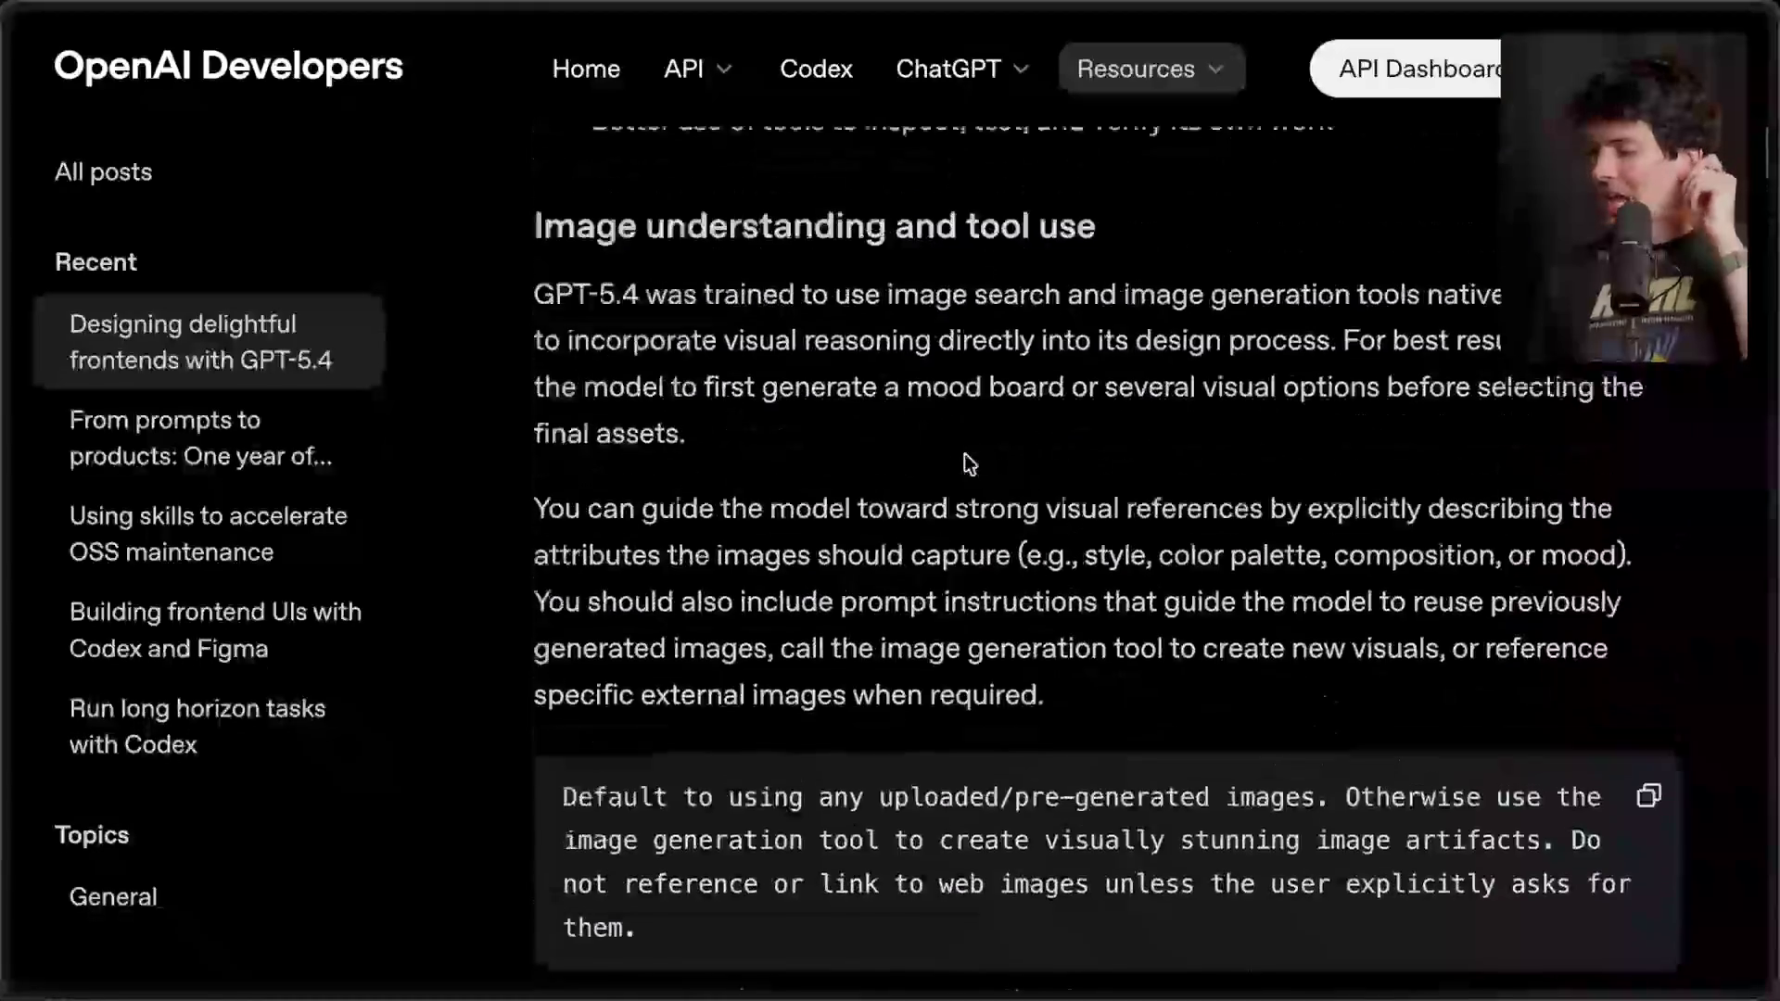
pyautogui.scroll(15, 964, 453)
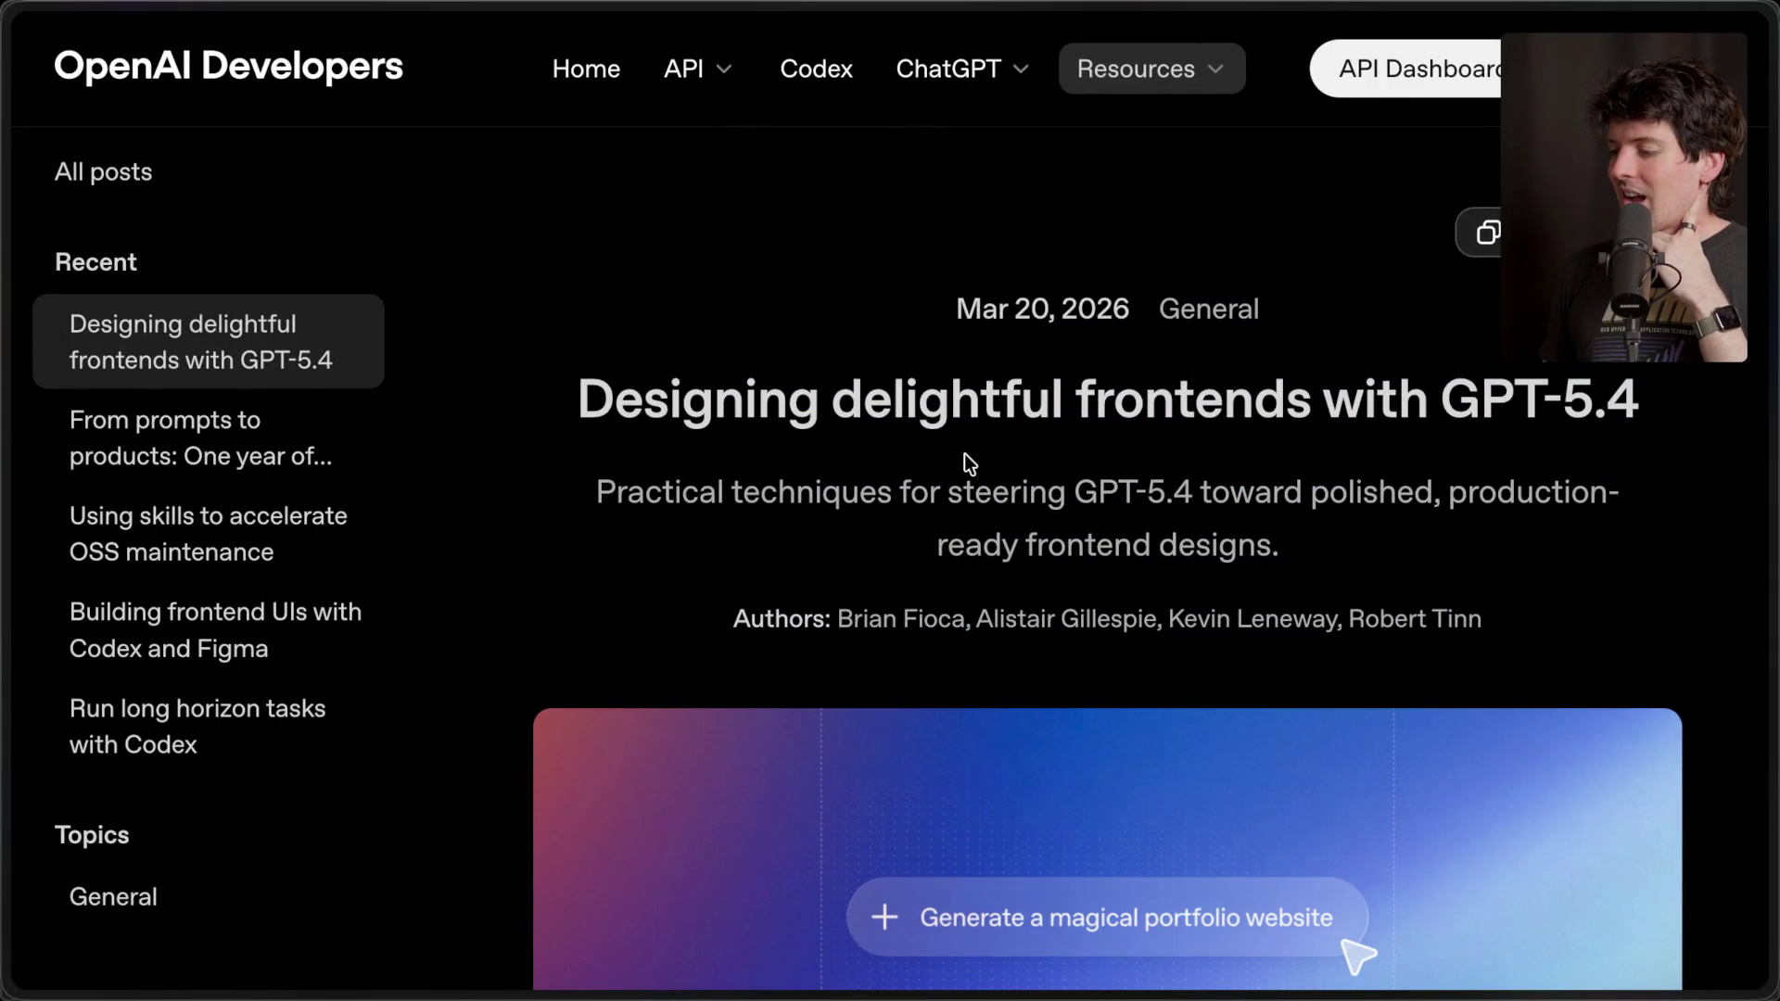
pyautogui.moveTo(1773, 556)
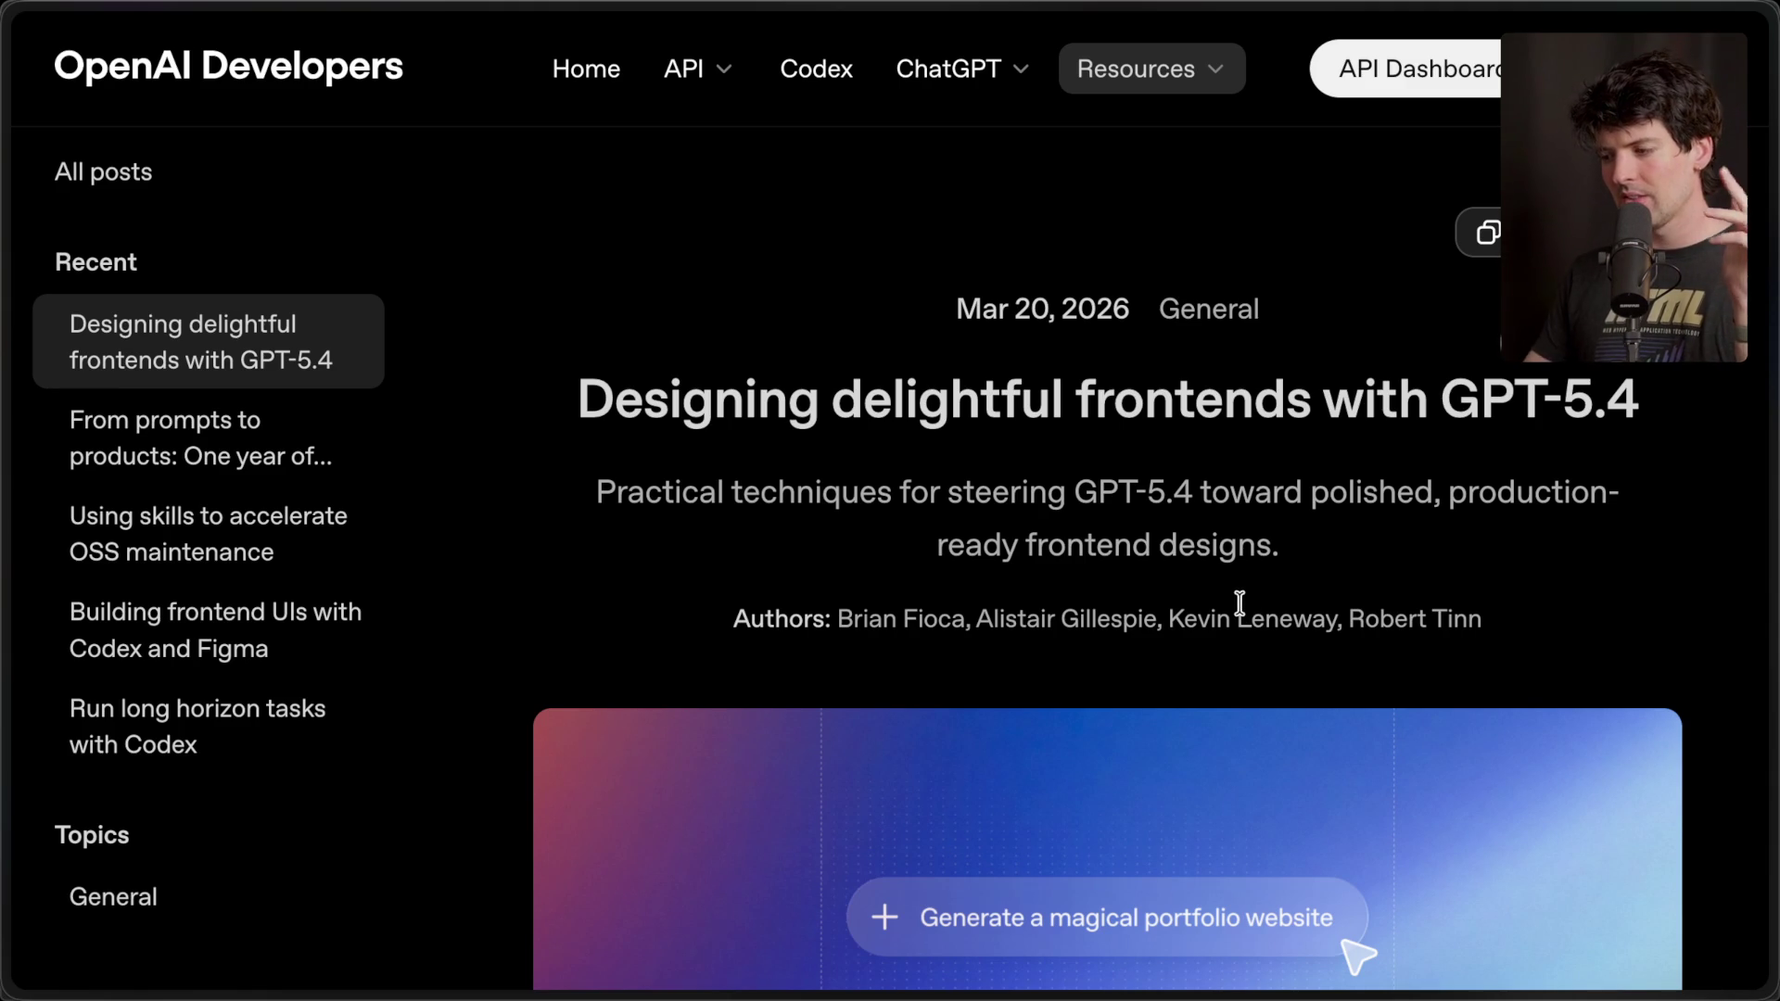
pyautogui.moveTo(1773, 445)
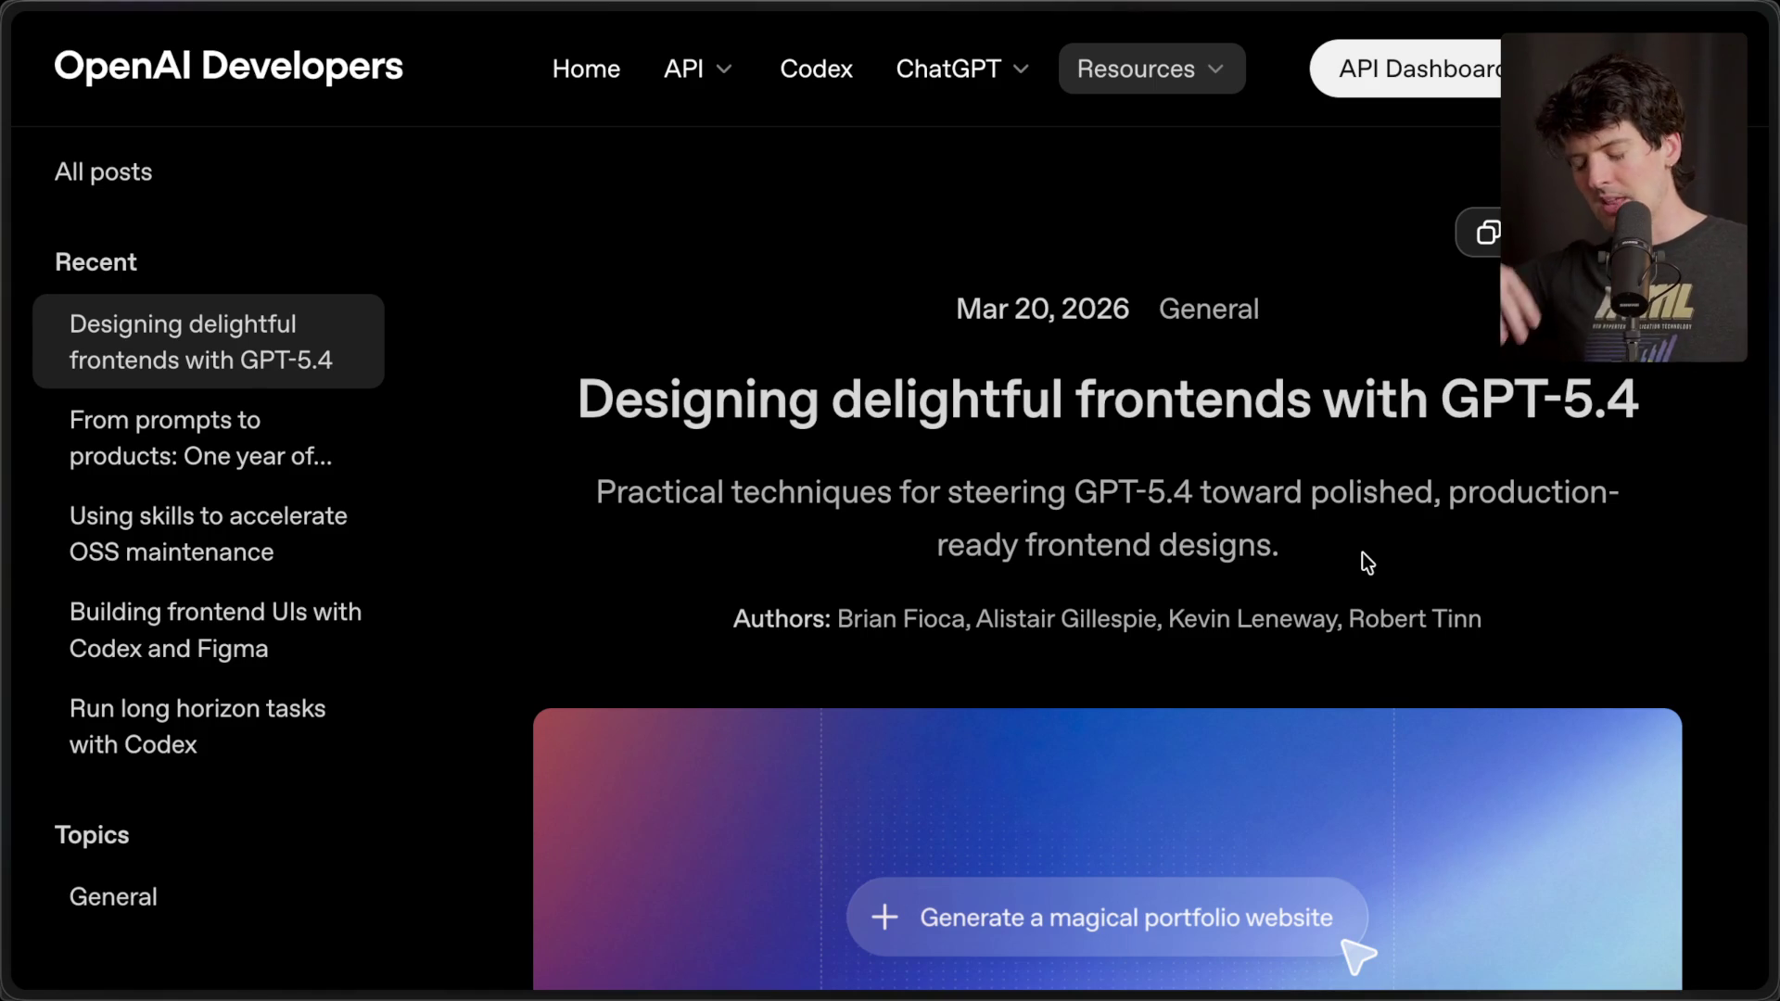
pyautogui.moveTo(1772, 584)
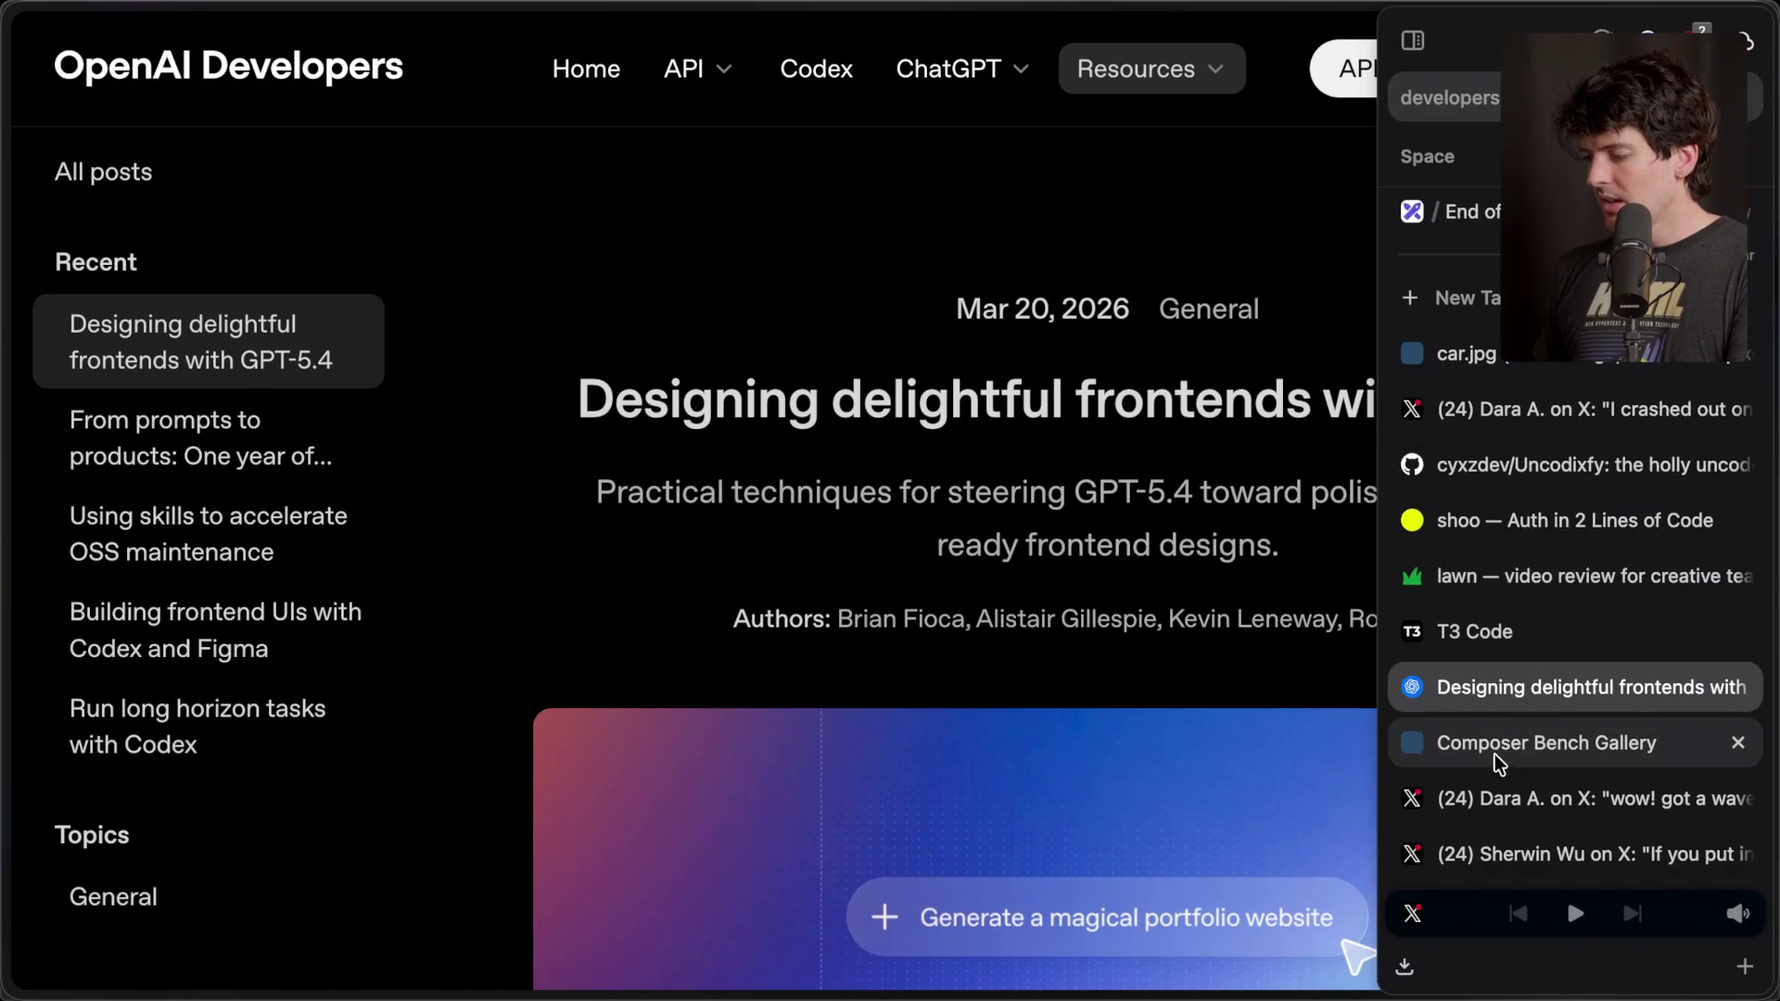
# - Review the Hard Rules and Litmus Checks in the Frontend Skill code block
pyautogui.scroll(-10, 1127, 728)
pyautogui.scroll(-20, 1127, 728)
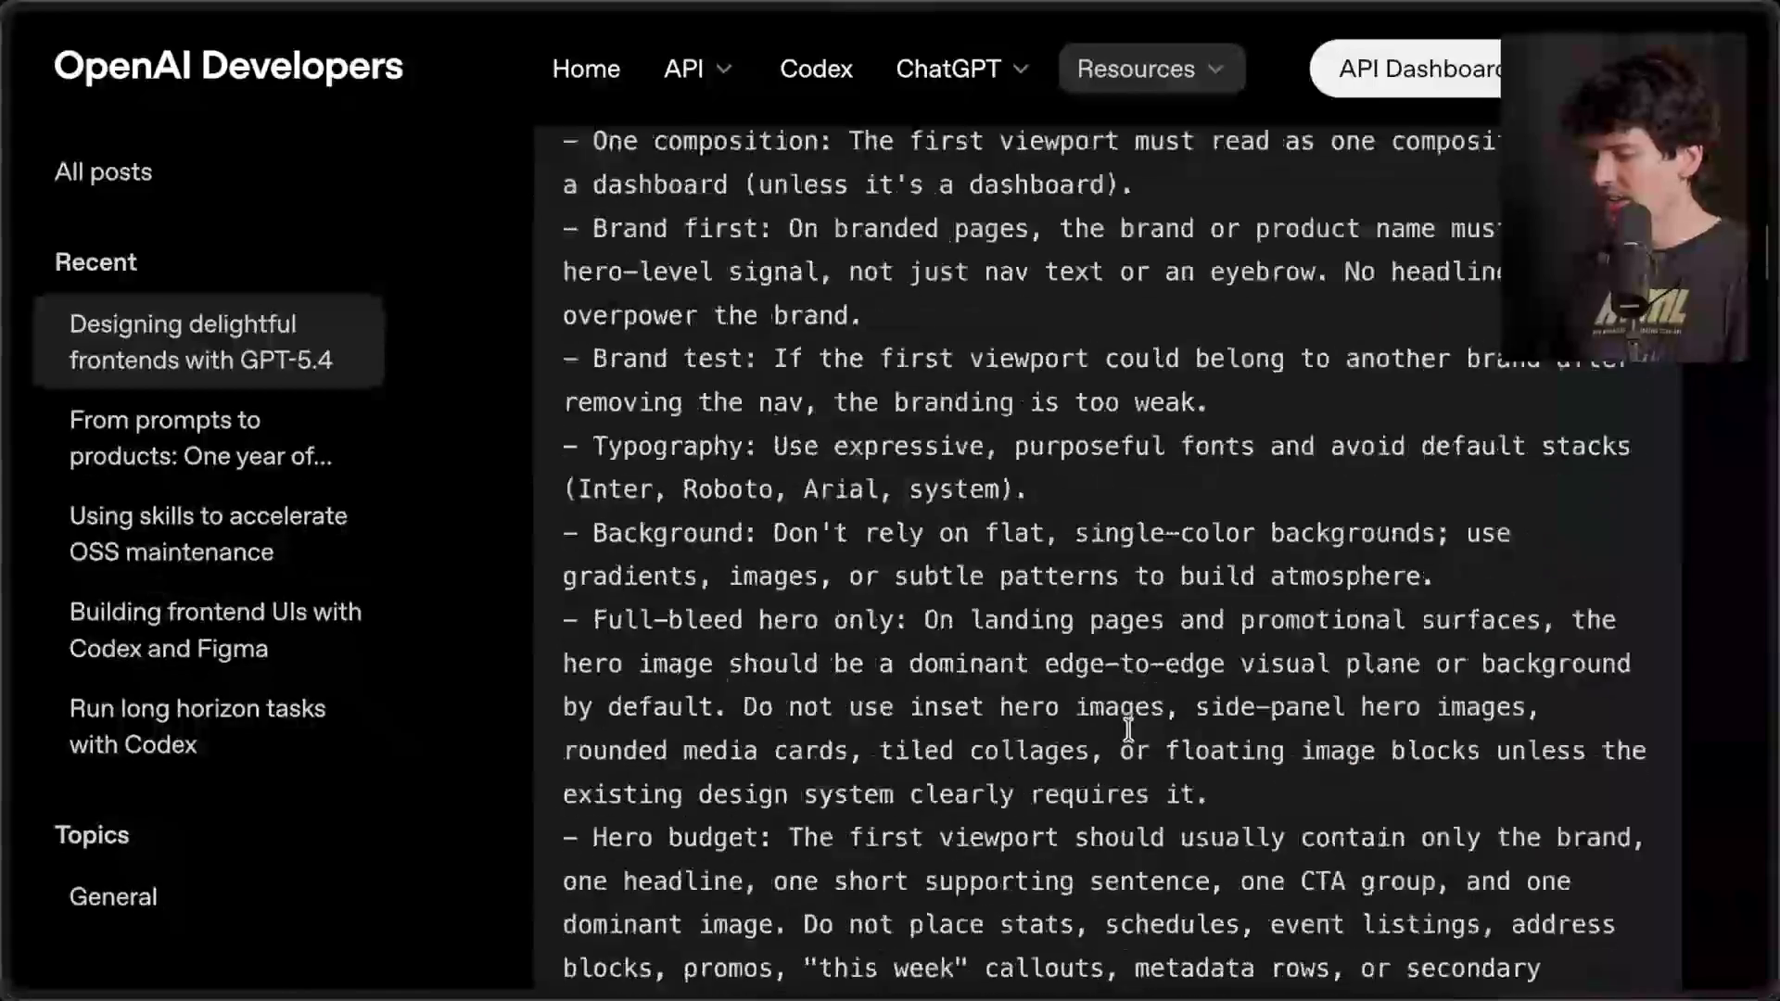
pyautogui.scroll(2, 1127, 728)
pyautogui.scroll(-20, 1127, 729)
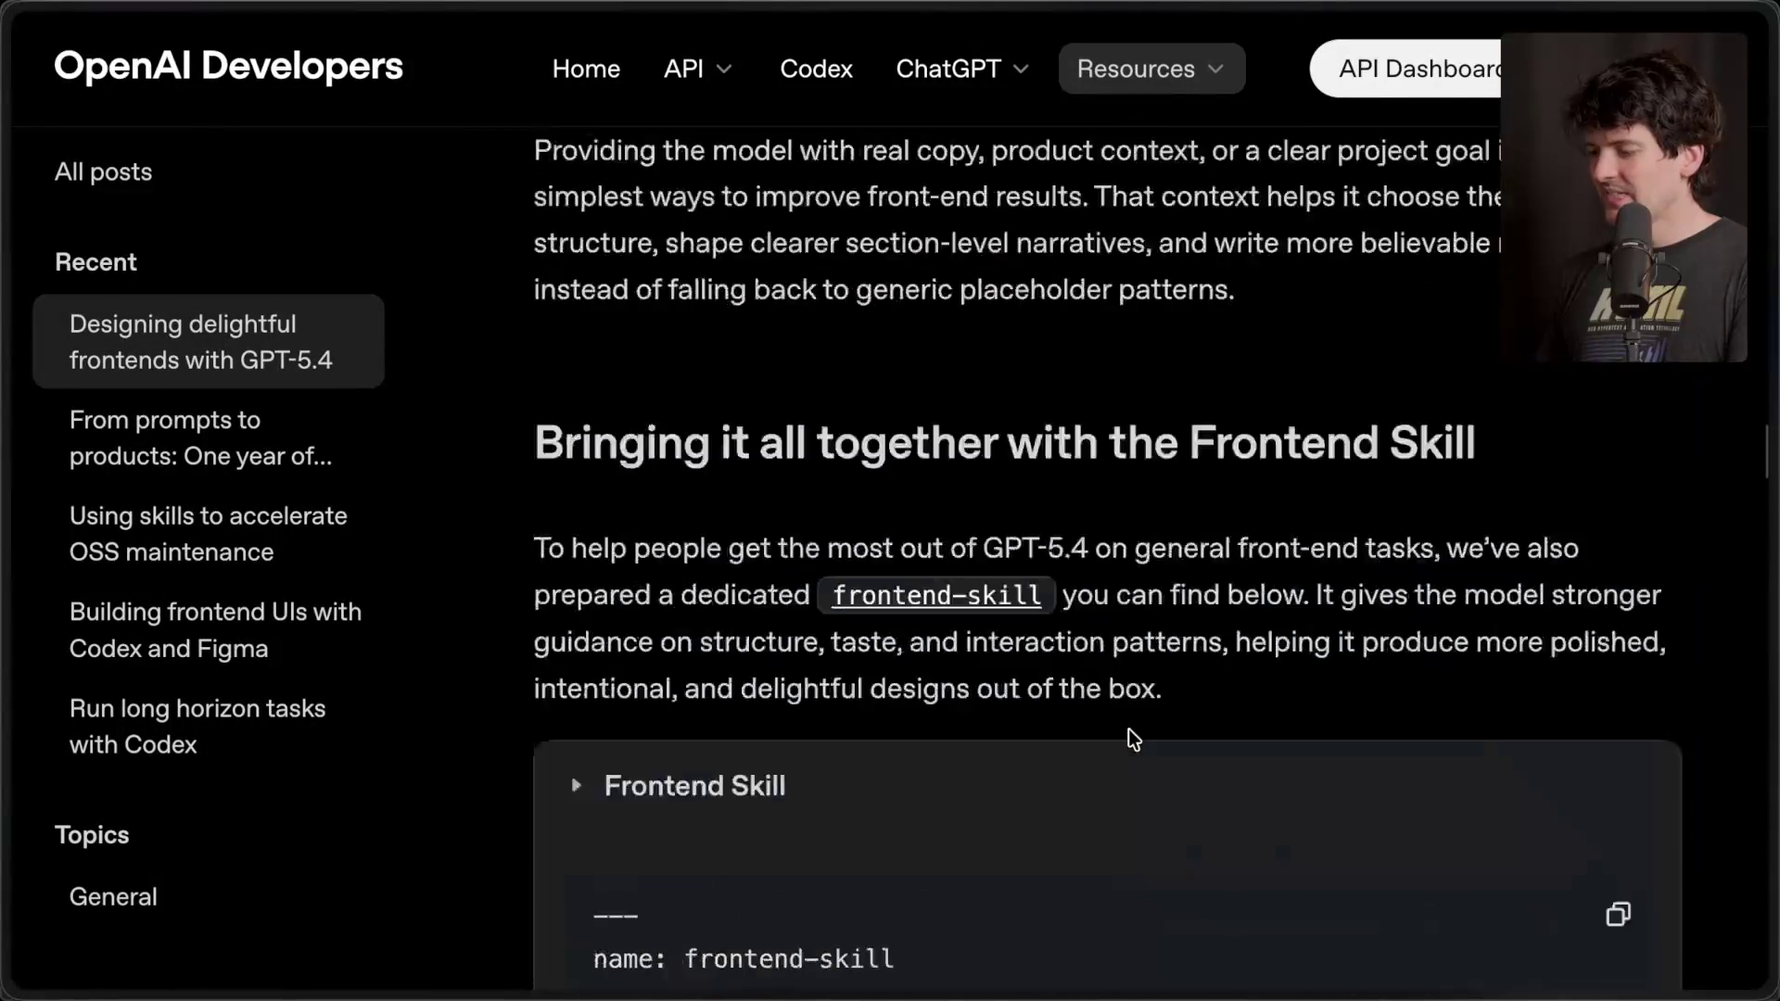
pyautogui.scroll(-15, 1128, 730)
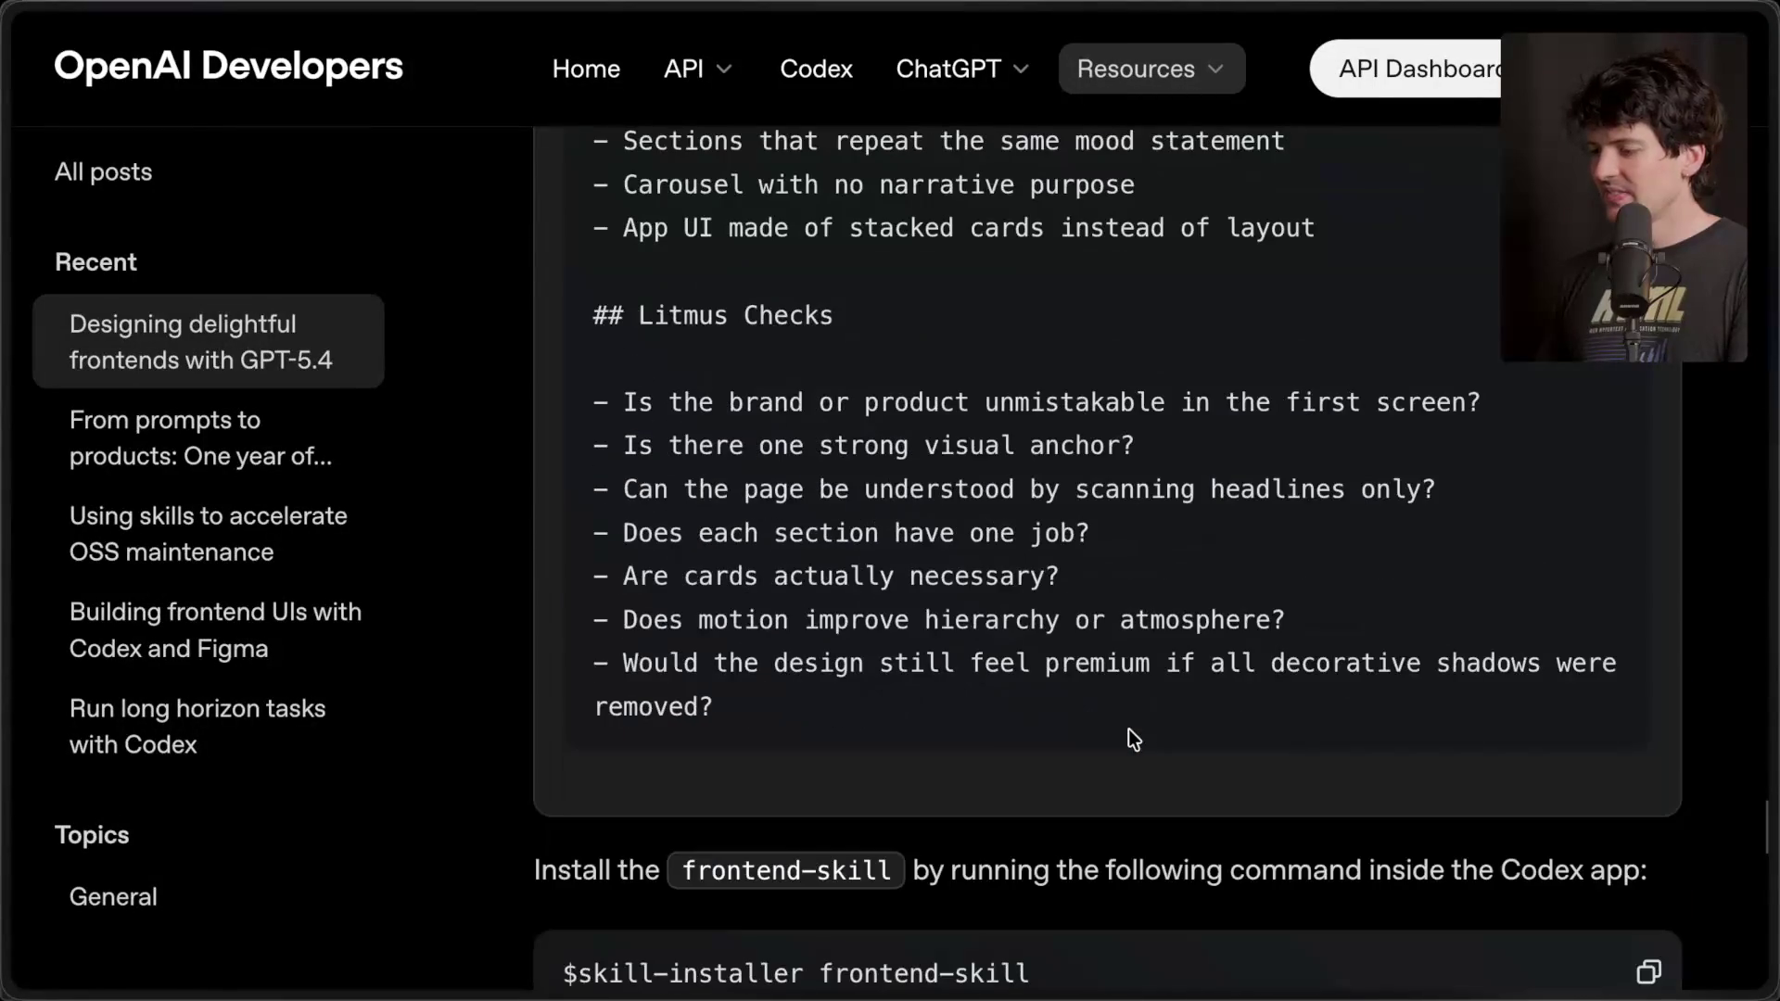
pyautogui.scroll(5, 869, 410)
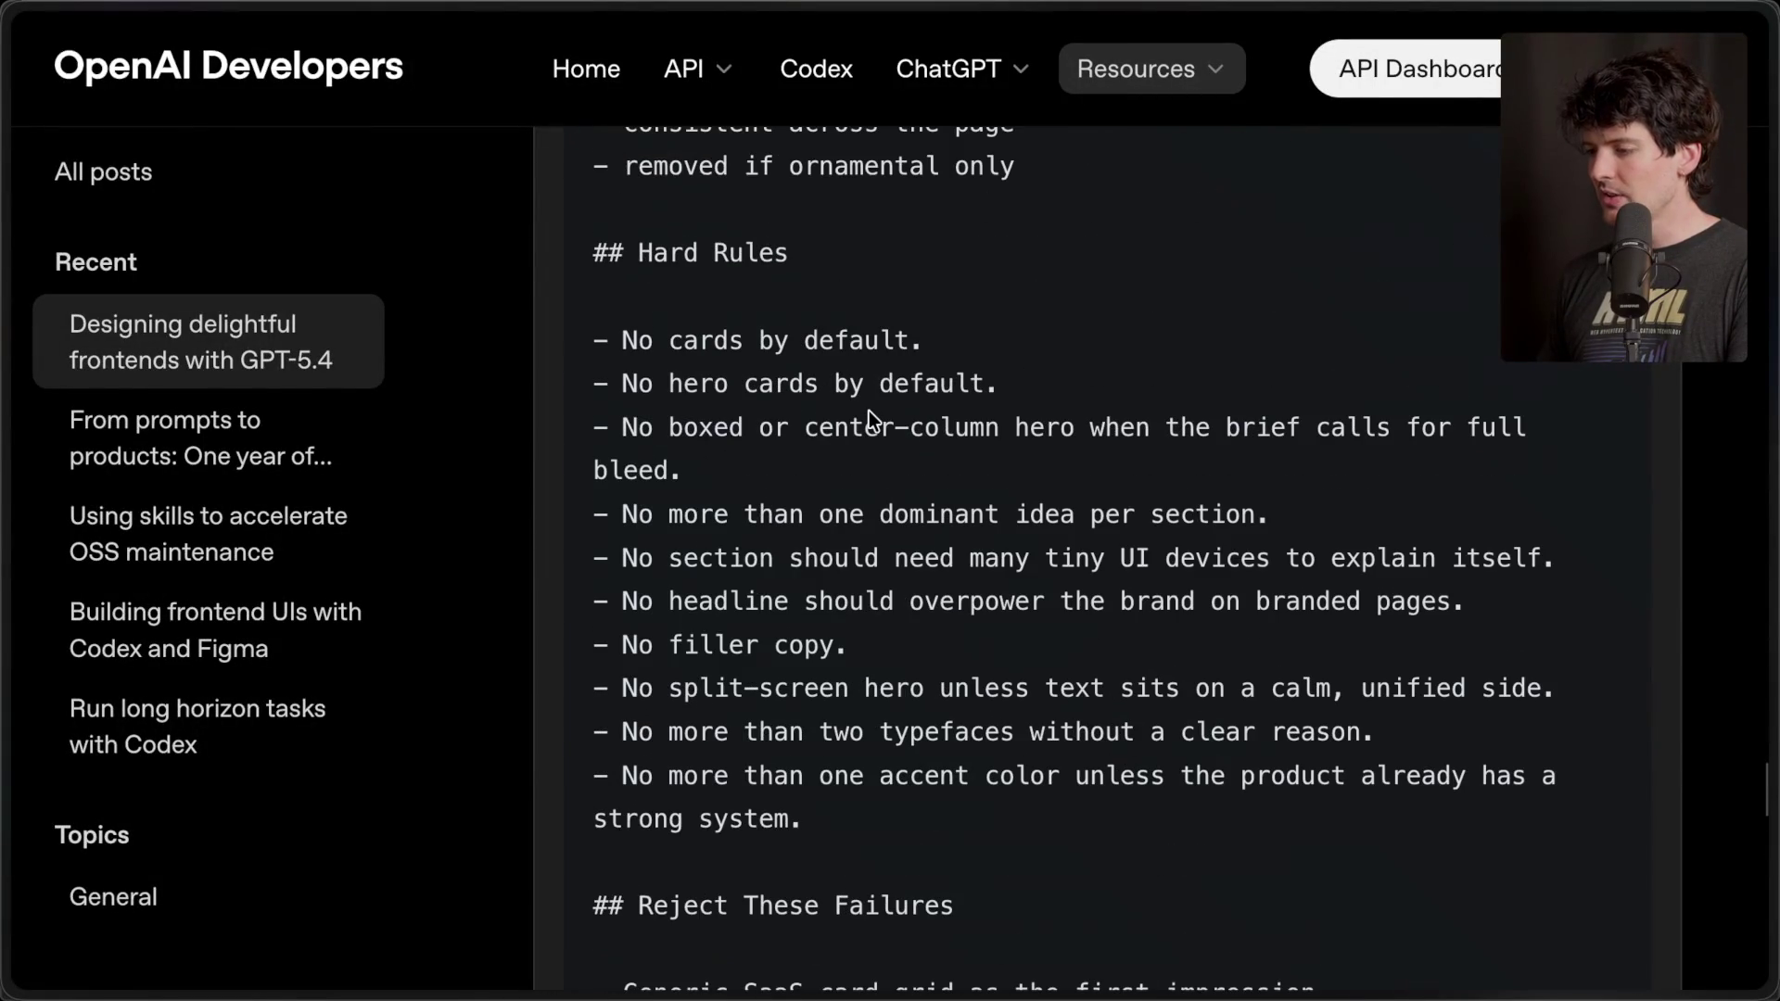
pyautogui.scroll(1, 870, 410)
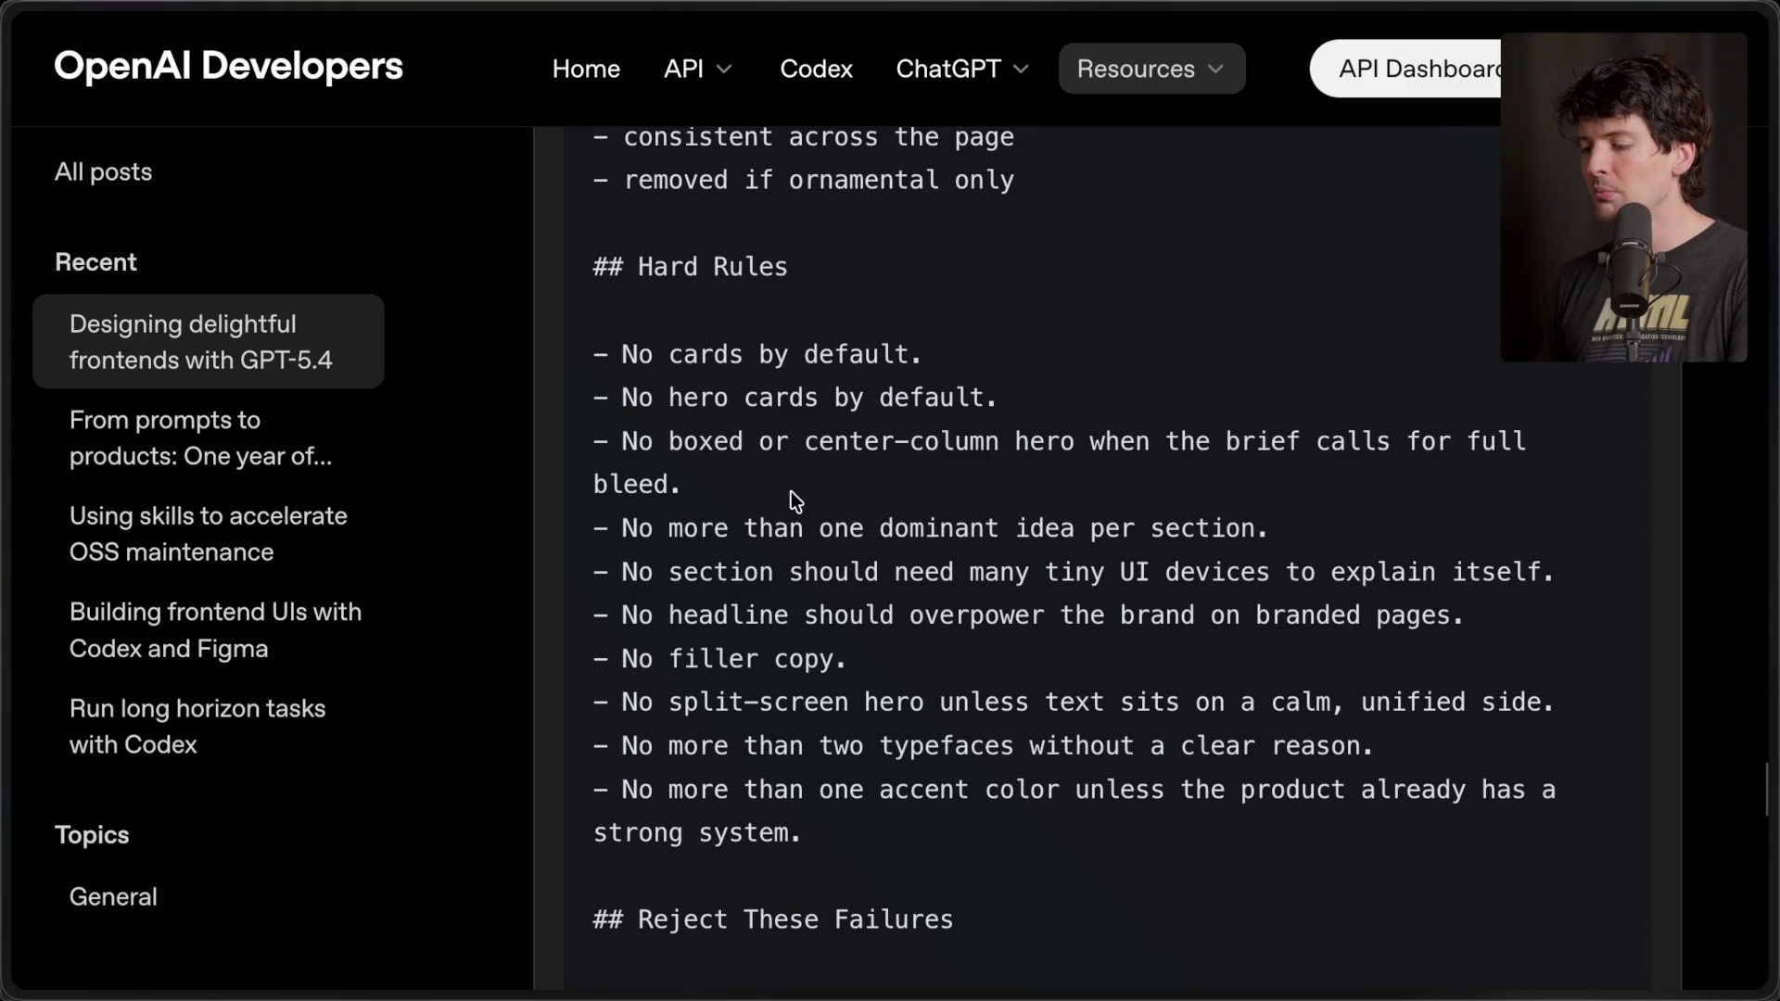
# - Open the frontend-skill source link in a new background tab
pyautogui.scroll(-2, 803, 502)
pyautogui.scroll(3, 732, 679)
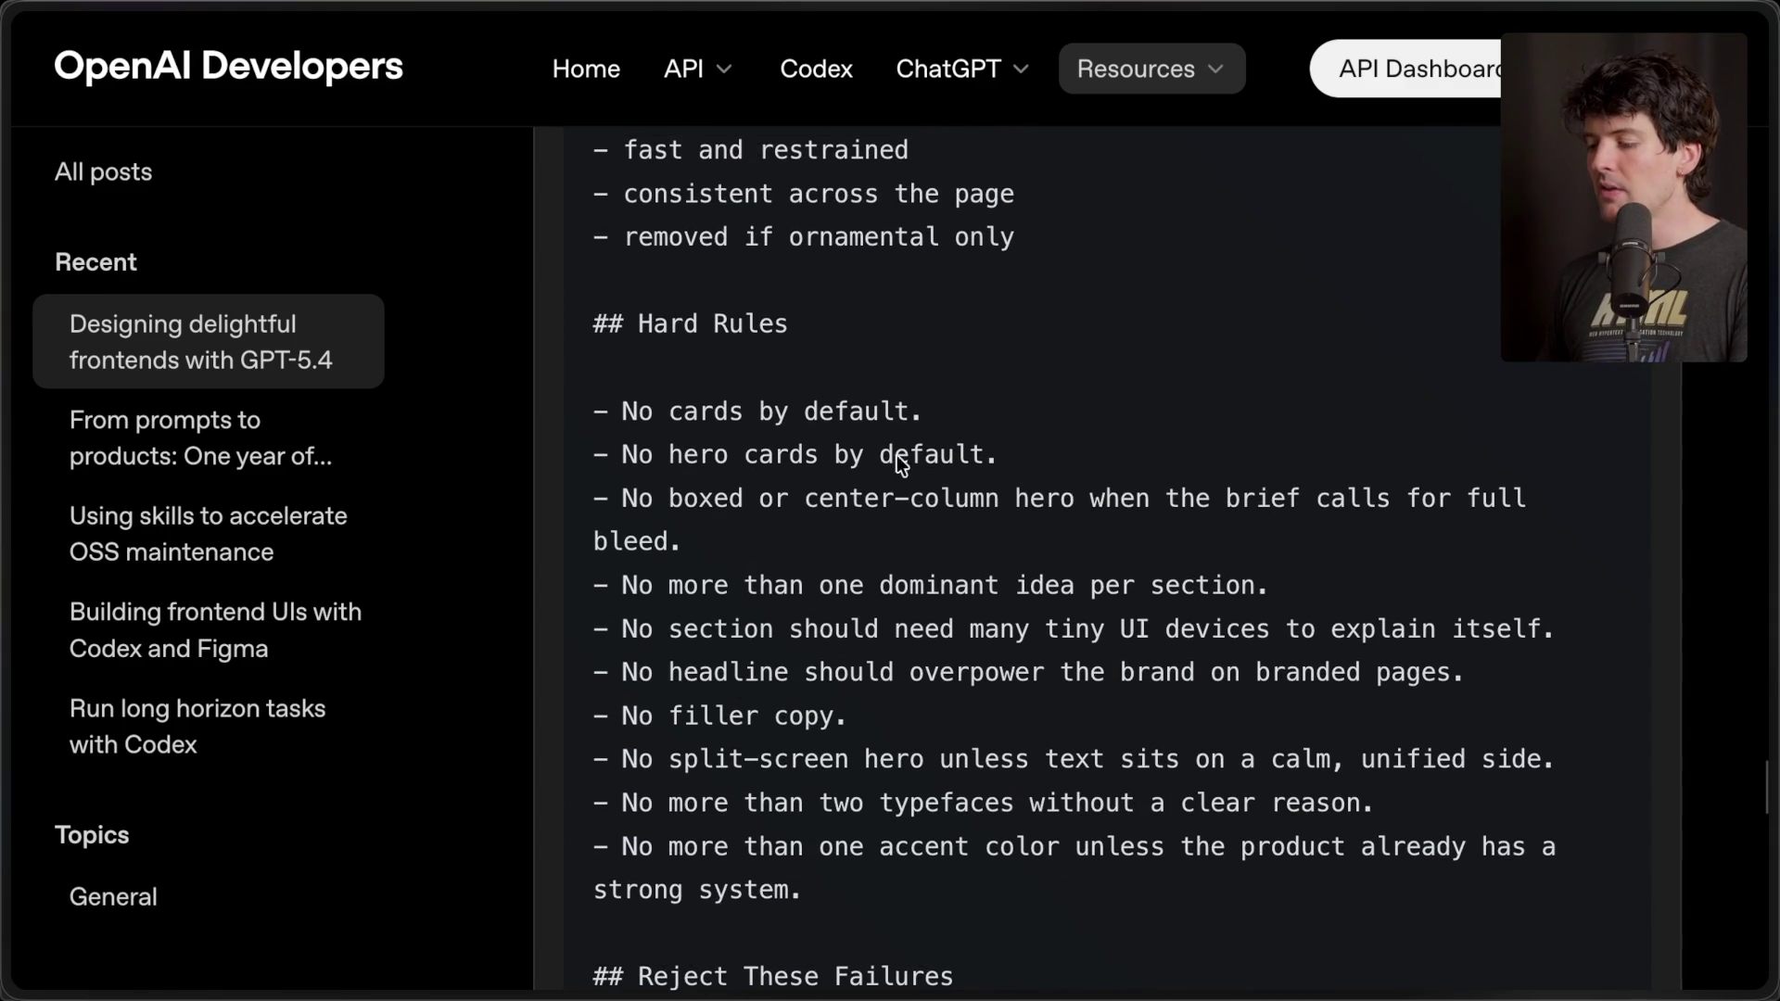
pyautogui.scroll(-10, 871, 716)
pyautogui.scroll(5, 872, 715)
pyautogui.scroll(-2, 872, 716)
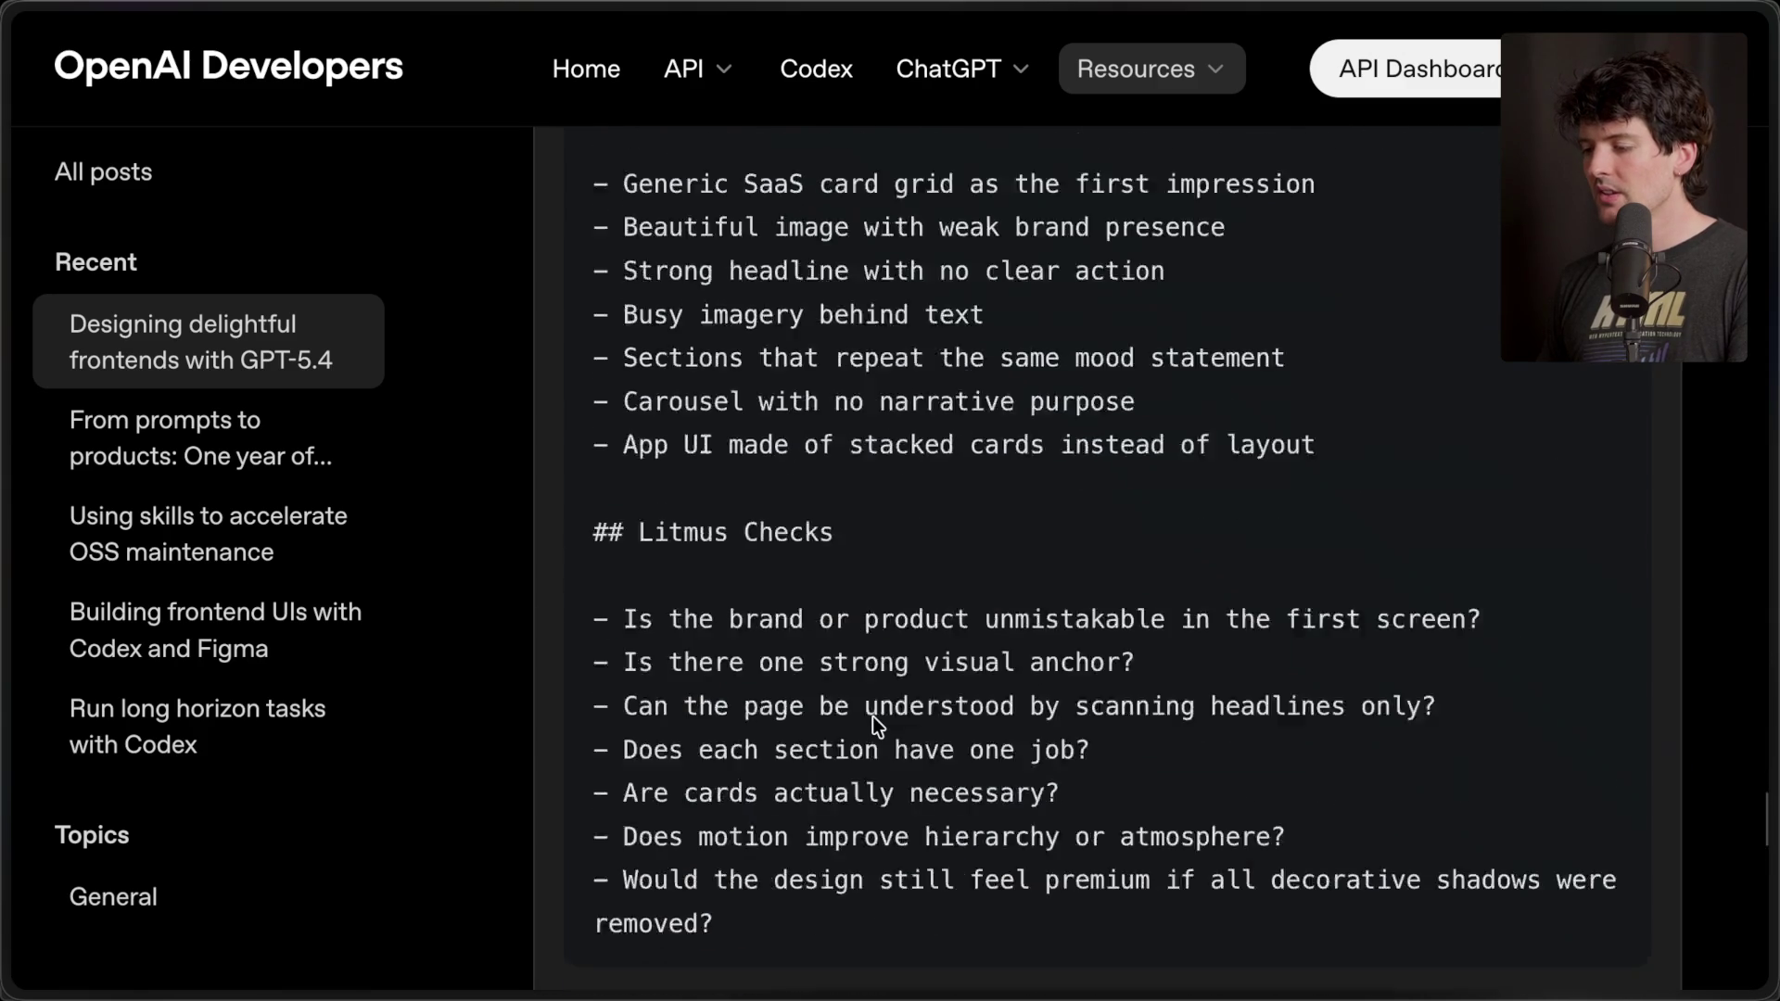
pyautogui.scroll(-5, 871, 716)
pyautogui.scroll(15, 871, 716)
pyautogui.scroll(15, 872, 715)
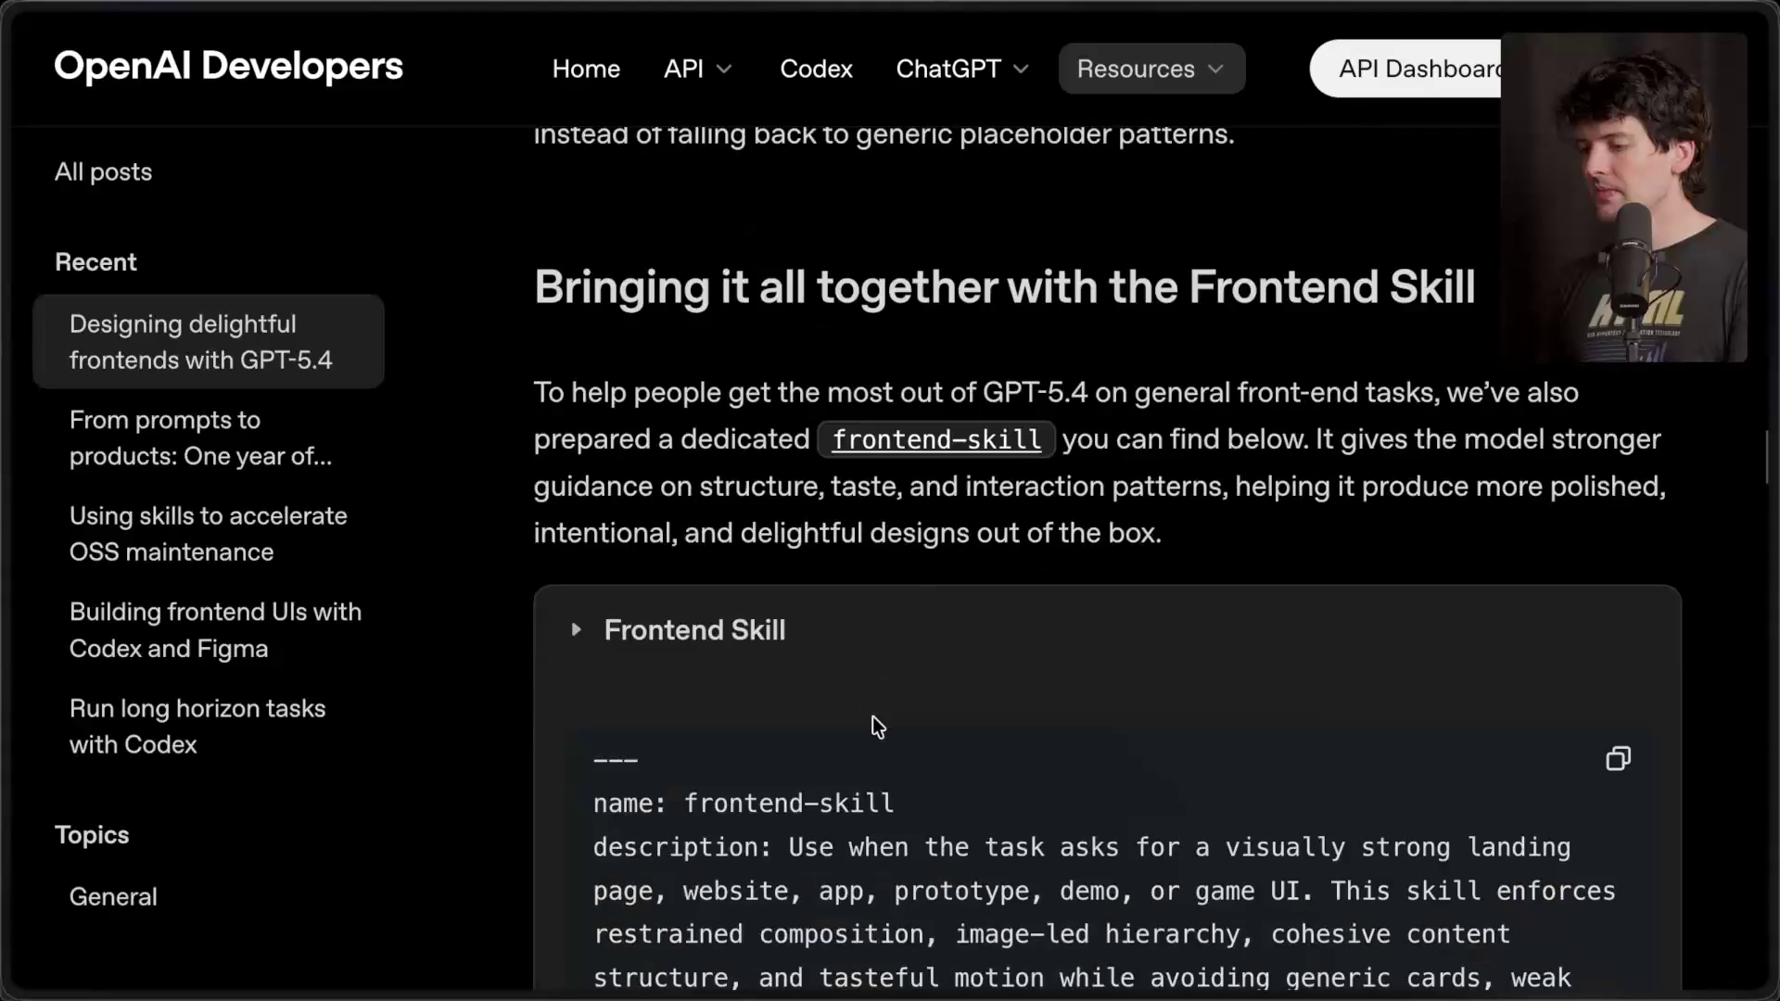
pyautogui.keyDown('super'); pyautogui.click(932, 441); pyautogui.keyUp('super')
# - Open frontend-skill's SKILL.md on GitHub and search it for 'card', finding 13 matches
pyautogui.moveTo(1766, 649)
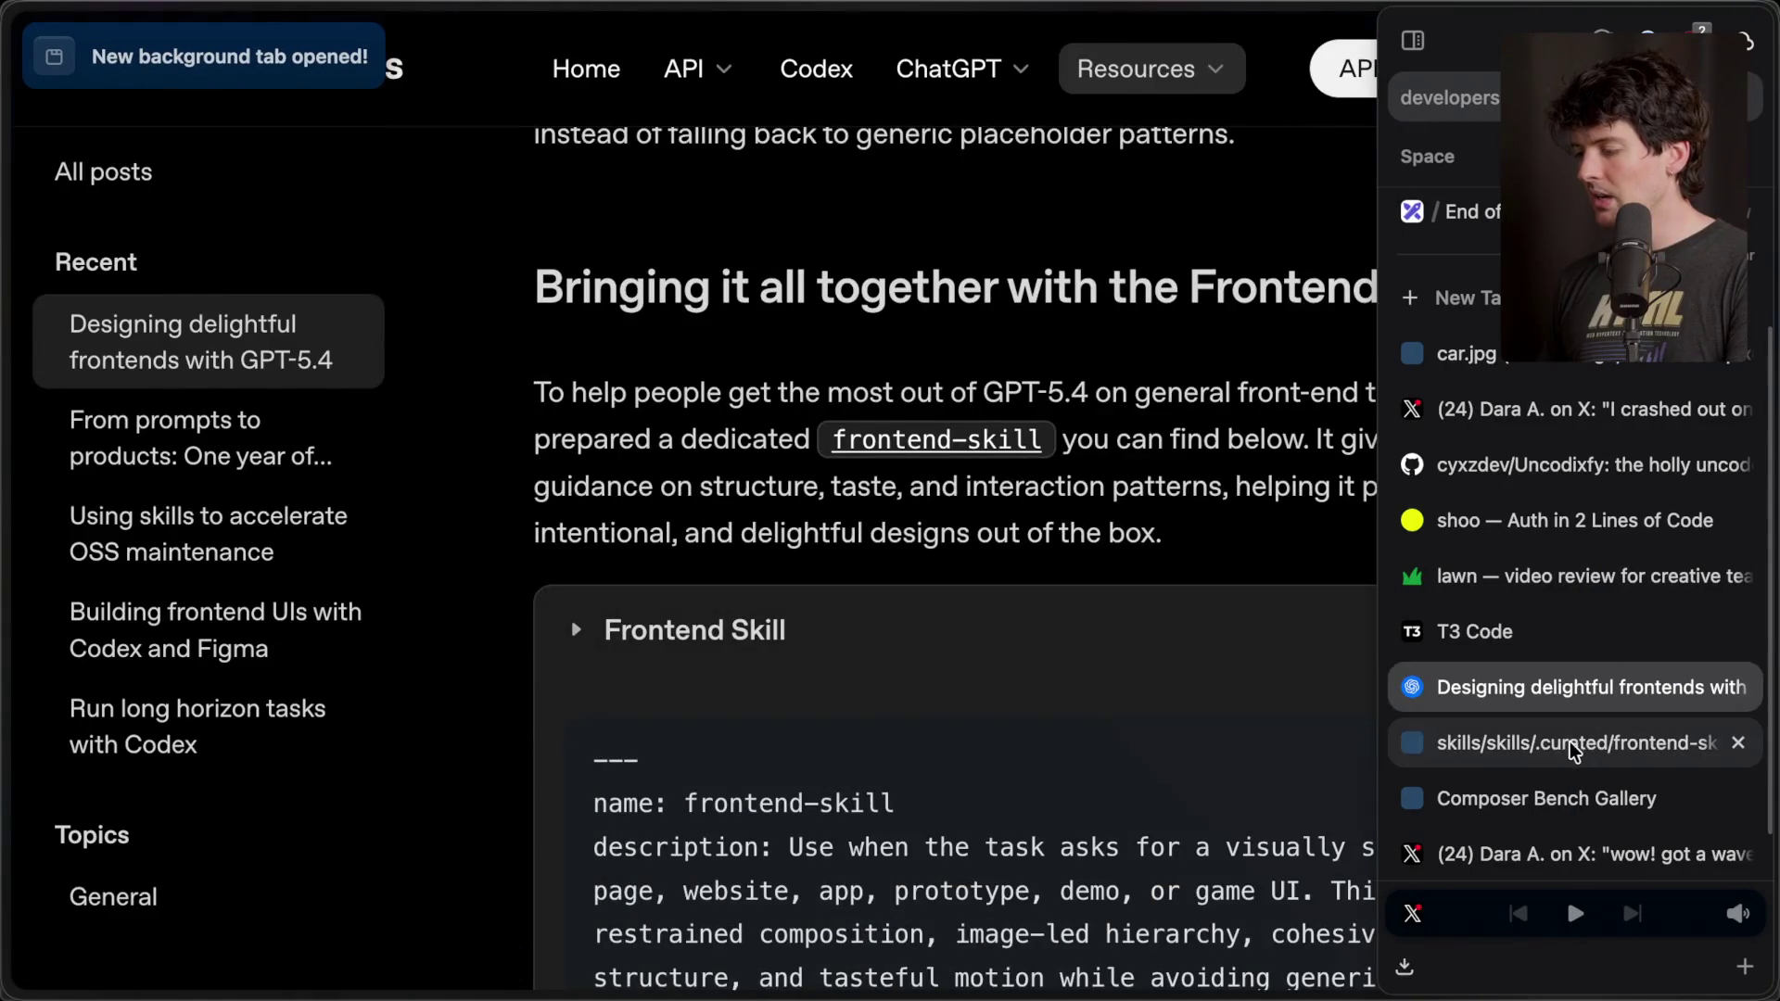
pyautogui.click(1594, 847)
pyautogui.click(179, 816)
pyautogui.hotkey('ctrl', 'f')
pyautogui.write('card')
pyautogui.scroll(-5, 890, 501)
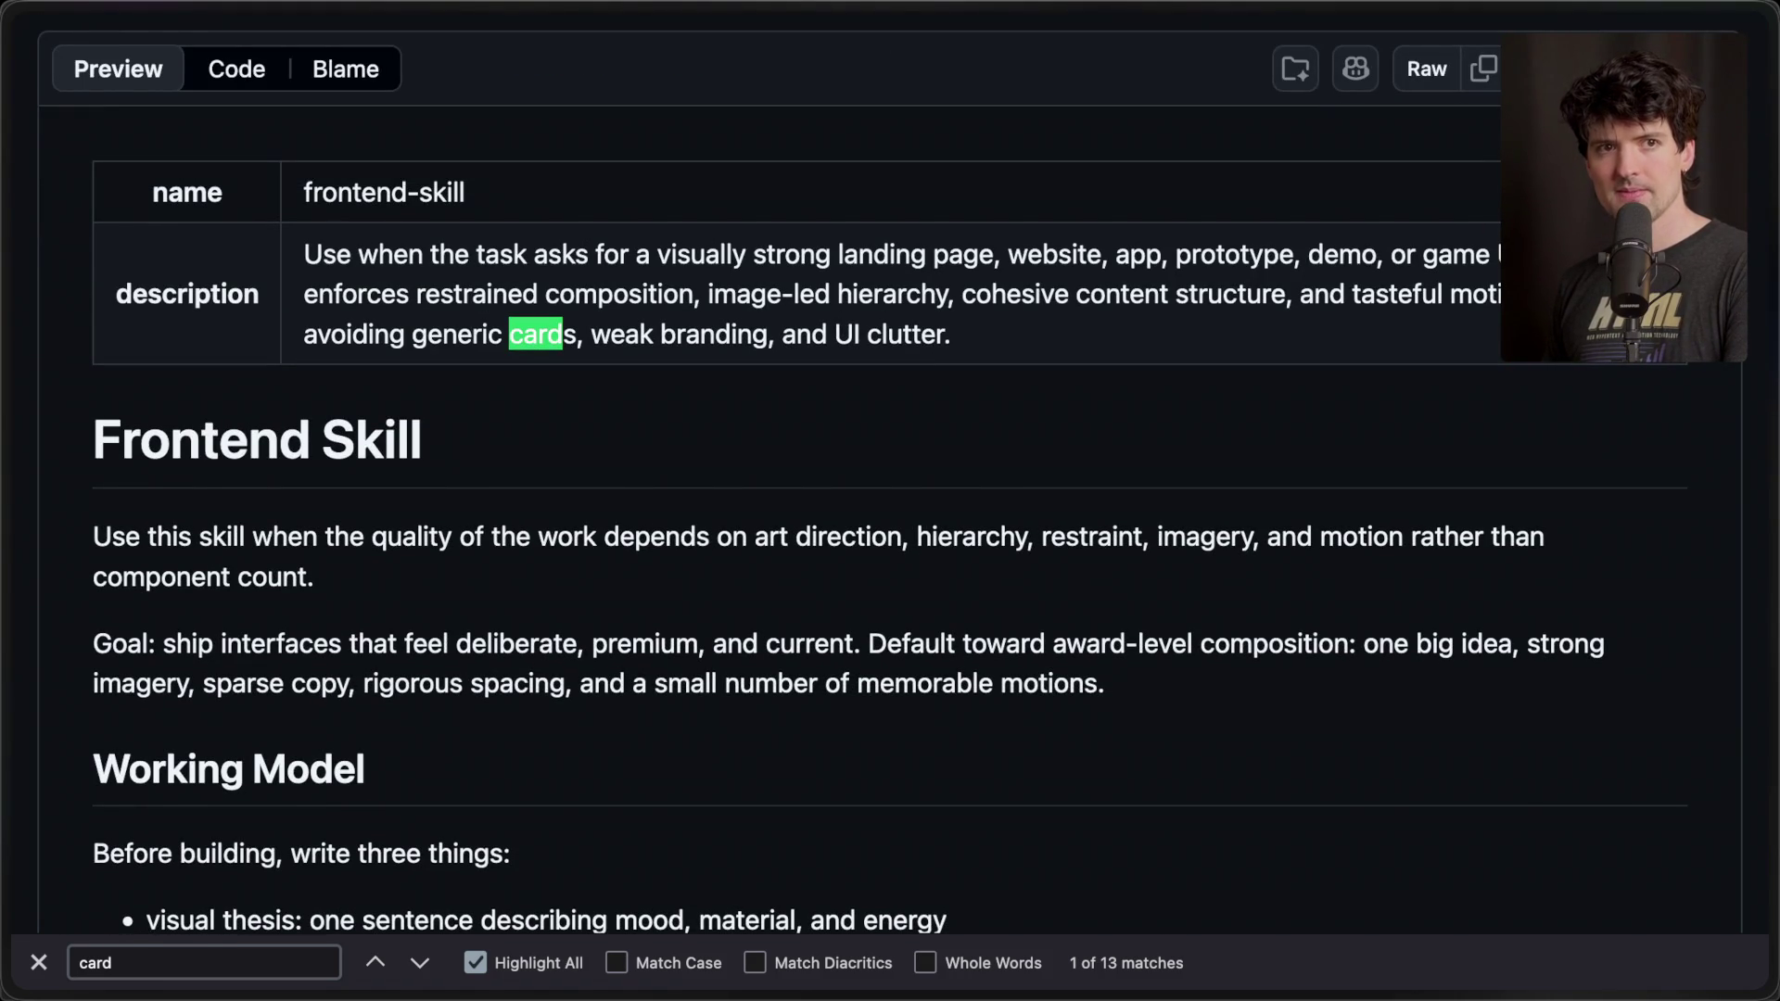
# - Close the search and return to the Designing delightful frontends article
pyautogui.press('Escape')
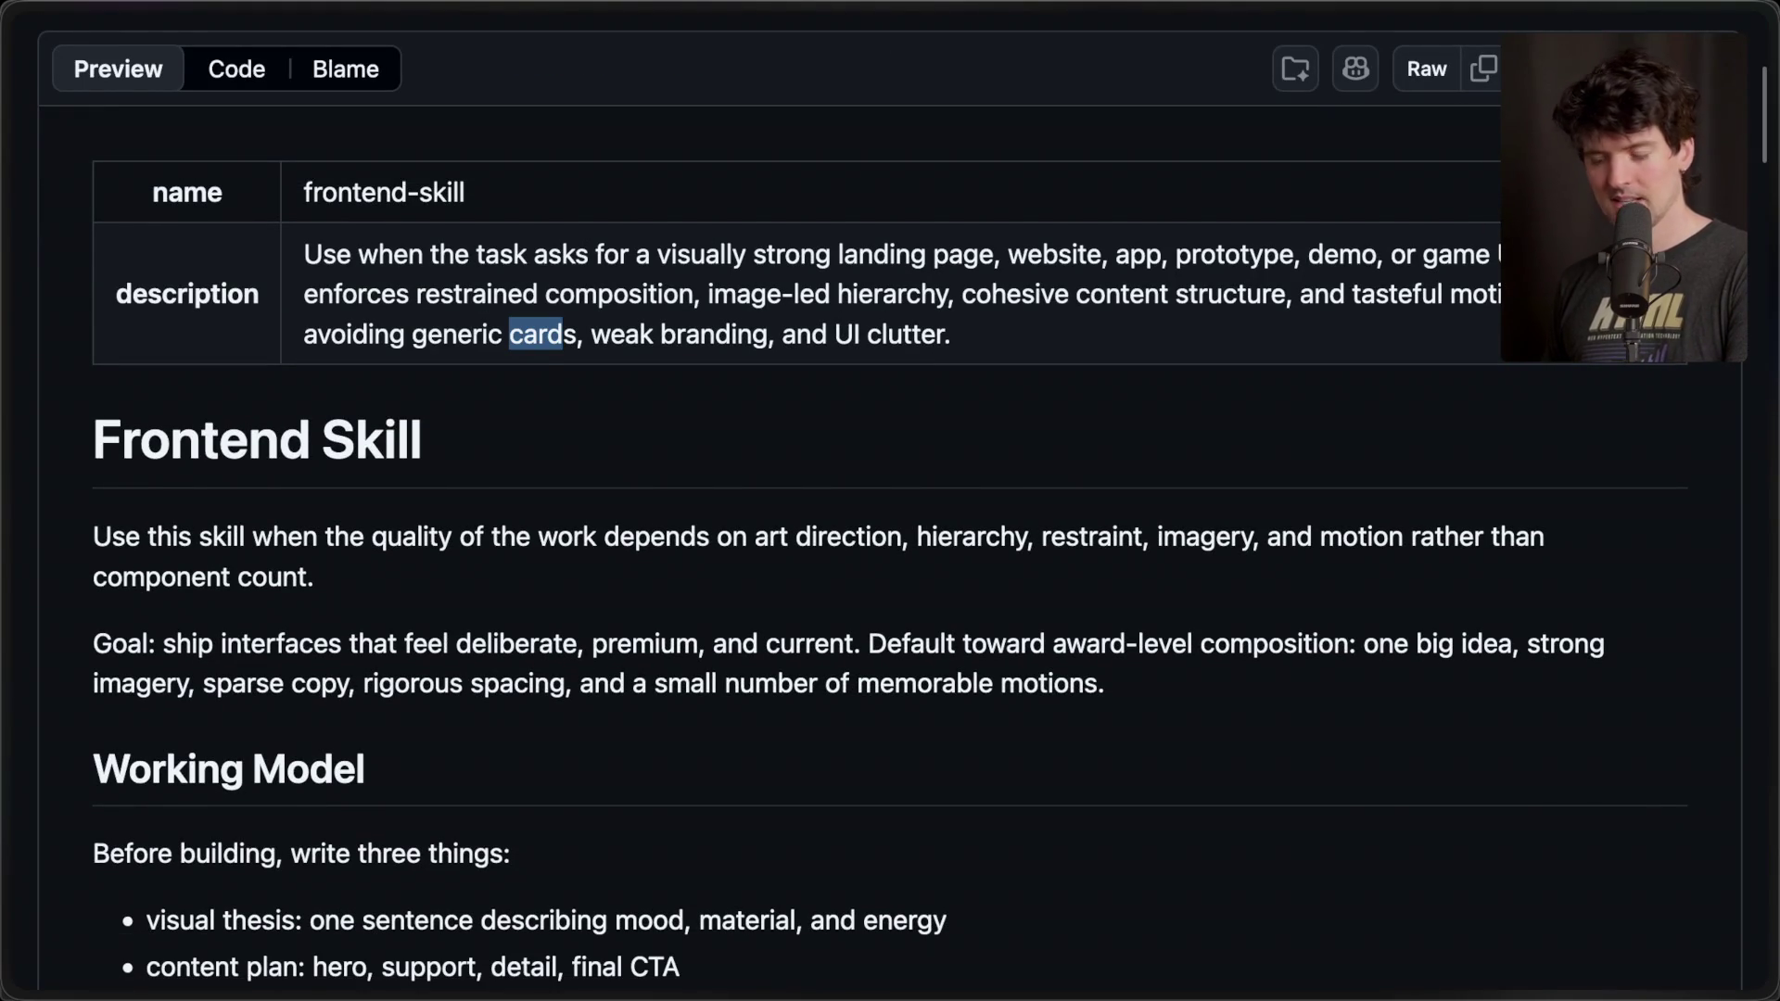
pyautogui.moveTo(1771, 548)
pyautogui.click(1566, 687)
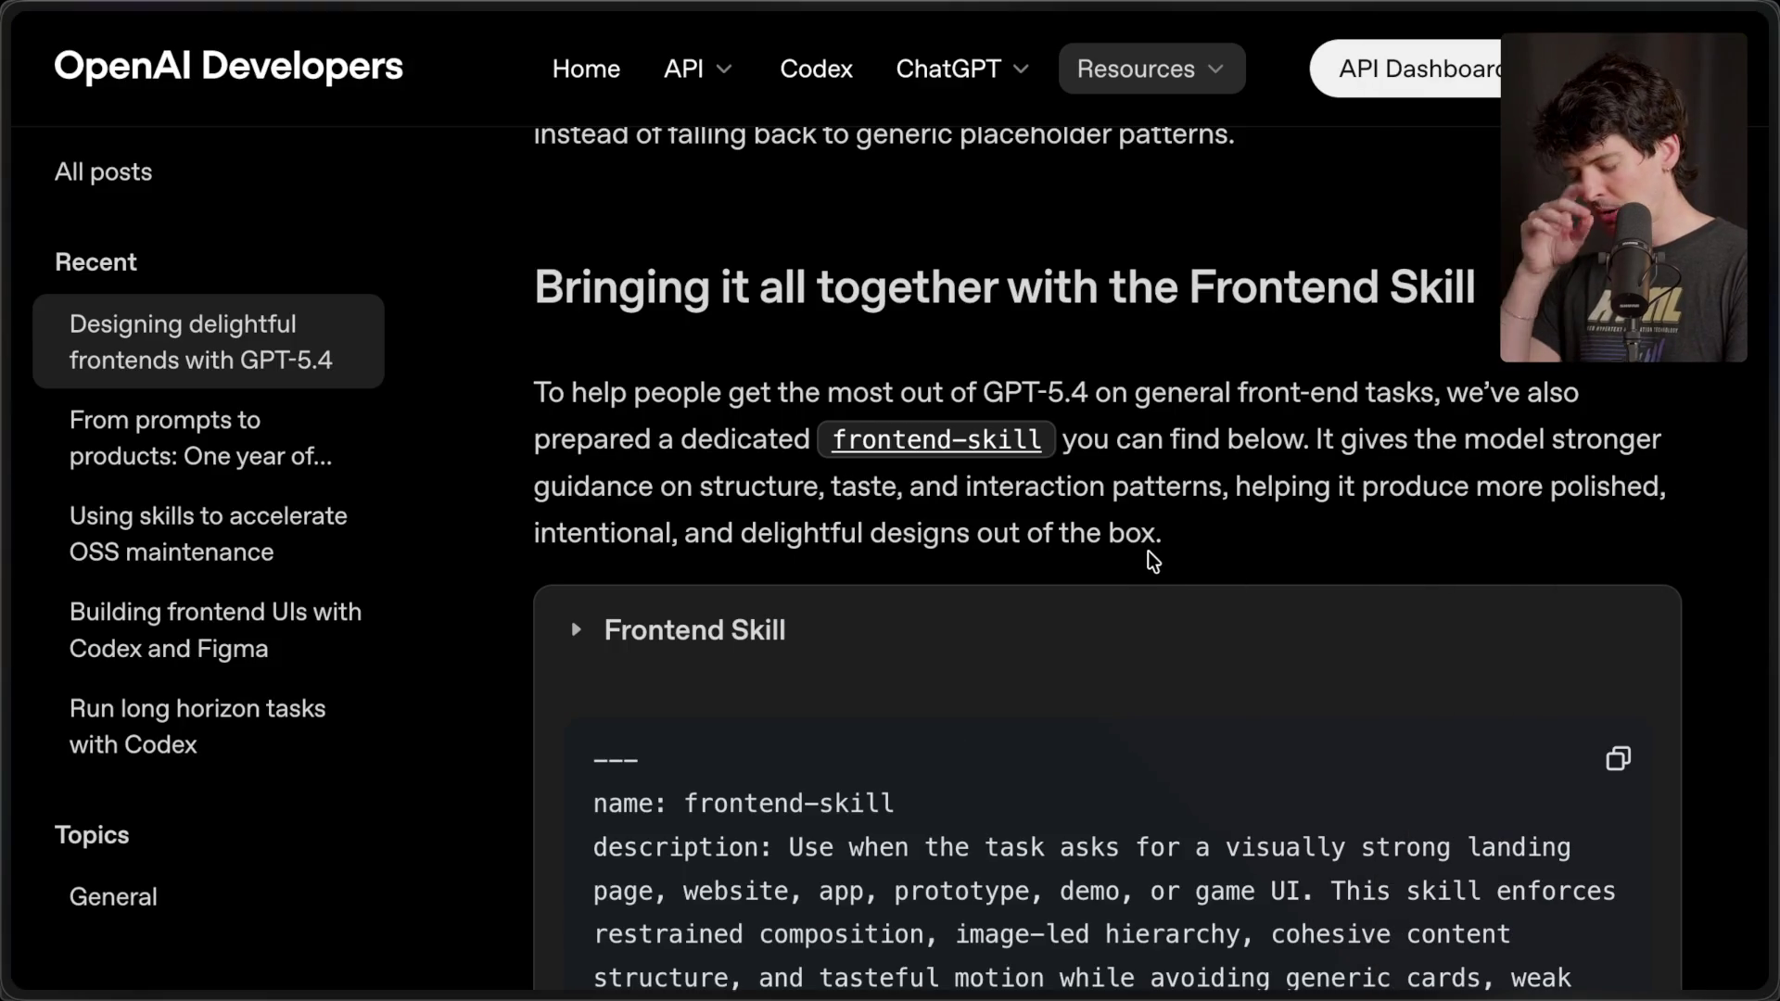
# - Toggle the Frontend Skill block, leaving it collapsed above the '$skill-installer frontend-skill' command
pyautogui.scroll(-1, 1020, 560)
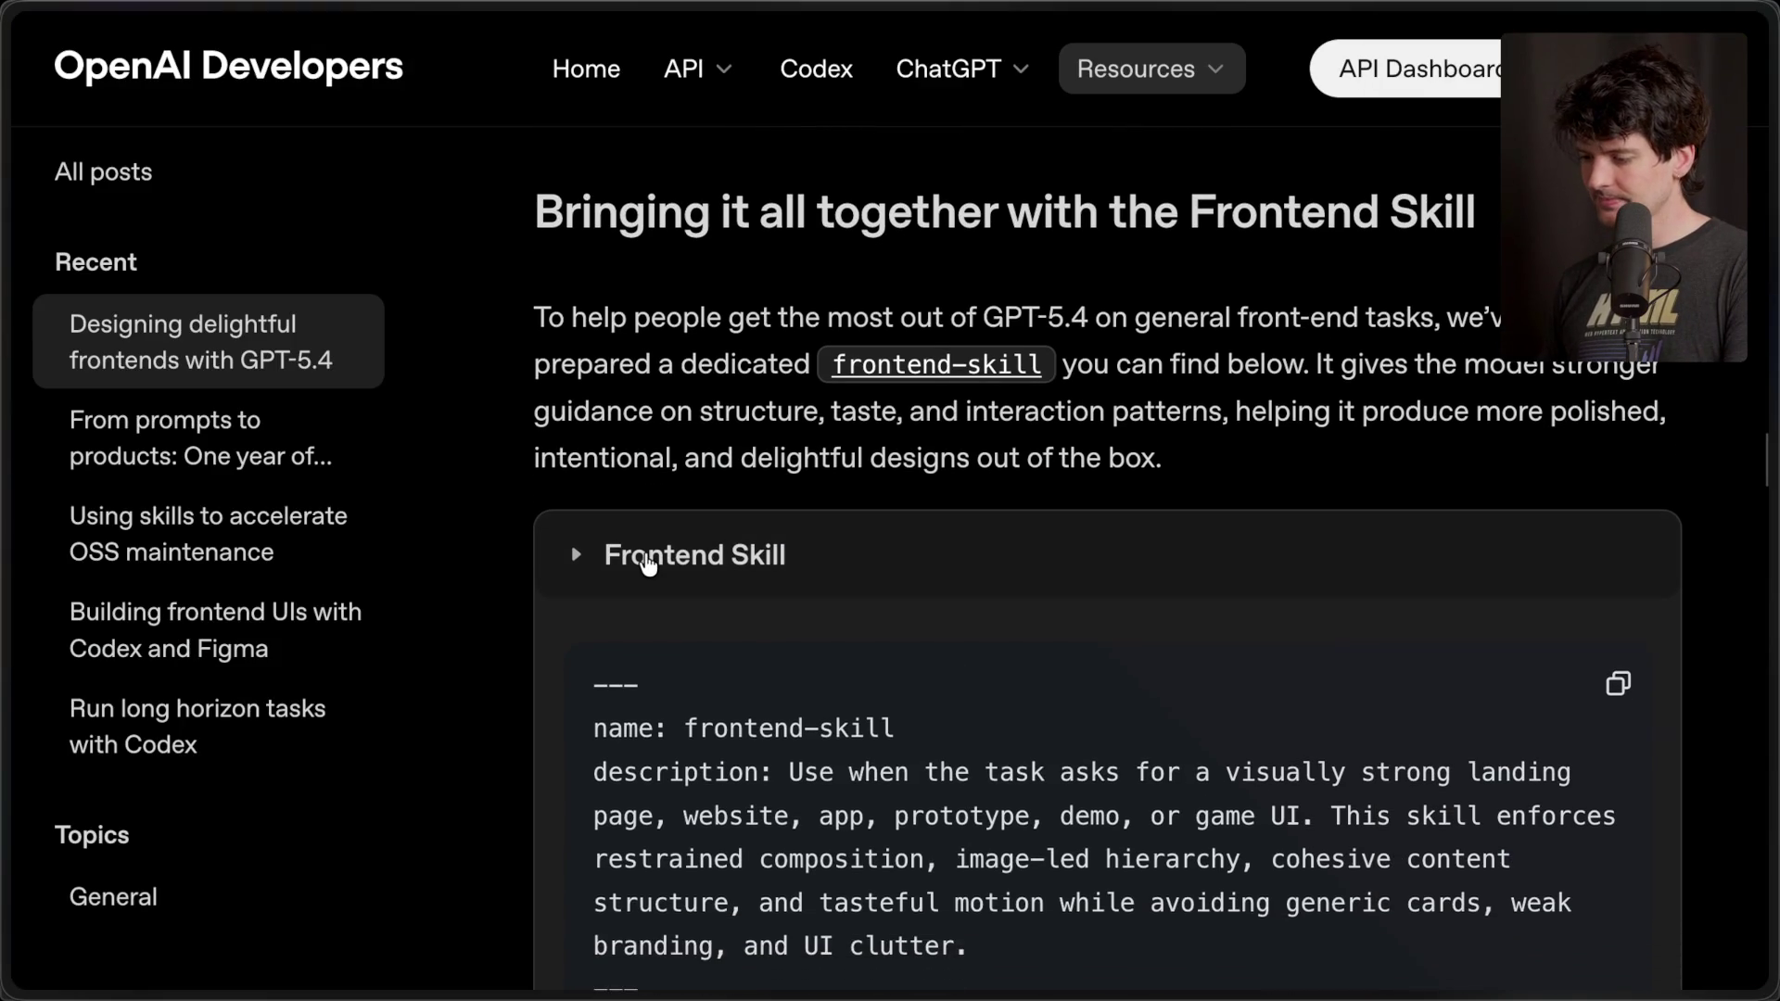
pyautogui.click(648, 560)
pyautogui.scroll(-1, 835, 593)
pyautogui.click(806, 556)
pyautogui.click(806, 561)
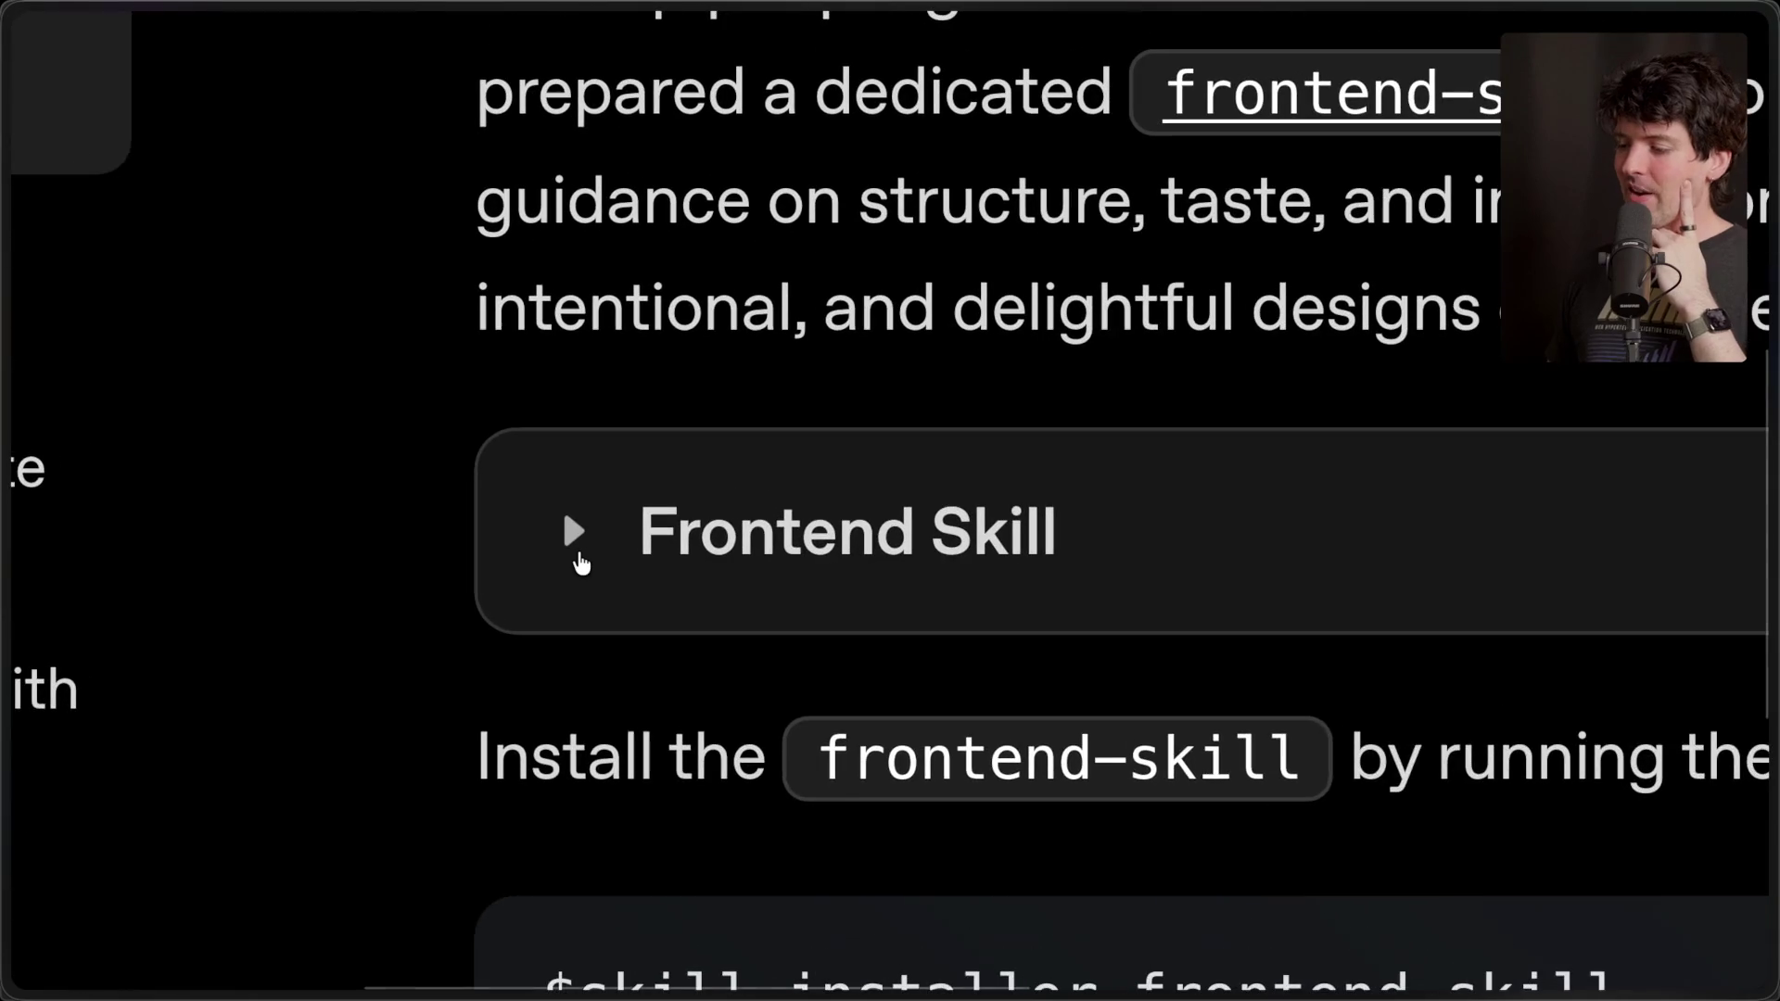
pyautogui.click(577, 556)
pyautogui.doubleClick(573, 565)
pyautogui.click(573, 565)
pyautogui.click(573, 566)
pyautogui.click(573, 565)
pyautogui.doubleClick(573, 566)
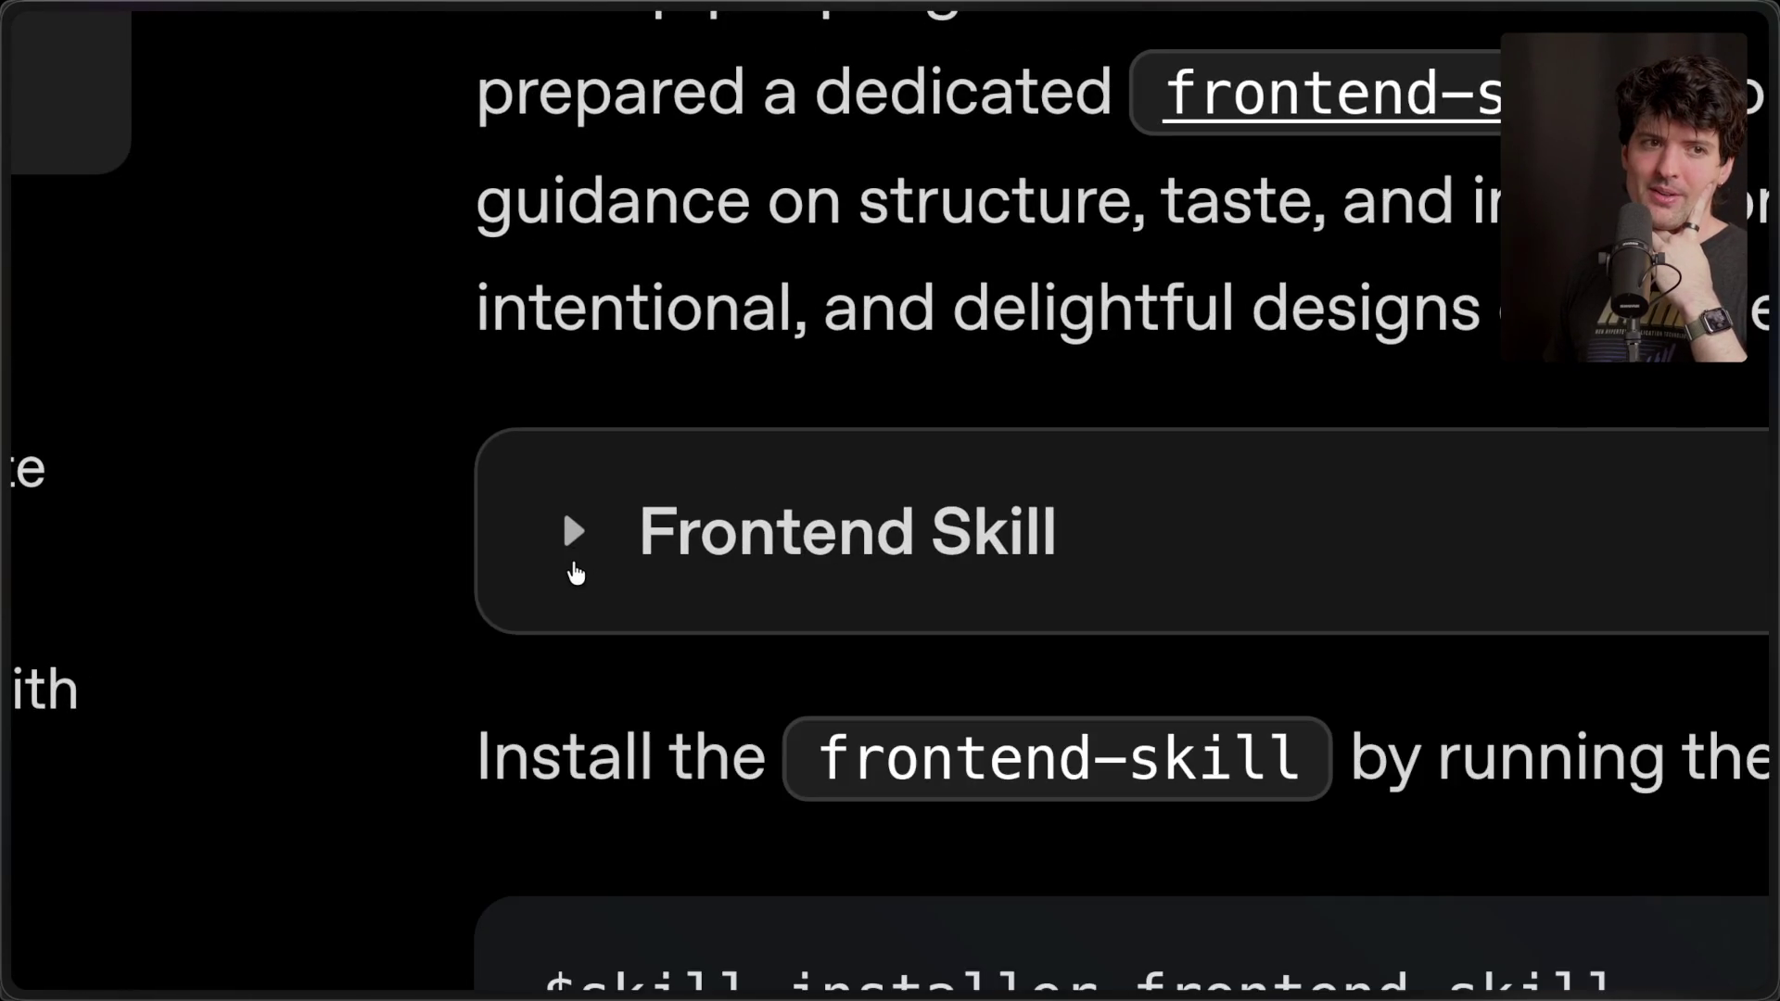
pyautogui.click(573, 565)
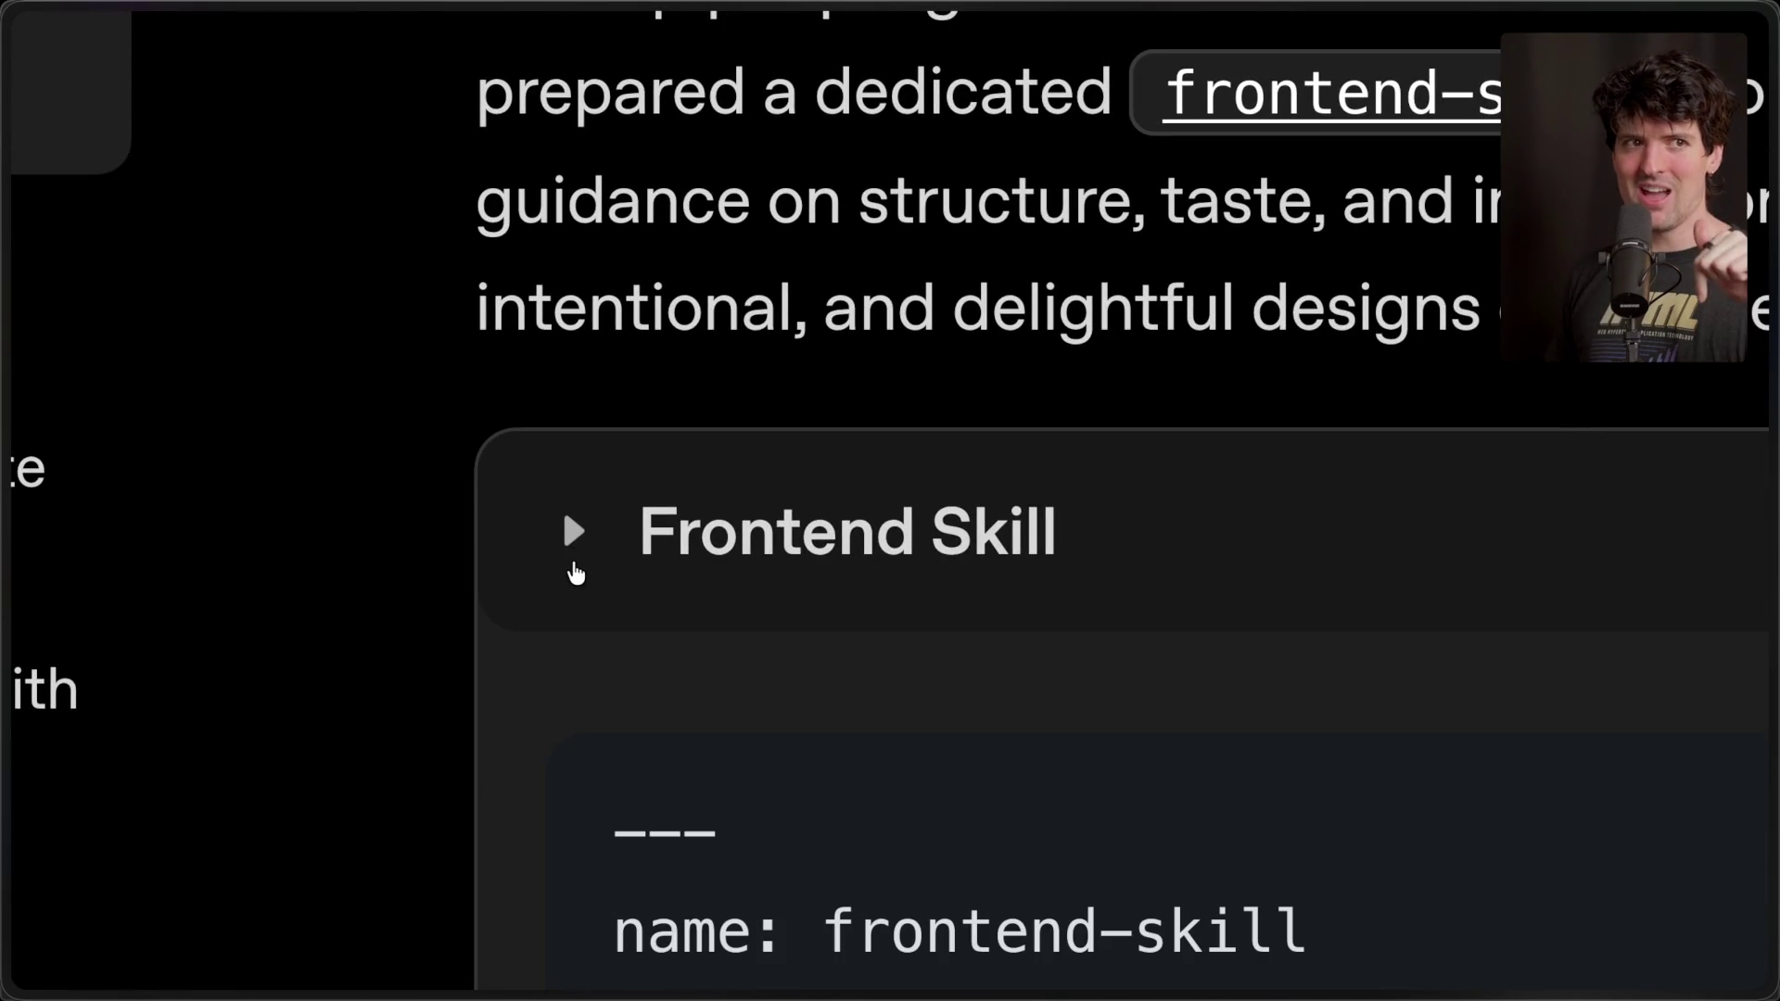
pyautogui.click(575, 573)
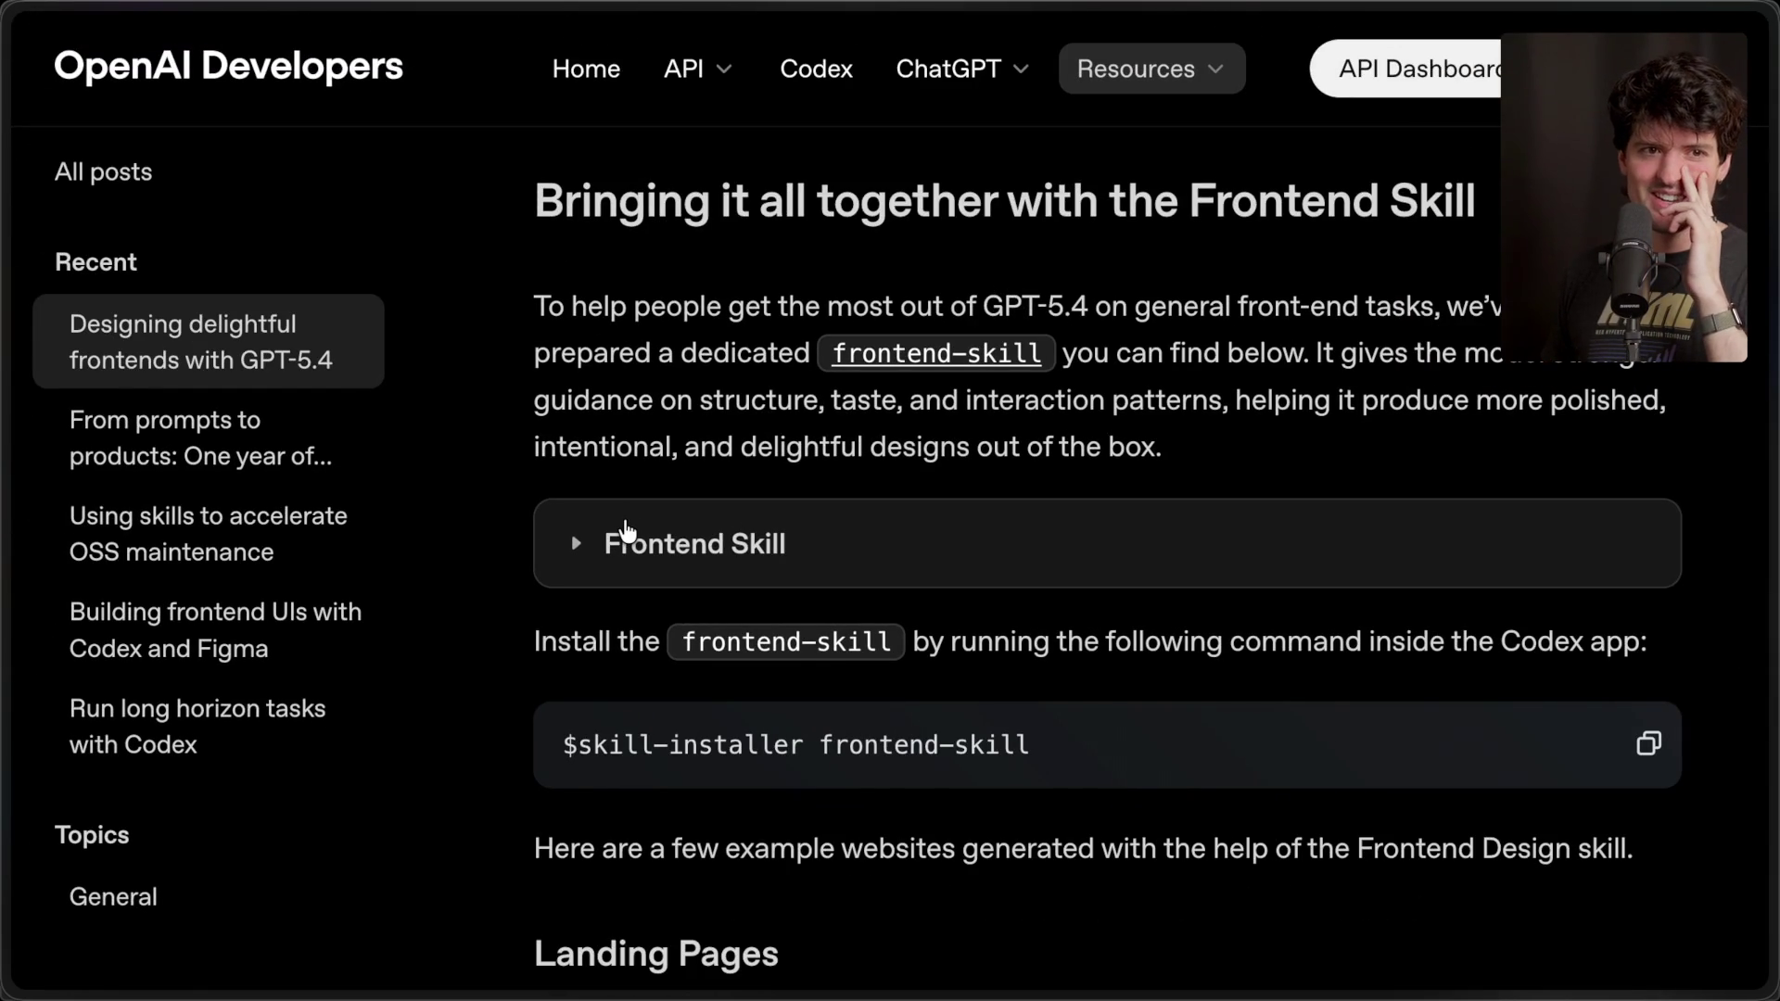
# - Scroll to Key Takeaway, then back to the Dashboards carousel's dark E-commerce dashboard example
pyautogui.scroll(-3, 625, 529)
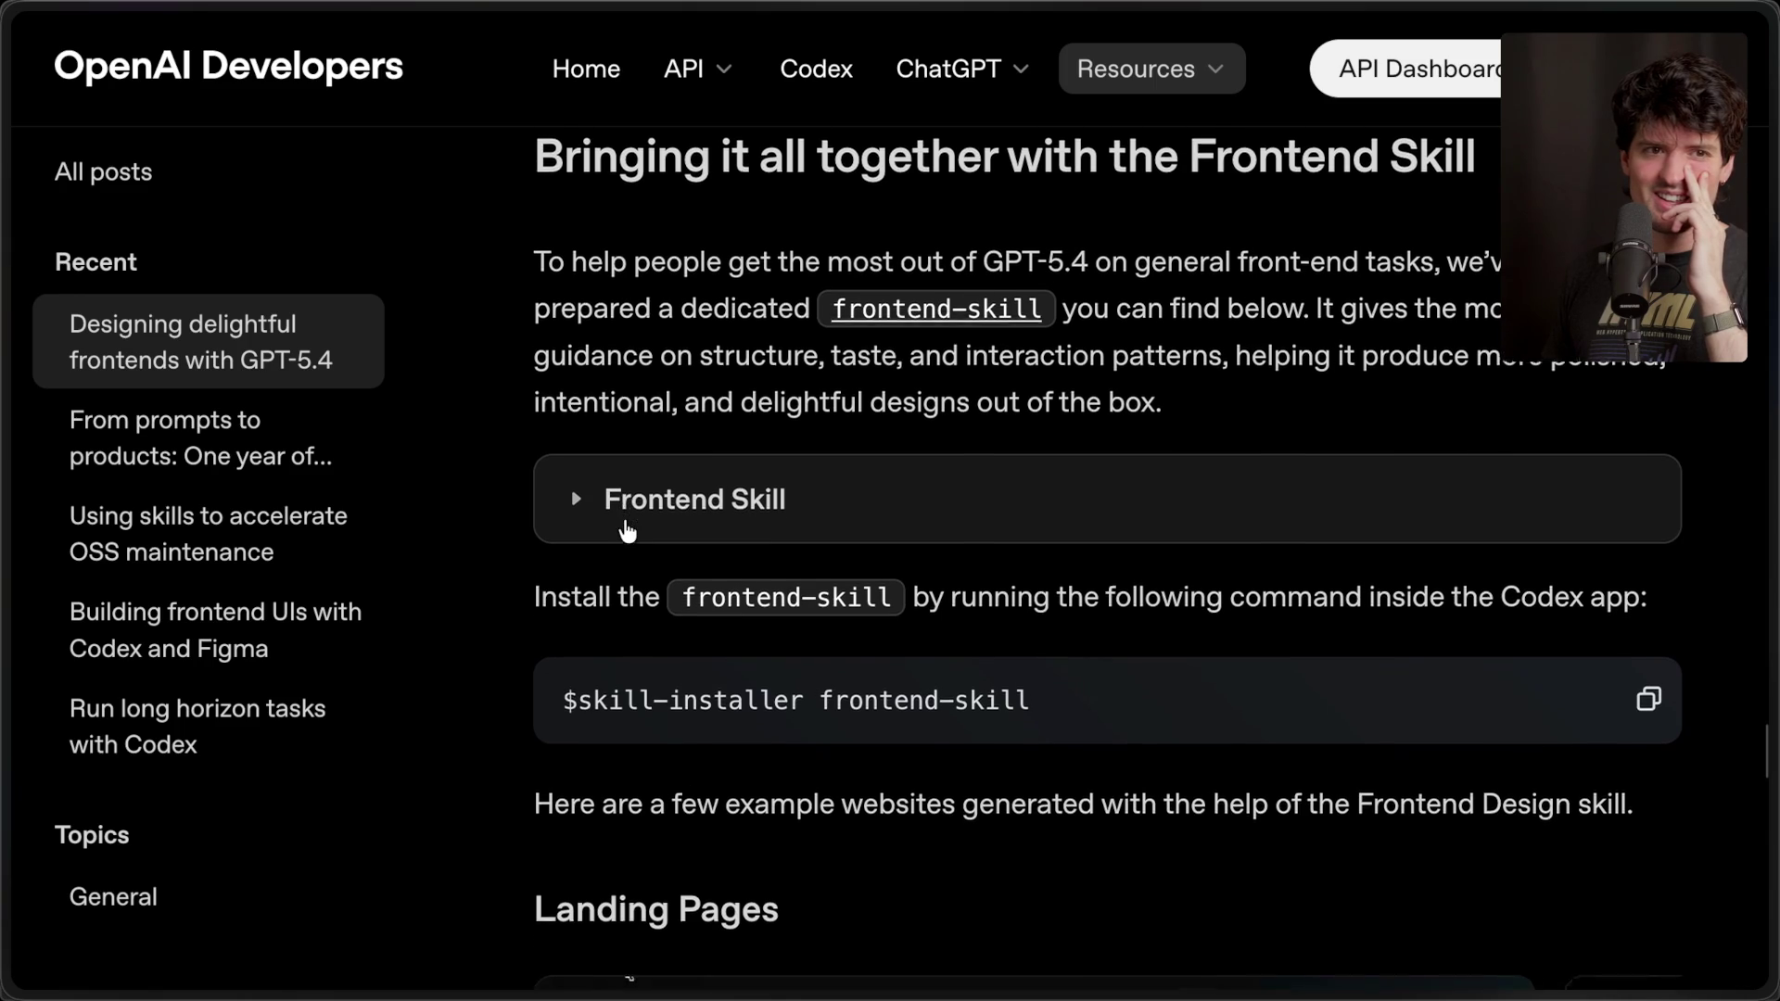
pyautogui.scroll(-3, 626, 529)
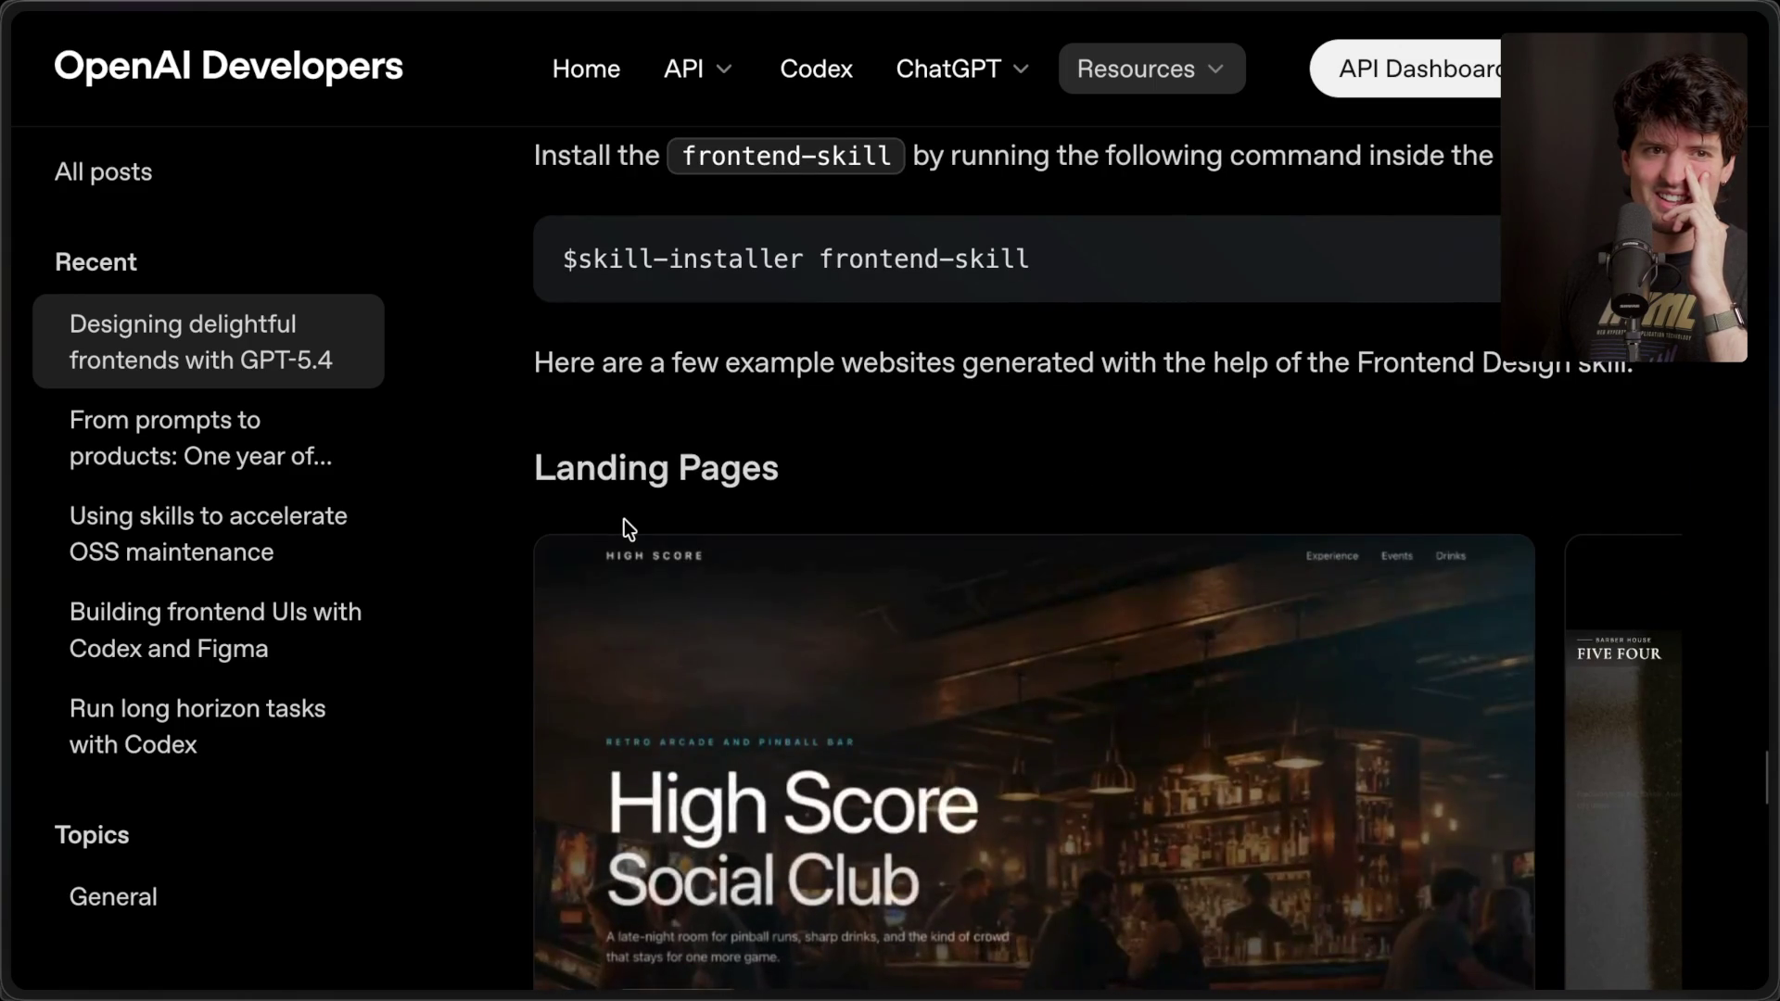
pyautogui.scroll(-10, 625, 524)
pyautogui.scroll(-15, 625, 519)
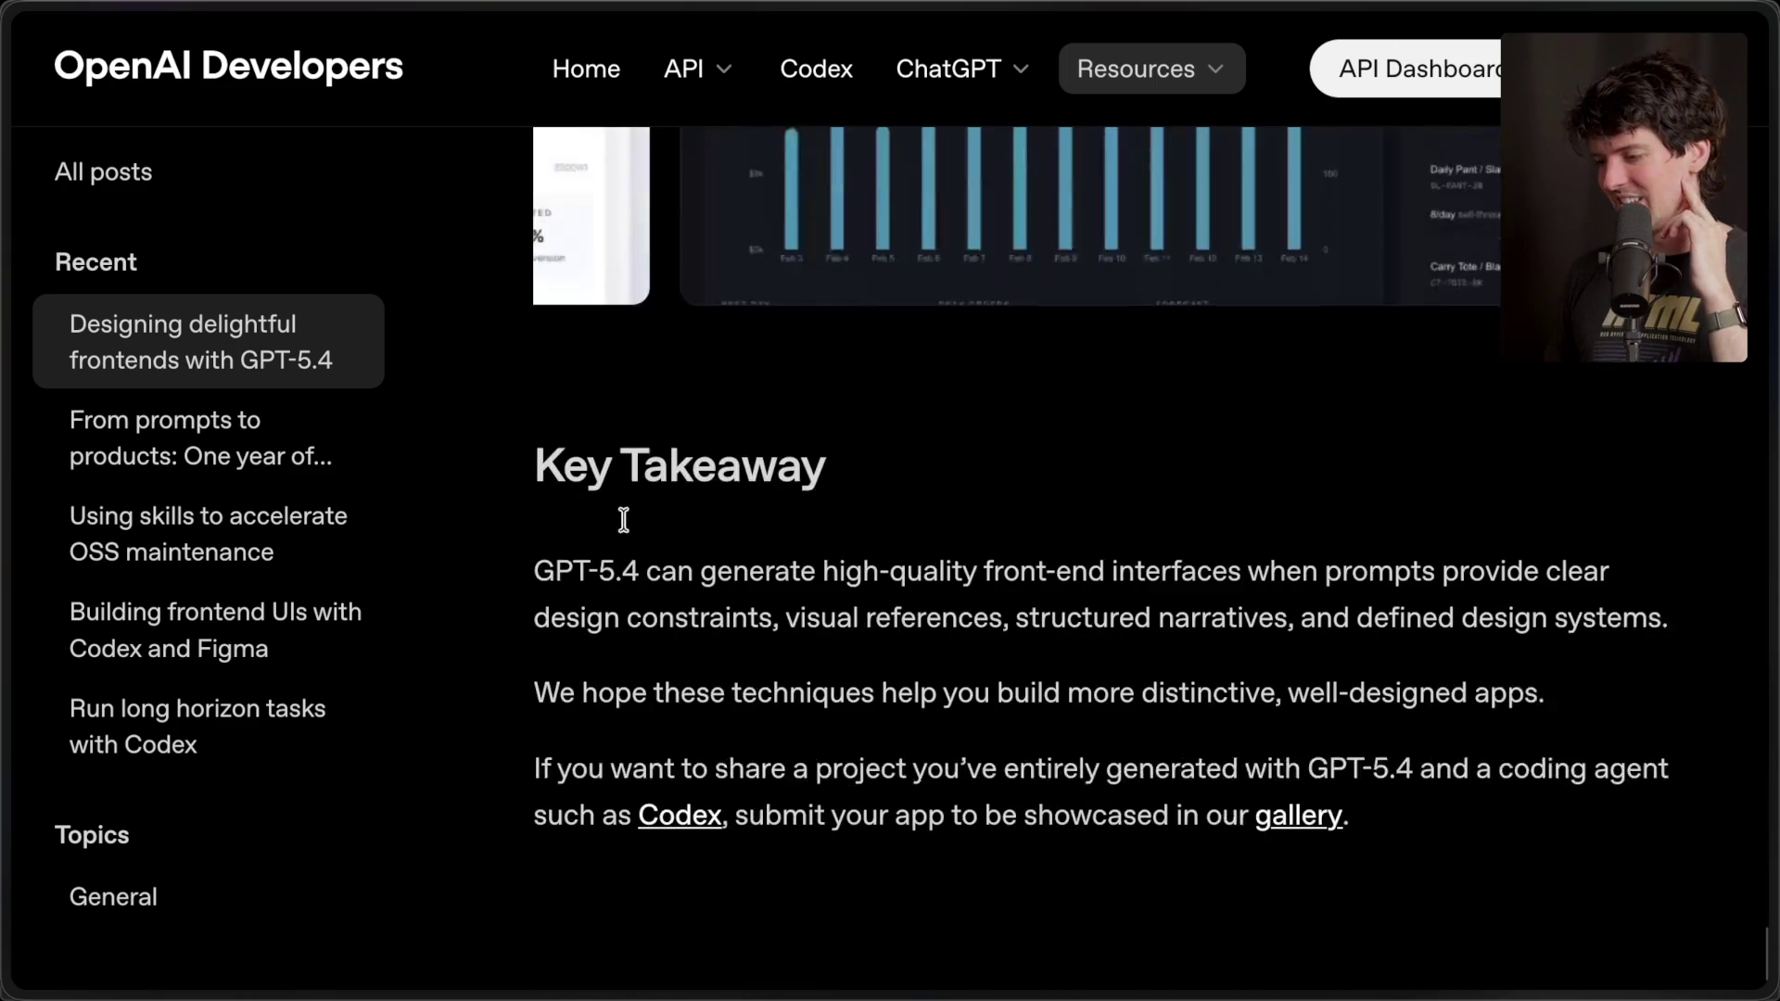
pyautogui.scroll(10, 625, 519)
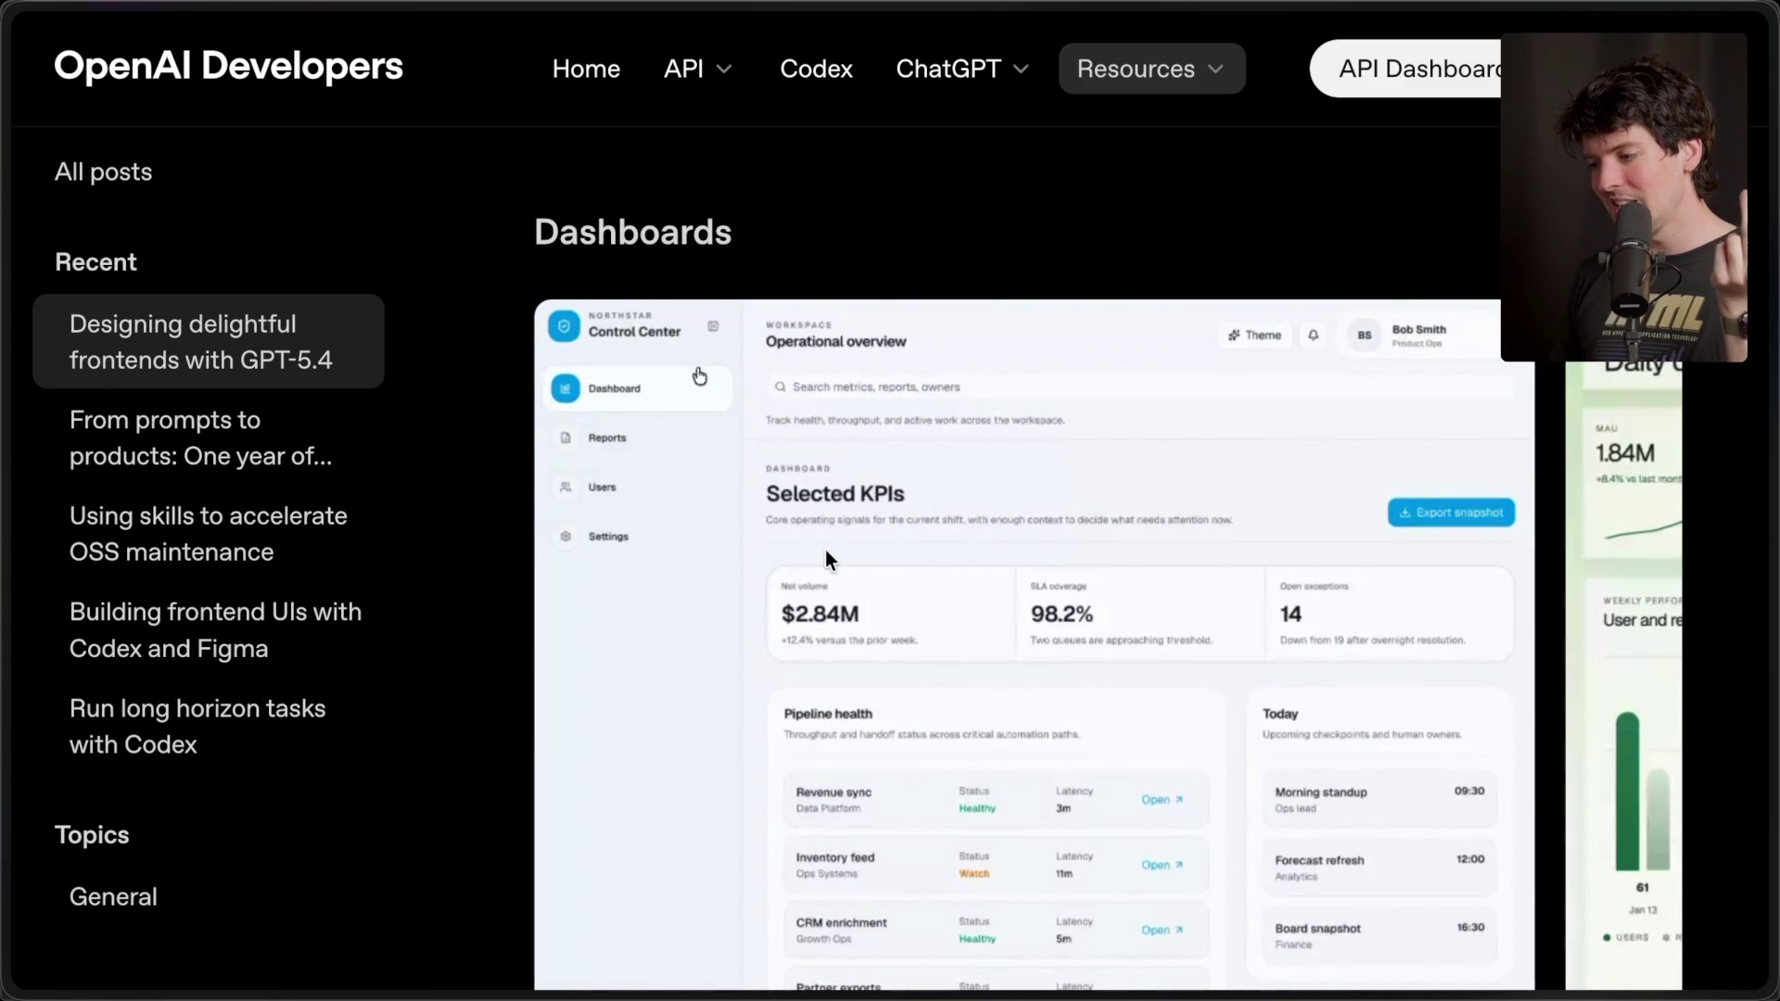
pyautogui.scroll(-1, 825, 556)
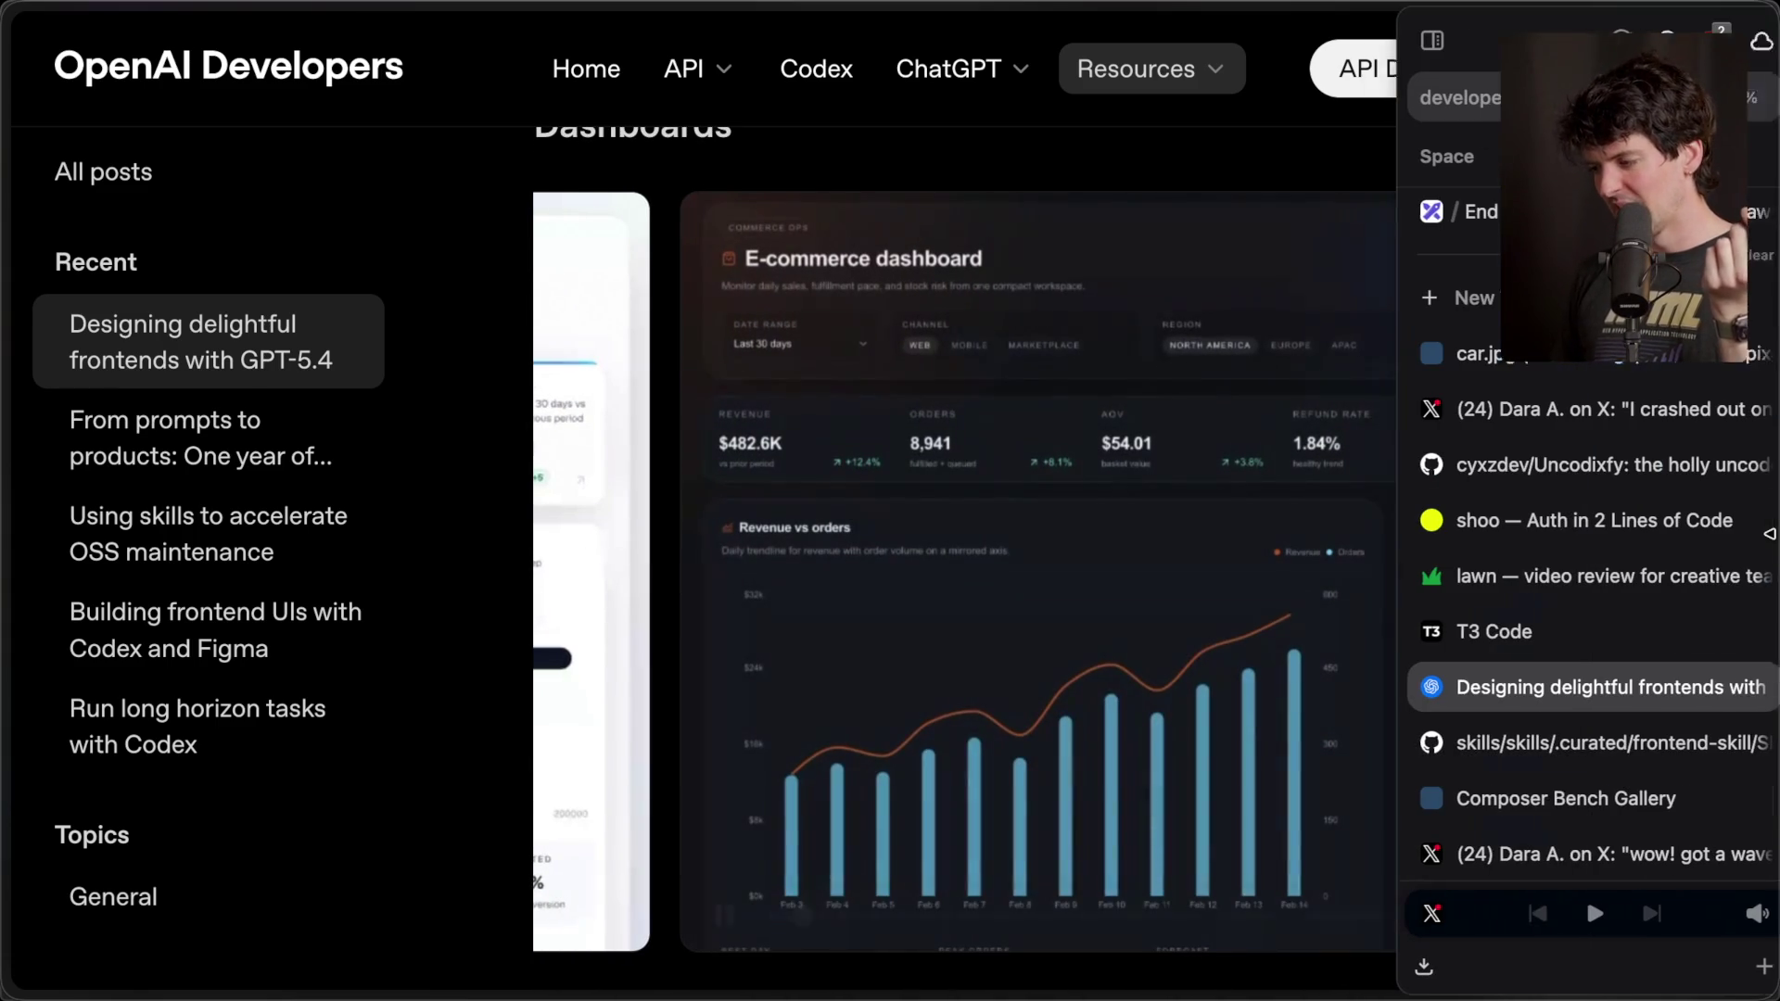
pyautogui.moveTo(1771, 649)
pyautogui.scroll(-1, 1537, 719)
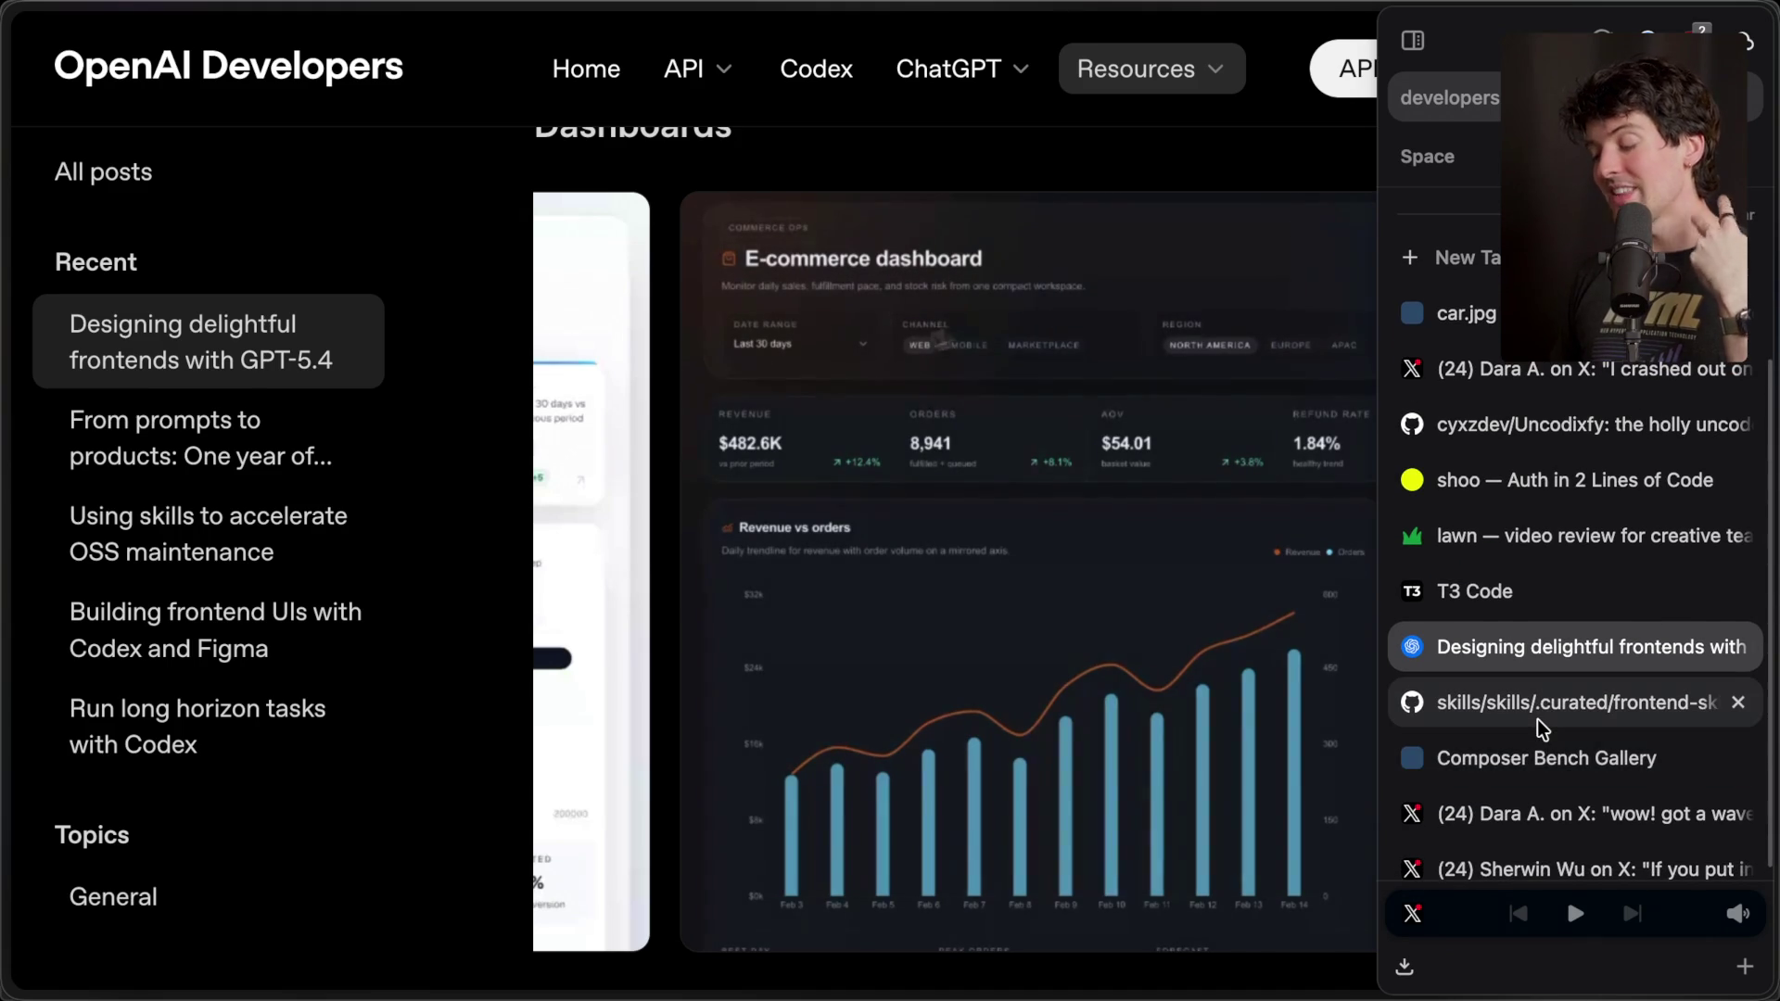
pyautogui.scroll(-1, 1537, 719)
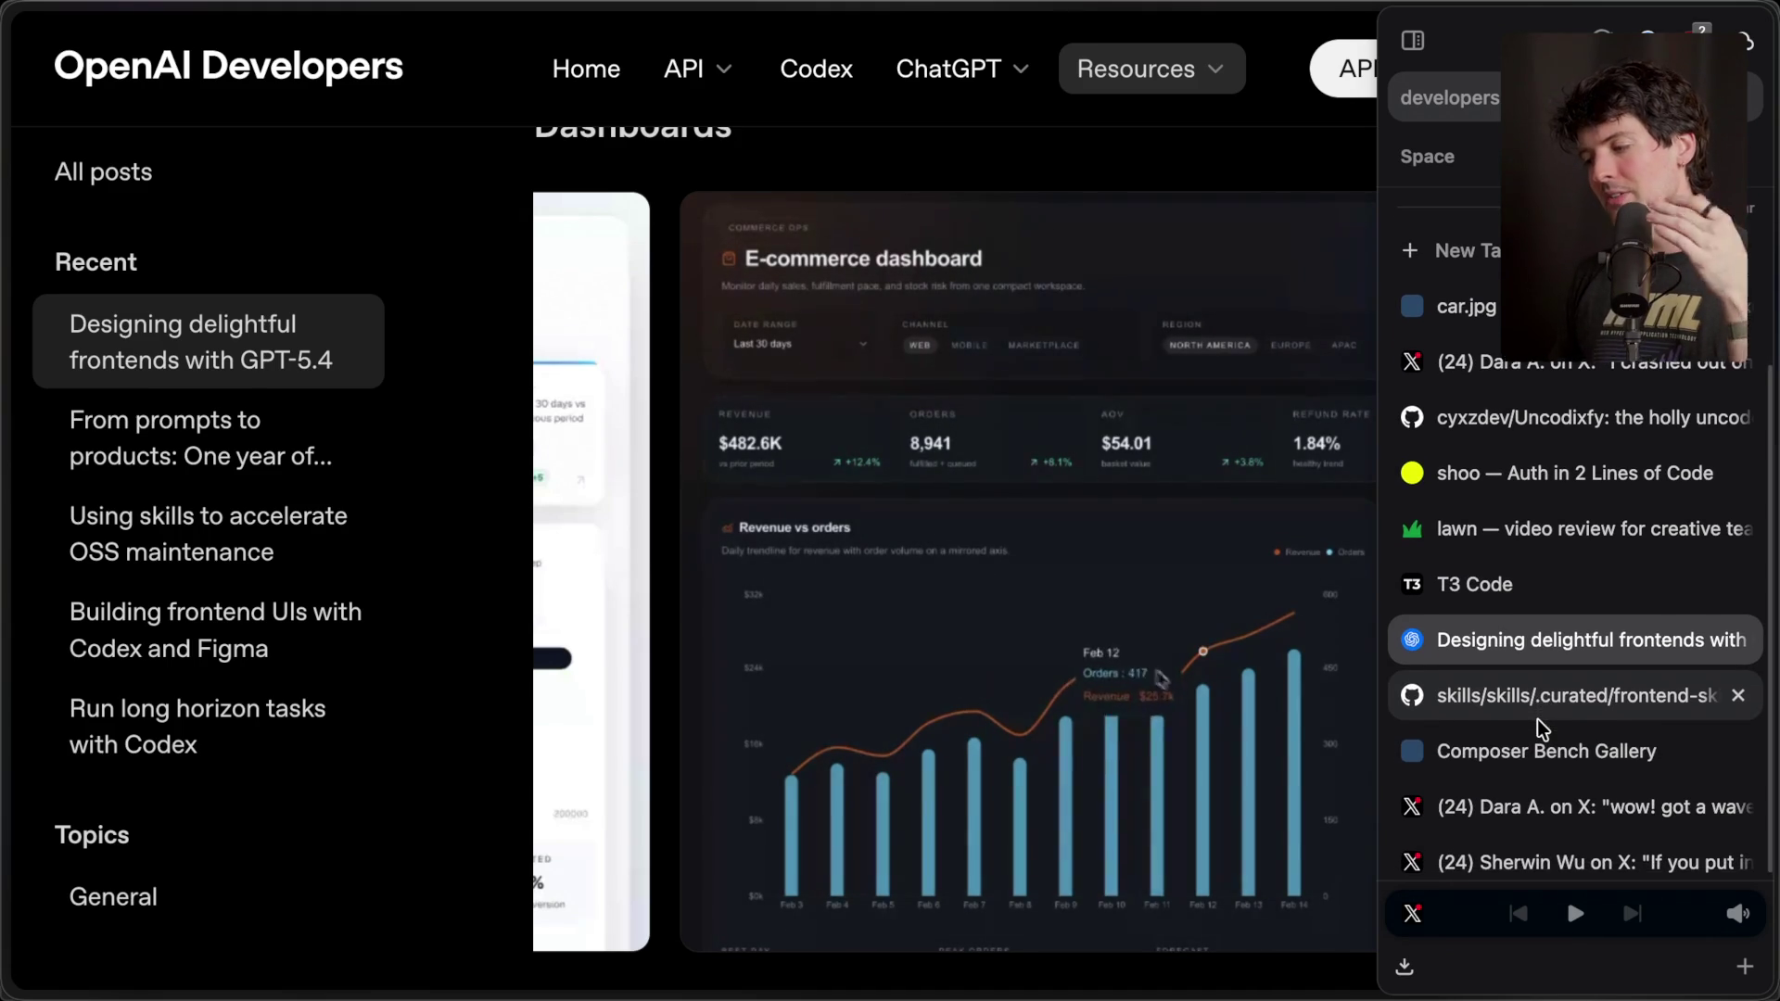
# - Open the Kimi K 2.5 model page from Composer Bench's main gallery with the inspector hidden
pyautogui.click(1539, 732)
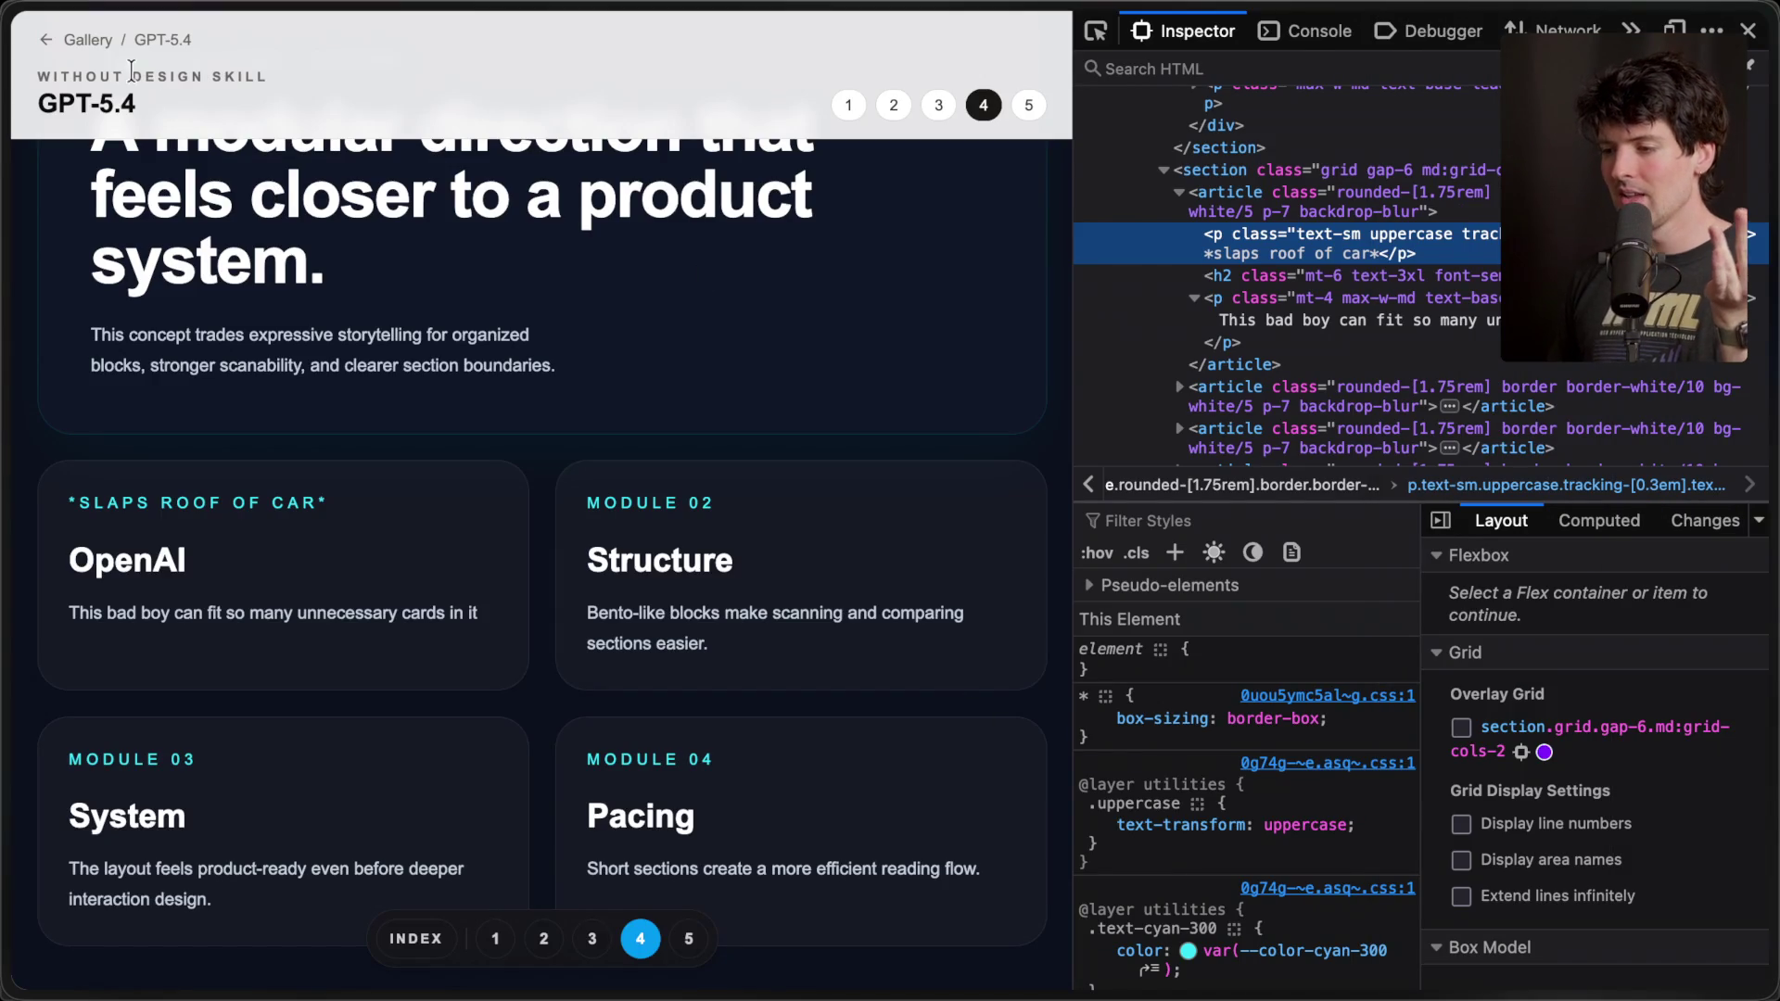
pyautogui.click(88, 40)
pyautogui.moveTo(1587, 897)
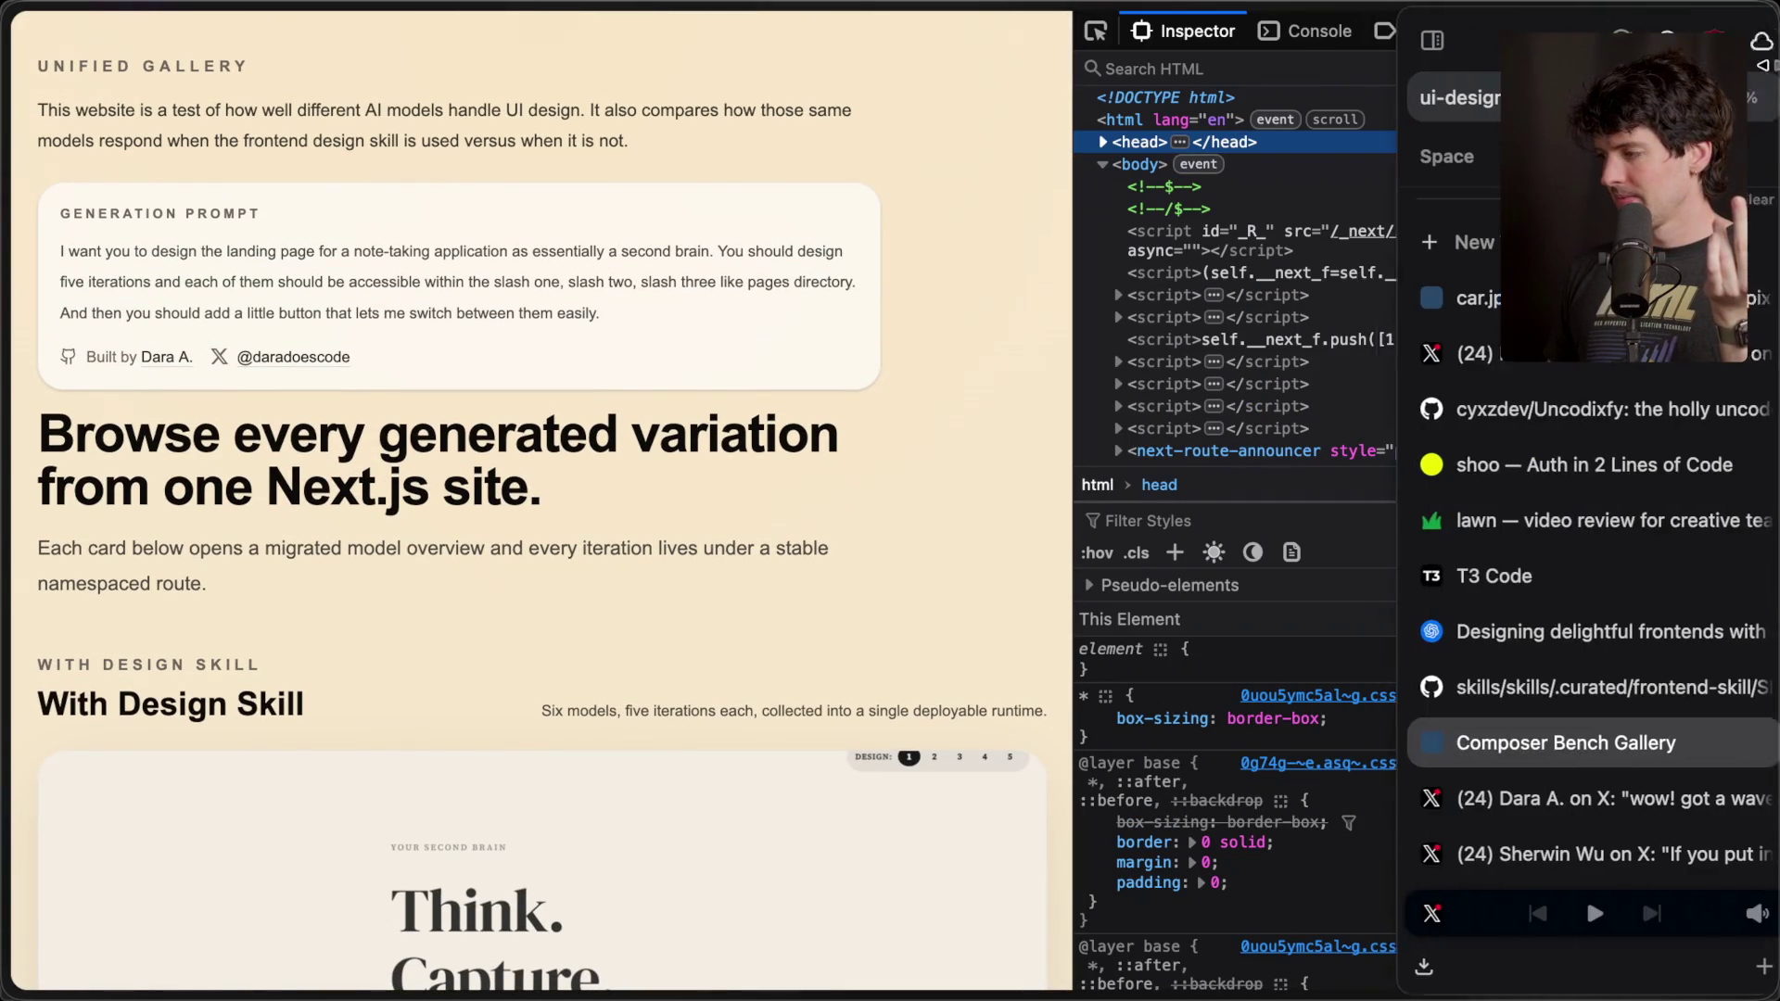
pyautogui.press('super+alt+i')
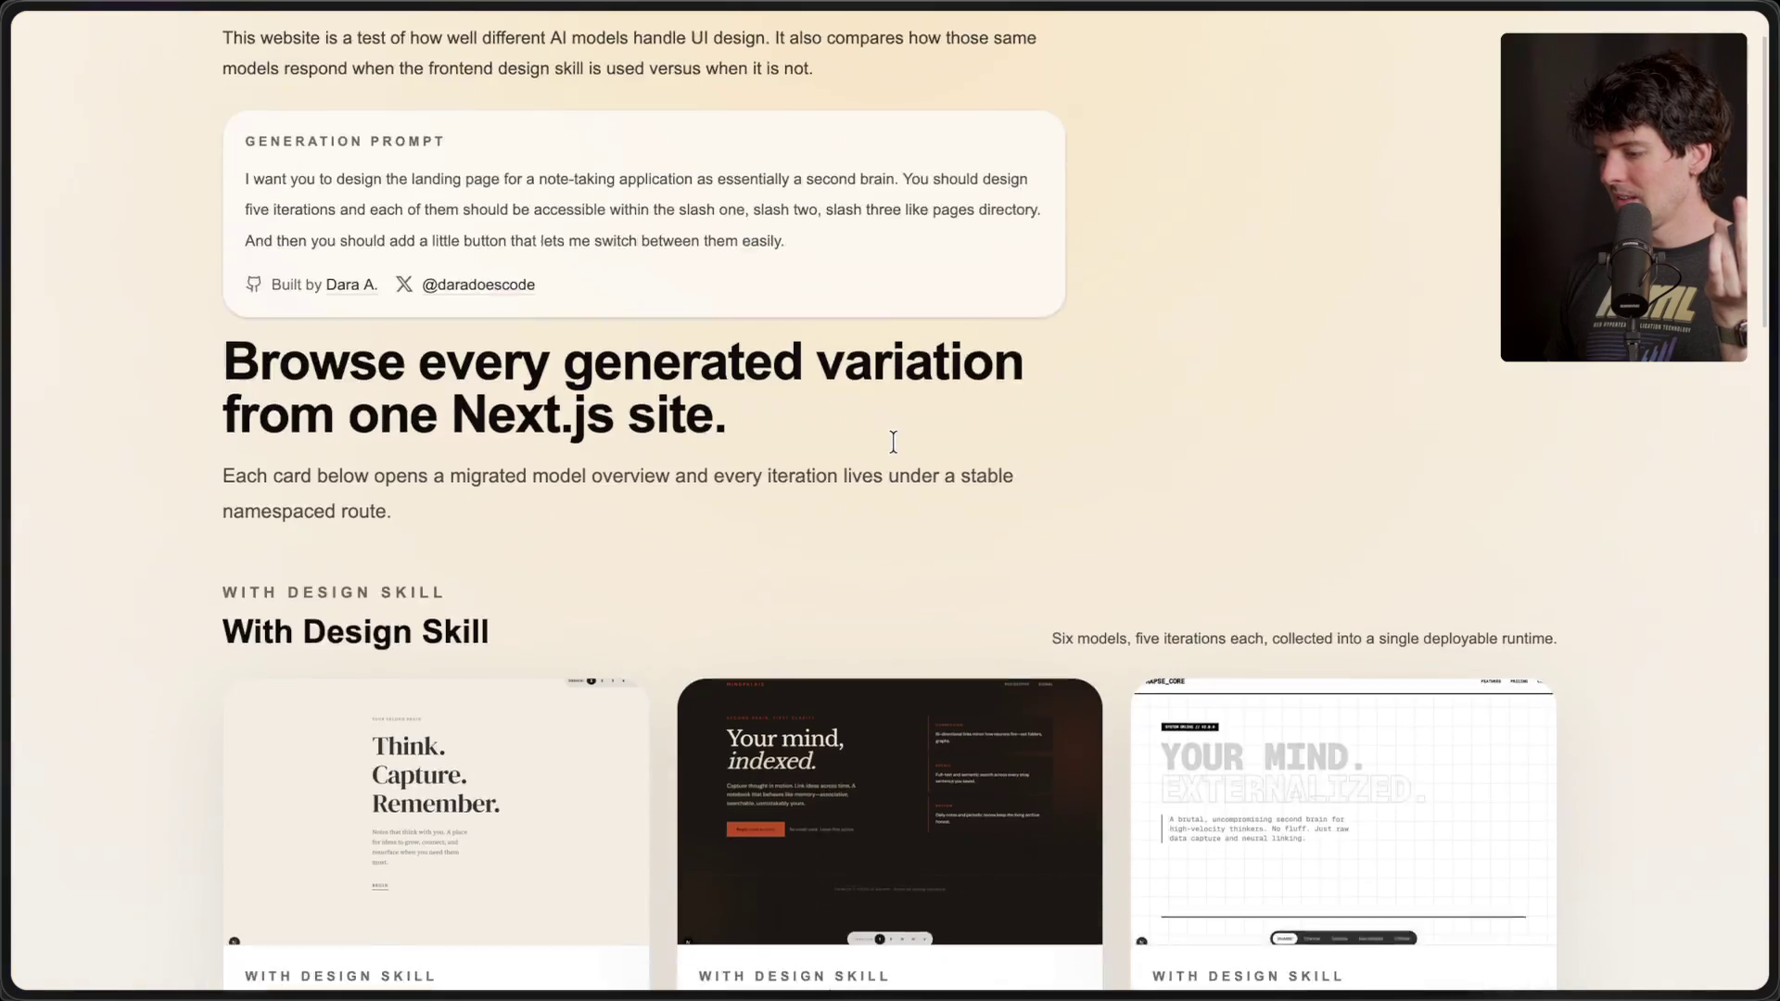
pyautogui.scroll(-10, 892, 442)
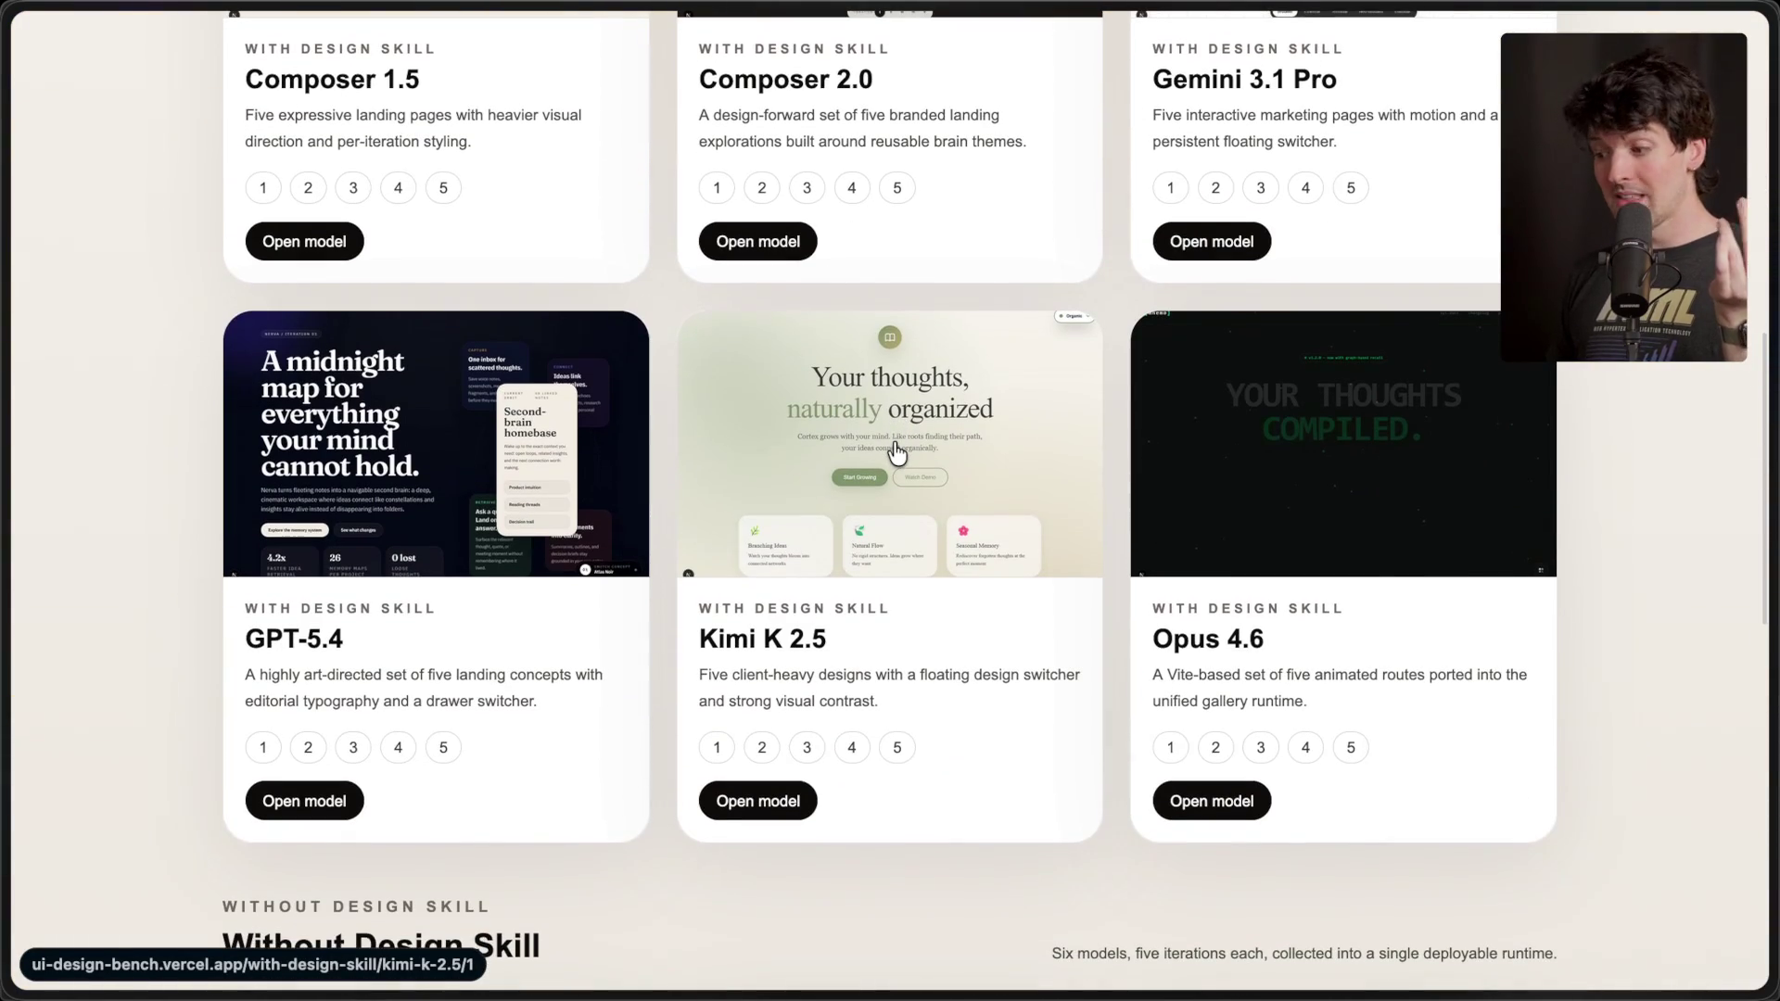
pyautogui.click(897, 452)
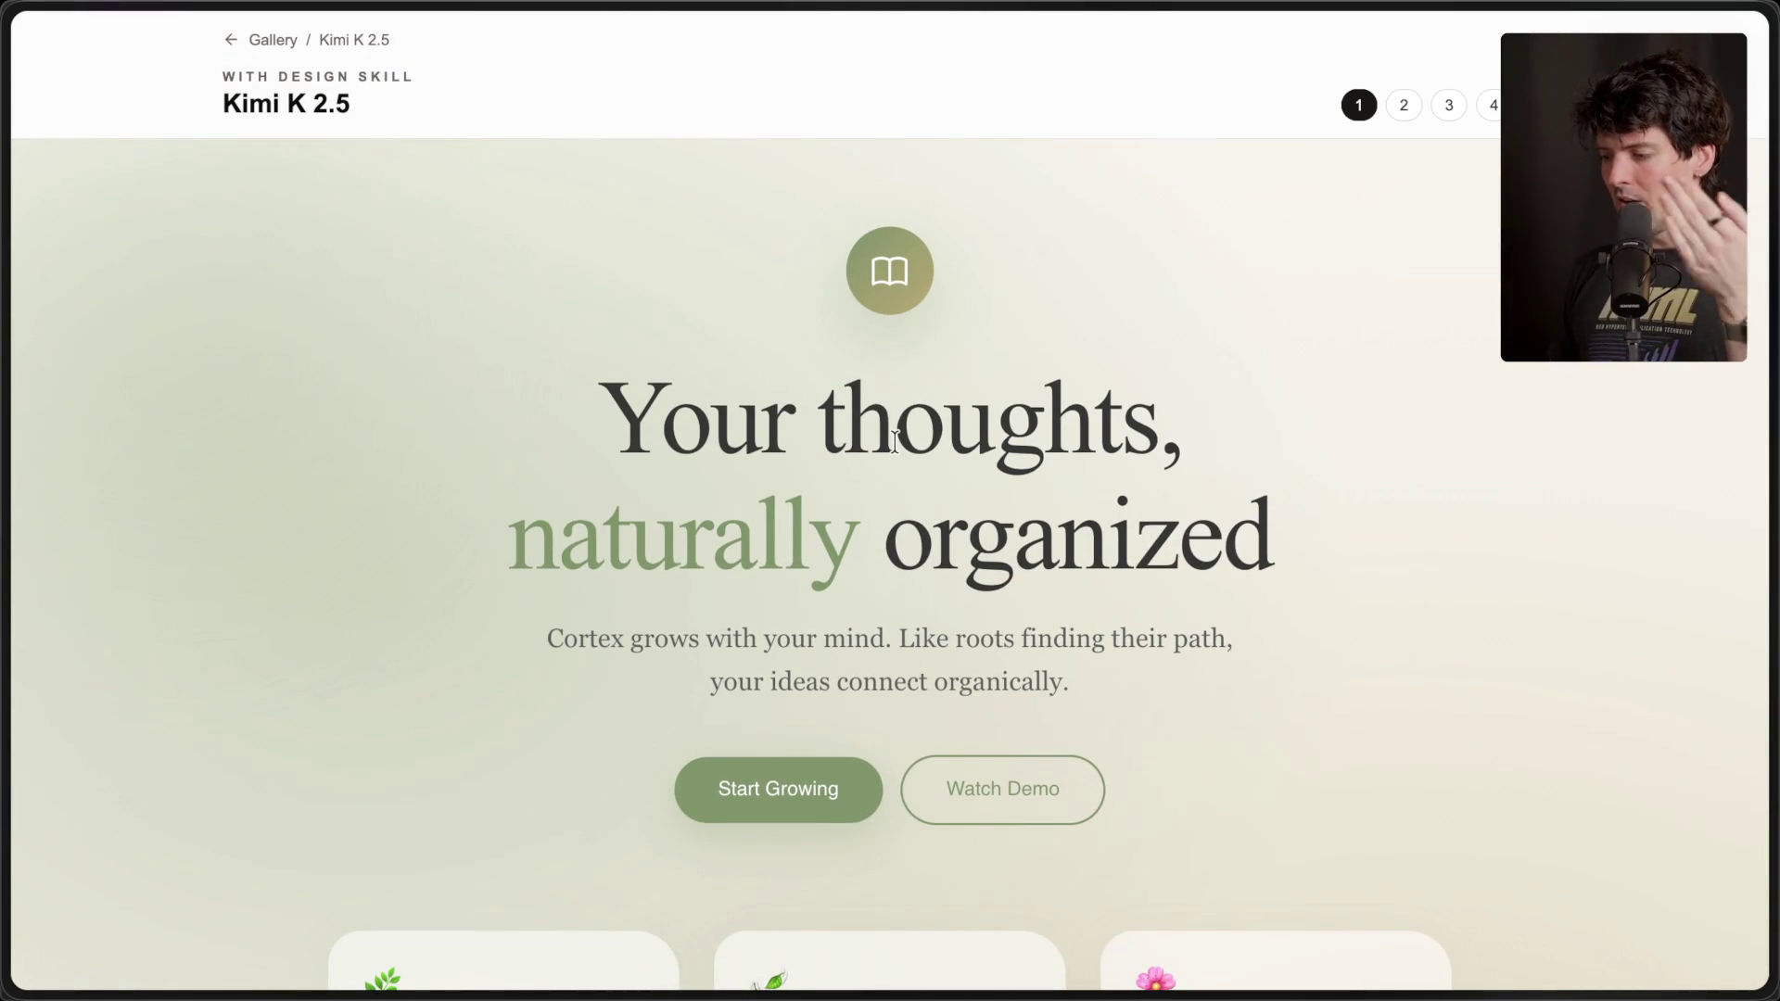
# - Browse Kimi K 2.5's first design, then its second design
pyautogui.scroll(-7, 894, 442)
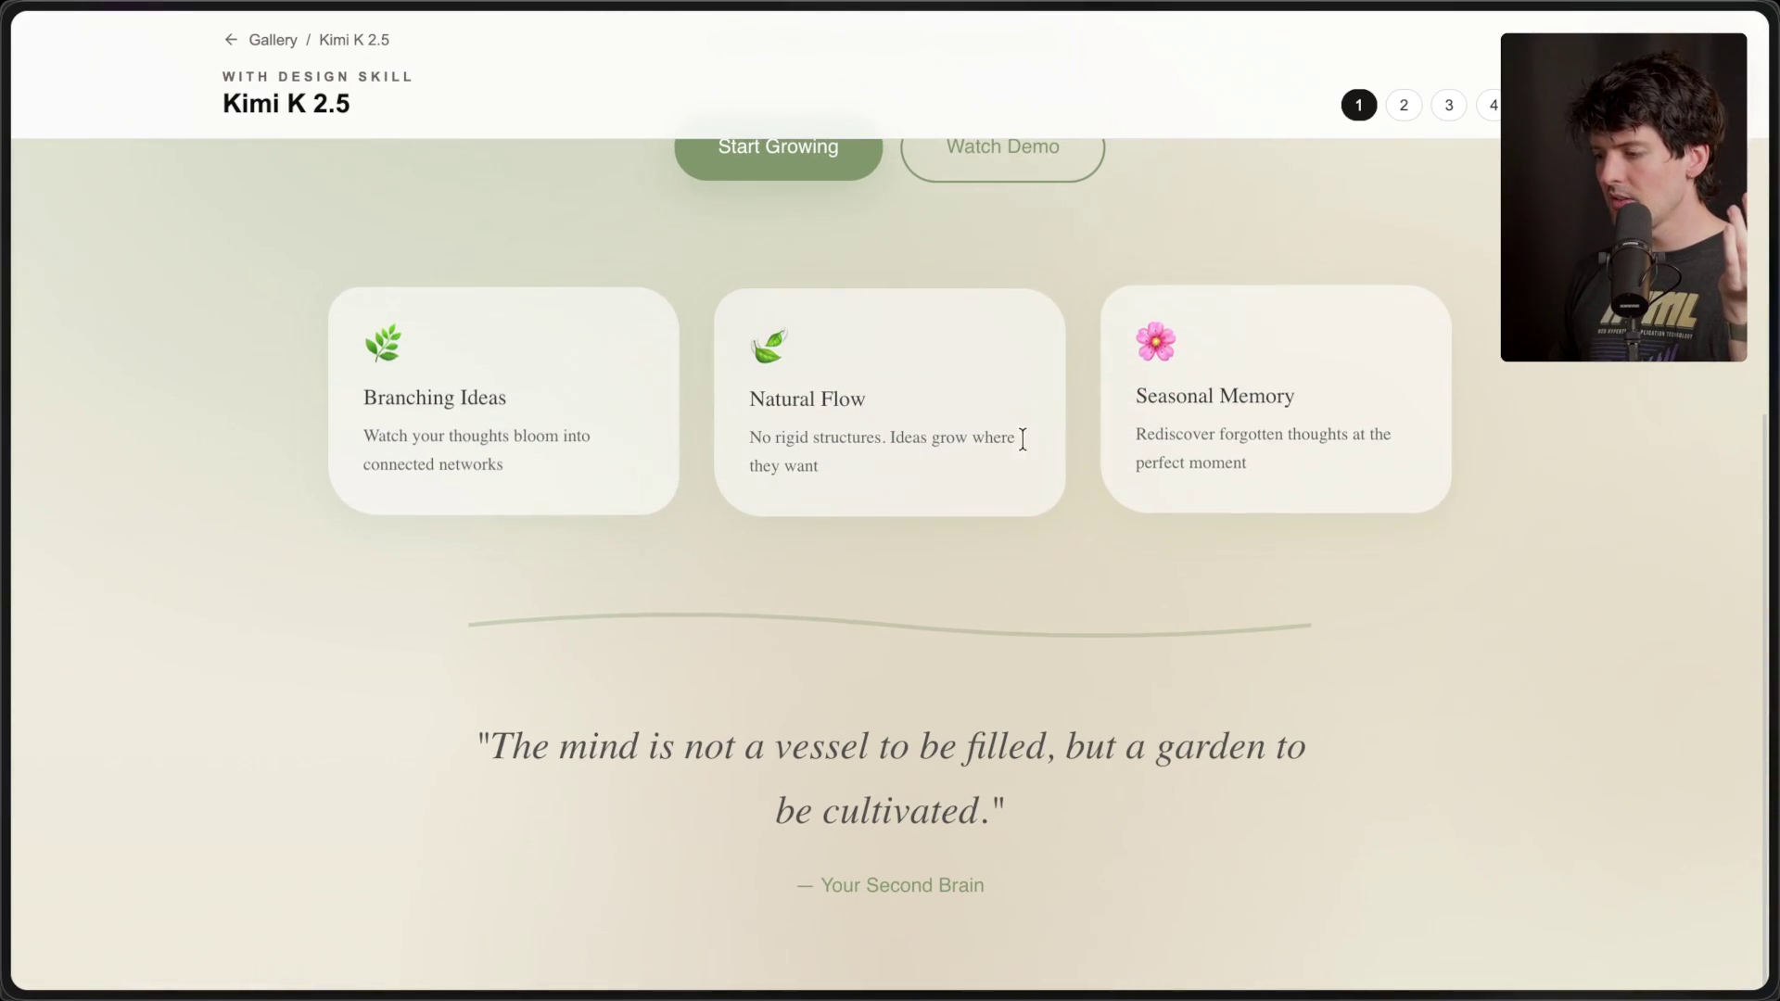
pyautogui.scroll(7, 858, 784)
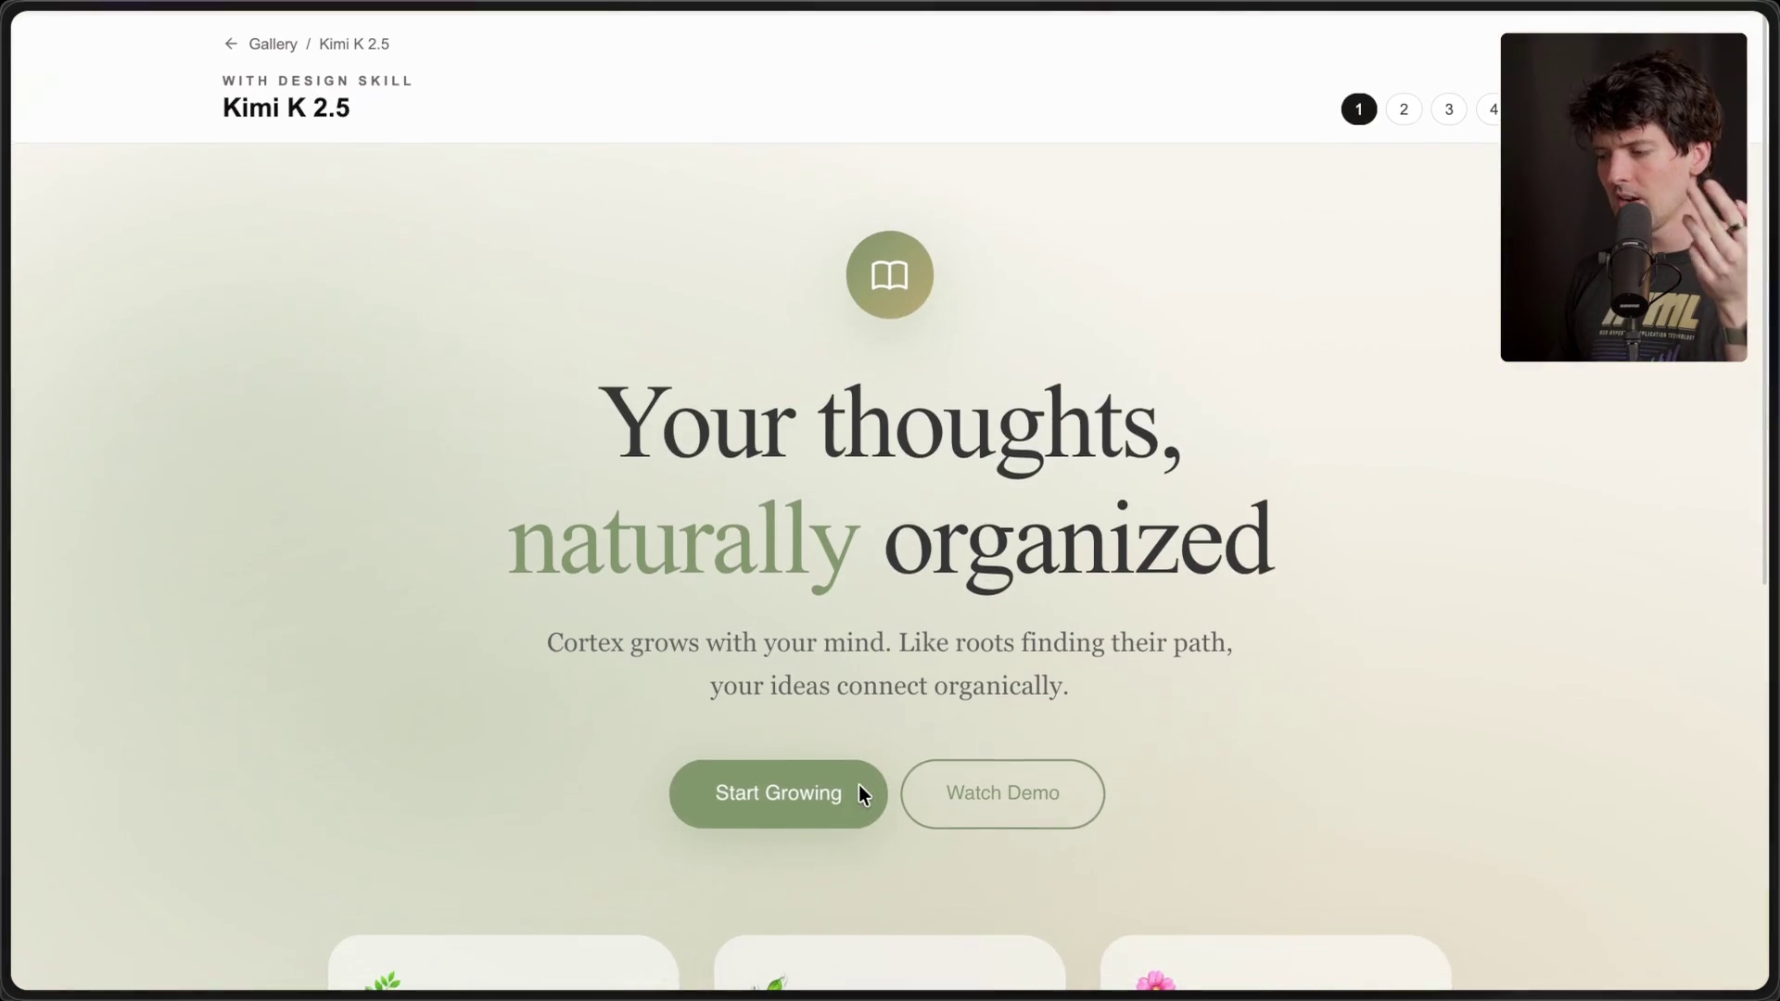
pyautogui.click(1404, 107)
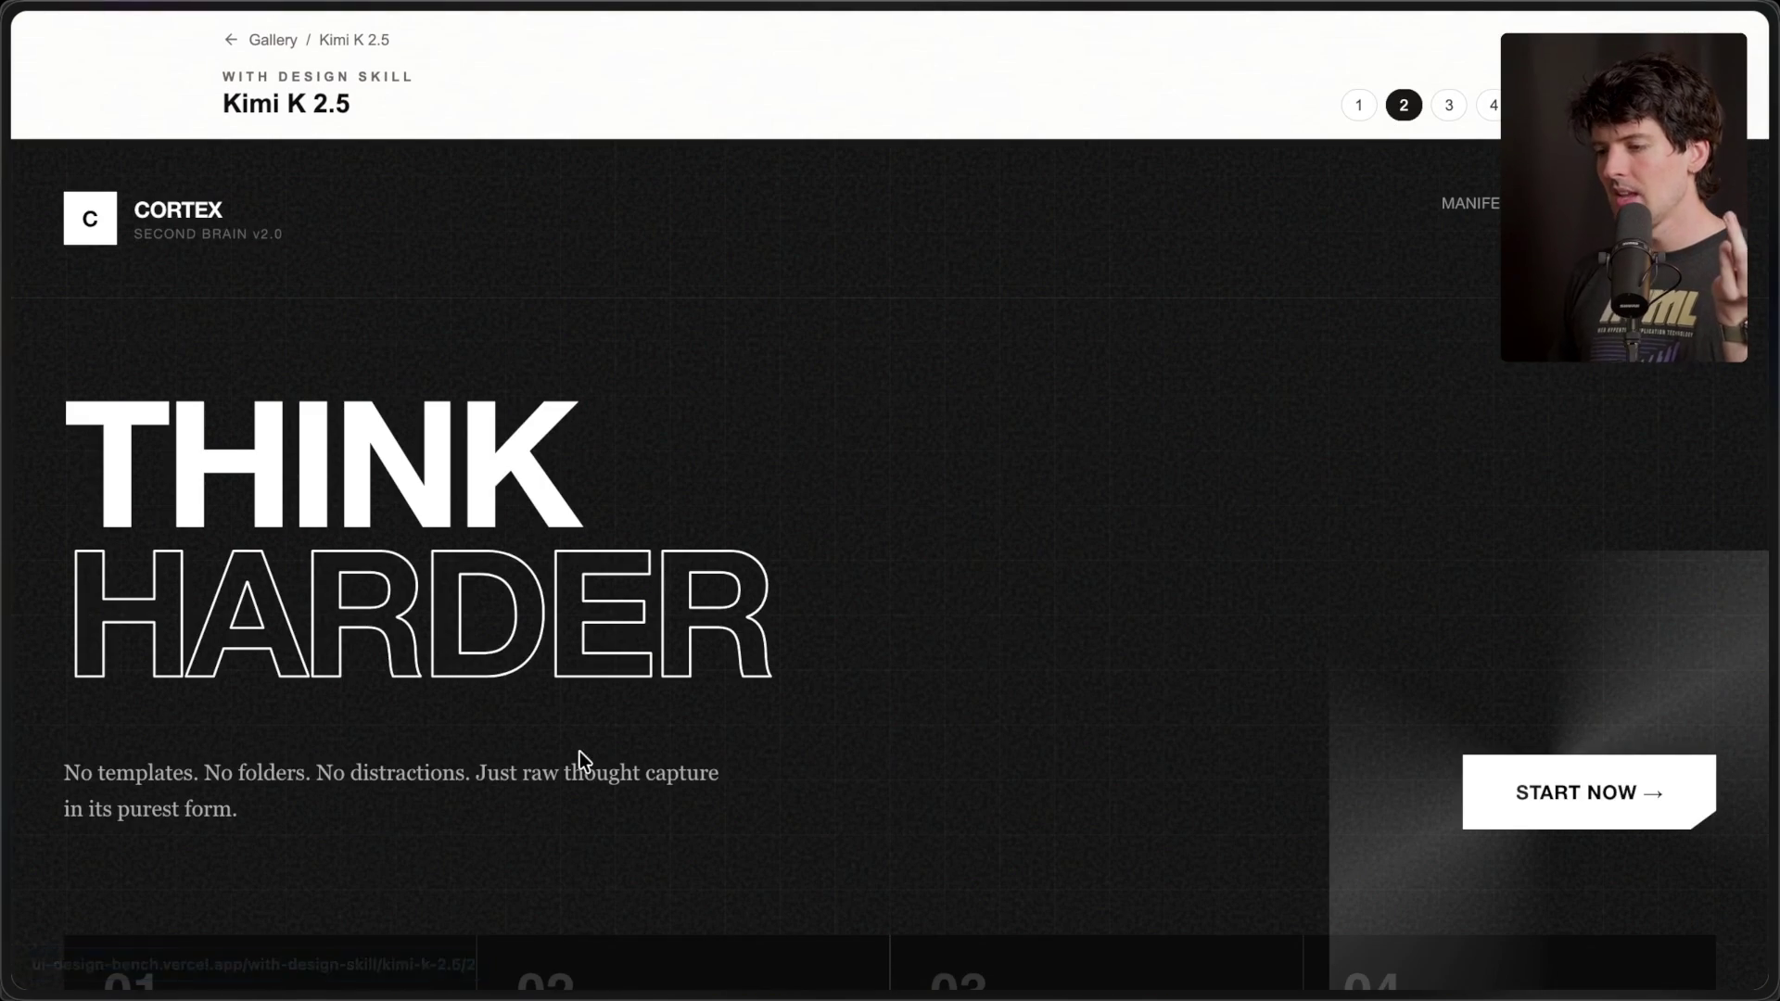
pyautogui.scroll(-2, 295, 581)
pyautogui.scroll(2, 295, 580)
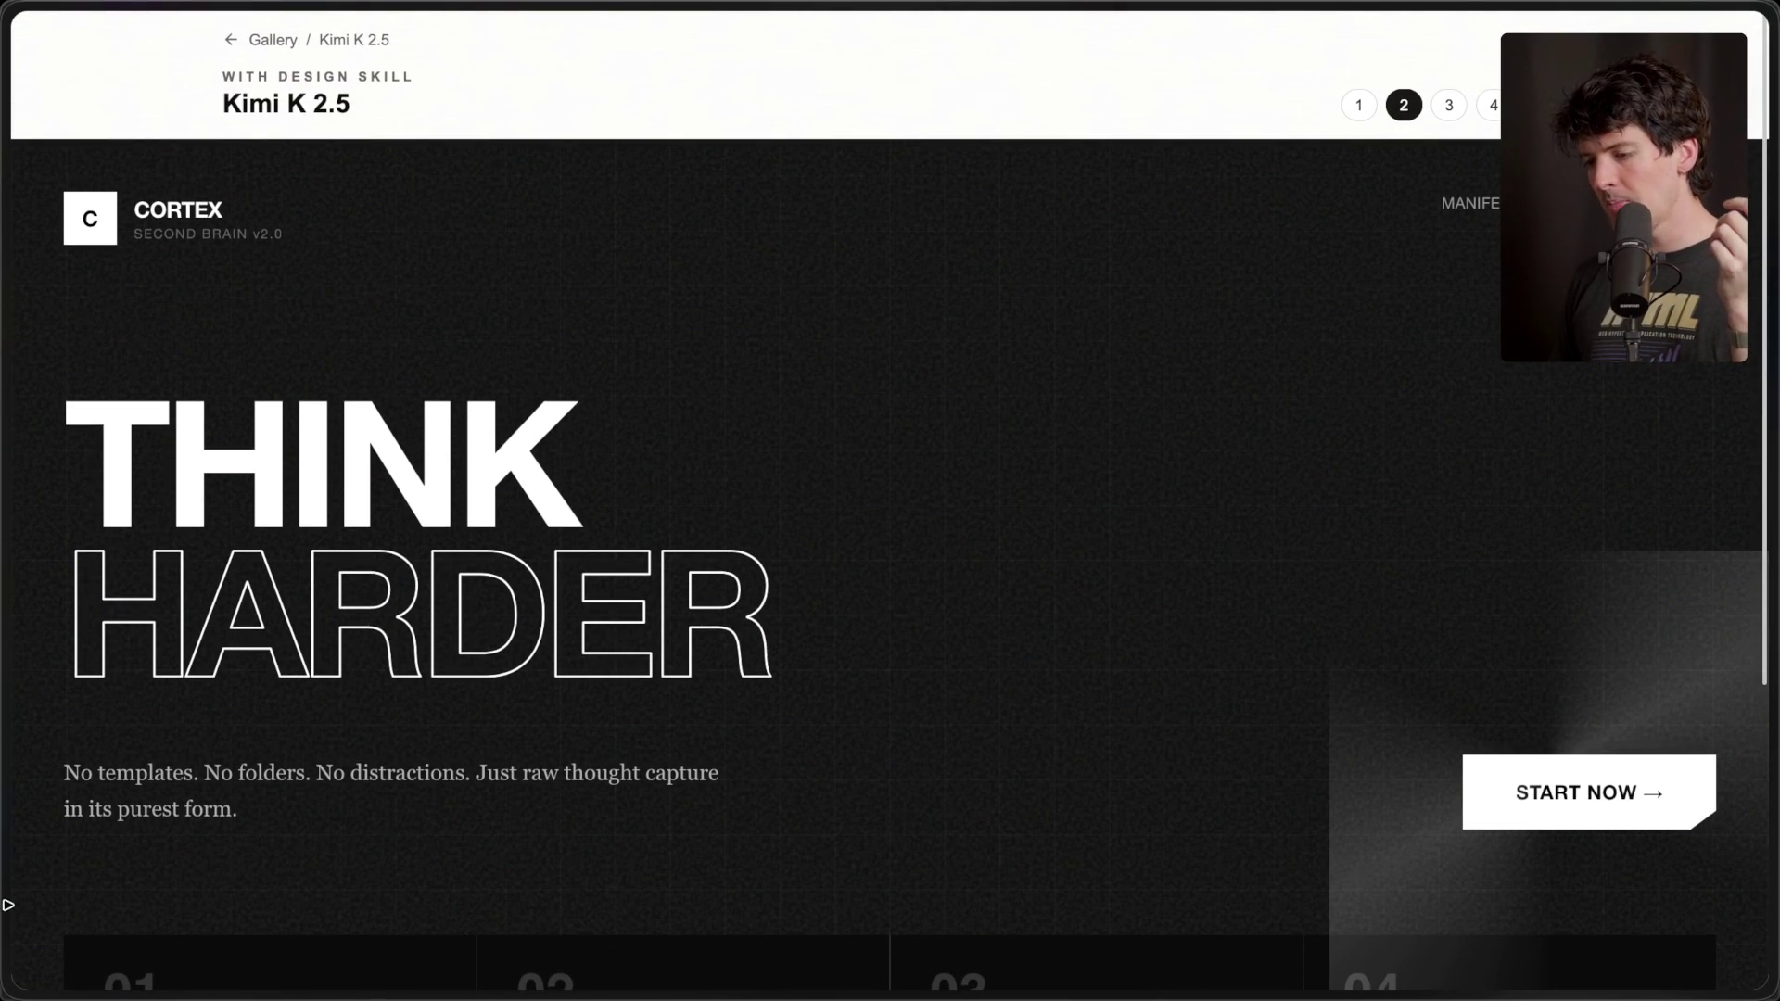
pyautogui.scroll(5, 152, 865)
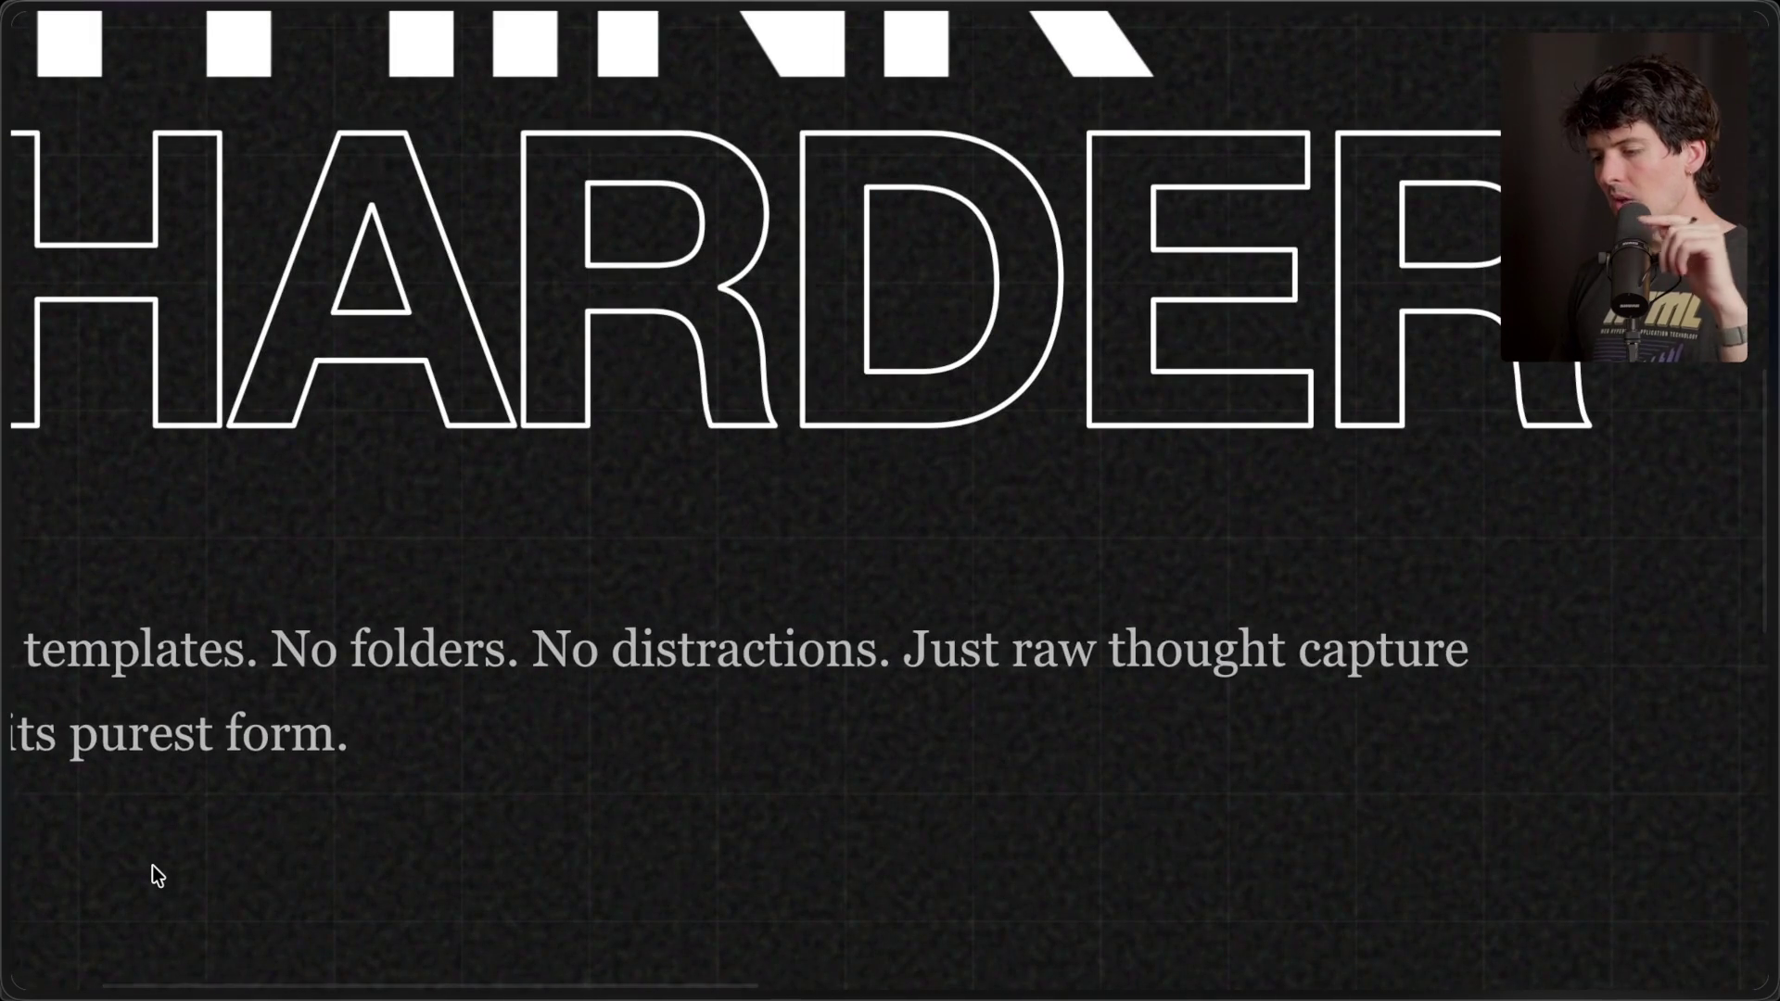
pyautogui.scroll(-5, 152, 865)
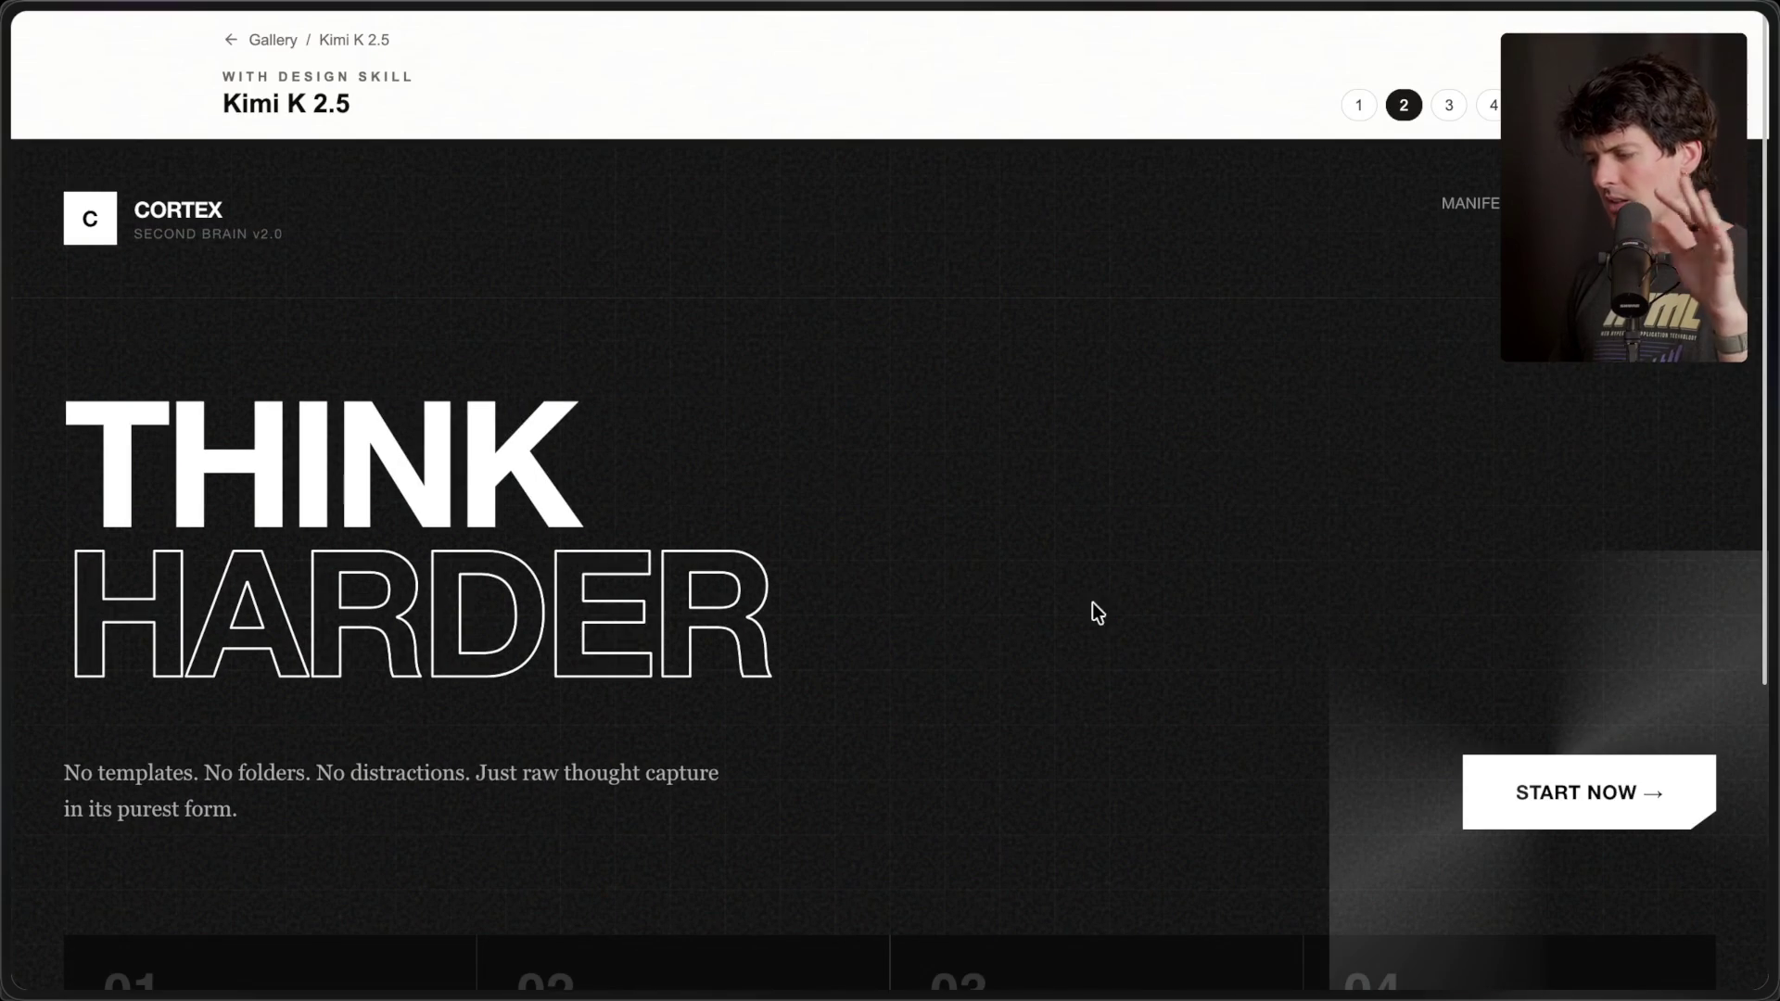
pyautogui.scroll(-2, 1109, 599)
pyautogui.scroll(2, 1109, 599)
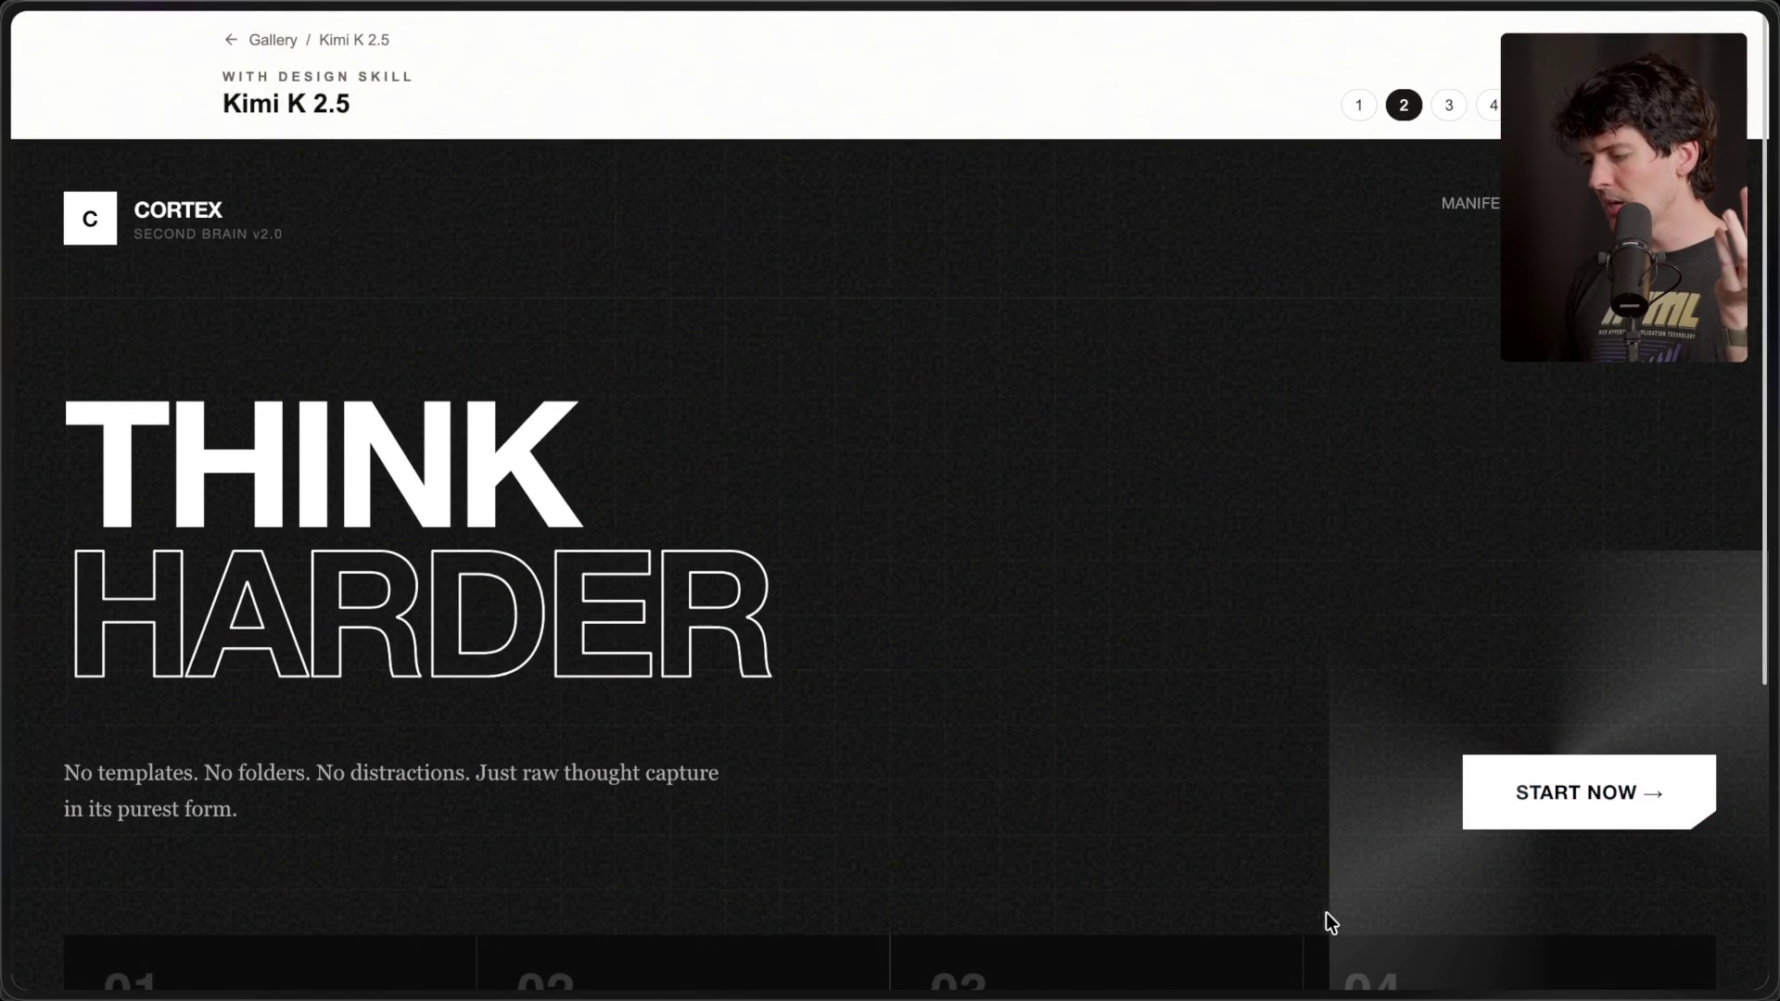
pyautogui.scroll(-3, 1348, 912)
pyautogui.scroll(3, 1346, 914)
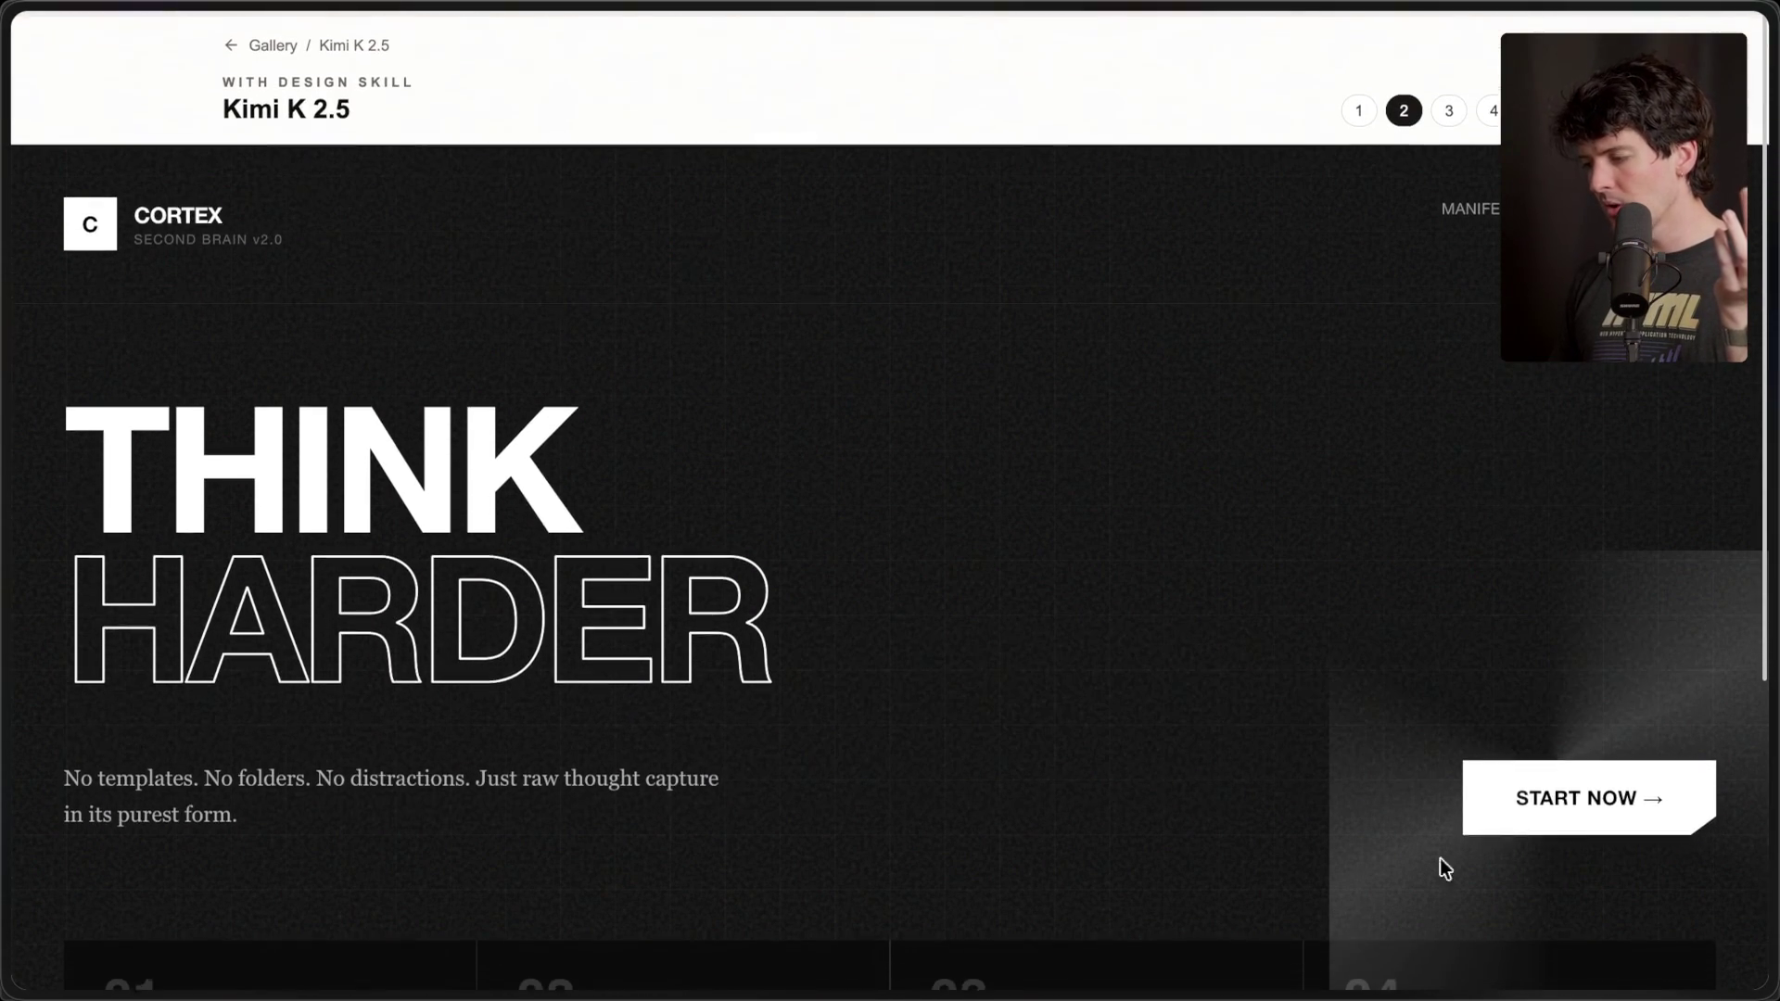
# - Step to the third and fourth designs, ending on 'The Art of Remembering'
pyautogui.click(1448, 121)
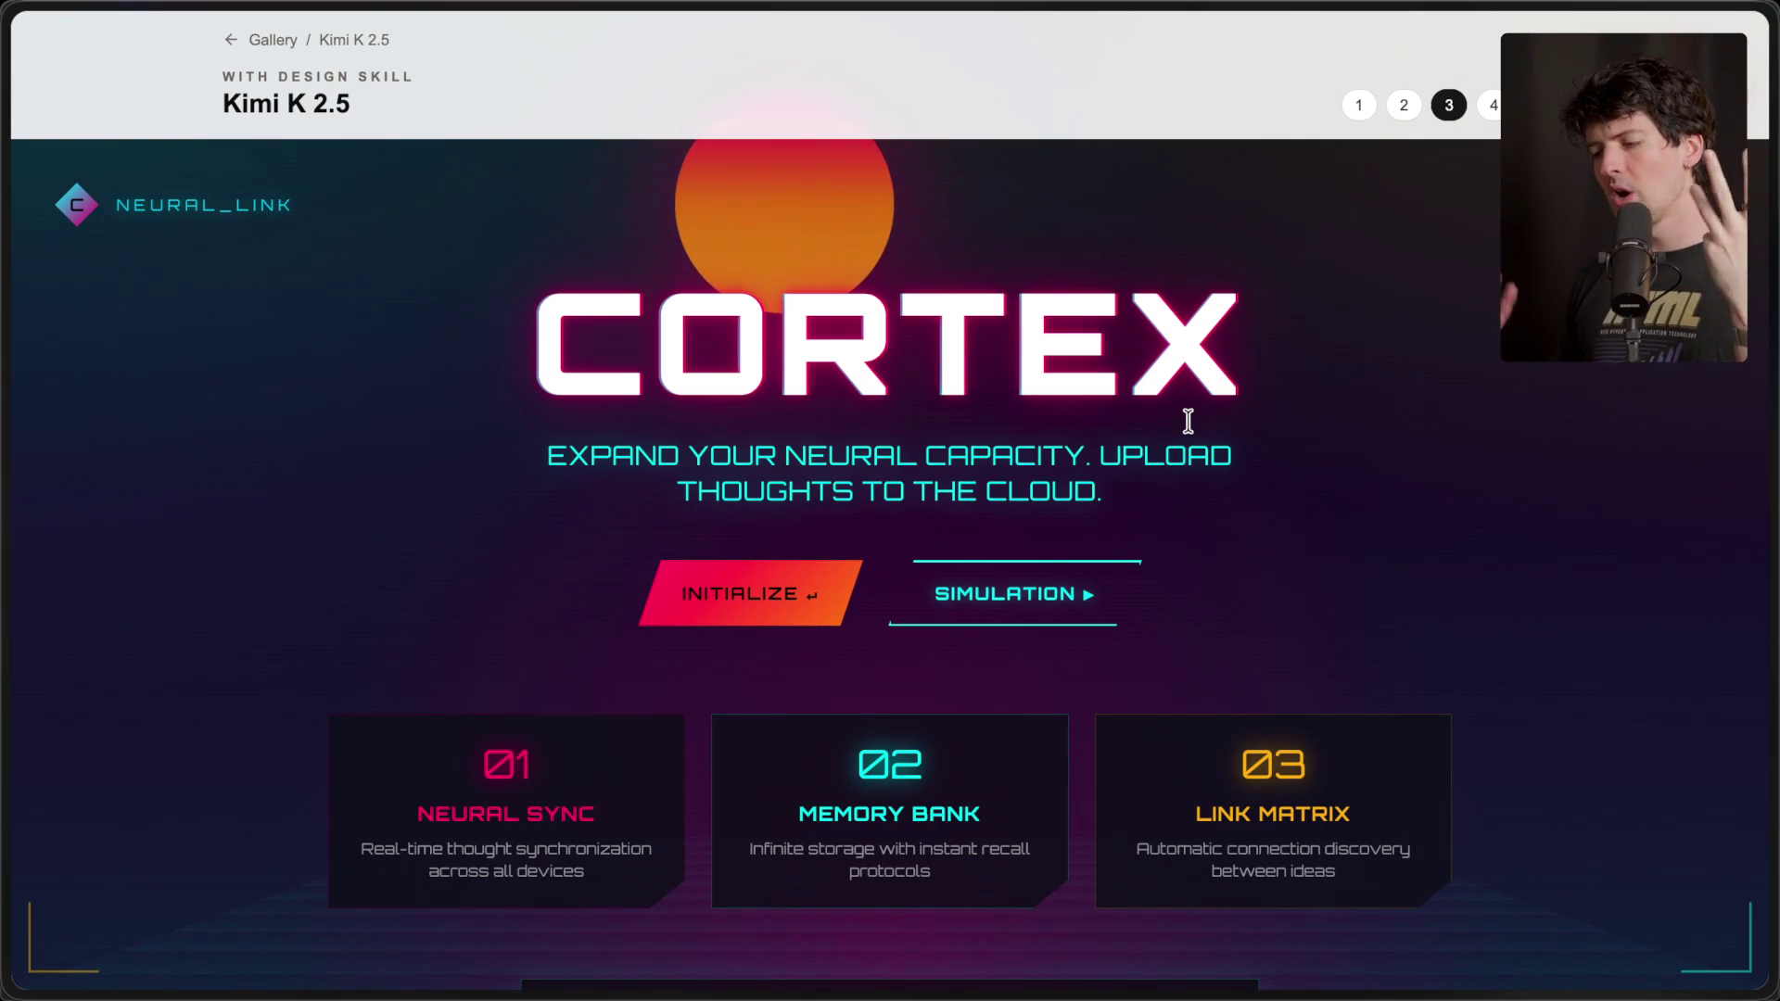
pyautogui.click(1481, 111)
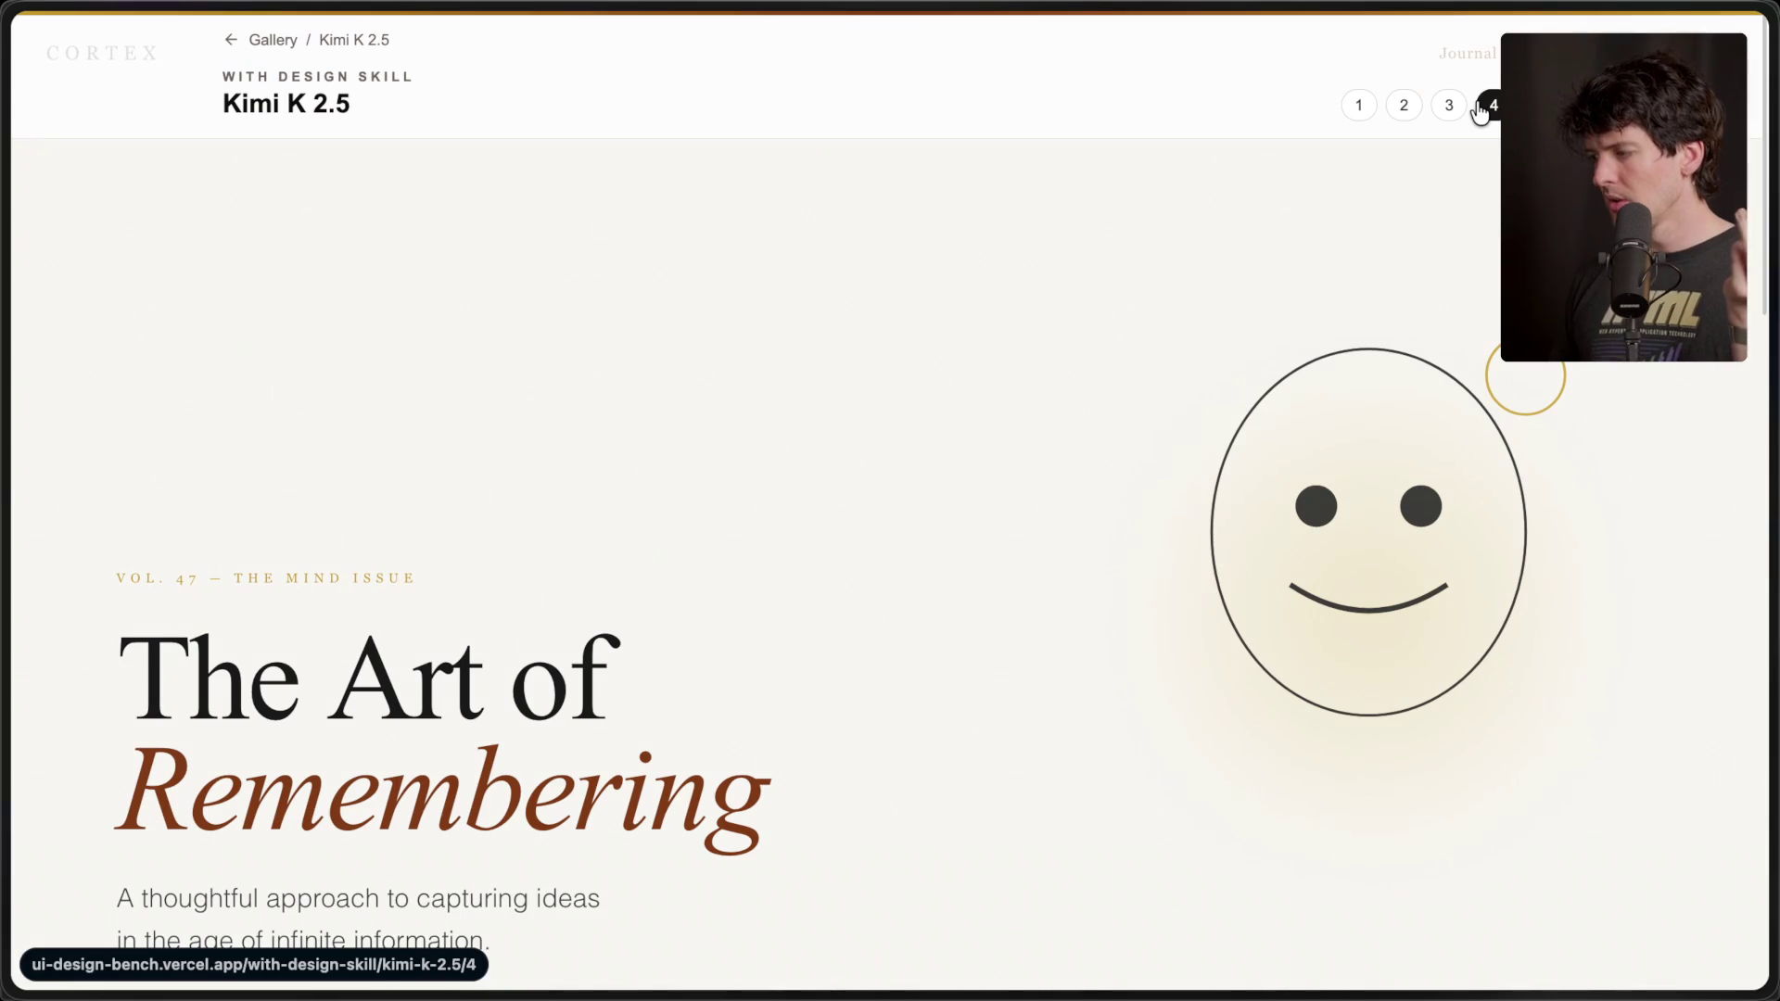
pyautogui.scroll(-8, 469, 731)
# - Switch to the frontend-skill SKILL.md tab and scroll through the file
pyautogui.moveTo(1740, 671)
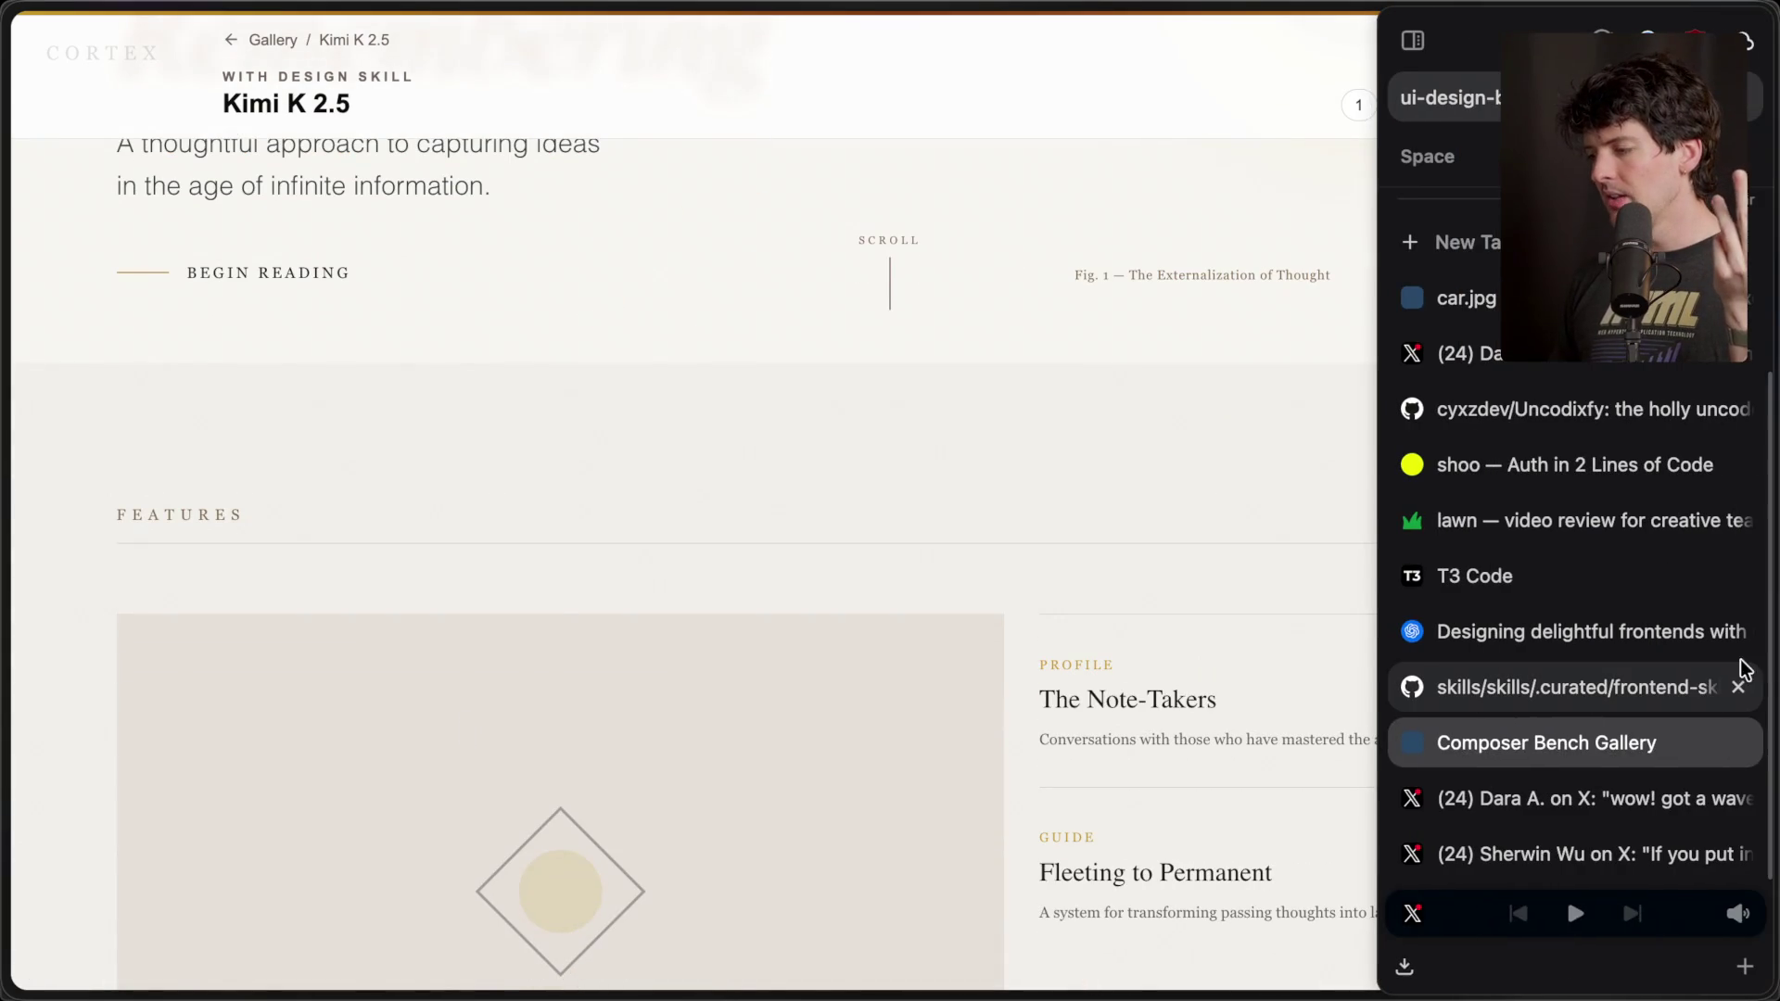
pyautogui.click(1619, 691)
pyautogui.scroll(-10, 714, 747)
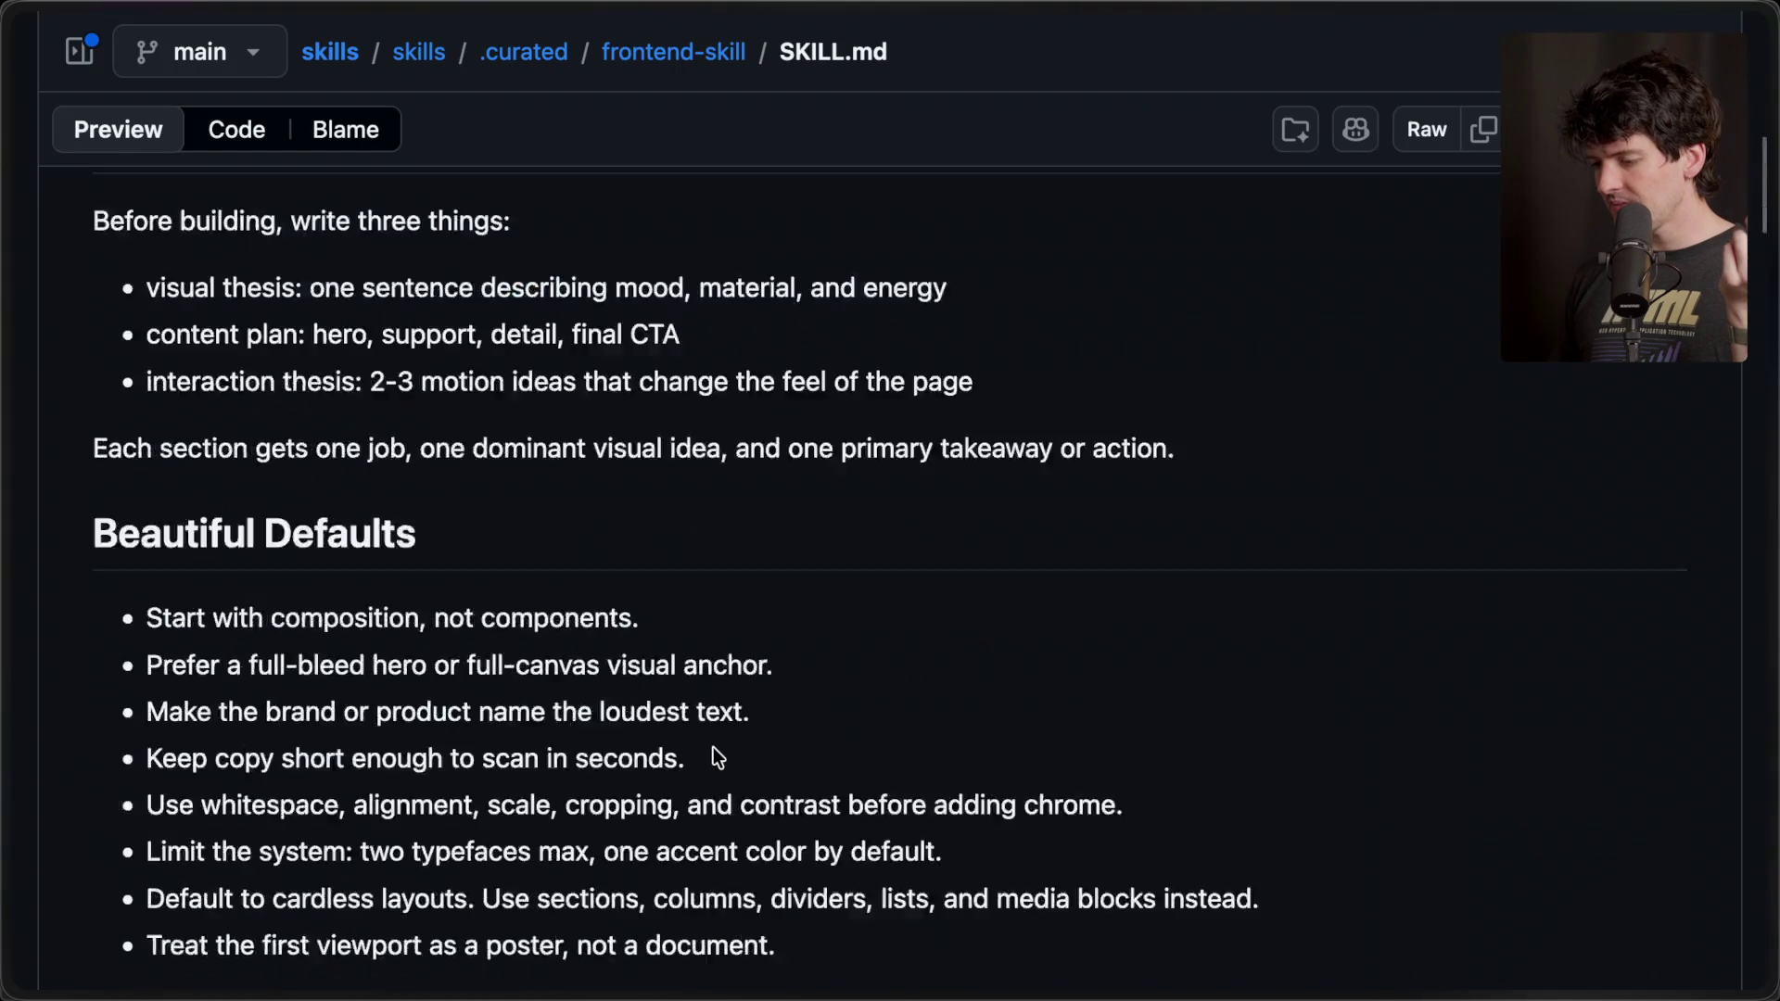
pyautogui.scroll(3, 714, 747)
pyautogui.scroll(-15, 714, 747)
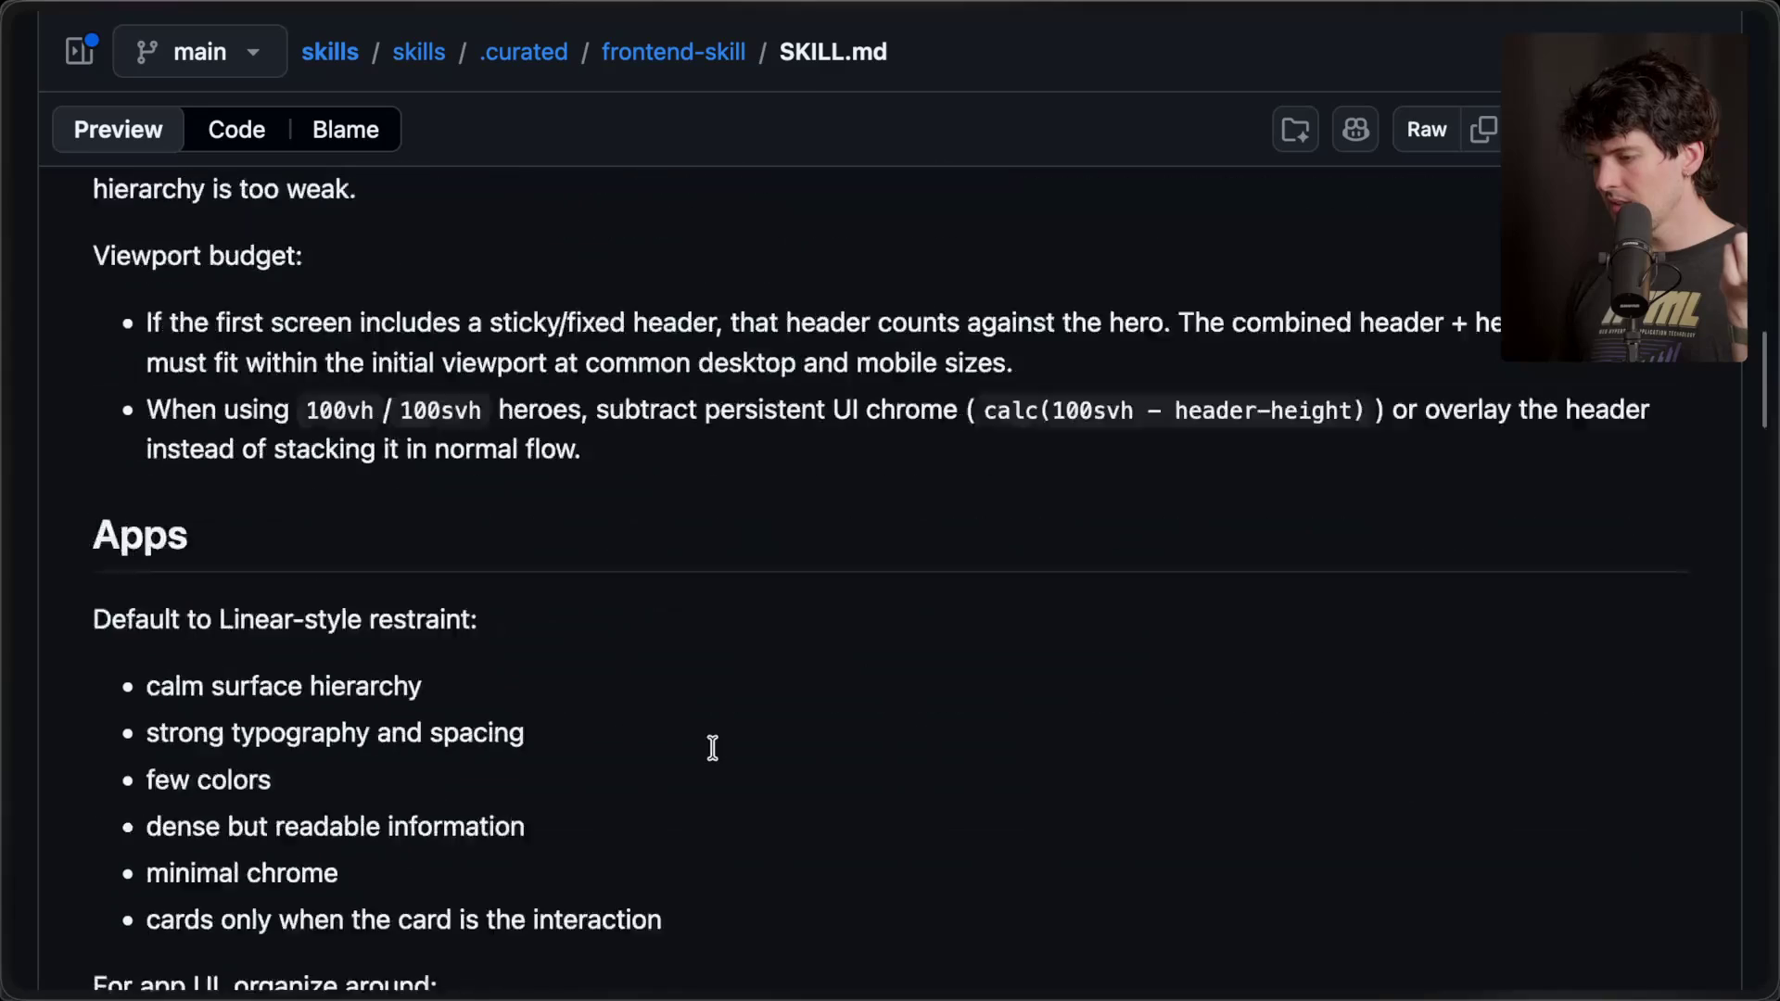
pyautogui.scroll(10, 714, 747)
pyautogui.scroll(-2, 714, 747)
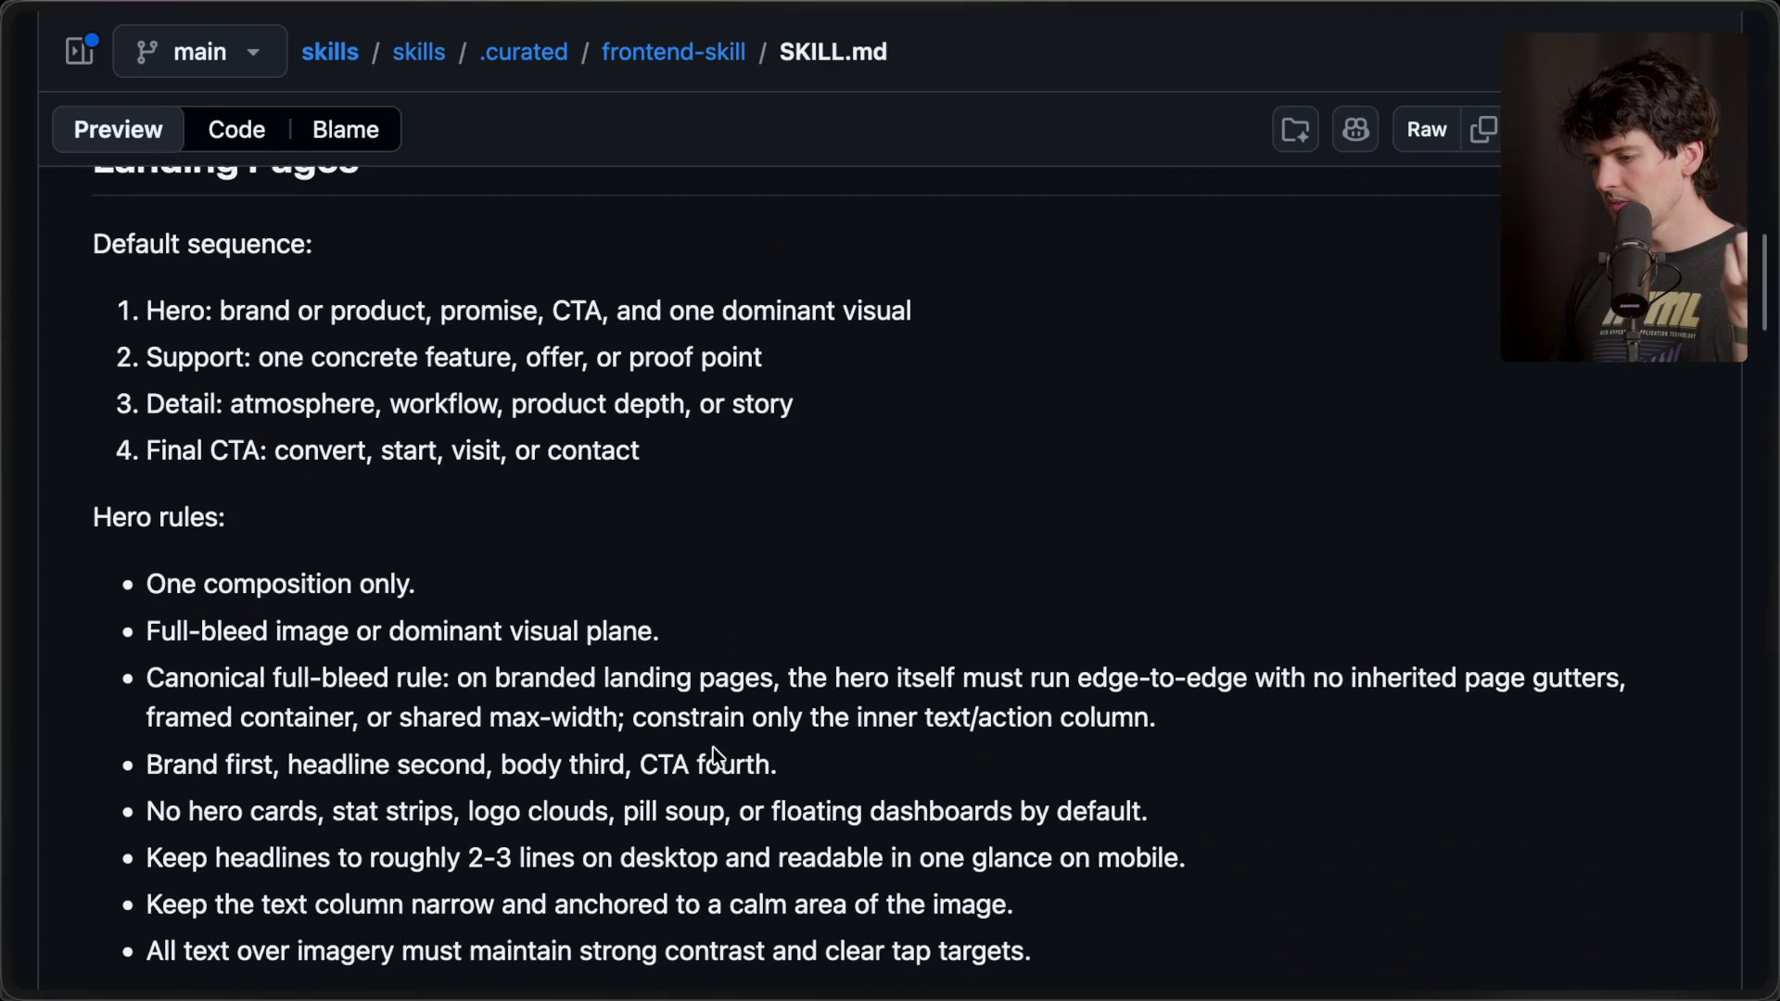
pyautogui.scroll(-15, 714, 747)
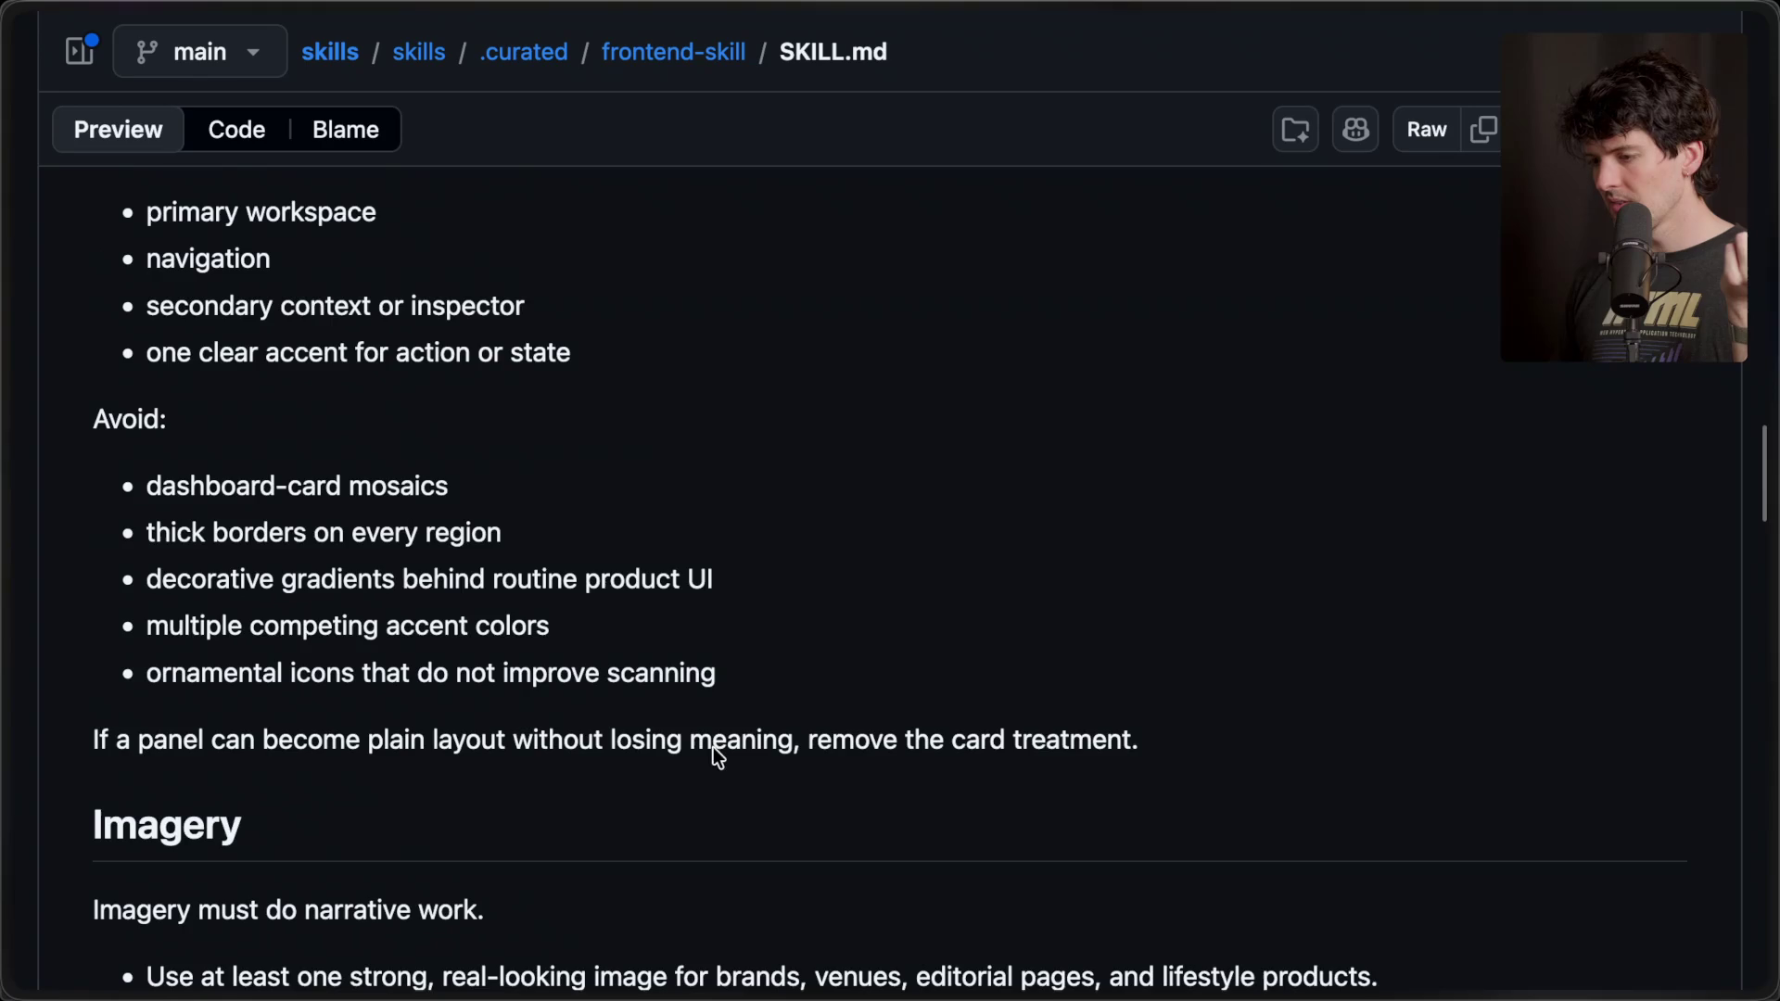
pyautogui.scroll(-15, 713, 747)
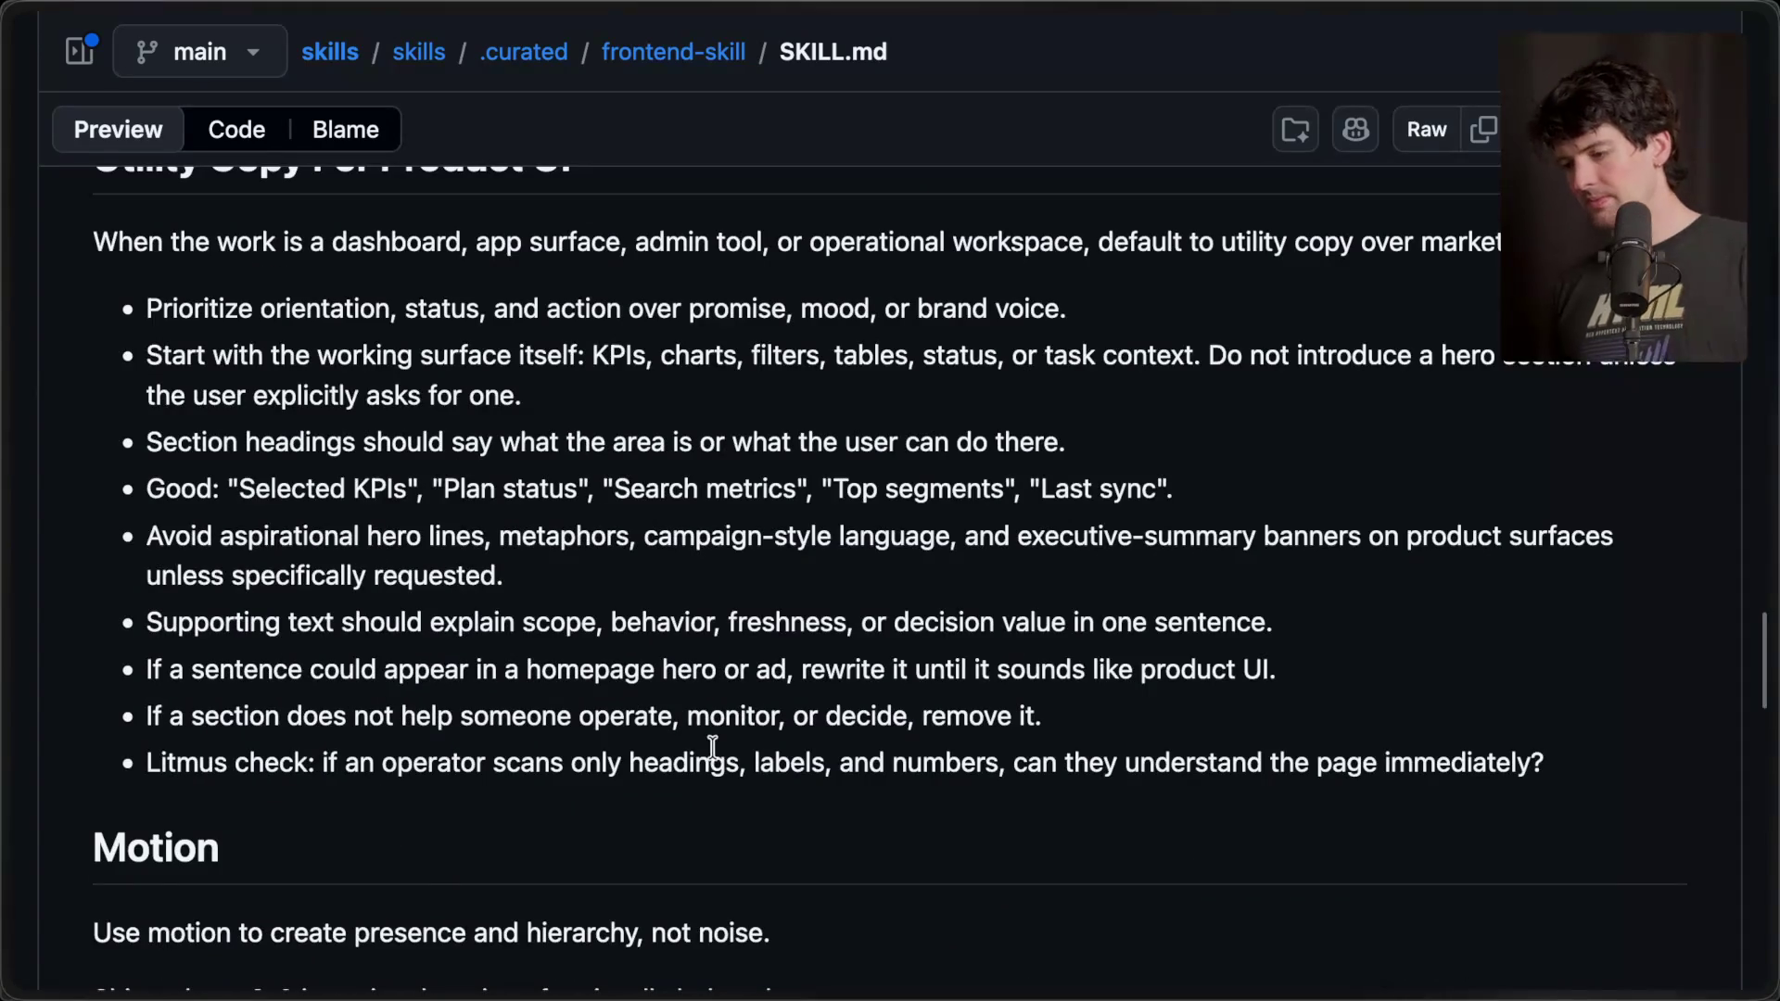
# - Search the SKILL.md for 'editorial', finding 1 match
pyautogui.press('super+f')
pyautogui.write('editorial')
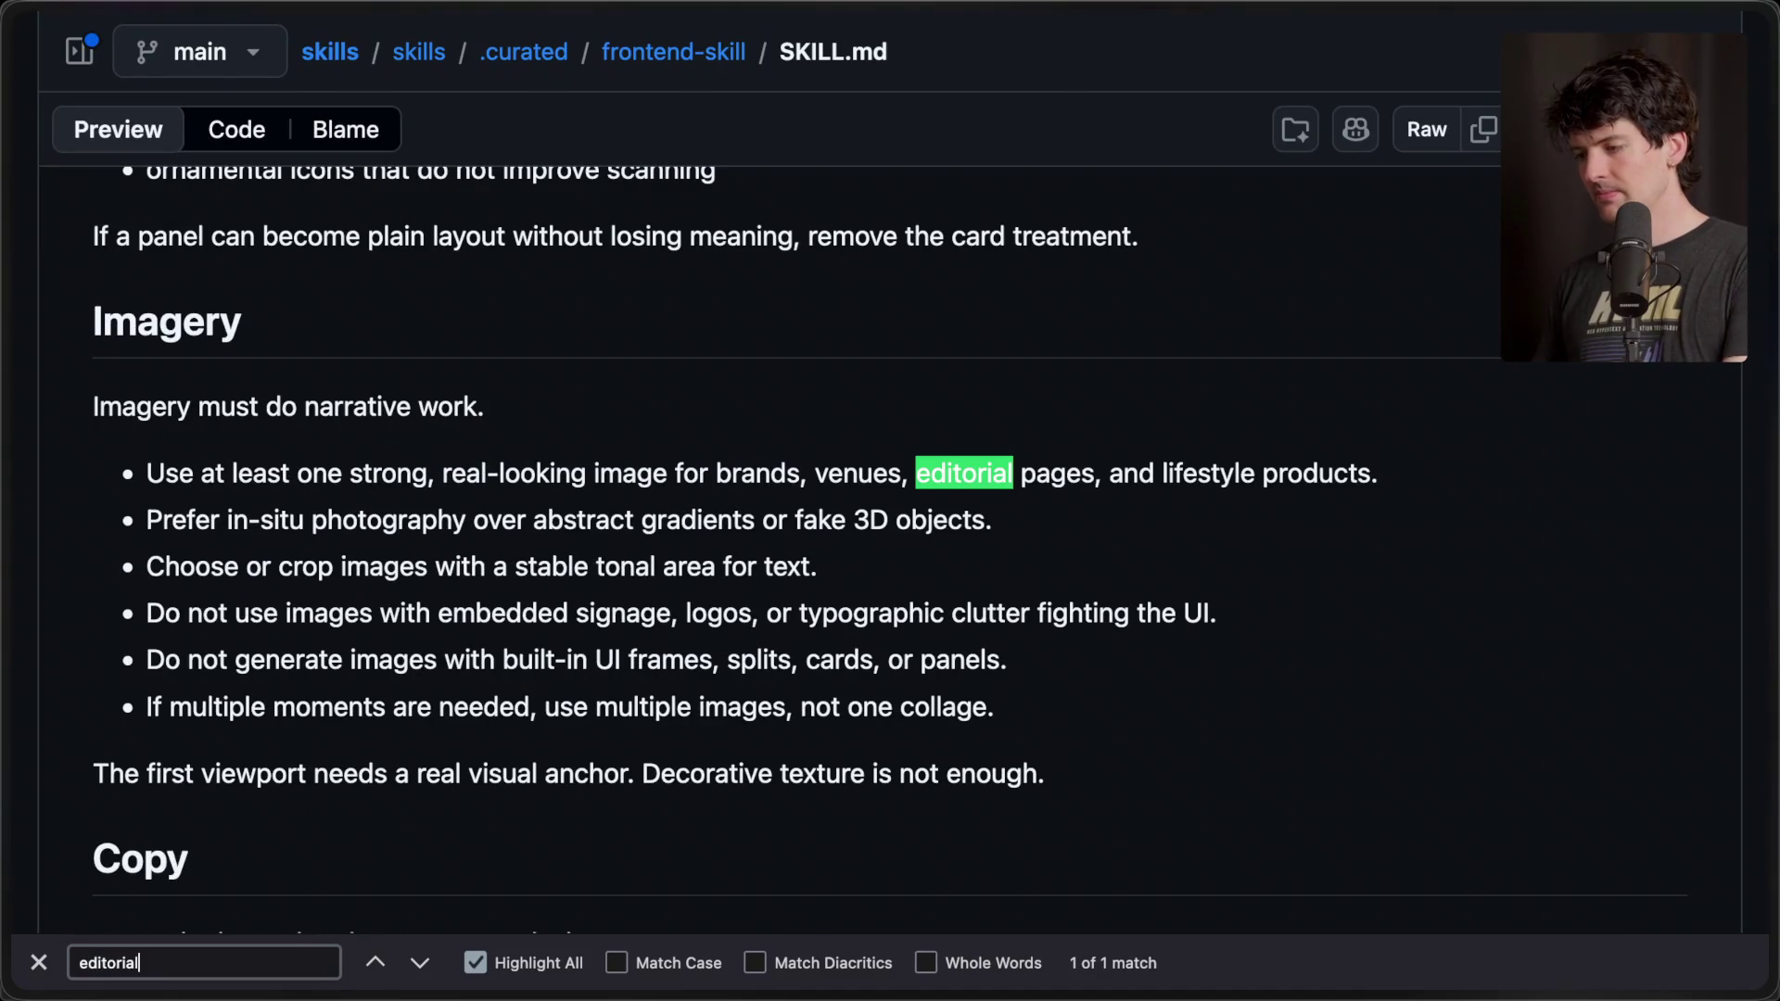
pyautogui.press('Return')
pyautogui.press('Escape')
# - Search the SKILL.md for 'style', cycling through its 3 matches
pyautogui.scroll(-15, 724, 533)
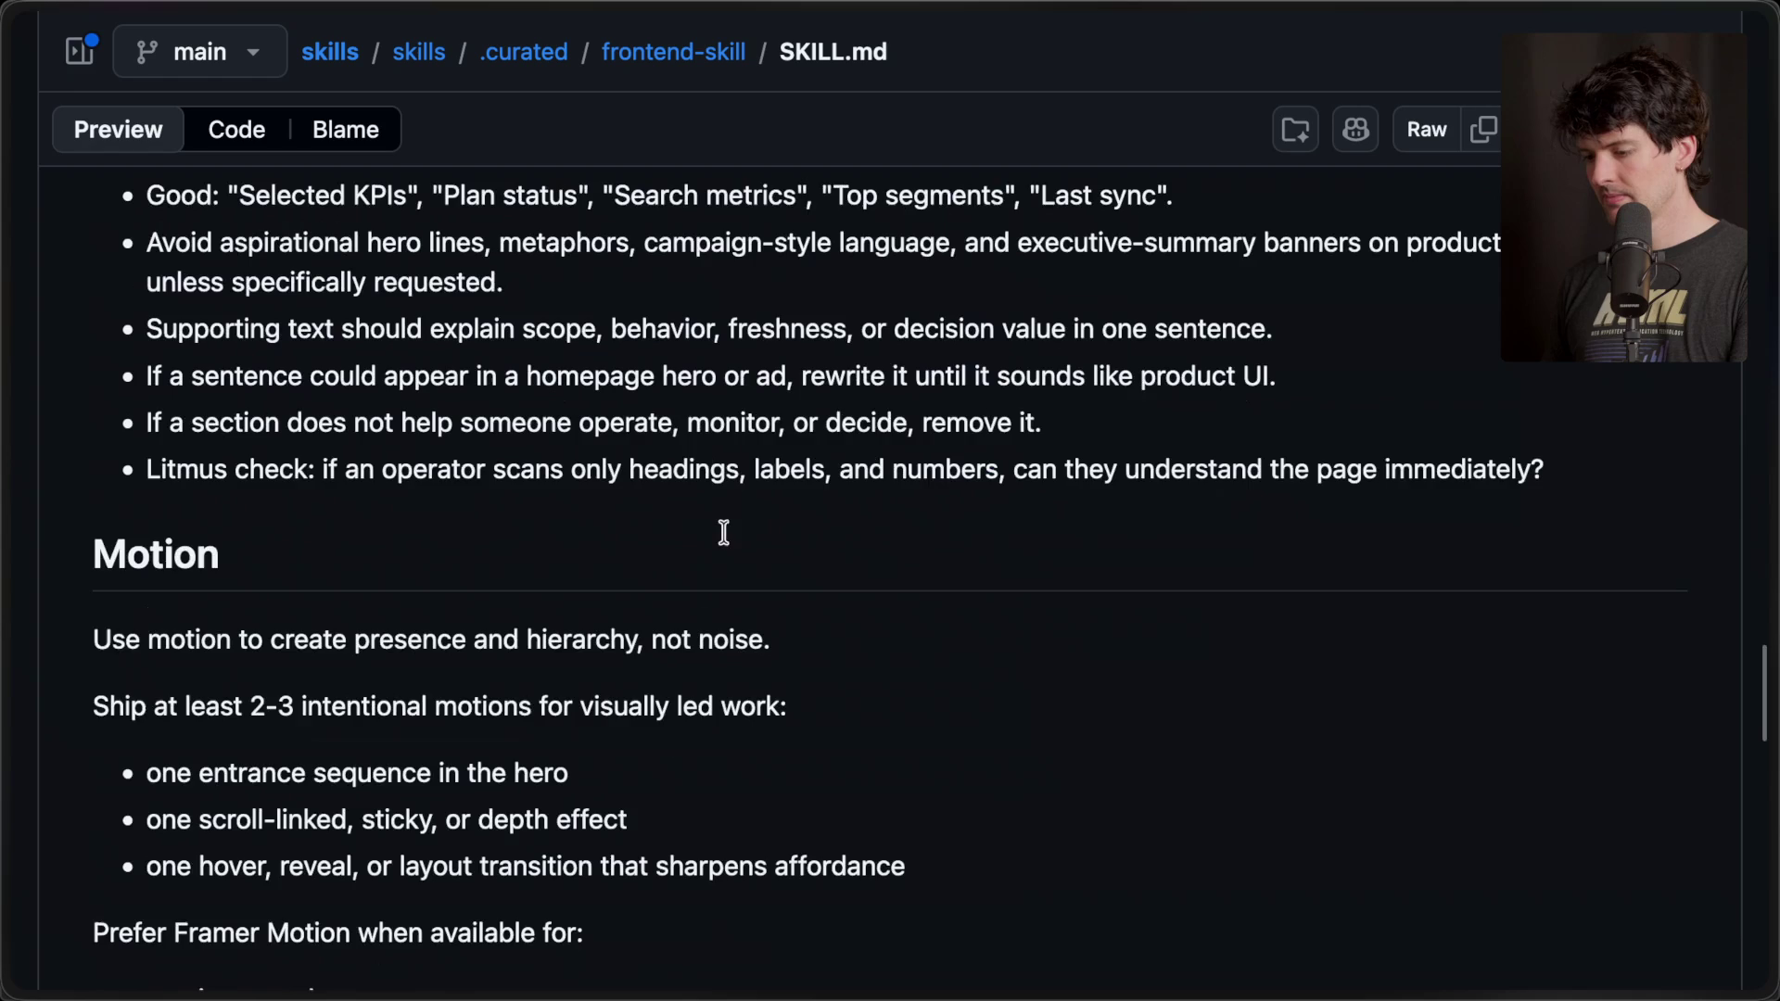
pyautogui.press('super+f')
pyautogui.write('style')
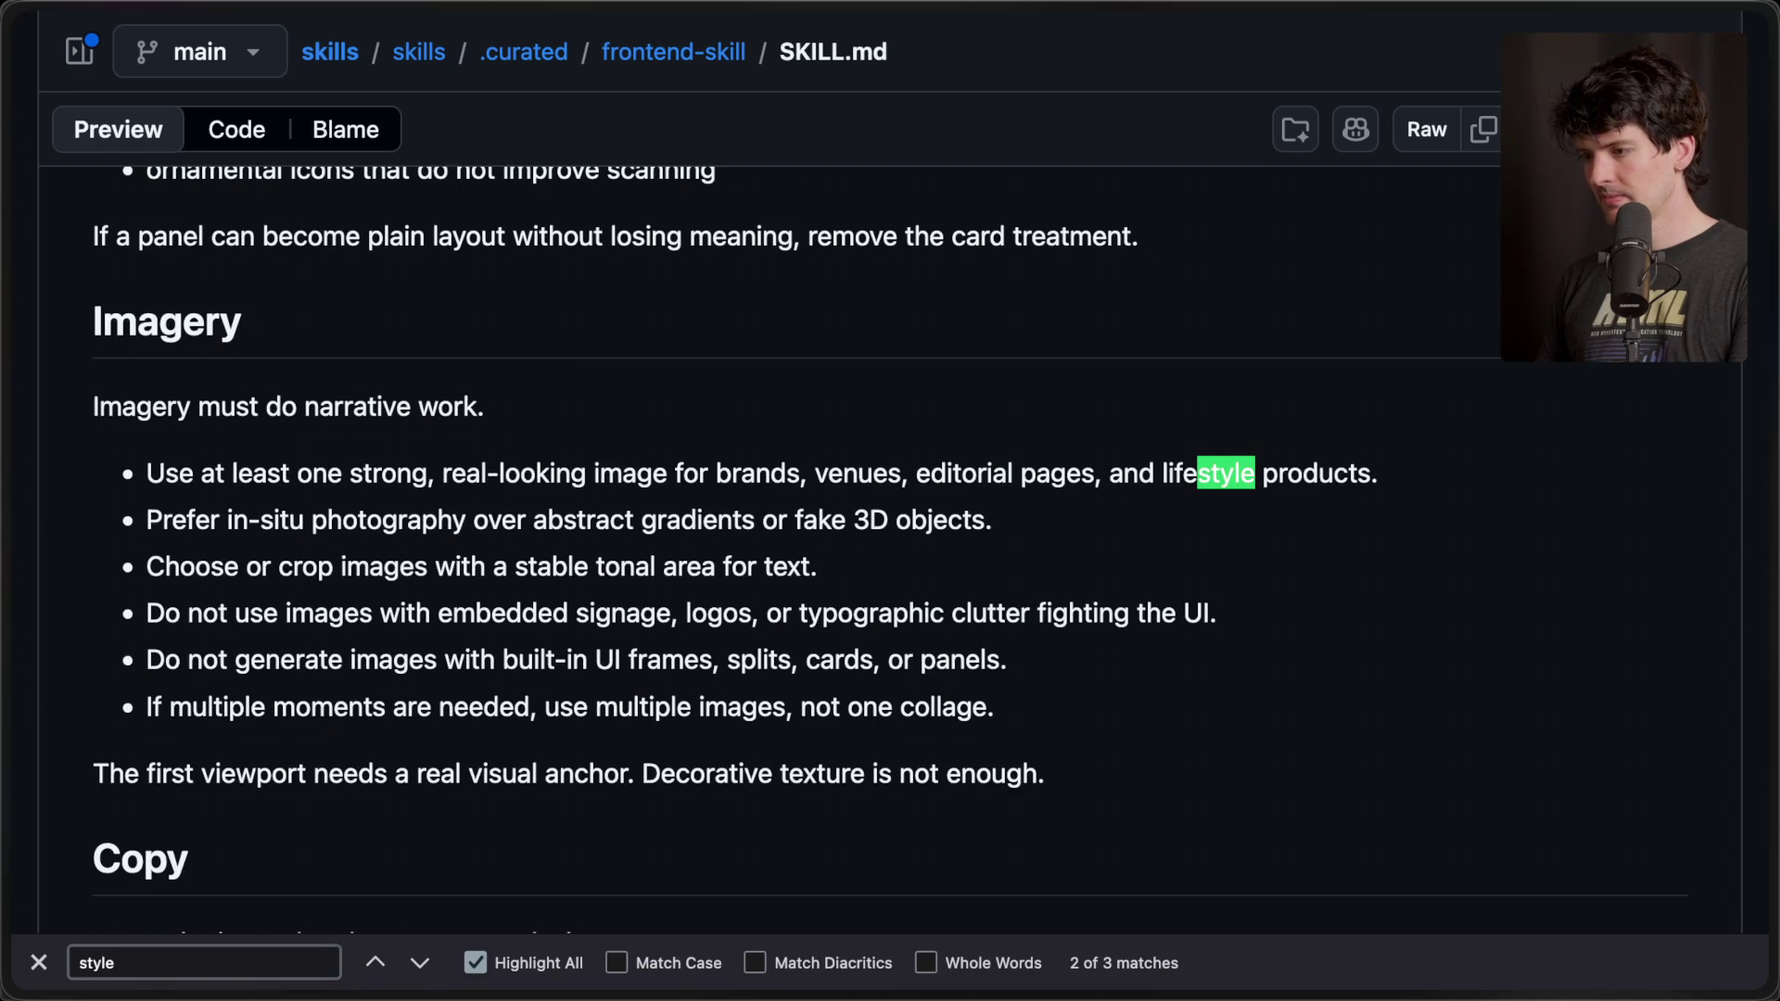
pyautogui.press('Return')
pyautogui.scroll(20, 417, 253)
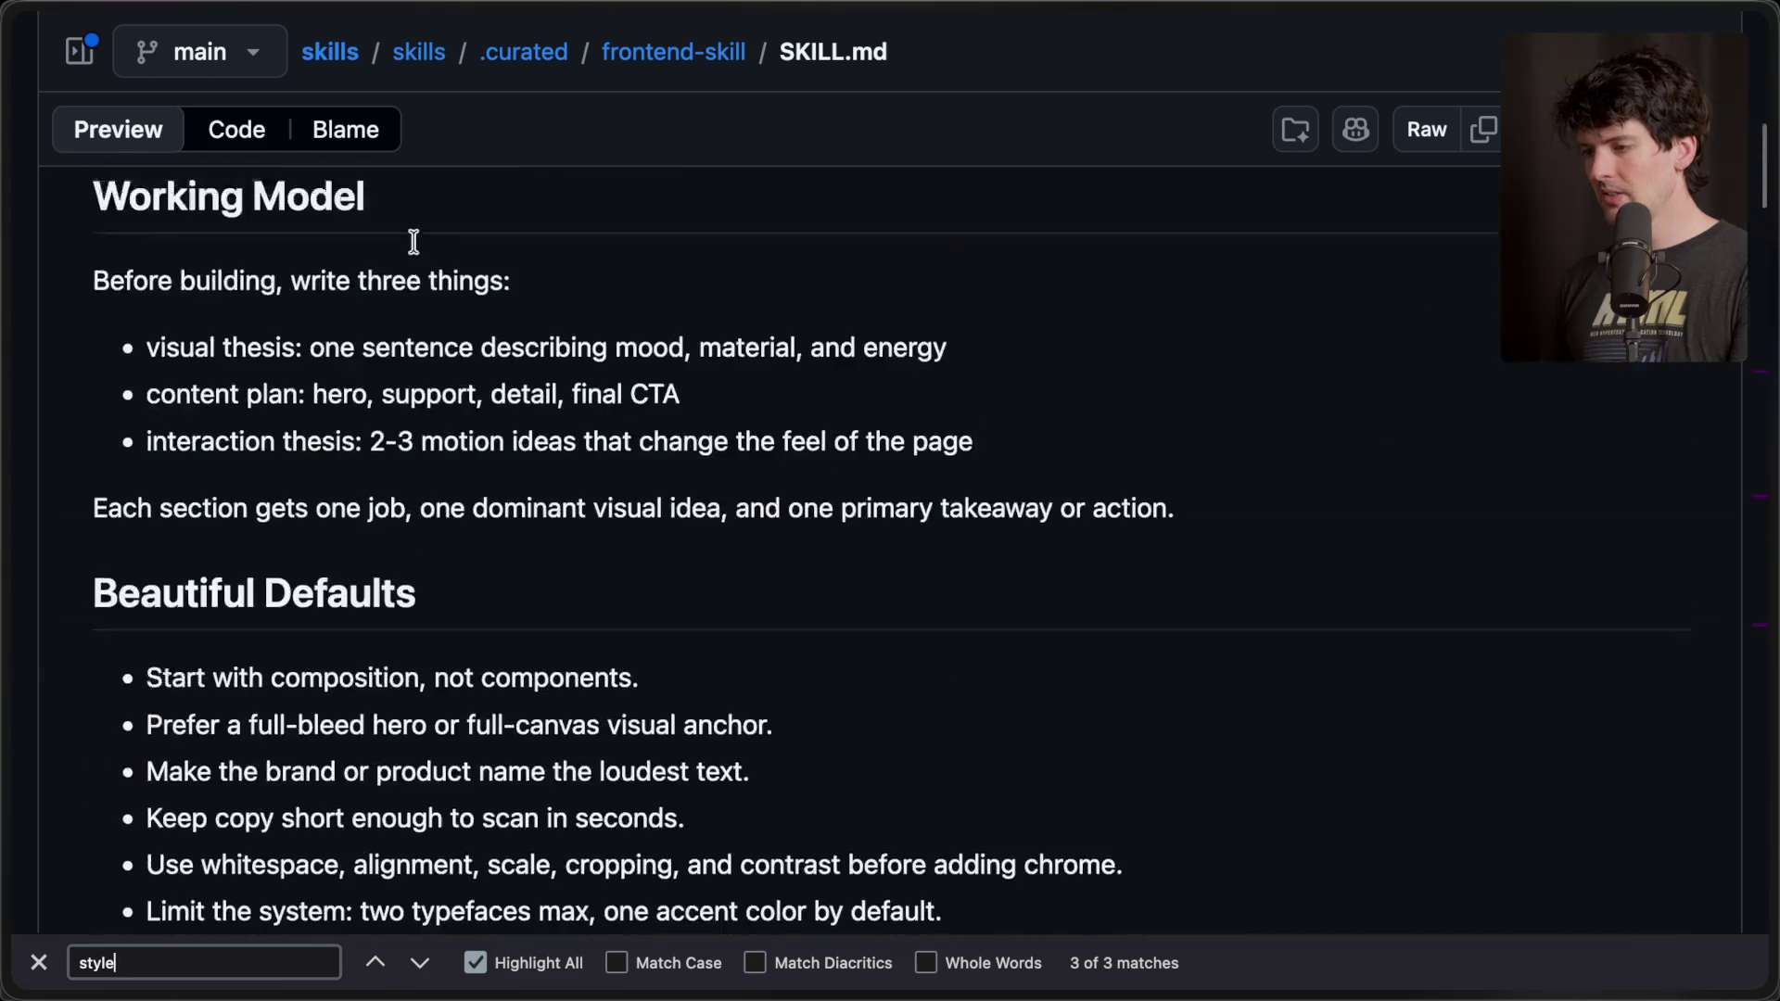
pyautogui.press('super+t')
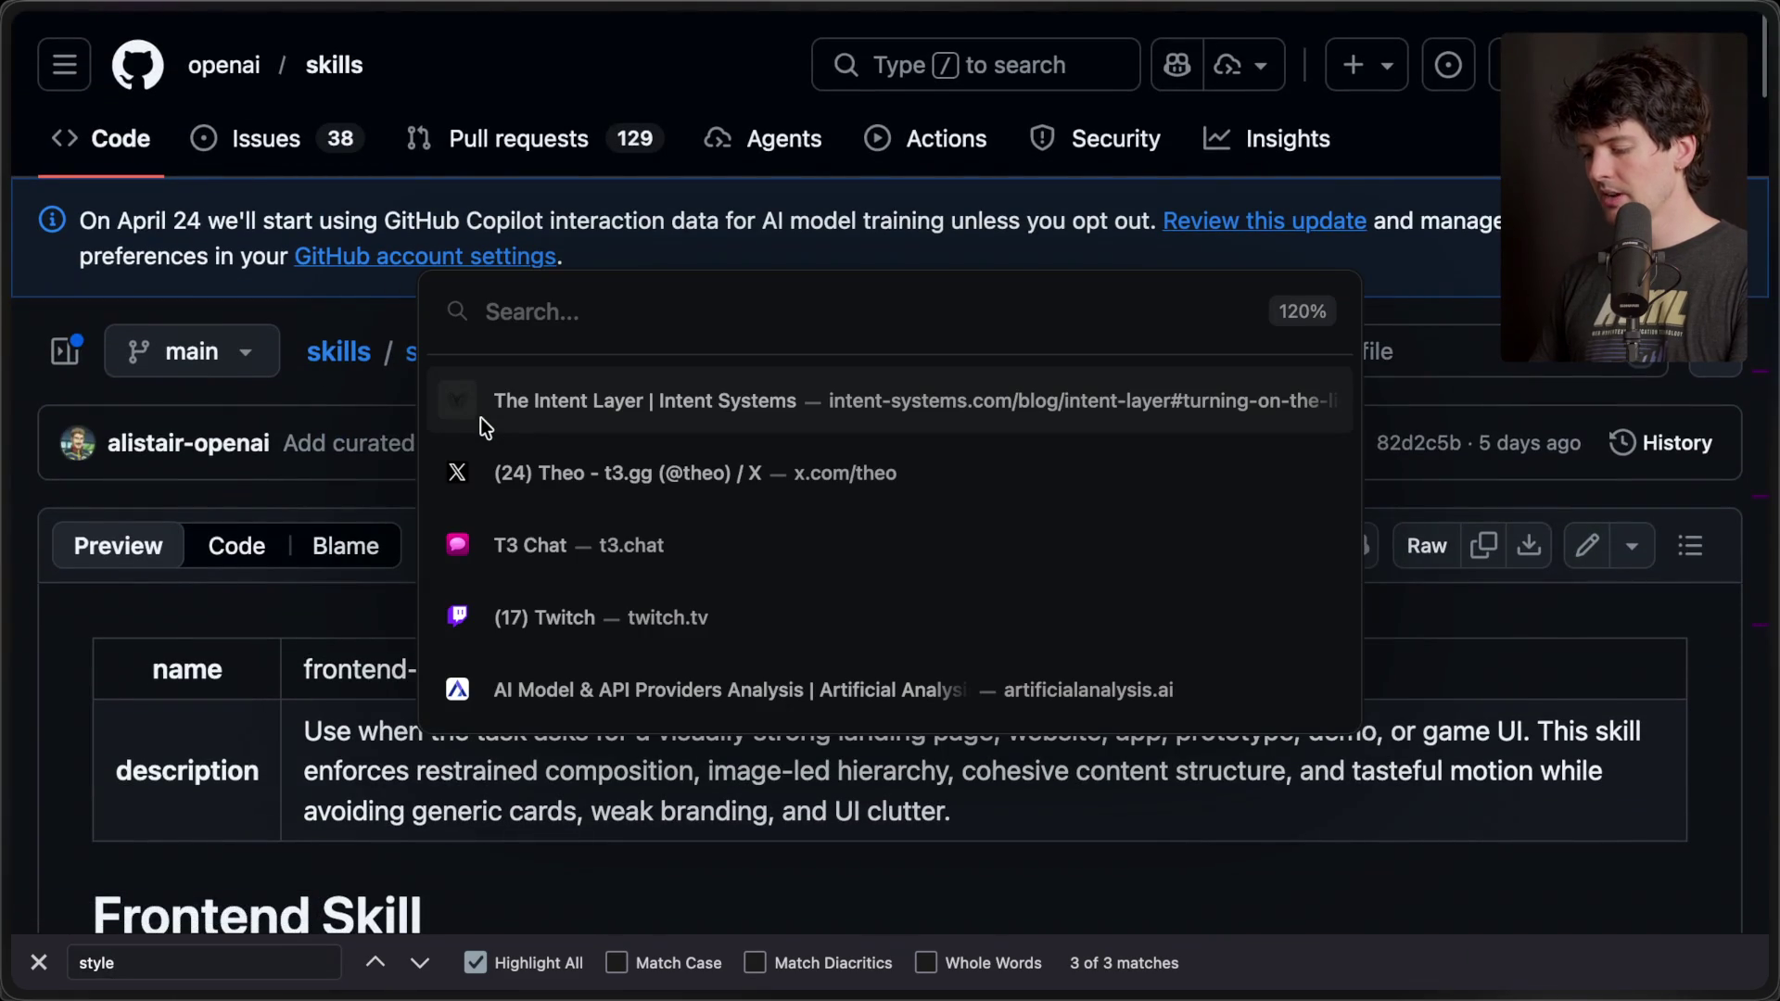
# - Open claude-code's frontend-design SKILL.md by searching 'frontend des' in the address bar
pyautogui.write('anthrop')
pyautogui.press('super+a')
pyautogui.write('fr')
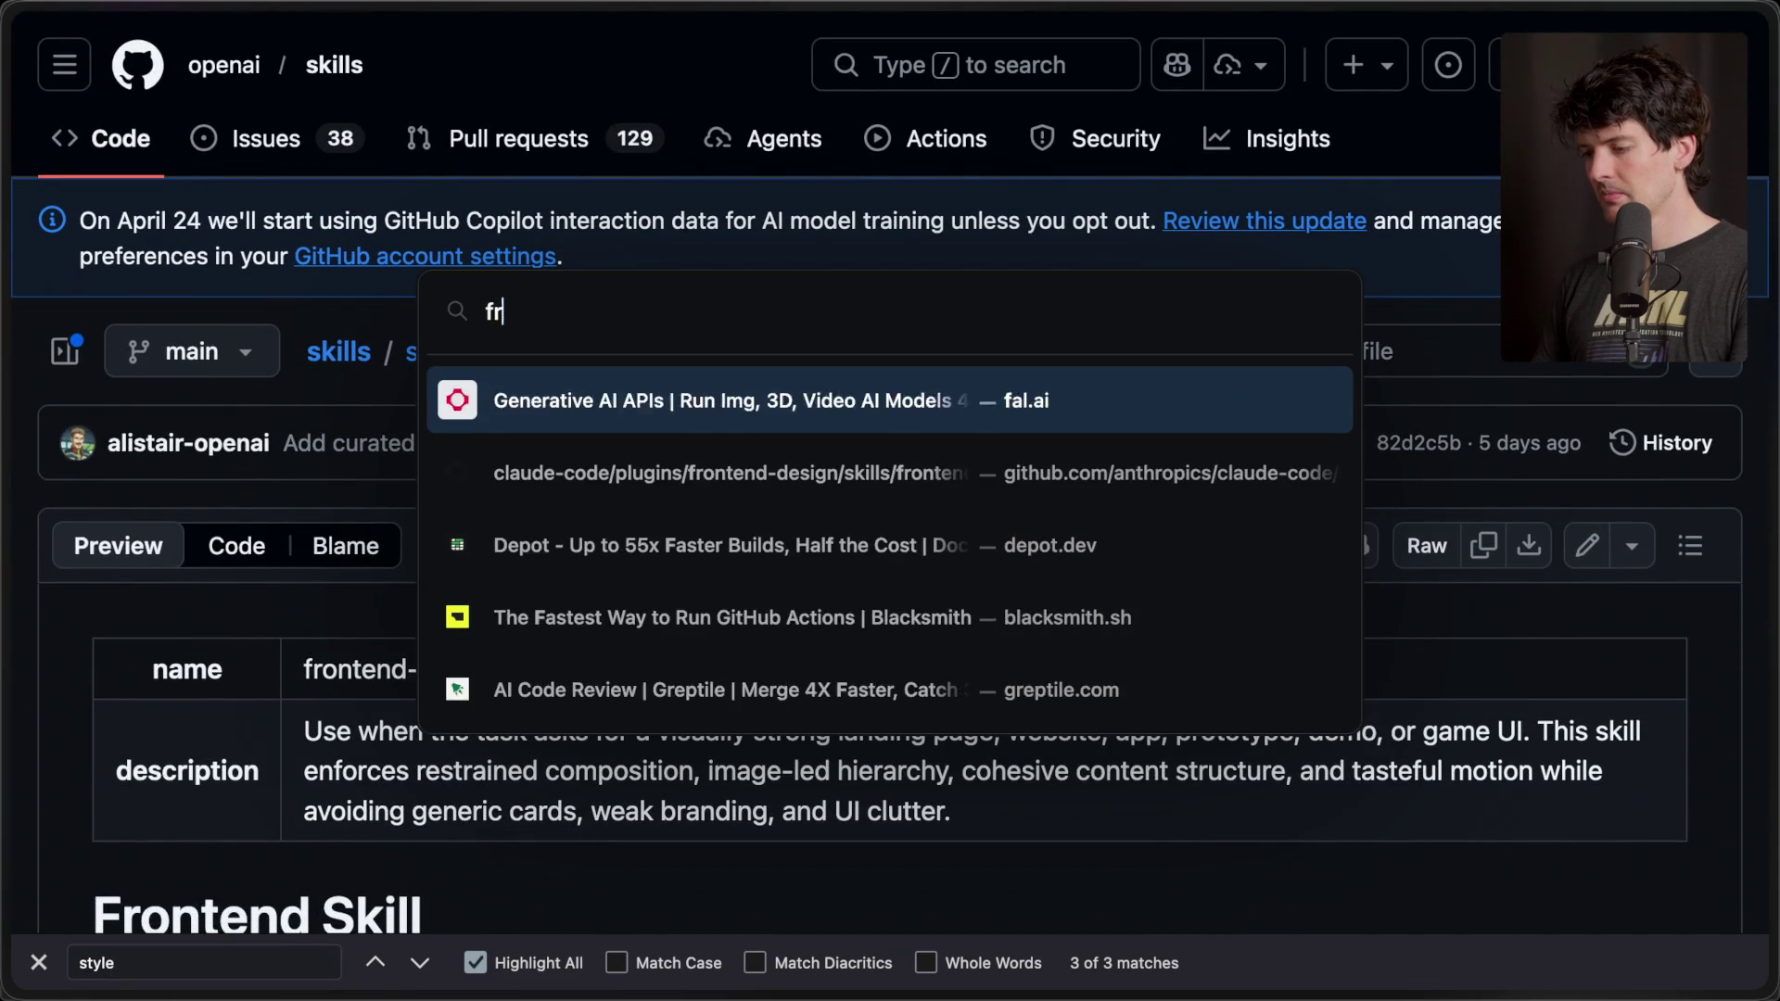
pyautogui.write('ontned')
pyautogui.press('BackSpace')
pyautogui.press('BackSpace')
pyautogui.press('BackSpace')
pyautogui.write('tend des')
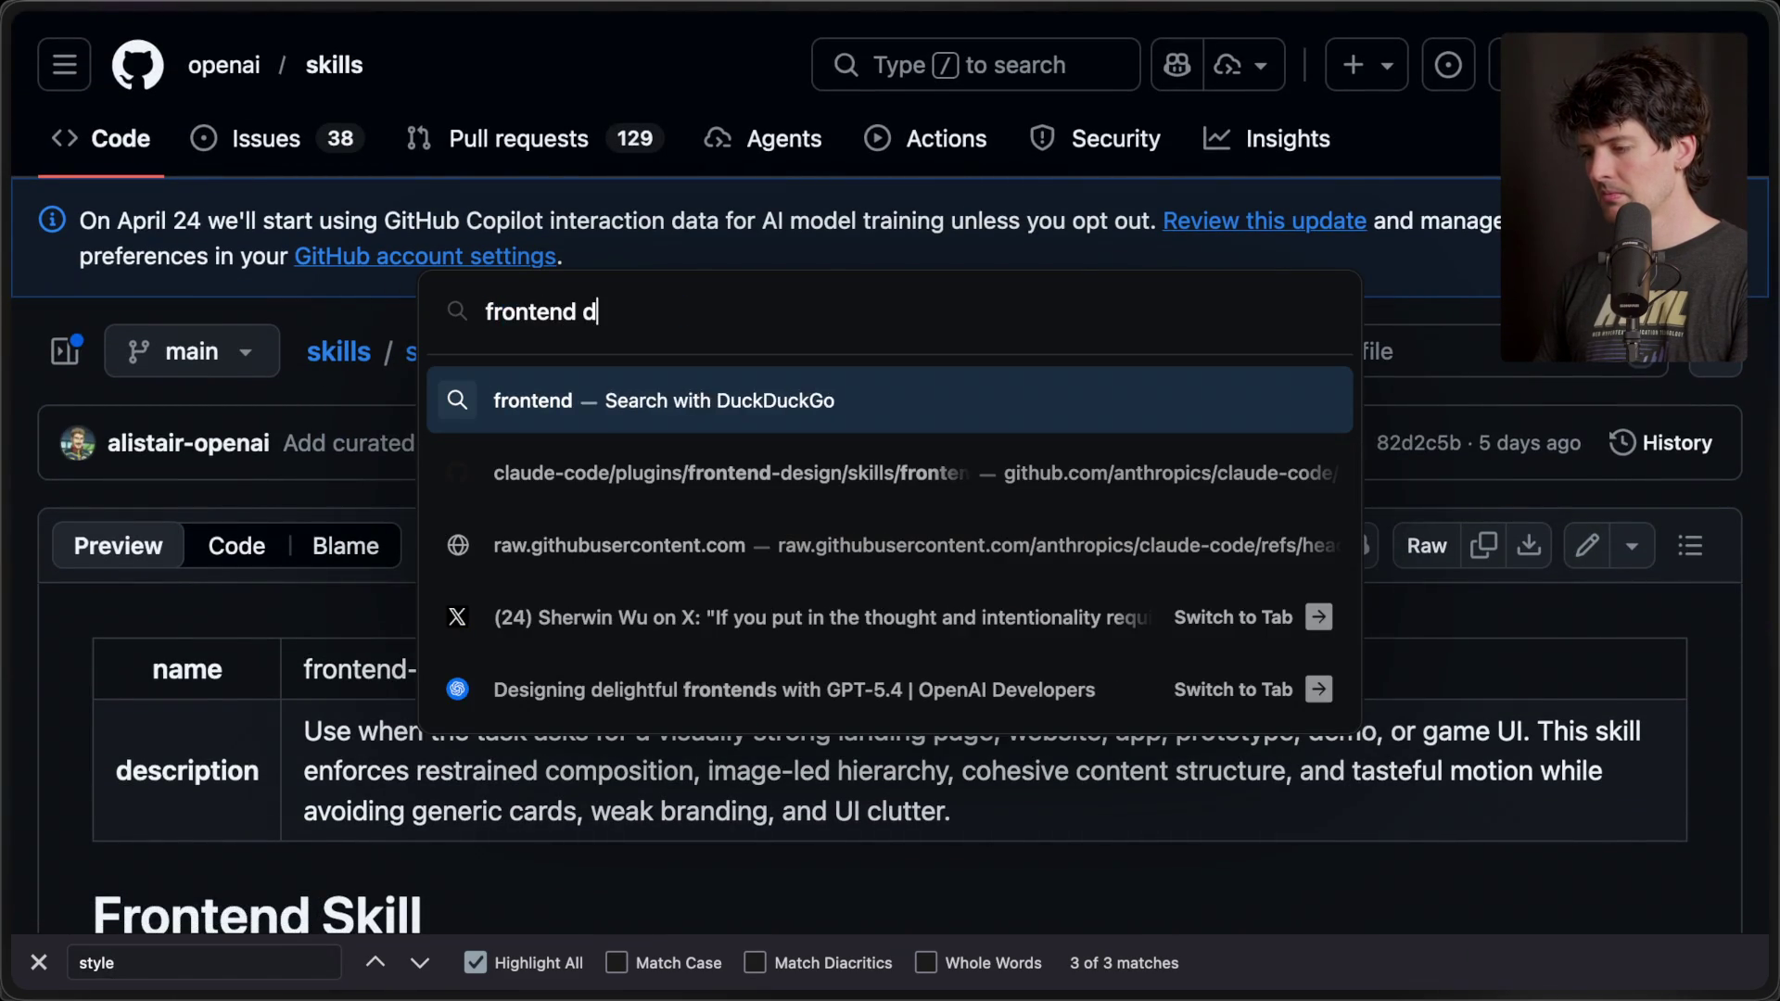
pyautogui.press('Down')
pyautogui.press('Return')
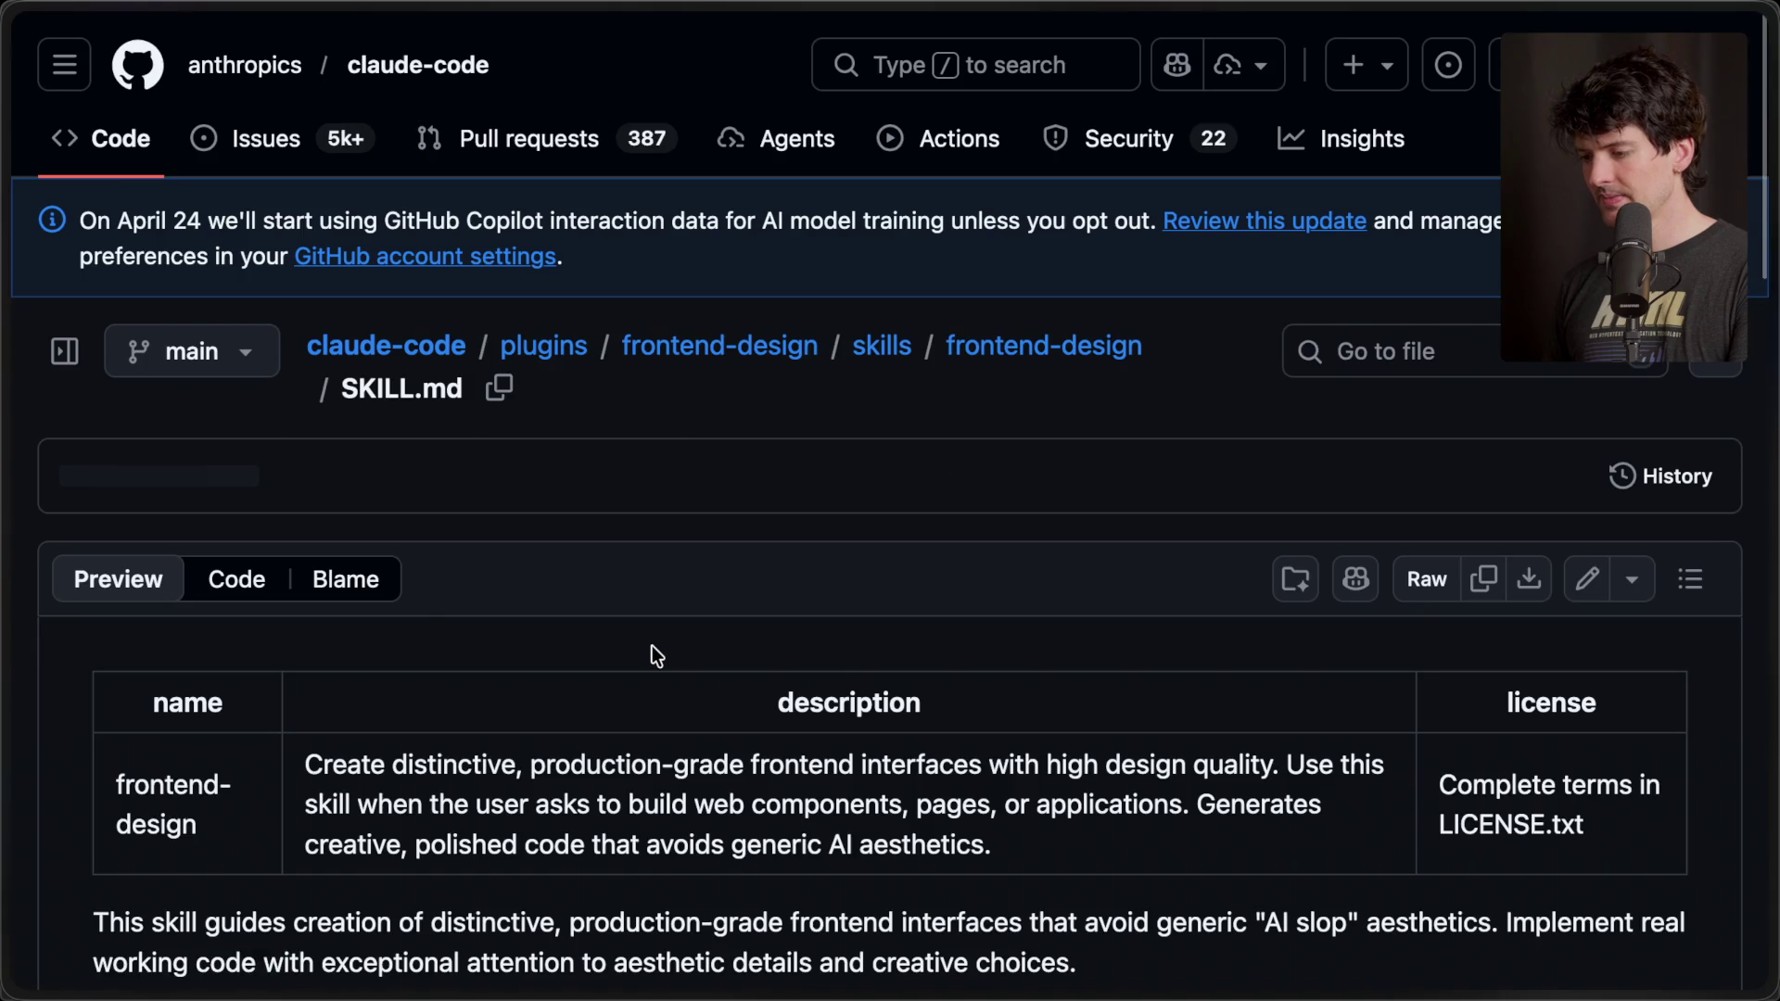
# - Search the file for 'editorial' and scroll to its Design Thinking section
pyautogui.scroll(-10, 653, 645)
pyautogui.press('super+f')
pyautogui.write('editori')
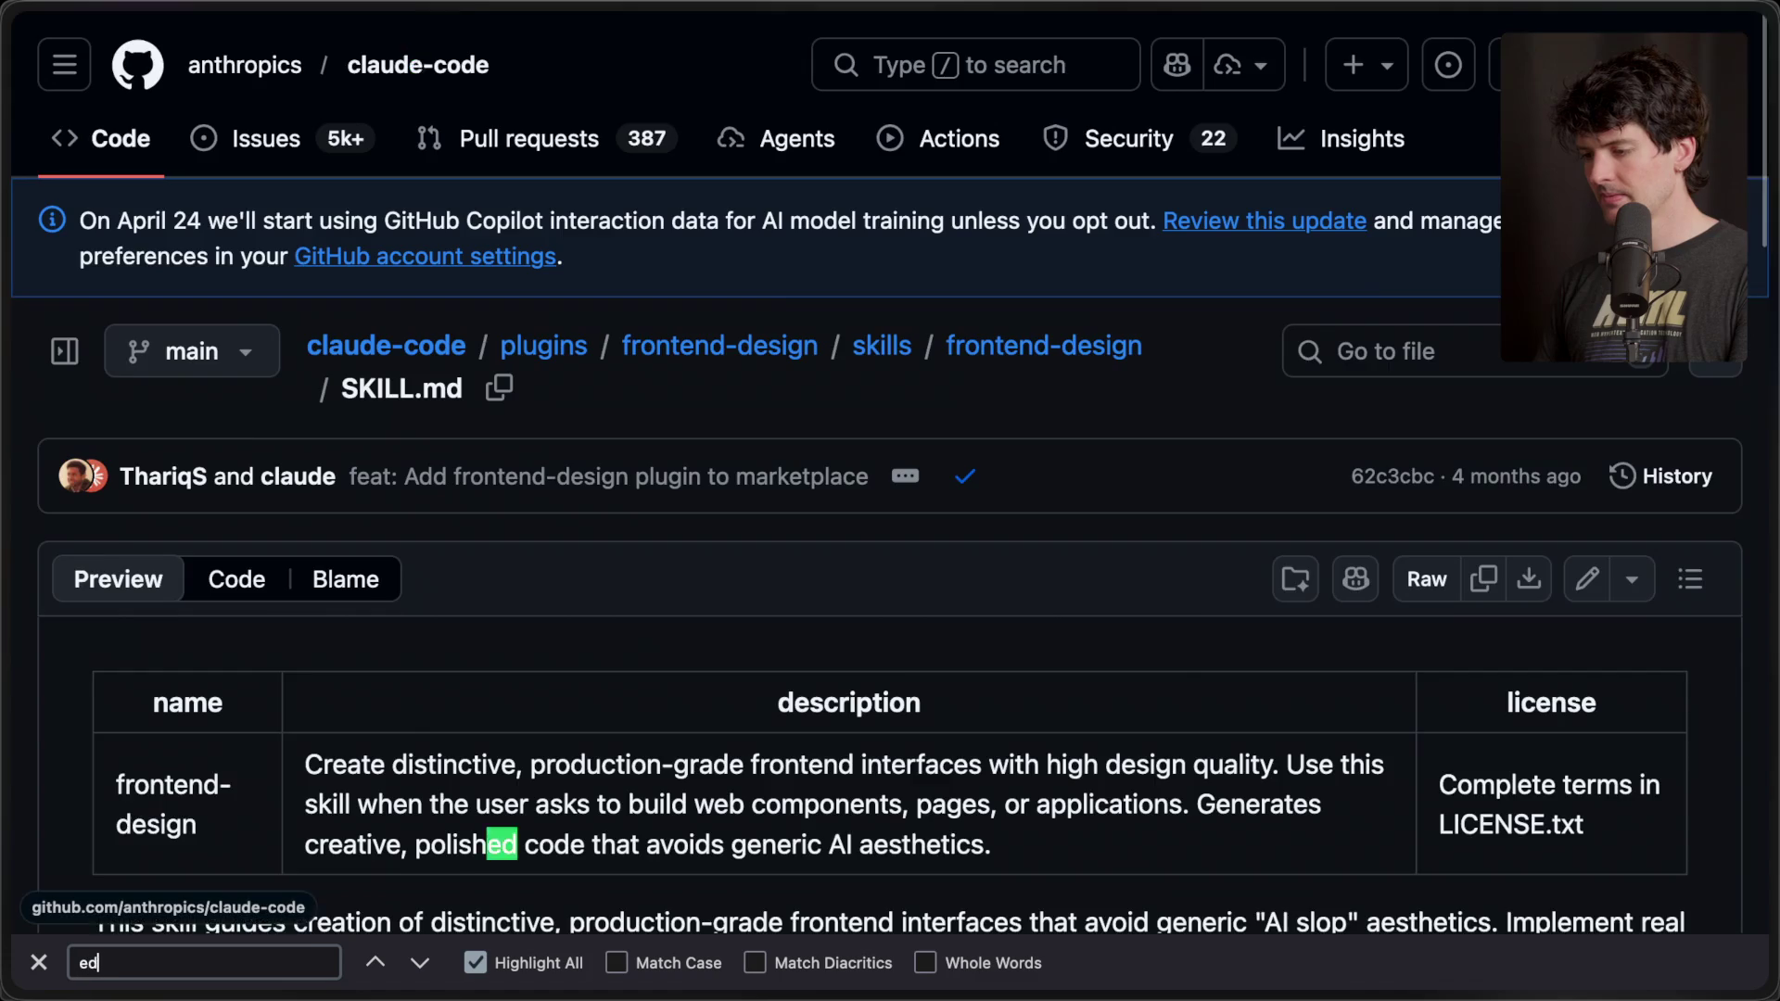
pyautogui.press('Escape')
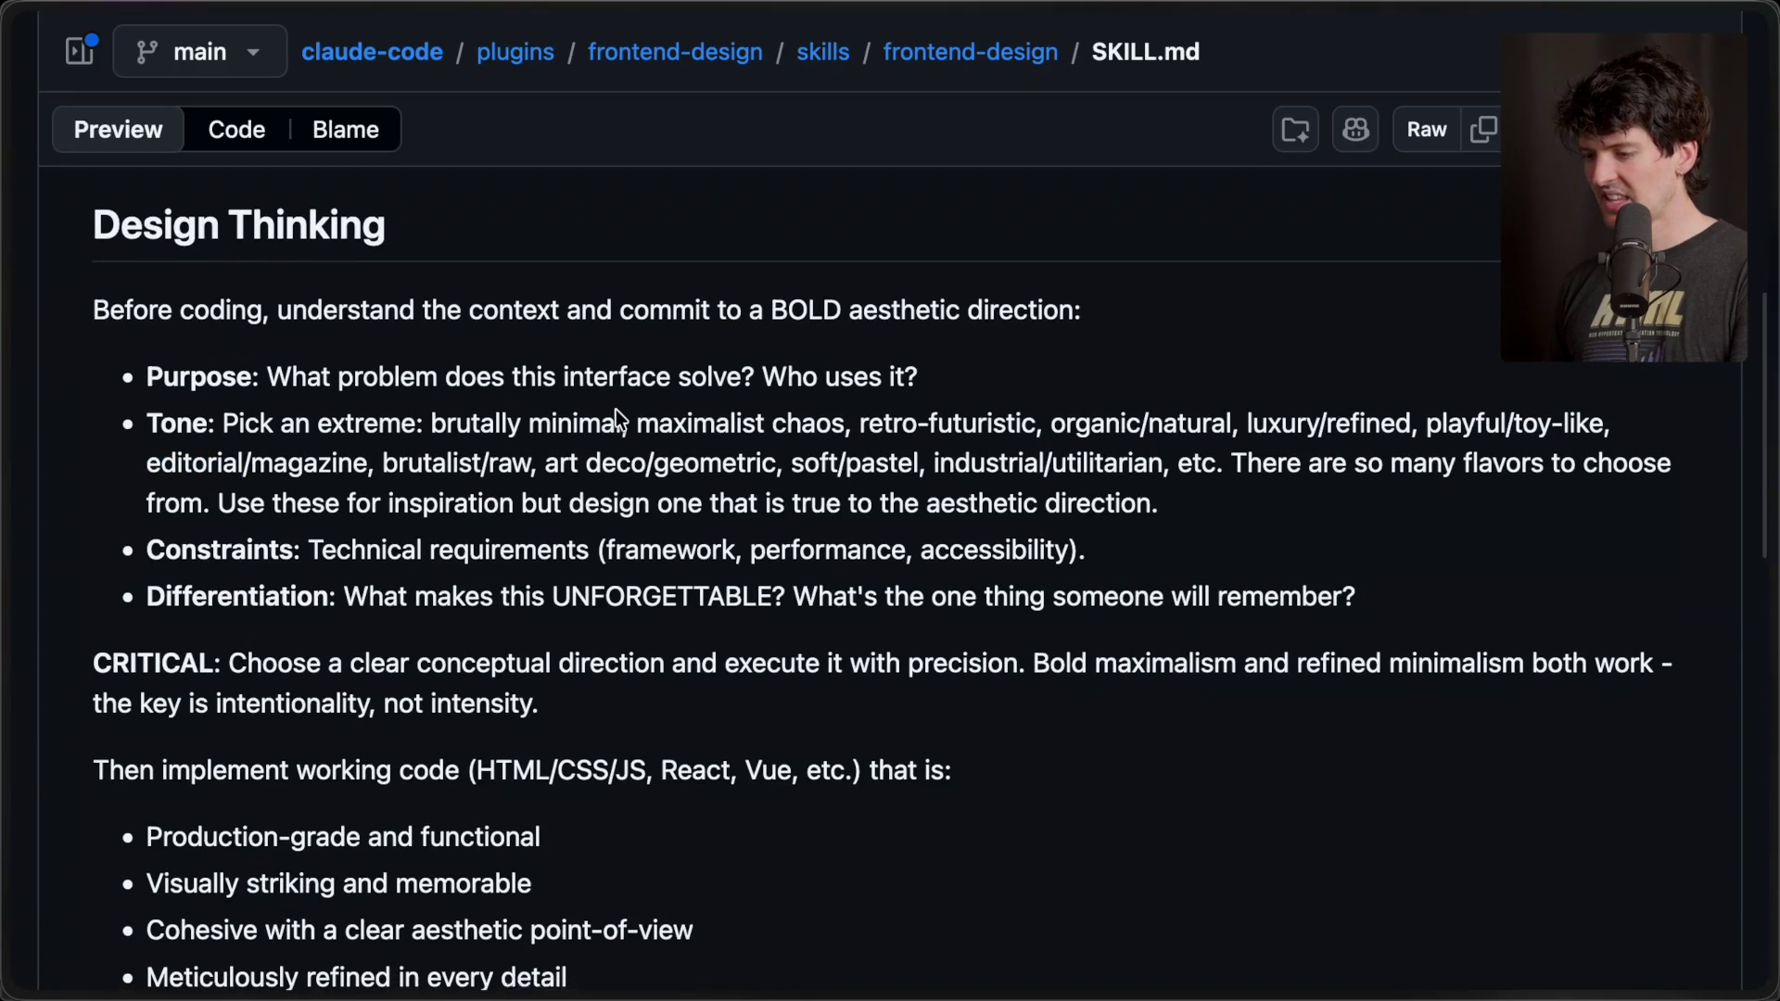
pyautogui.scroll(-1, 615, 409)
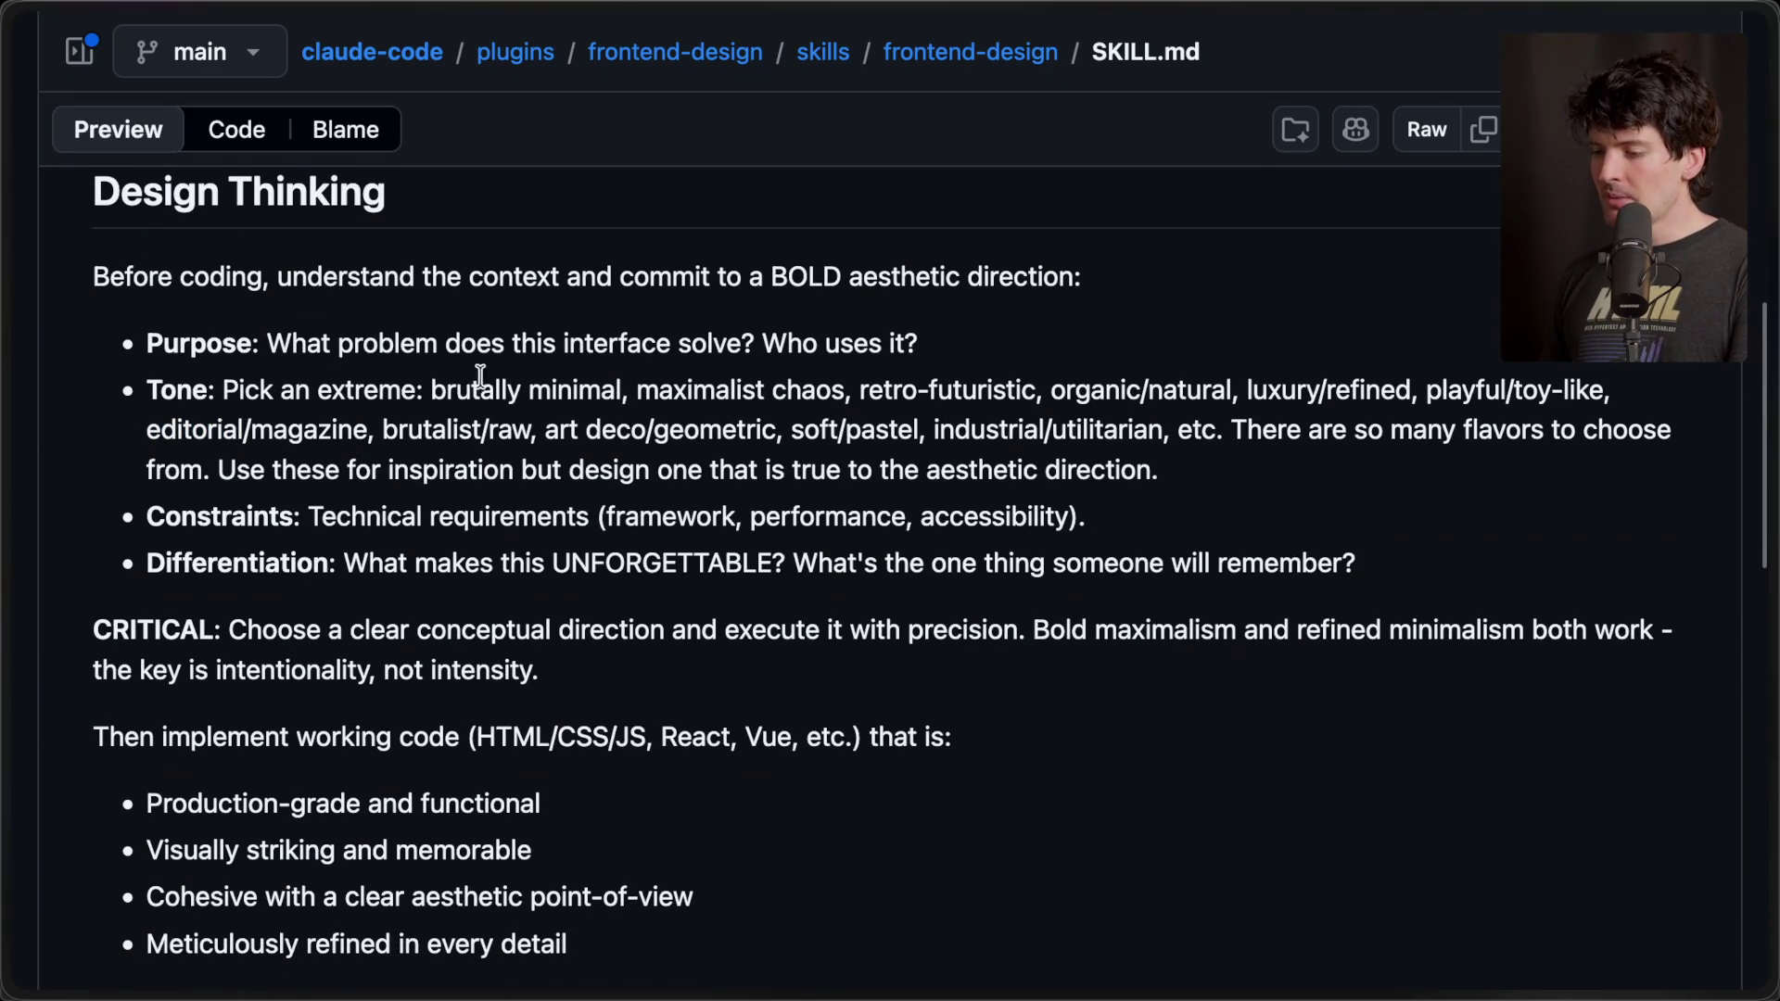
pyautogui.scroll(1, 165, 293)
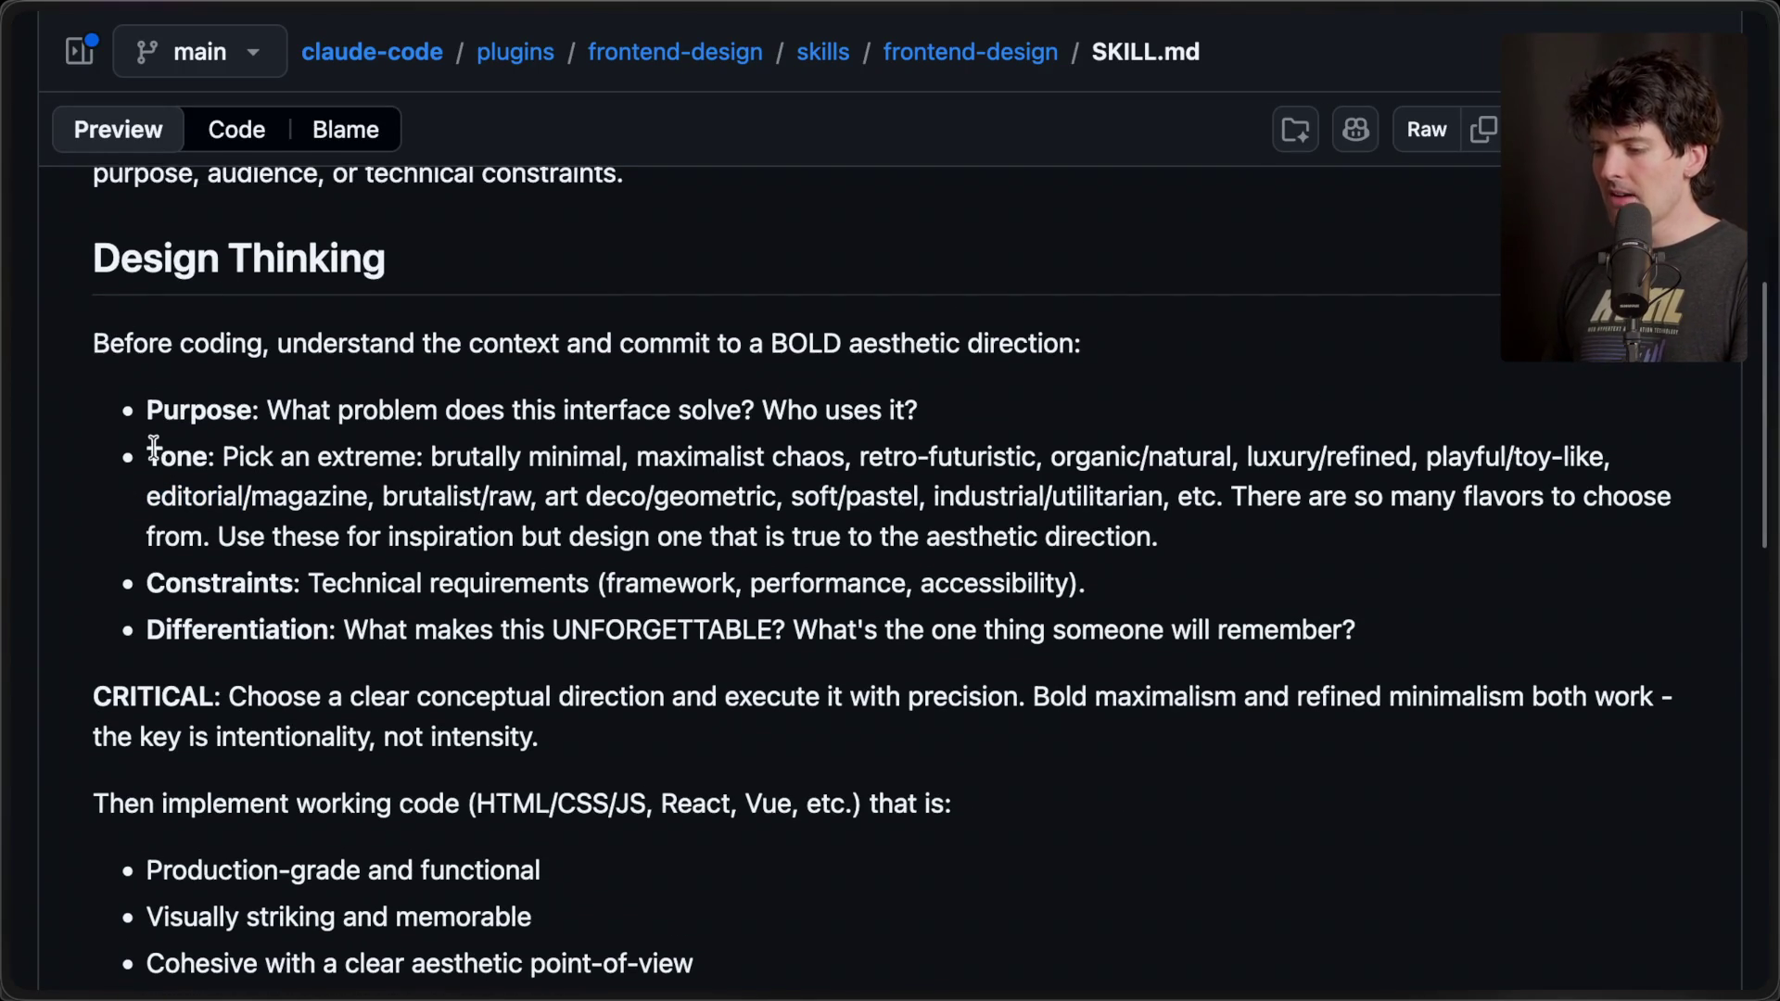
# - Highlight the editorial/magazine and brutalist/raw Tone options, then start editing the file via a fork
pyautogui.tripleClick(1159, 535)
pyautogui.click(693, 348)
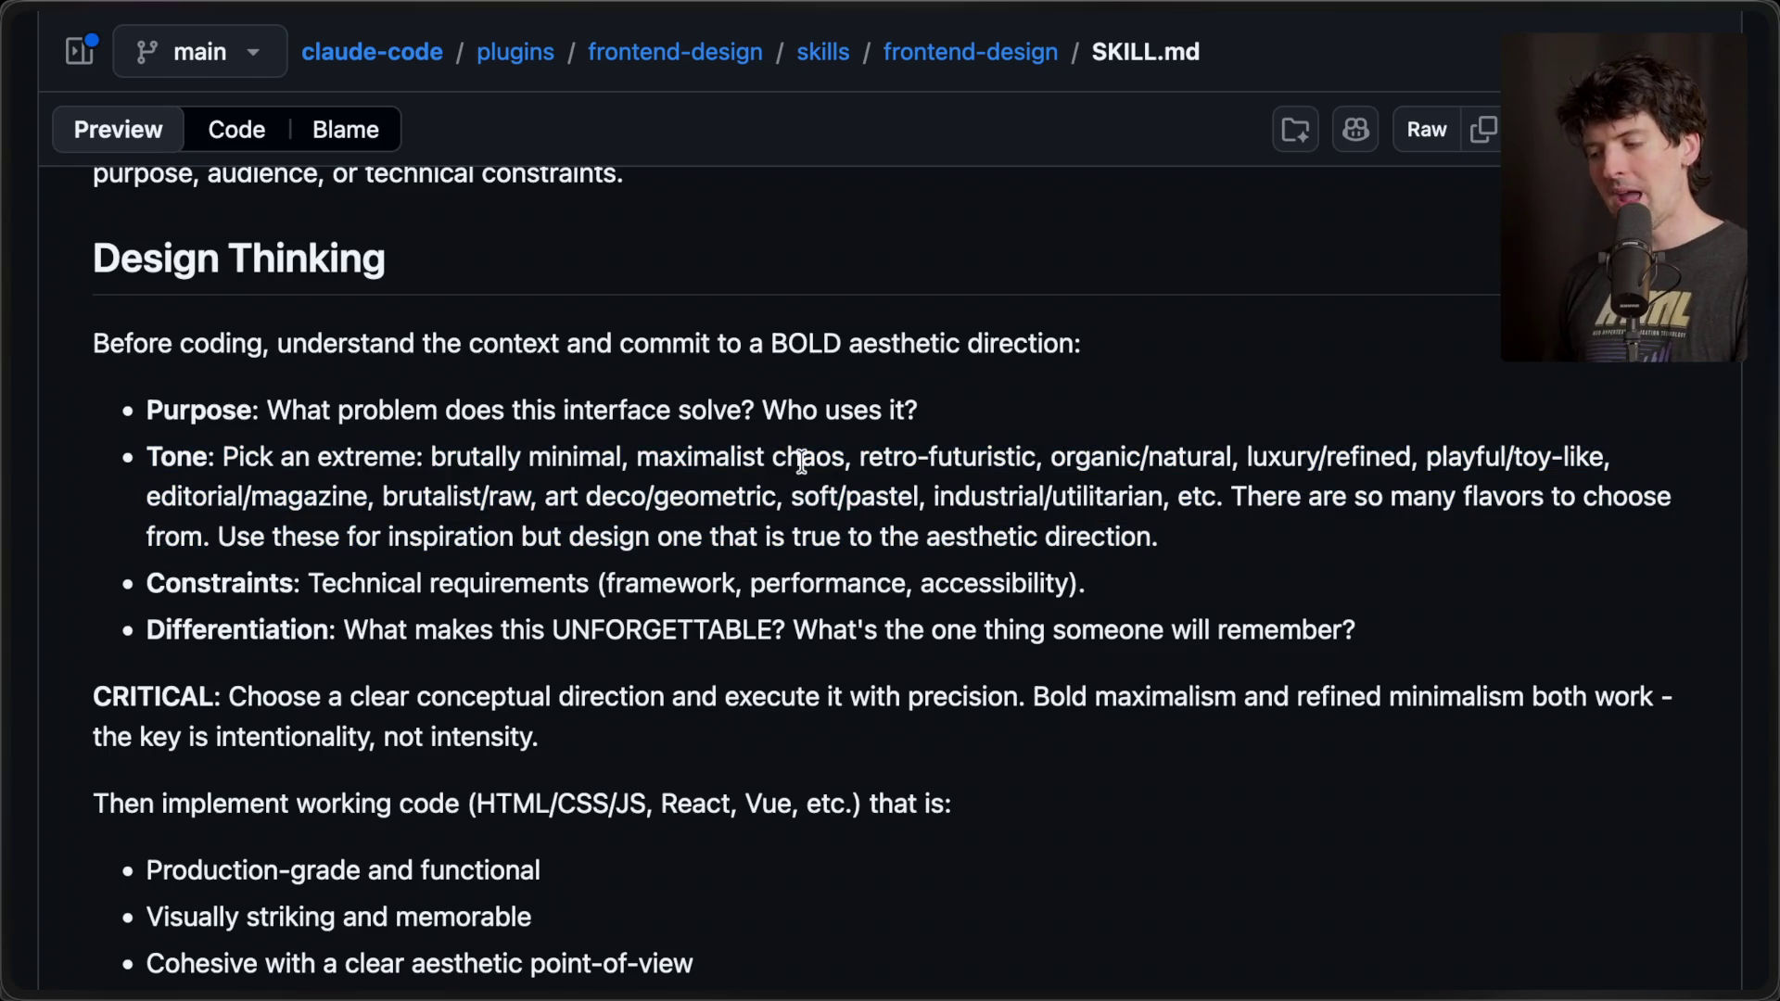
pyautogui.moveTo(864, 455); pyautogui.dragTo(1268, 457)
pyautogui.click(1270, 459)
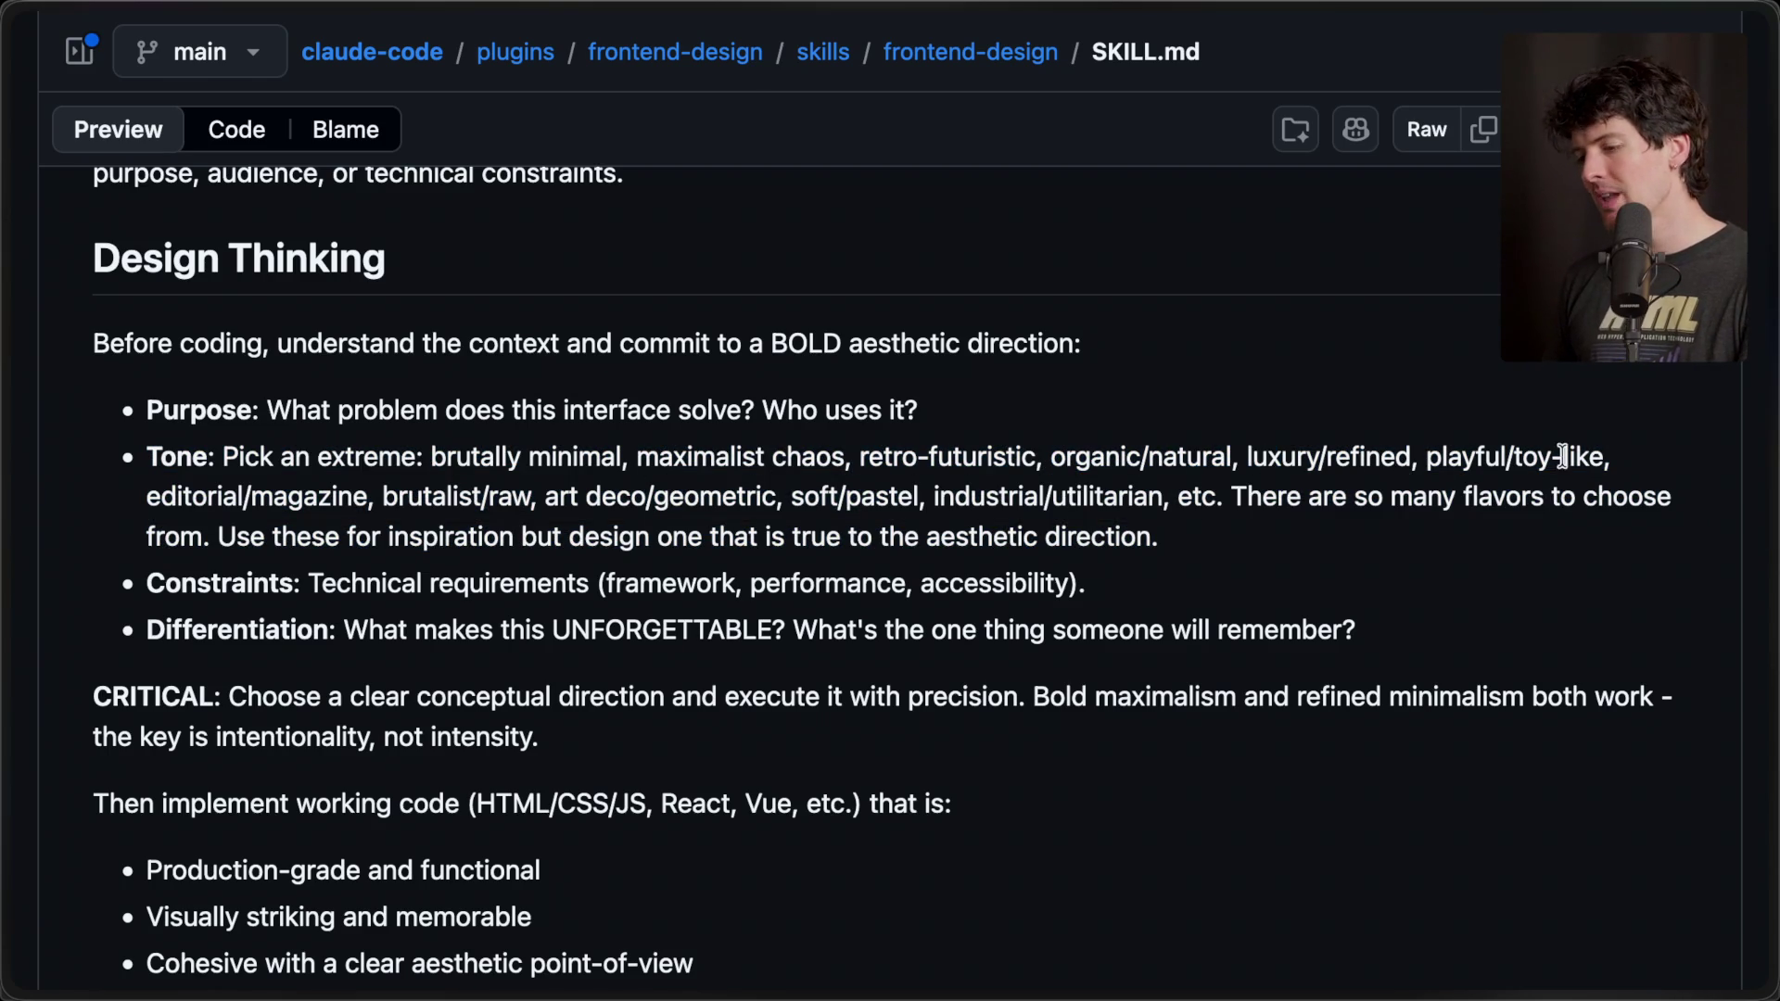
pyautogui.moveTo(141, 497); pyautogui.dragTo(556, 492)
pyautogui.click(556, 488)
pyautogui.press('e')
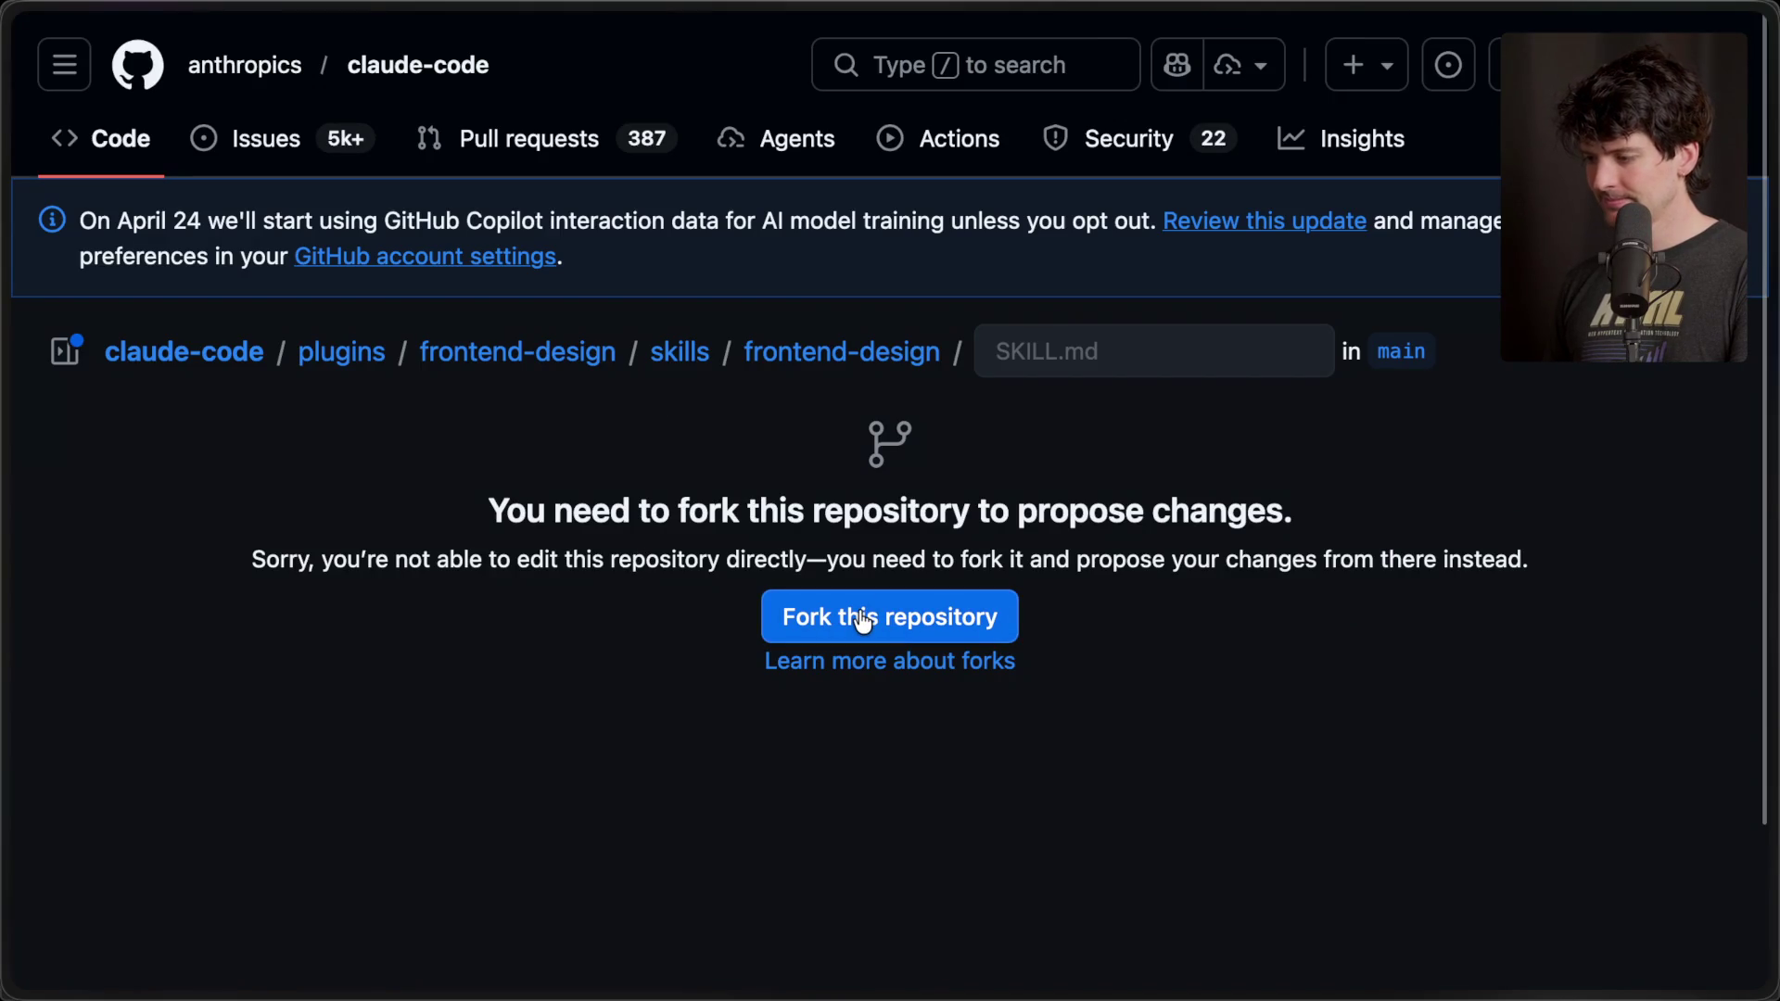
pyautogui.click(864, 619)
# - Search SKILL.md for 'retro-' to locate the retro-futuristic Tone option
pyautogui.scroll(-5, 582, 742)
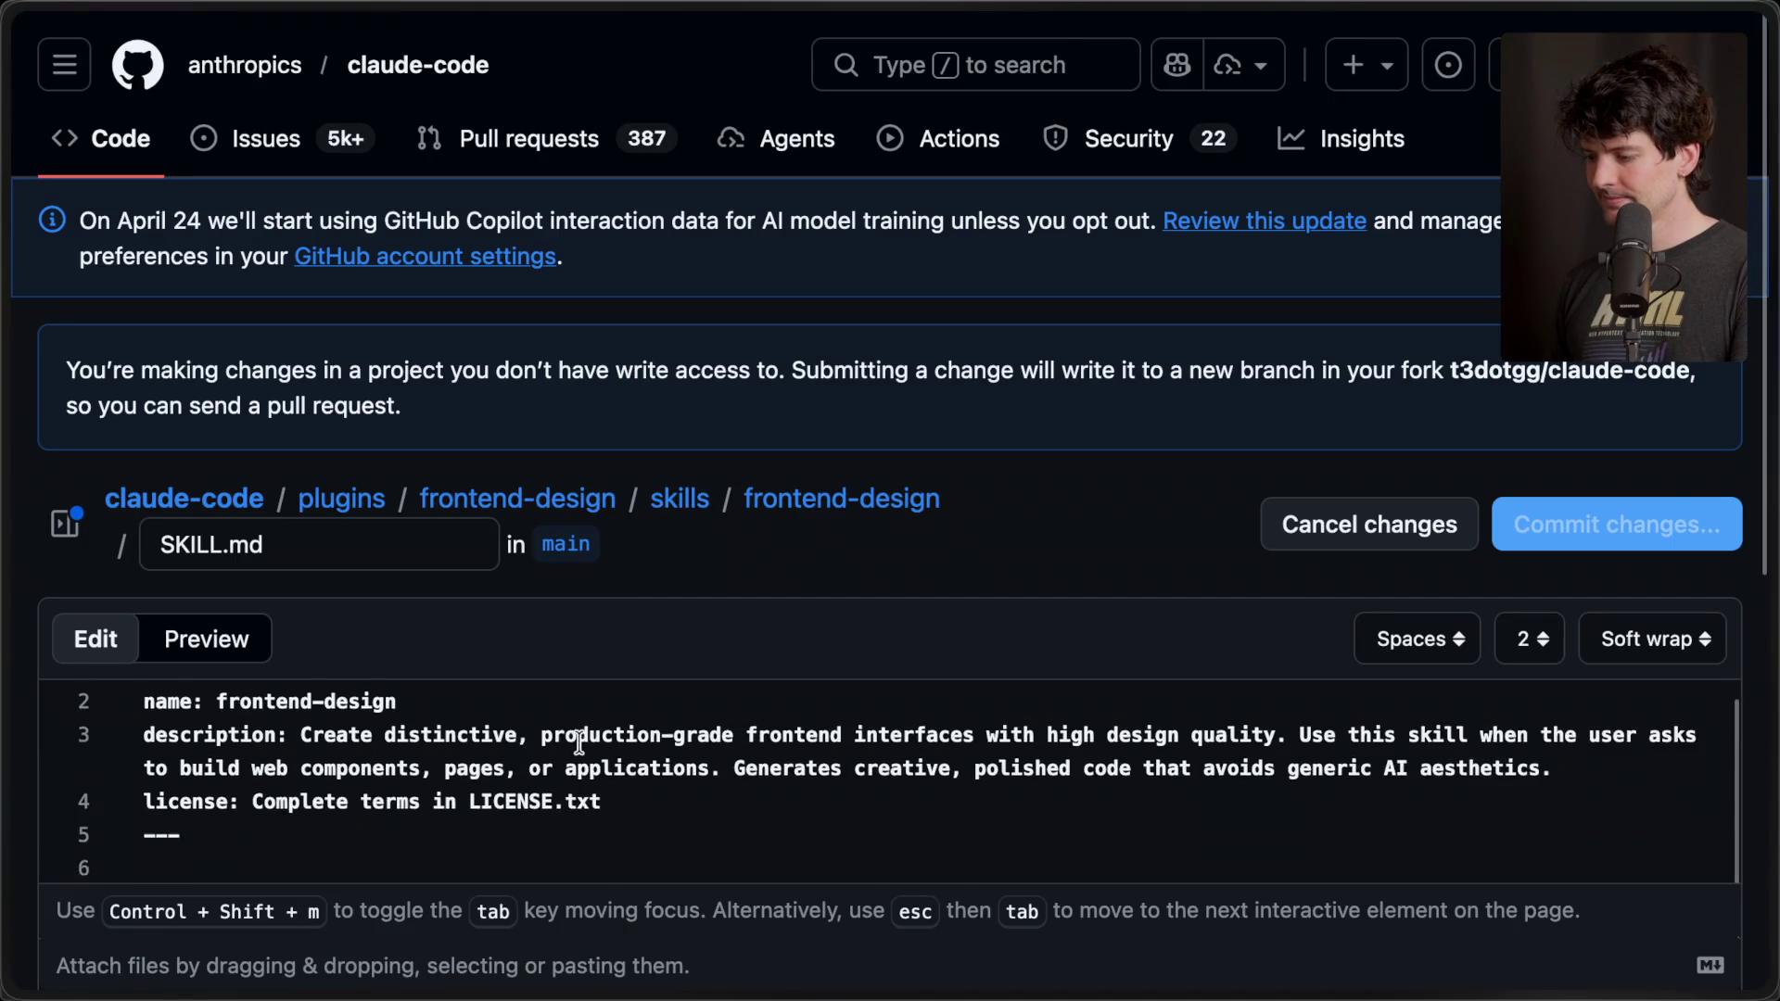
pyautogui.scroll(-10, 771, 512)
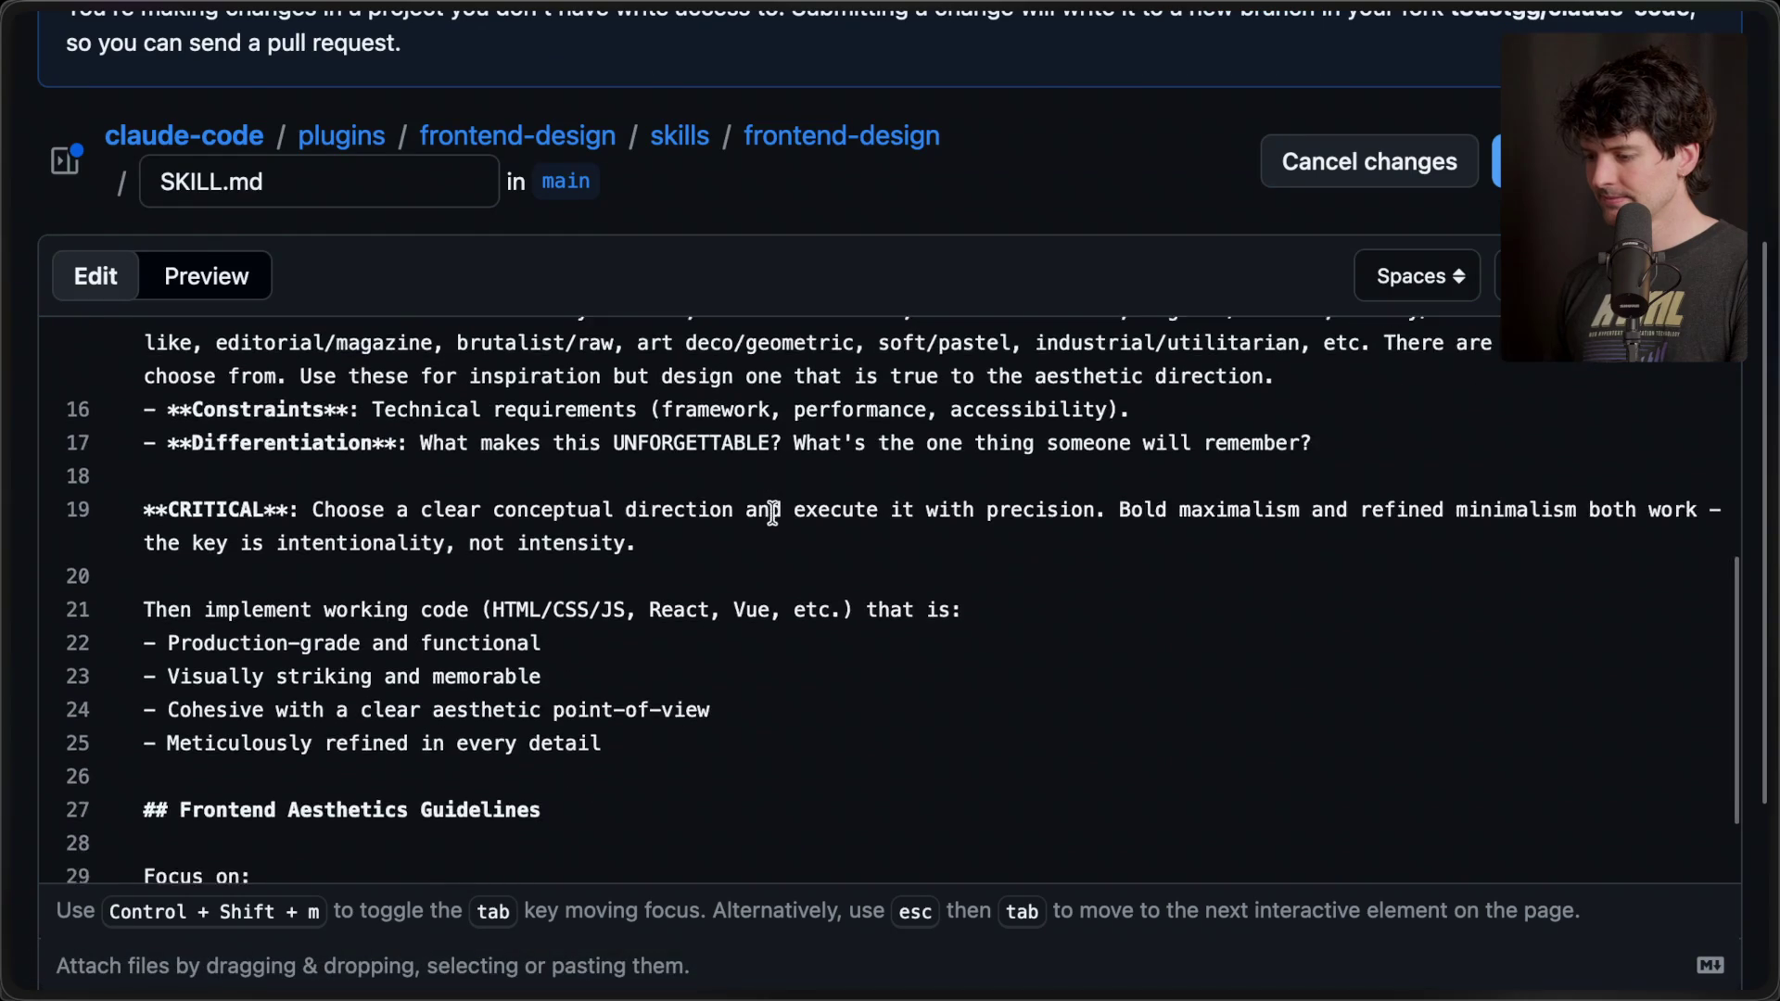
pyautogui.scroll(-10, 771, 512)
pyautogui.hotkey('ctrl', 'f')
pyautogui.write('retro-')
pyautogui.scroll(15, 621, 755)
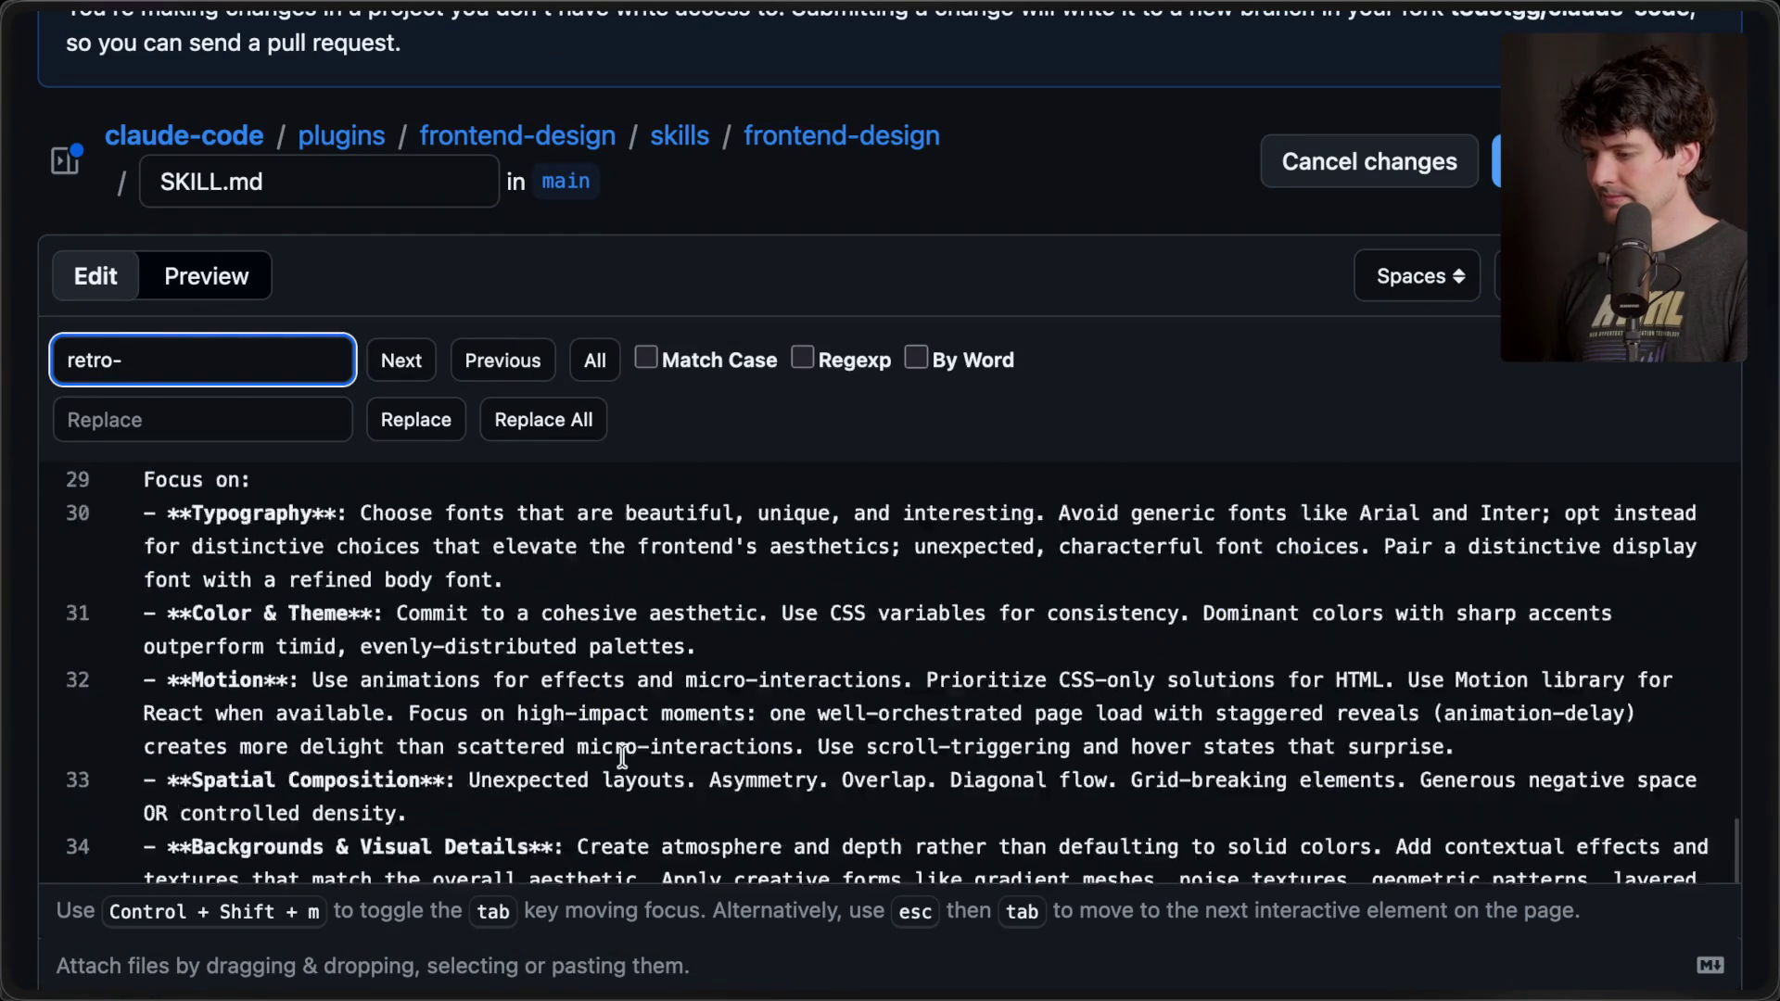
pyautogui.scroll(-5, 649, 754)
pyautogui.press('Escape')
pyautogui.scroll(6, 1042, 580)
pyautogui.scroll(-5, 1043, 584)
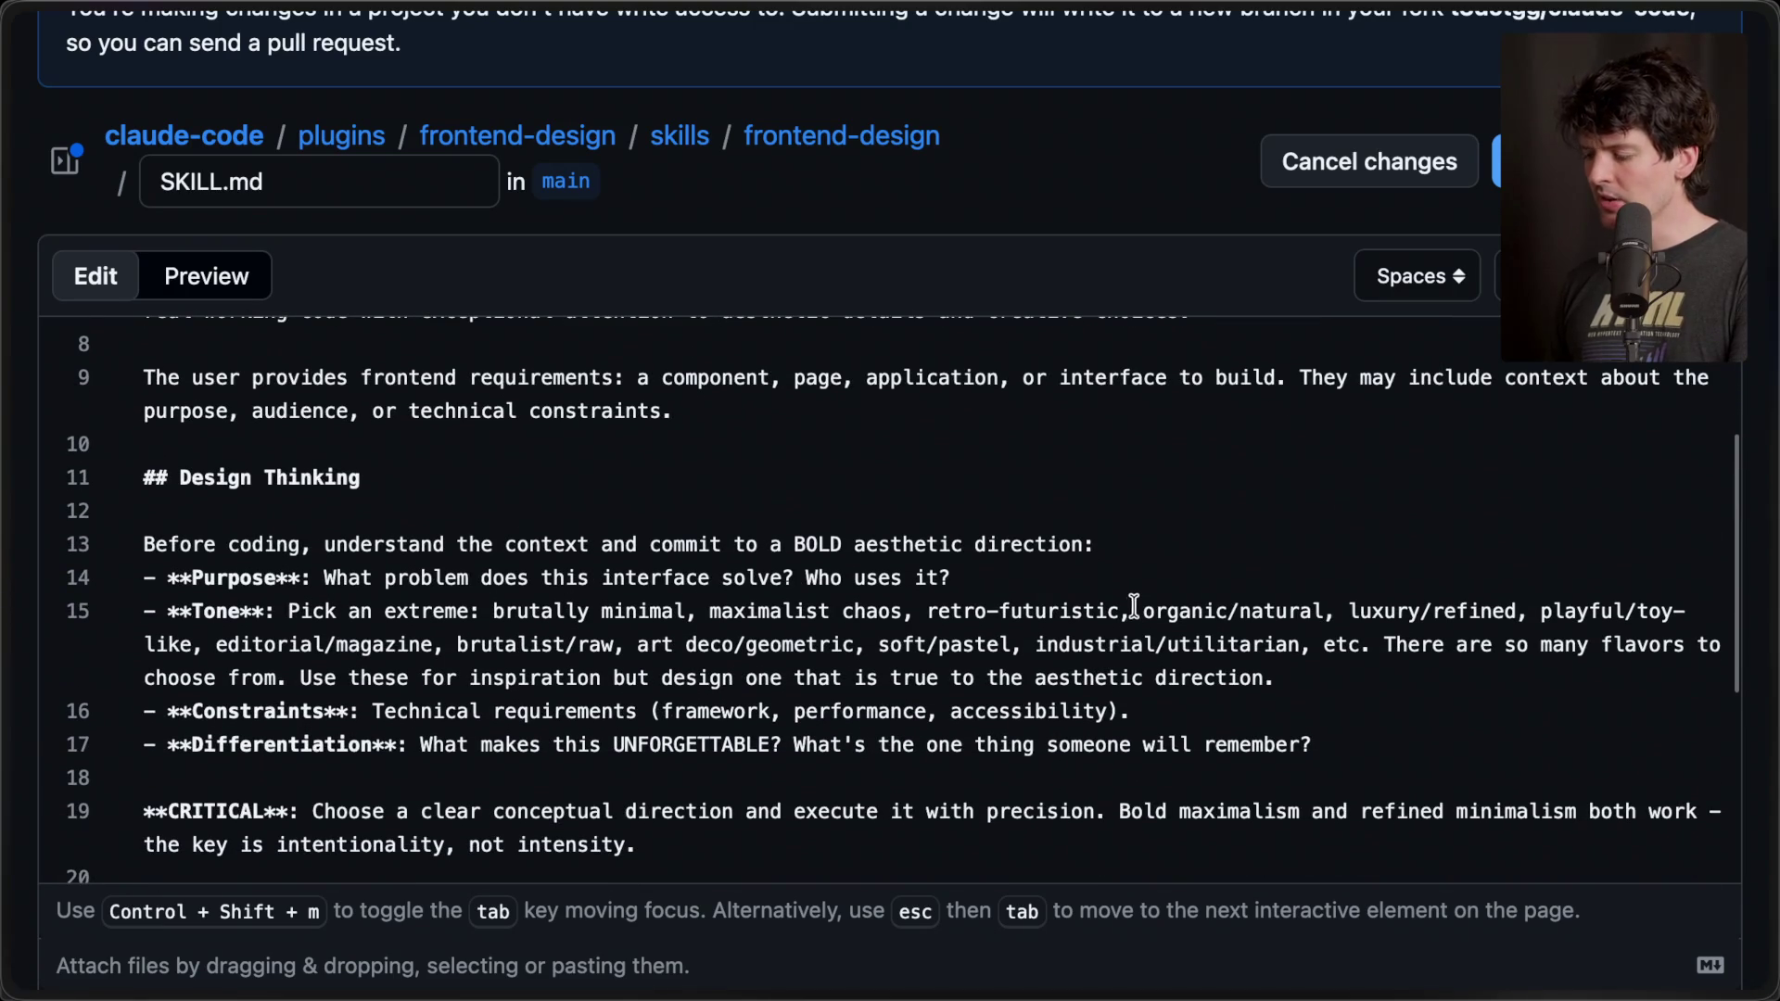
# - Delete 'retro-futuristic, ' from the Tone options on line 15
pyautogui.moveTo(1139, 612); pyautogui.dragTo(927, 611)
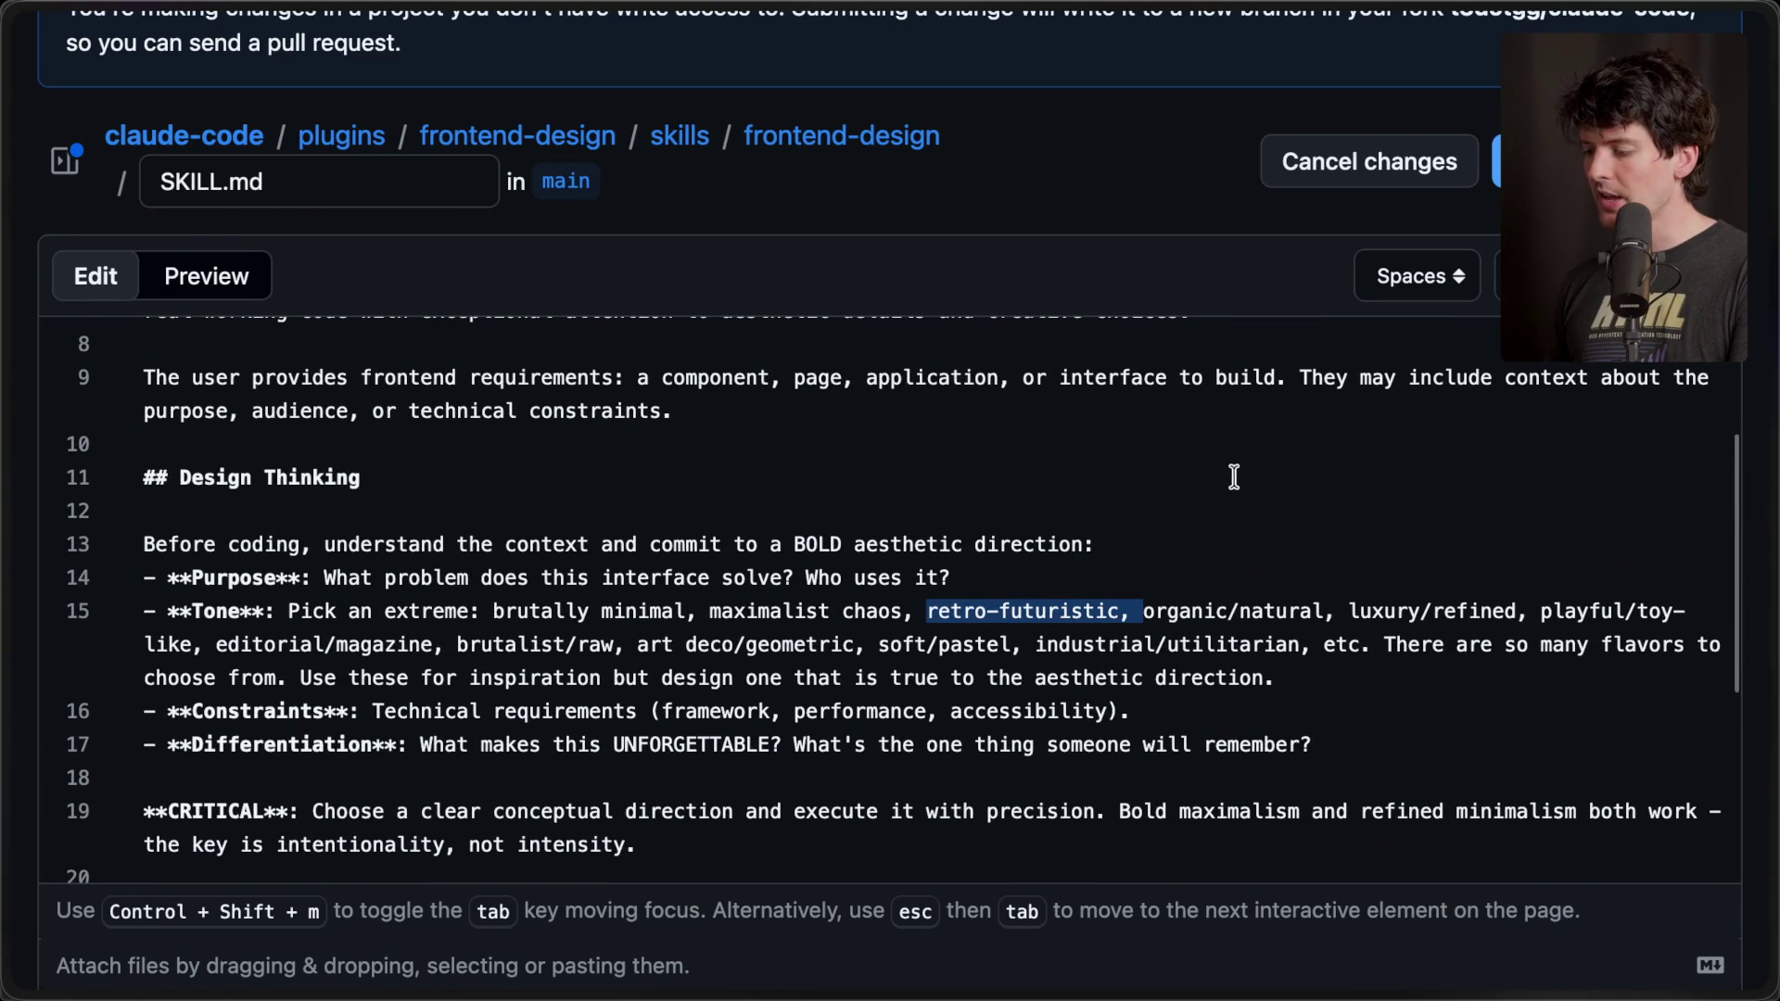
pyautogui.press('BackSpace')
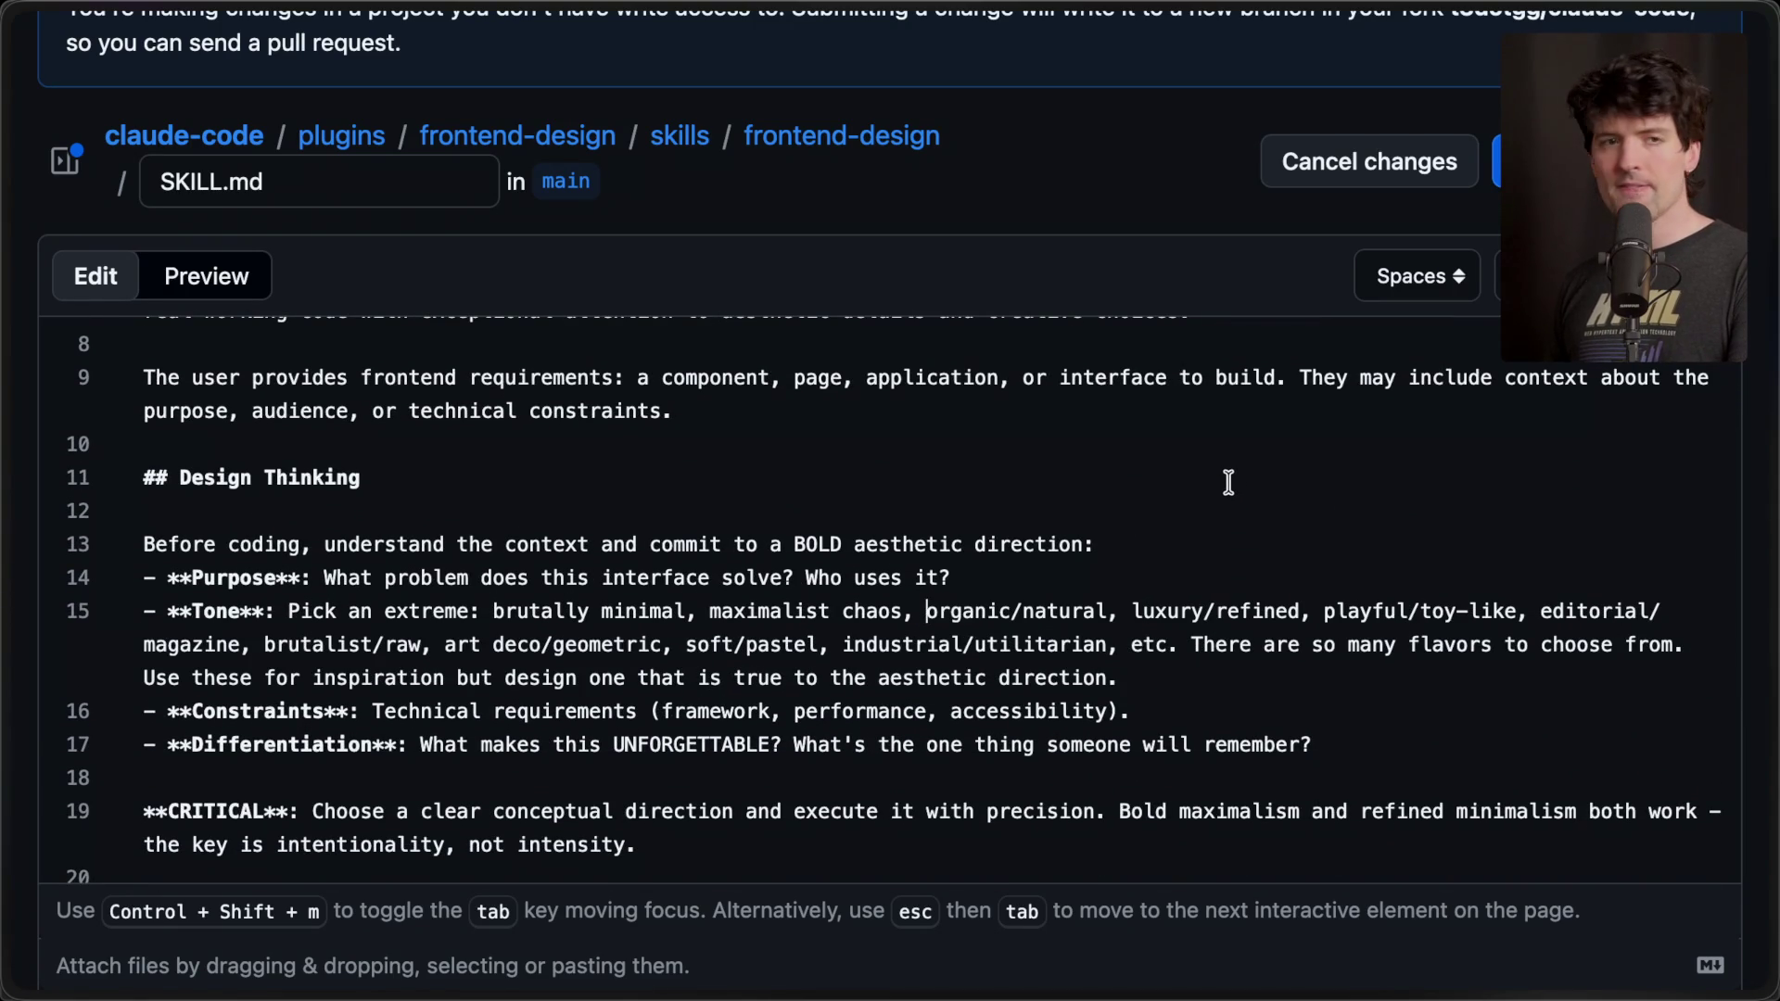
pyautogui.hotkey('ctrl', 'z')
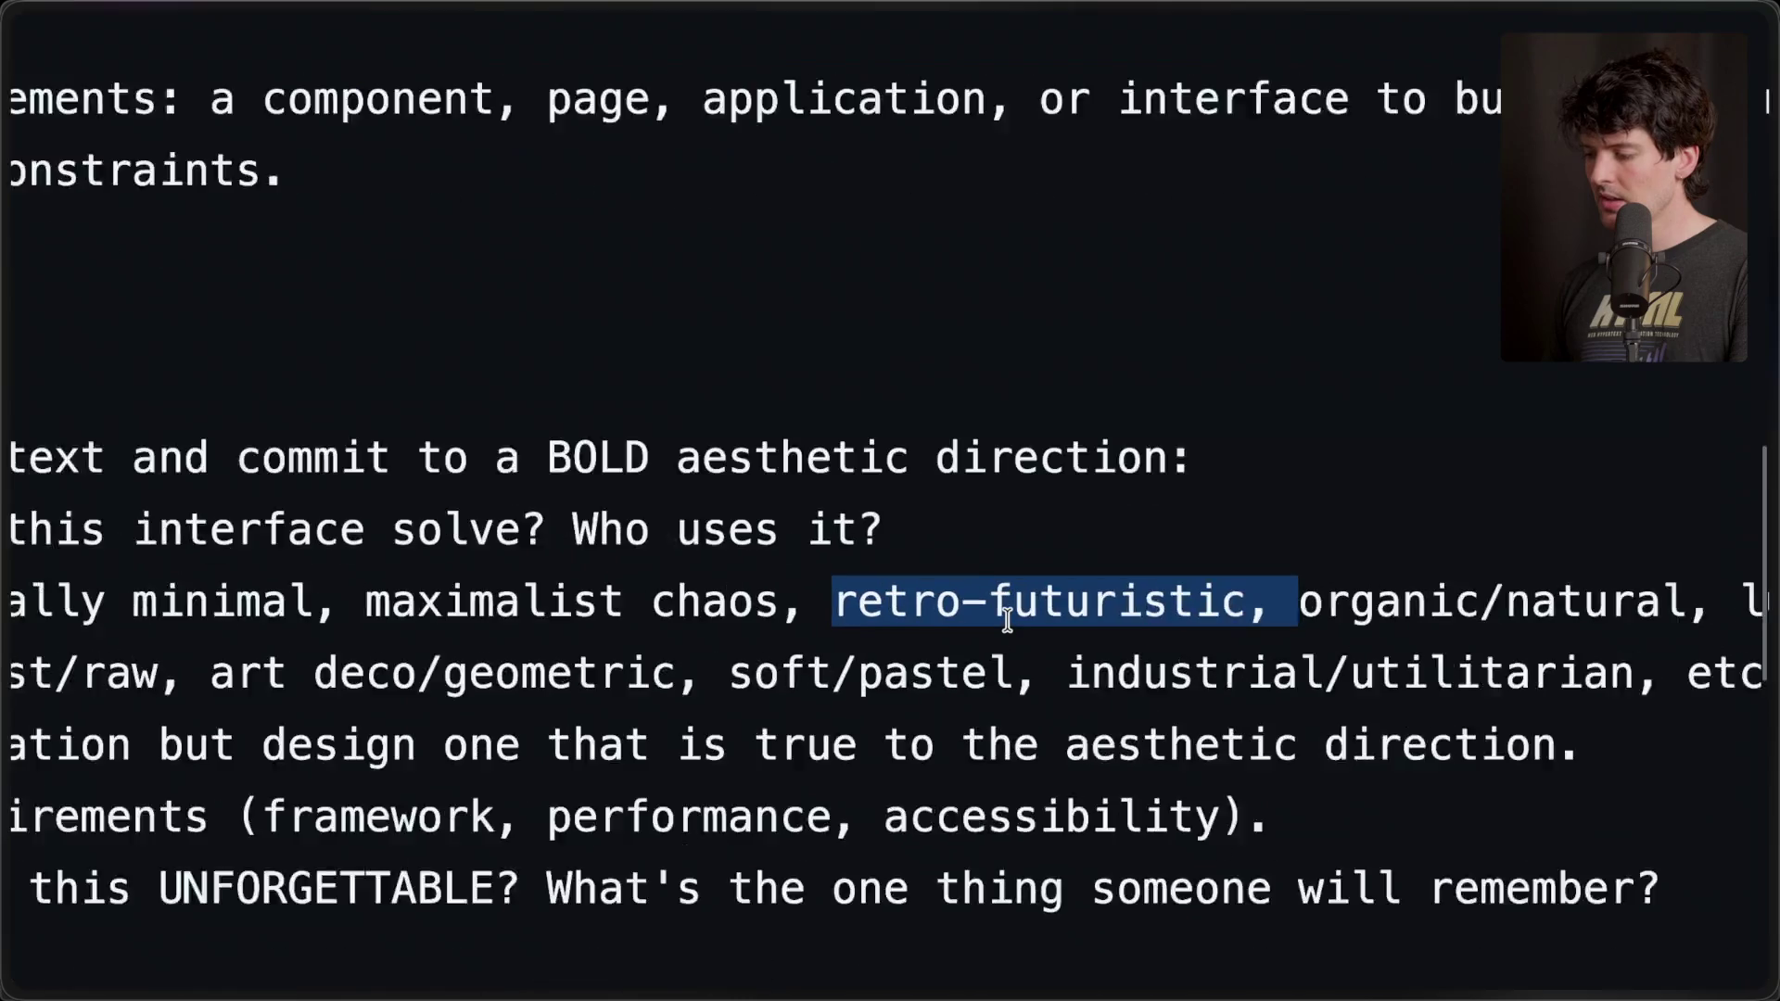
pyautogui.press('BackSpace')
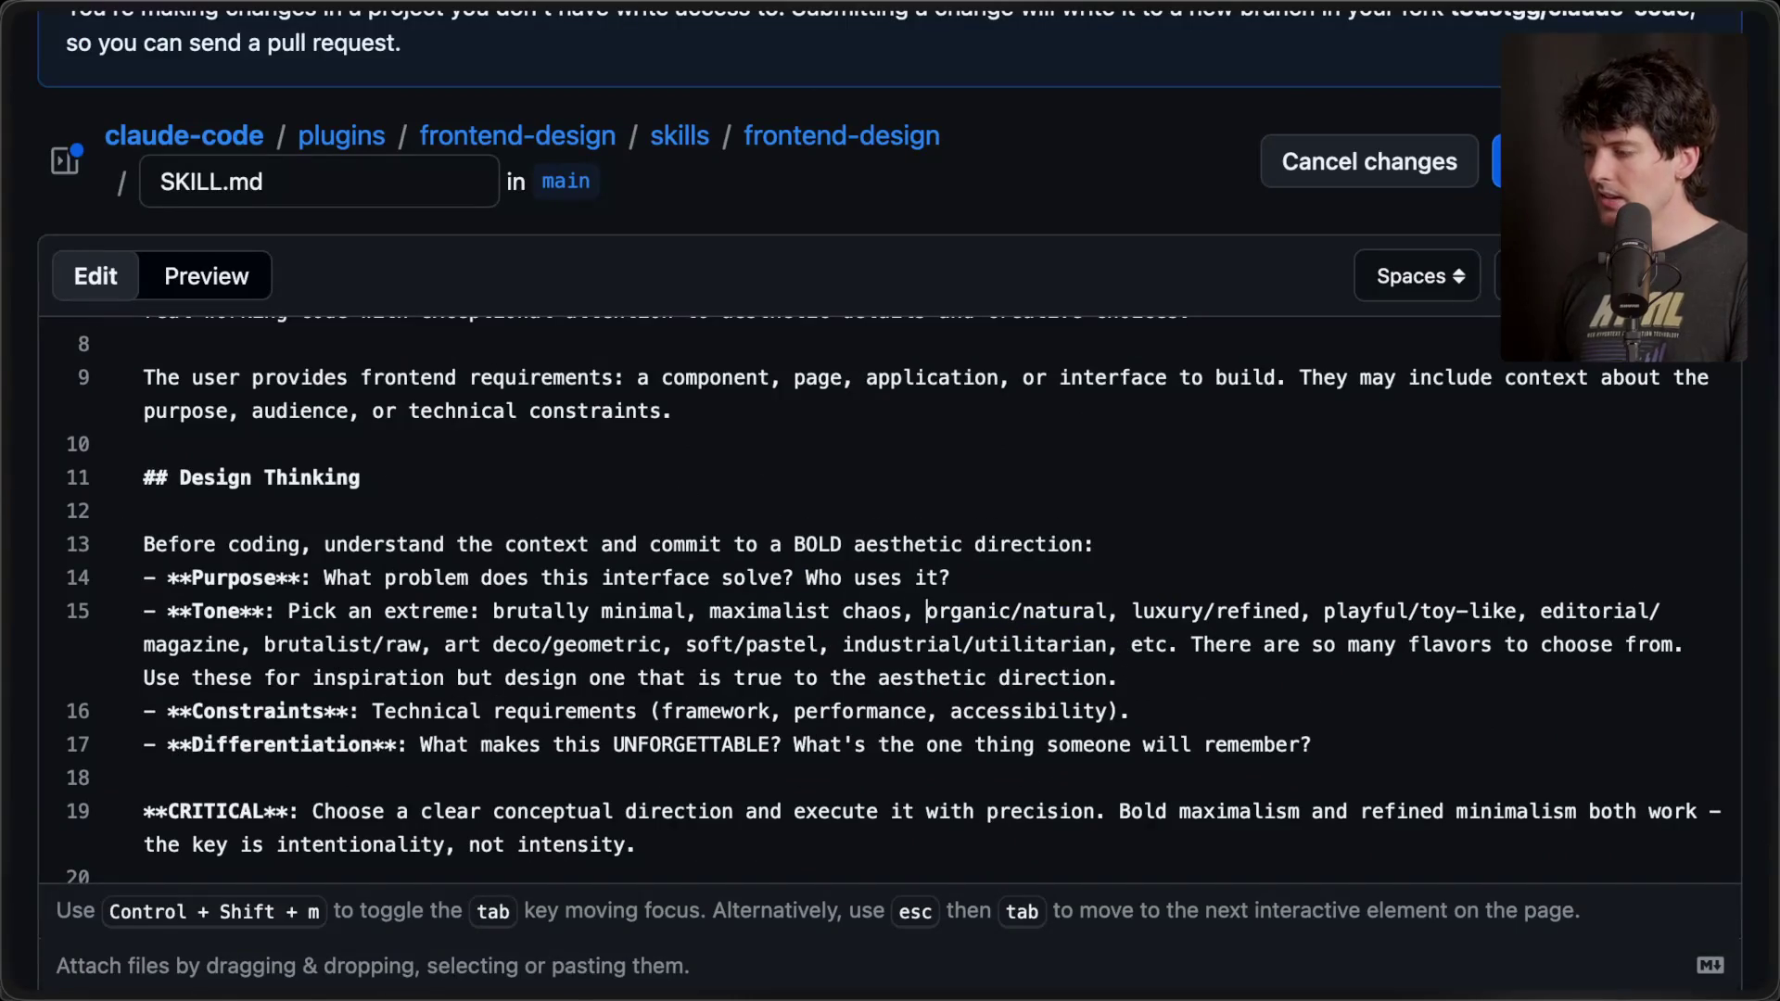
# - Bring up the commit proposal, keeping Copilot's suggested commit message unchanged
pyautogui.hotkey('ctrl', 's')
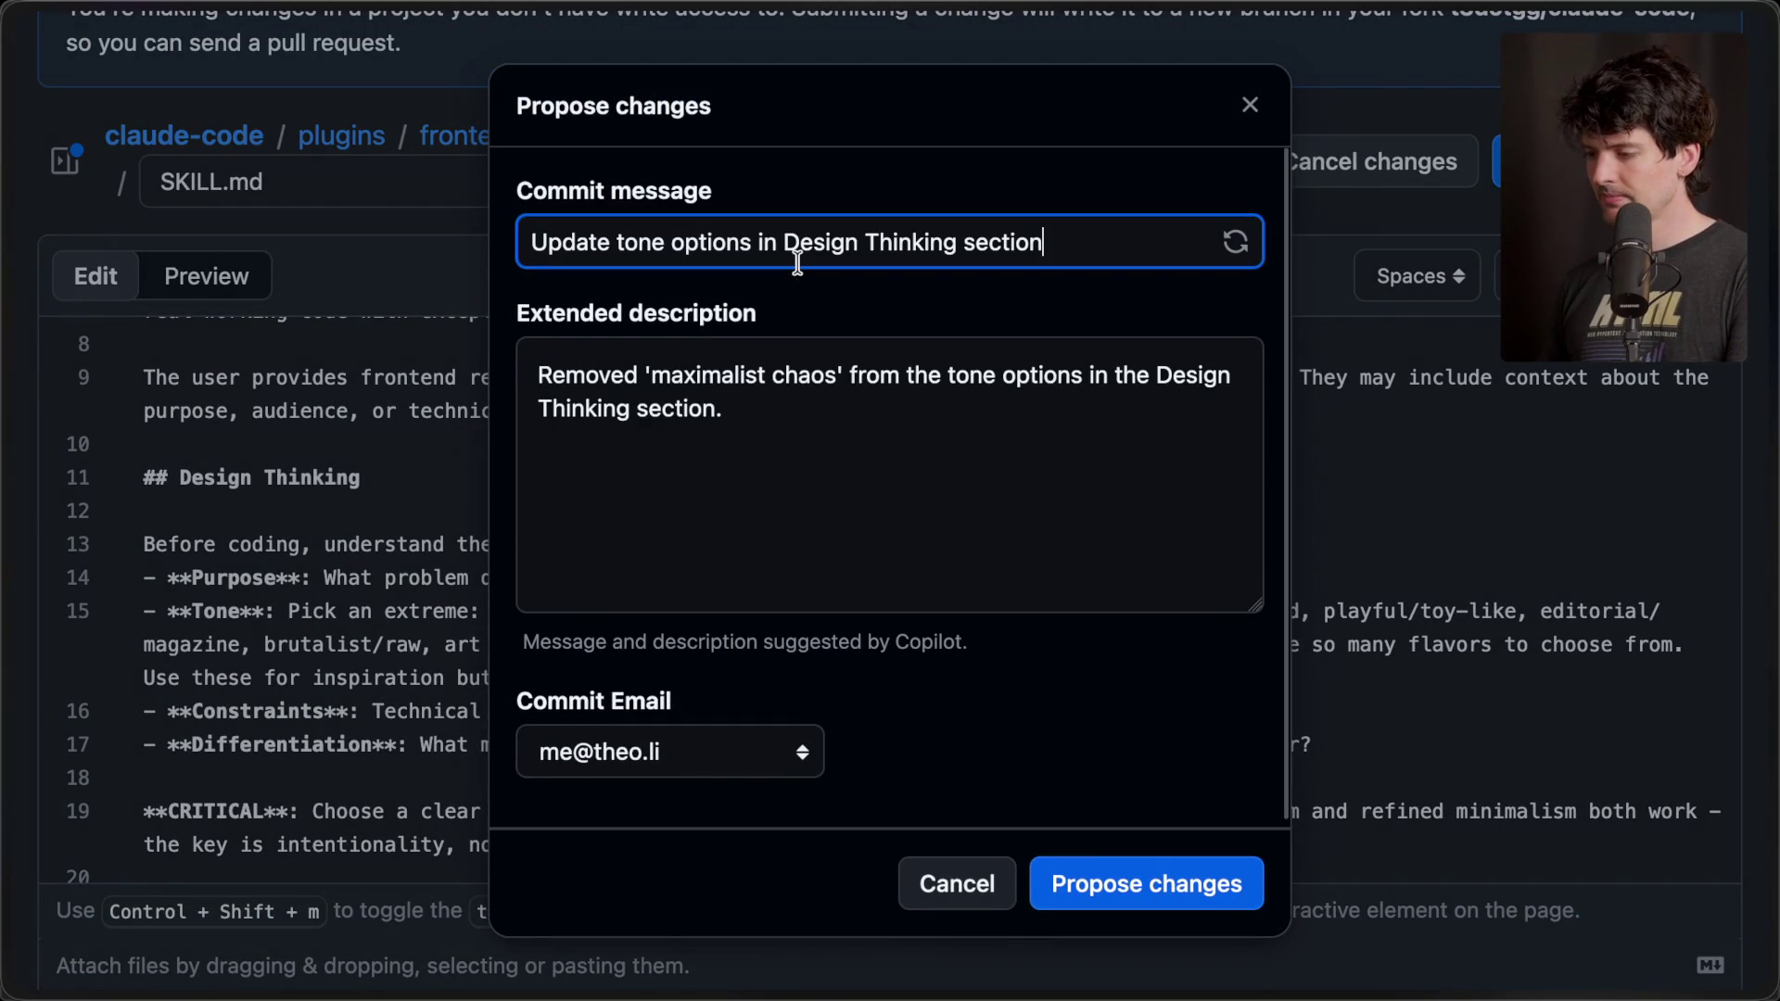
pyautogui.tripleClick(797, 262)
pyautogui.write('Remove')
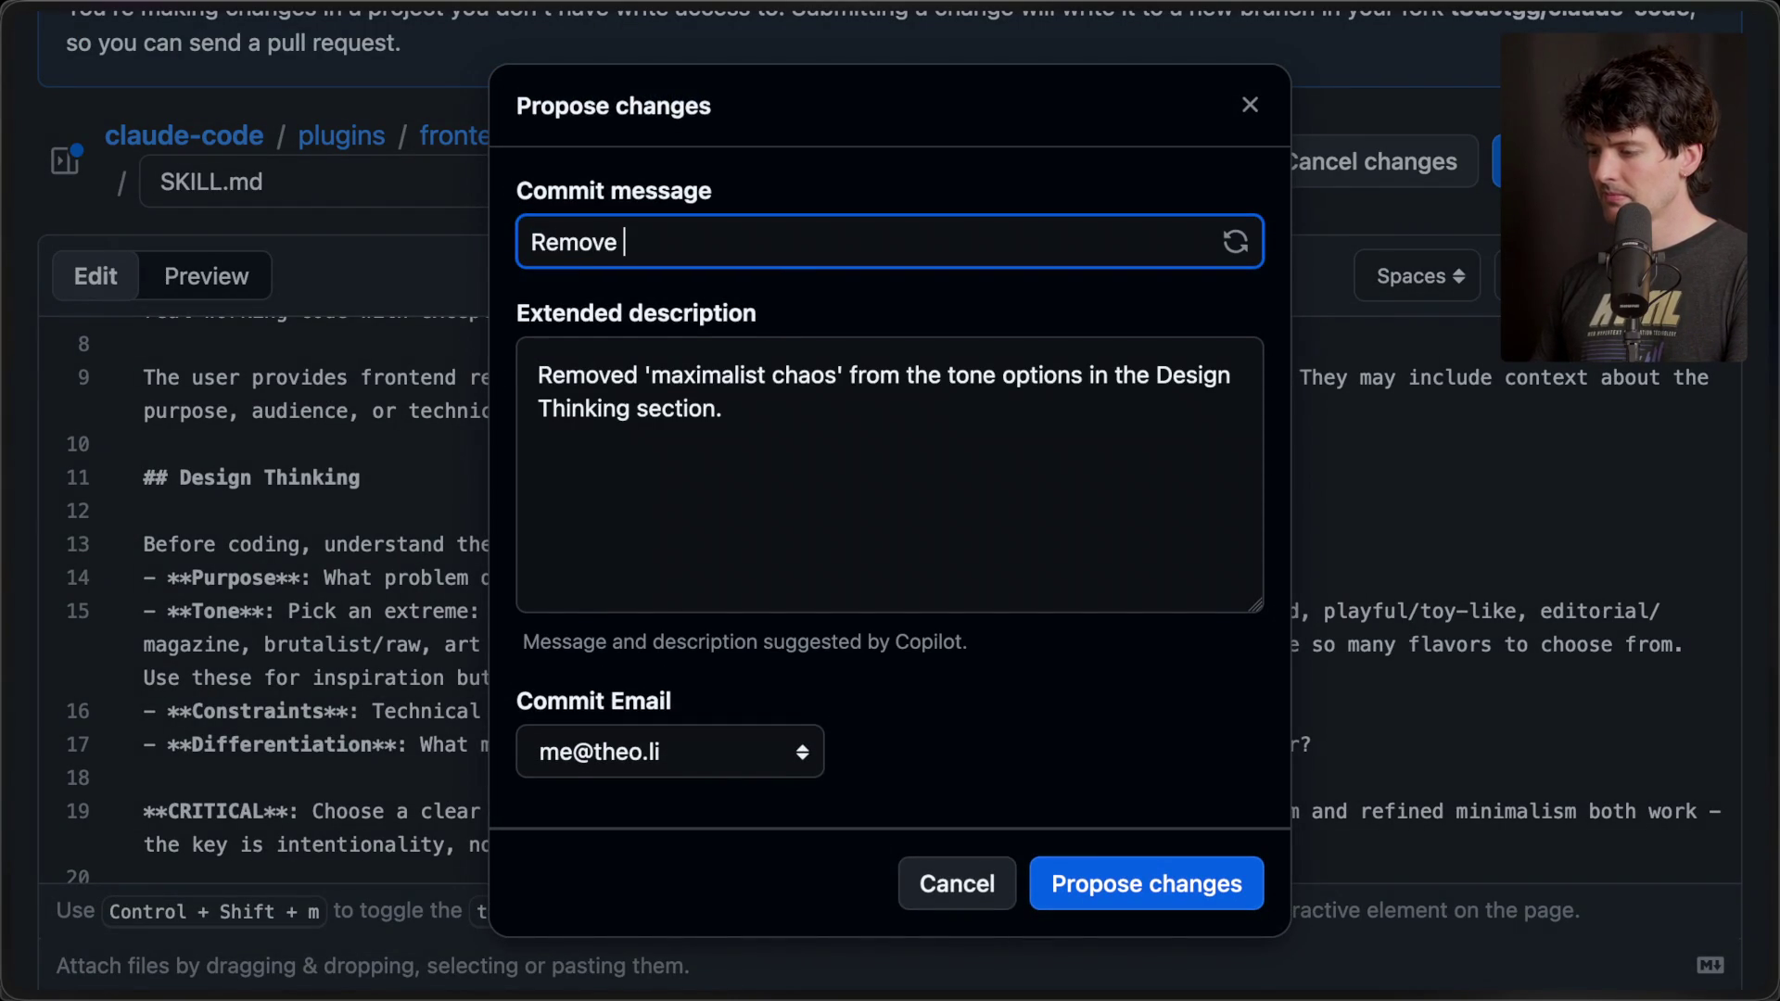
pyautogui.hotkey('ctrl', 'z')
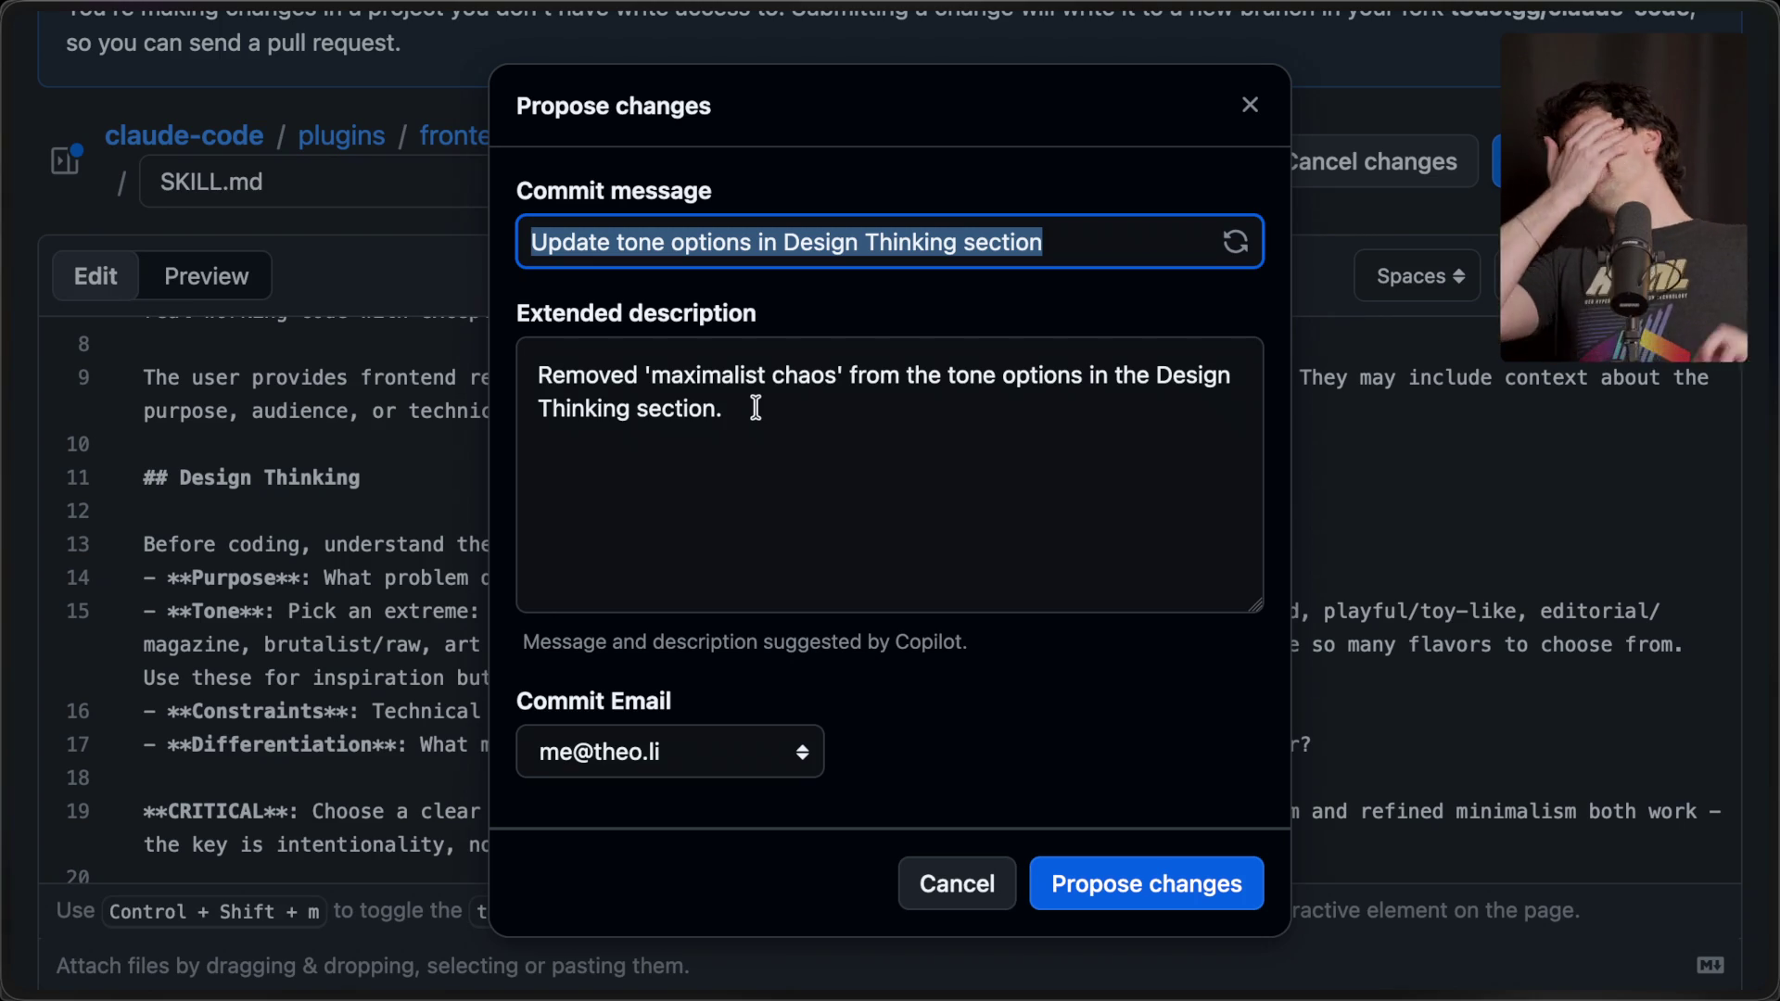
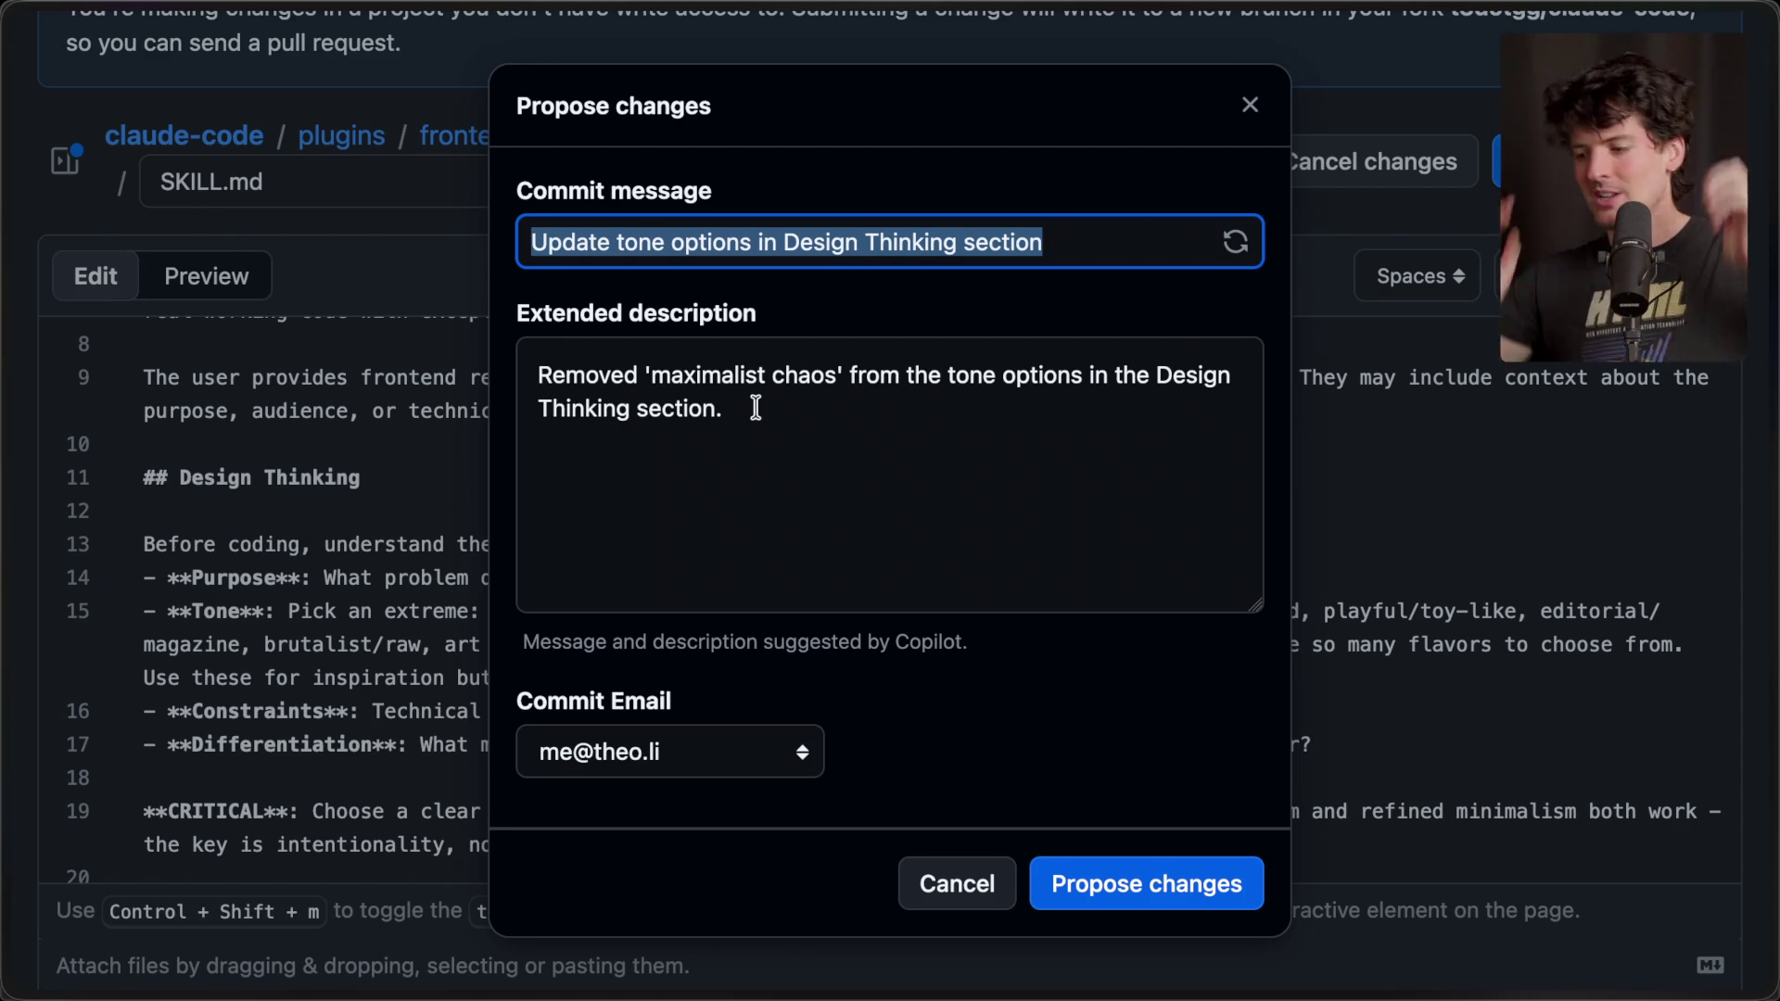
# - Keep the current commit e-mail and review the Copilot-suggested extended description
pyautogui.click(794, 775)
pyautogui.click(775, 753)
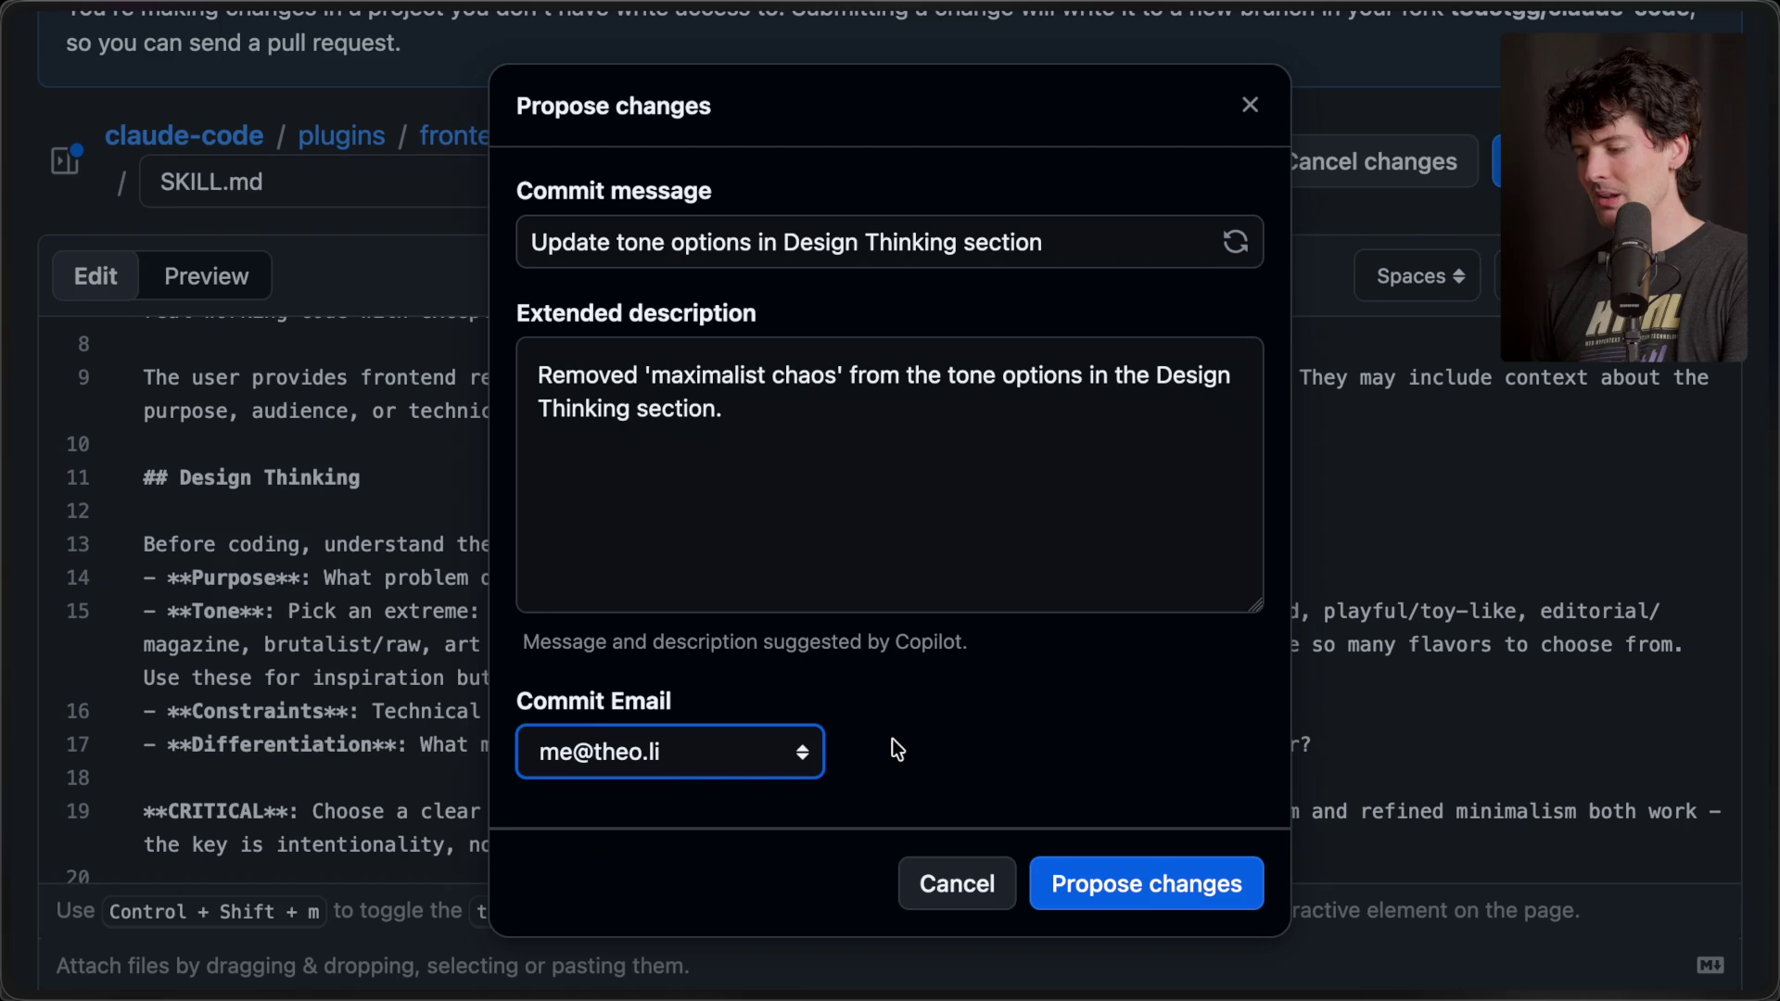
pyautogui.click(858, 463)
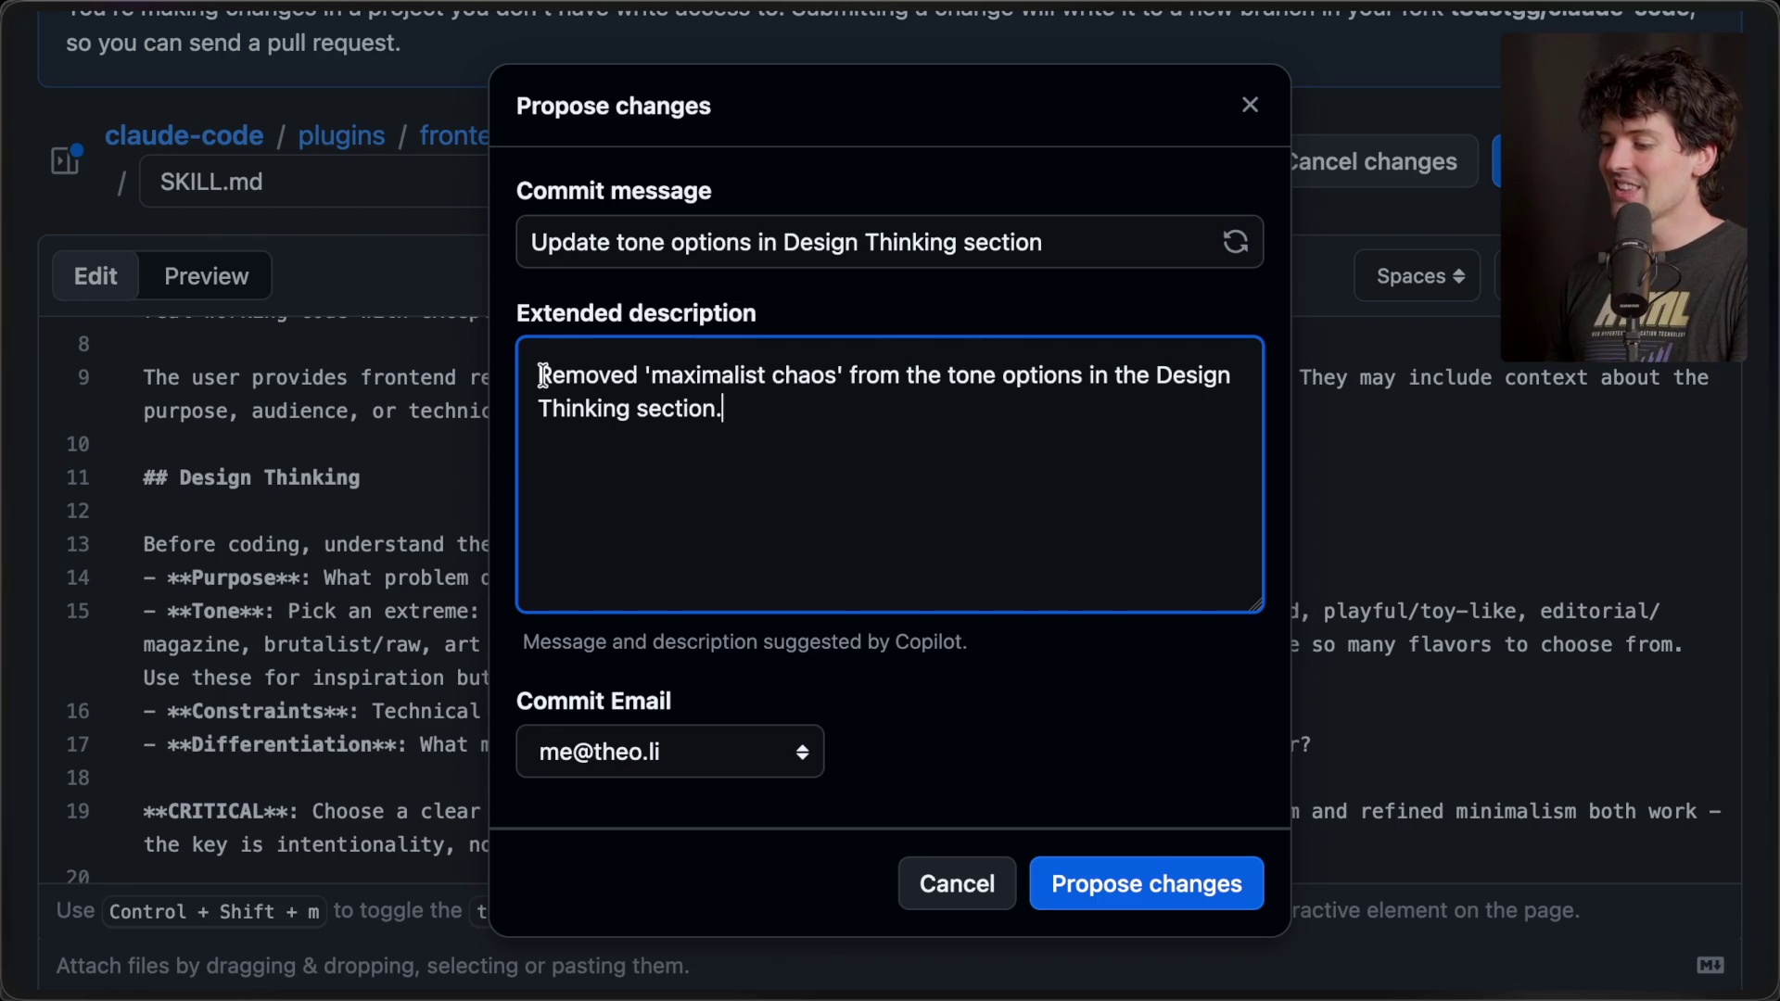
pyautogui.moveTo(561, 373); pyautogui.dragTo(850, 452)
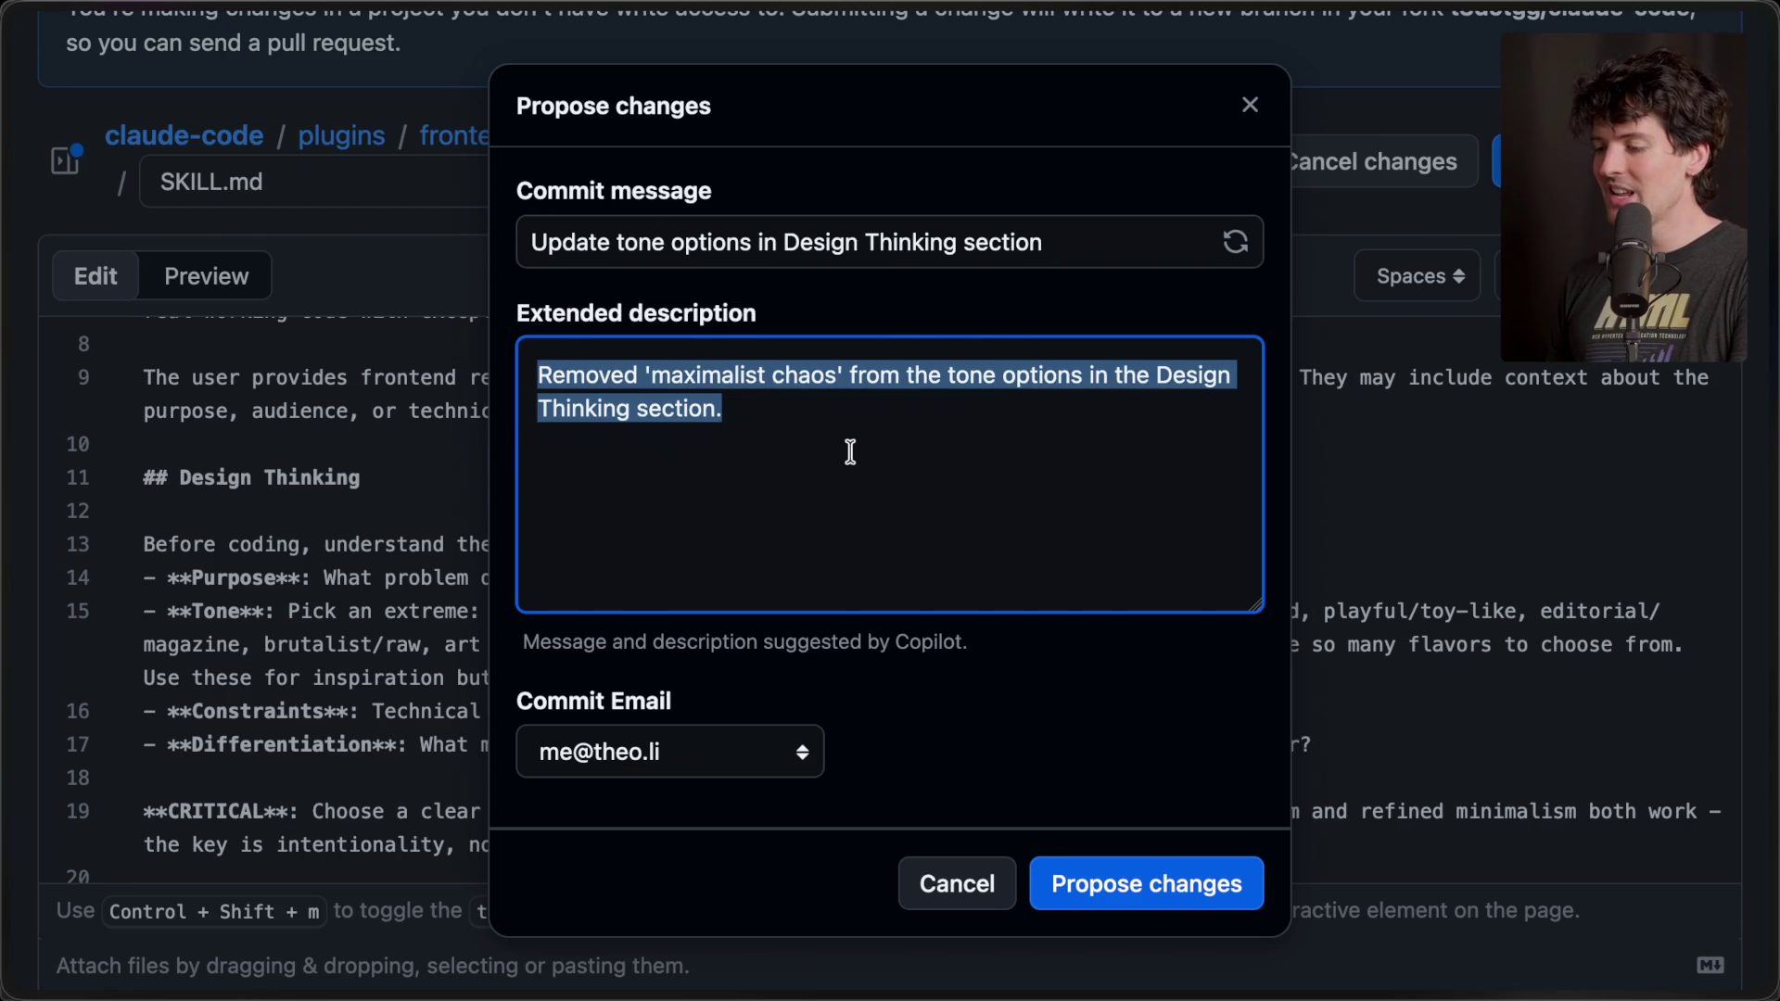
pyautogui.click(762, 405)
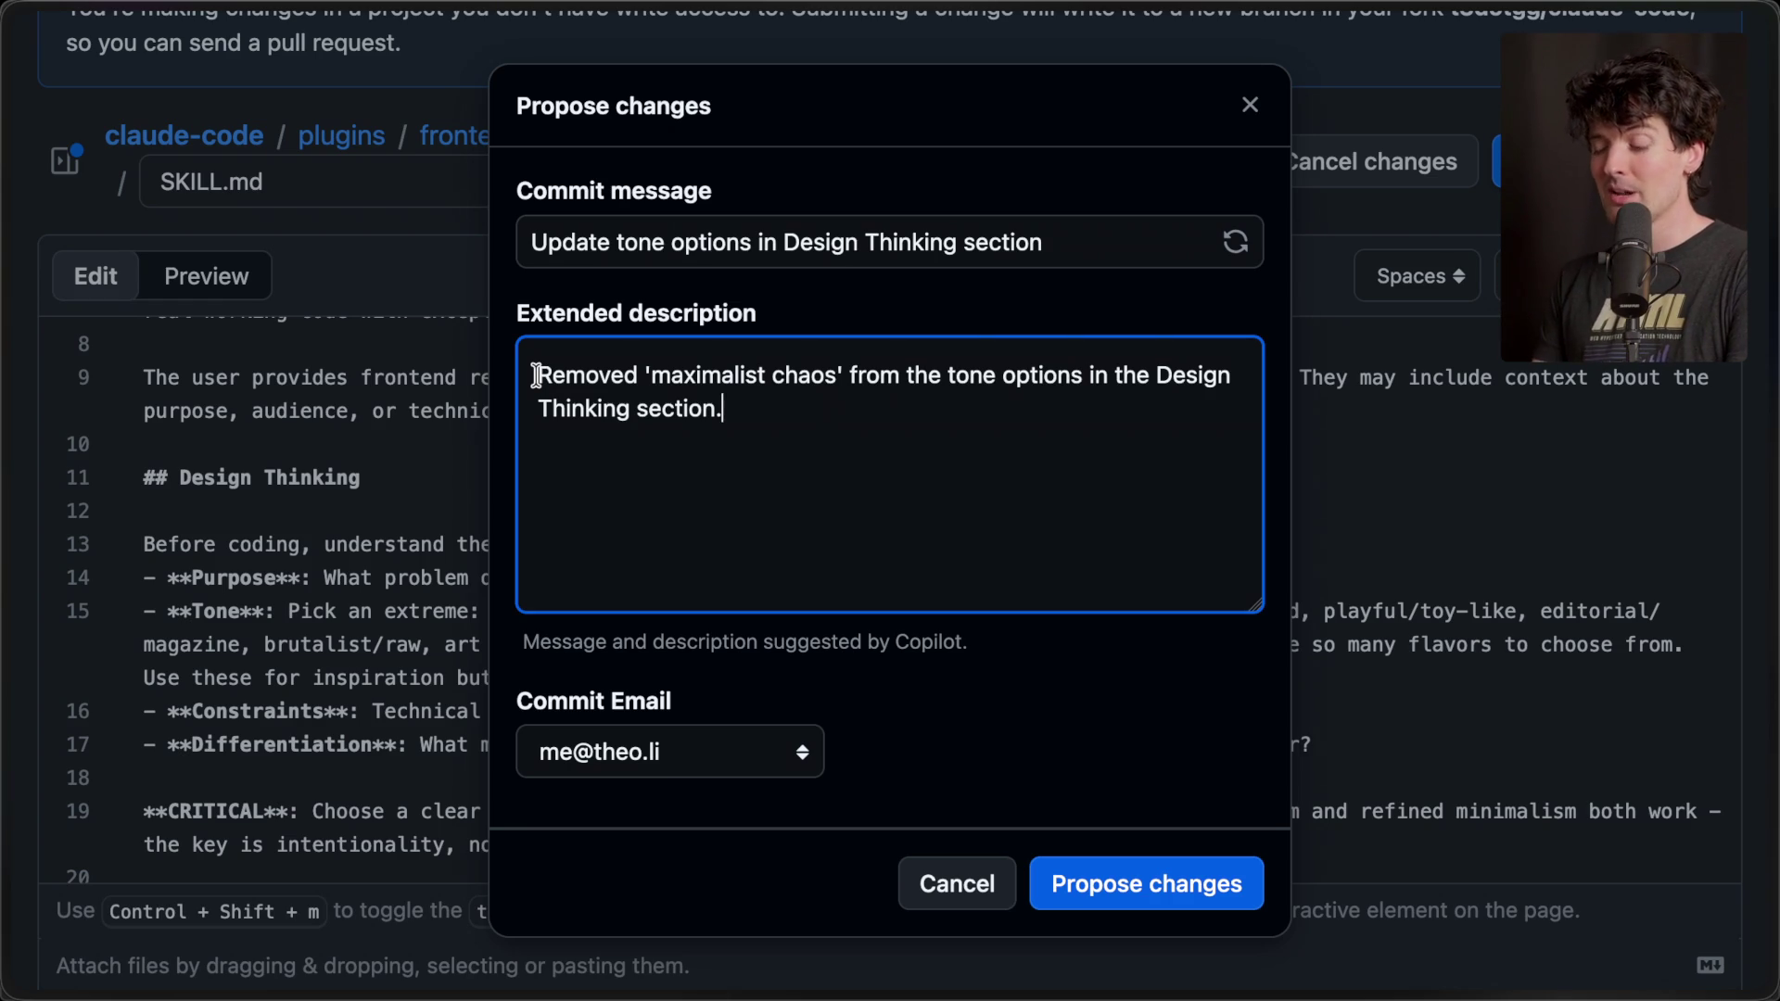
# - Review the suggested commit message, cancel the proposal, and return to the Tone line
pyautogui.moveTo(532, 242); pyautogui.dragTo(1104, 246)
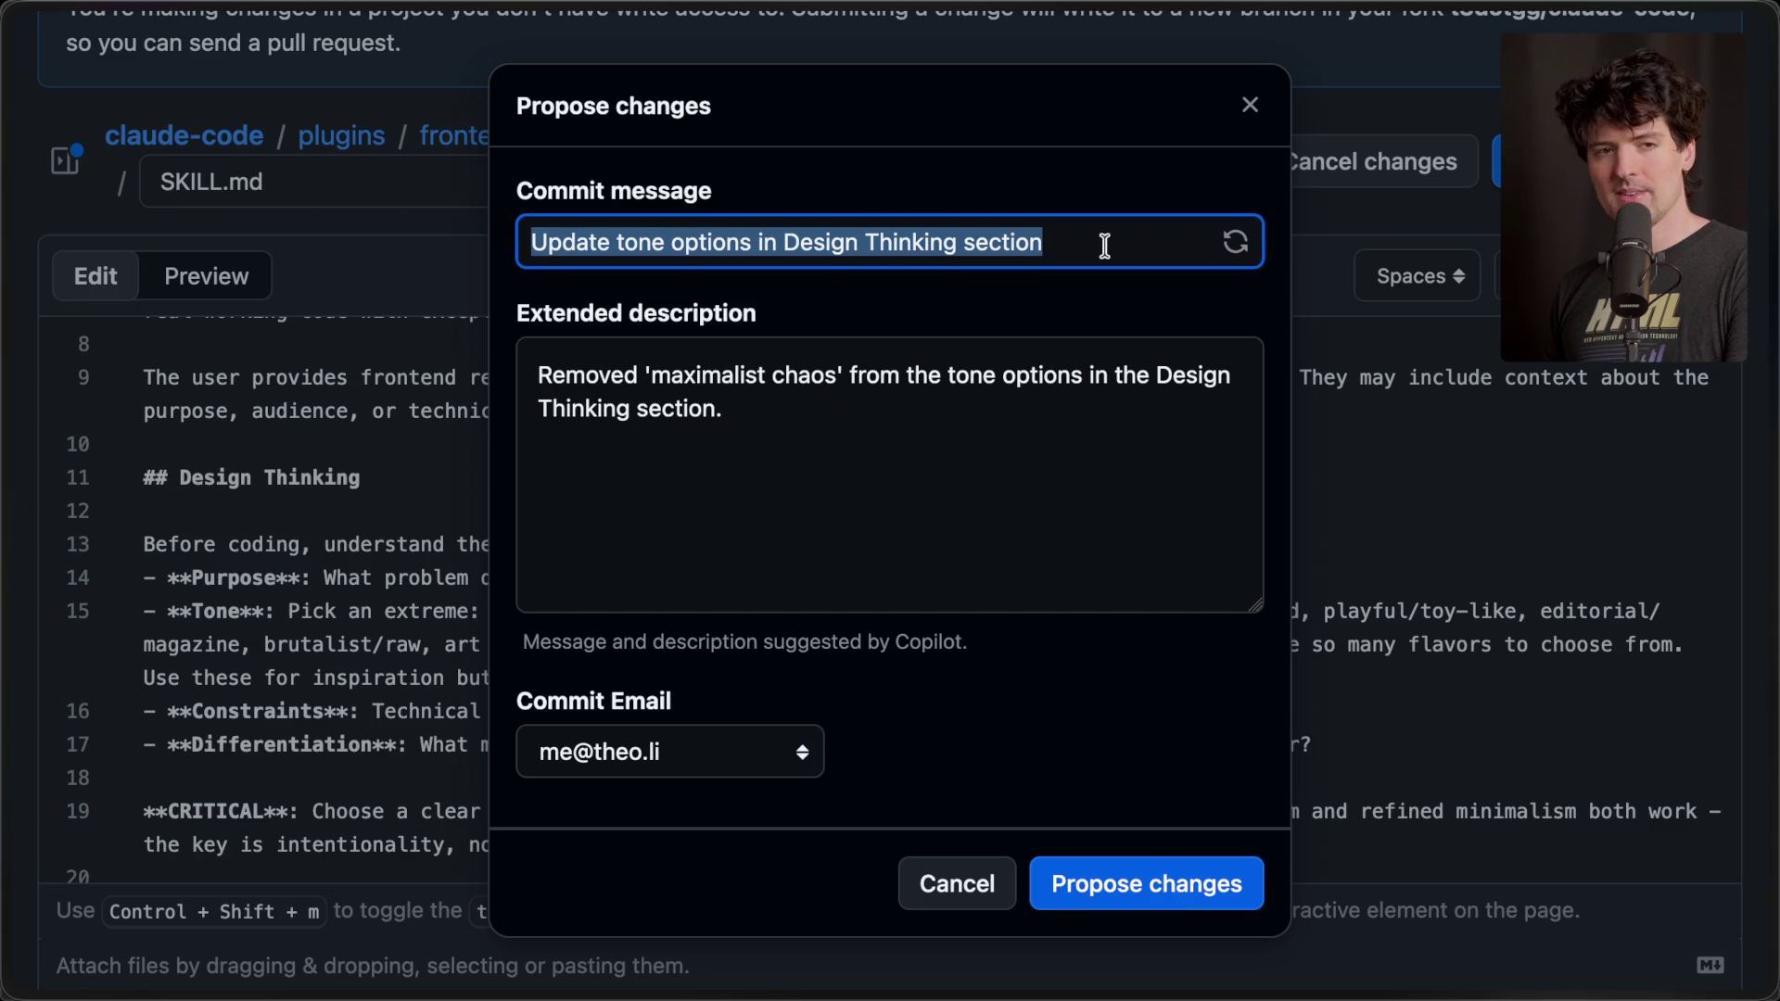
pyautogui.tripleClick(846, 450)
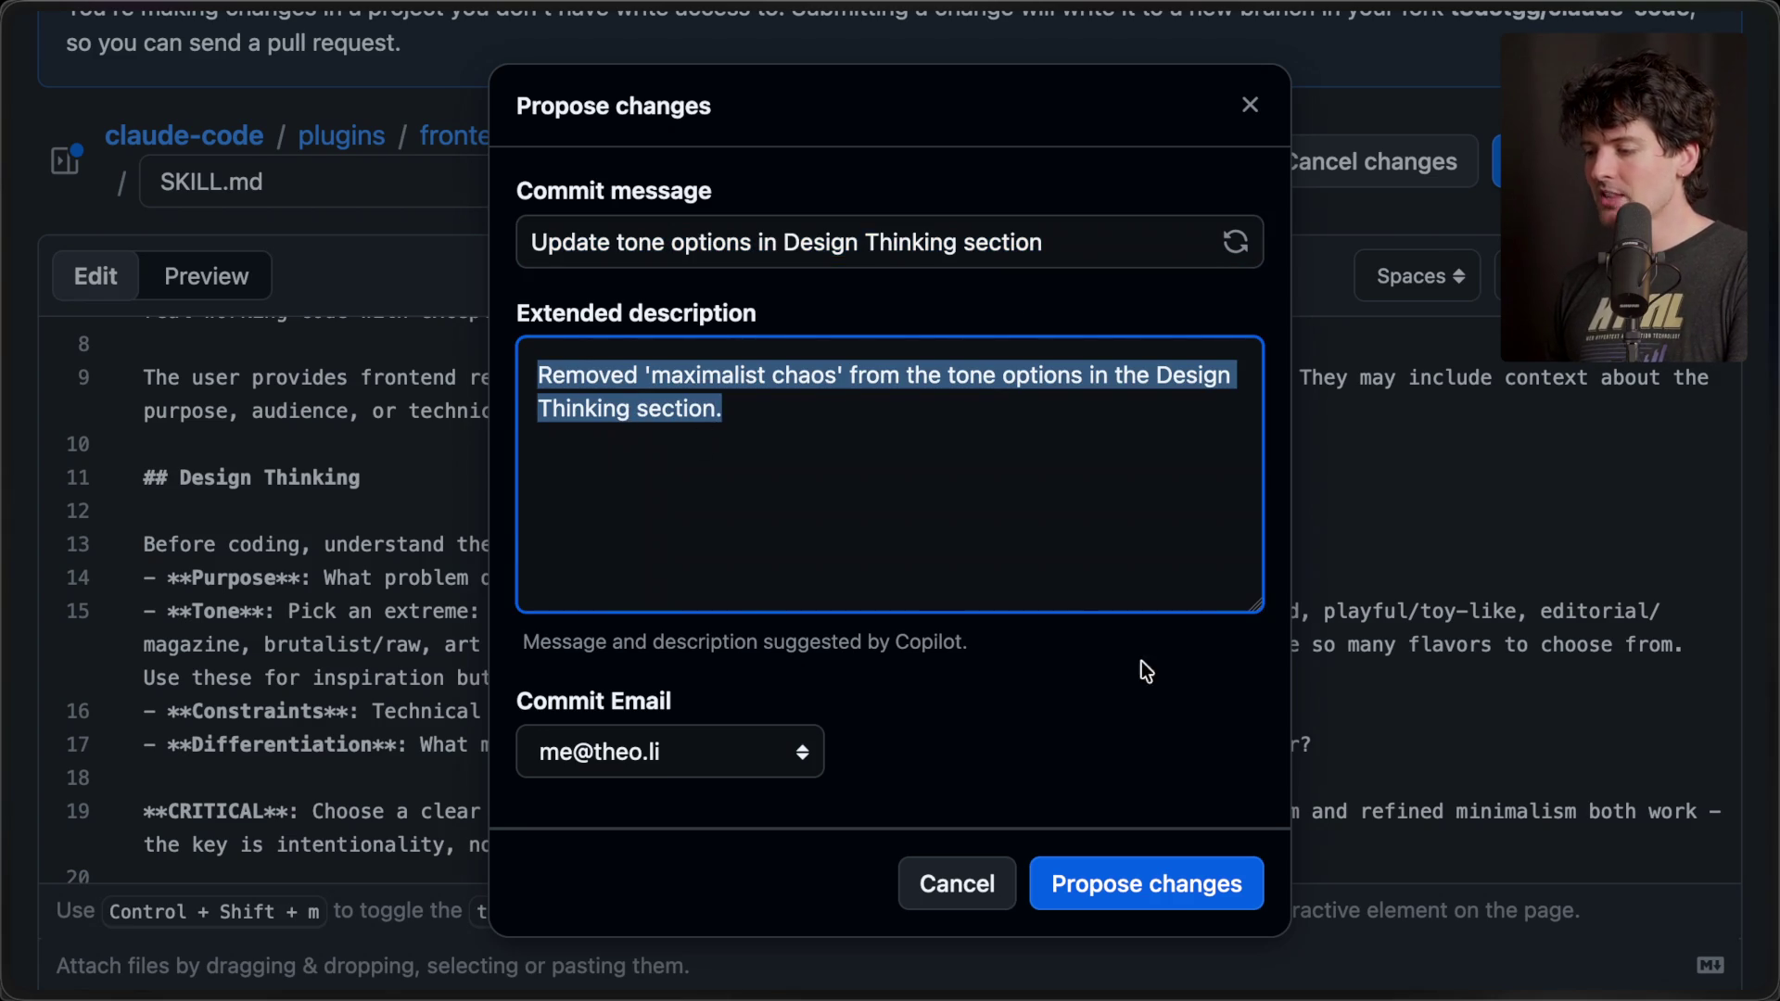
pyautogui.click(957, 883)
pyautogui.click(902, 619)
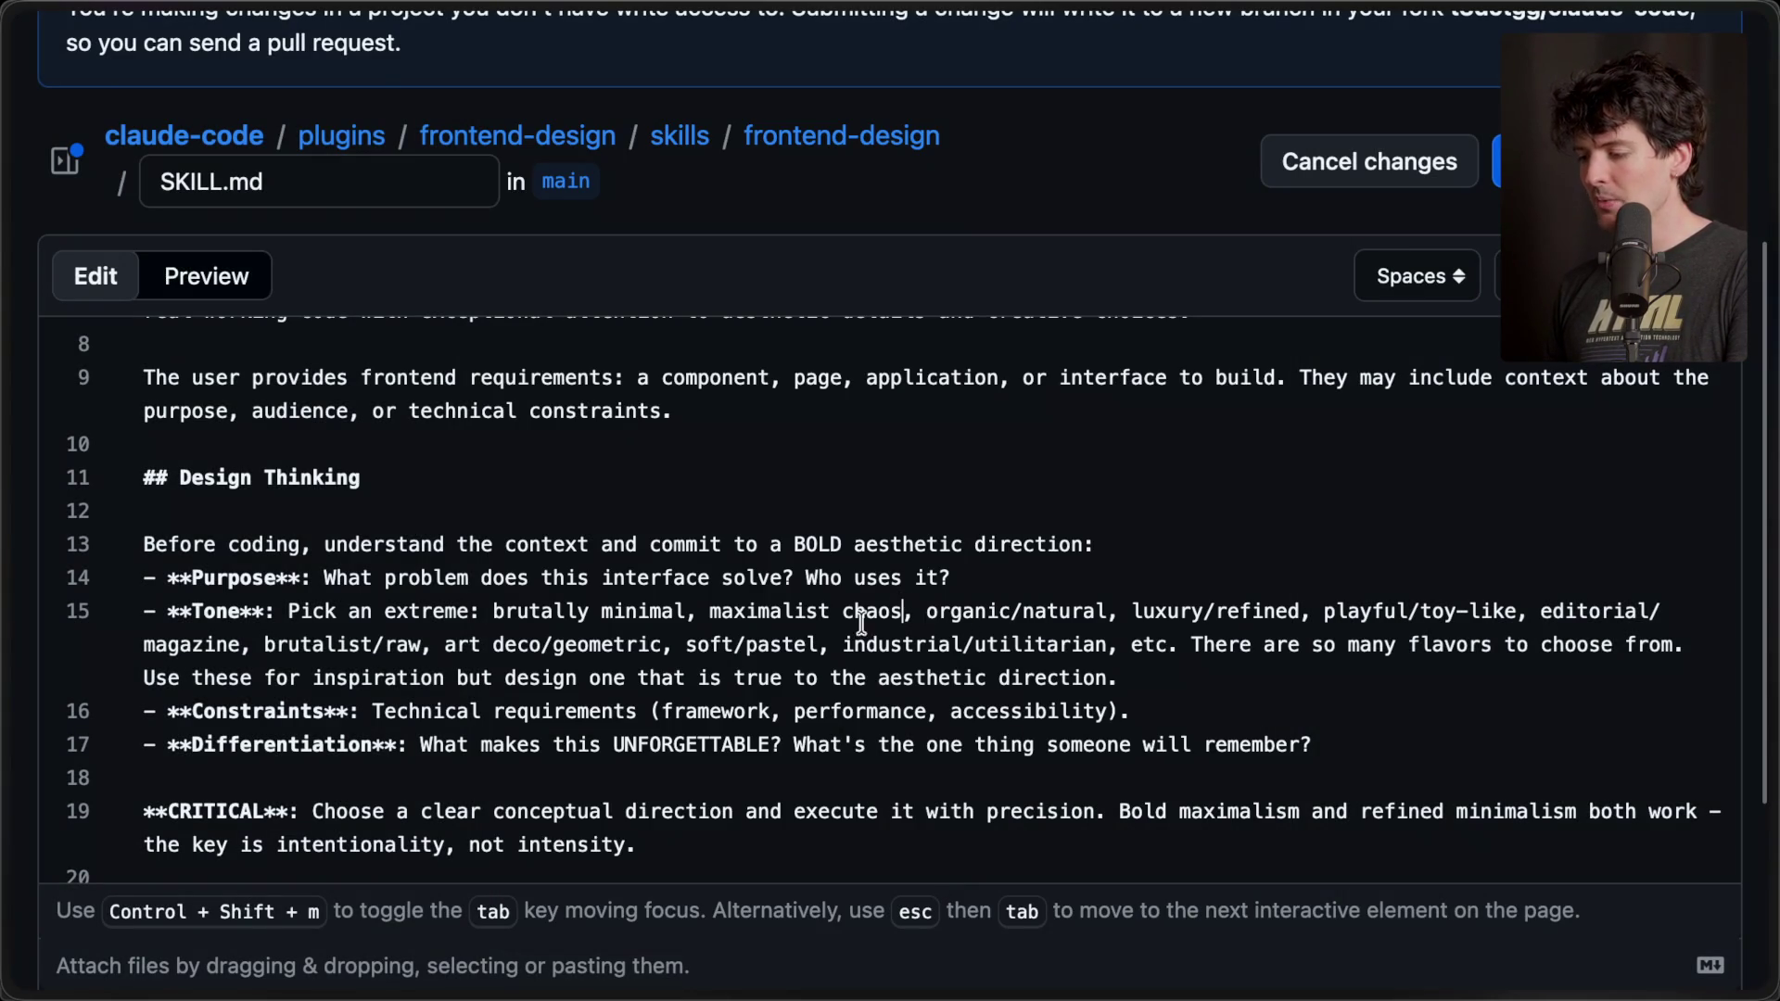
# - Undo to bring back 'retro-futuristic, ' on line 15, then delete it, keeping 'maximalist chaos'
pyautogui.moveTo(706, 620); pyautogui.dragTo(918, 619)
pyautogui.click(909, 620)
pyautogui.hotkey('ctrl', 'z')
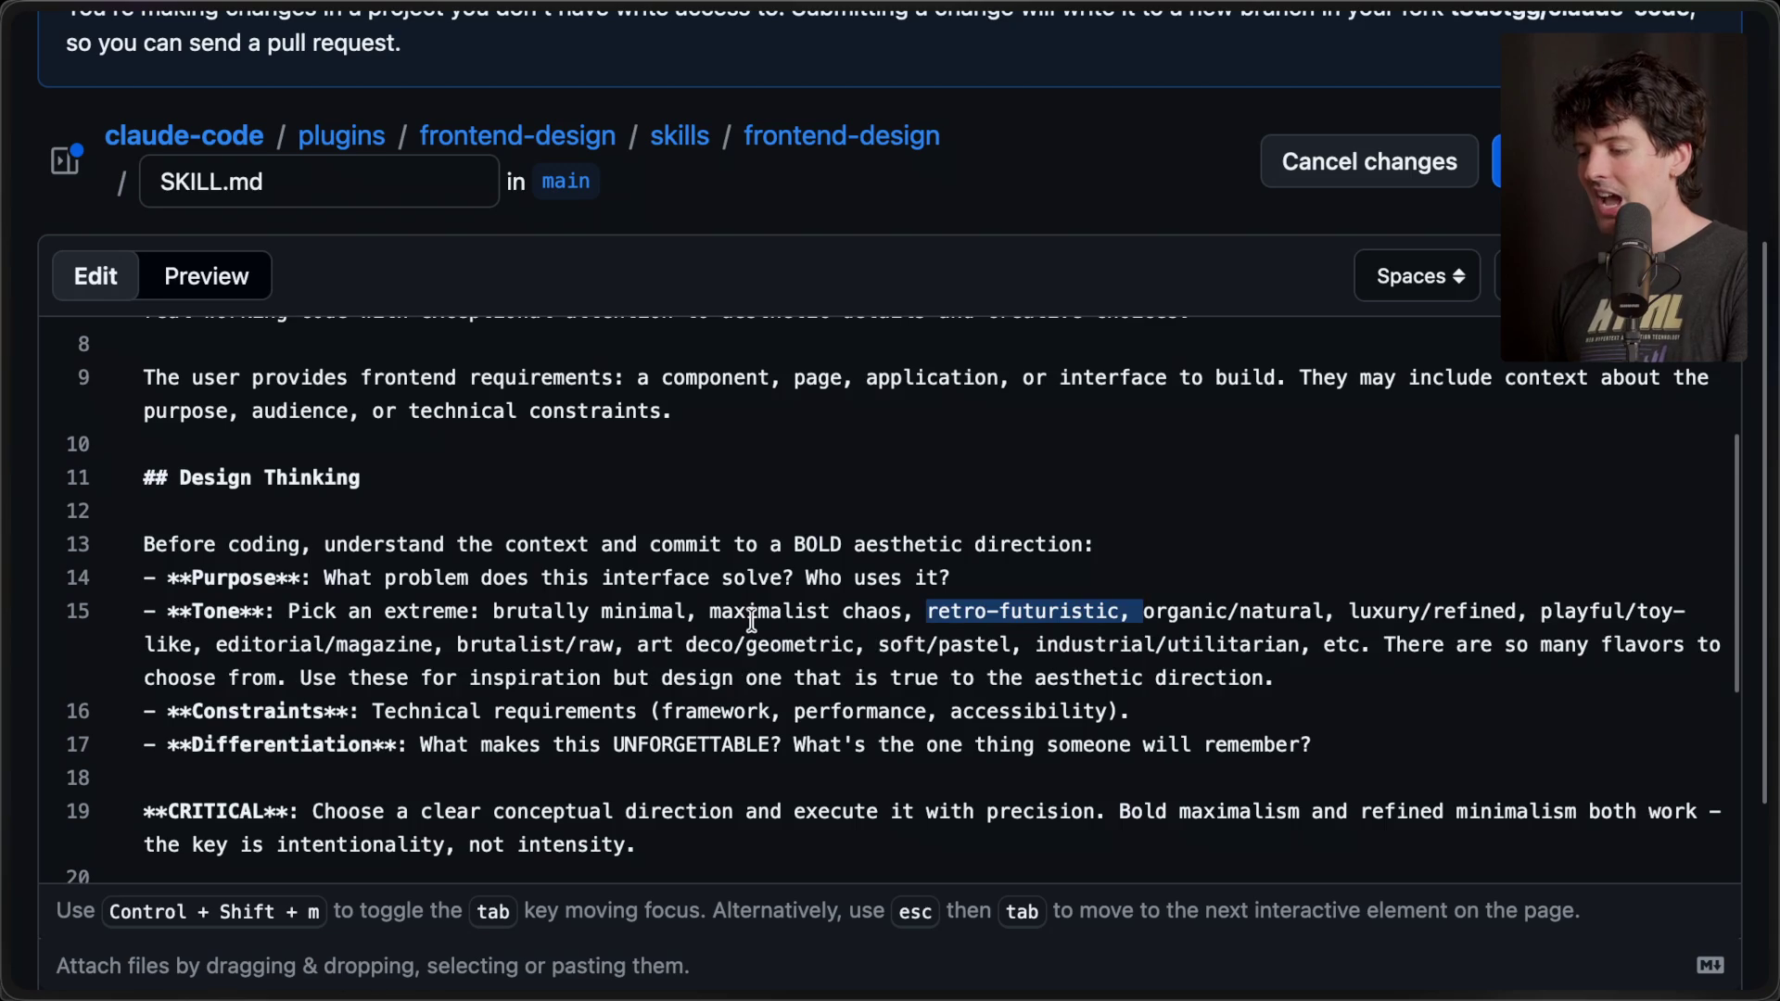
pyautogui.press('BackSpace')
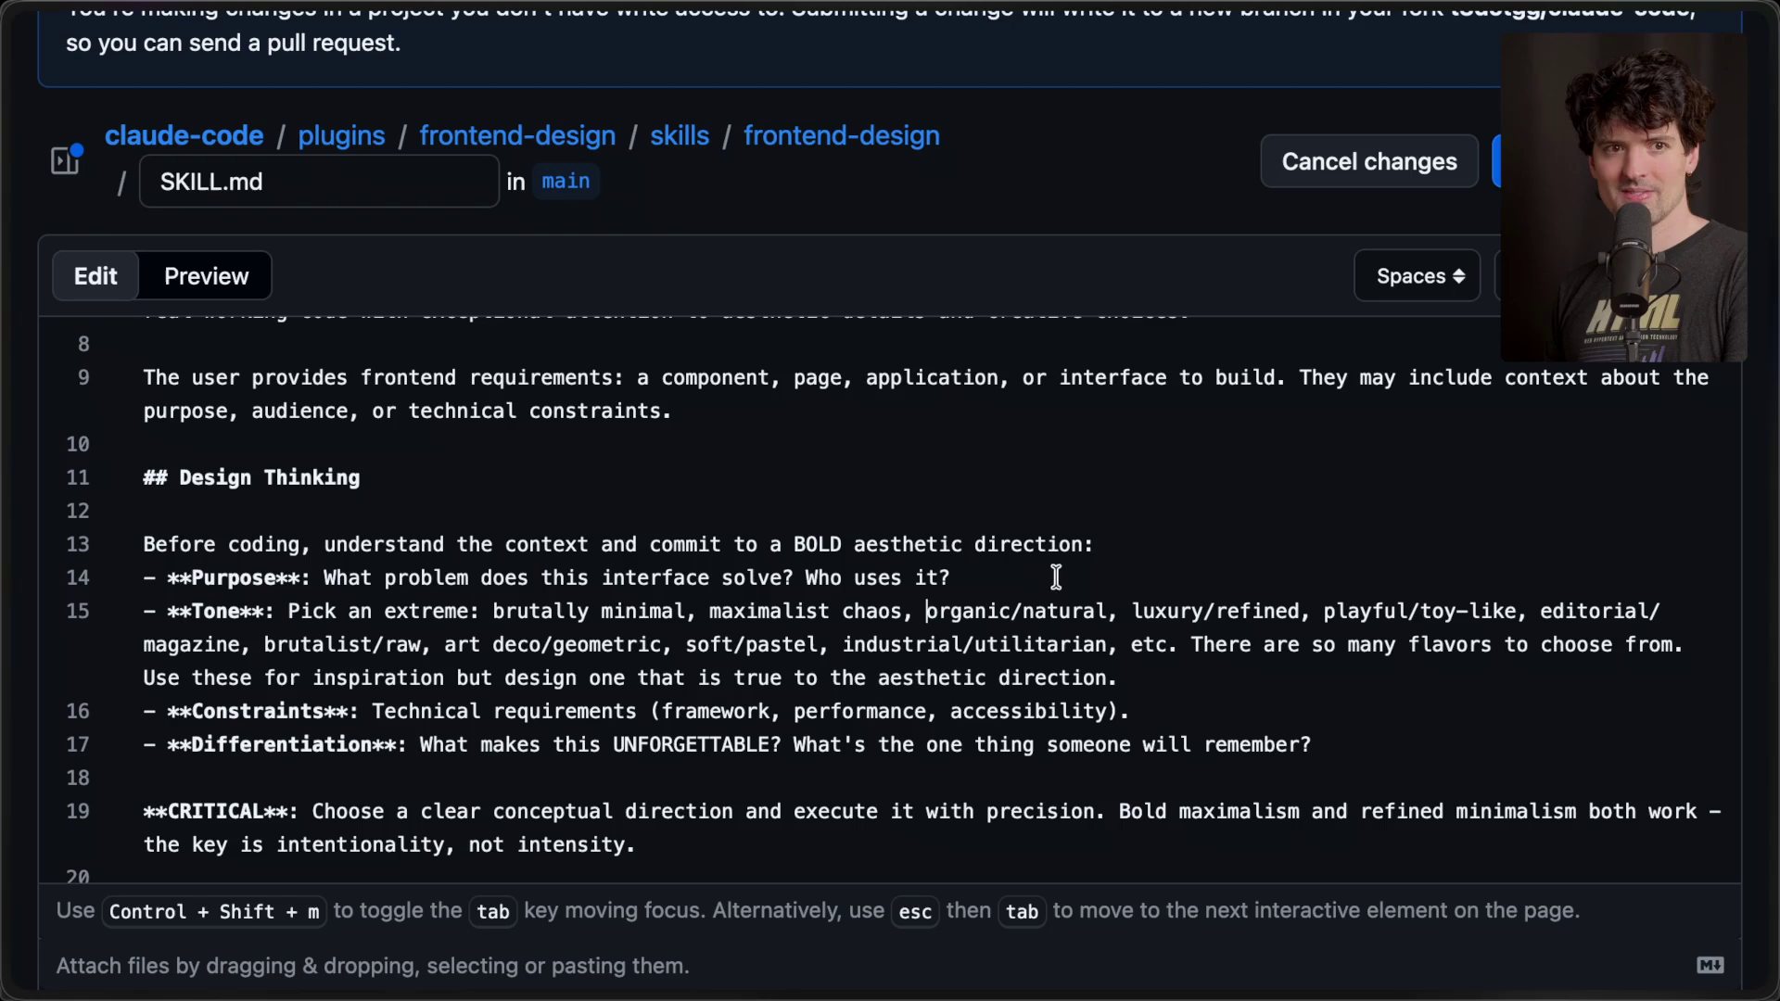
pyautogui.moveTo(1607, 897)
pyautogui.scroll(3, 1576, 463)
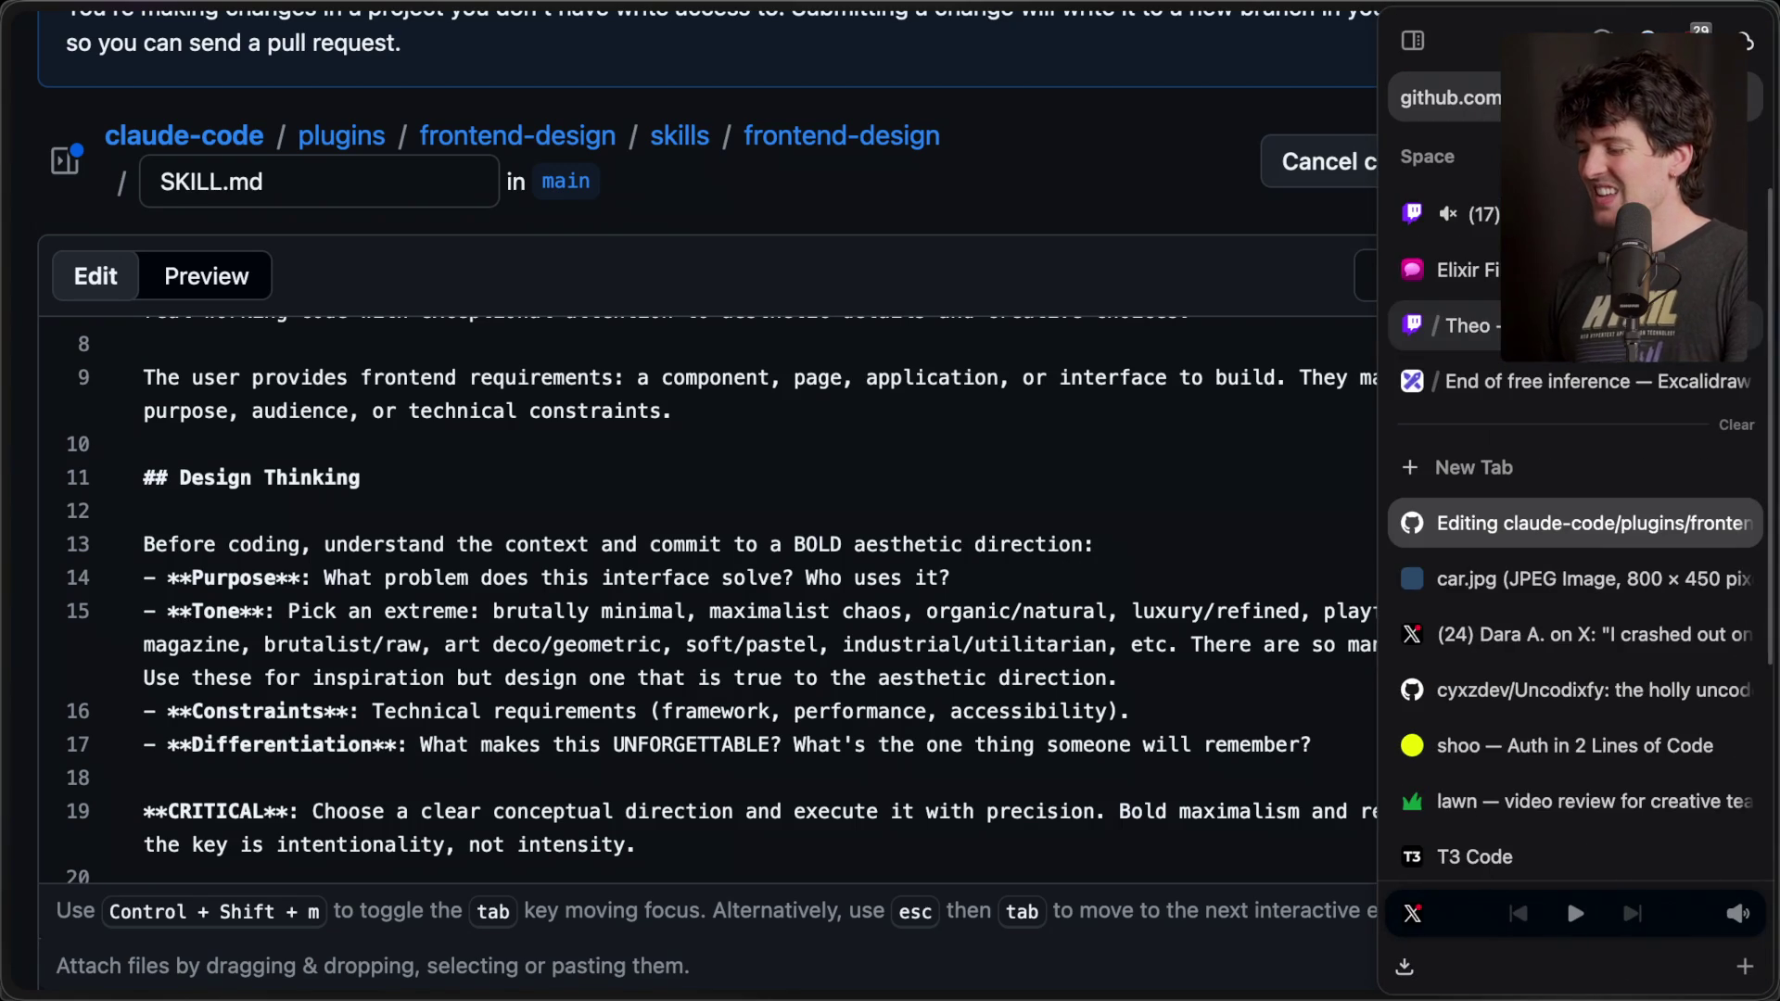
# - Glance at the Twitch stream chat, then return to GitHub and reopen the commit proposal form
pyautogui.click(1432, 212)
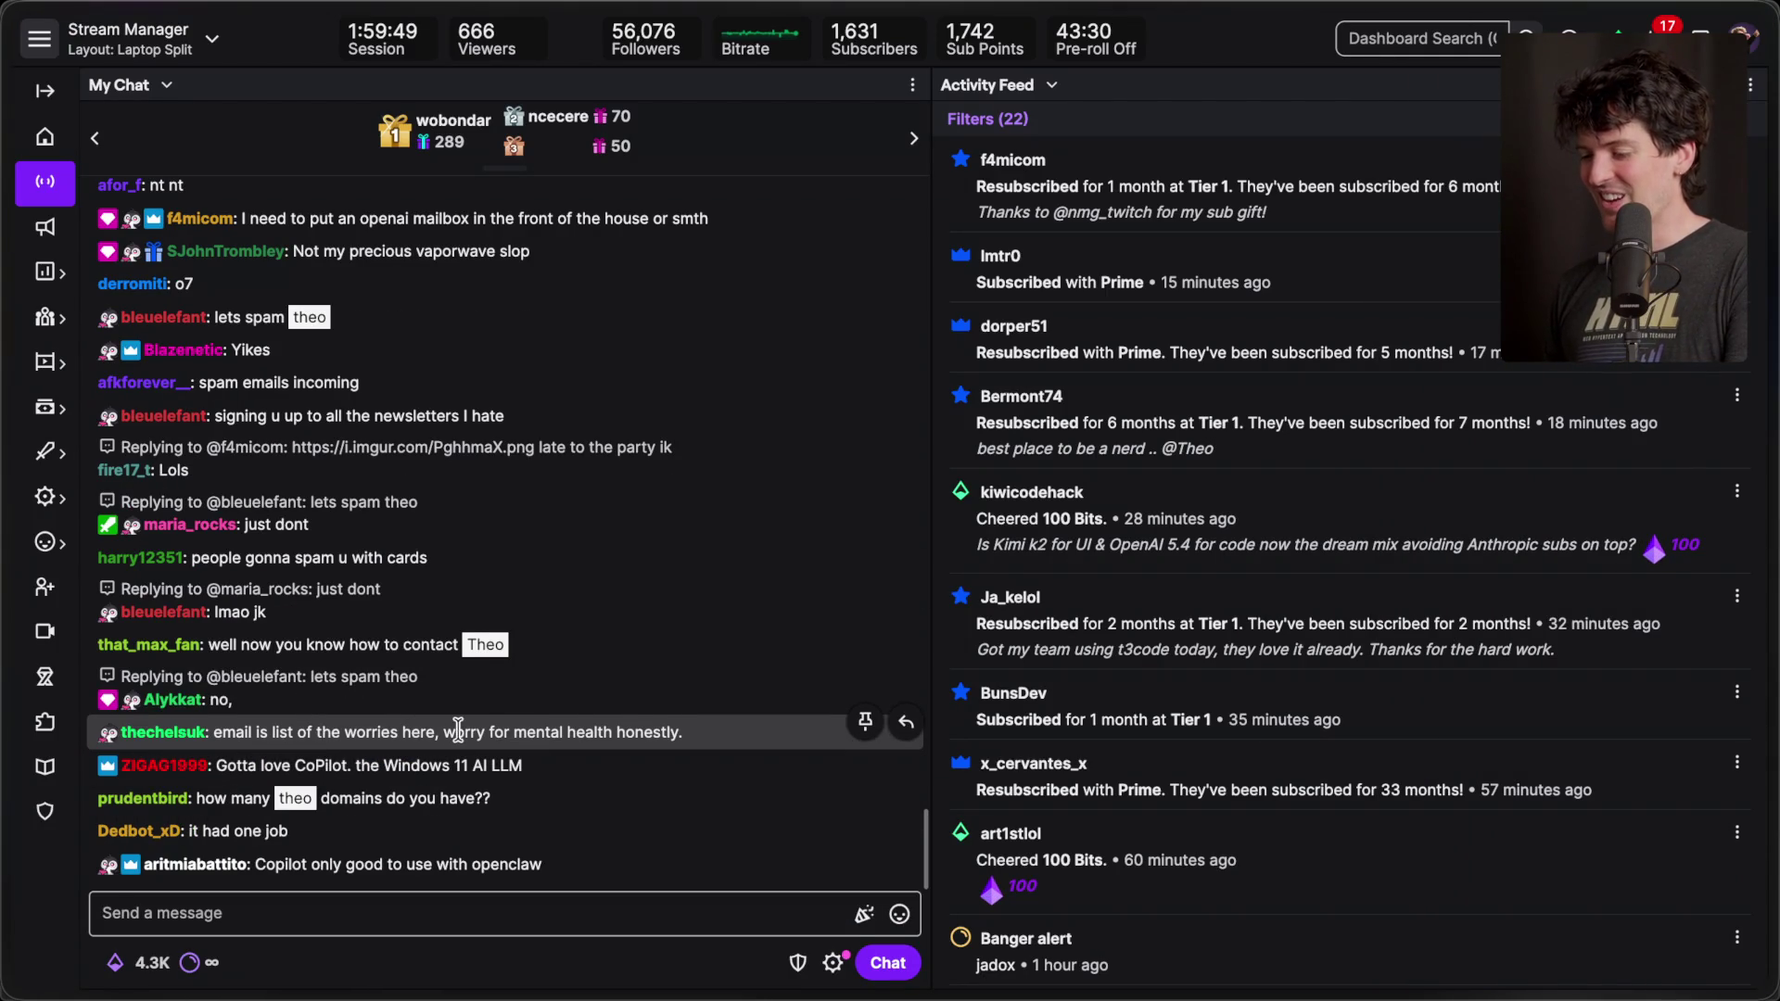
pyautogui.moveTo(1775, 575)
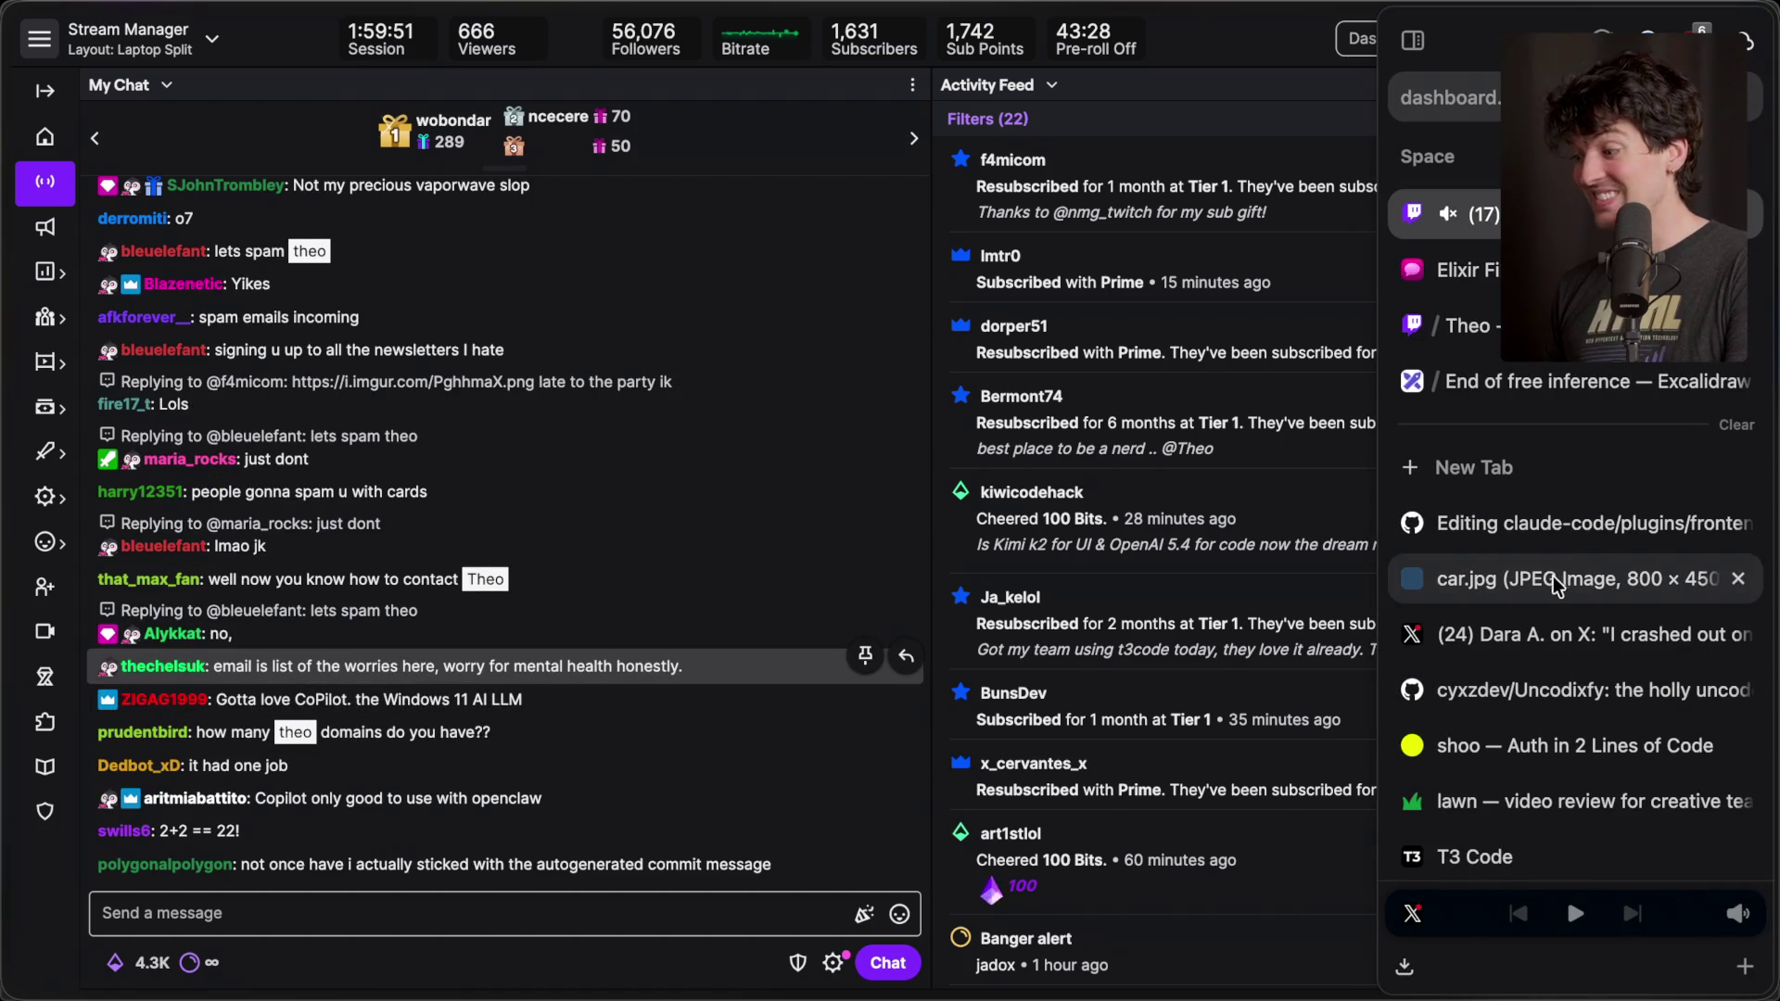
pyautogui.click(1583, 519)
pyautogui.click(1576, 161)
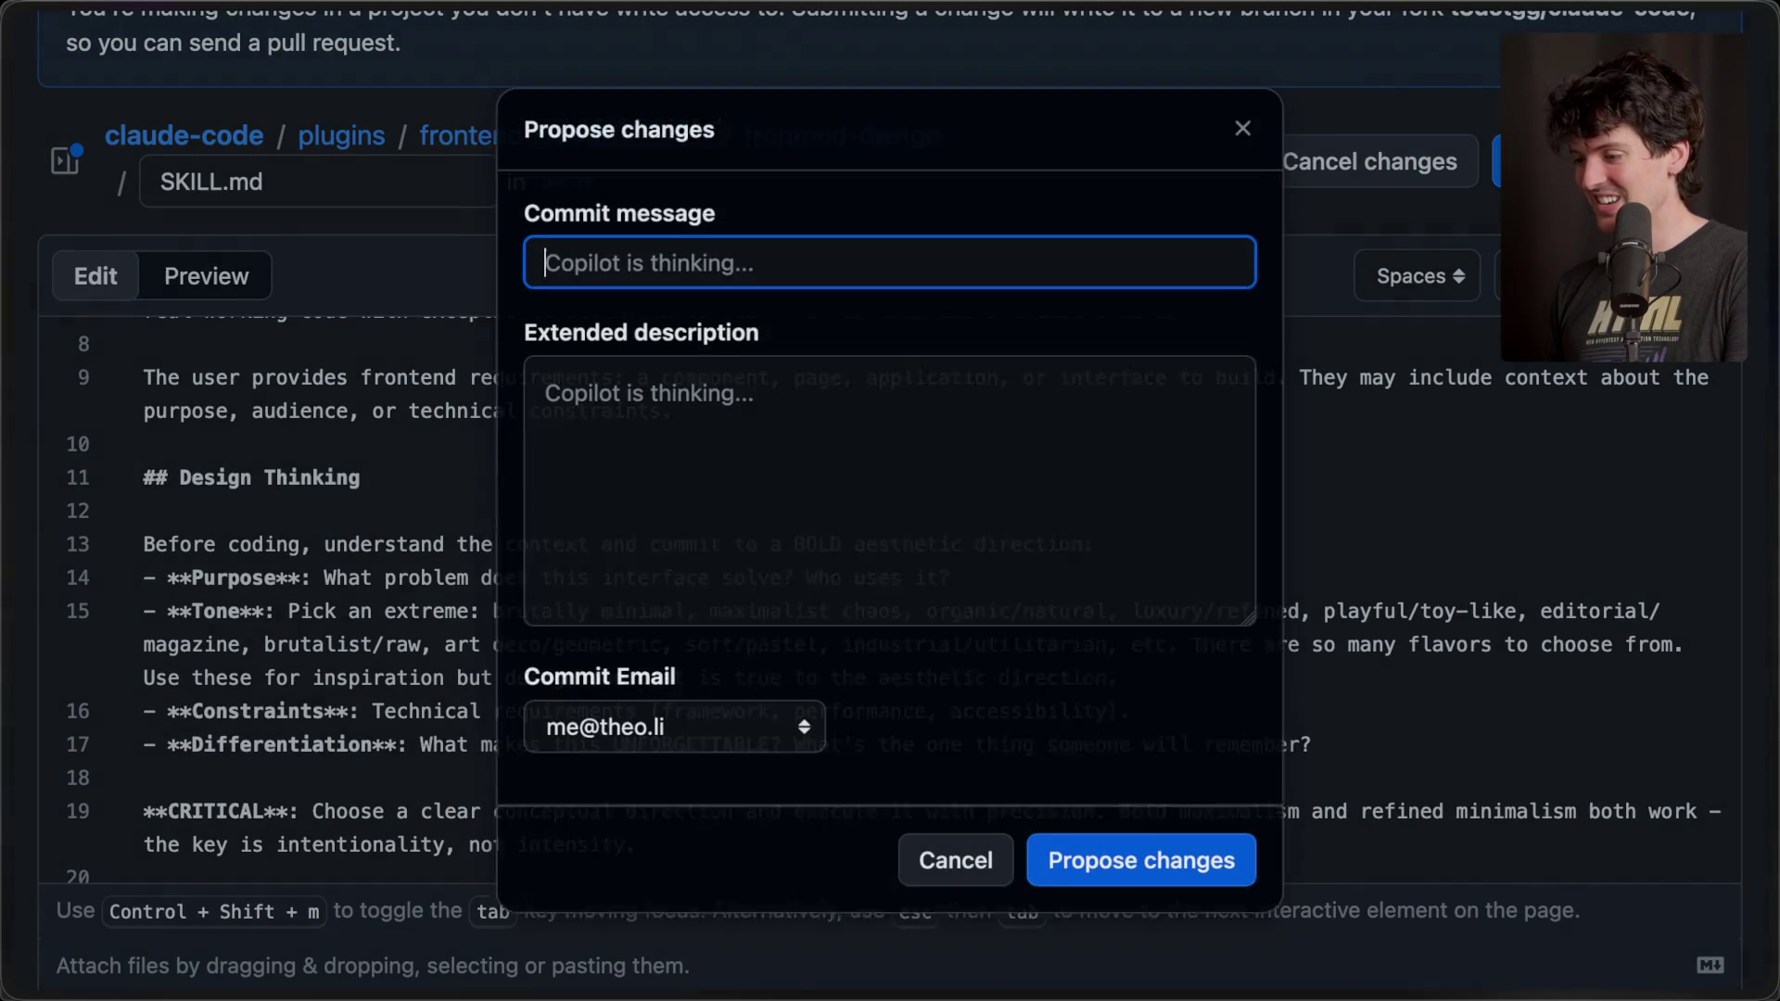
# - Clear Copilot's description and propose the commit 'Remove "retro-futuristic" because it is cringe and bad'
pyautogui.moveTo(818, 477); pyautogui.dragTo(452, 289)
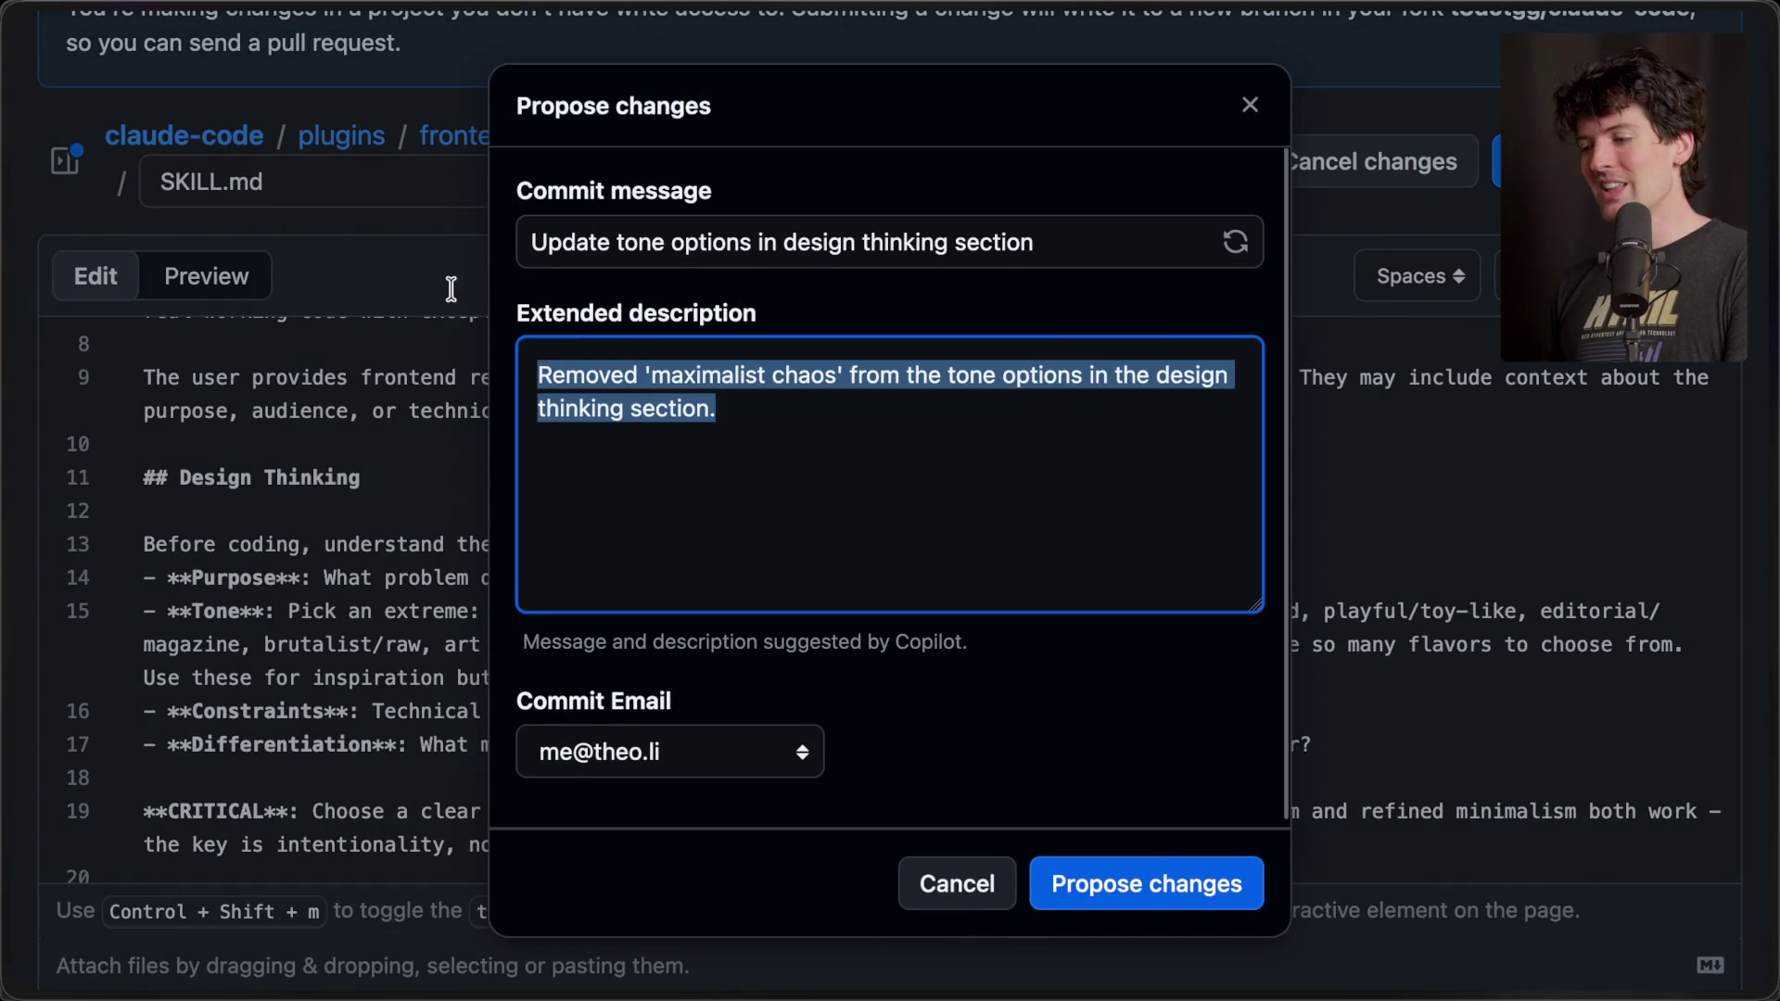
pyautogui.press('BackSpace')
pyautogui.tripleClick(1026, 246)
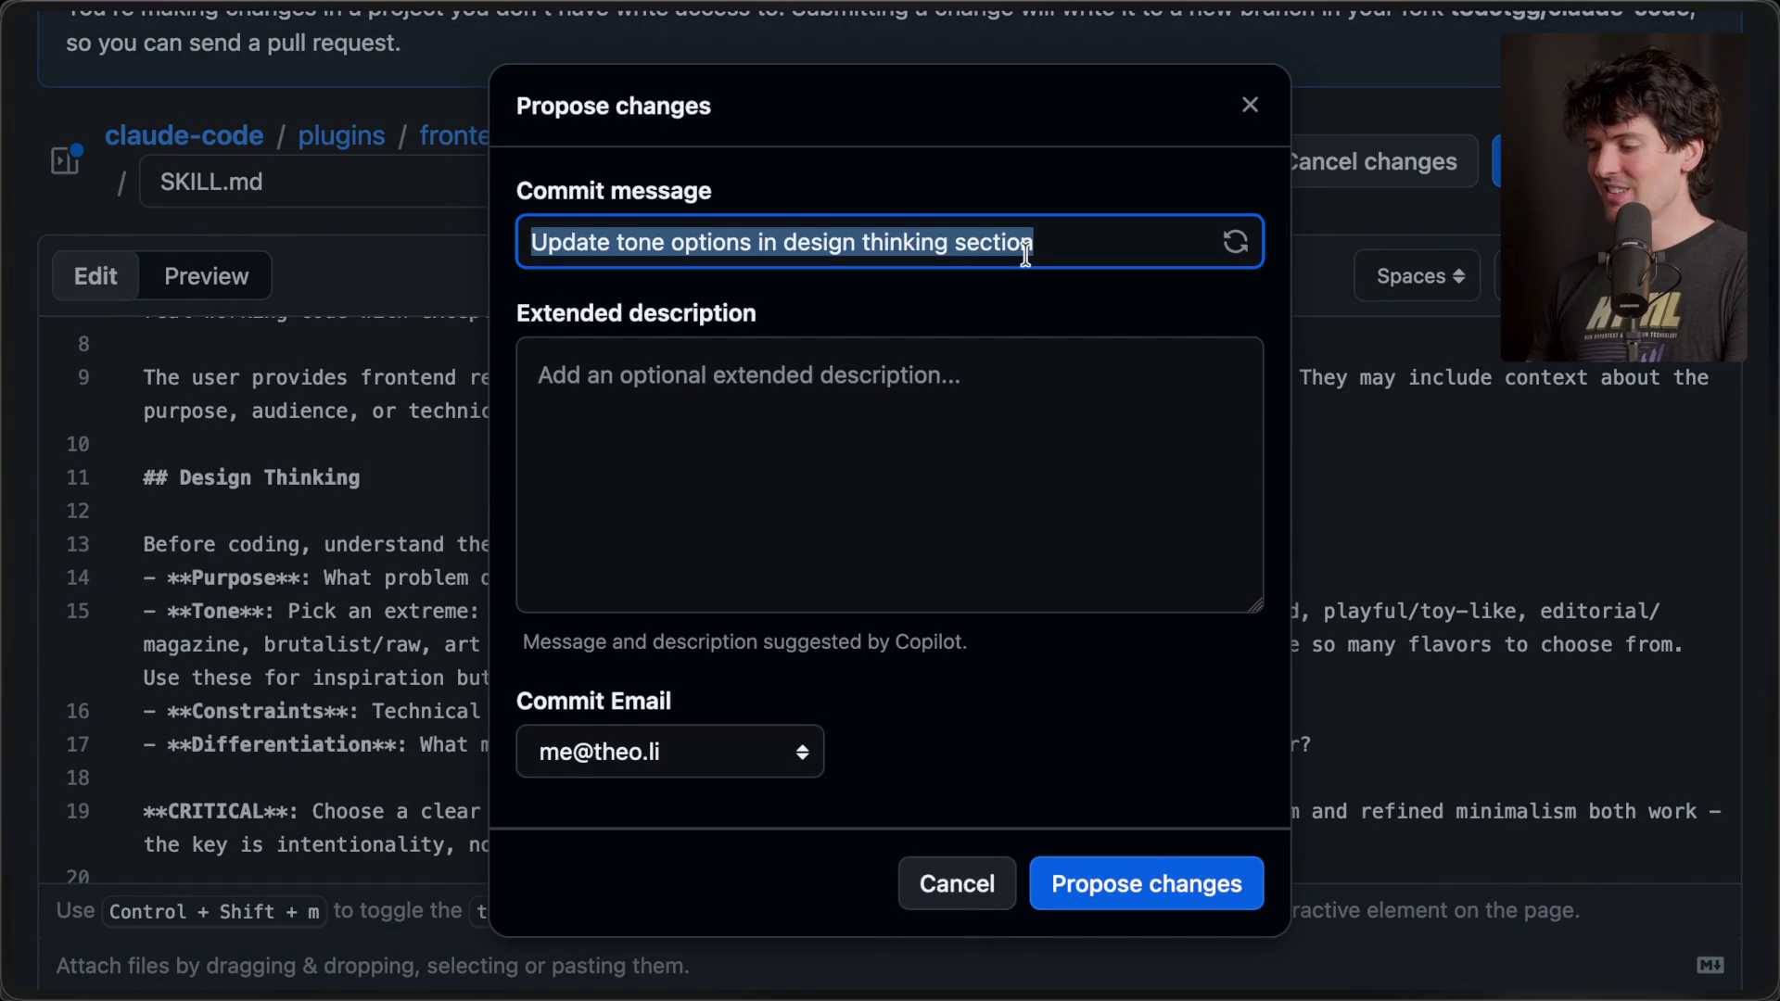
pyautogui.write('R')
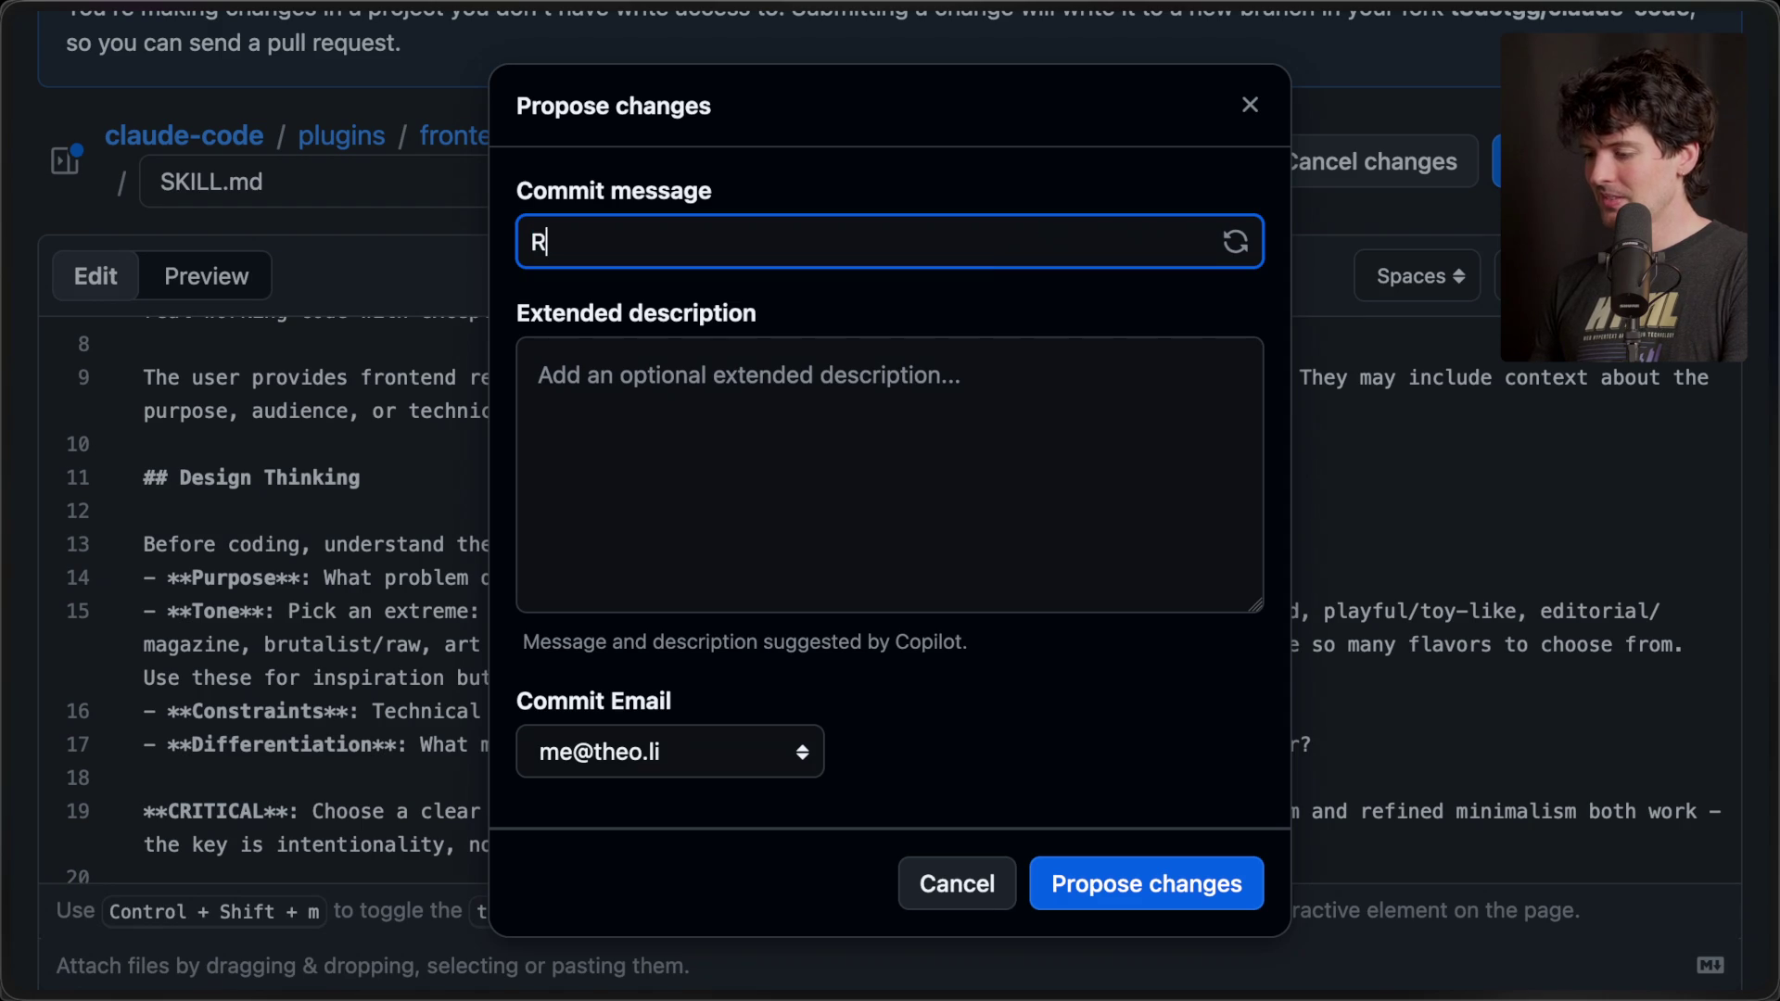
pyautogui.write('emove')
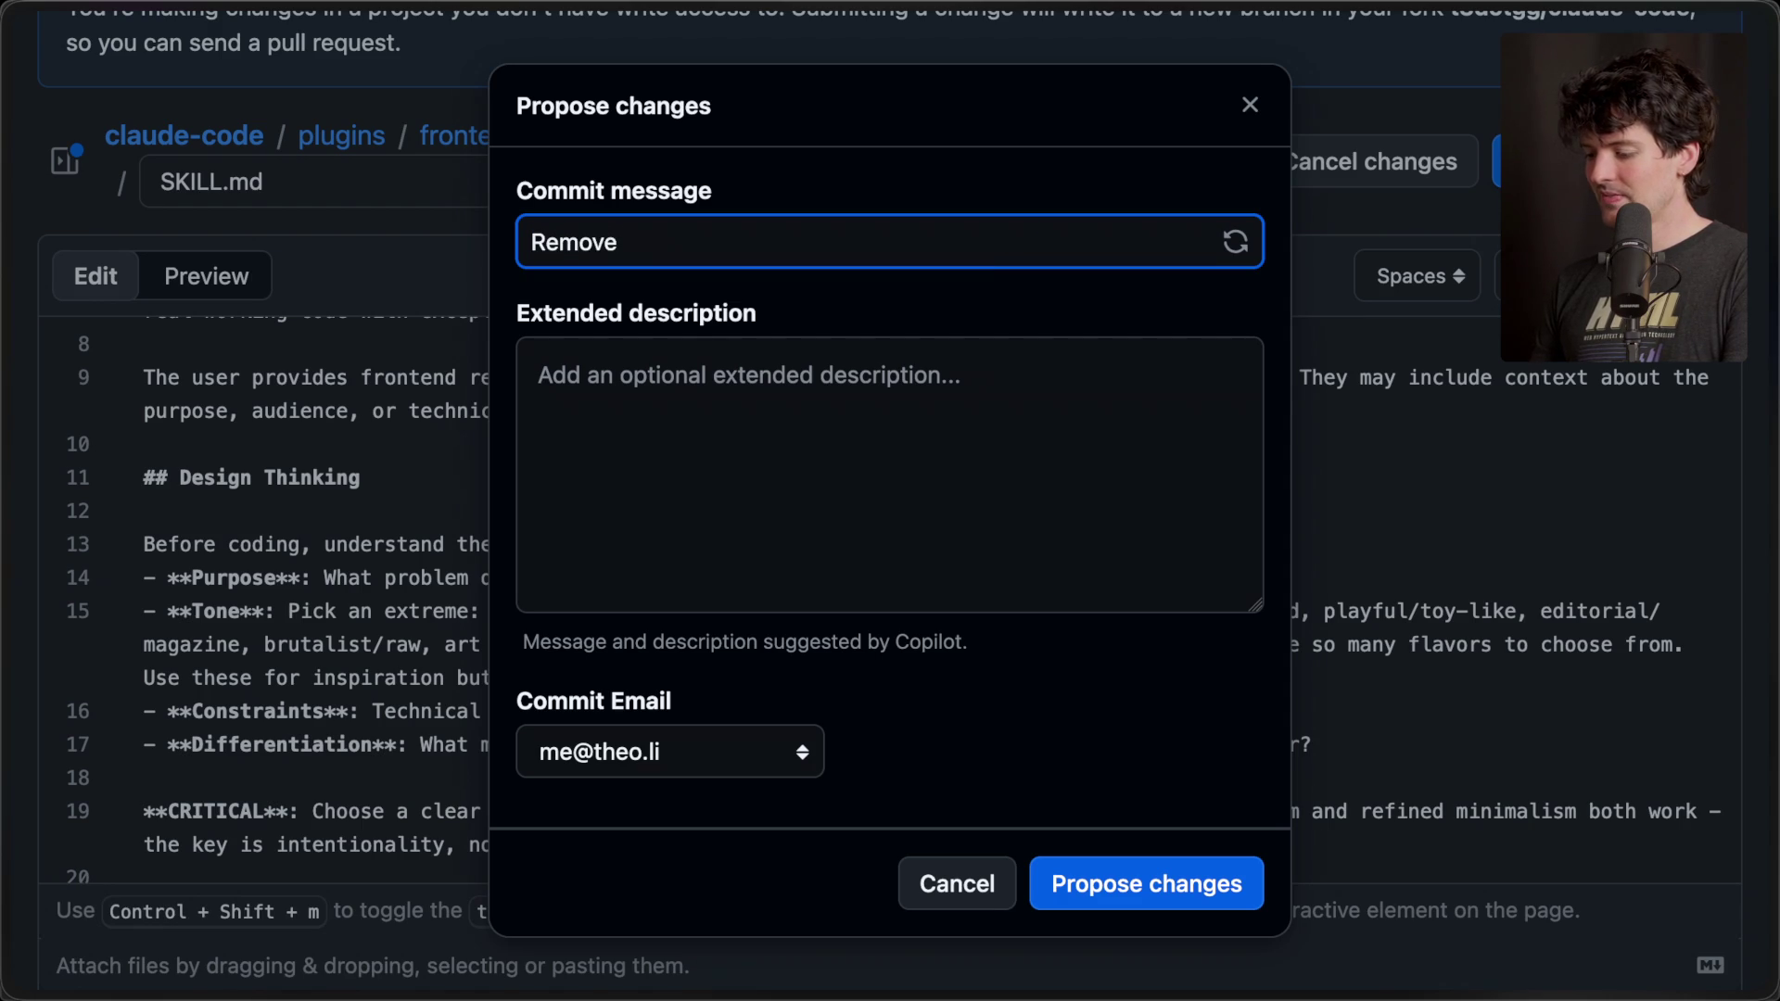
pyautogui.write(' "retro-futuris')
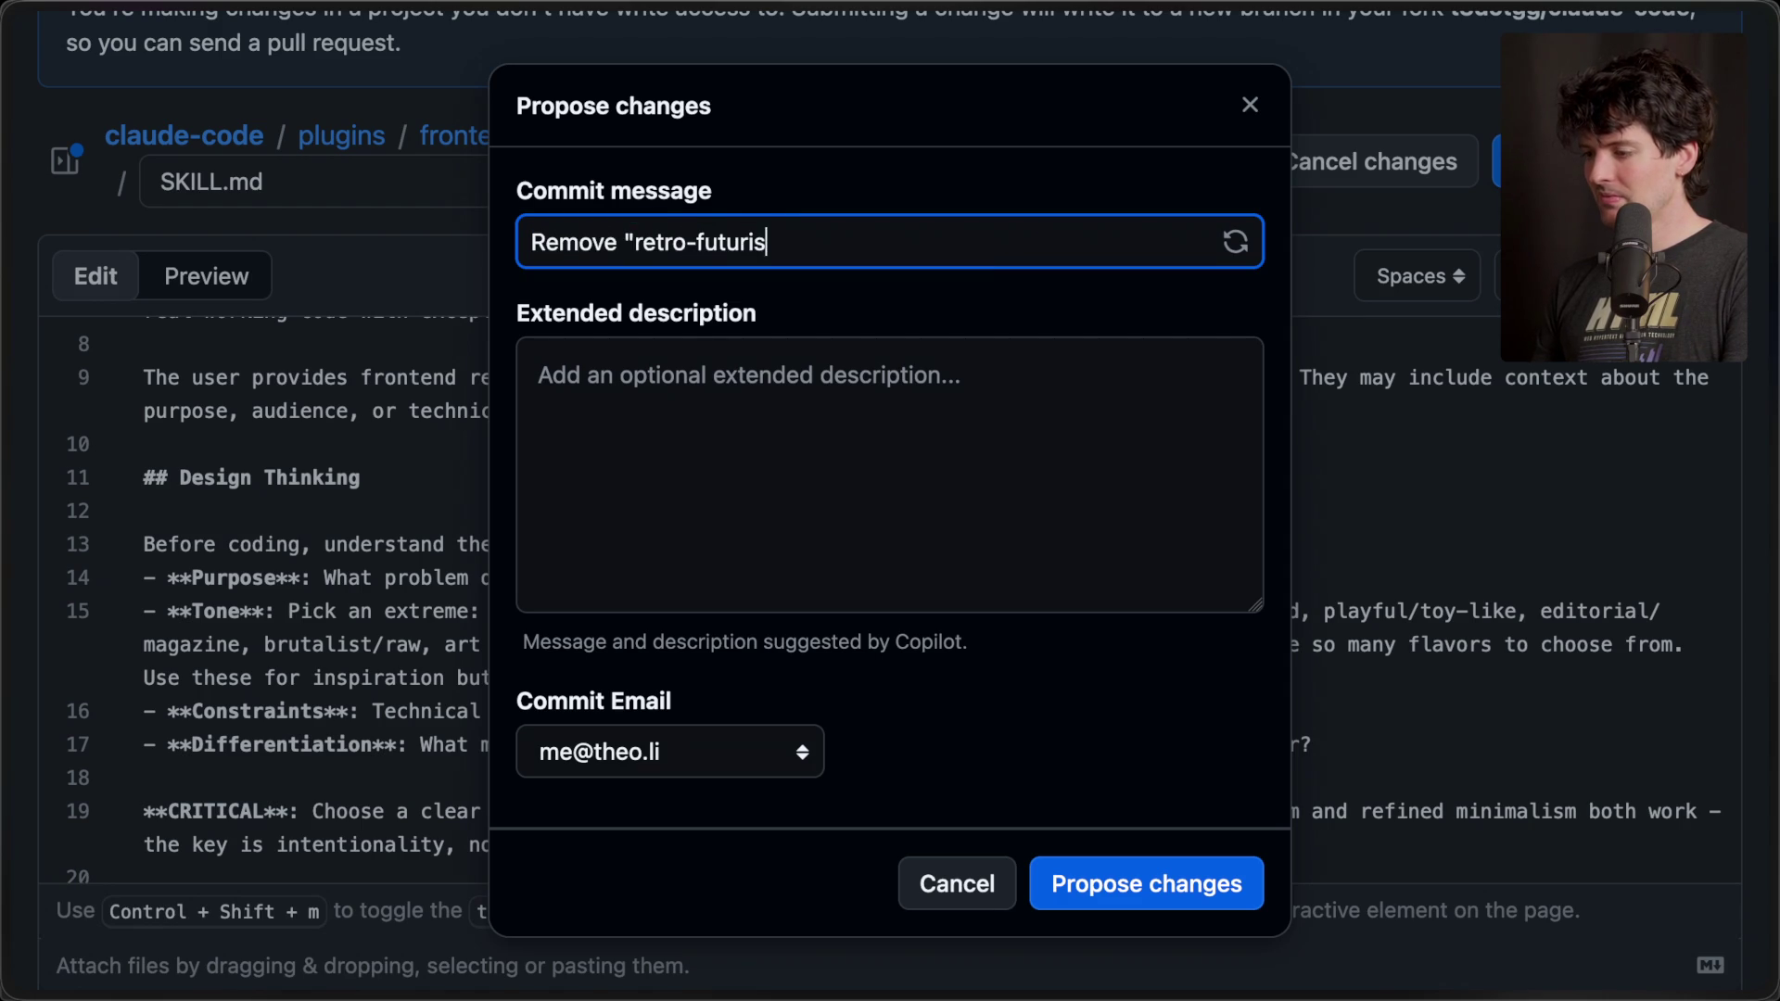
pyautogui.write('tic" because it is cringe and bad')
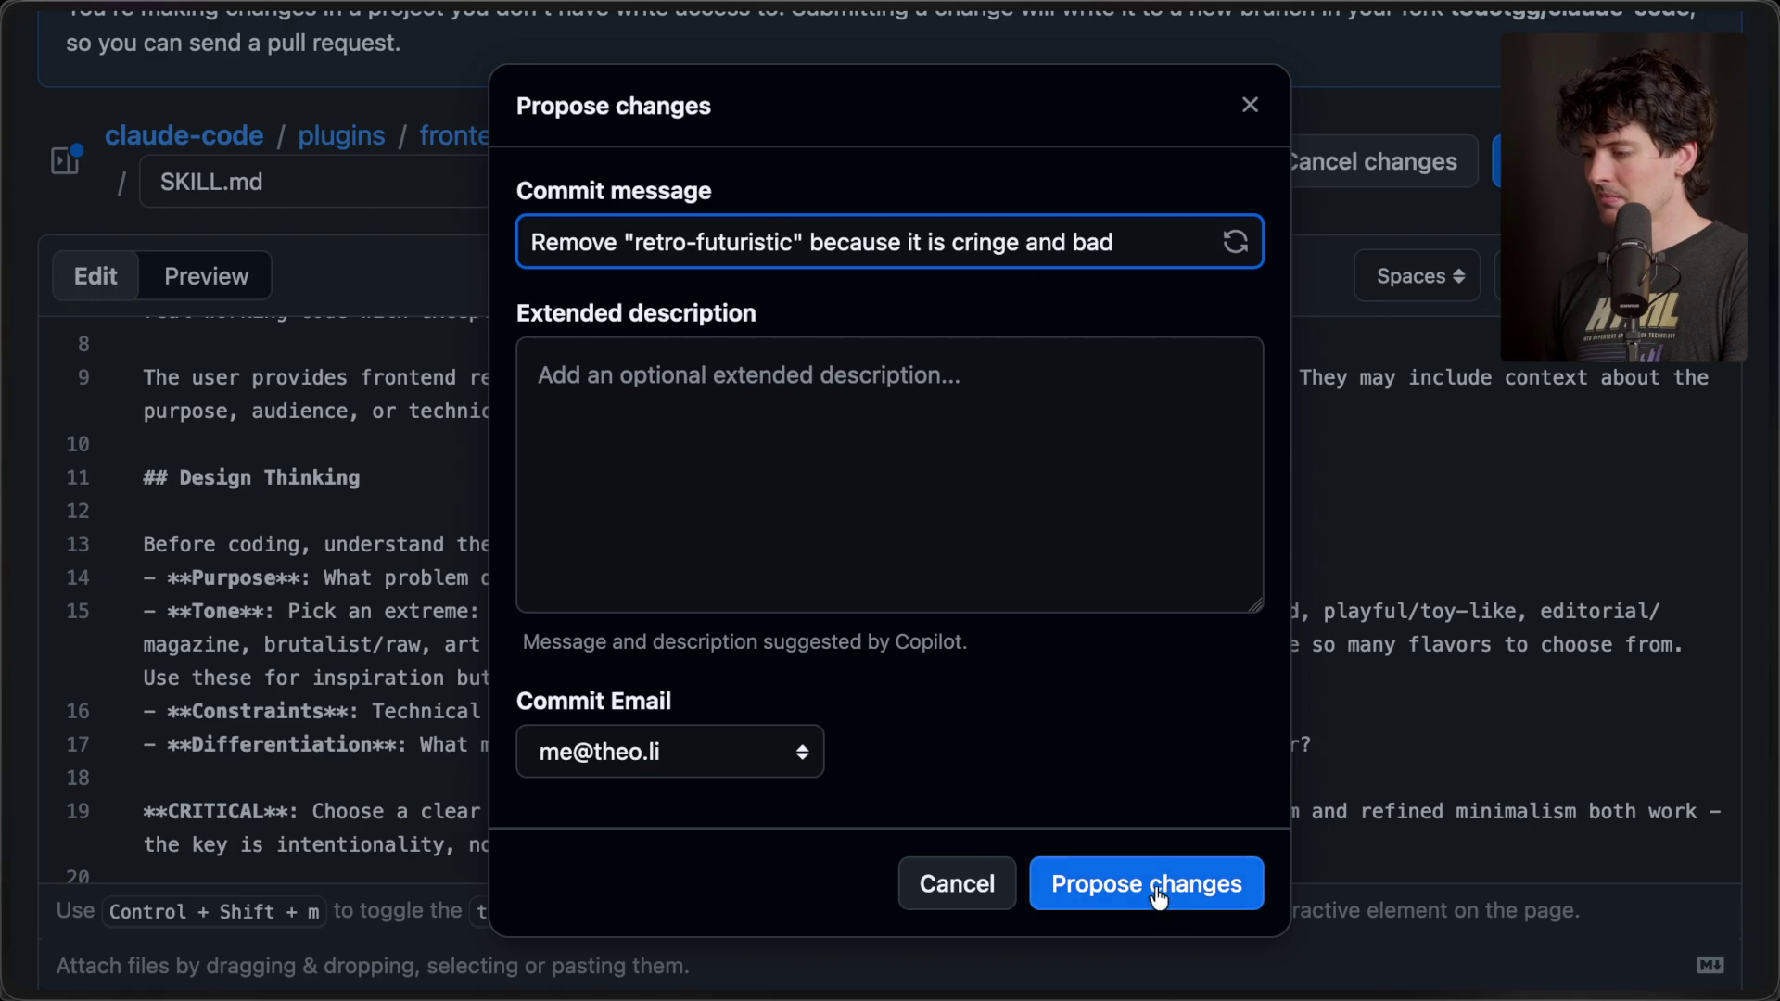
pyautogui.click(1157, 892)
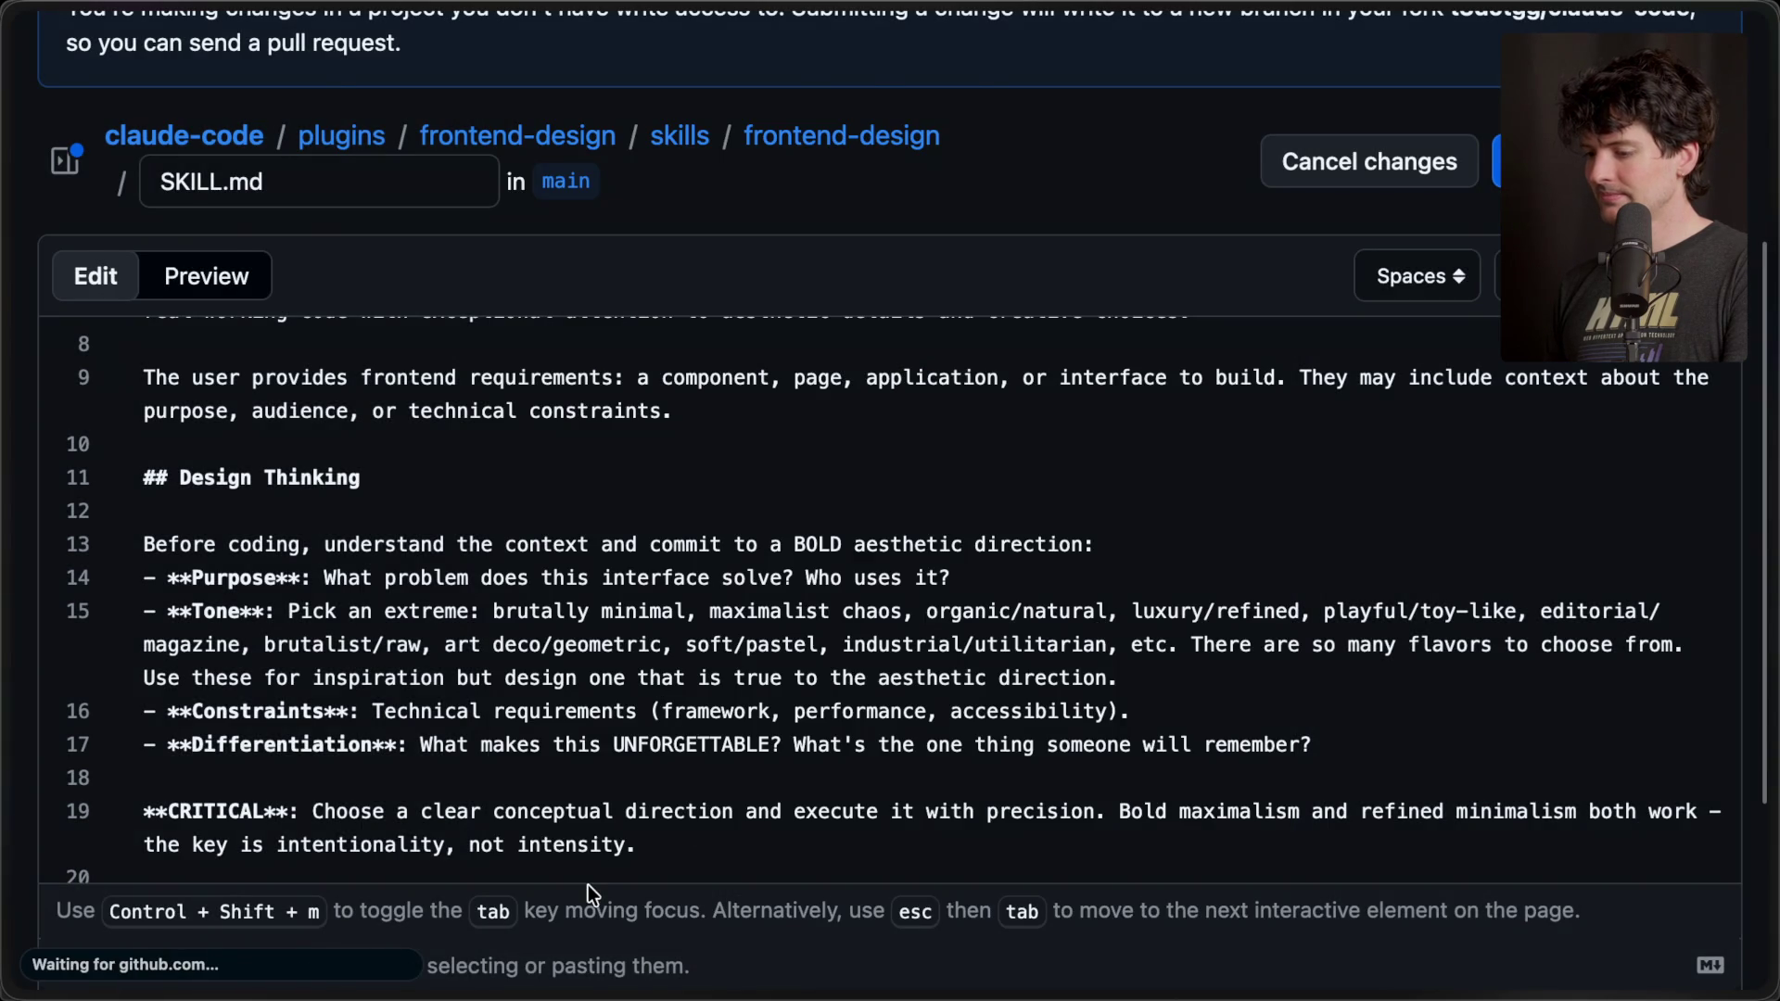
# - Start a pull request titled 'Remove "retro-futuristic" recommendation from Frontend Design Skill'
pyautogui.scroll(-5, 720, 664)
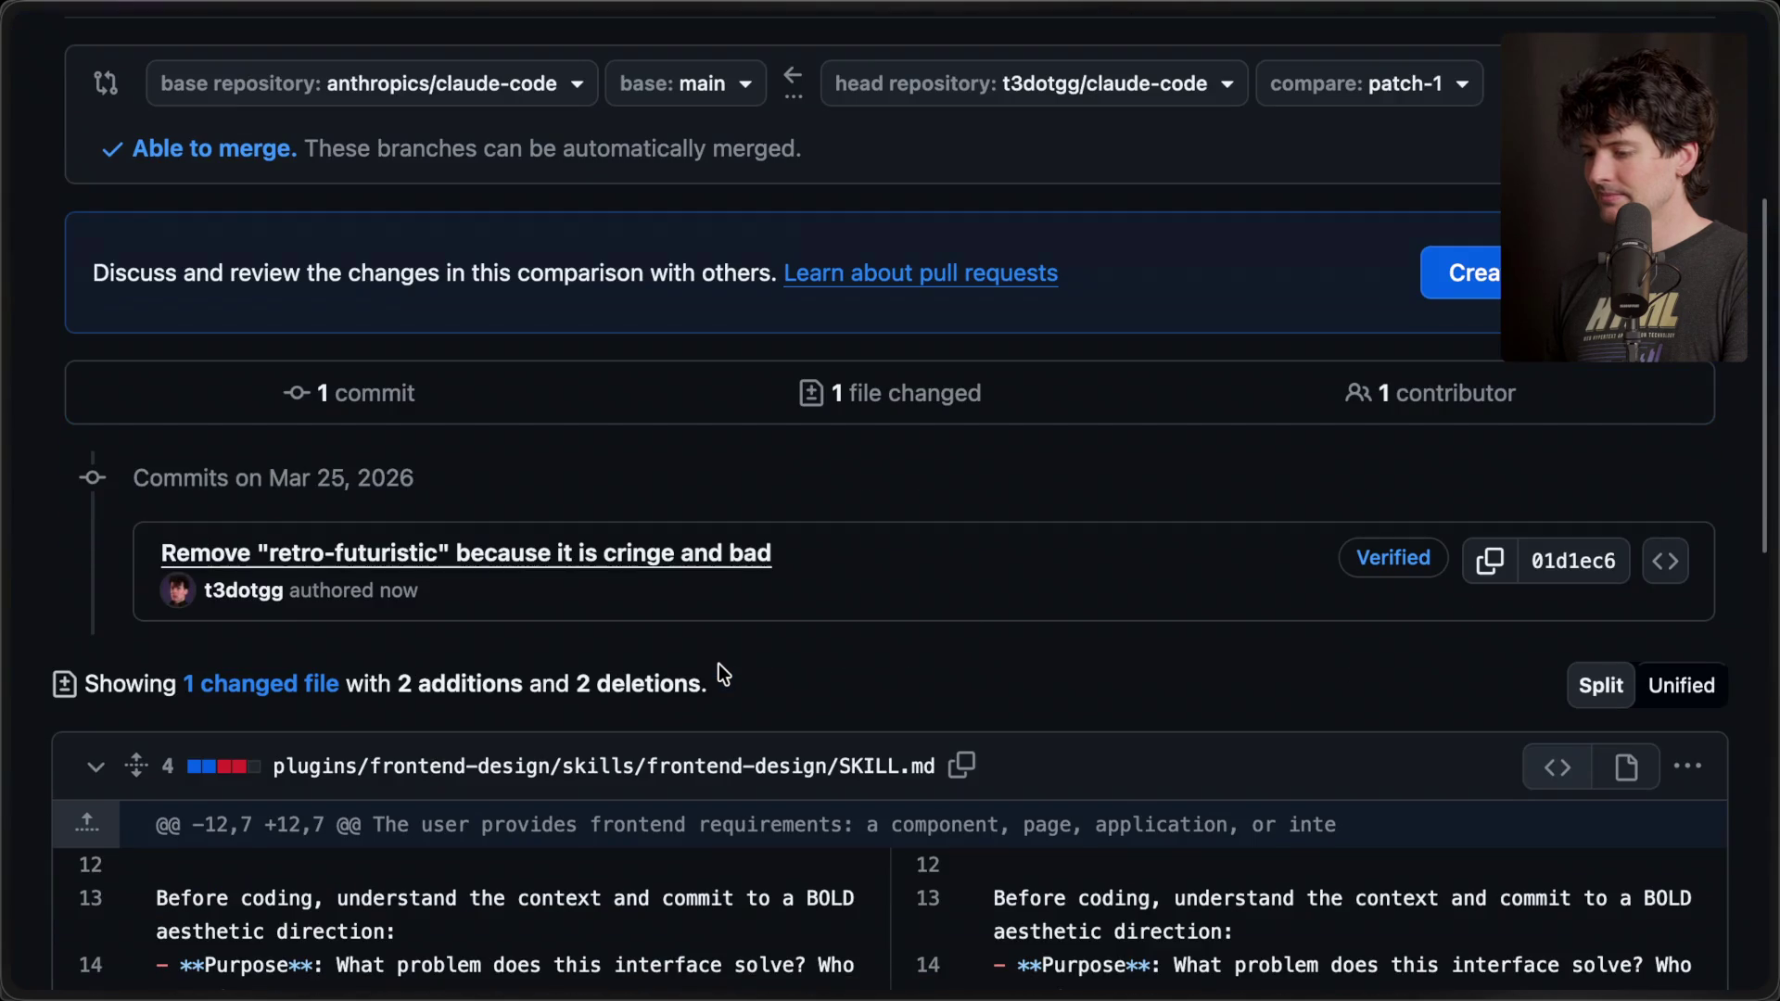
pyautogui.scroll(2, 719, 663)
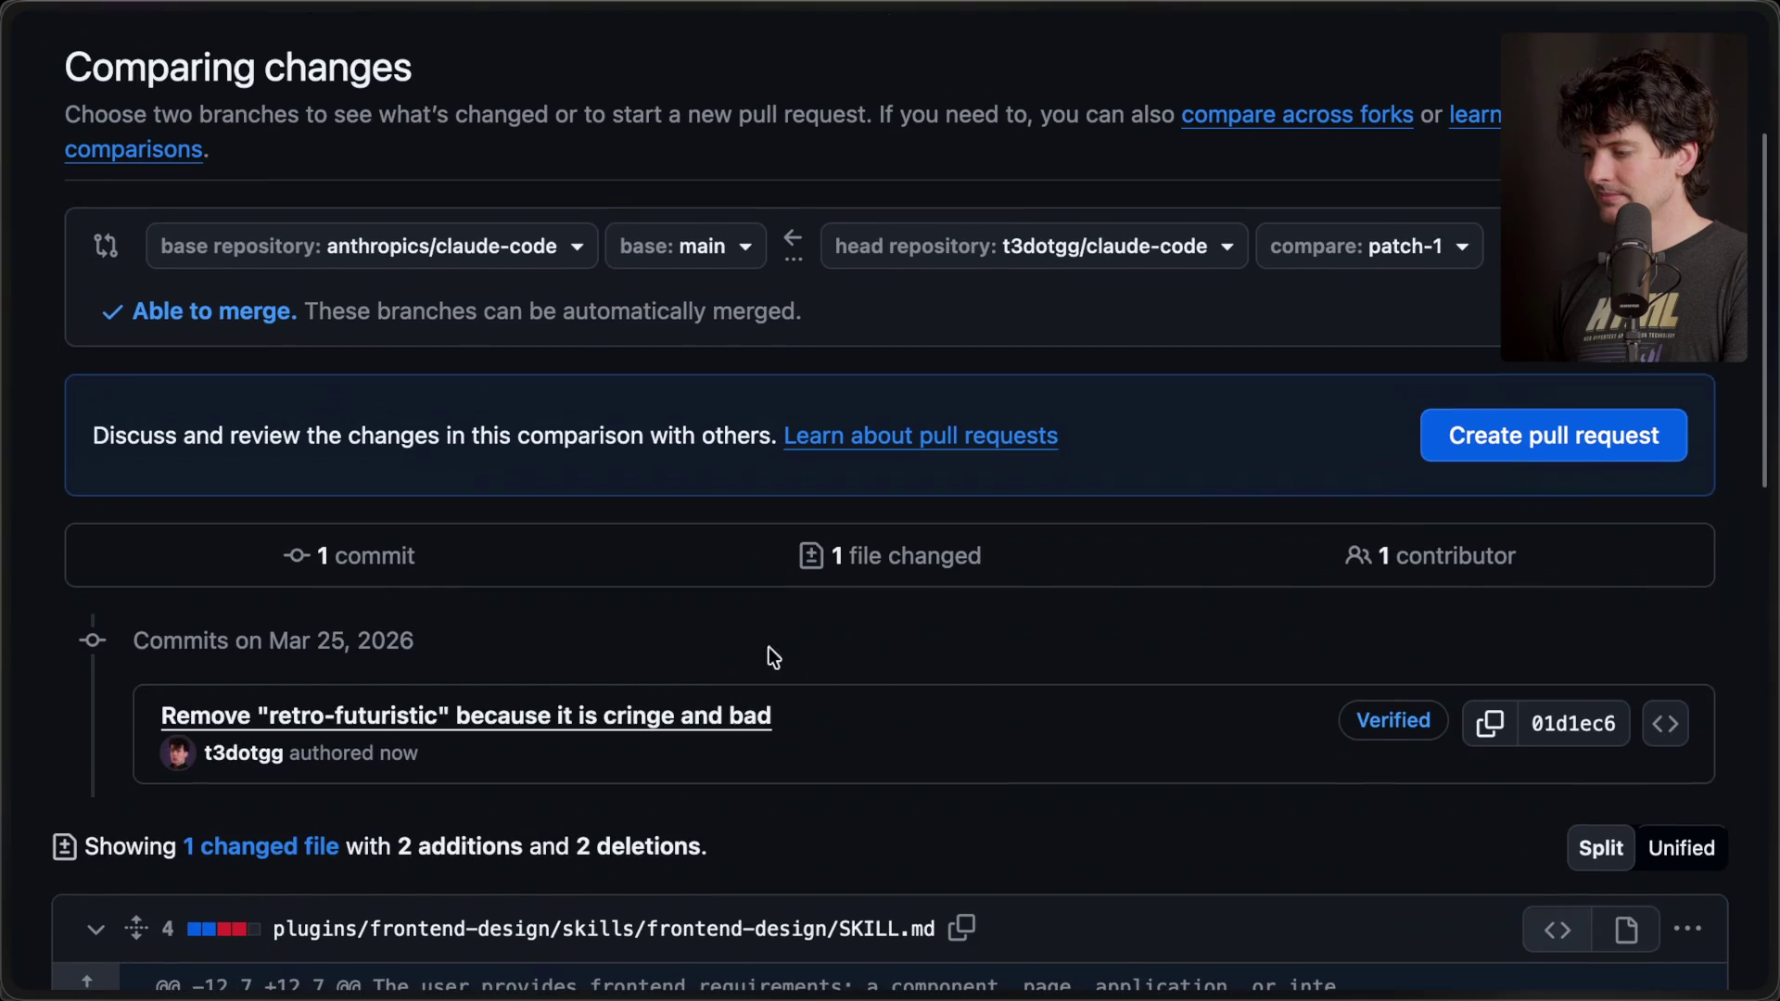
pyautogui.click(1488, 443)
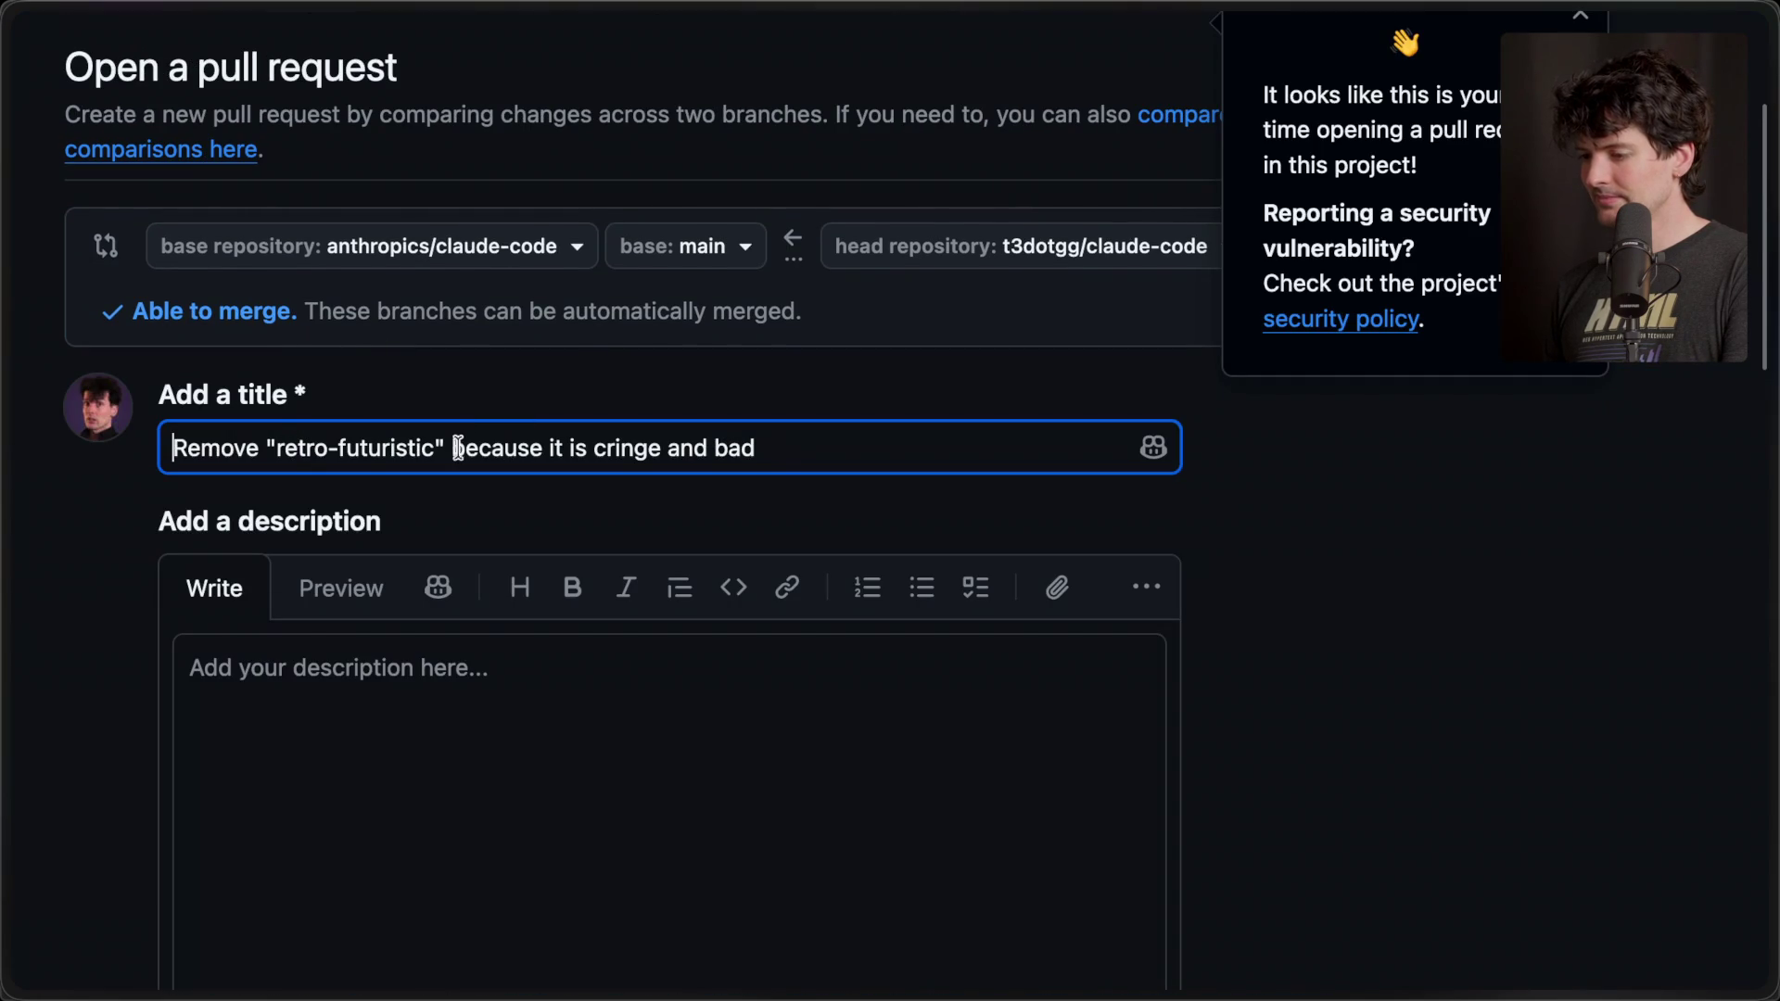
pyautogui.moveTo(449, 448); pyautogui.dragTo(768, 454)
pyautogui.press('BackSpace')
pyautogui.write('reco')
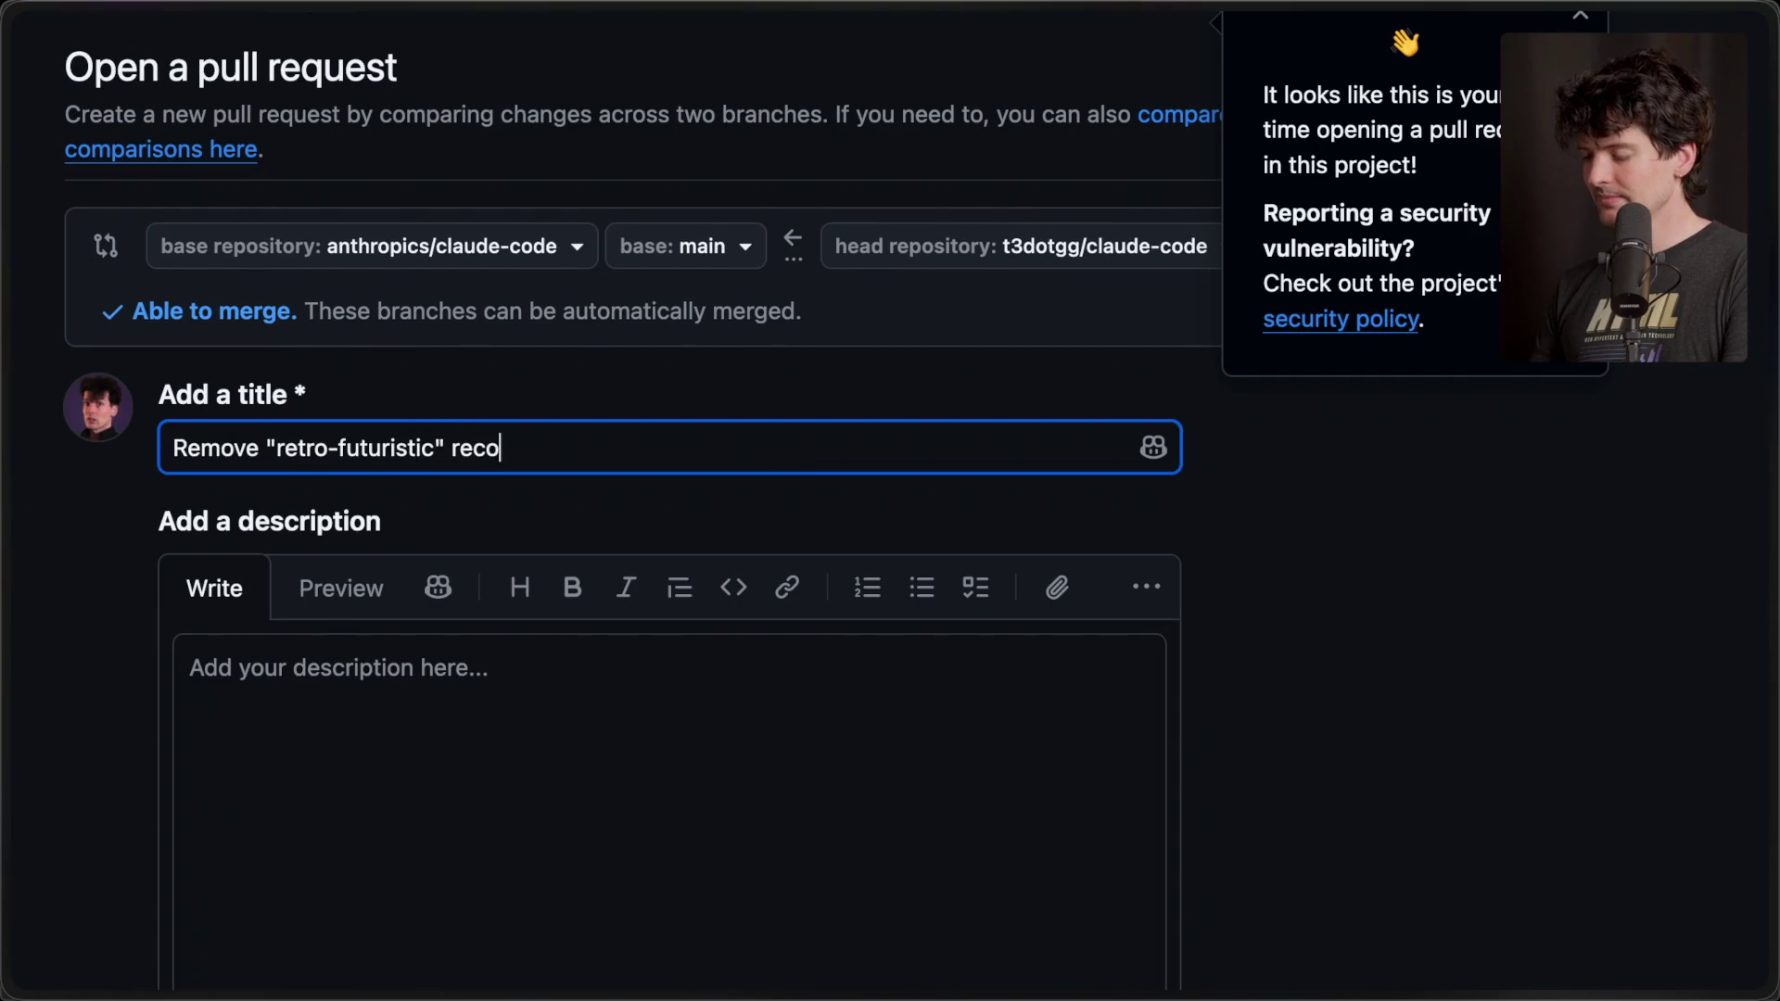
pyautogui.write('mmendation from ')
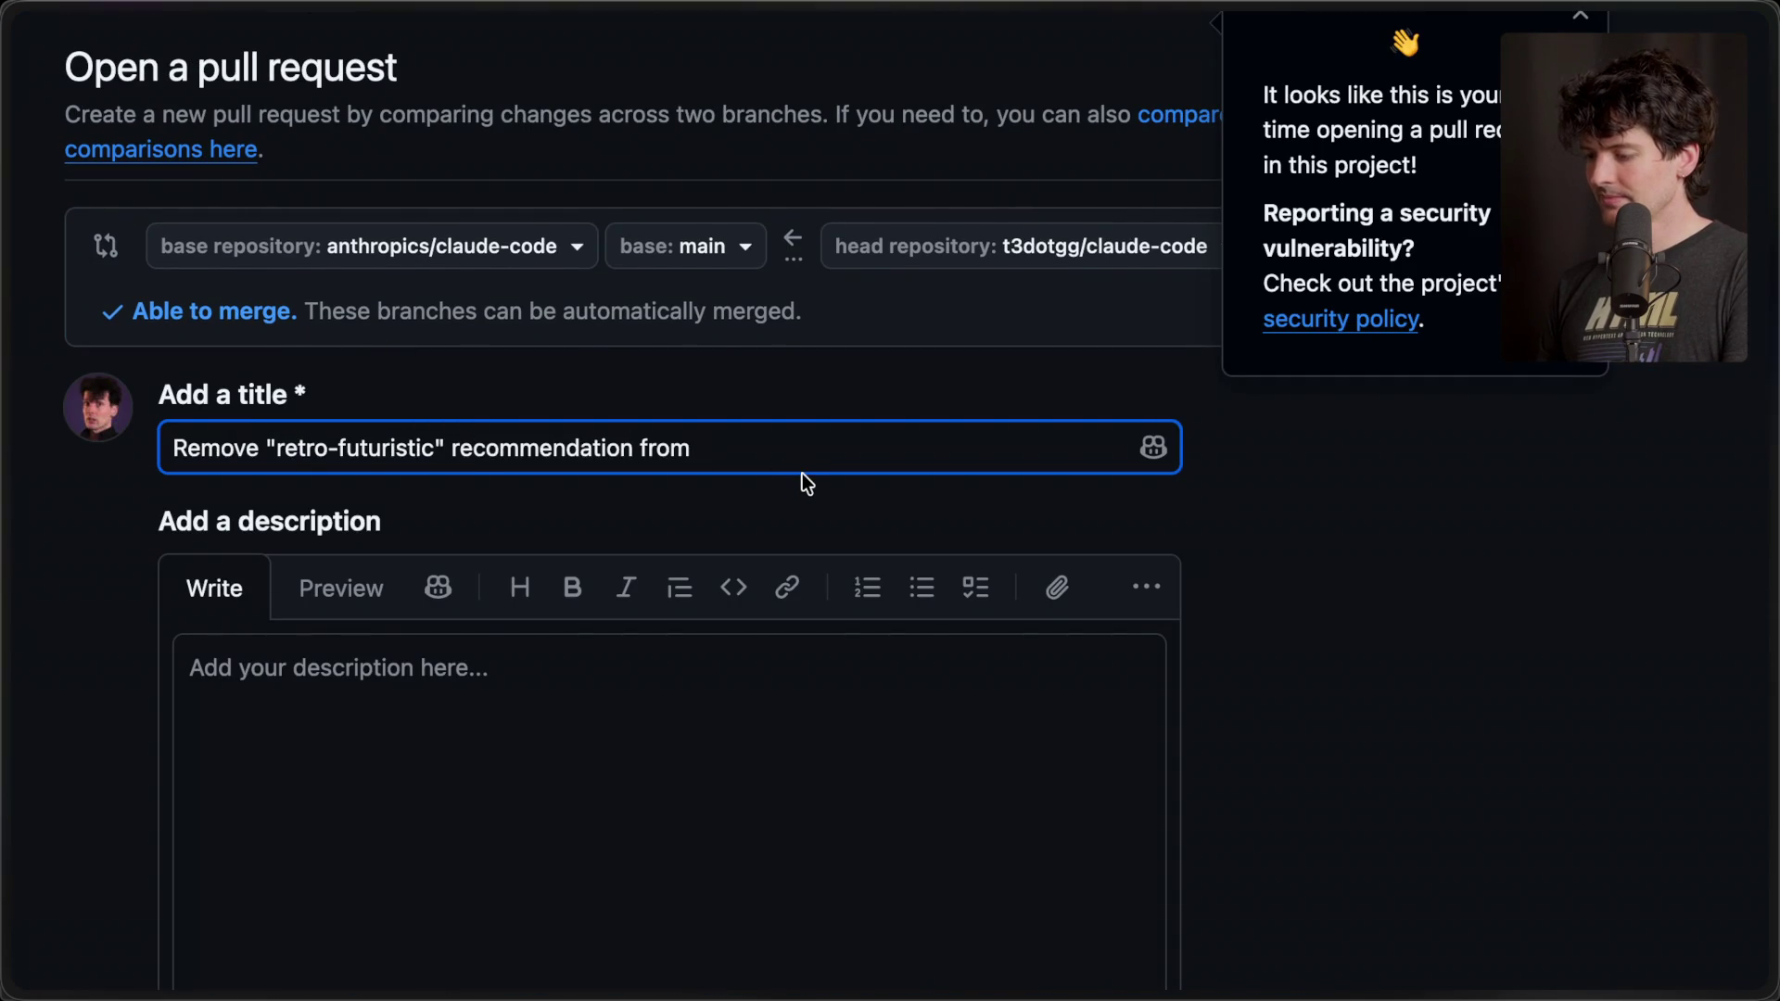
pyautogui.write('Frontend Des')
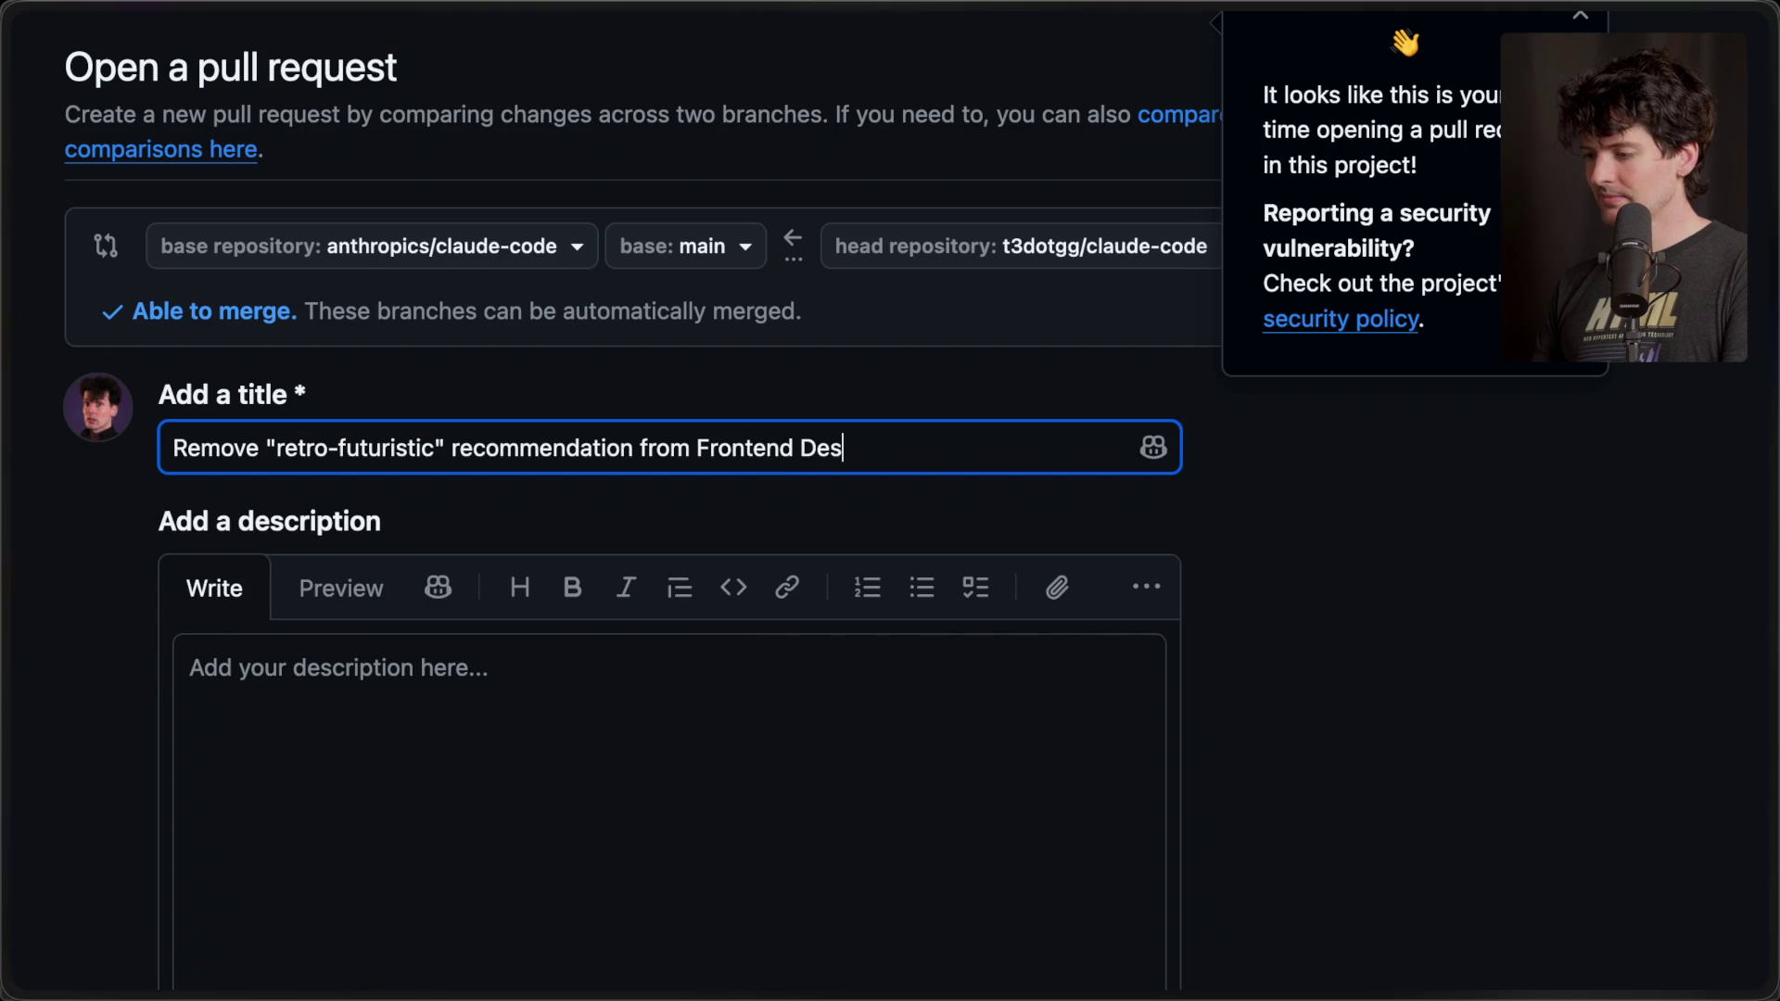
pyautogui.write('ign Skill')
# - Write the description 'Trust me on this one.' and scroll down to the file diff
pyautogui.click(603, 806)
pyautogui.write('Jus')
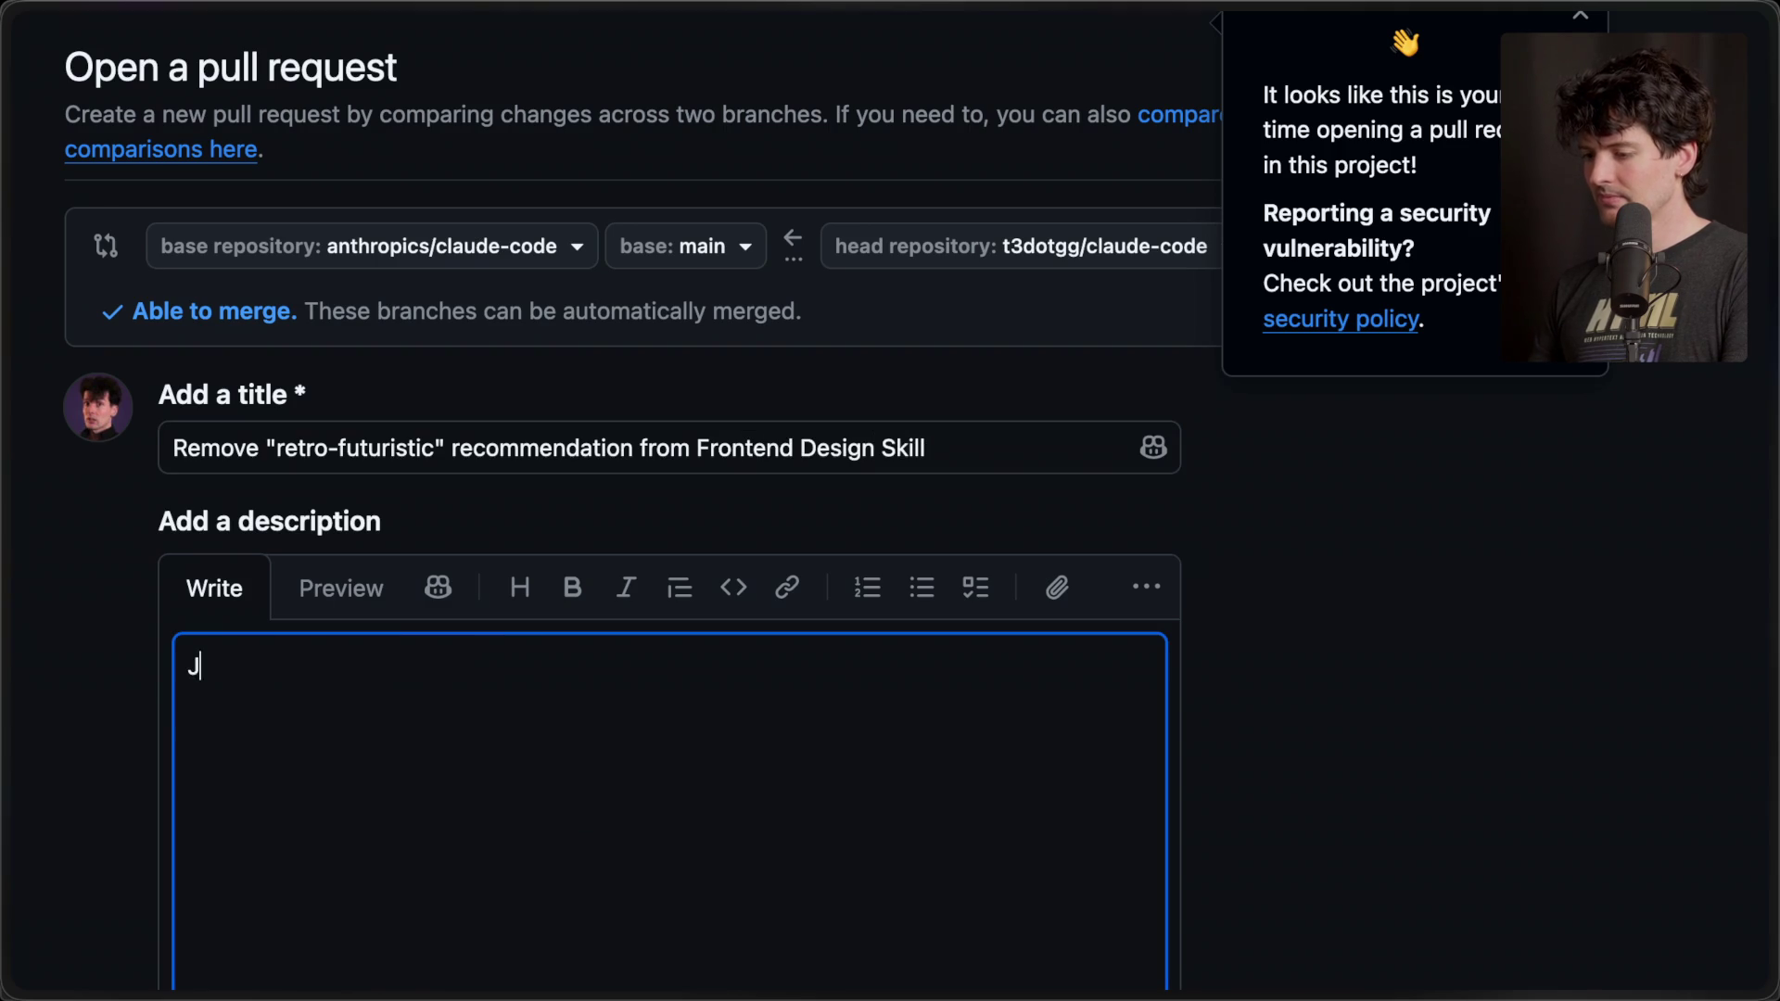
pyautogui.hotkey('ctrl', 'a')
pyautogui.write('Trust me on this o')
pyautogui.write('ne.')
pyautogui.click(1397, 804)
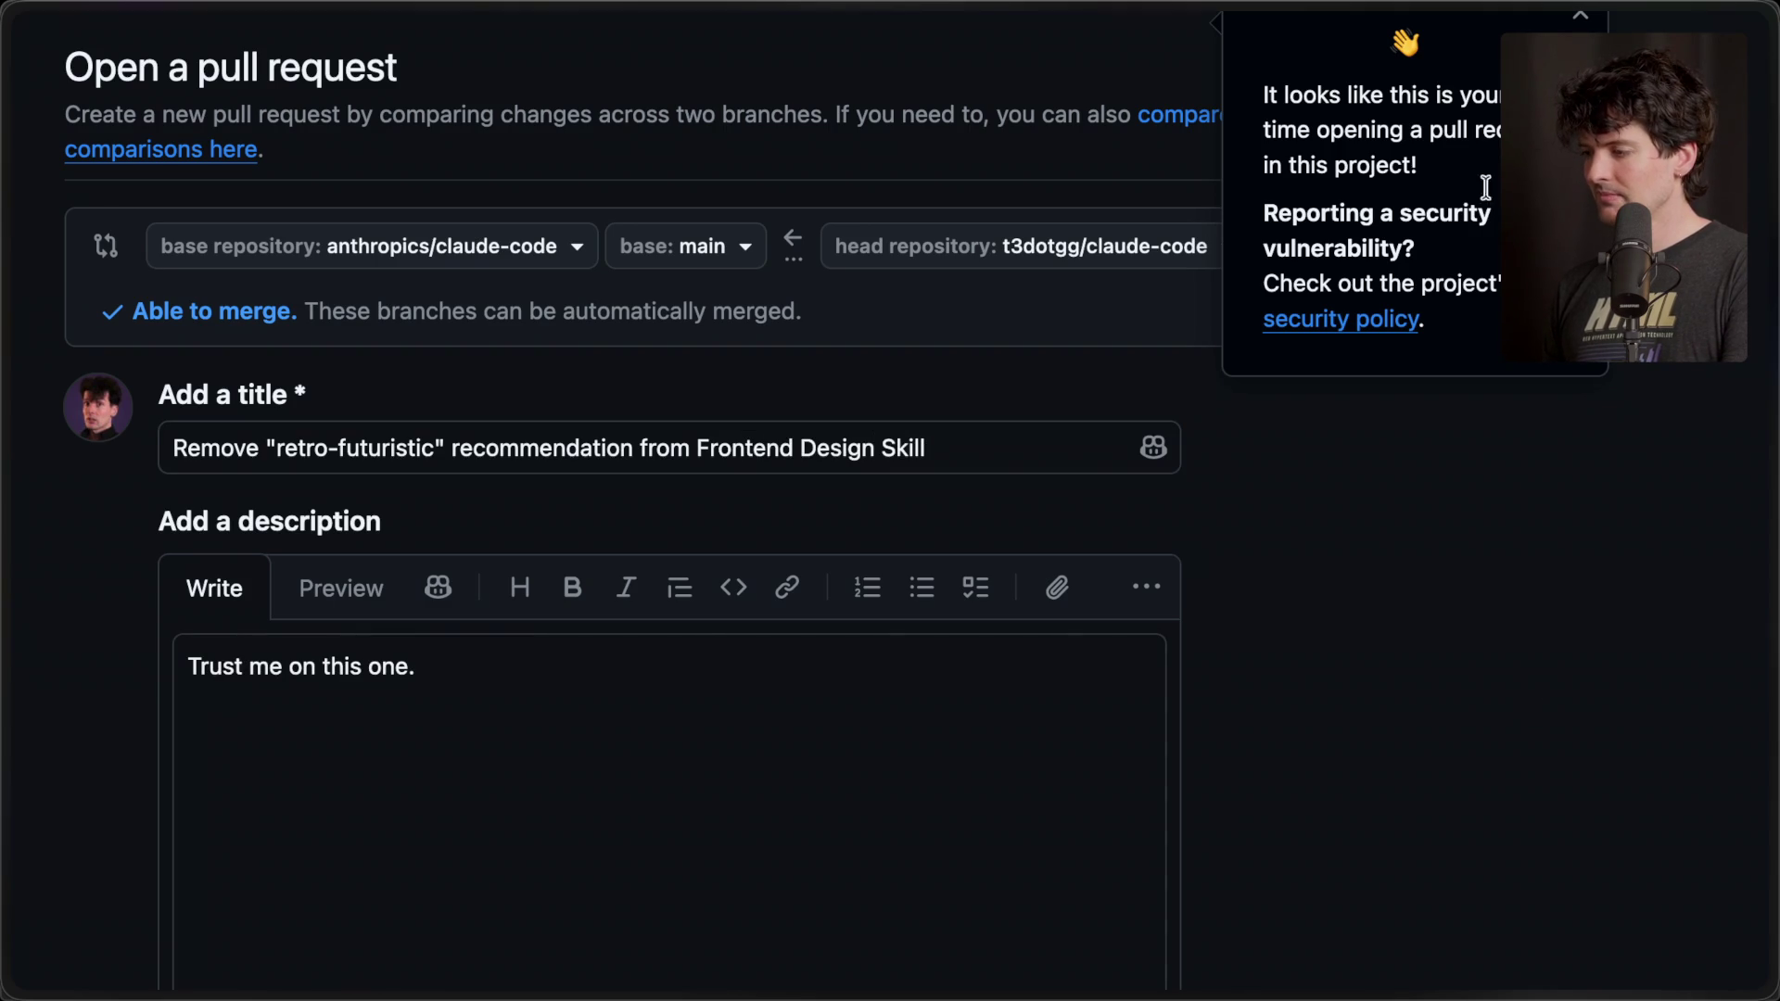
pyautogui.scroll(-2, 1300, 634)
pyautogui.scroll(-15, 1300, 634)
pyautogui.scroll(10, 1300, 634)
pyautogui.scroll(-10, 1300, 635)
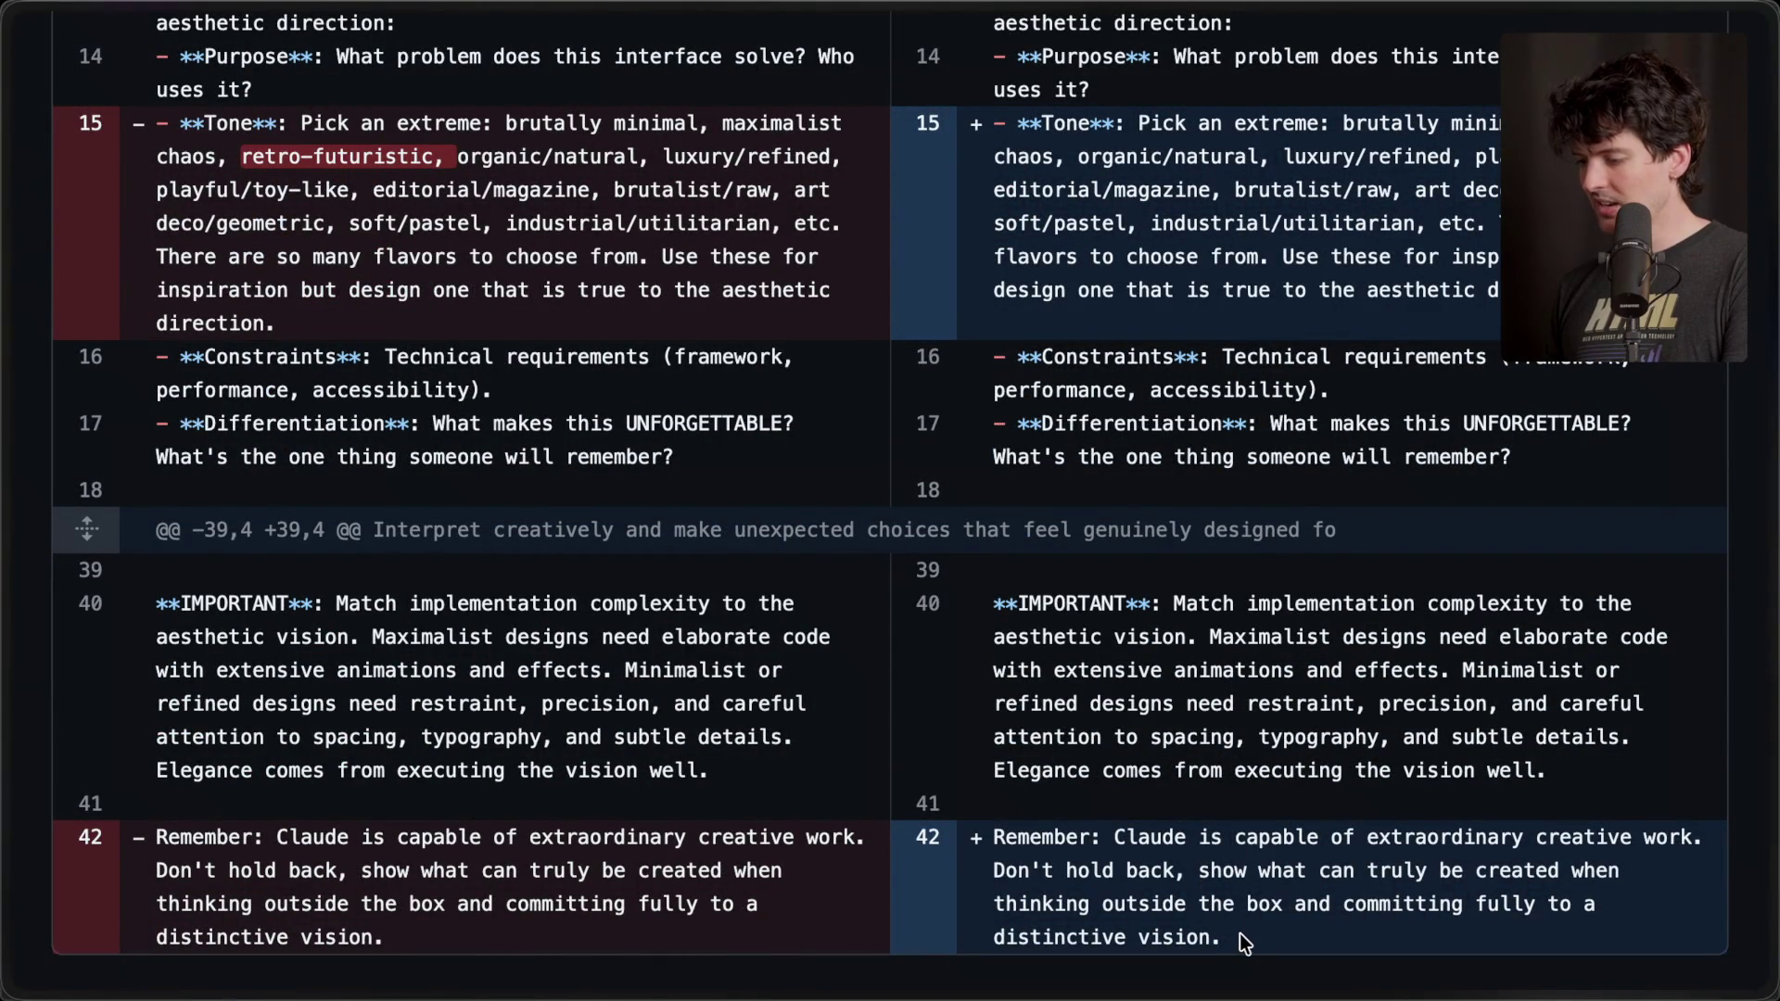
pyautogui.moveTo(1243, 941); pyautogui.dragTo(977, 838)
pyautogui.click(1075, 837)
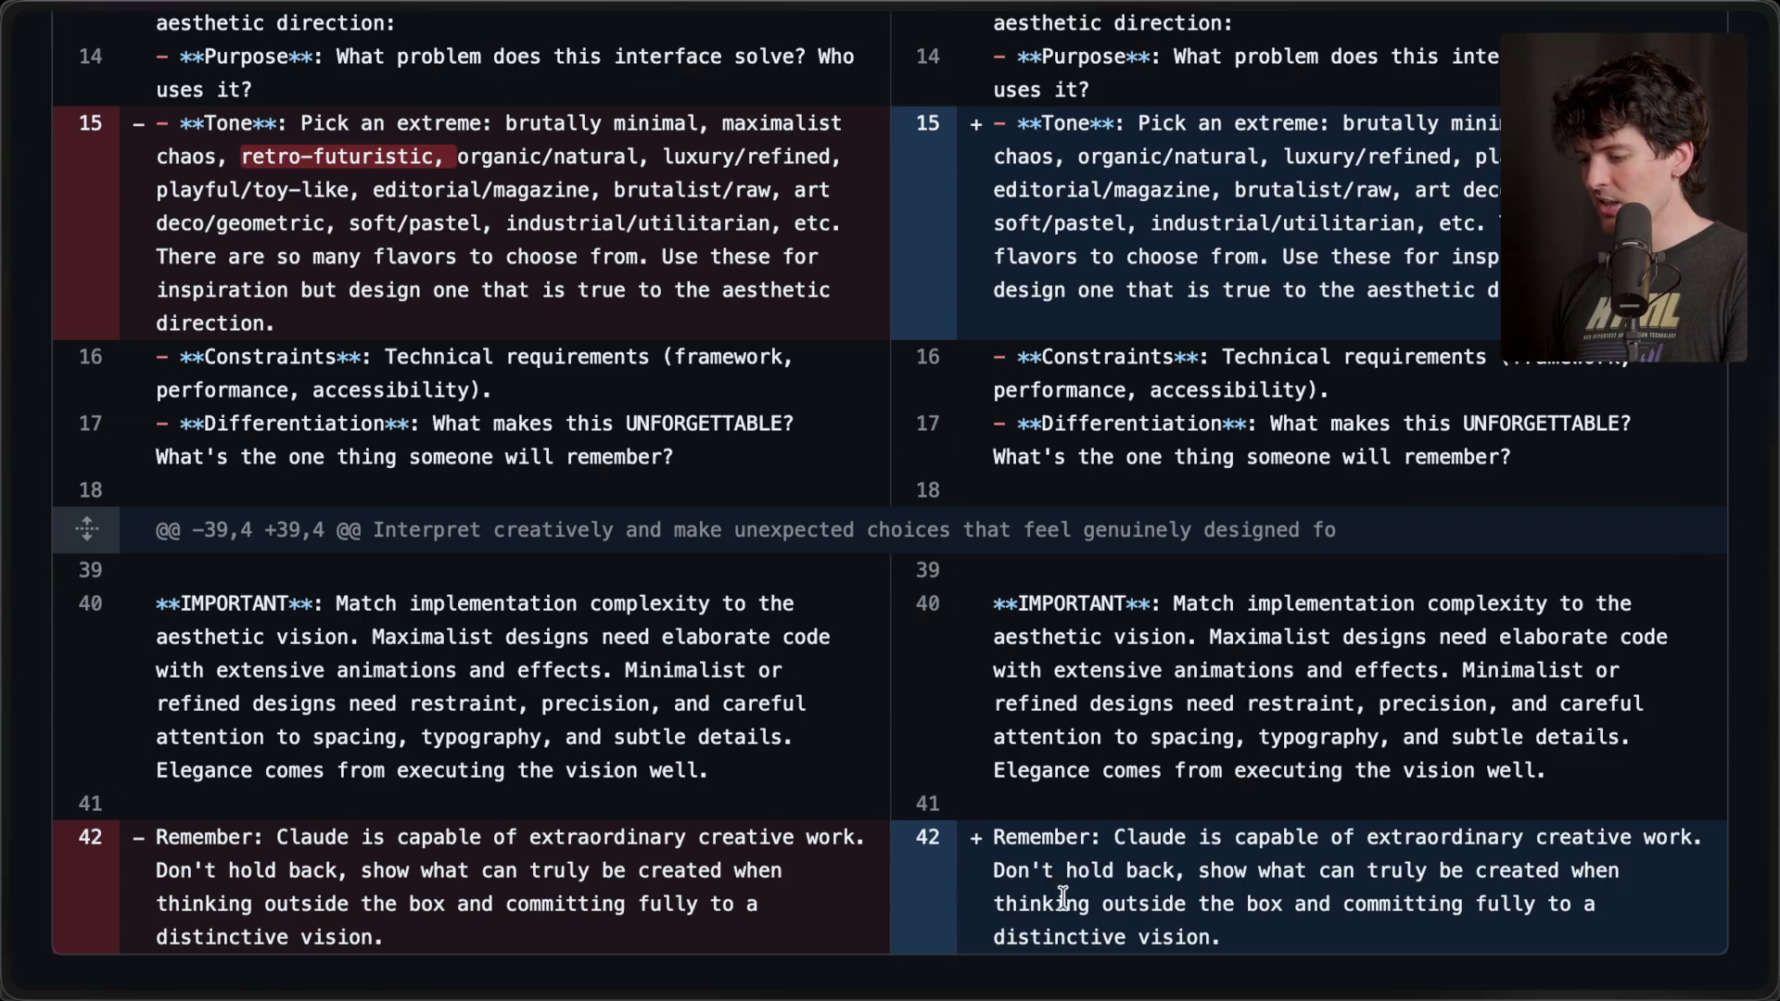
pyautogui.scroll(8, 738, 881)
pyautogui.scroll(-8, 739, 880)
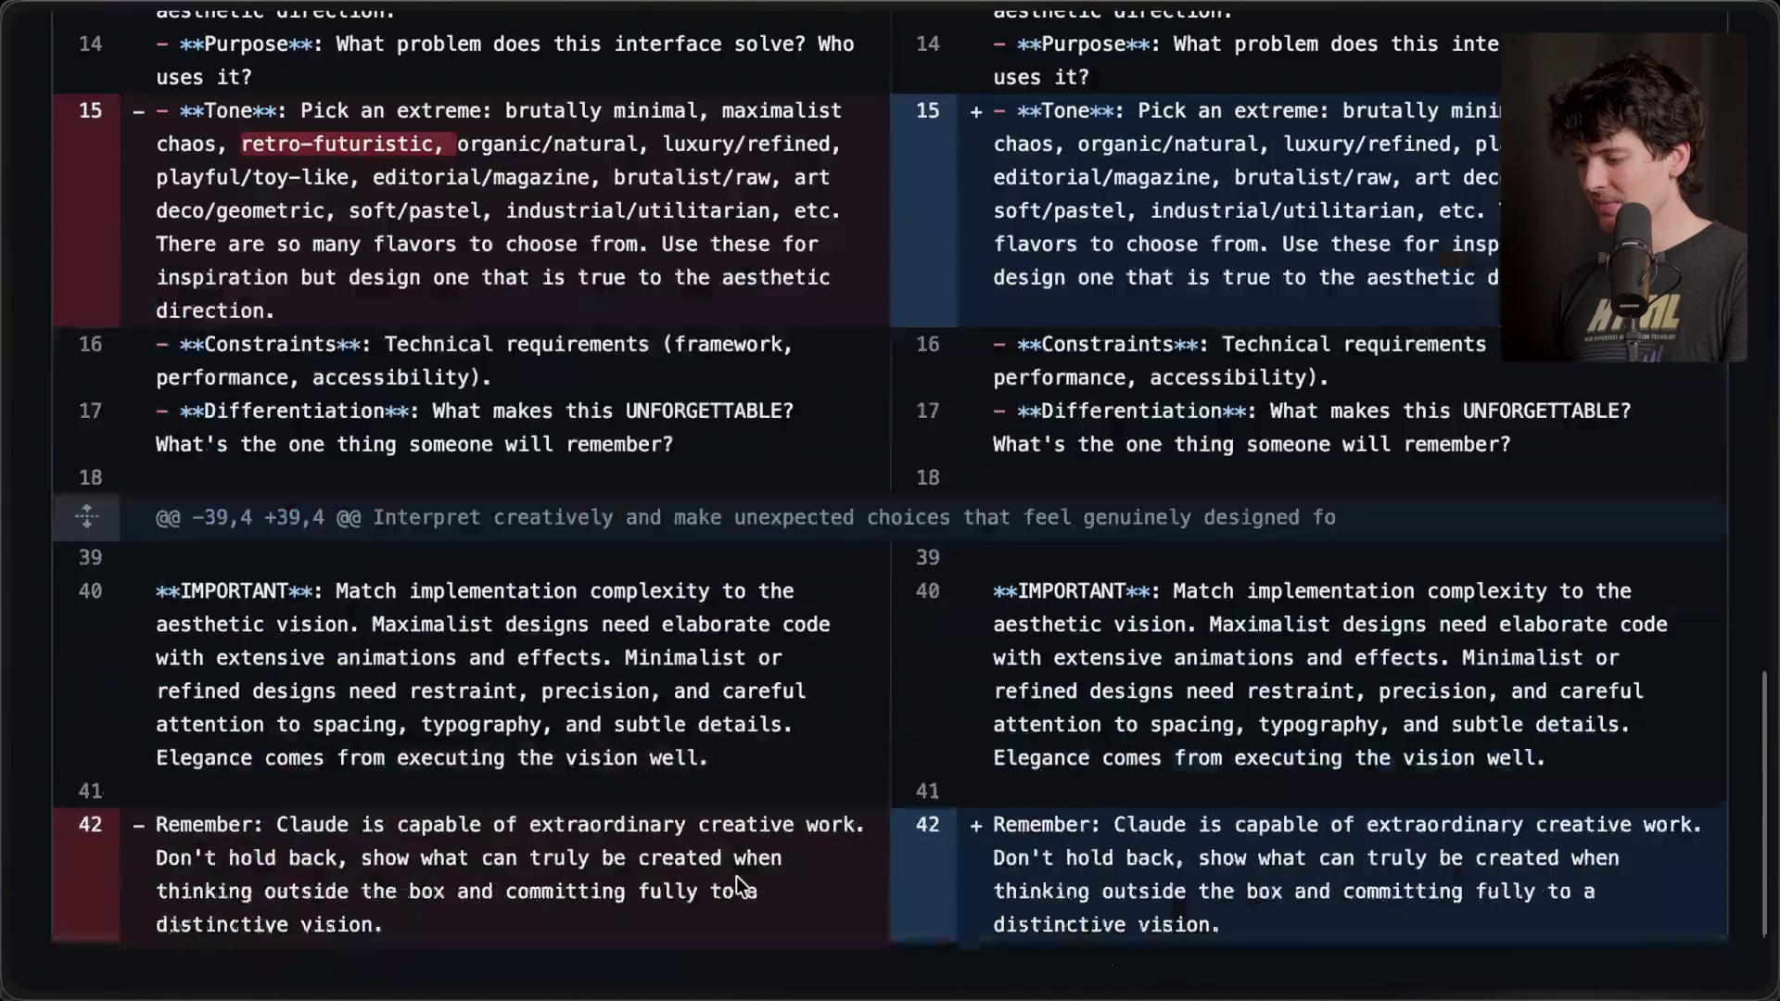
pyautogui.scroll(10, 736, 876)
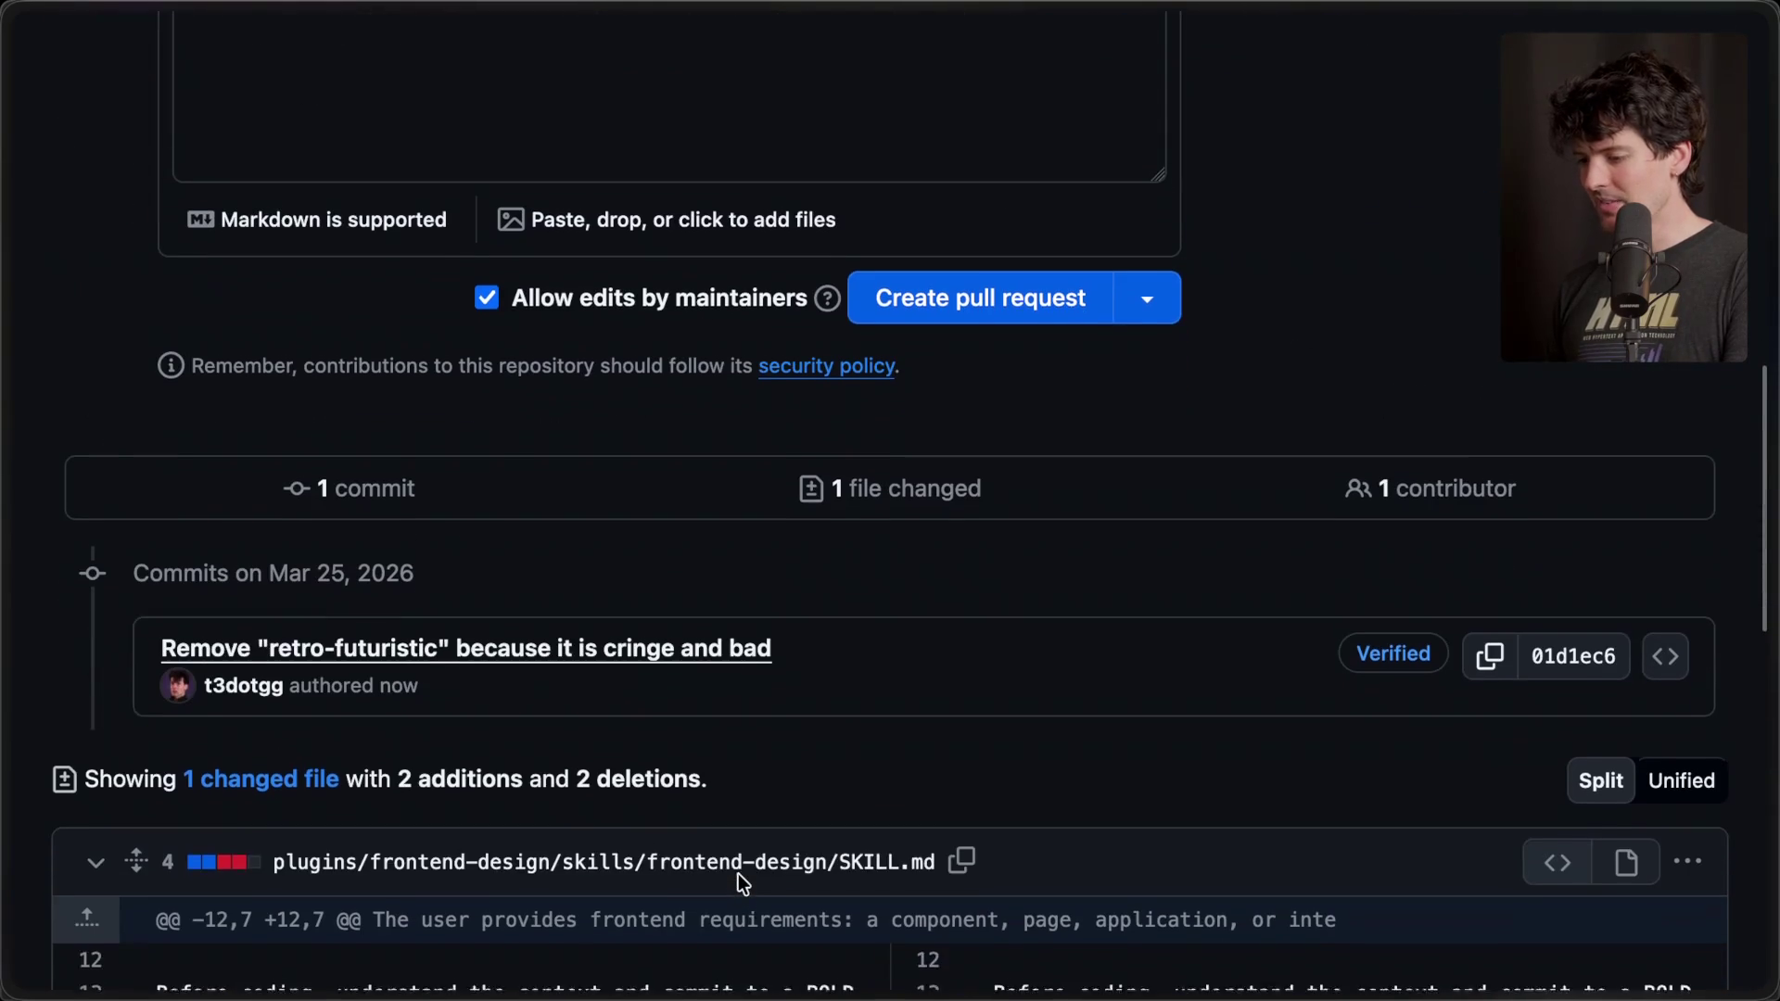
pyautogui.scroll(5, 740, 881)
pyautogui.scroll(8, 741, 885)
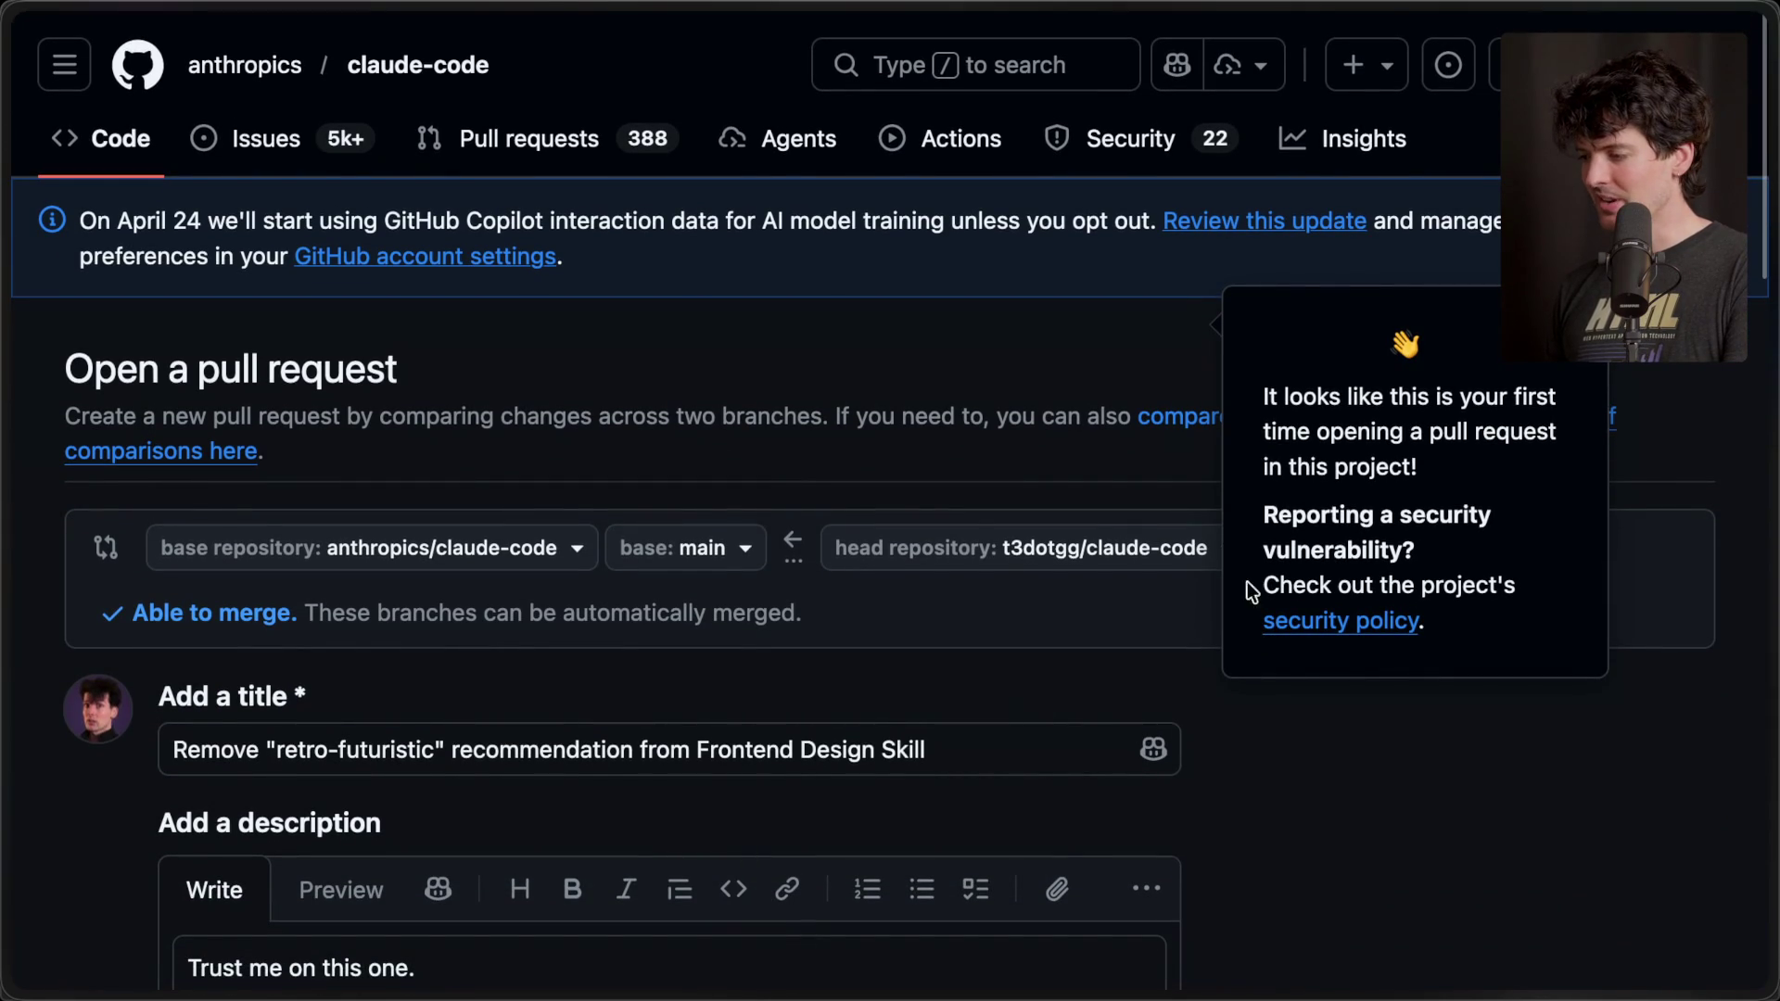
pyautogui.scroll(-10, 981, 688)
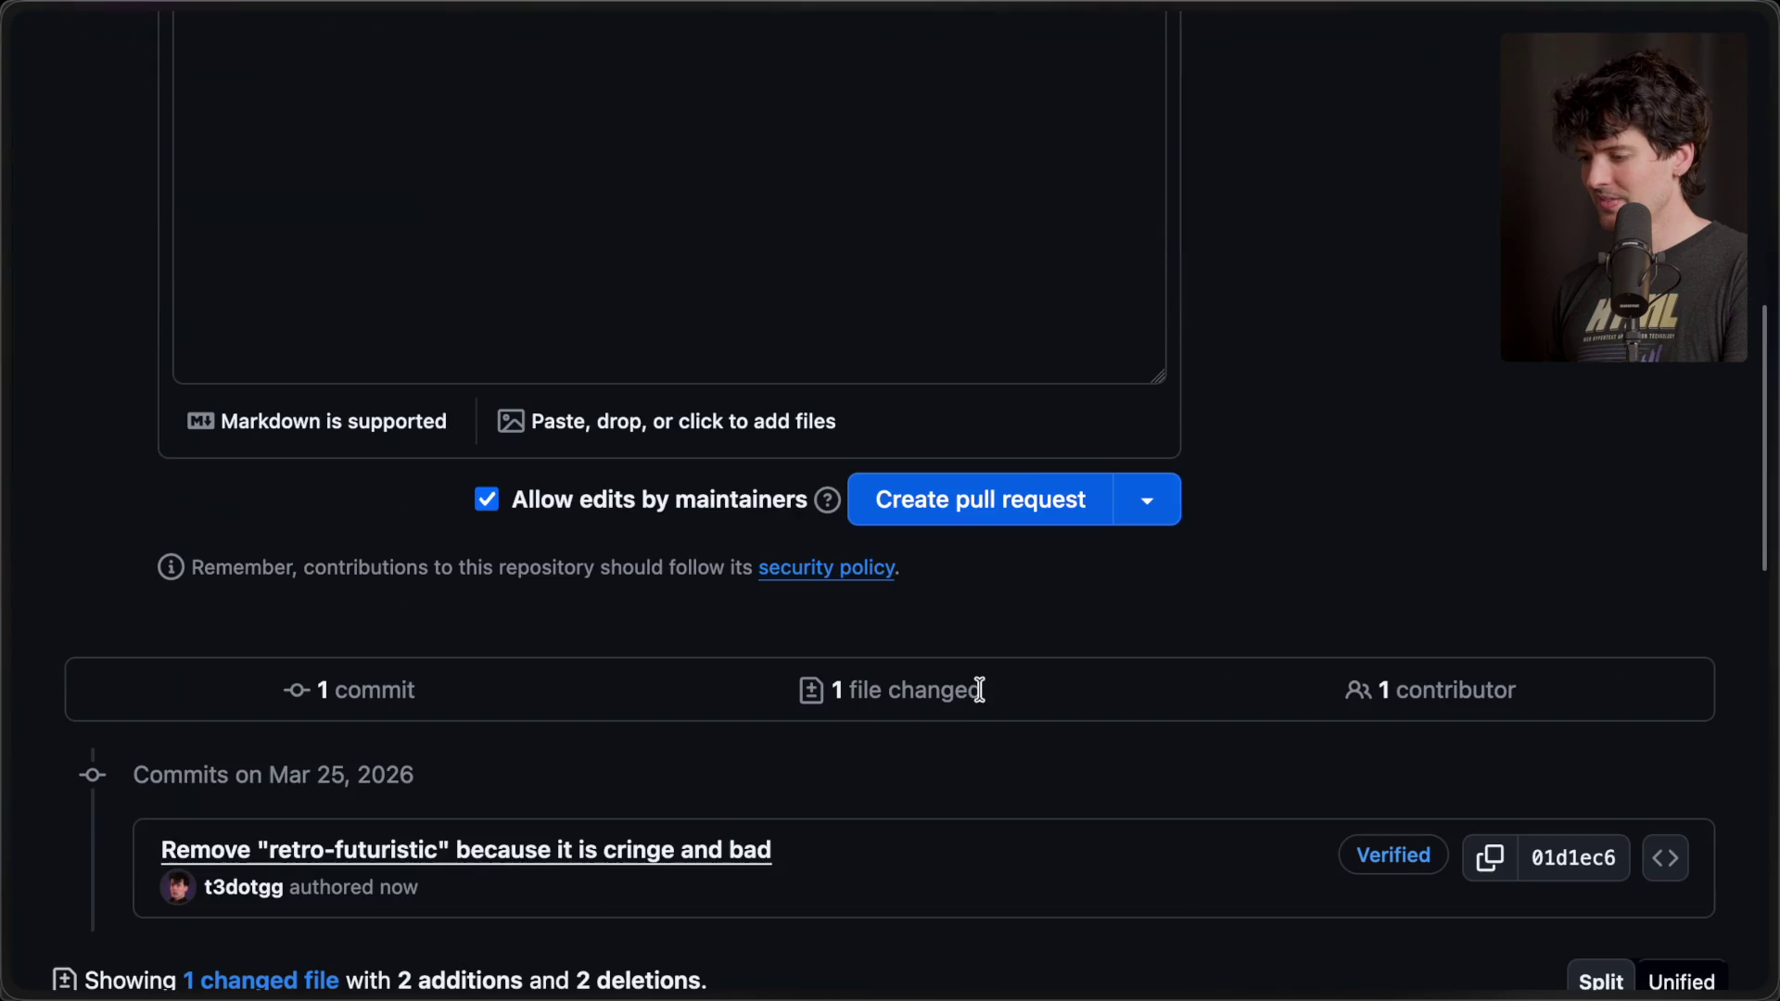
pyautogui.click(1009, 505)
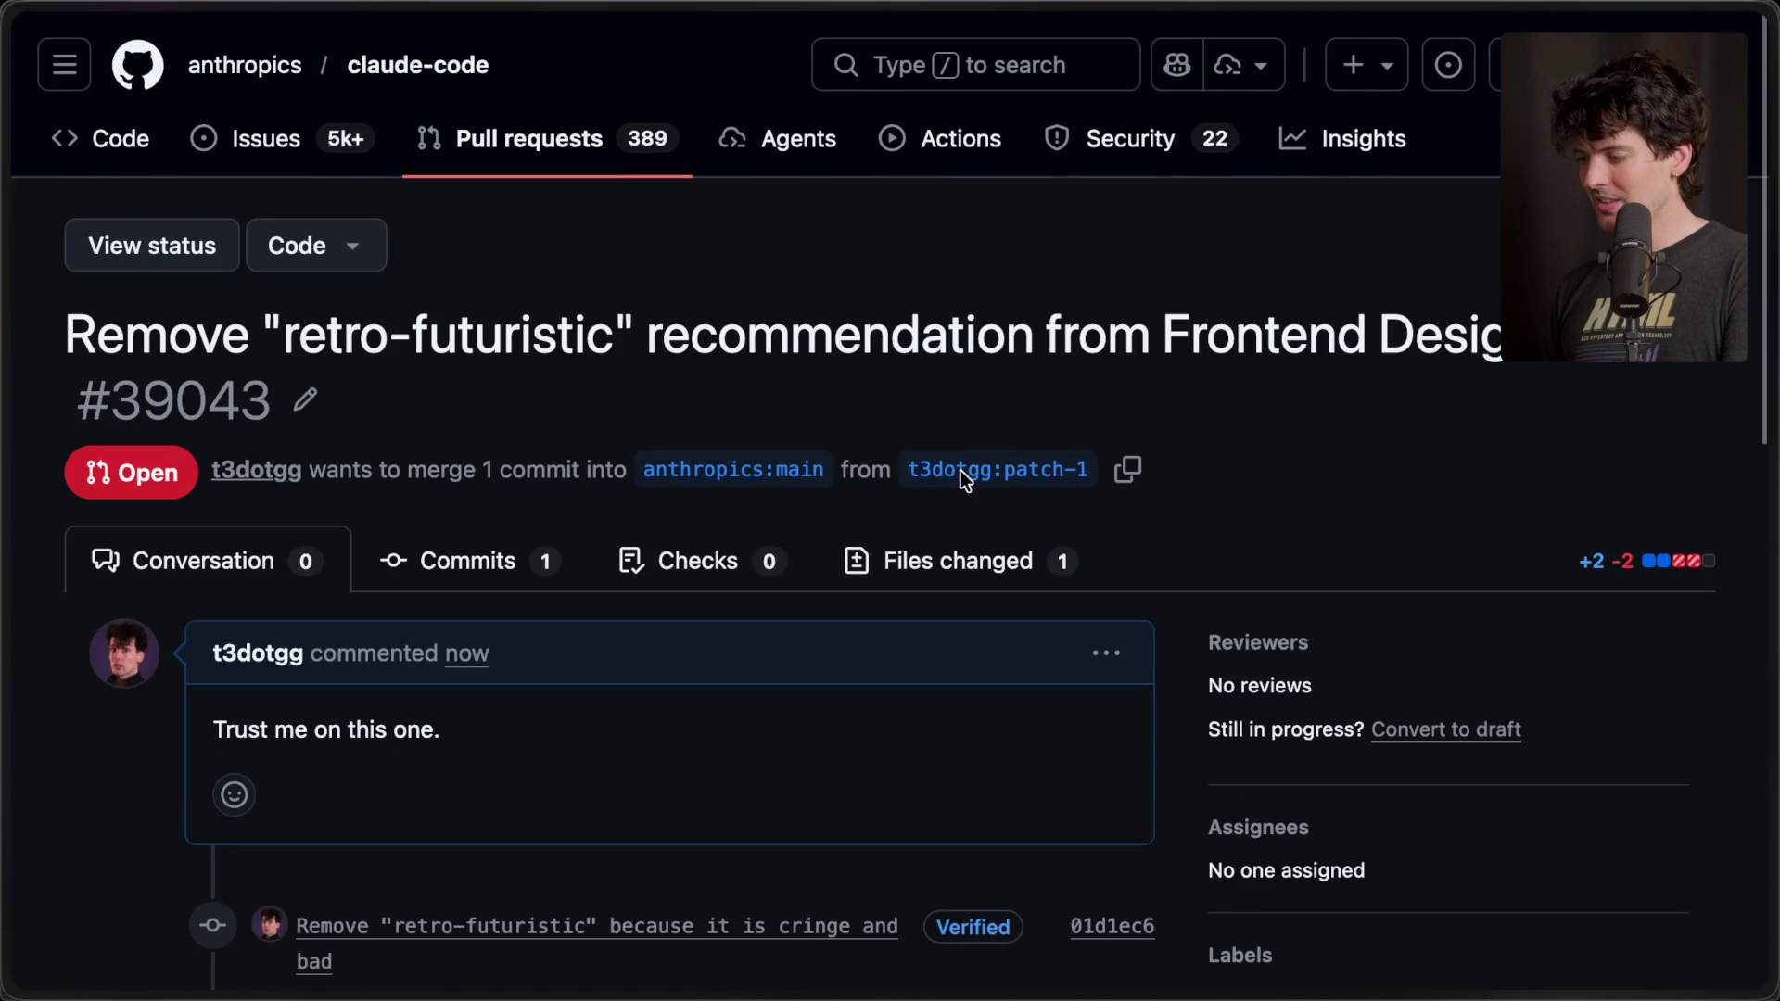
# - Copy the link to pull request #39043 and bring up the Twitch stream chat
pyautogui.scroll(-3, 875, 526)
pyautogui.scroll(3, 875, 525)
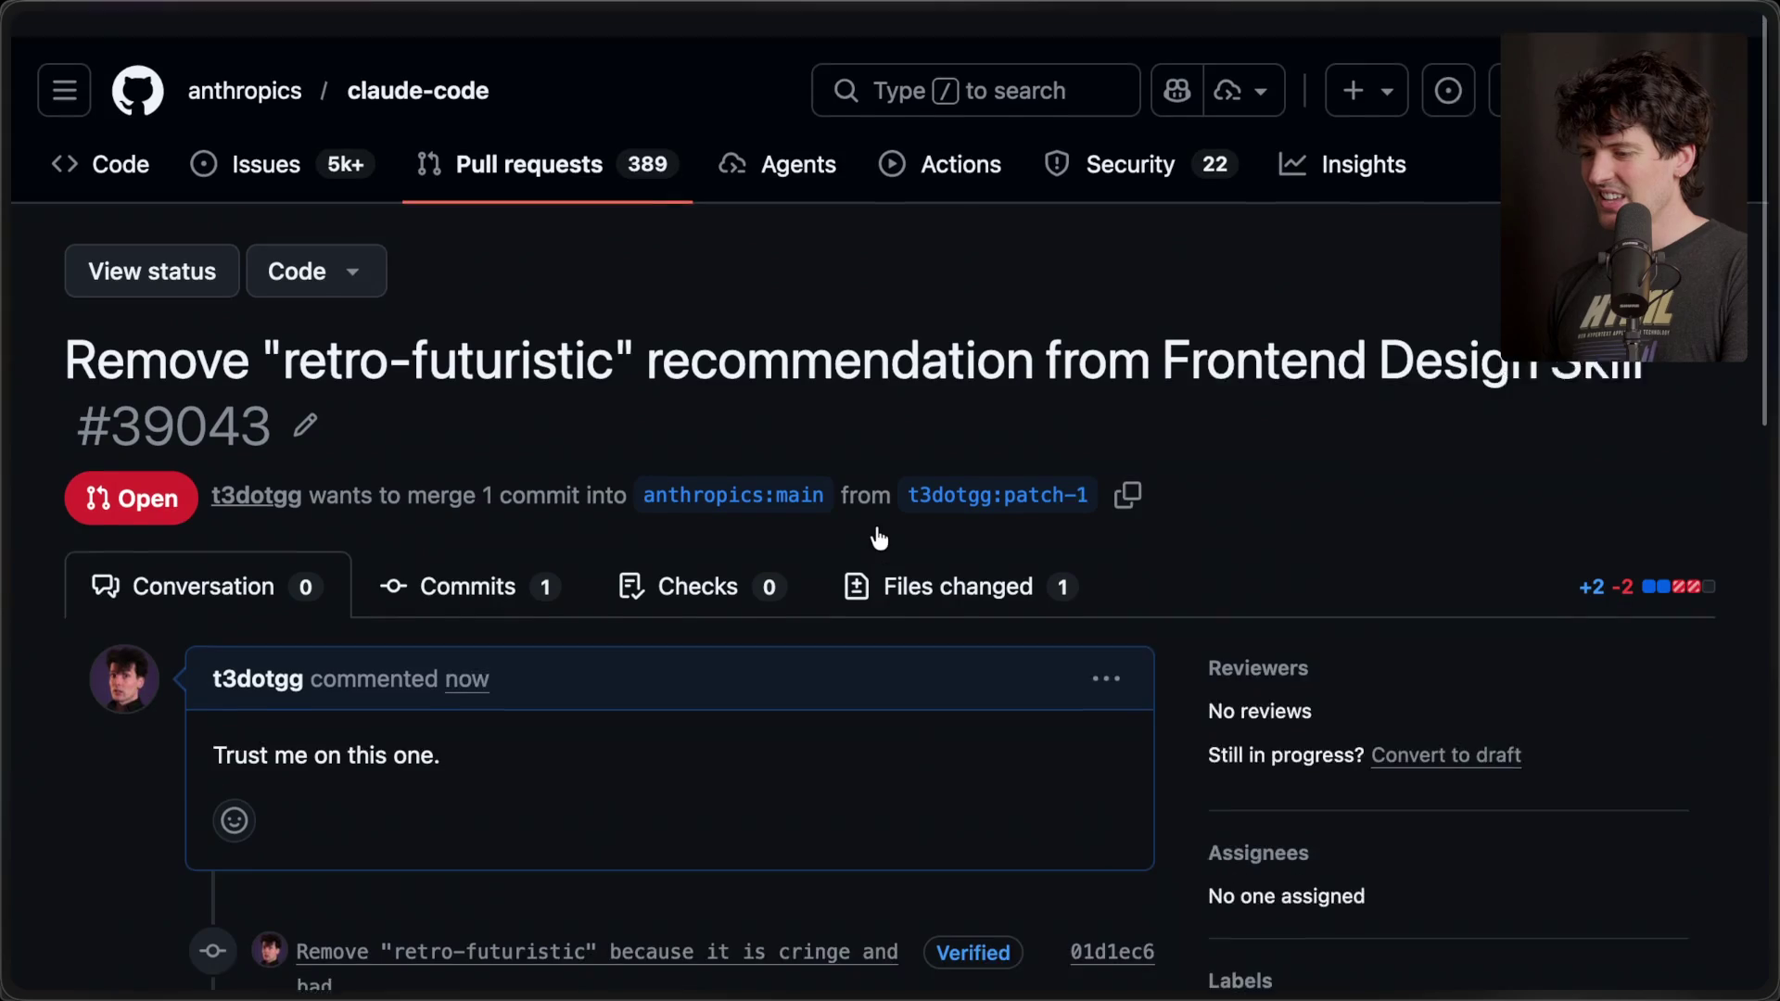
pyautogui.press('super+shift+c')
pyautogui.moveTo(1766, 231)
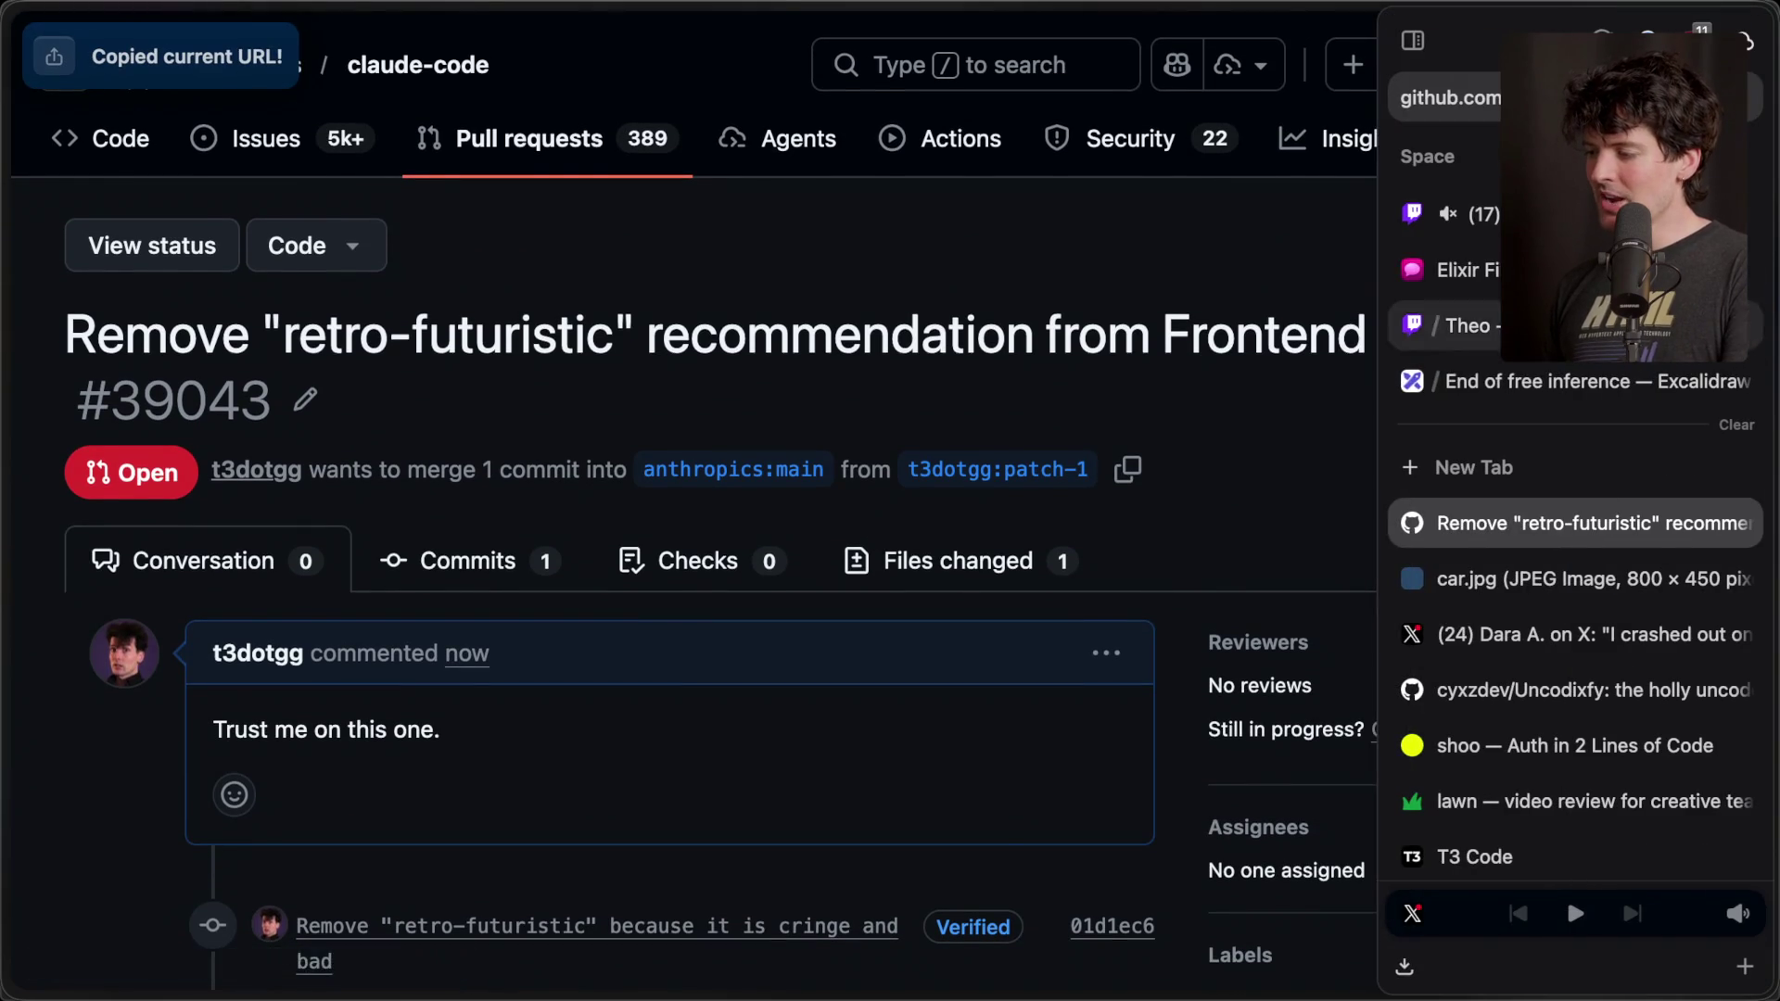
pyautogui.click(1464, 214)
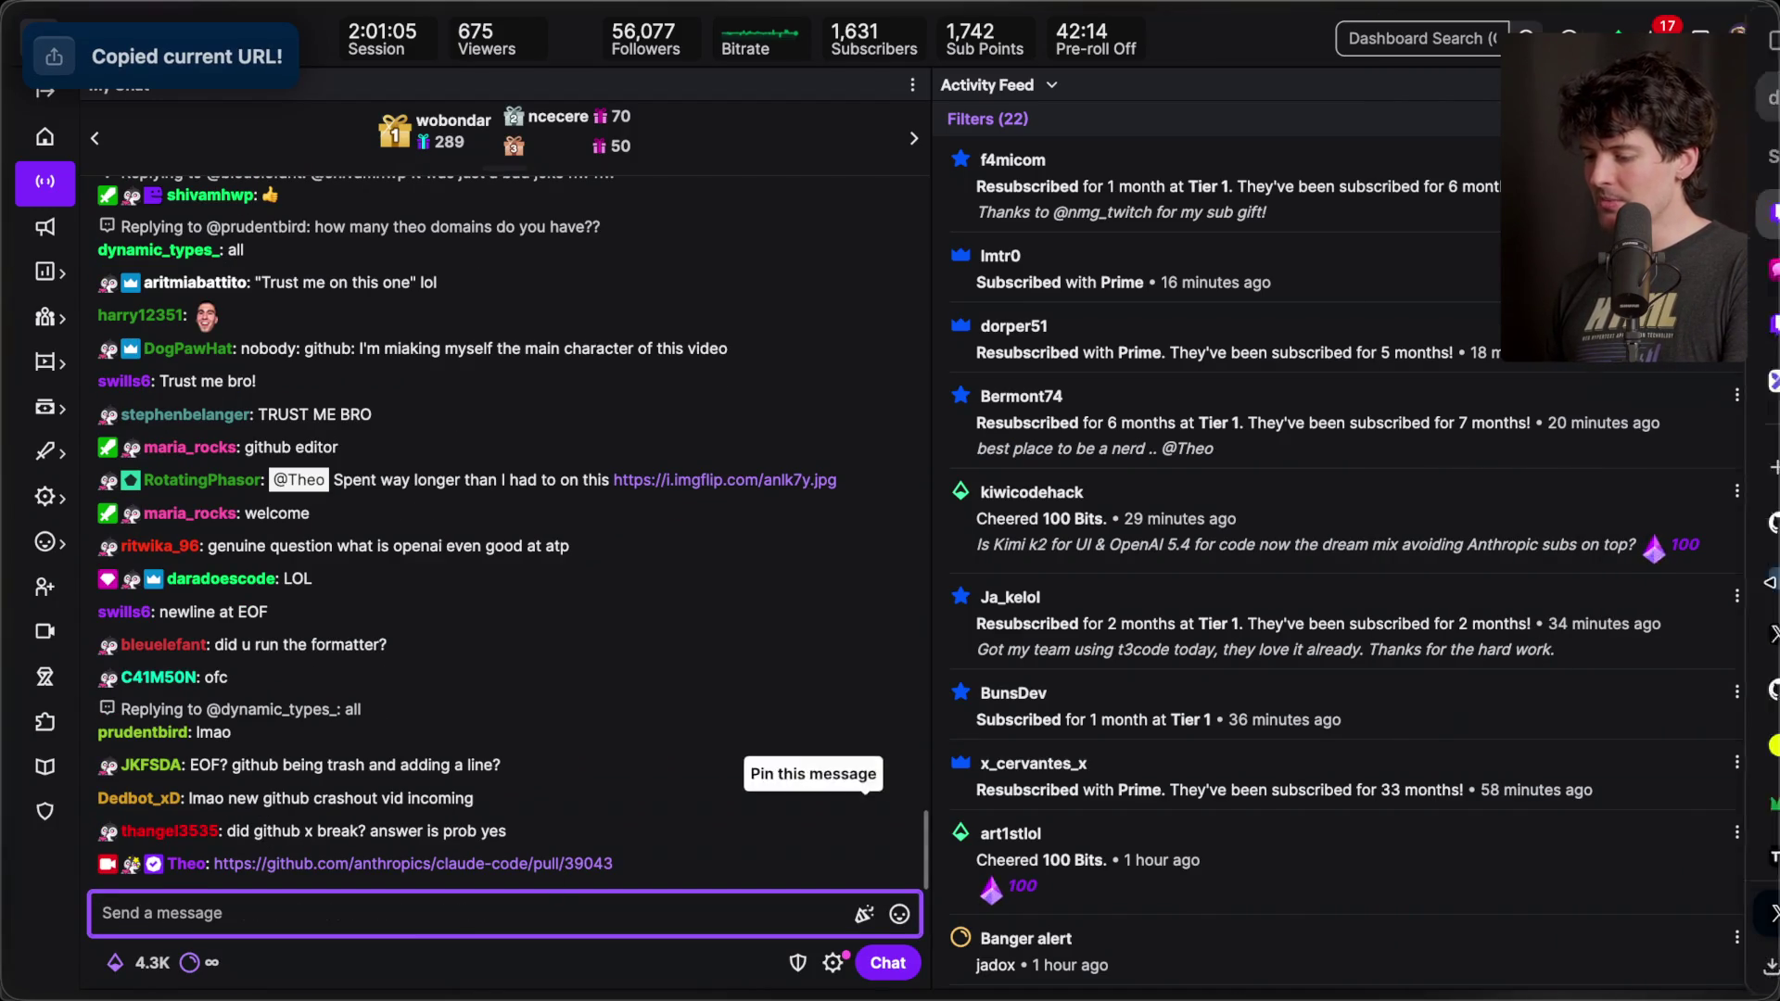
# - Return to the new pull request and zoom out so its whole title fits
pyautogui.moveTo(1771, 520)
pyautogui.click(1538, 520)
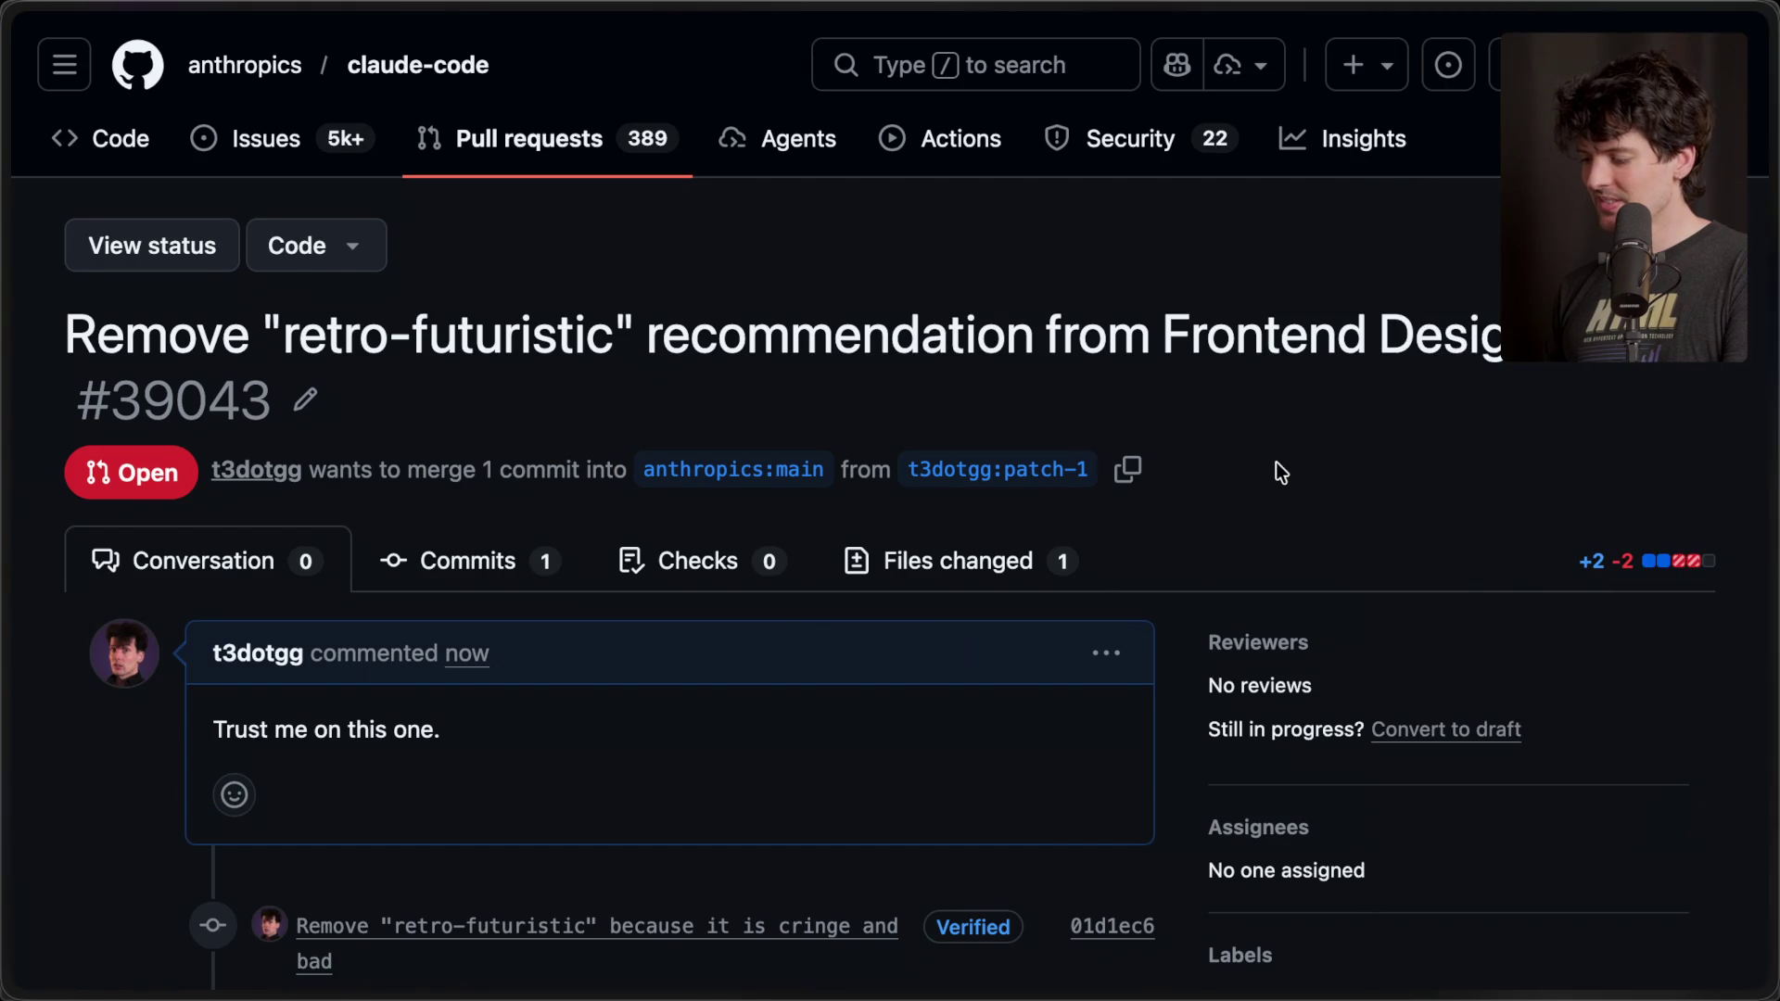
pyautogui.press('super+minus')
pyautogui.press('super+minus')
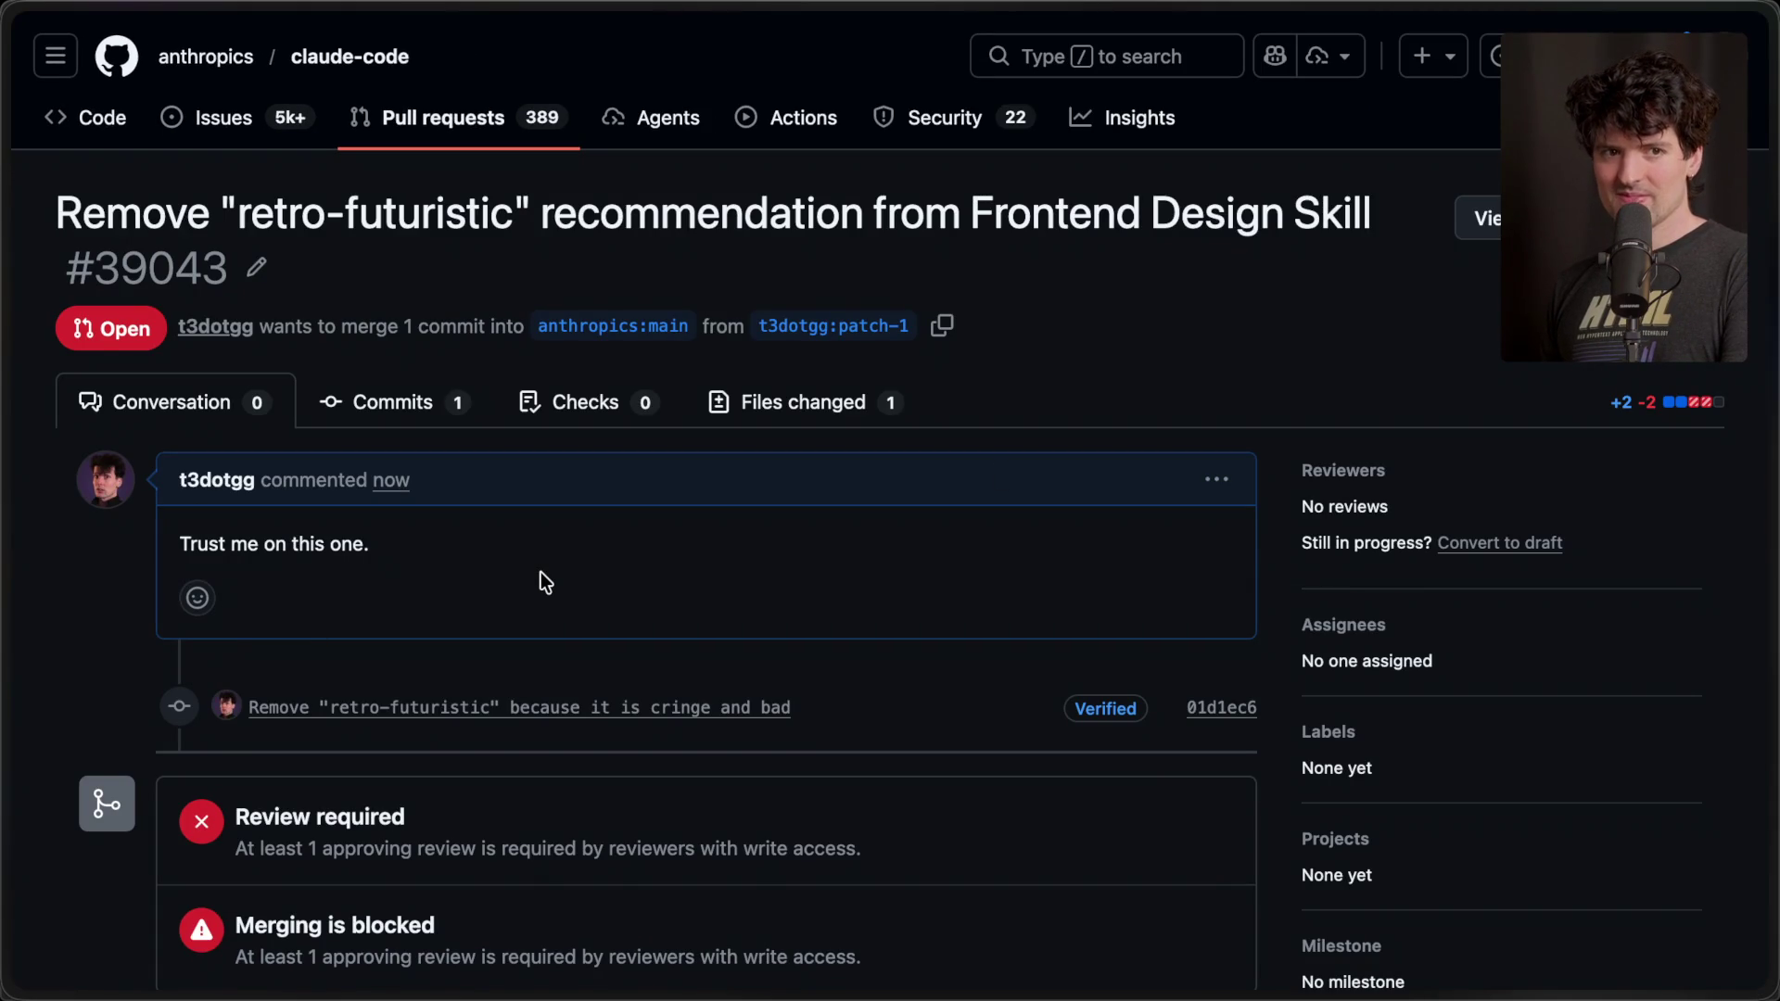
pyautogui.moveTo(250, 371); pyautogui.dragTo(40, 168)
pyautogui.click(41, 168)
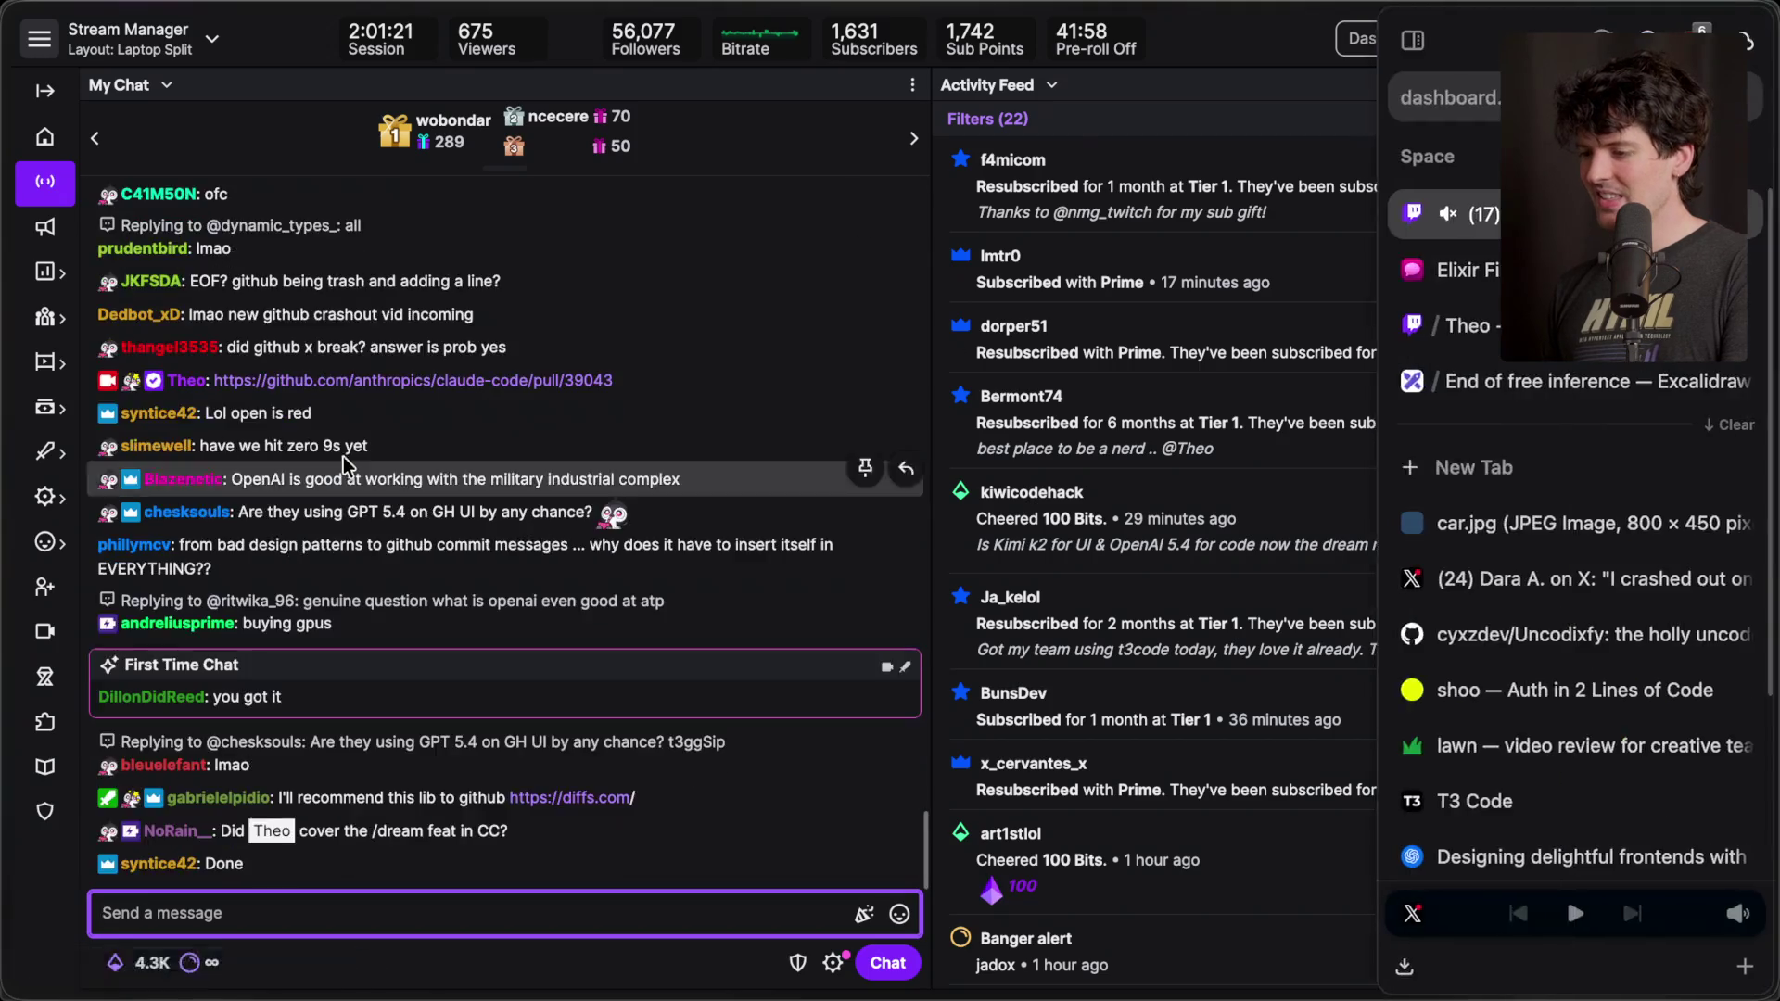
# - Step through the X, shoo, lawn and OpenAI tabs to reach the Kimi K 2.5 gallery page
pyautogui.scroll(-4, 821, 526)
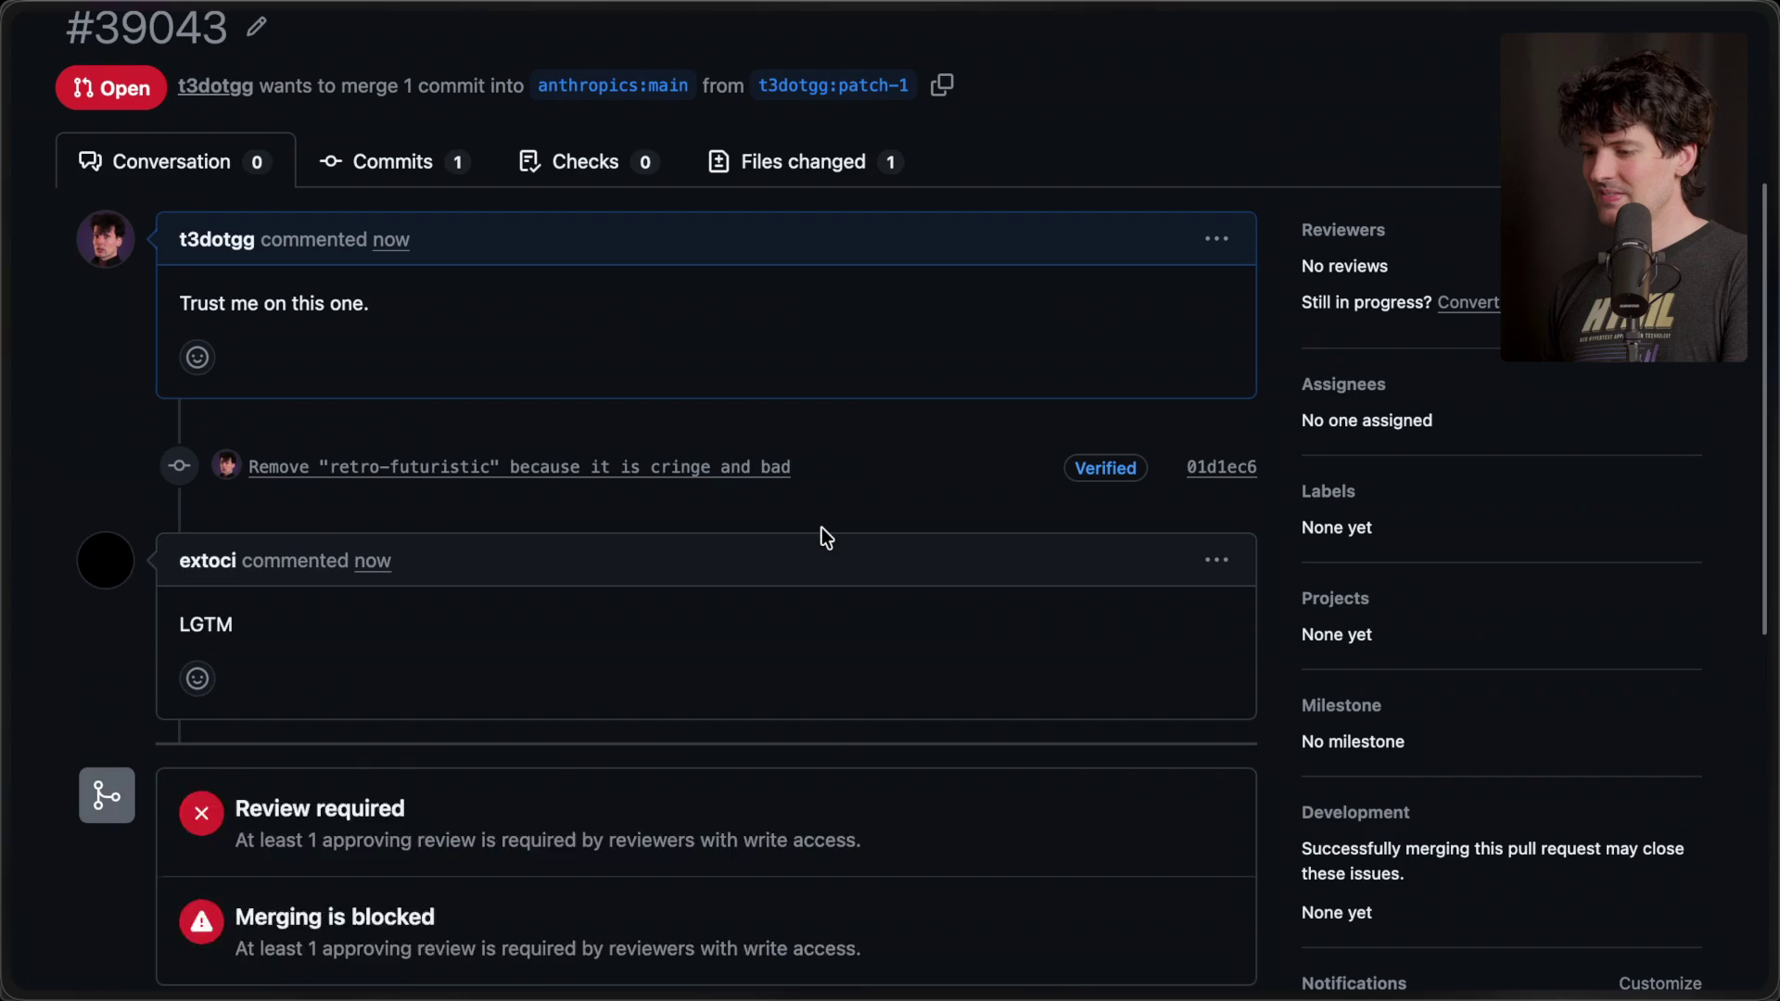
pyautogui.hotkey('ctrl', 'Tab')
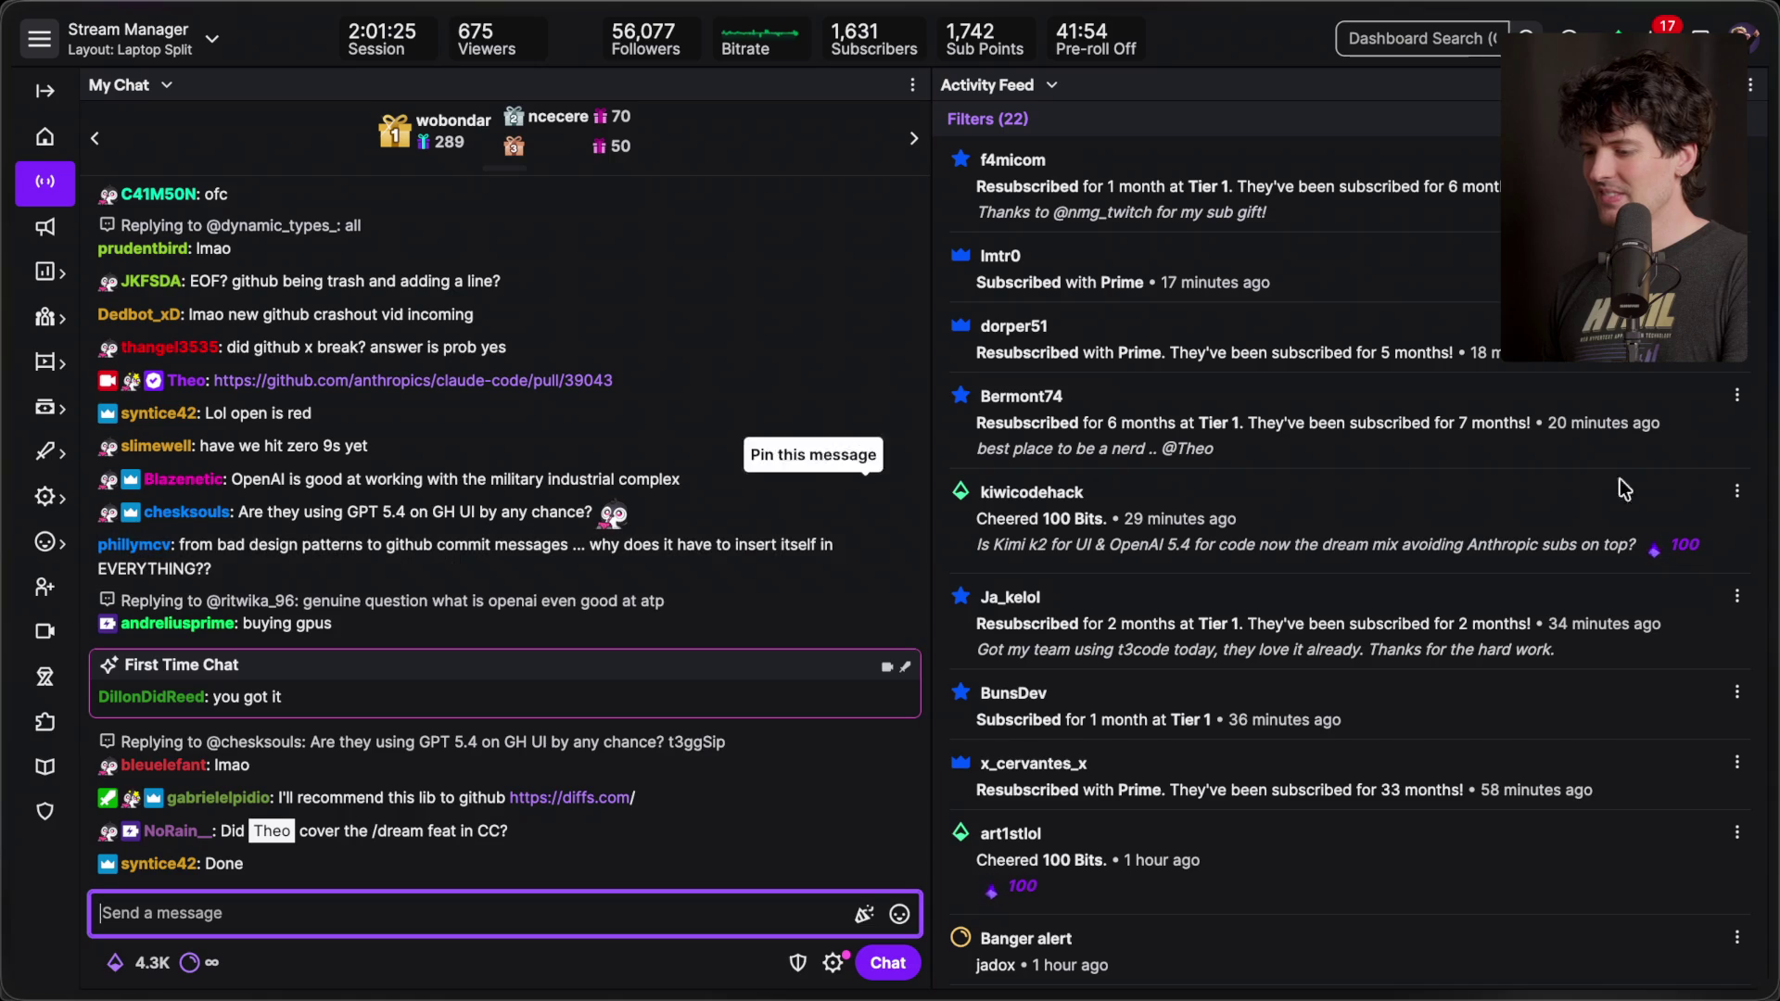
pyautogui.moveTo(1570, 630)
pyautogui.click(1587, 578)
pyautogui.click(1566, 690)
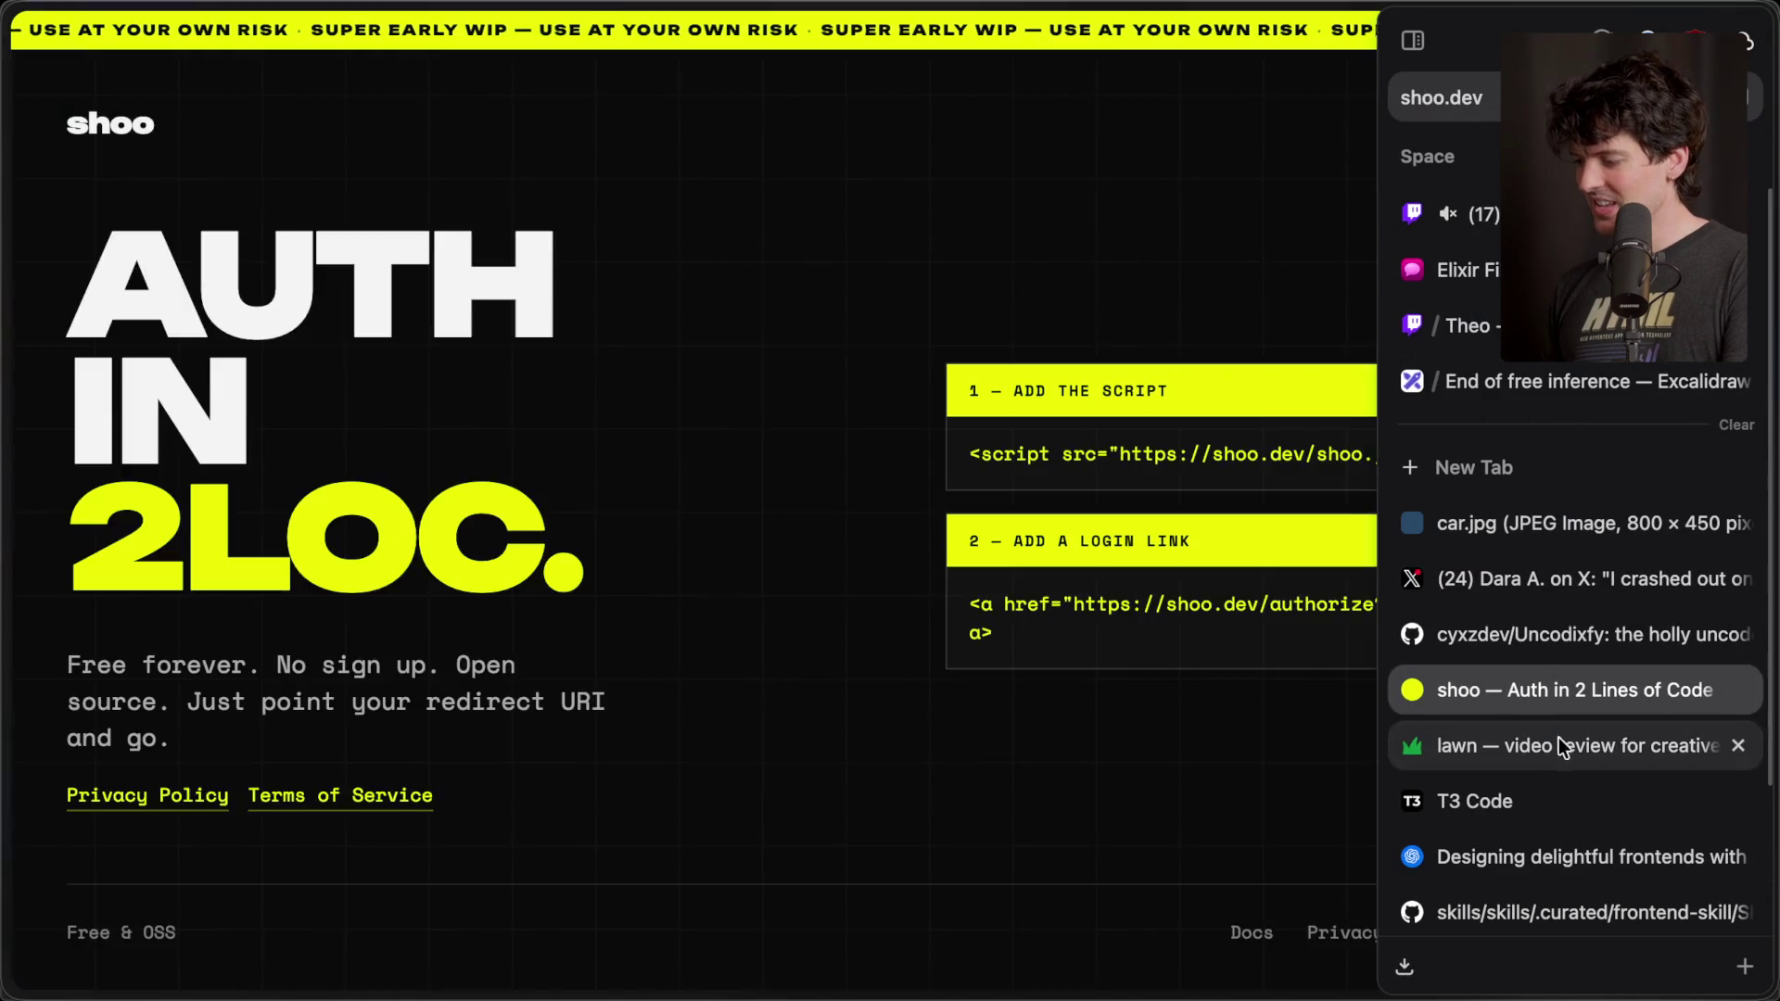
pyautogui.click(1559, 741)
pyautogui.click(1511, 860)
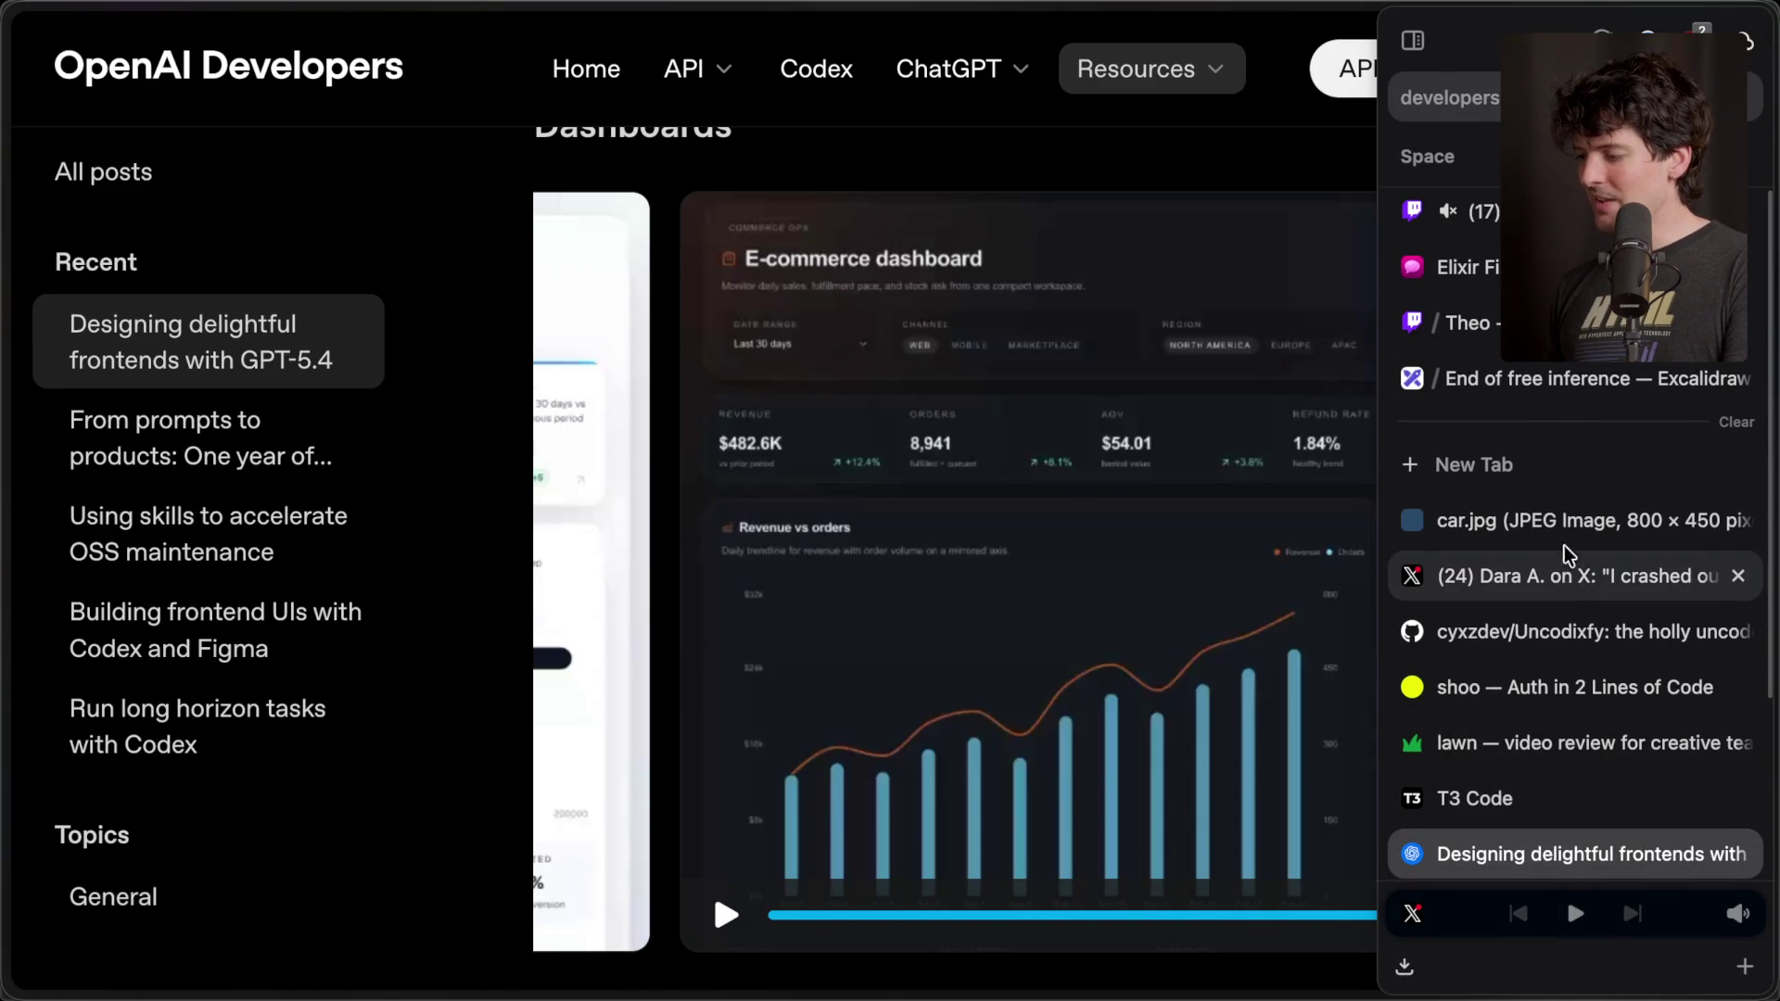
pyautogui.scroll(-1, 1553, 580)
pyautogui.scroll(-3, 1538, 612)
pyautogui.click(1518, 742)
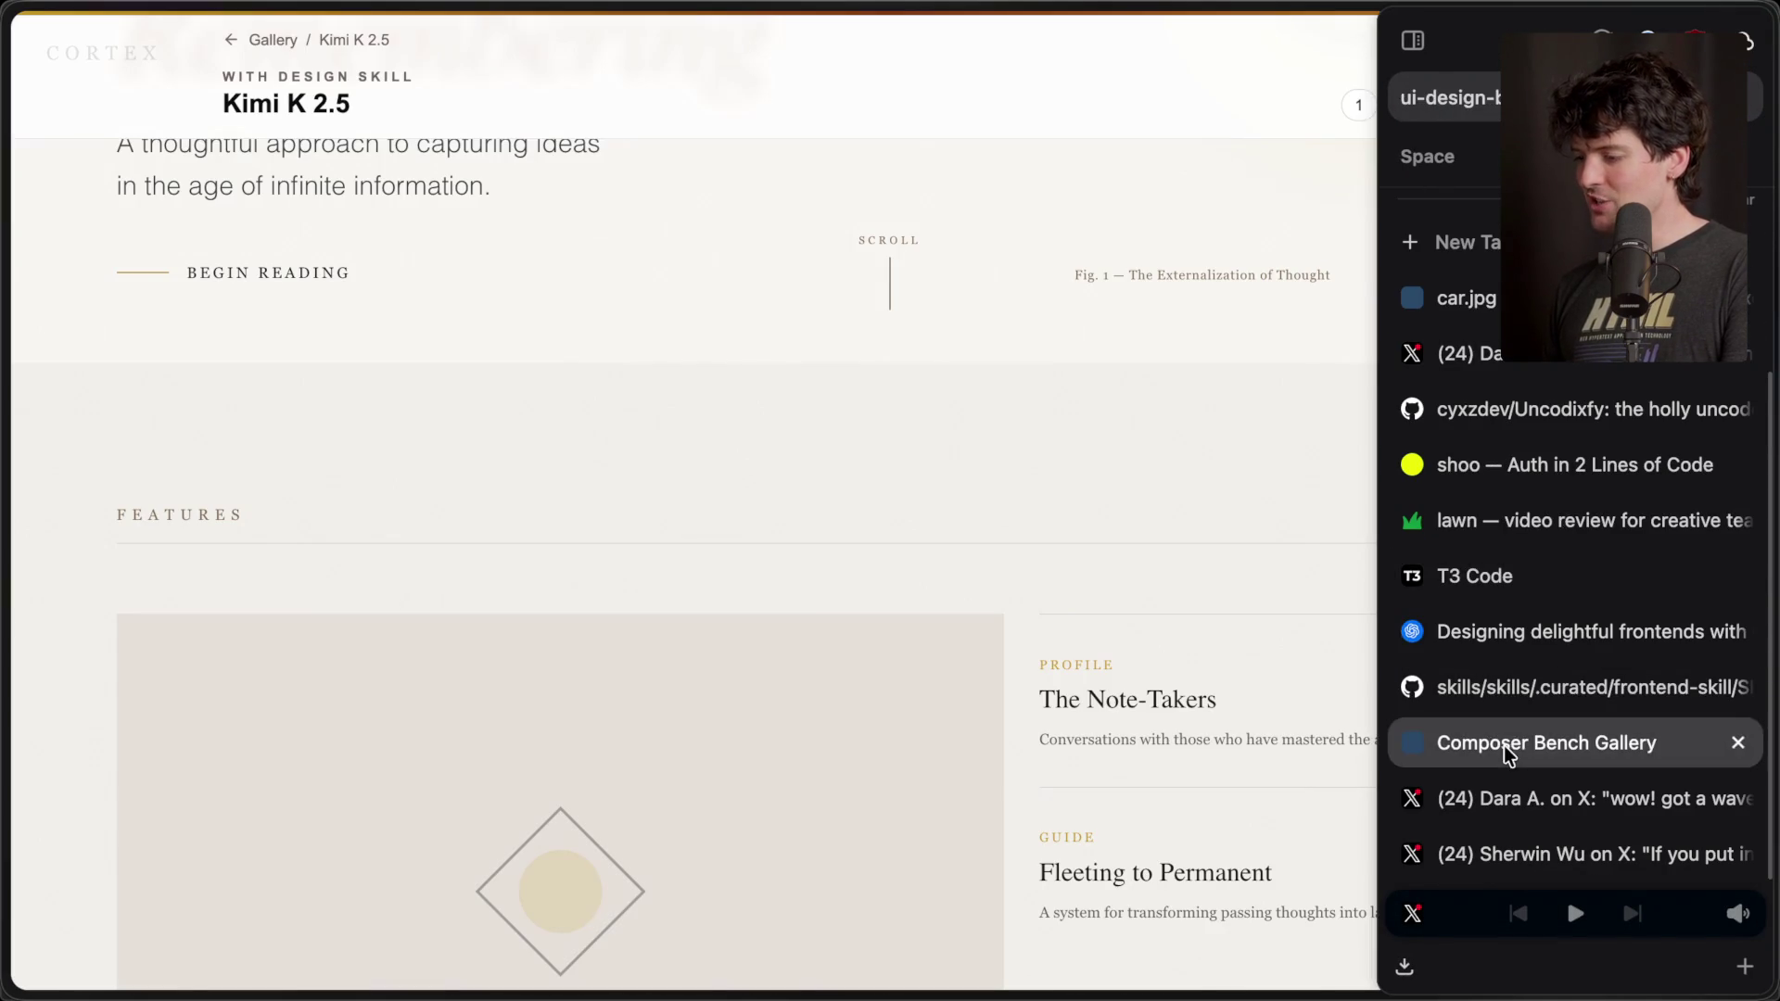
# - View Kimi K 2.5's third, fourth and fifth designs in UI Design Bench
pyautogui.scroll(-1, 589, 387)
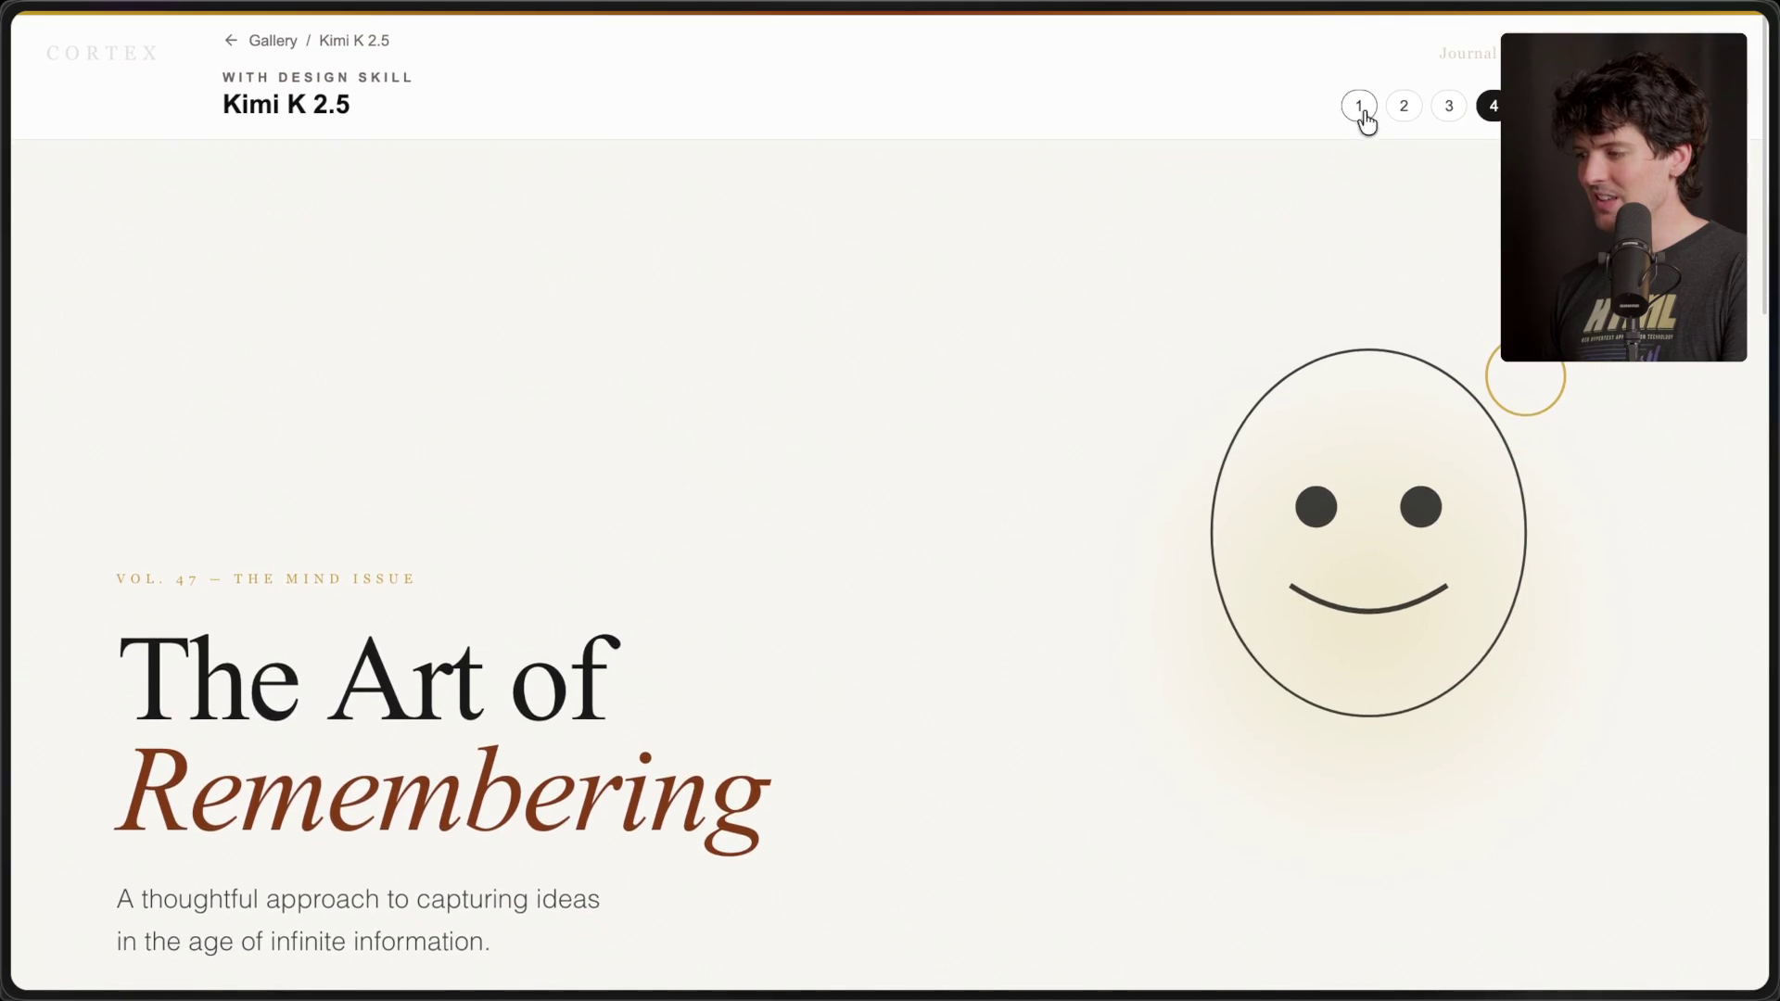
pyautogui.click(1448, 105)
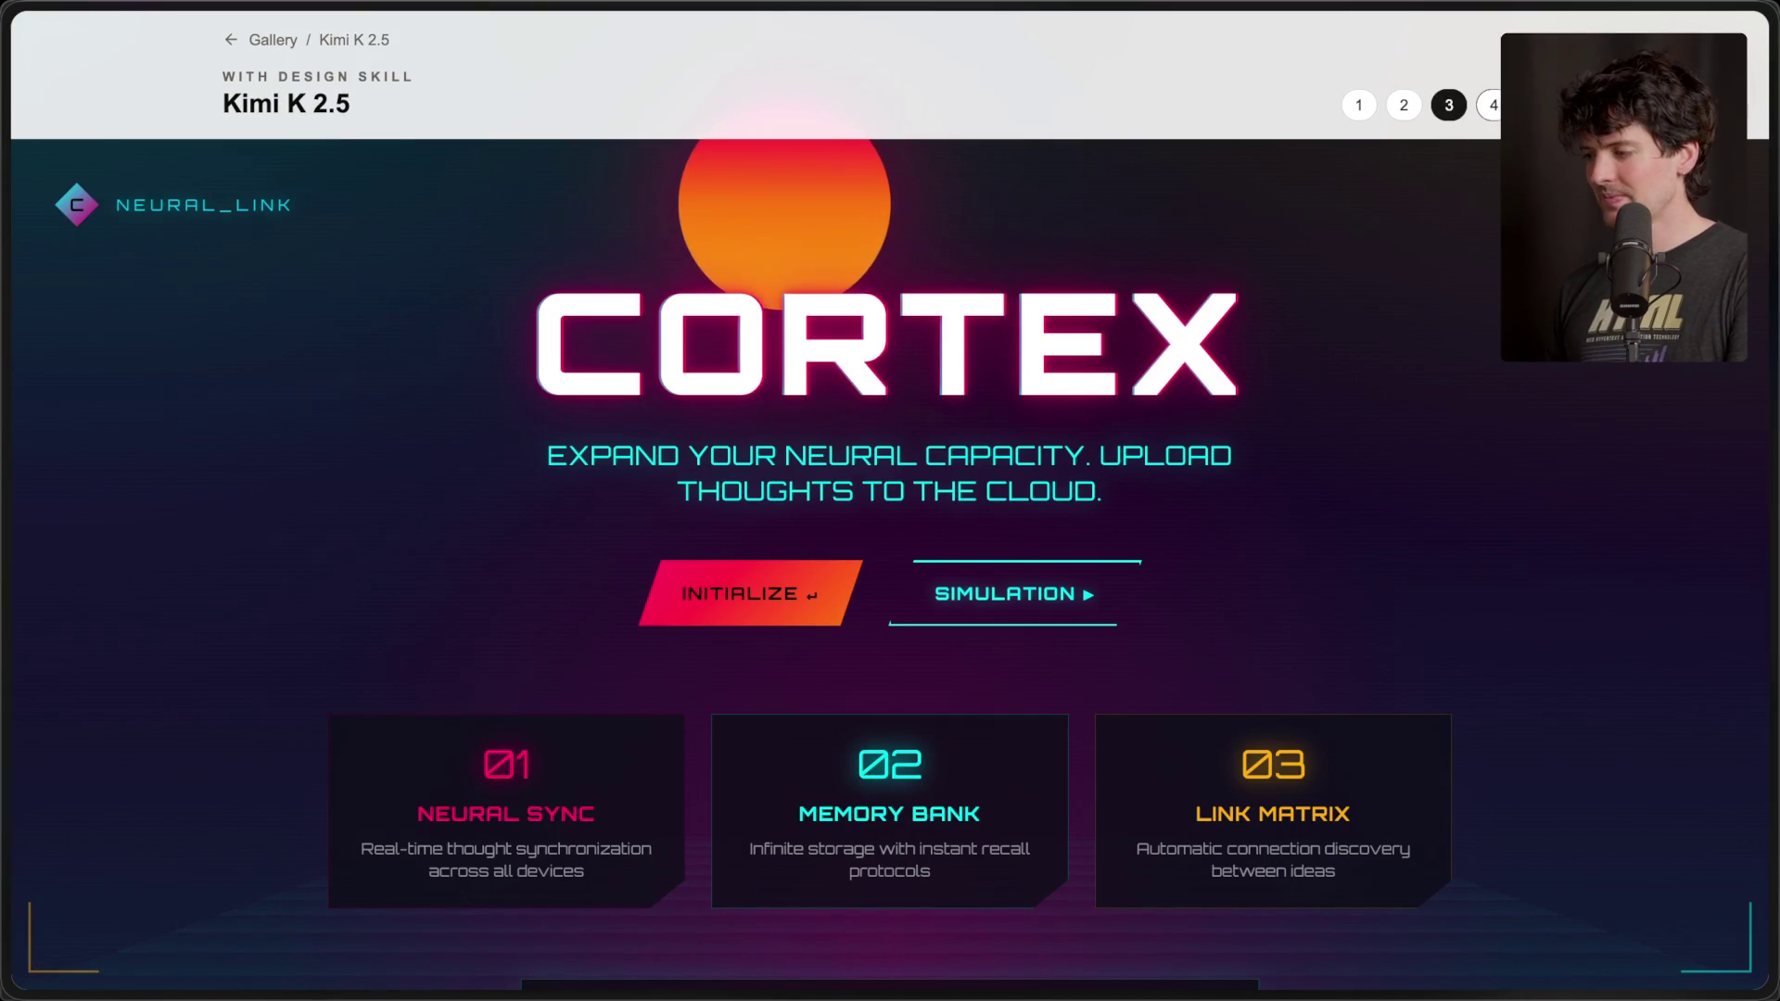
pyautogui.click(1494, 105)
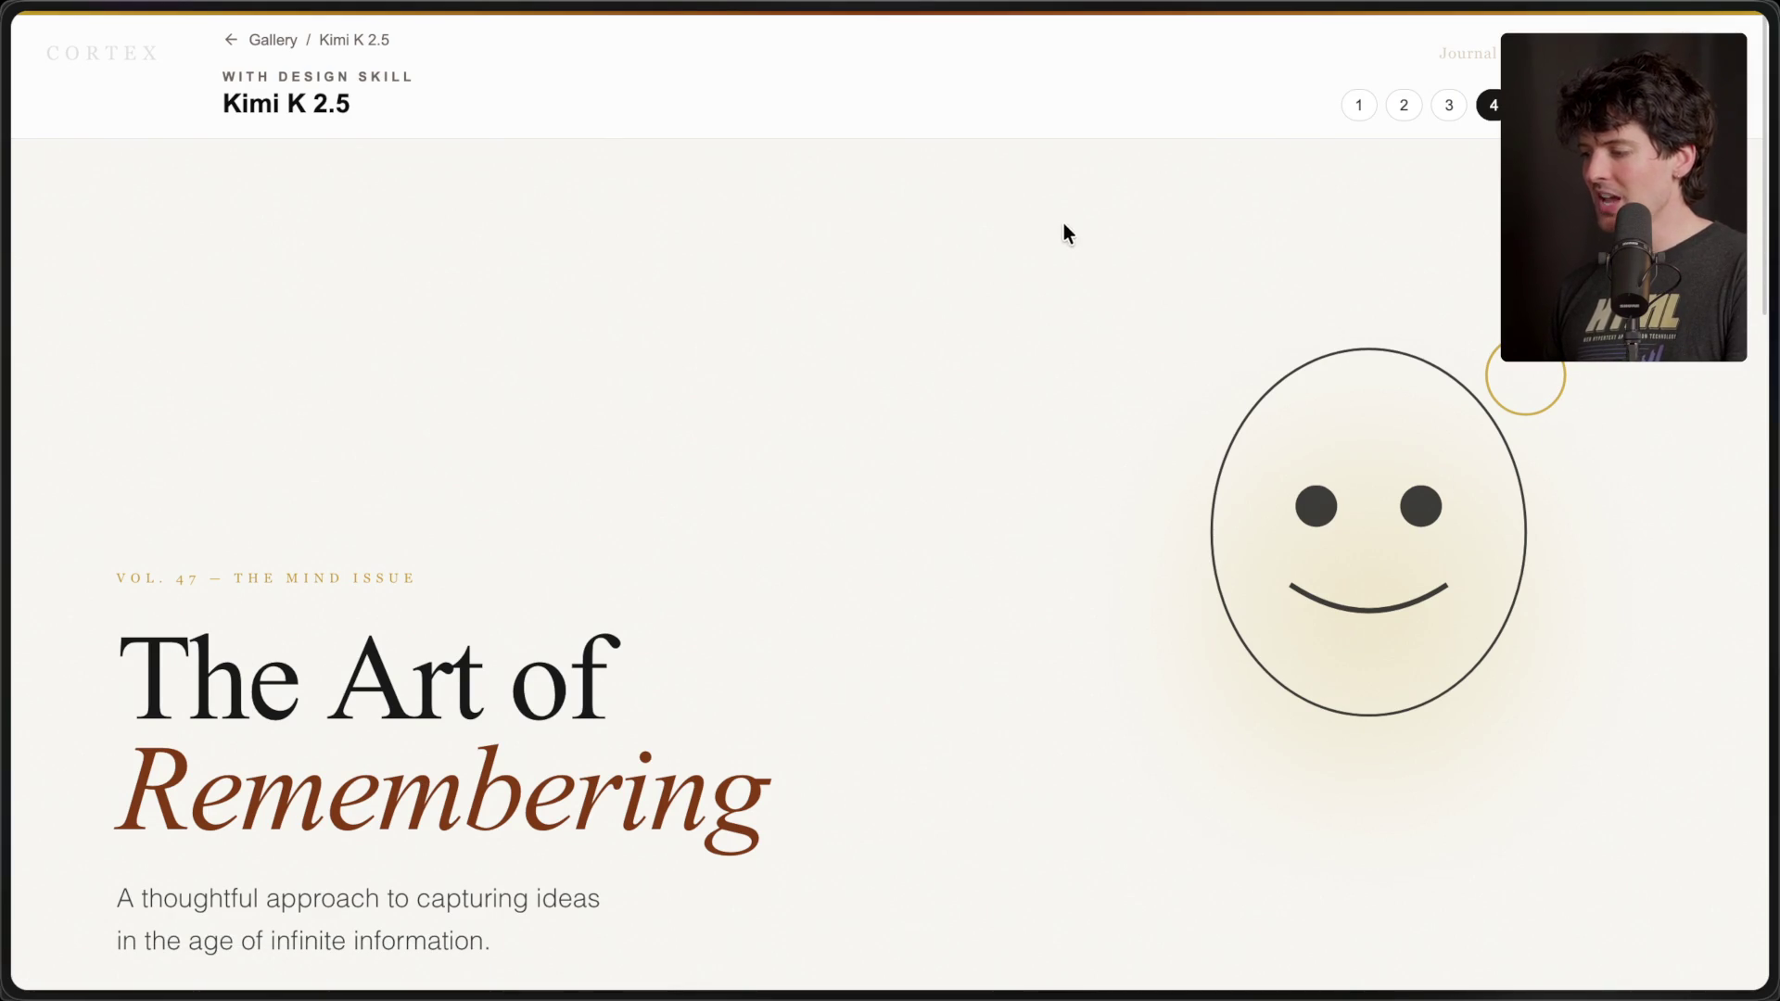
pyautogui.hotkey('ctrl', 'alt', 'e')
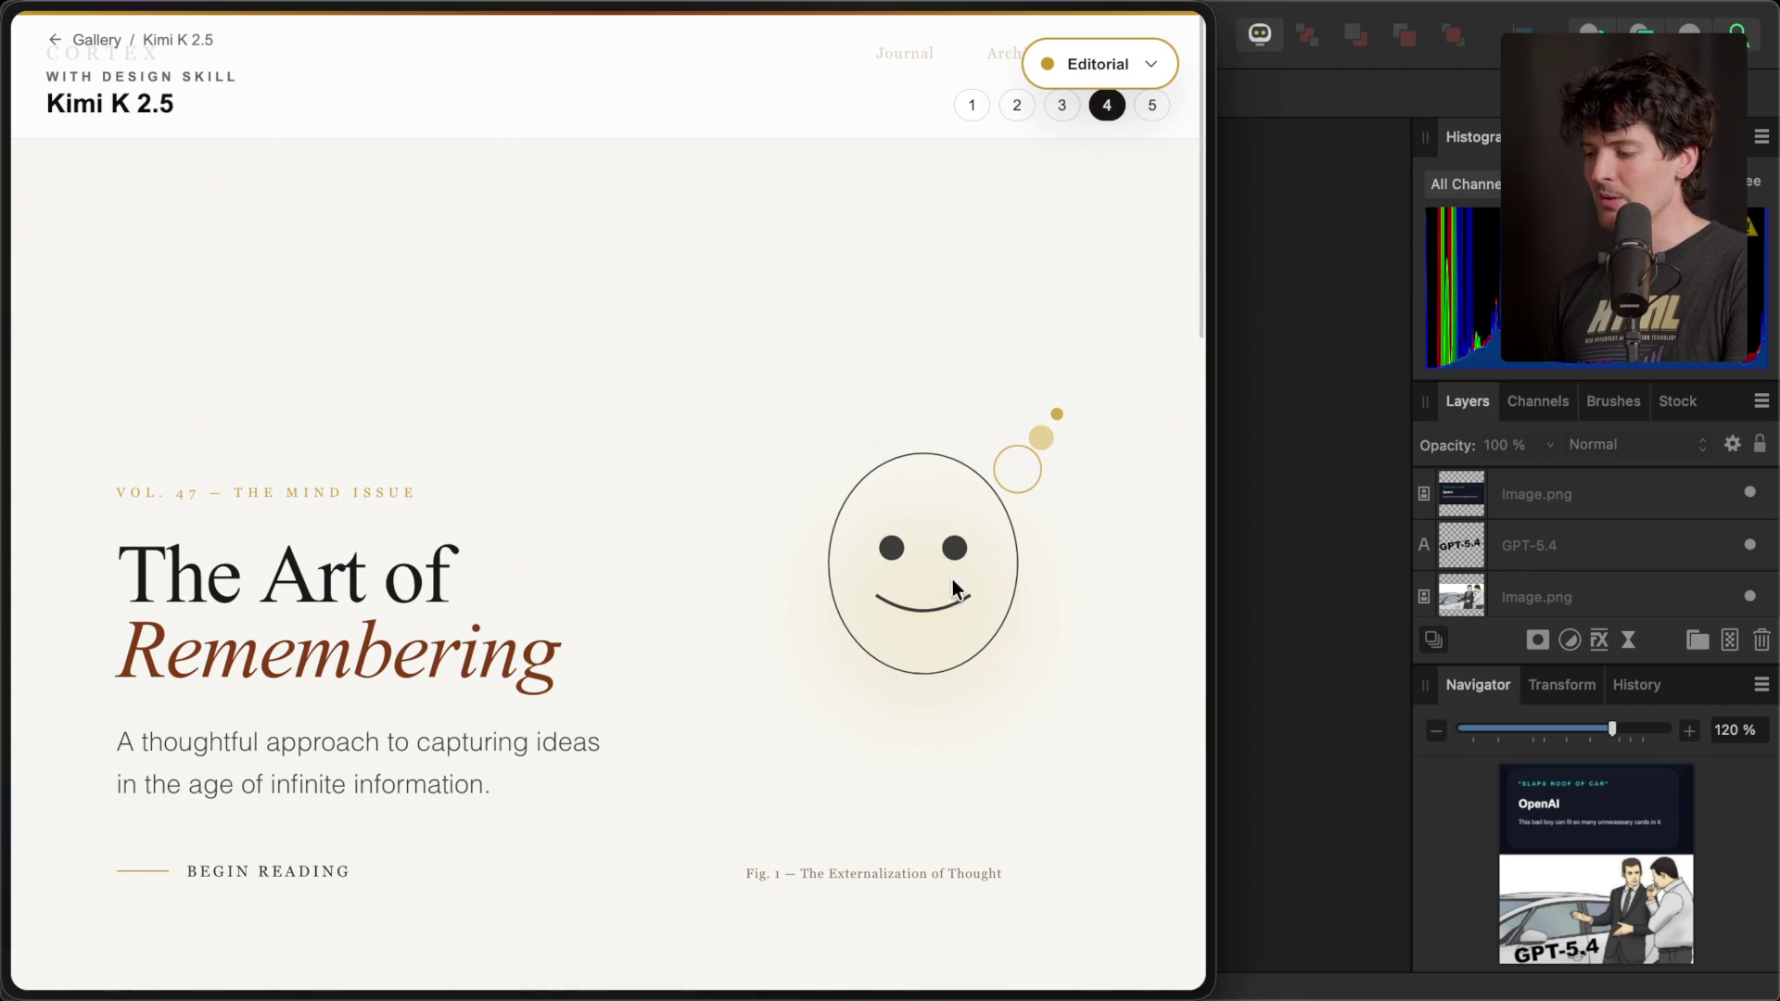
pyautogui.hotkey('ctrl', 'alt', 'e')
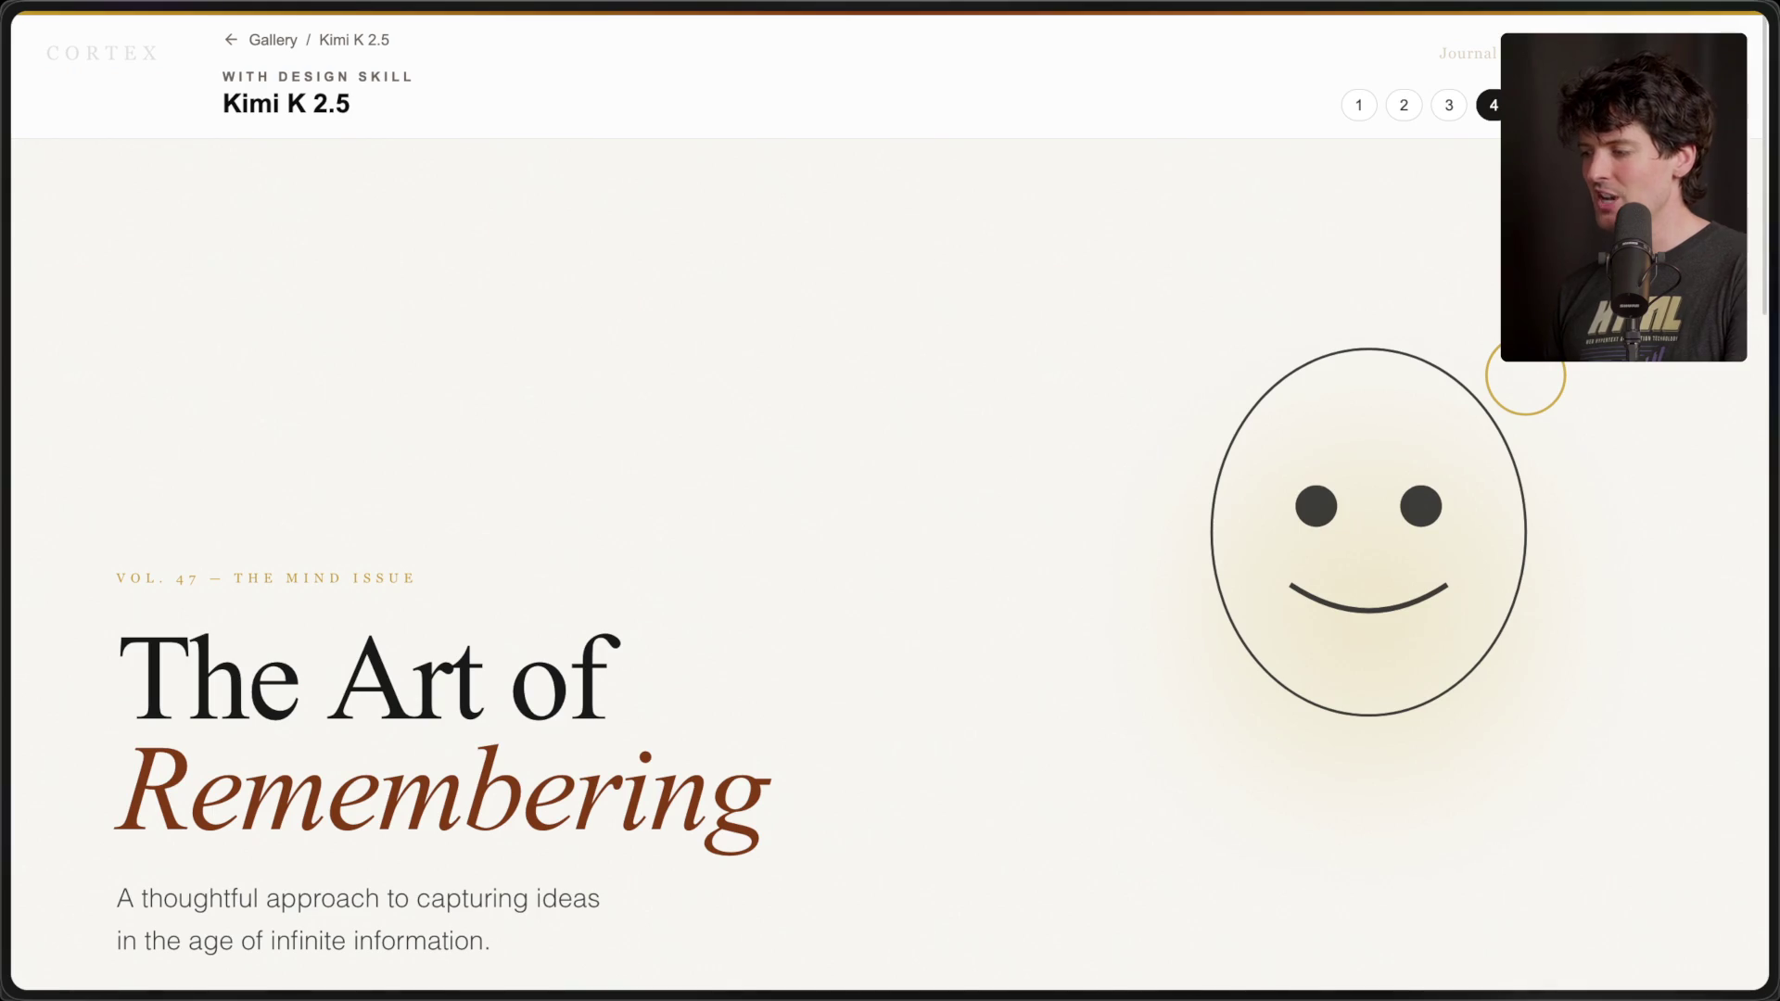
pyautogui.click(1539, 105)
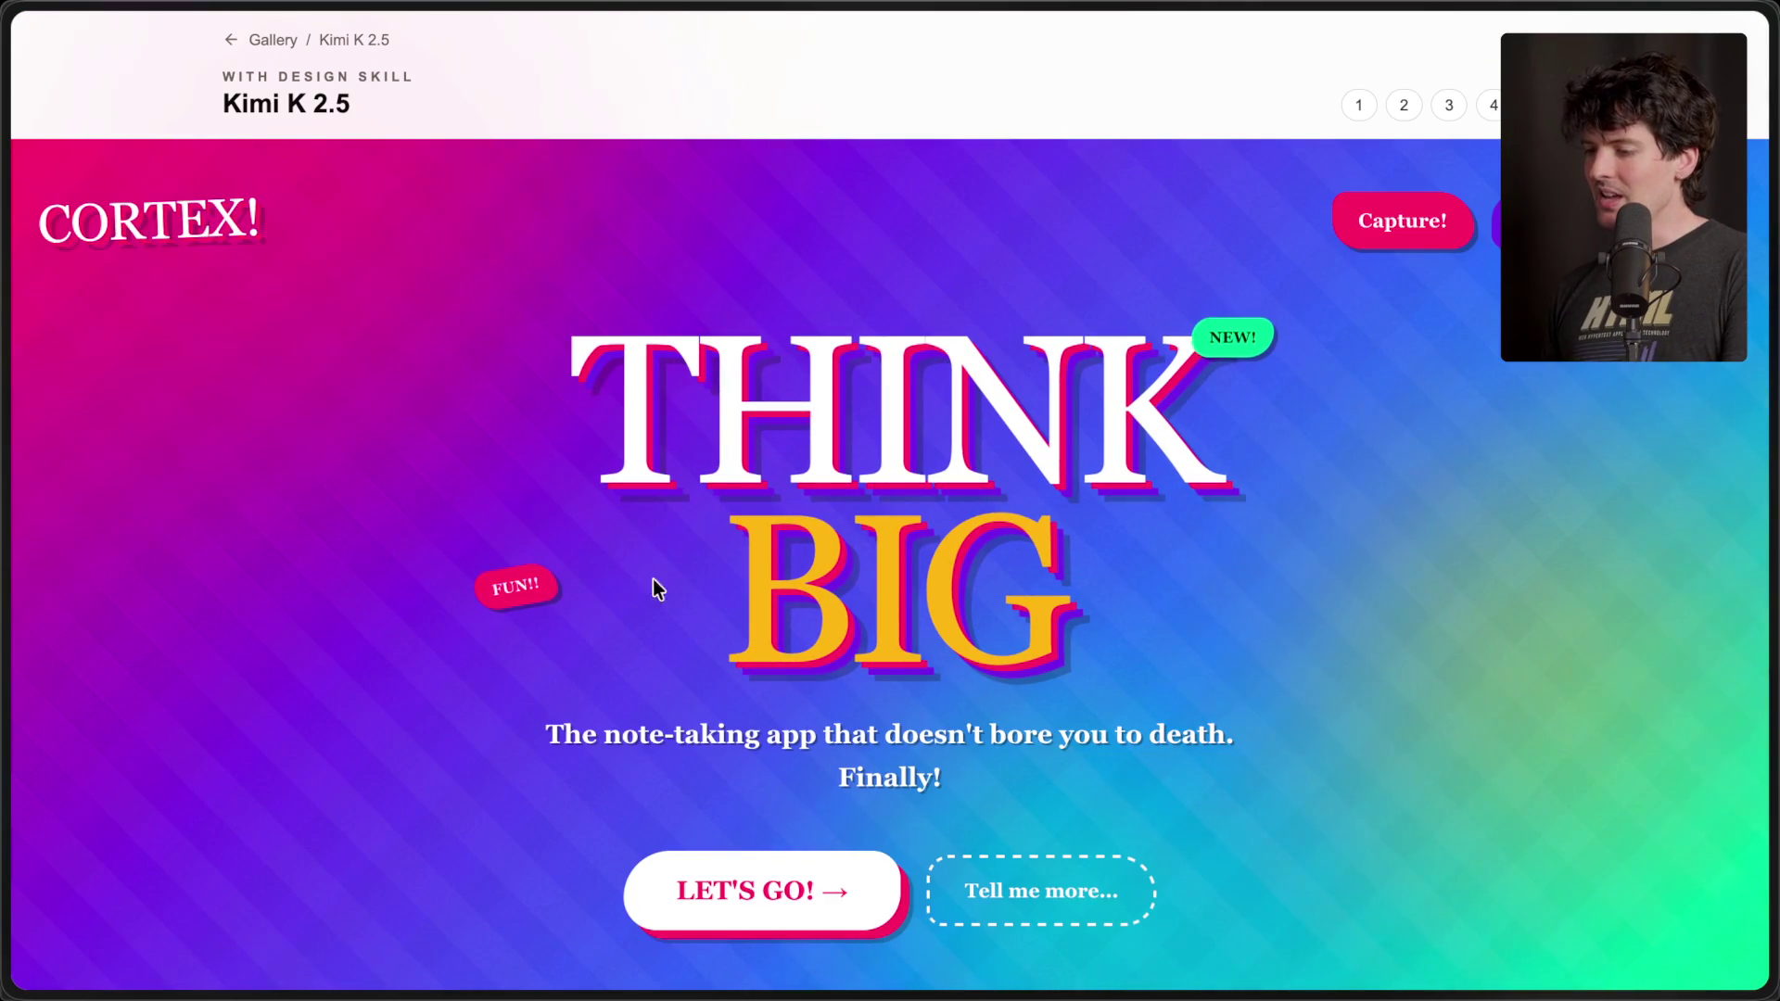
pyautogui.scroll(-10, 732, 606)
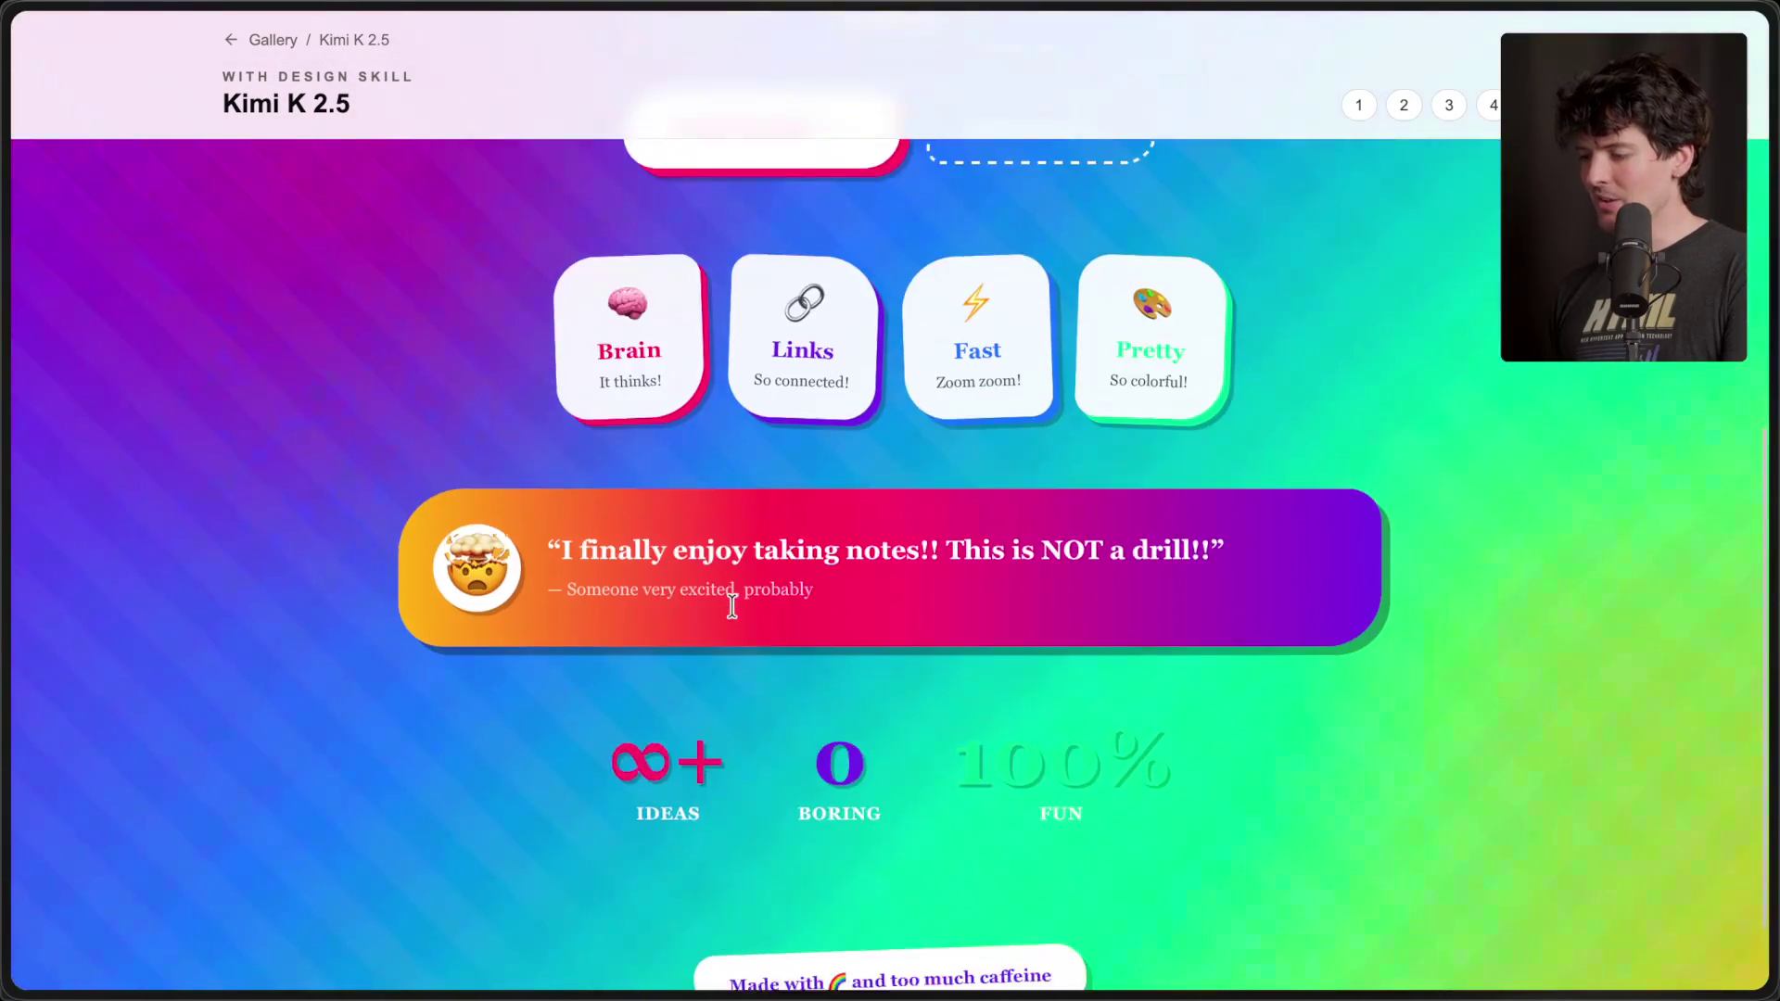
pyautogui.scroll(12, 732, 606)
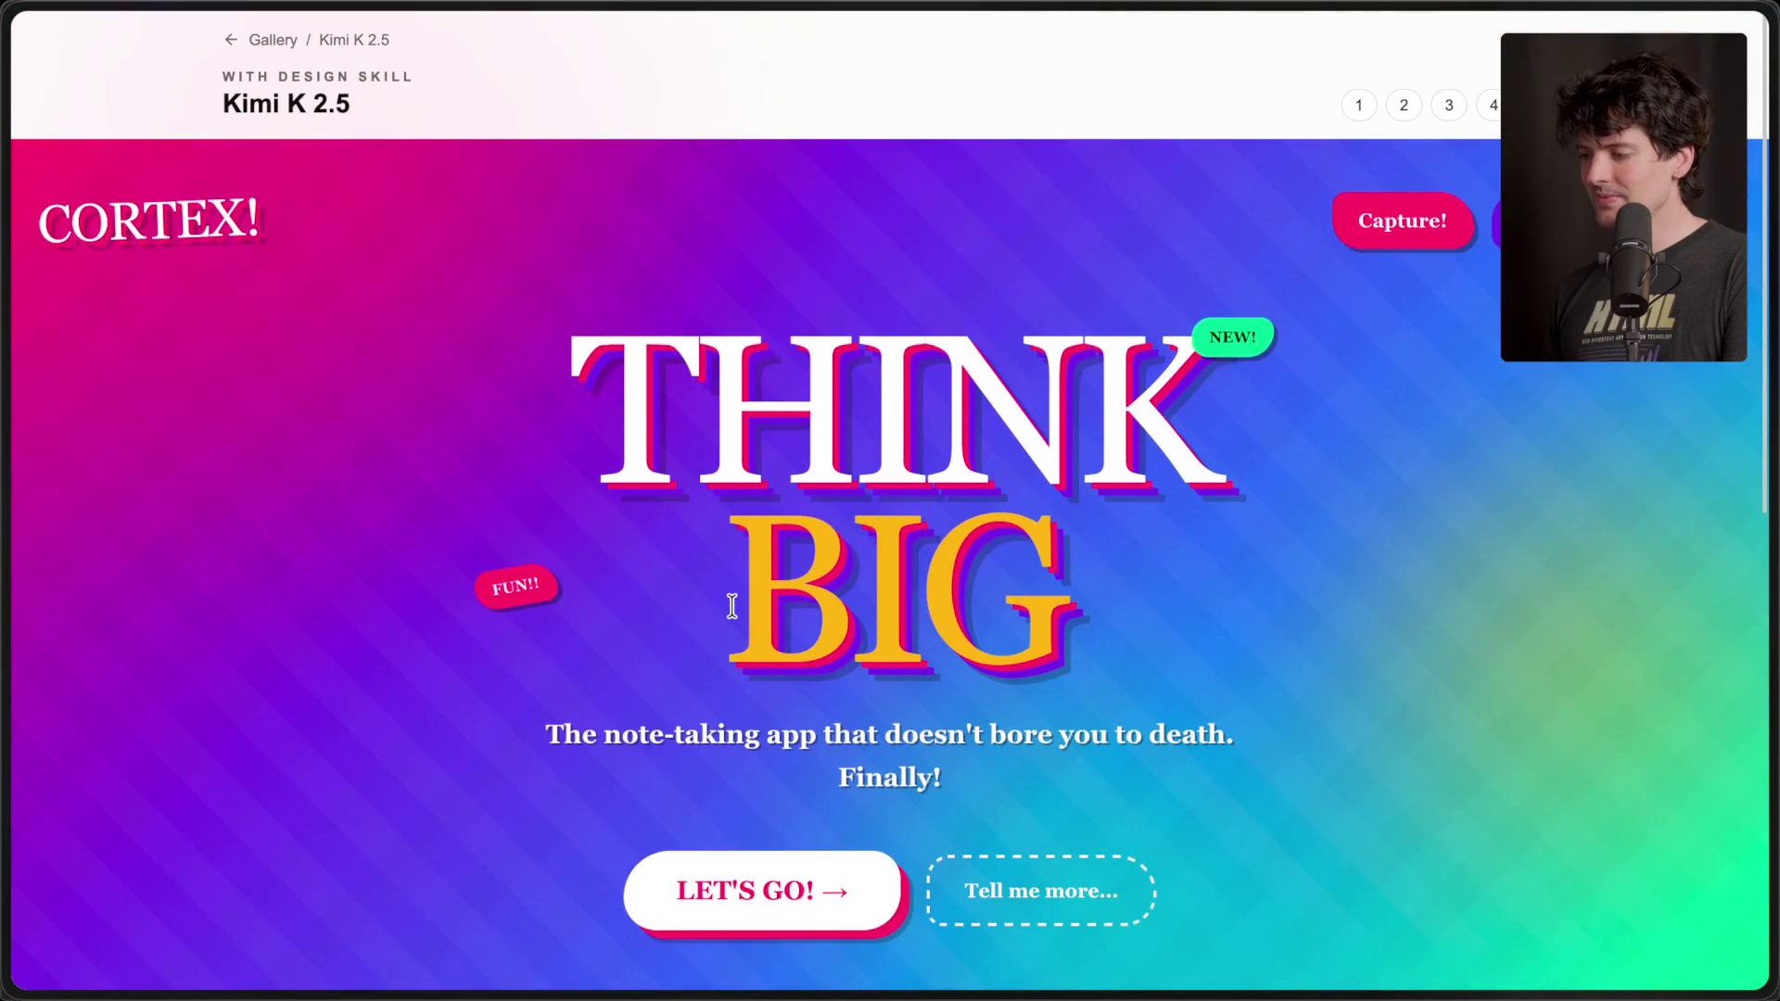
# - Open Opus 4.6's designs from the gallery, then switch back to the stream chat
pyautogui.click(278, 40)
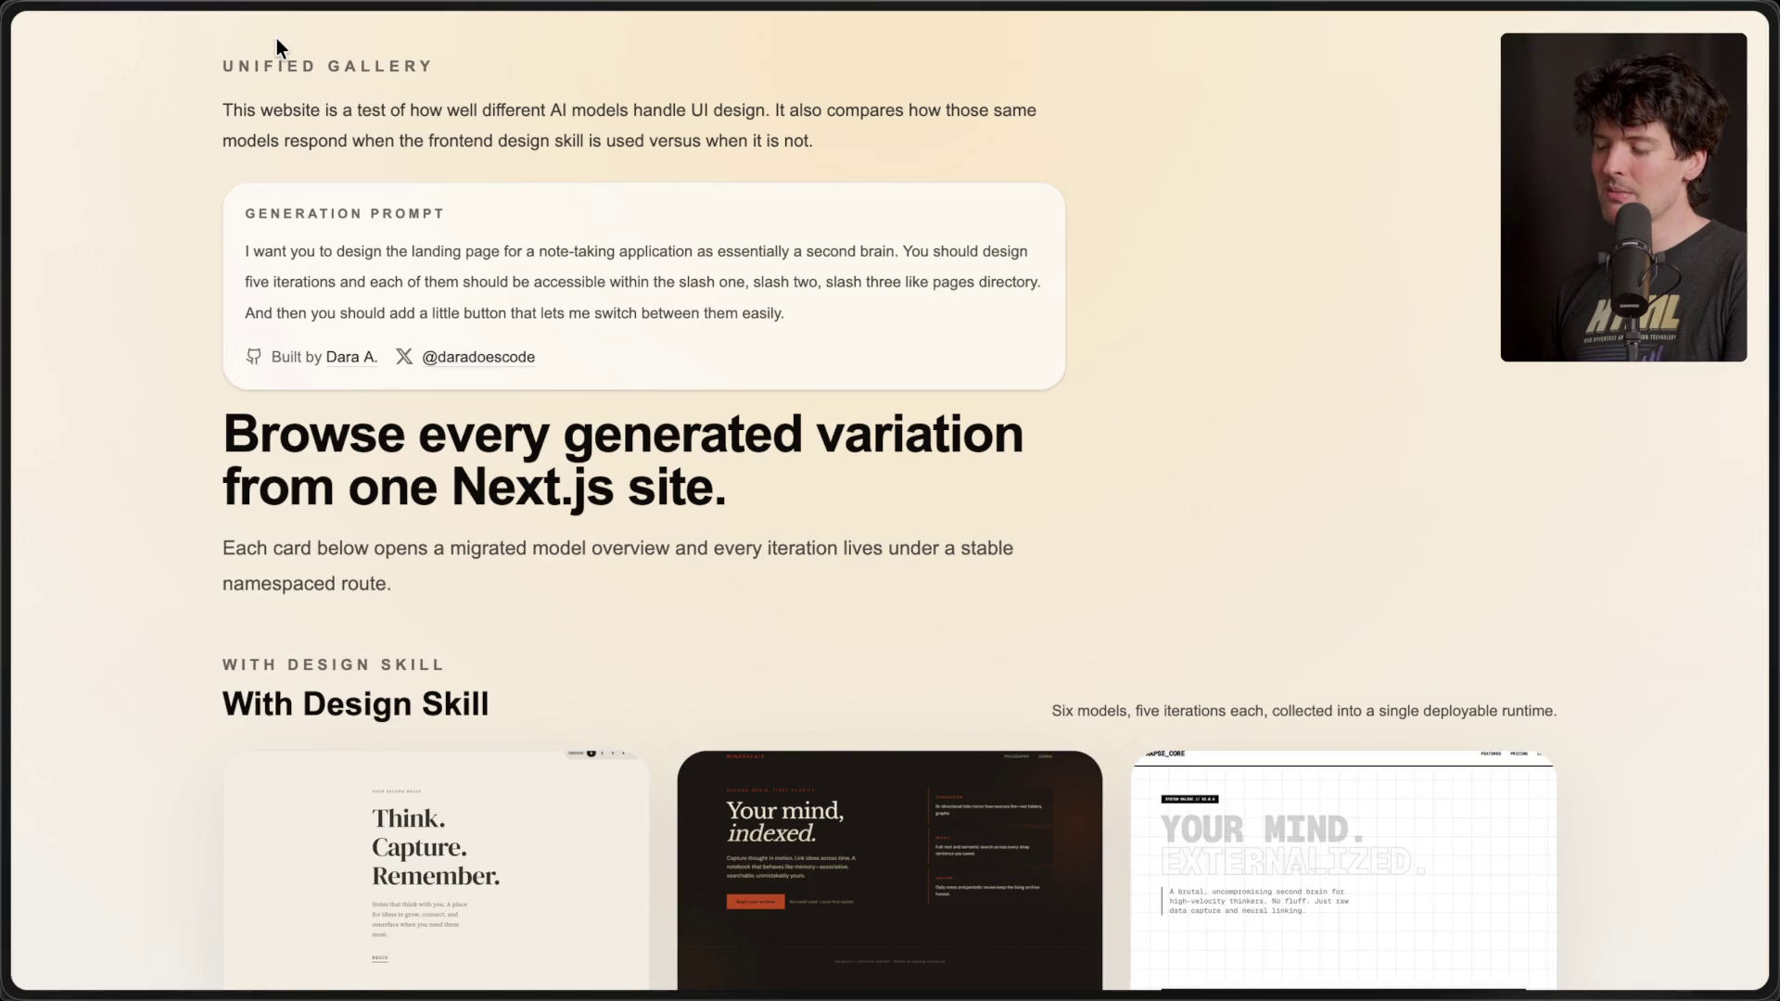
pyautogui.scroll(-8, 574, 459)
pyautogui.scroll(-5, 973, 677)
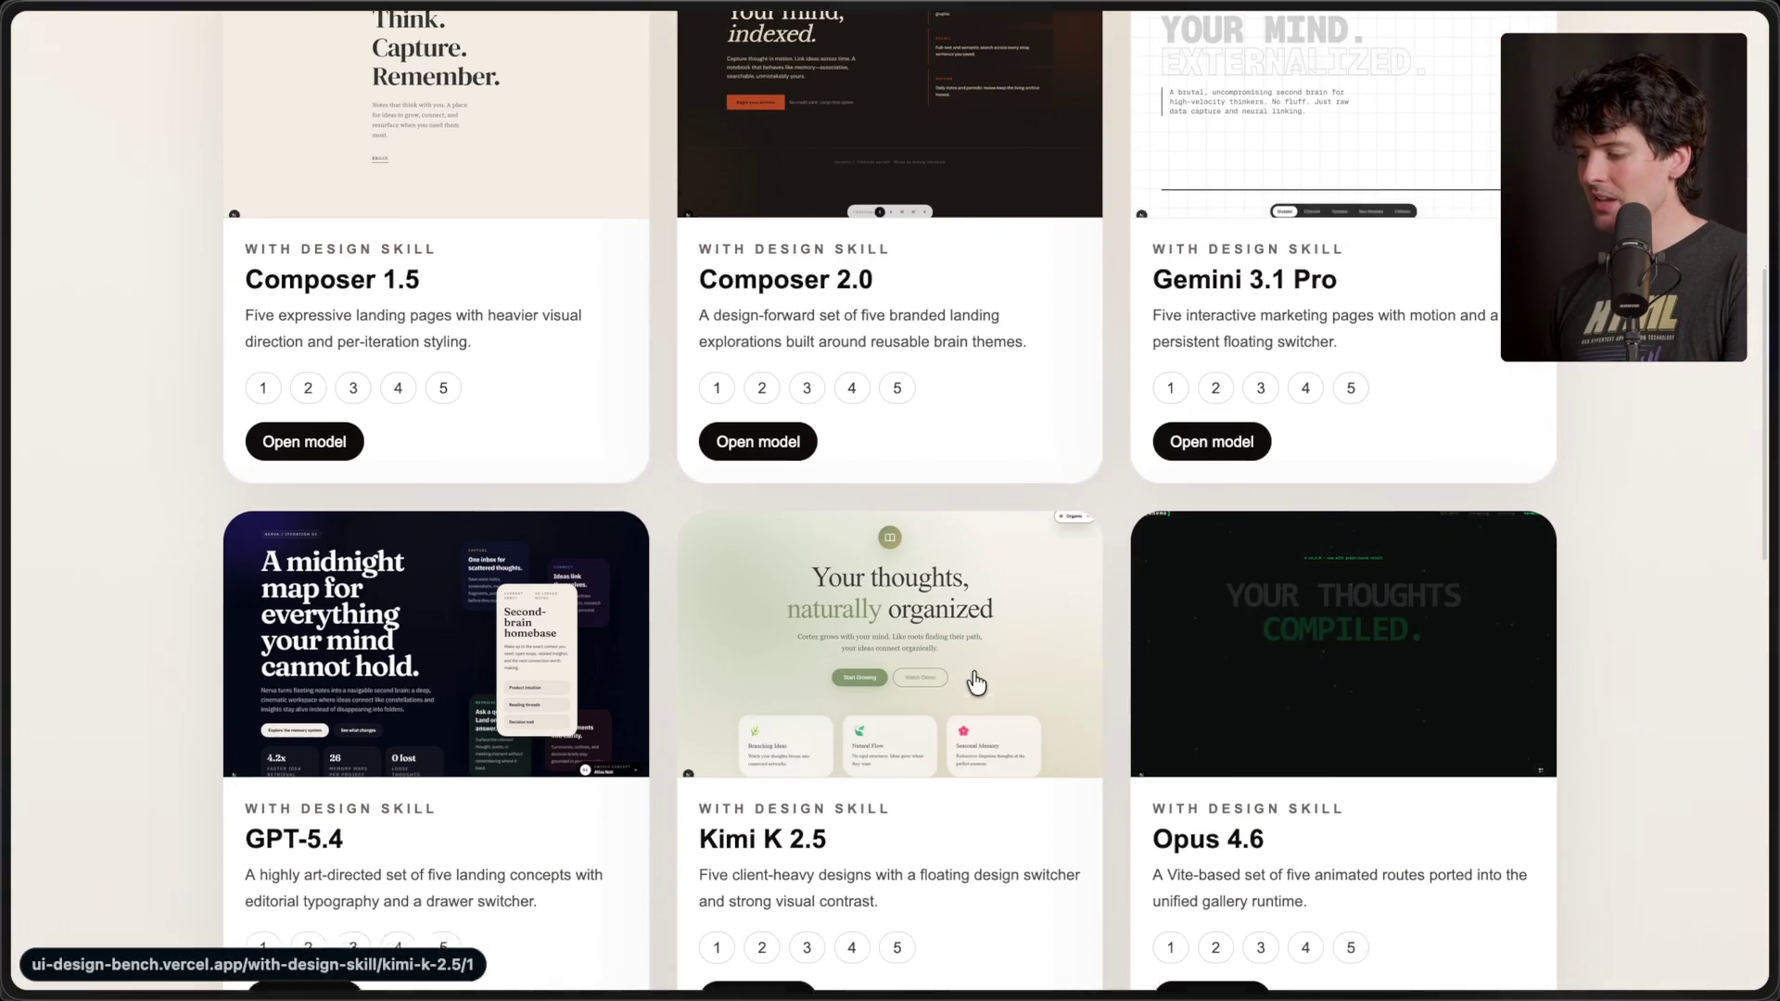
pyautogui.click(1343, 345)
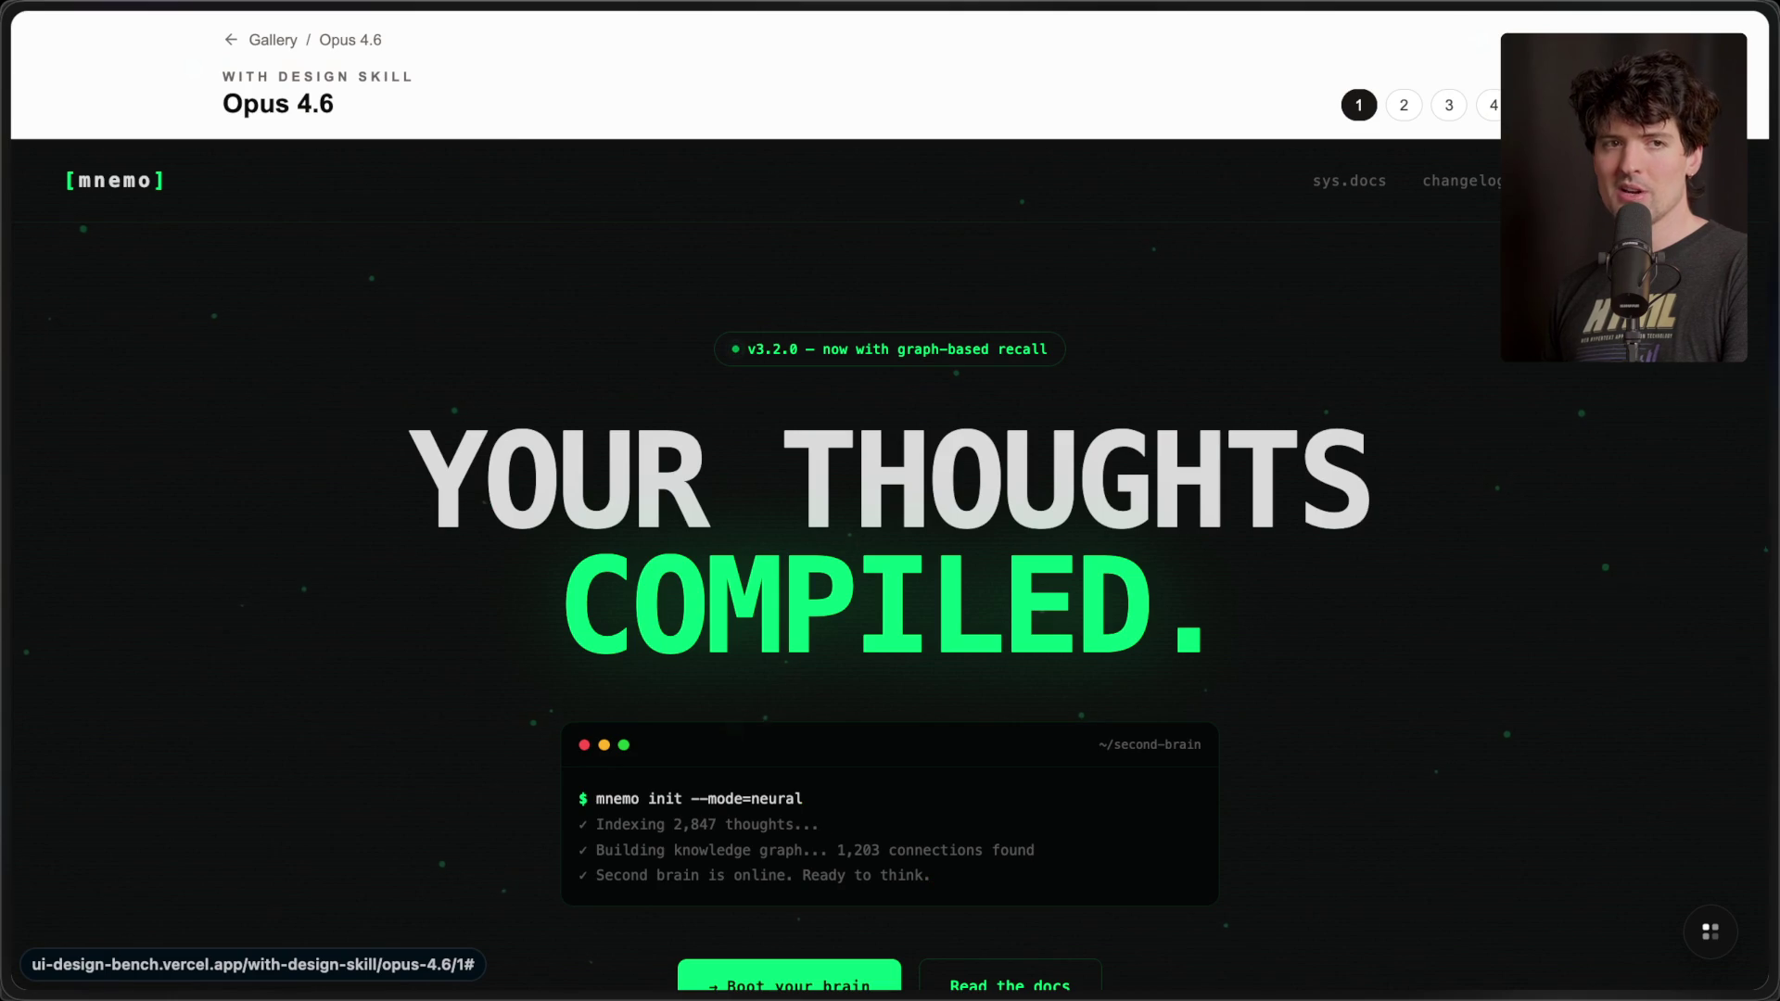
pyautogui.moveTo(1773, 384)
pyautogui.scroll(3, 1575, 464)
pyautogui.click(1465, 215)
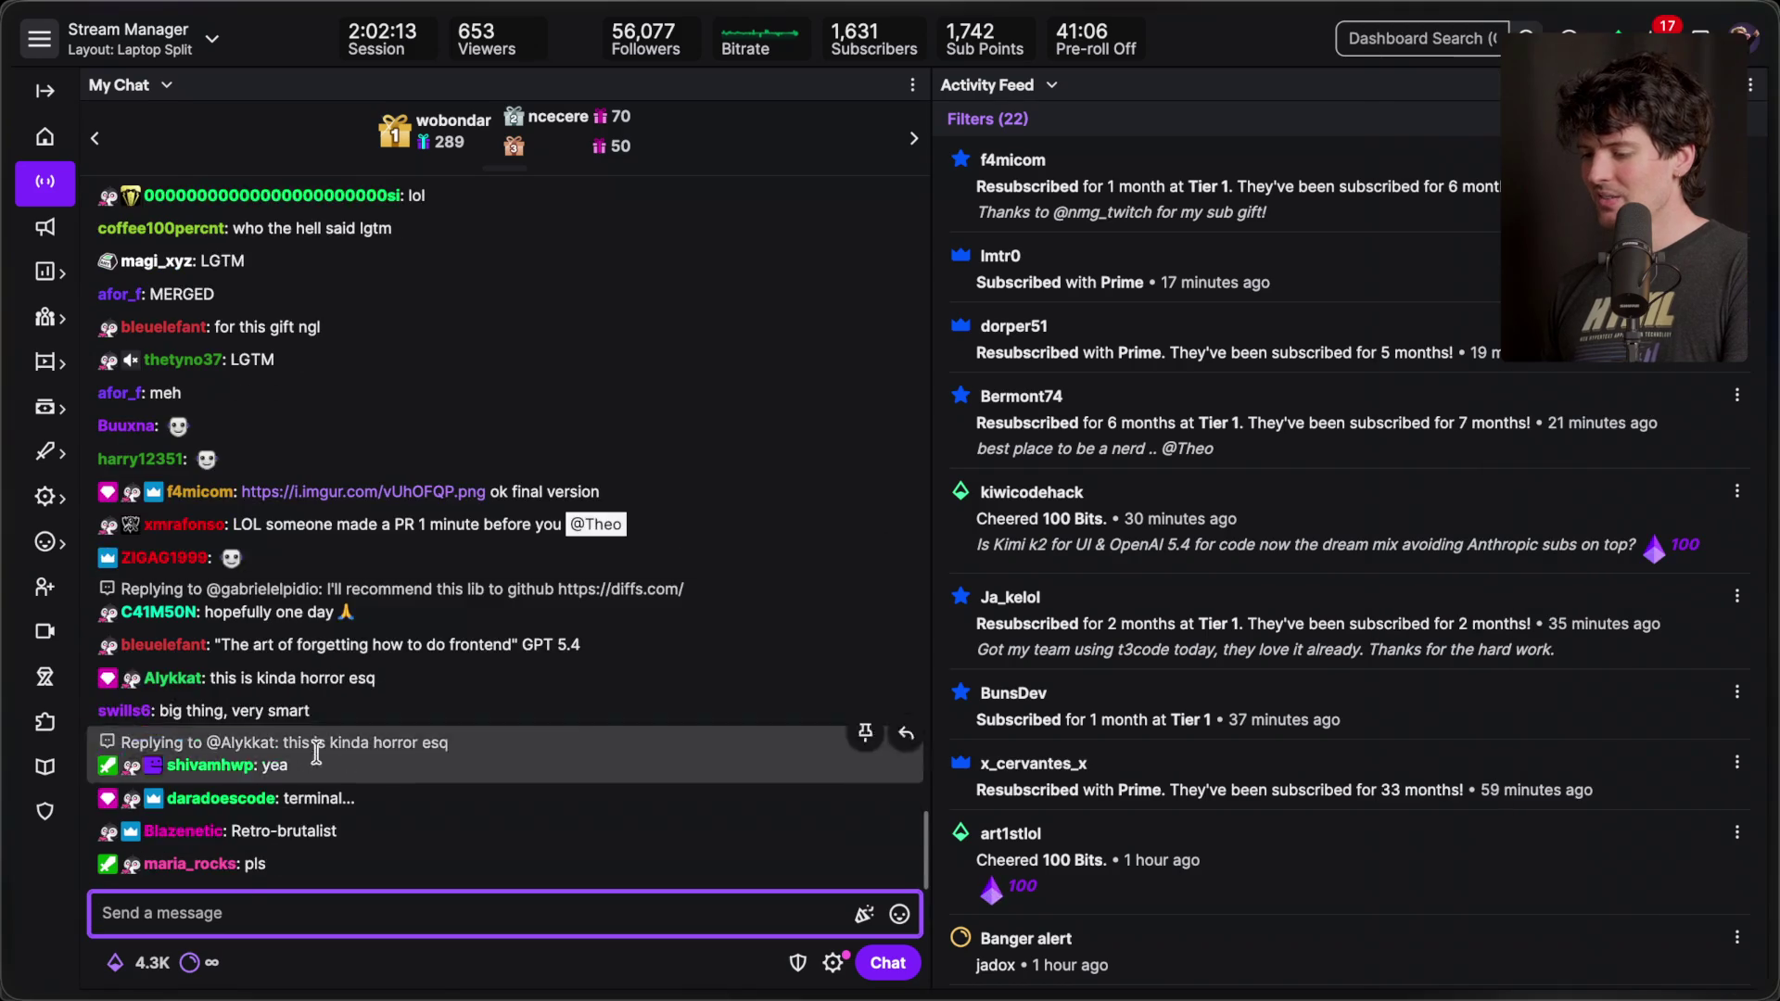
# - View the 'Too Many Cards' imgur meme, then return to the gallery for Opus 4.6's second design
pyautogui.click(415, 473)
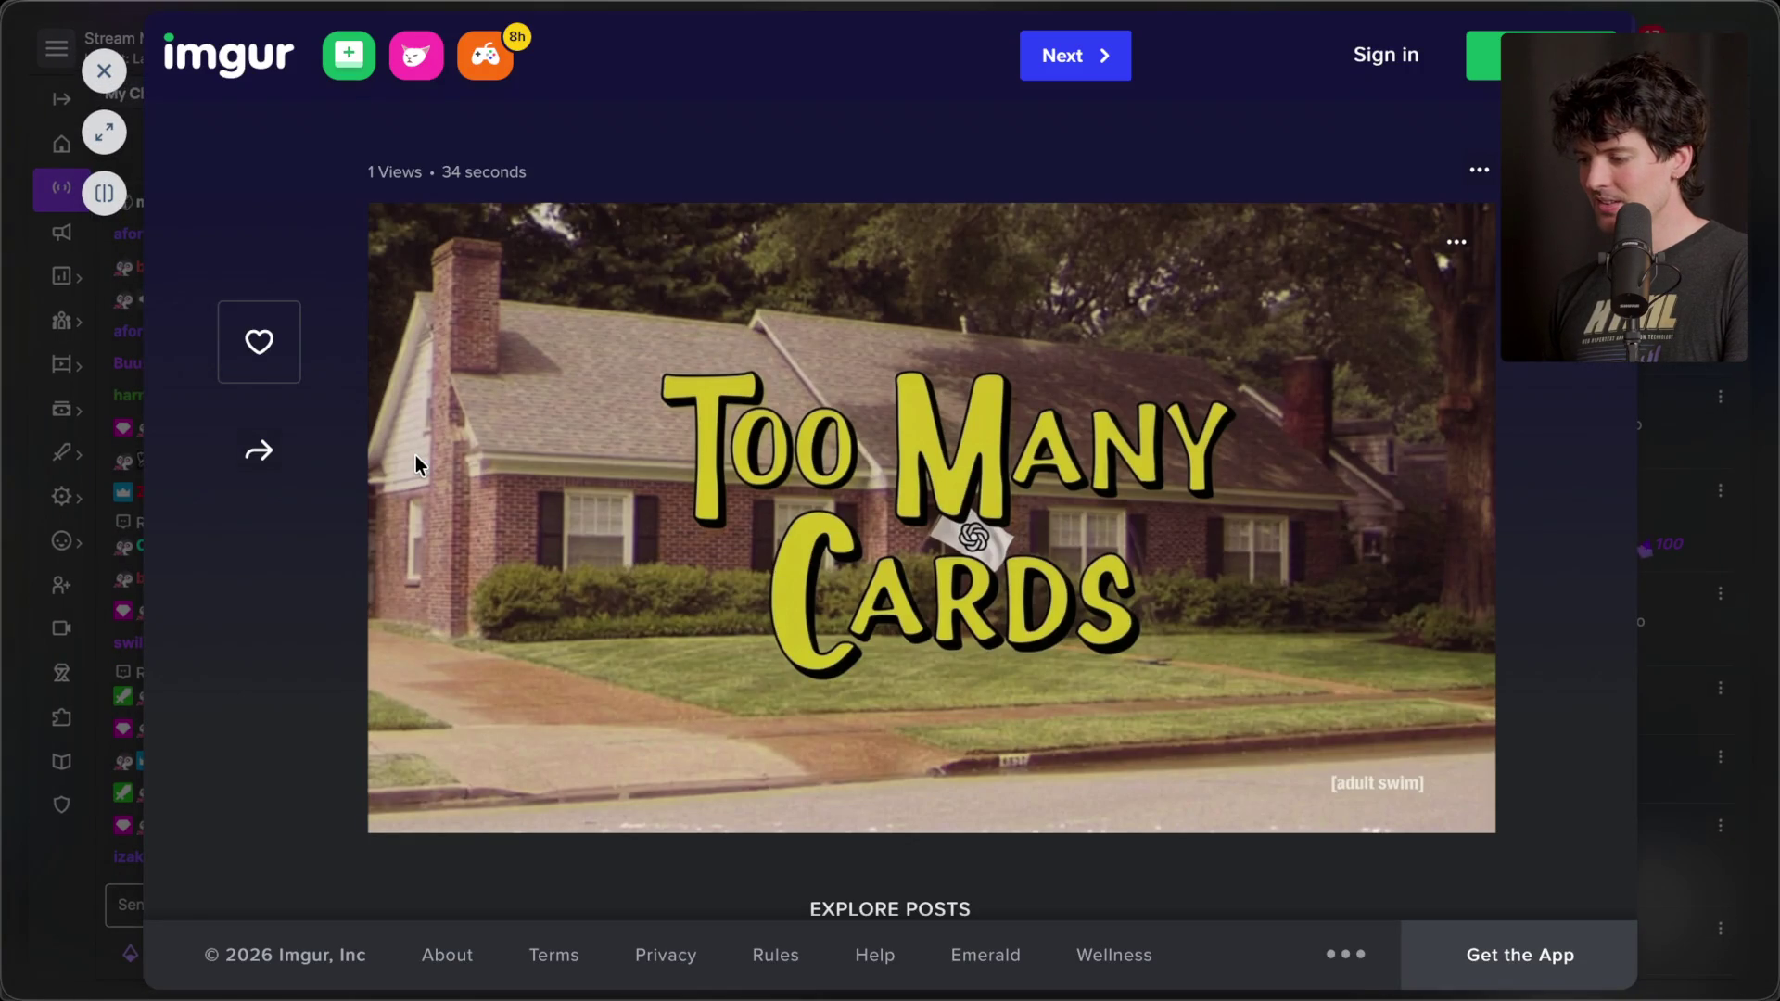
pyautogui.click(102, 73)
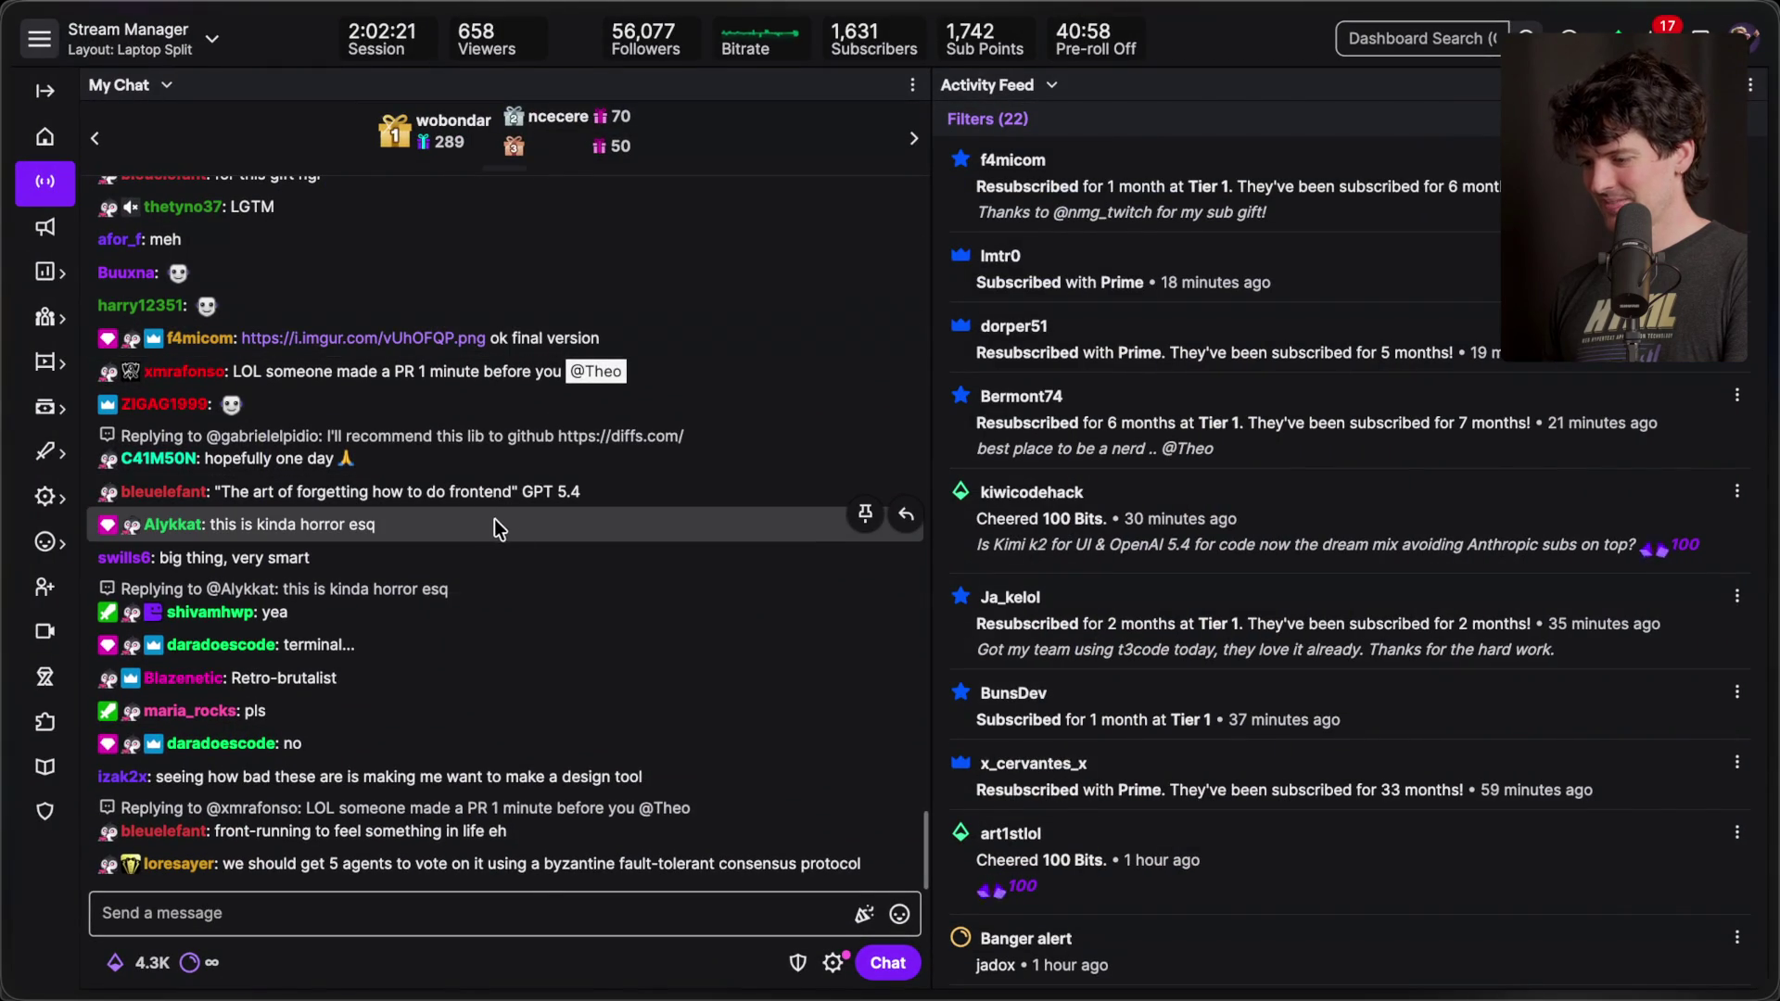
pyautogui.moveTo(1769, 606)
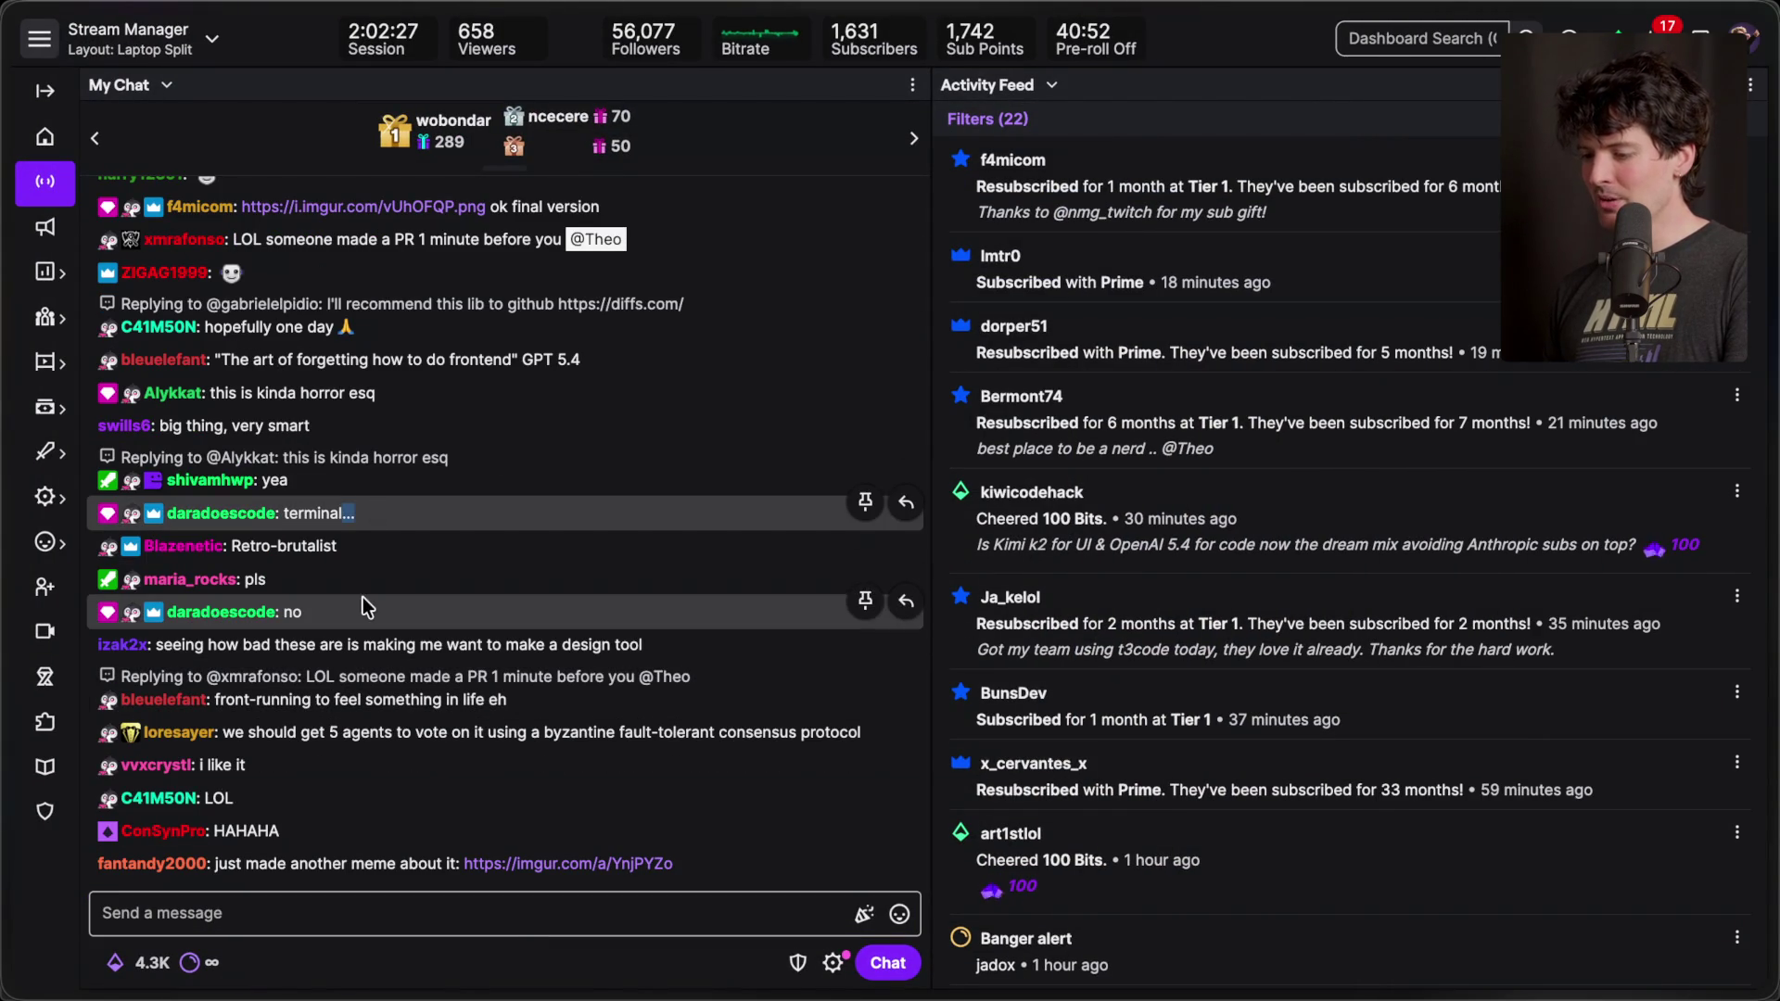
pyautogui.scroll(-3, 1527, 746)
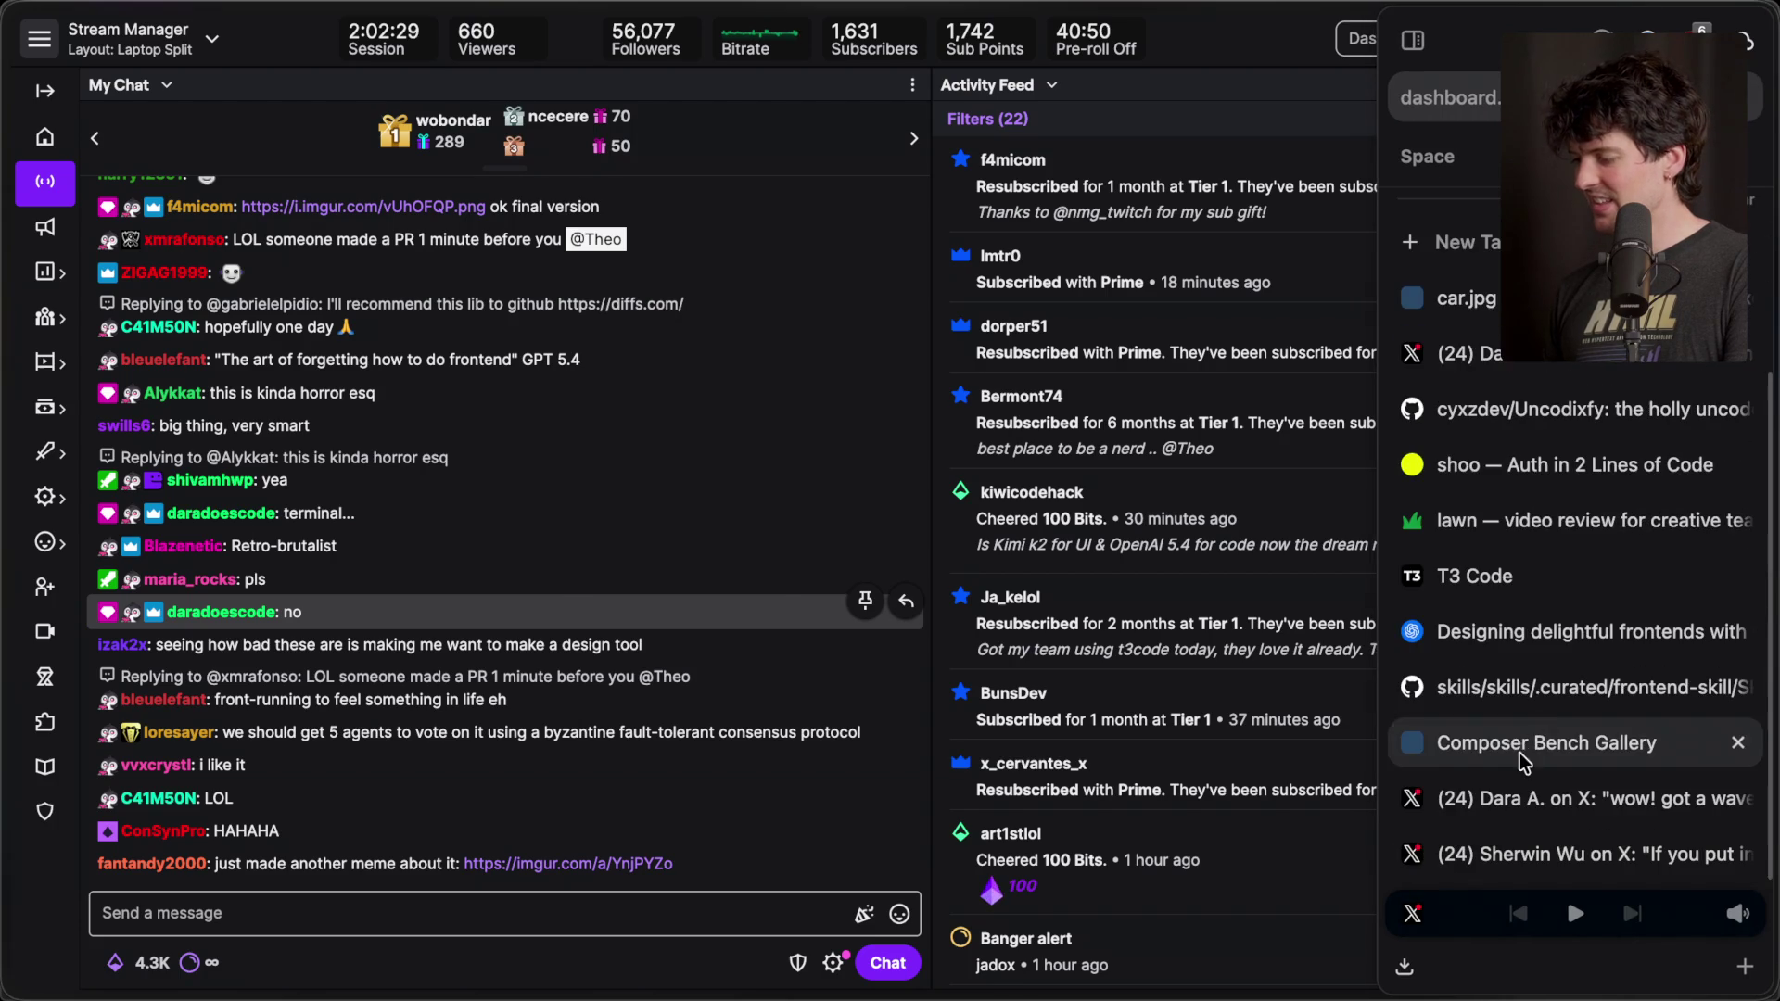
pyautogui.click(1528, 746)
pyautogui.click(1405, 107)
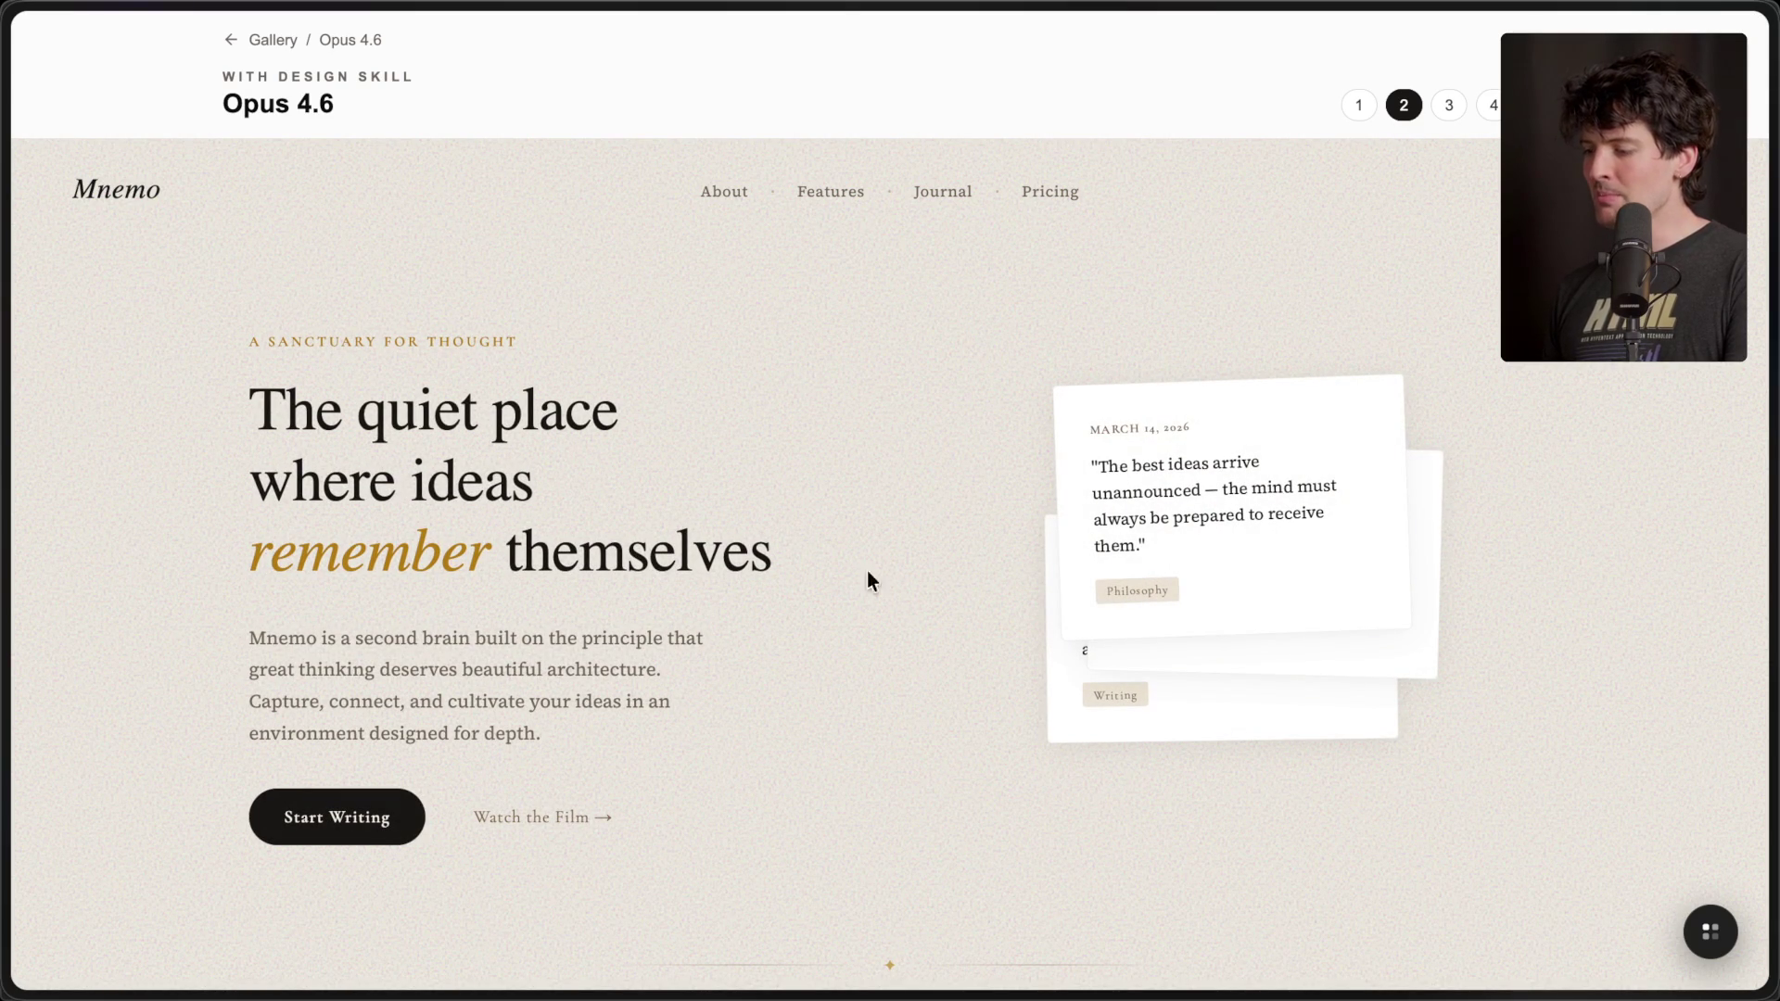
# - View Opus 4.6's third (dark MNEMO SYS) and fourth (light mnemo garden) designs
pyautogui.scroll(-20, 913, 624)
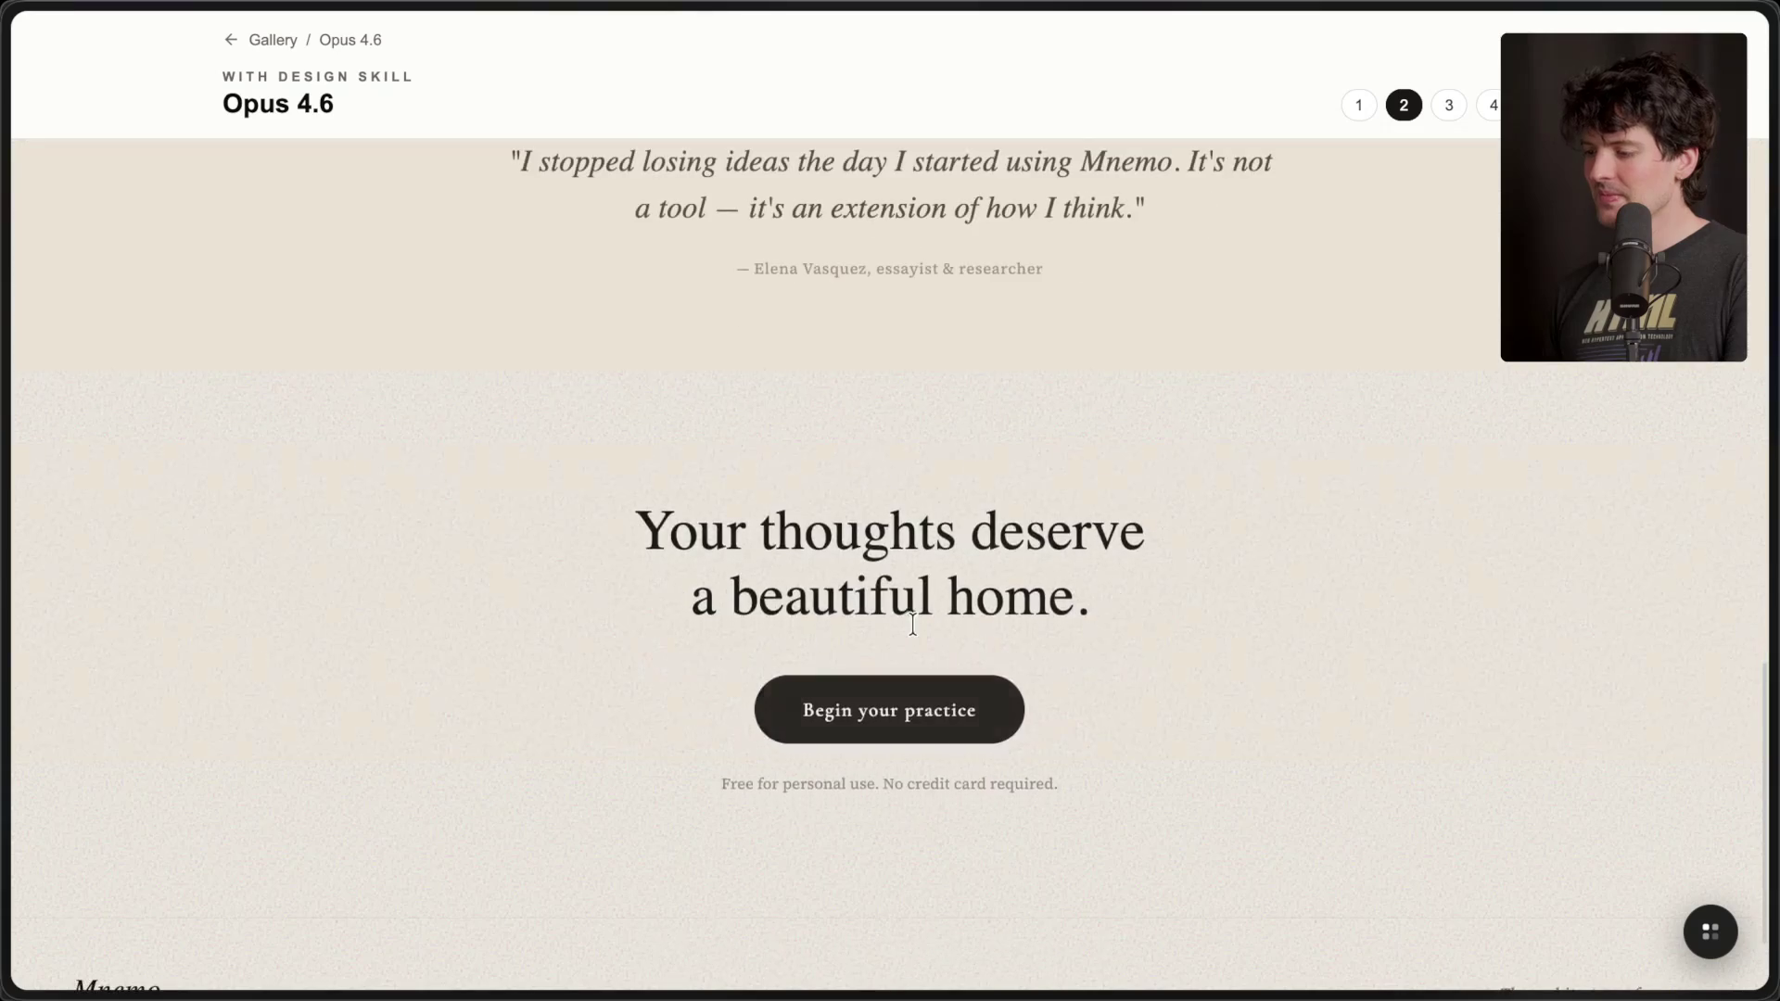
pyautogui.scroll(20, 914, 625)
pyautogui.click(1449, 107)
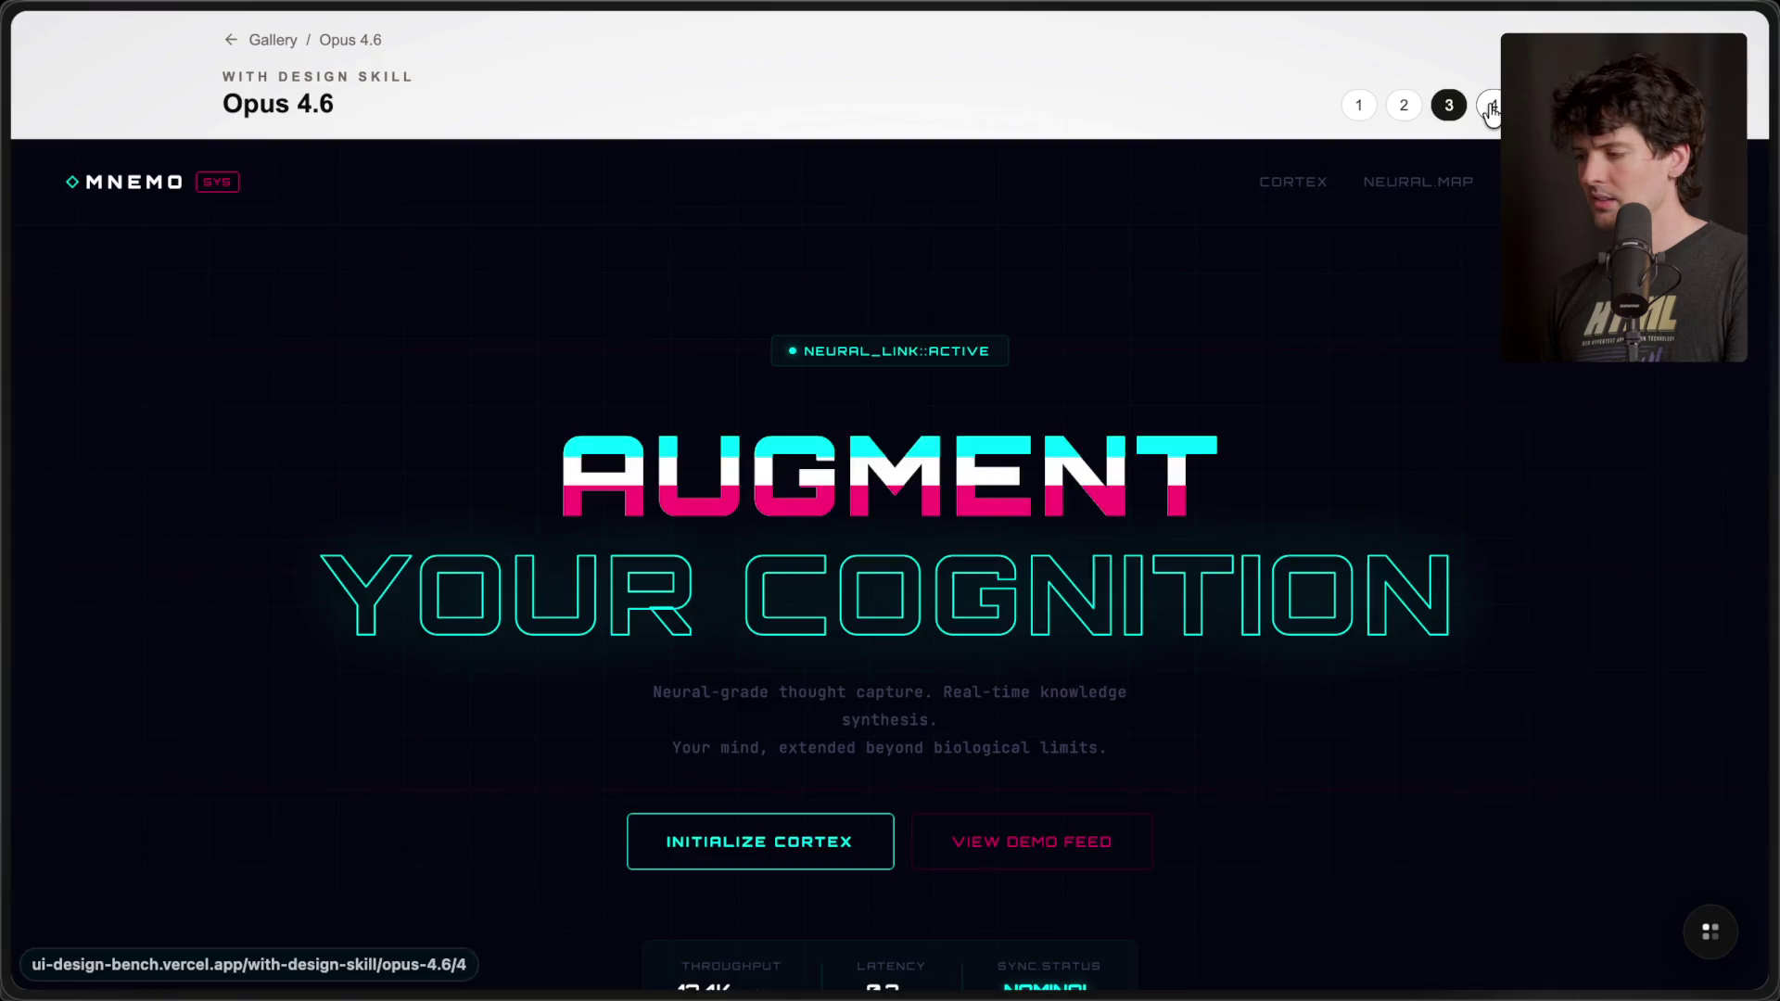
pyautogui.click(1492, 106)
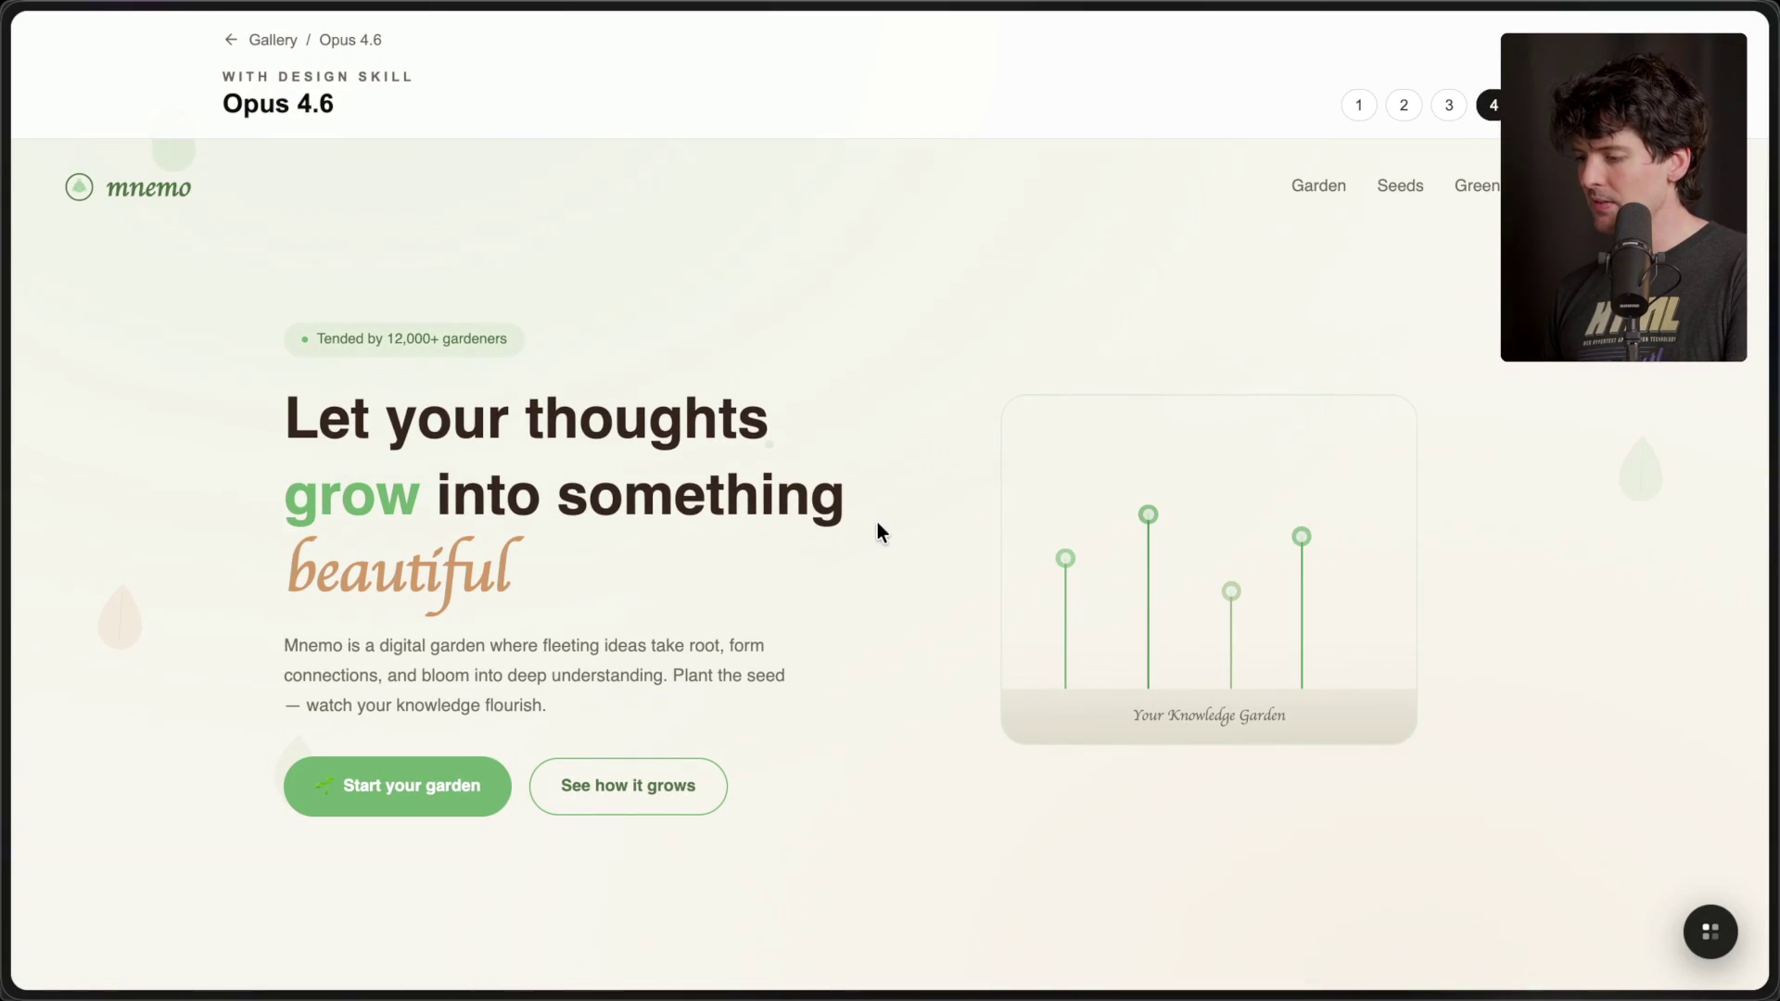
# - Reload the garden design repeatedly to replay its animations, then move to the 'Map the universe' design
pyautogui.hotkey('ctrl', 'r')
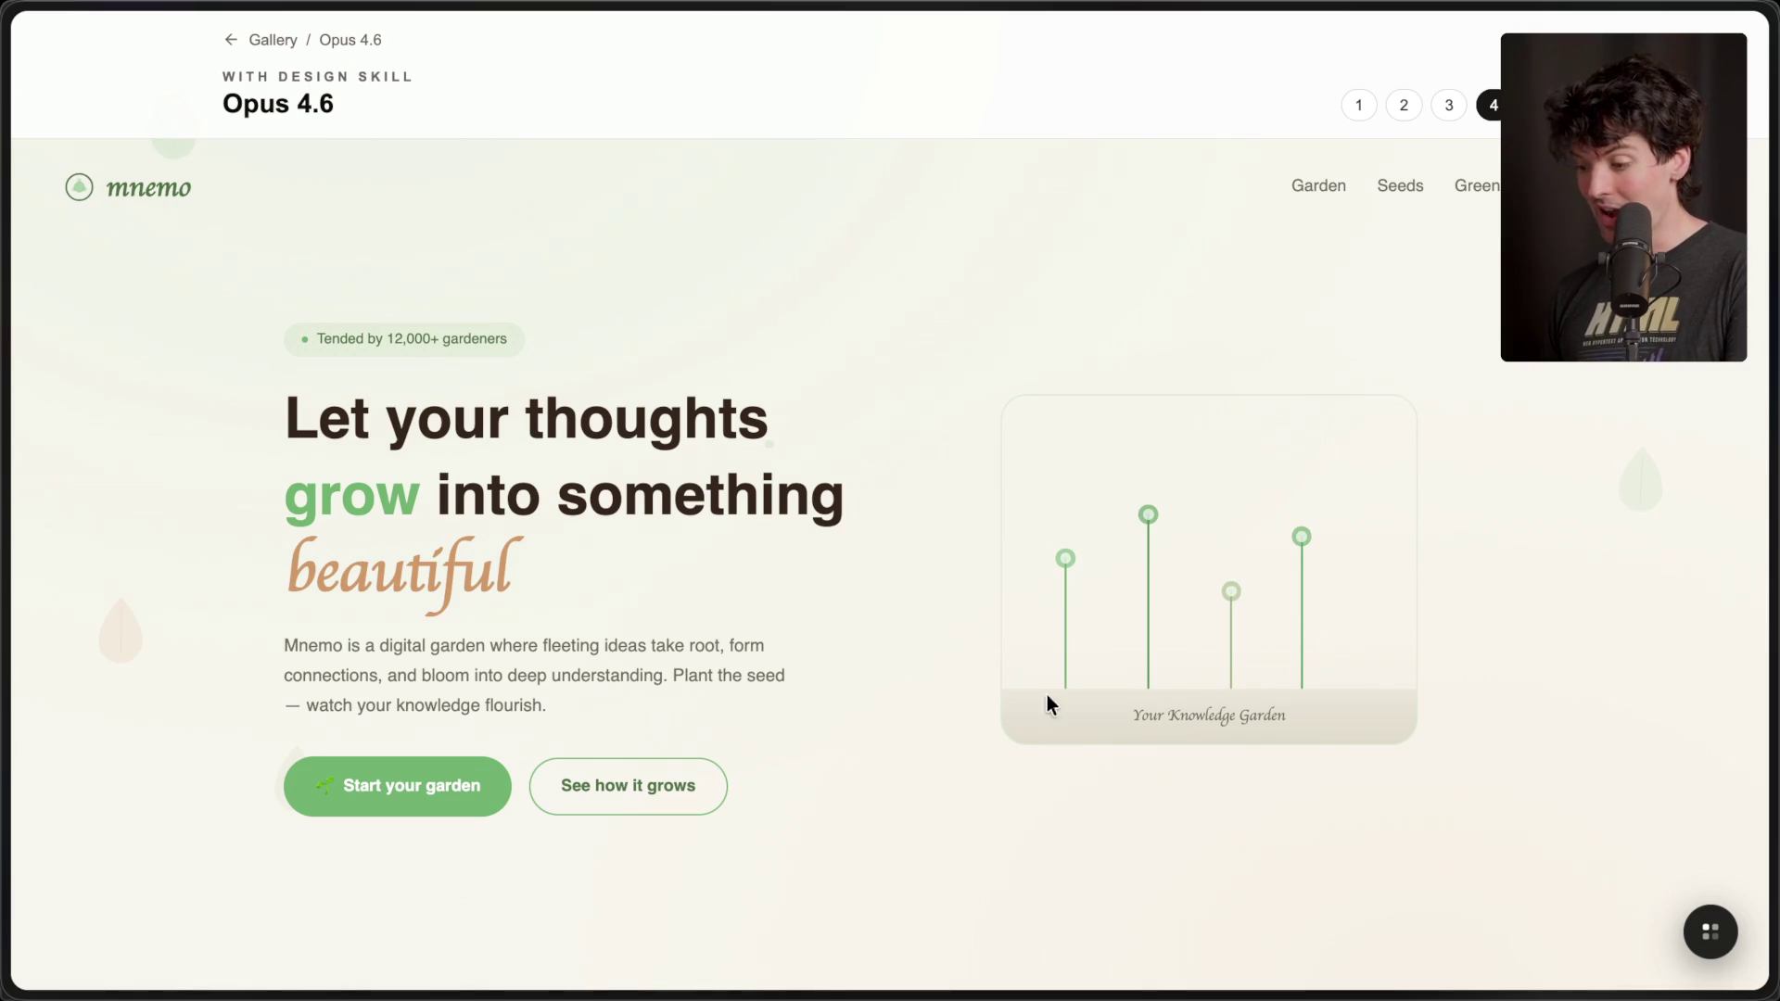
pyautogui.scroll(-10, 675, 727)
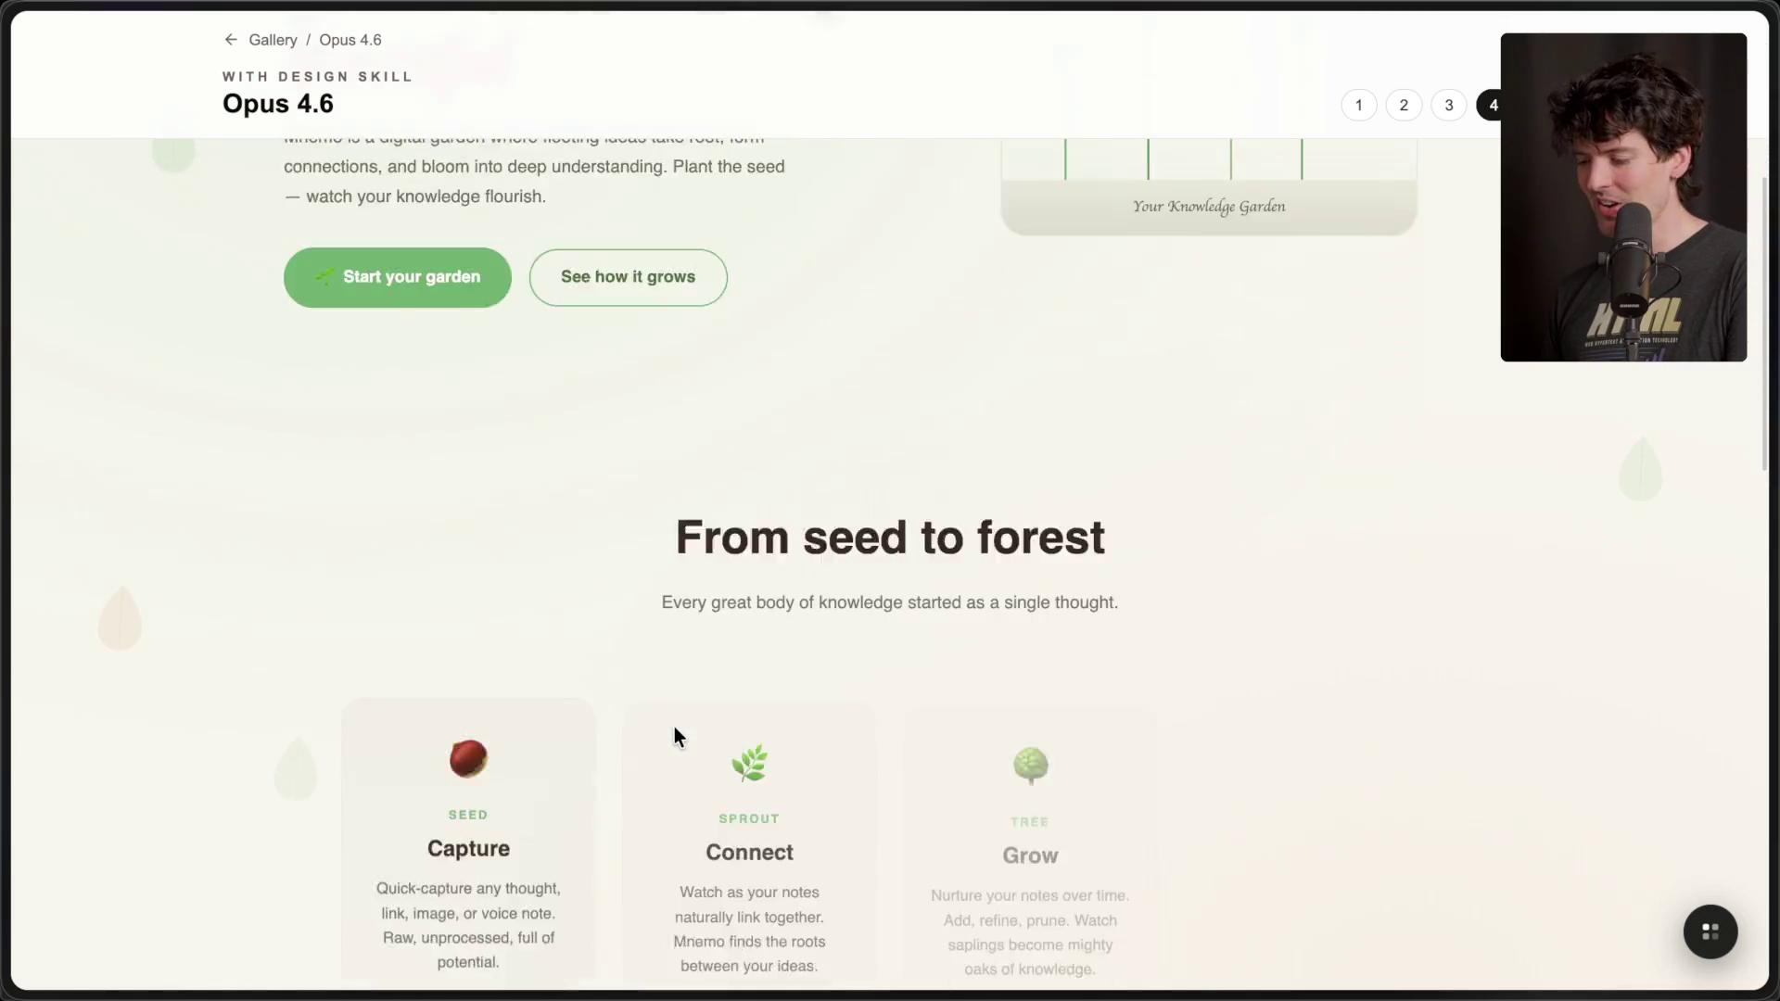
pyautogui.scroll(10, 675, 727)
pyautogui.scroll(-6, 675, 727)
pyautogui.press('super+r')
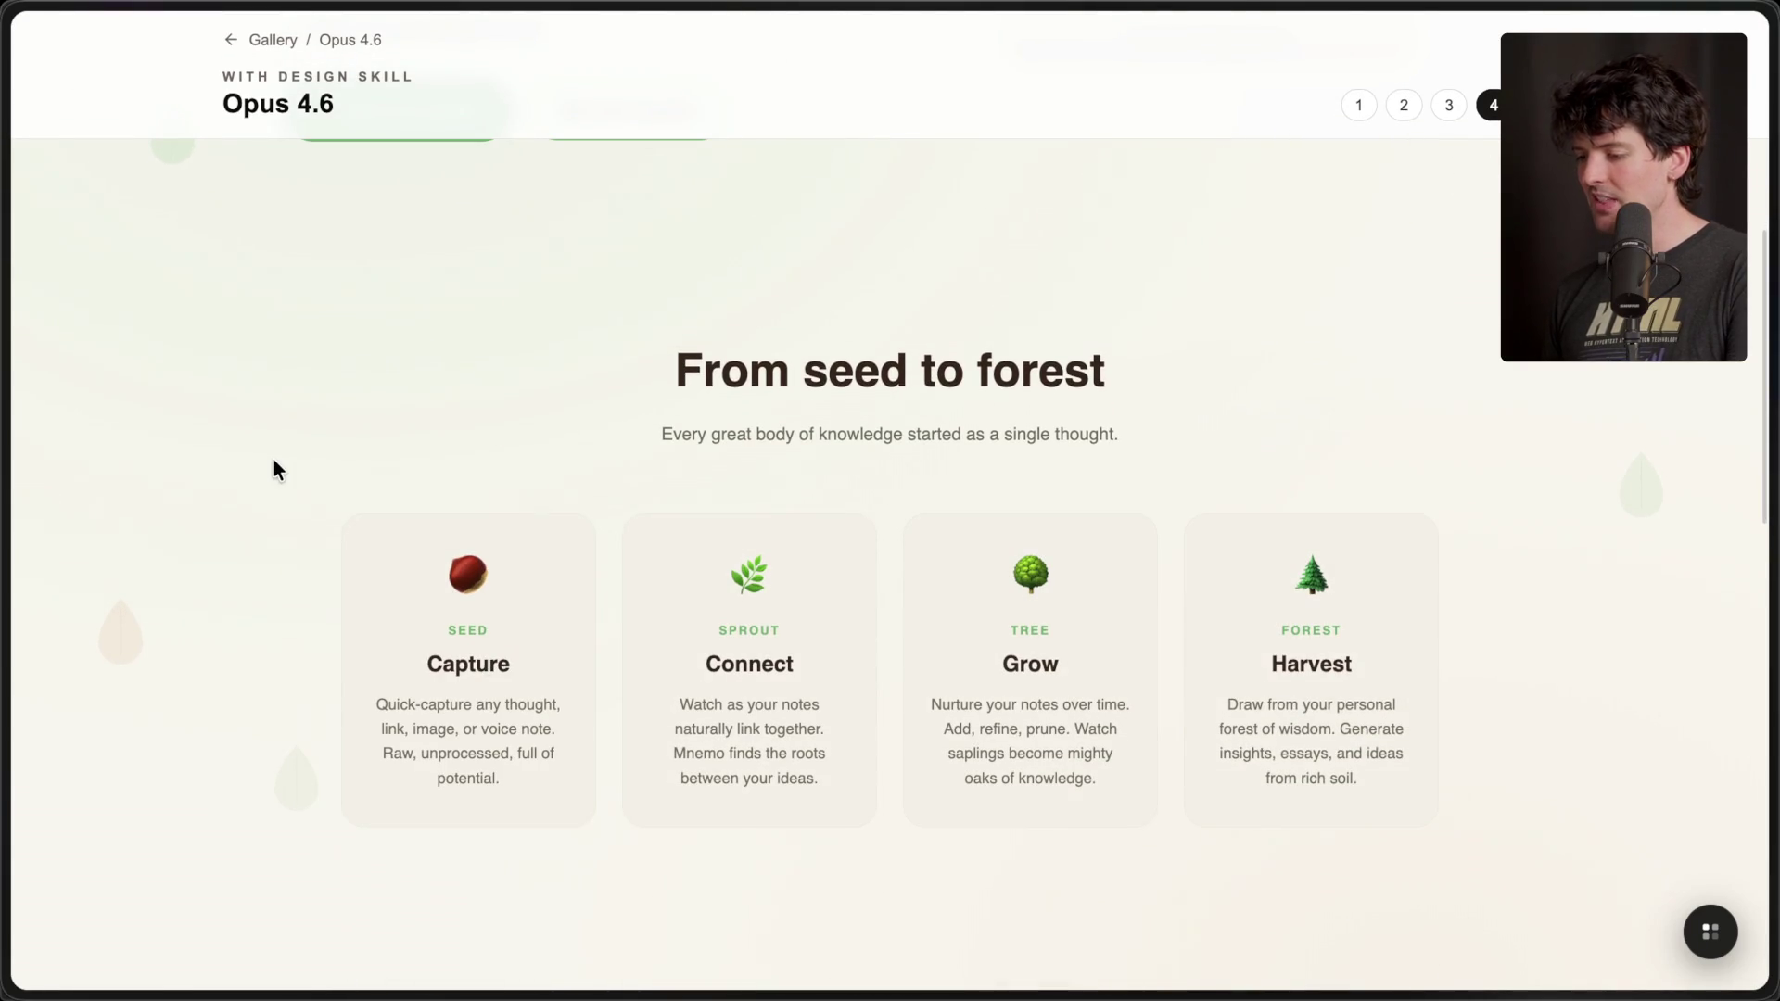
pyautogui.press('super+r')
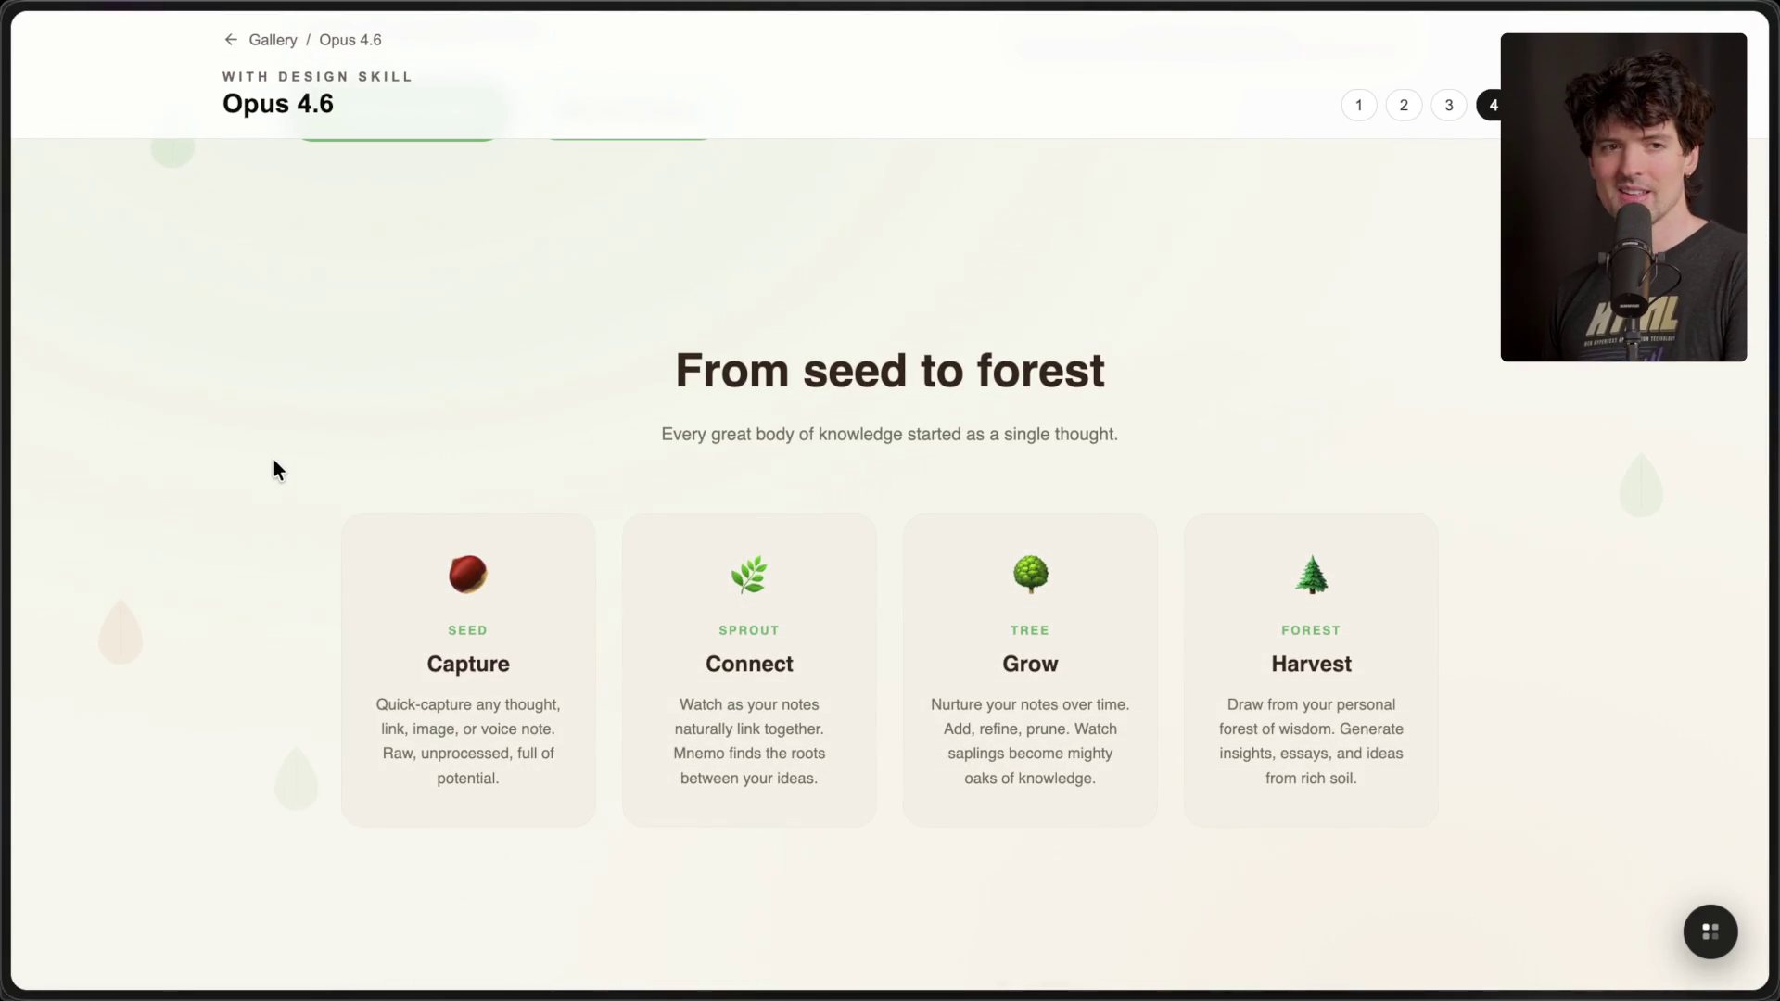
pyautogui.scroll(-15, 274, 460)
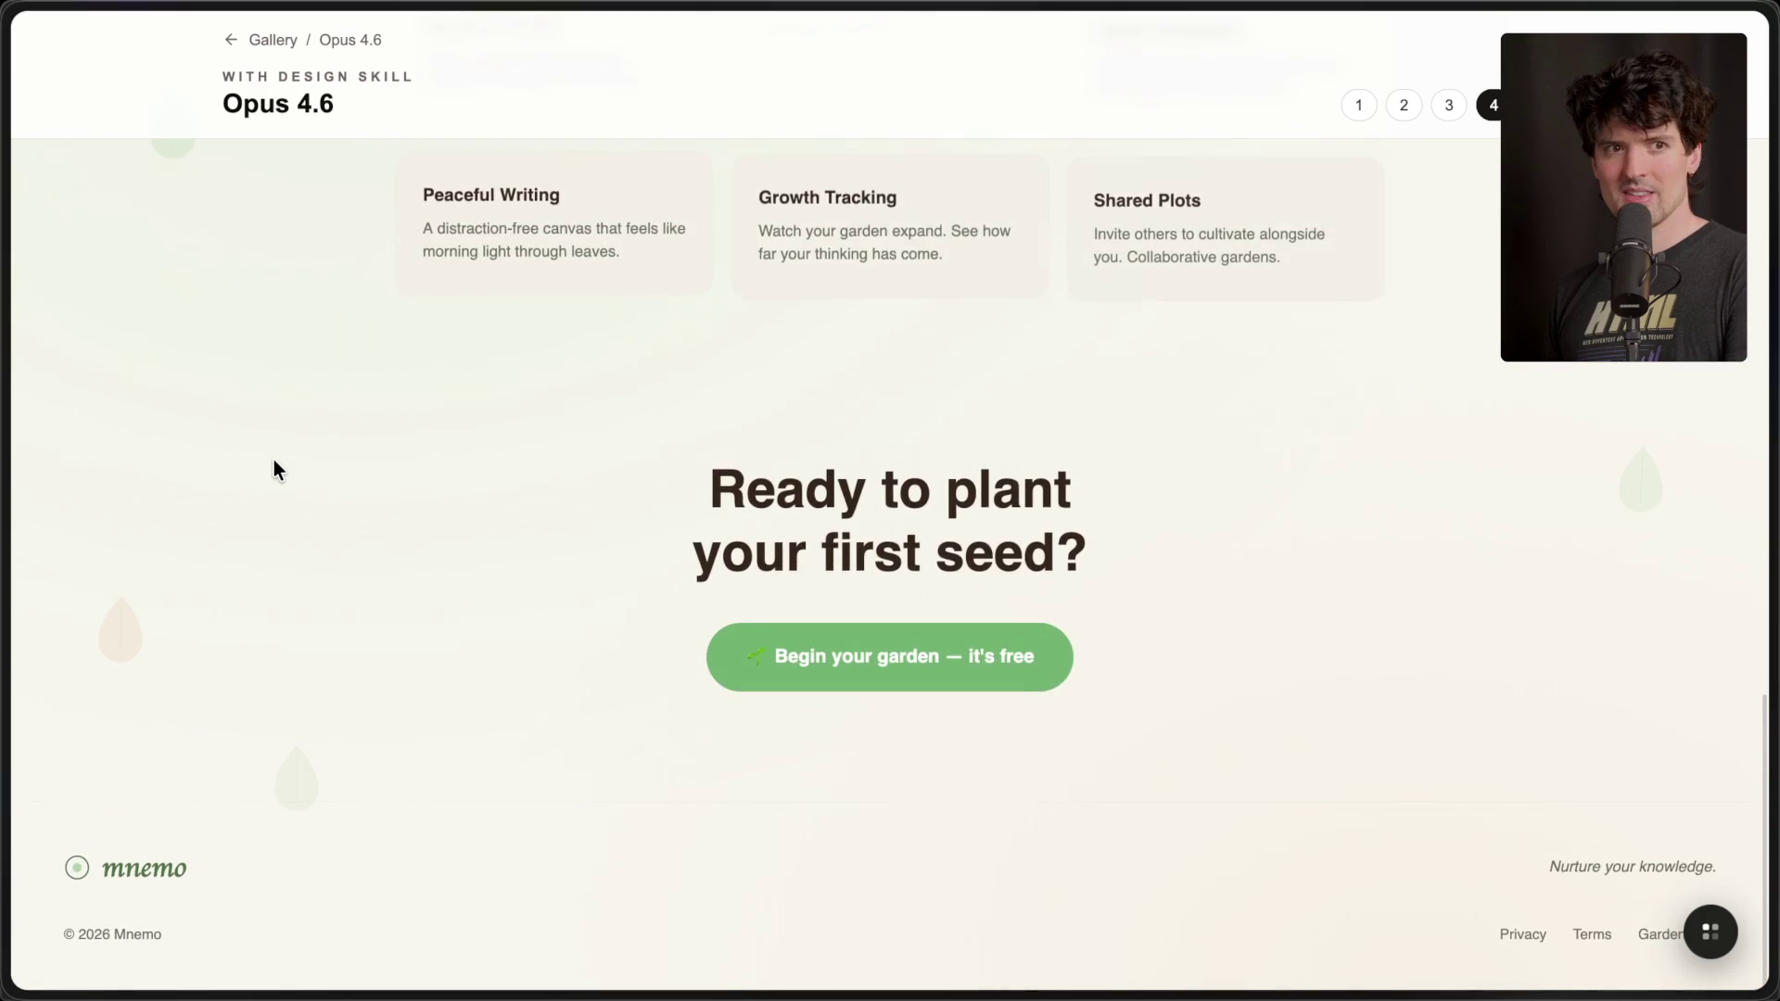
pyautogui.press('super+r')
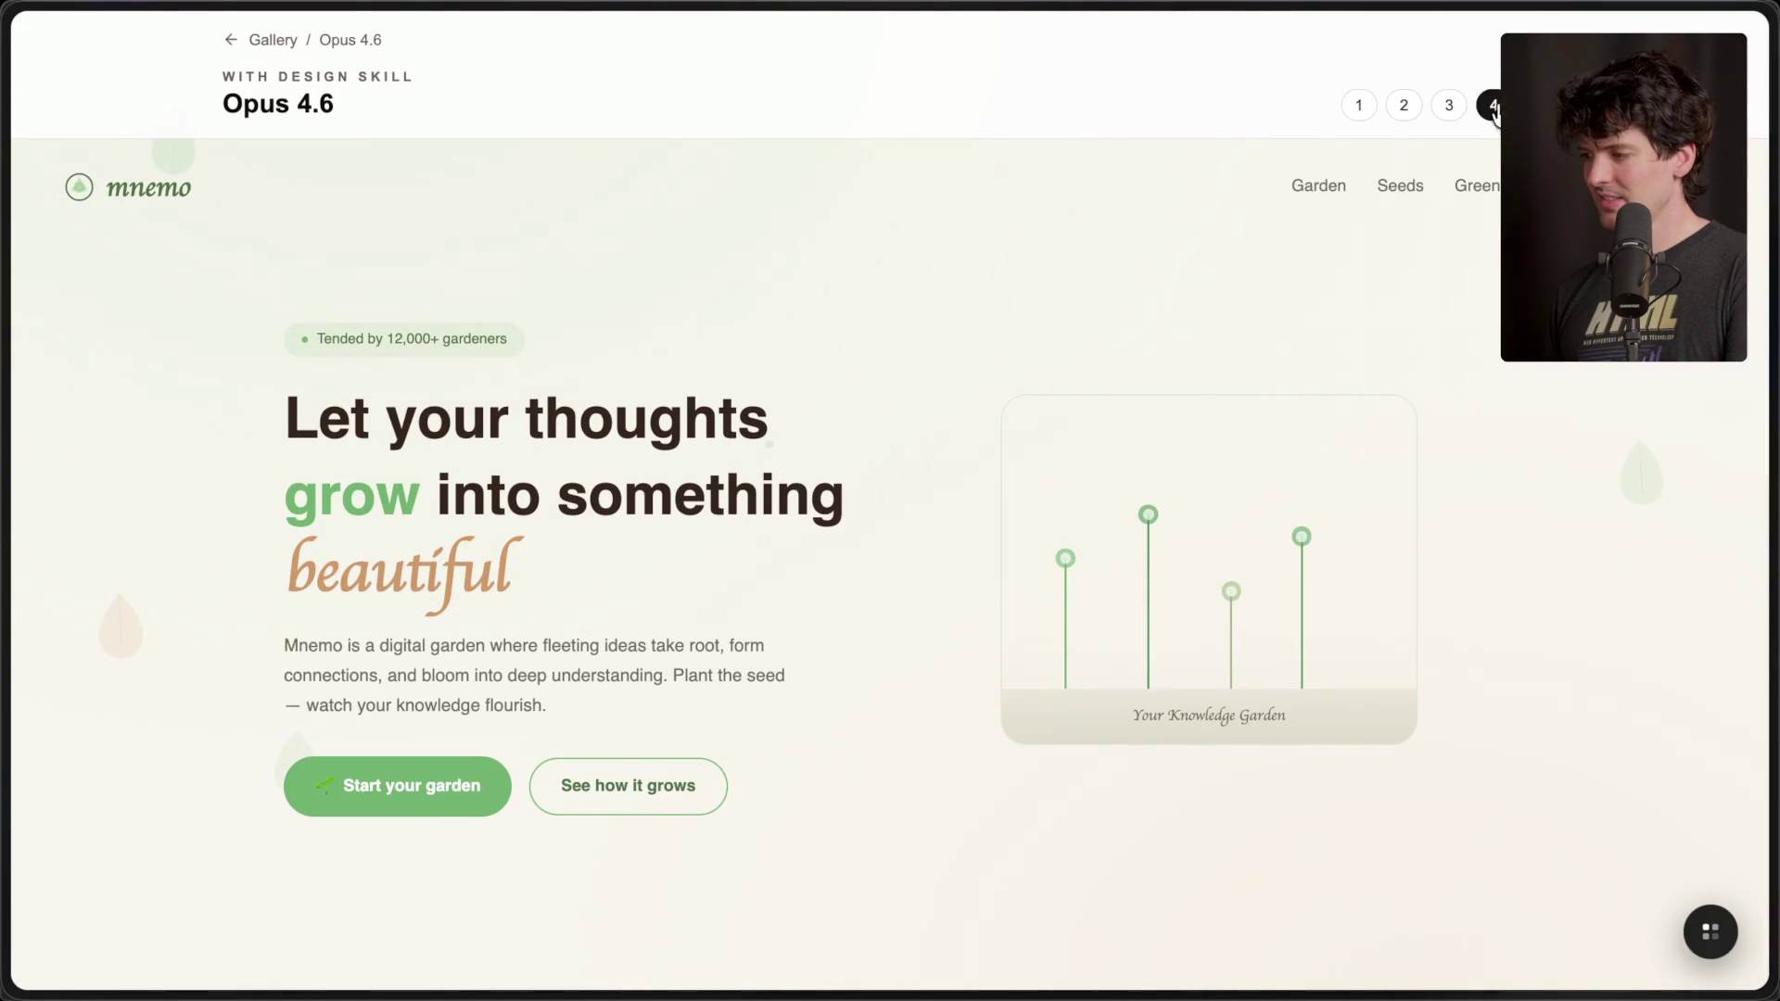
pyautogui.click(1538, 105)
pyautogui.moveTo(1773, 501)
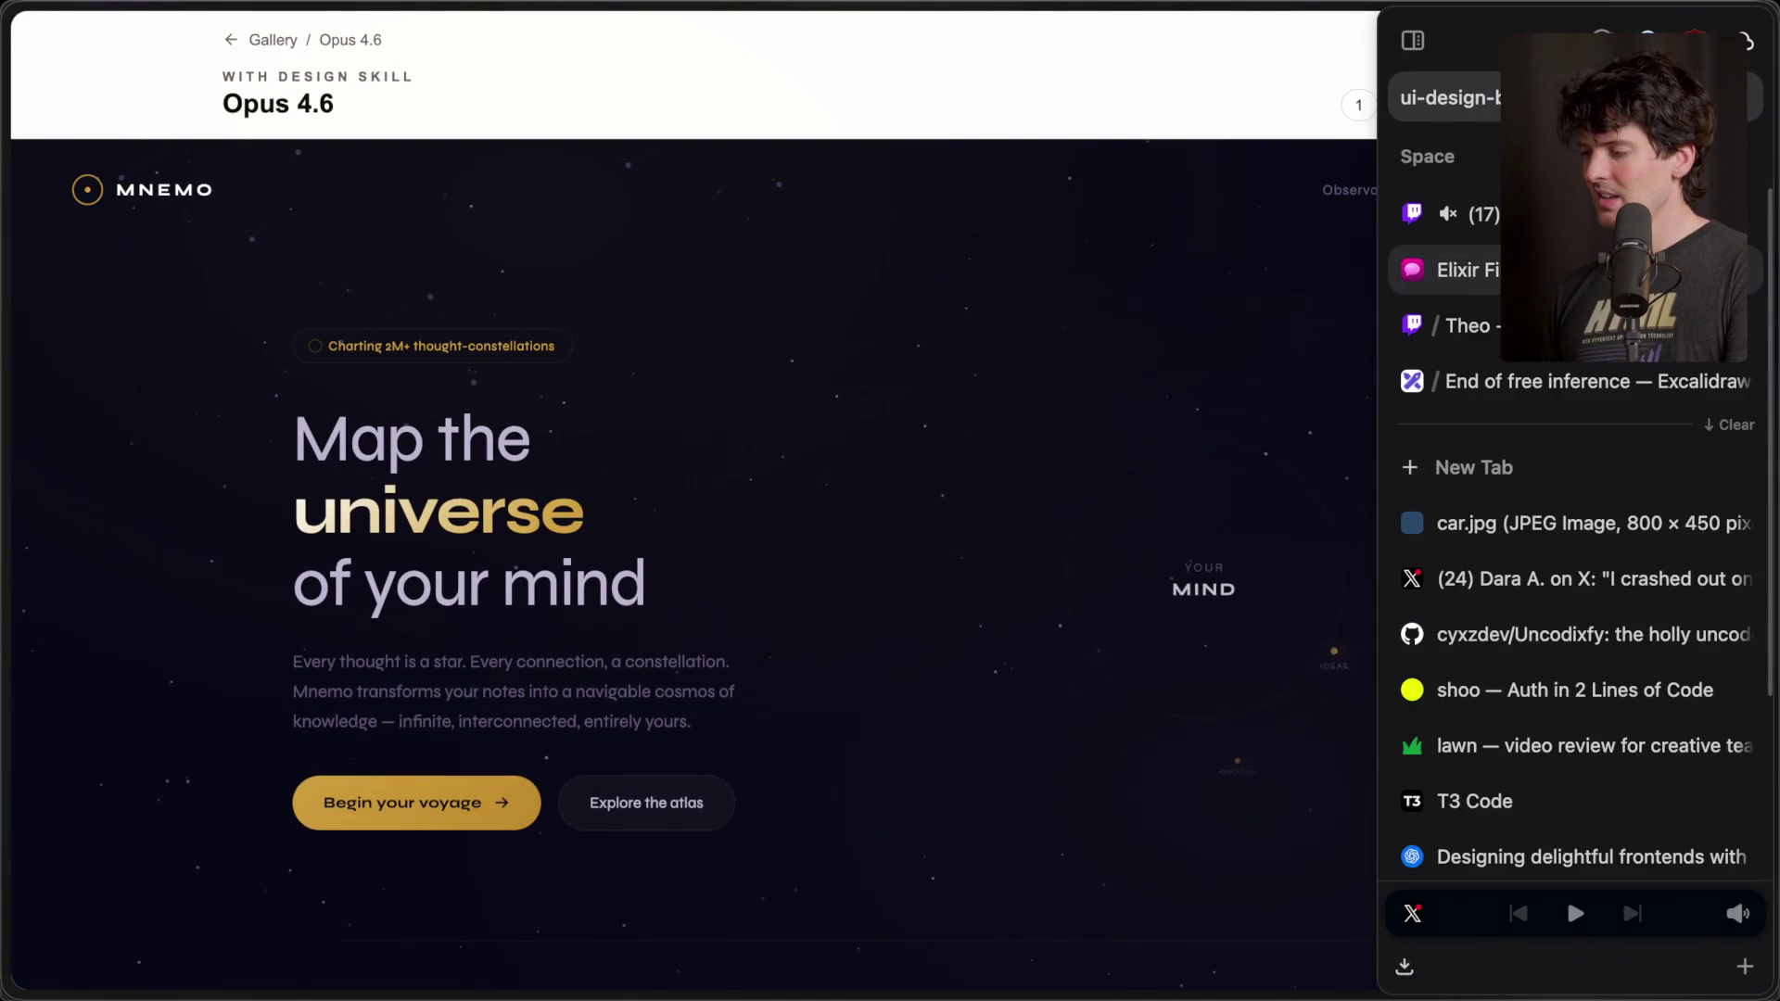
pyautogui.click(1456, 214)
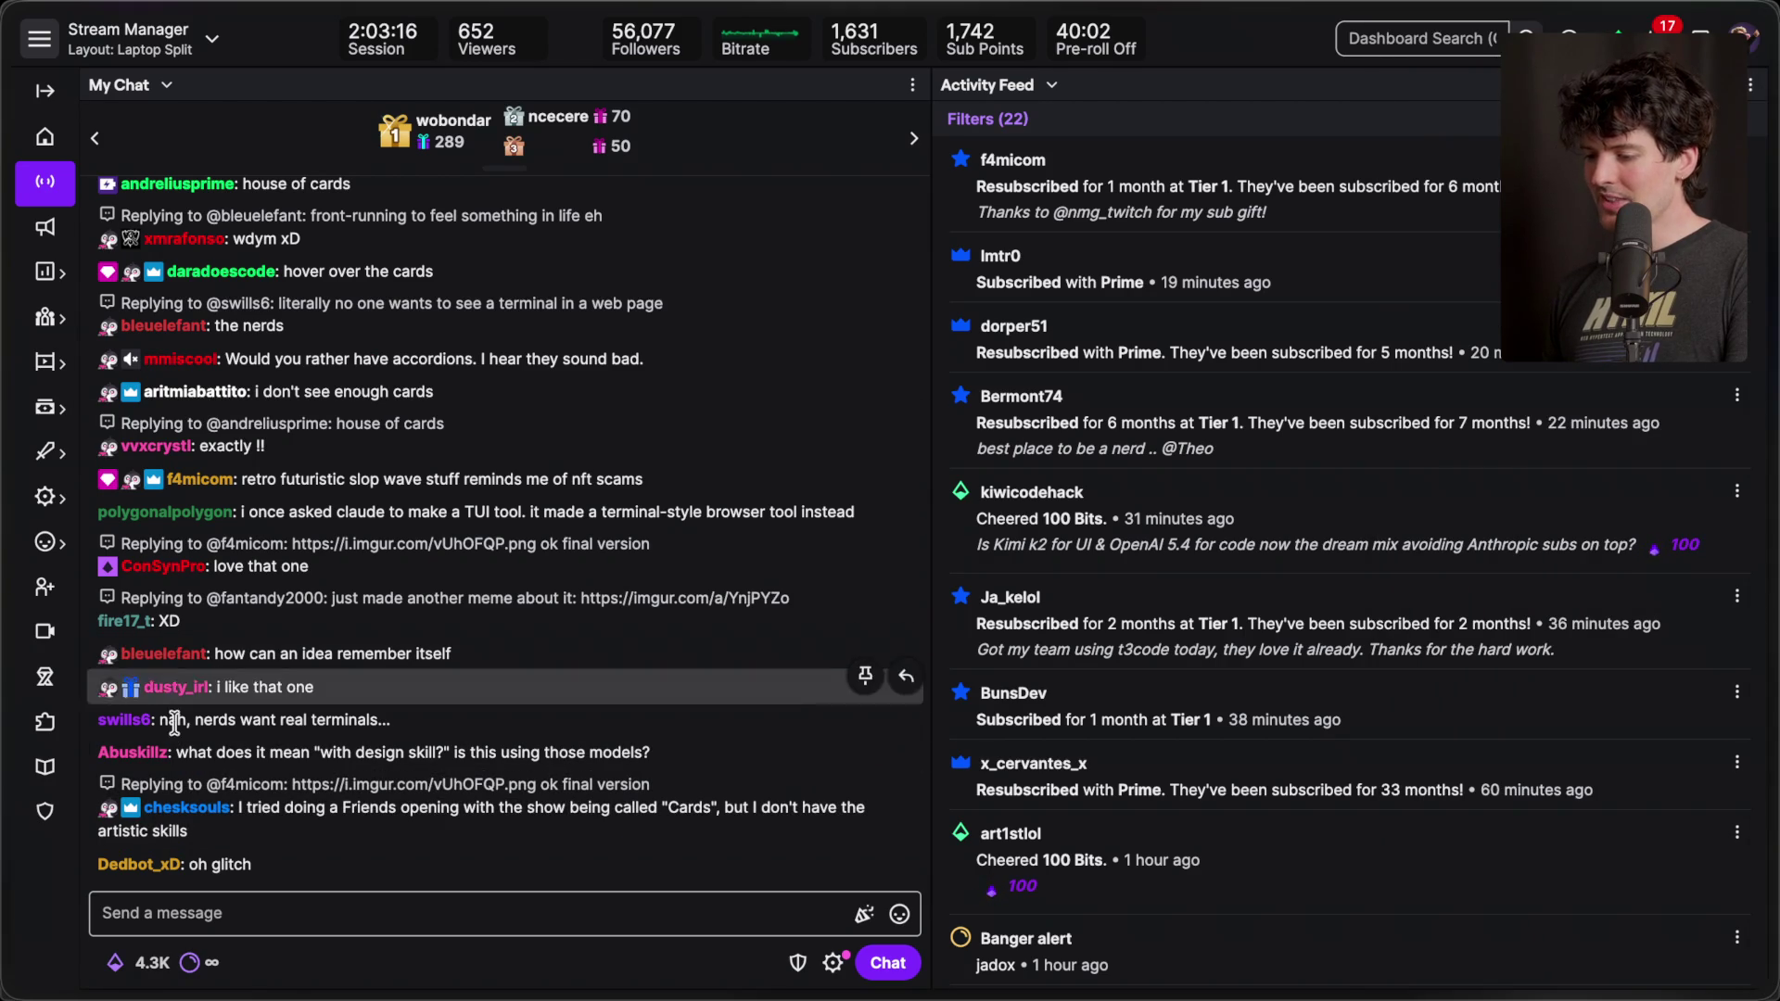
pyautogui.click(126, 721)
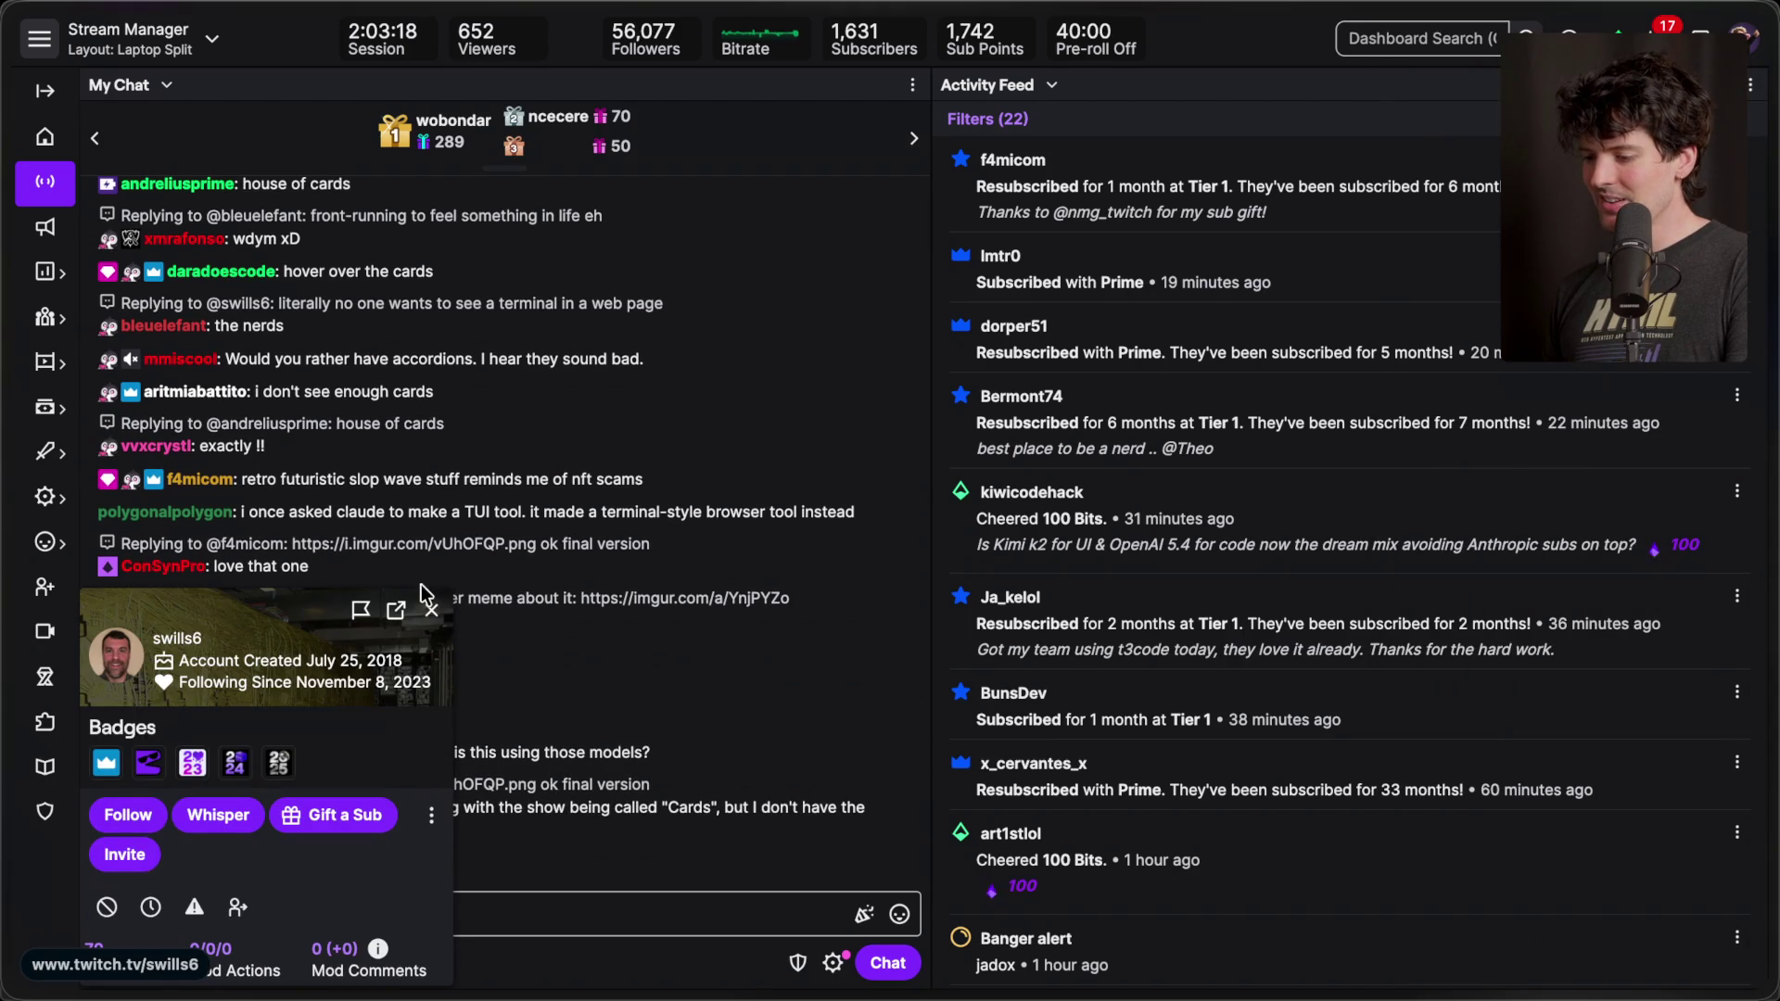
pyautogui.click(432, 607)
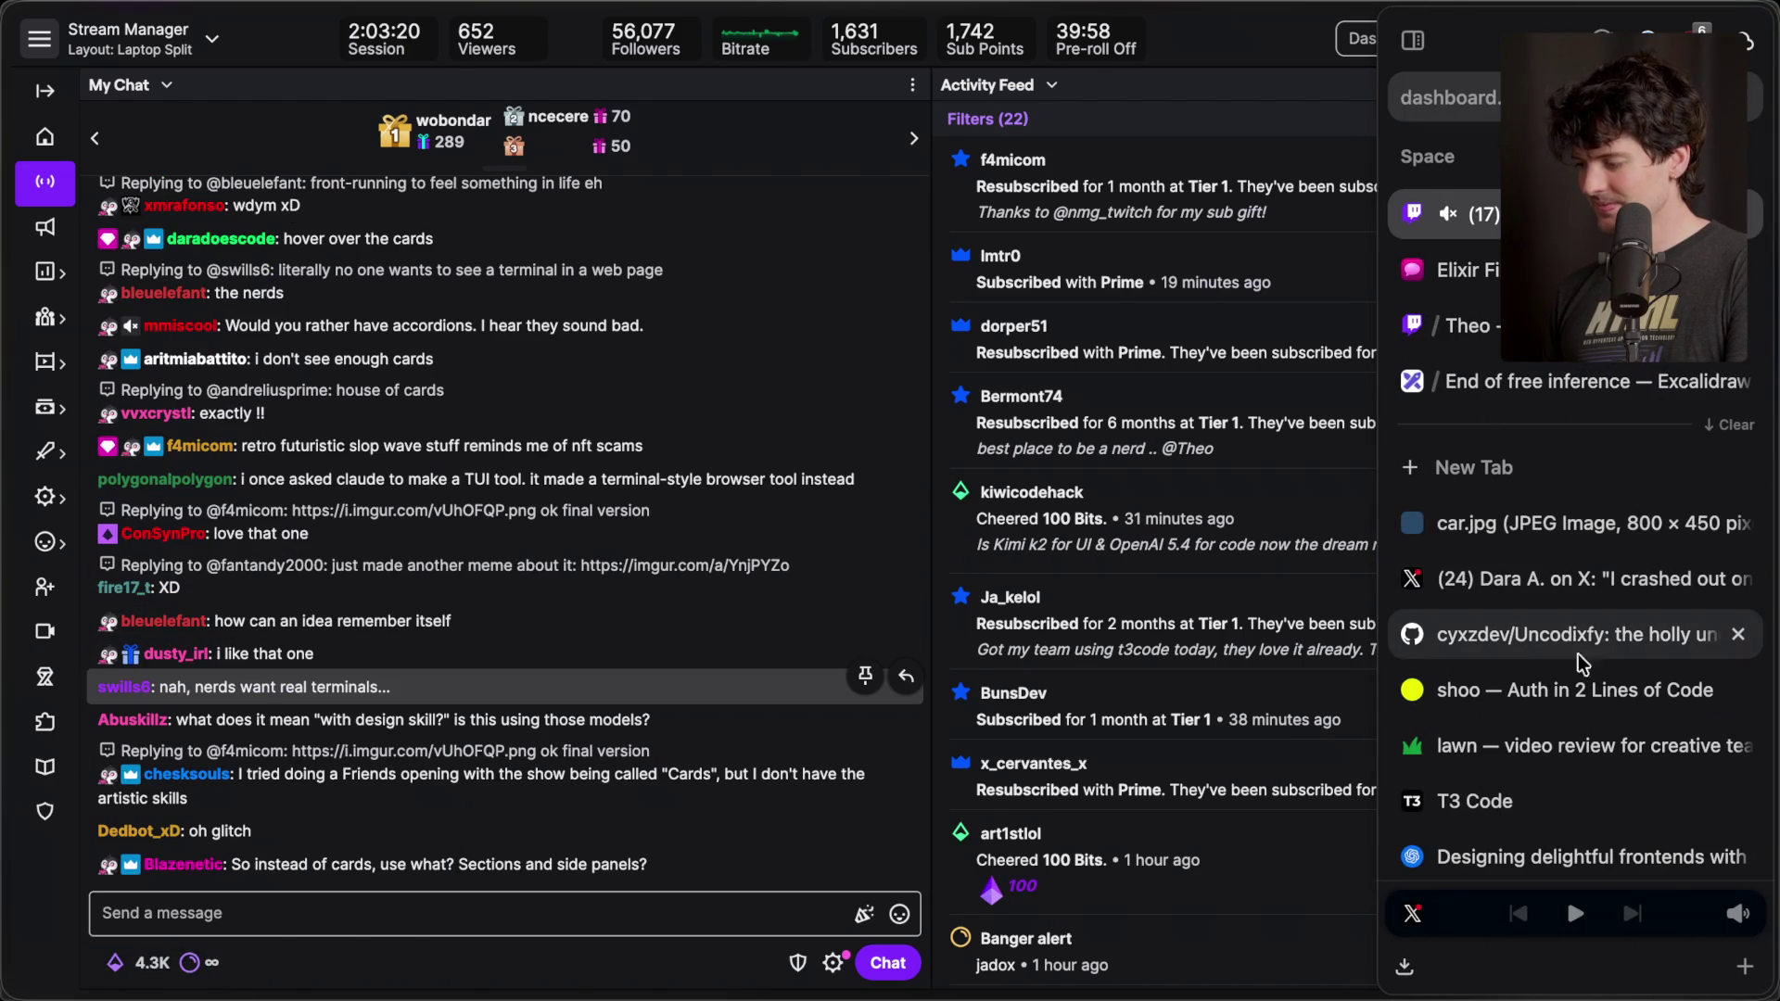
pyautogui.click(1576, 854)
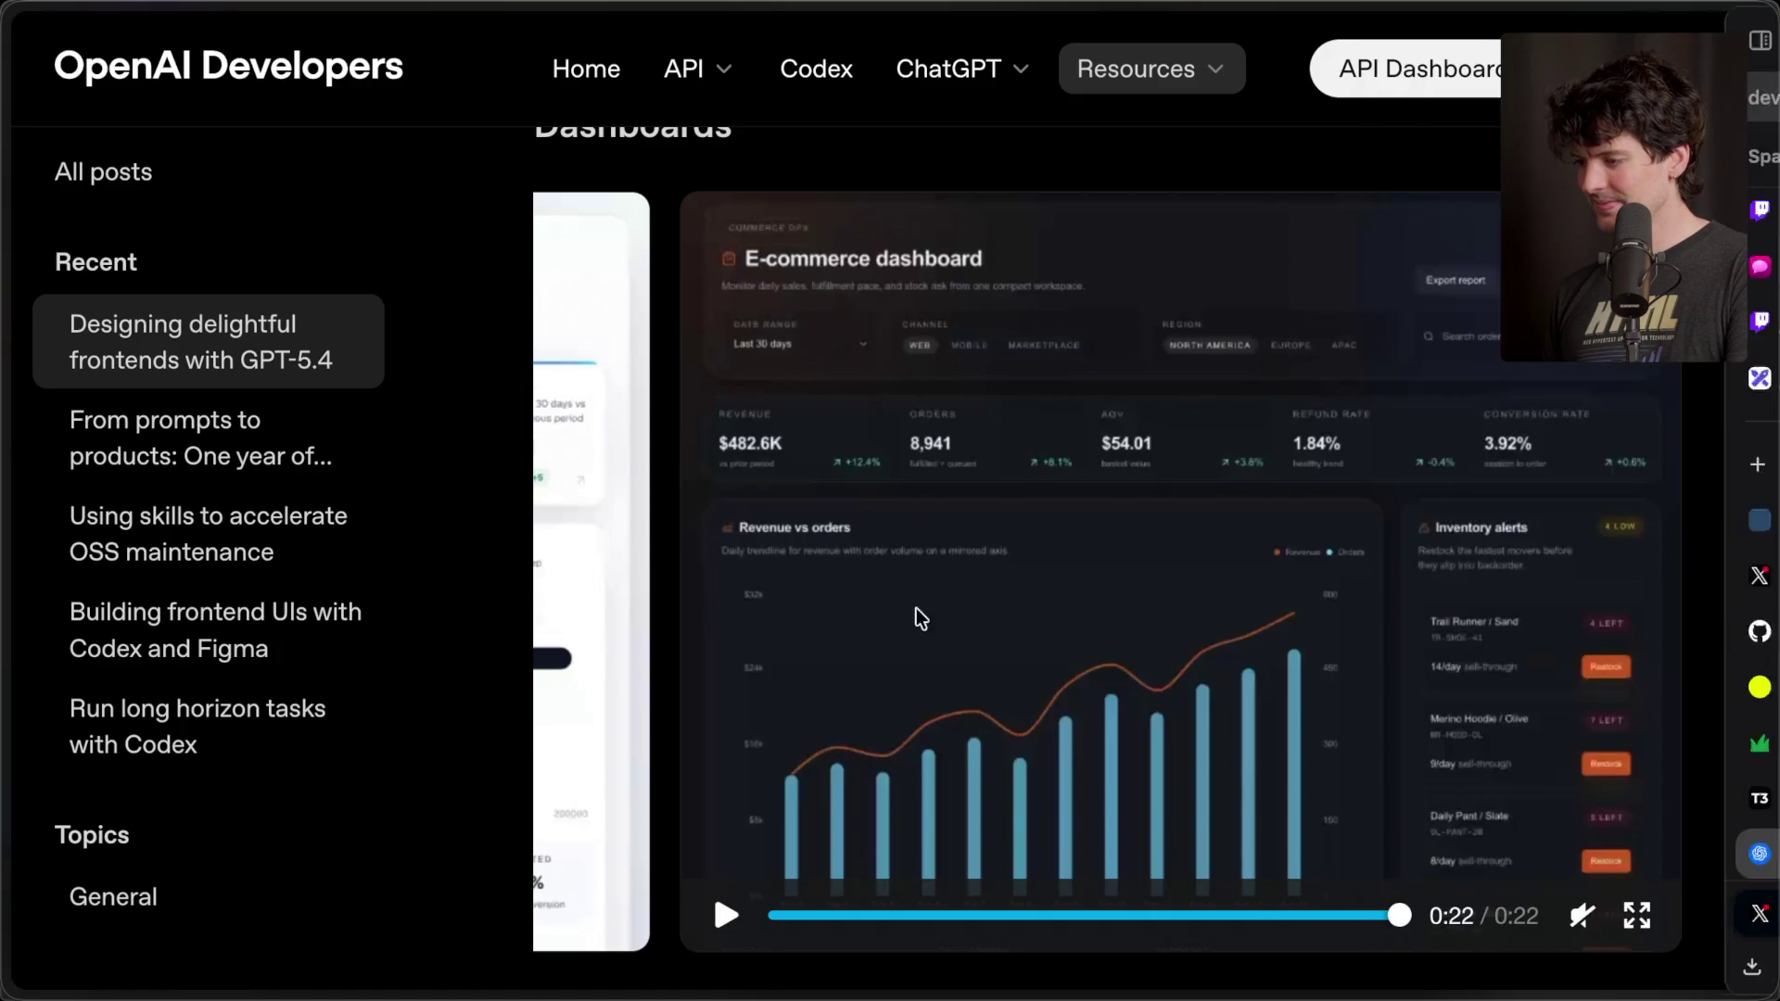
pyautogui.moveTo(1666, 744)
pyautogui.scroll(-1, 1549, 825)
pyautogui.click(1548, 834)
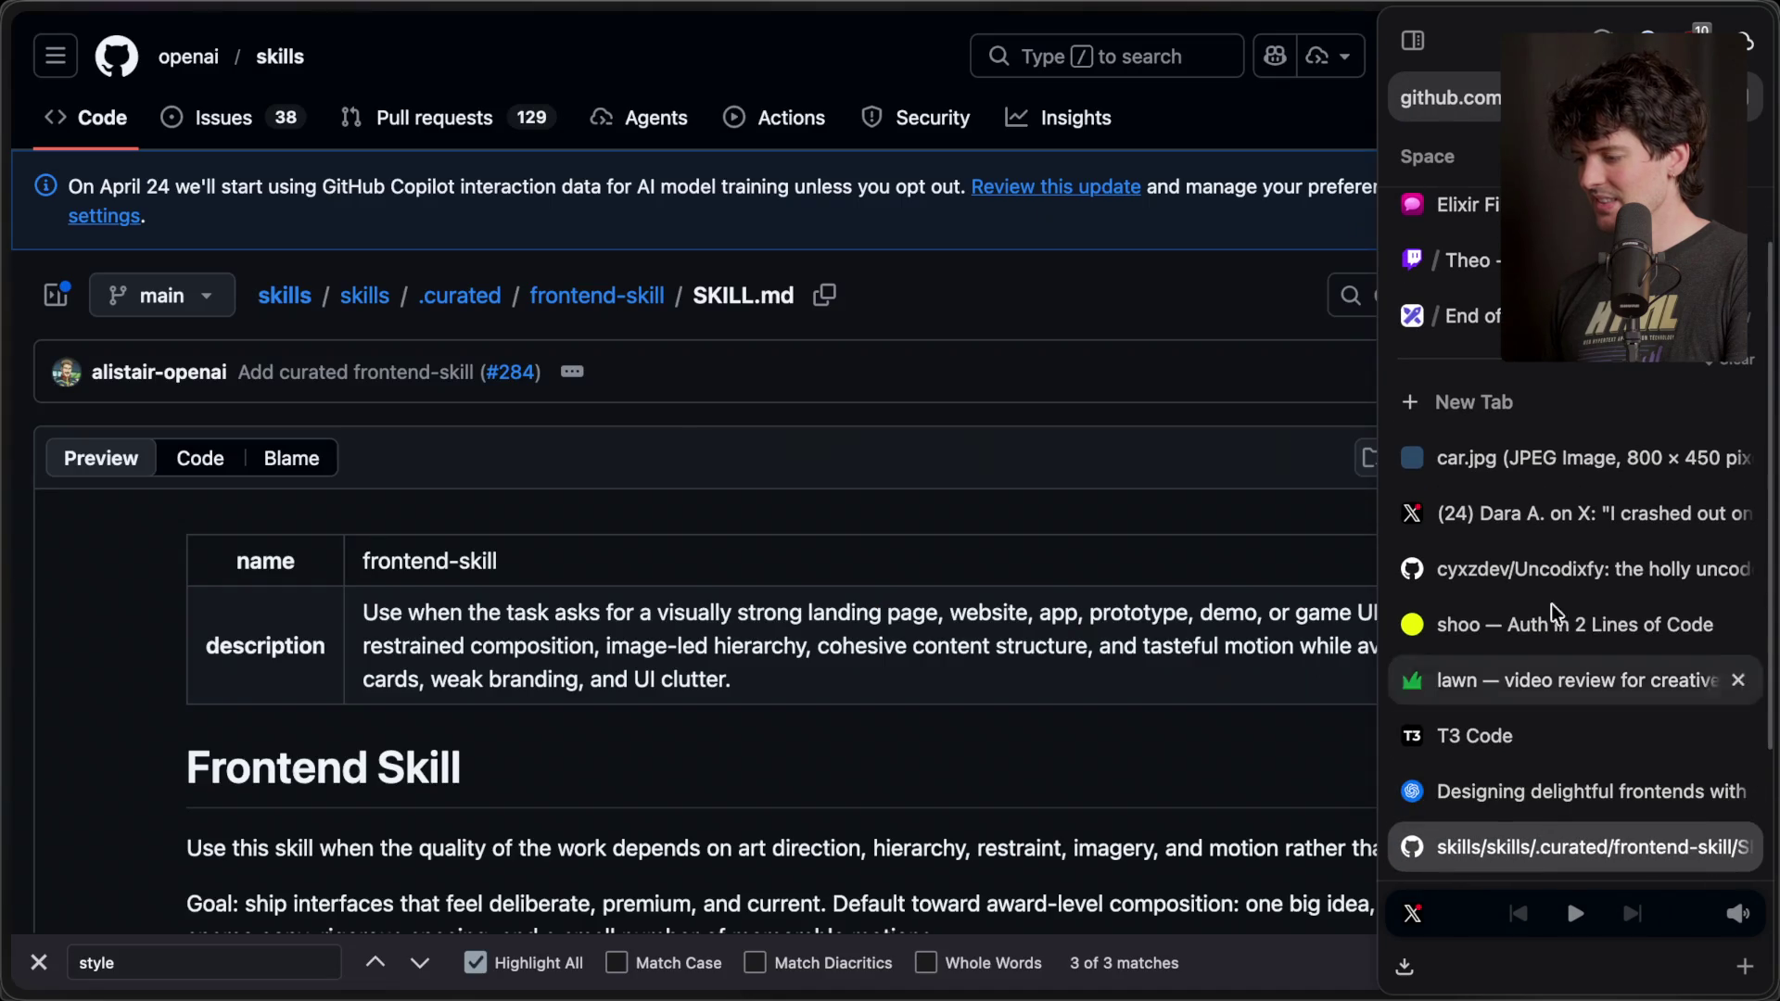
pyautogui.scroll(-2, 1529, 682)
pyautogui.click(1525, 742)
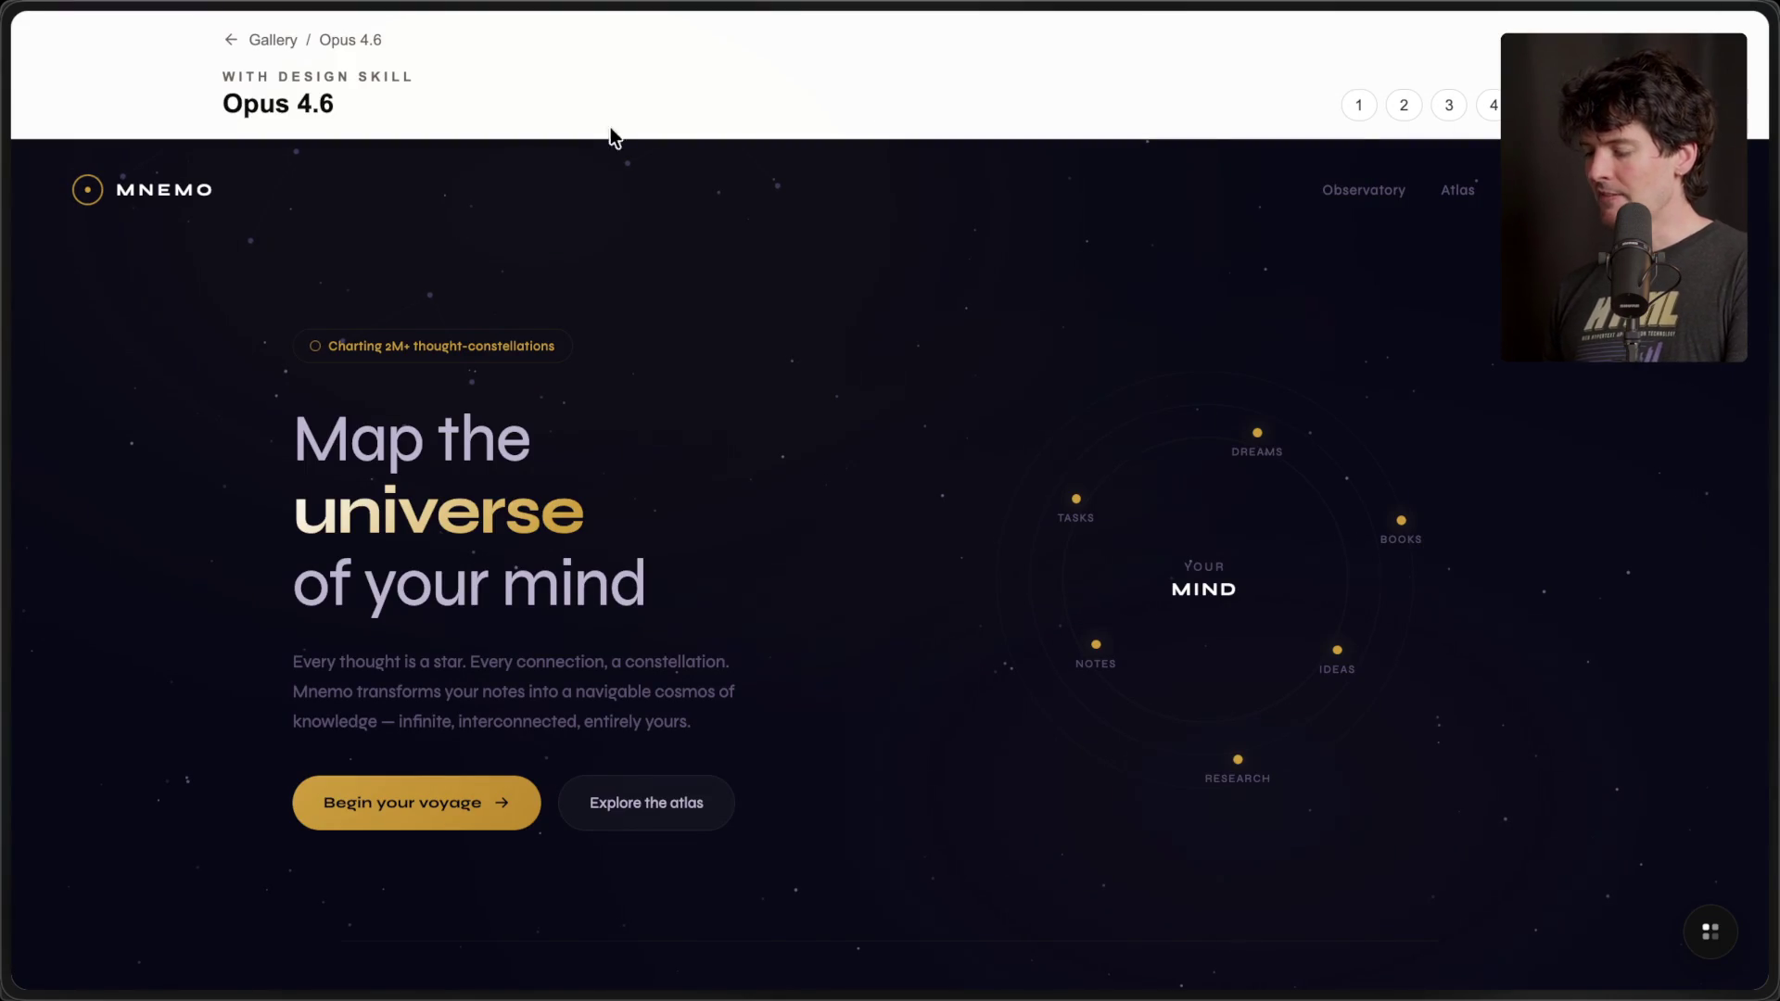
# - Reload the design page twice to replay its hero animation and scroll through it
pyautogui.hotkey('ctrl', 'r')
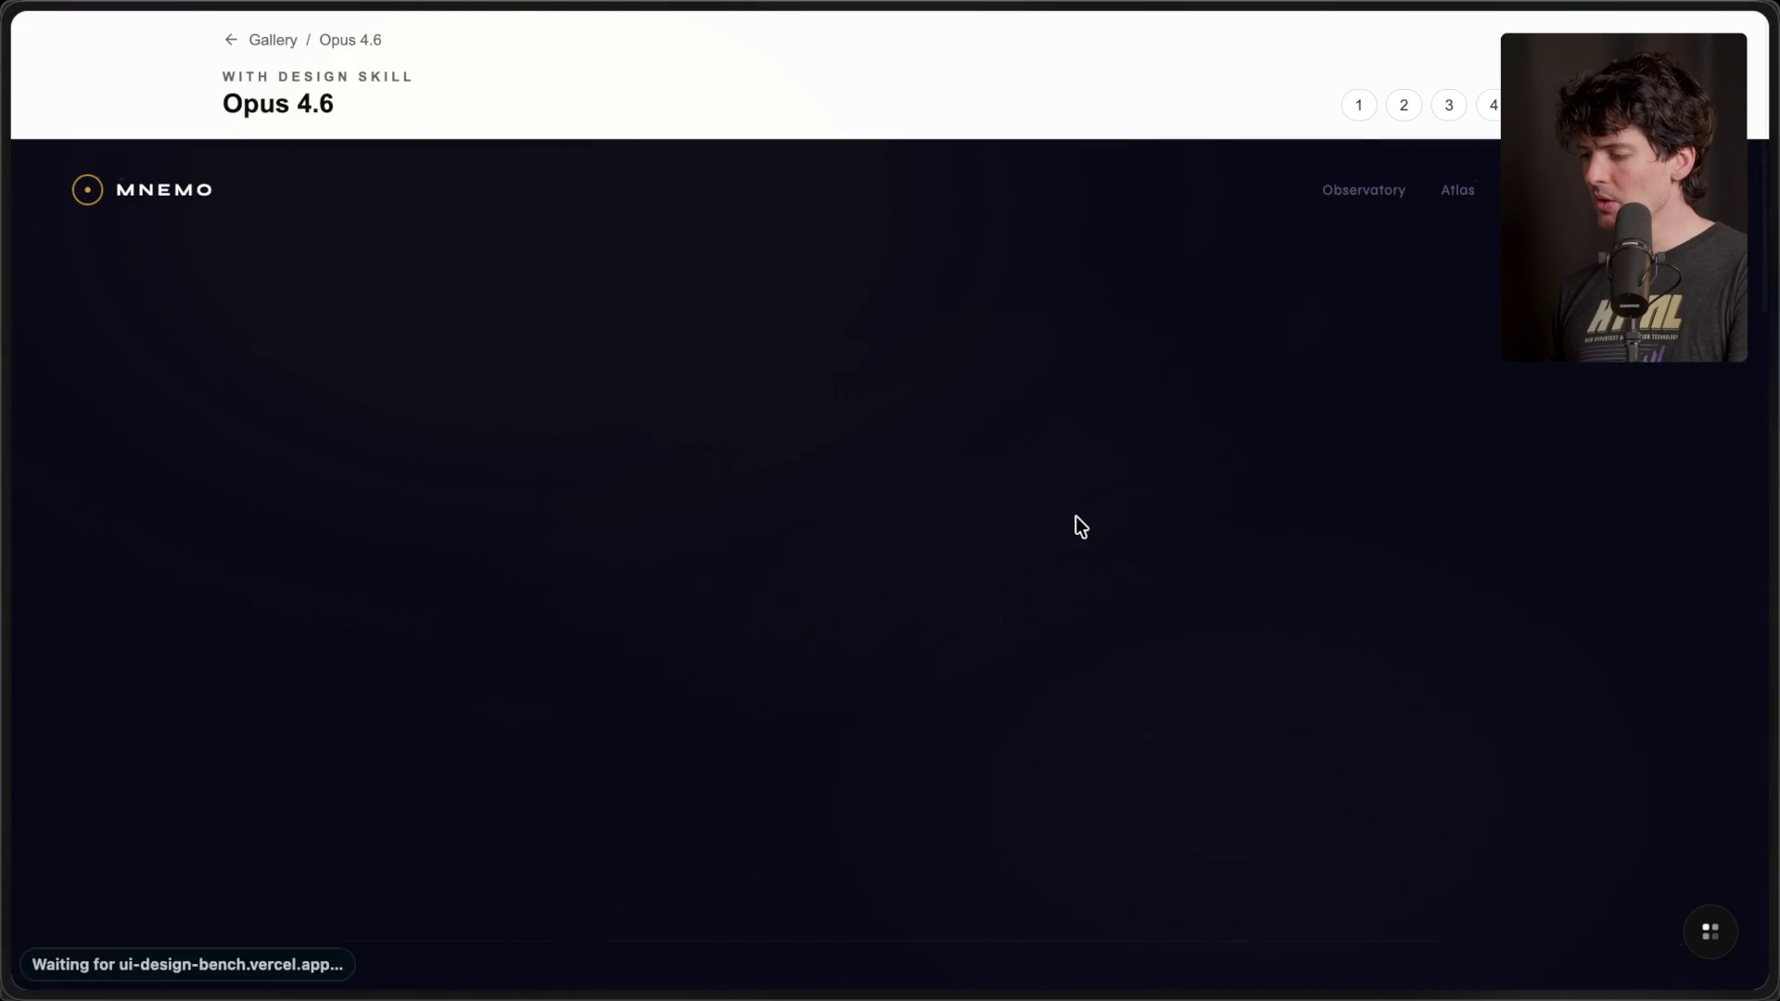
pyautogui.hotkey('ctrl', 'r')
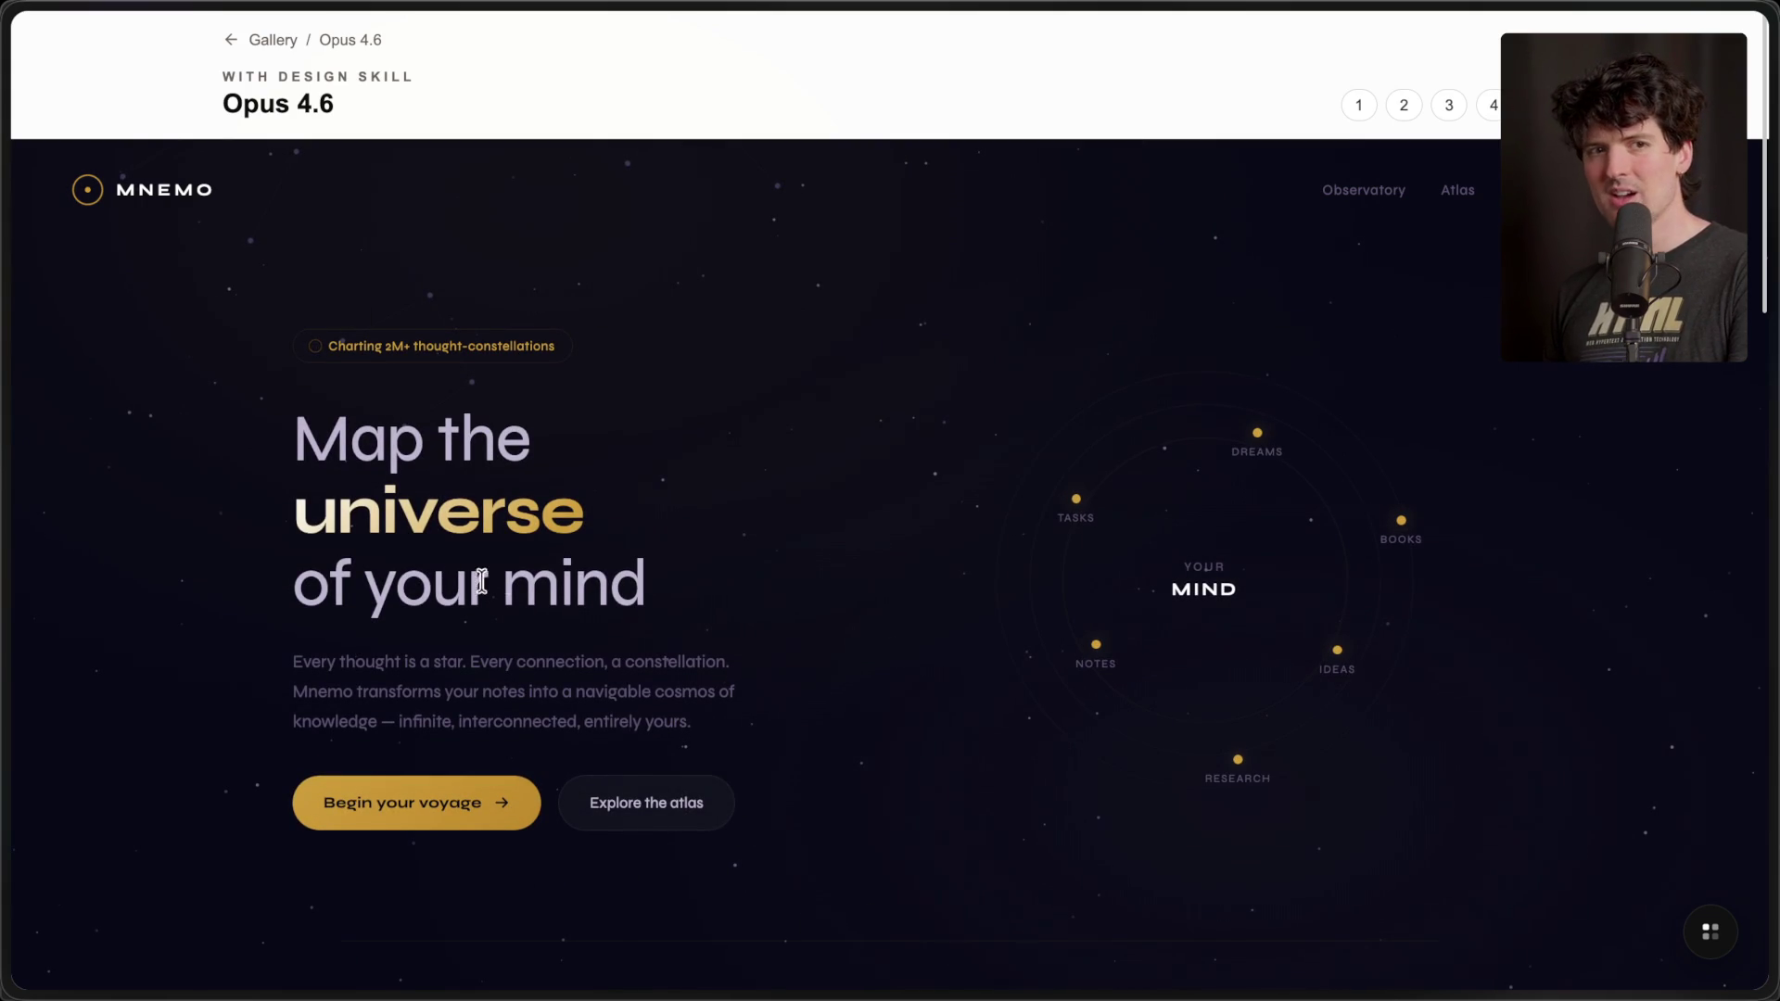
pyautogui.scroll(-10, 591, 607)
pyautogui.scroll(-5, 593, 607)
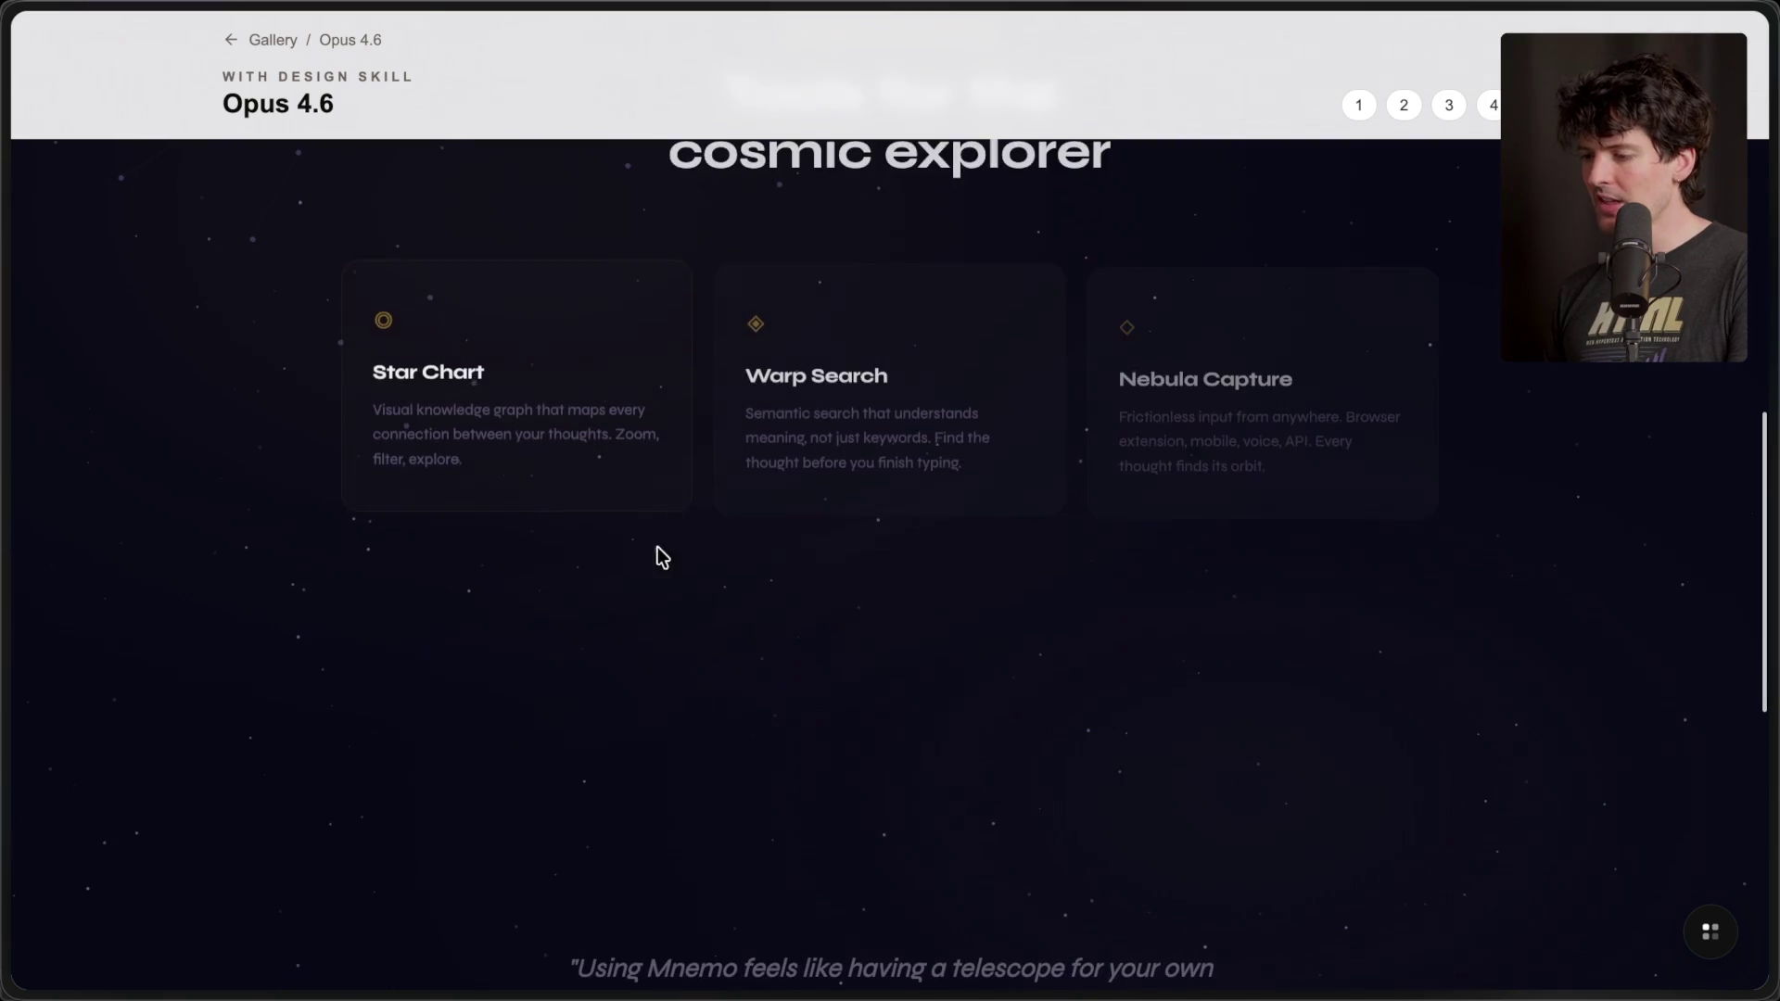
pyautogui.scroll(-2, 208, 569)
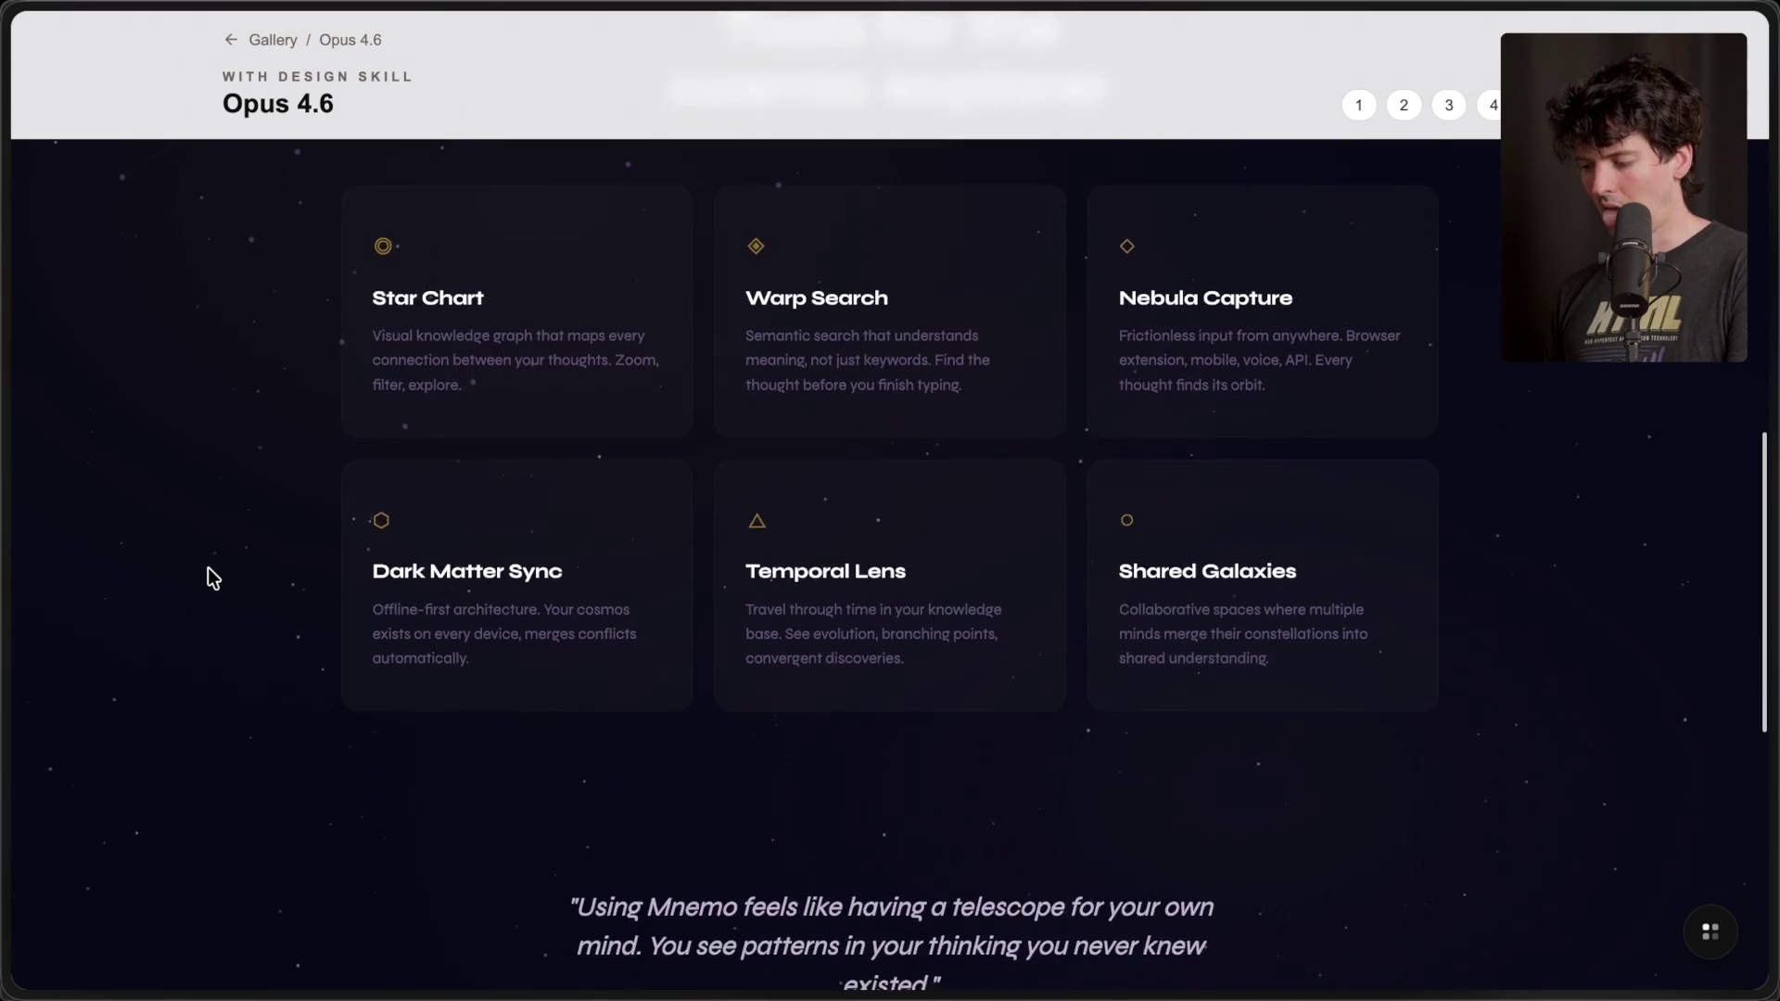
pyautogui.scroll(-10, 208, 568)
pyautogui.press('Home')
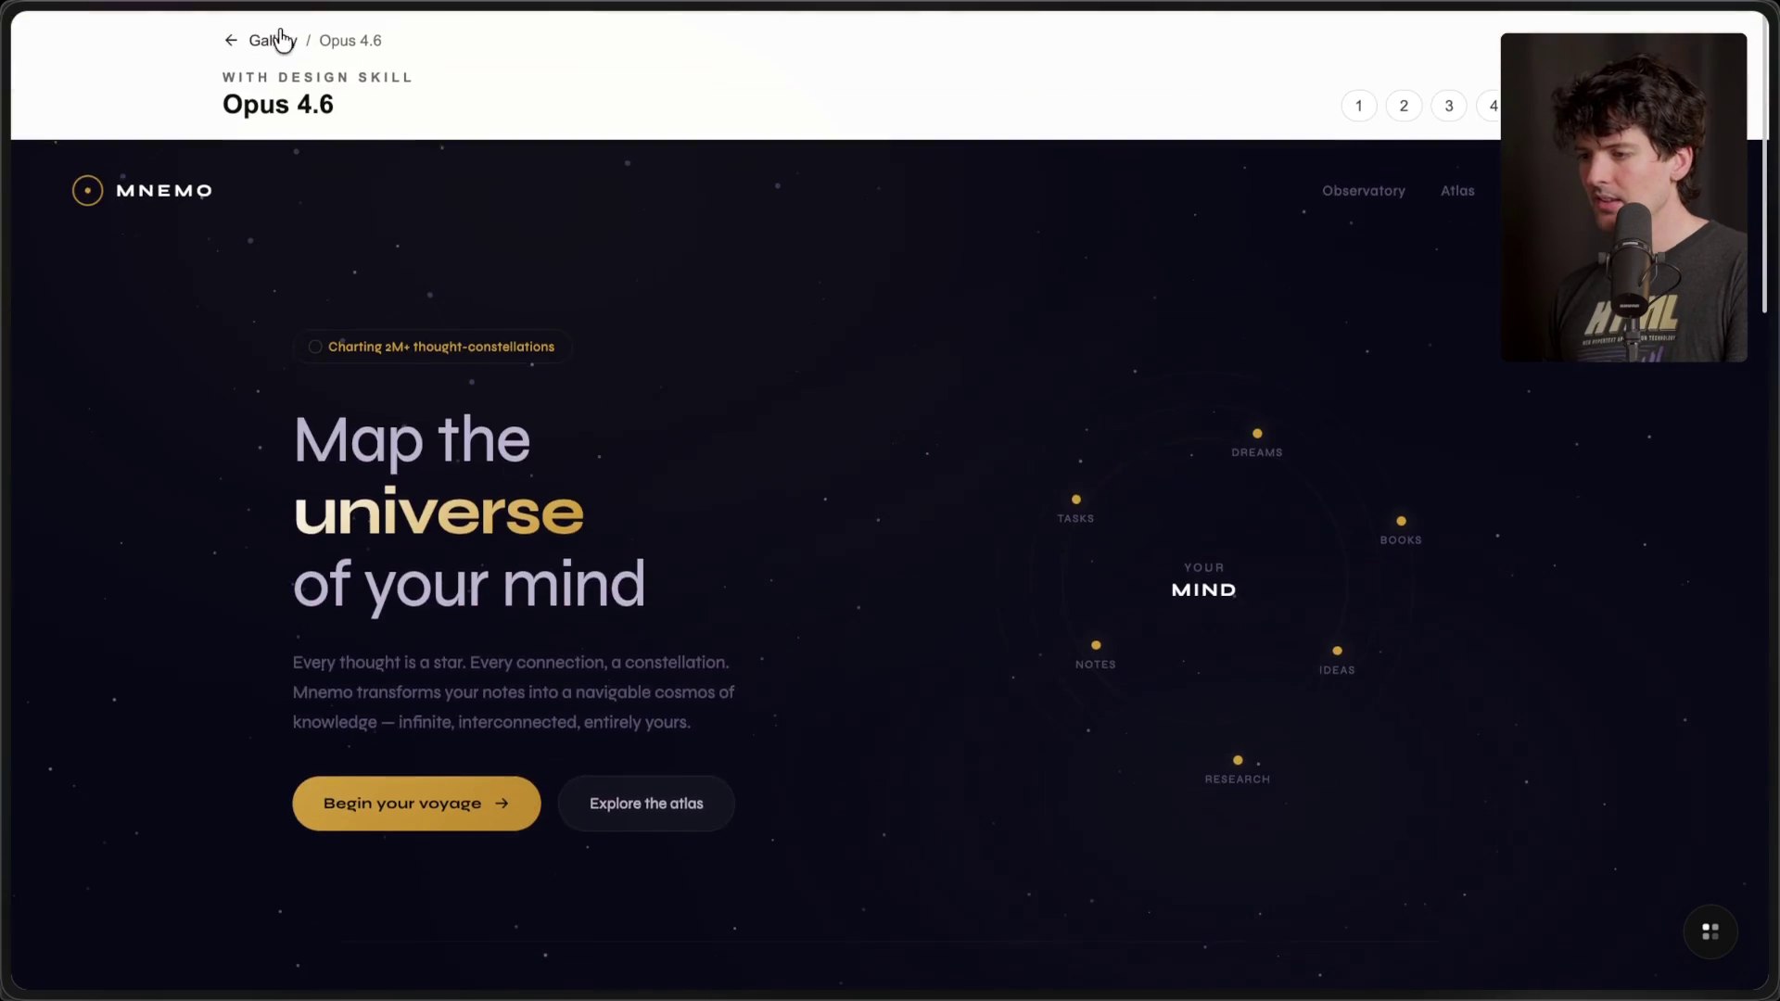
# - Back in the model gallery, open Gemini 3.1 Pro's brutalist SYNAPSE_CORE design
pyautogui.click(282, 39)
pyautogui.scroll(-8, 834, 726)
pyautogui.scroll(-3, 837, 728)
pyautogui.scroll(1, 1131, 668)
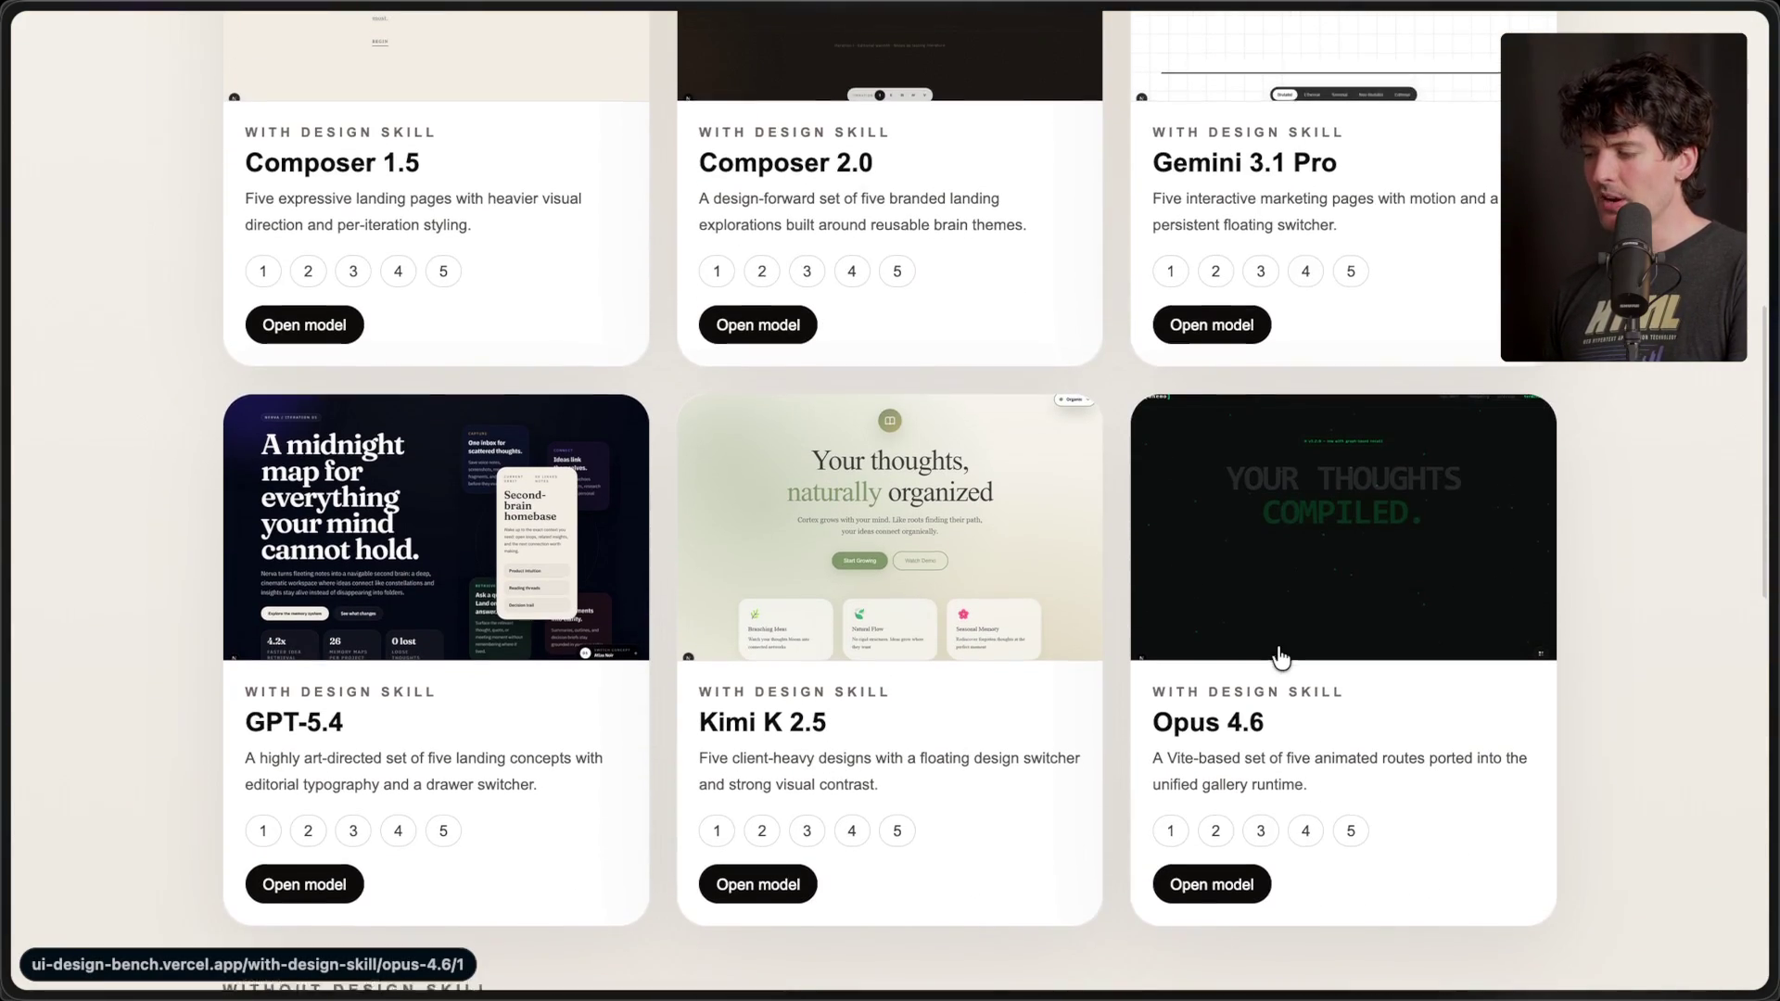
pyautogui.scroll(3, 1280, 656)
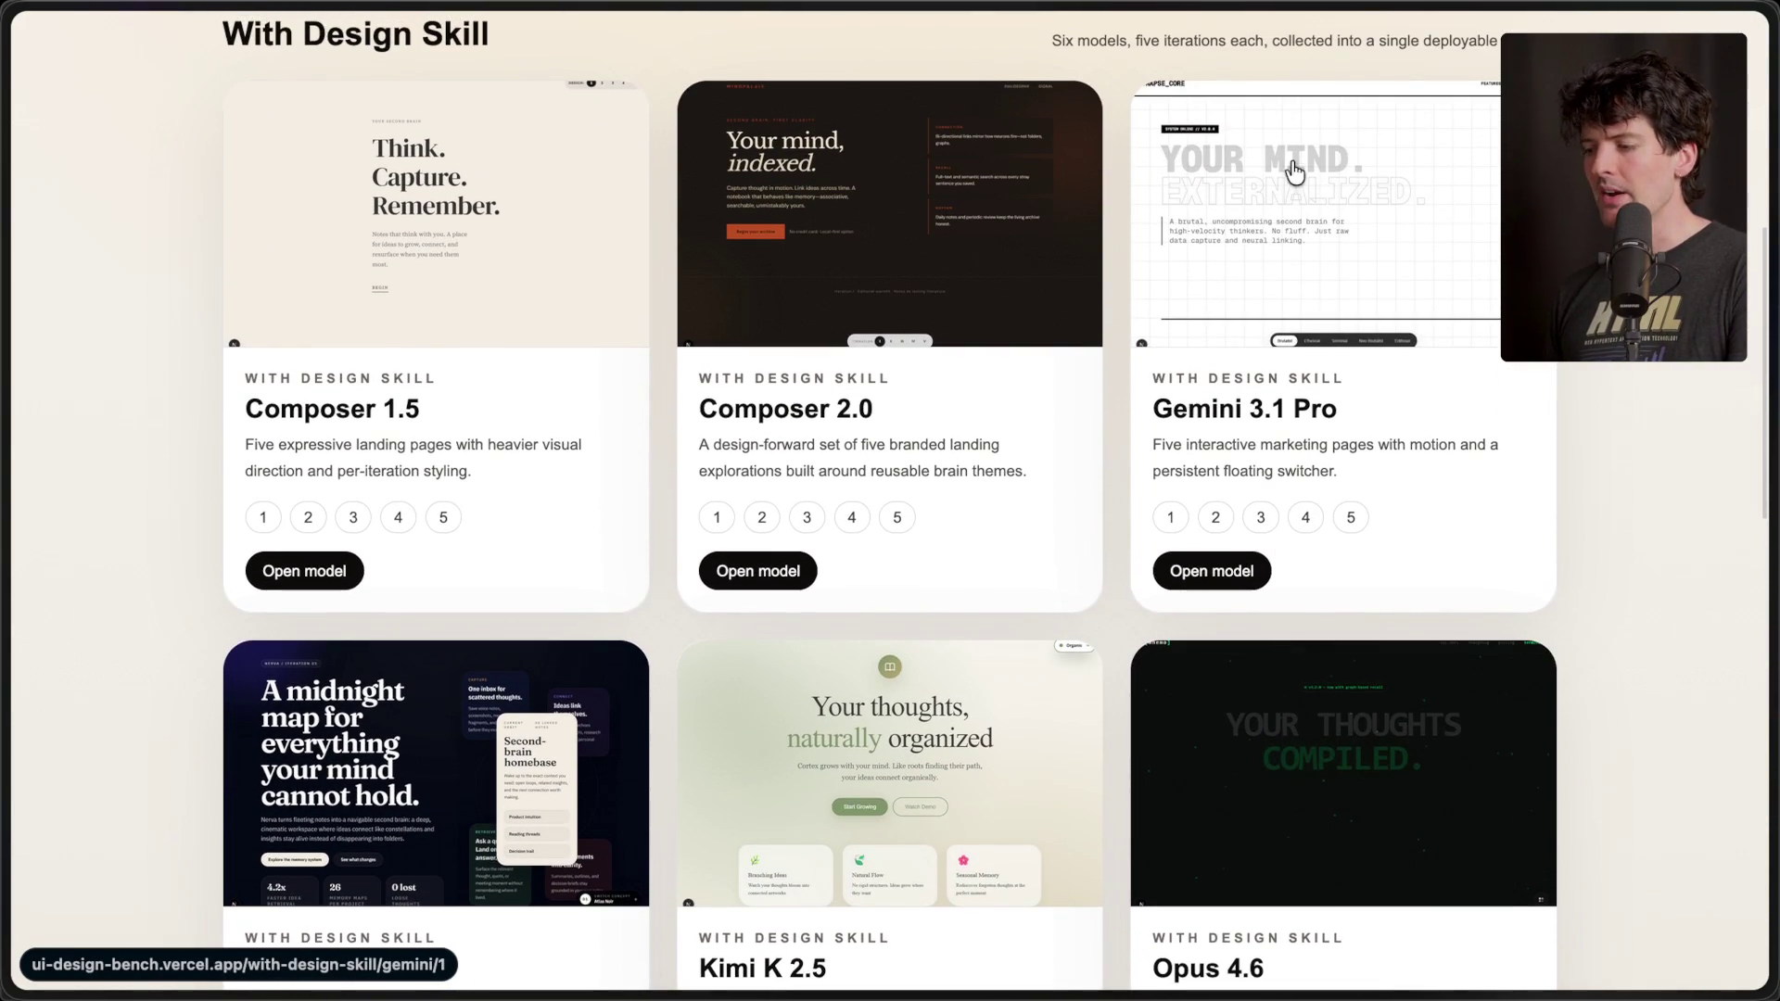
pyautogui.click(1233, 273)
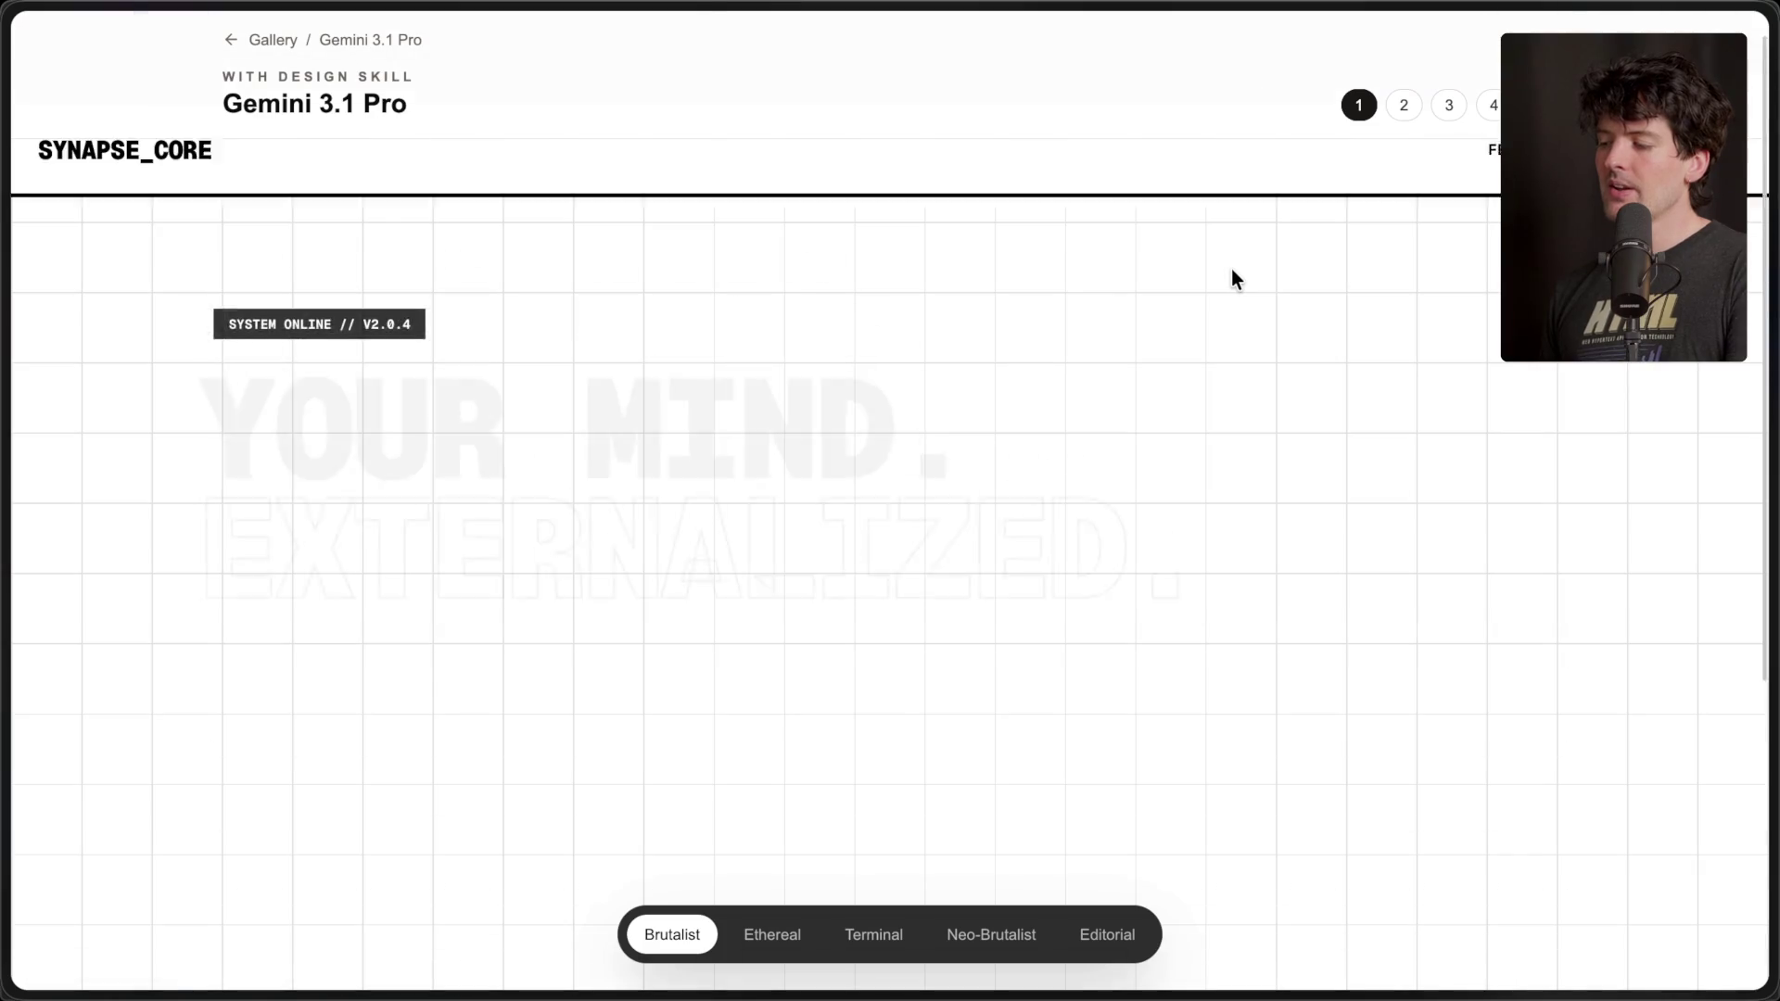
pyautogui.hotkey('ctrl', 'Tab')
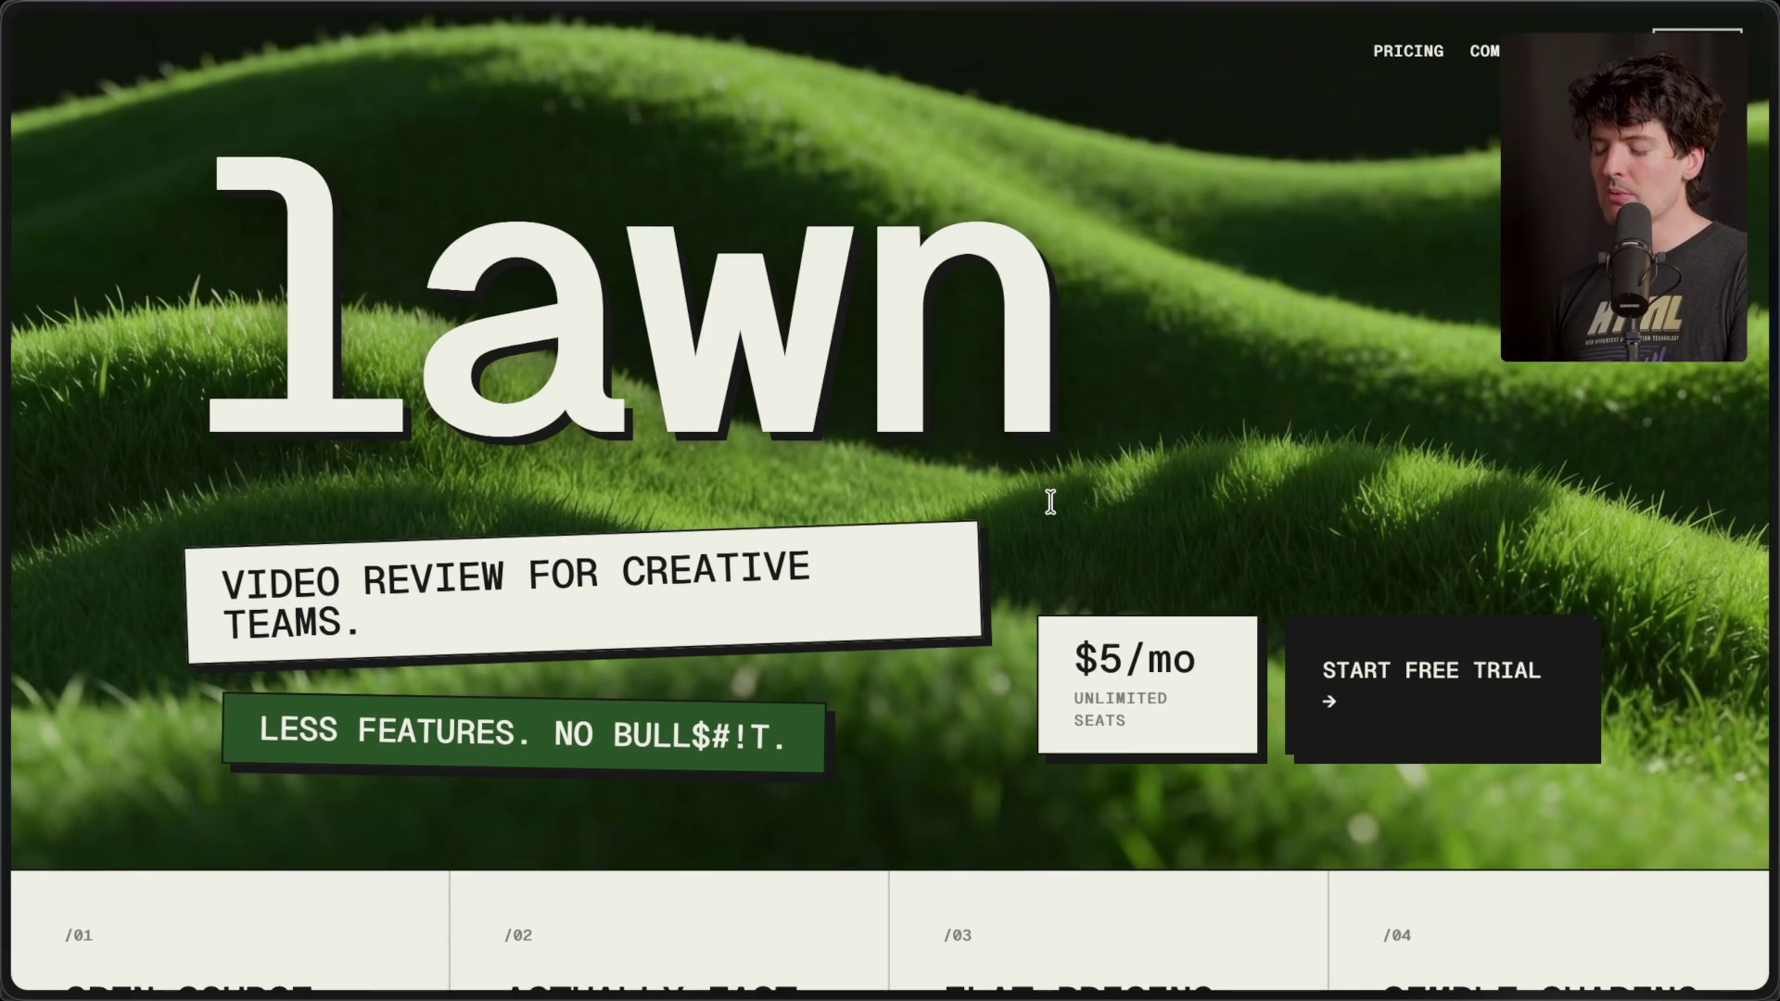
# - Browse lawn's landing page, briefly highlighting the 'VIDEO REVIEW FOR CREATIVE TEAMS.' tagline
pyautogui.scroll(-5, 1049, 500)
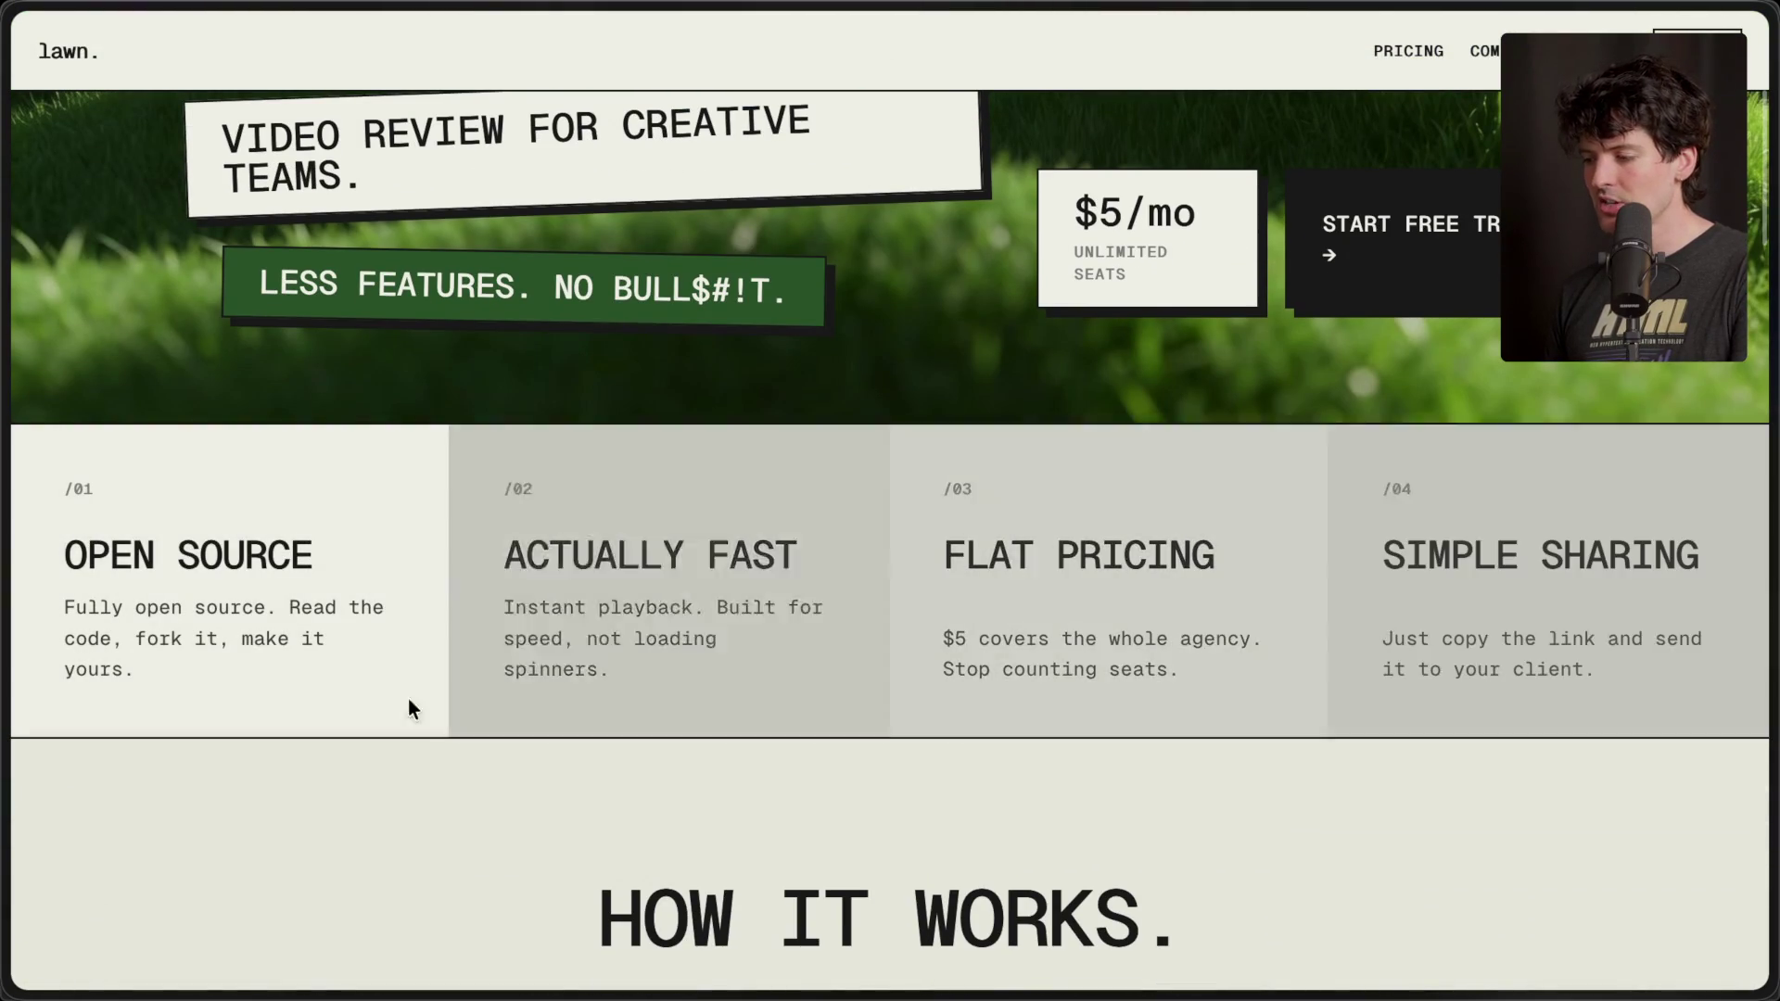
pyautogui.scroll(5, 258, 853)
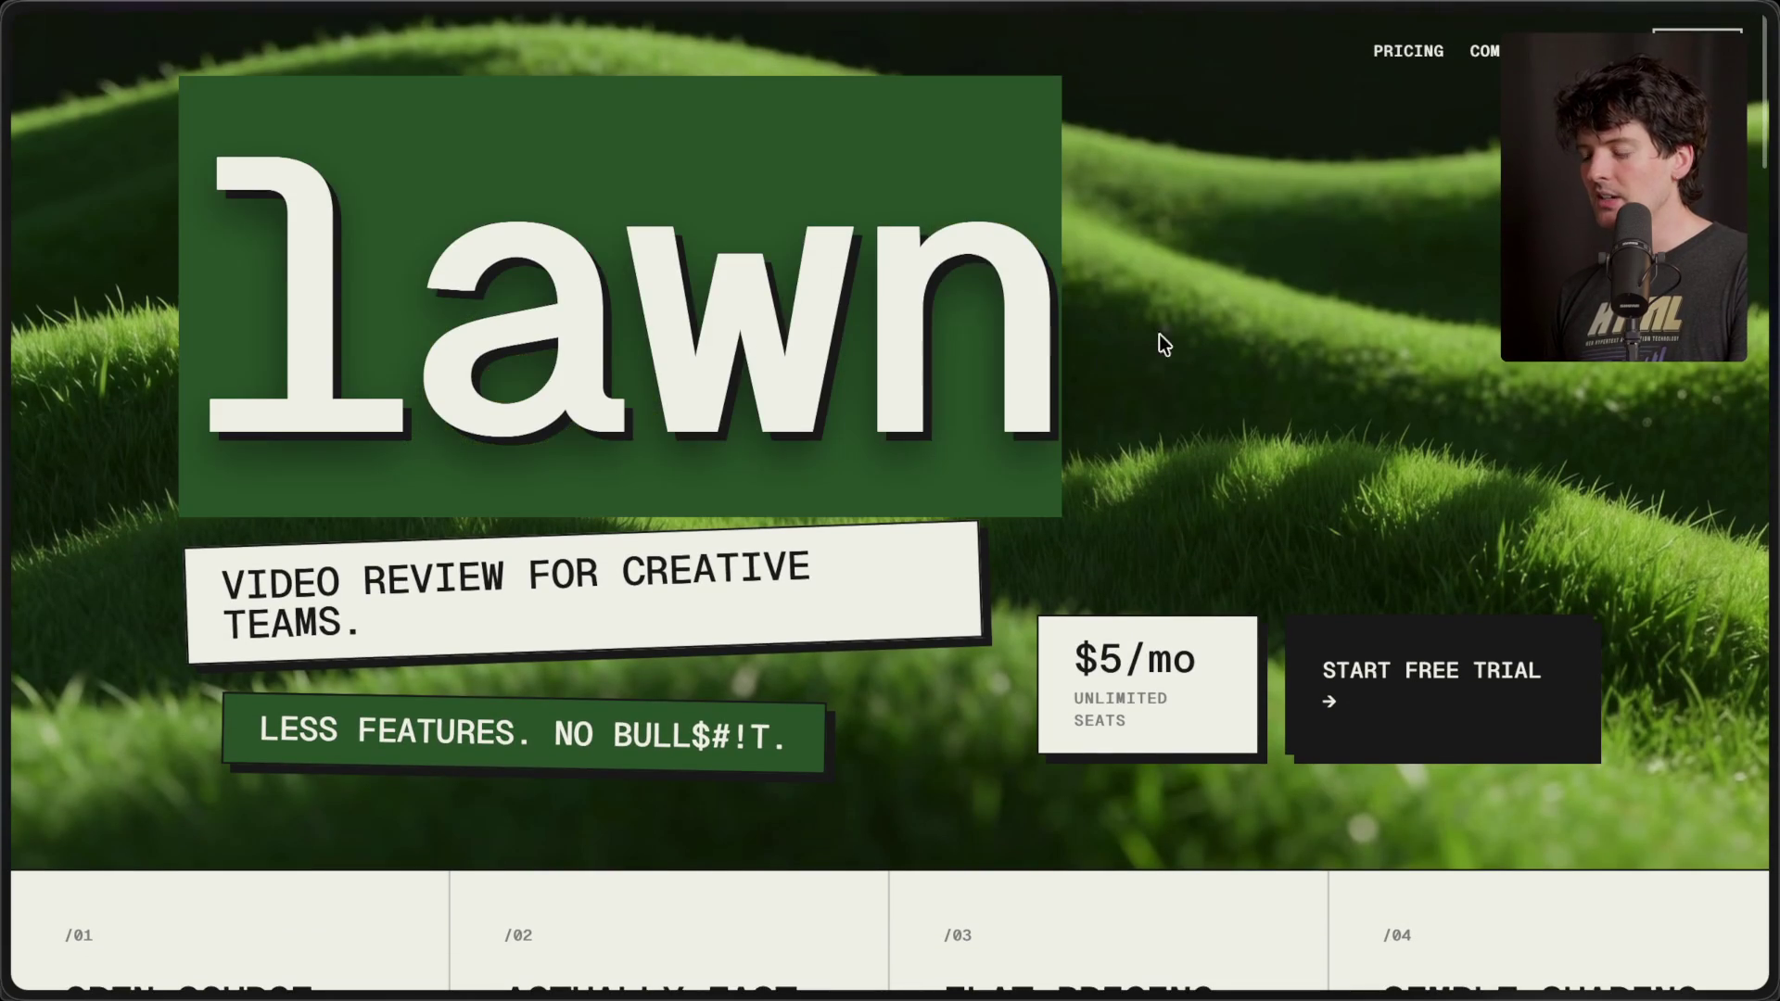
pyautogui.moveTo(202, 586); pyautogui.dragTo(577, 687)
pyautogui.click(213, 614)
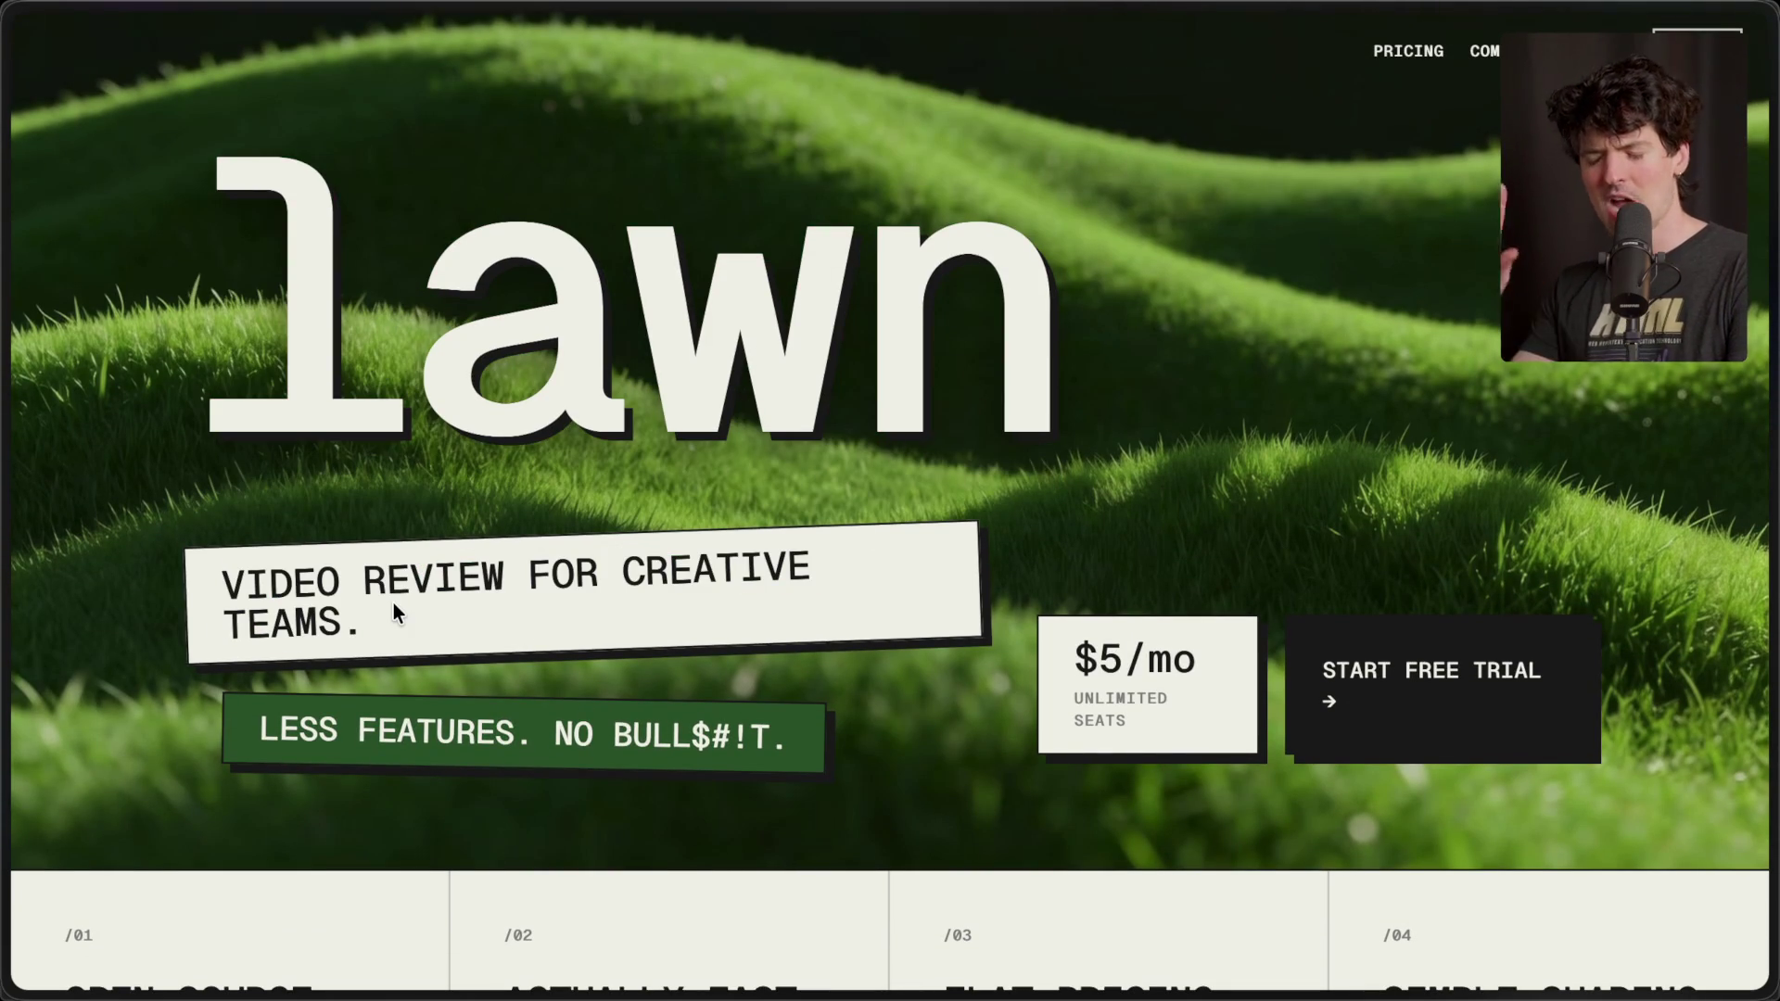
pyautogui.scroll(-15, 393, 603)
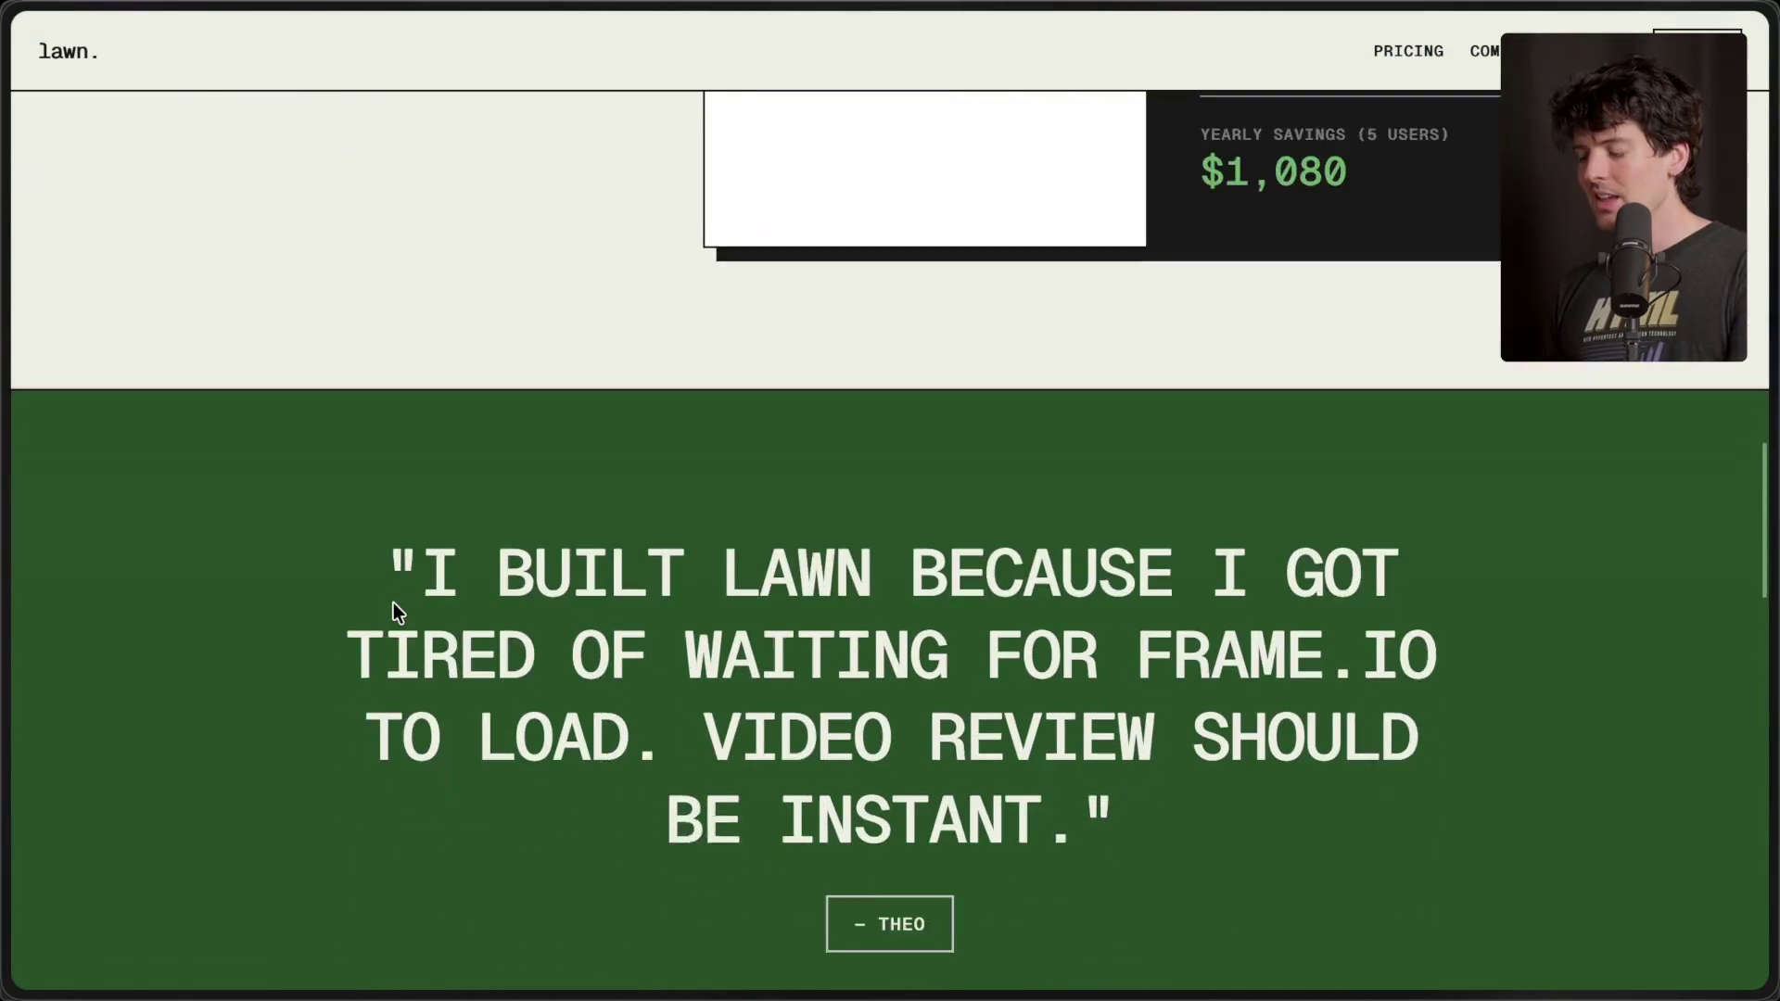
pyautogui.scroll(5, 393, 603)
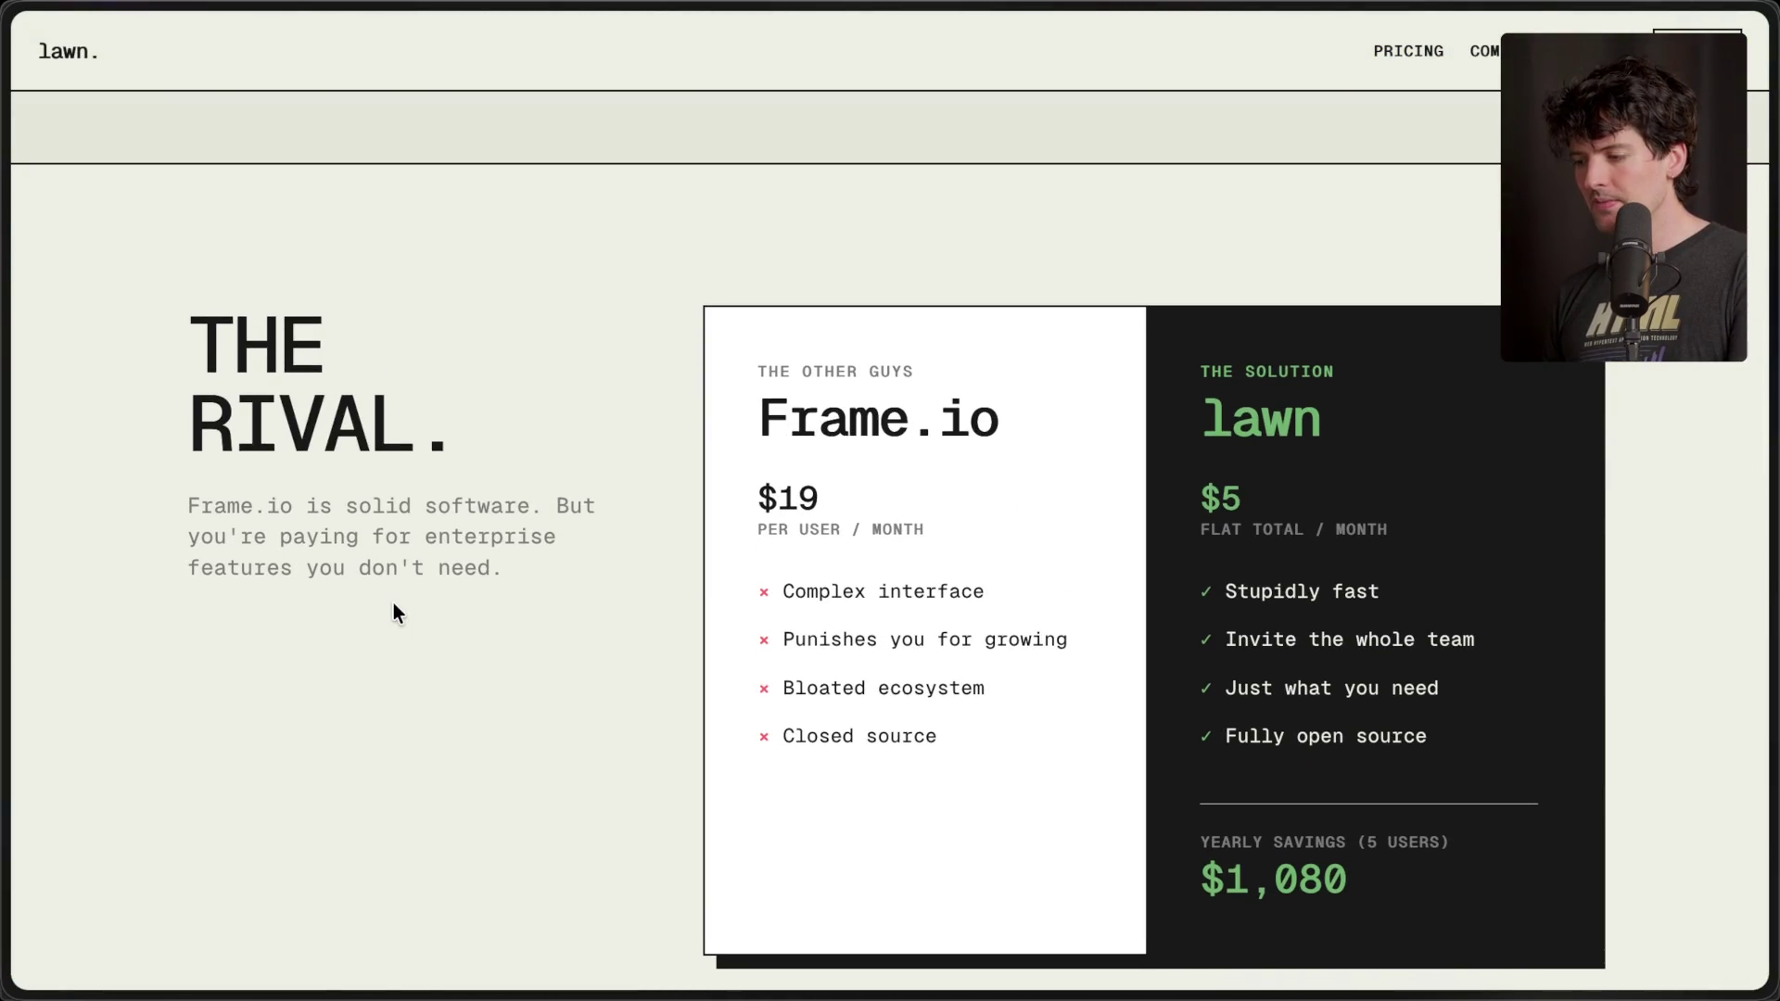
pyautogui.scroll(-10, 393, 603)
pyautogui.scroll(-5, 393, 602)
pyautogui.scroll(15, 393, 603)
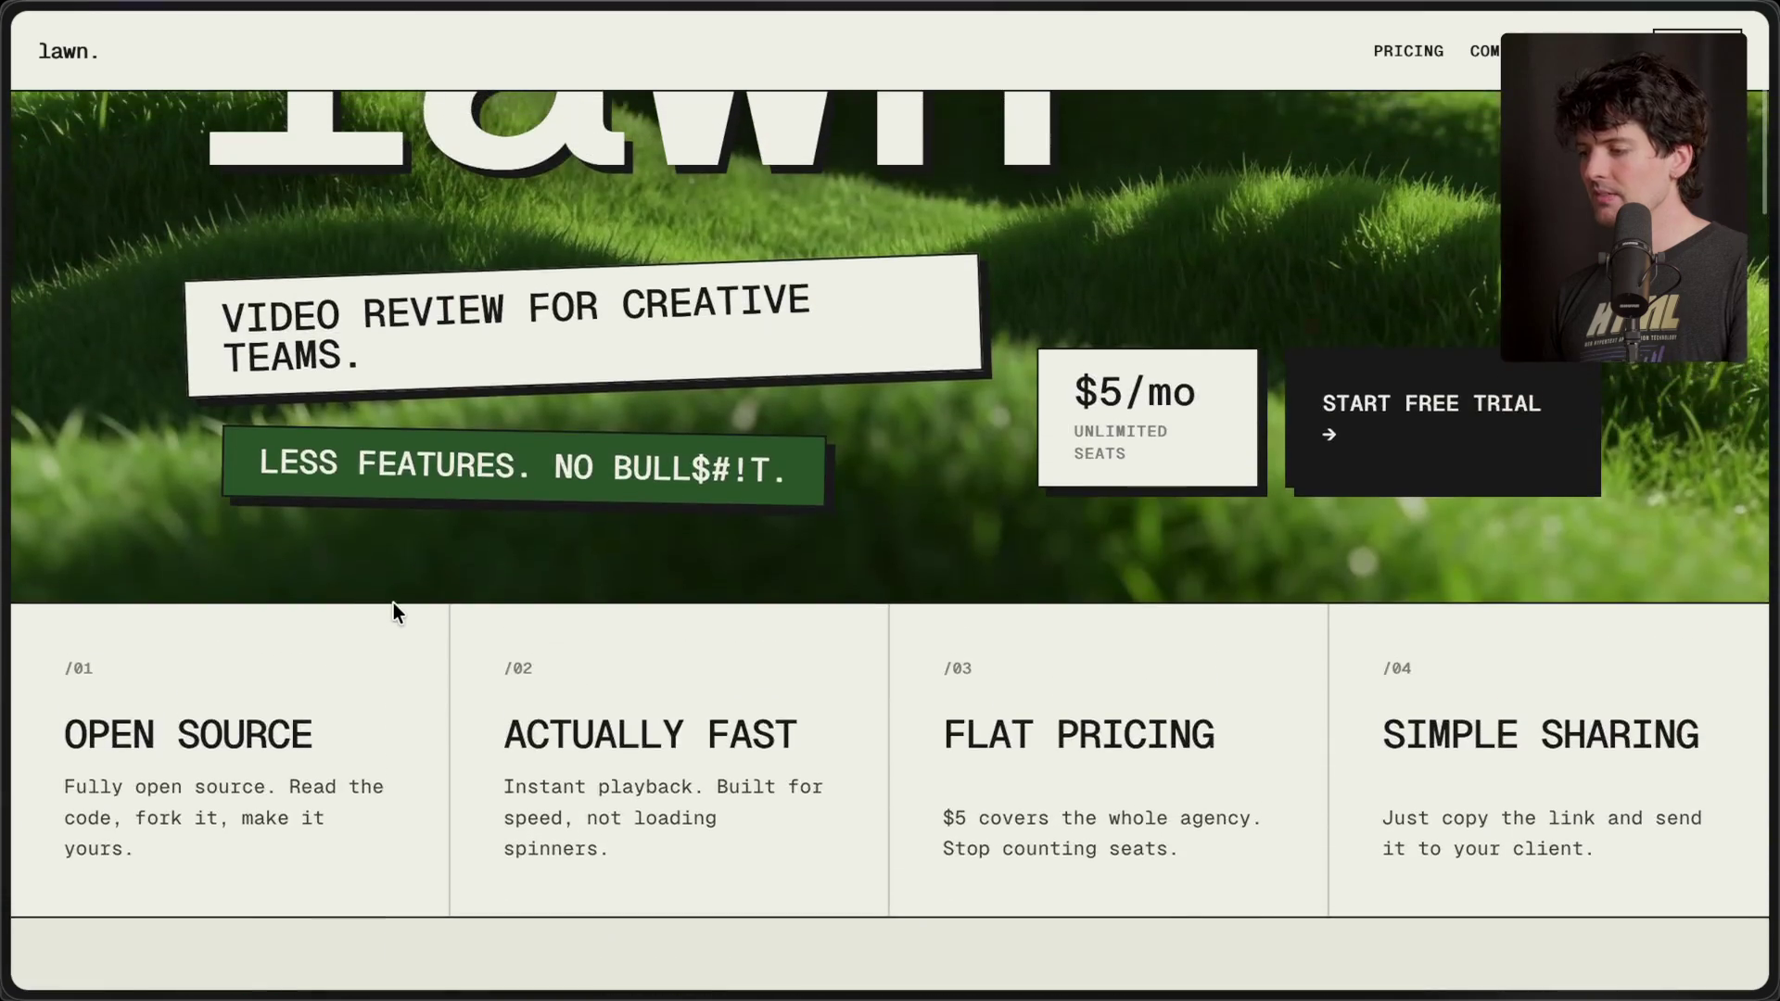
pyautogui.scroll(5, 393, 602)
pyautogui.moveTo(1548, 565)
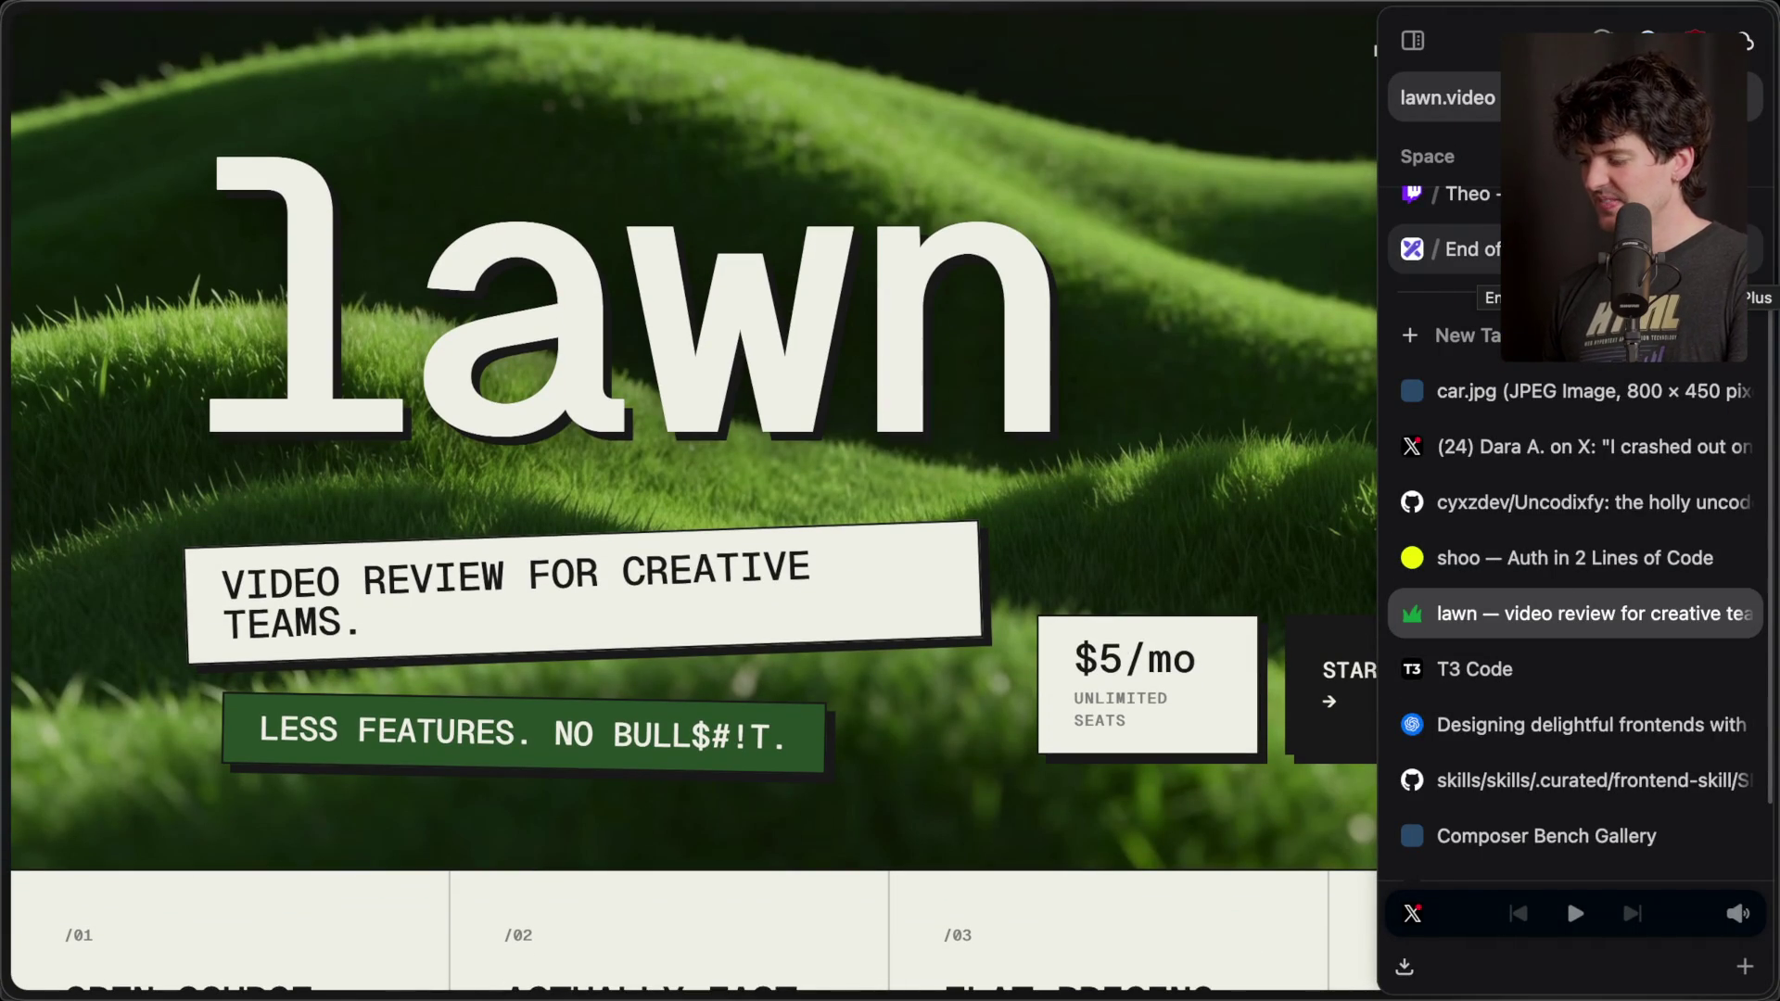
pyautogui.click(1464, 251)
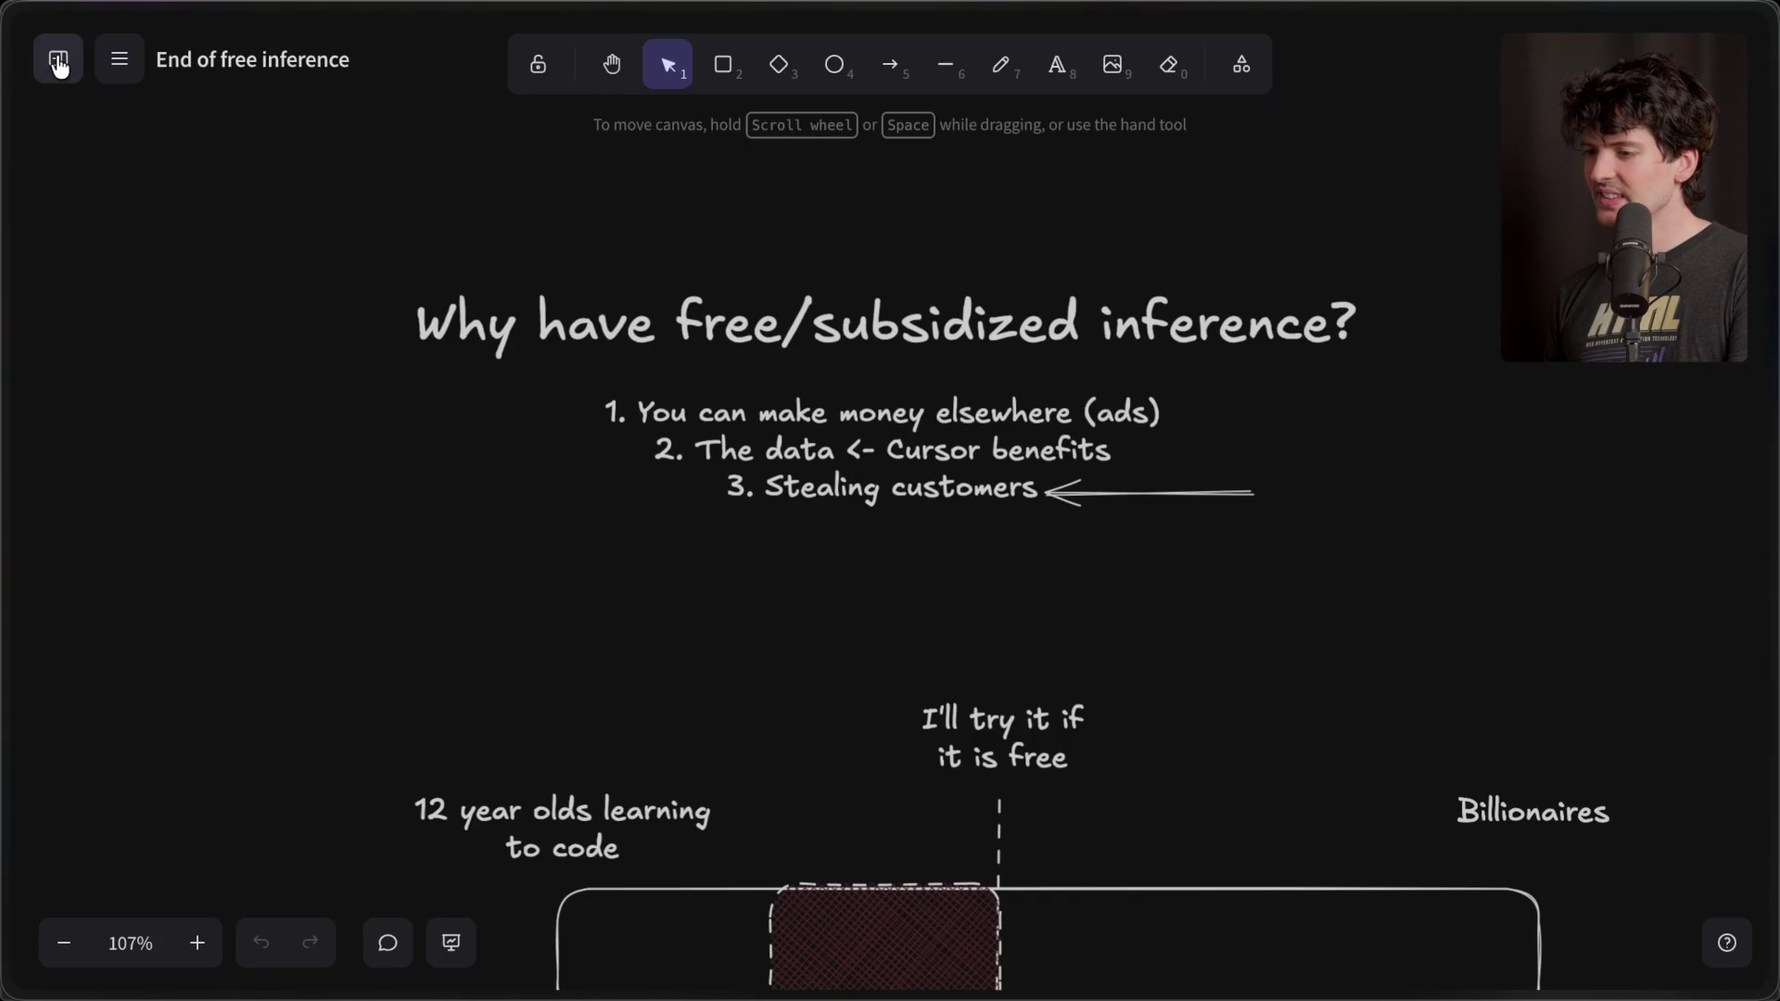
# - Create a new blank scene and title it 'gpt frontend sucks'
pyautogui.click(57, 65)
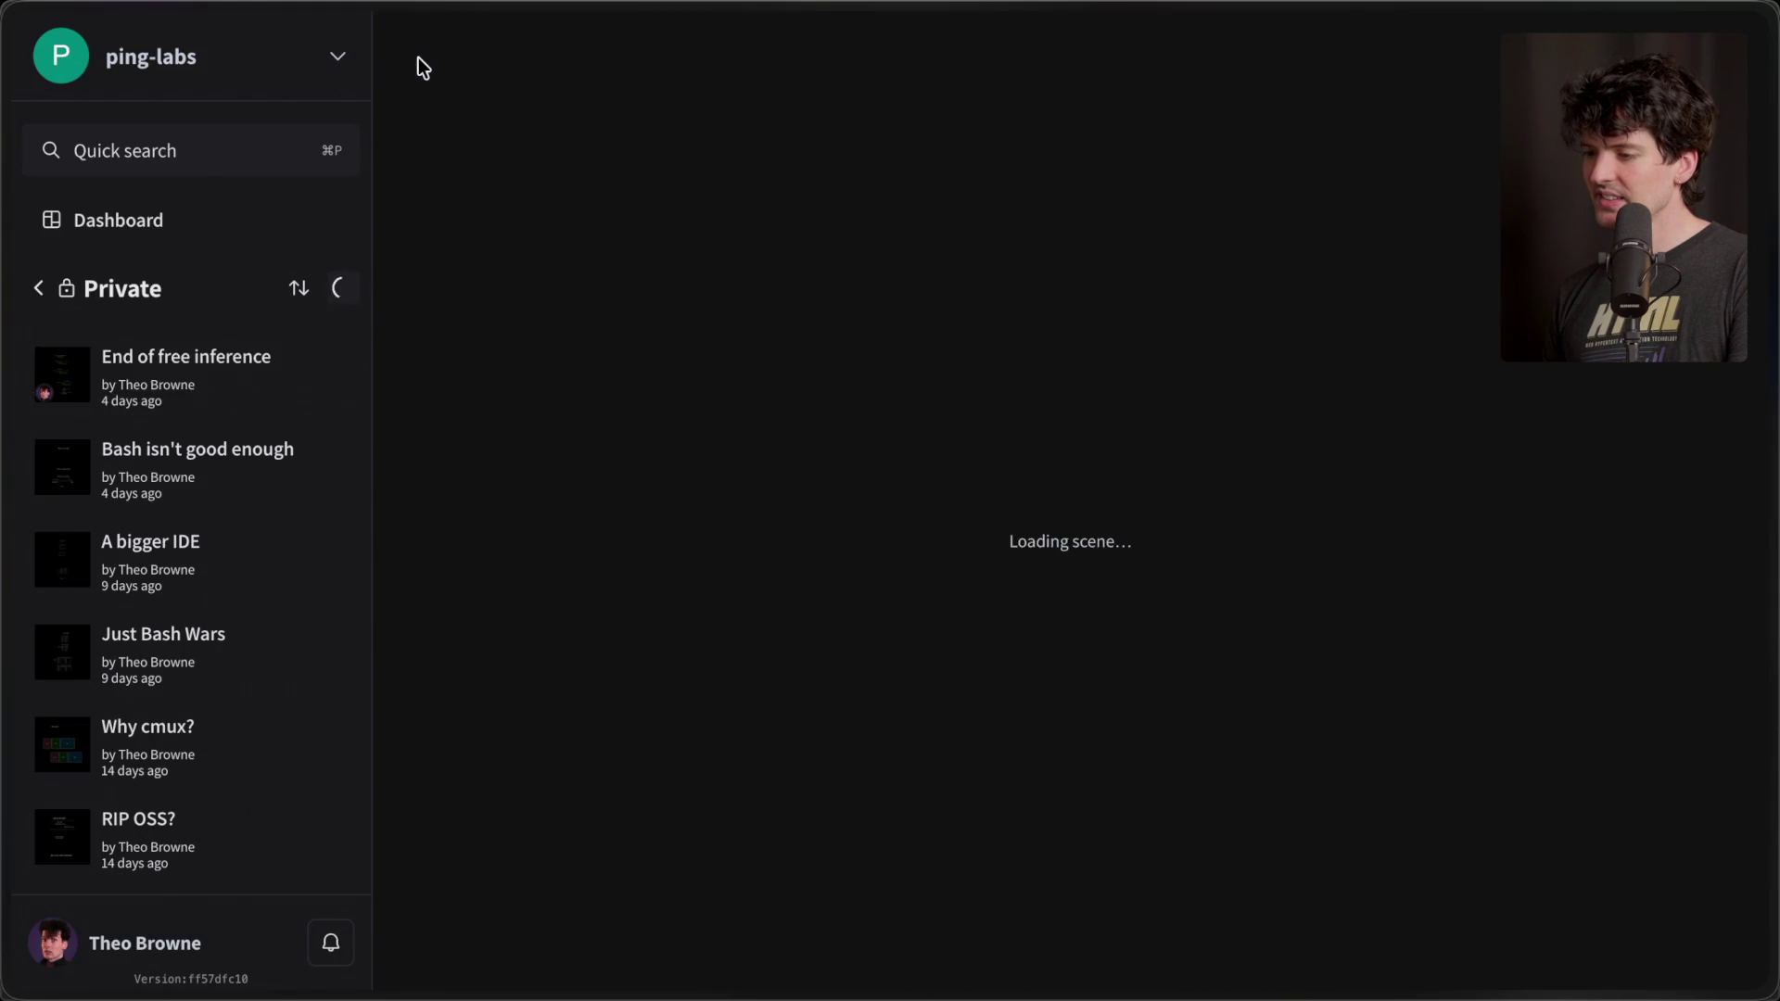
pyautogui.click(420, 58)
pyautogui.click(288, 58)
pyautogui.write('w')
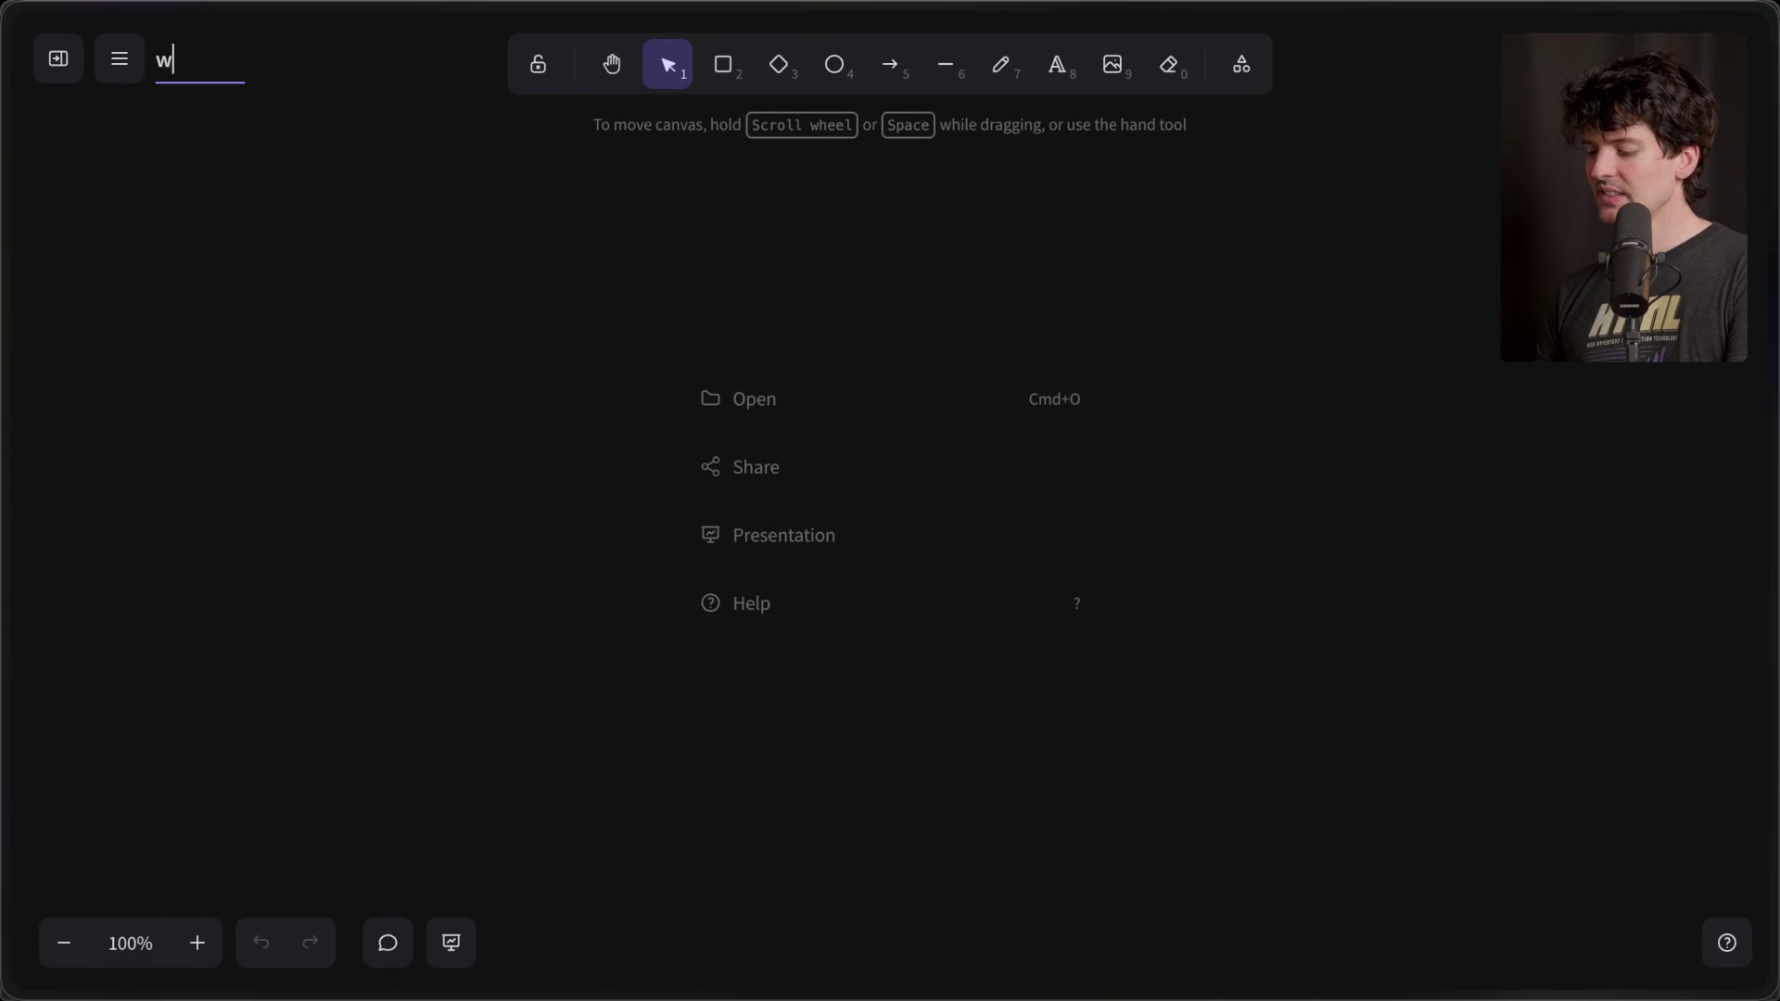
pyautogui.write('pt')
pyautogui.press('super+a')
pyautogui.write('gpt')
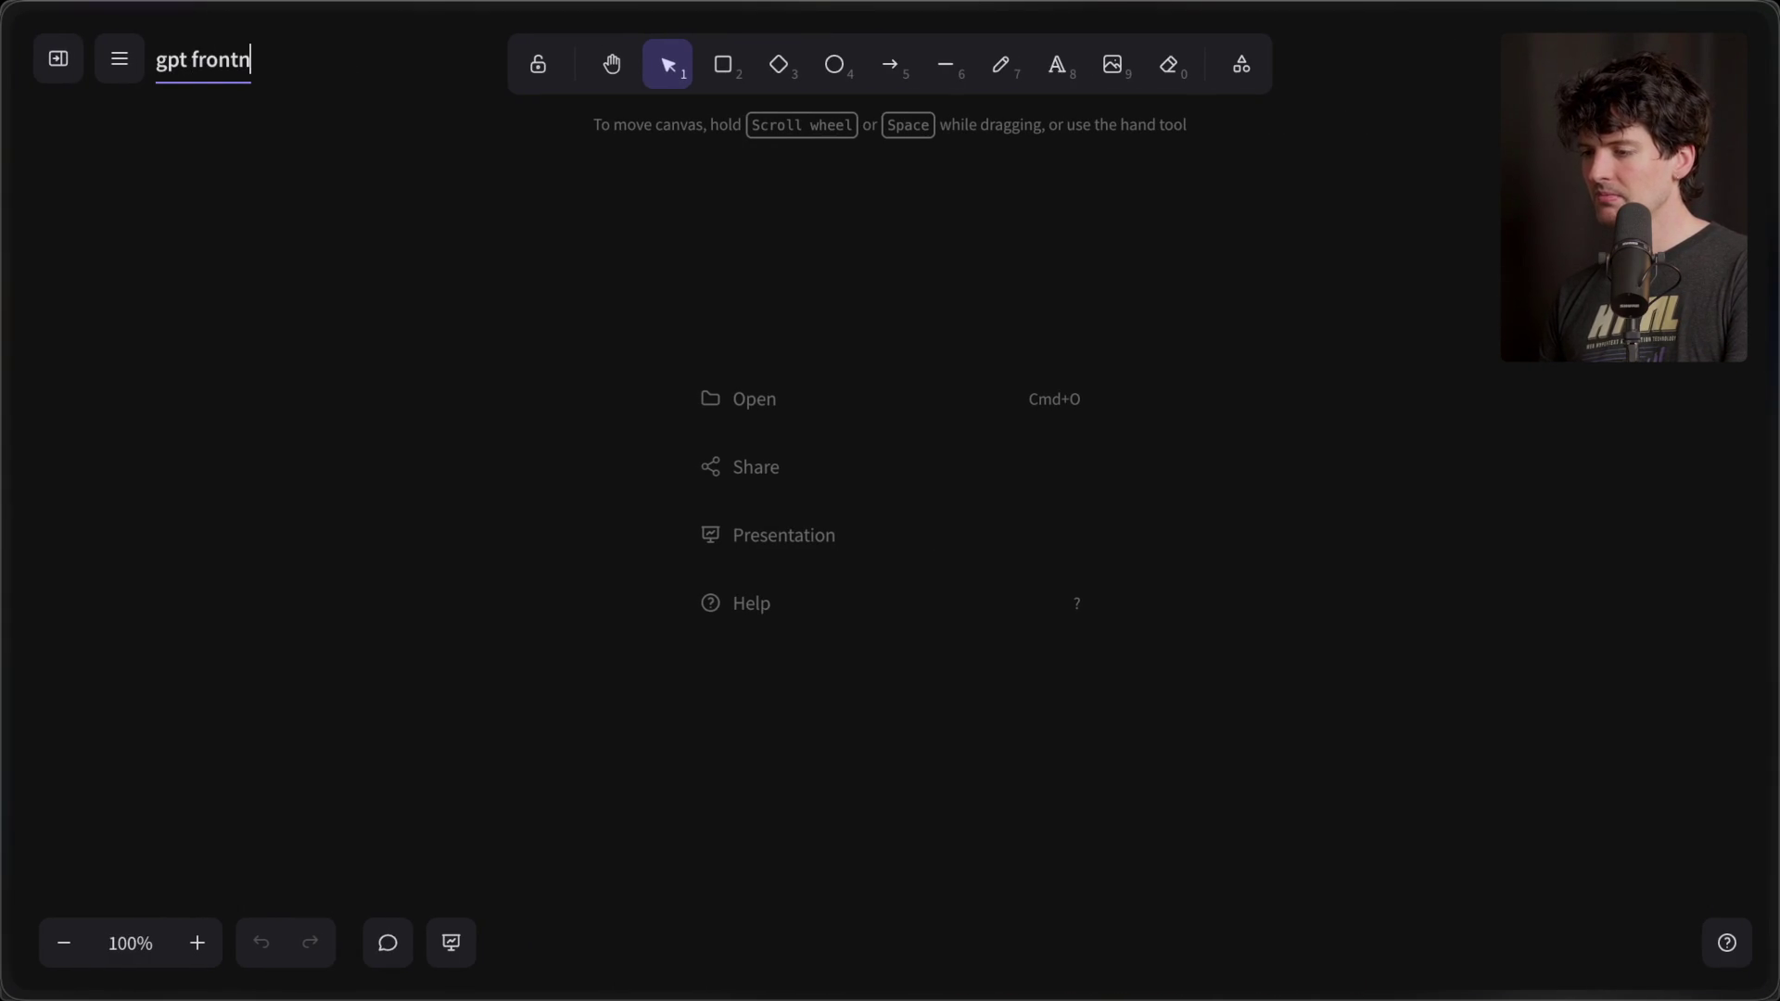
pyautogui.write('end sucks')
pyautogui.press('Return')
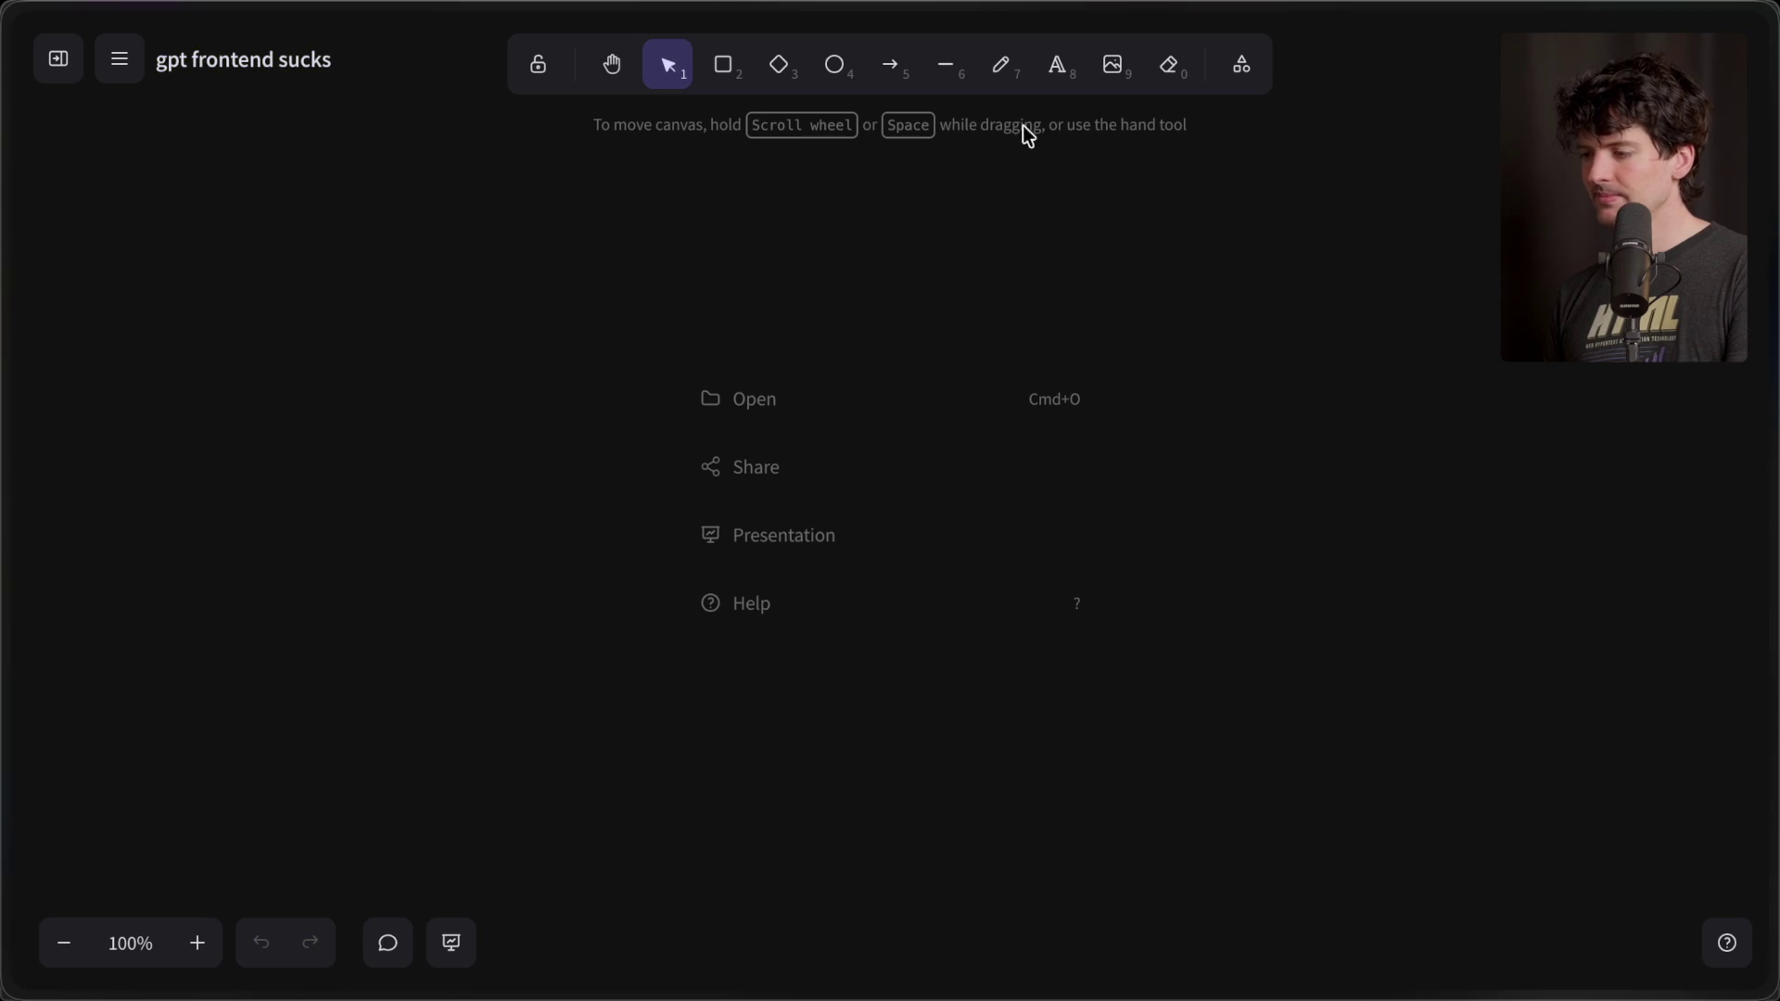
# - Add an extra-large heading 'Why does GPT suck at frontend?' at the top centre
pyautogui.click(1057, 64)
pyautogui.click(244, 389)
pyautogui.click(902, 196)
pyautogui.write('W')
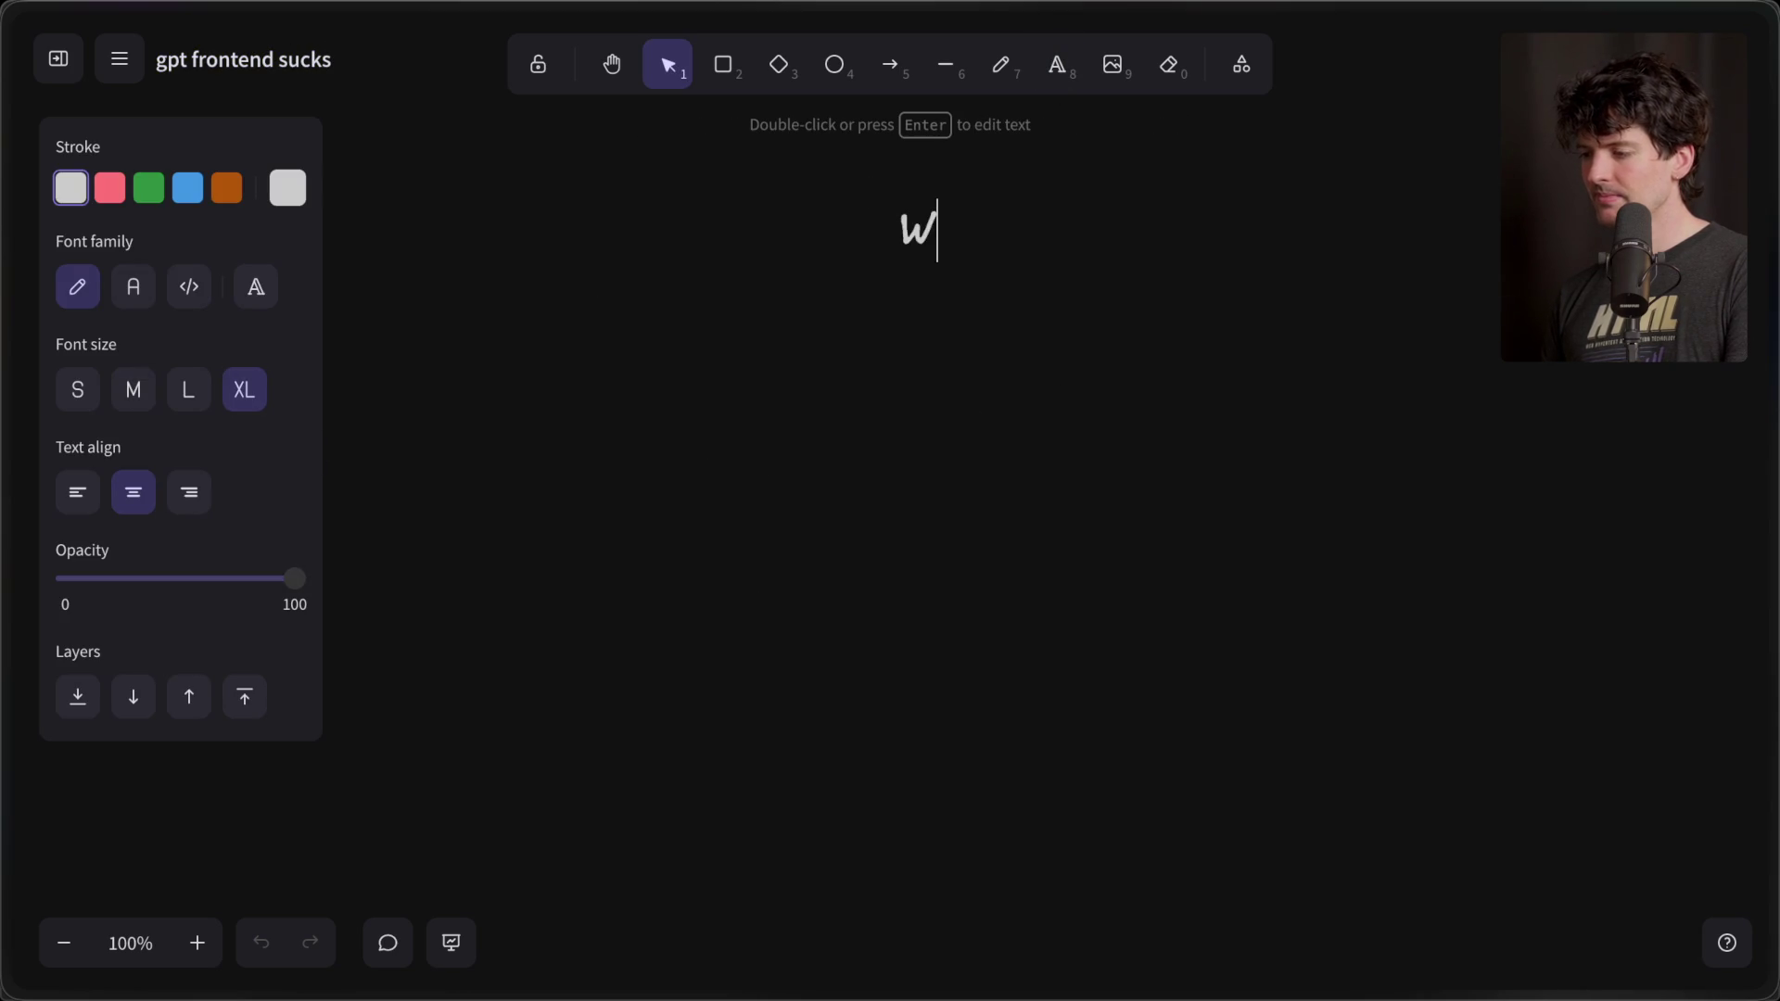
pyautogui.write('hy does GPT suck at frontend?')
pyautogui.click(954, 604)
pyautogui.moveTo(866, 231); pyautogui.dragTo(840, 235)
pyautogui.click(850, 291)
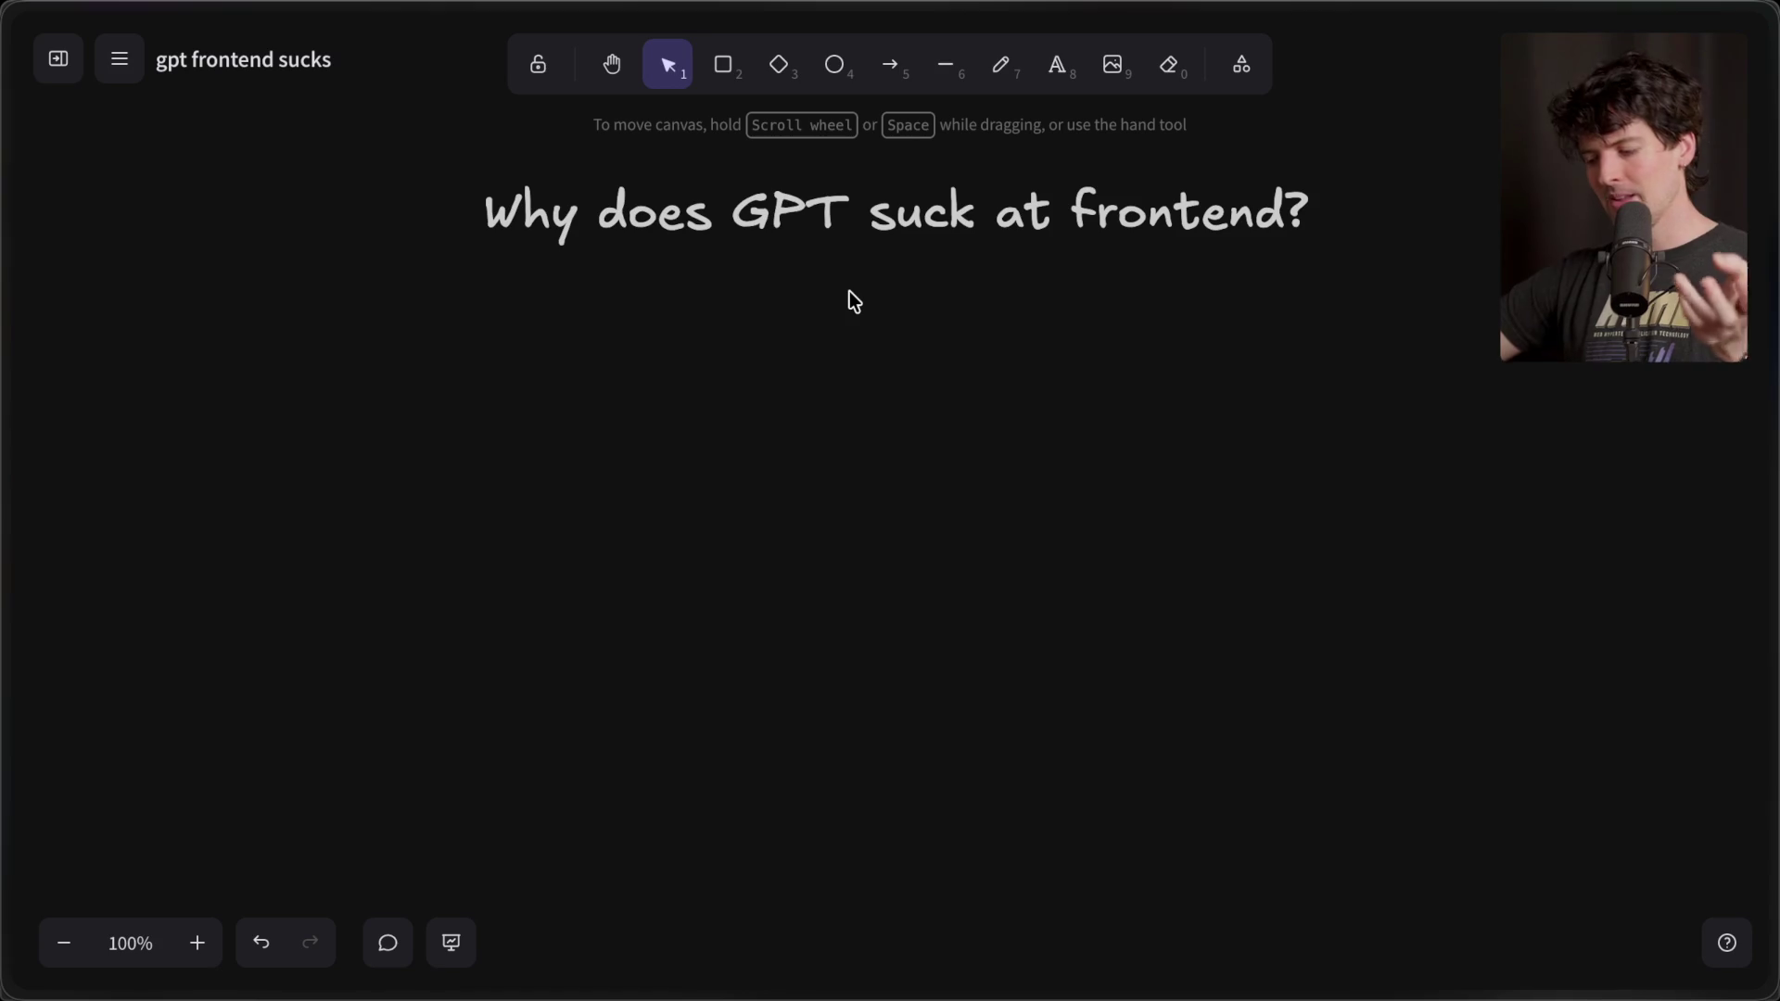
pyautogui.hotkey('ctrl', 't')
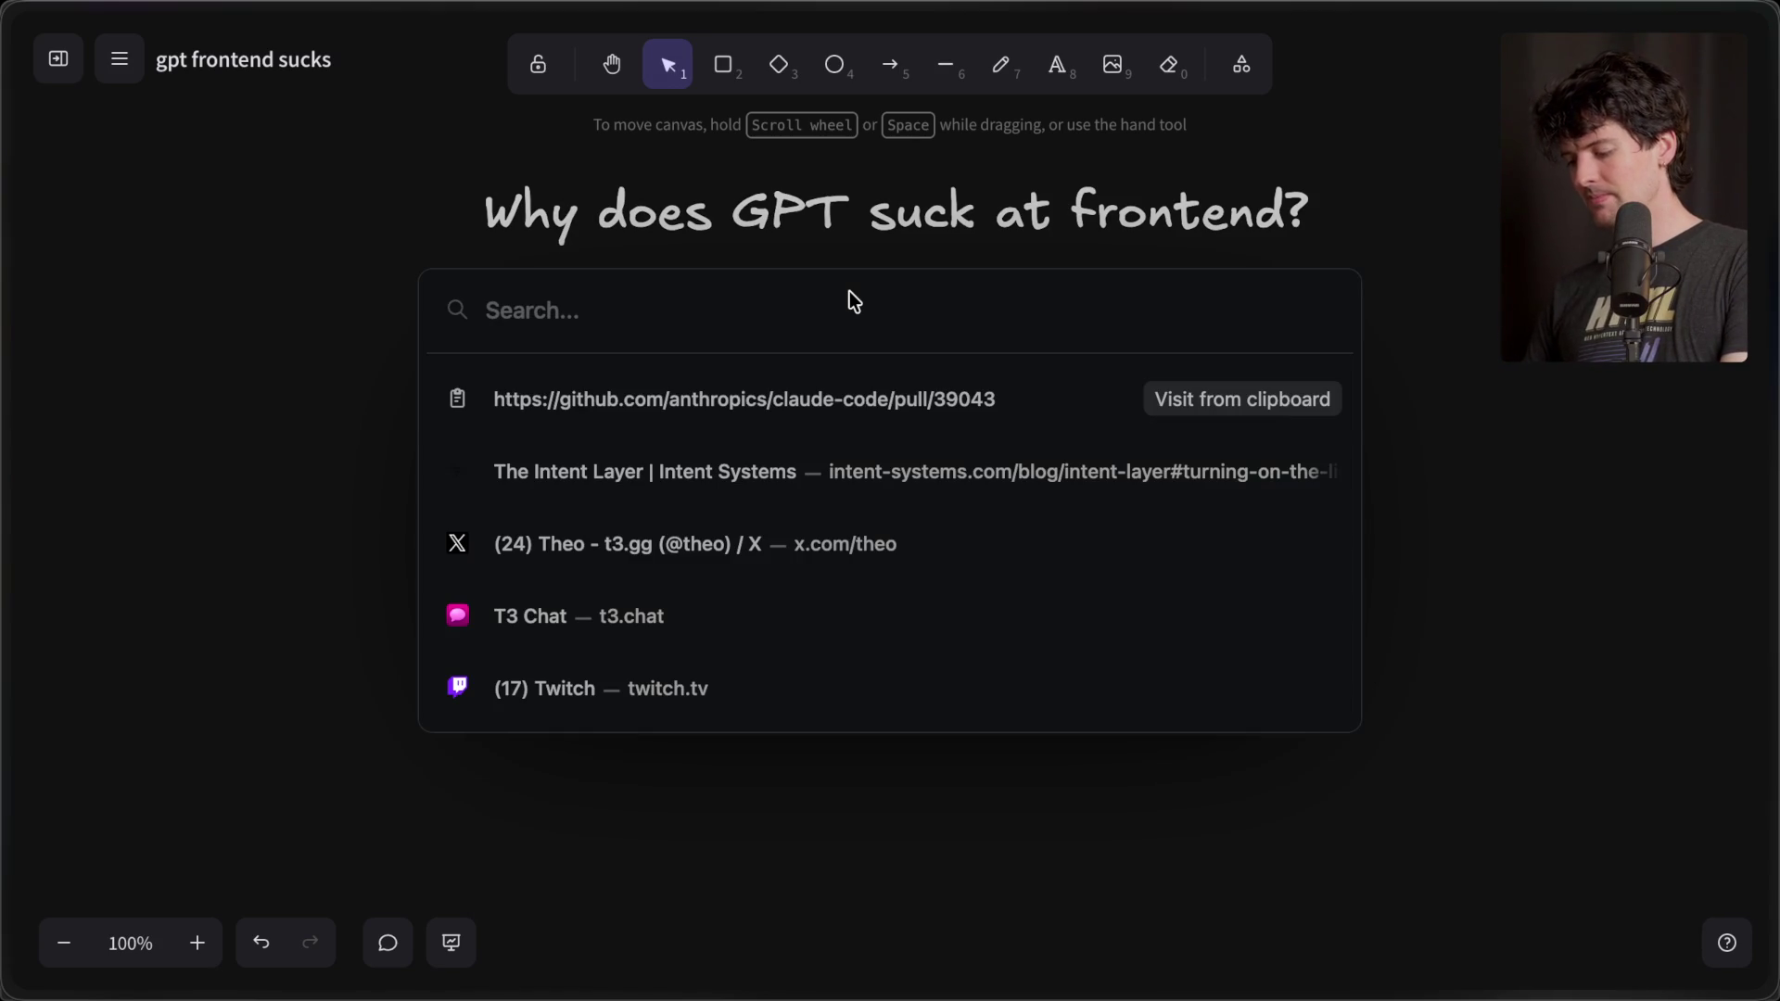
# - Go from tailwindcss.com through Tailwind Plus templates to the Oatmeal kit page
pyautogui.write('tailwindcss.com/')
pyautogui.press('Return')
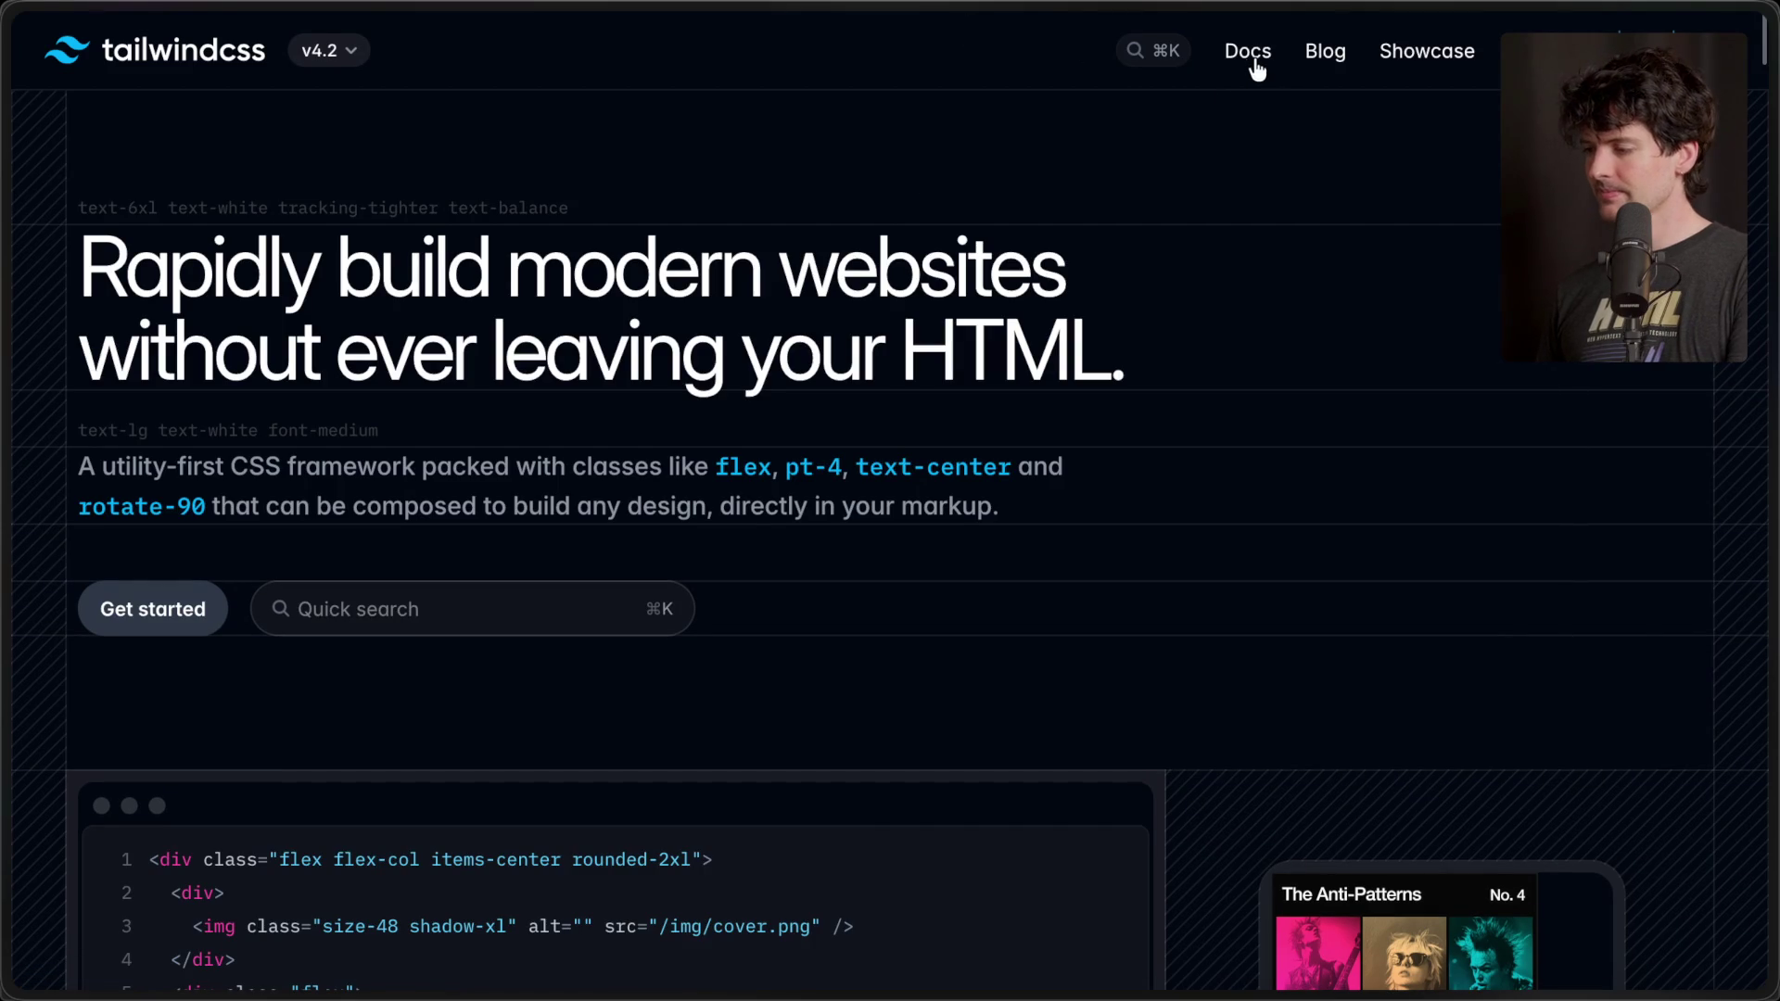
pyautogui.click(1613, 50)
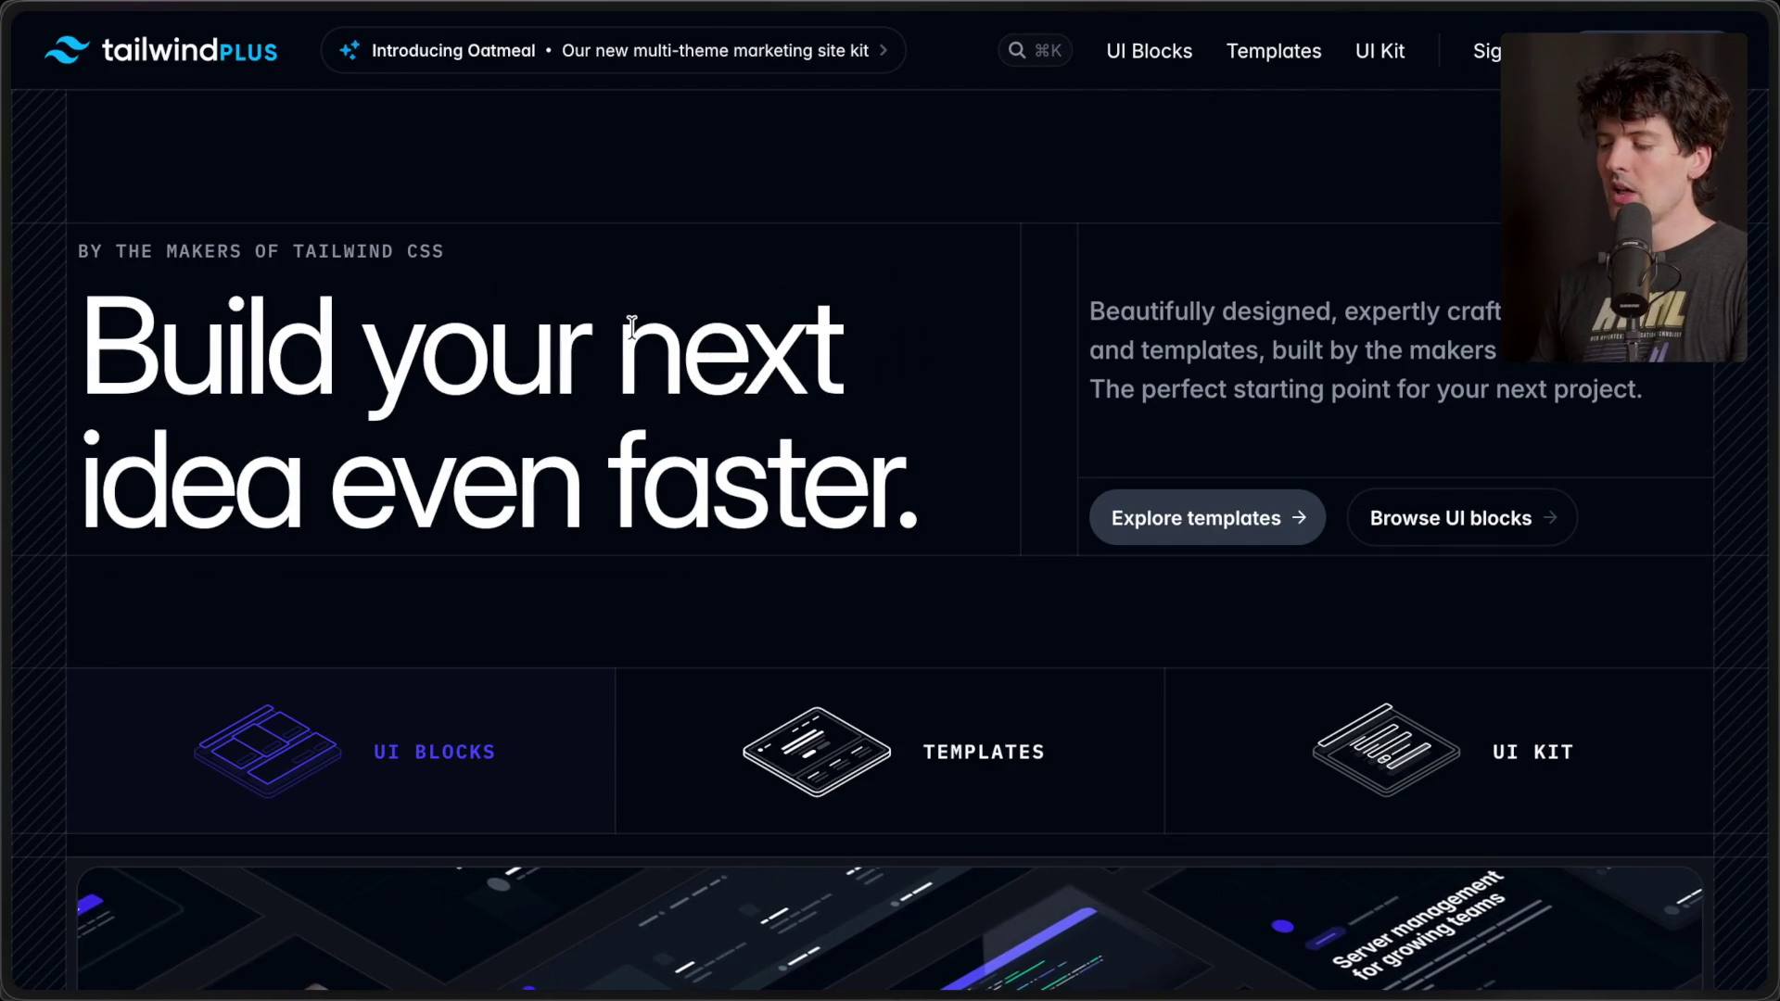
pyautogui.click(1194, 519)
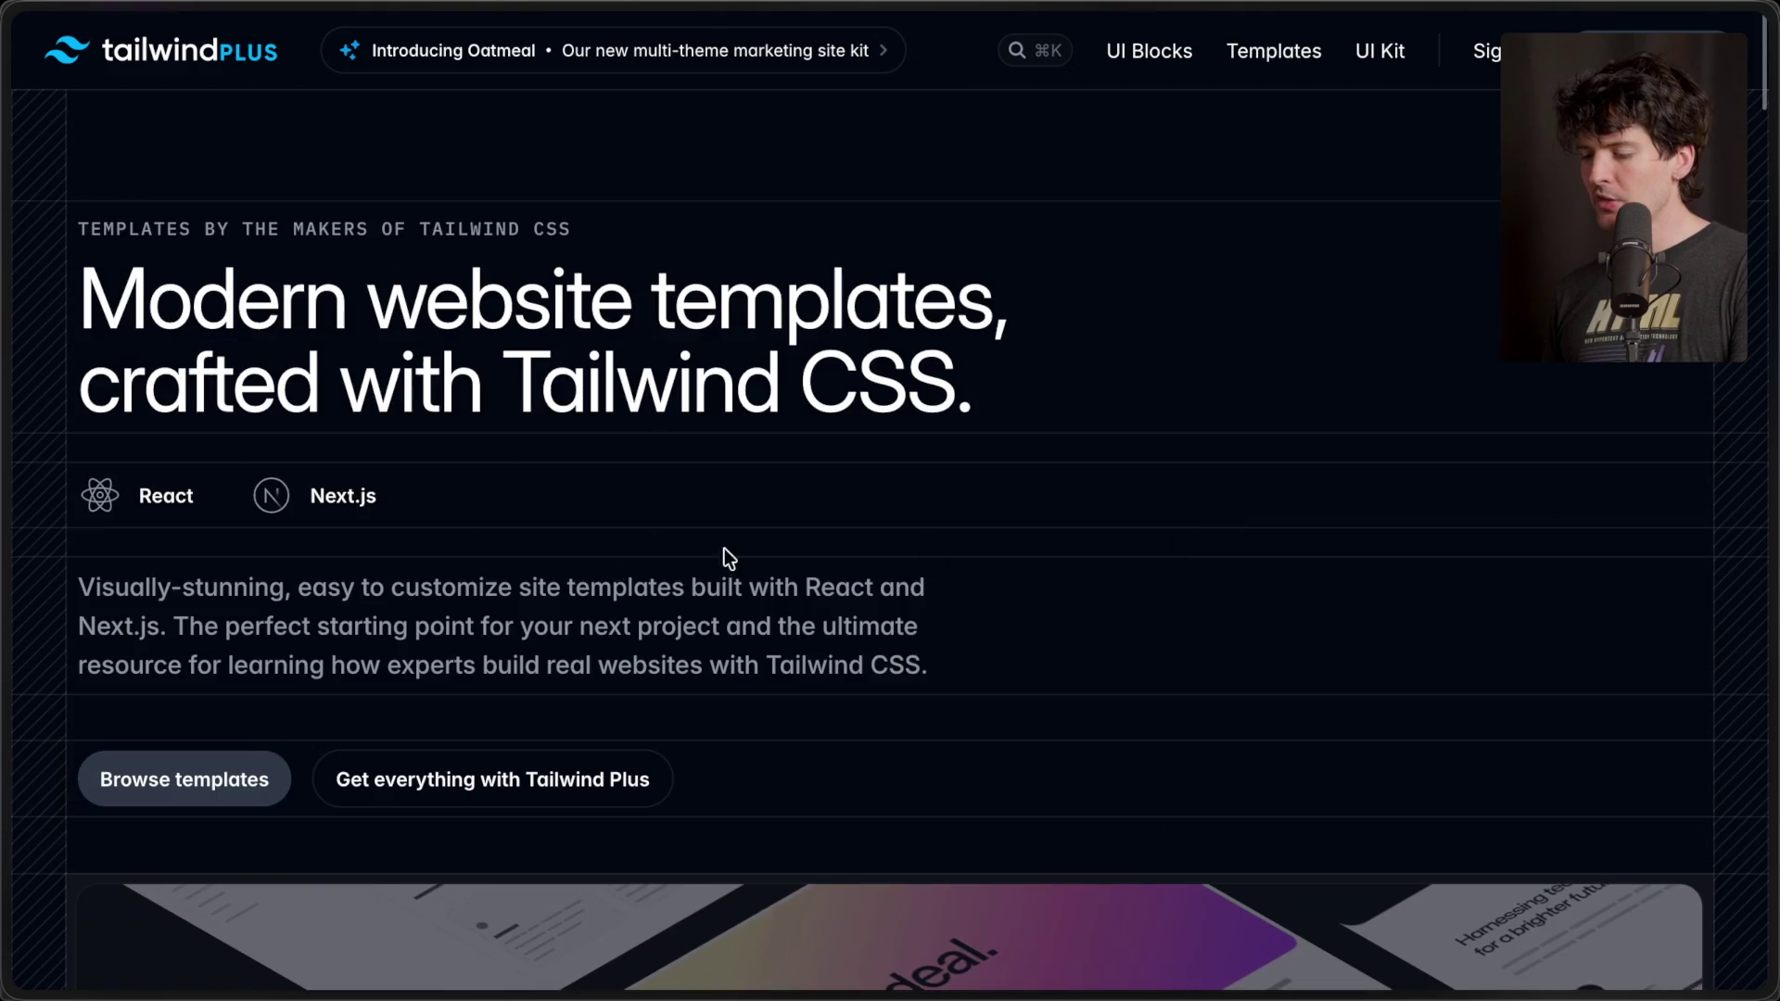
pyautogui.scroll(-10, 588, 570)
pyautogui.scroll(-5, 594, 579)
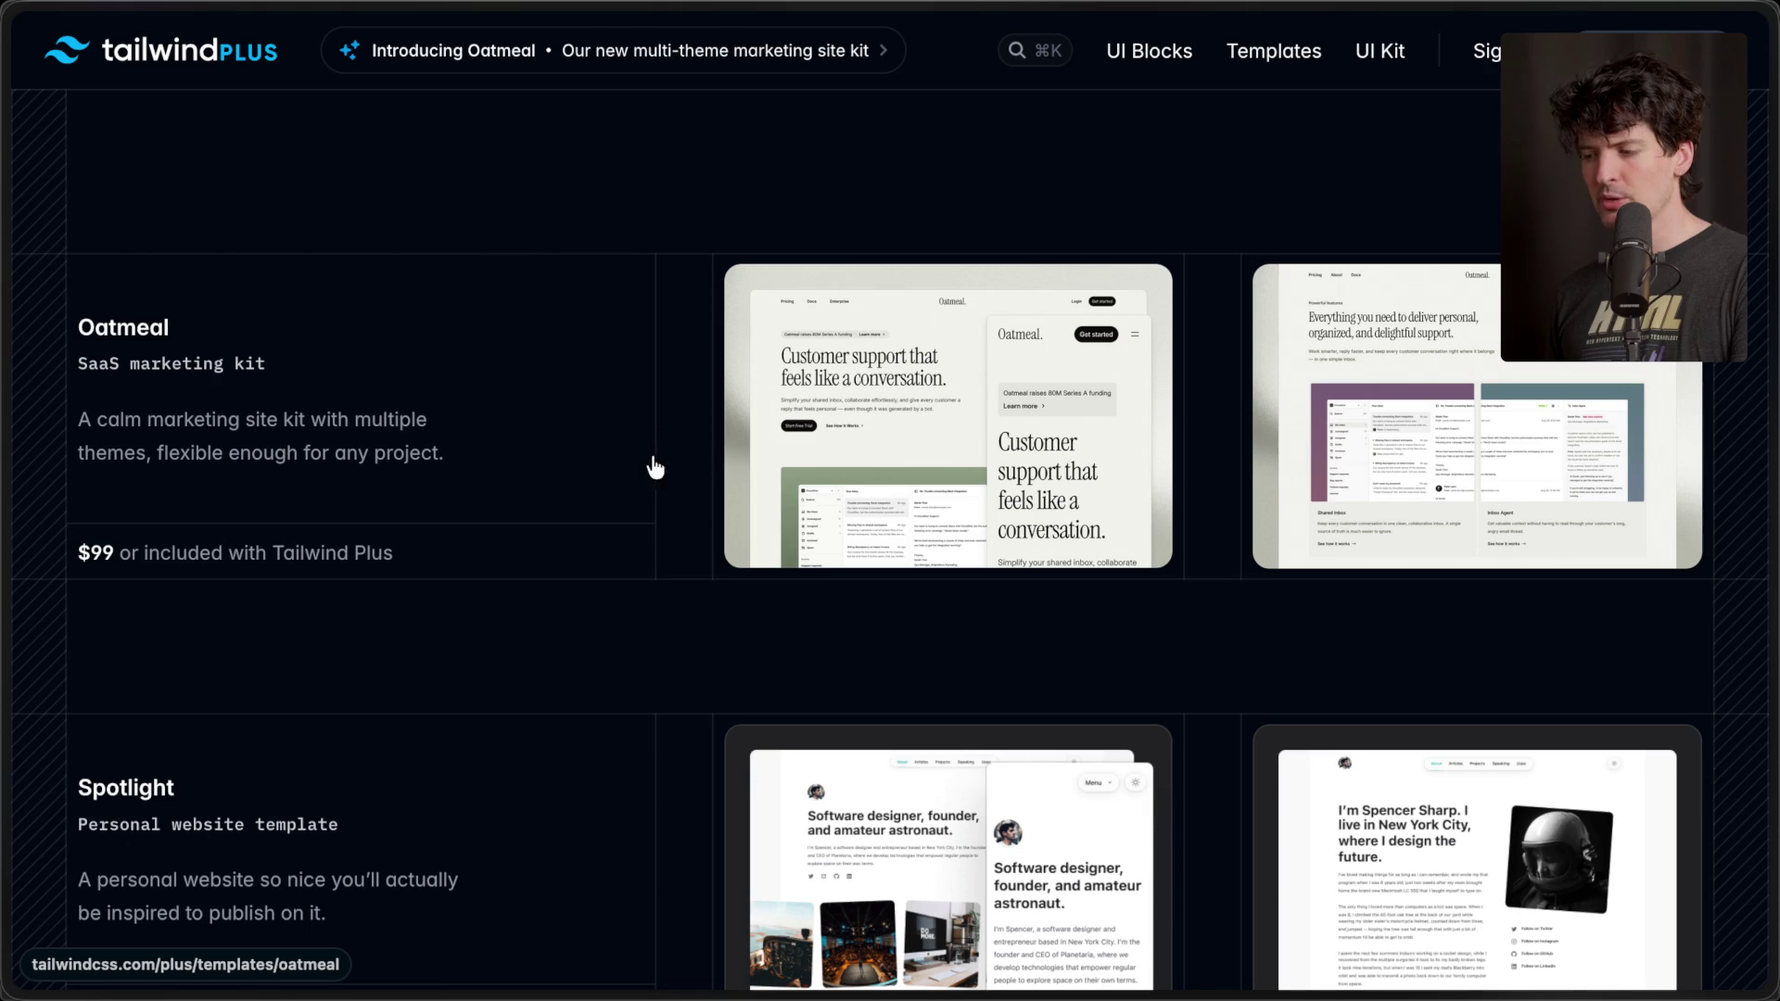
pyautogui.click(1066, 376)
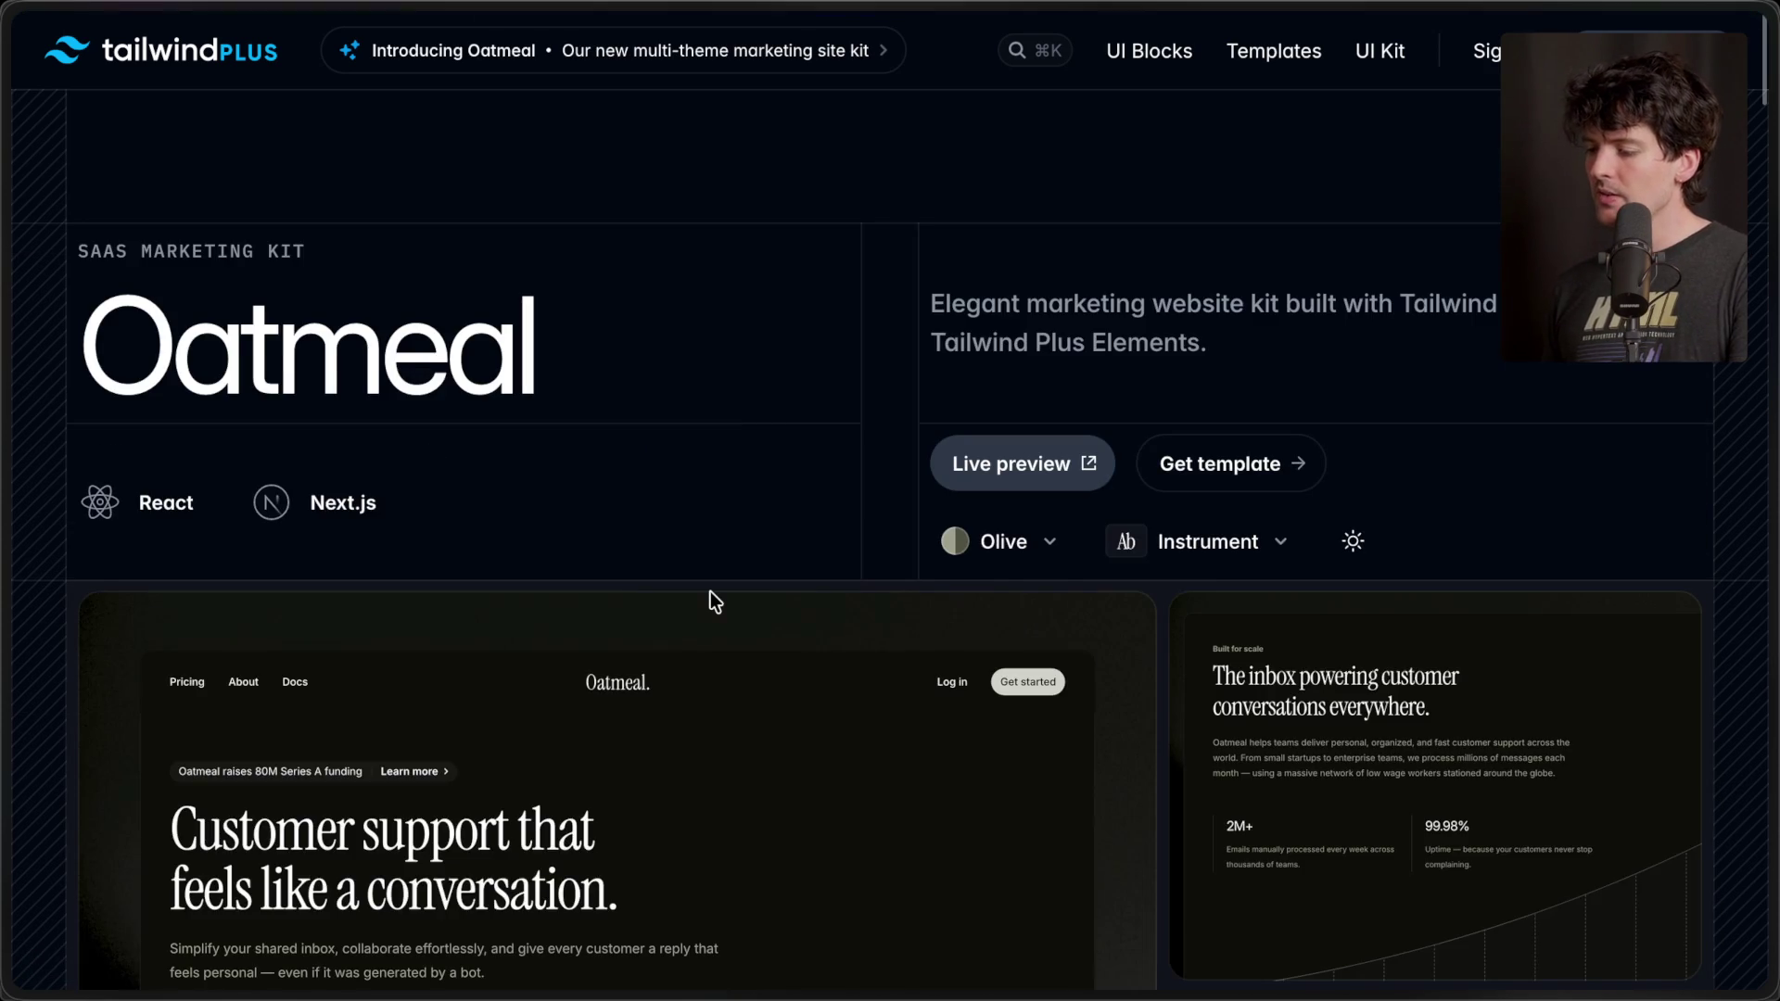
# - Preview the Oatmeal kit in the Mist and then the Mauve colour theme
pyautogui.scroll(-4, 710, 593)
pyautogui.scroll(3, 710, 592)
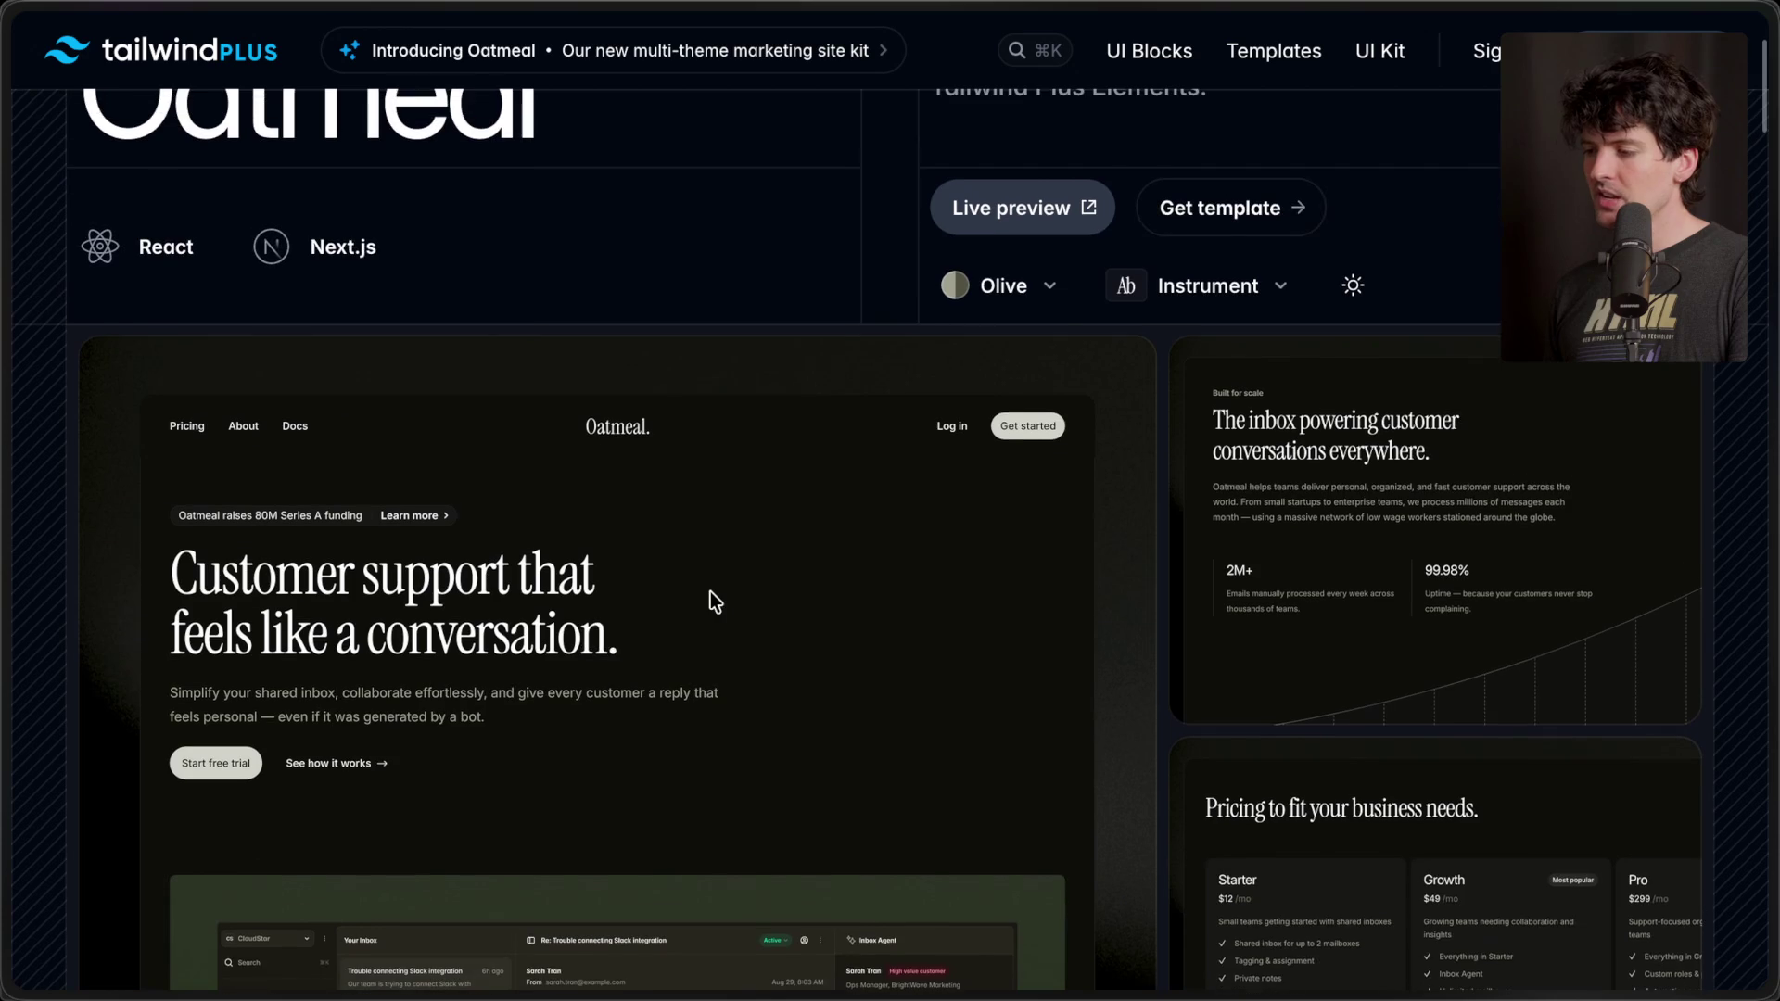
pyautogui.click(996, 286)
pyautogui.click(907, 404)
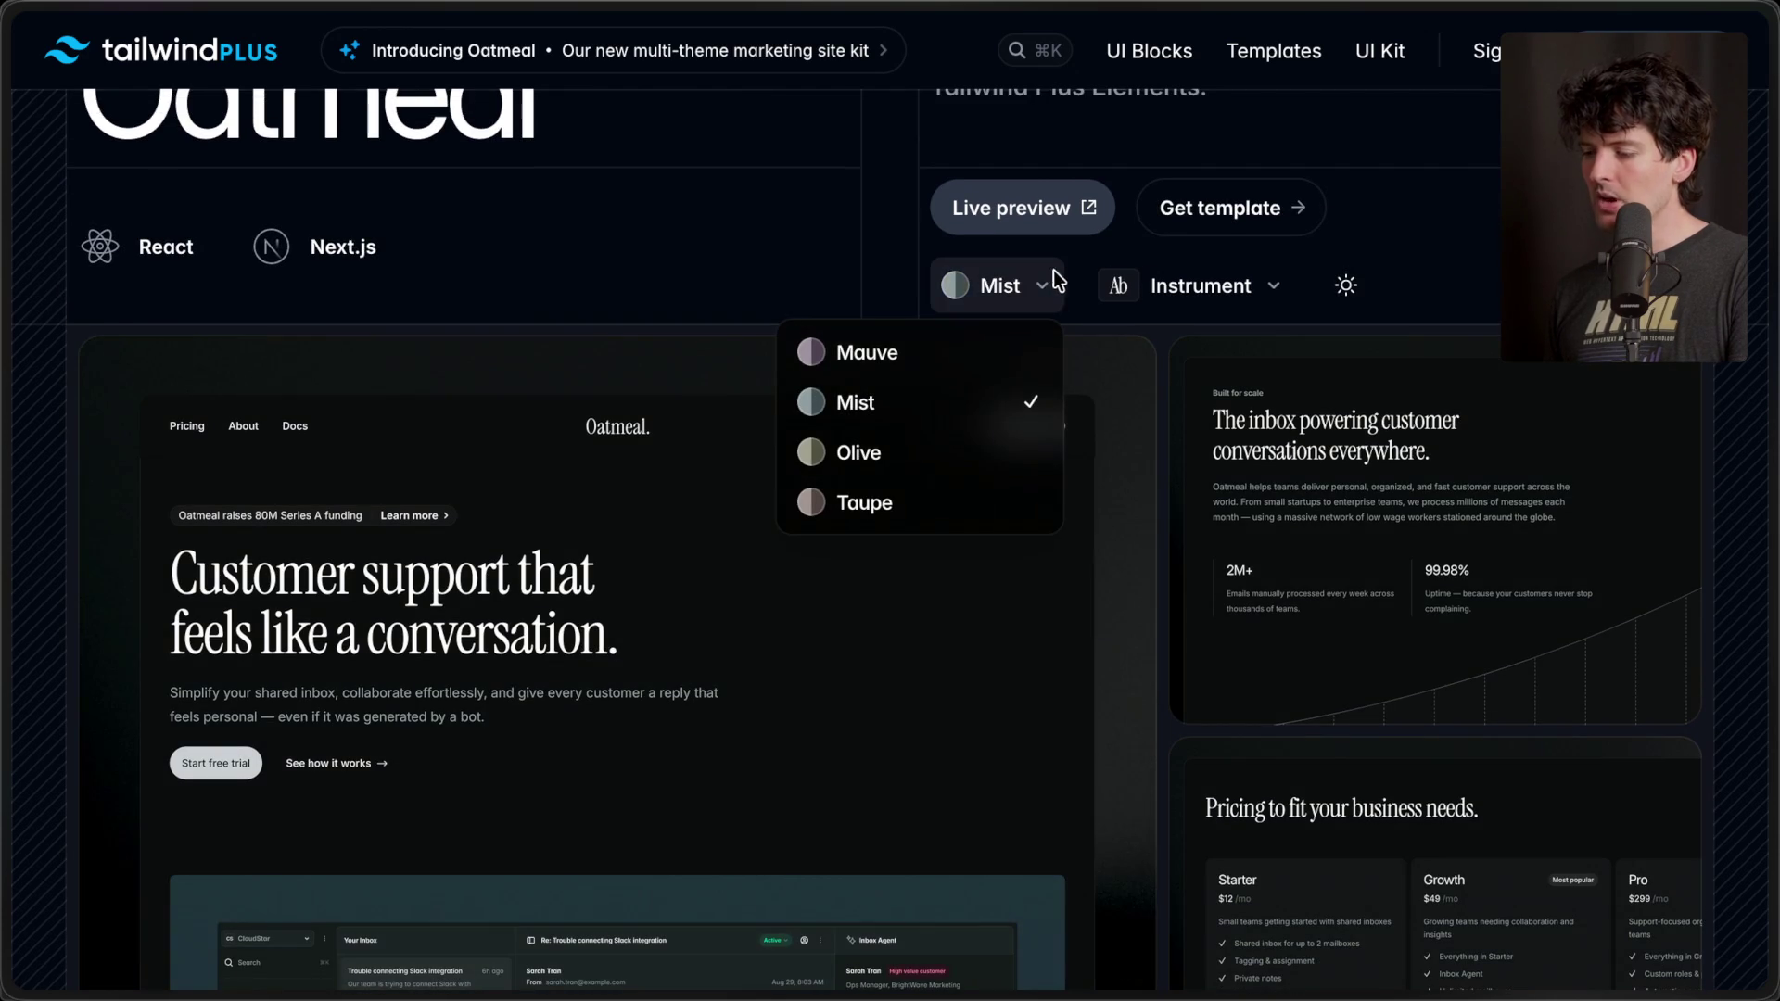
pyautogui.click(927, 348)
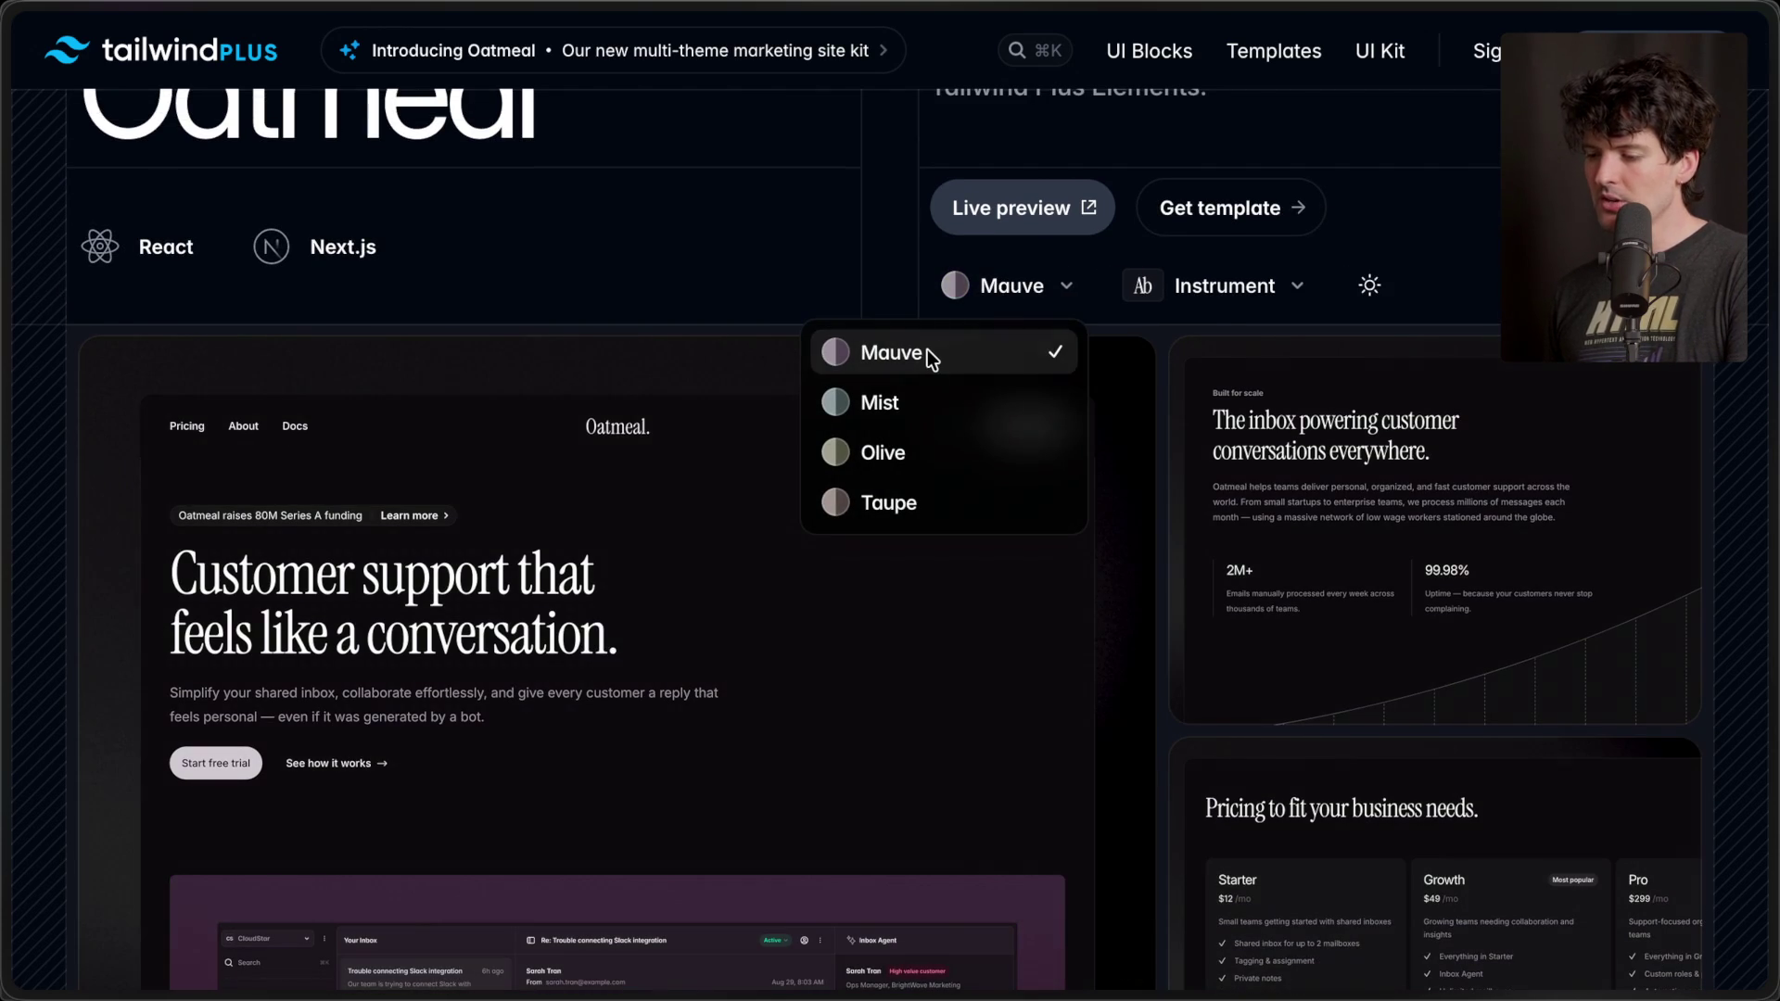
pyautogui.click(682, 247)
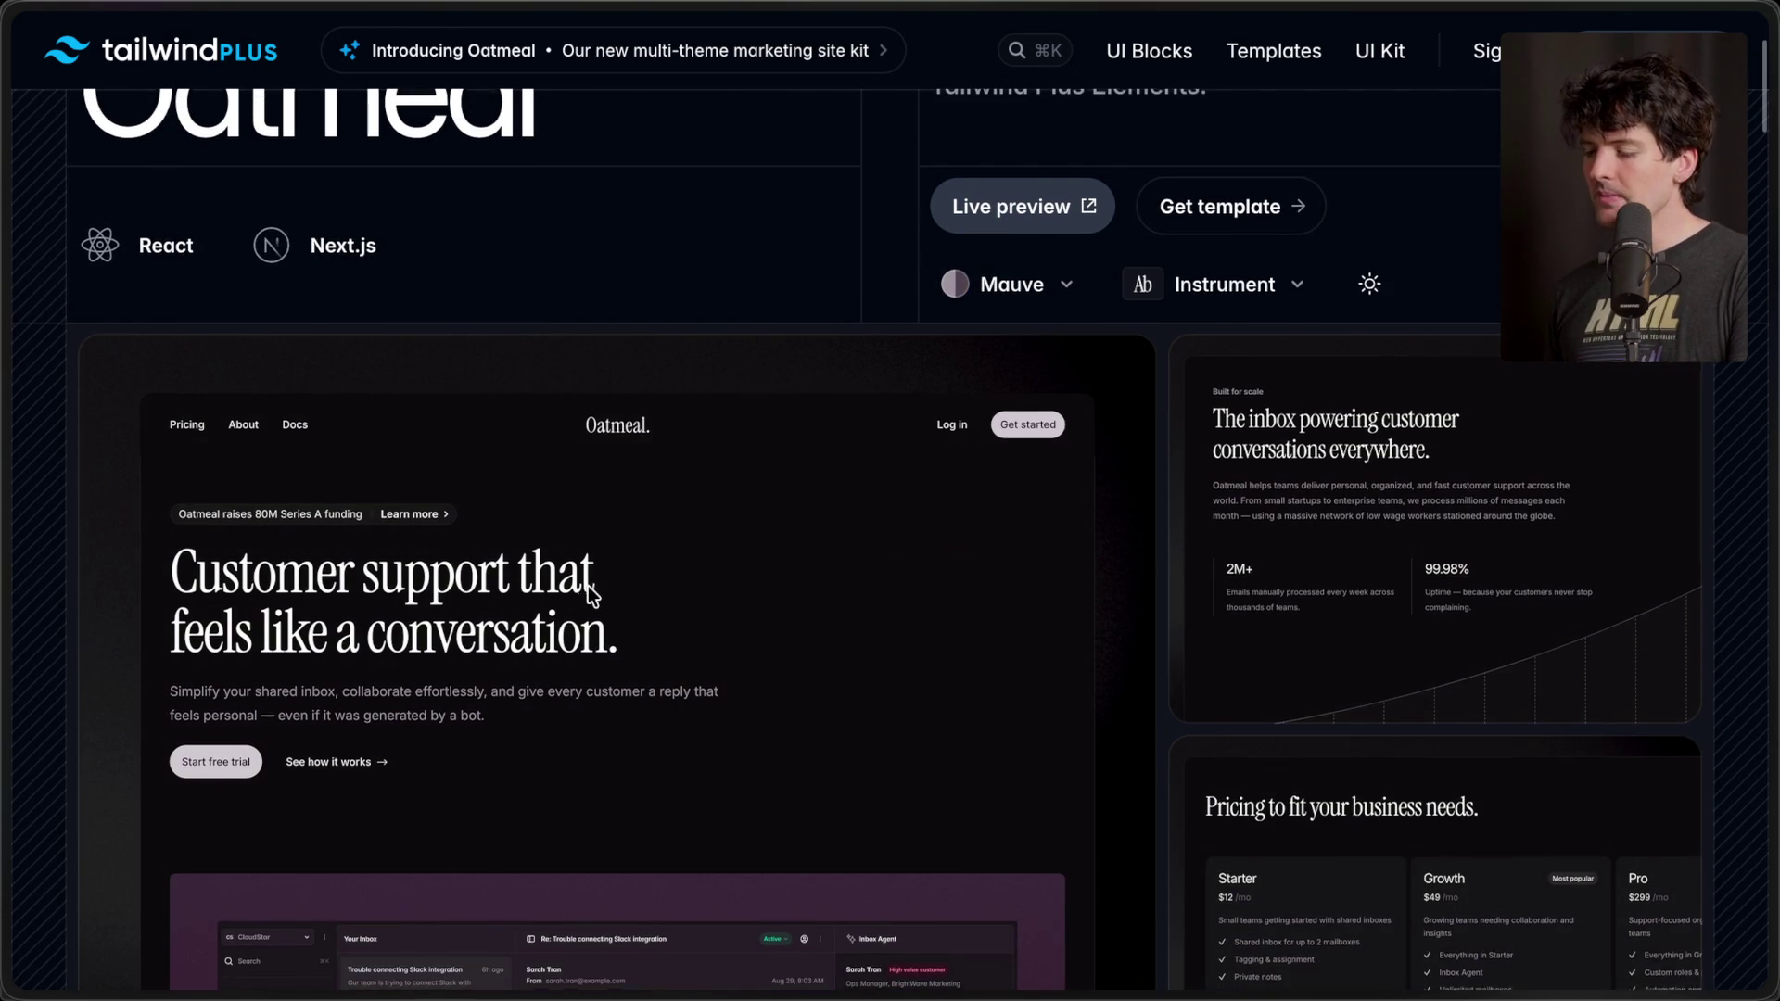
# - Scroll down to read the kit's What's included description
pyautogui.scroll(-3, 588, 585)
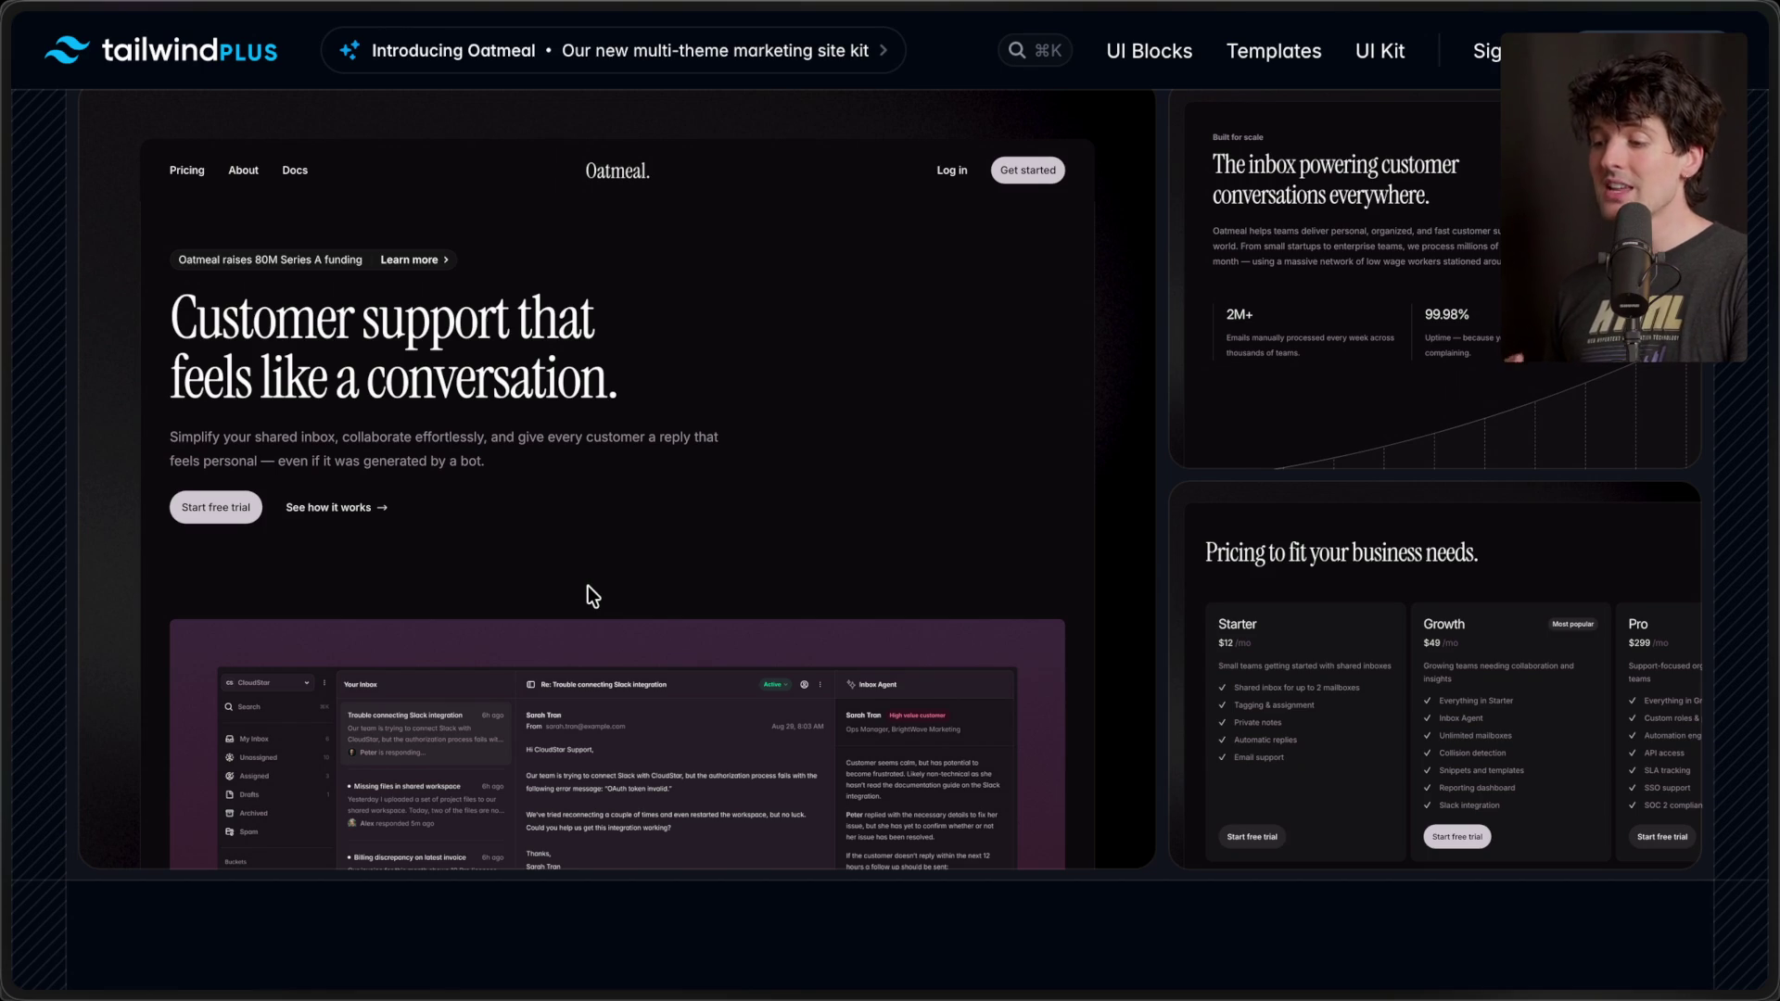
pyautogui.scroll(5, 588, 586)
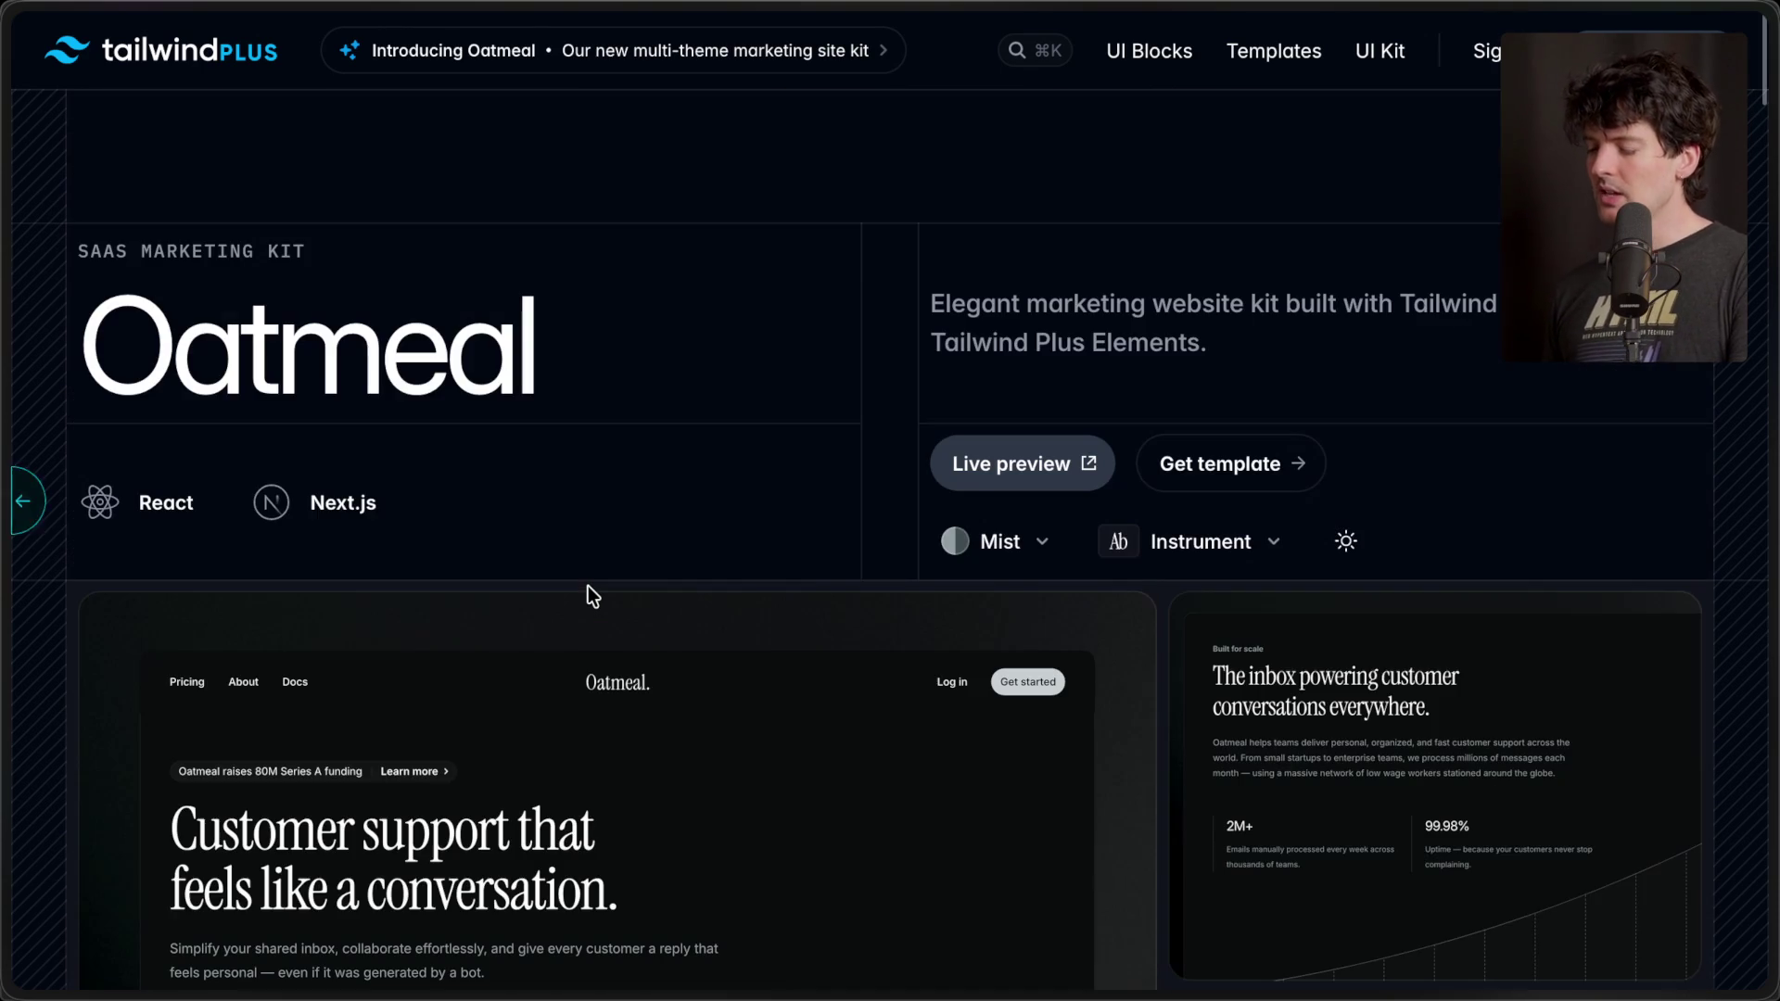
pyautogui.scroll(-5, 588, 586)
pyautogui.scroll(-7, 588, 586)
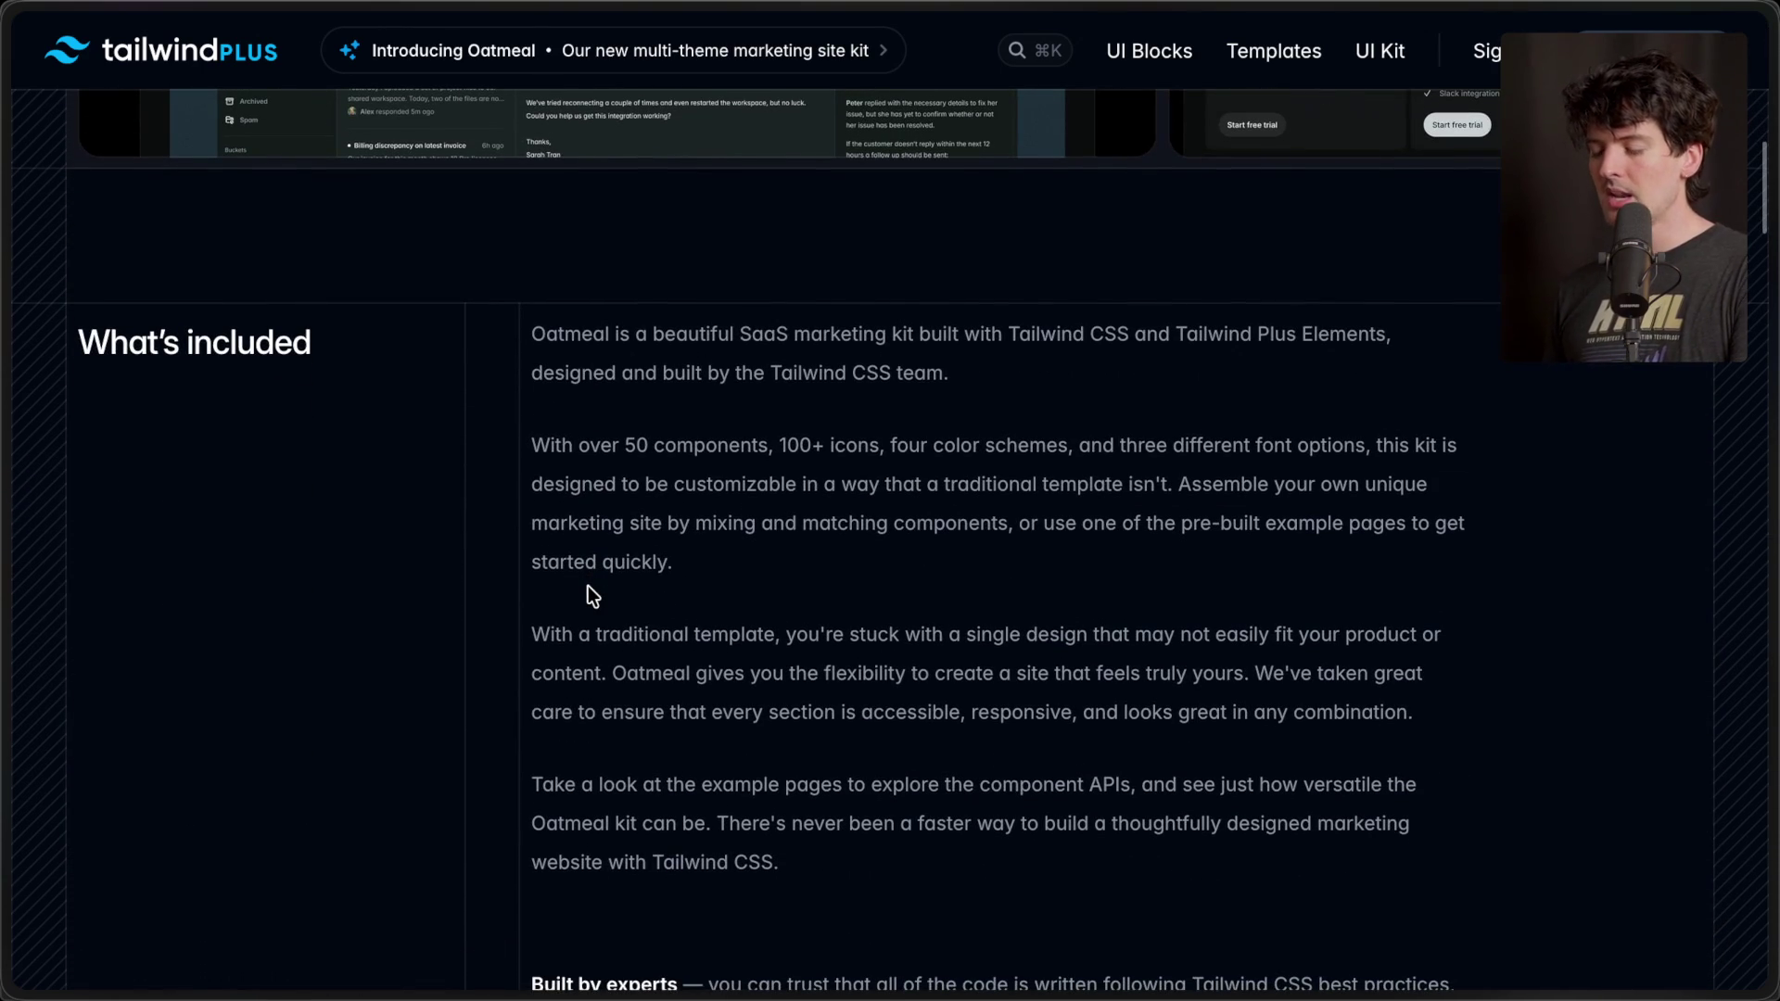
pyautogui.hotkey('ctrl', 't')
# - Go to ui.shadcn.com and open the Sidebar page under Docs > Components
pyautogui.write('shad')
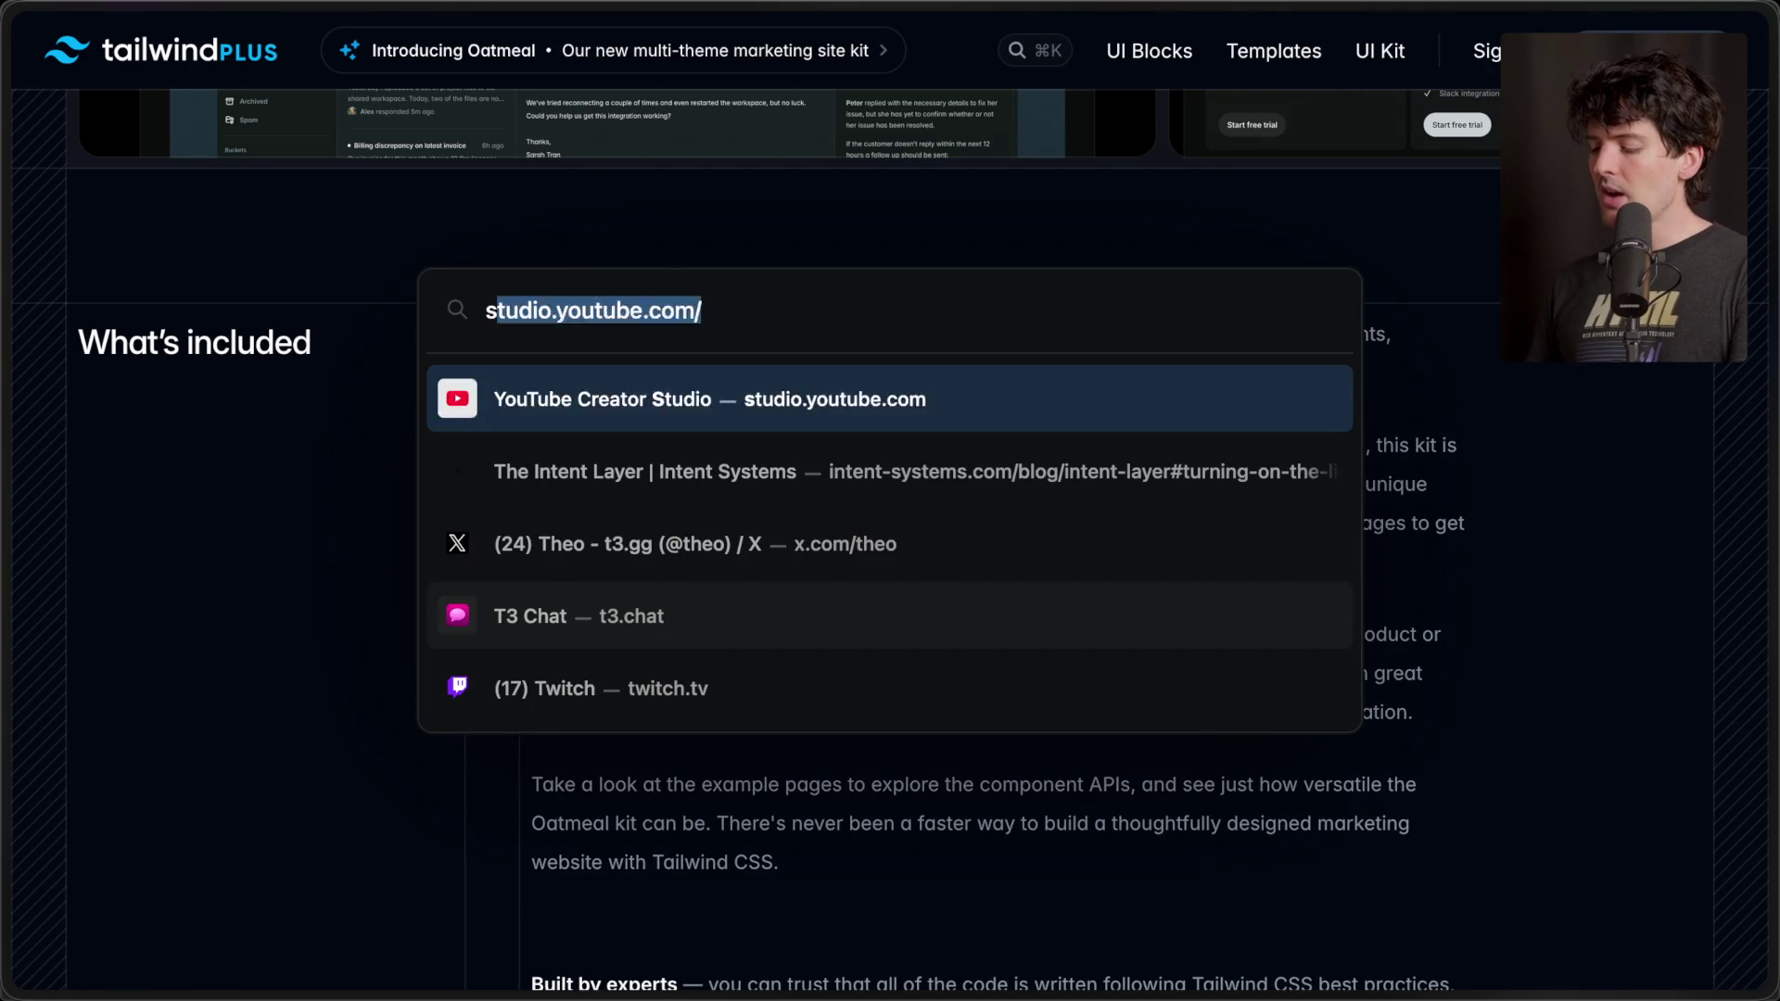
pyautogui.write('c')
pyautogui.press('Down')
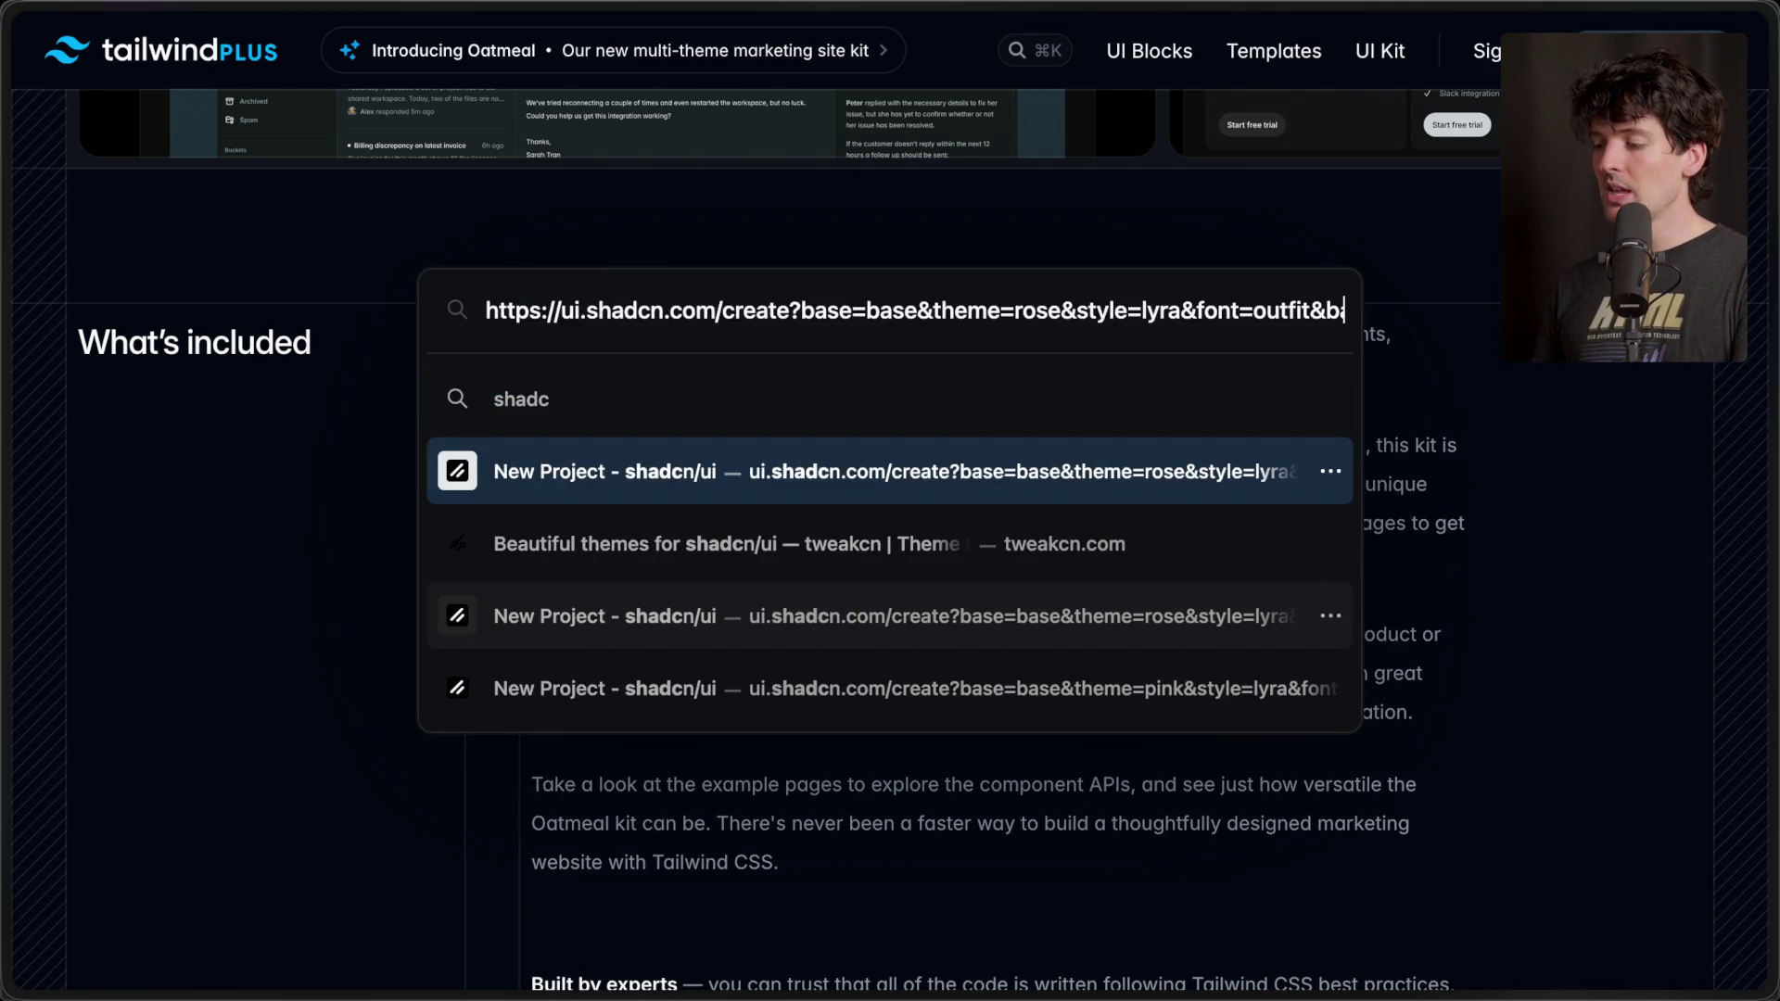
pyautogui.hotkey('alt', 'BackSpace')
pyautogui.hotkey('alt', 'BackSpace')
pyautogui.hotkey('alt', 'BackSpace')
pyautogui.hotkey('alt', 'BackSpace')
pyautogui.hotkey('alt', 'BackSpace')
pyautogui.hotkey('alt', 'BackSpace')
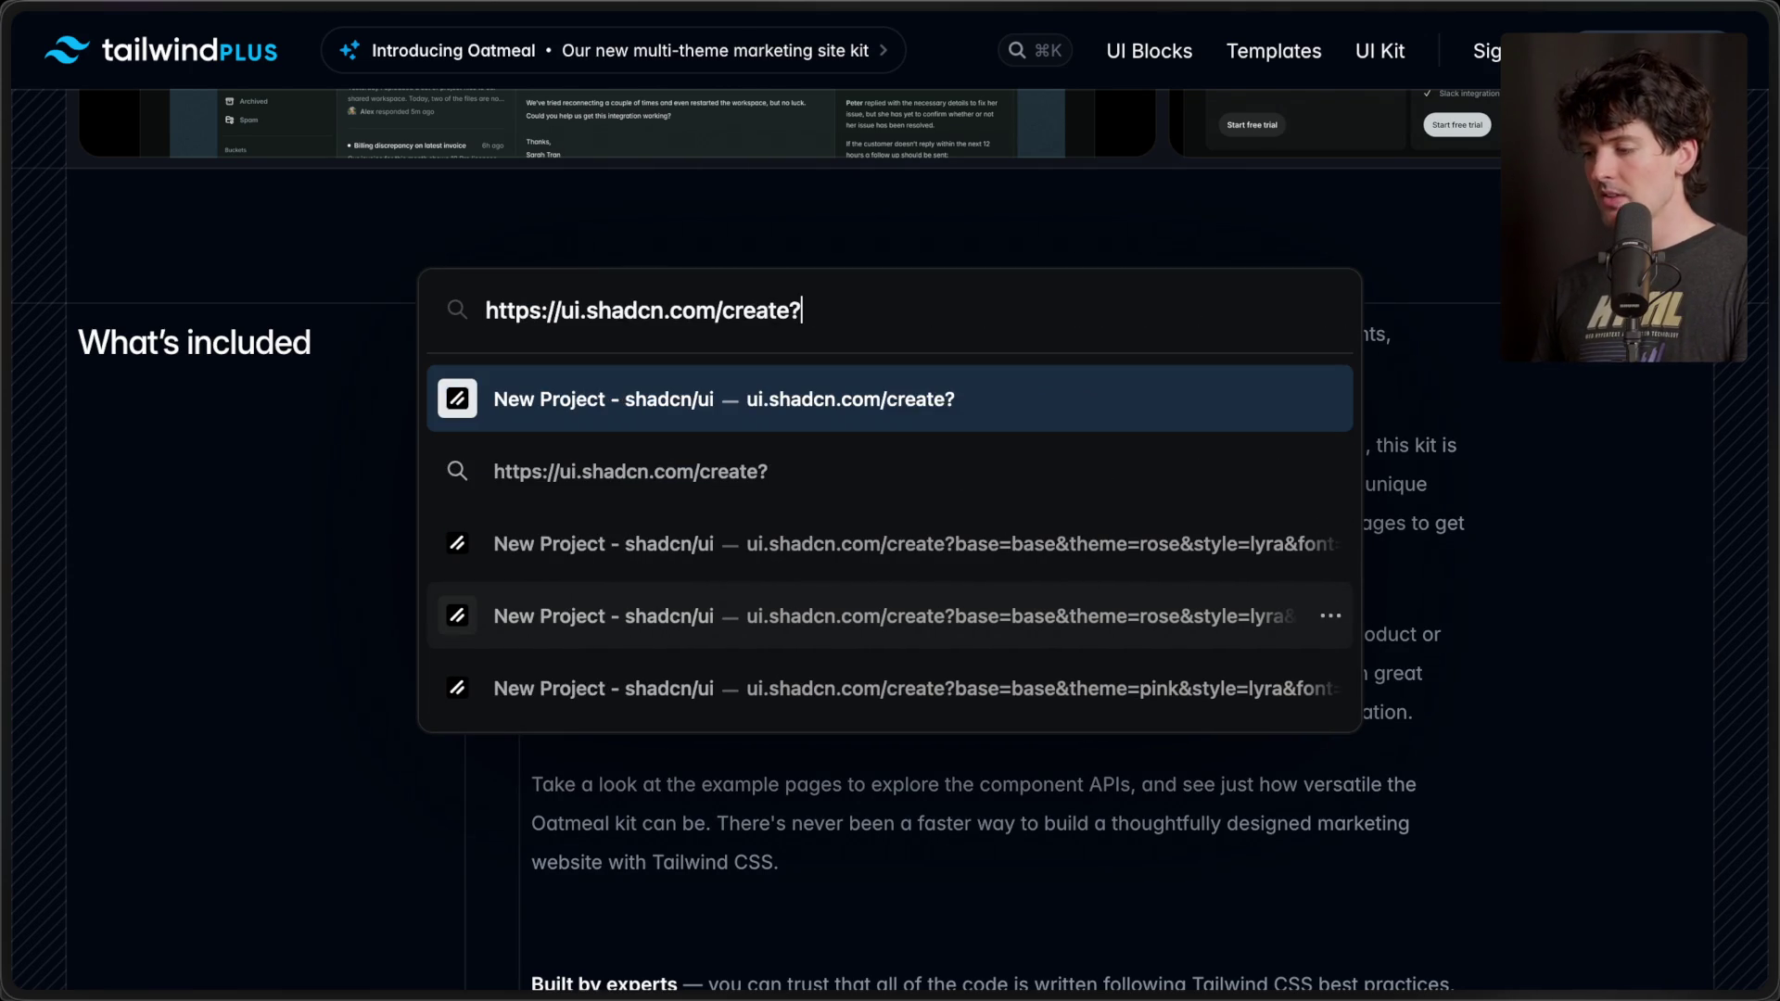
pyautogui.press('Return')
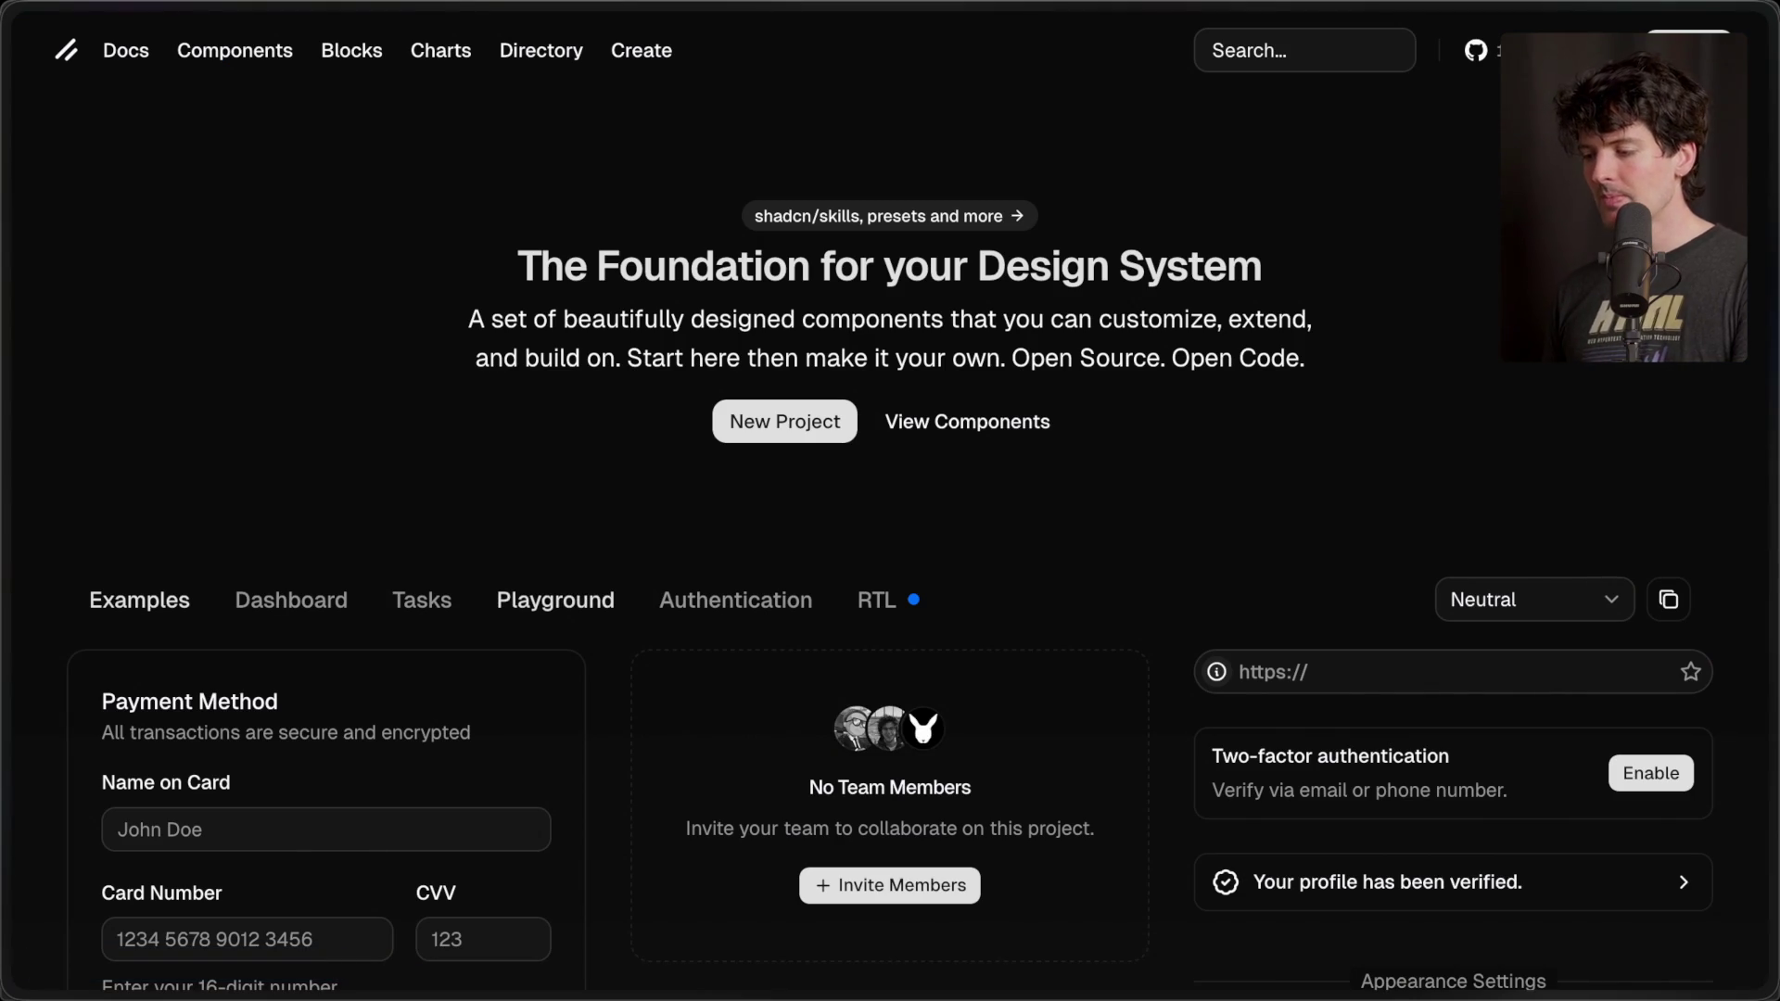
pyautogui.click(116, 53)
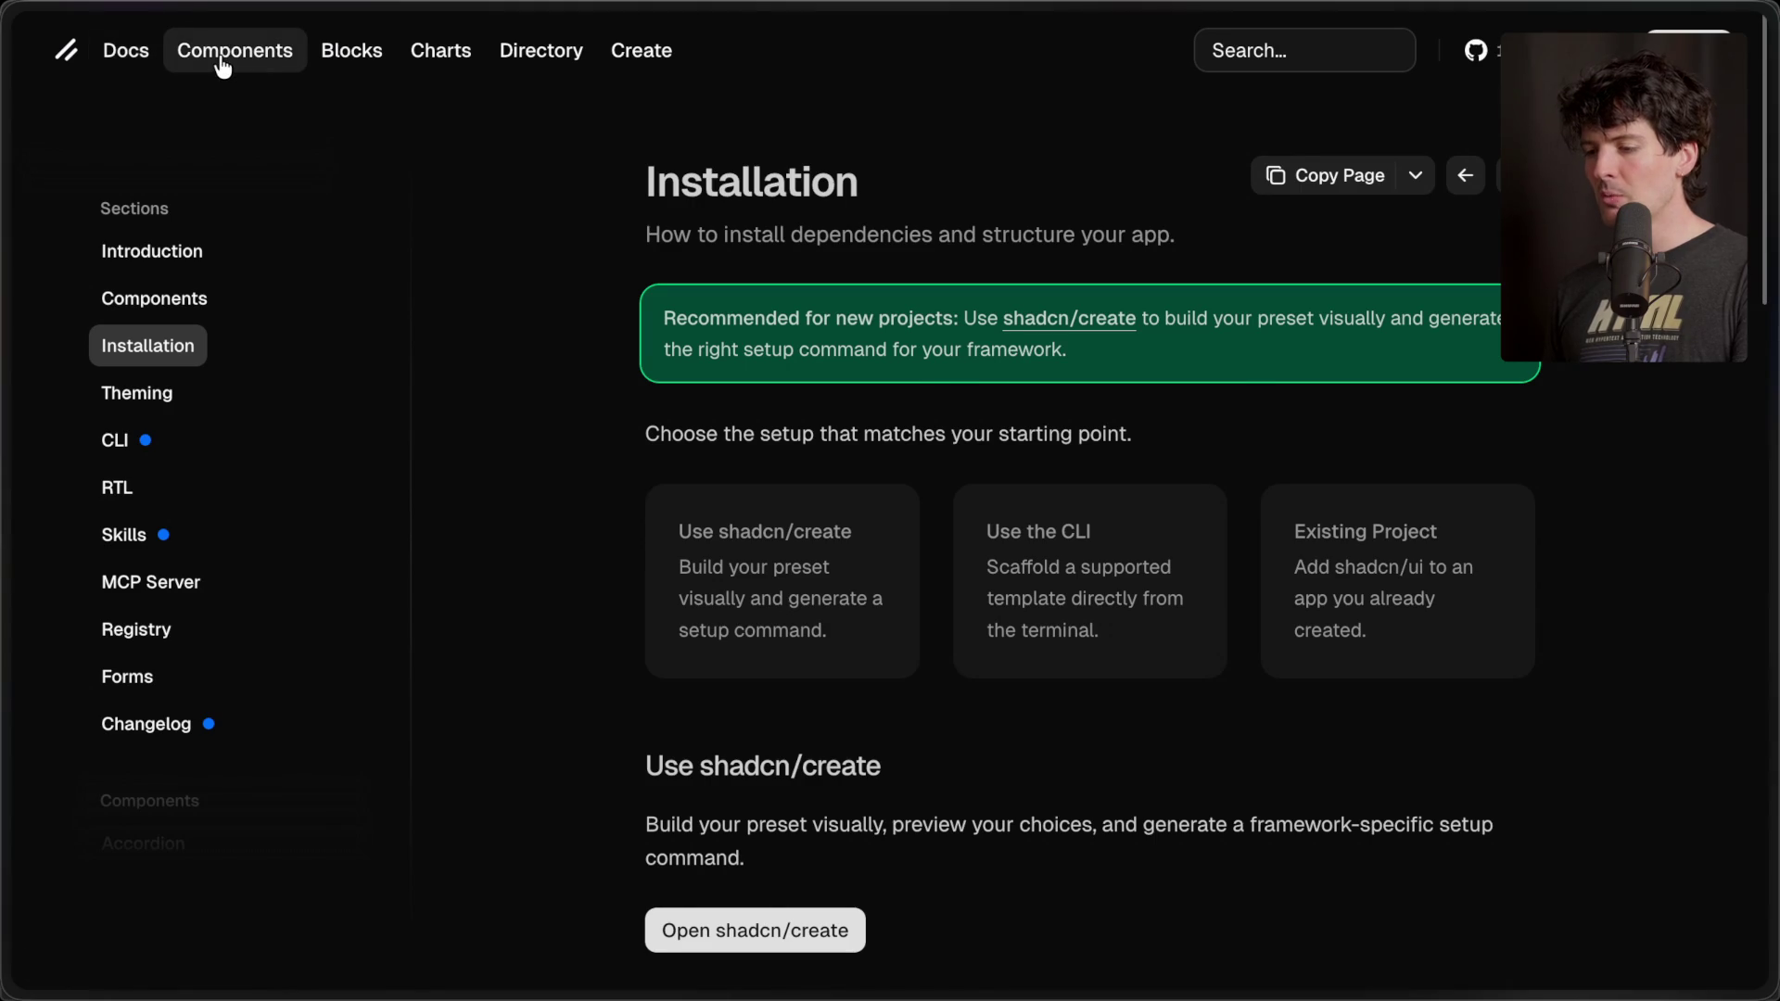
pyautogui.click(222, 63)
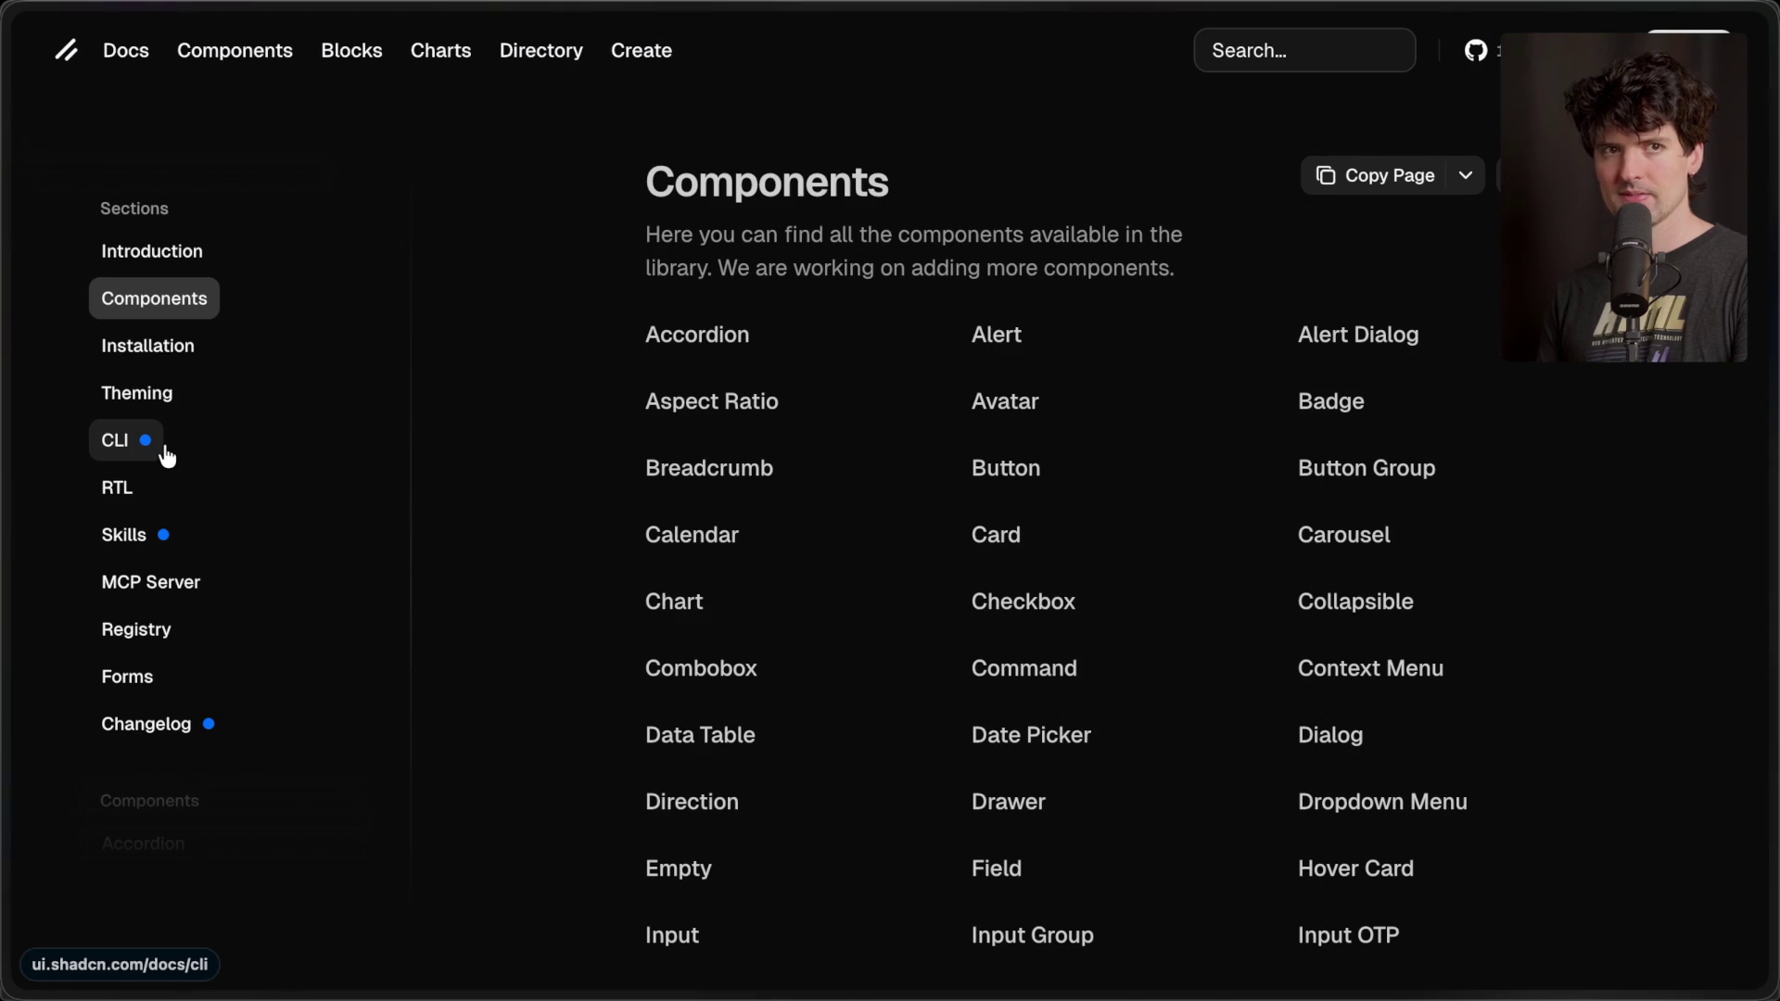
pyautogui.scroll(-10, 630, 480)
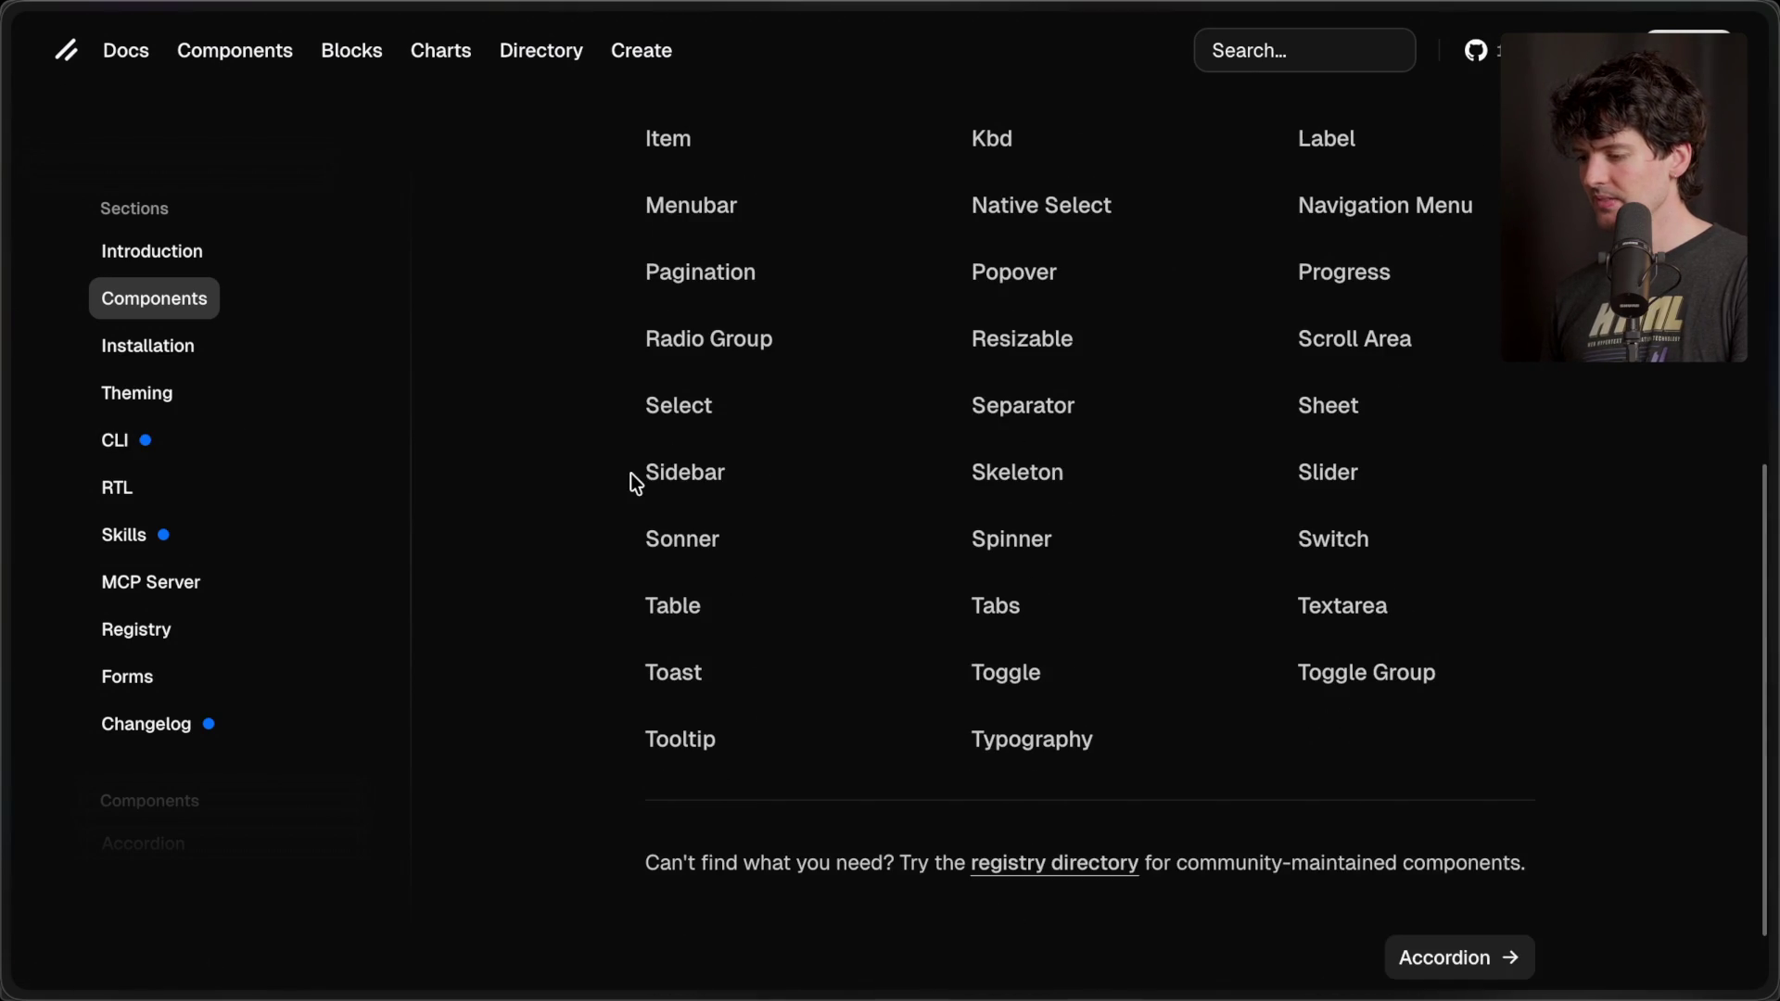
pyautogui.click(686, 470)
# - Expand and collapse the demo's Models and Documentation groups, then close the tab
pyautogui.scroll(-1, 808, 260)
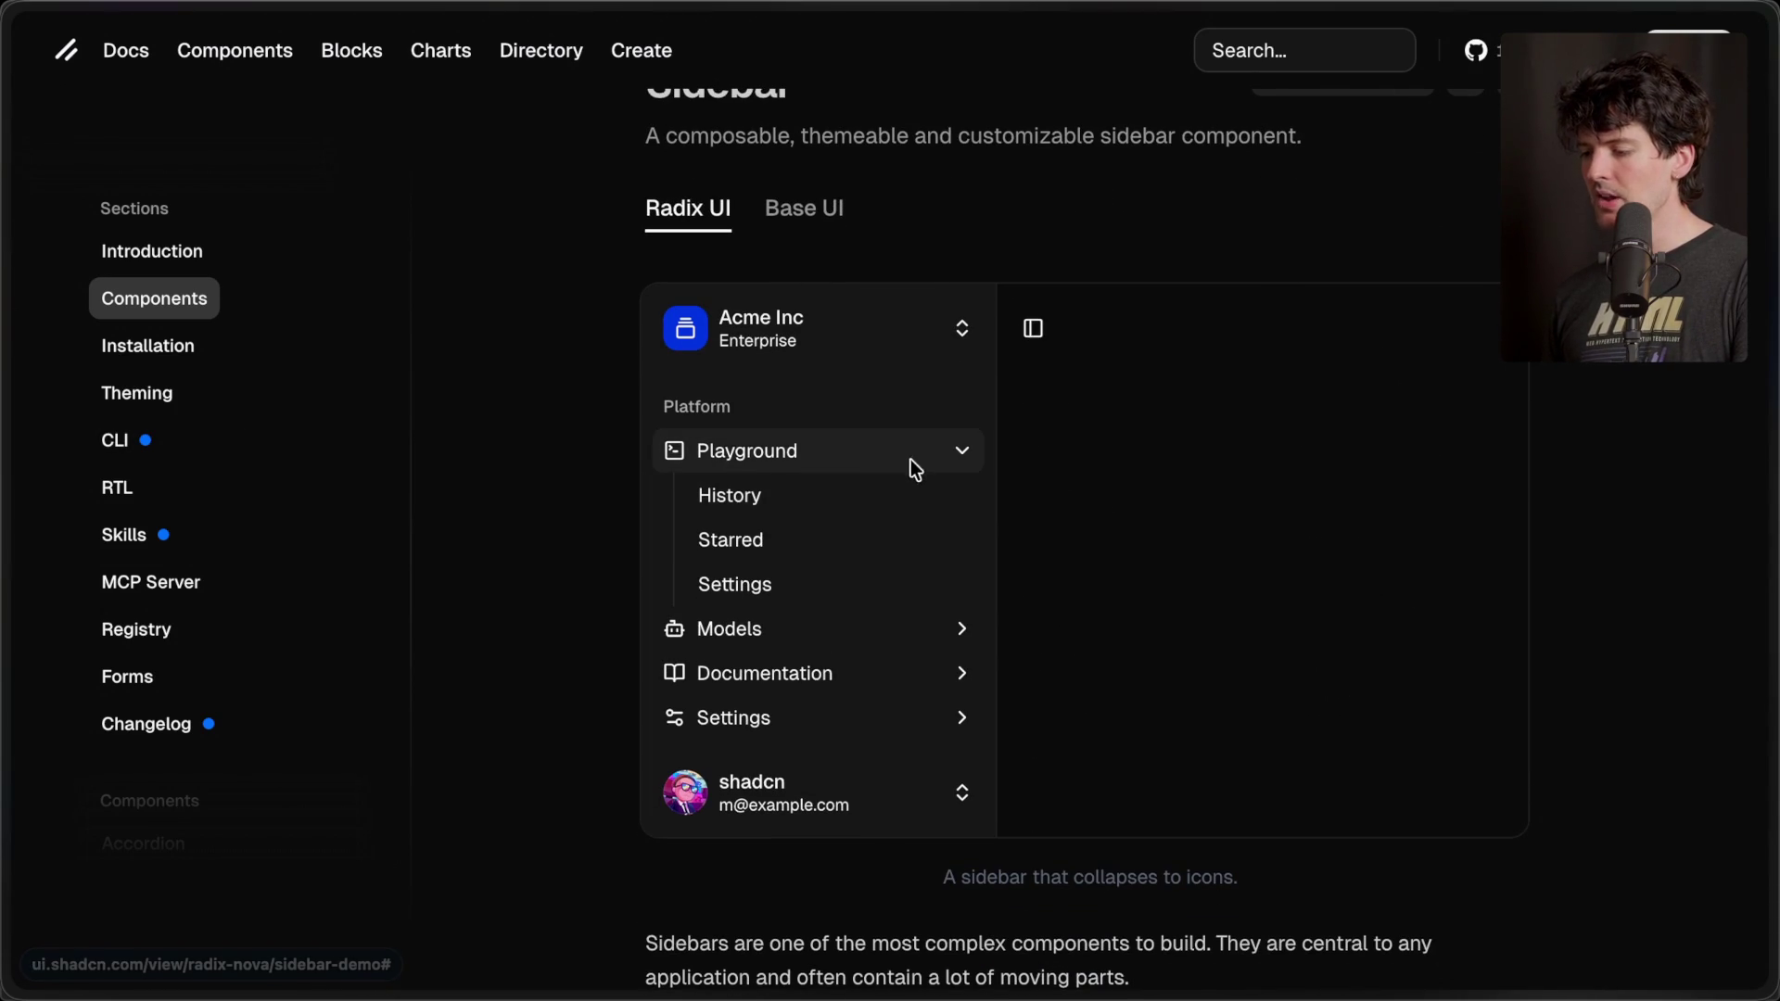
pyautogui.click(786, 620)
pyautogui.click(786, 623)
pyautogui.click(786, 685)
pyautogui.click(786, 684)
pyautogui.scroll(-4, 786, 686)
pyautogui.scroll(4, 844, 501)
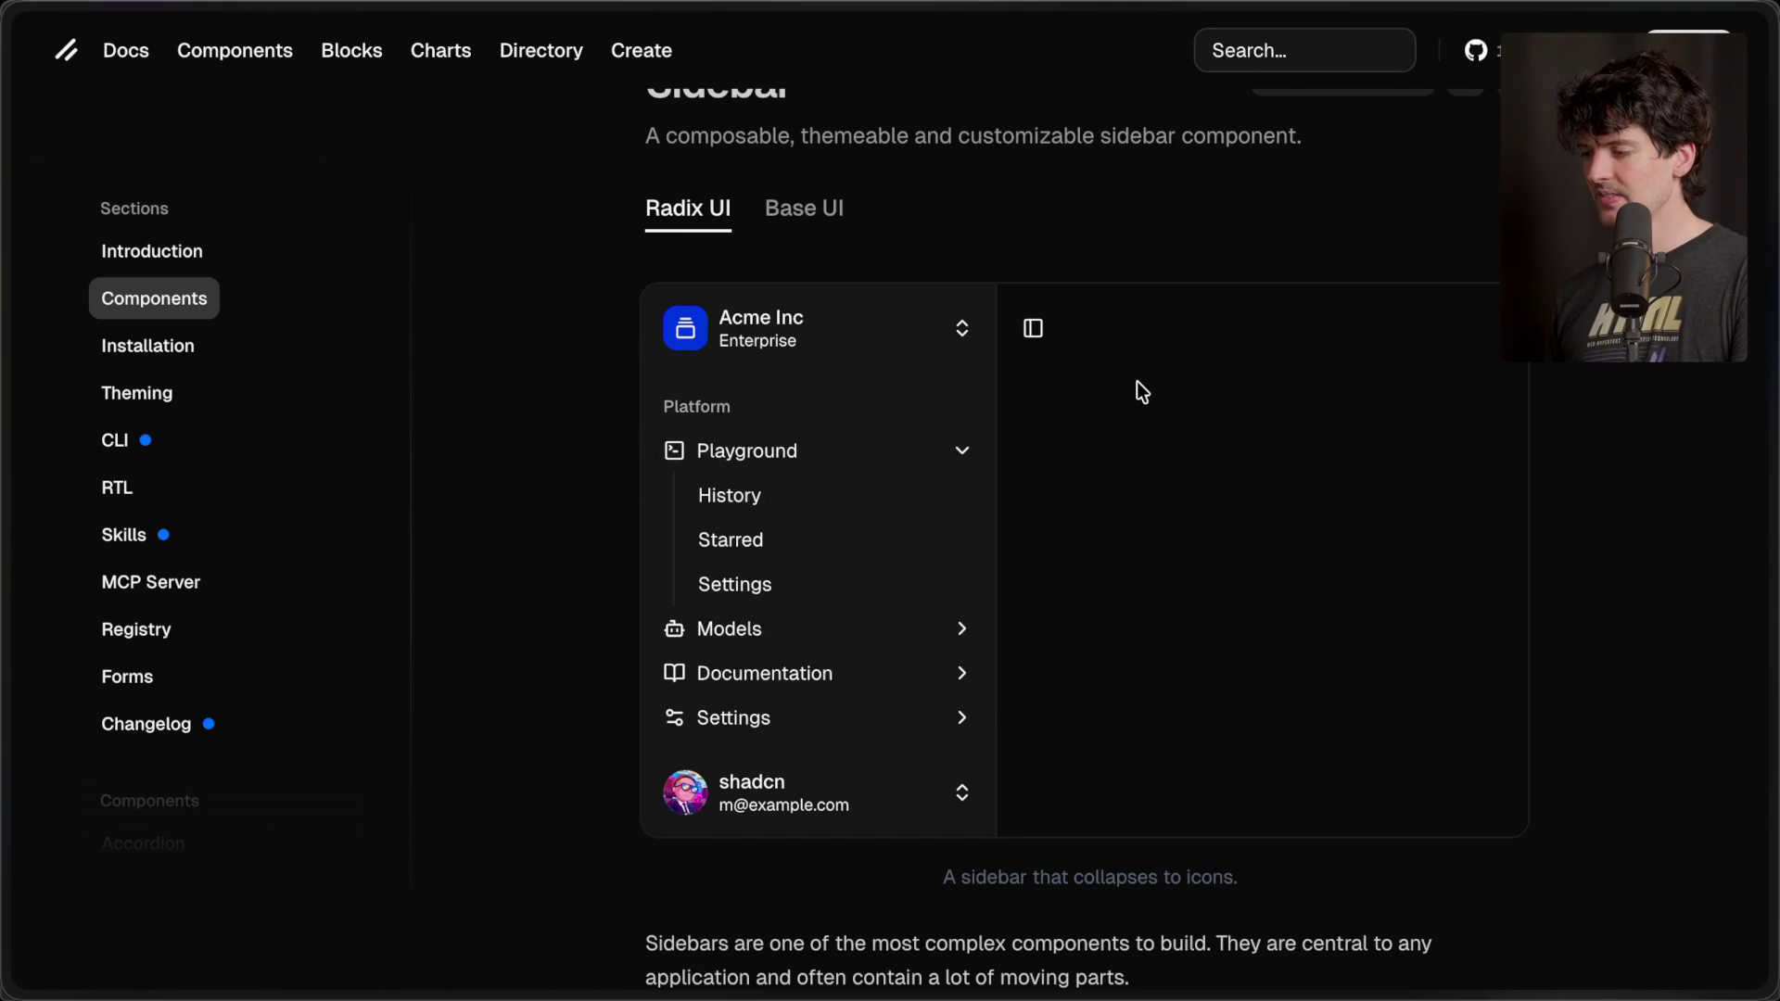
pyautogui.moveTo(1774, 434)
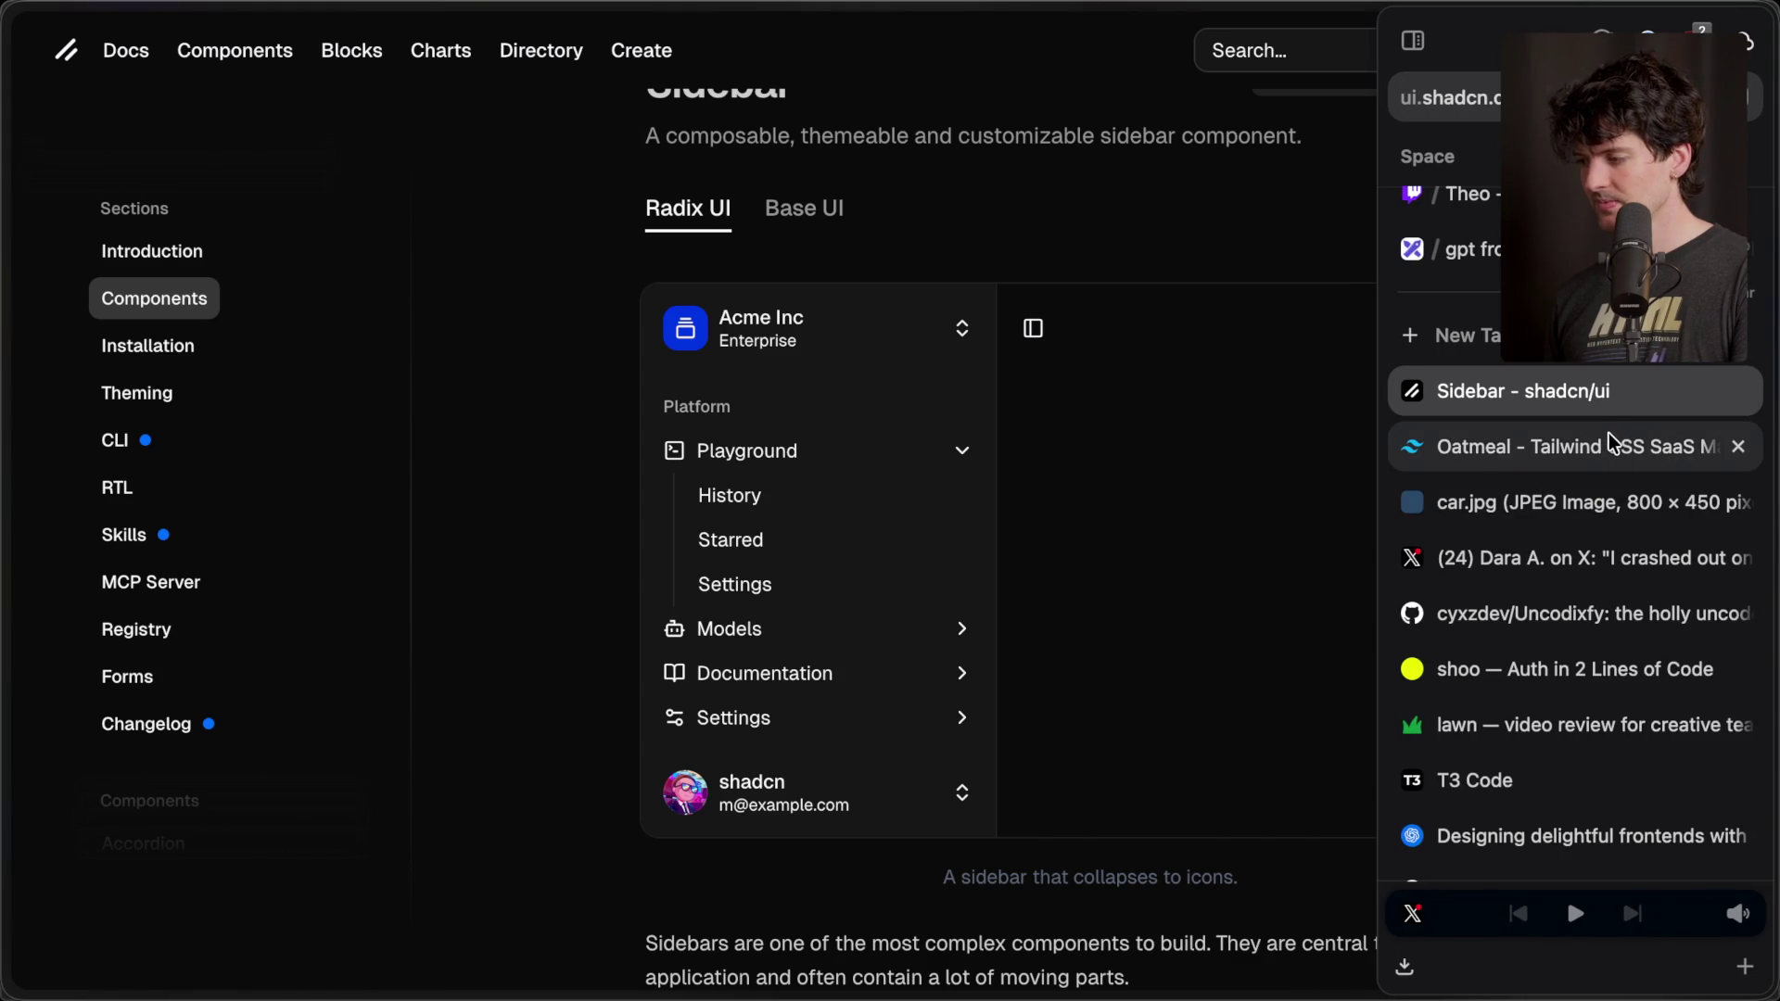
pyautogui.hotkey('ctrl', 'w')
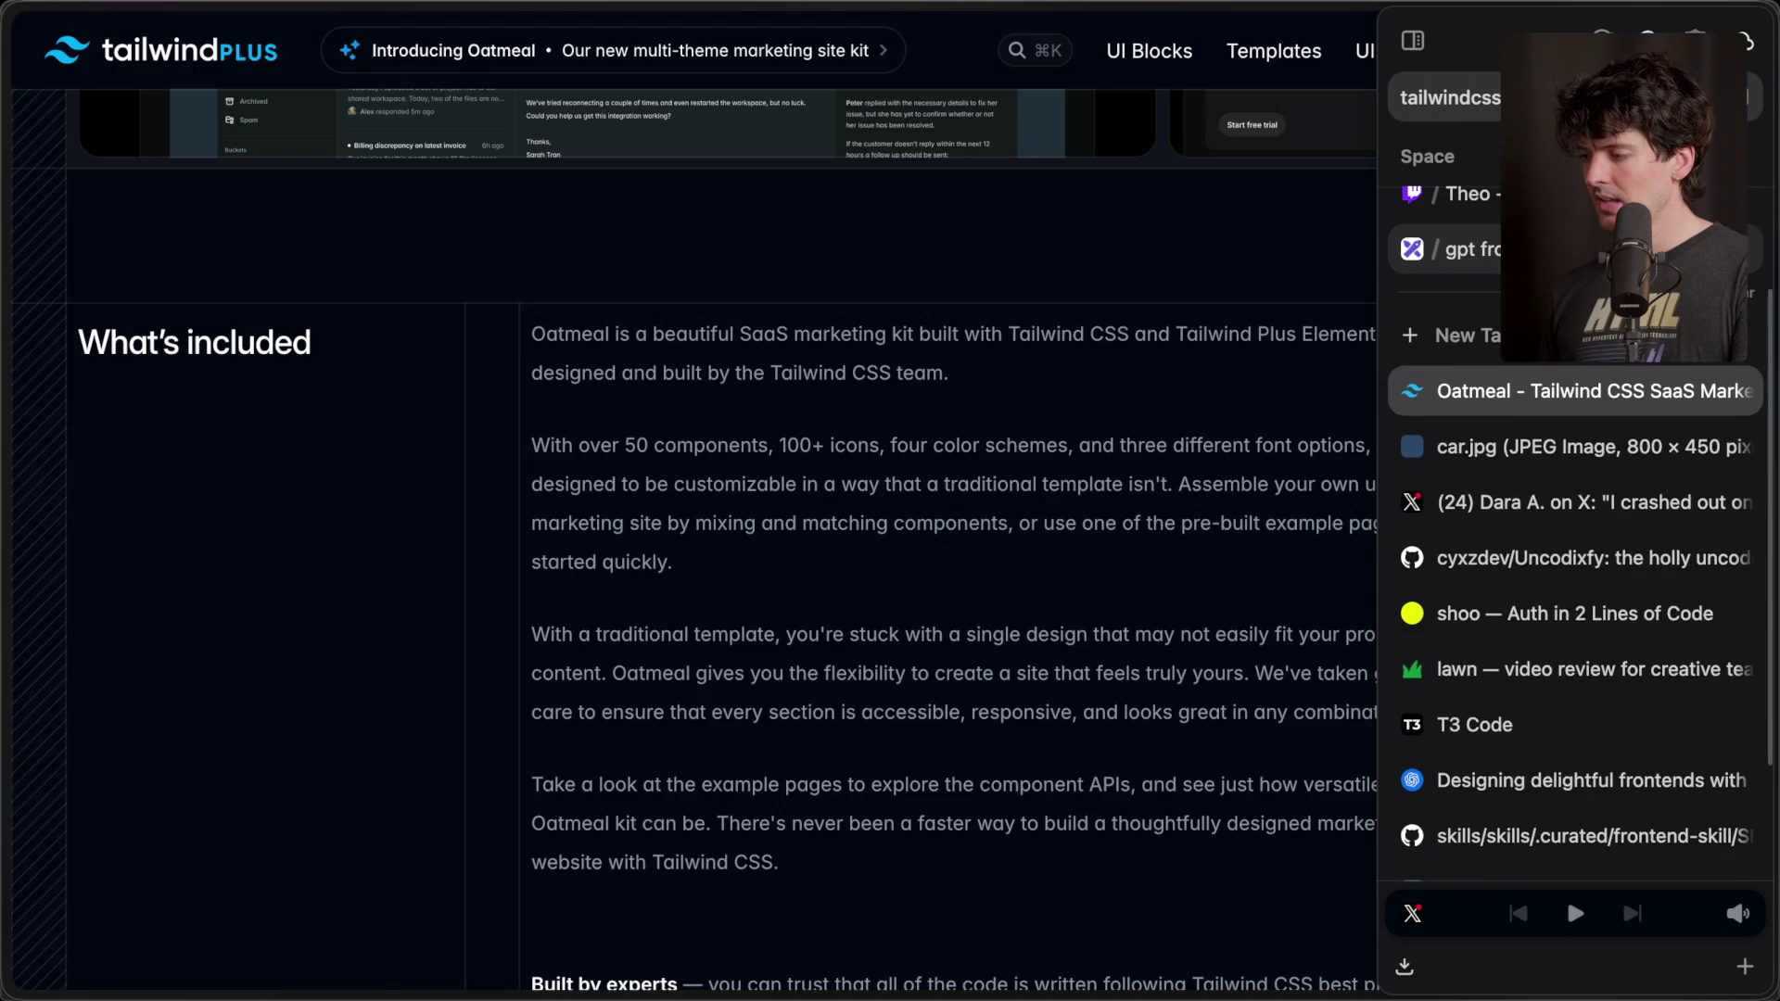
# - Switch to the Excalidraw tab with the 'Why does GPT suck at frontend?' heading
pyautogui.hotkey('ctrl', 'Tab')
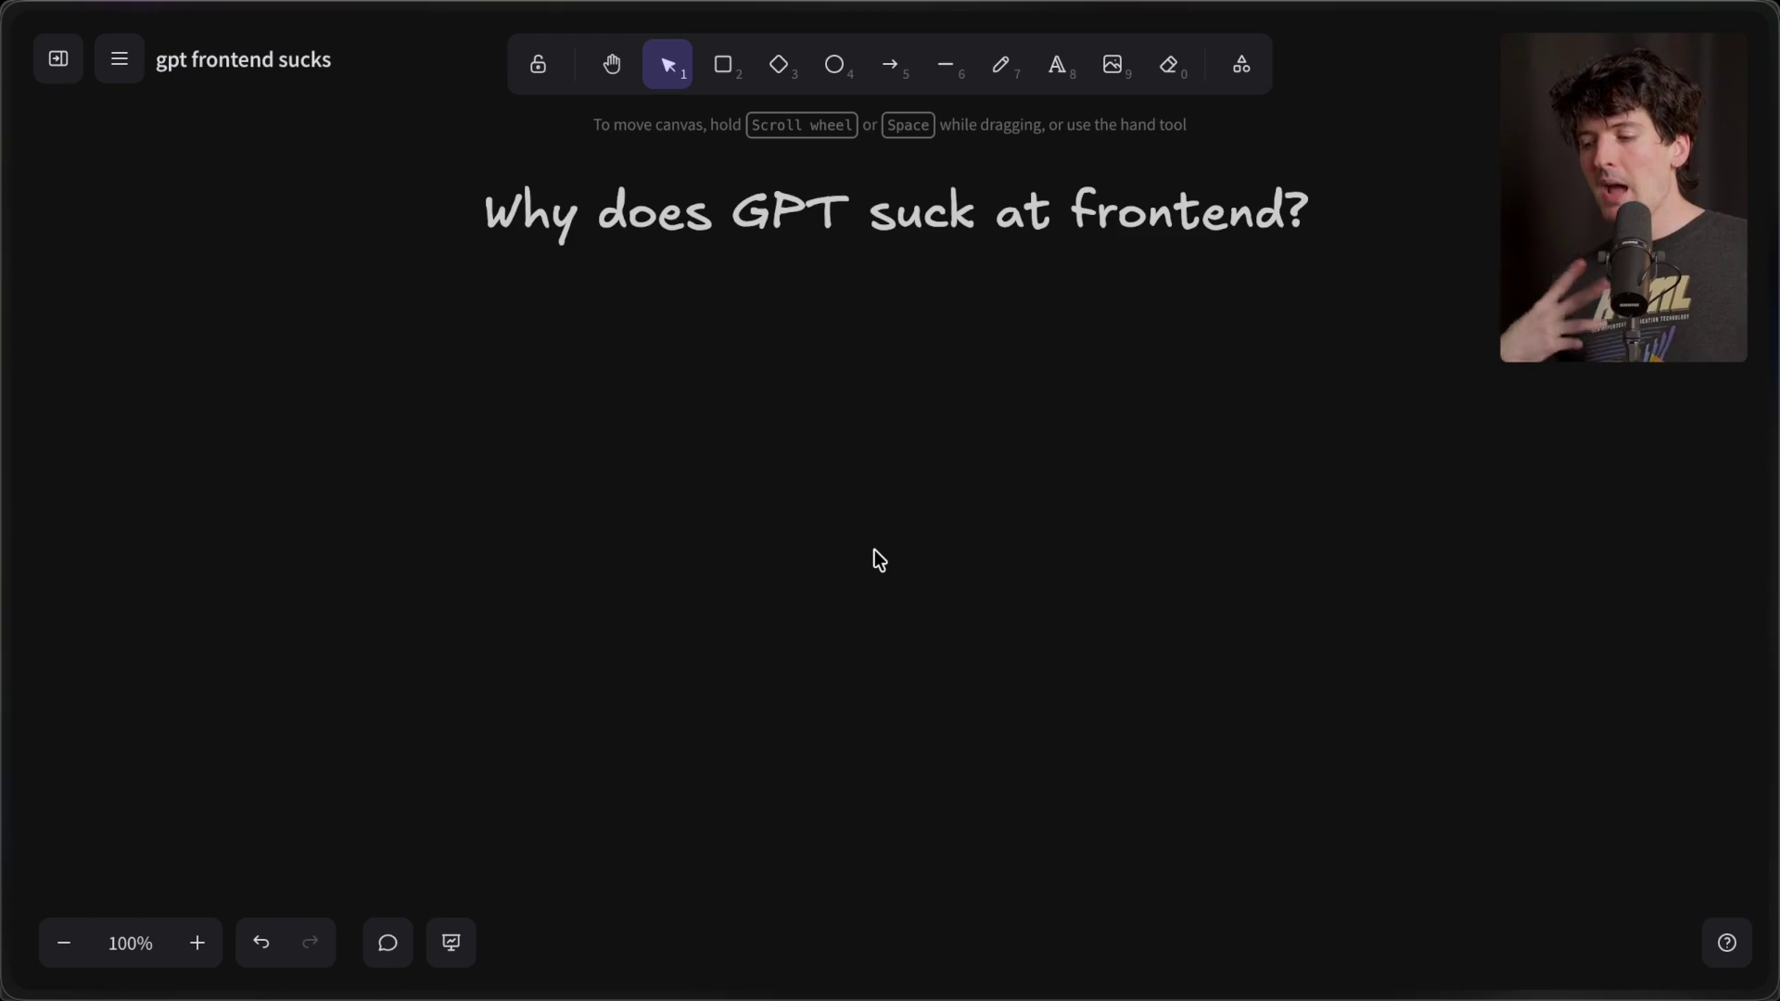
# - Try dictating into a large text box below the title, then discard the attempt
pyautogui.click(1057, 65)
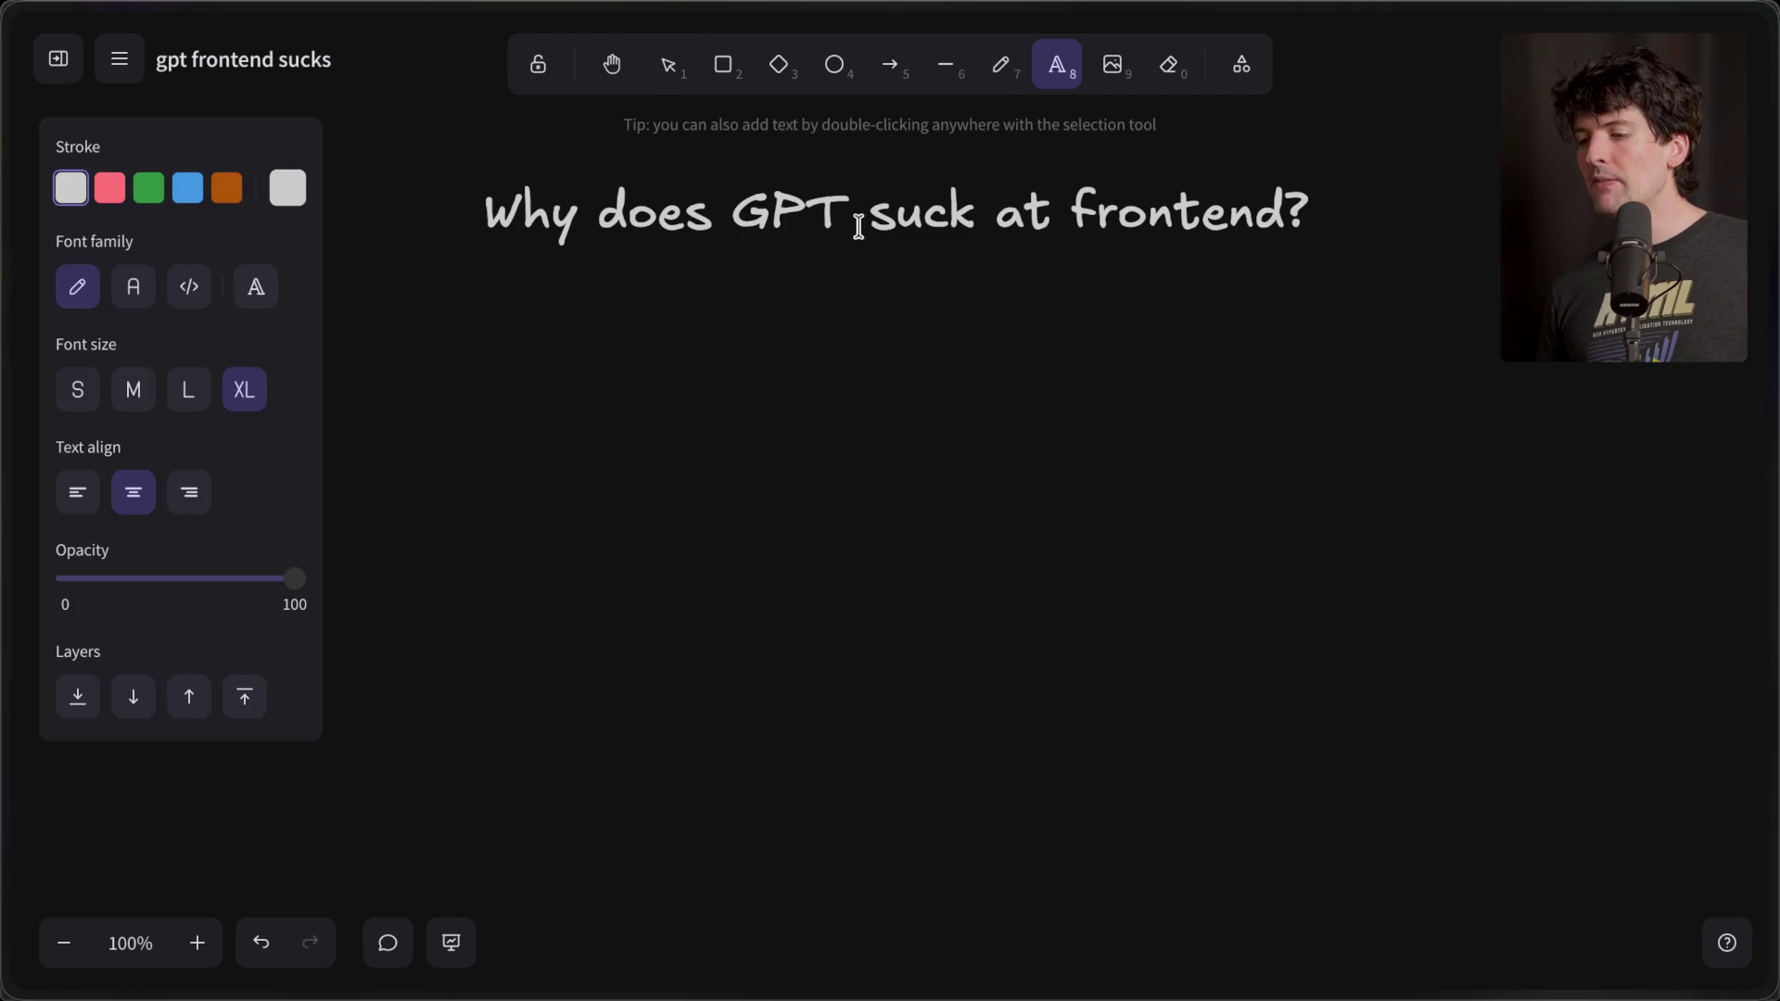
pyautogui.click(182, 393)
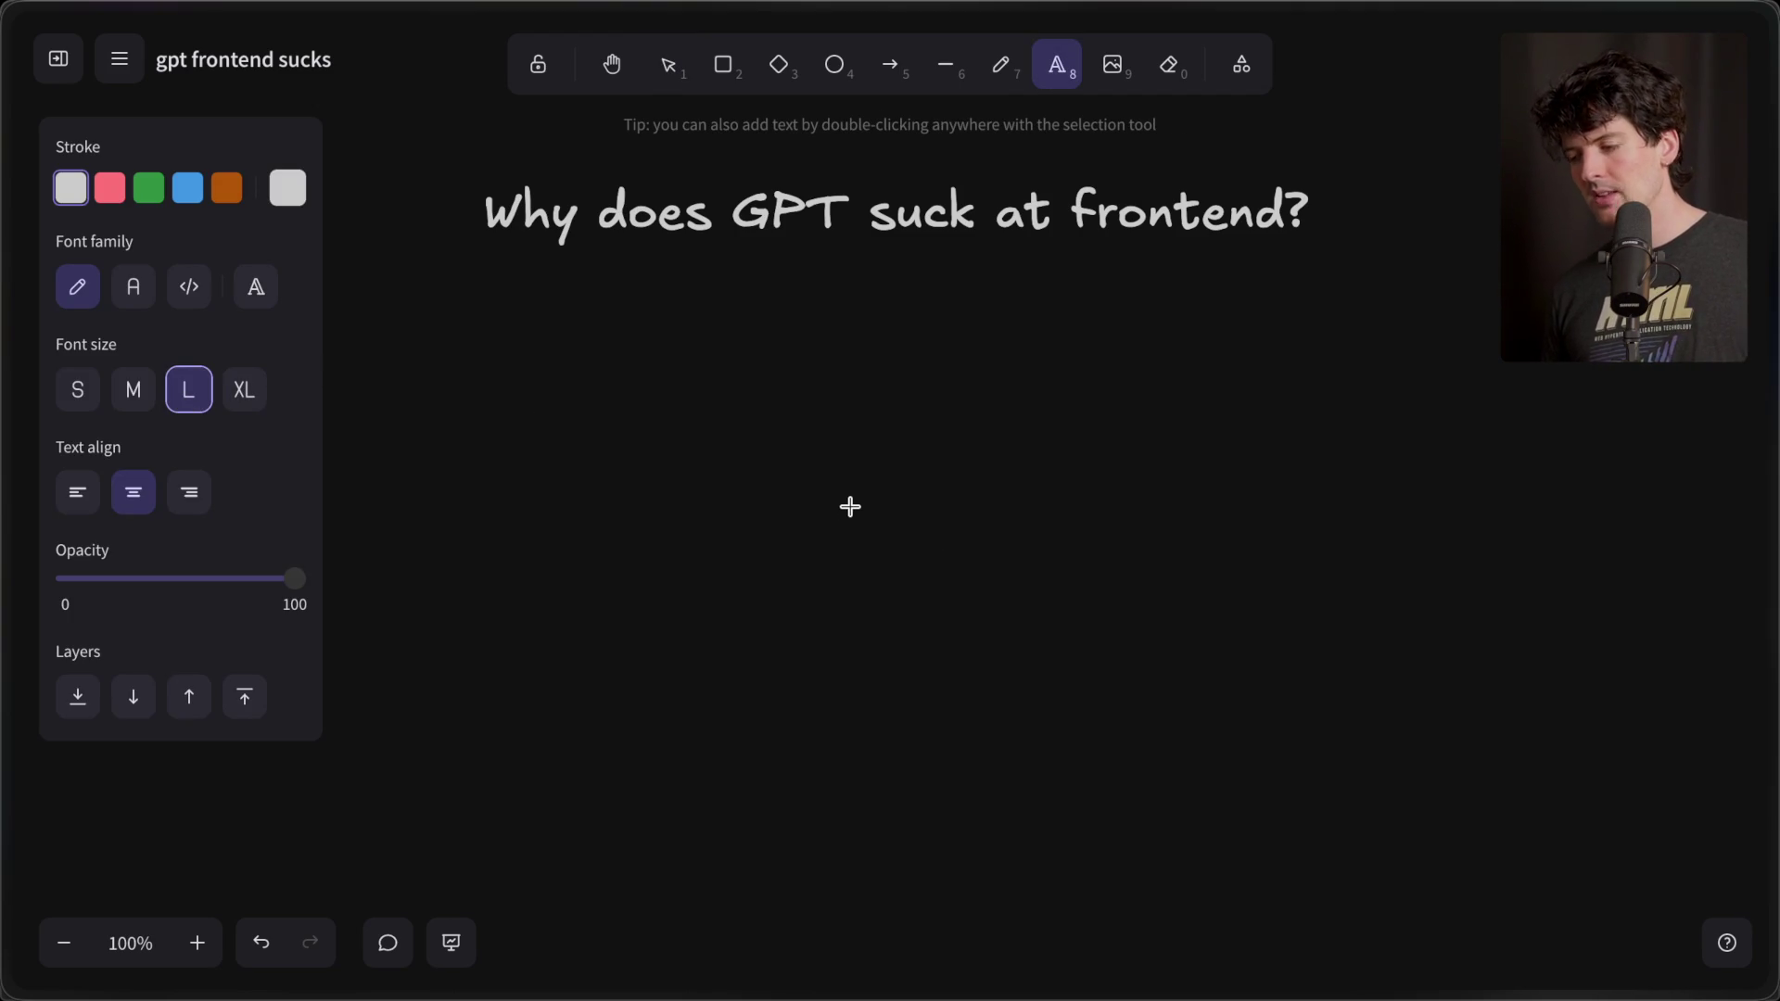
pyautogui.click(850, 507)
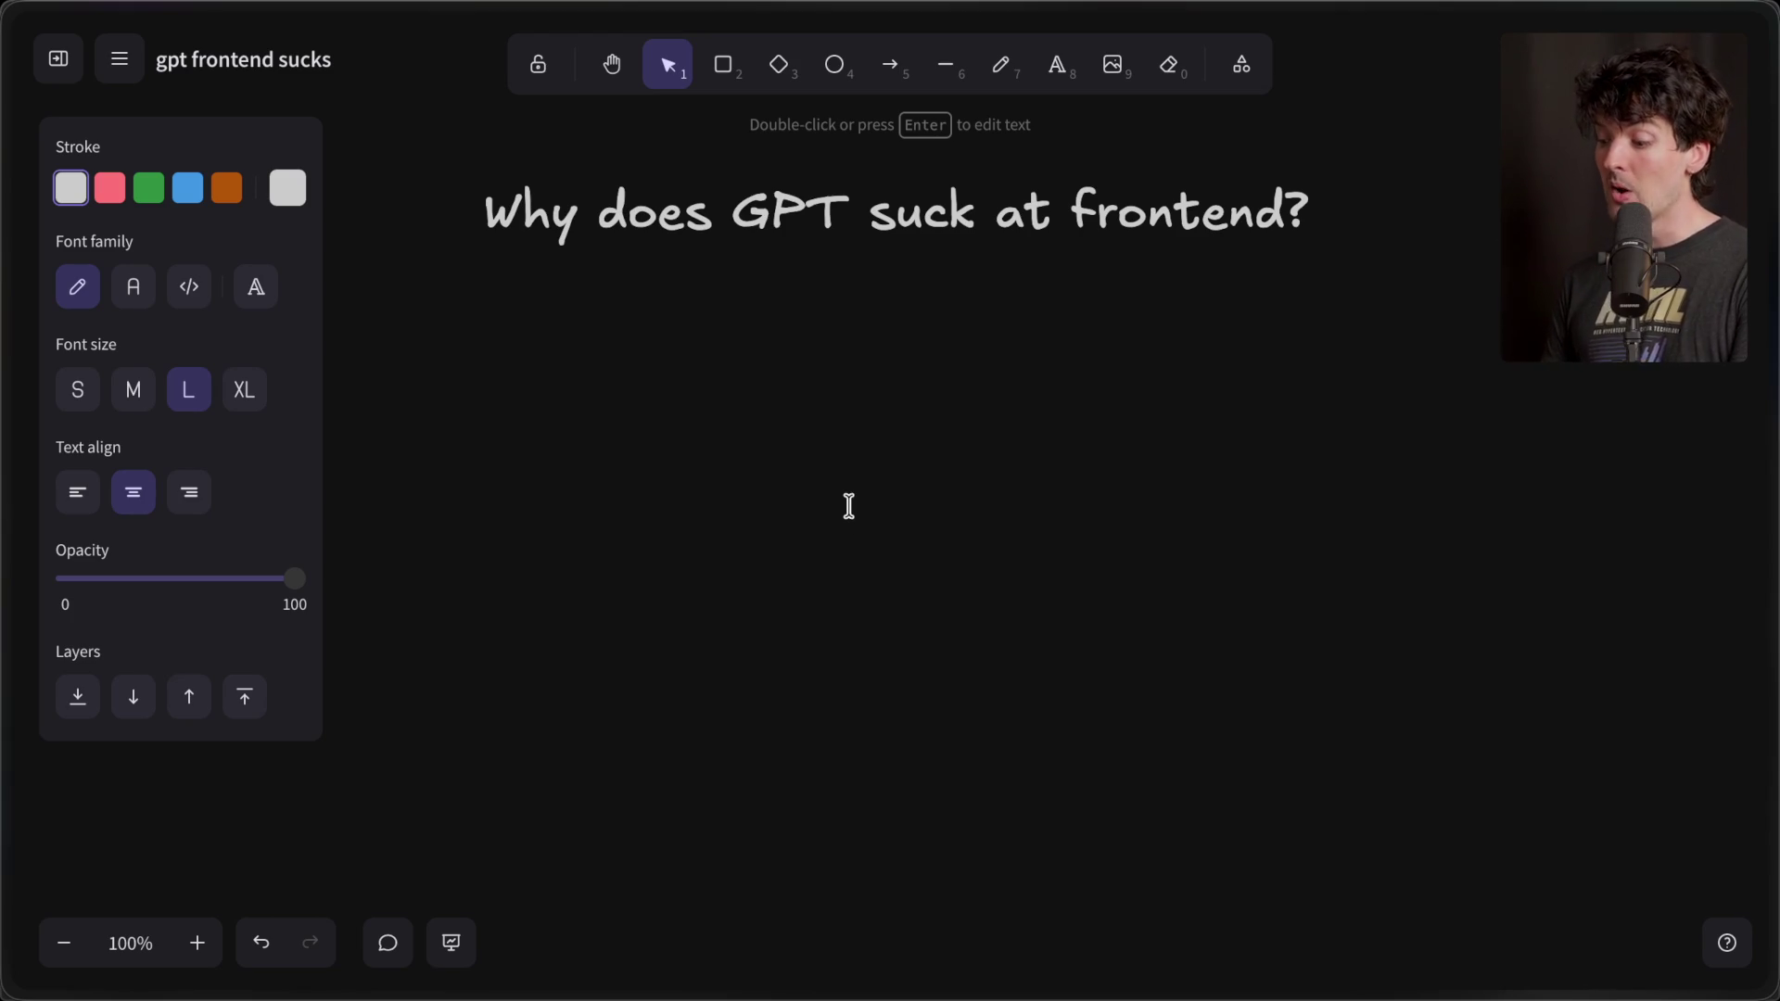
pyautogui.press('fn')
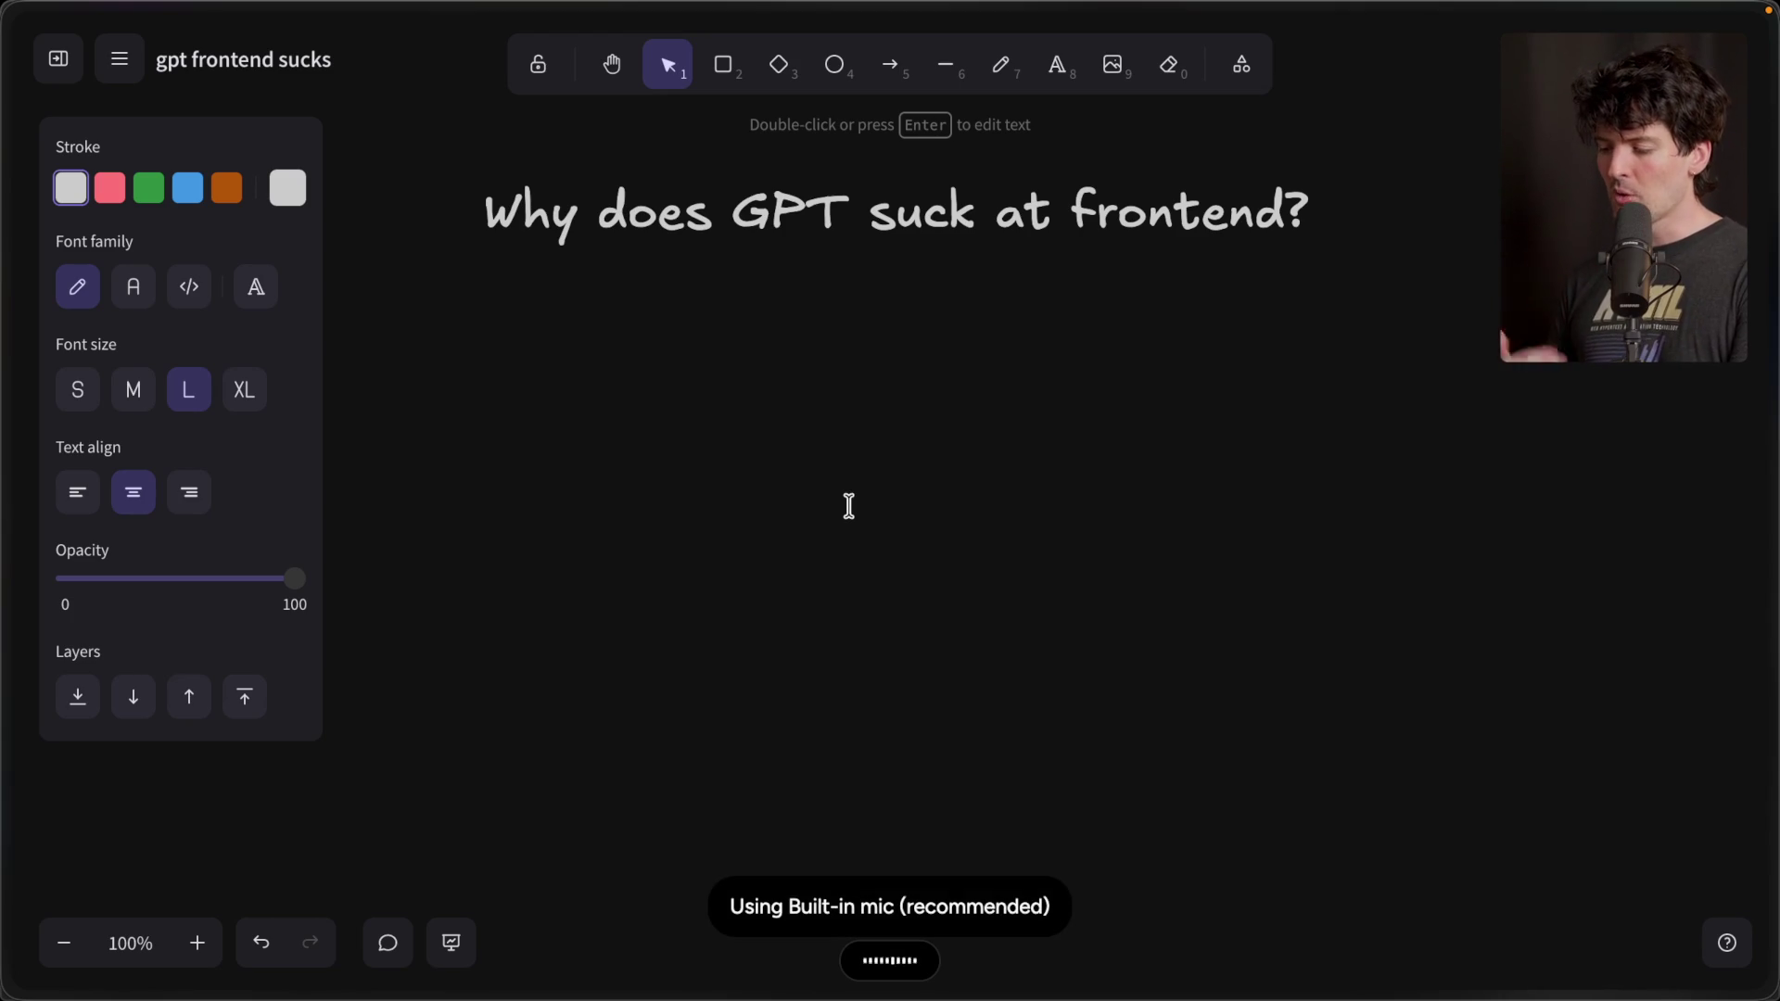
pyautogui.press('fn')
pyautogui.press('super+z')
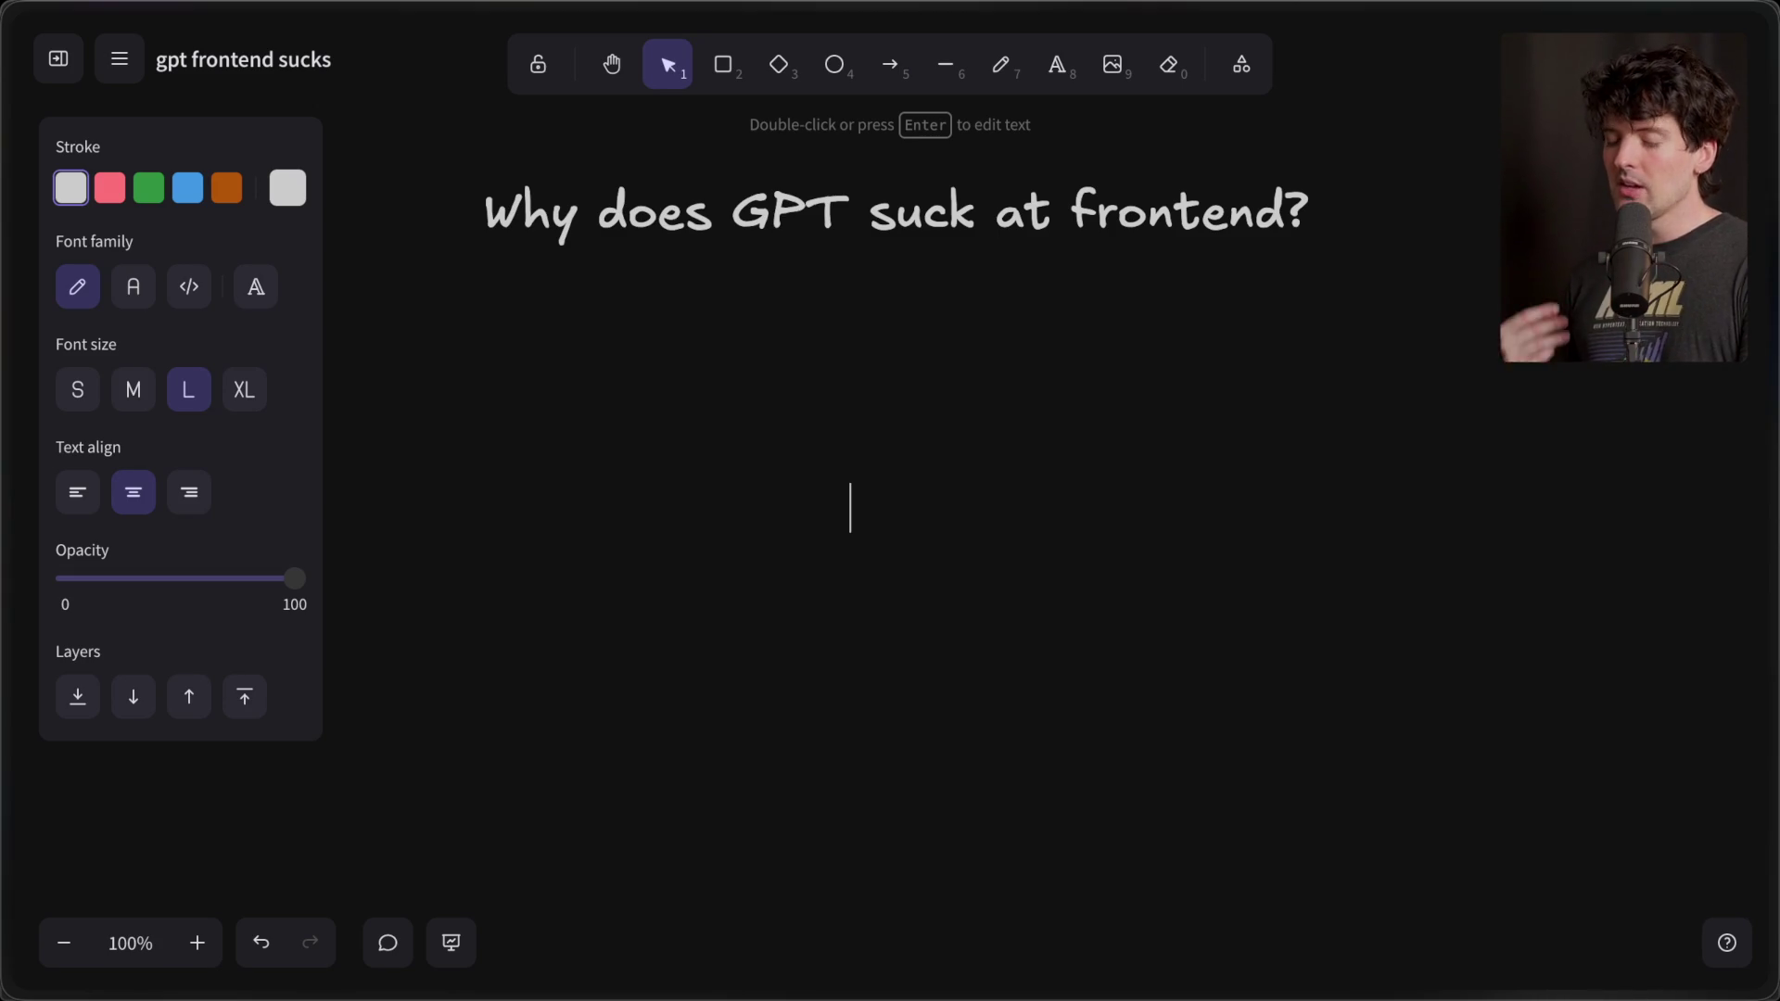
pyautogui.press('fn')
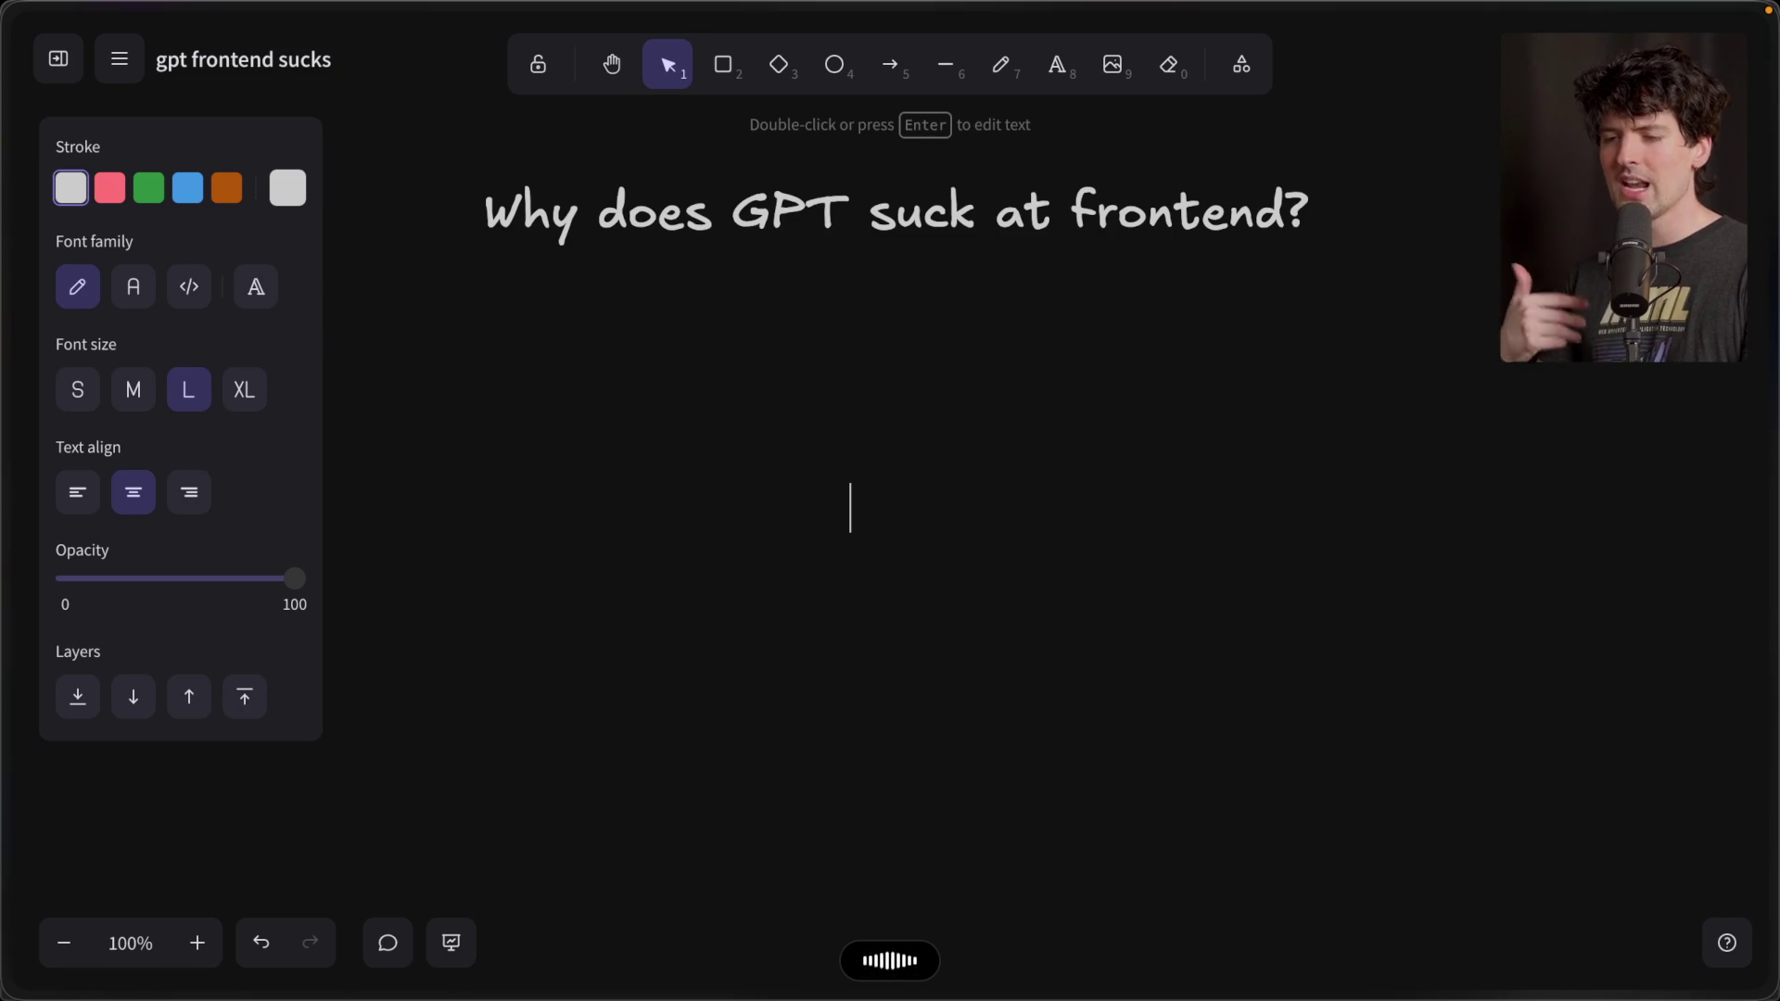
pyautogui.hotkey('ctrl', 'a')
pyautogui.press('BackSpace')
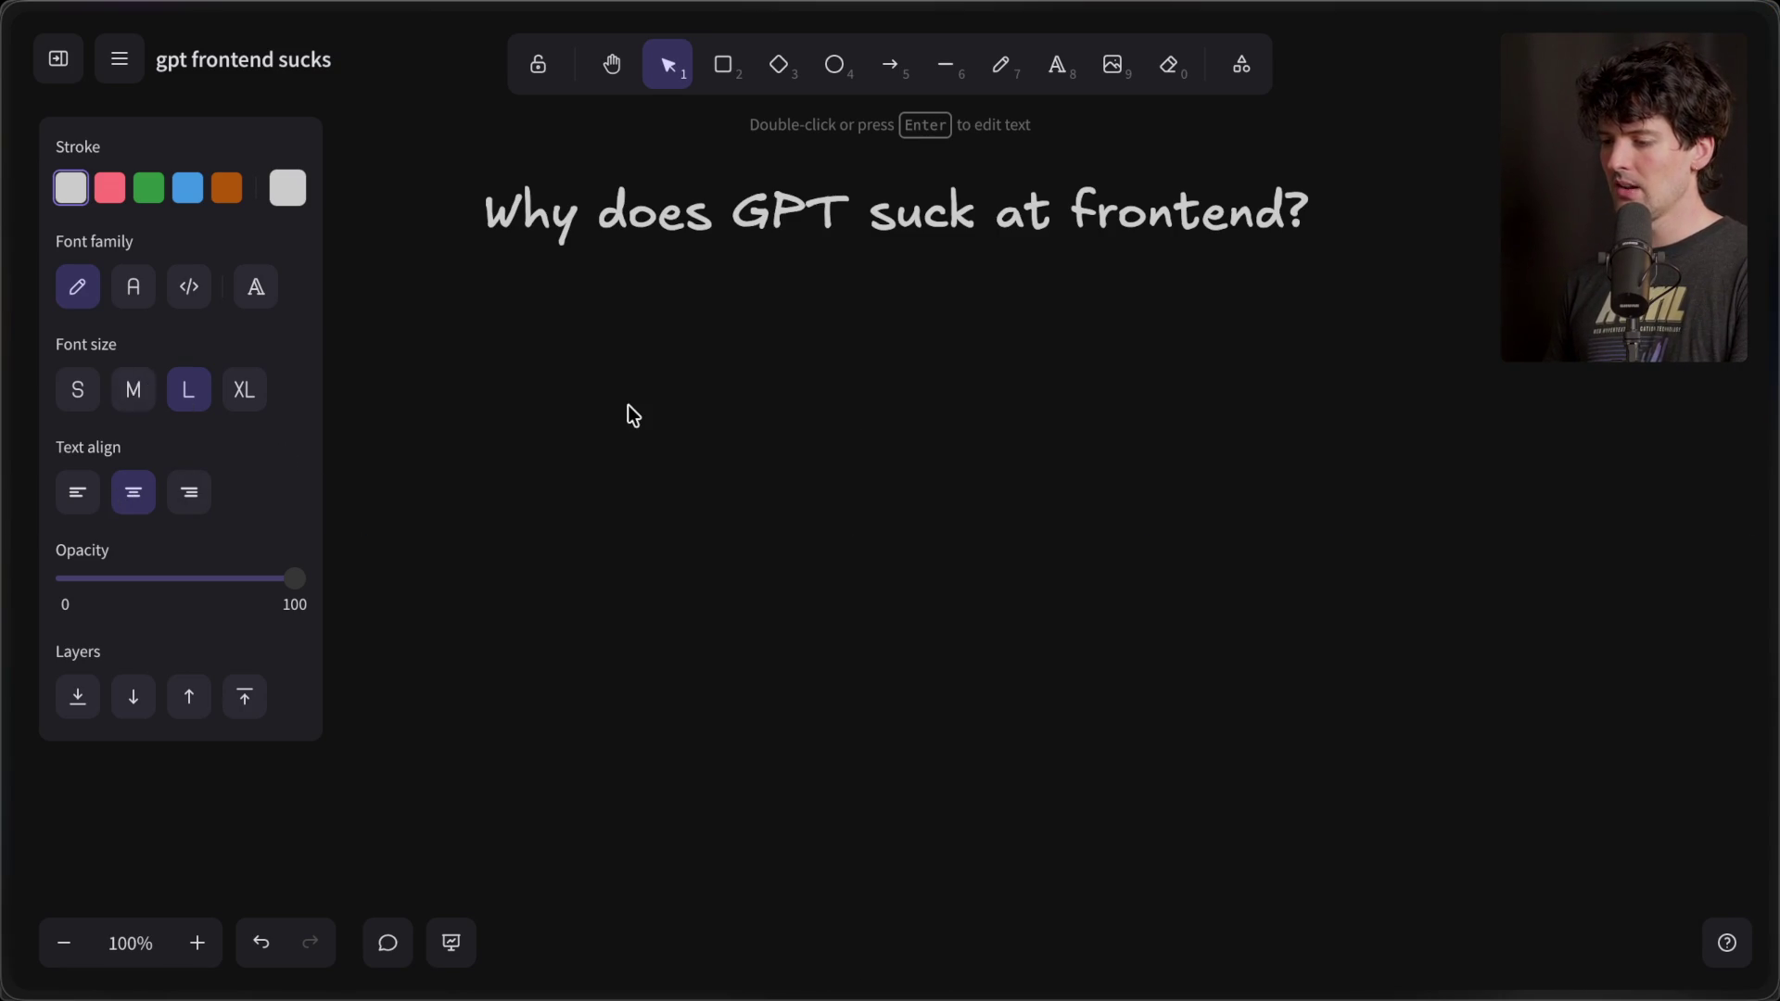
pyautogui.press('Escape')
# - Type 'PRs -> fake chat histories -> RL -> smarter model' centred below the title
pyautogui.click(1057, 65)
pyautogui.click(889, 454)
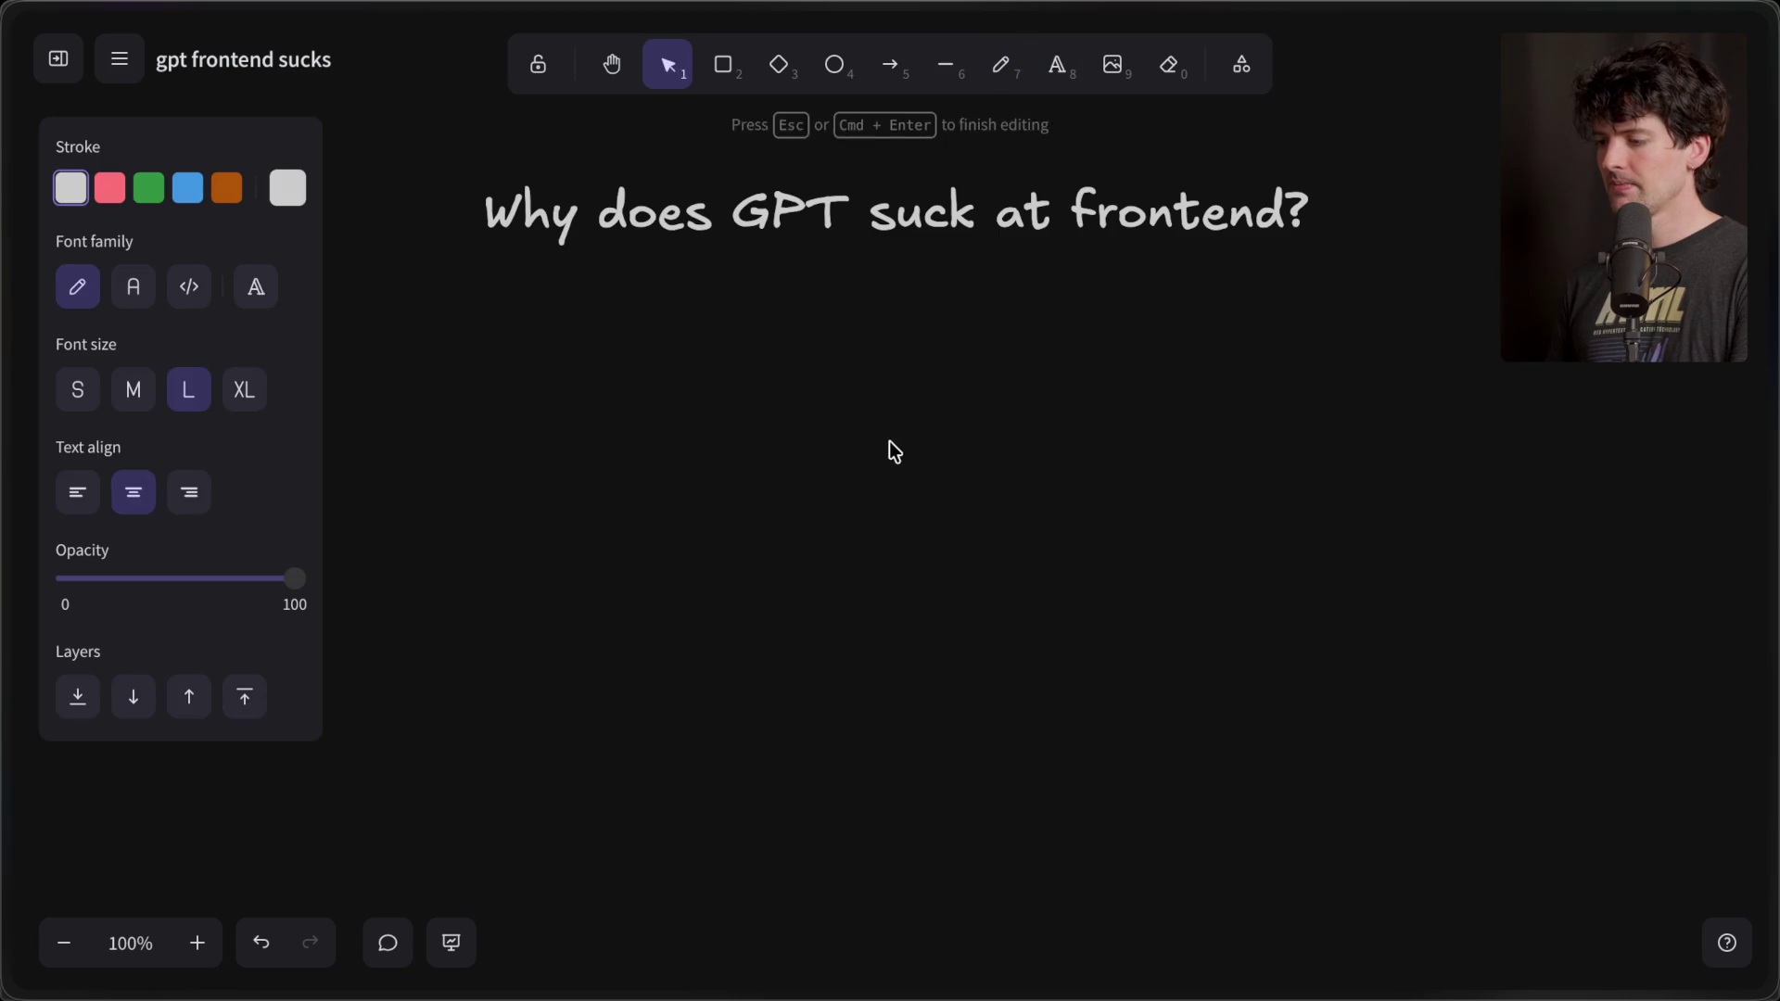
pyautogui.write('PR')
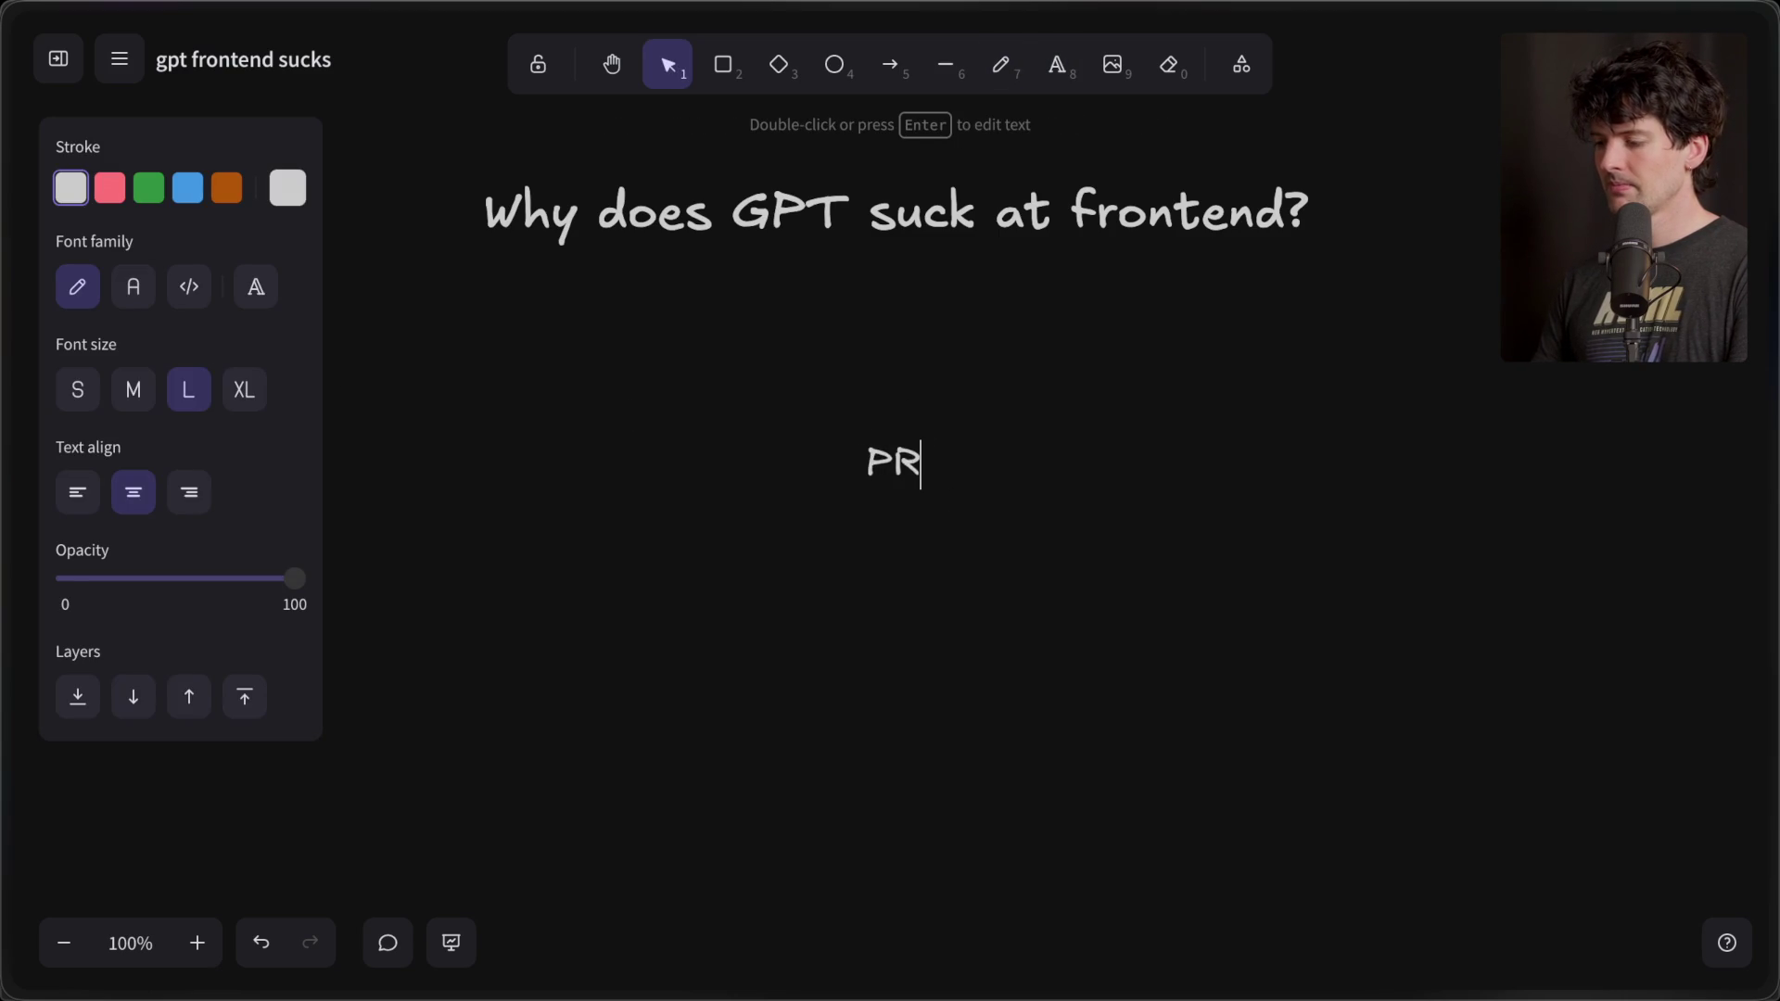
pyautogui.write('s ->')
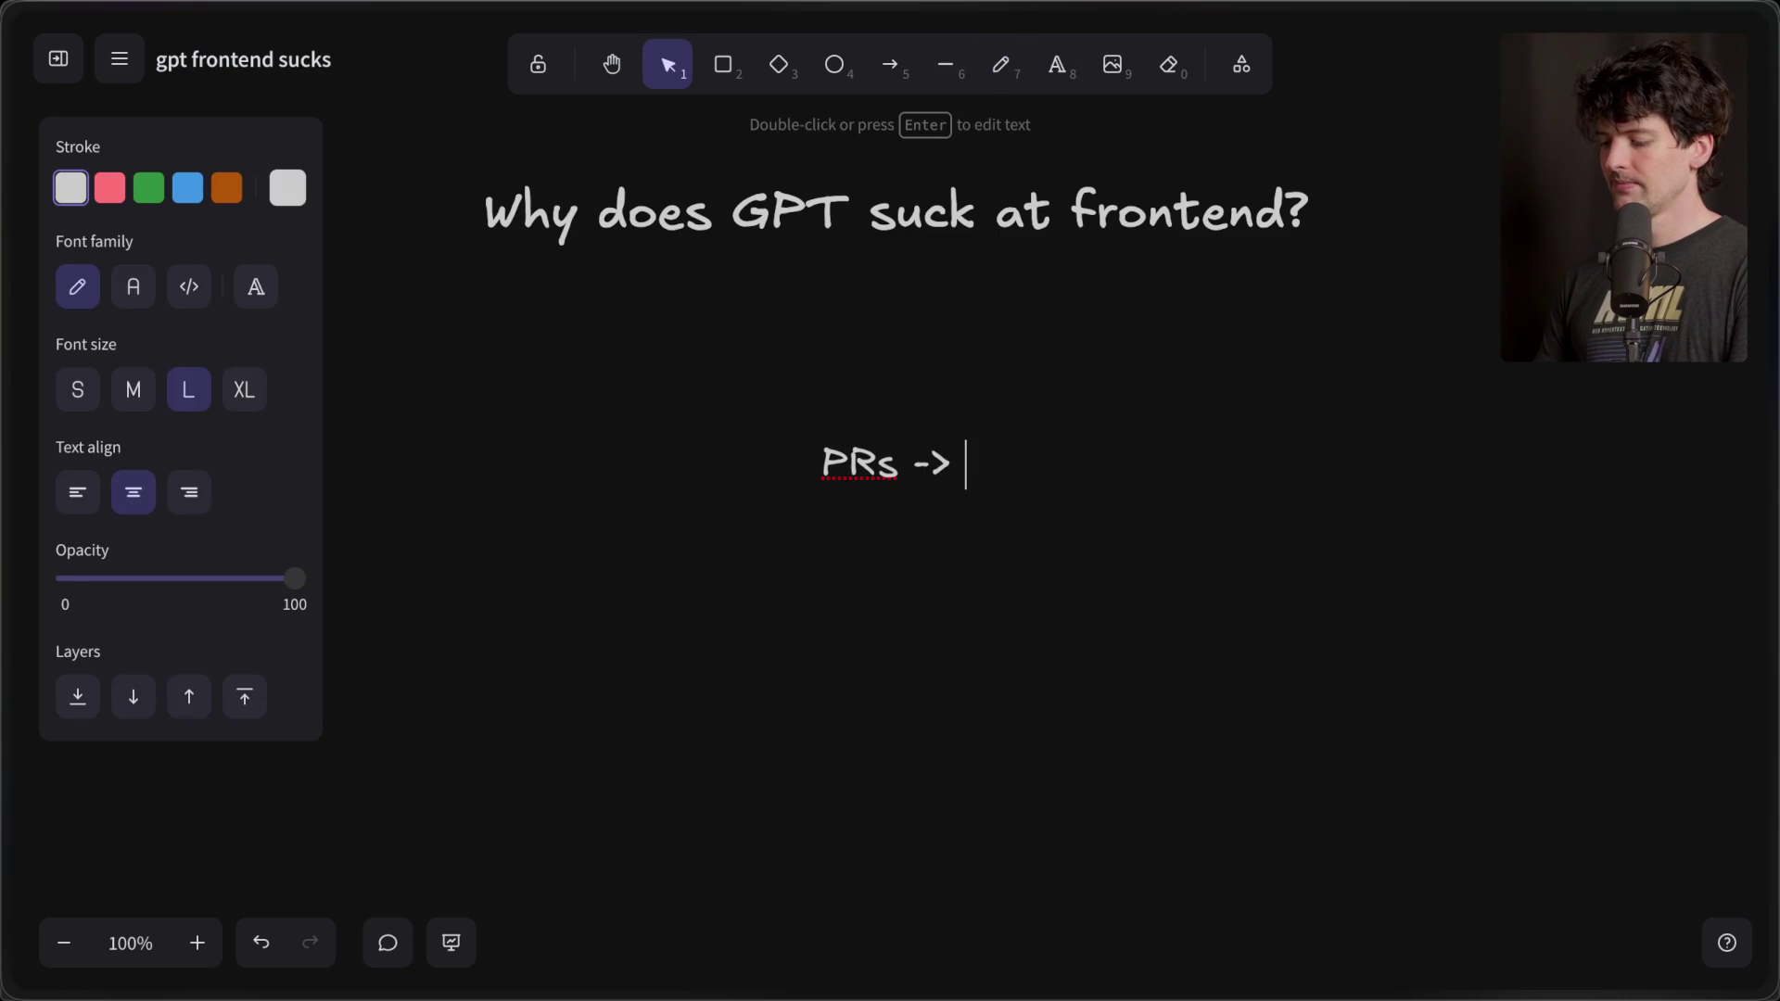
pyautogui.write(' fake chat histor')
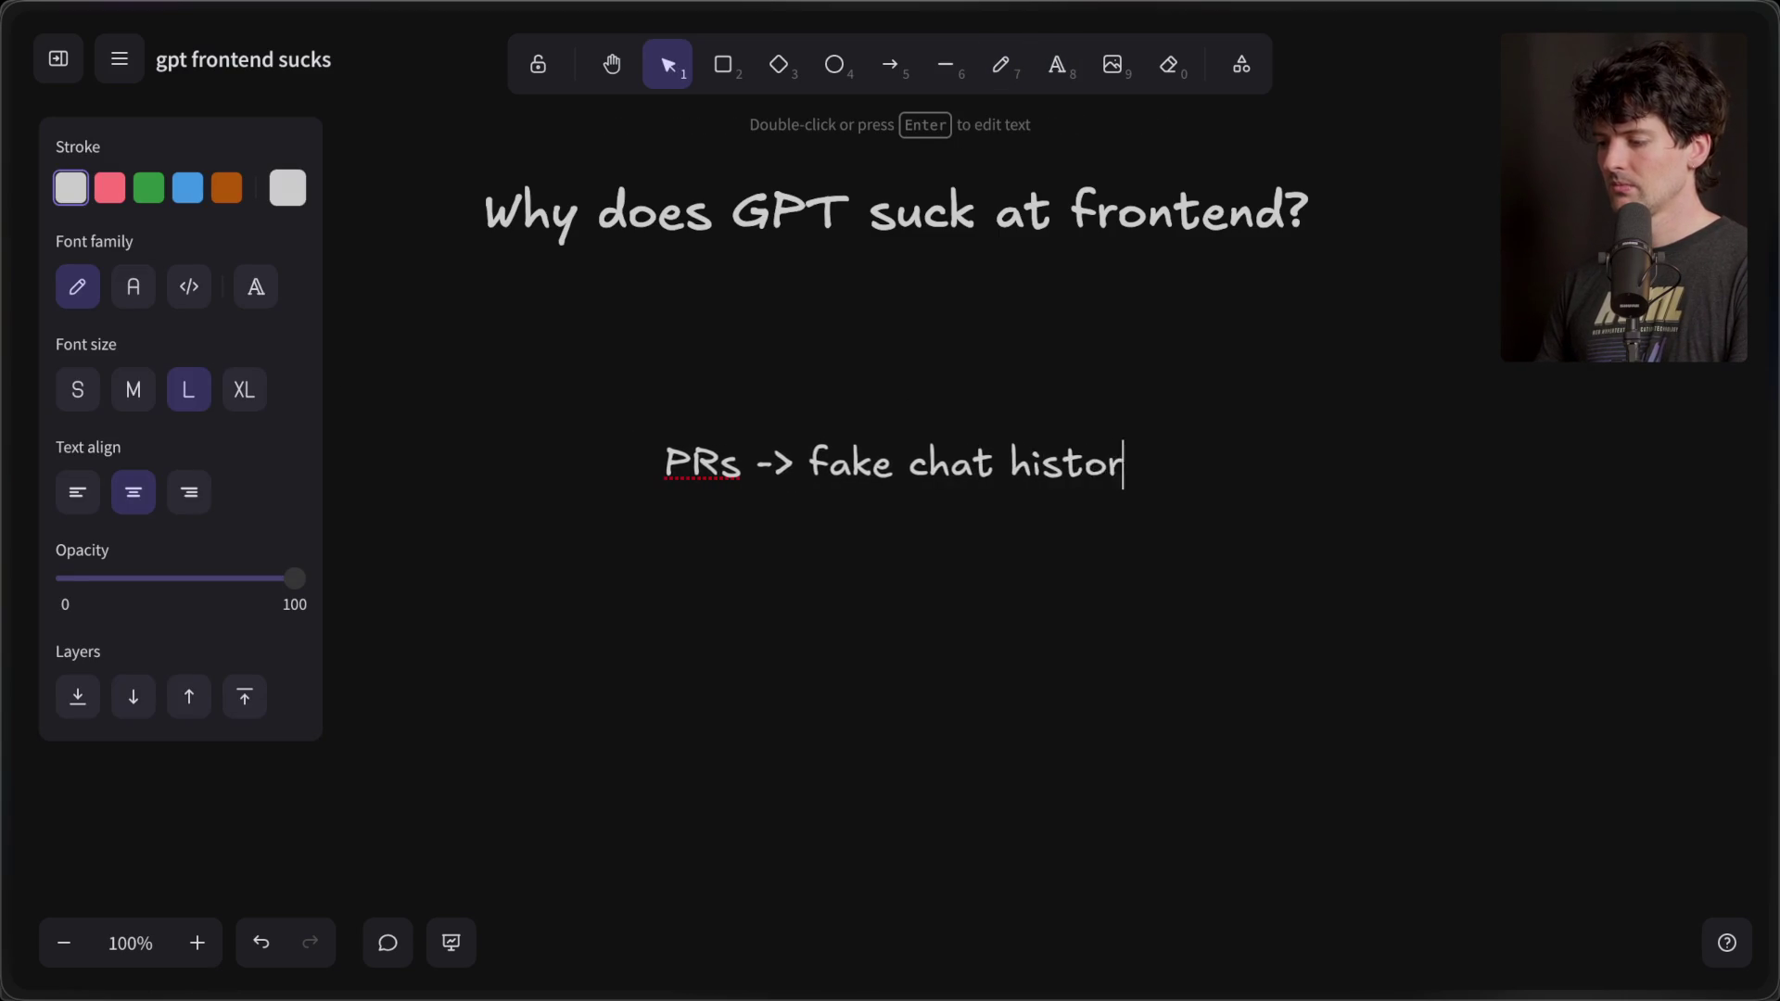
pyautogui.write('ies -> ')
pyautogui.write('RL')
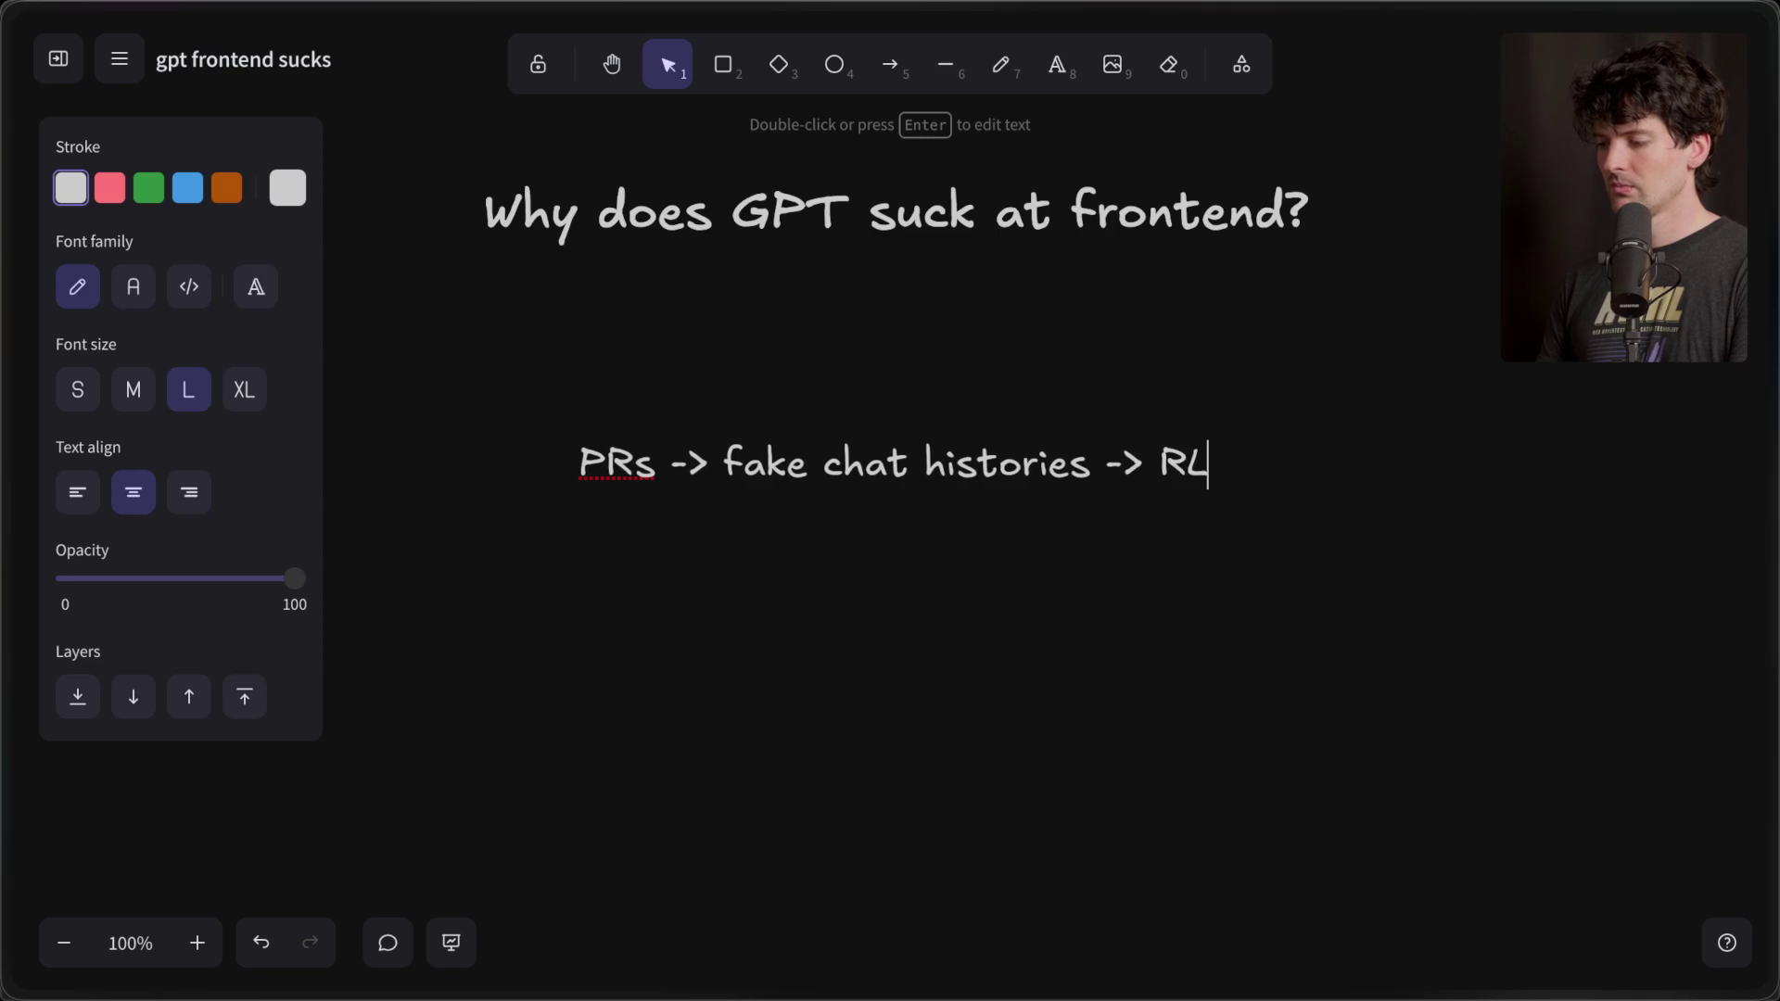
pyautogui.write(' -> smarter model')
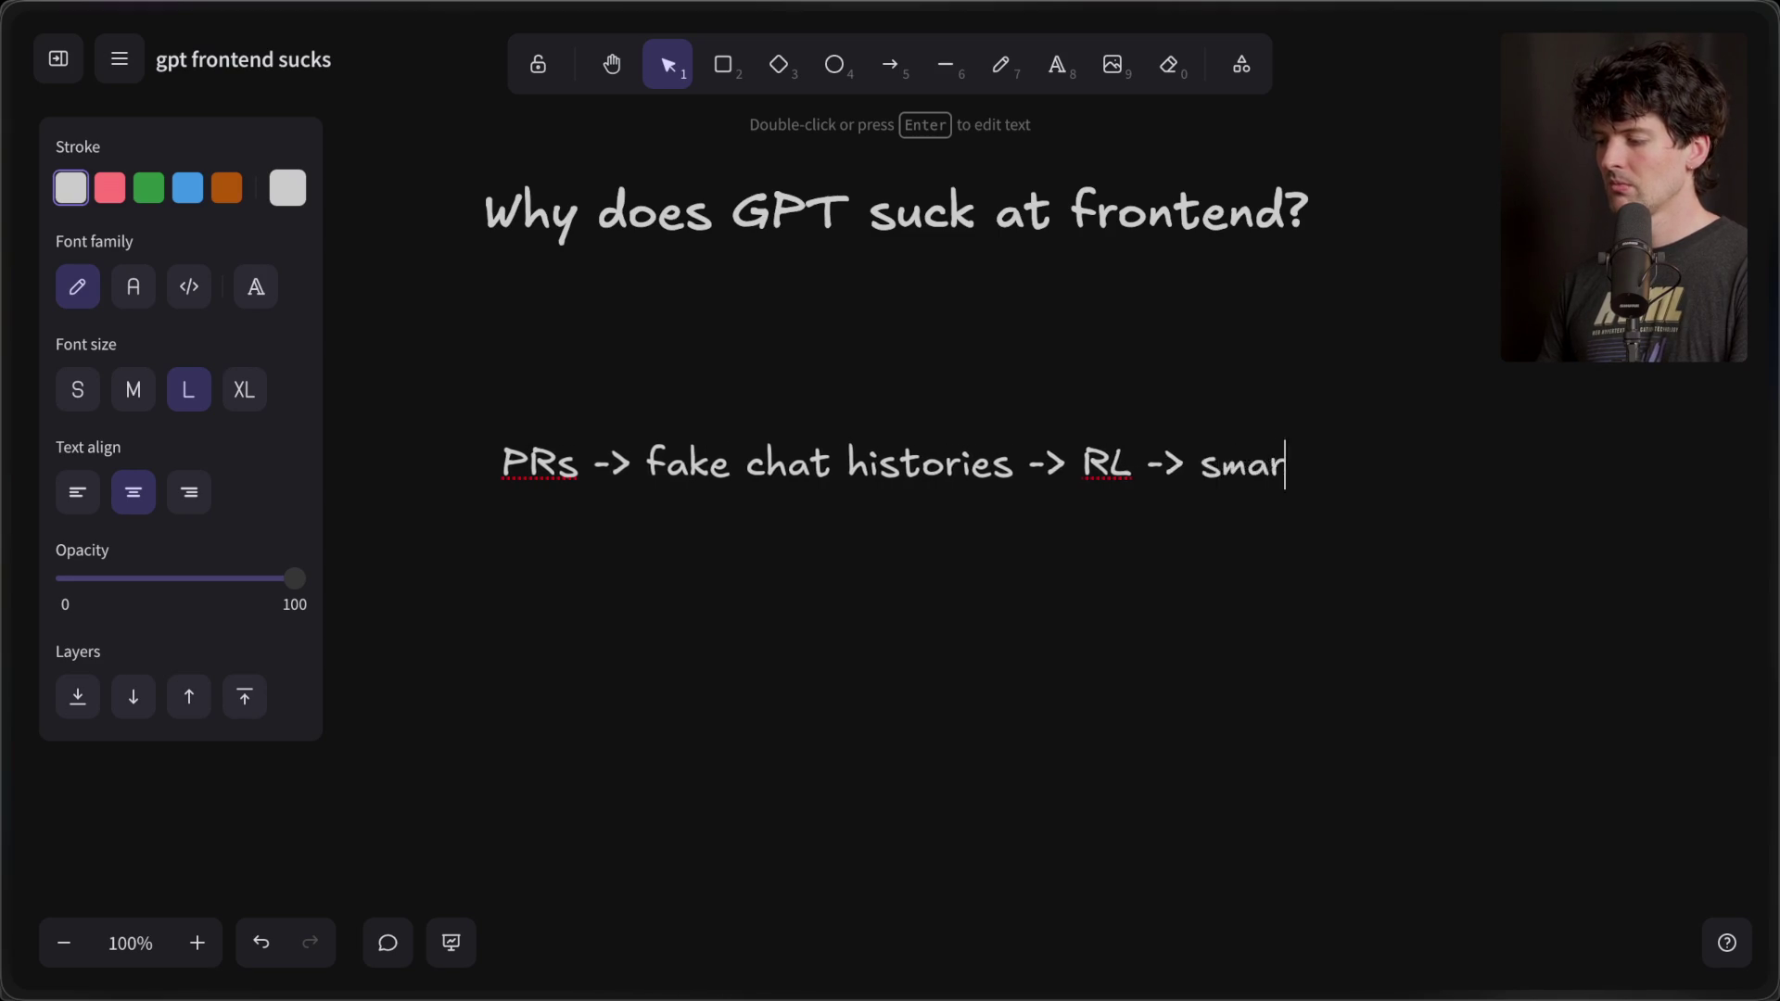
pyautogui.press('Escape')
pyautogui.click(967, 745)
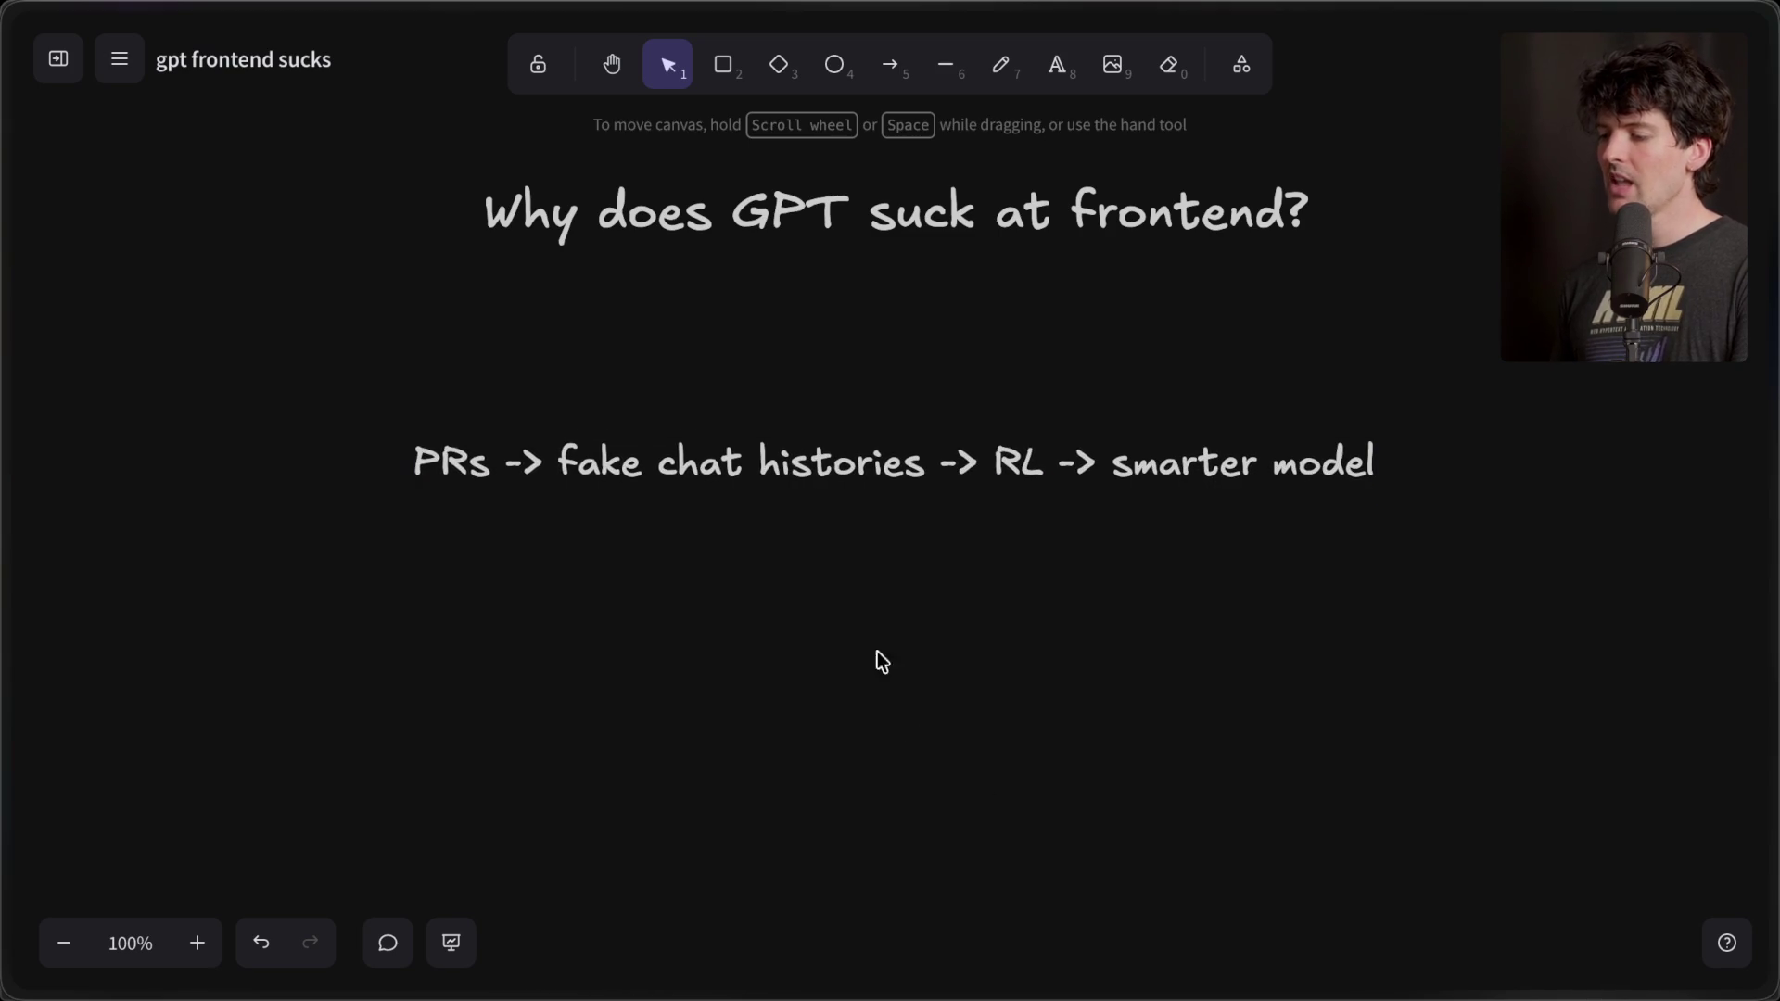
# - Nudge the pipeline note up and place a straight vertical arrow under PRs pointing up
pyautogui.moveTo(799, 469); pyautogui.dragTo(825, 430)
pyautogui.press('a')
pyautogui.moveTo(472, 576); pyautogui.dragTo(466, 443)
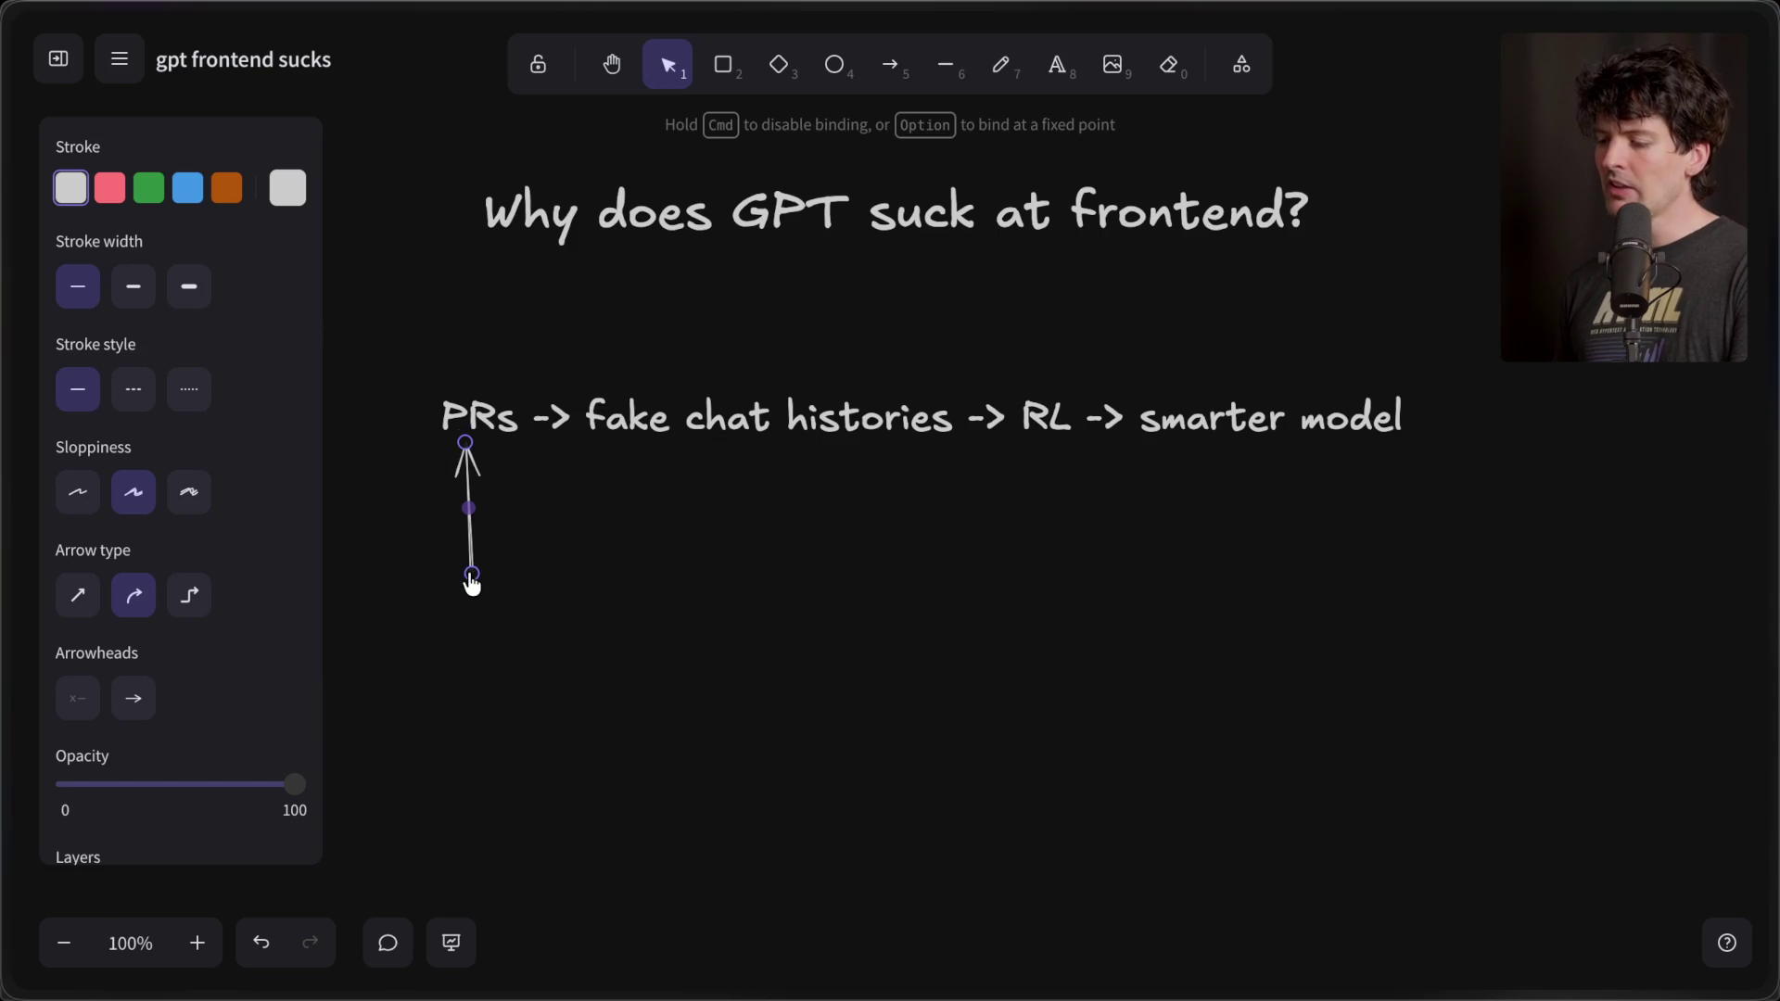
pyautogui.moveTo(472, 577); pyautogui.dragTo(466, 572)
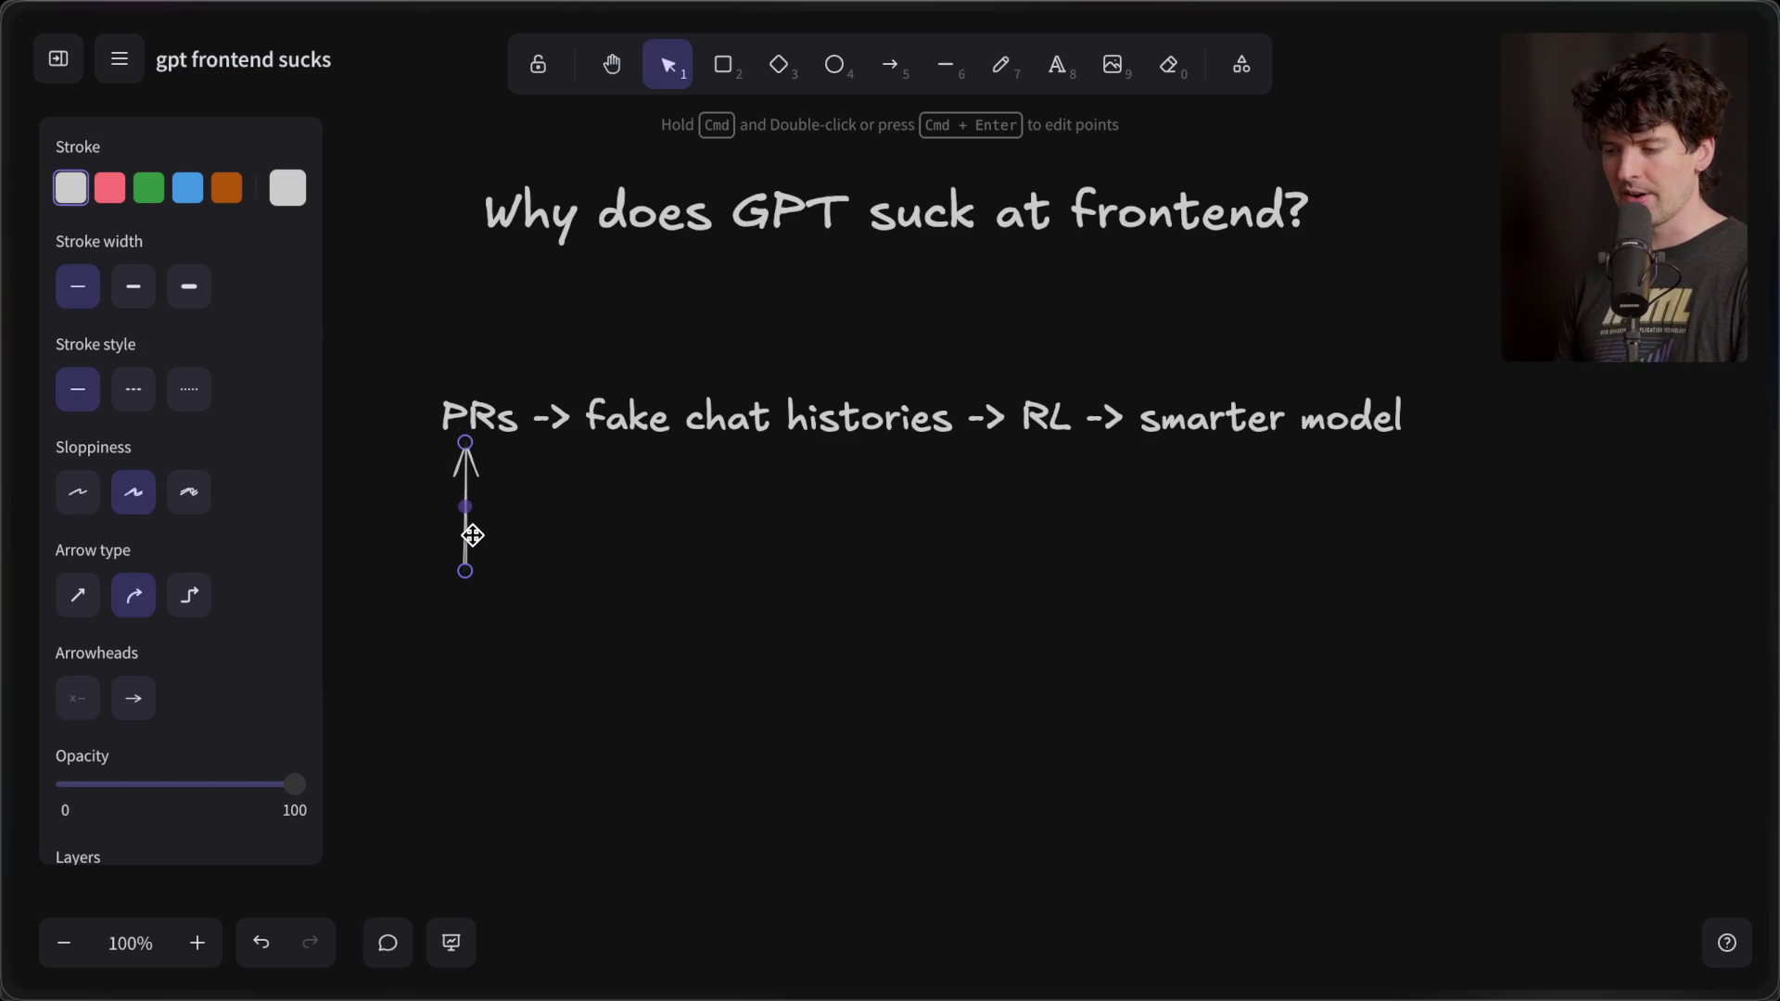
pyautogui.moveTo(469, 532); pyautogui.dragTo(758, 549)
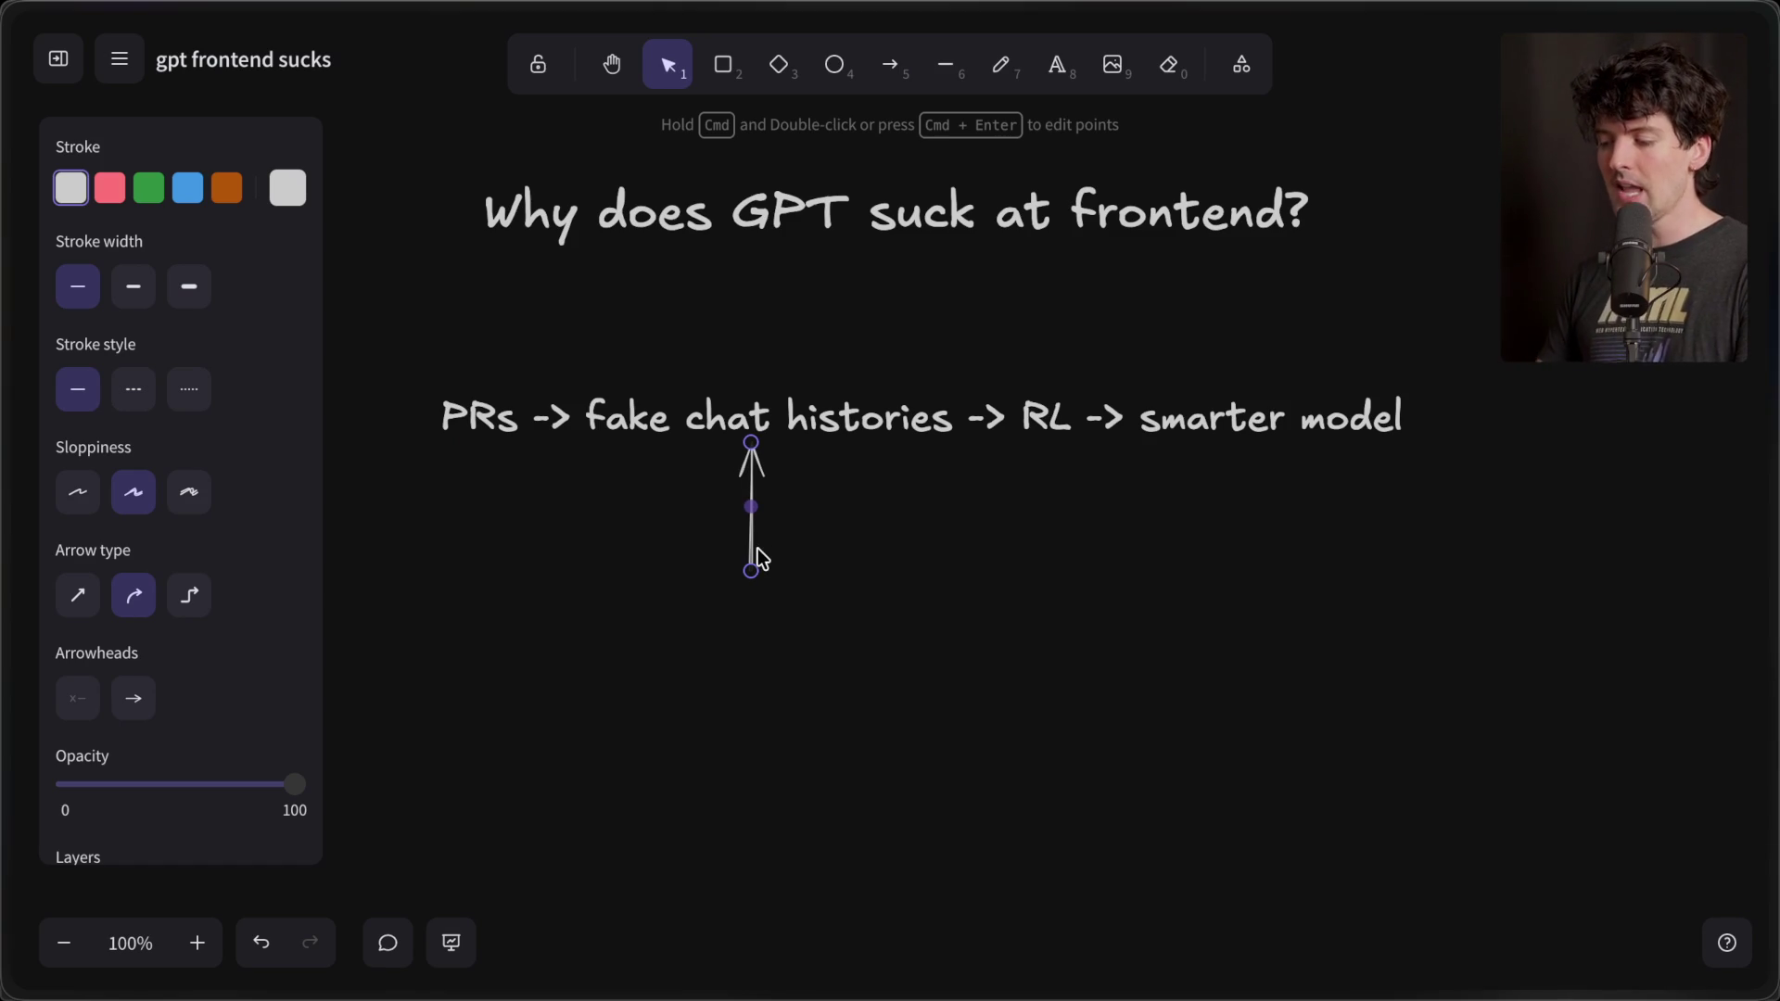
pyautogui.moveTo(747, 554)
pyautogui.mouseDown()
pyautogui.moveTo(1070, 552)
pyautogui.moveTo(1046, 550)
pyautogui.moveTo(1263, 525)
pyautogui.moveTo(477, 572)
pyautogui.moveTo(743, 603)
pyautogui.moveTo(1319, 560)
pyautogui.moveTo(492, 552)
pyautogui.moveTo(1235, 537)
pyautogui.moveTo(1238, 551)
pyautogui.mouseUp()
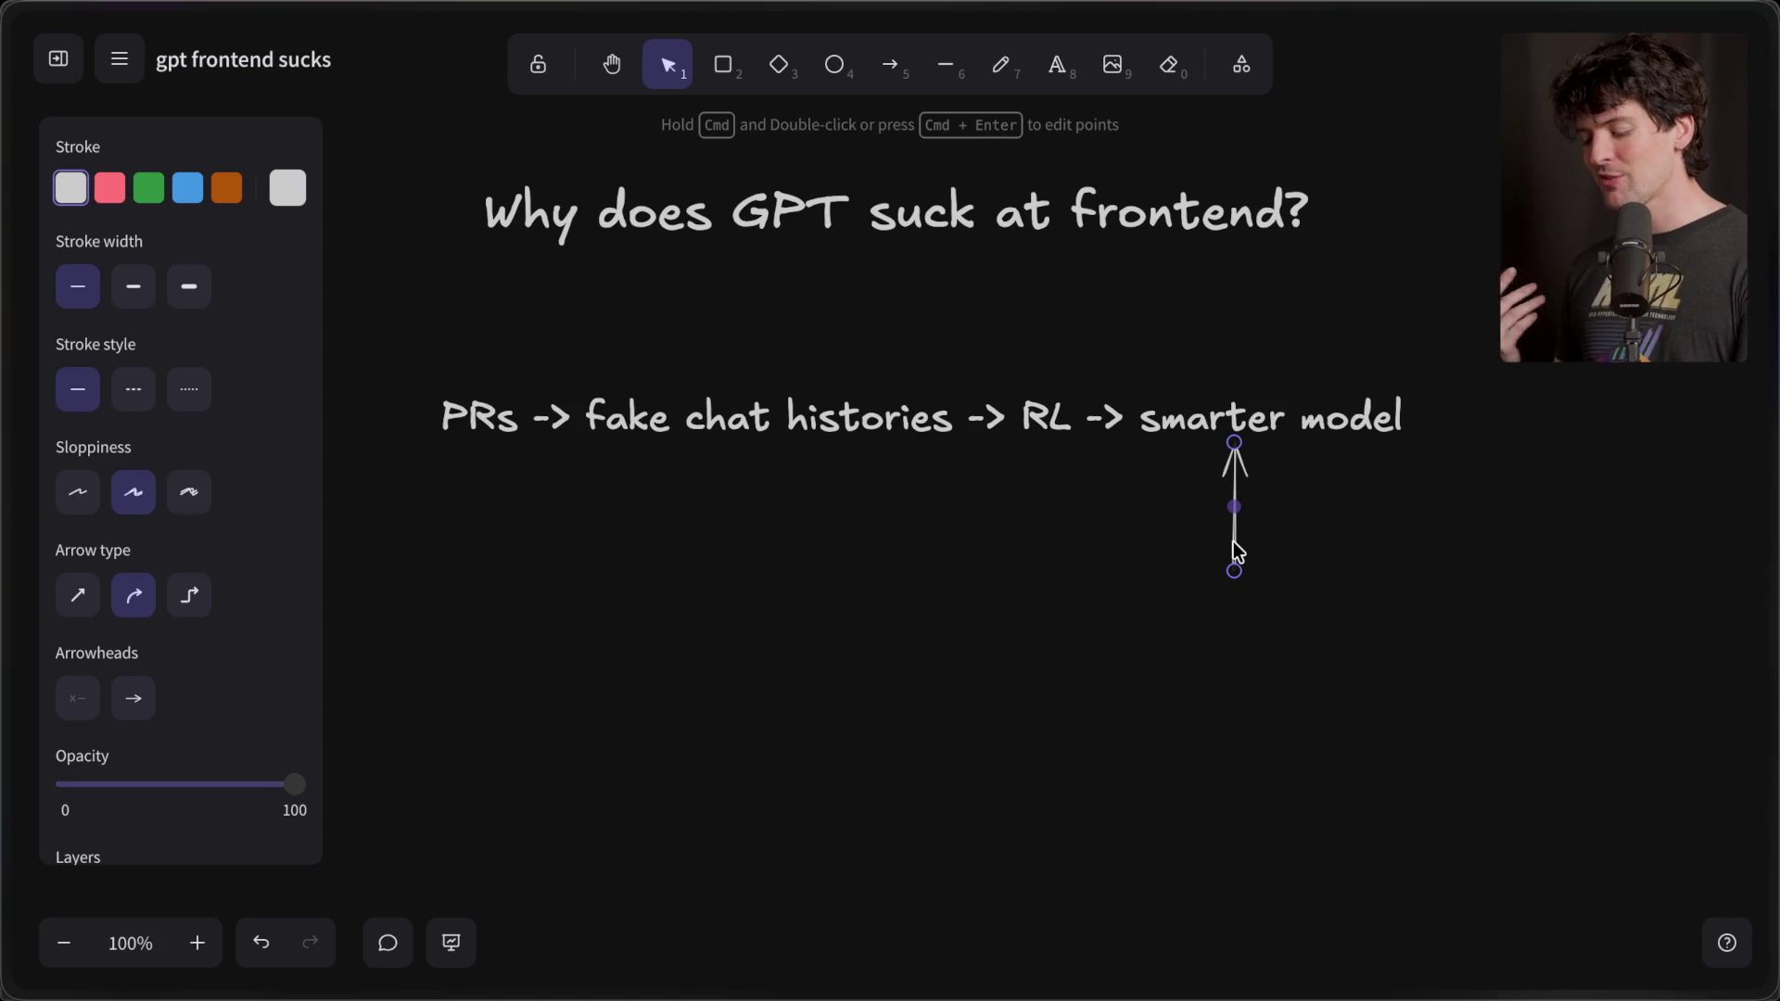
pyautogui.moveTo(1237, 552); pyautogui.dragTo(461, 581)
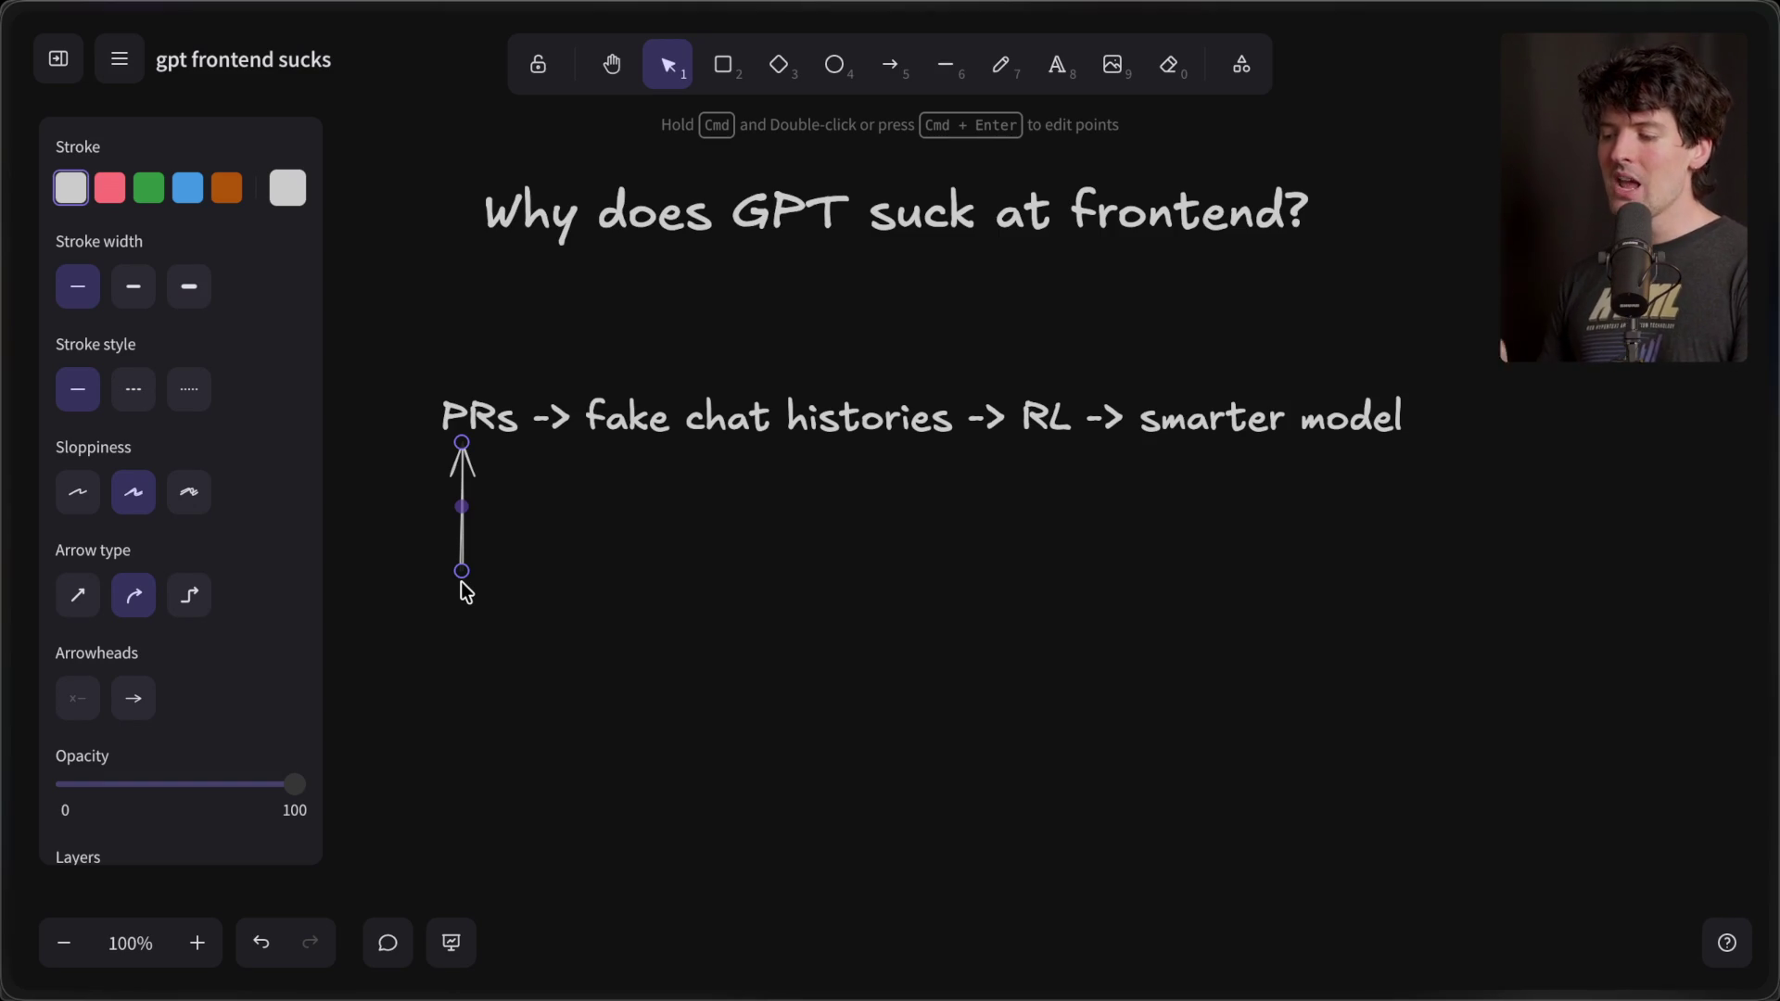
pyautogui.scroll(-5, 460, 581)
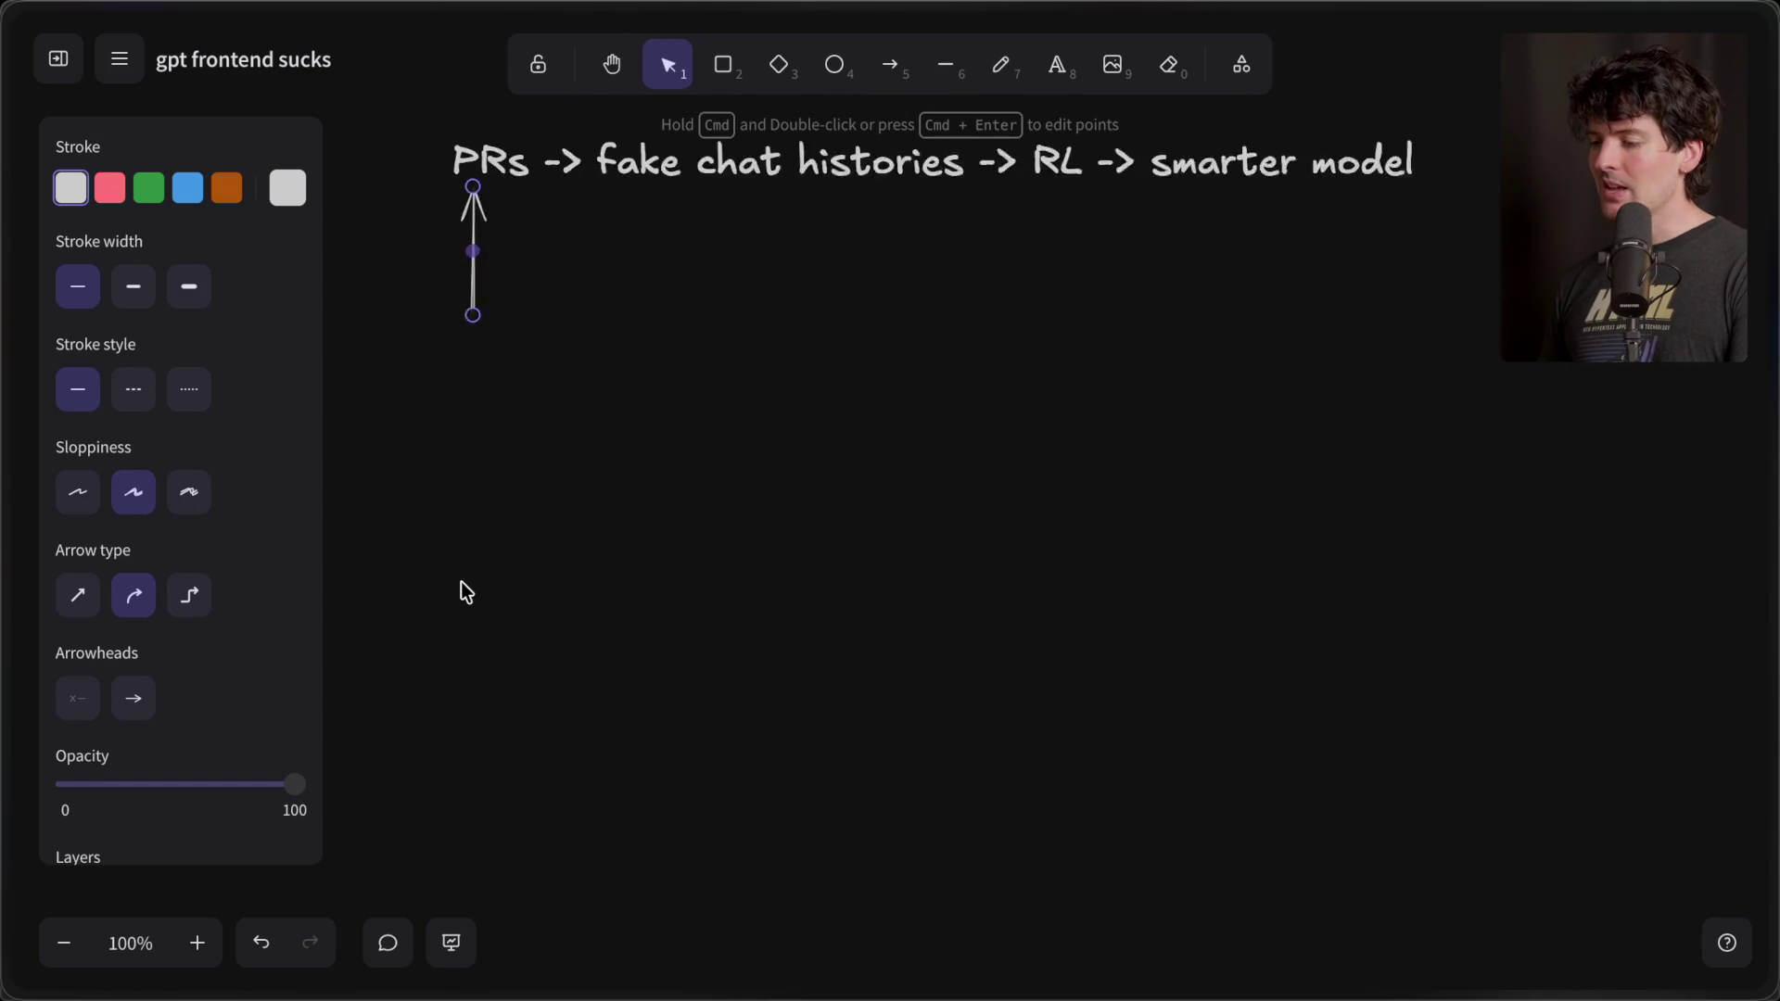
# - Add left-aligned text 'gpt-5.3-codex: ~4 "templates"' below the arrow
pyautogui.click(1057, 64)
pyautogui.click(703, 429)
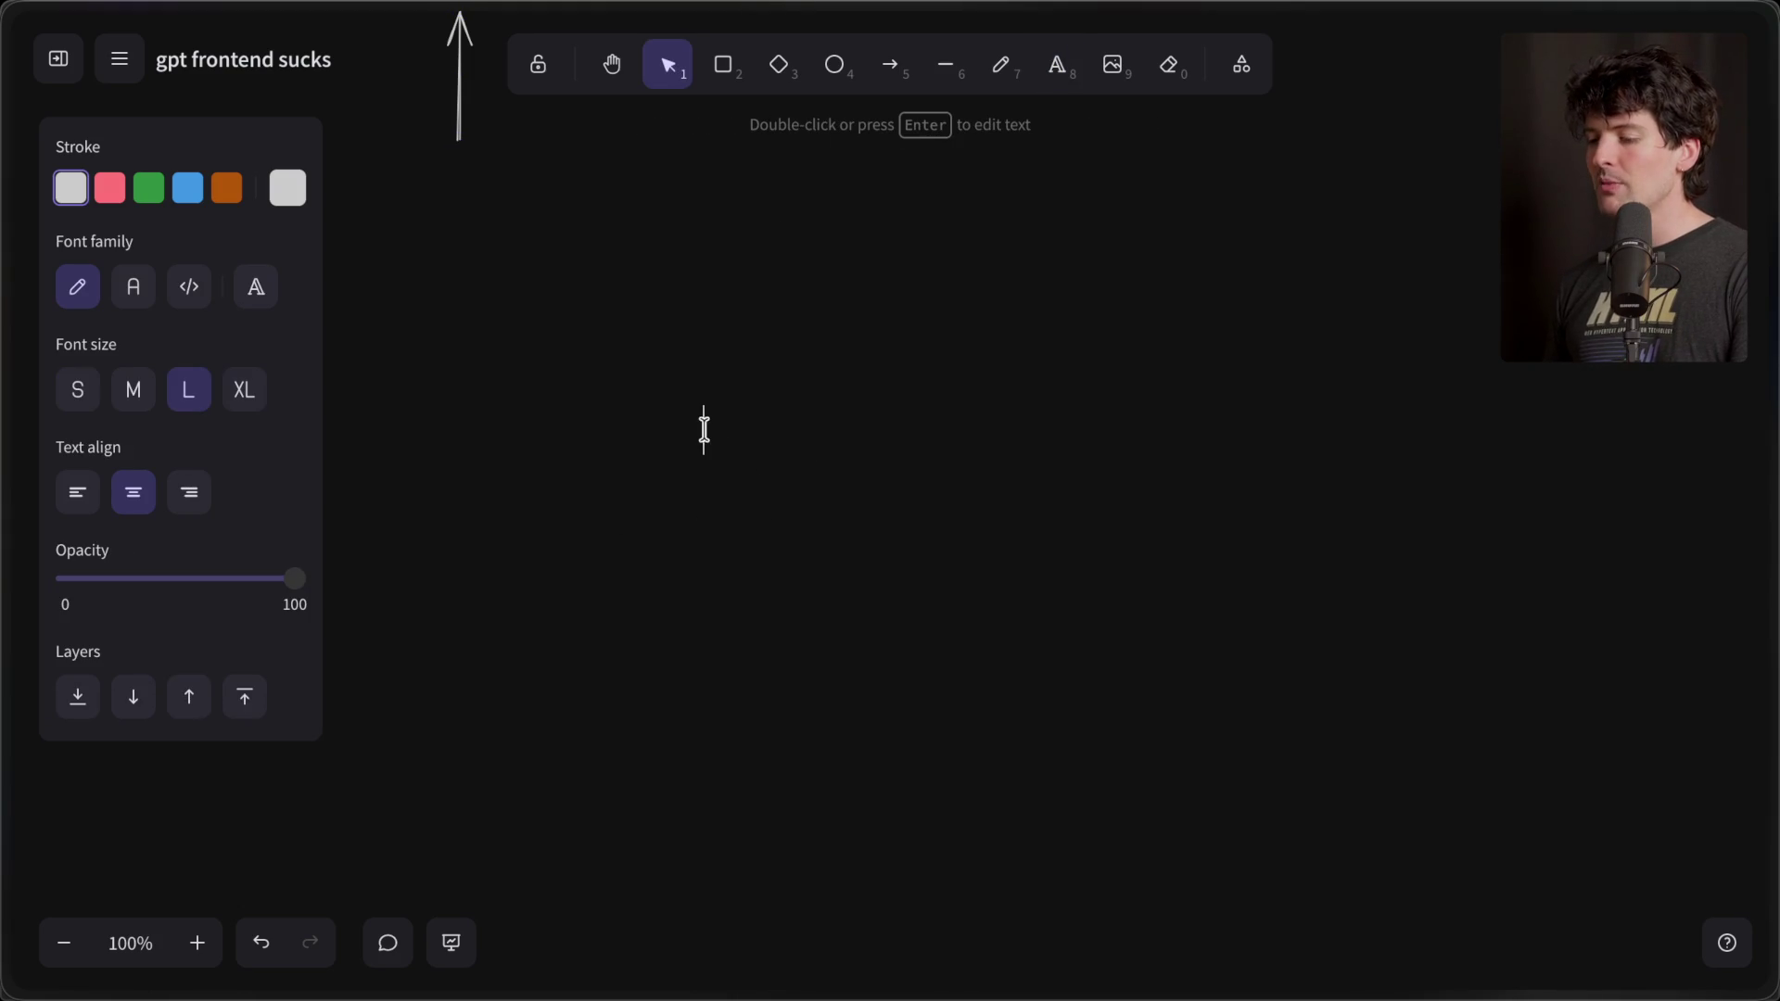
pyautogui.click(87, 493)
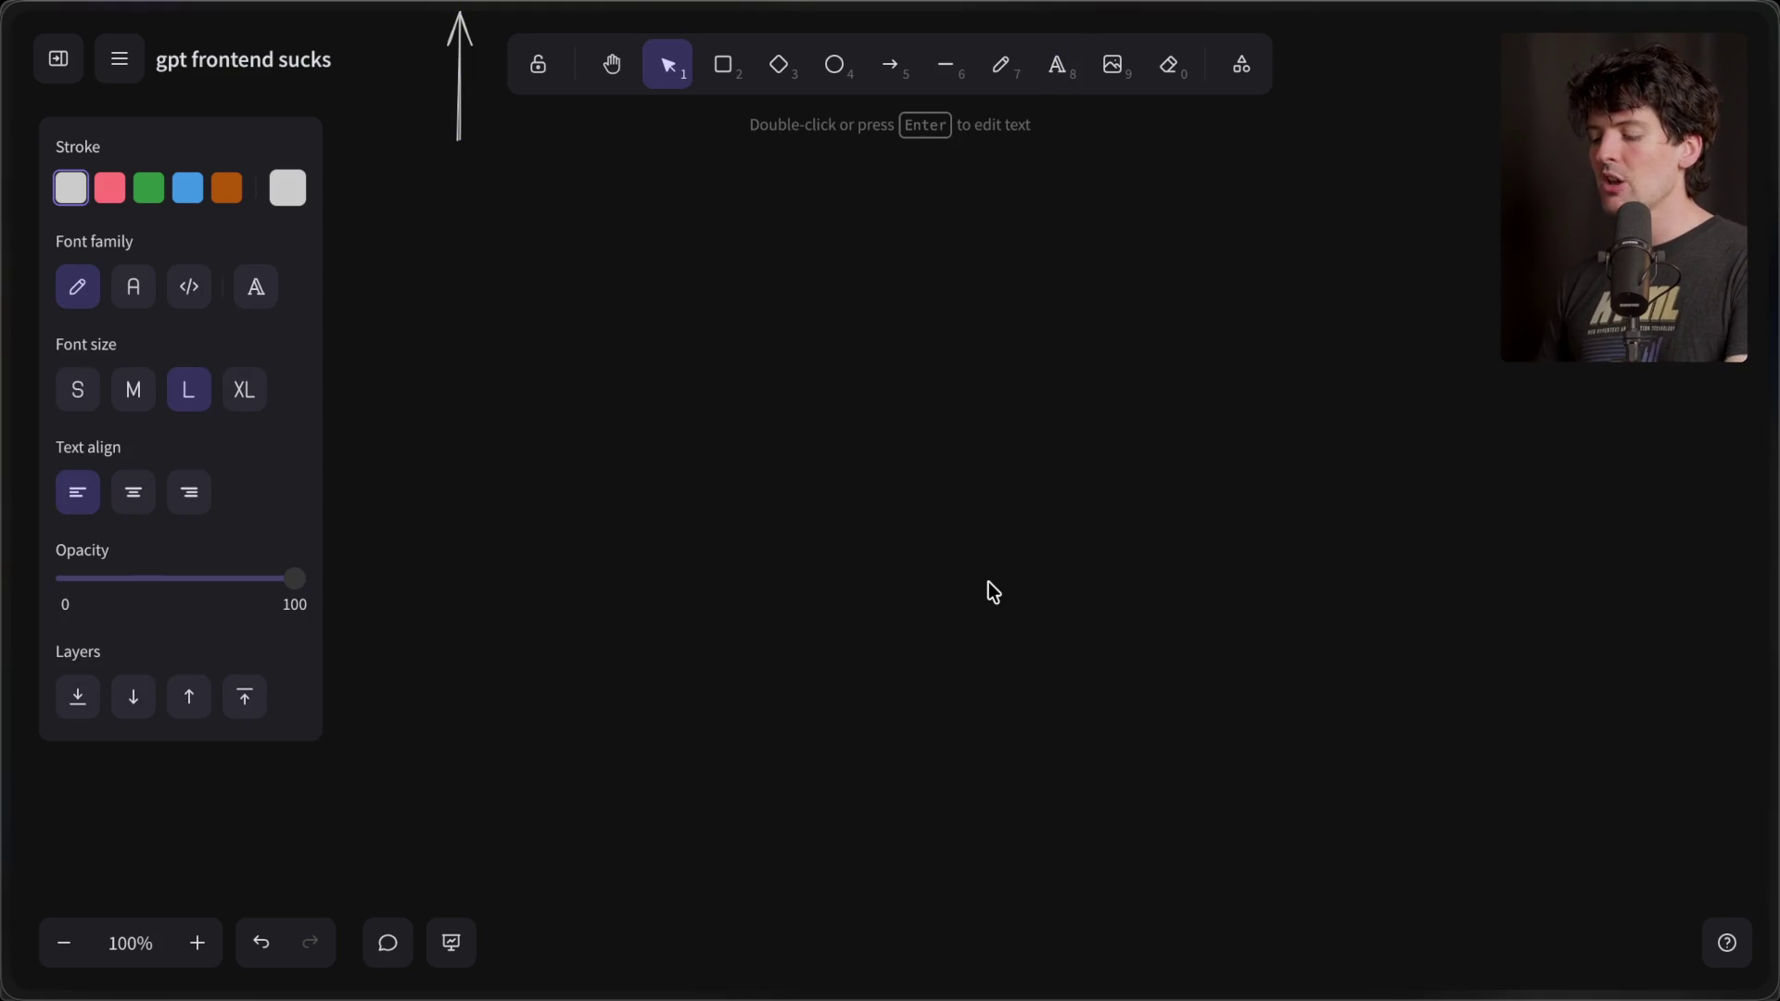
pyautogui.write('GPT')
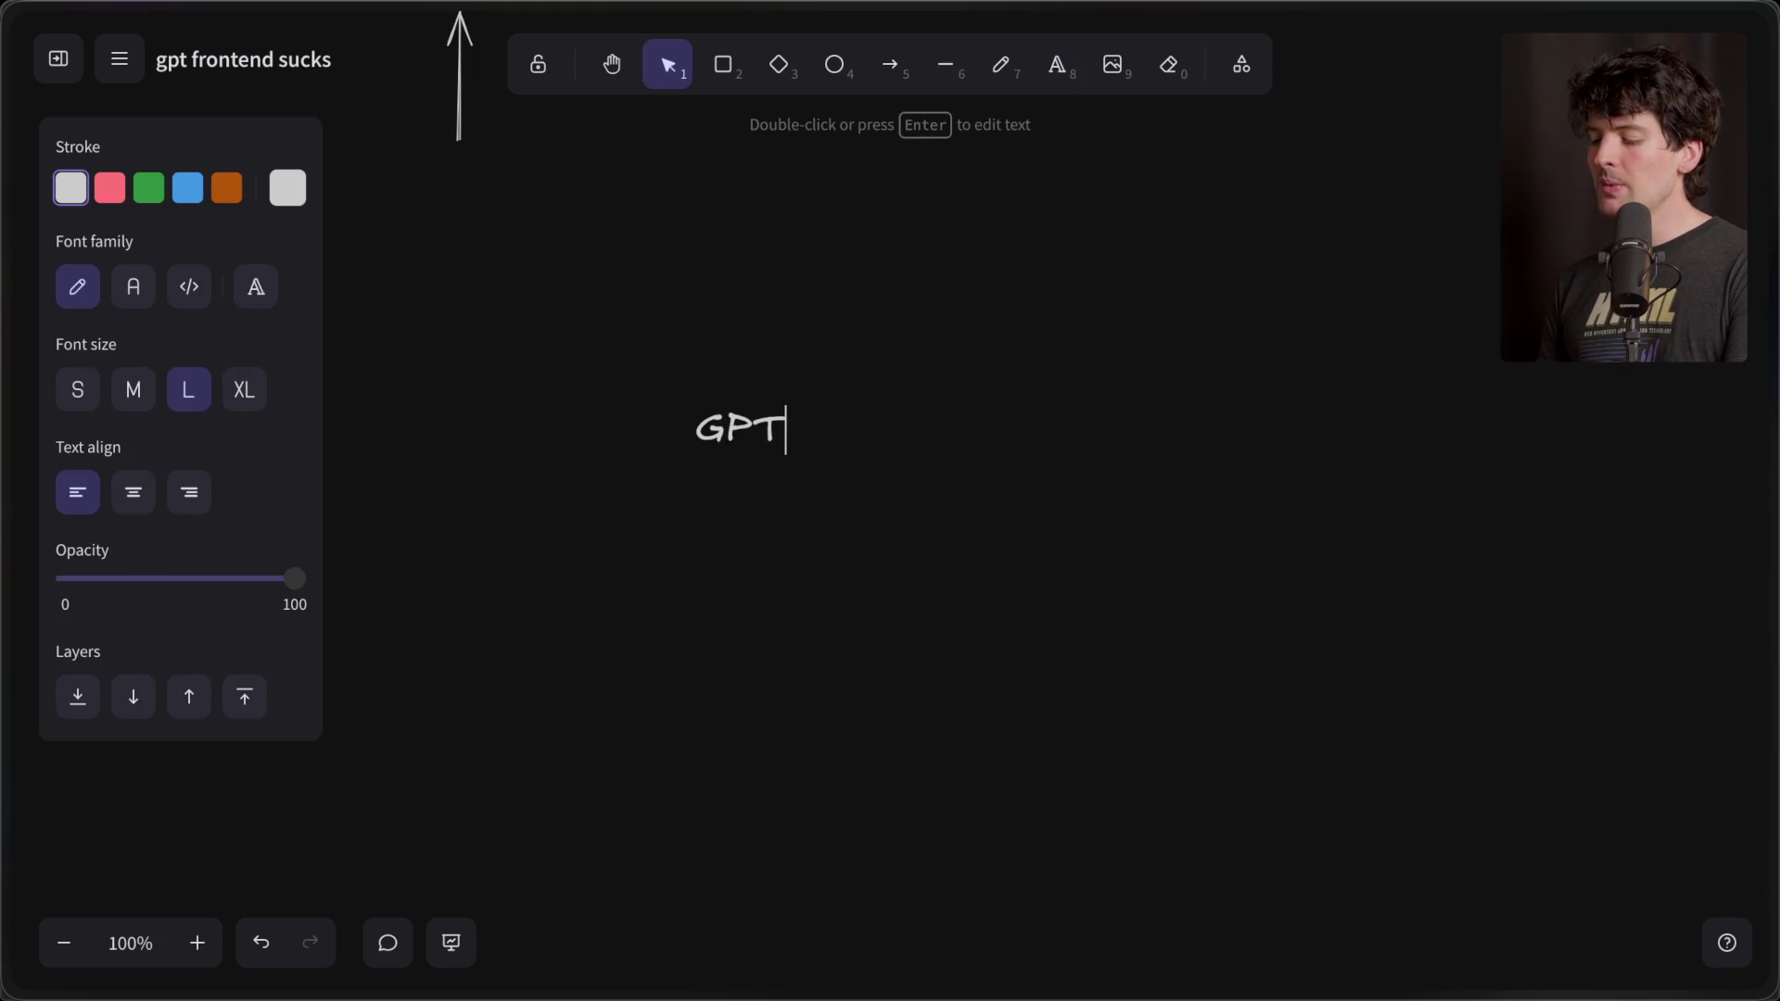
pyautogui.write('-5.')
pyautogui.write('4')
pyautogui.press('BackSpace')
pyautogui.write('3-.')
pyautogui.press('BackSpace')
pyautogui.write('Cod')
pyautogui.press('BackSpace')
pyautogui.press('BackSpace')
pyautogui.press('BackSpace')
pyautogui.write('codex')
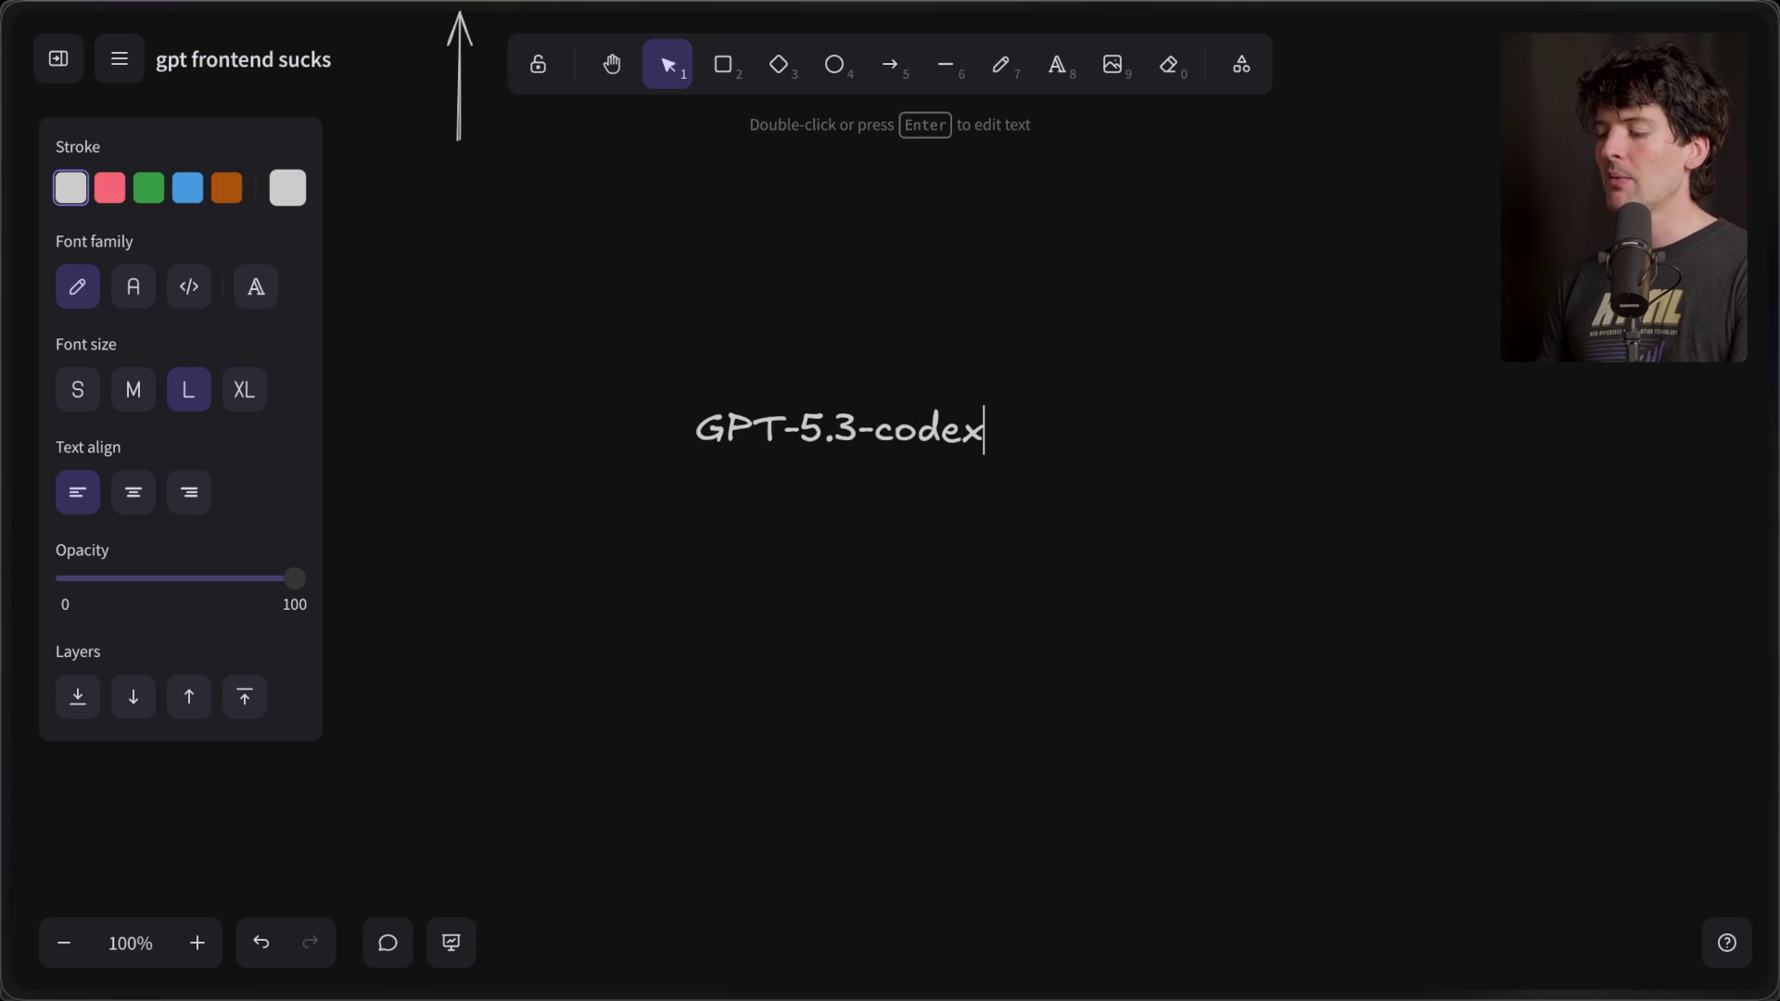
pyautogui.doubleClick(747, 431)
pyautogui.write('gpt')
pyautogui.click(960, 429)
pyautogui.write(':')
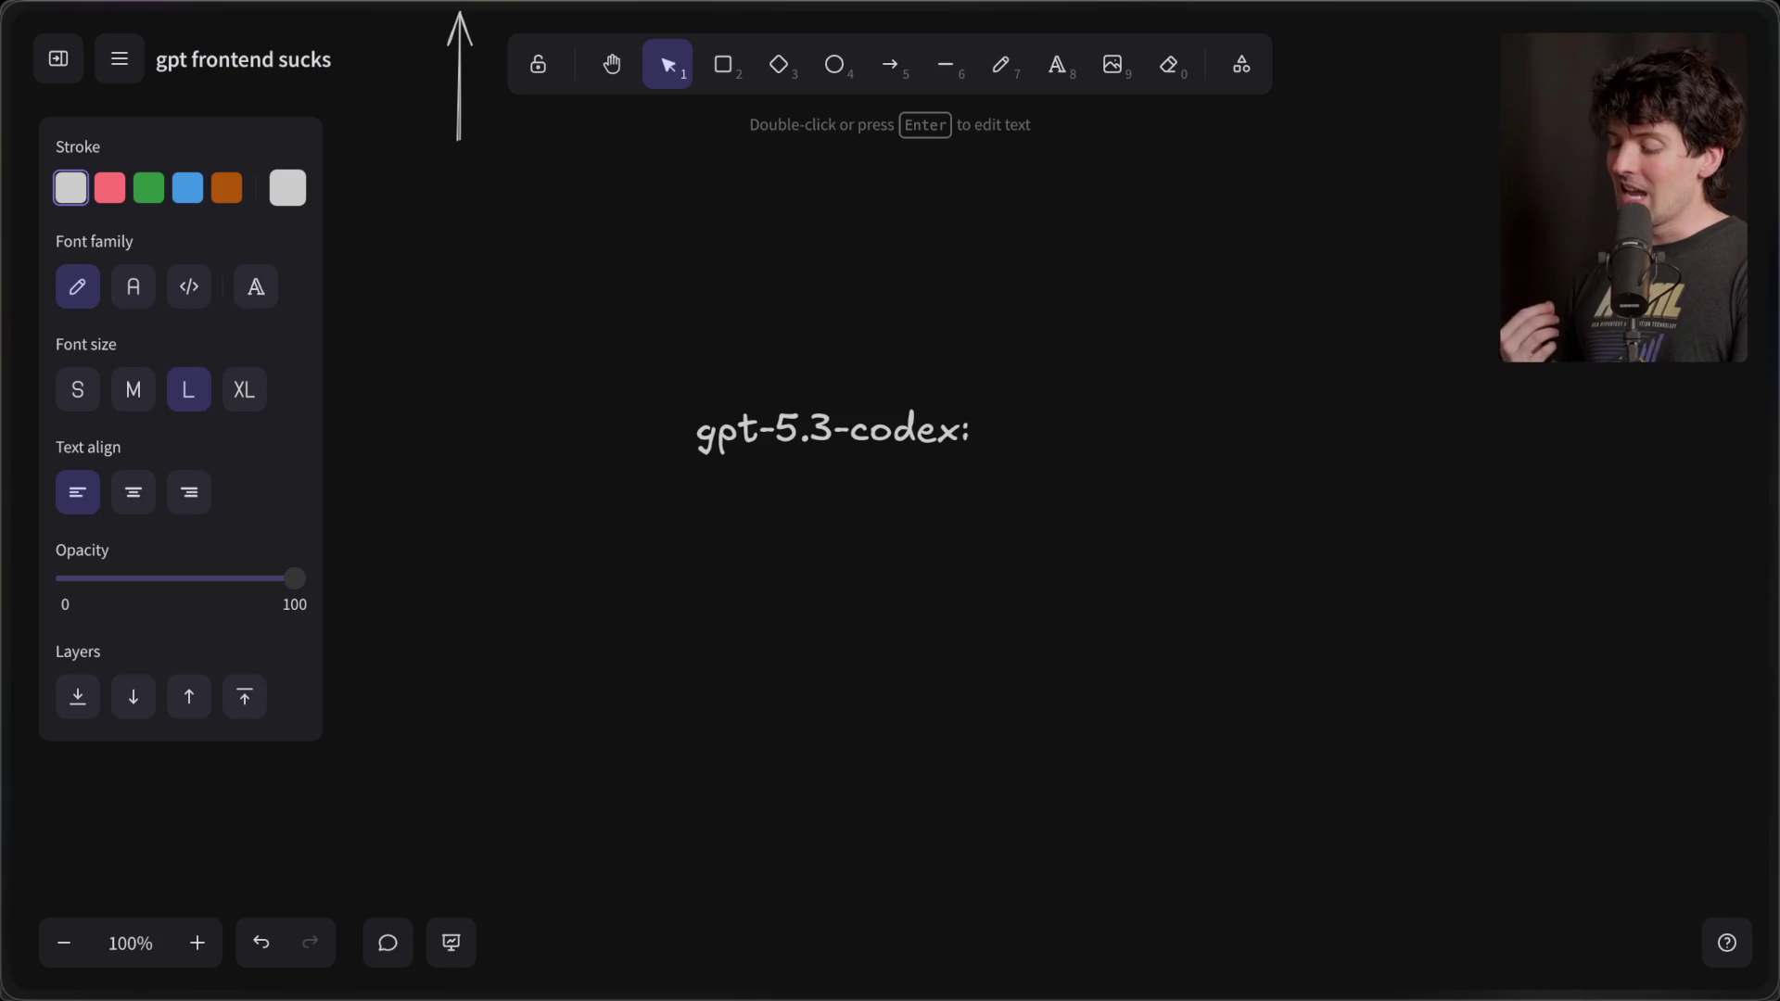
pyautogui.write('~4 "templates"')
# - Move the codex line up and left, then start a new line after it
pyautogui.click(879, 657)
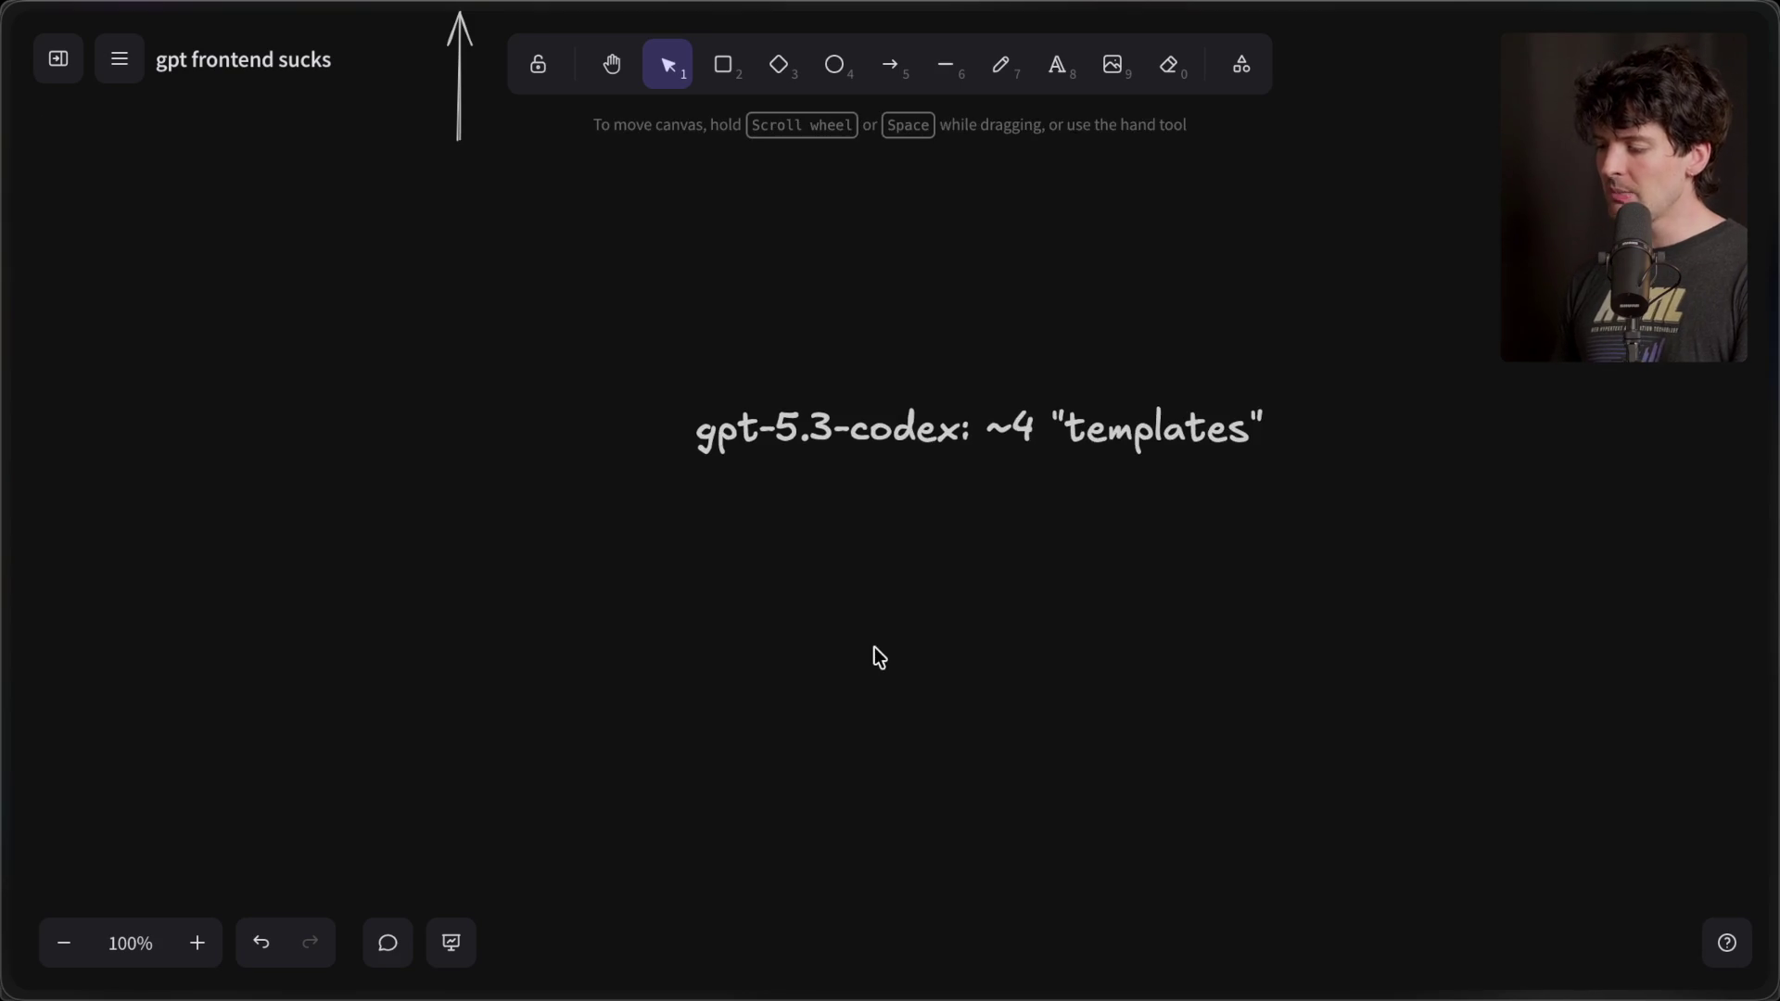
pyautogui.click(1024, 426)
pyautogui.moveTo(1024, 426); pyautogui.dragTo(945, 358)
pyautogui.doubleClick(945, 358)
pyautogui.press('Right')
pyautogui.press('Right')
pyautogui.click(1185, 360)
pyautogui.press('Return')
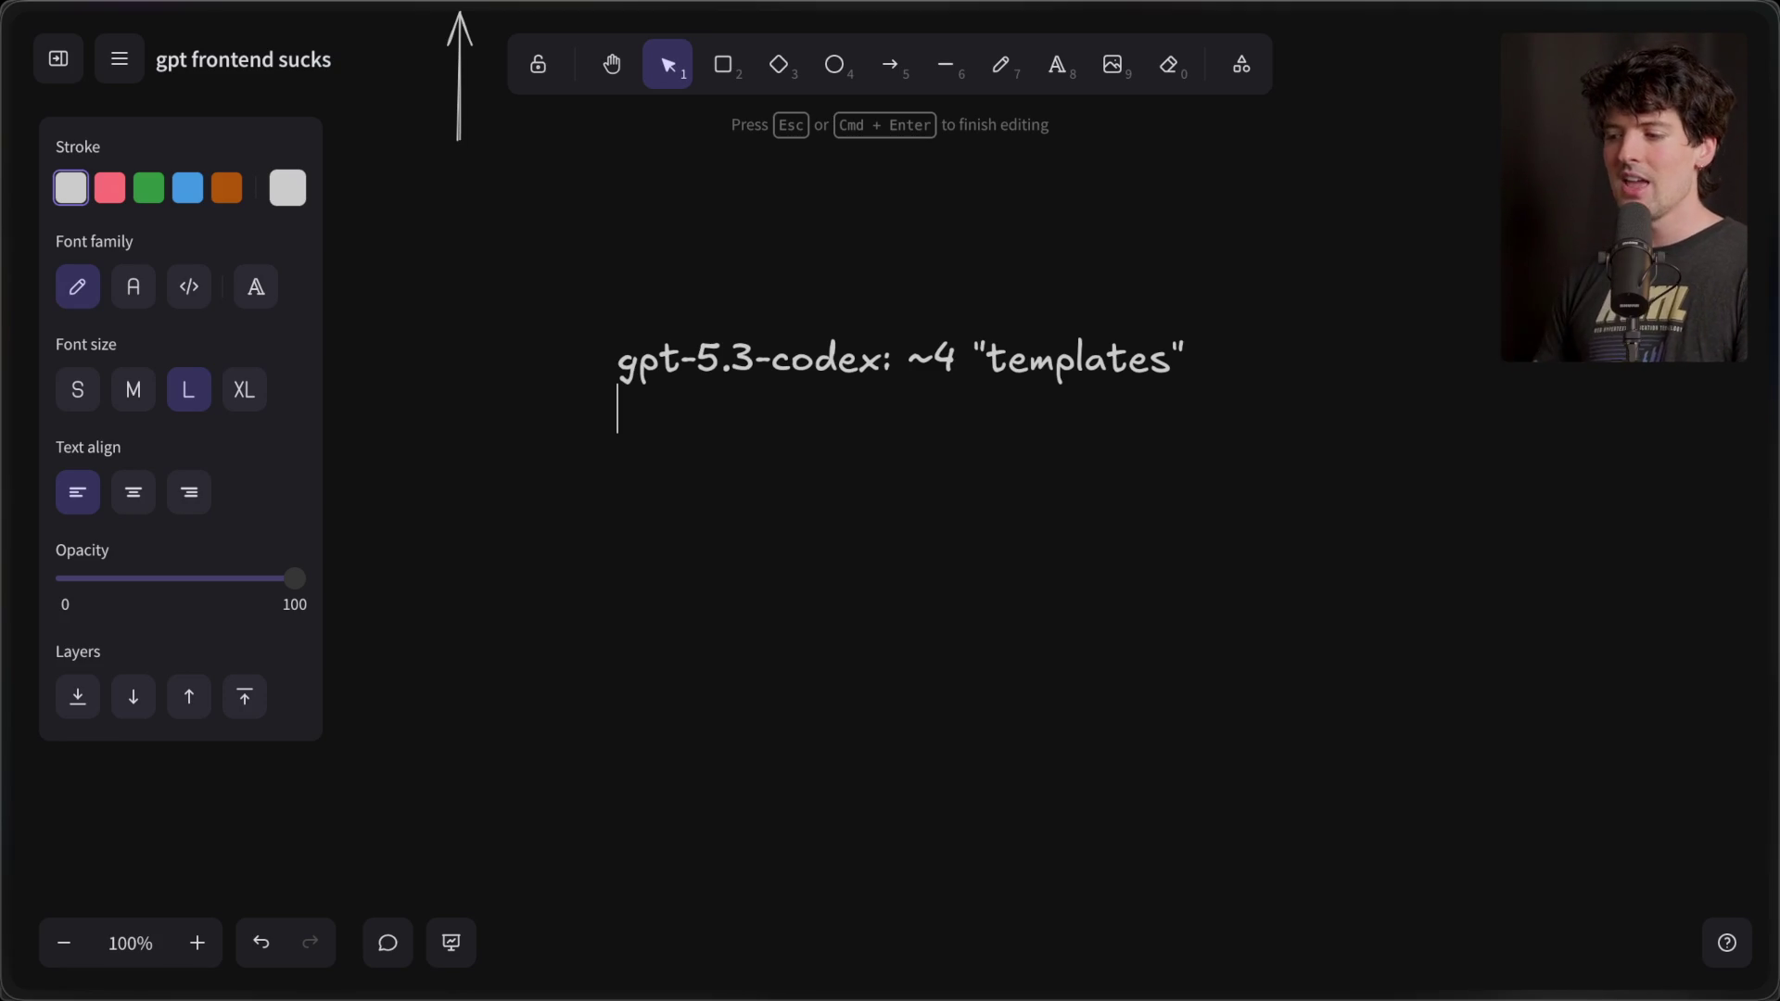
# - Add the line 'opus-4.6: ~10 "templates"' below the gpt-5.3-codex entry
pyautogui.moveTo(617, 361); pyautogui.dragTo(1305, 350)
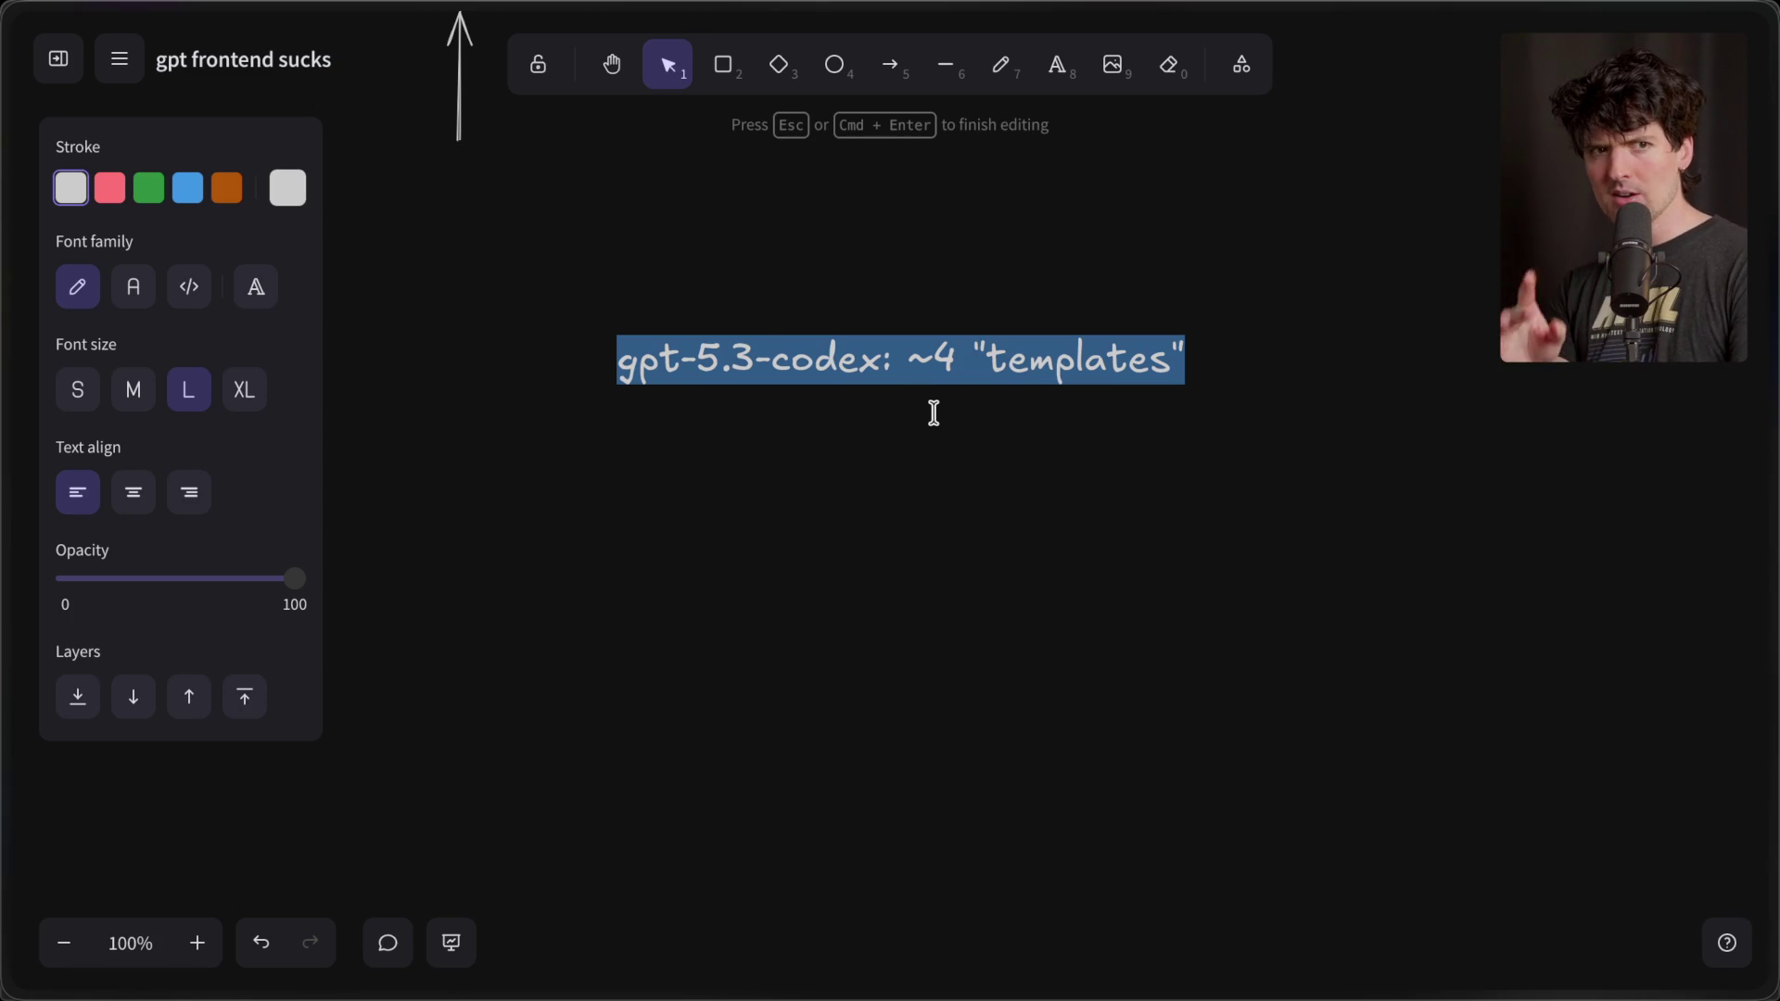
pyautogui.click(934, 412)
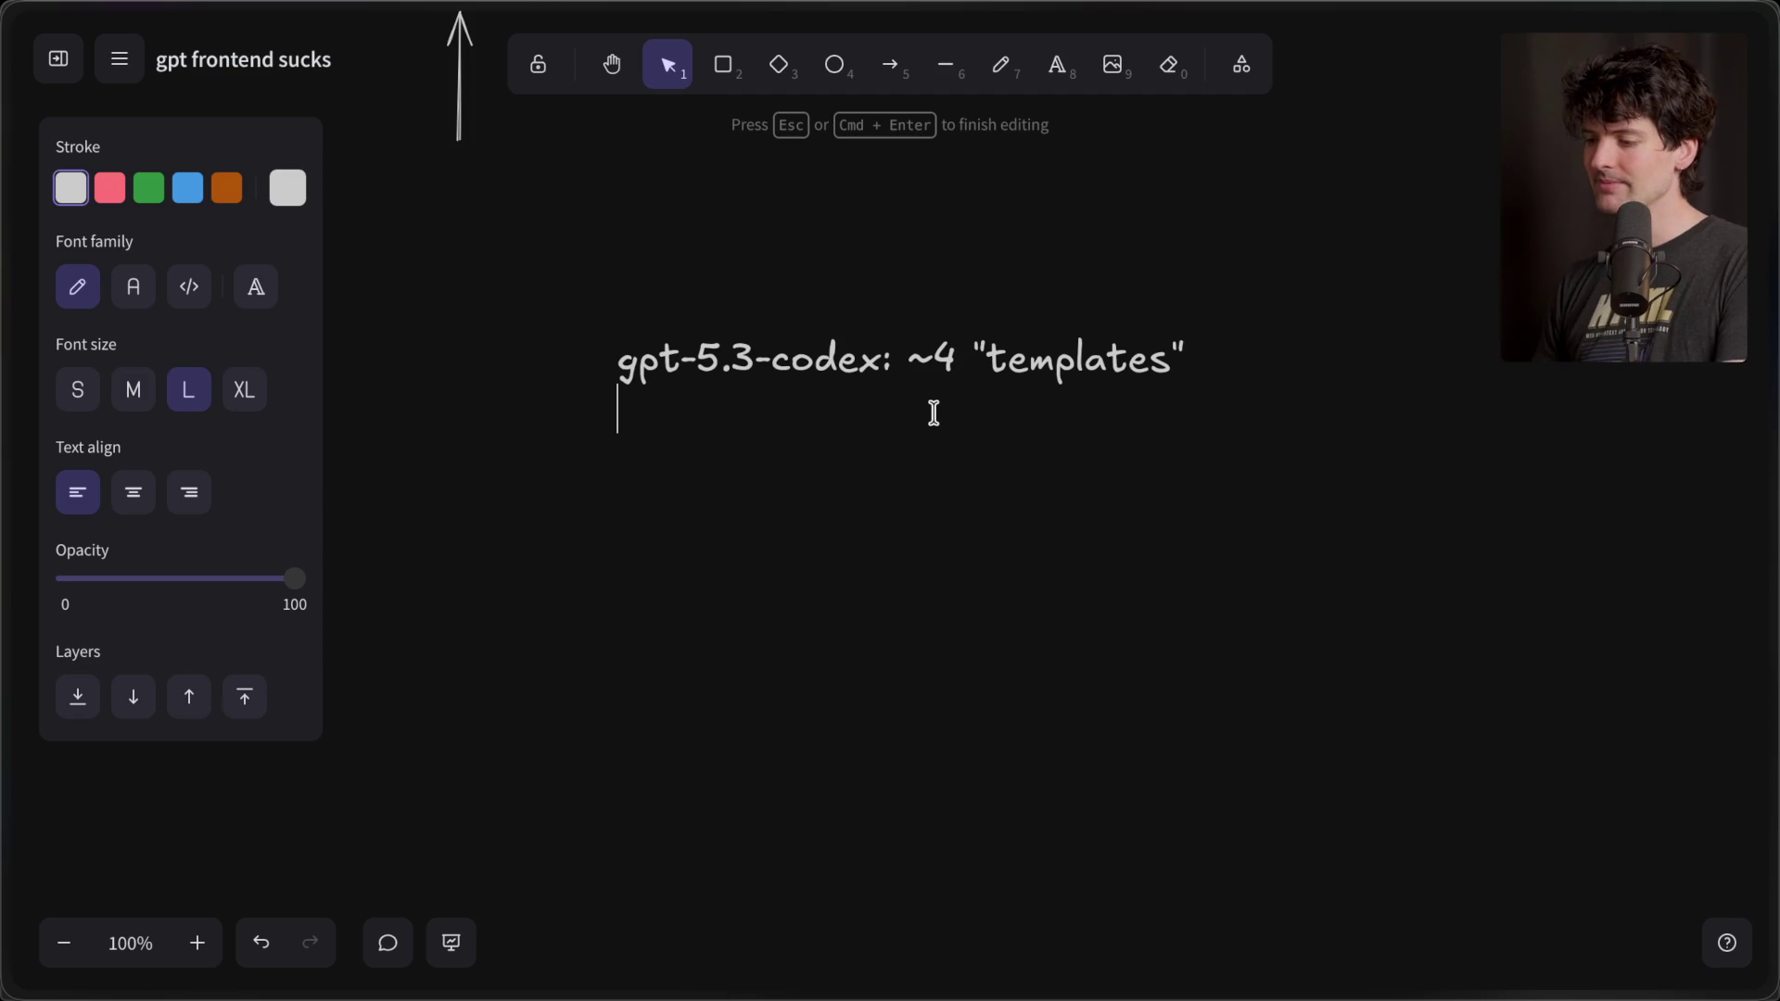
pyautogui.write('opus-4.5')
pyautogui.press('BackSpace')
pyautogui.write('6')
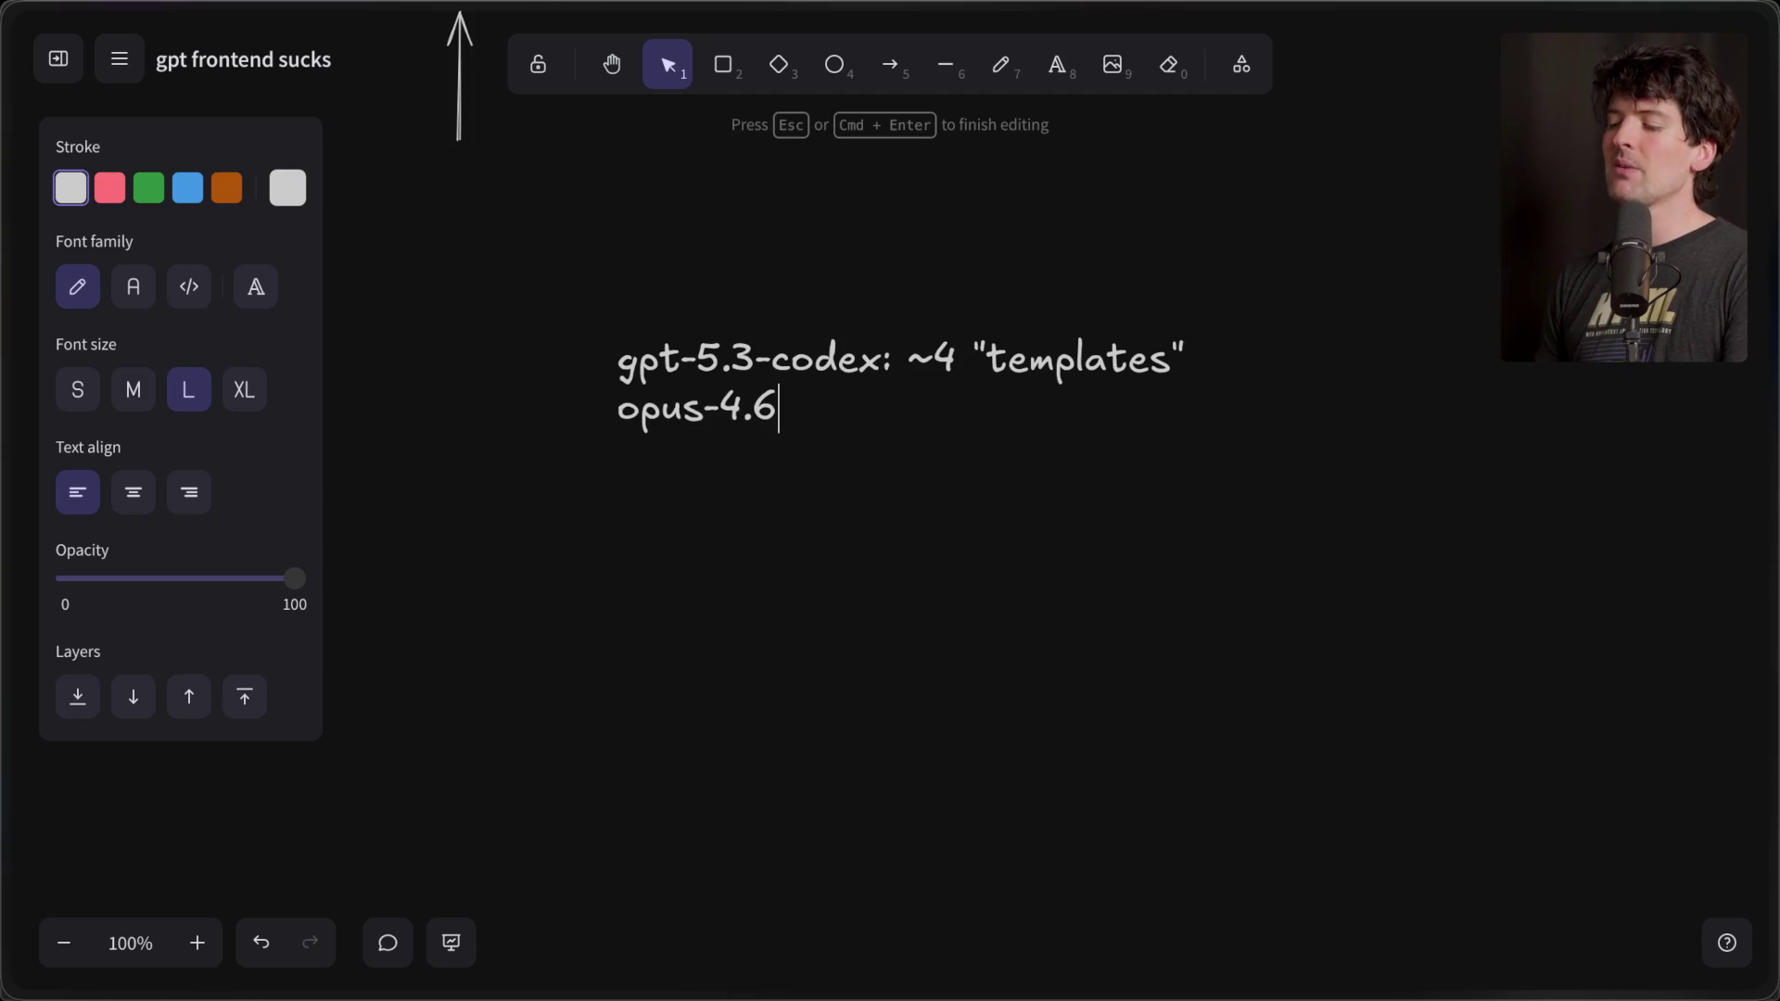
pyautogui.write(': ')
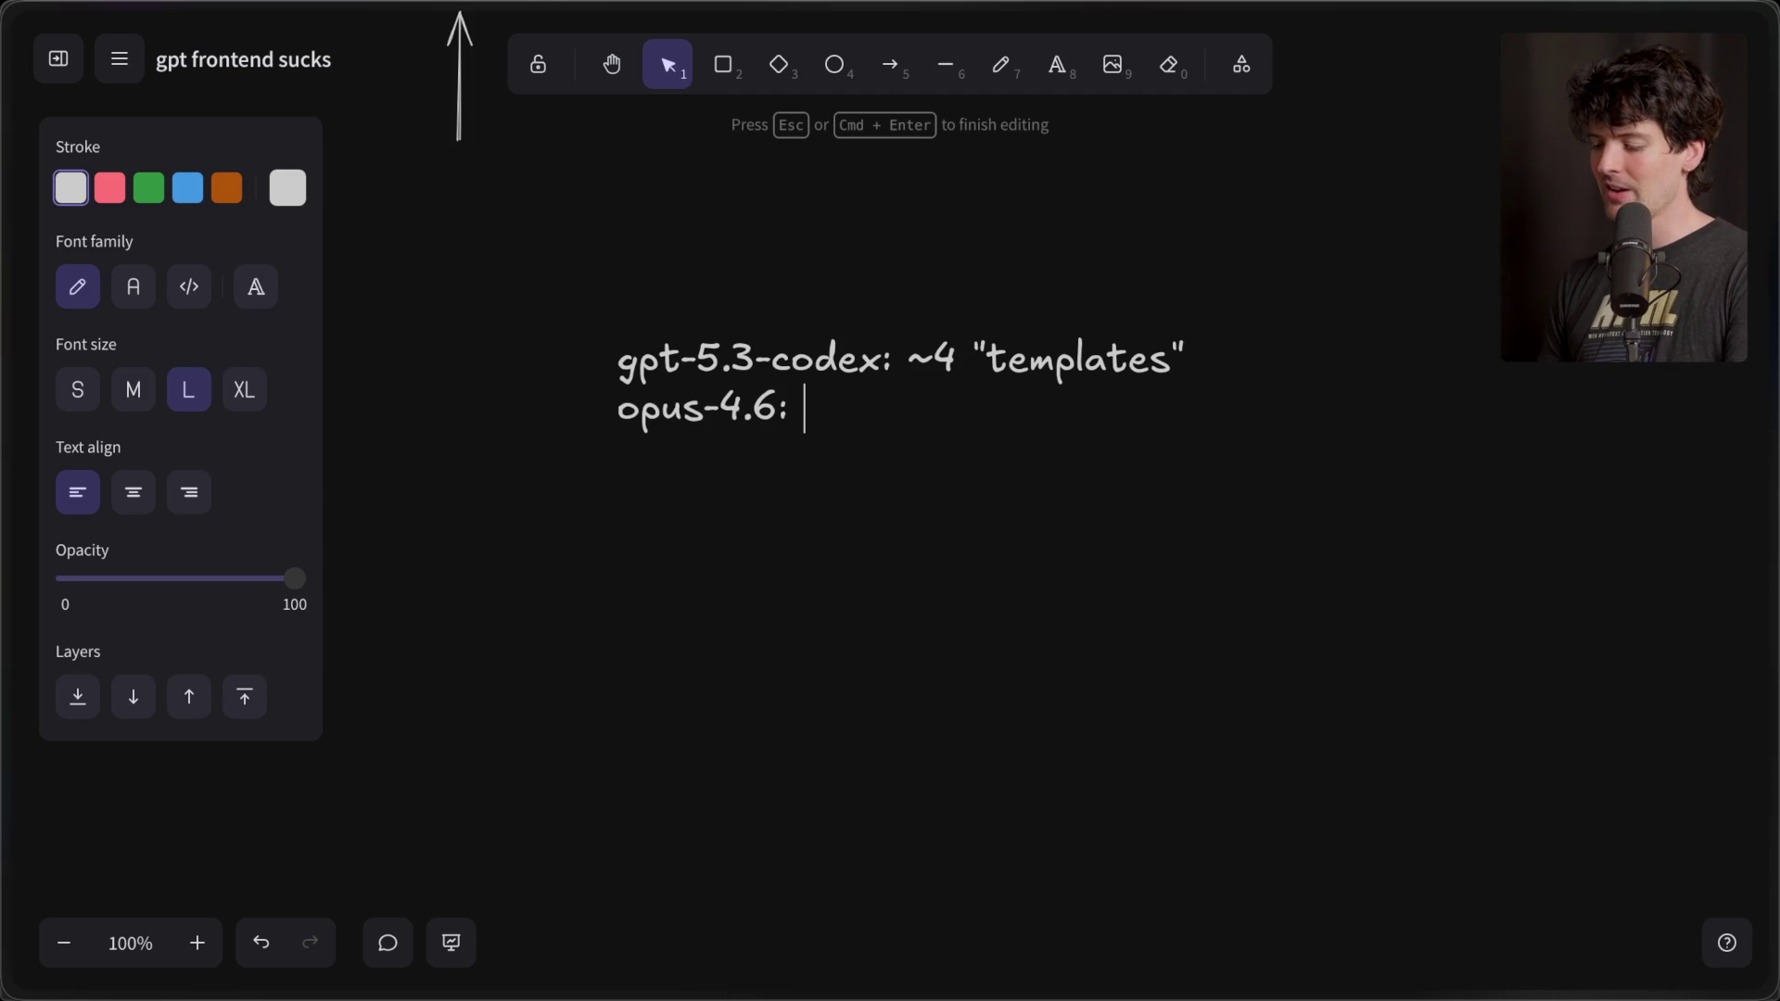
pyautogui.write('~10')
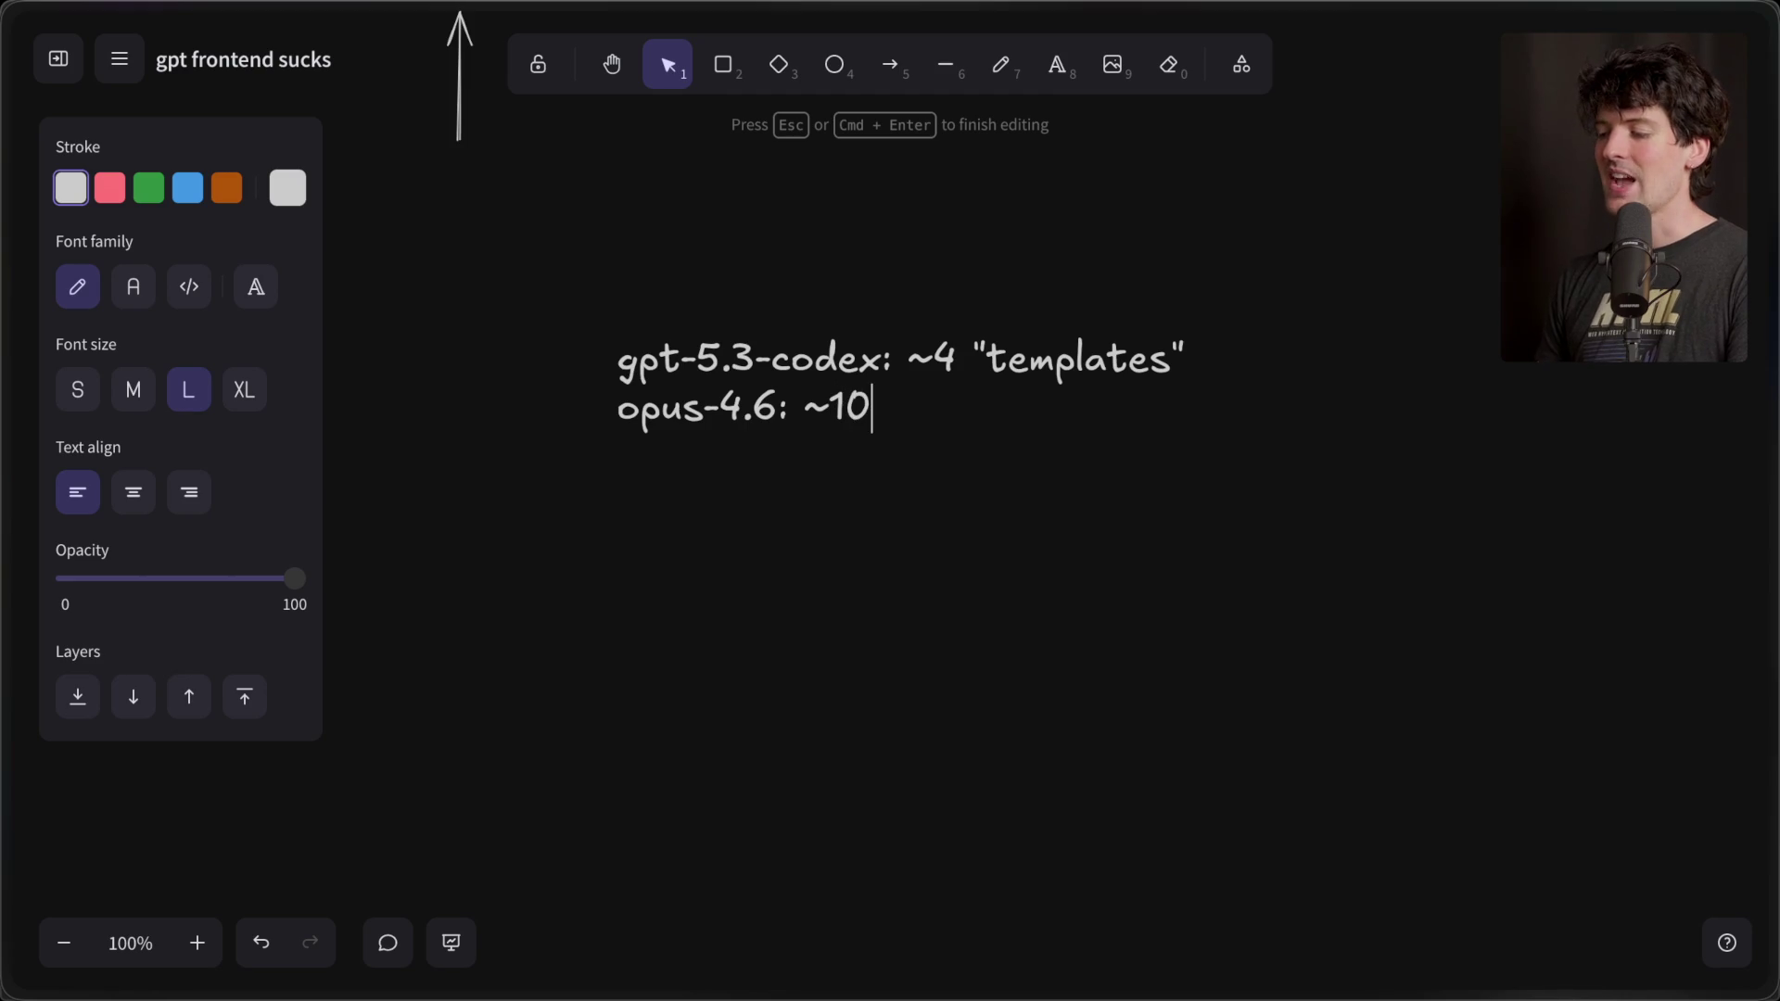
pyautogui.write(' "templates"')
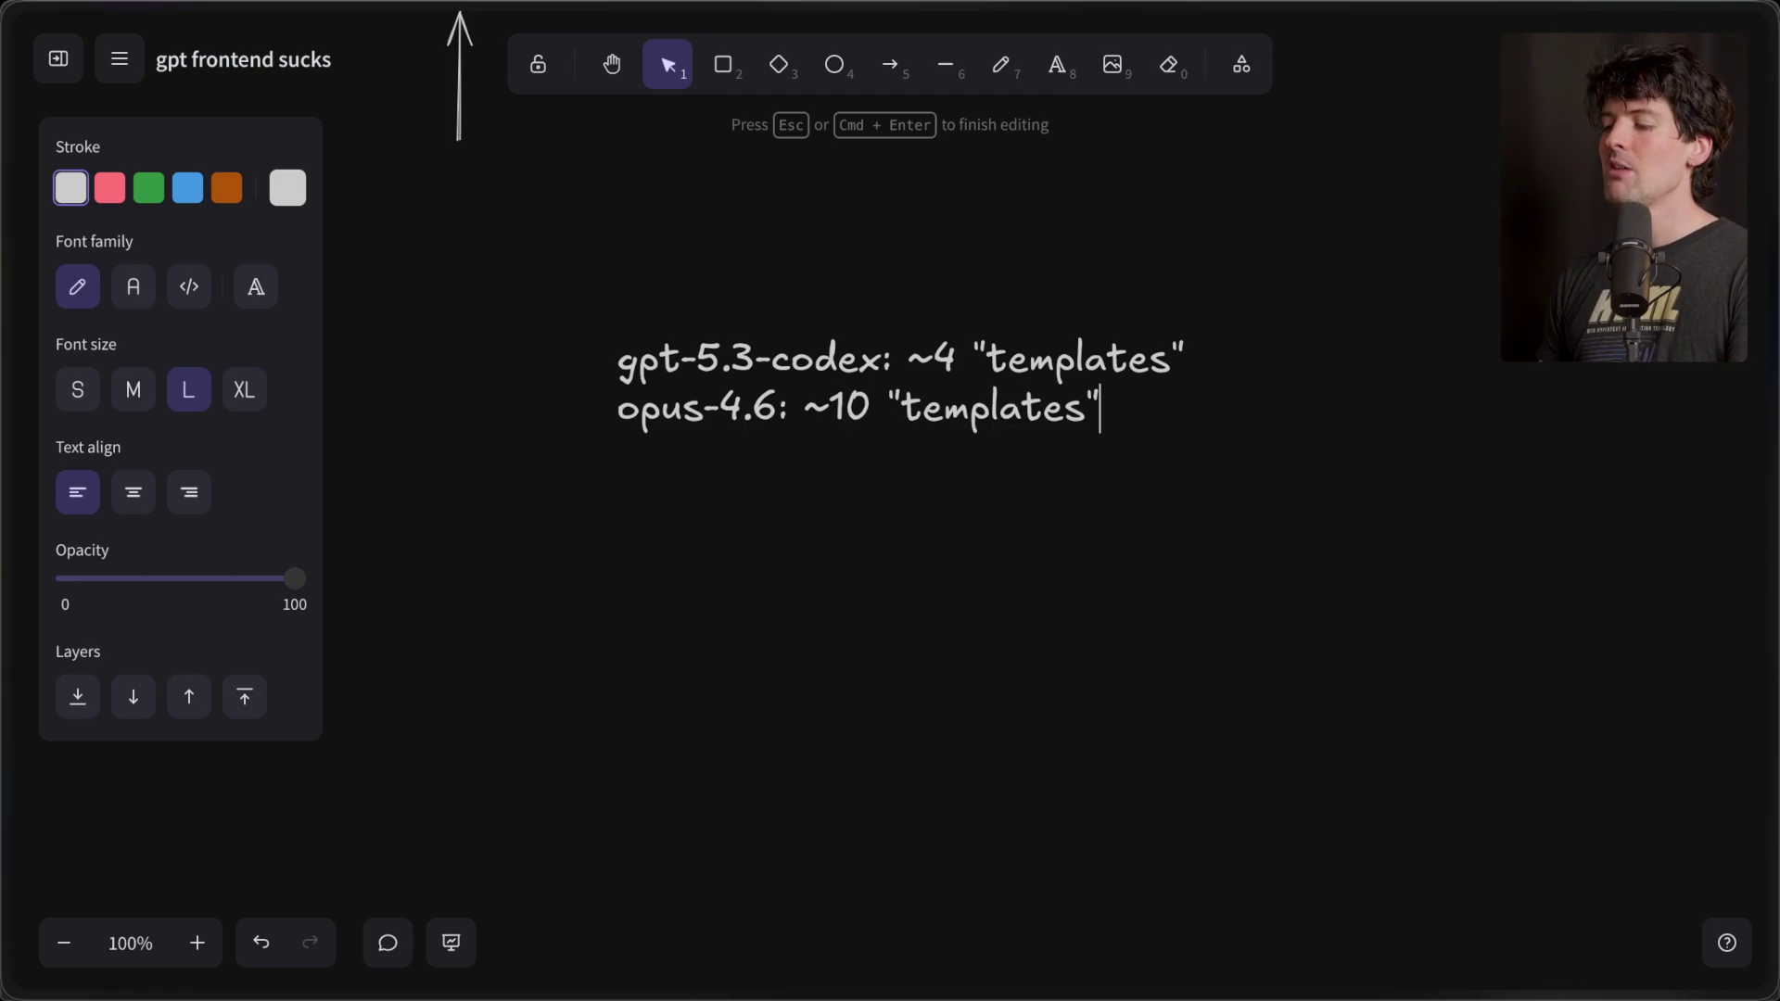
# - Add a third line 'gemini-3.1: ~15 "templates"', then move the list up and left
pyautogui.tripleClick(927, 340)
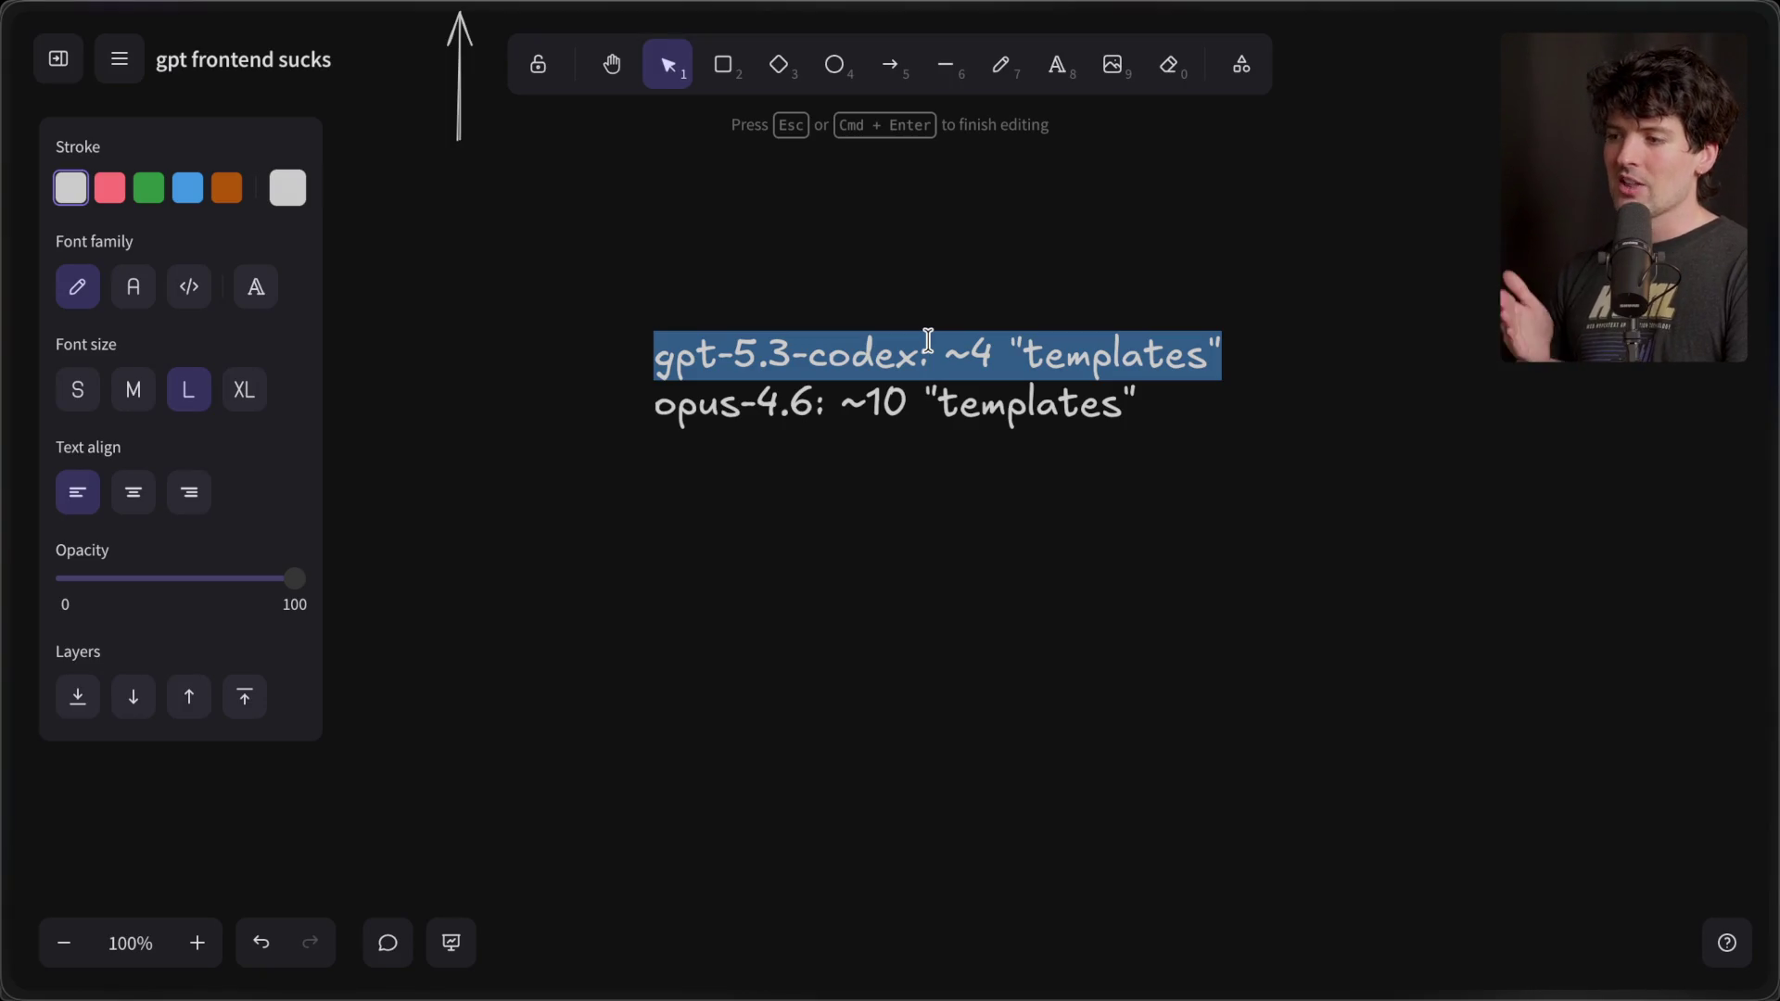
pyautogui.click(1162, 410)
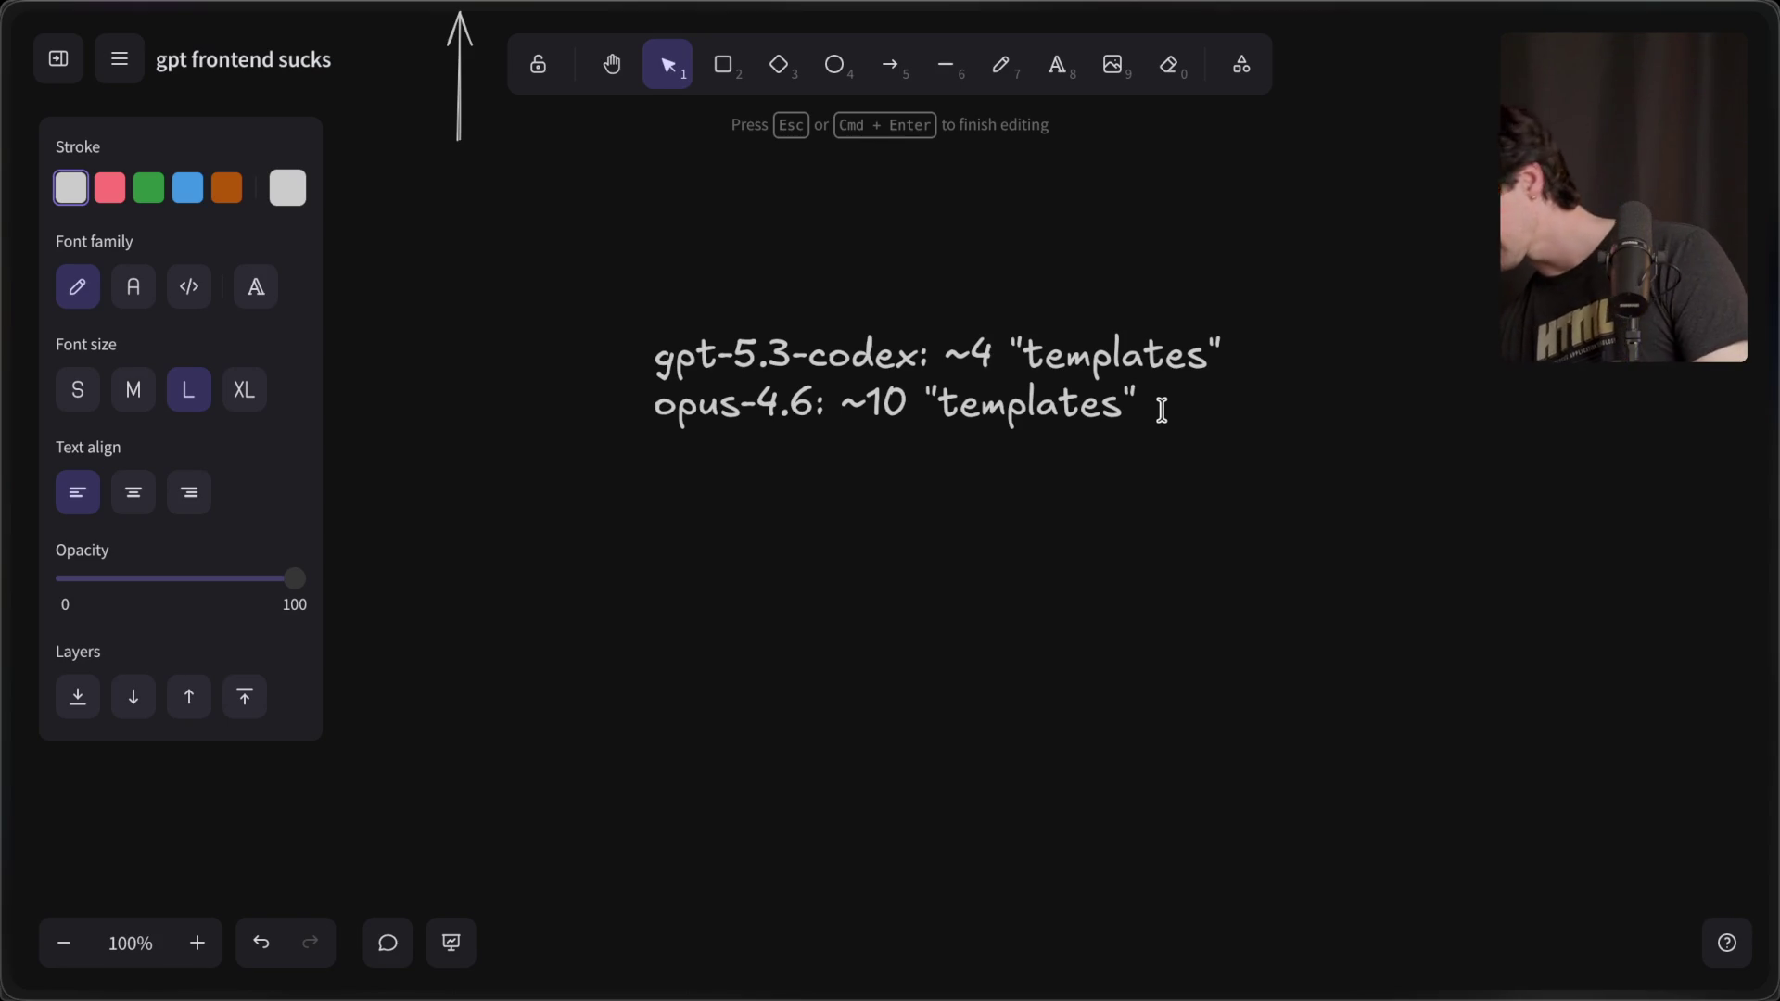
pyautogui.press('Return')
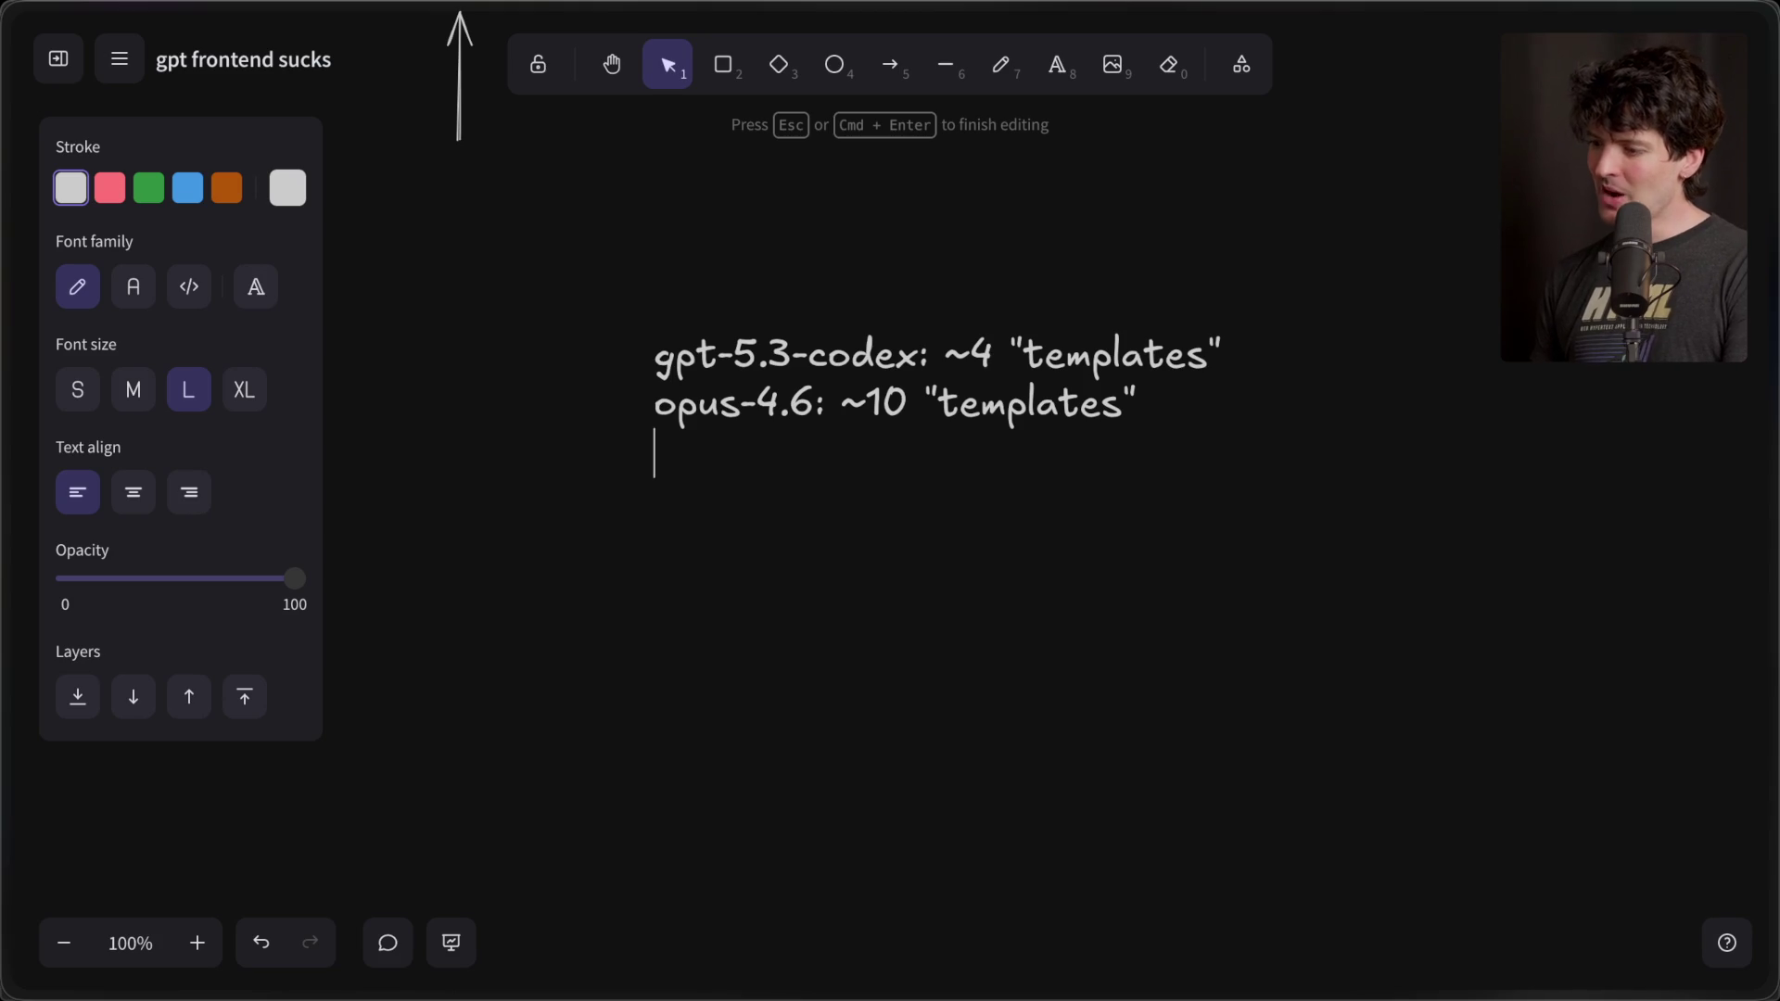
pyautogui.write('gemini-3.1: ~15 "template')
pyautogui.press('BackSpace')
pyautogui.press('BackSpace')
pyautogui.write('ates"')
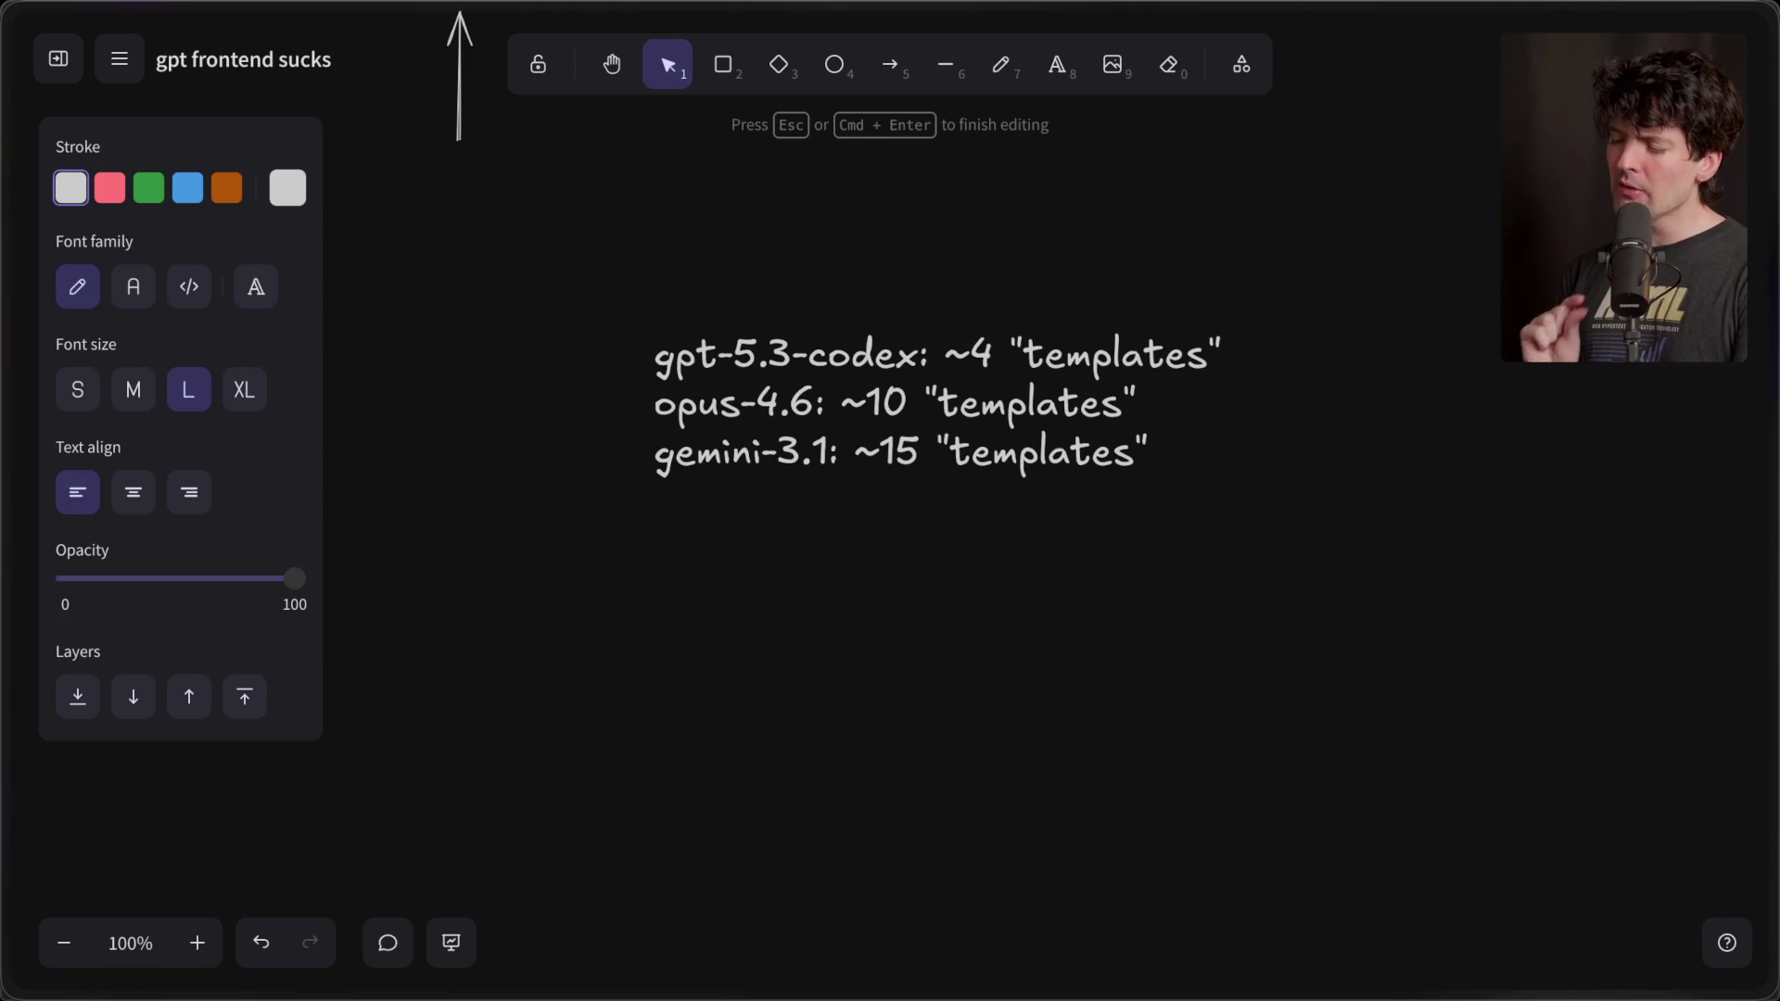
pyautogui.moveTo(660, 454); pyautogui.dragTo(1166, 453)
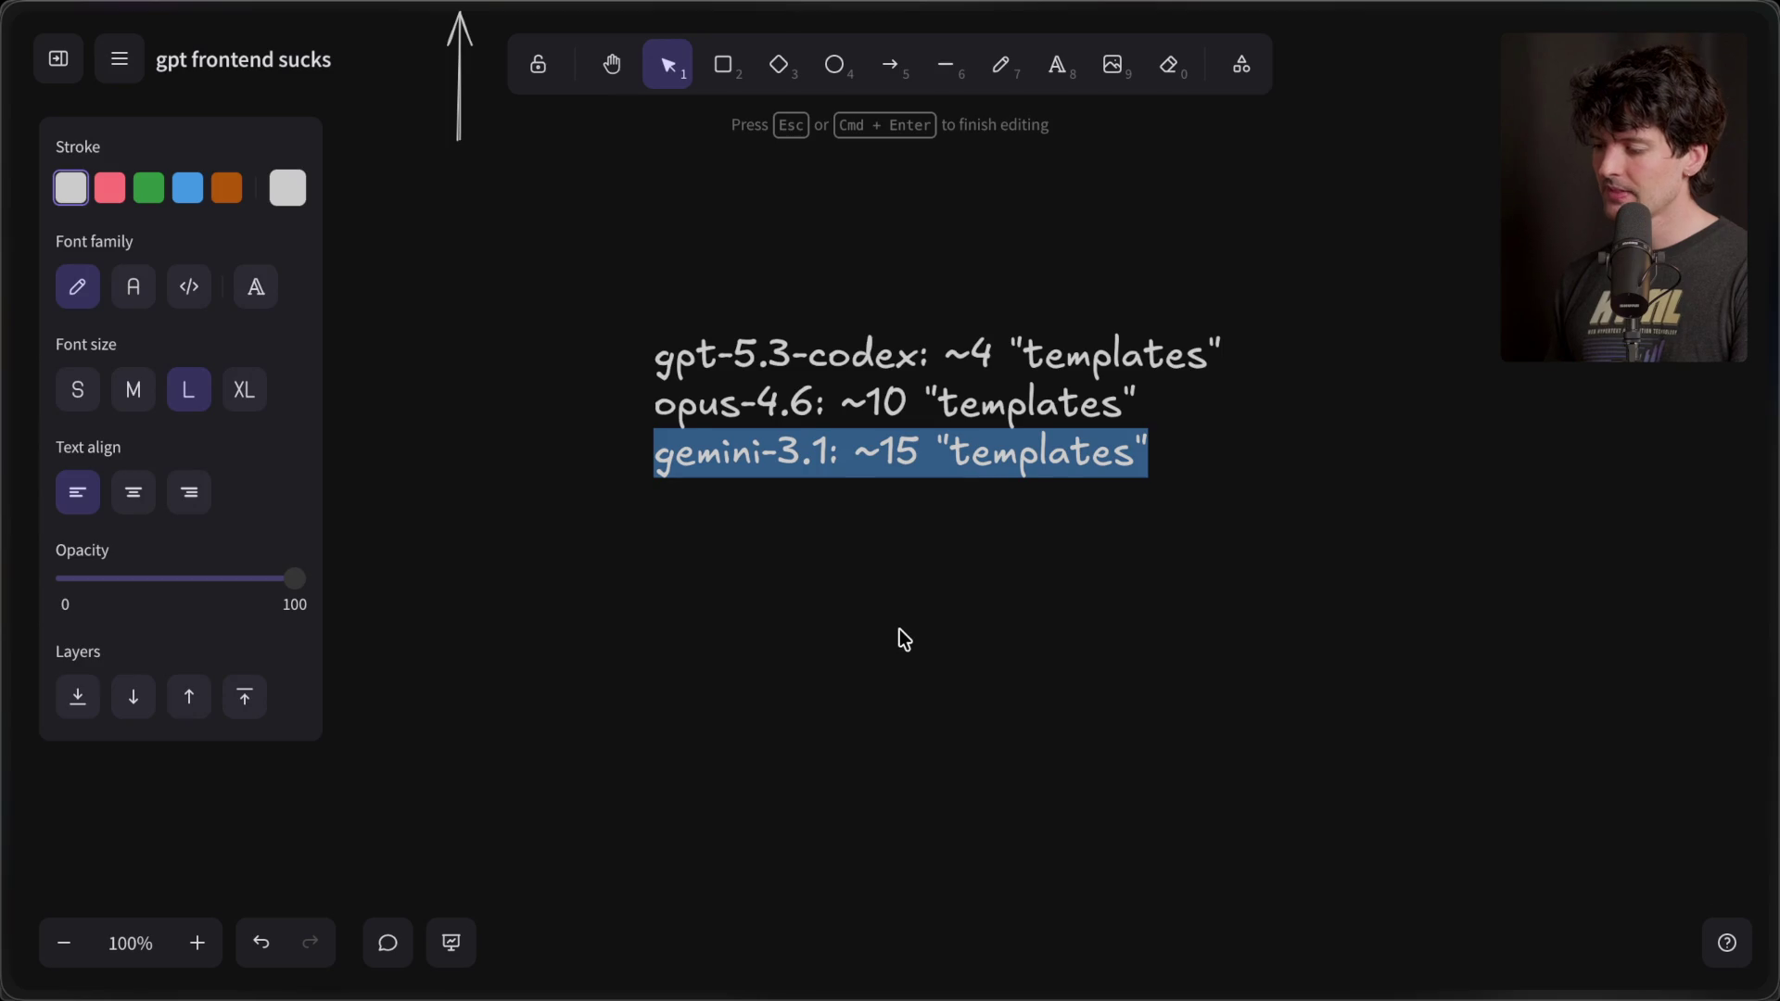
pyautogui.click(900, 631)
pyautogui.moveTo(936, 423)
pyautogui.mouseDown()
pyautogui.moveTo(860, 390)
pyautogui.moveTo(888, 395)
pyautogui.mouseUp()
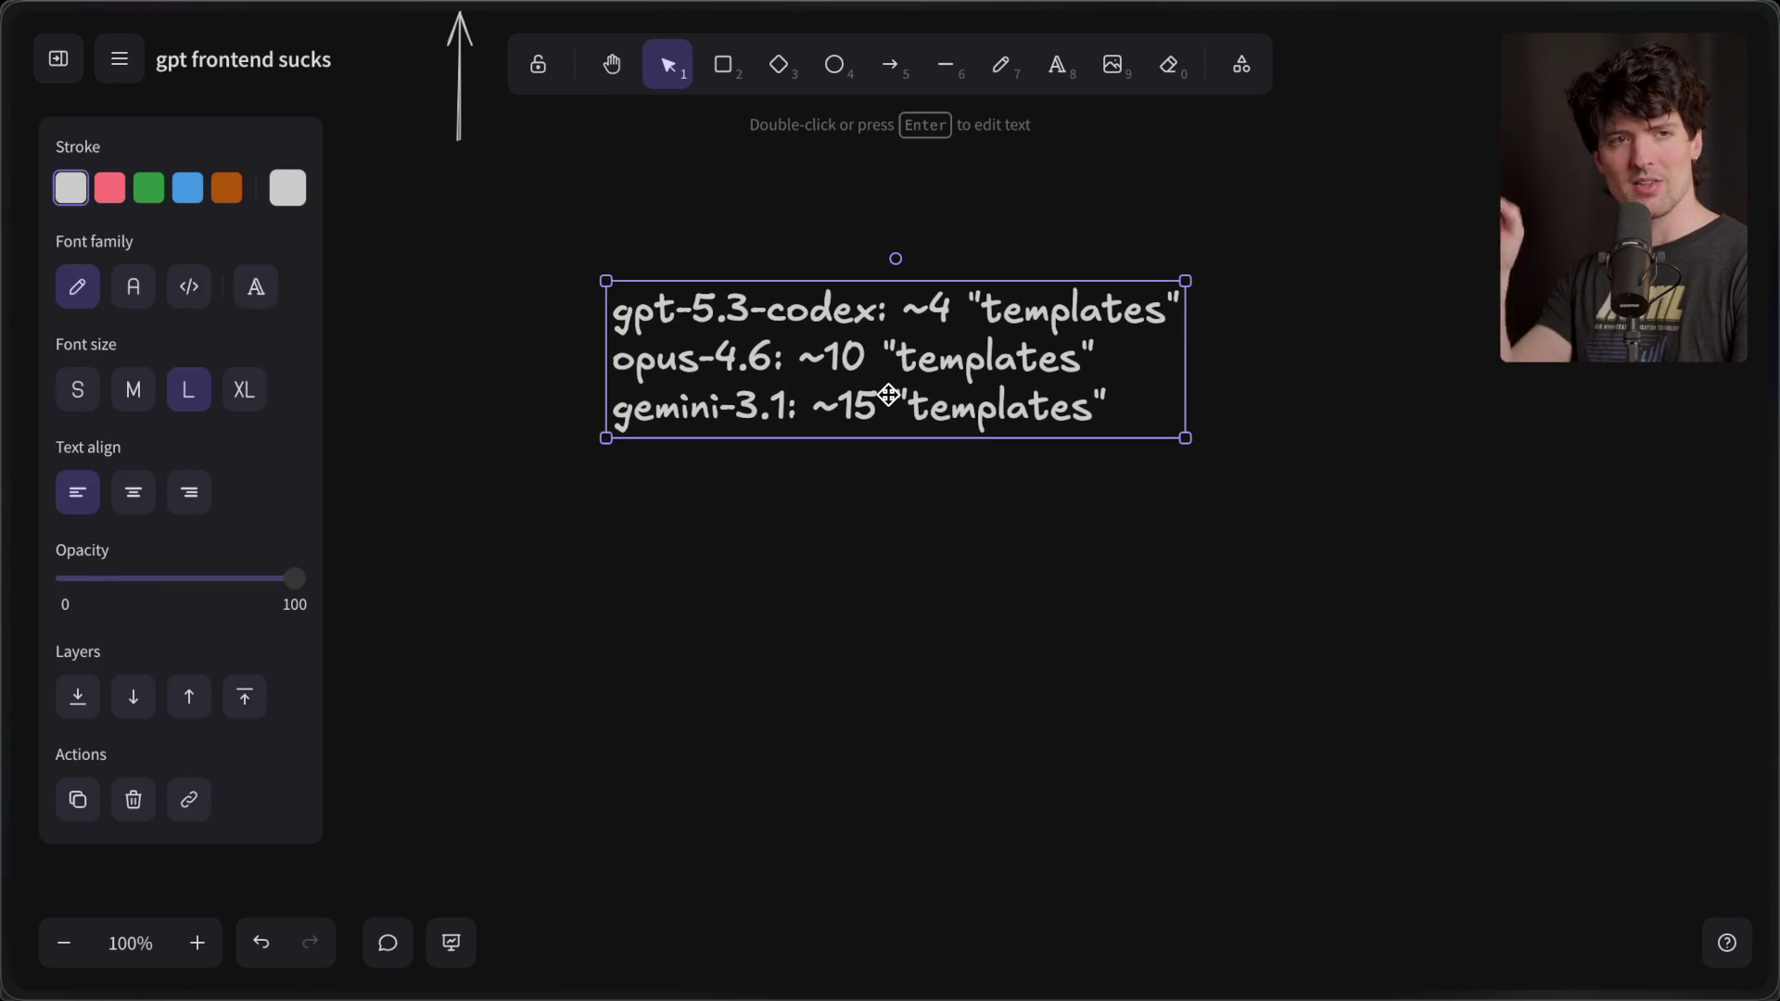
# - Draw a short arrow and place it pointing at the gpt-5.3-codex line of the list
pyautogui.click(890, 64)
pyautogui.moveTo(489, 412); pyautogui.dragTo(599, 416)
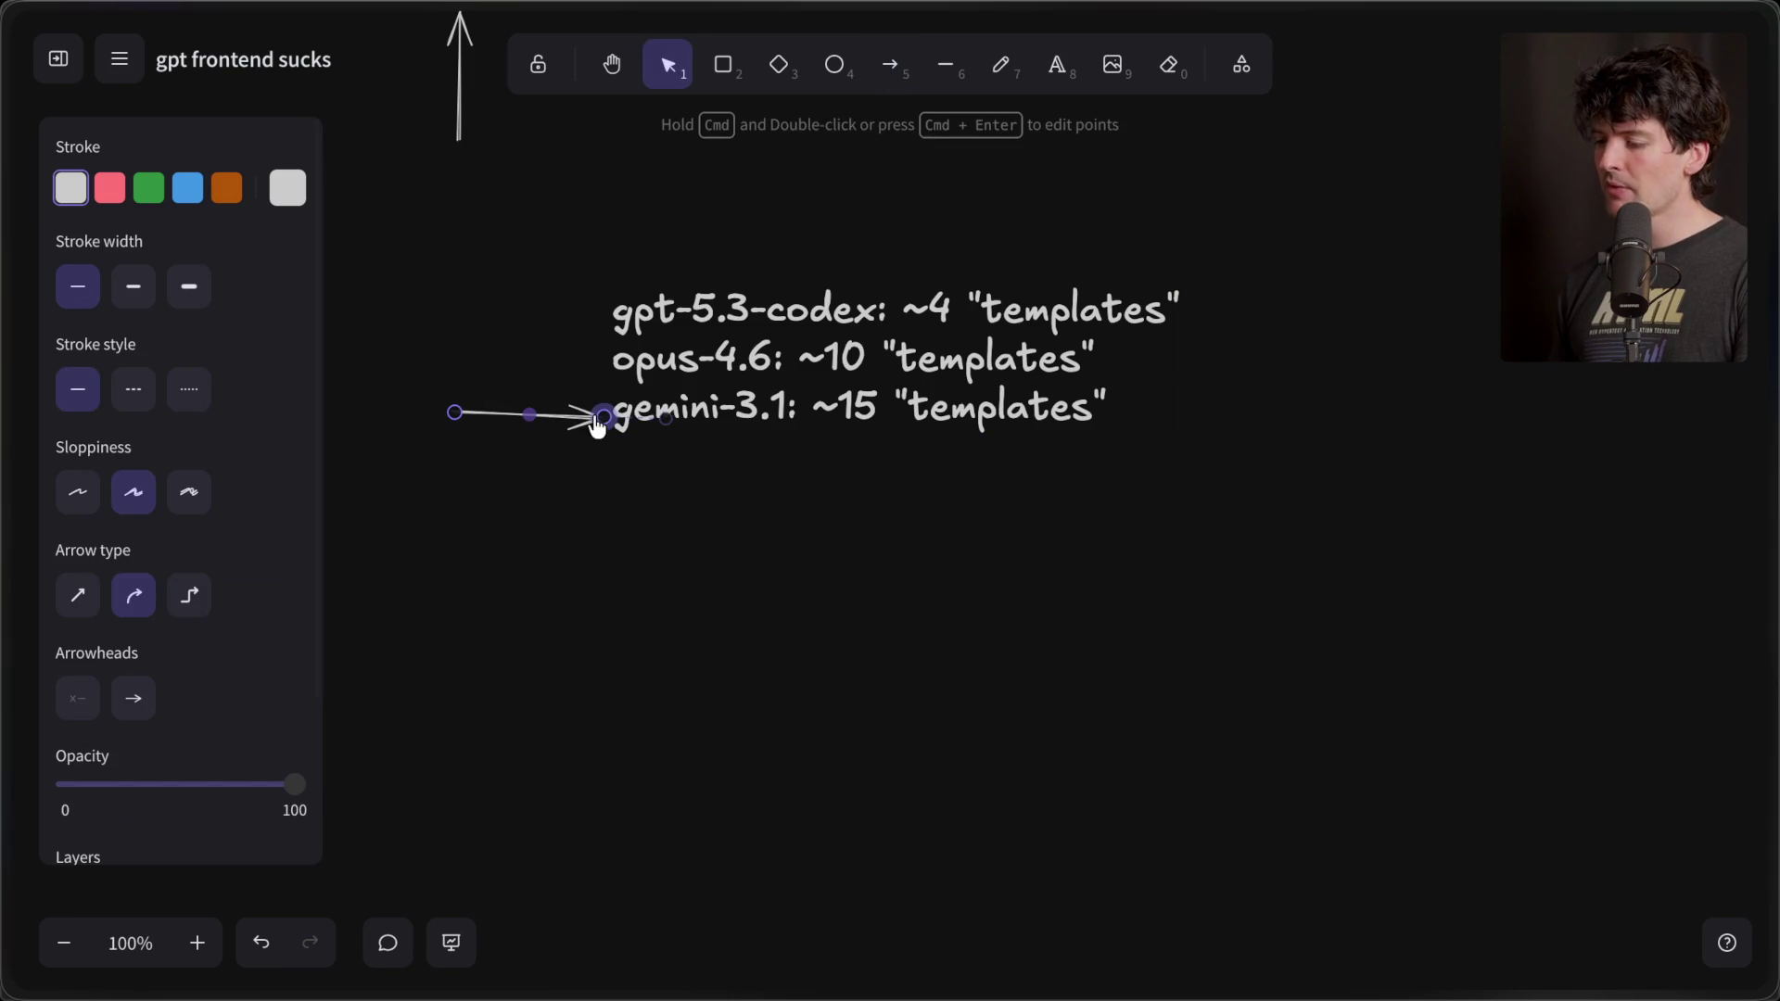
pyautogui.press('super+z')
pyautogui.moveTo(570, 403)
pyautogui.mouseDown()
pyautogui.moveTo(561, 363)
pyautogui.moveTo(546, 367)
pyautogui.moveTo(552, 317)
pyautogui.mouseUp()
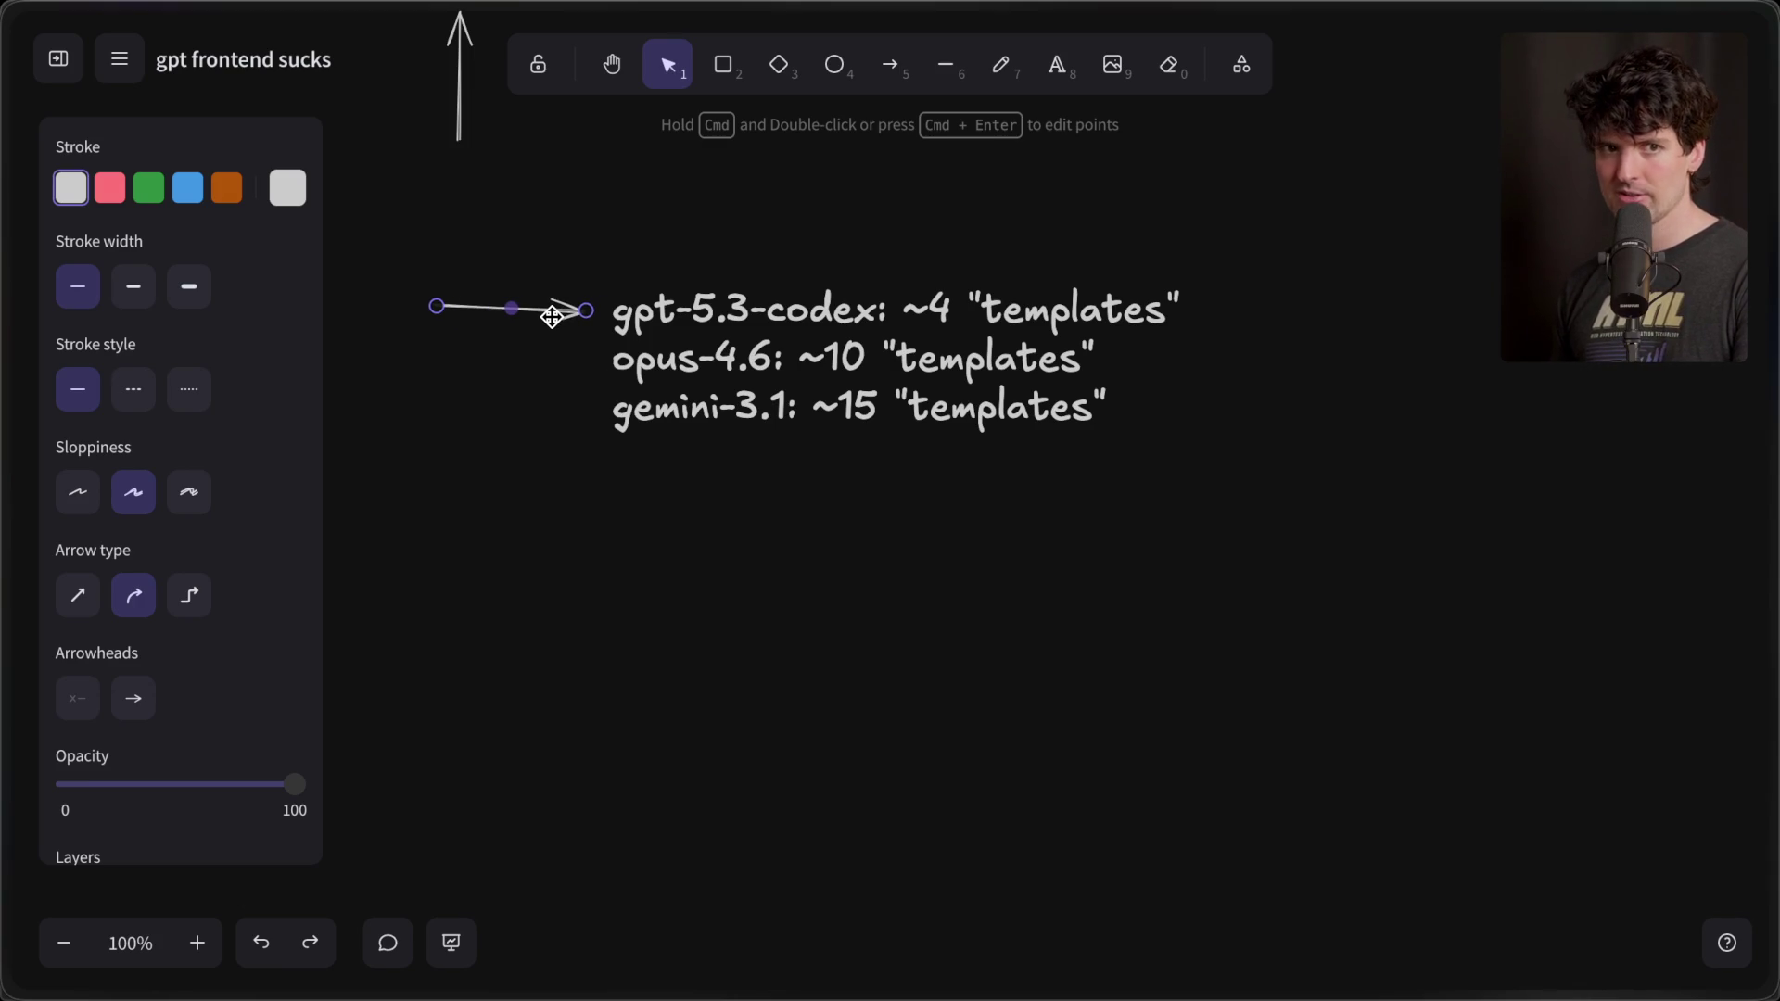
pyautogui.moveTo(1772, 500)
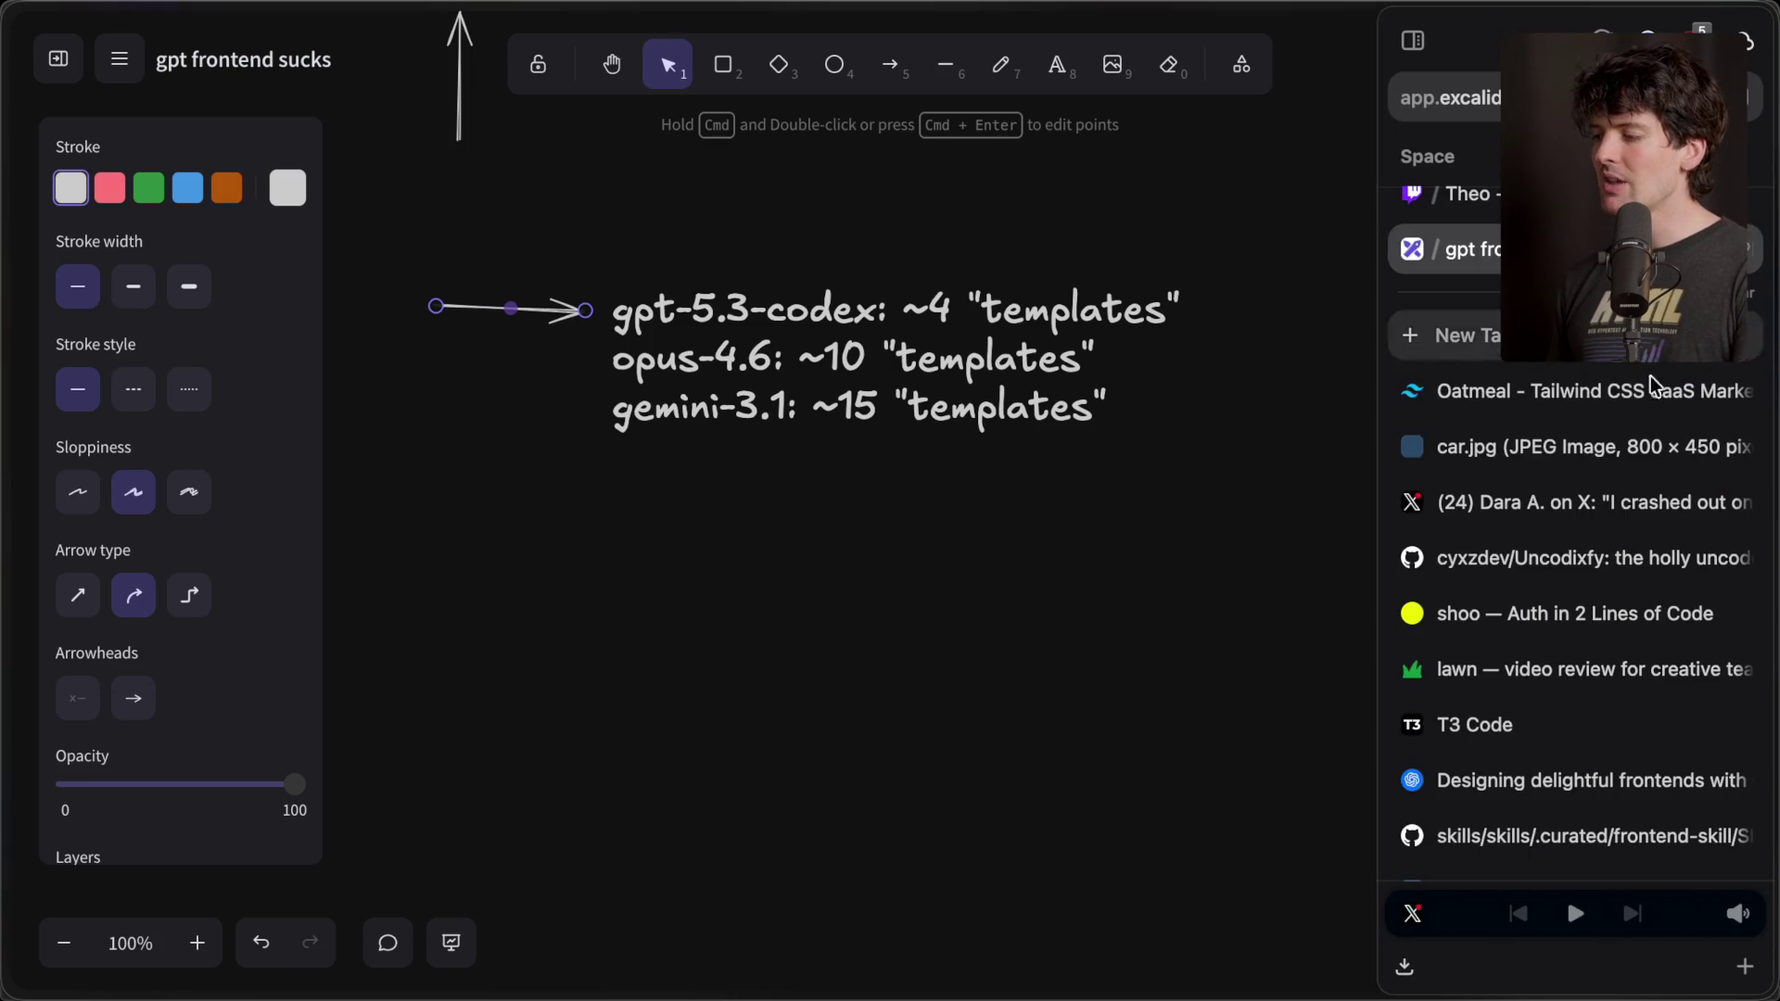
pyautogui.click(1543, 652)
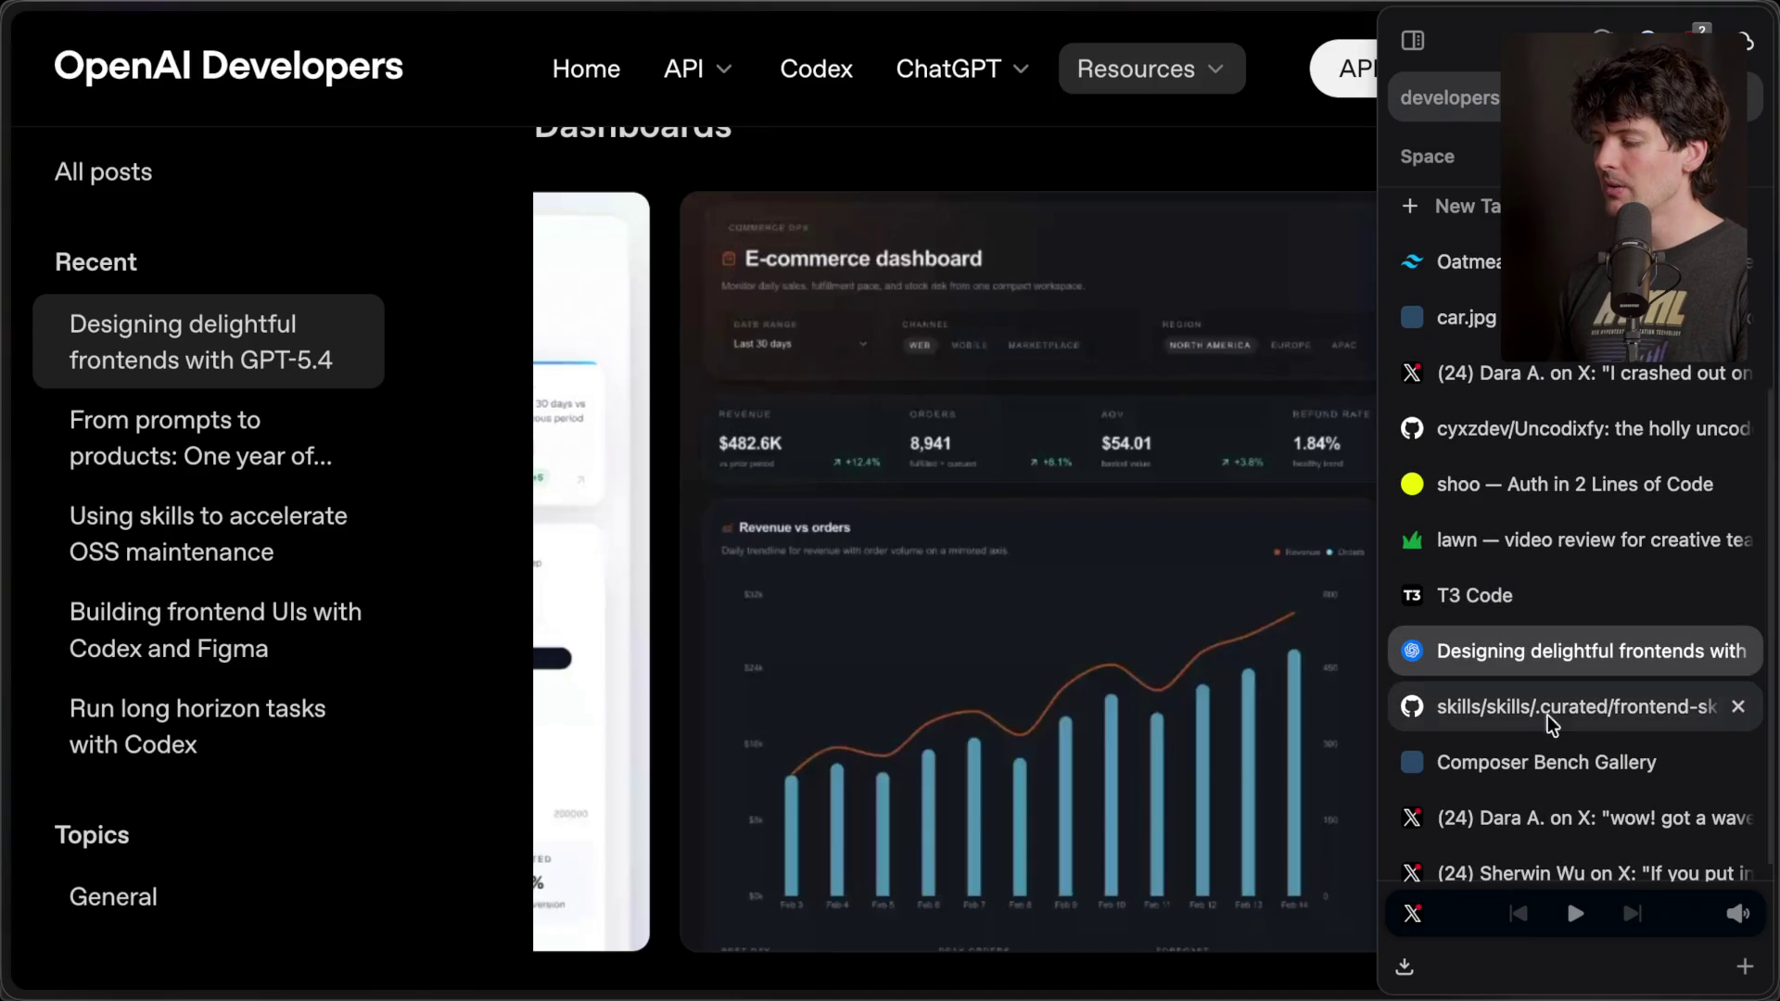
pyautogui.scroll(10, 936, 678)
pyautogui.scroll(20, 935, 680)
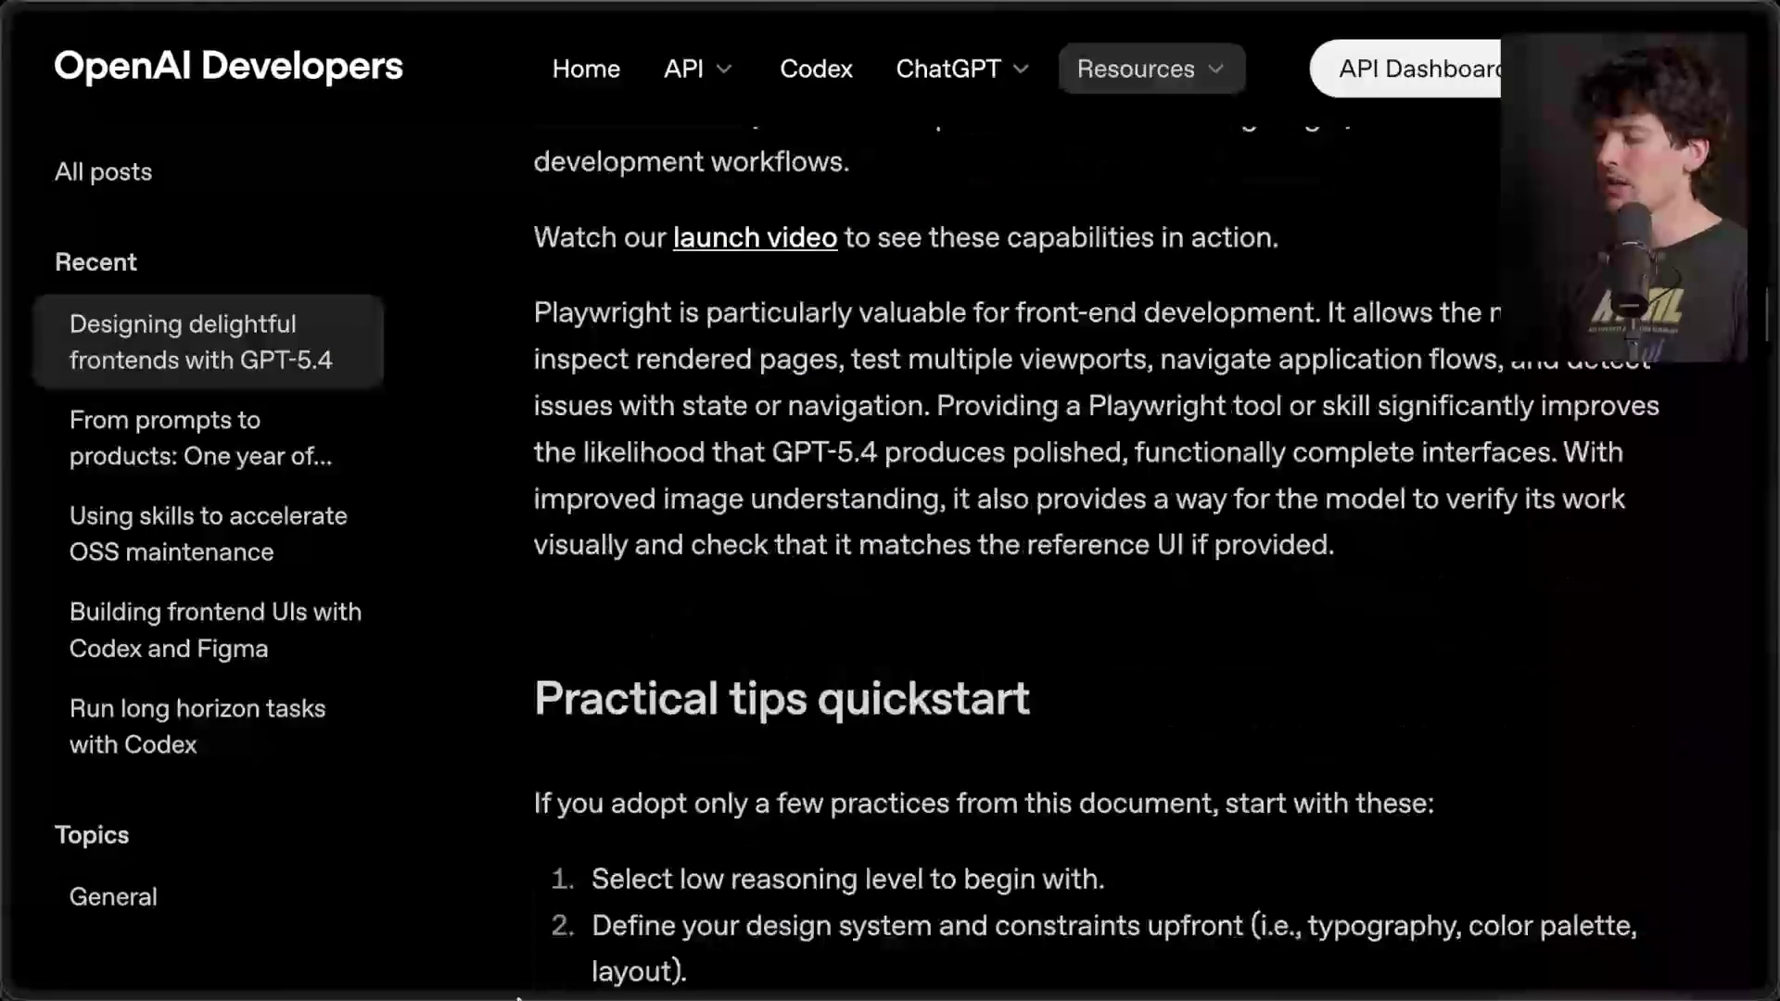
pyautogui.scroll(8, 814, 506)
pyautogui.scroll(-6, 814, 506)
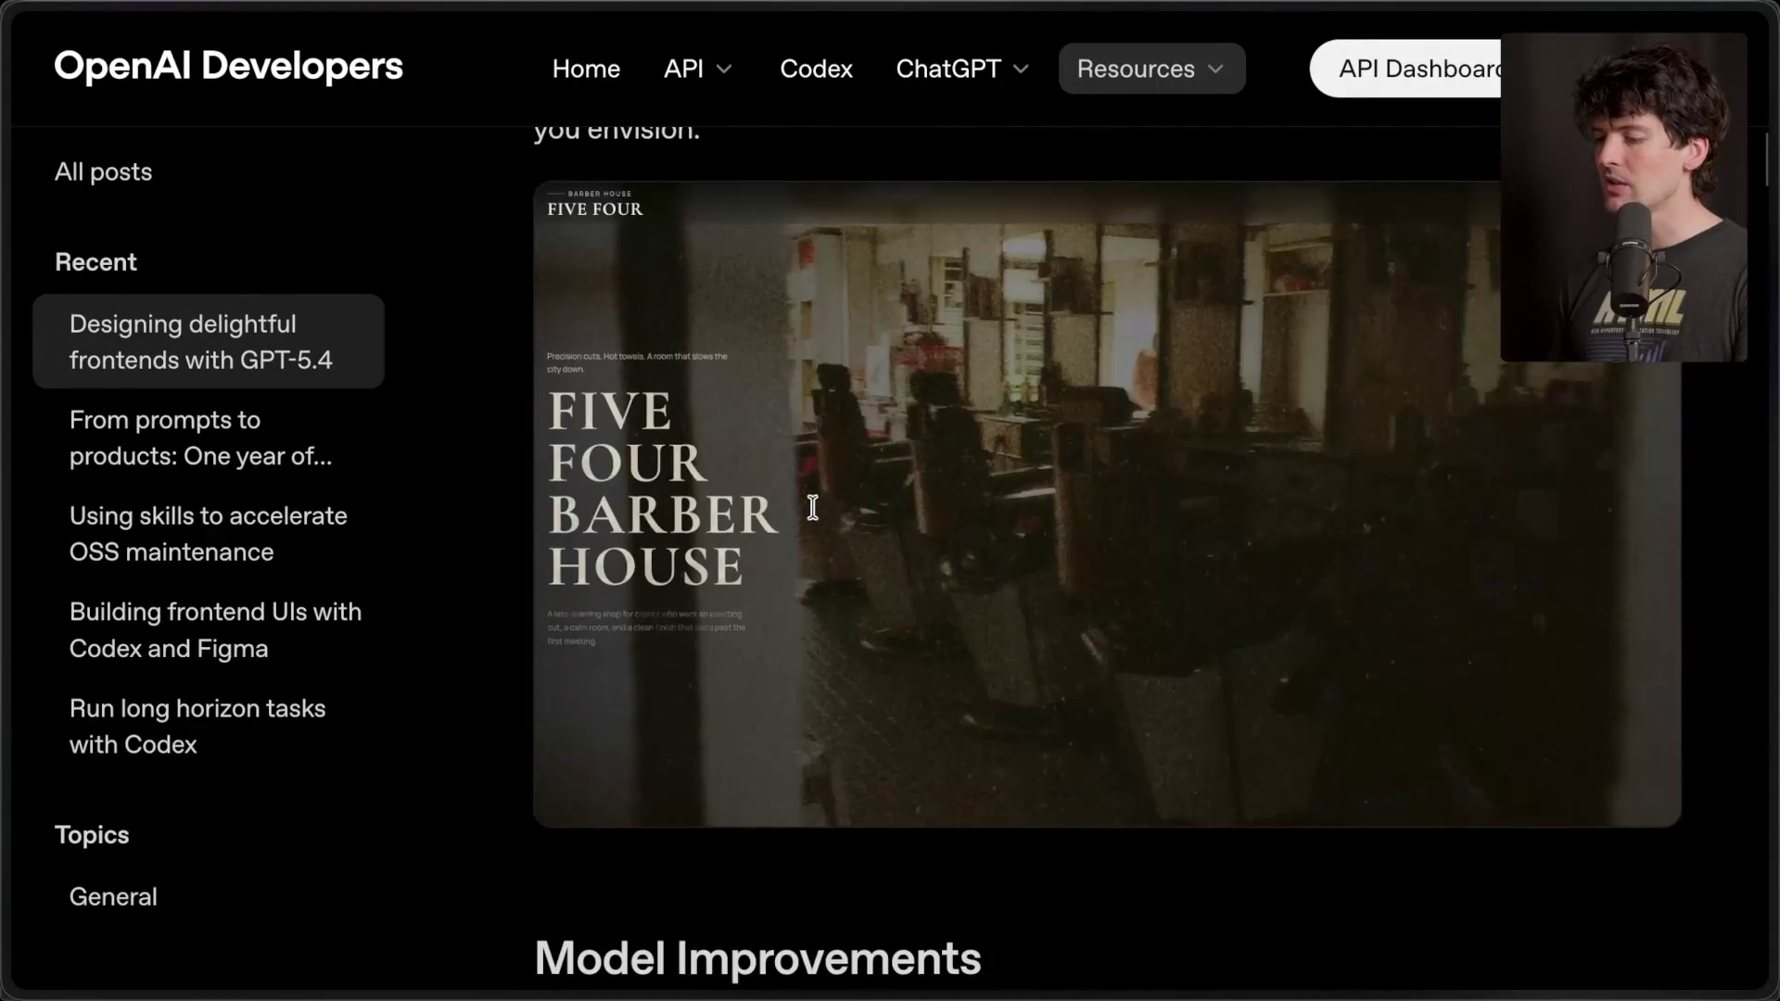
pyautogui.moveTo(1527, 491)
pyautogui.scroll(-20, 1073, 701)
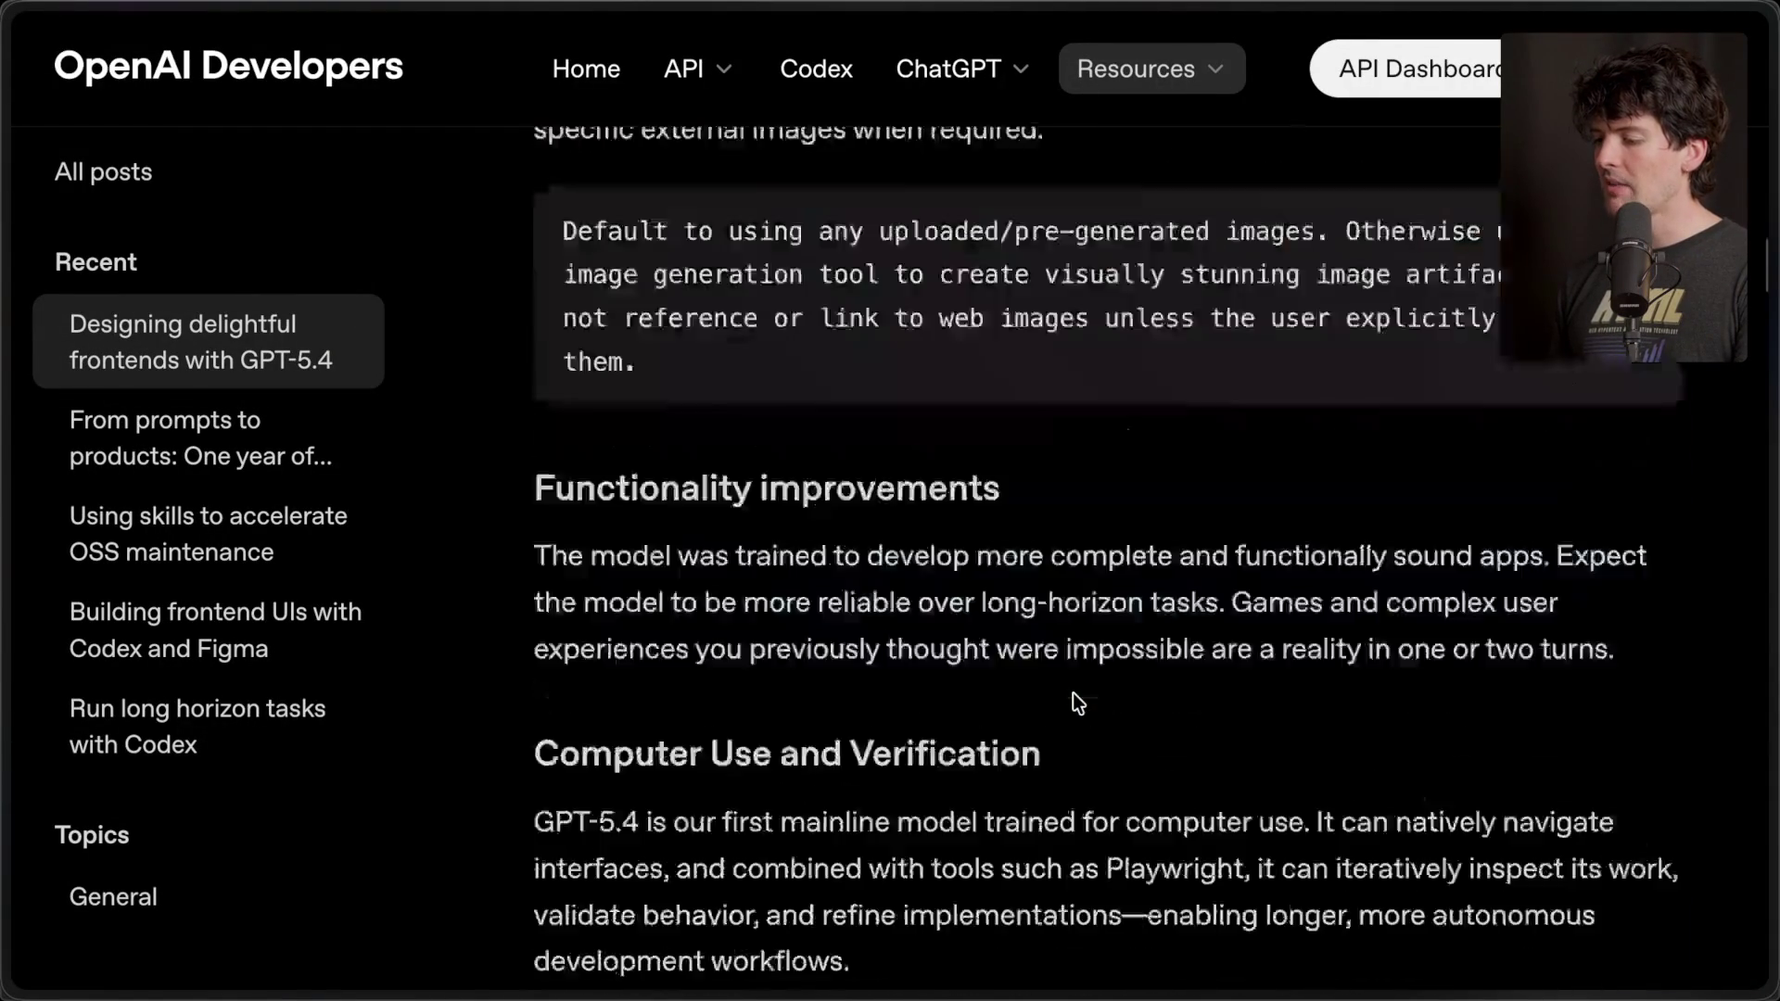
pyautogui.scroll(-20, 1072, 693)
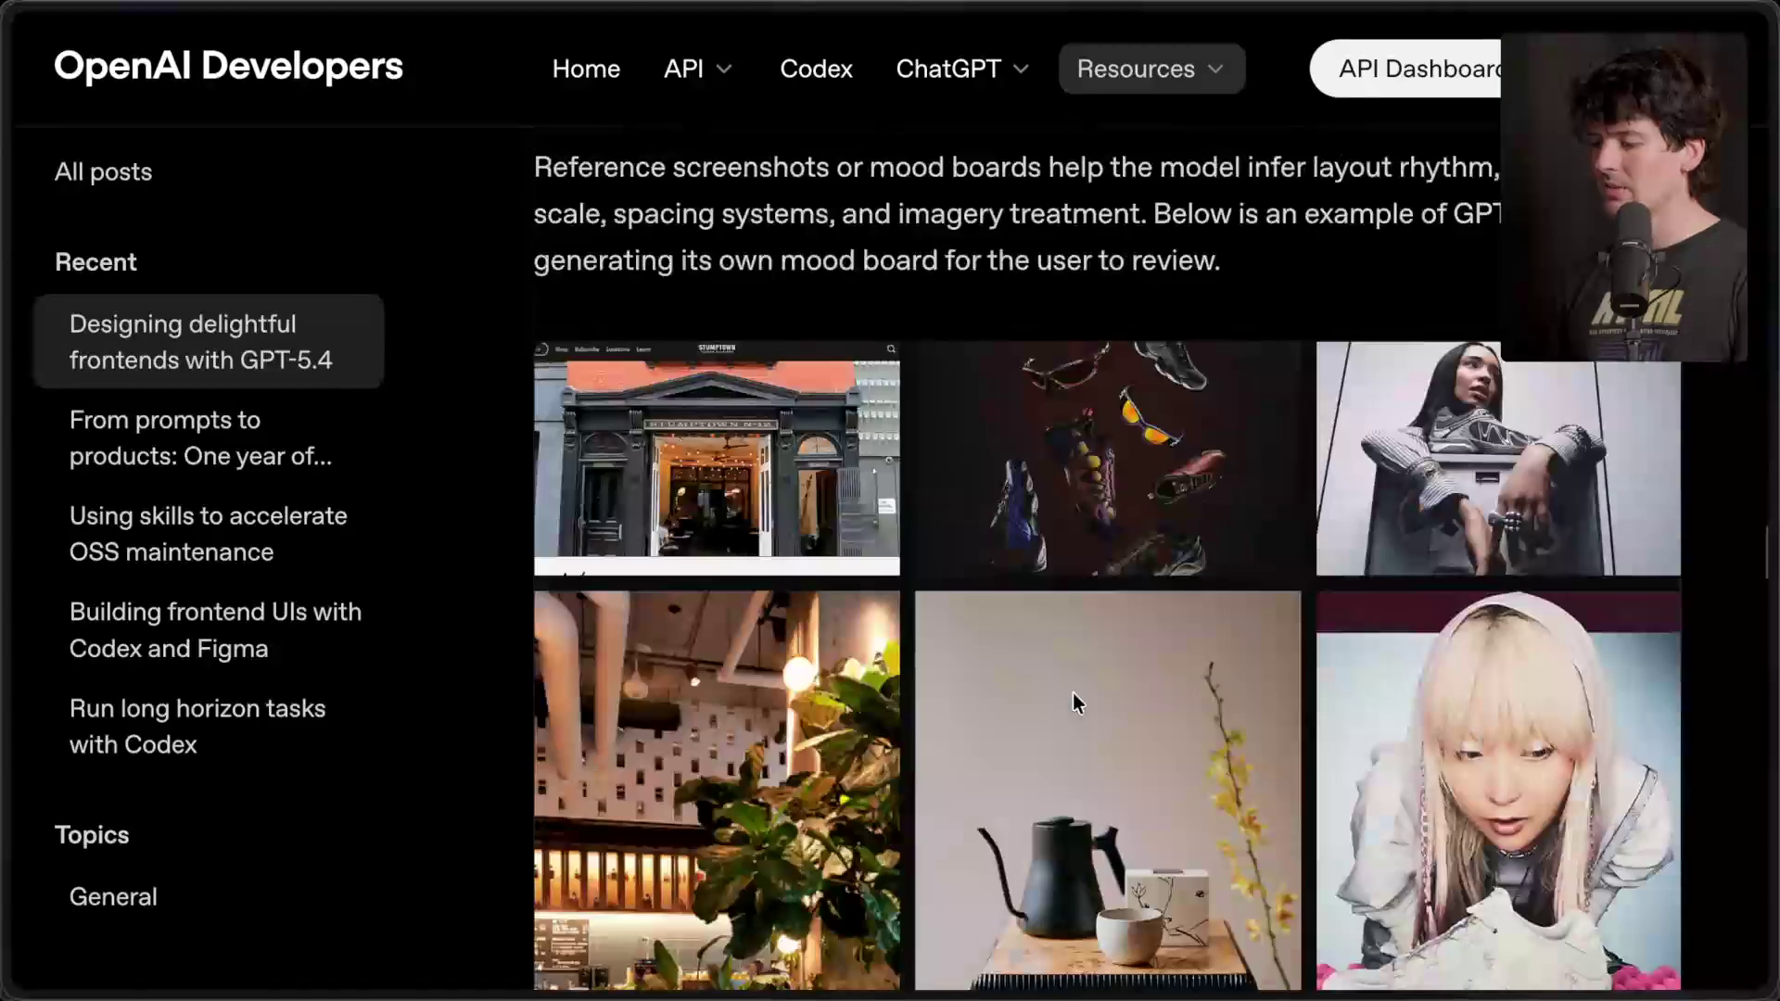
pyautogui.scroll(-15, 1072, 693)
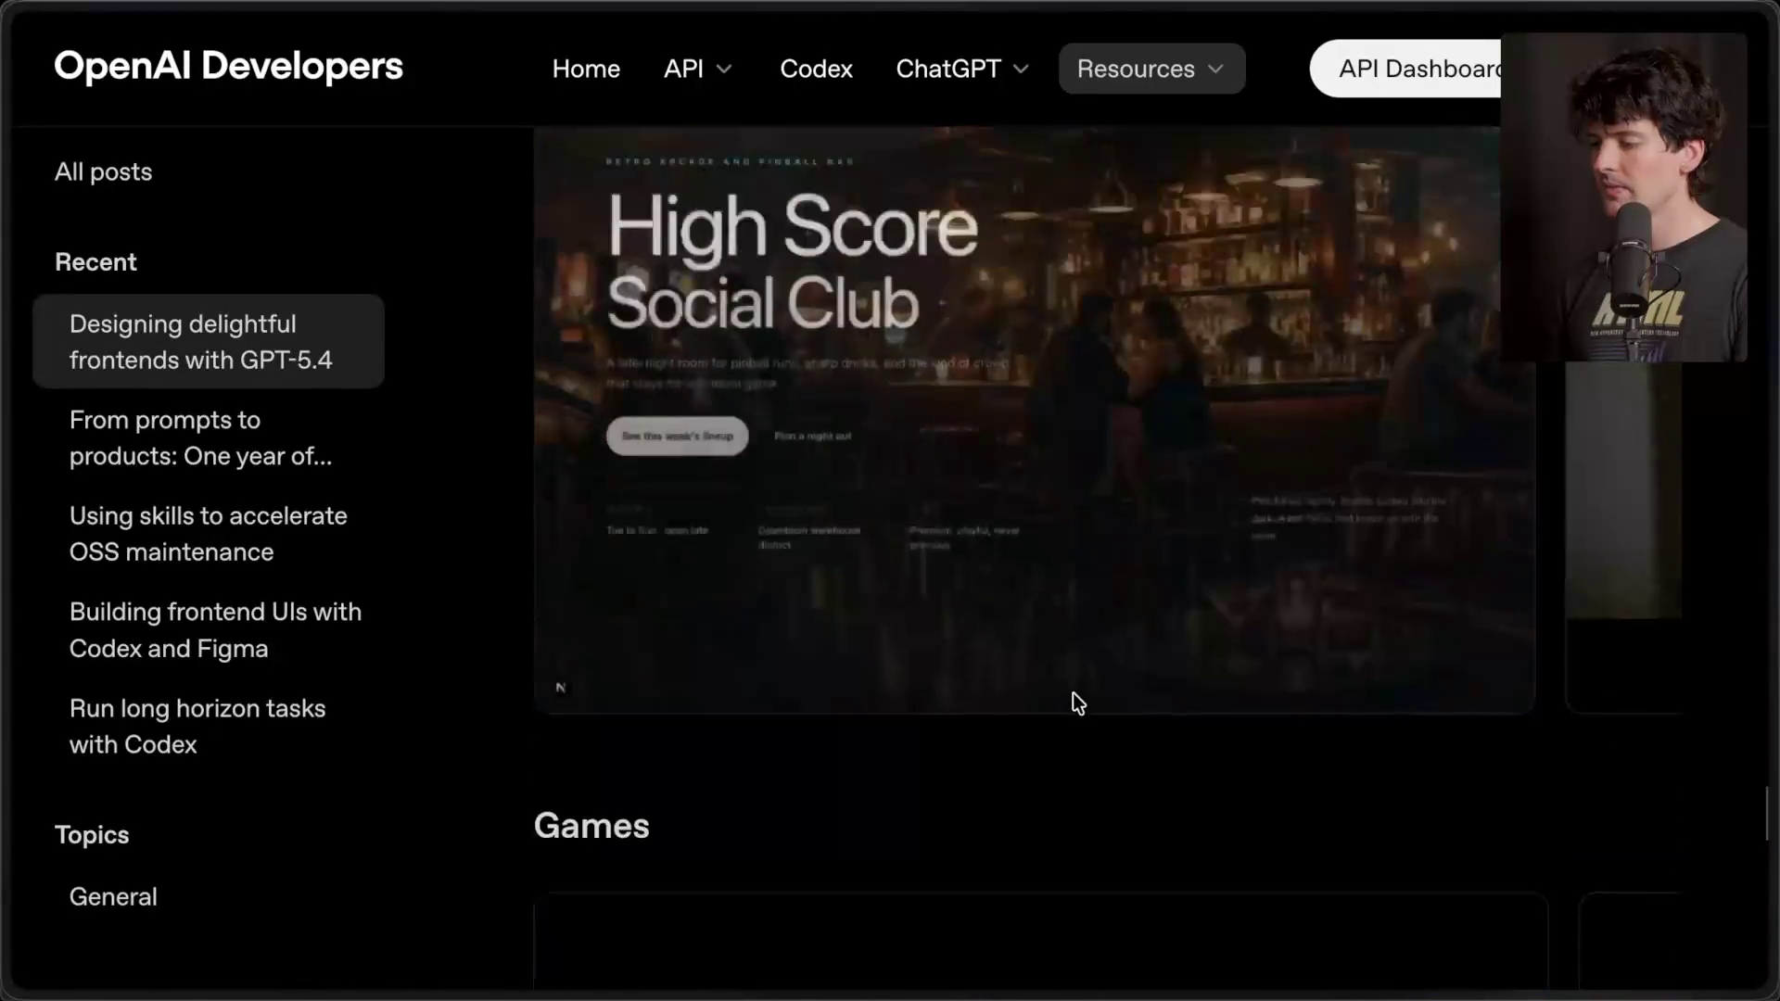
pyautogui.scroll(3, 1073, 693)
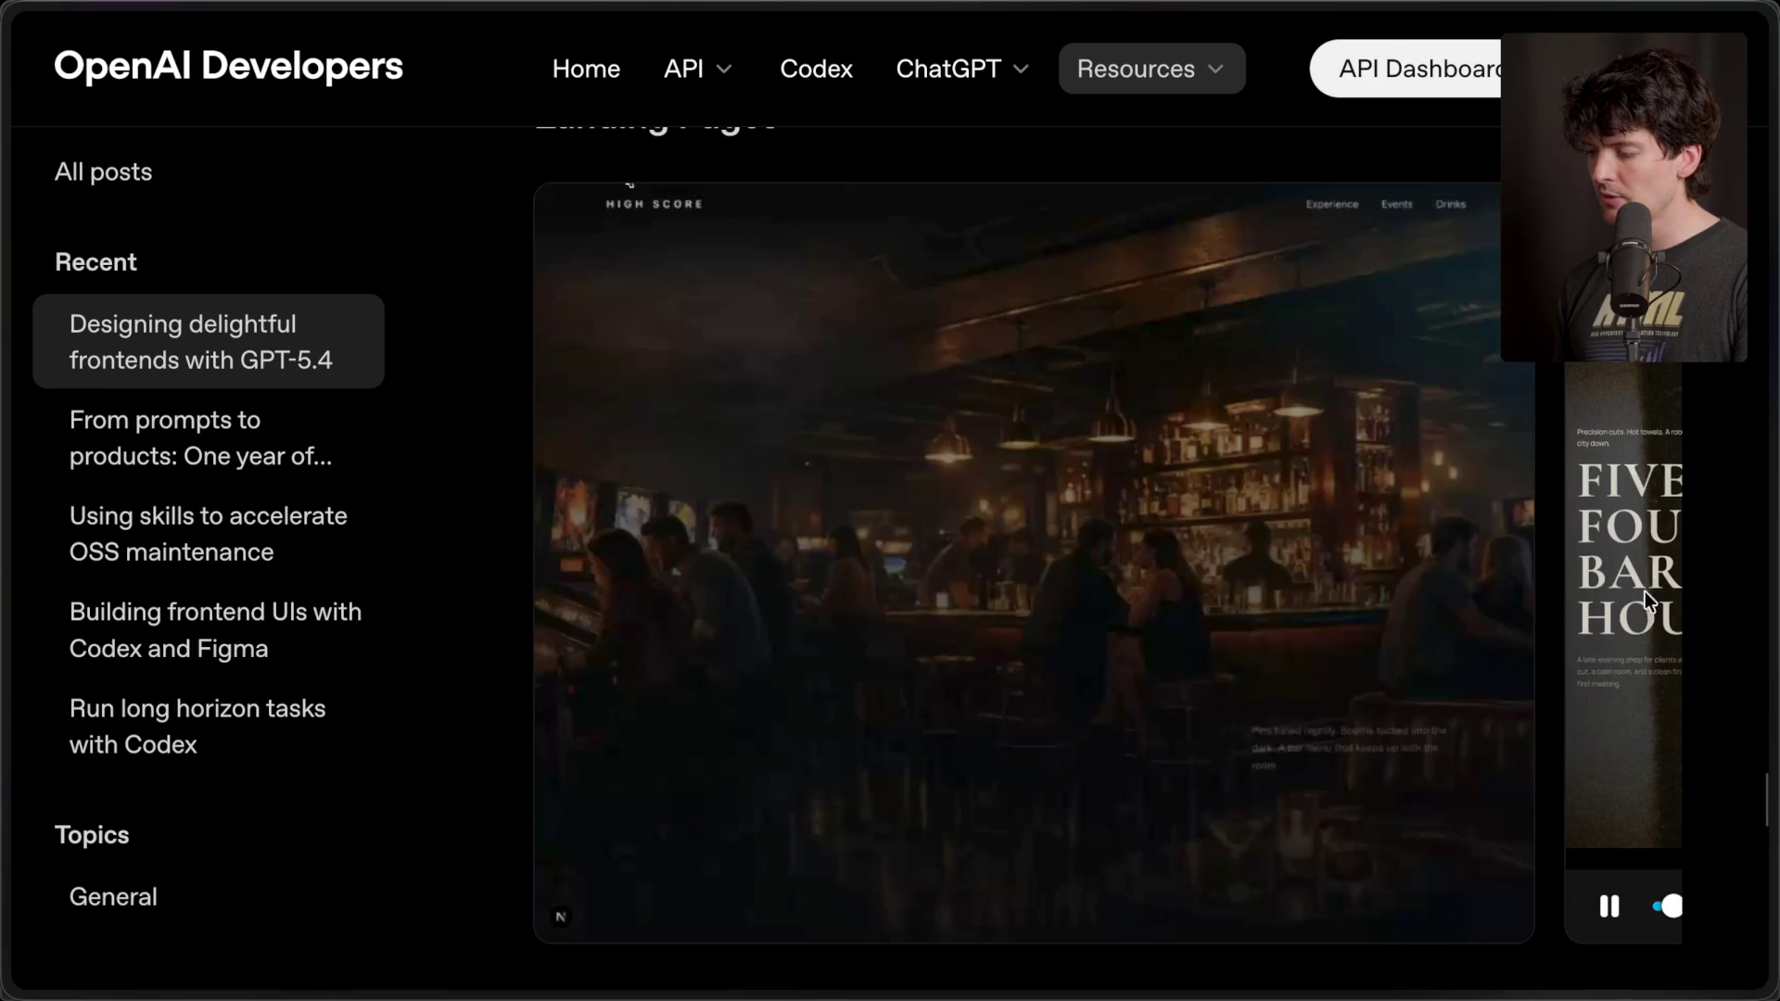
pyautogui.moveTo(1451, 649); pyautogui.dragTo(787, 598)
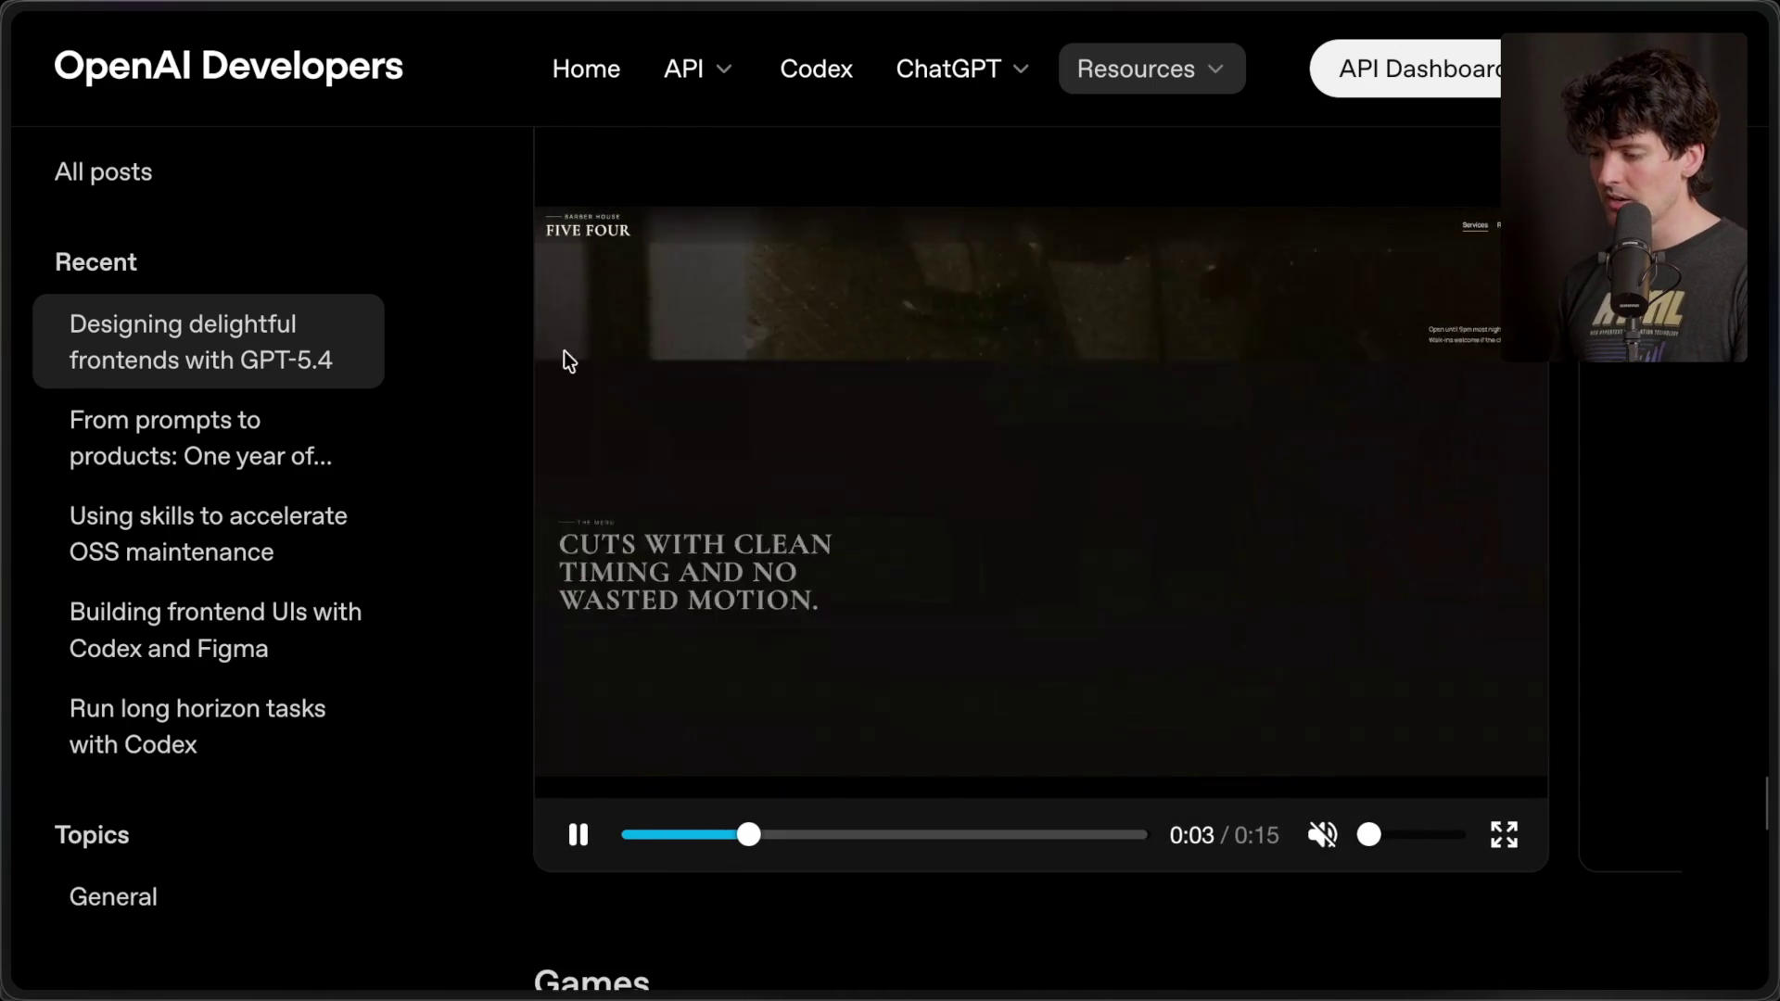
pyautogui.hscroll(5, 599, 467)
pyautogui.hscroll(5, 866, 447)
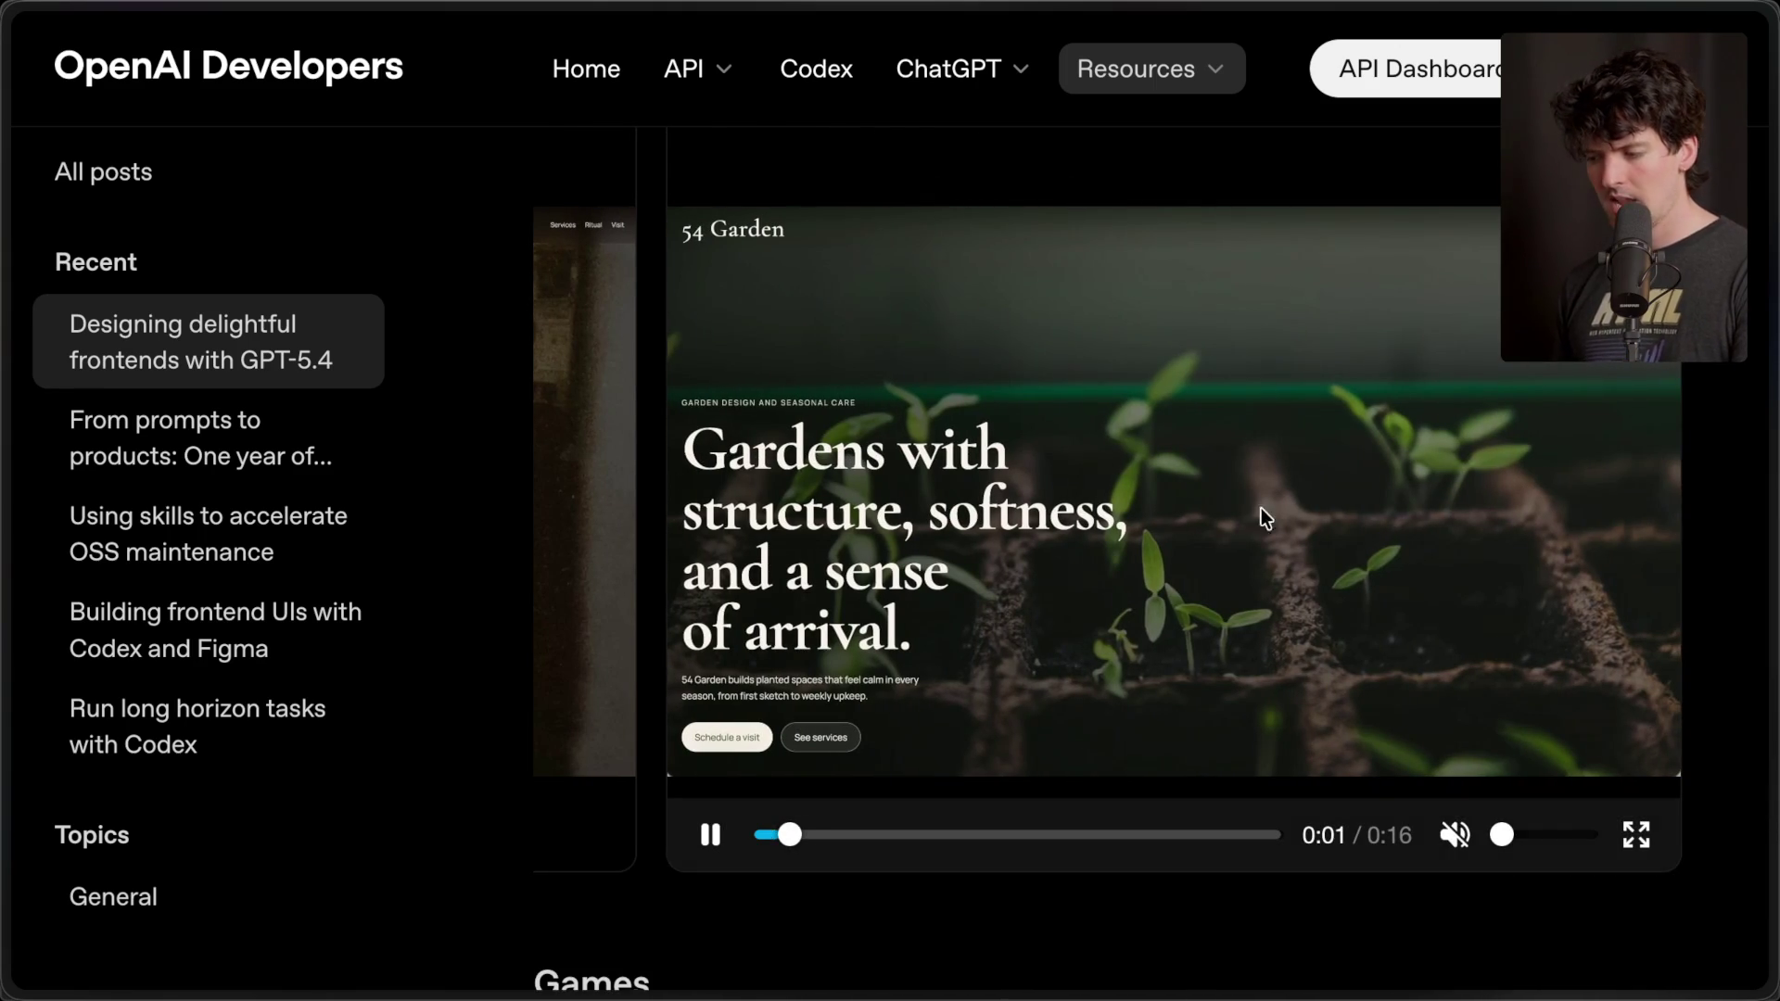
pyautogui.hscroll(-10, 1077, 565)
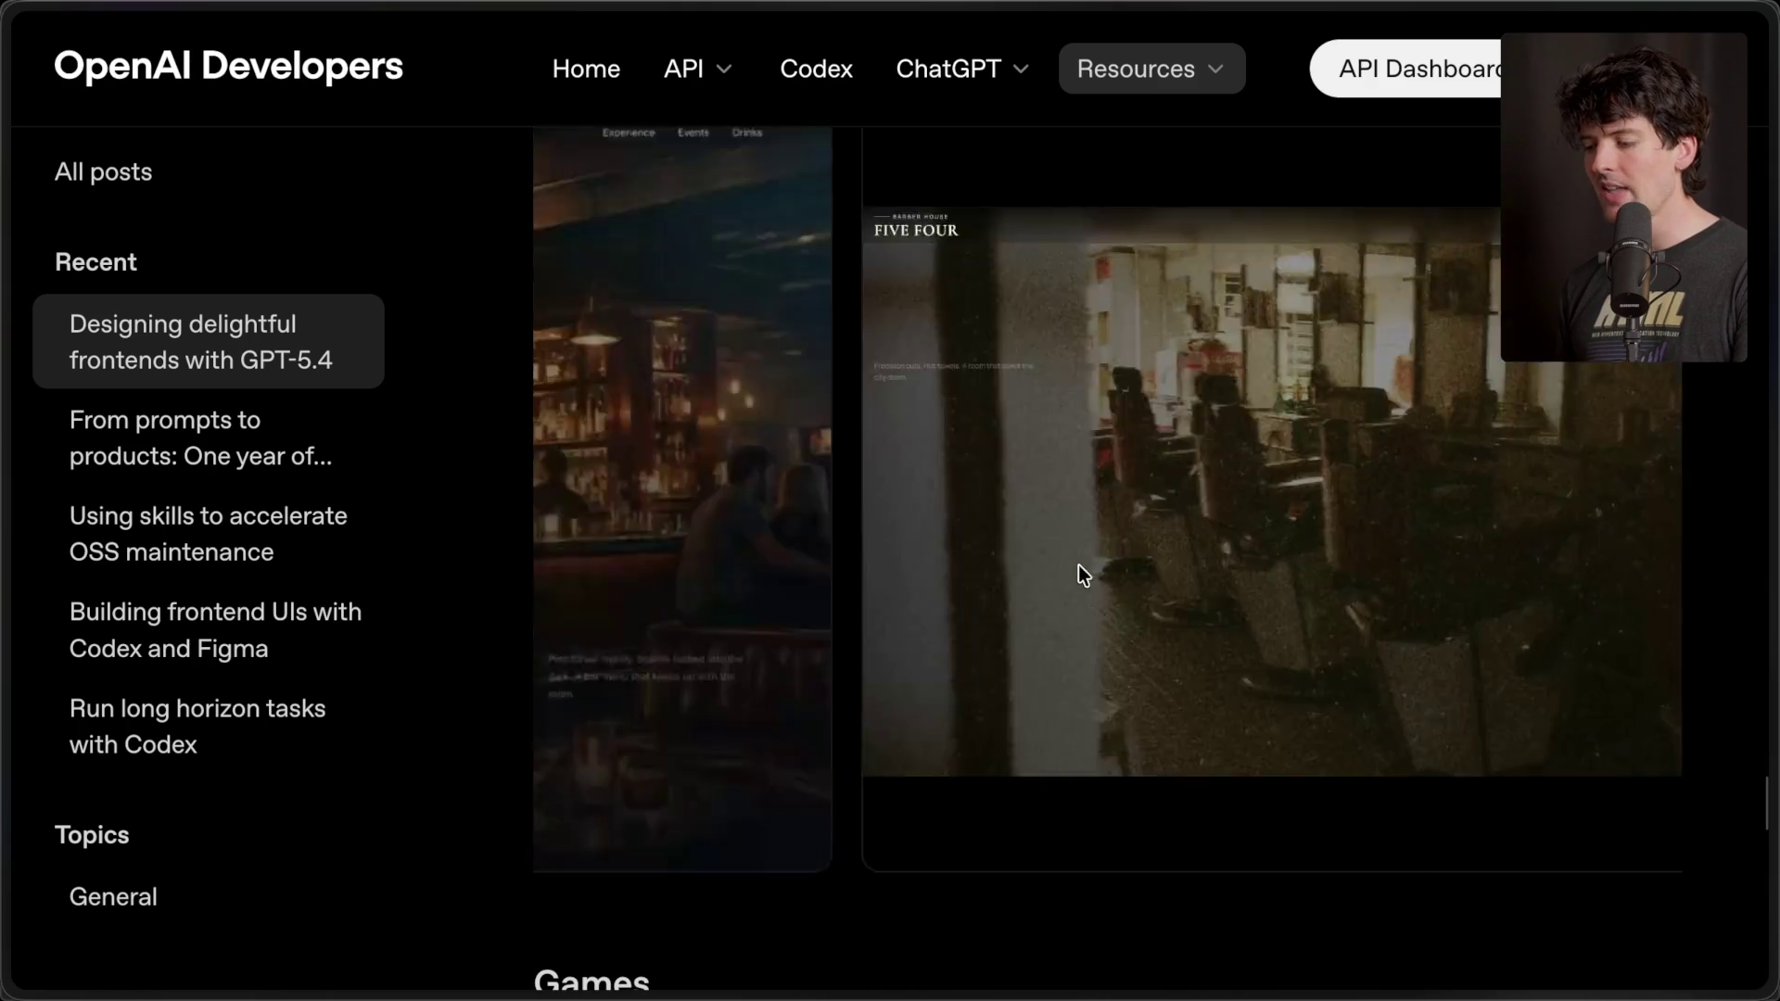
pyautogui.click(578, 832)
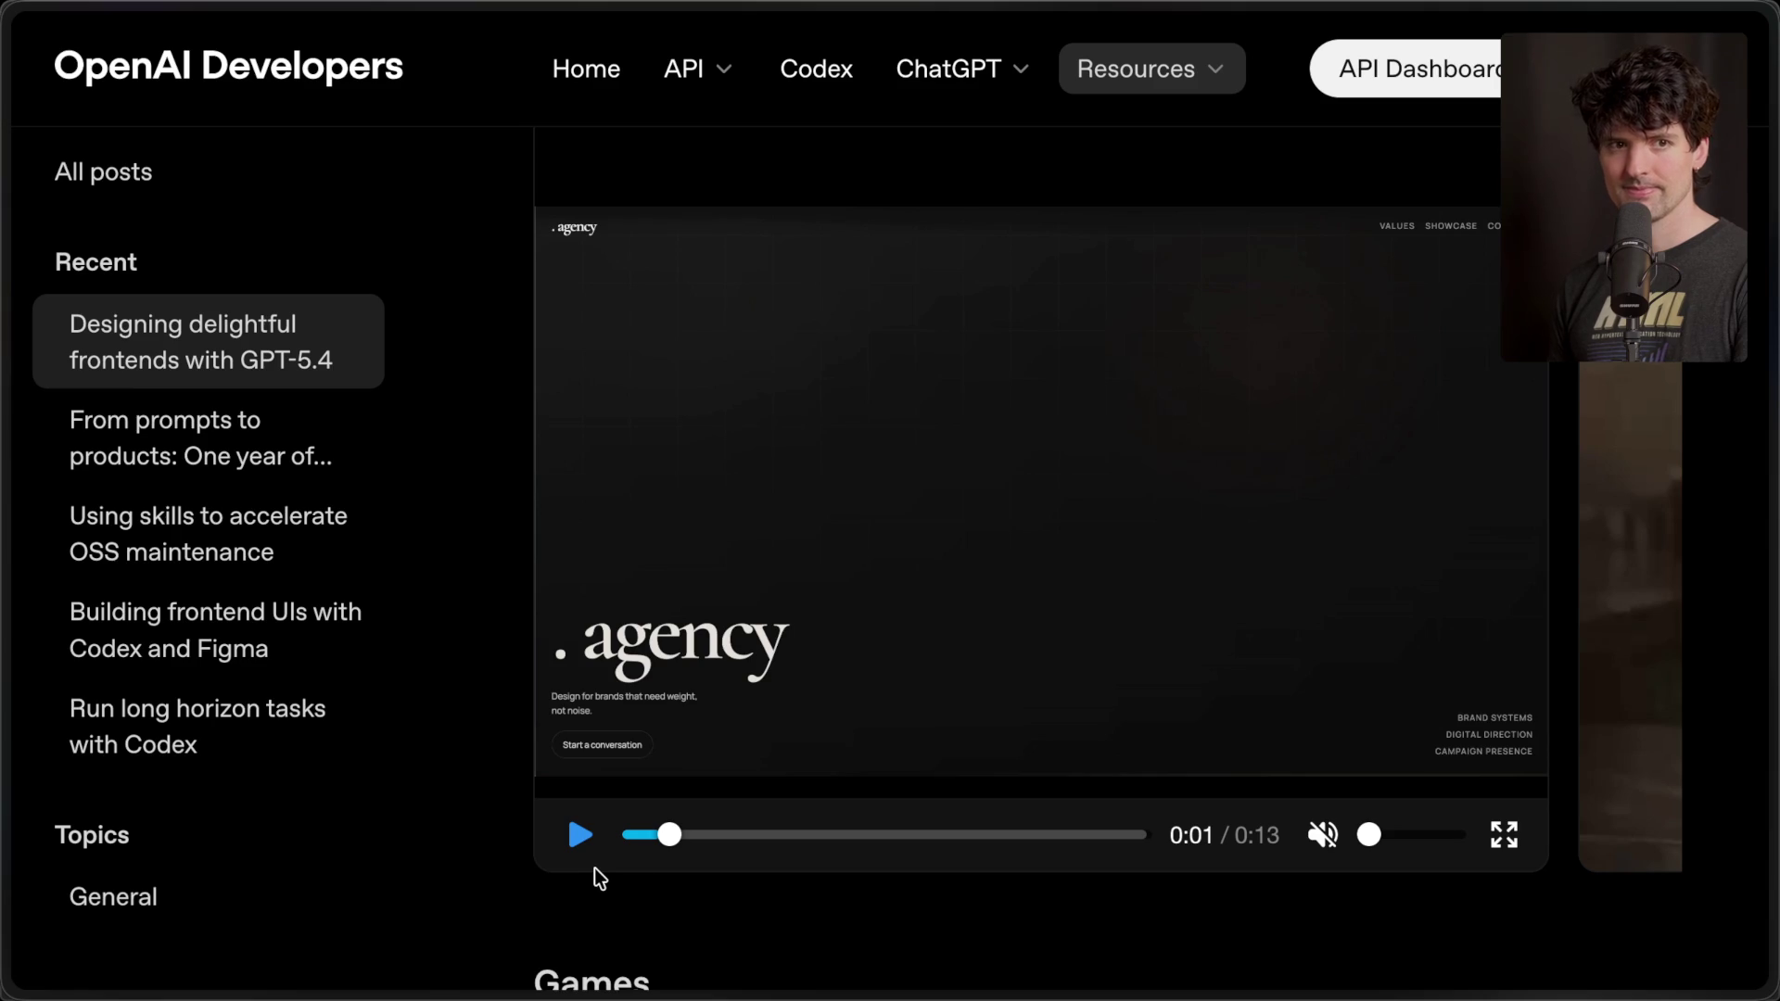
pyautogui.moveTo(1587, 897)
pyautogui.scroll(3, 1564, 521)
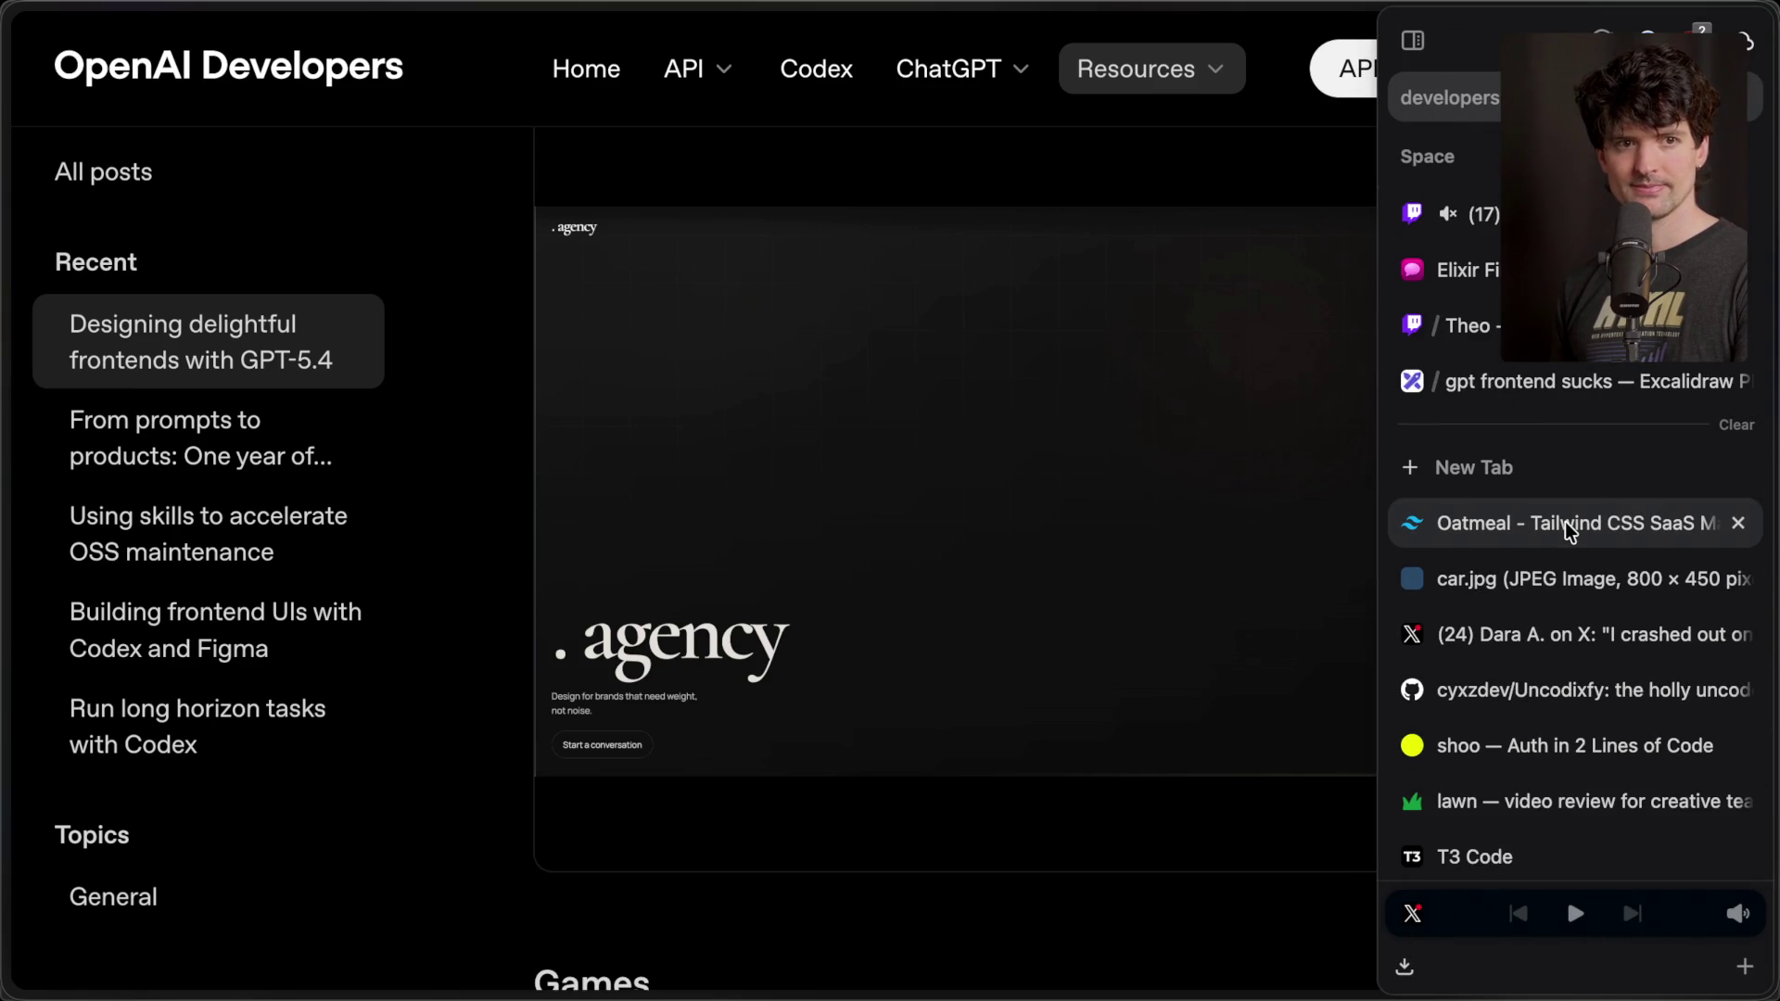
pyautogui.hscroll(3, 1355, 228)
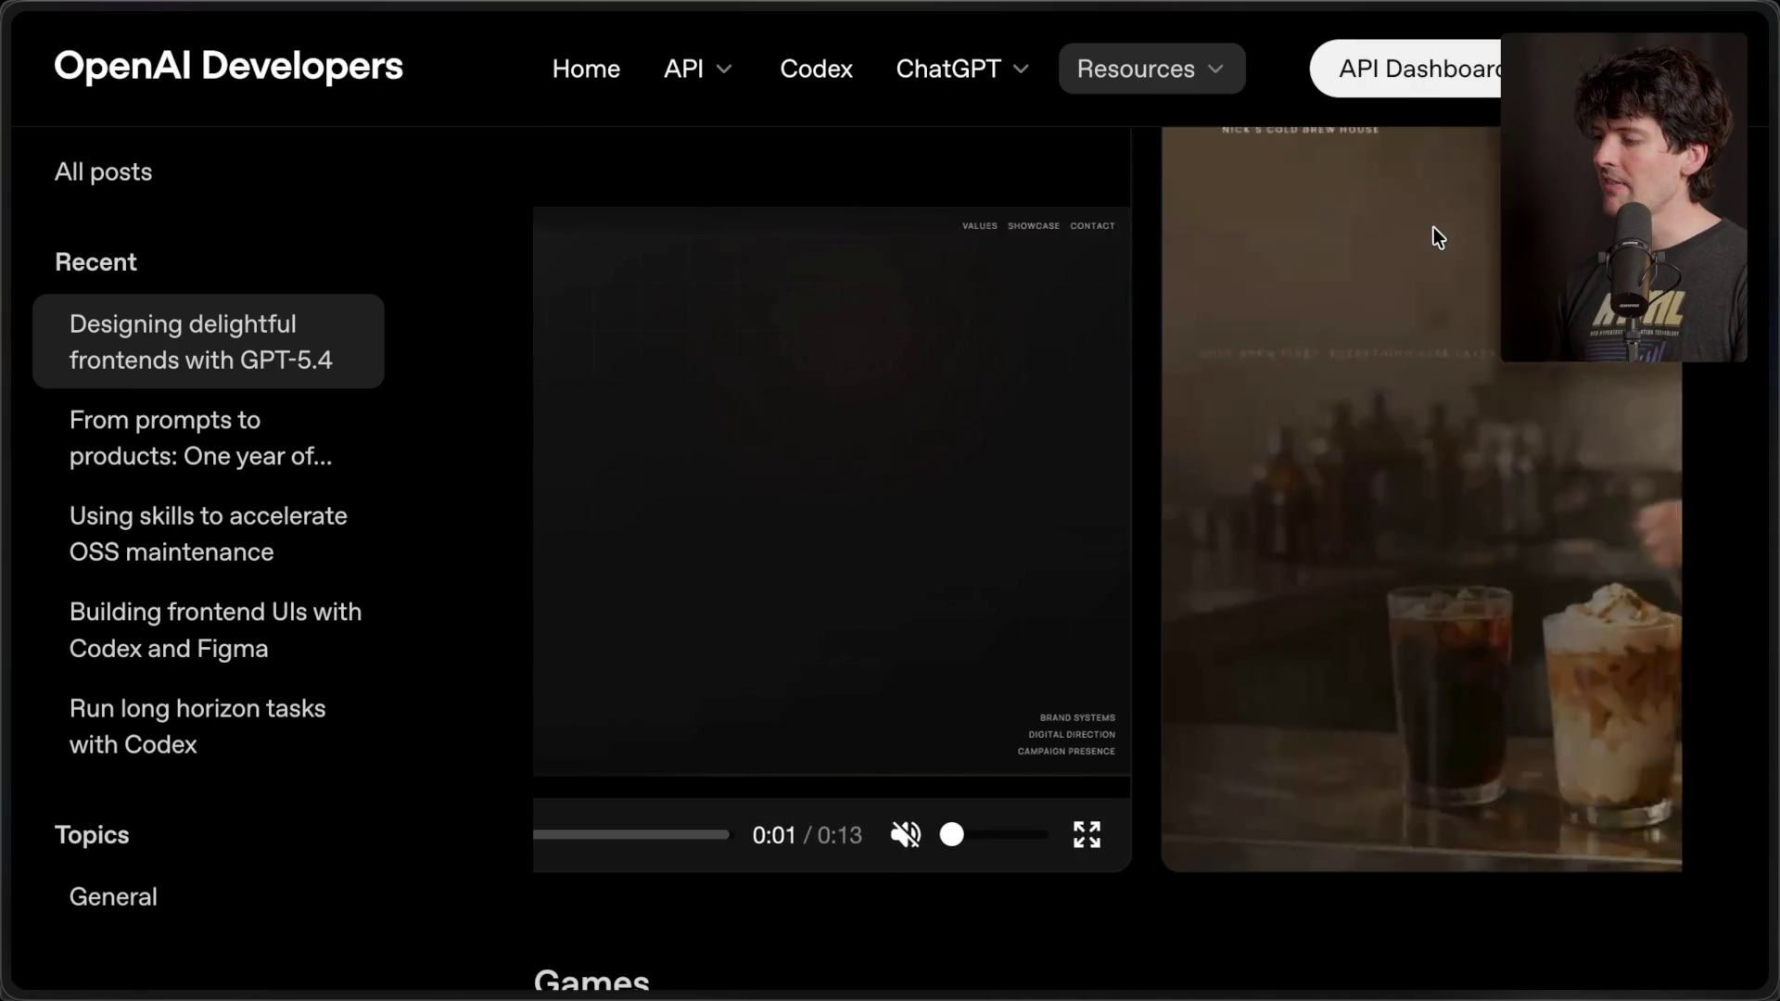
pyautogui.scroll(1, 1433, 226)
pyautogui.hscroll(3, 1415, 234)
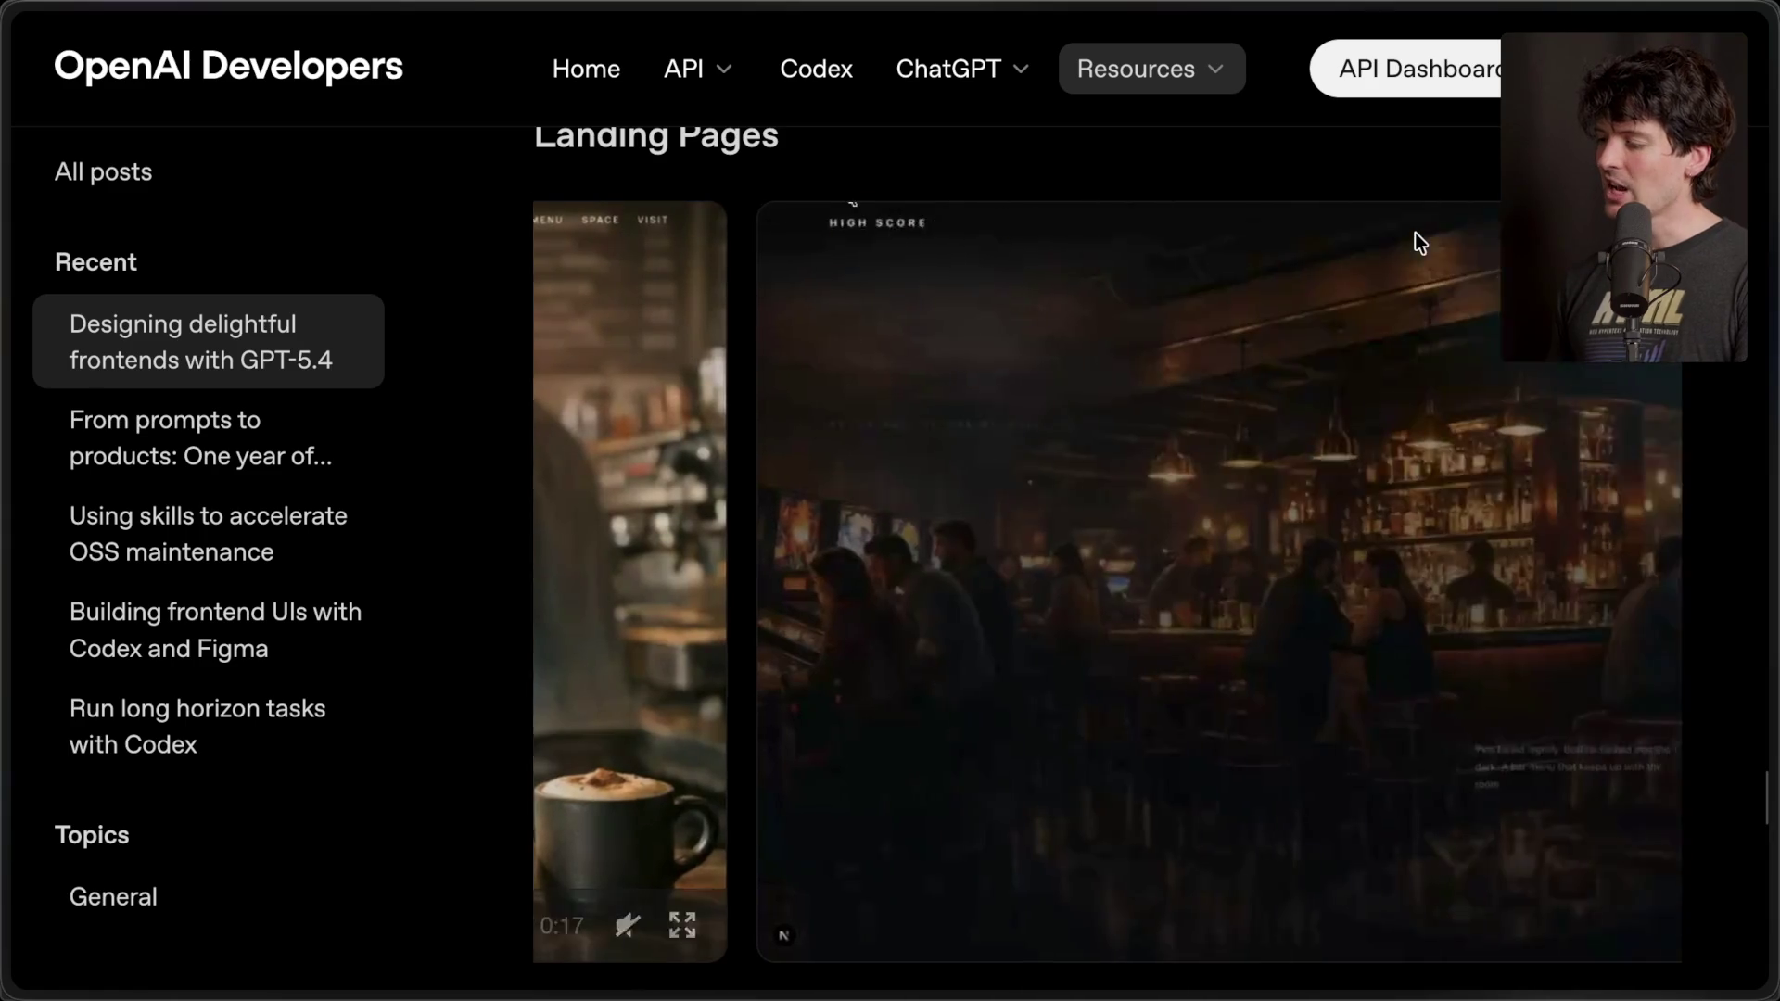
pyautogui.hscroll(3, 1356, 260)
pyautogui.hscroll(3, 1344, 270)
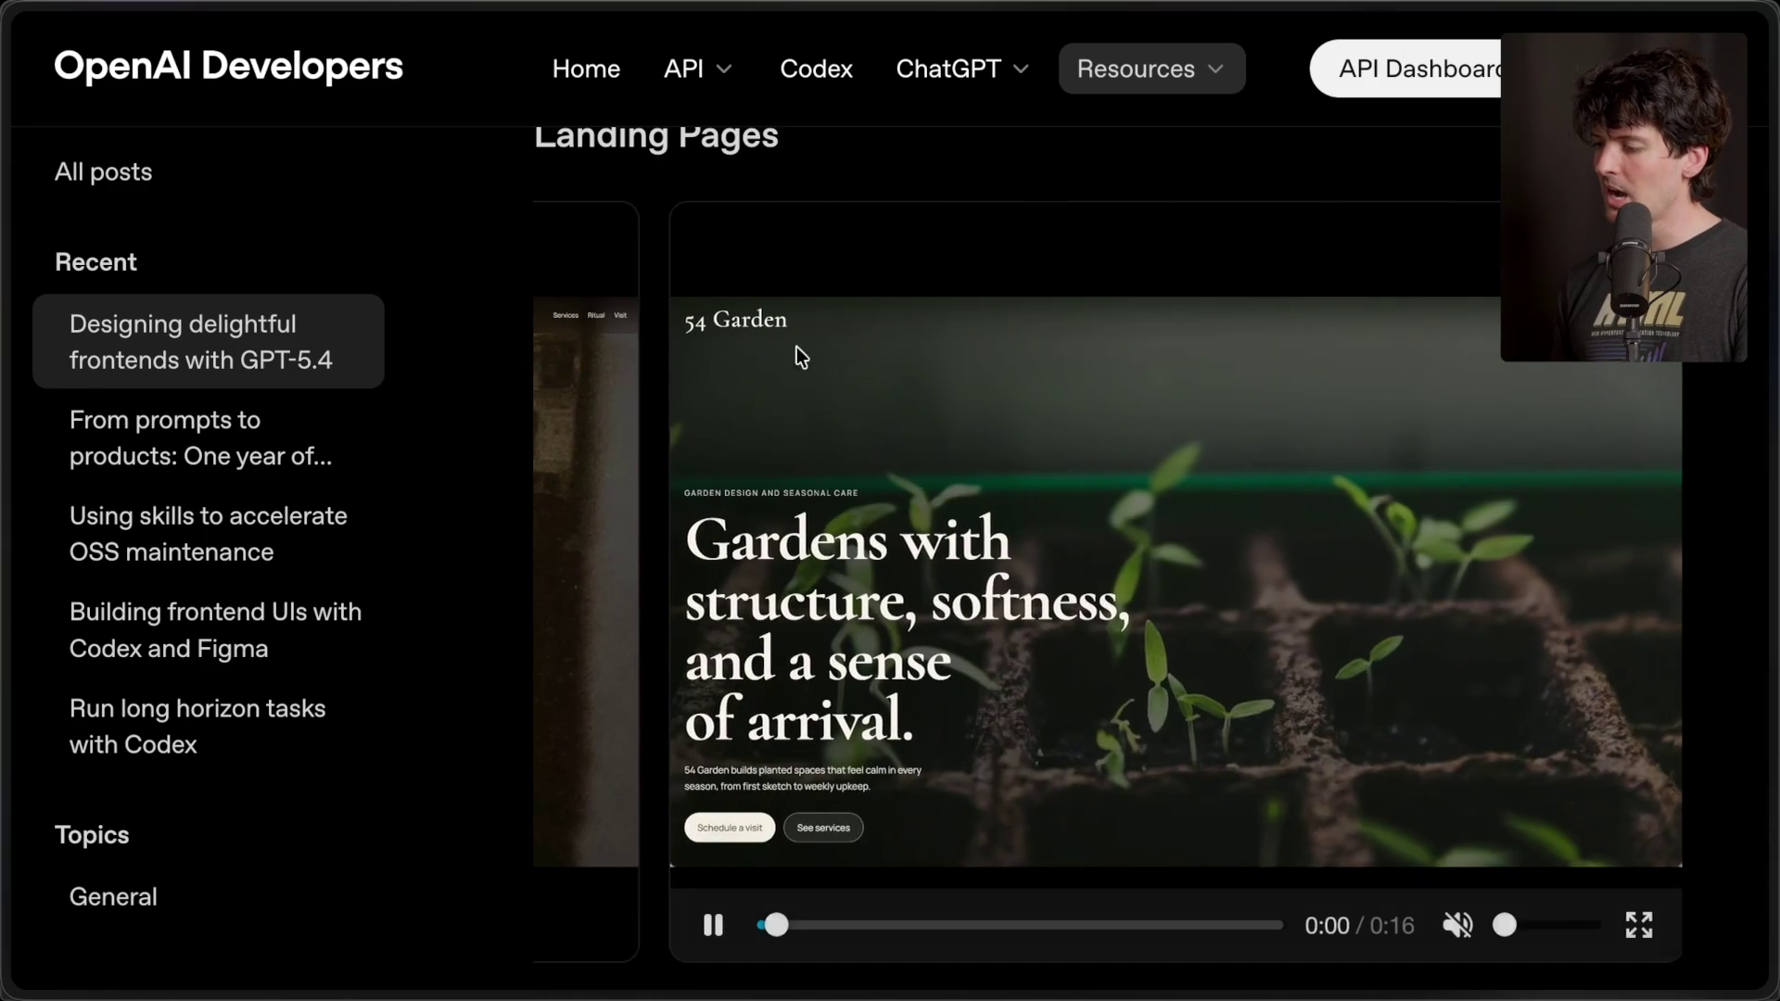
pyautogui.hscroll(-3, 1433, 343)
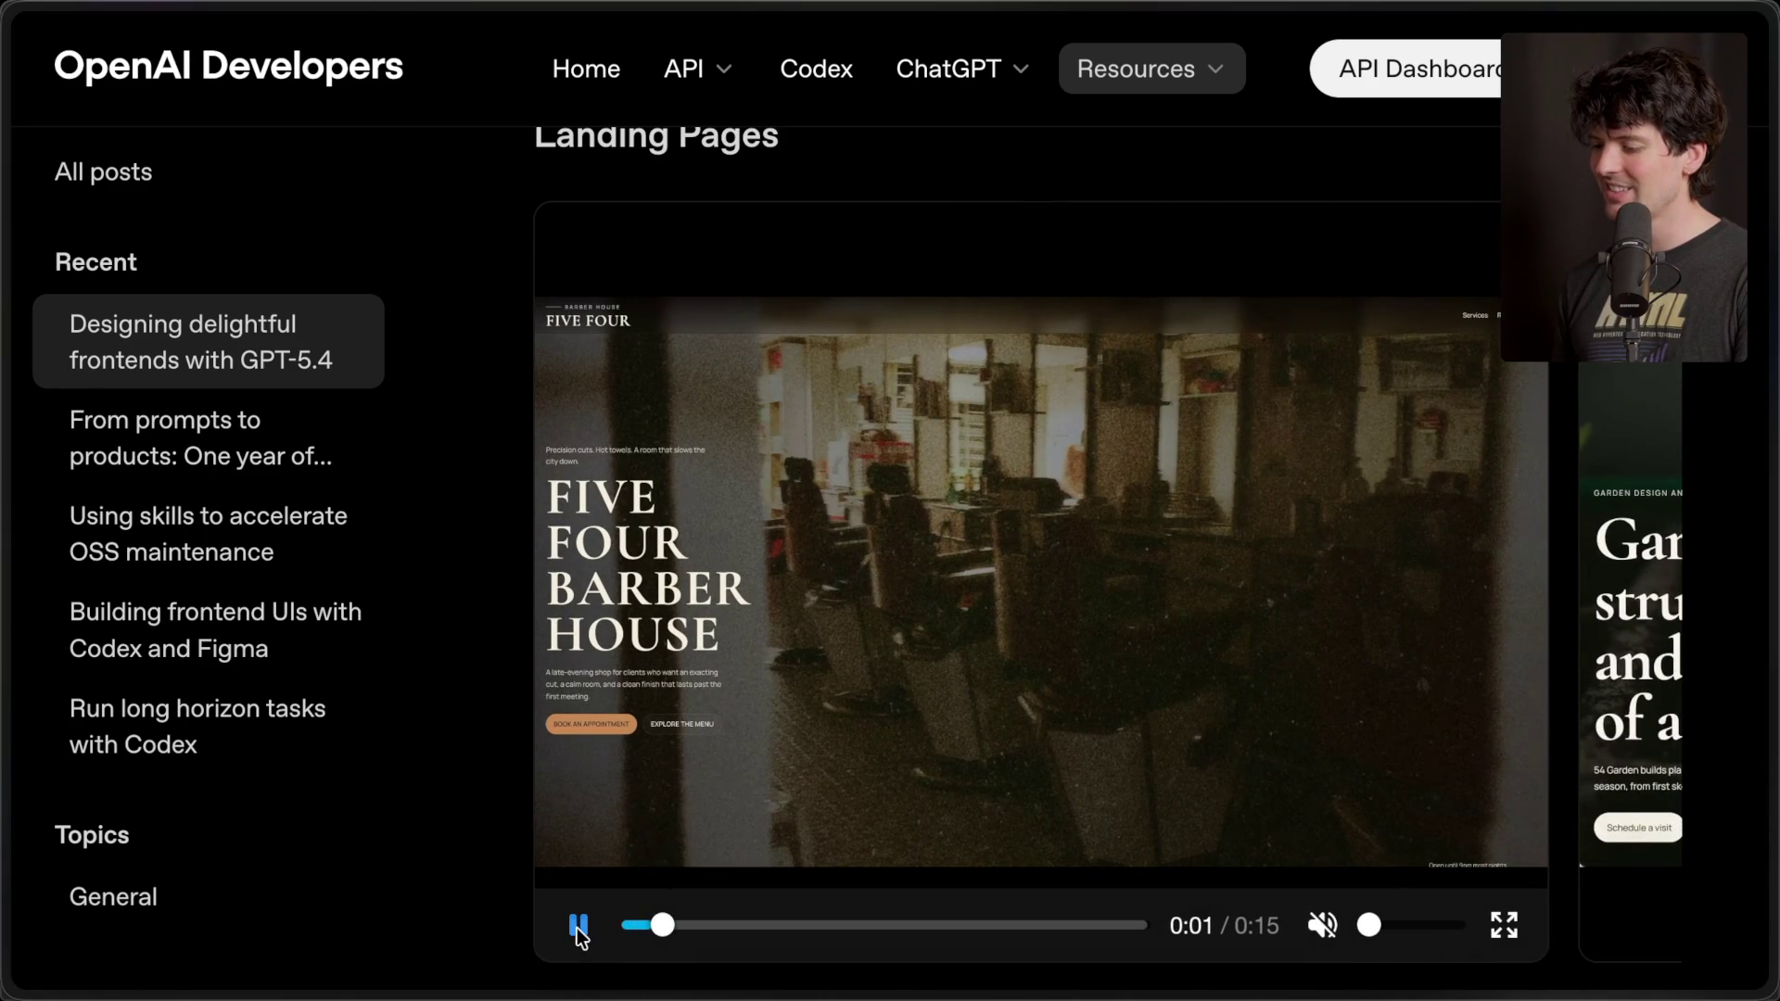
pyautogui.click(576, 926)
pyautogui.moveTo(1772, 917)
pyautogui.click(1567, 394)
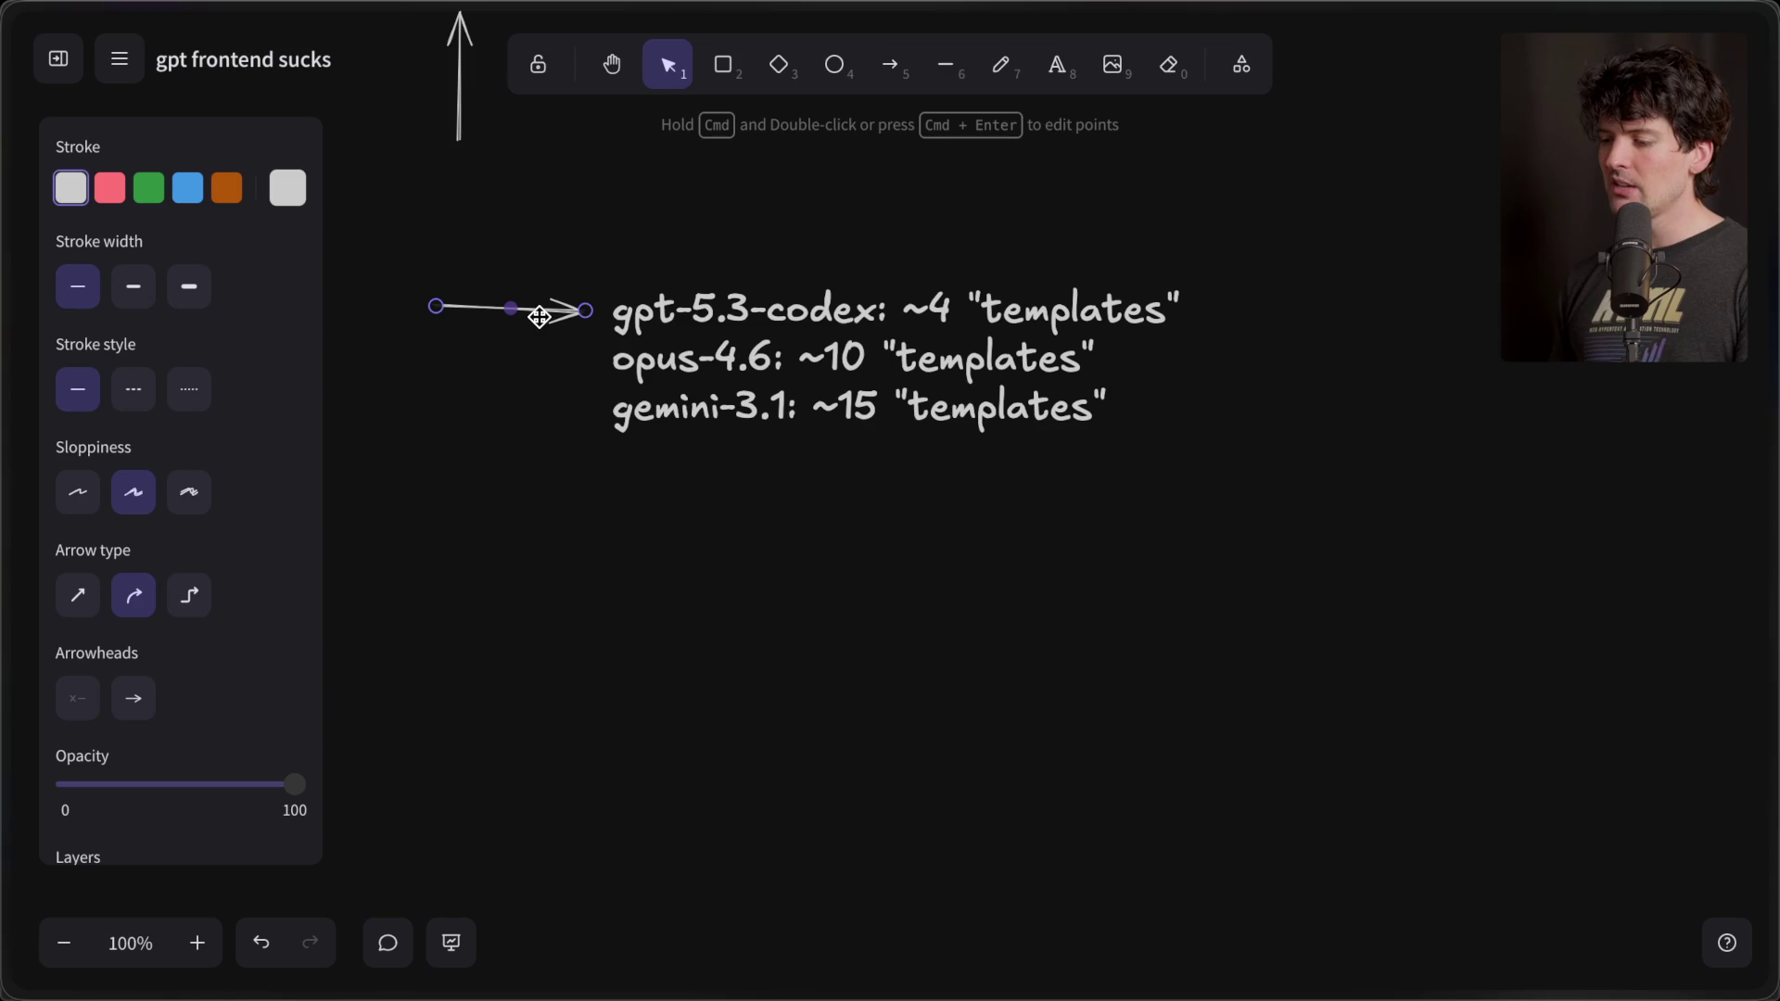
# - Shift the short arrow down one line so it sits beside opus-4.6
pyautogui.moveTo(540, 316); pyautogui.dragTo(549, 318)
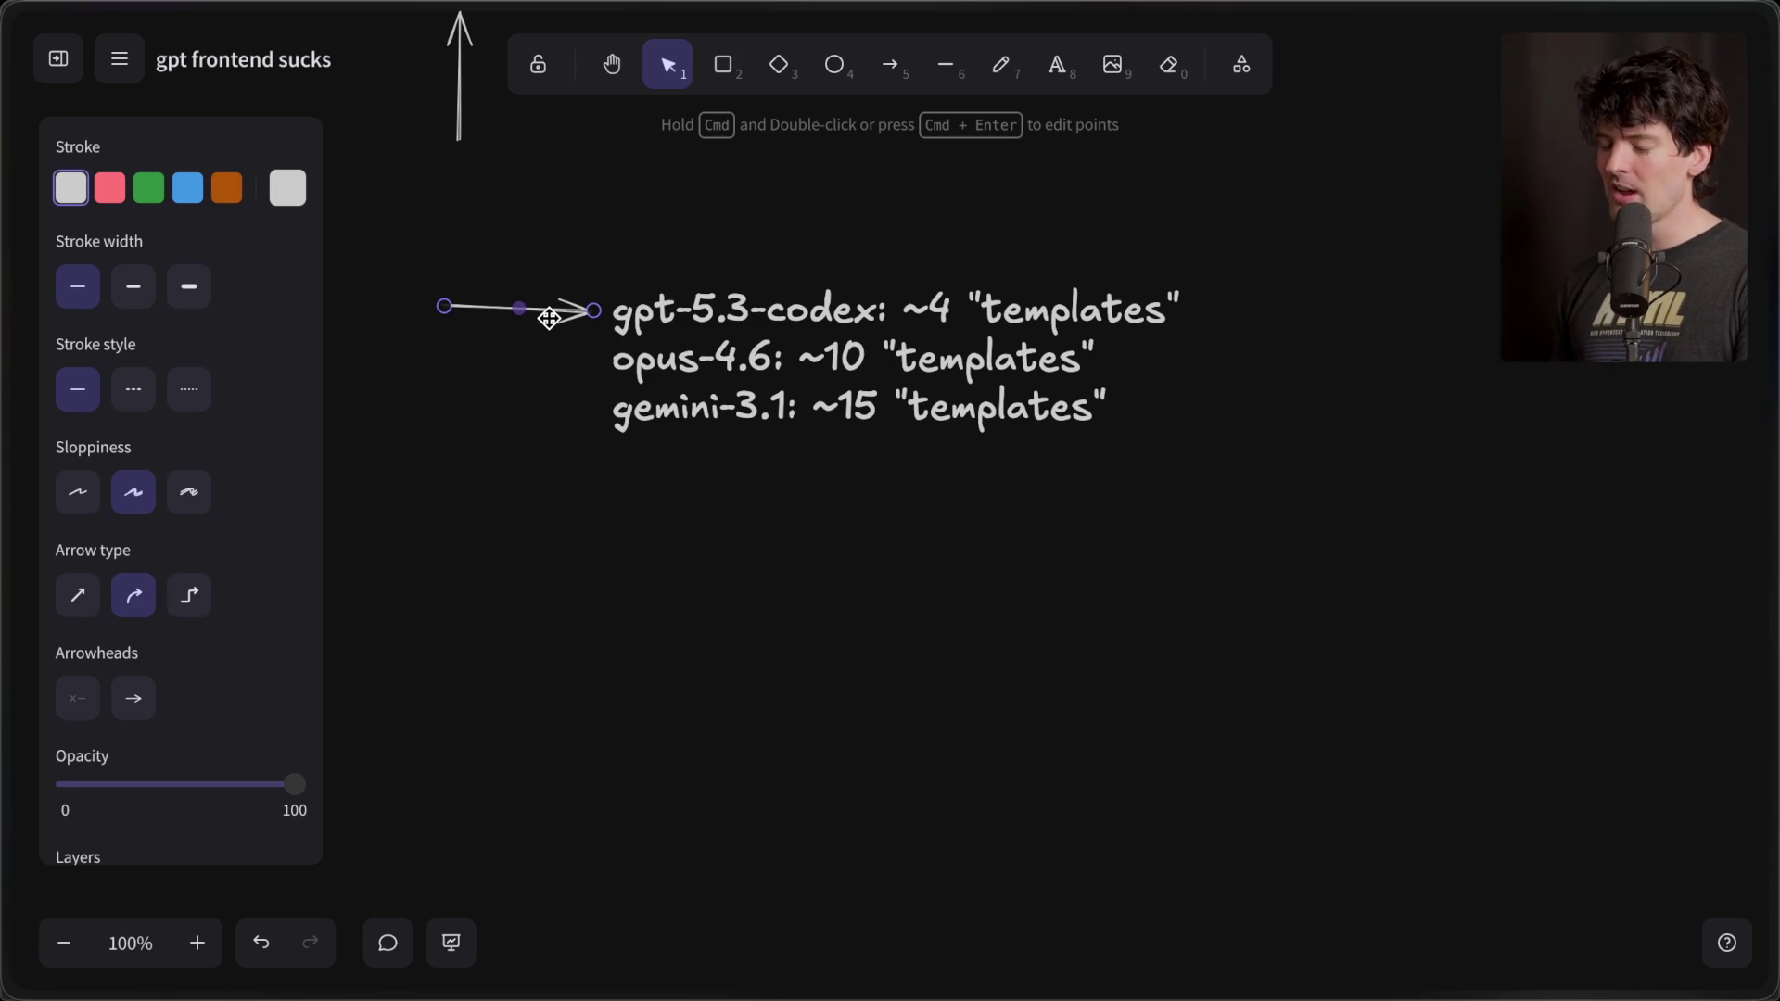
pyautogui.moveTo(548, 318); pyautogui.dragTo(554, 322)
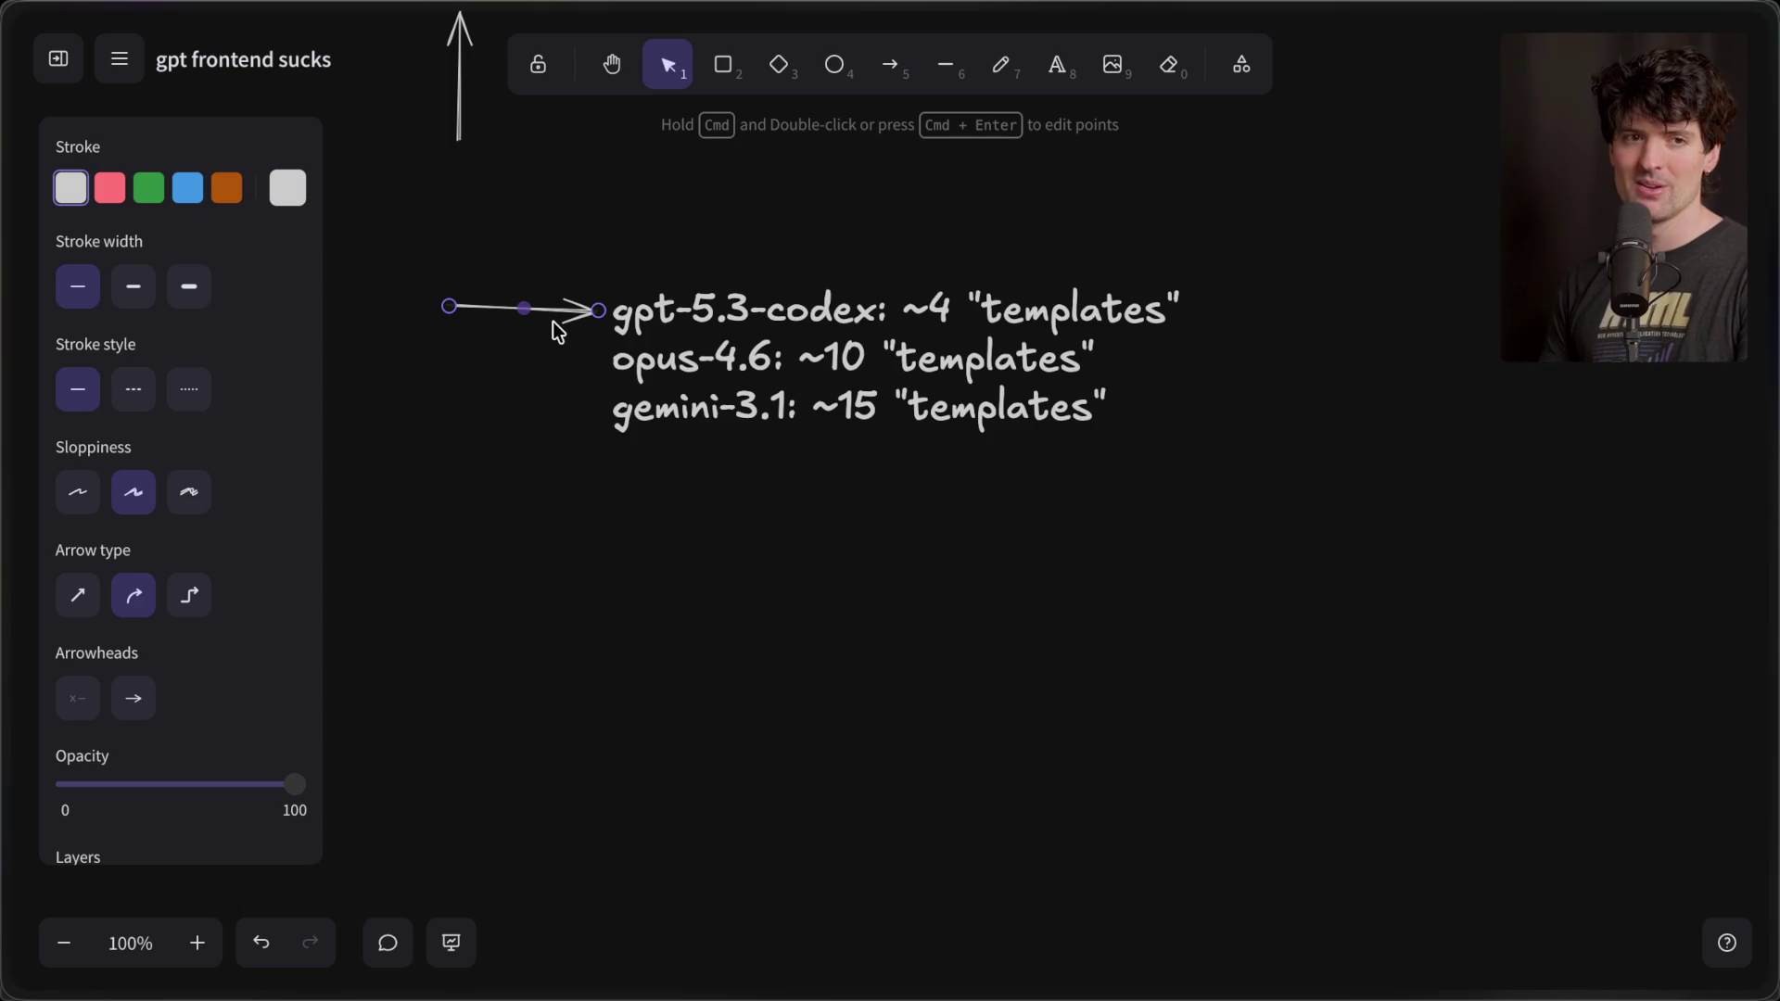
pyautogui.moveTo(567, 308); pyautogui.dragTo(567, 359)
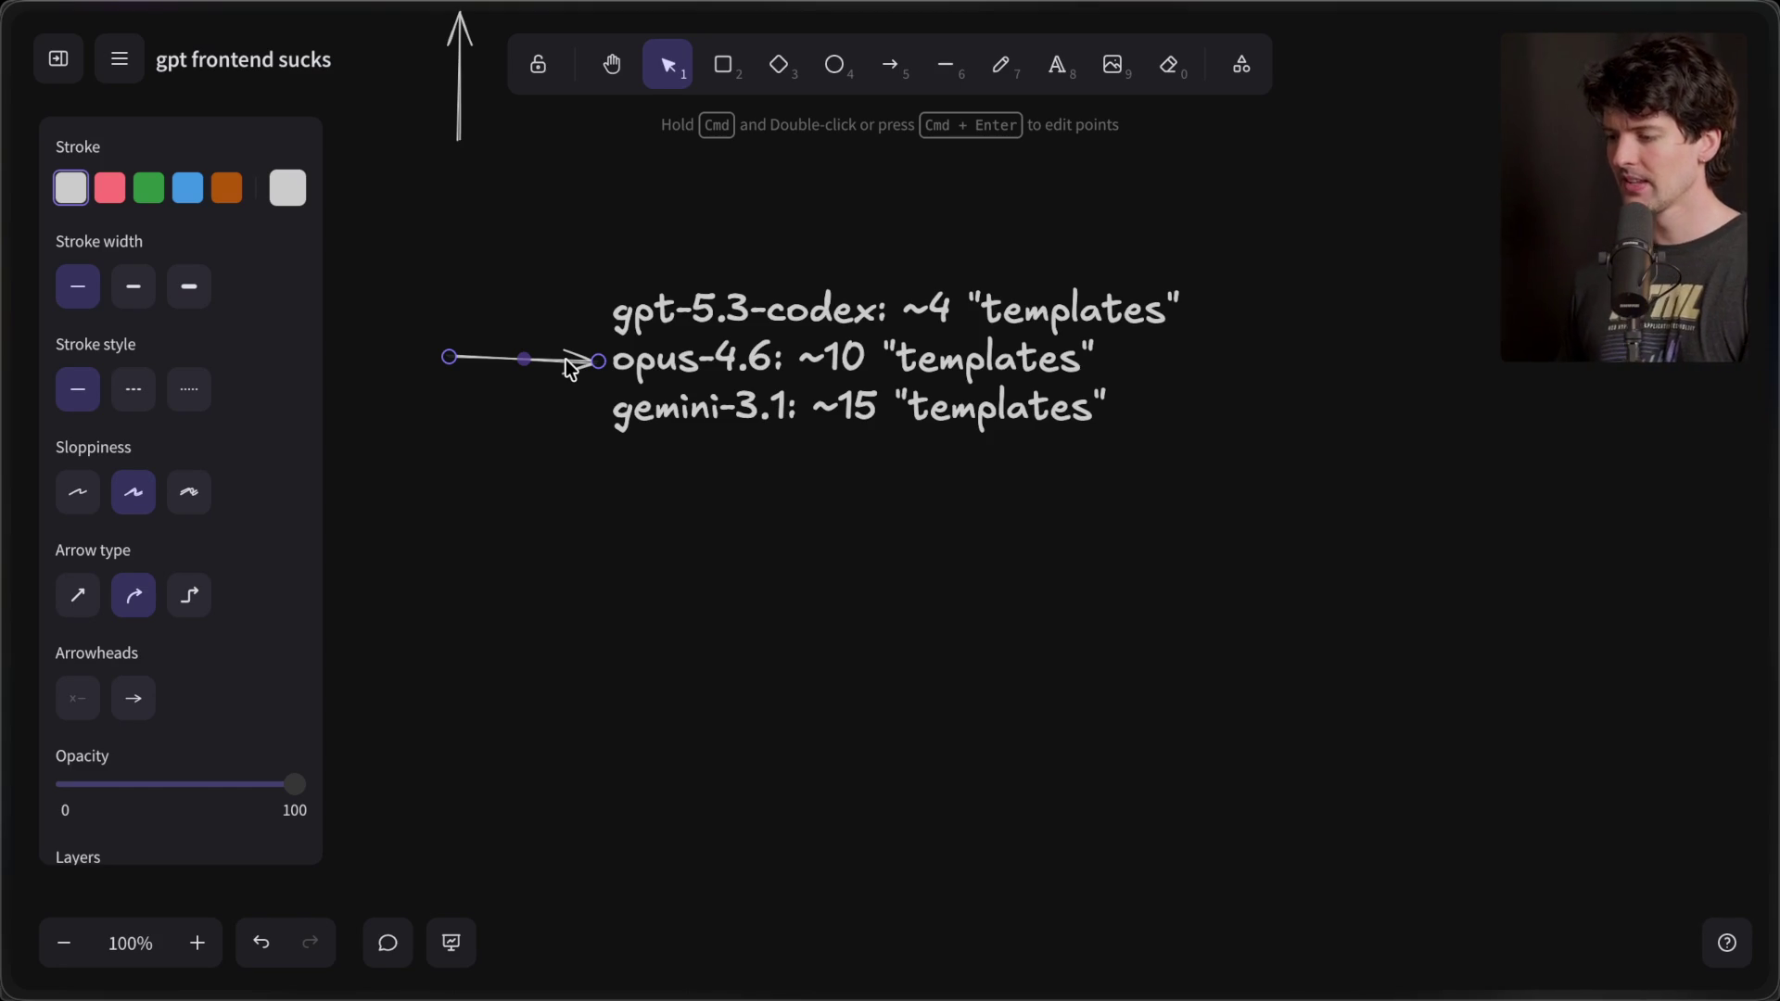
pyautogui.moveTo(564, 359); pyautogui.dragTo(563, 364)
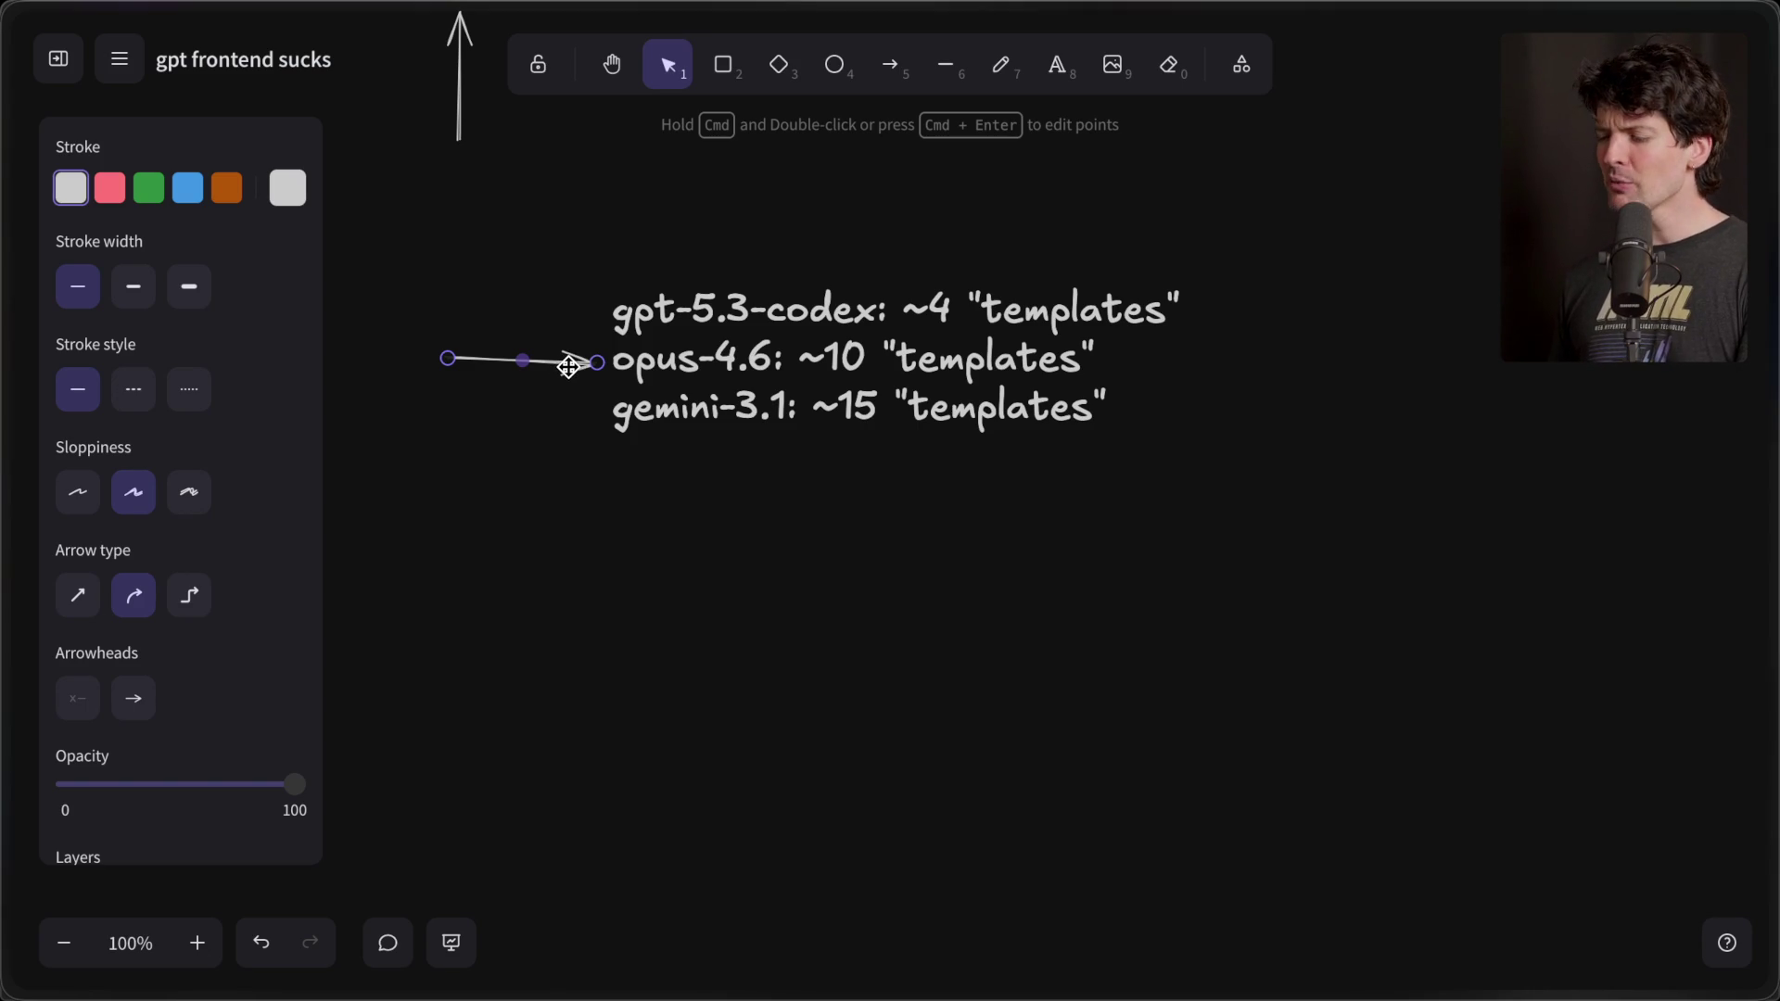
# - Move the arrow down to the gemini-3.1 line, then back up beside gpt-5.3-codex
pyautogui.moveTo(566, 365); pyautogui.dragTo(559, 364)
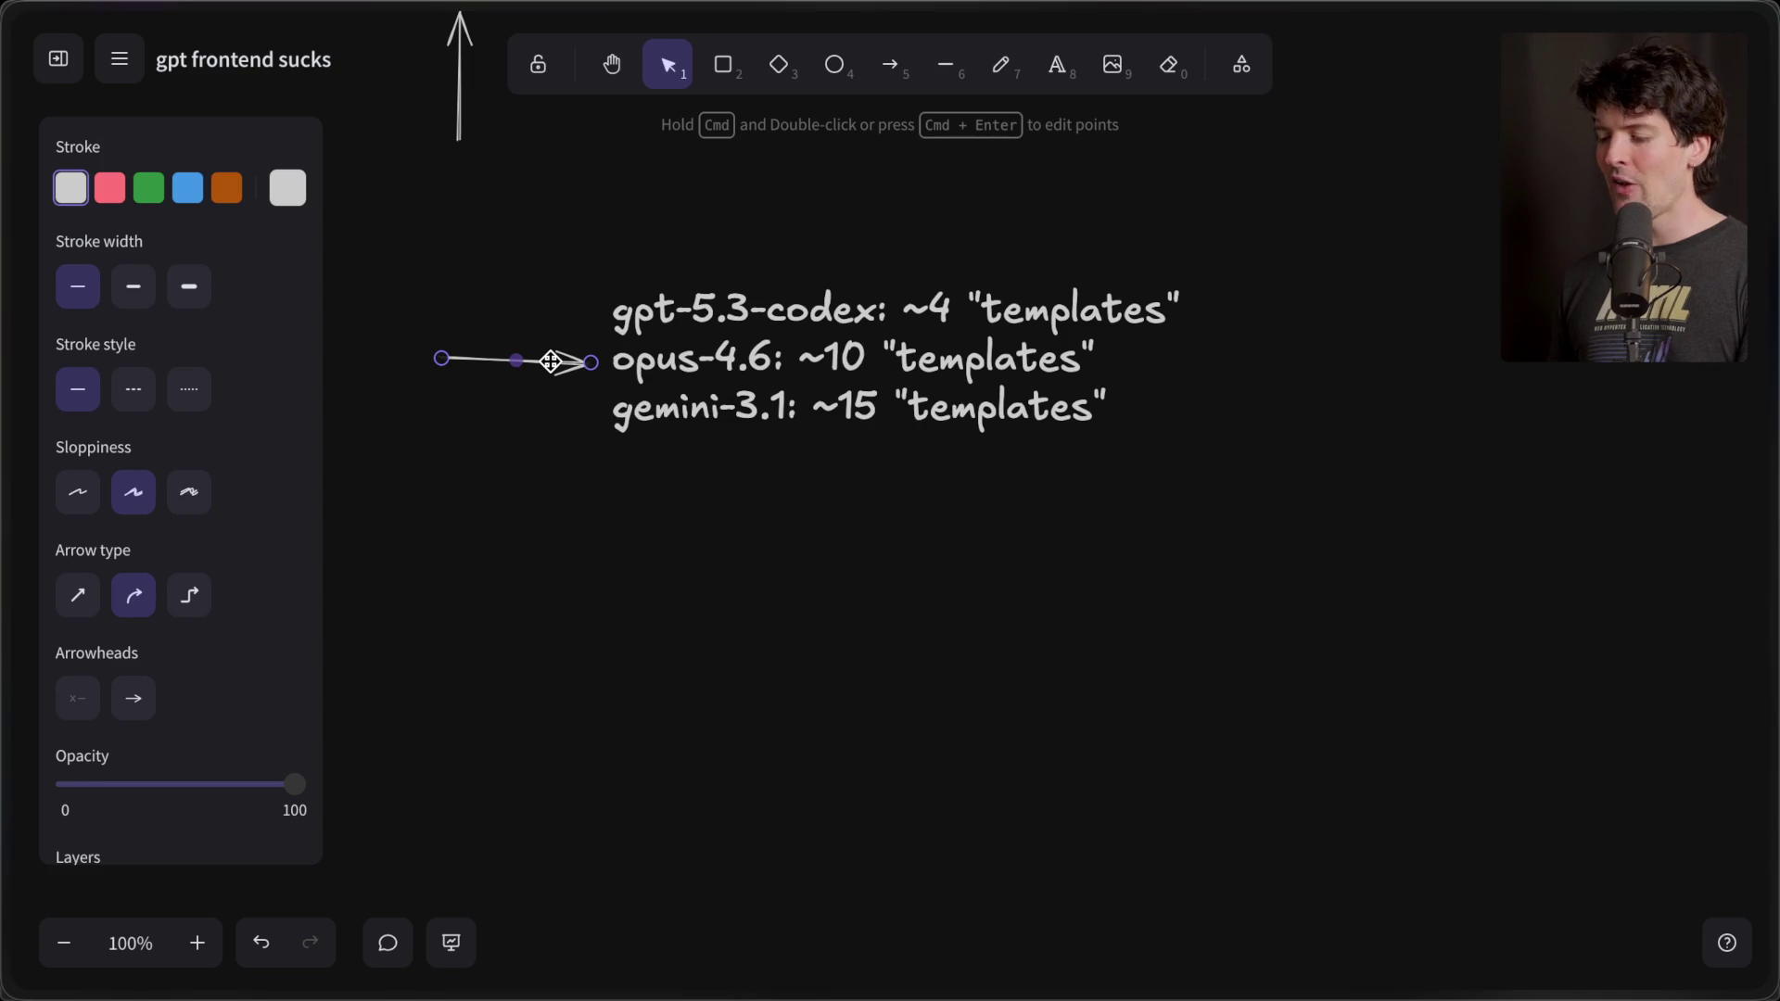
pyautogui.moveTo(551, 361); pyautogui.dragTo(546, 408)
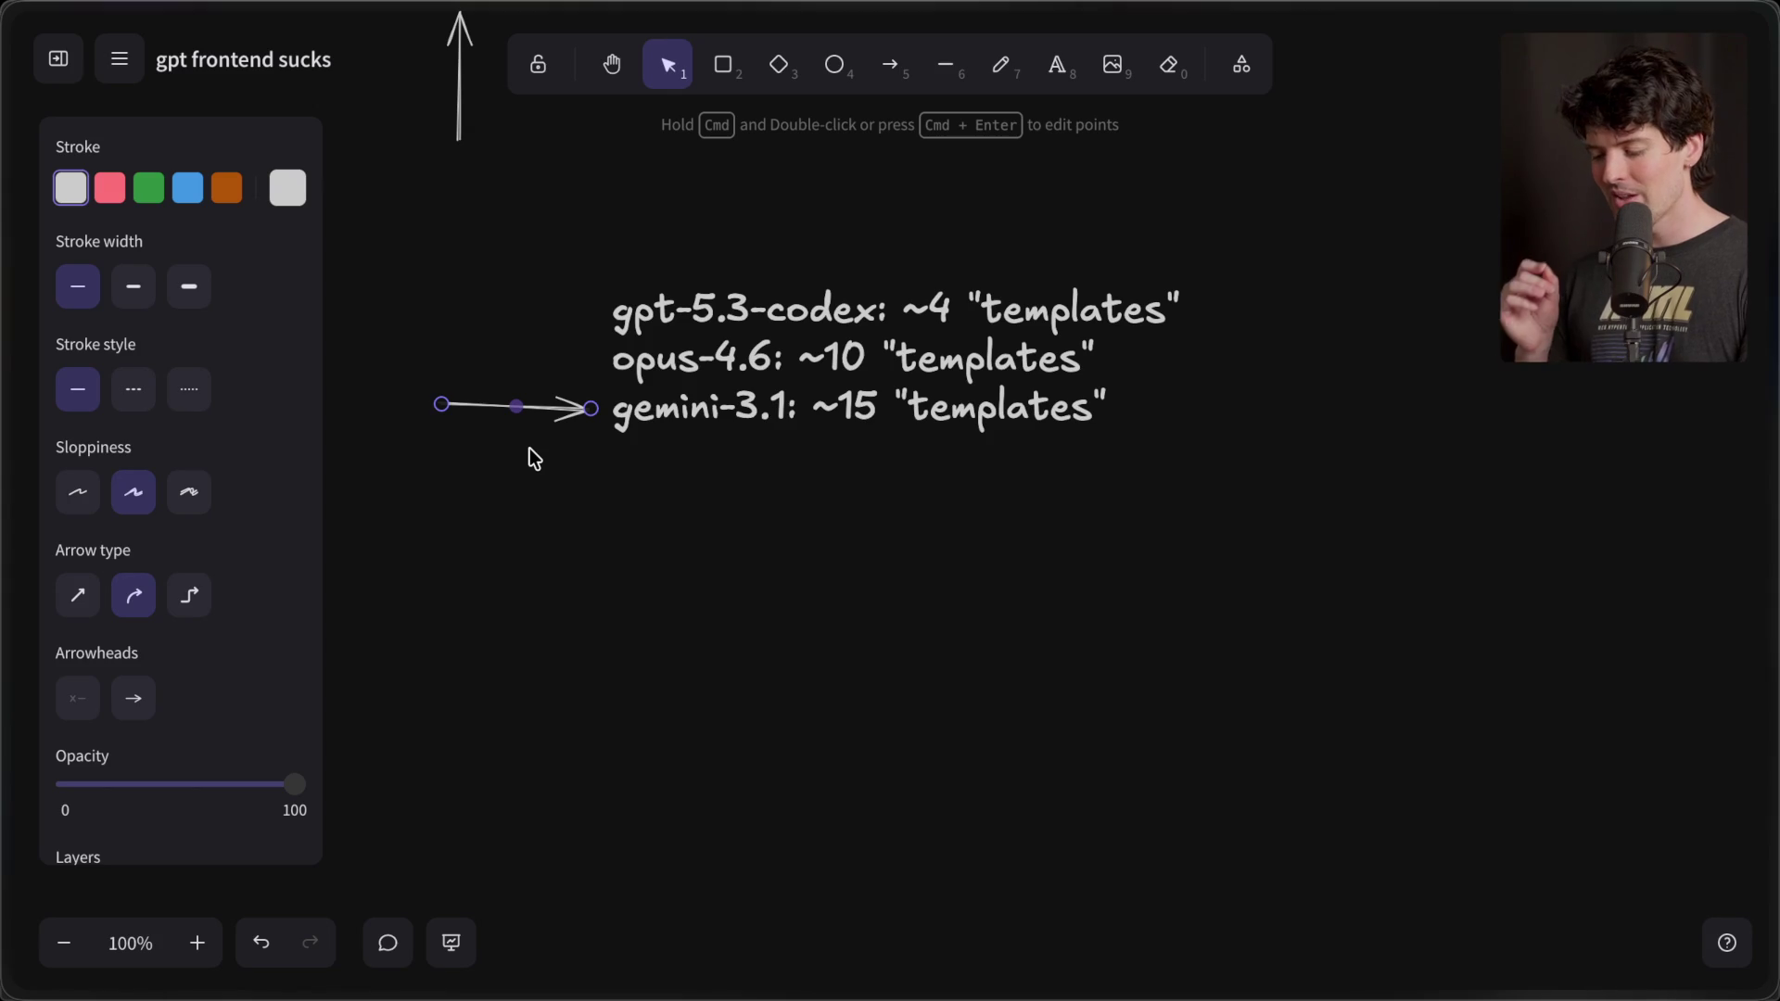
pyautogui.moveTo(554, 425); pyautogui.dragTo(555, 319)
pyautogui.moveTo(558, 382)
pyautogui.mouseDown()
pyautogui.moveTo(556, 425)
pyautogui.moveTo(571, 319)
pyautogui.mouseUp()
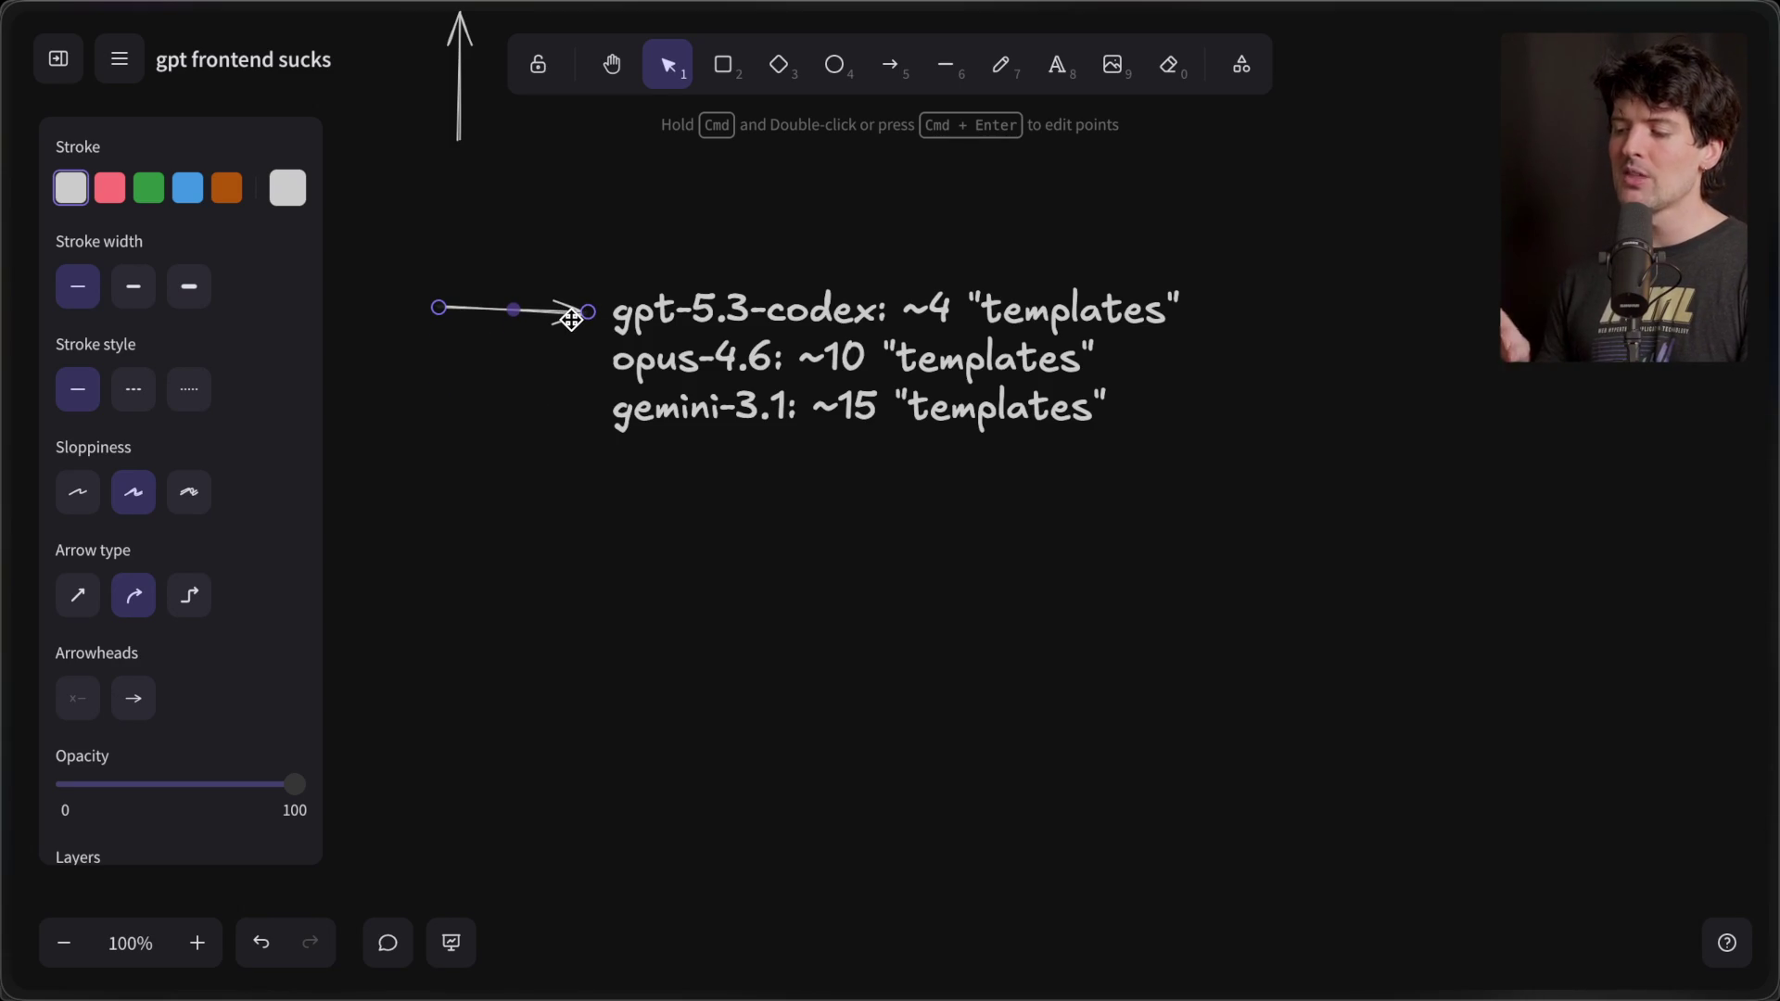
pyautogui.moveTo(571, 319); pyautogui.dragTo(566, 436)
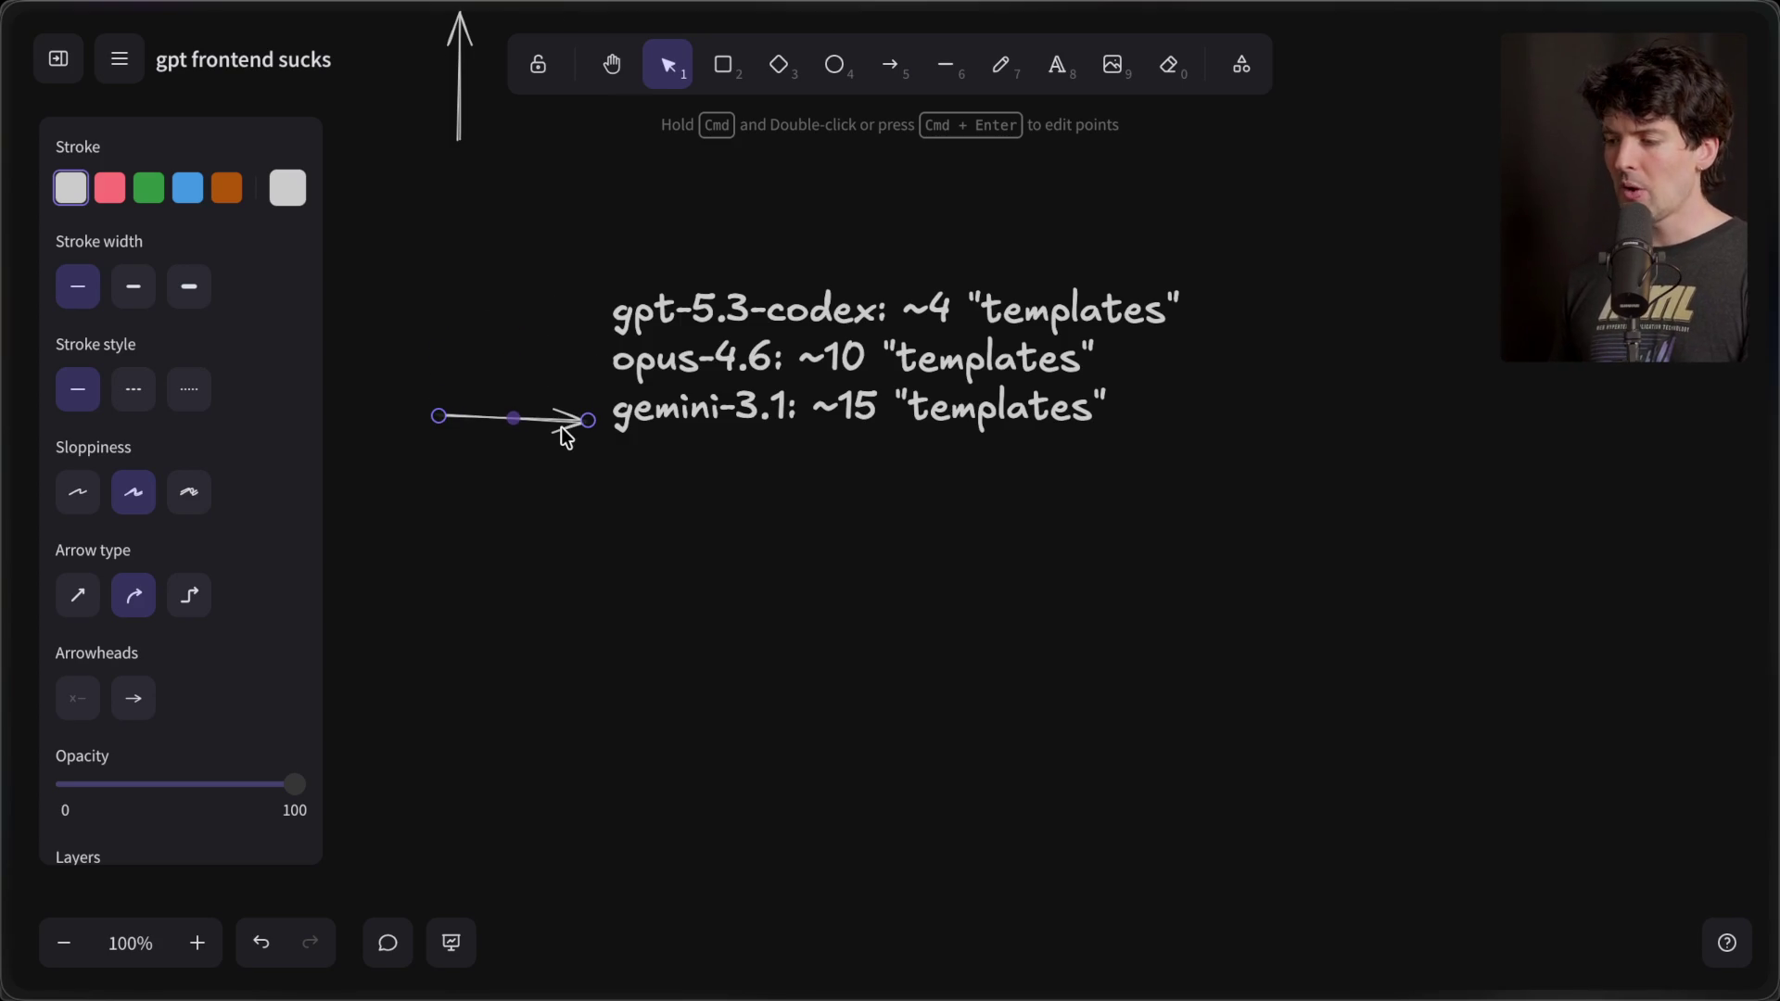
pyautogui.scroll(4, 566, 435)
# - Nudge the upward arrow slightly right and down so it sits directly beneath 'PRs'
pyautogui.scroll(-1, 565, 436)
pyautogui.scroll(6, 560, 427)
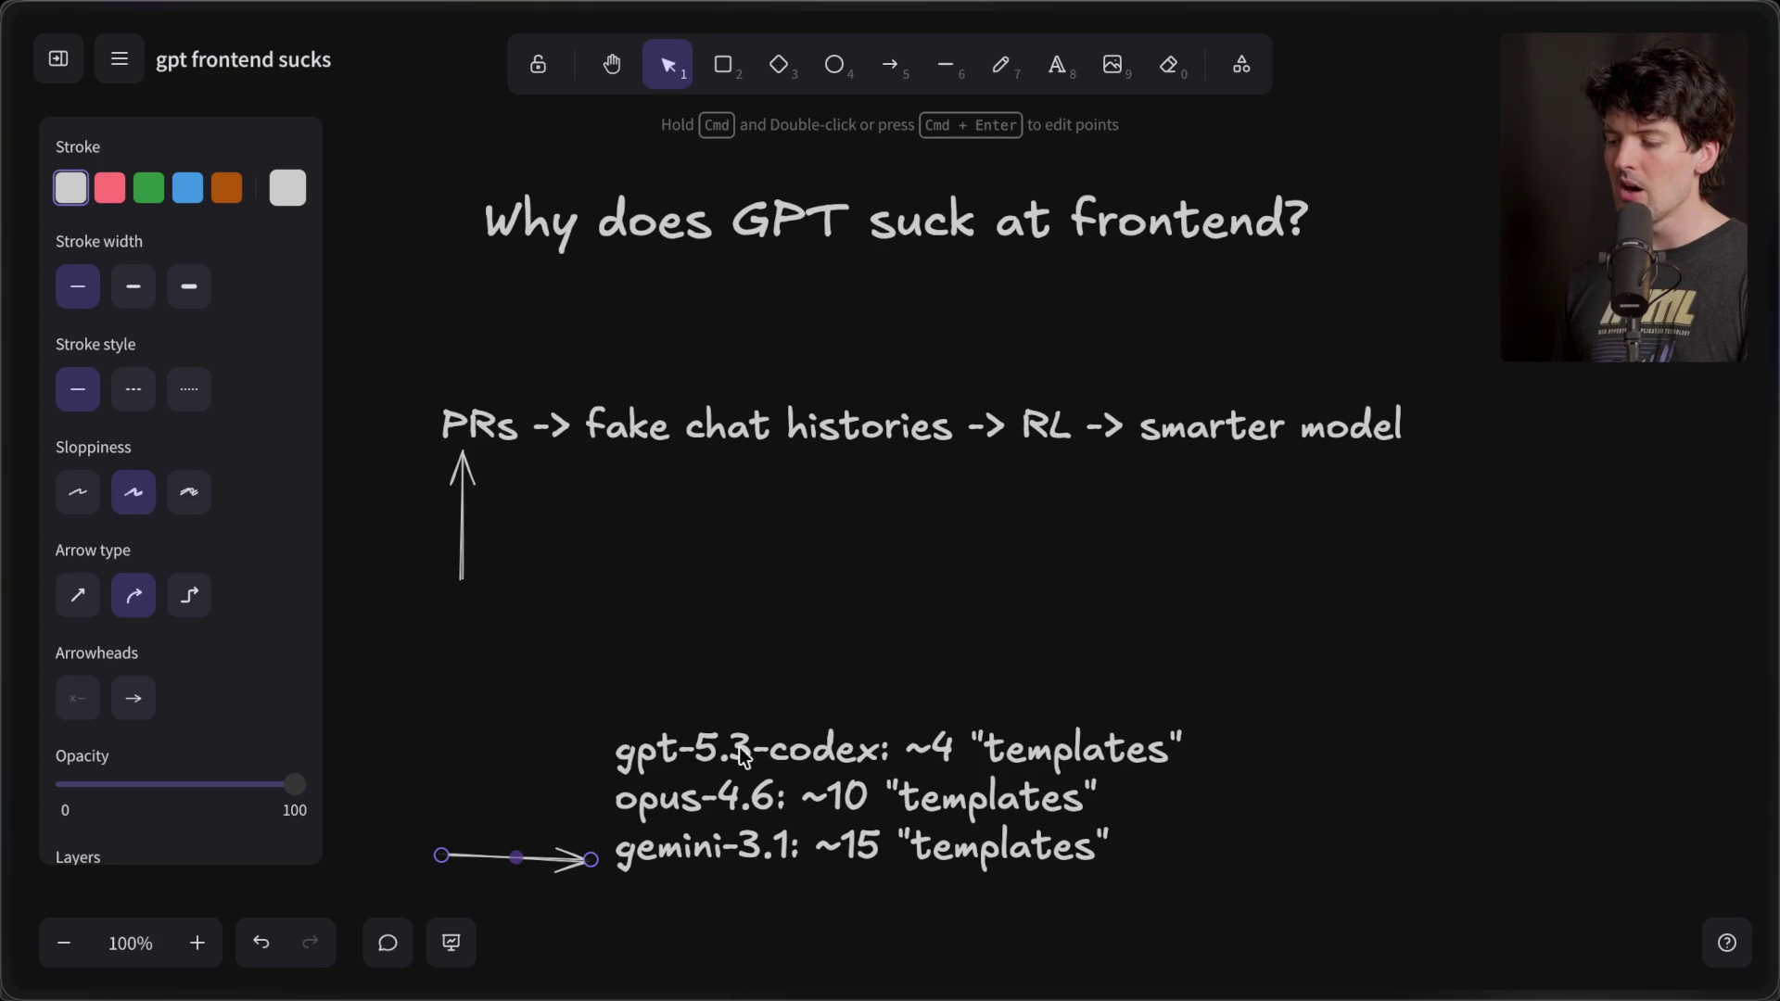
pyautogui.moveTo(1255, 680); pyautogui.dragTo(550, 777)
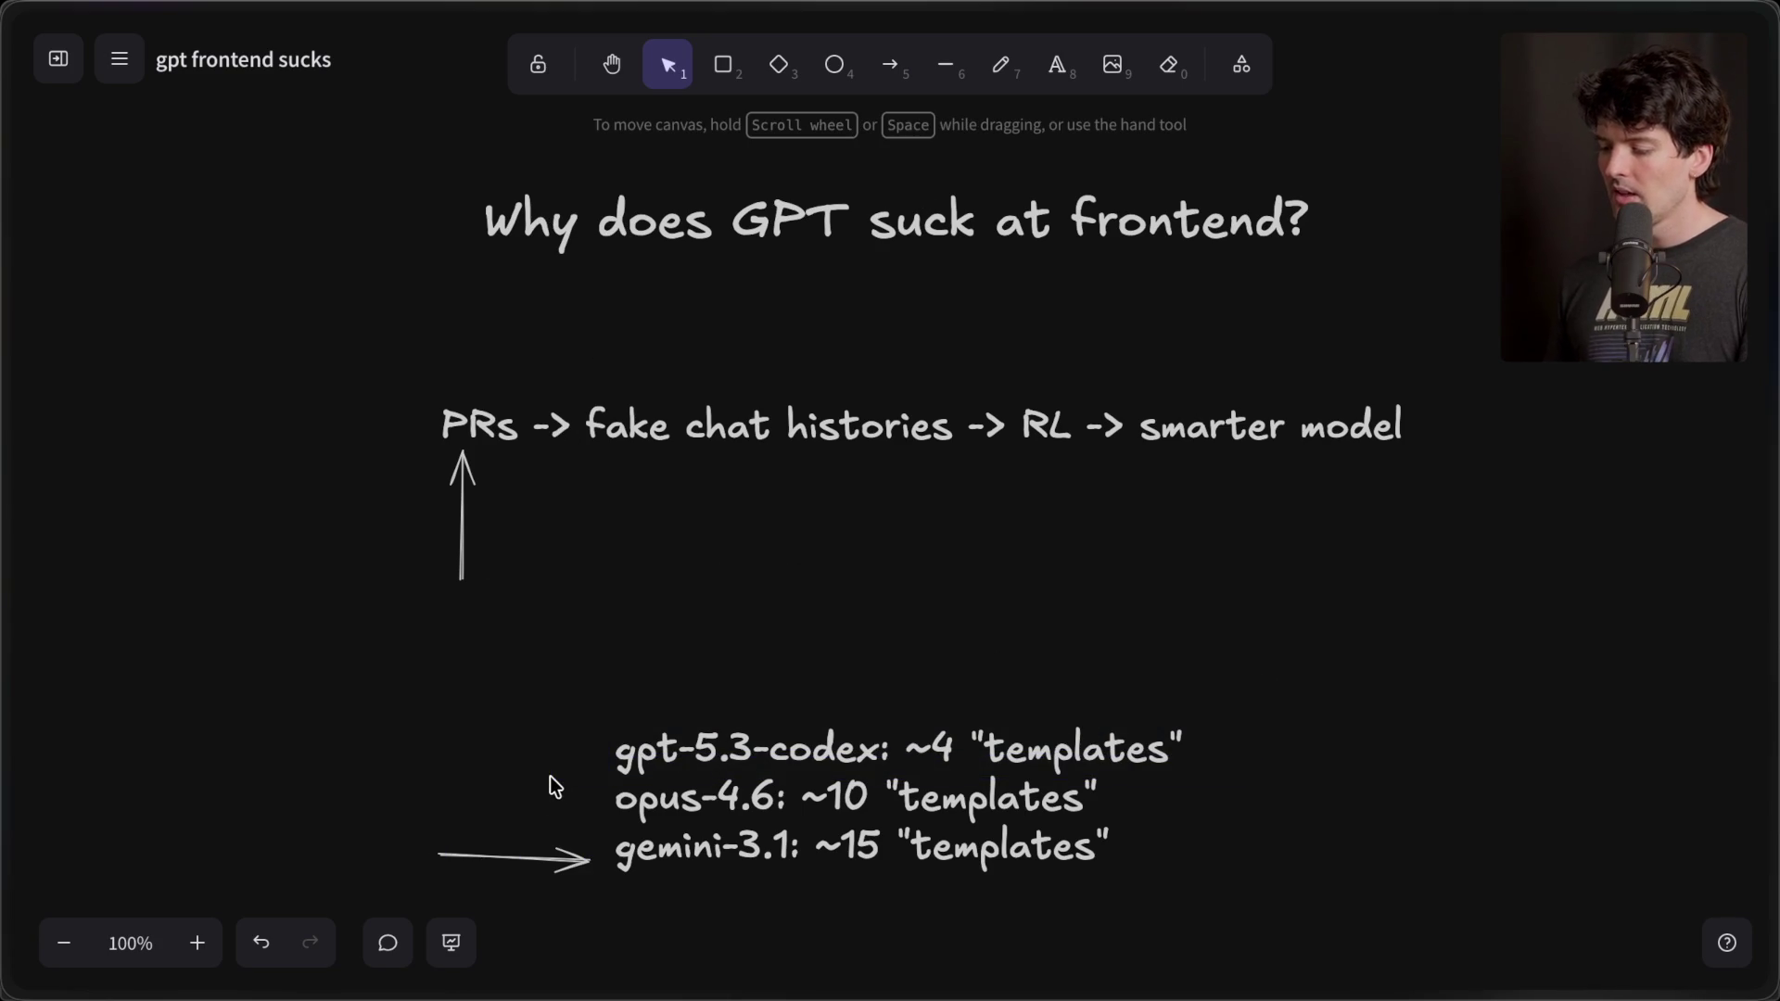
pyautogui.moveTo(461, 482)
pyautogui.mouseDown()
pyautogui.moveTo(500, 482)
pyautogui.moveTo(473, 481)
pyautogui.mouseUp()
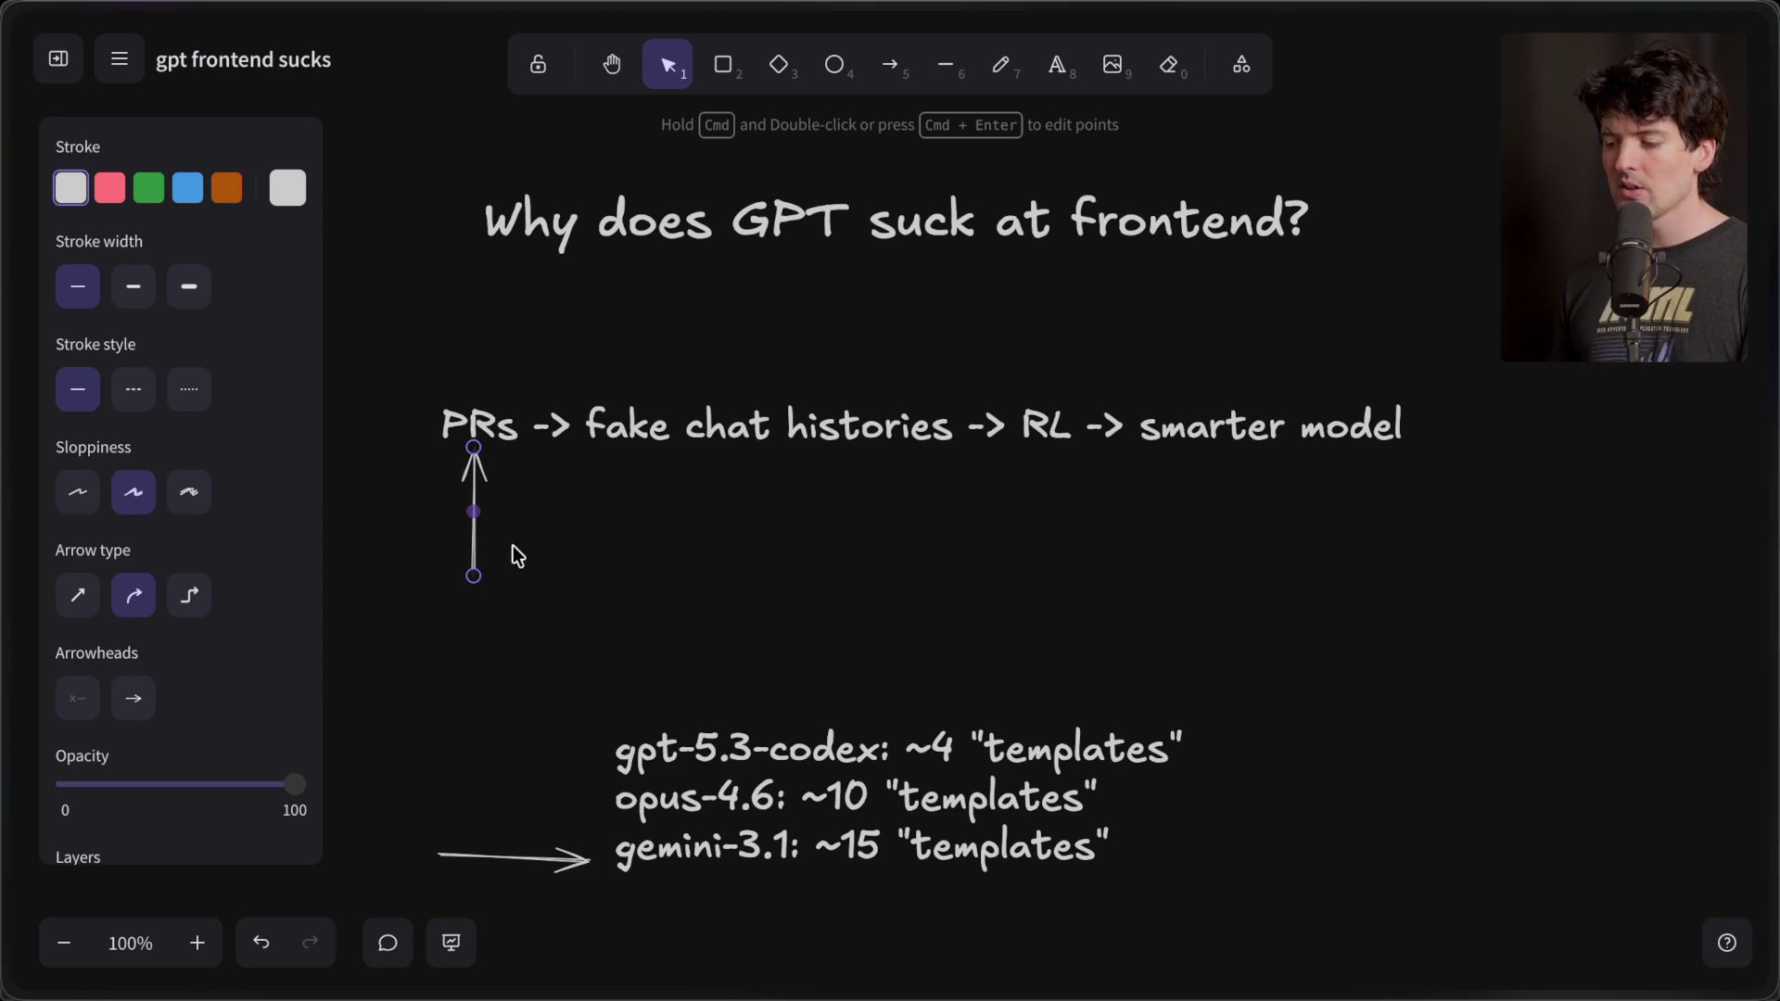
pyautogui.moveTo(477, 548); pyautogui.dragTo(475, 567)
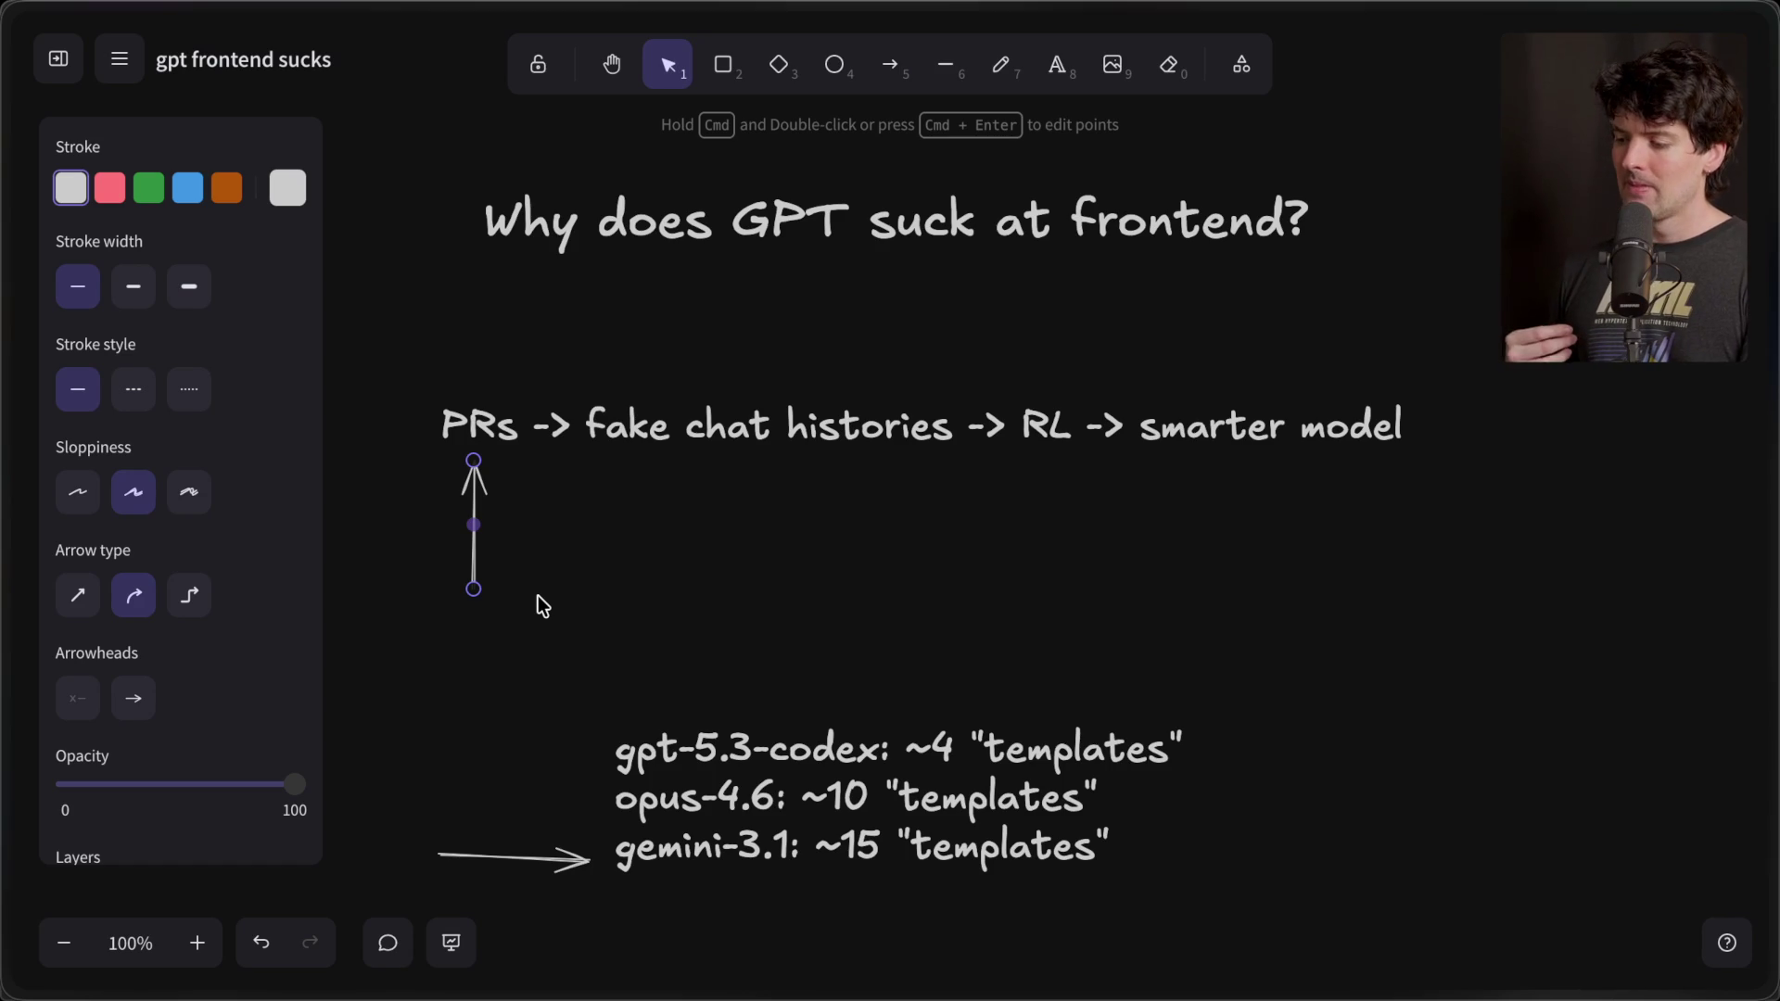
pyautogui.scroll(-3, 509, 862)
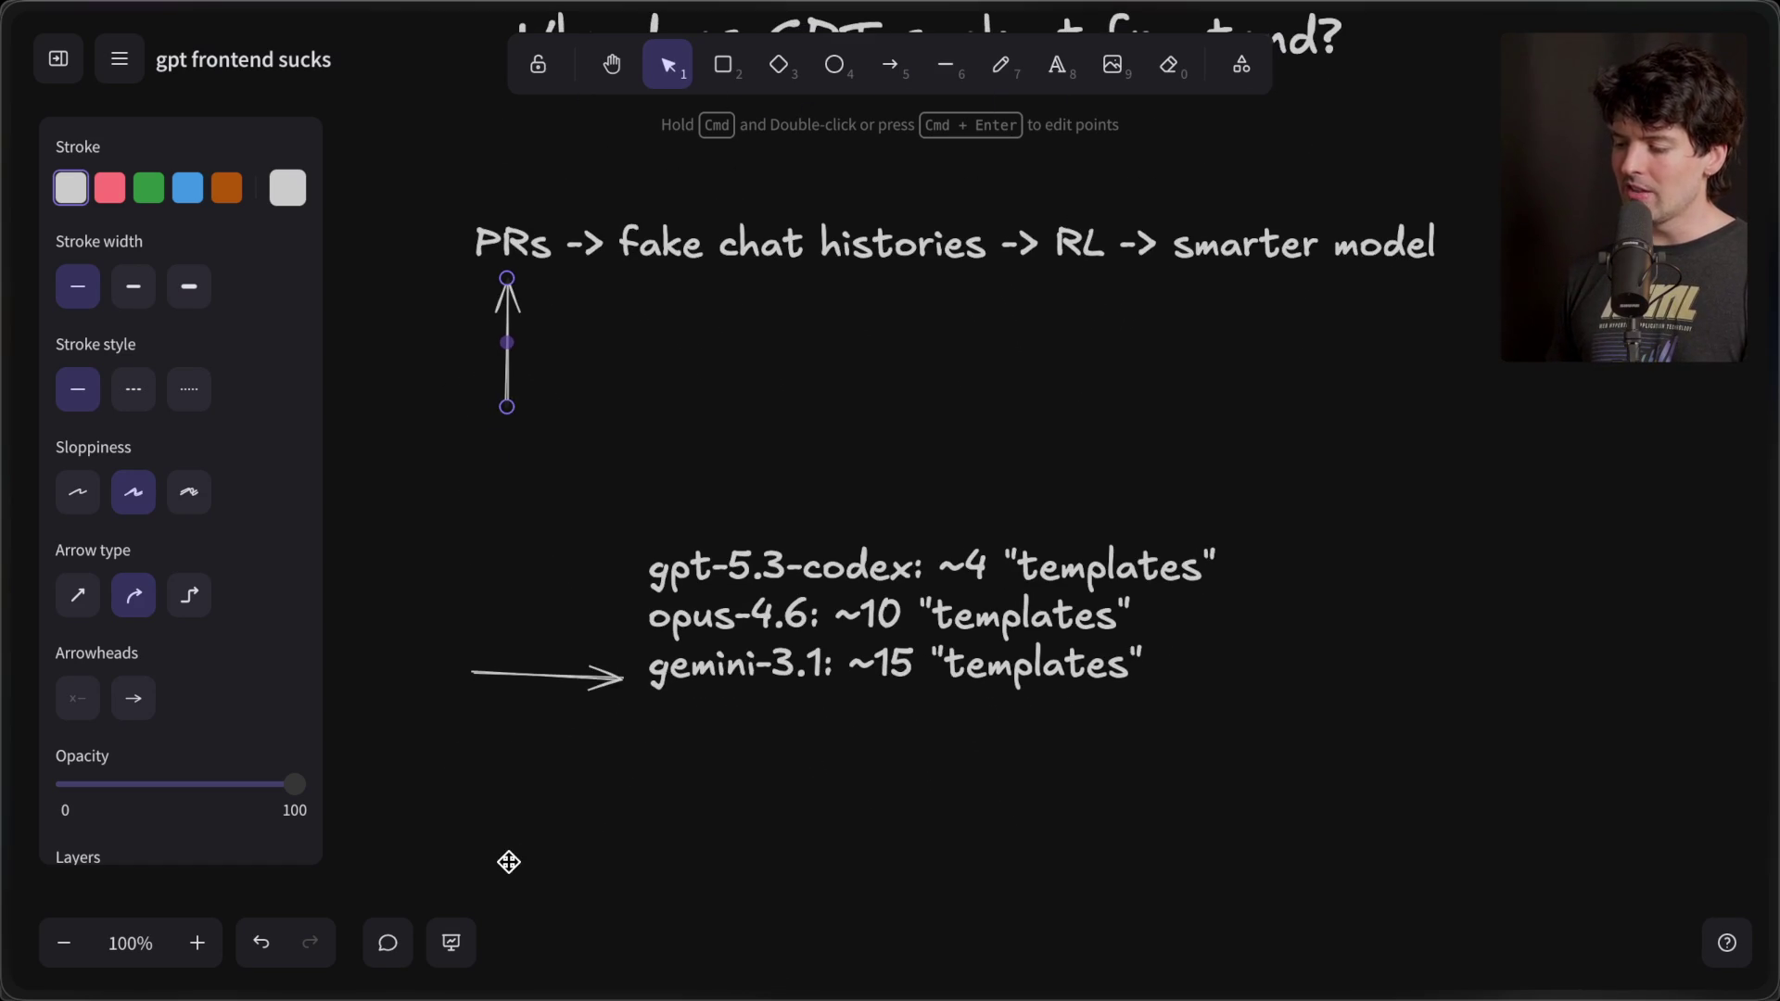
# - Reselect the short list arrow and realign it squarely beside the gemini-3.1 line
pyautogui.keyDown('shift'); pyautogui.click(603, 673); pyautogui.keyUp('shift')
pyautogui.click(603, 709)
pyautogui.click(601, 685)
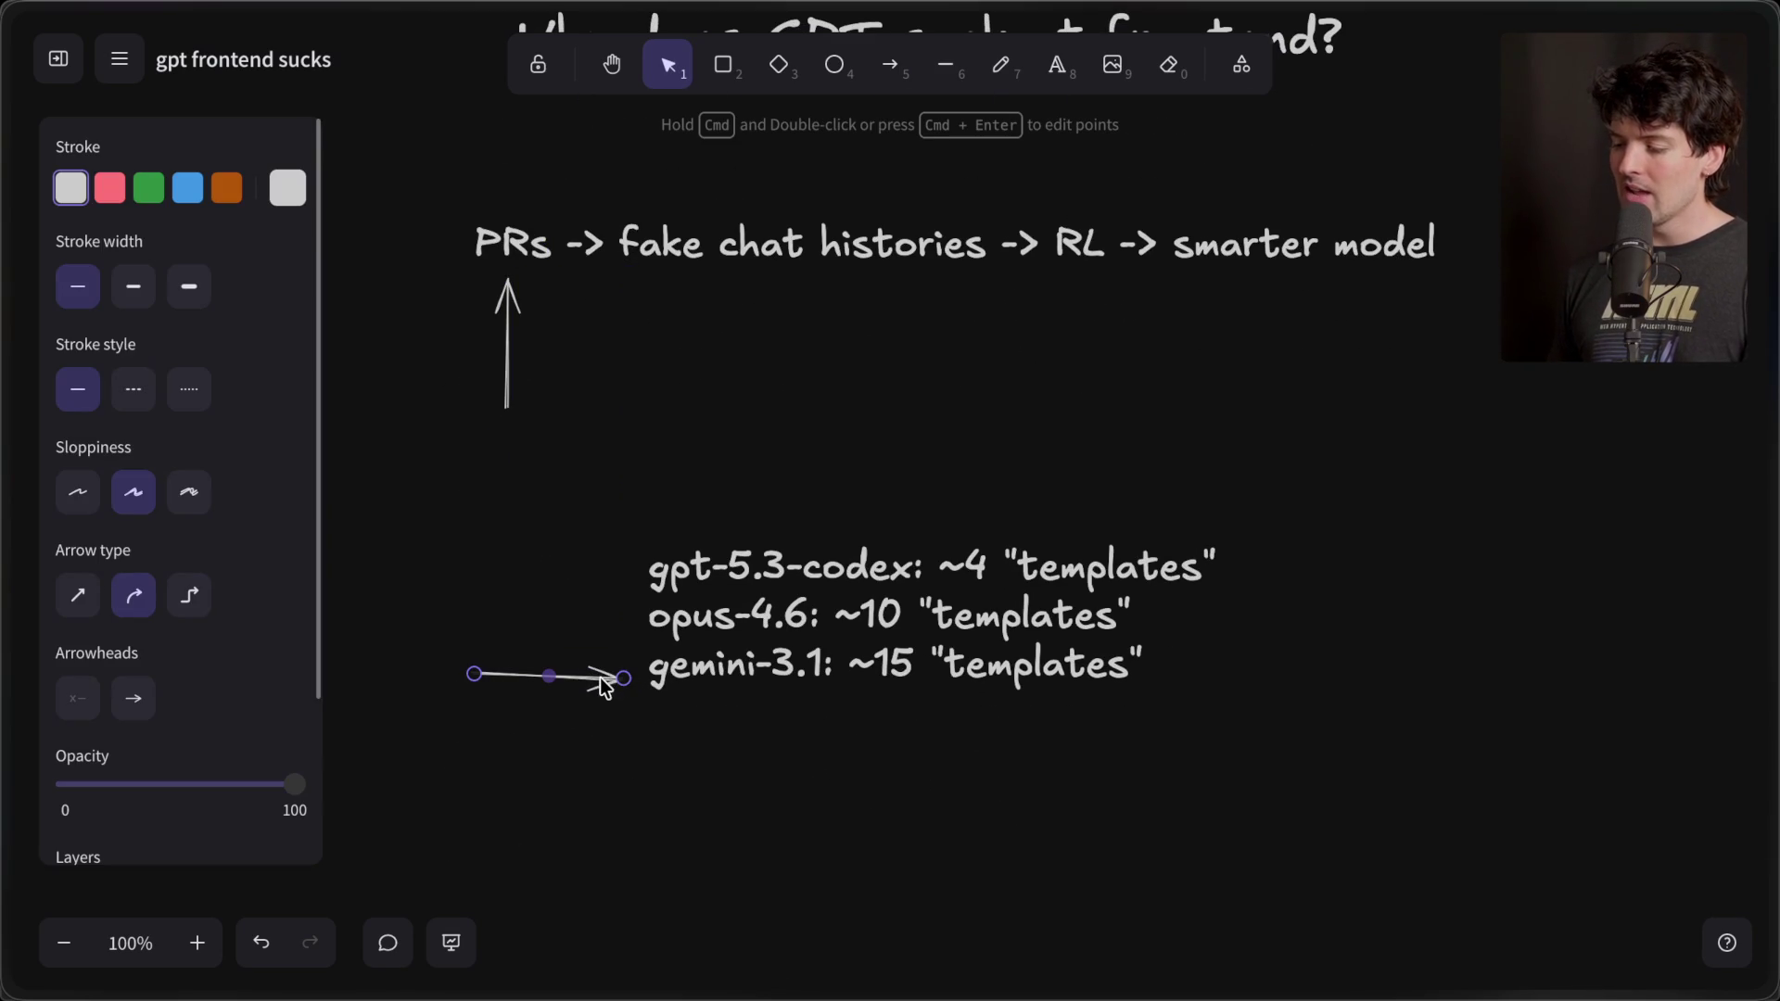
pyautogui.moveTo(597, 684)
pyautogui.mouseDown()
pyautogui.moveTo(593, 619)
pyautogui.moveTo(591, 668)
pyautogui.mouseUp()
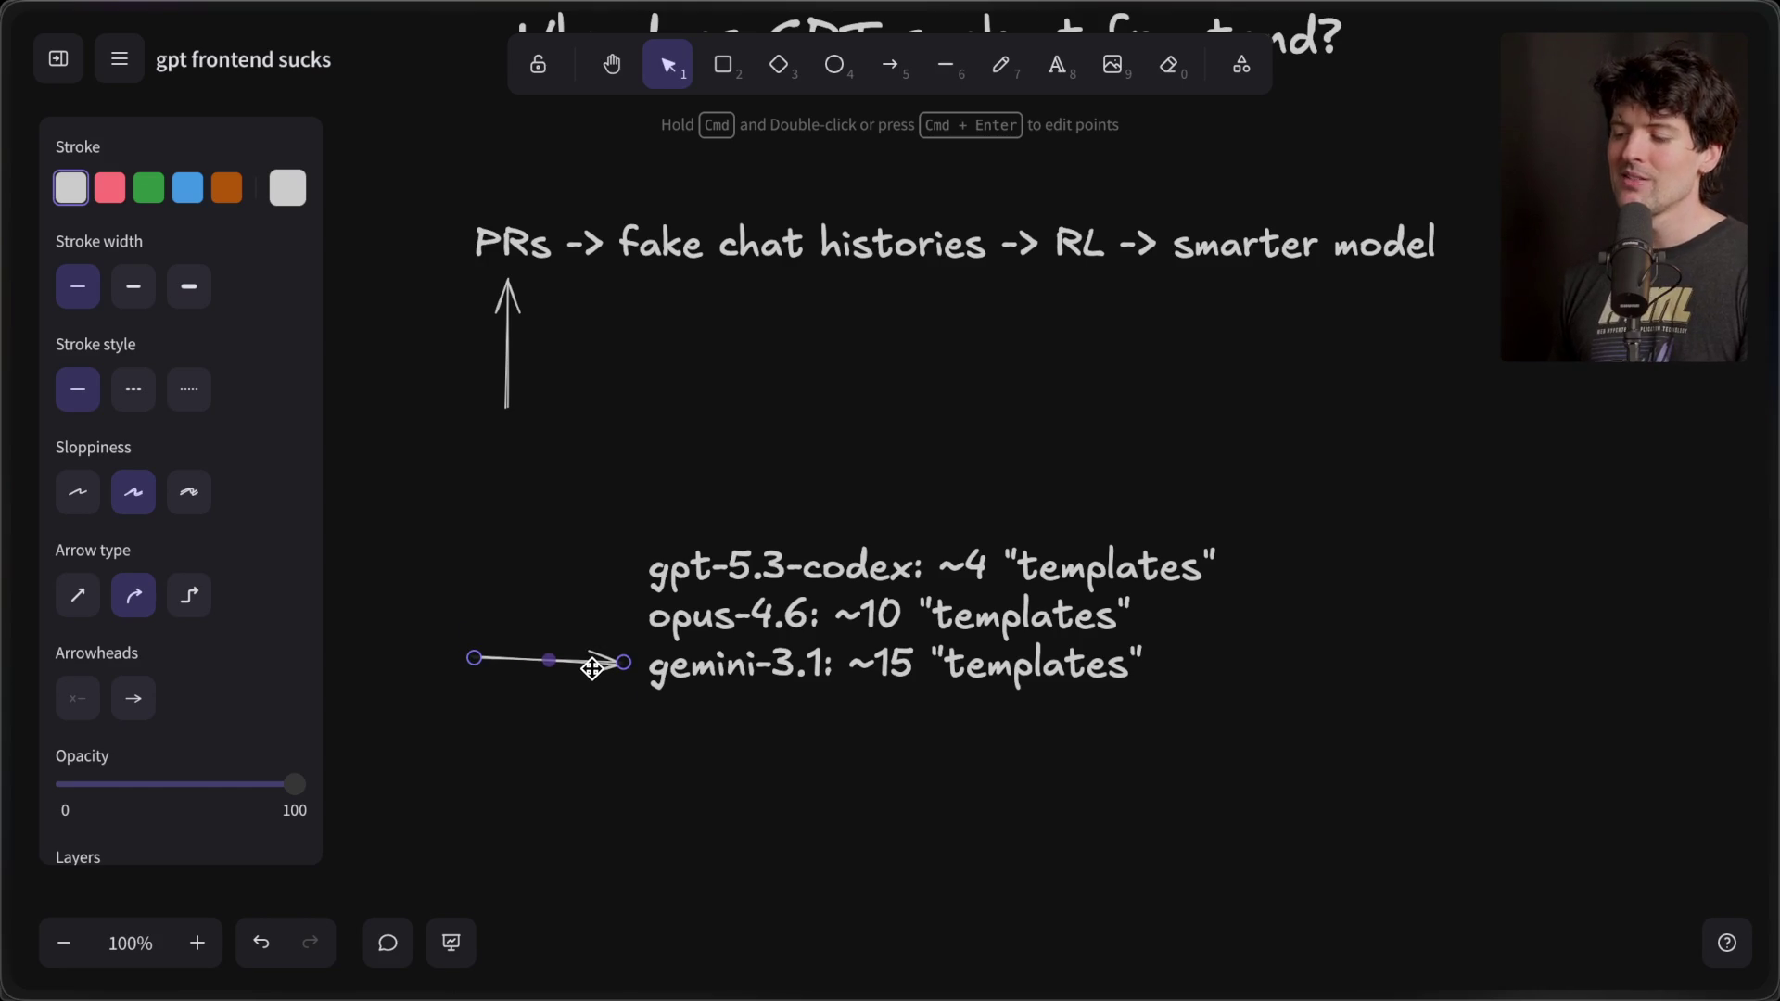
pyautogui.scroll(5, 591, 676)
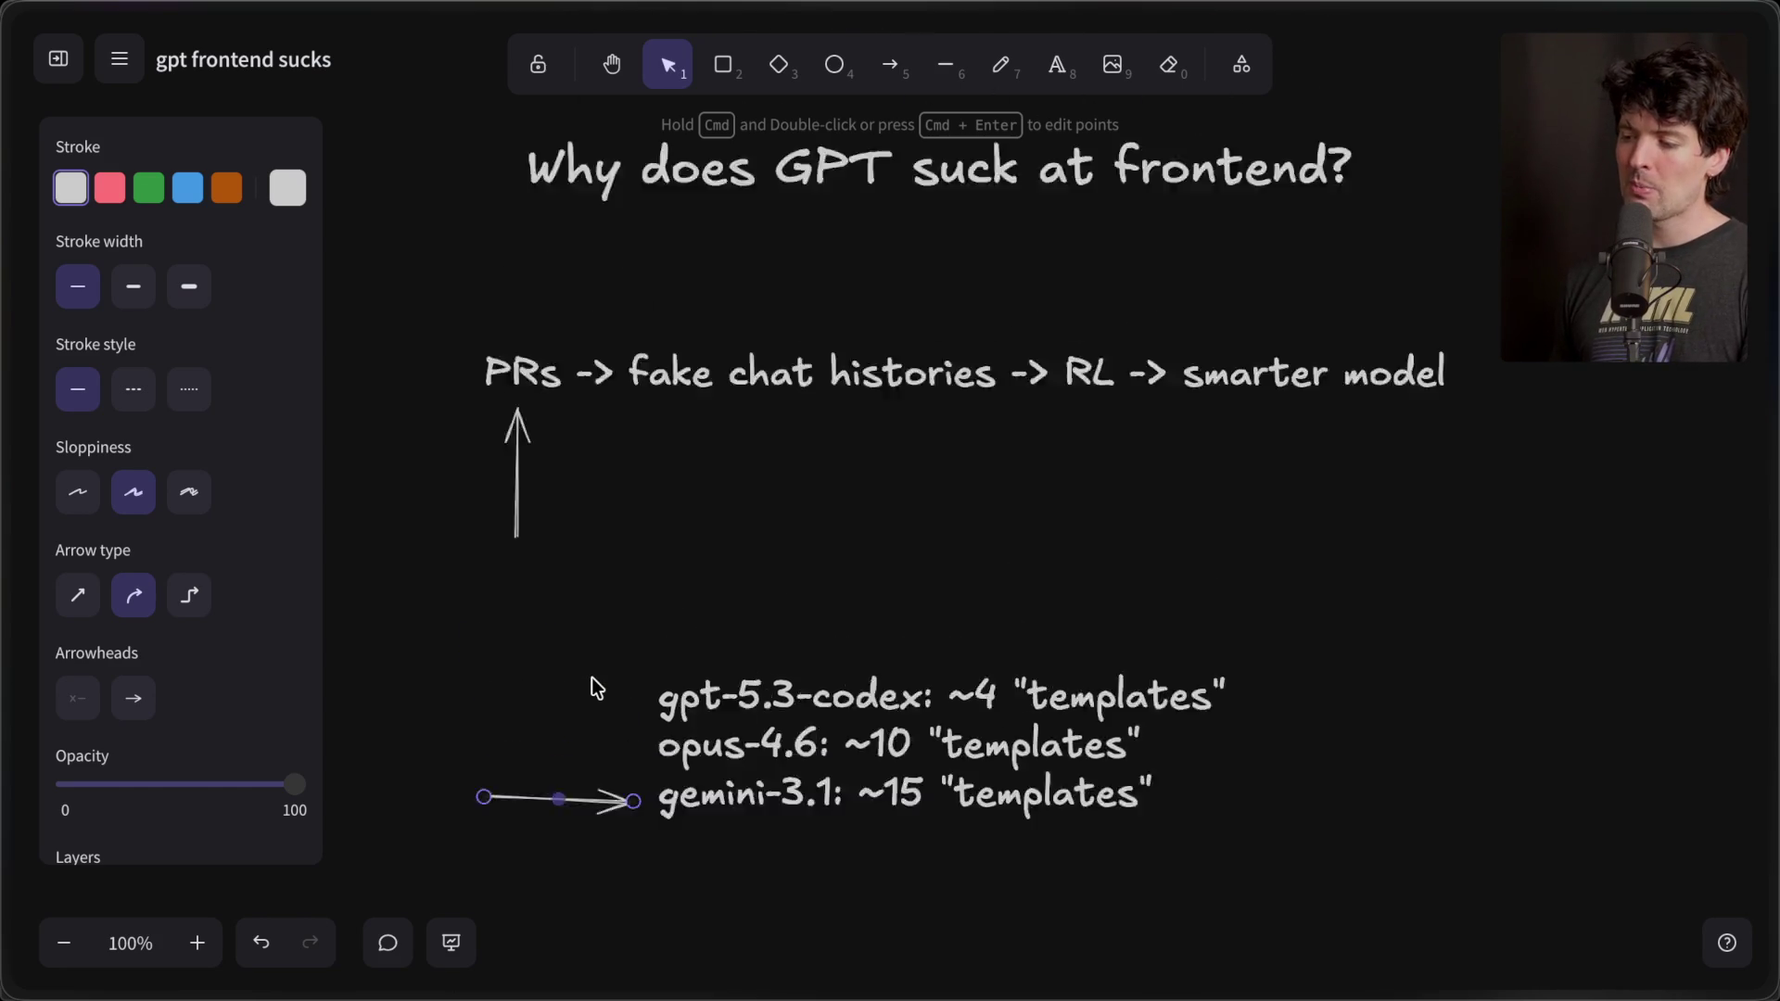
pyautogui.scroll(-1, 749, 531)
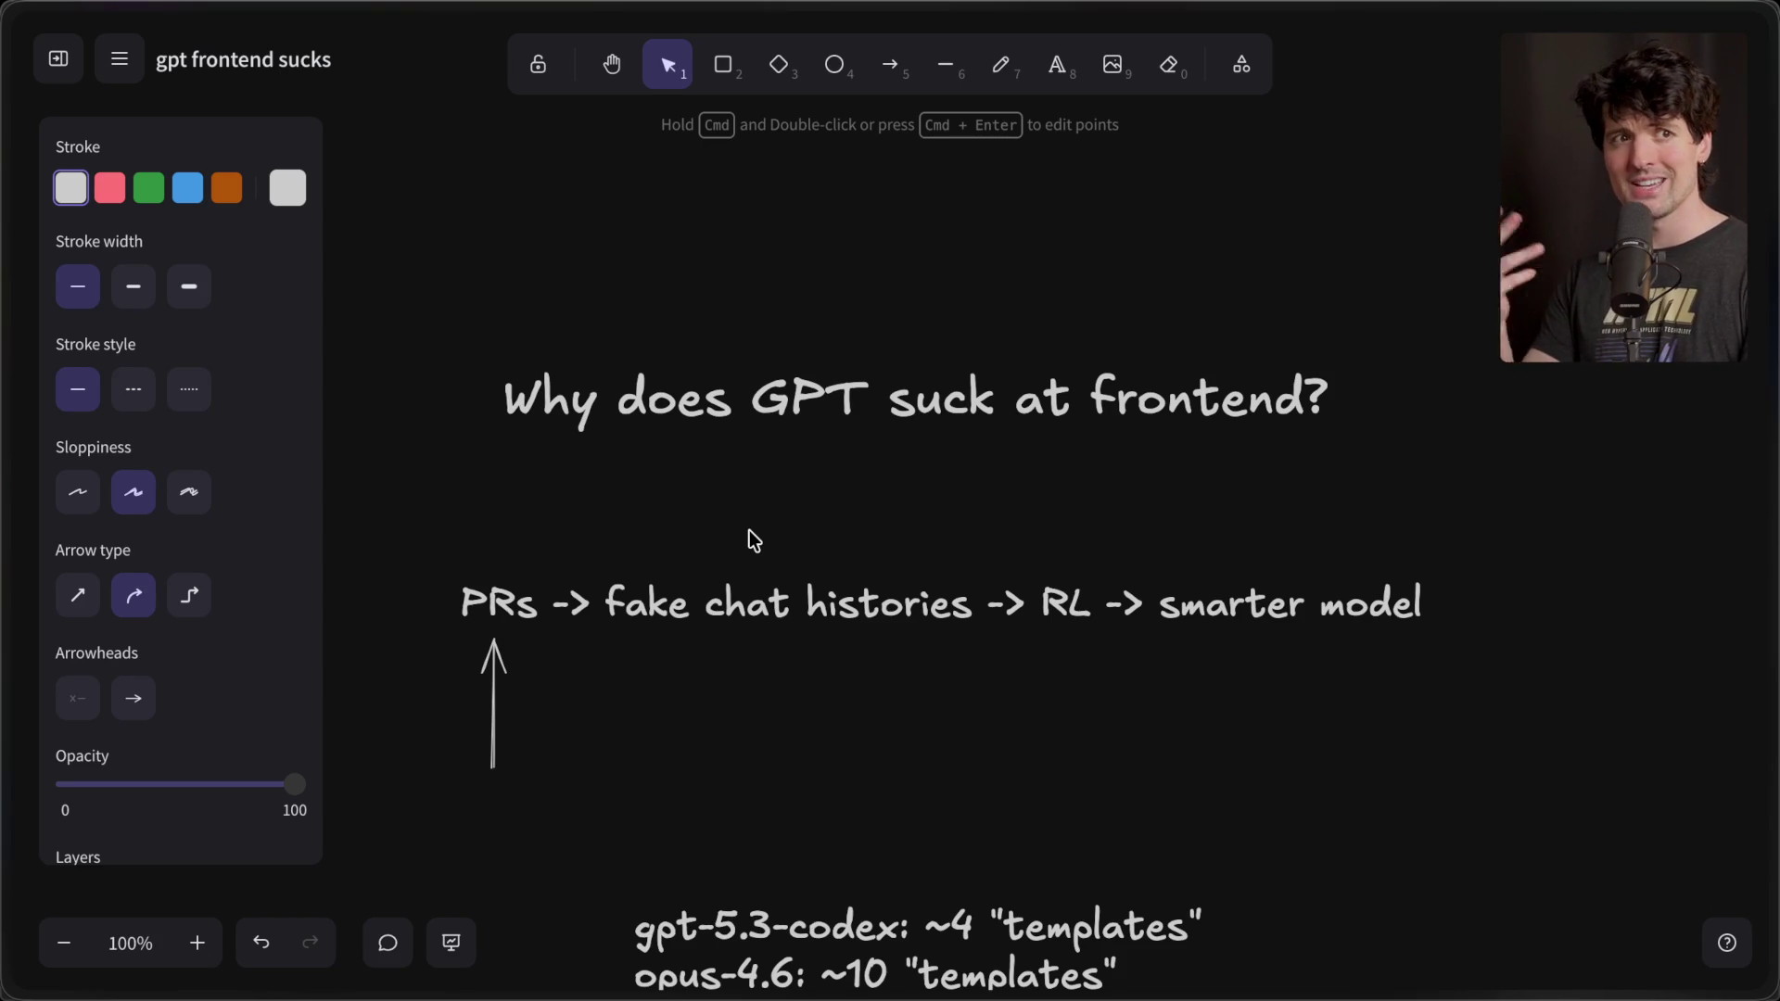
pyautogui.scroll(-5, 751, 541)
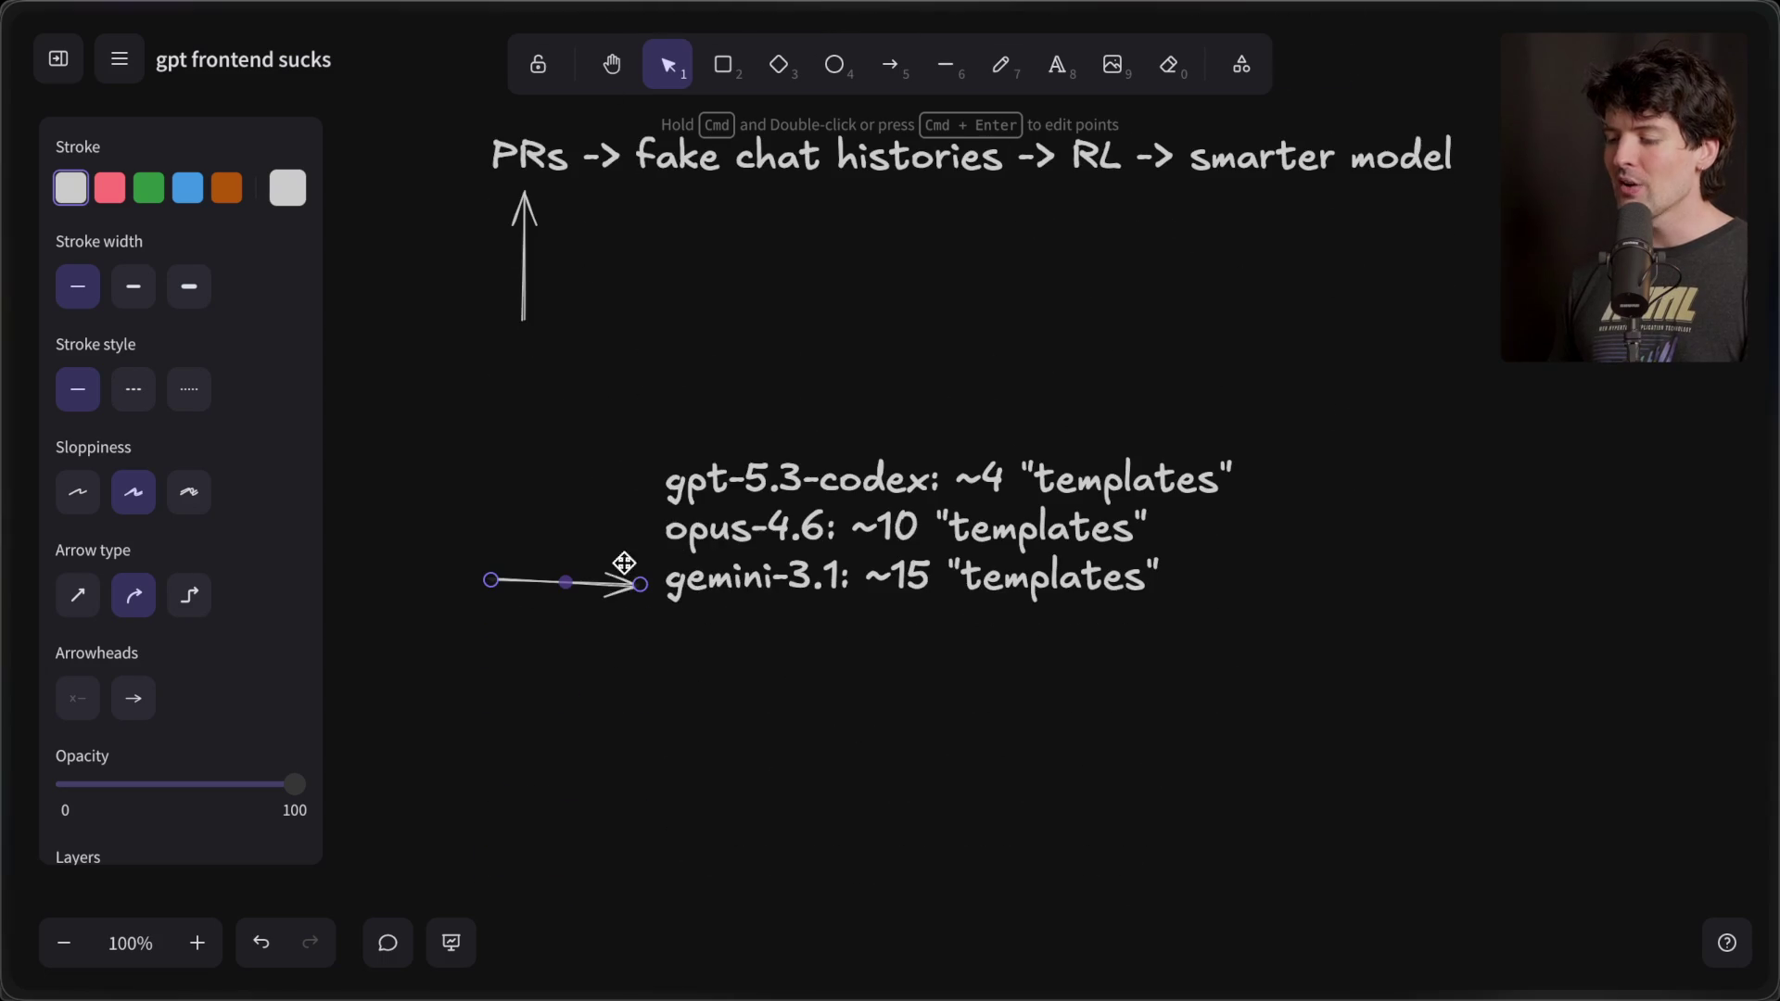
pyautogui.moveTo(615, 591)
pyautogui.mouseDown()
pyautogui.moveTo(615, 525)
pyautogui.moveTo(616, 579)
pyautogui.mouseUp()
pyautogui.click(619, 680)
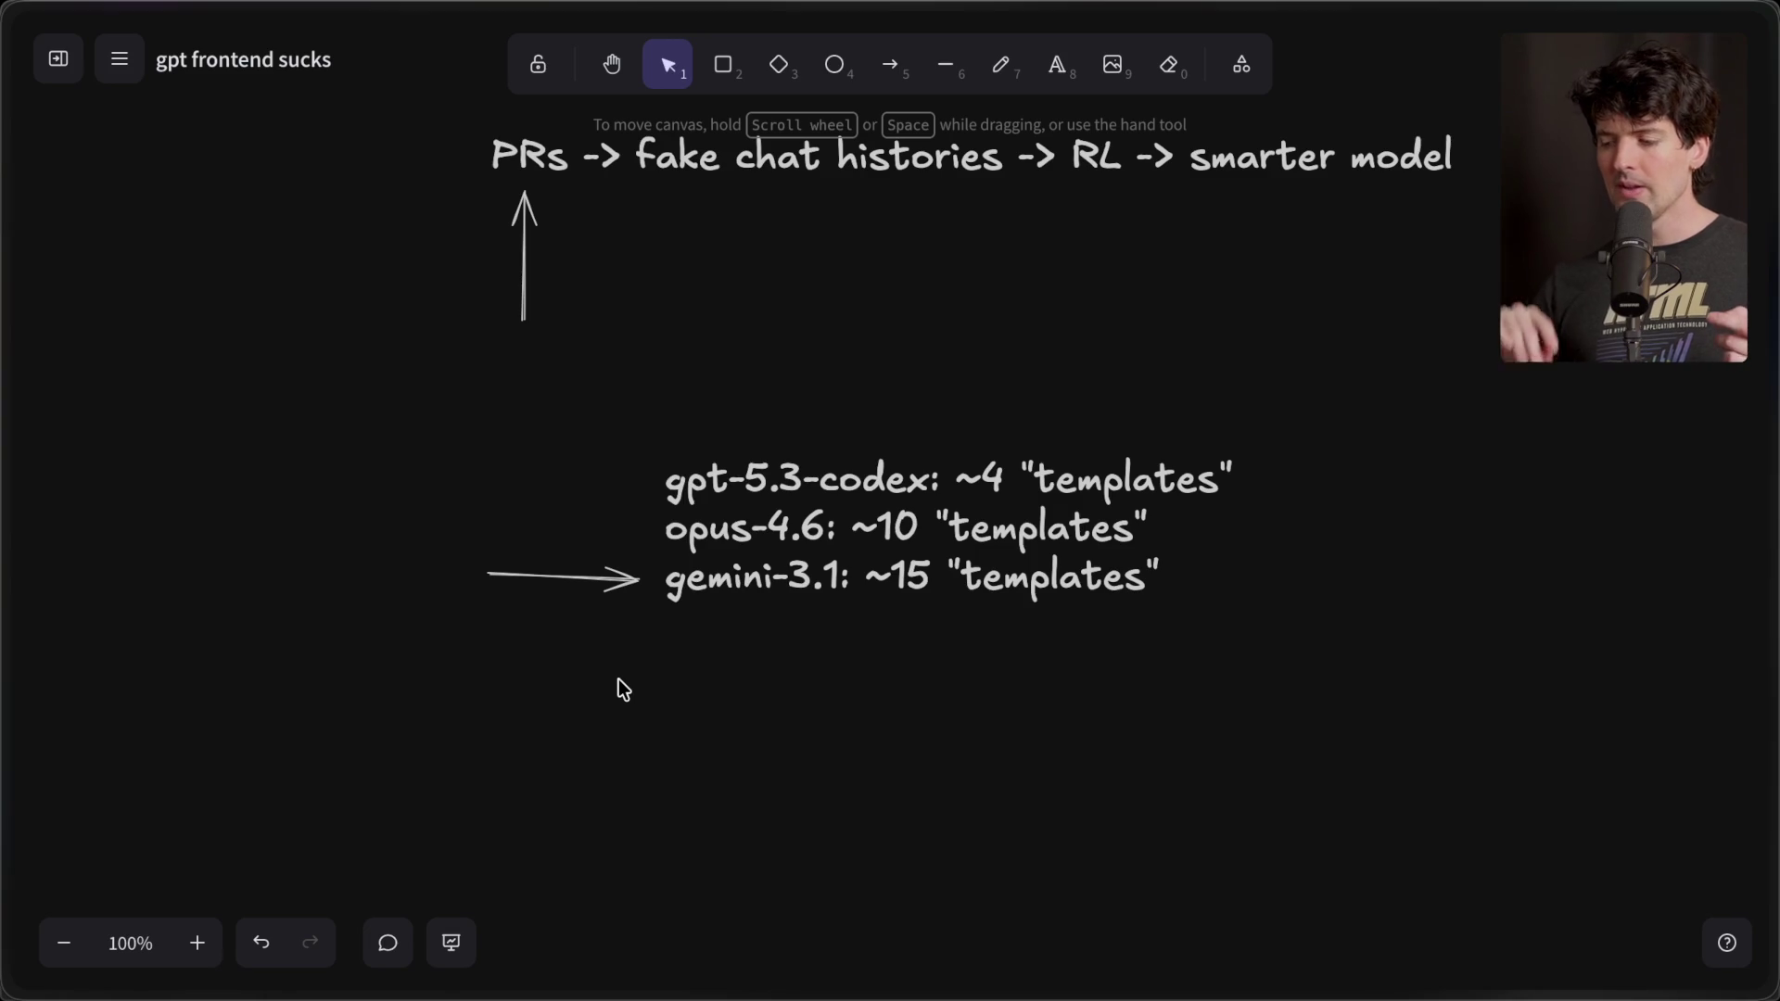
# - Search 'gpt-5.3-codex api !g', open its OpenAI model page, and highlight the Aug 31, 2025 cutoff
pyautogui.hotkey('ctrl', 't')
pyautogui.write('g')
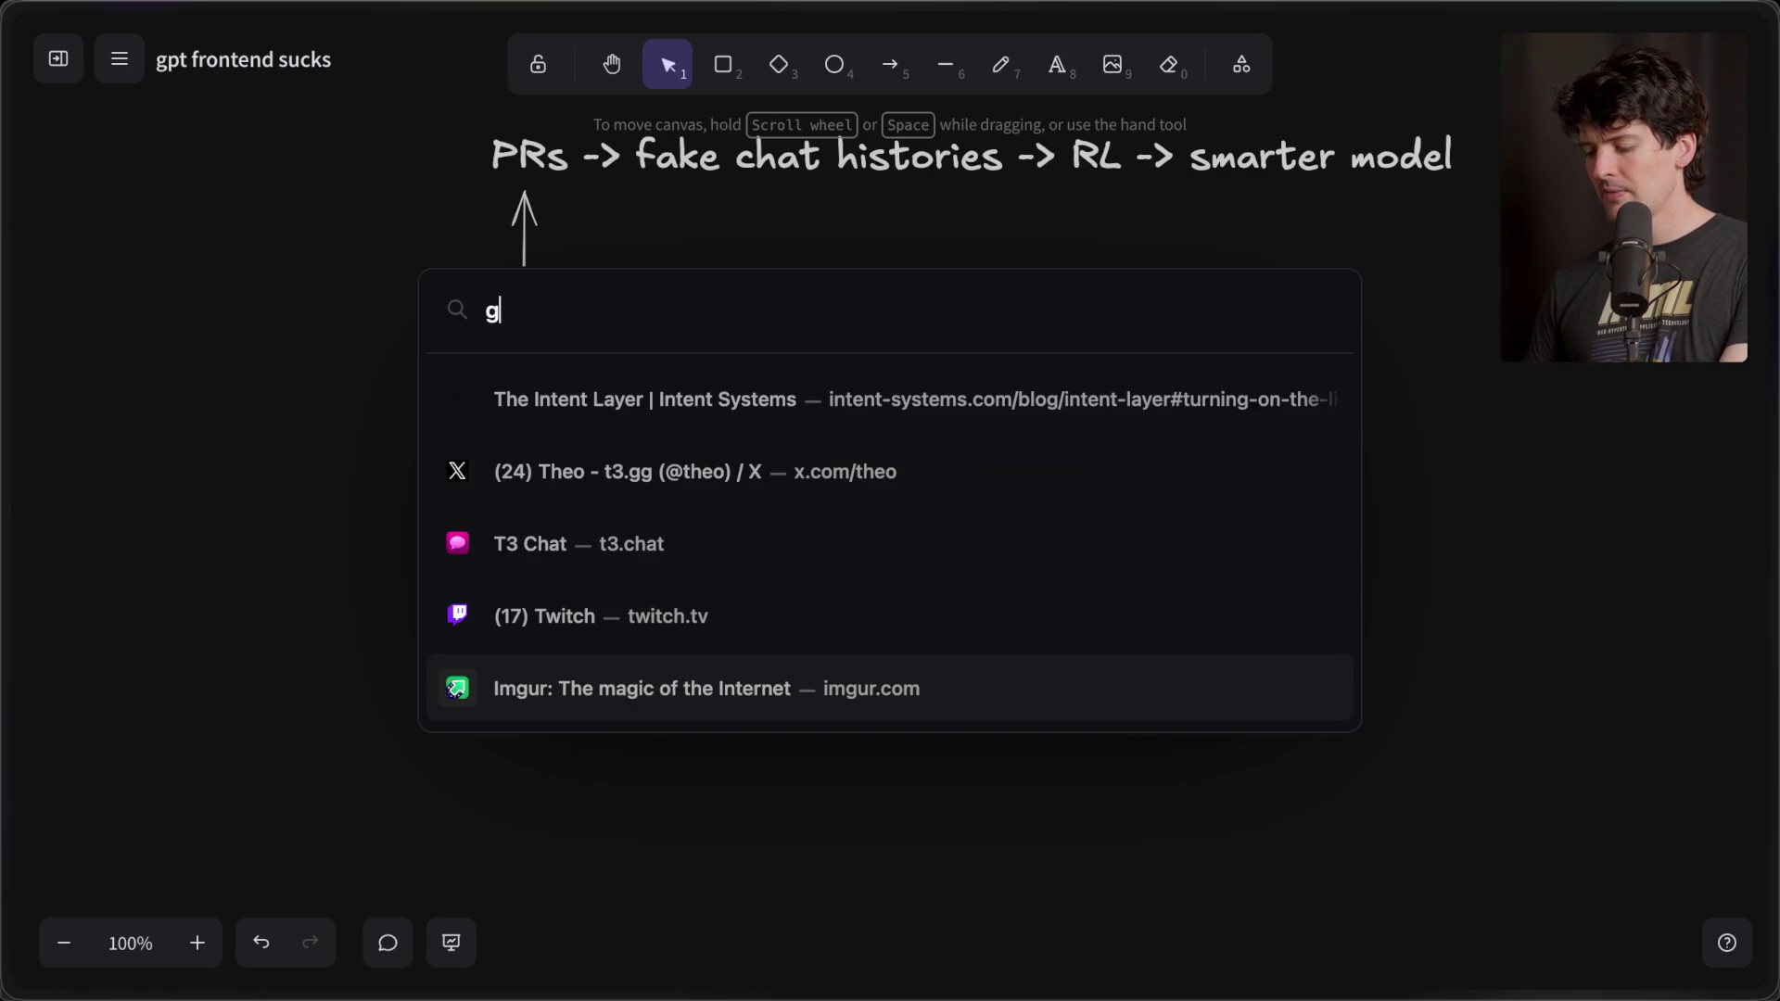
pyautogui.write('pt-5.3-')
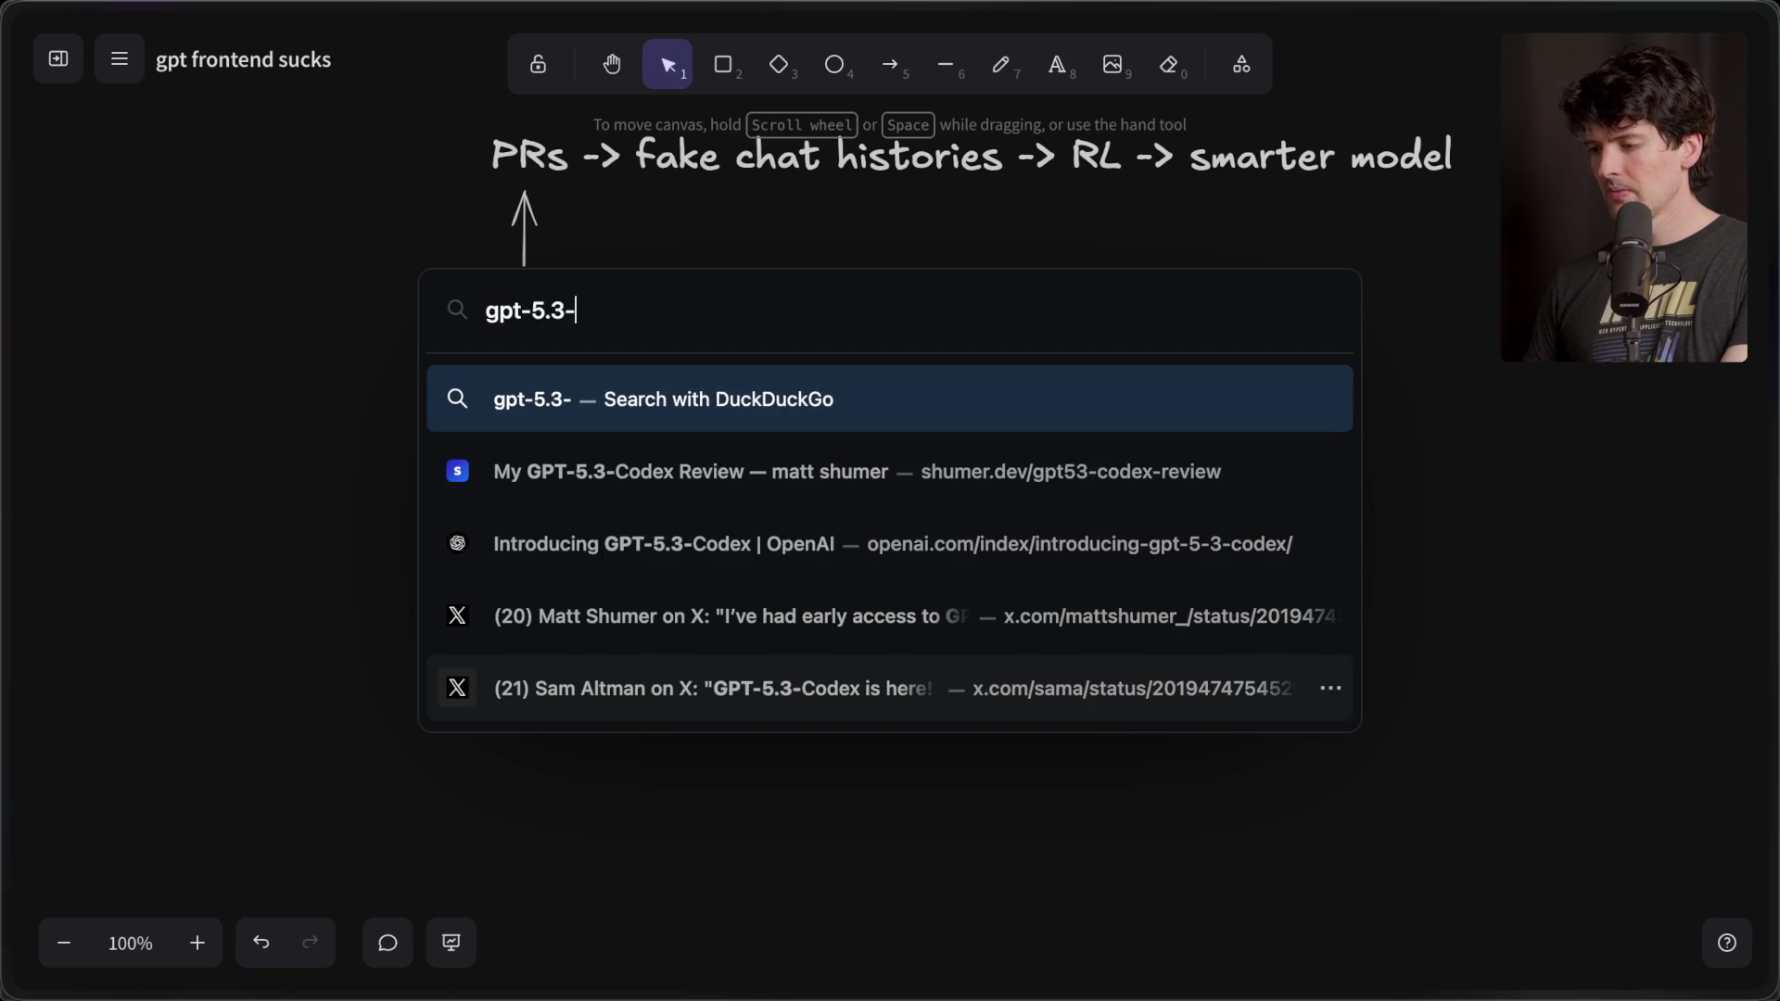
pyautogui.write('codex api !g')
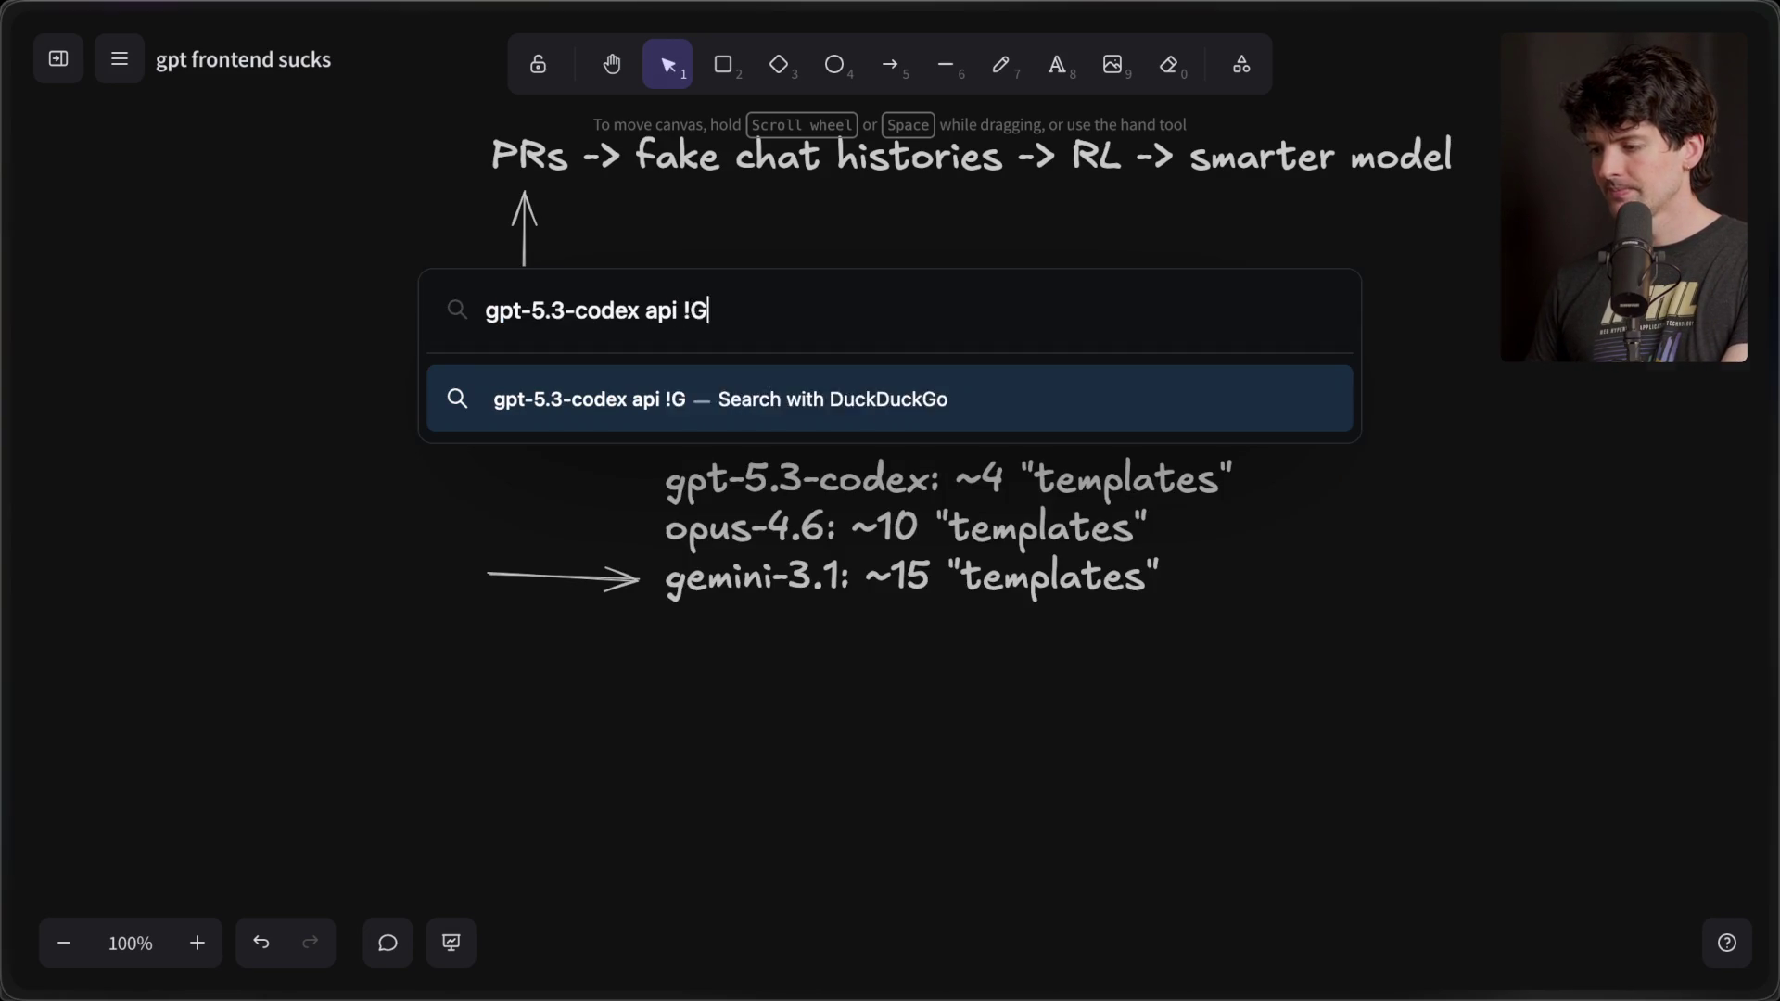
pyautogui.press('Return')
pyautogui.click(320, 331)
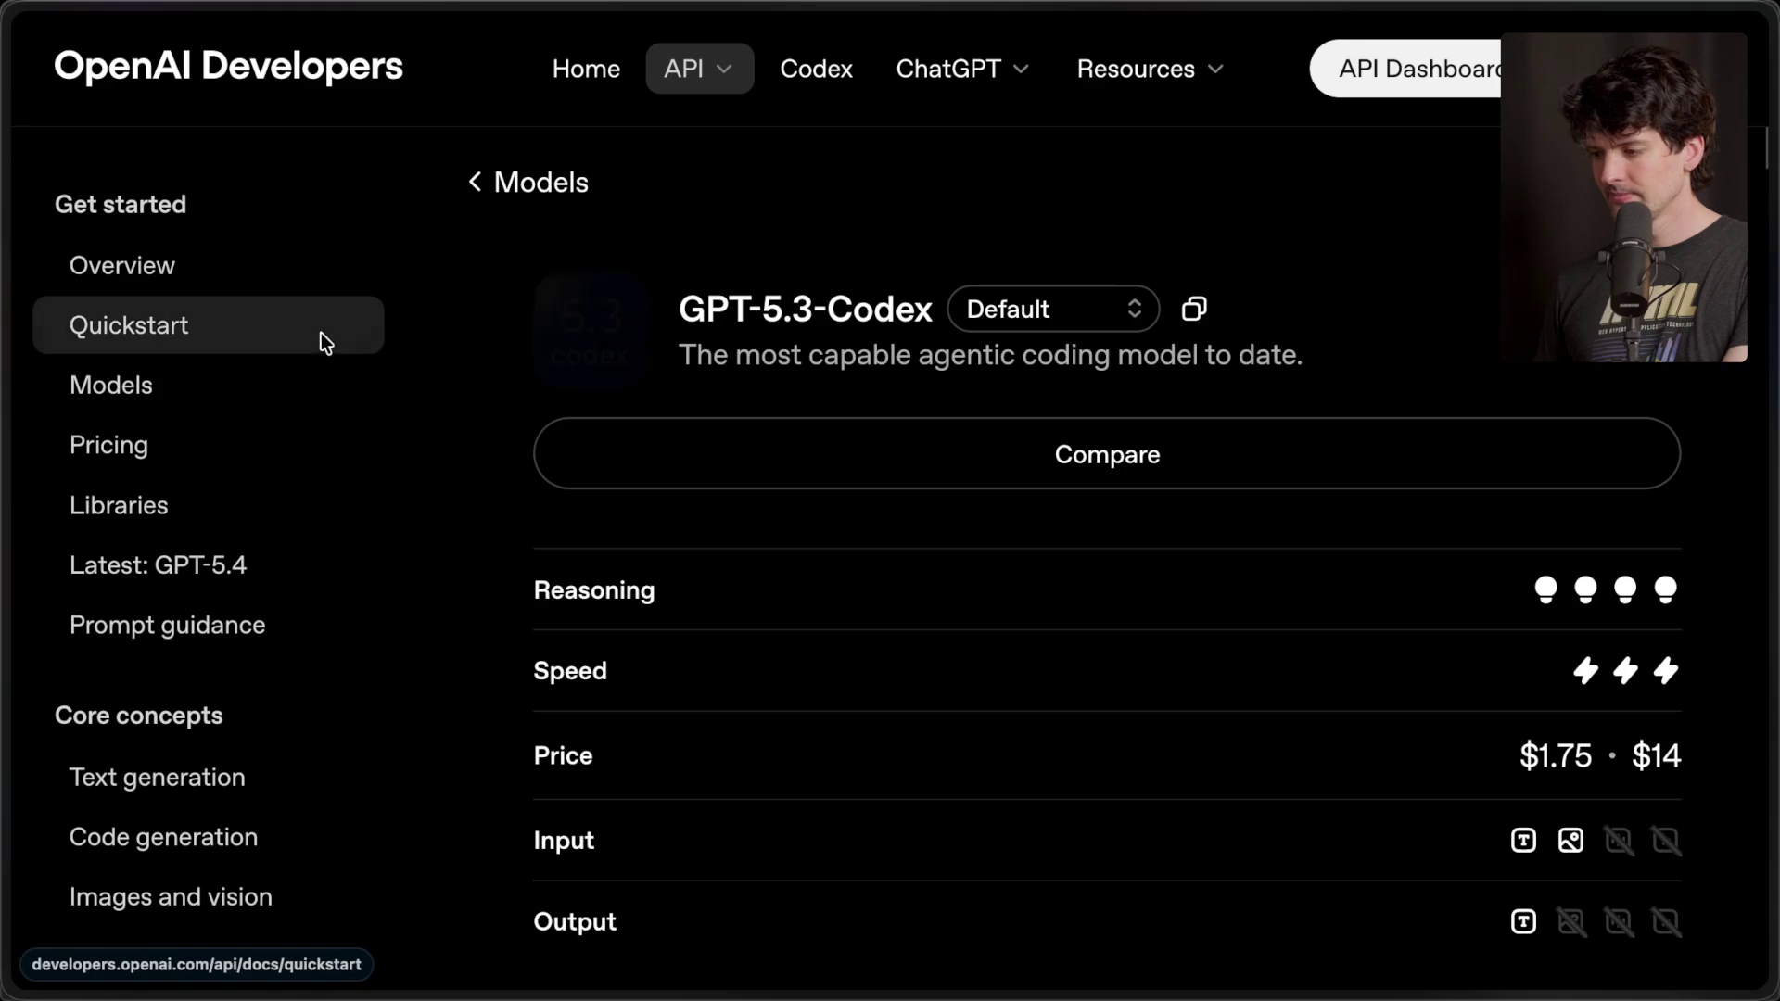
pyautogui.hotkey('ctrl', '-')
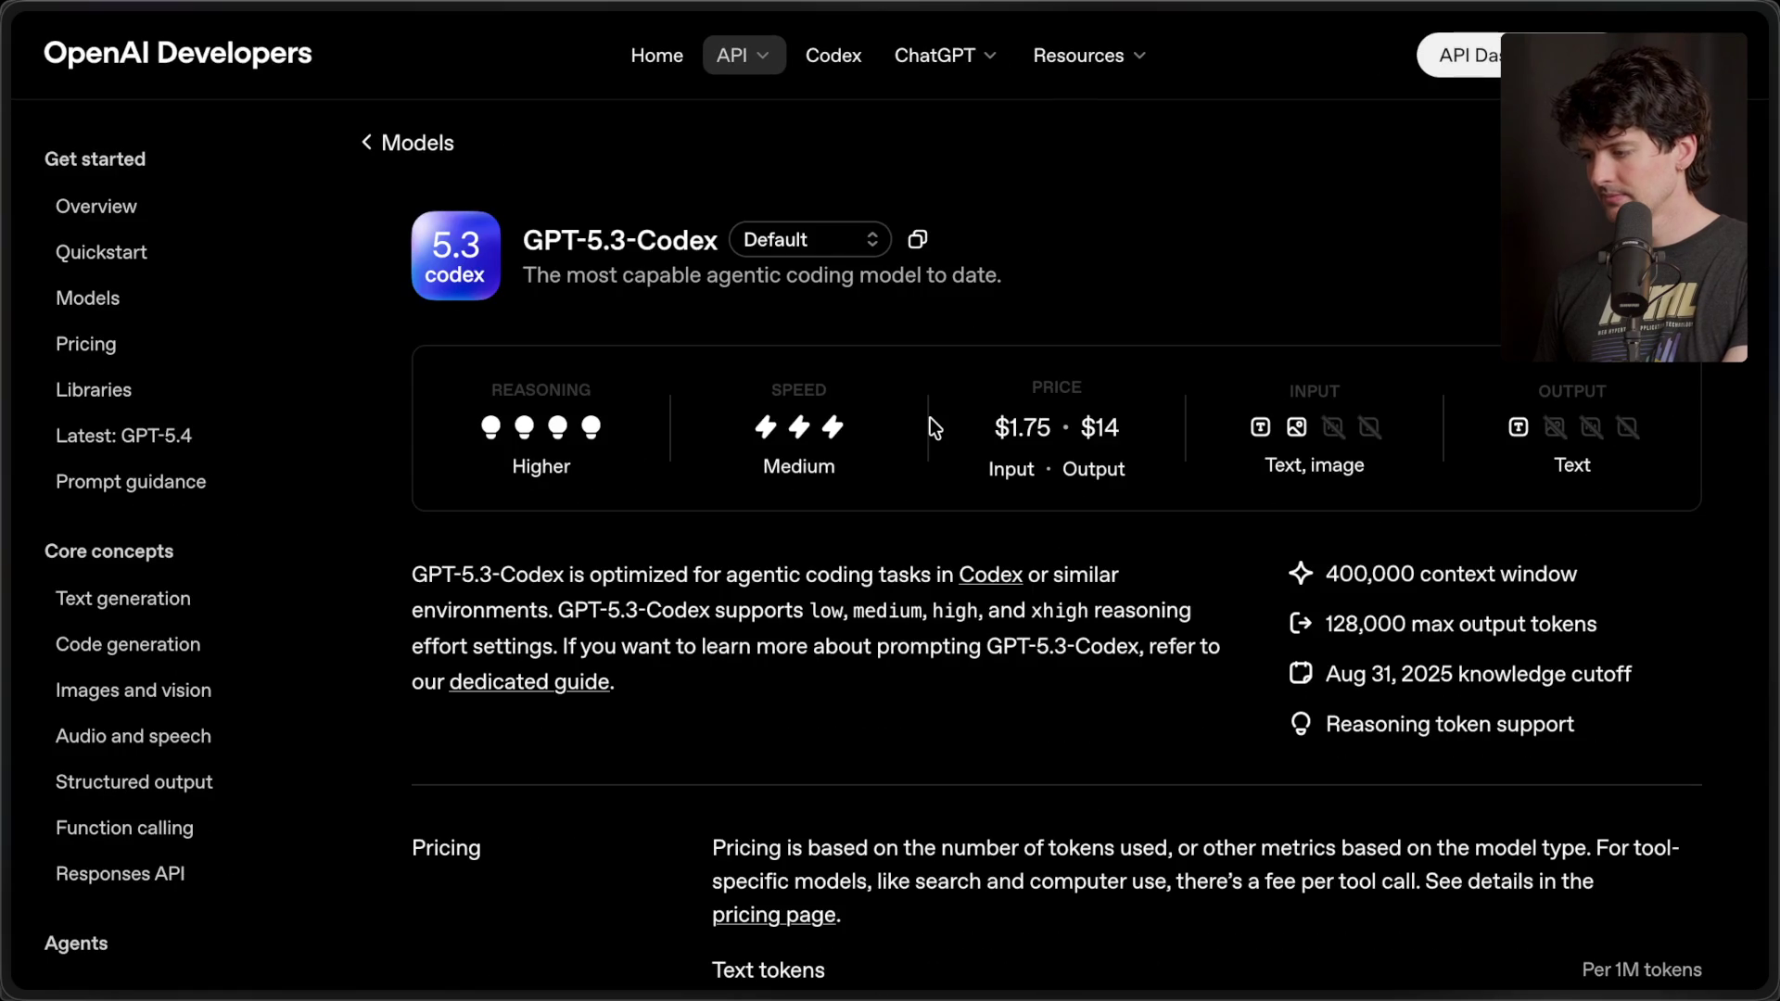
pyautogui.moveTo(1327, 678); pyautogui.dragTo(1452, 680)
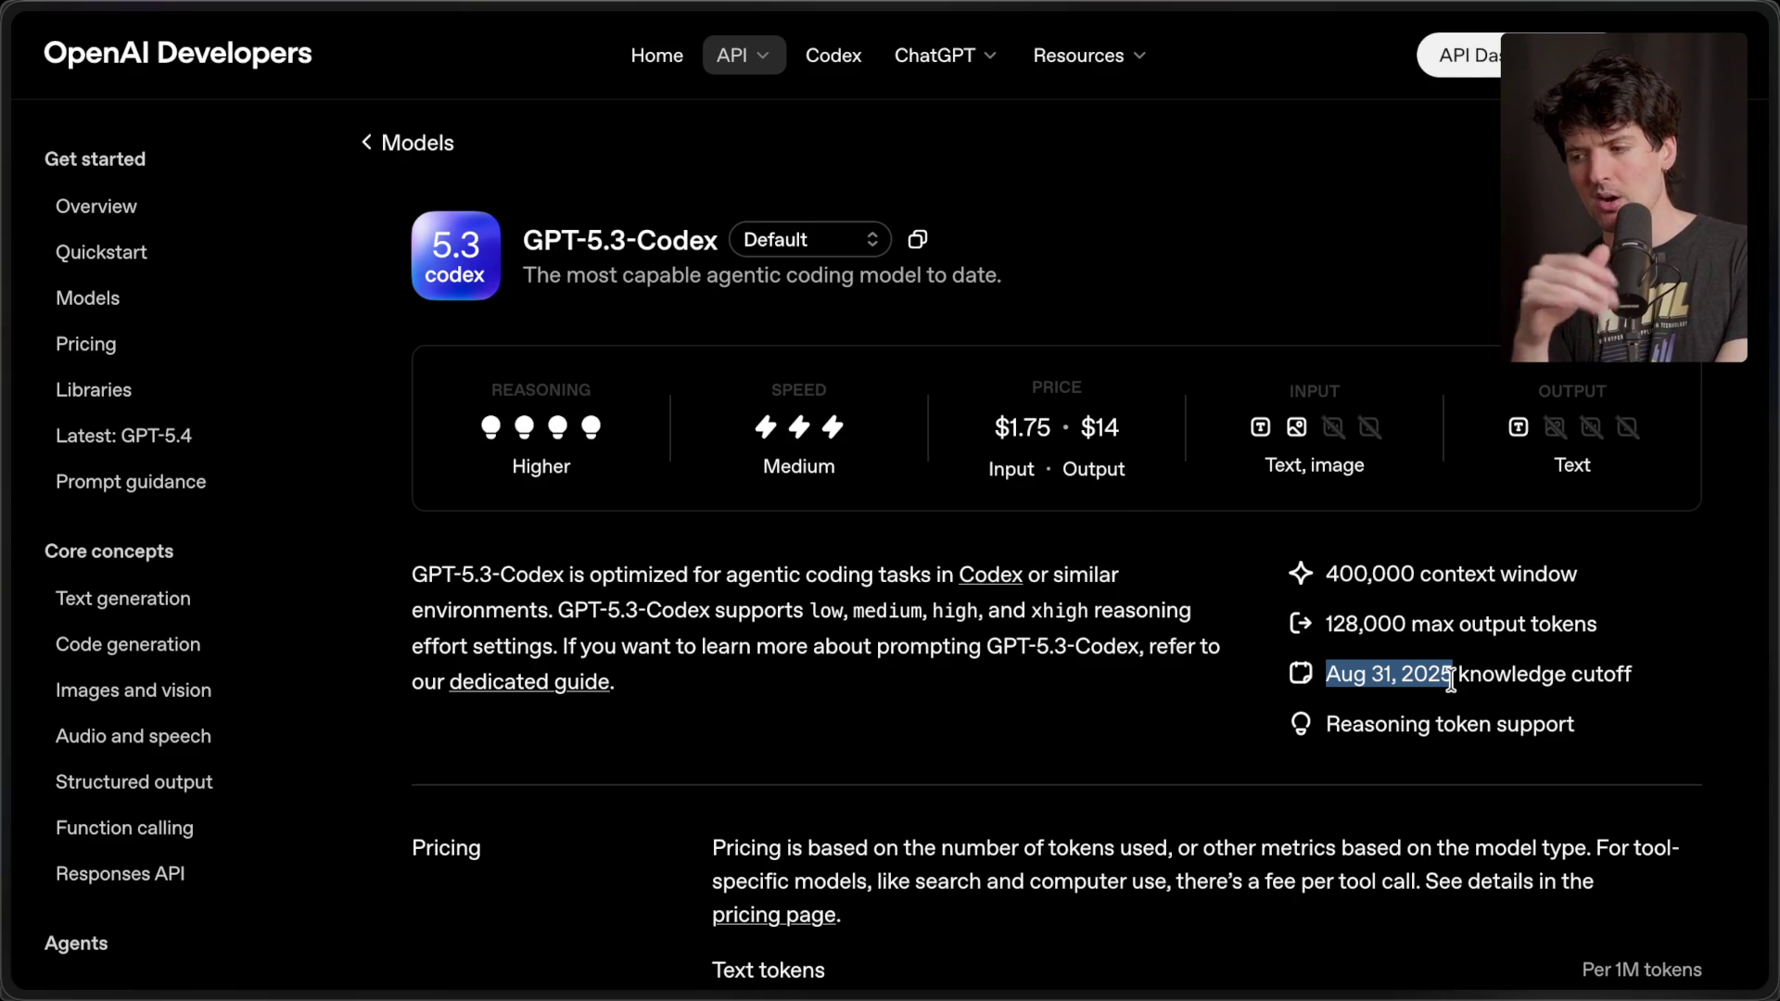
pyautogui.hotkey('ctrl', 'Tab')
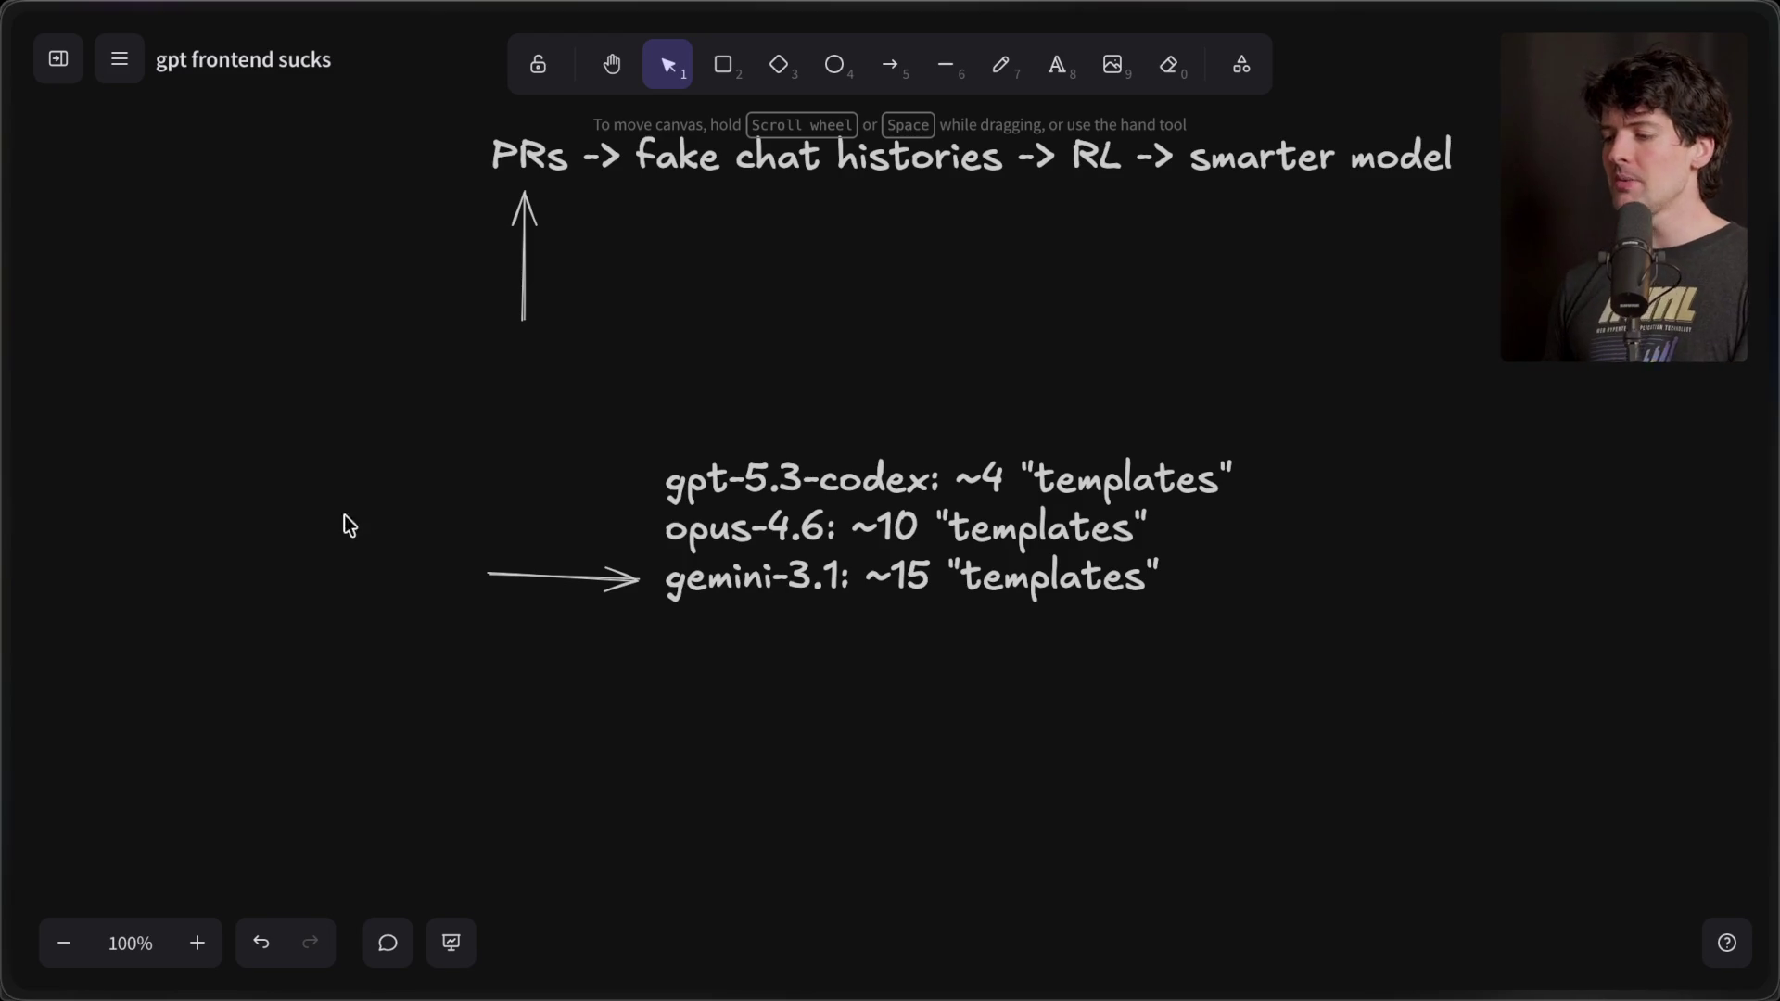
# - Drag the short arrow up from gemini-3.1 to sit beside the gpt-5.3-codex line
pyautogui.click(580, 577)
pyautogui.moveTo(591, 581); pyautogui.dragTo(603, 485)
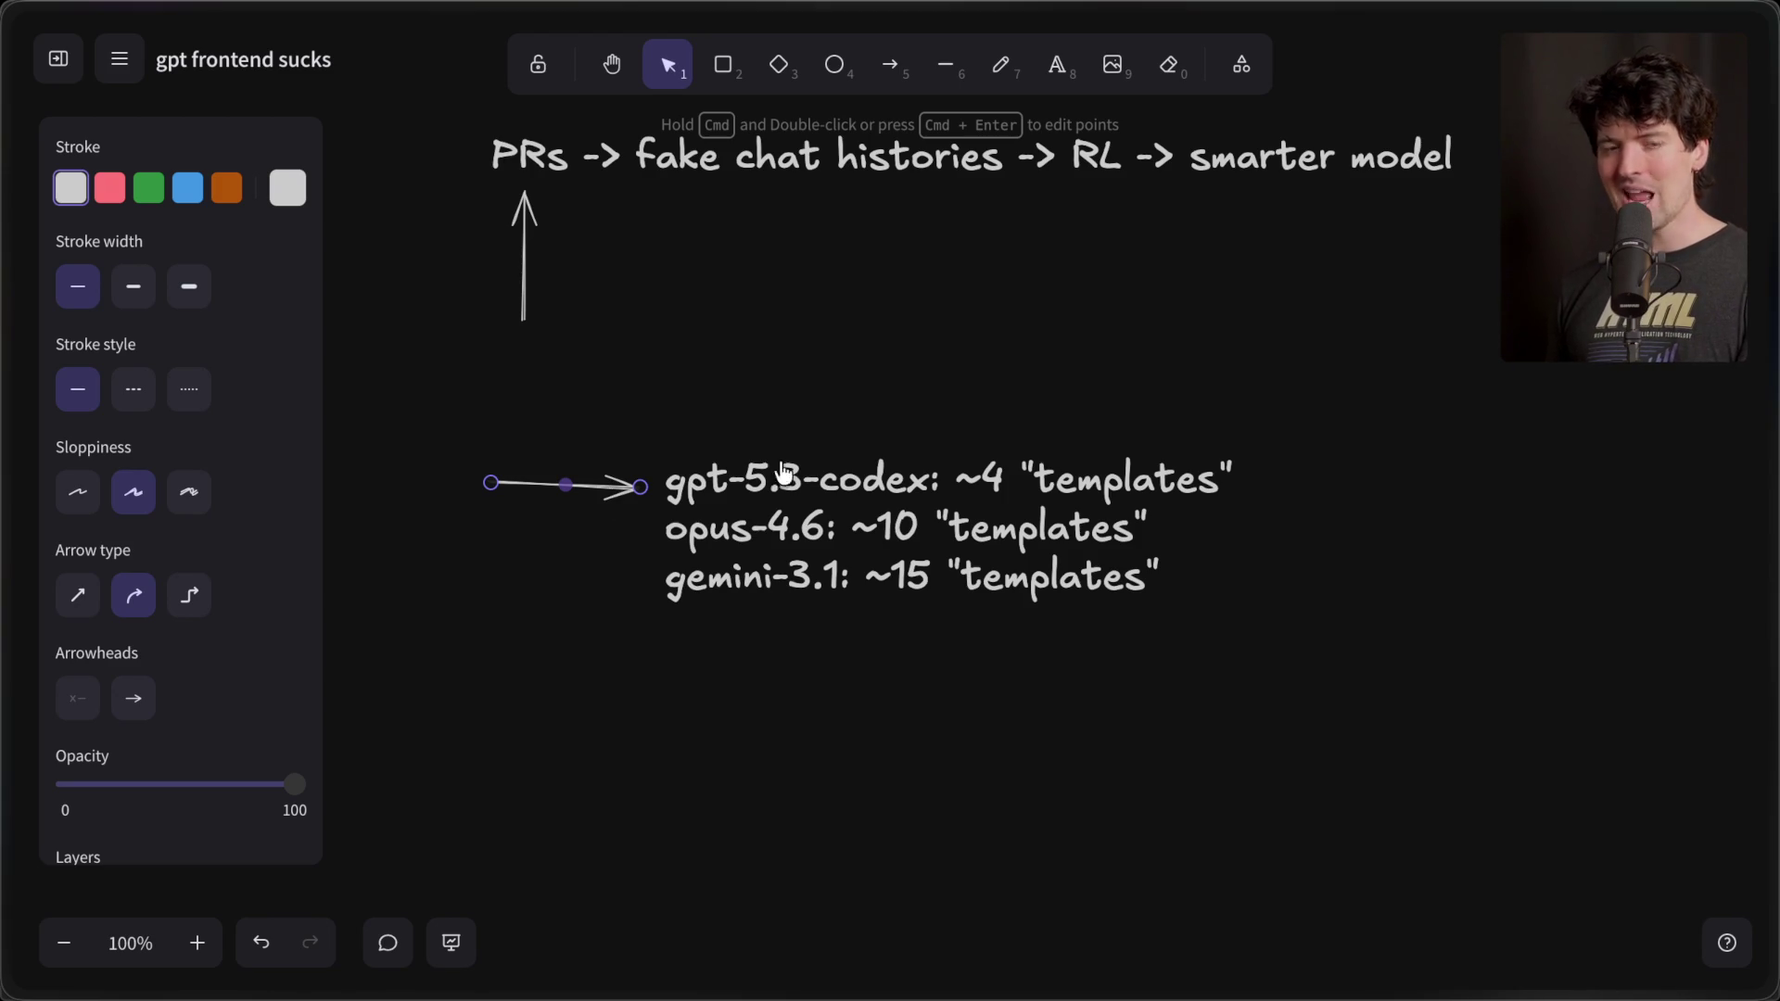
pyautogui.moveTo(1769, 414)
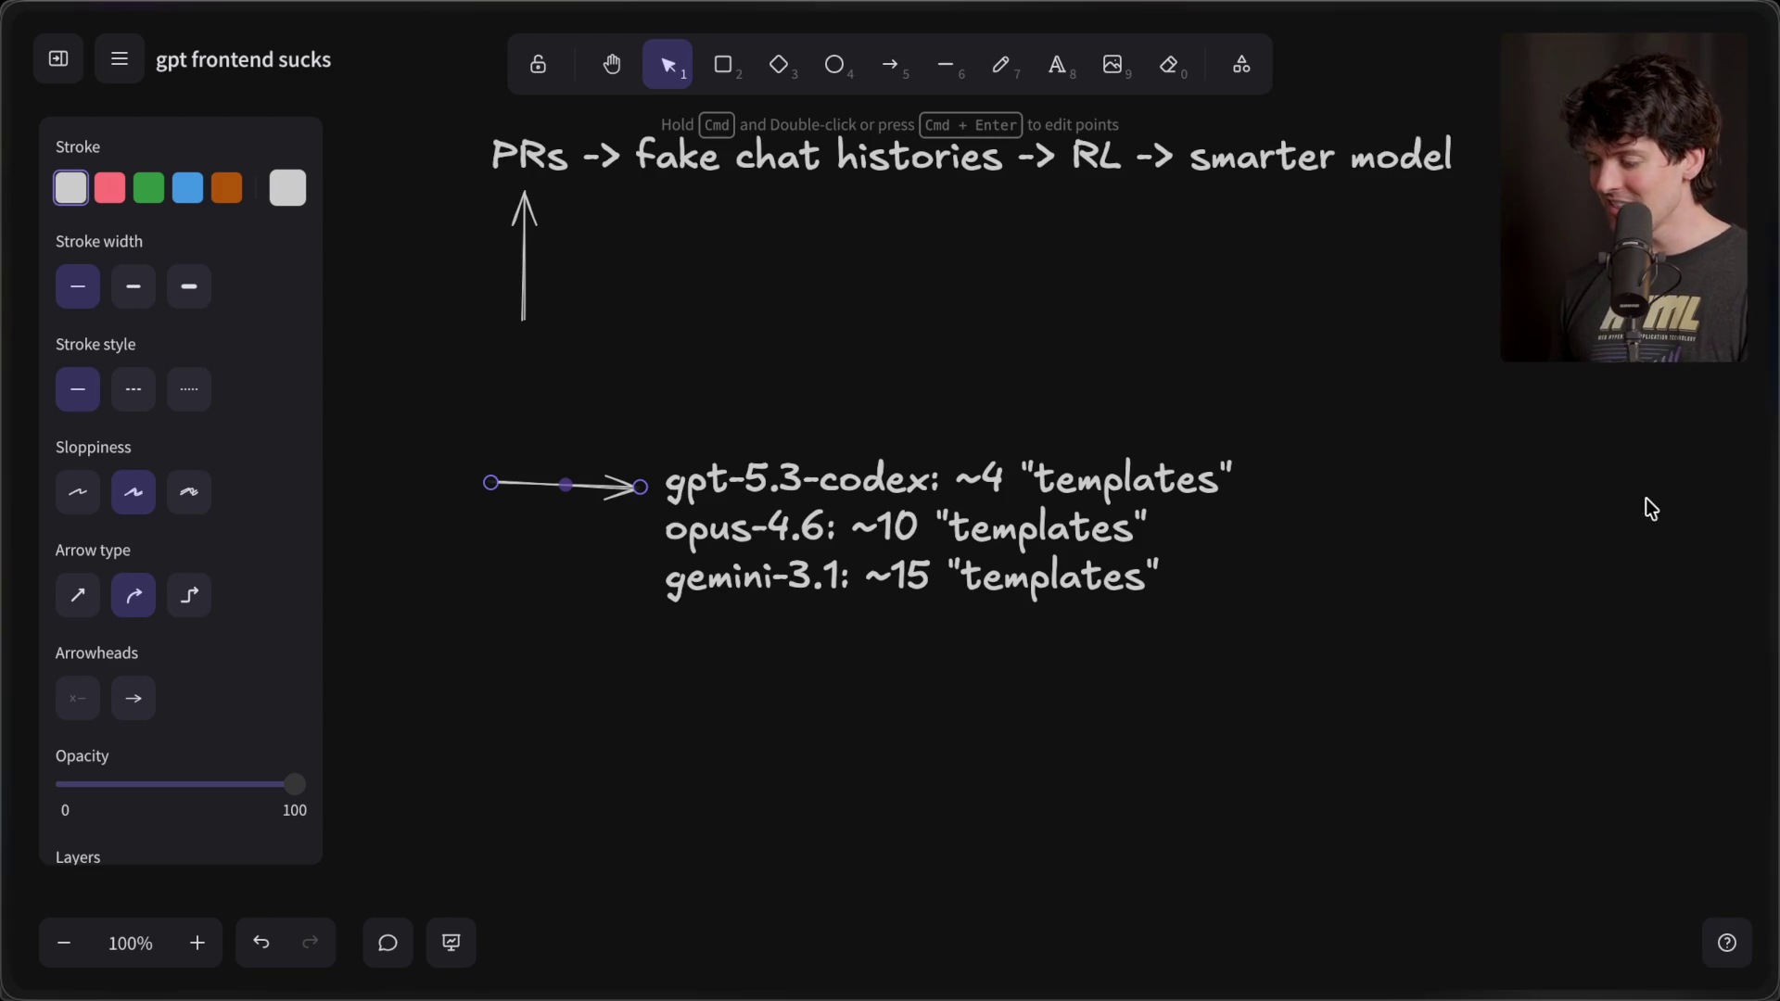
pyautogui.scroll(-3, 1636, 609)
# - Switch to the 'Designing delightful frontends with GPT-5.4' tab and scroll to the article's top
pyautogui.click(1636, 631)
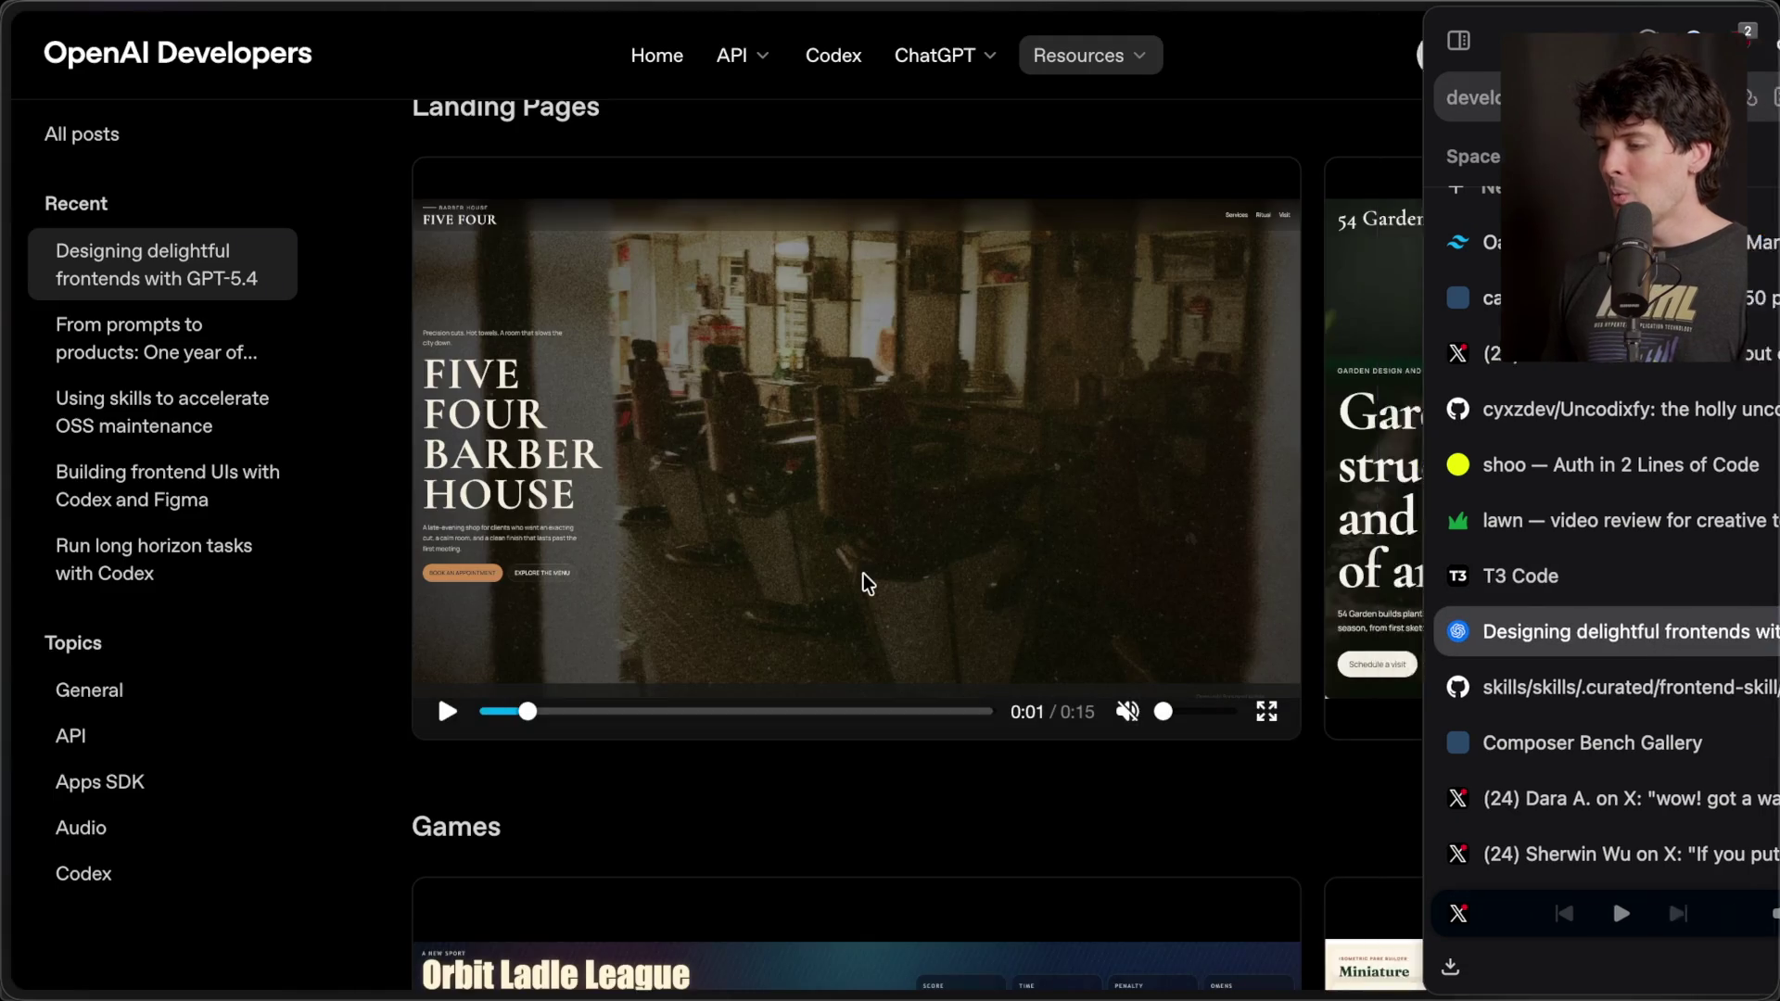
pyautogui.scroll(15, 864, 575)
pyautogui.moveTo(927, 218)
pyautogui.mouseDown()
pyautogui.moveTo(927, 413)
pyautogui.moveTo(1487, 443)
pyautogui.mouseUp()
pyautogui.click(1487, 443)
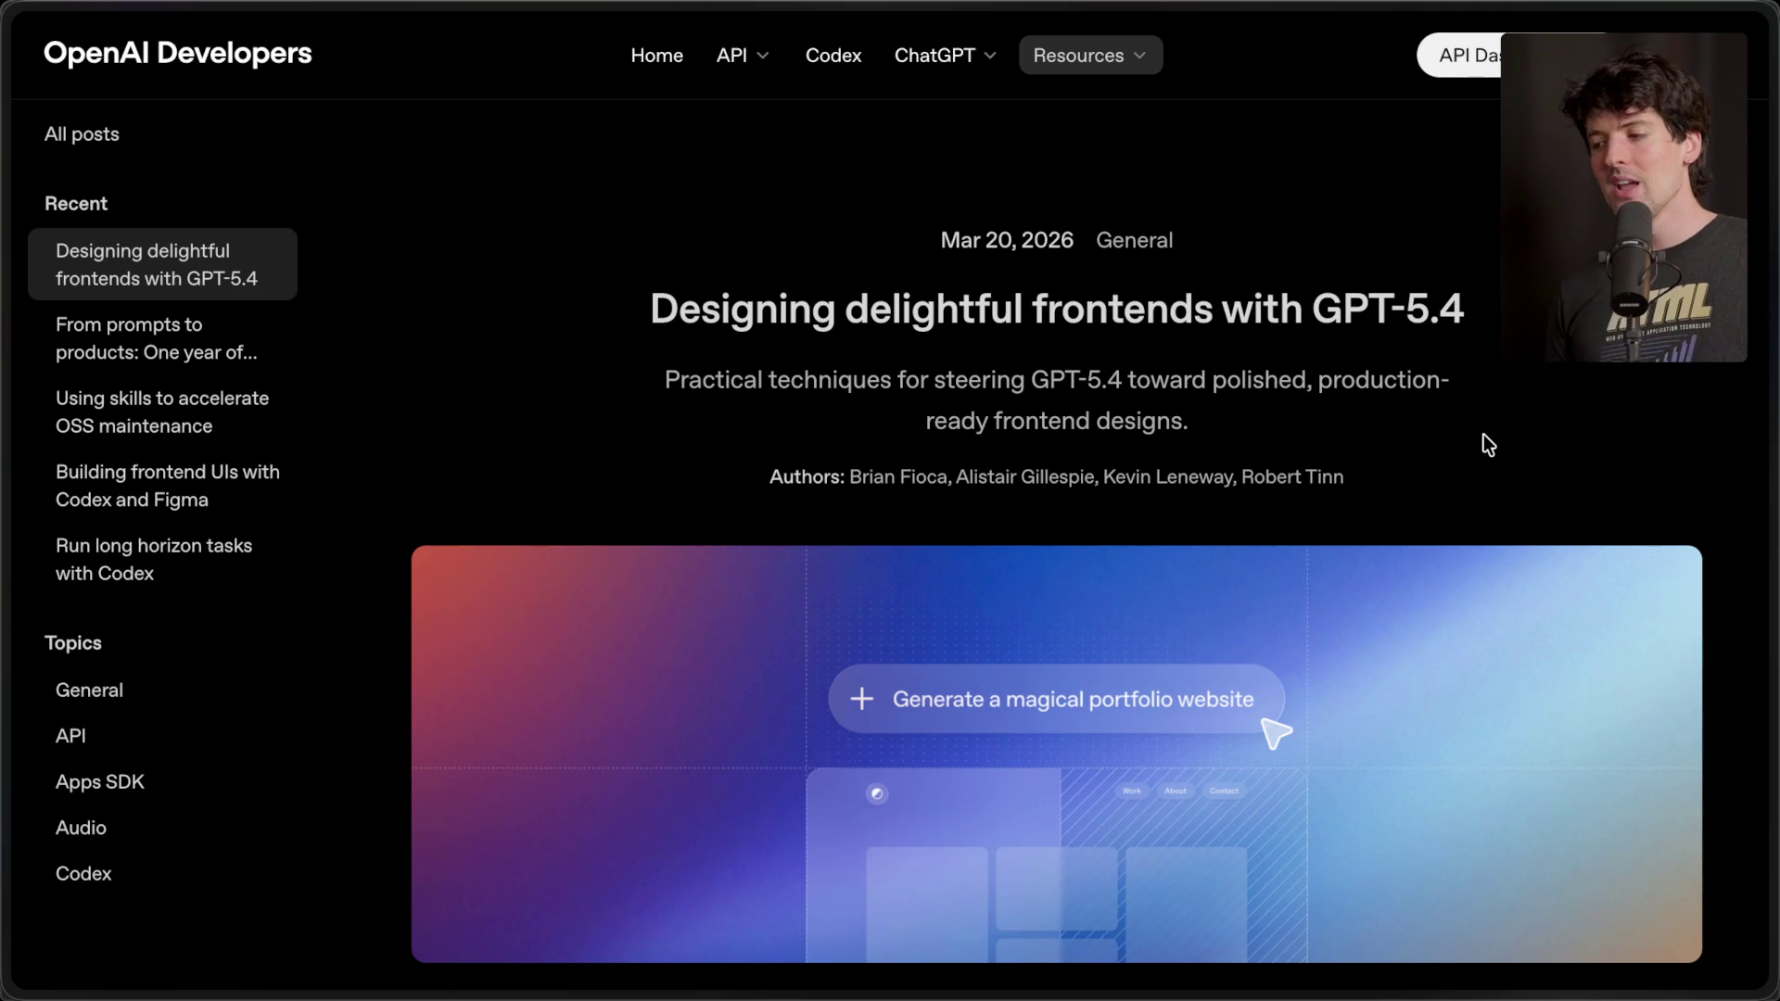
pyautogui.moveTo(1775, 435)
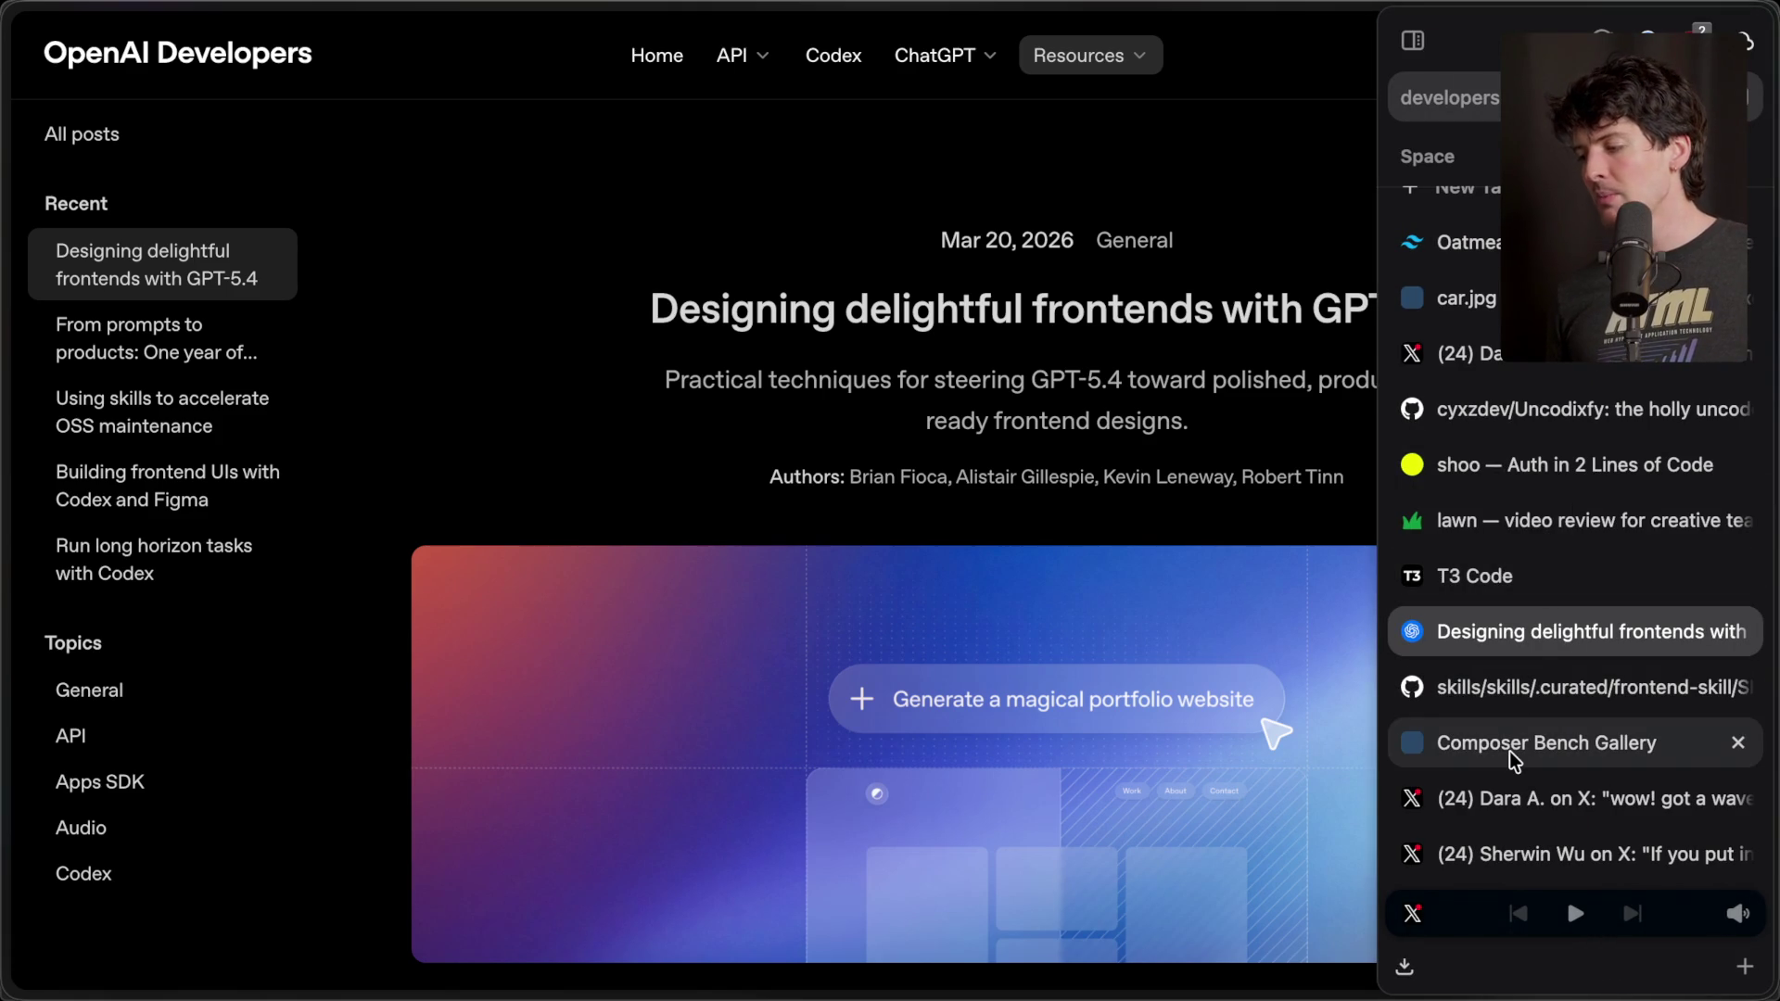
# - Browse between the X post, its author's profile, Composer Bench Gallery and the frontends article
pyautogui.click(1511, 854)
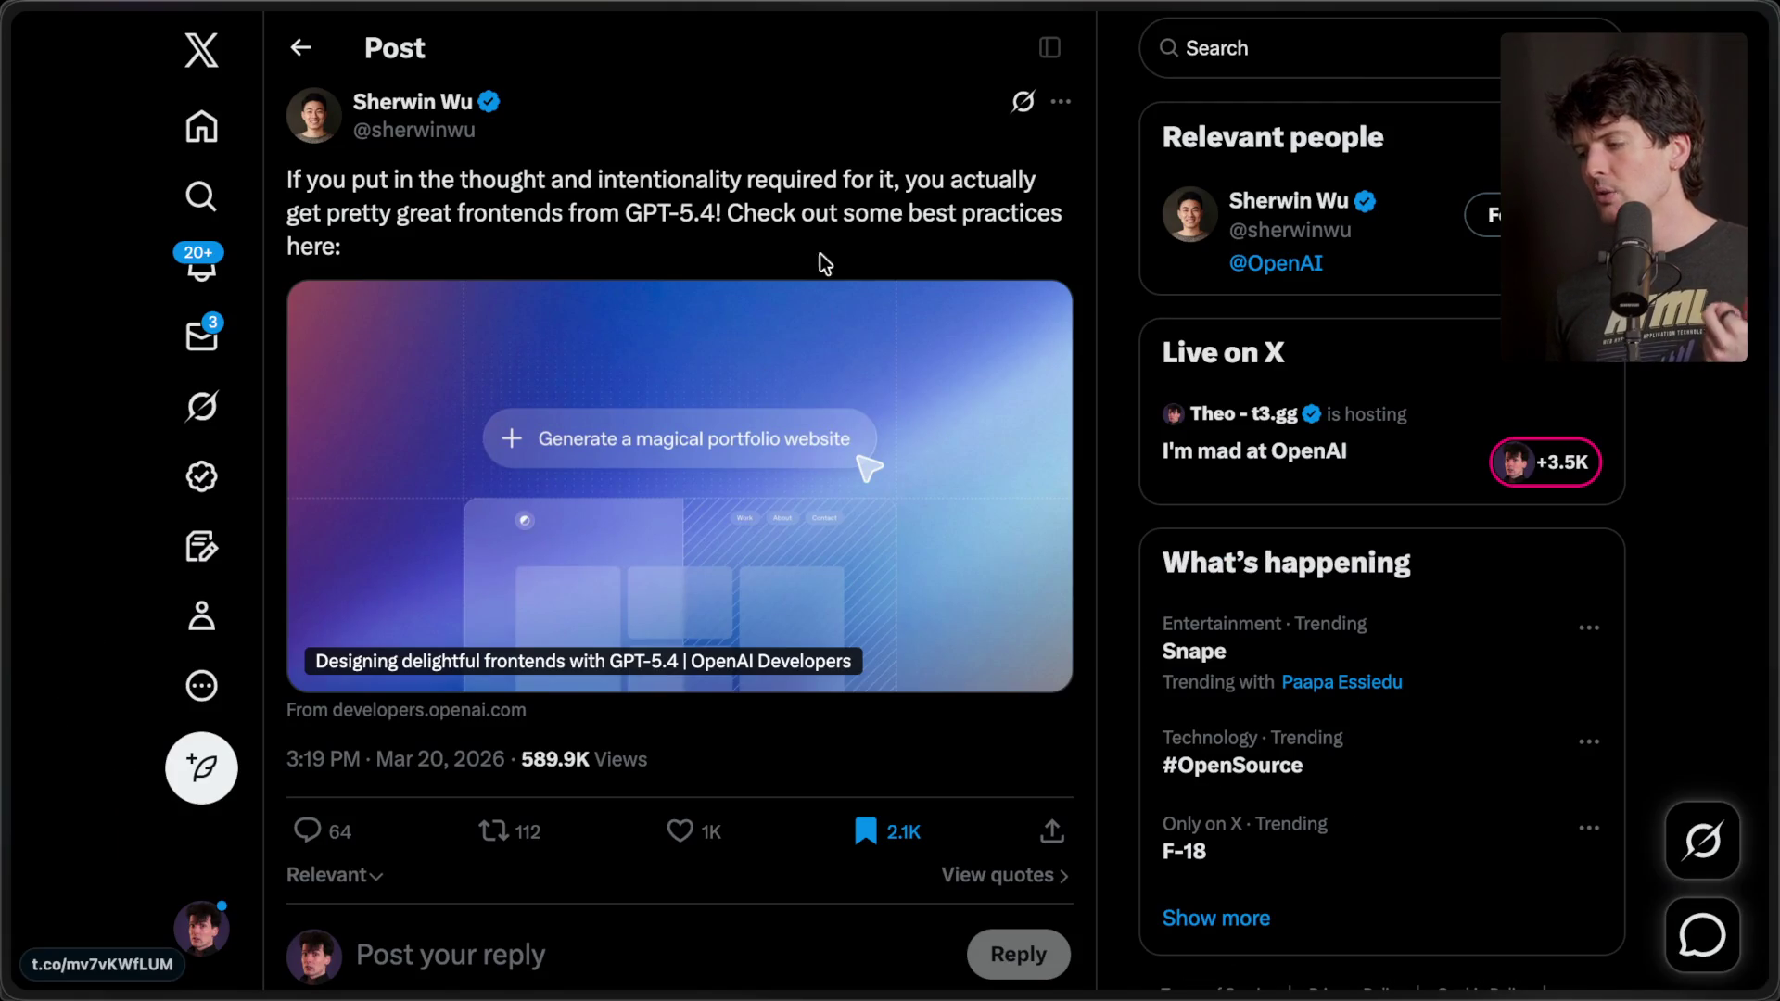
pyautogui.click(435, 101)
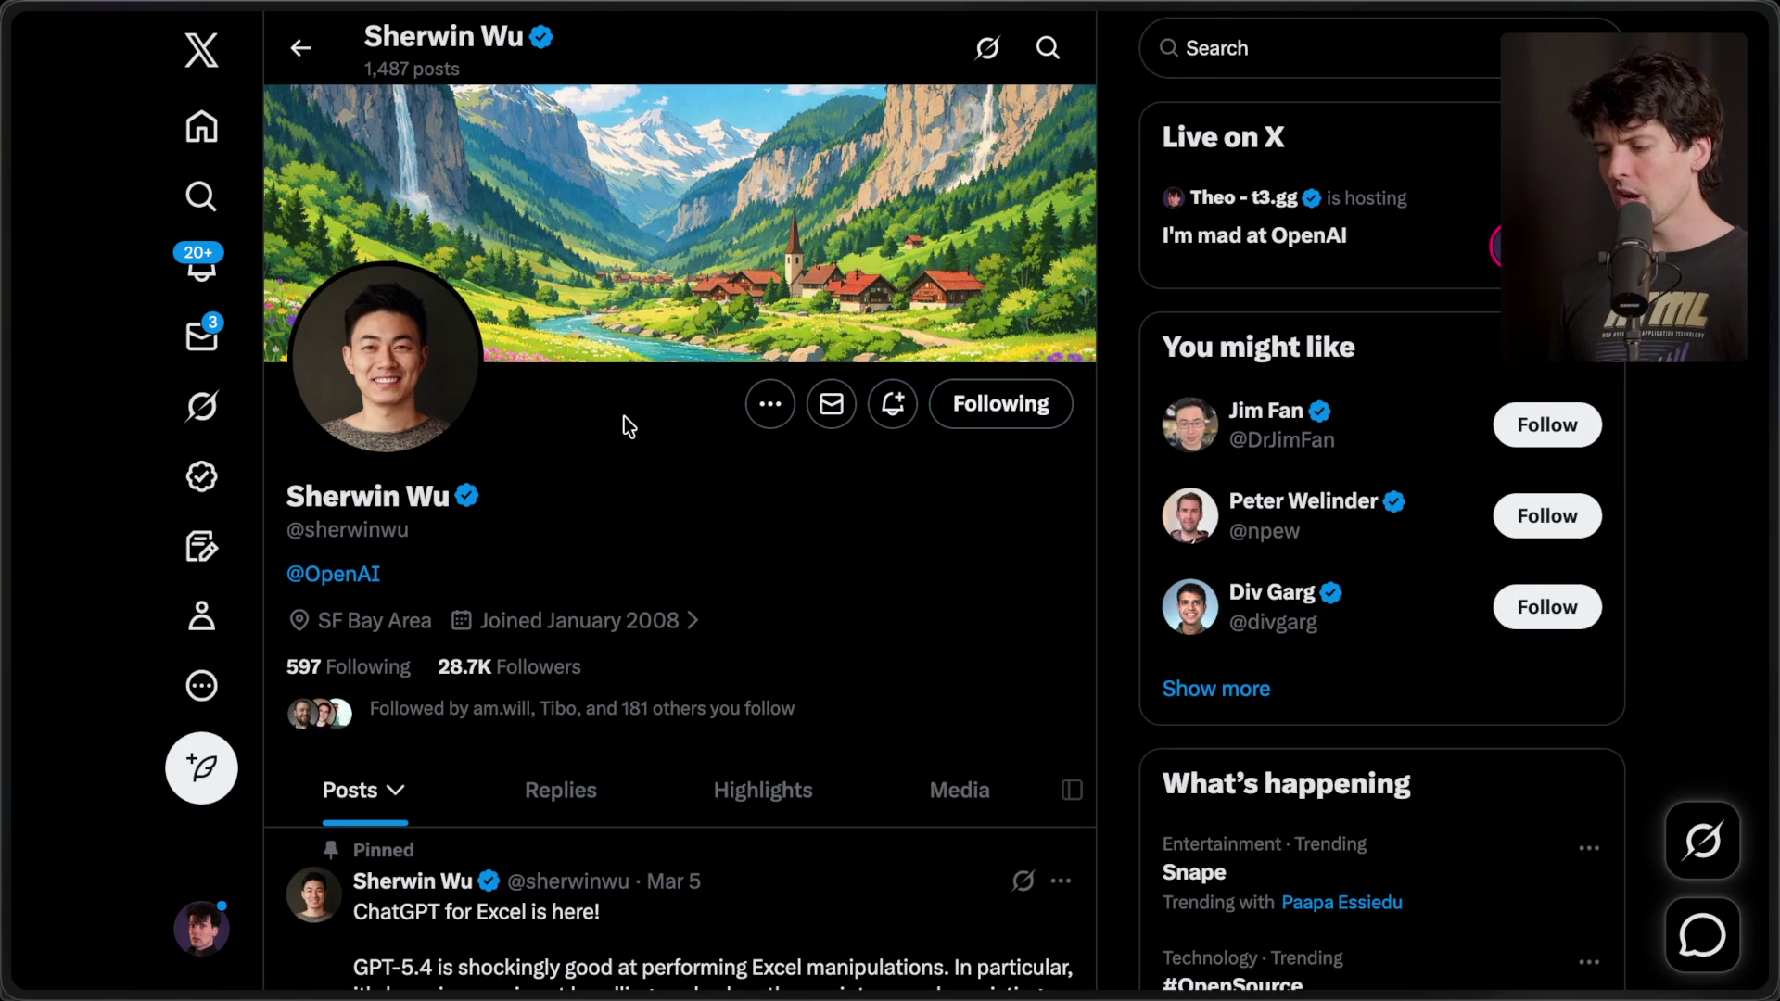
pyautogui.hscroll(-5, 625, 415)
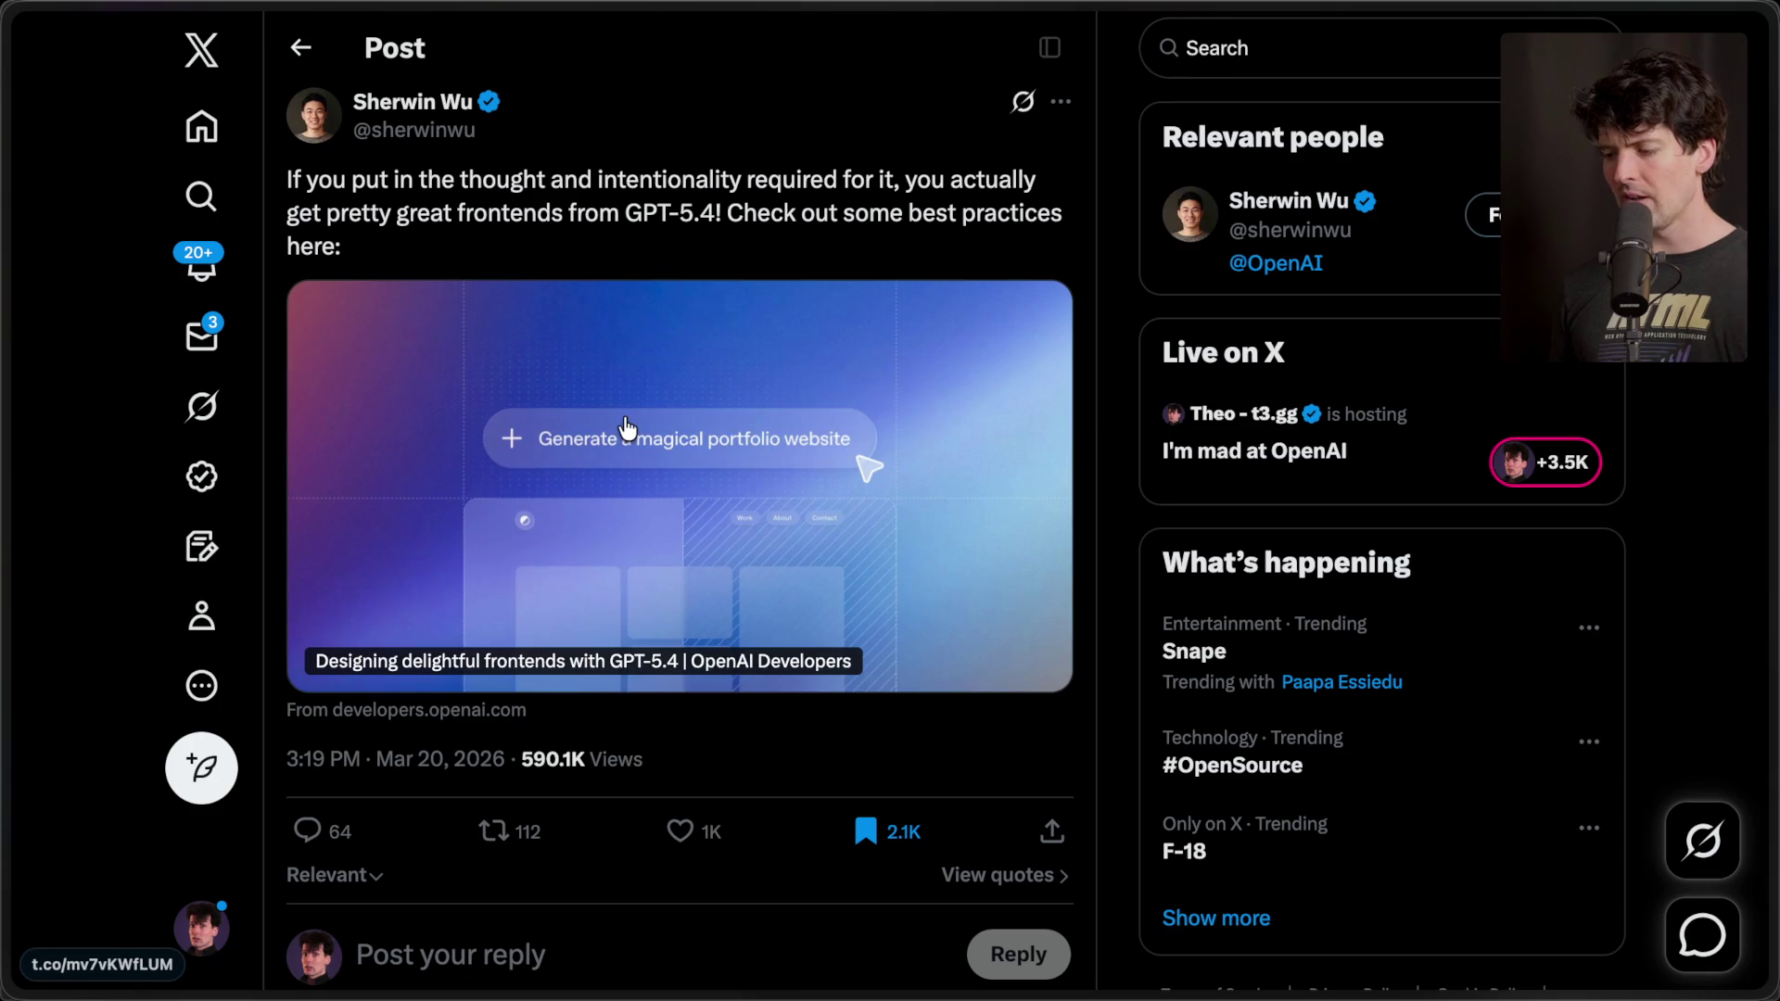
pyautogui.moveTo(1772, 556)
pyautogui.click(1545, 742)
pyautogui.click(1542, 644)
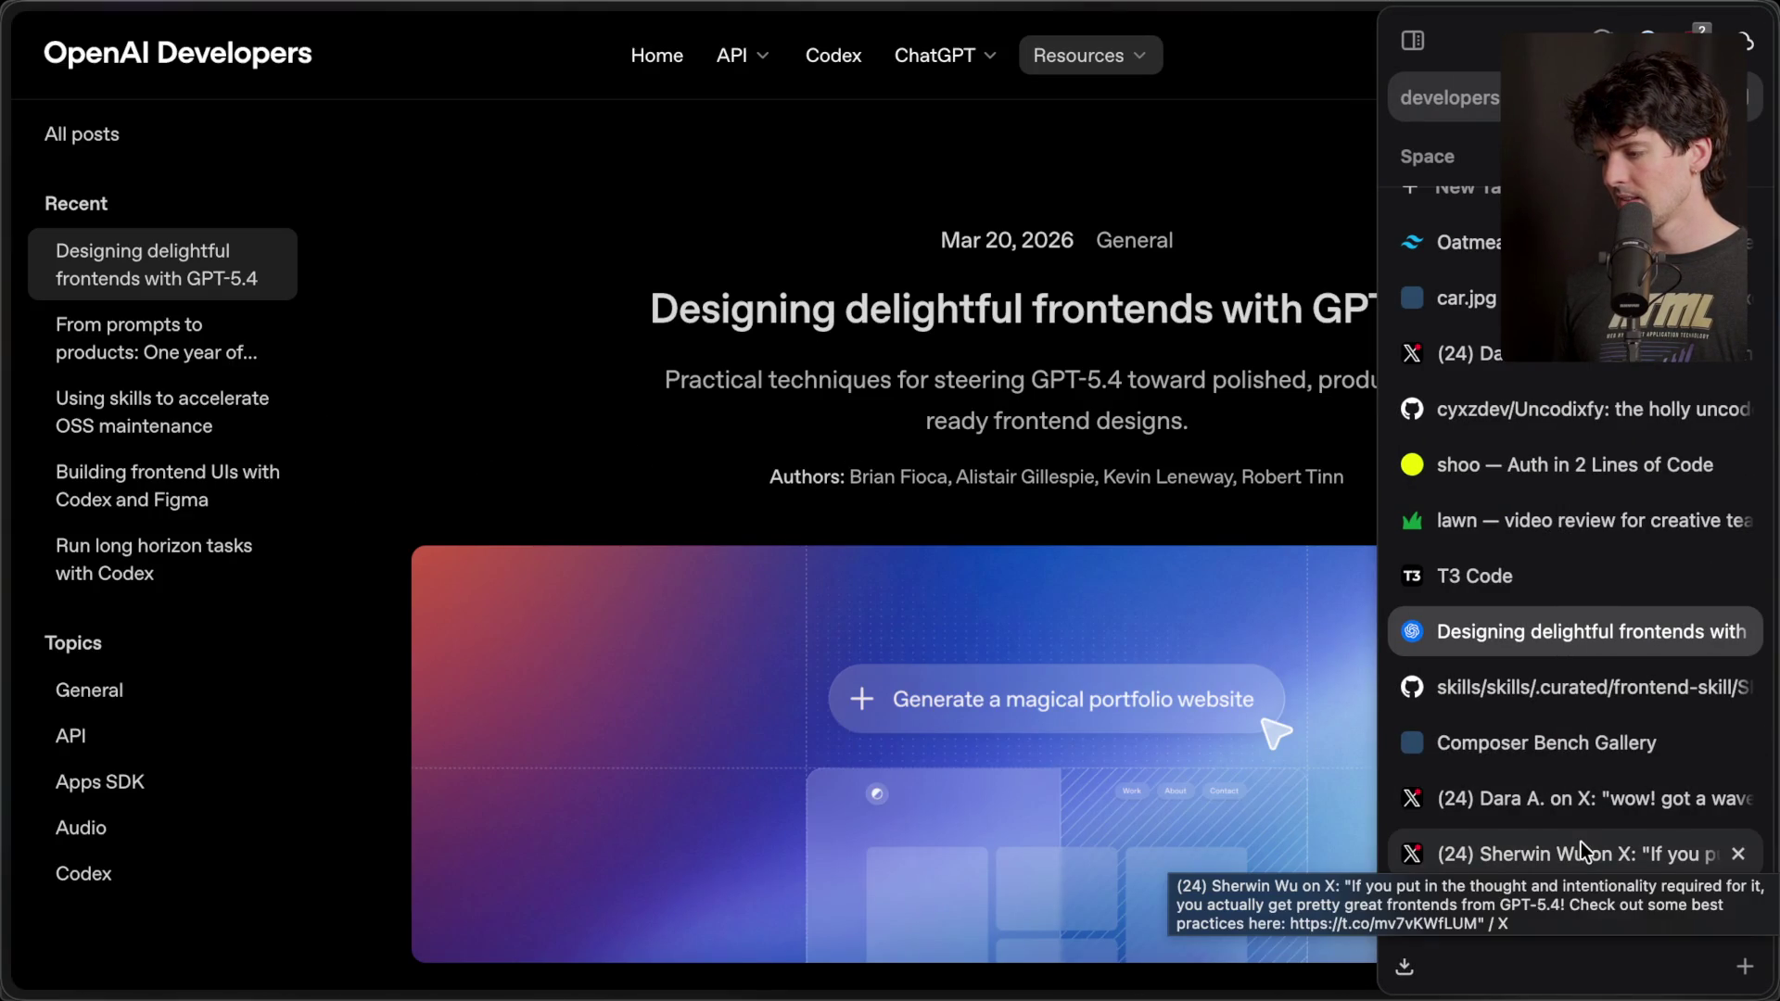
# - Return to the X tab and scroll back up to the original GPT-5.4 frontend post
pyautogui.click(1582, 843)
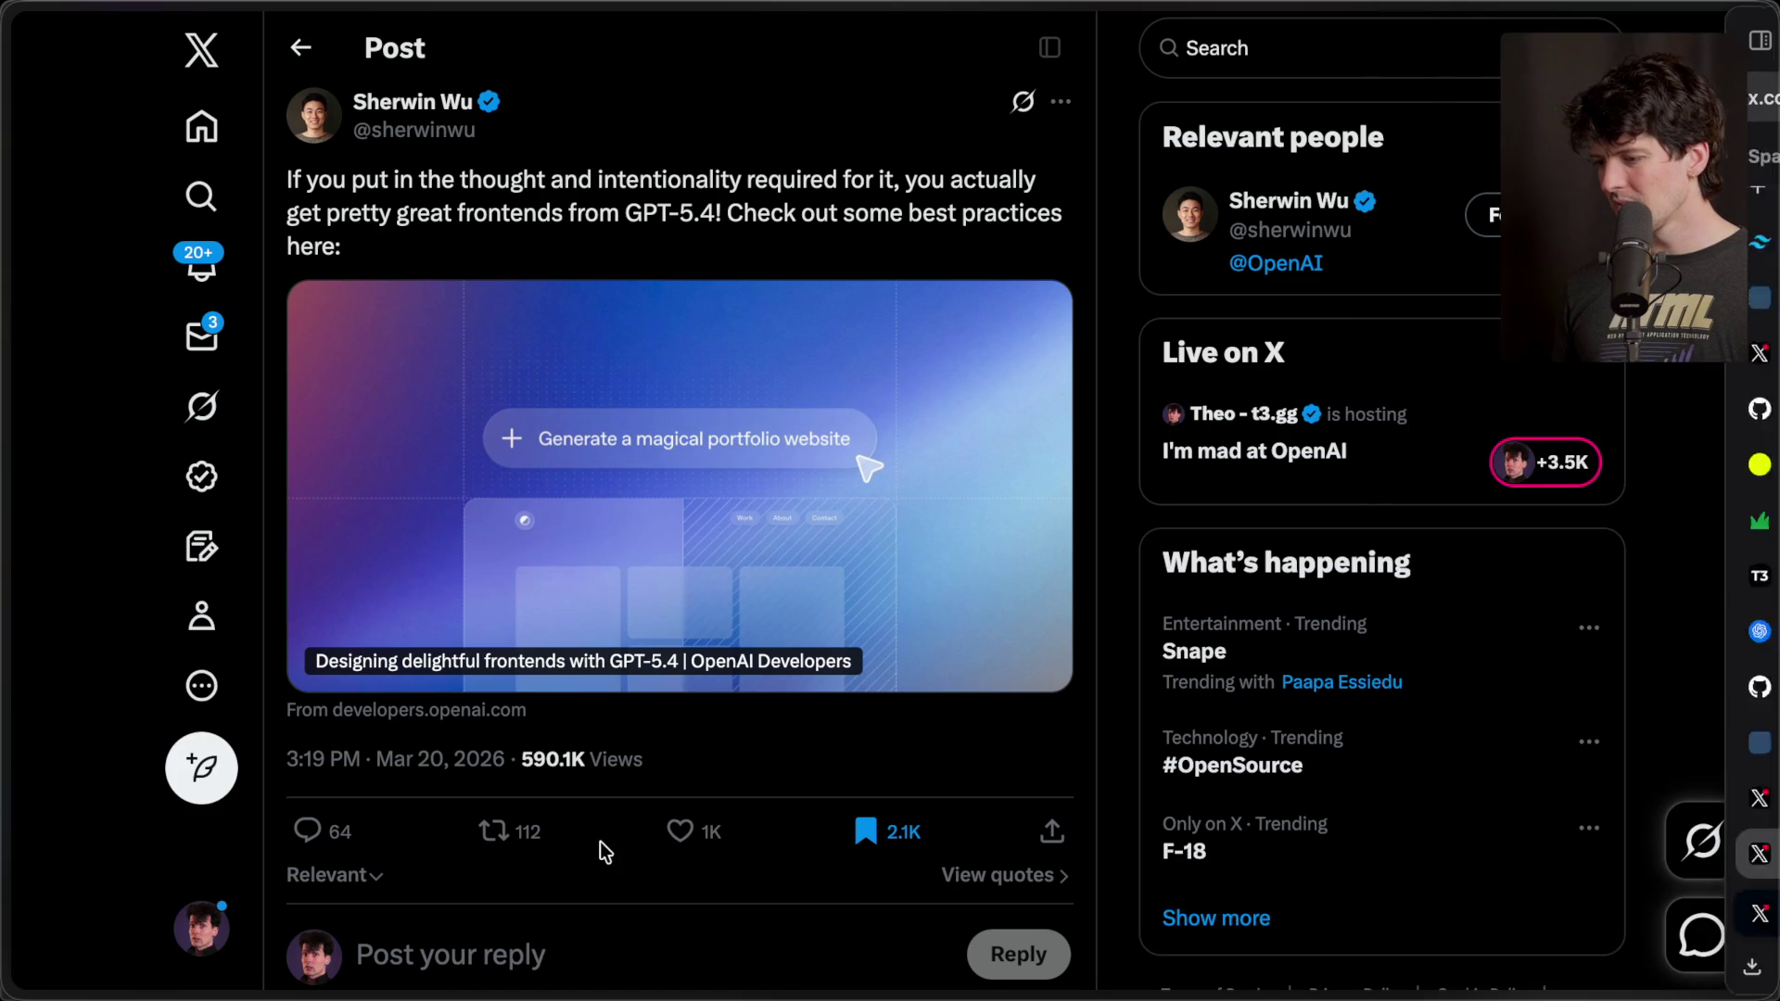
pyautogui.scroll(-8, 640, 737)
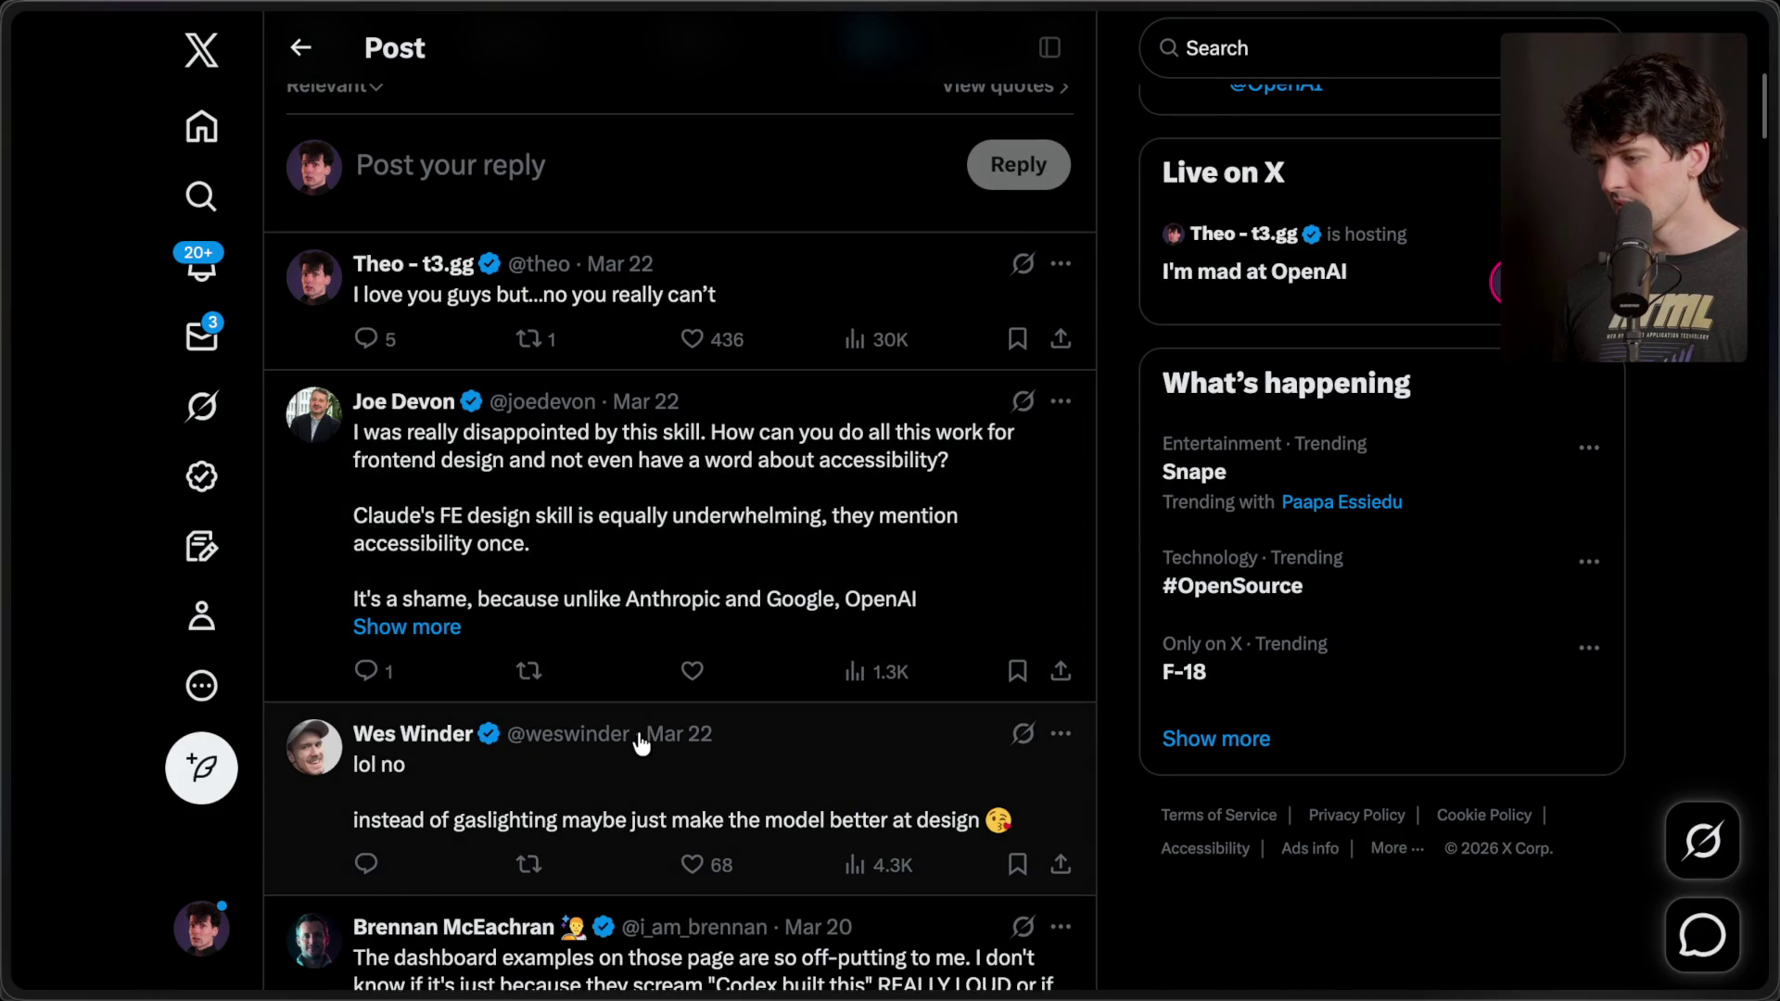
pyautogui.scroll(2, 639, 741)
pyautogui.scroll(-8, 640, 741)
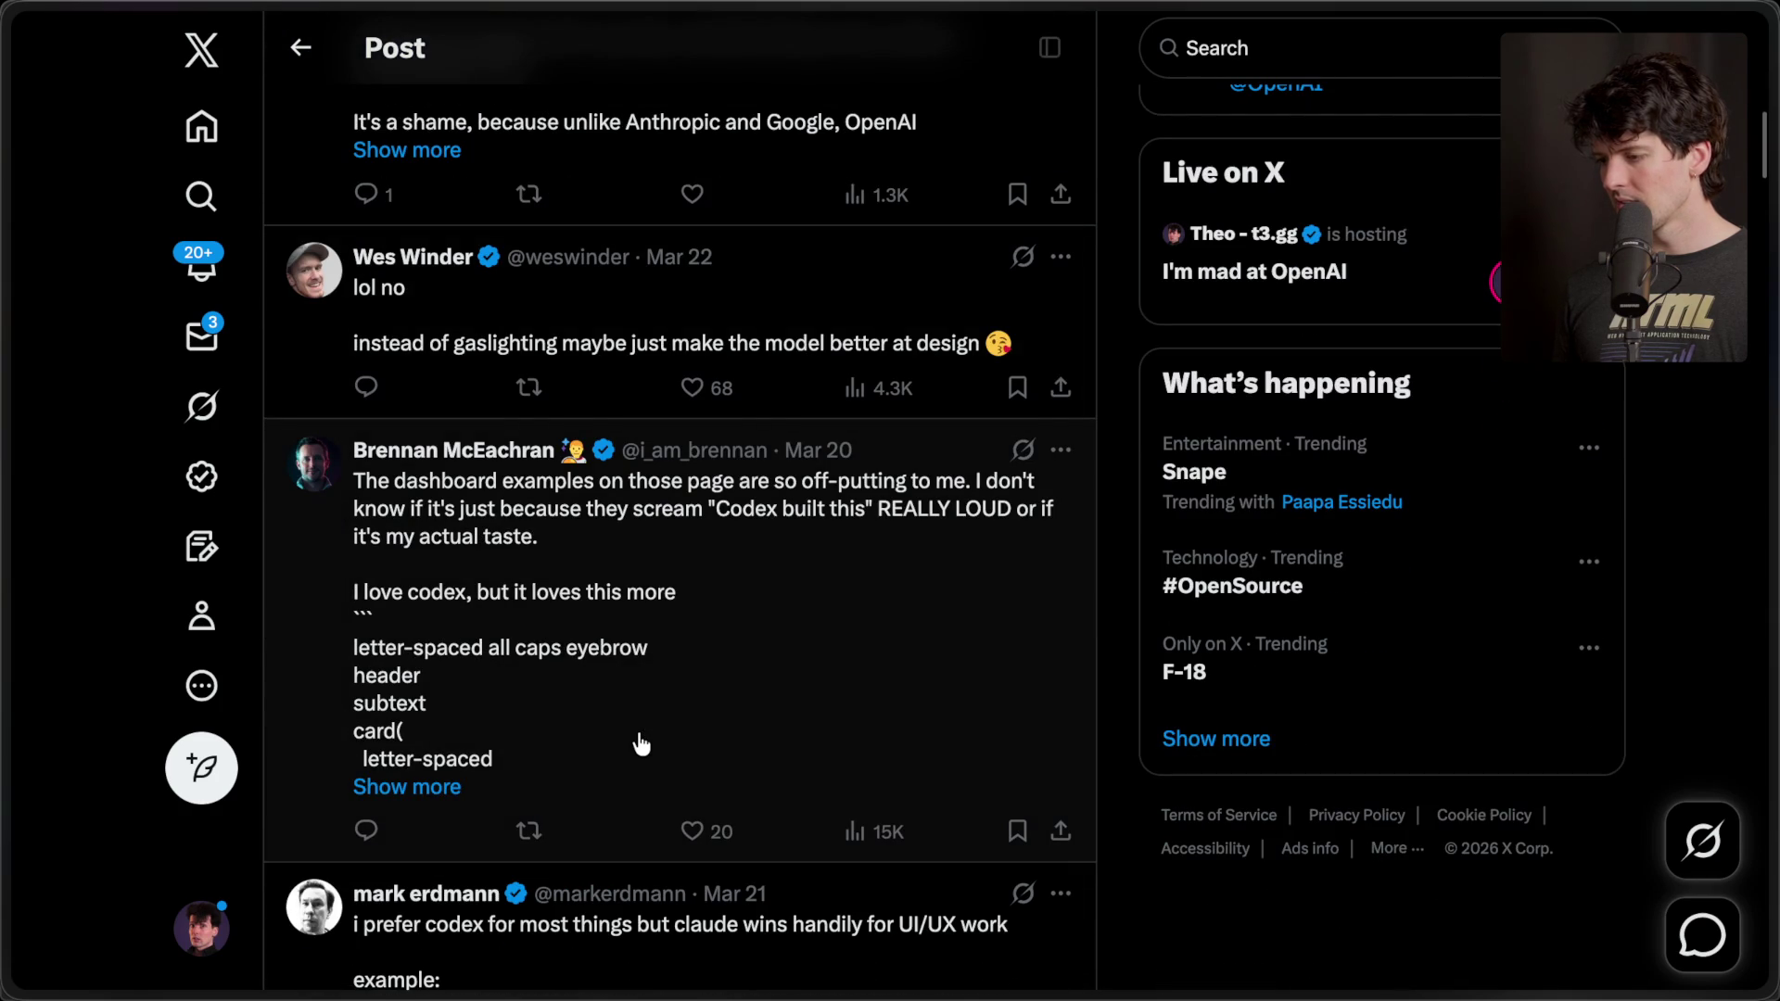
pyautogui.scroll(15, 640, 742)
# - Flip between the X post, Composer Bench Gallery, frontends article and SKILL.md tabs
pyautogui.moveTo(1771, 797)
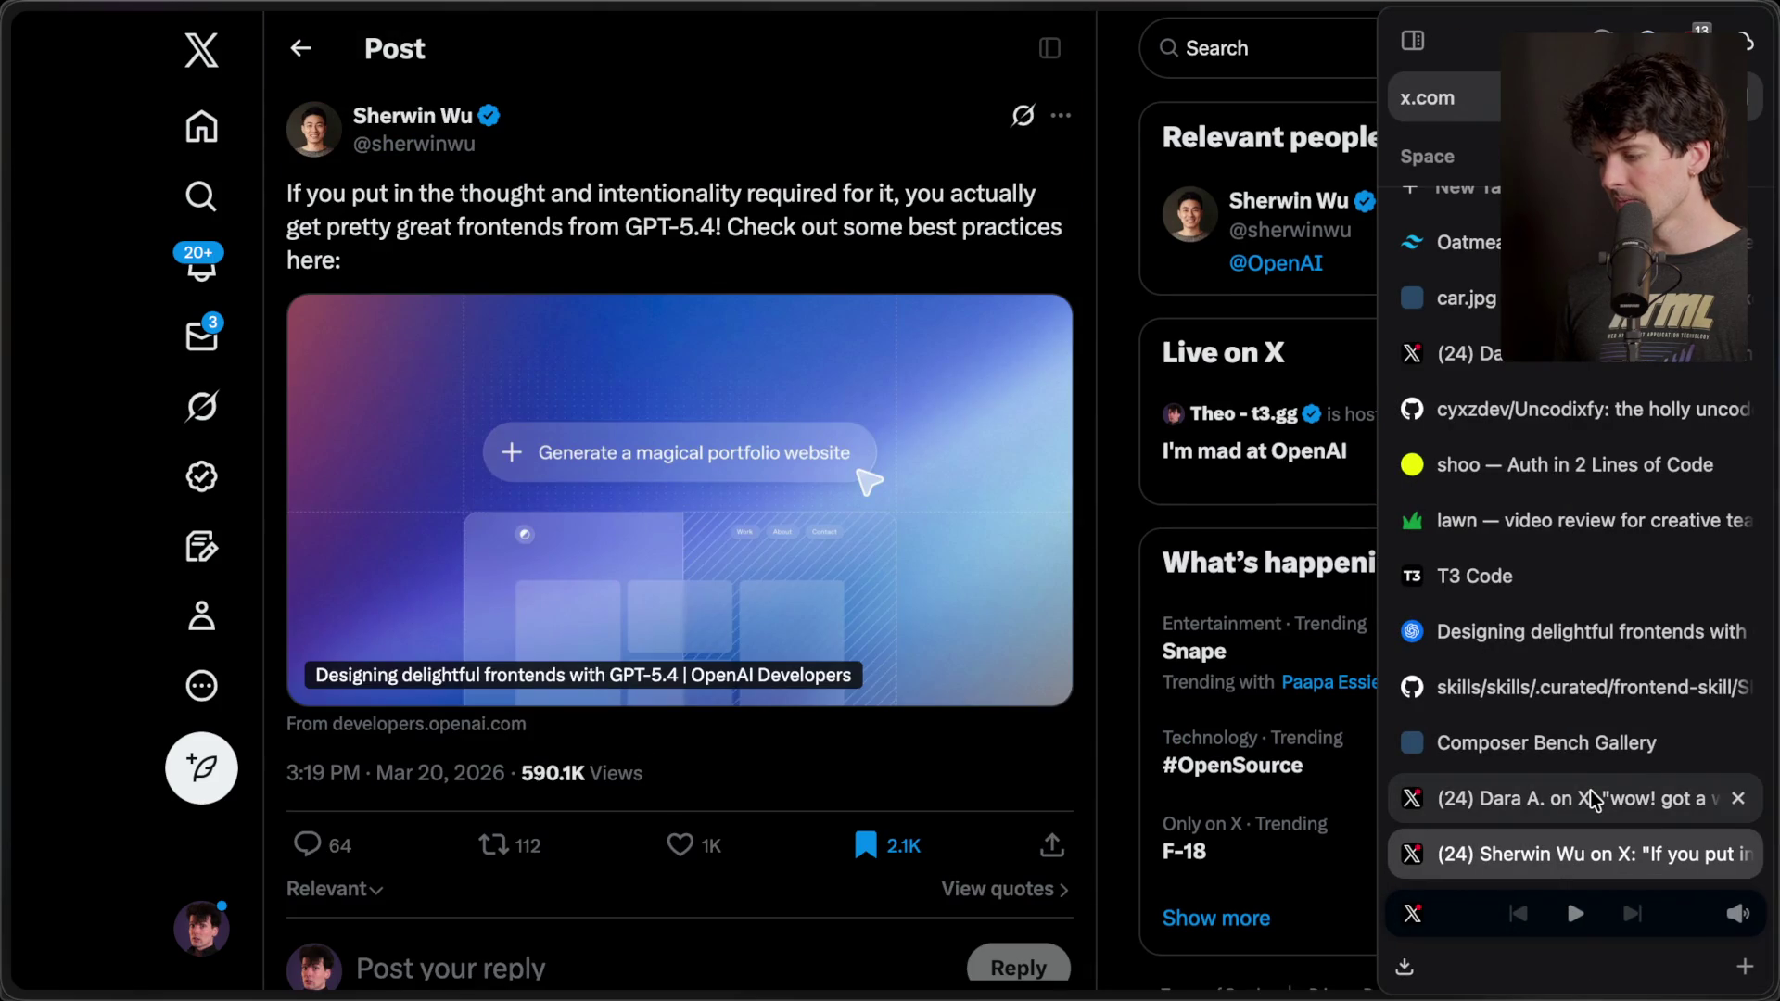
pyautogui.click(1593, 799)
pyautogui.click(1593, 754)
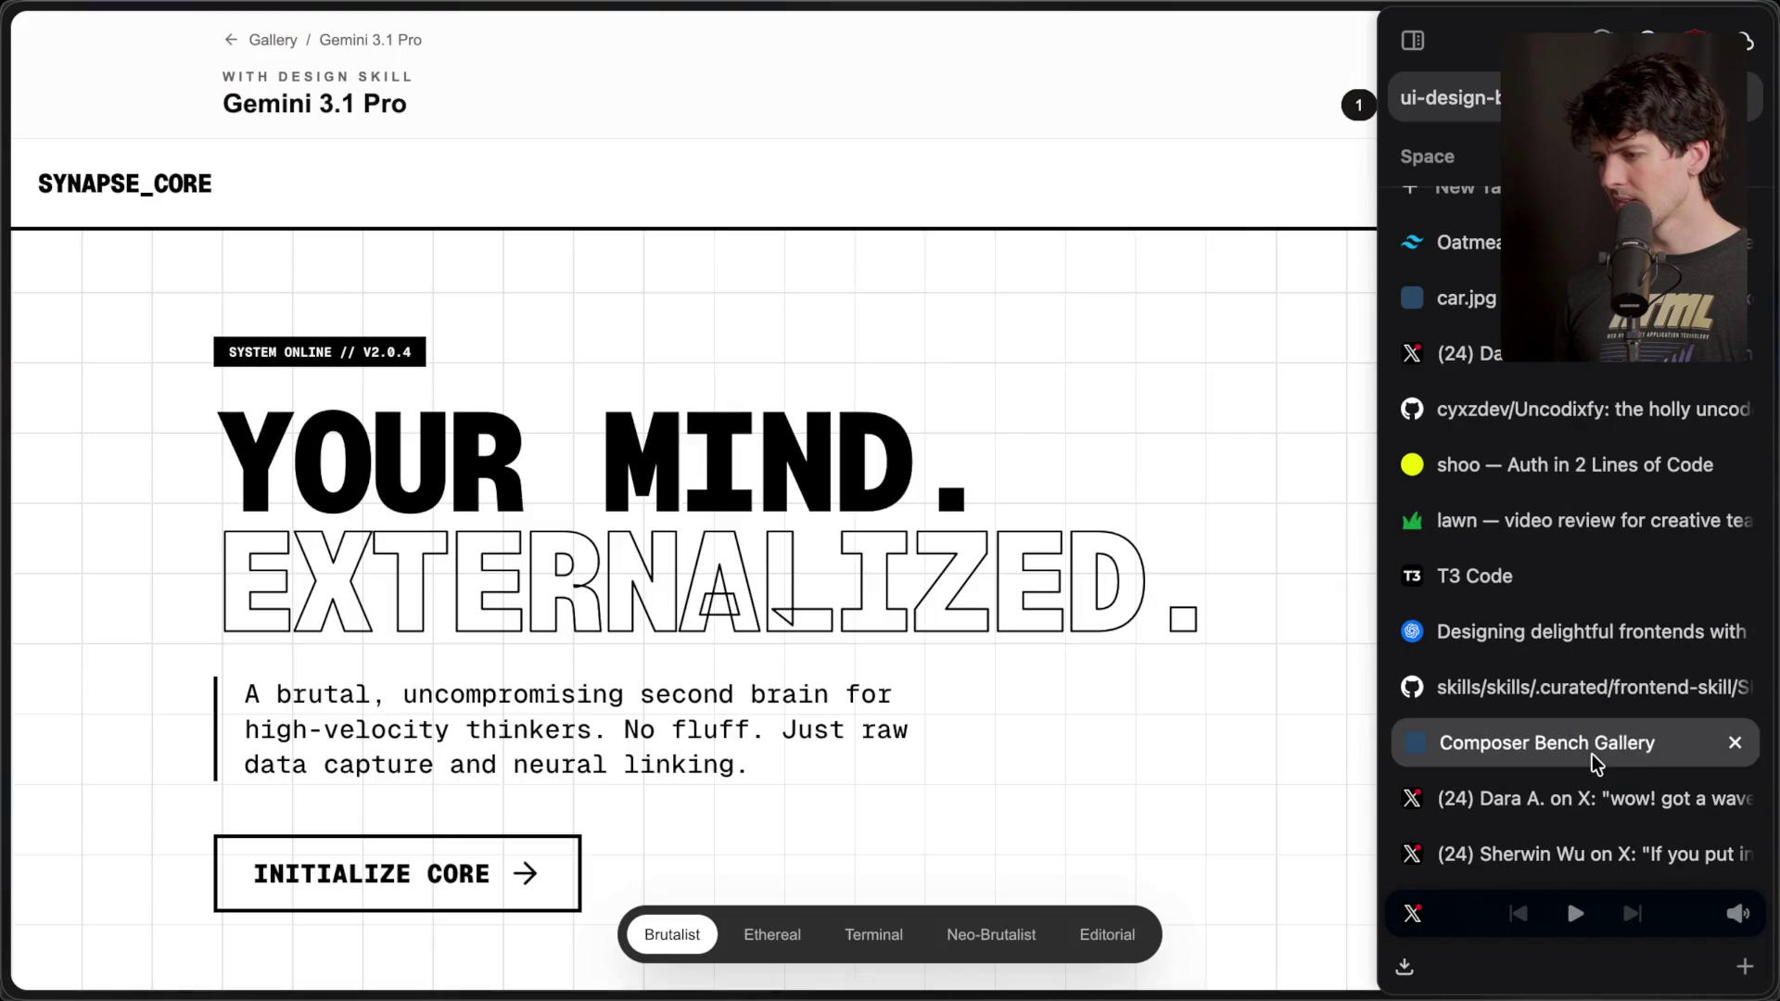
pyautogui.click(1558, 640)
pyautogui.click(1550, 691)
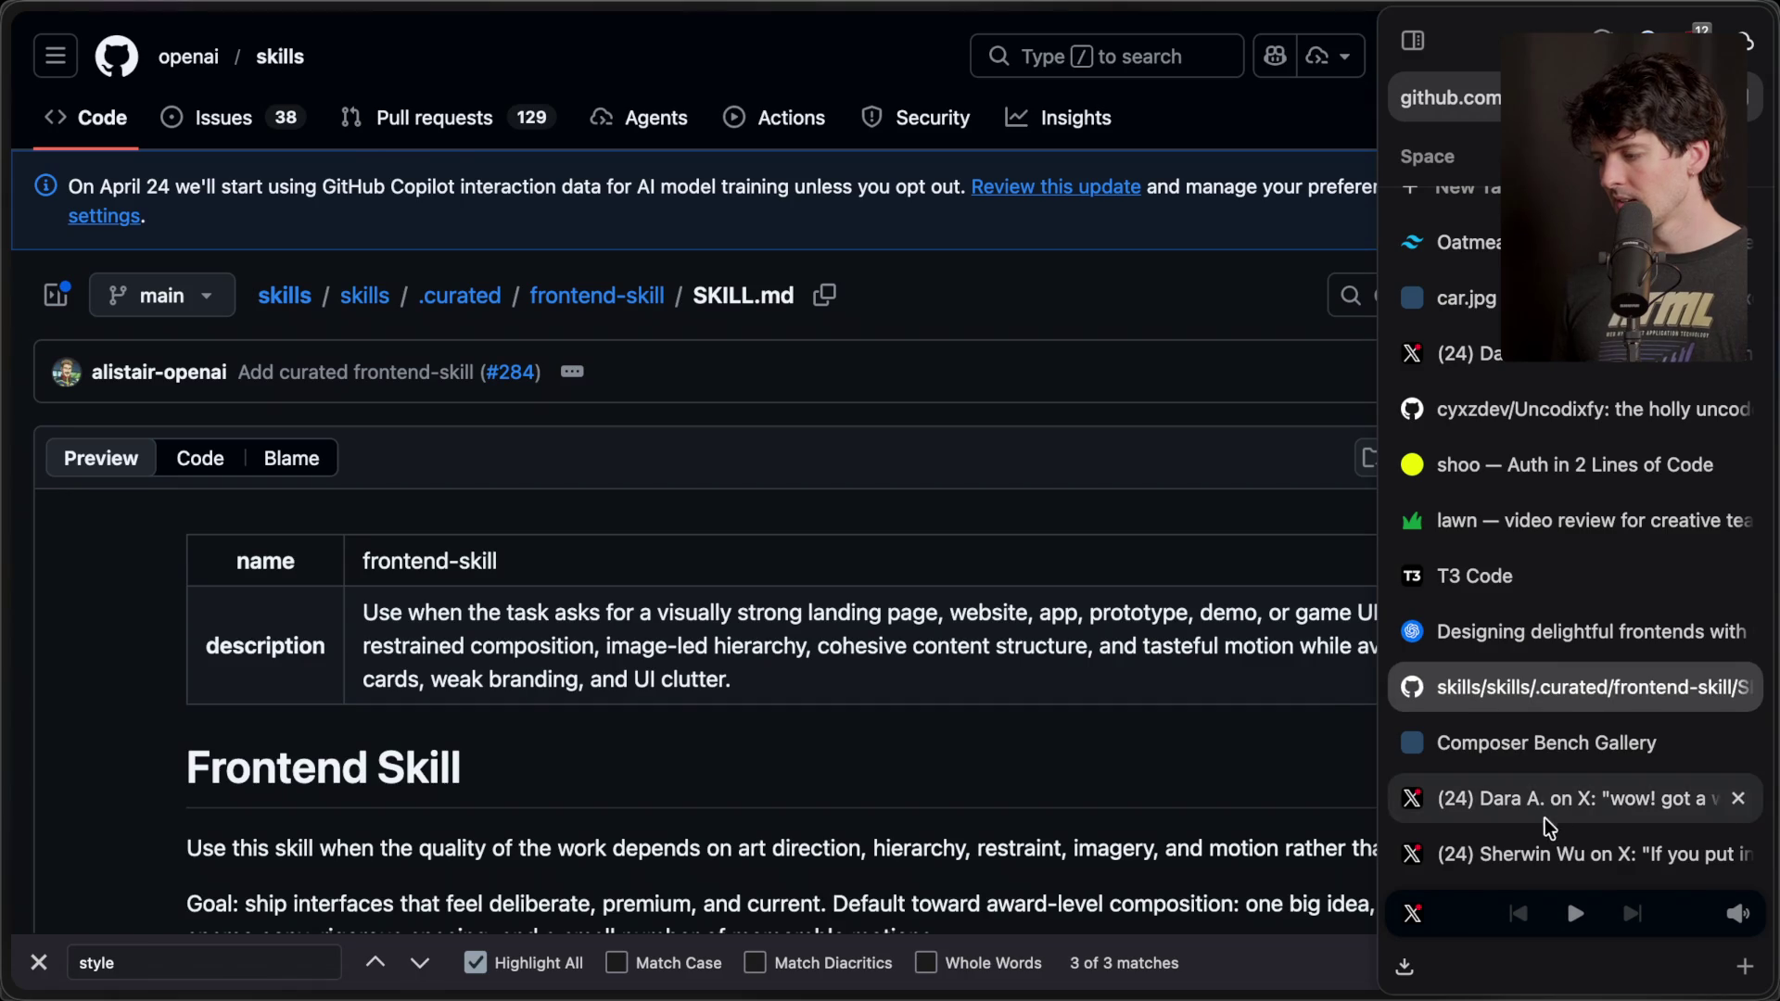
pyautogui.click(1535, 851)
# - Cycle through Composer Bench Gallery, SKILL.md and T3 Code, settling on the 'Designing delightful frontends with GPT-5.4' article
pyautogui.click(1542, 801)
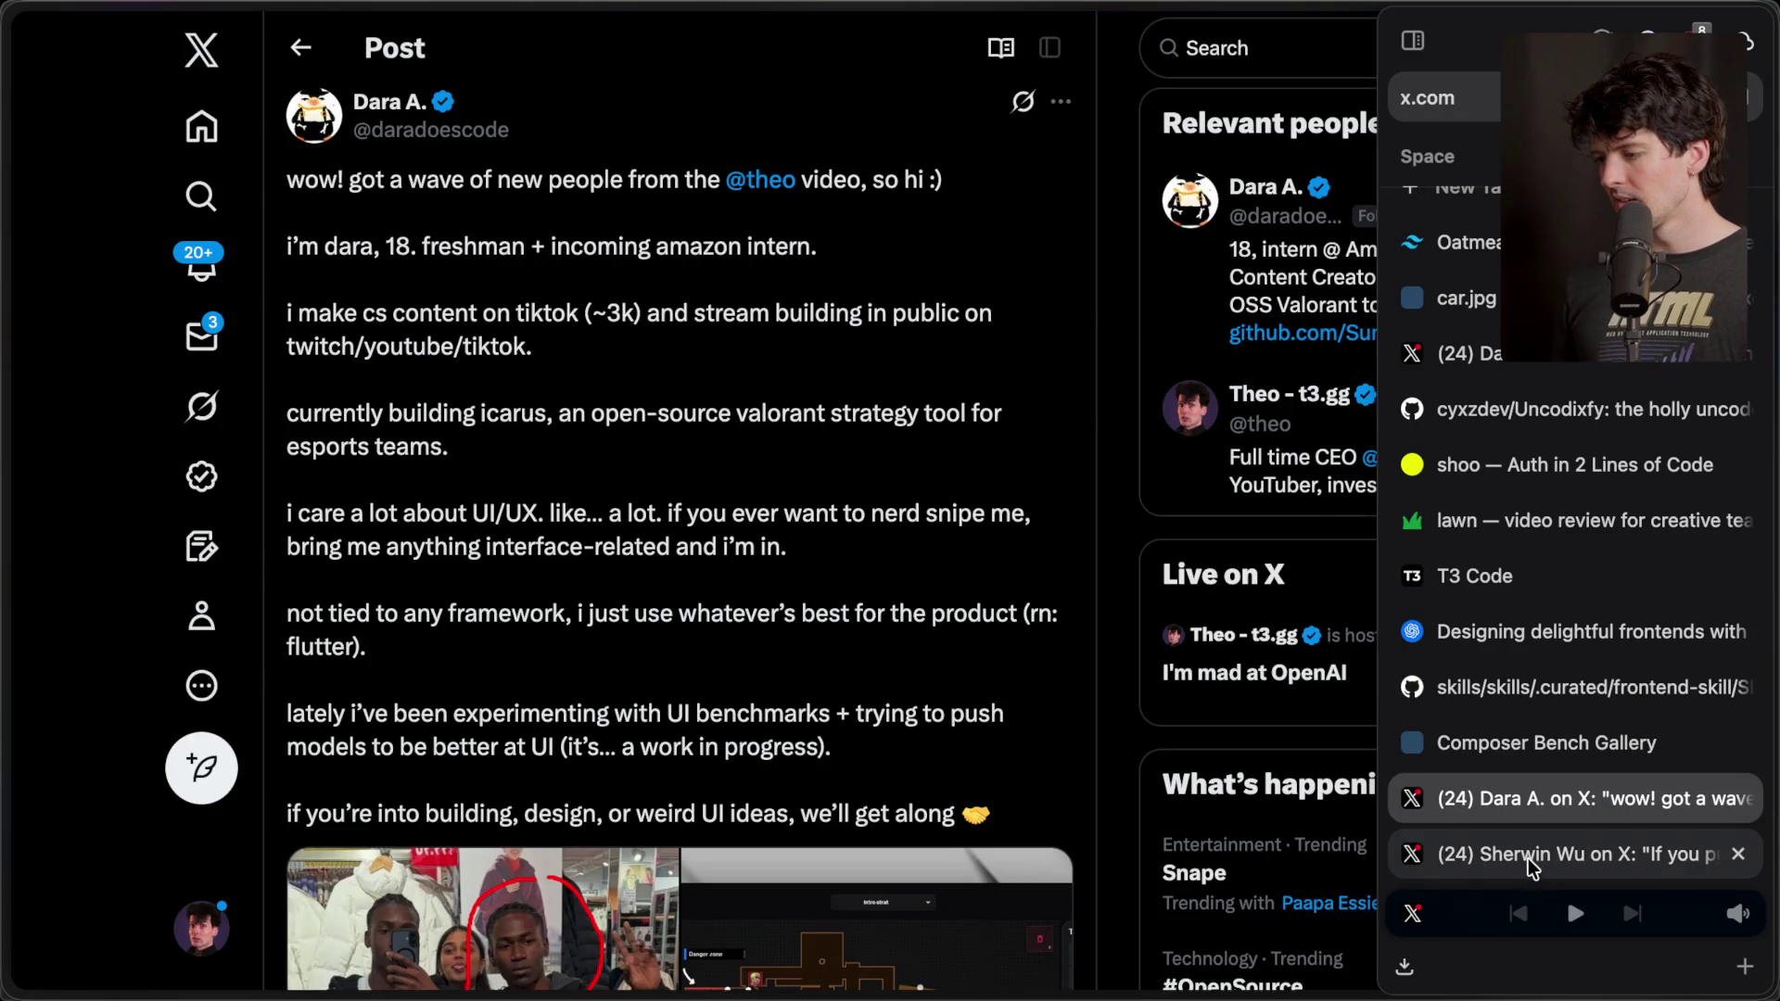
pyautogui.click(1533, 748)
pyautogui.click(1548, 686)
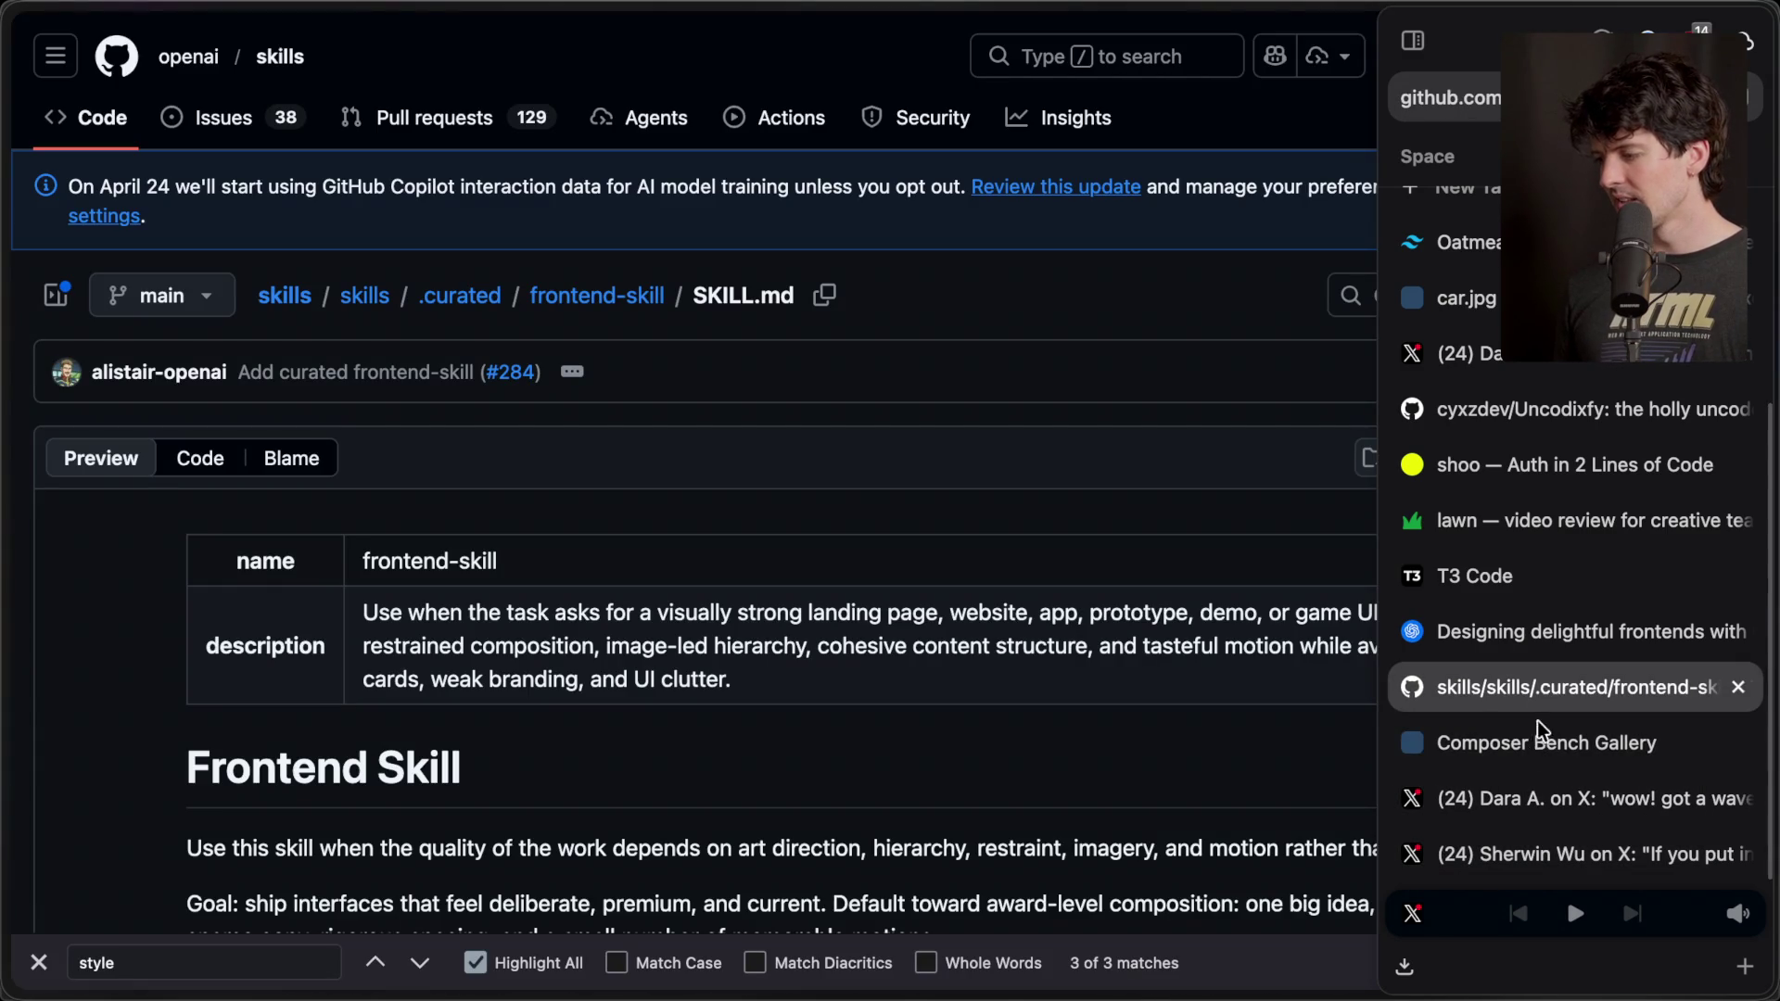
pyautogui.scroll(1, 1566, 787)
pyautogui.click(1570, 775)
pyautogui.click(1558, 607)
pyautogui.click(1567, 660)
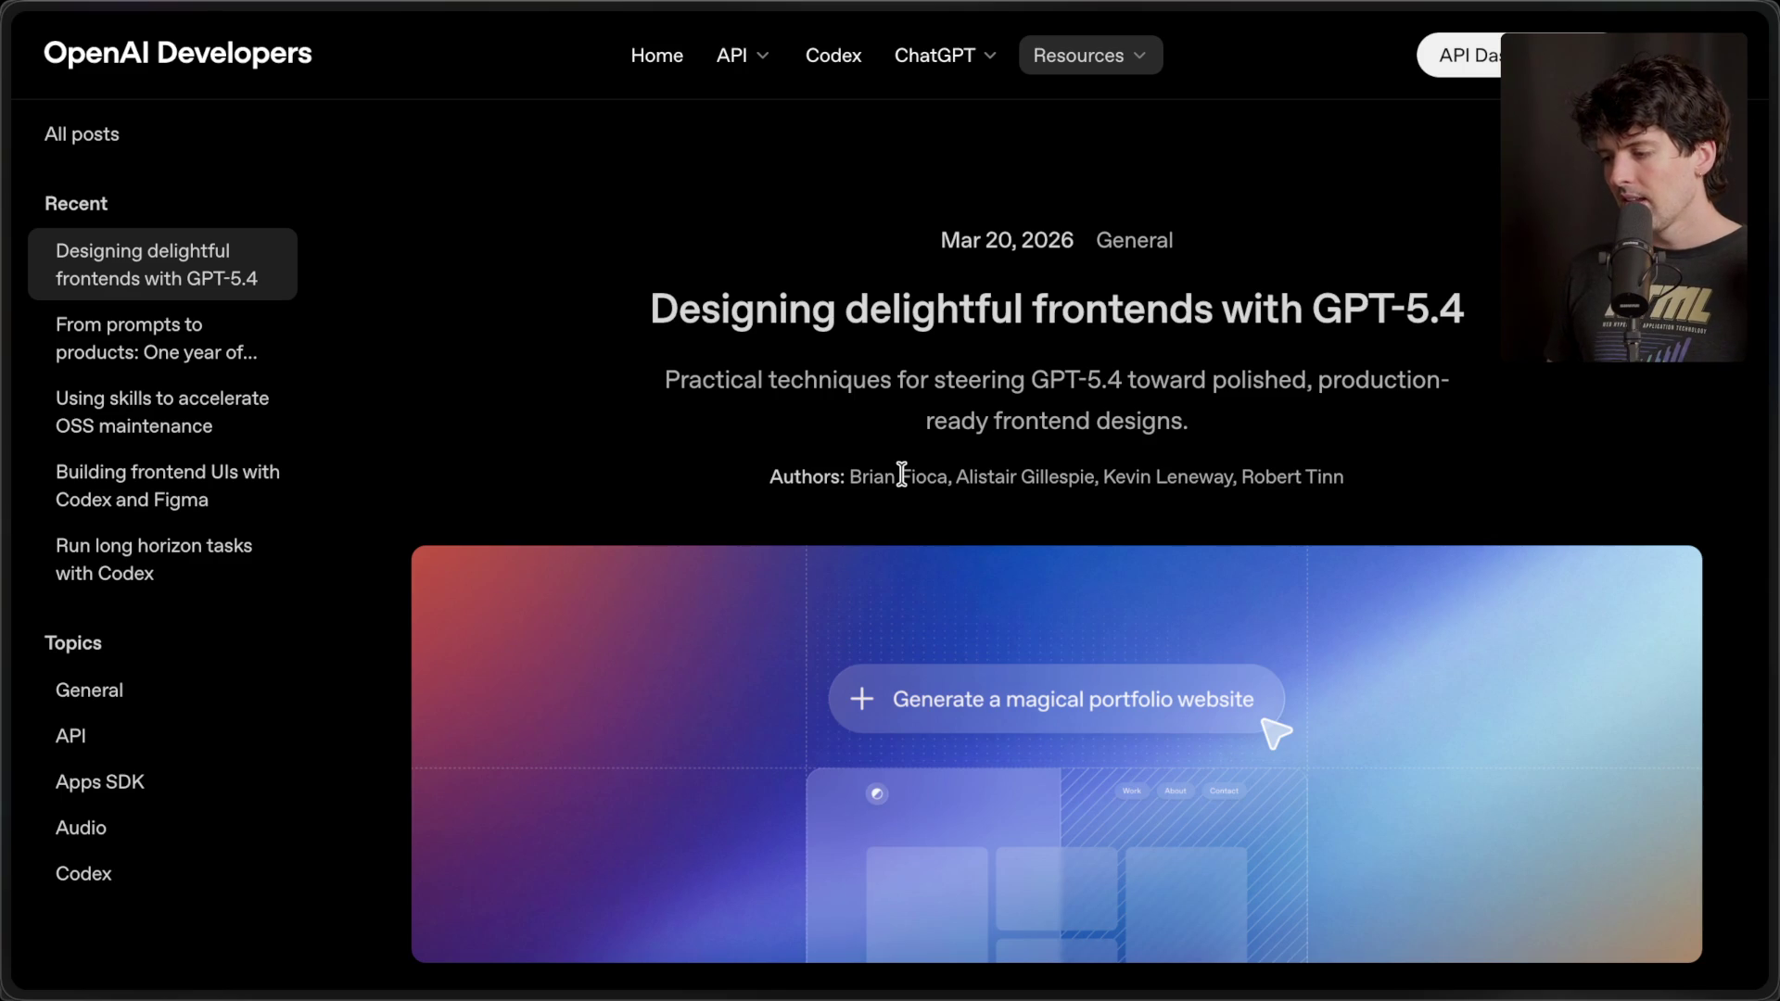
pyautogui.moveTo(768, 477); pyautogui.dragTo(1421, 507)
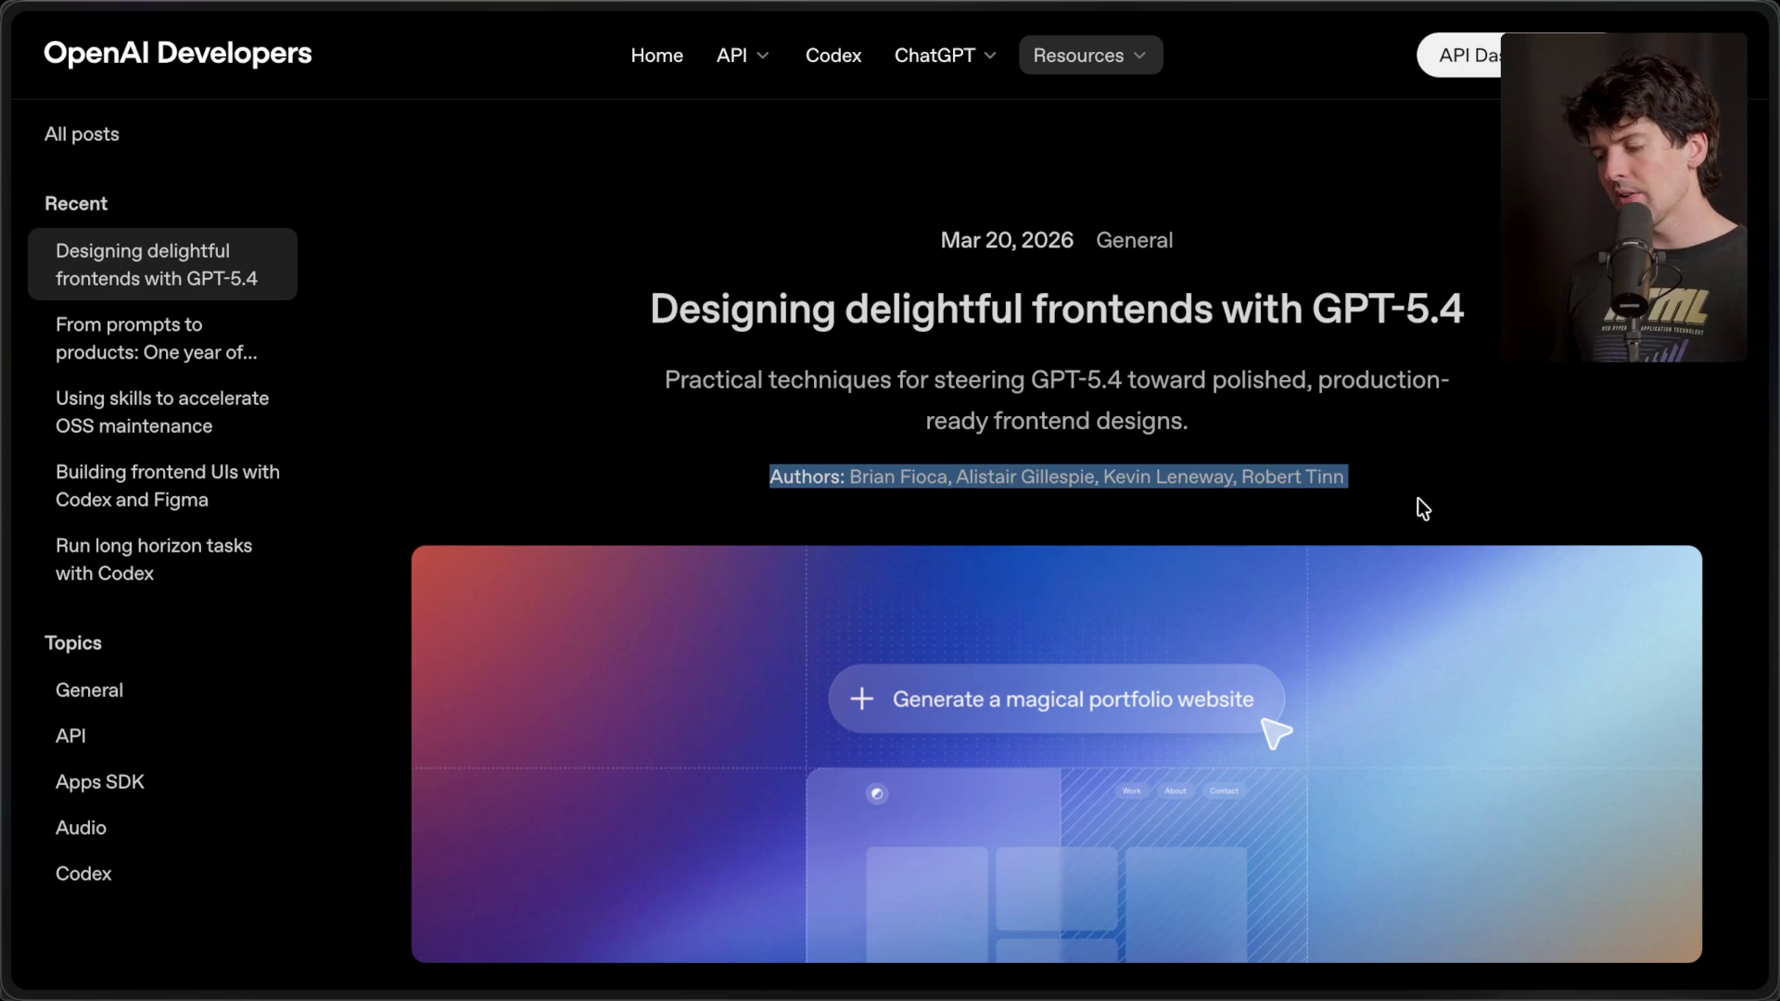
pyautogui.click(1394, 486)
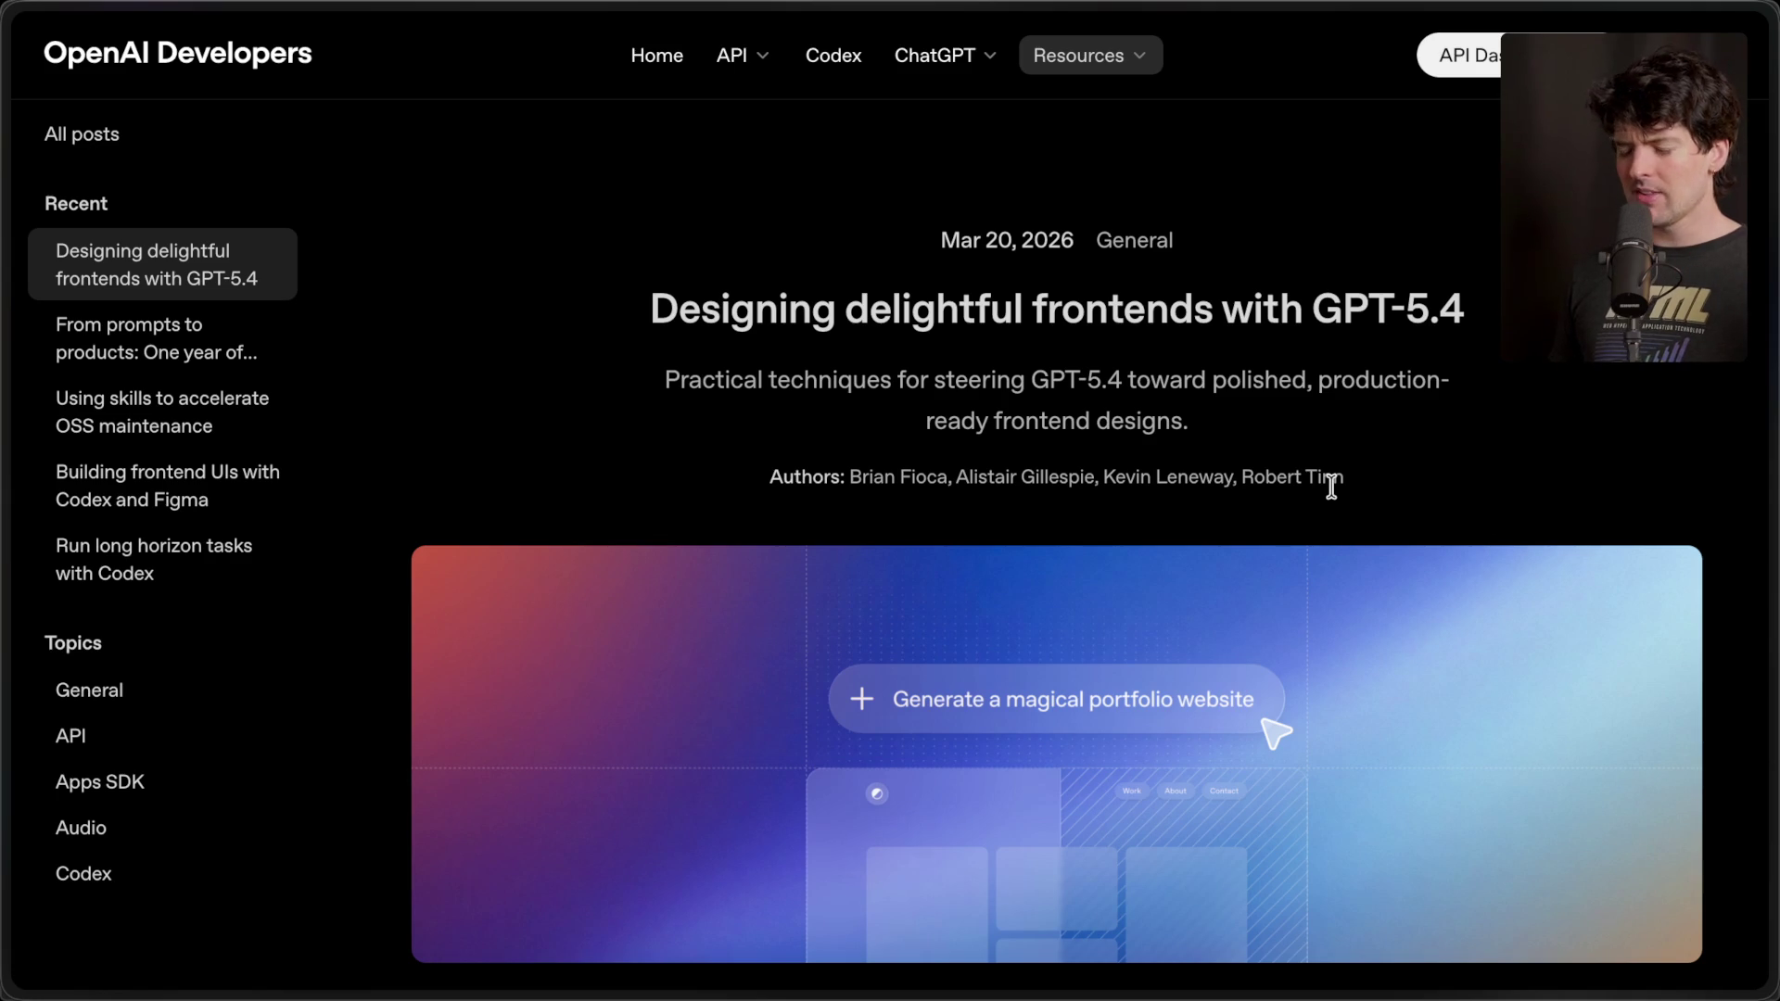
pyautogui.moveTo(1331, 486)
pyautogui.mouseDown()
pyautogui.moveTo(1182, 422)
pyautogui.moveTo(860, 136)
pyautogui.mouseUp()
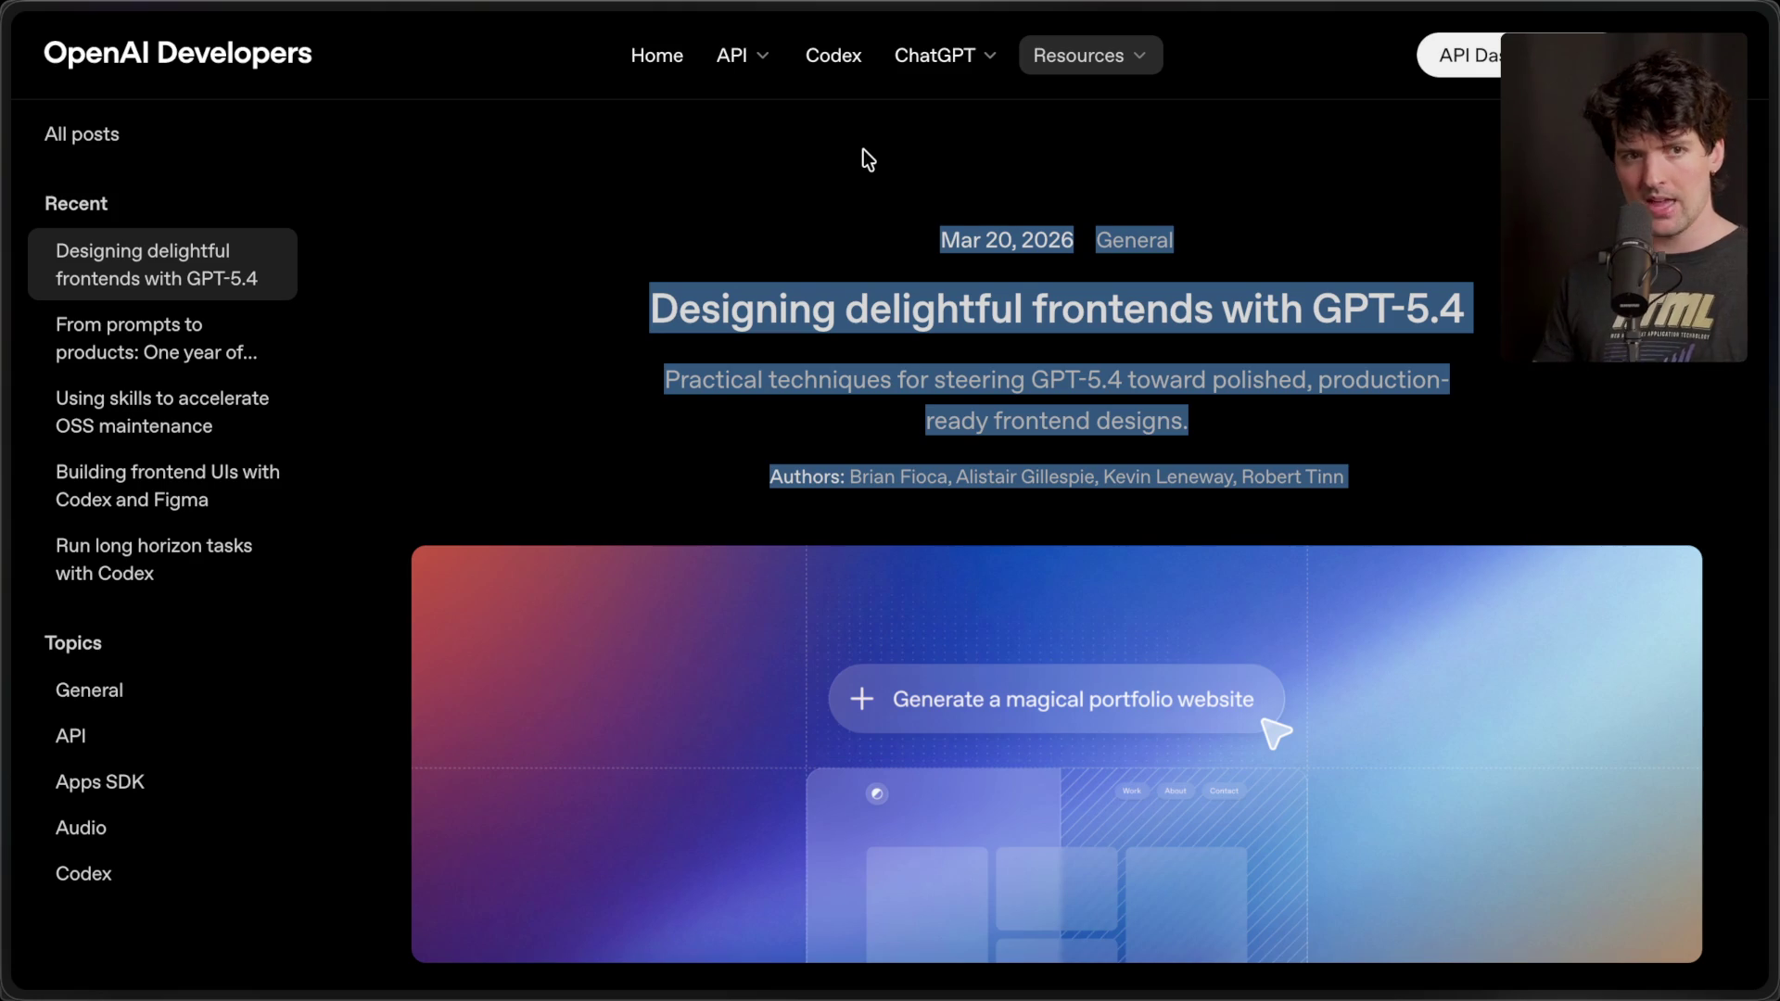
pyautogui.click(864, 149)
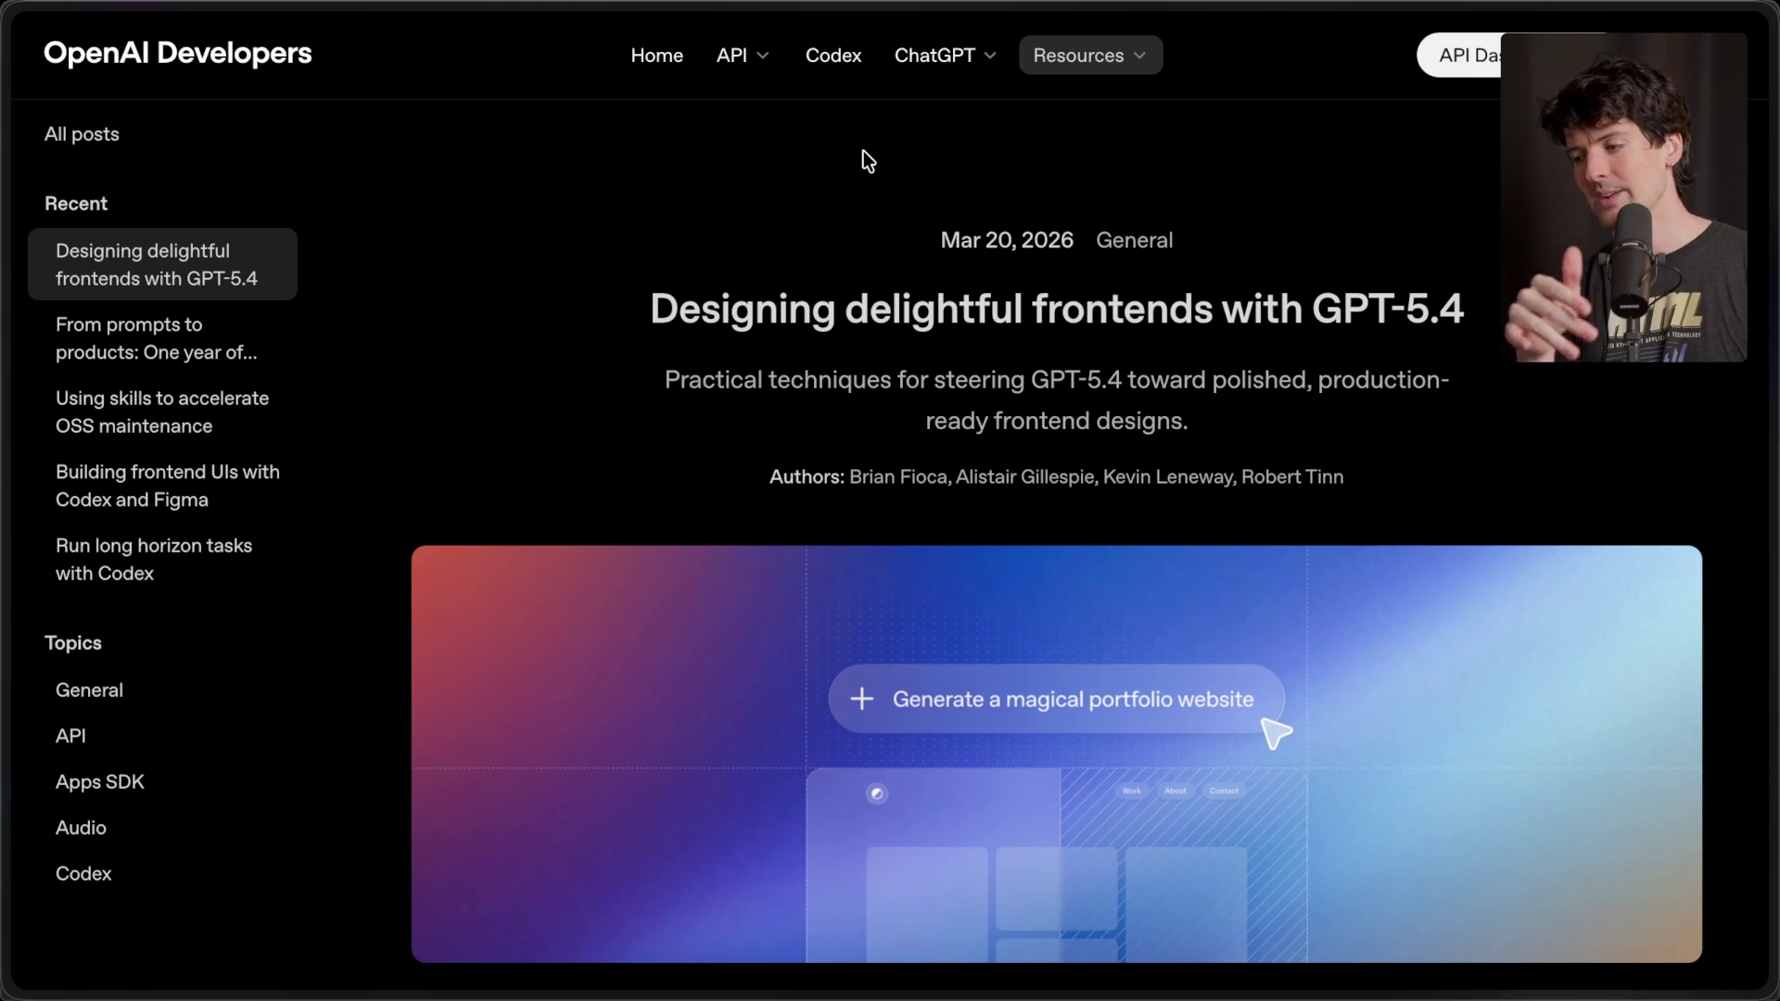
pyautogui.moveTo(1775, 463)
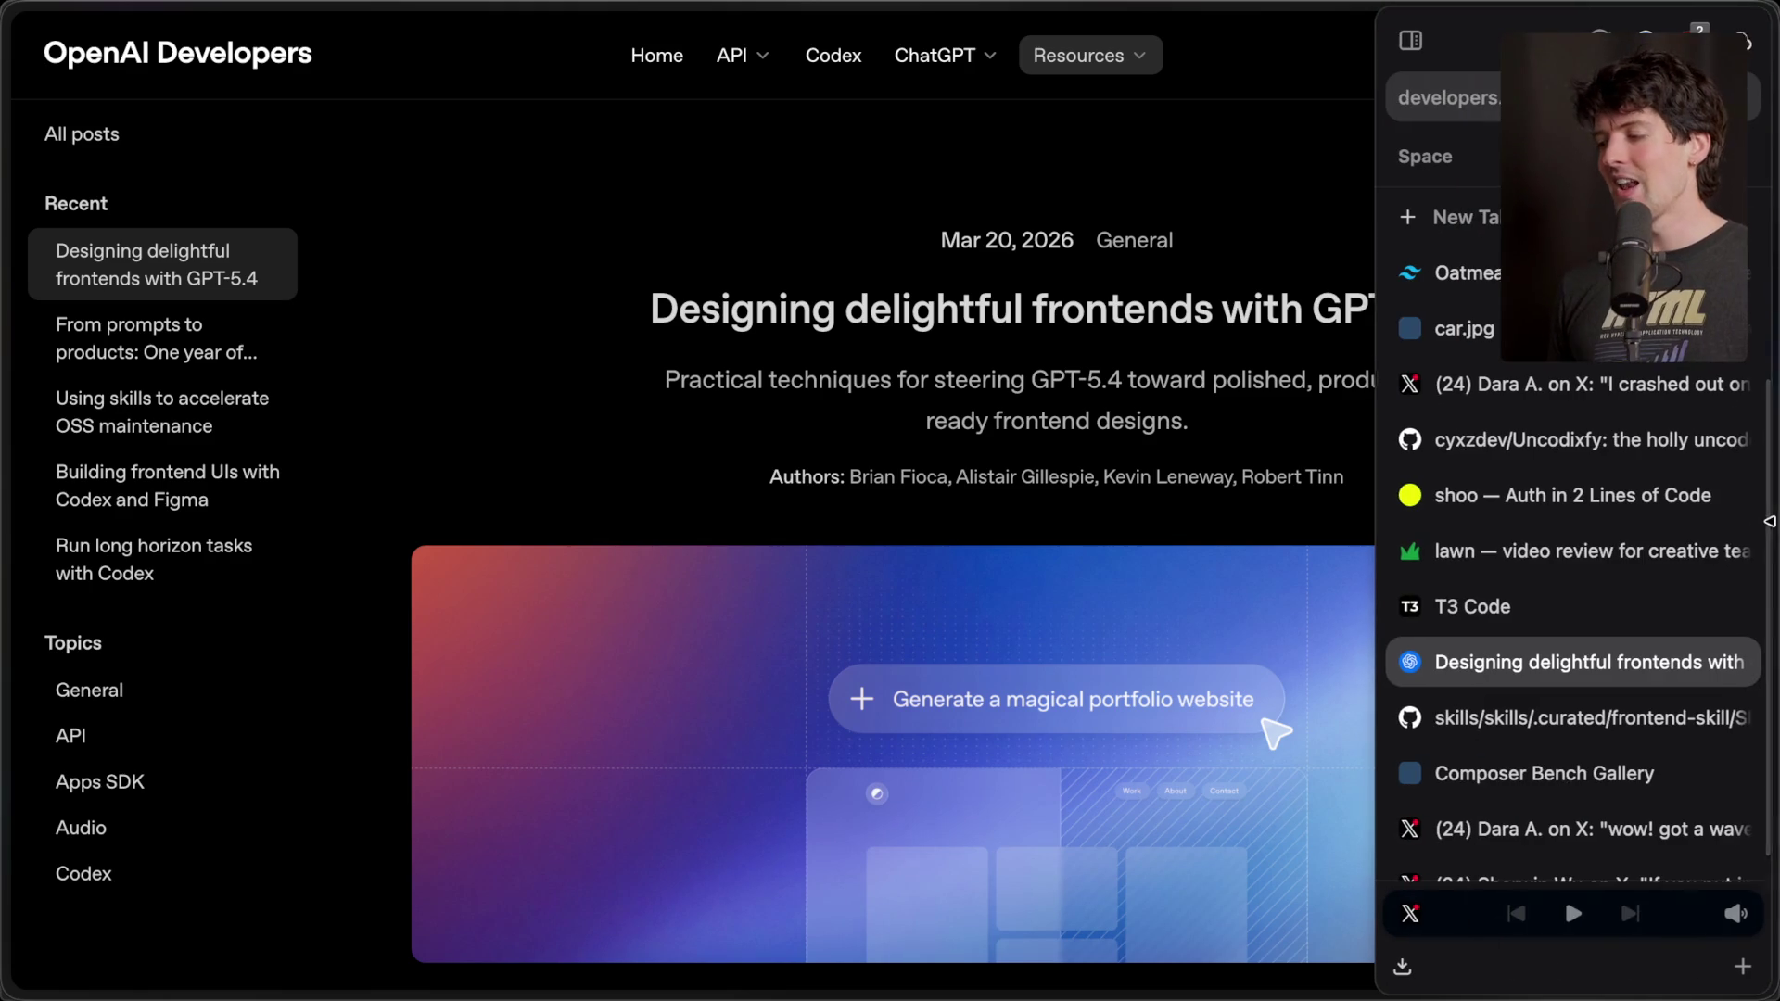
# - Switch to the GPT-5.4 frontends X post tab and briefly highlight the quoting post's text
pyautogui.scroll(-1, 1530, 816)
pyautogui.click(1539, 854)
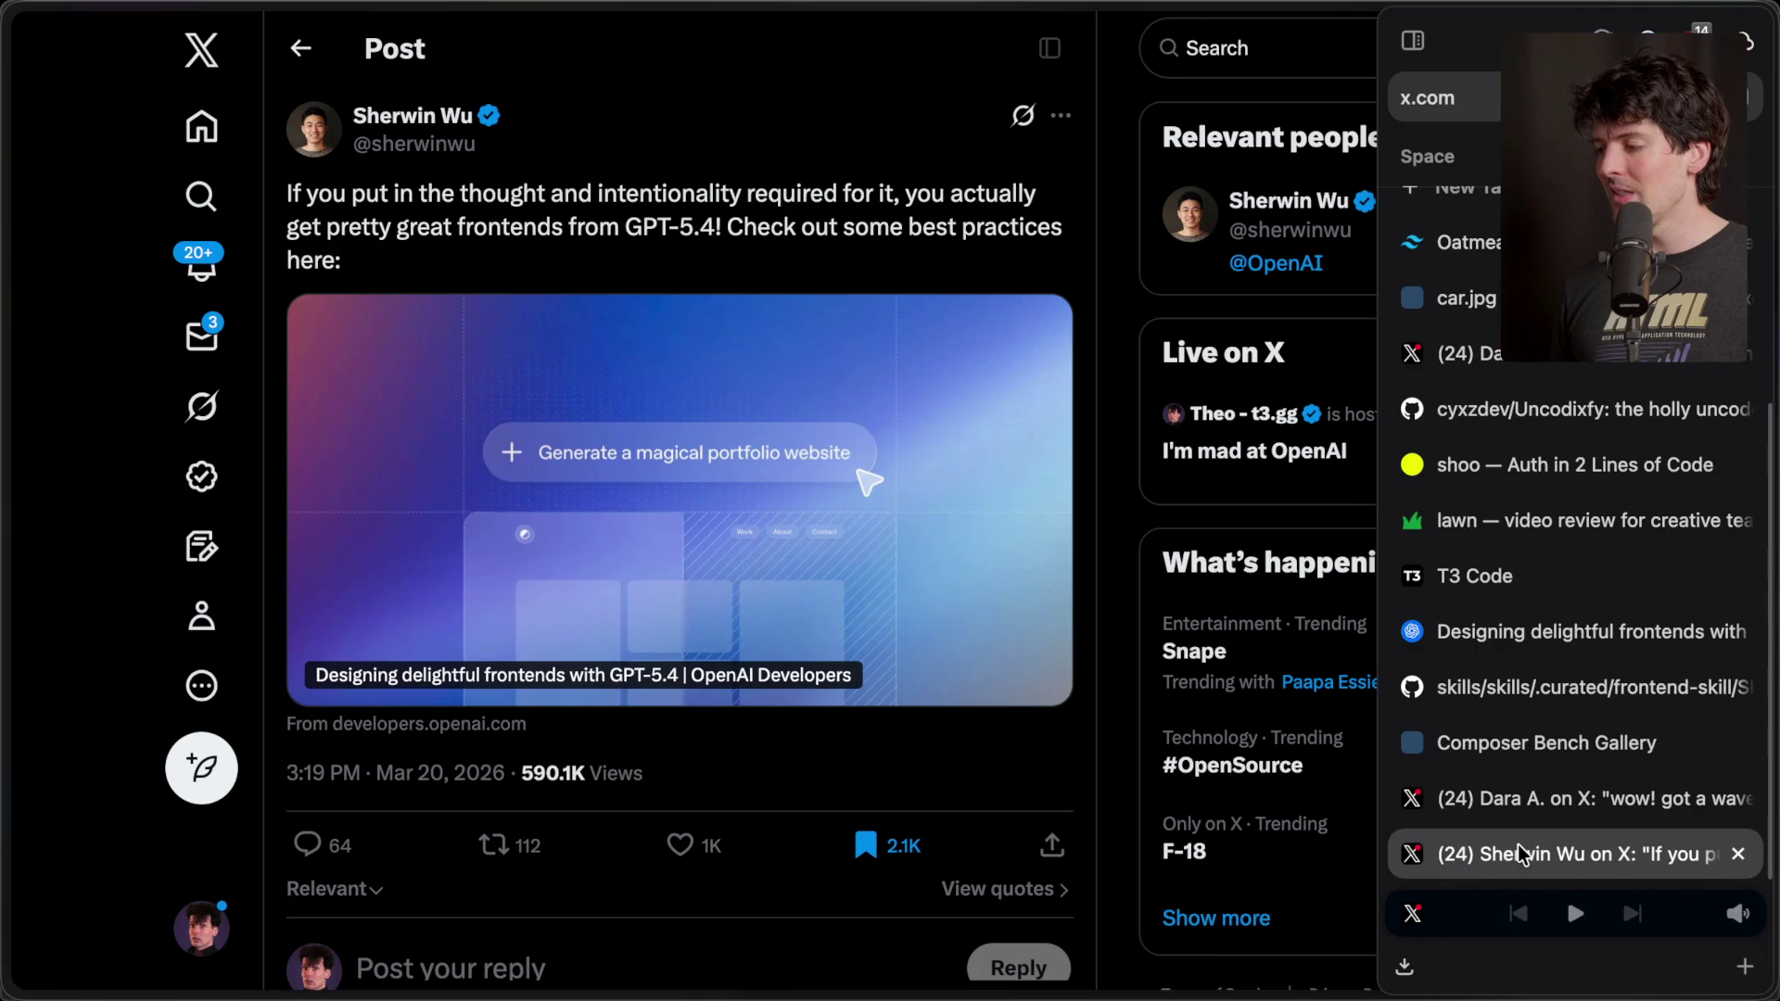
pyautogui.hscroll(-5, 841, 737)
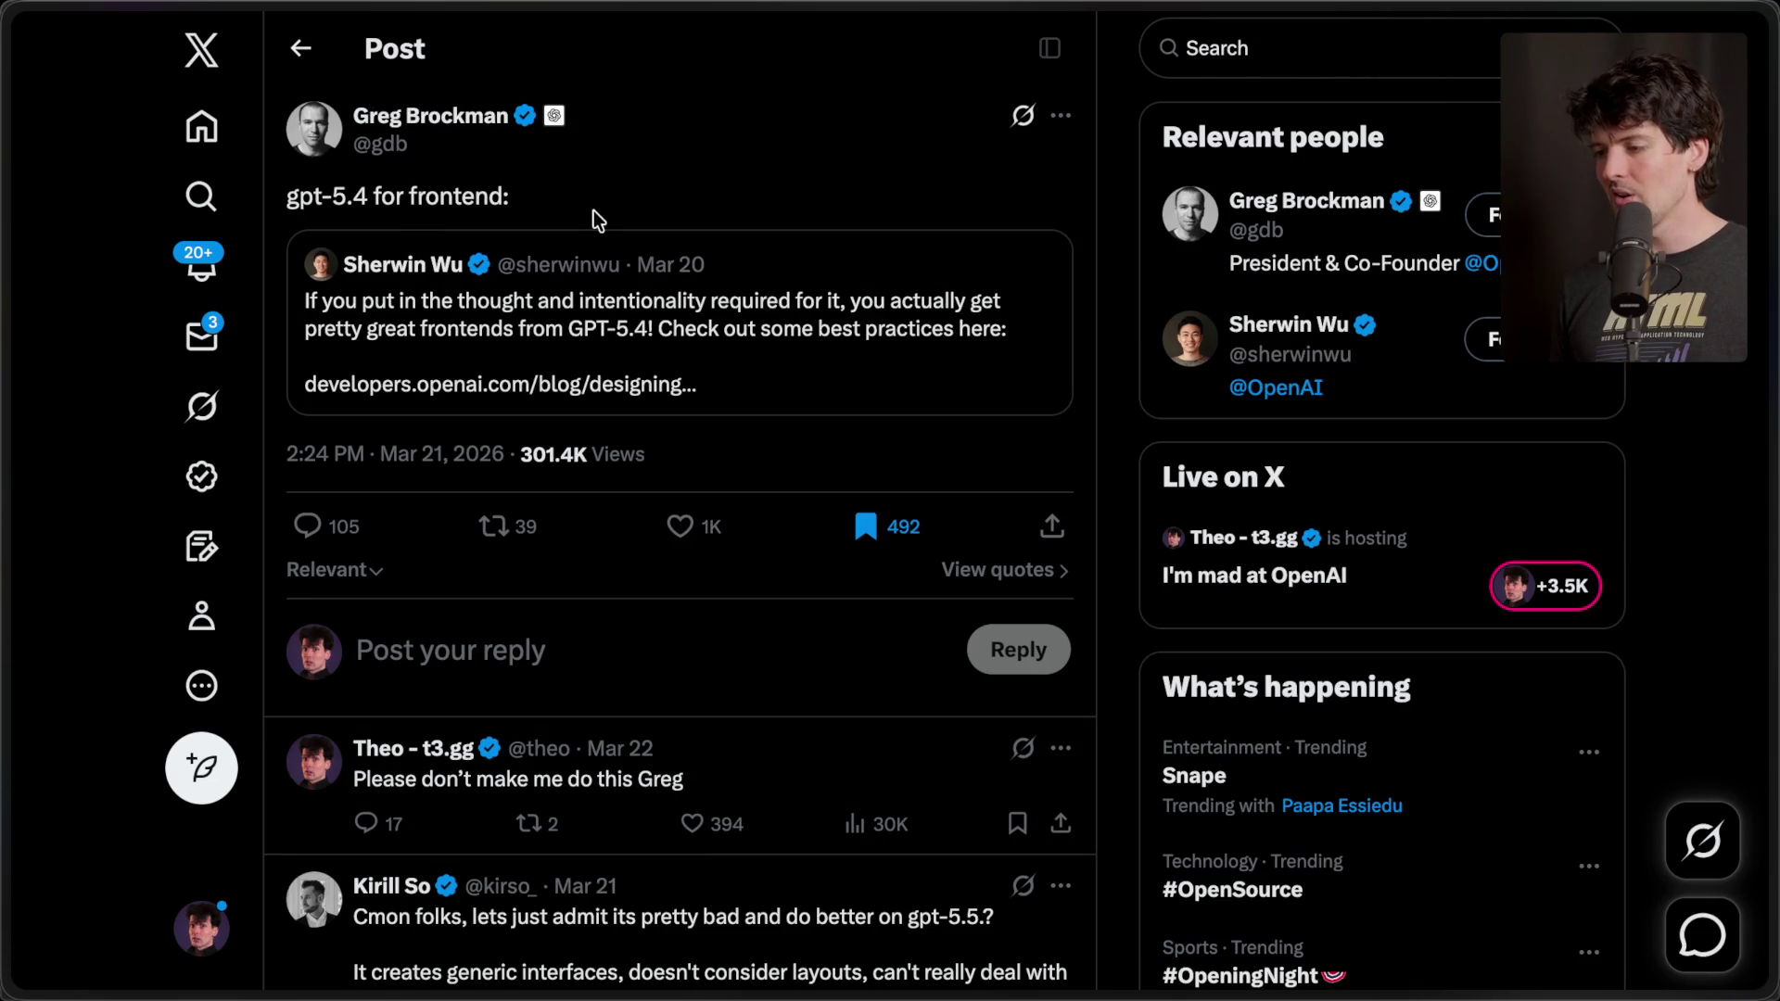
pyautogui.moveTo(489, 206); pyautogui.dragTo(306, 42)
pyautogui.click(691, 176)
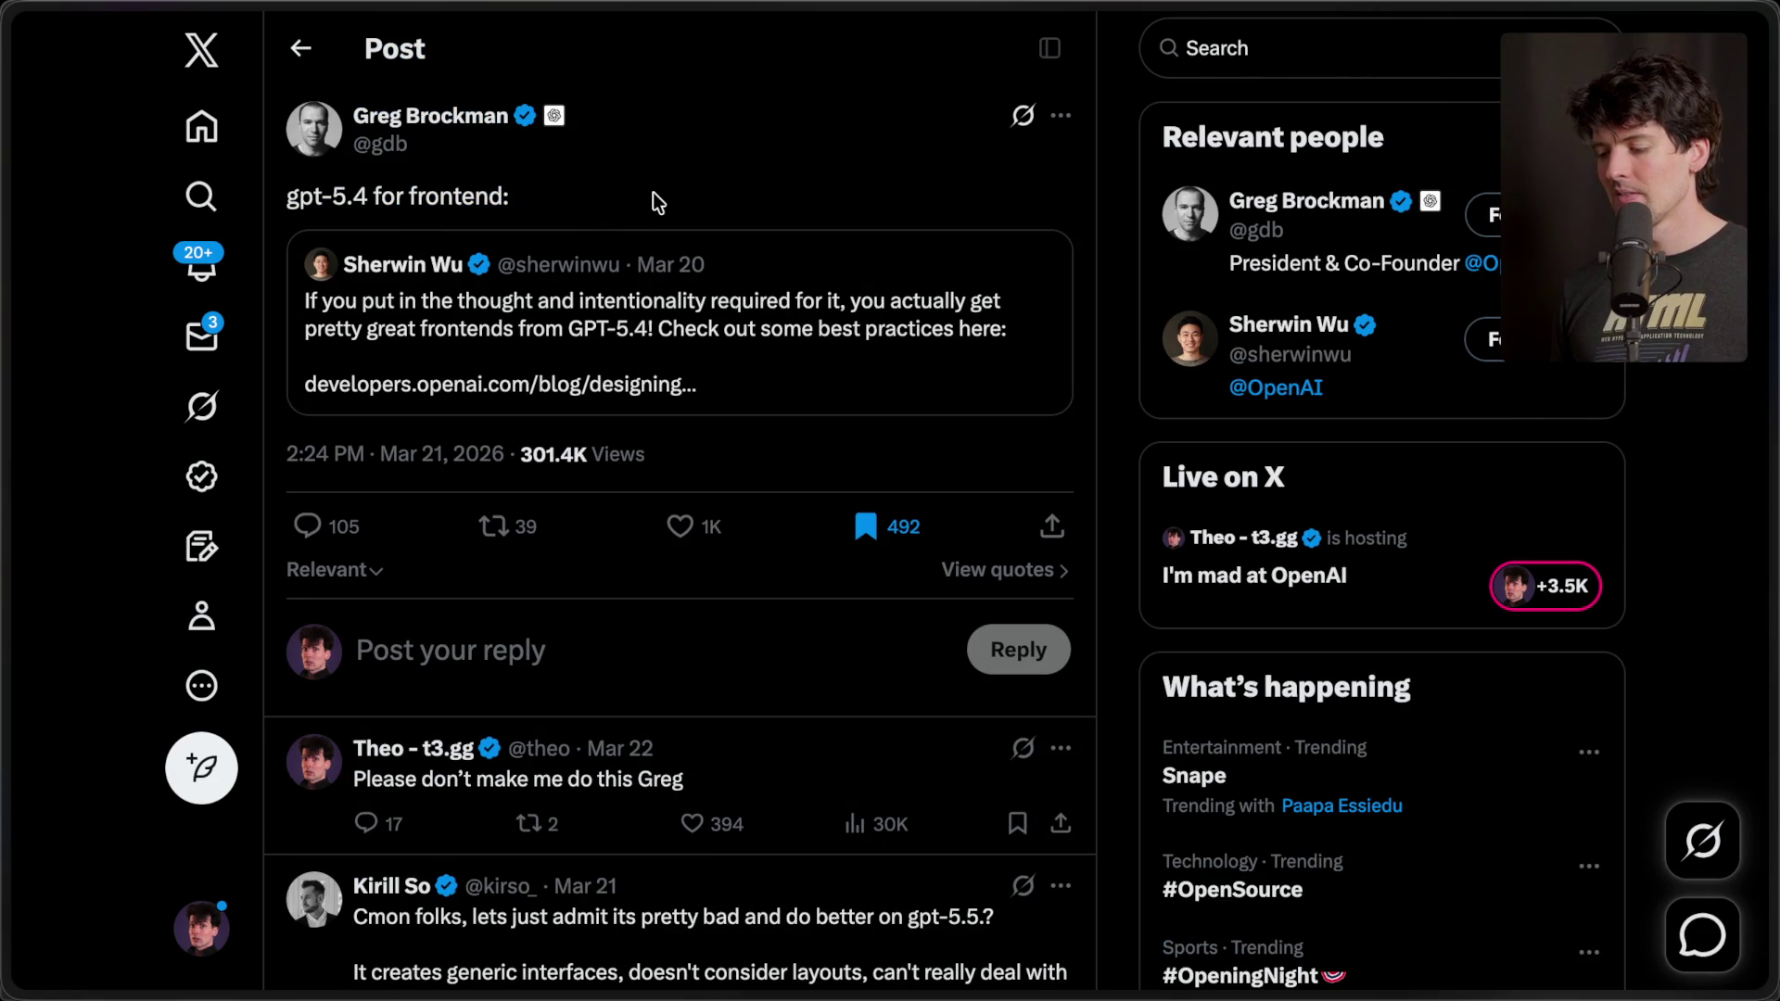
# - Scroll down through the critical replies to the one saying Claude wins for UI/UX
pyautogui.hscroll(5, 658, 202)
pyautogui.scroll(-15, 655, 200)
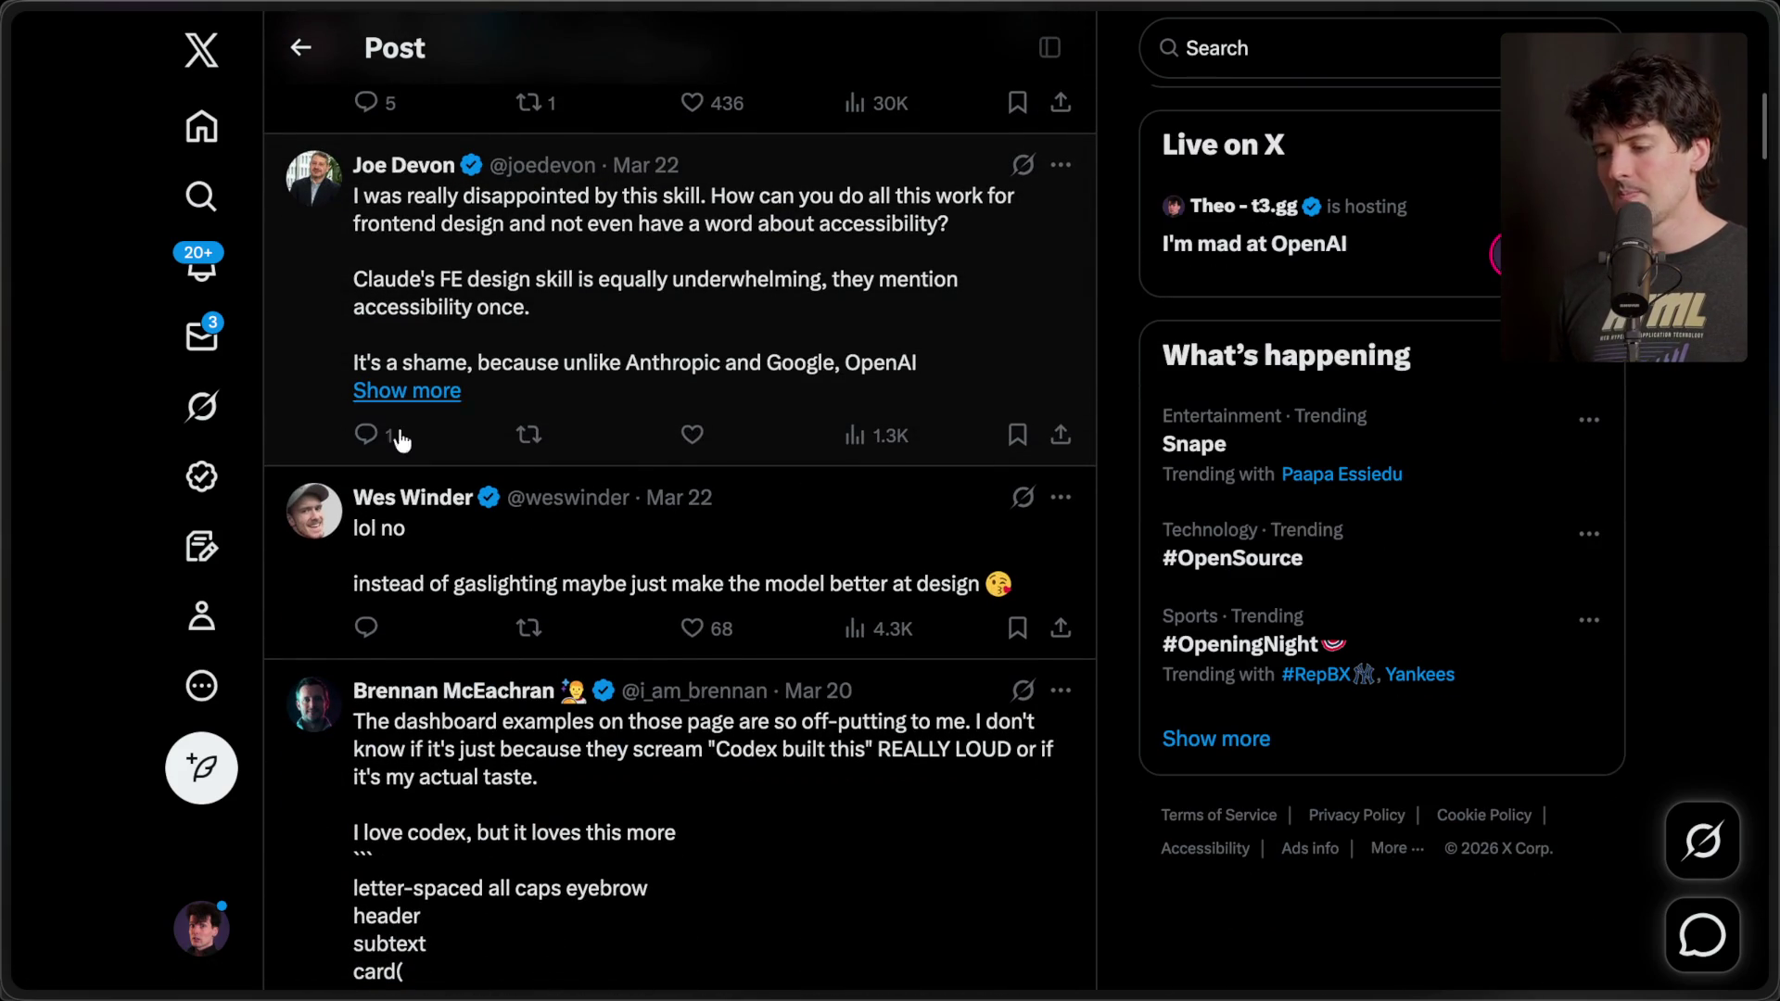
pyautogui.scroll(-1, 765, 402)
pyautogui.scroll(-3, 765, 402)
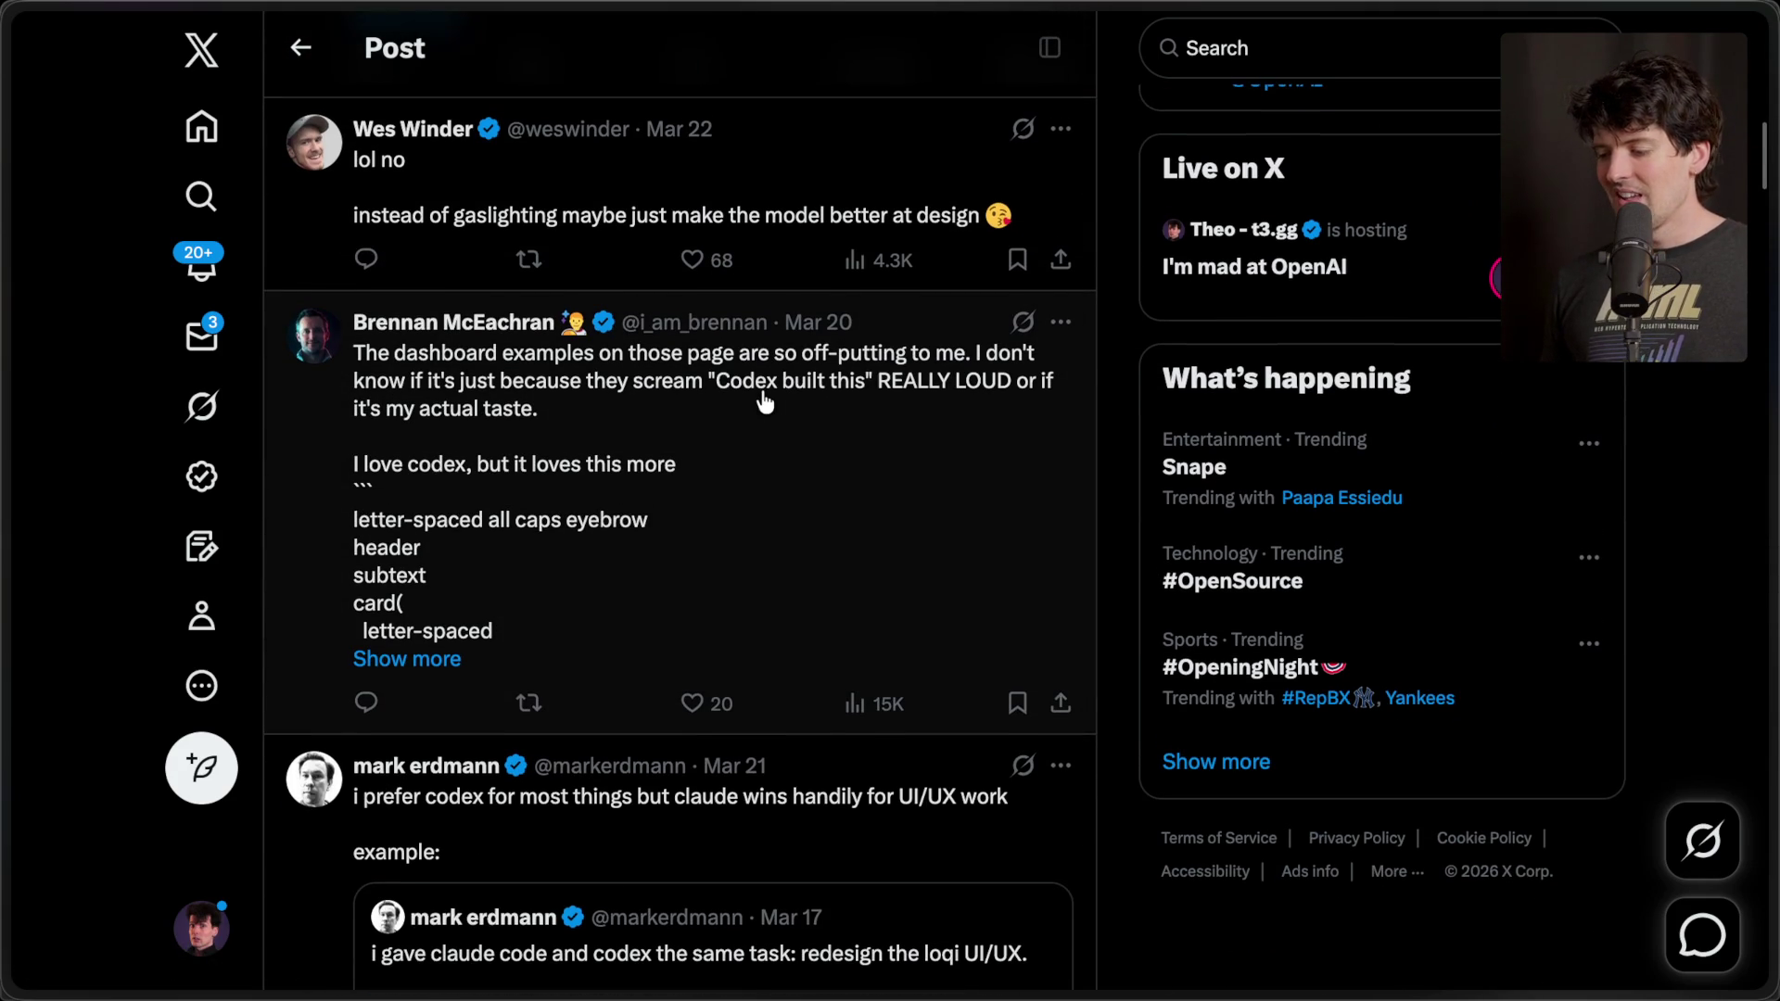
pyautogui.scroll(-5, 765, 402)
pyautogui.scroll(-1, 764, 401)
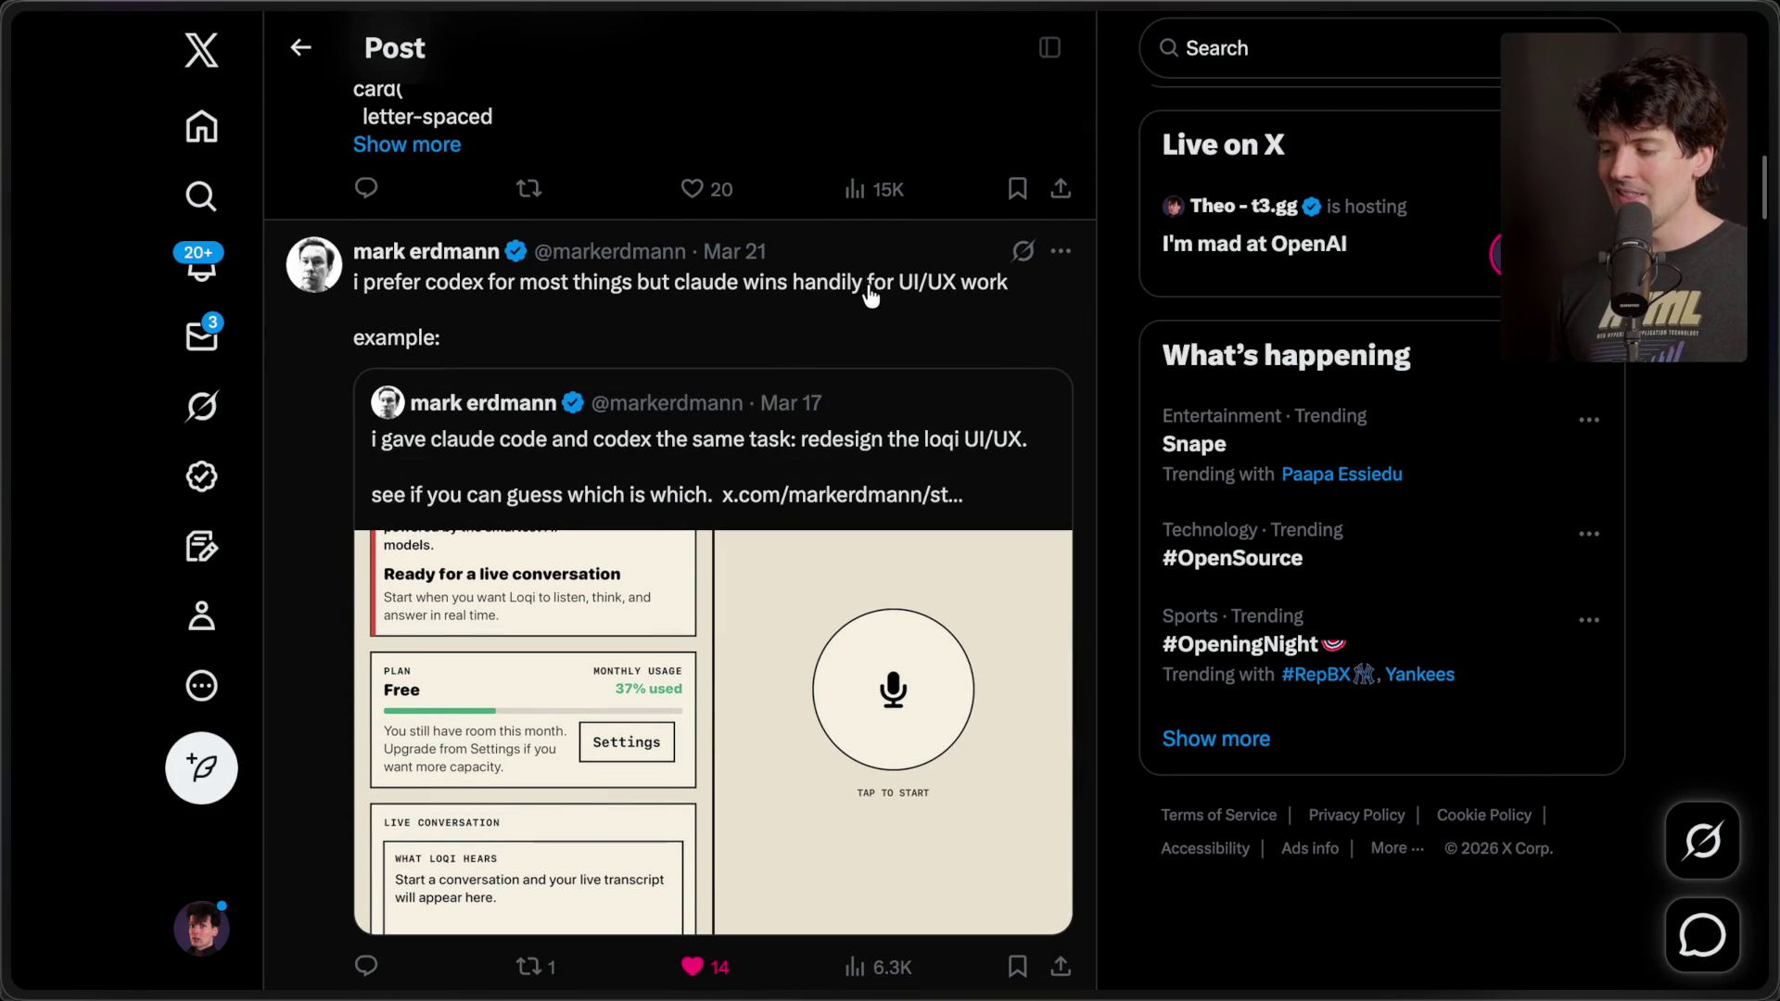
# - Read further down the GPT-5.4 post's replies, then scroll back up
pyautogui.scroll(-10, 674, 607)
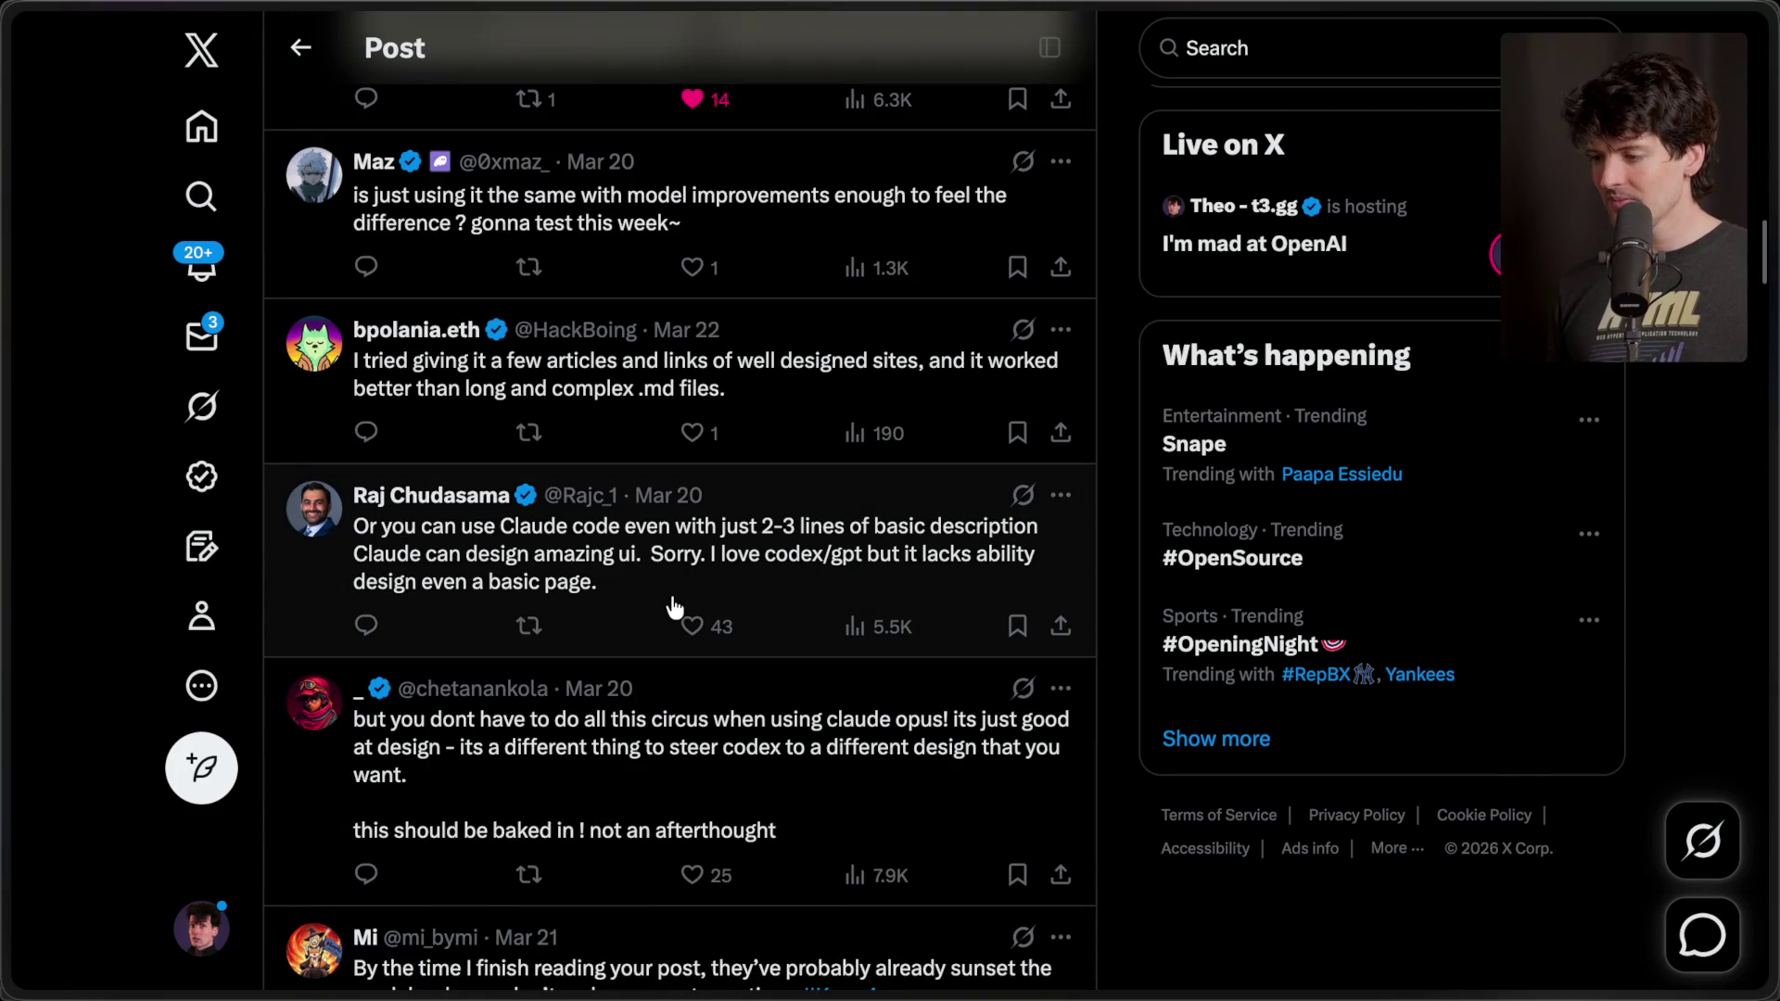
pyautogui.scroll(-2, 674, 608)
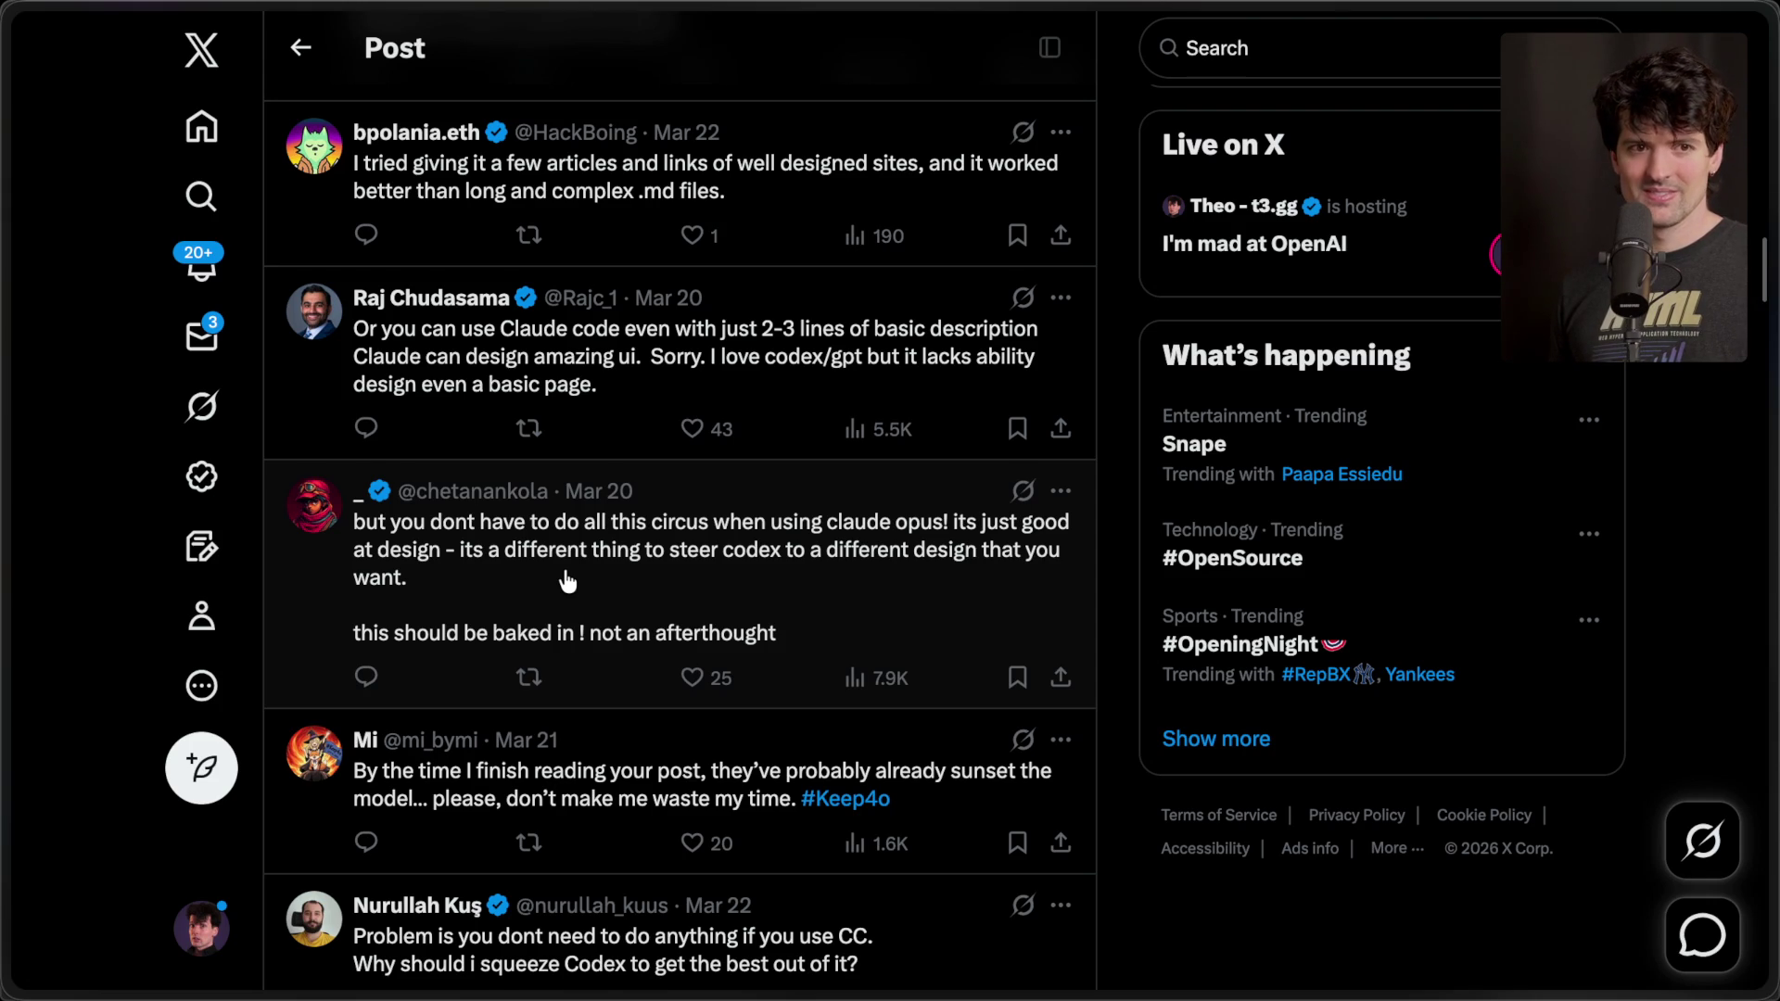
pyautogui.scroll(15, 567, 581)
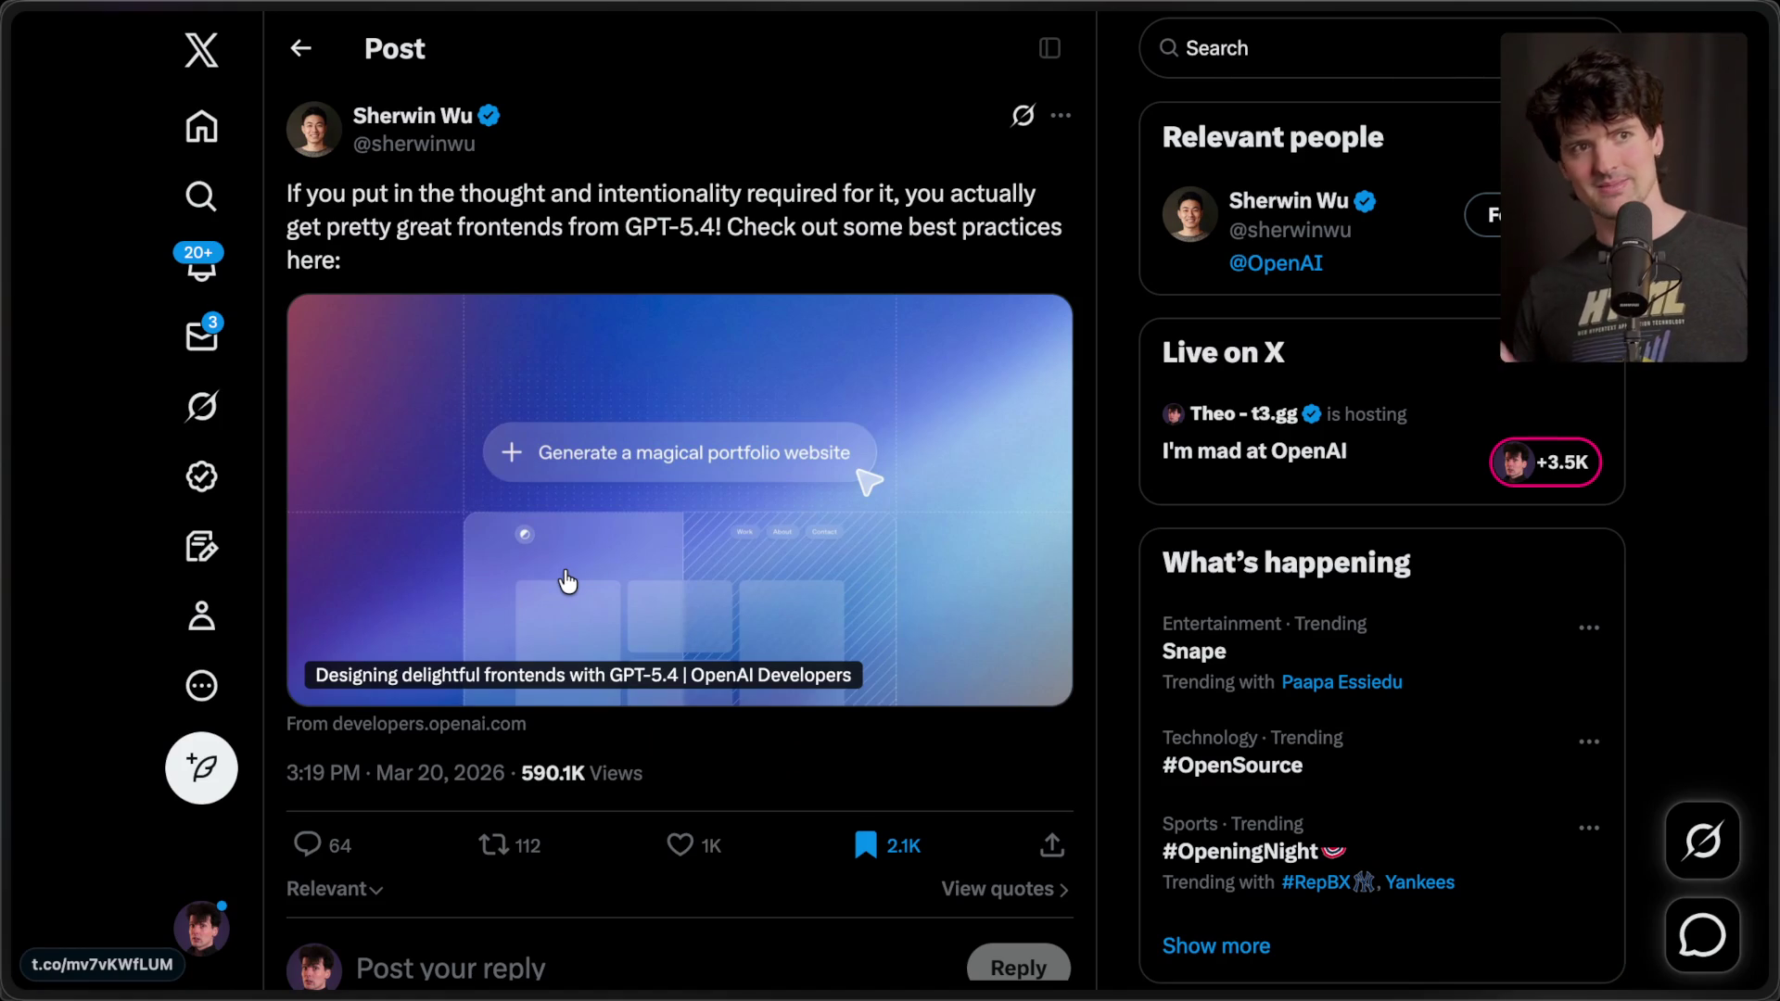
# - Visit the frontends article tab, then switch to the pinned Twitch Stream Manager
pyautogui.moveTo(1736, 704)
pyautogui.click(1576, 687)
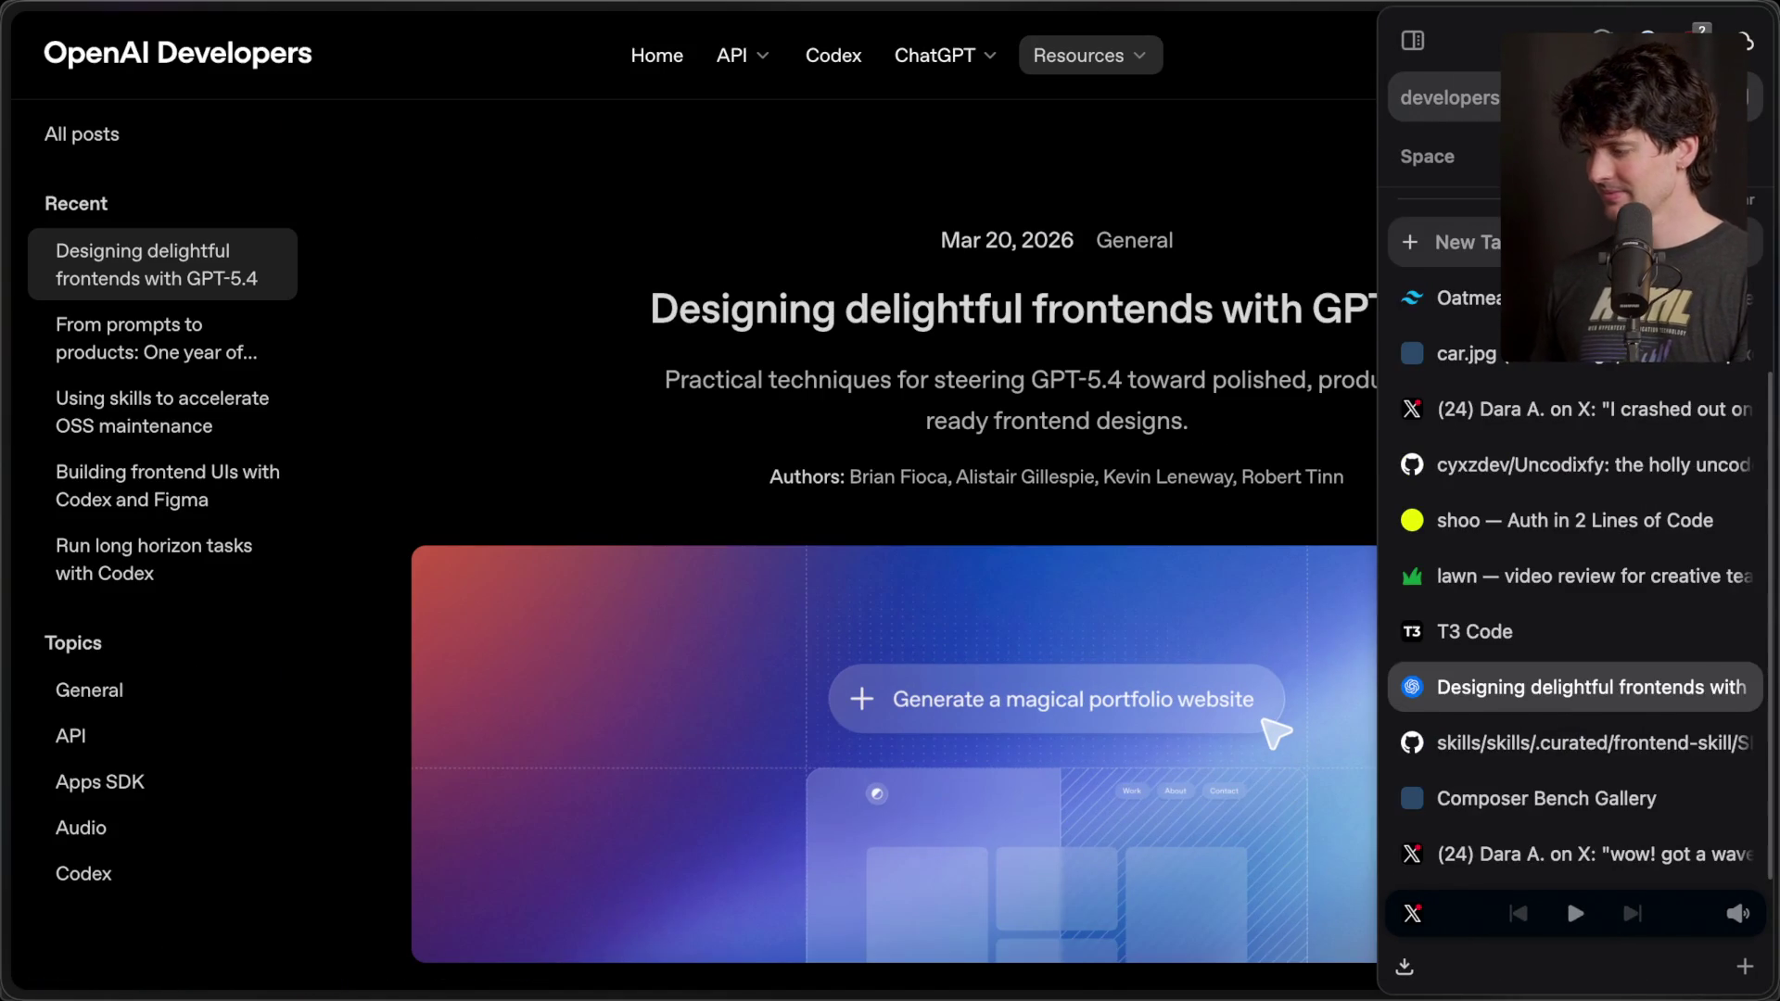
pyautogui.scroll(3, 1576, 463)
pyautogui.click(1446, 215)
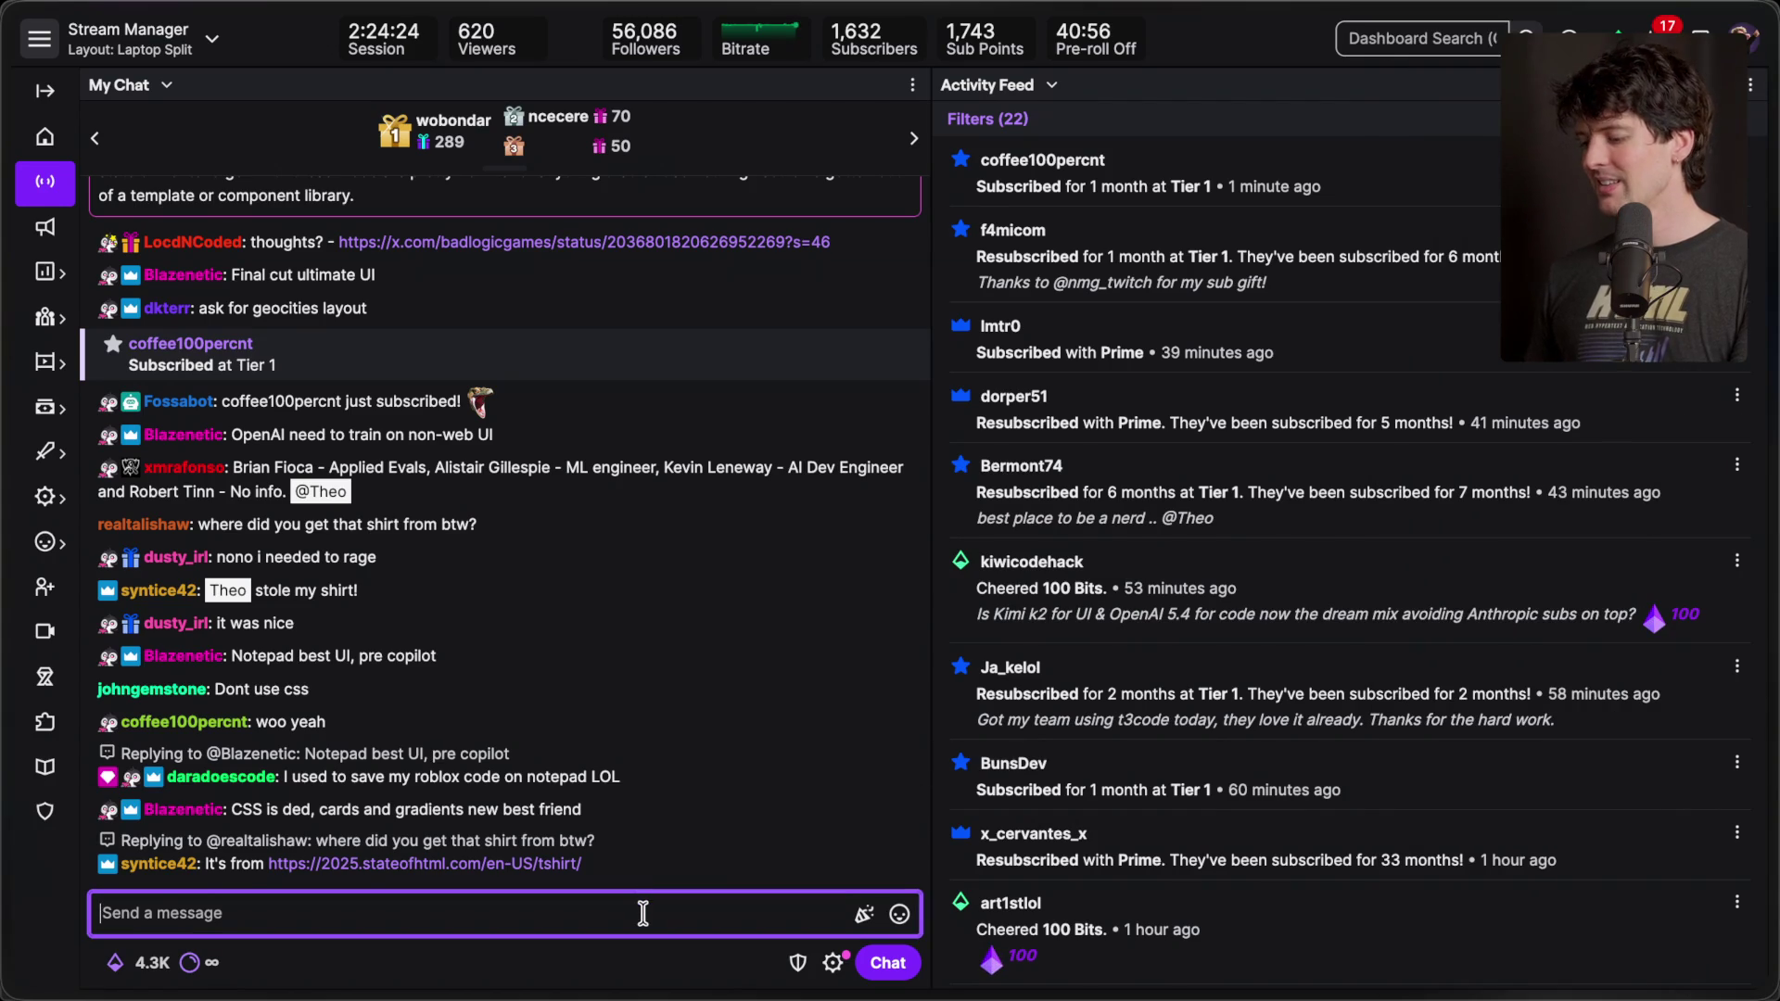
# - Send the chat marker '/marker End of OpeNnAI lies', then switch via Affinity Photo to the browser
pyautogui.write('/marker')
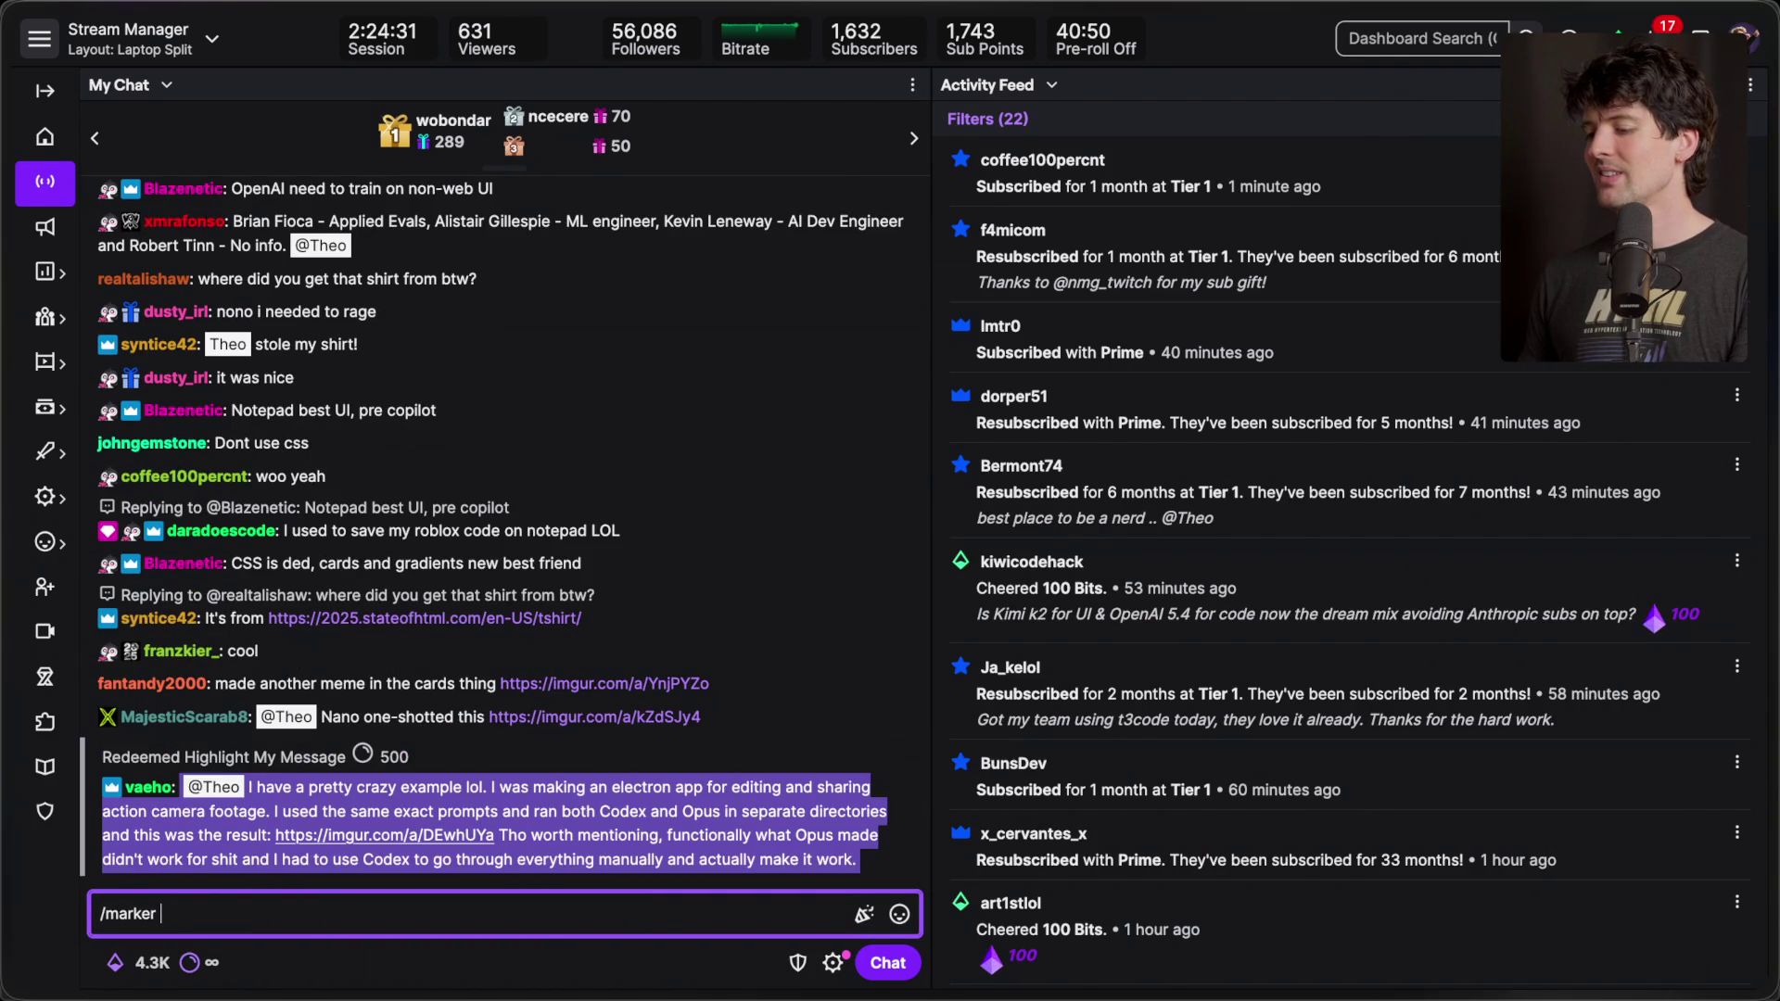
pyautogui.write('End of OpeN')
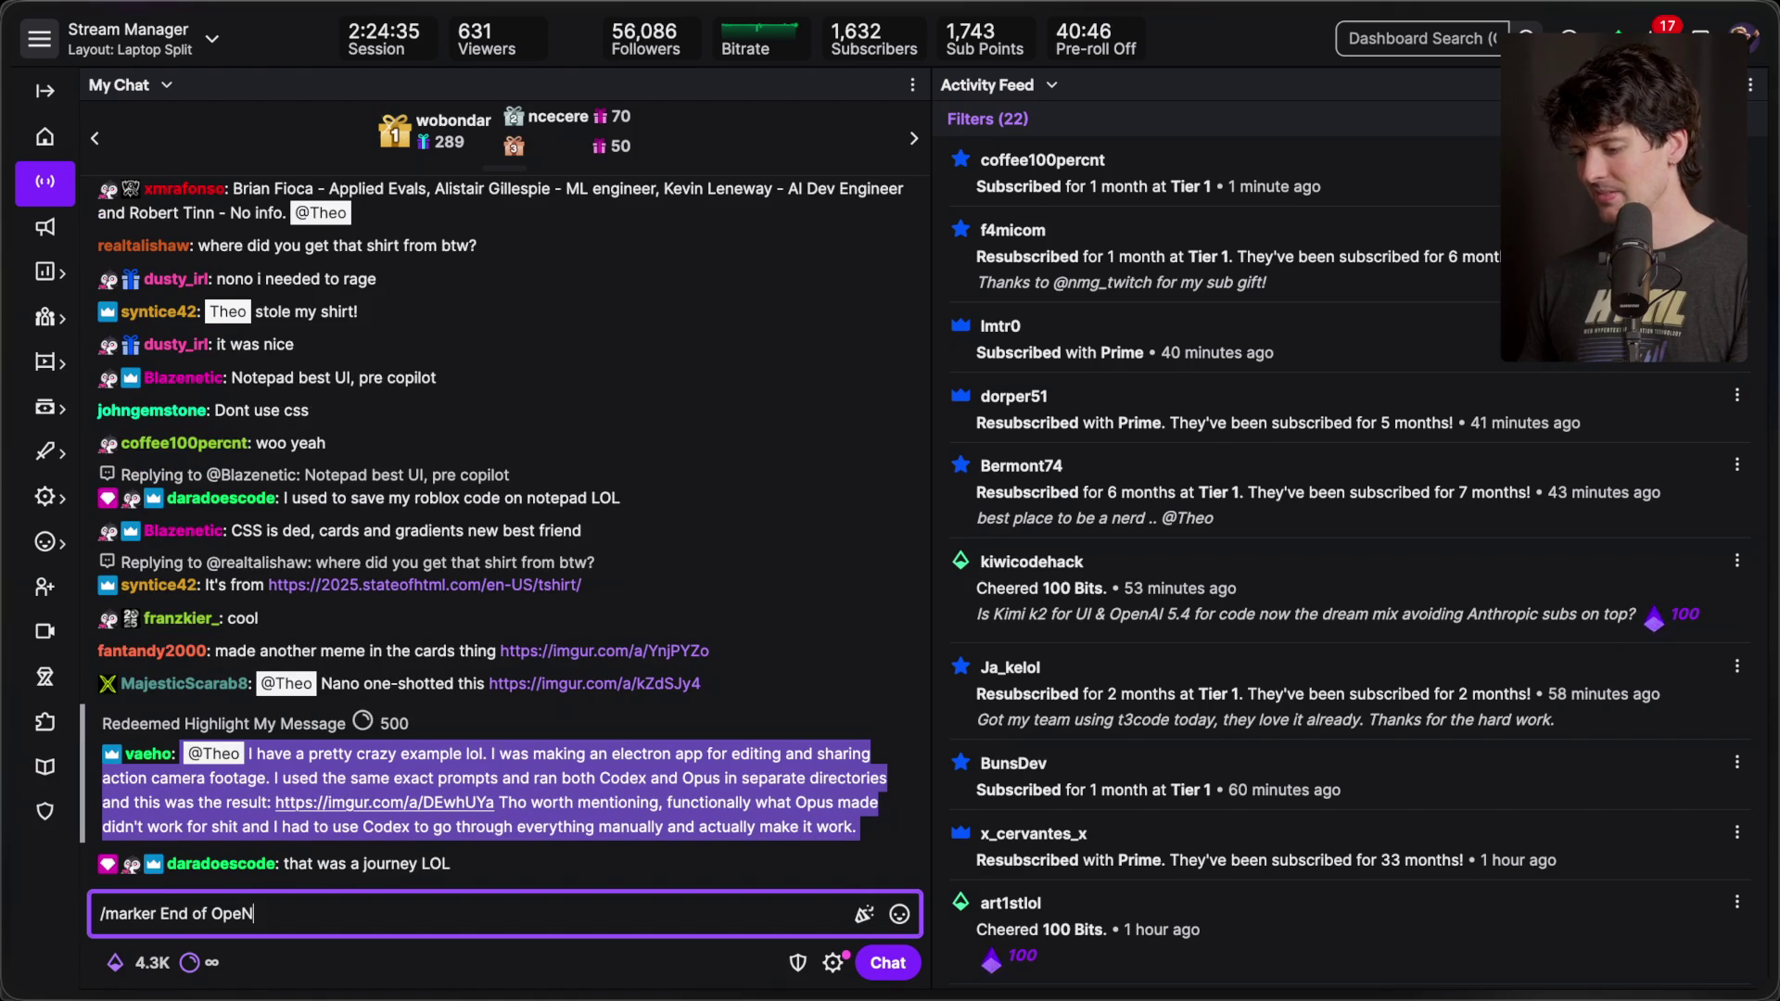
pyautogui.write('nAI lies')
pyautogui.press('Return')
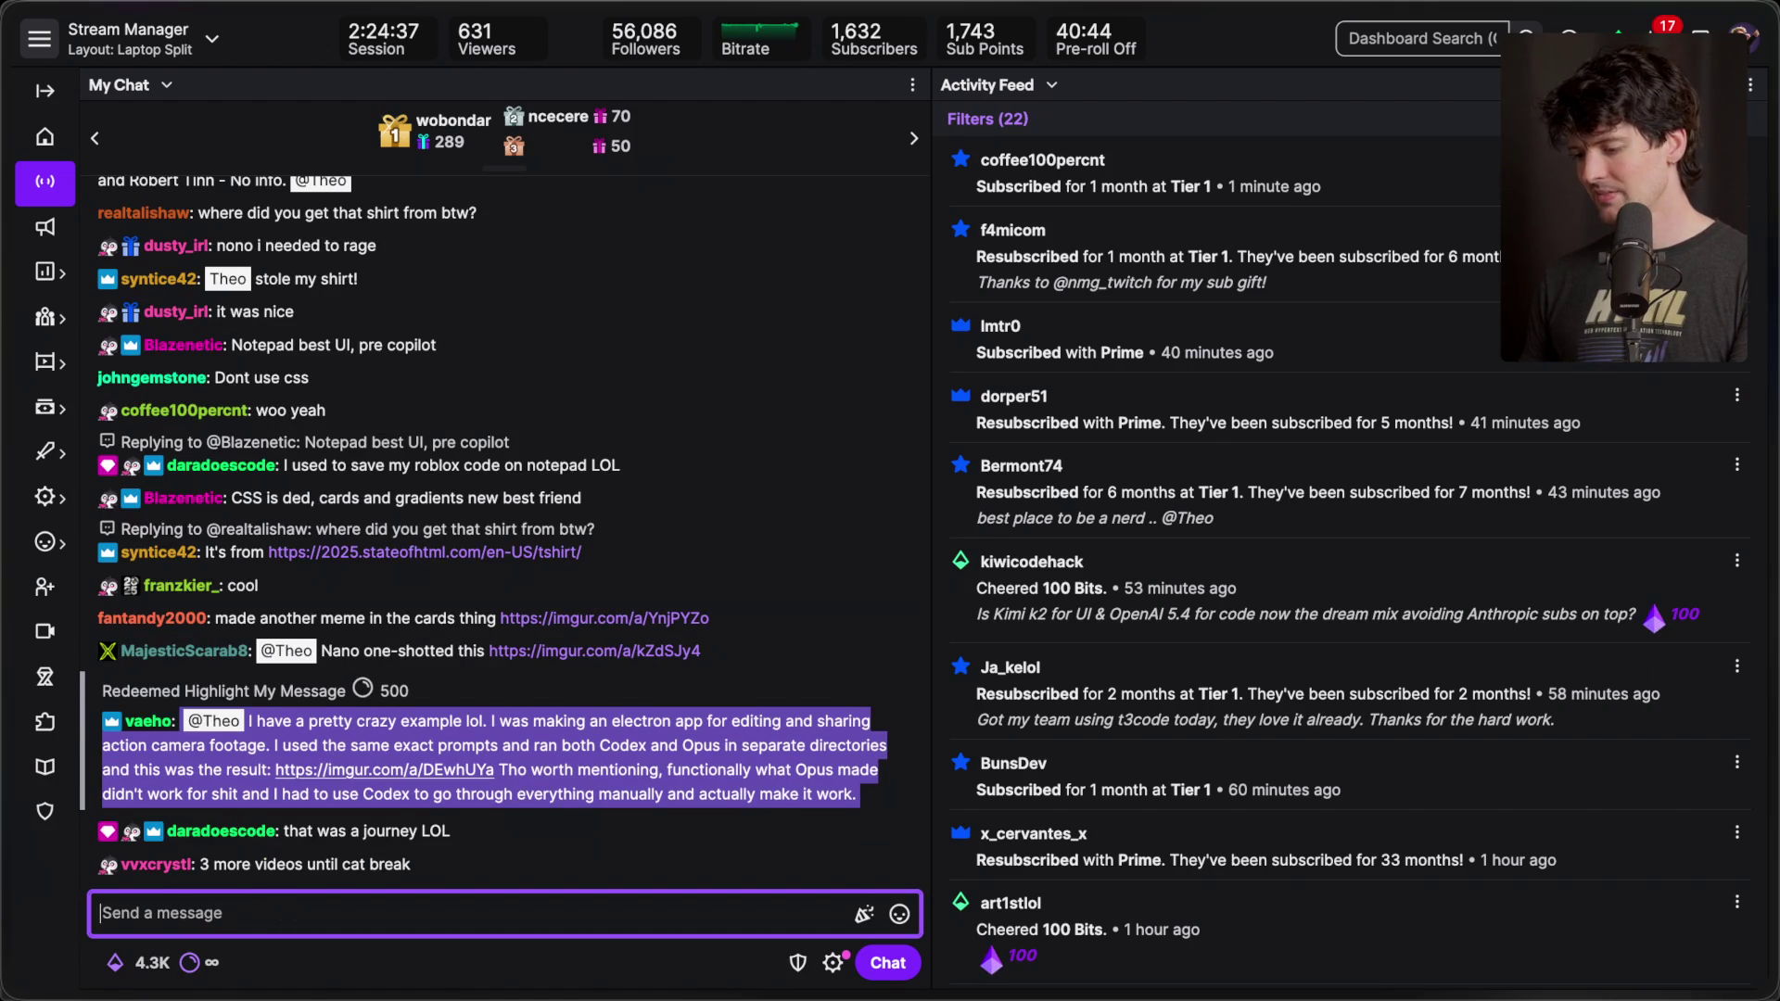
pyautogui.press('super+Tab')
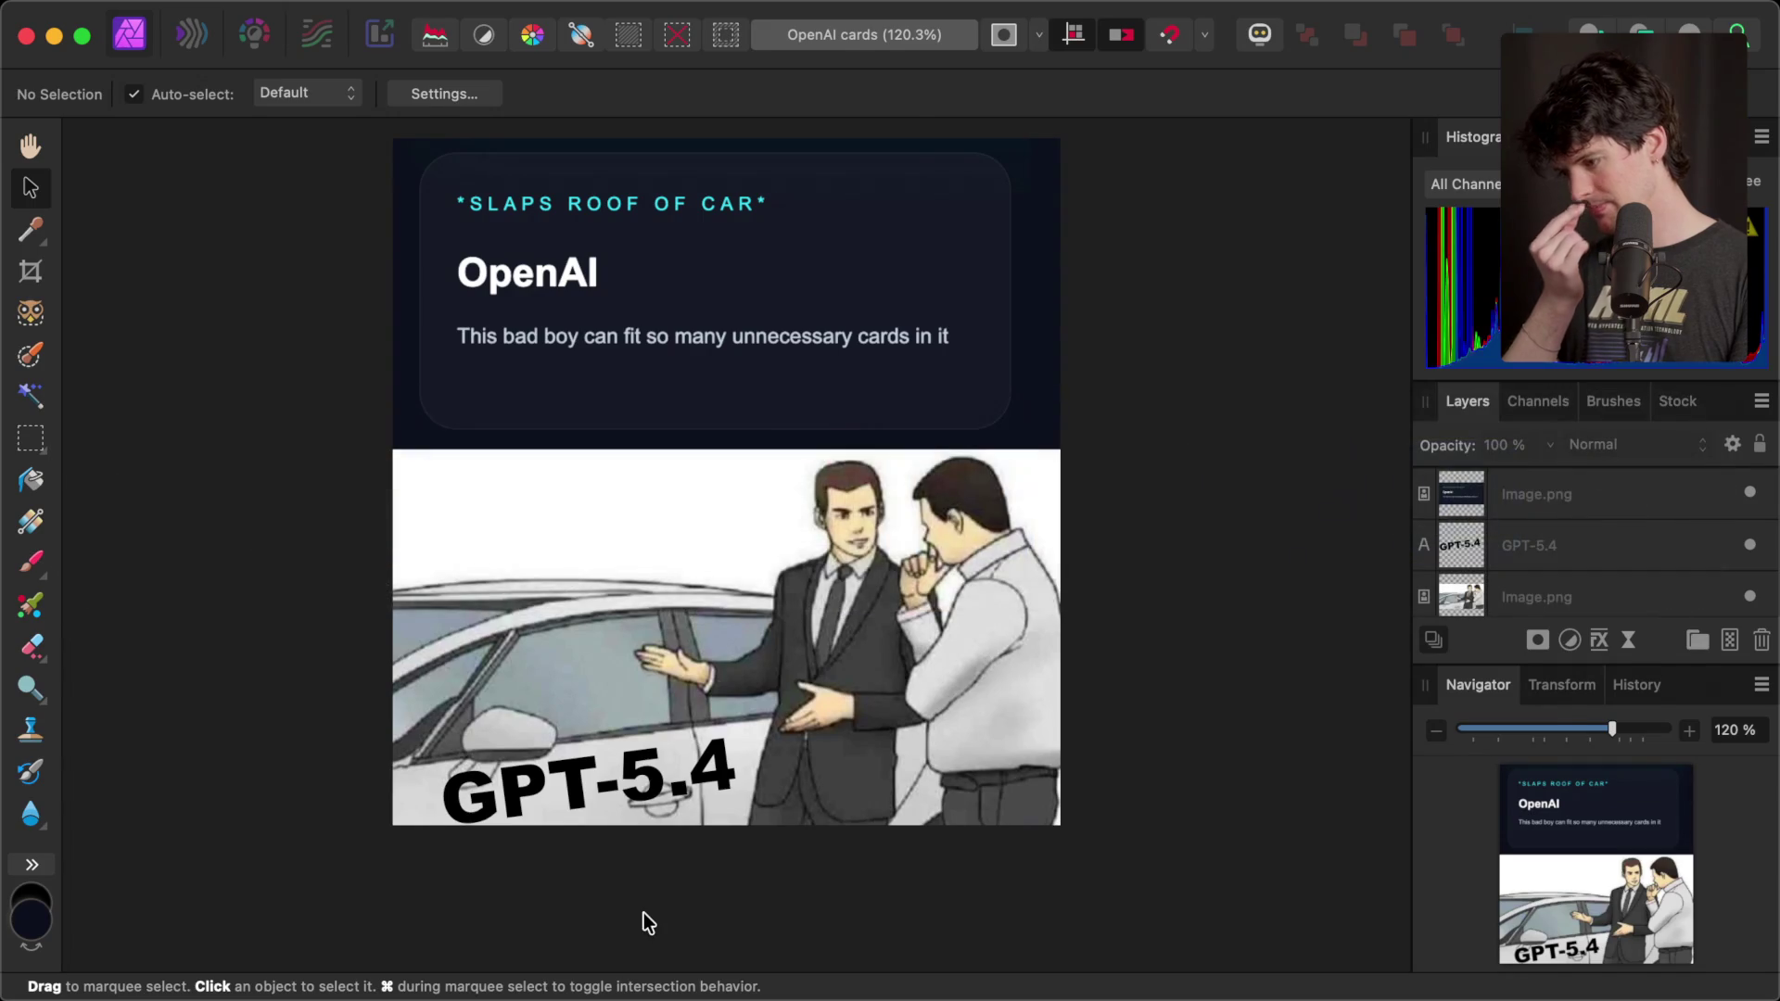
pyautogui.press('super+Tab')
pyautogui.press('super+Tab')
pyautogui.press('super+Tab')
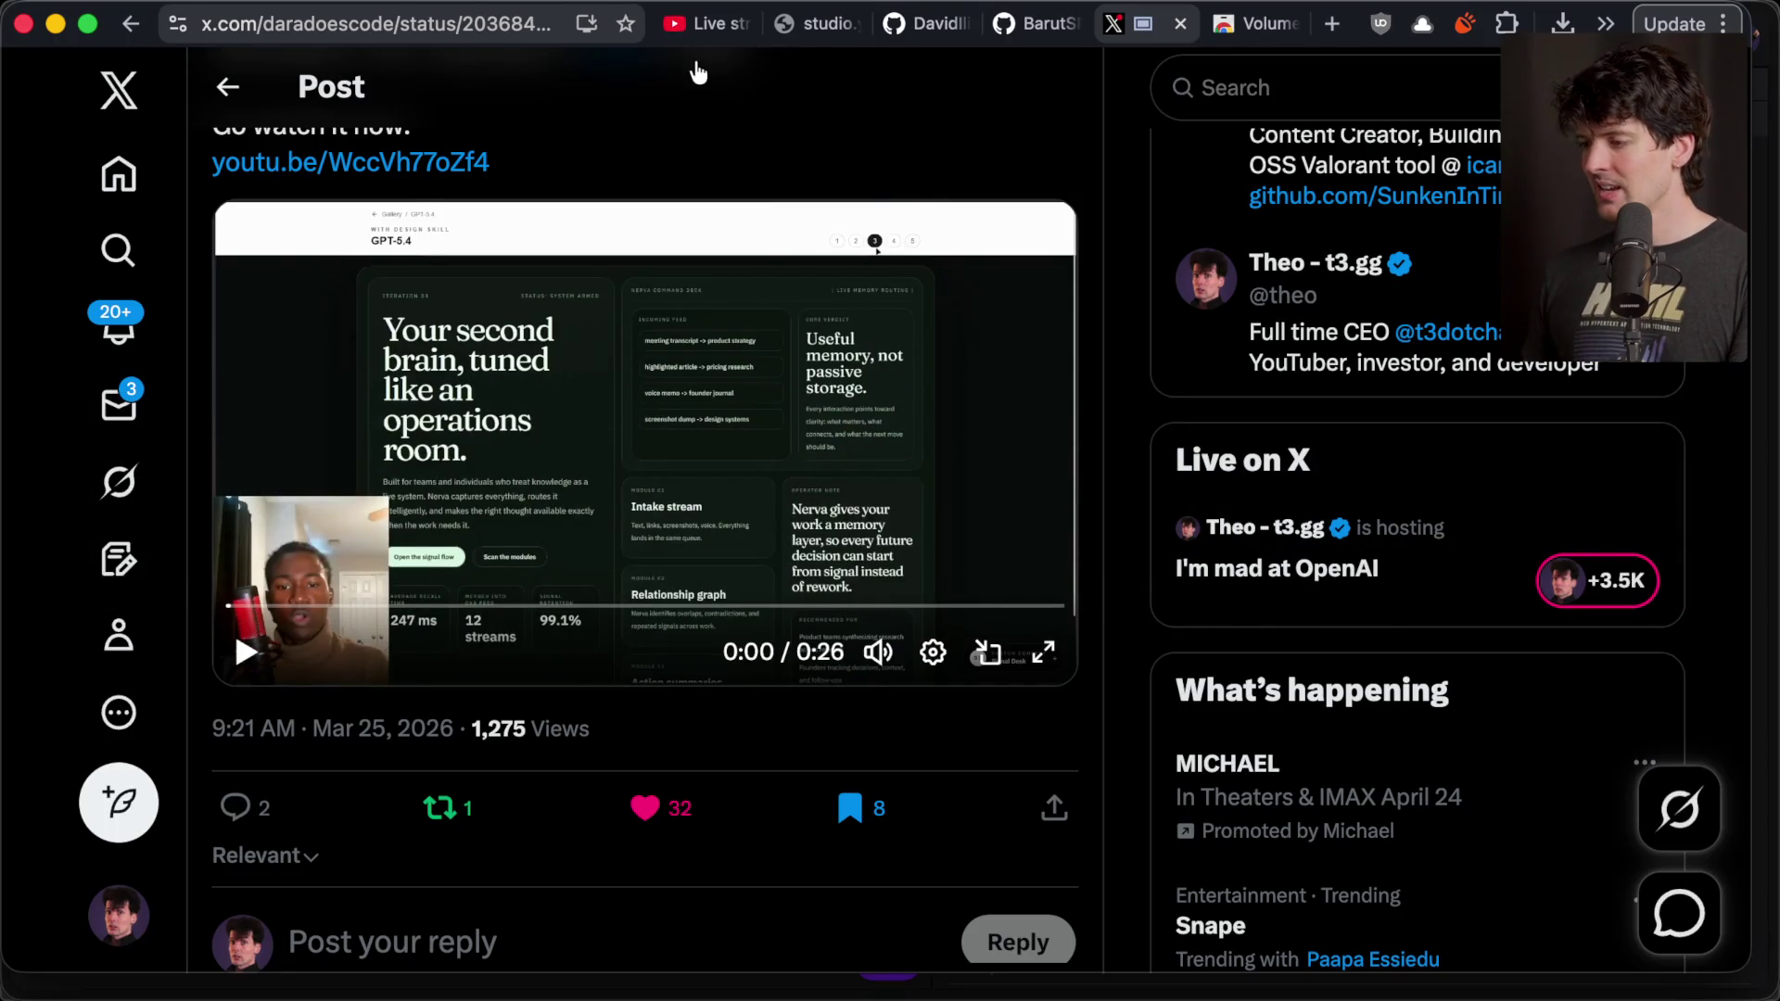
# - Toggle between the YouTube live chat and Studio live tabs, scrolling through chat messages
pyautogui.click(798, 23)
pyautogui.click(681, 23)
pyautogui.click(794, 22)
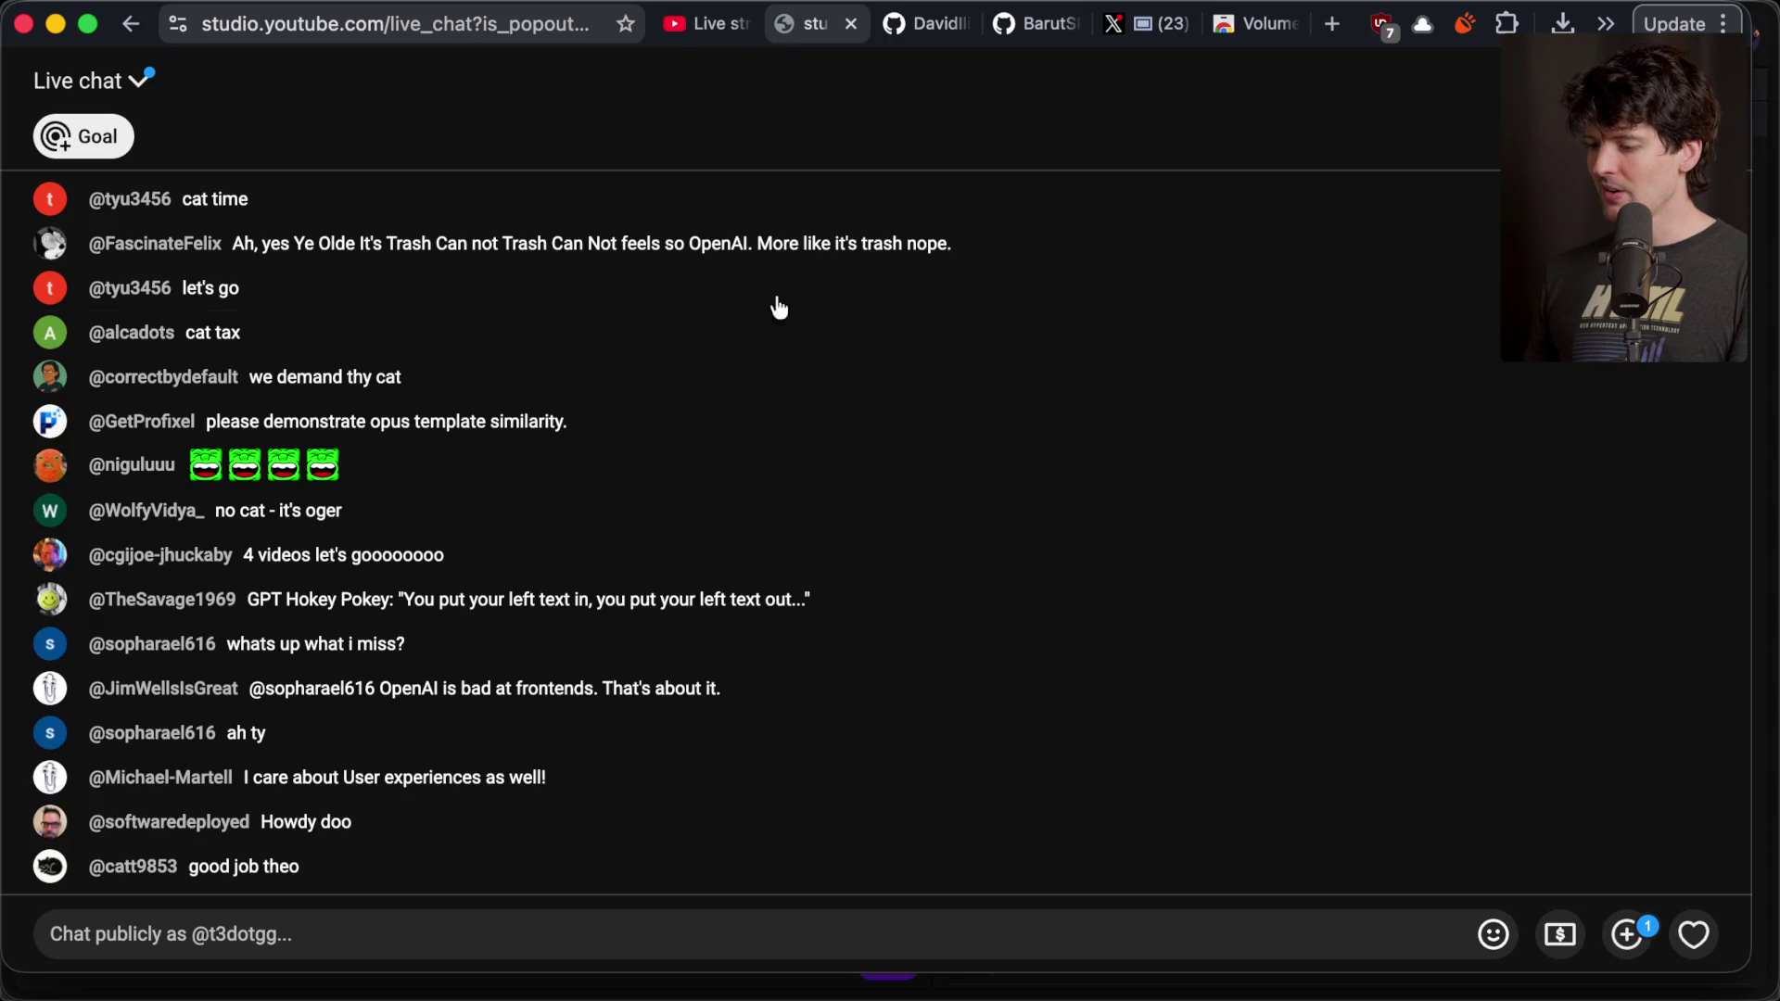
pyautogui.scroll(10, 668, 576)
pyautogui.scroll(-5, 672, 577)
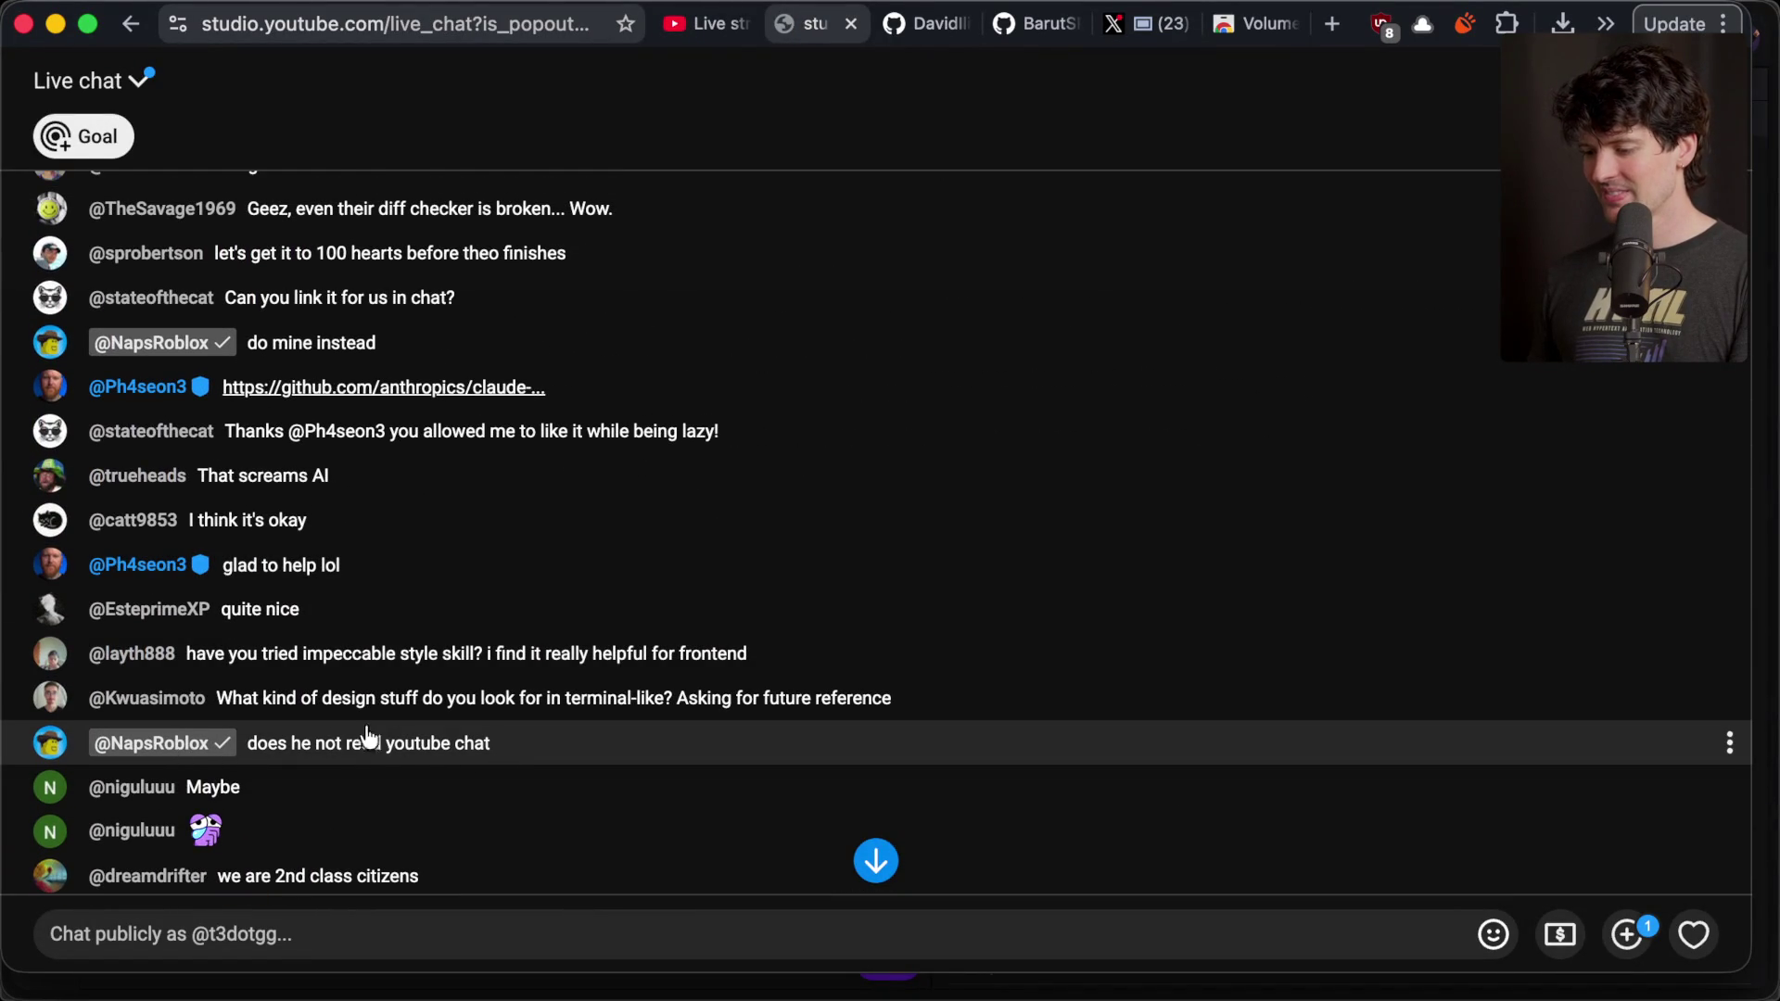
pyautogui.scroll(5, 420, 737)
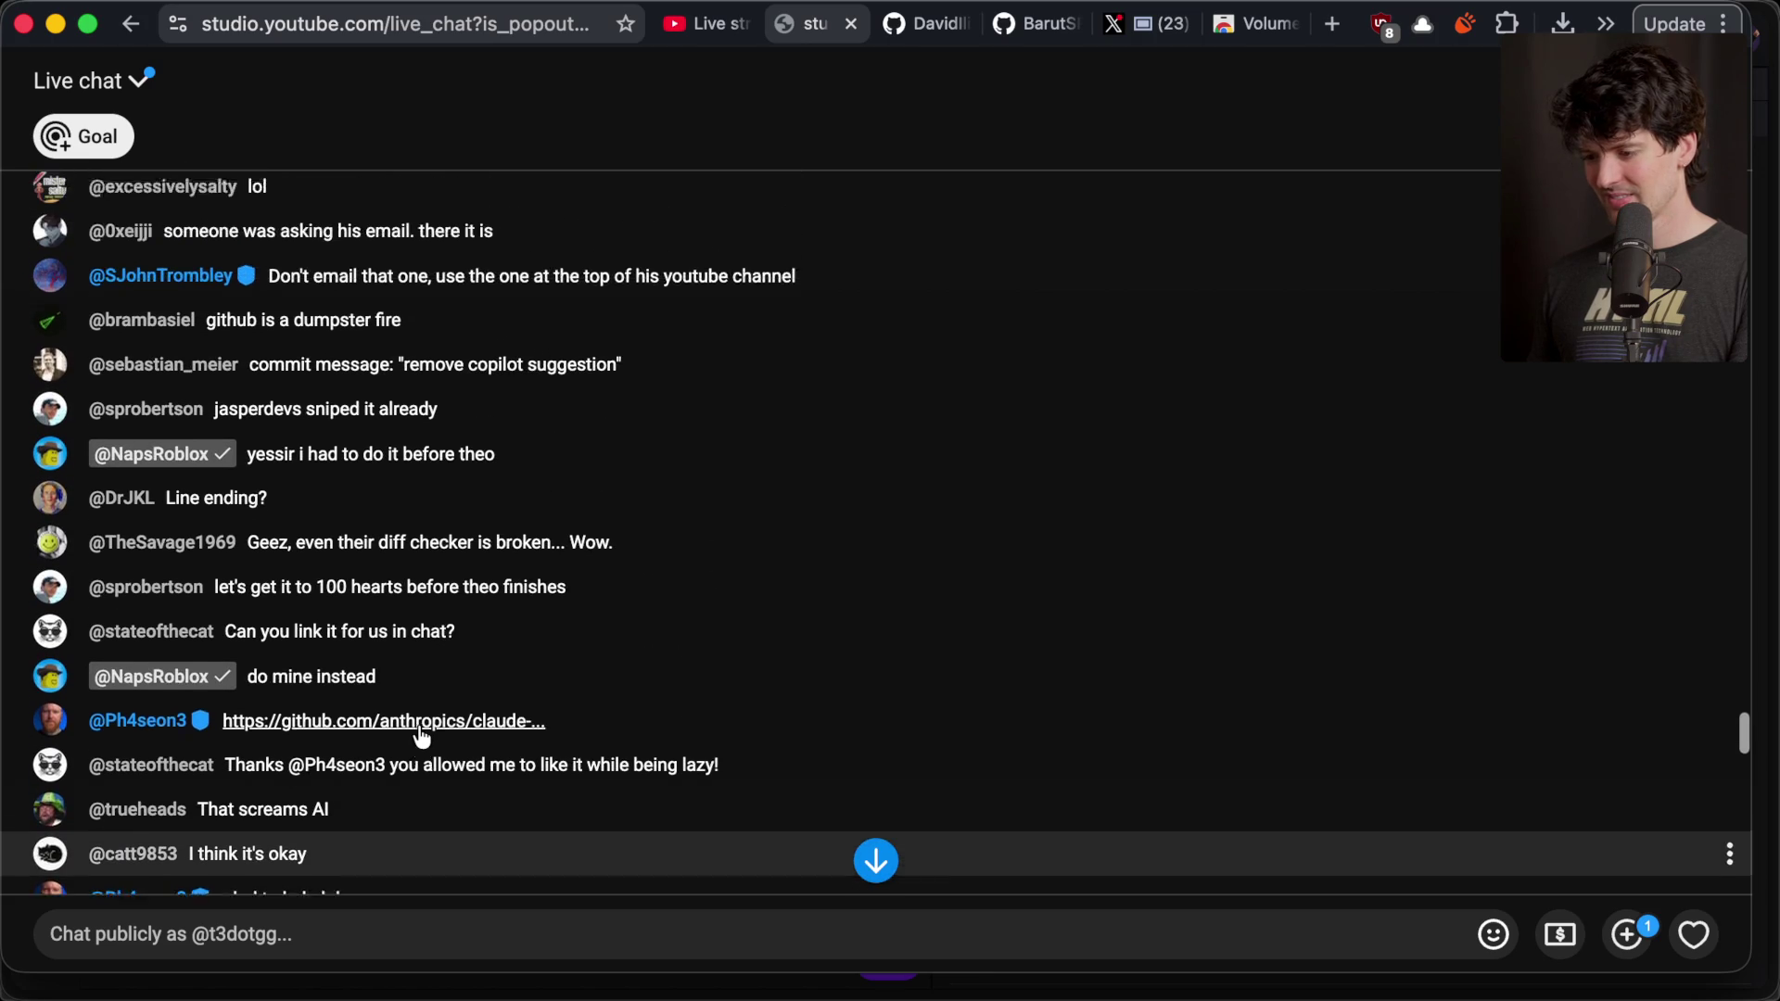
pyautogui.scroll(8, 420, 737)
# - Glance at the YouTube Studio live dashboard, then return to the pop-out live chat
pyautogui.click(705, 37)
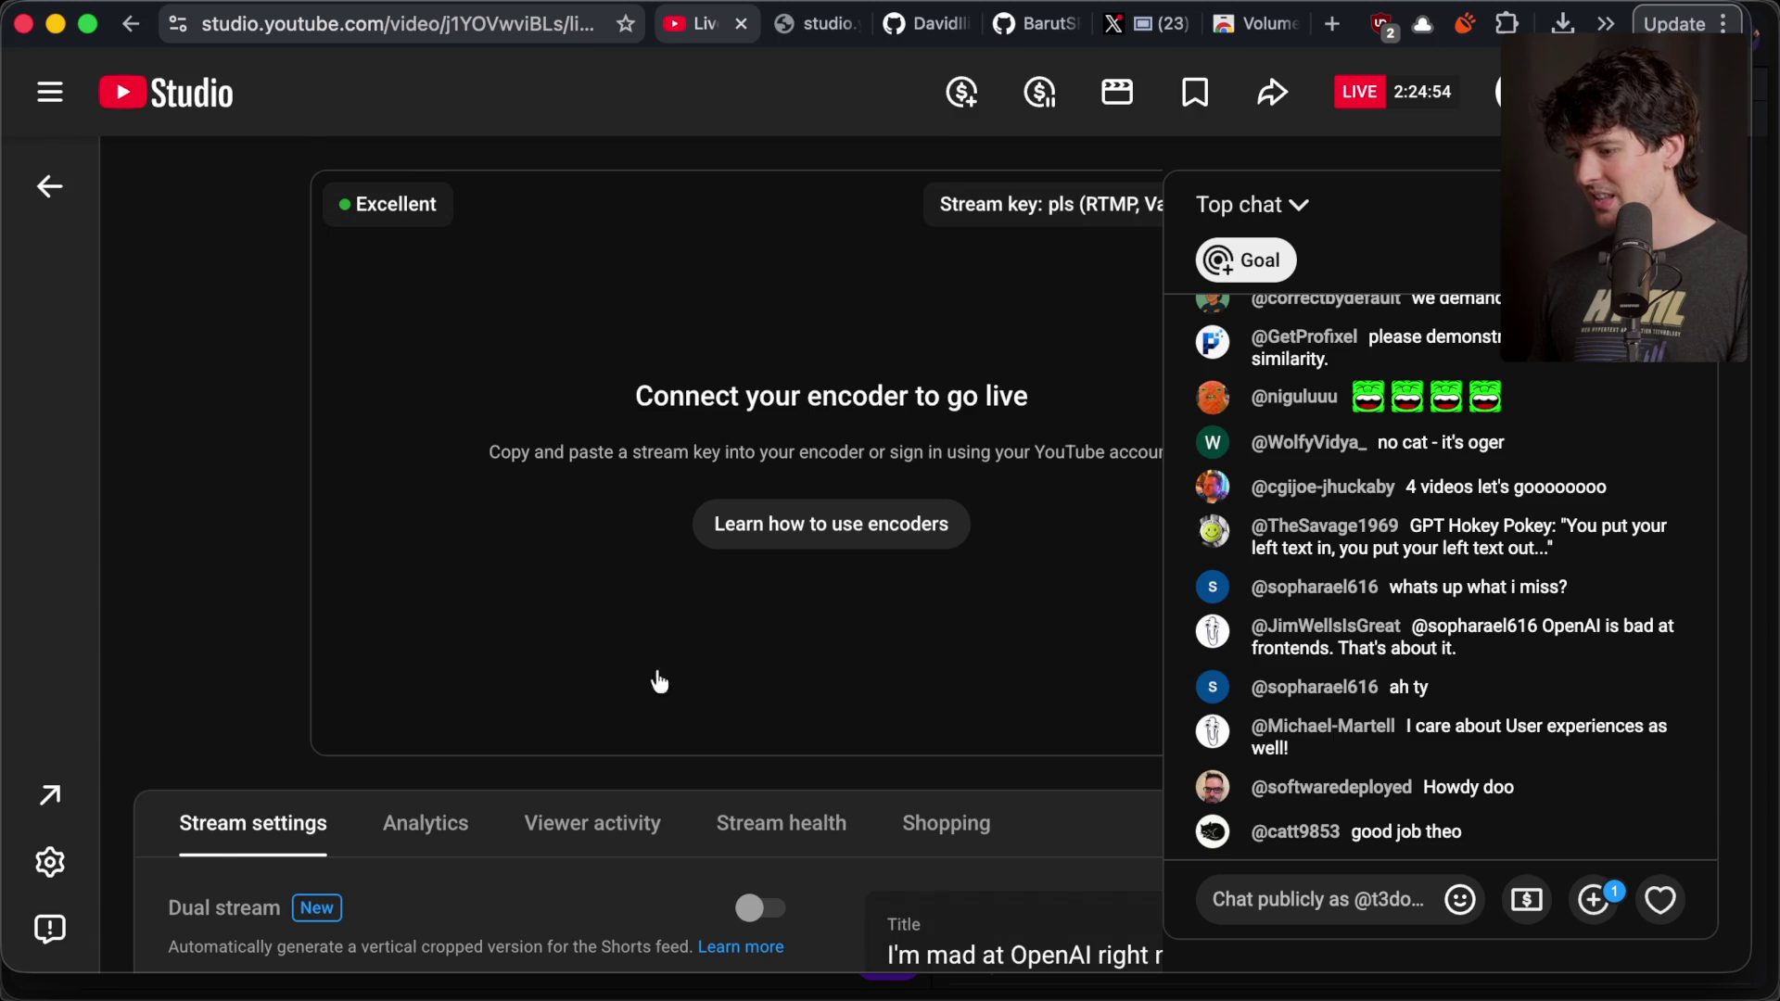
pyautogui.scroll(-3, 656, 676)
pyautogui.scroll(4, 654, 669)
pyautogui.hotkey('ctrl', 'Tab')
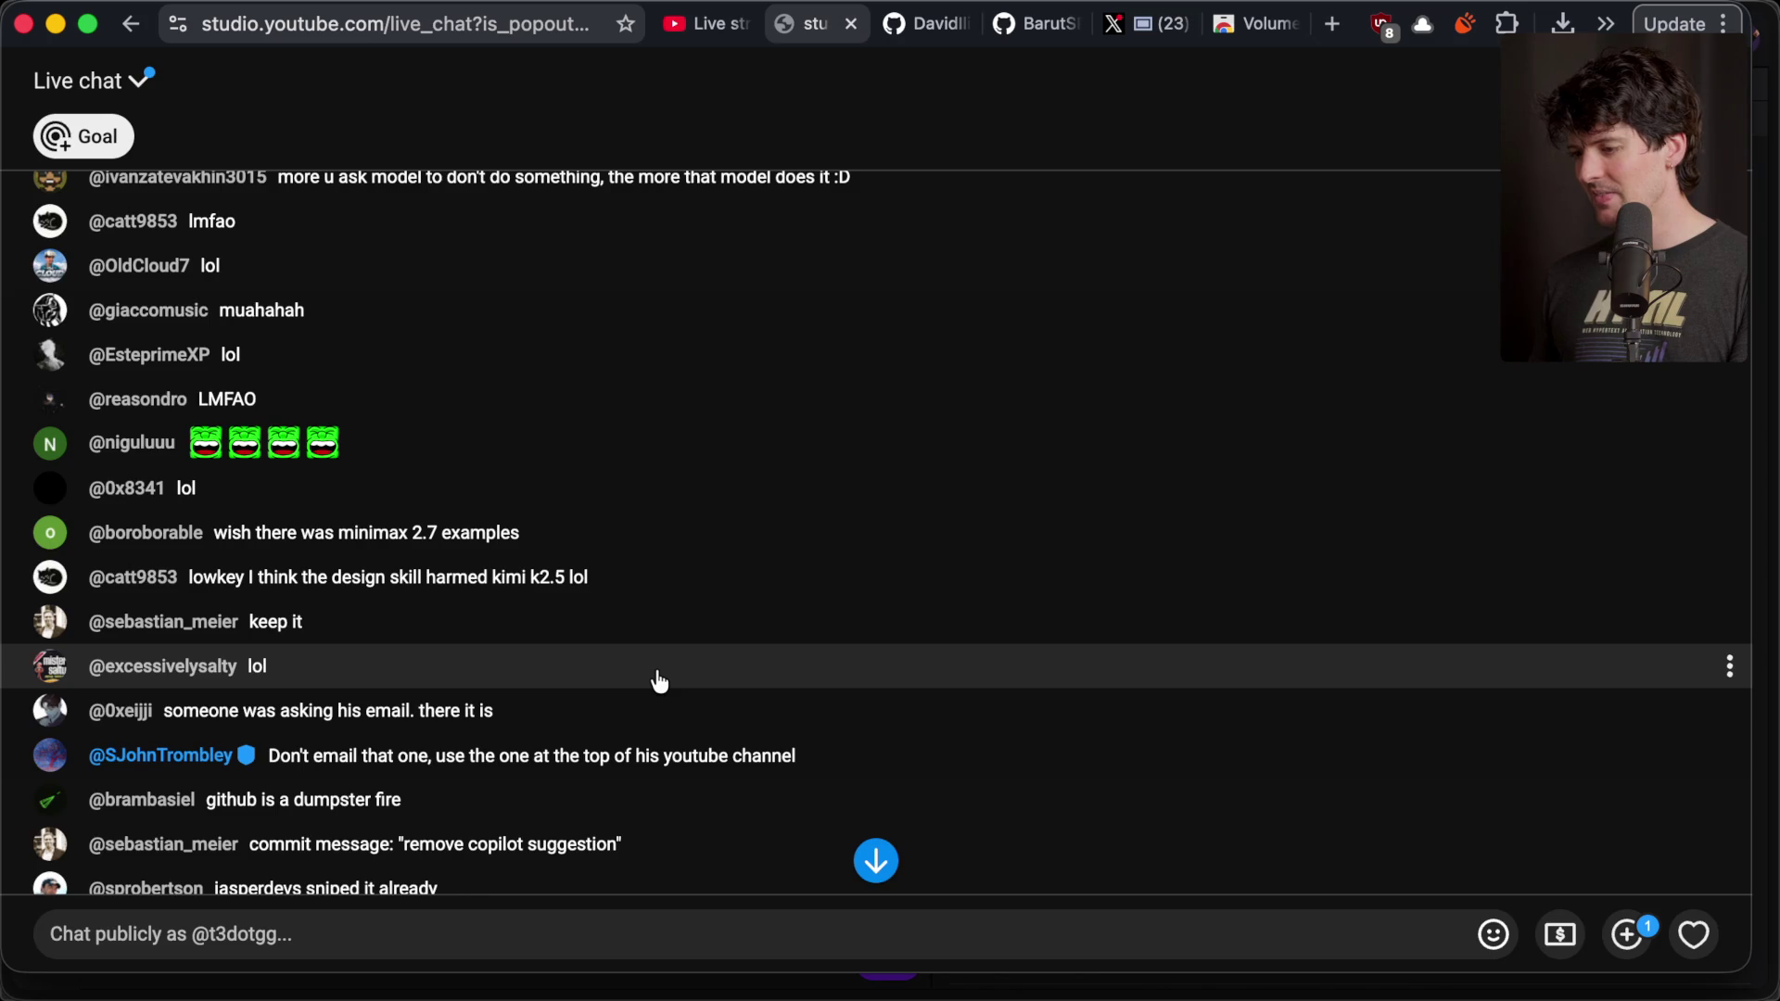
pyautogui.press('super+Tab')
pyautogui.press('super+Tab')
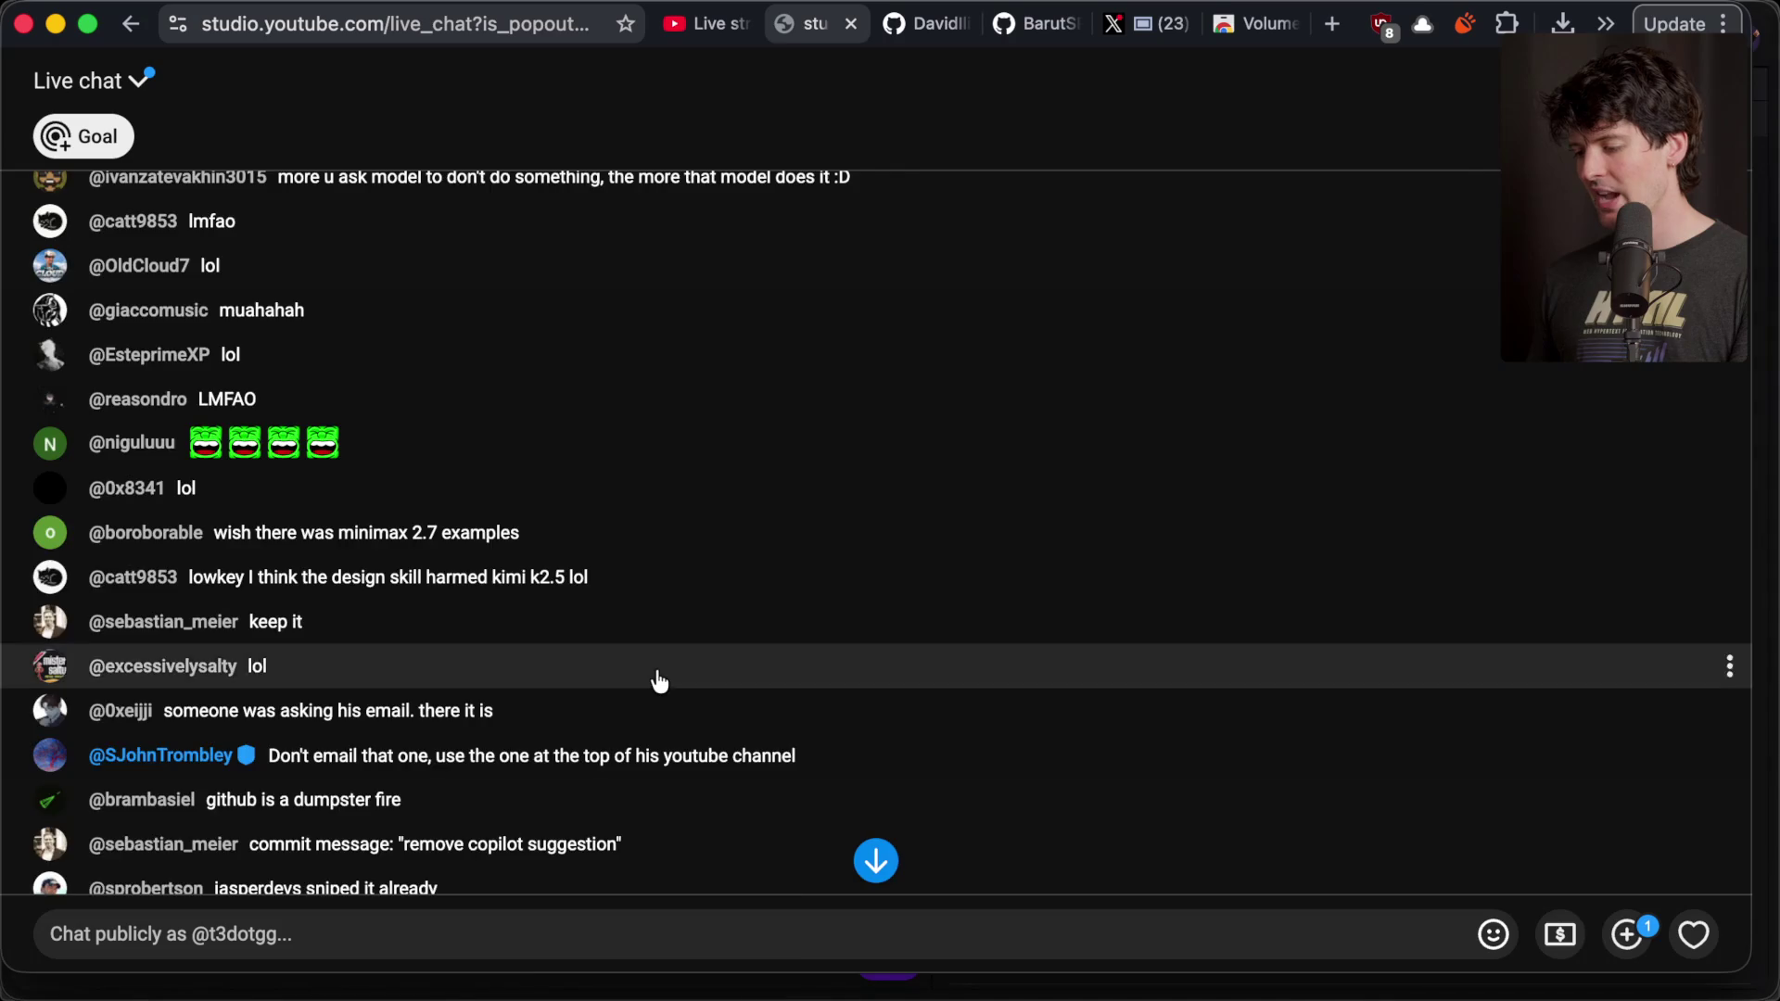
pyautogui.press('super+Tab')
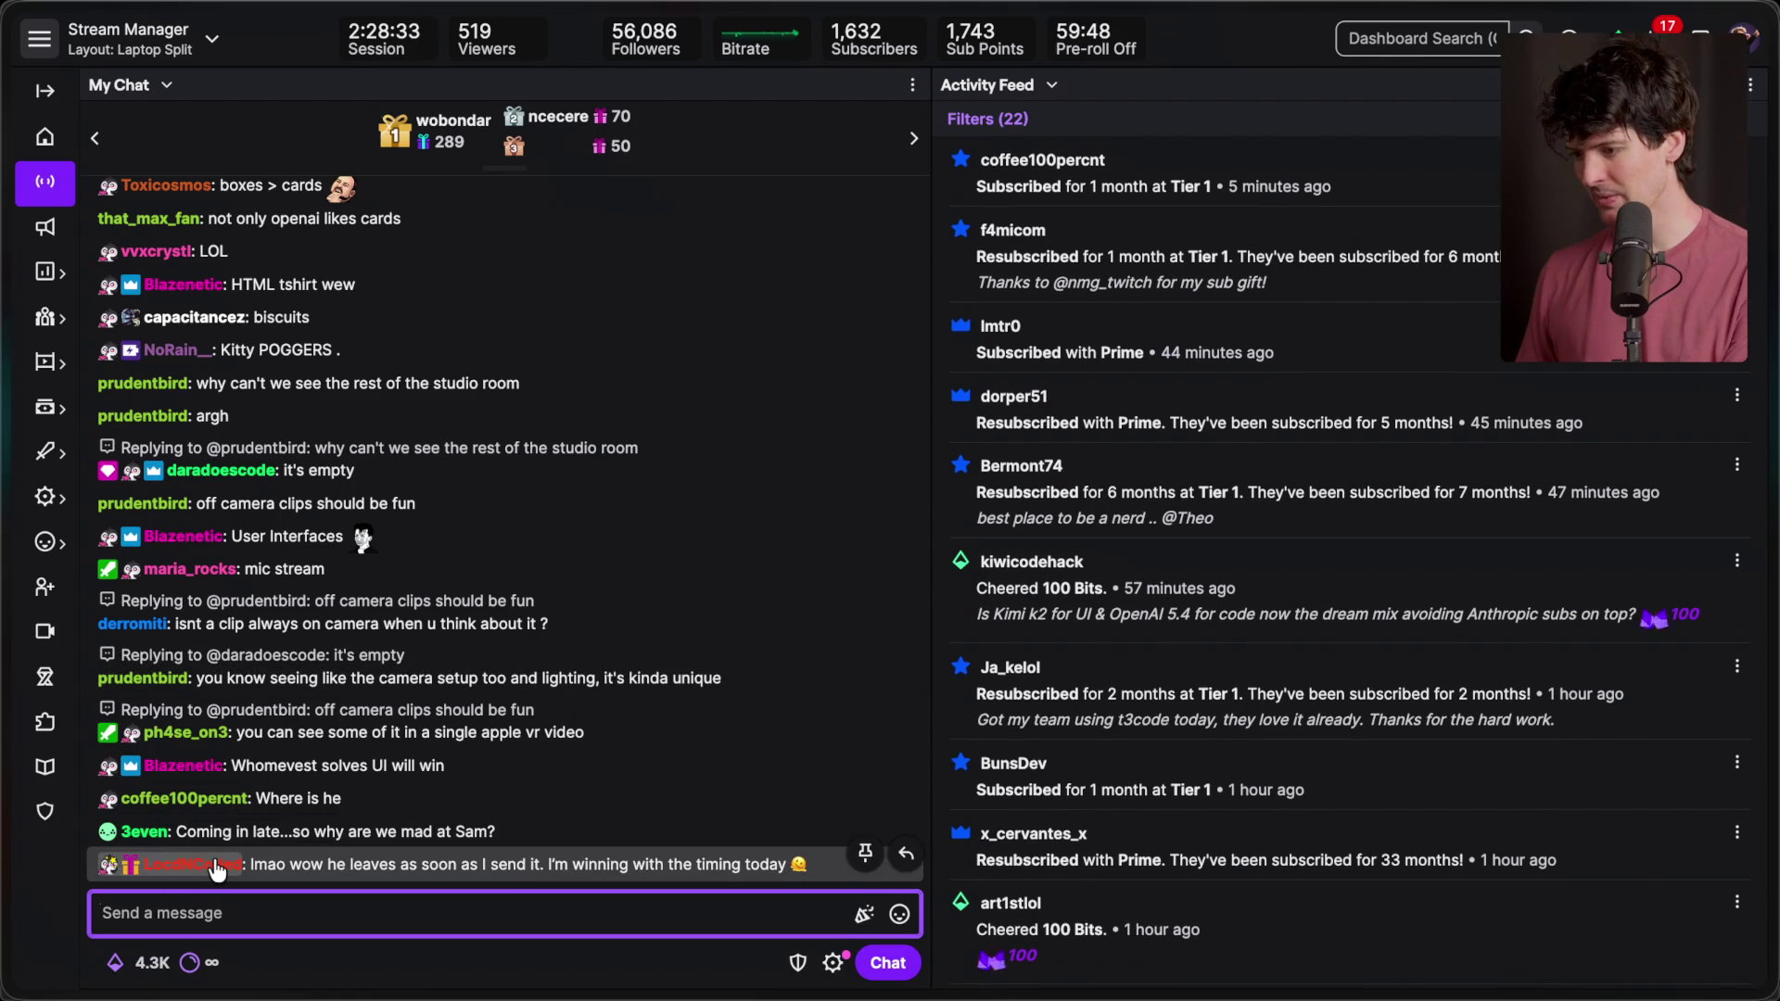
# - Open the X post a viewer linked, via their chat profile card, in full window
pyautogui.click(190, 795)
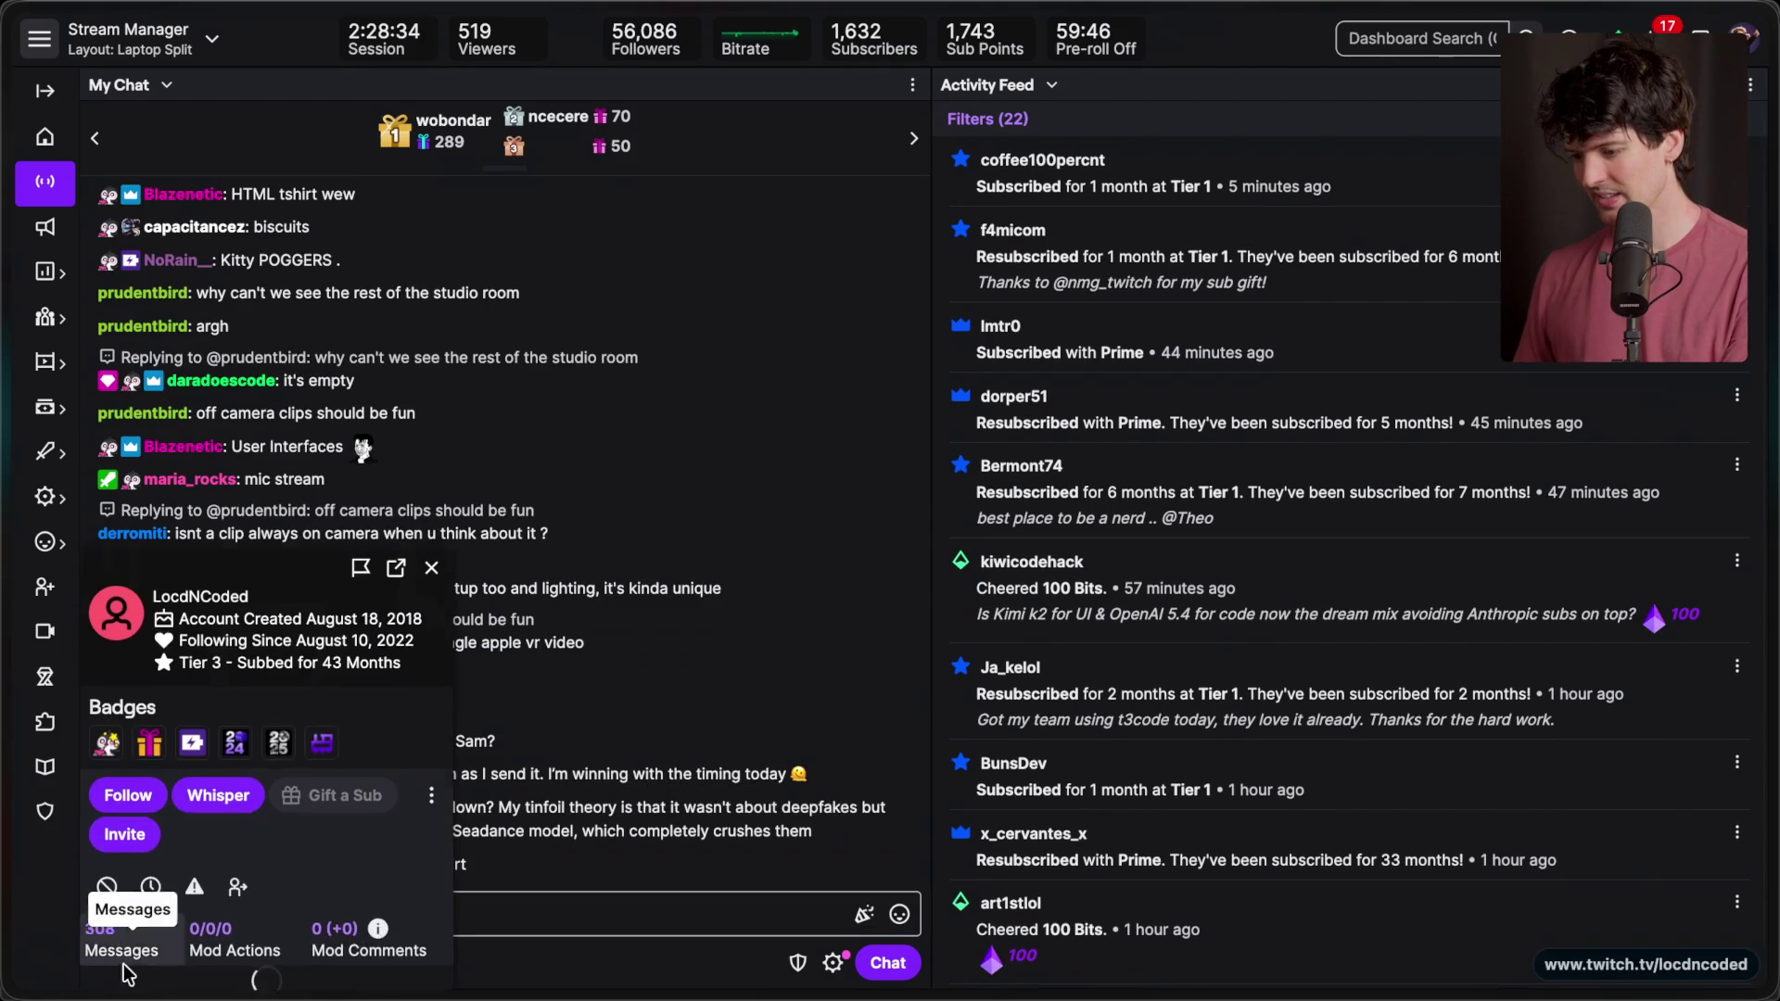
pyautogui.click(274, 885)
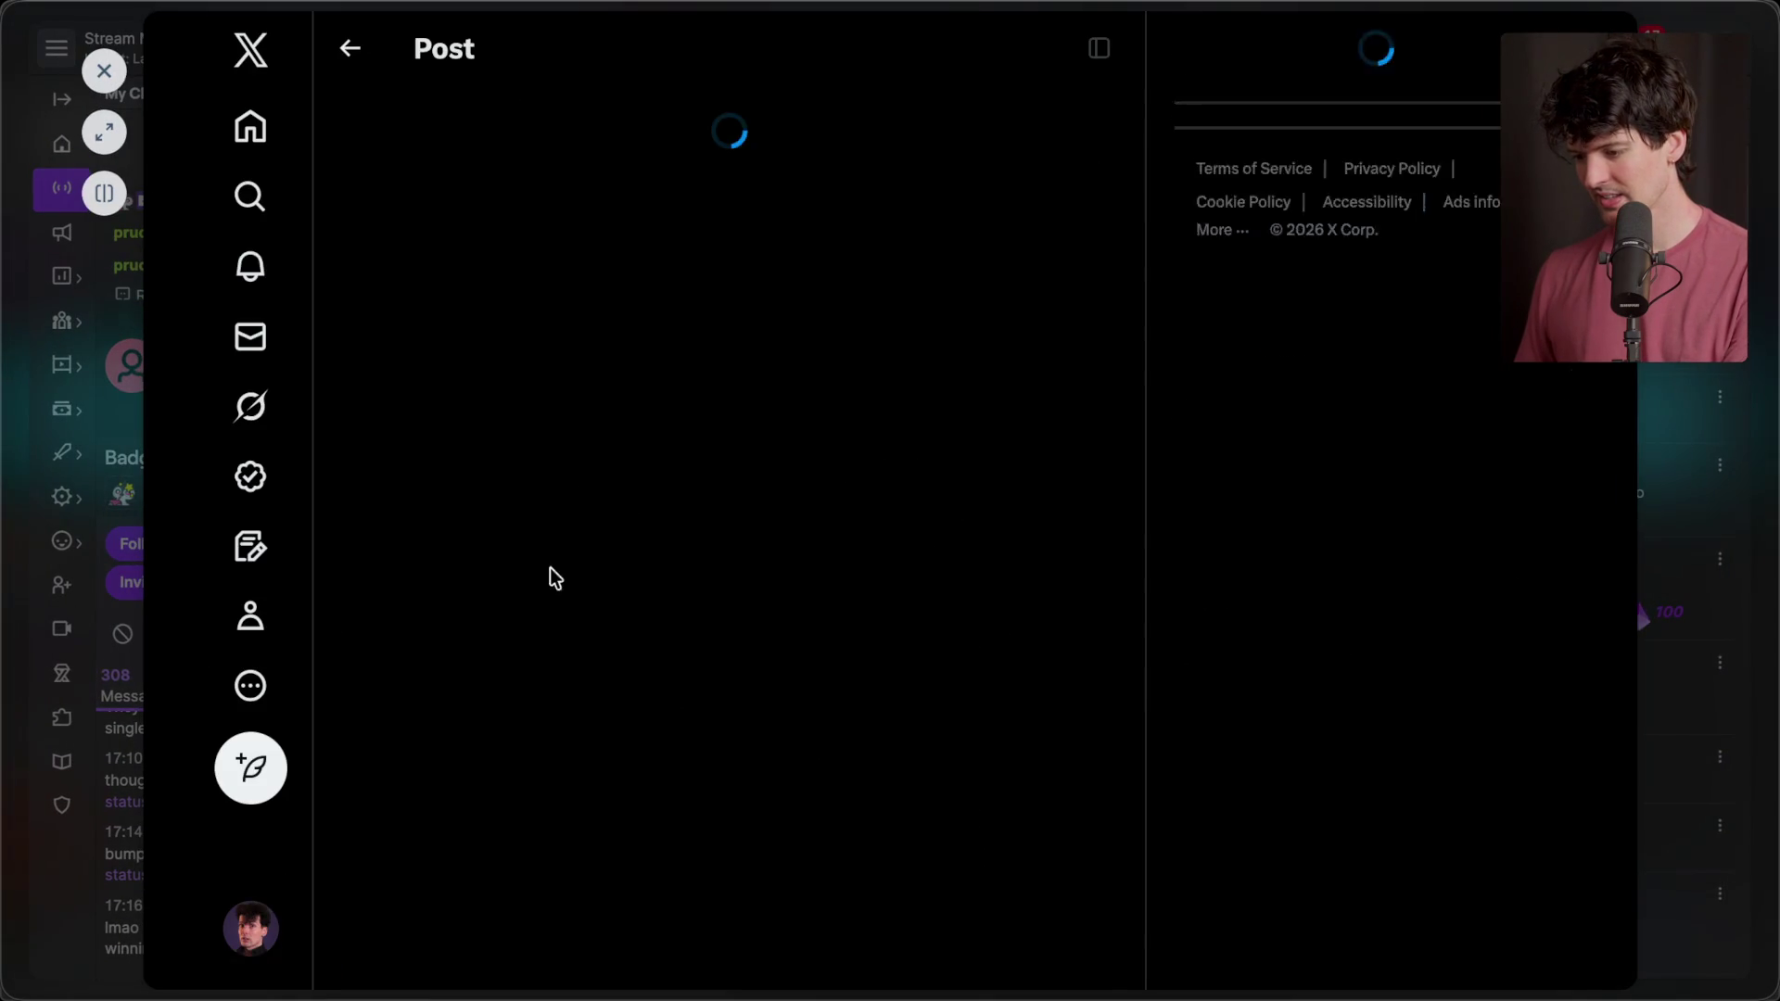
pyautogui.click(98, 139)
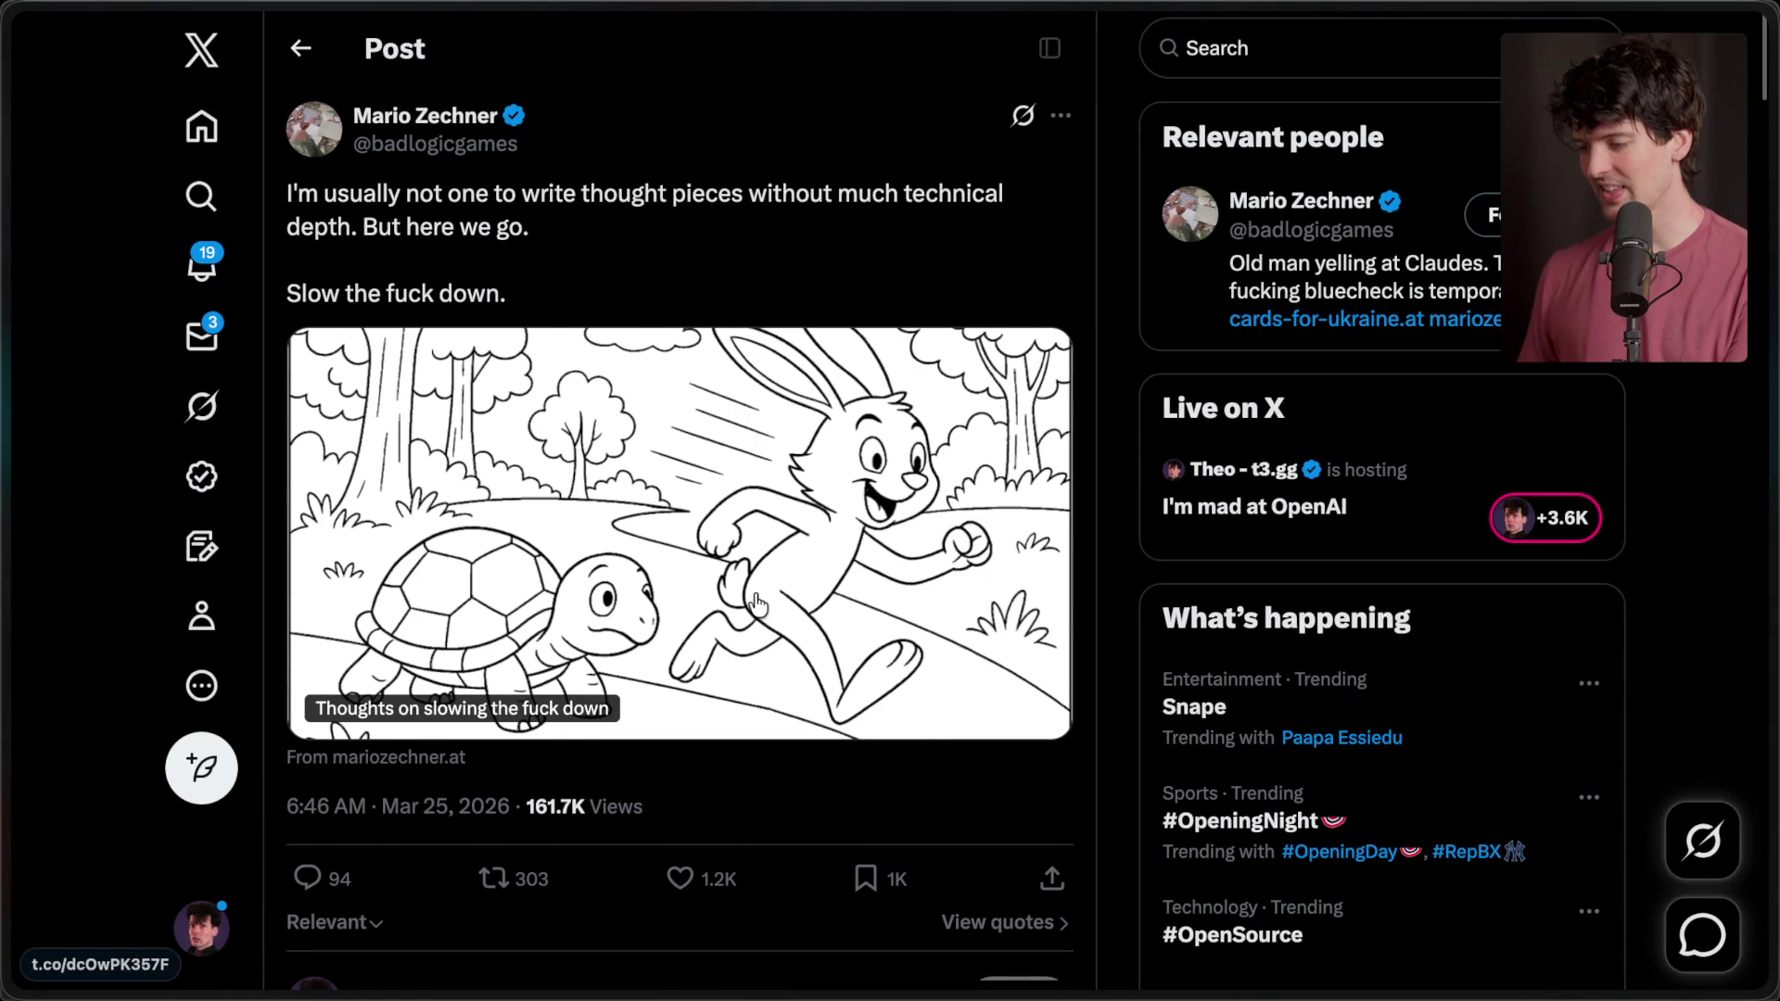
pyautogui.press('super+Tab')
pyautogui.press('super+Tab')
# - Bookmark the reply praising 'merchants of complexity', then return to the Twitch dashboard
pyautogui.scroll(-3, 492, 942)
pyautogui.scroll(3, 491, 942)
pyautogui.scroll(-8, 647, 434)
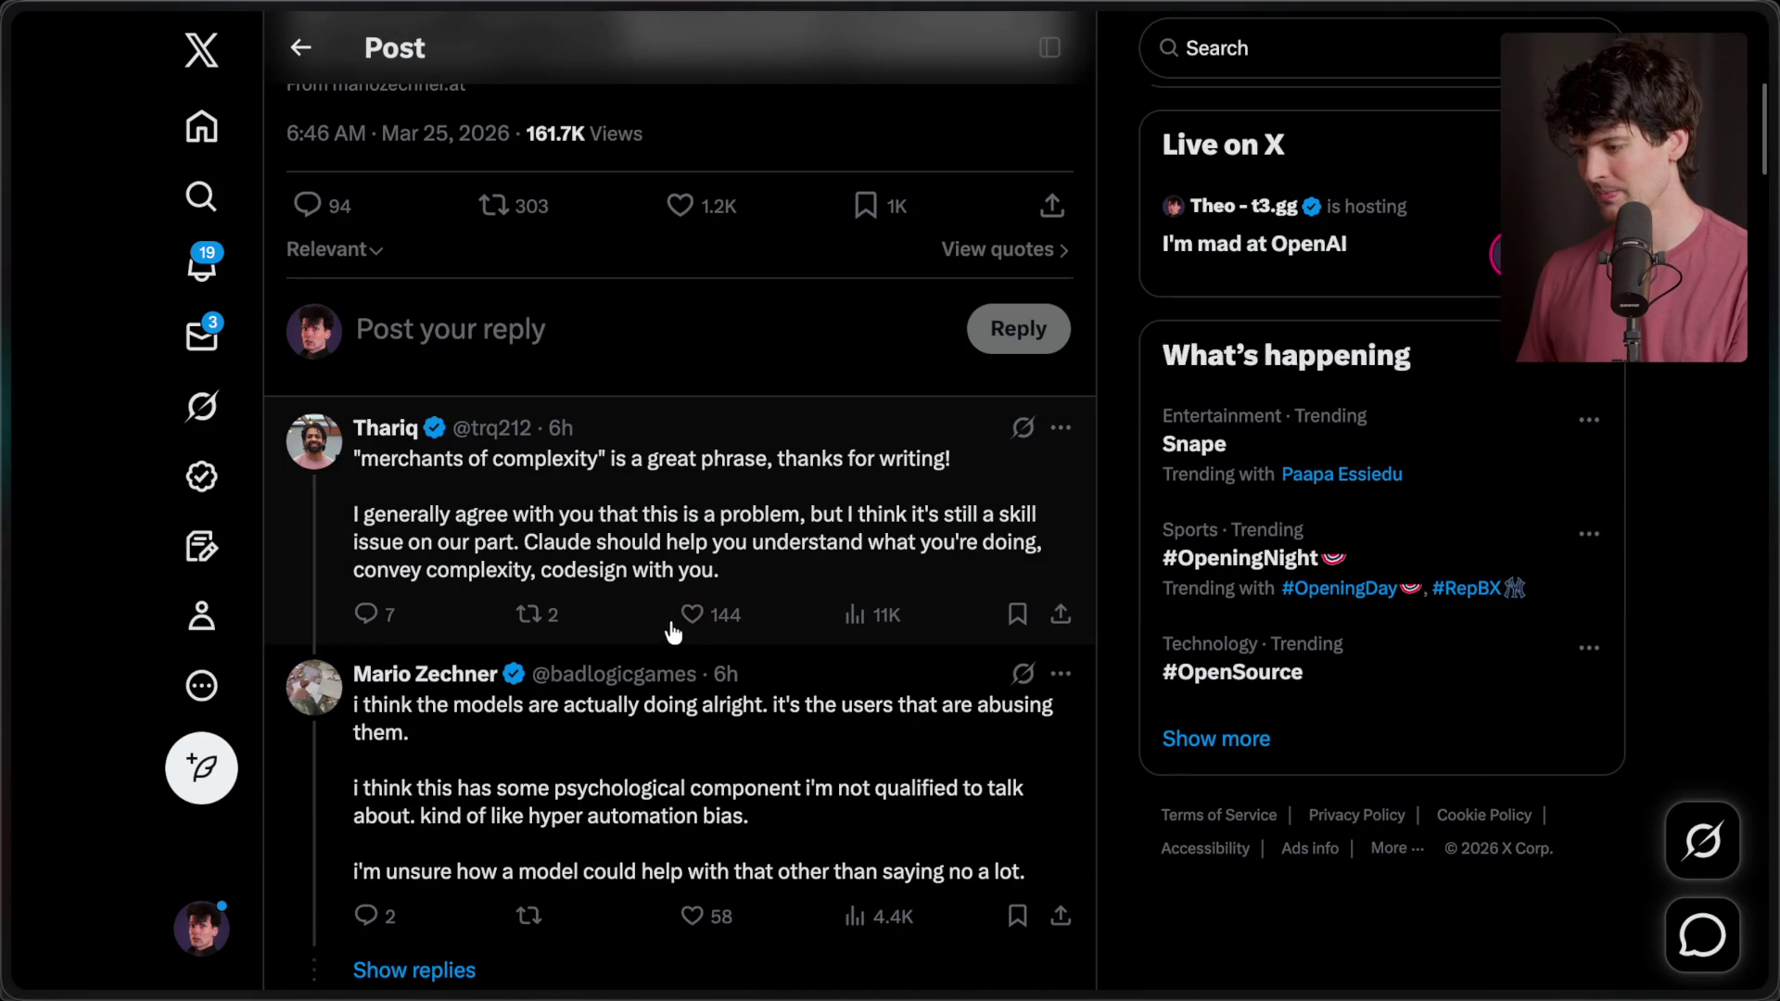
pyautogui.click(1017, 615)
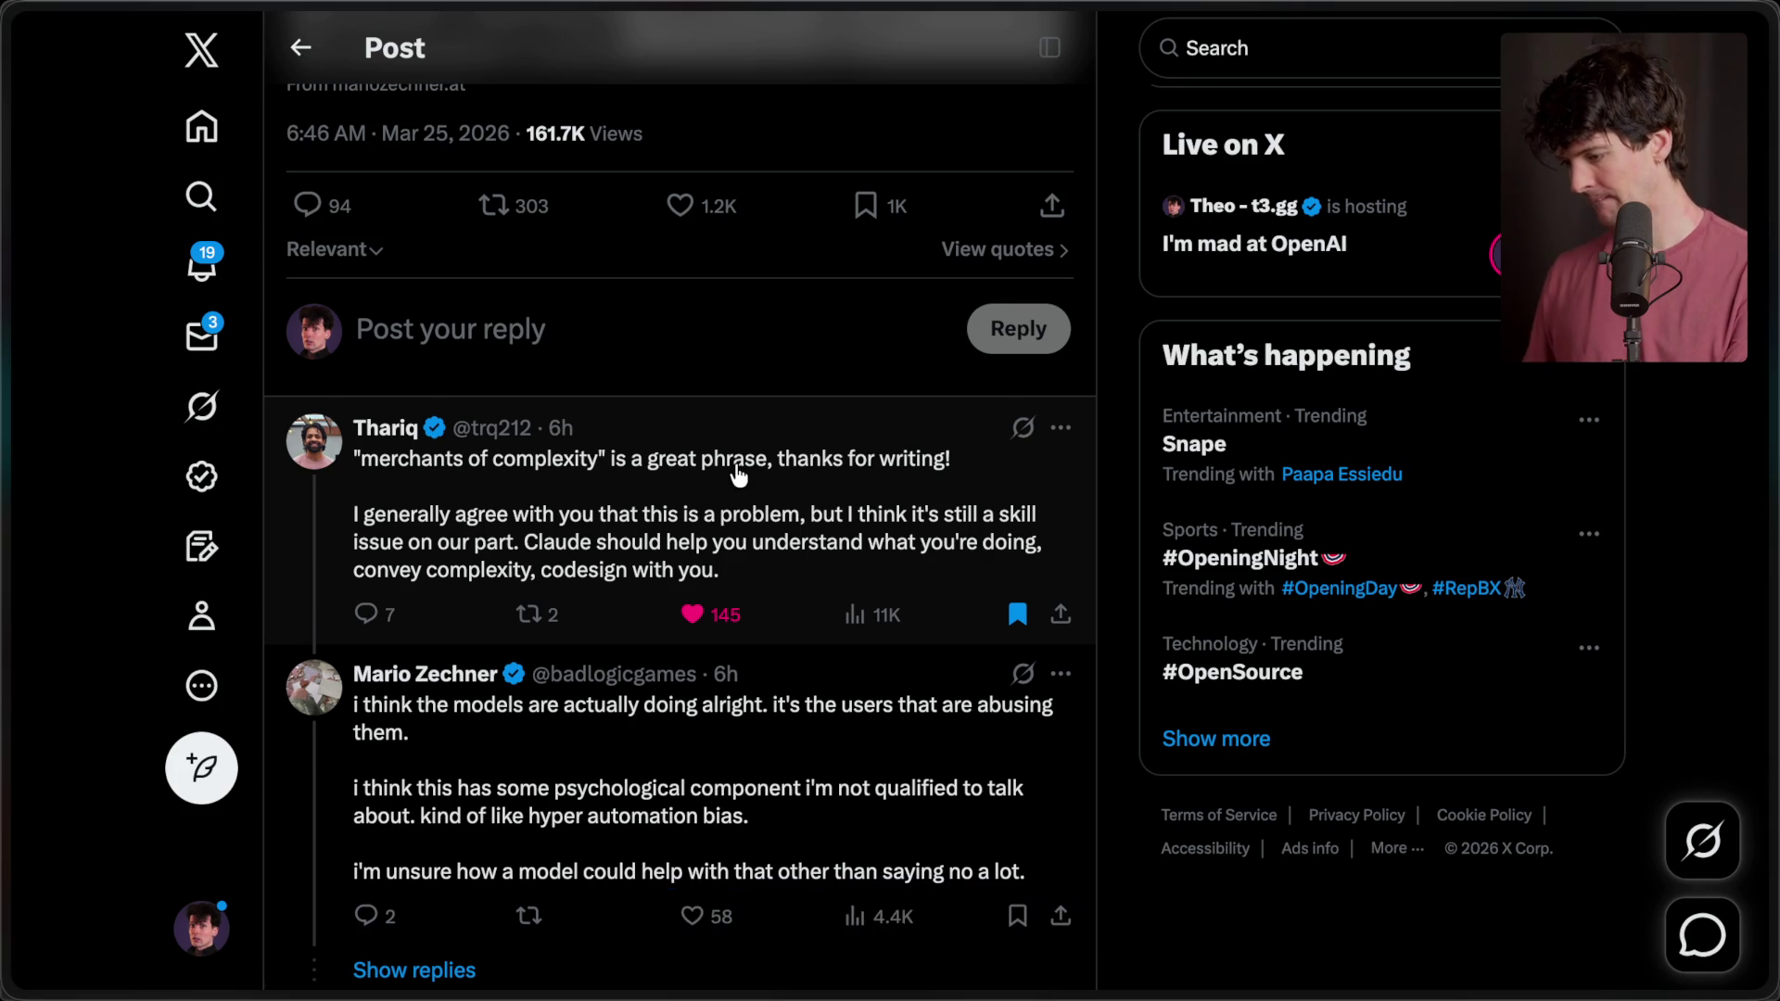
pyautogui.scroll(-2, 737, 474)
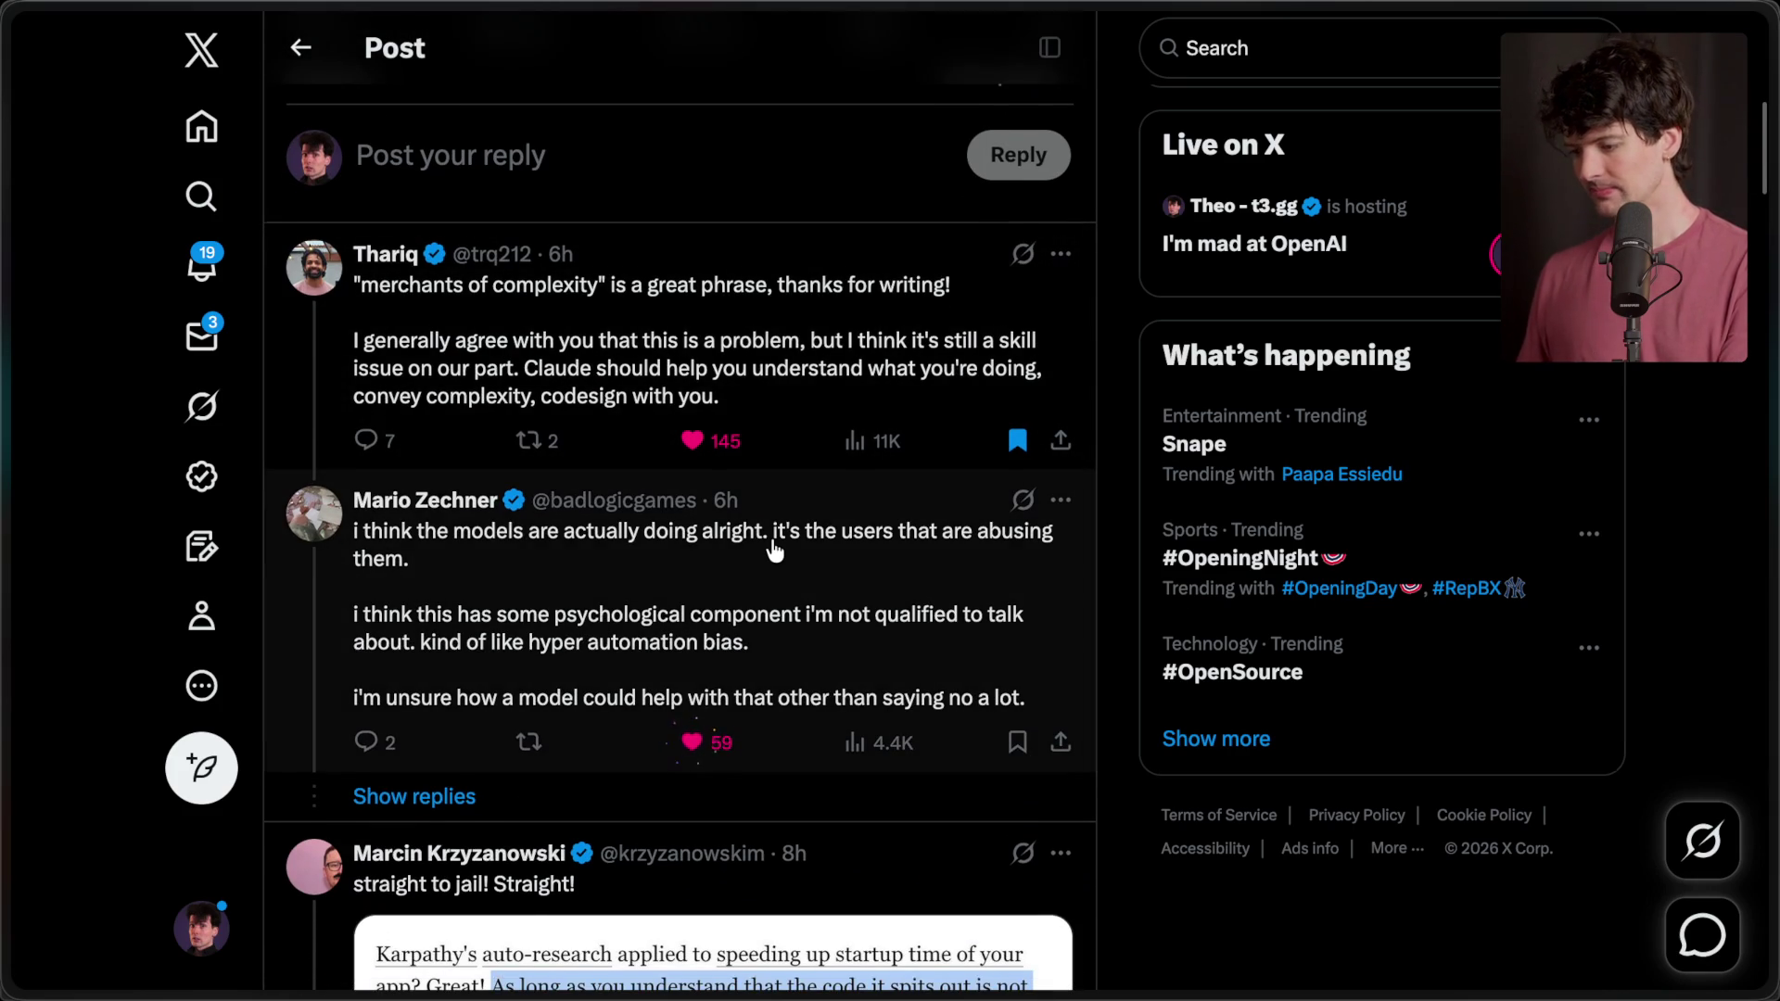
pyautogui.press('super+Tab')
pyautogui.press('super+Tab')
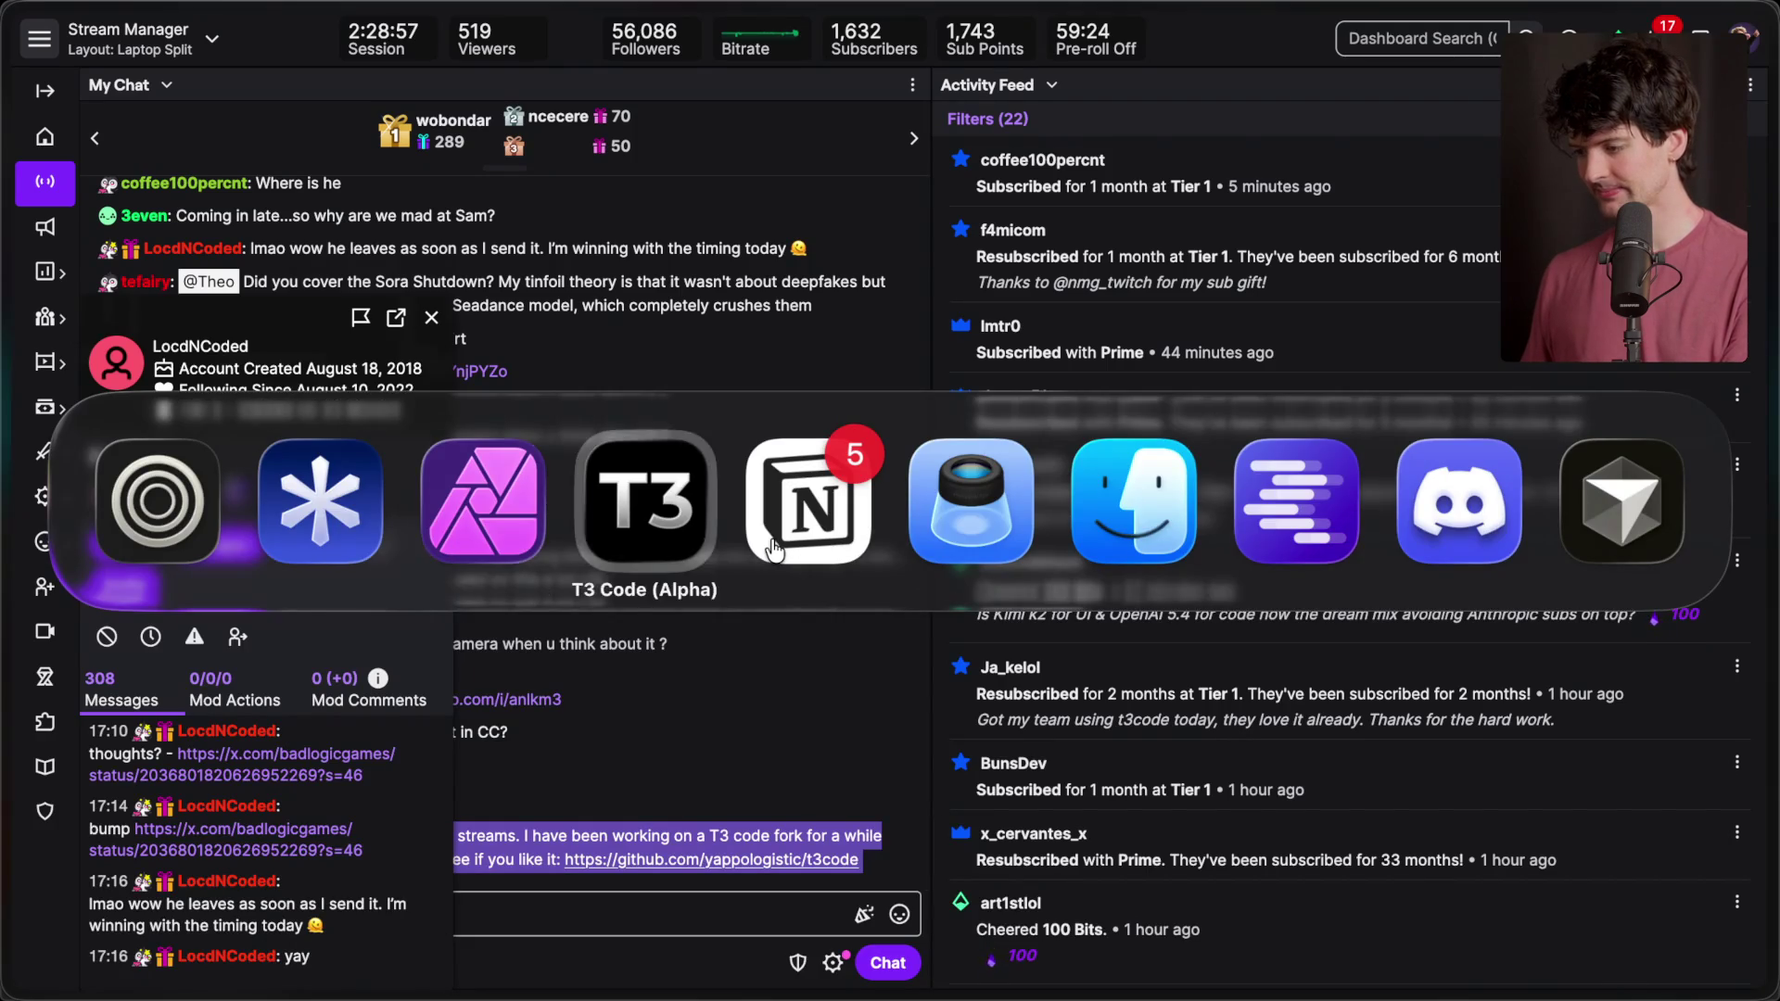
# - Open the 'OpenAI is lying to you' Notion card and follow its X link to the benchmark video
pyautogui.click(774, 548)
pyautogui.click(341, 417)
pyautogui.scroll(-5, 1237, 612)
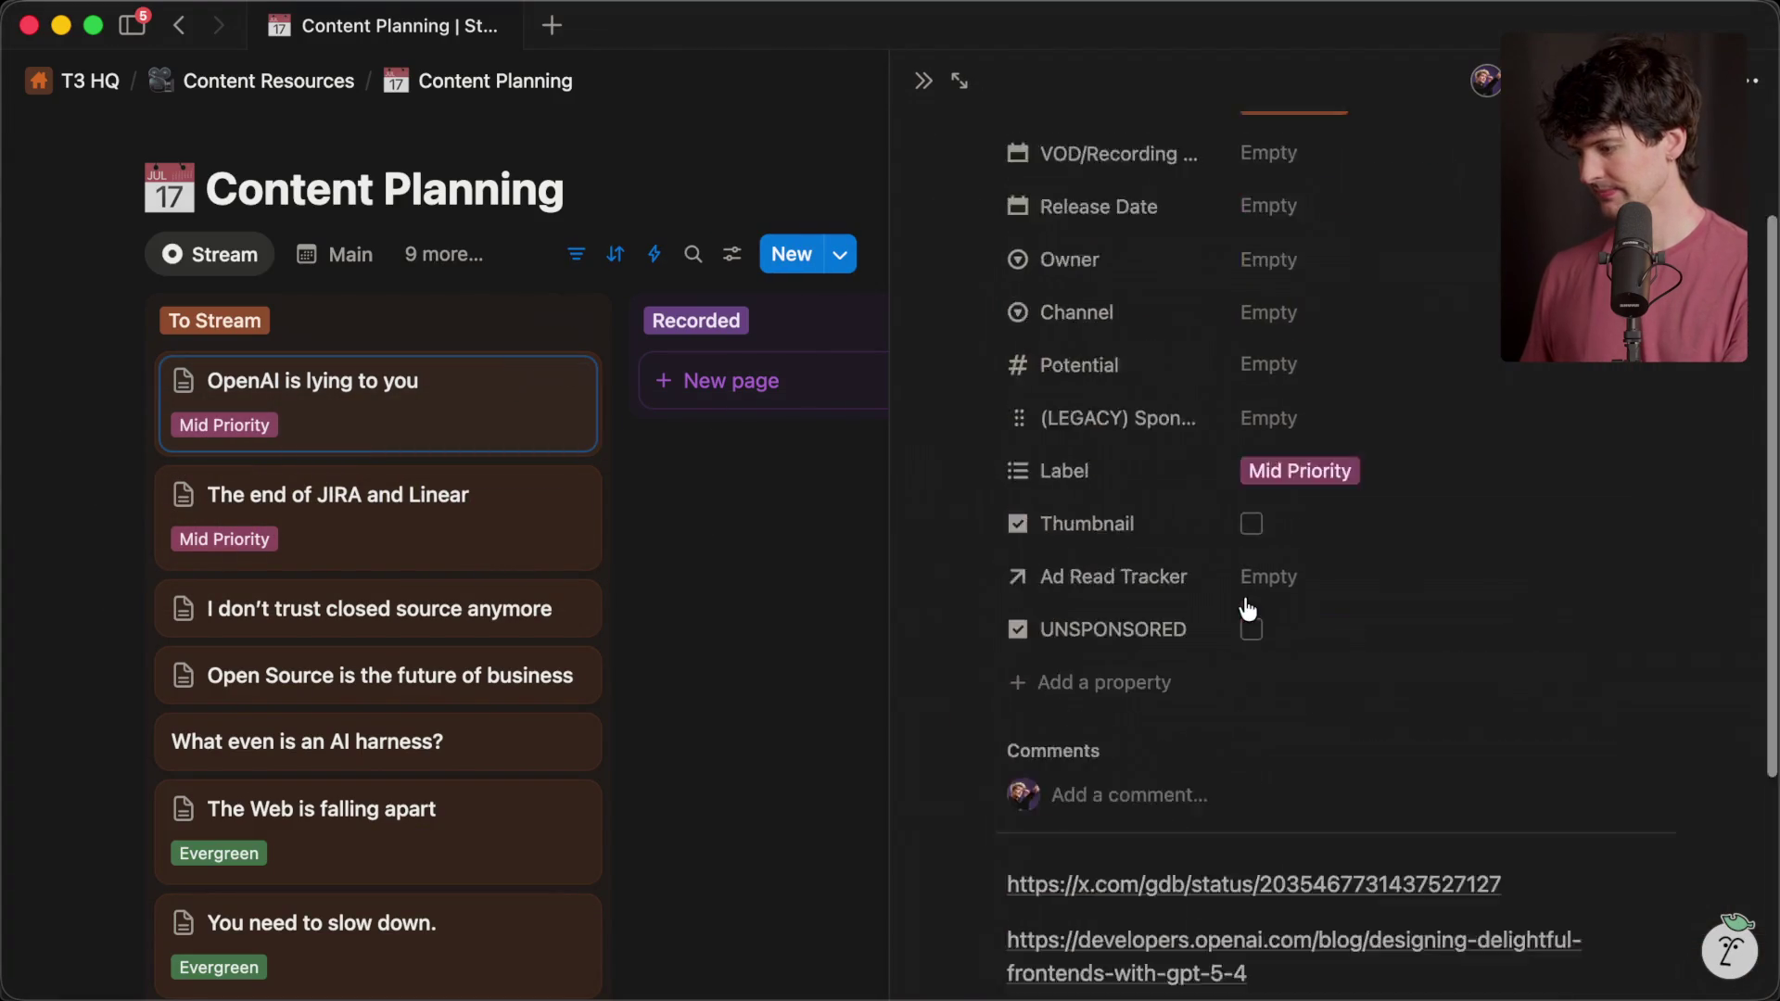
pyautogui.click(1313, 690)
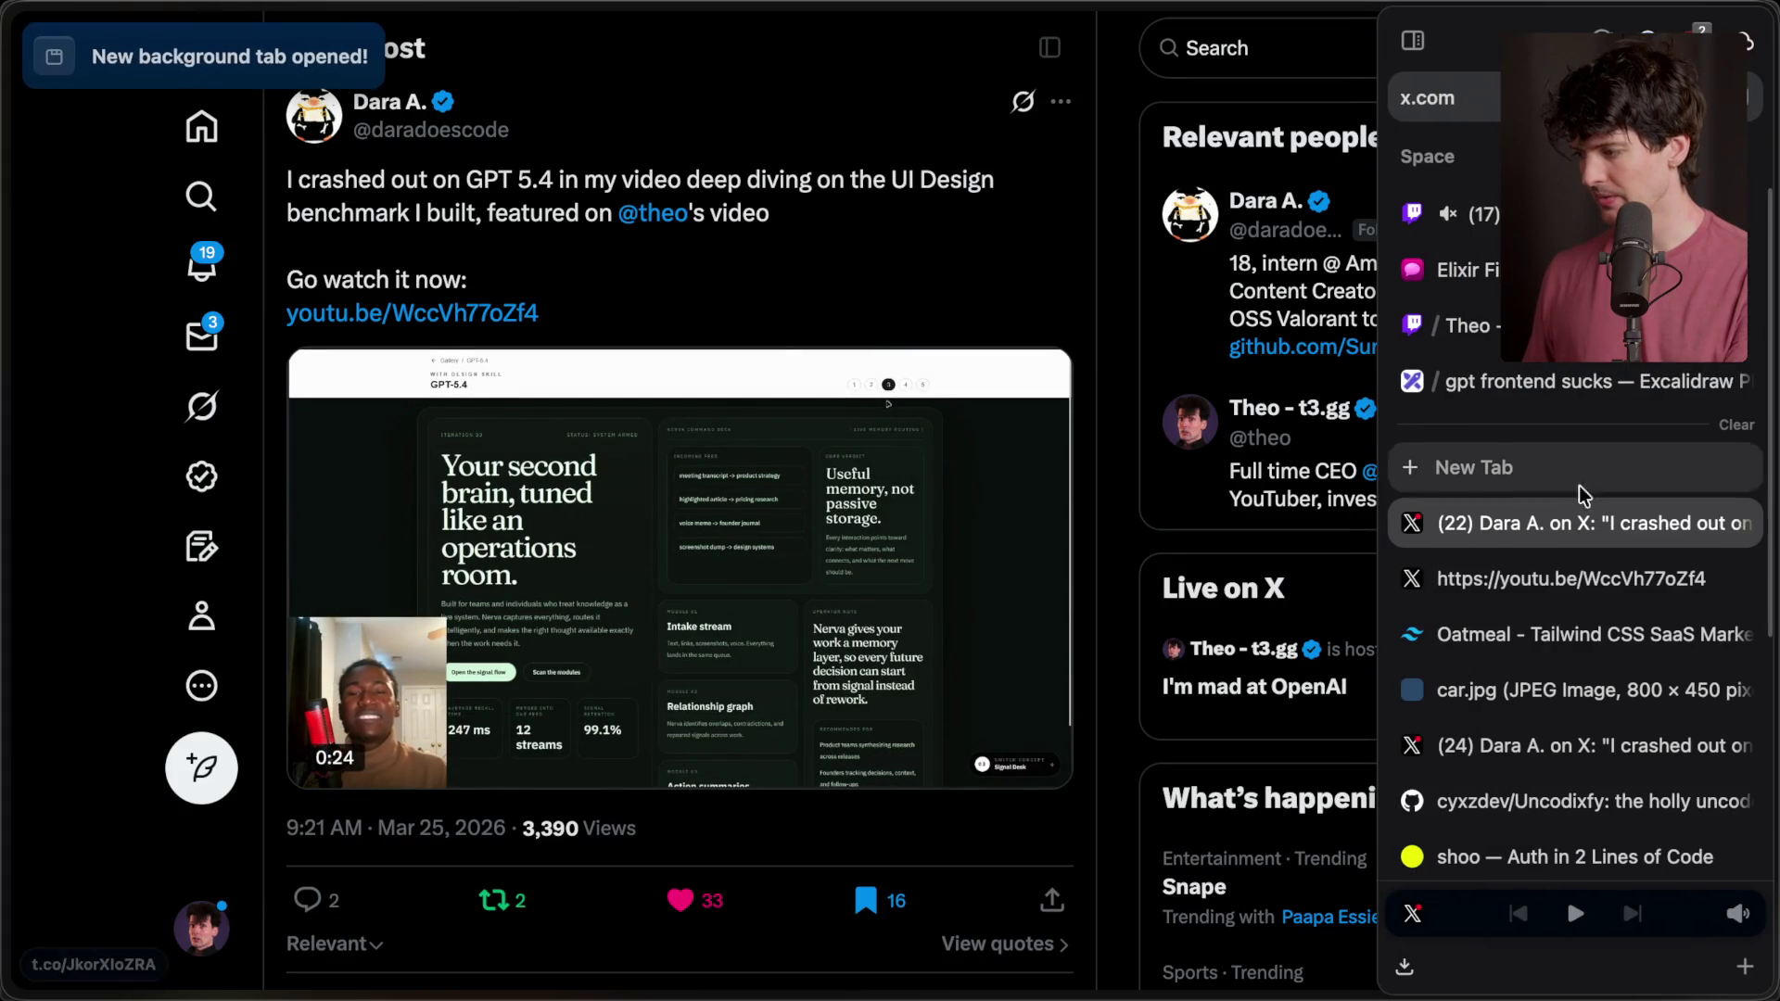
pyautogui.click(1561, 577)
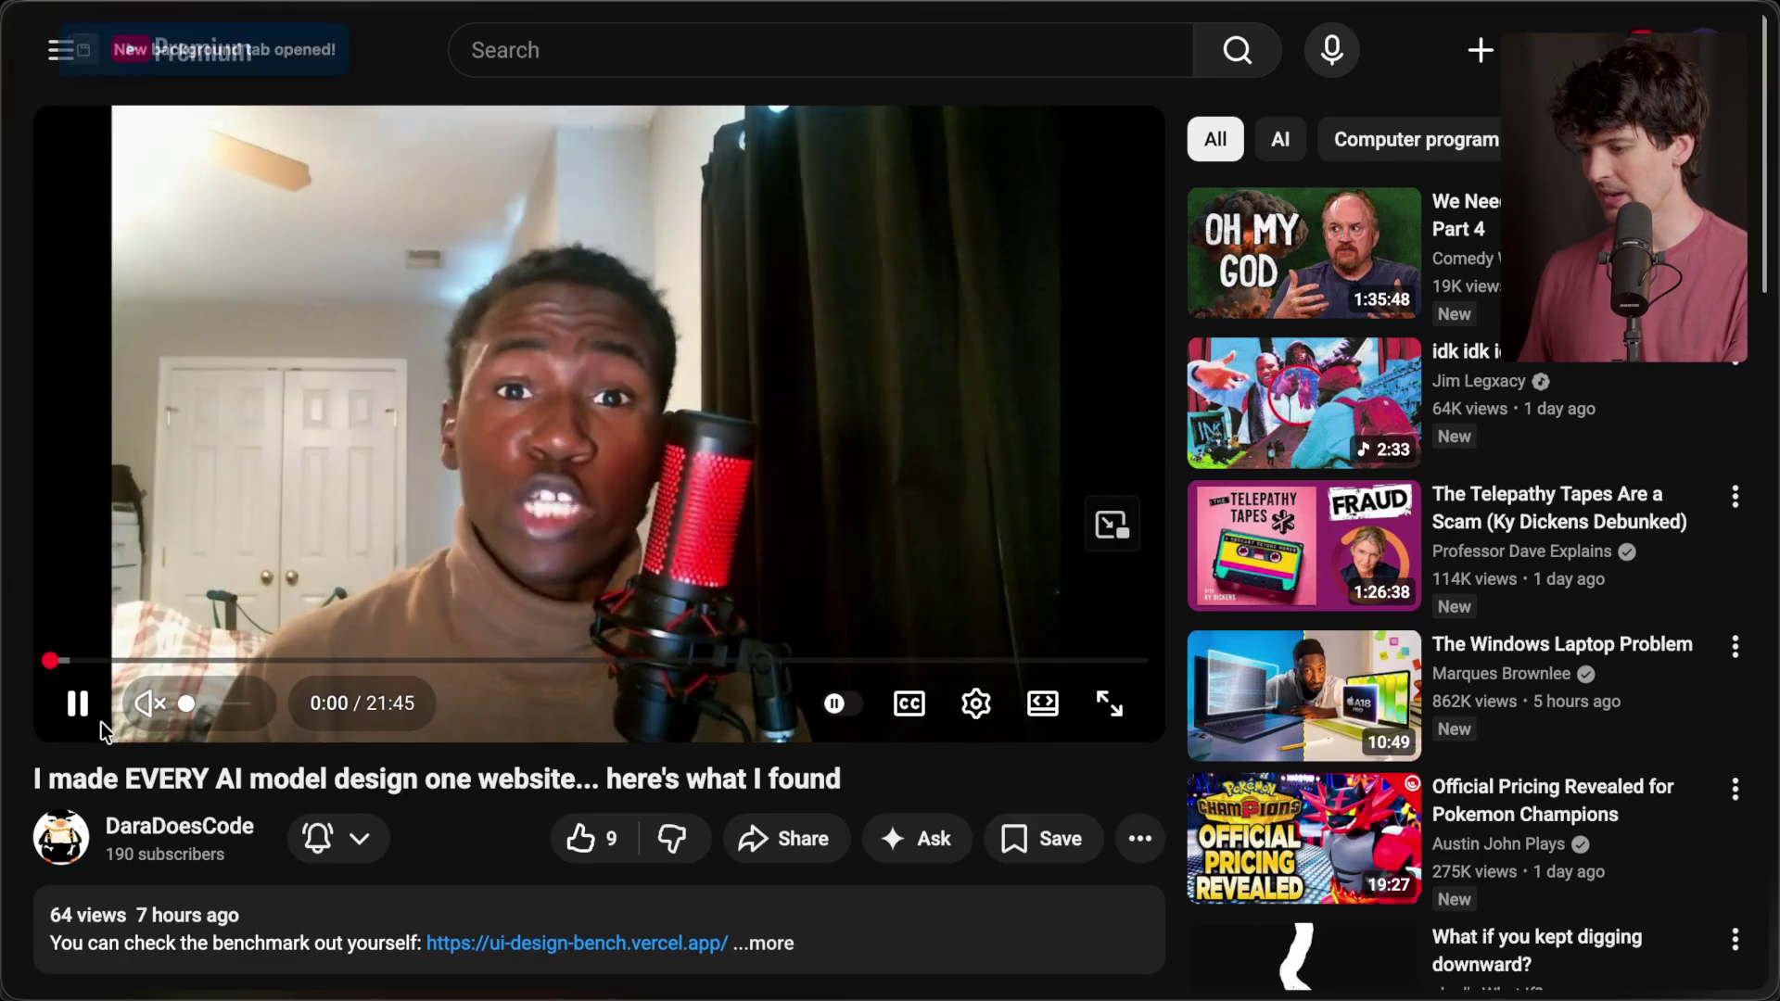
# - Pause the video, open the creator's YouTube channel page and copy its URL
pyautogui.click(78, 704)
pyautogui.scroll(-3, 209, 863)
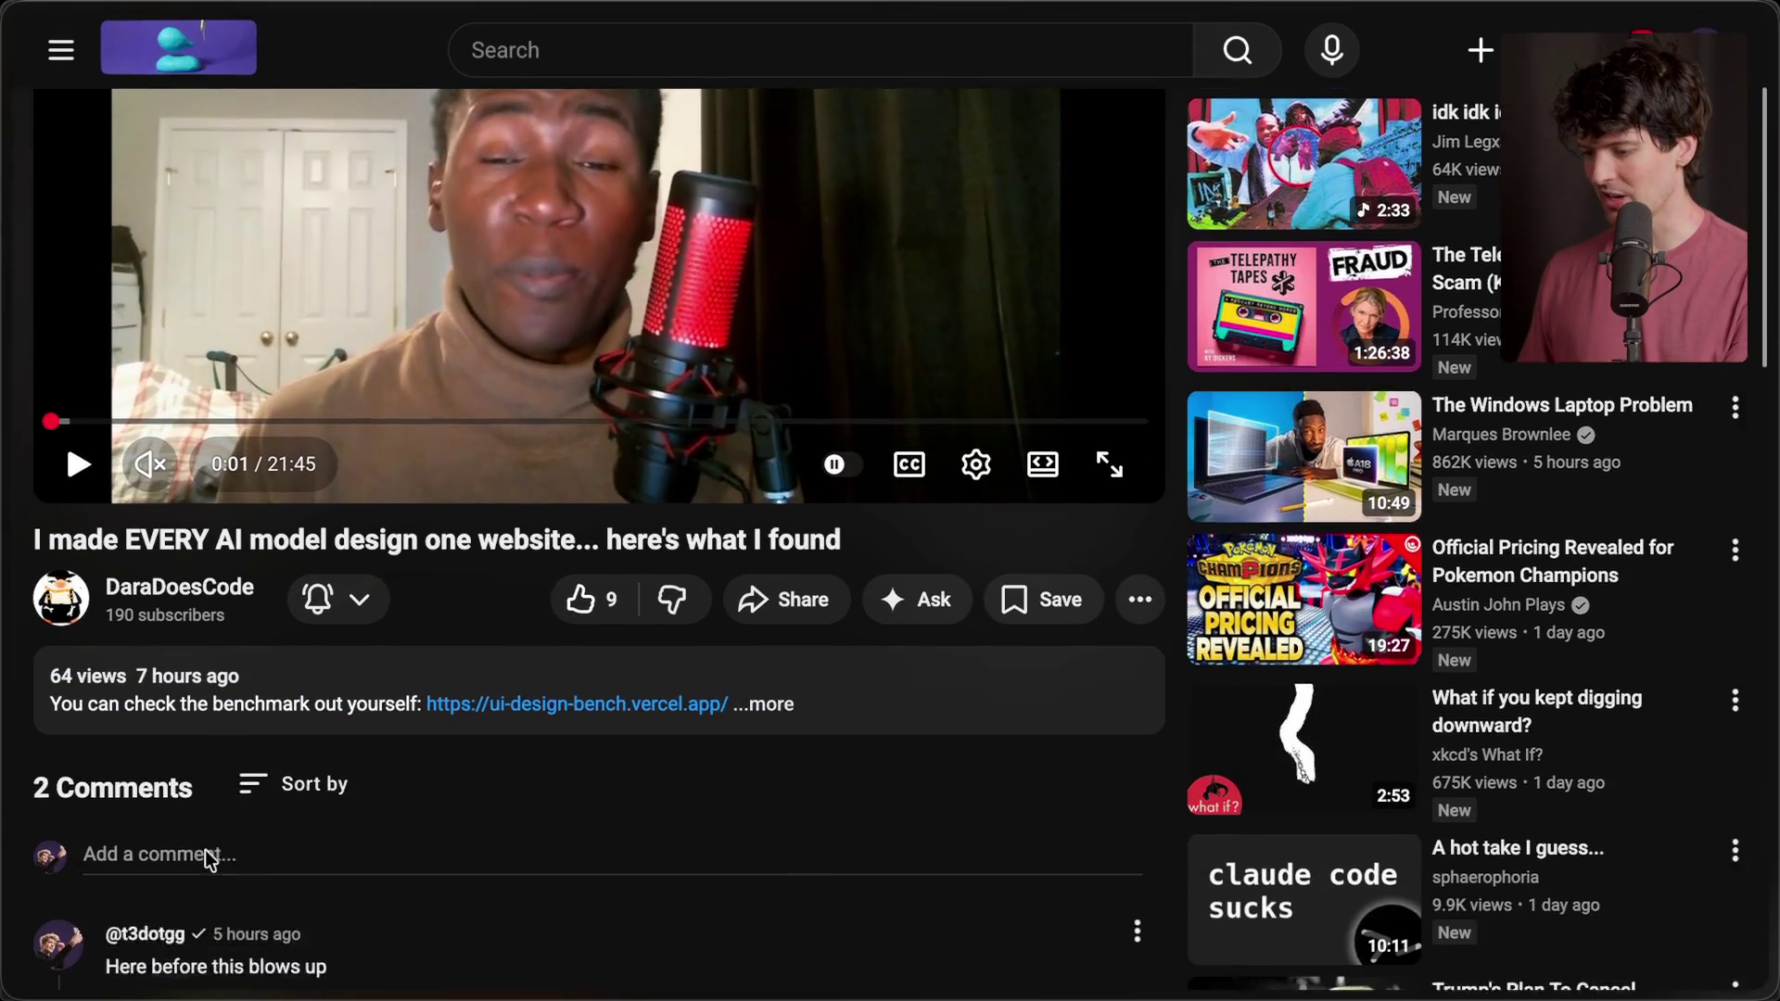
pyautogui.click(158, 414)
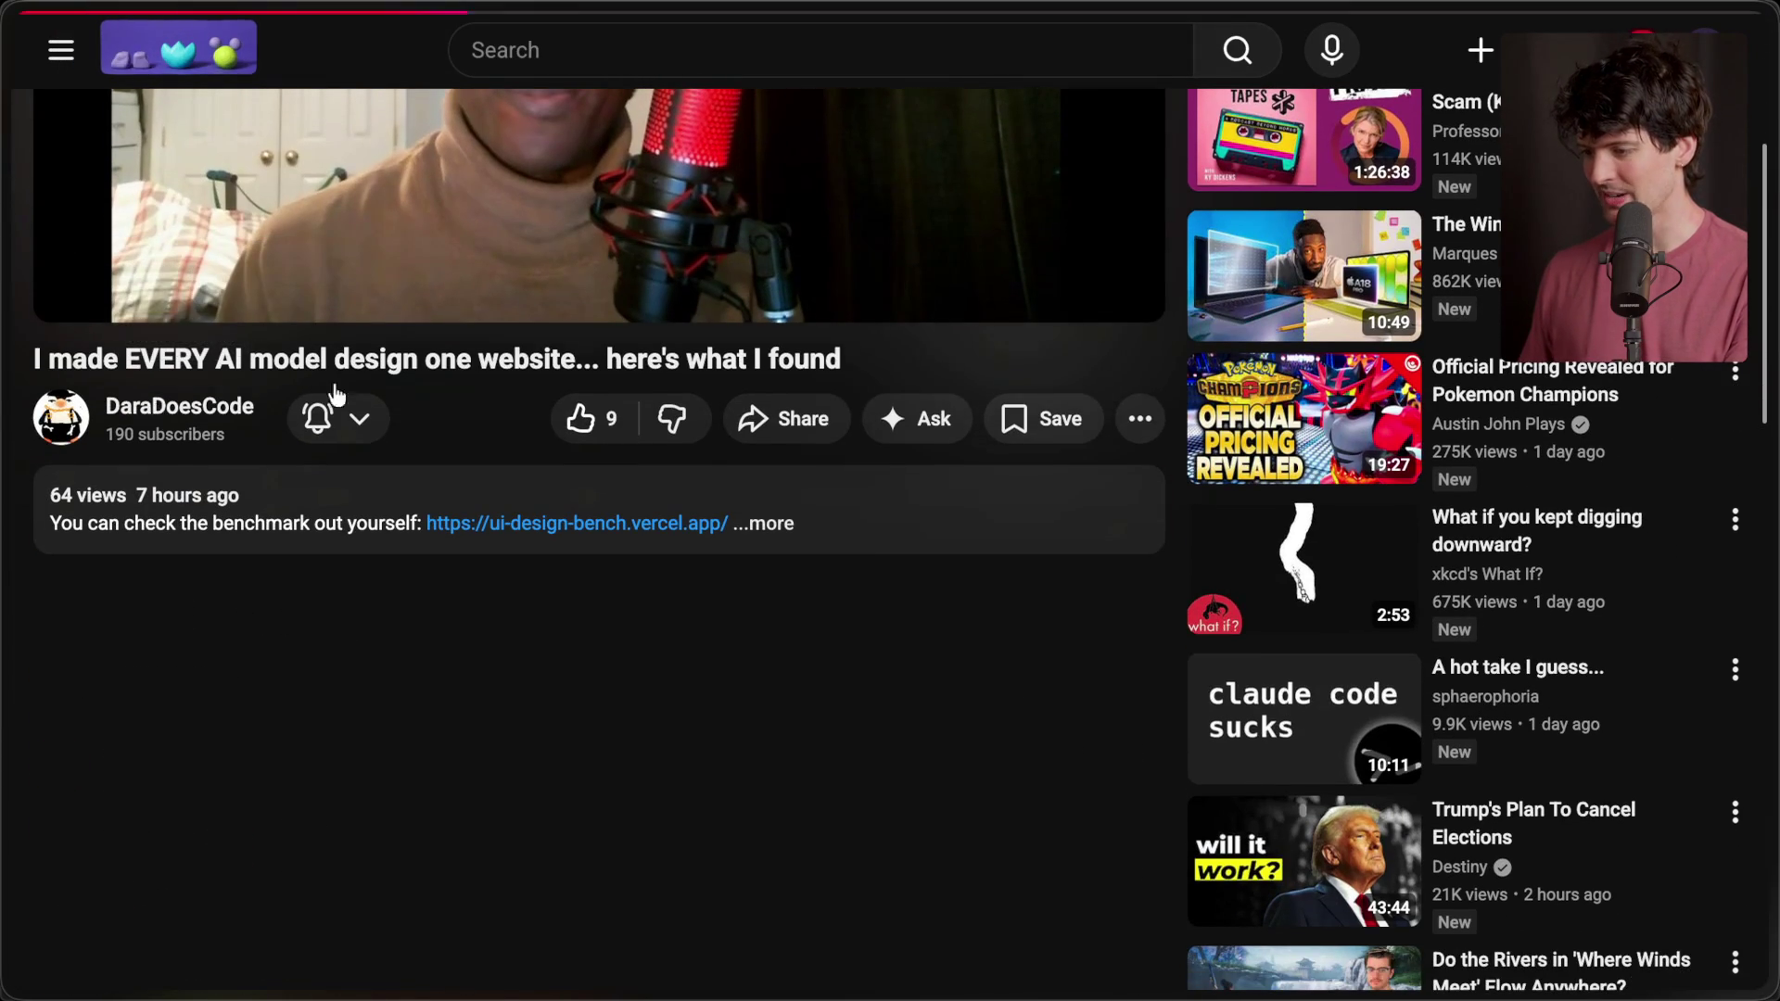
pyautogui.hotkey('ctrl', 'shift', 'c')
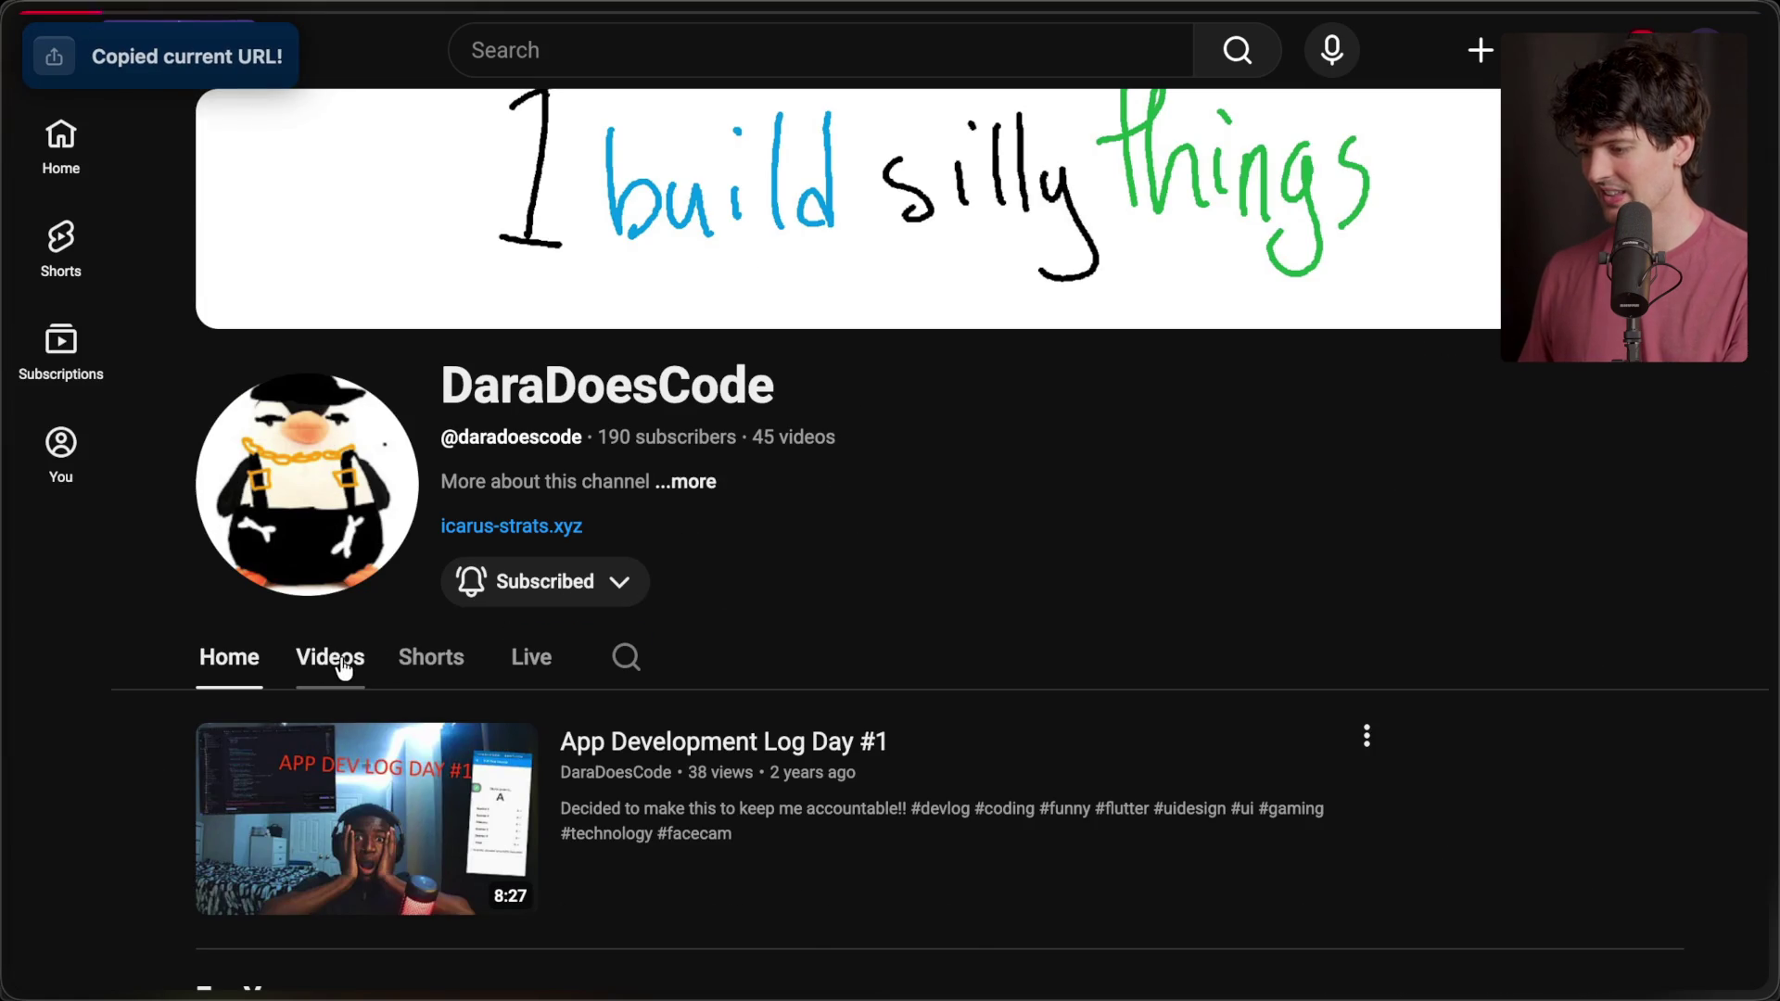
pyautogui.click(343, 666)
# - Paste the creator's channel link into the 'OpenAI is lying to you' card's notes
pyautogui.moveTo(1772, 516)
pyautogui.scroll(-5, 1101, 594)
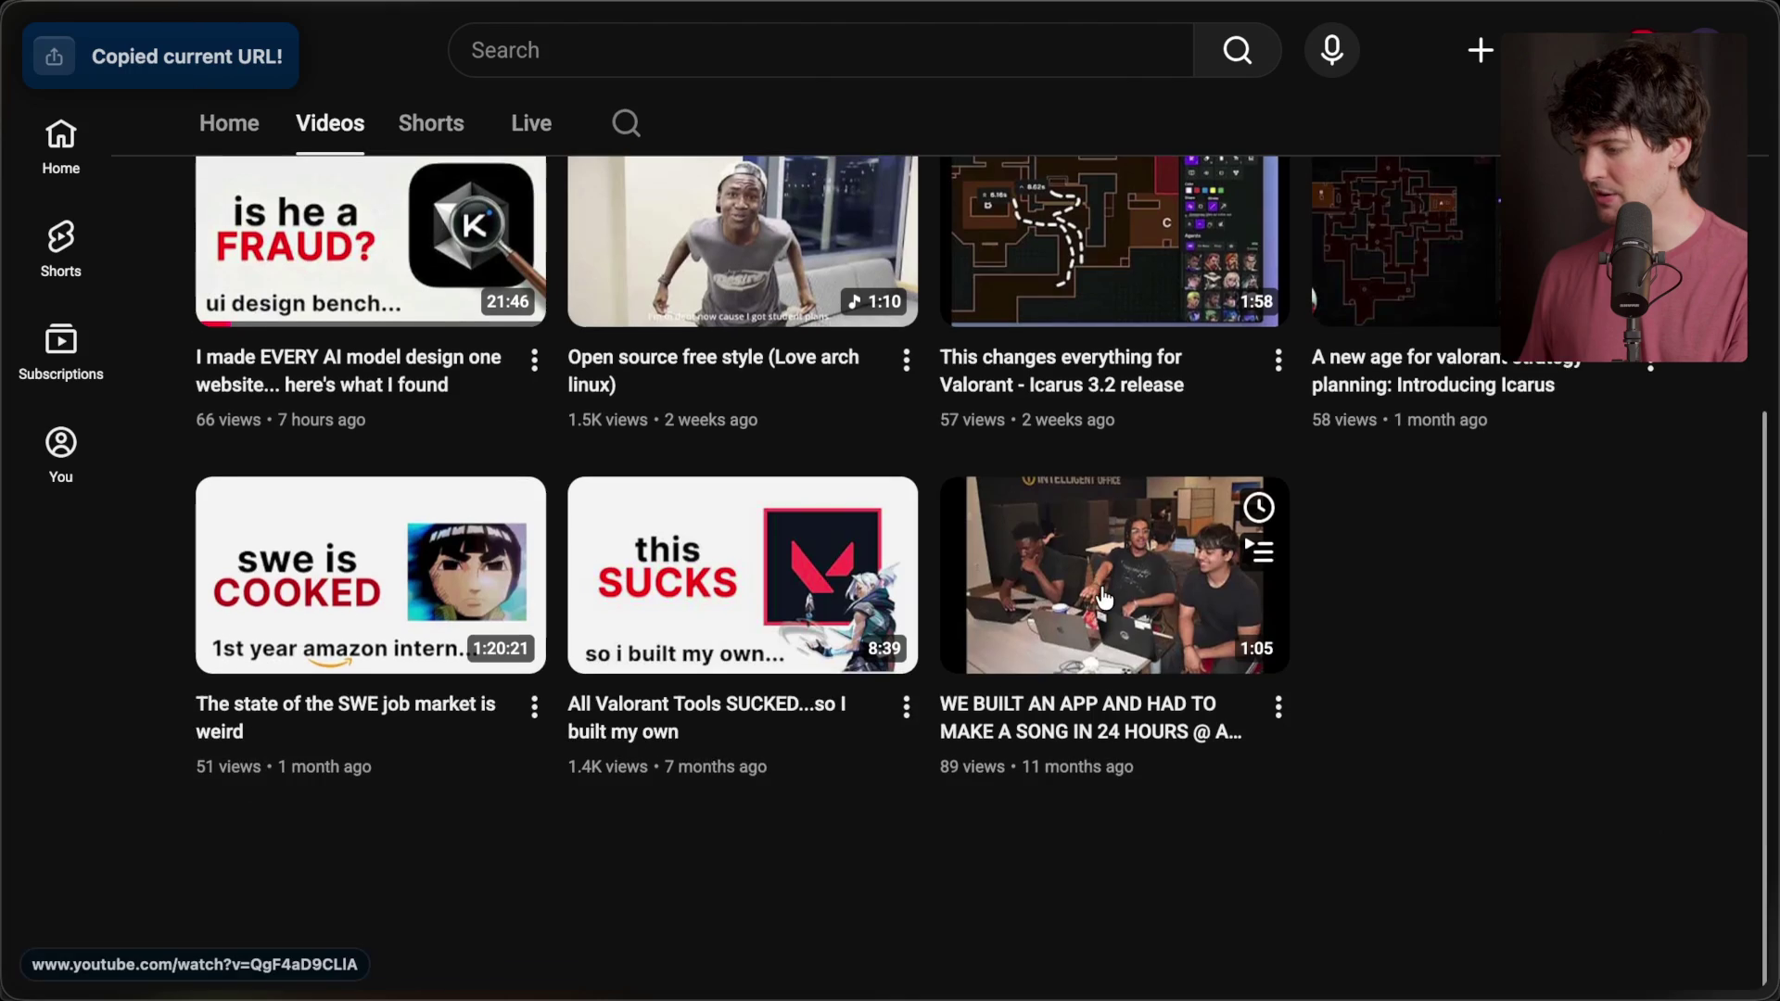
pyautogui.scroll(3, 1103, 596)
pyautogui.scroll(-3, 1105, 598)
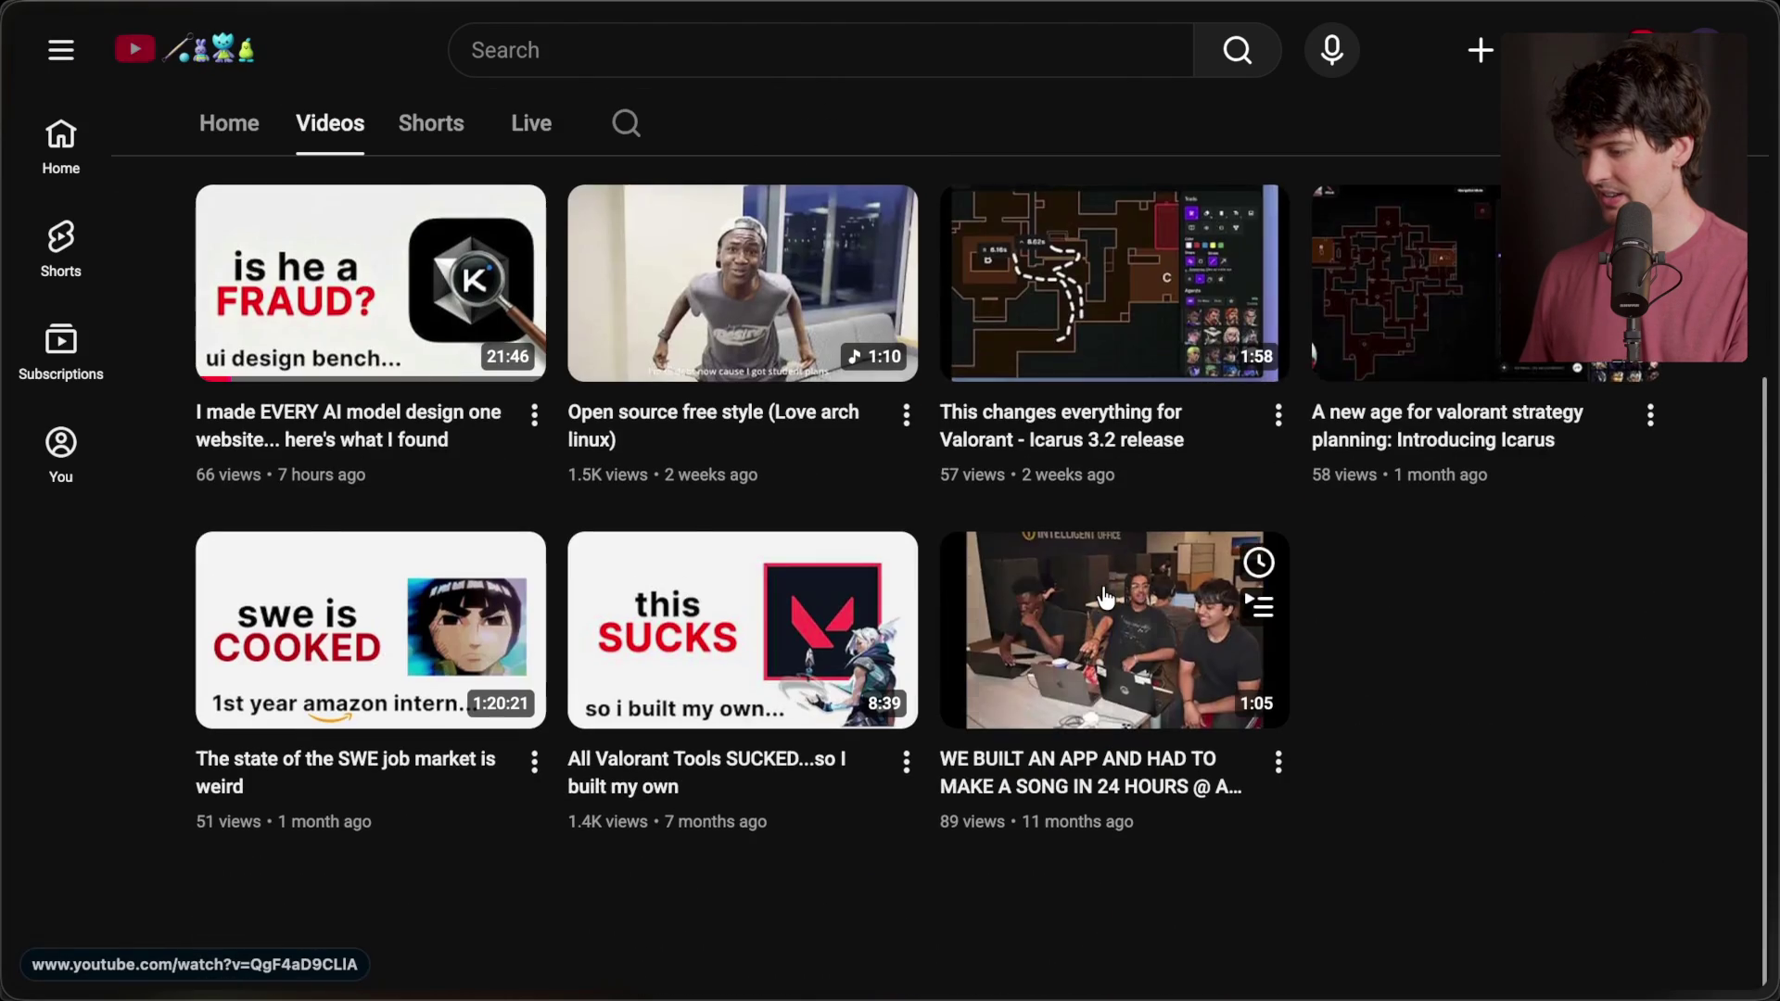
pyautogui.scroll(1, 1105, 597)
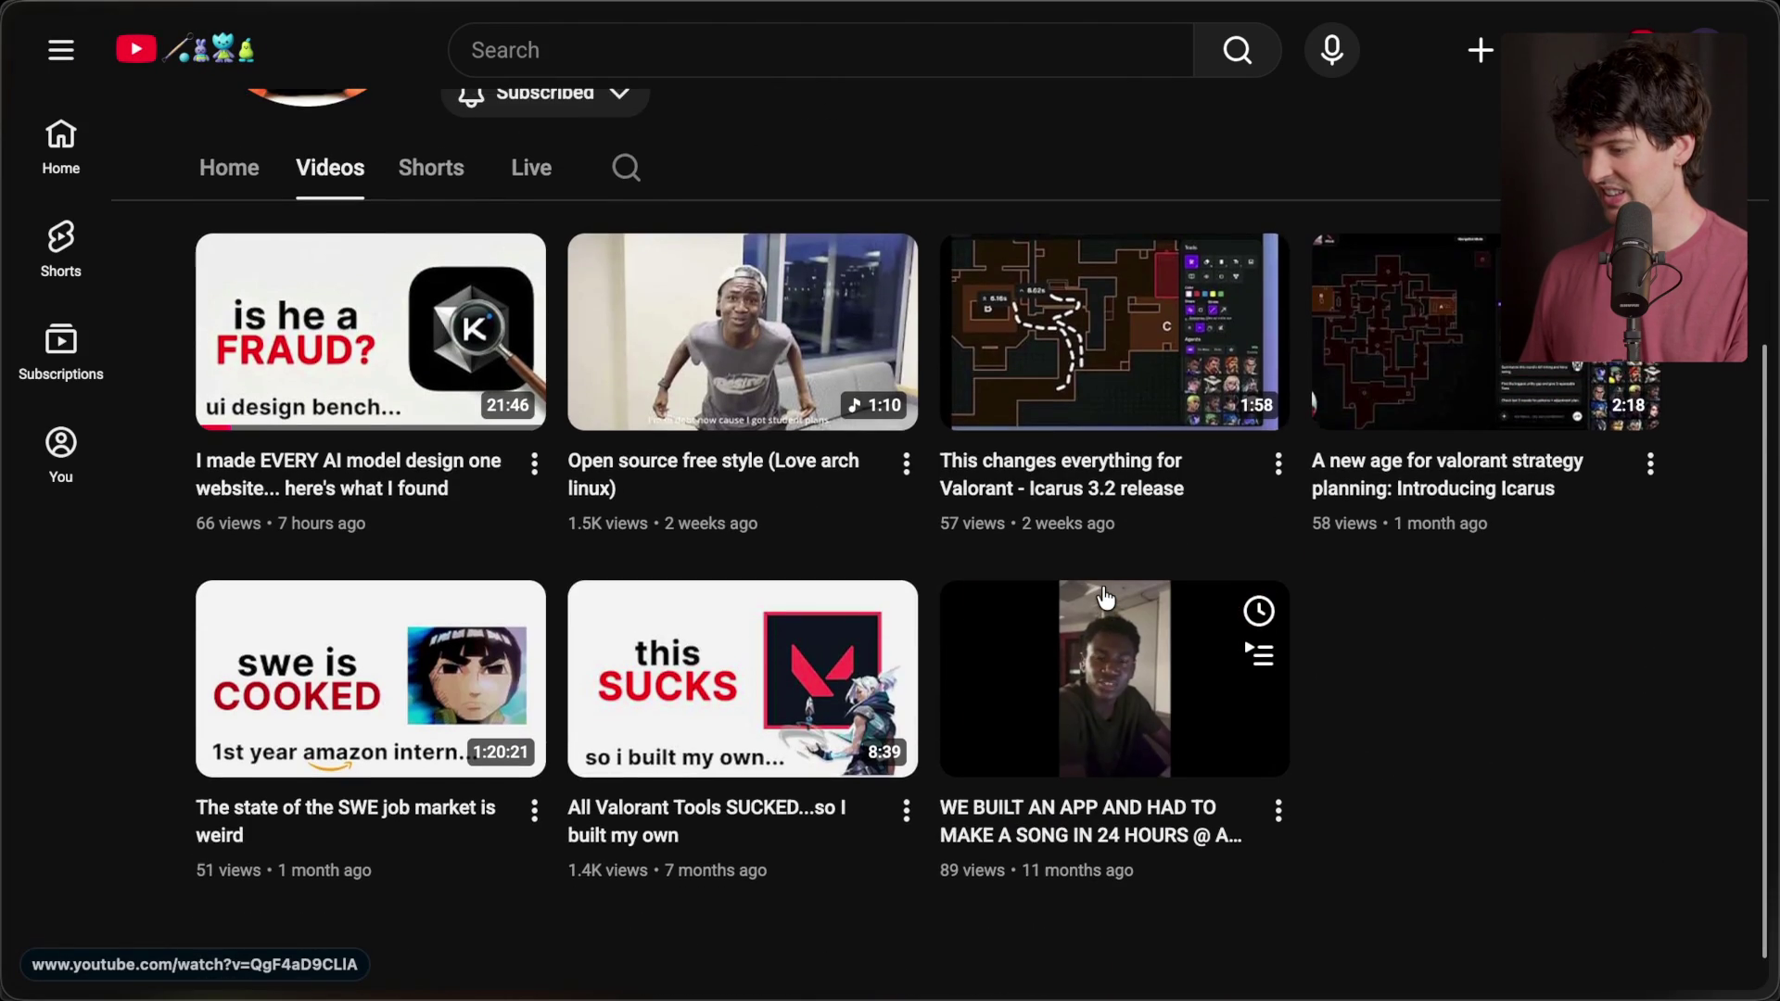
pyautogui.scroll(2, 1105, 598)
pyautogui.scroll(3, 1250, 245)
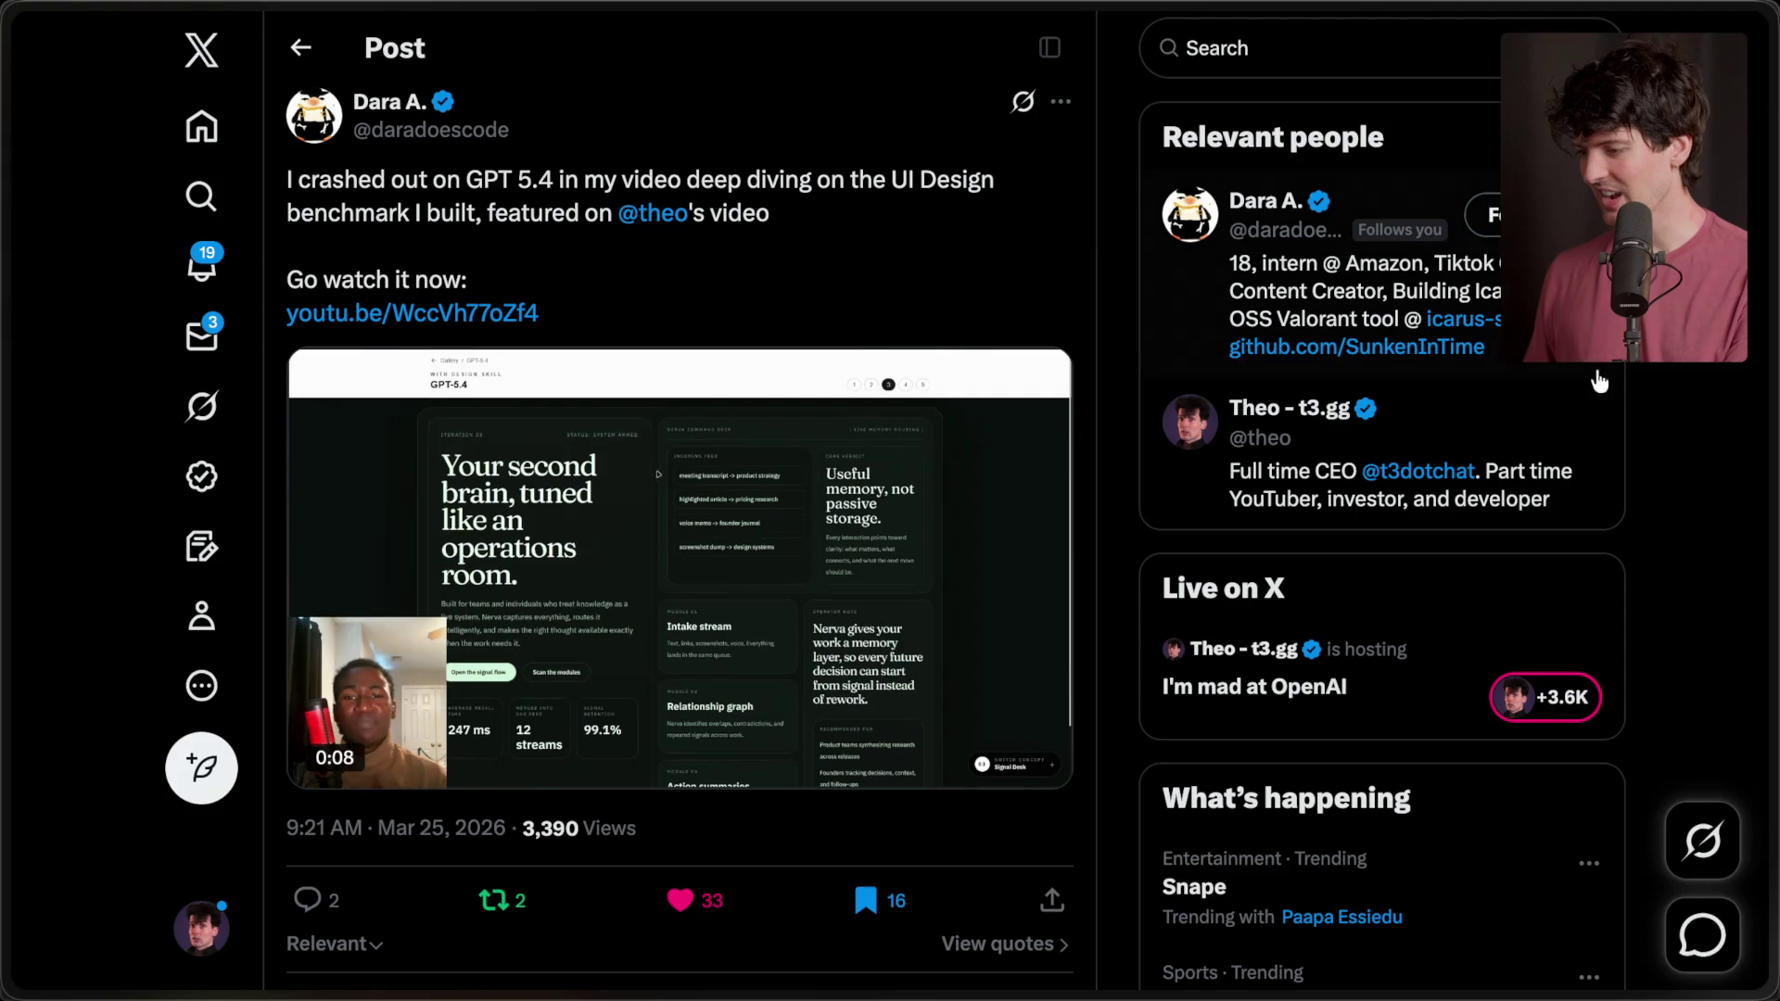
pyautogui.moveTo(1659, 480)
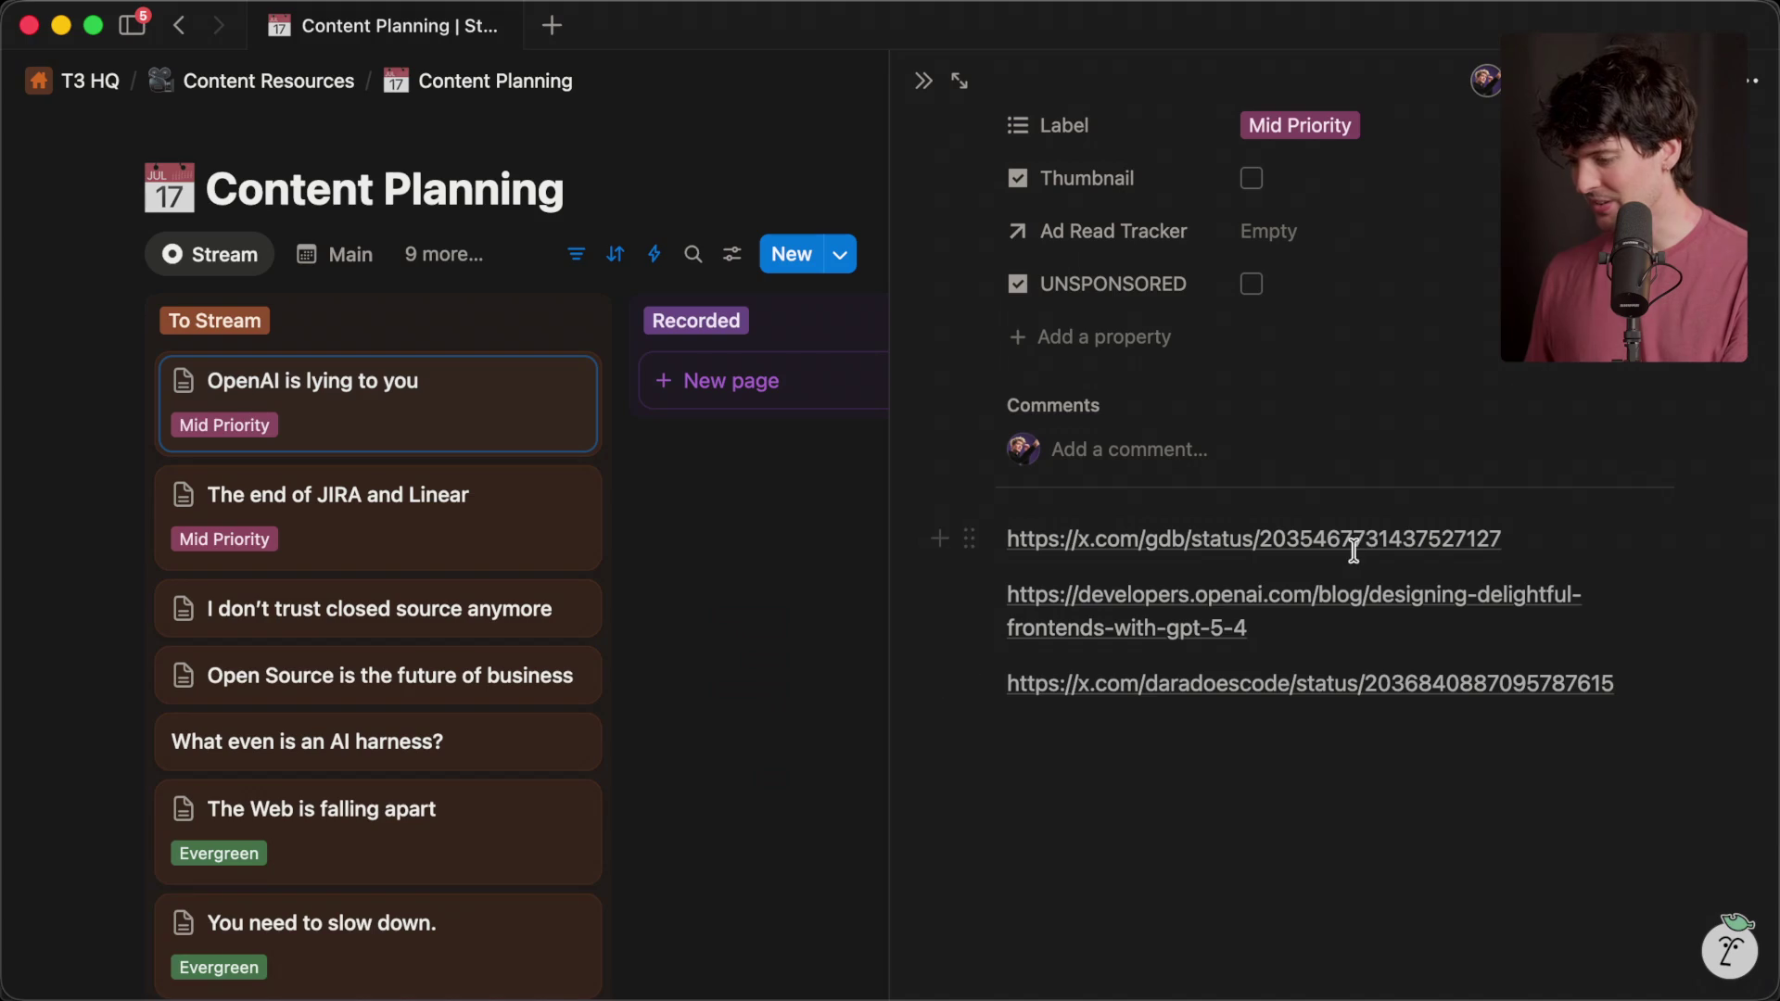
pyautogui.write('https://www.youtube.com/@daradoescode')
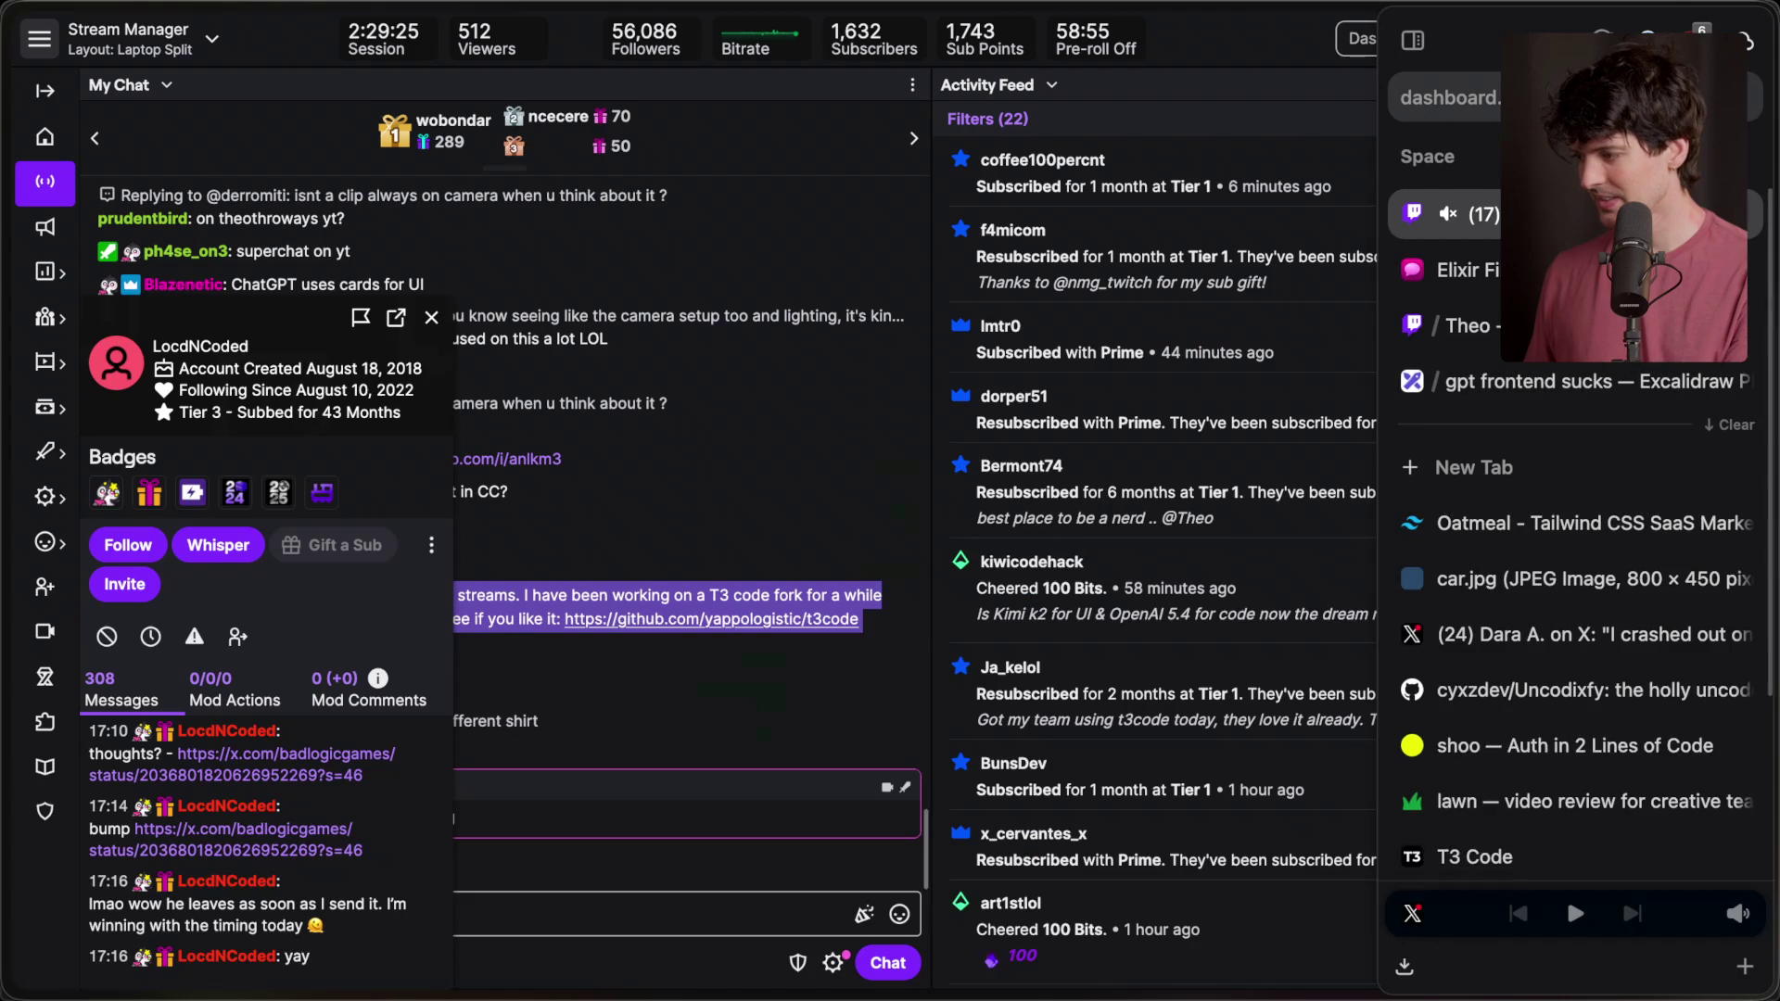
# - Close the viewer card and look through the imgflip meme linked in chat
pyautogui.click(431, 317)
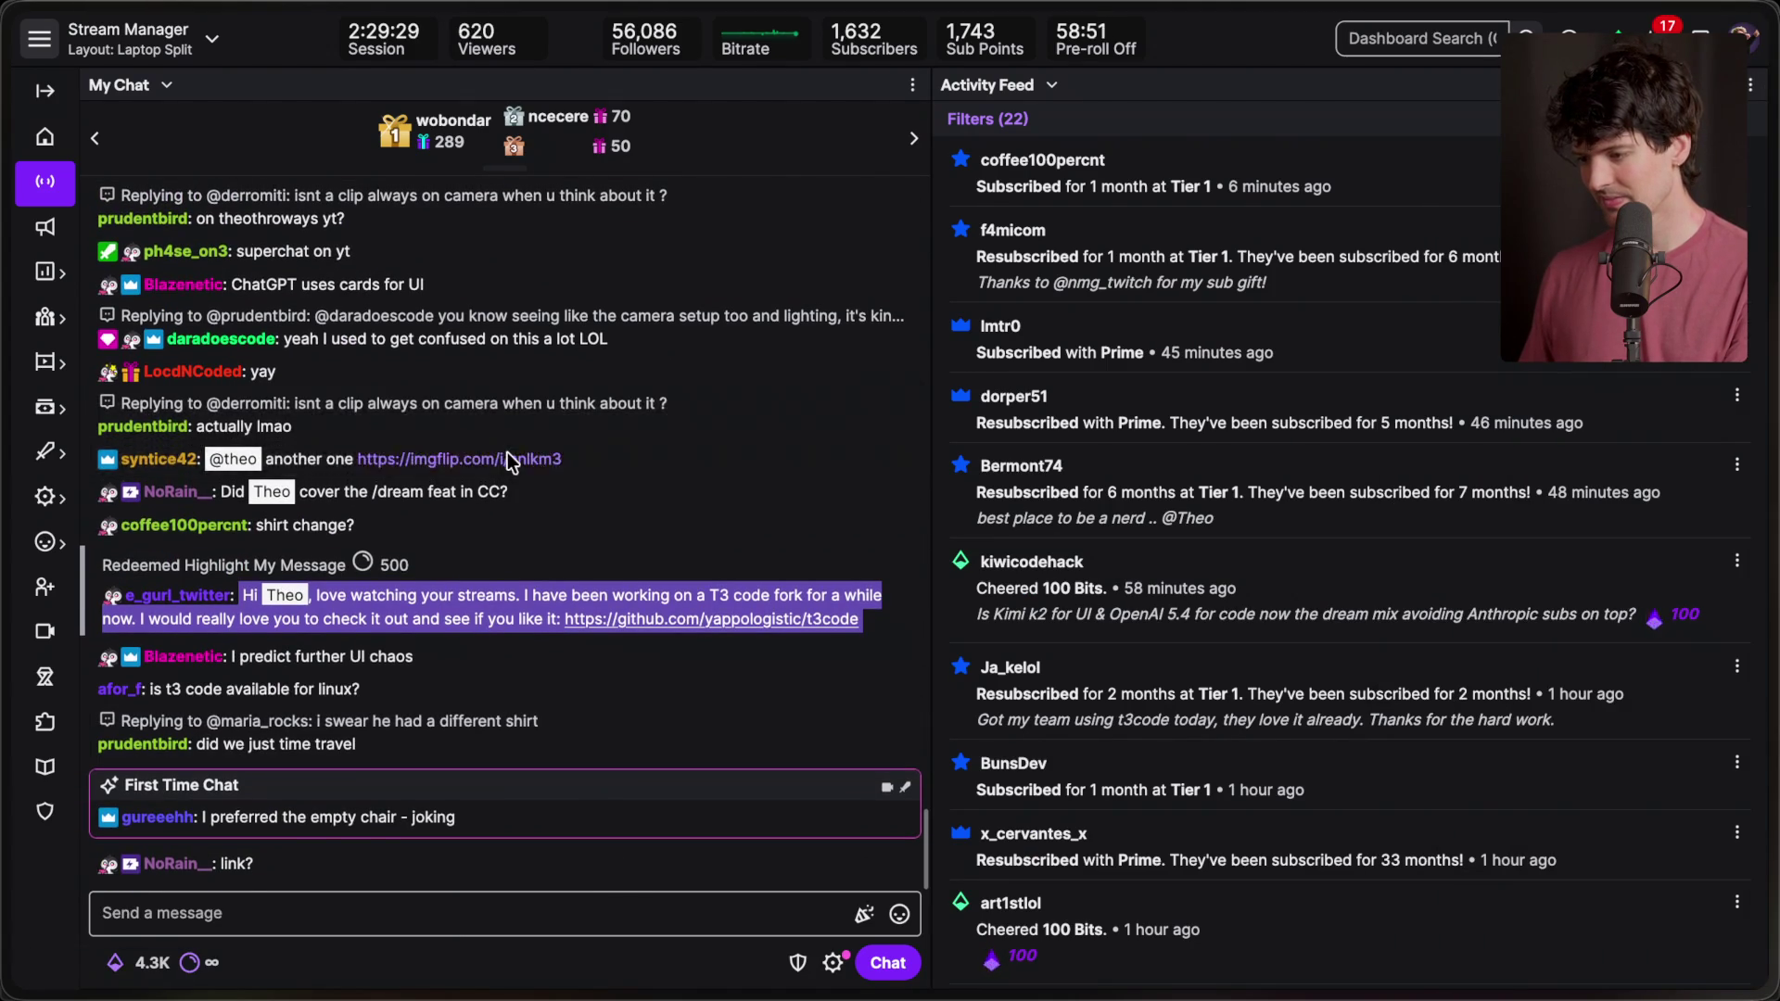
pyautogui.click(508, 454)
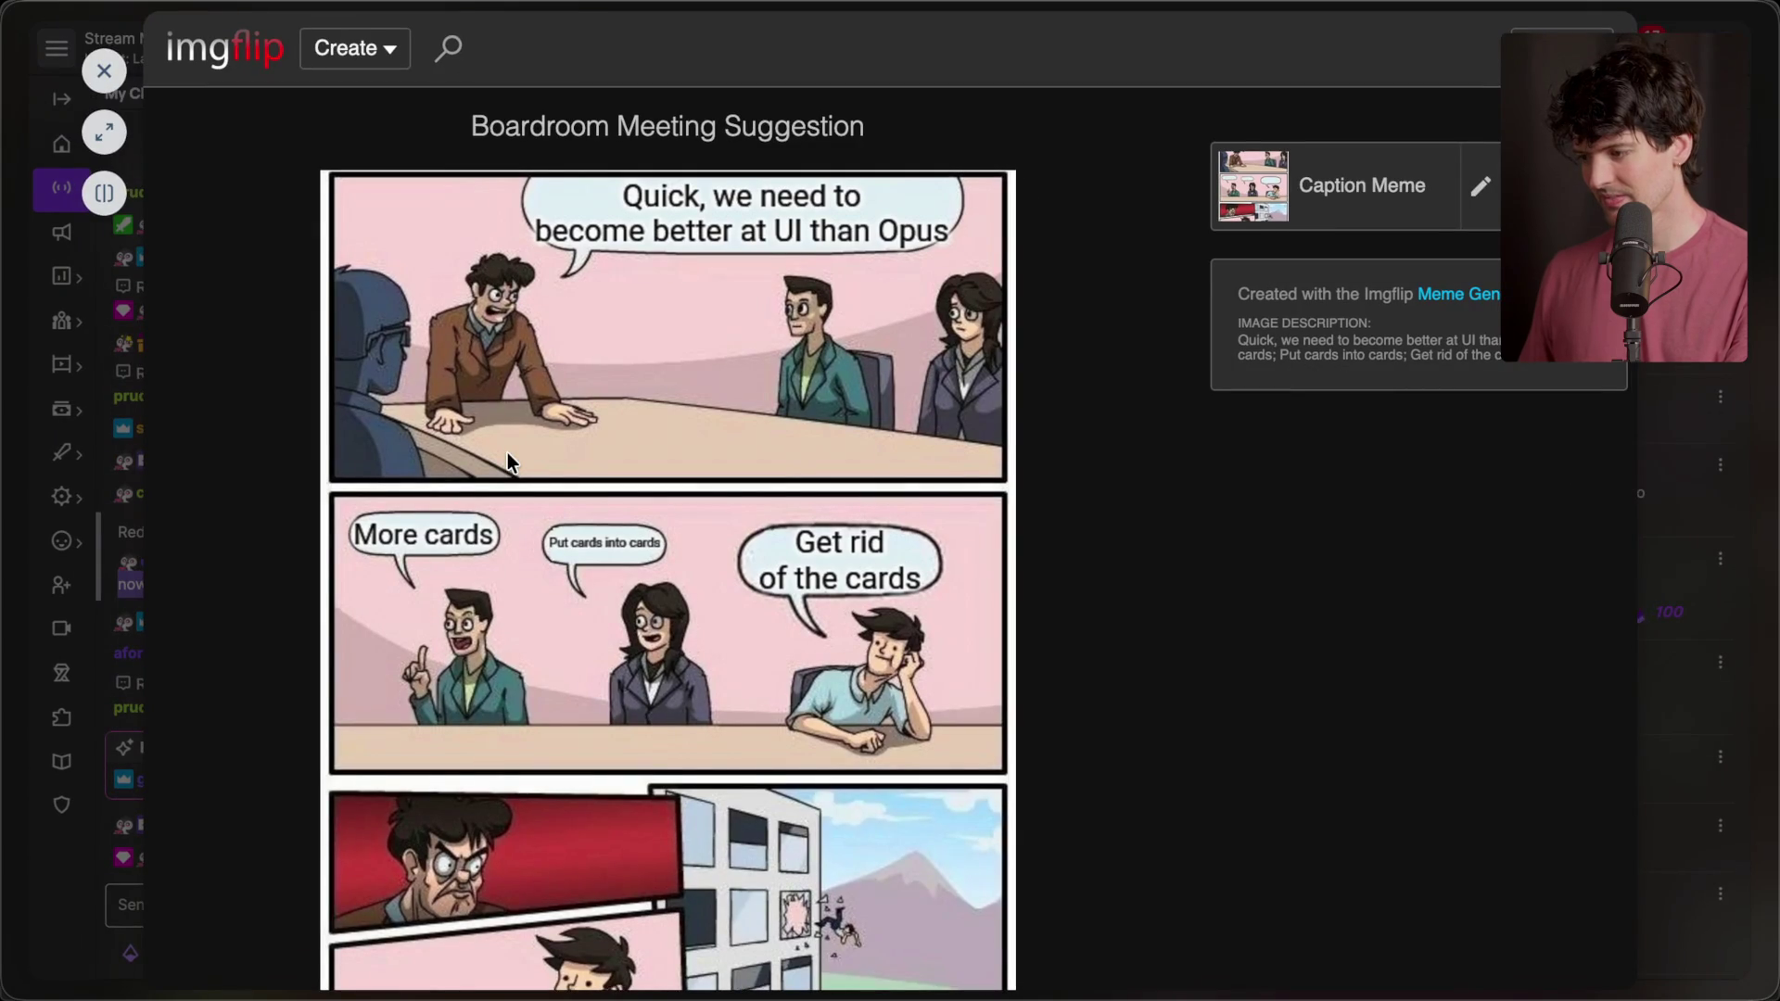
pyautogui.scroll(-2, 508, 453)
pyautogui.scroll(-2, 508, 452)
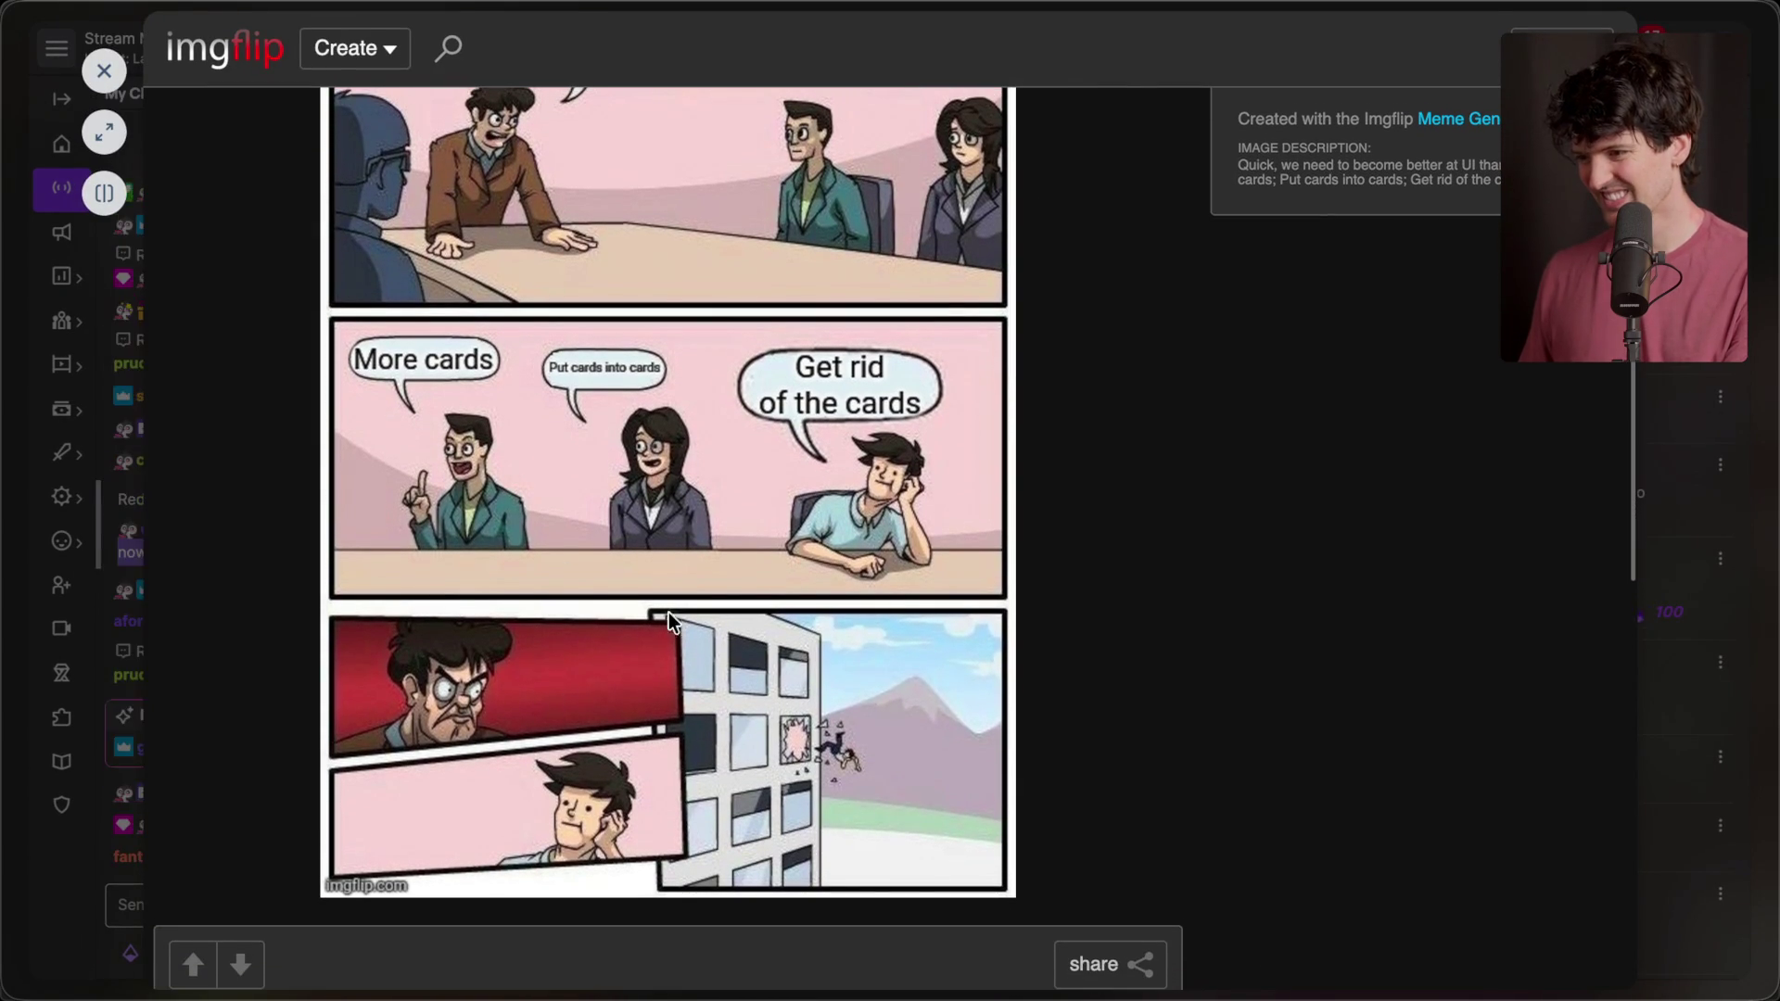
pyautogui.press('Escape')
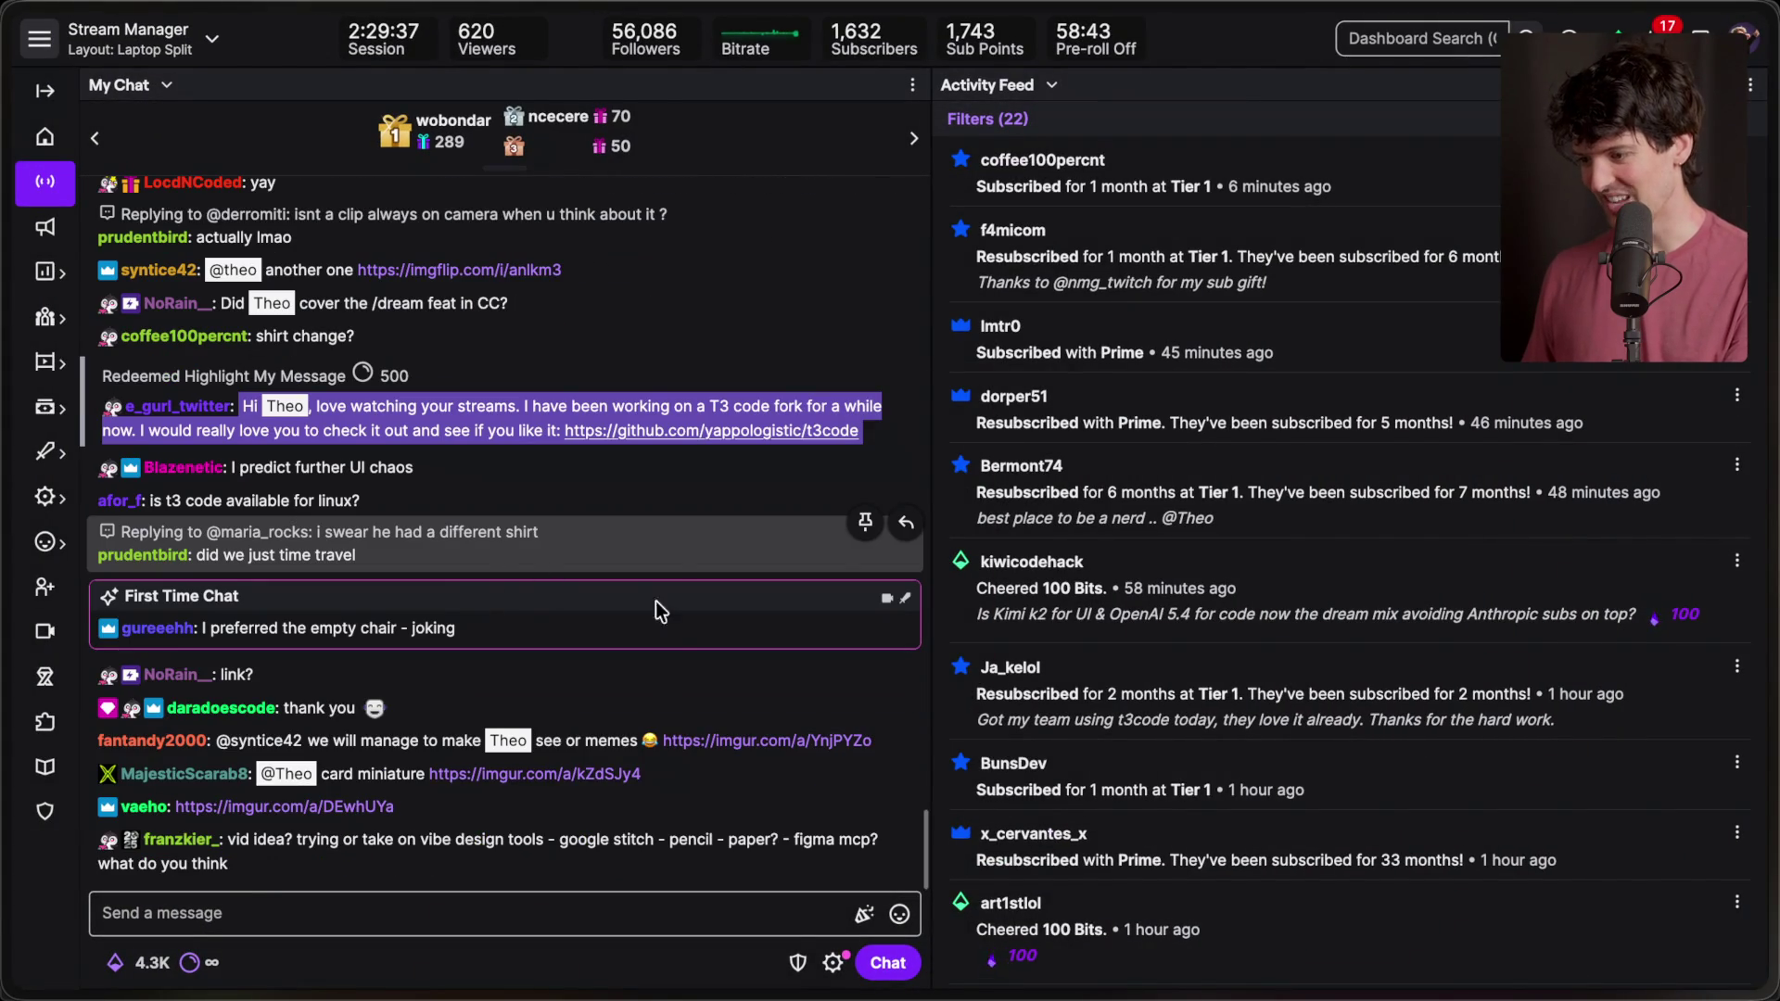
# - View the GPT Vibe-UI image, then open the 'Exact same prompt' Imgur link
pyautogui.click(538, 773)
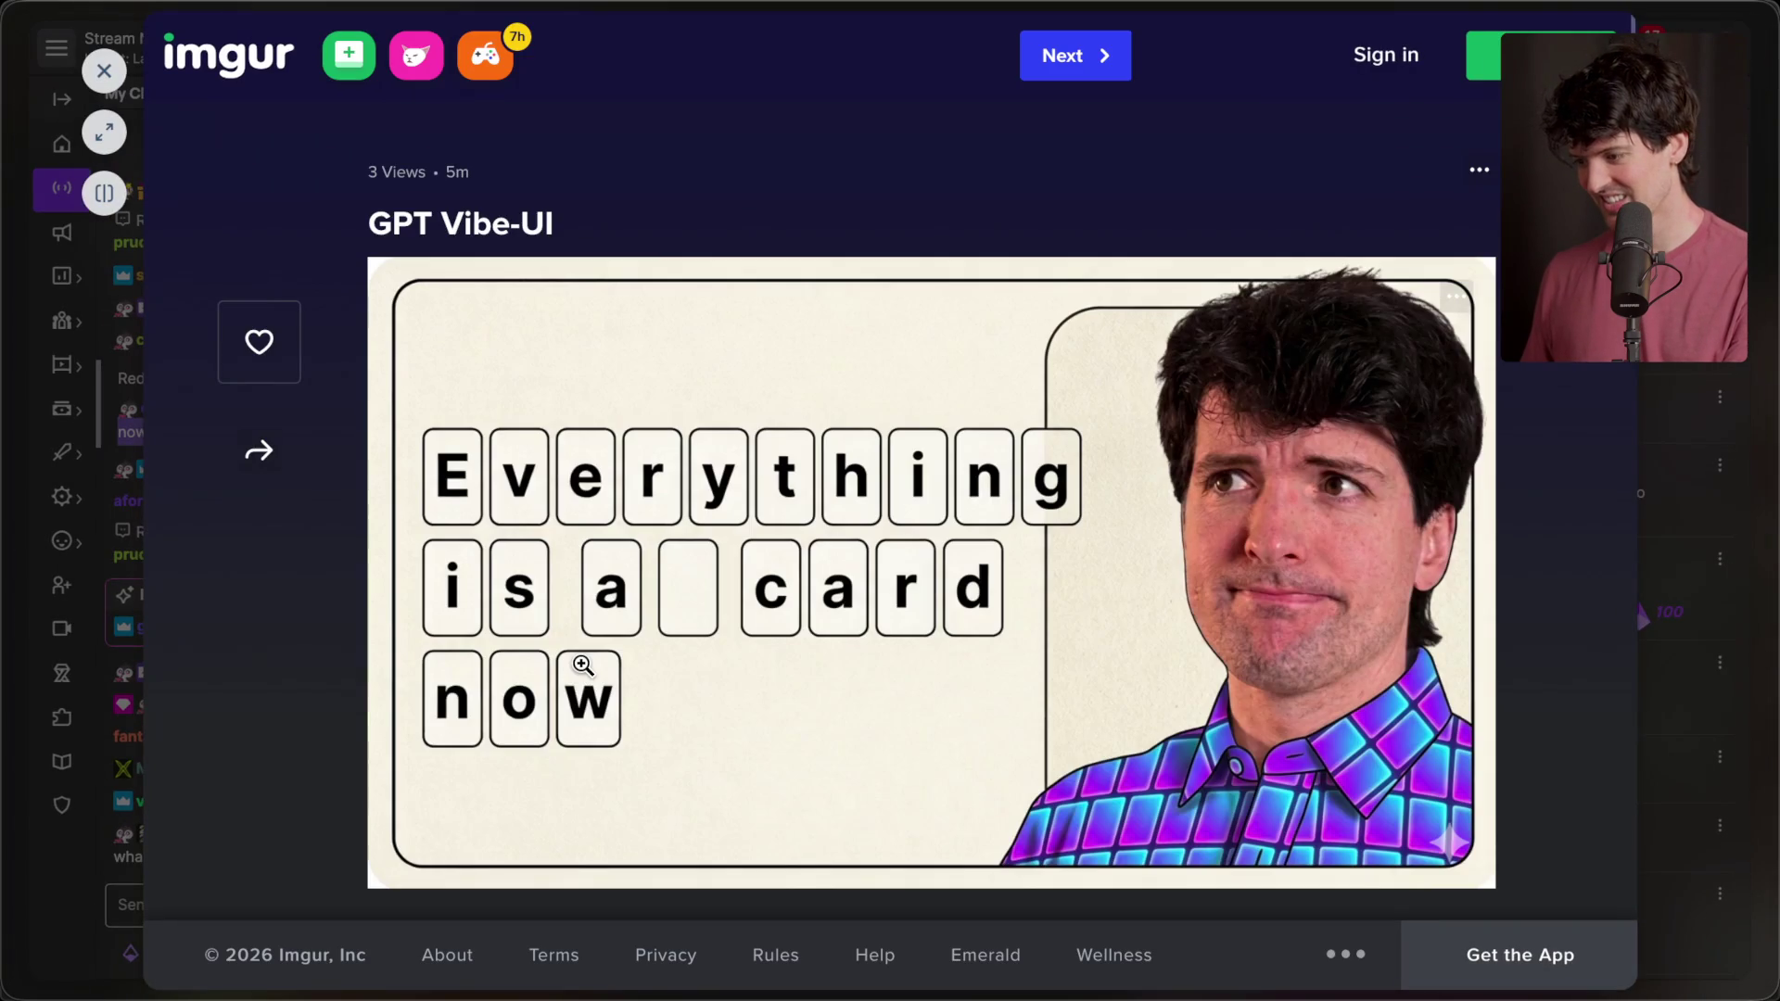
pyautogui.scroll(-5, 582, 664)
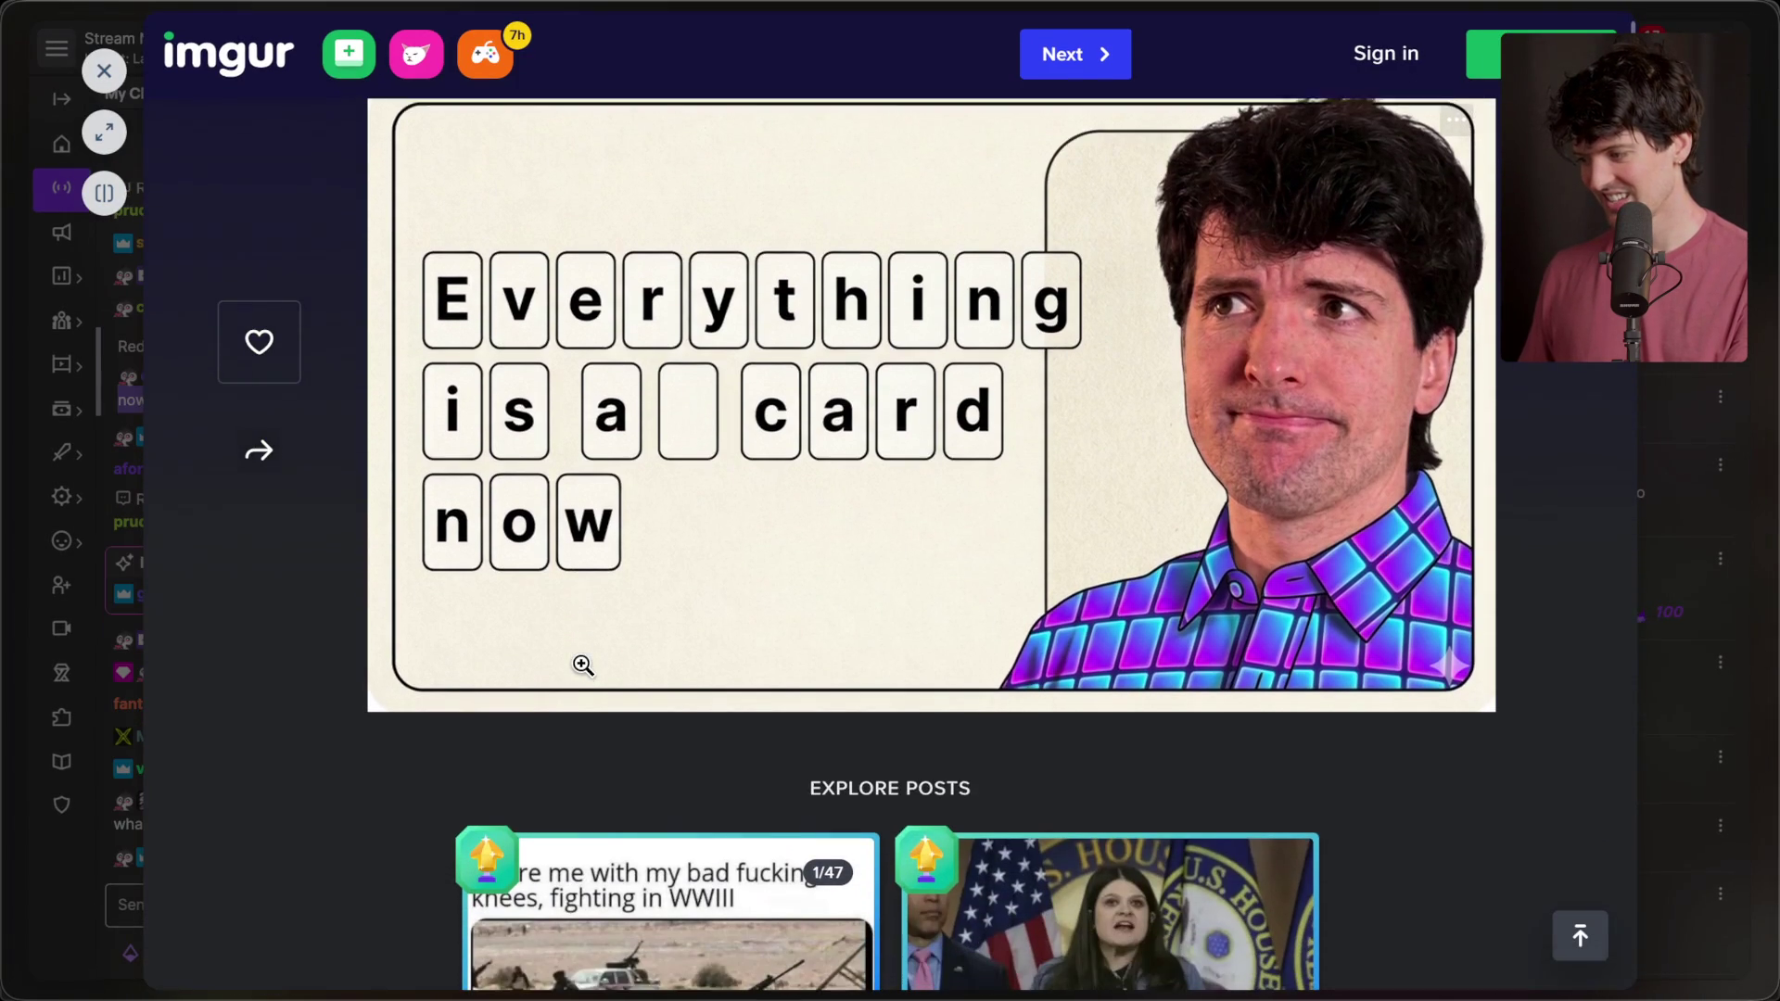
pyautogui.scroll(5, 582, 665)
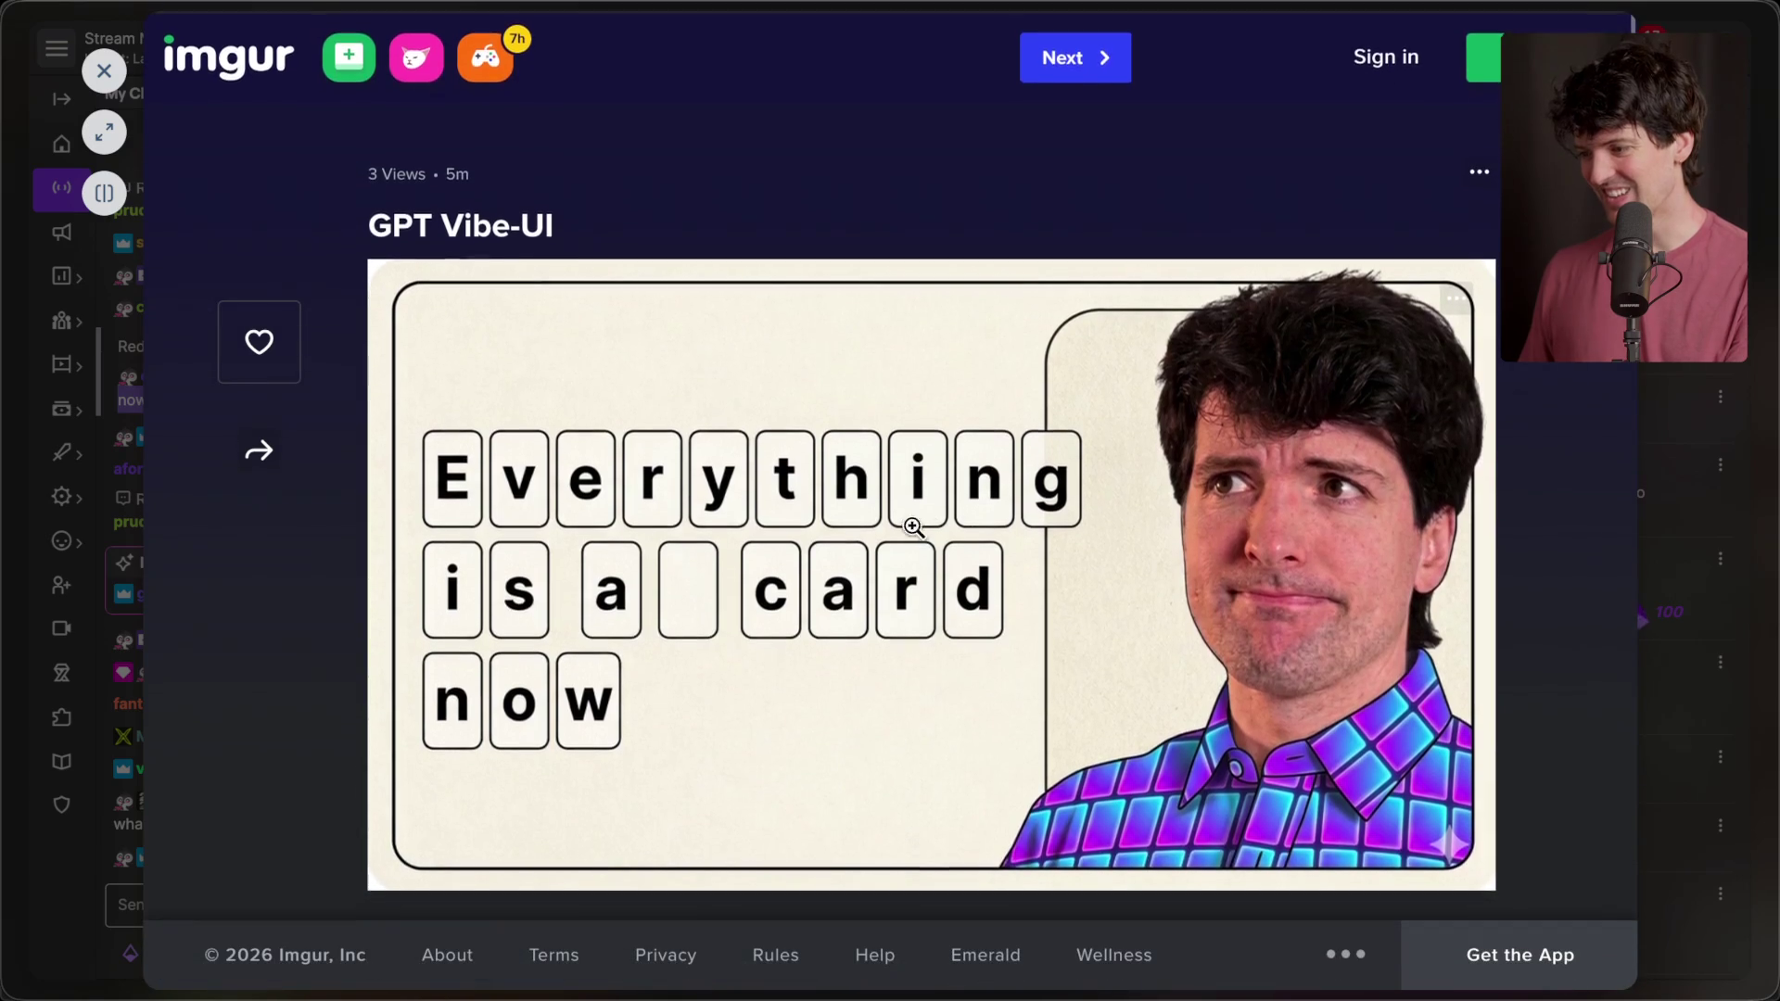
pyautogui.press('Escape')
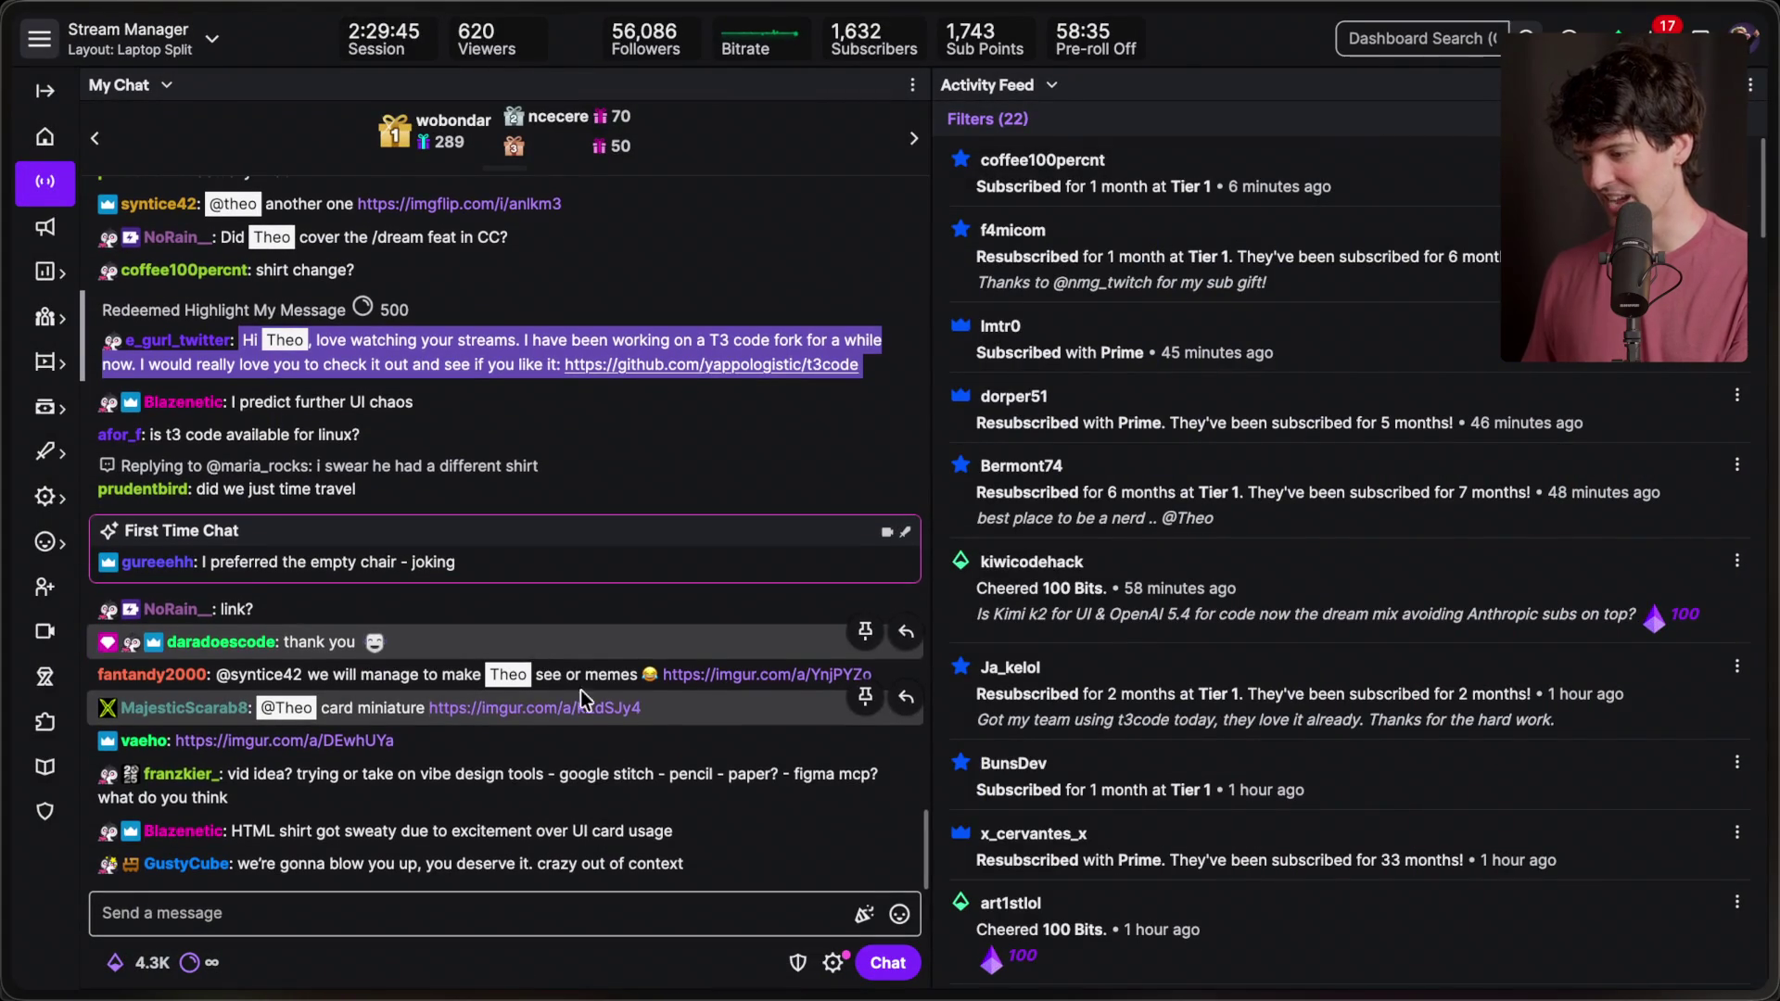
pyautogui.click(371, 742)
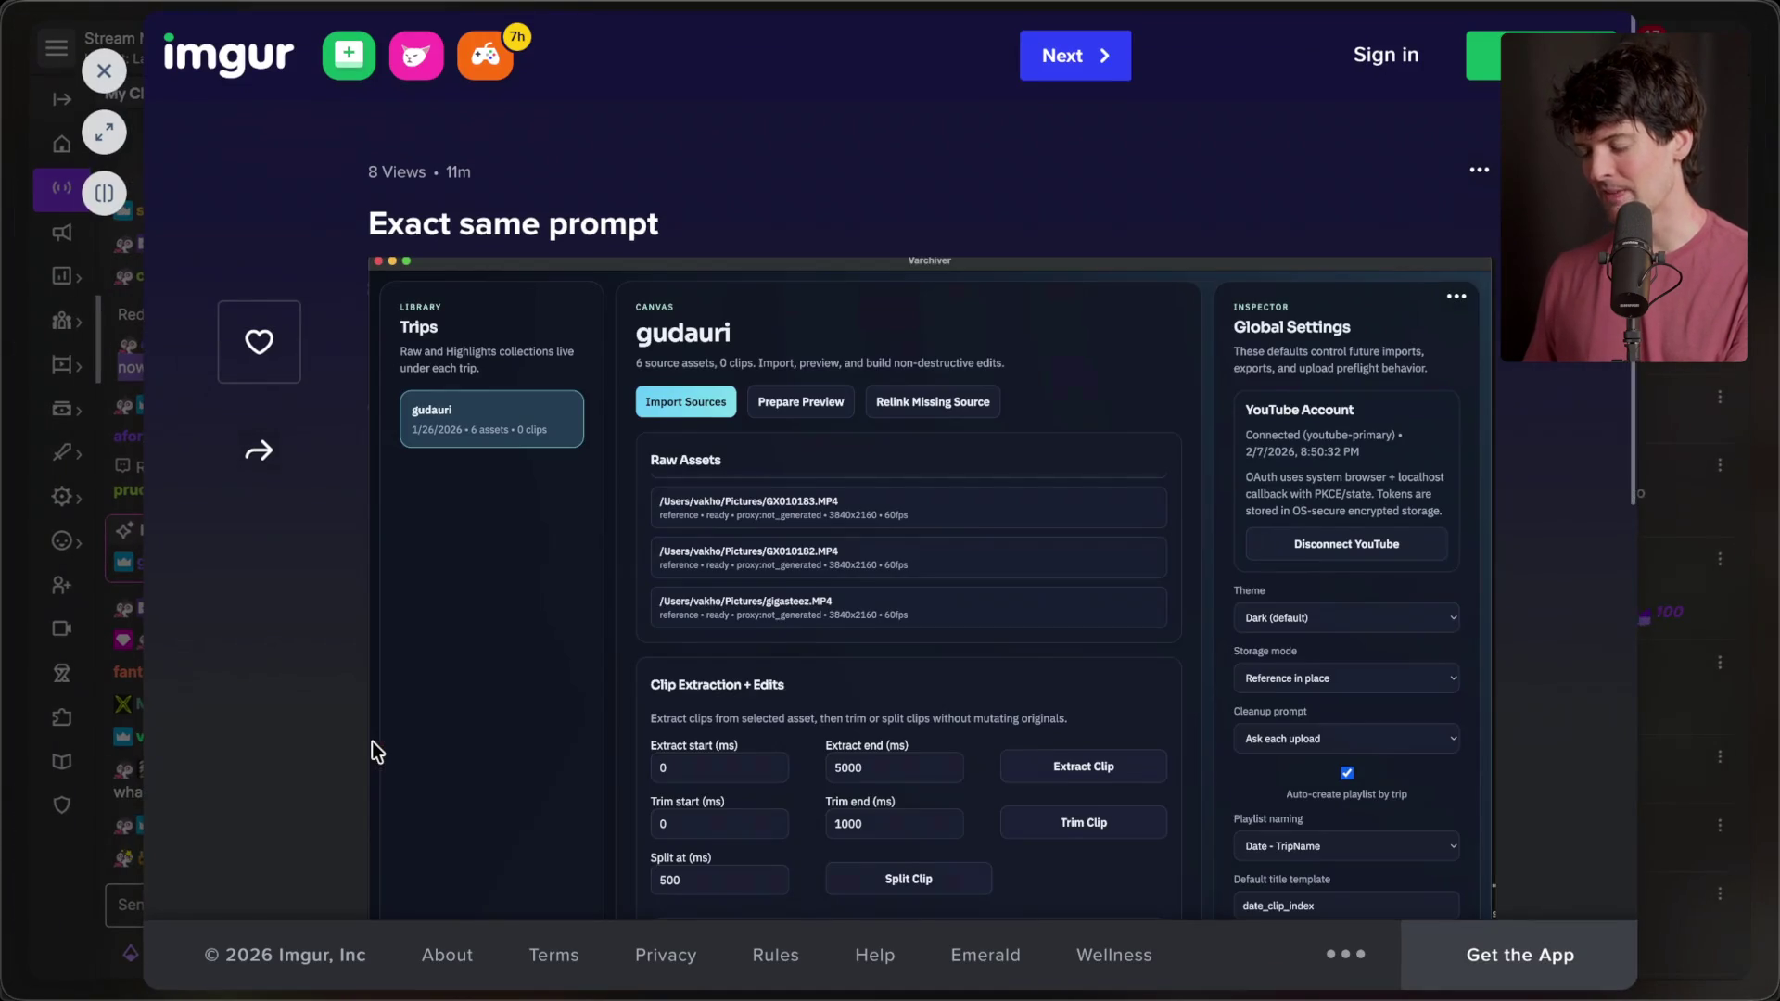